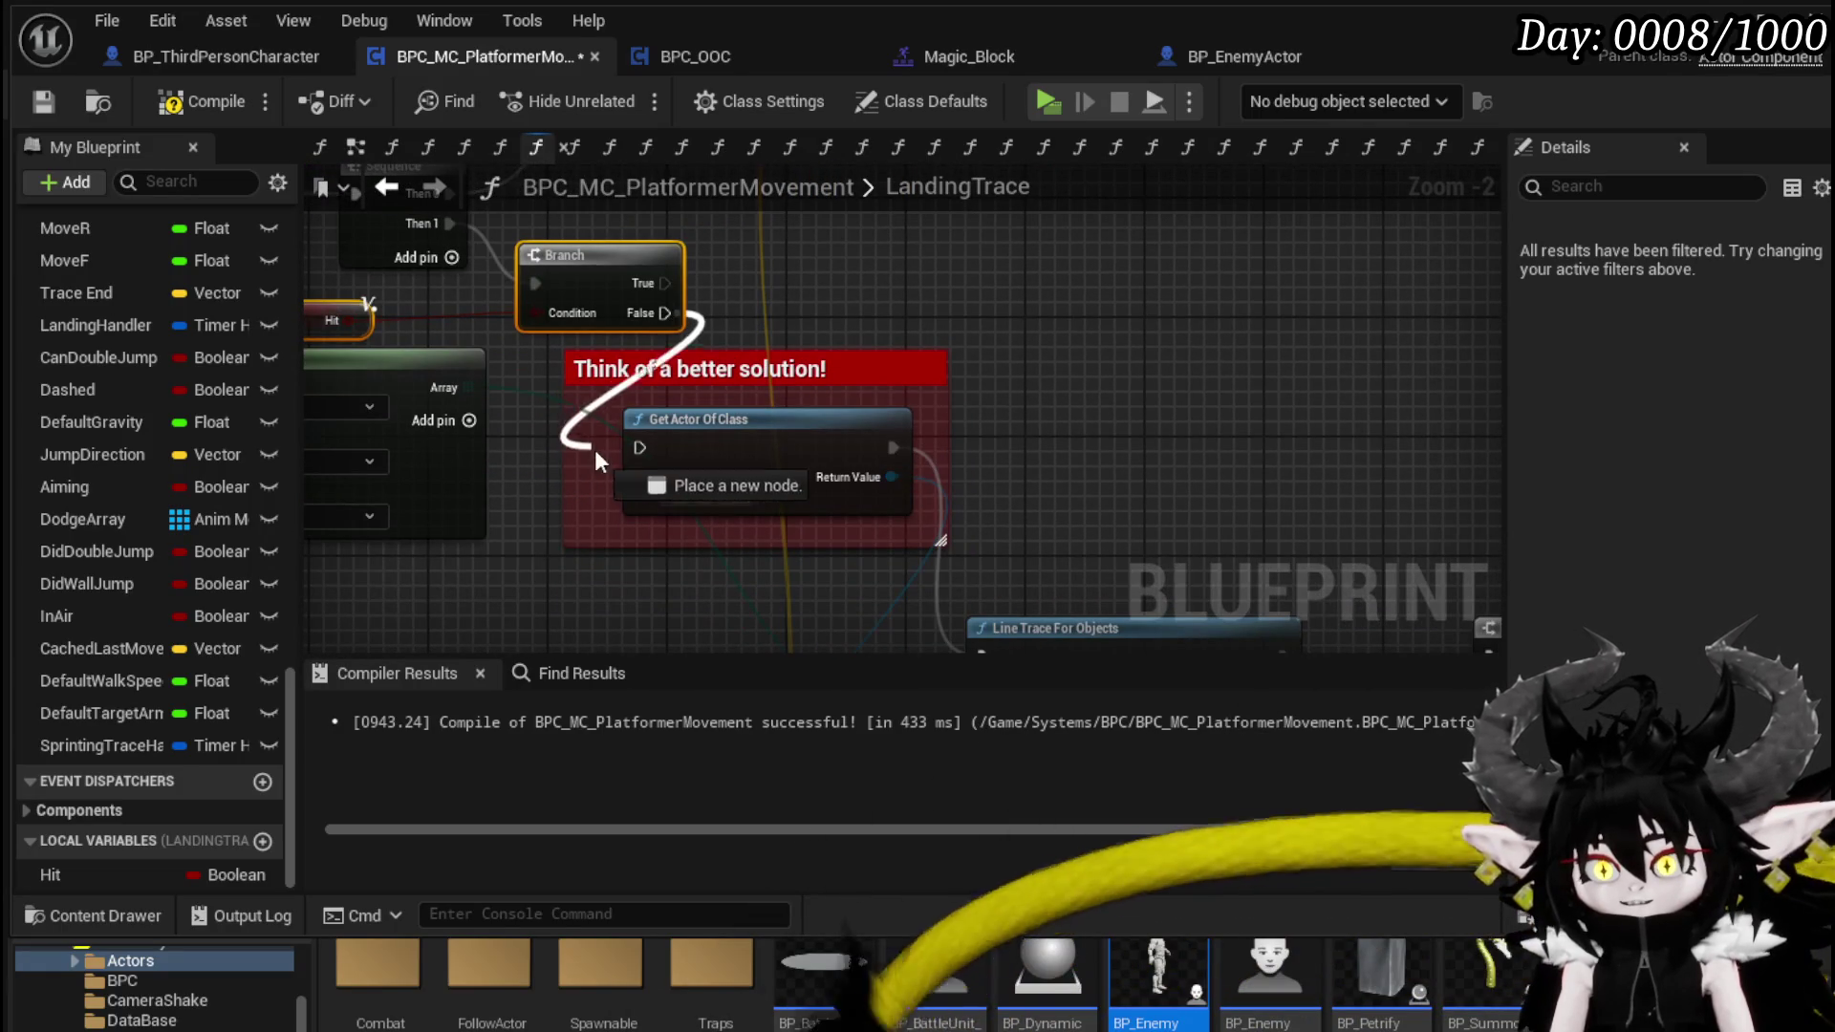
- Move the 'Think of a better solution!' comment and its Get Actor Of Class node right, then recompile
mouse_move(644, 438)
mouse_down()
mouse_move(908, 402)
mouse_move(877, 287)
mouse_move(893, 292)
mouse_move(855, 320)
mouse_move(915, 378)
mouse_move(899, 286)
mouse_move(447, 306)
mouse_move(443, 283)
mouse_move(461, 500)
mouse_up()
click(538, 392)
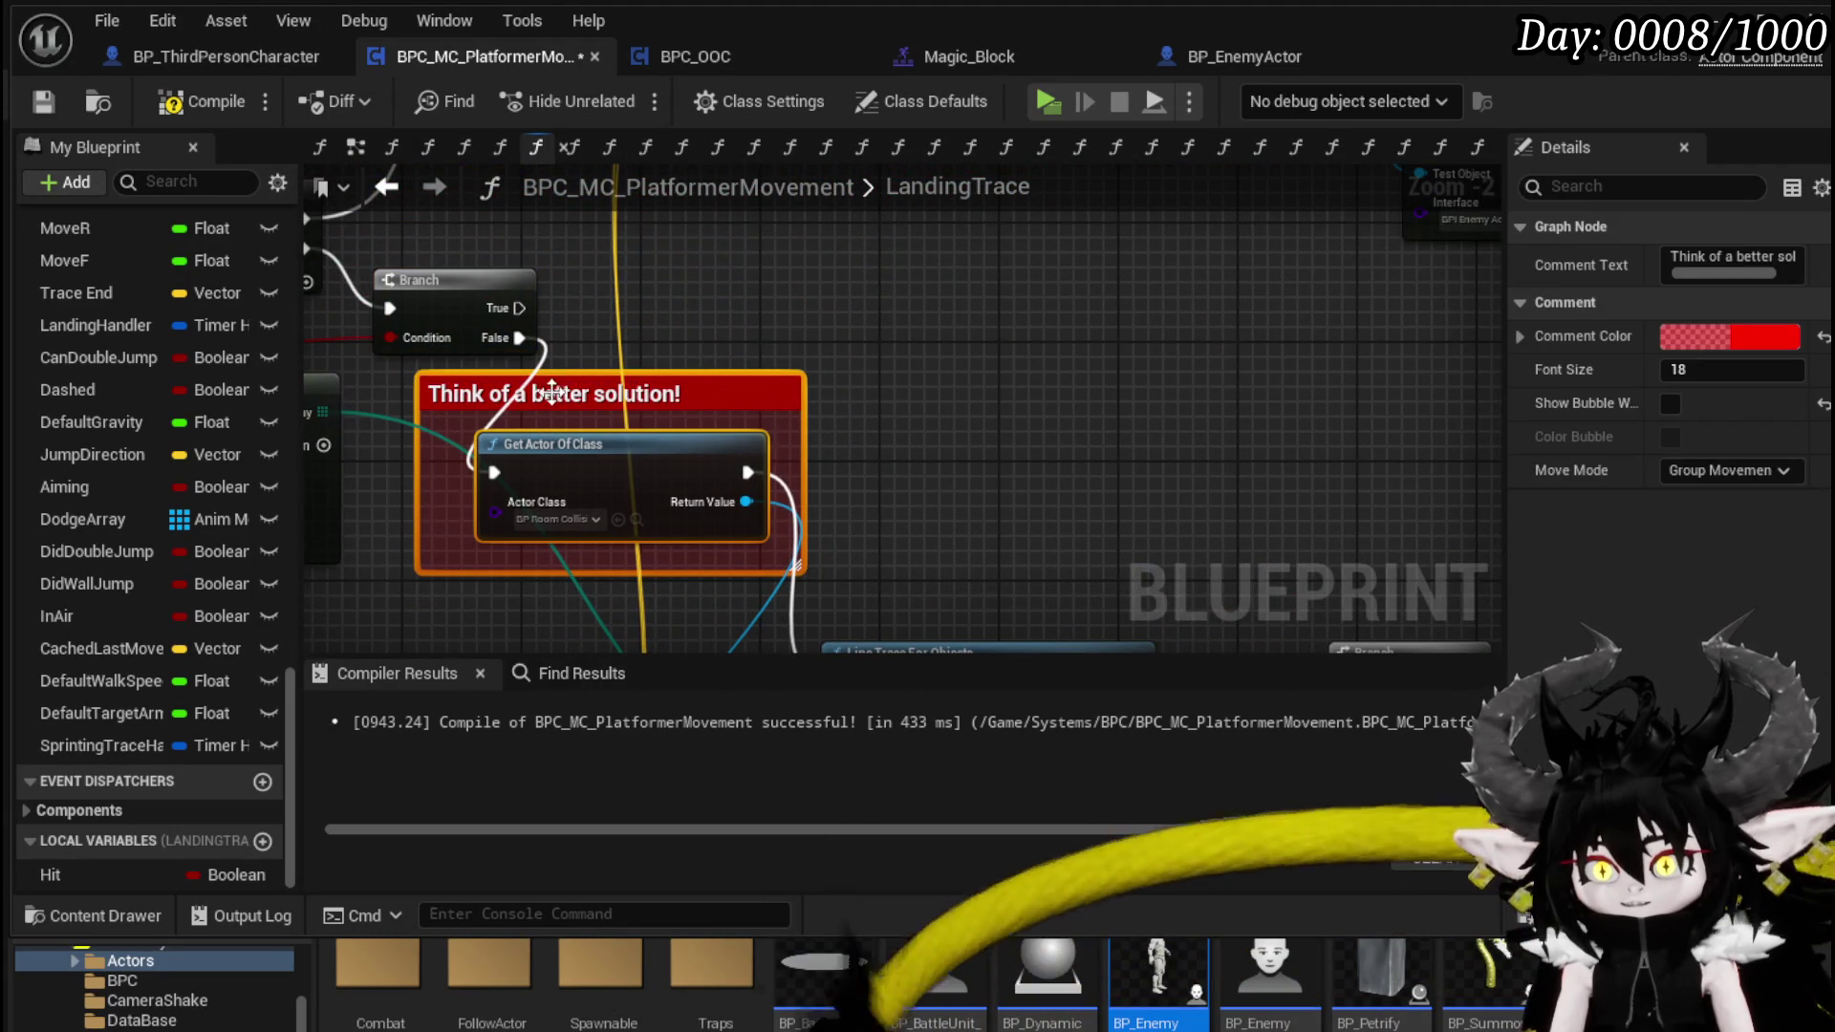
click(875, 406)
mouse_move(704, 489)
mouse_down()
mouse_move(712, 382)
mouse_move(884, 389)
mouse_move(750, 382)
mouse_move(741, 485)
mouse_move(717, 495)
mouse_up()
click(1190, 373)
click(833, 424)
click(1158, 376)
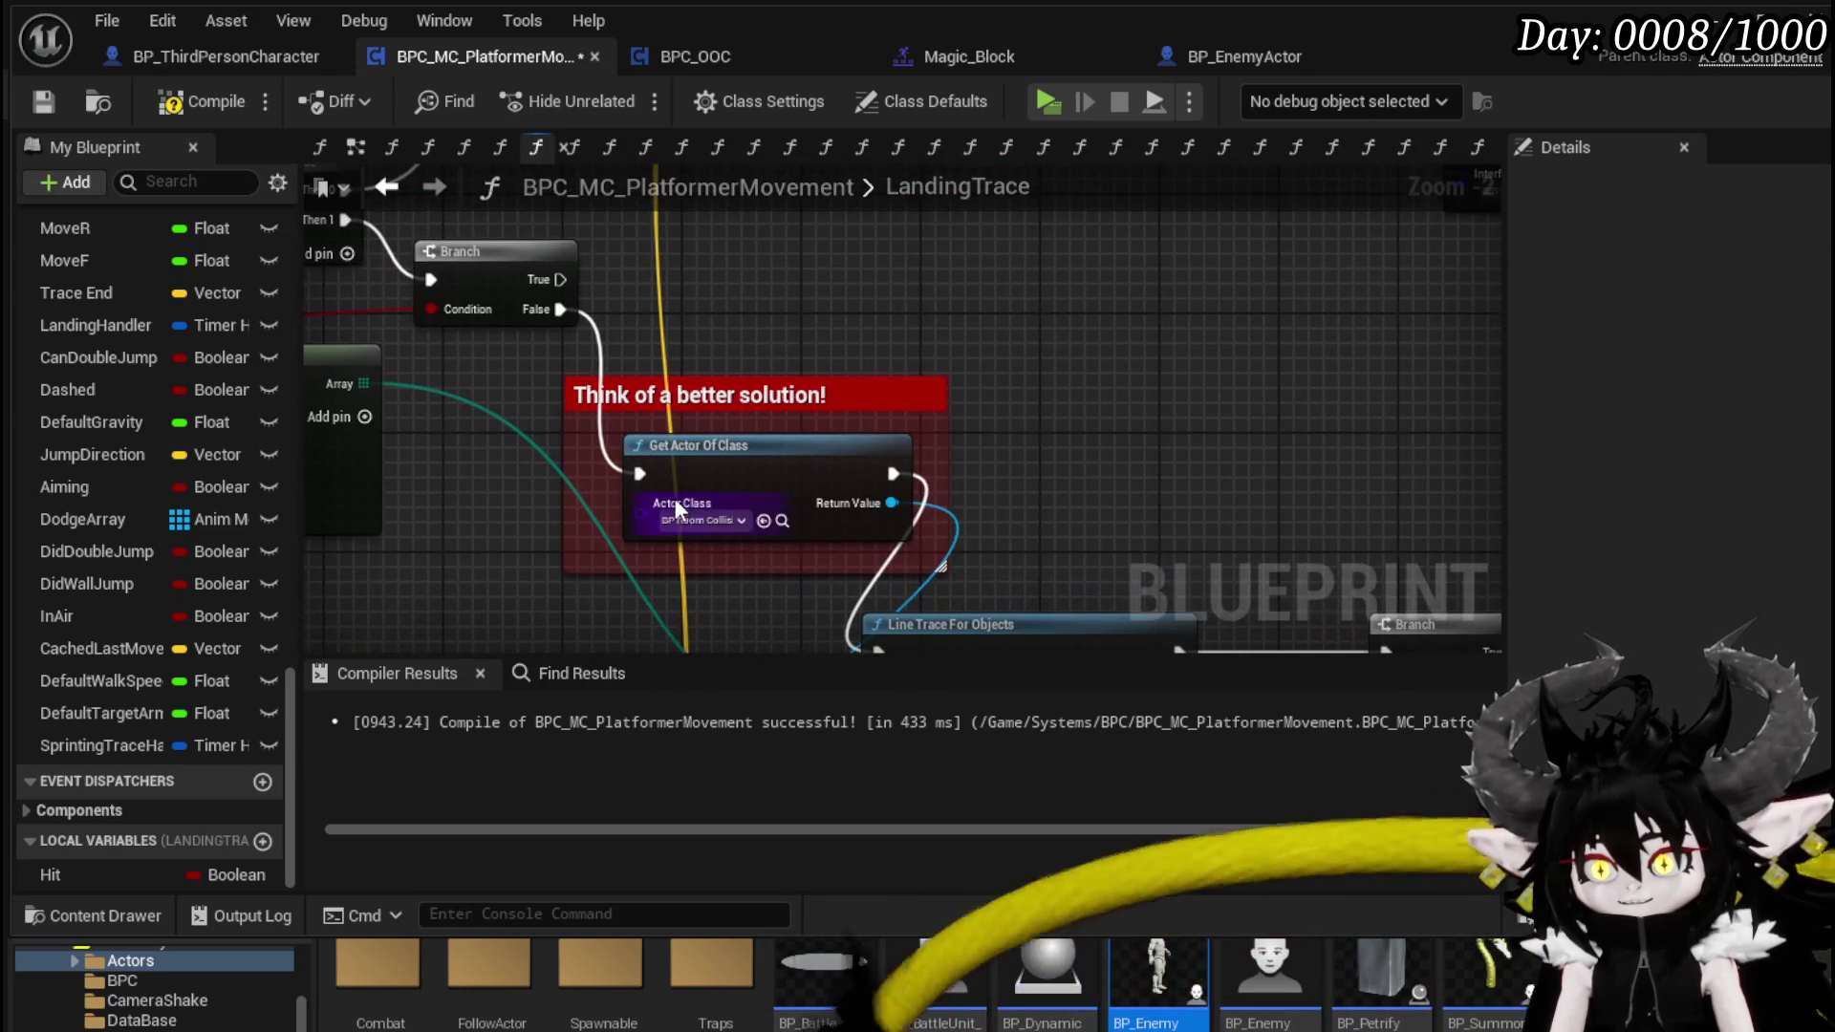
scroll(1184, 325, down, 2)
drag(824, 467, 668, 420)
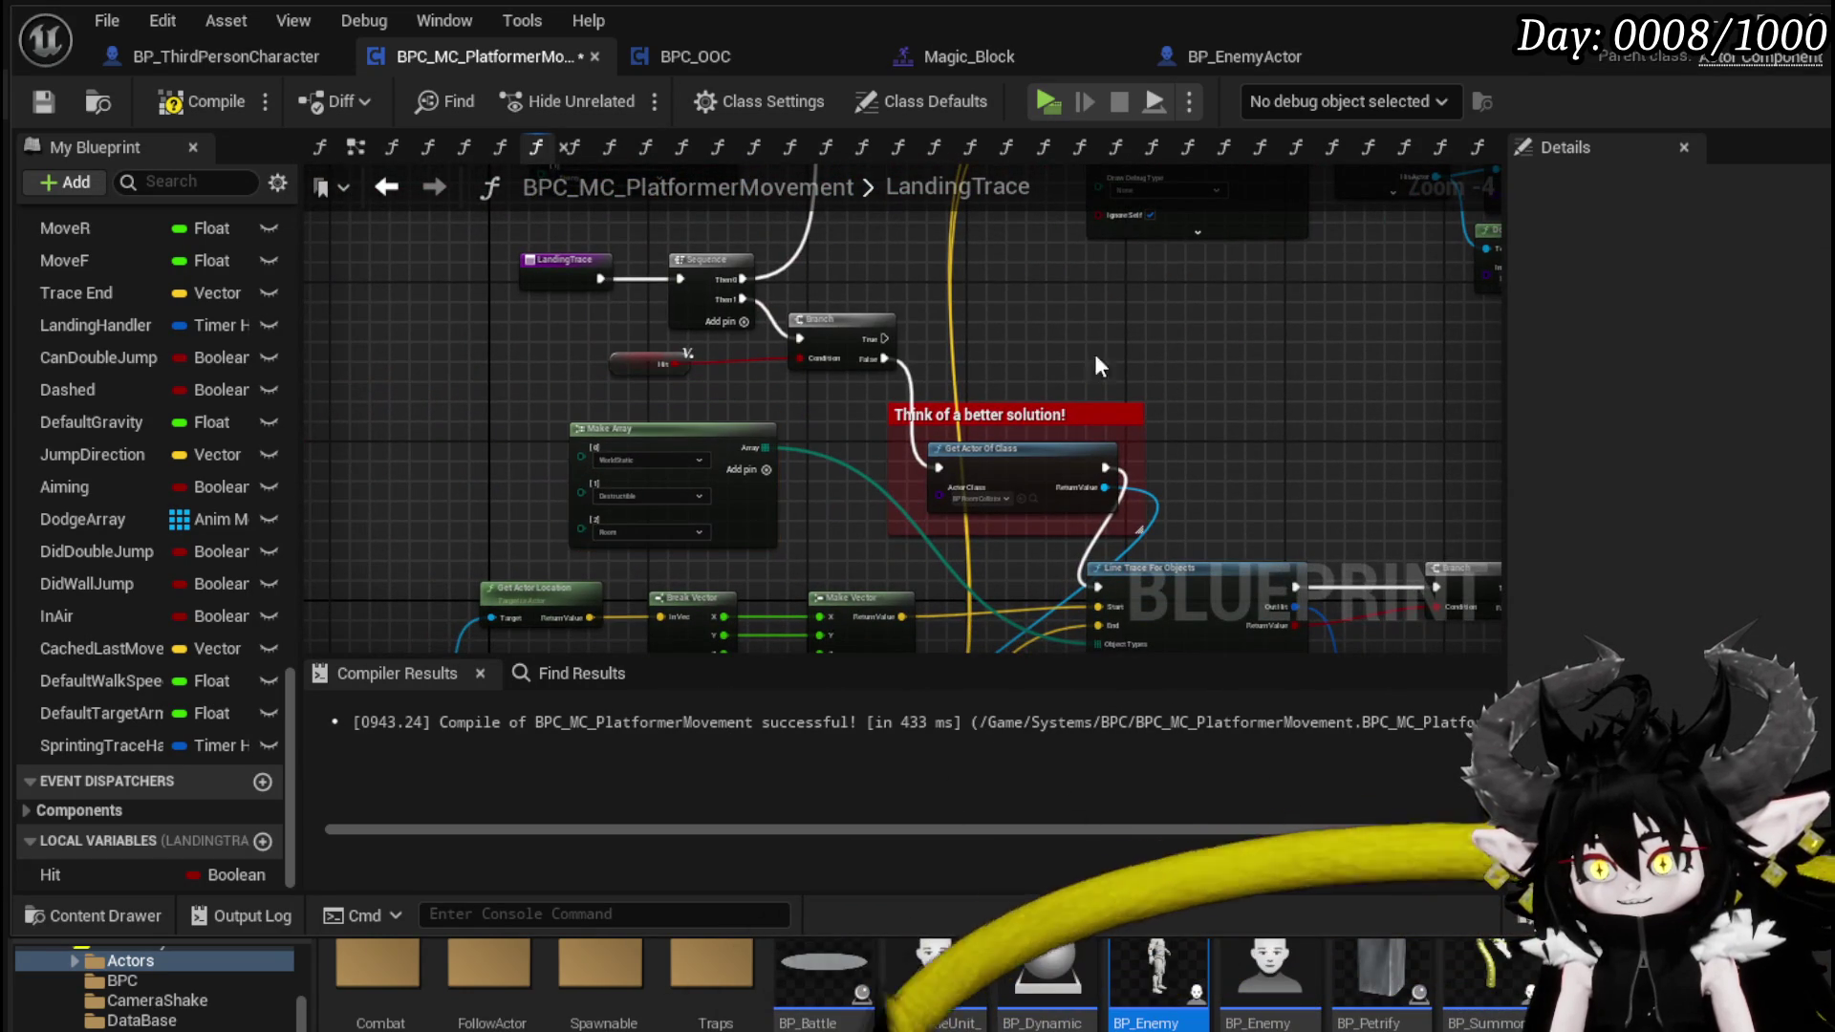
click(198, 99)
- Shift Buffer Input and its Clear Timer nodes right to open space after the Branch
mouse_move(853, 254)
mouse_down()
mouse_move(614, 336)
mouse_move(415, 490)
mouse_move(315, 273)
mouse_up()
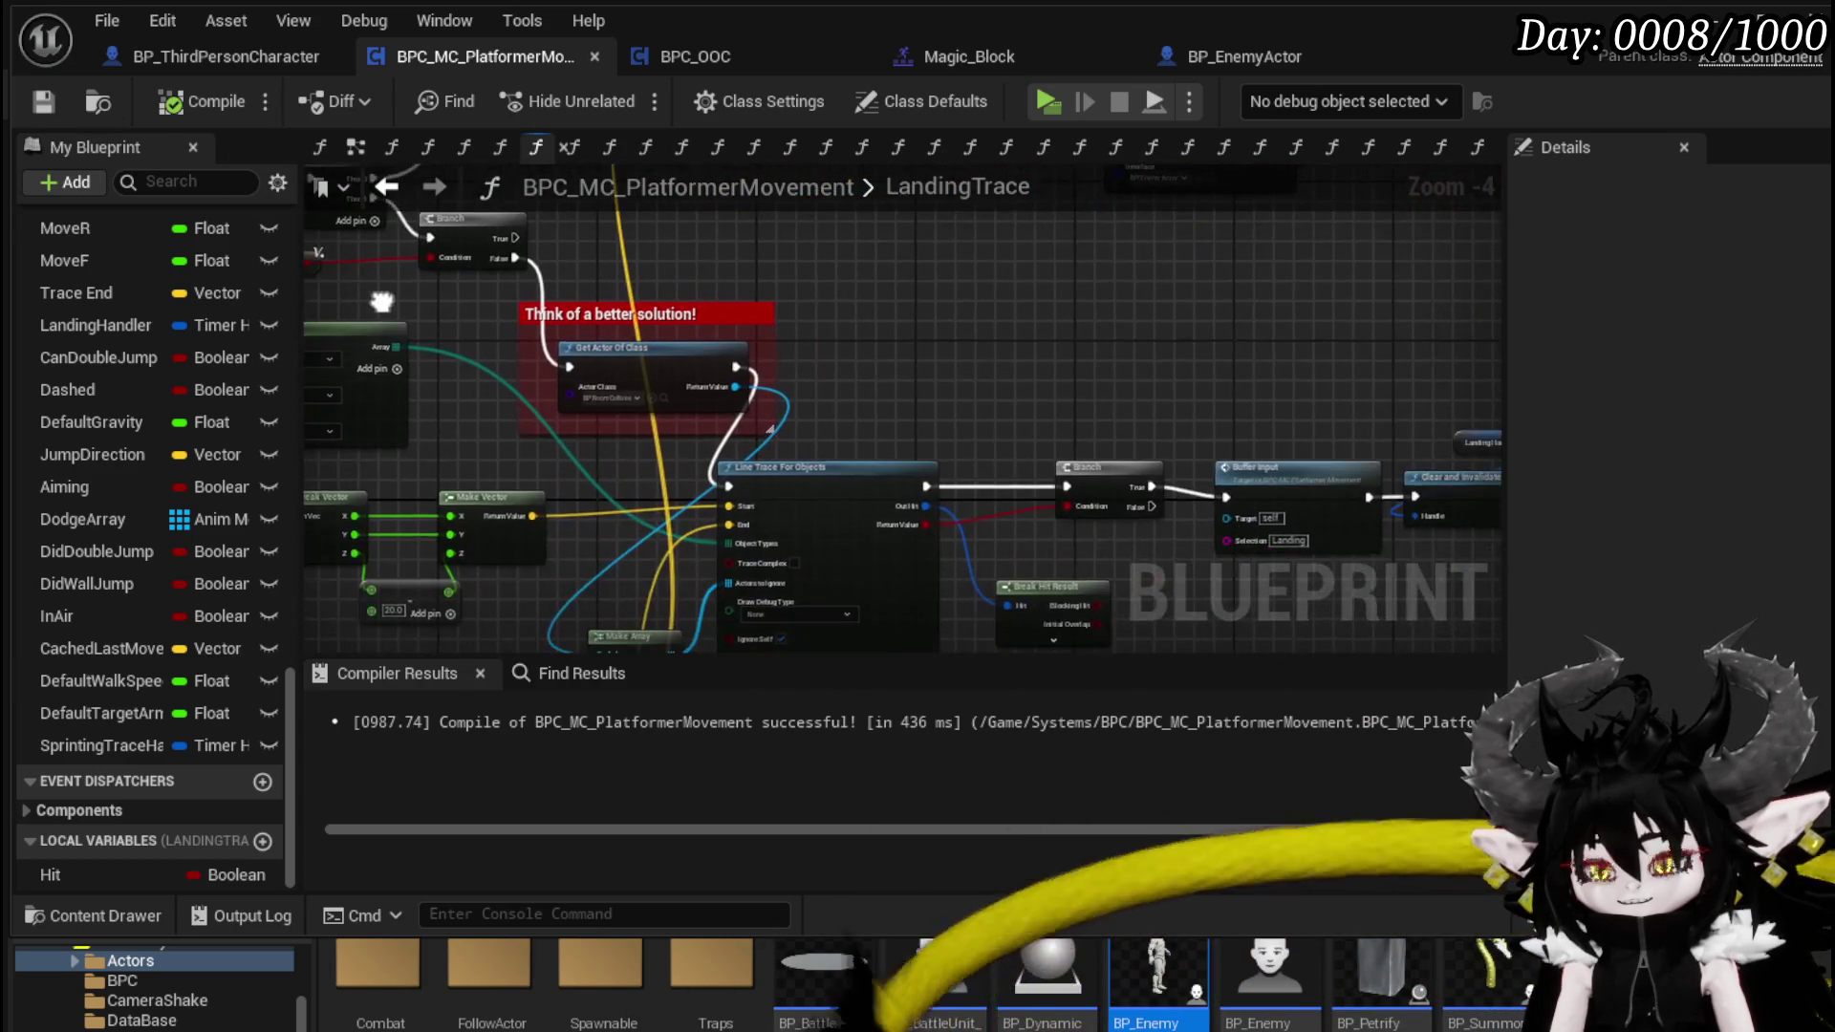
mouse_move(676, 516)
mouse_down()
mouse_move(651, 394)
mouse_move(617, 395)
mouse_up()
drag(817, 561, 1067, 412)
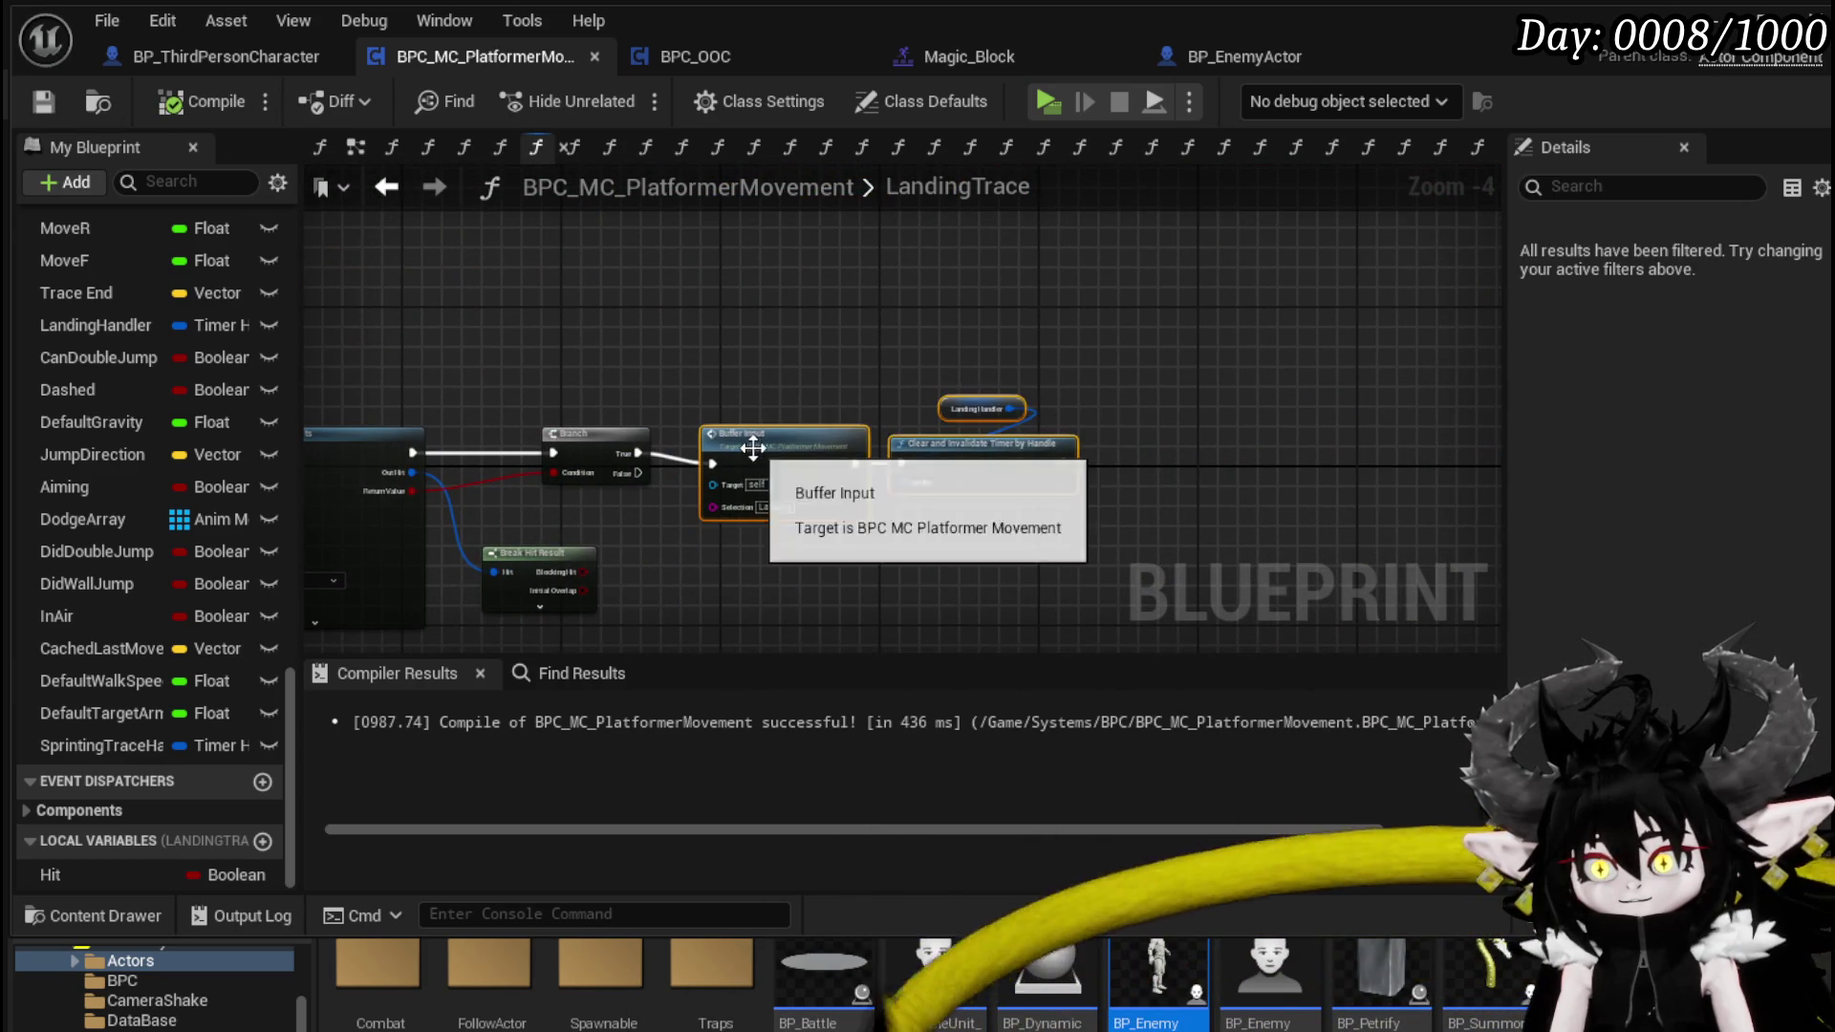
drag(753, 447, 918, 432)
scroll(755, 387, up, 3)
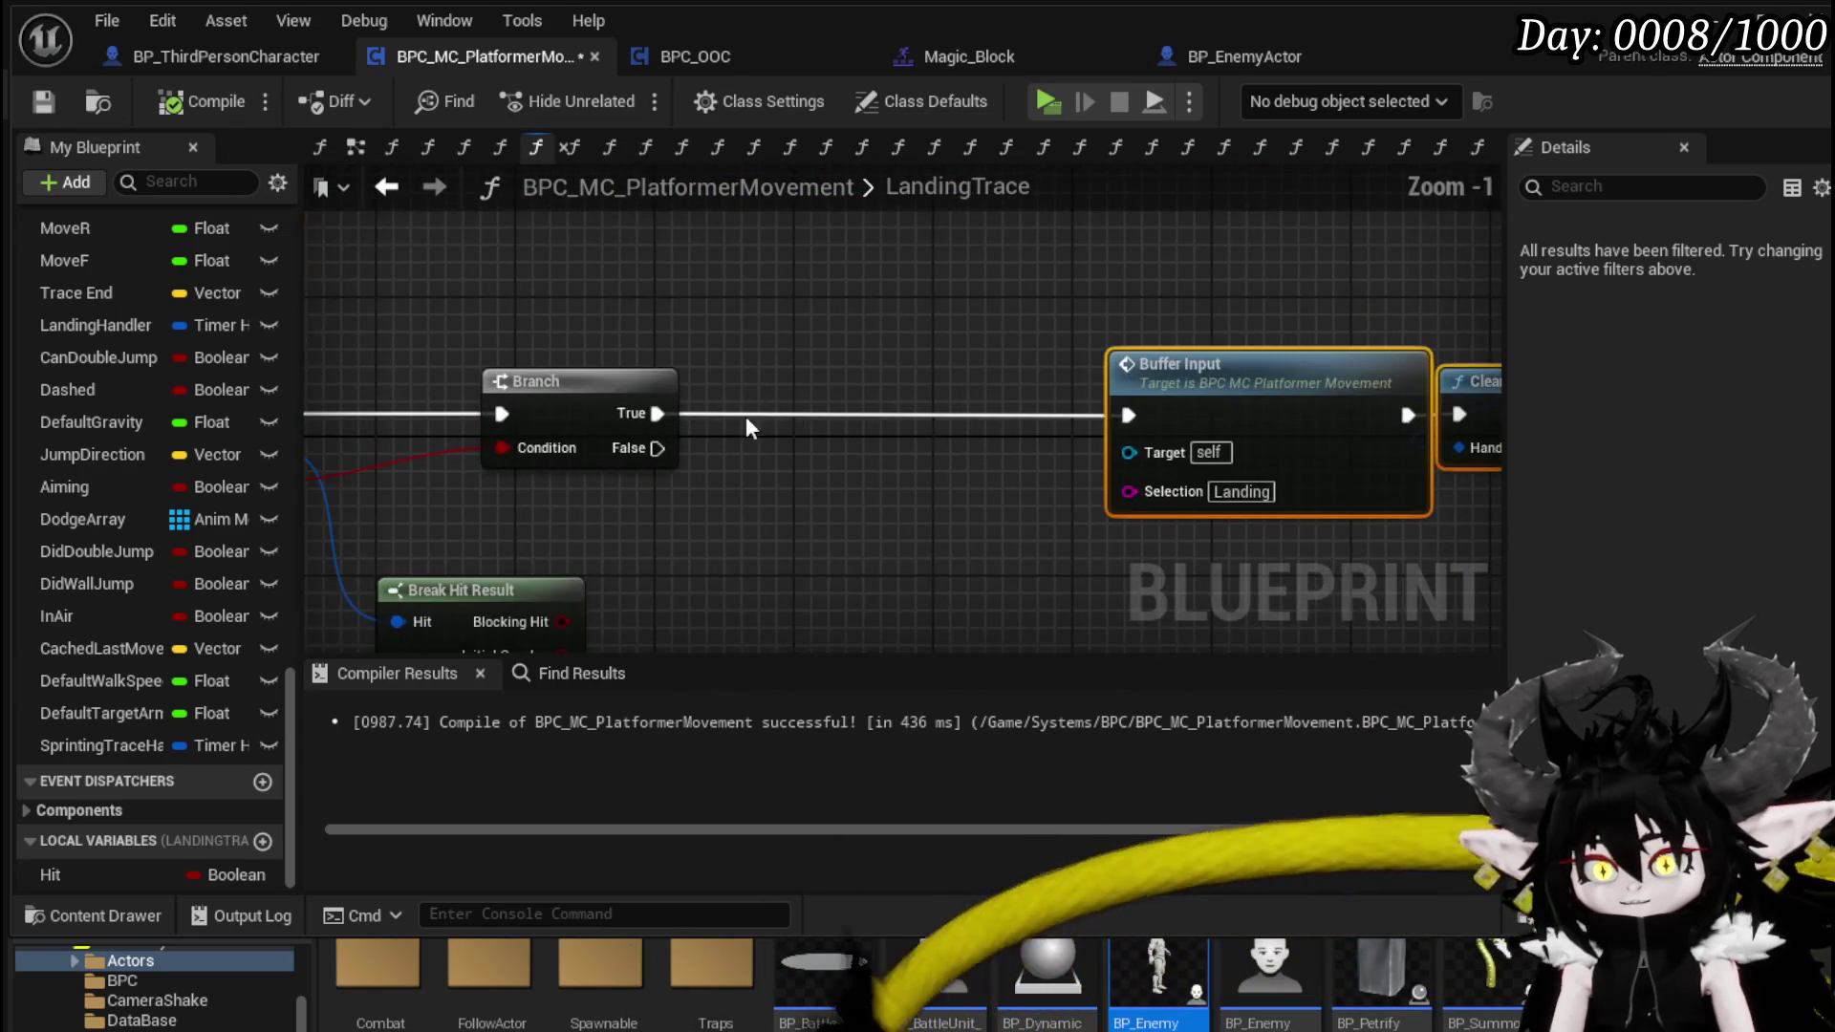
- Insert a SET Hit (true) node between the Branch's True output and Buffer Input
mouse_move(53, 875)
mouse_down()
mouse_move(807, 417)
mouse_move(781, 396)
mouse_move(875, 421)
mouse_move(1124, 420)
mouse_up()
click(820, 462)
click(829, 434)
scroll(1088, 375, down, 3)
scroll(807, 383, up, 1)
click(817, 382)
- Set the Sphere Trace For Objects Draw Debug Type to For Duration, then go to the level editor
mouse_move(846, 301)
mouse_down()
mouse_move(1225, 303)
mouse_move(1074, 300)
mouse_move(510, 366)
mouse_up()
scroll(902, 394, down, 1)
mouse_move(902, 394)
mouse_down()
mouse_move(830, 358)
mouse_move(647, 619)
mouse_move(652, 579)
mouse_move(913, 411)
mouse_up()
scroll(962, 329, up, 3)
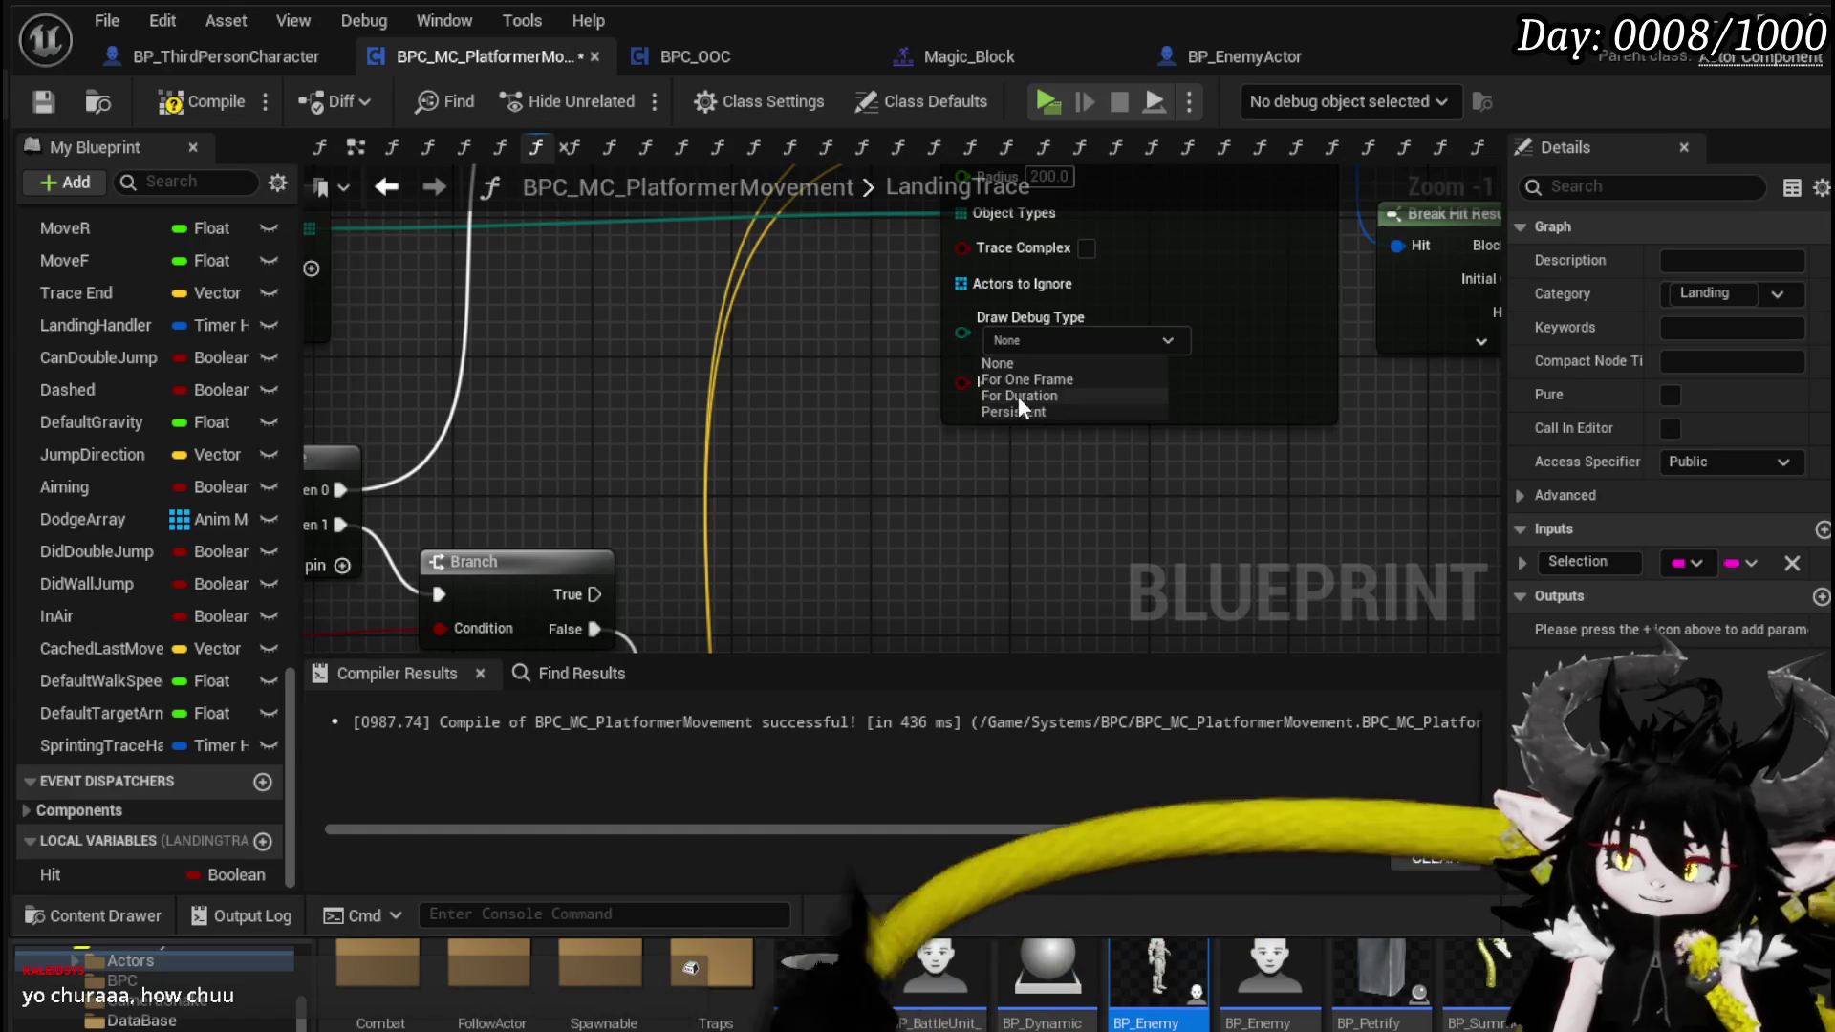
click(1018, 395)
drag(870, 432, 1007, 546)
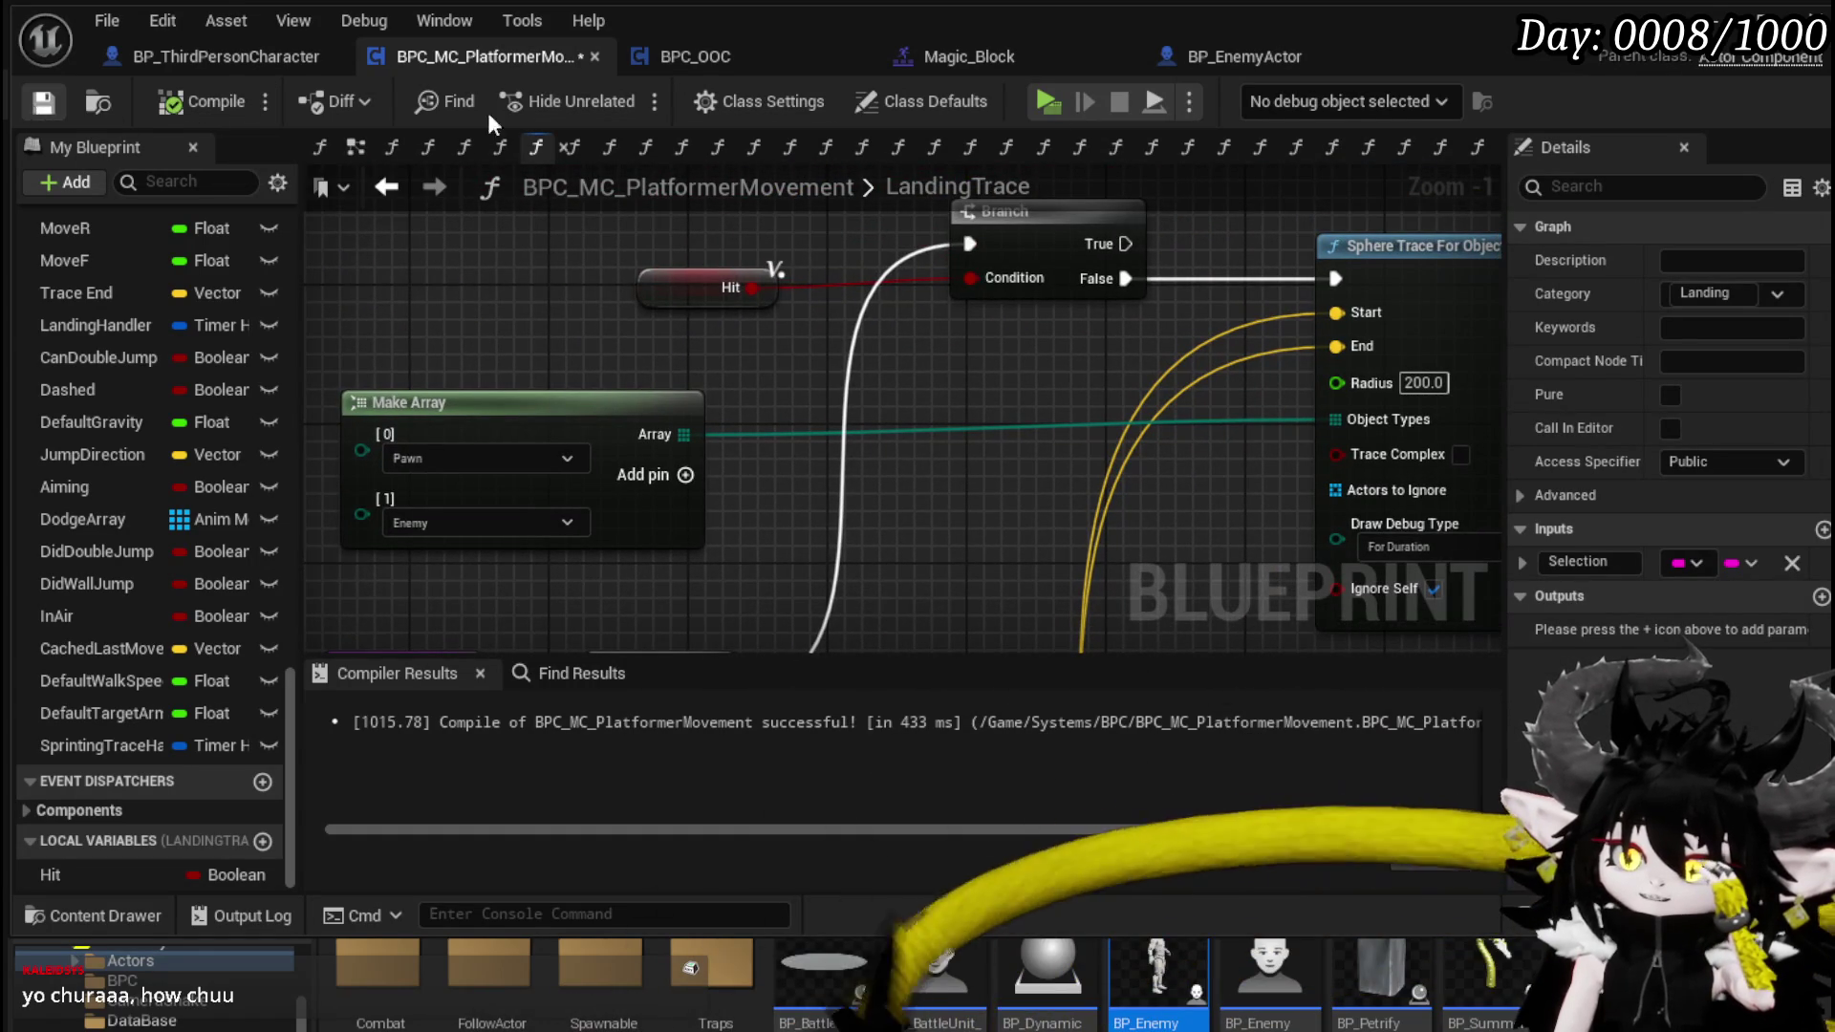
key(alt+Tab)
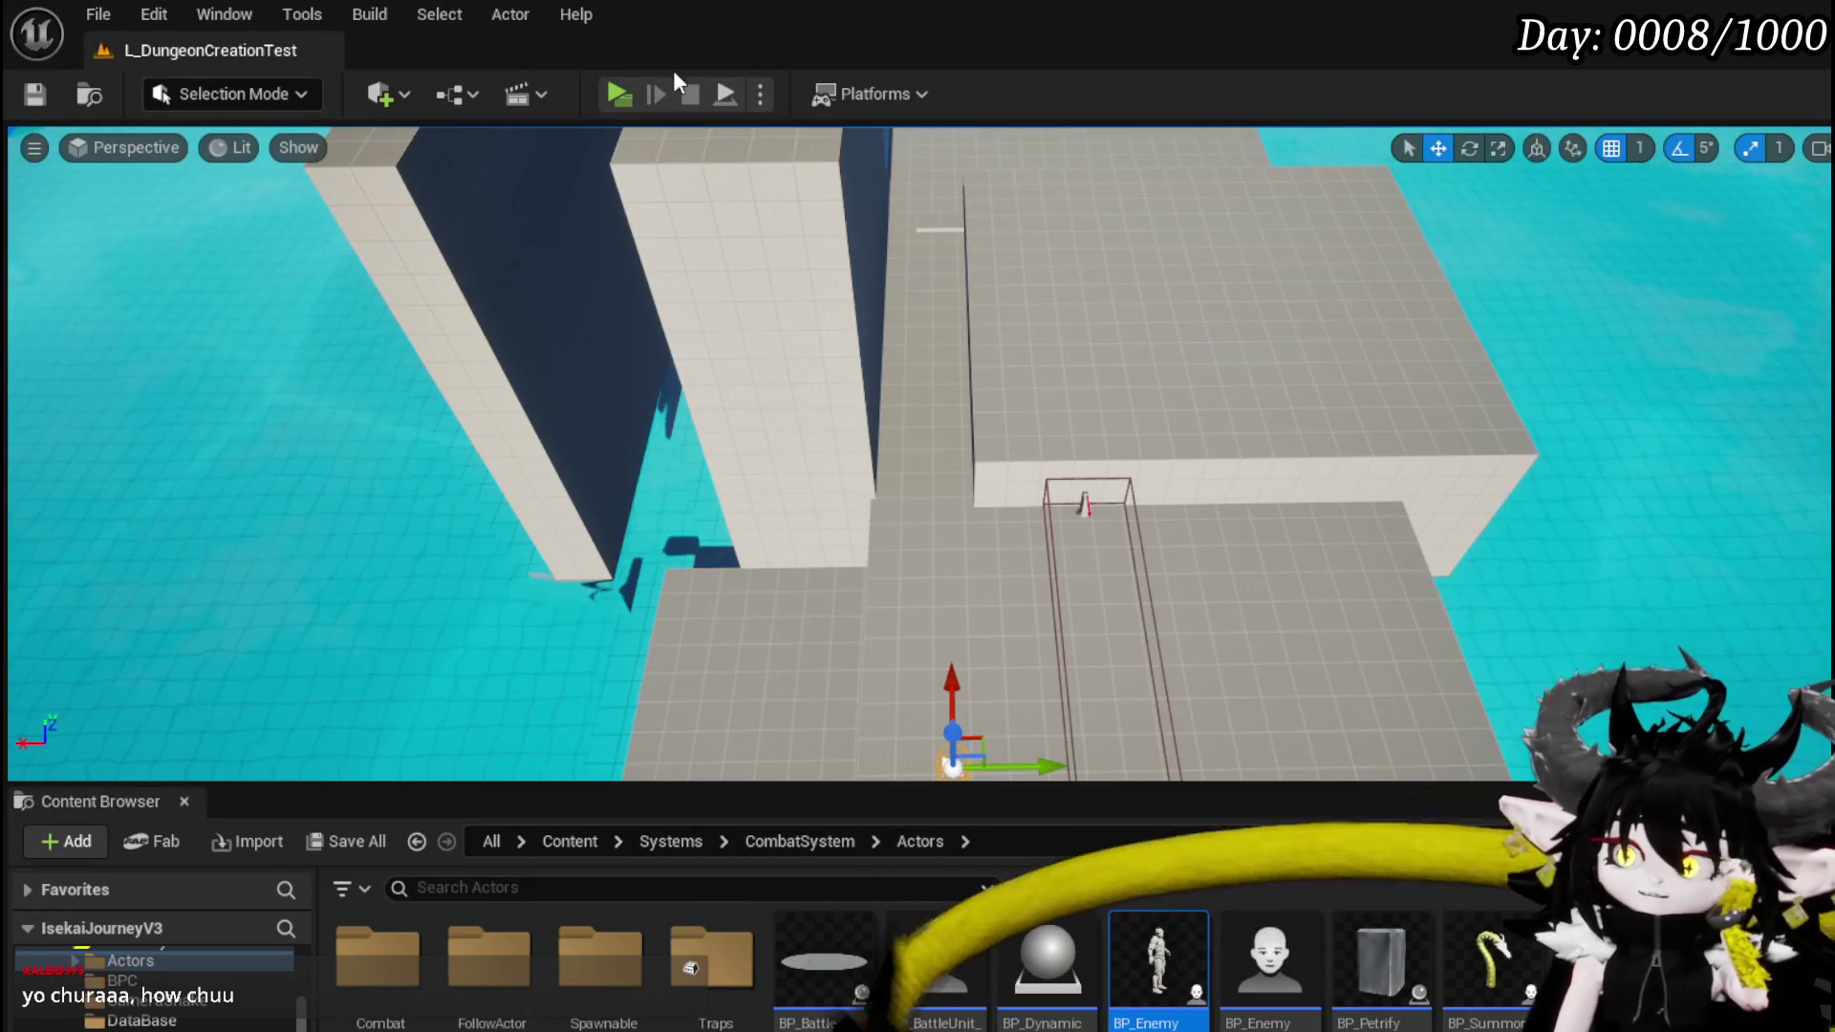
- Run a play session testing jump, double jump and forward glide, then stop and return to the Blueprint
click(618, 90)
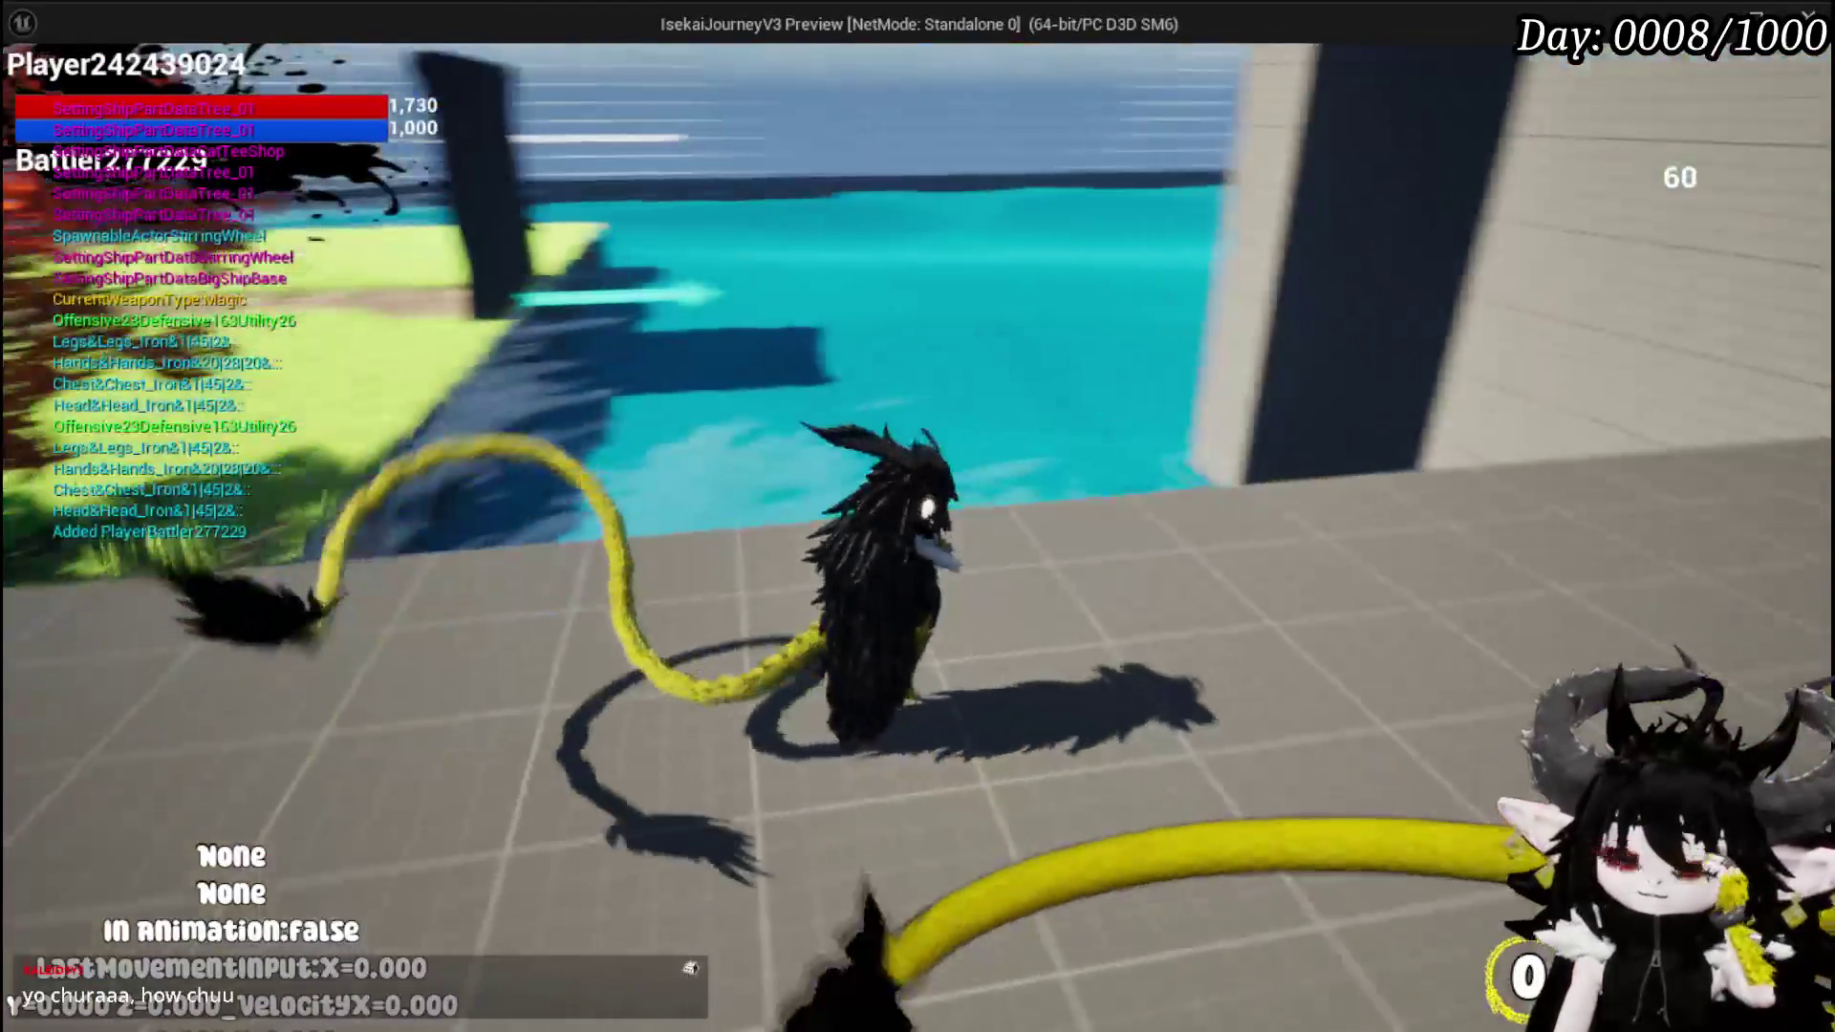
key(space)
key(space)
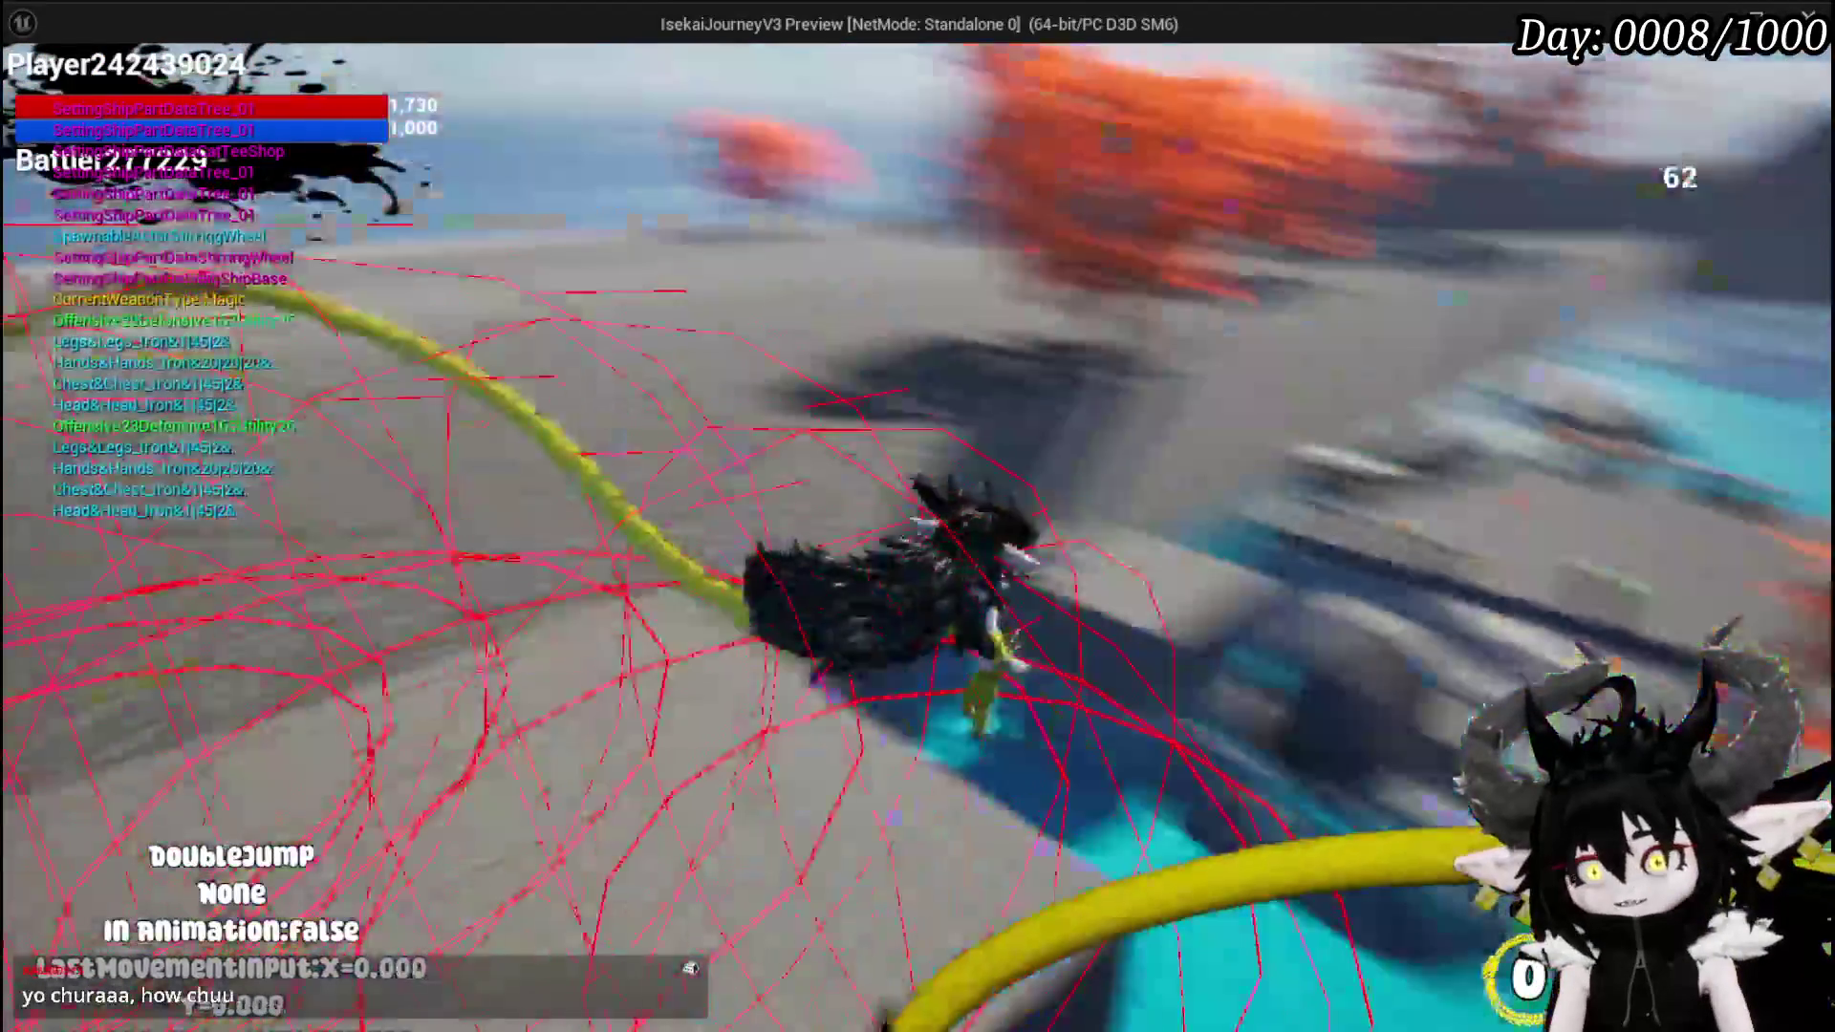
key(w)
key(space)
key(space)
key(space)
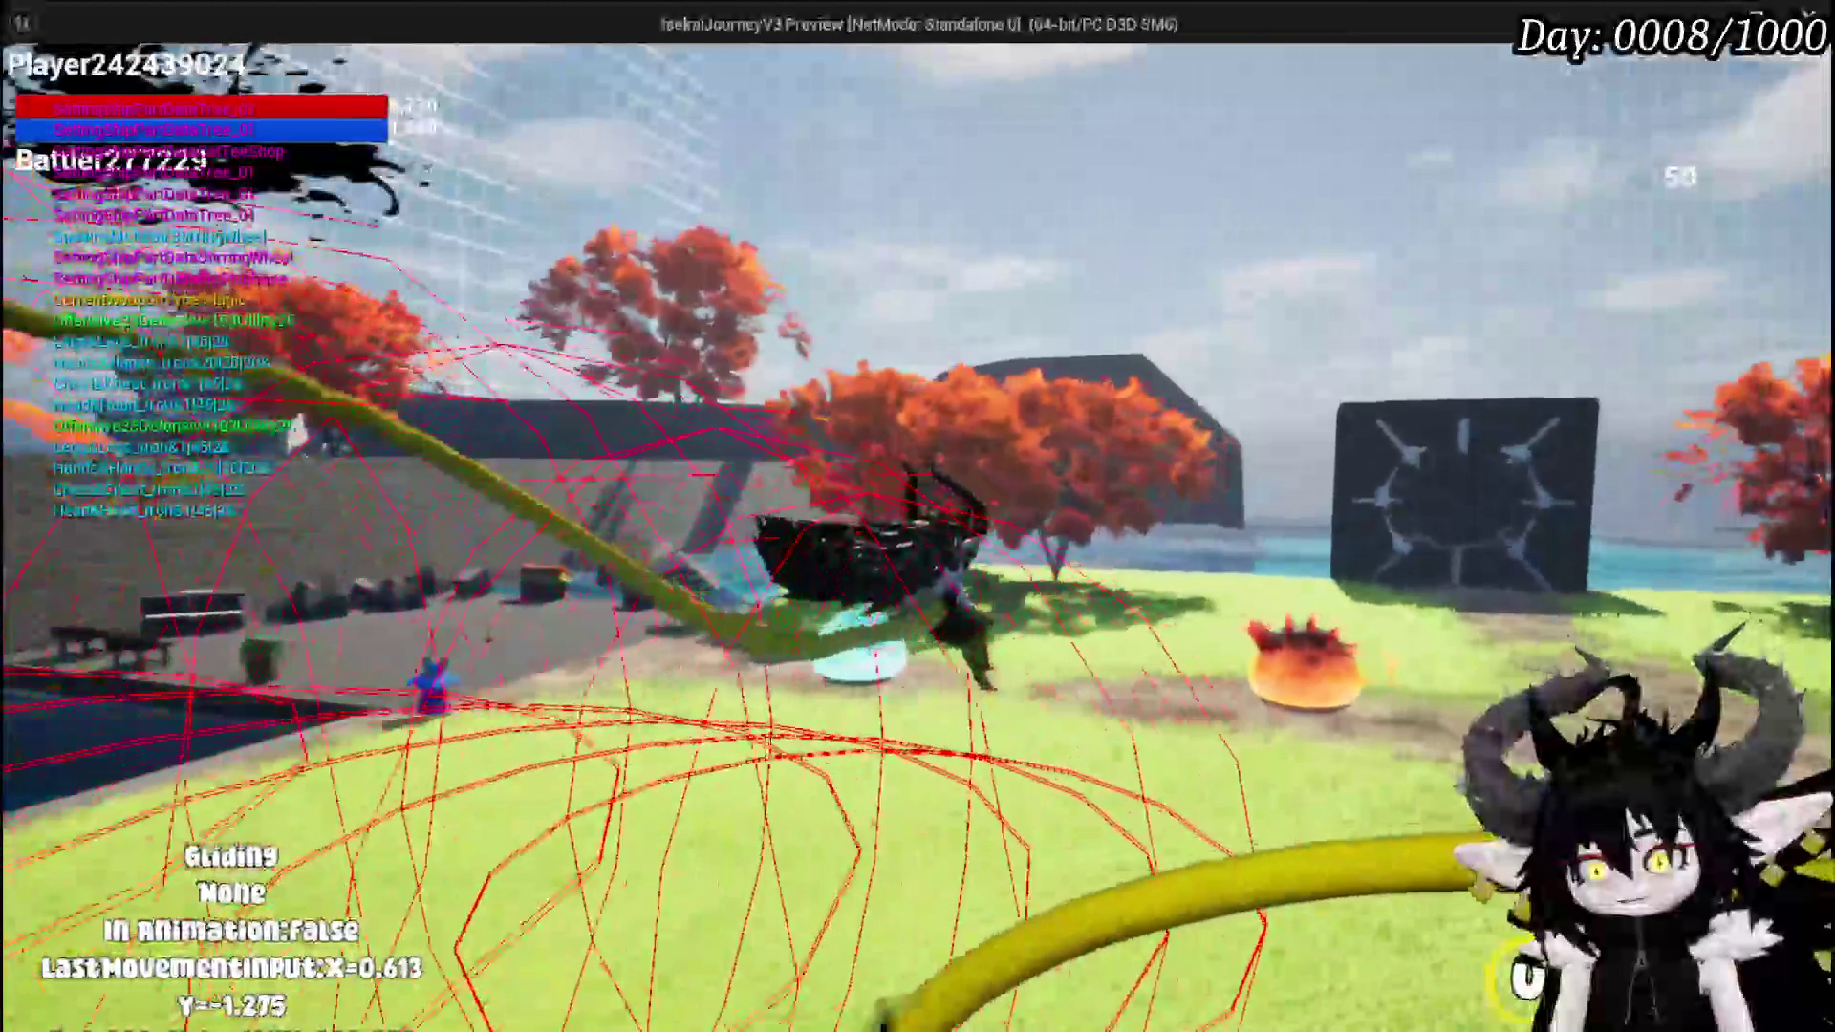
key(space)
key(space)
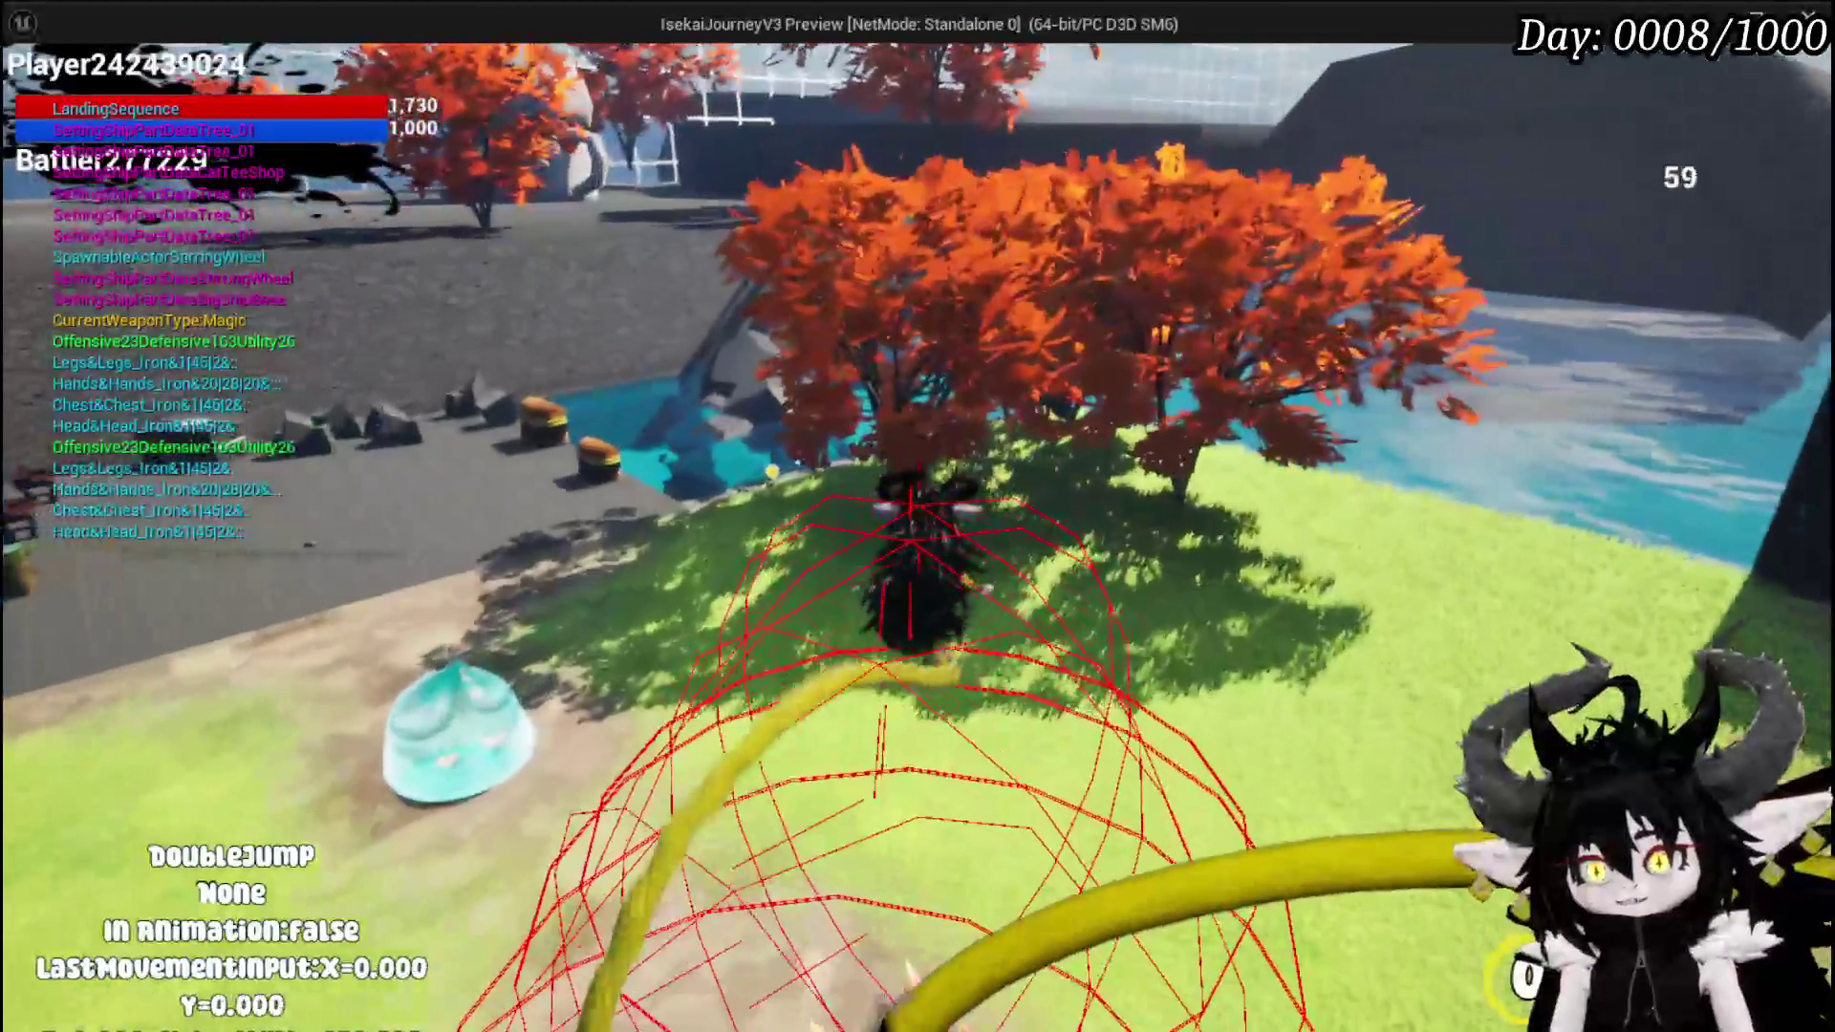
key(Escape)
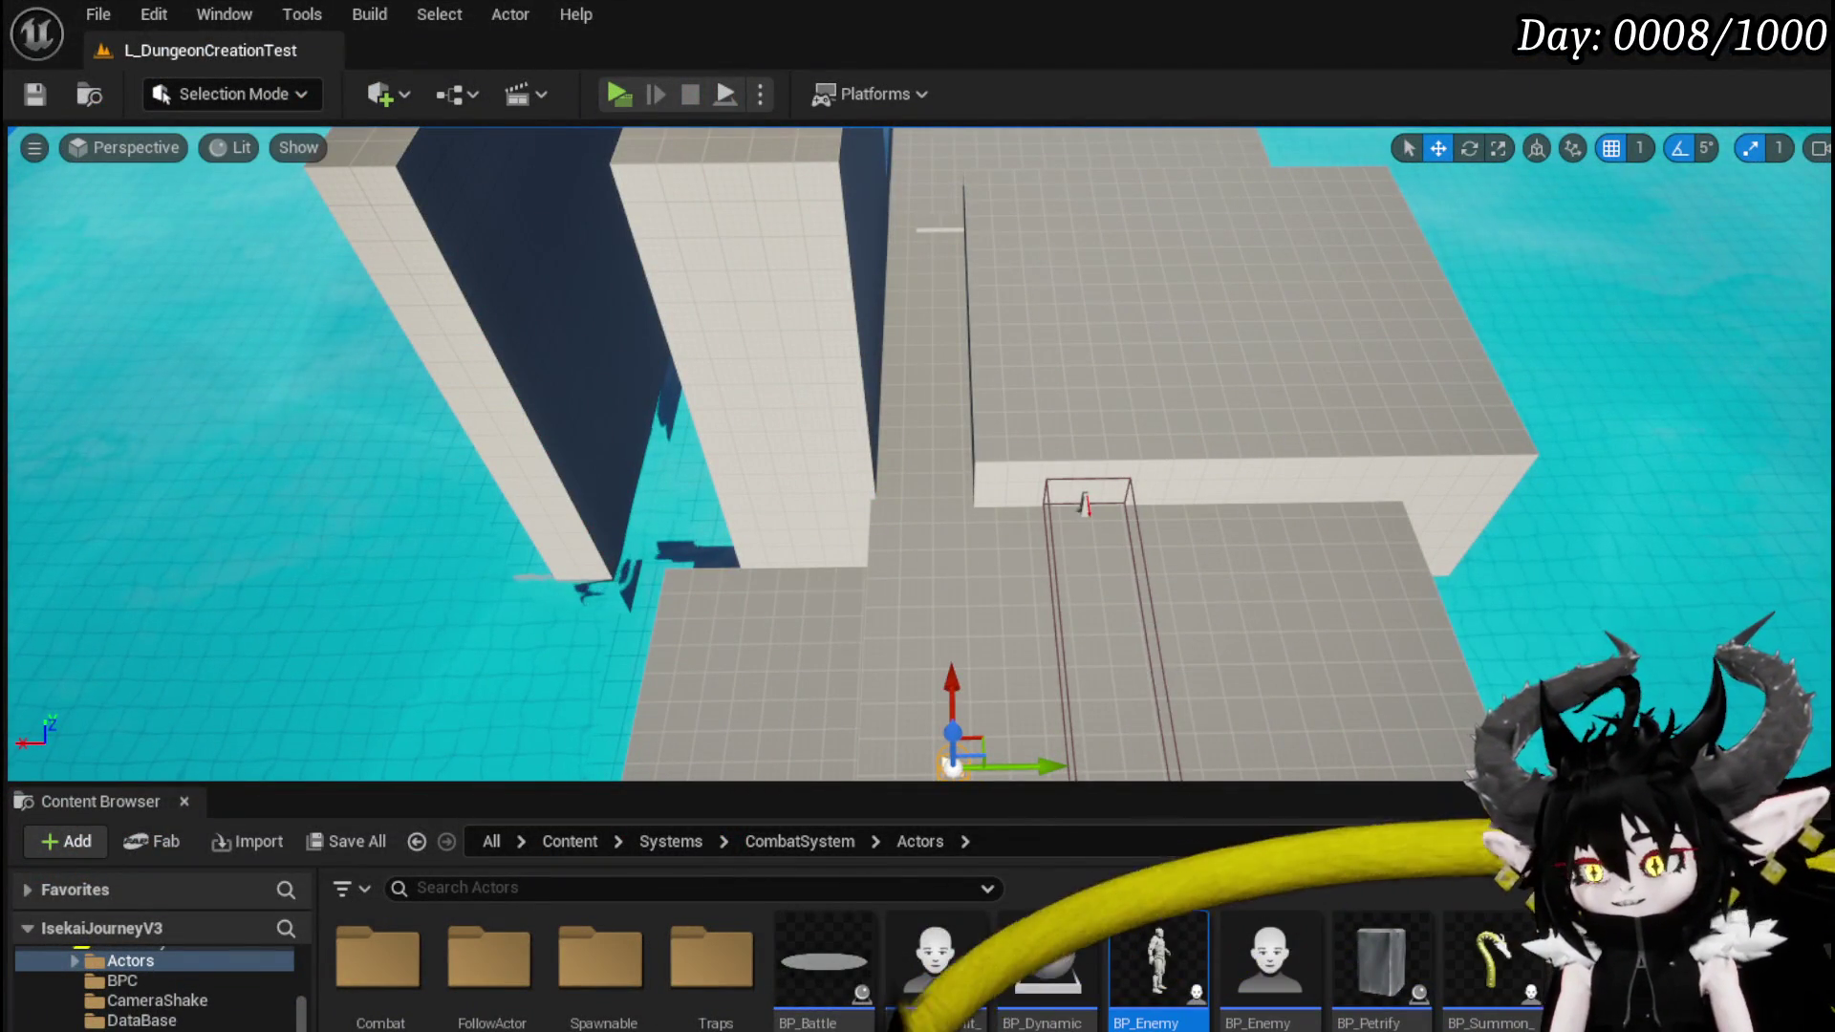
key(alt+Tab)
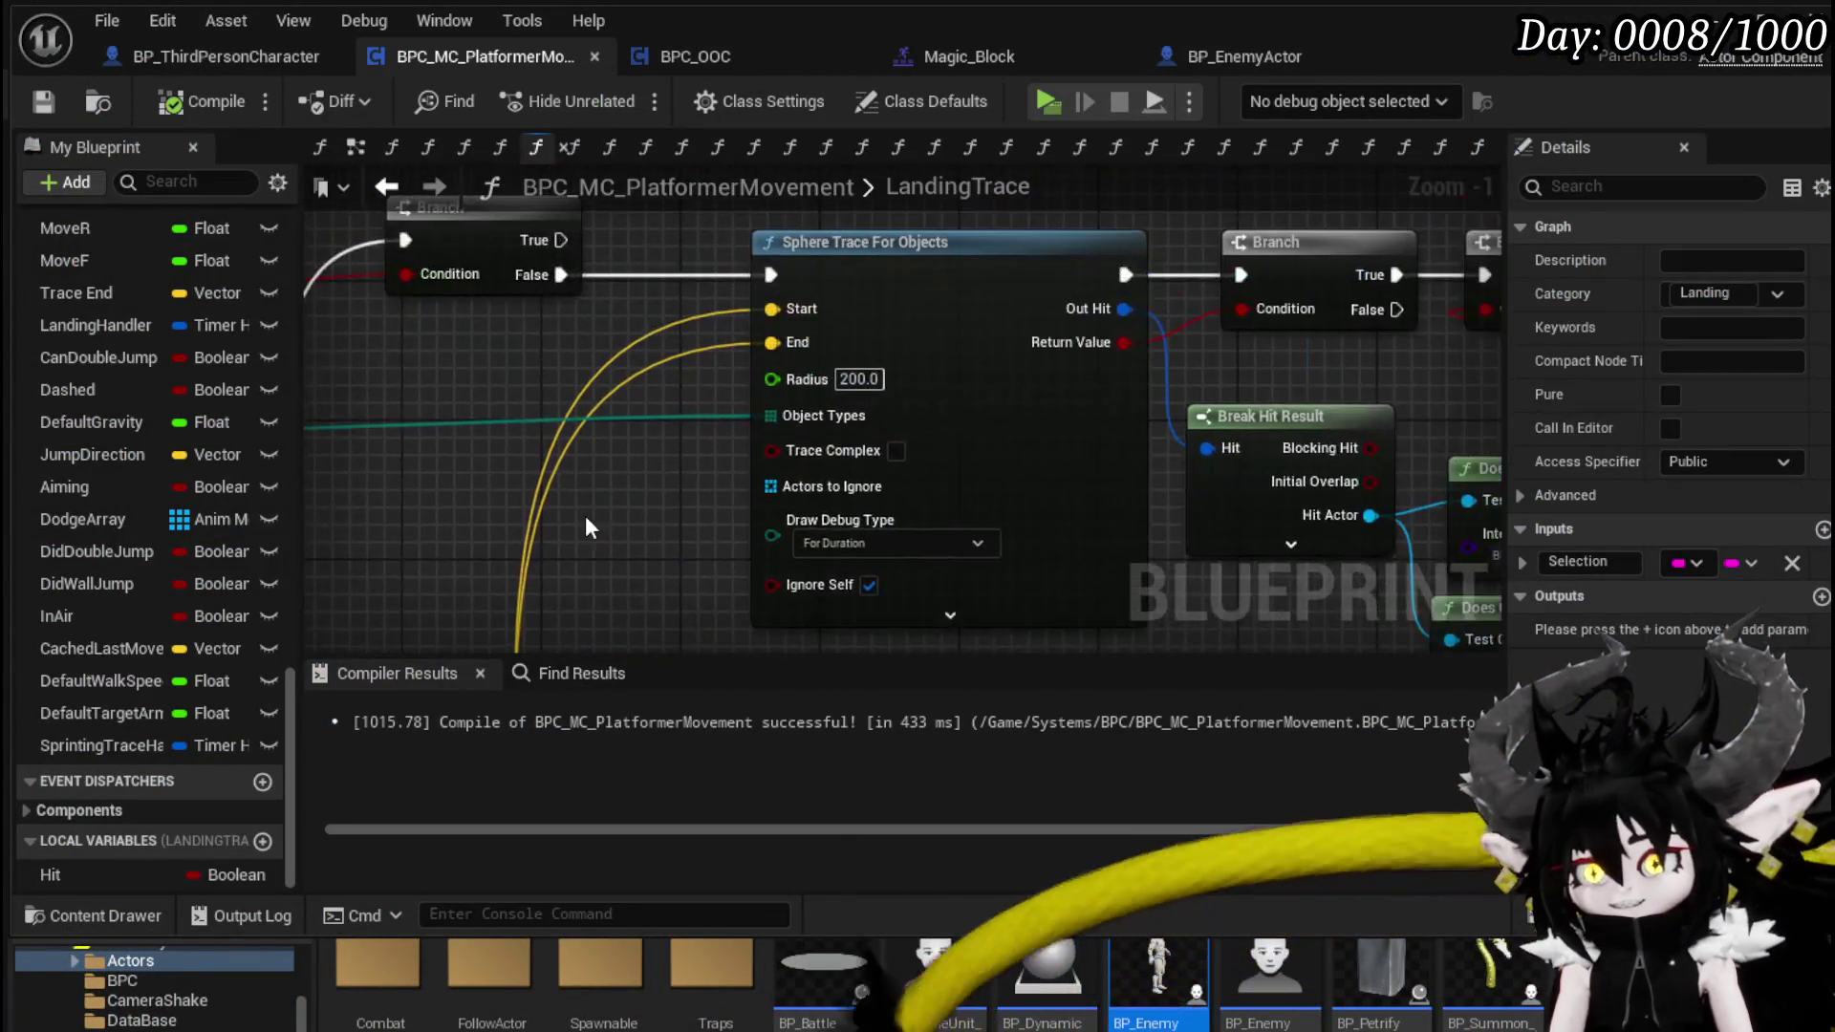
- Set the sphere trace radius to 50 and save the Blueprint
click(604, 425)
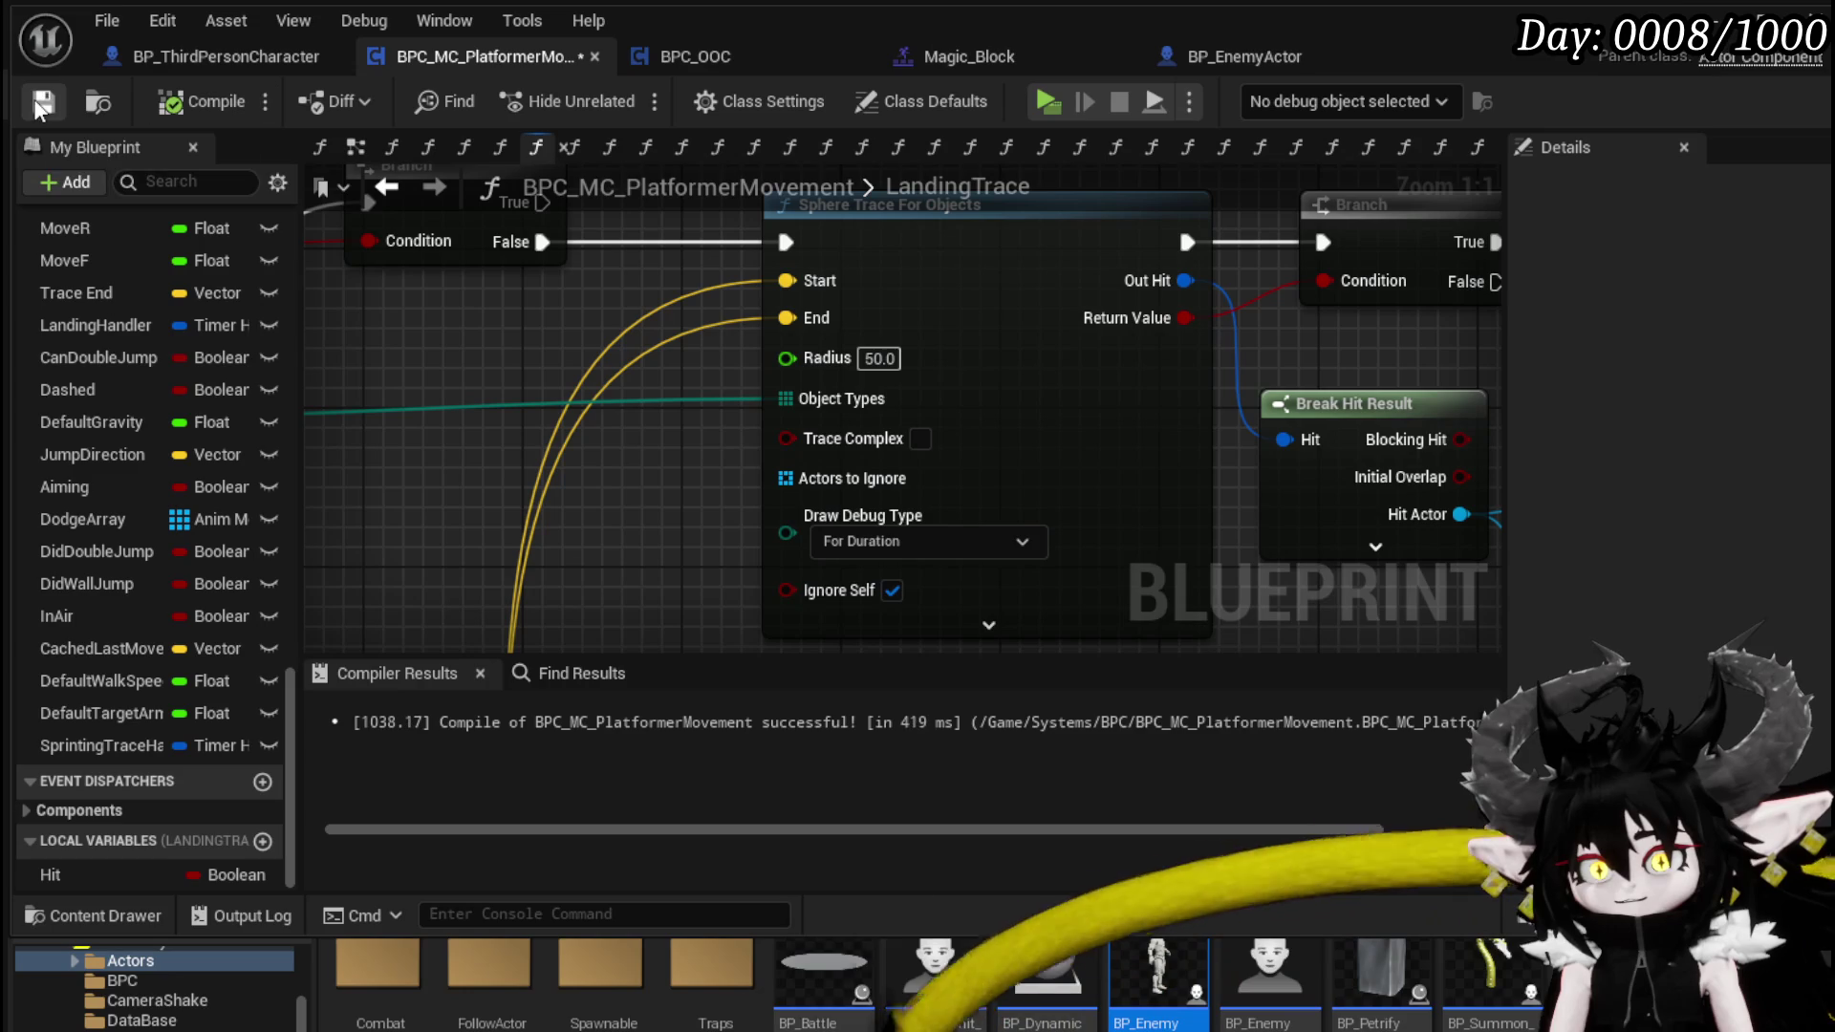
scroll(925, 487, down, 3)
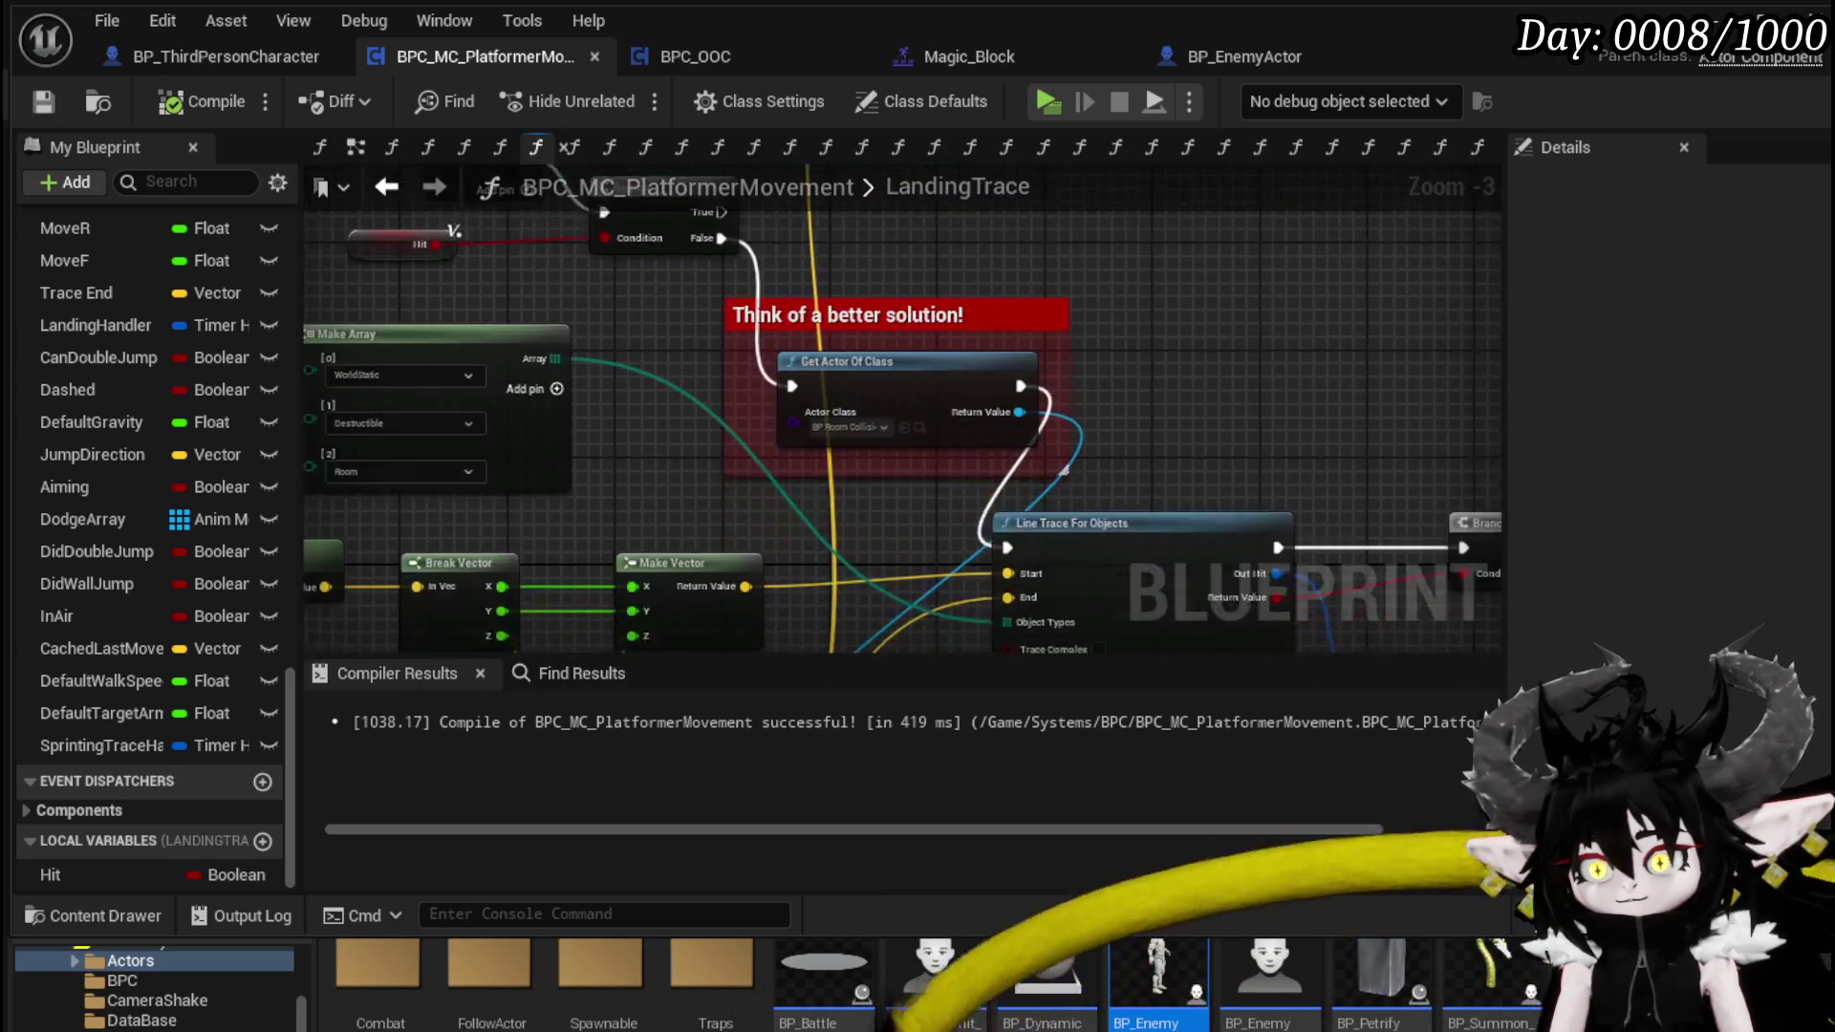
mouse_move(925, 487)
mouse_down()
mouse_move(736, 462)
mouse_move(846, 320)
mouse_move(861, 519)
mouse_up()
click(43, 101)
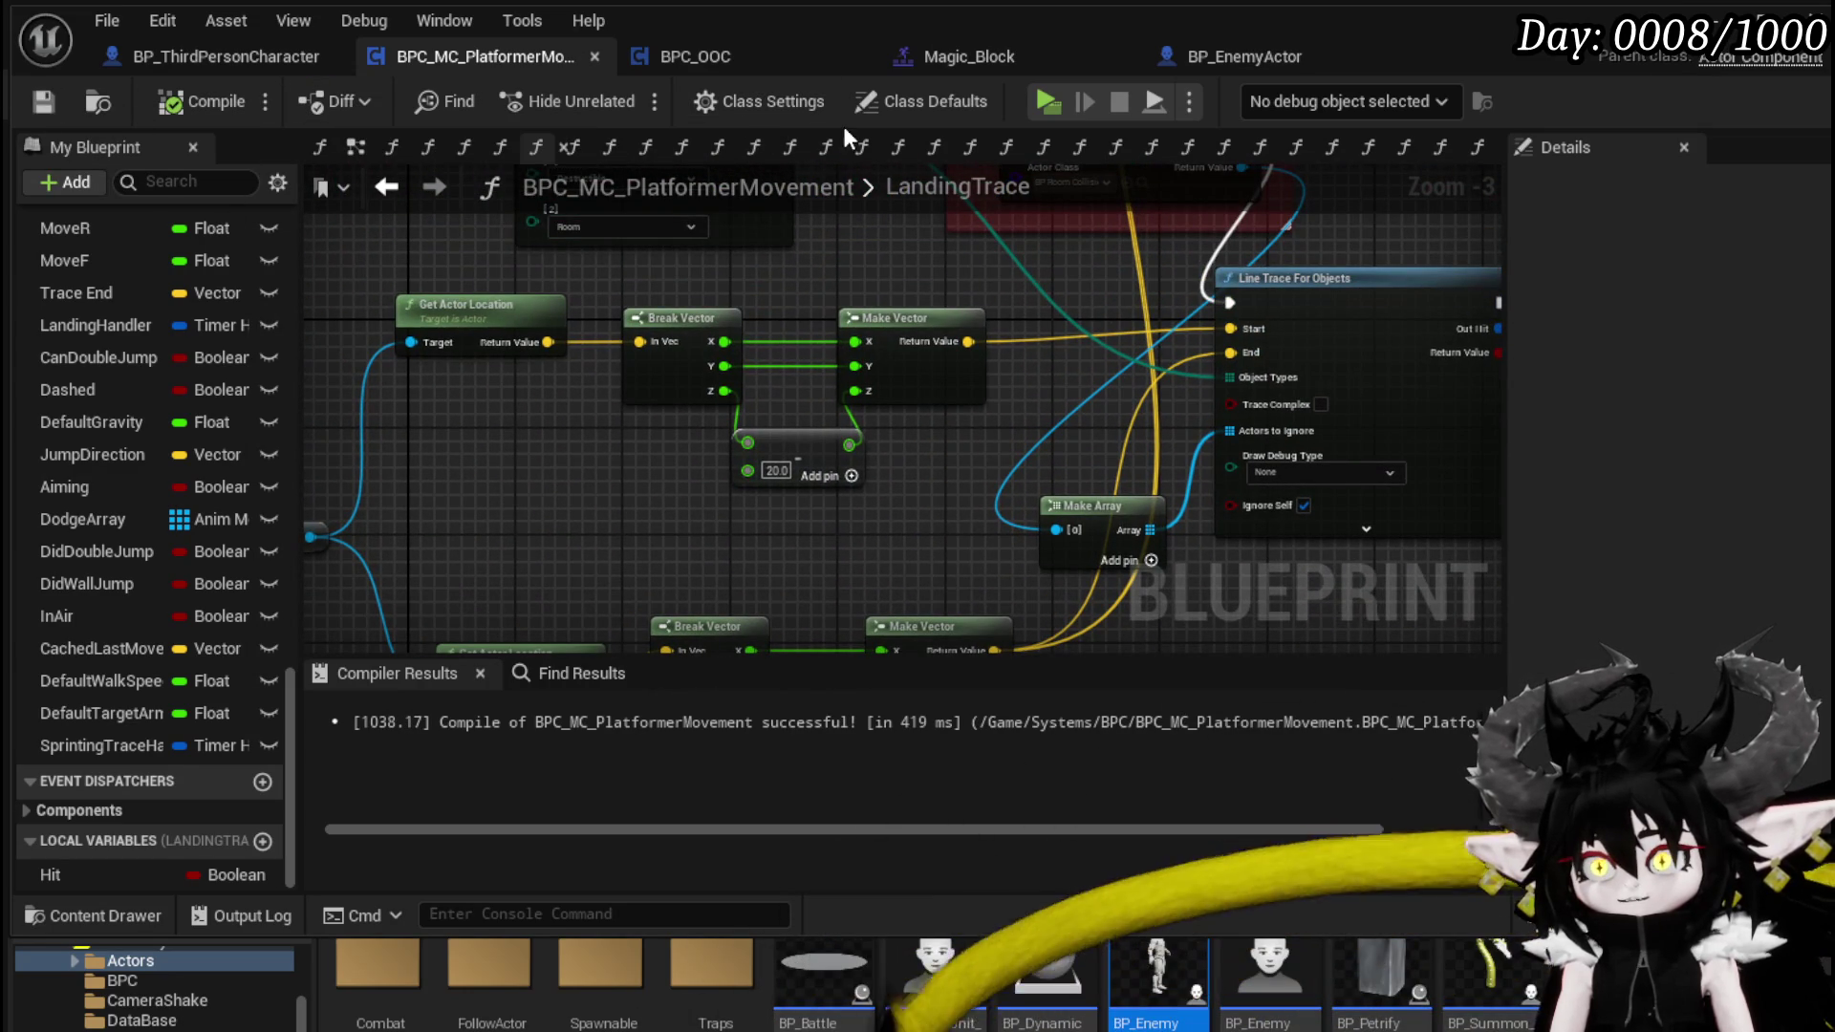
- Navigate the EventGraph to the trace's Set Timer by Event node
click(355, 146)
scroll(983, 319, down, 4)
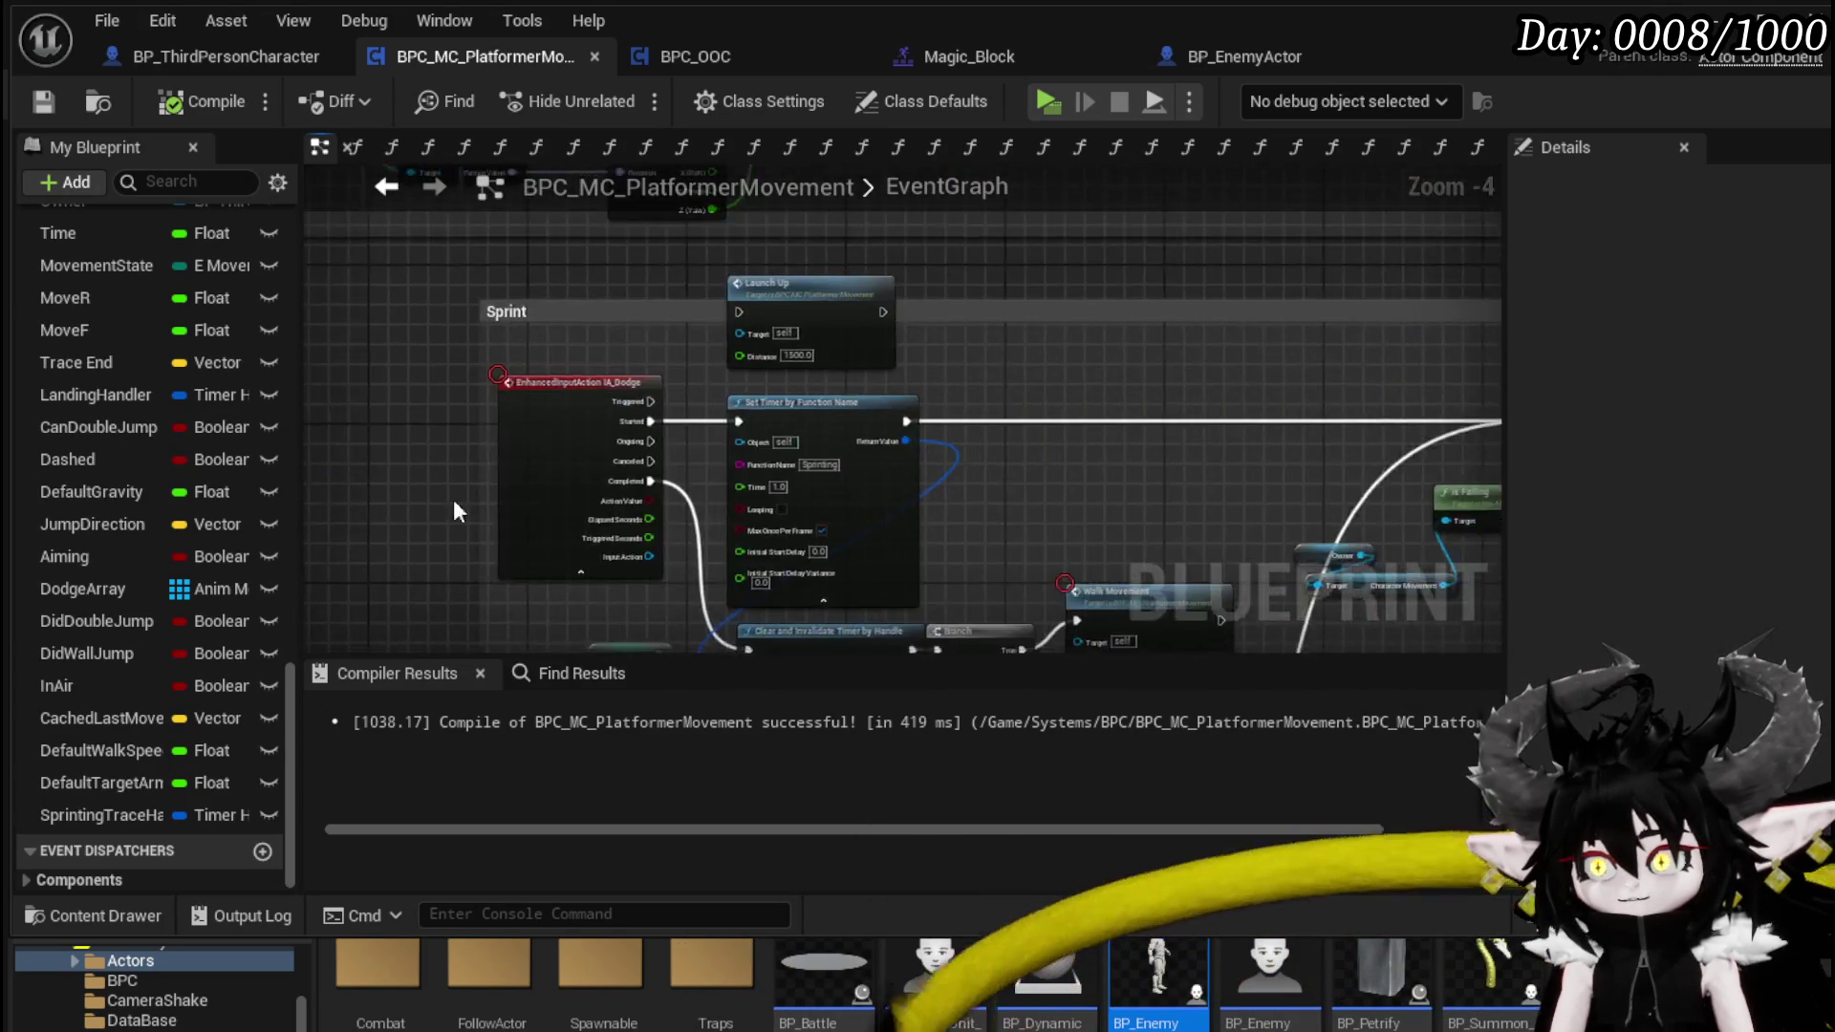
scroll(816, 397, down, 4)
mouse_move(815, 398)
mouse_down()
mouse_move(812, 430)
mouse_move(727, 361)
mouse_up()
scroll(726, 361, up, 8)
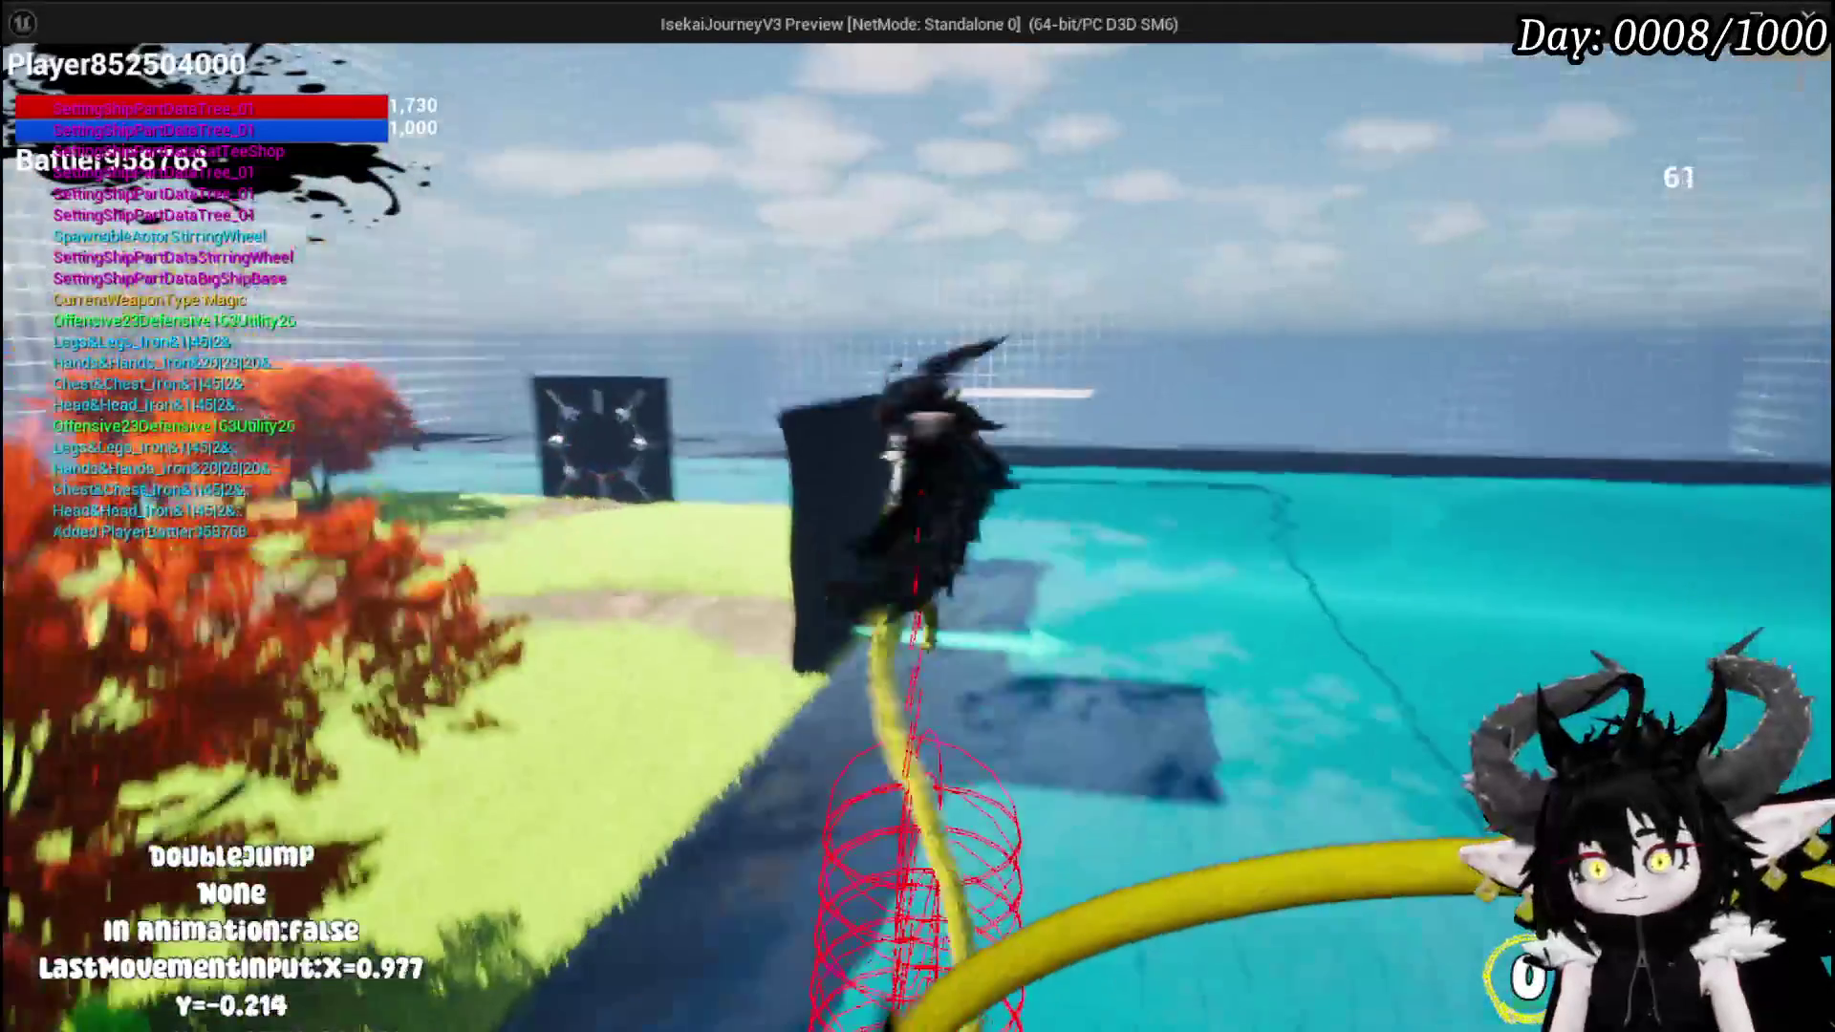
- Test gliding, landing and double jumping toward the fire slime, then return to the movement Blueprint
key(space)
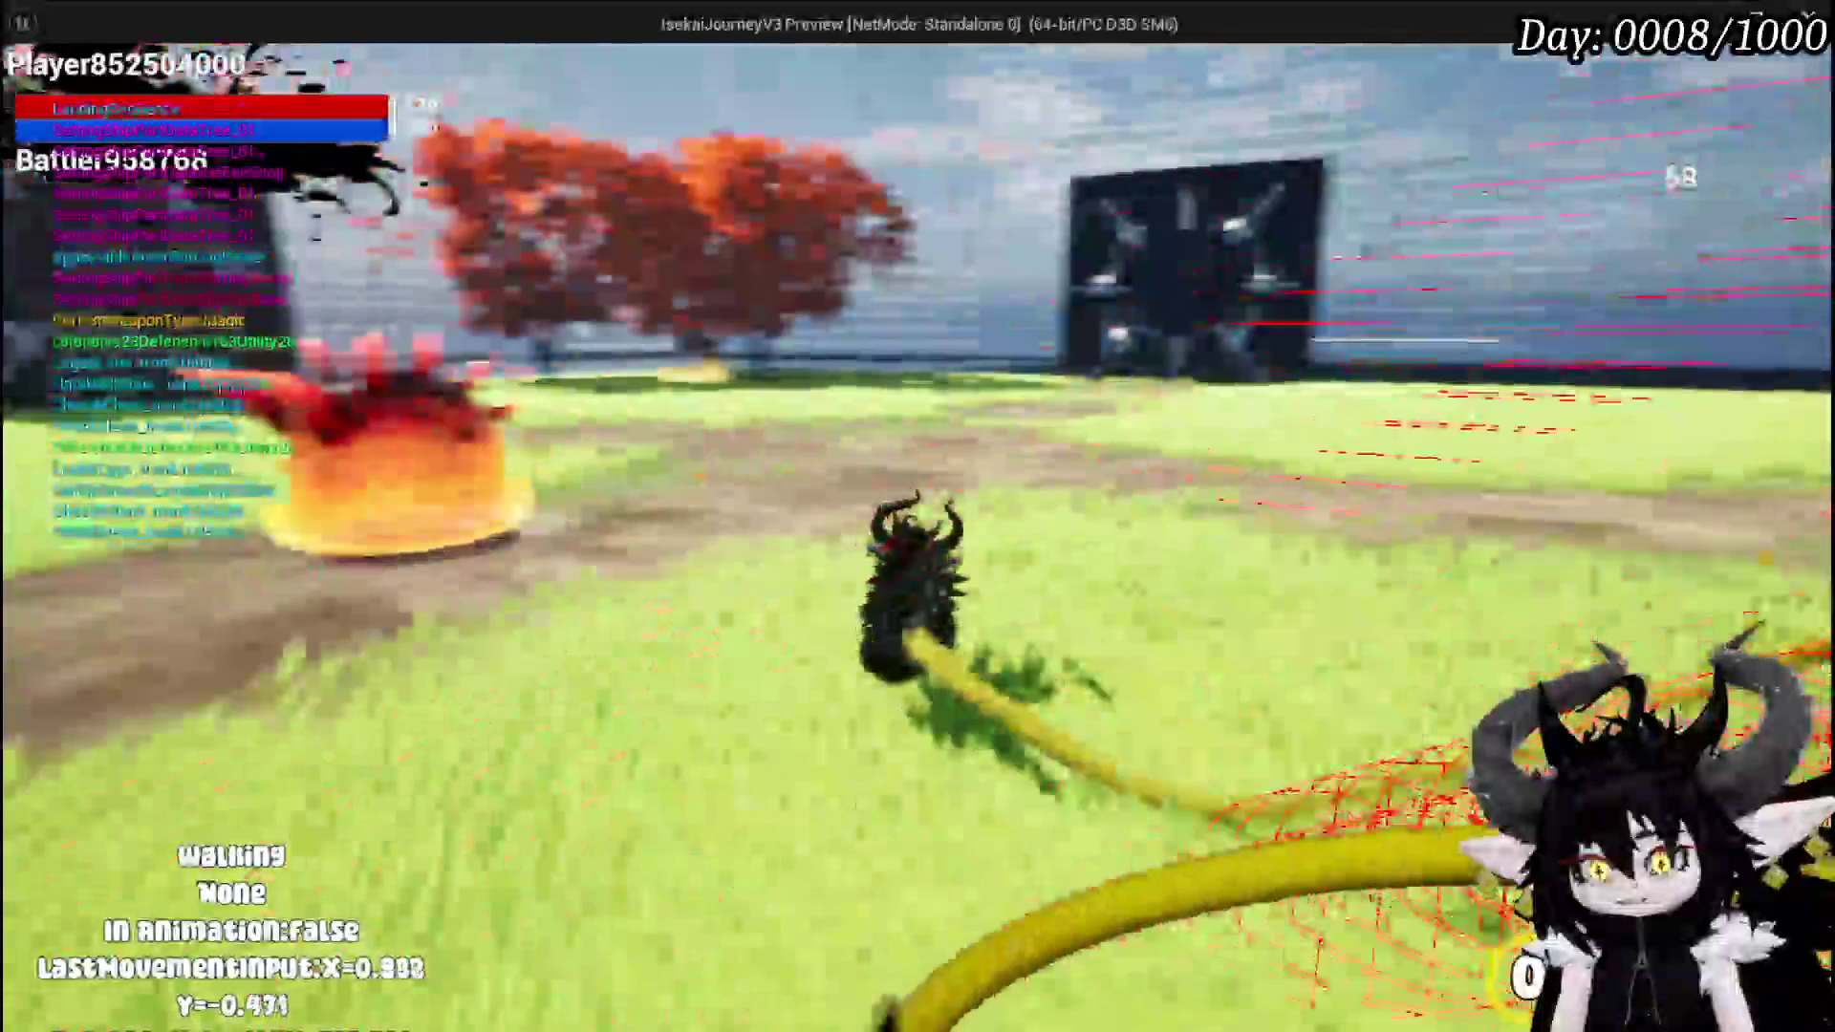
key(space)
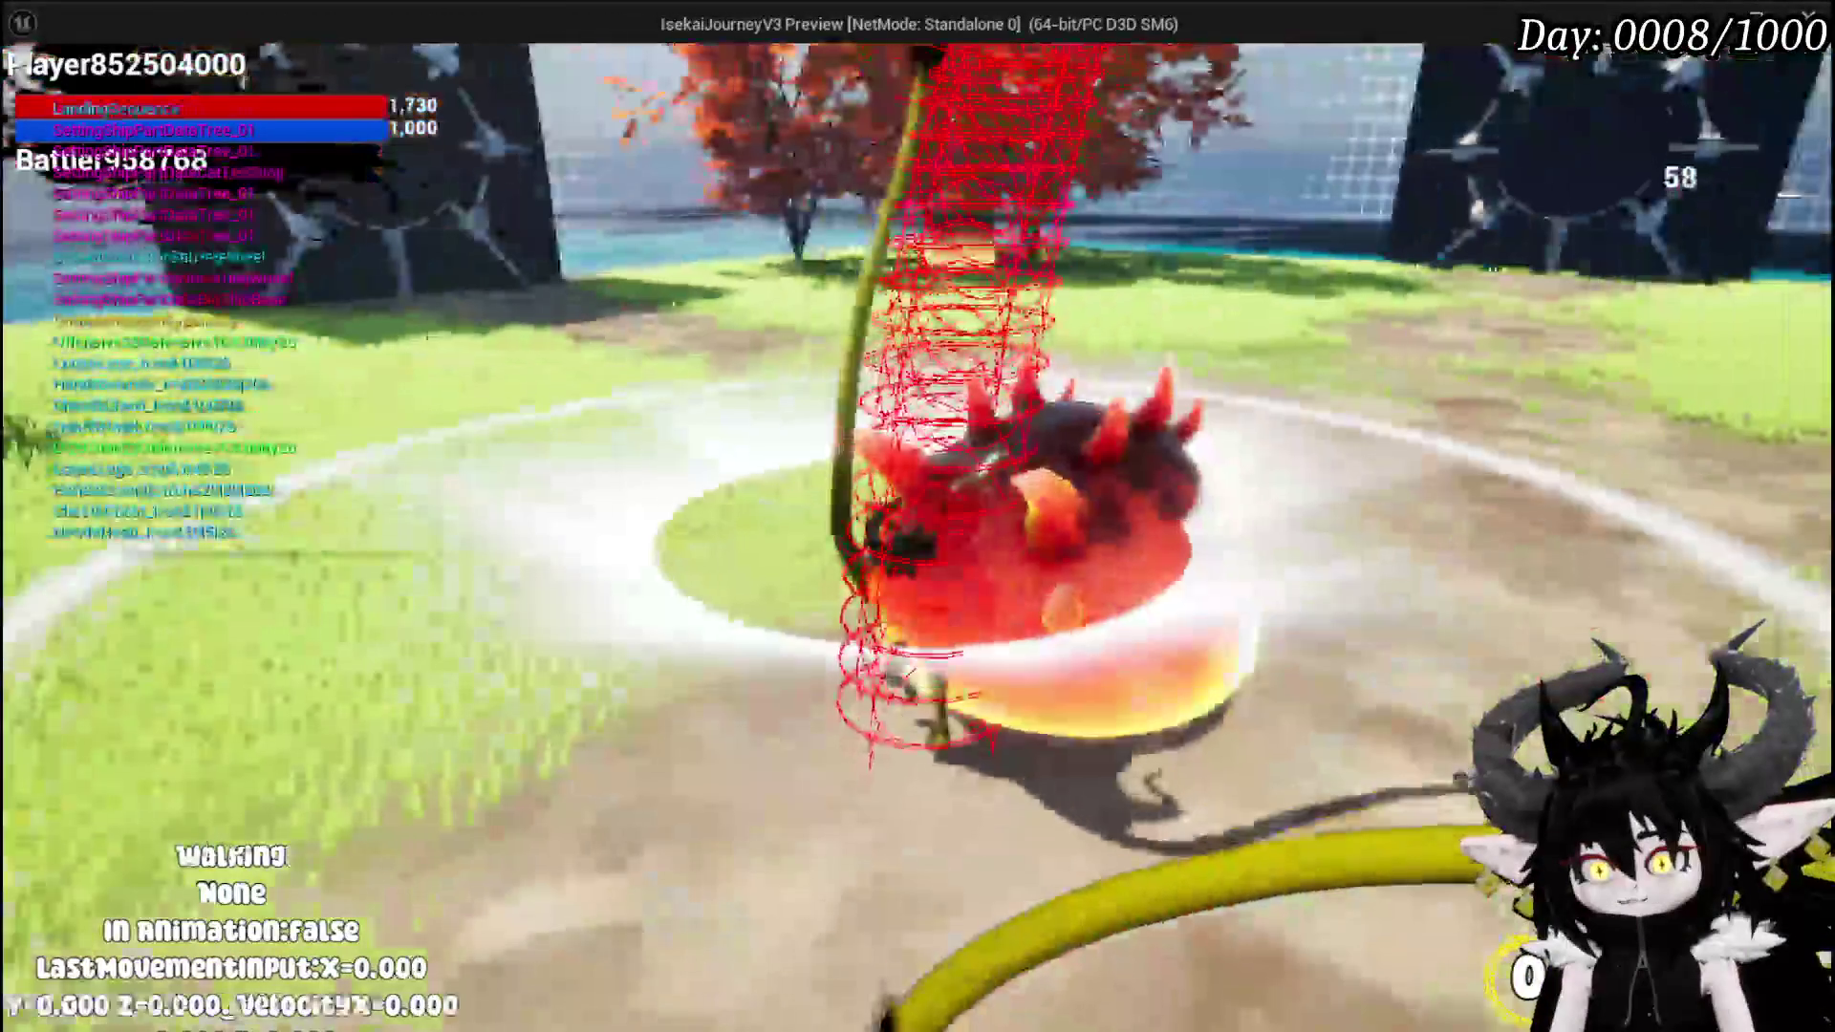
key(space)
key(space)
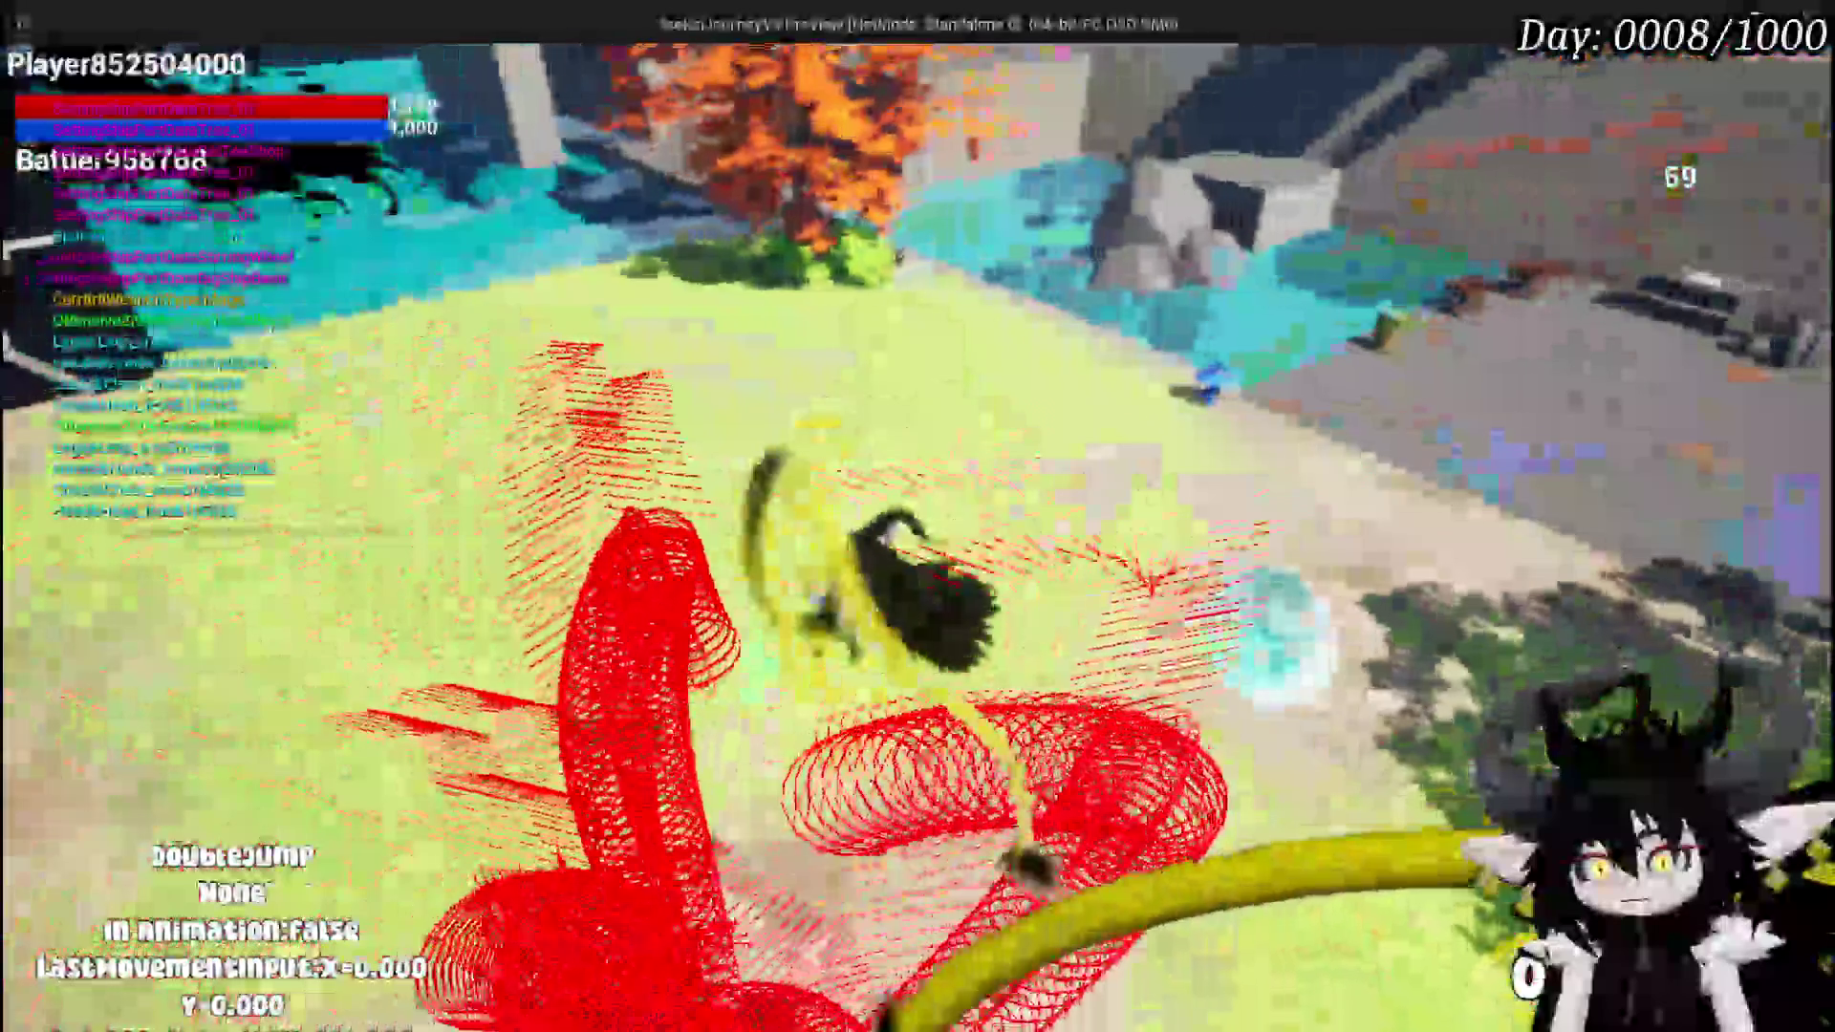
key(alt+Tab)
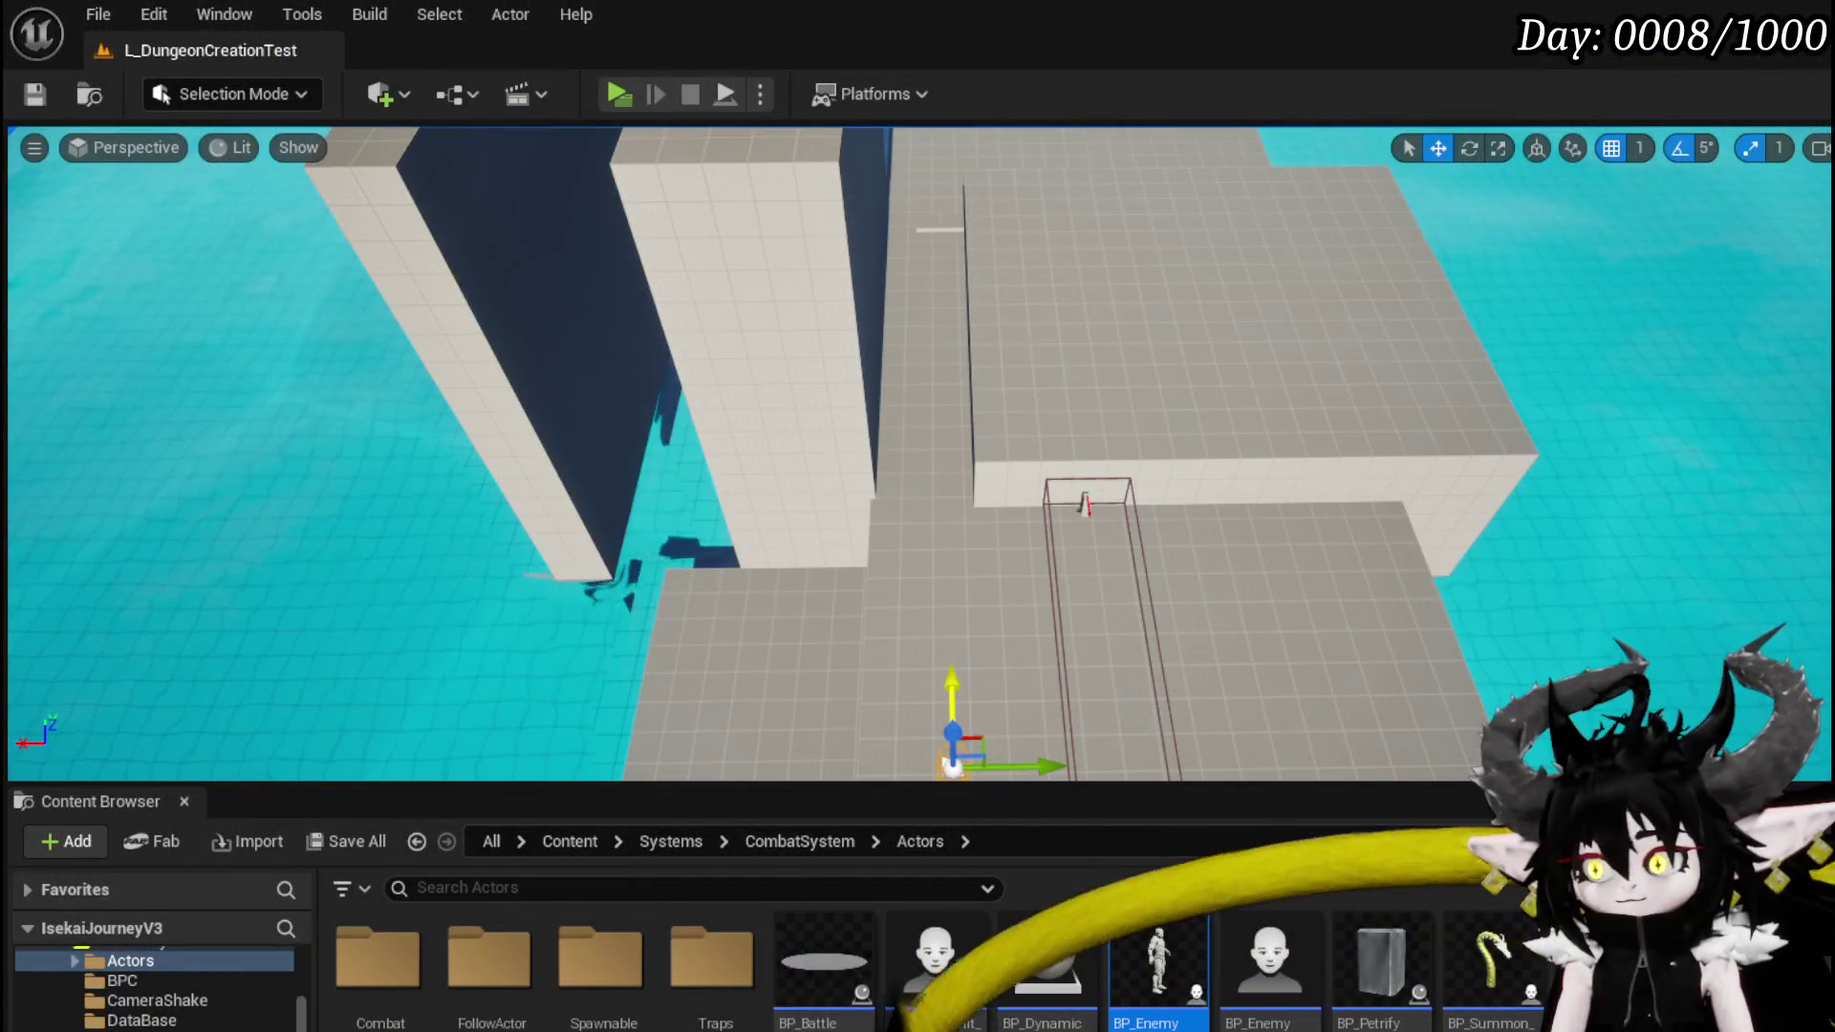
key(alt+Tab)
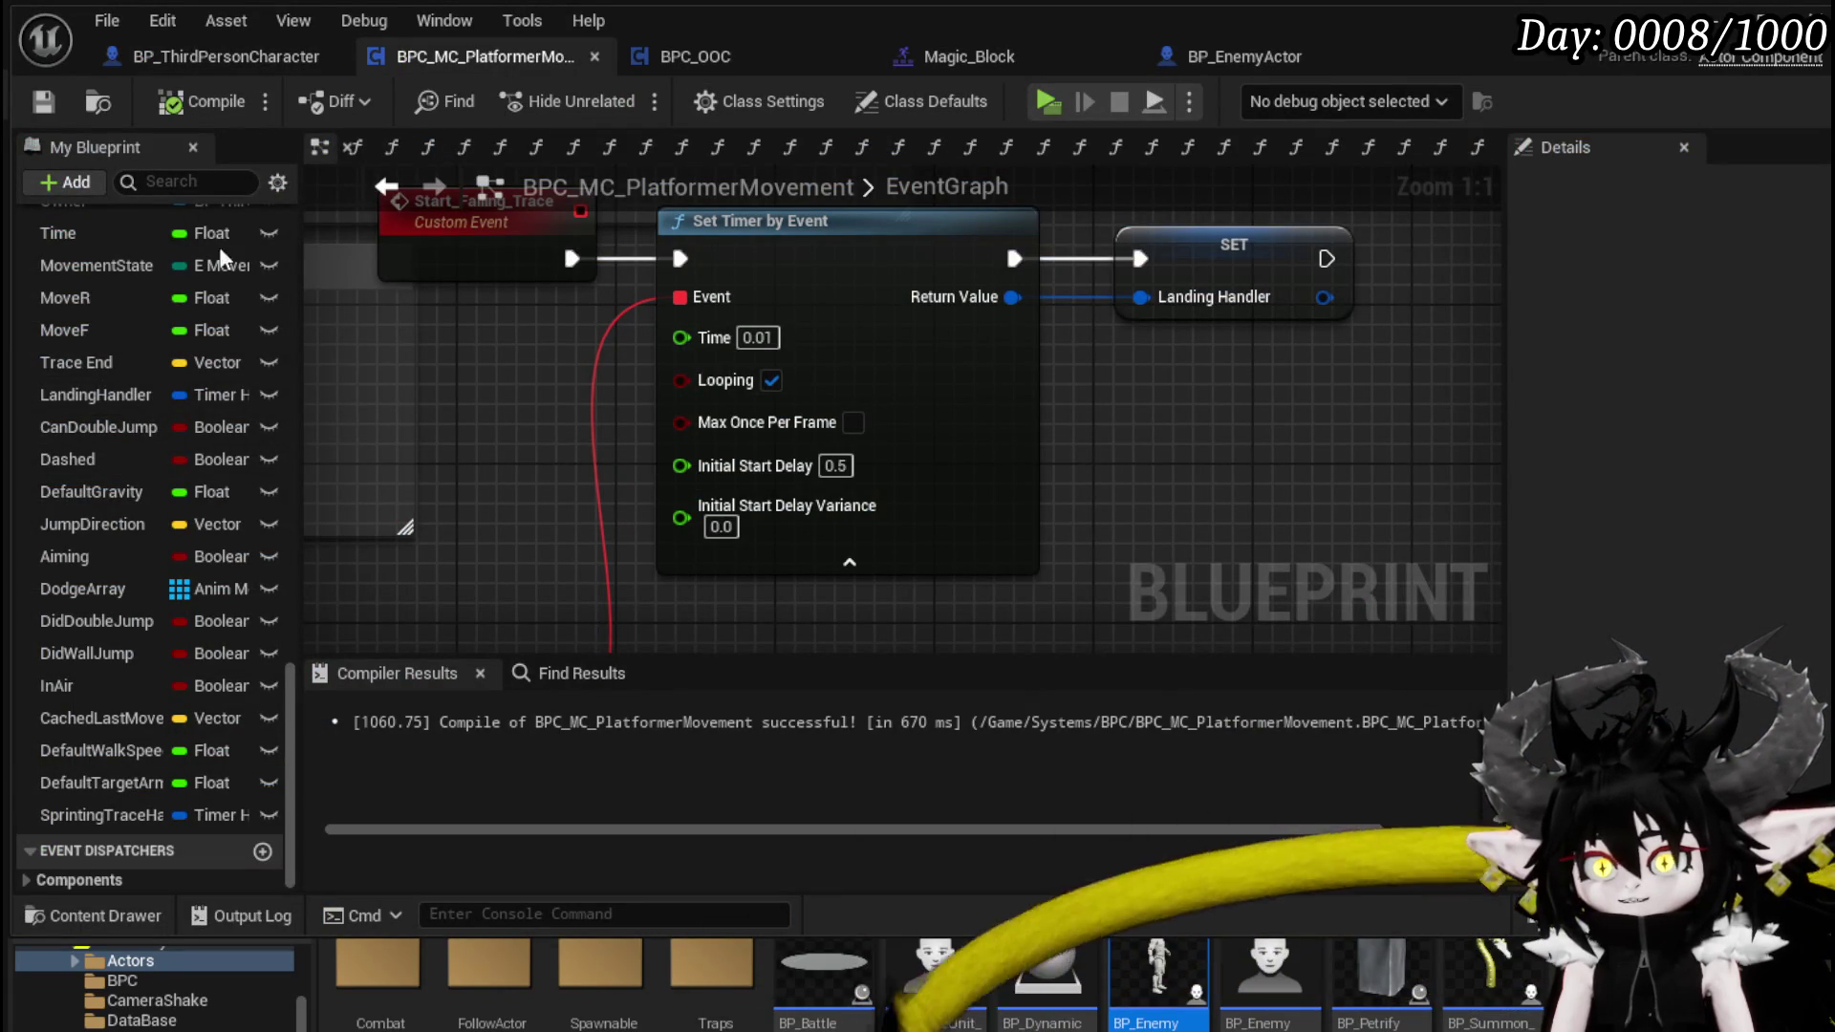
- Open the InAirTrace function graph and look it over
scroll(86, 301, up, 4)
scroll(86, 301, up, 10)
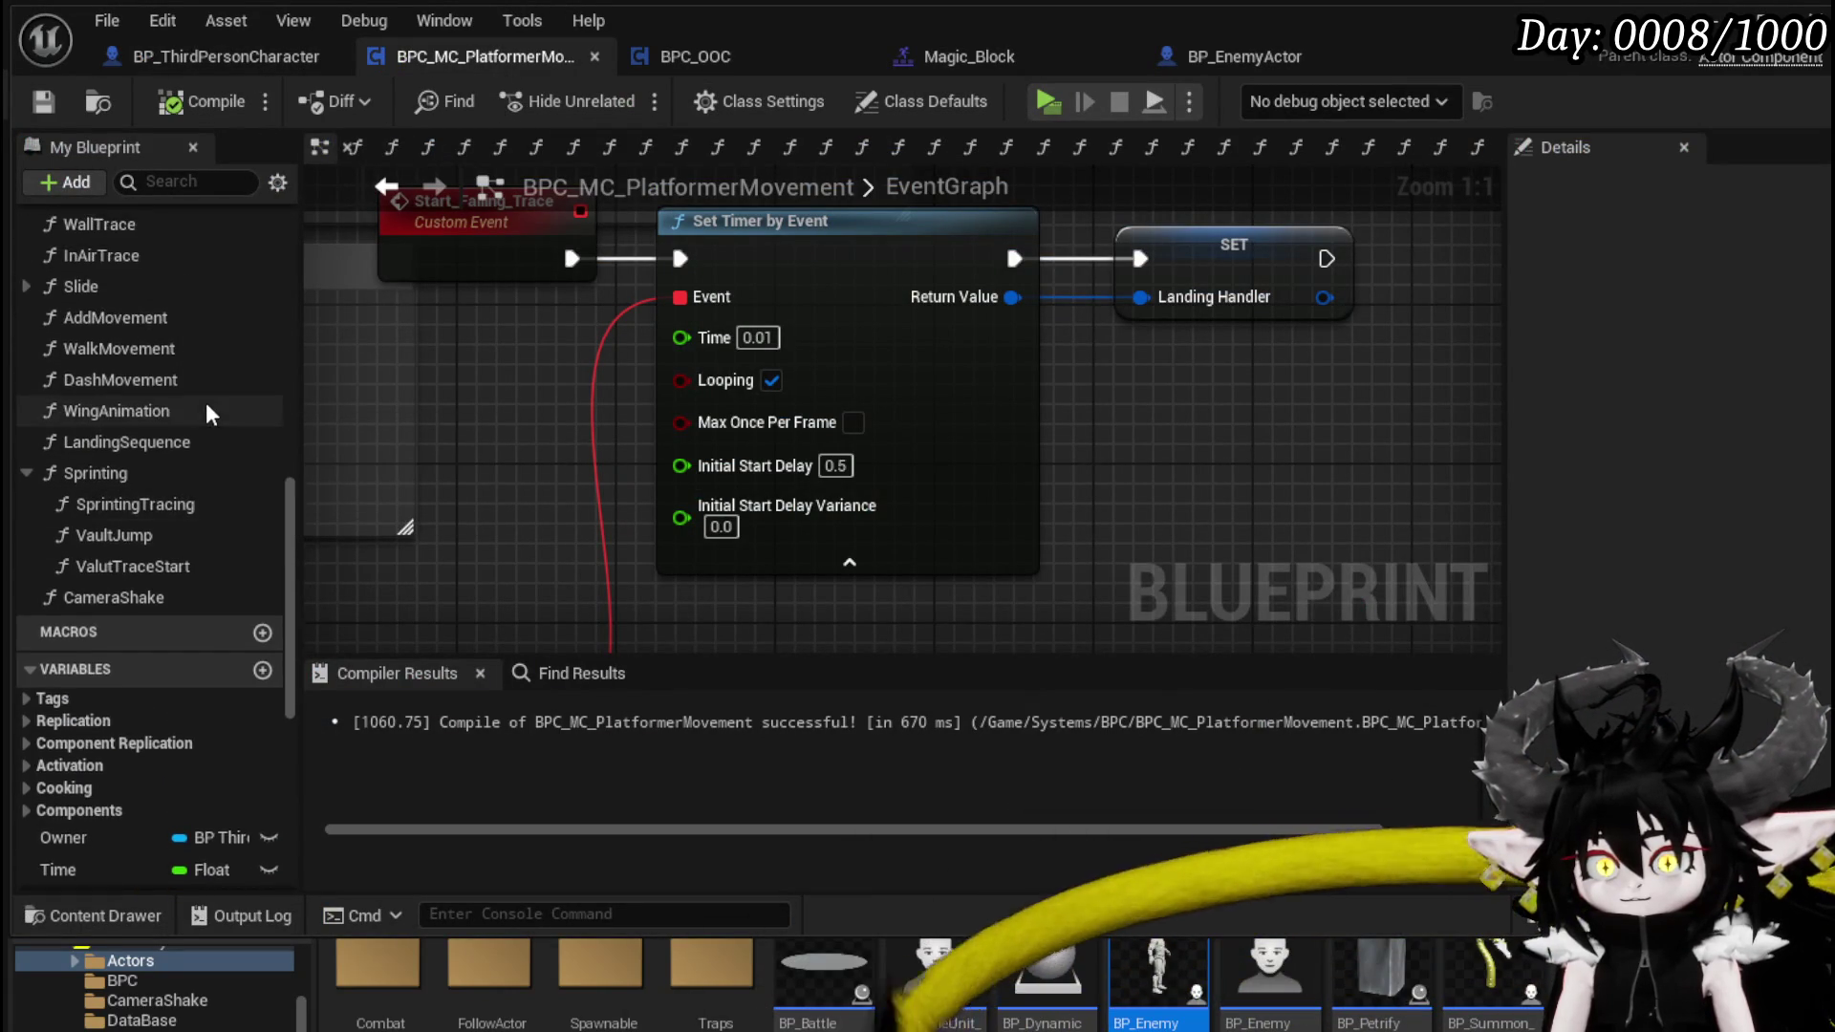
double_click(156, 416)
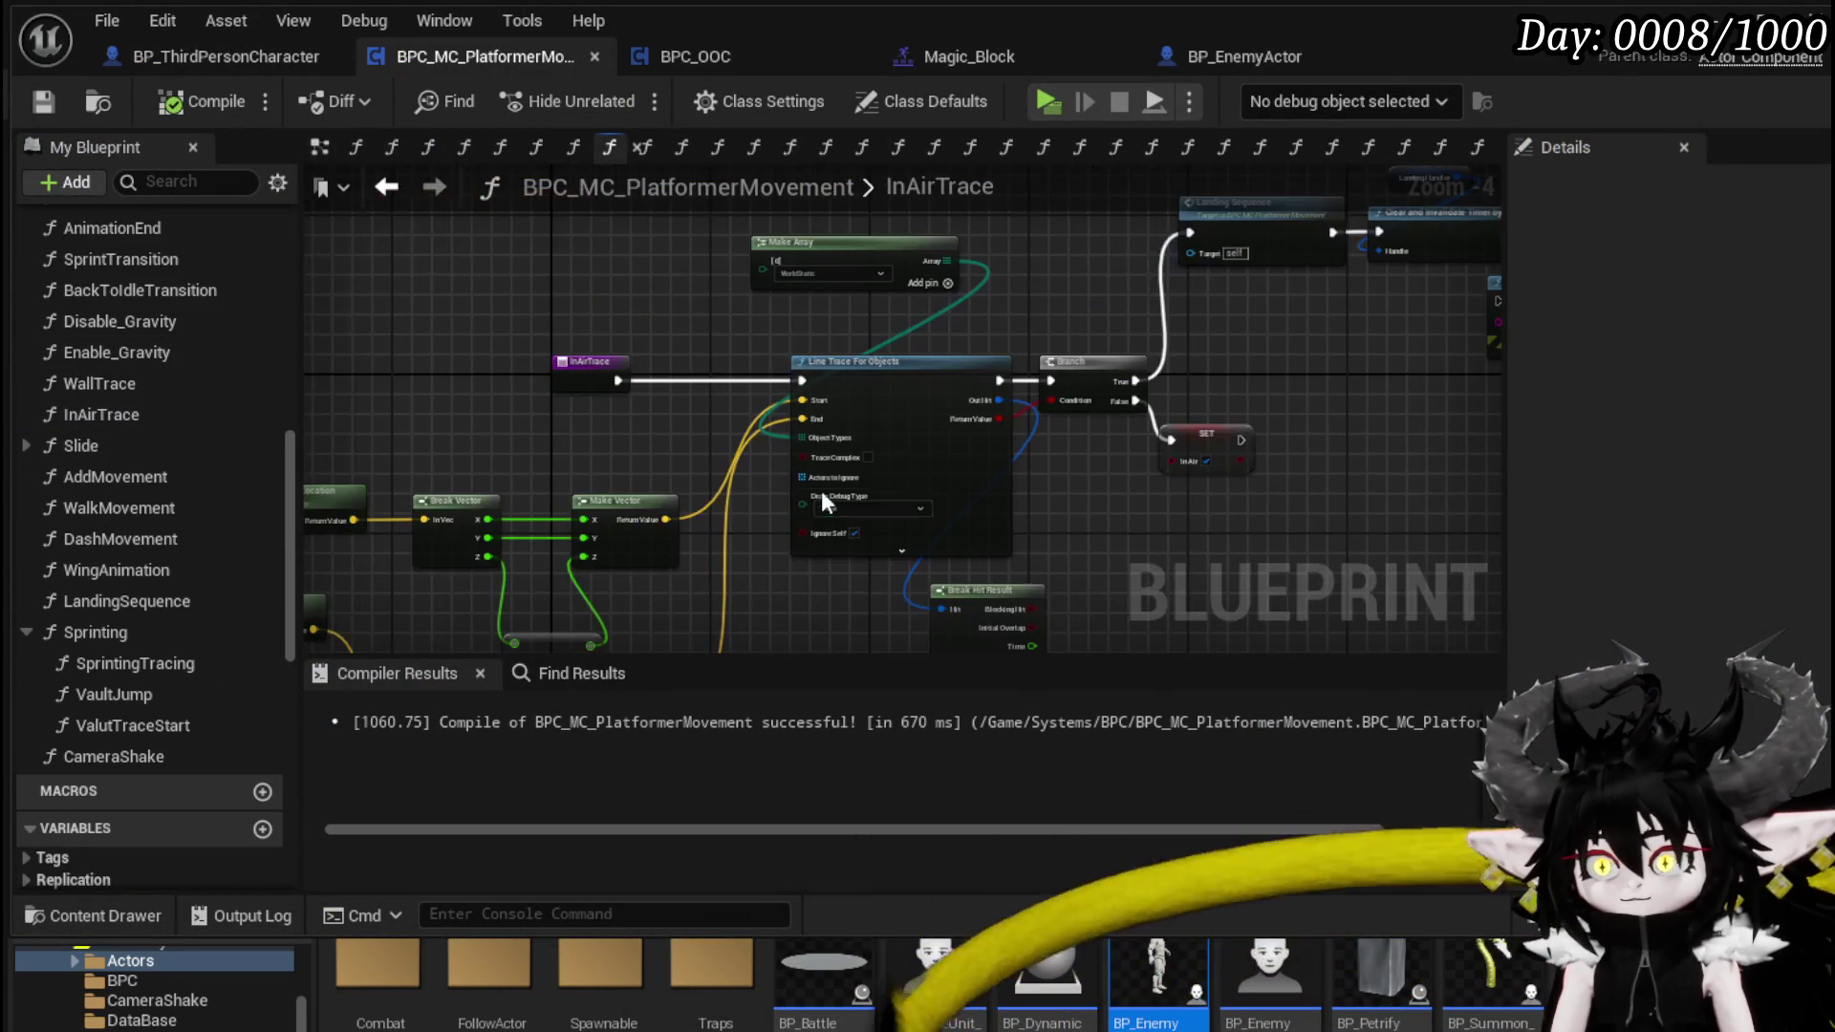
scroll(857, 436, up, 3)
scroll(921, 319, down, 4)
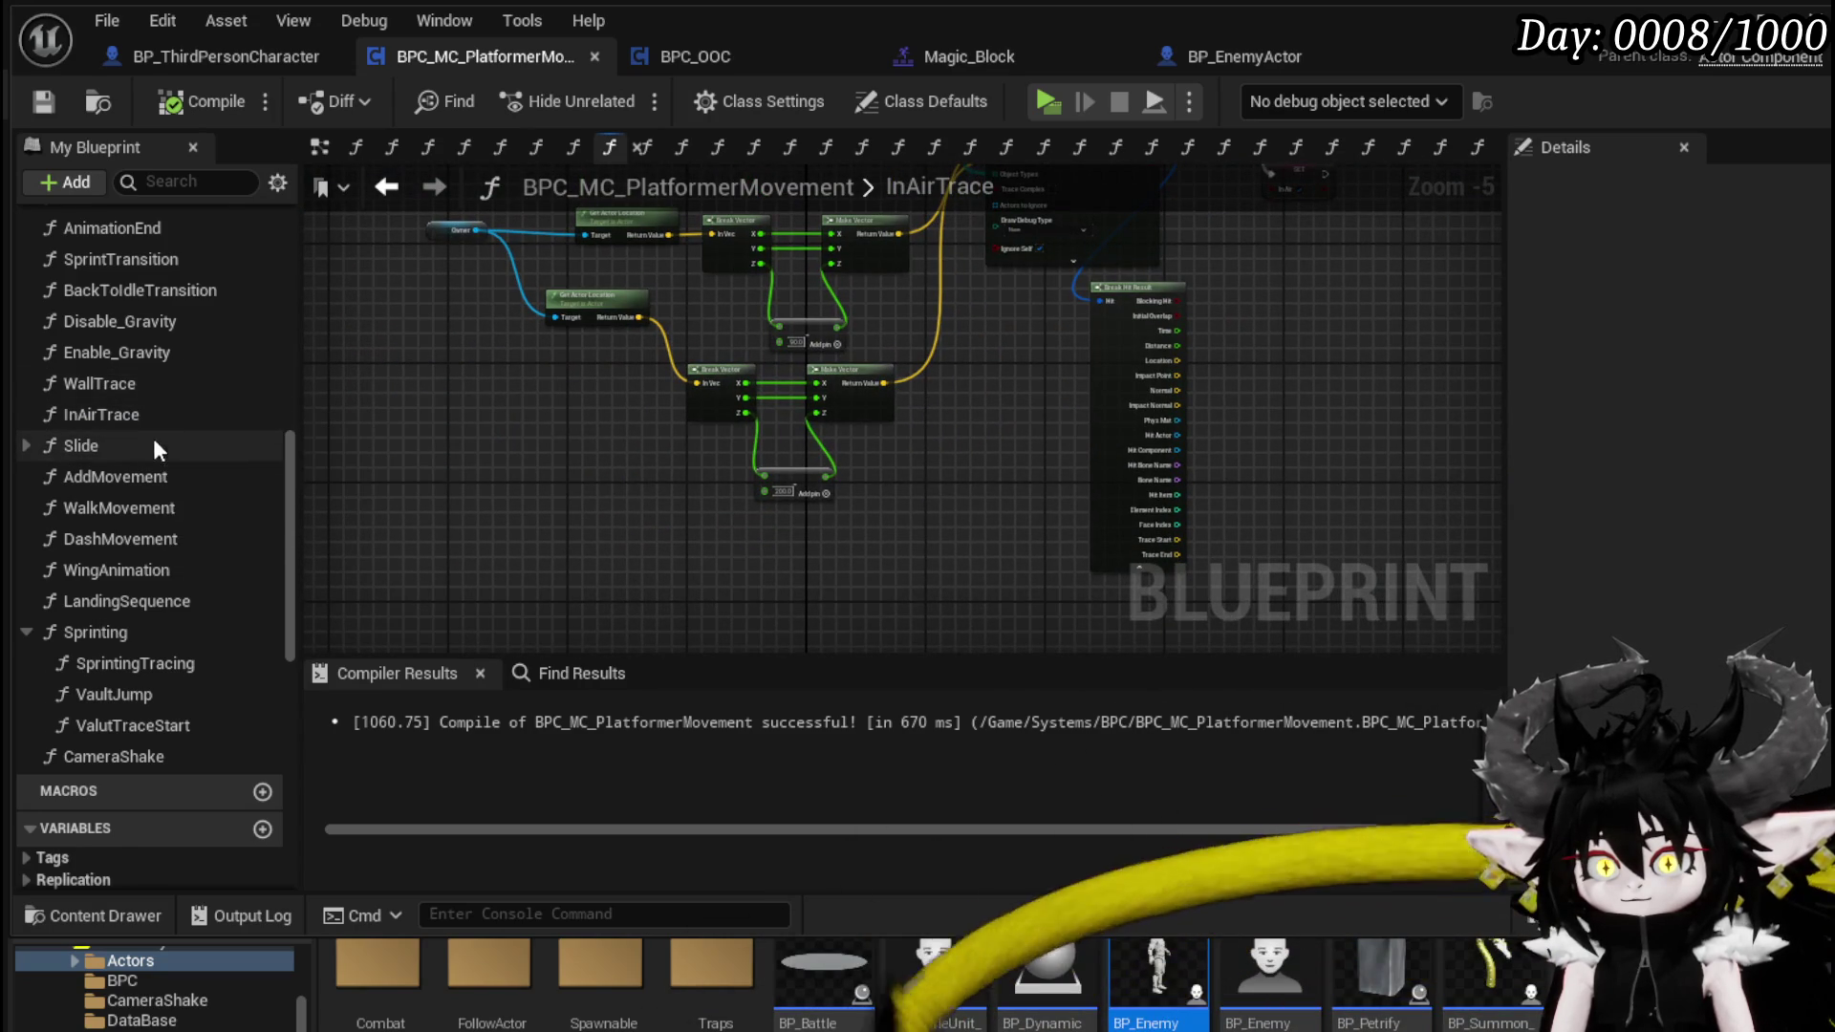
scroll(153, 440, up, 5)
scroll(140, 377, up, 2)
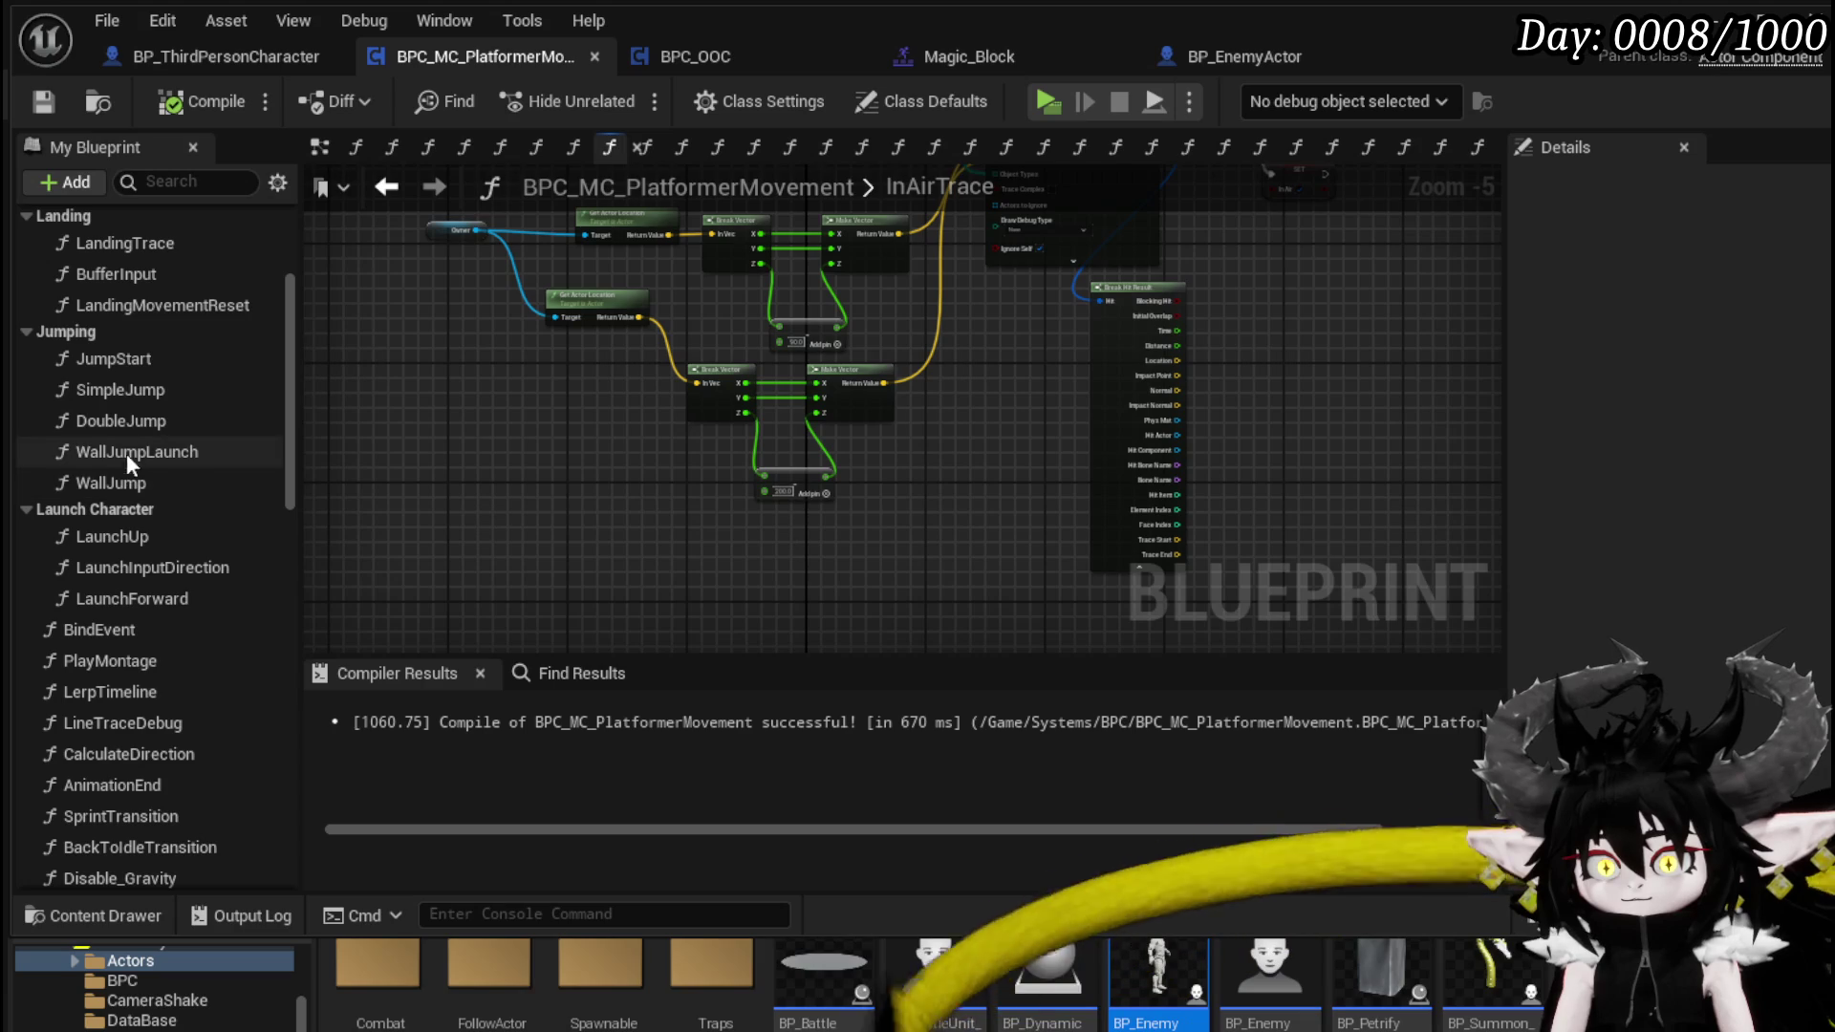
scroll(132, 369, up, 1)
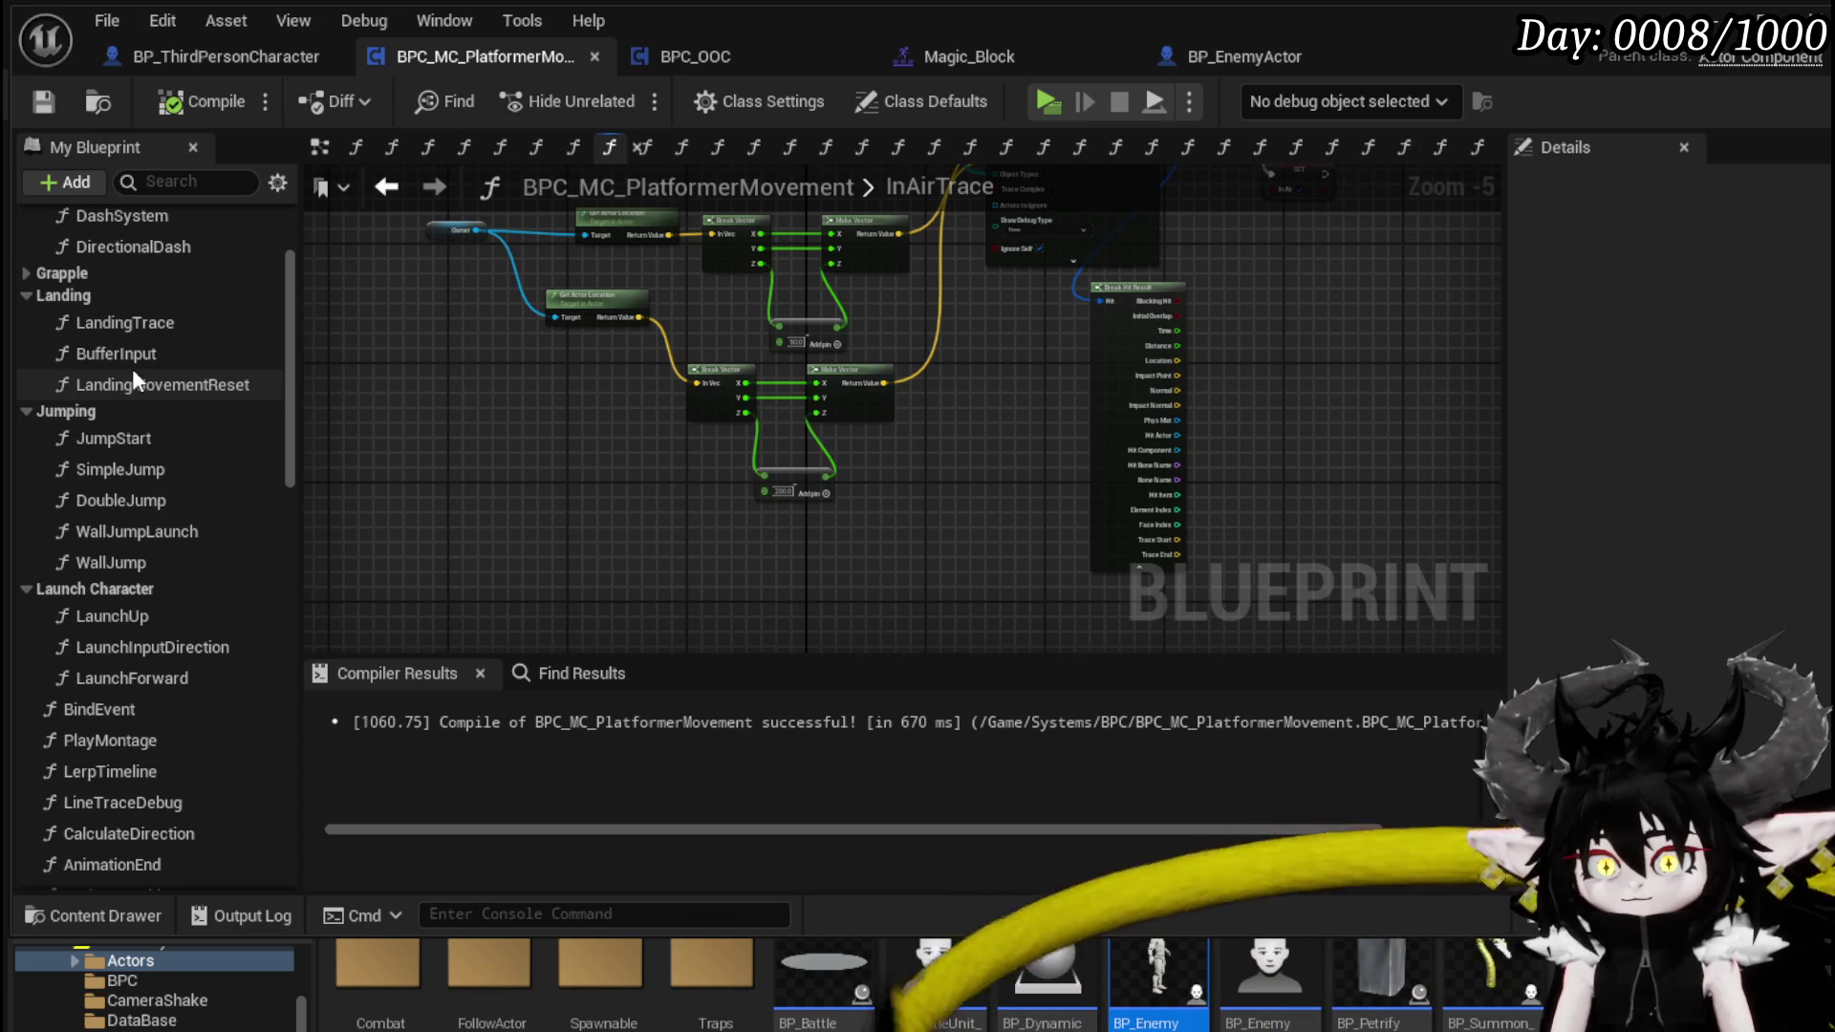
- Open LandingTrace and inspect its line trace, Break/Make Vector and Make Array nodes
double_click(144, 323)
mouse_move(621, 519)
mouse_down()
mouse_move(593, 536)
mouse_move(535, 449)
mouse_move(442, 485)
mouse_up()
mouse_move(1175, 533)
mouse_down()
mouse_move(707, 628)
mouse_move(735, 655)
mouse_move(1397, 307)
mouse_up()
scroll(1102, 417, up, 2)
mouse_move(1098, 419)
mouse_down()
mouse_move(898, 669)
mouse_move(946, 659)
mouse_move(1055, 449)
mouse_move(820, 374)
mouse_move(817, 588)
mouse_up()
scroll(820, 375, down, 2)
mouse_move(870, 379)
mouse_down()
mouse_move(822, 349)
mouse_move(779, 635)
mouse_move(809, 234)
mouse_up()
scroll(778, 445, up, 5)
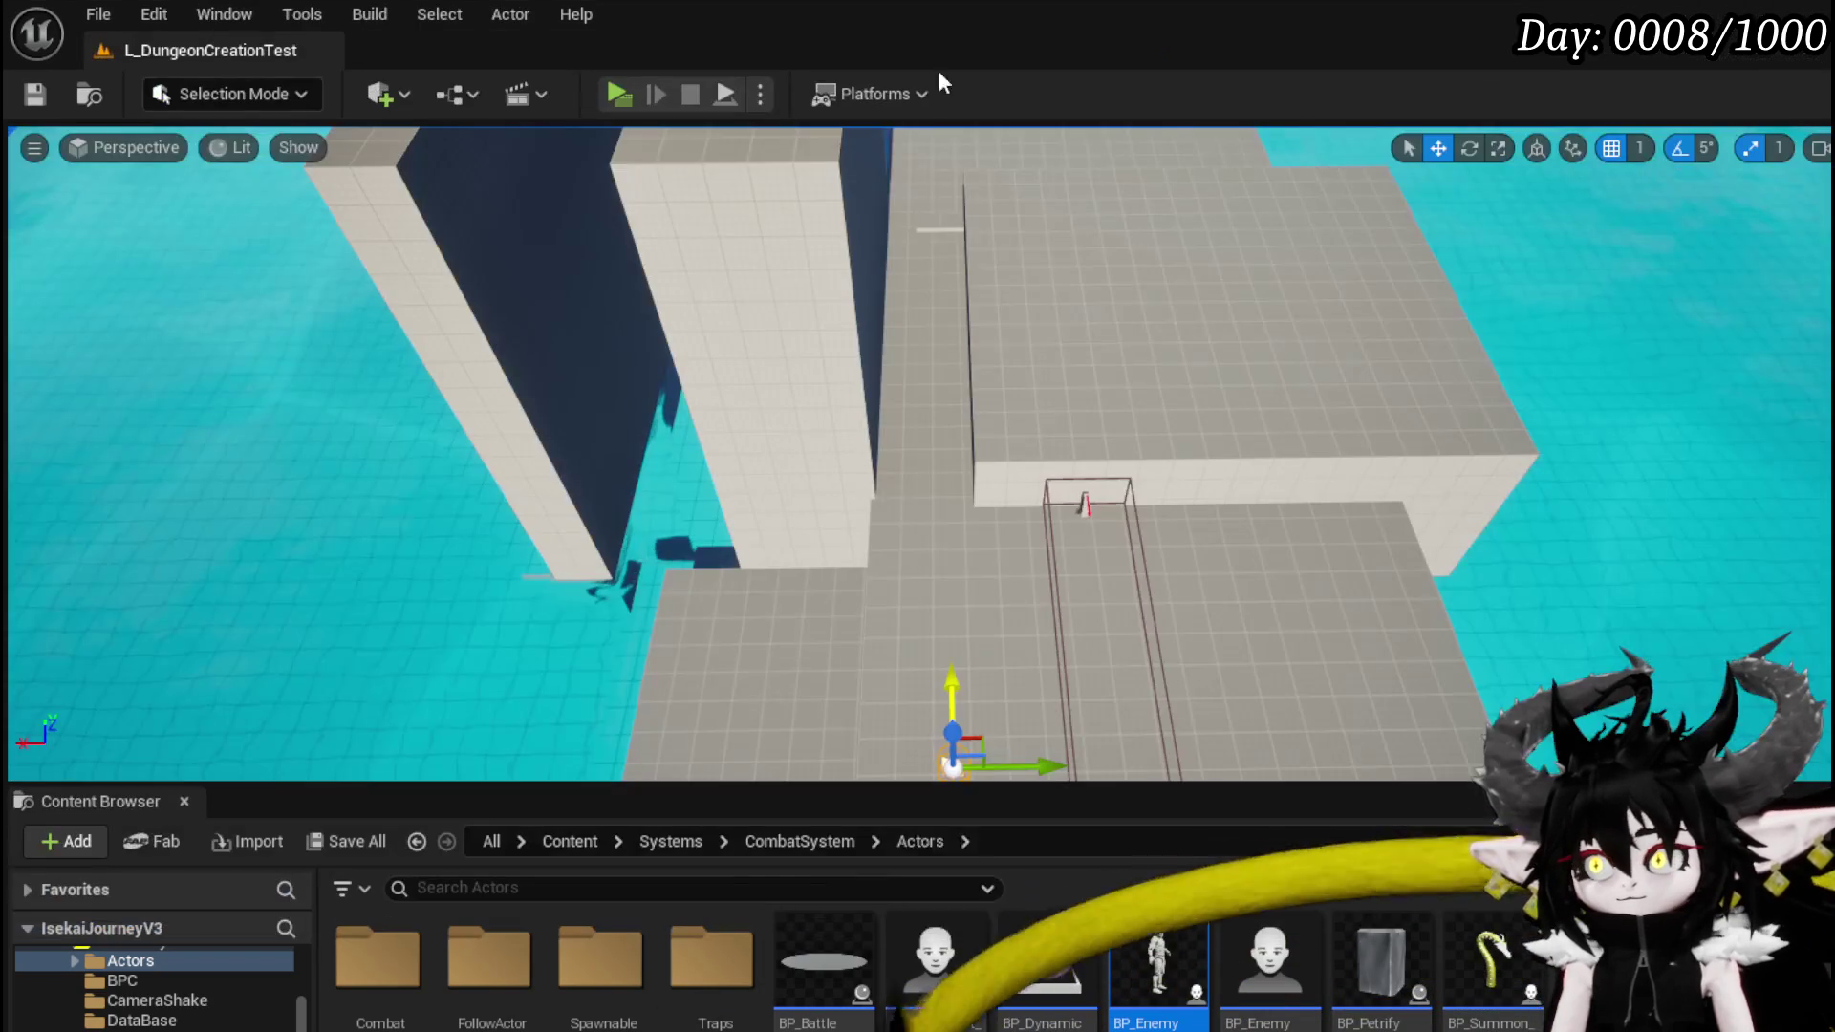
click(618, 93)
key(space)
key(space)
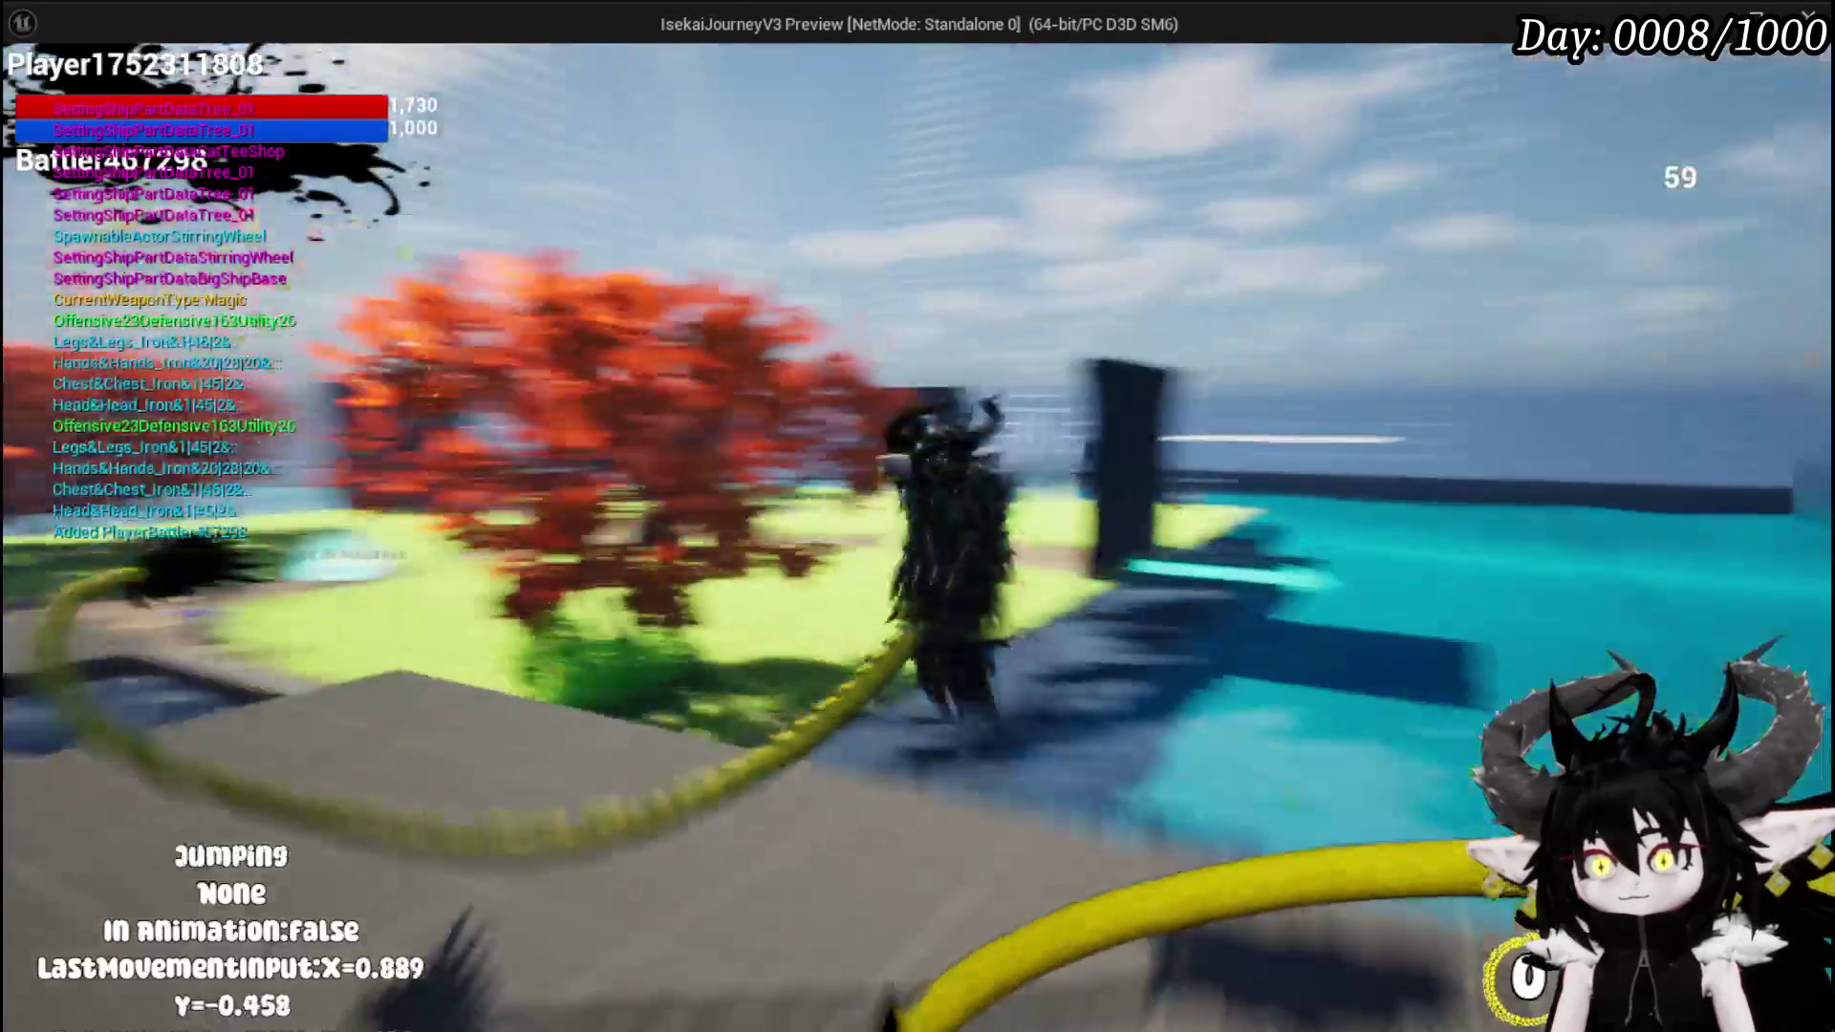
key(space)
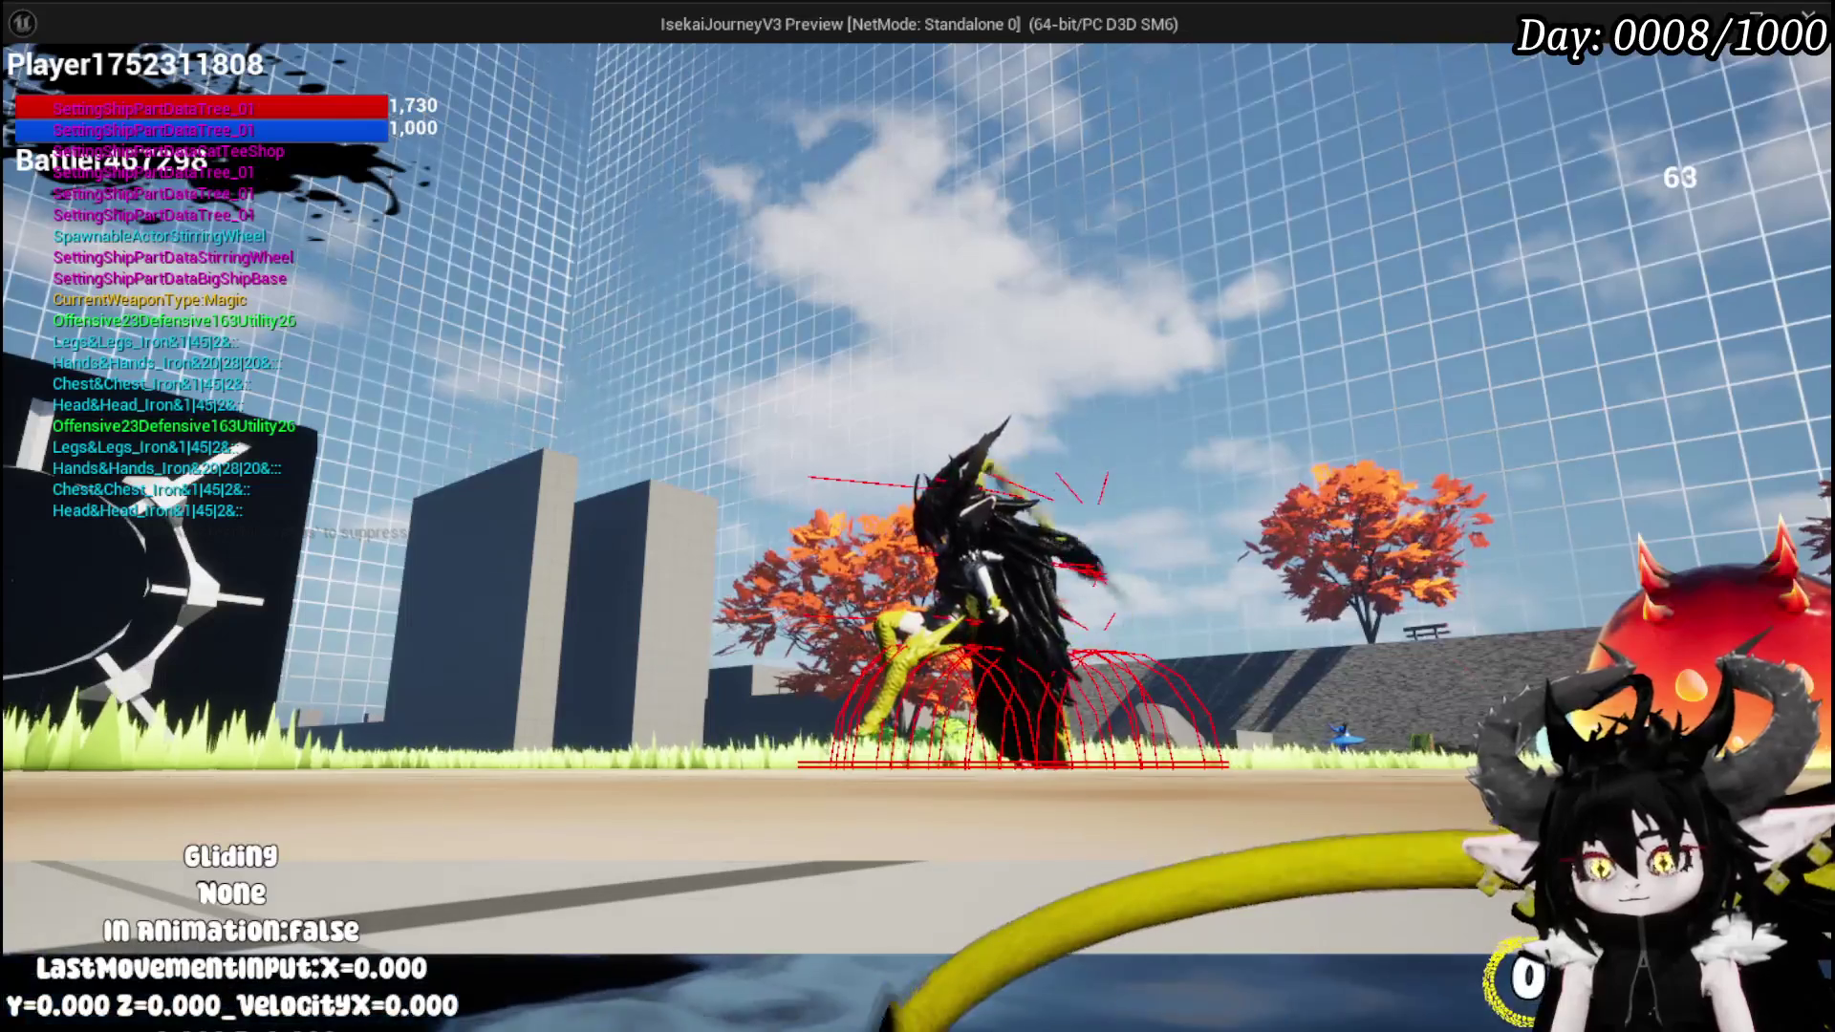
key(a)
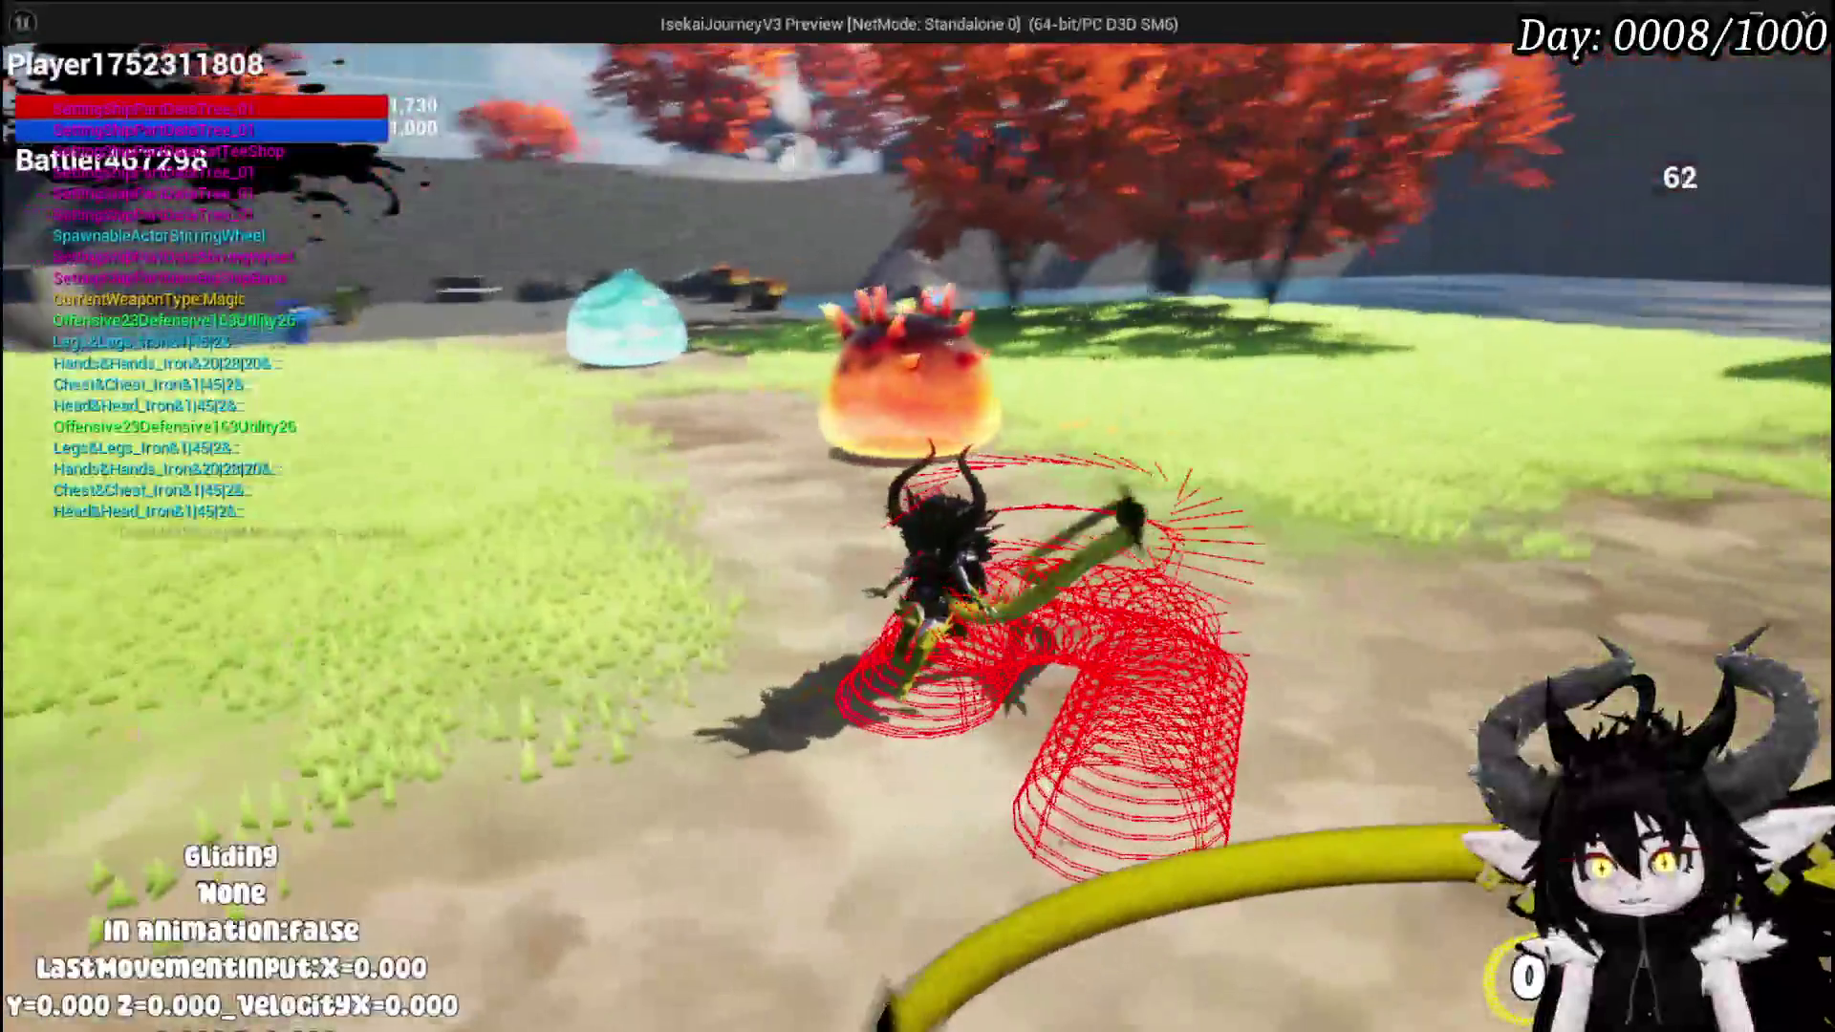
key(a)
key(Escape)
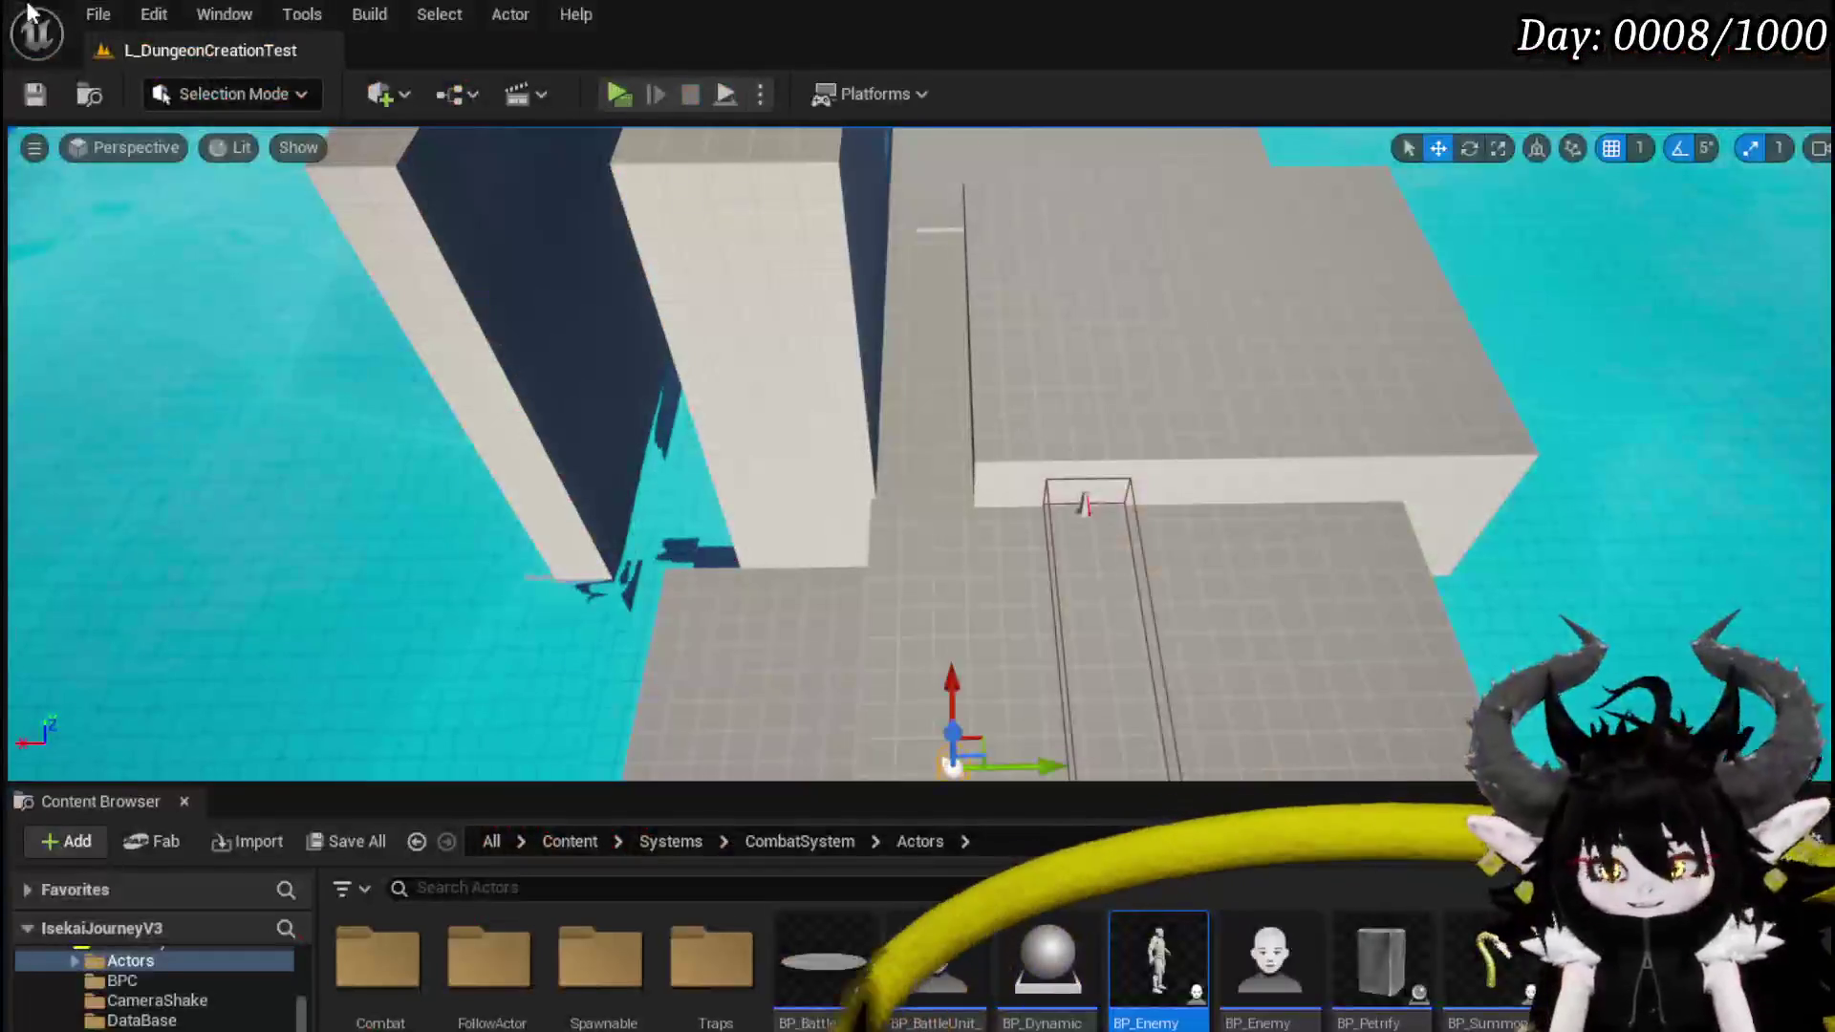
click(62, 95)
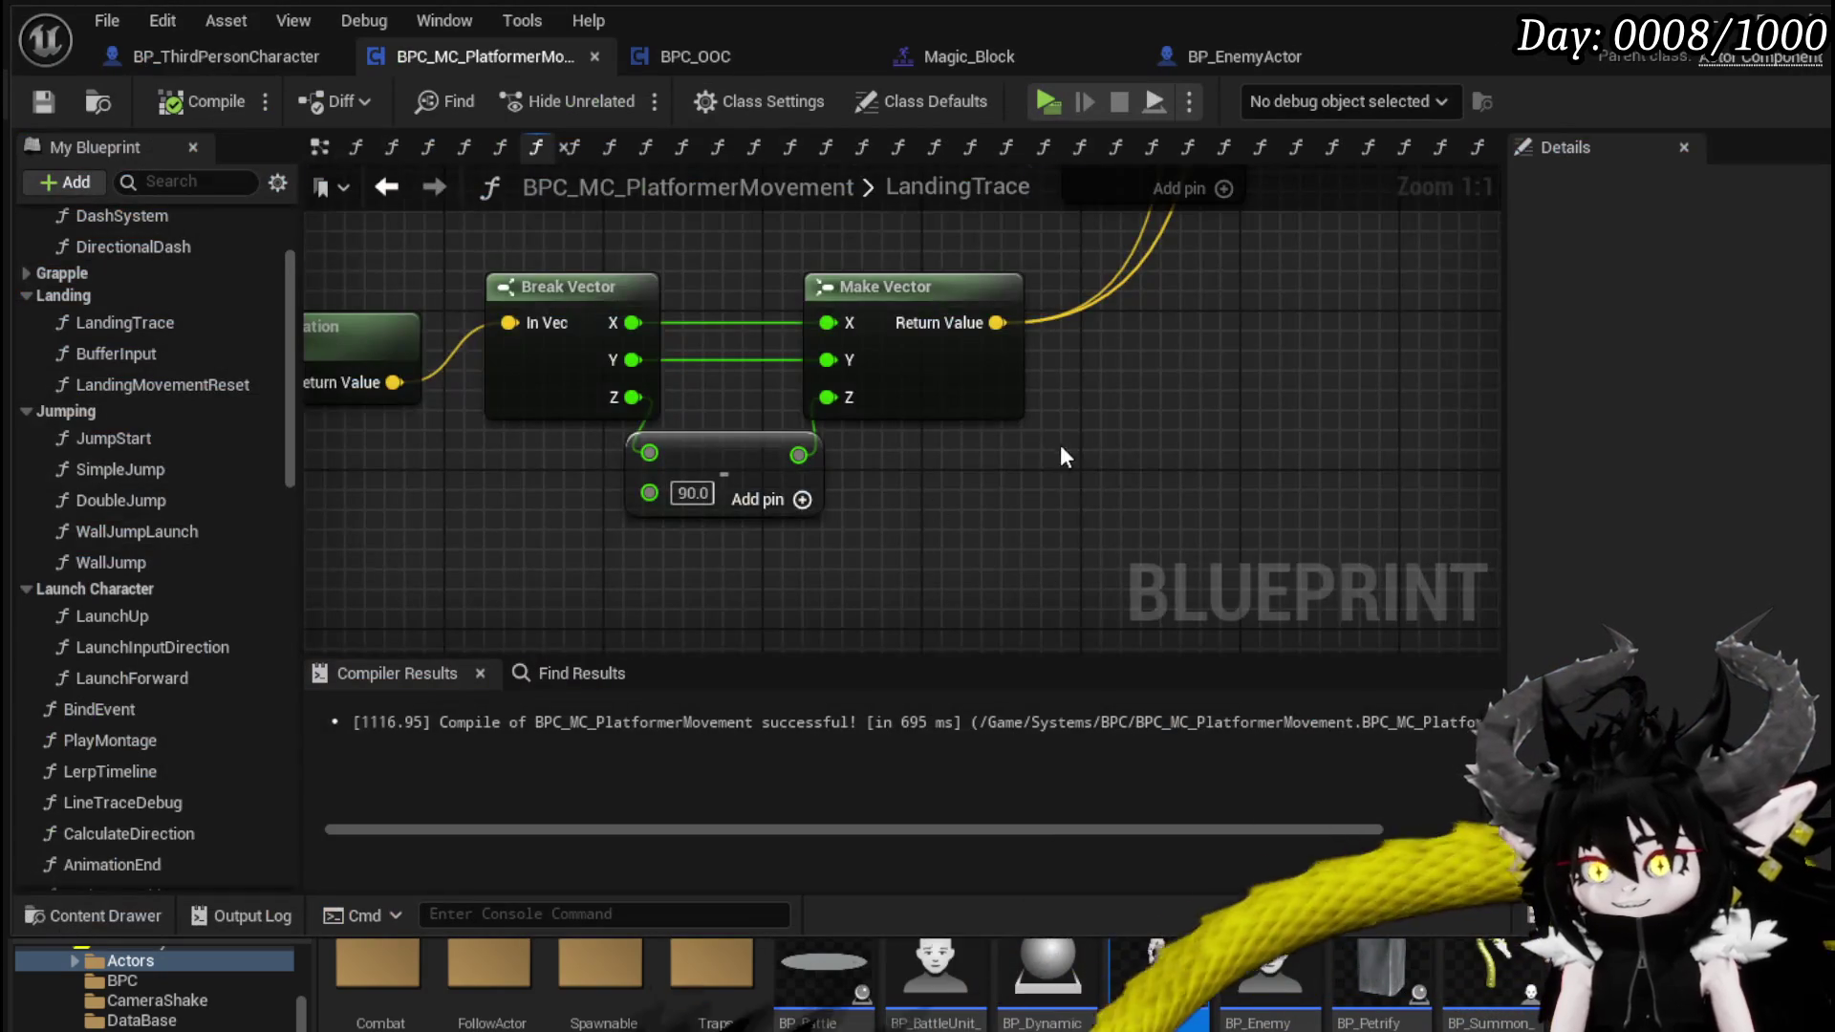
- Review LandingTrace's line trace, Branch, Make Array and Get Actor Location nodes, then compile and save
scroll(1065, 456, down, 3)
mouse_move(1031, 516)
mouse_down()
mouse_move(792, 557)
mouse_move(690, 639)
mouse_move(563, 559)
mouse_move(474, 560)
mouse_up()
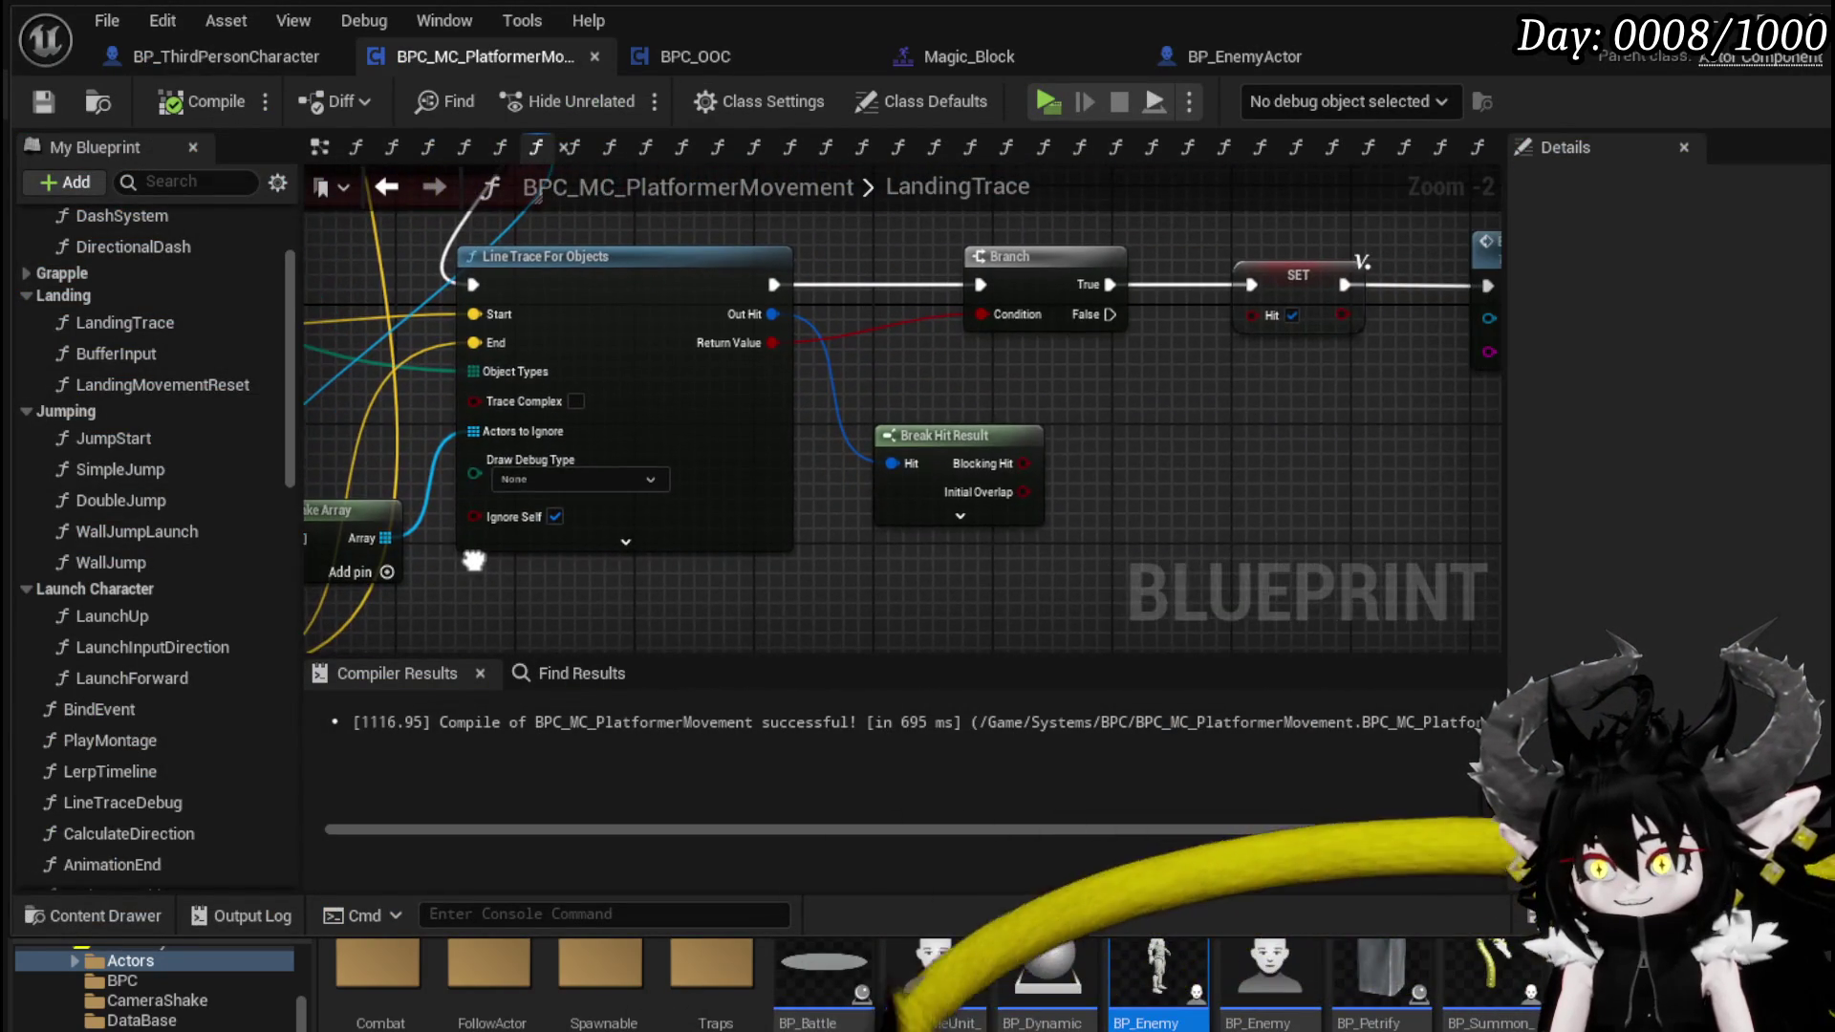
mouse_move(1204, 466)
mouse_down()
mouse_move(811, 498)
mouse_move(430, 499)
mouse_move(1471, 490)
mouse_up()
drag(1114, 443, 1625, 445)
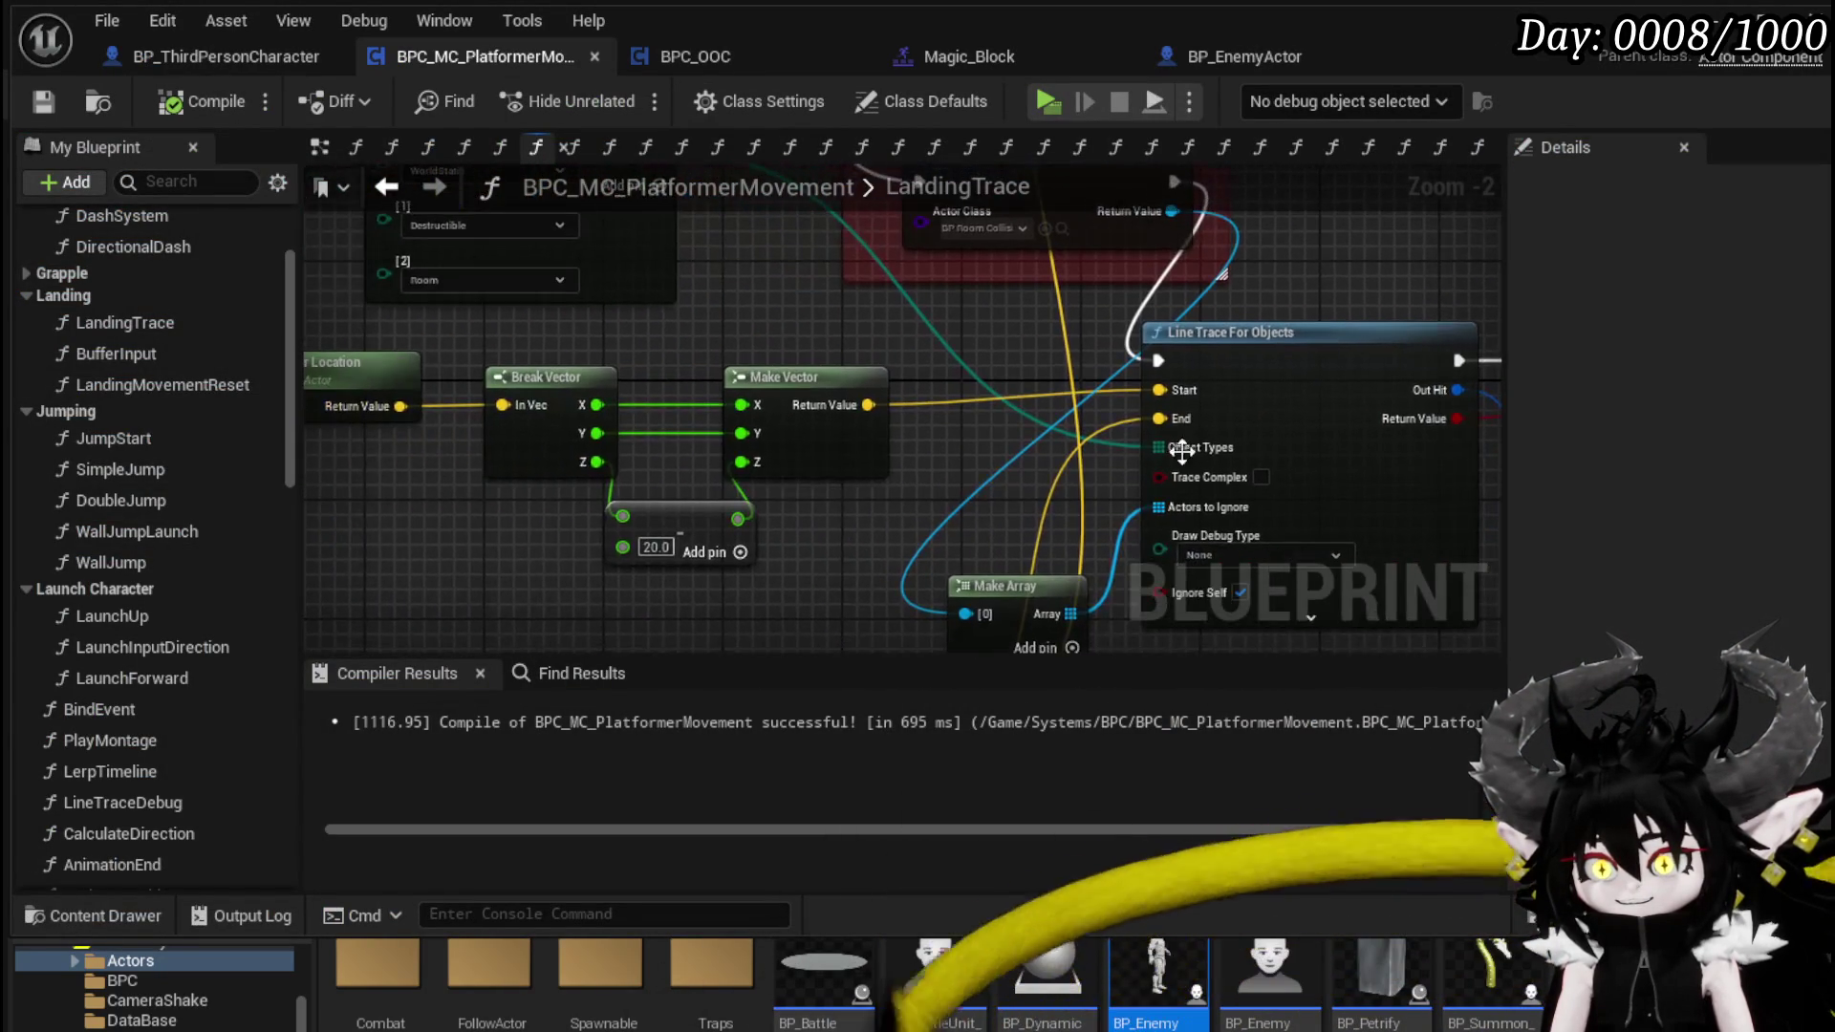
mouse_move(891, 382)
mouse_down()
mouse_move(987, 522)
mouse_move(985, 314)
mouse_move(876, 216)
mouse_up()
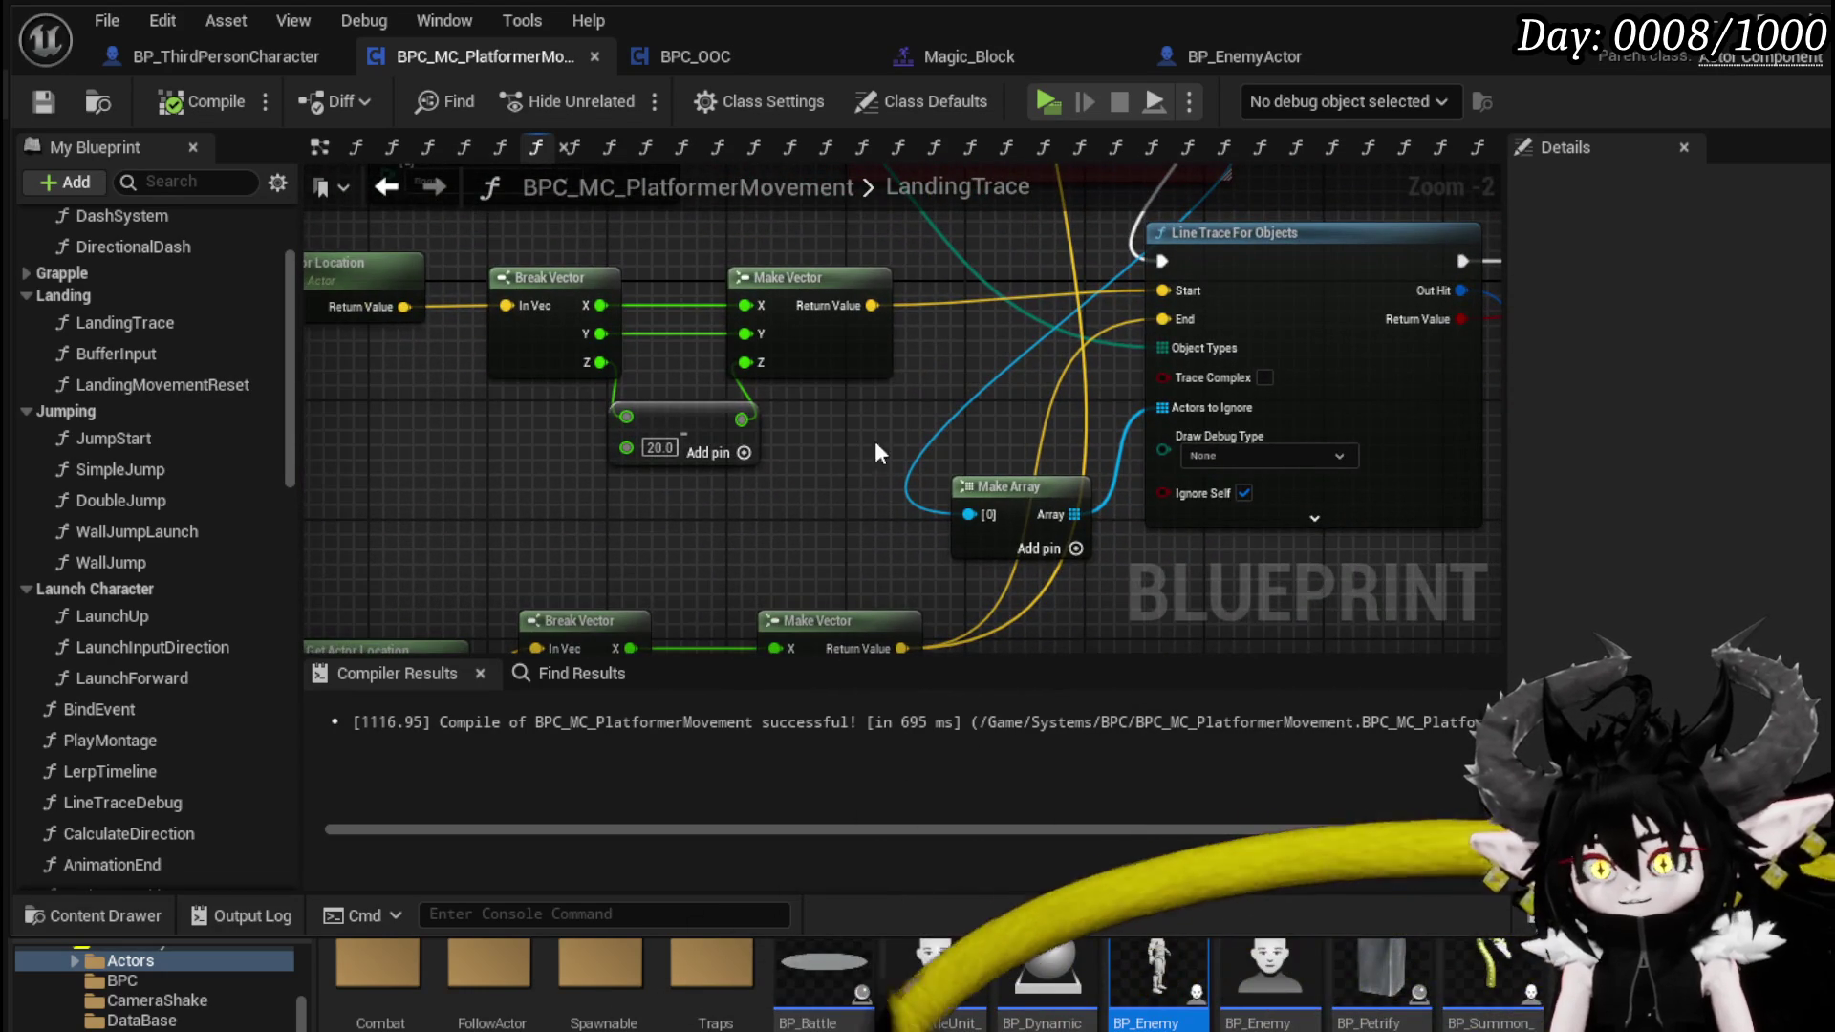
mouse_move(892, 449)
mouse_down()
mouse_move(1166, 530)
mouse_move(1187, 421)
mouse_move(1155, 285)
mouse_move(972, 519)
mouse_move(1117, 422)
mouse_move(1033, 326)
mouse_up()
mouse_move(1008, 318)
mouse_down()
mouse_move(965, 633)
mouse_move(880, 343)
mouse_move(906, 342)
mouse_move(919, 260)
mouse_move(690, 479)
mouse_up()
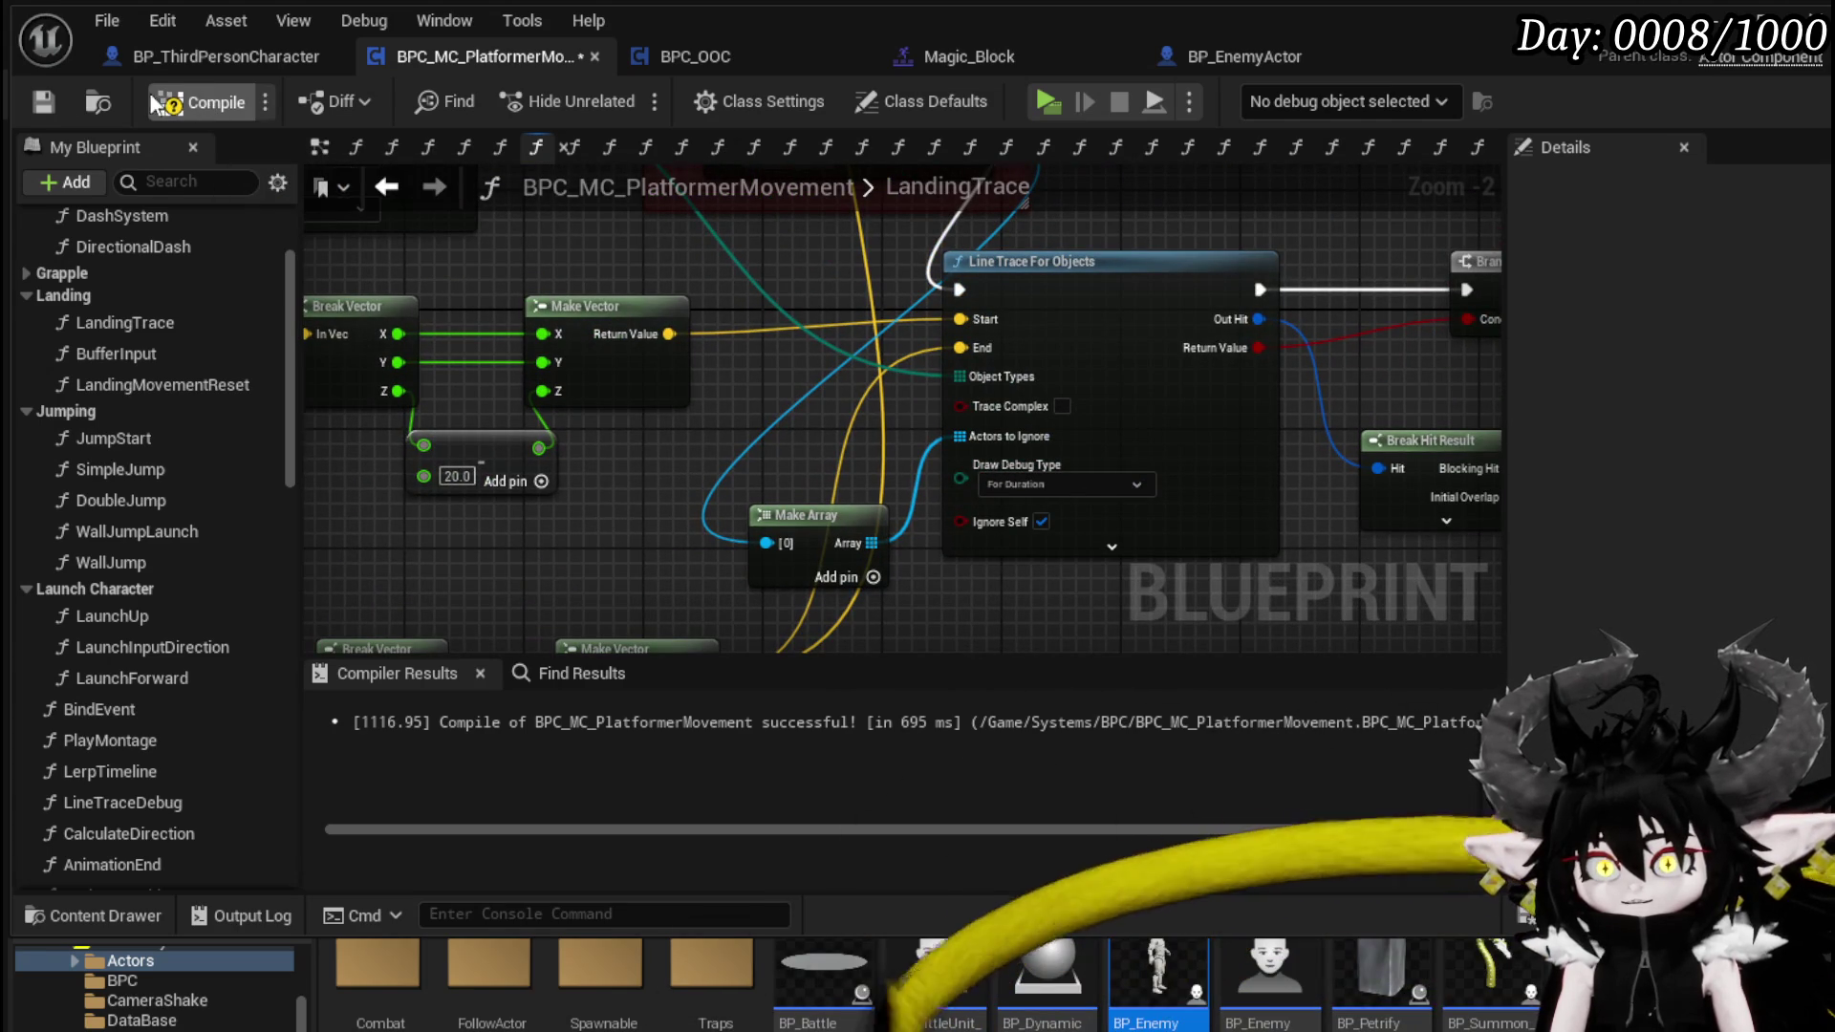
click(40, 107)
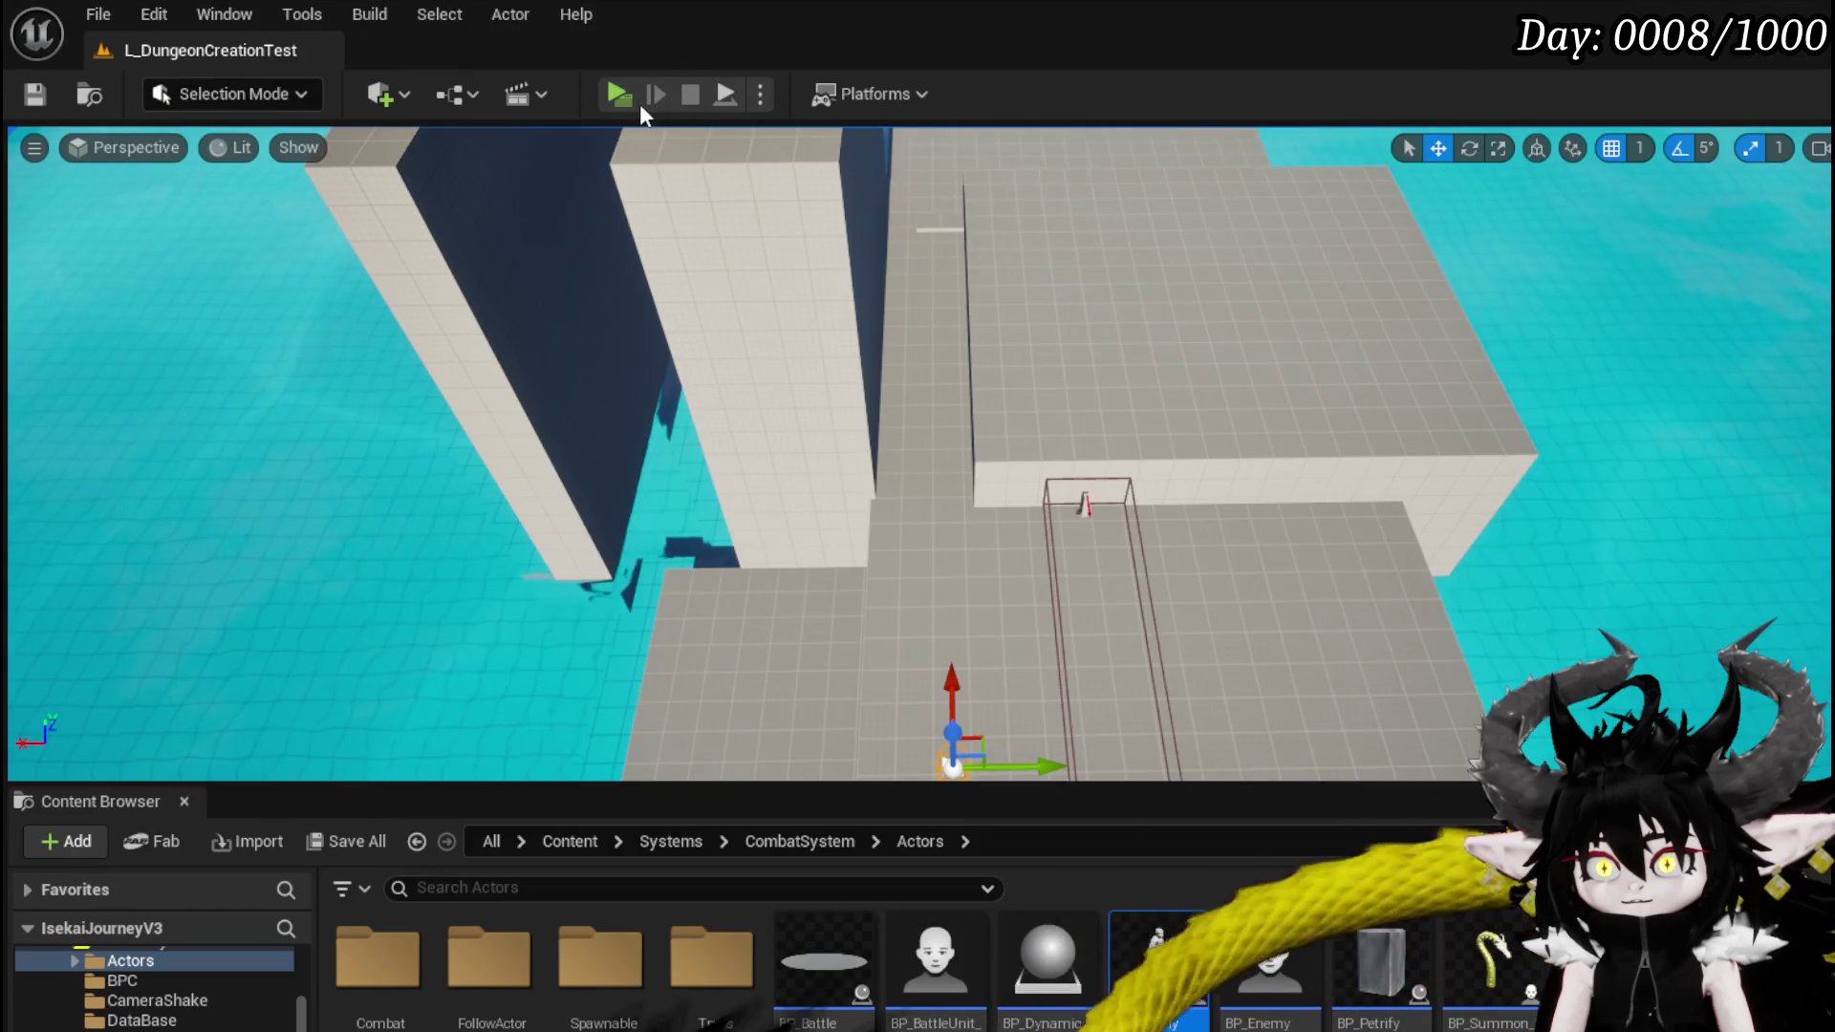
click(640, 103)
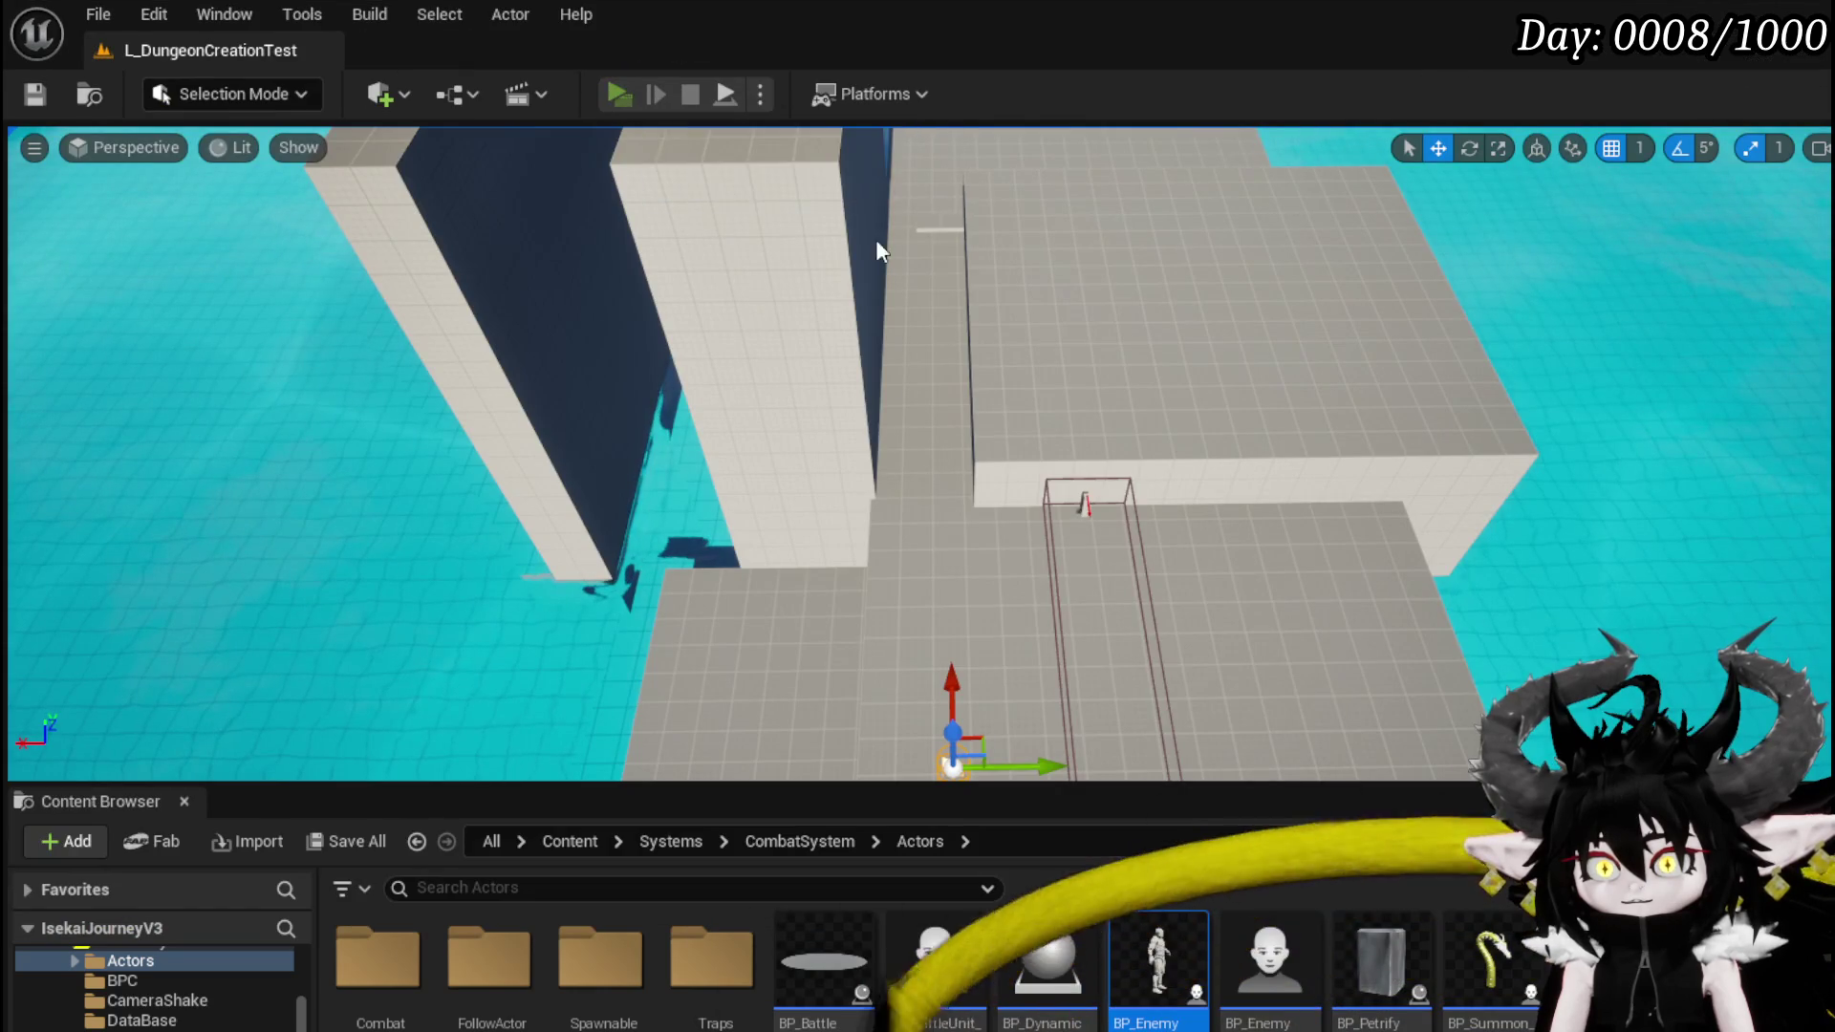
key(space)
key(space)
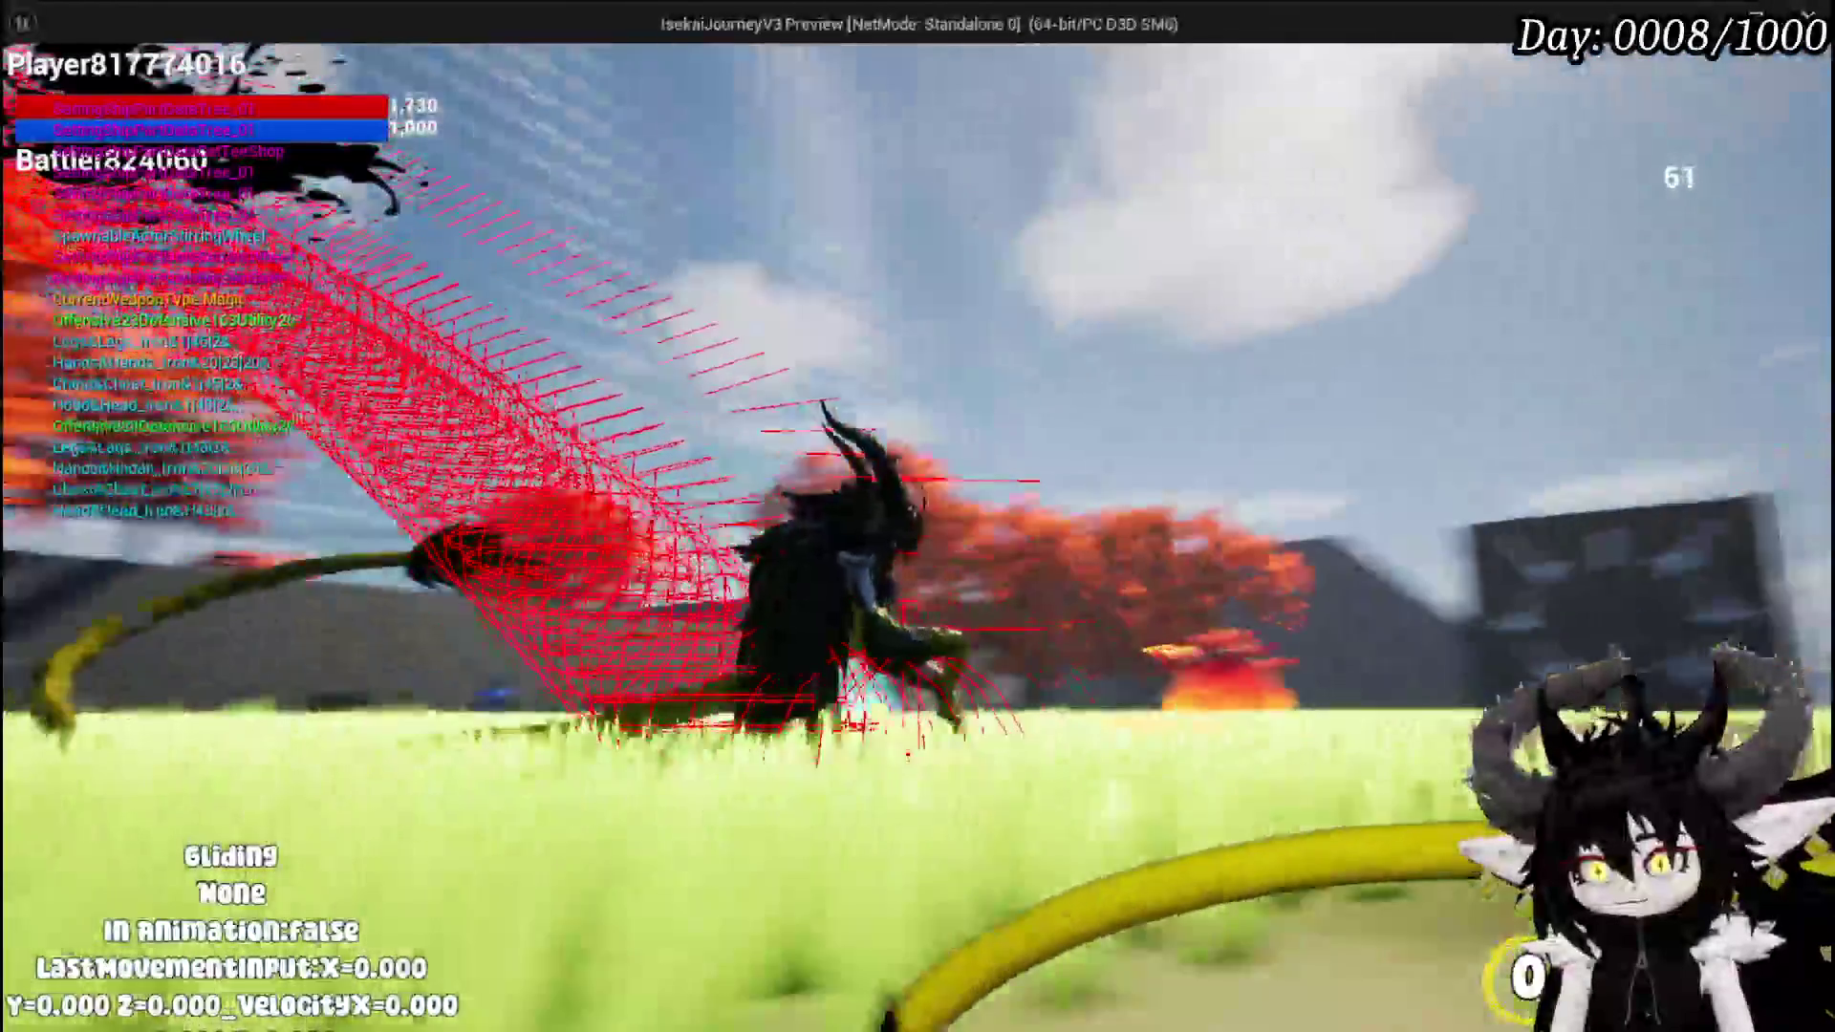
key(Escape)
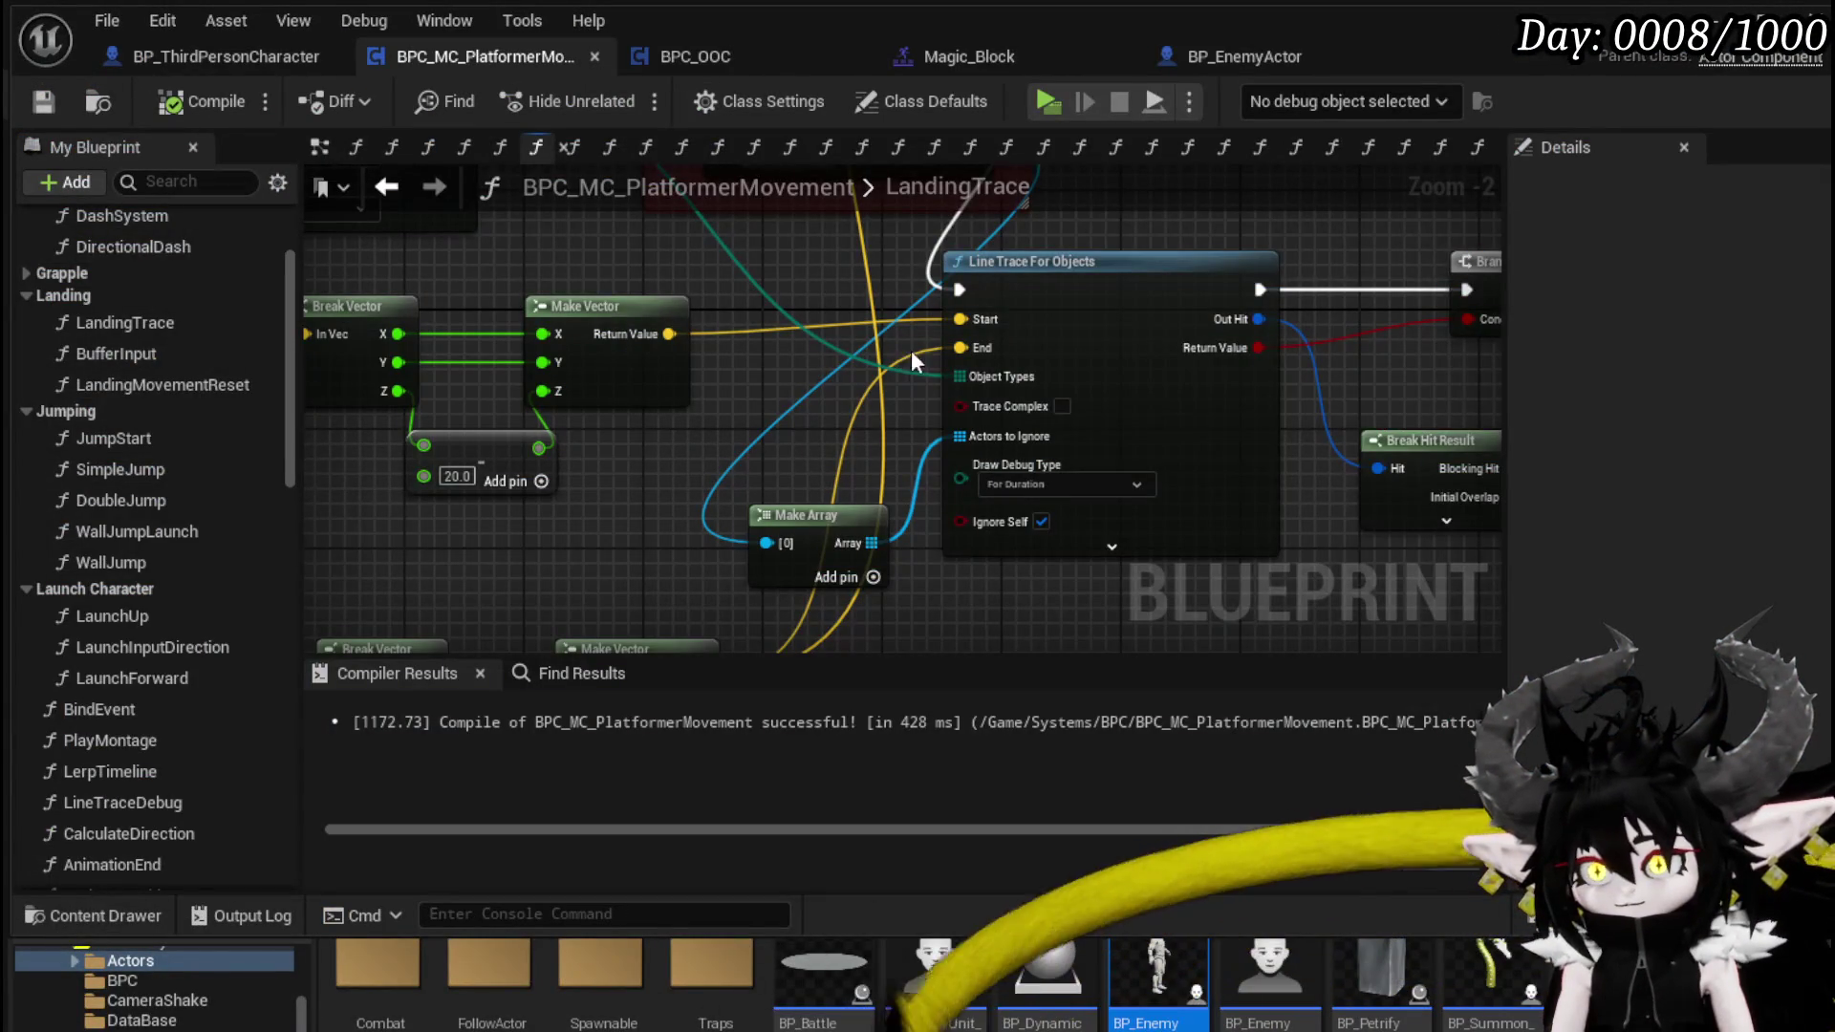
- Set the Line Trace For Objects Draw Debug Type to None, then compile and save
click(1099, 316)
mouse_move(1103, 226)
mouse_down()
mouse_move(1118, 508)
mouse_move(1038, 645)
mouse_up()
scroll(1106, 242, down, 1)
drag(1106, 243, 1019, 421)
scroll(1024, 465, up, 2)
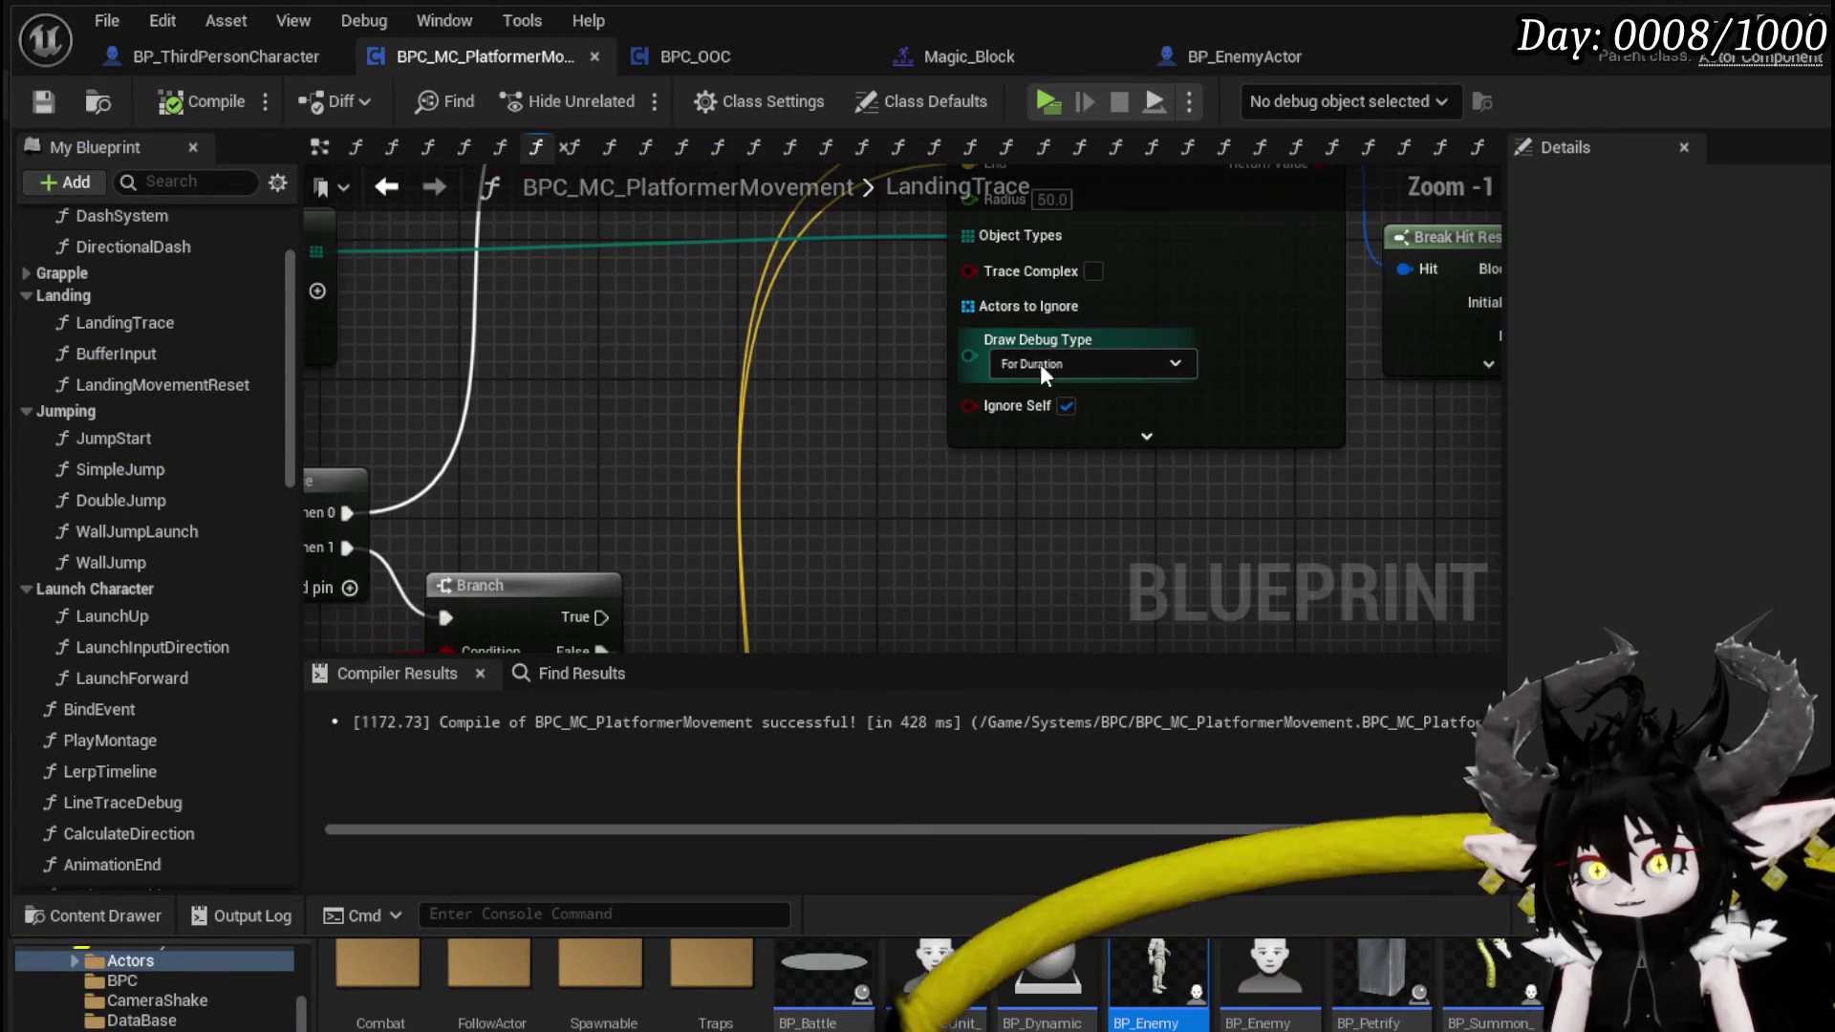
click(1041, 368)
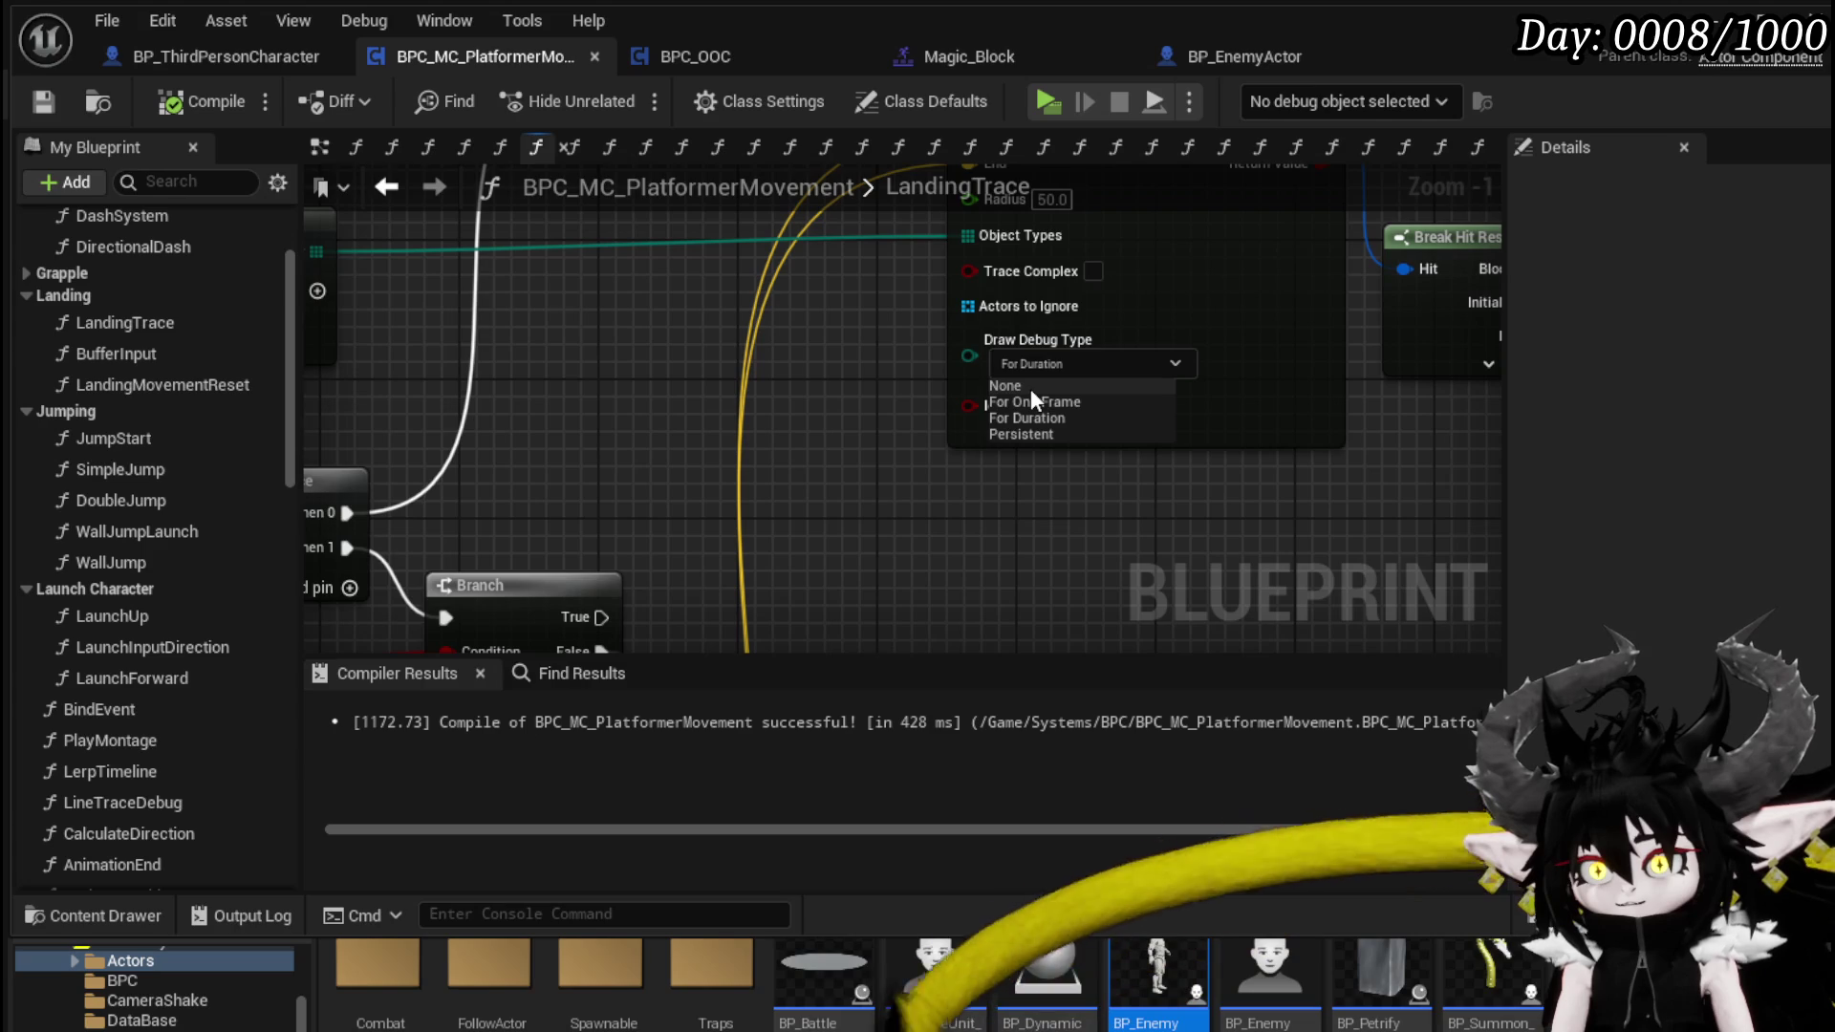
click(1030, 388)
click(211, 101)
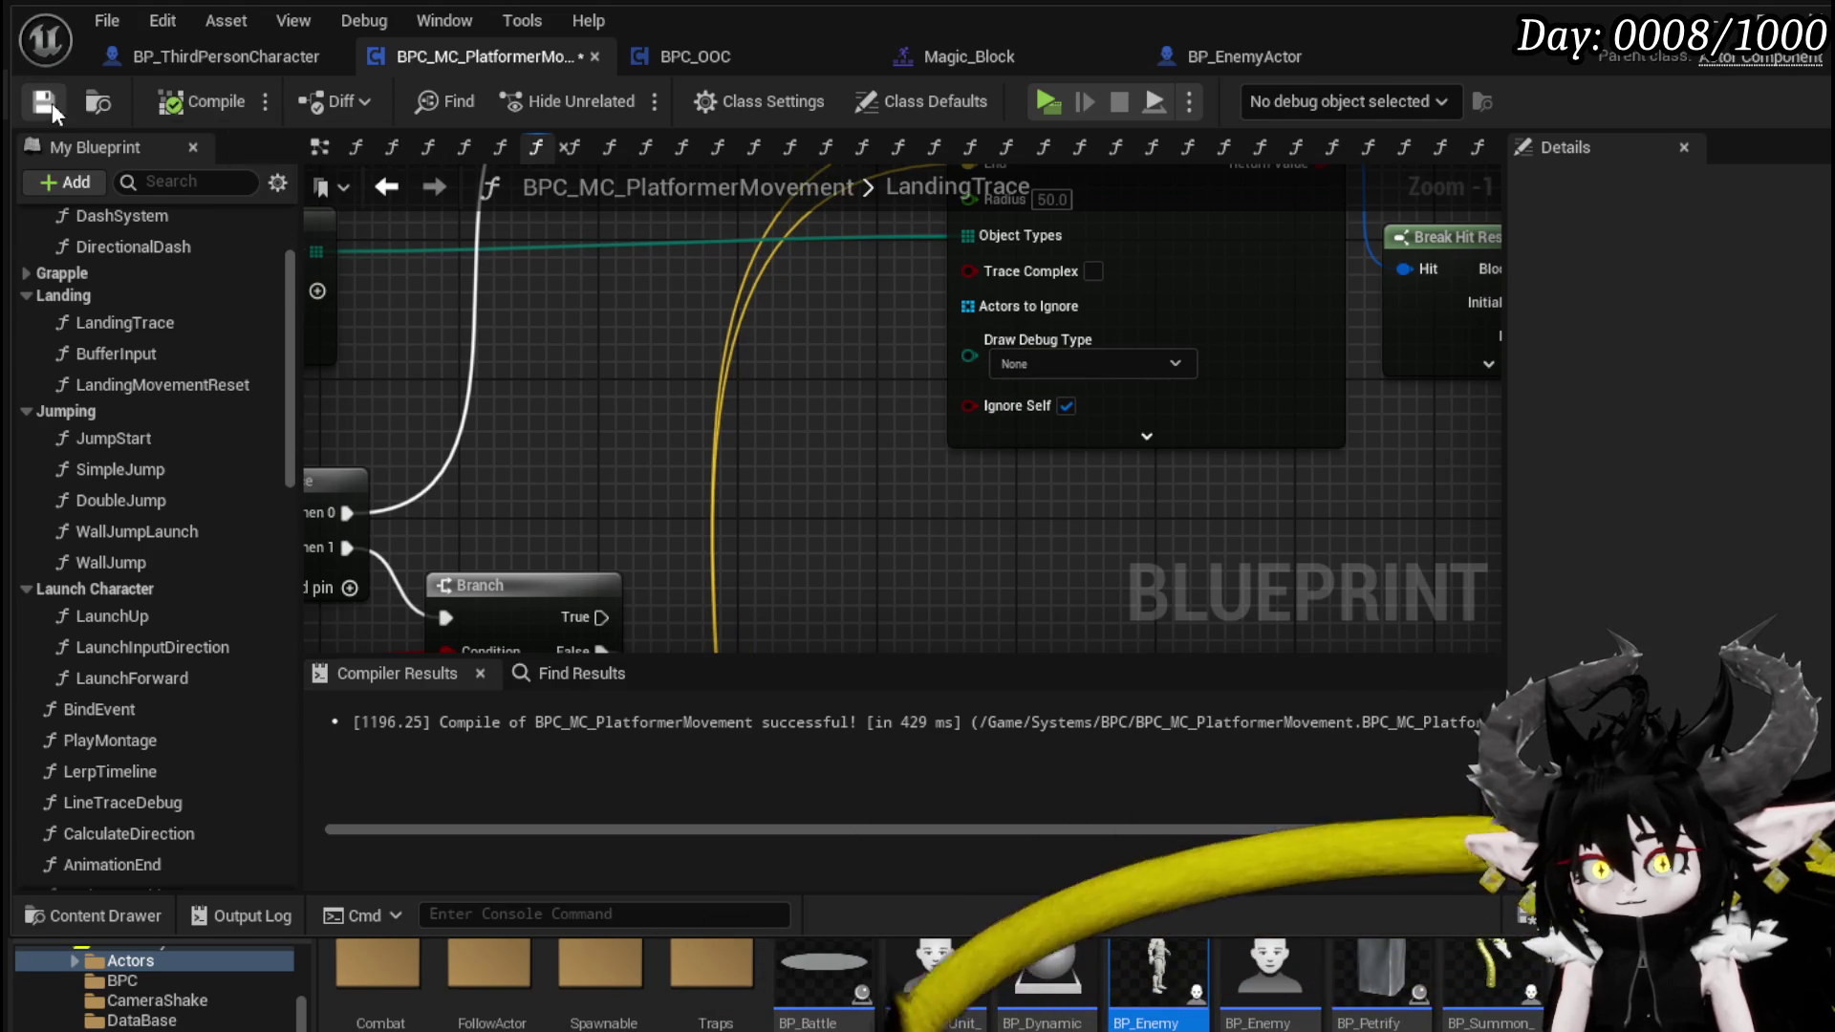
- Move the Make Array node up and left beside the Branch, then save the blueprint
scroll(839, 528, down, 2)
mouse_move(839, 528)
mouse_down()
mouse_move(664, 344)
mouse_move(741, 332)
mouse_move(466, 361)
mouse_move(842, 392)
mouse_up()
mouse_move(499, 418)
mouse_down()
mouse_move(449, 319)
mouse_move(528, 319)
mouse_move(528, 181)
mouse_move(594, 476)
mouse_move(483, 425)
mouse_up()
mouse_move(875, 202)
mouse_down()
mouse_move(875, 393)
mouse_move(487, 545)
mouse_move(409, 551)
mouse_up()
drag(1390, 379, 755, 335)
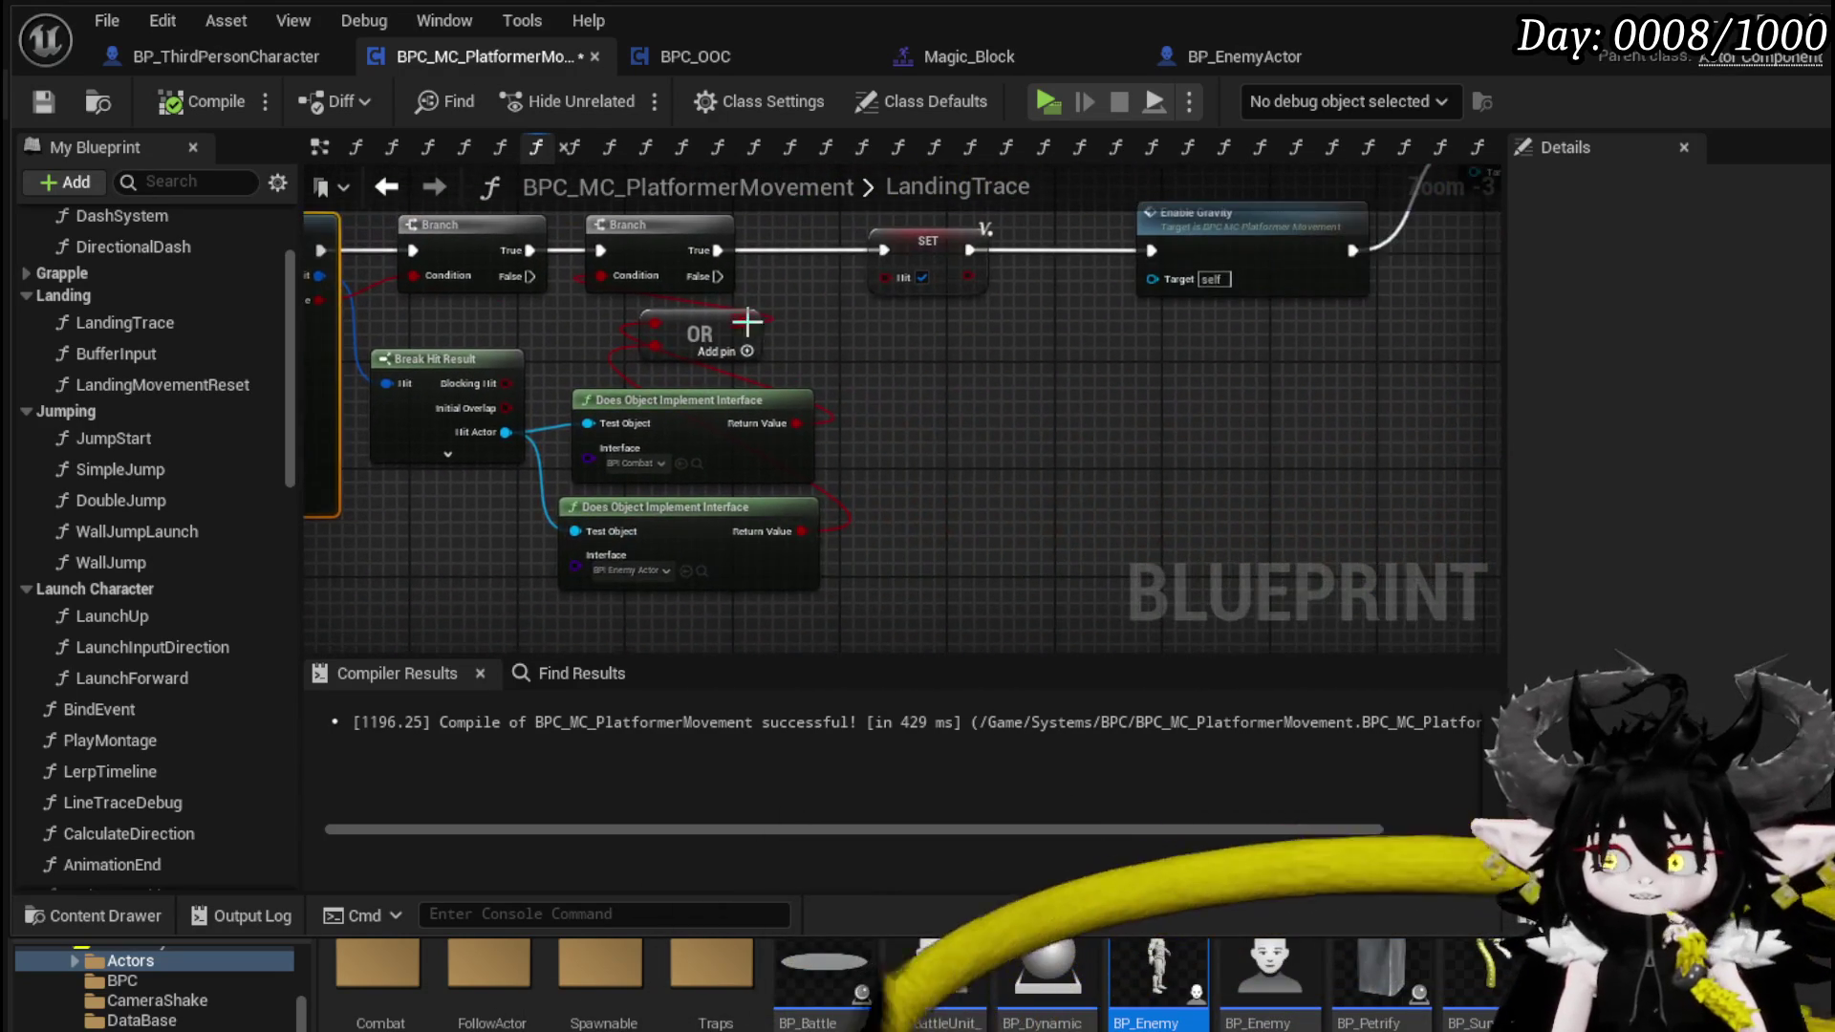
right_click(908, 442)
mouse_move(1085, 353)
mouse_down()
mouse_move(1156, 420)
mouse_move(1185, 371)
mouse_up()
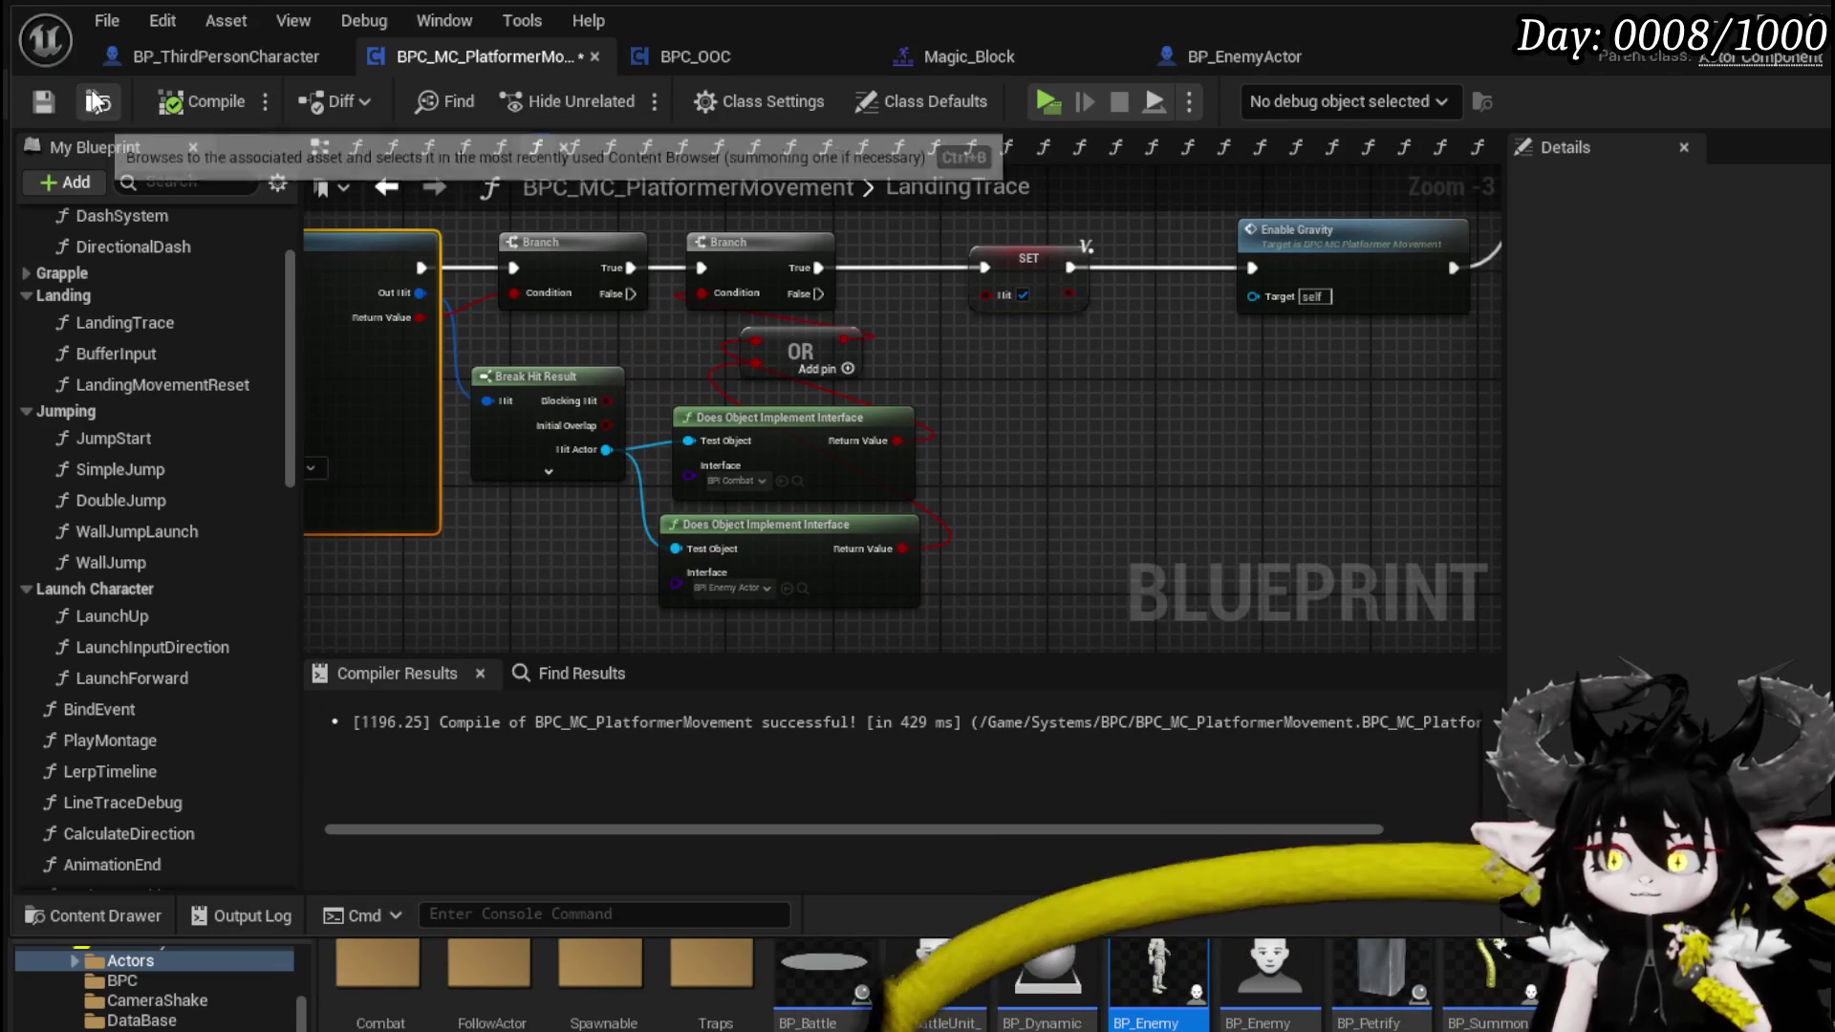
click(43, 101)
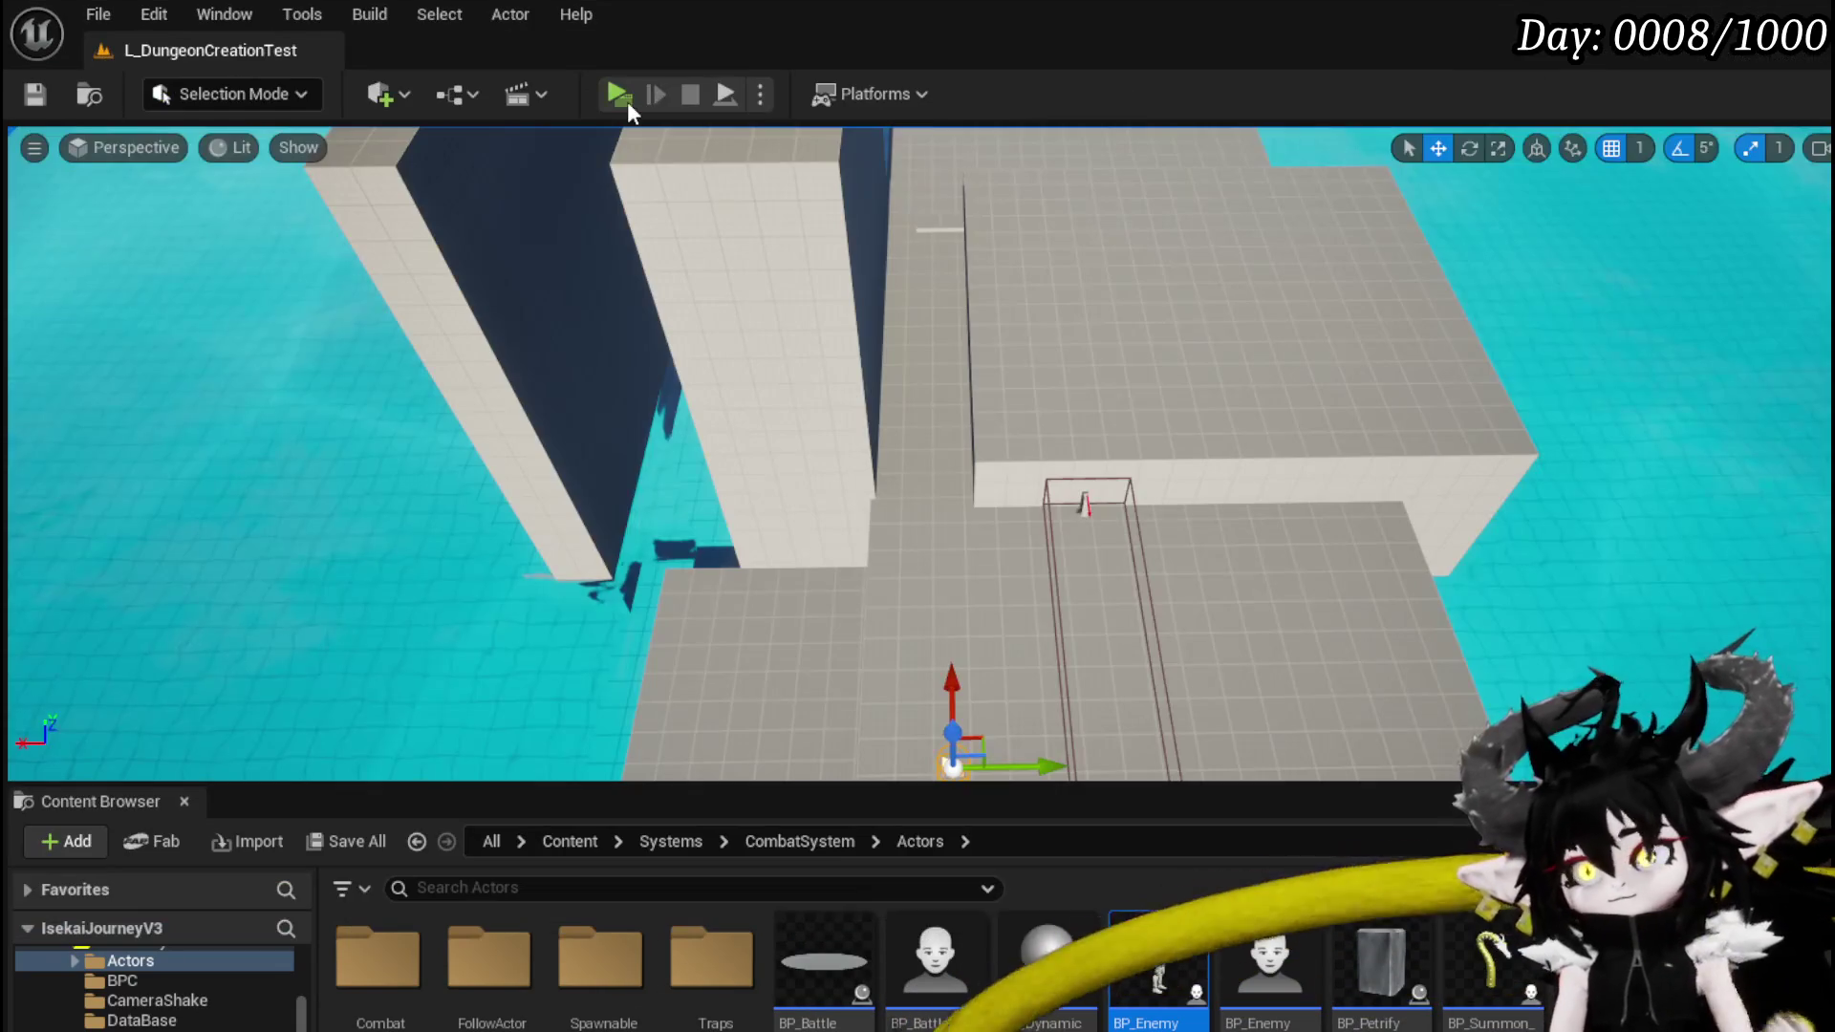
click(627, 101)
key(space)
key(space)
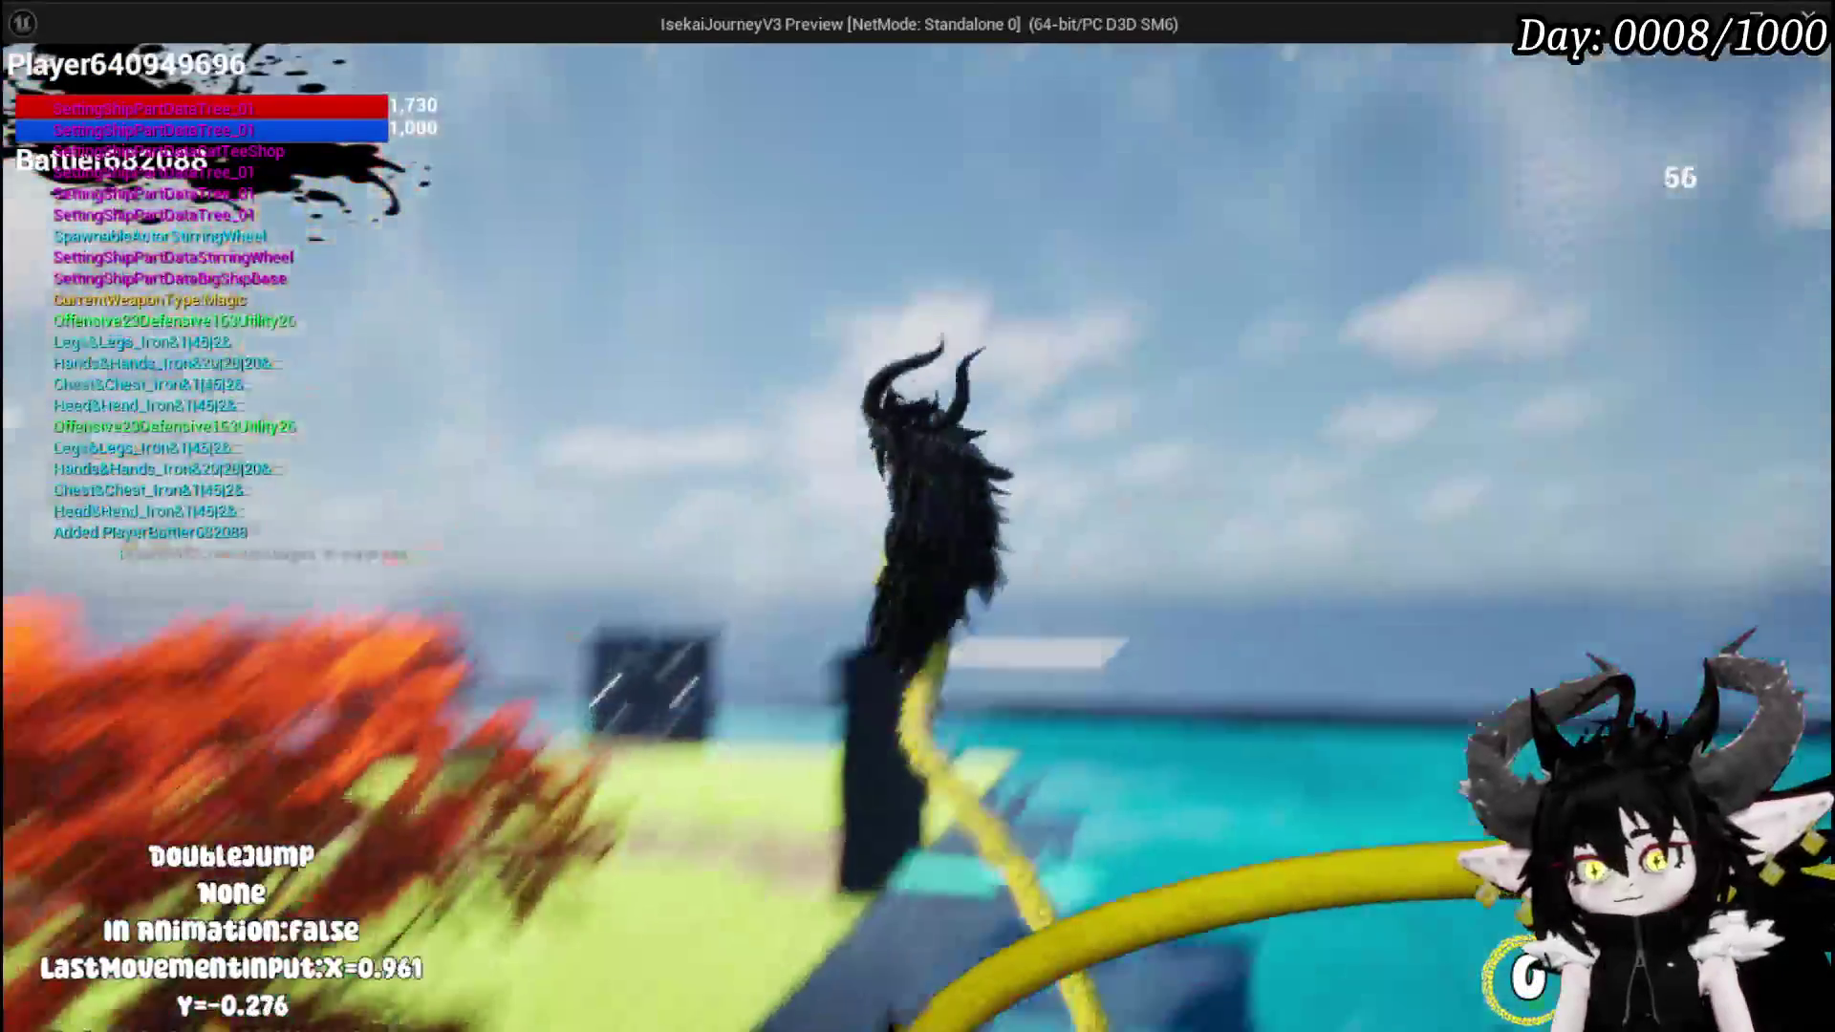
key(w)
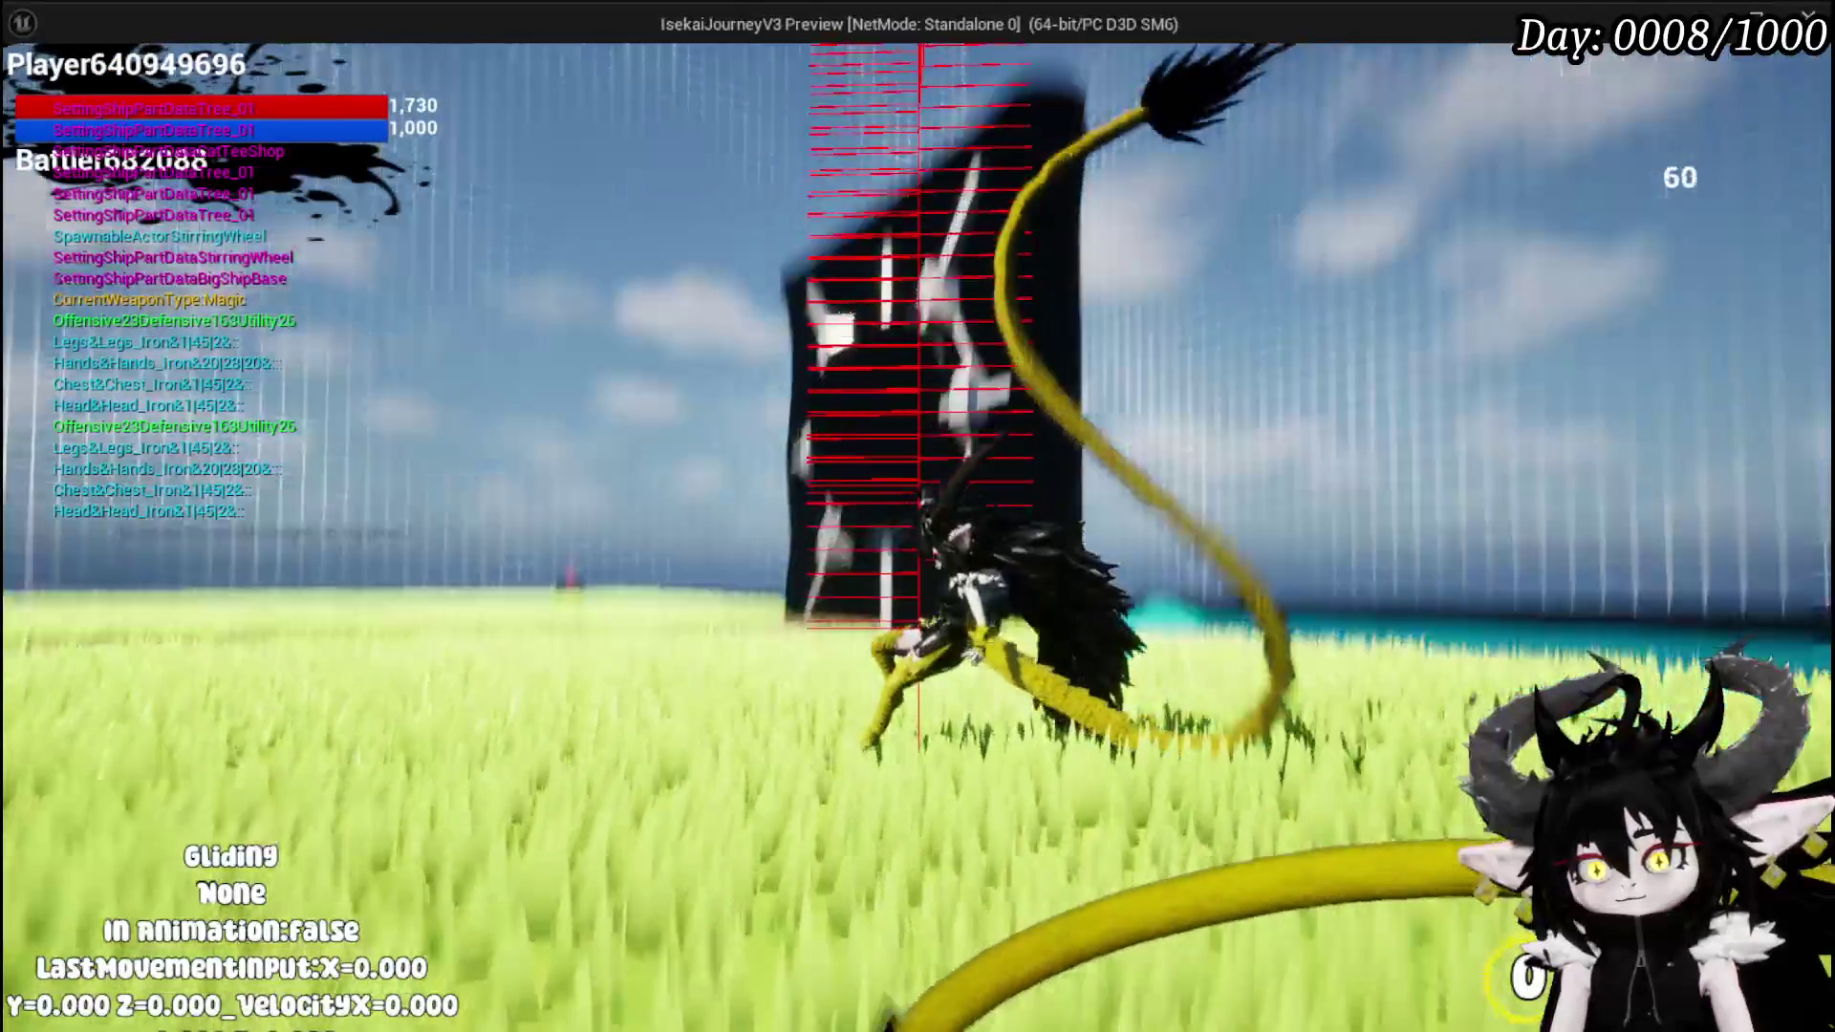
key(Escape)
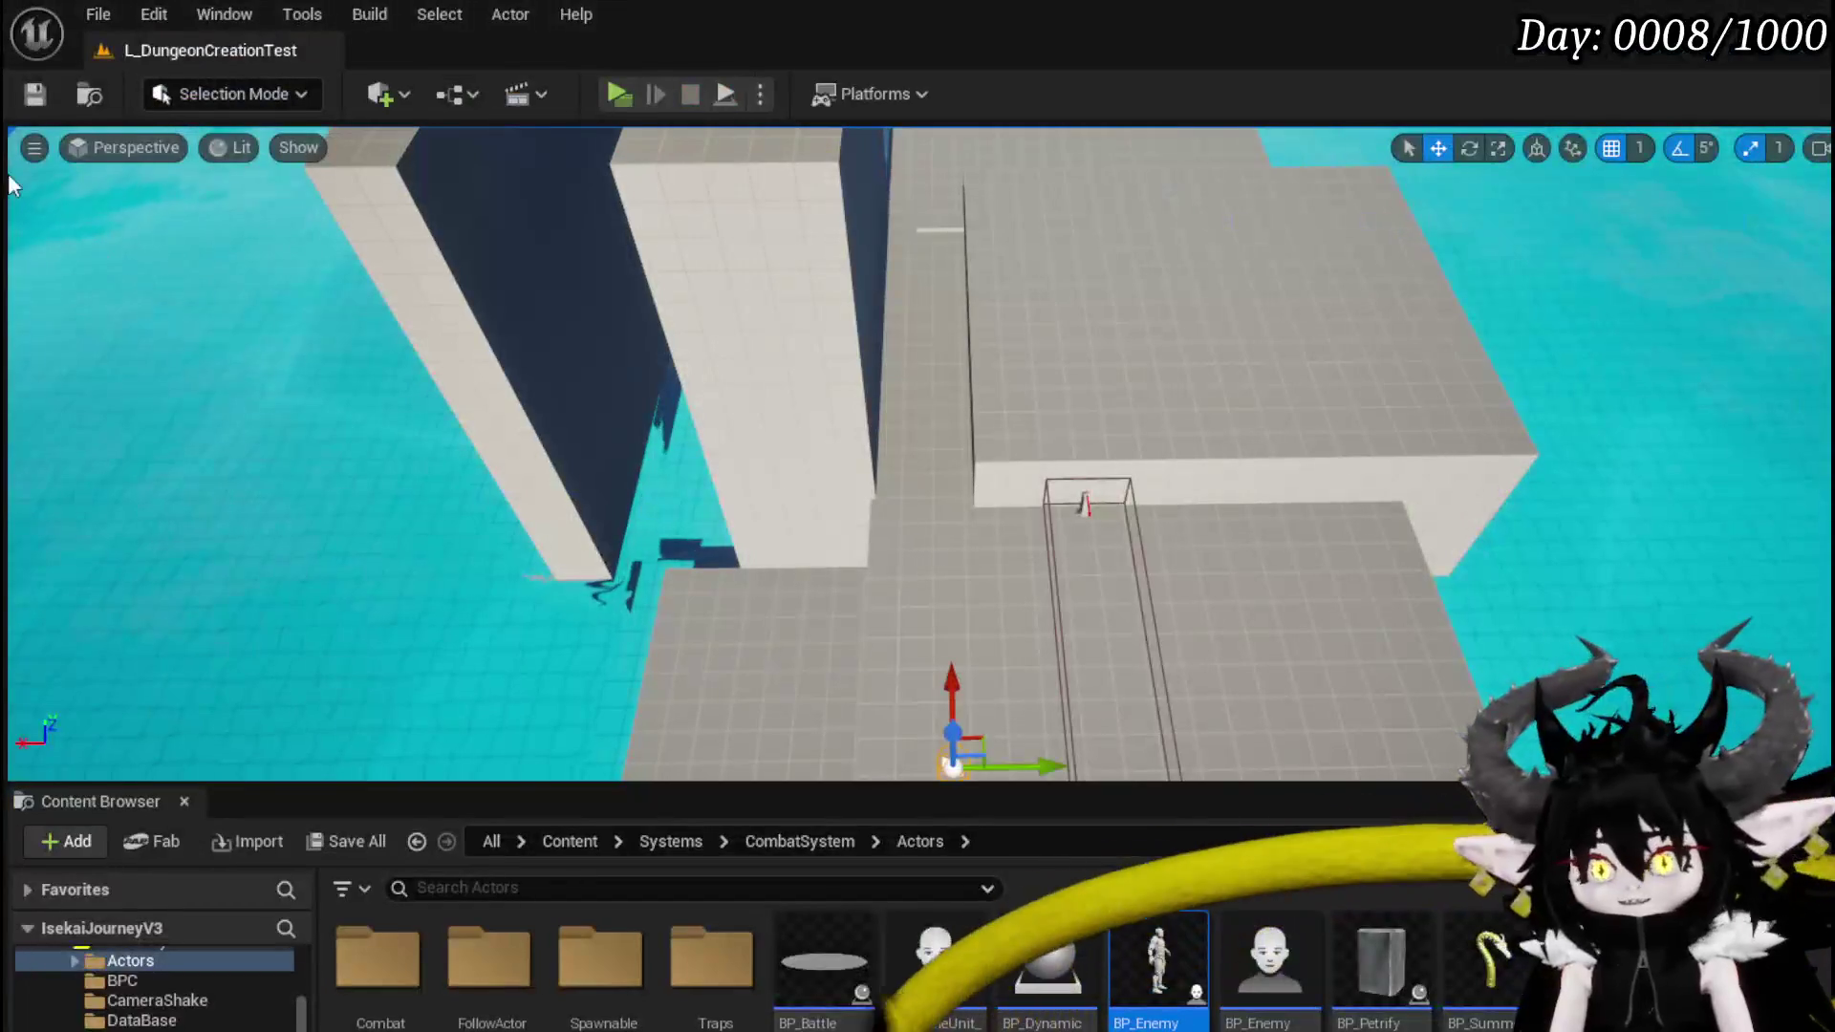
click(48, 94)
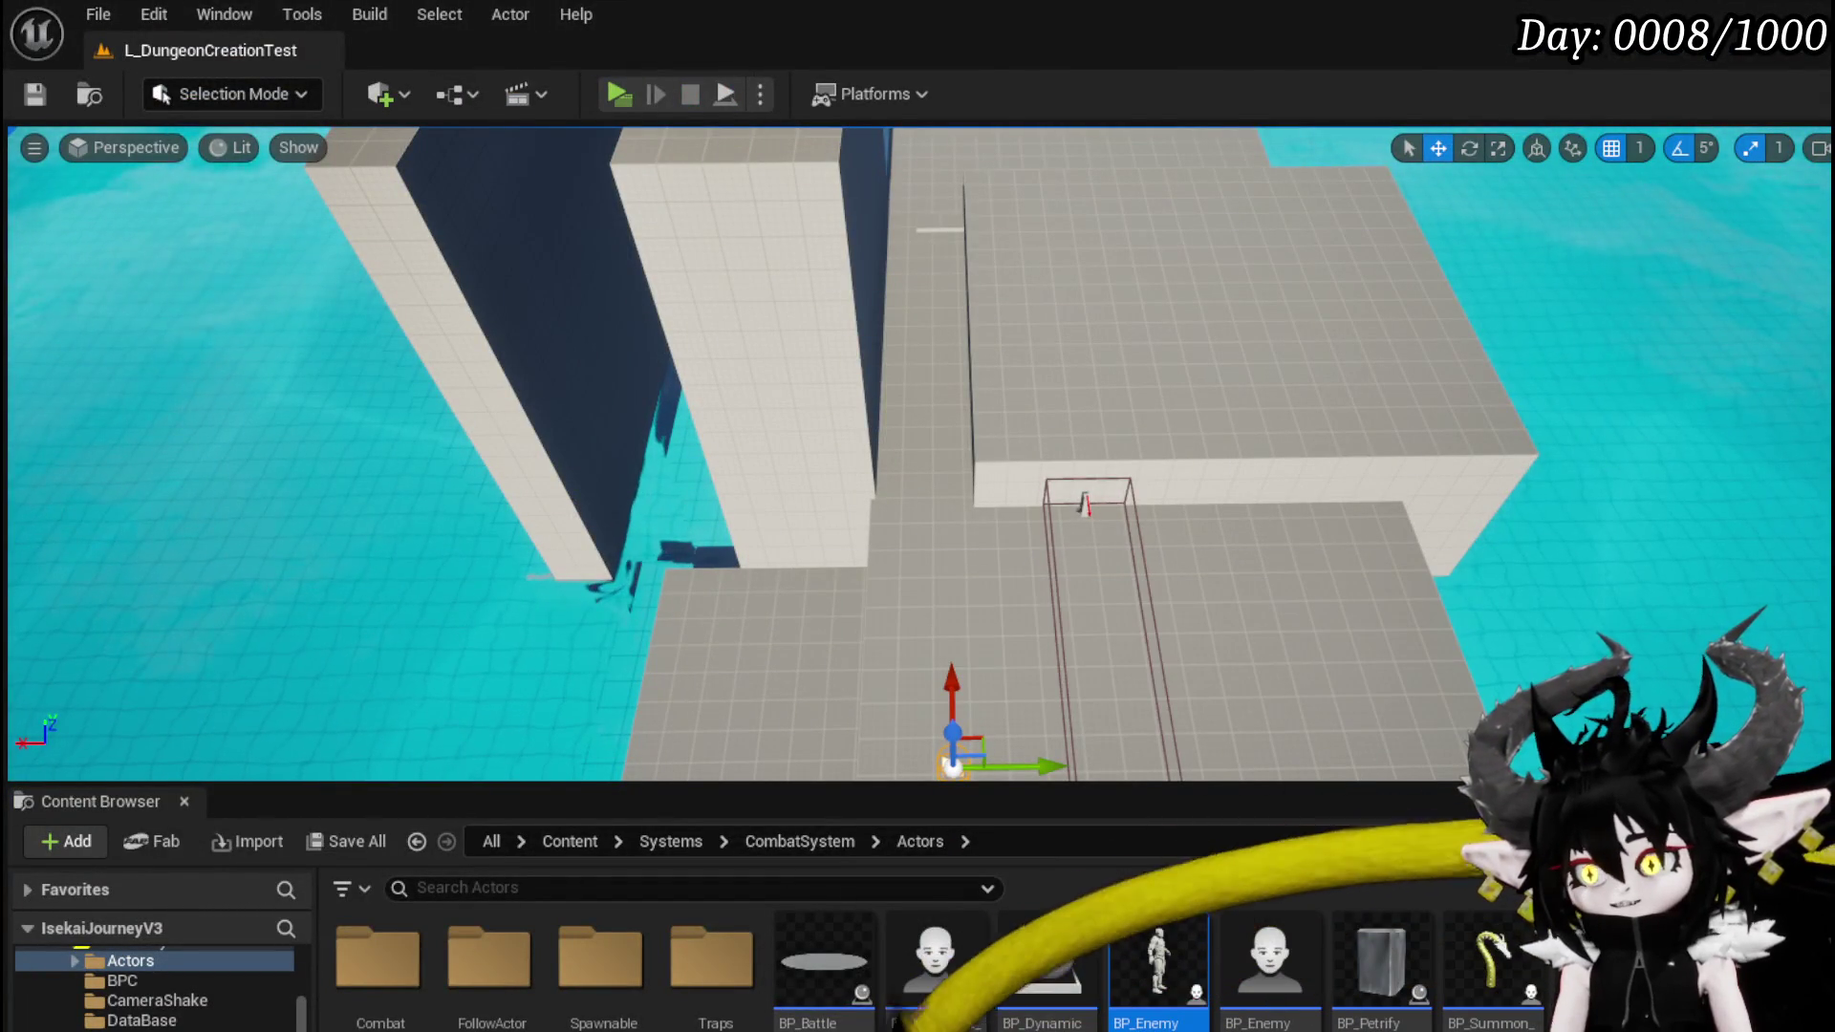
- Back in the movement blueprint, add three entries to the Pawn/Enemy object-type Make Array
key(alt+Tab)
scroll(759, 449, up, 3)
scroll(957, 337, down, 4)
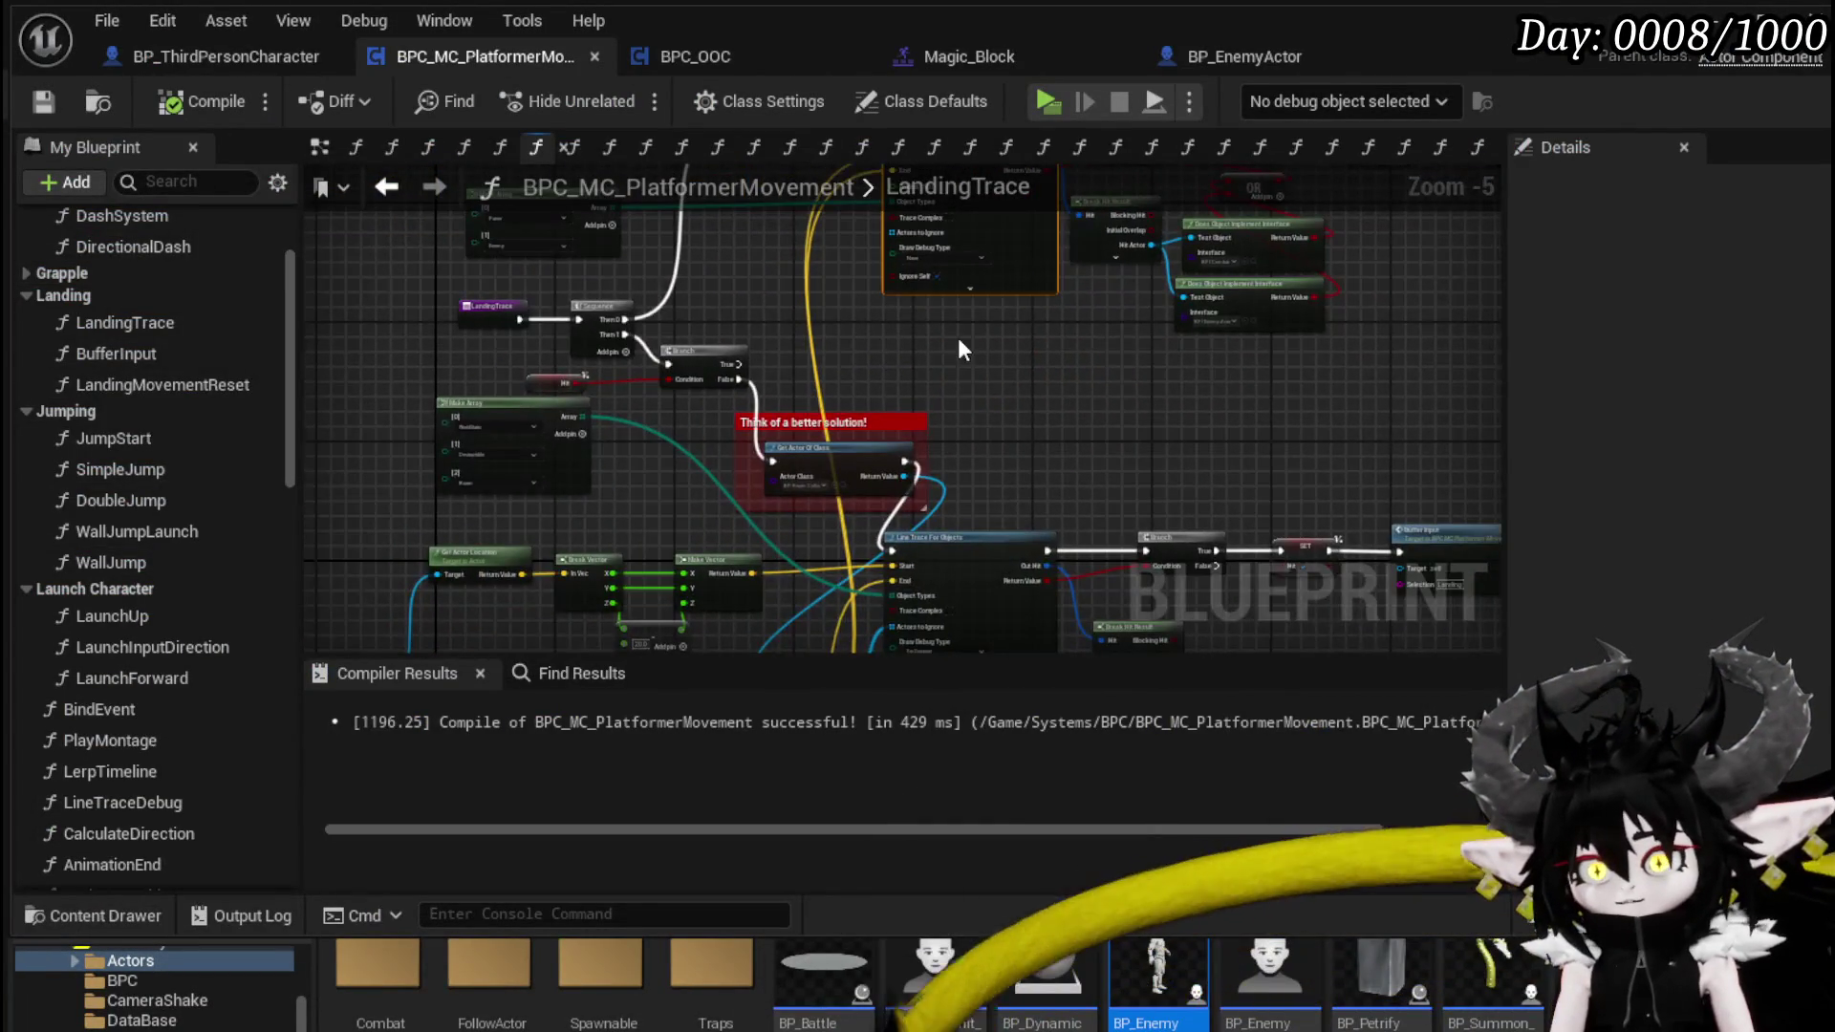
drag(700, 227, 793, 397)
drag(680, 373, 535, 340)
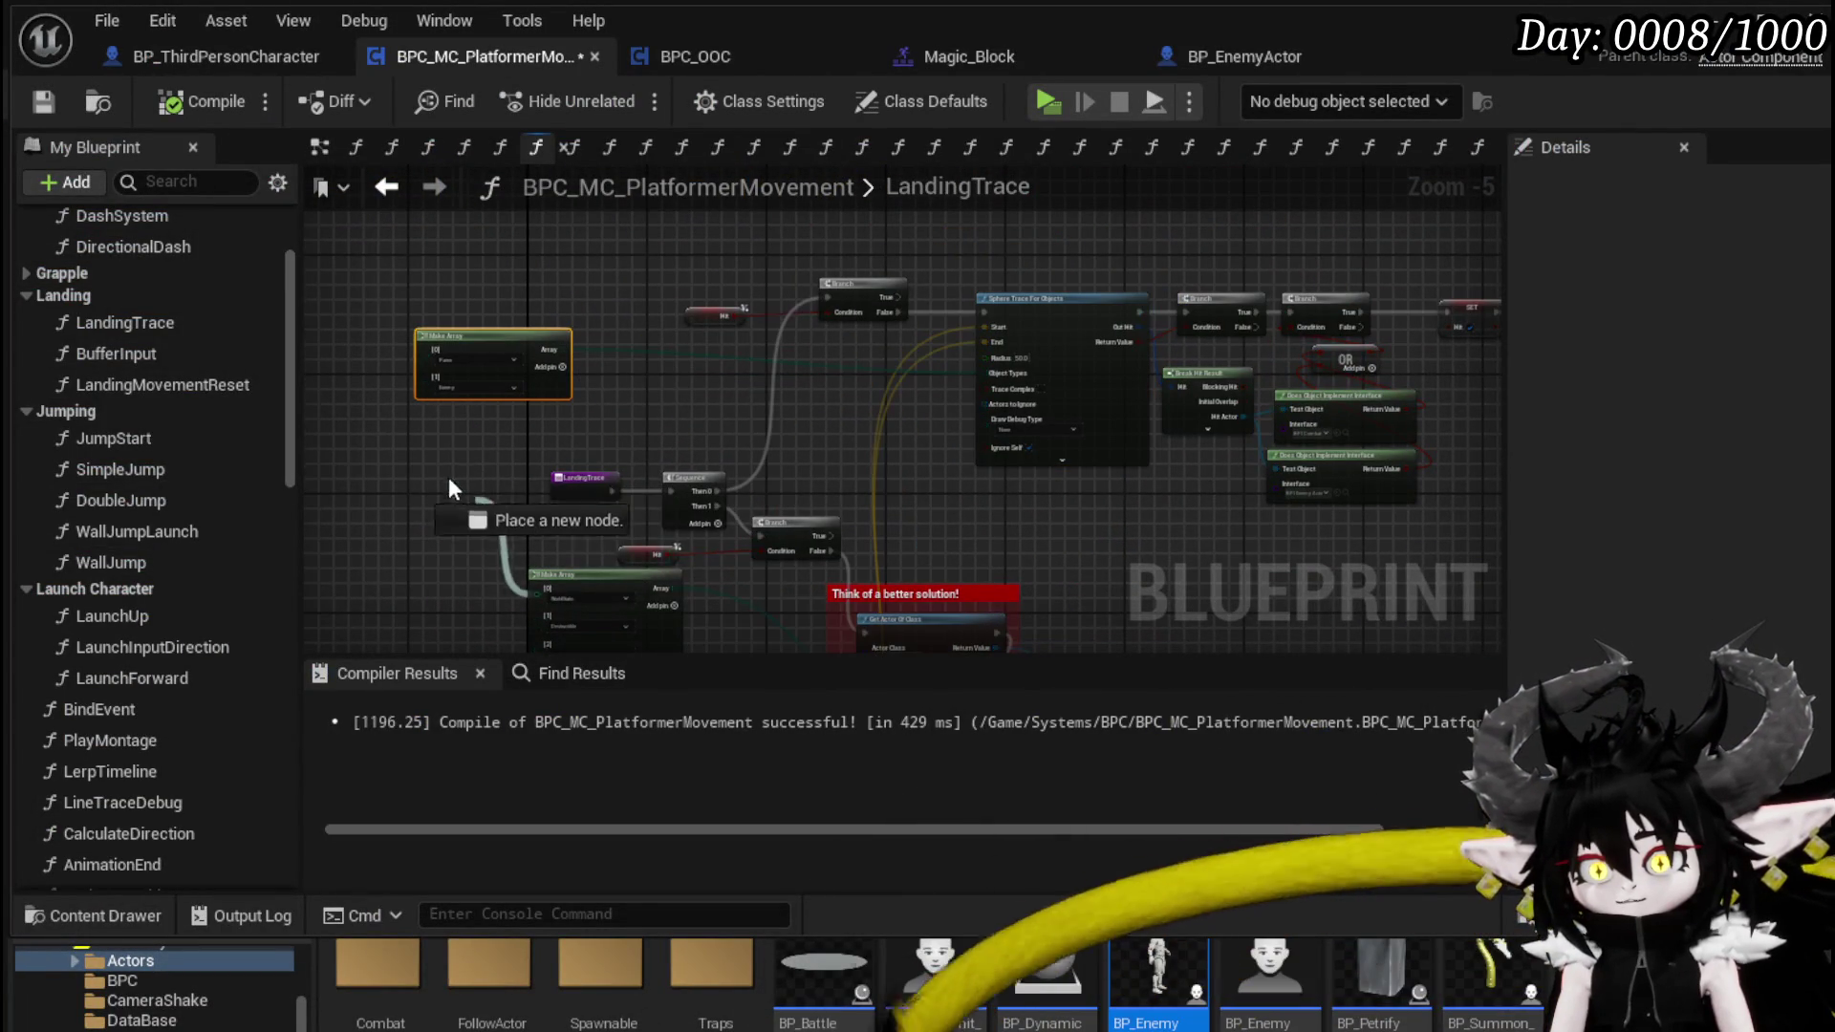
scroll(738, 581, up, 2)
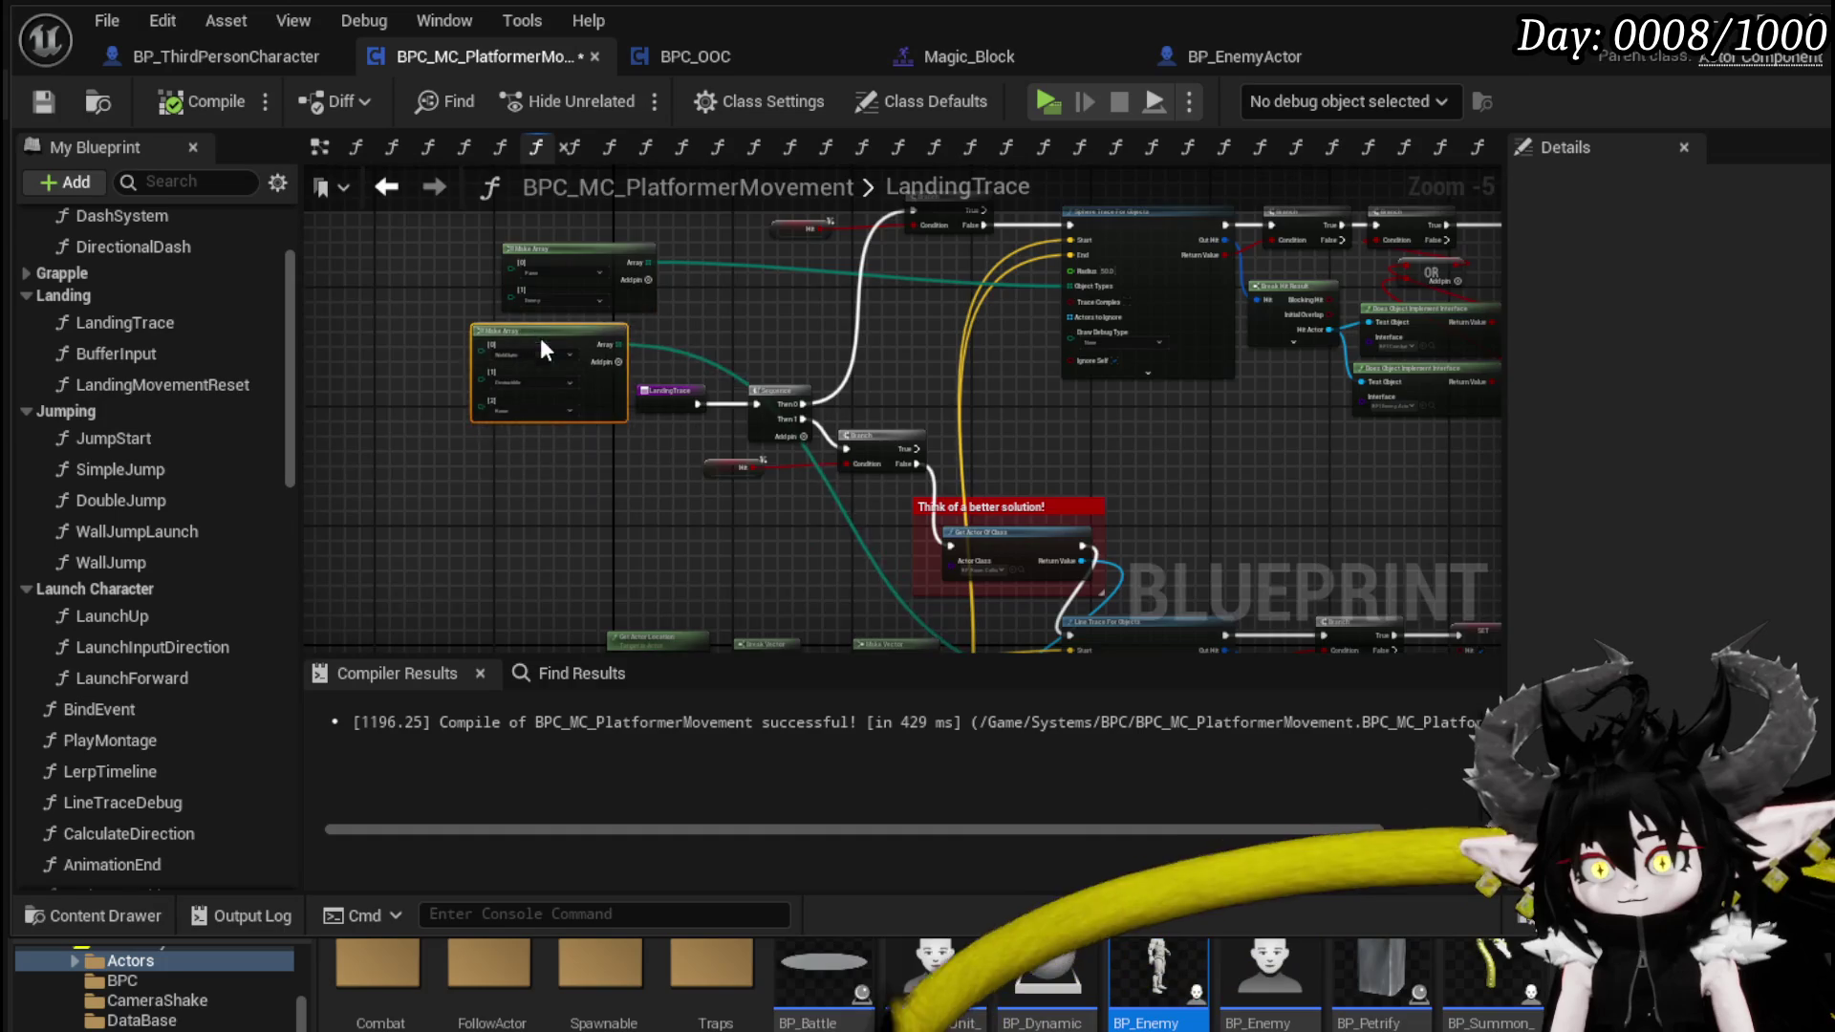
scroll(698, 513, up, 2)
mouse_move(699, 513)
mouse_down()
mouse_move(852, 320)
mouse_move(699, 196)
mouse_move(918, 290)
mouse_move(891, 369)
mouse_move(893, 301)
mouse_up()
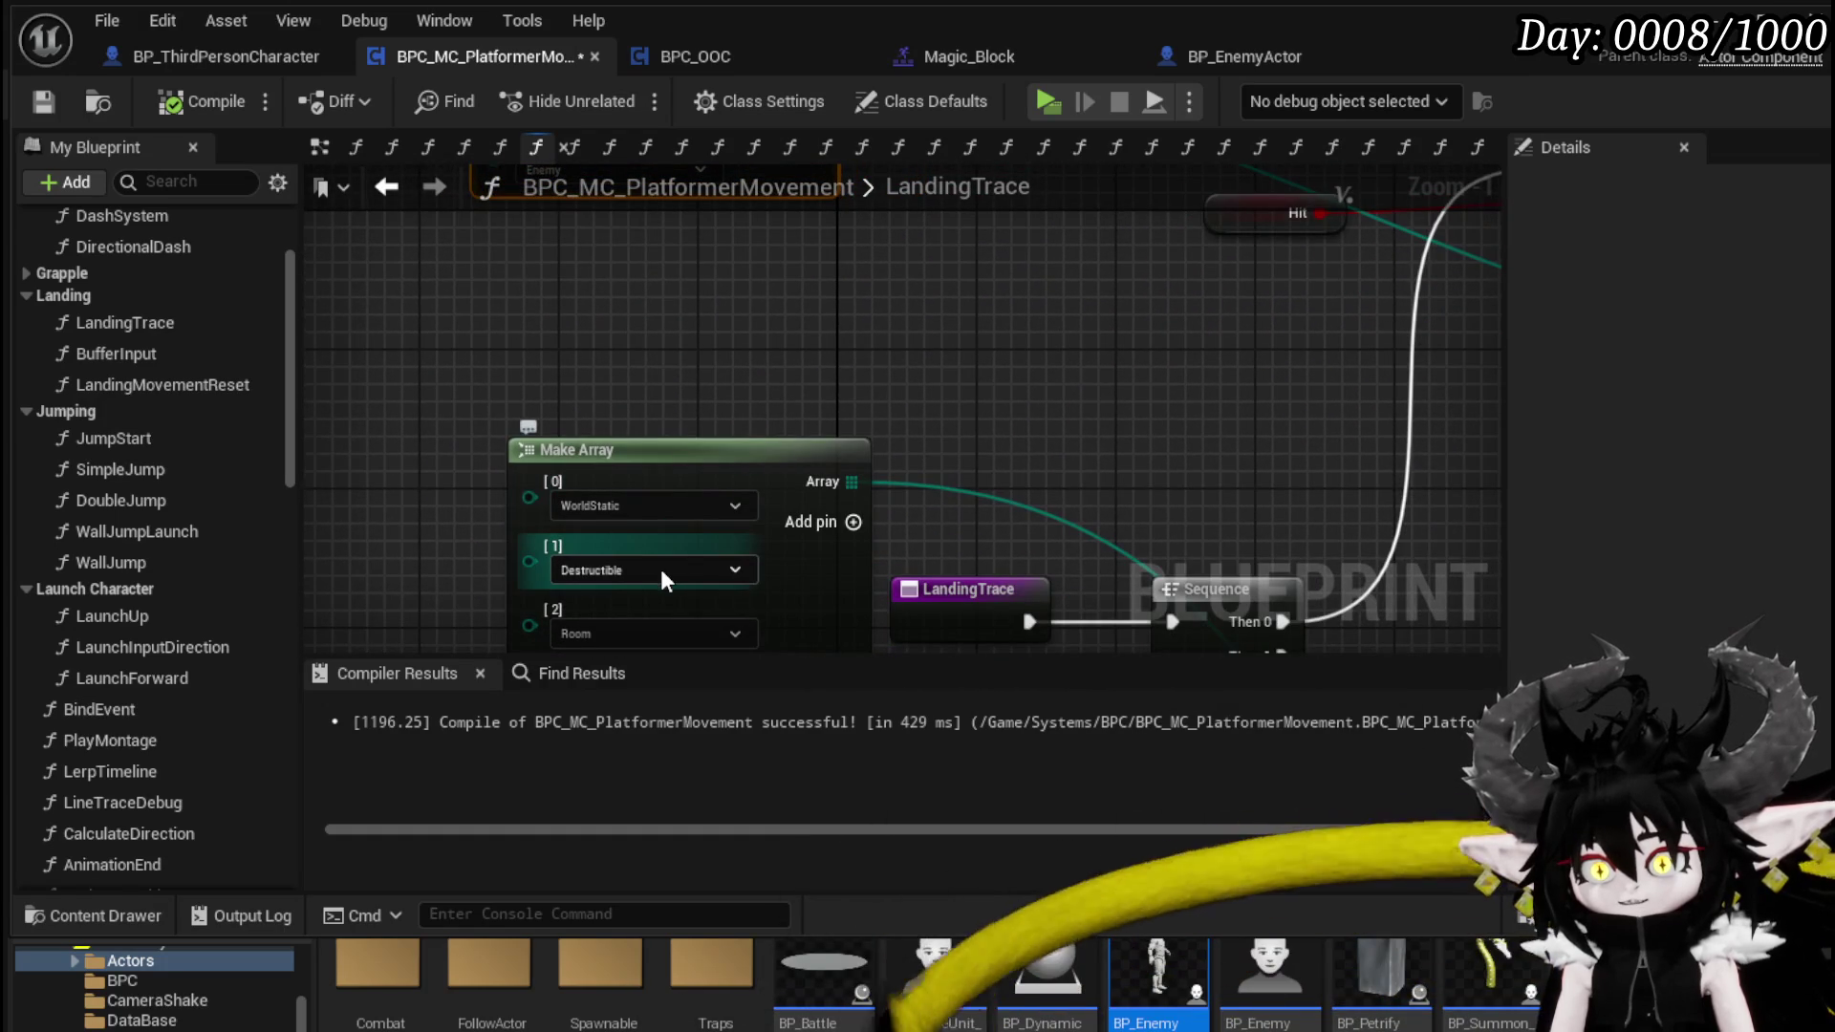
drag(815, 192, 830, 382)
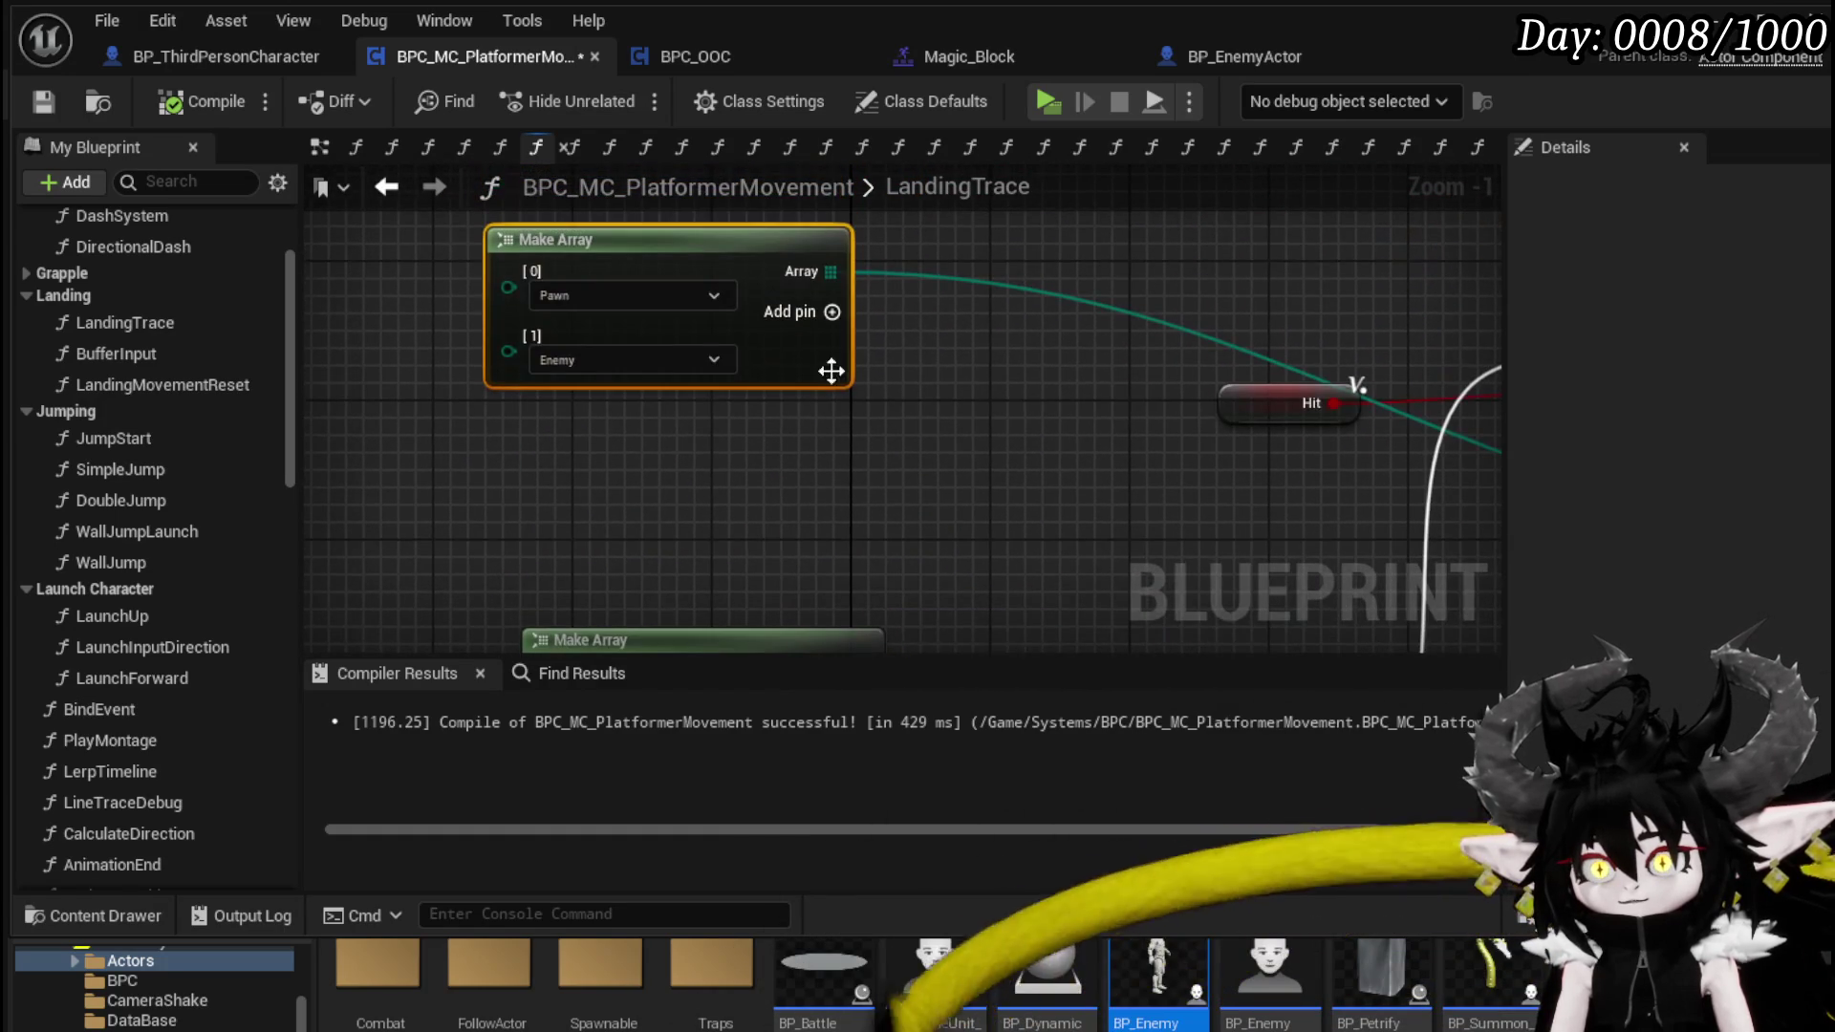
click(831, 313)
click(831, 313)
click(830, 312)
- Set array entry [3] to Room and pick an object type for entry [4]
mouse_move(831, 320)
mouse_down()
mouse_move(844, 381)
mouse_move(702, 273)
mouse_up()
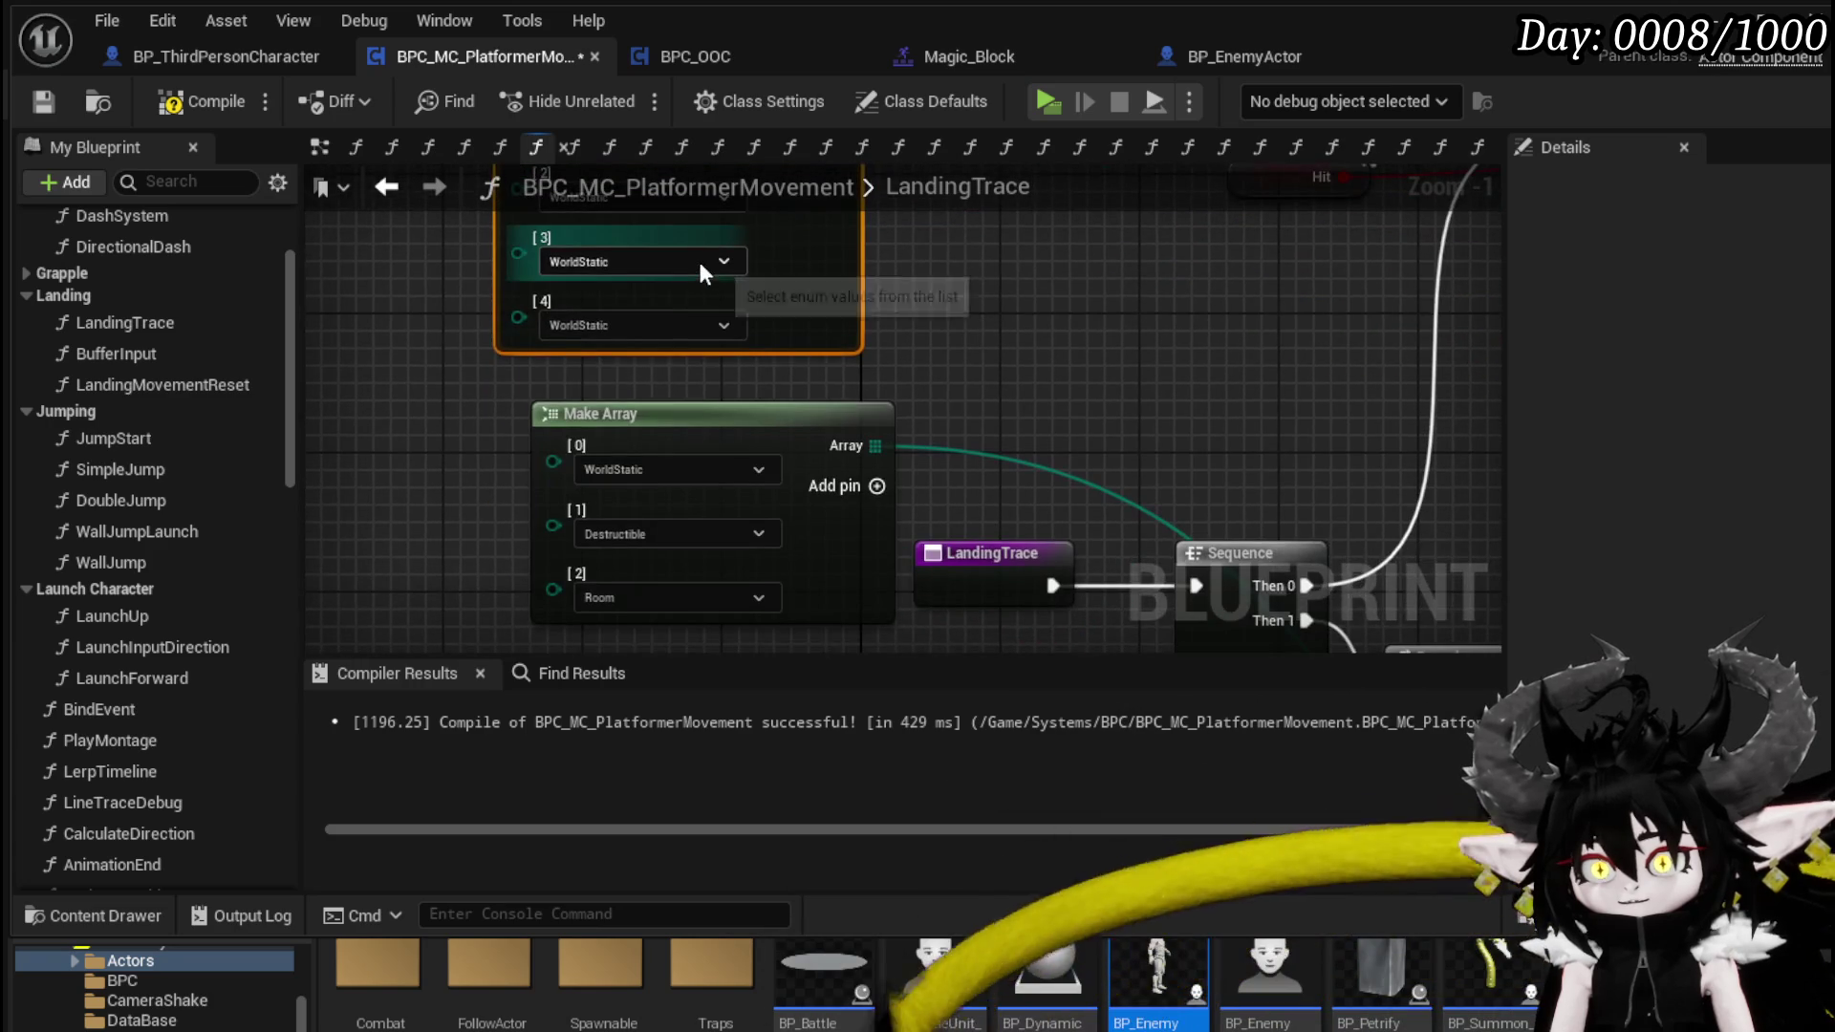
click(698, 258)
click(571, 417)
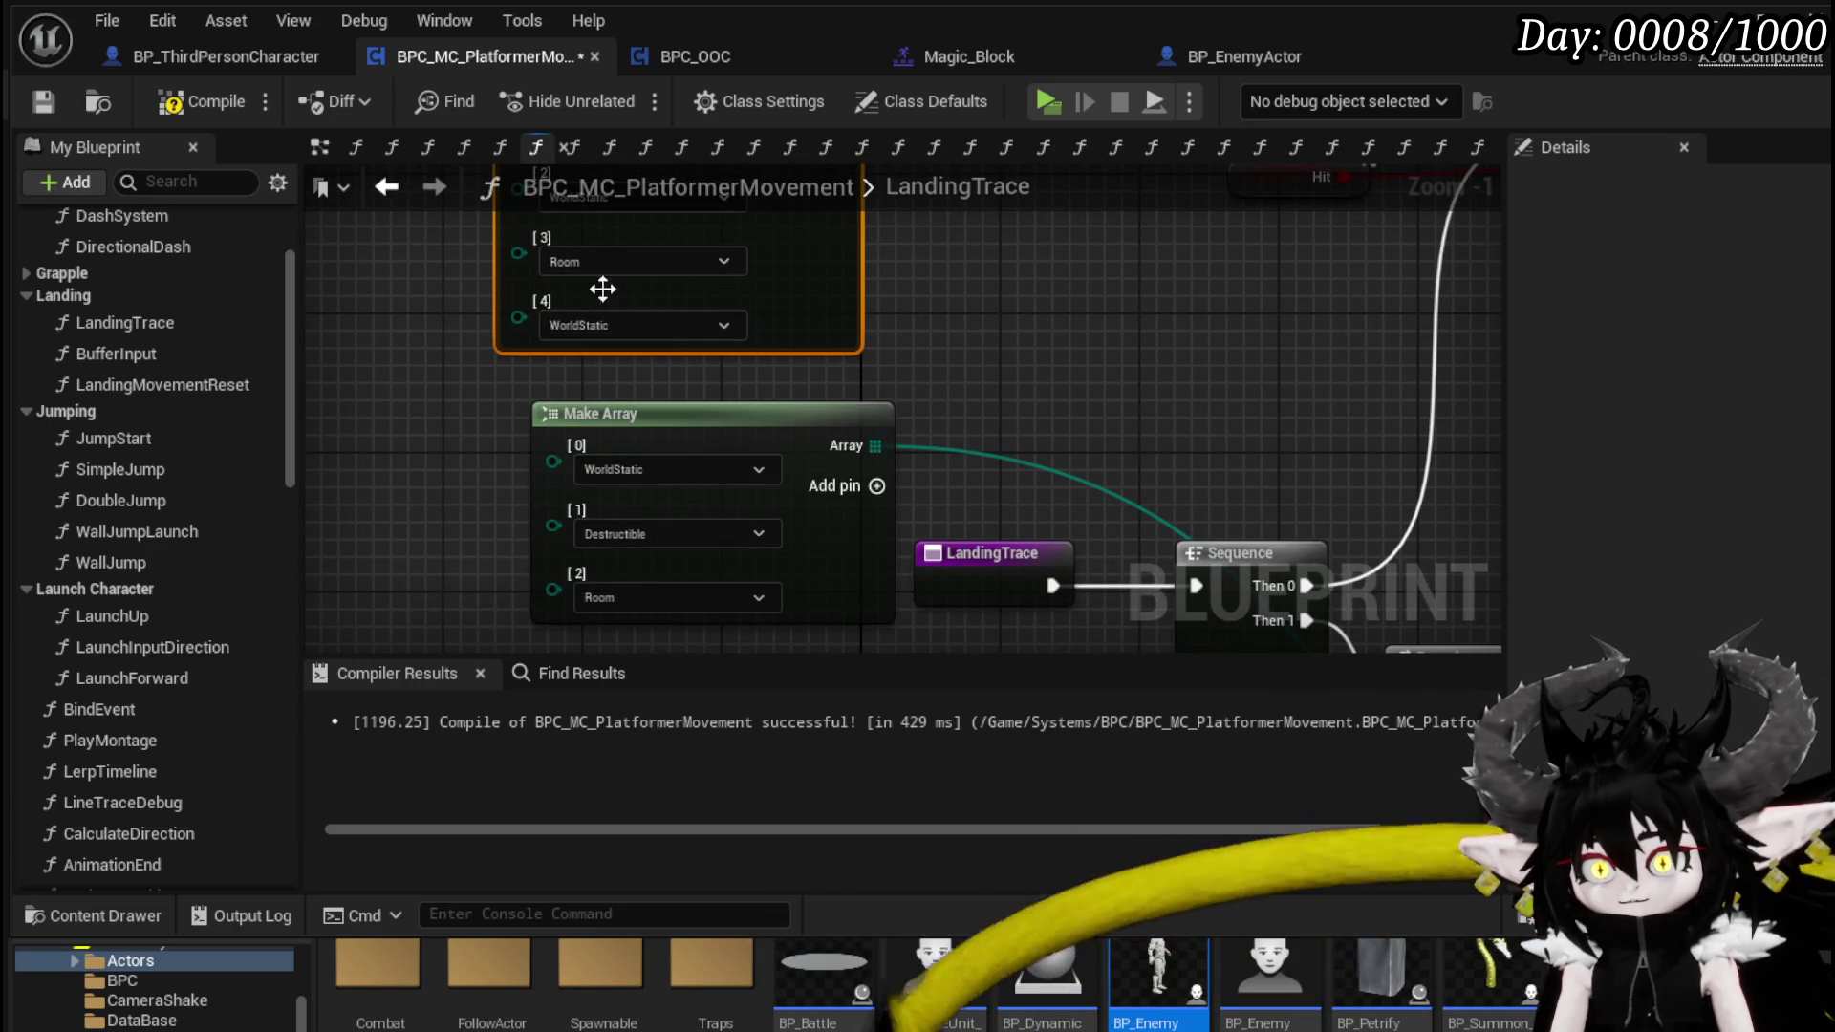
click(592, 324)
click(591, 428)
click(1242, 56)
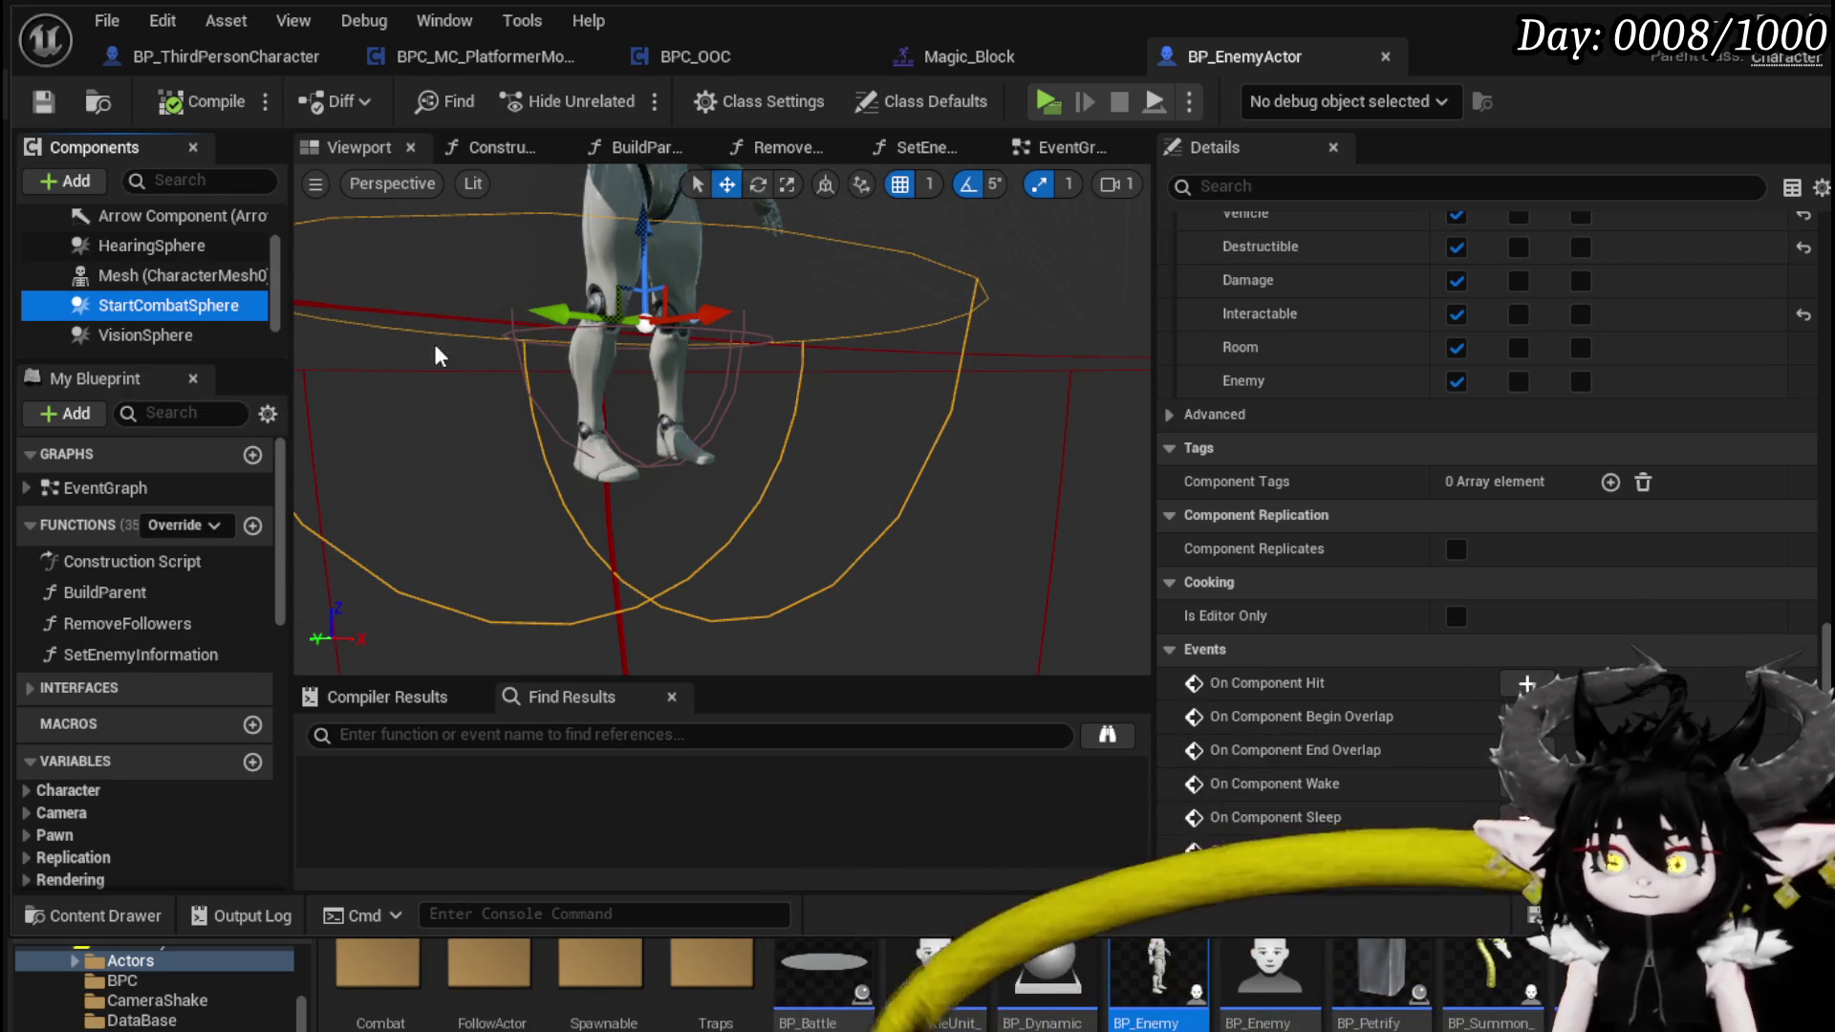
- Inspect the enemy's Capsule Component settings in the Details panel
scroll(178, 247, up, 2)
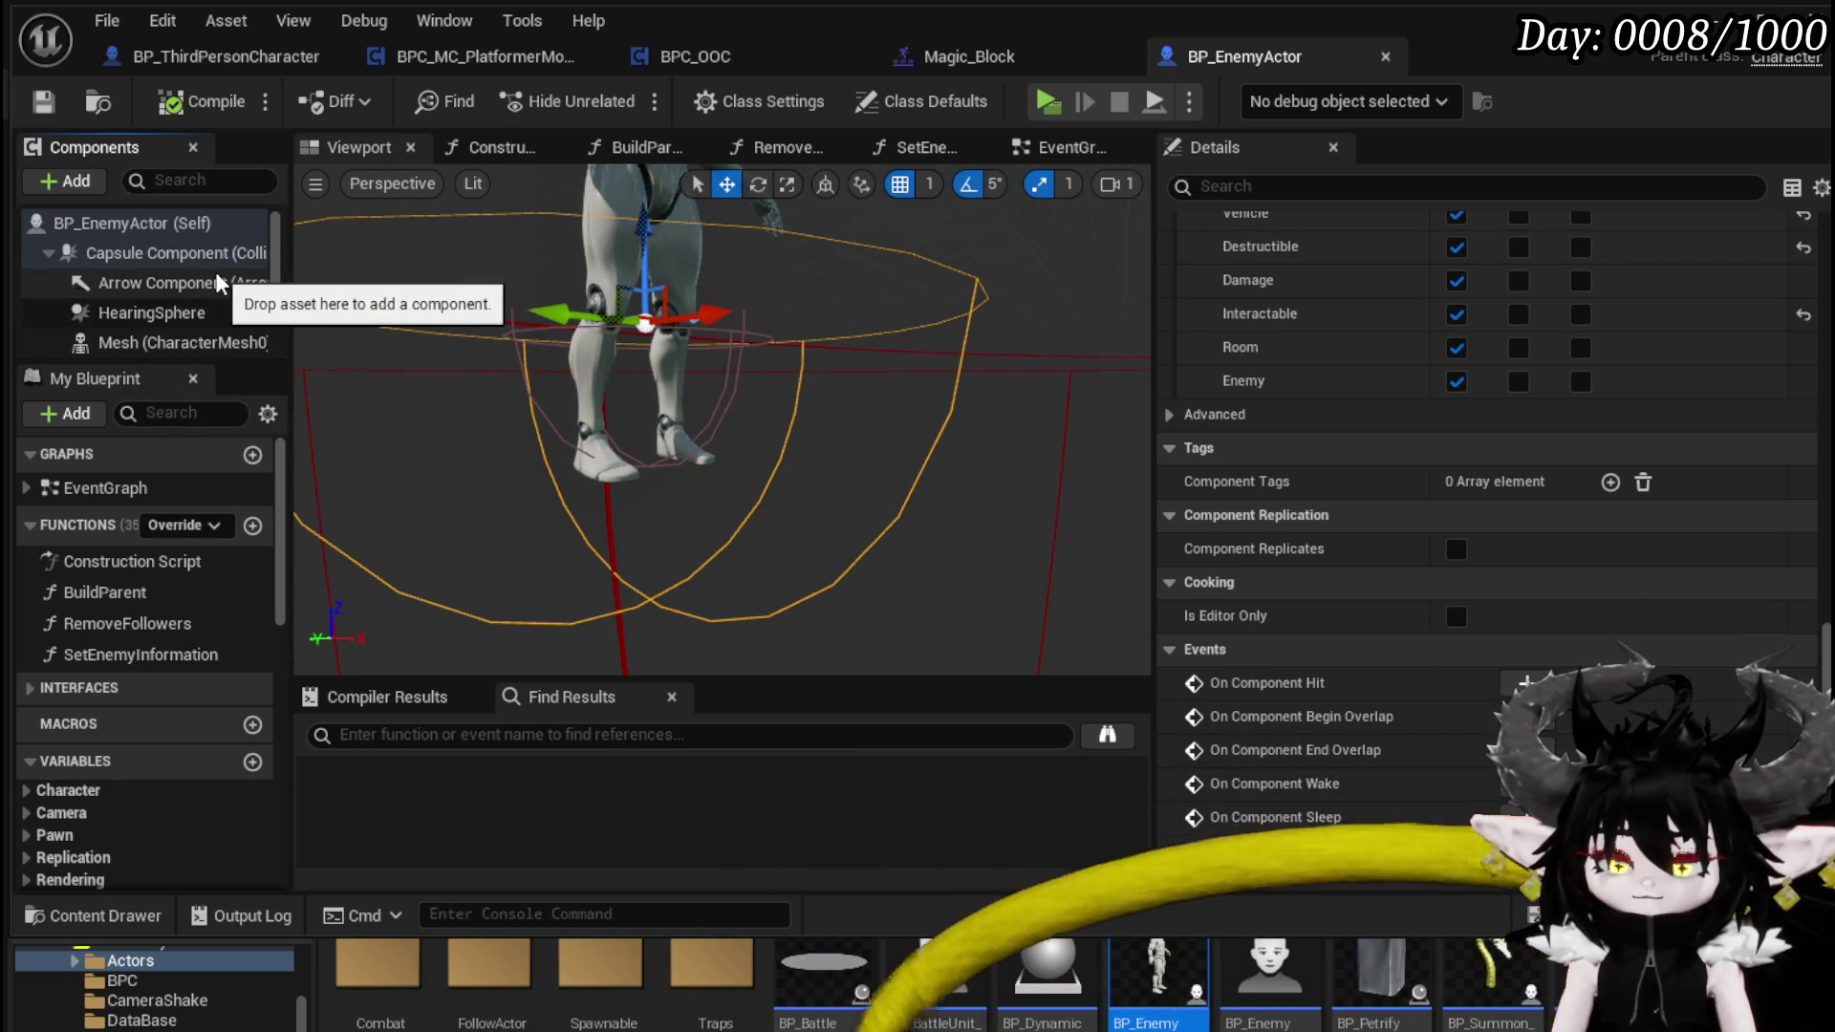
click(113, 250)
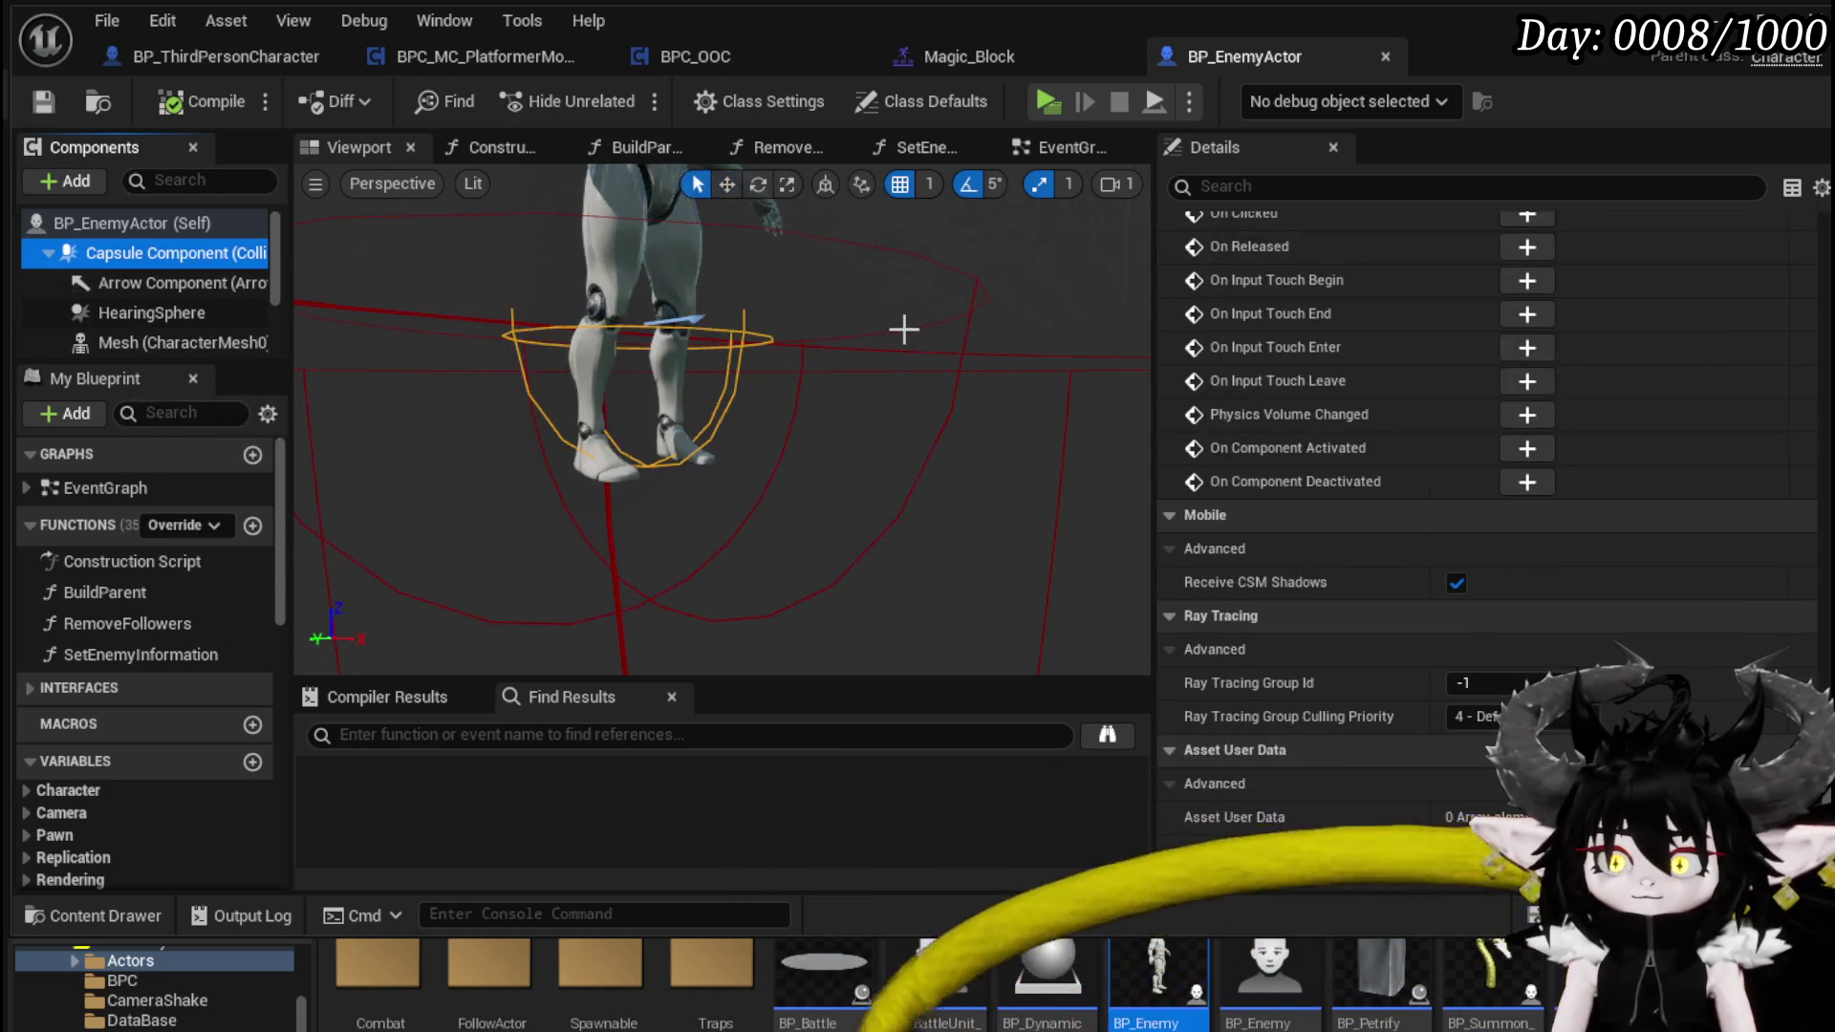
scroll(1366, 363, up, 10)
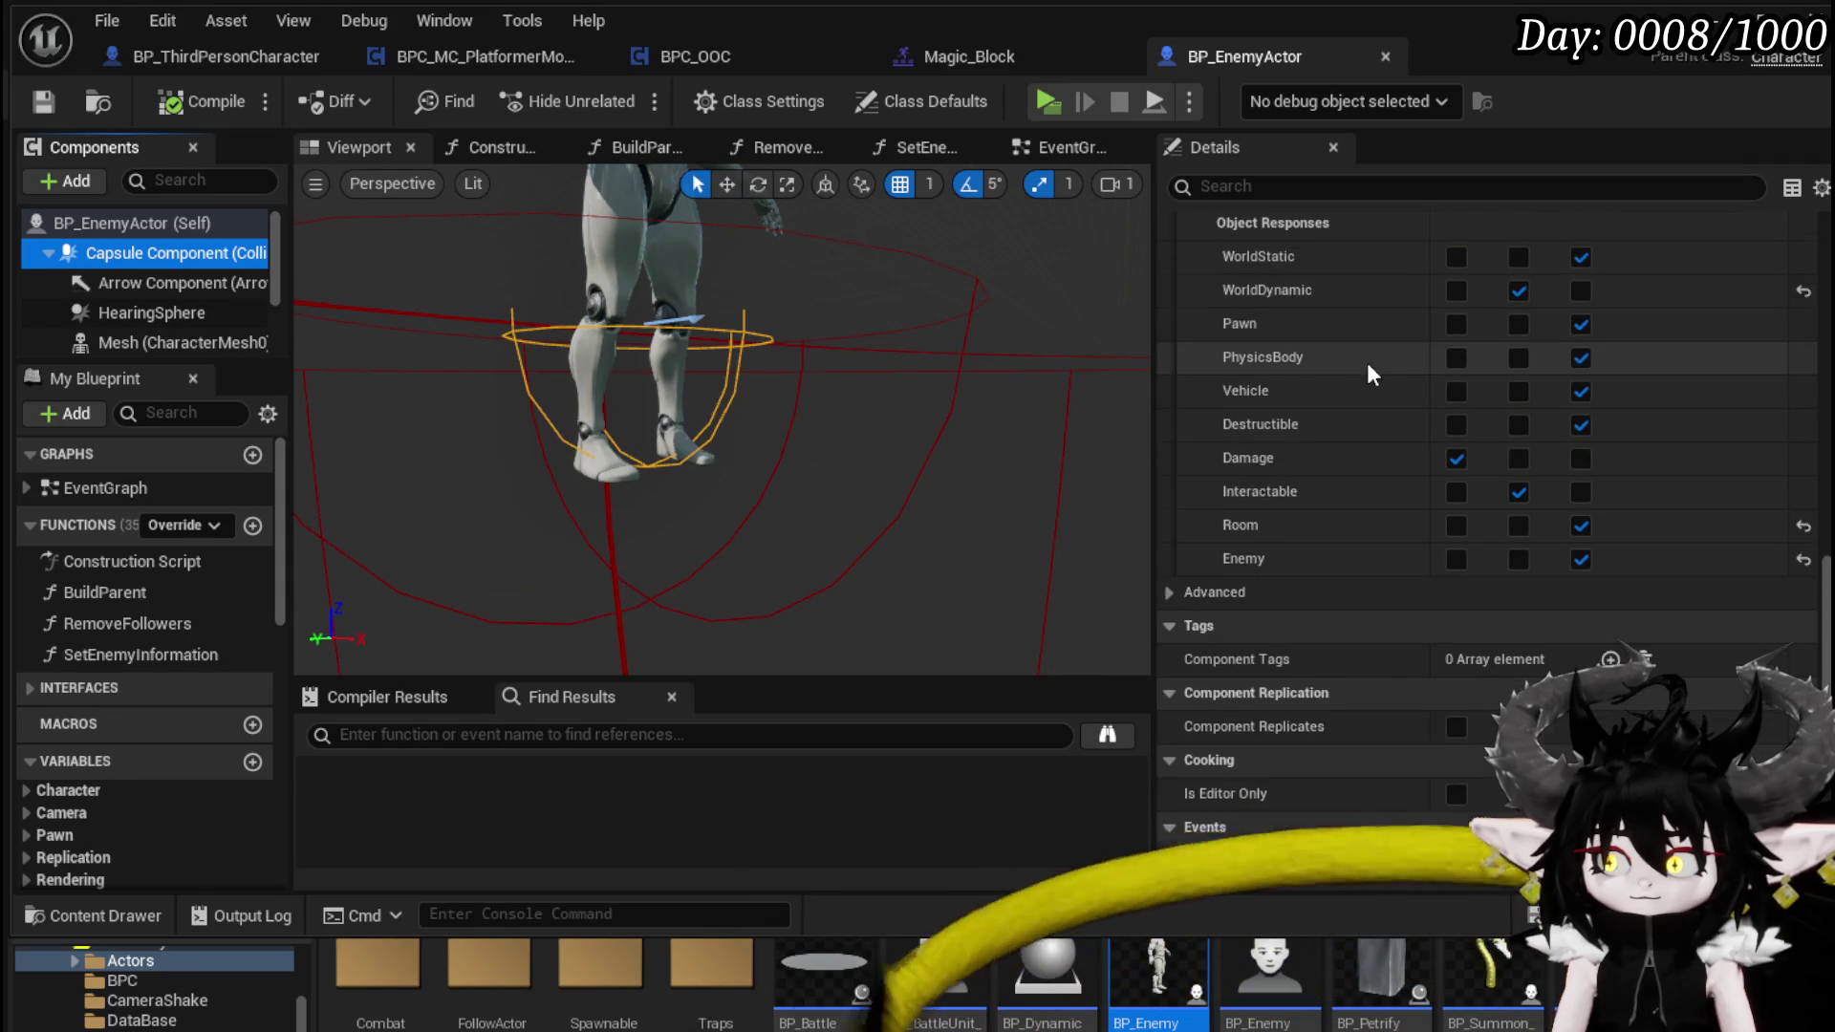
scroll(1367, 364, up, 7)
scroll(1367, 363, up, 10)
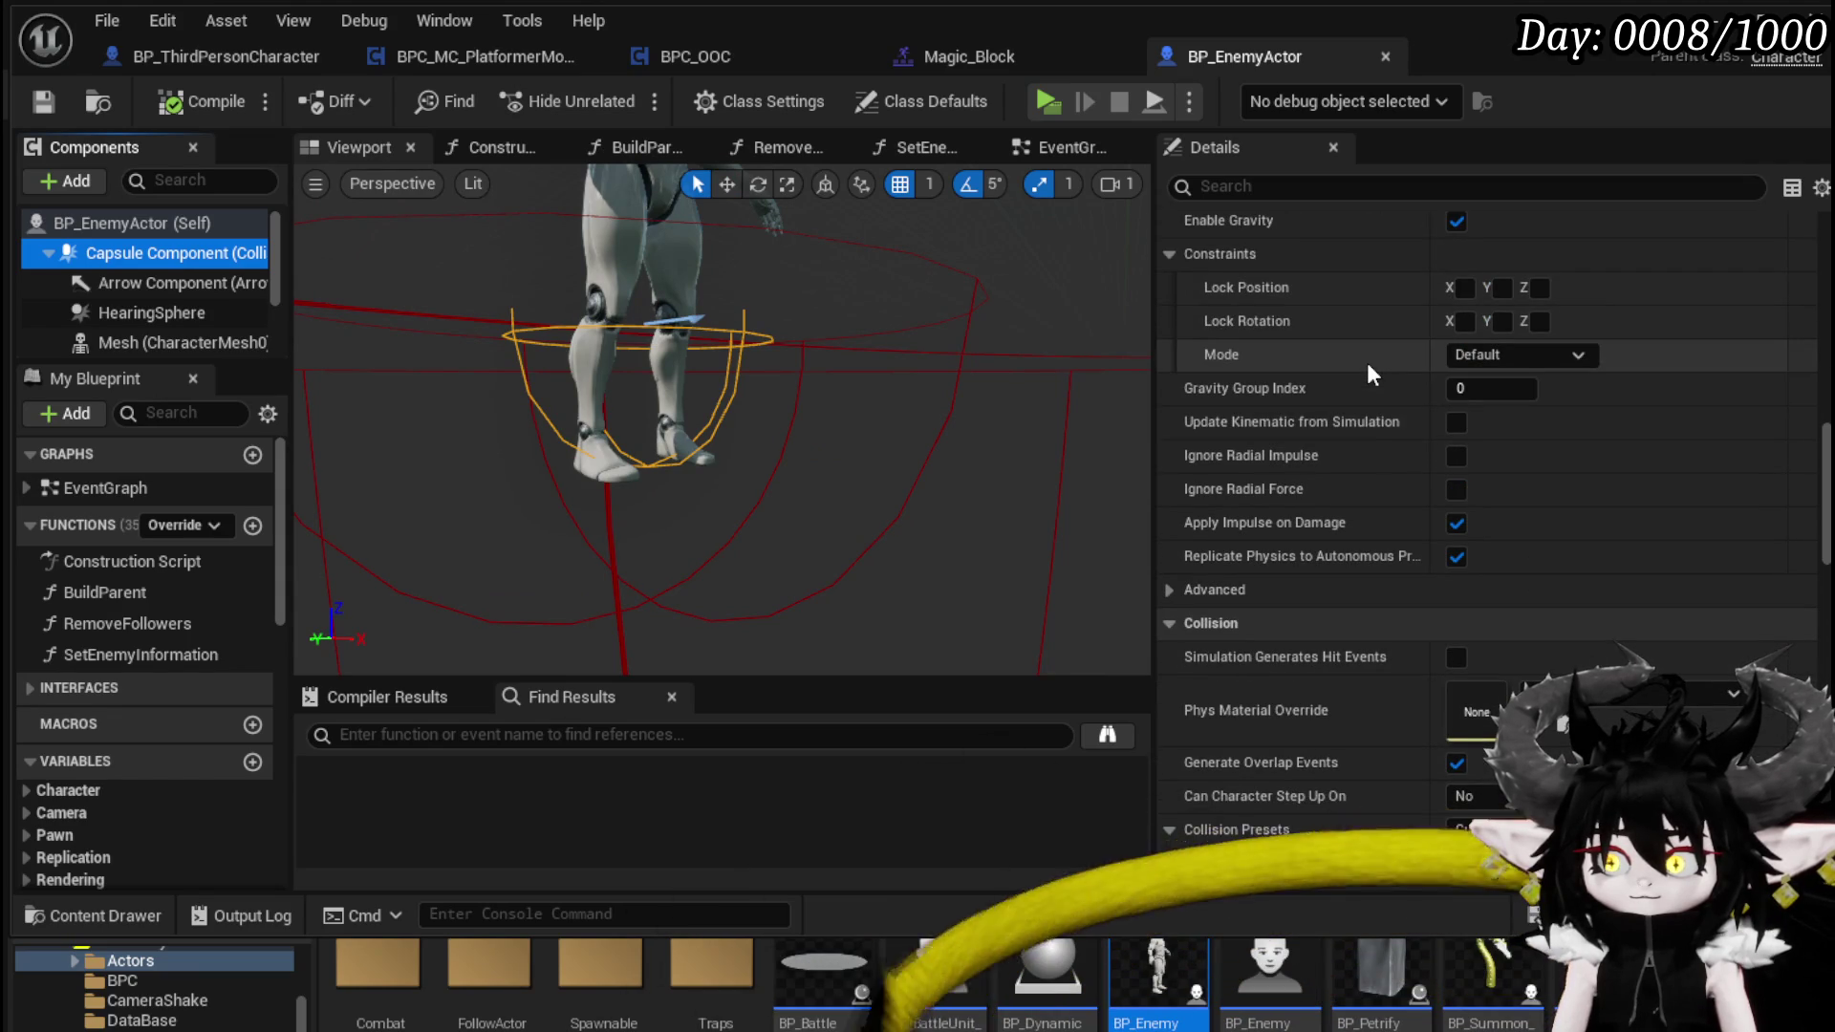
scroll(1366, 363, up, 4)
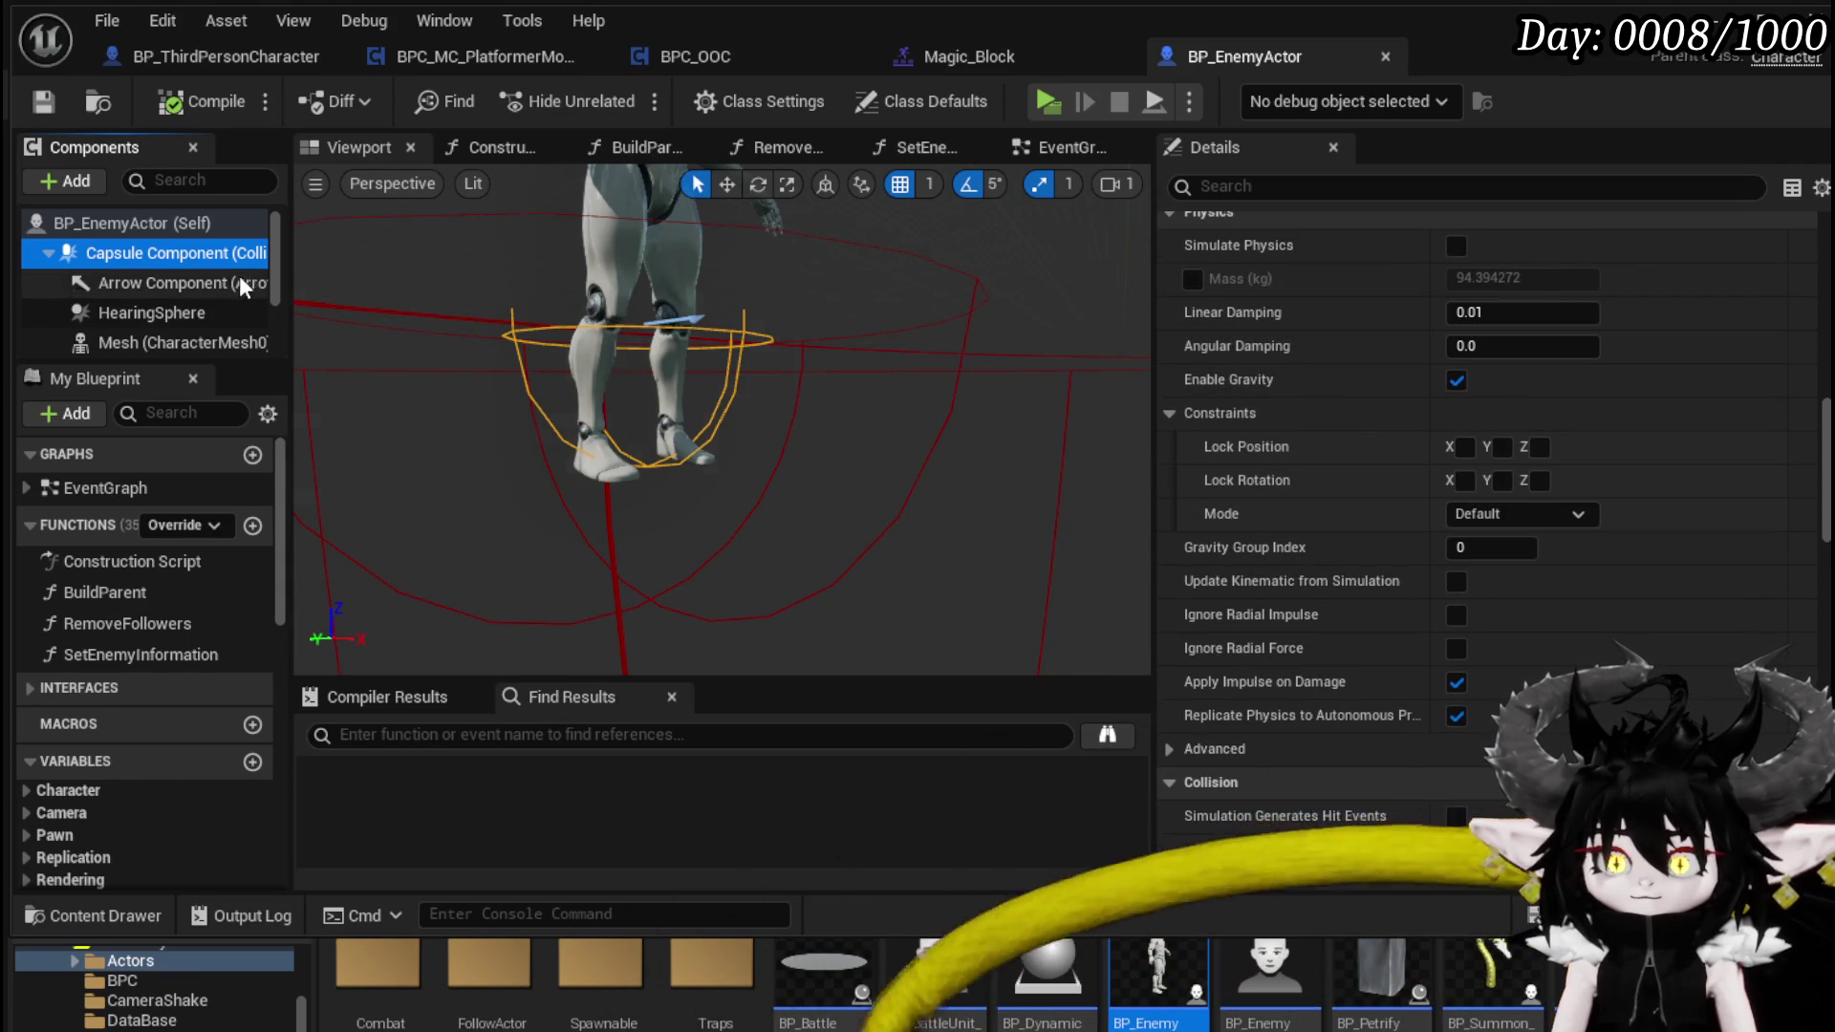
scroll(246, 286, down, 3)
- Untick Hidden in Game on StartCombatSphere and compile BP_EnemyActor
click(158, 265)
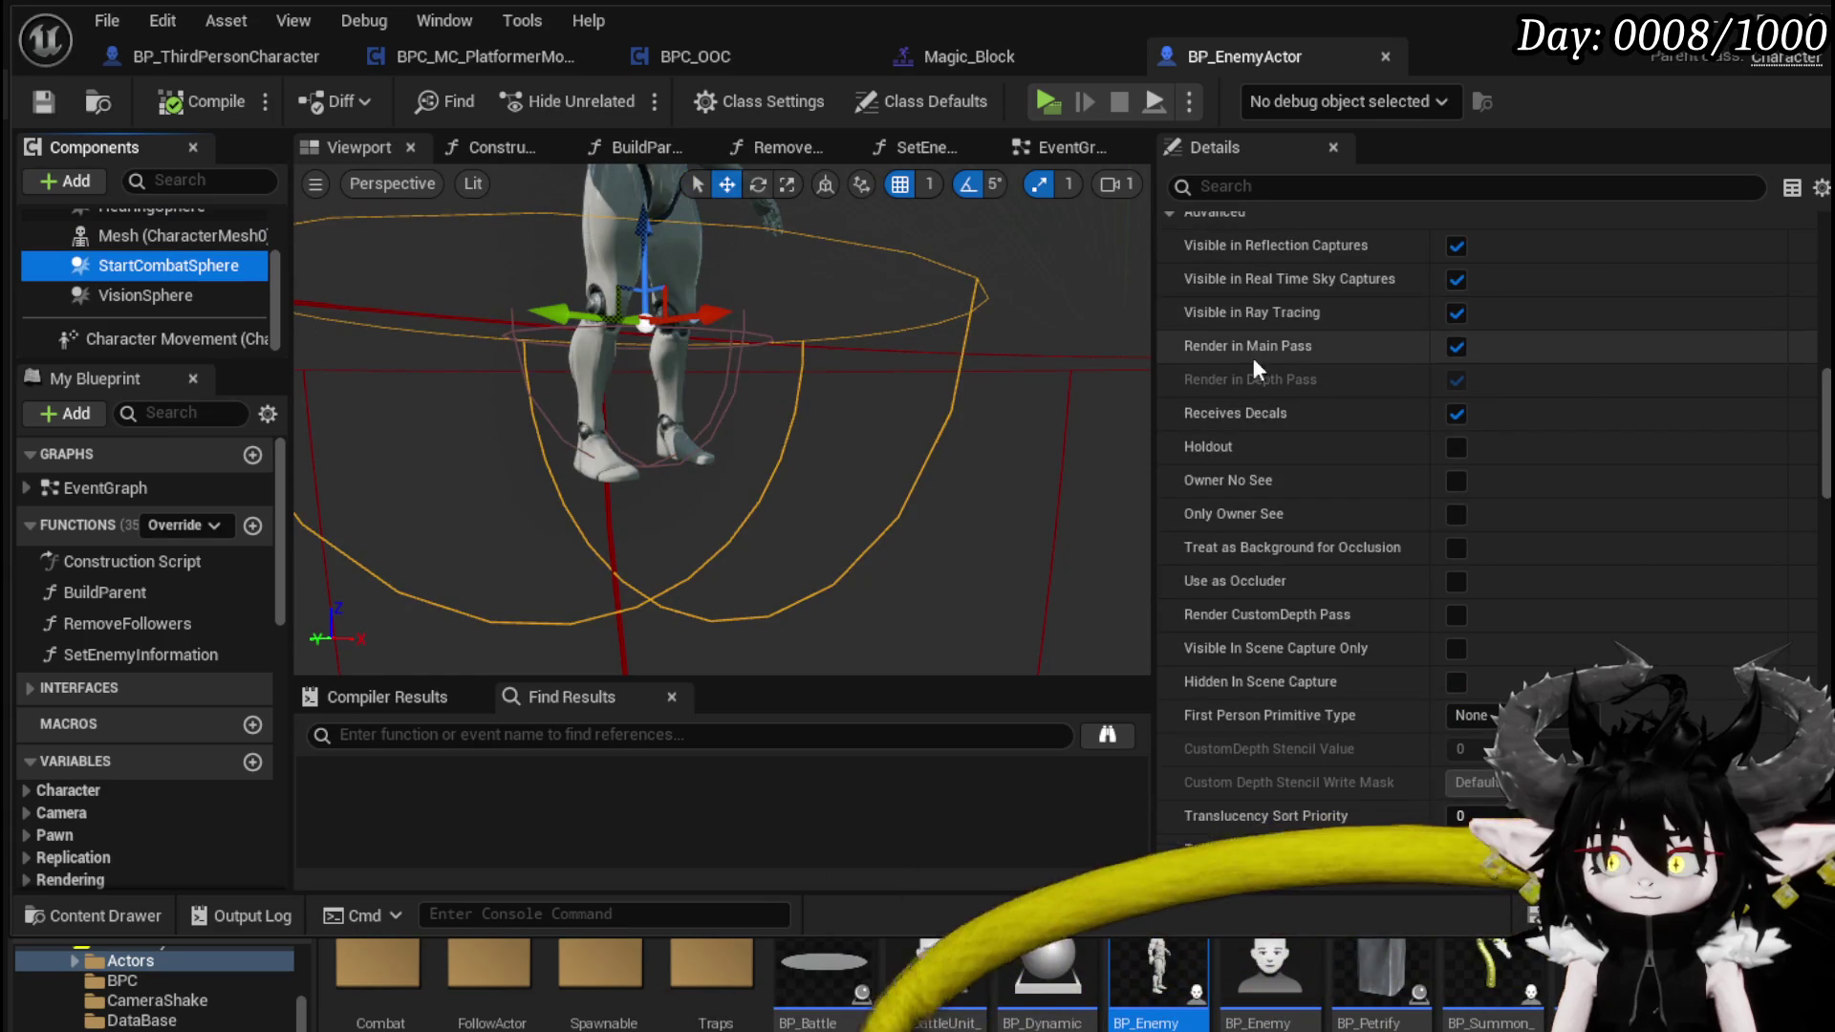
scroll(1281, 315, up, 1)
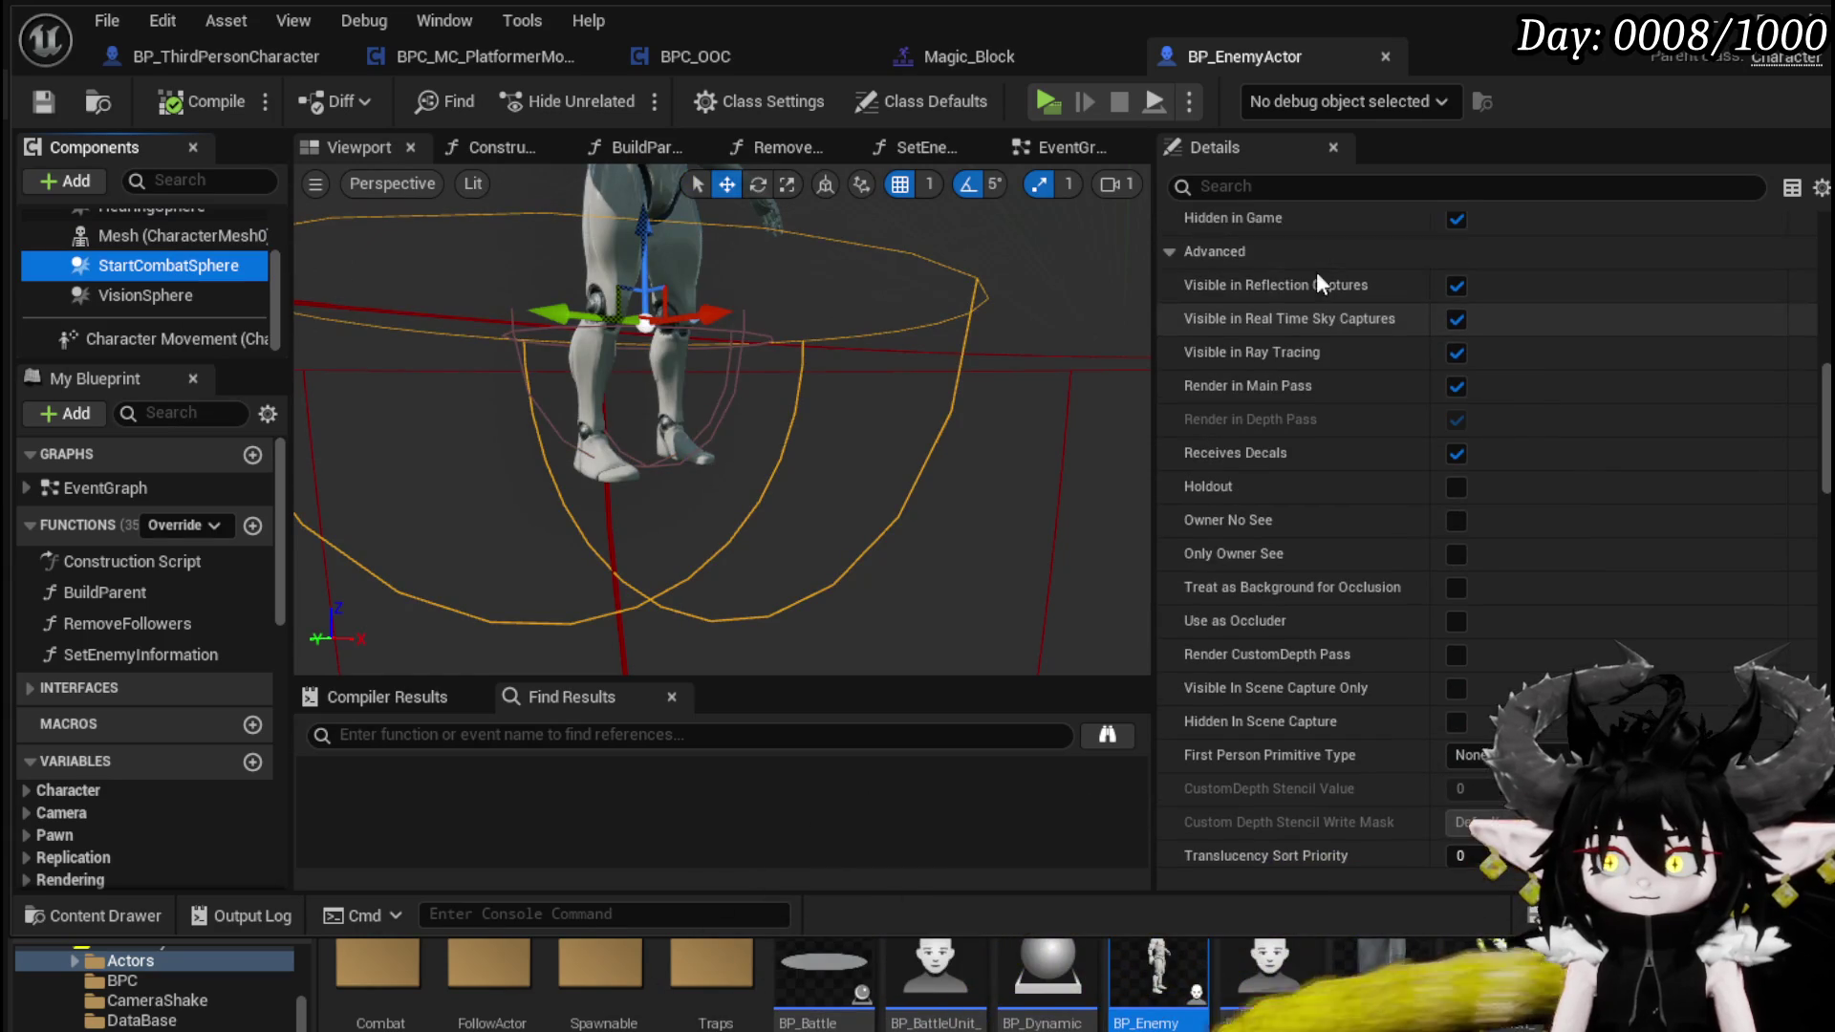
click(1455, 222)
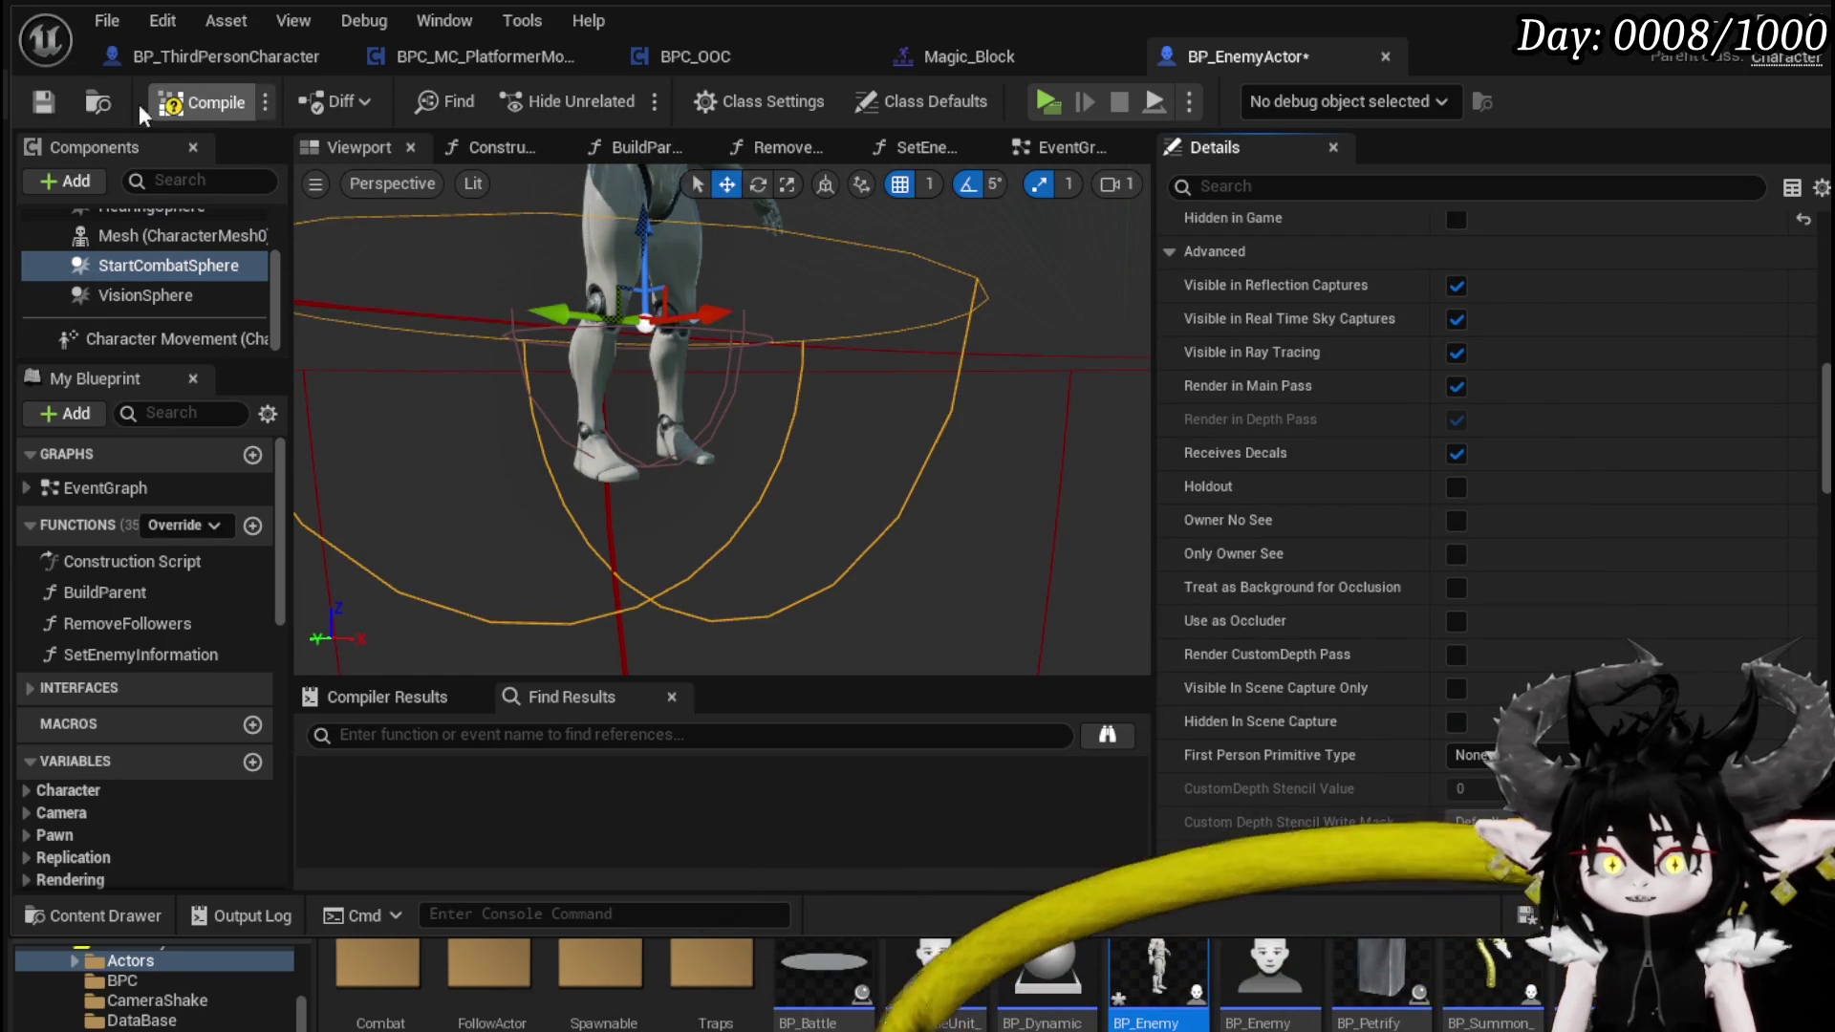
click(169, 107)
scroll(1501, 329, up, 3)
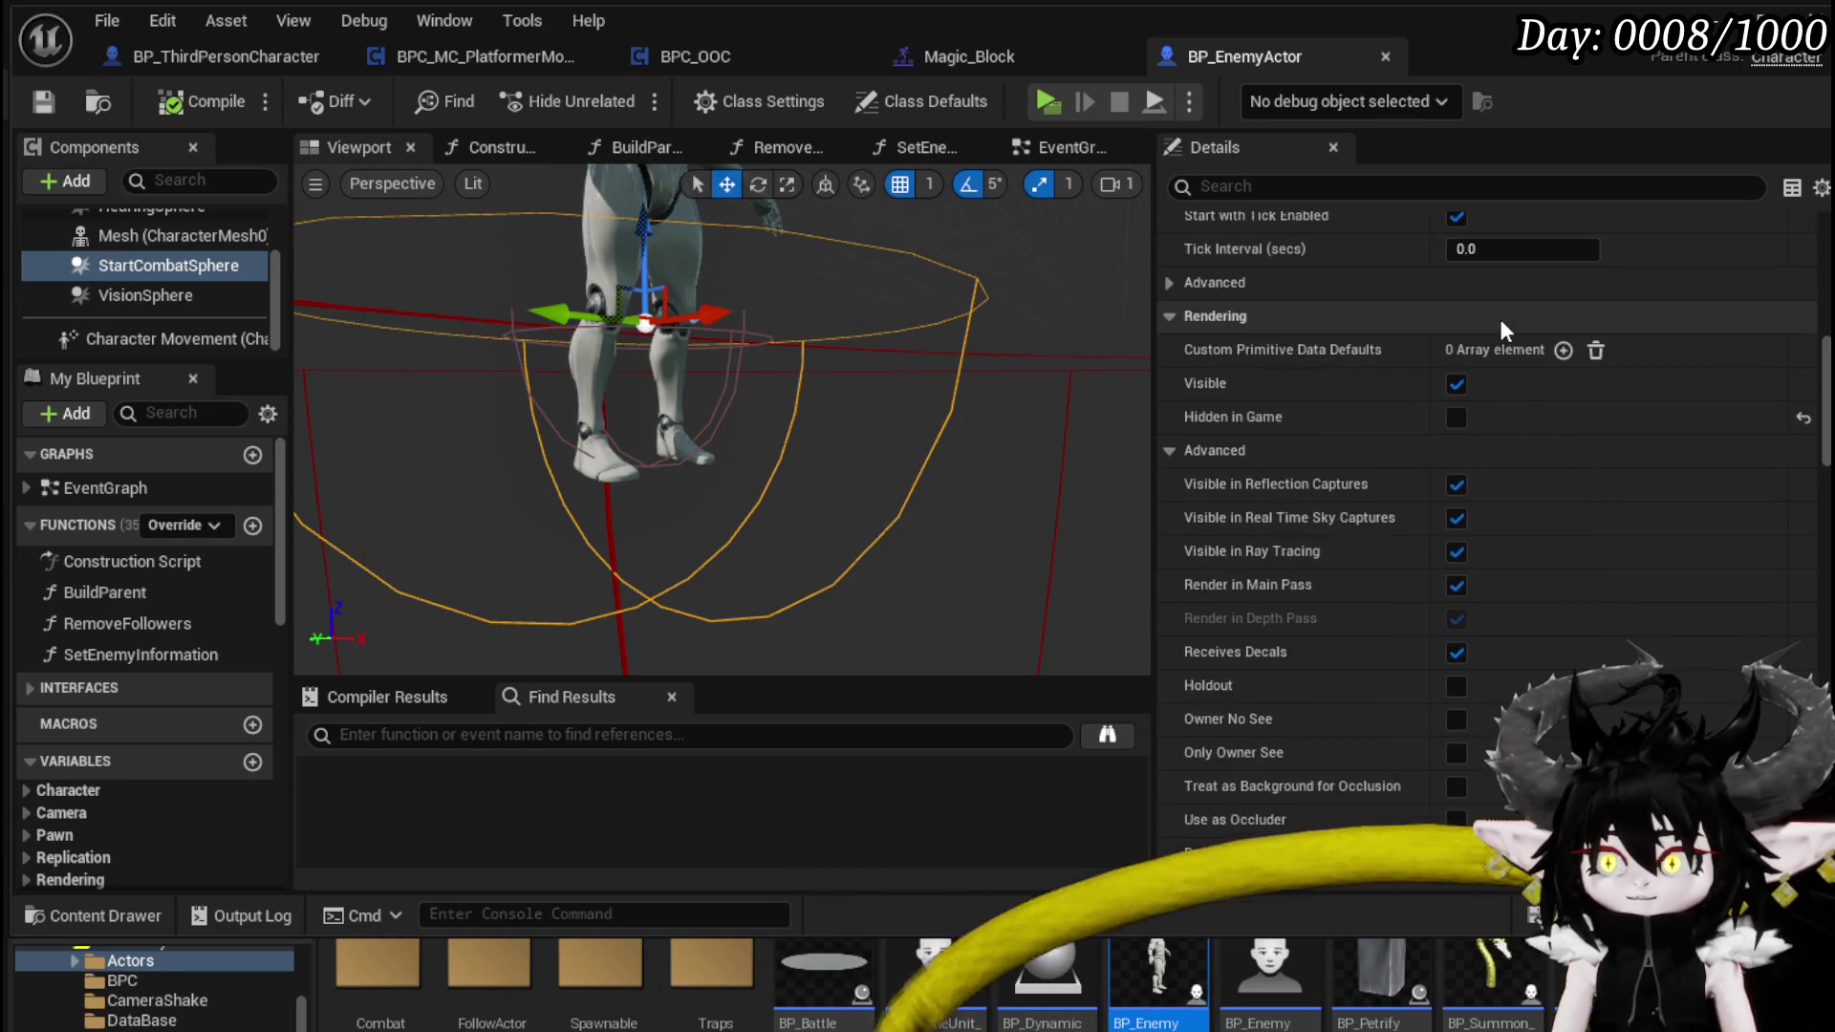
scroll(1501, 319, up, 10)
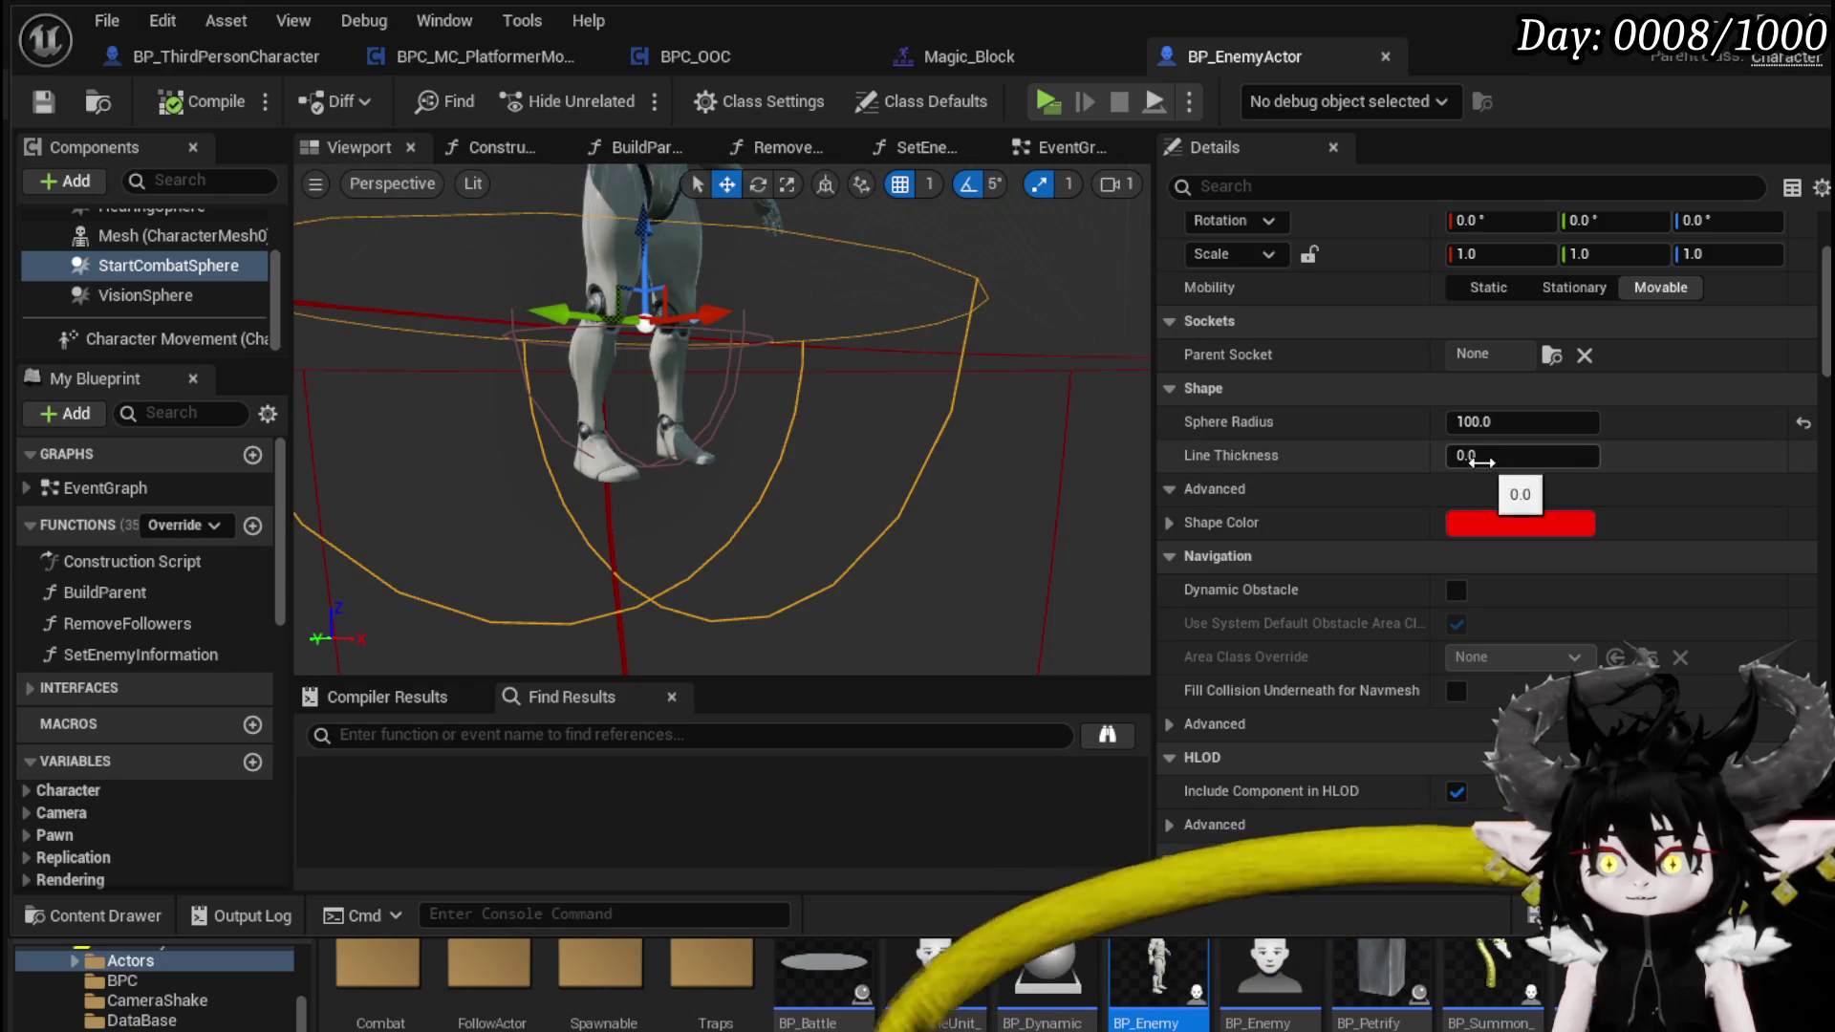
text(5)
- Give StartCombatSphere 5.0-thick cyan outline lines and save BP_EnemyActor
key(Return)
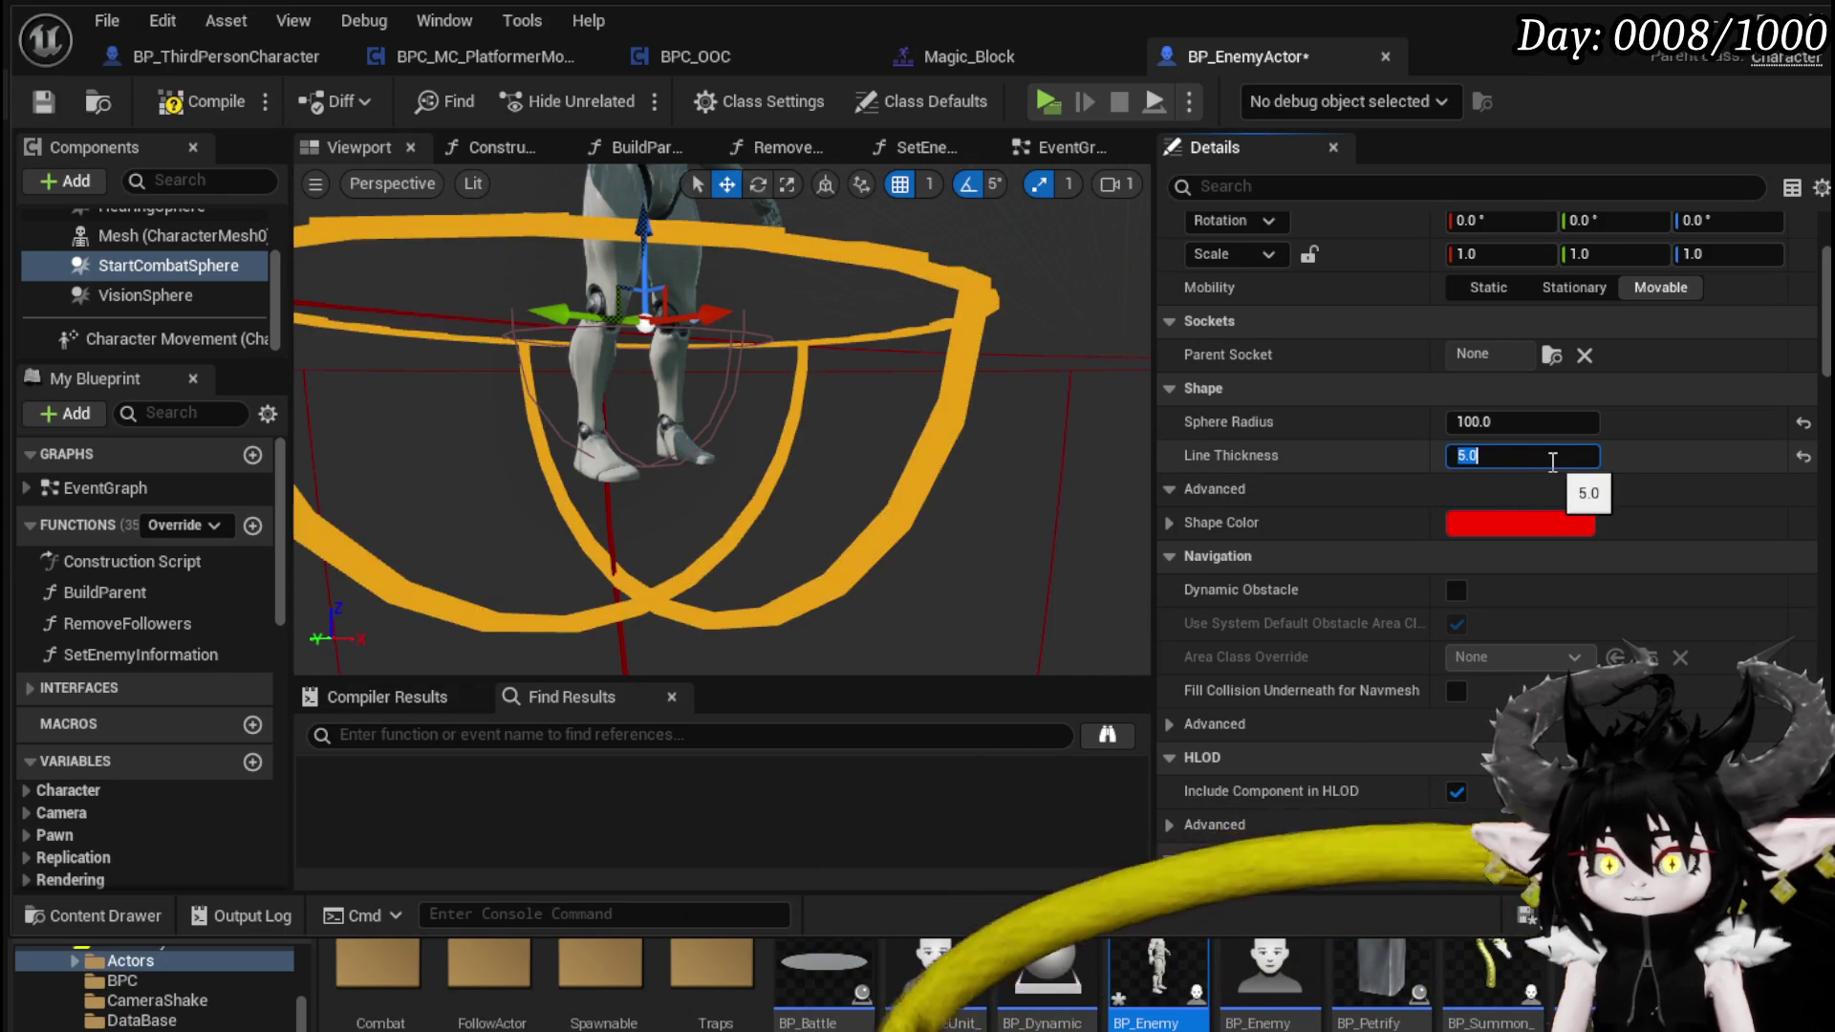
click(1527, 525)
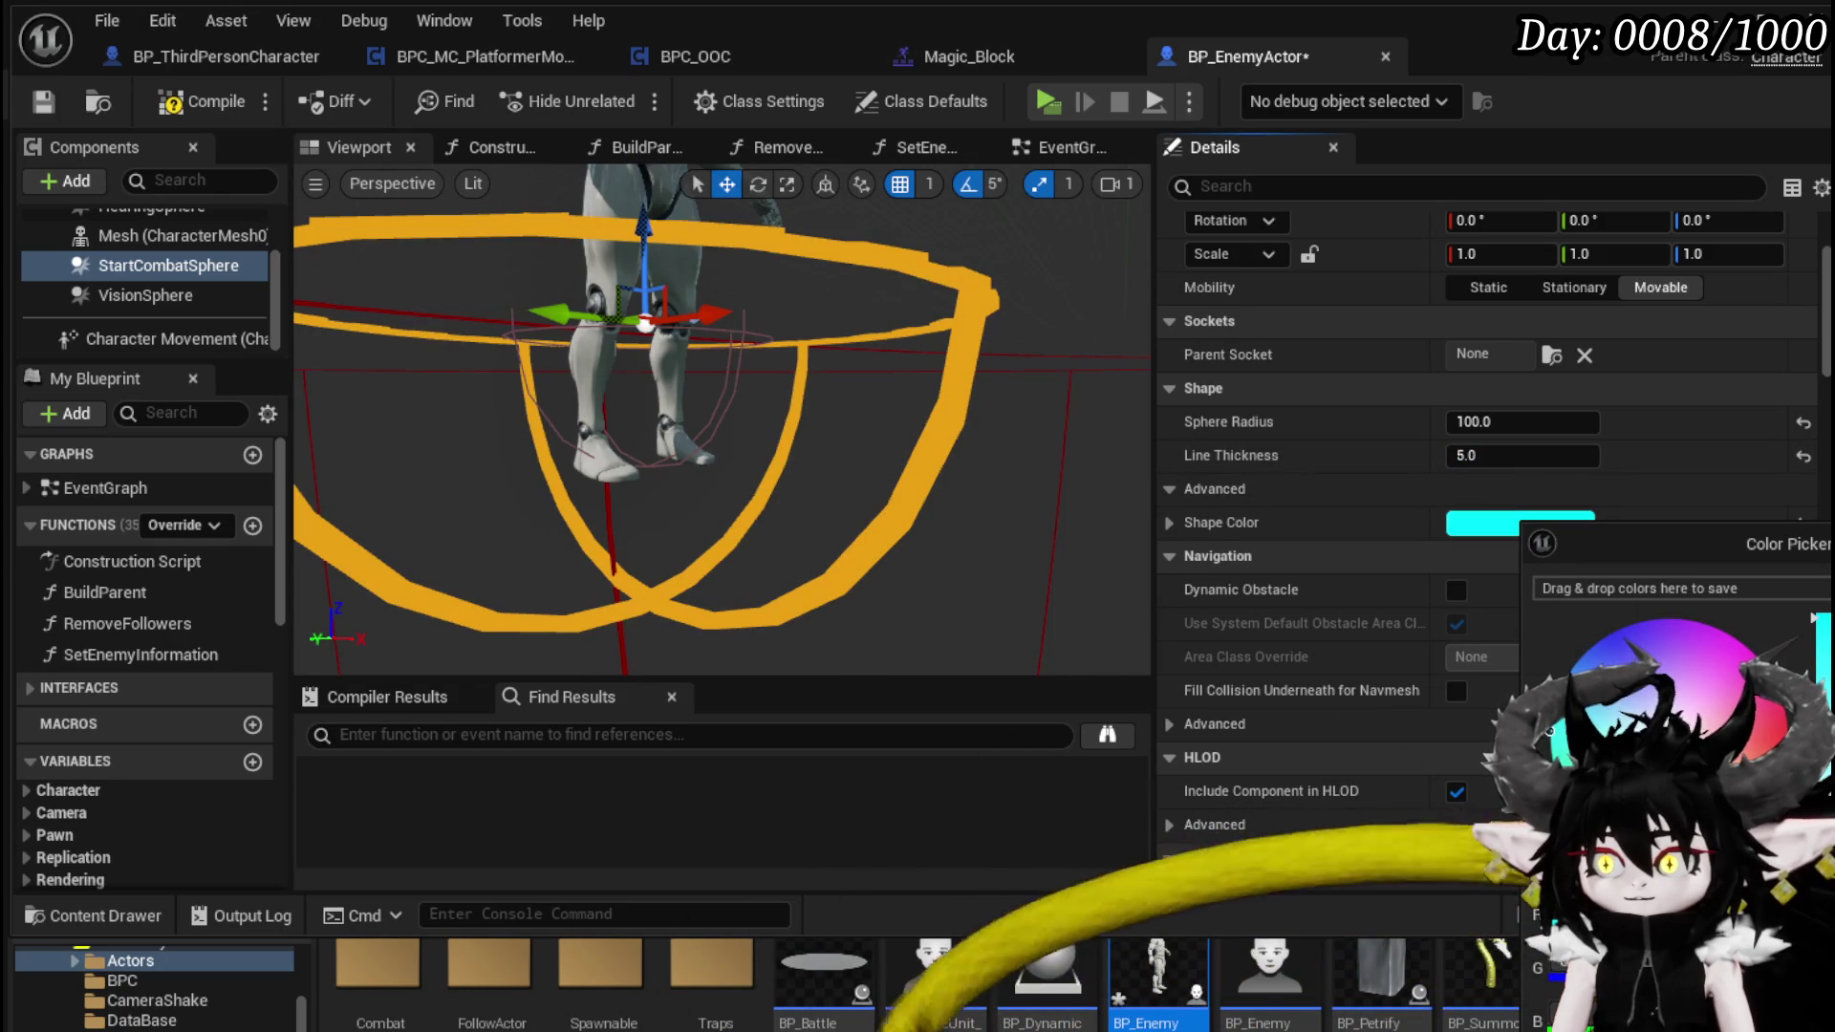
key(Escape)
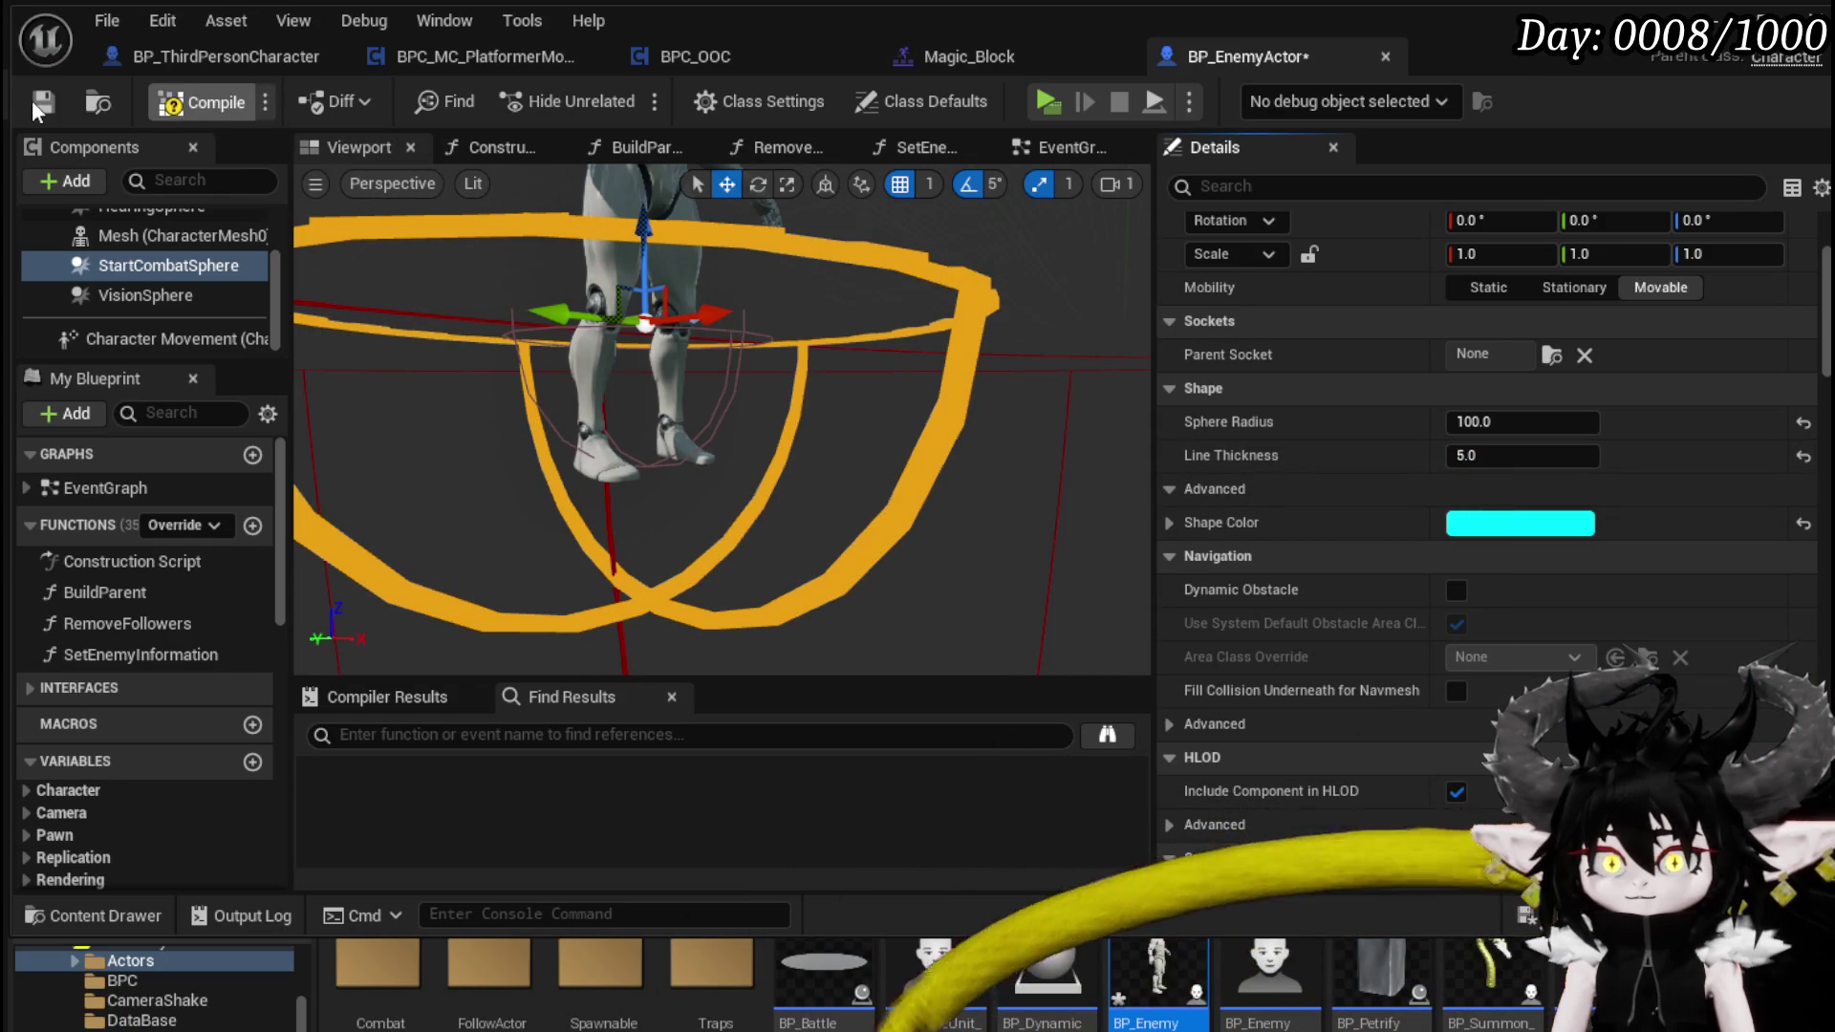
click(38, 105)
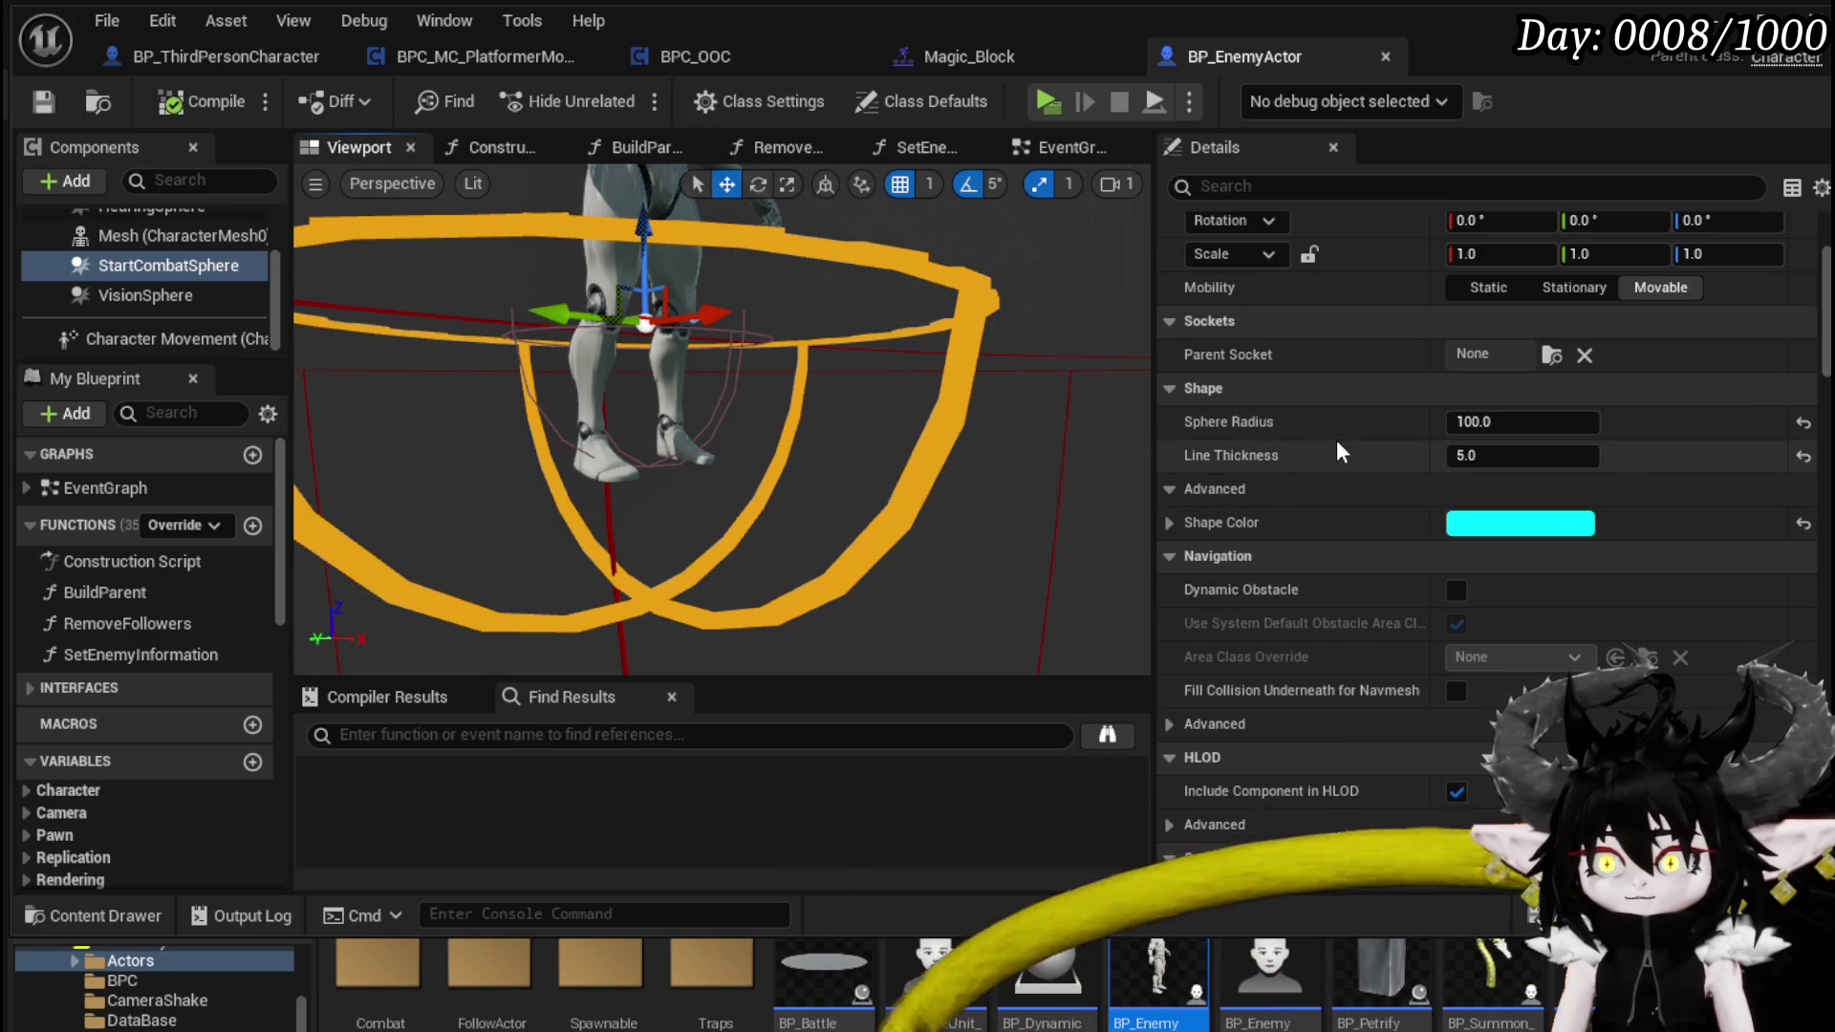
- Go back to BPC_OOC's EndBlockingCheck function graph
scroll(1336, 446, down, 15)
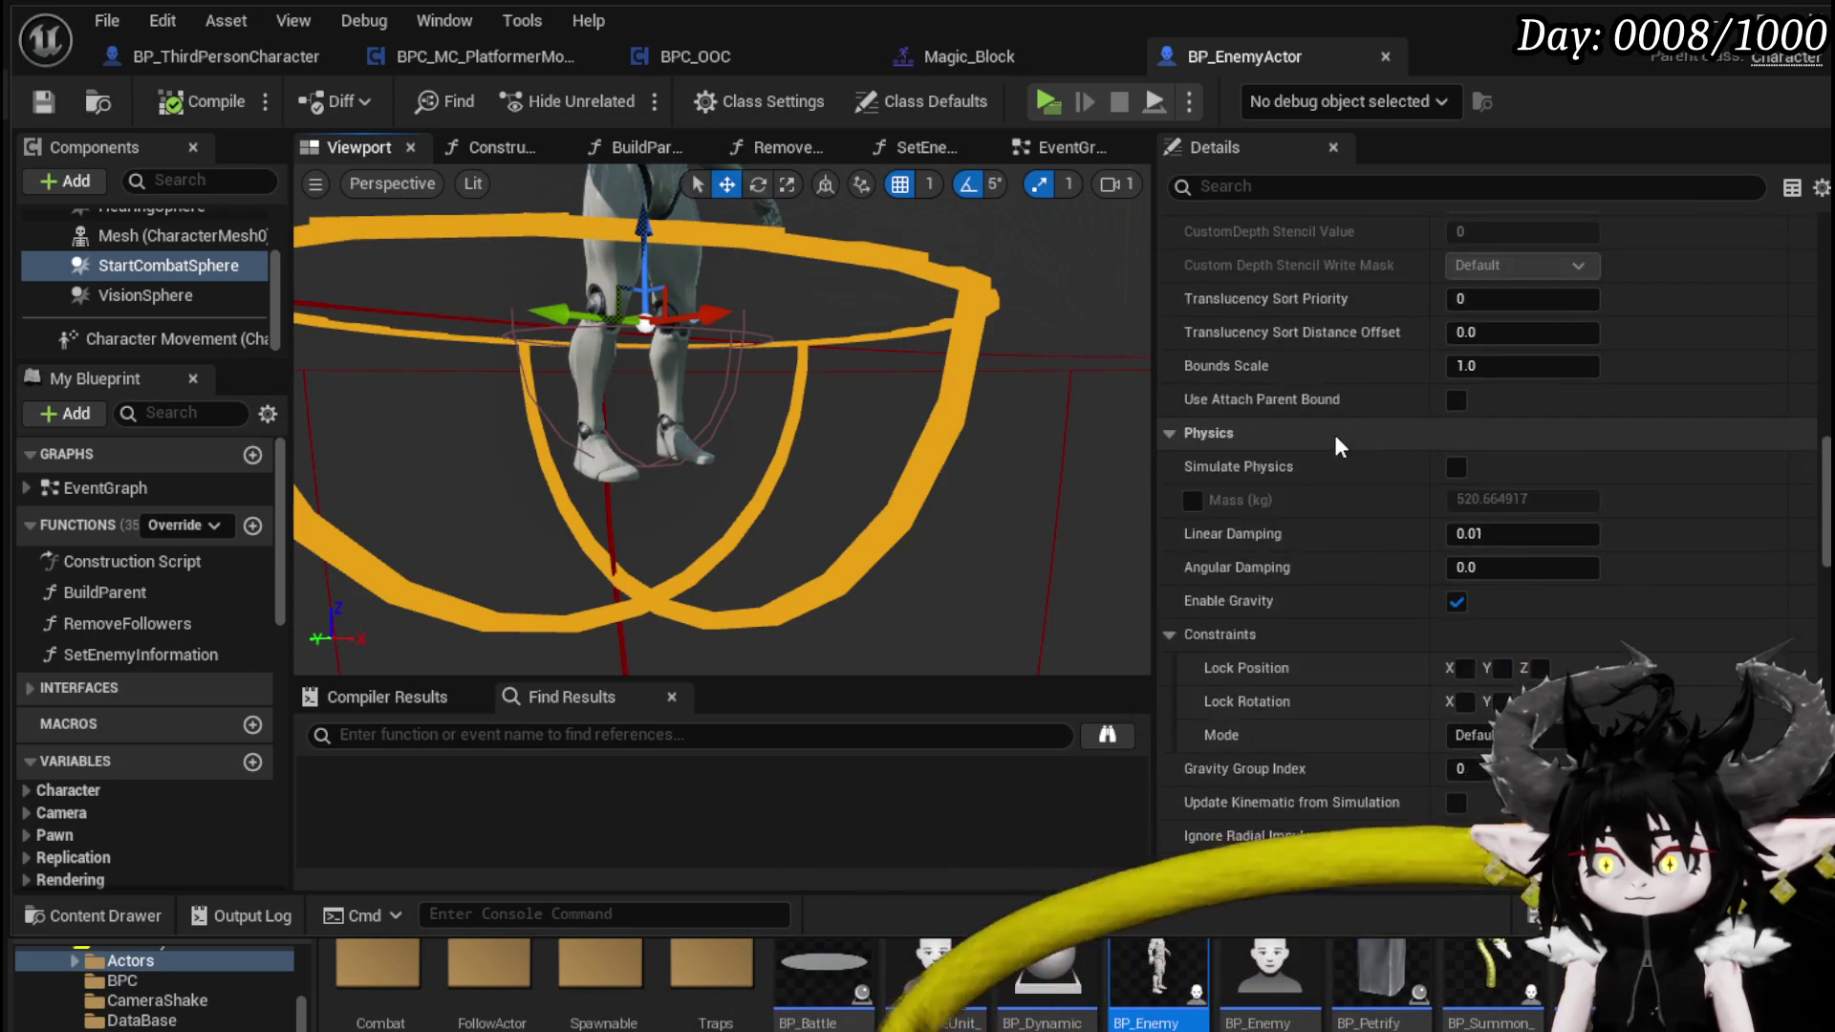
scroll(1336, 445, down, 15)
scroll(1340, 535, down, 2)
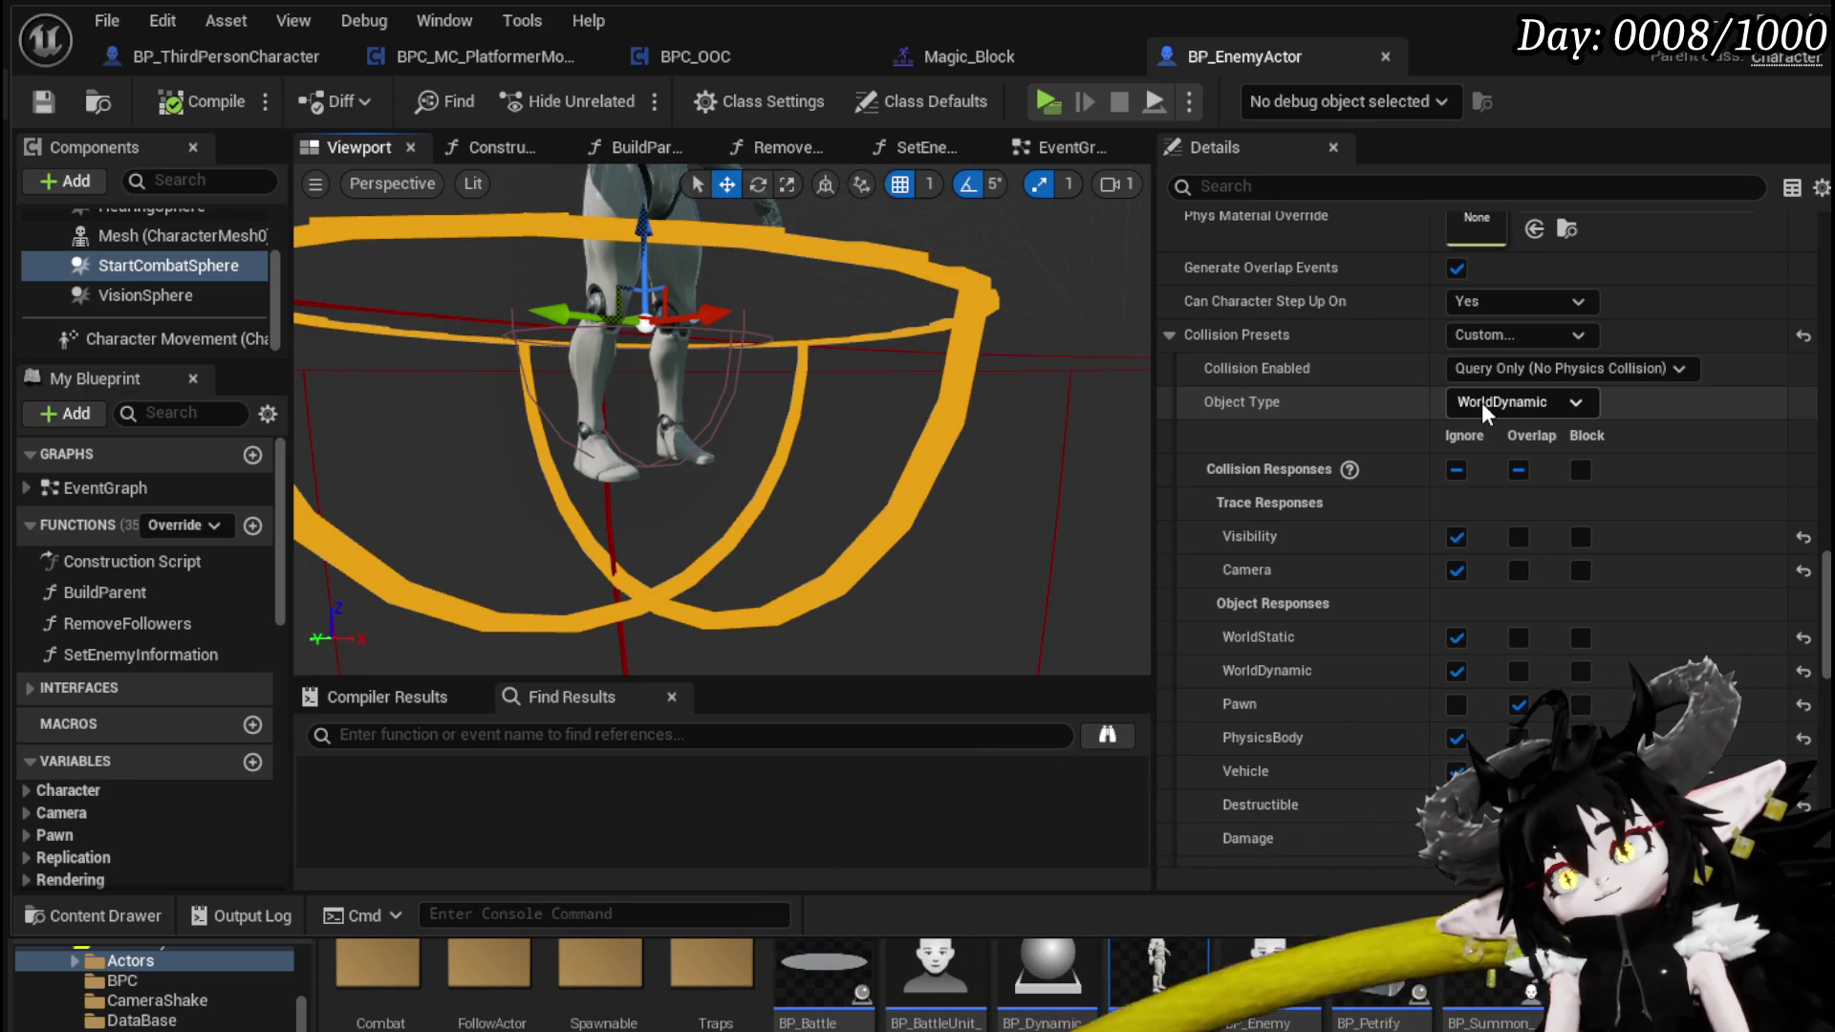
click(679, 57)
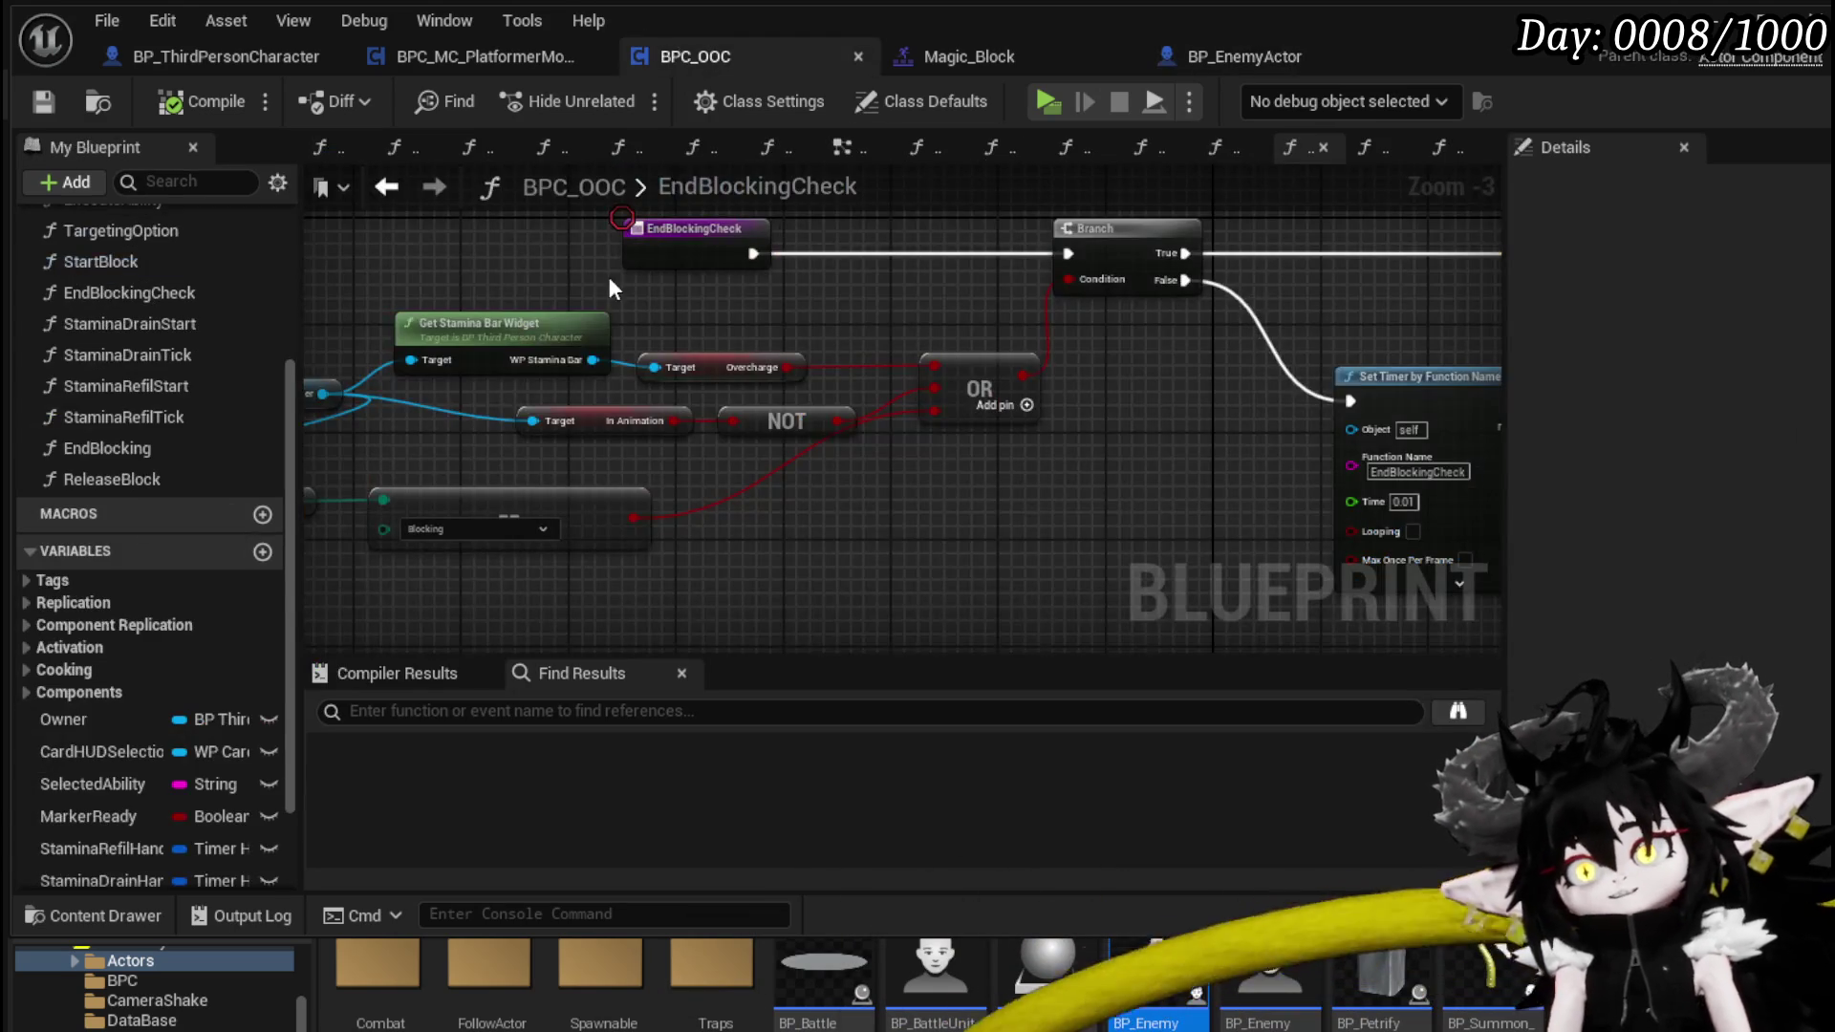
- Open BPC_OOC's ExecuteAbility graph and pan to its VALUES, GET and SET nodes
scroll(192, 444, up, 4)
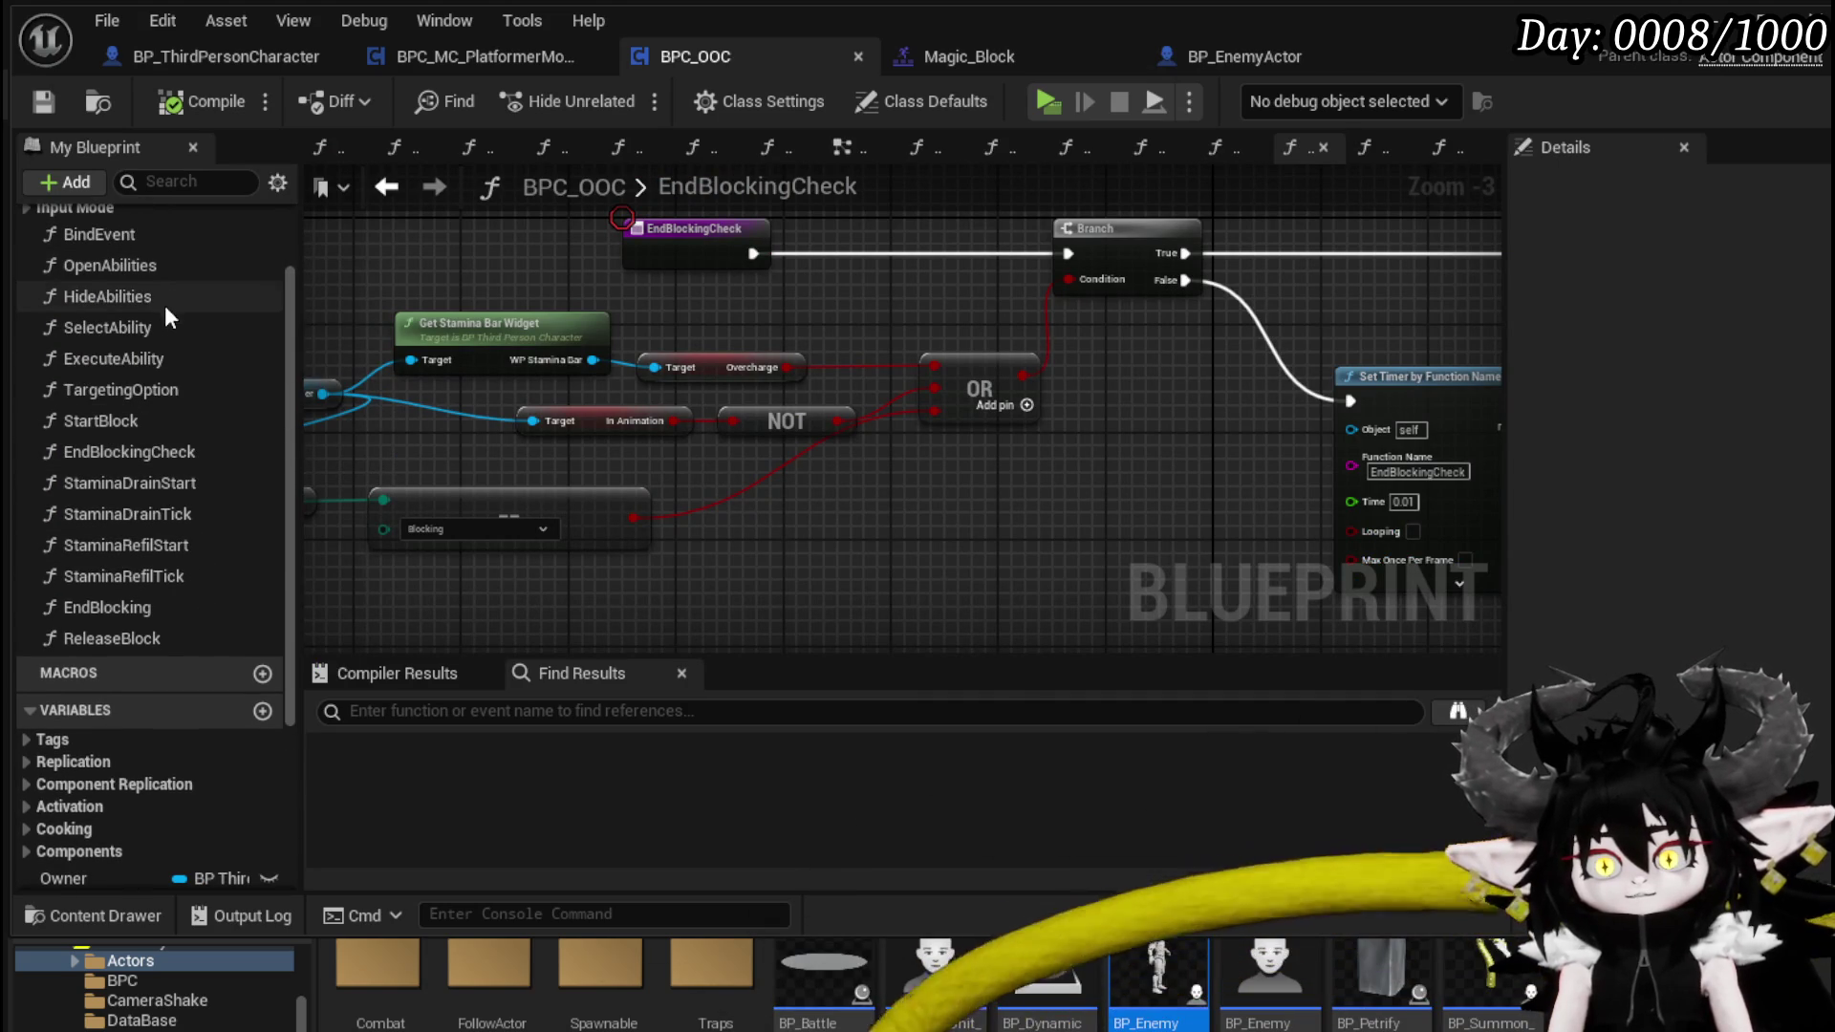
double_click(168, 353)
mouse_move(1164, 463)
mouse_down()
mouse_move(792, 396)
mouse_move(2, 361)
mouse_move(244, 364)
mouse_up()
- Open the EventGraph and frame Sphere Trace For Objects with its Make Array, SET and Break Hit Result nodes
scroll(139, 419, up, 3)
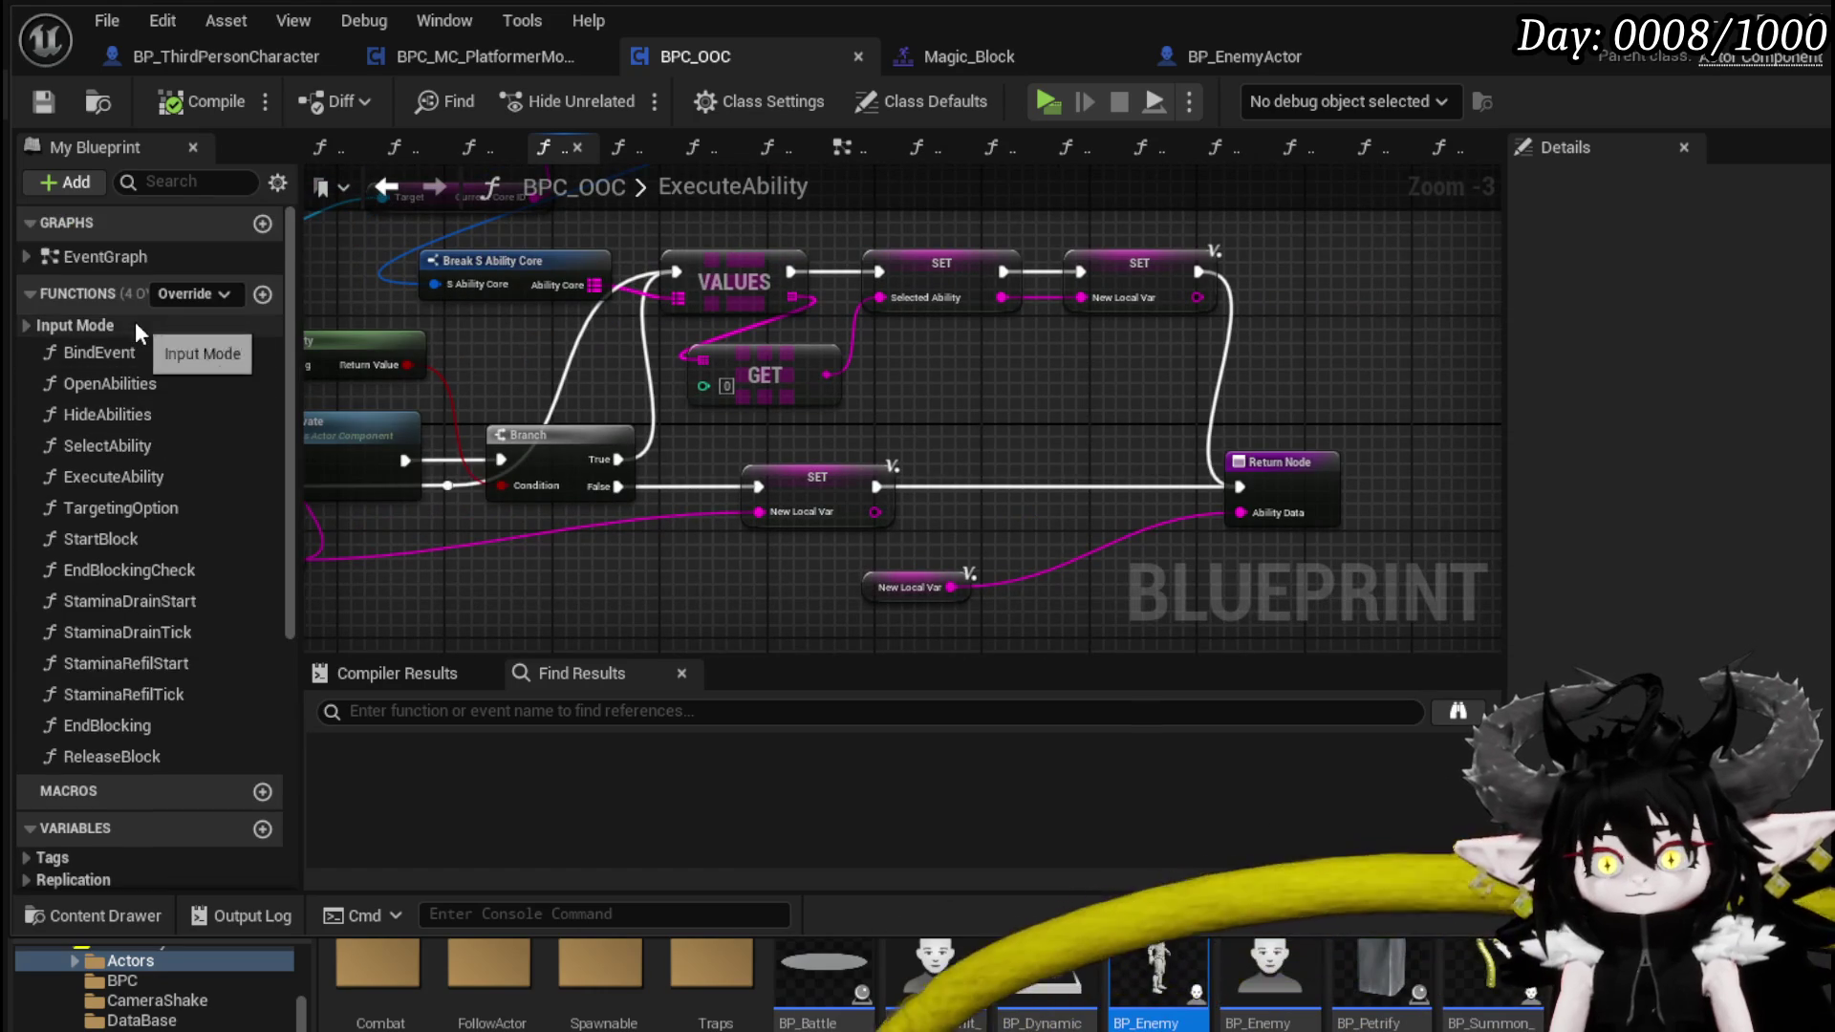
double_click(111, 260)
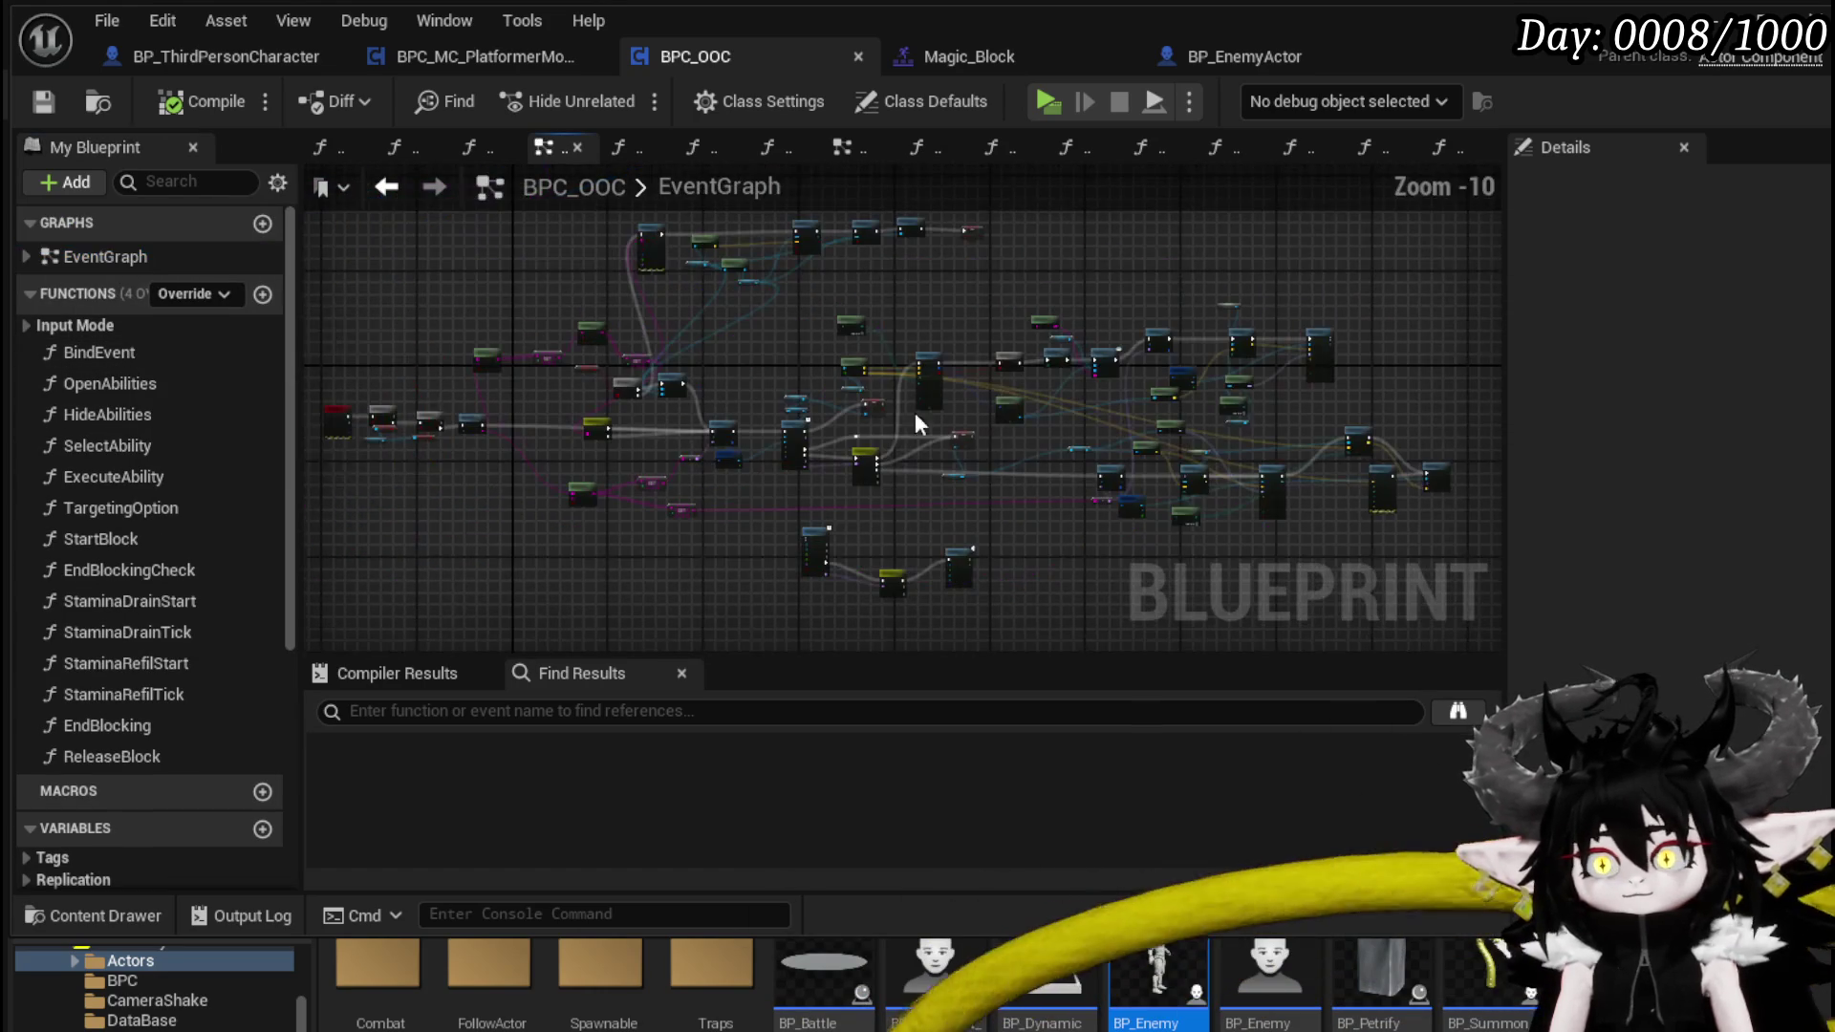
scroll(960, 406, up, 4)
scroll(692, 462, up, 4)
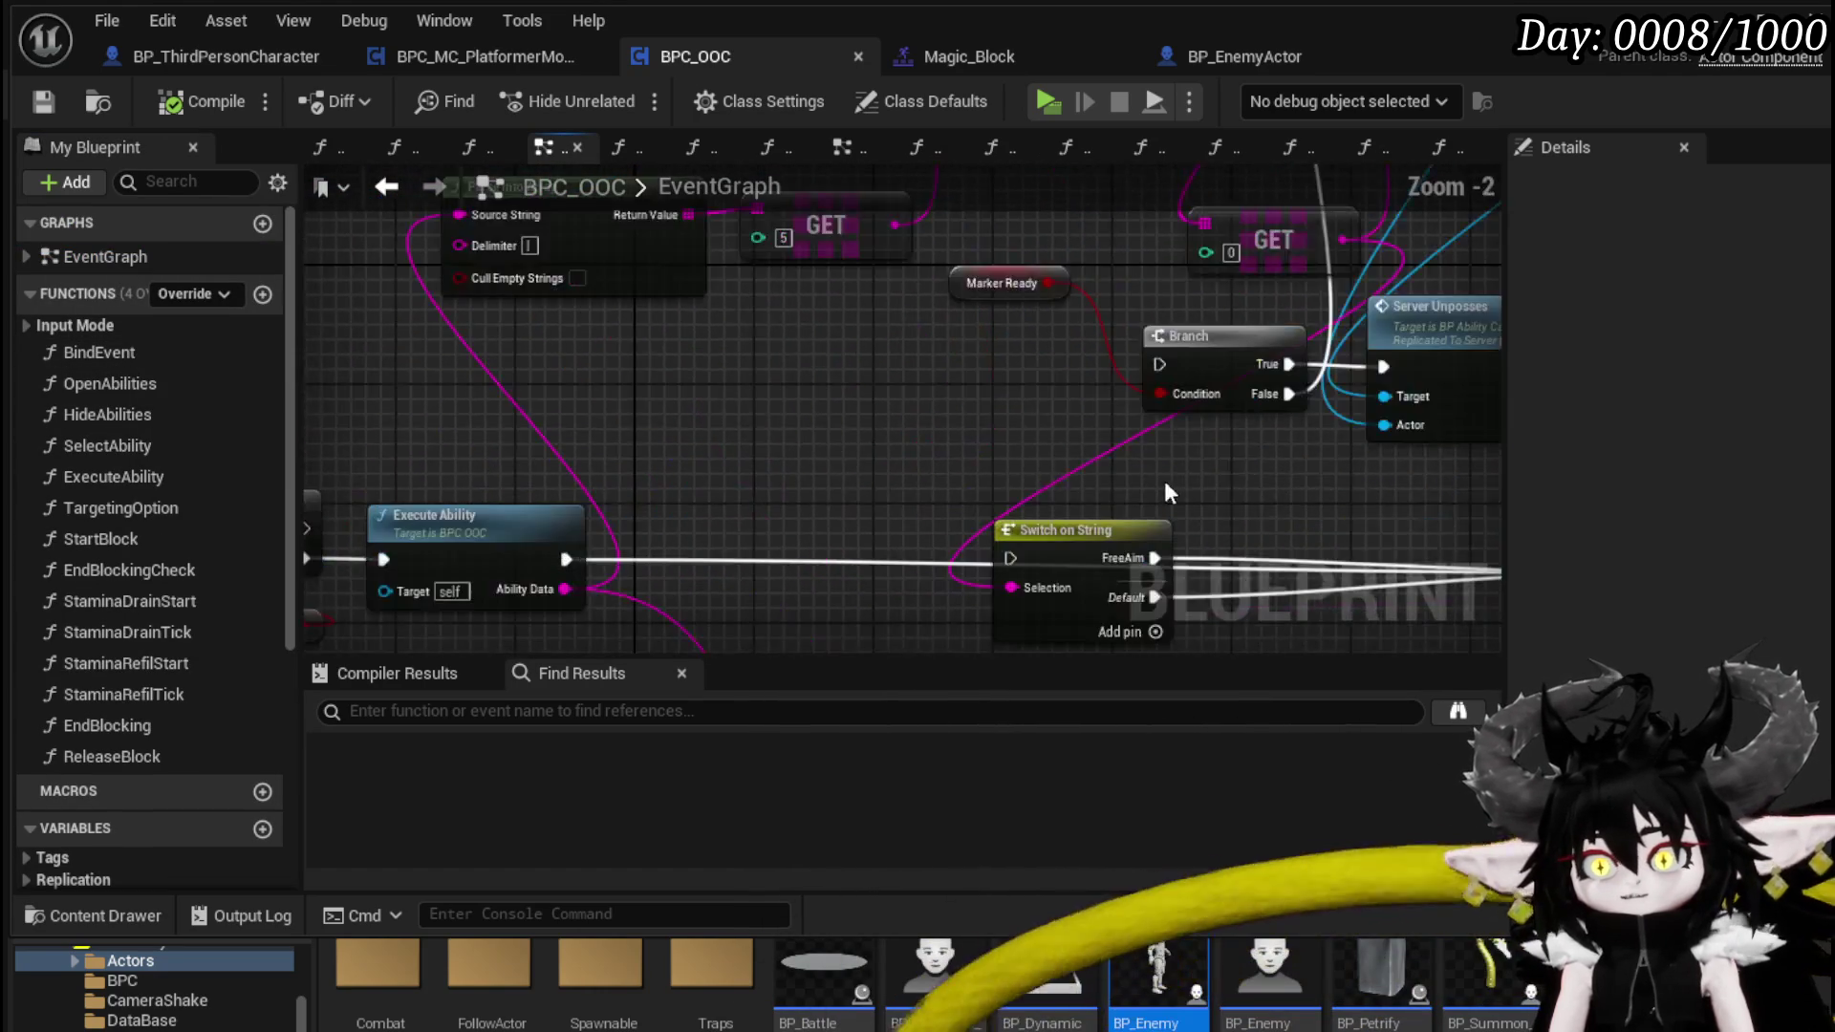
mouse_move(1051, 430)
mouse_down()
mouse_move(602, 432)
mouse_move(335, 594)
mouse_up()
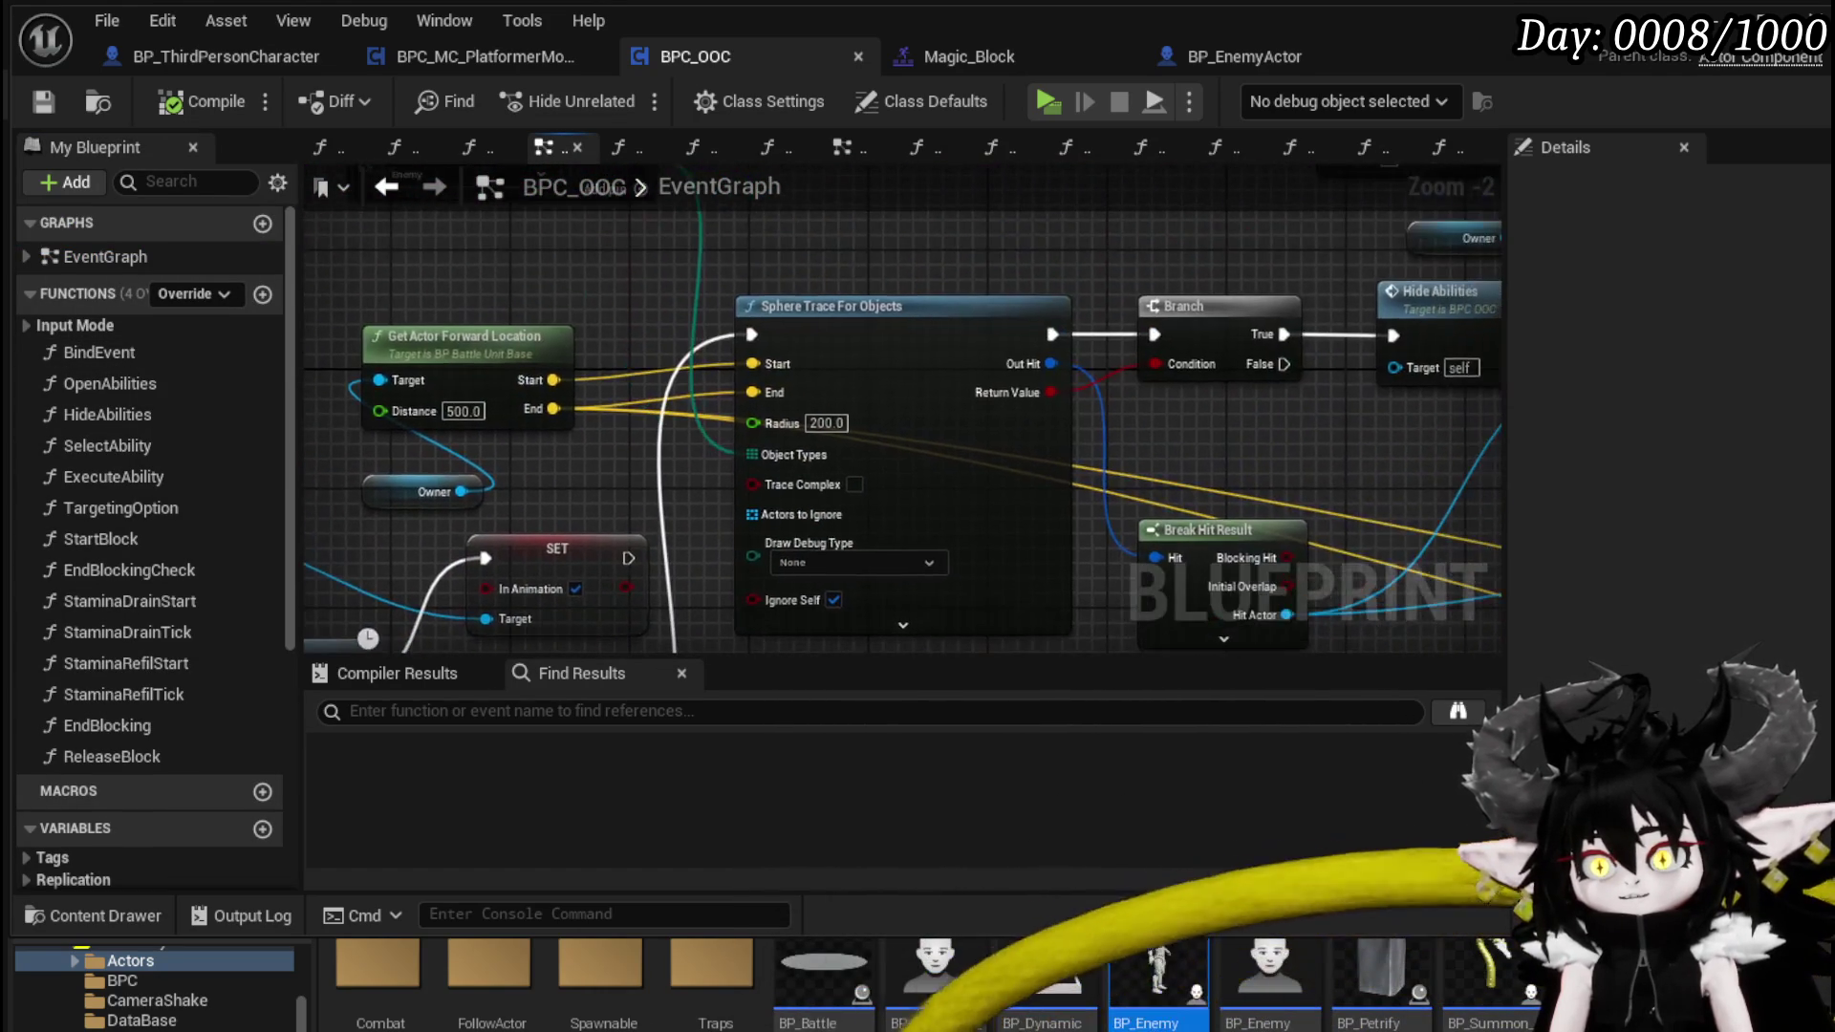
drag(603, 459, 681, 602)
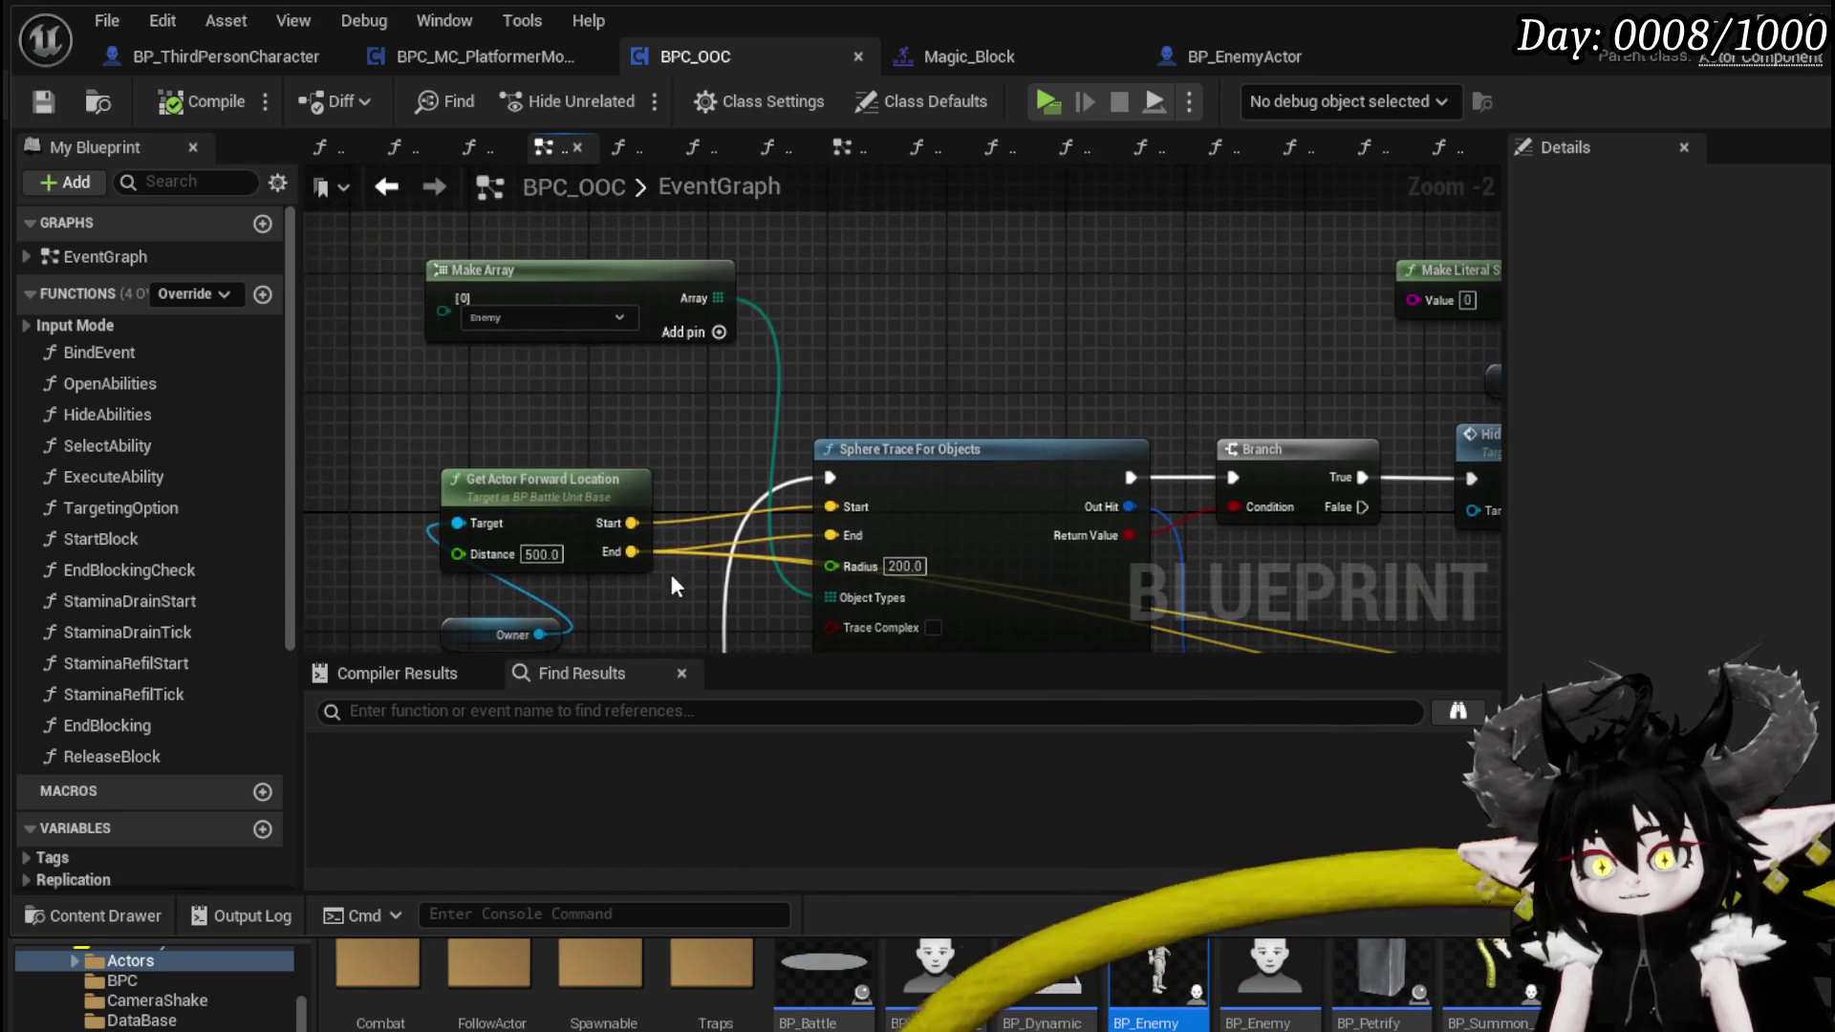
drag(598, 385, 555, 269)
drag(819, 348, 805, 359)
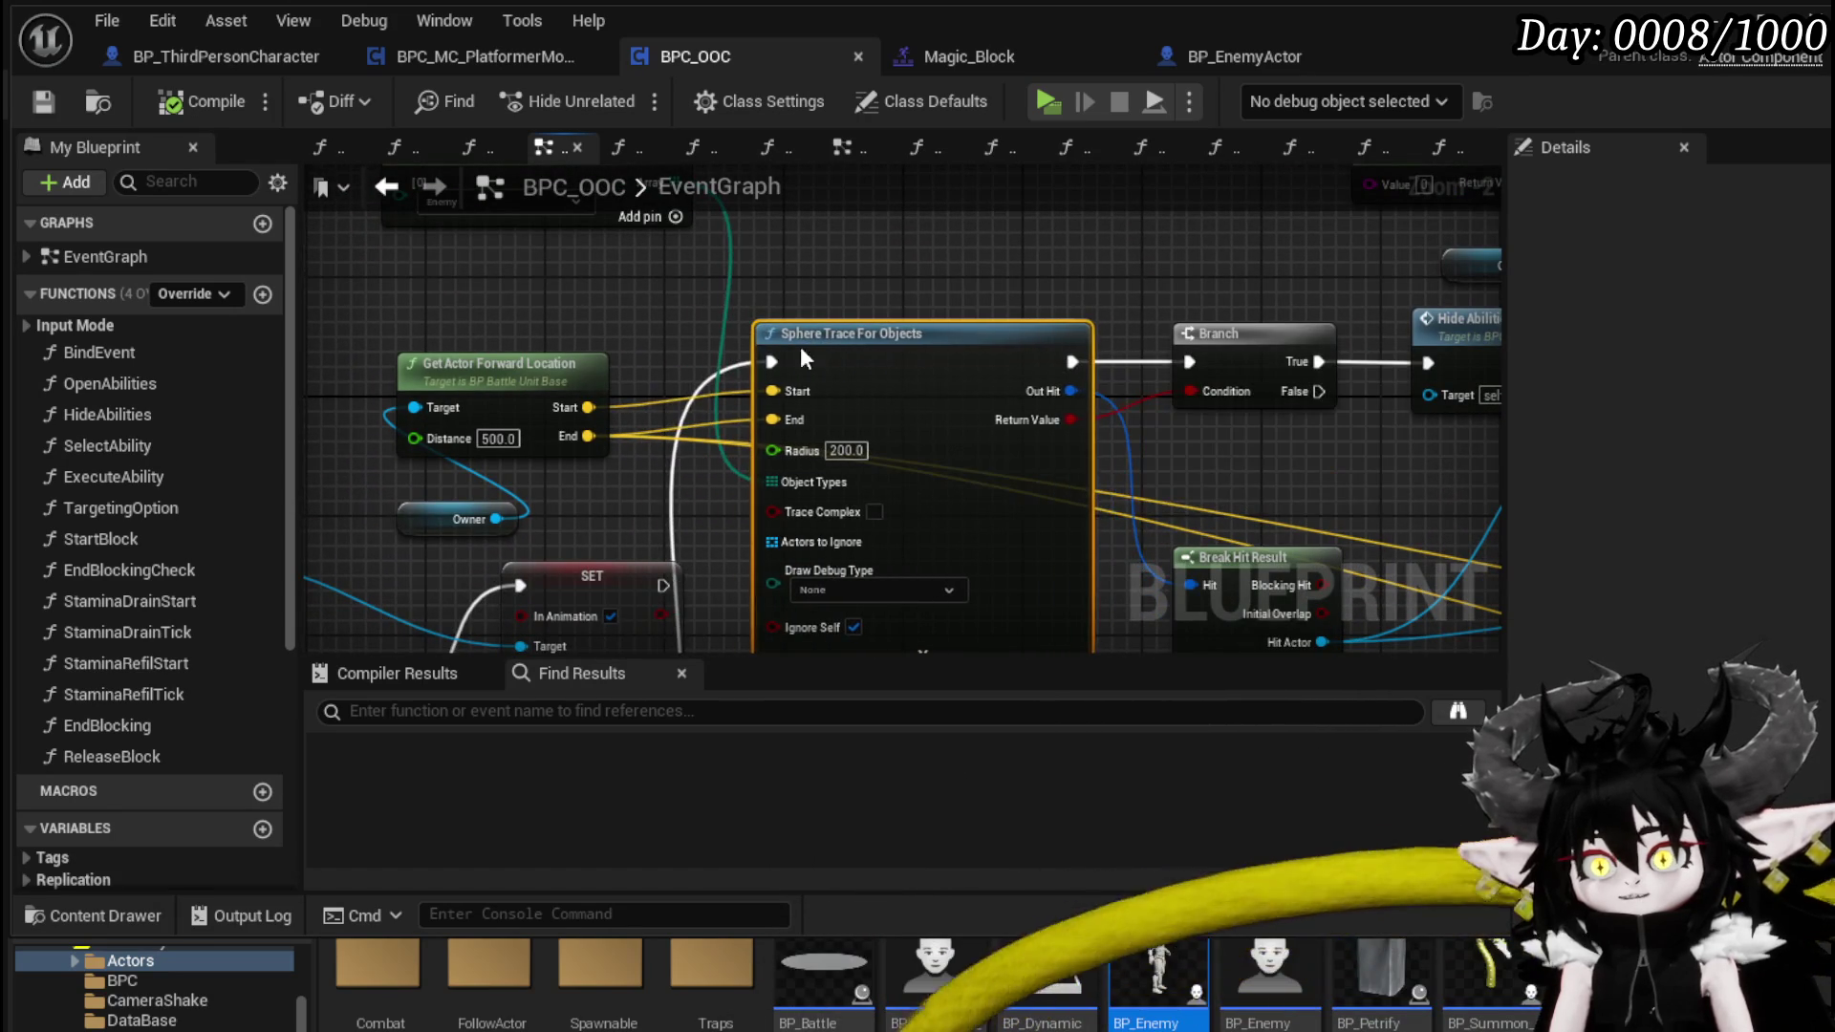
- Survey the surrounding EventGraph nodes and center the Sphere Trace node in view
scroll(837, 349, down, 4)
scroll(622, 273, up, 1)
mouse_move(634, 273)
mouse_down()
mouse_move(457, 301)
mouse_move(787, 320)
mouse_up()
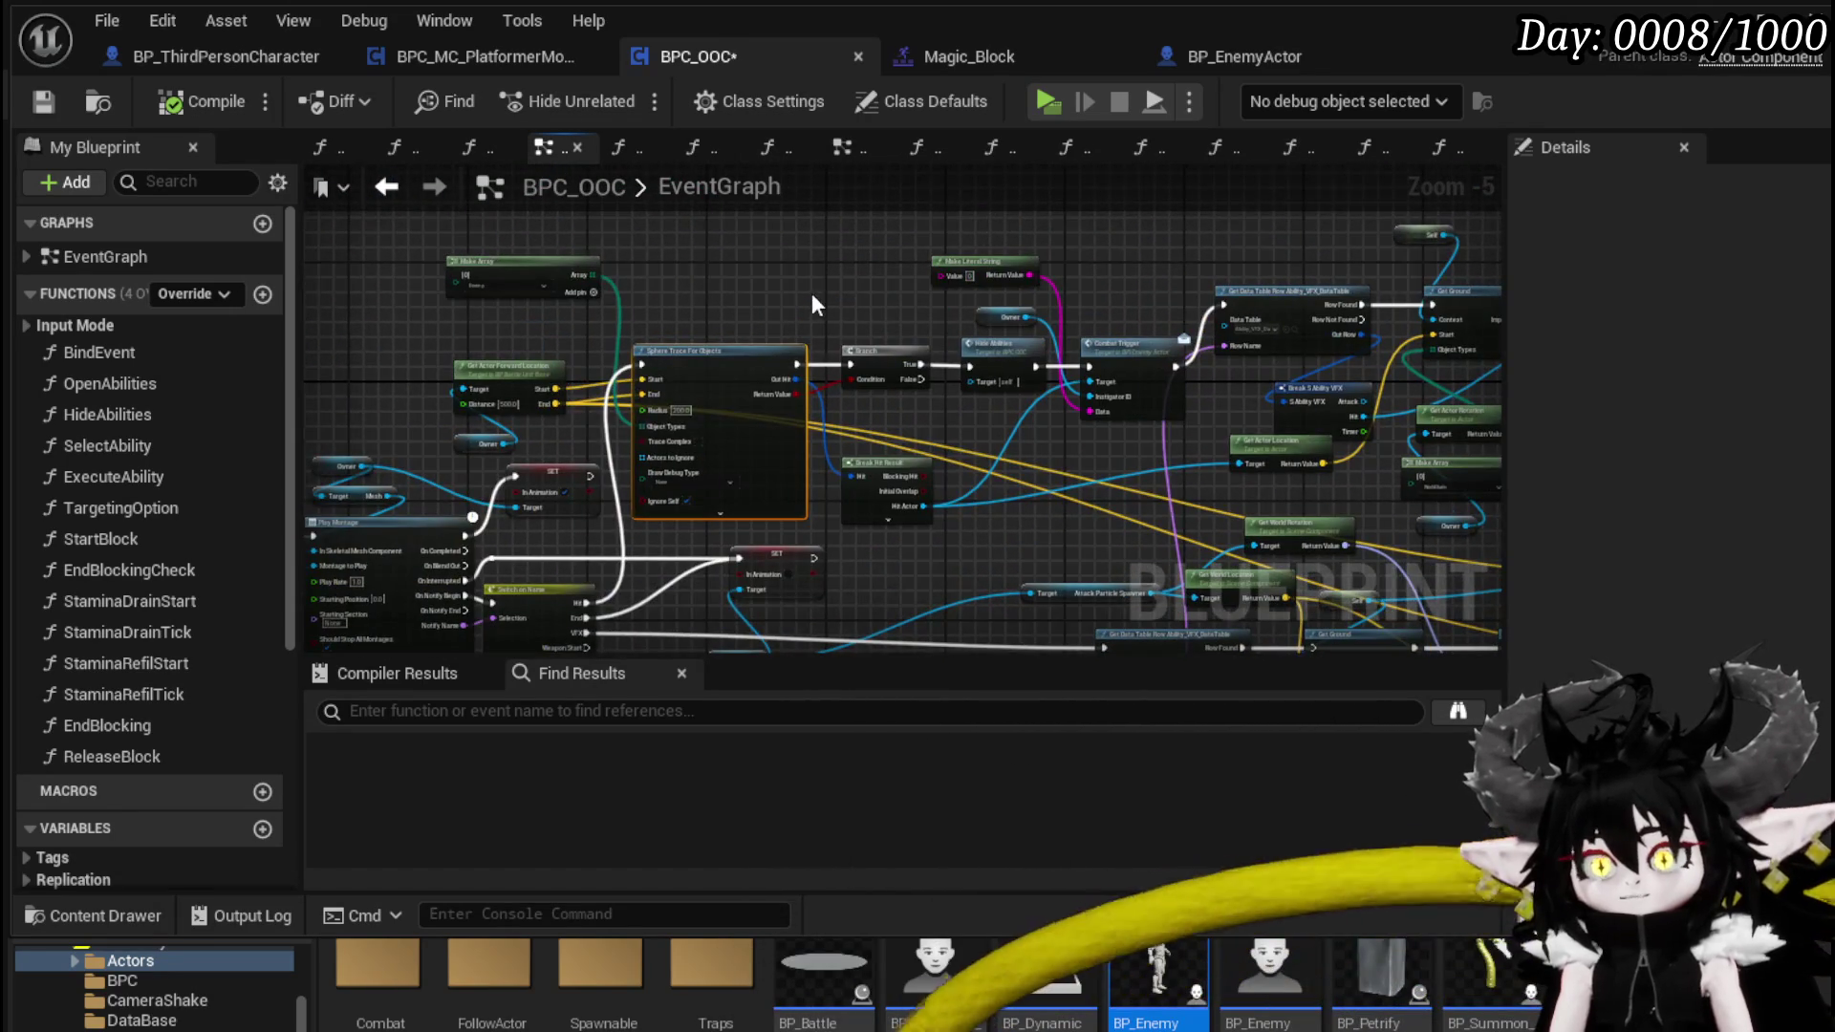
scroll(1243, 383, up, 3)
mouse_move(1242, 382)
mouse_down()
mouse_move(1212, 350)
mouse_move(1471, 383)
mouse_up()
scroll(1212, 351, down, 3)
drag(1137, 477, 1403, 515)
mouse_move(502, 291)
mouse_down()
mouse_move(688, 382)
mouse_move(746, 286)
mouse_move(803, 335)
mouse_up()
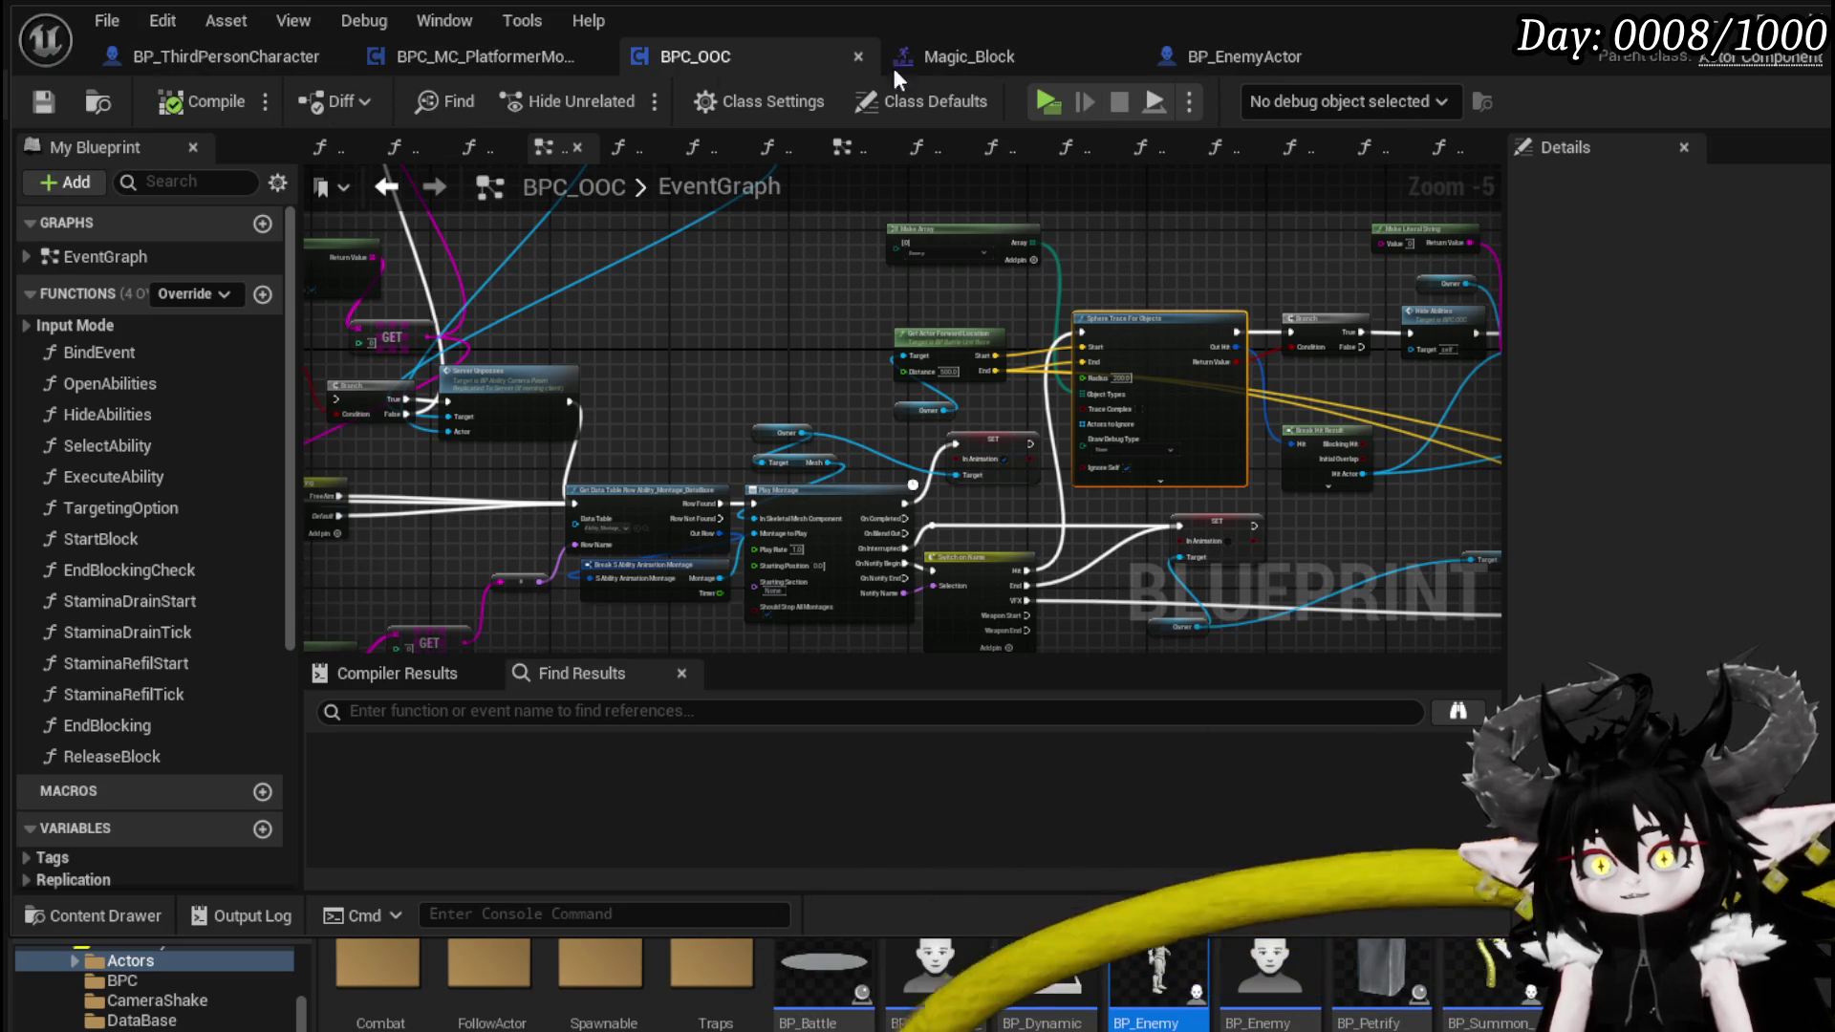
- Set StartCombatSphere's collision Object Type to Enemy, compile BP_EnemyActor, and start a play test
click(1217, 63)
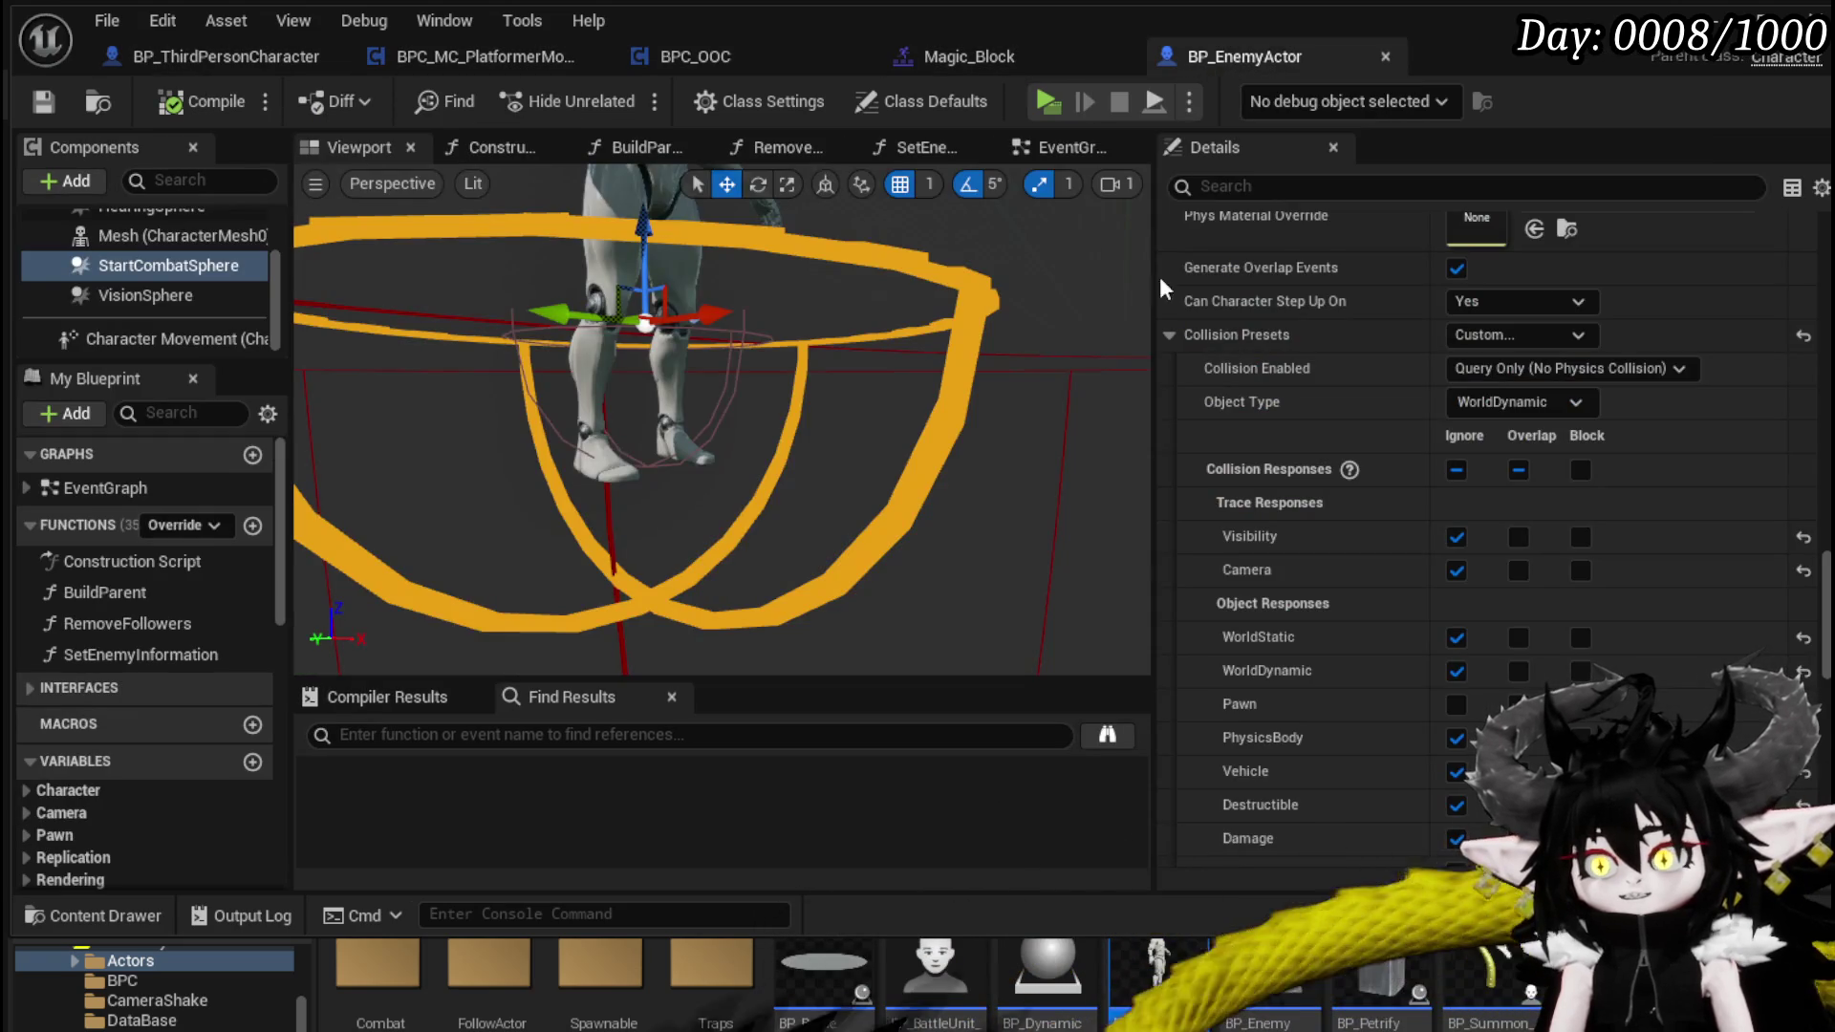
click(1500, 414)
click(1487, 641)
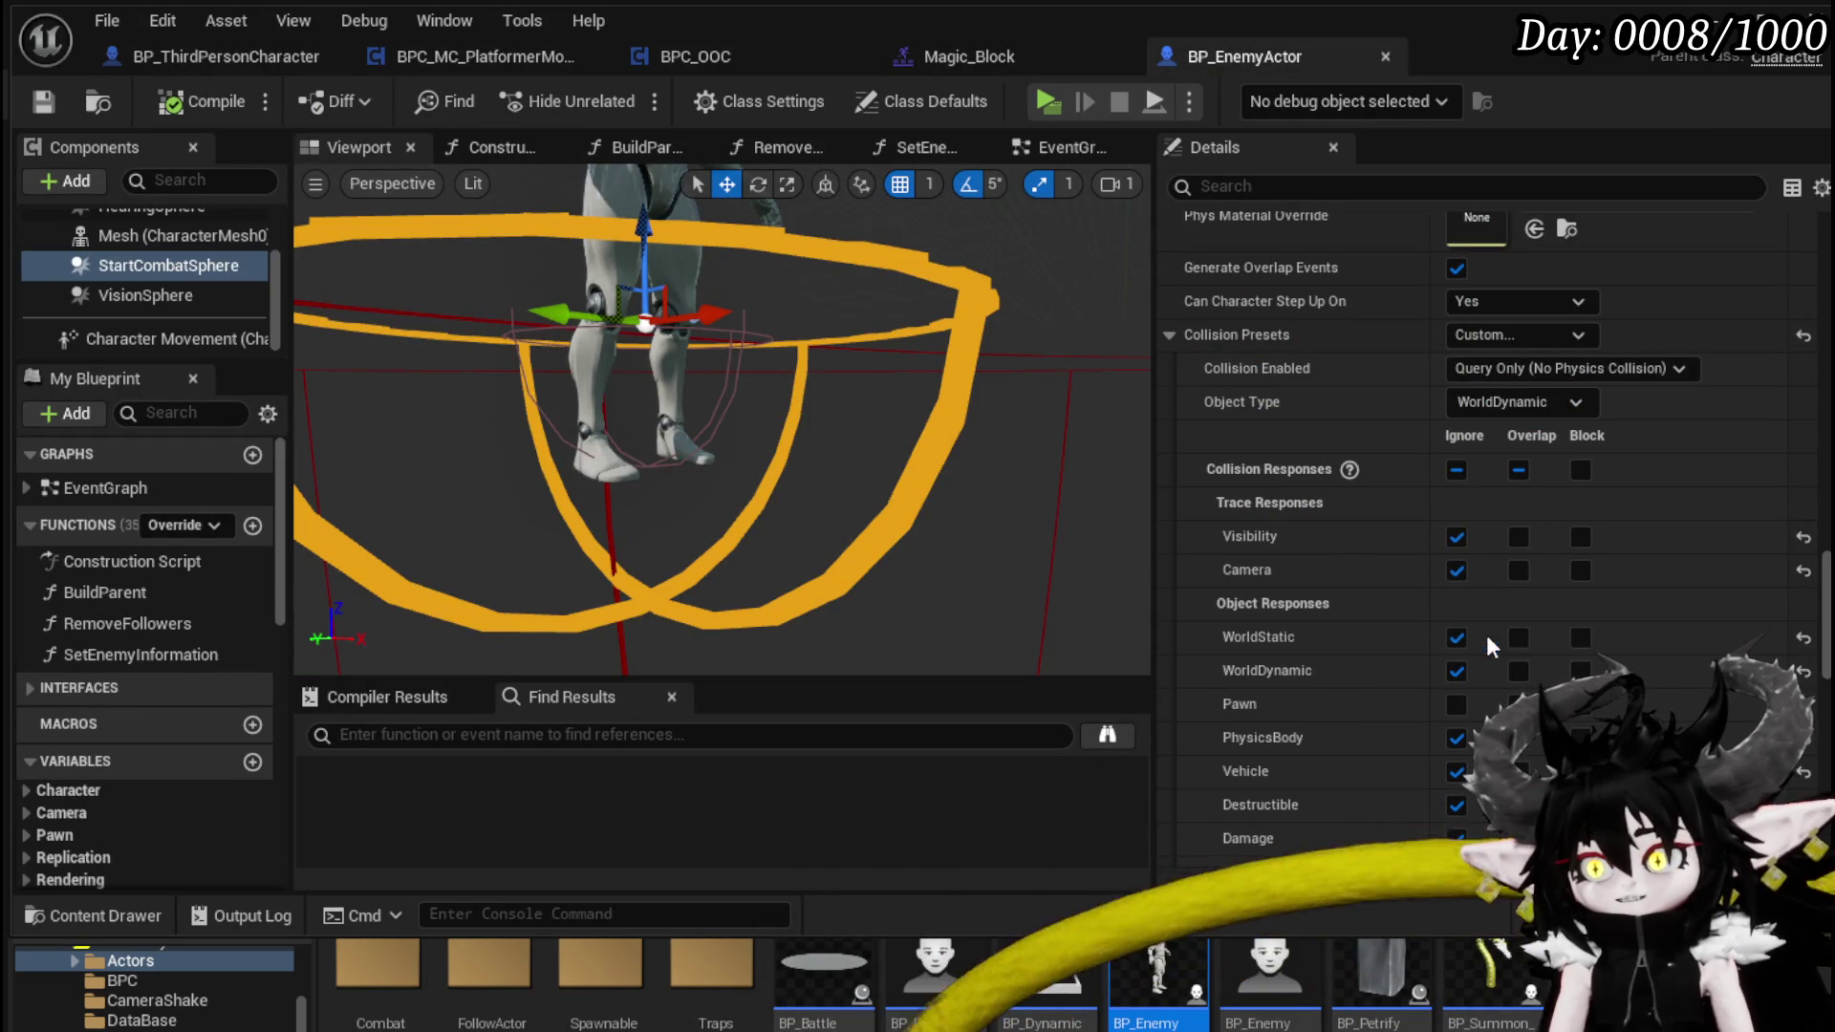
click(235, 102)
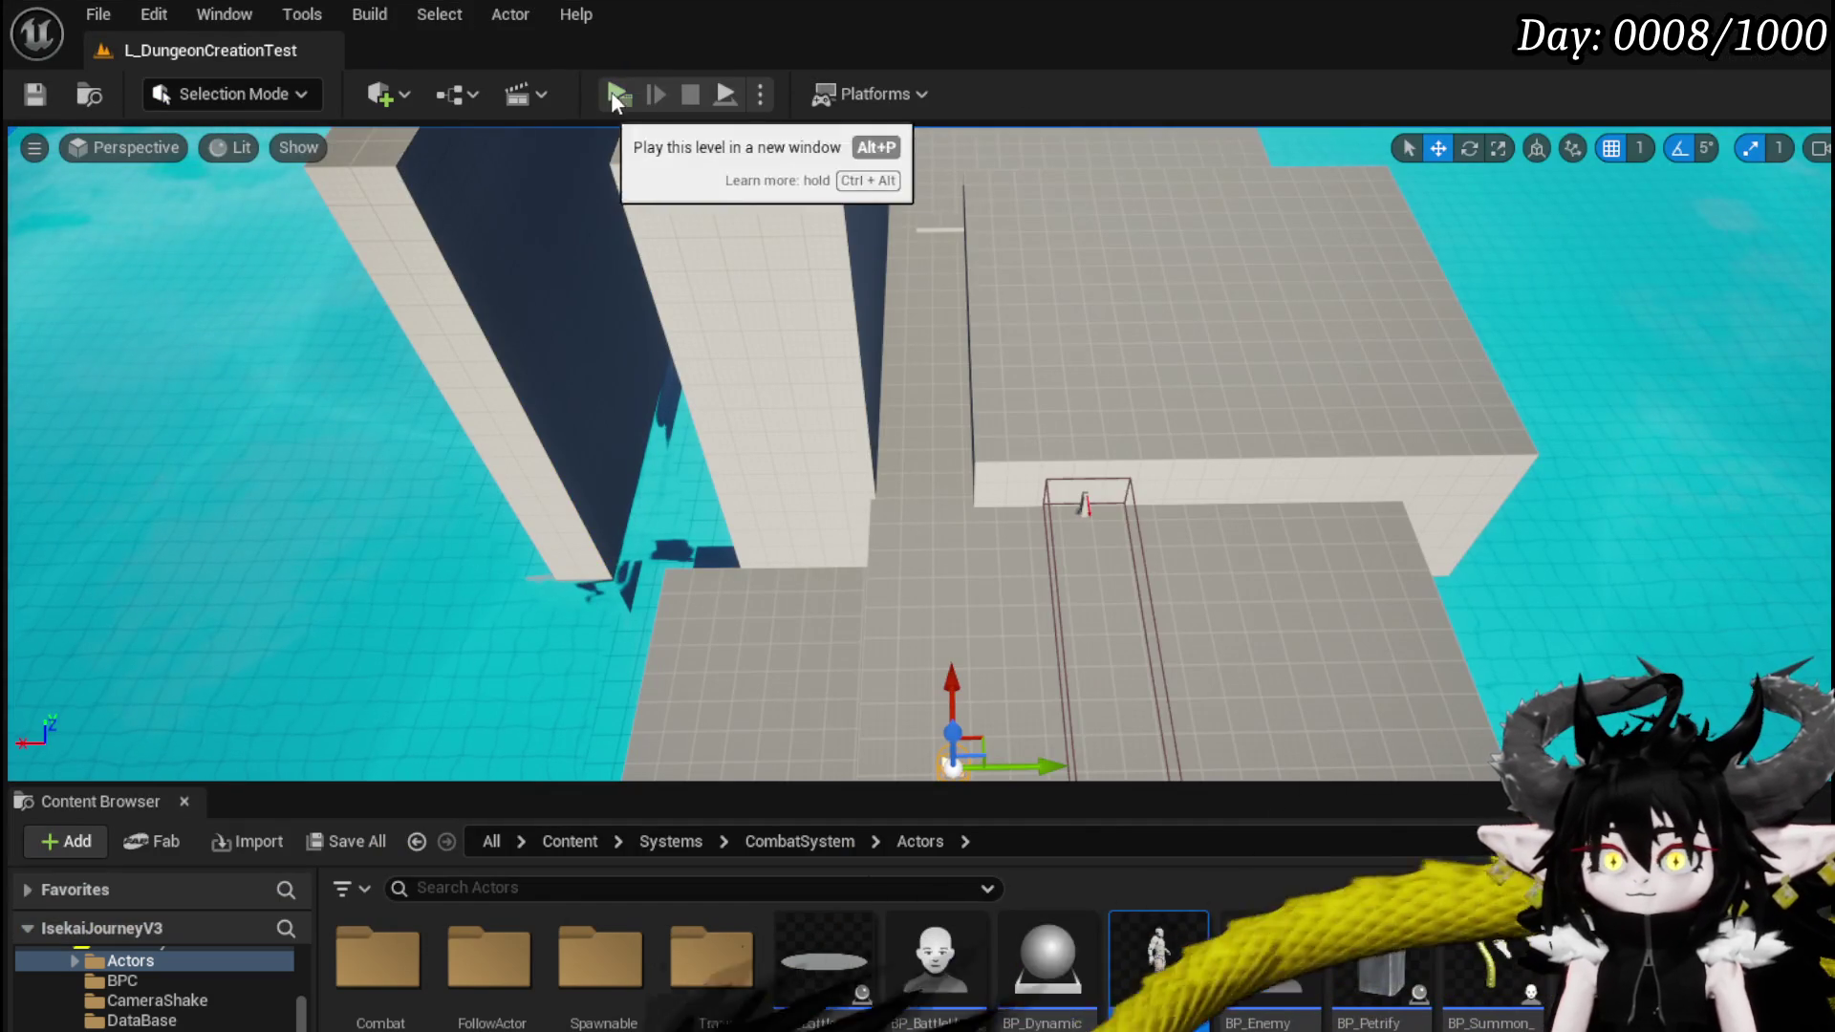
click(613, 90)
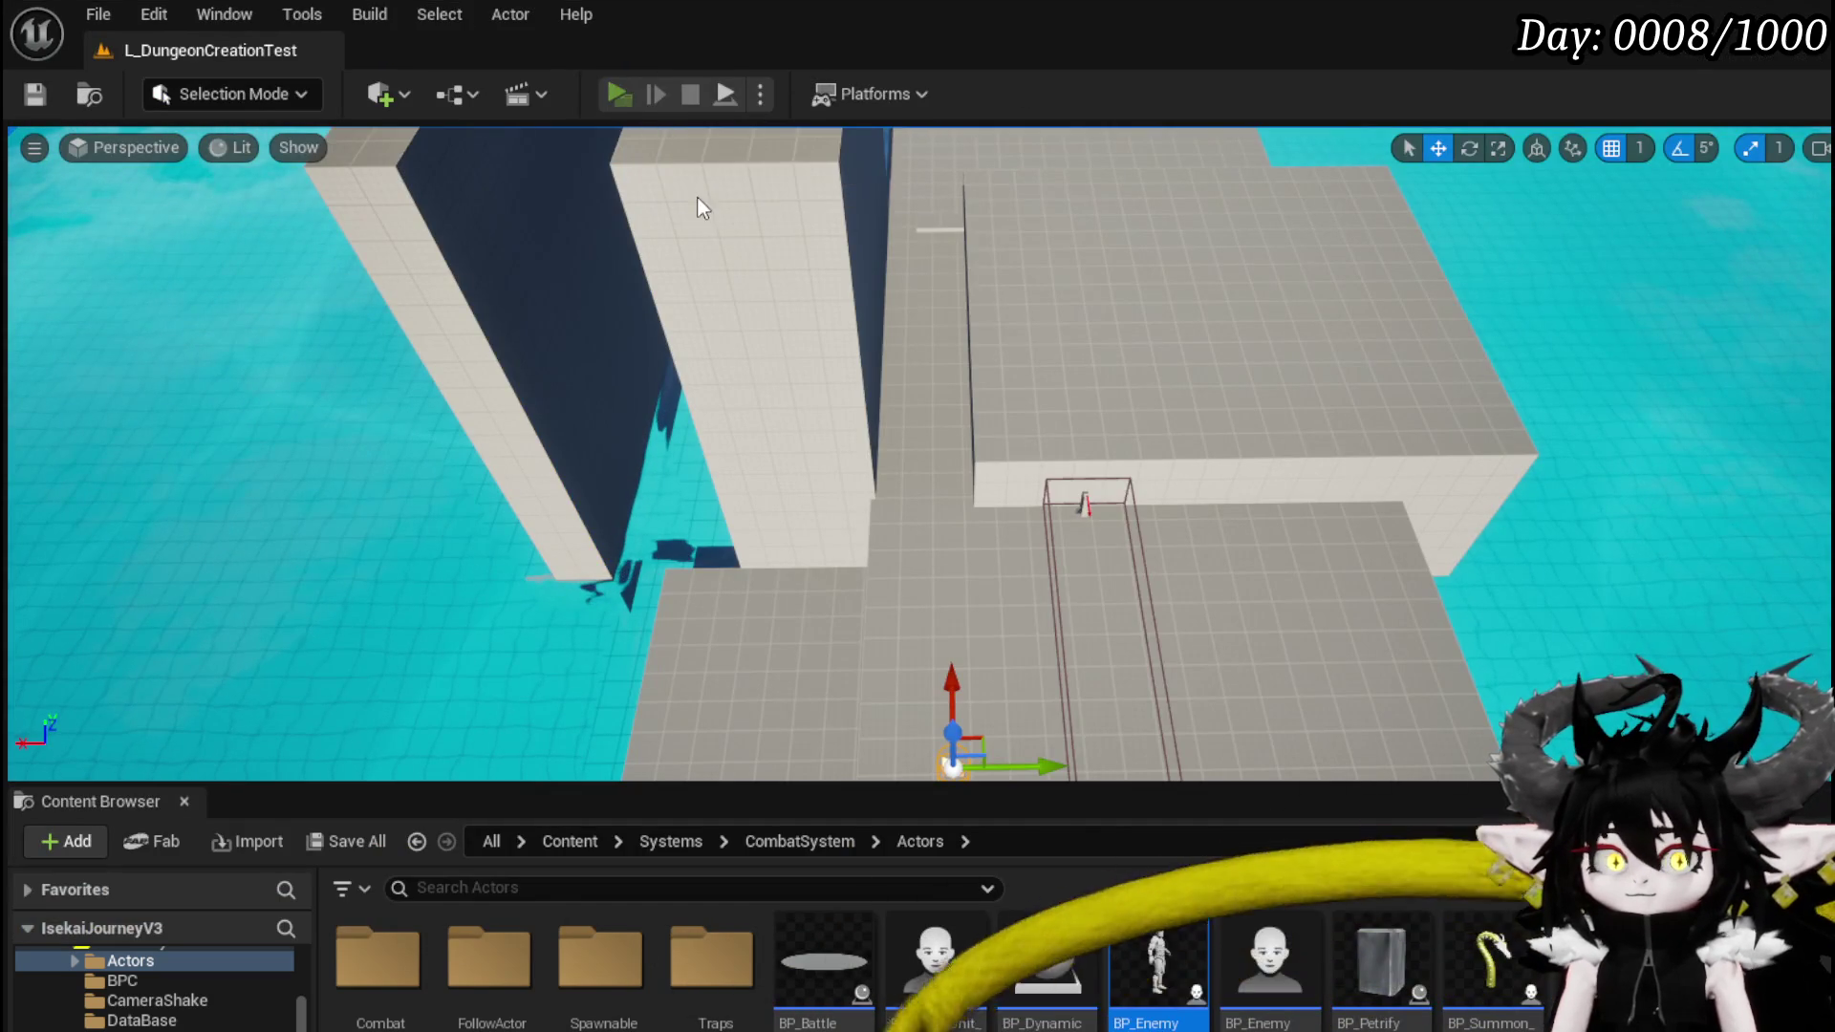
- Test jumps, double jumps, a mid-air dash and walking across the island in play mode
key(space)
key(space)
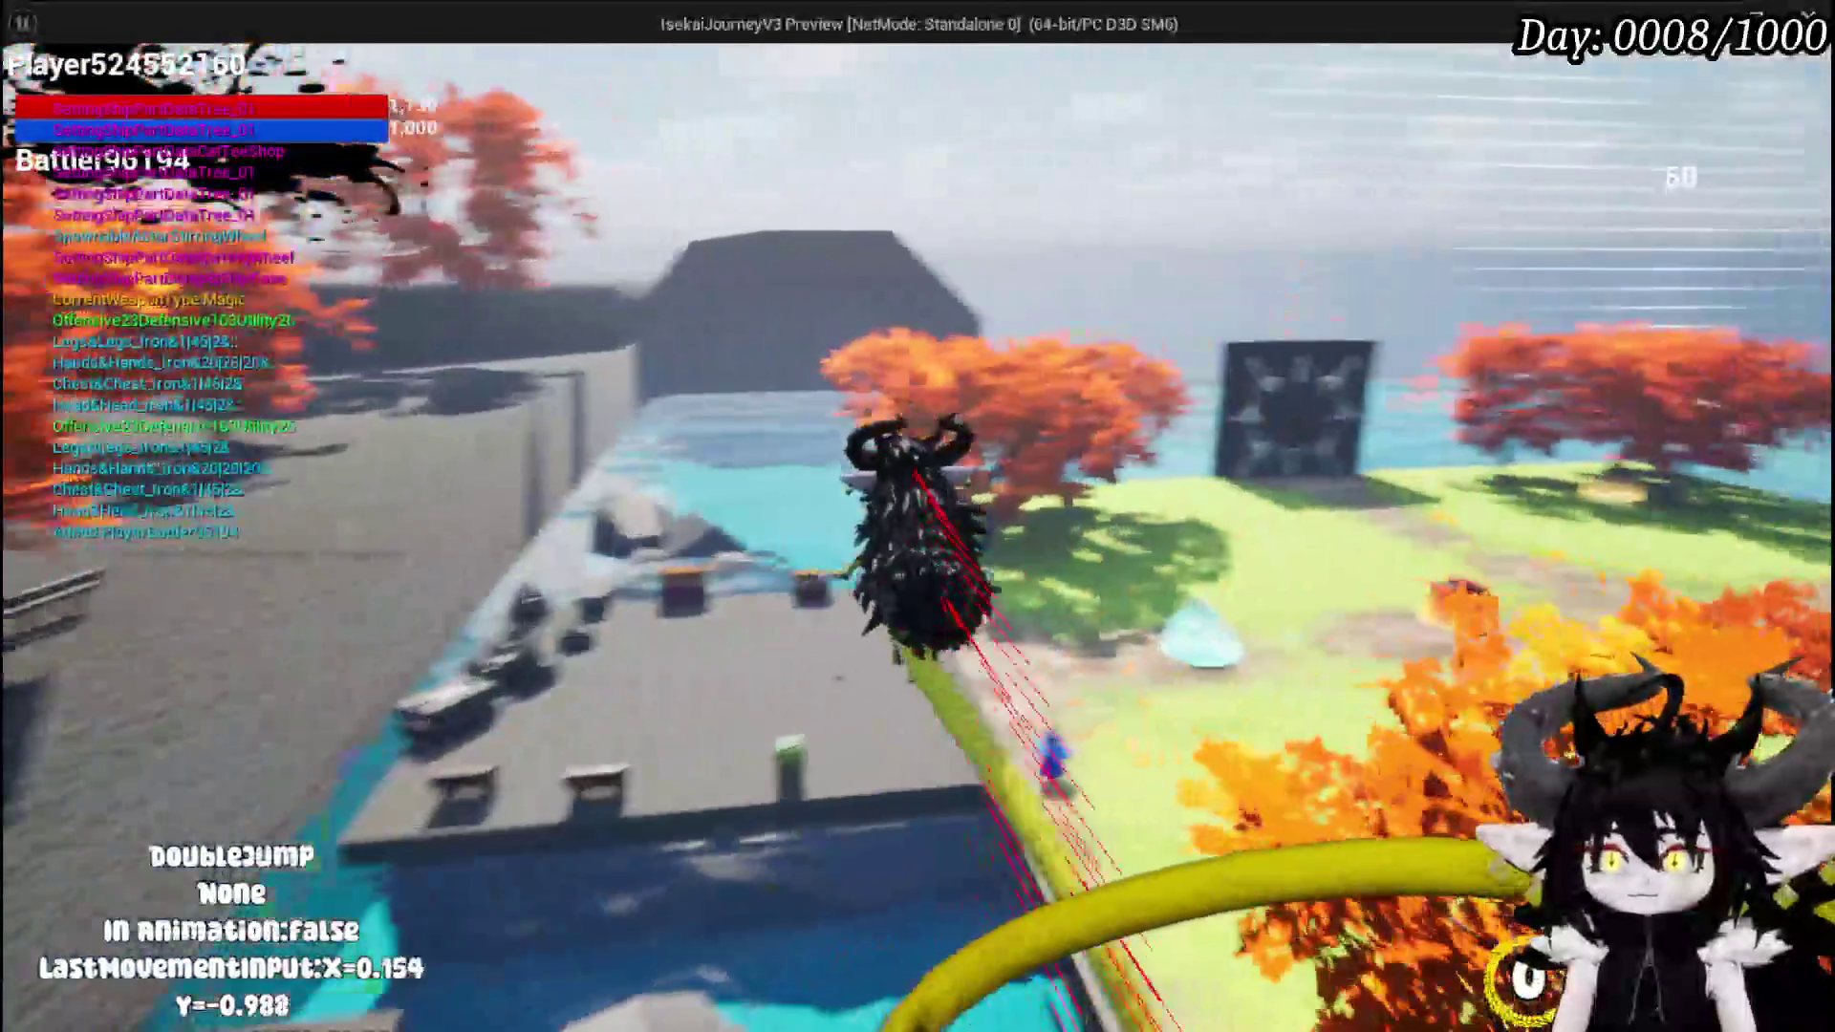
key(shift)
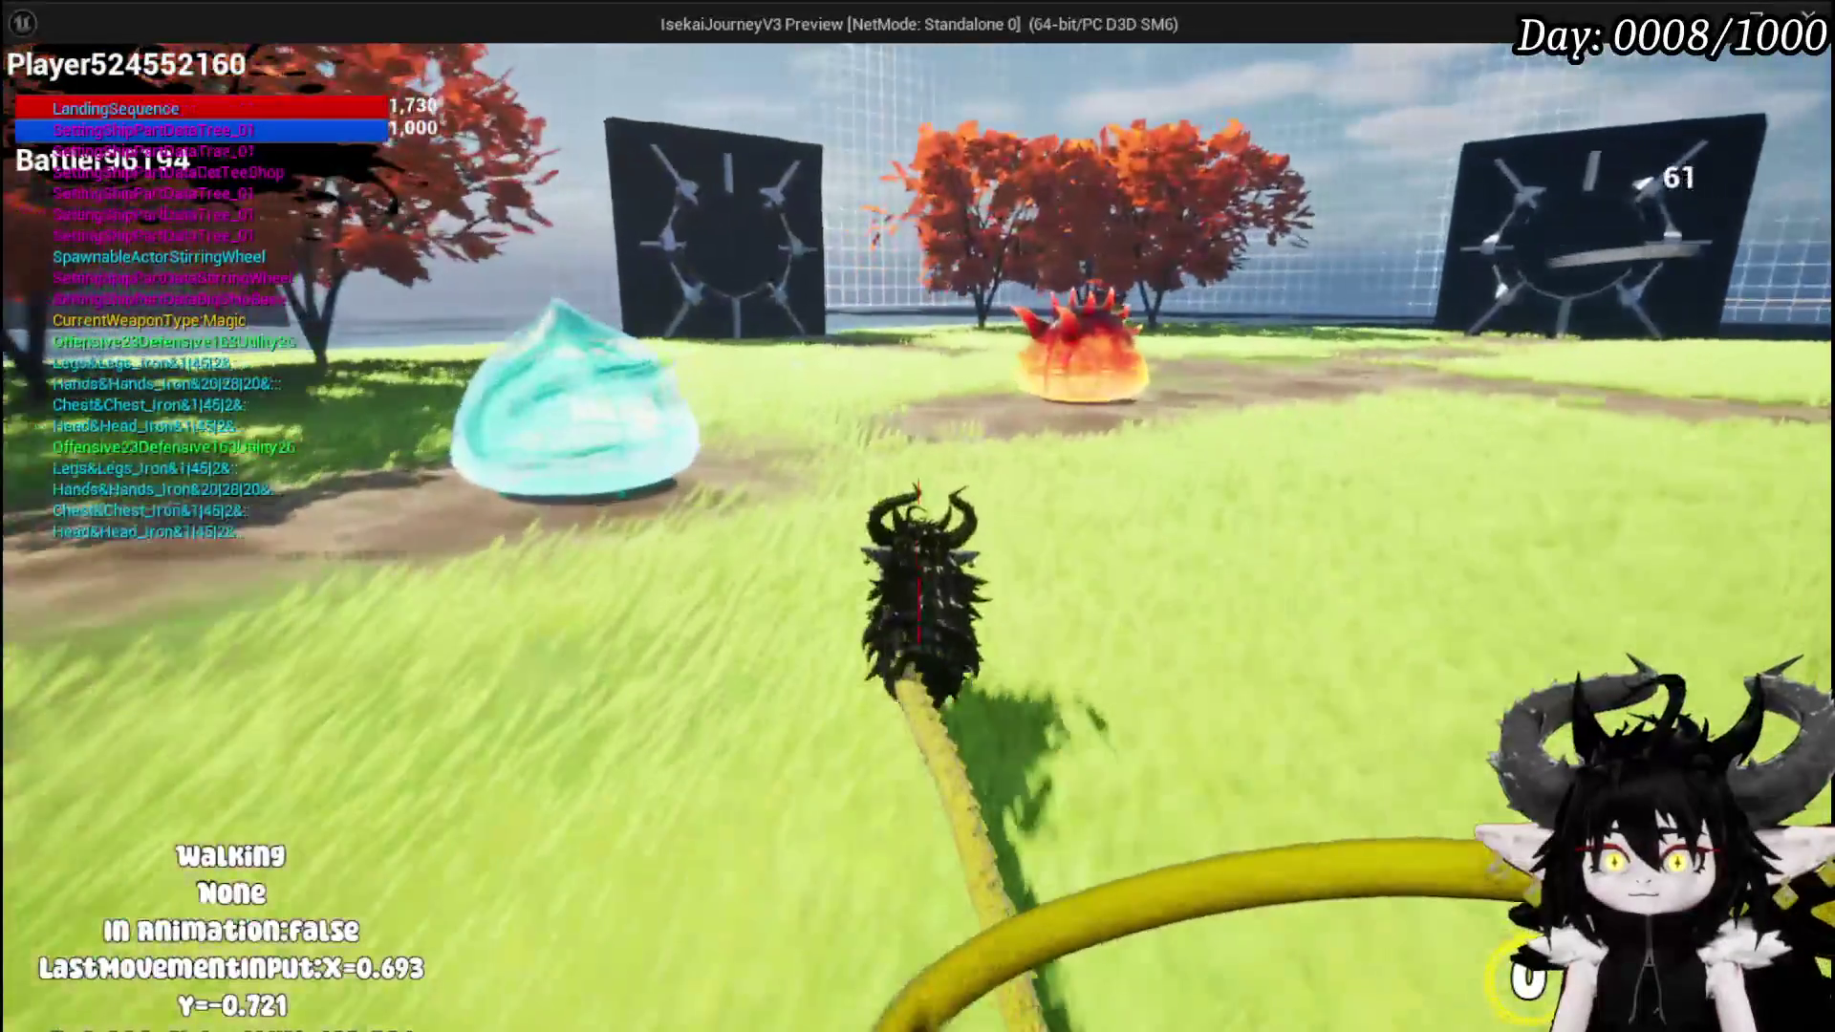
key(space)
key(space)
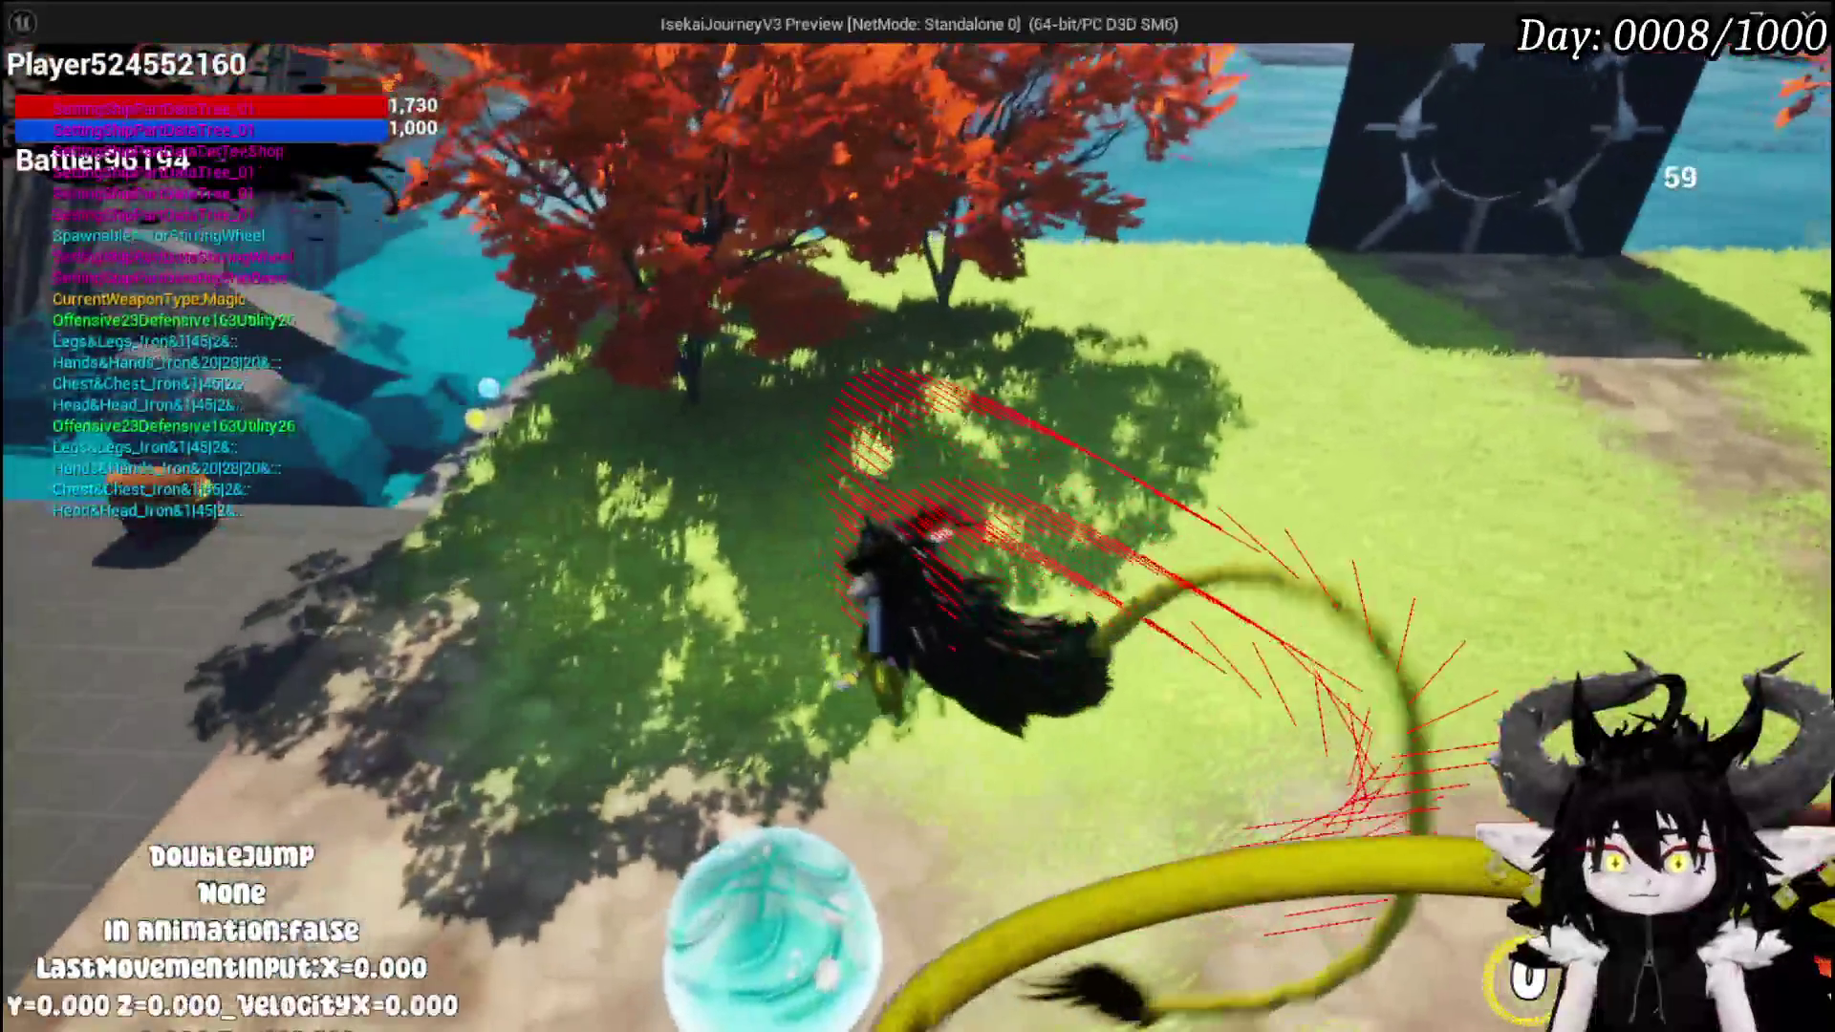
key(space)
key(space)
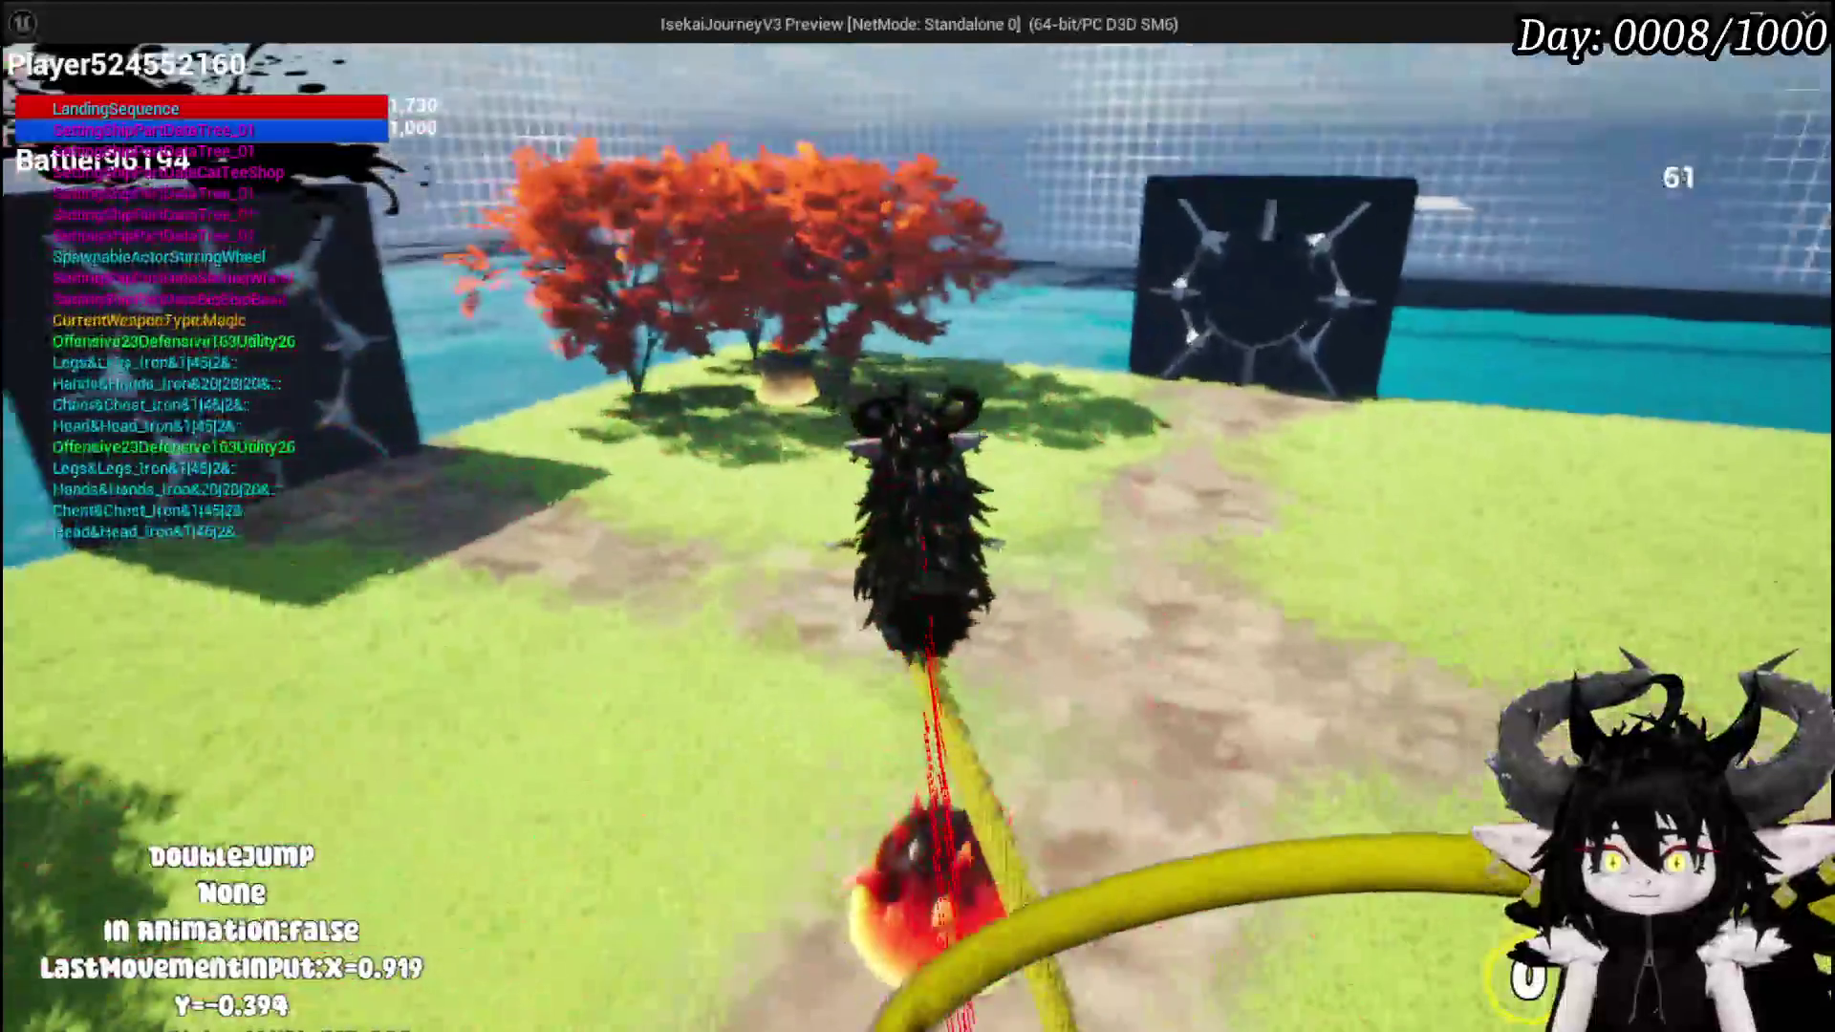
key(a)
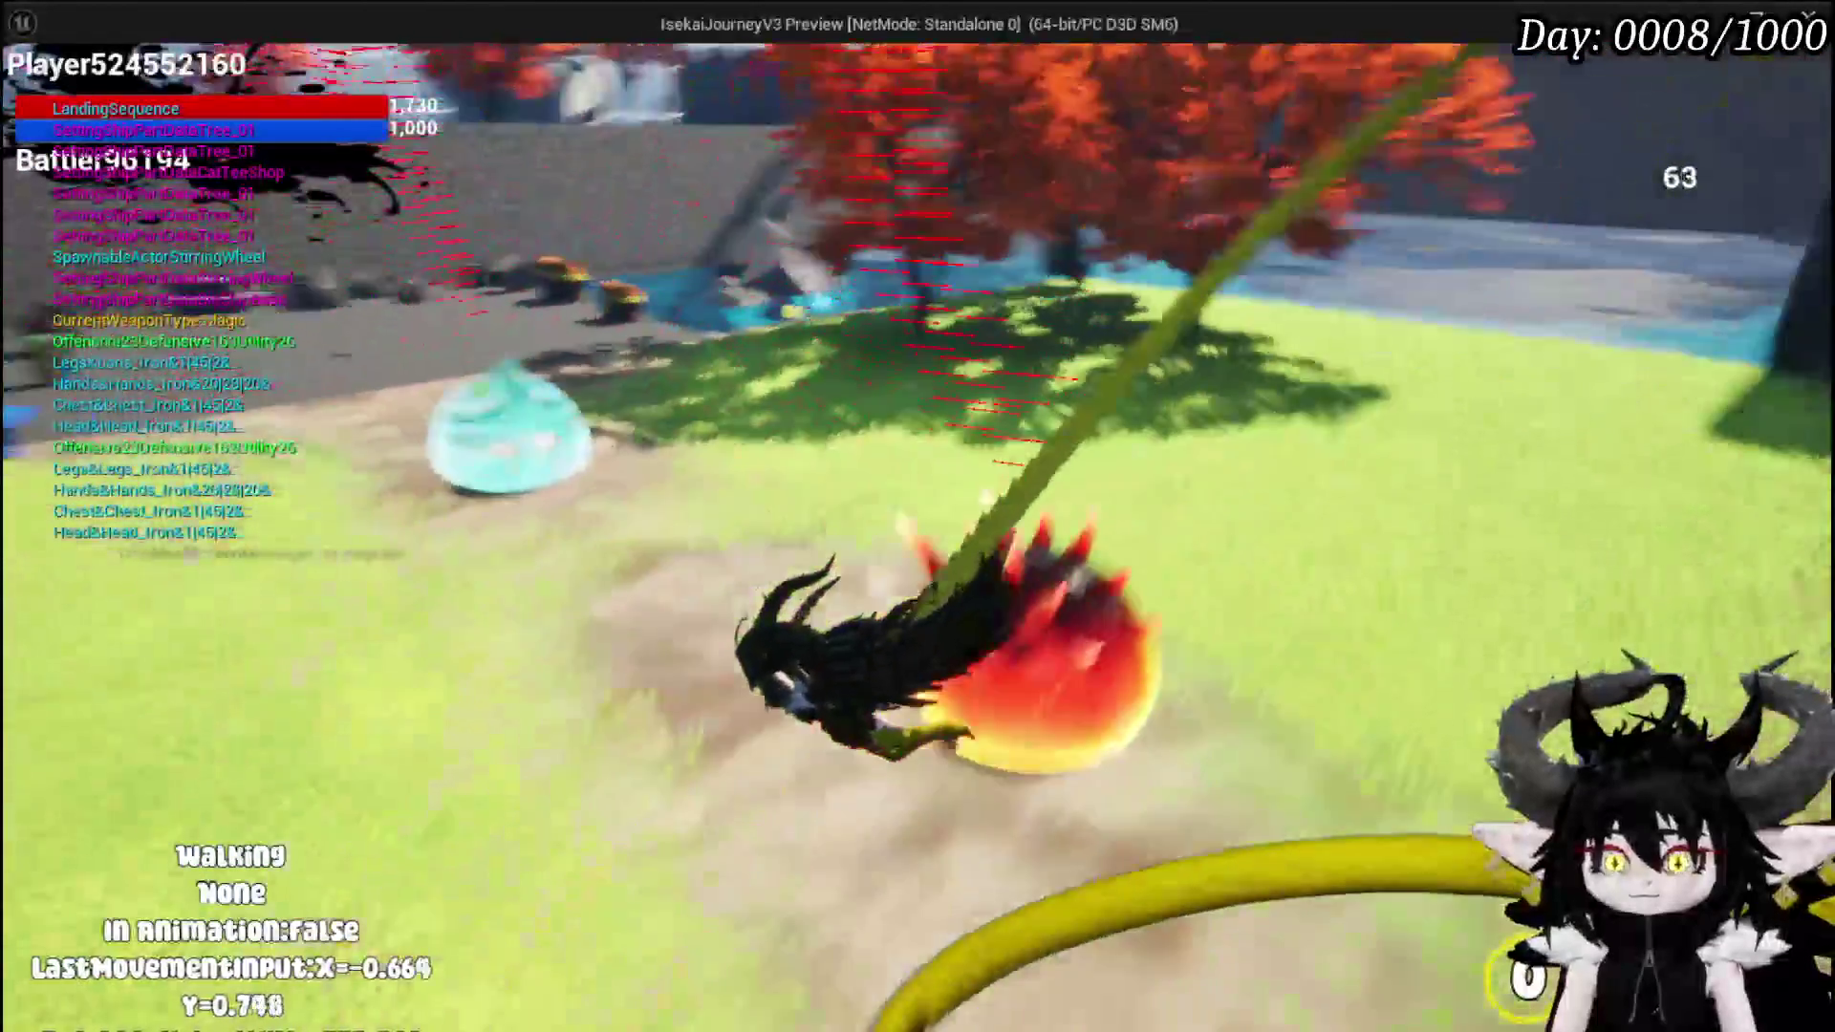
key(space)
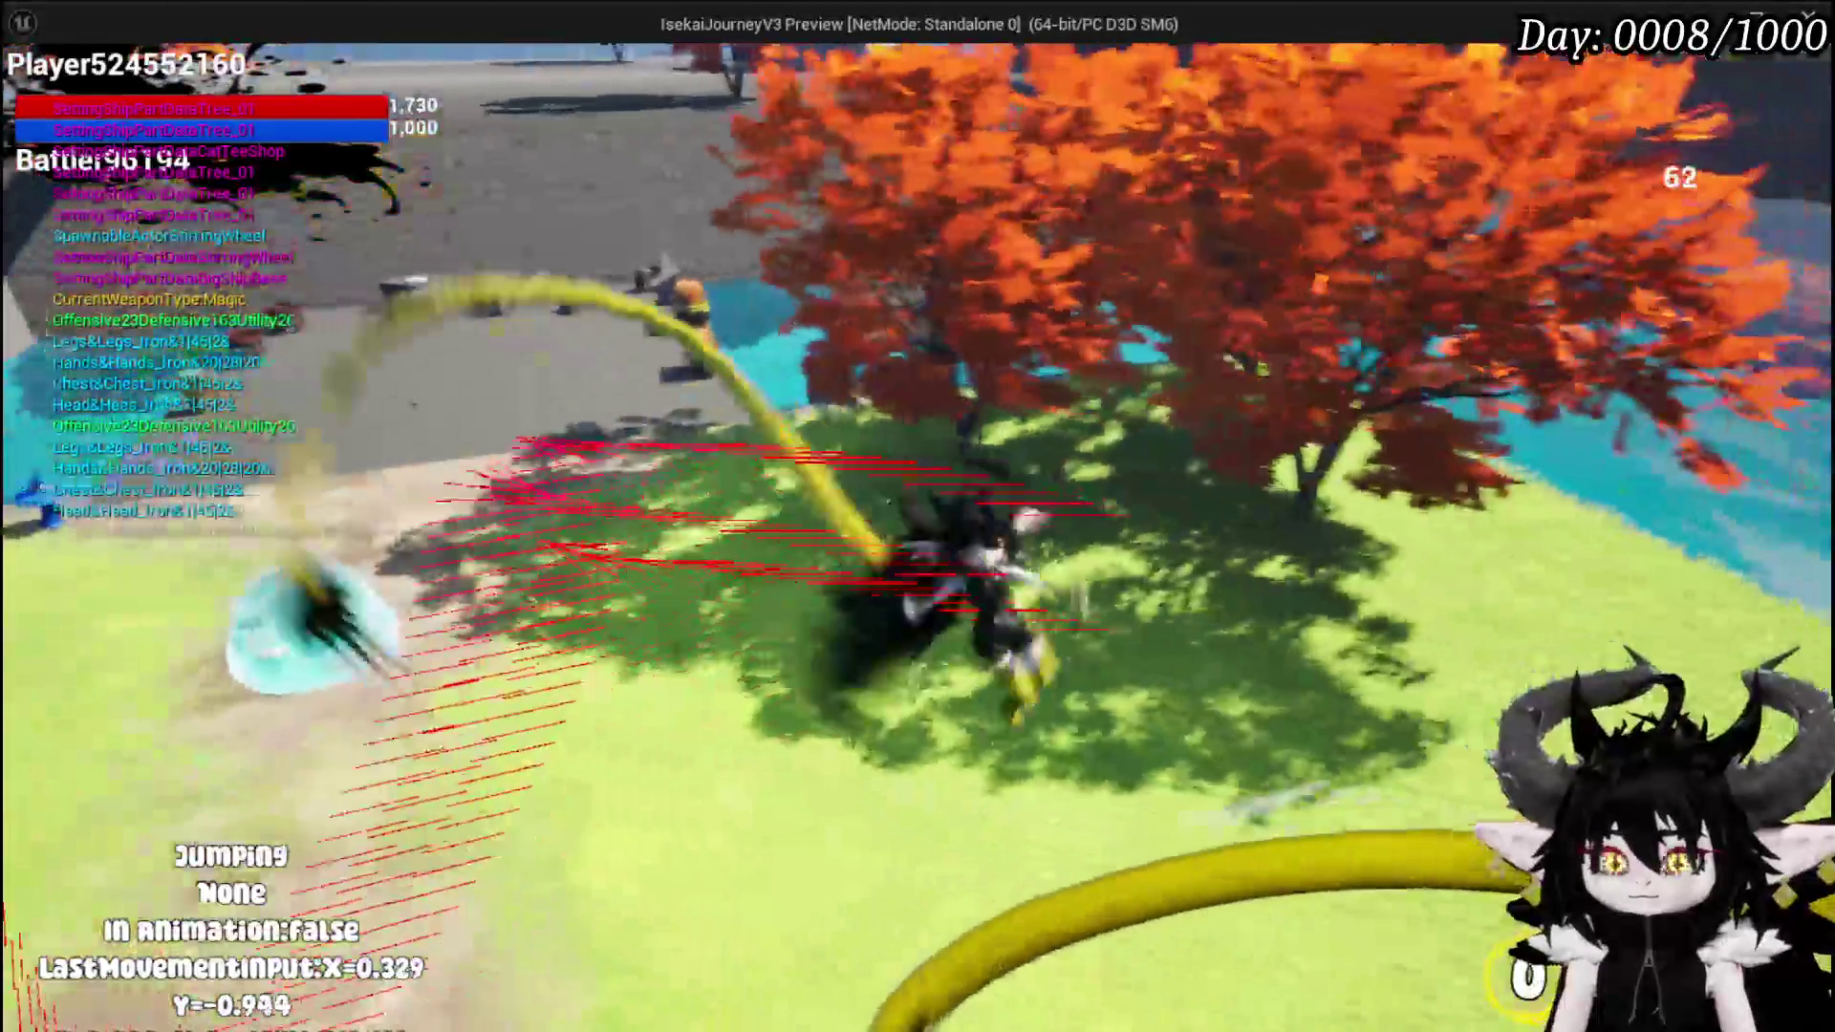
key(space)
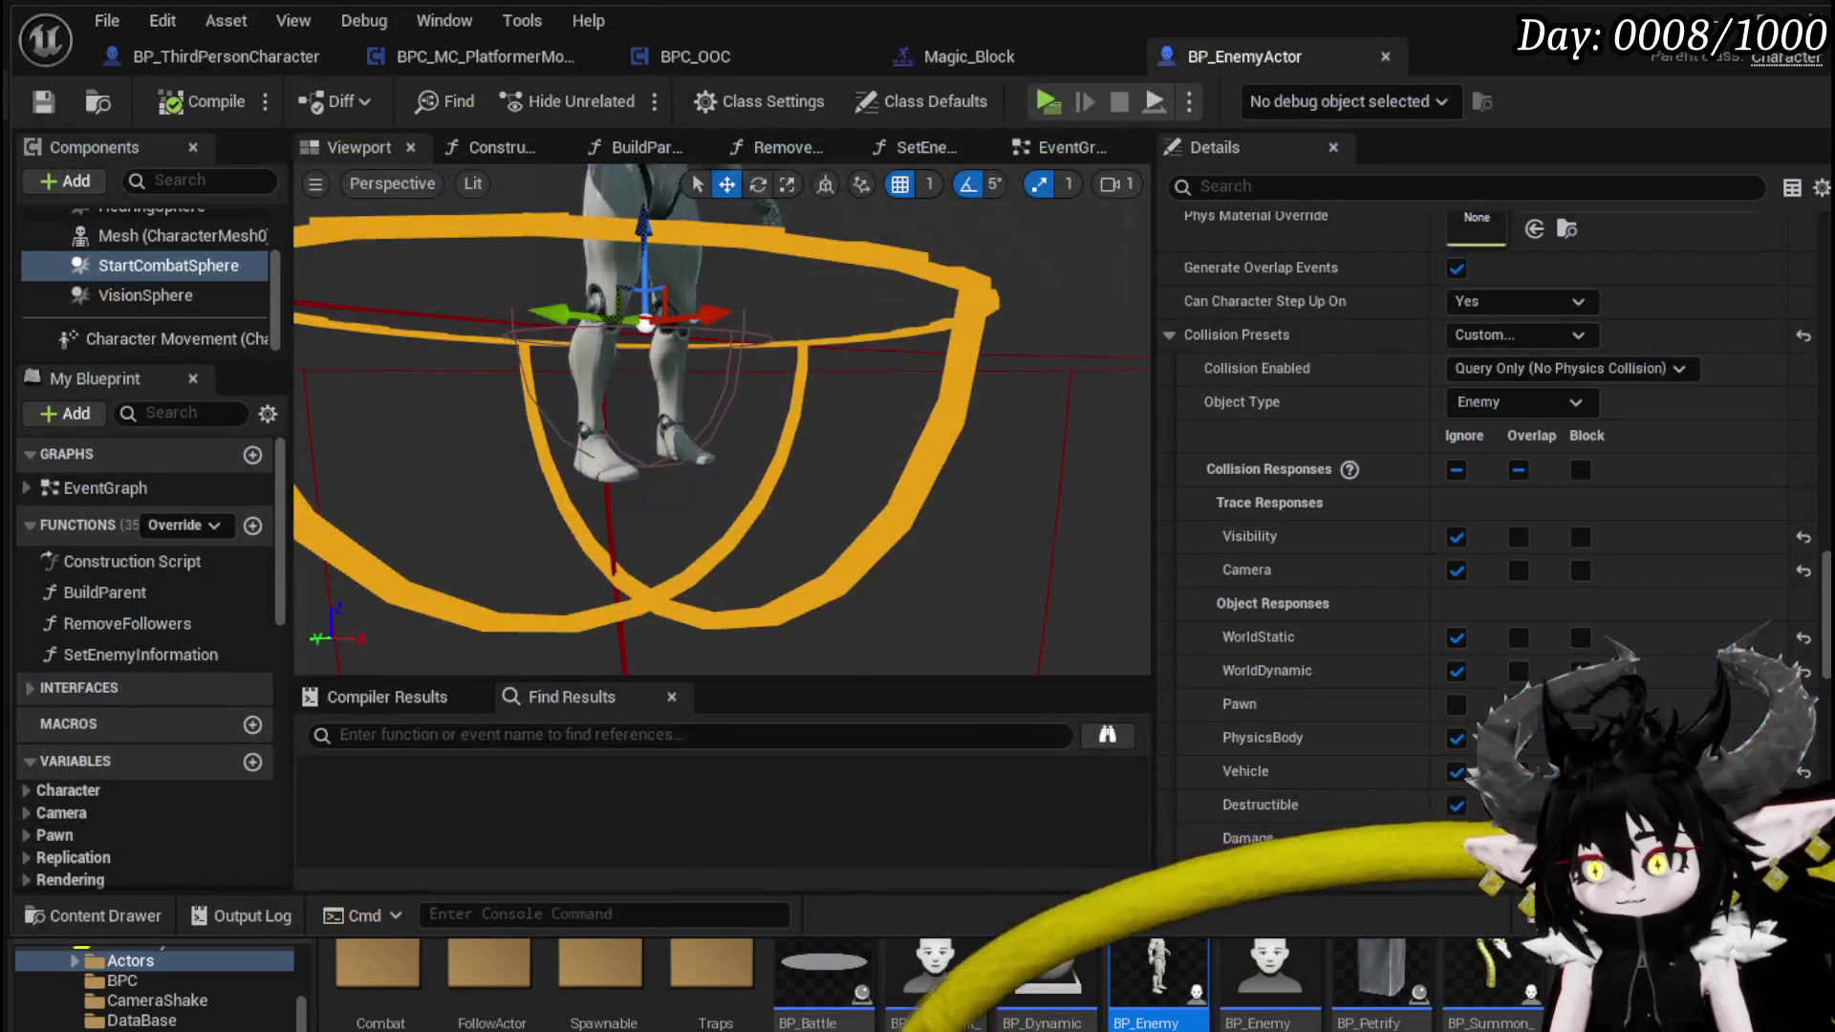
- Try NoCollision on the enemy's capsule, compile, save and play-test it briefly
click(731, 390)
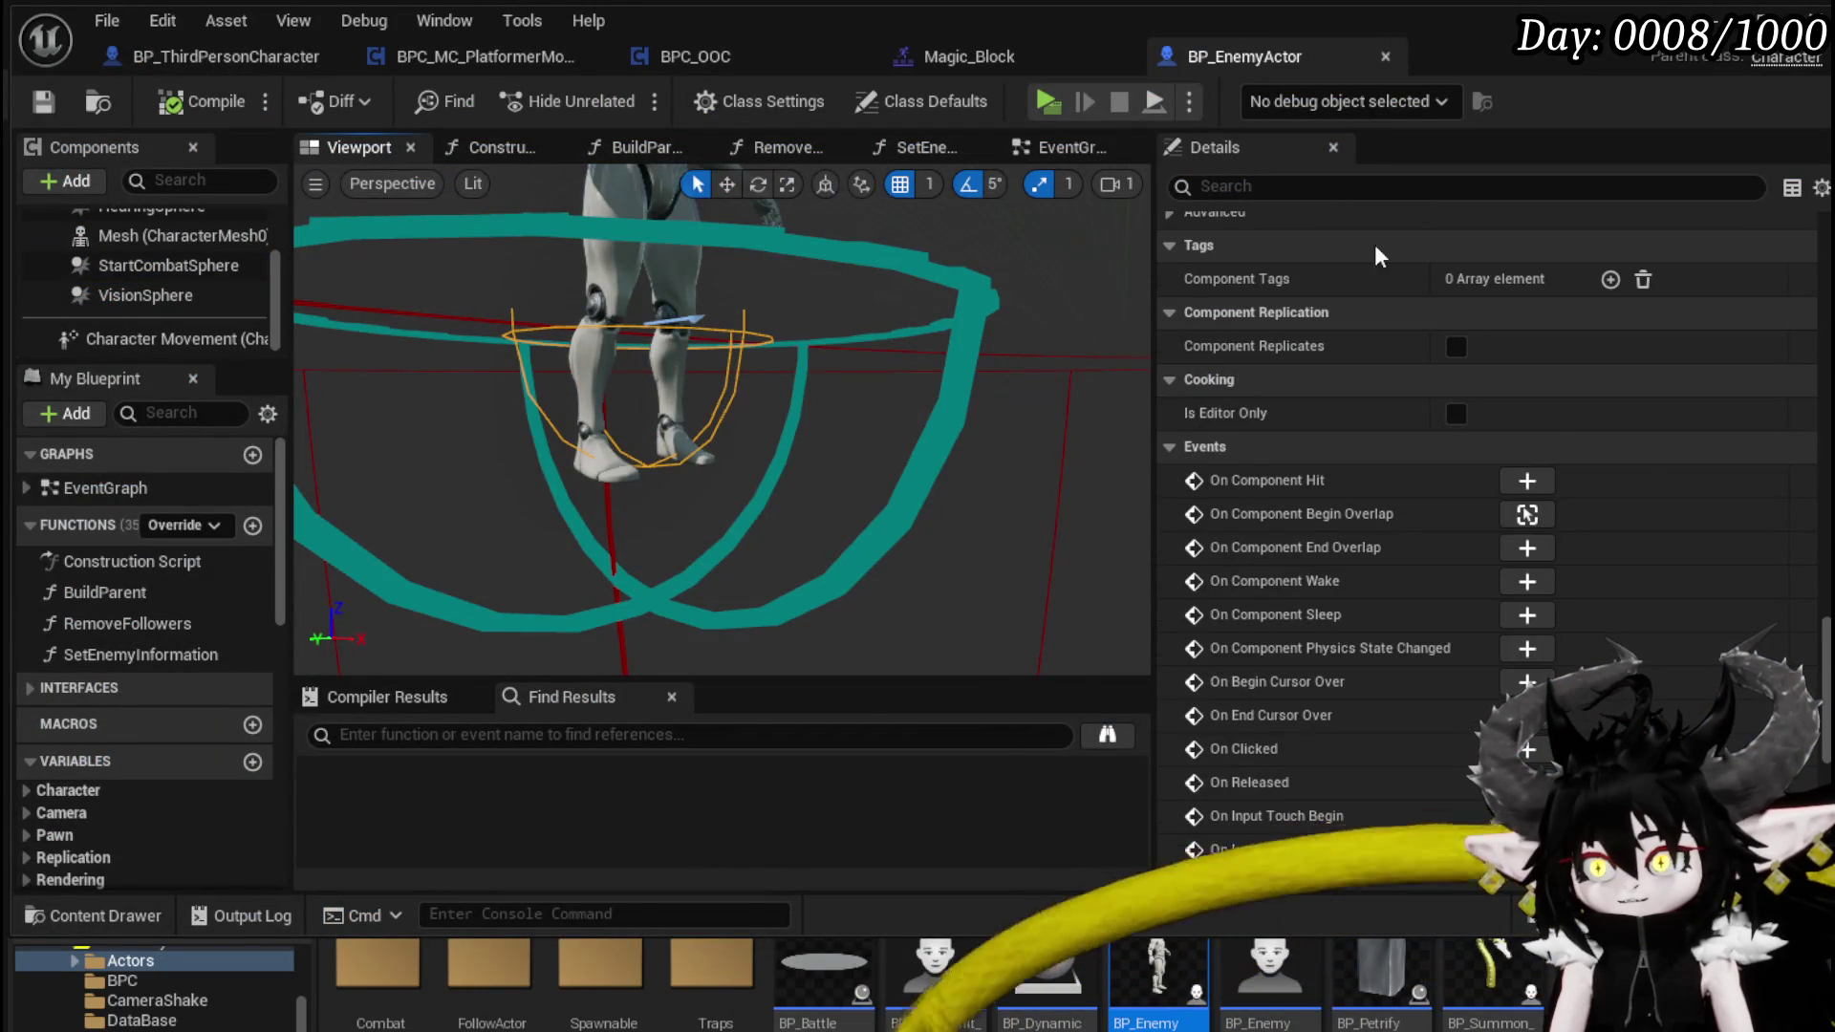
scroll(1429, 348, up, 5)
scroll(1429, 348, up, 3)
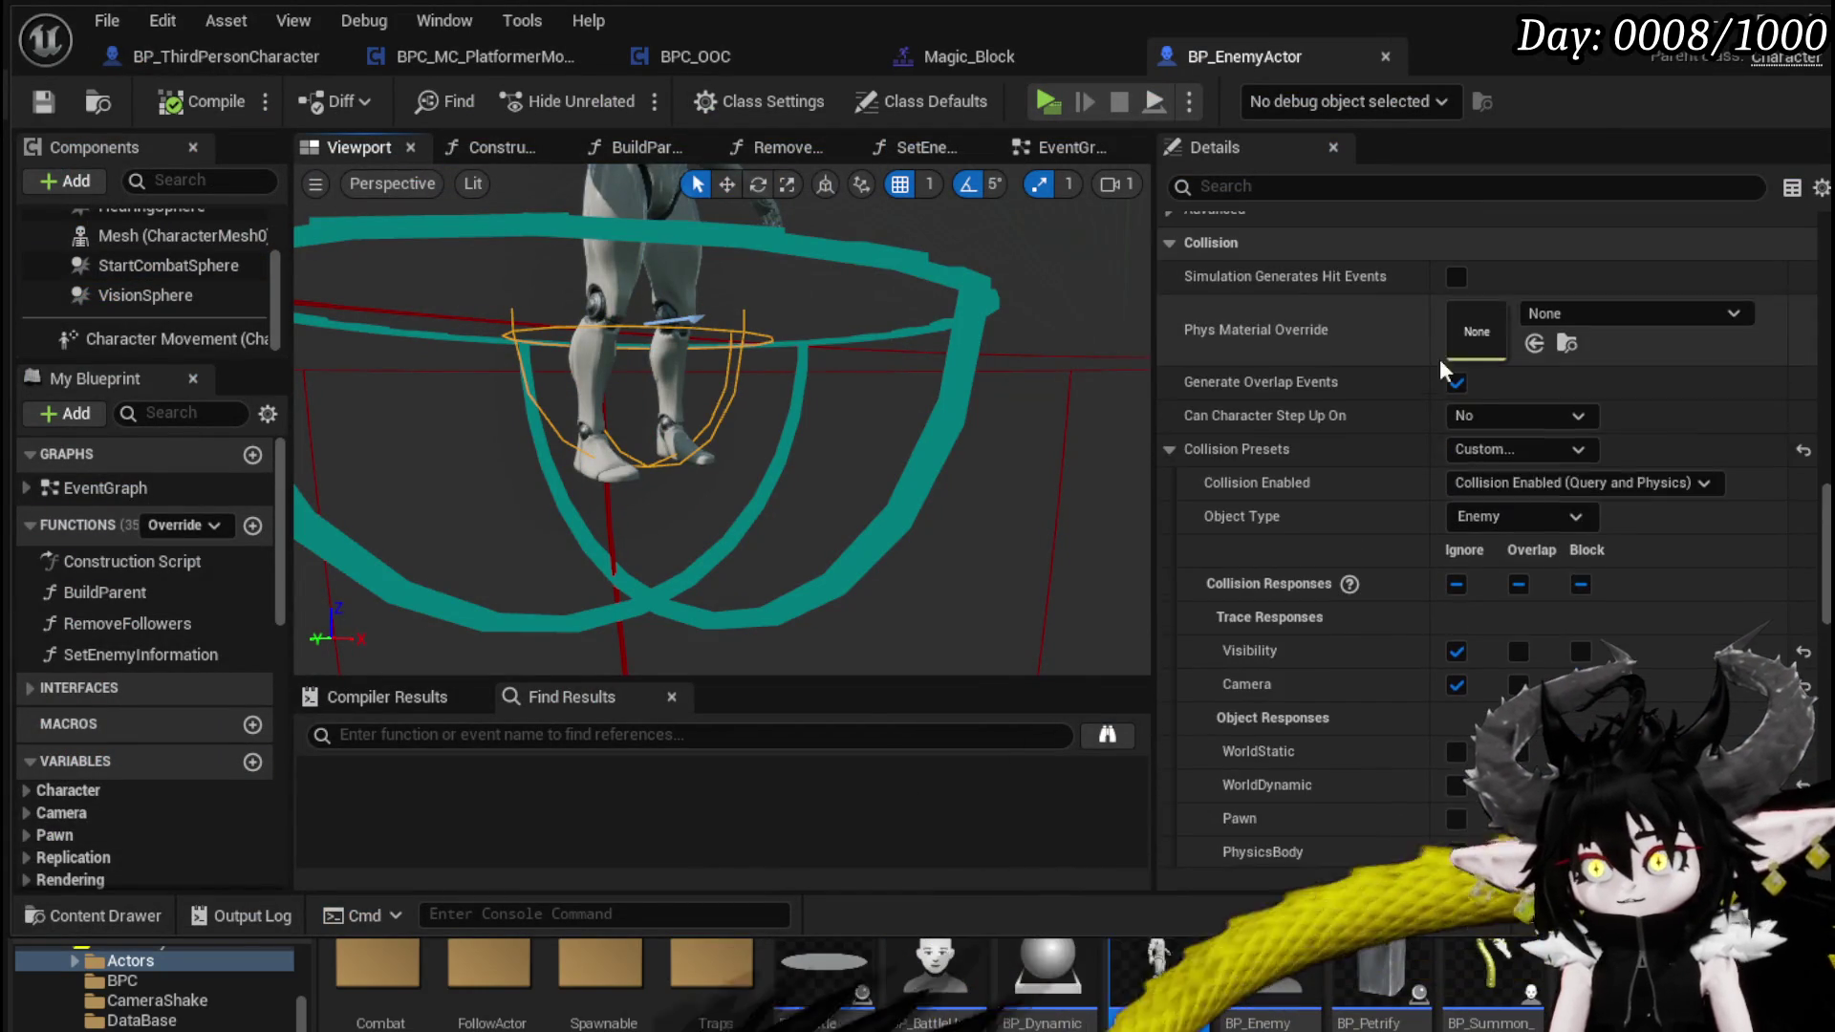
click(1481, 453)
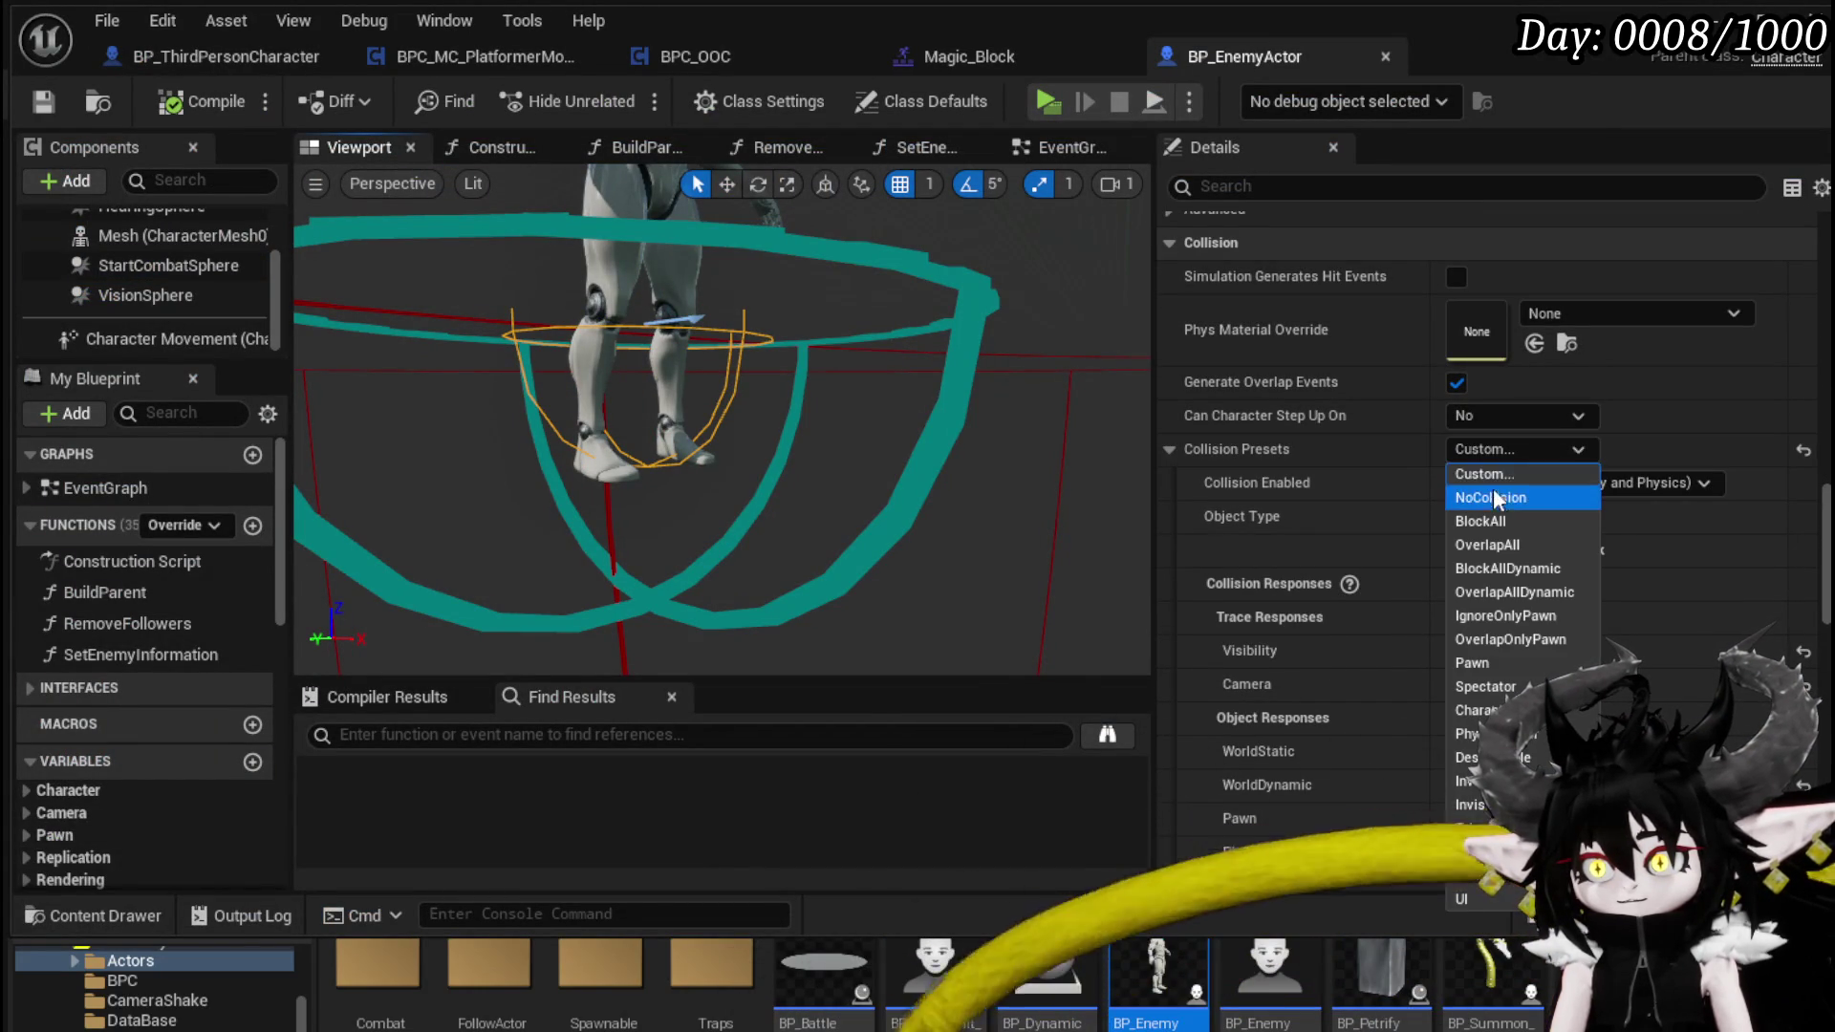
click(1492, 486)
click(197, 103)
click(43, 101)
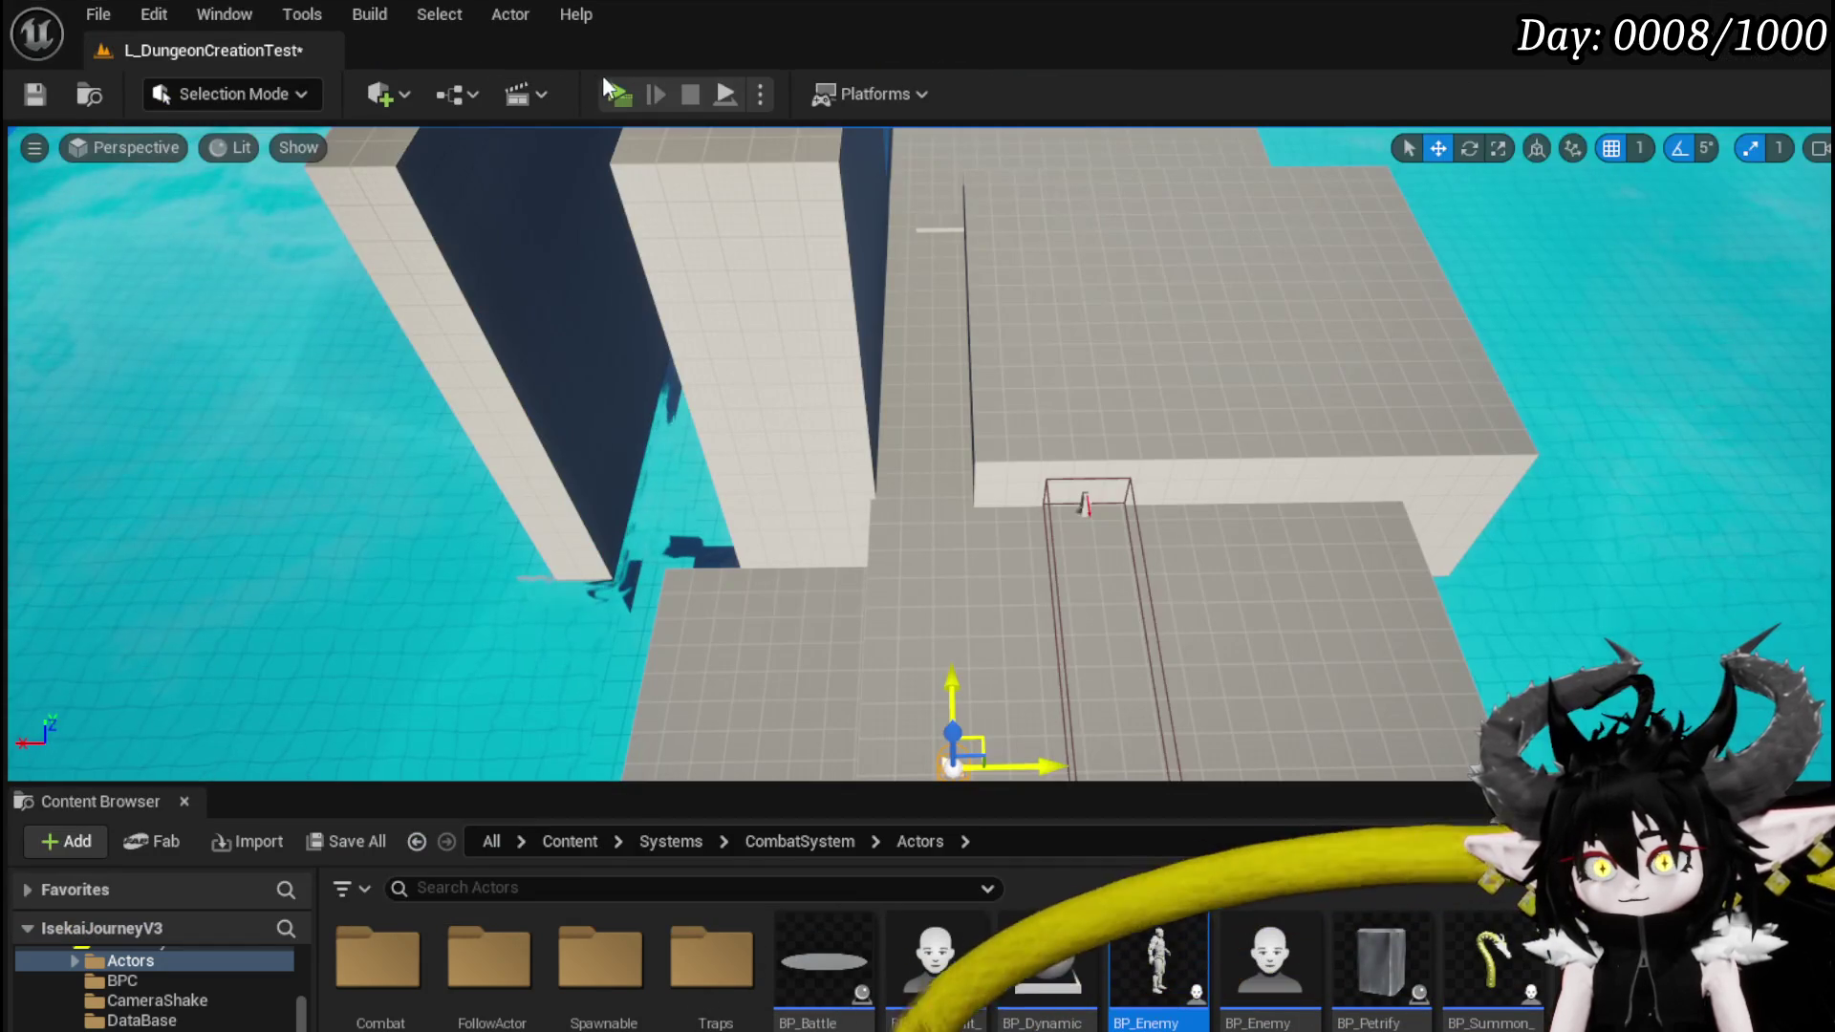
click(615, 89)
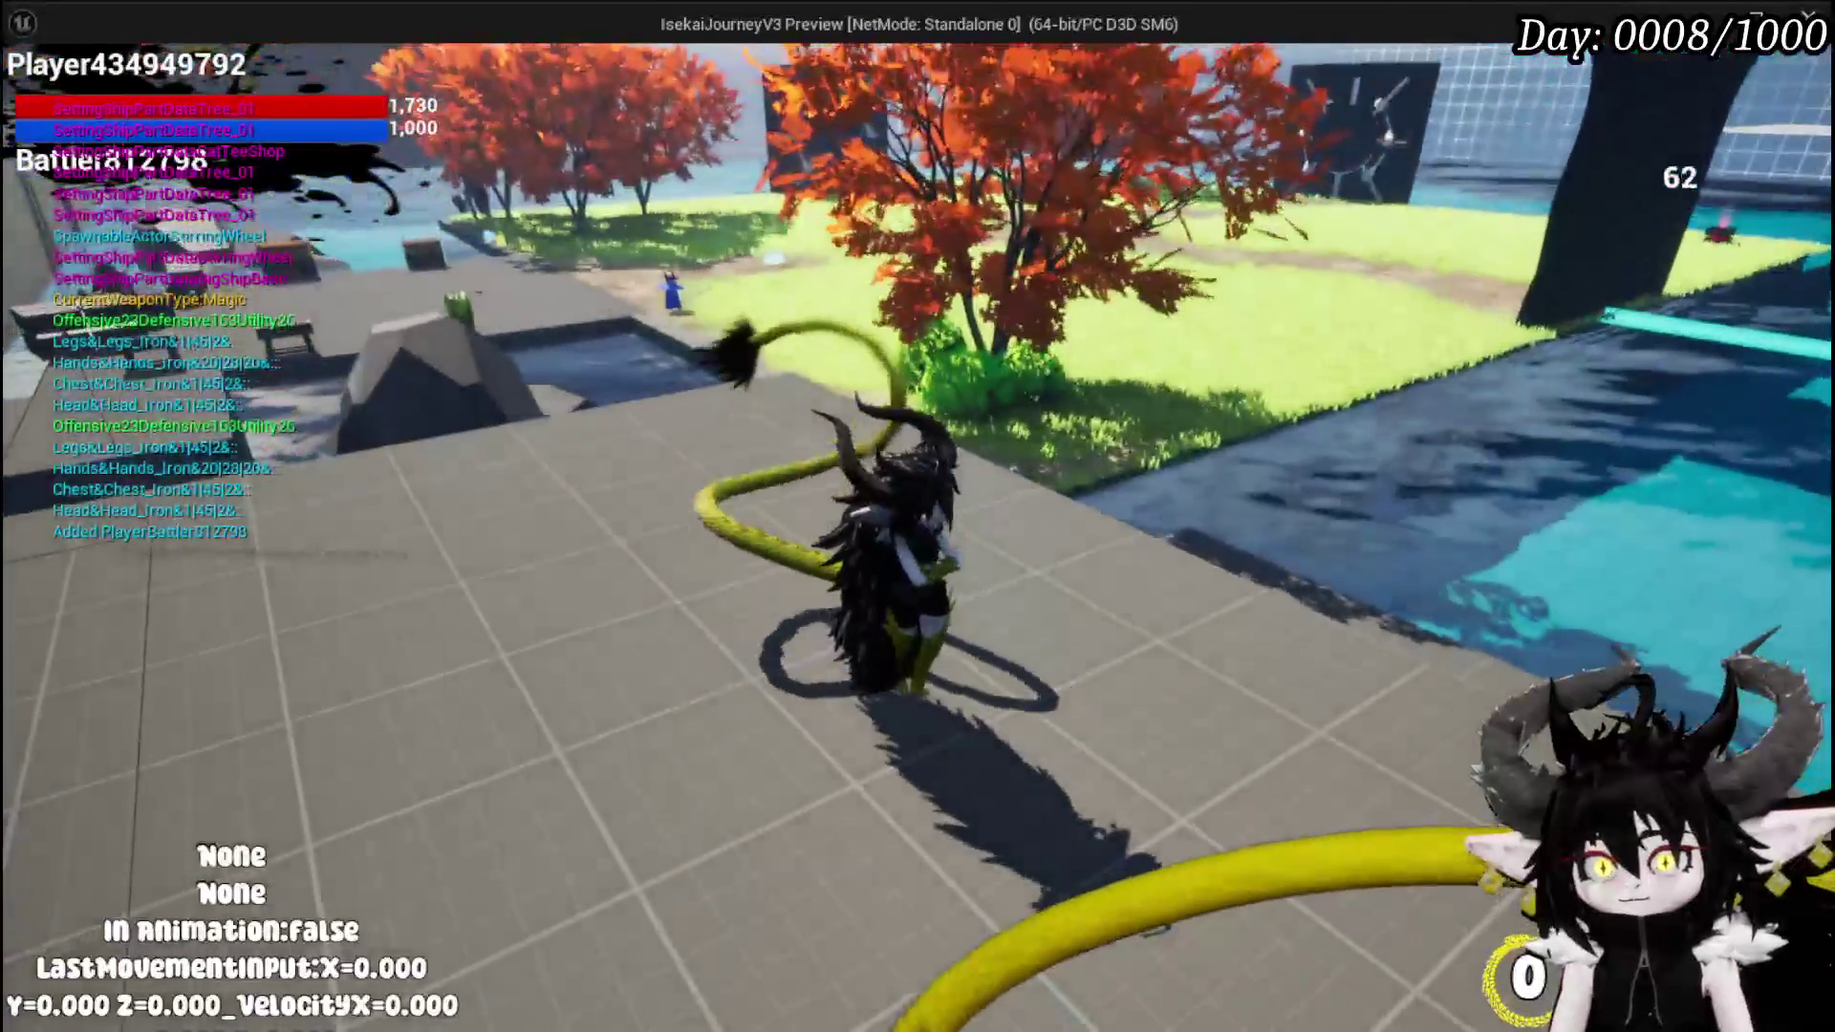
key(Escape)
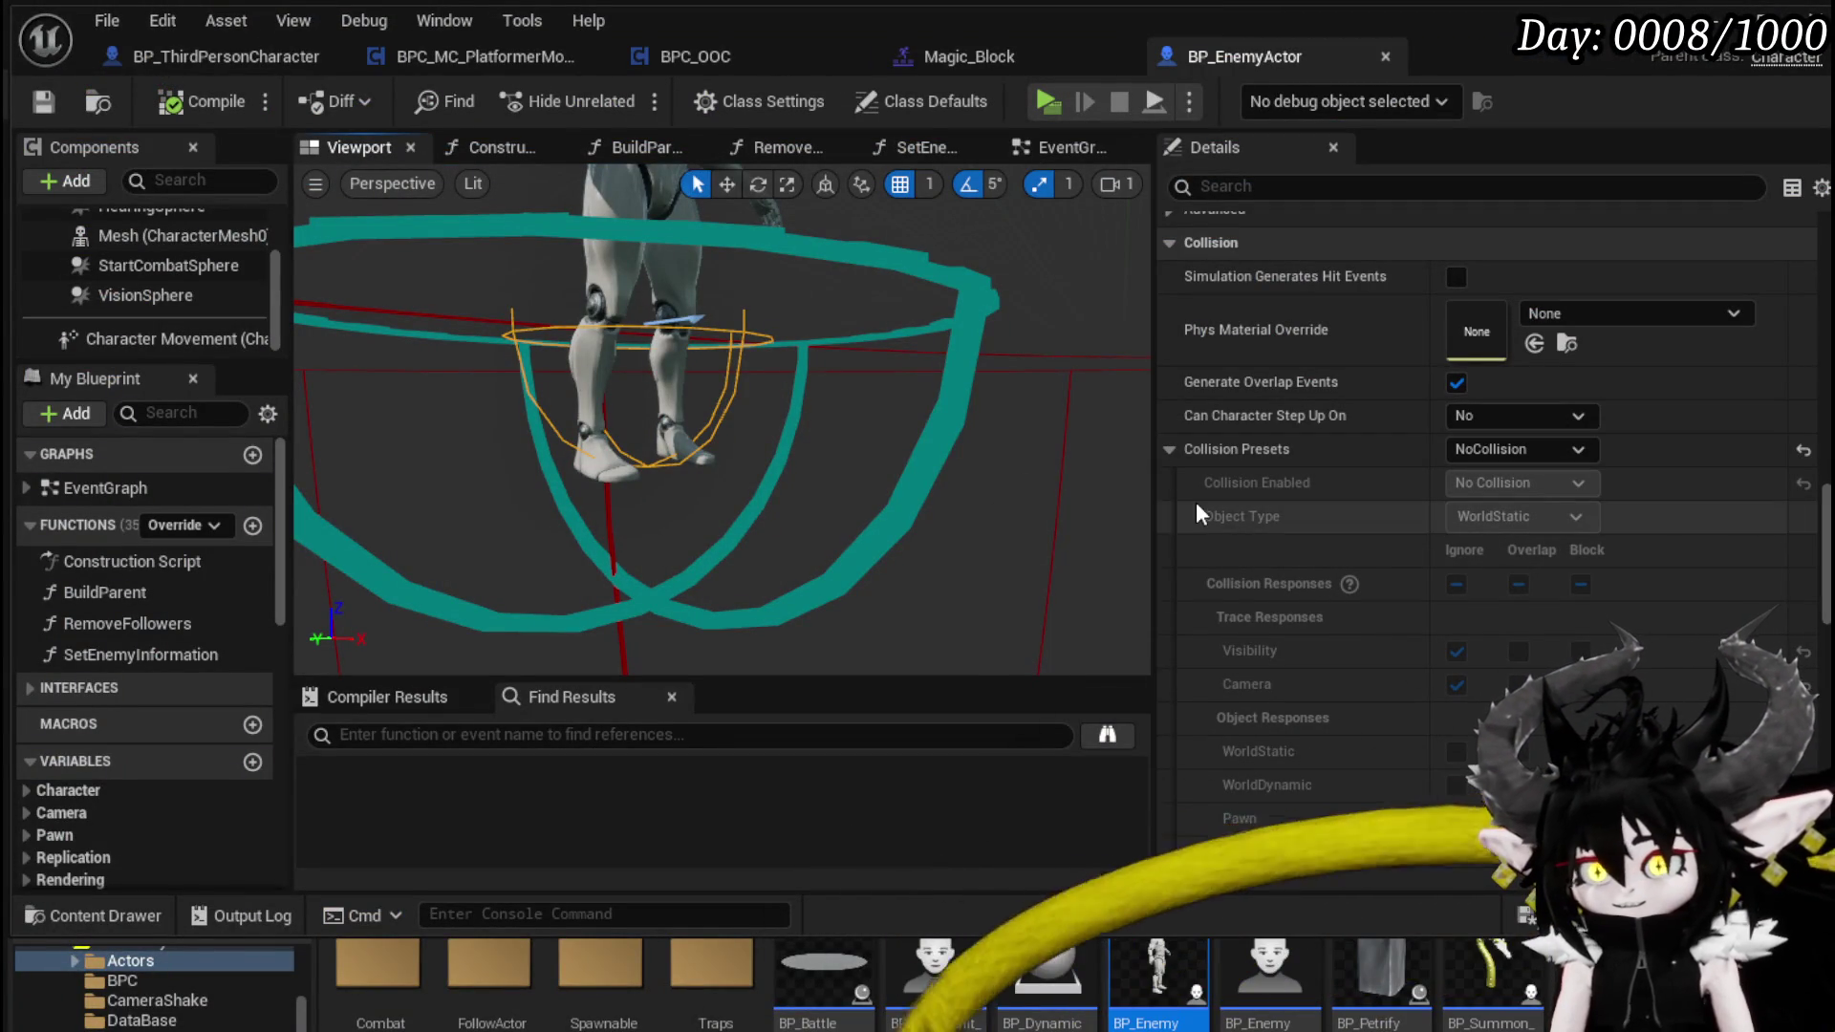
- Undo the NoCollision change, save, and keep the capsule's Object Type as Enemy
key(ctrl+z)
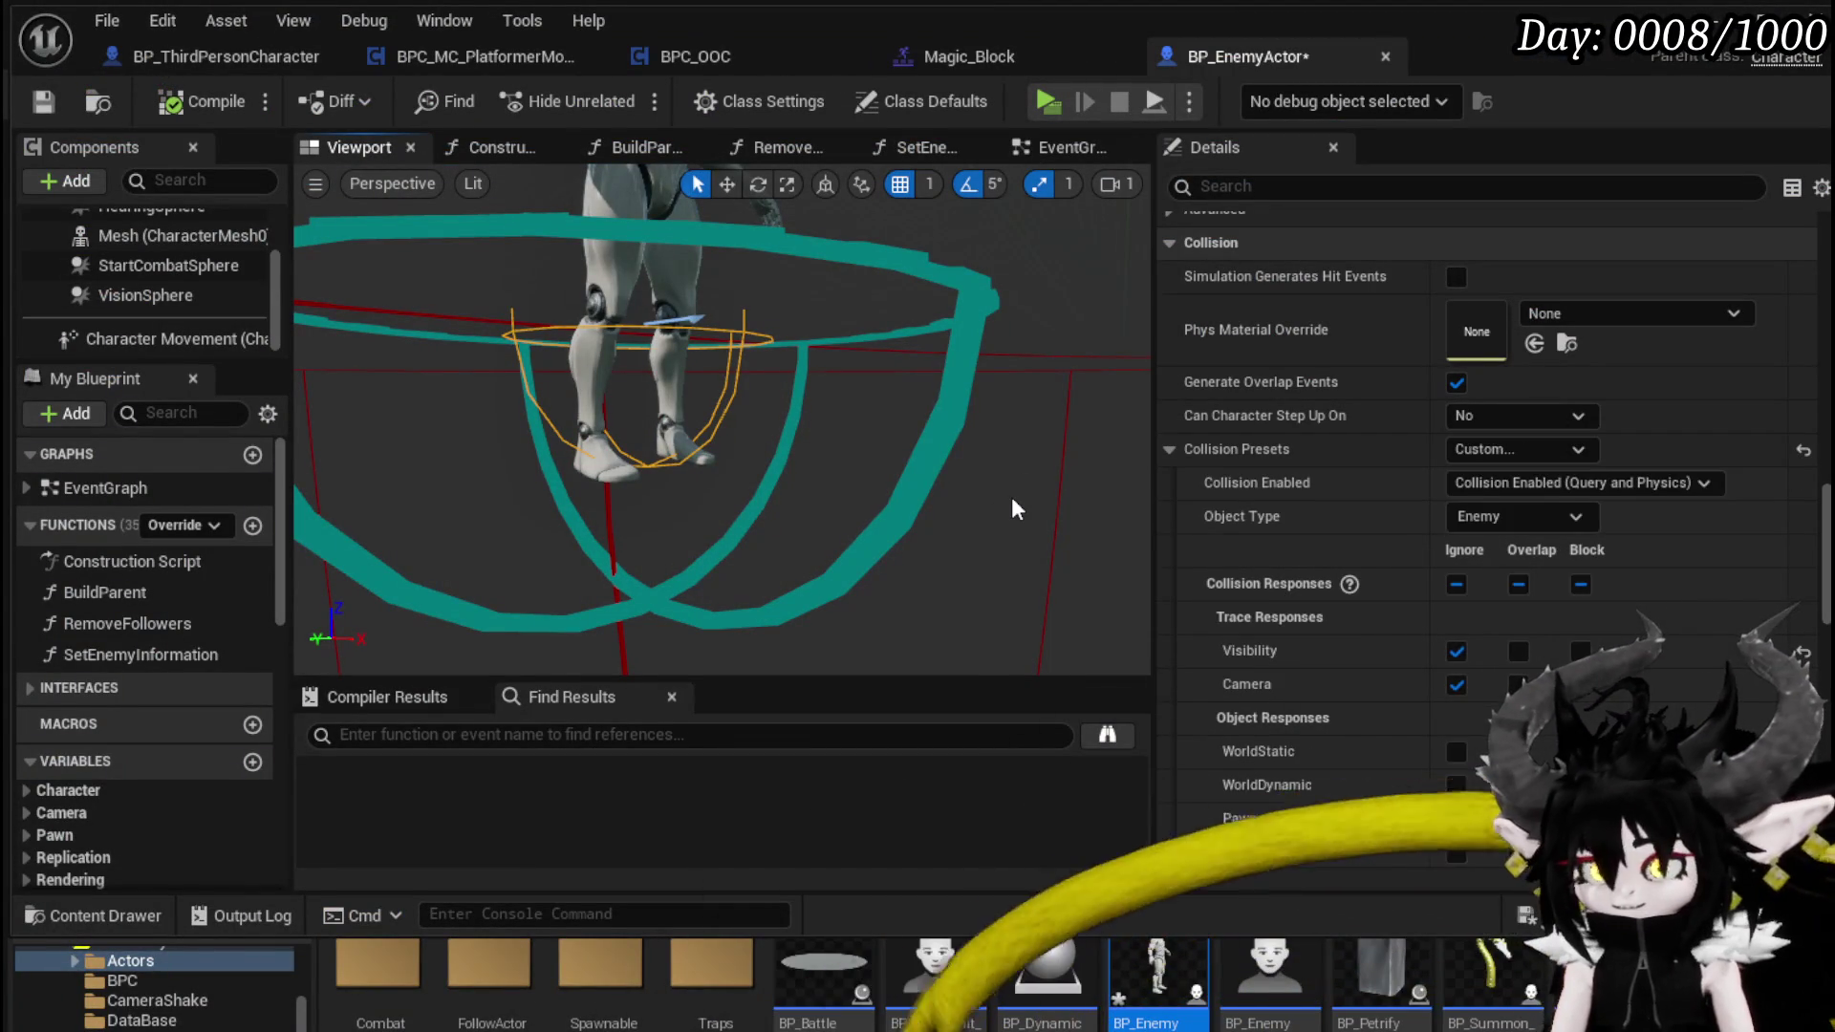
click(44, 101)
click(1518, 514)
click(1517, 516)
scroll(1447, 507, down, 3)
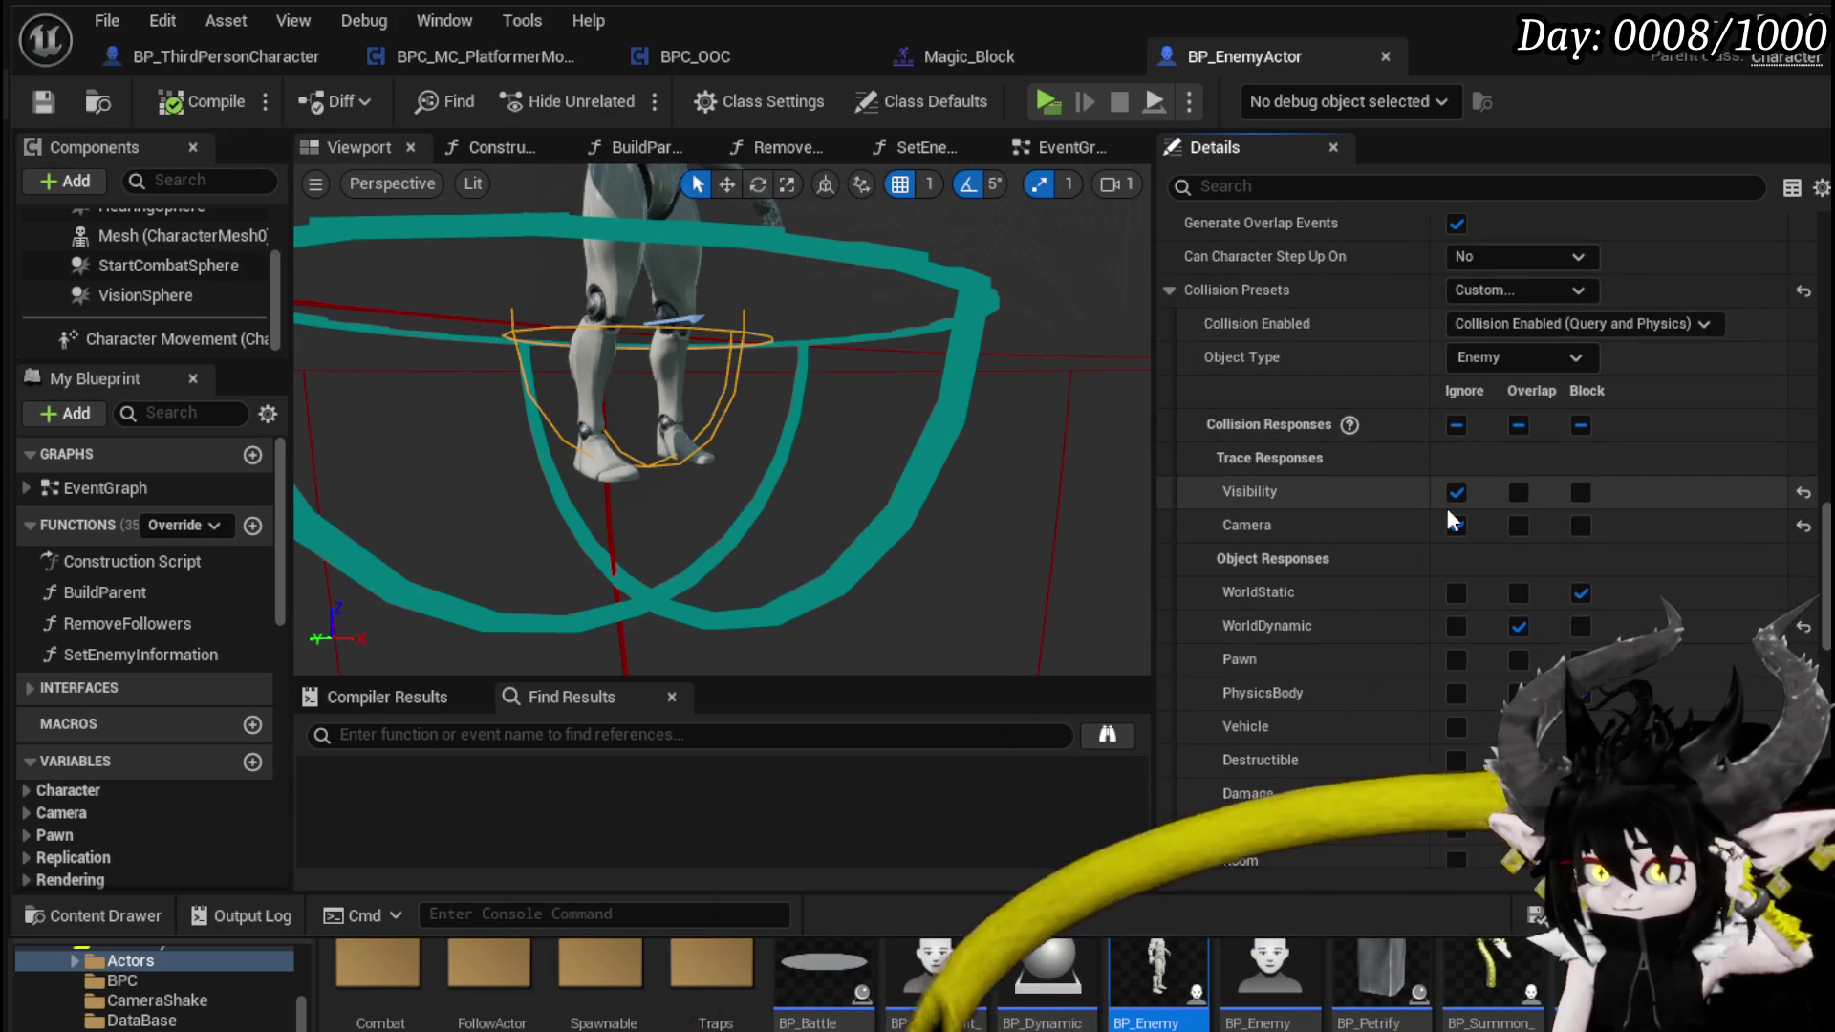
scroll(1447, 514, down, 1)
- Attach StartCombatSphere under the enemy's Mesh, save, and start another play test
click(849, 268)
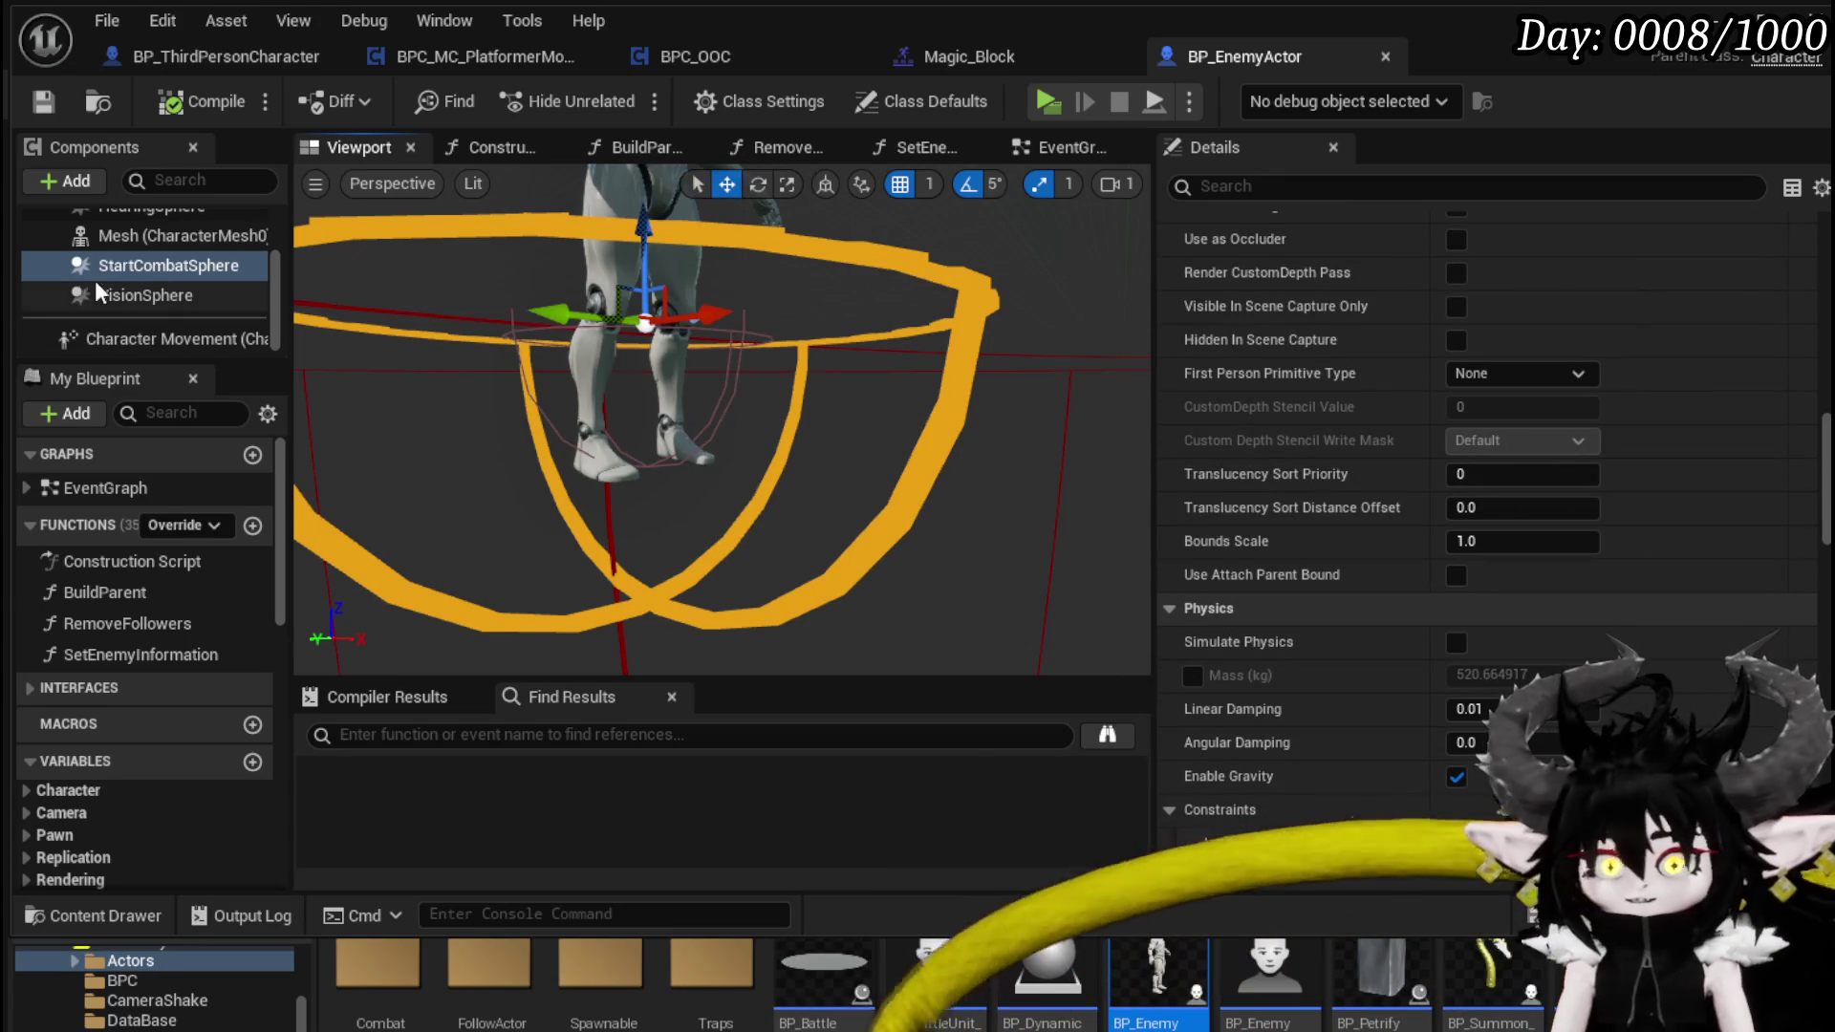
scroll(105, 297, up, 1)
drag(119, 307, 128, 278)
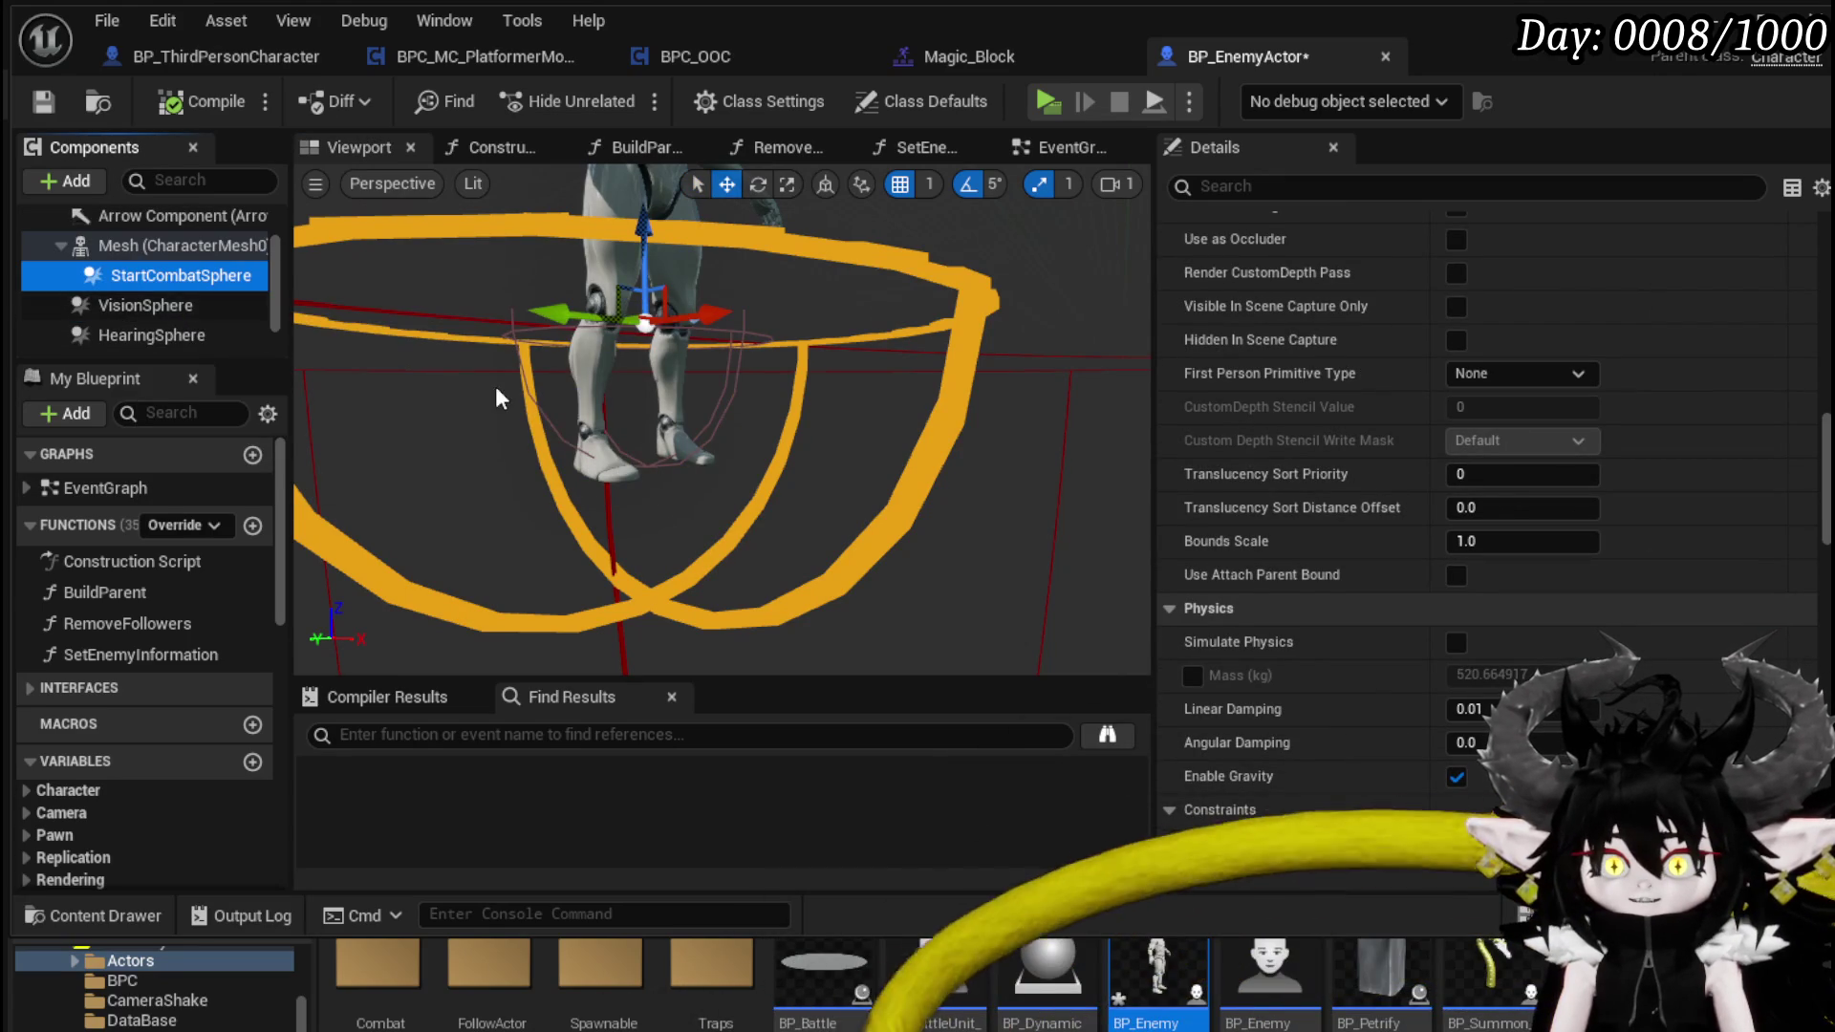
click(43, 101)
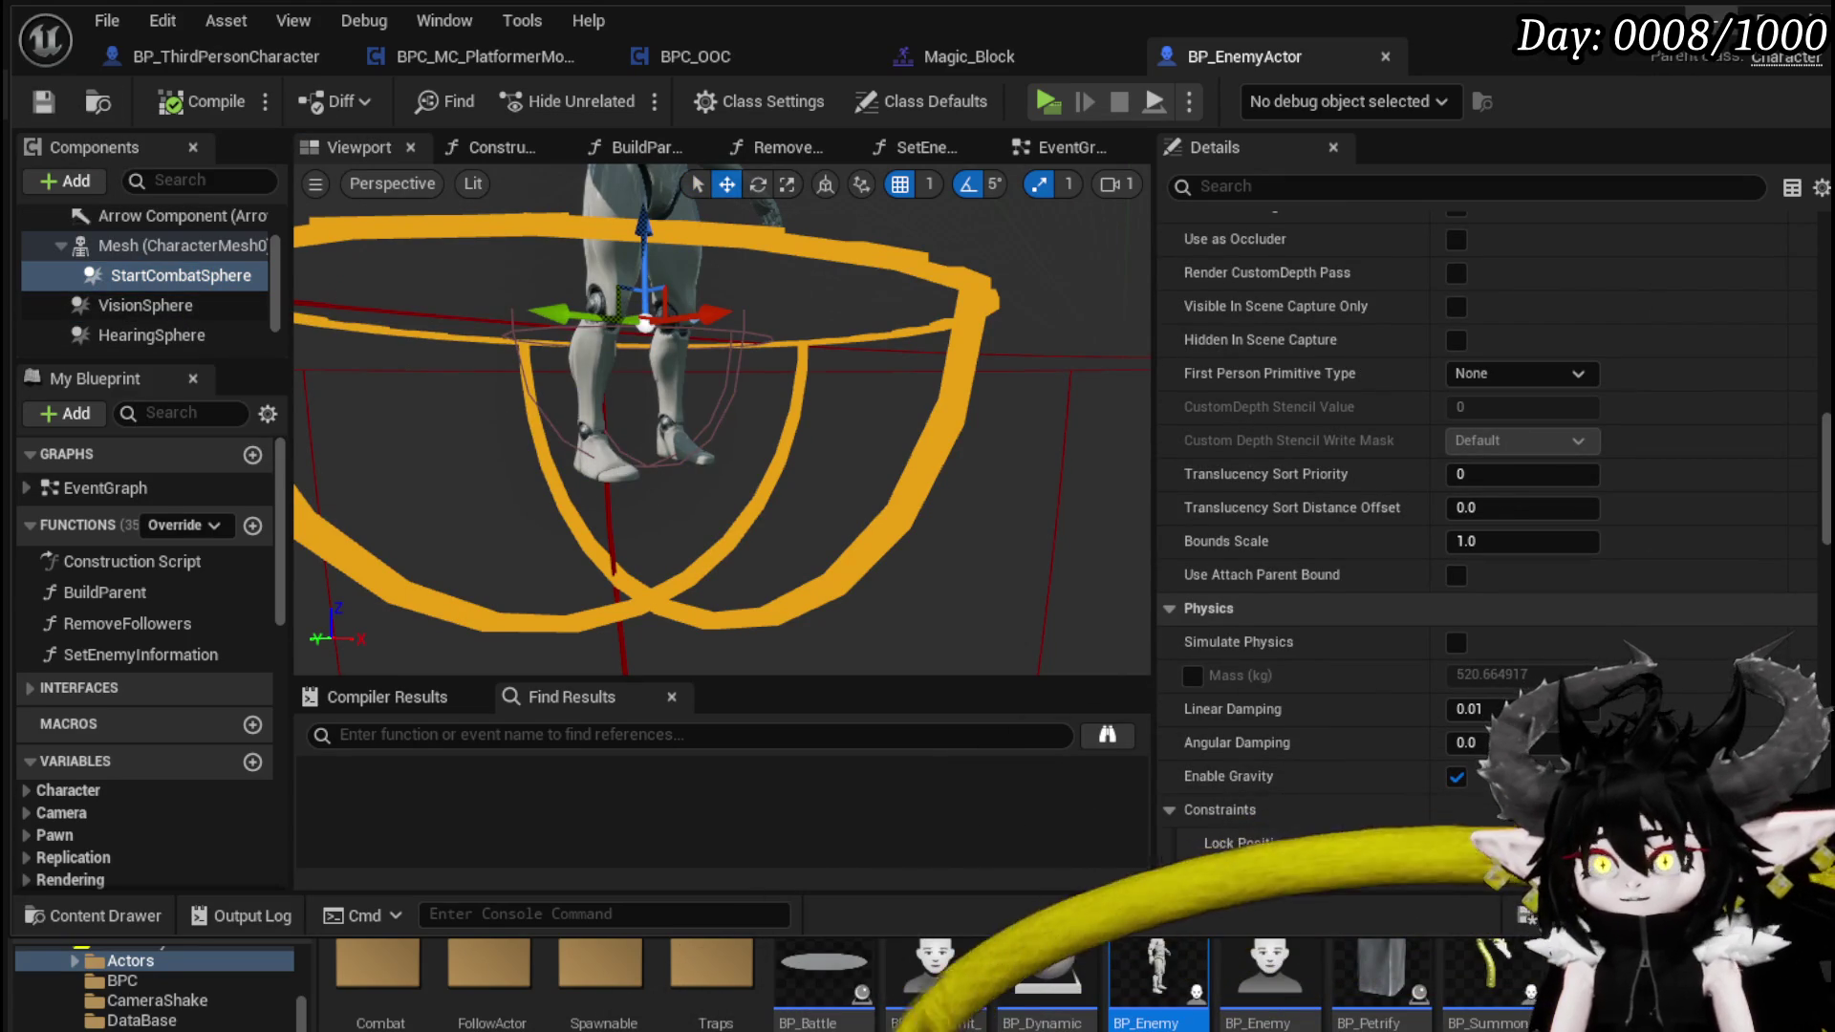
key(alt+Tab)
click(617, 93)
- Walk and jump the character around the slimes, then exit play mode with Esc
key(space)
key(space)
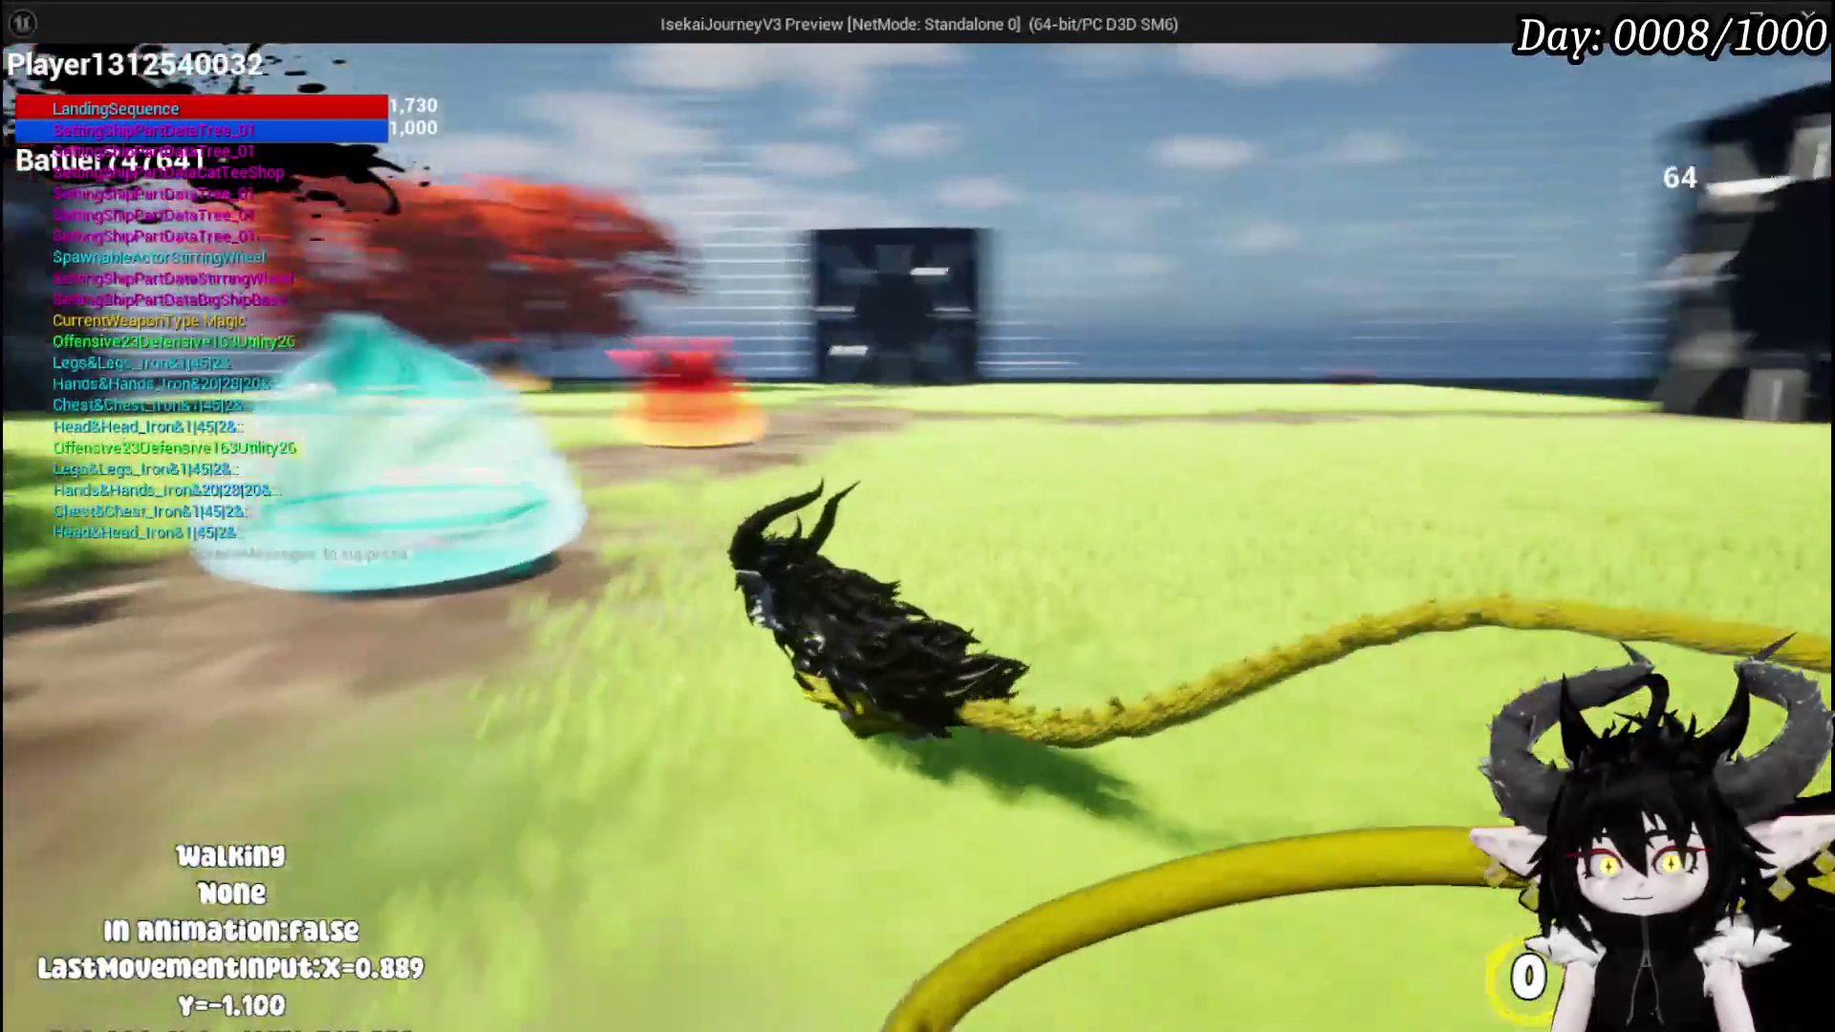
key(w)
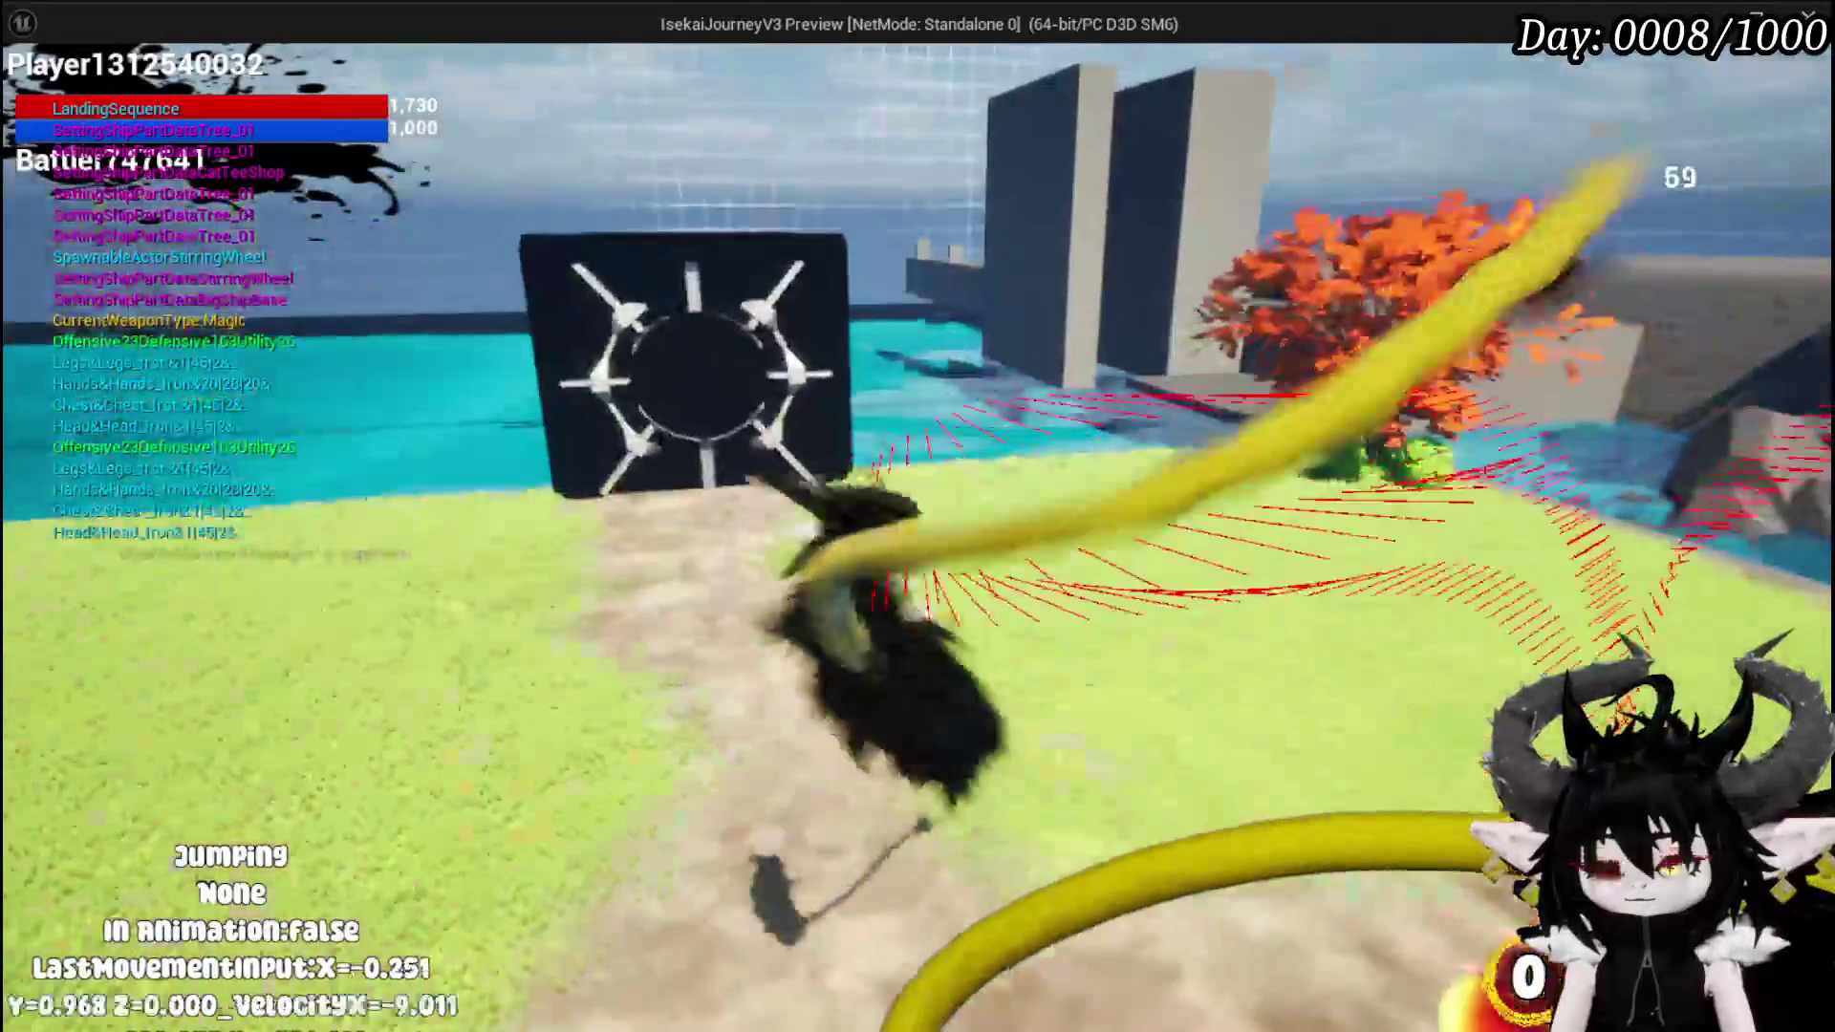
key(Escape)
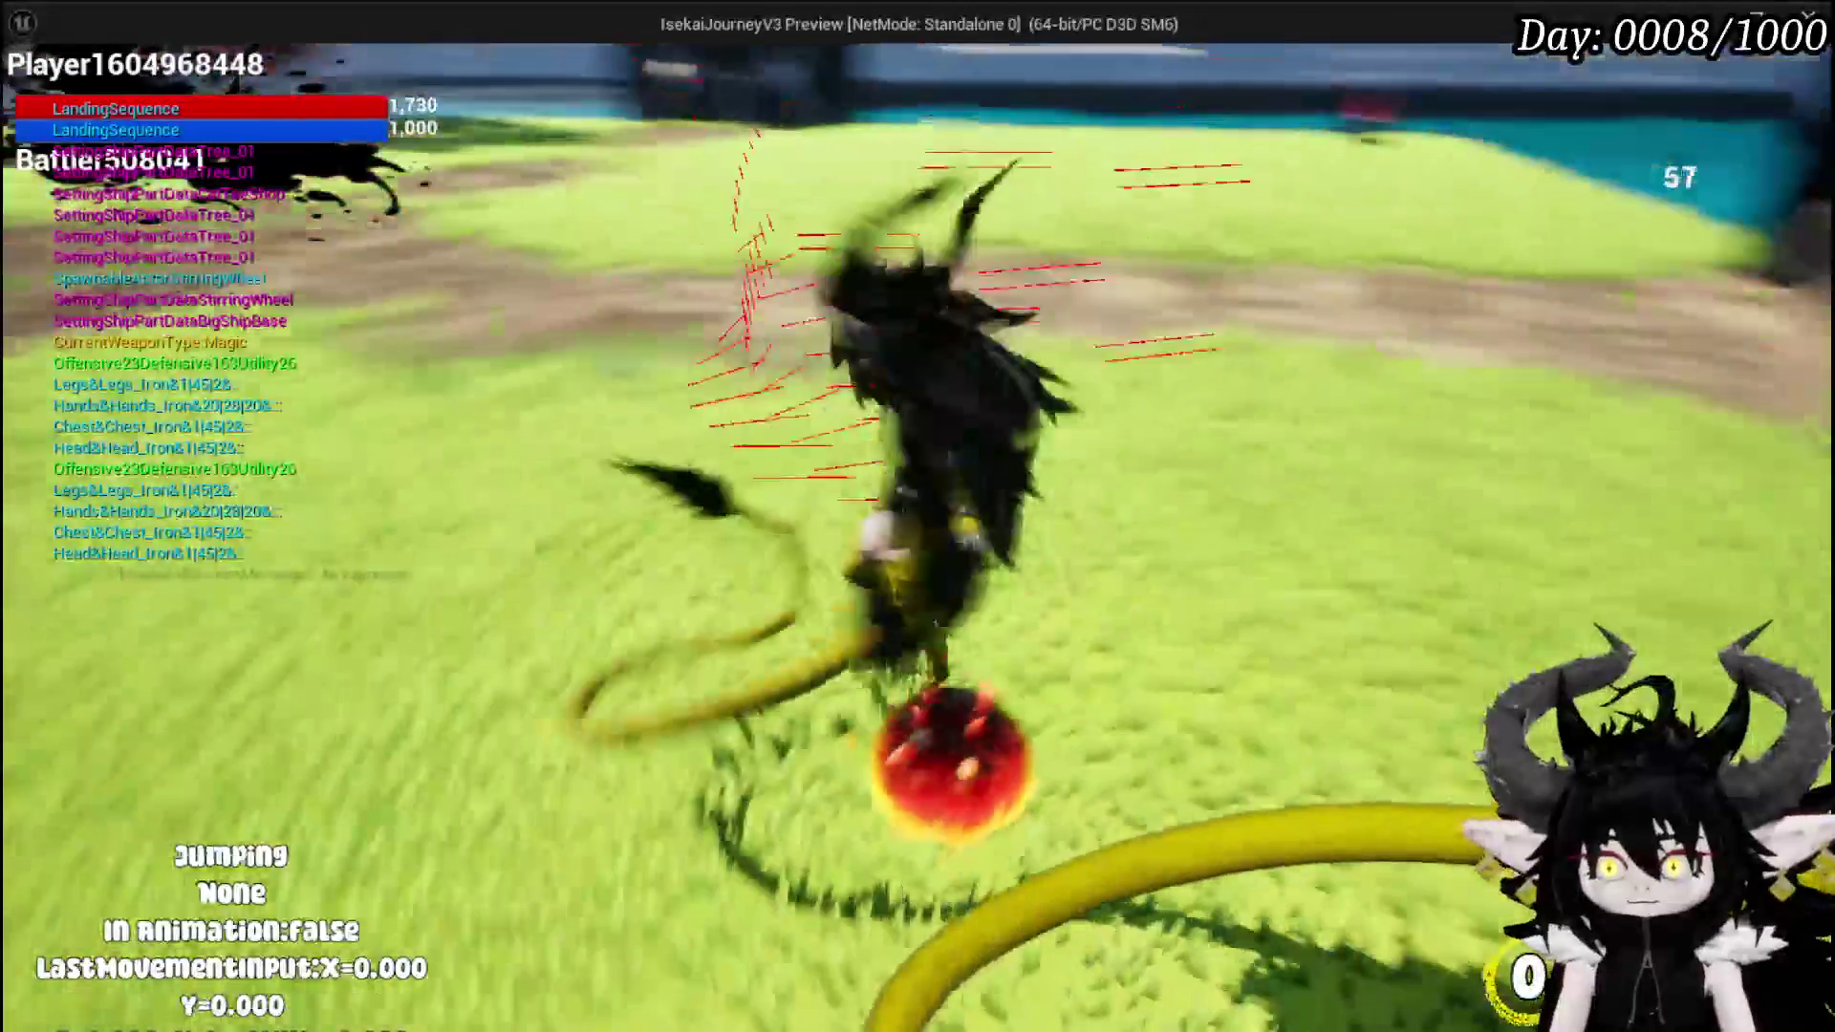
key(space)
key(space)
key(space)
key(space)
key(space)
key(space)
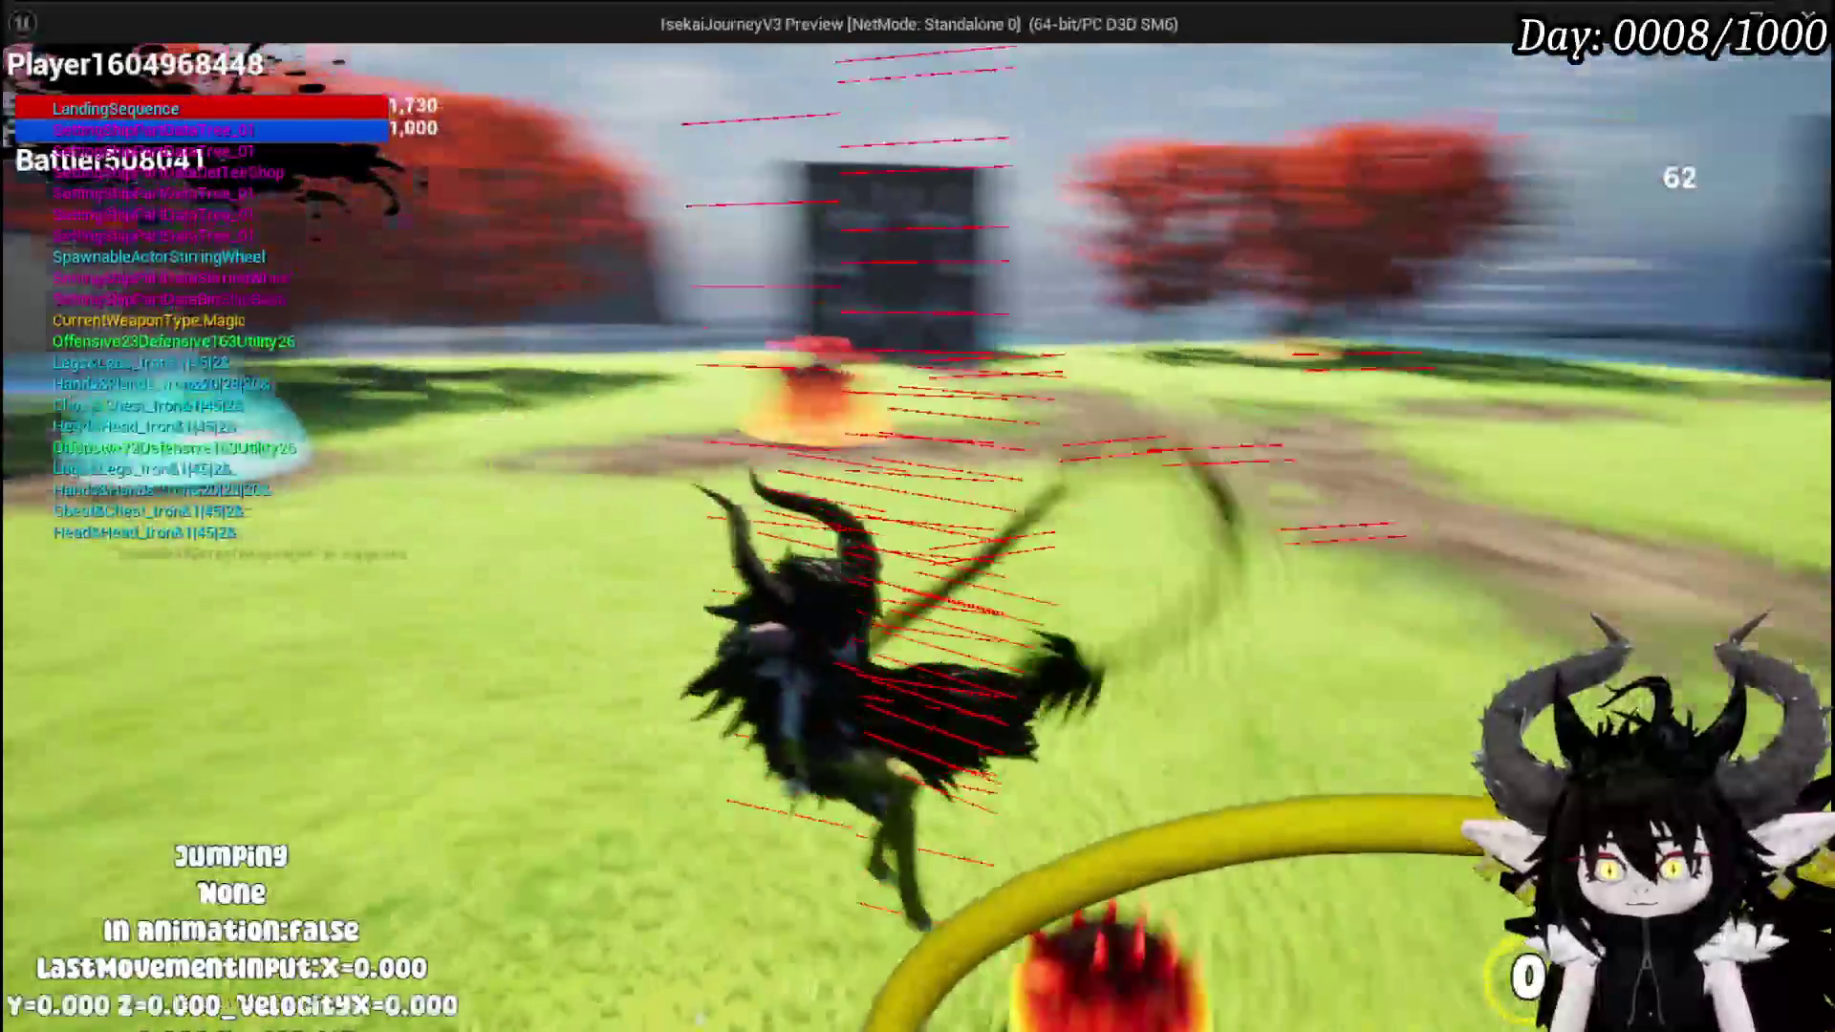
key(space)
key(space)
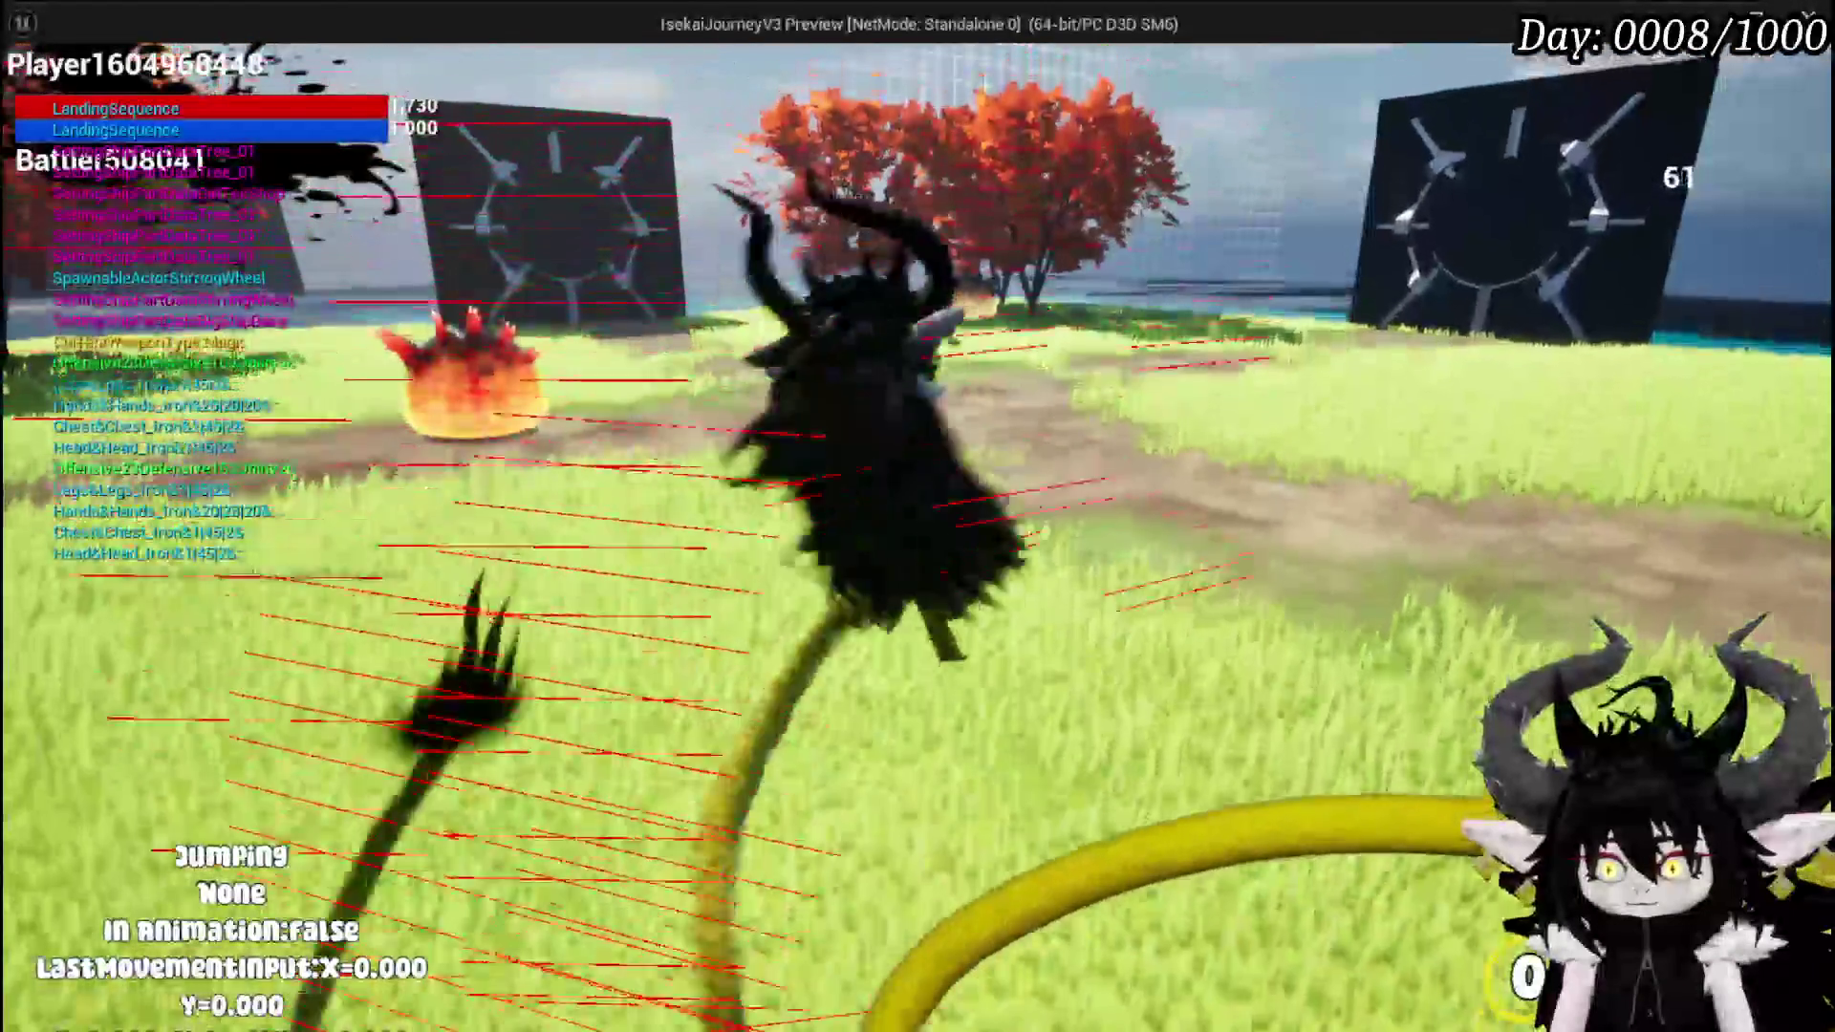
key(space)
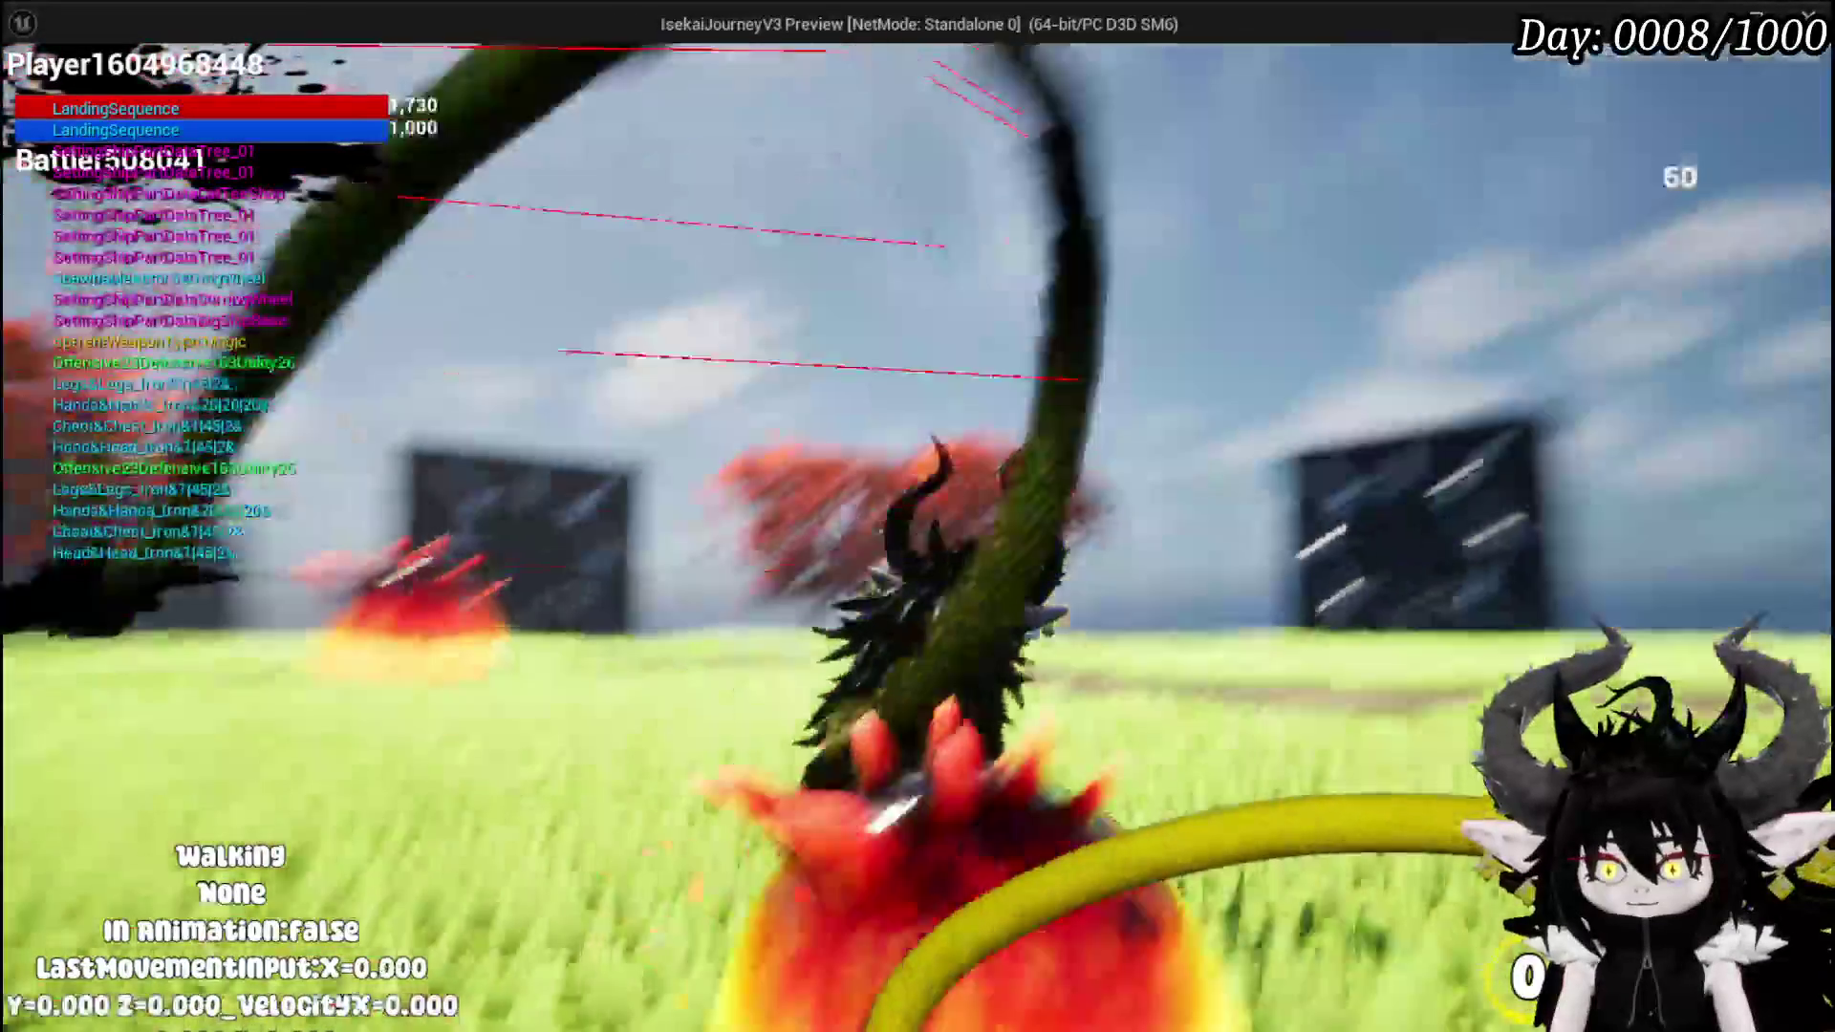
key(Escape)
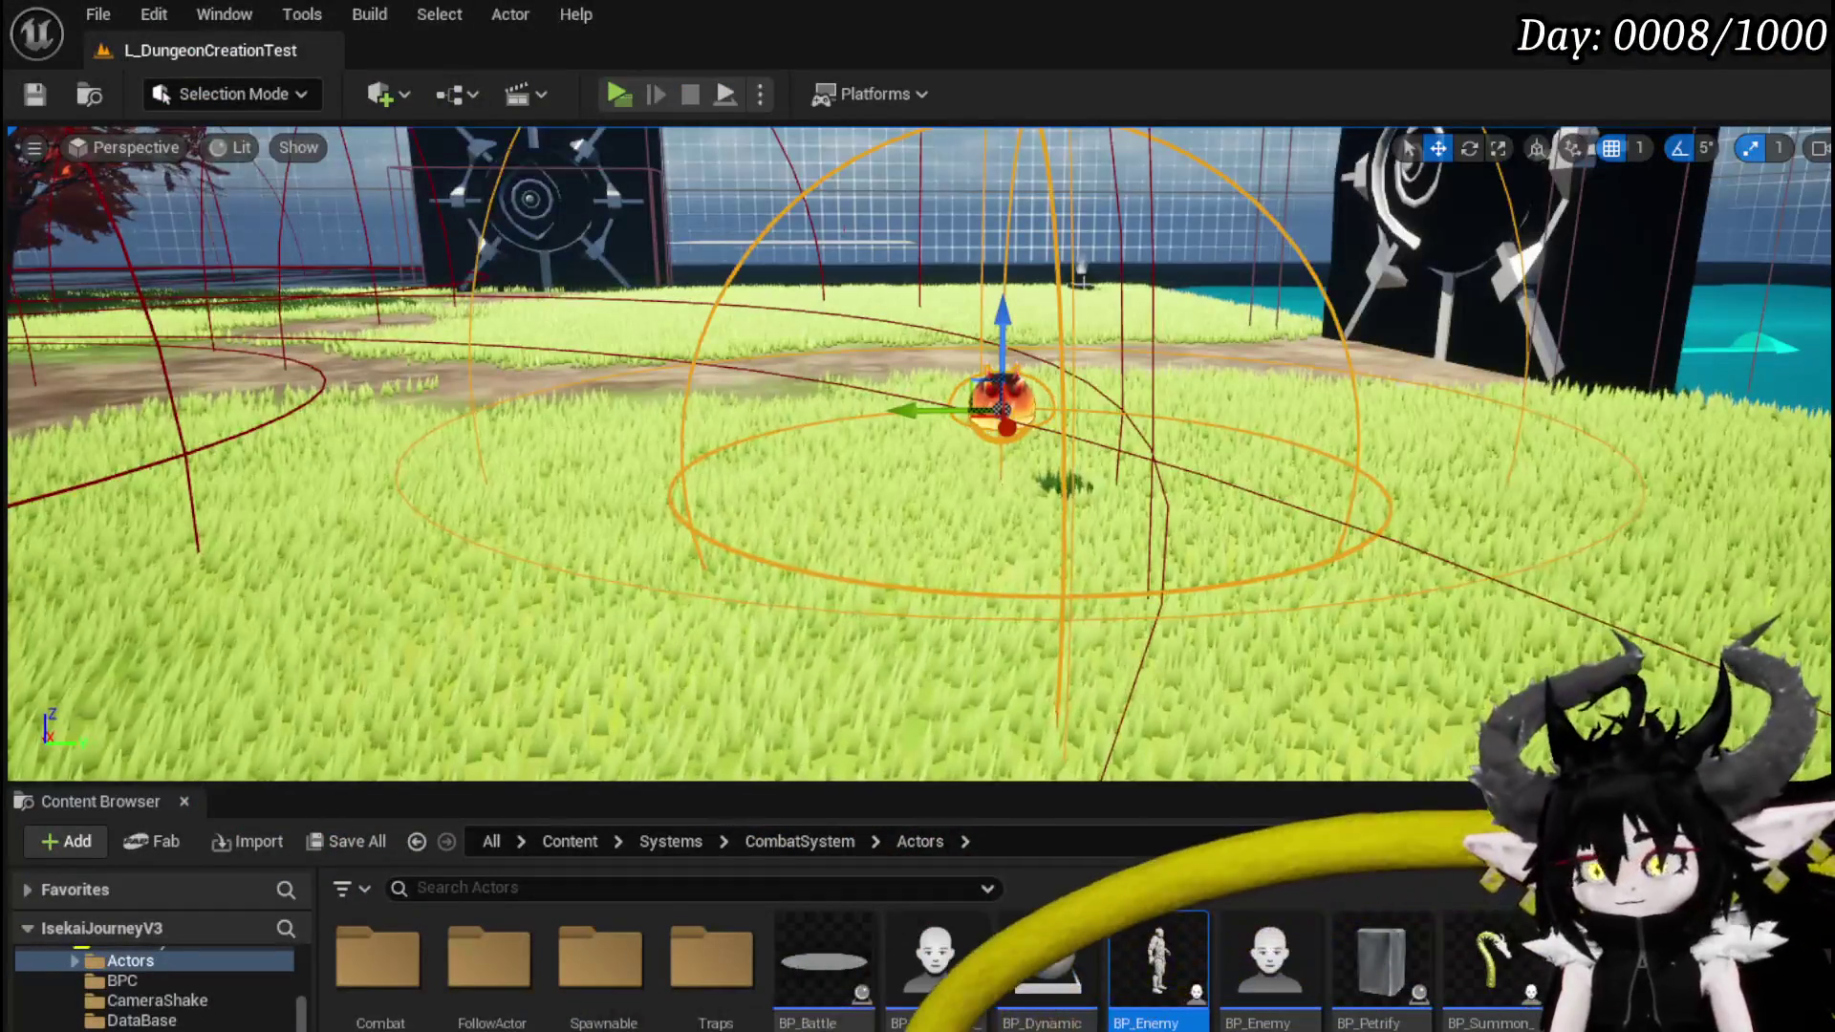
- Set the LandingTrace sphere trace's Draw Debug Type to For Duration, then compile and save
key(ctrl+e)
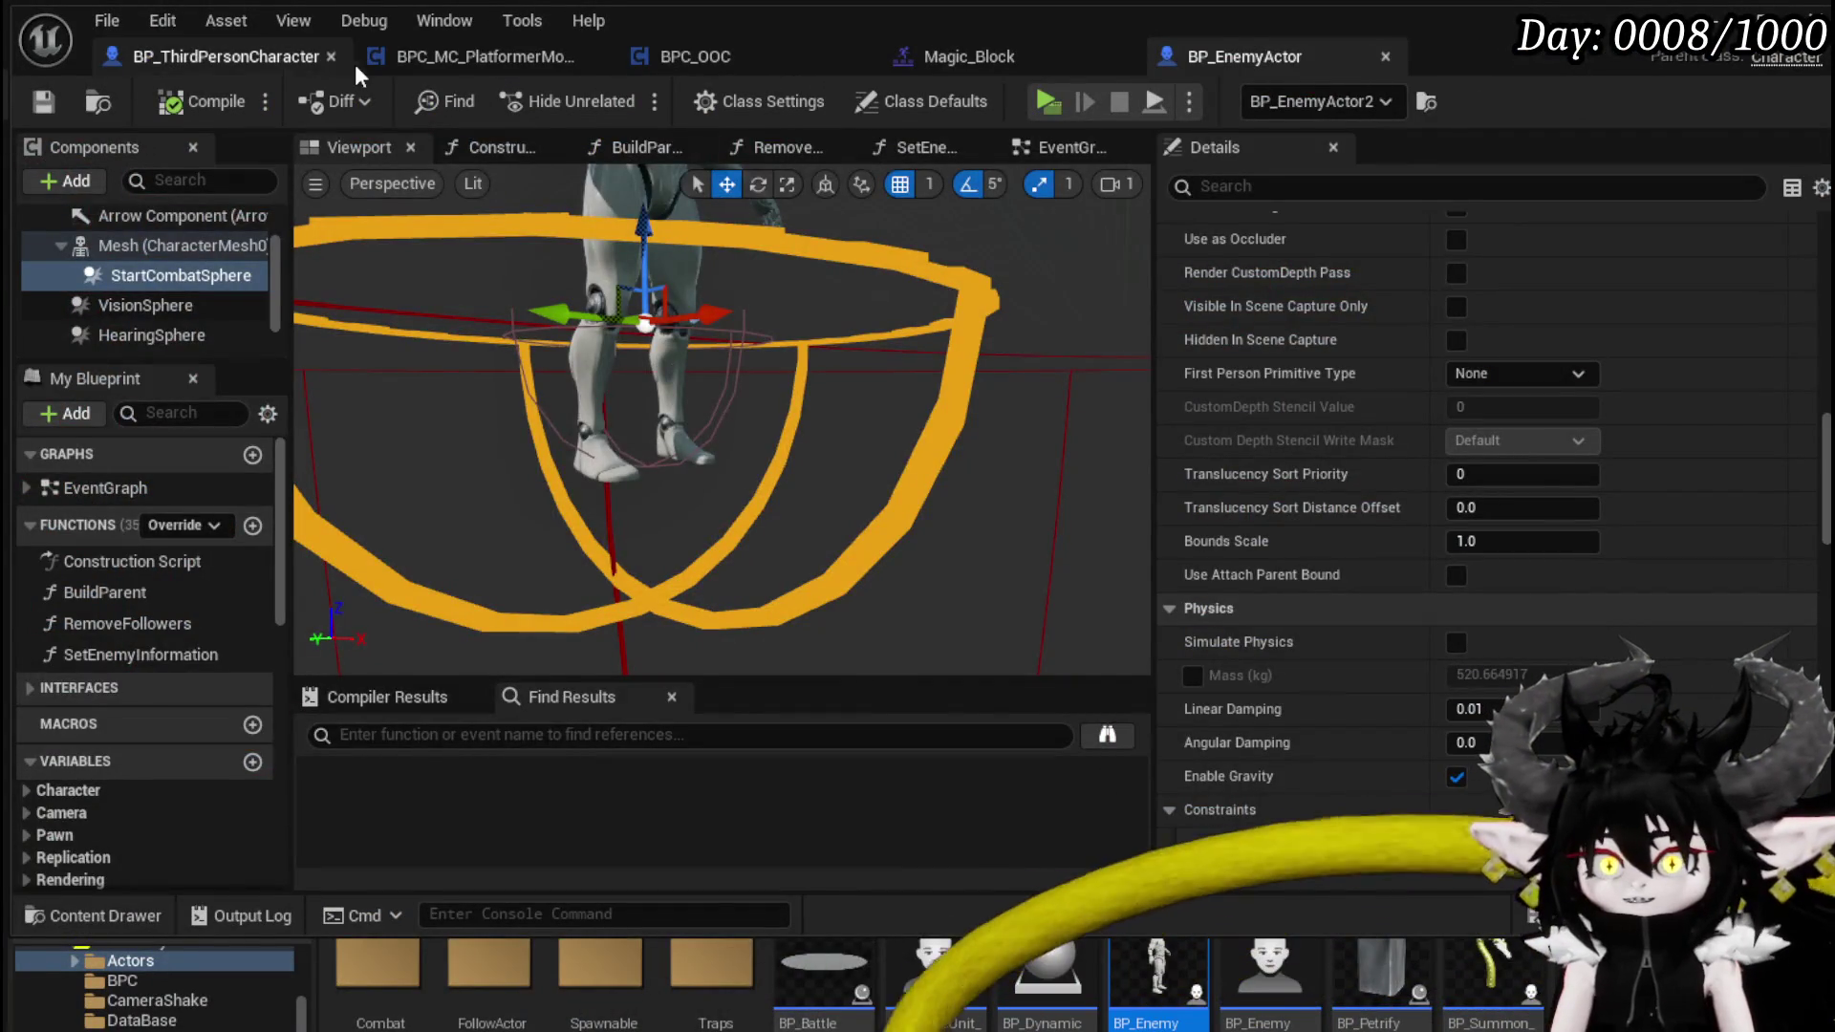
click(459, 57)
click(940, 457)
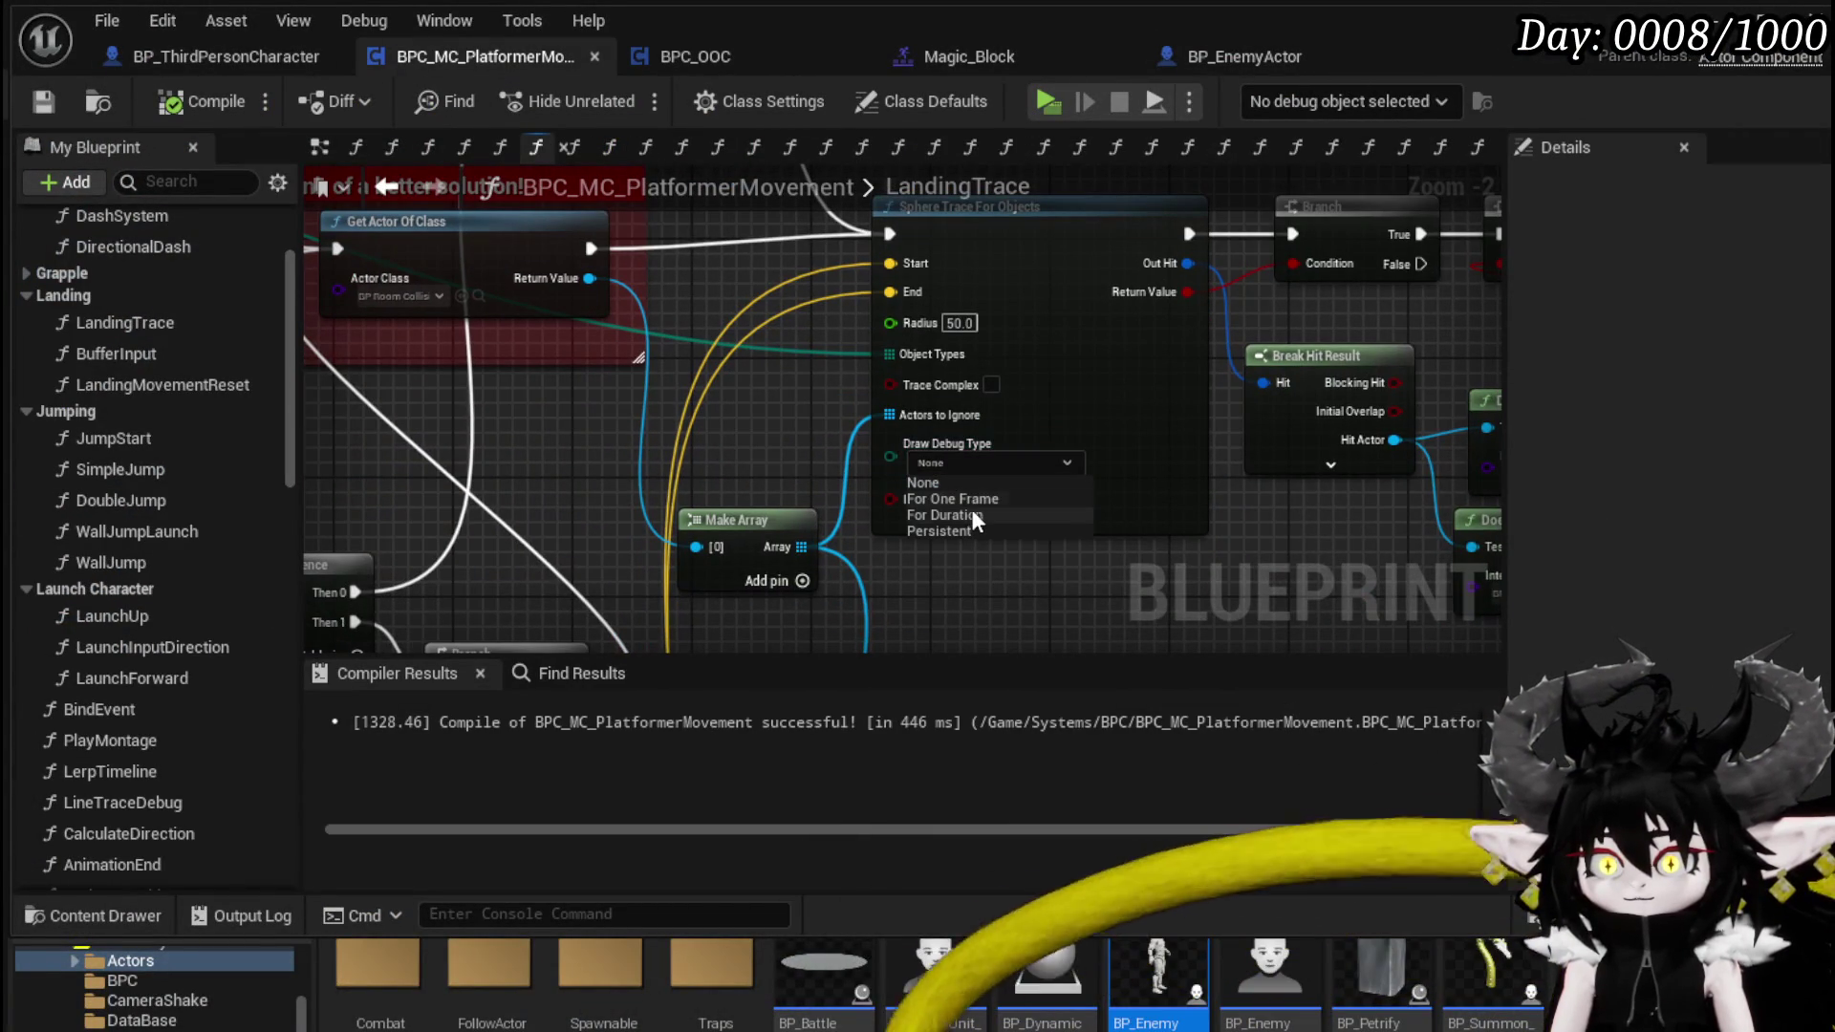
click(960, 514)
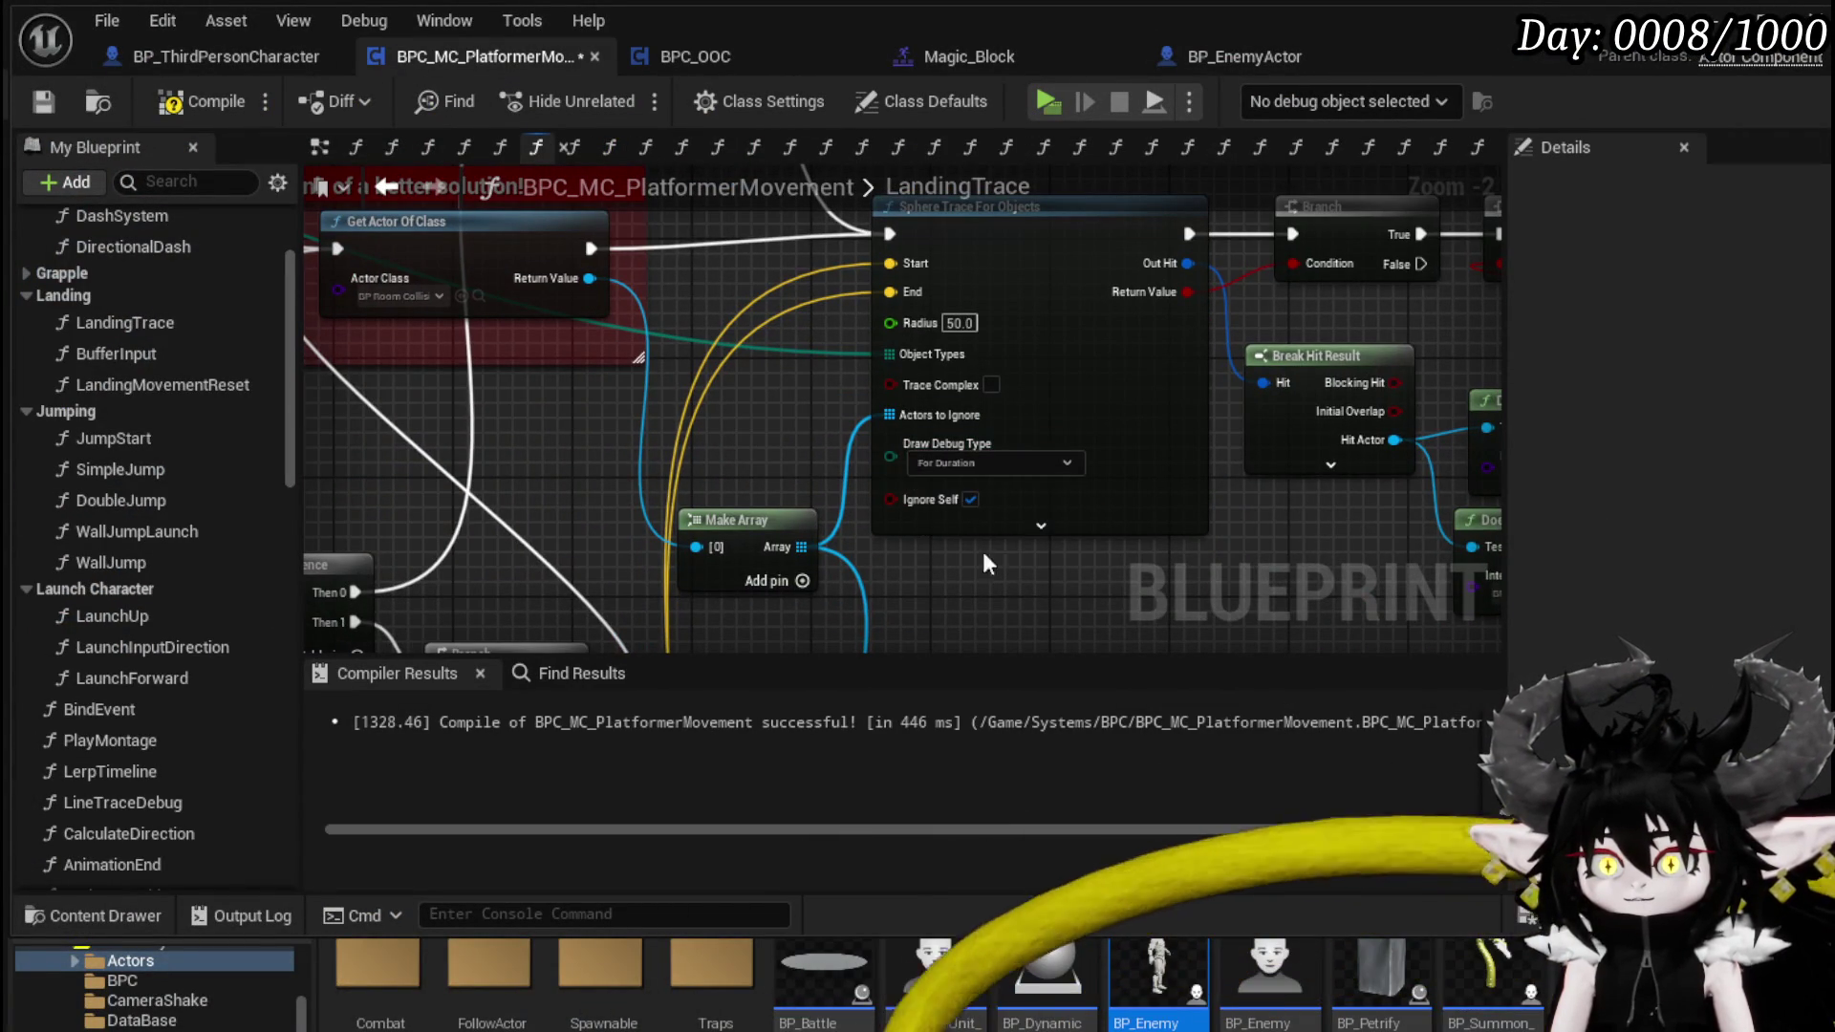
scroll(1231, 506, down, 3)
click(180, 105)
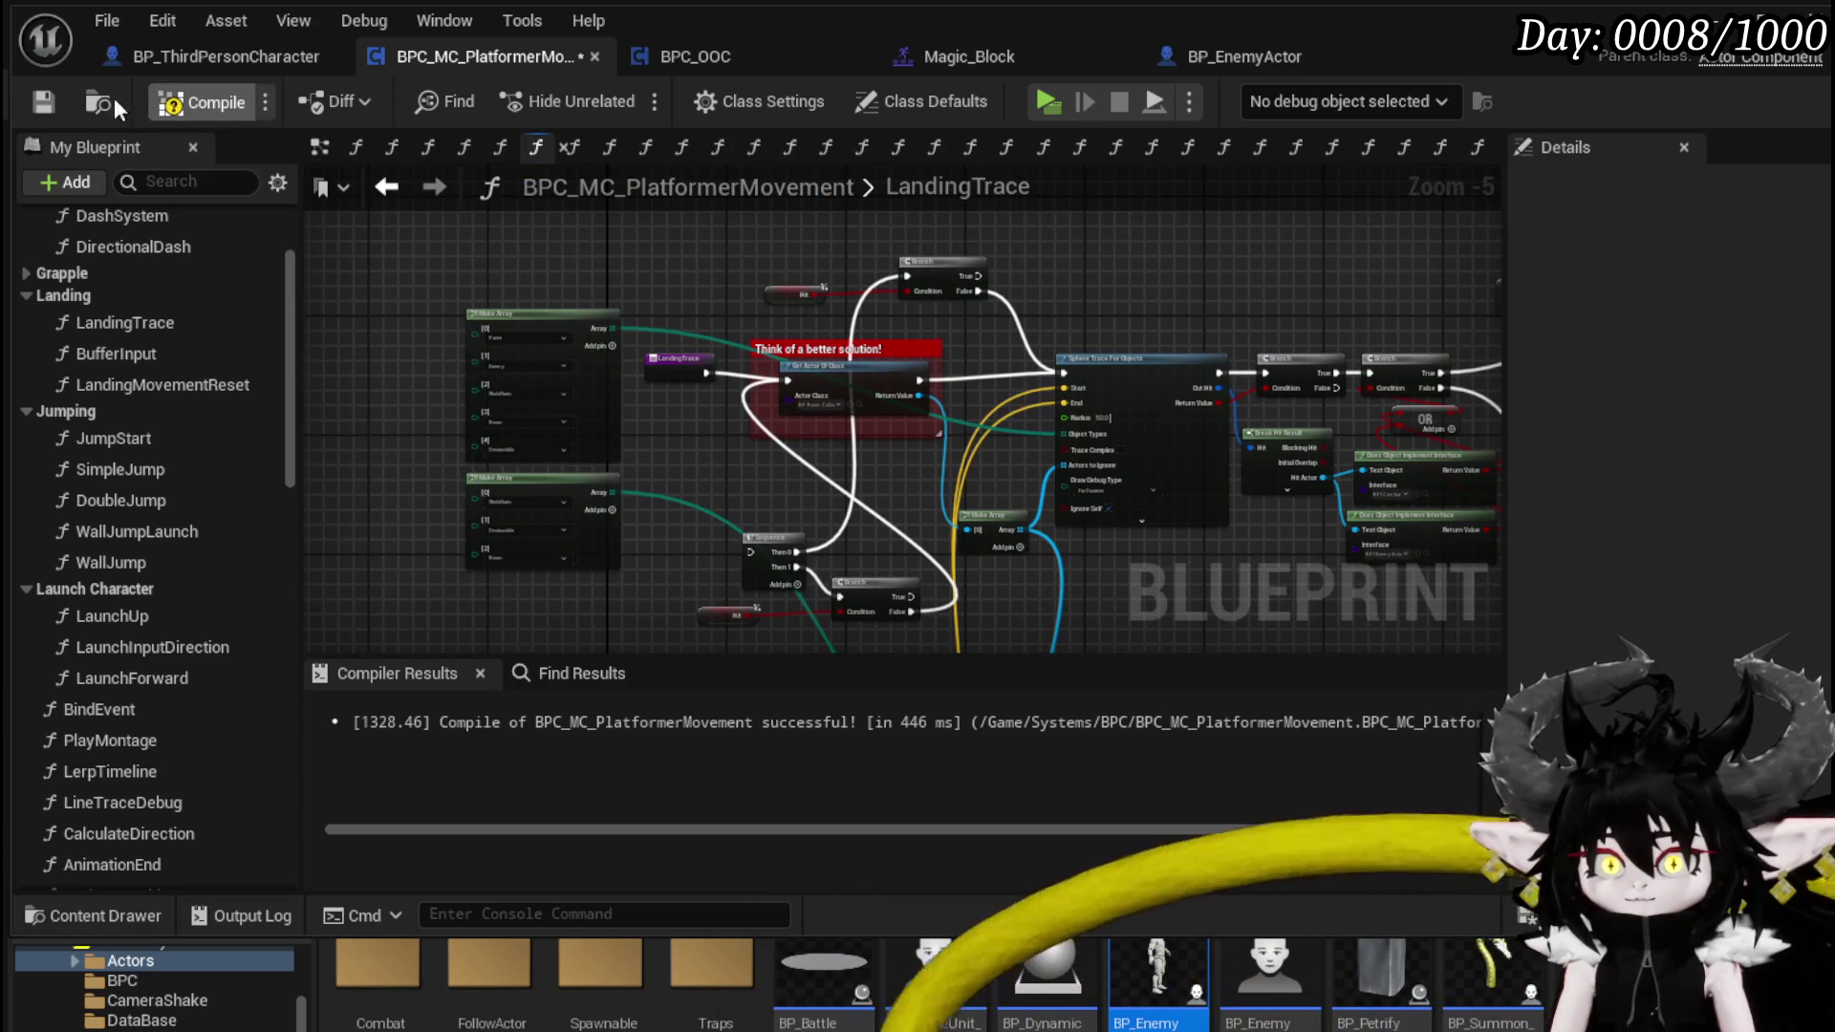
click(40, 101)
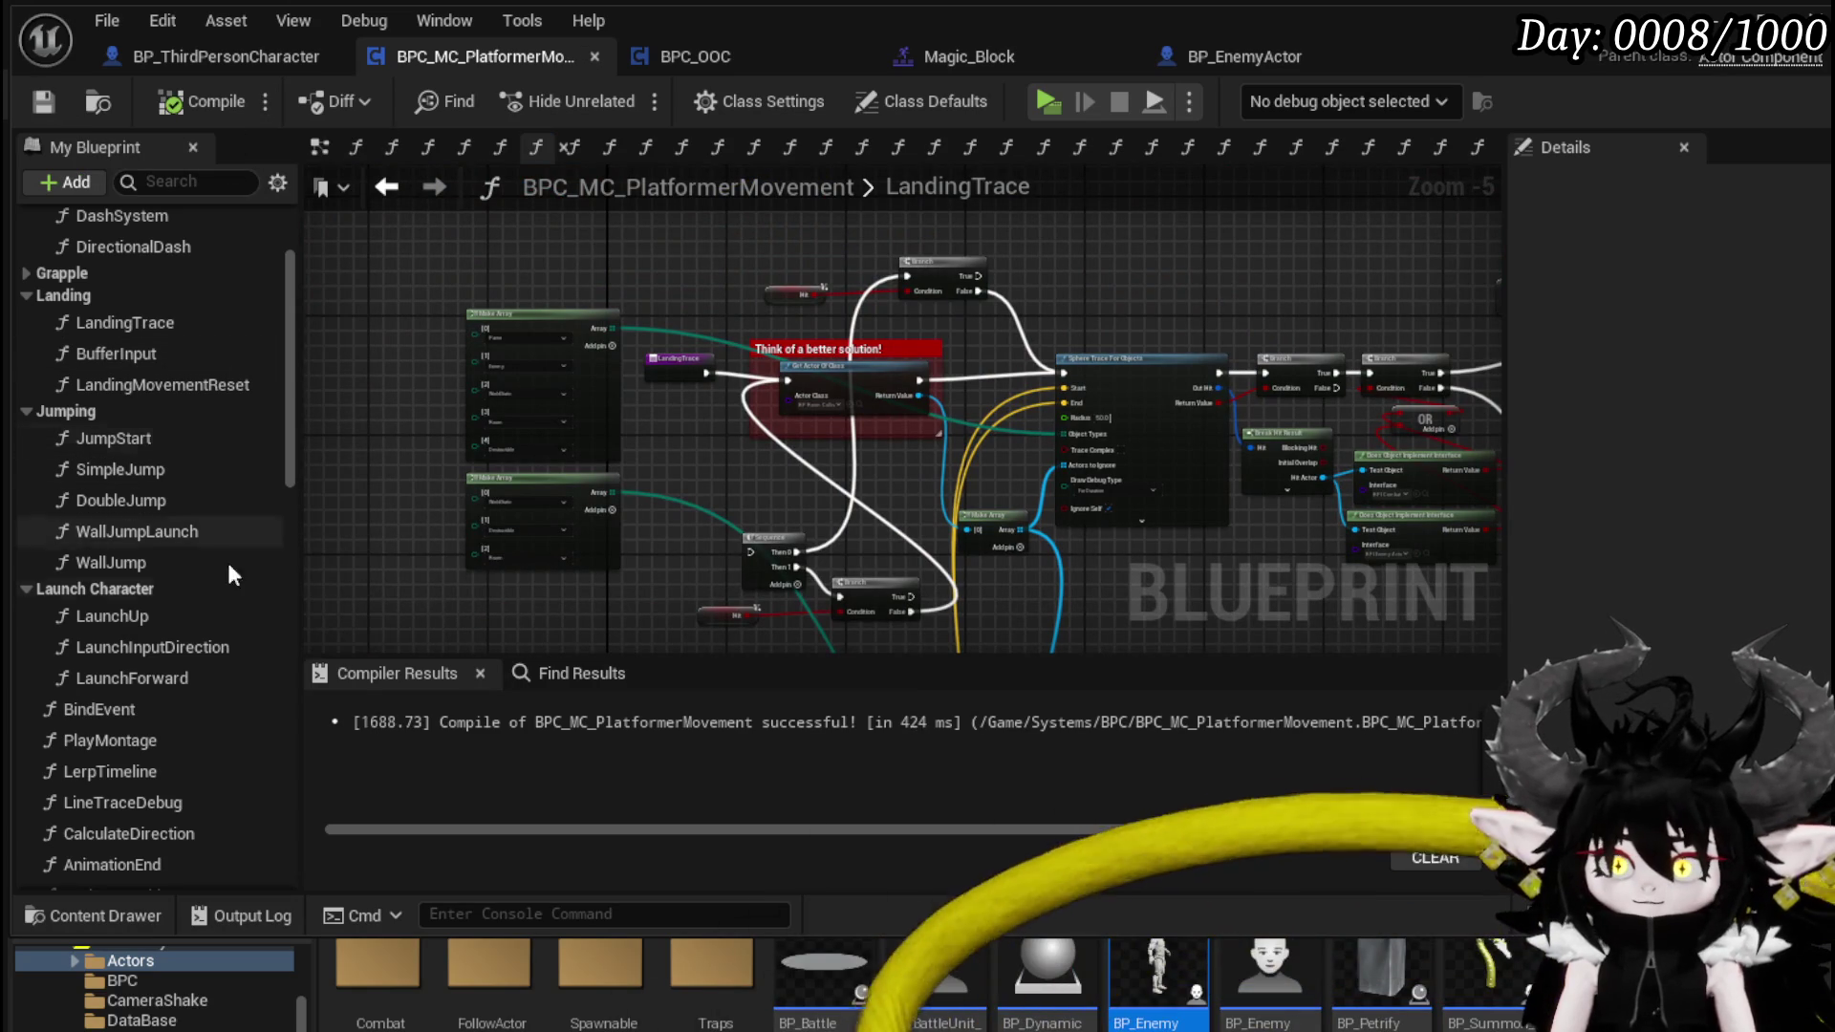
- In WallTrace, set Draw Debug Type to None on each of the three line traces
scroll(191, 669, up, 2)
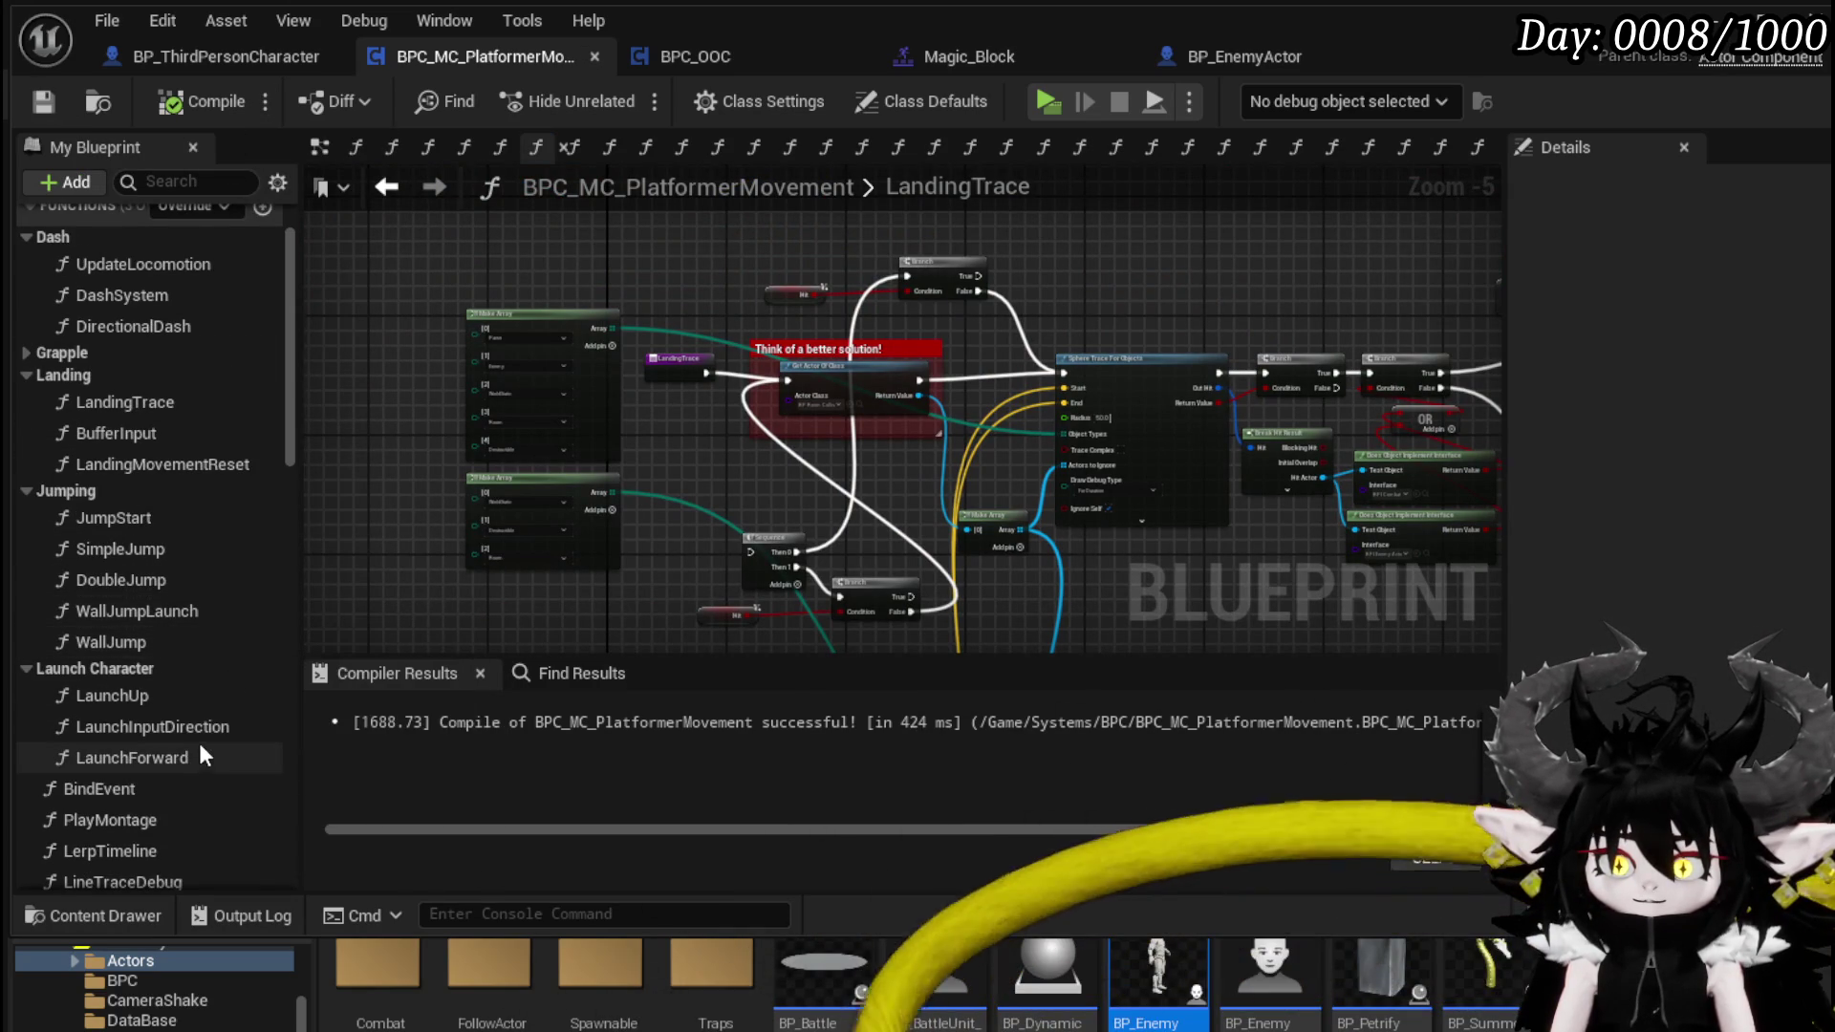
scroll(181, 628, down, 7)
scroll(189, 632, down, 3)
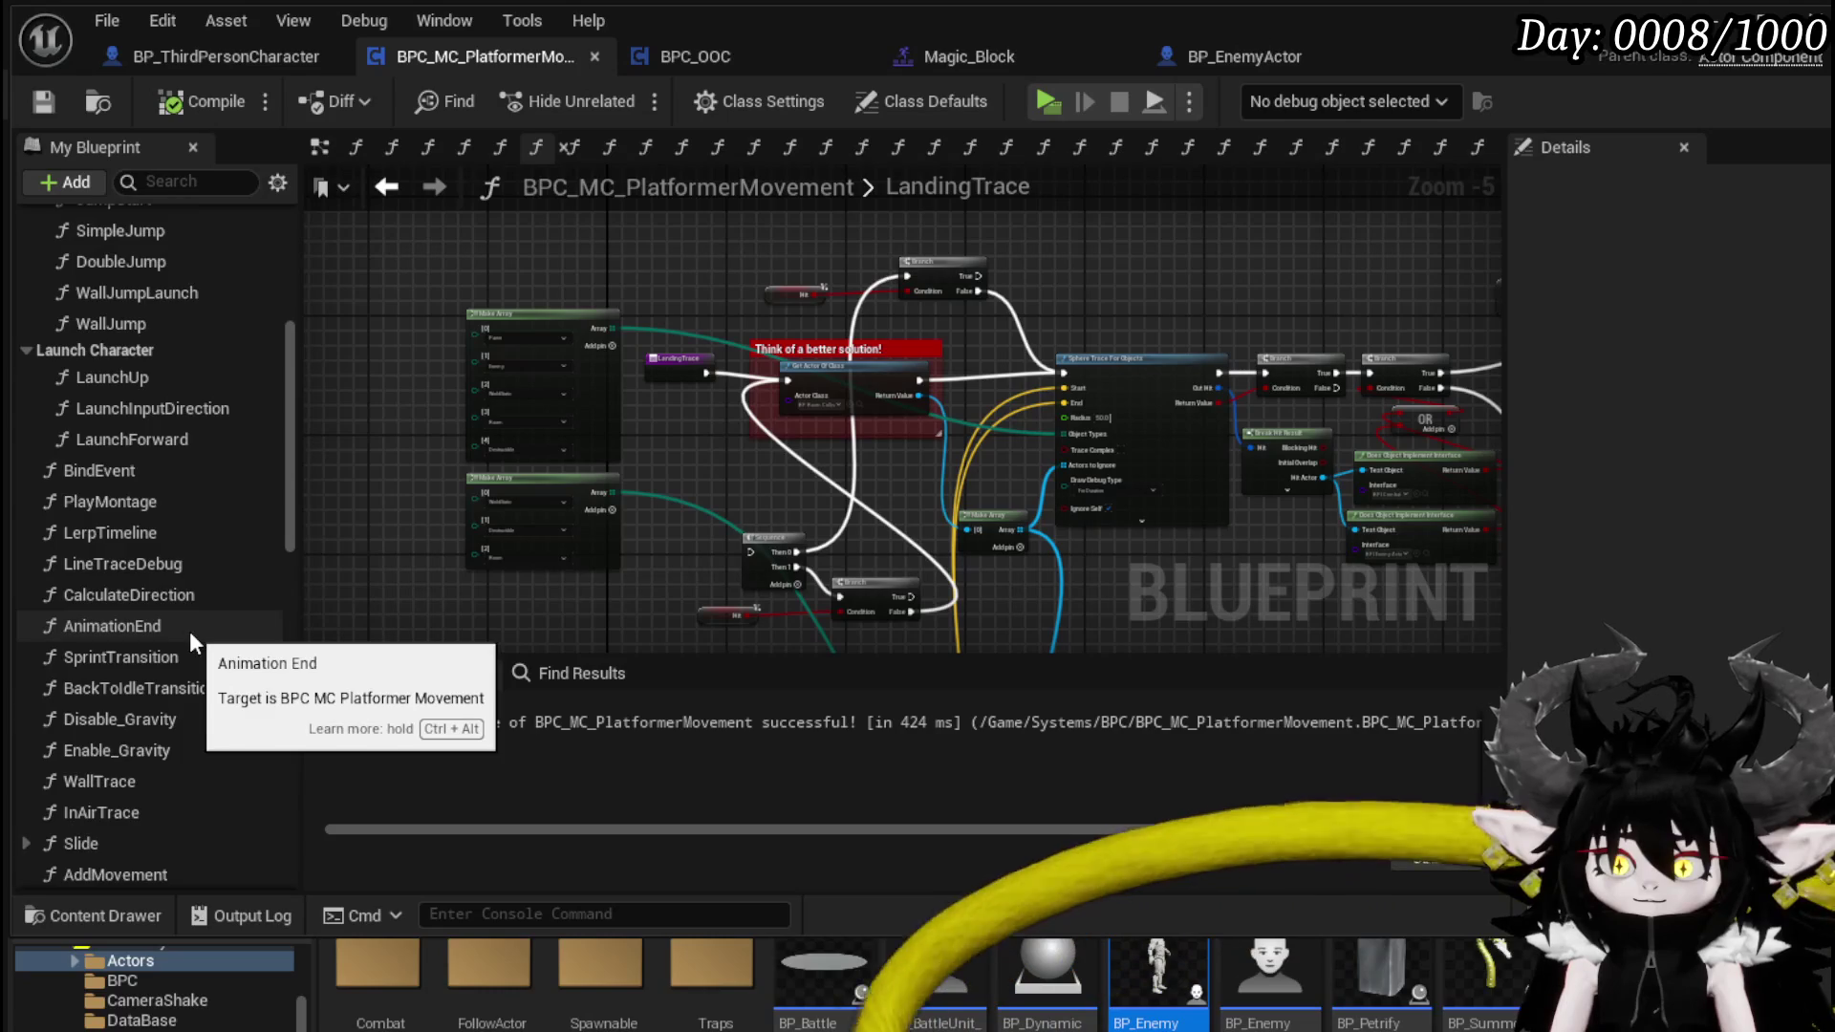
double_click(139, 701)
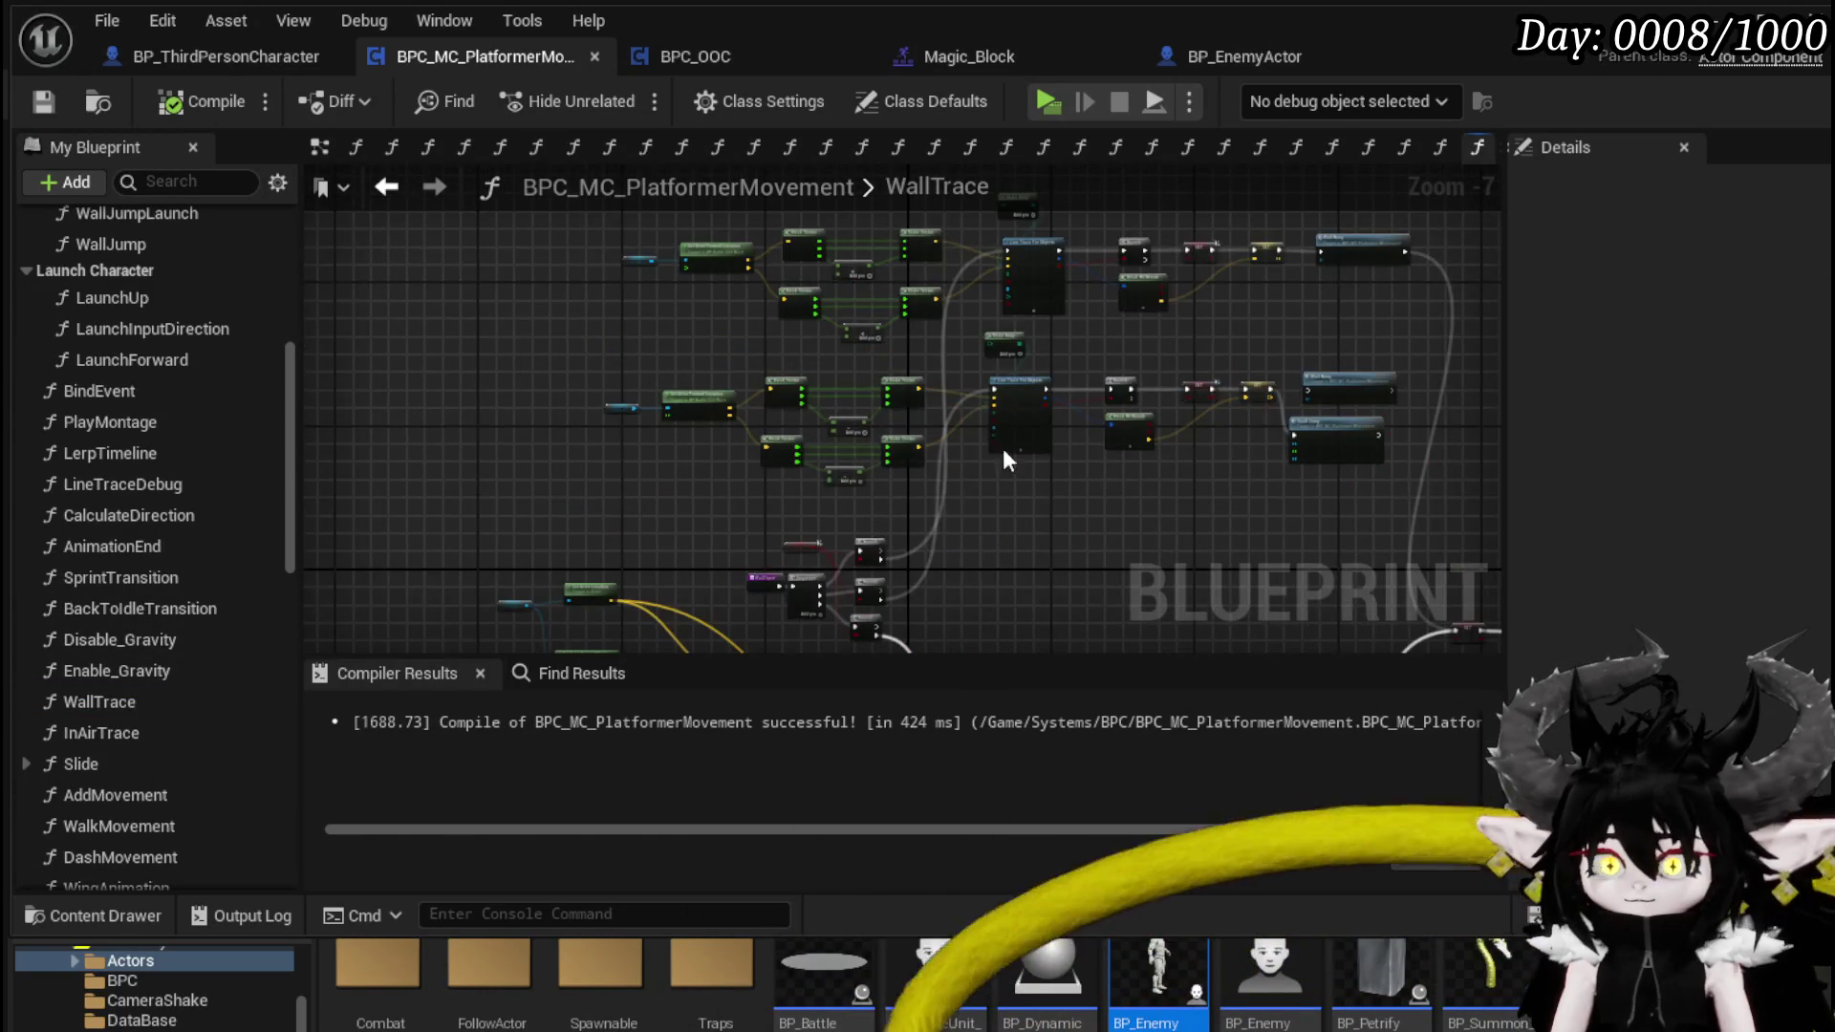
scroll(876, 442, up, 4)
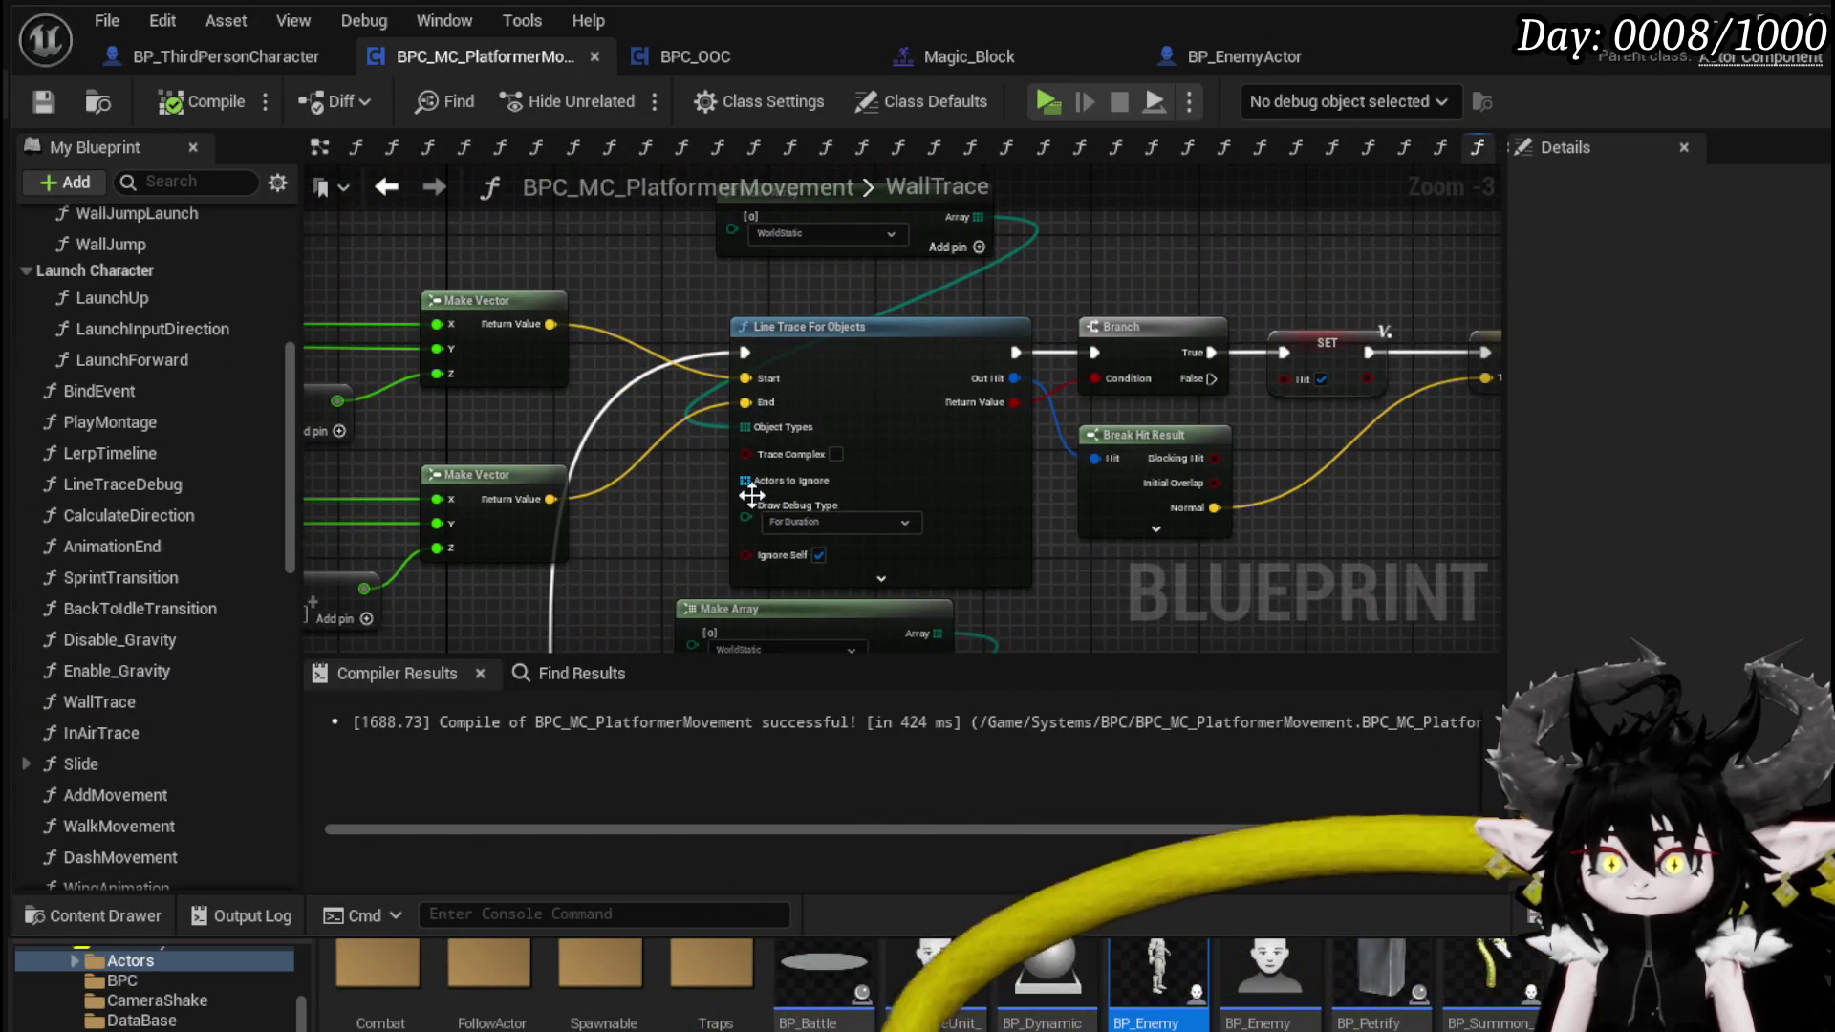
click(803, 521)
click(800, 536)
mouse_move(800, 537)
mouse_down()
mouse_move(771, 589)
mouse_move(822, 456)
mouse_move(777, 541)
mouse_move(787, 295)
mouse_move(898, 472)
mouse_move(819, 389)
mouse_move(888, 498)
mouse_move(888, 350)
mouse_up()
click(822, 456)
click(835, 466)
click(852, 535)
click(866, 558)
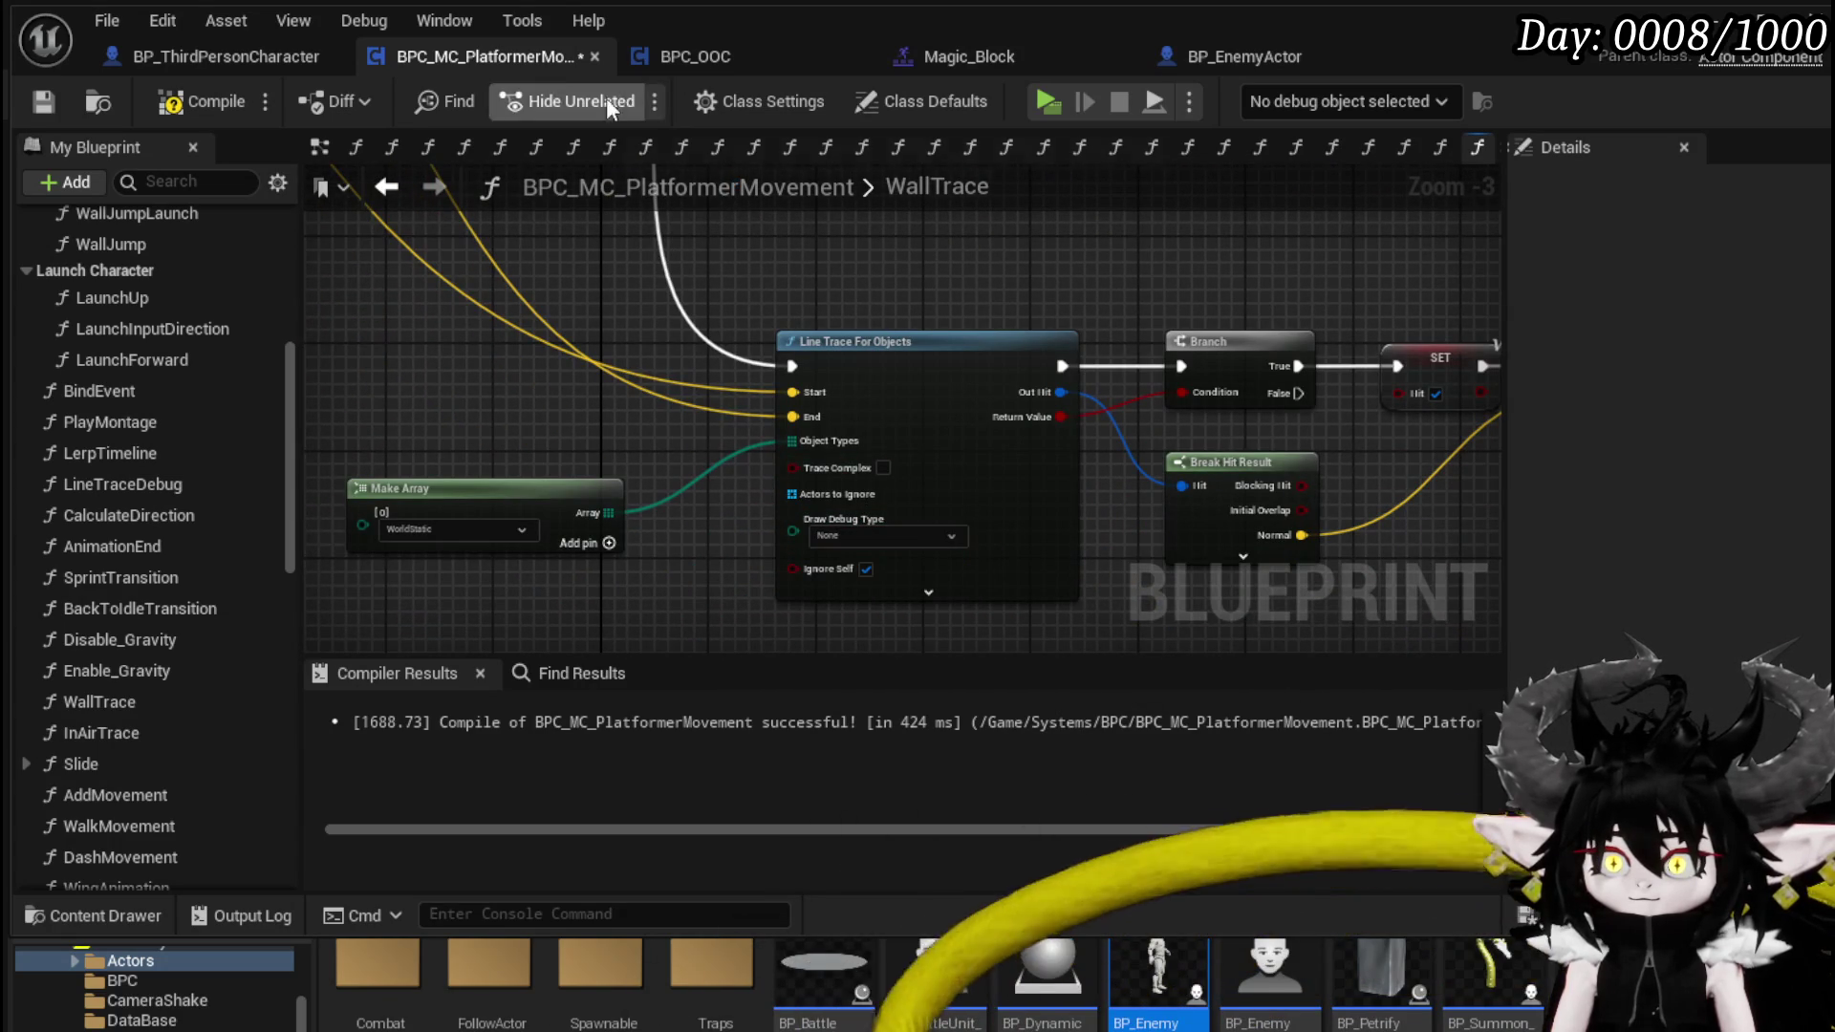
- Compile the movement component, set StartCombatSphere's Sphere Radius to 150, and compile and save BP_EnemyActor
click(42, 103)
click(1220, 55)
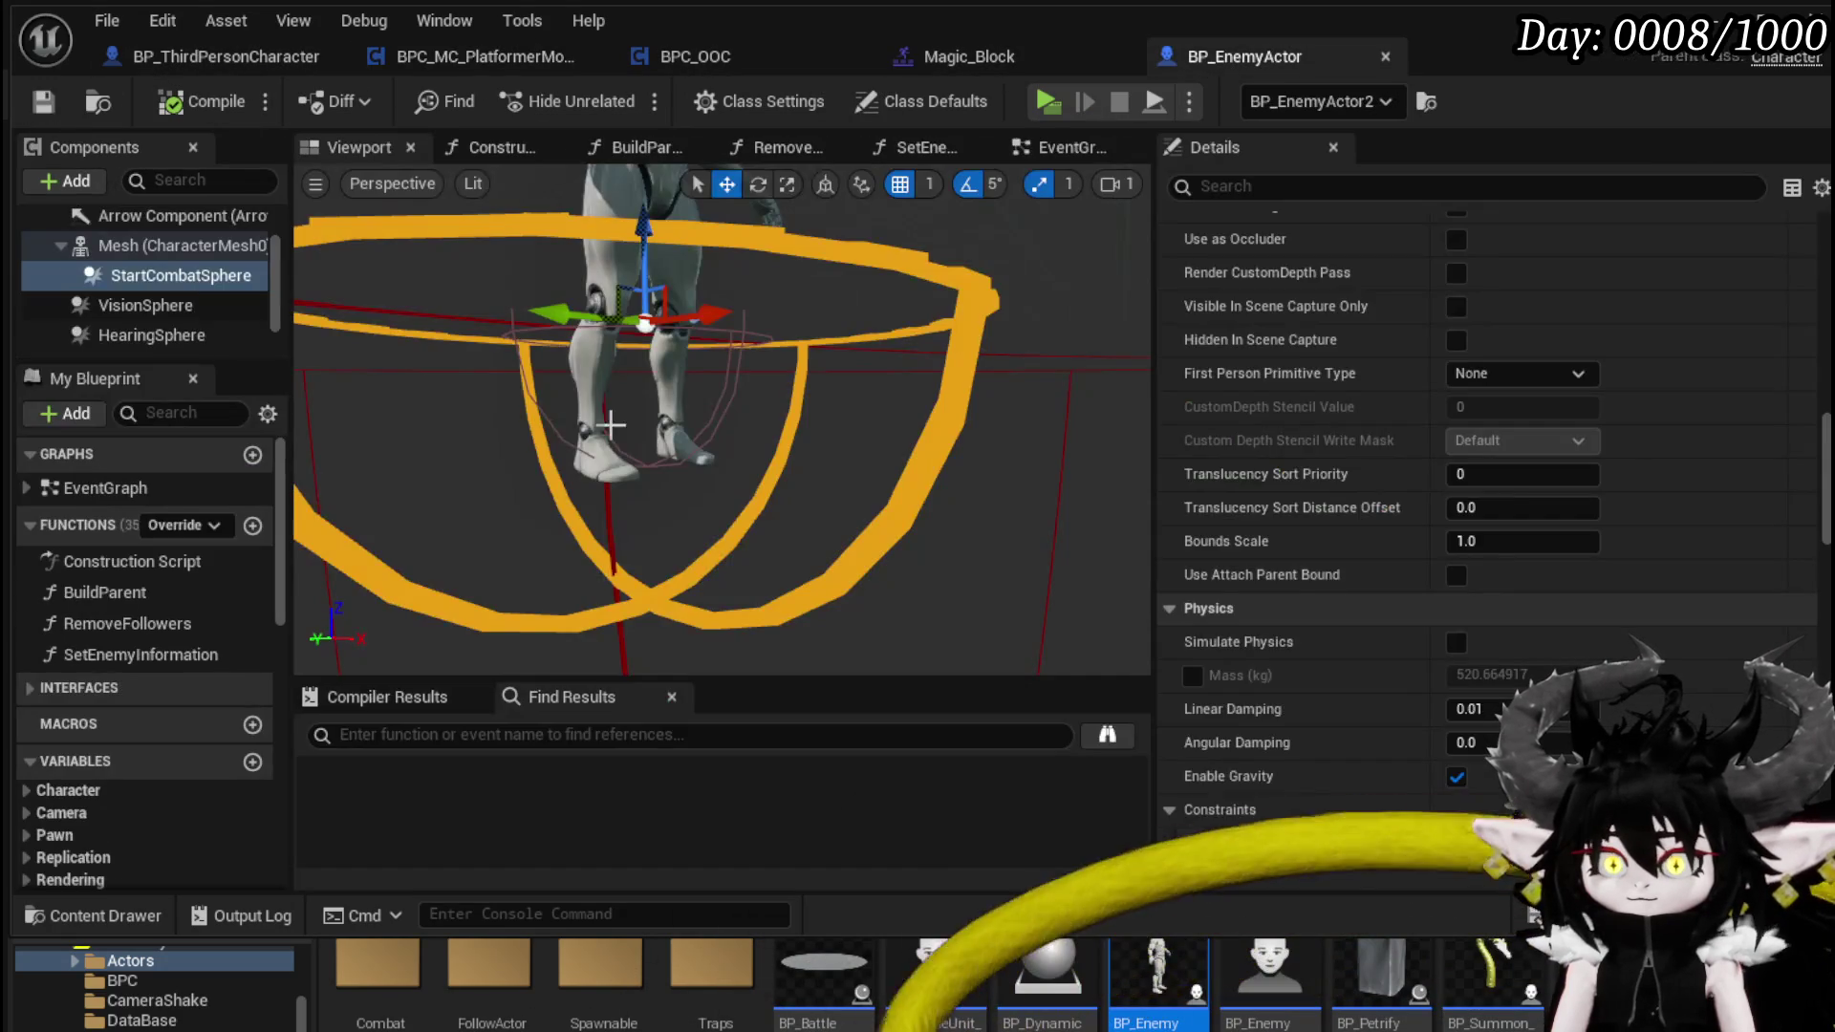
scroll(1270, 381, up, 5)
click(163, 275)
scroll(1623, 418, up, 8)
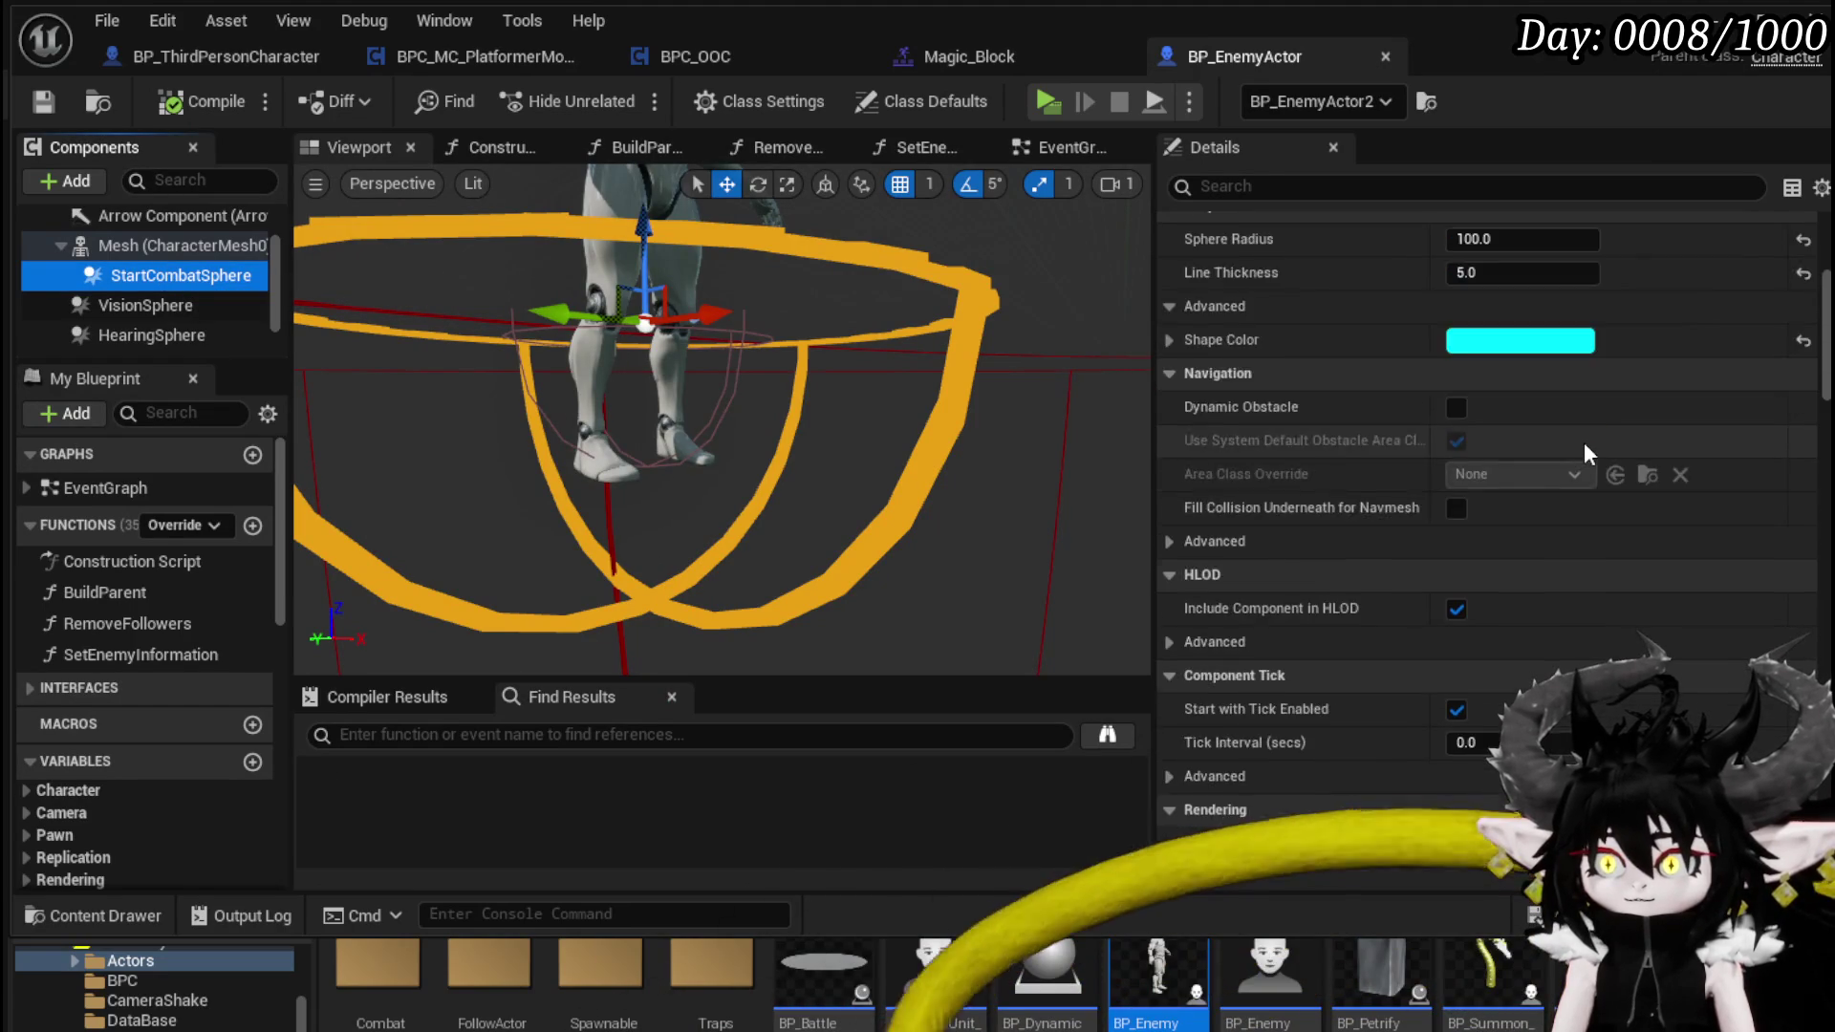
scroll(1585, 441, up, 3)
click(1483, 478)
text(150)
key(Return)
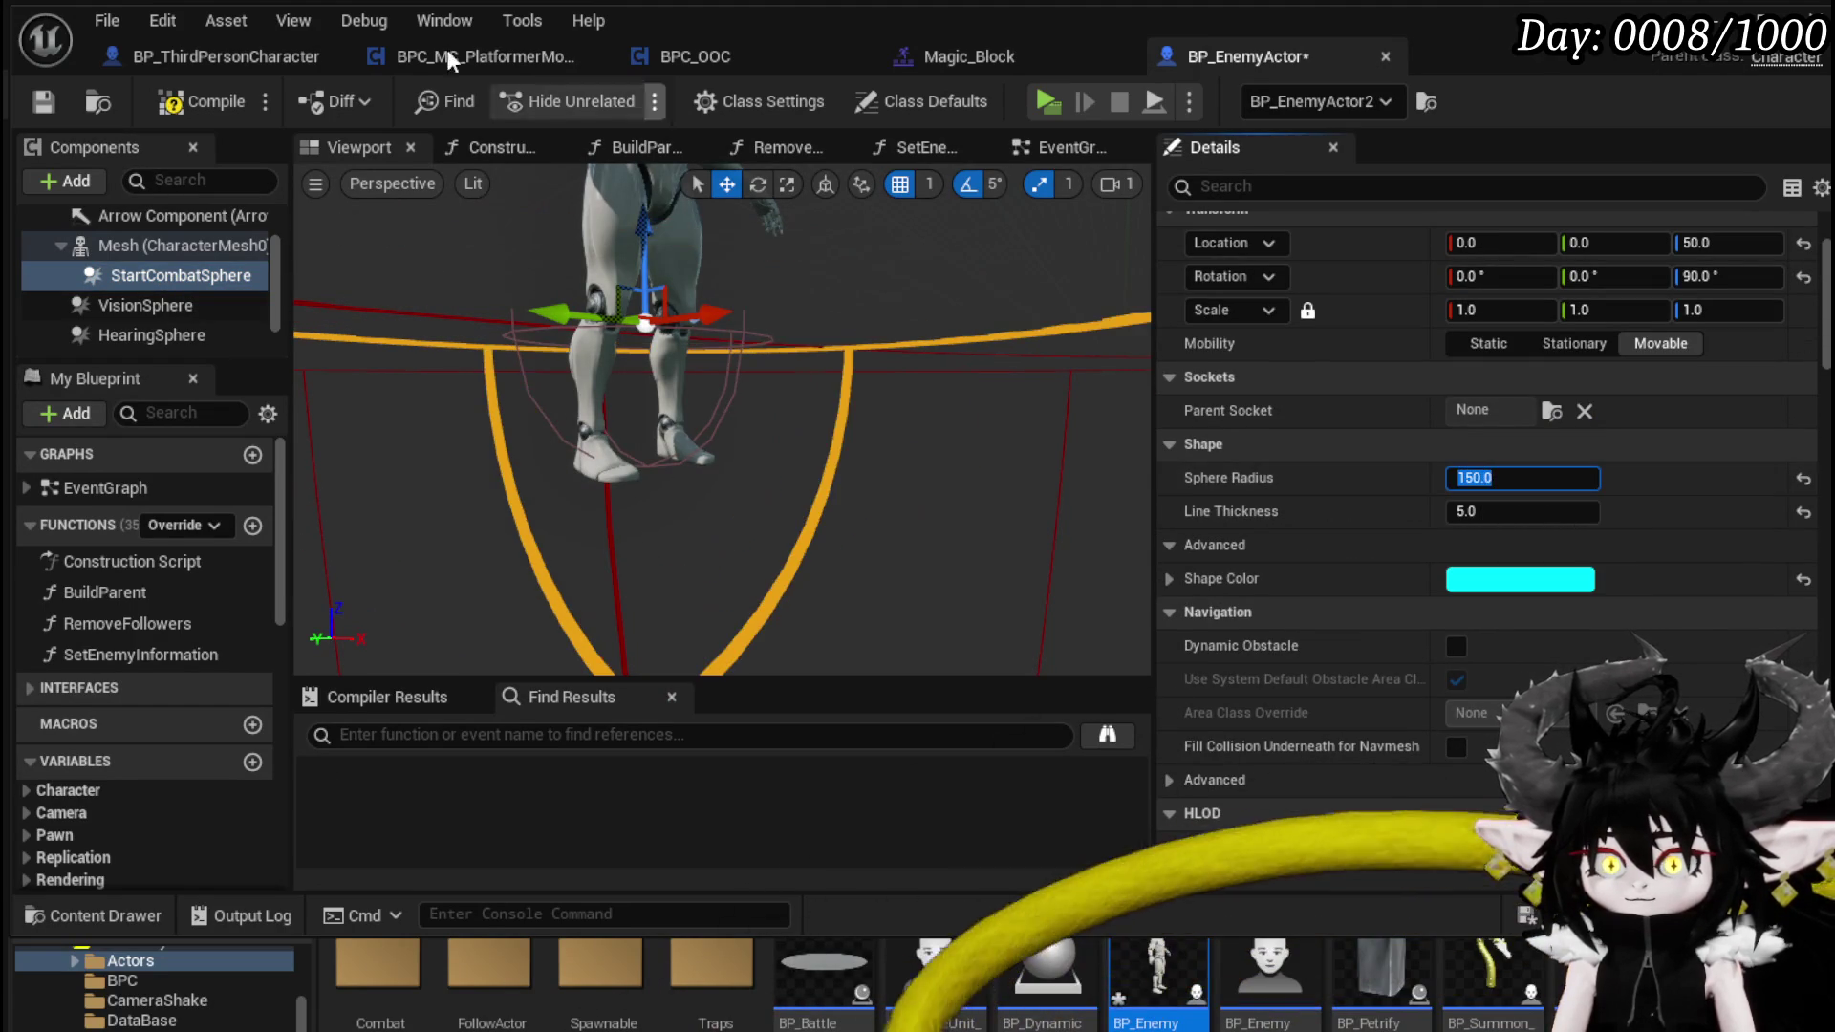
click(204, 102)
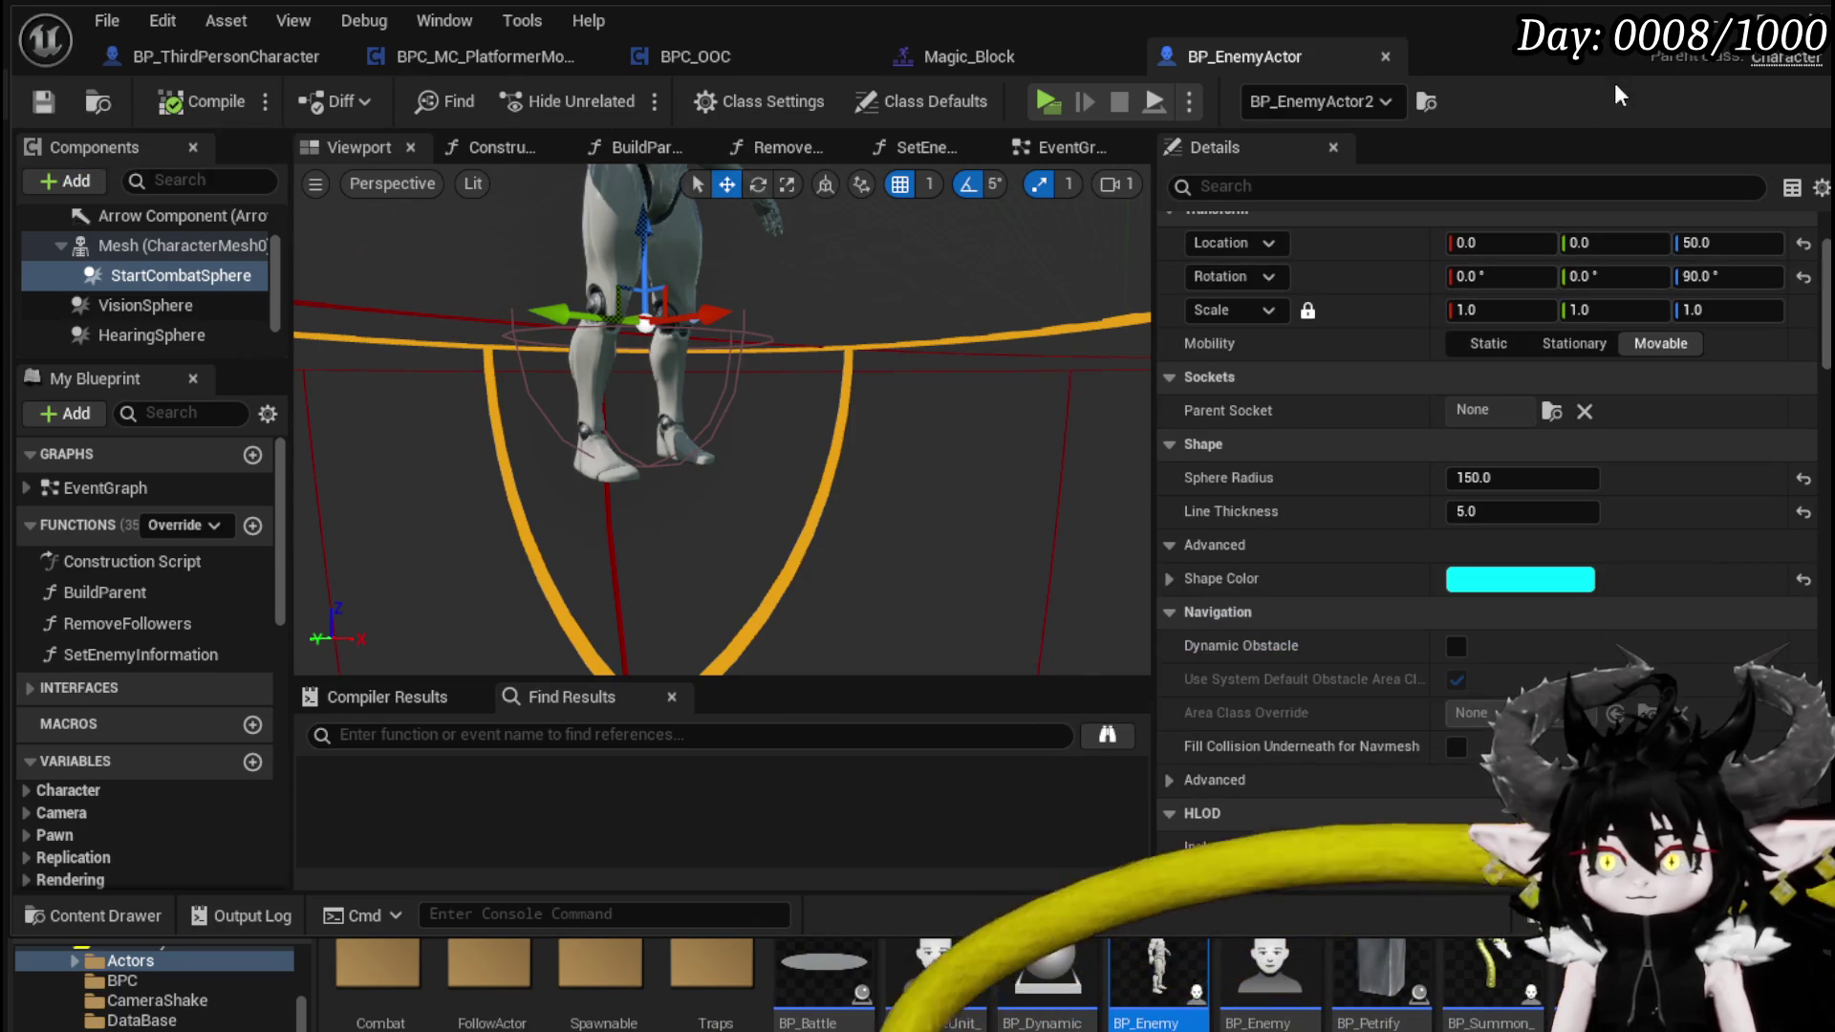
key(alt+Tab)
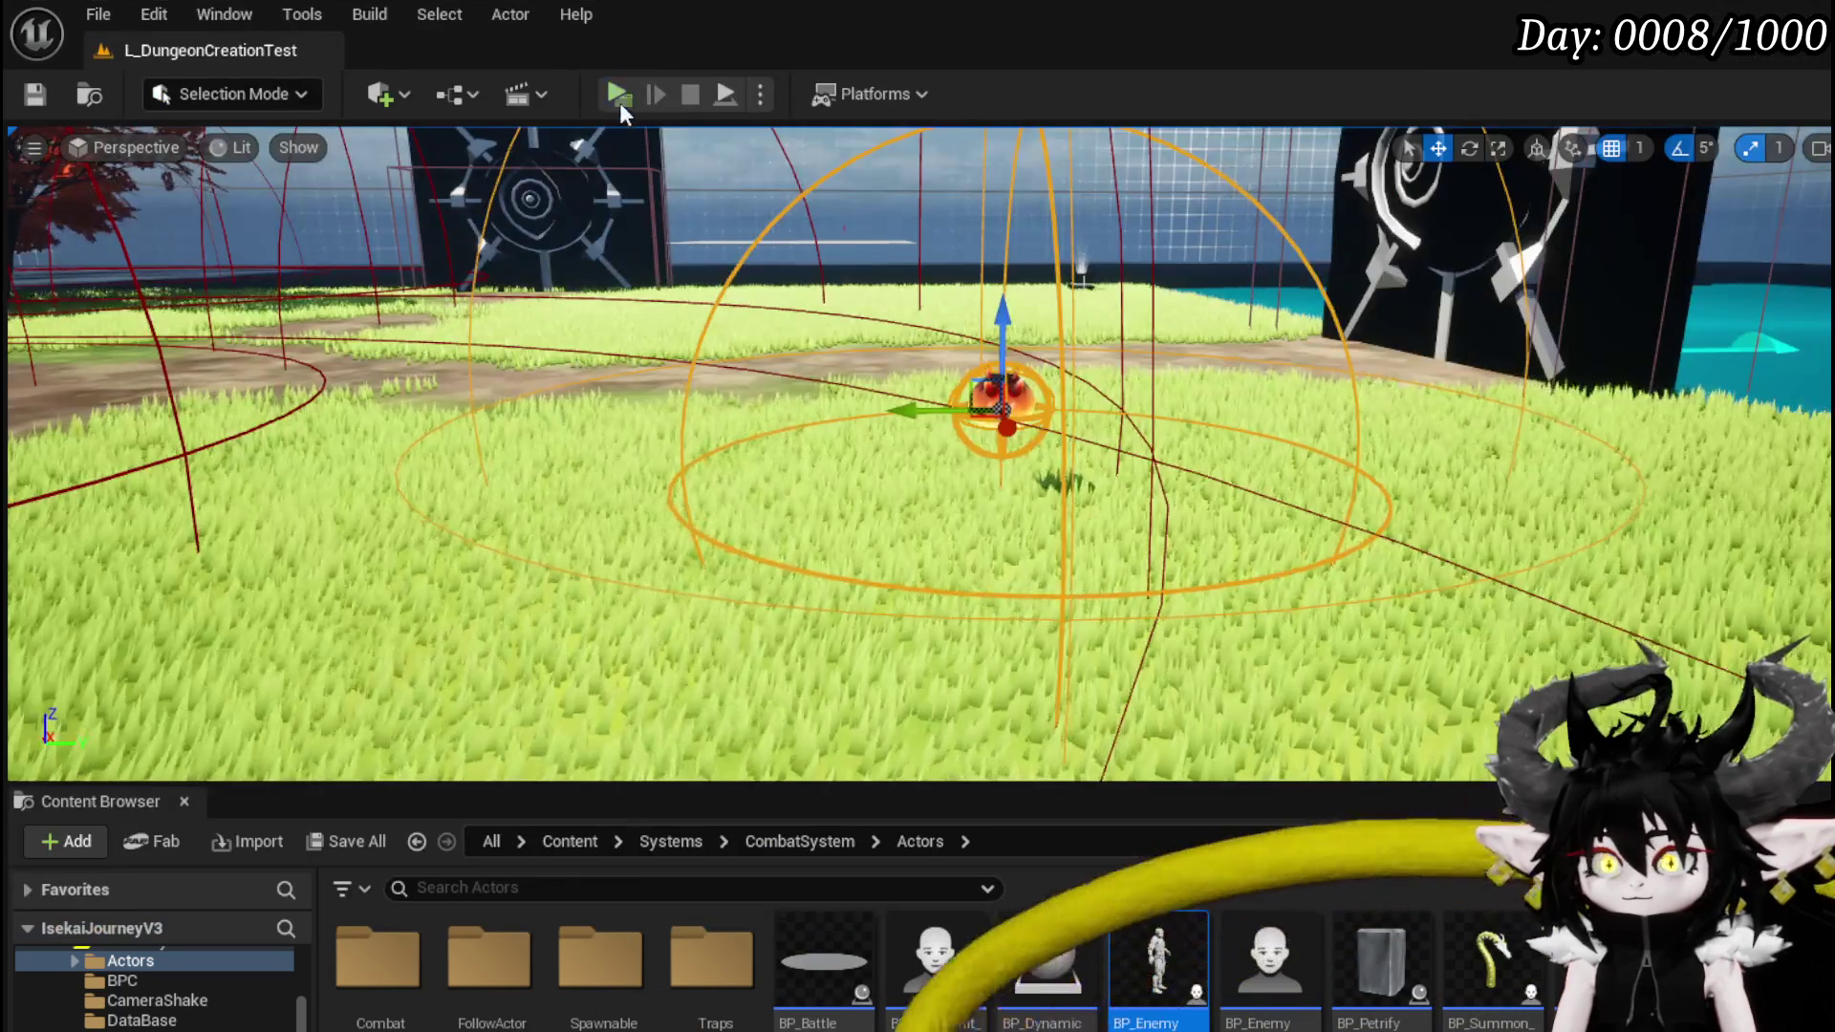
- Start a play session and test repeated jumps and double jumps
click(618, 92)
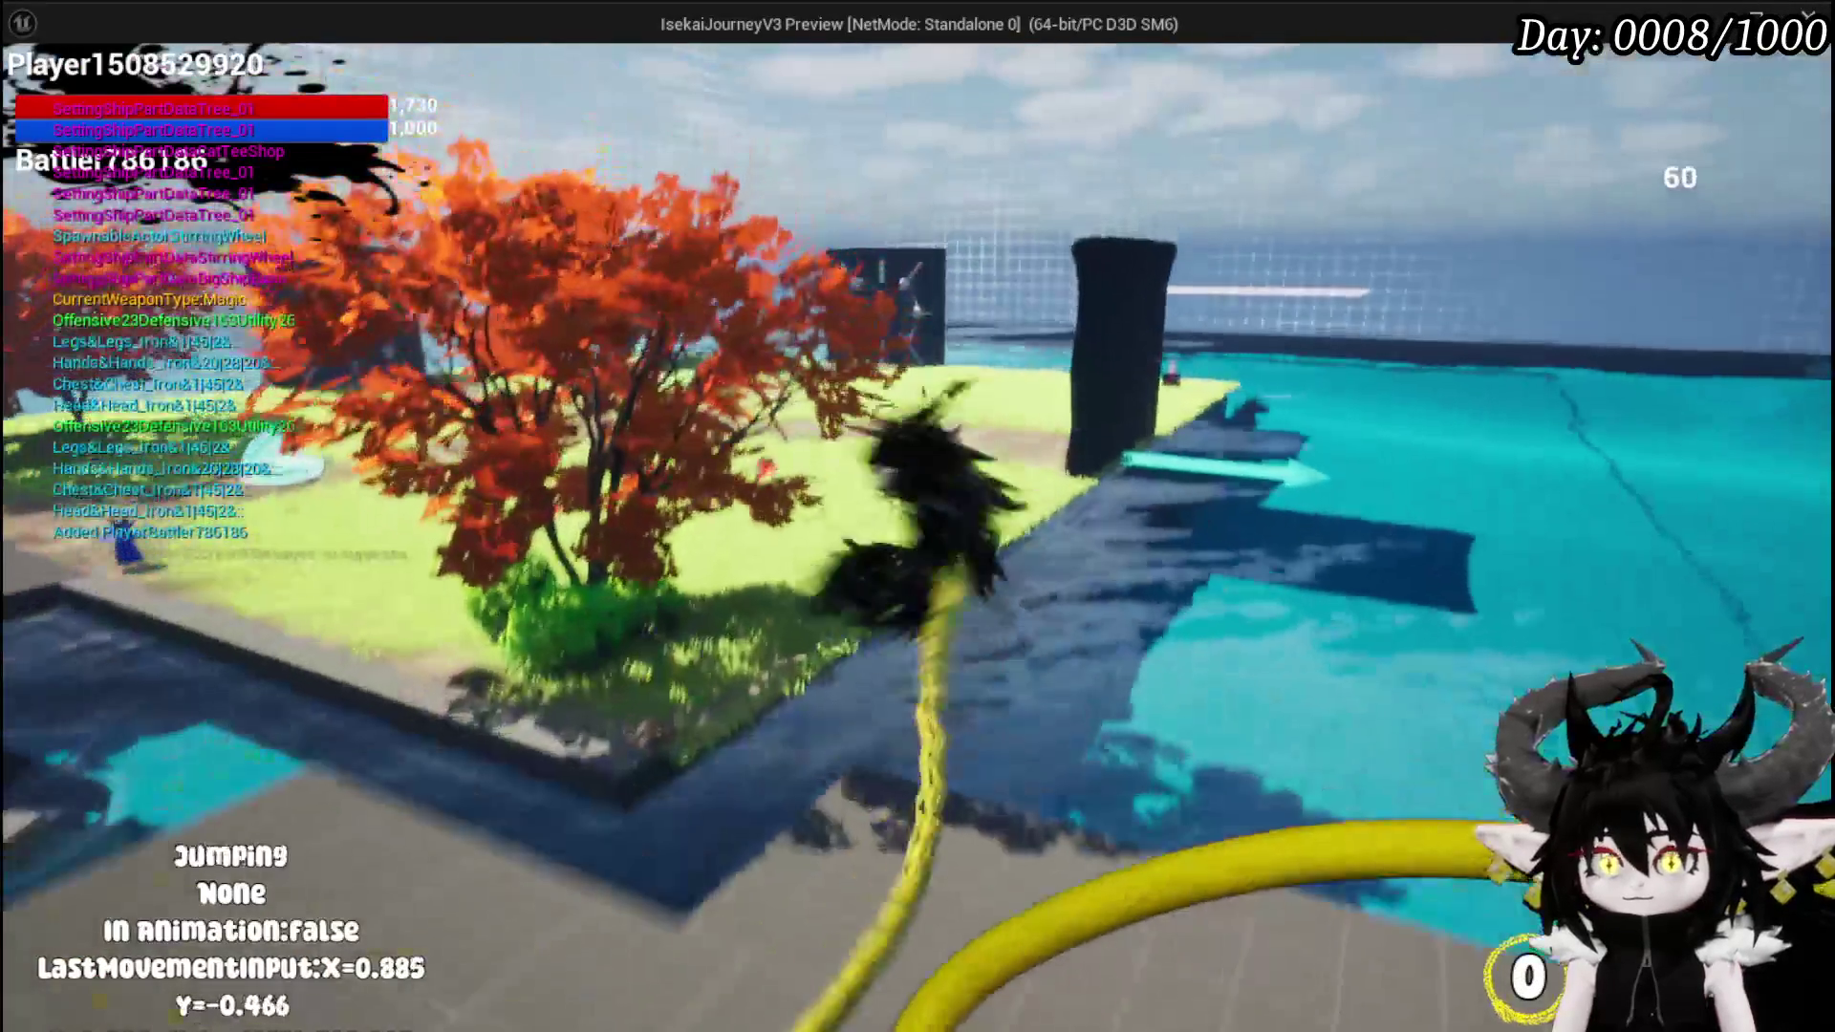
key(space)
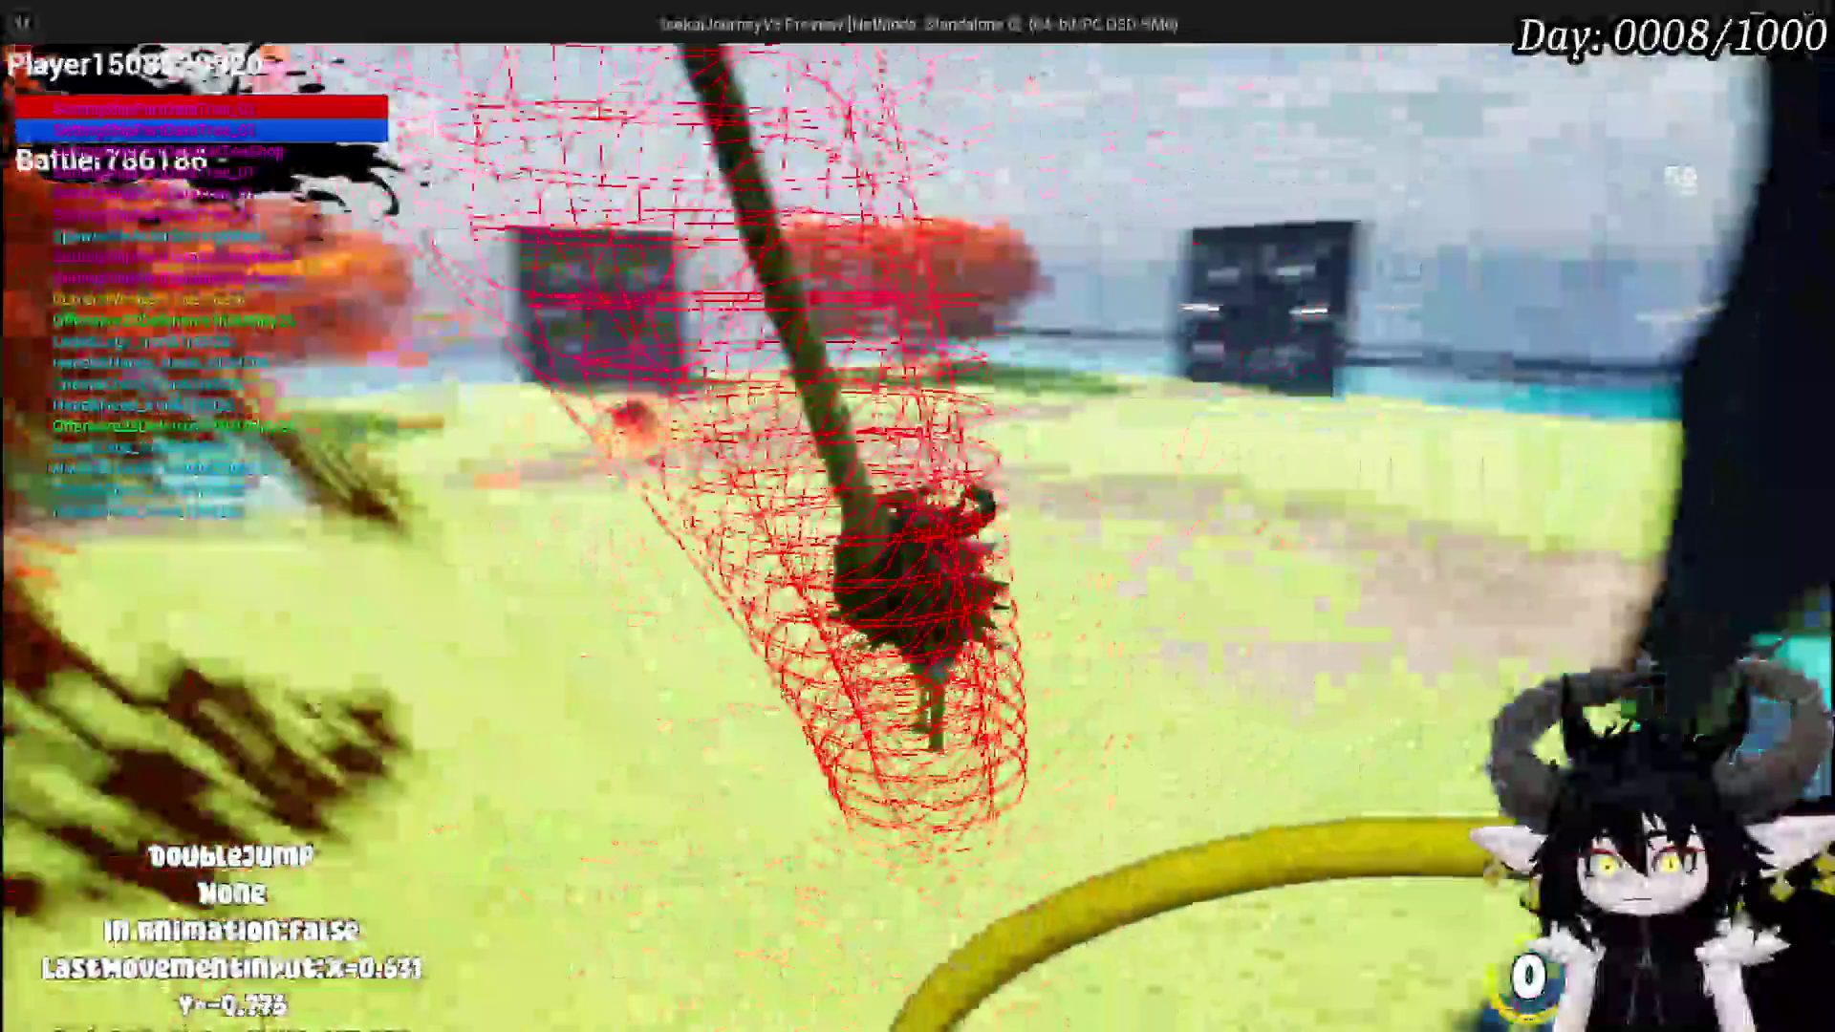
key(space)
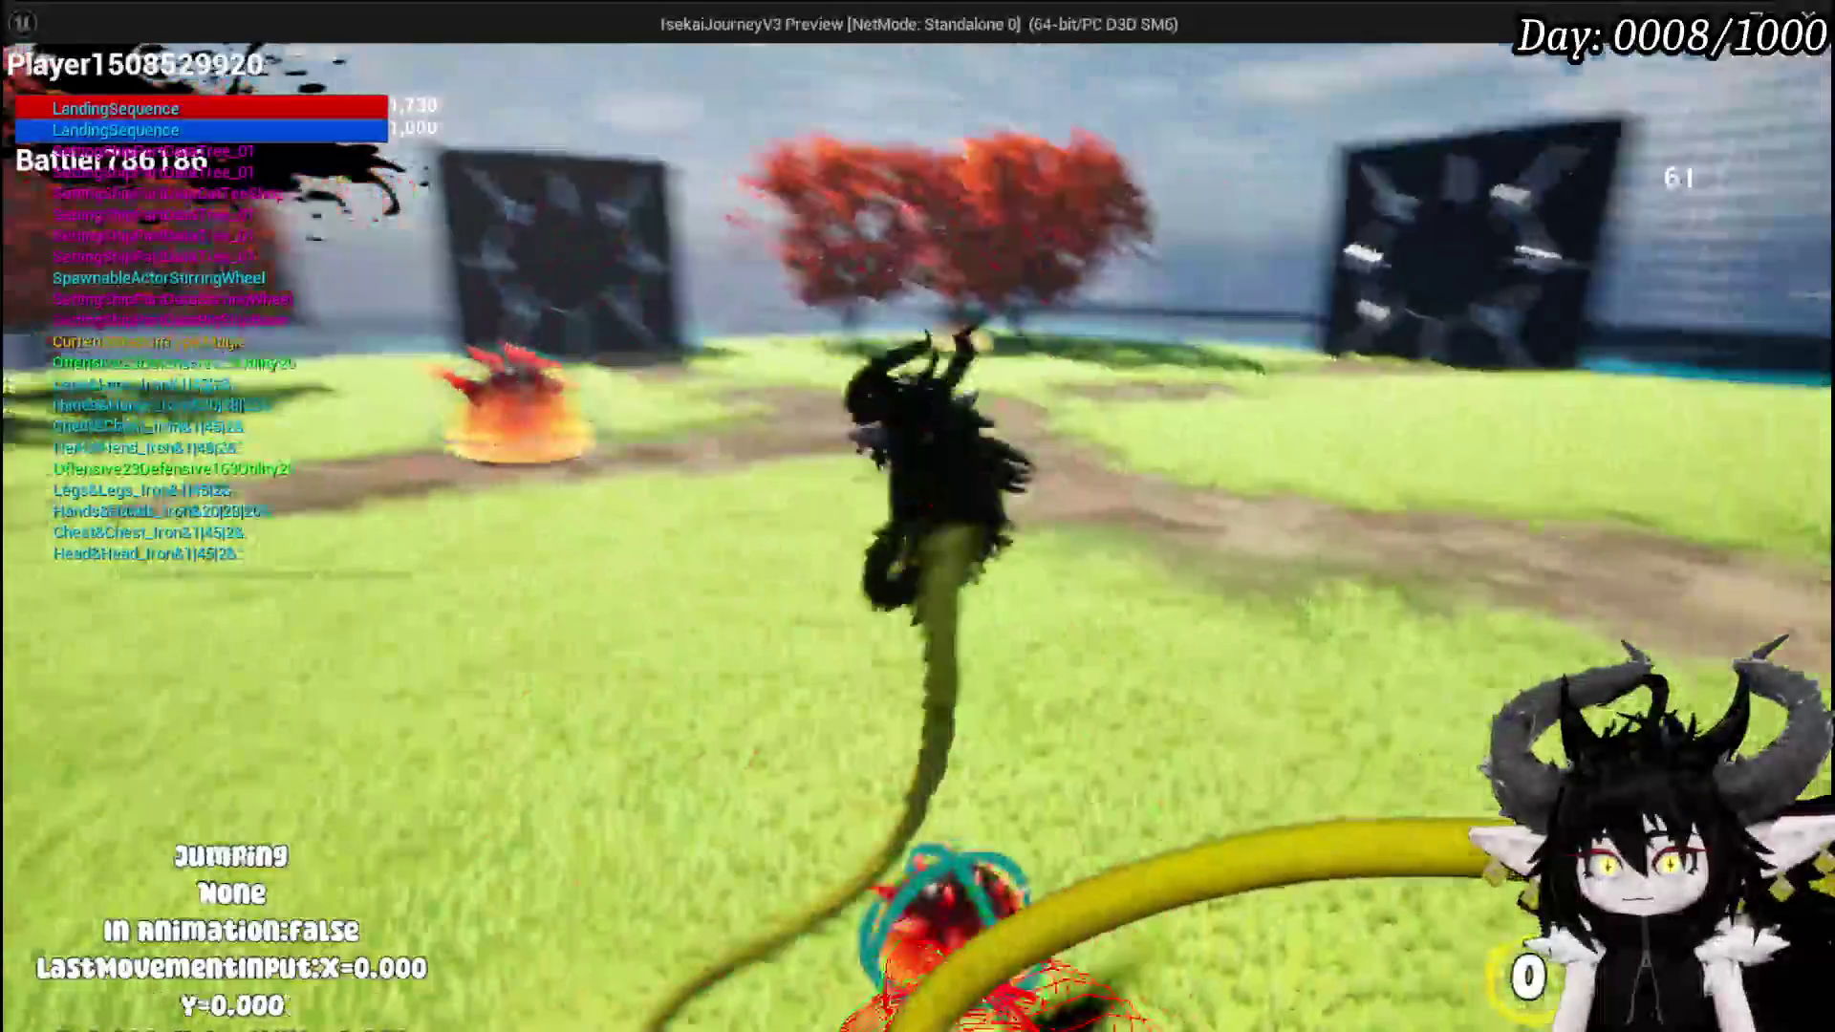
key(space)
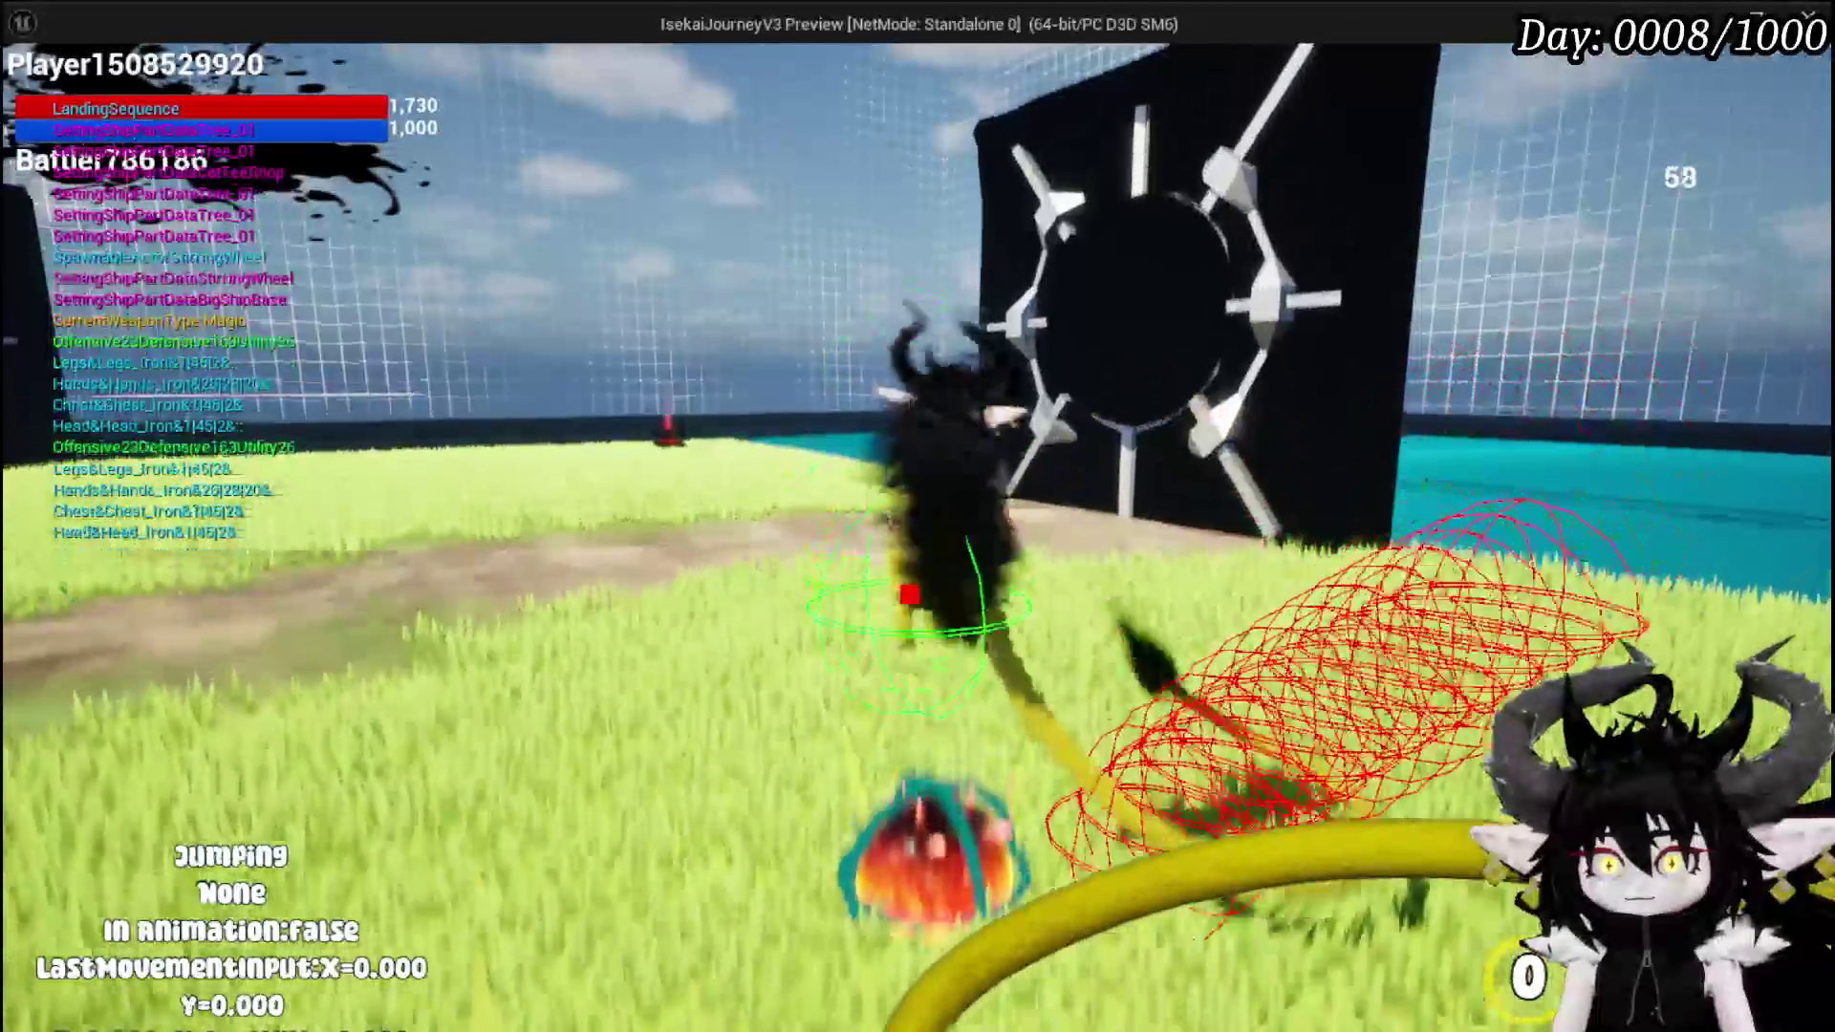
key(space)
key(space)
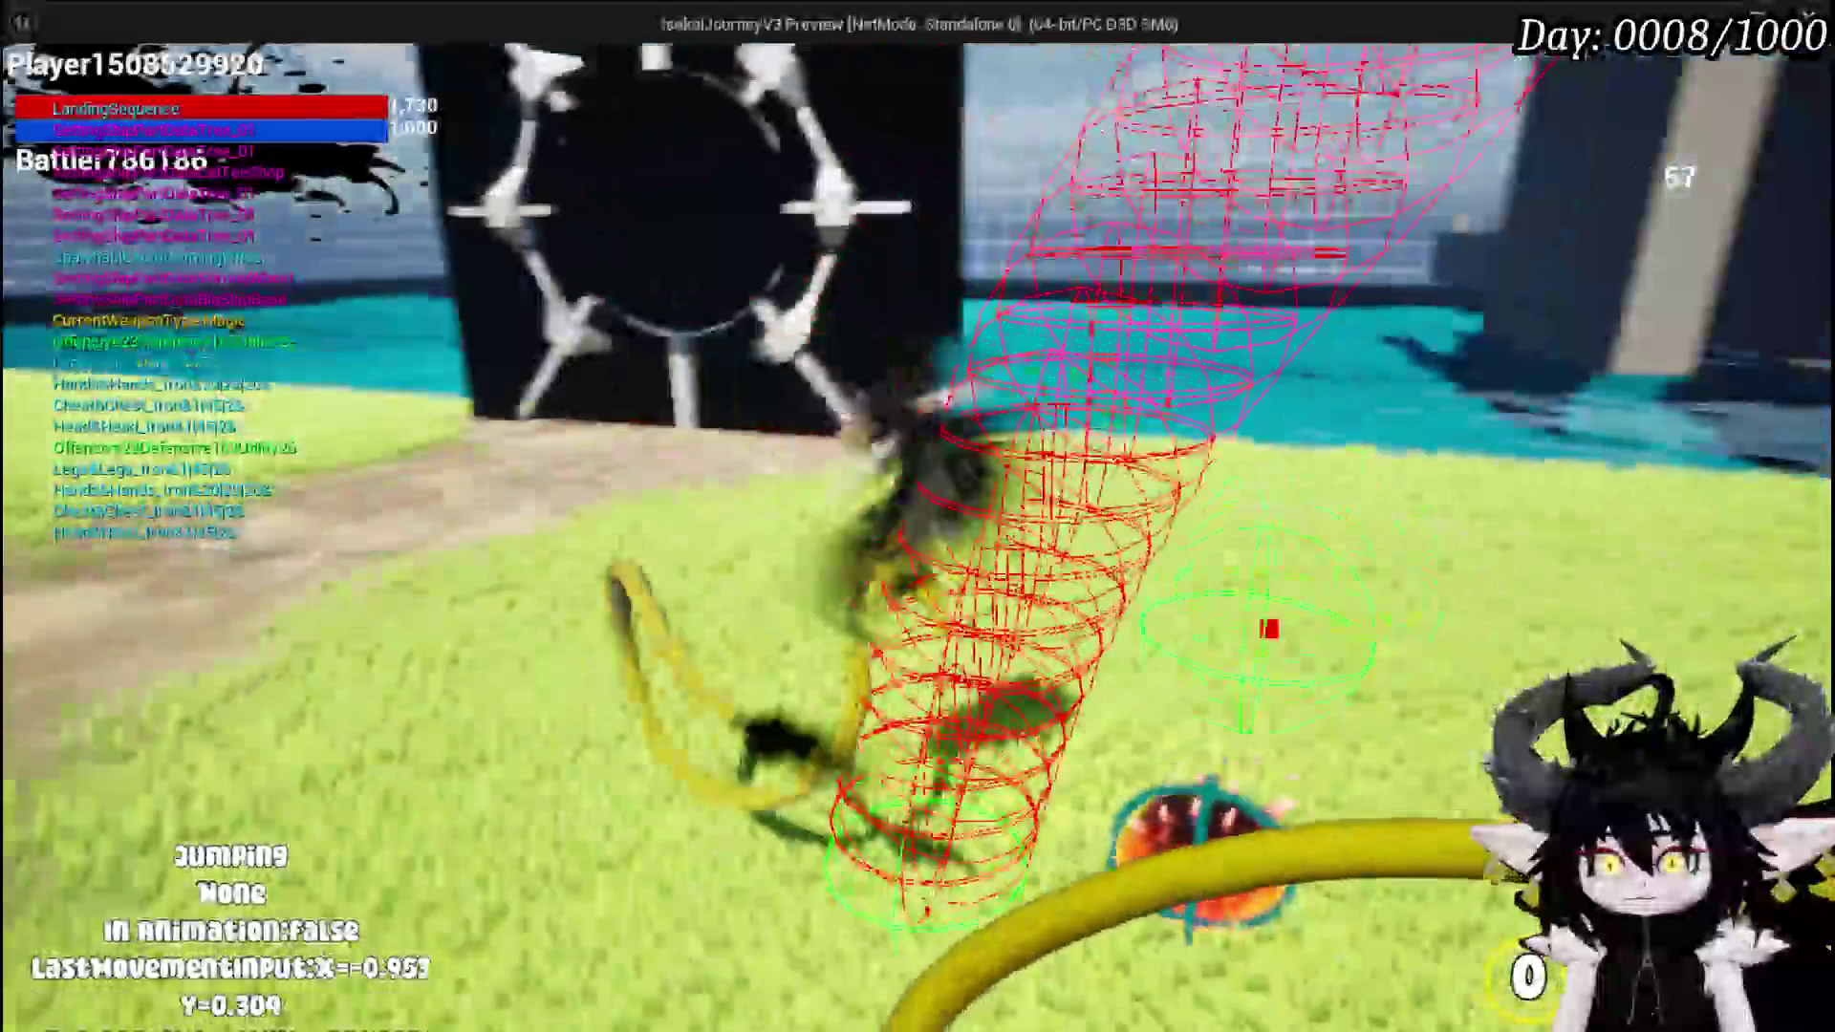
key(space)
key(space)
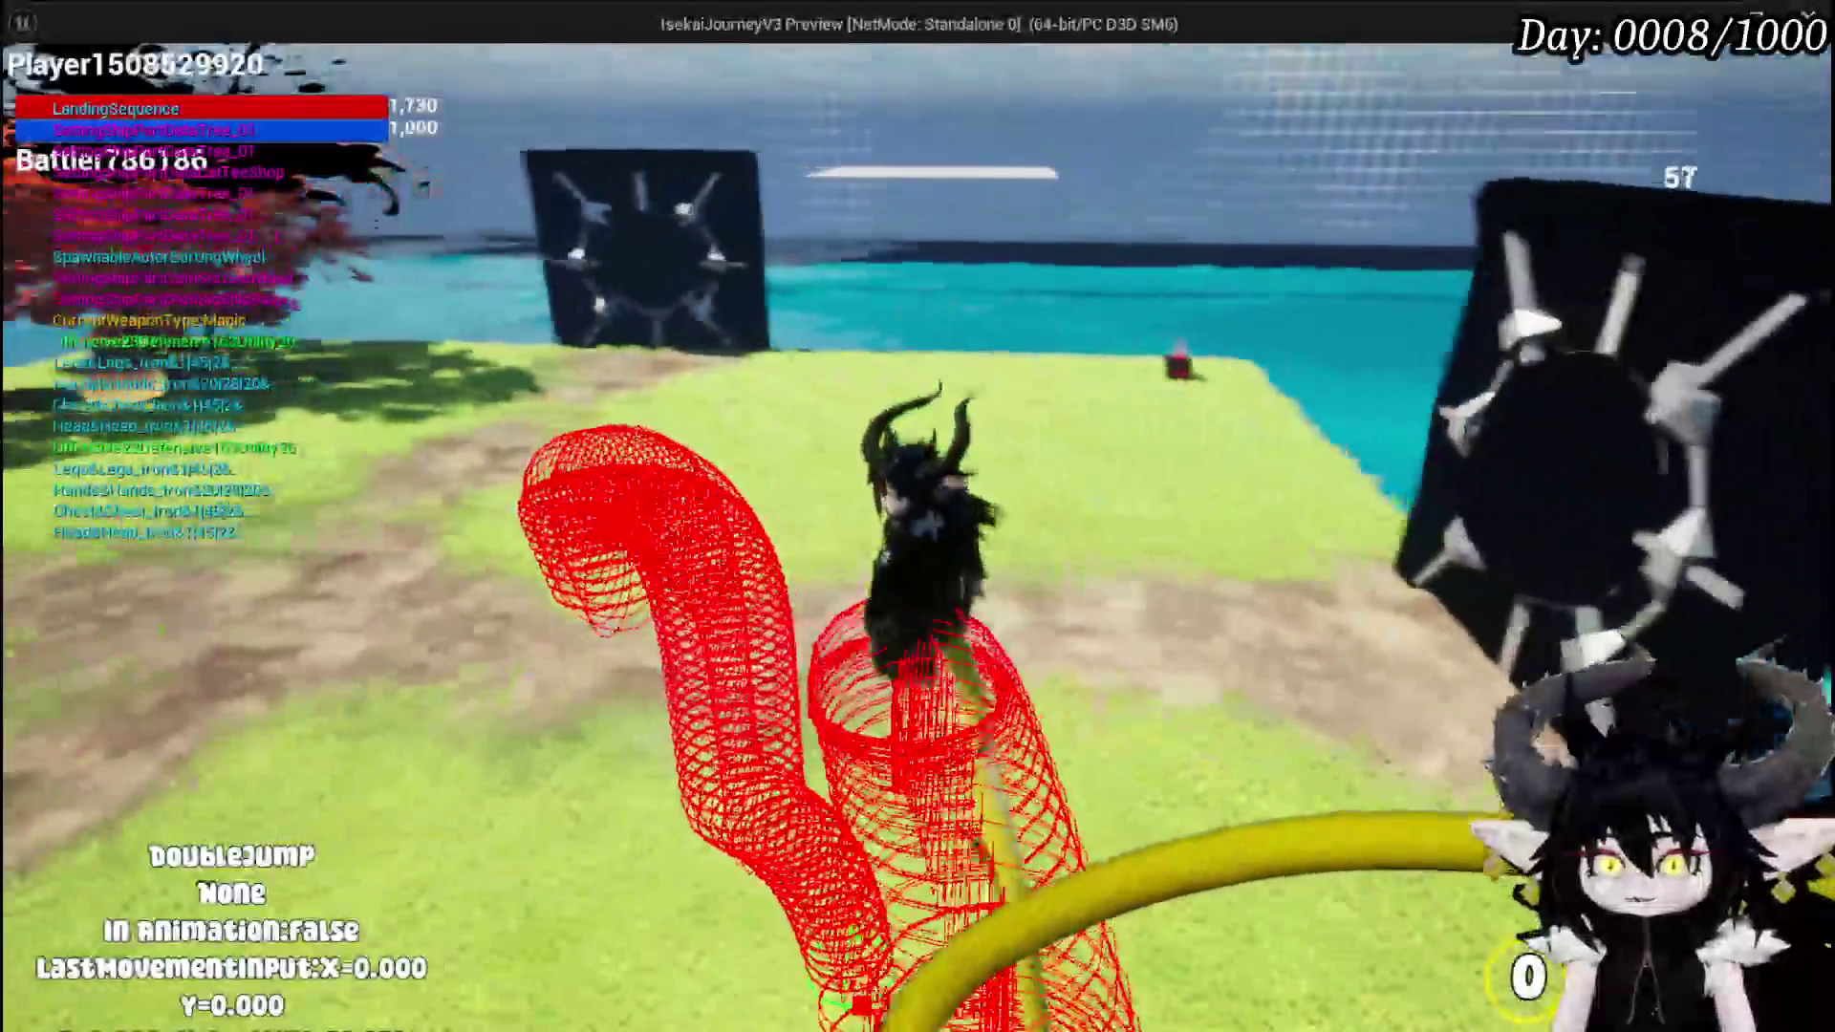
key(space)
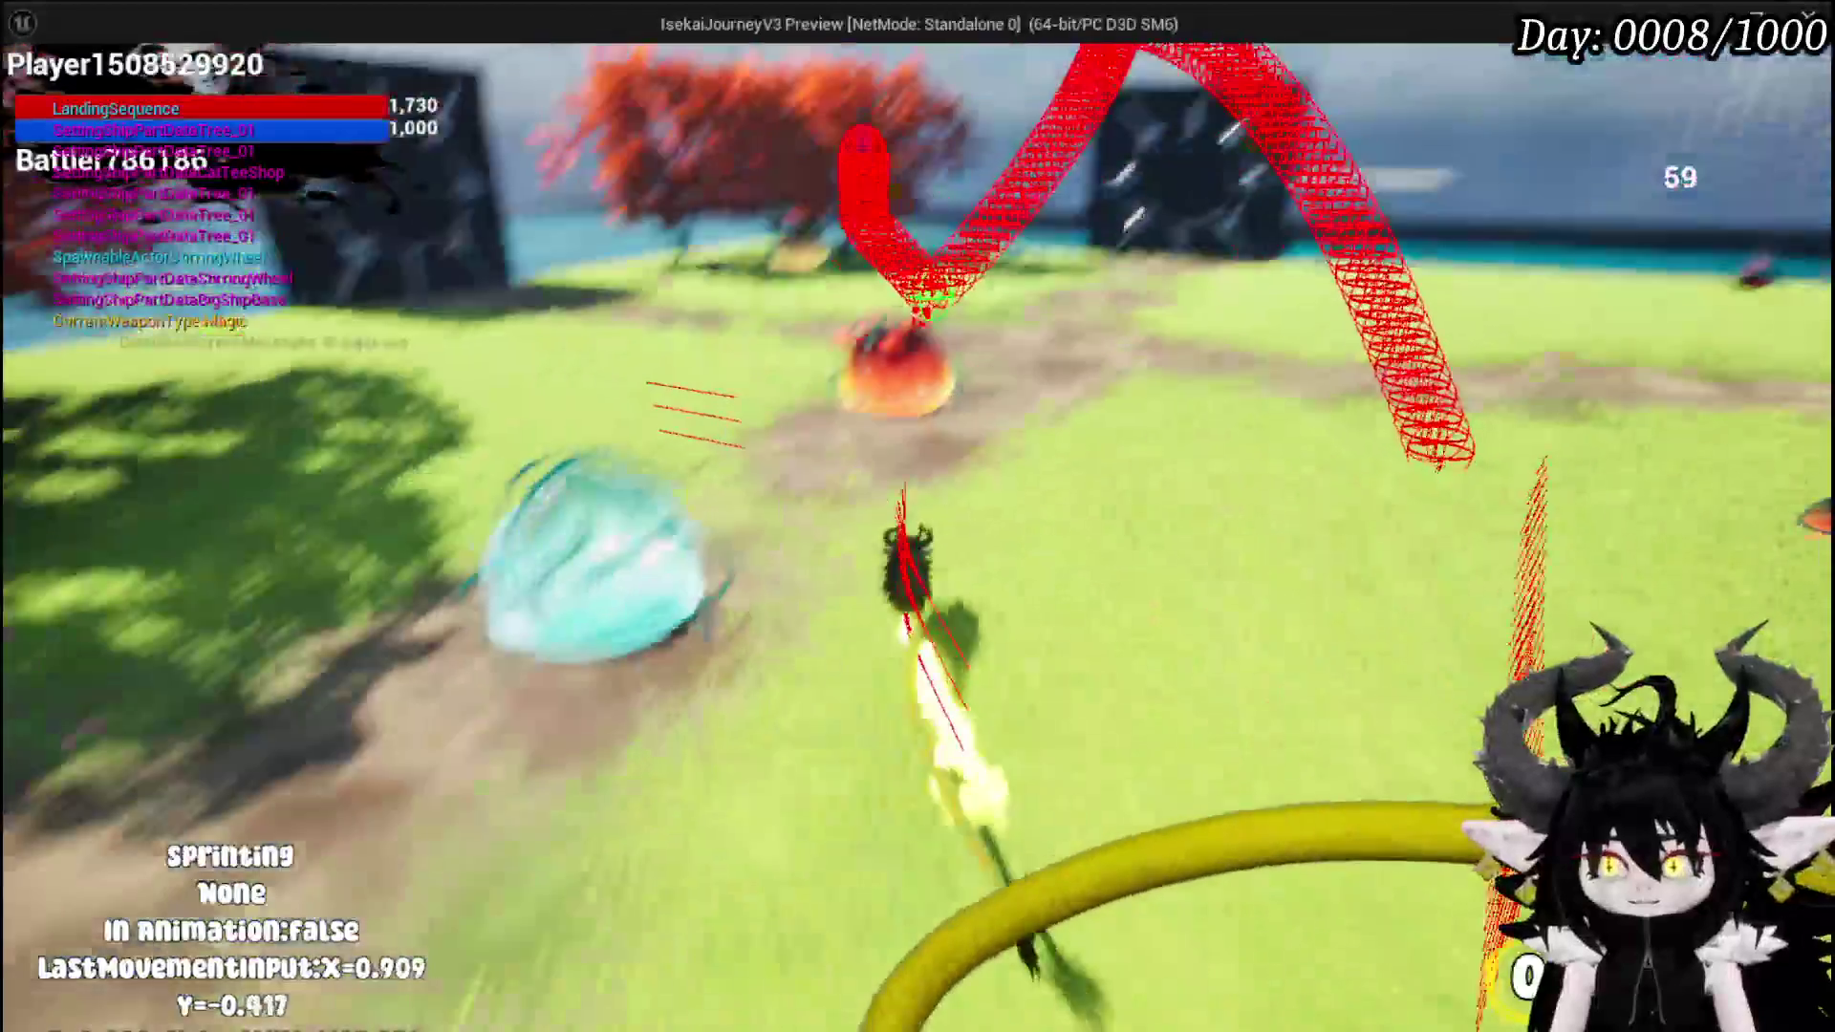
- Walk toward the door, dash and sprint, then stop playing and save the level
key(w)
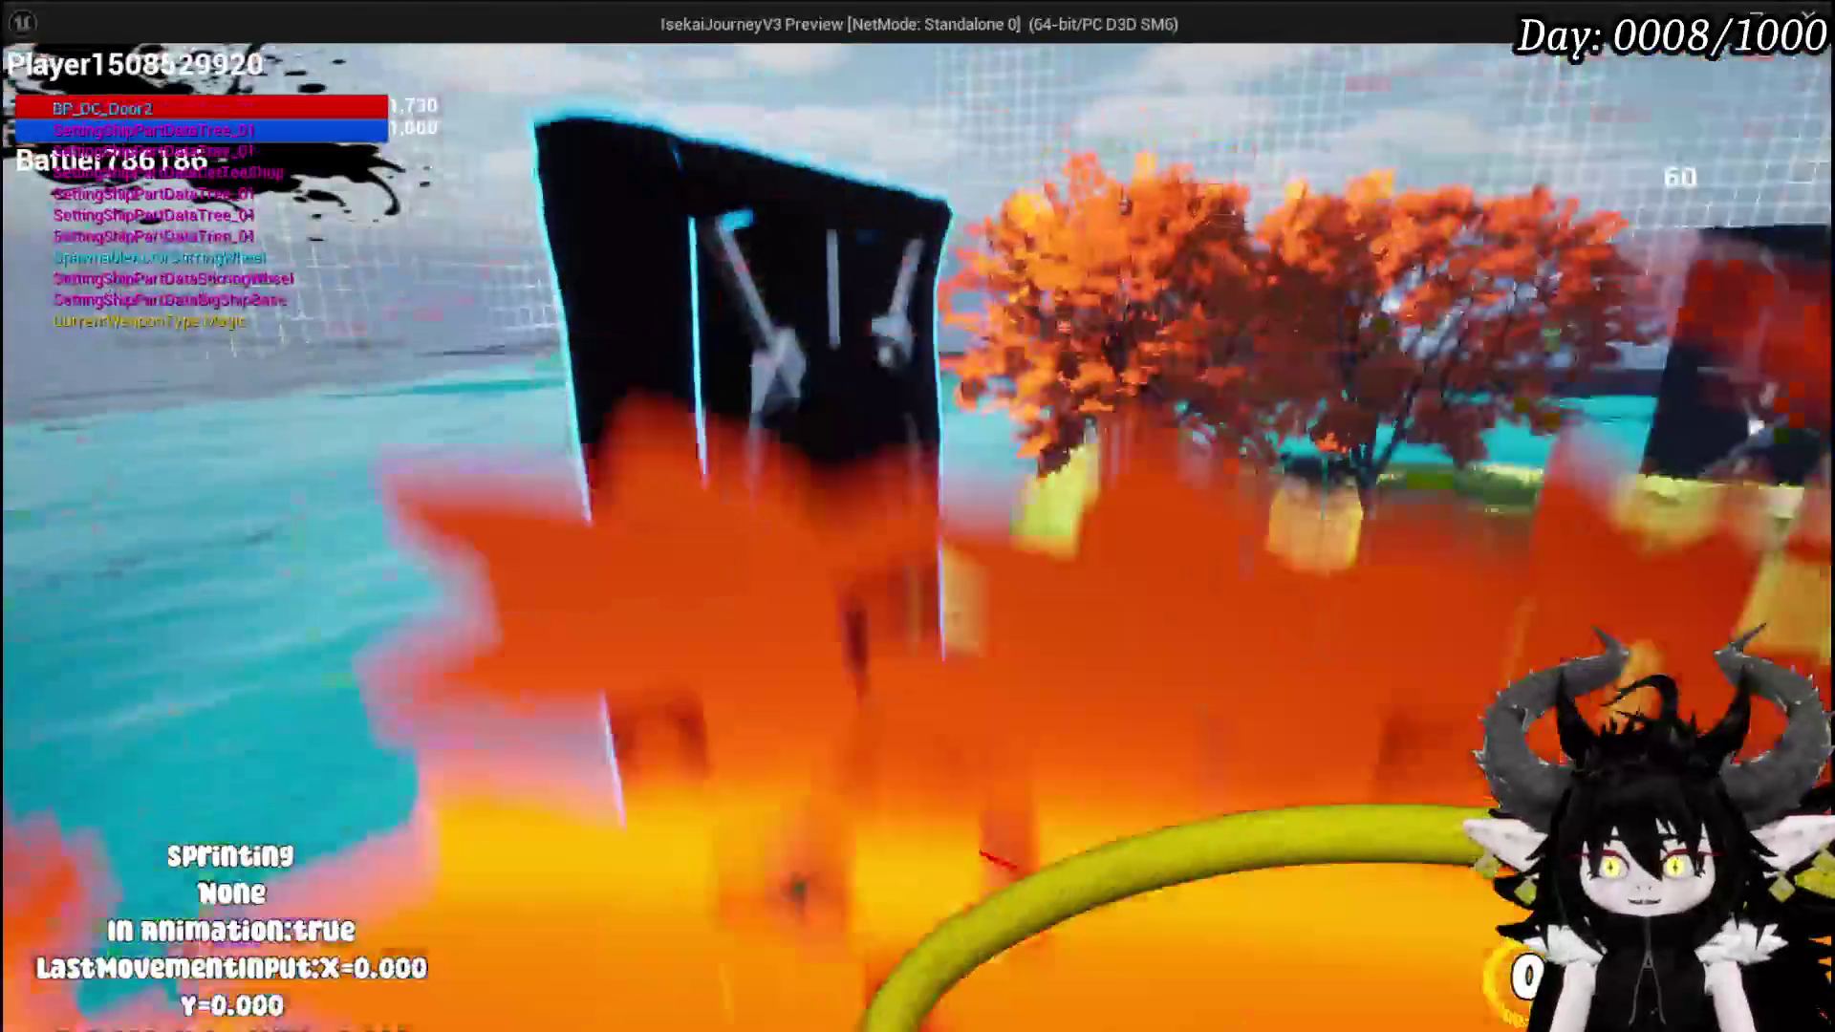
key(shift)
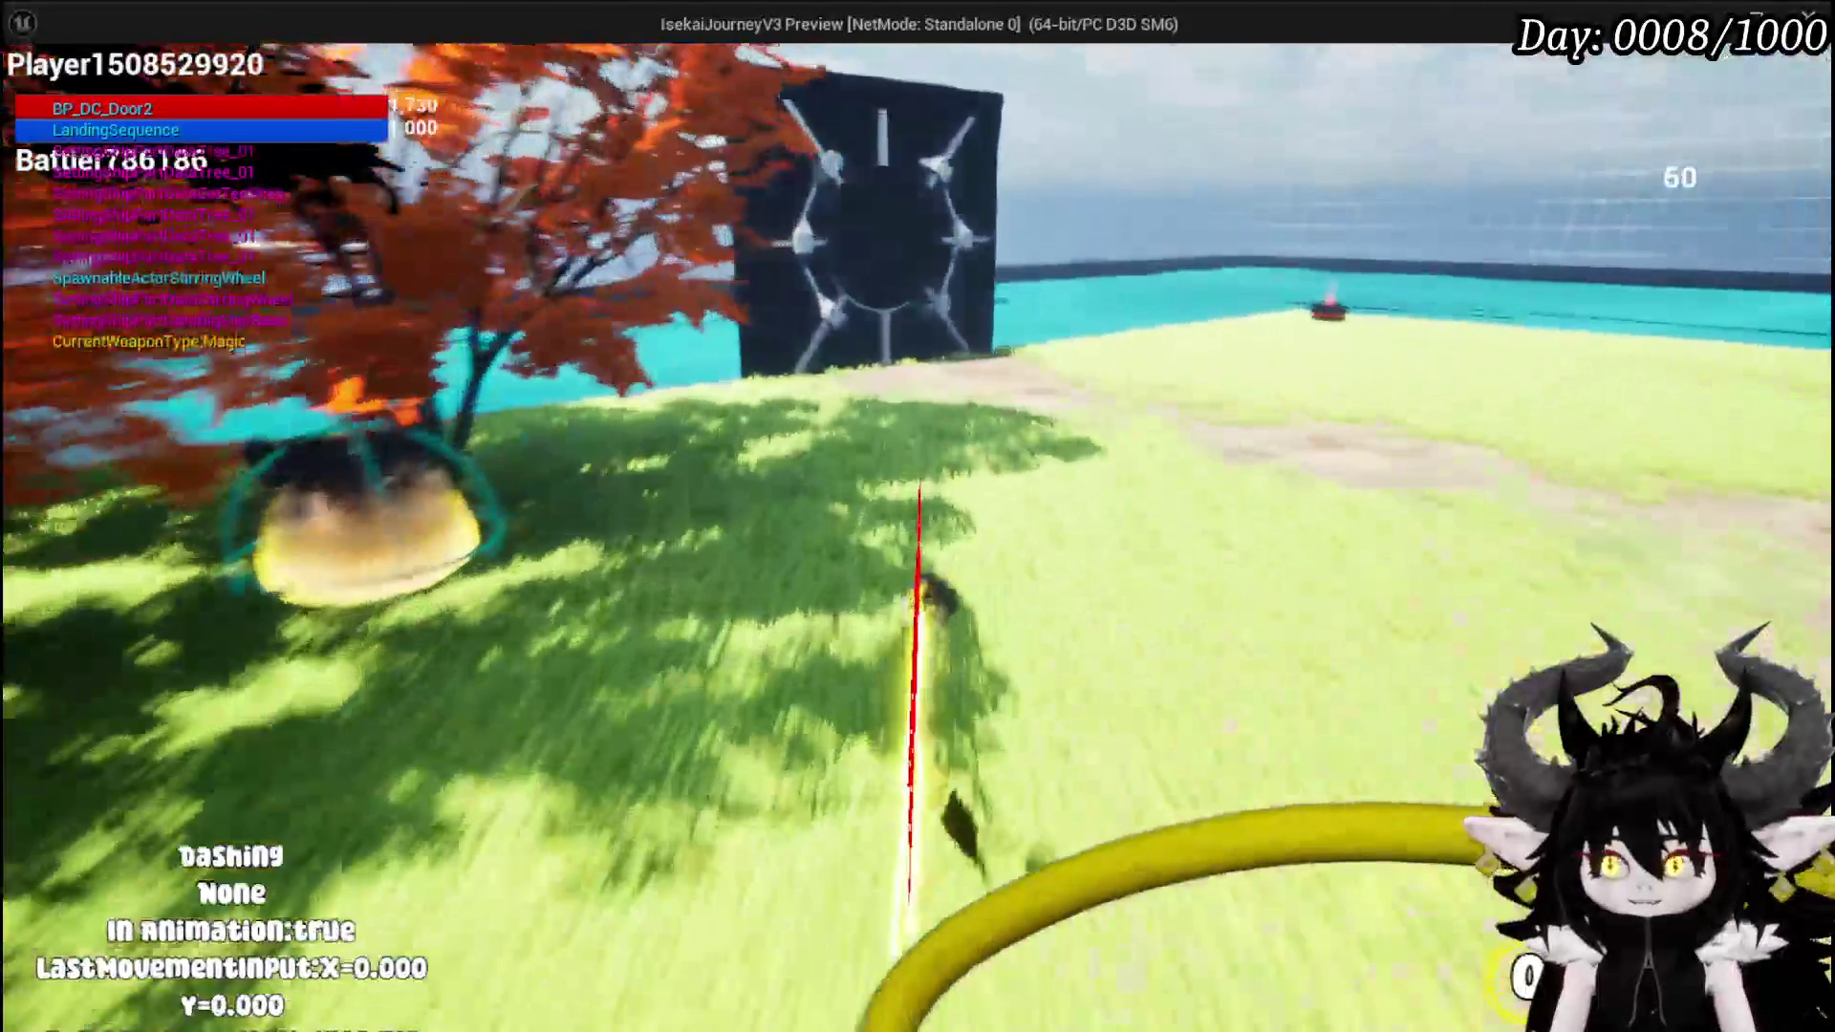
key(shift)
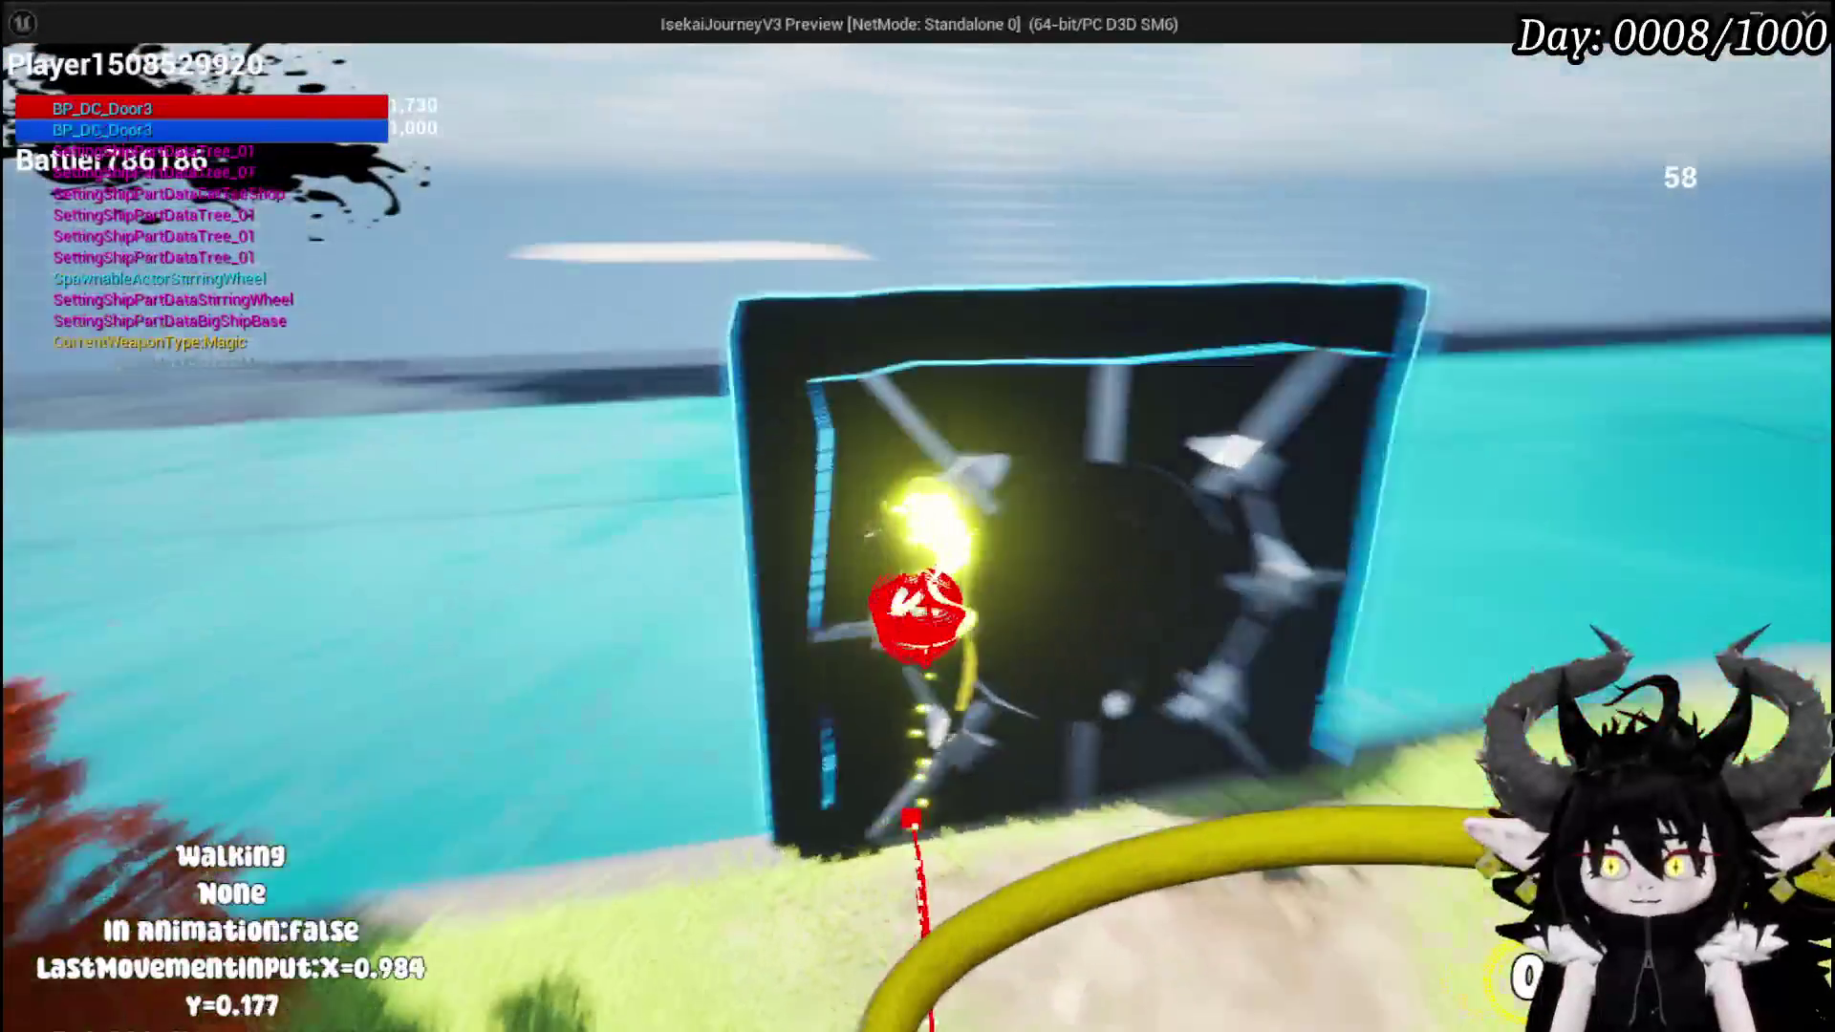
key(Escape)
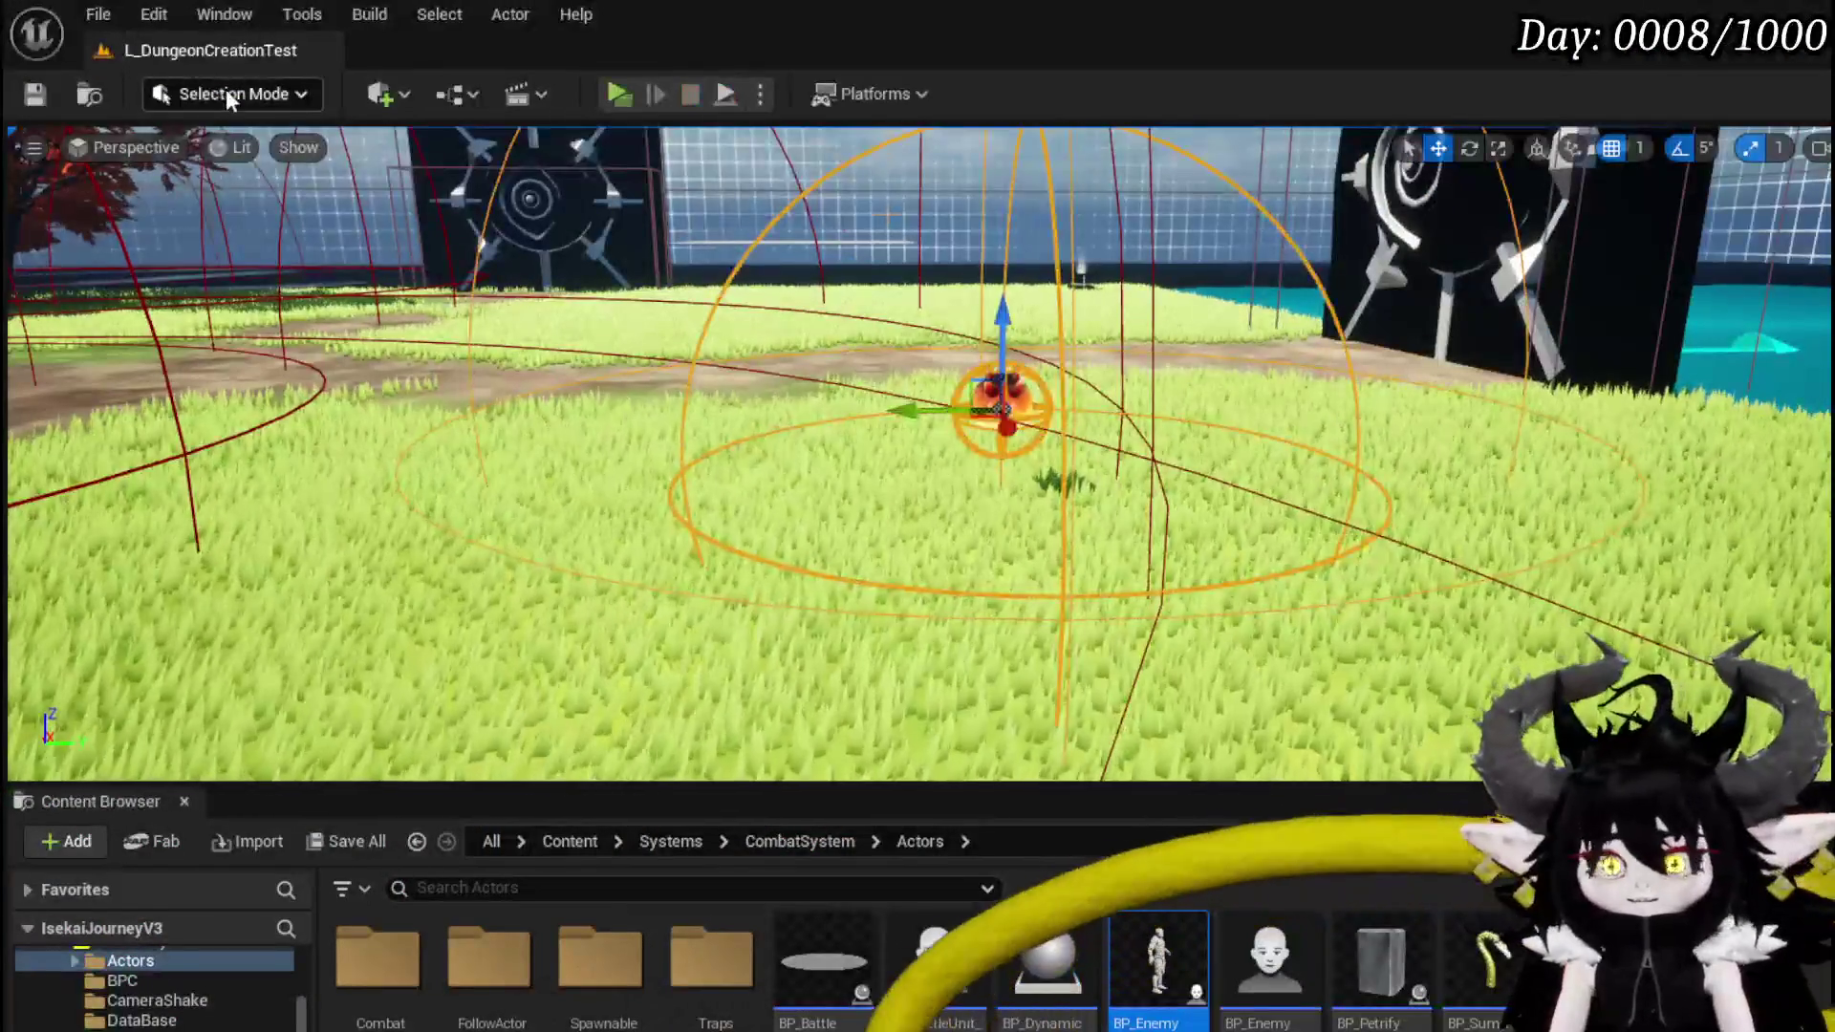
click(25, 96)
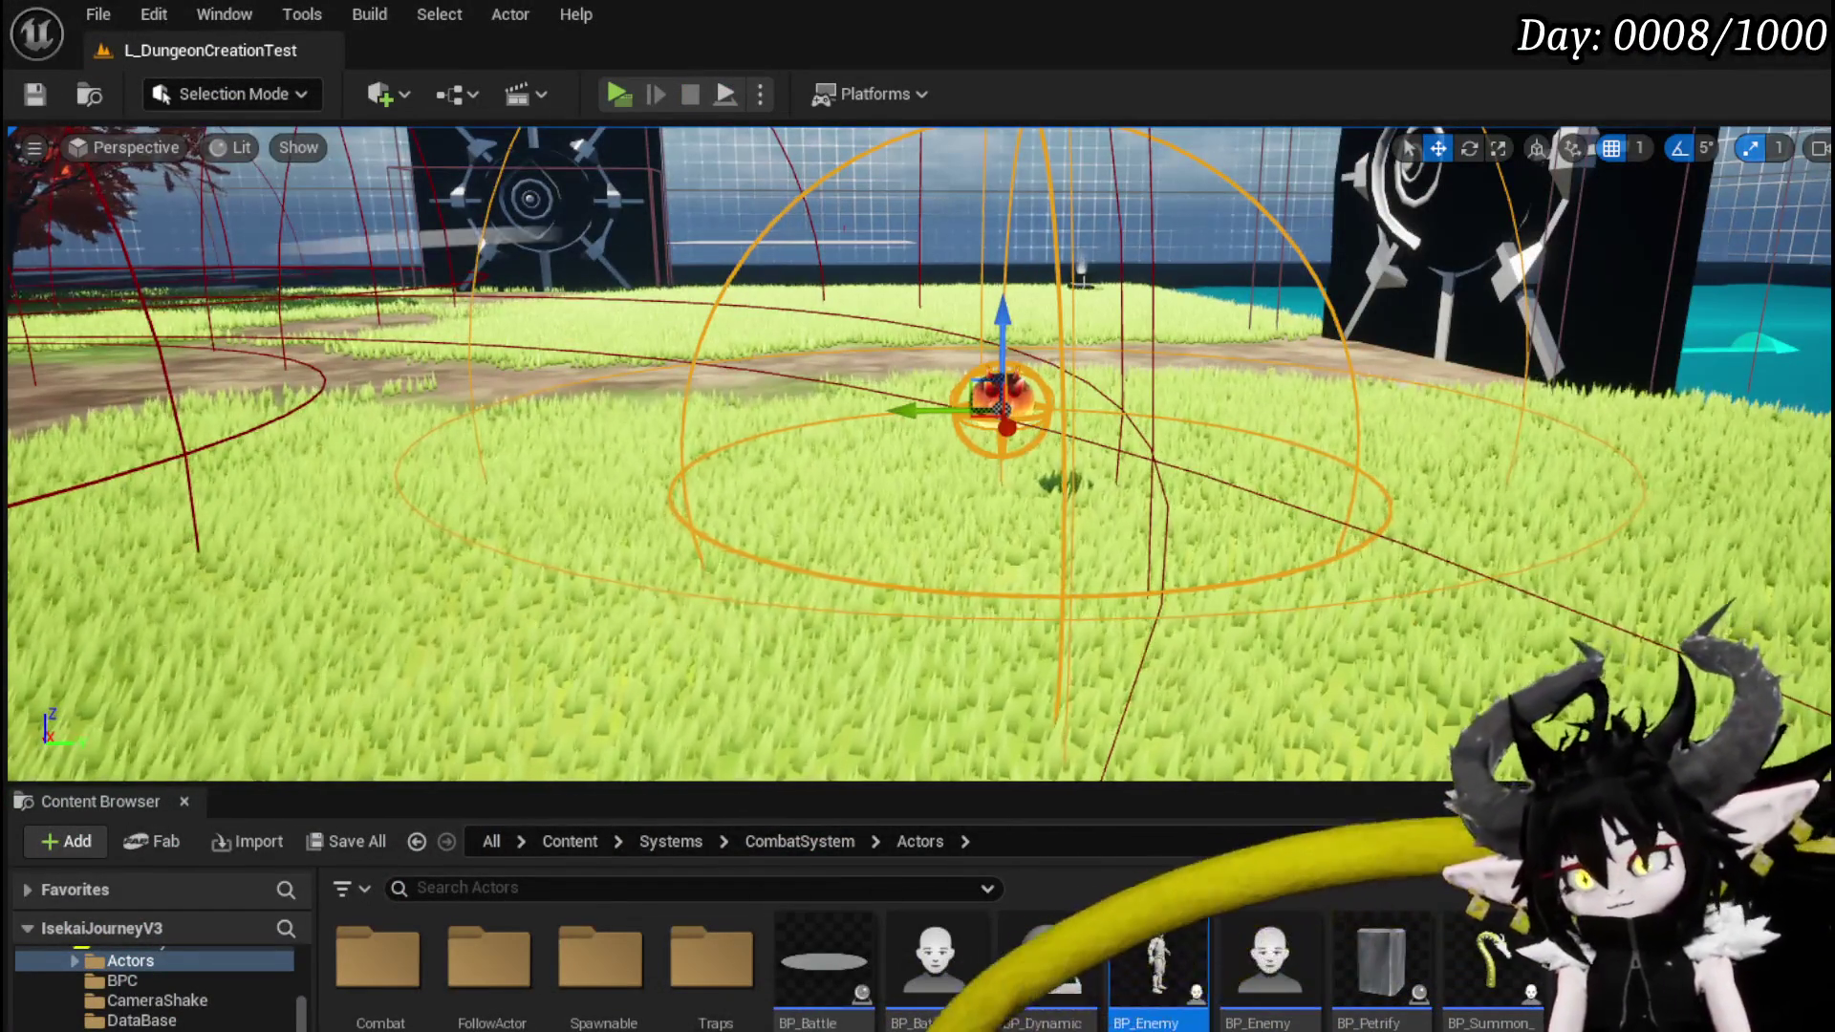
- Open the SprintingTracing function graph in BPC_MC_PlatformerMovement
key(ctrl+e)
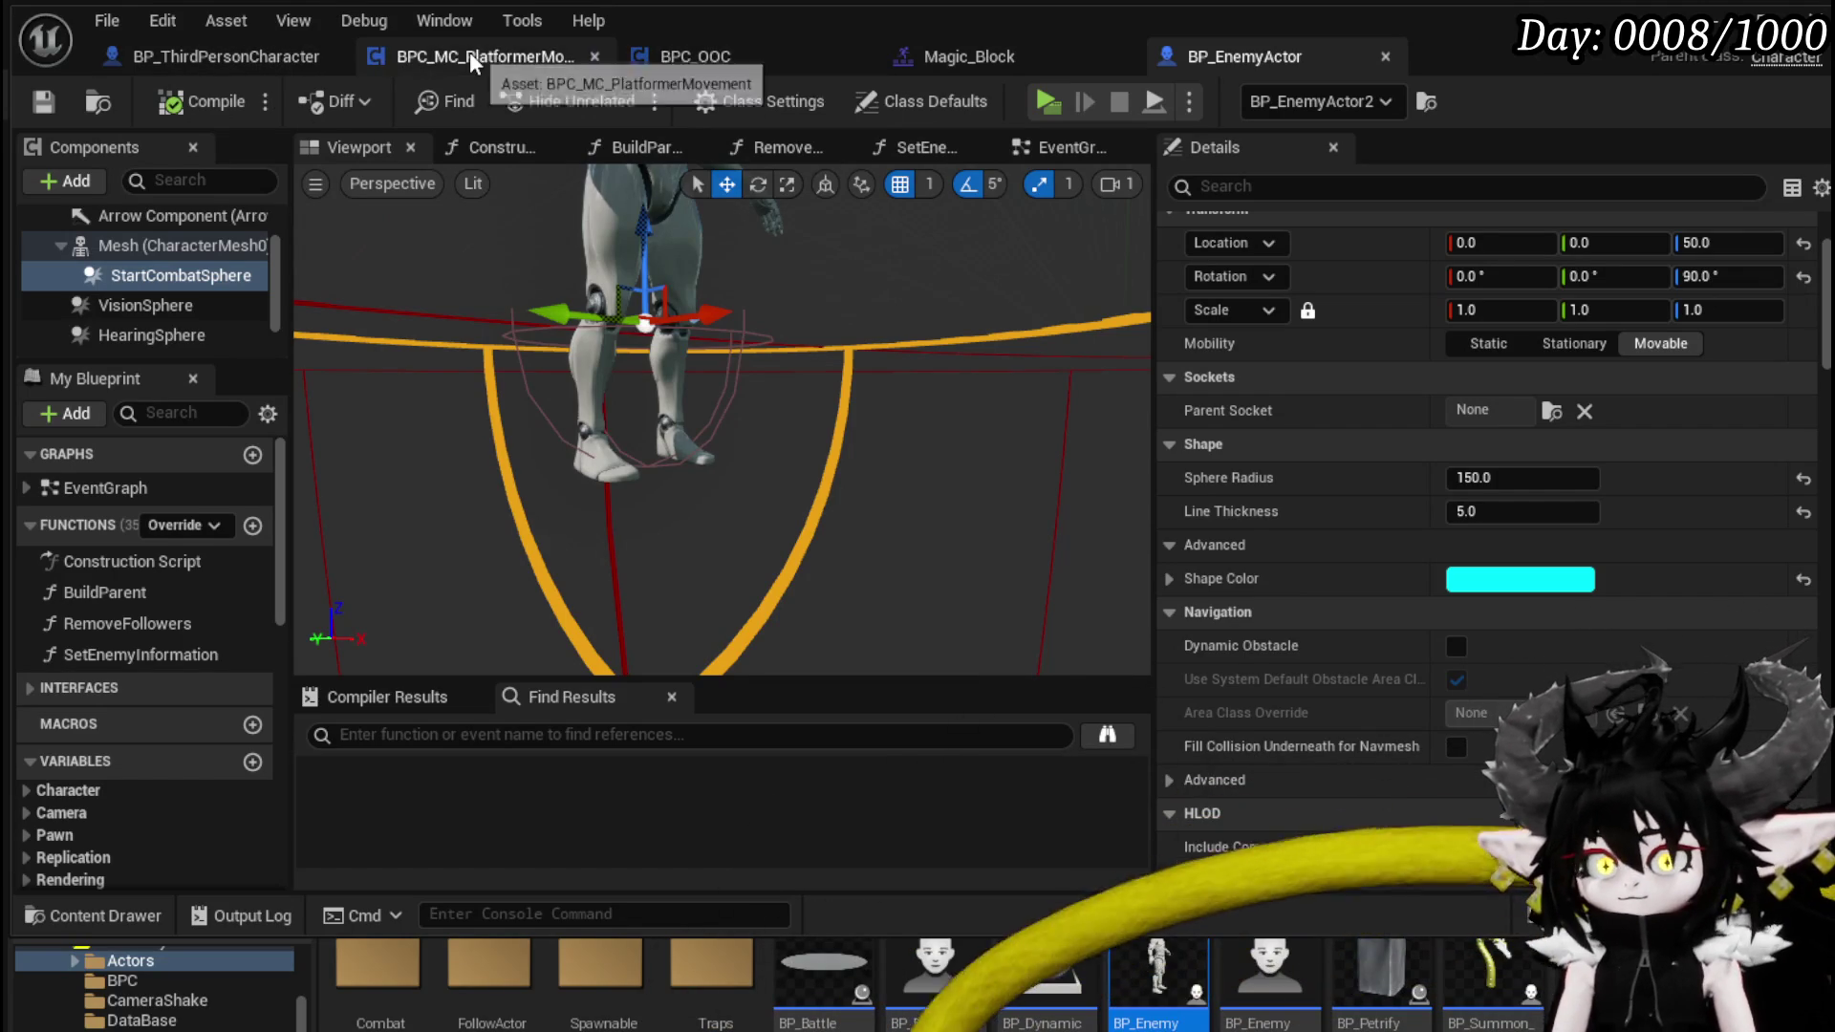
click(479, 56)
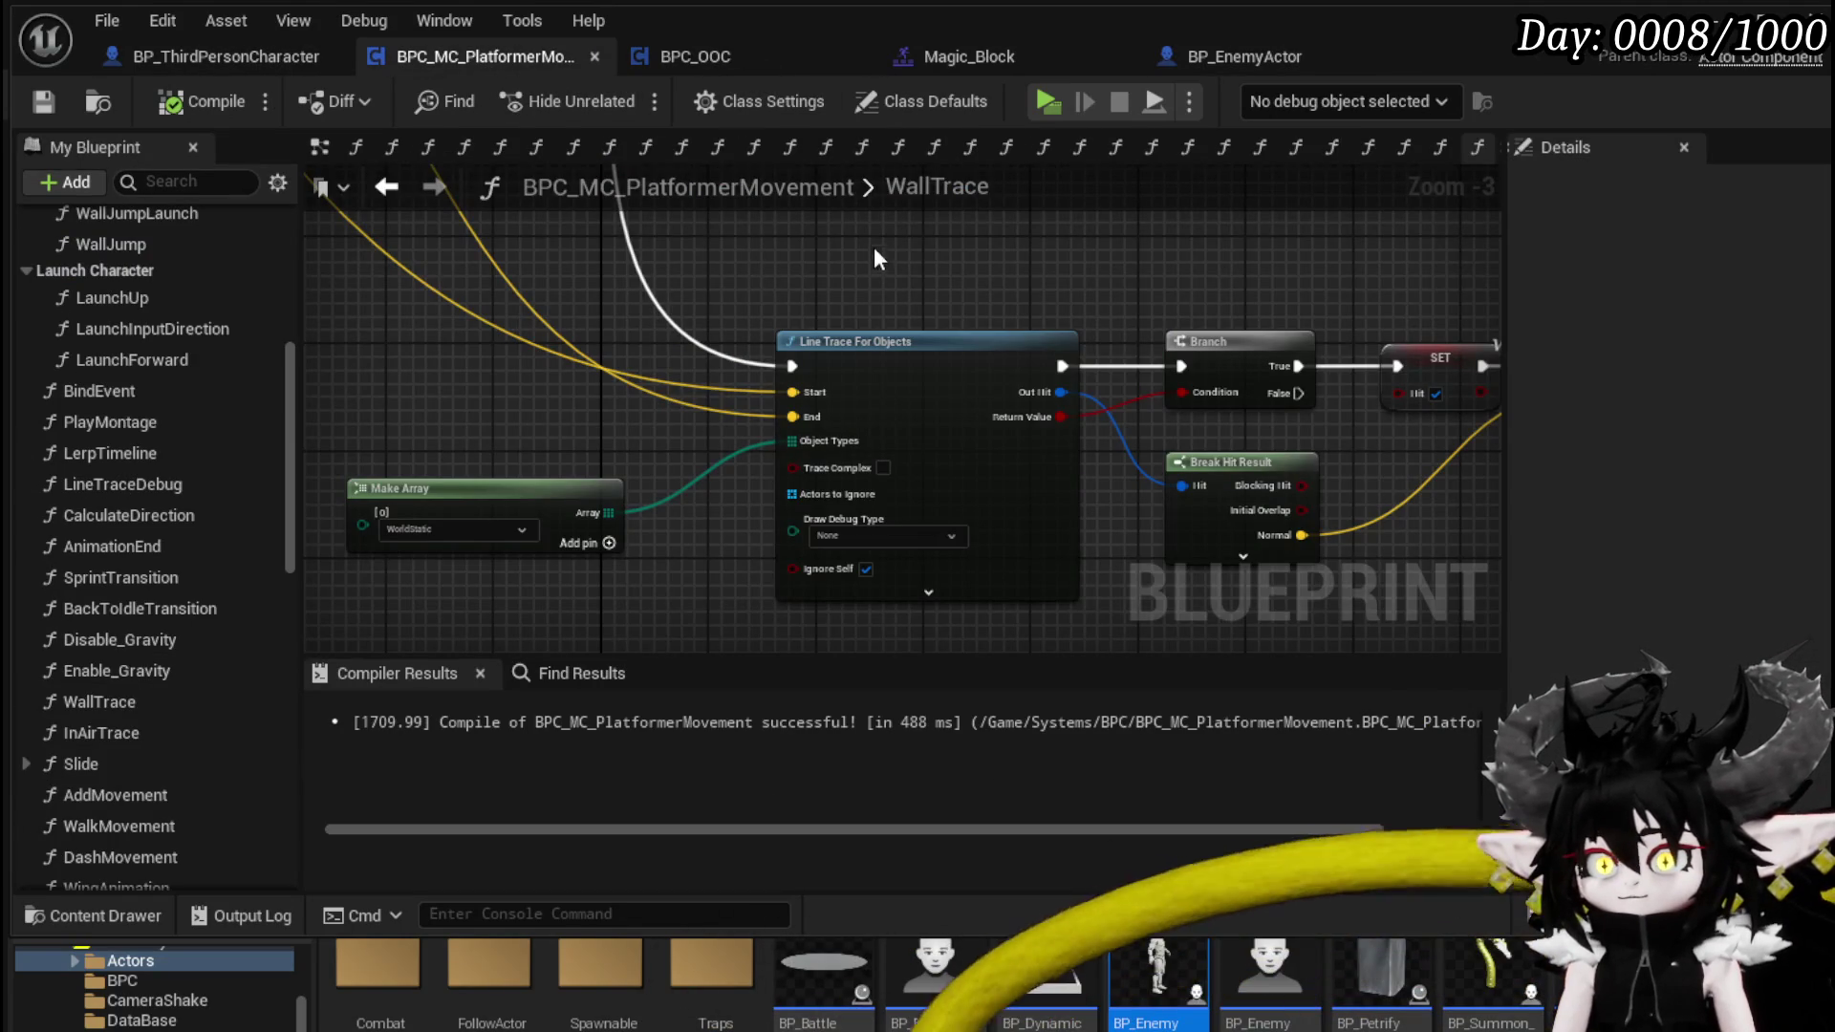
scroll(159, 588, down, 3)
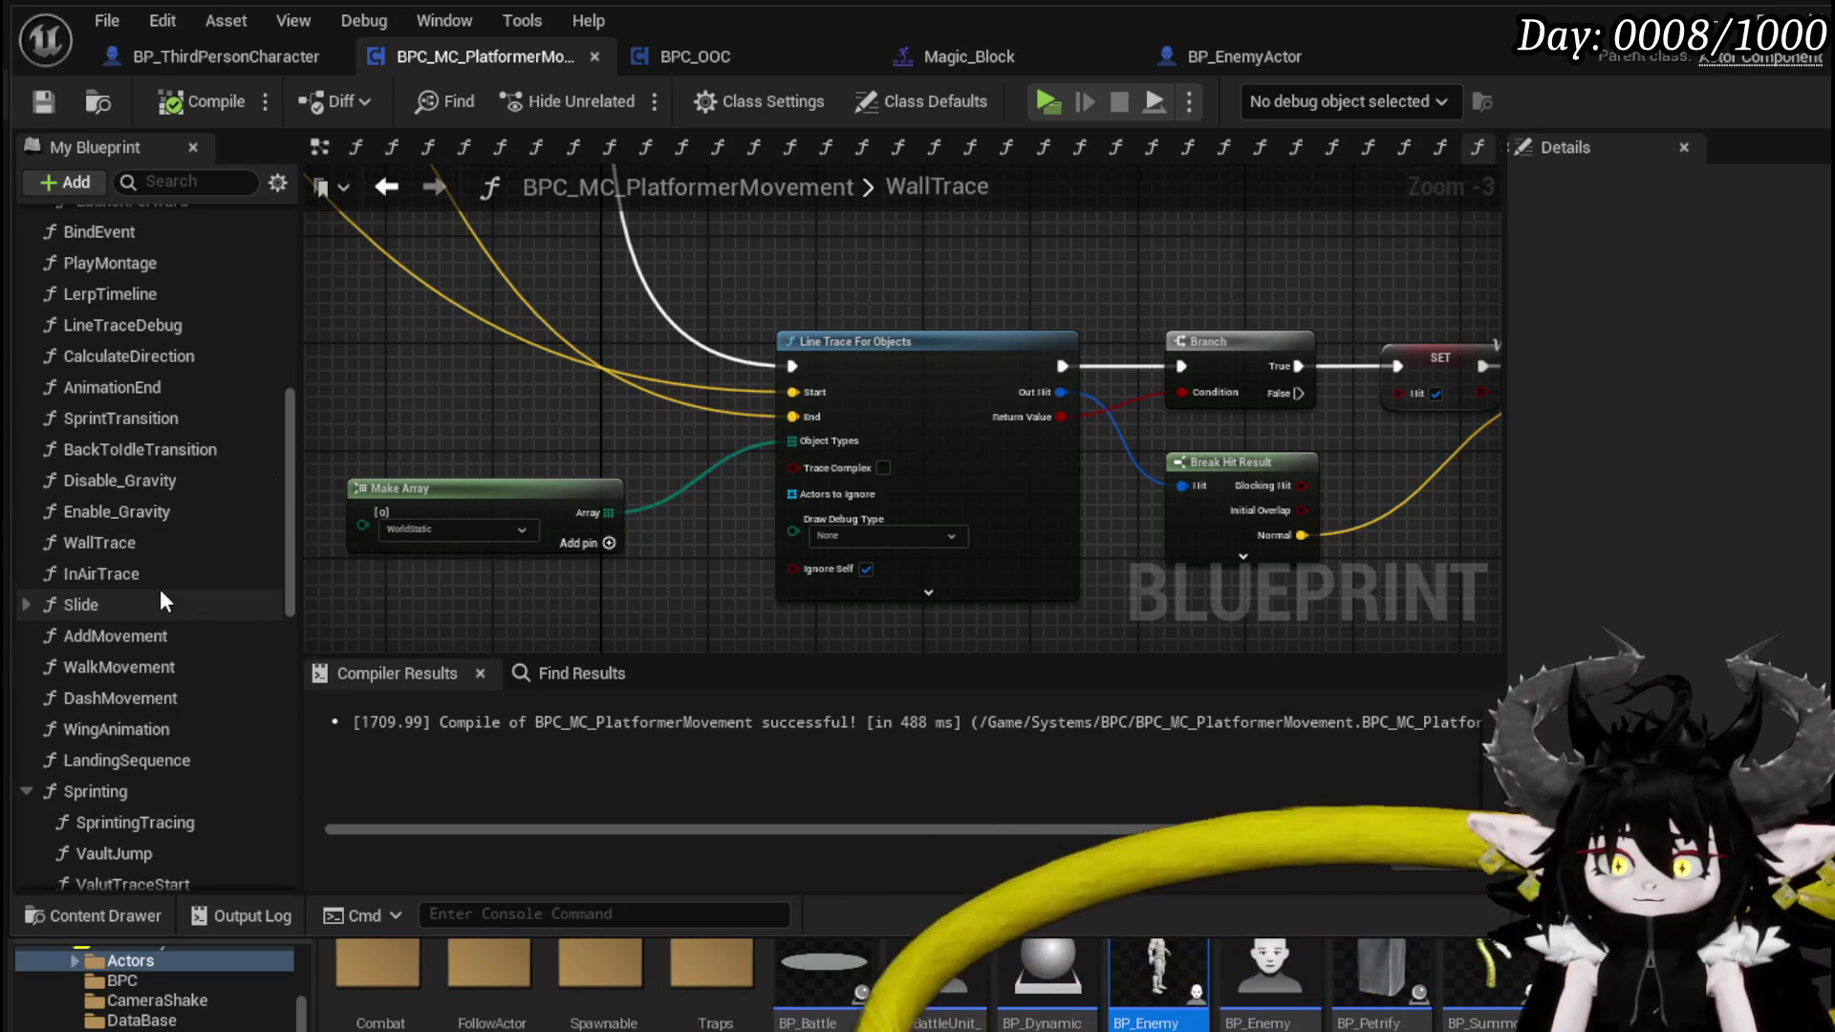
scroll(159, 588, down, 3)
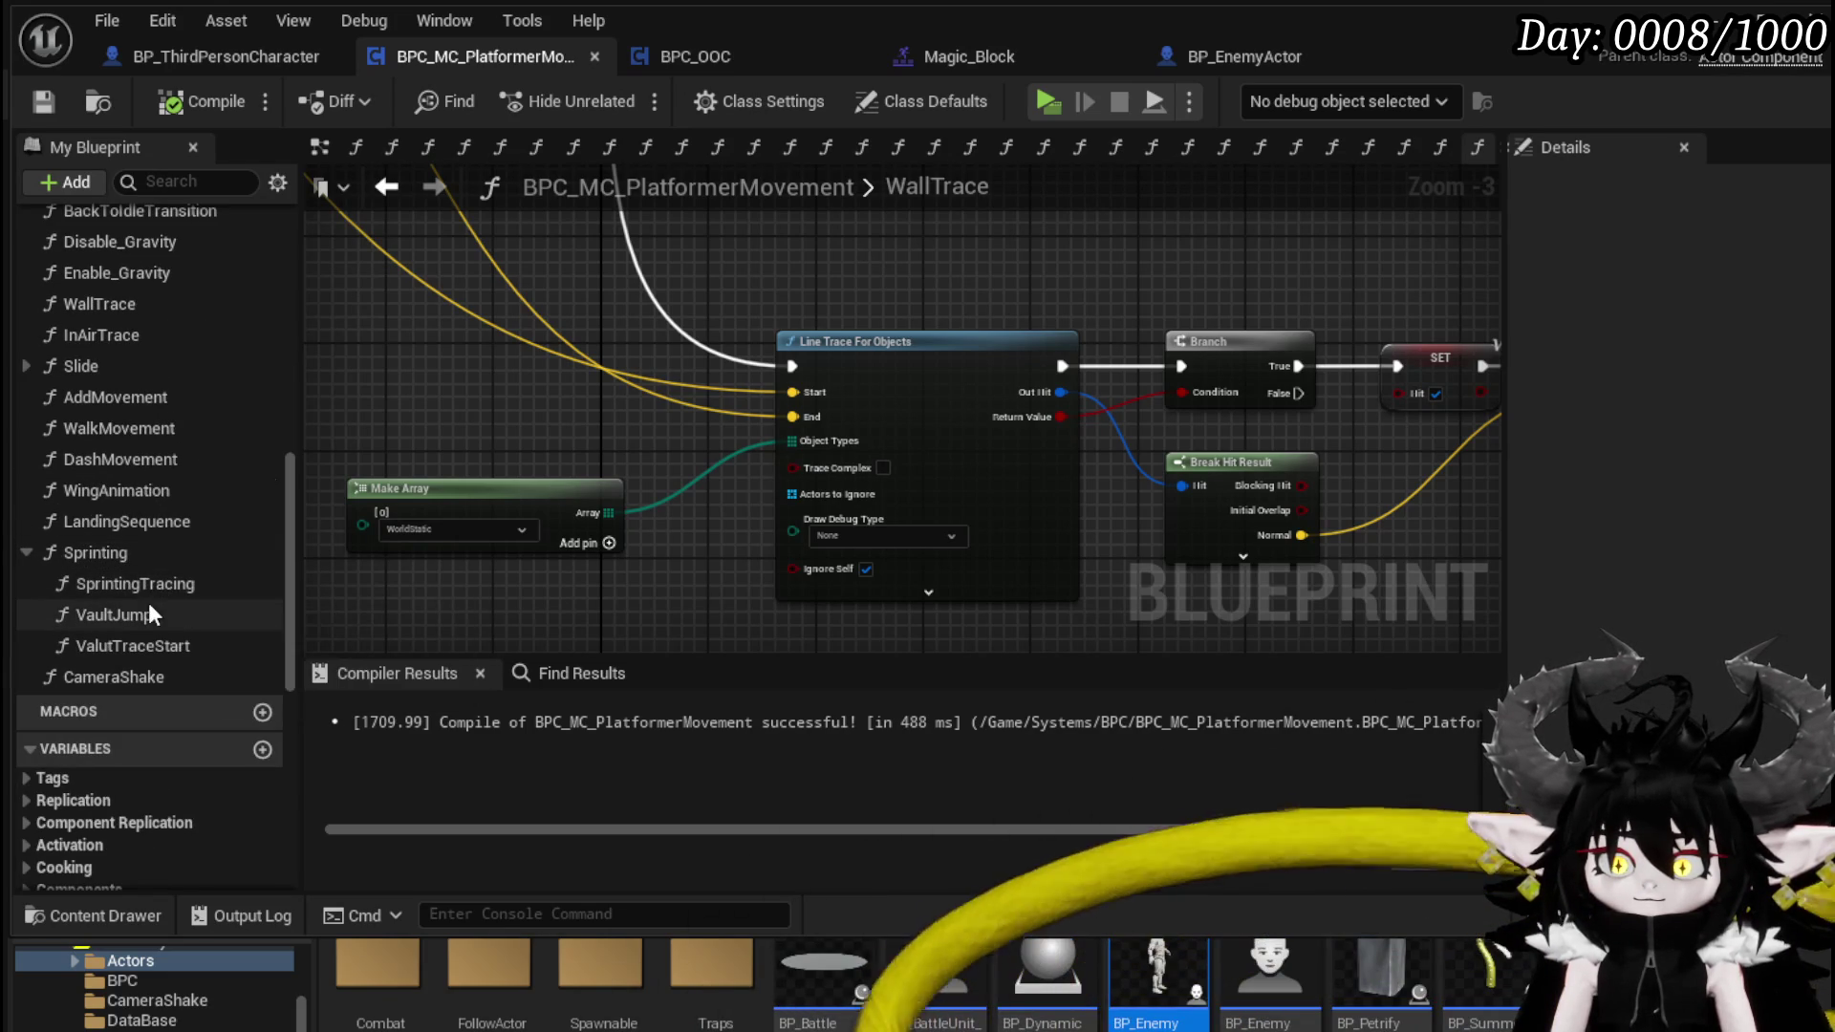
double_click(160, 587)
- Select the SET, Launch Character and Play Montage nodes and bring up their context menu
scroll(908, 392, down, 7)
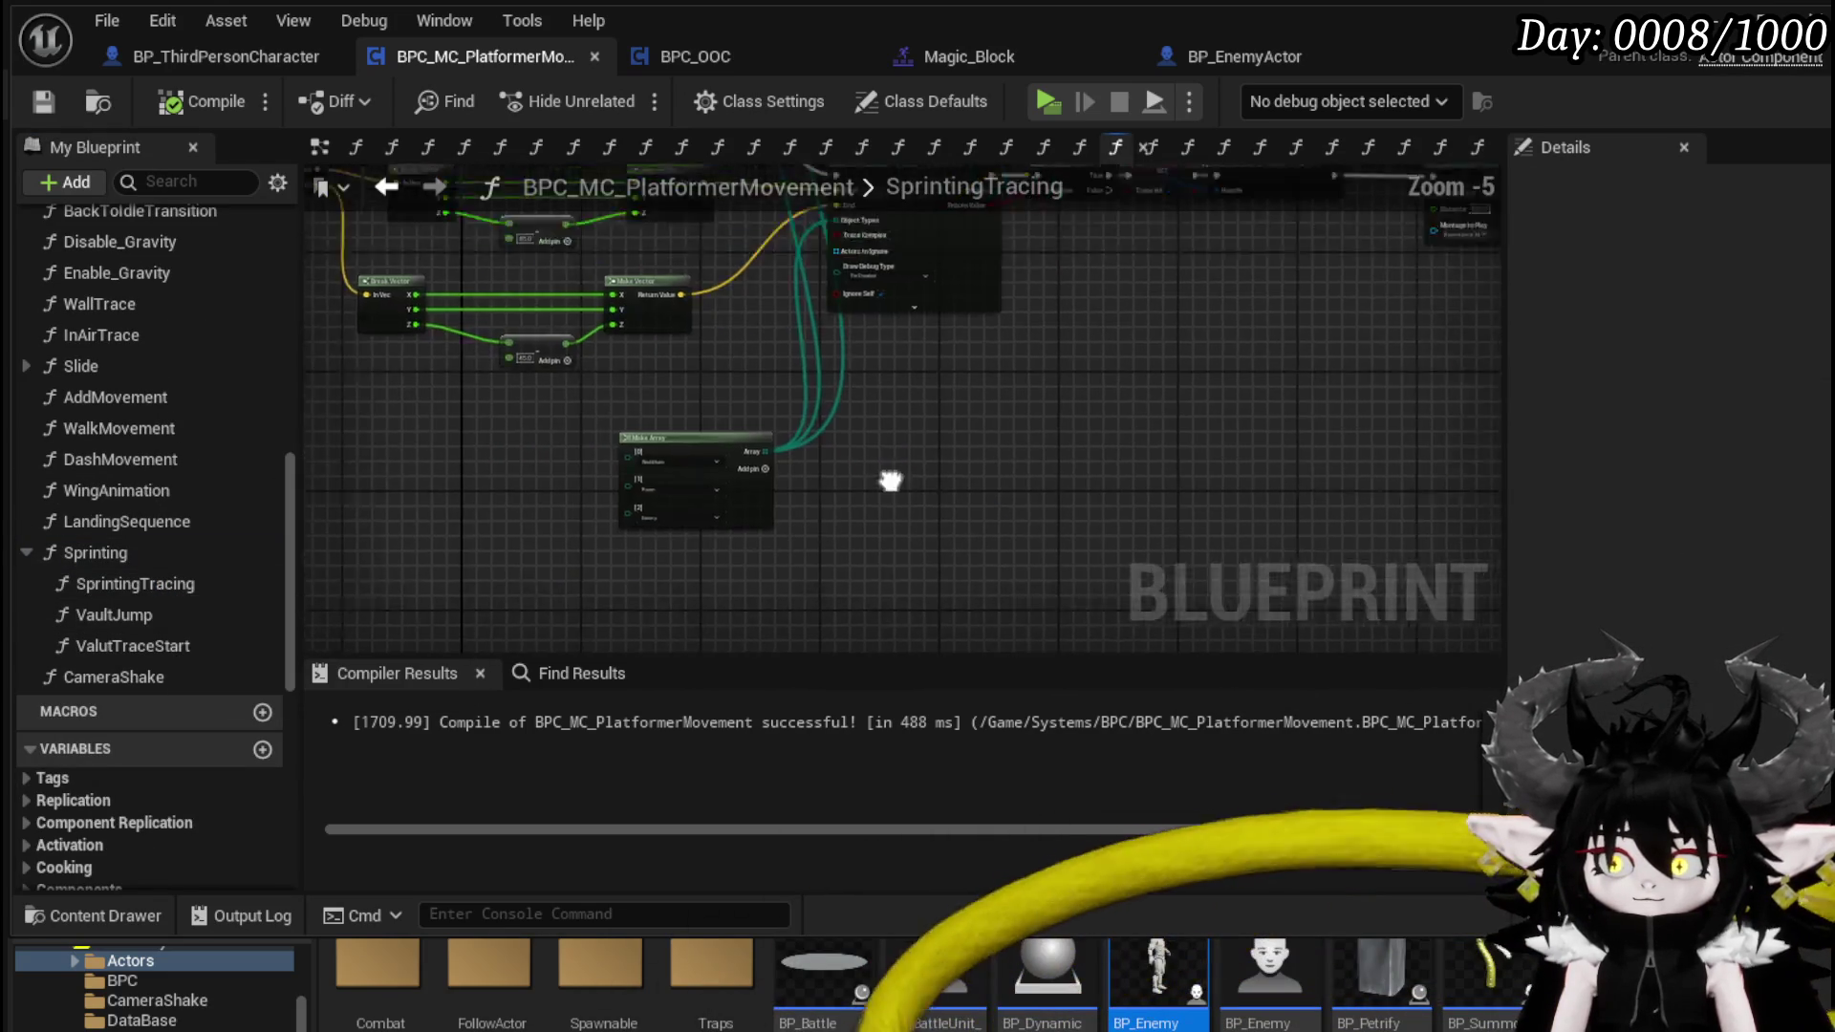
scroll(860, 411, up, 4)
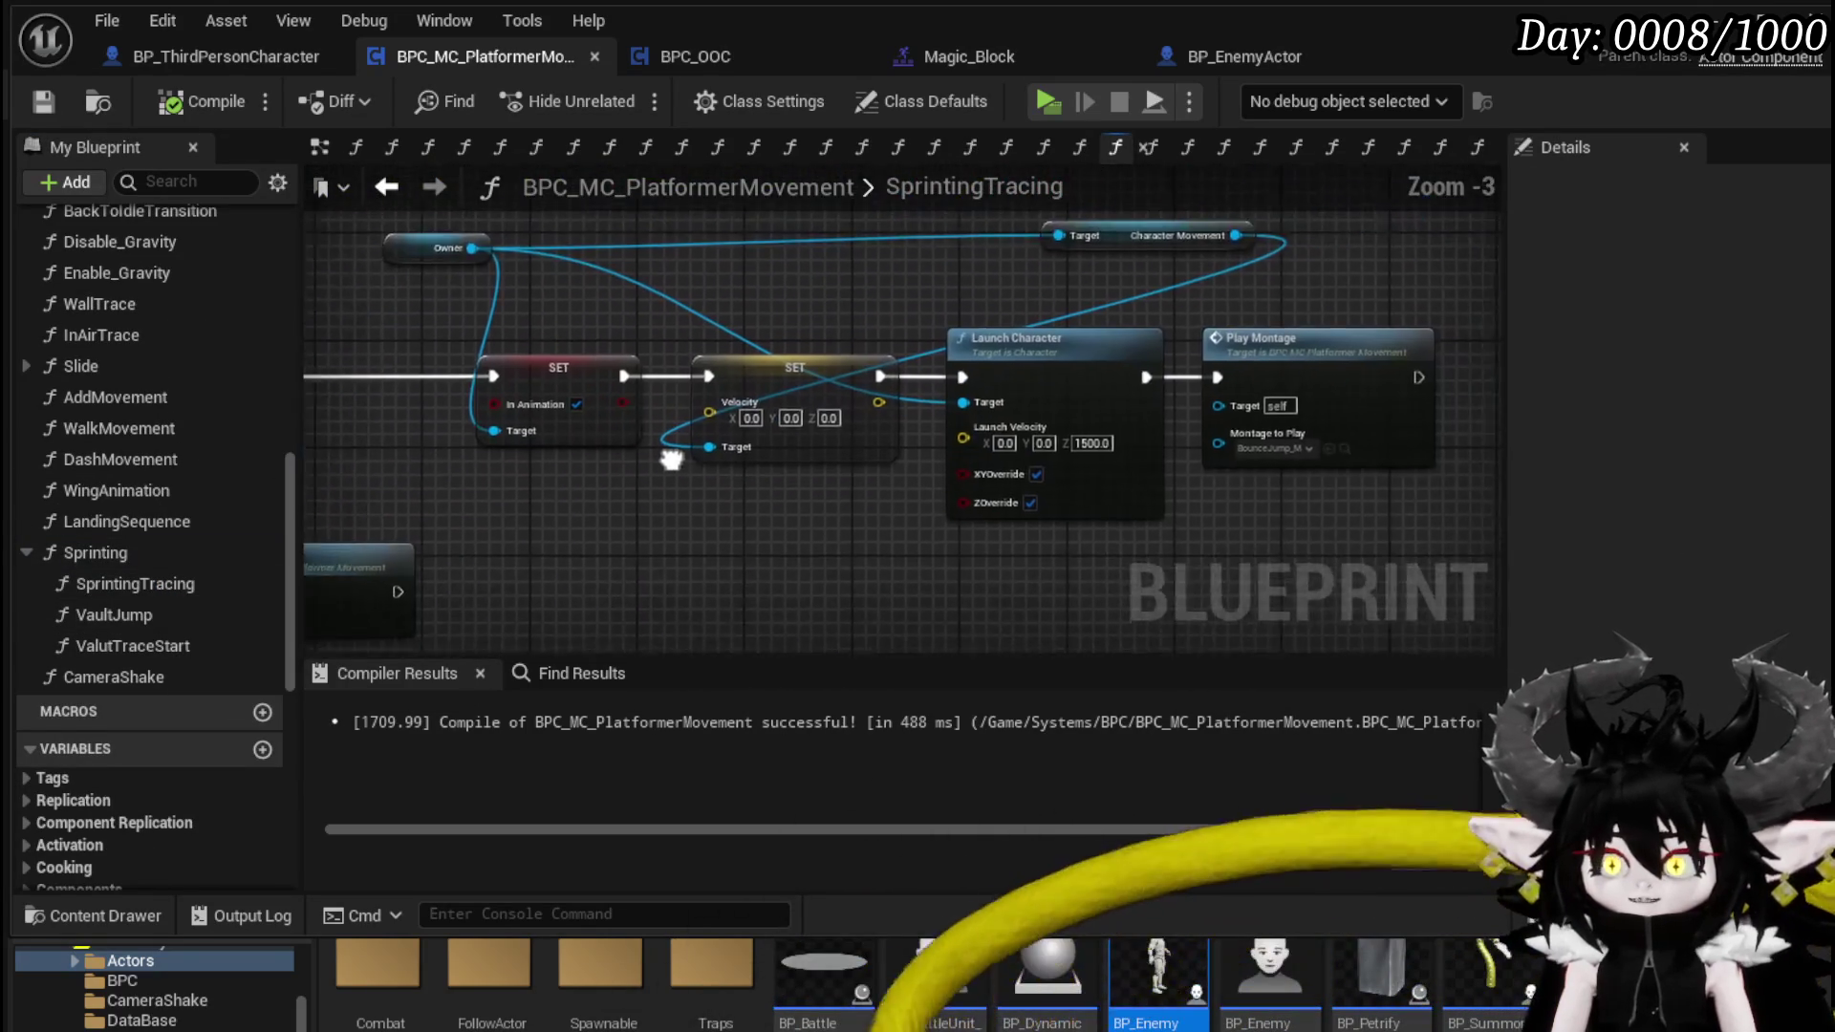
drag(510, 497, 1391, 214)
right_click(1322, 346)
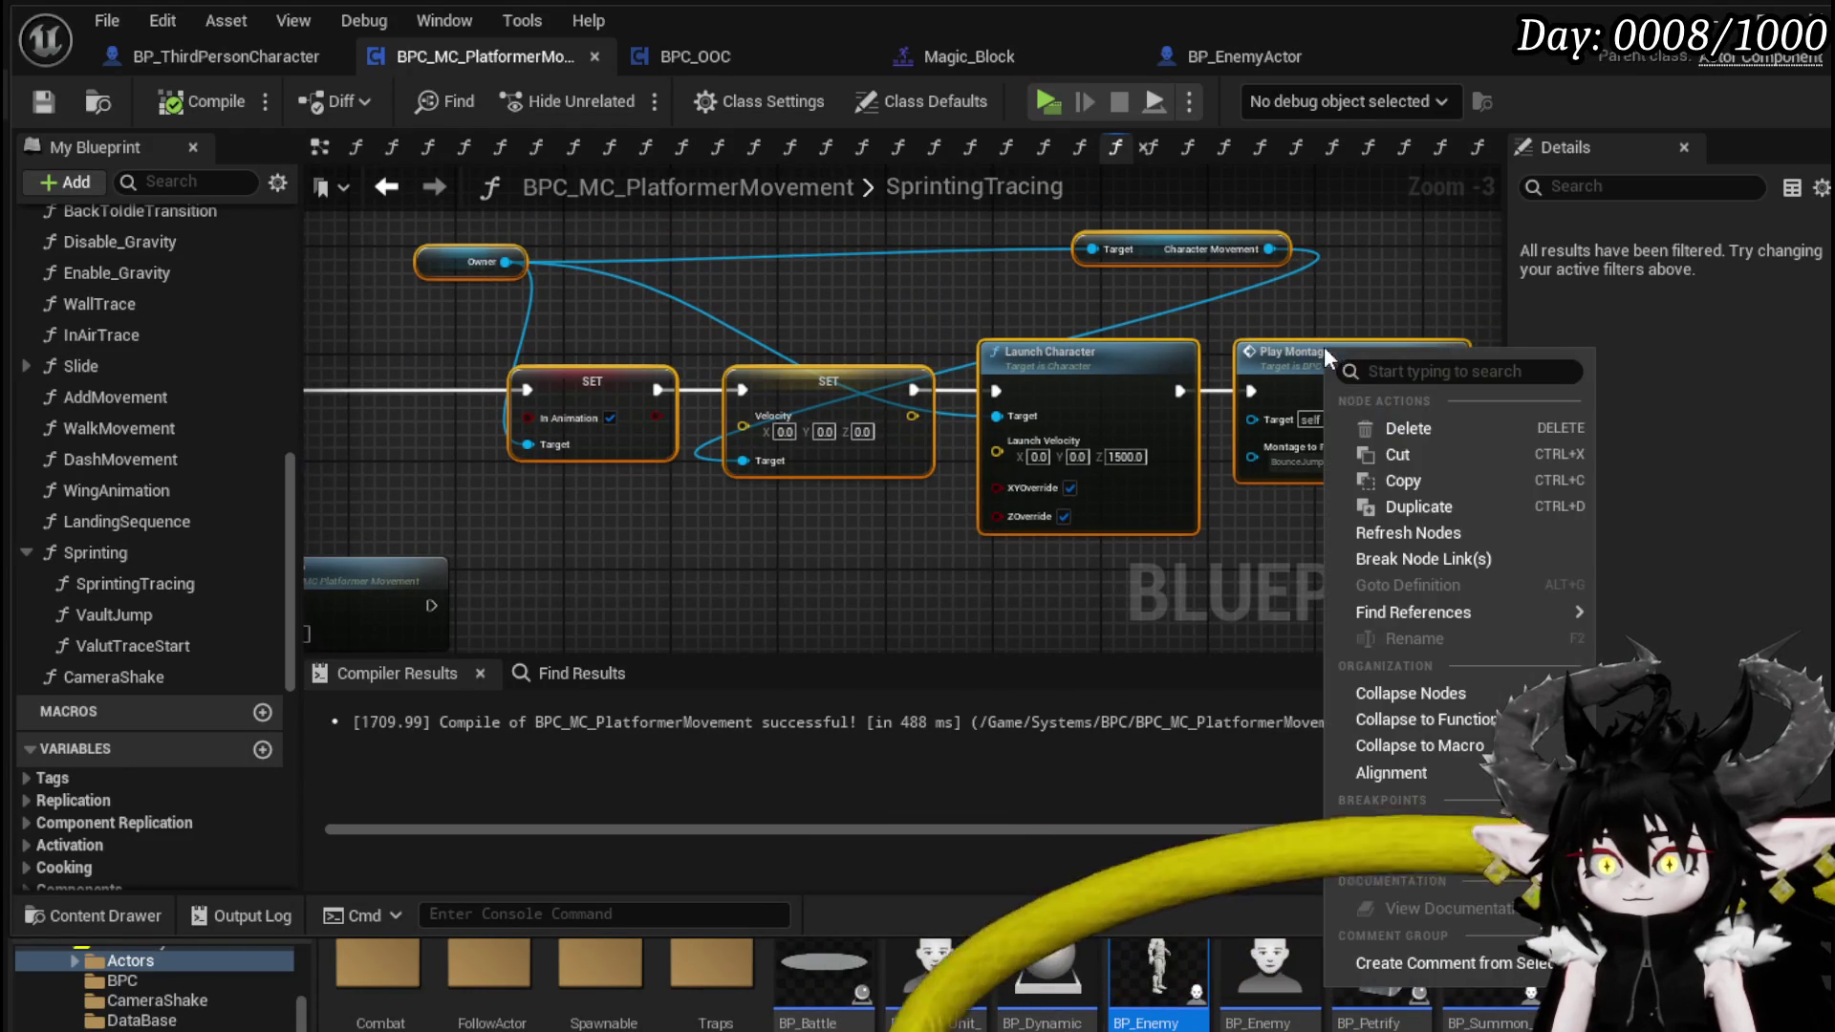
- Collapse the selected launch and montage nodes into a function named HighVaultJump
click(1431, 727)
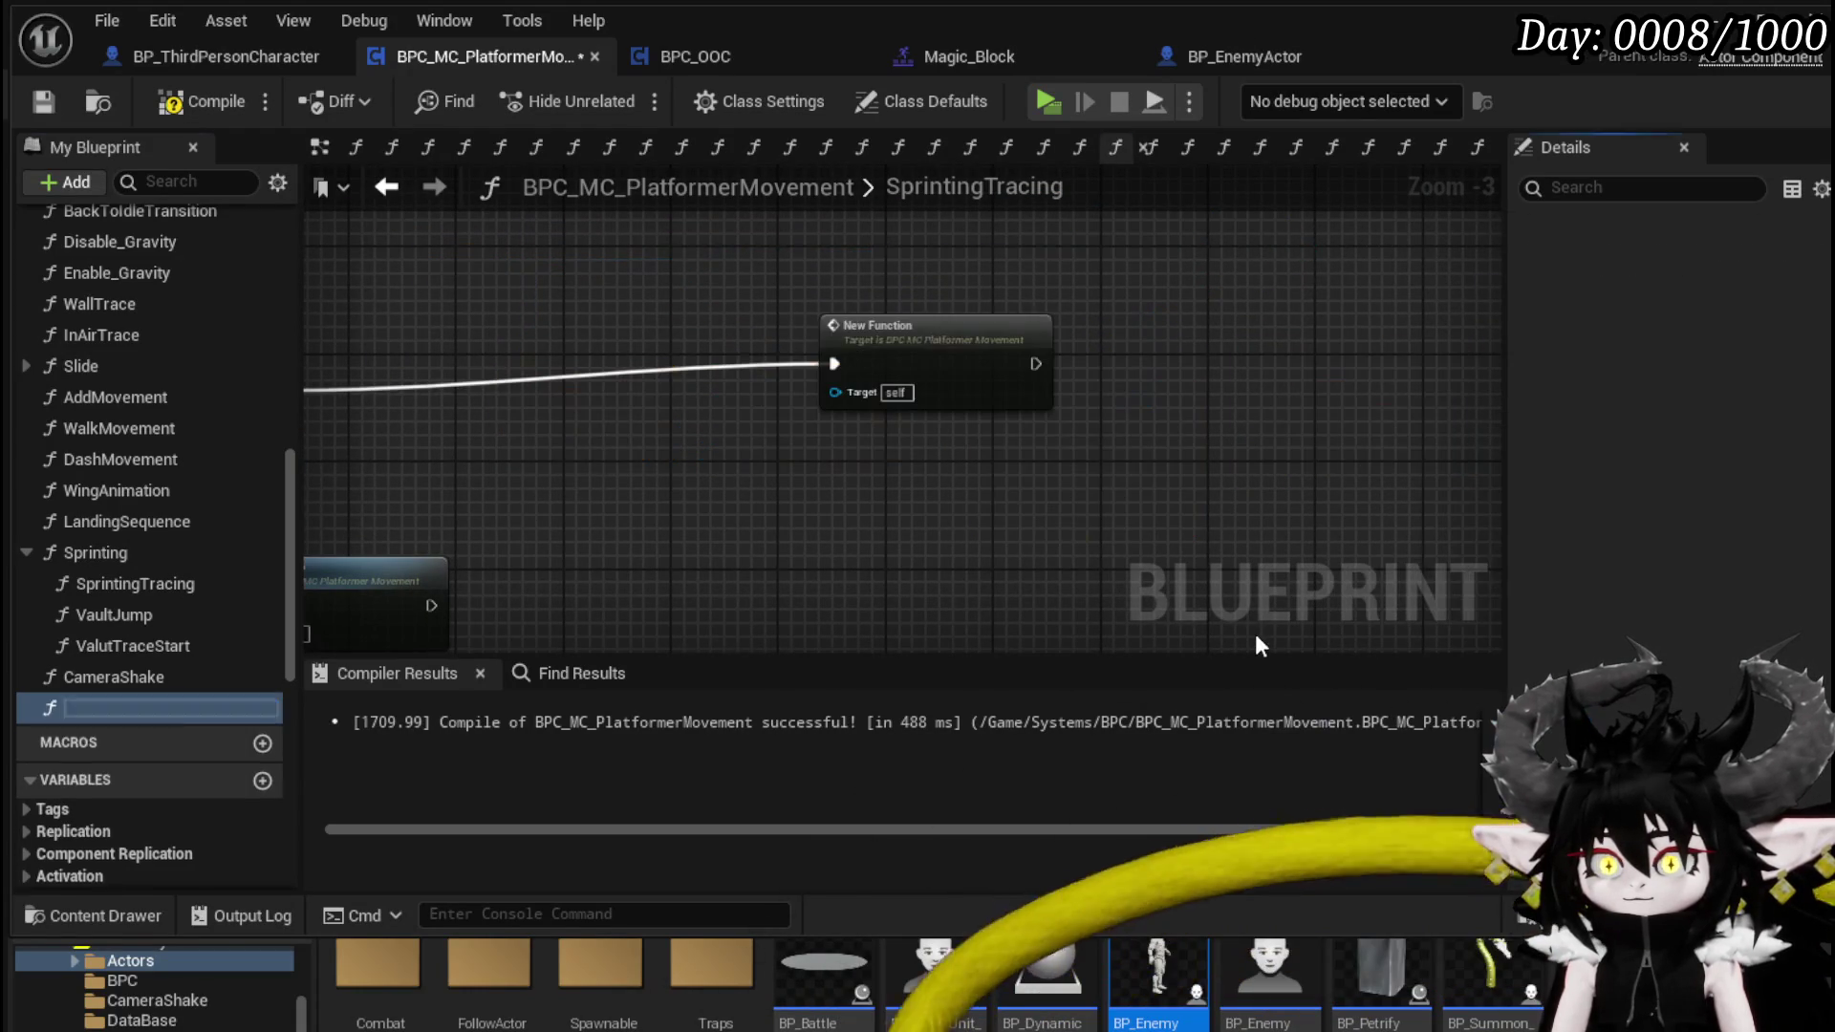
text(H)
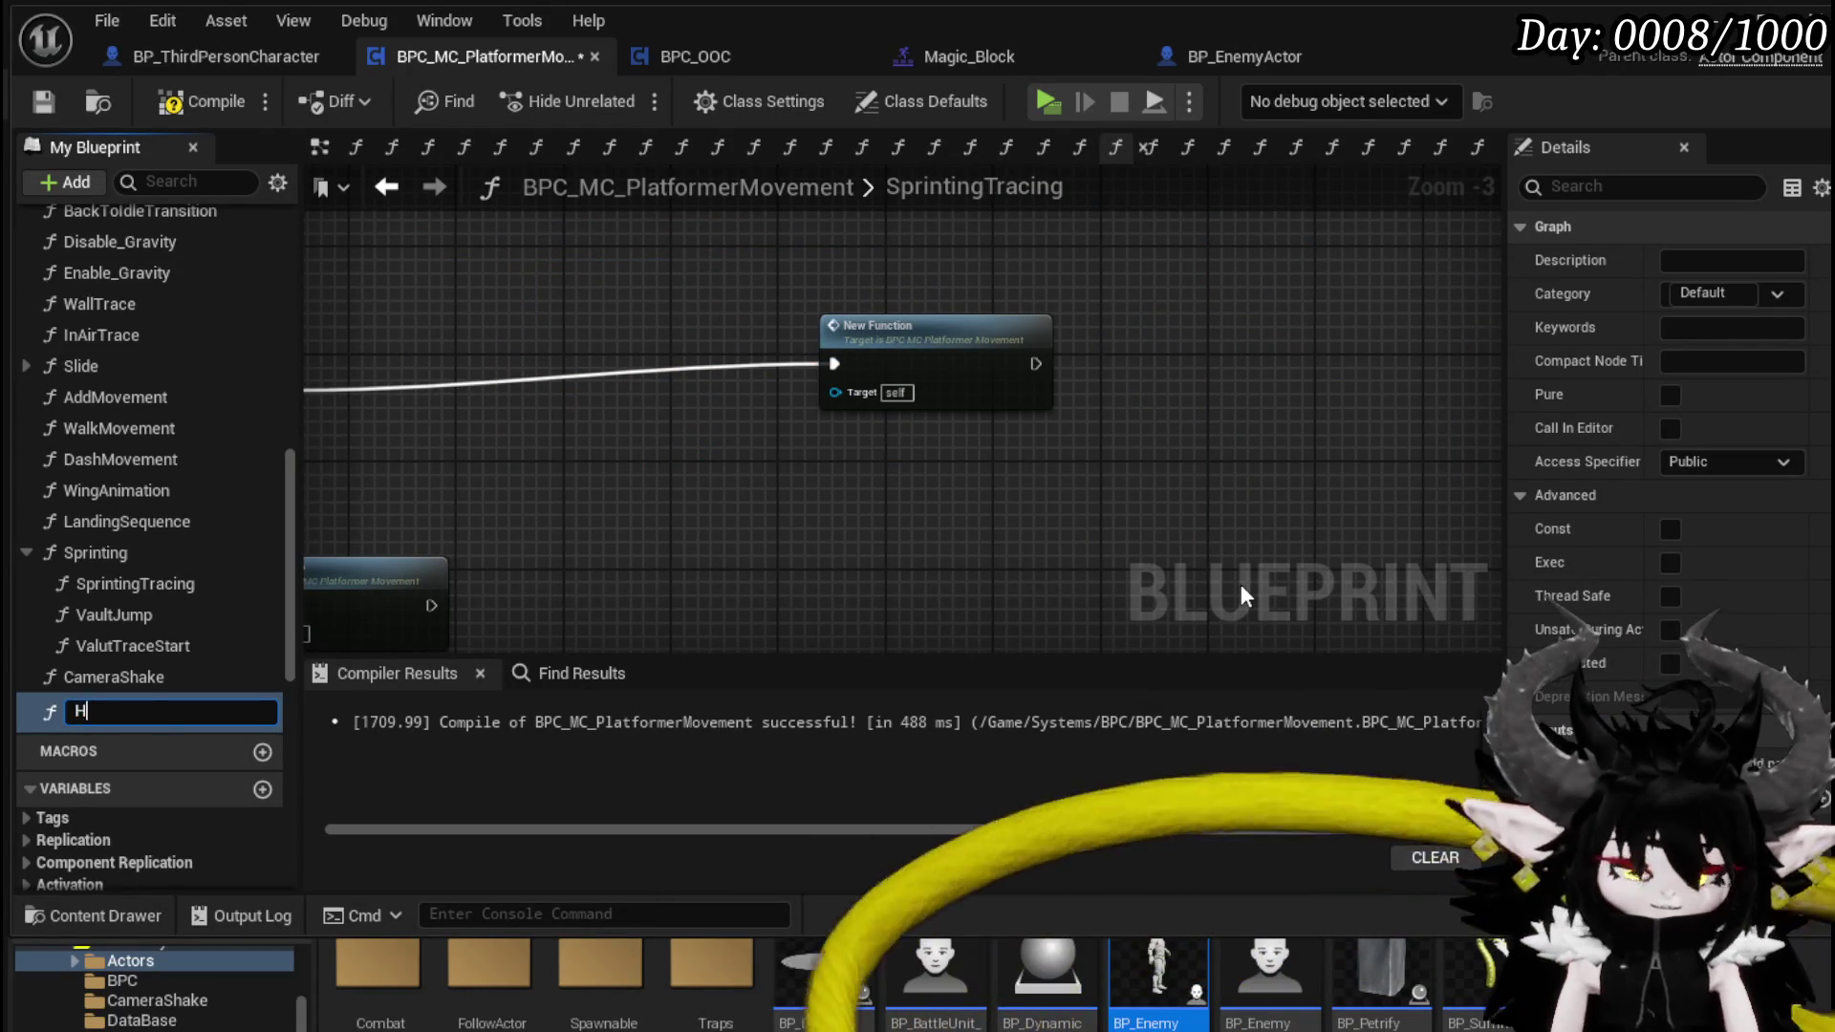
text(ighVau)
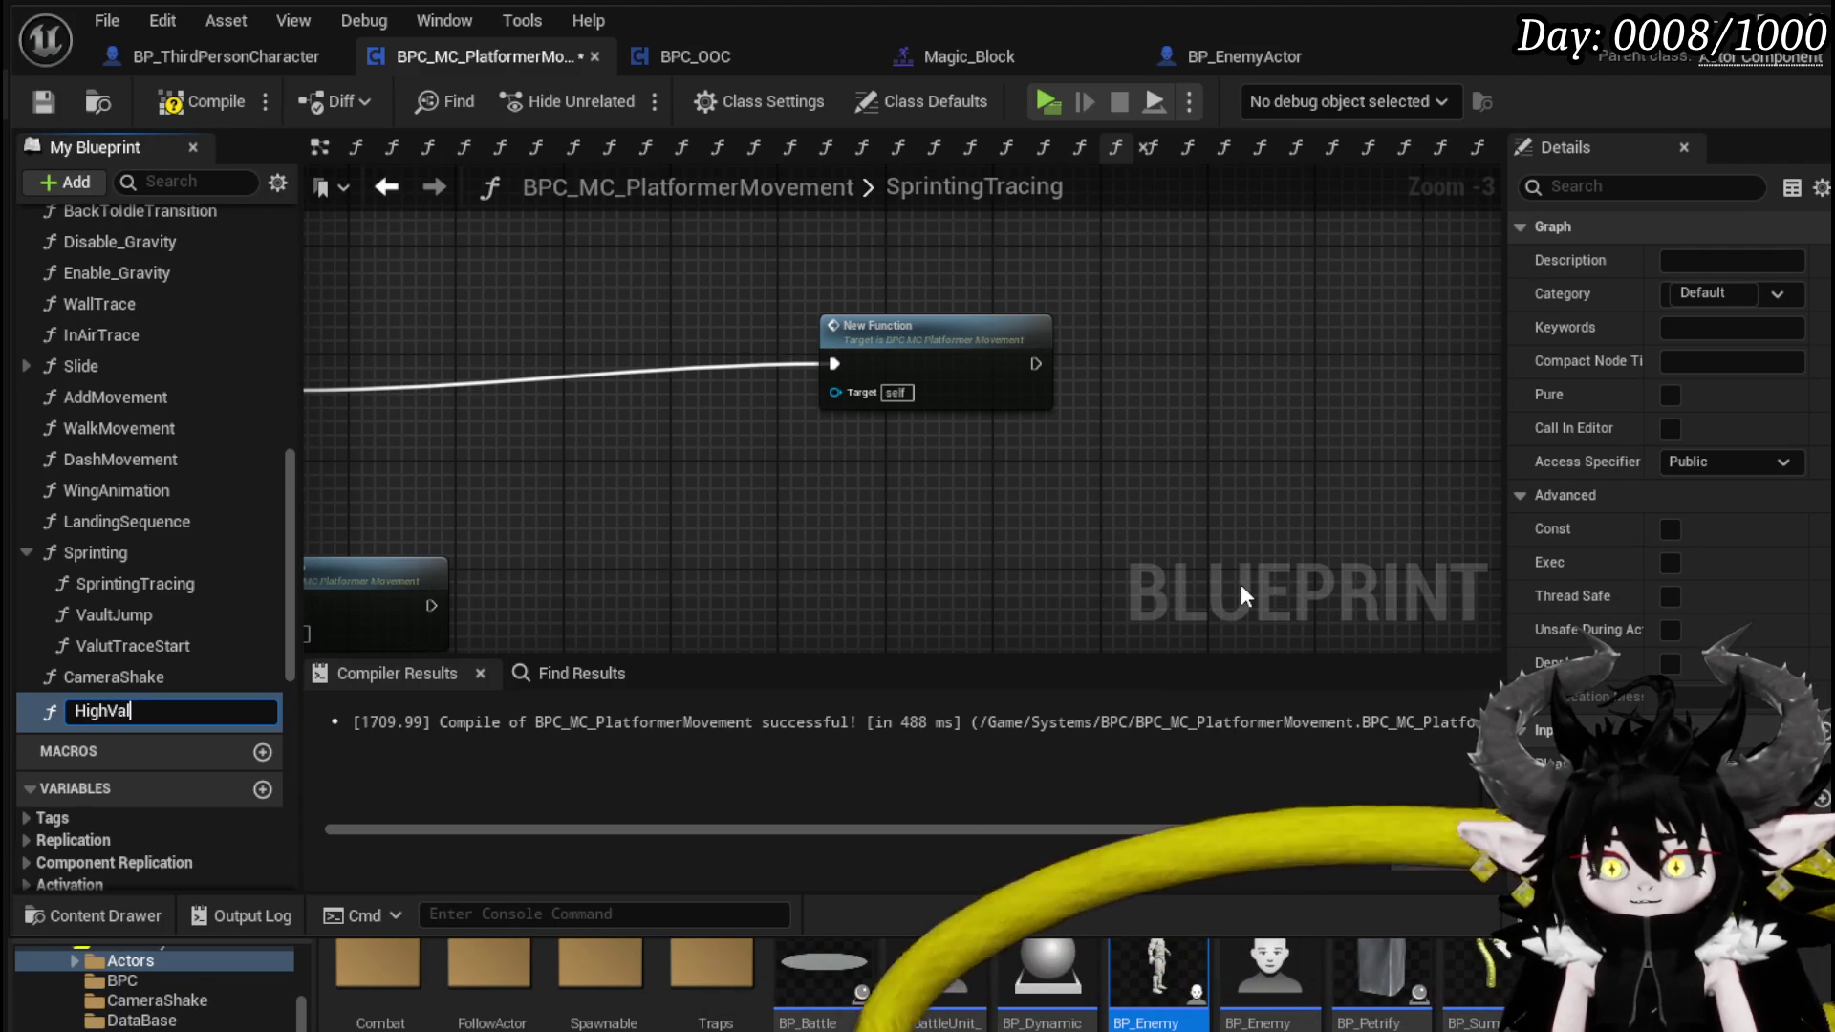
text(ltJump)
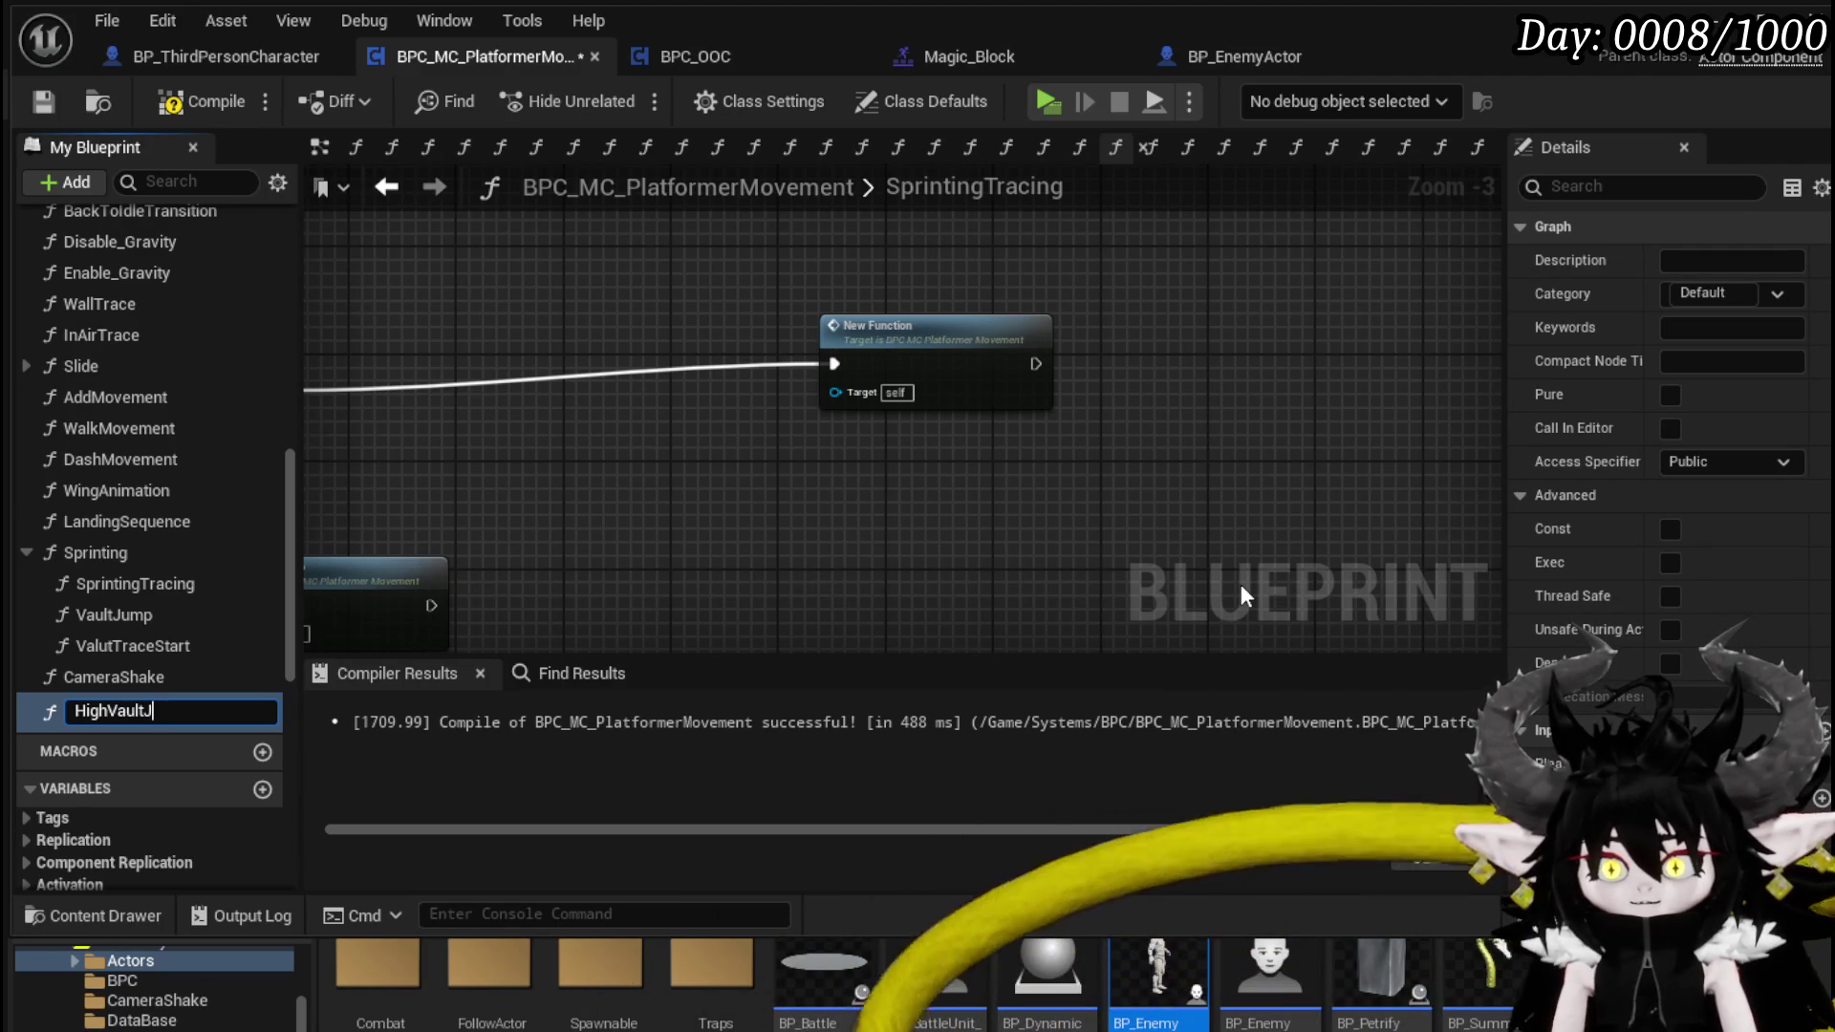
key(Return)
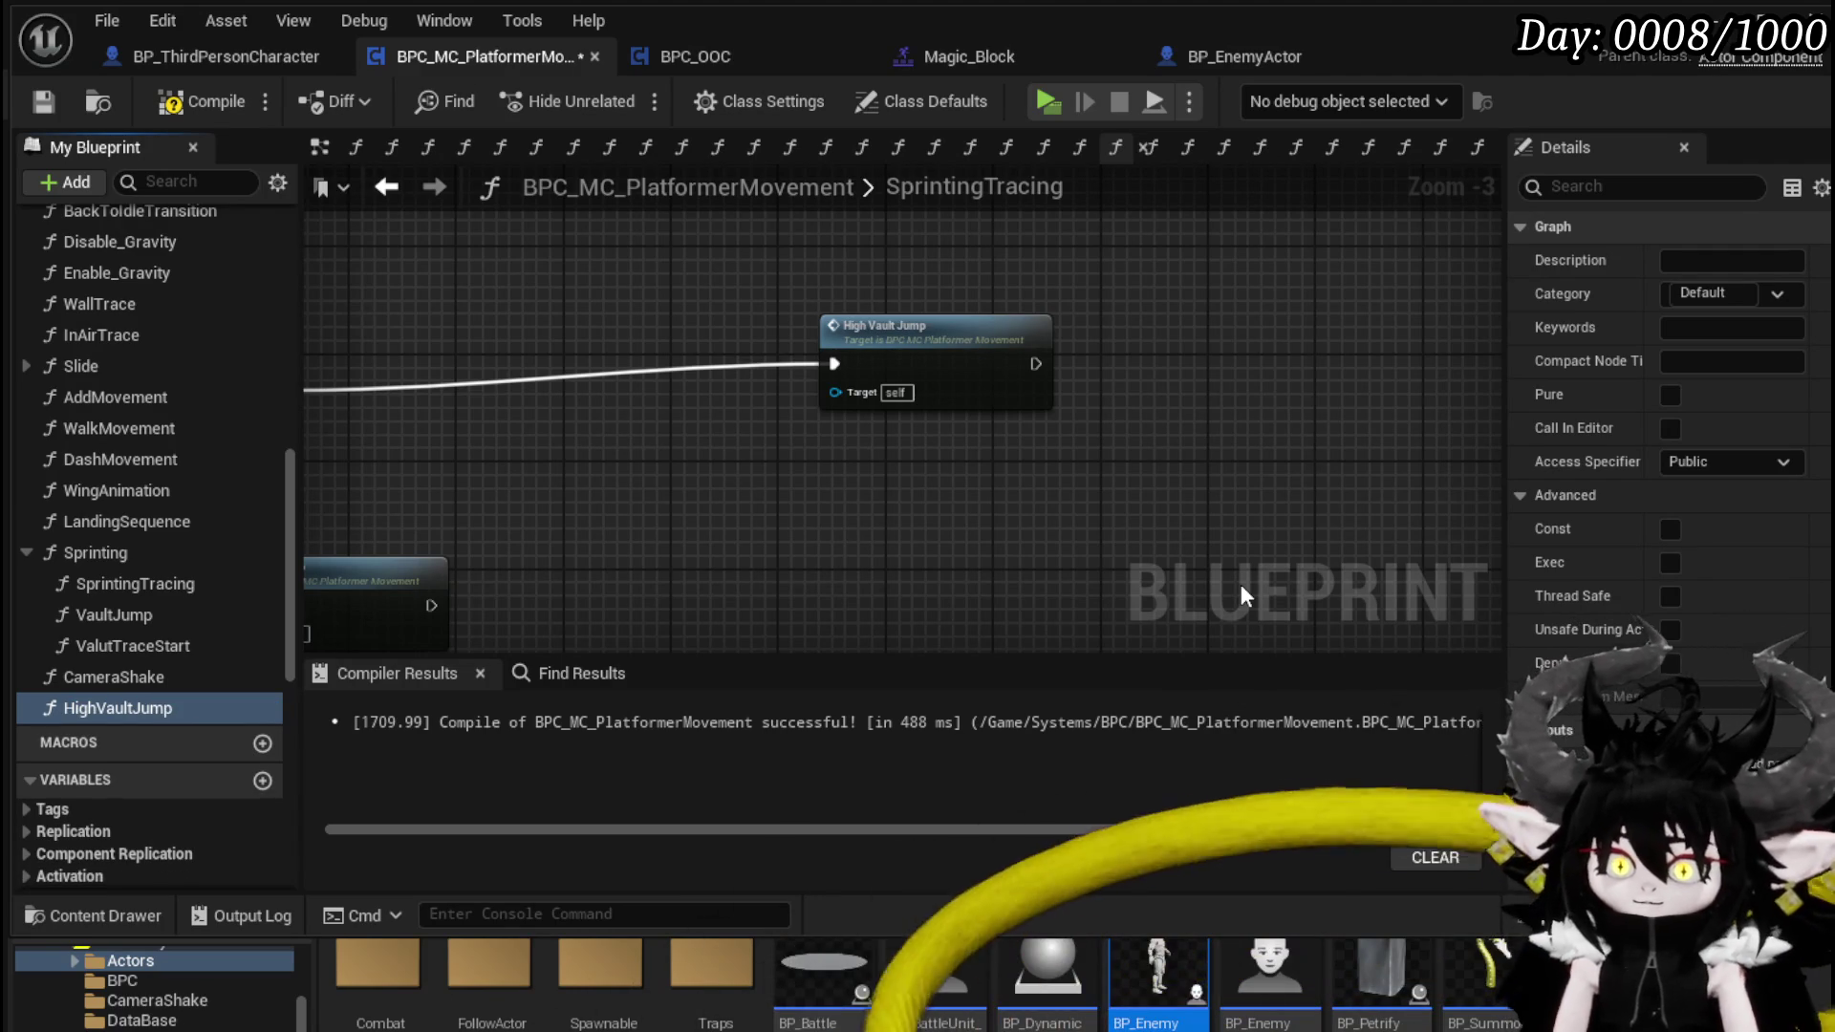
- File the HighVaultJump function under the Sprinting category
mouse_move(145, 708)
mouse_down()
mouse_move(140, 540)
mouse_move(107, 551)
mouse_up()
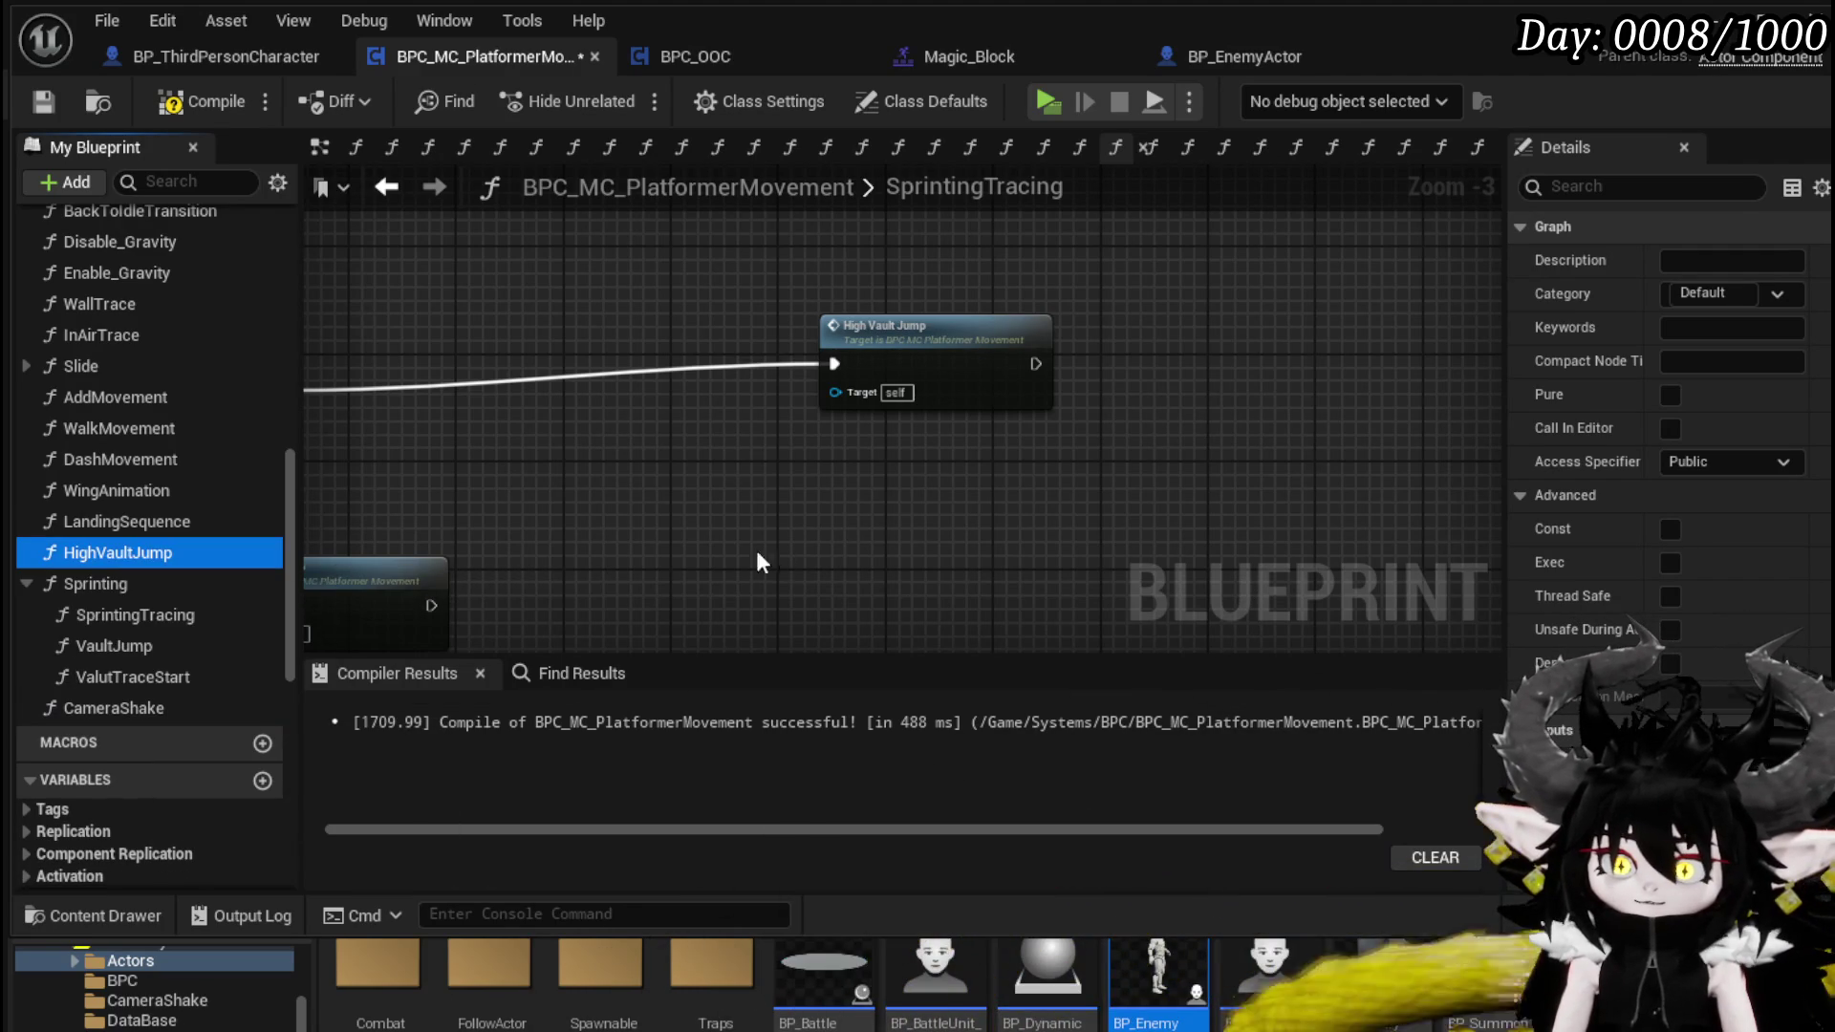
click(1777, 292)
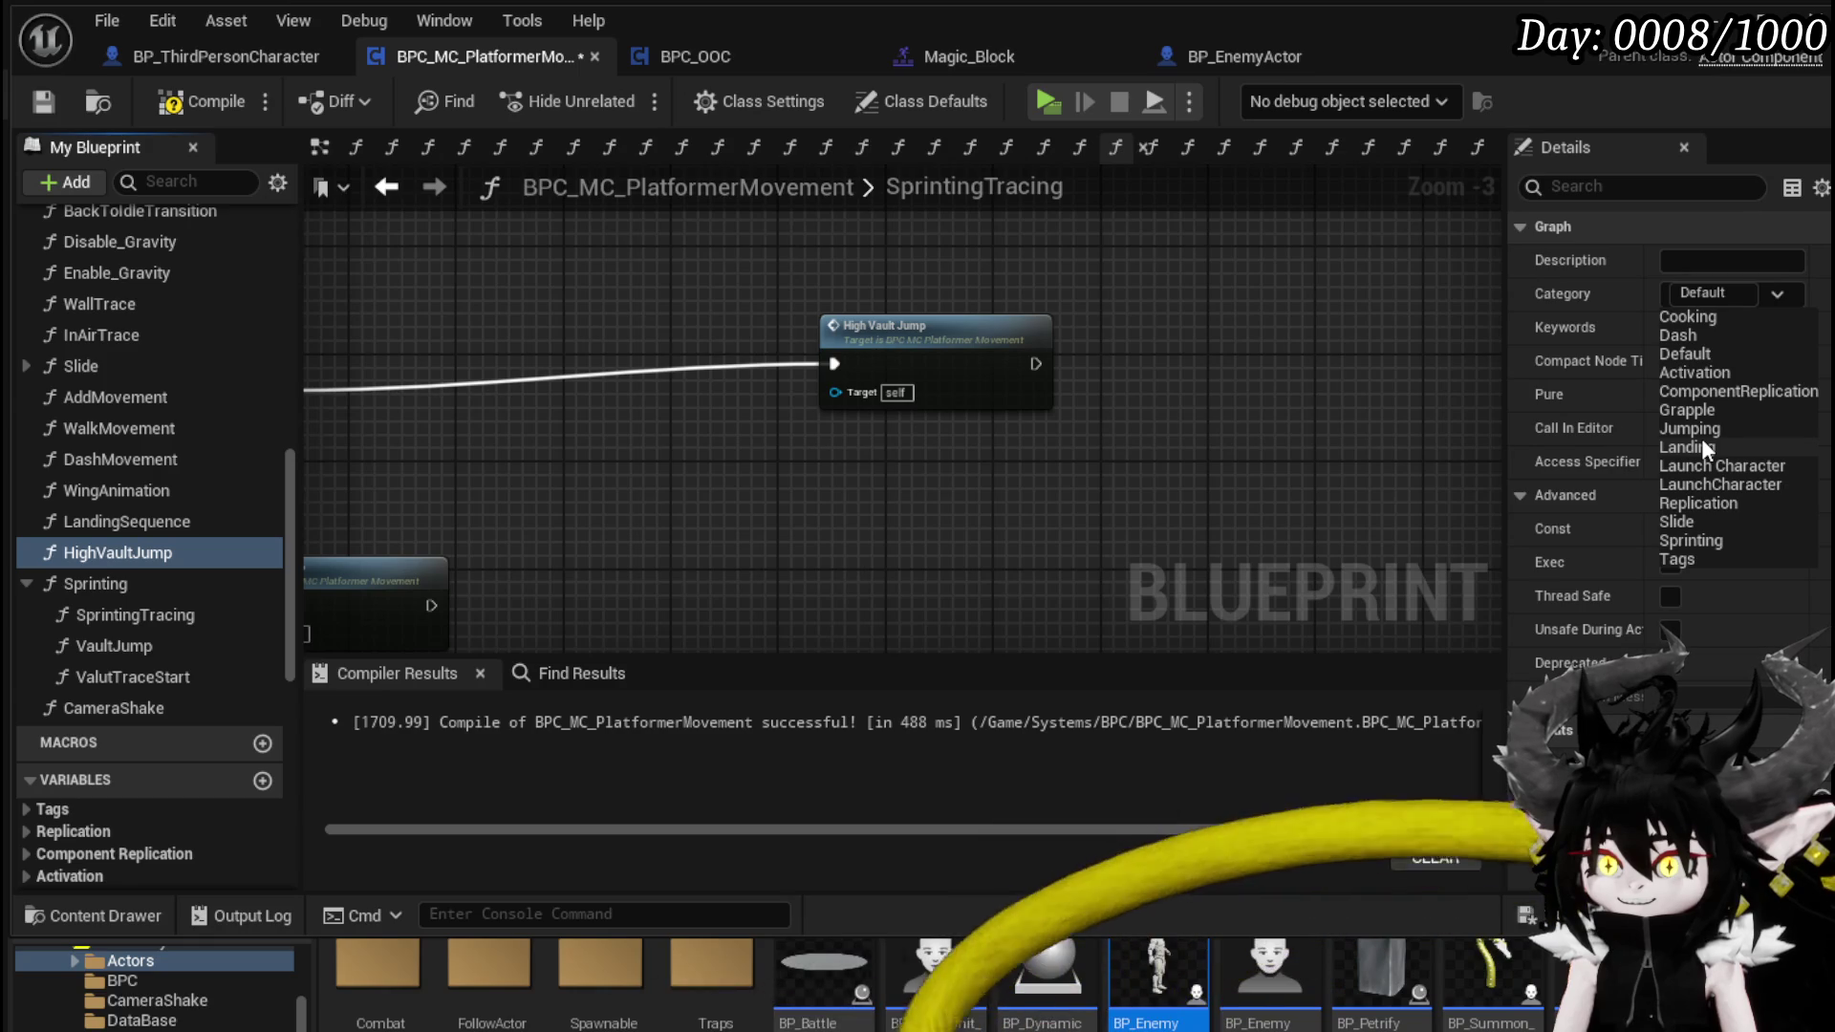
click(1693, 540)
- Nudge the High Vault Jump node left and open its function graph
click(921, 360)
drag(921, 360, 872, 369)
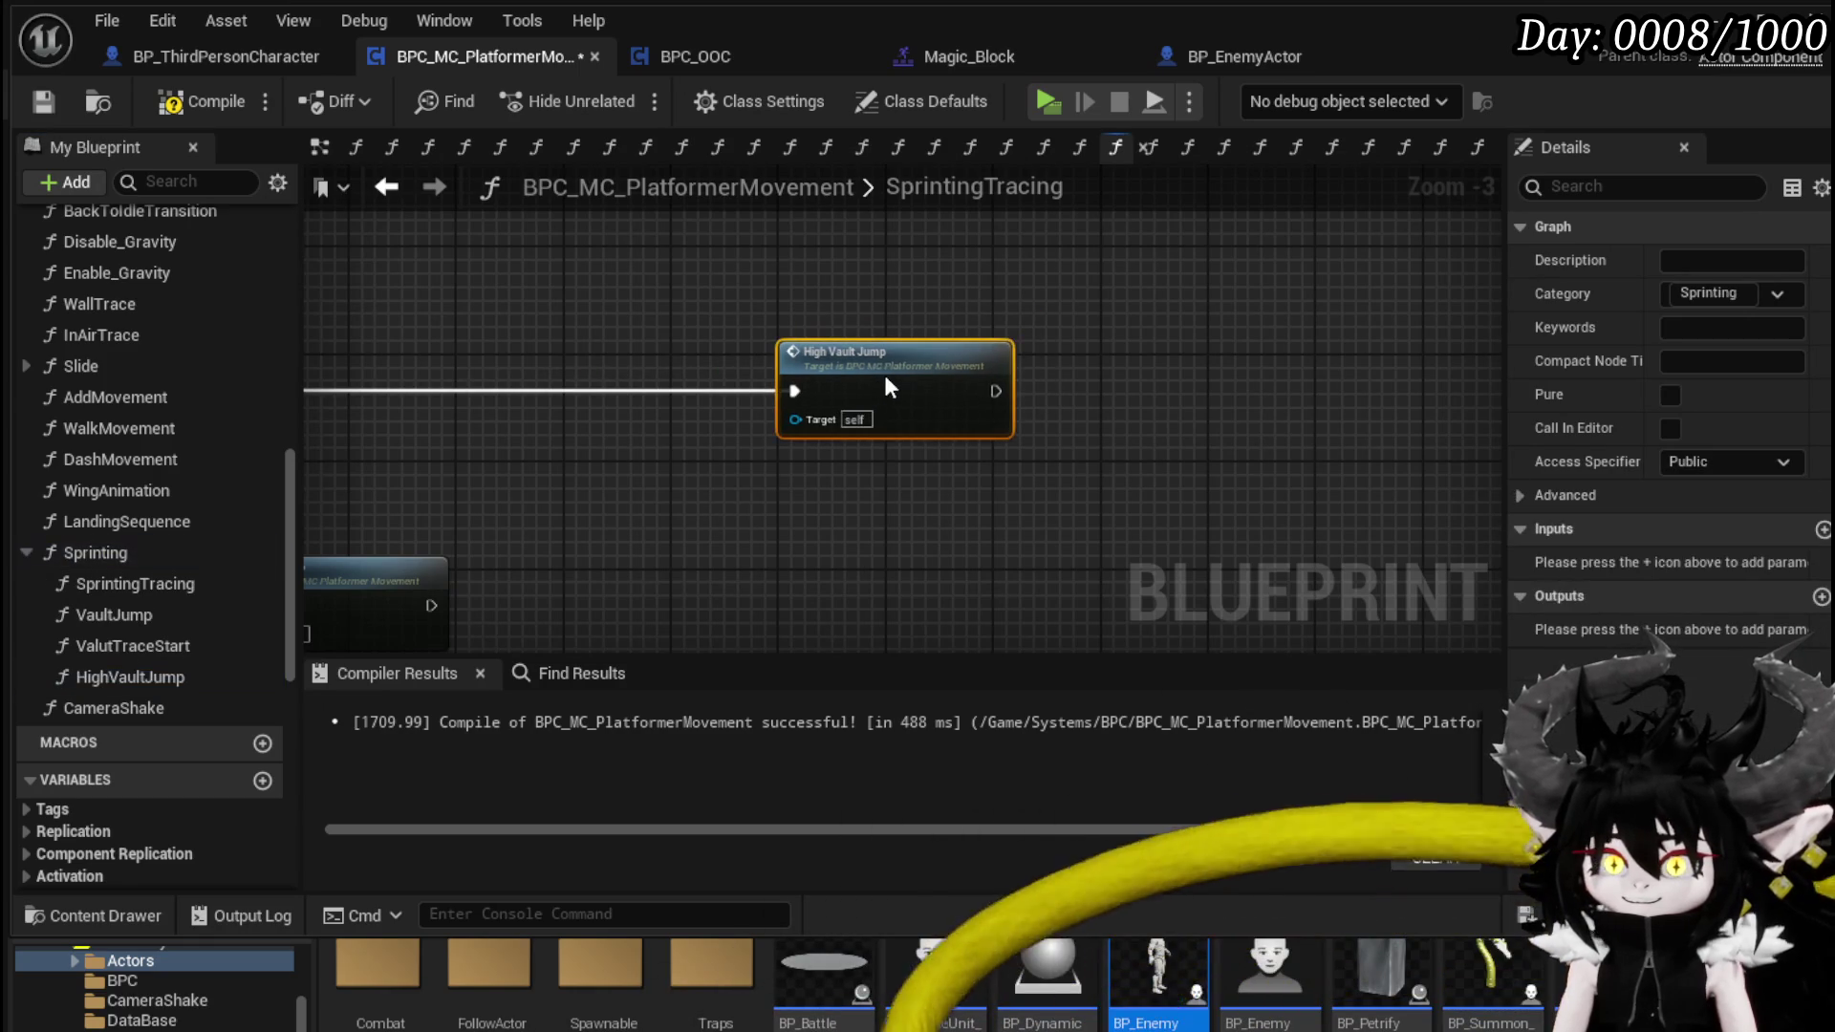
double_click(873, 369)
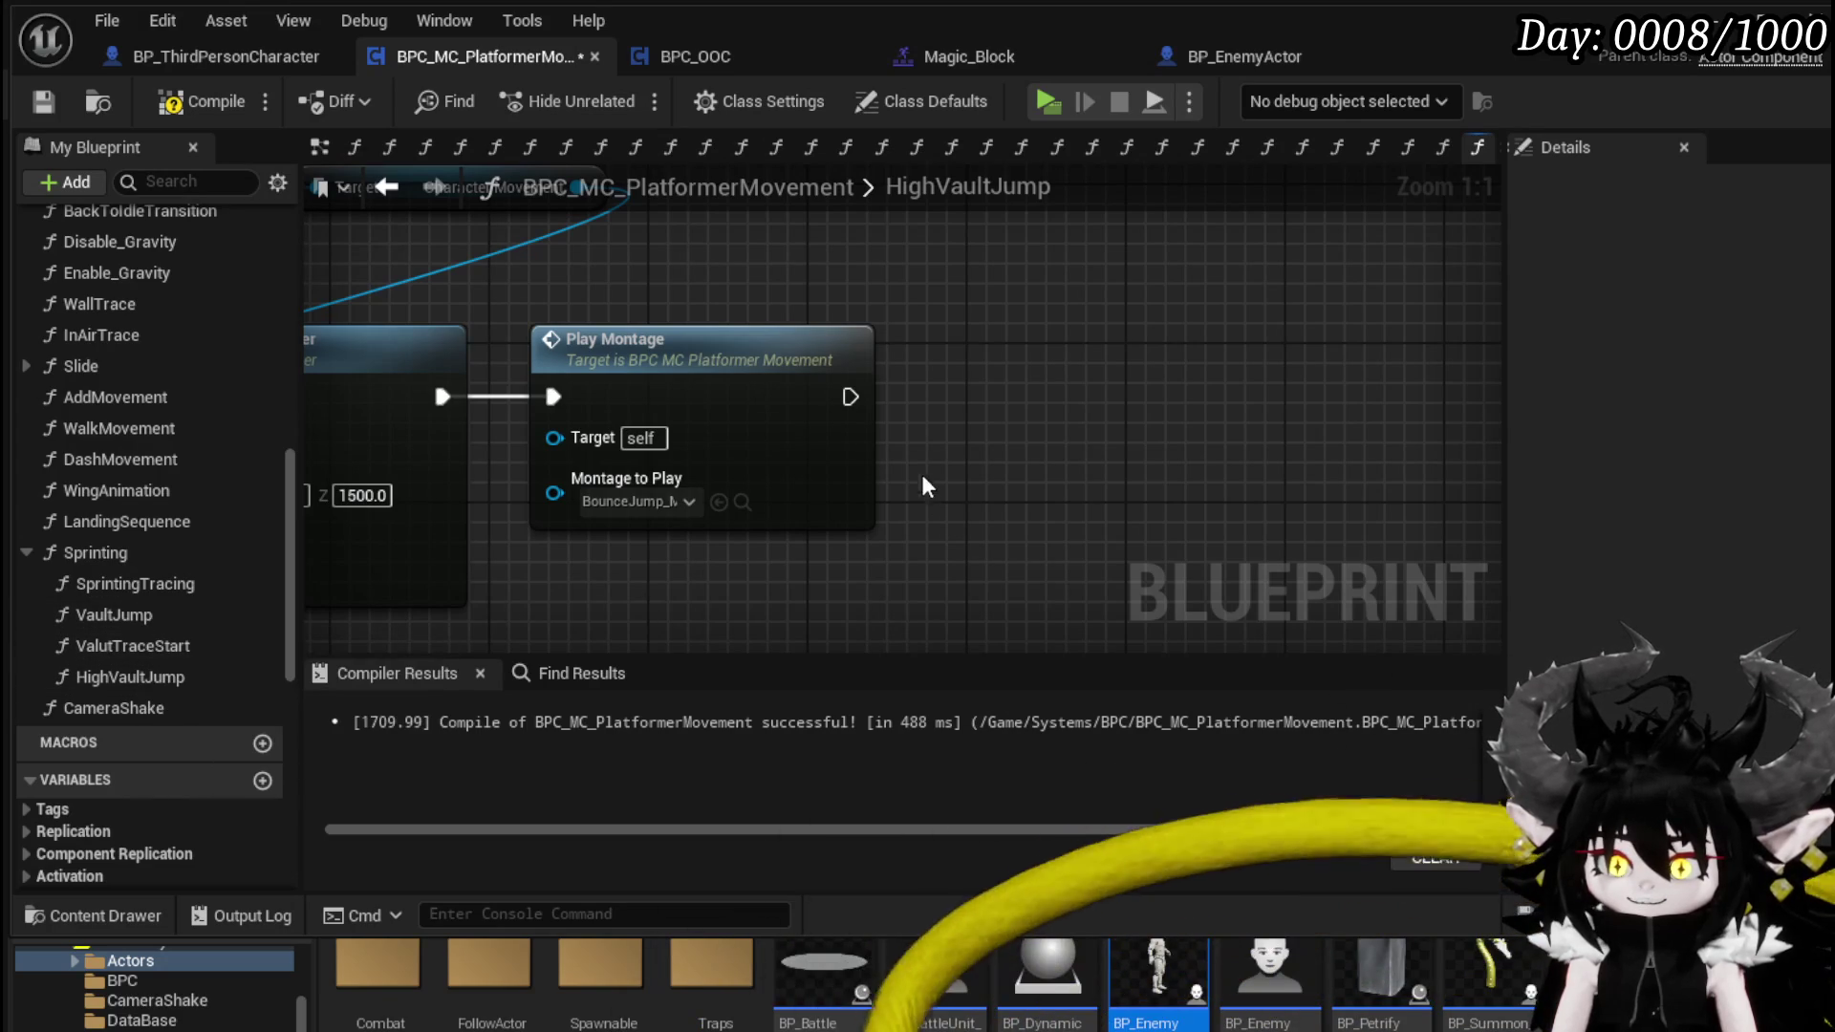
- Wire a Set Timer by Function Name node after Play Montage, then compile and save
drag(851, 397, 1133, 410)
text(Set )
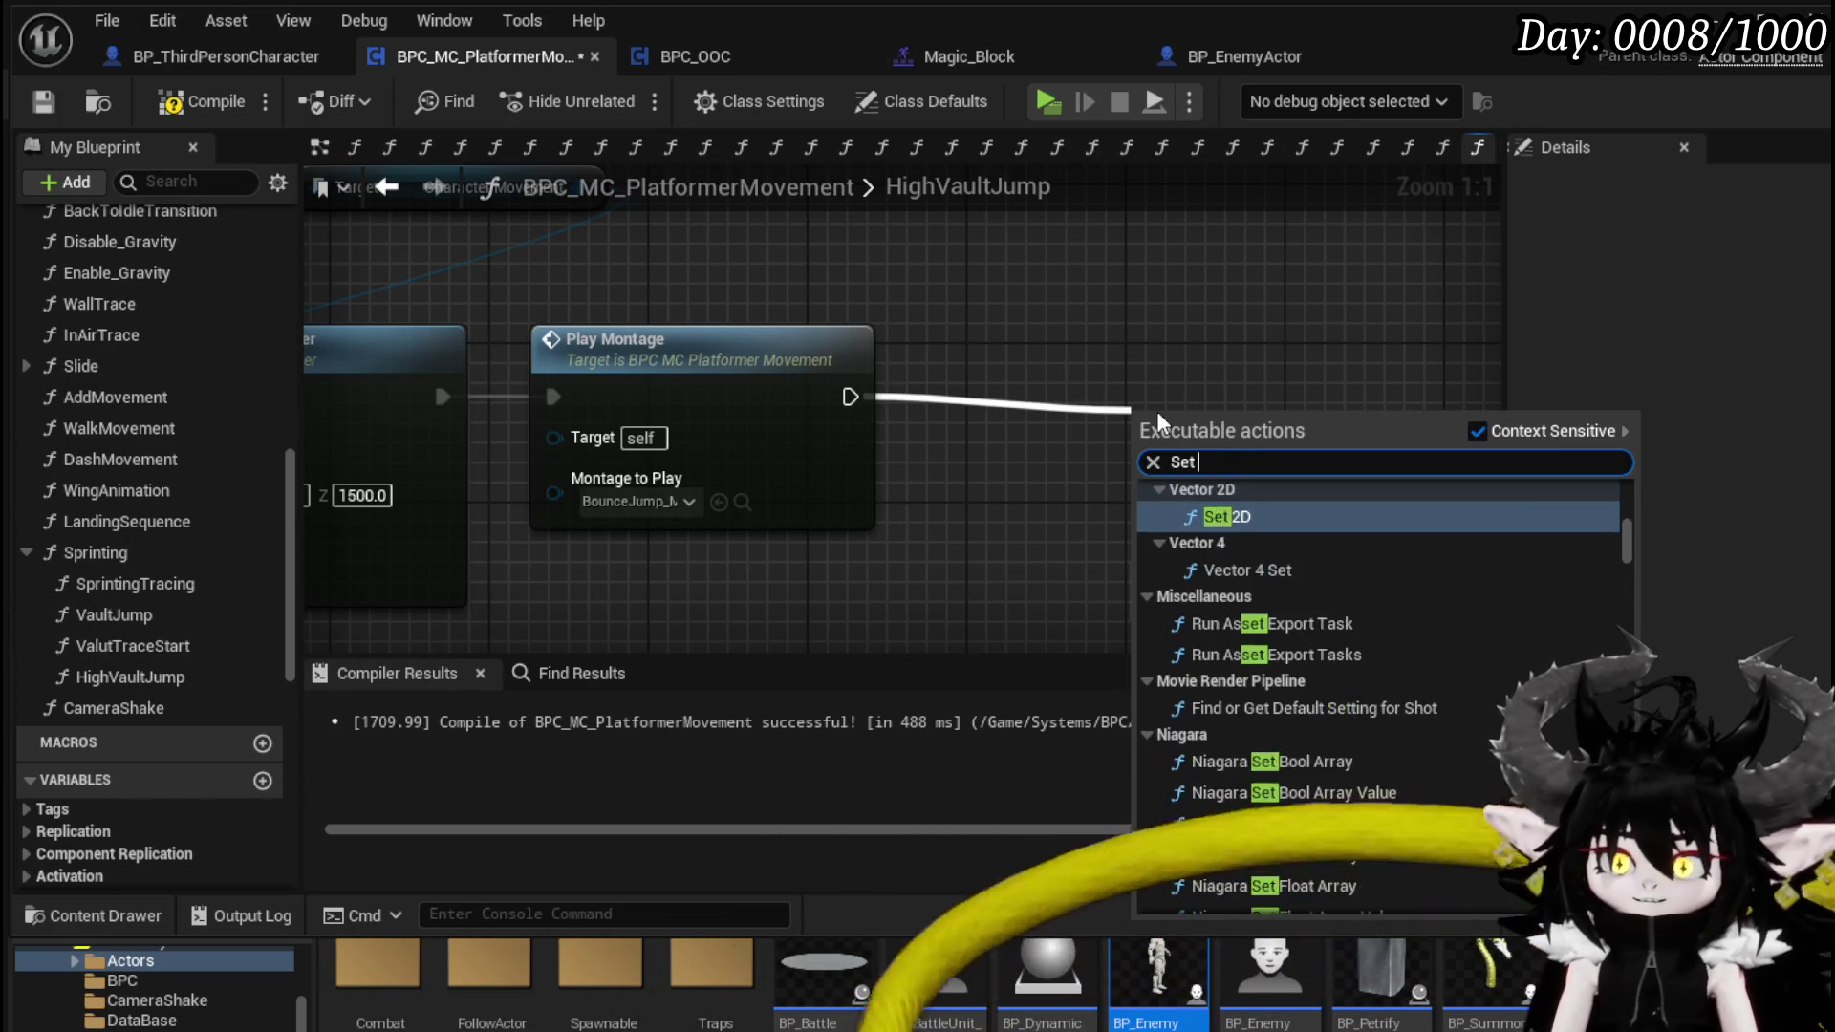
text(Timer by)
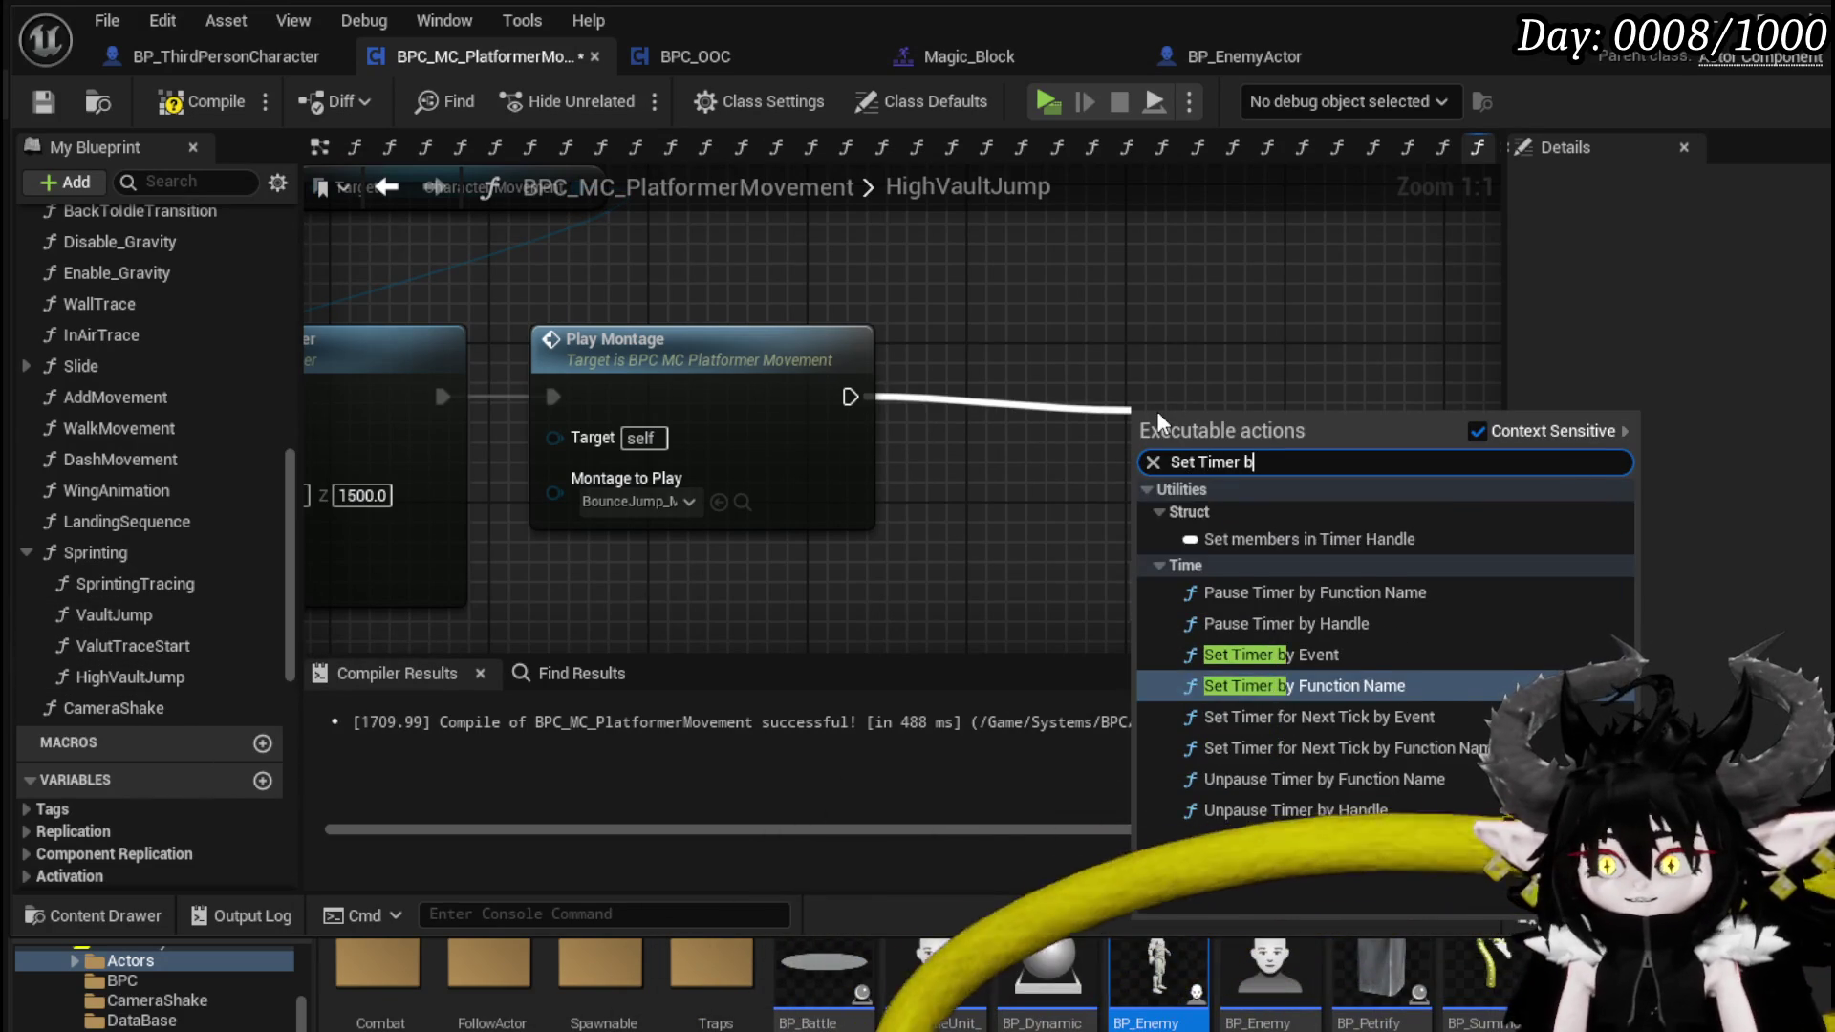
key(Return)
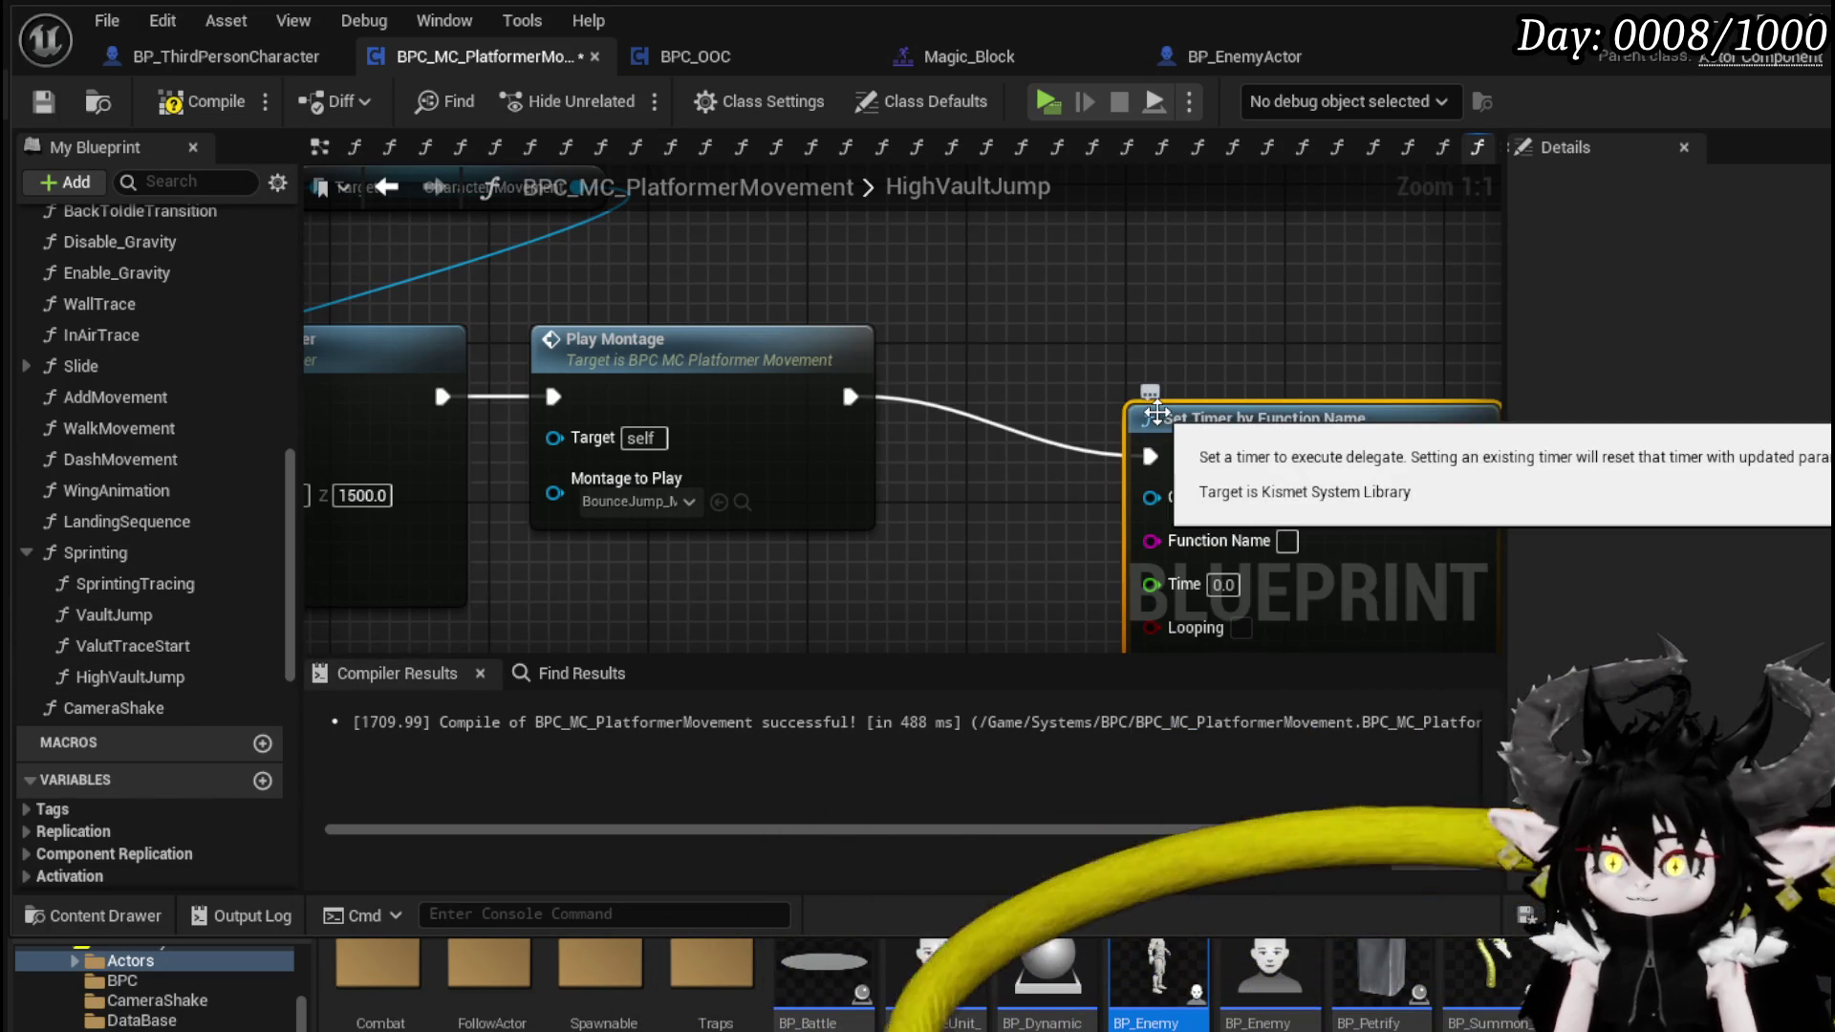
click(1003, 304)
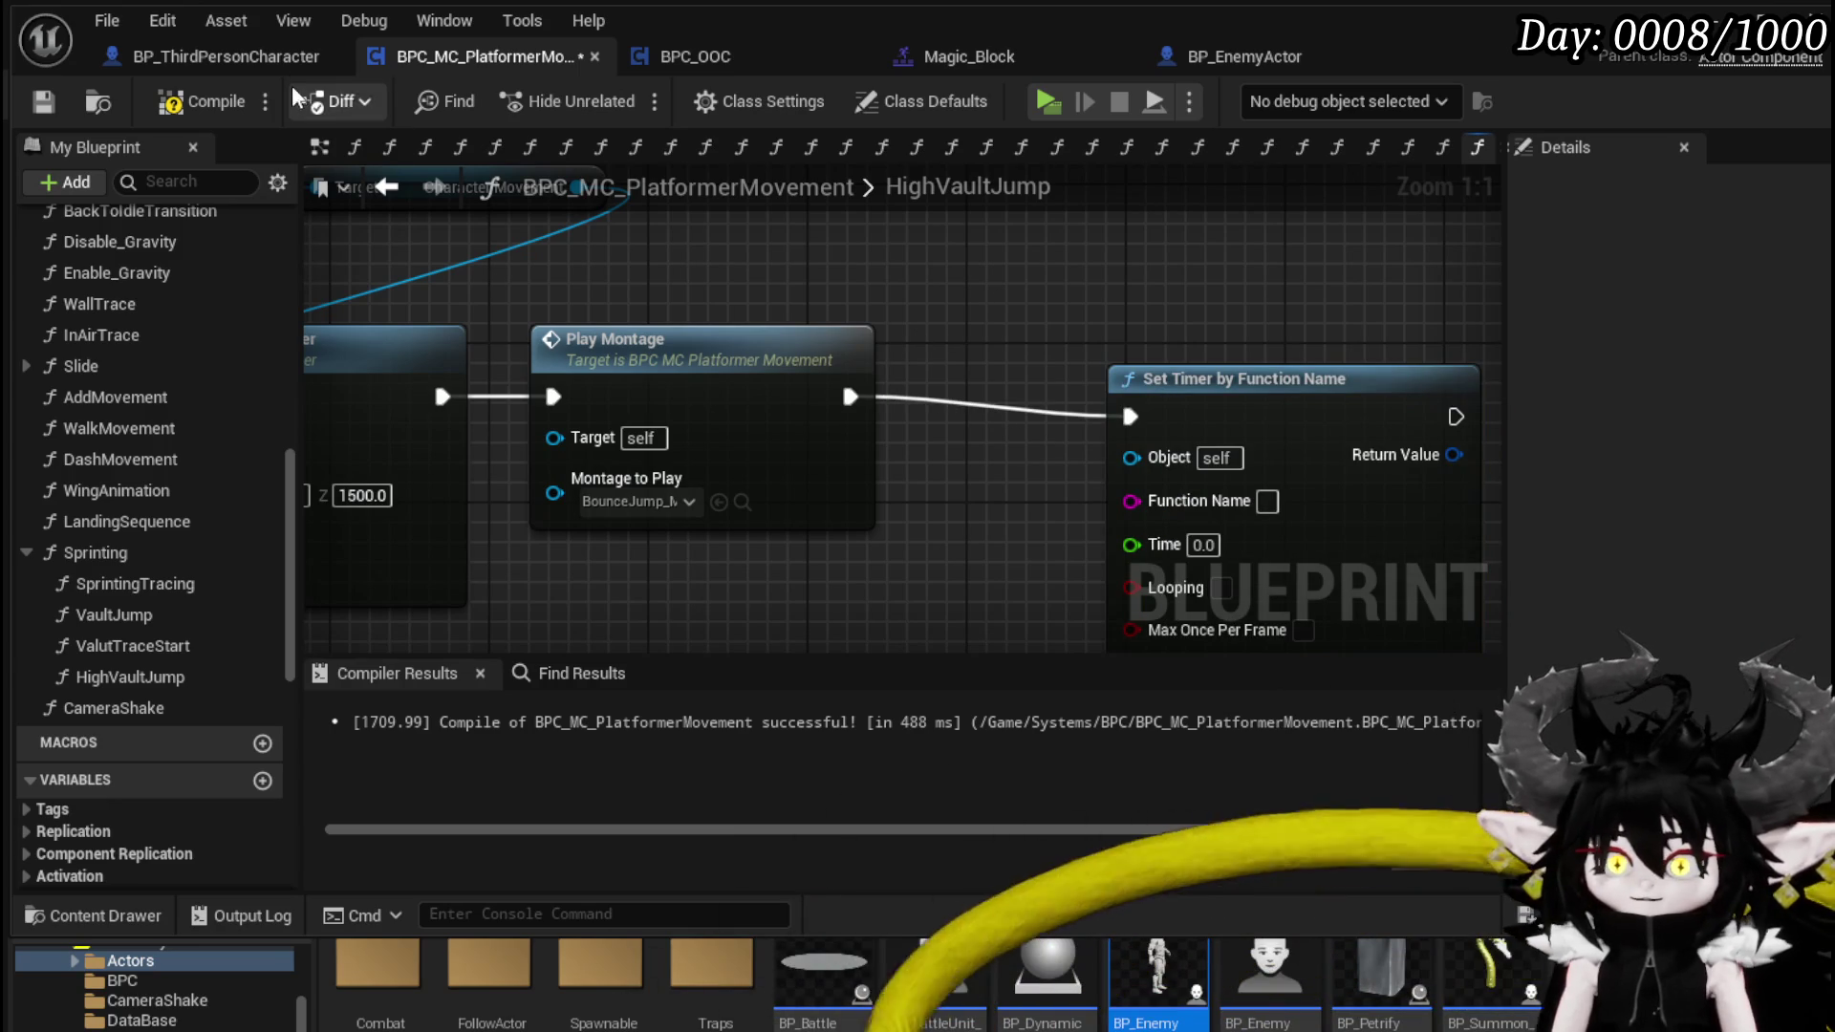
click(37, 105)
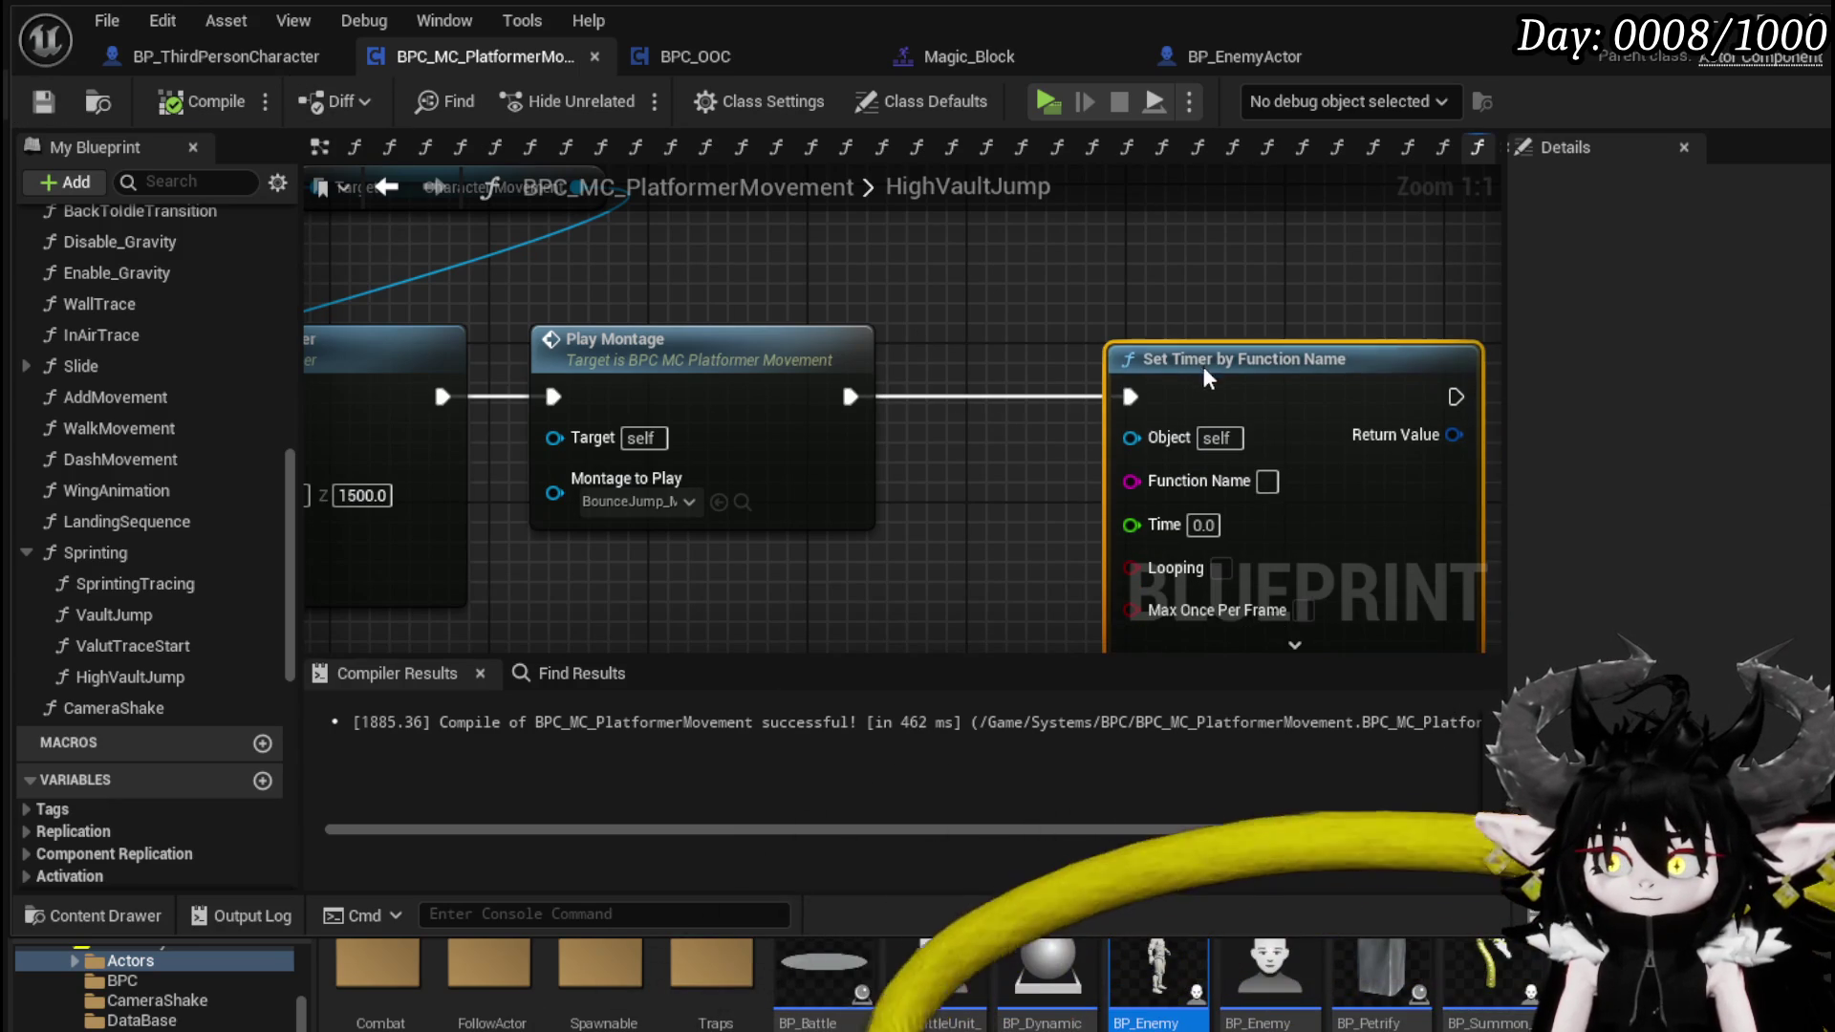
- Look through the ValutTraceStart, VaultJump and WallTrace function graphs
double_click(161, 643)
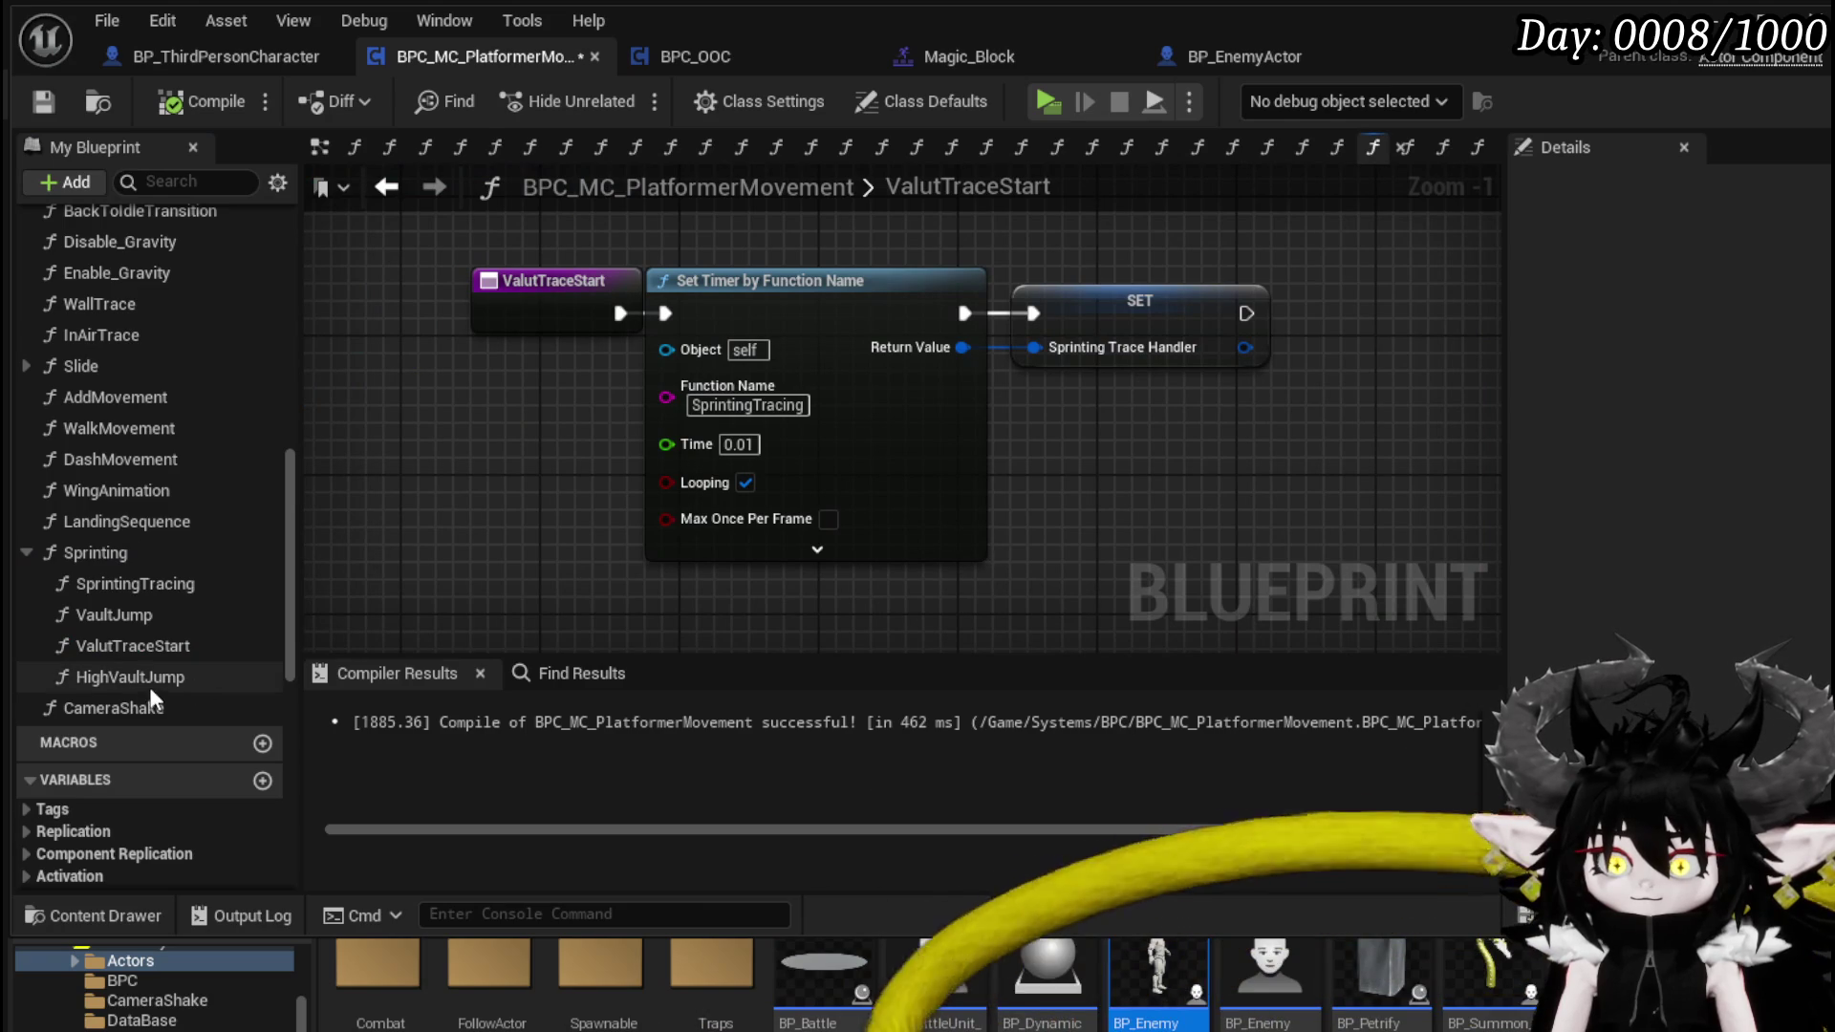
click(147, 617)
double_click(146, 616)
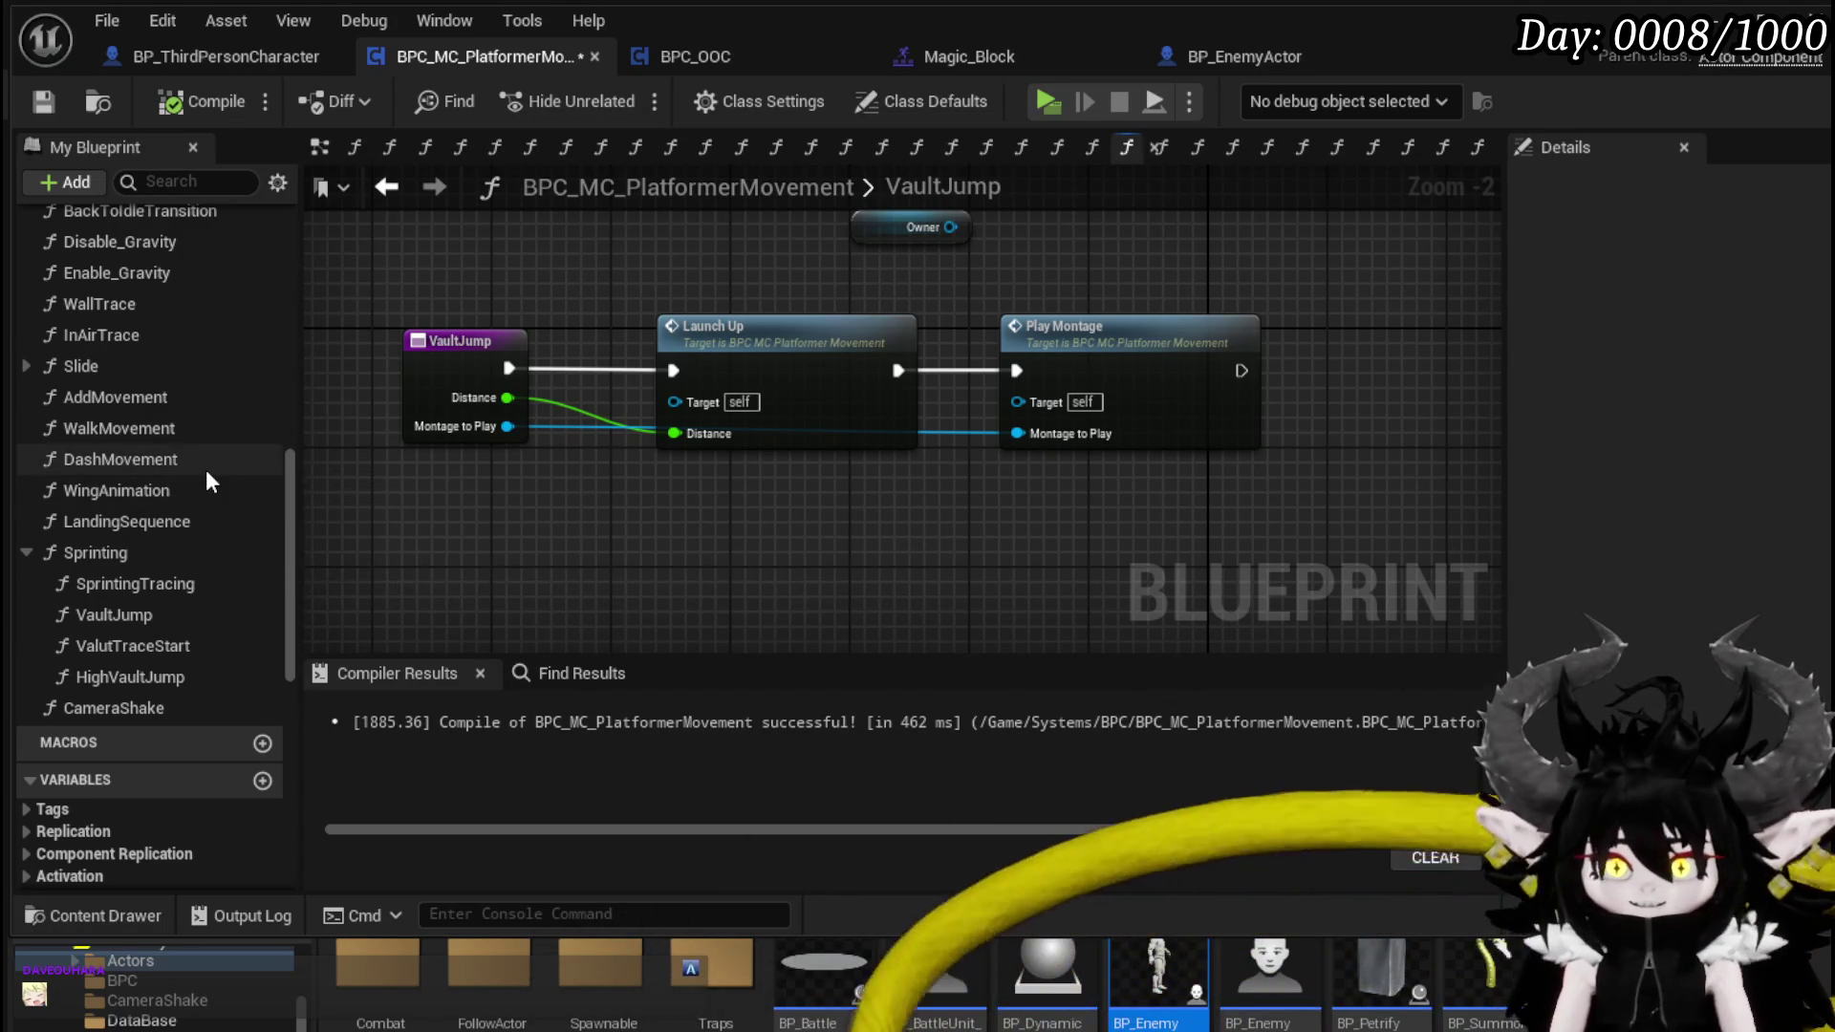
scroll(205, 468, up, 3)
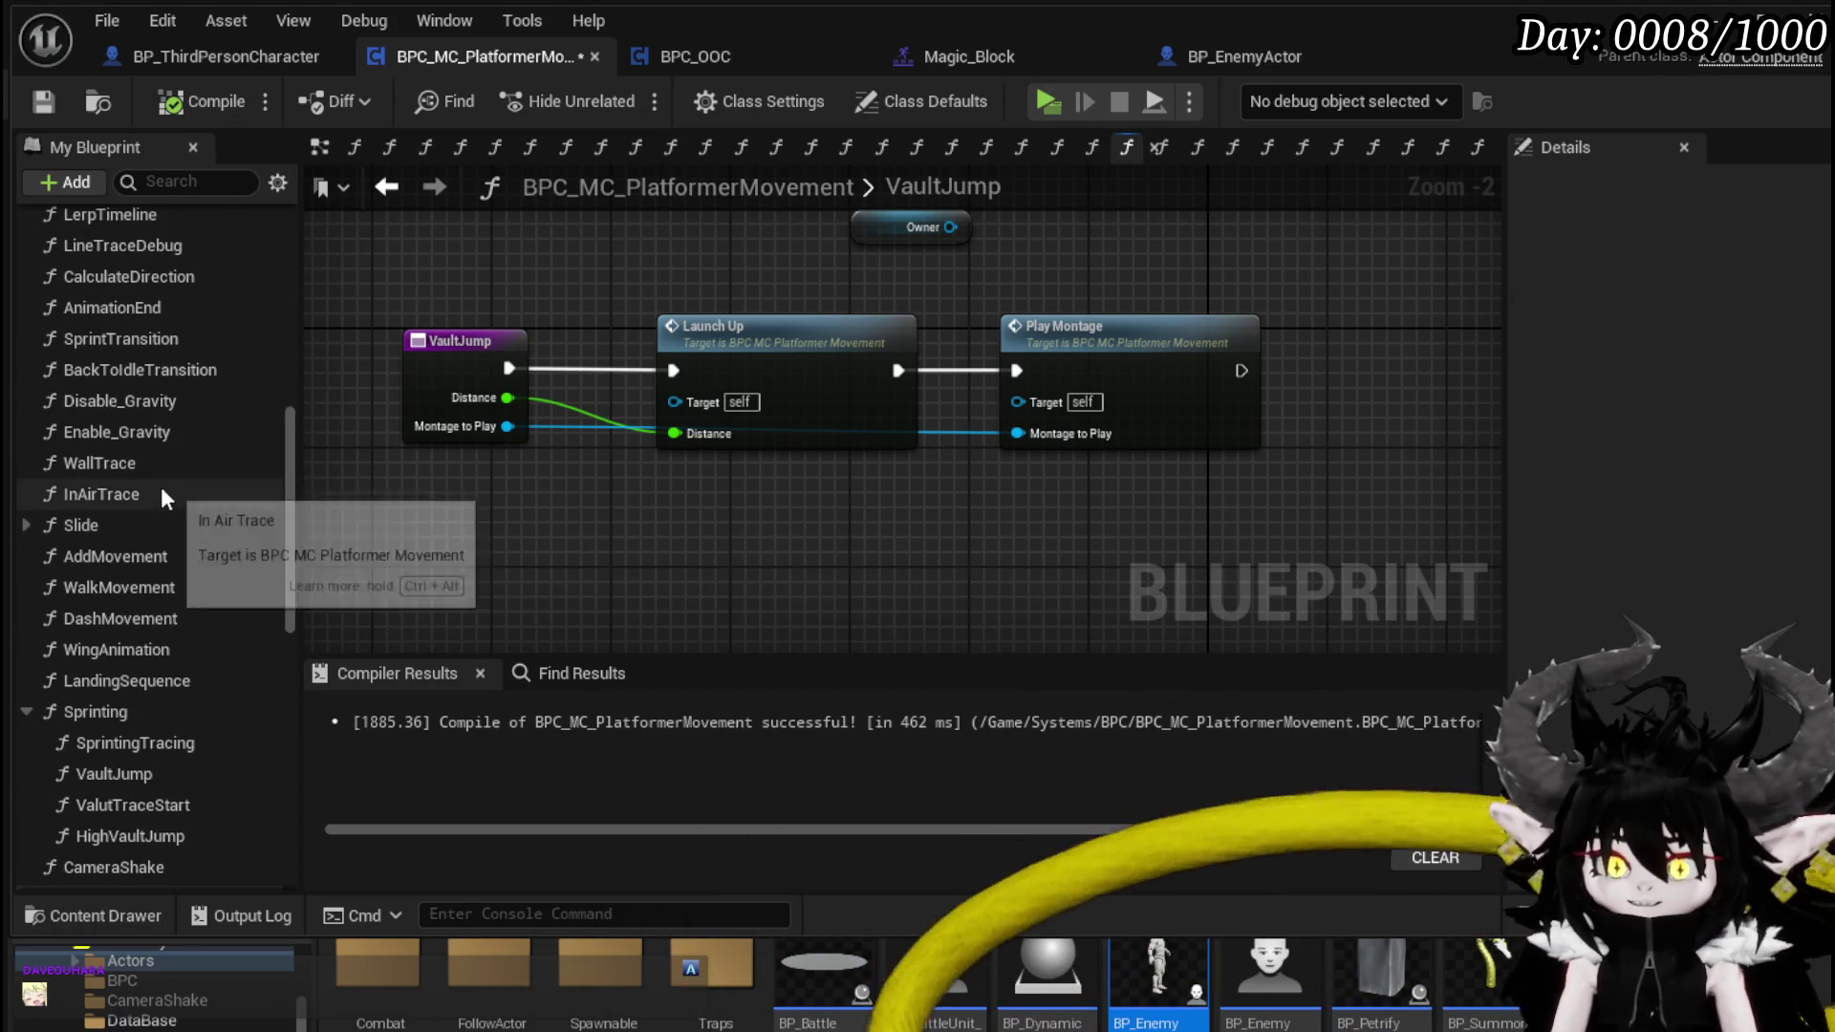
scroll(147, 478, up, 1)
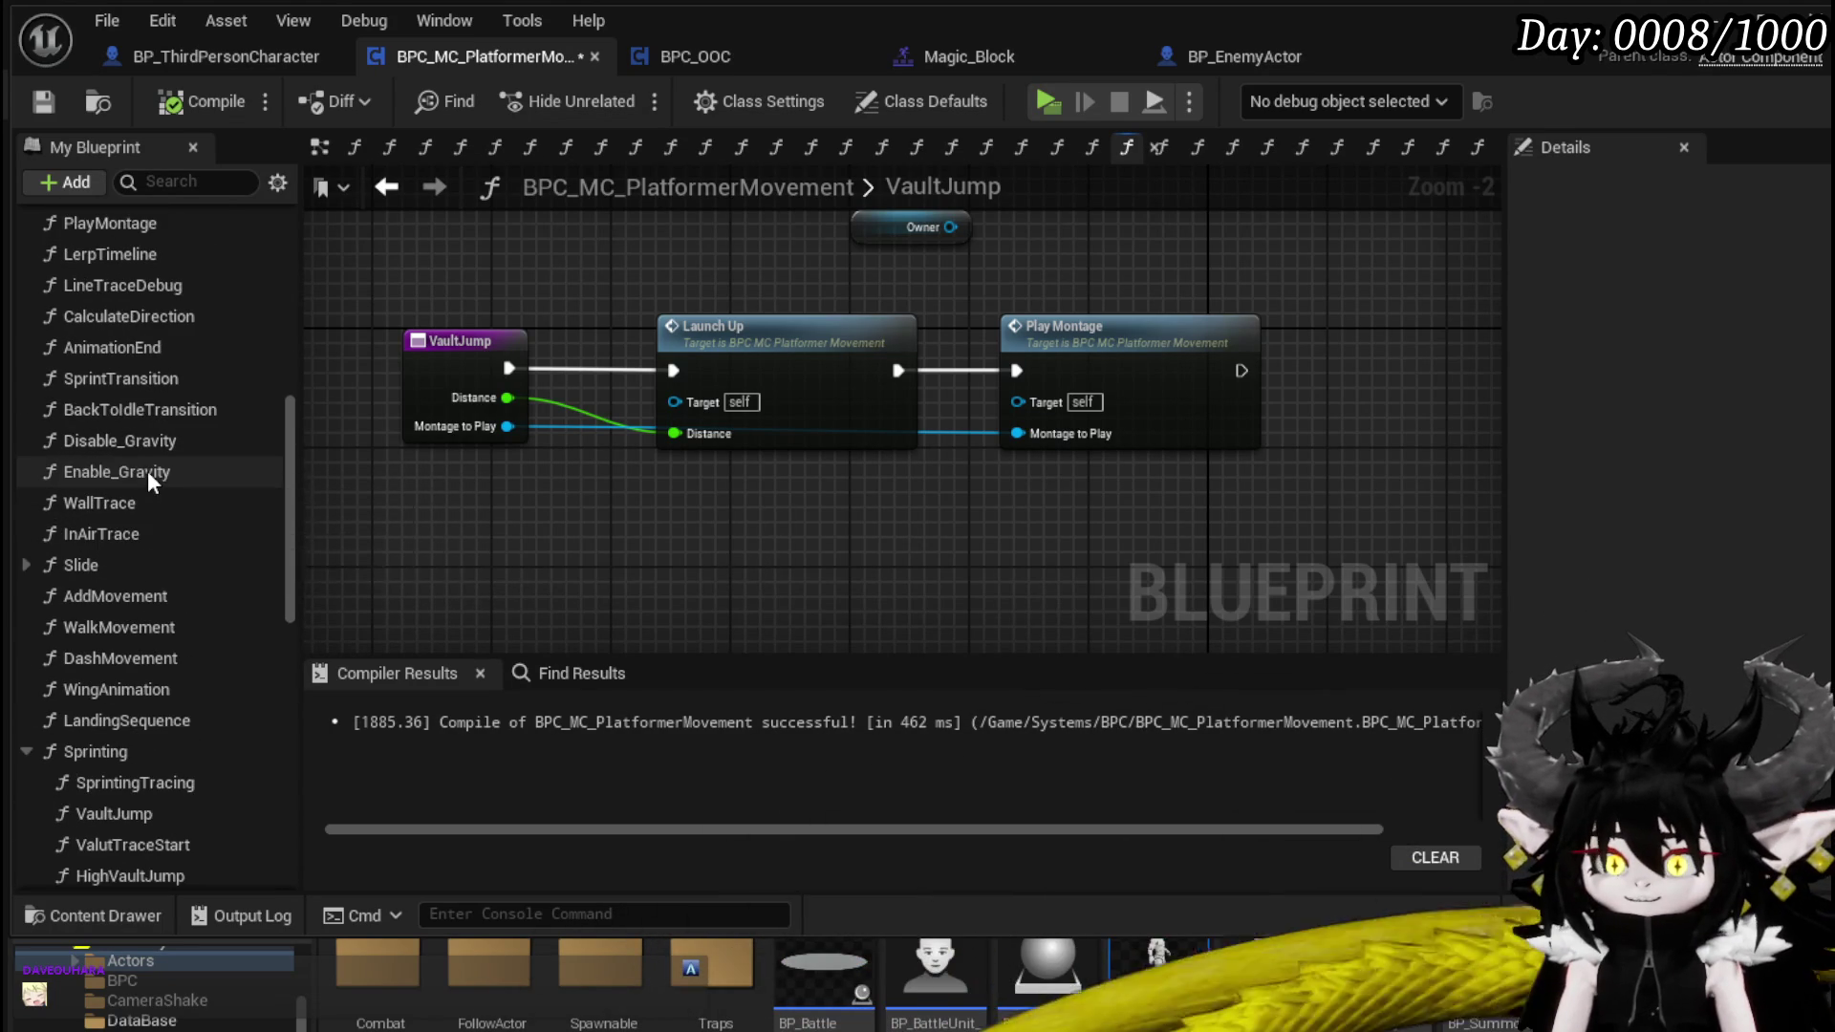
double_click(206, 501)
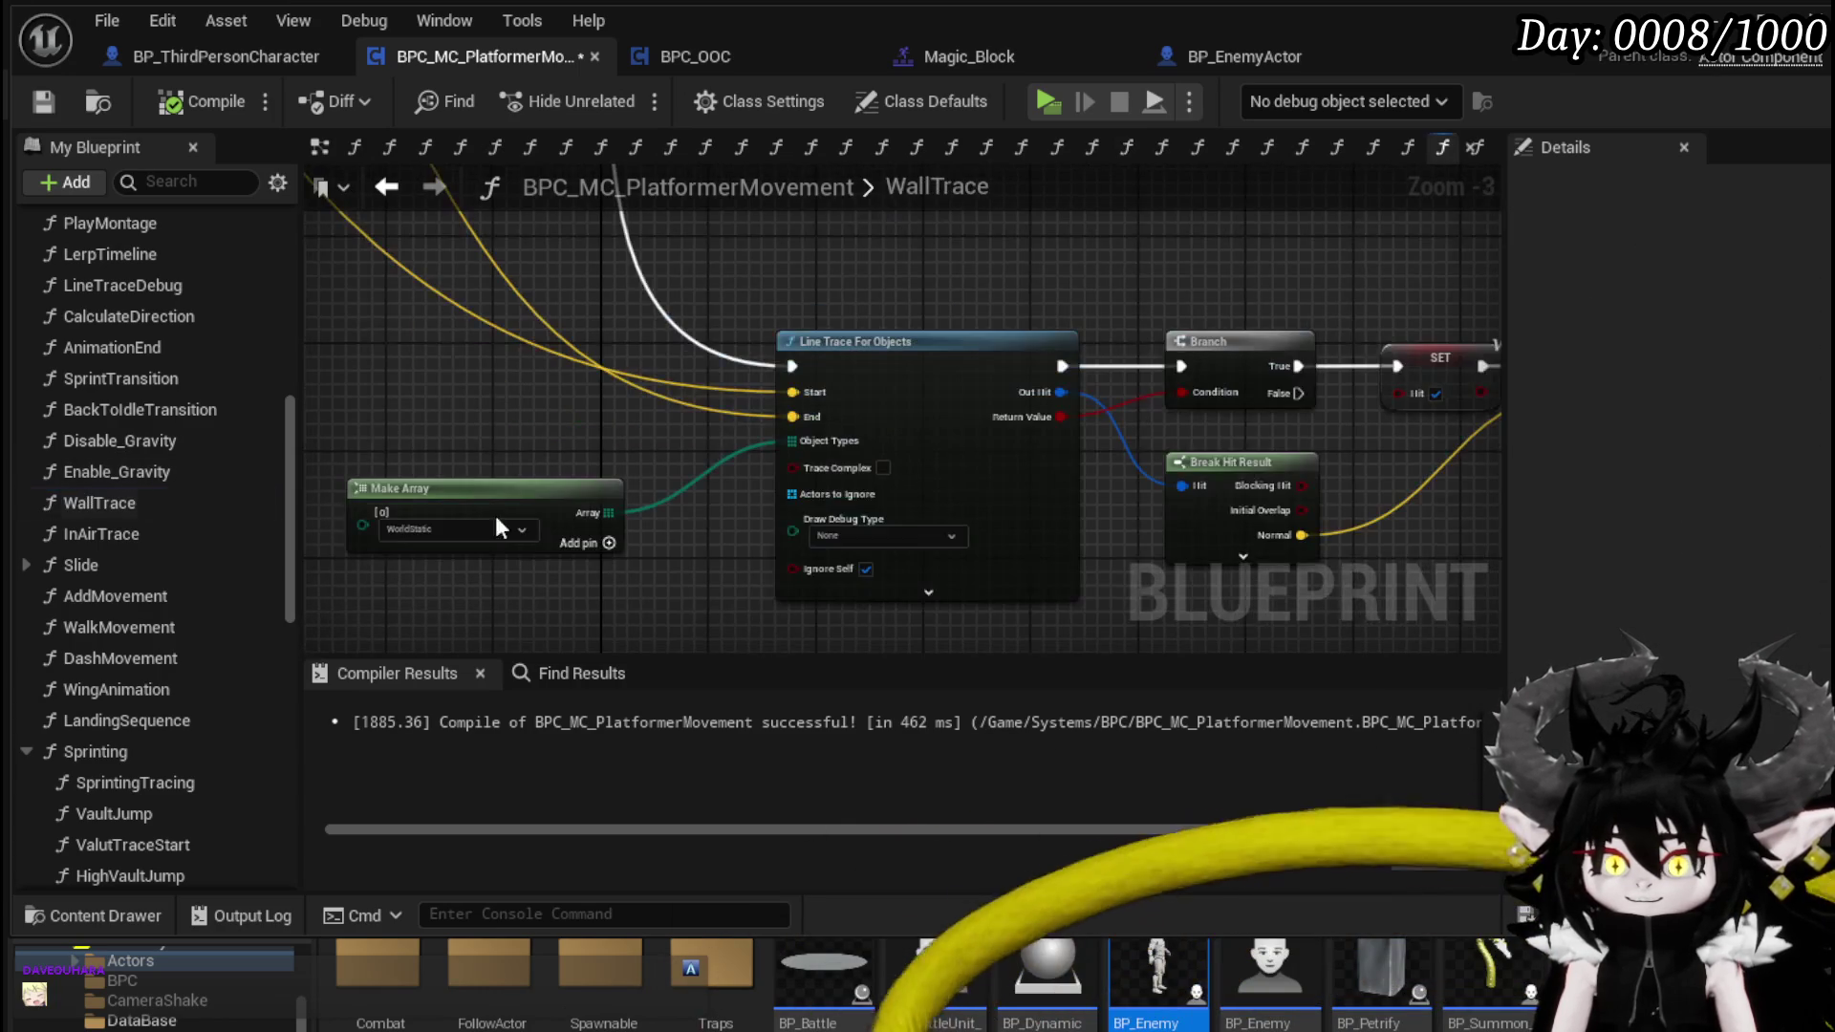
drag(890, 584, 965, 454)
- Scroll up to the Dash functions and open the DirectionalDash graph
scroll(128, 548, up, 5)
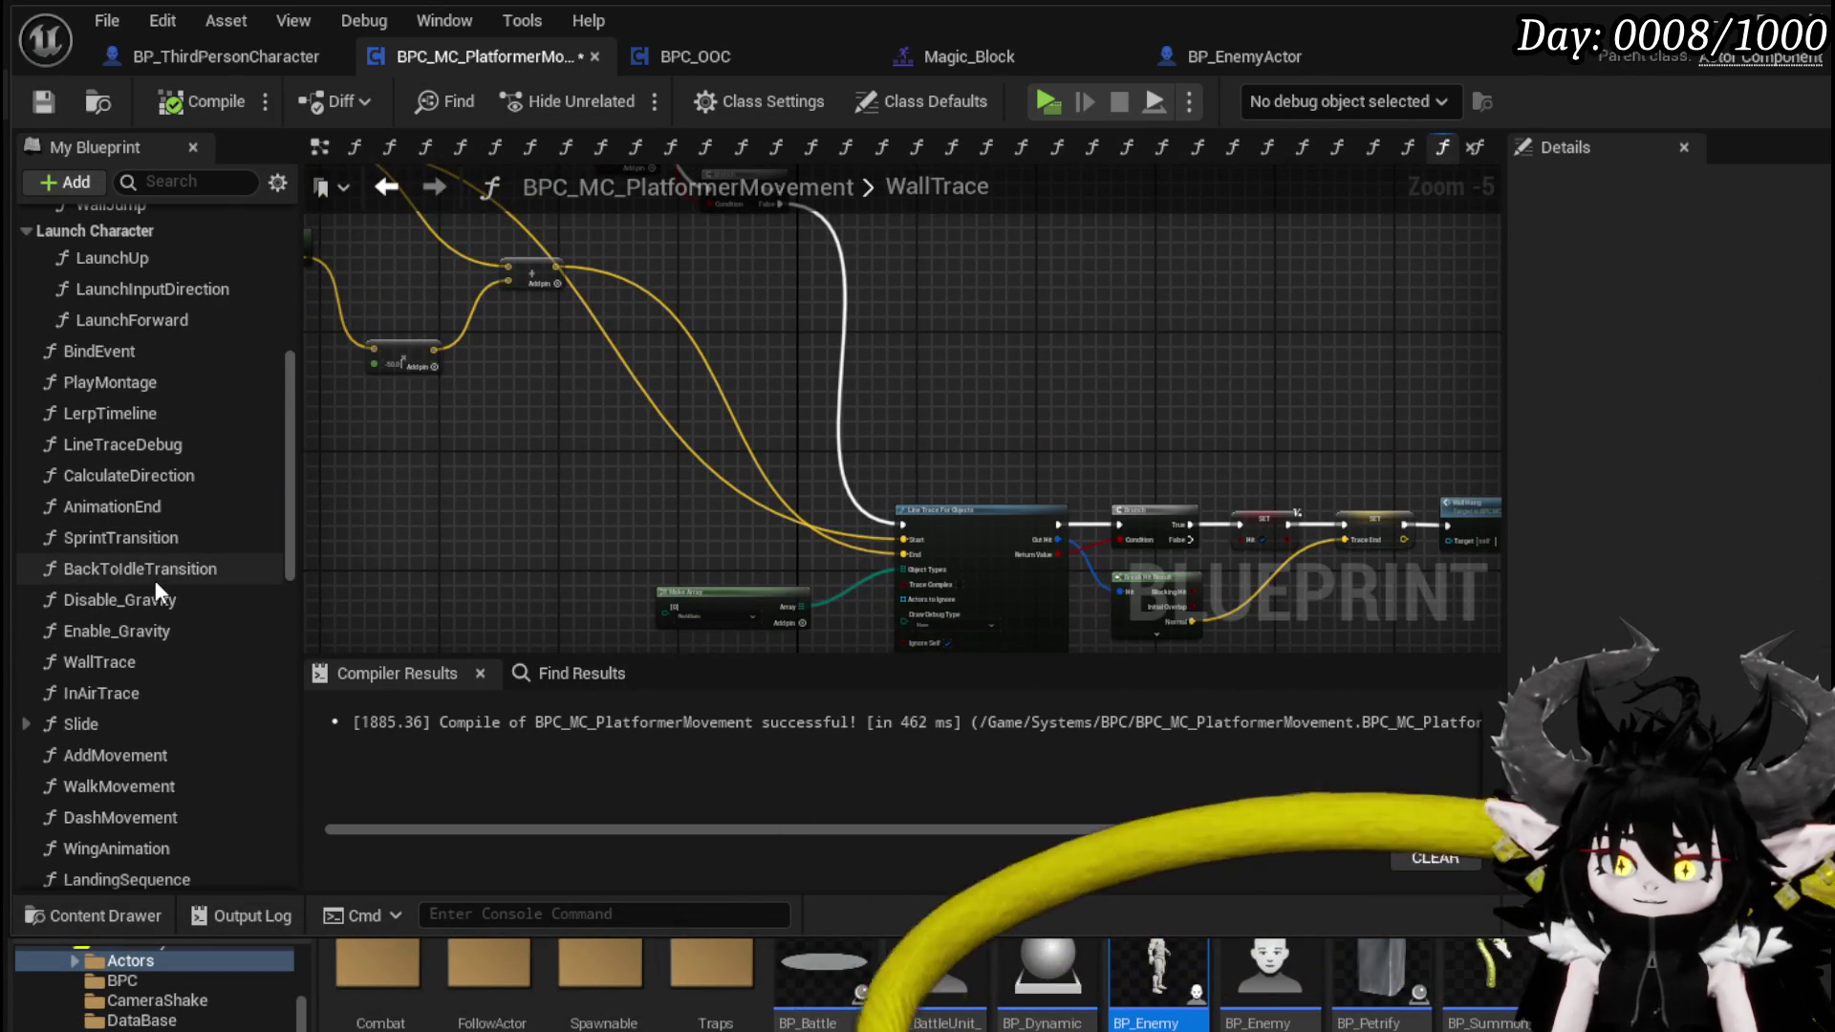
scroll(154, 581, up, 2)
scroll(155, 581, up, 1)
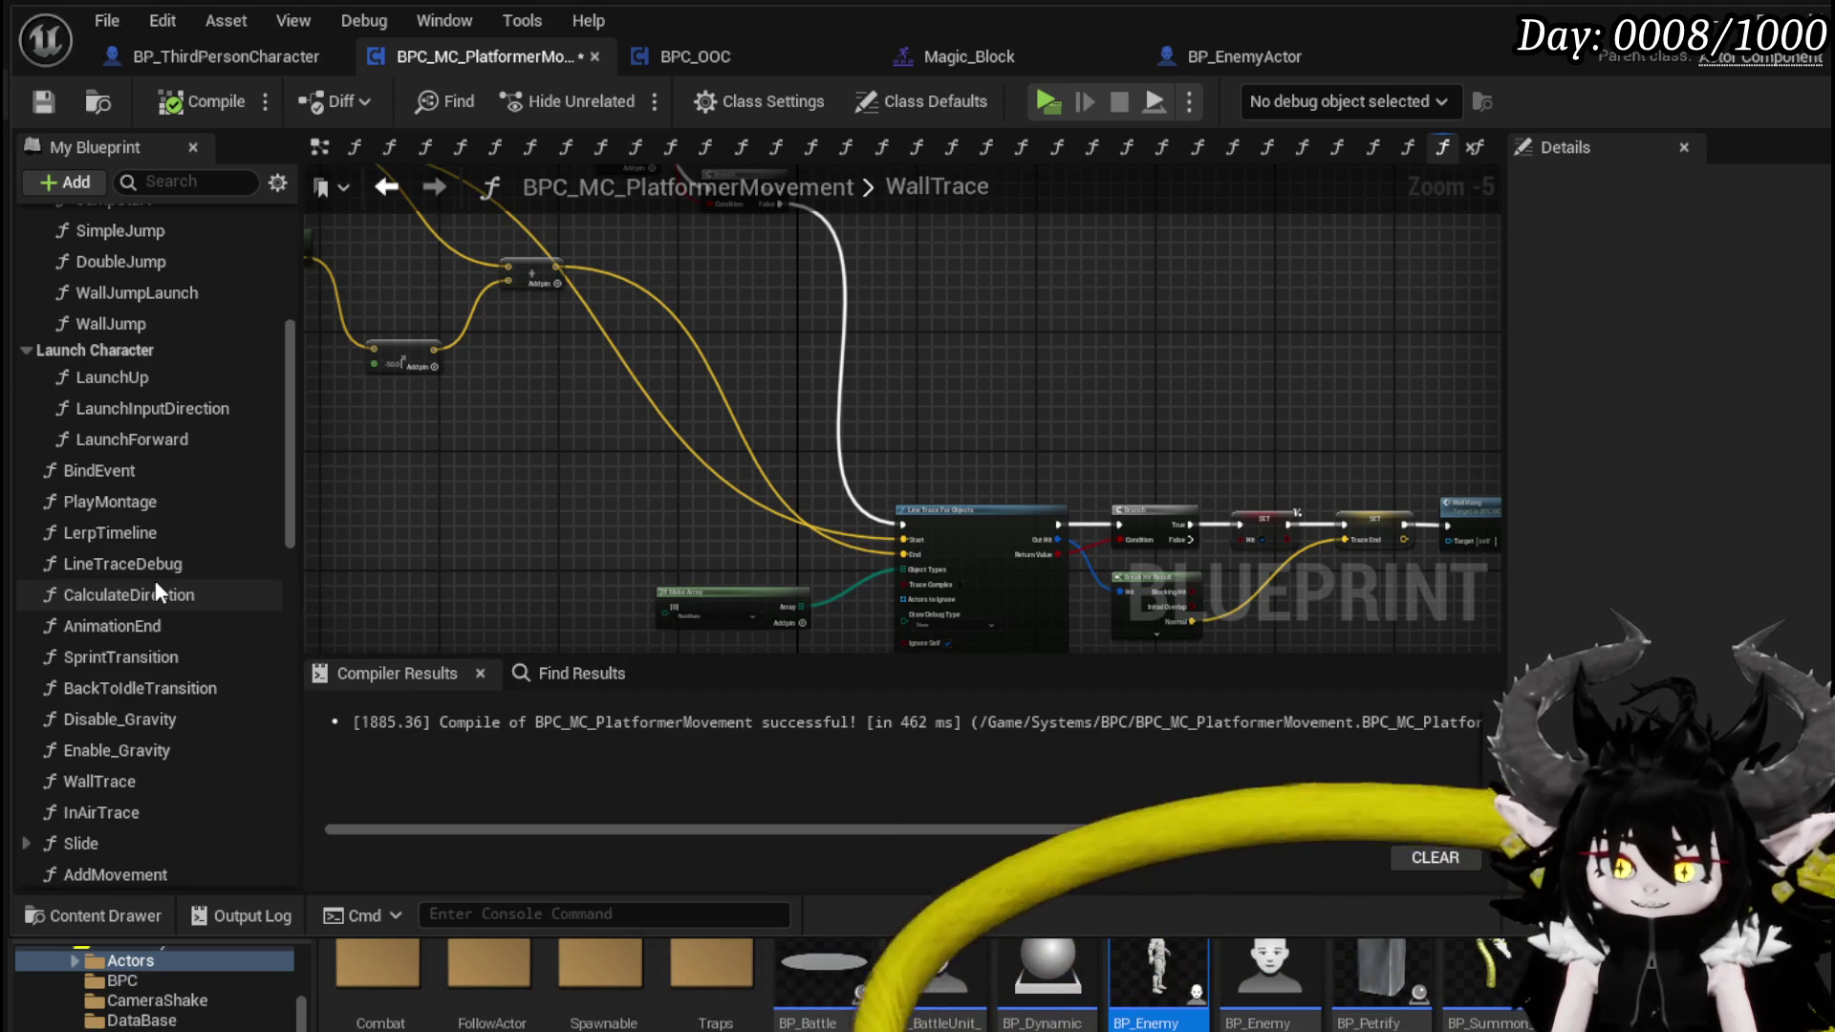
scroll(156, 590, up, 3)
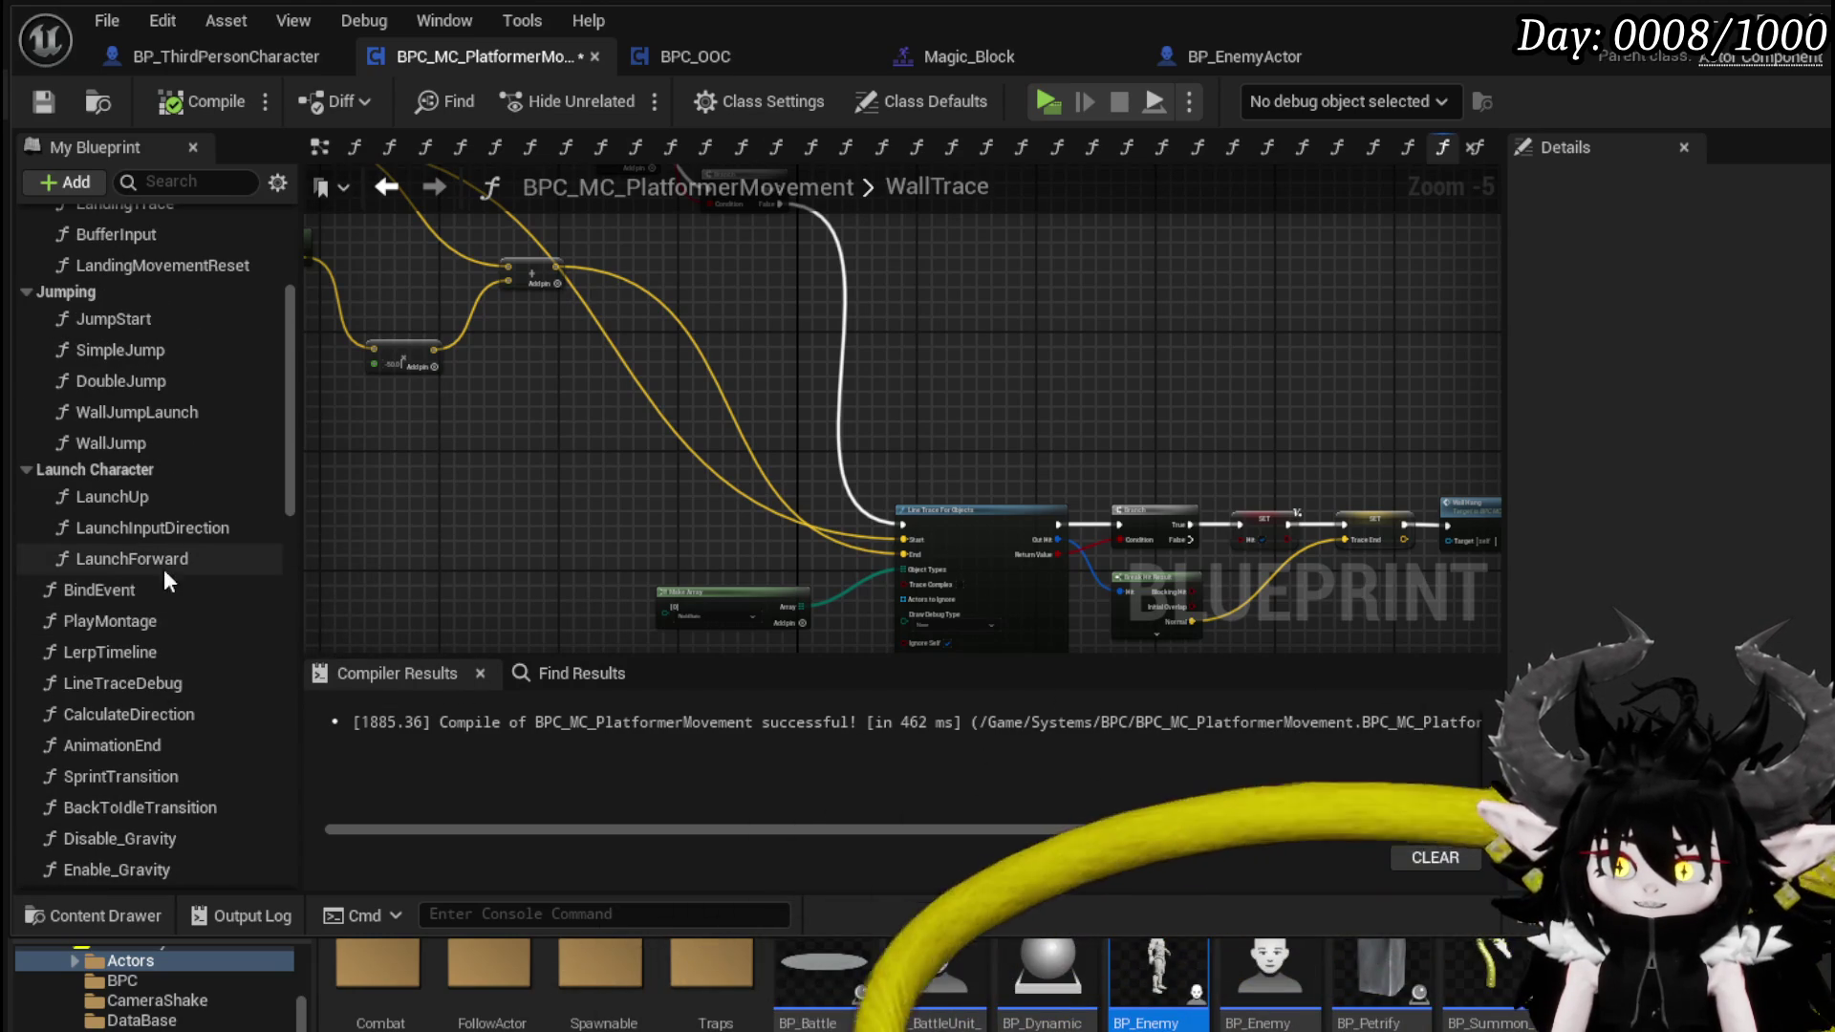
scroll(134, 499, up, 2)
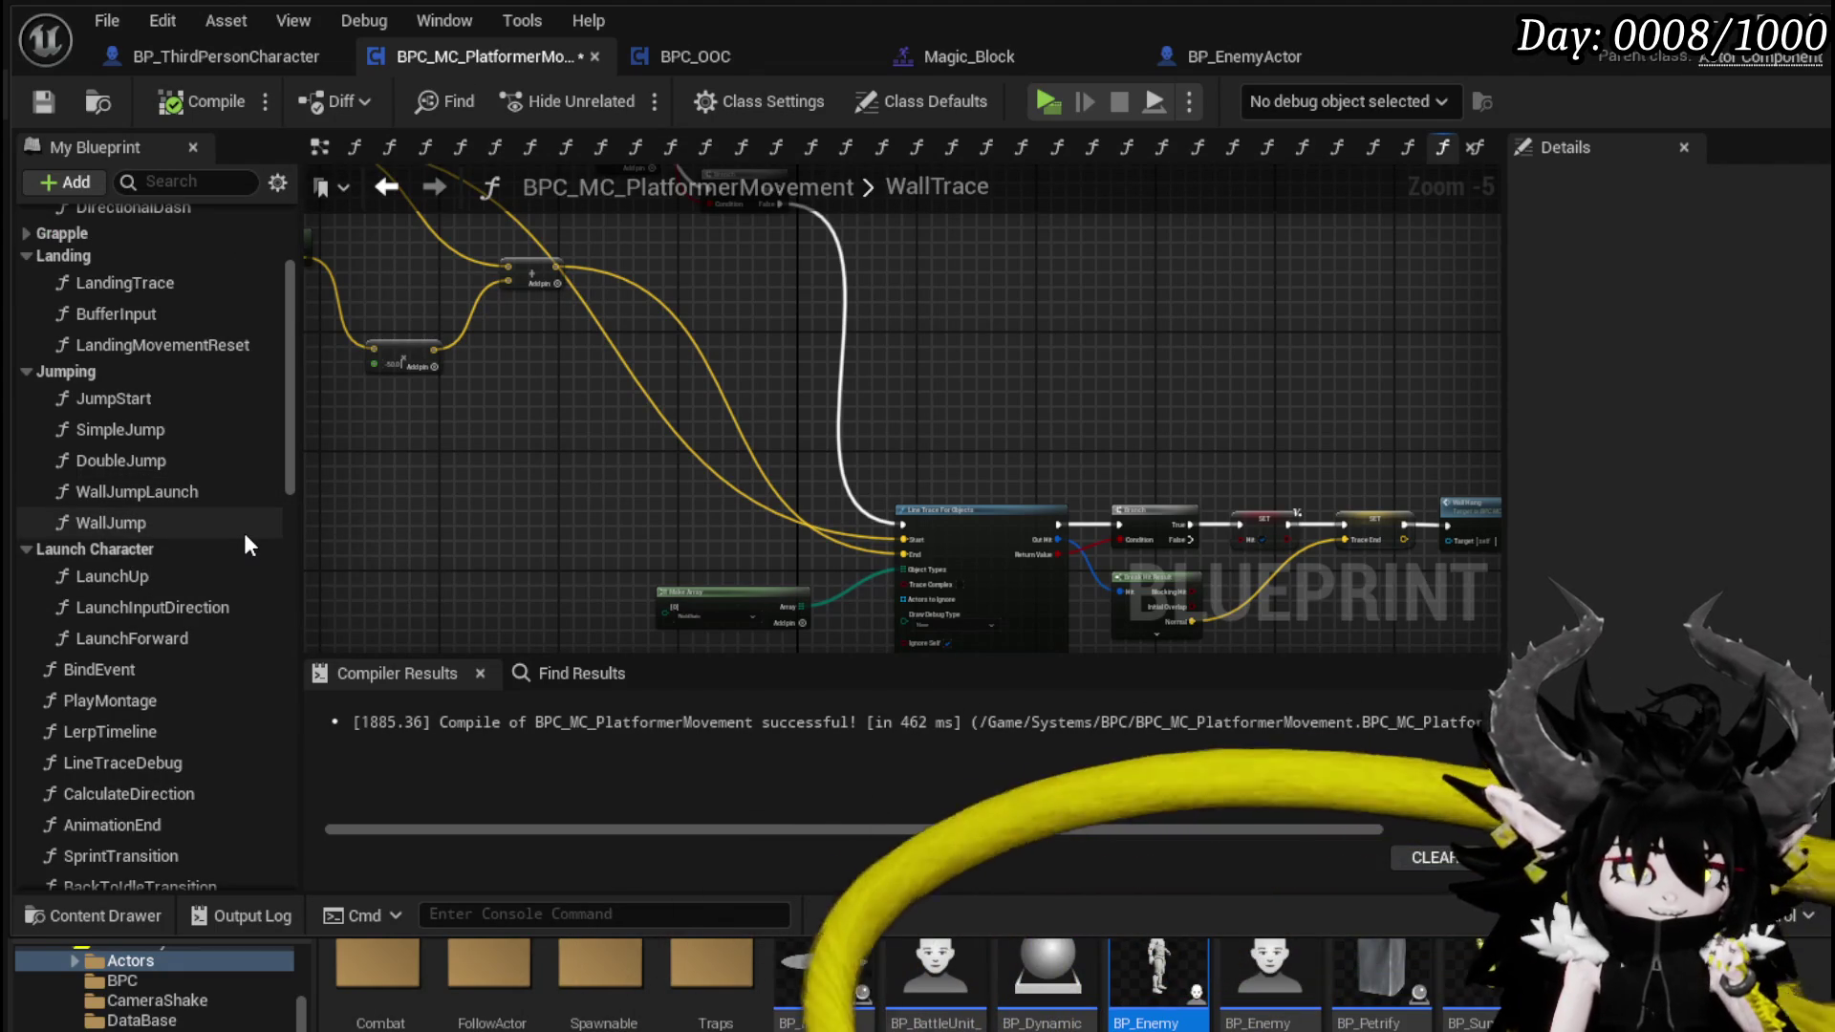
scroll(245, 539, up, 2)
scroll(245, 539, up, 3)
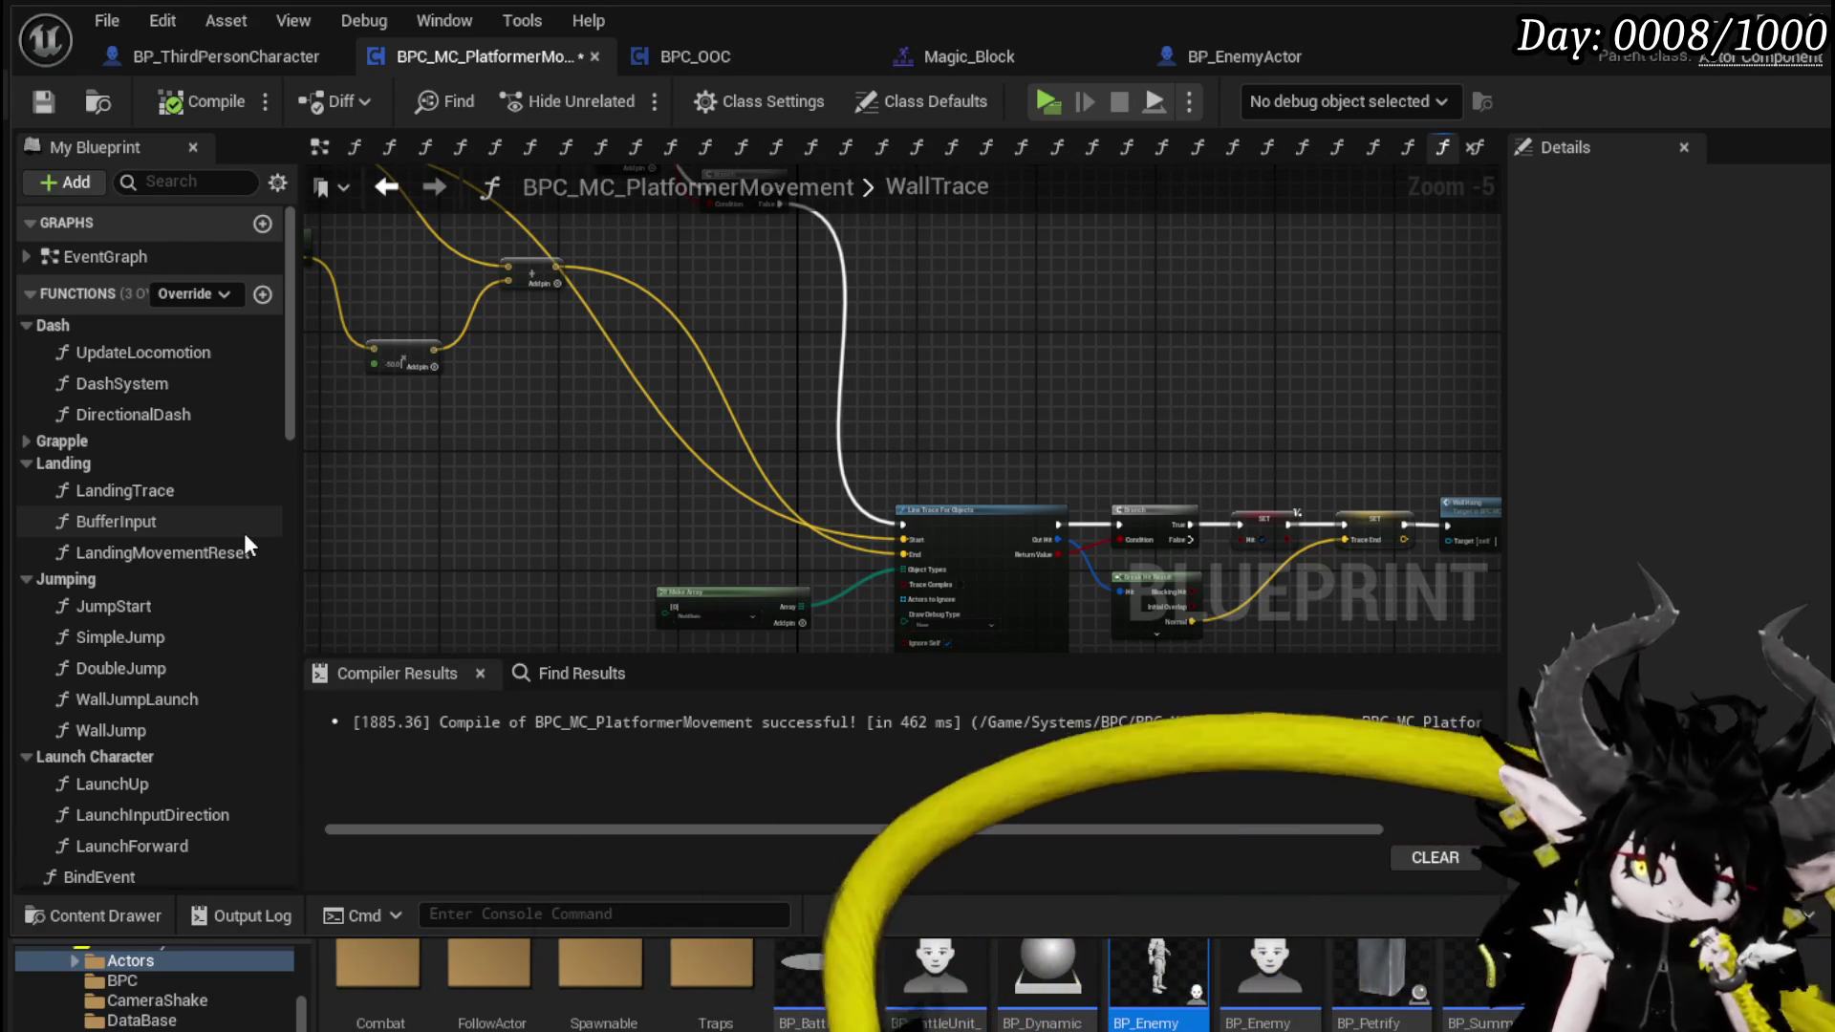
double_click(161, 416)
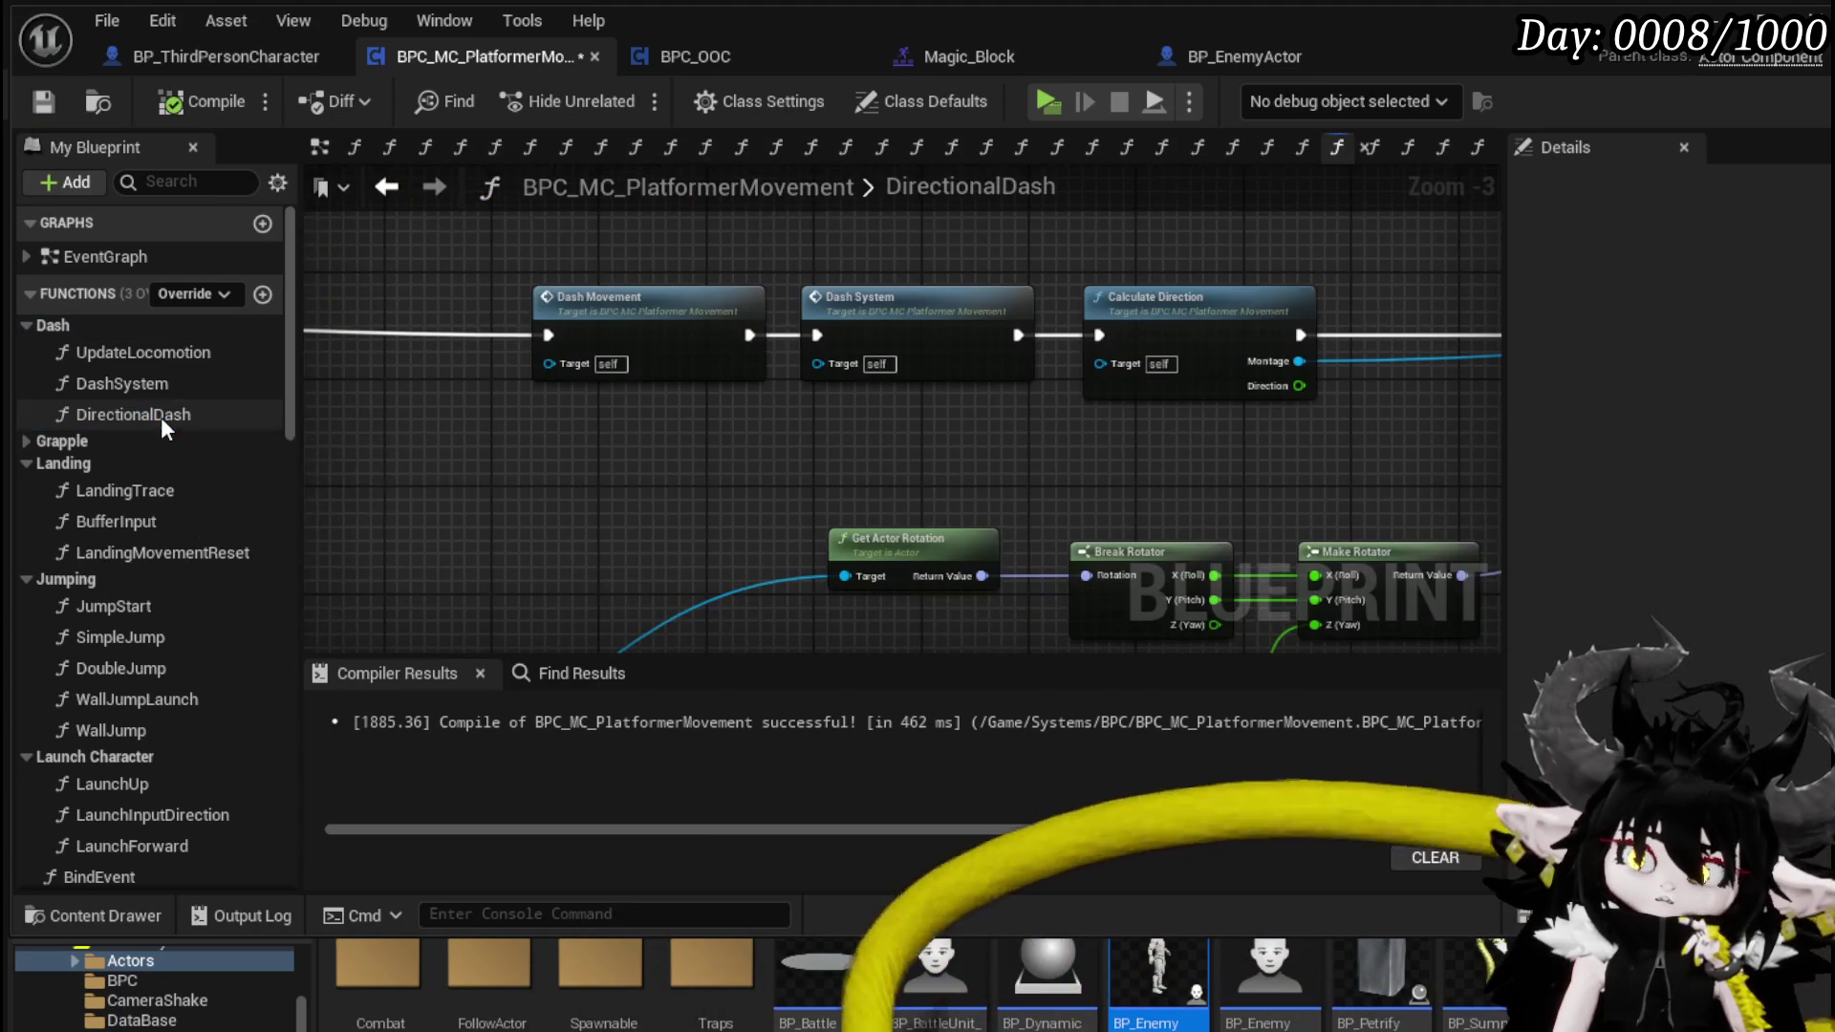
- Open the ValutTraceStart graph and select all of its nodes
scroll(1028, 512, down, 2)
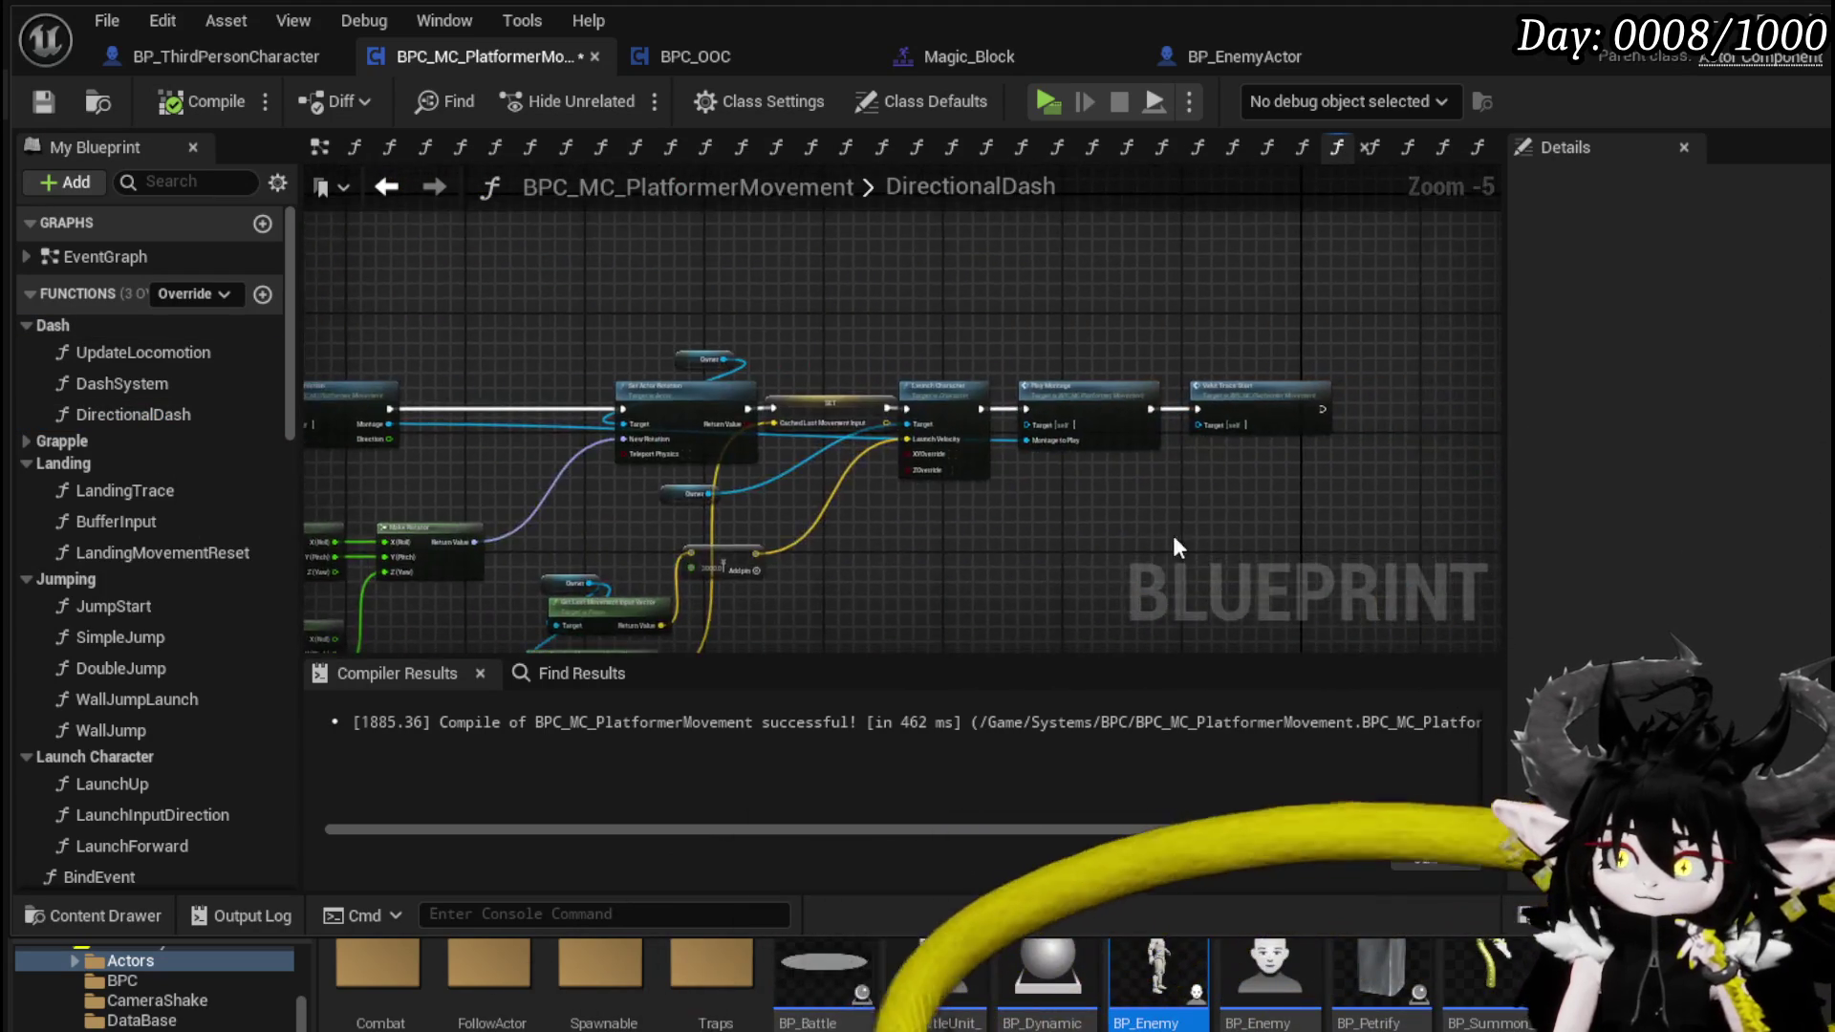
scroll(835, 518, up, 4)
double_click(1062, 282)
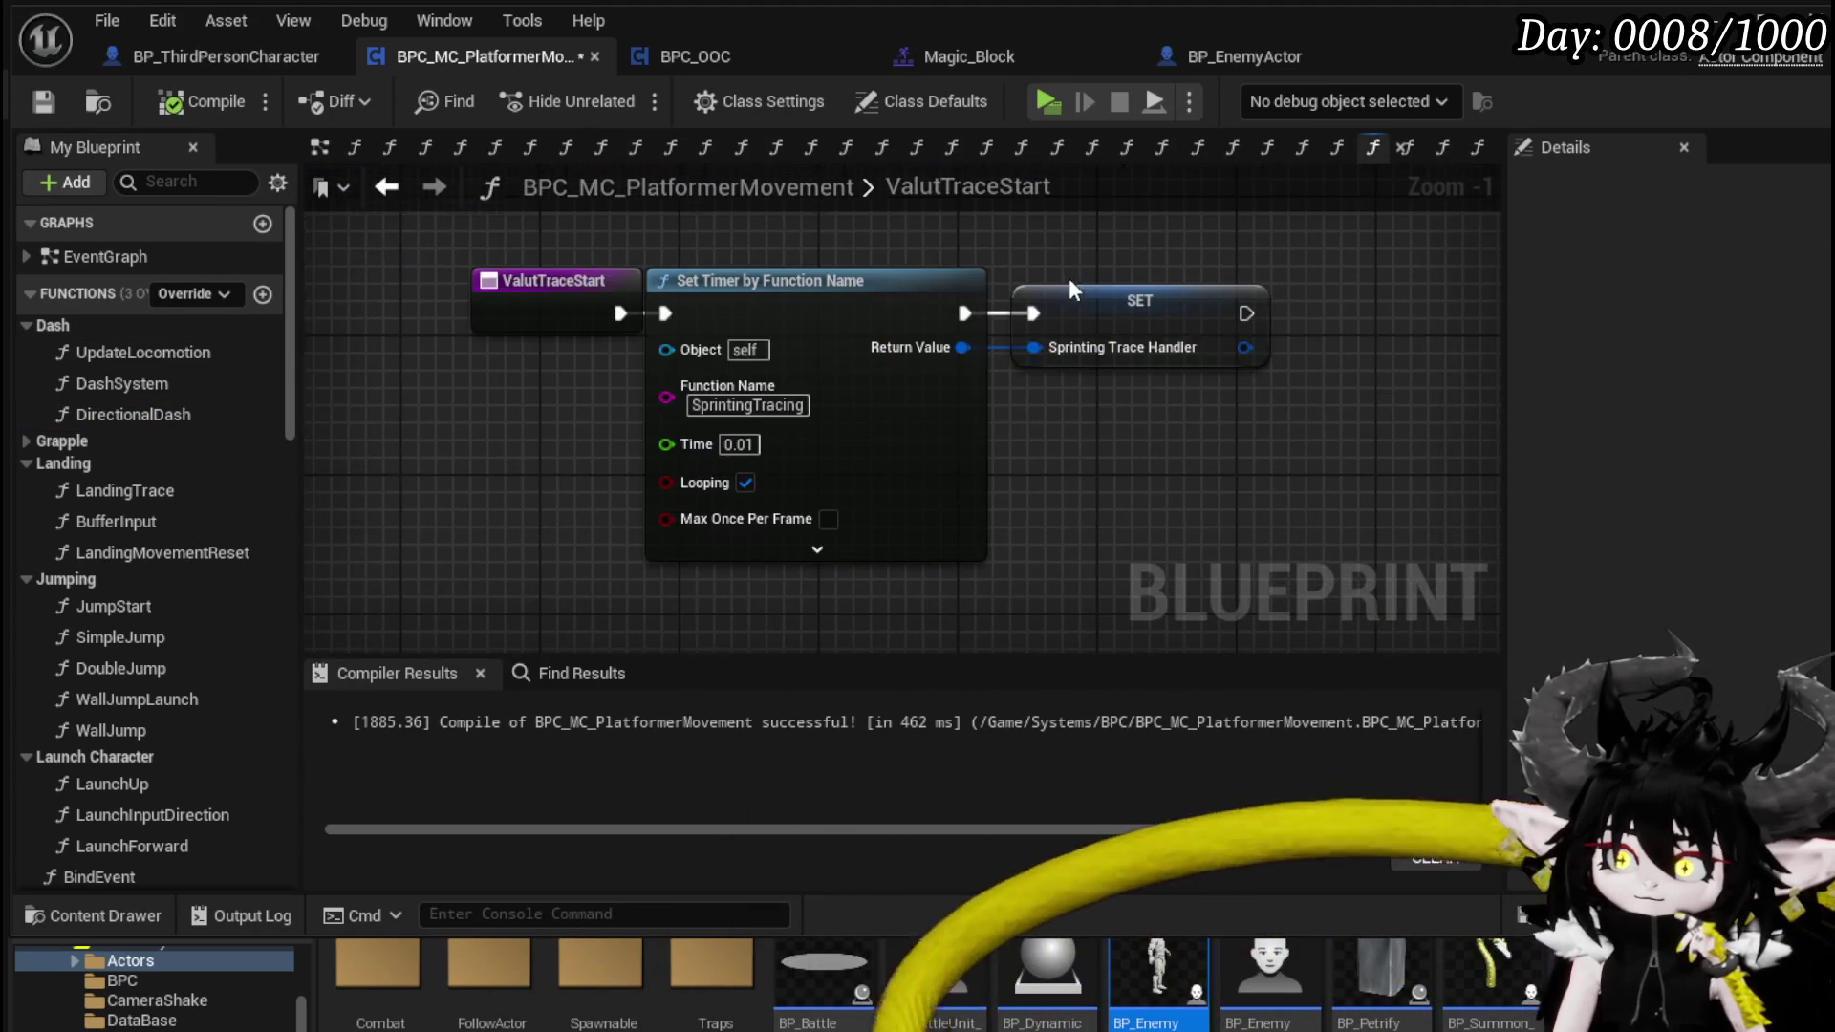
click(490, 311)
key(ctrl+a)
- Open SprintingTracing, pan to the High Vault Jump call and open its graph
scroll(210, 612, down, 5)
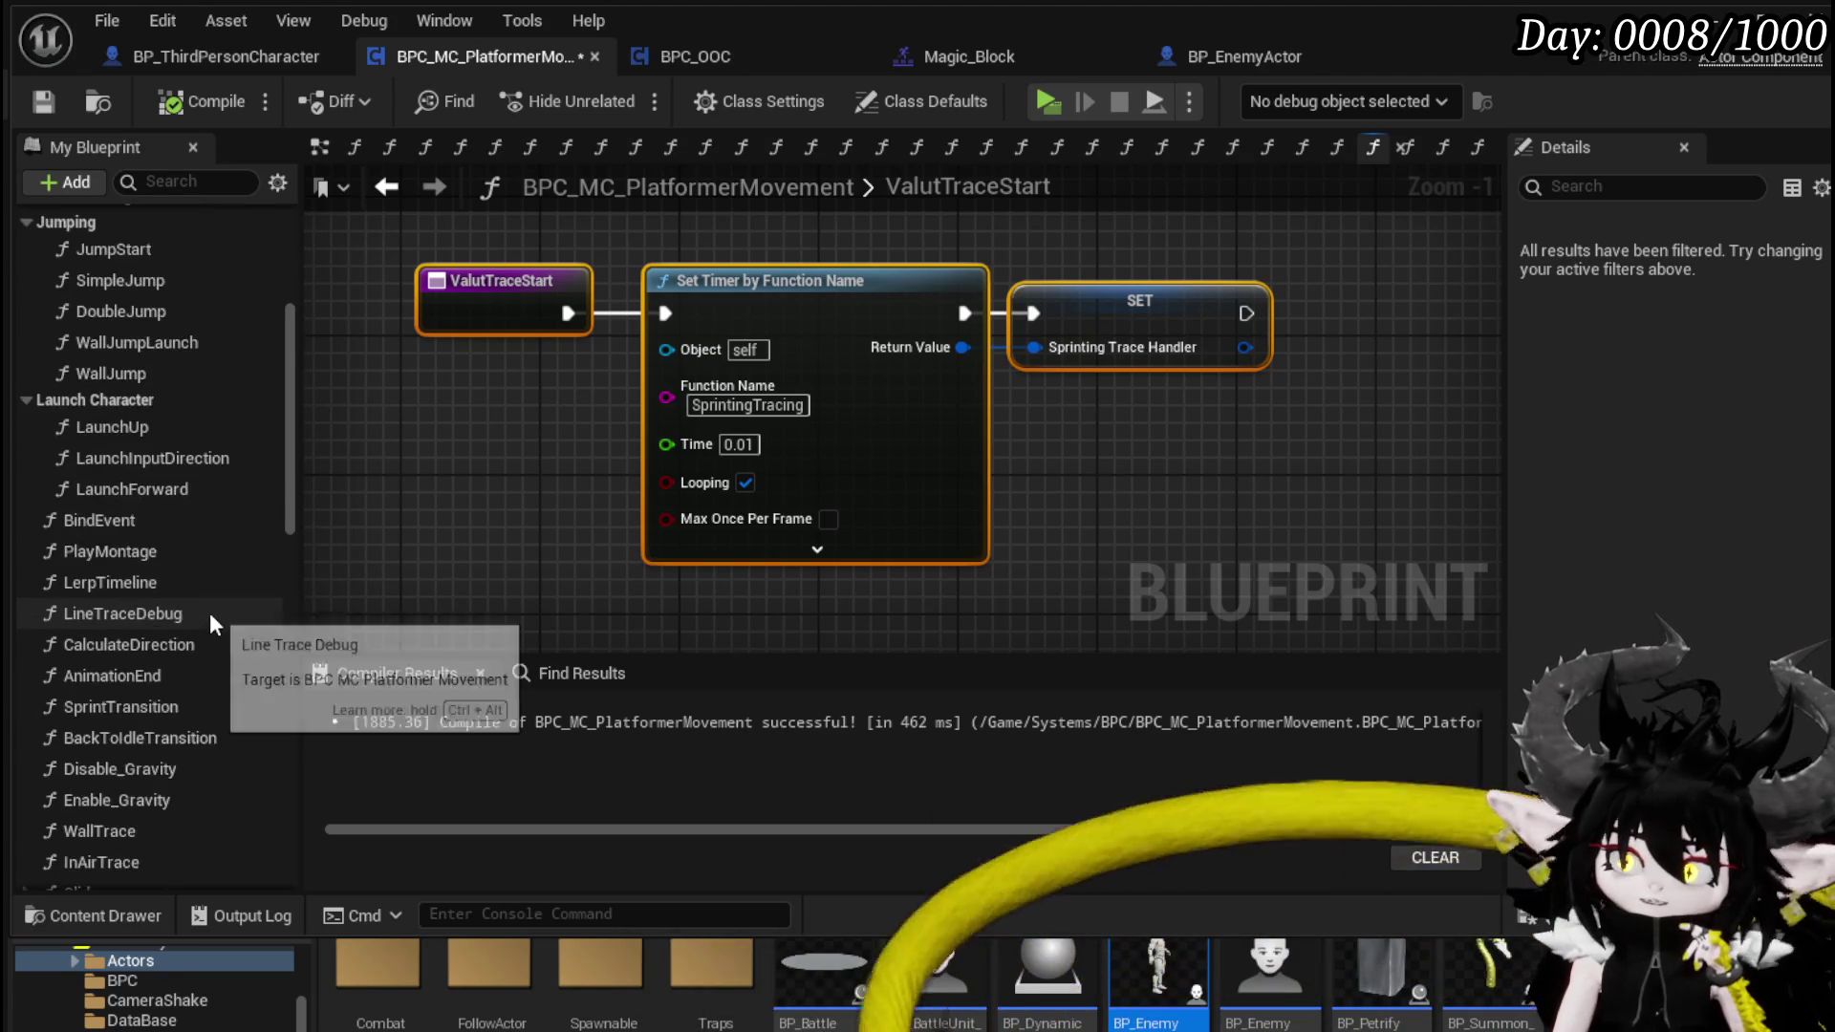
scroll(212, 606, down, 5)
double_click(134, 672)
drag(1191, 389, 912, 450)
scroll(912, 449, up, 4)
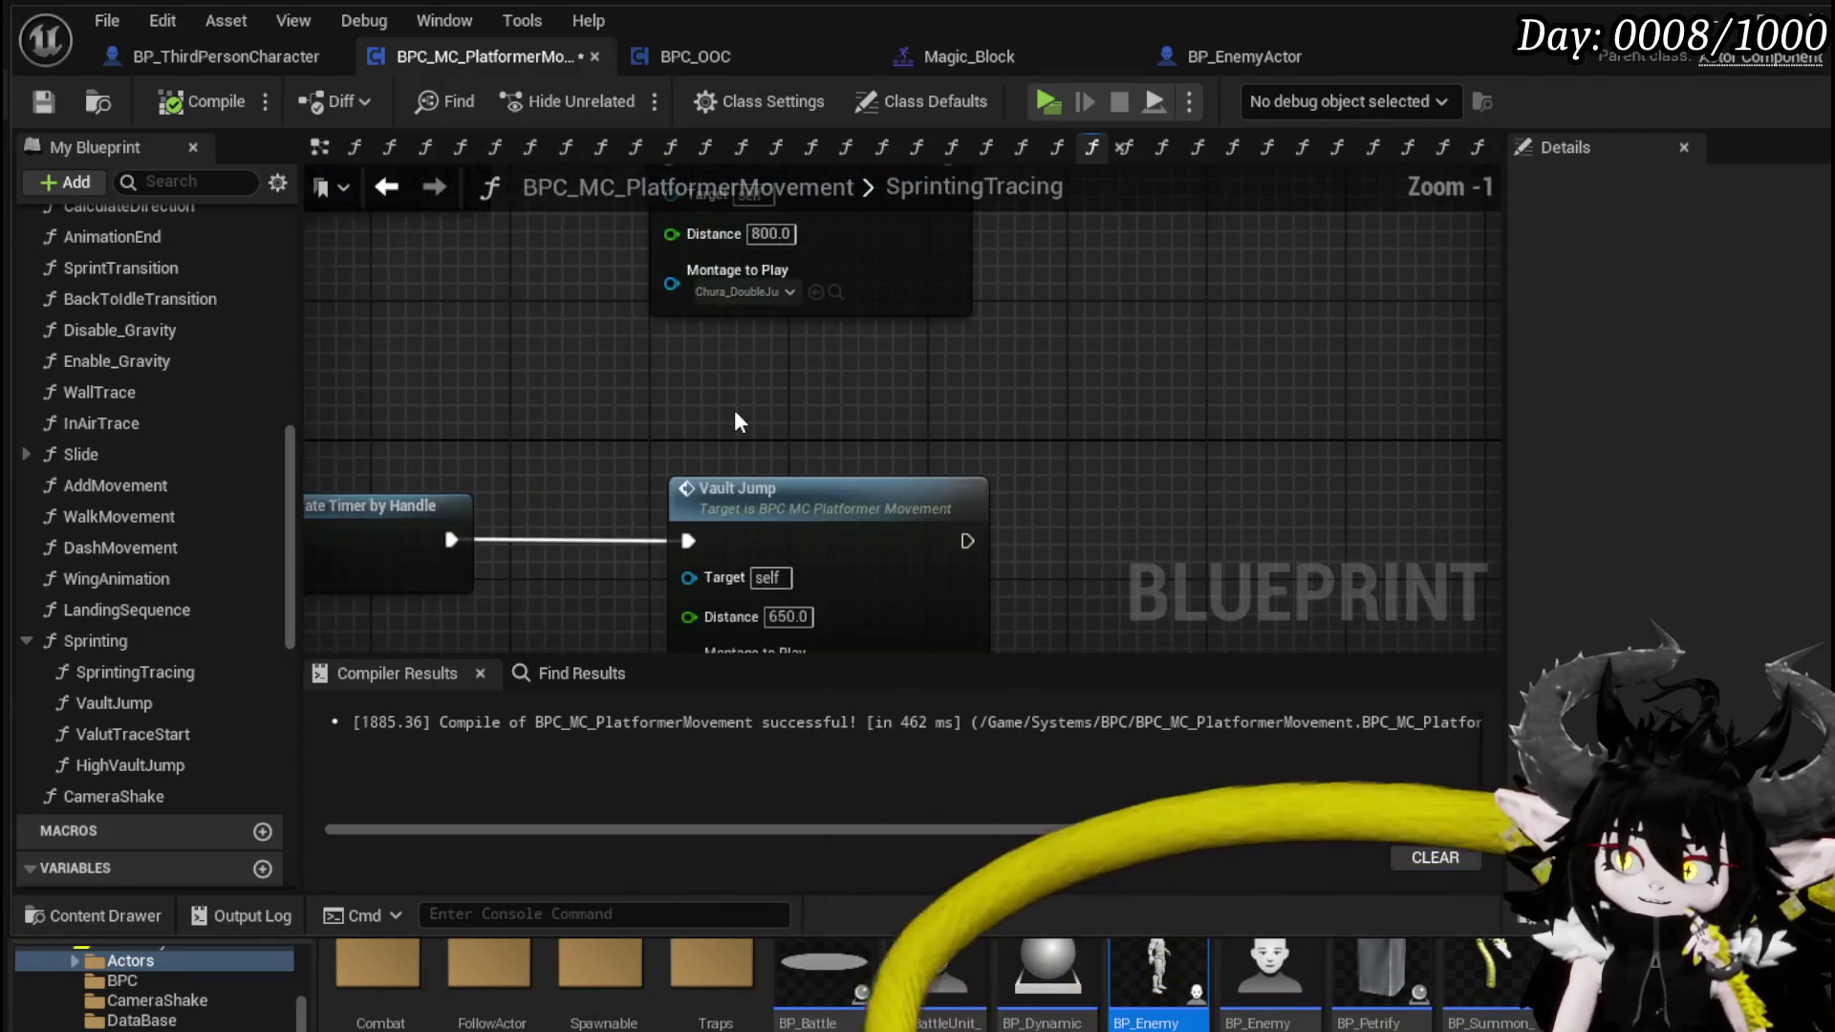
scroll(656, 406, down, 1)
mouse_move(656, 406)
mouse_down()
mouse_move(657, 315)
mouse_move(647, 459)
mouse_move(523, 568)
mouse_move(536, 621)
mouse_move(704, 533)
mouse_move(655, 571)
mouse_up()
scroll(524, 535, down, 2)
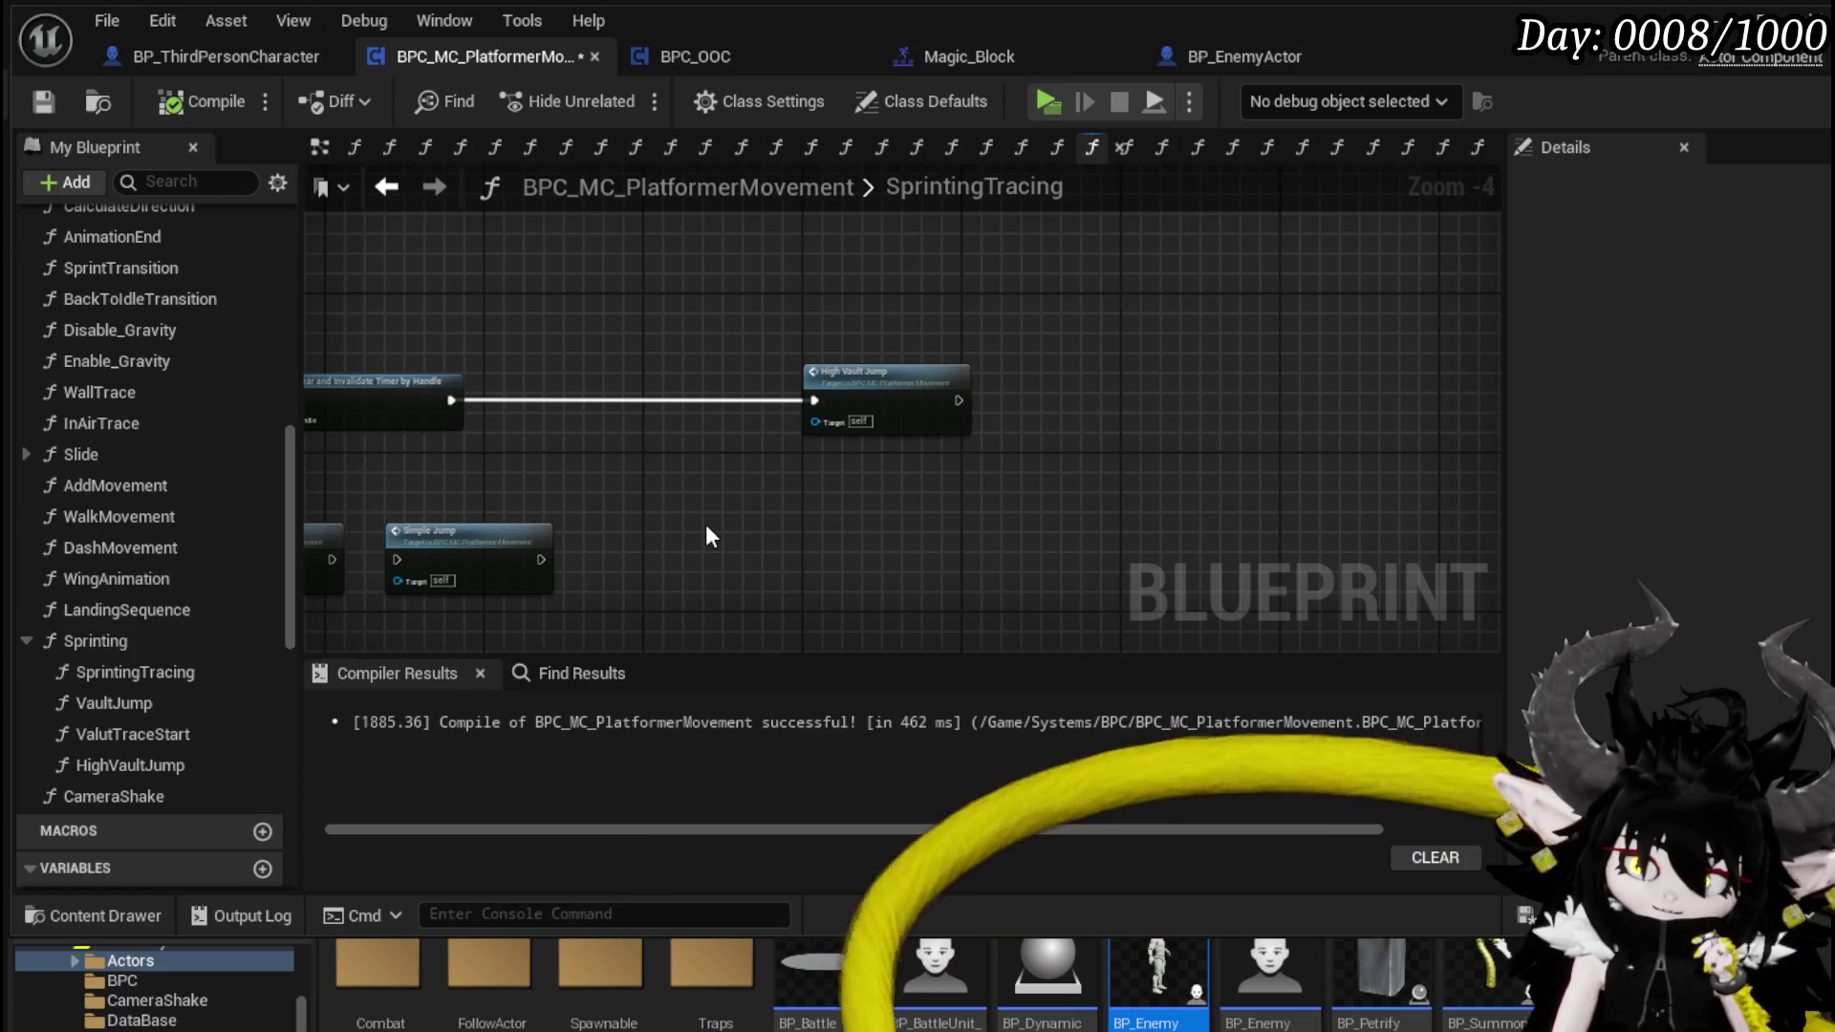
double_click(833, 424)
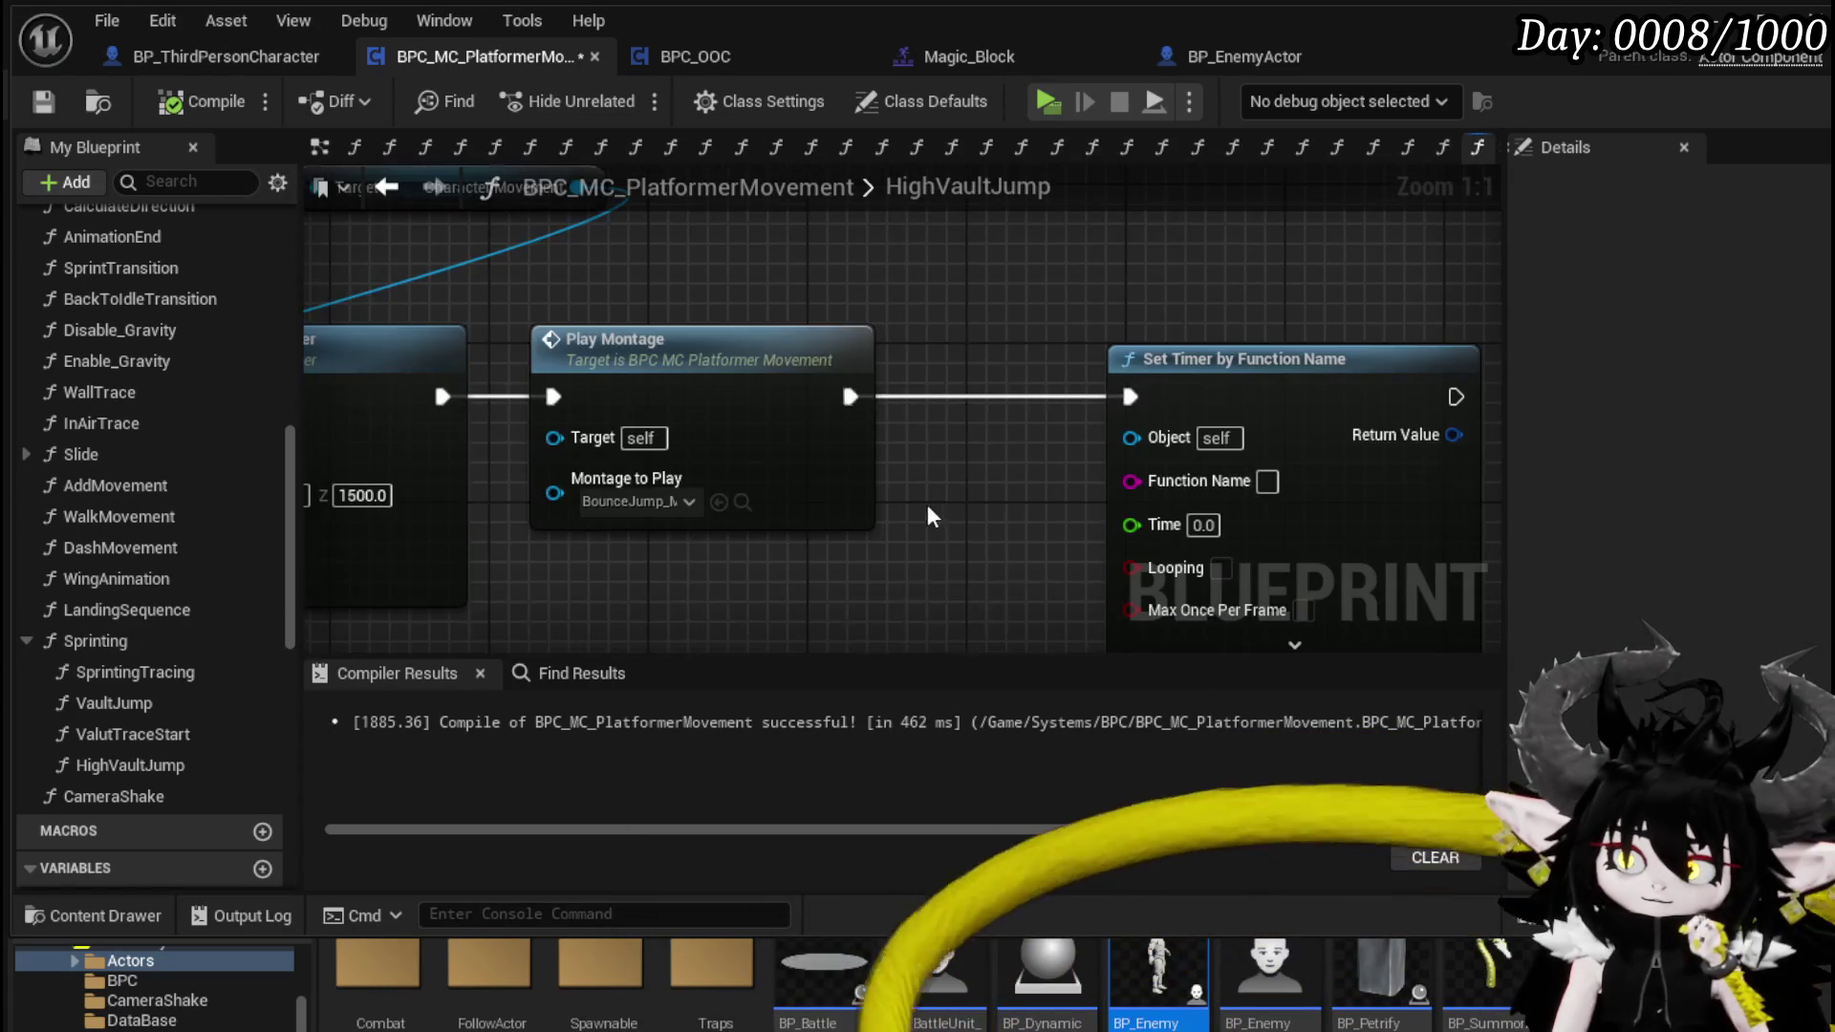
- Add a new function to the BPC_MC_PlatformerMovement blueprint
scroll(932, 520, down, 2)
scroll(248, 432, up, 1)
scroll(254, 371, up, 10)
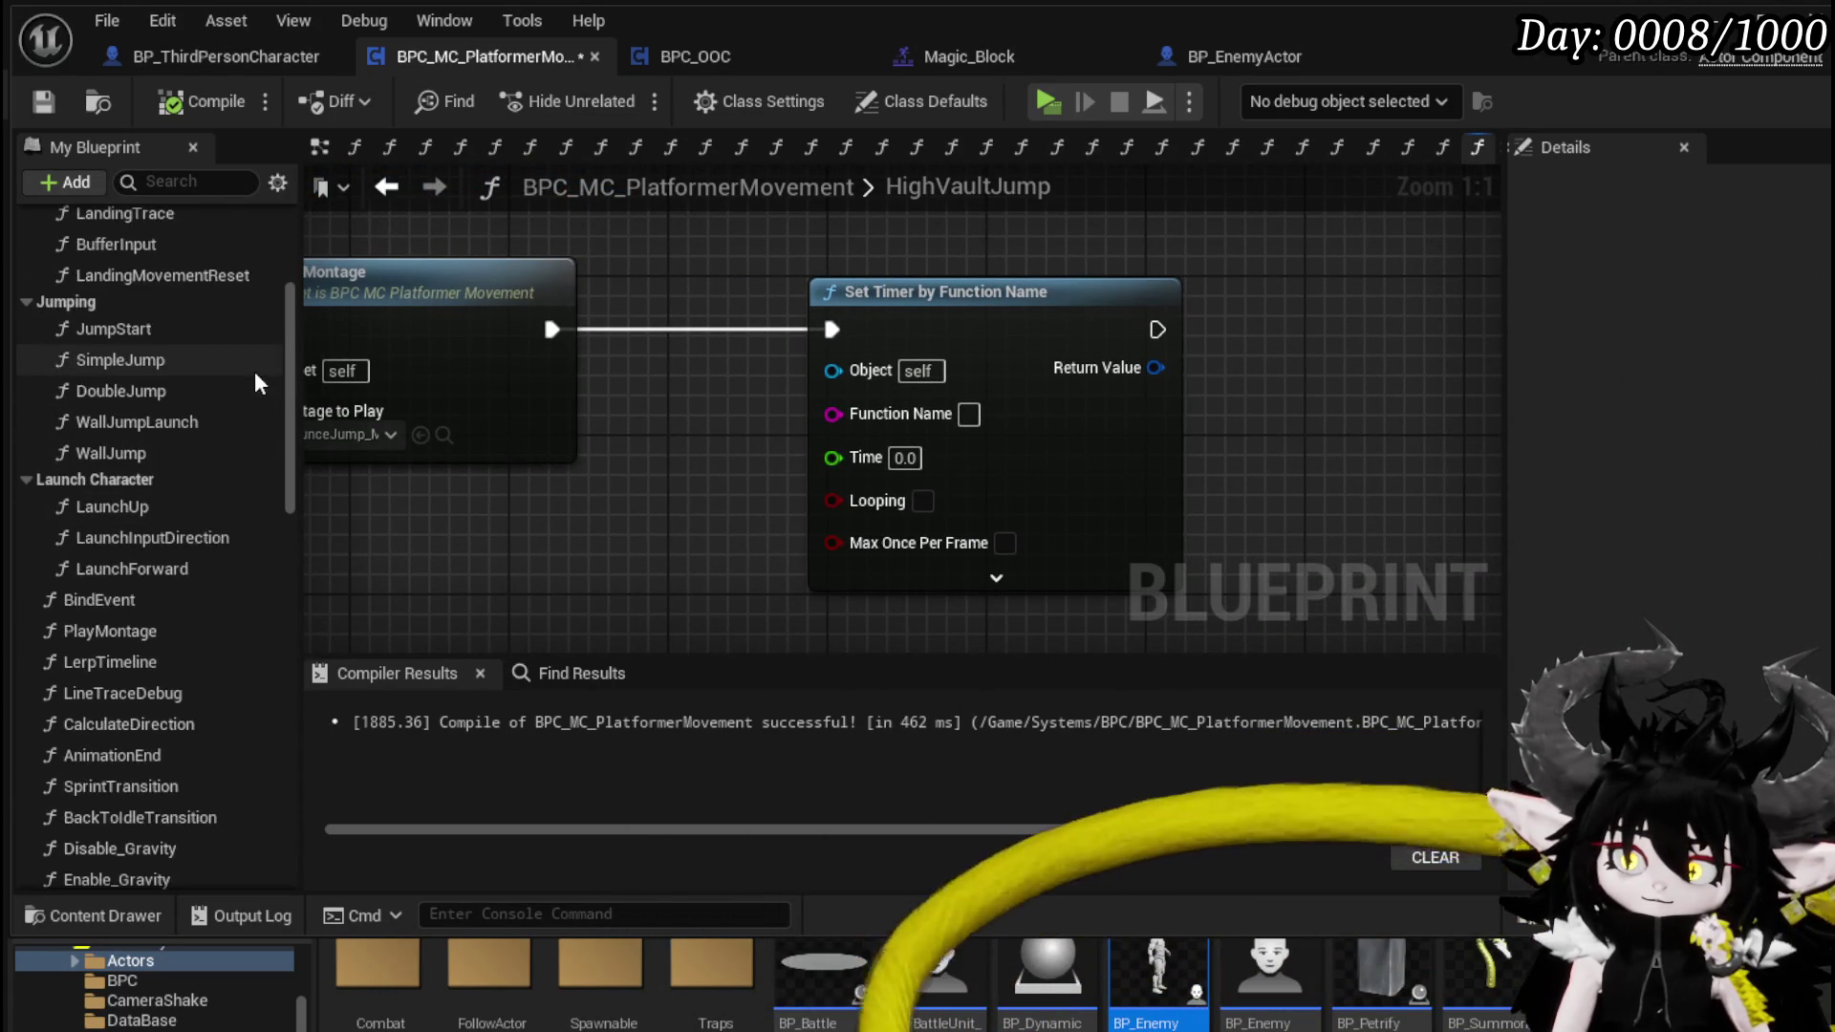
click(261, 216)
text(HighVau)
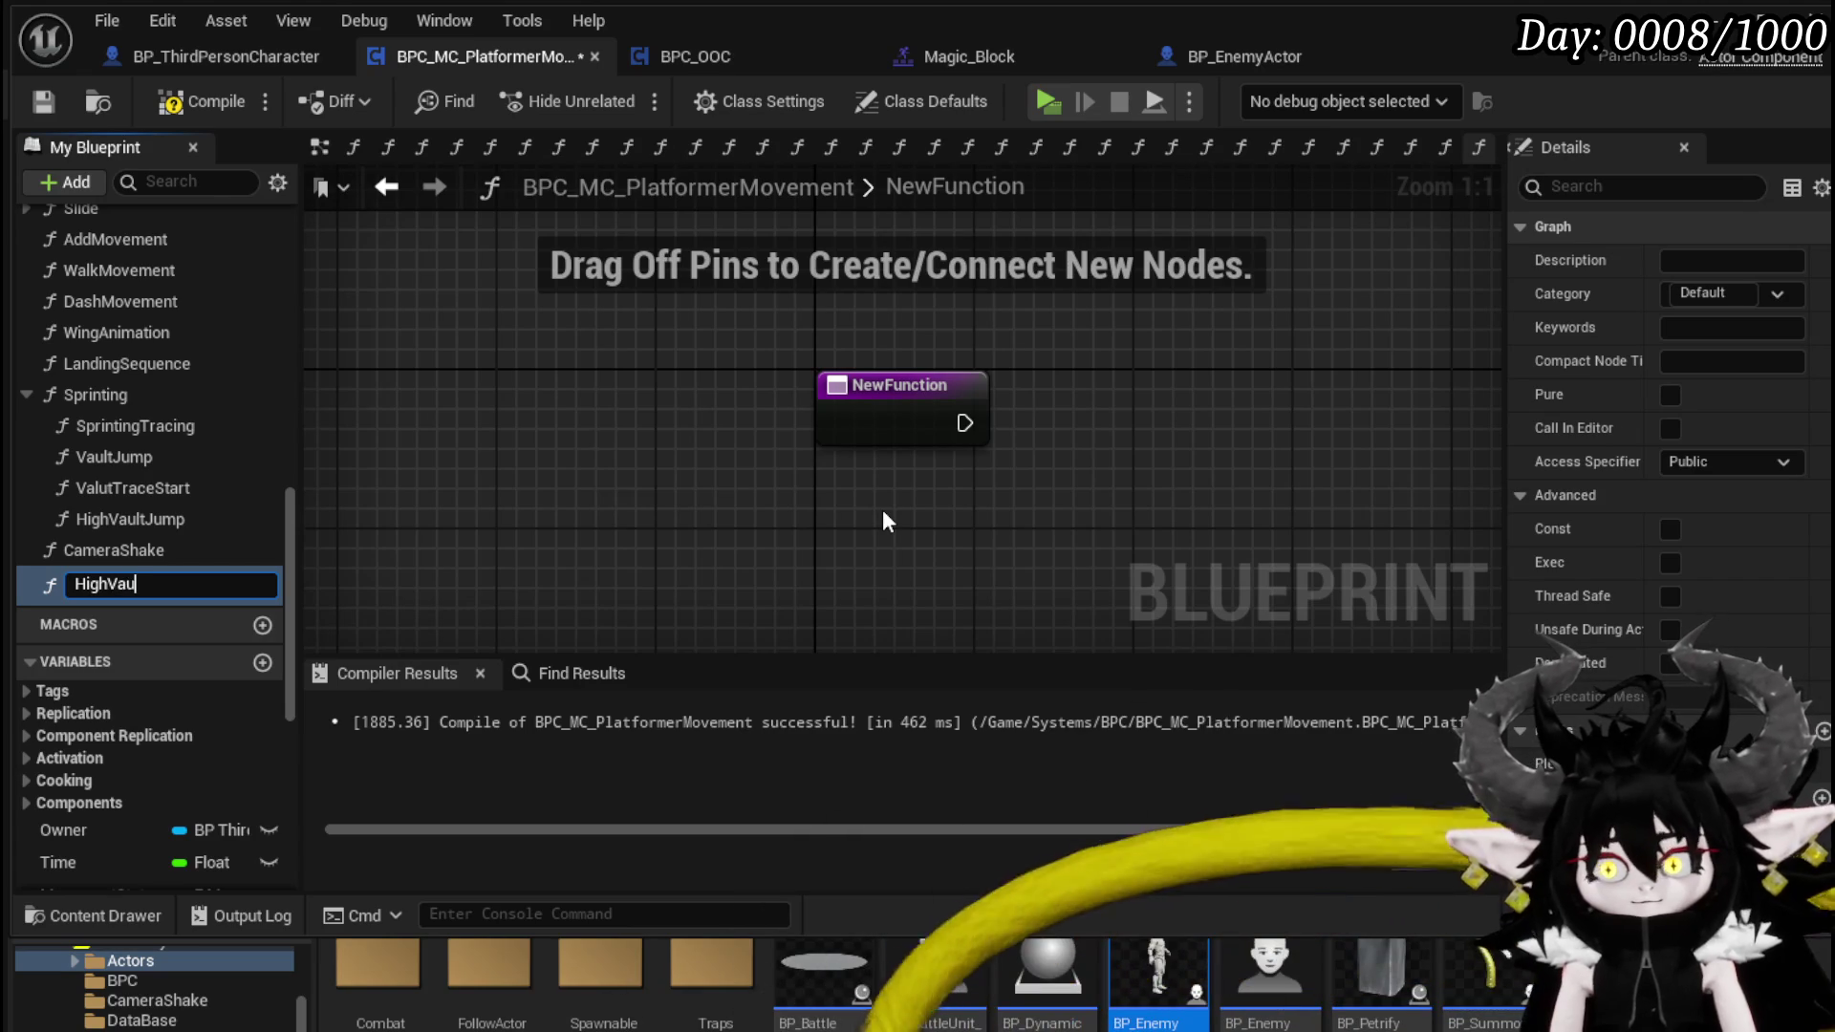
- Finish naming the function HighVaultCheck, move it beside Sprinting and set its Category to Sprinting
text(ltCheck)
key(Return)
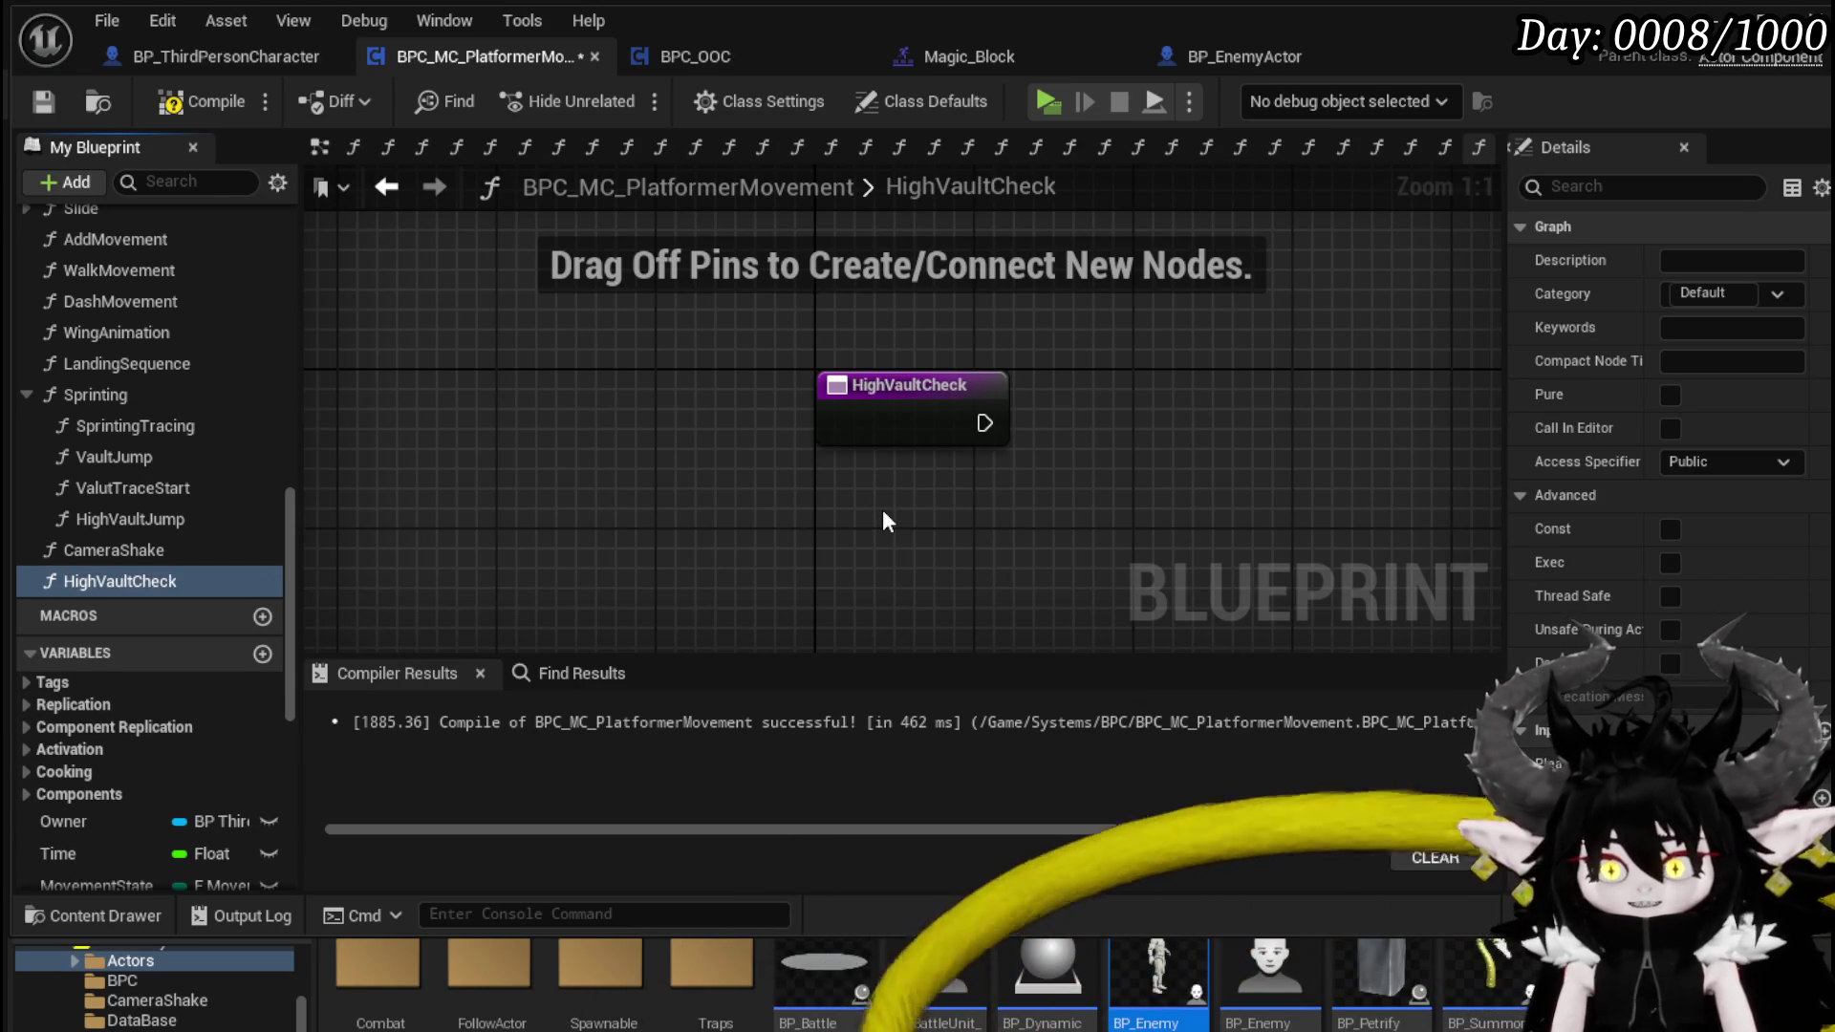
drag(105, 580, 71, 430)
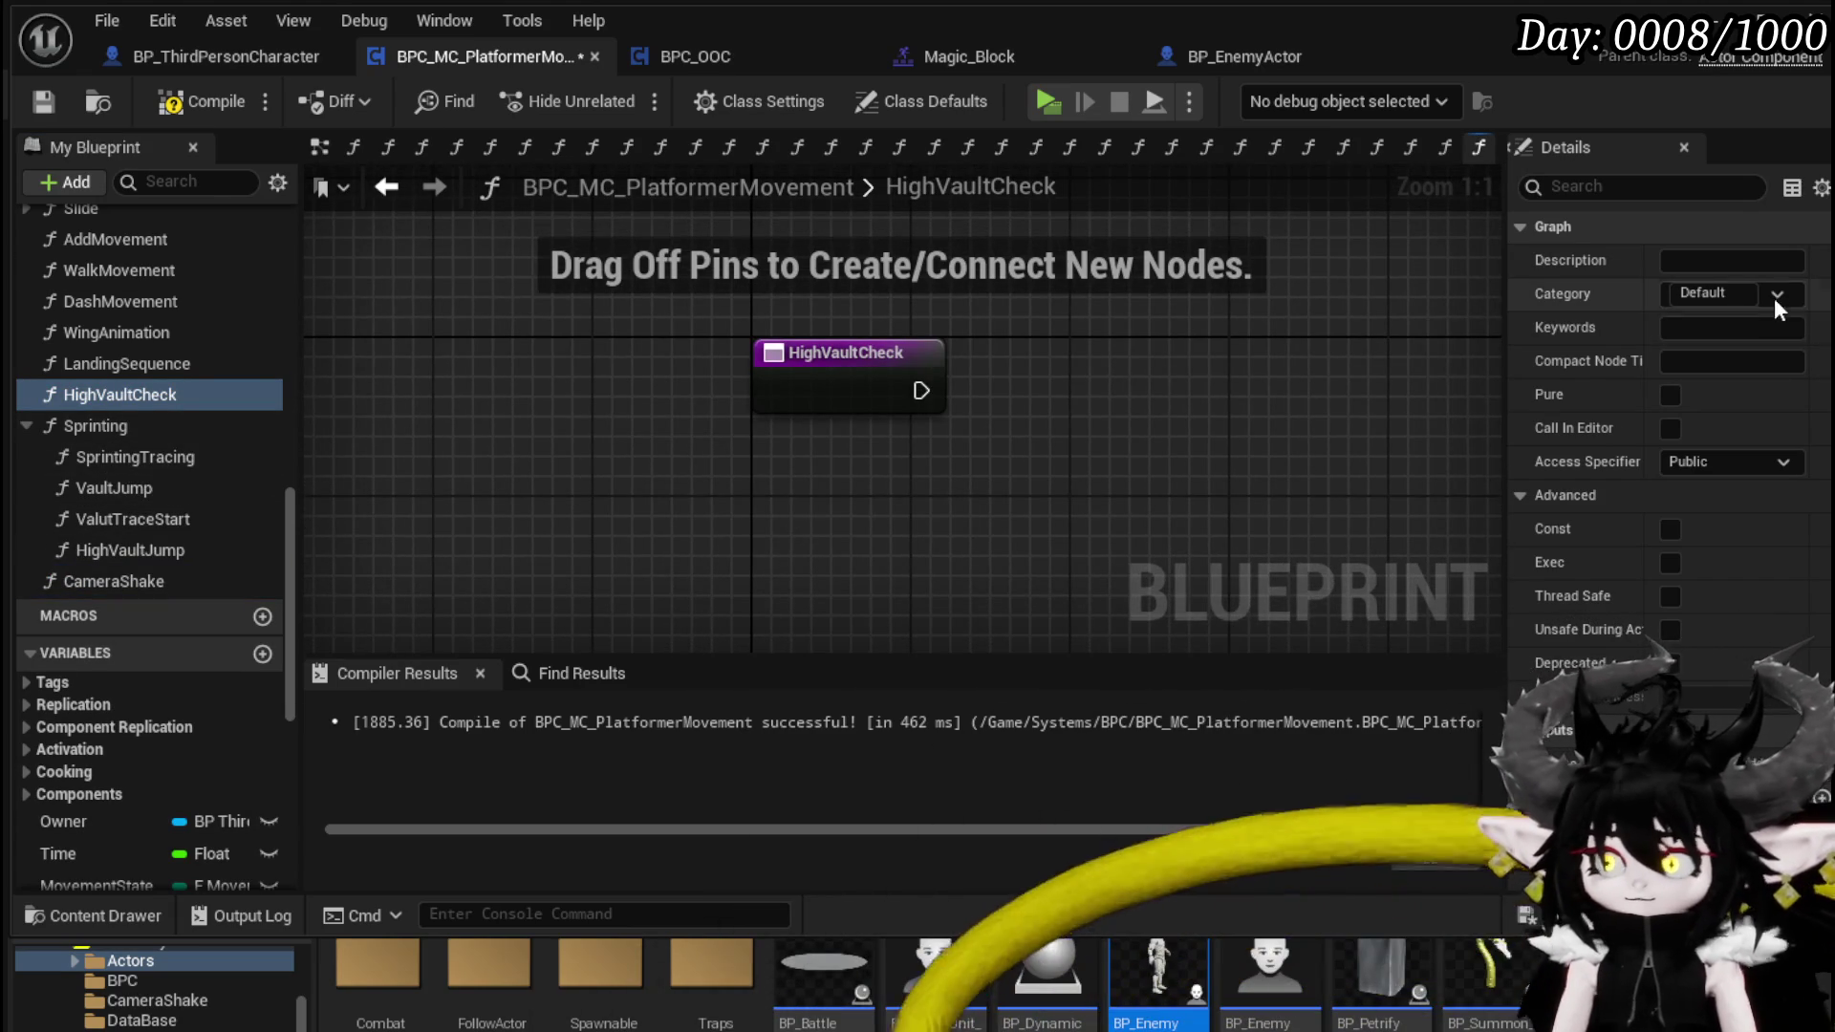
click(1777, 295)
click(1687, 540)
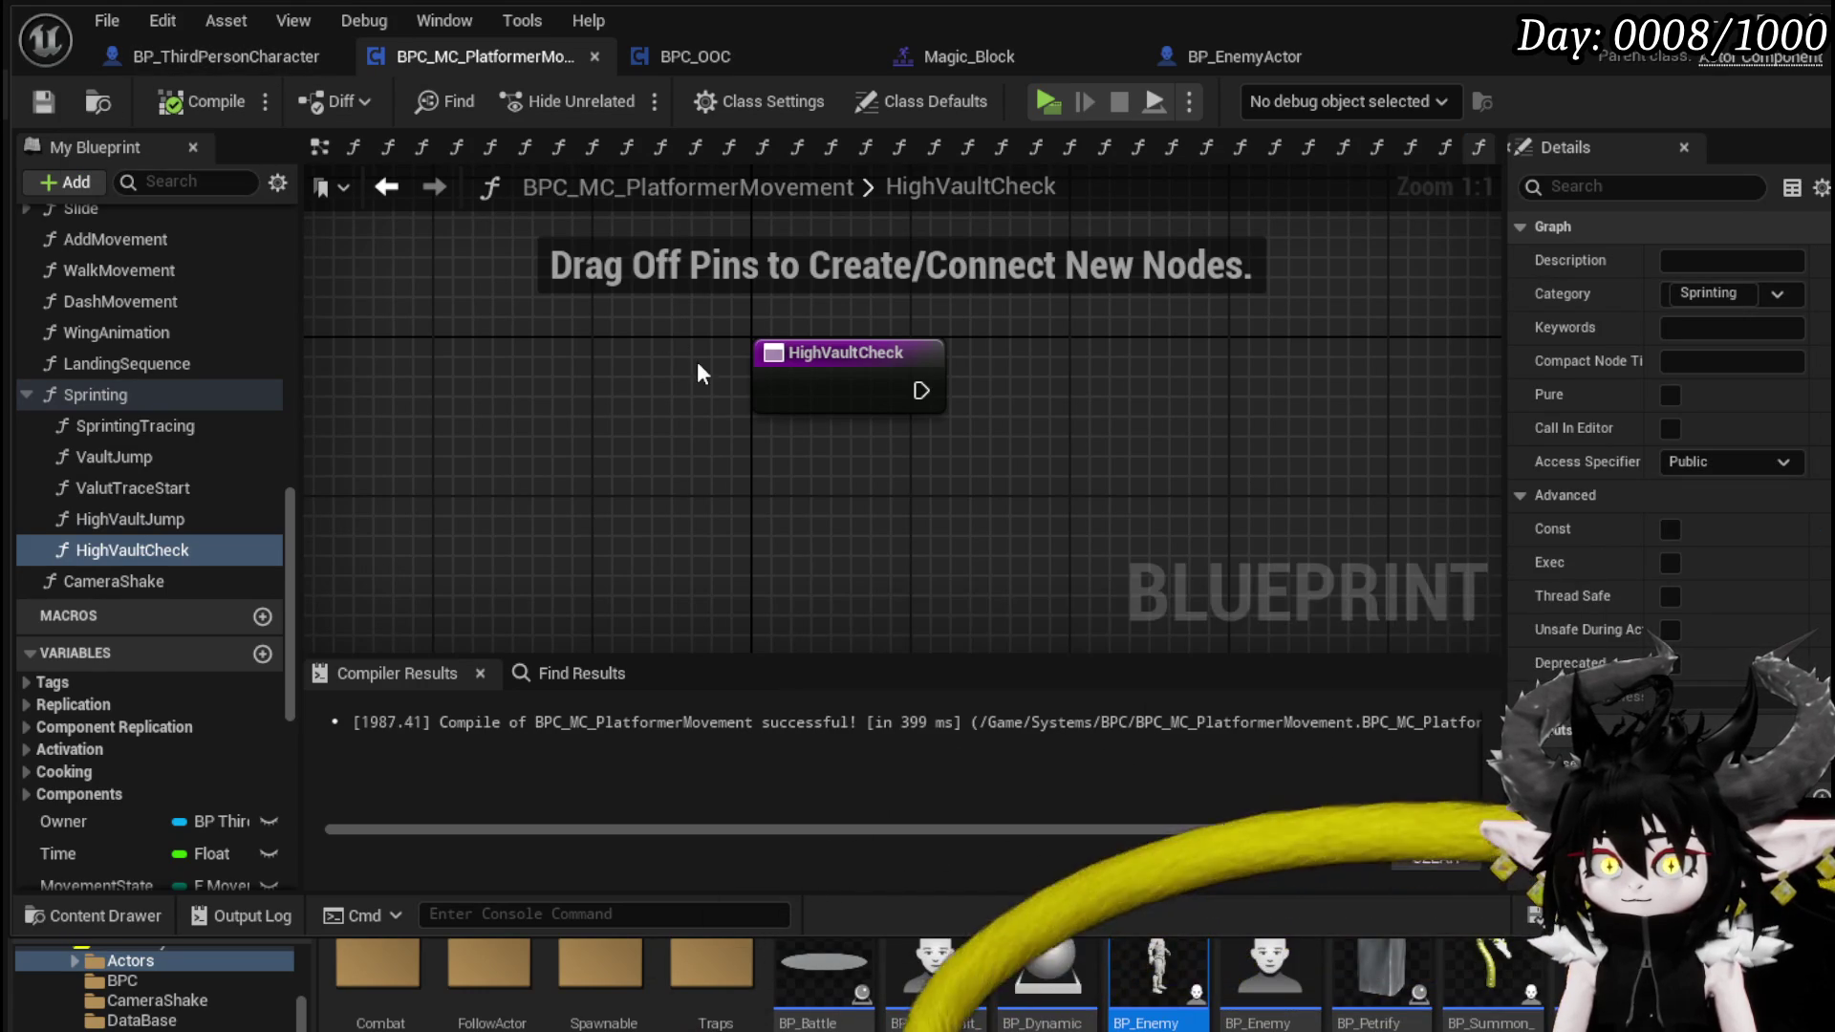
drag(697, 375, 381, 395)
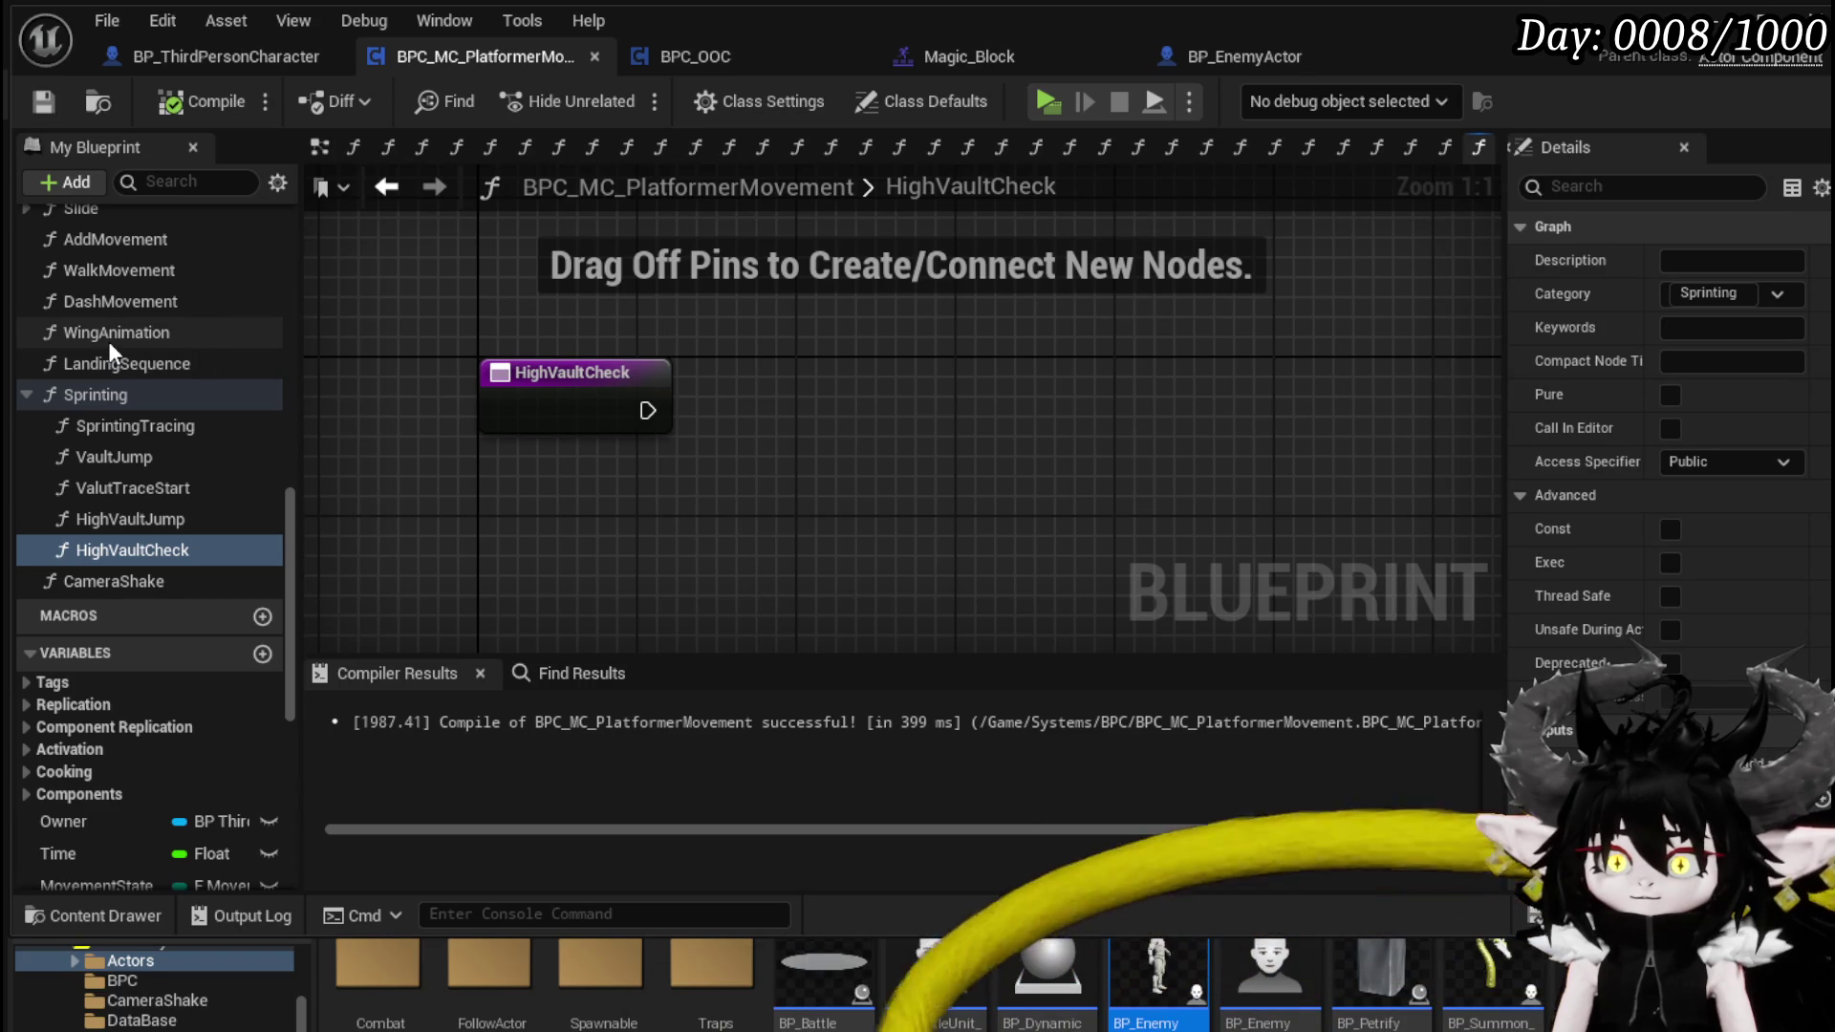
- Open the WallTrace function graph and pan across it
scroll(55, 328, up, 3)
scroll(143, 446, up, 2)
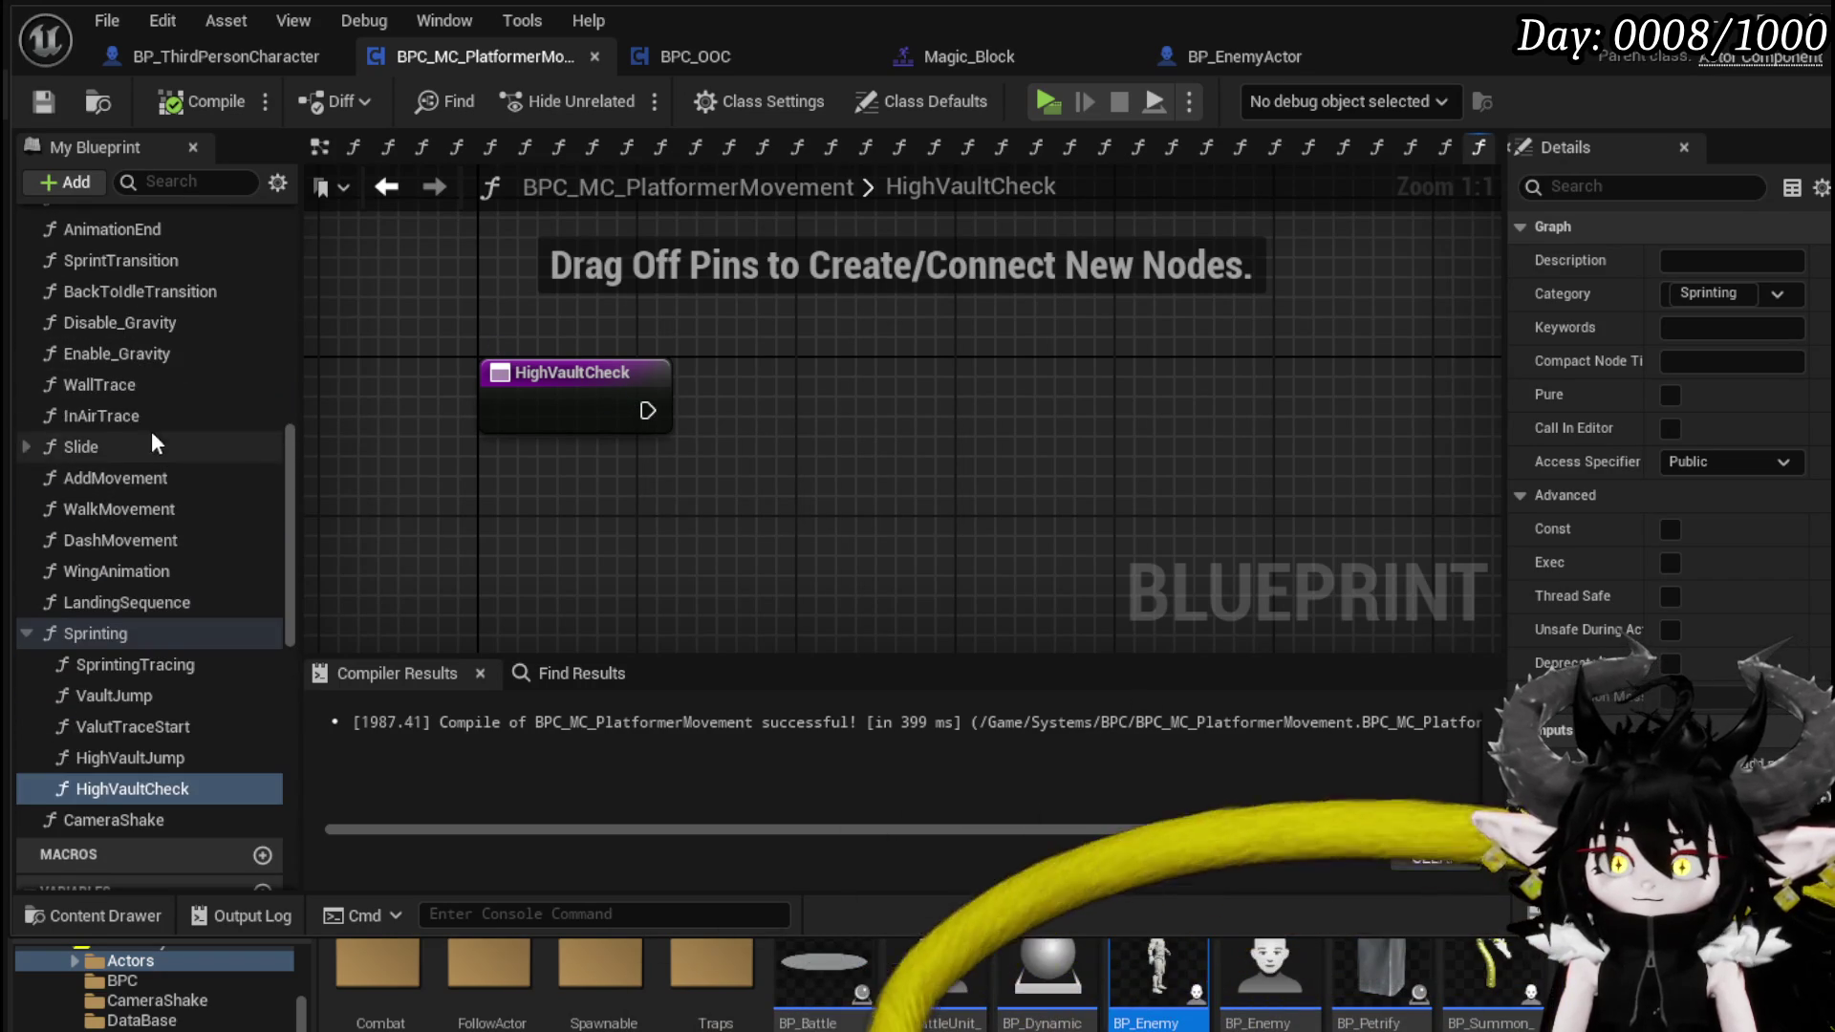
double_click(119, 386)
scroll(752, 612, up, 3)
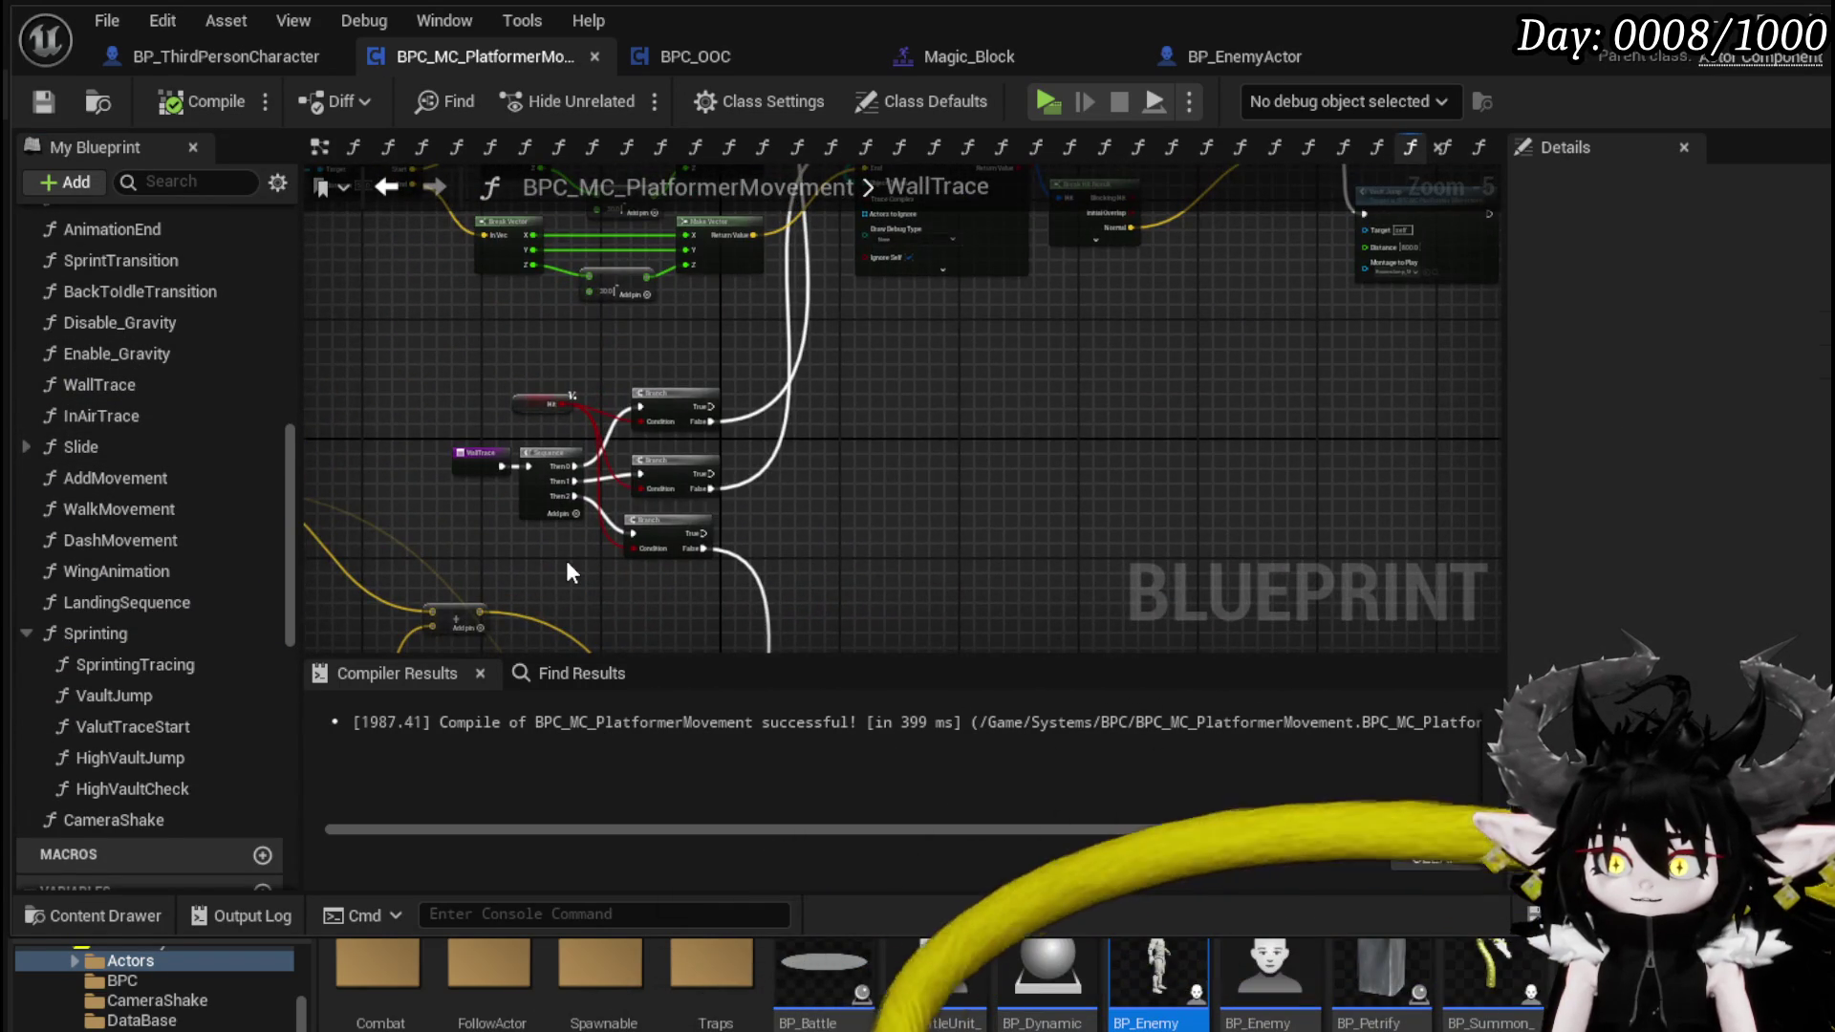
scroll(567, 571, up, 1)
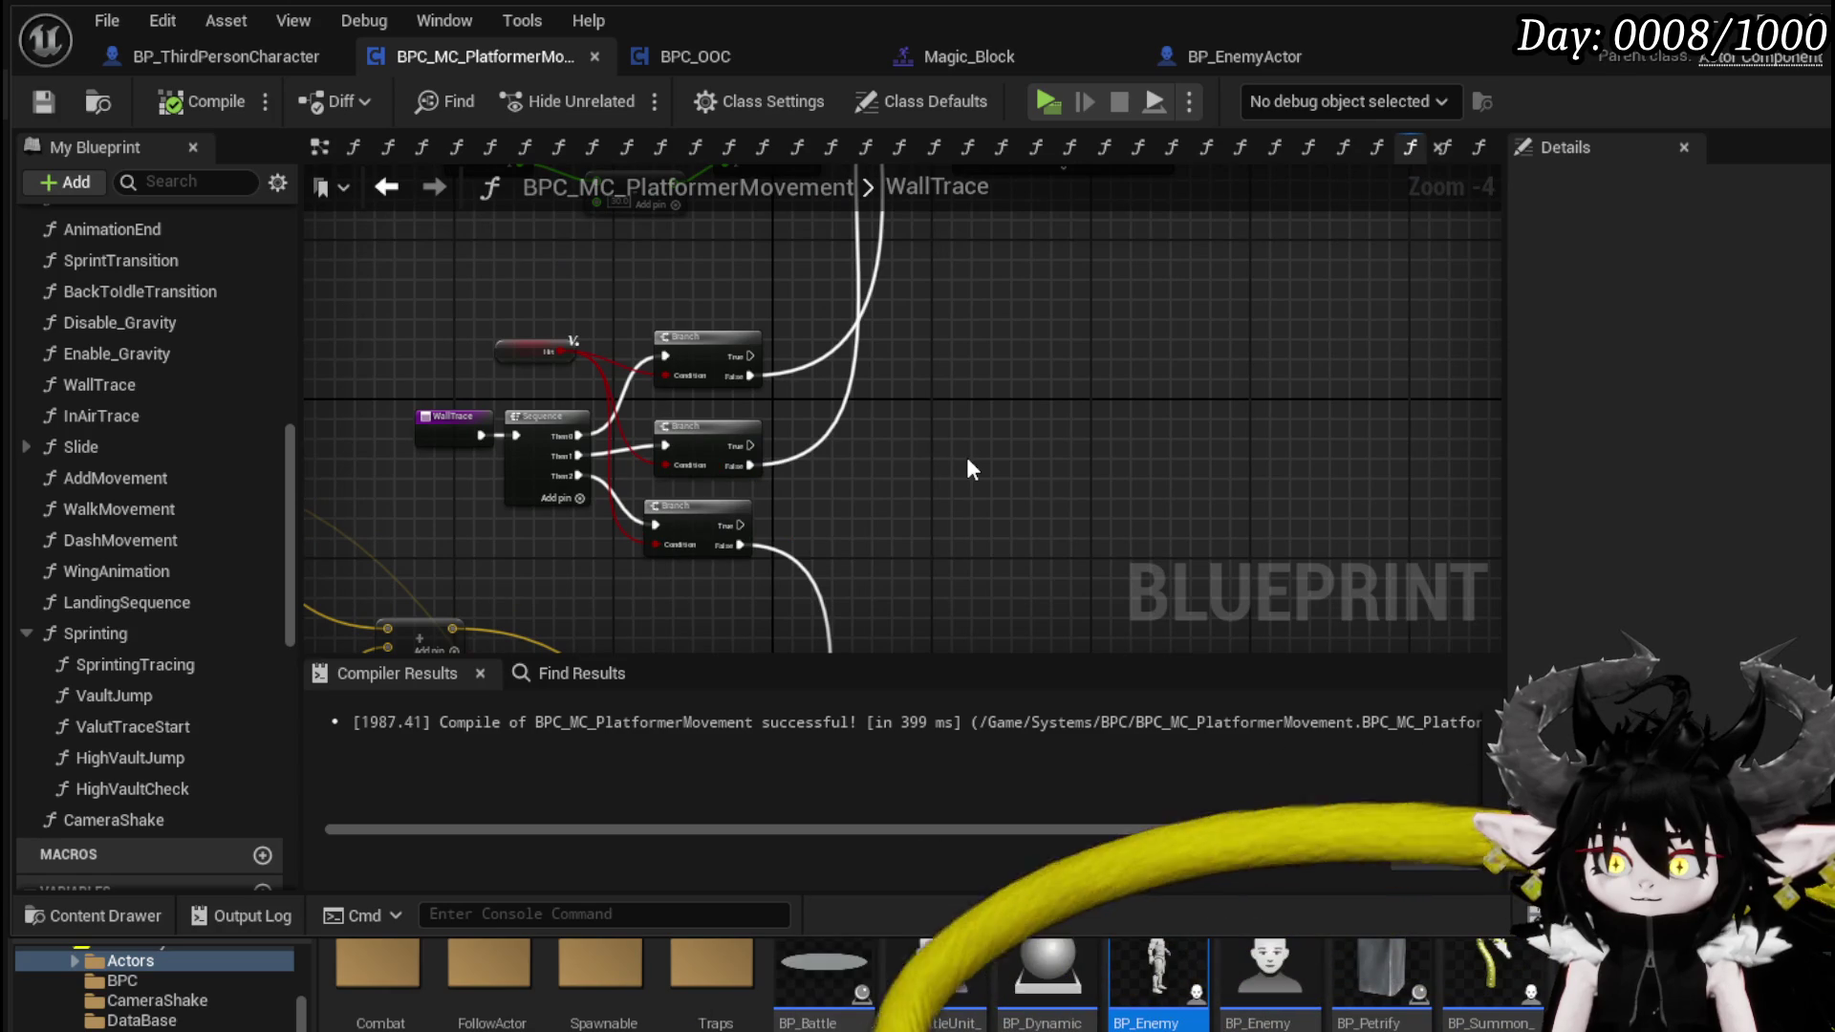
scroll(565, 614, down, 3)
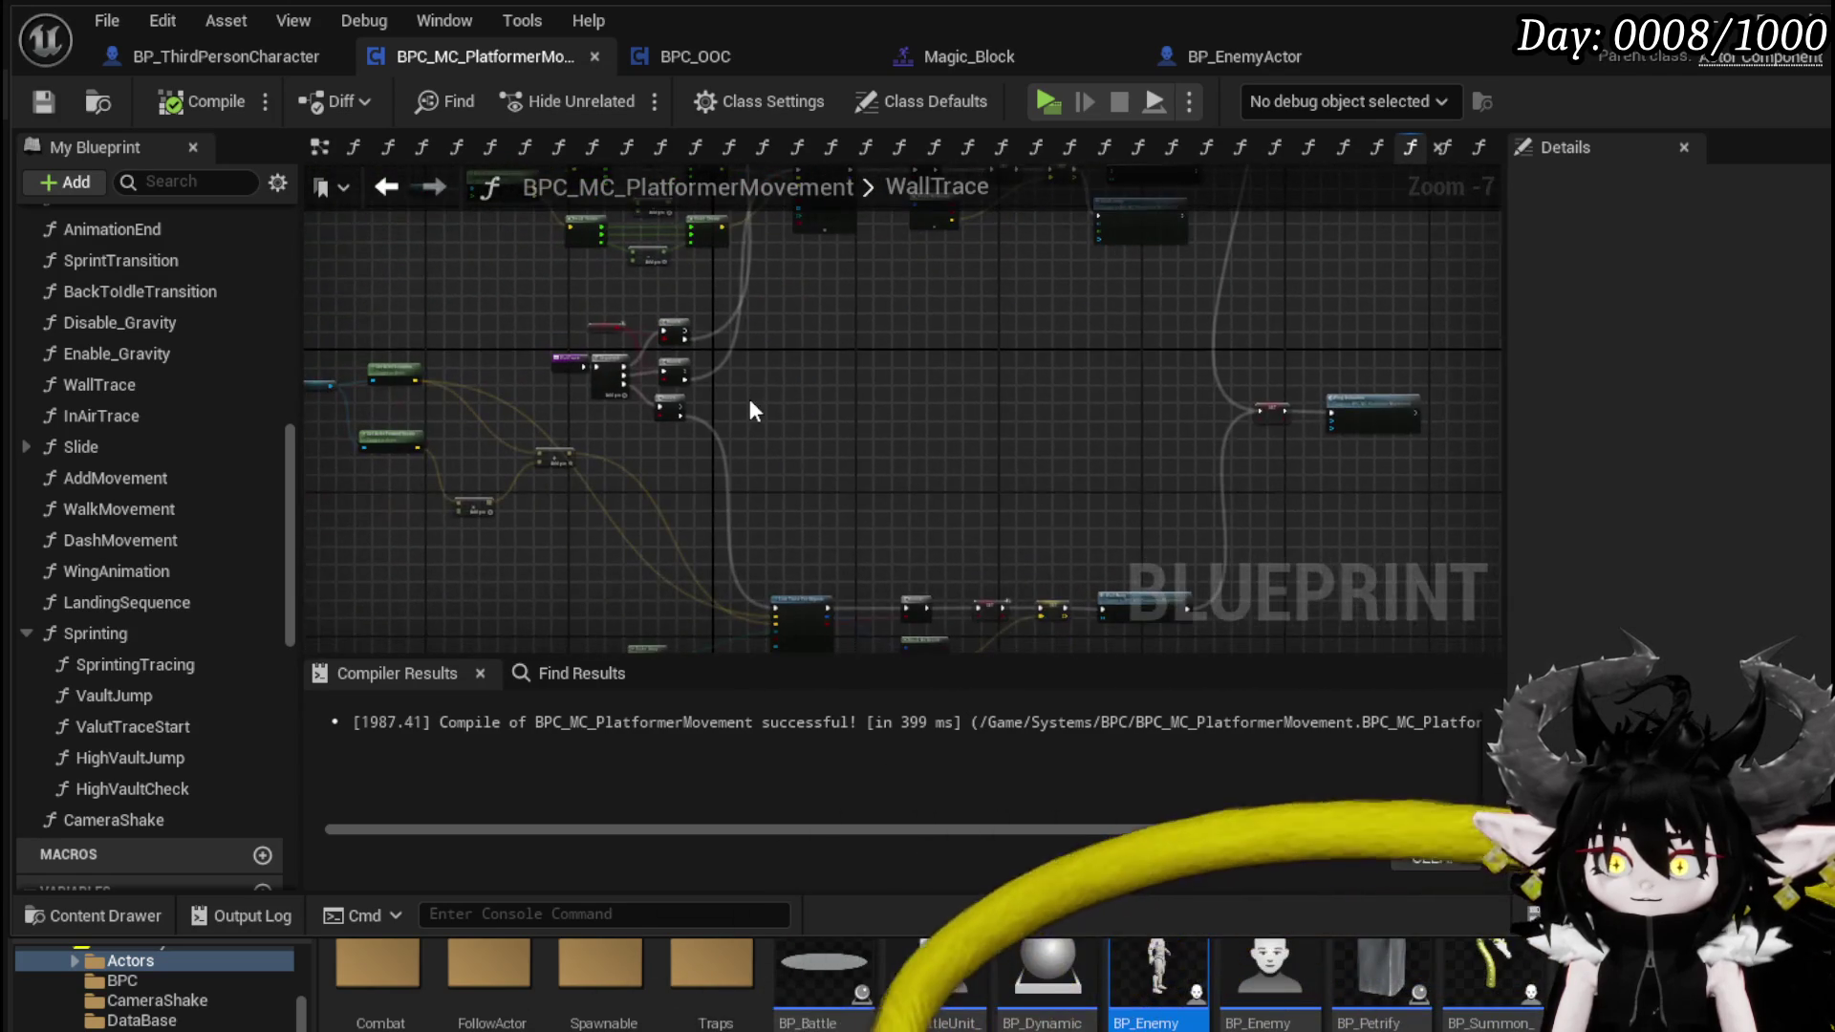
drag(788, 380, 851, 399)
scroll(854, 409, up, 3)
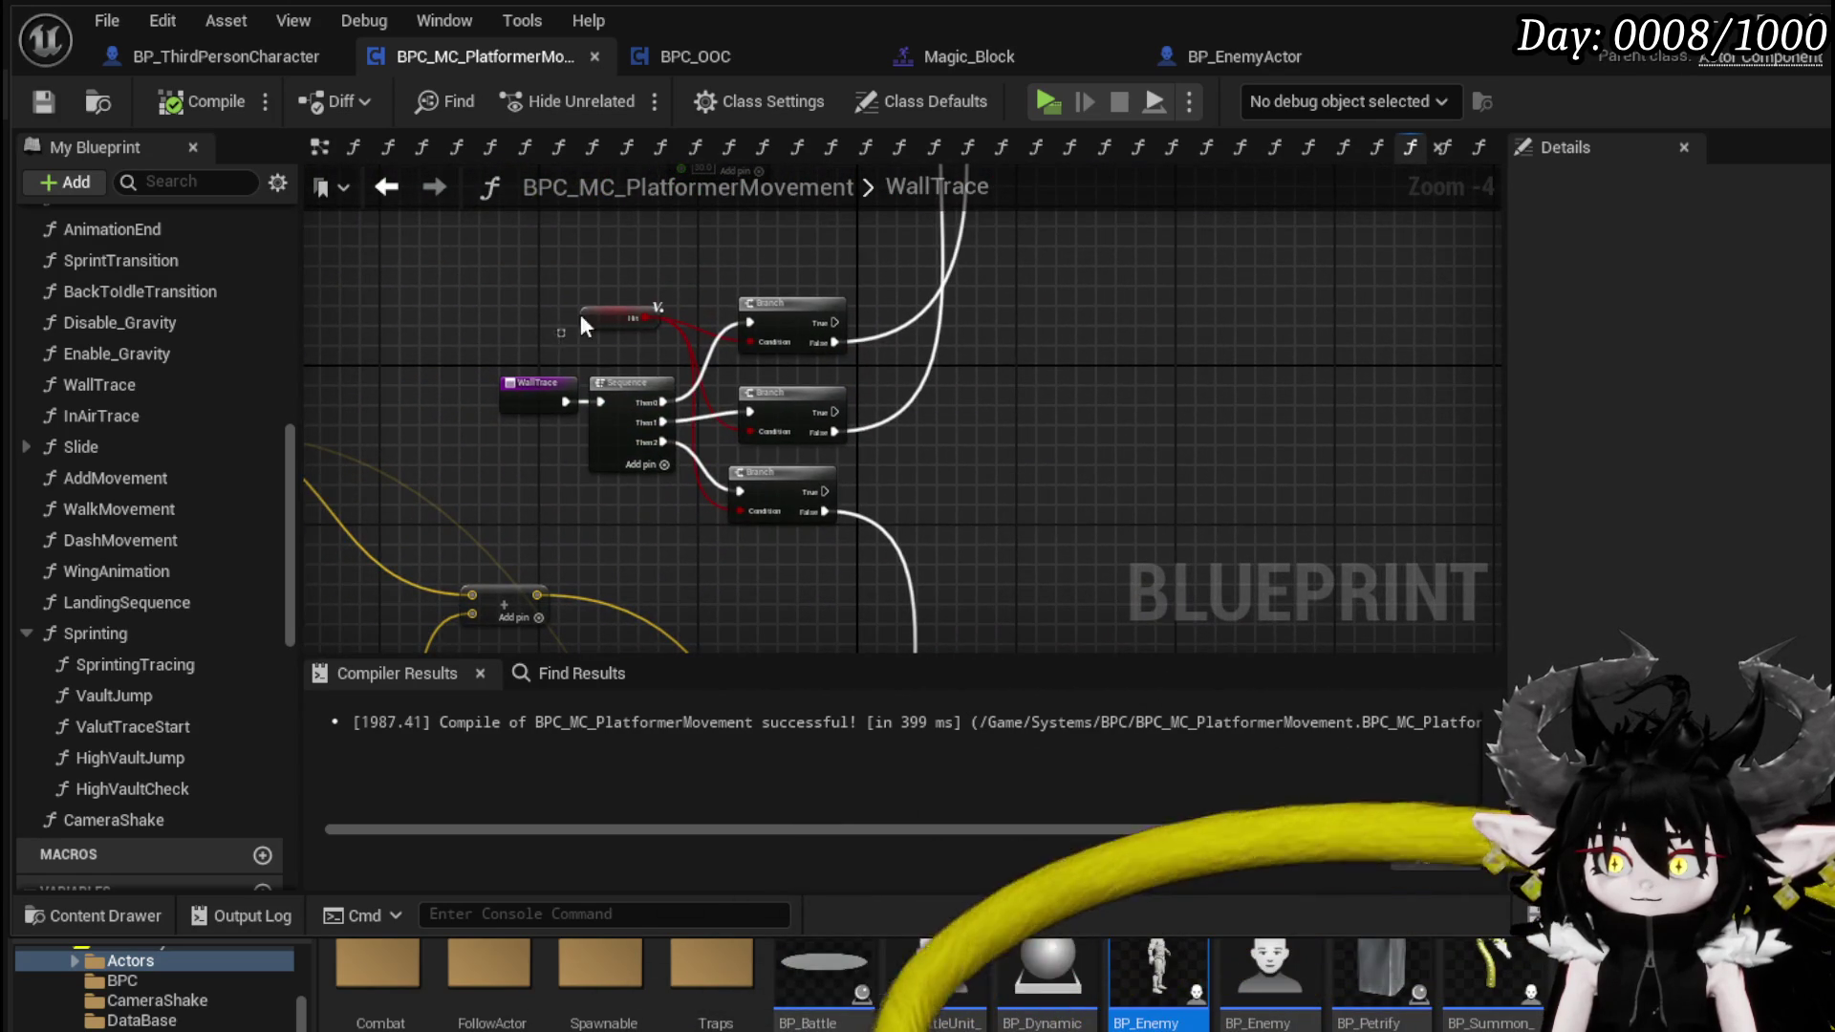
- Delete the stray Hit variable node, then compile and save the blueprint
click(621, 317)
drag(539, 404, 502, 382)
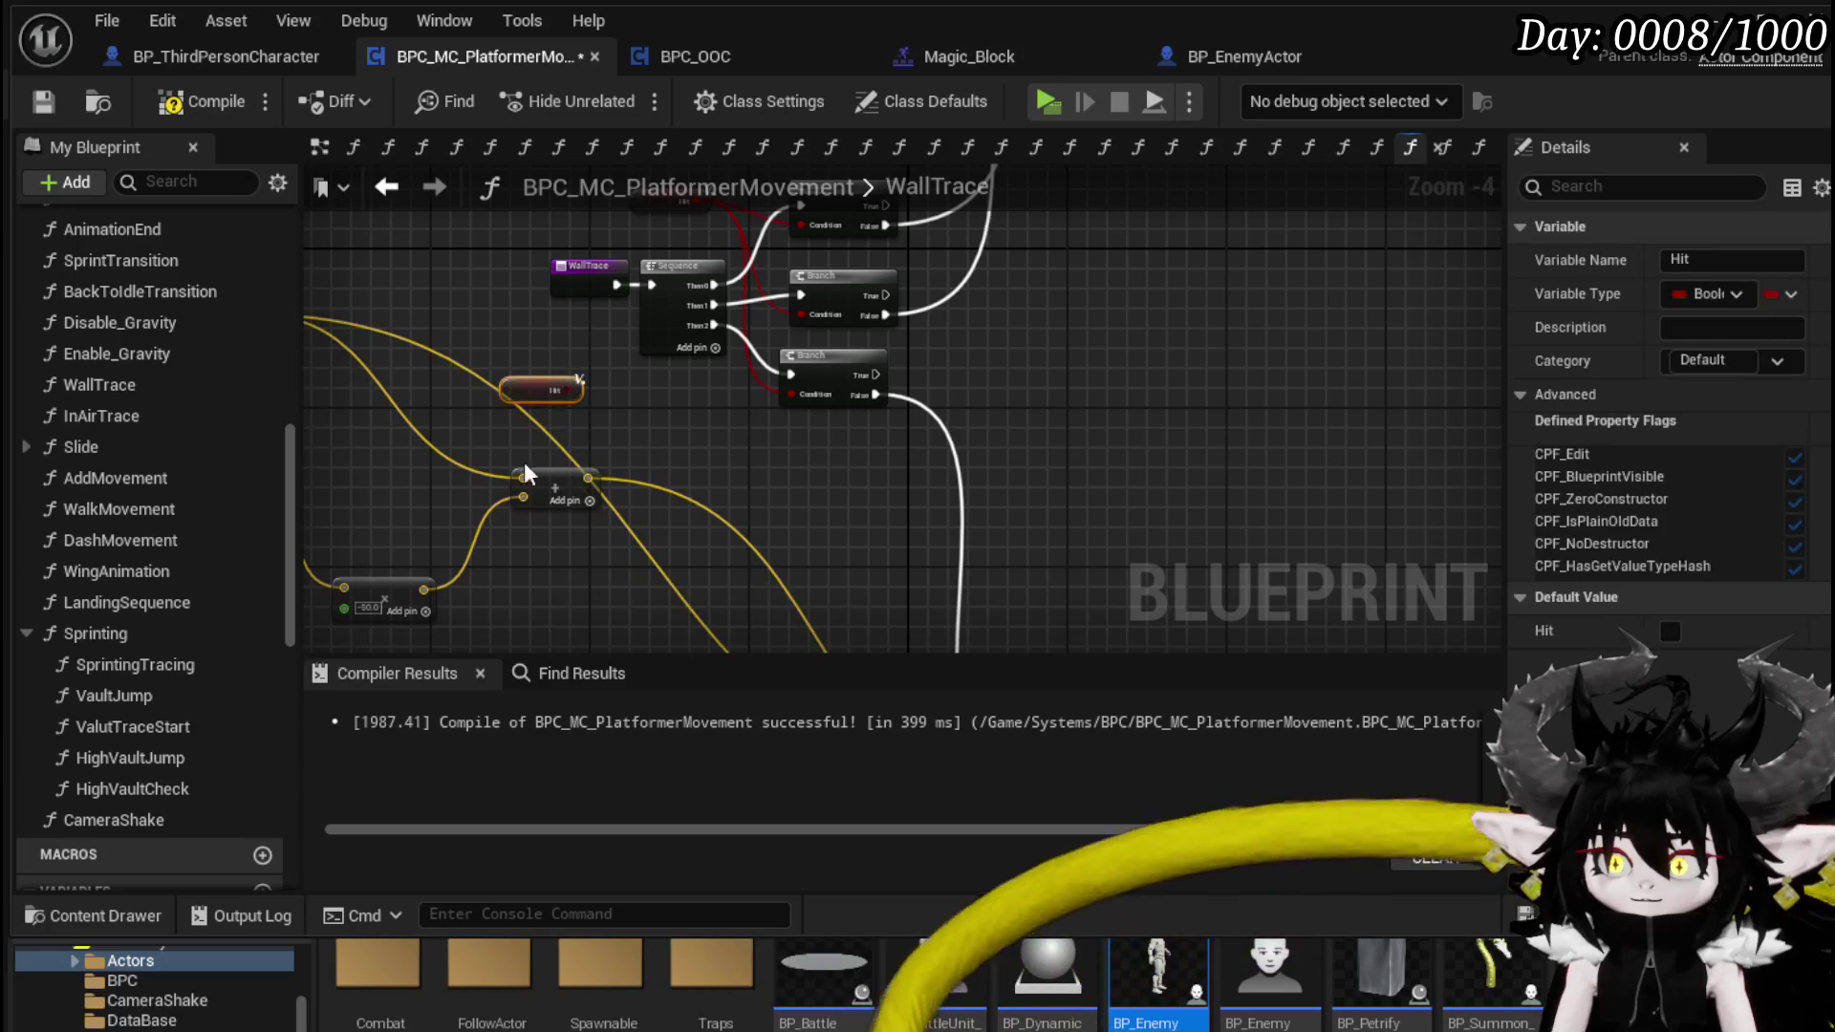
scroll(197, 371, up, 10)
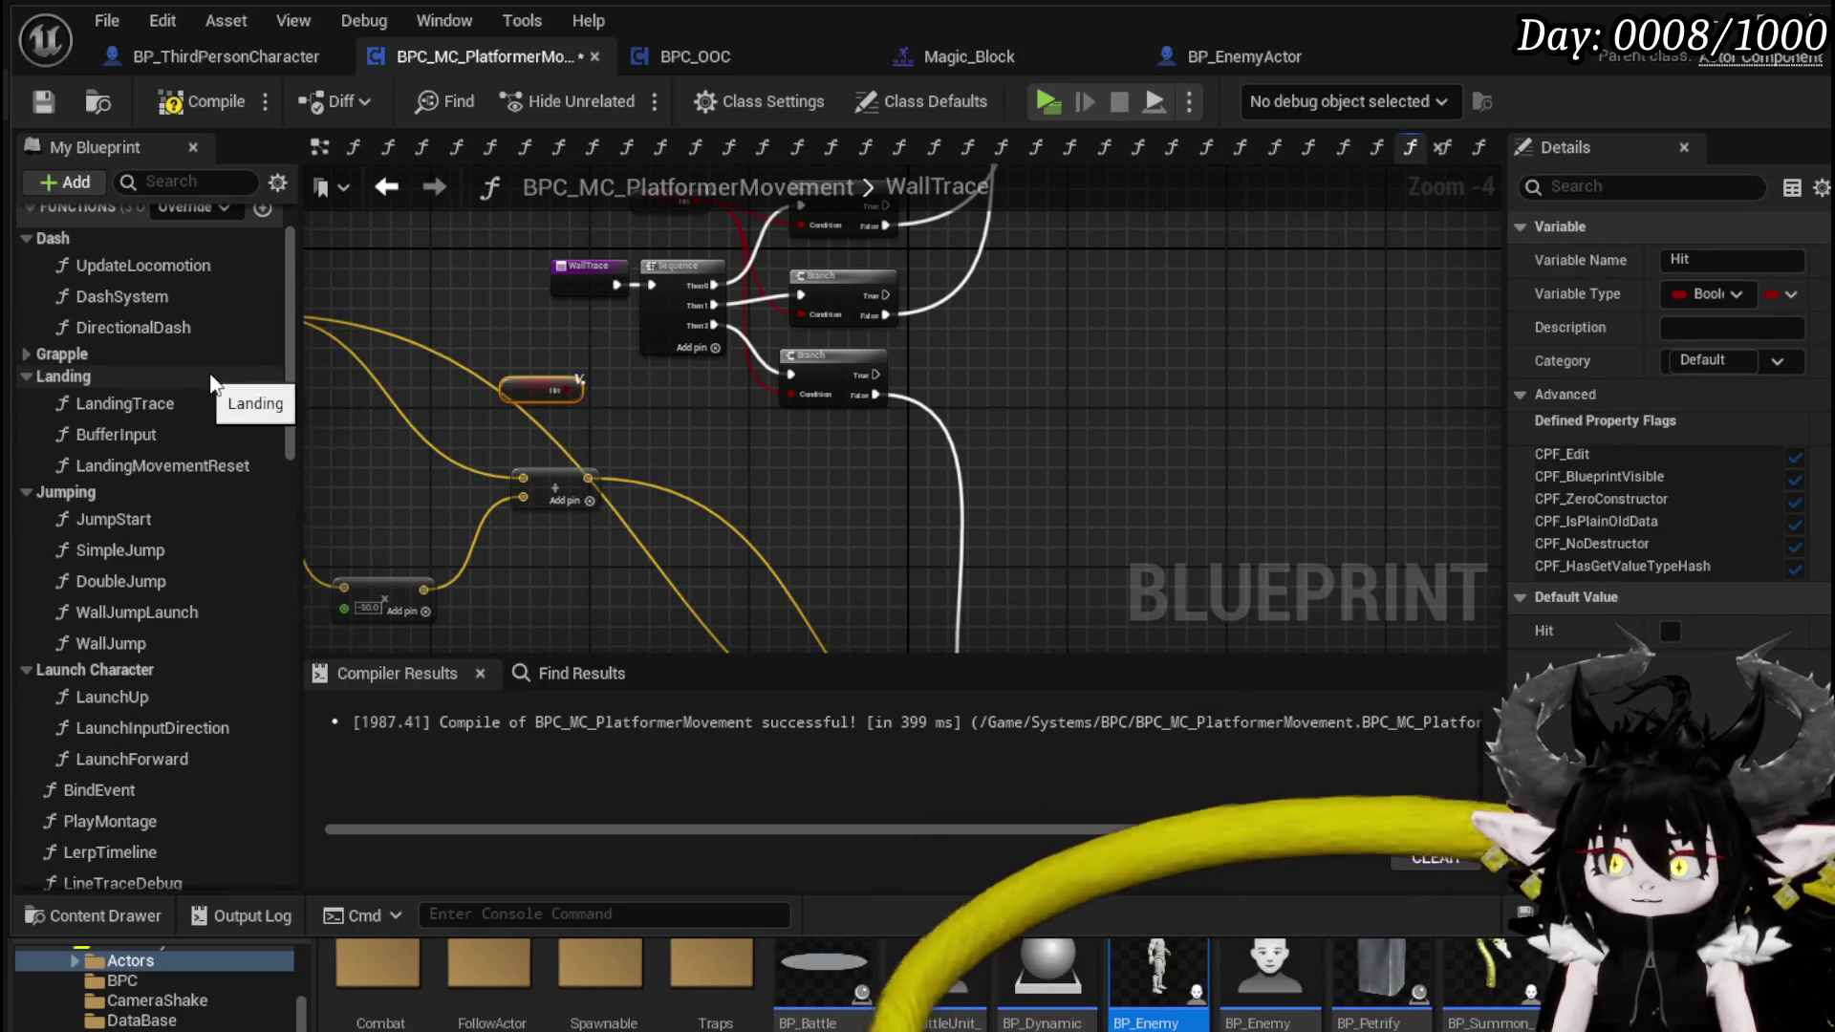
key(Delete)
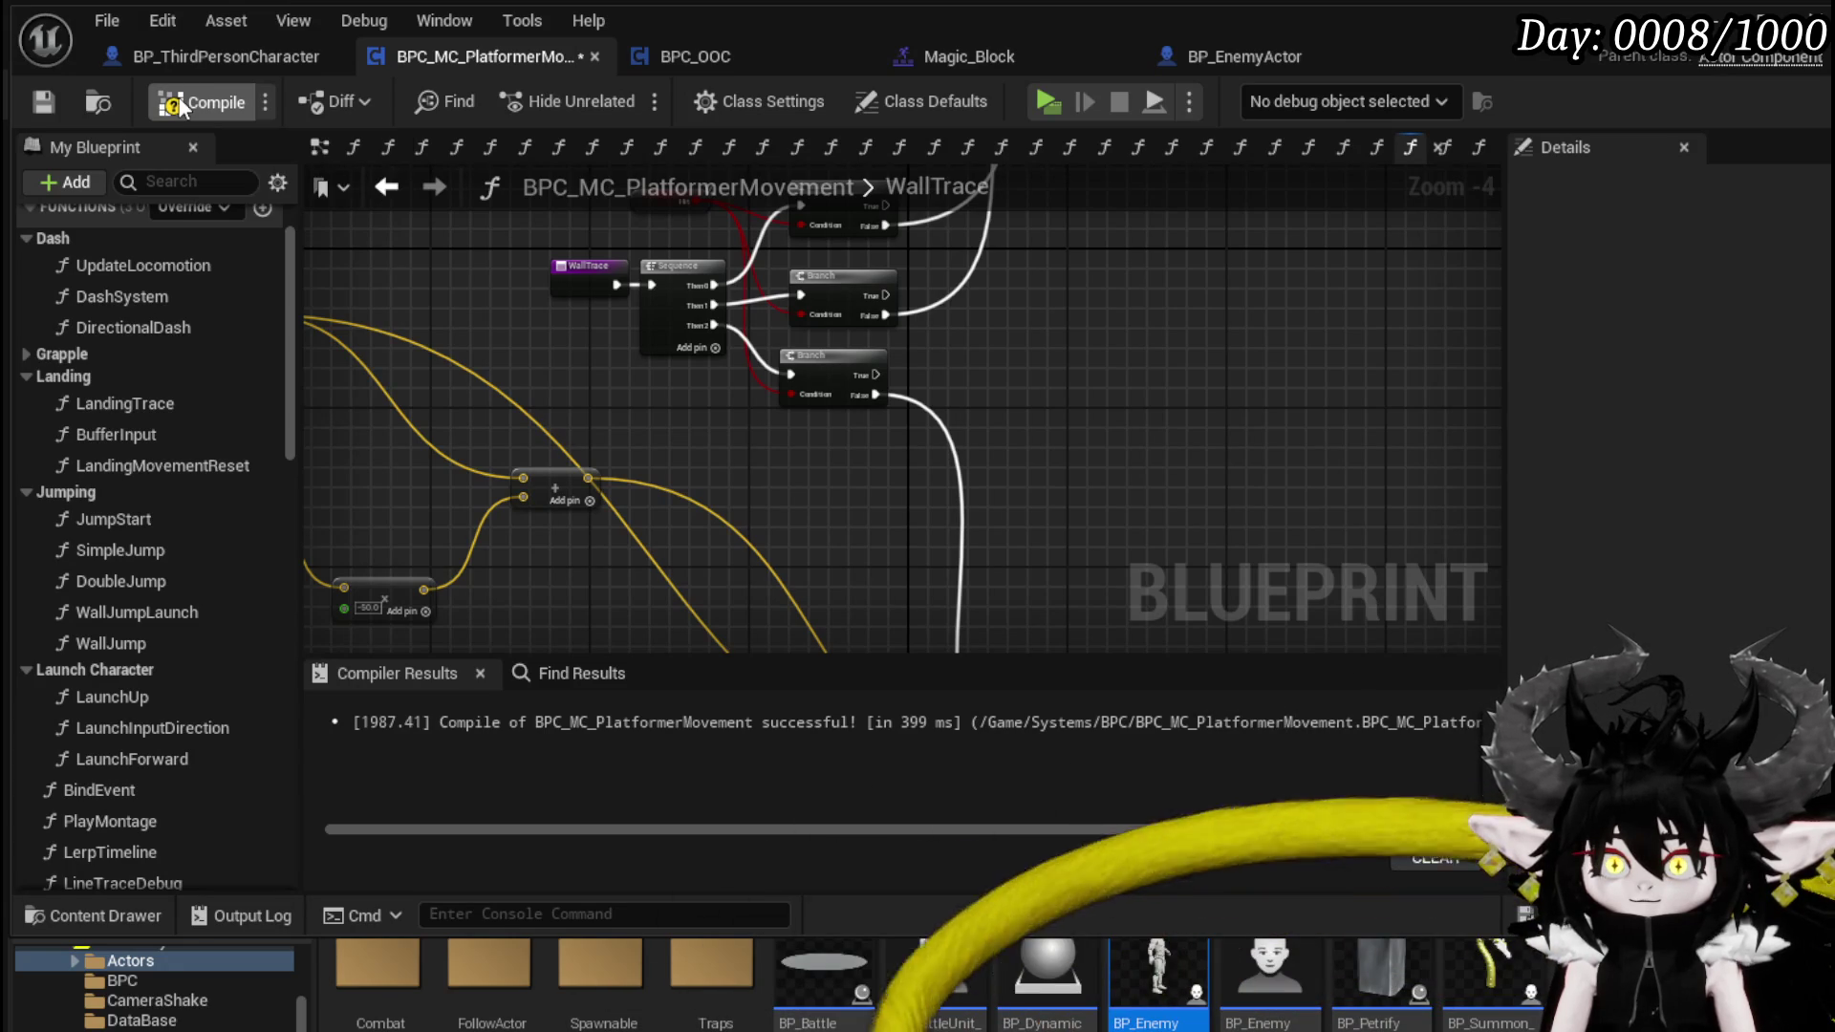
click(181, 106)
click(38, 103)
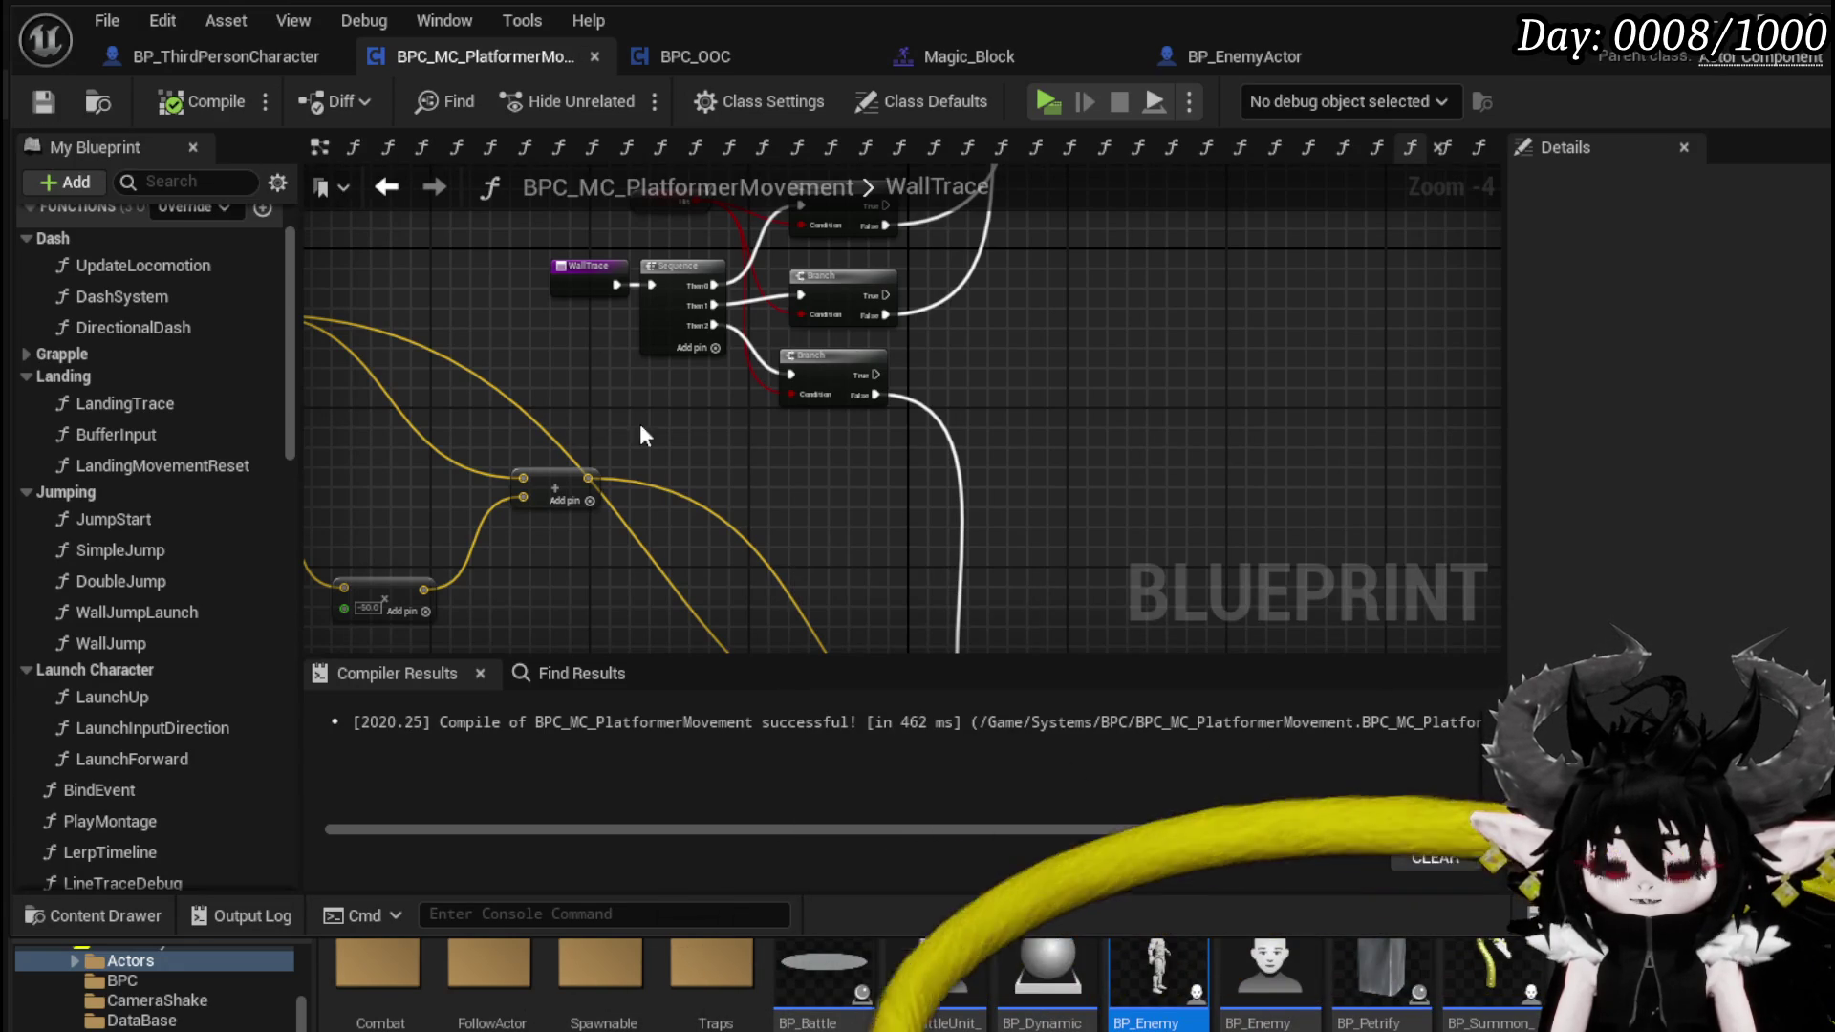
scroll(187, 594, down, 10)
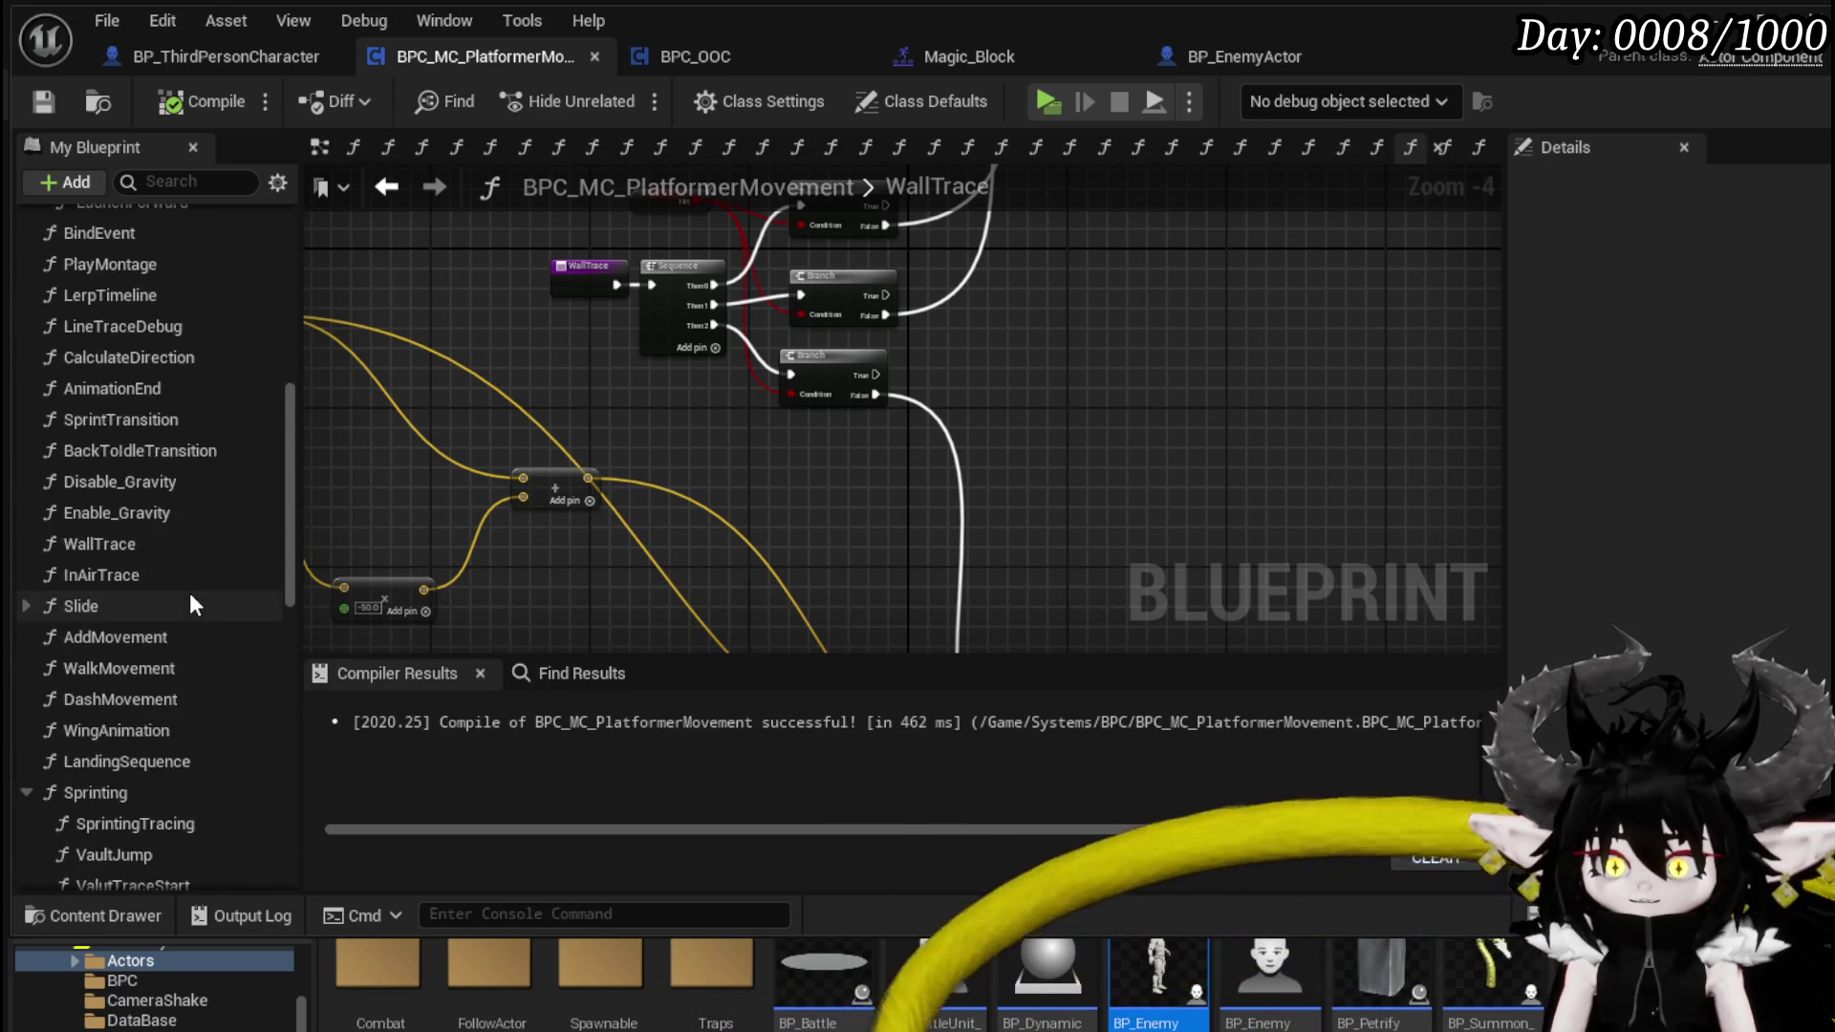
- Delete the HighVaultCheck function from the blueprint
scroll(190, 592, down, 5)
double_click(176, 669)
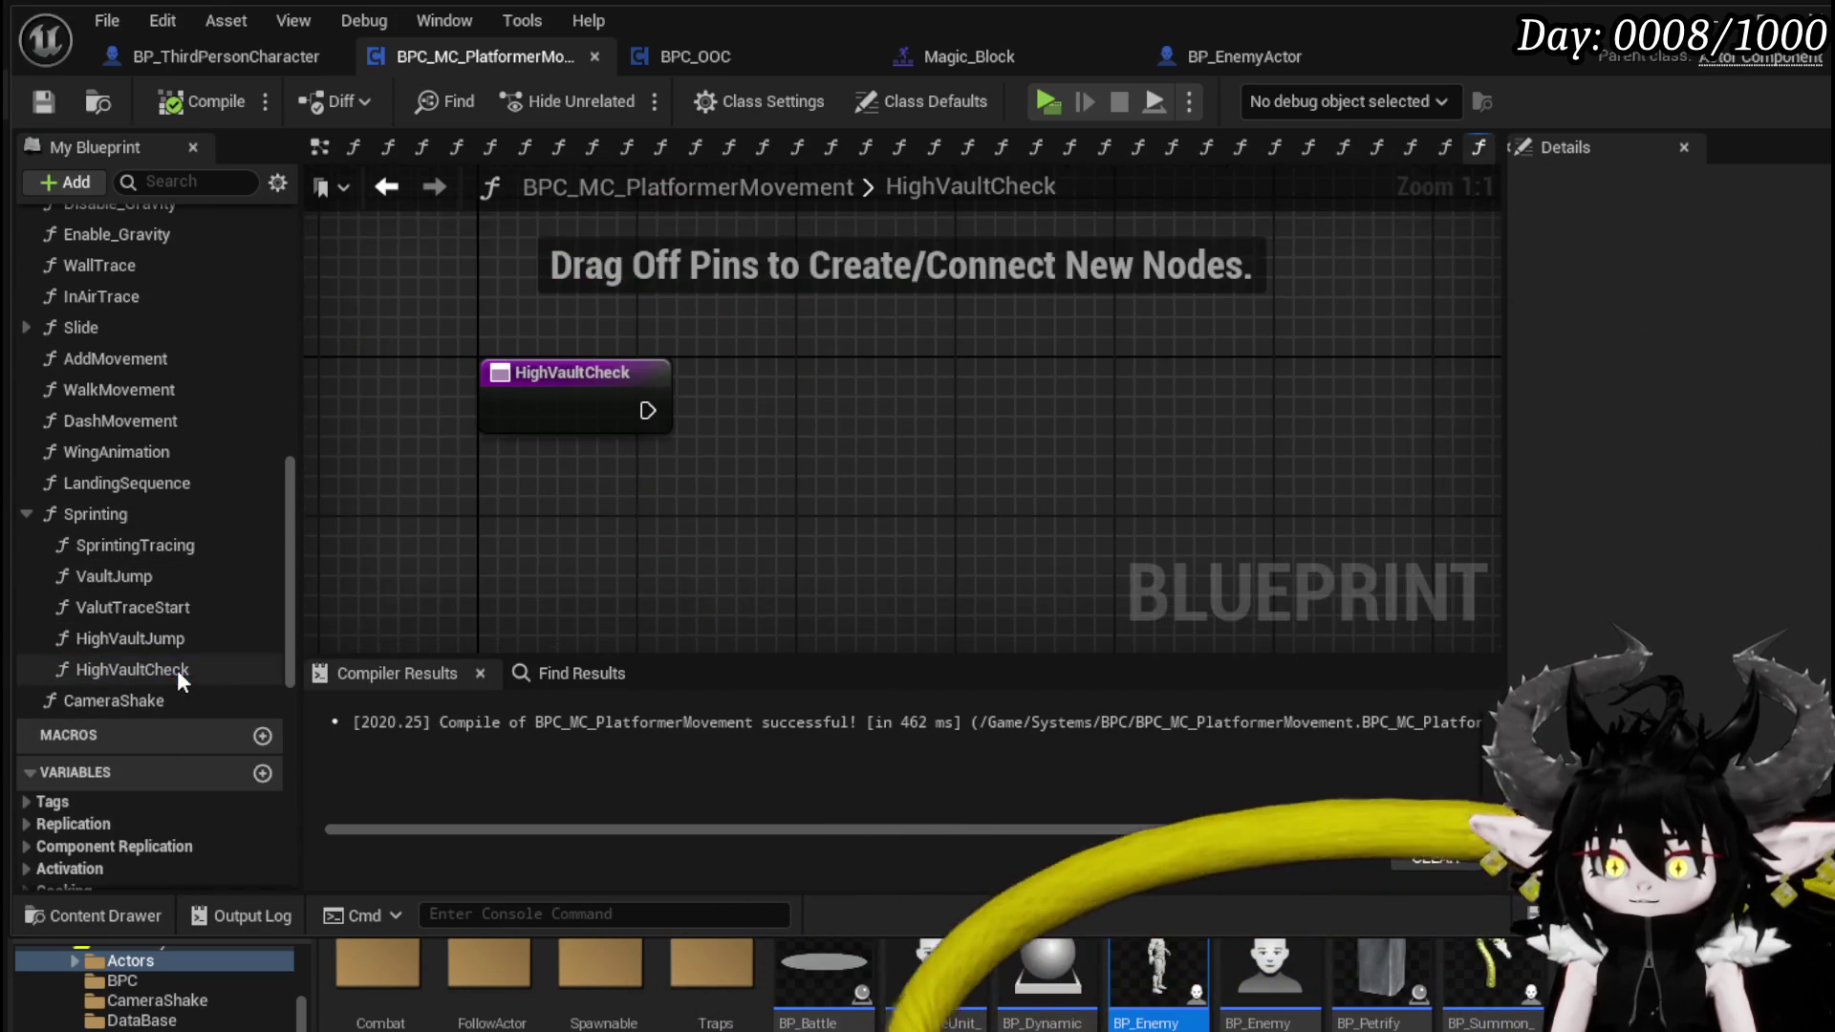
click(139, 680)
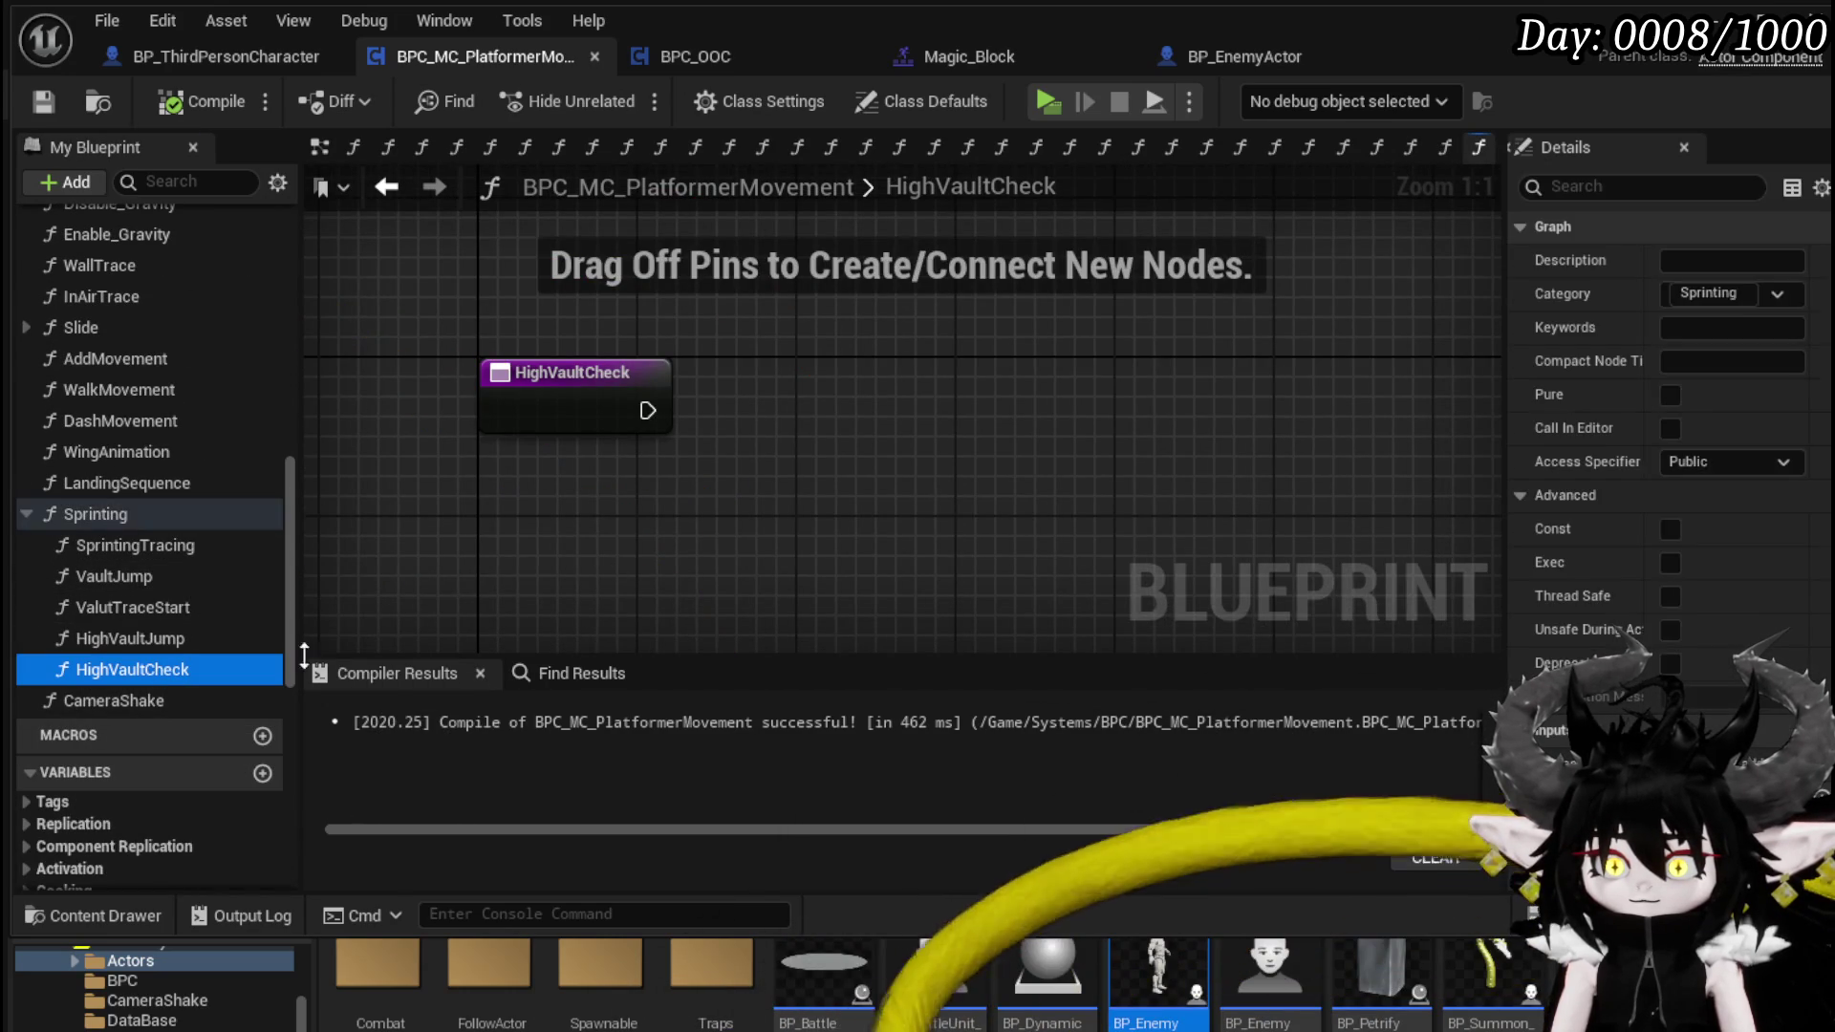
key(Delete)
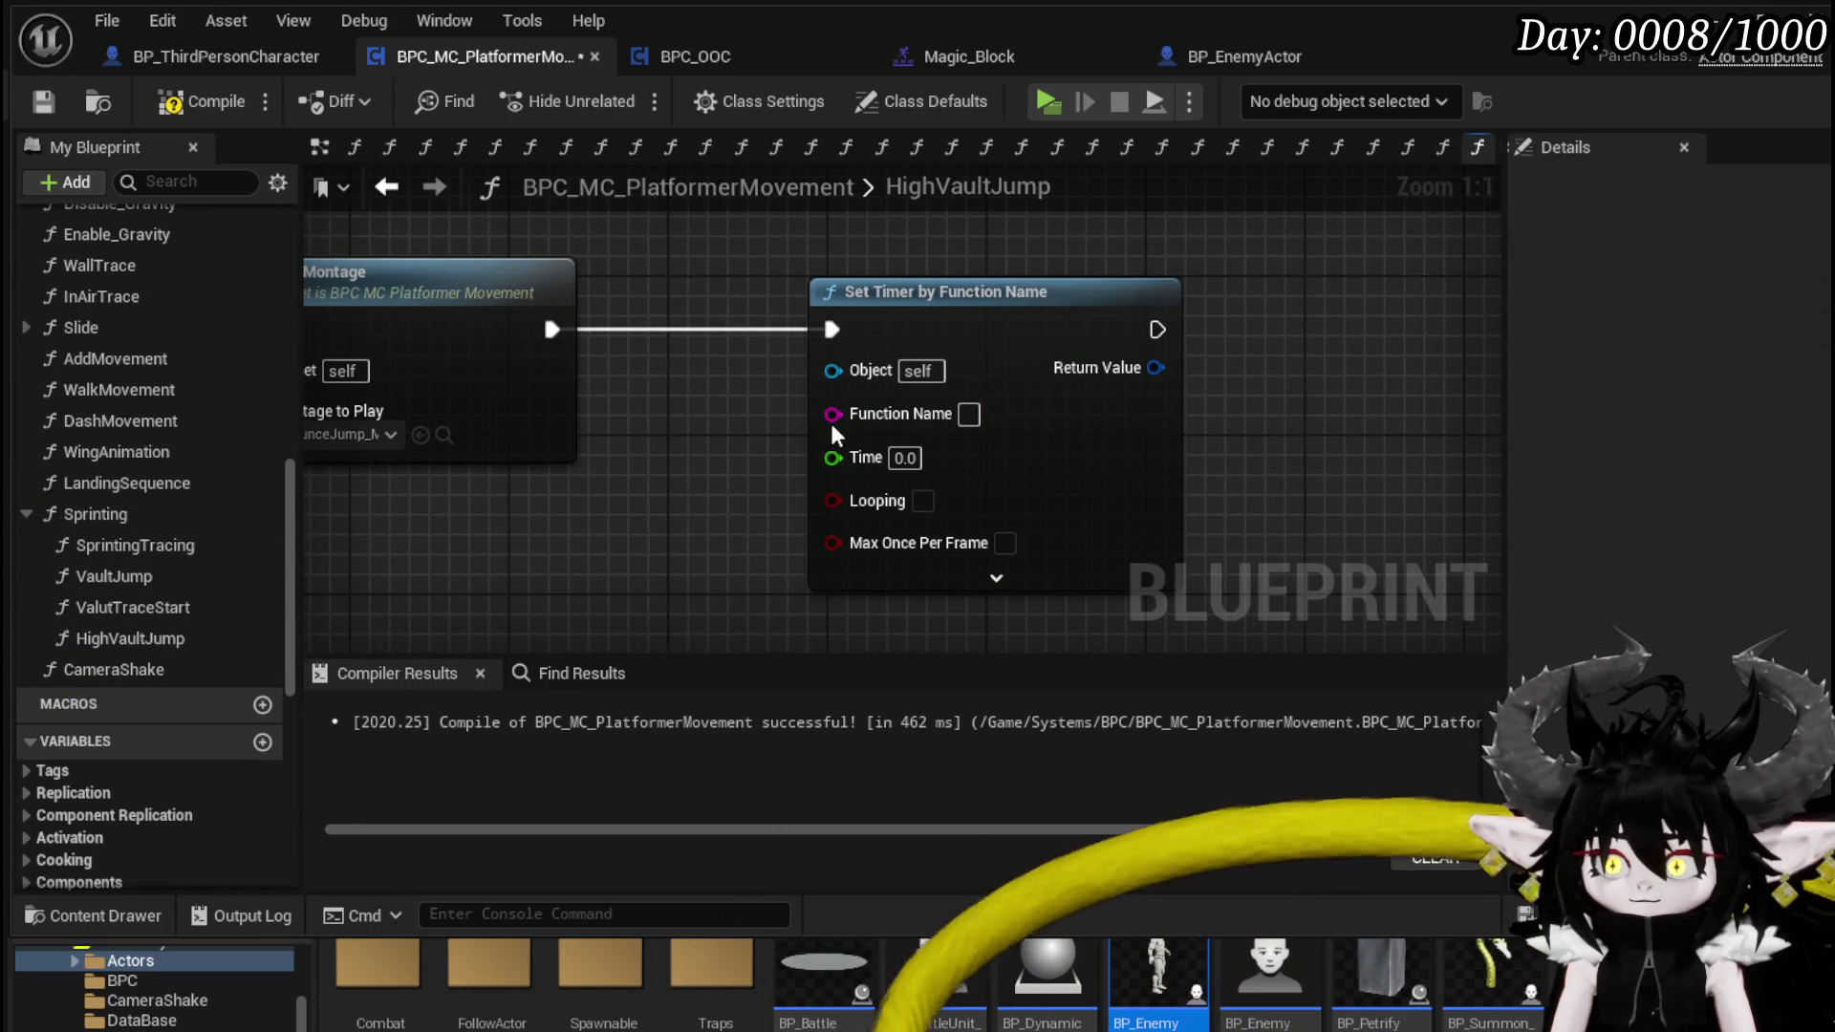
- Set the timer's function name to WallTrace, then compile and save
text(WallTr)
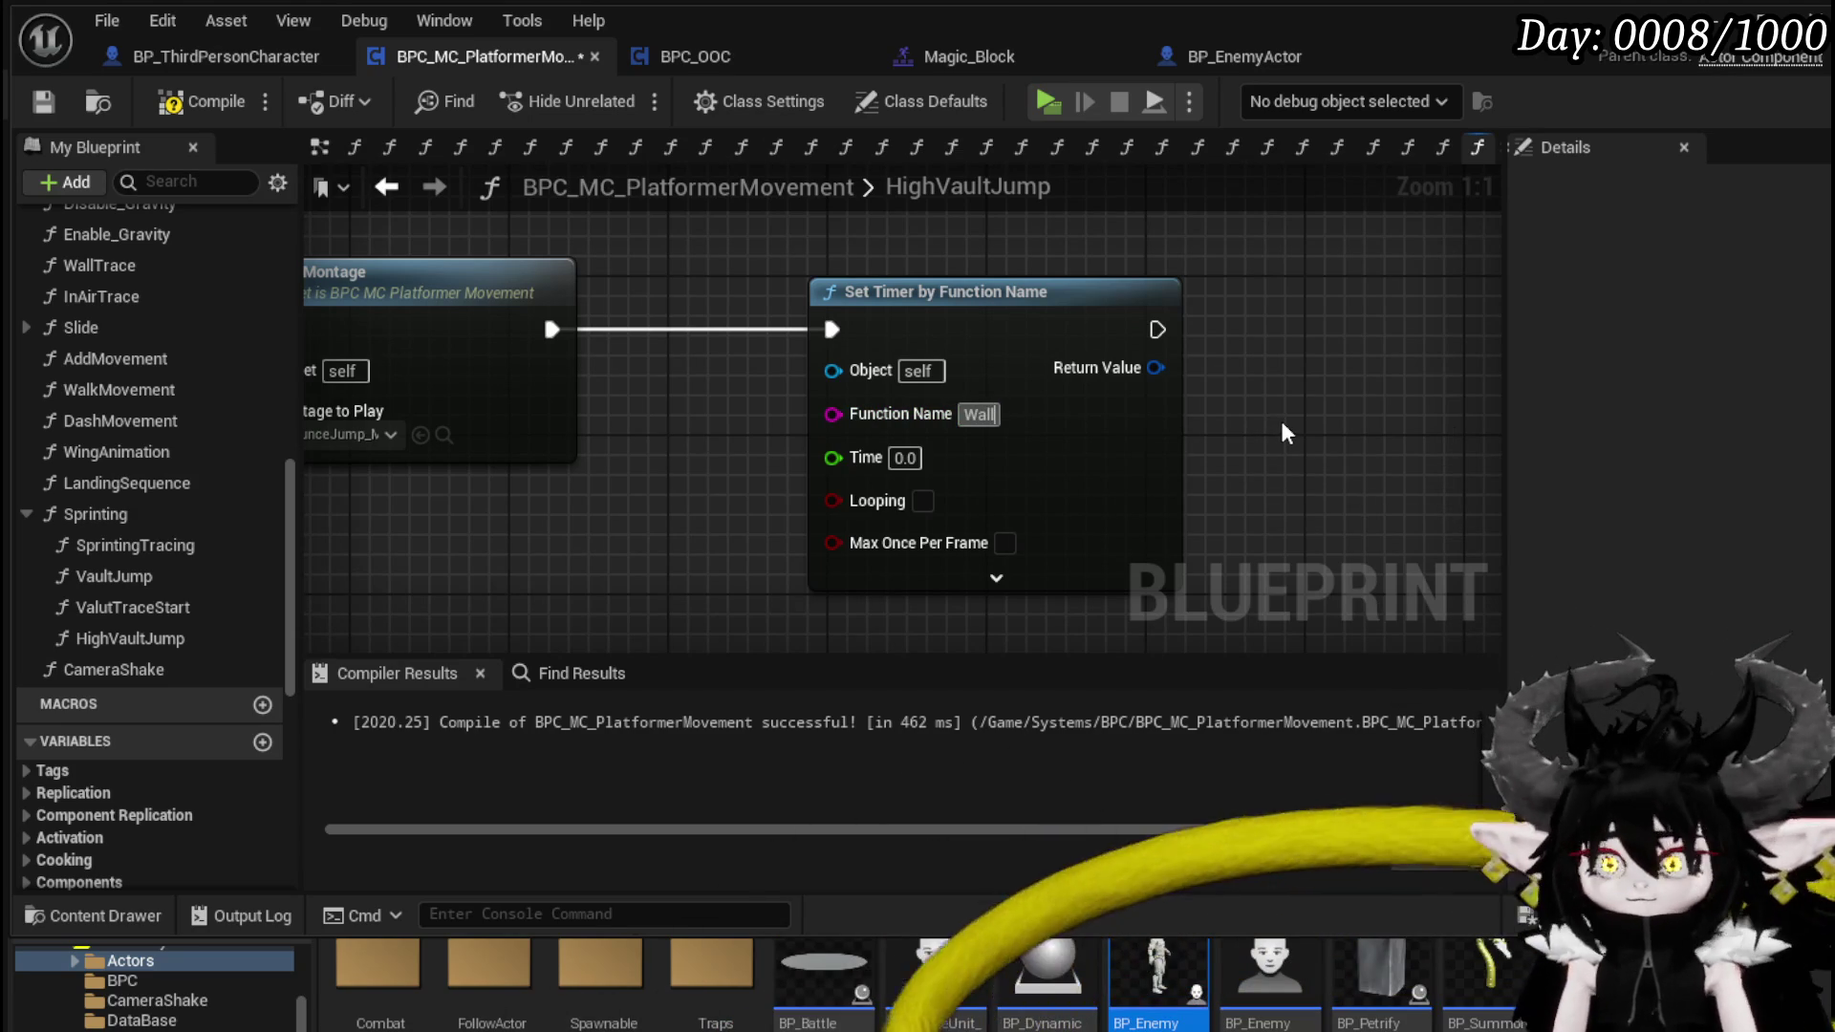
text(ace)
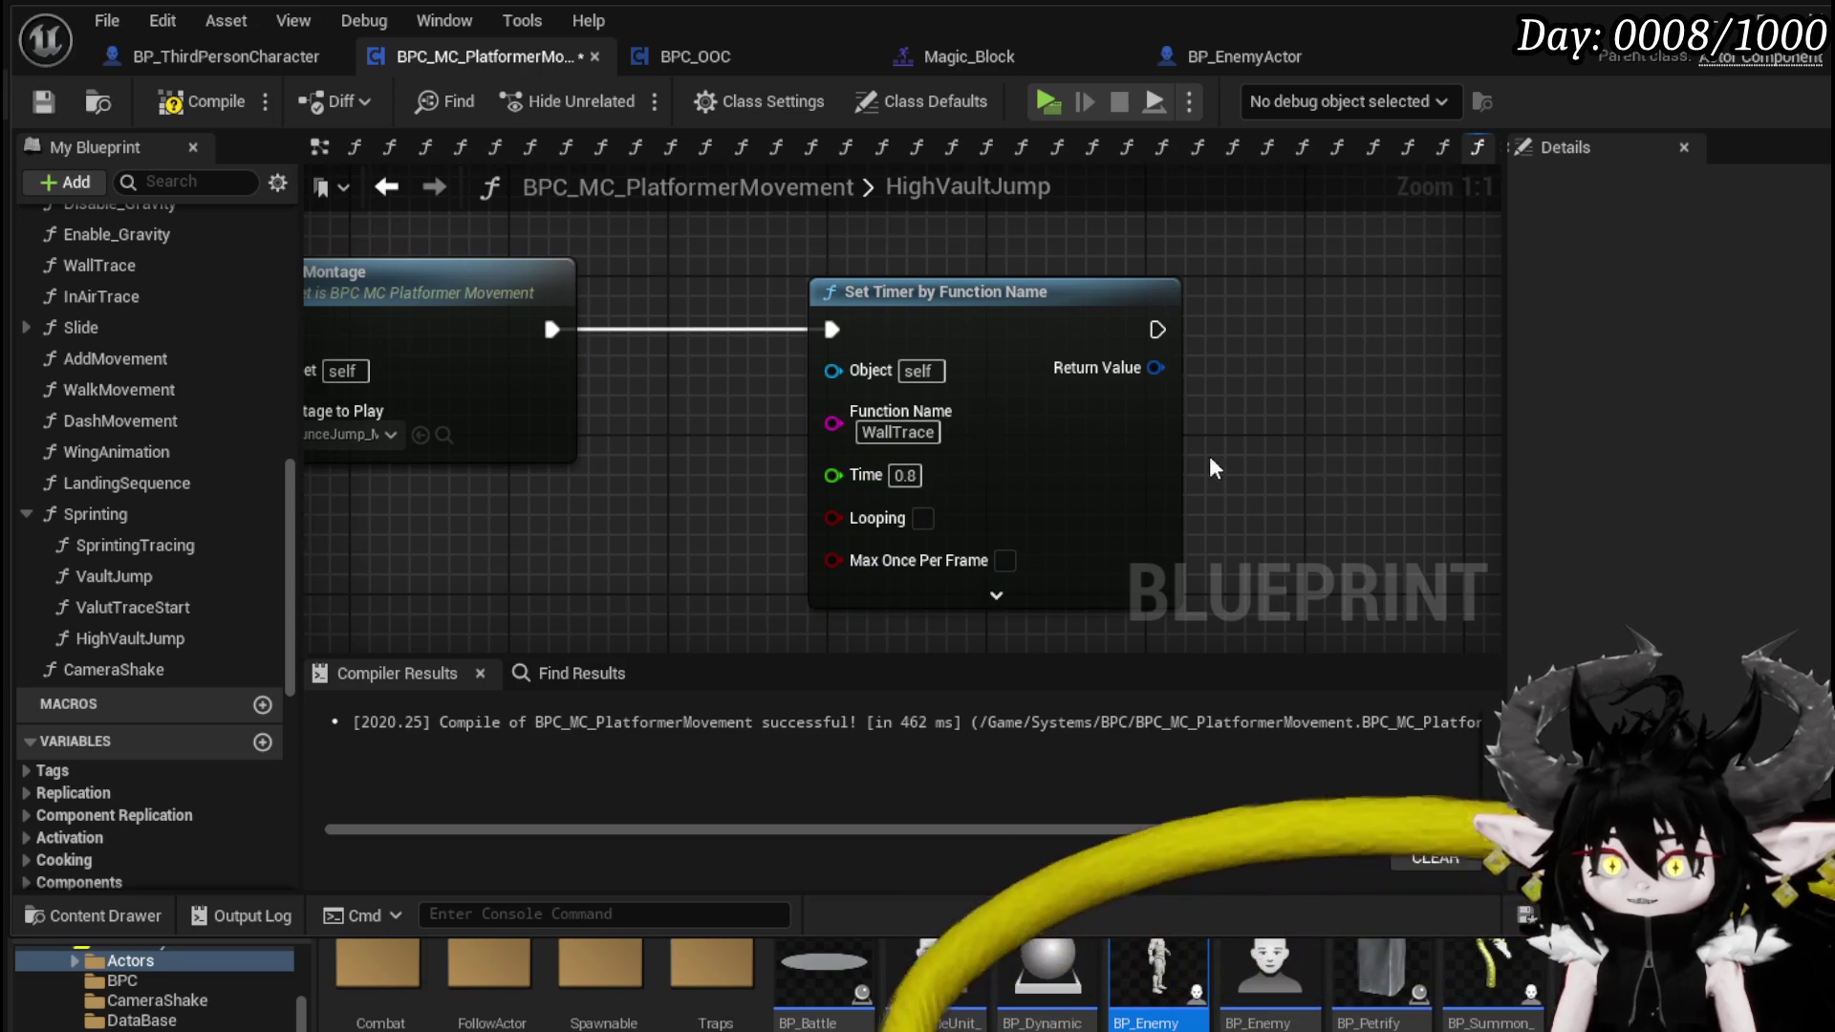
click(172, 102)
click(43, 101)
scroll(733, 249, down, 4)
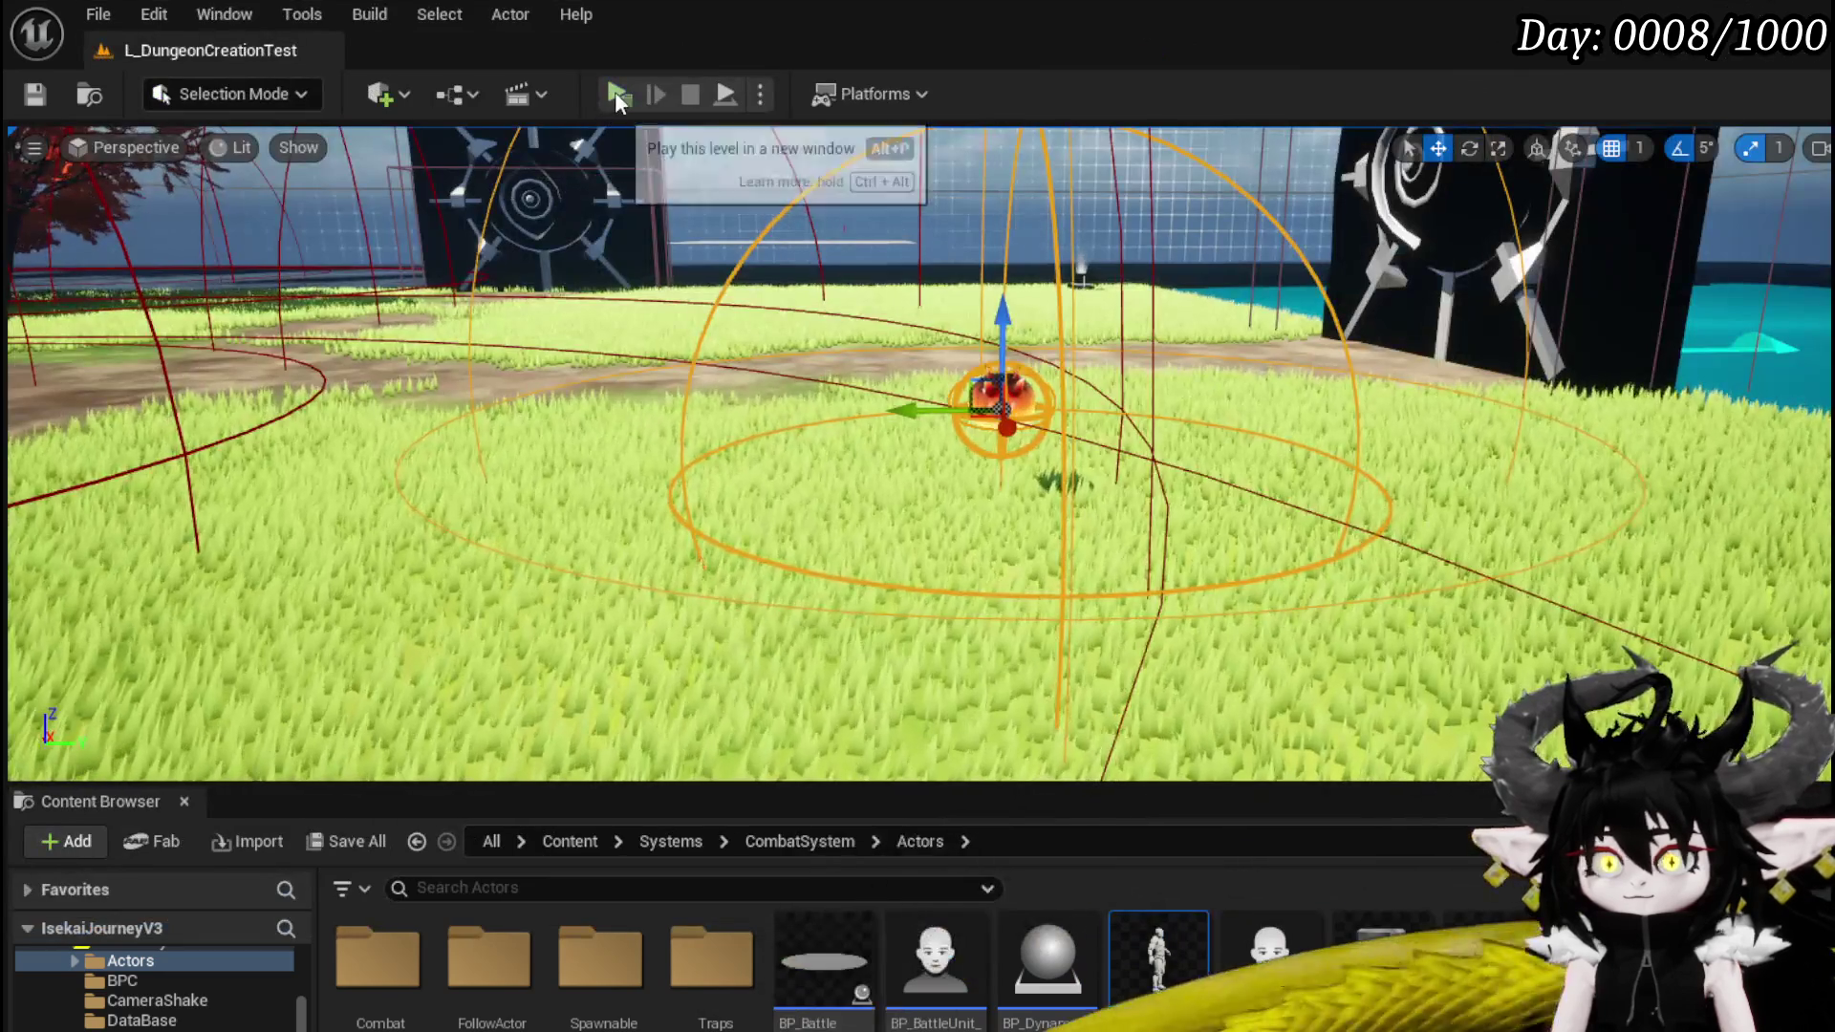
- Start a Play-in-Editor test and dash the character along the walkway
click(615, 90)
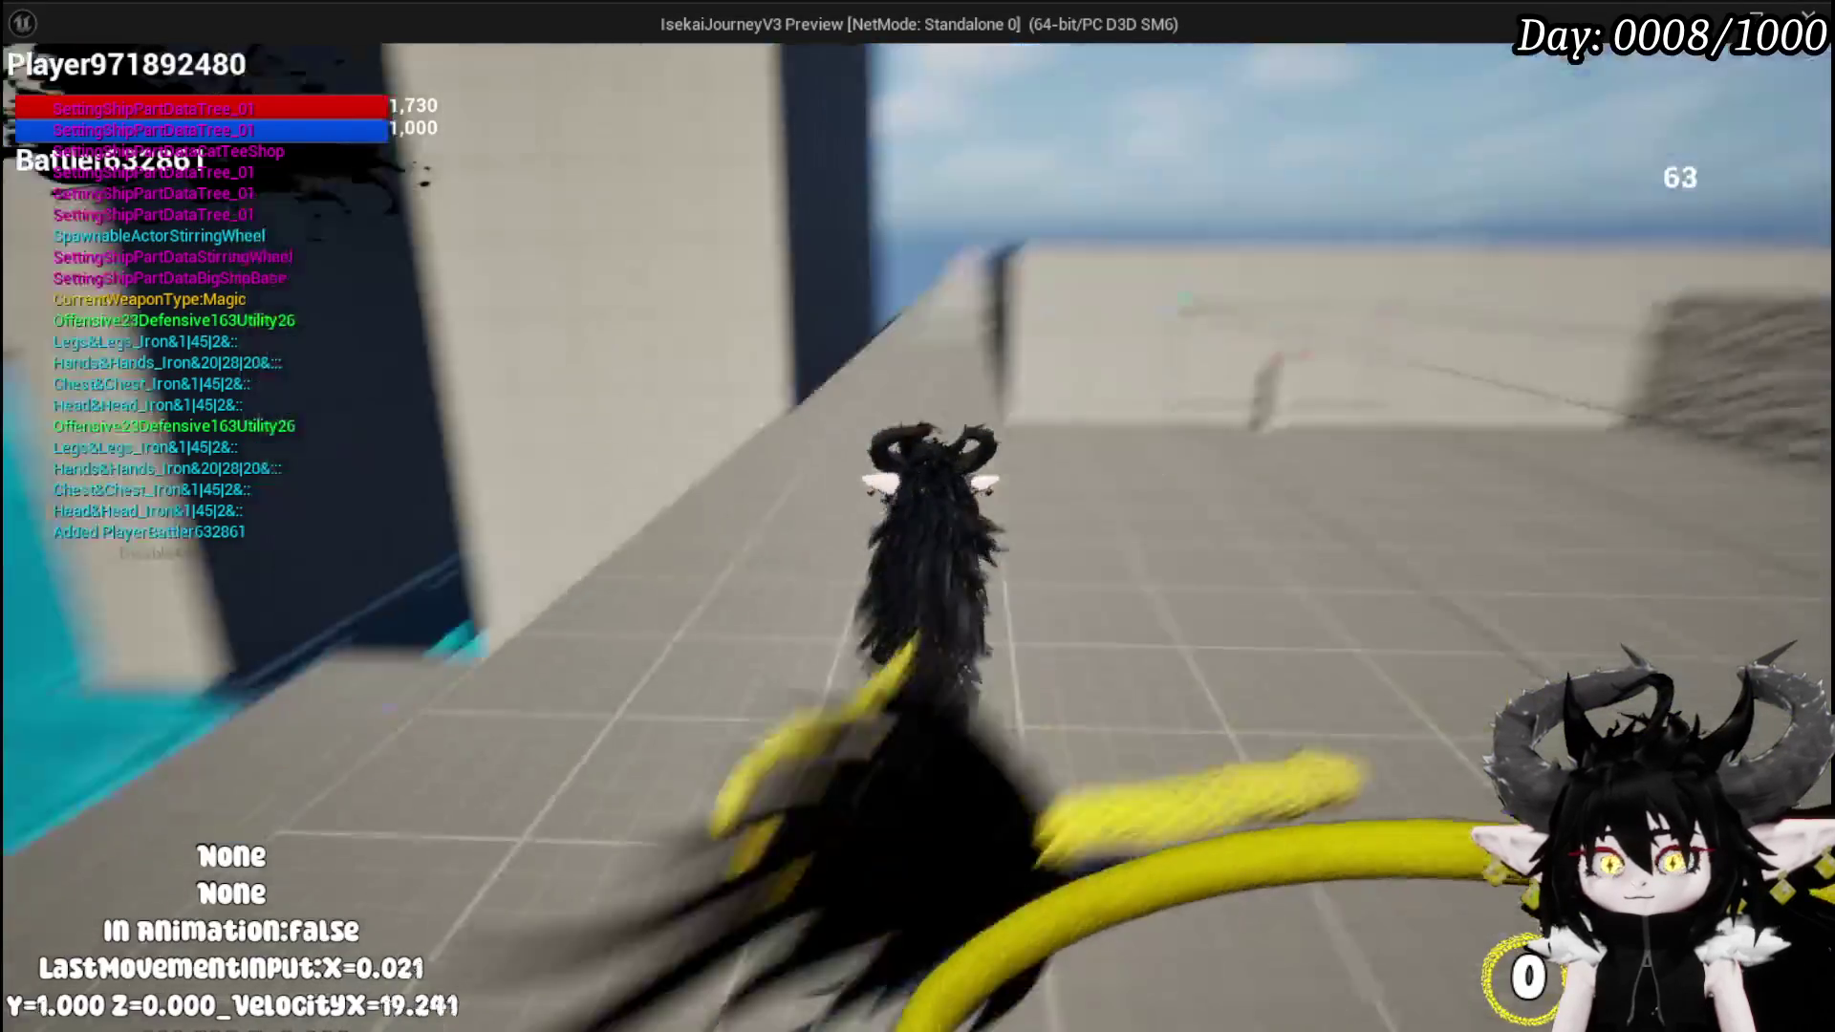
key(shift)
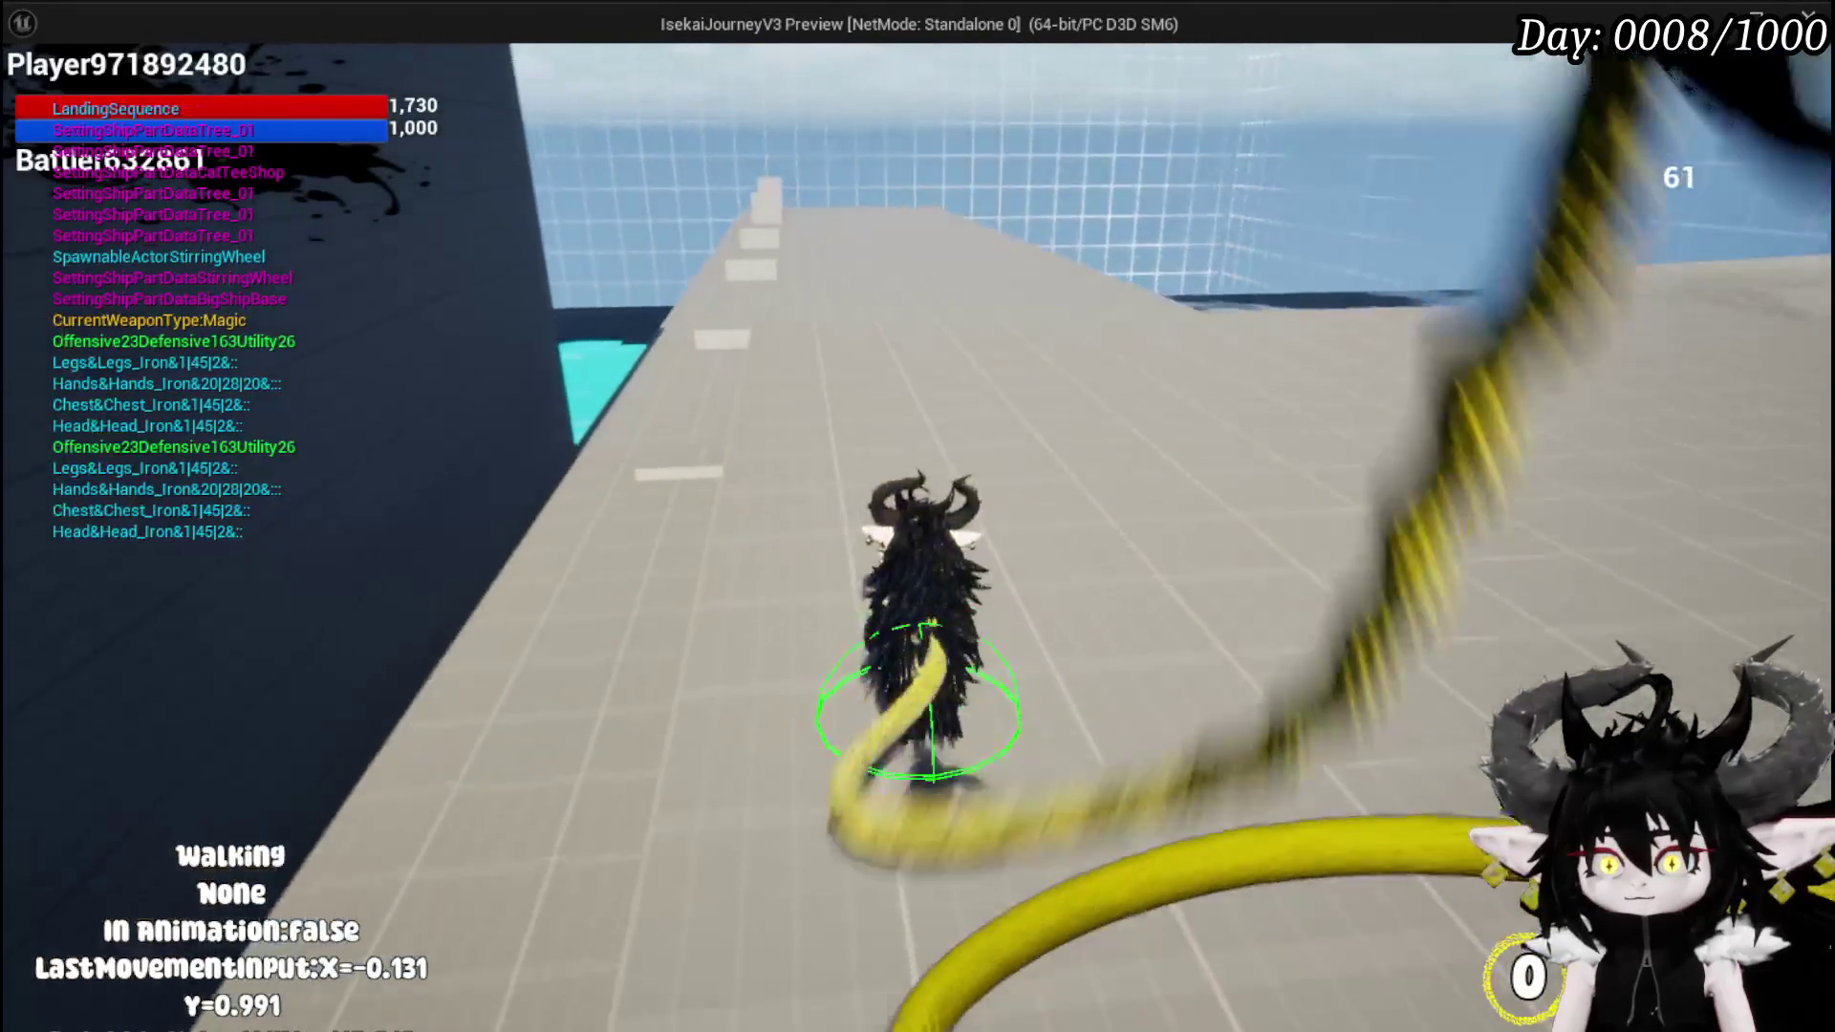
key(shift)
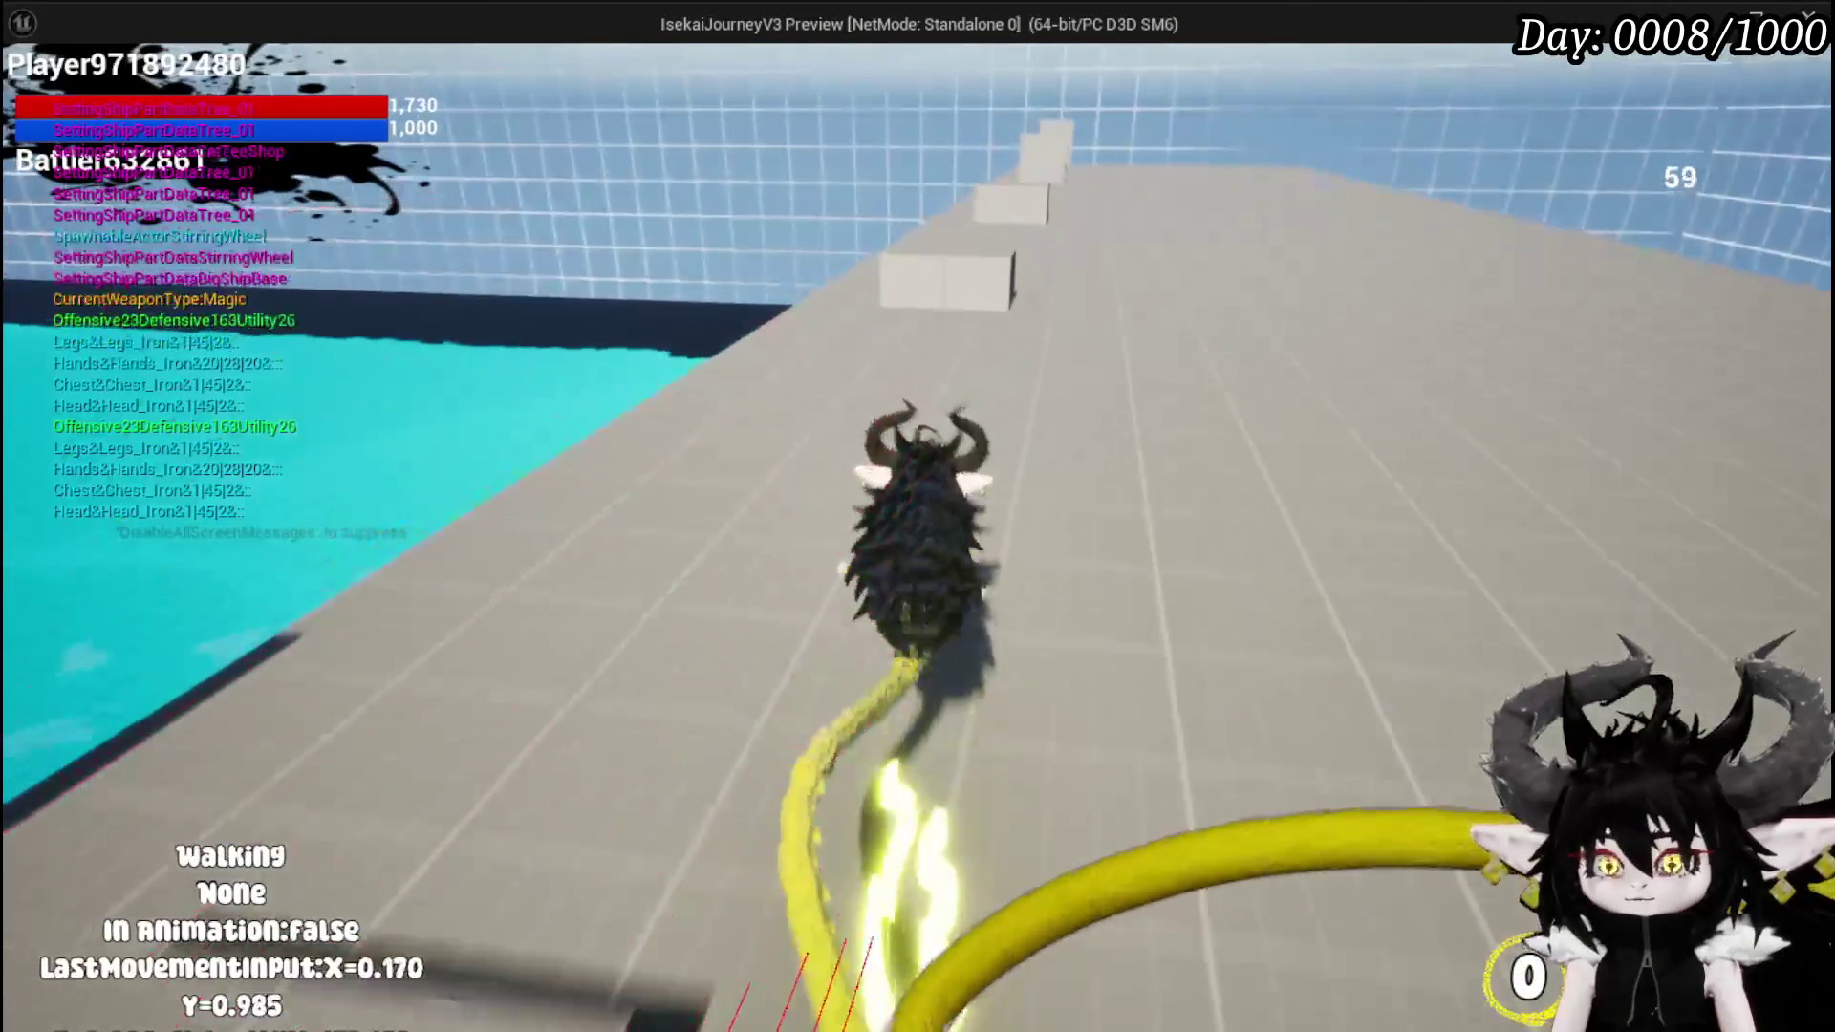
key(shift)
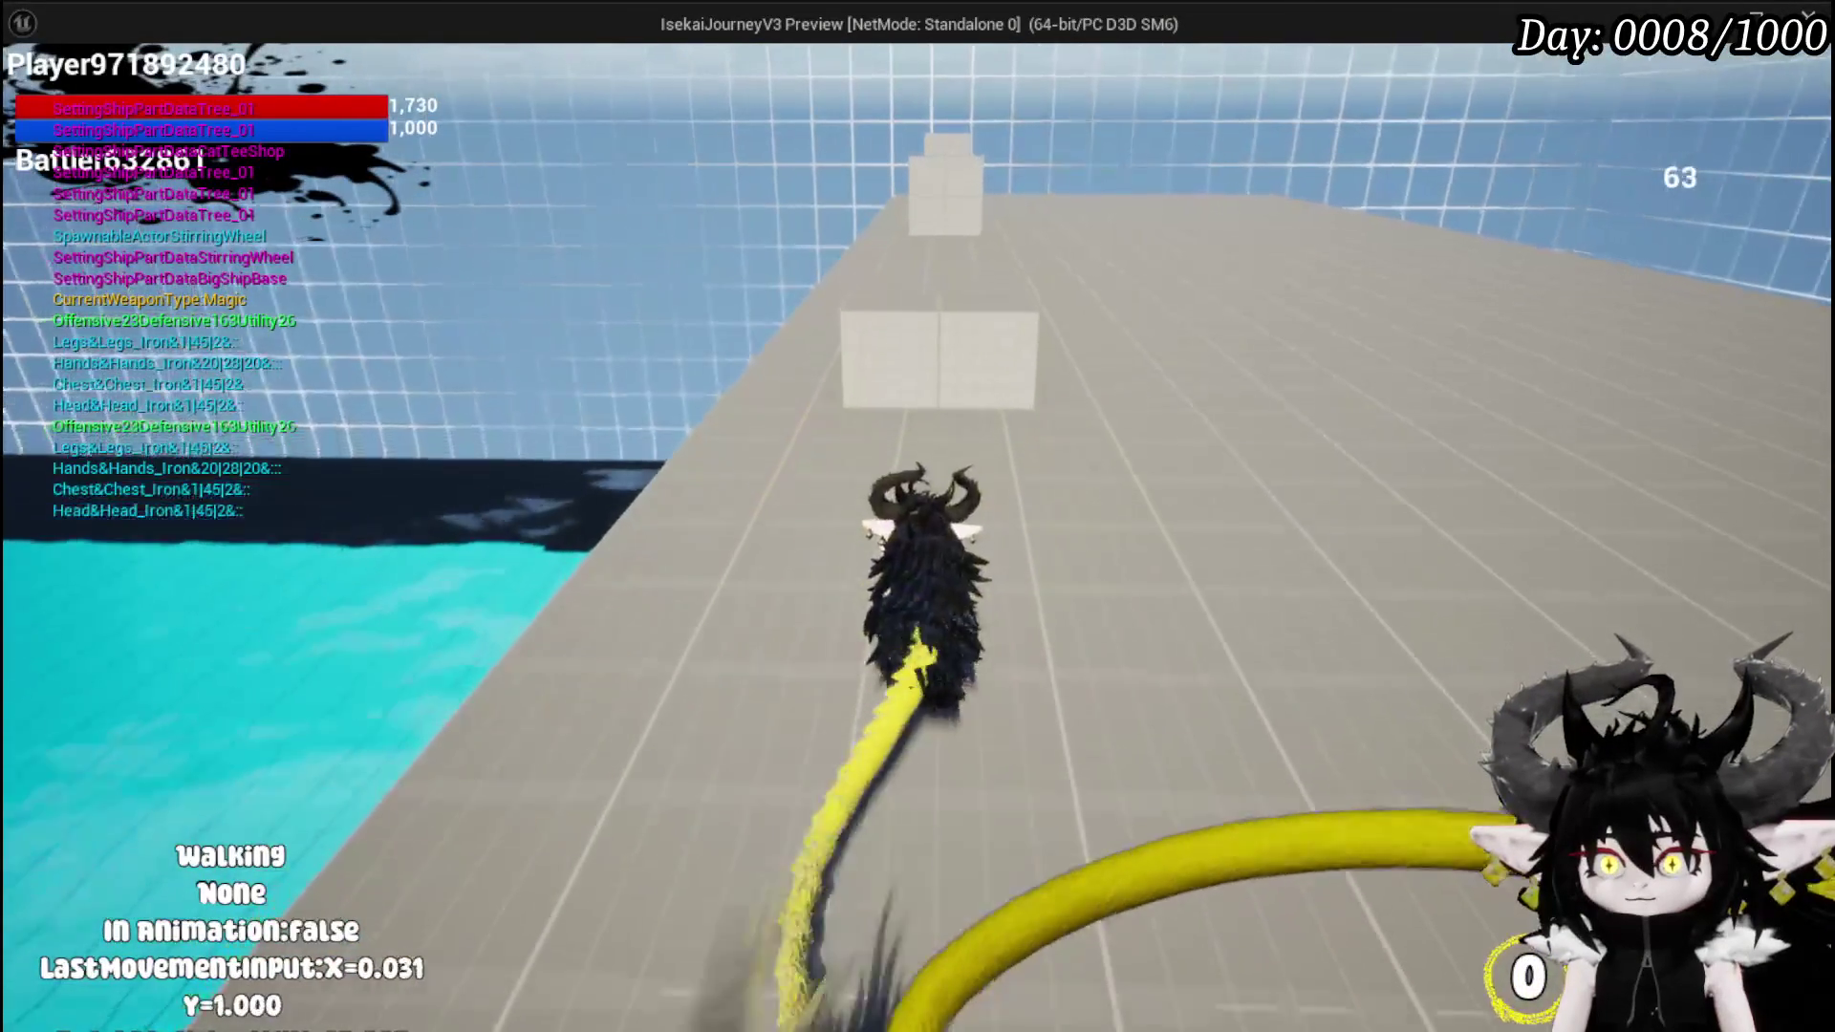
key(shift)
key(shift)
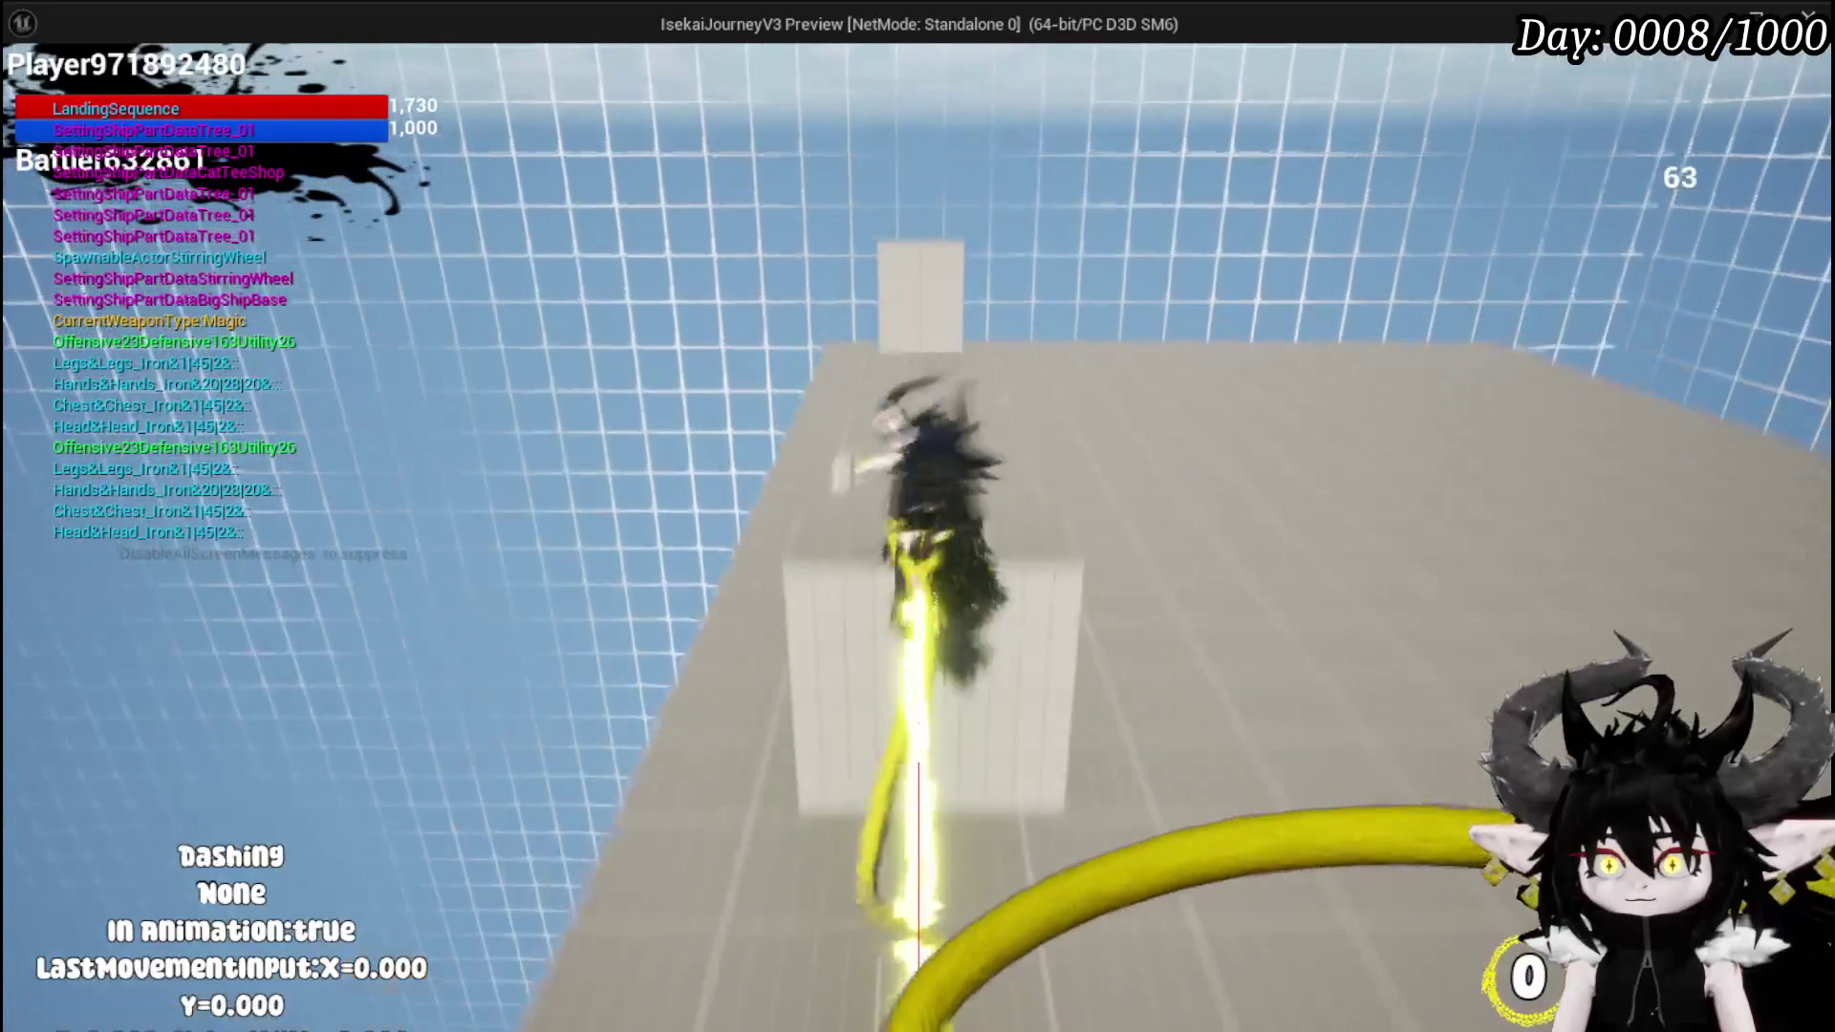
key(shift)
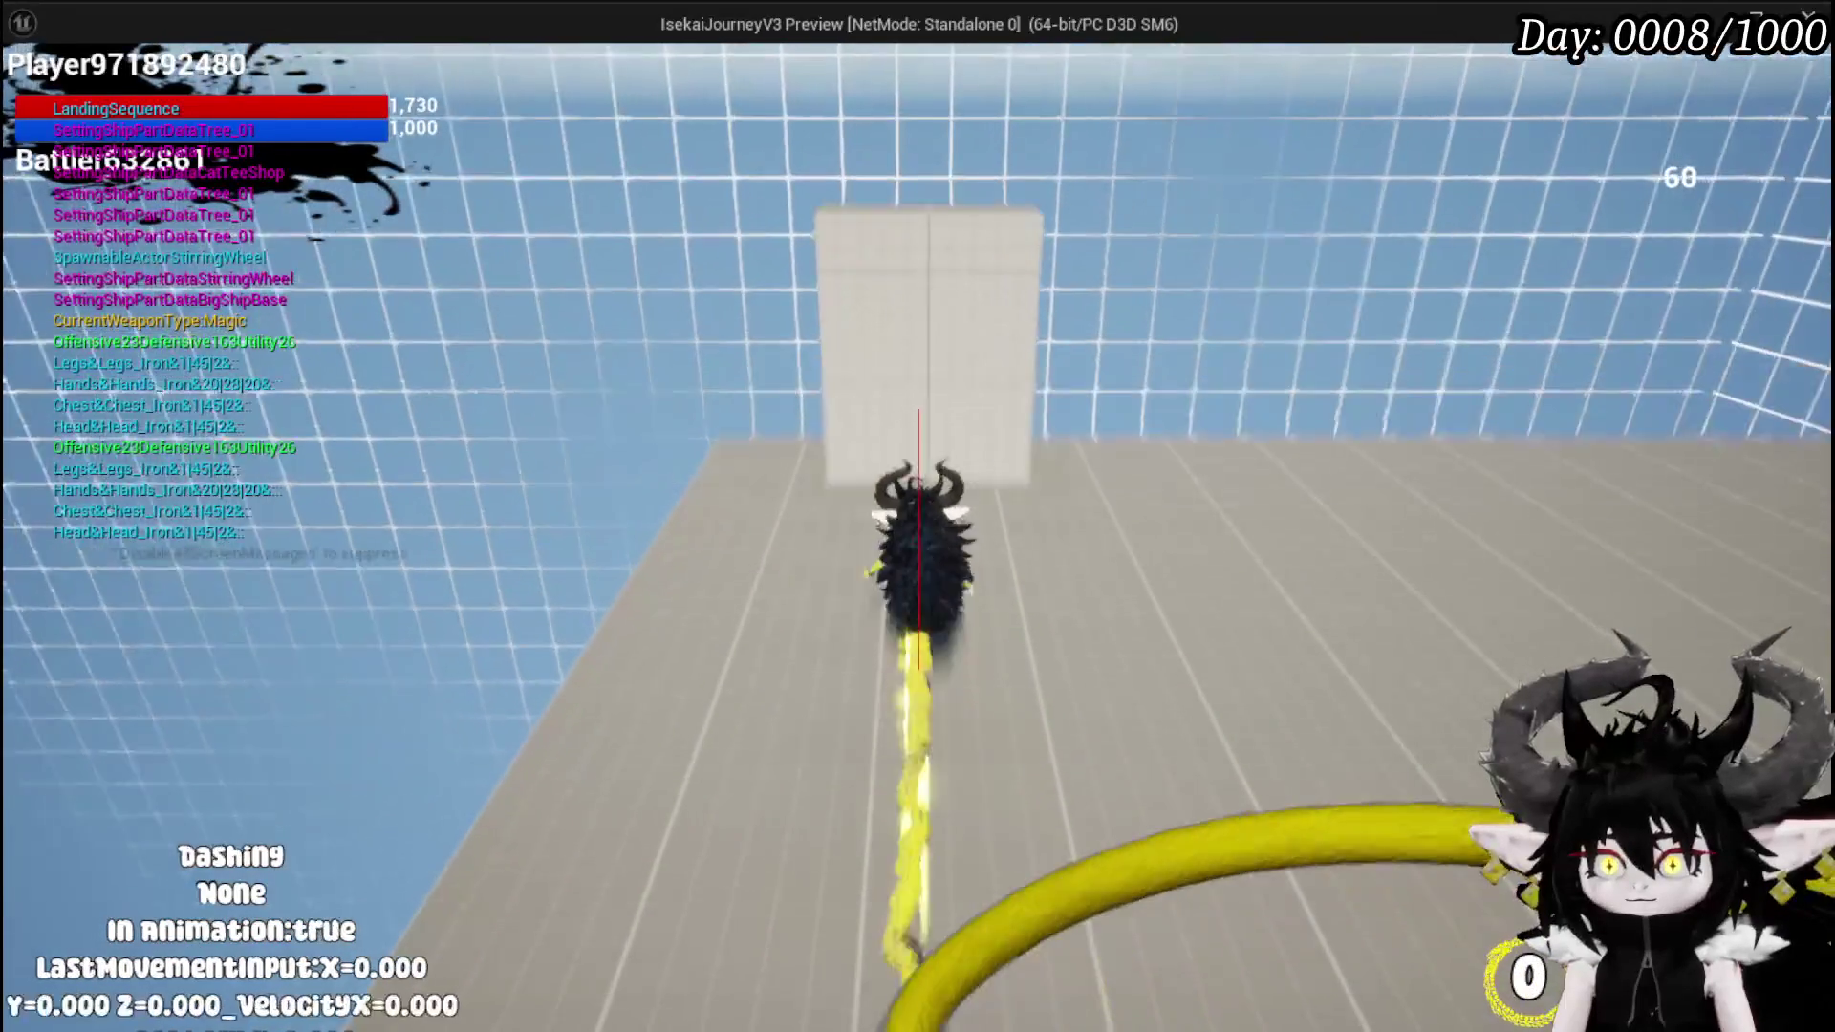
key(shift)
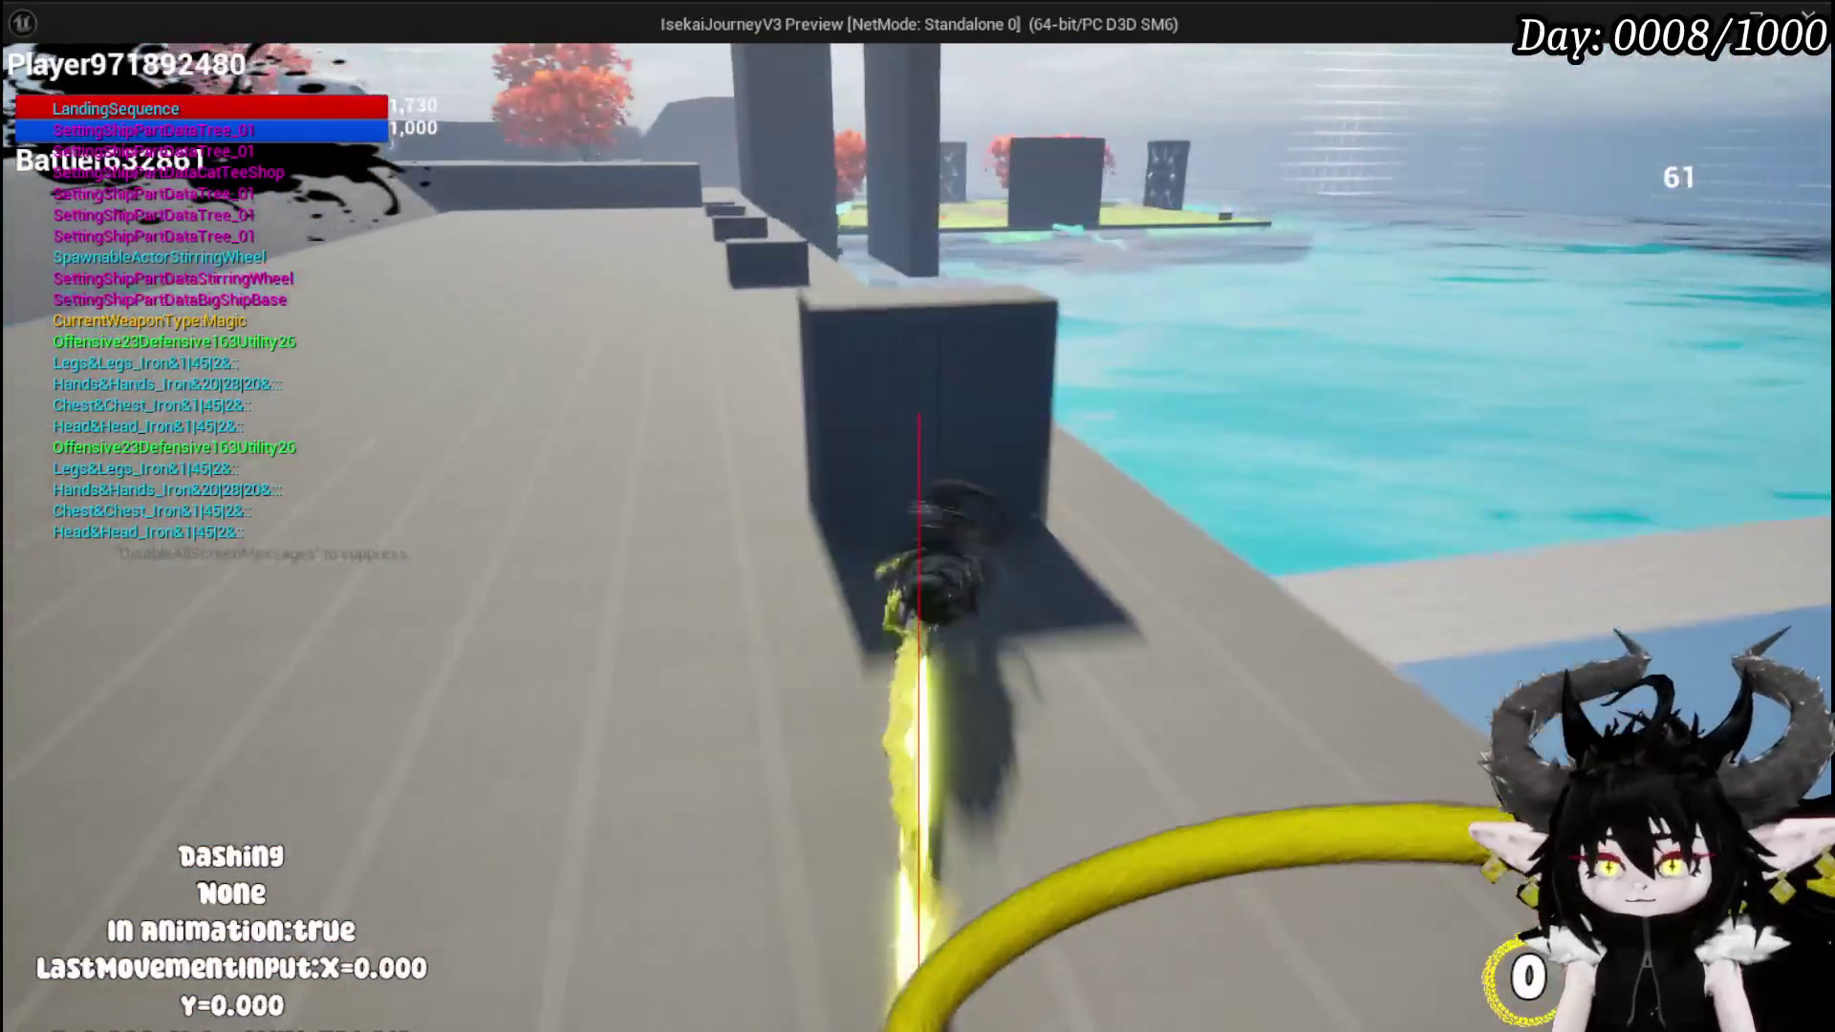
- Walk and dash into the wall to test wall movement, then stop and save the level
key(w)
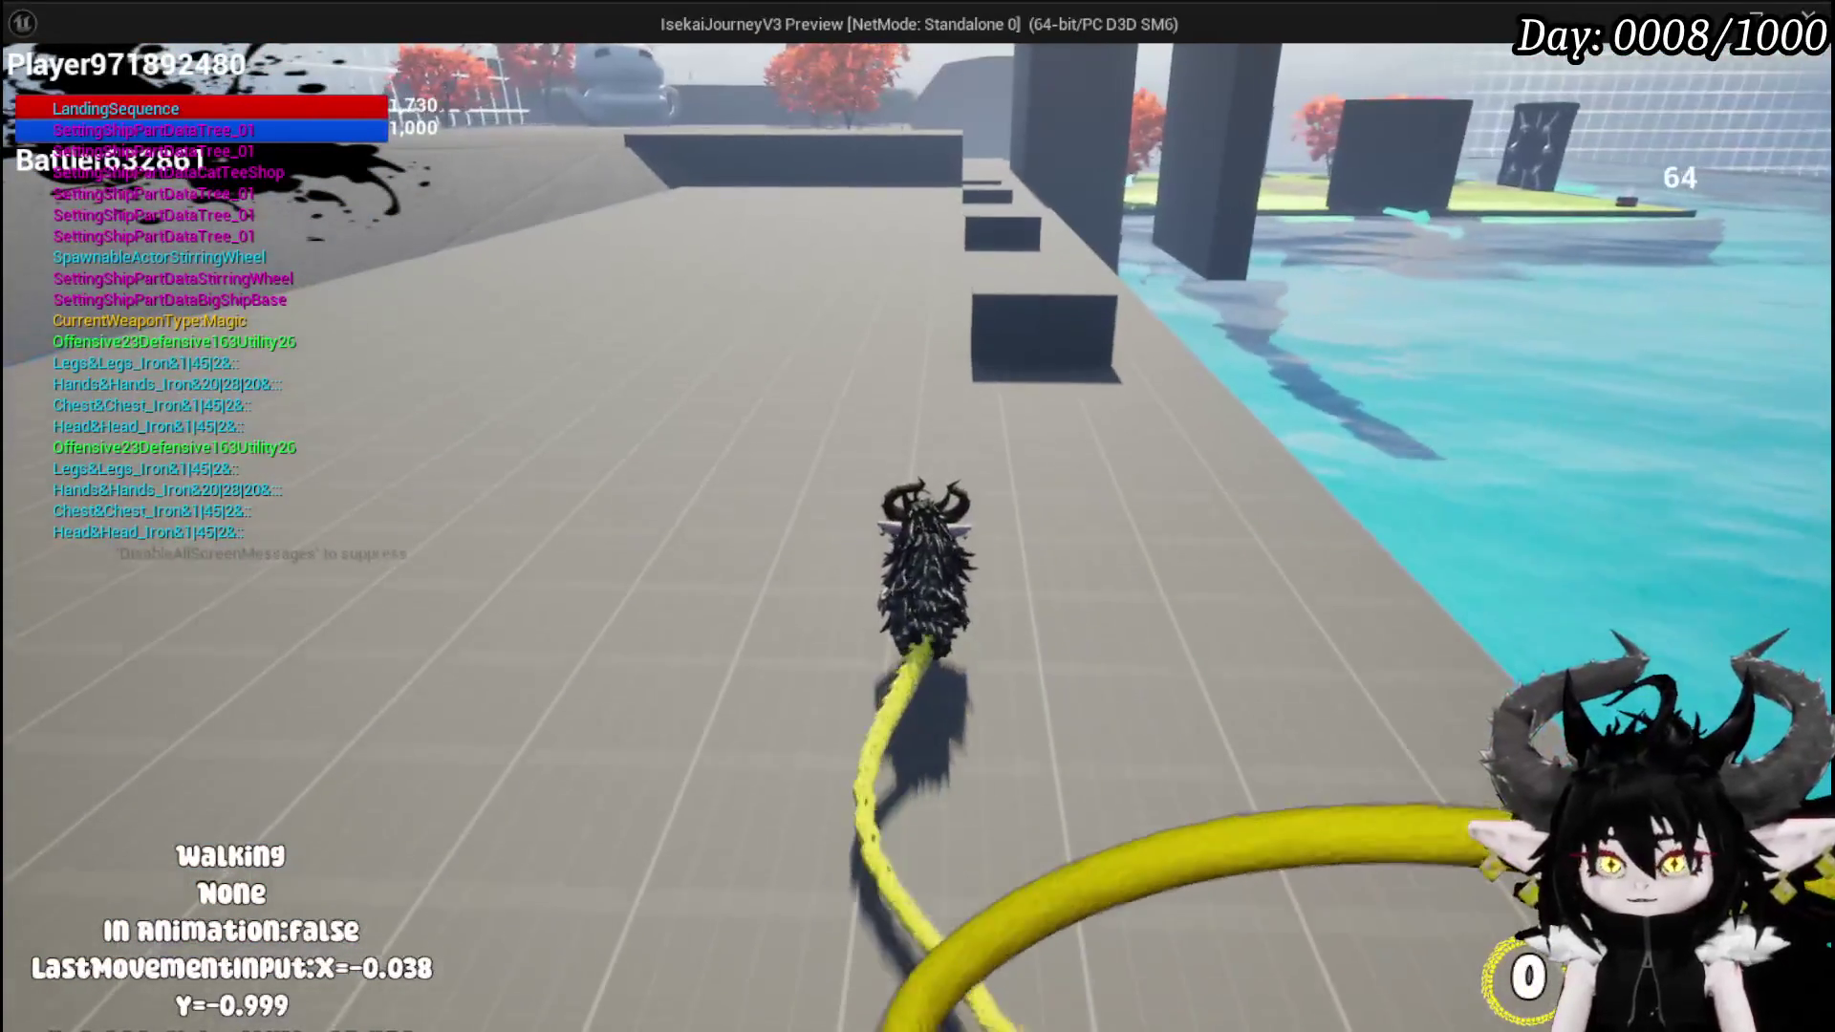
key(shift)
key(shift)
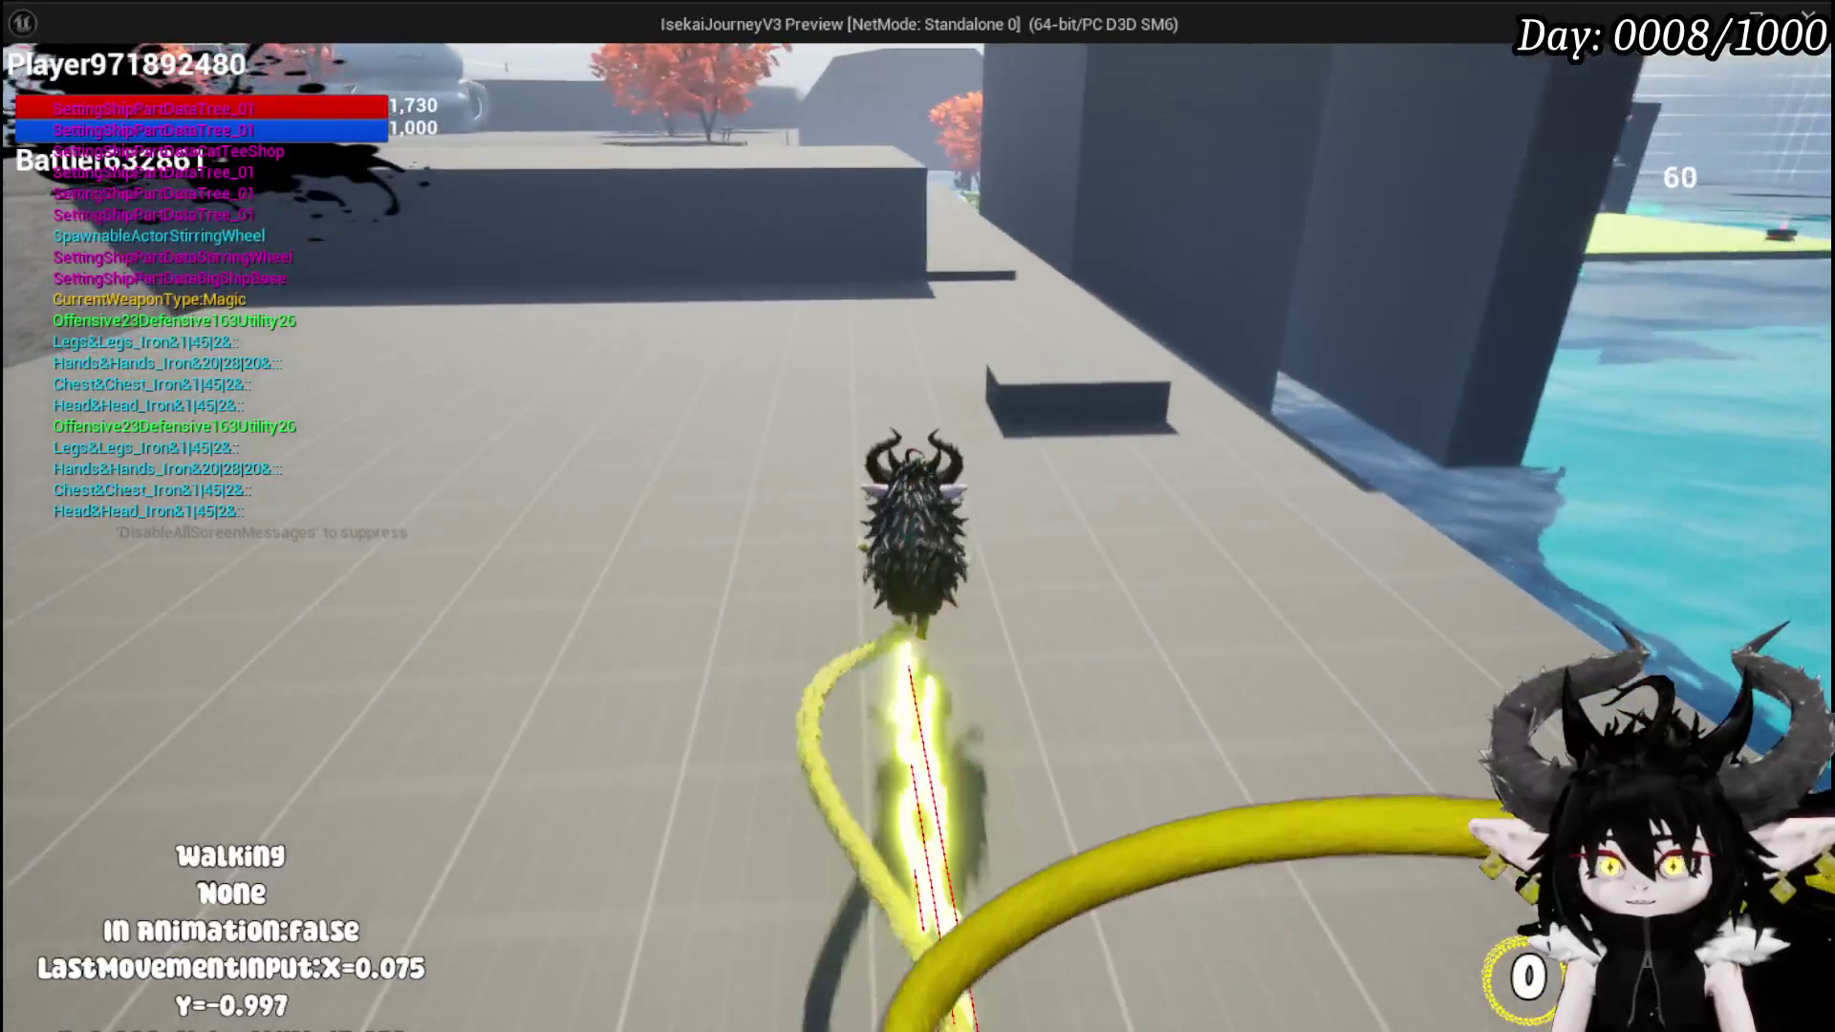
key(d)
key(shift)
key(shift)
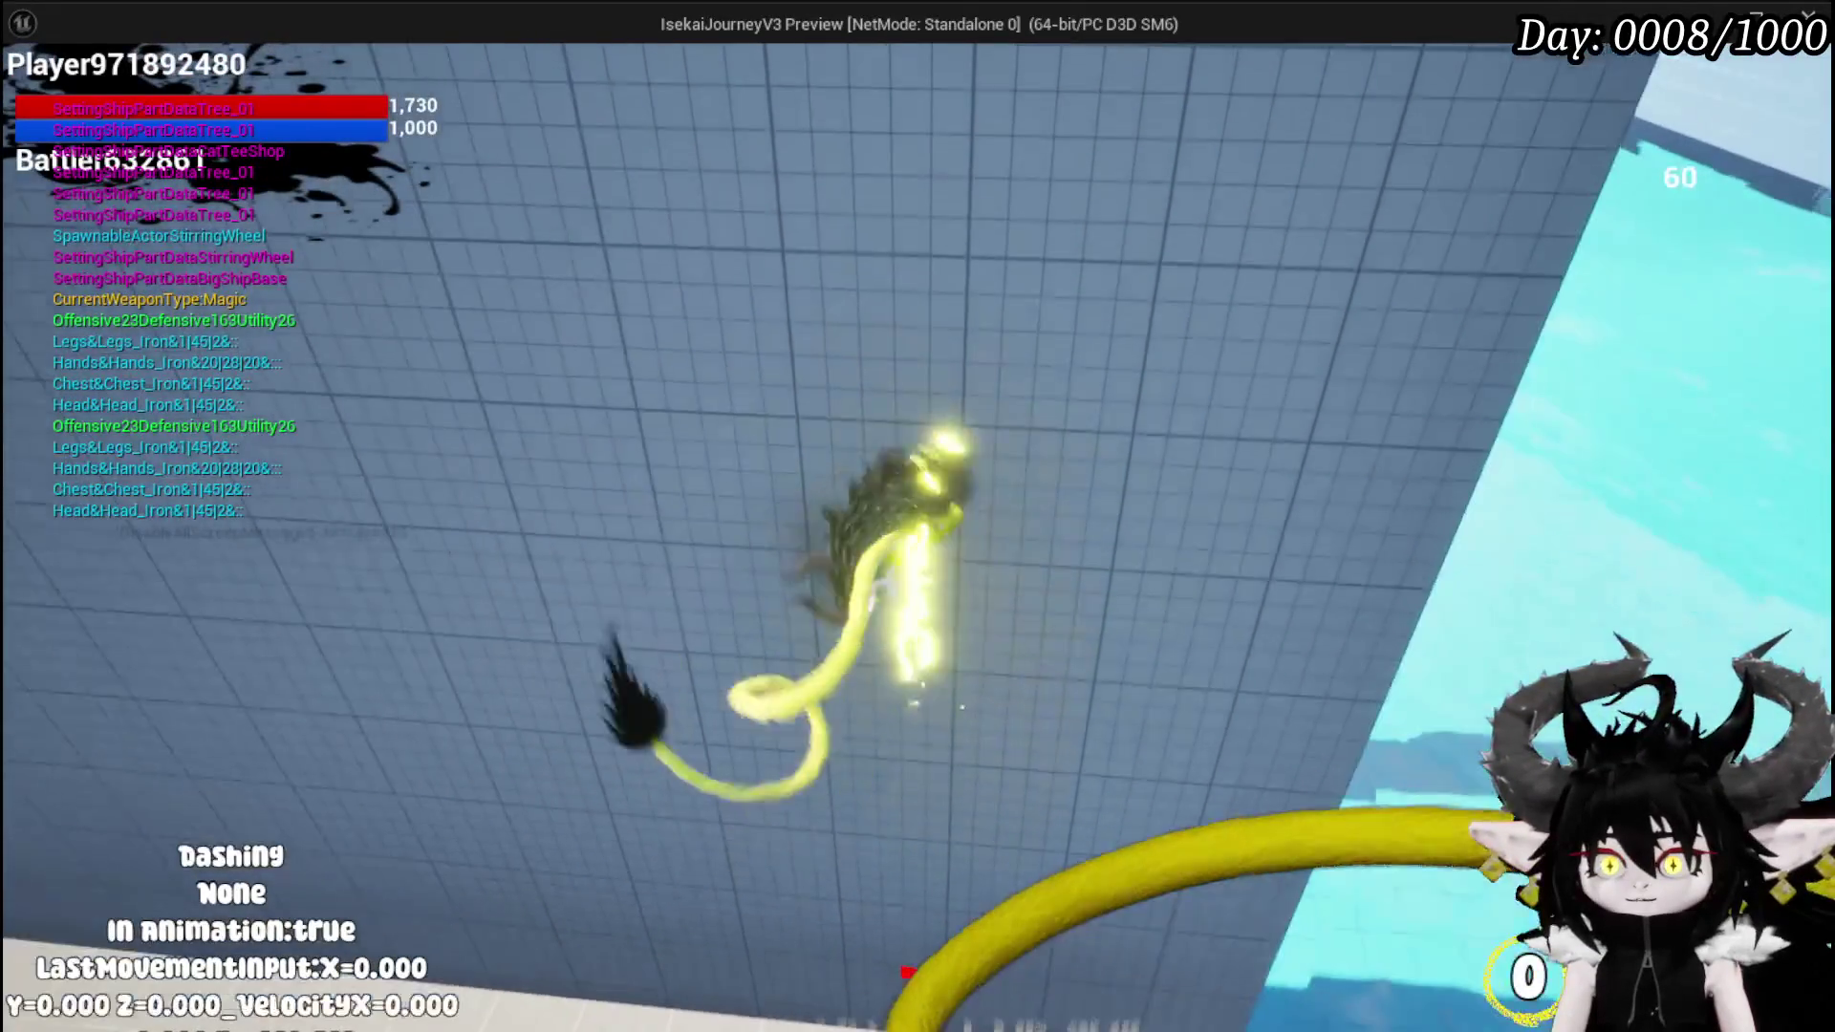
key(w)
key(shift)
key(shift)
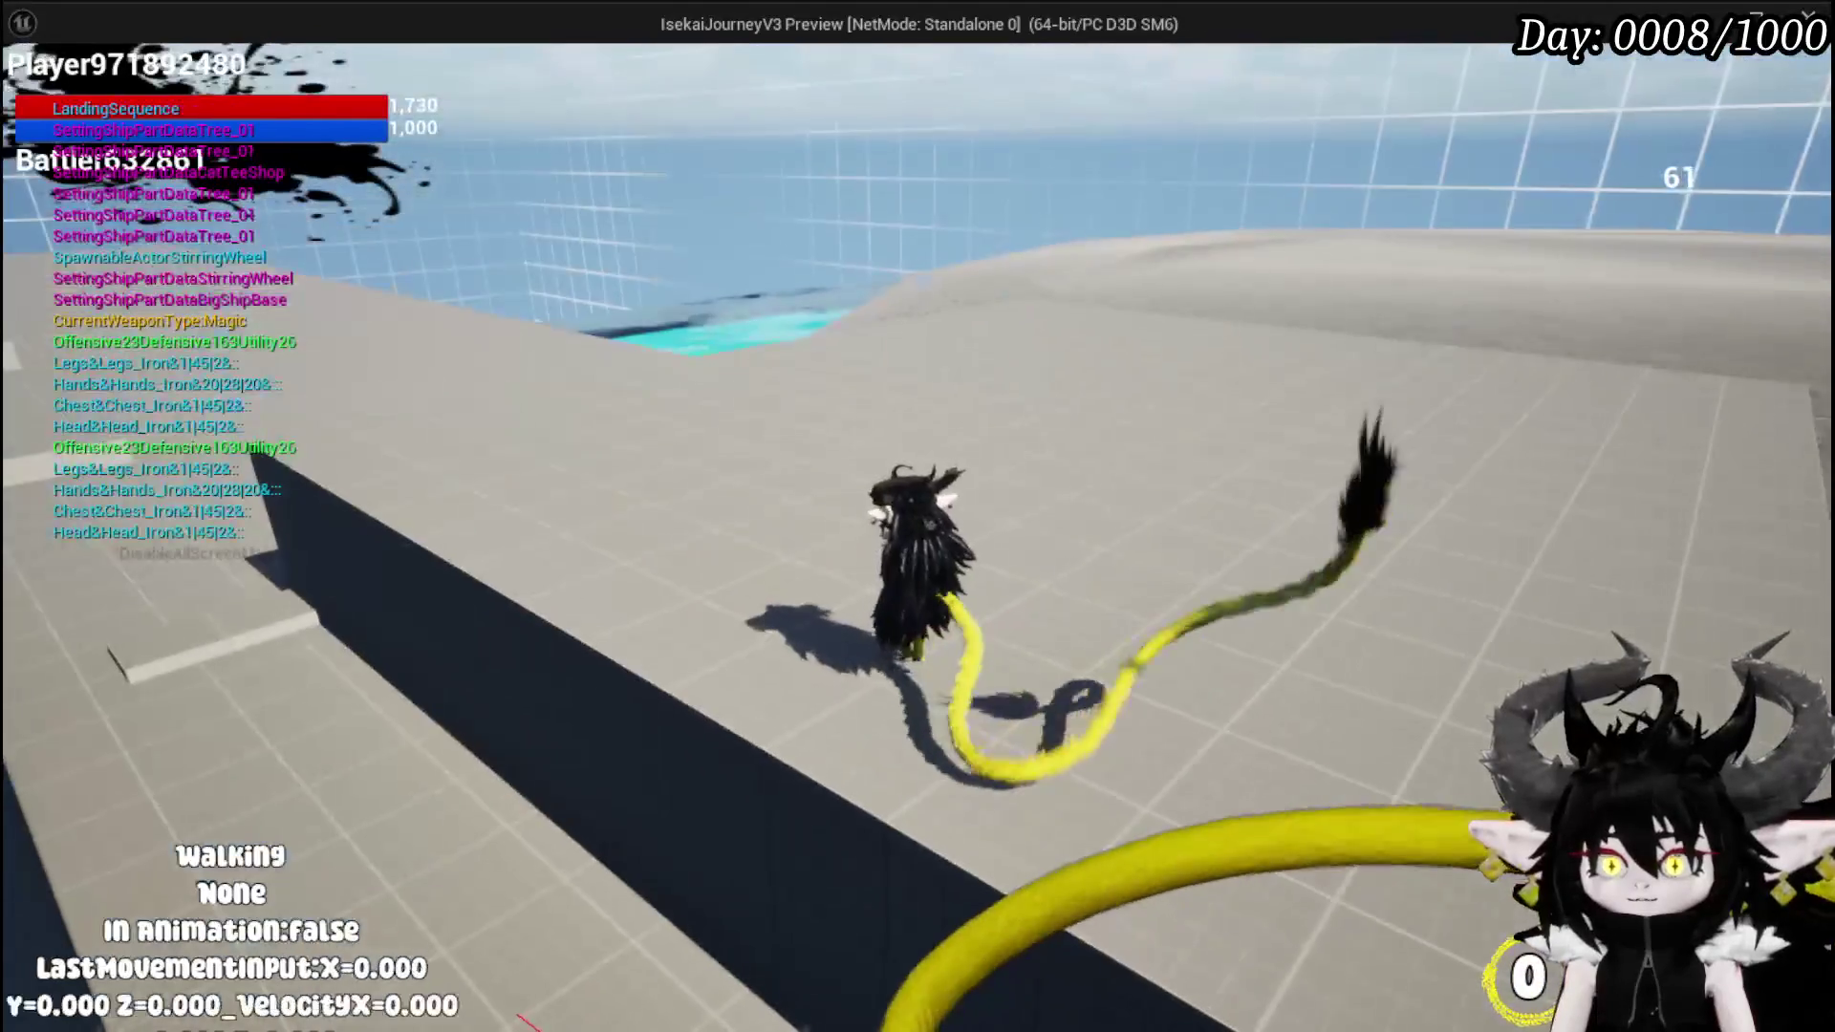
key(Escape)
key(ctrl+s)
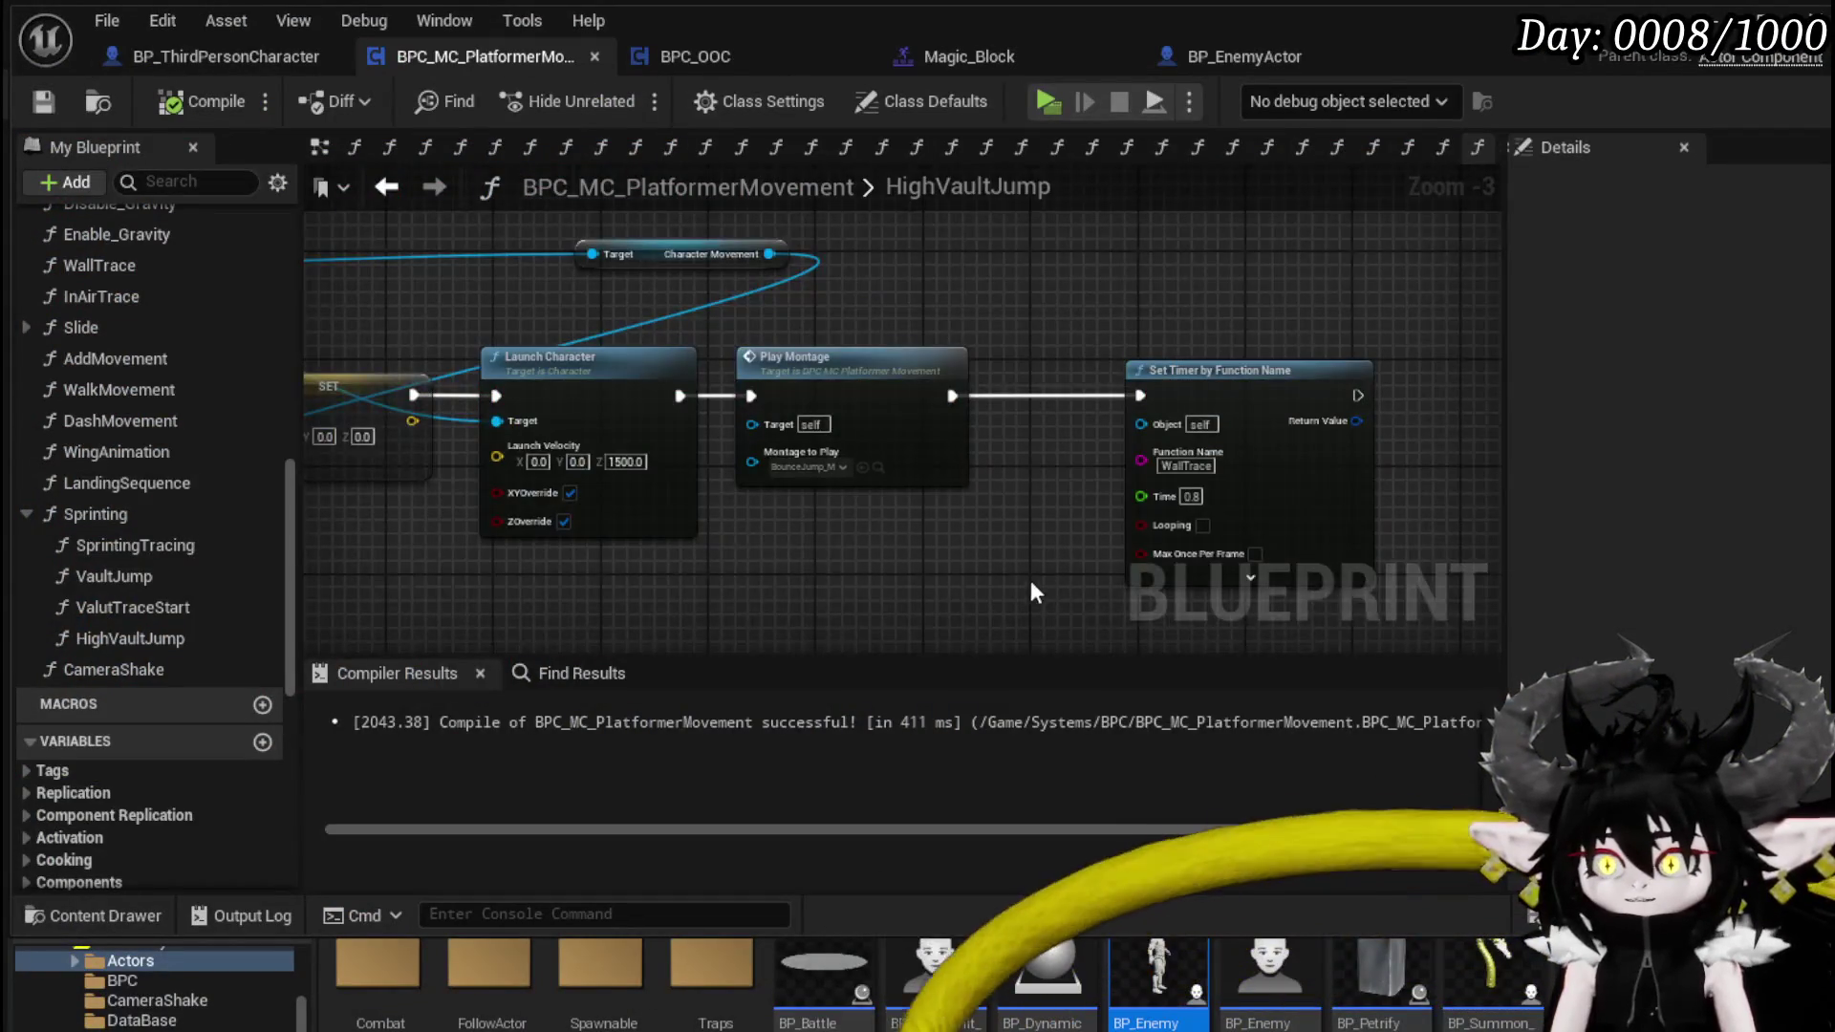
- Retype the Set Timer node's function name, replacing WallTrace with a High… name
drag(1030, 581, 761, 521)
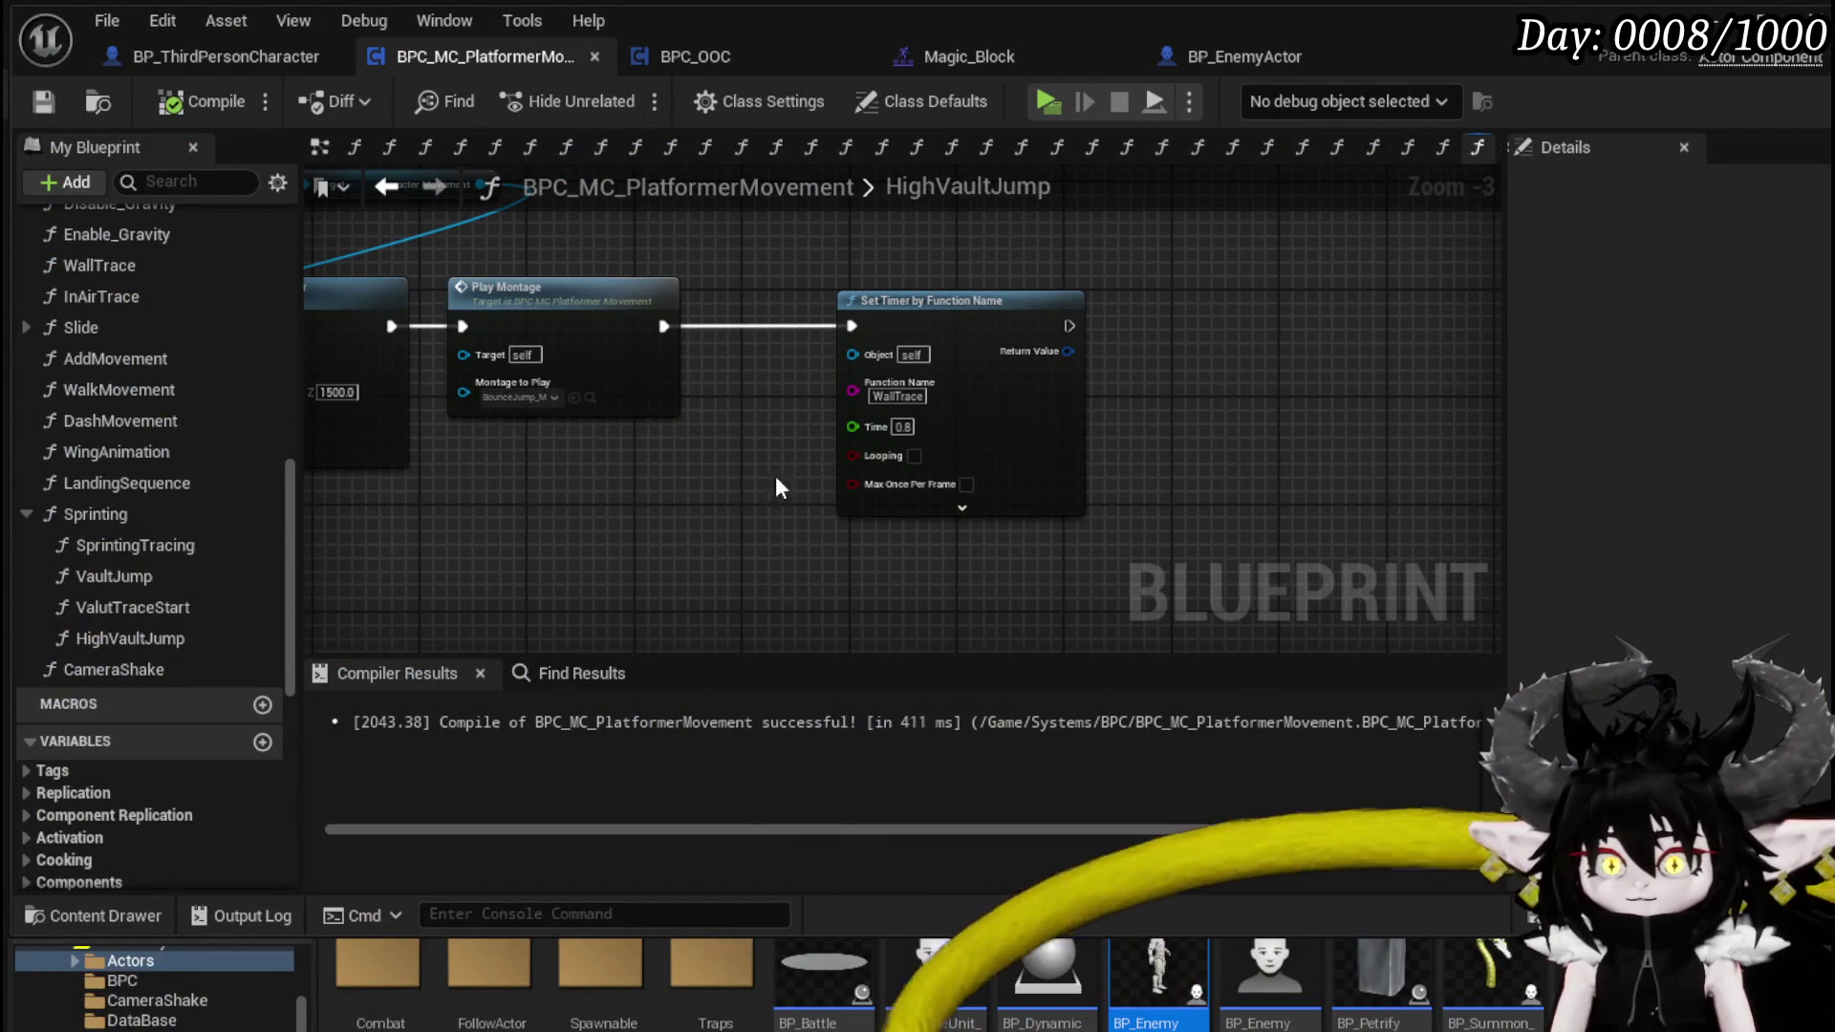
click(891, 398)
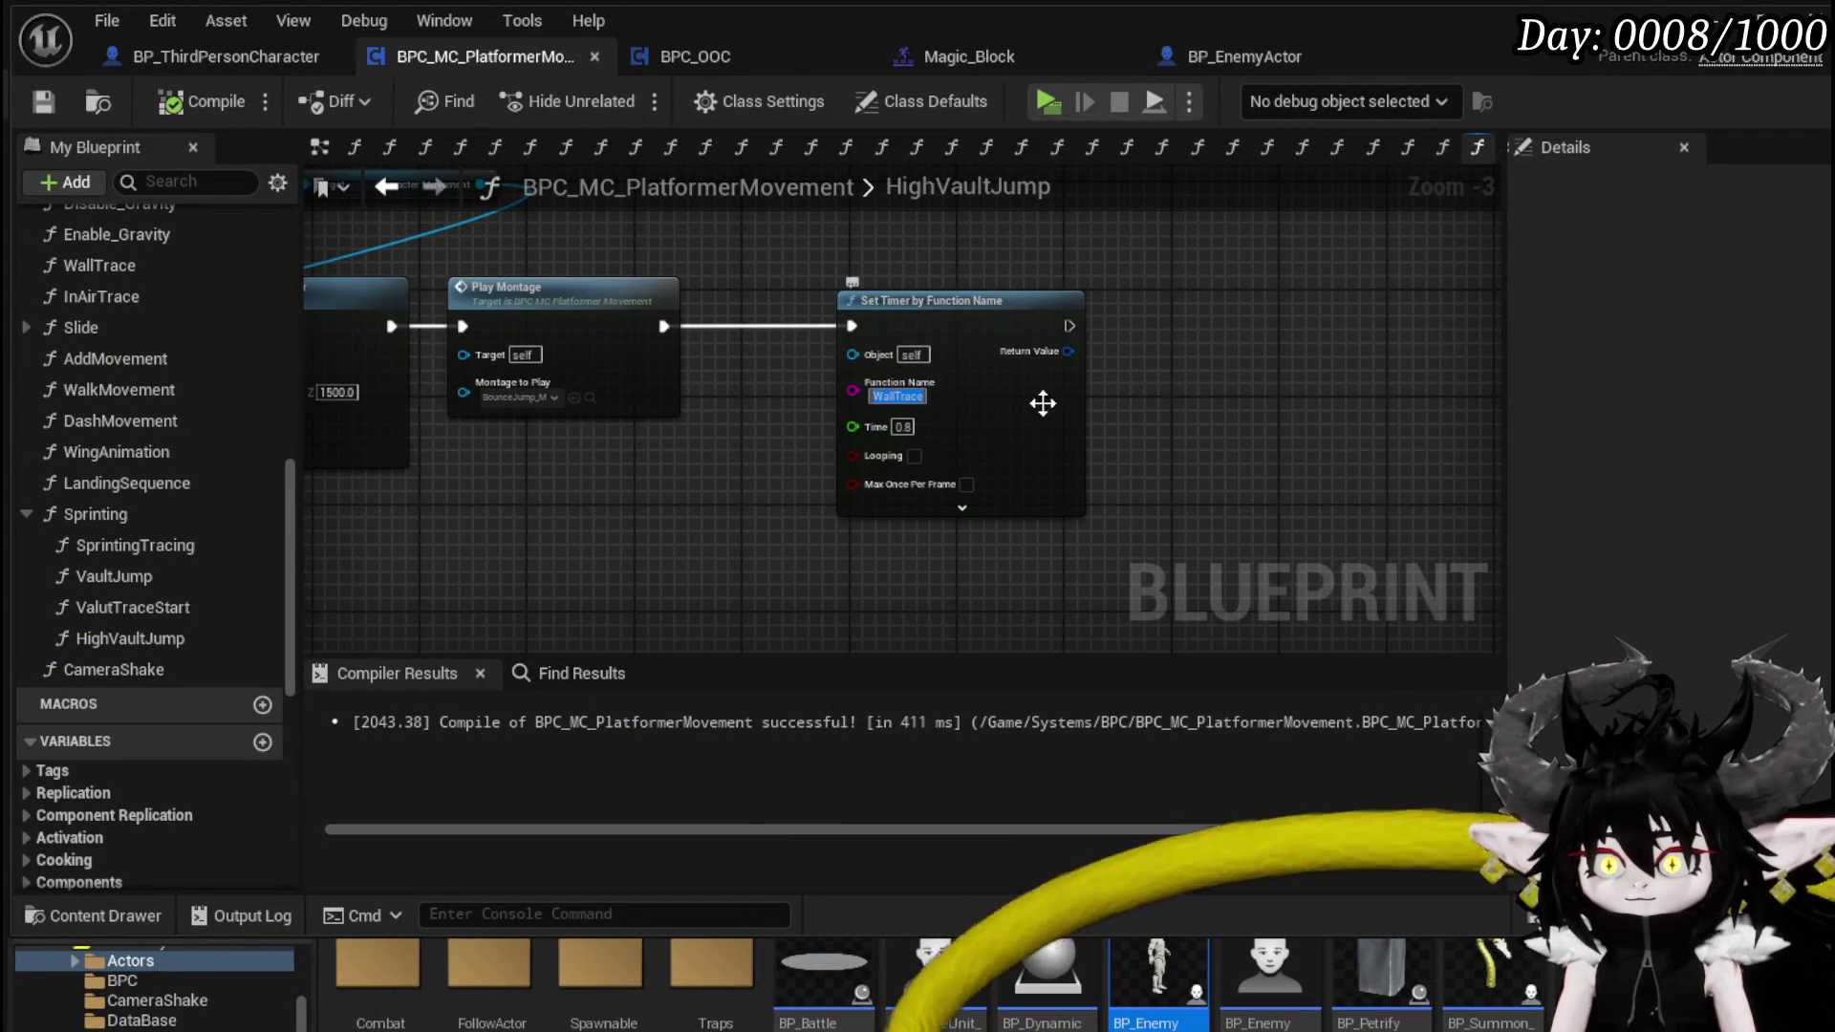
text(High)
key(Return)
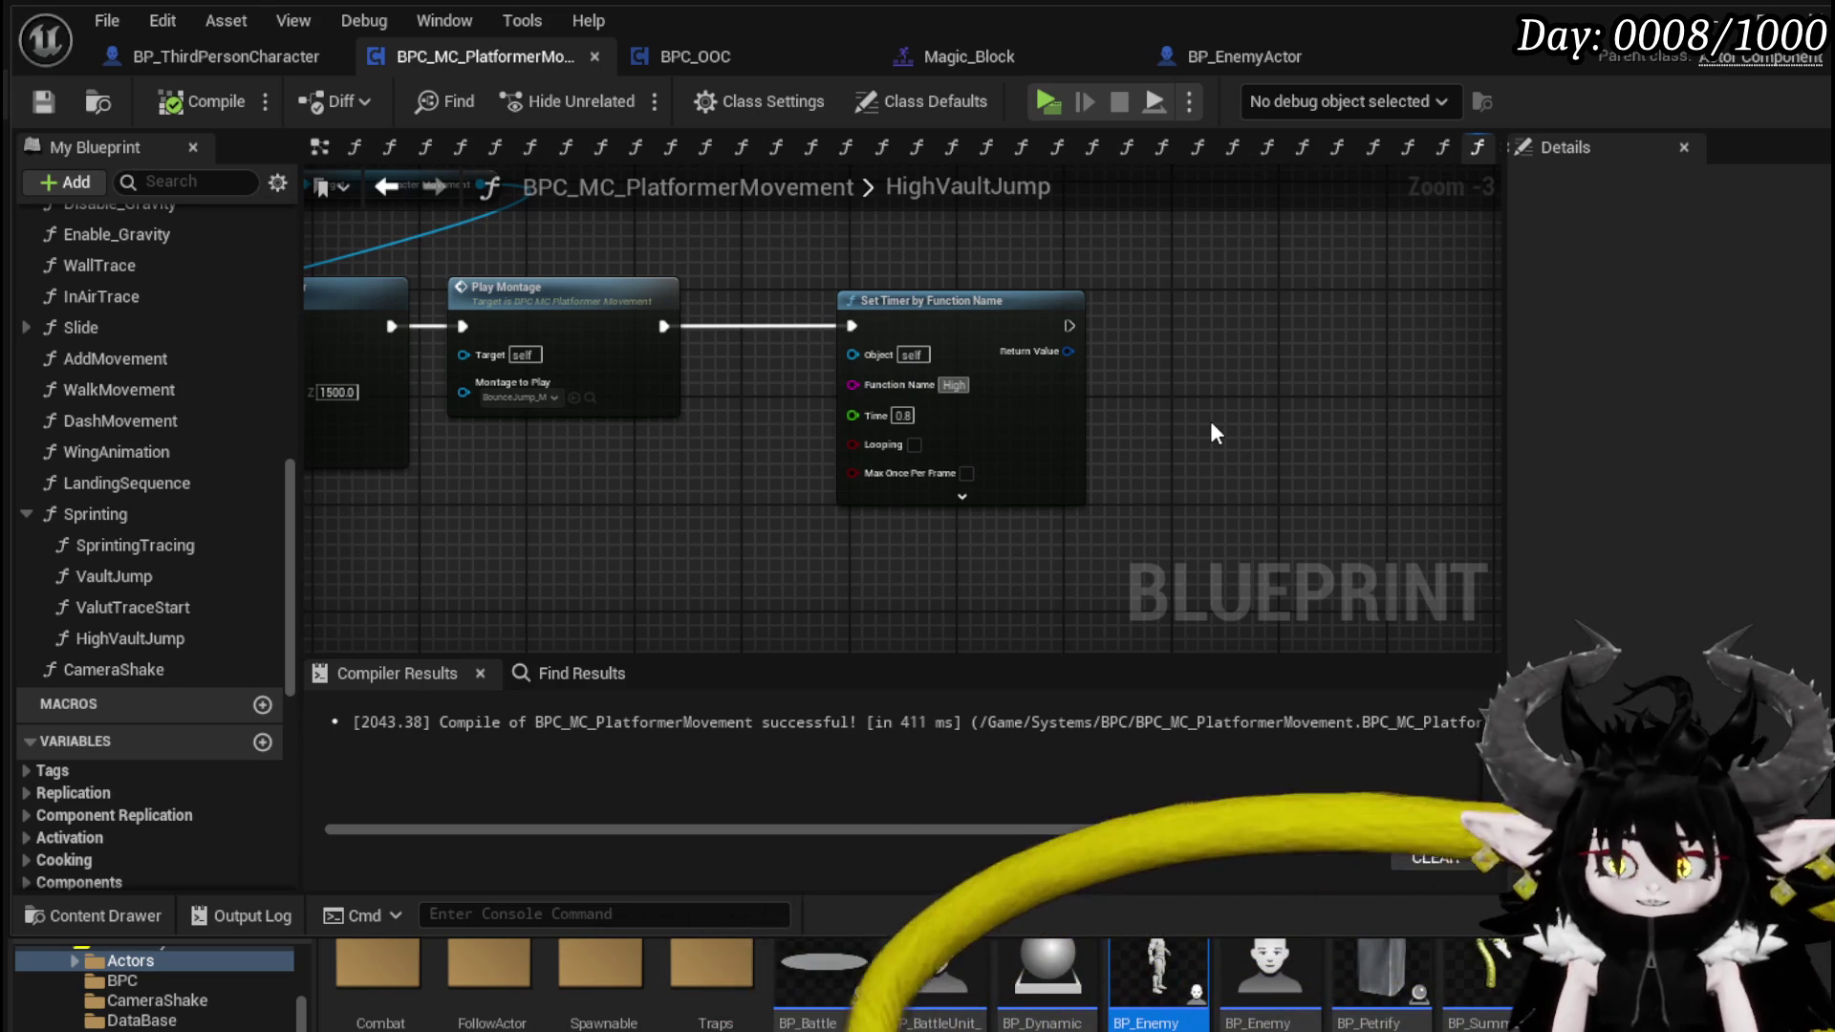
text(VaultJump)
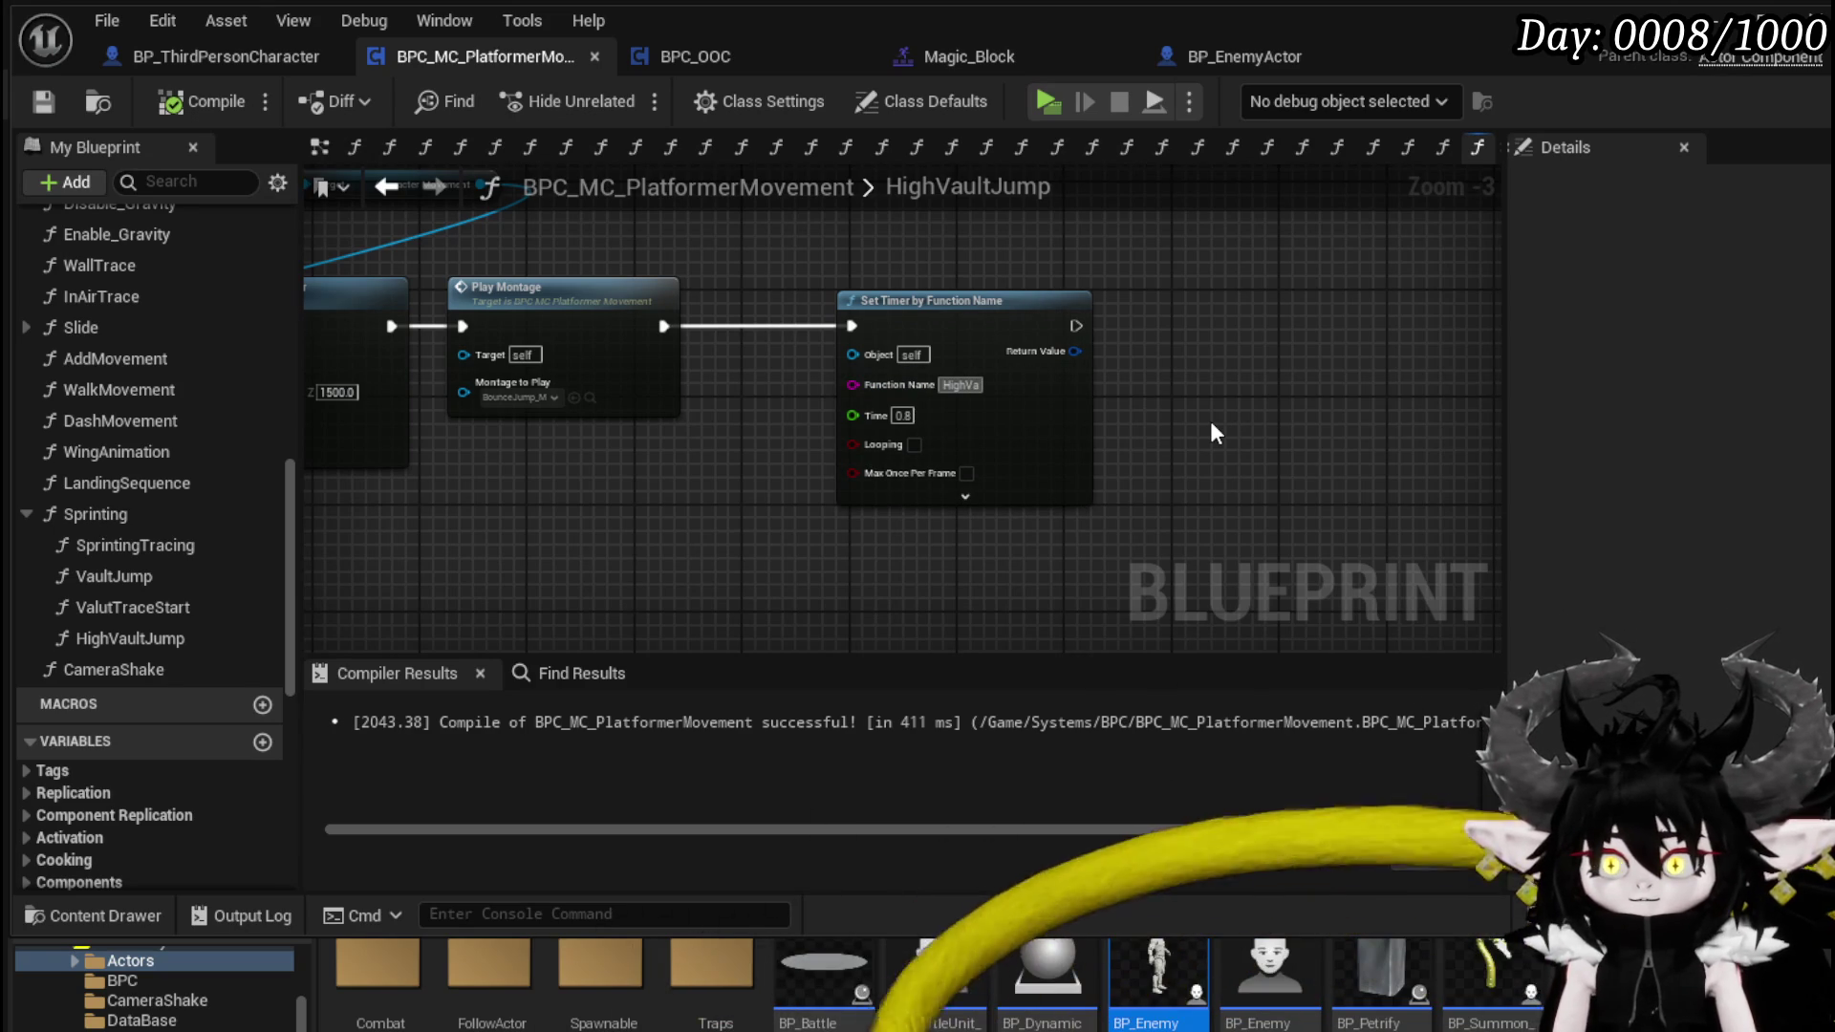
key(Return)
text(tTra)
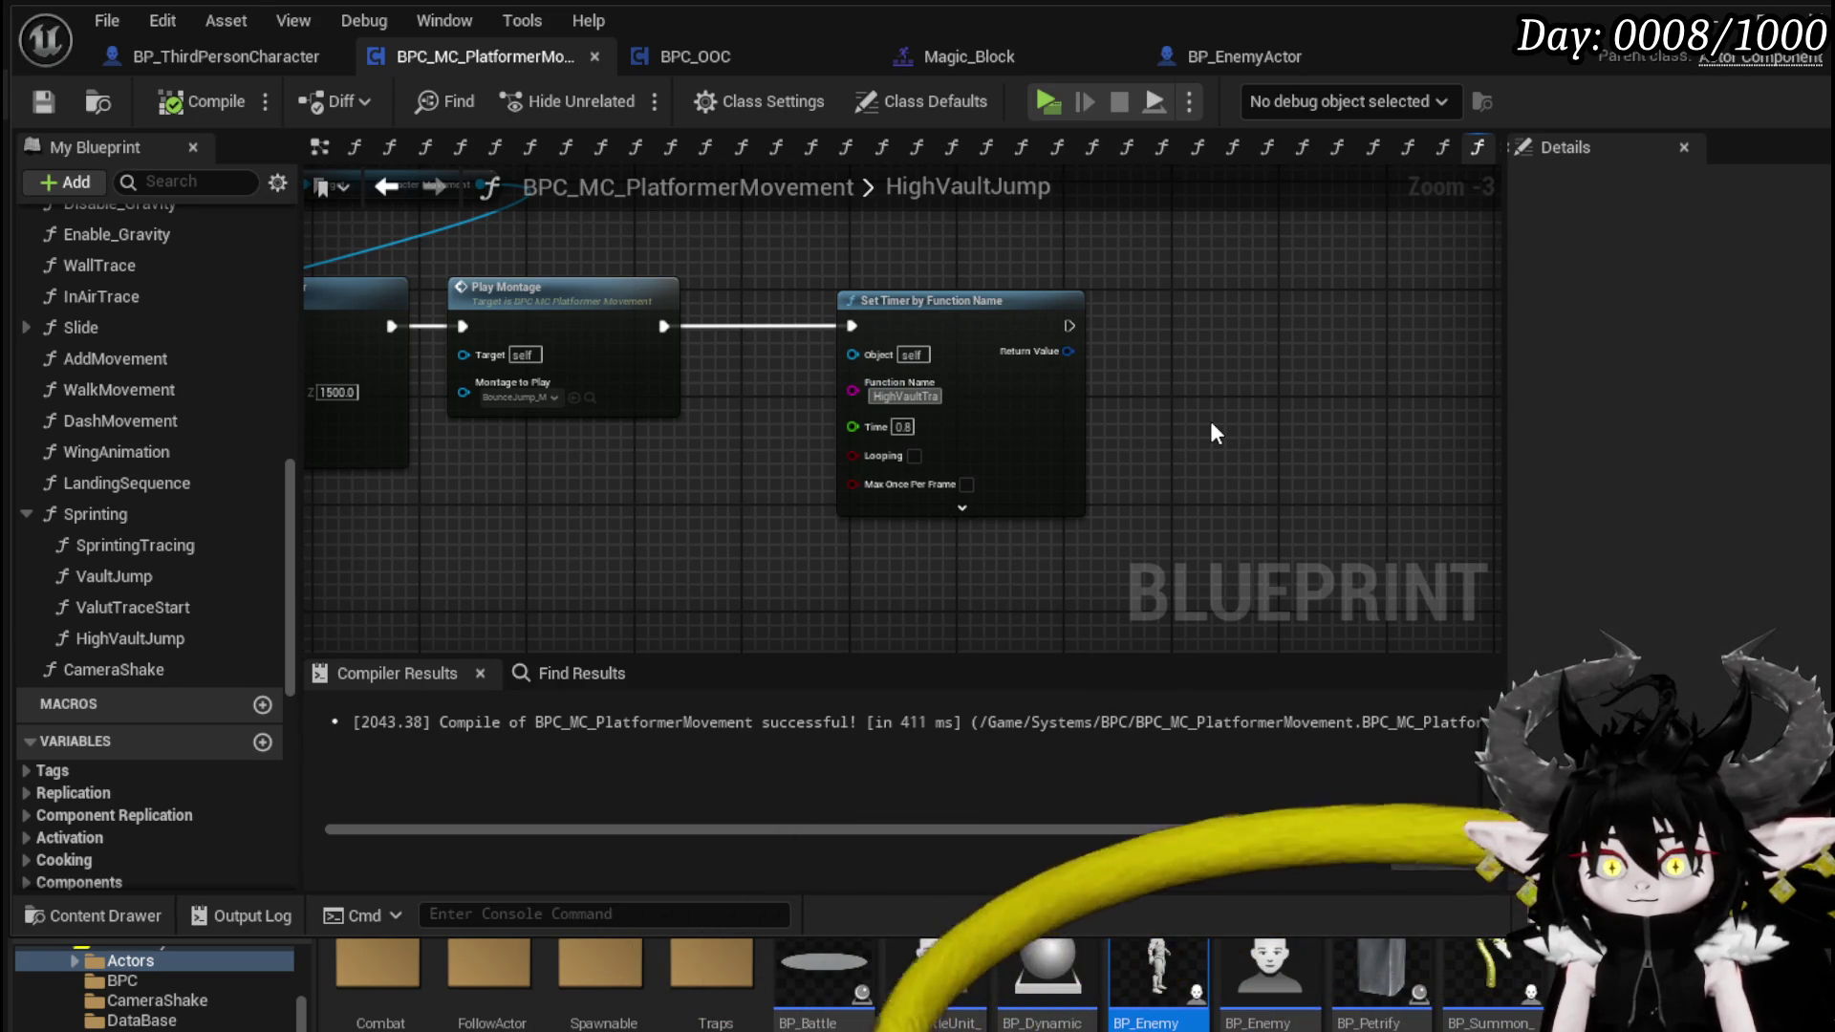
key(BackSpace)
key(BackSpace)
key(BackSpace)
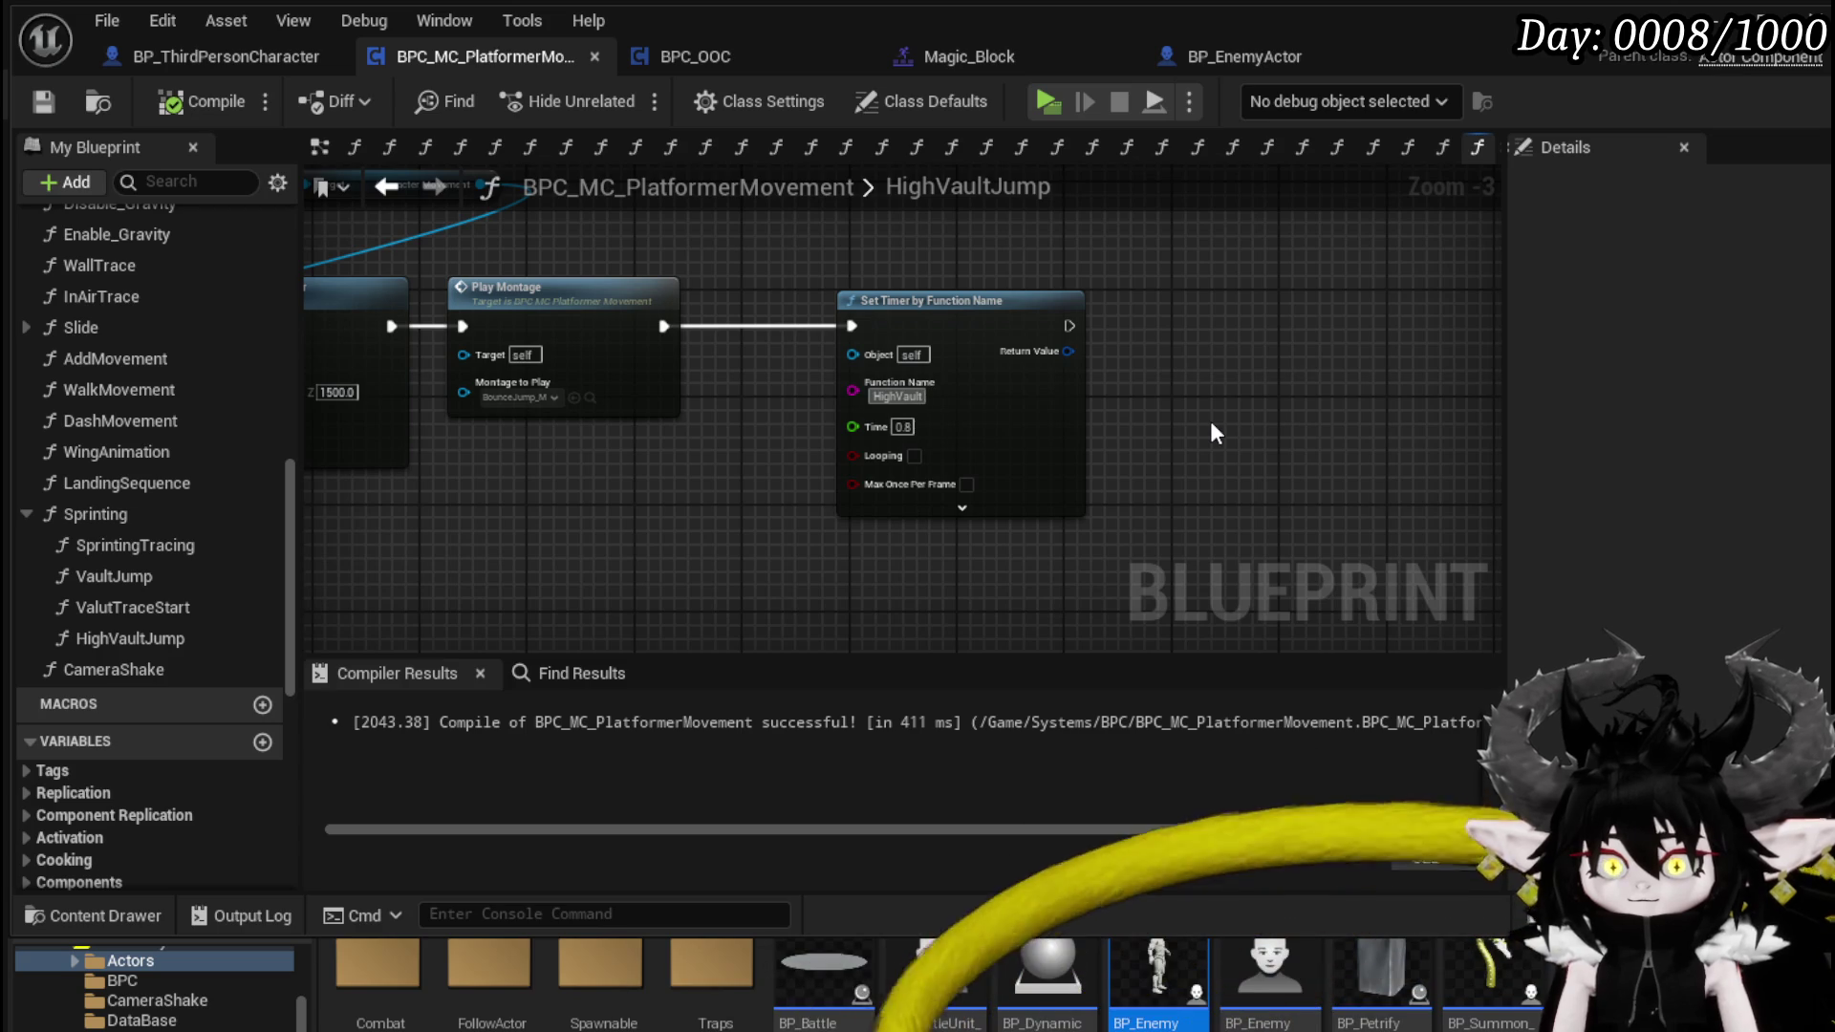
- Complete the function name as HighVaultCheck, then compile and save
drag(626, 439, 690, 481)
scroll(774, 455, up, 3)
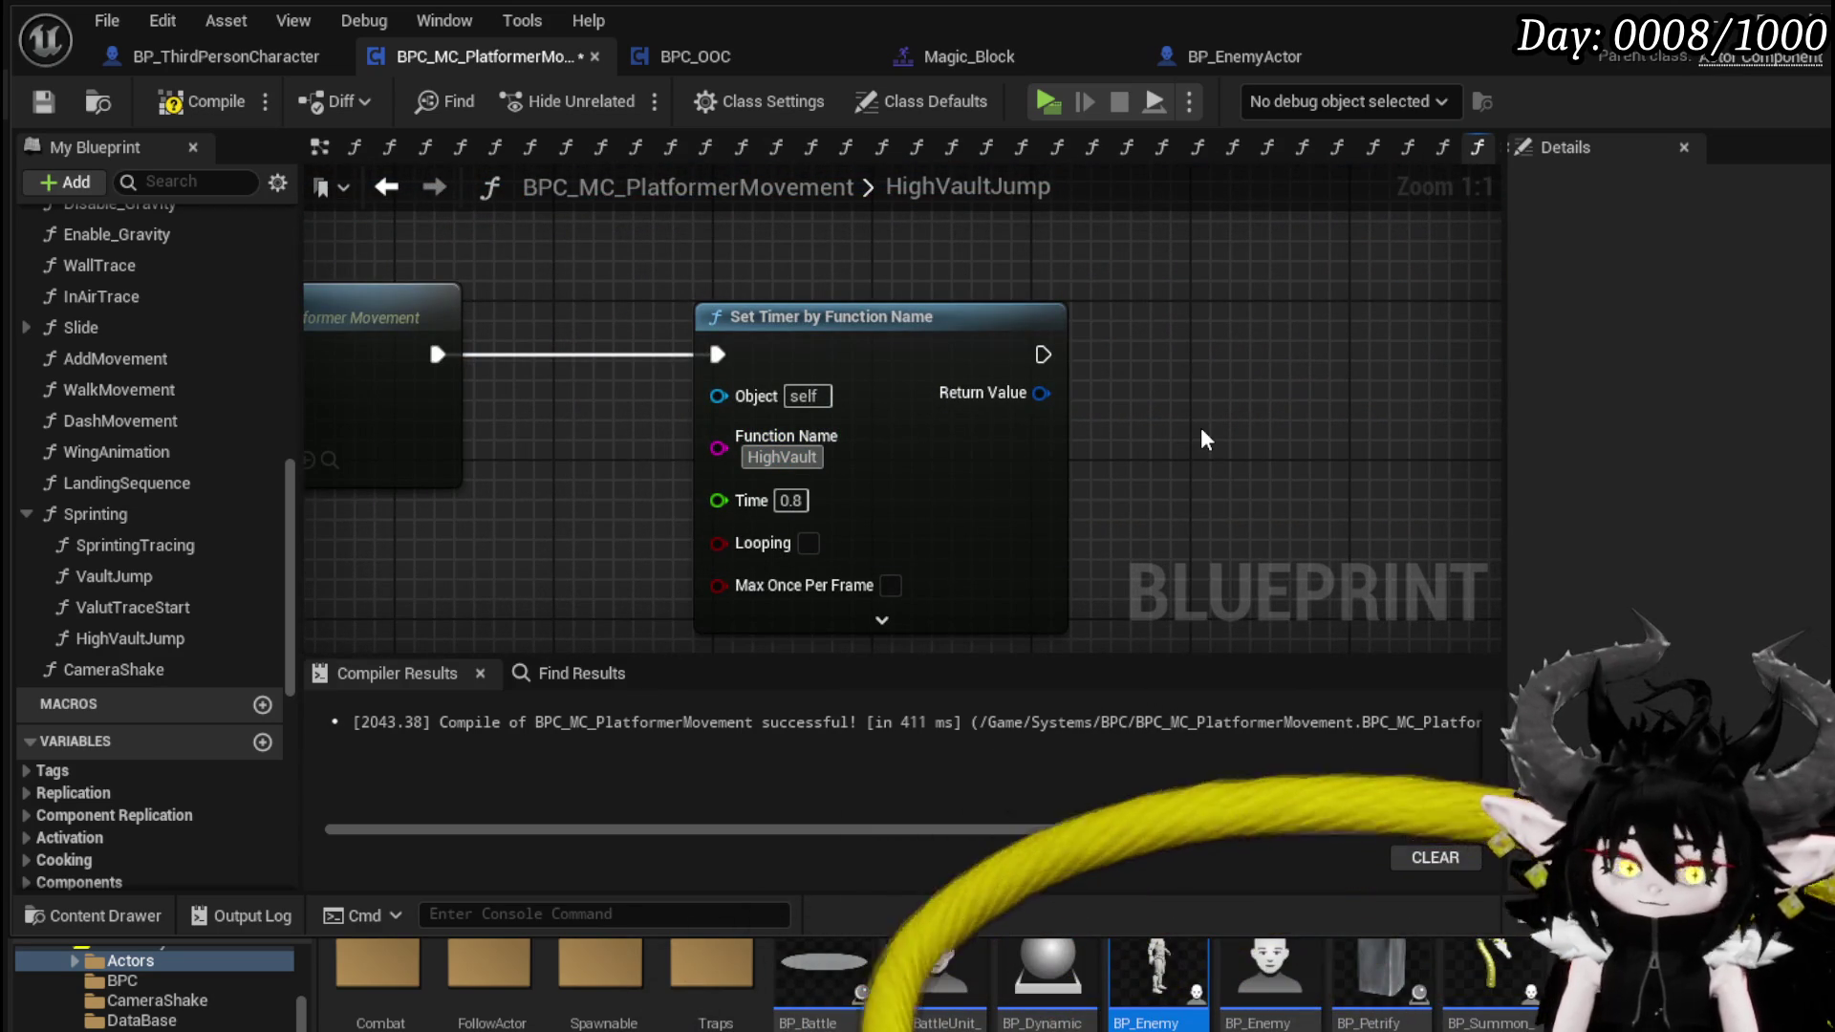
text(Check)
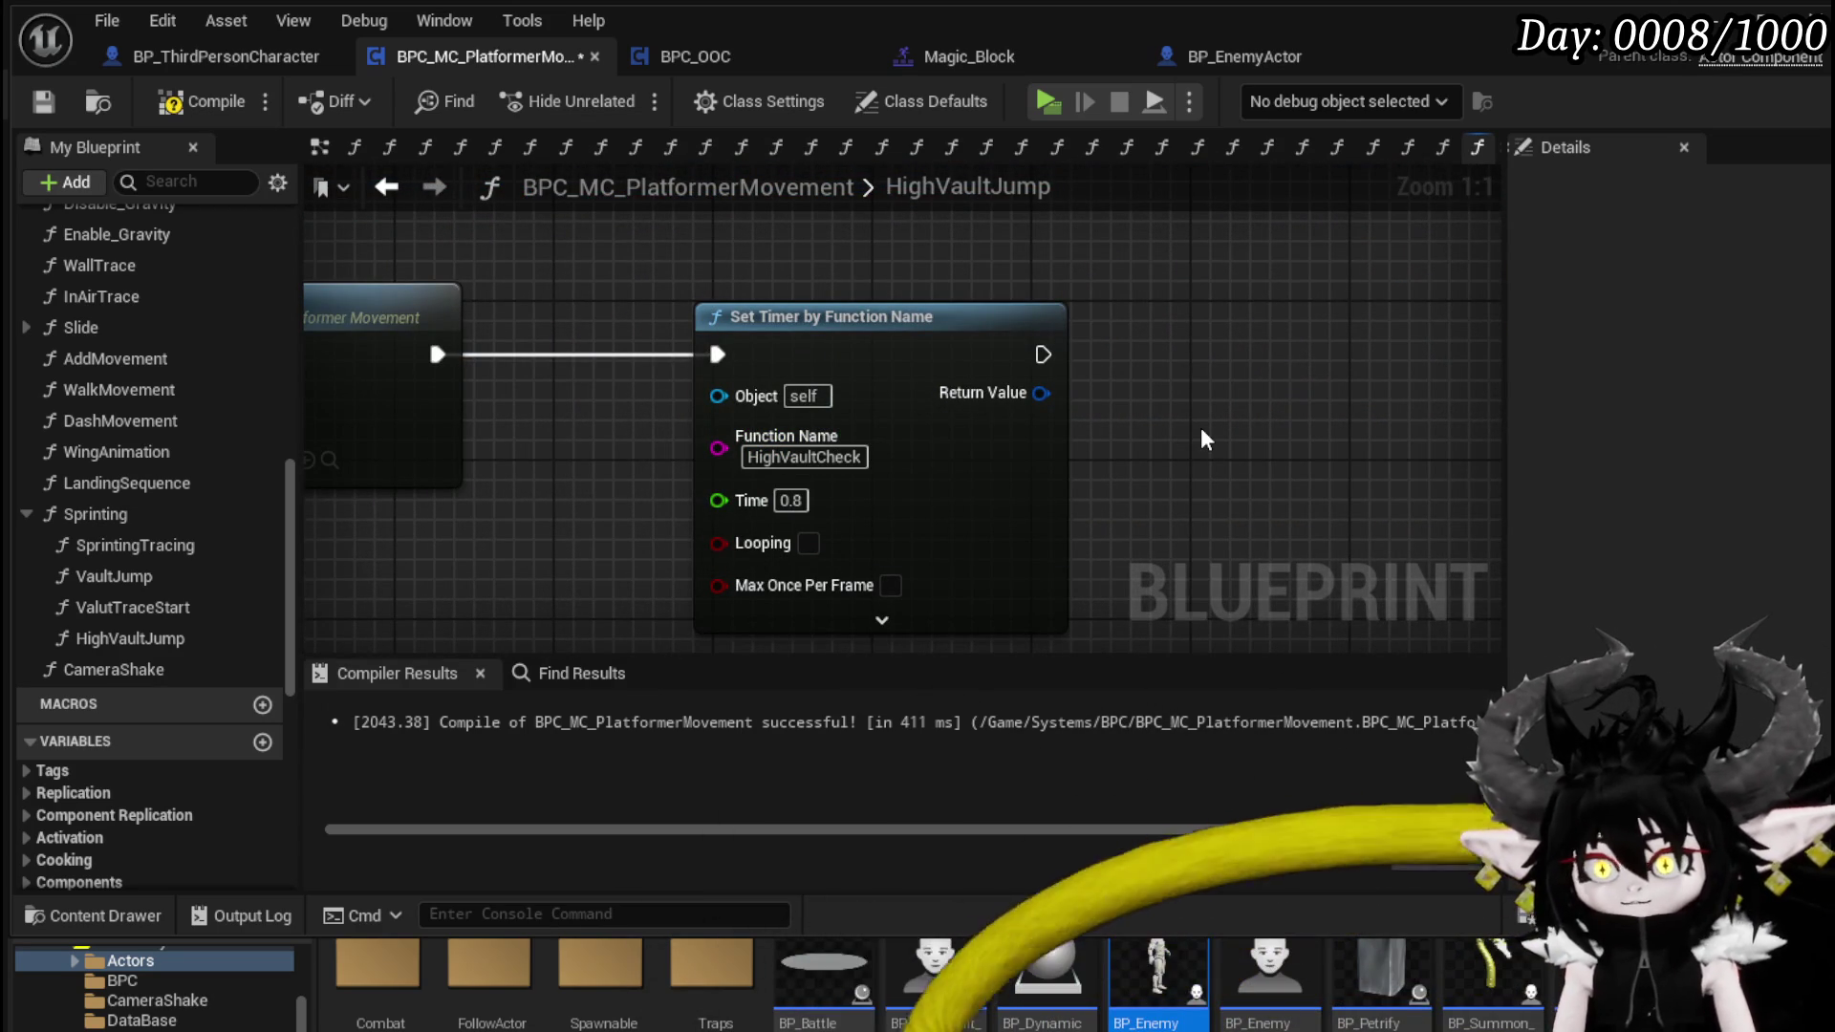
click(173, 110)
click(63, 103)
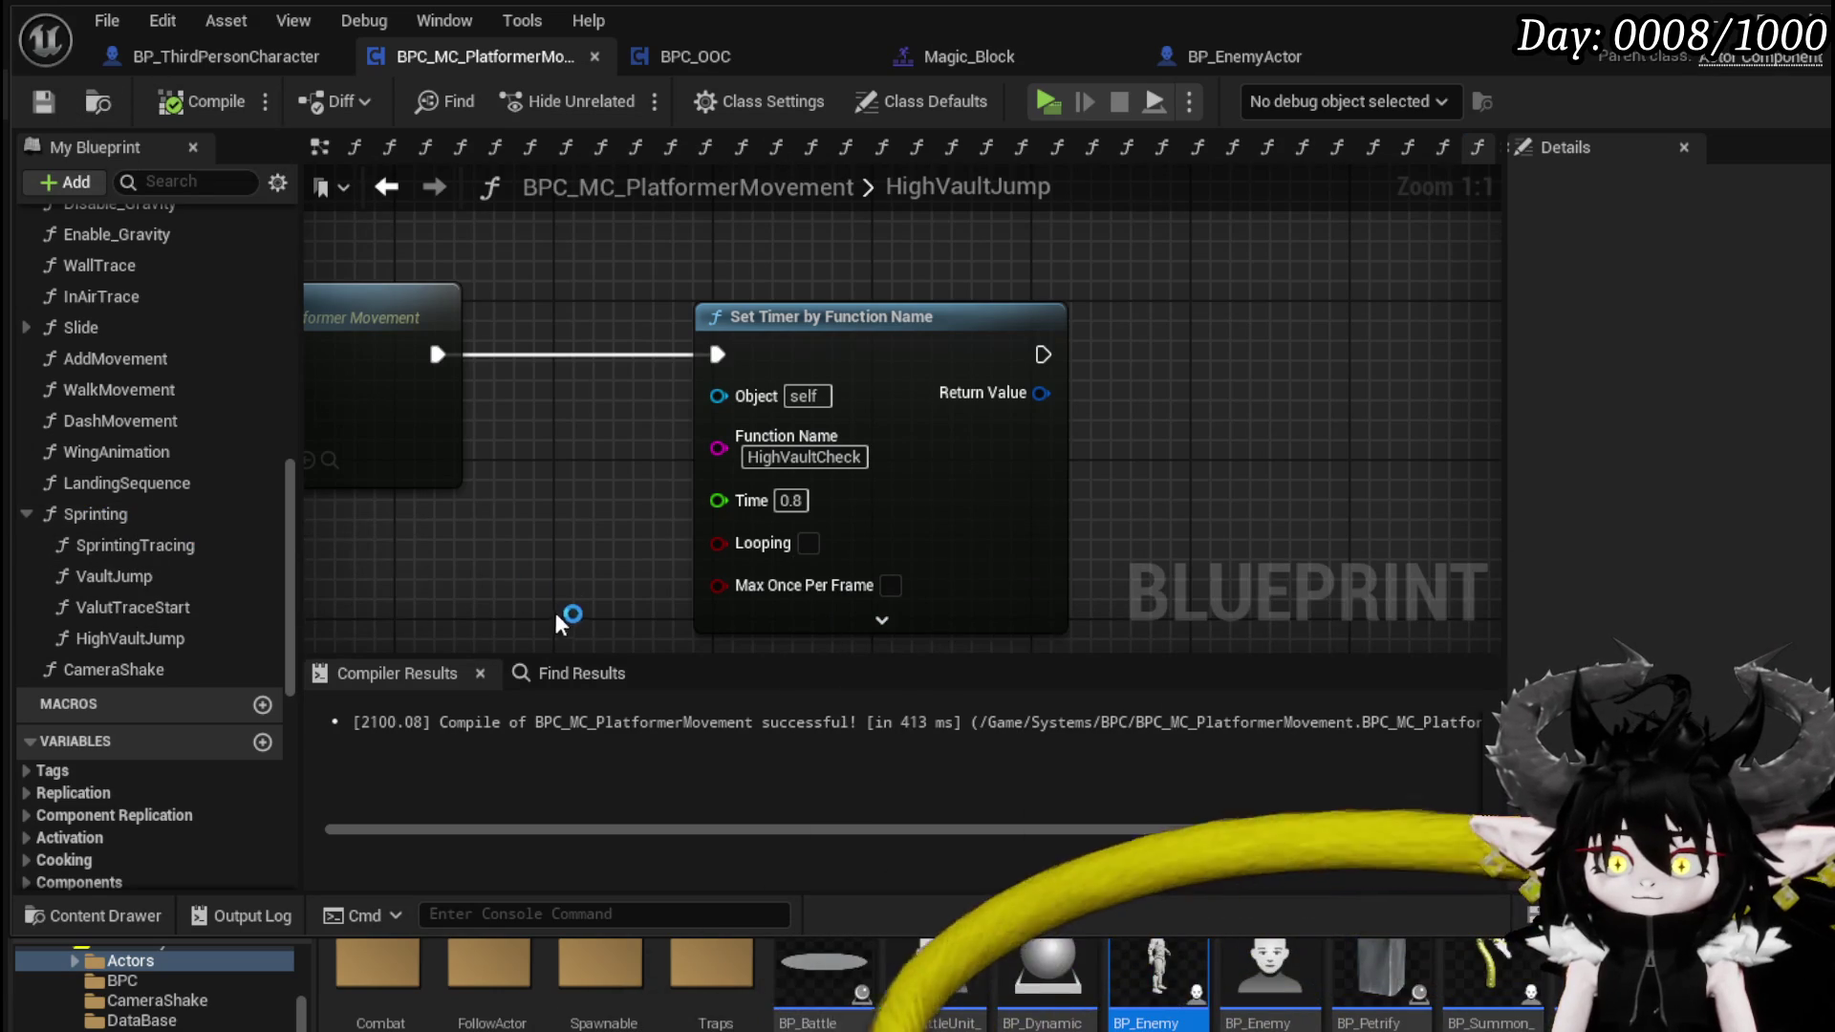
scroll(176, 290, up, 3)
scroll(250, 279, up, 15)
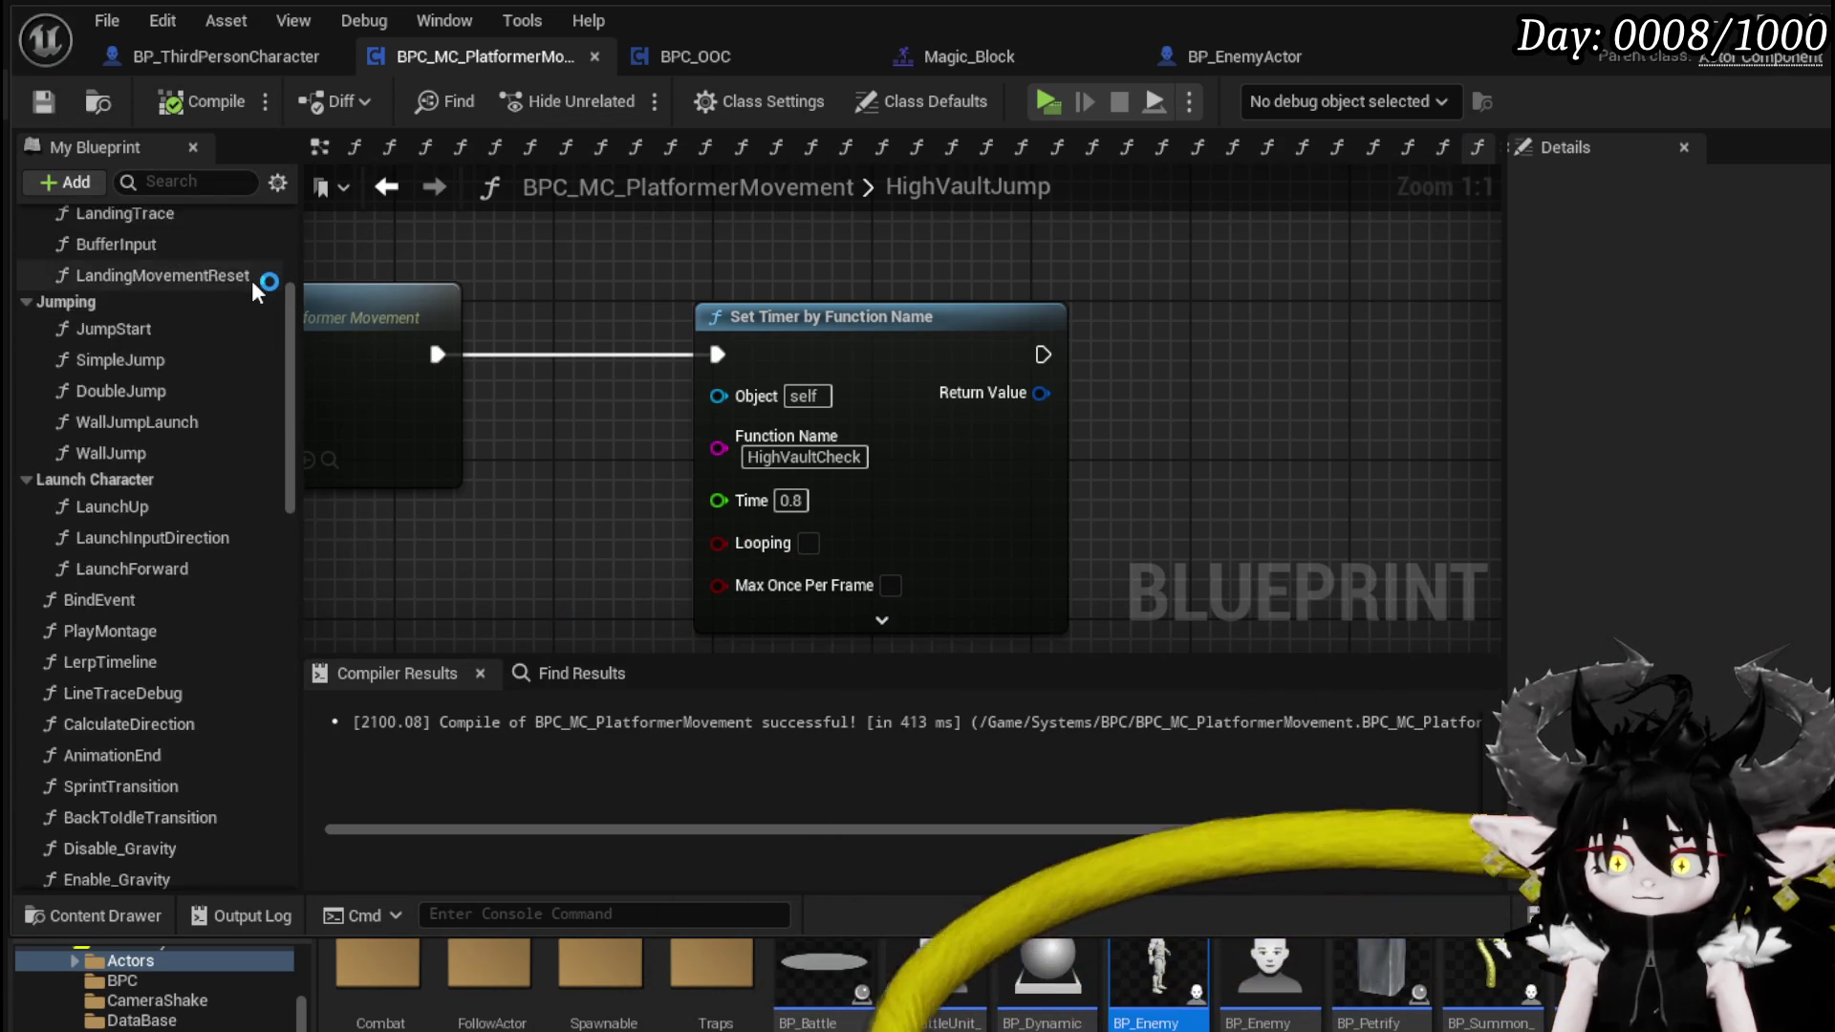
- Create a function named HighVaultCheck via the Functions + button and set its Category to Sprinting
click(267, 293)
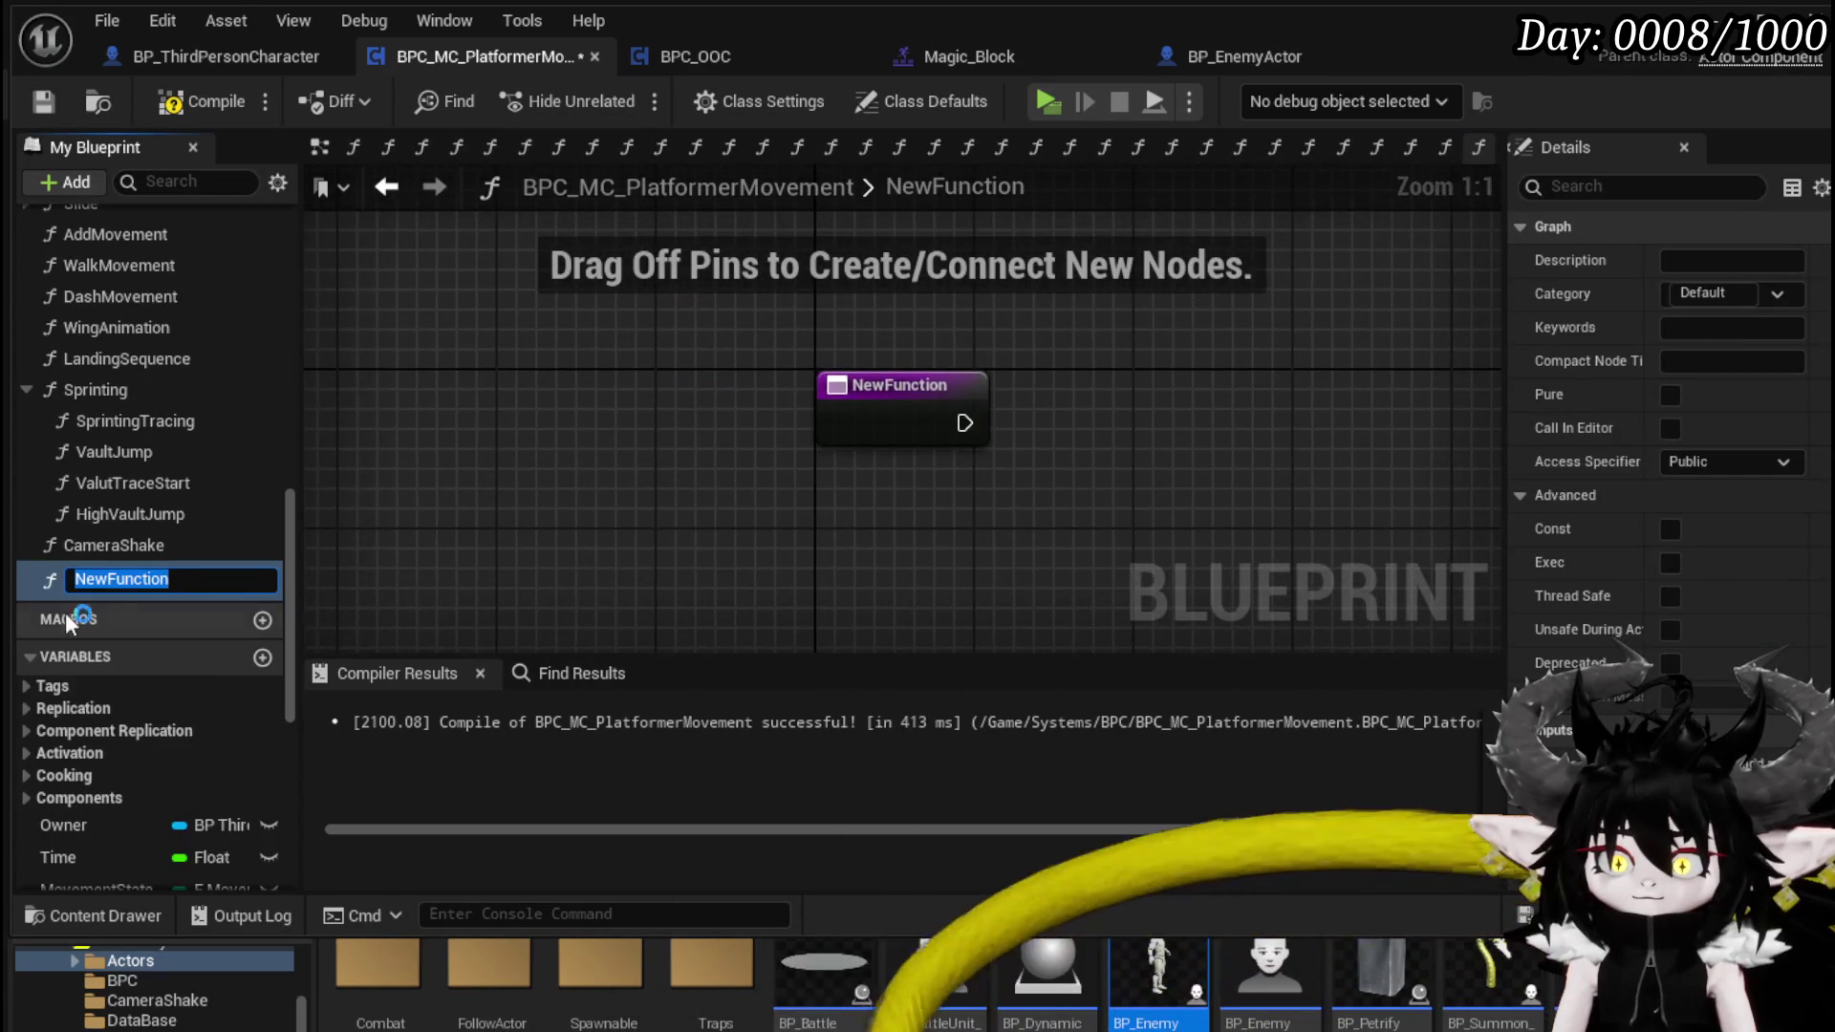
text(Hi)
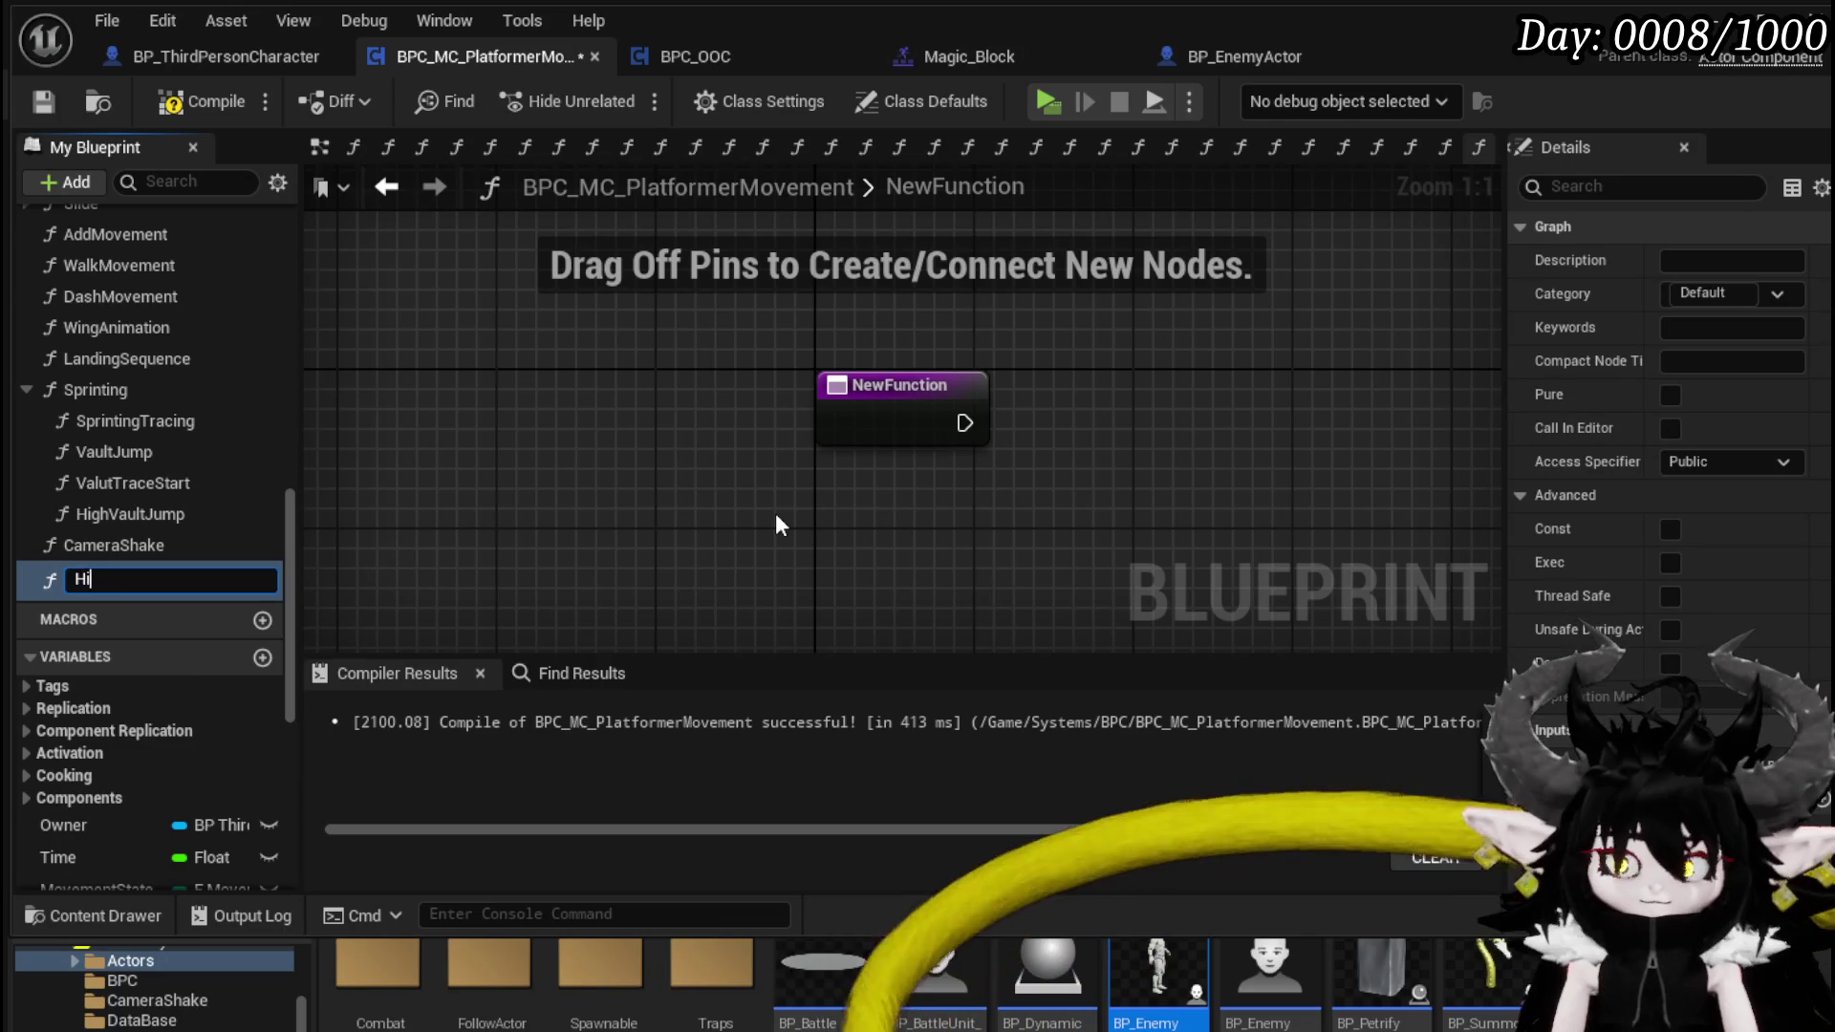
text(ghhVaultCheck)
key(Return)
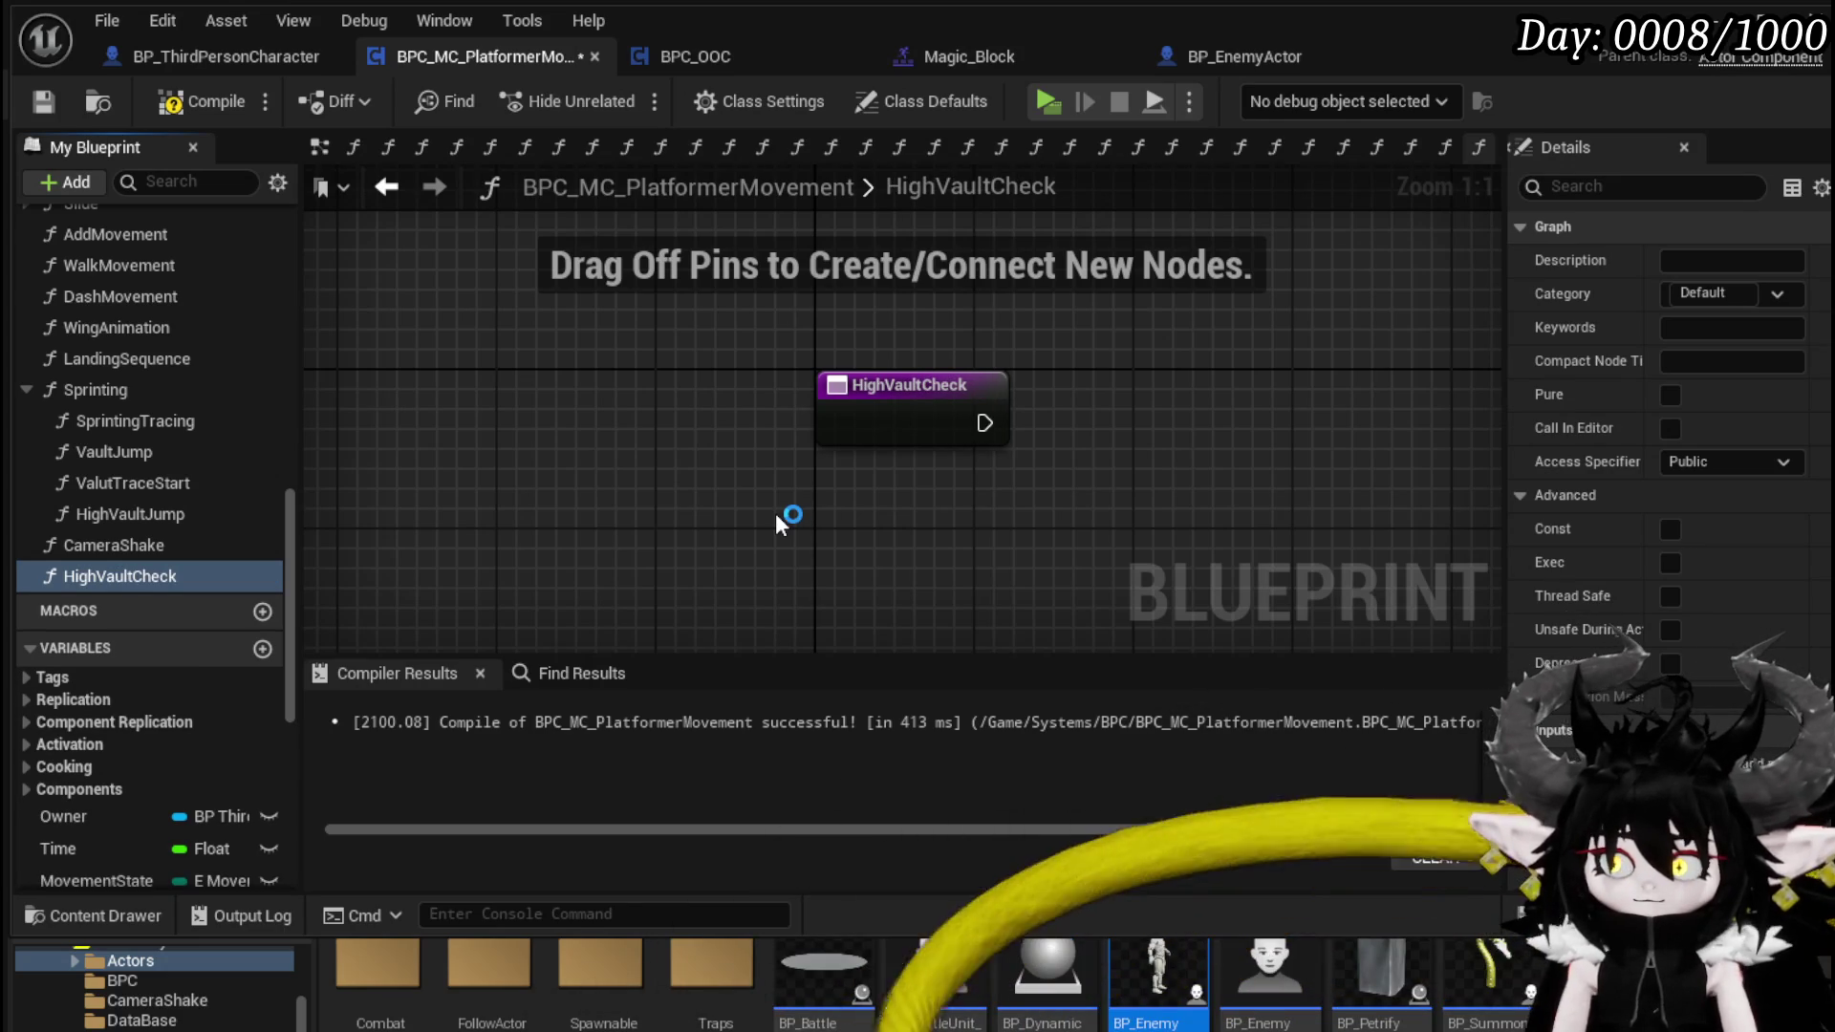
click(1777, 294)
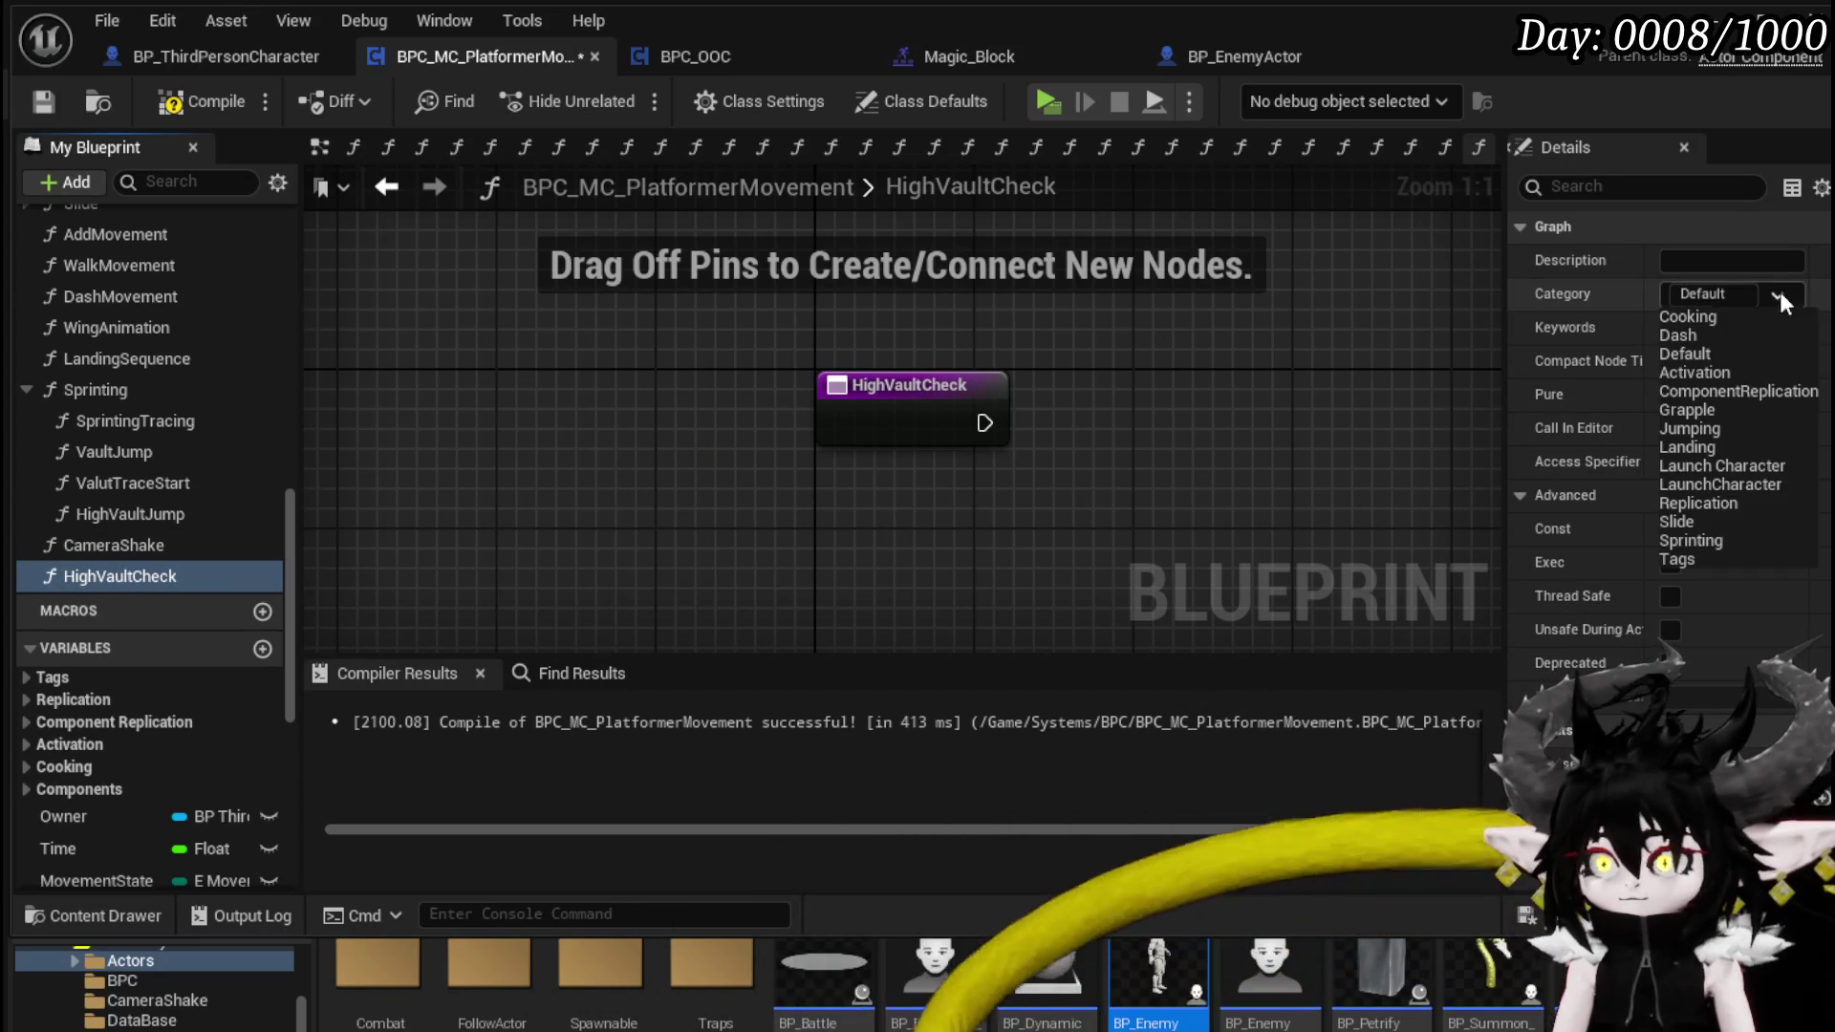
click(1693, 540)
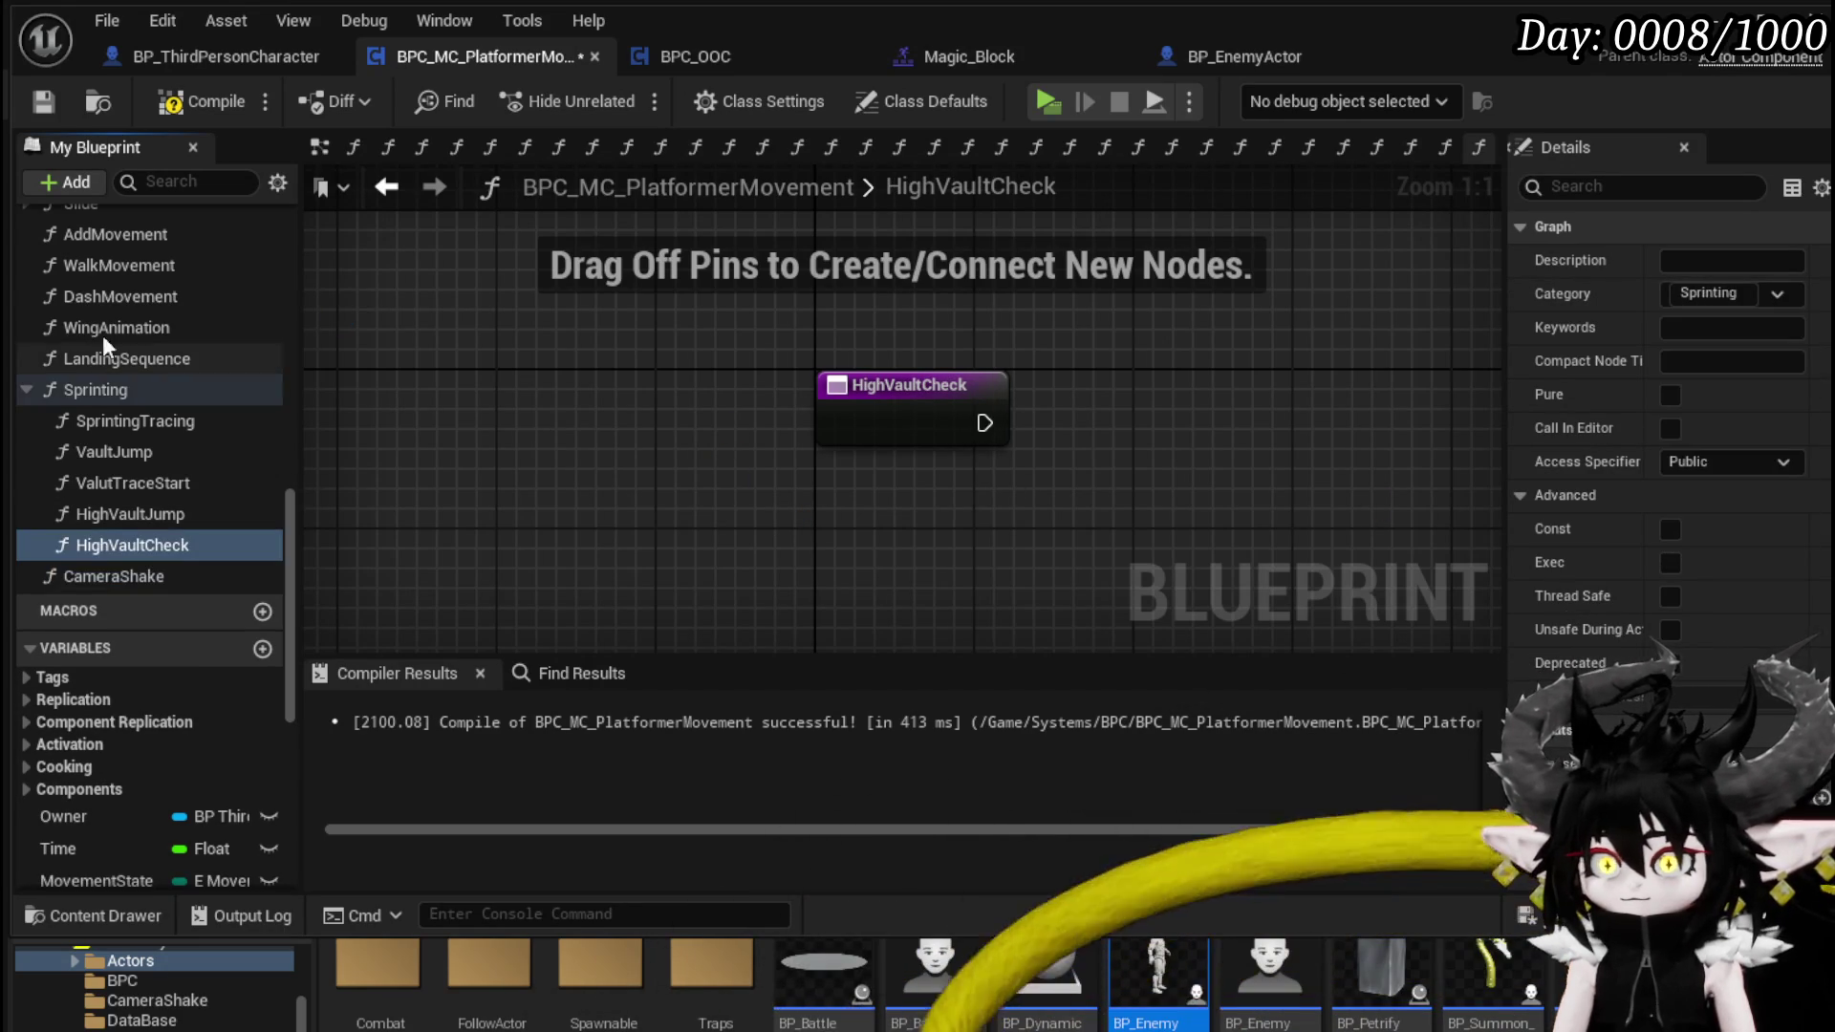
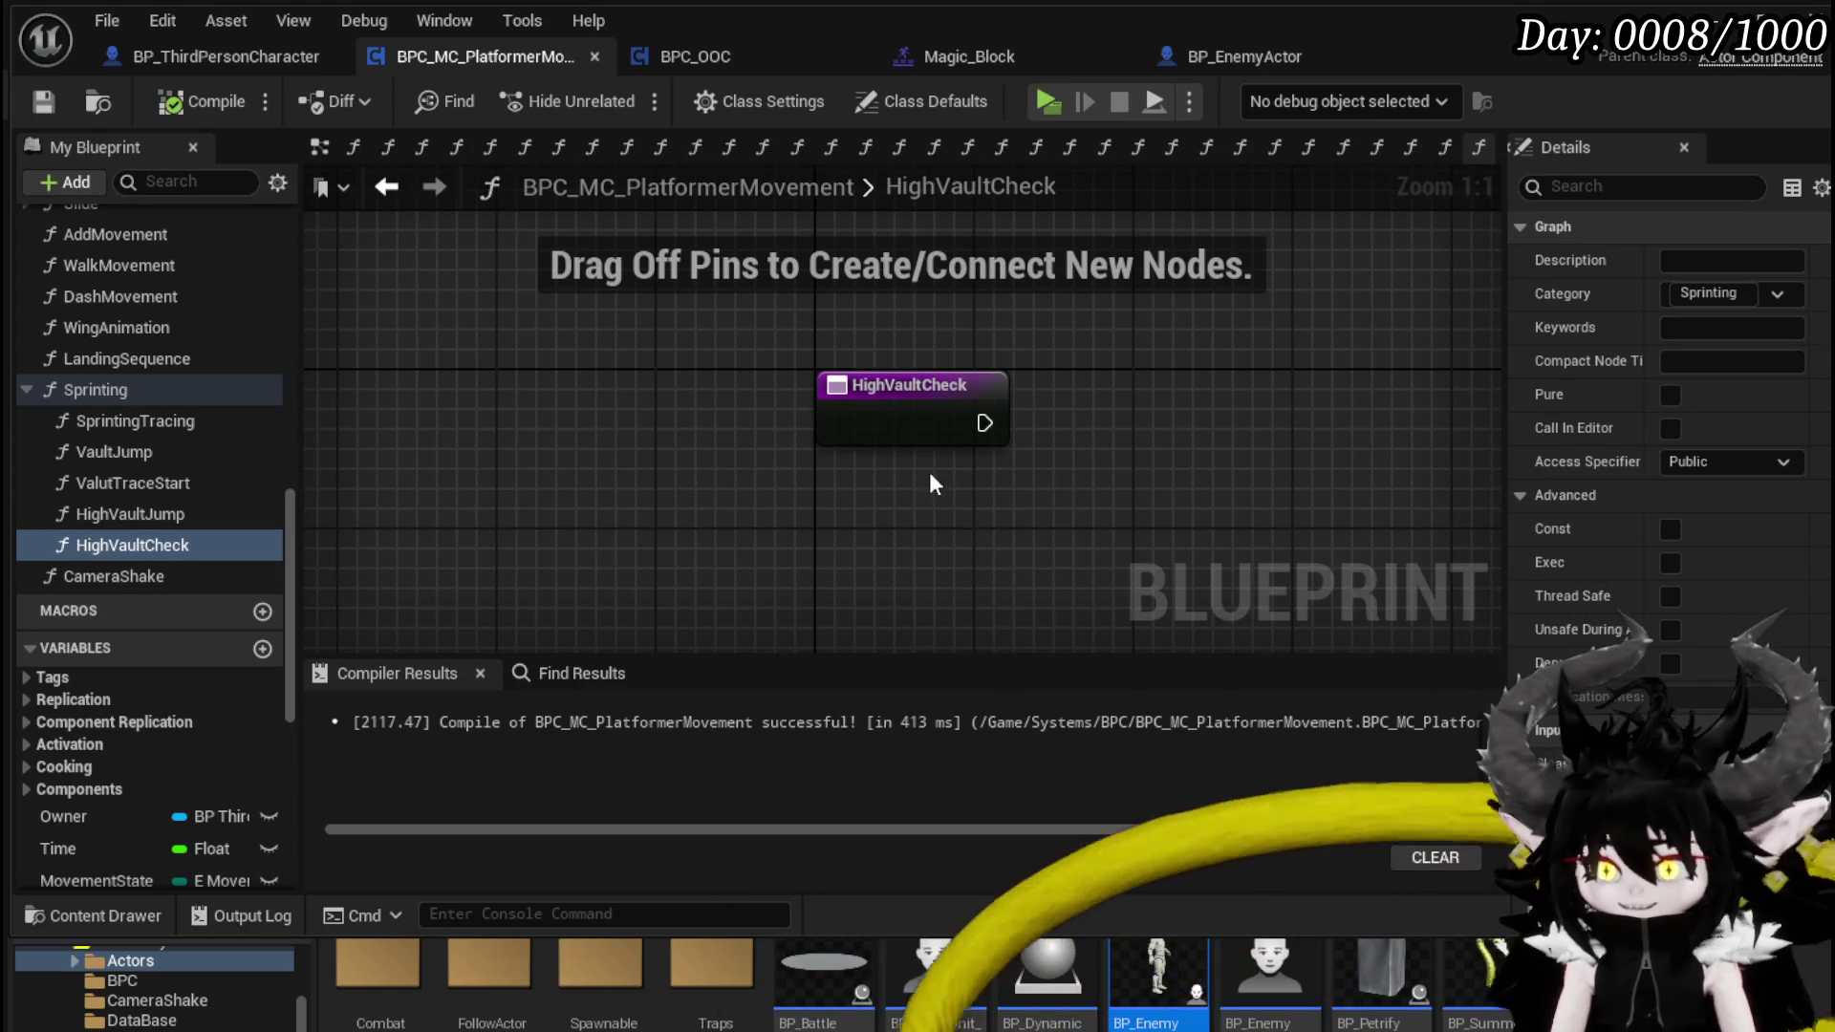
- Add a WallTrace call in HighVaultCheck and open the WallTrace function graph
scroll(157, 450, up, 5)
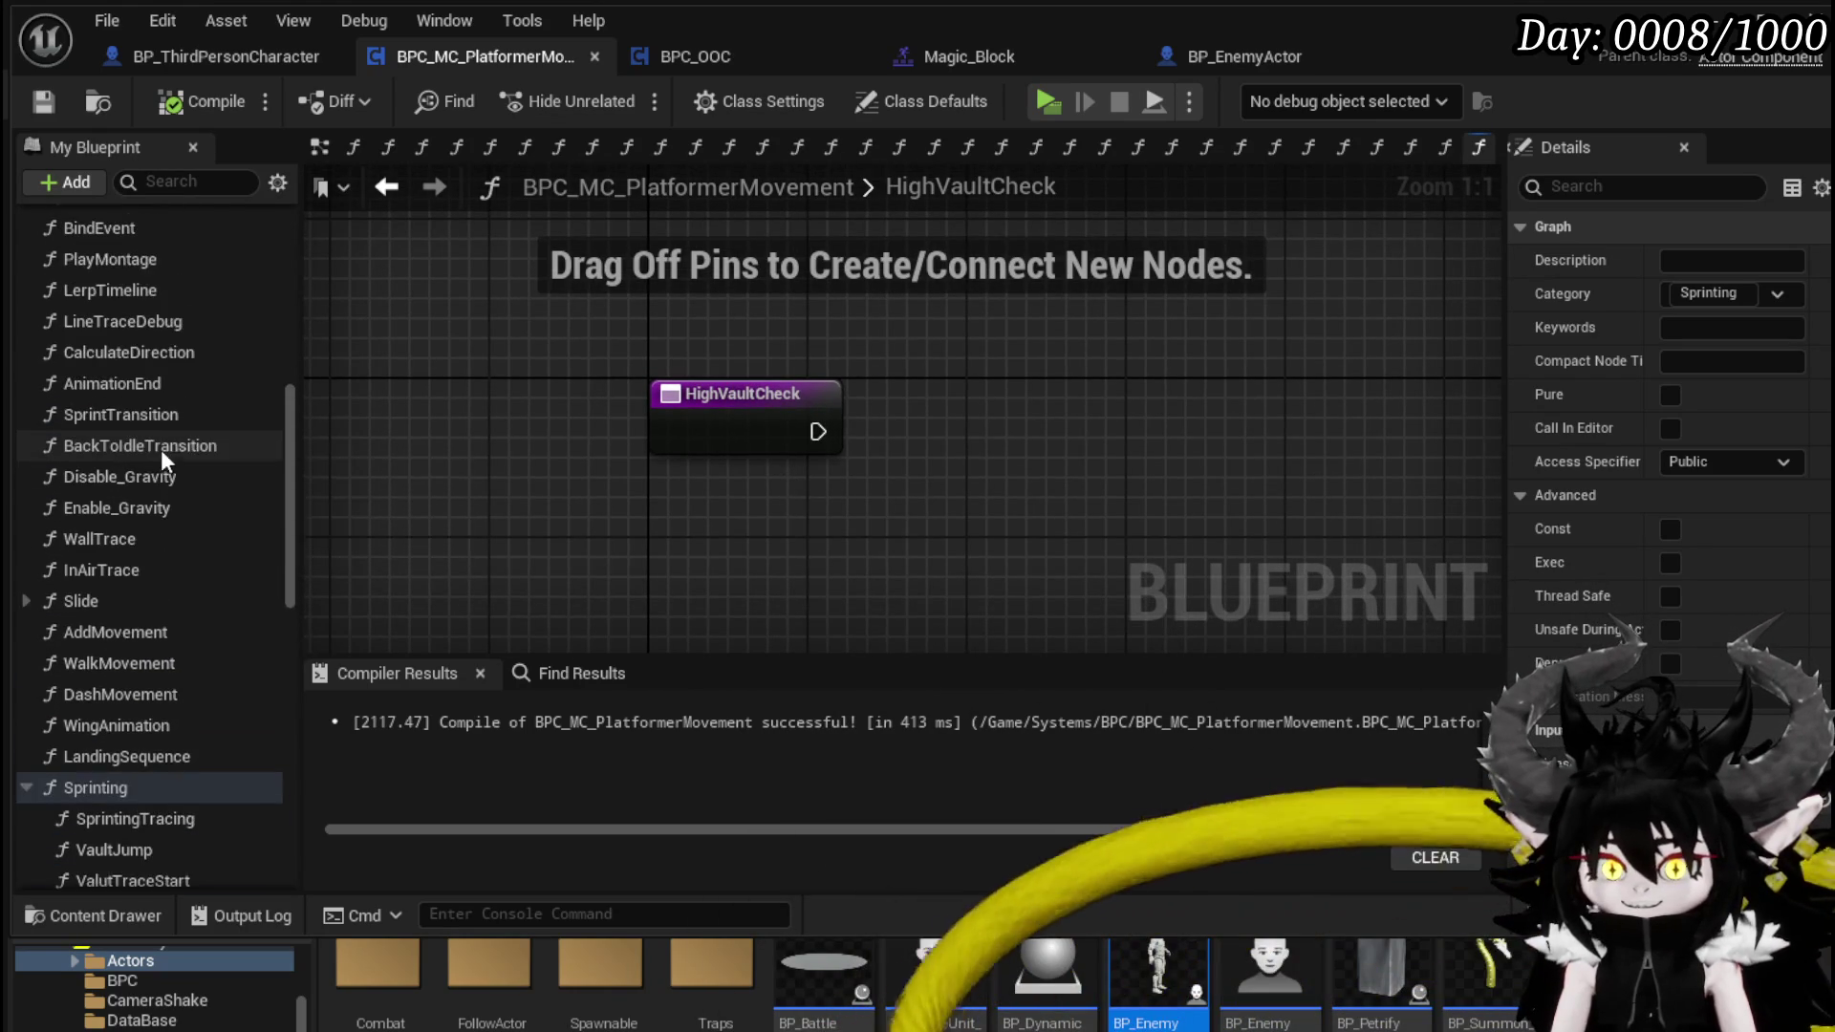
scroll(238, 472, up, 5)
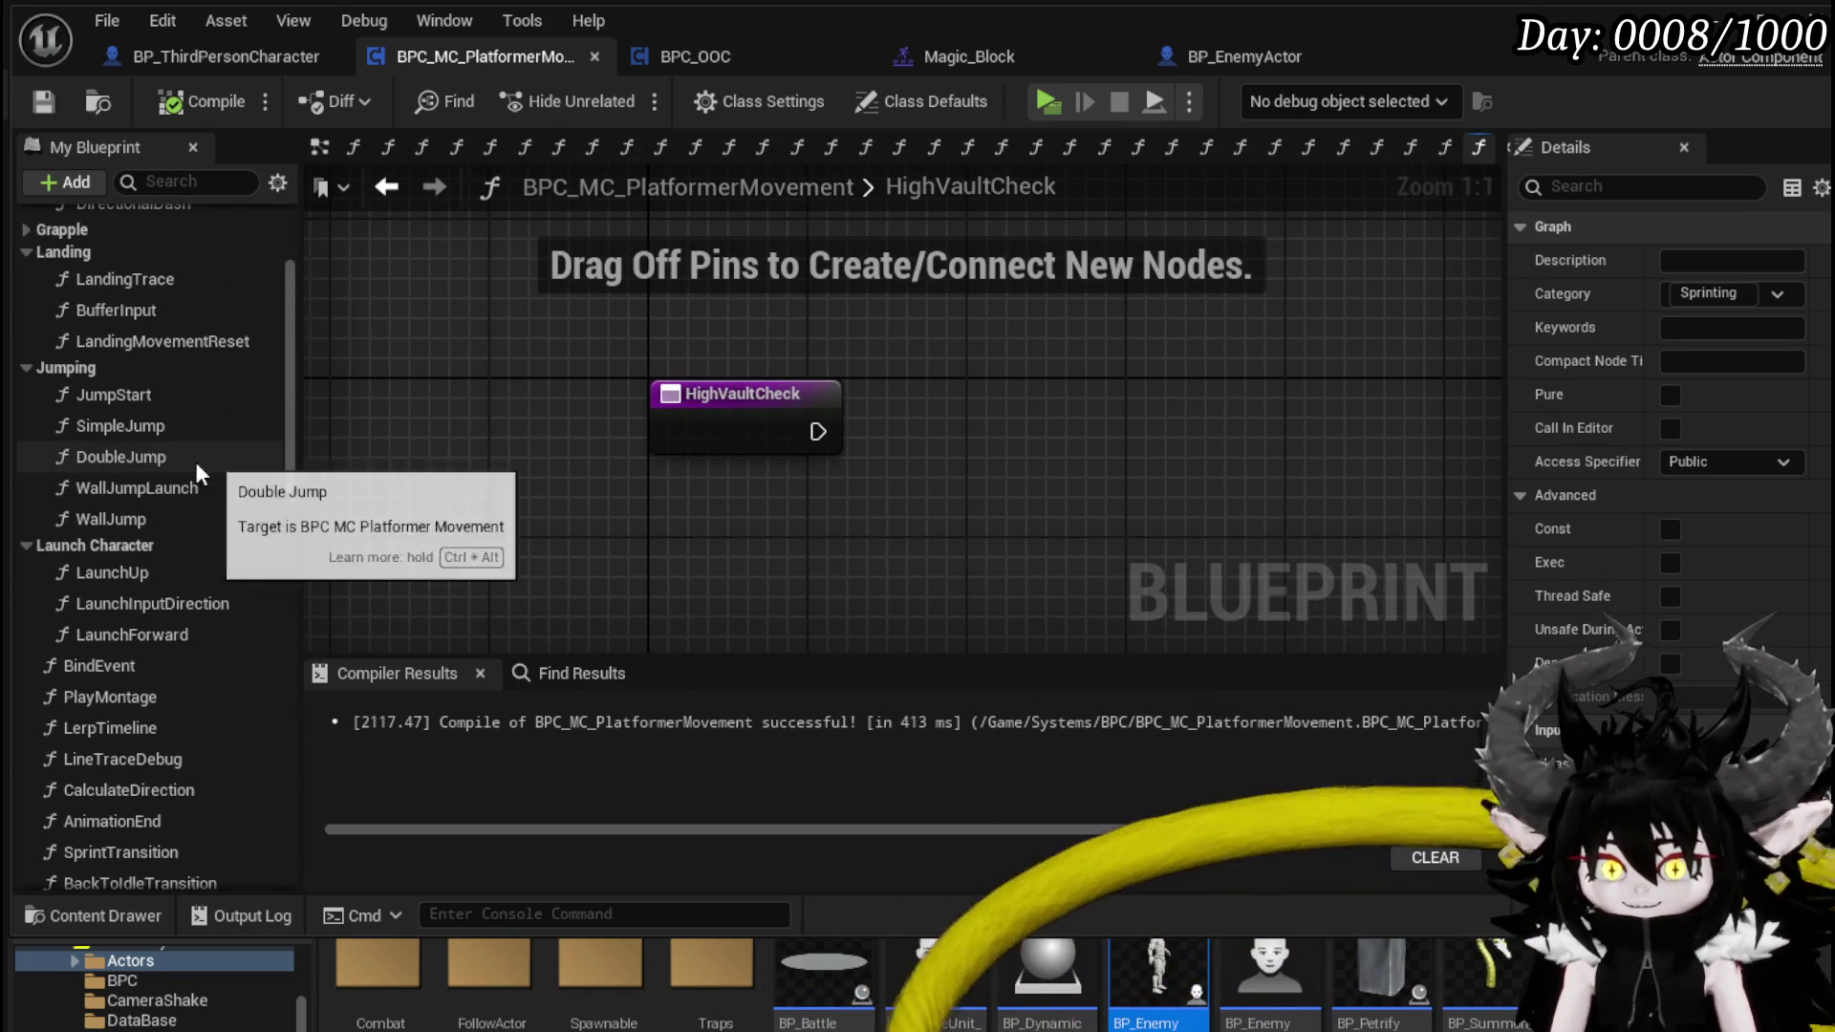
scroll(179, 464, up, 2)
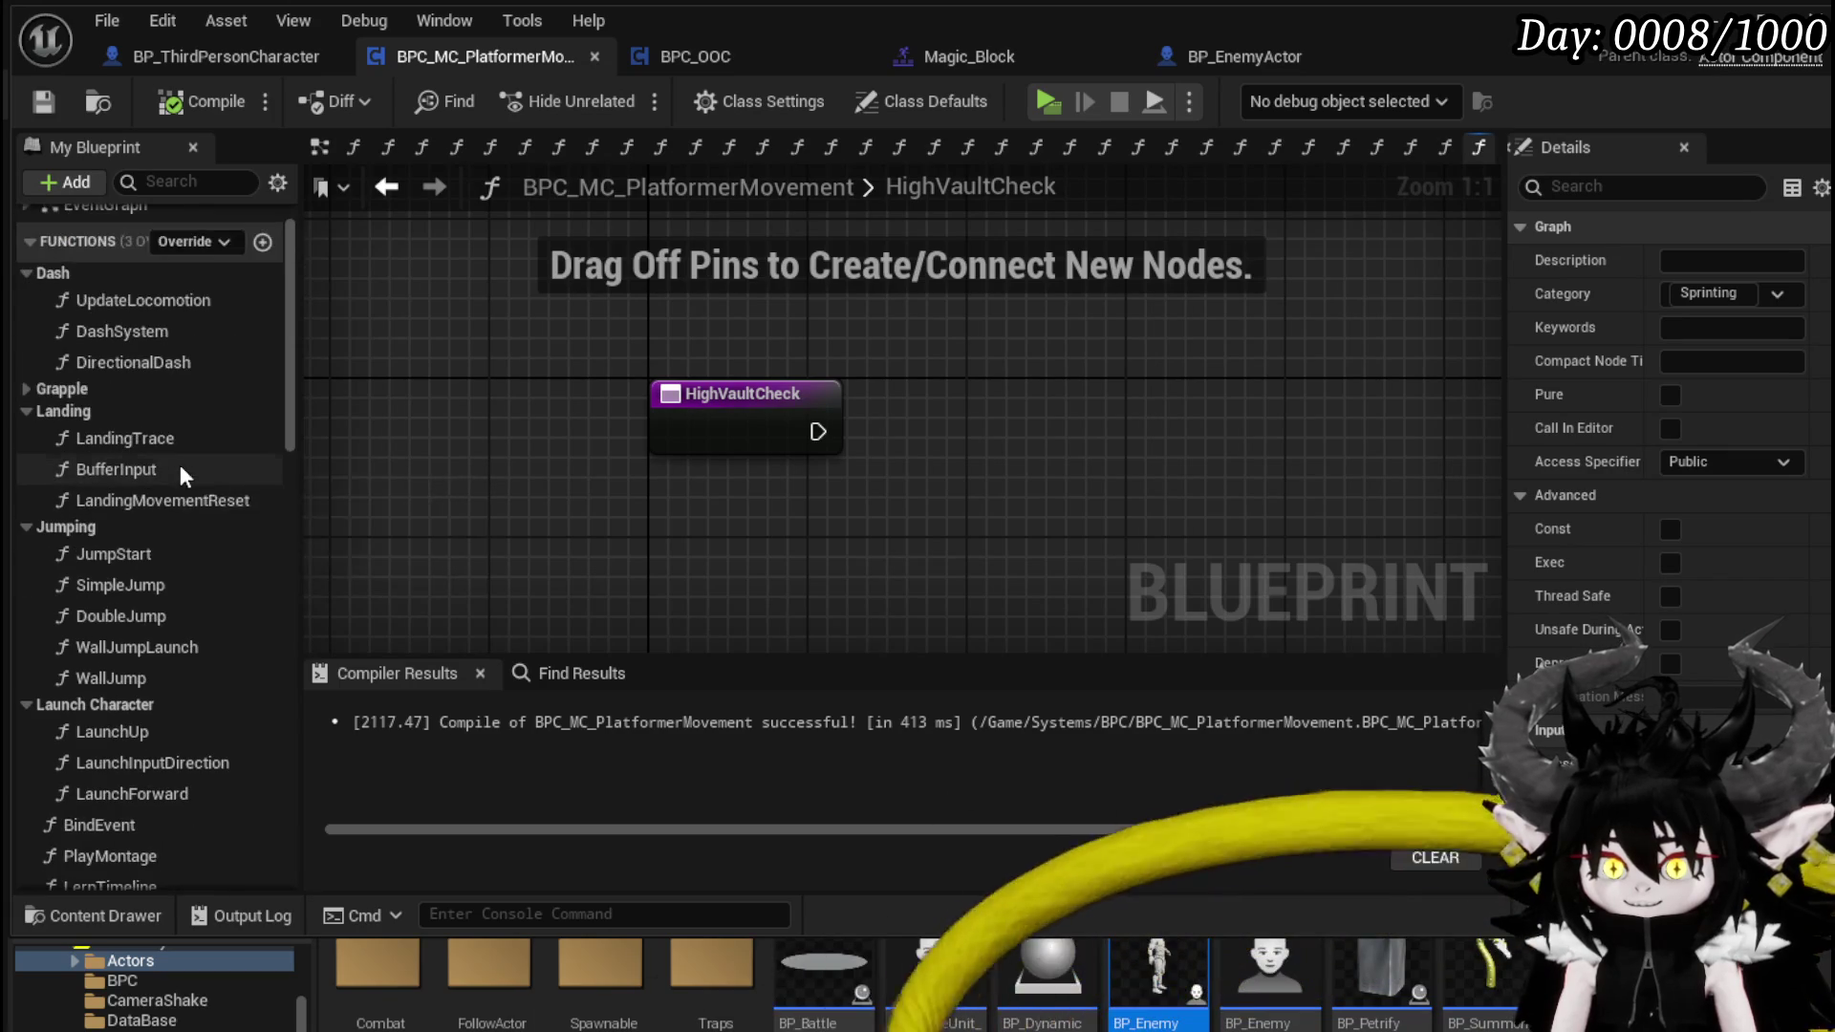
scroll(181, 464, down, 4)
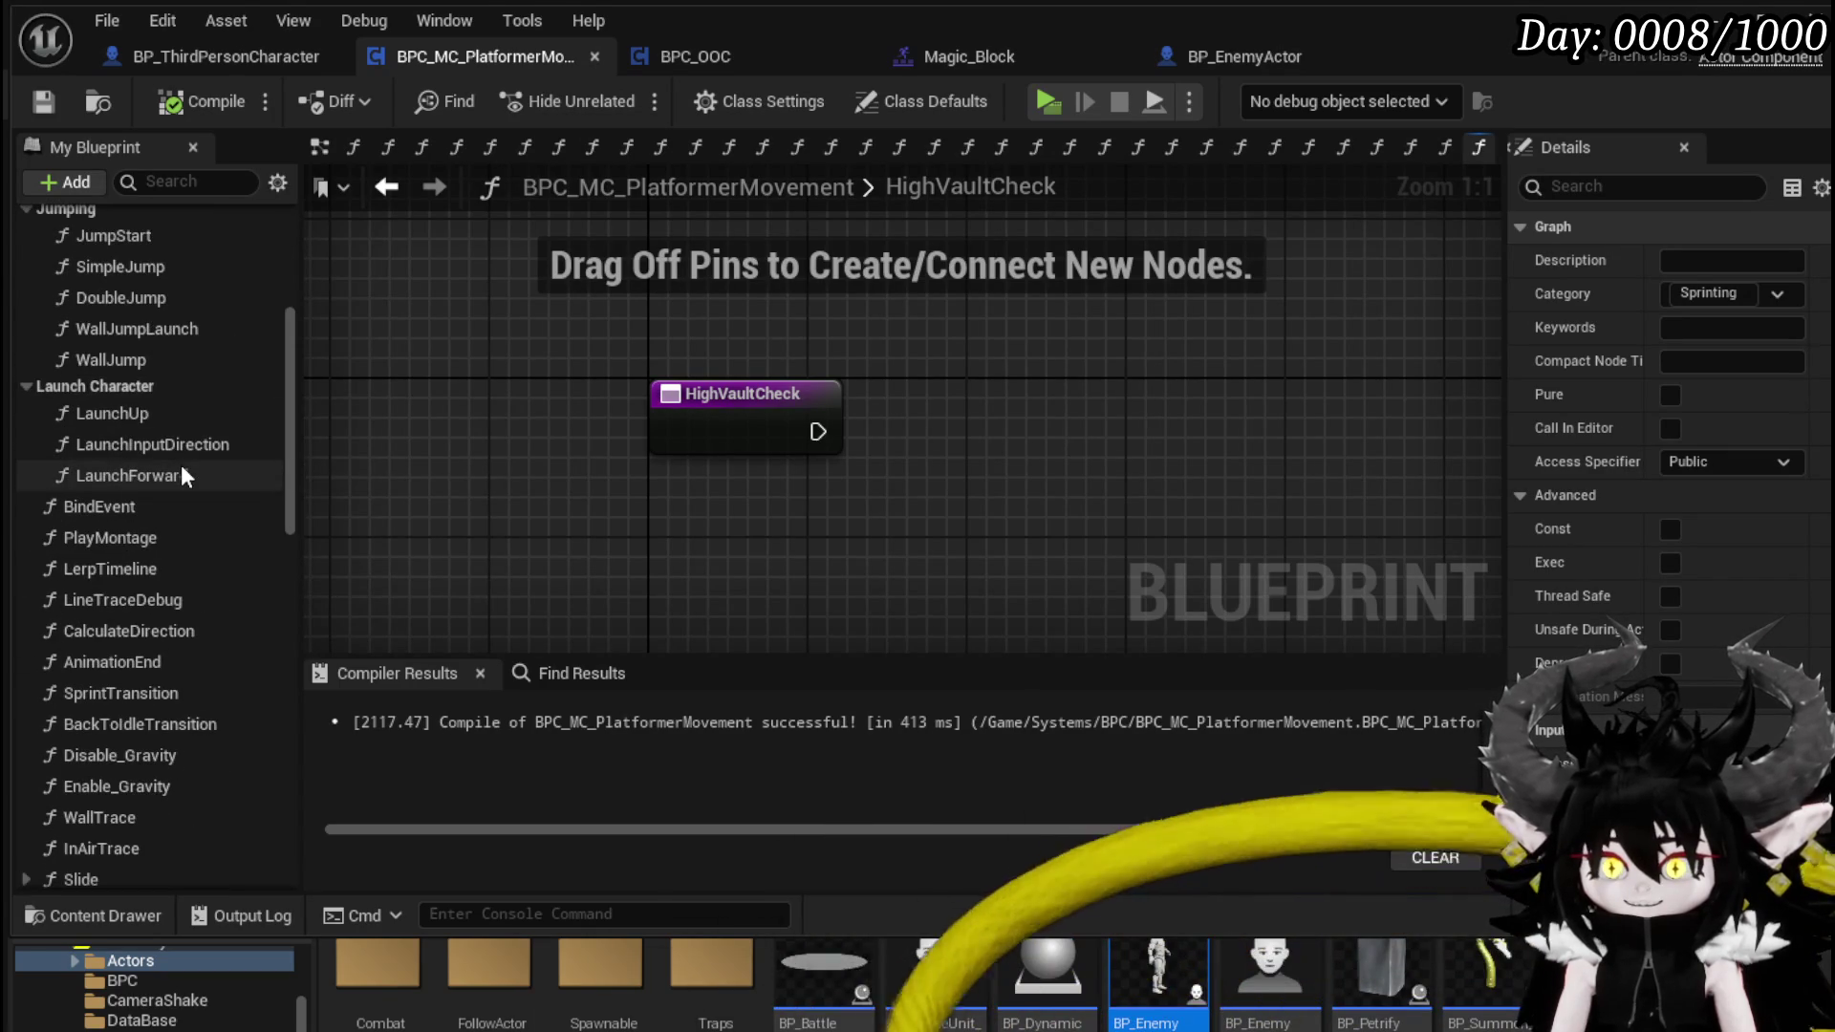
scroll(181, 465, down, 2)
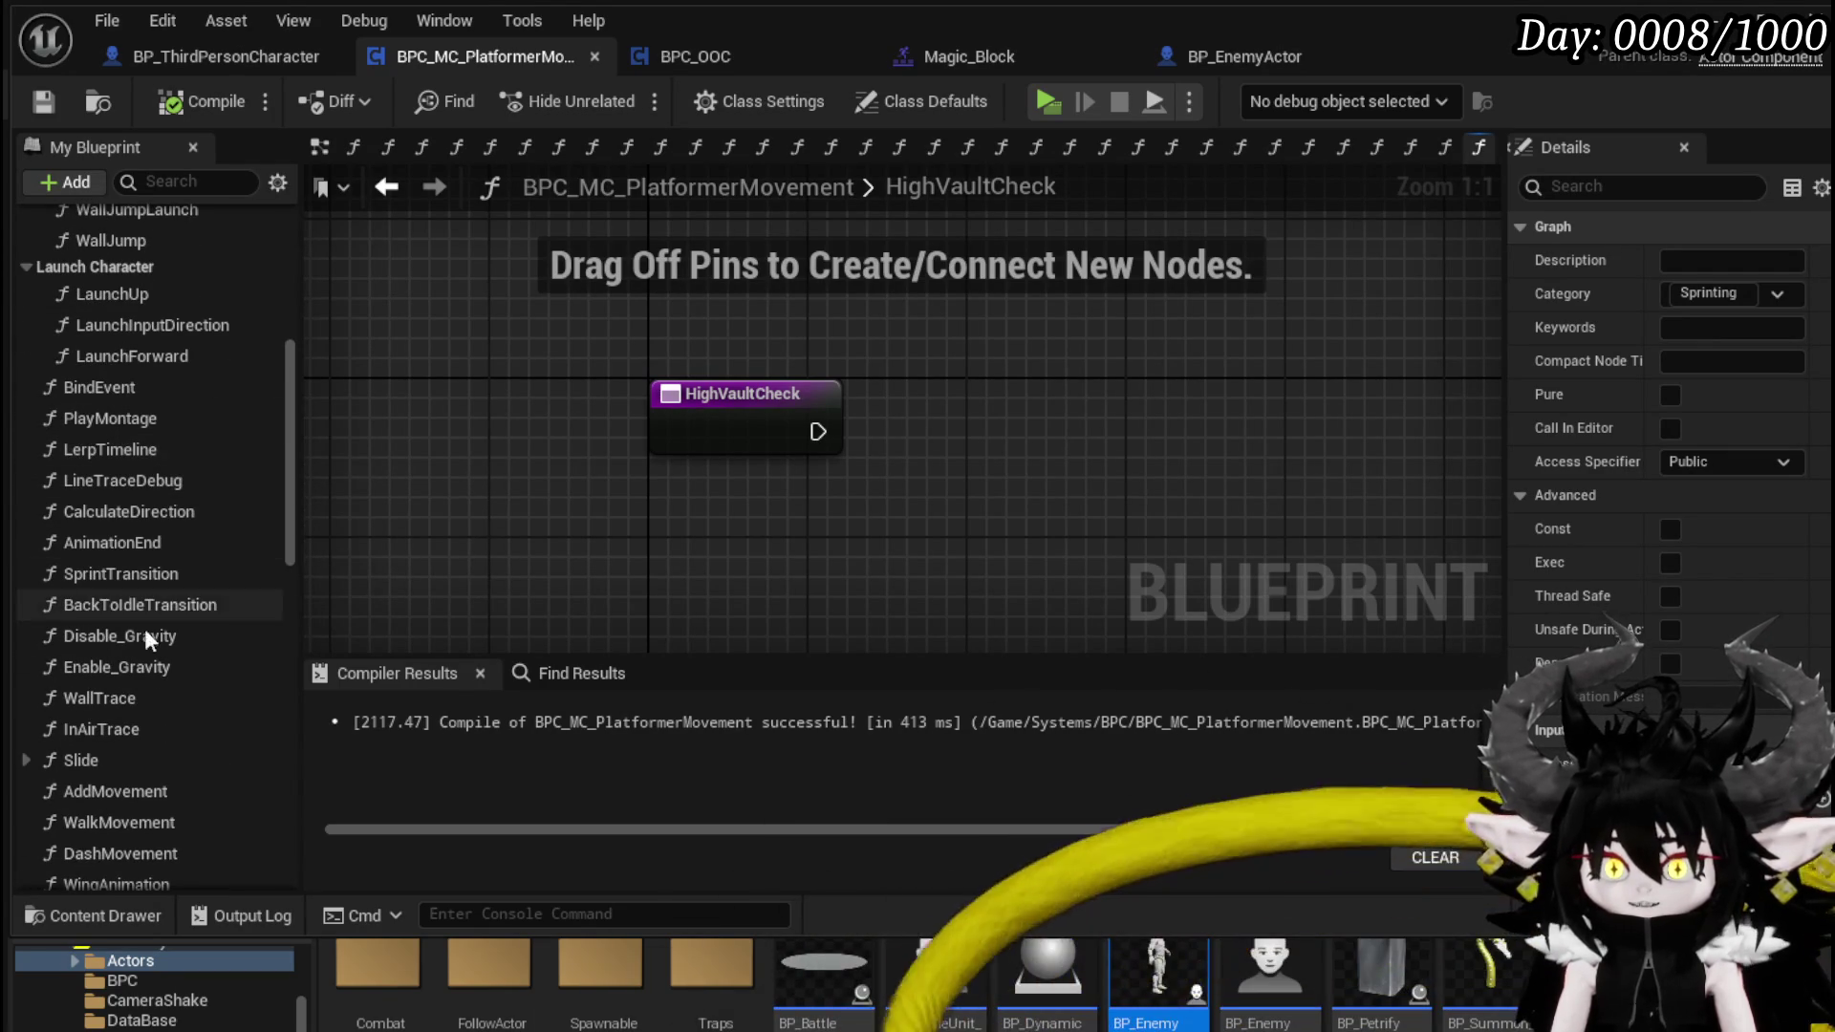
mouse_move(119, 696)
mouse_down()
mouse_move(1030, 307)
mouse_move(913, 365)
mouse_up()
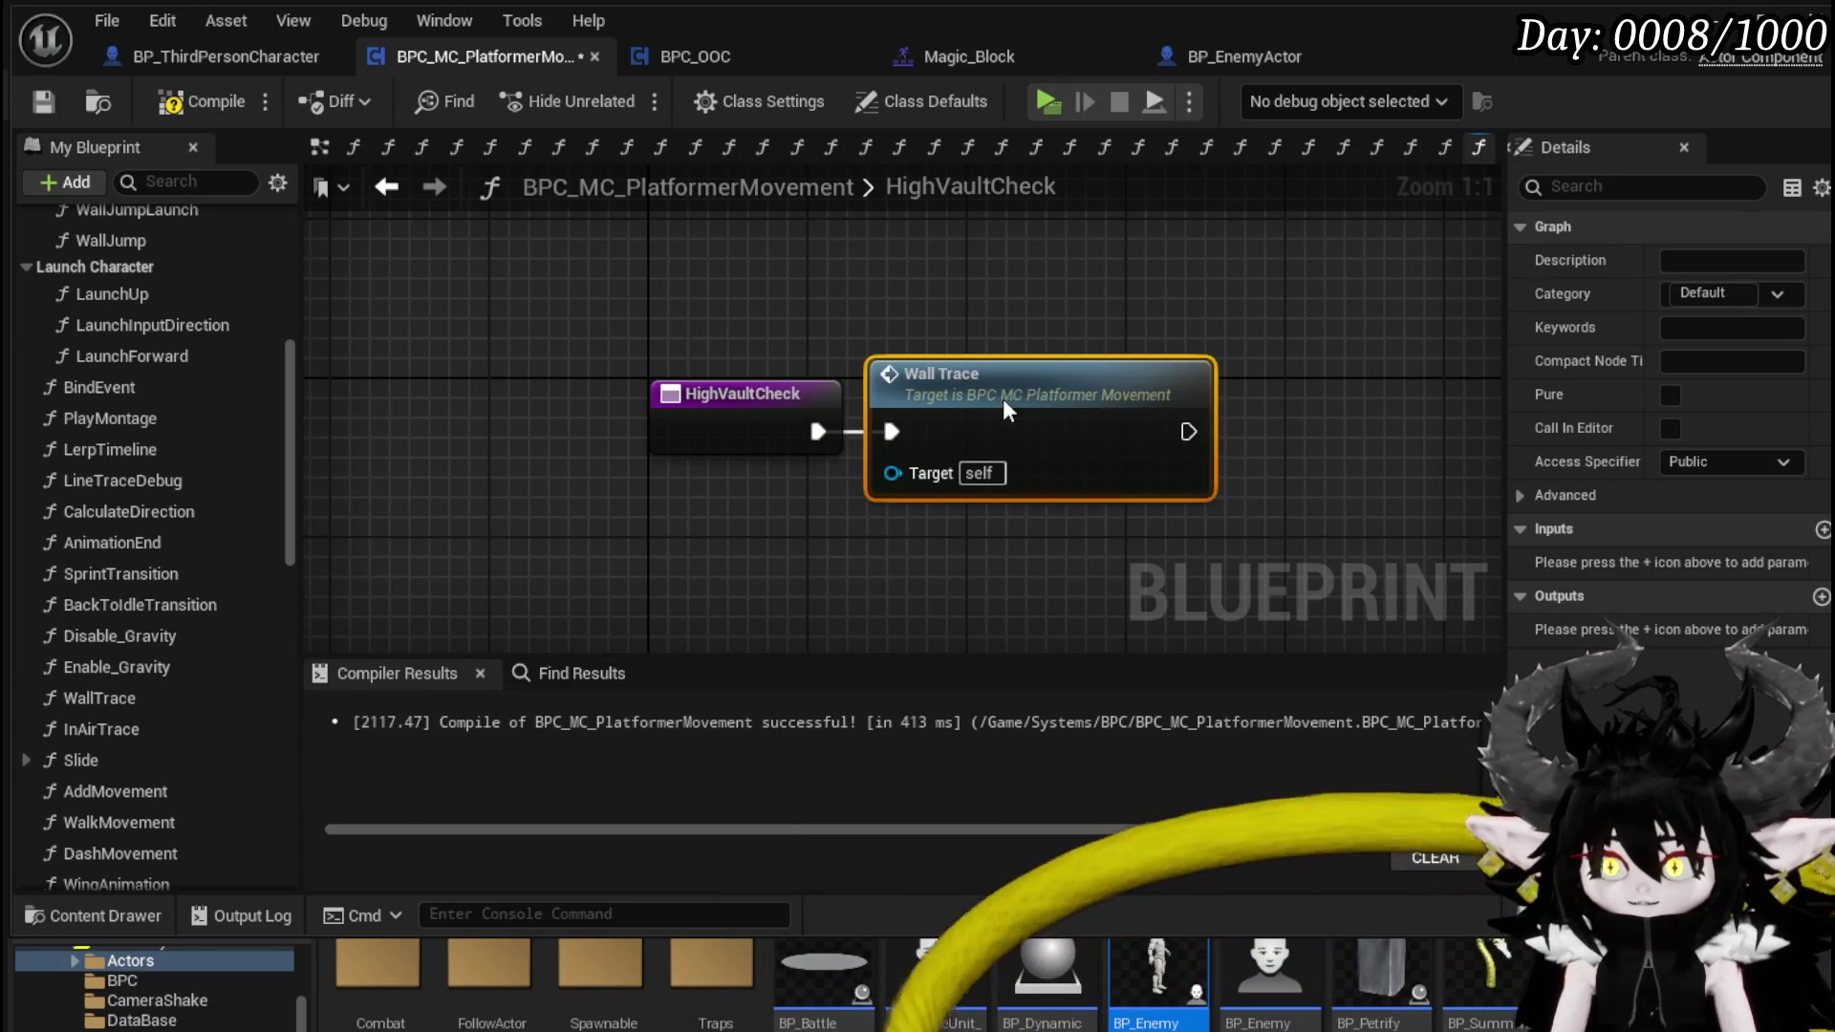
double_click(1001, 398)
- Add a Then 3 Sequence output and wire it, plus a Hit getter, into WallTrace's Return Node
click(583, 278)
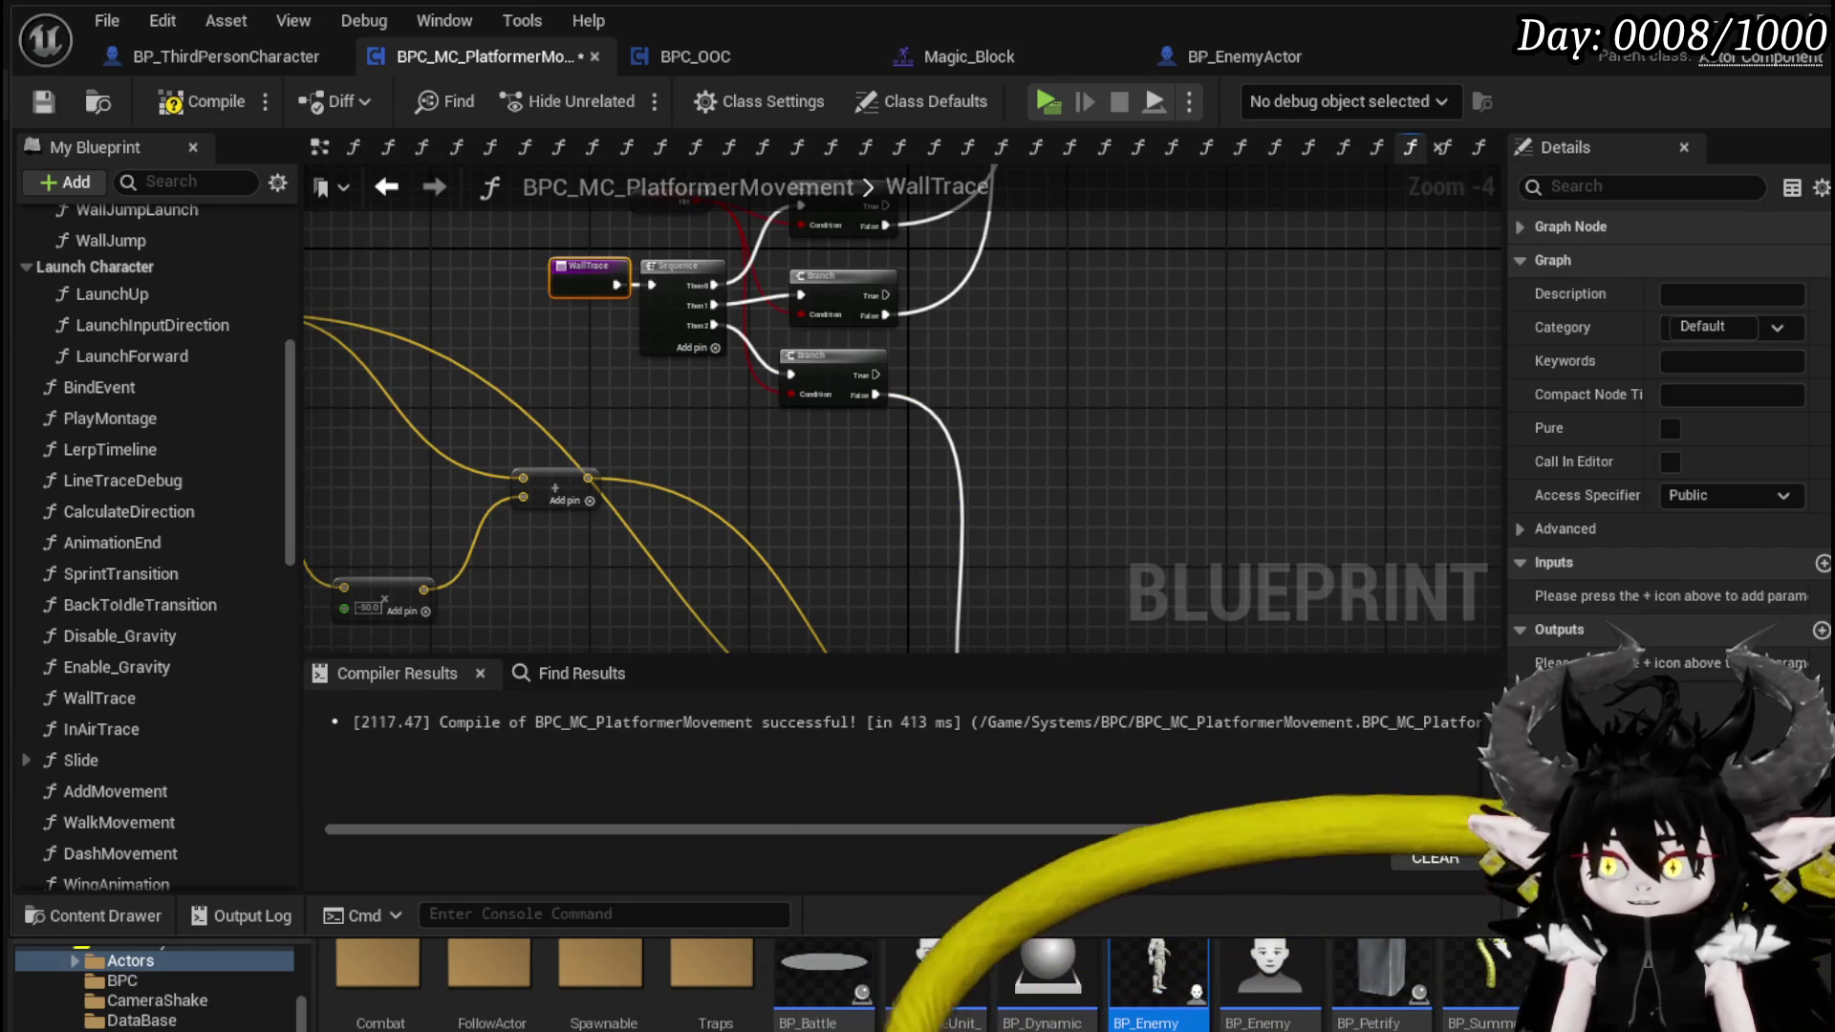
click(761, 460)
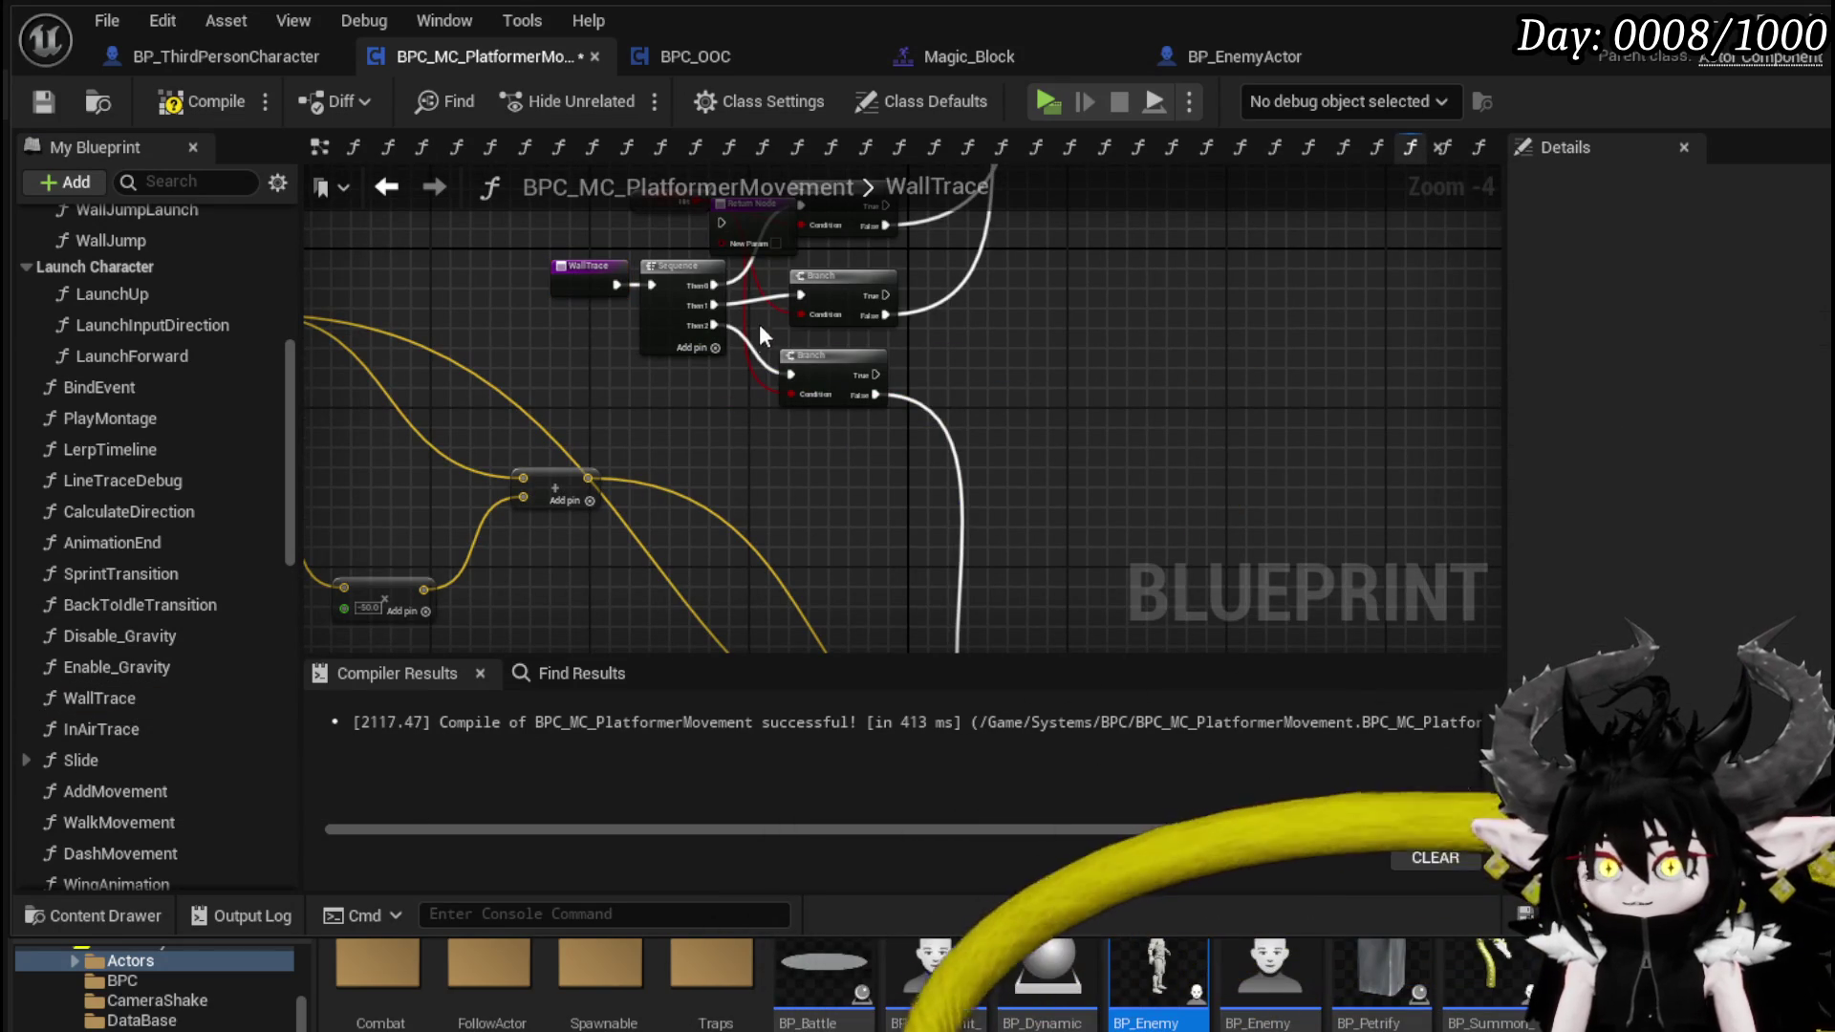
mouse_move(753, 222)
mouse_down()
mouse_move(754, 404)
mouse_move(855, 485)
mouse_move(817, 455)
mouse_up()
click(715, 347)
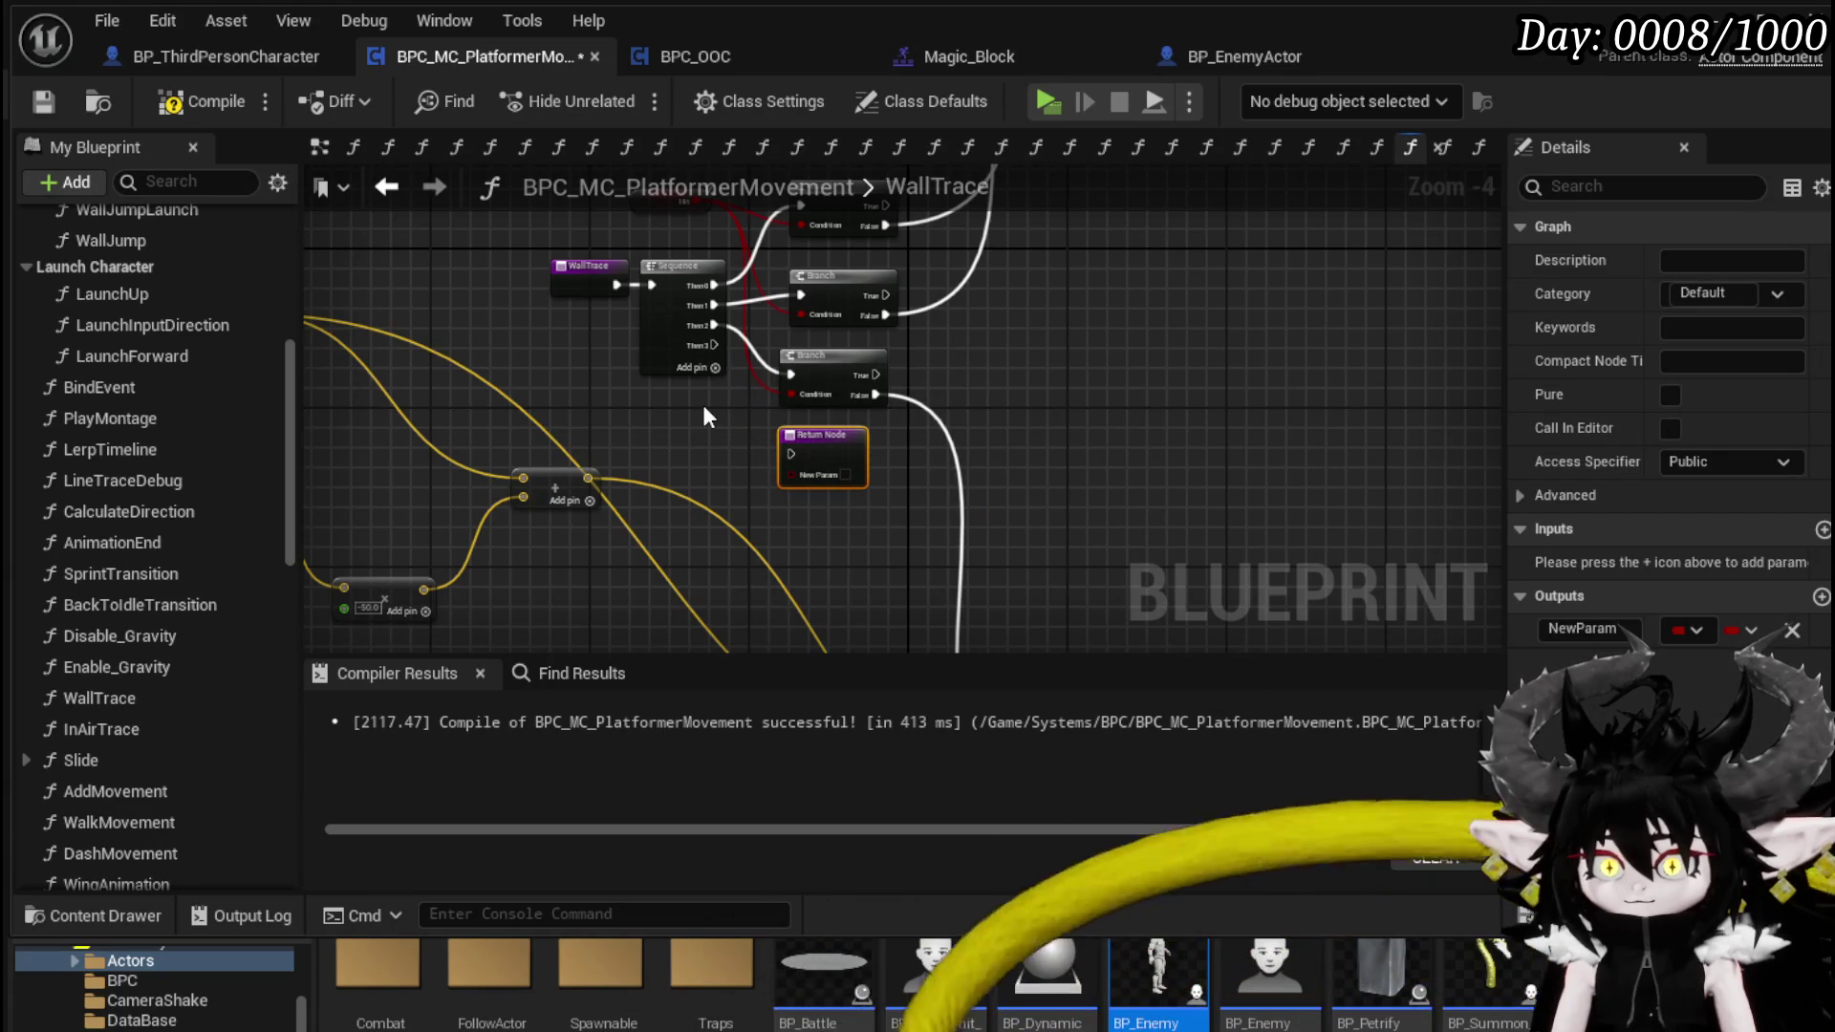
drag(637, 231, 633, 359)
click(669, 326)
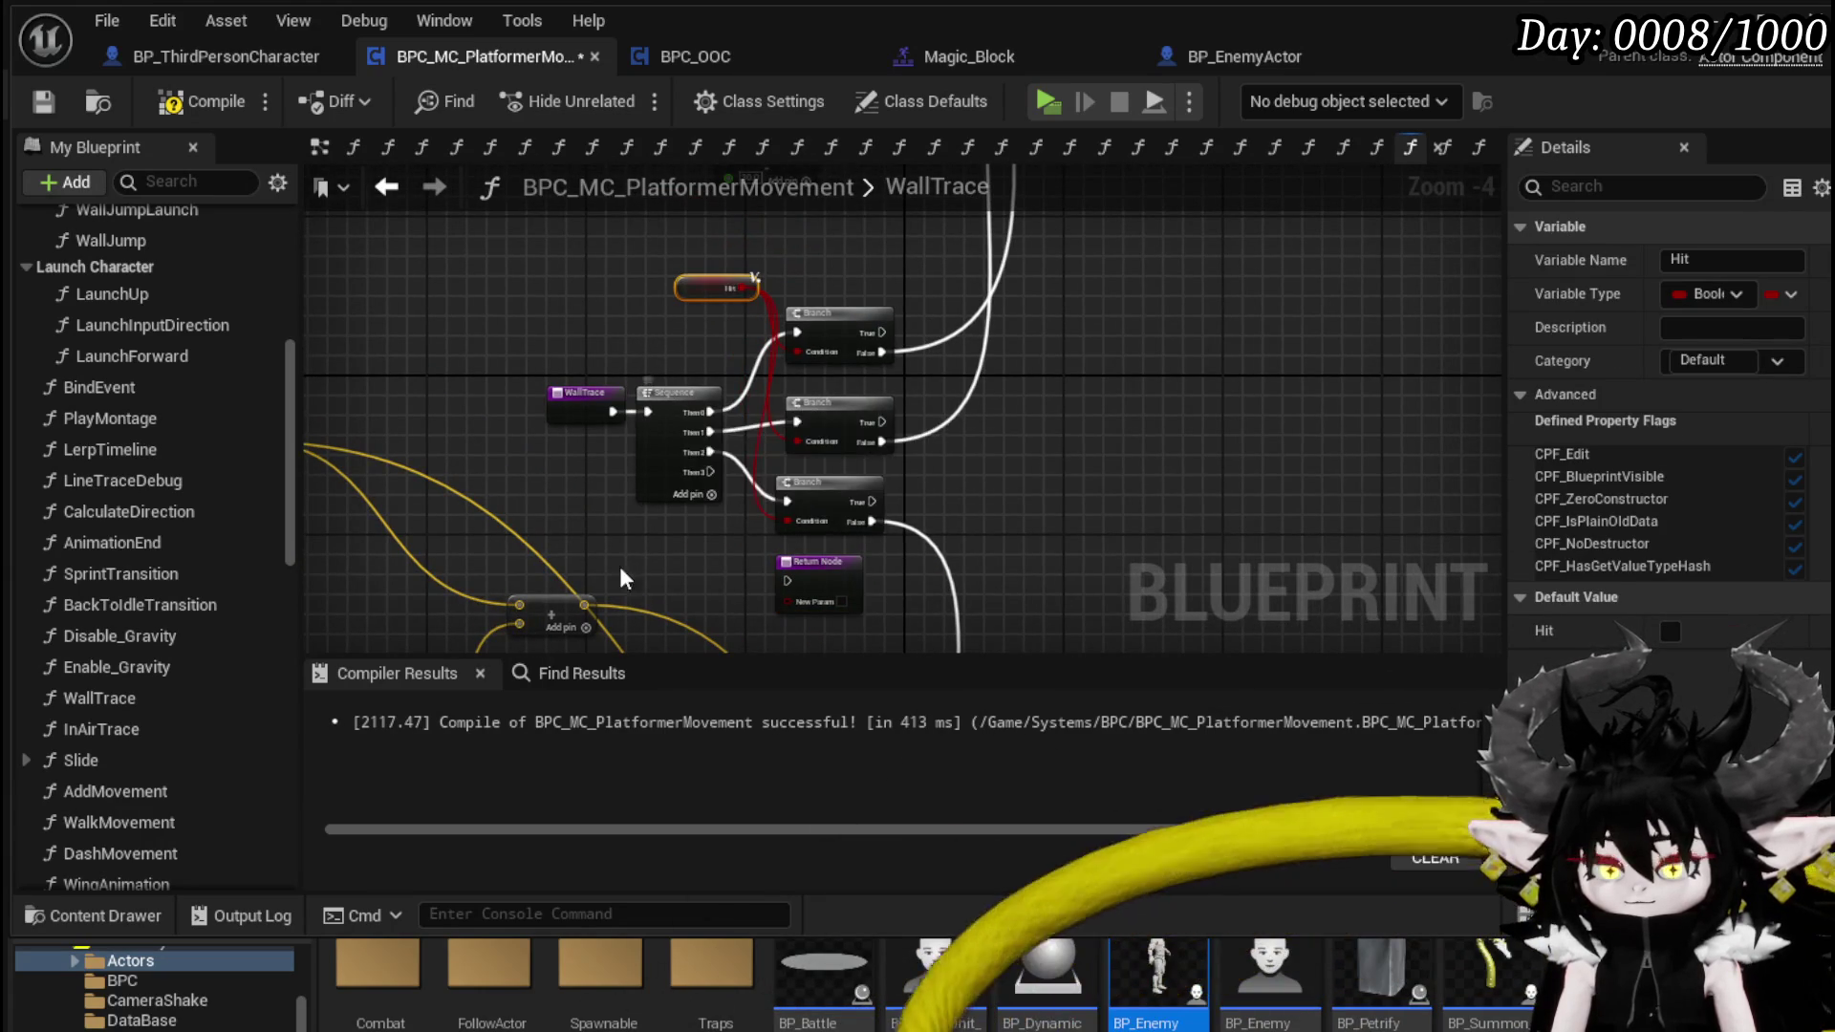
scroll(627, 512, up, 3)
key(ctrl+v)
drag(758, 546, 853, 553)
drag(718, 328, 853, 520)
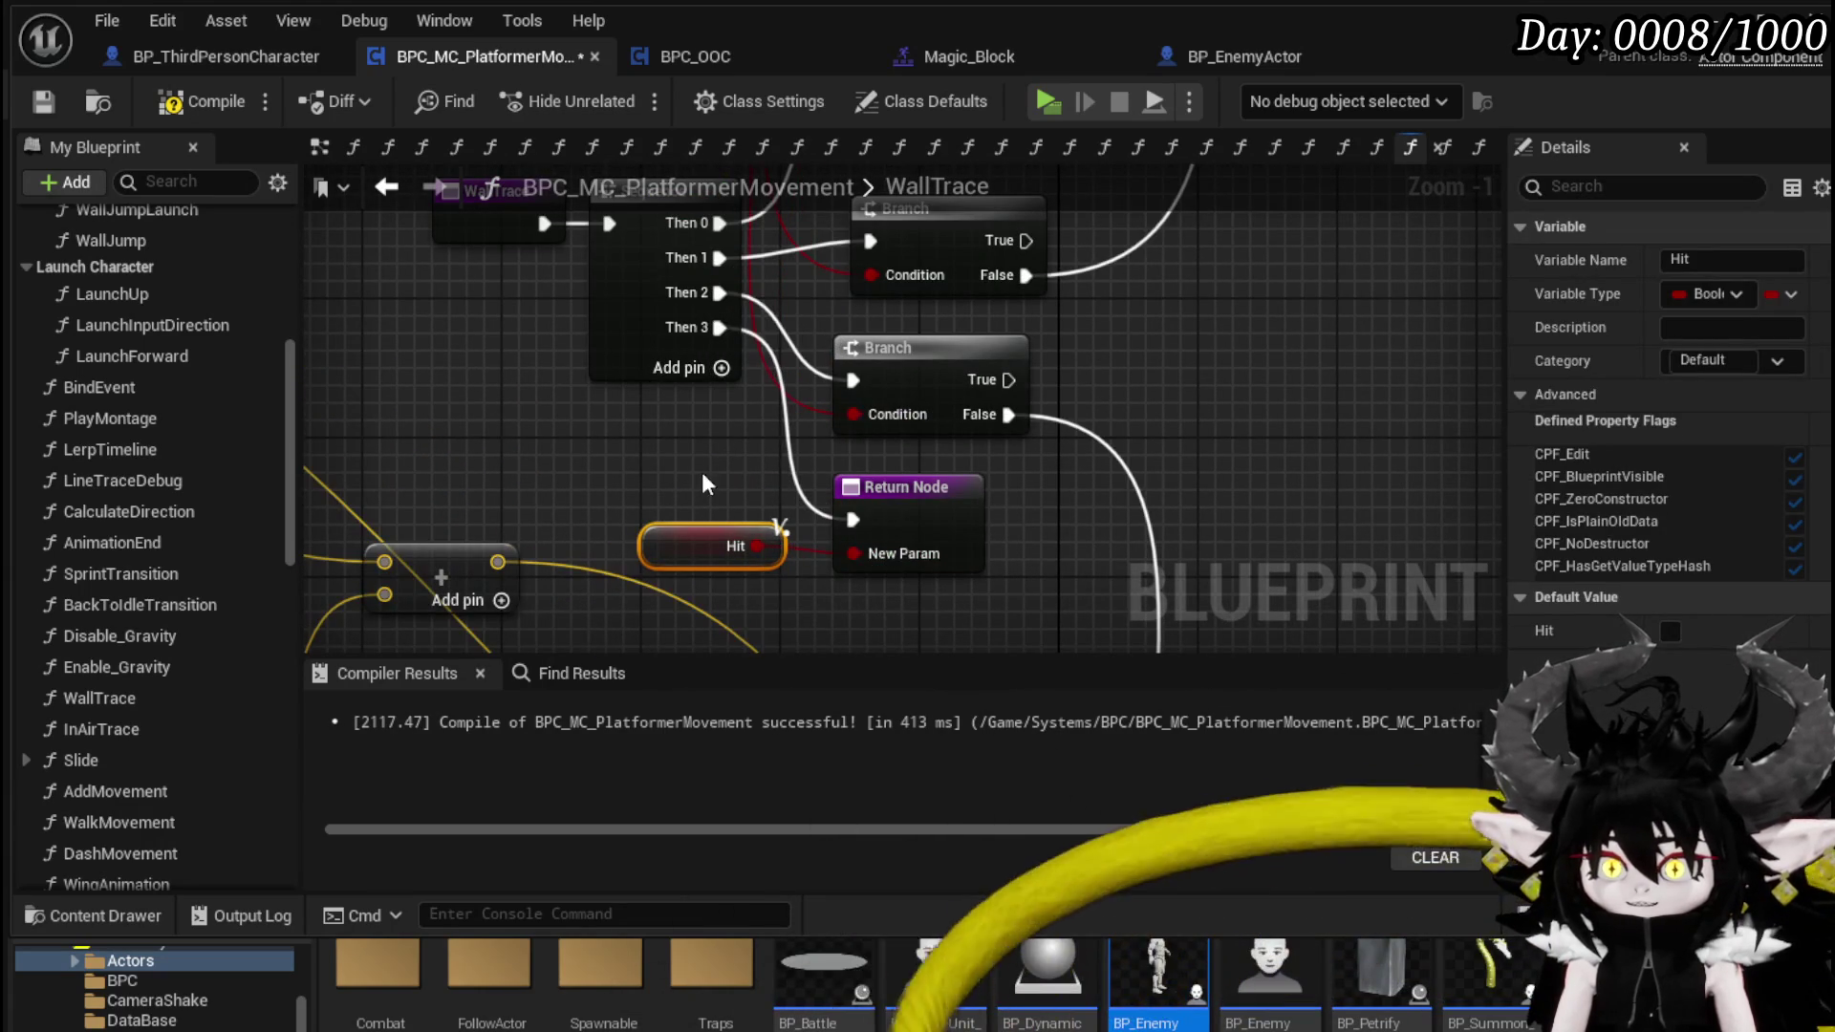
click(404, 232)
- Compile, select the Vault Jump node, and pick the HighVaultCheck function
click(40, 101)
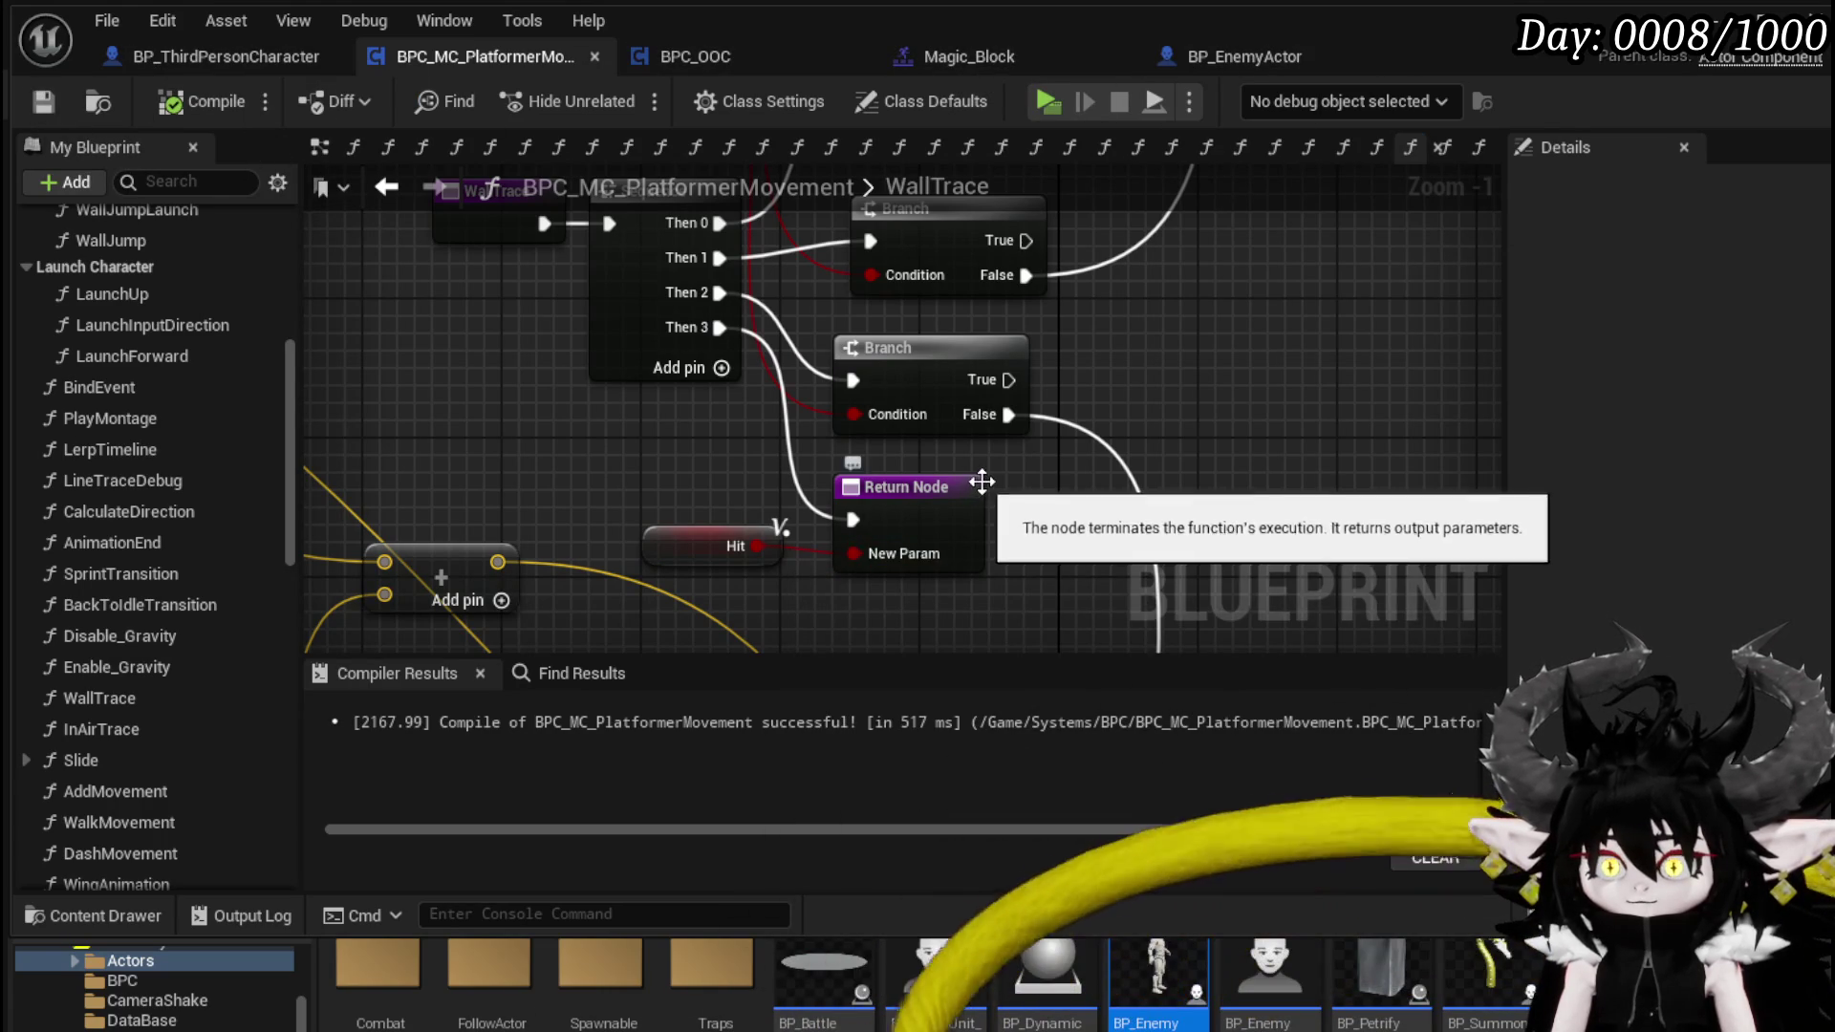
scroll(951, 502, down, 3)
drag(1137, 468, 924, 554)
scroll(937, 526, down, 4)
scroll(925, 432, up, 6)
mouse_move(784, 486)
mouse_down()
mouse_move(941, 447)
mouse_move(1109, 524)
mouse_move(1042, 336)
mouse_up()
click(840, 306)
scroll(719, 512, down, 3)
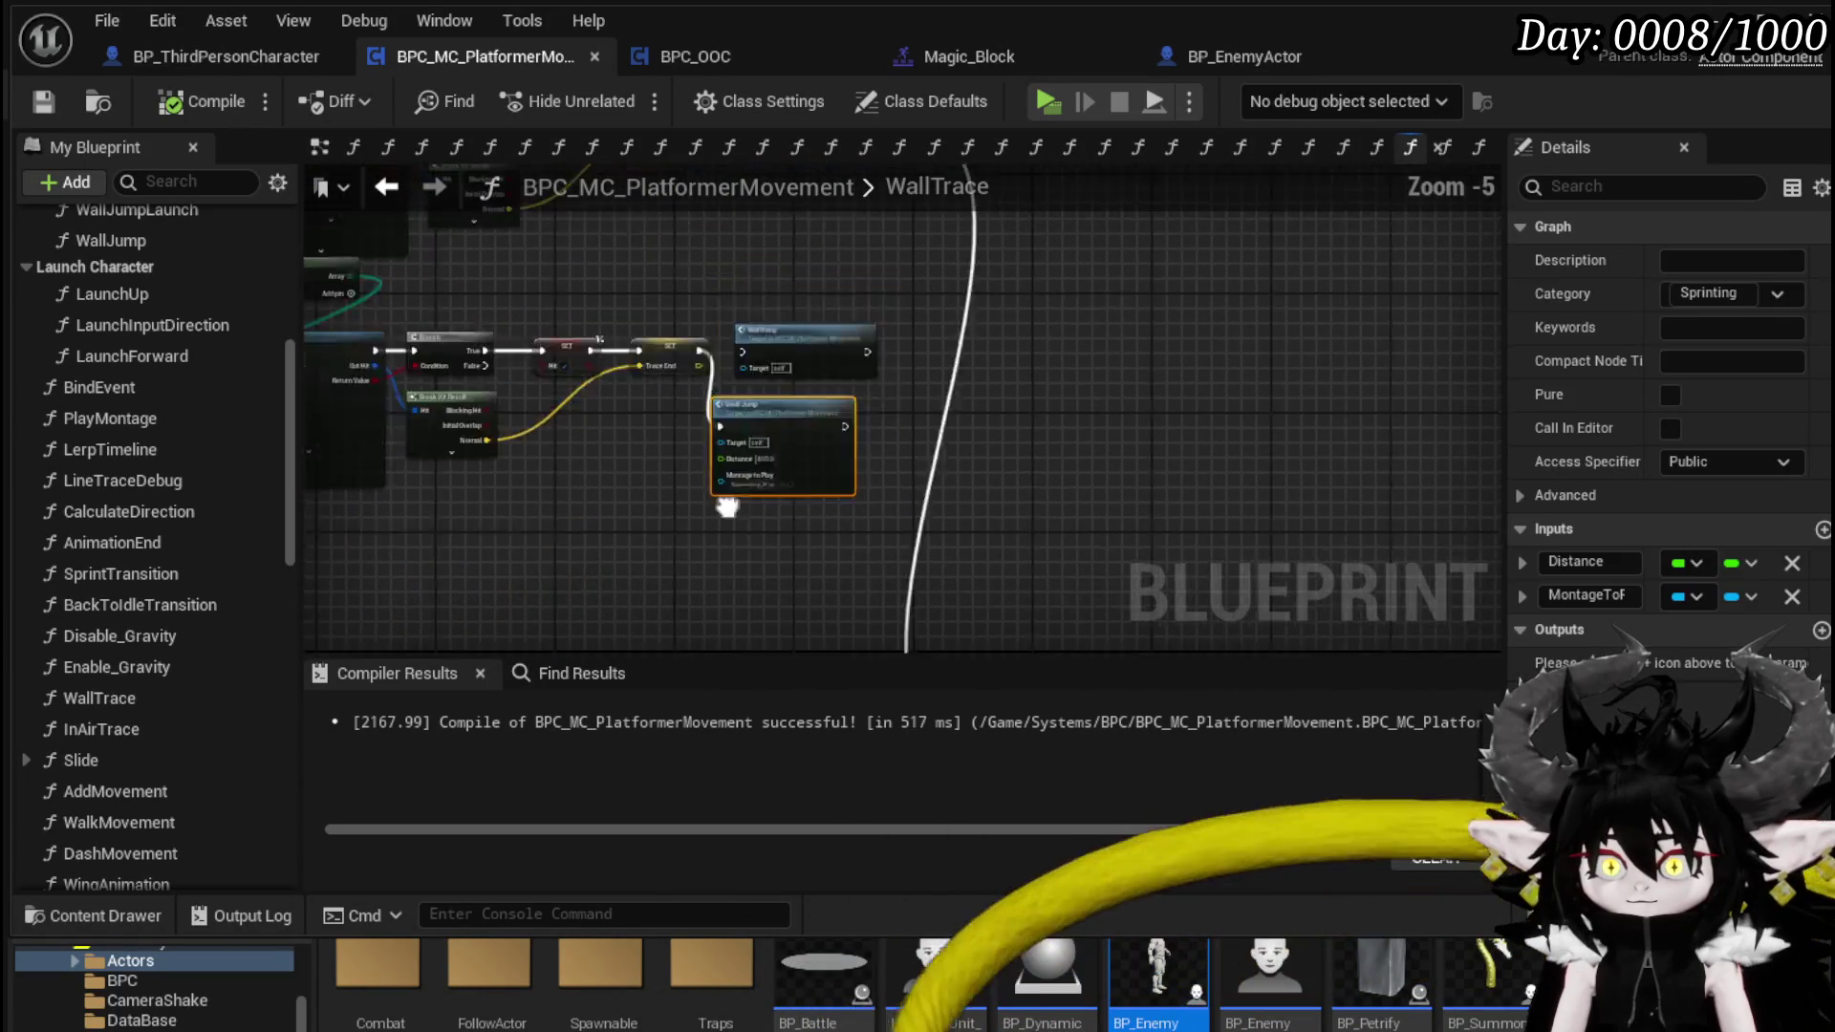
drag(719, 512, 916, 513)
click(862, 443)
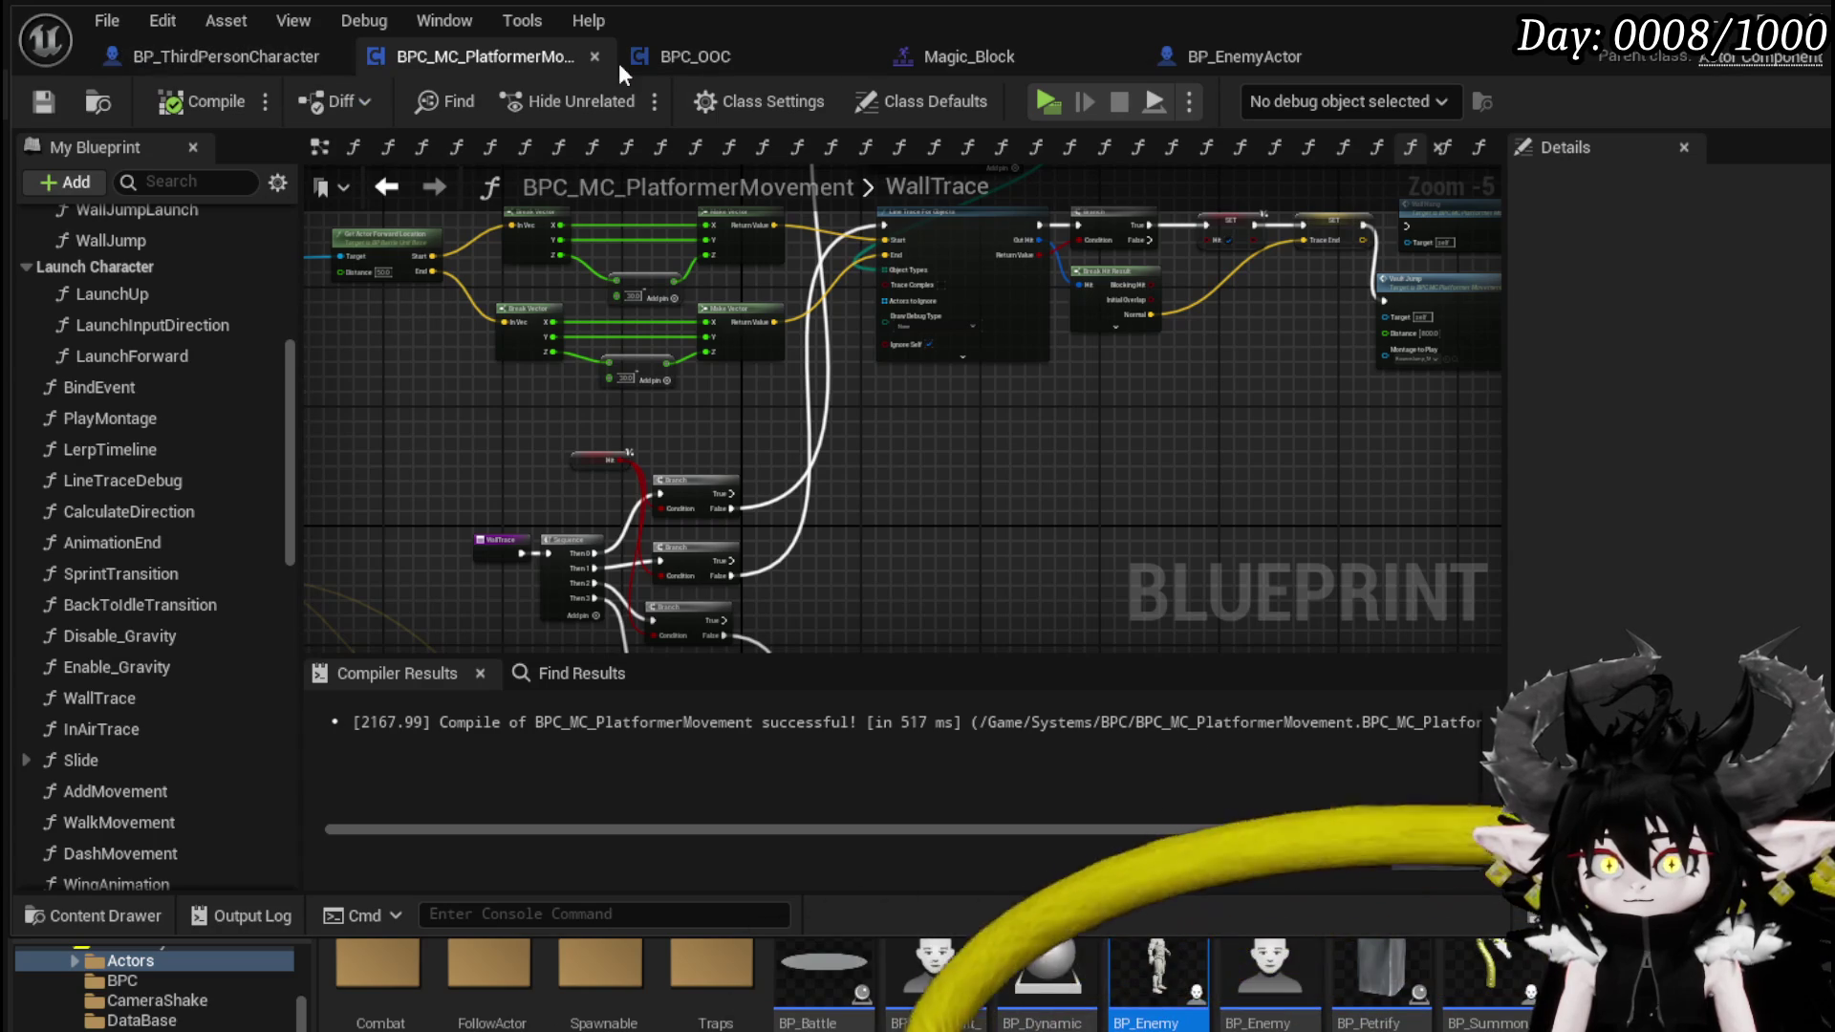
scroll(144, 503, down, 10)
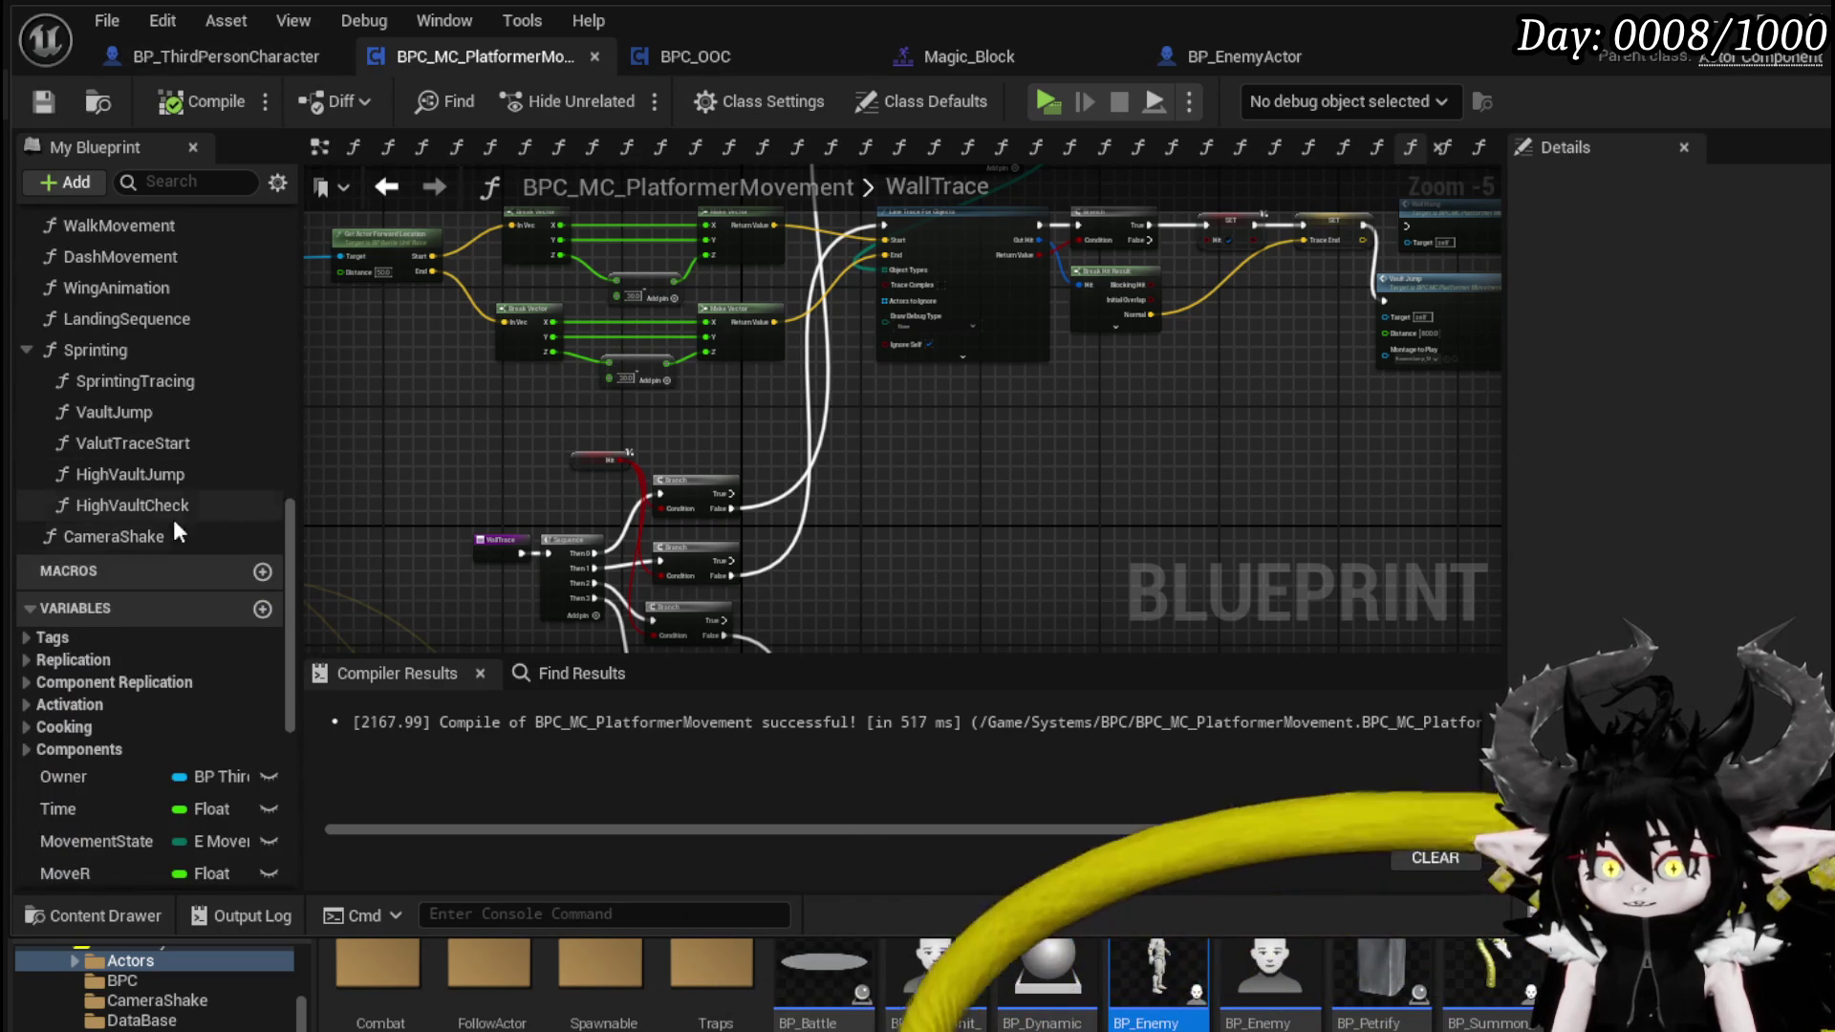
click(197, 507)
- Paste the Vault Jump node into HighVaultCheck and rename Wall Trace's output to Hit
double_click(196, 507)
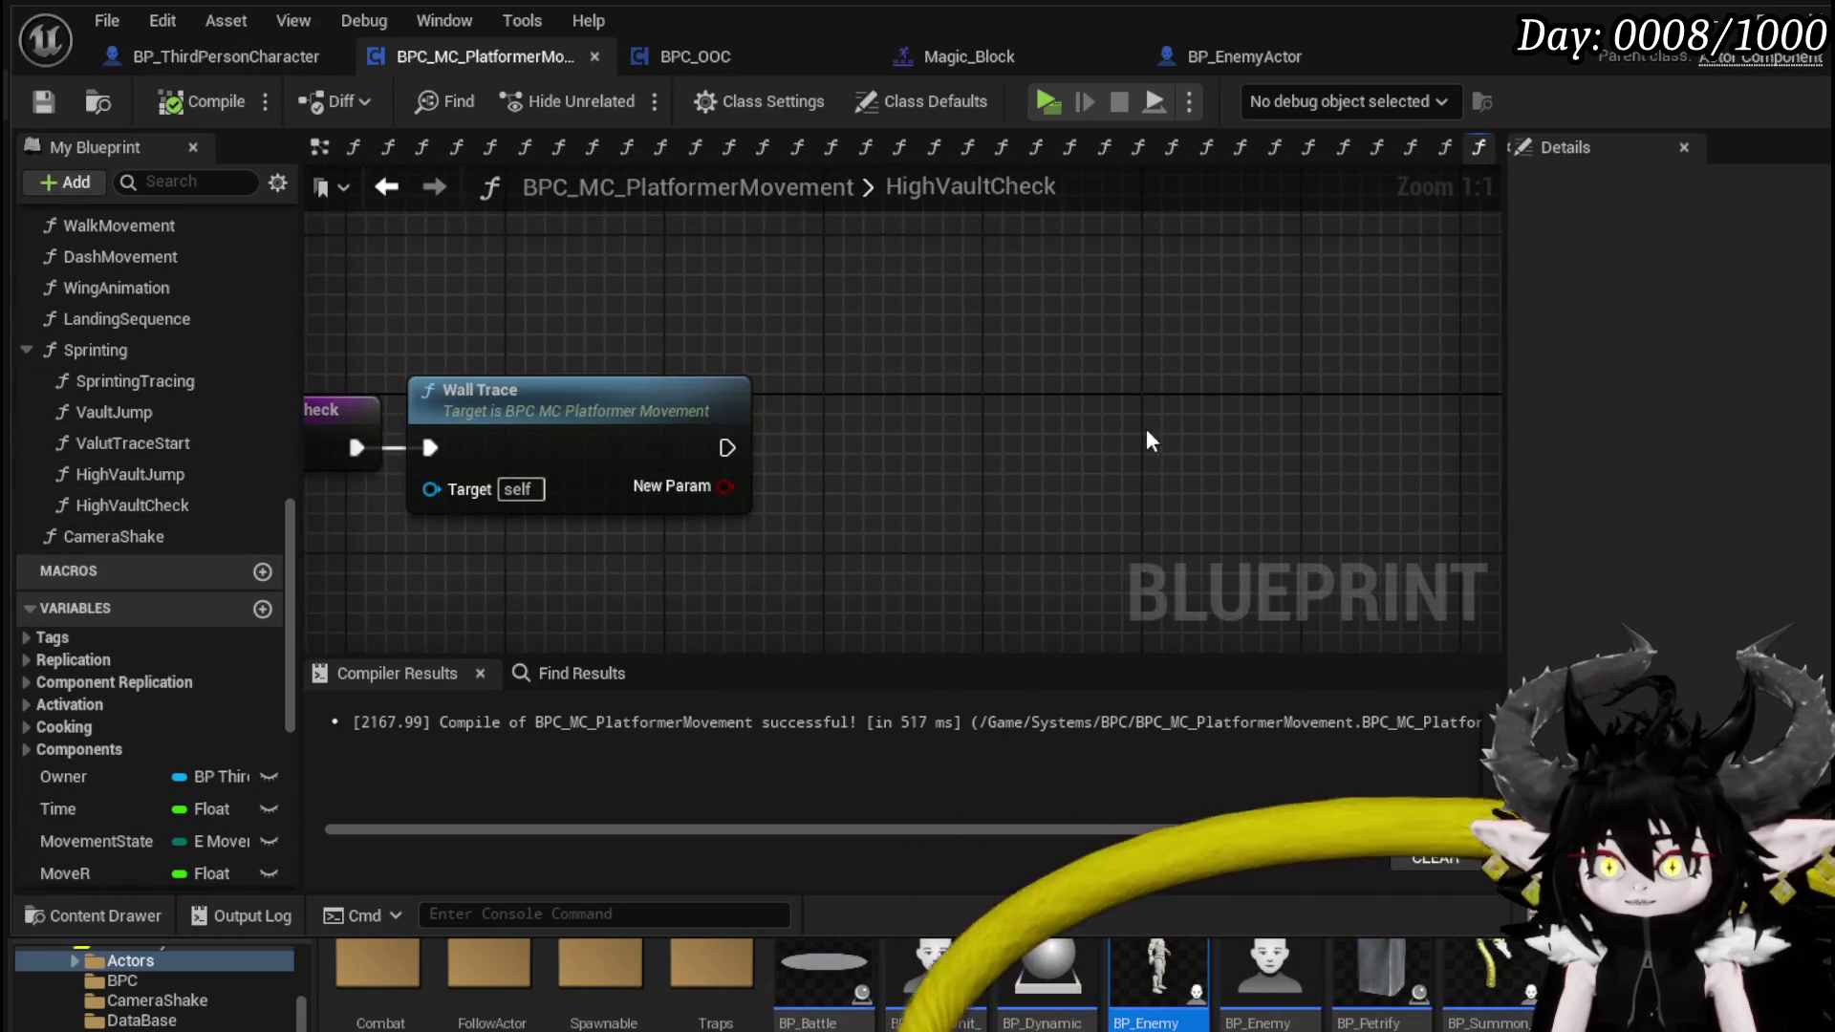
key(ctrl+v)
click(535, 342)
double_click(1587, 628)
text(Hit)
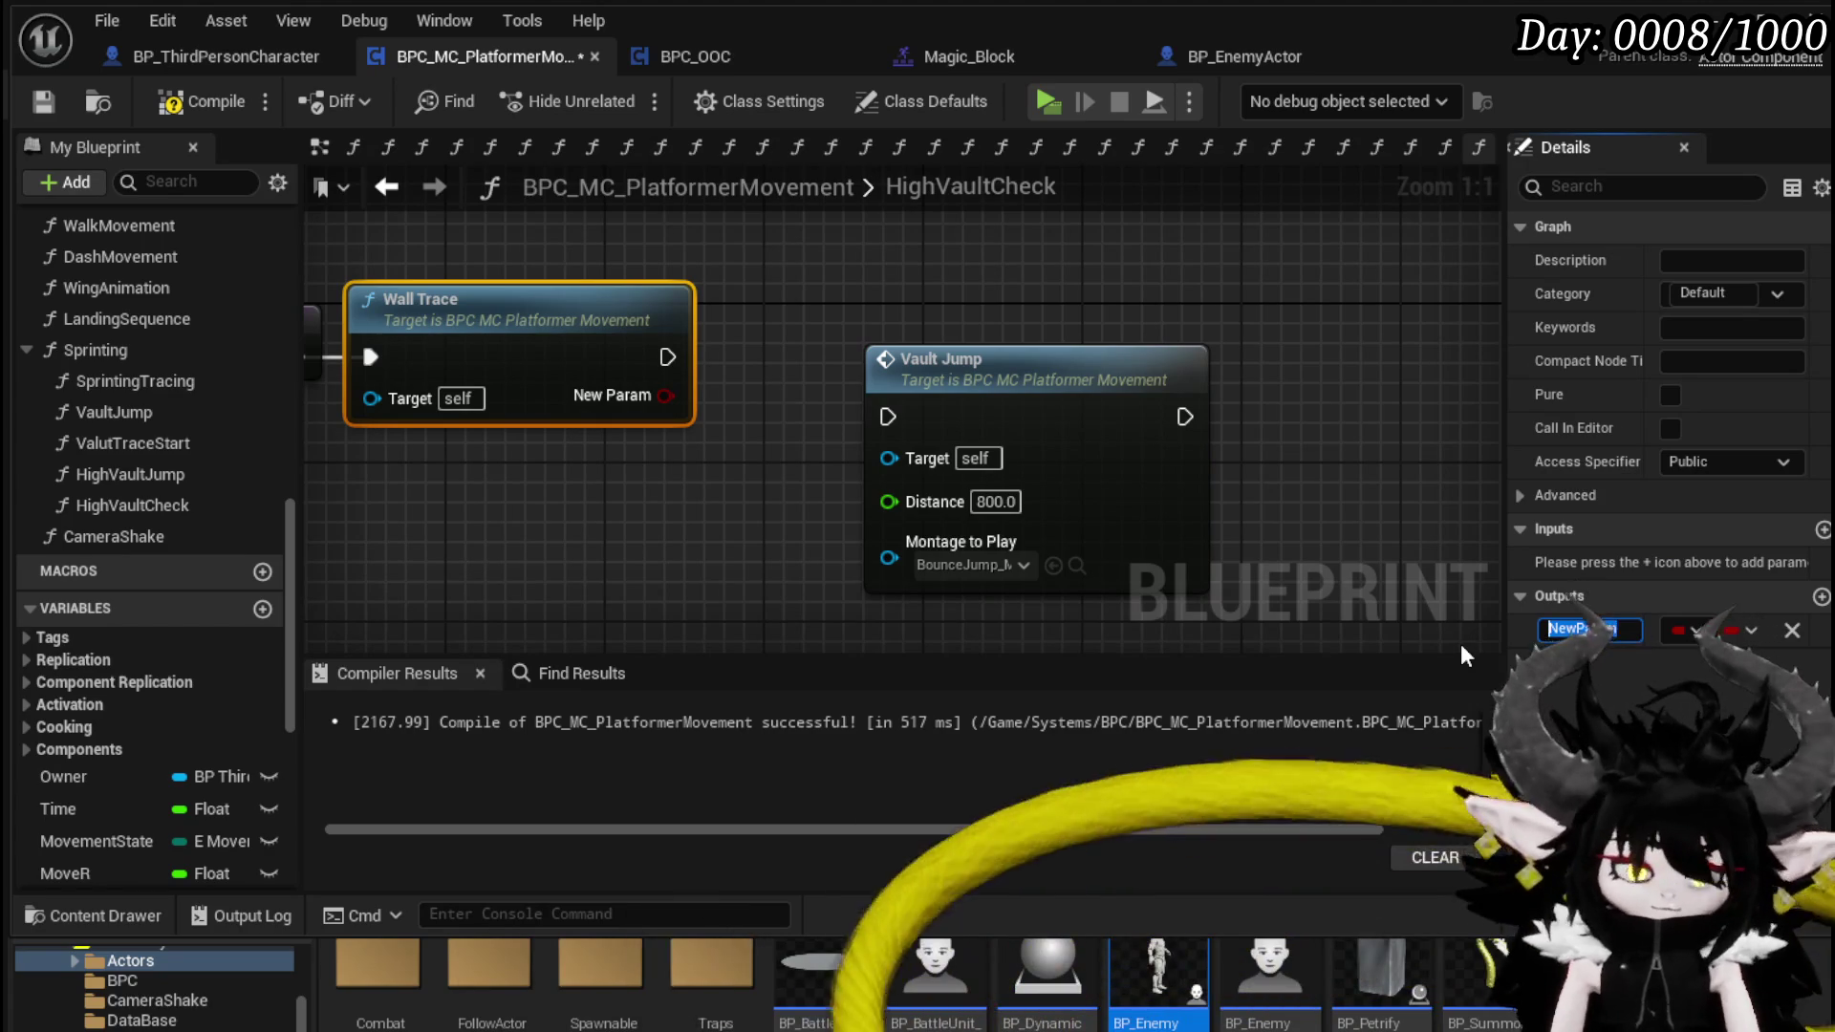
key(Return)
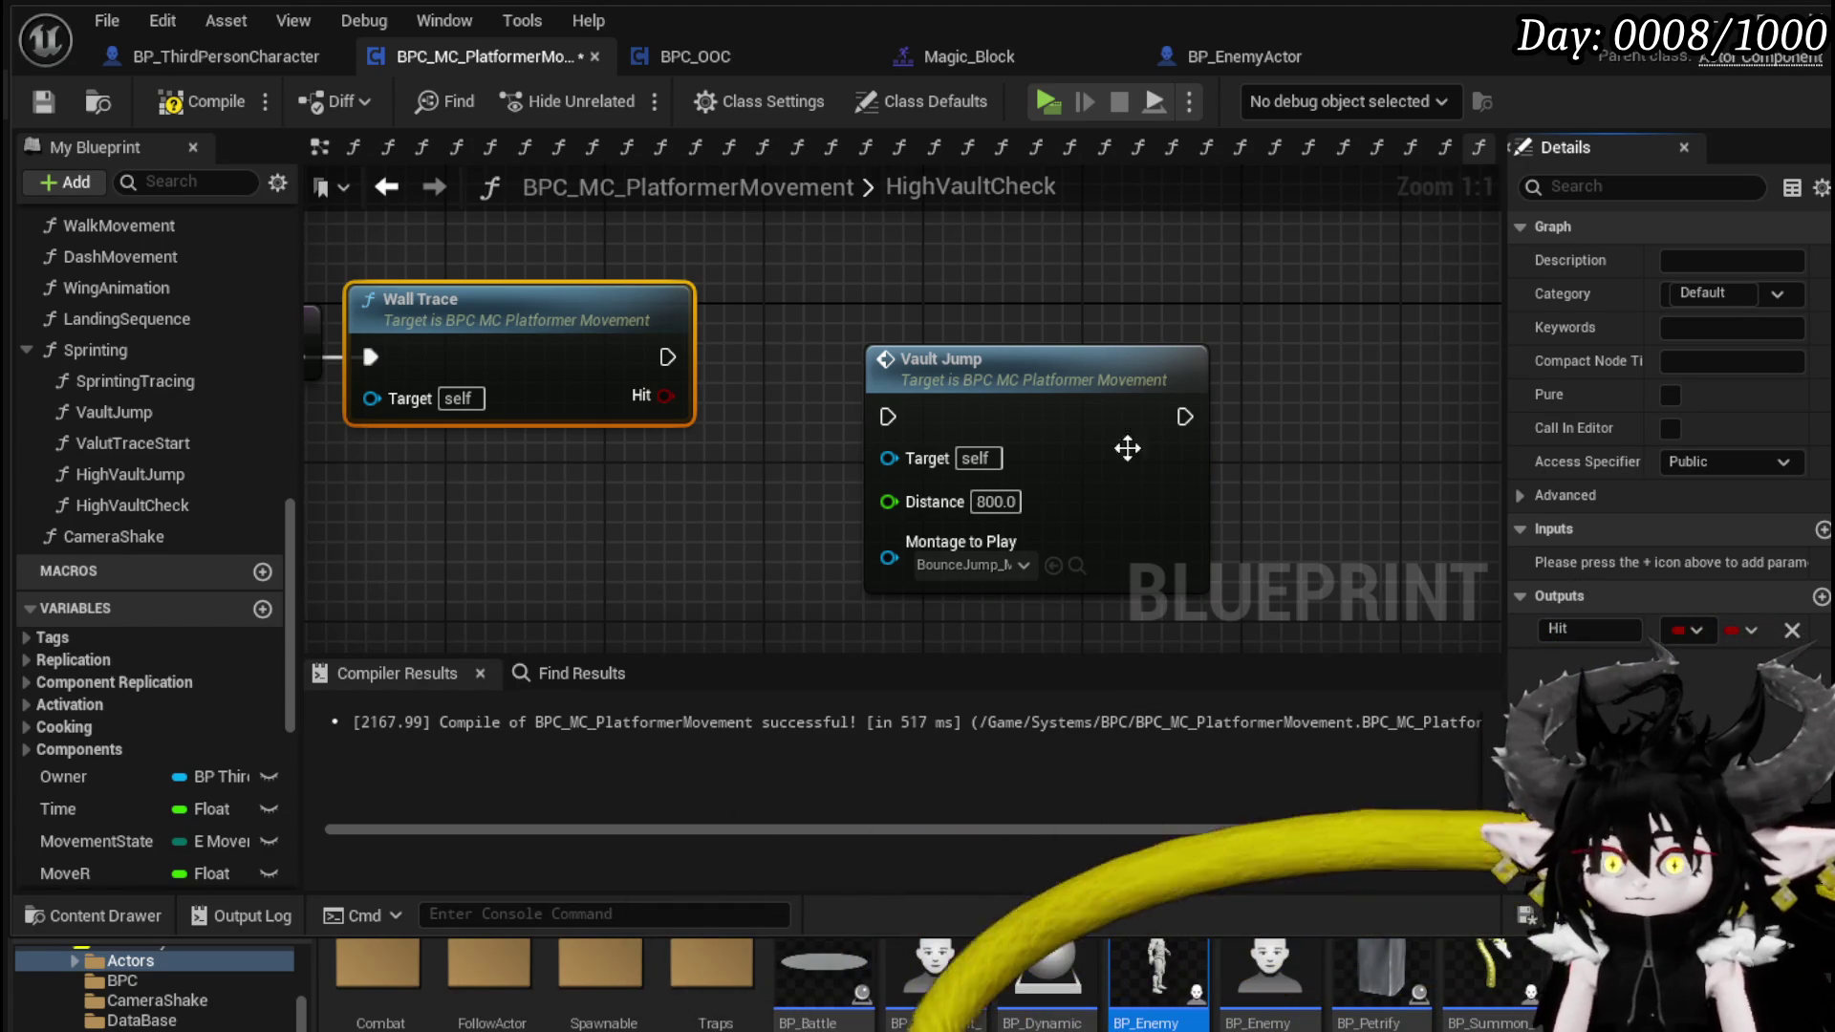
- Drive a Branch from Hit whose False path calls Vault Jump, then compile
drag(666, 395, 764, 382)
drag(1032, 381, 1309, 380)
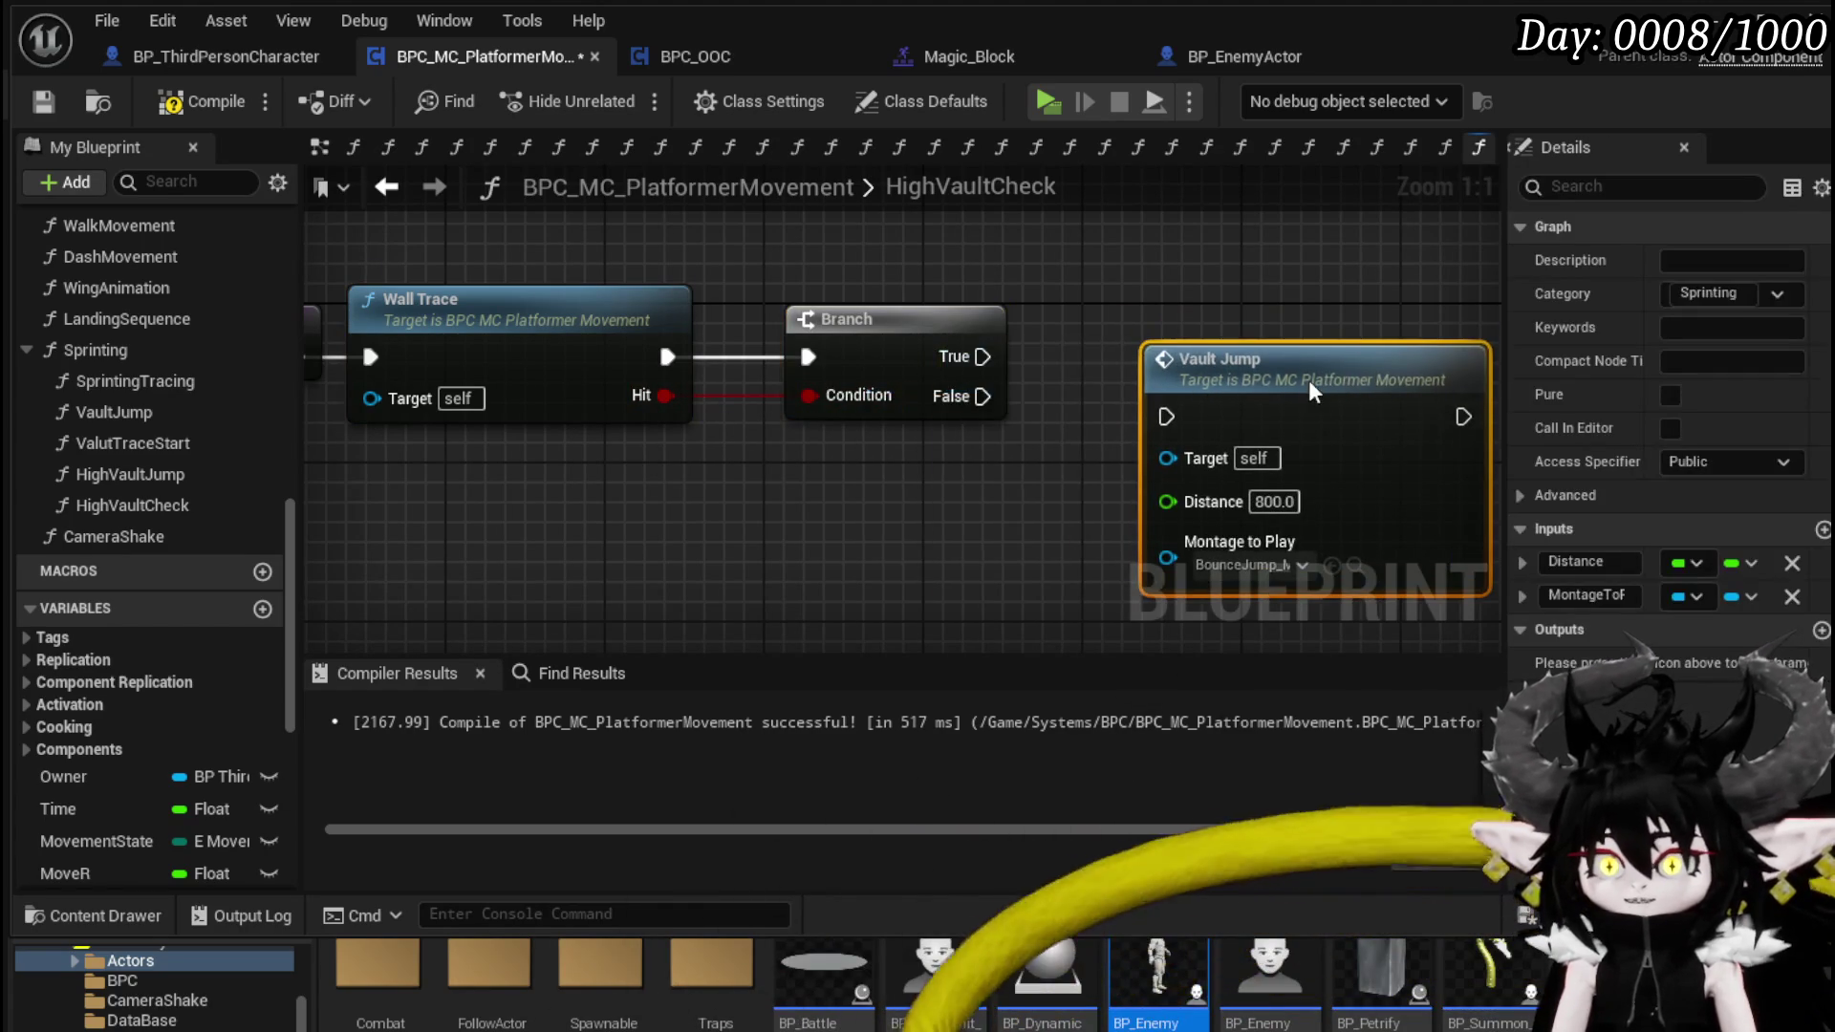
mouse_move(981, 397)
mouse_down()
mouse_move(1162, 409)
mouse_move(1147, 381)
mouse_up()
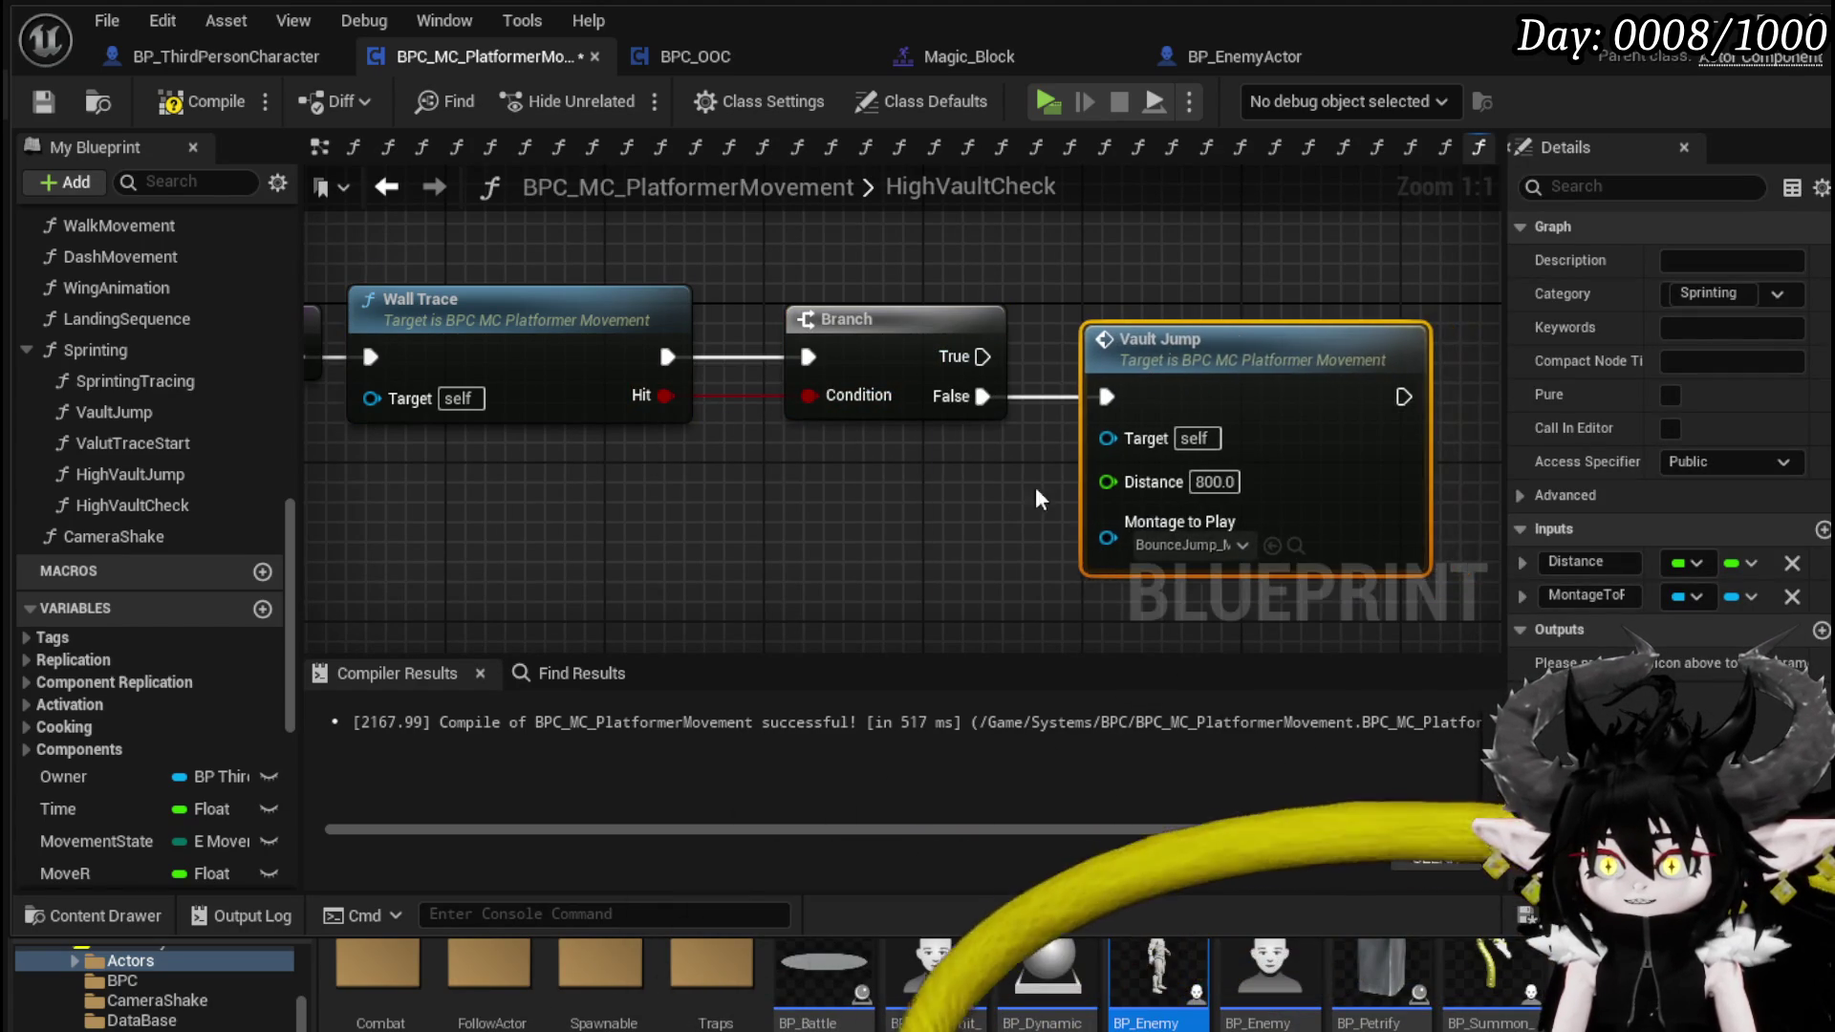
click(828, 420)
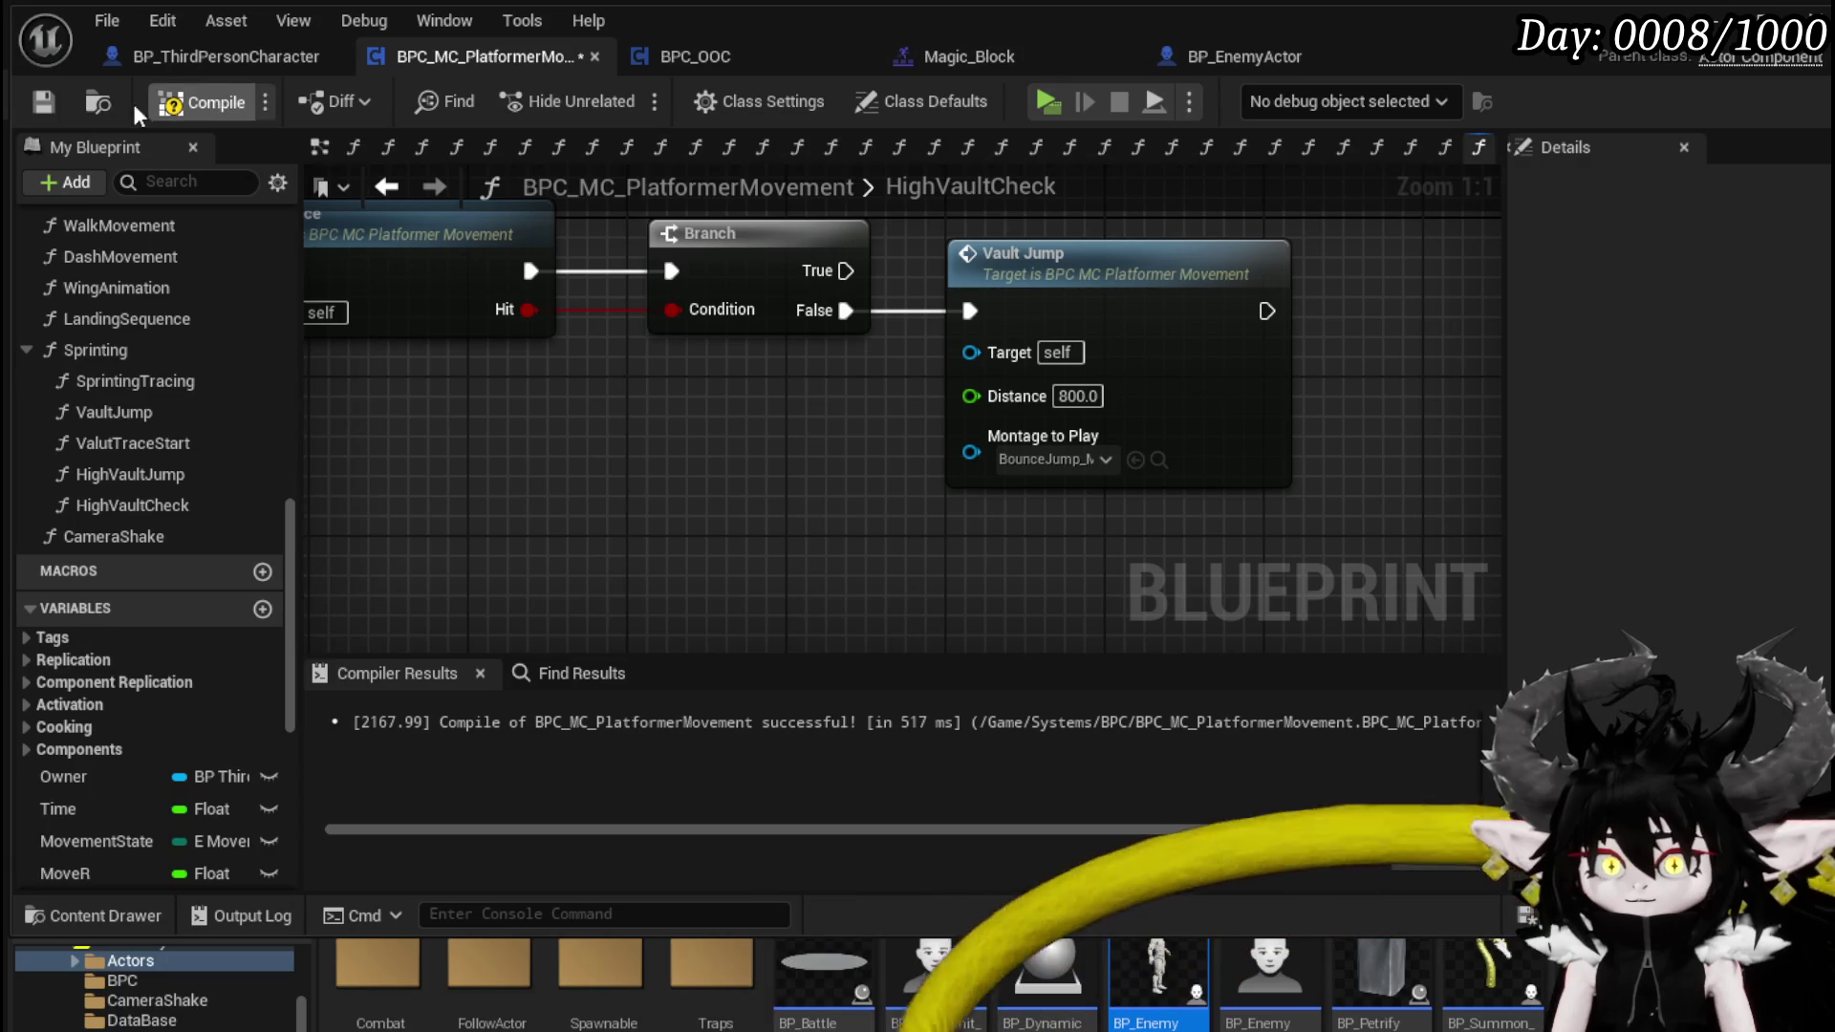
click(184, 107)
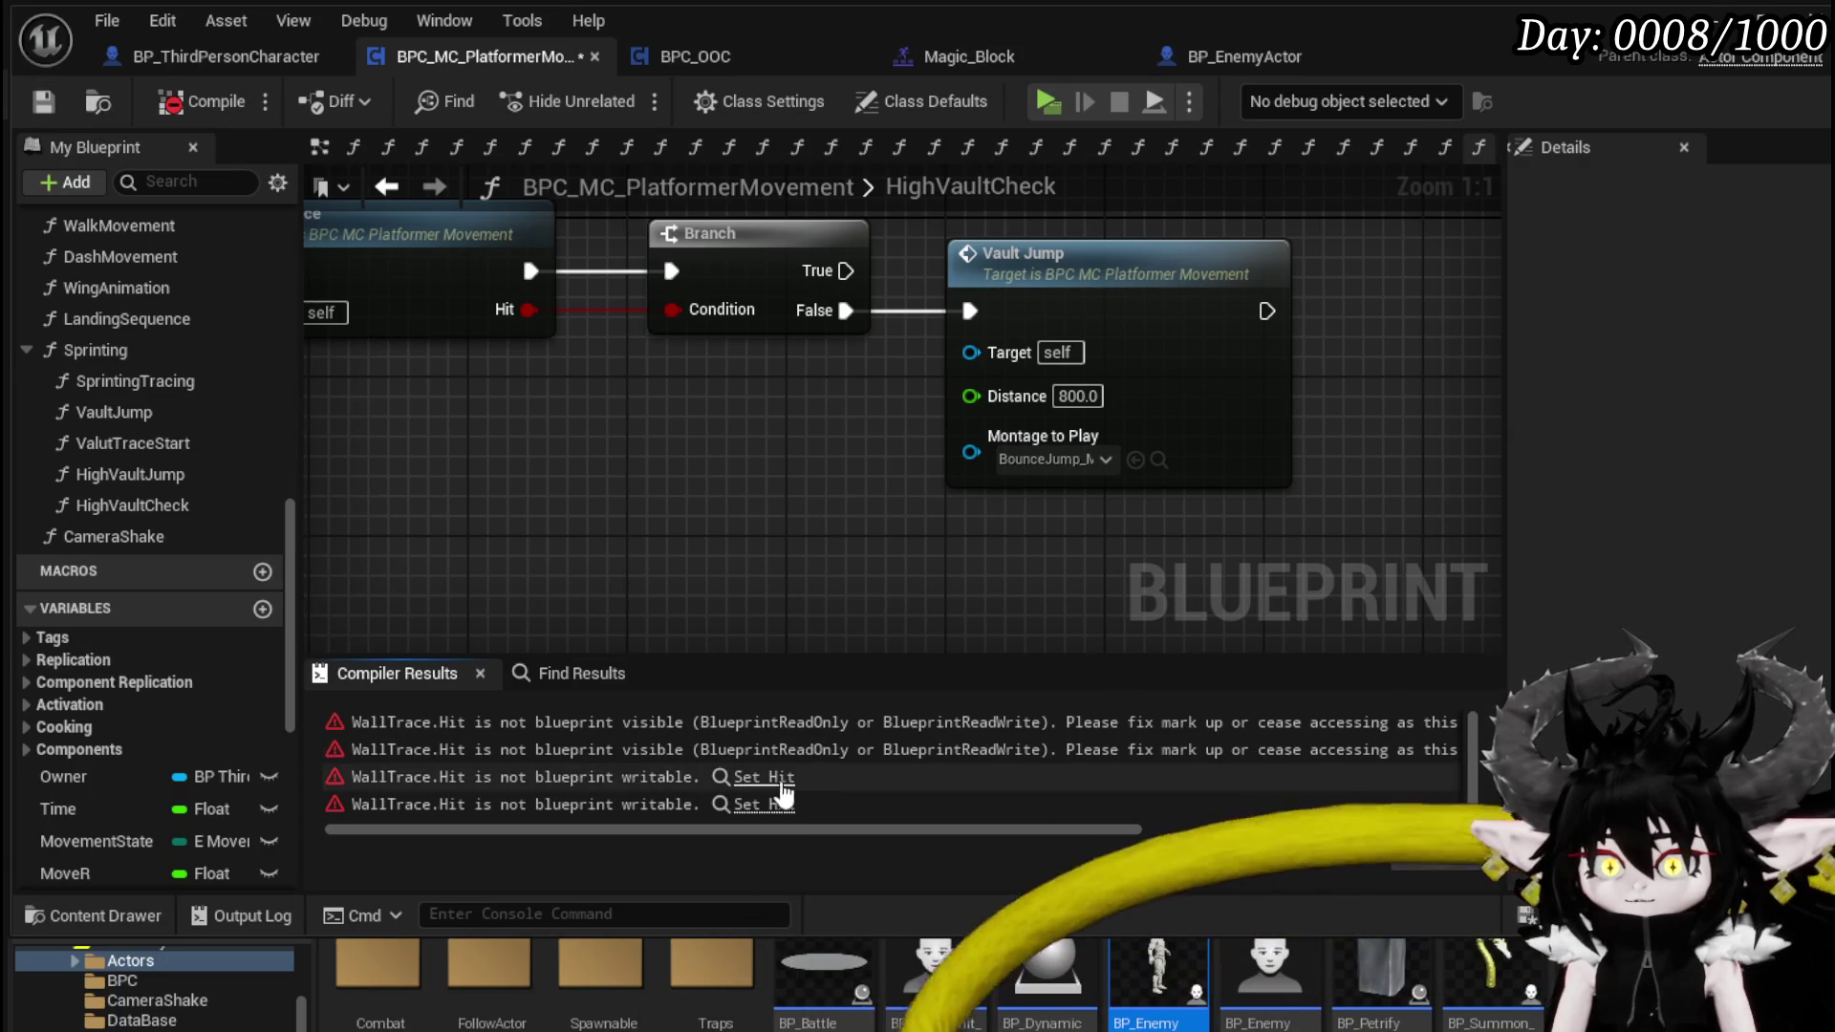
- Rename WallTrace's Return Node output from Hit to Hit? and save the blueprint
click(762, 777)
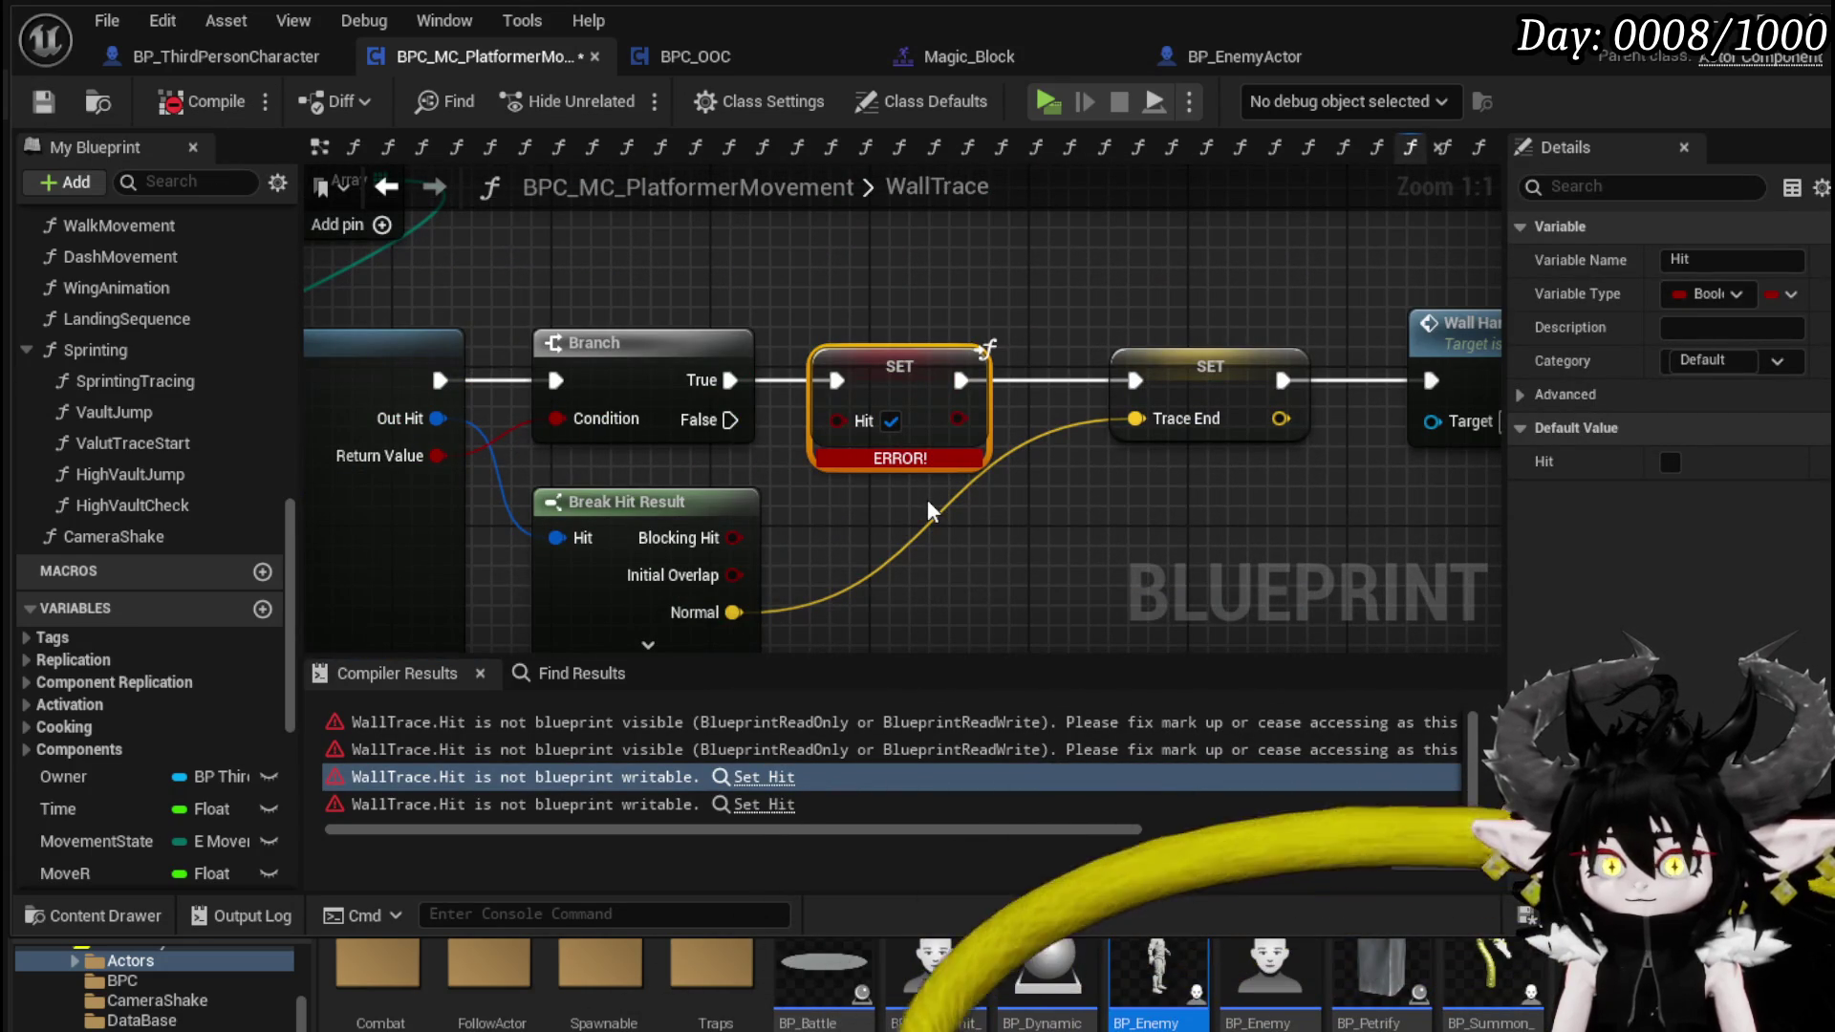
scroll(765, 478, down, 4)
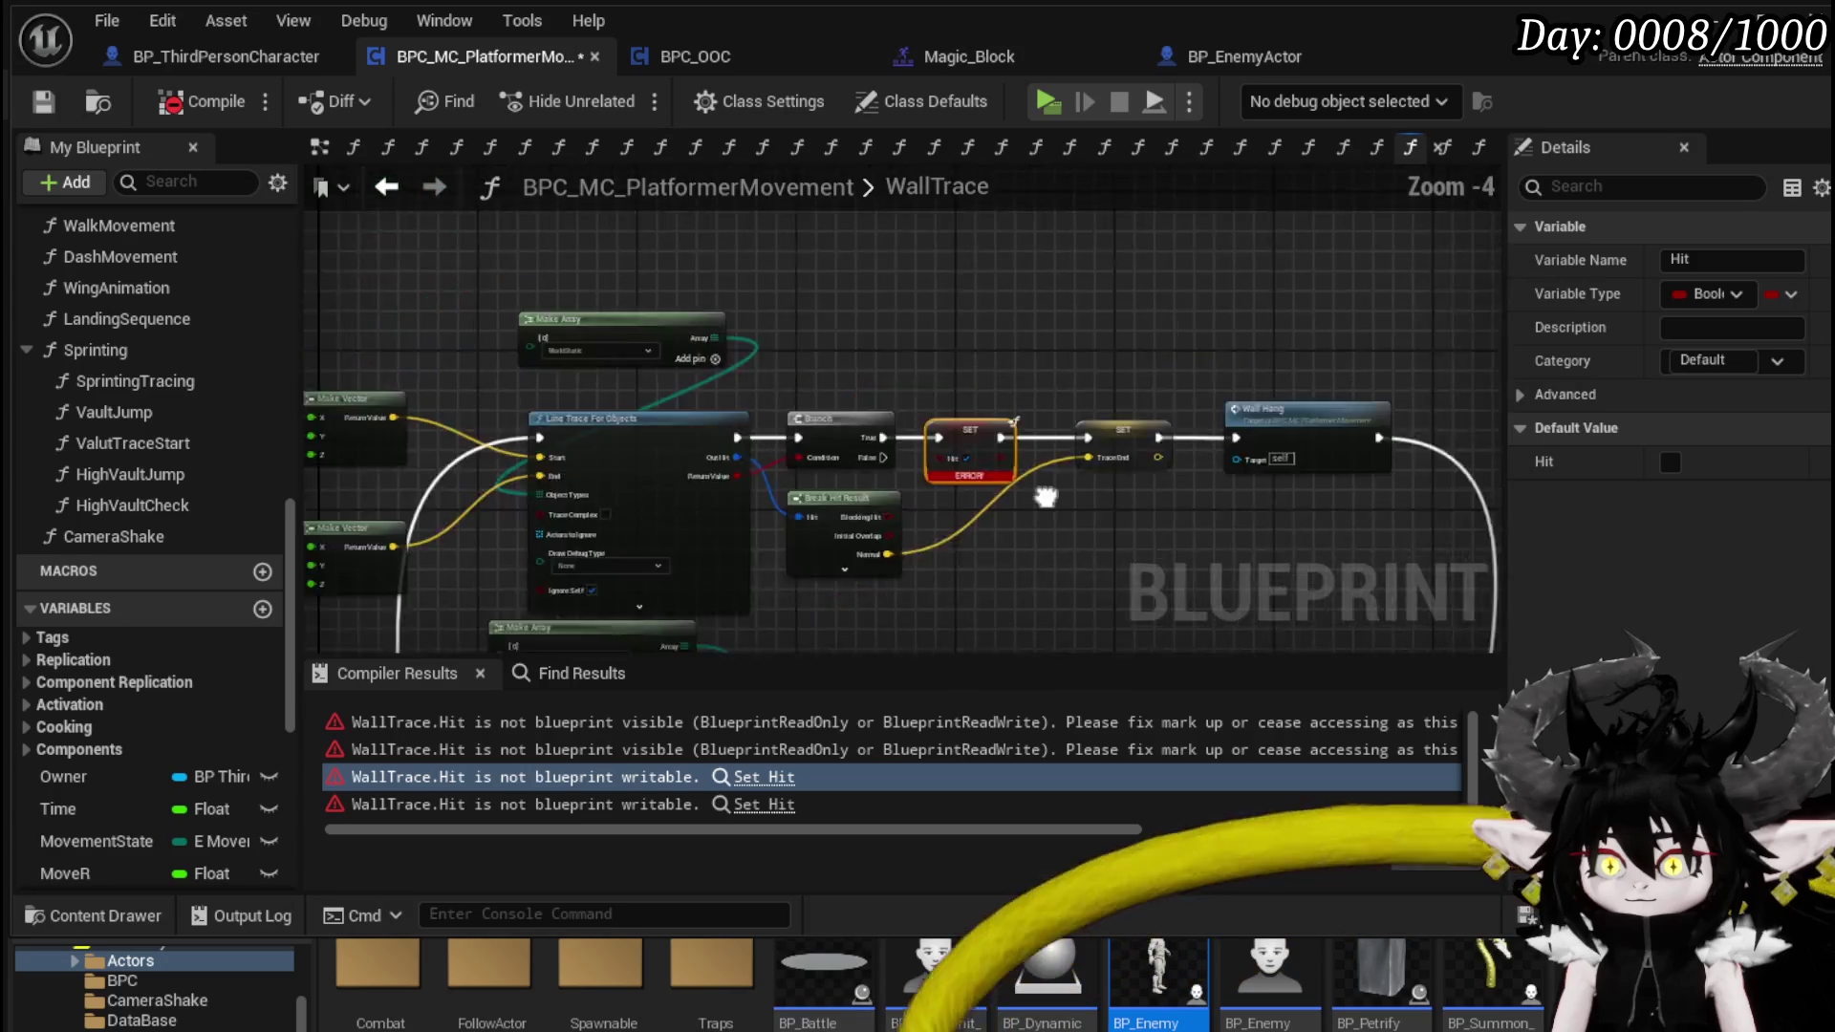
scroll(946, 535, up, 5)
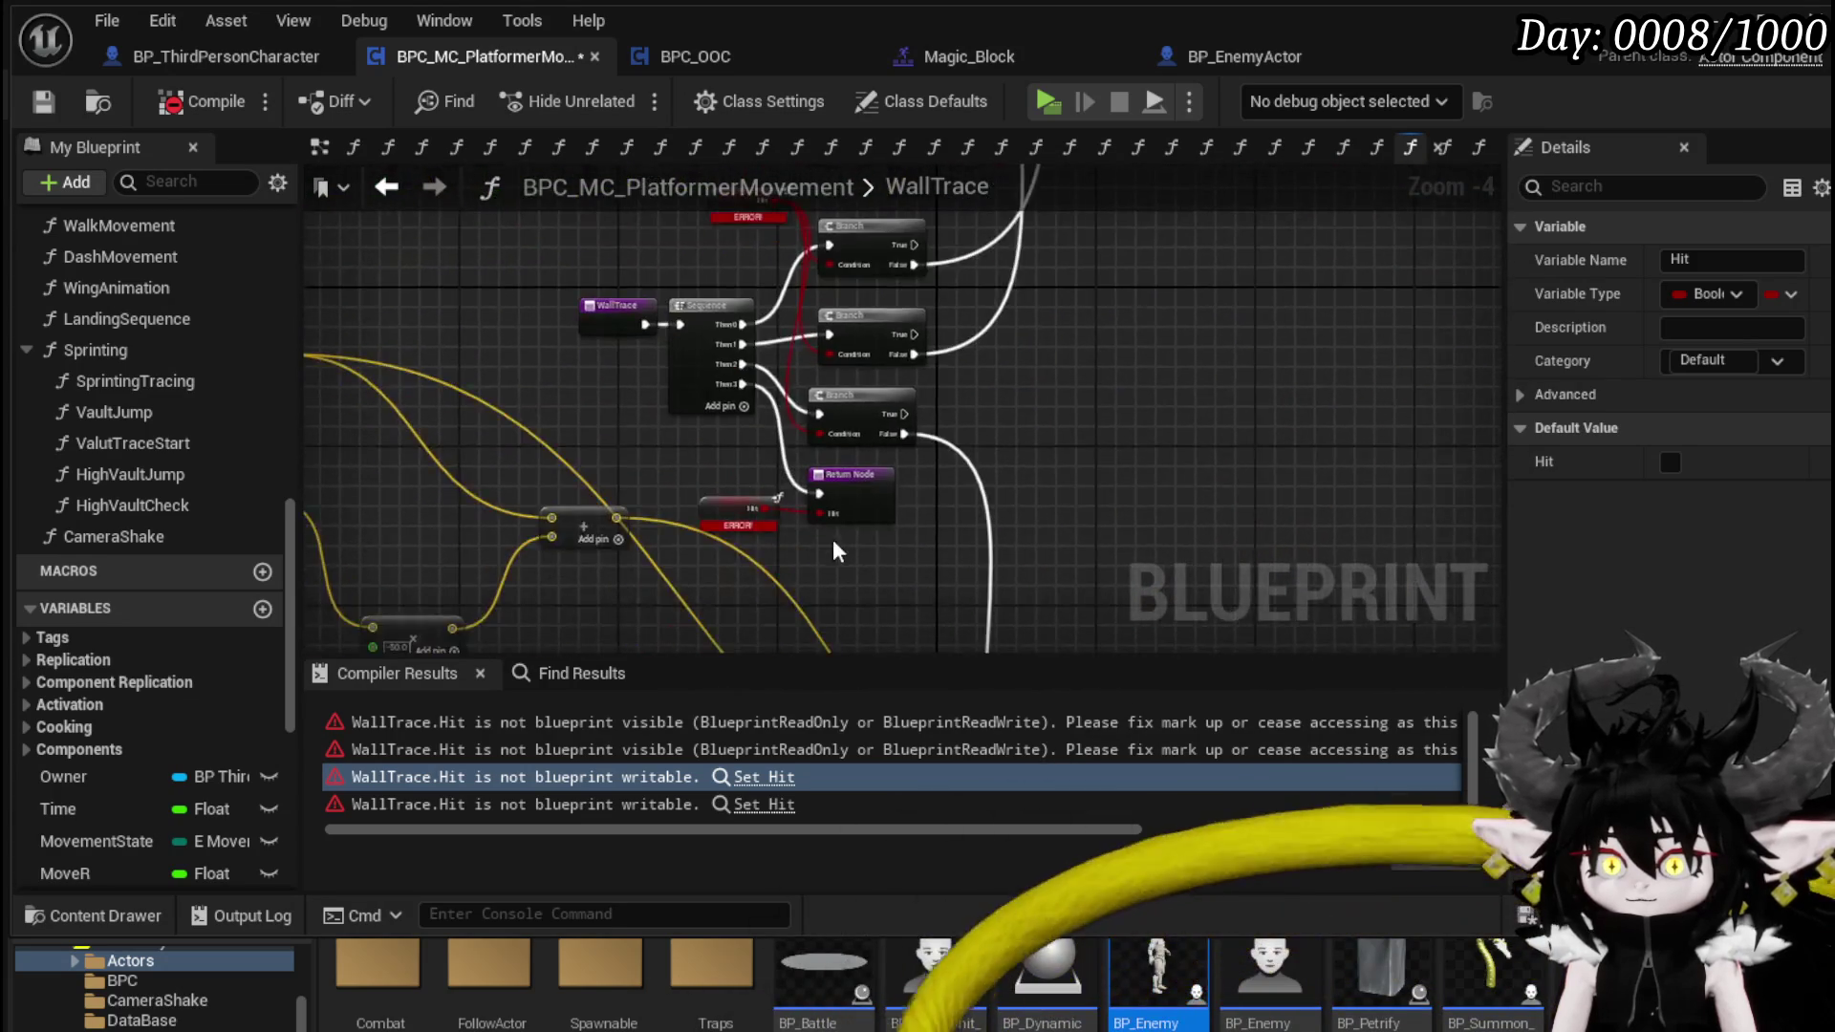
click(863, 411)
click(1600, 631)
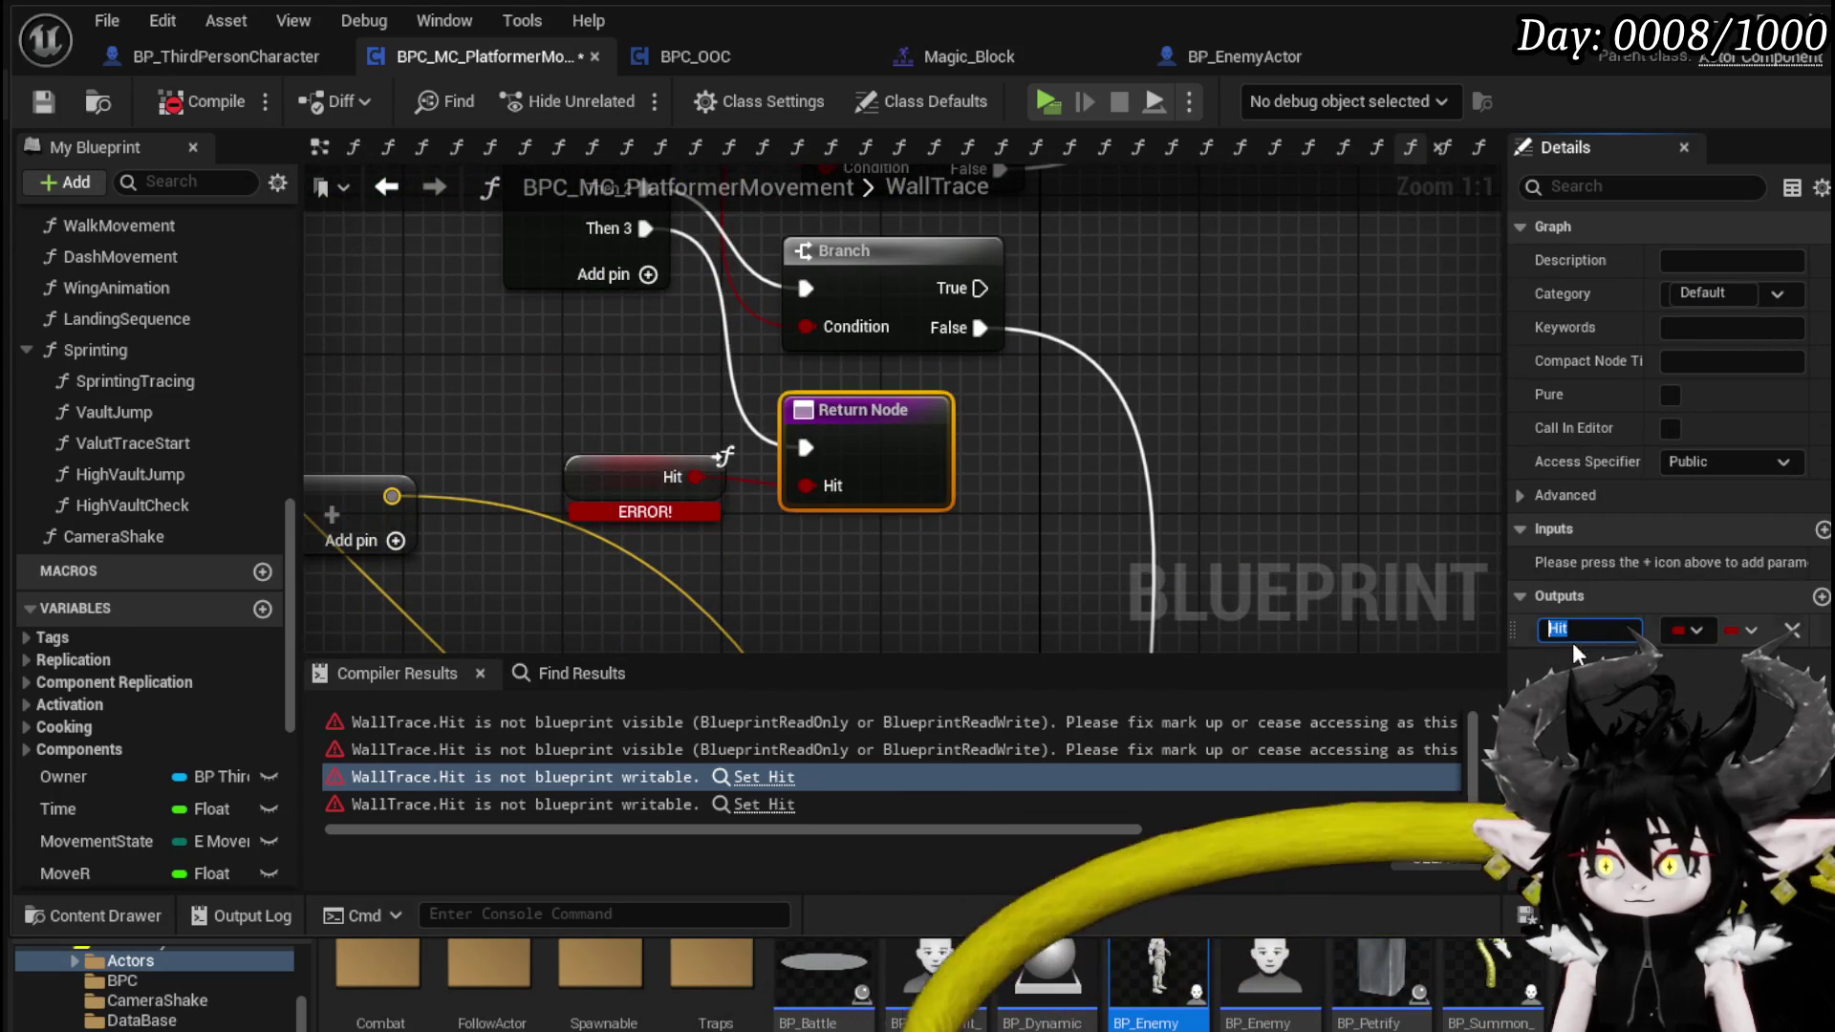
text(?)
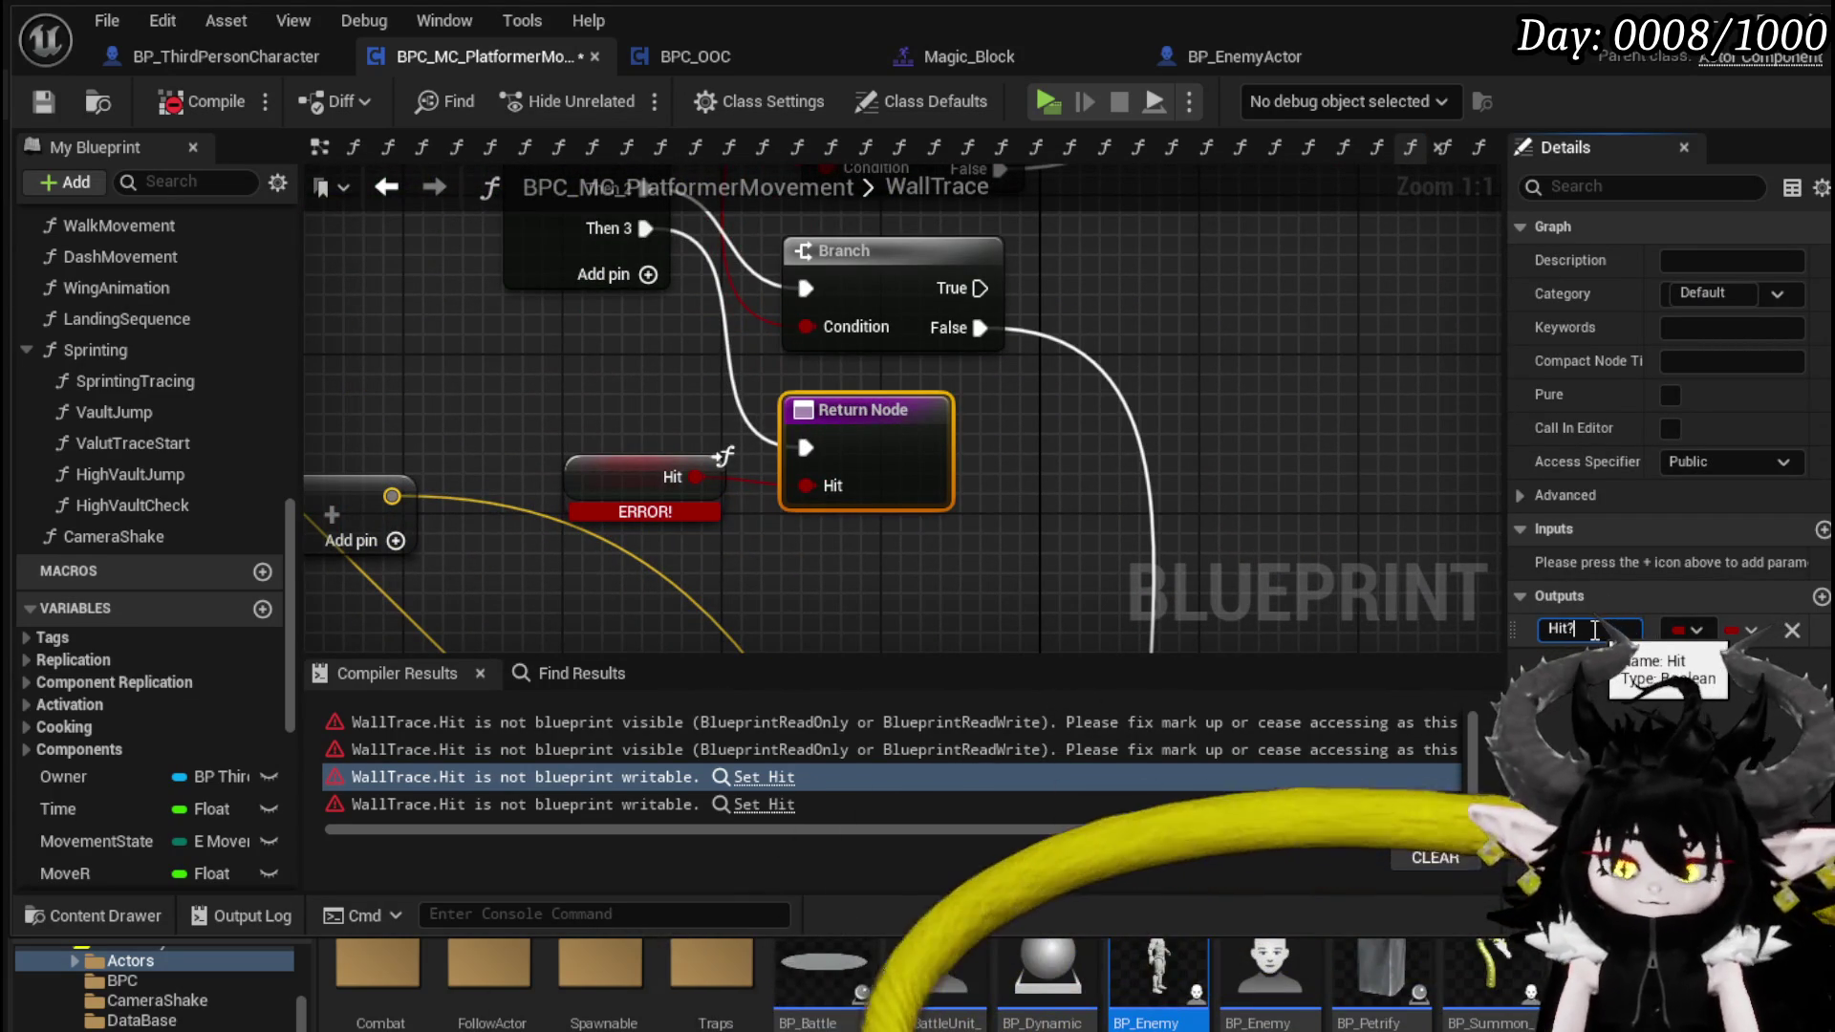
key(Return)
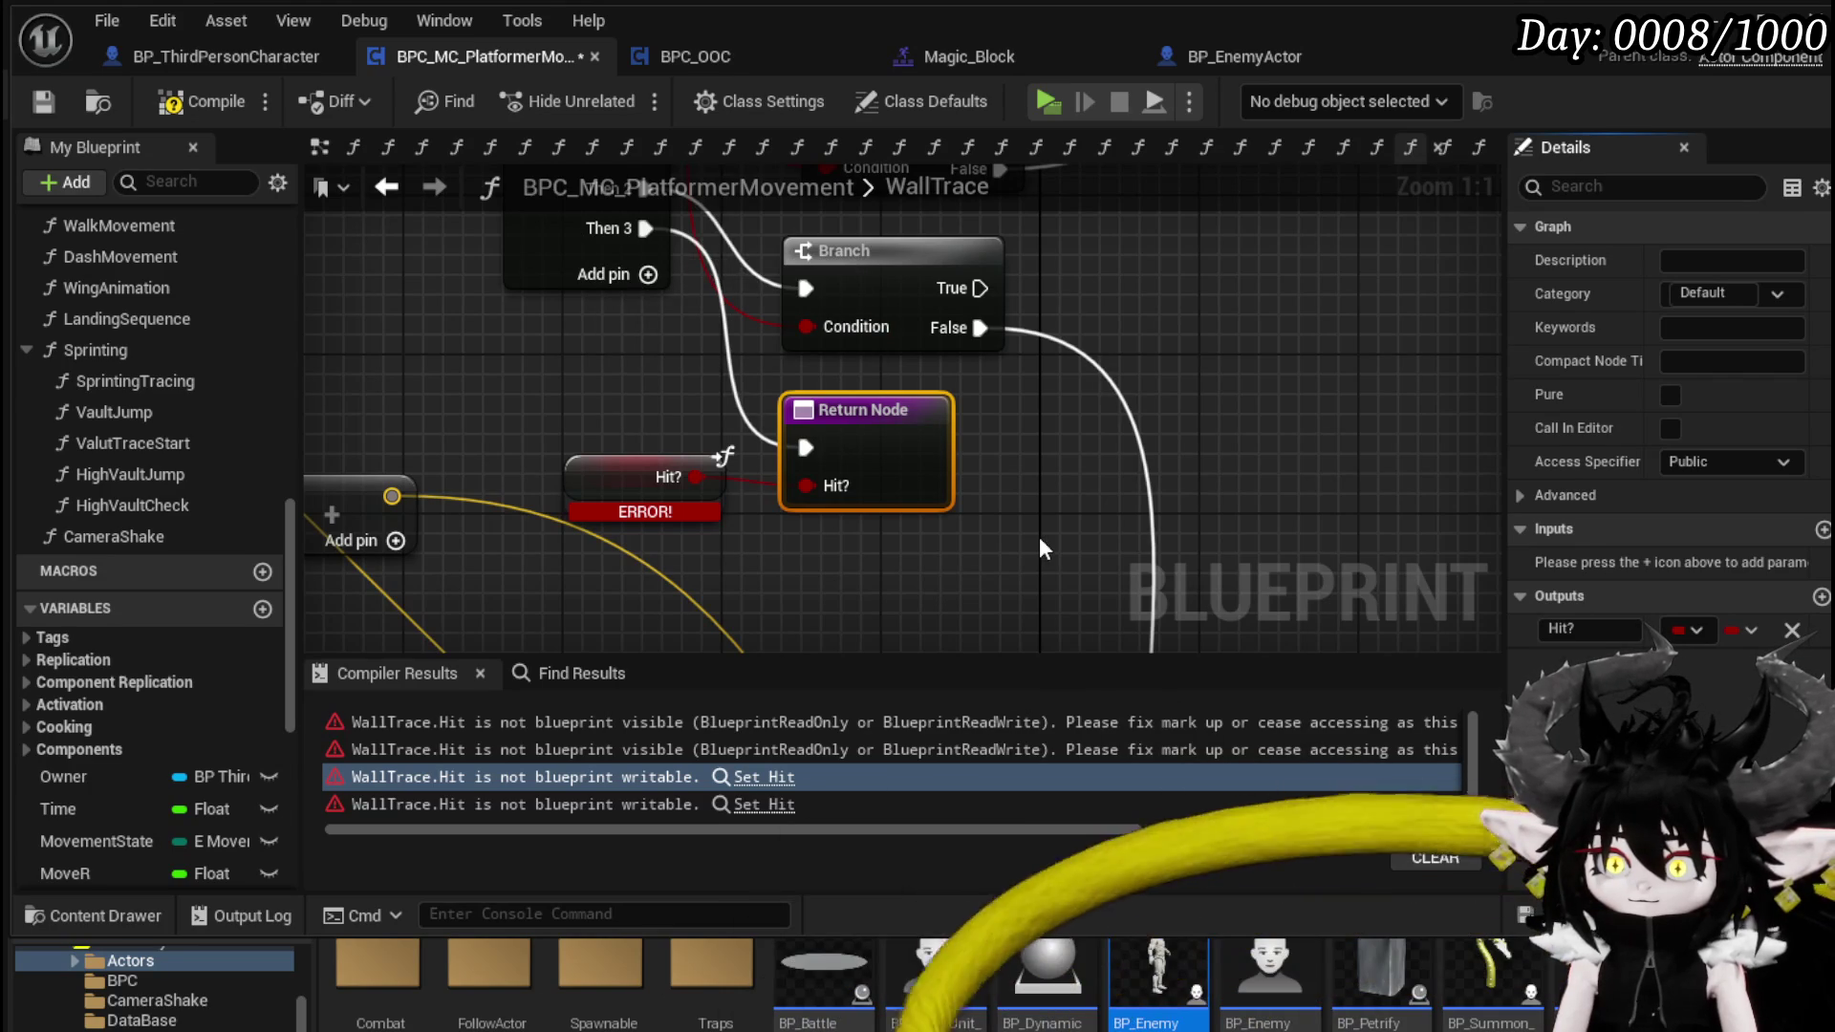
click(50, 112)
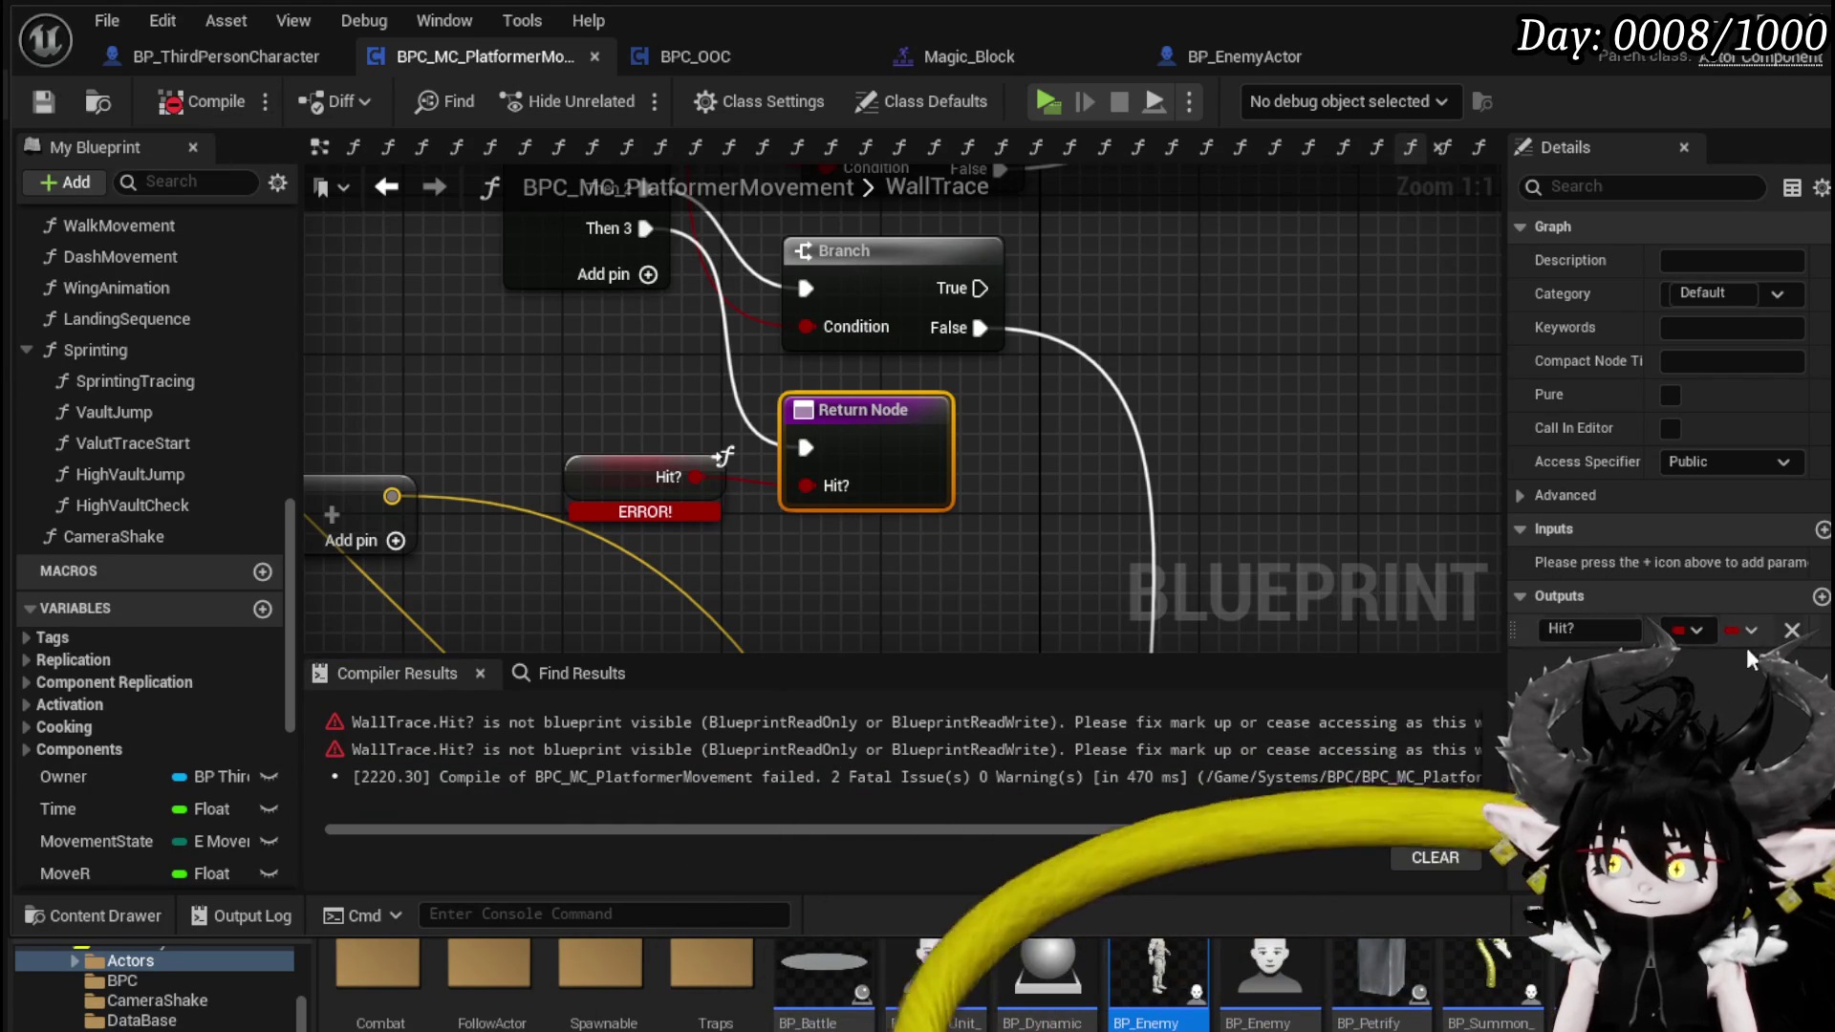
- Remove the Hit? output, name the local Boolean variable Hit, and recompile
click(673, 470)
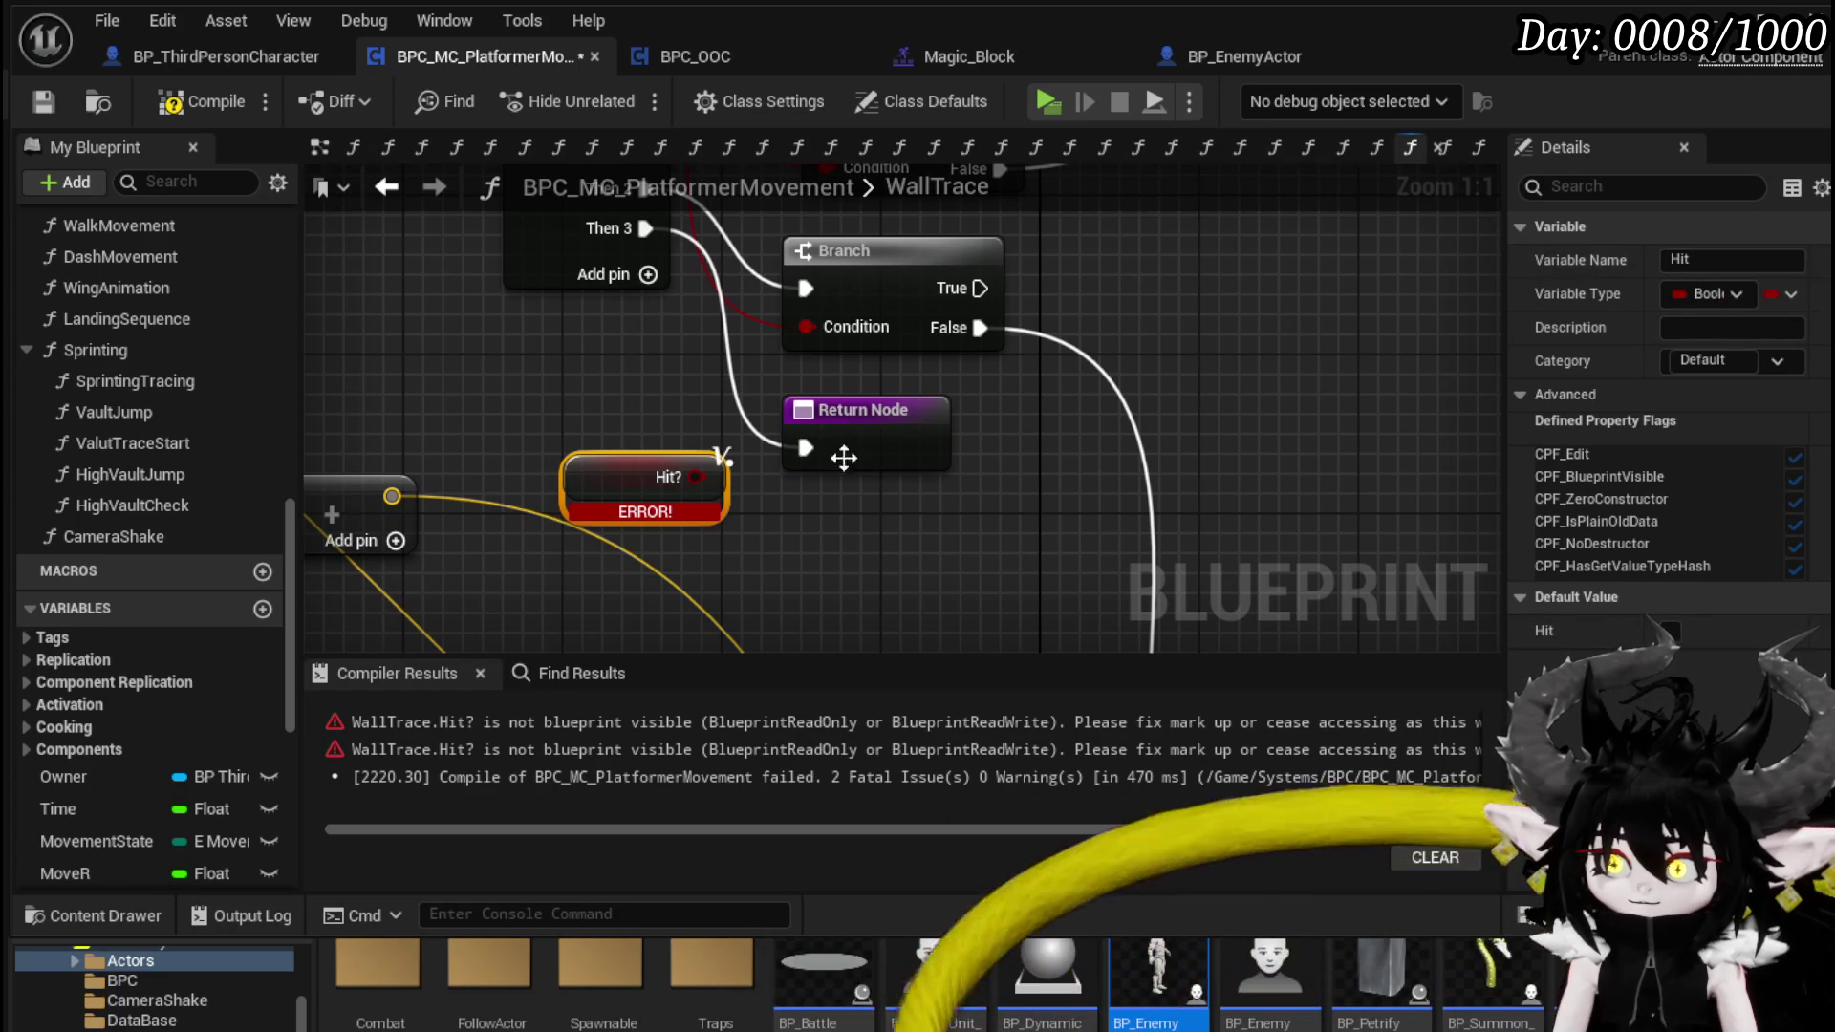
click(57, 105)
click(1720, 262)
text(Hi)
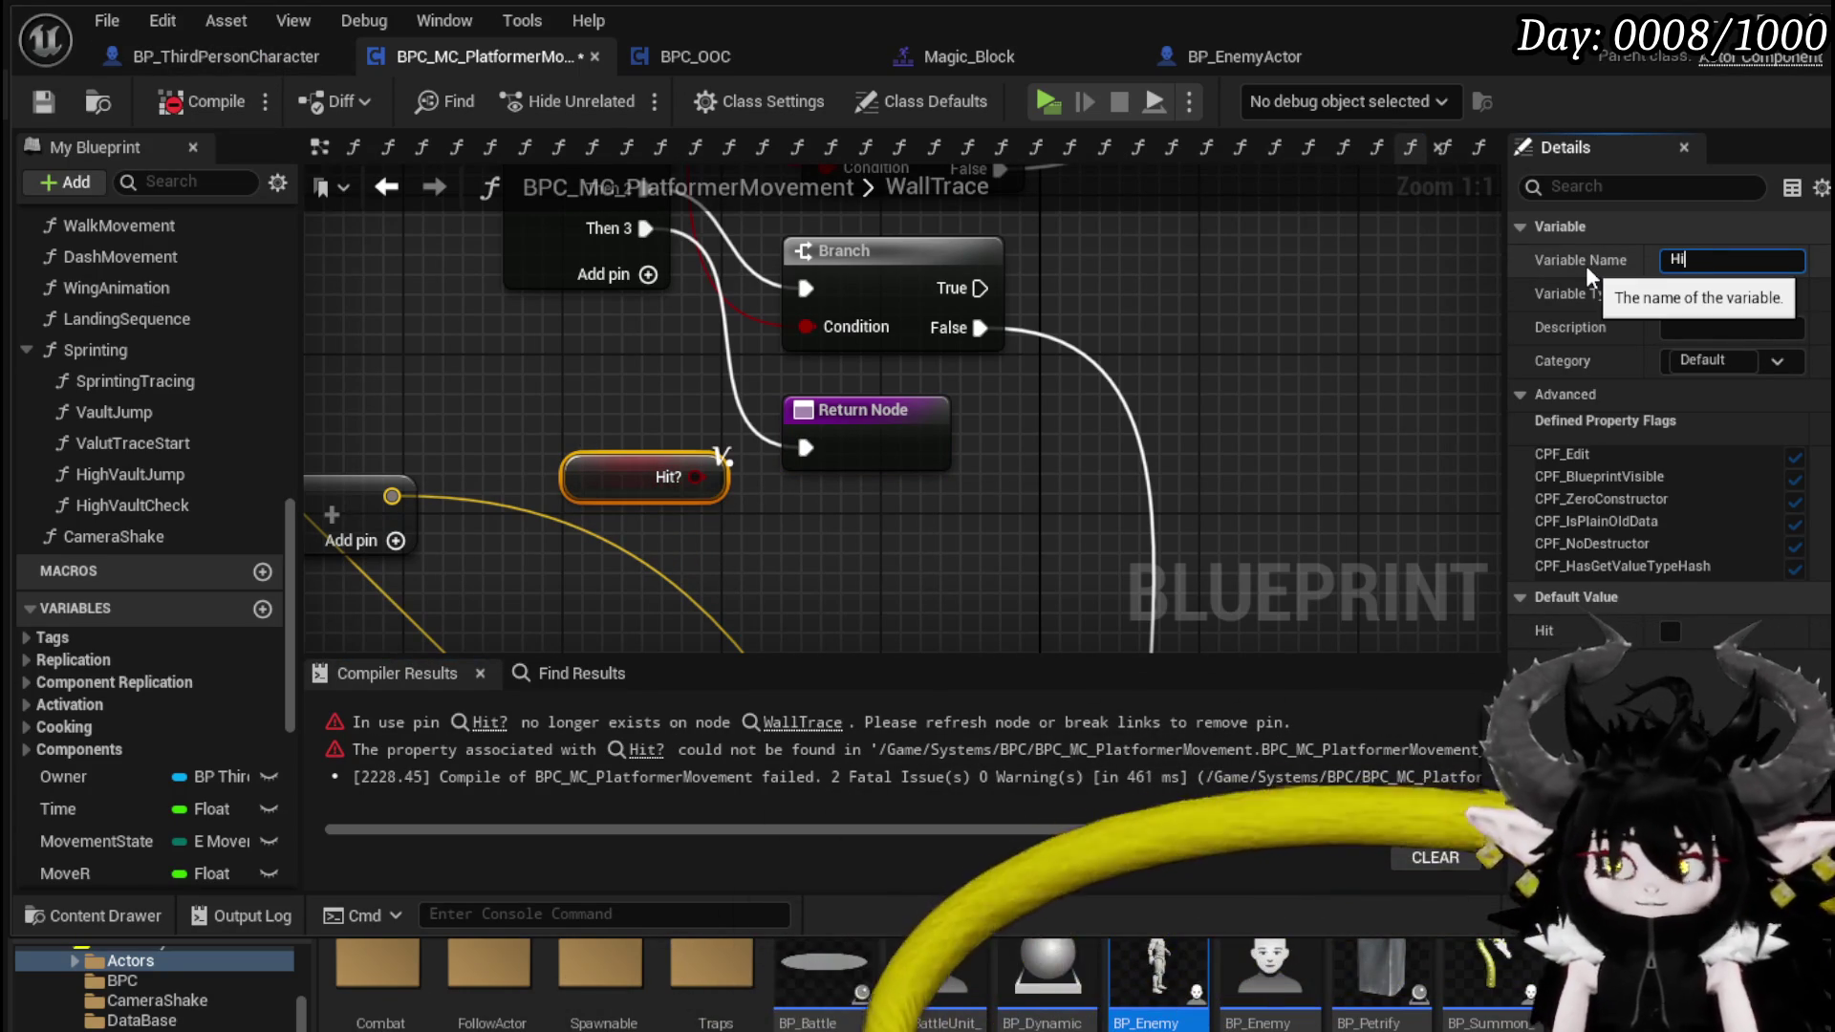
text(t)
key(Return)
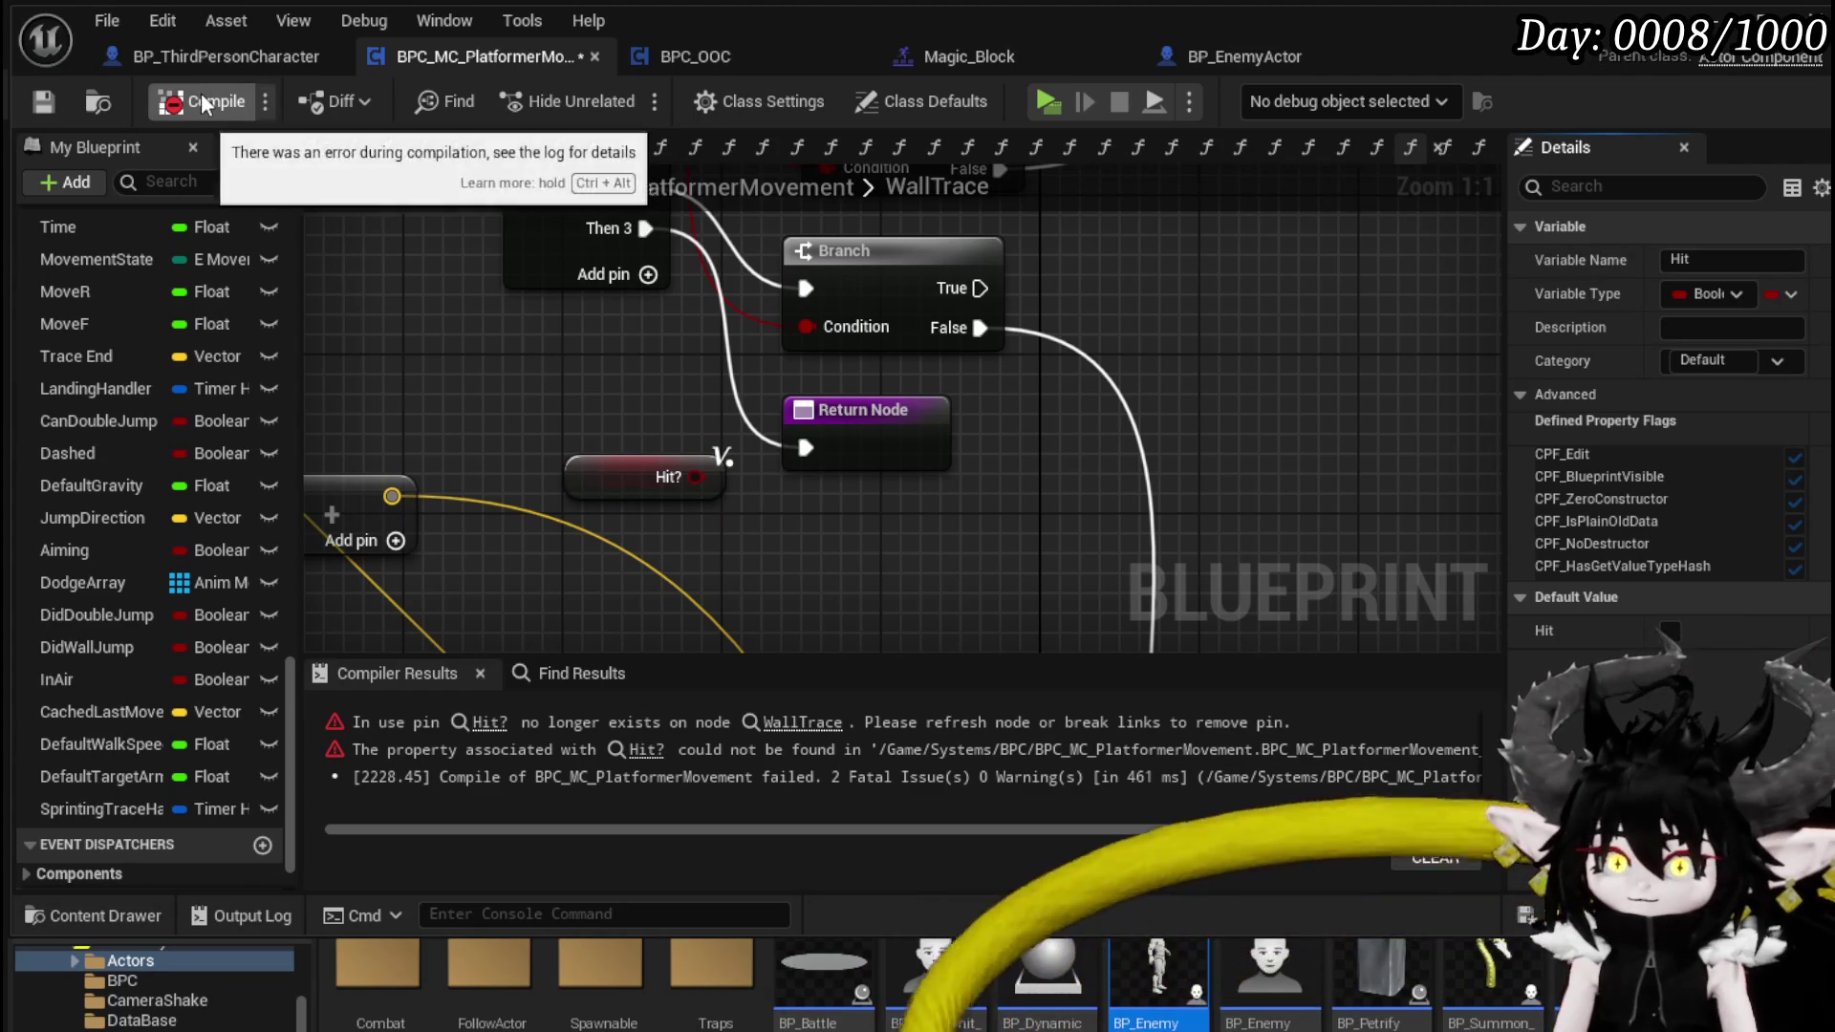
click(38, 99)
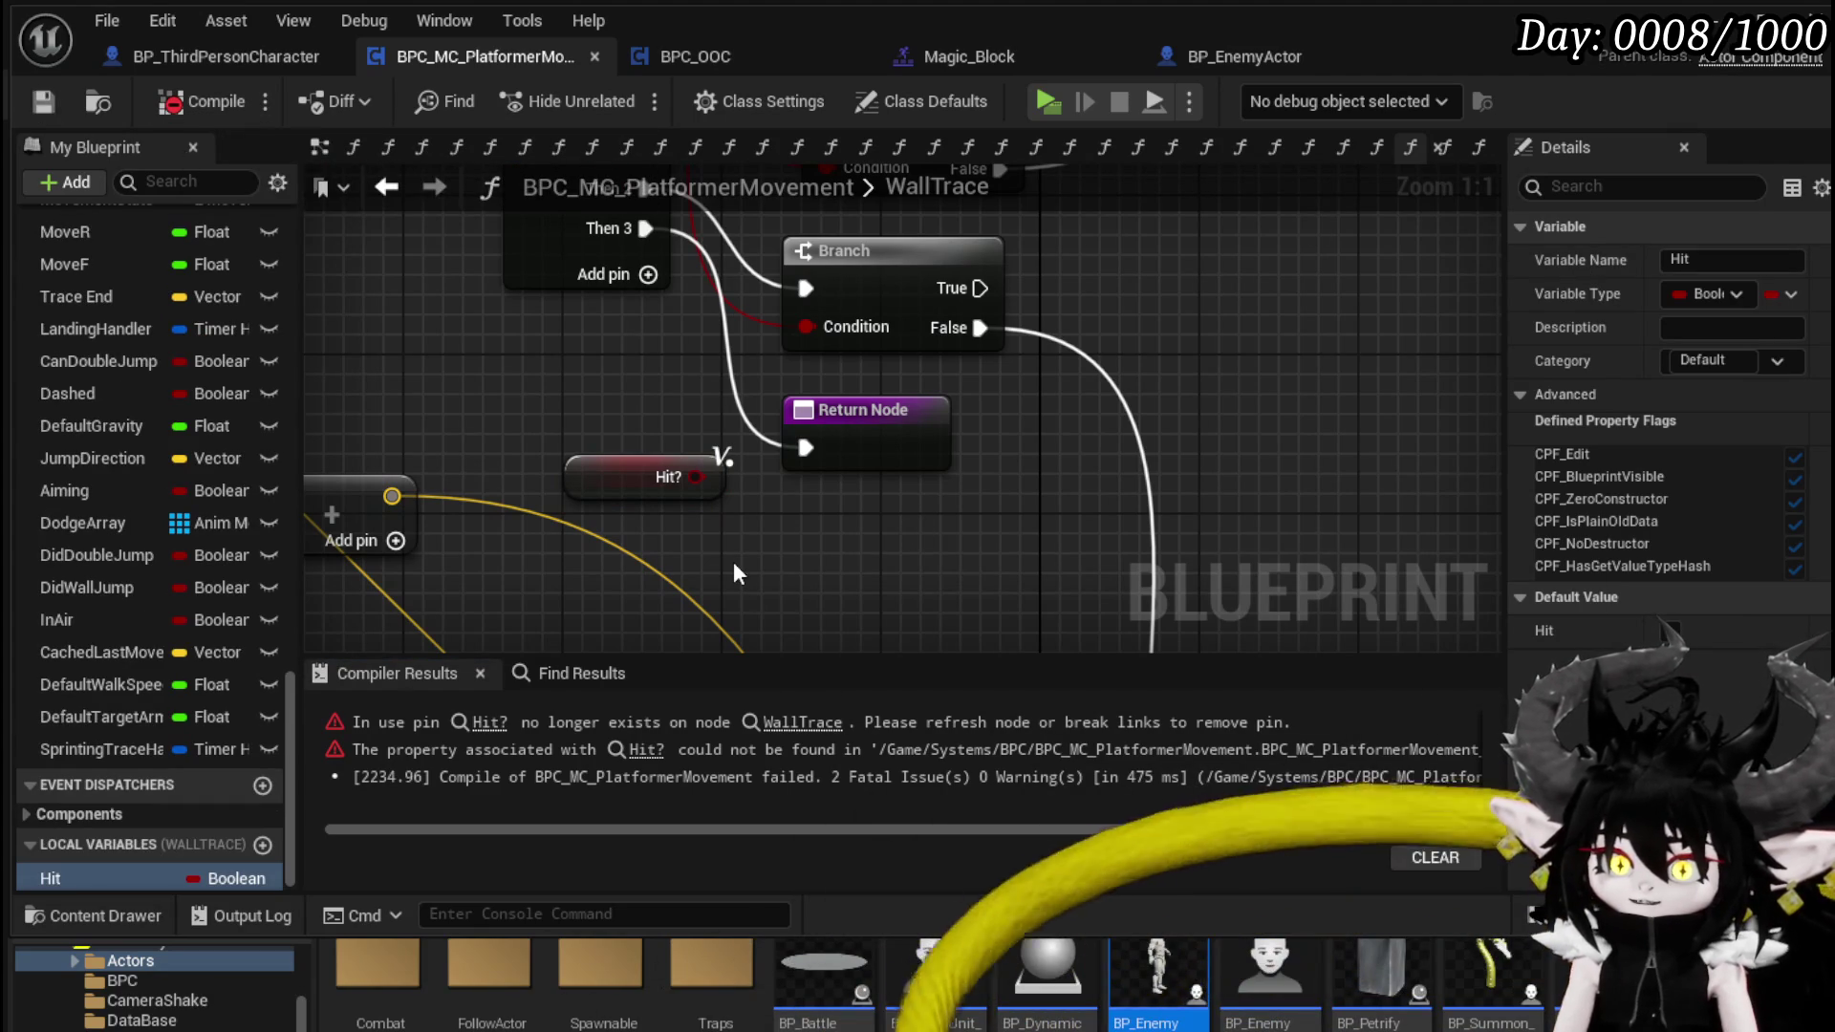
- Replace the broken Hit? node in WallTrace with a local Hit getter and recompile
mouse_move(688, 477)
mouse_down()
mouse_move(597, 473)
mouse_move(614, 440)
mouse_up()
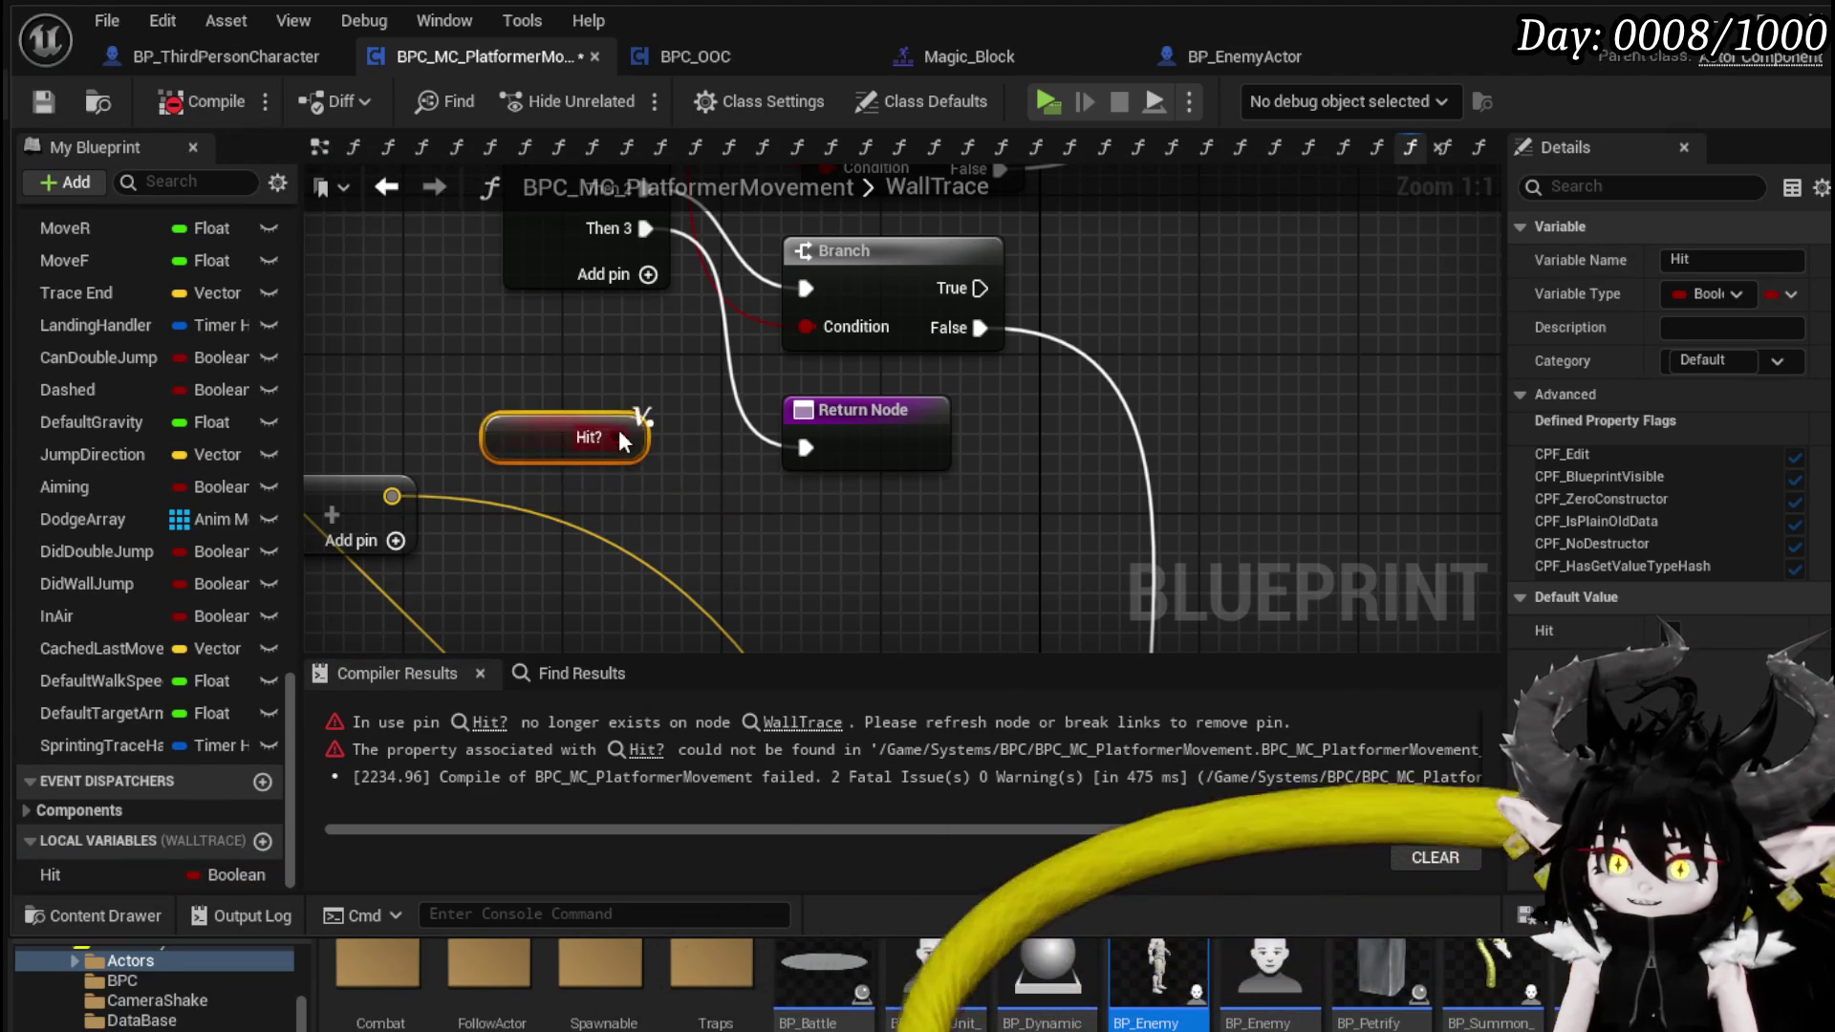
scroll(622, 468, down, 6)
scroll(634, 514, up, 4)
scroll(650, 492, down, 4)
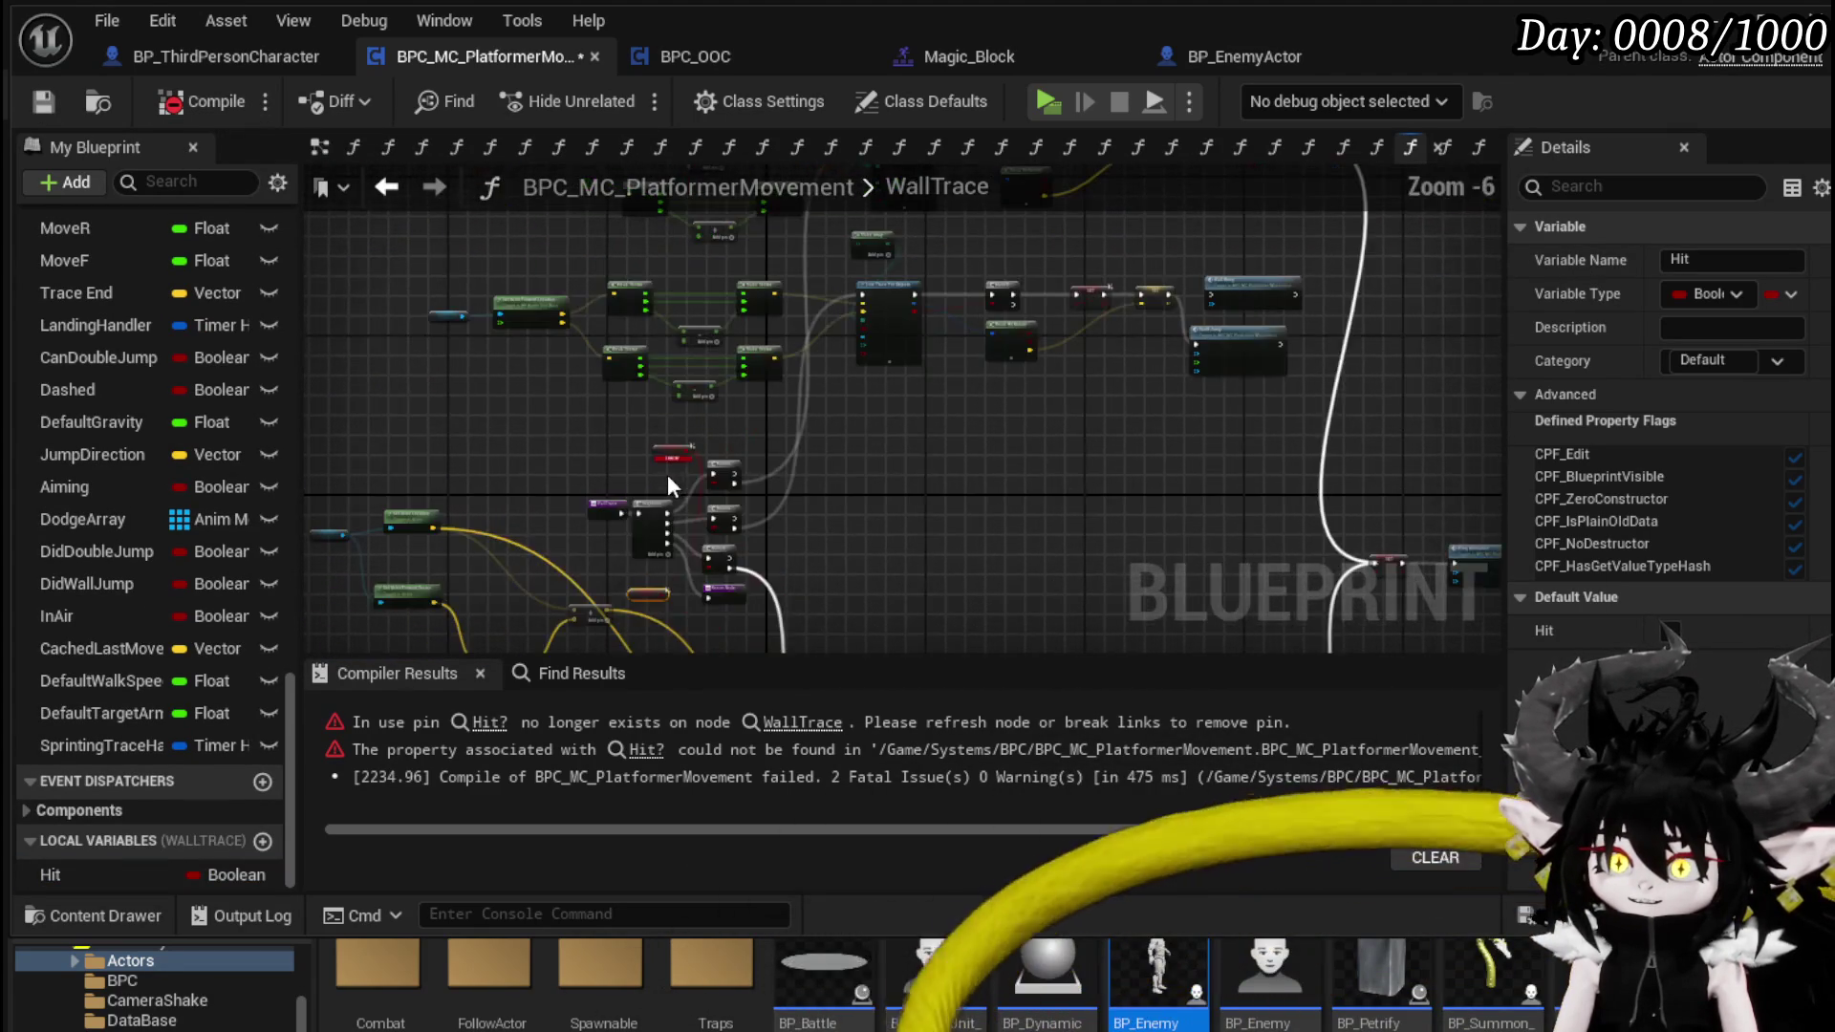
scroll(936, 410, up, 4)
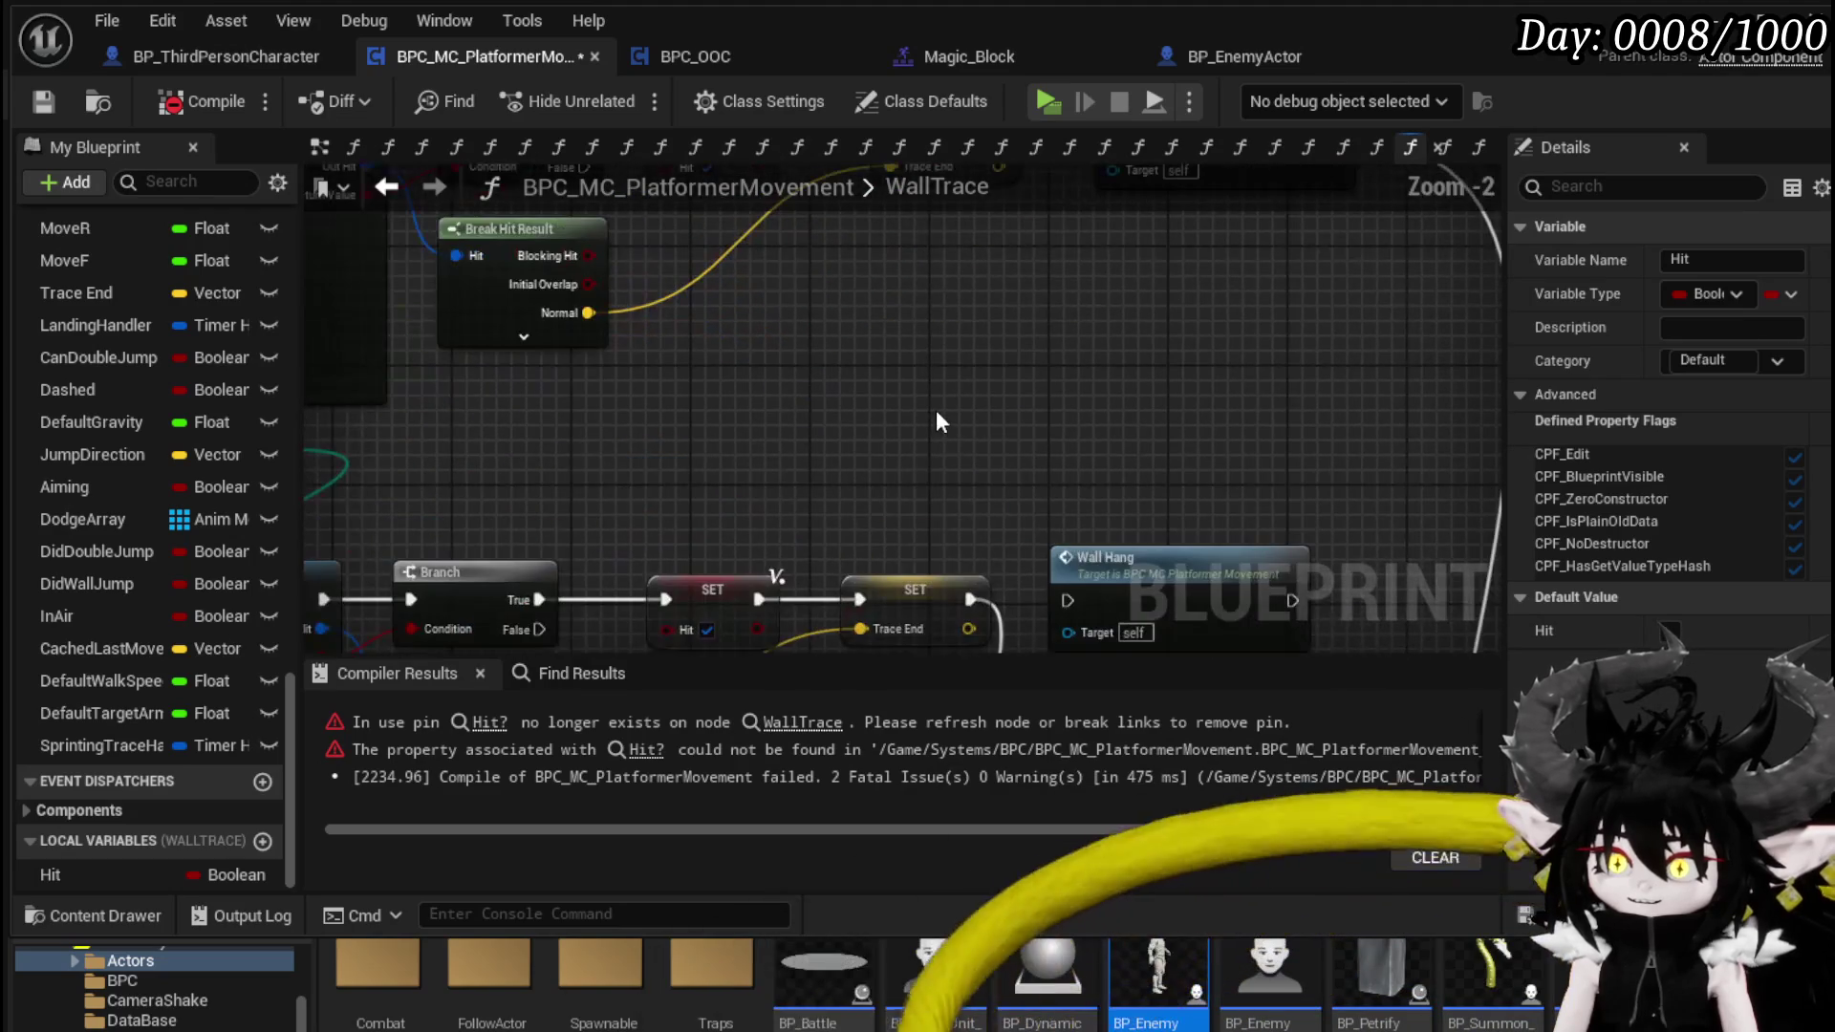
mouse_move(937, 421)
mouse_down()
mouse_move(903, 197)
mouse_move(1094, 382)
mouse_up()
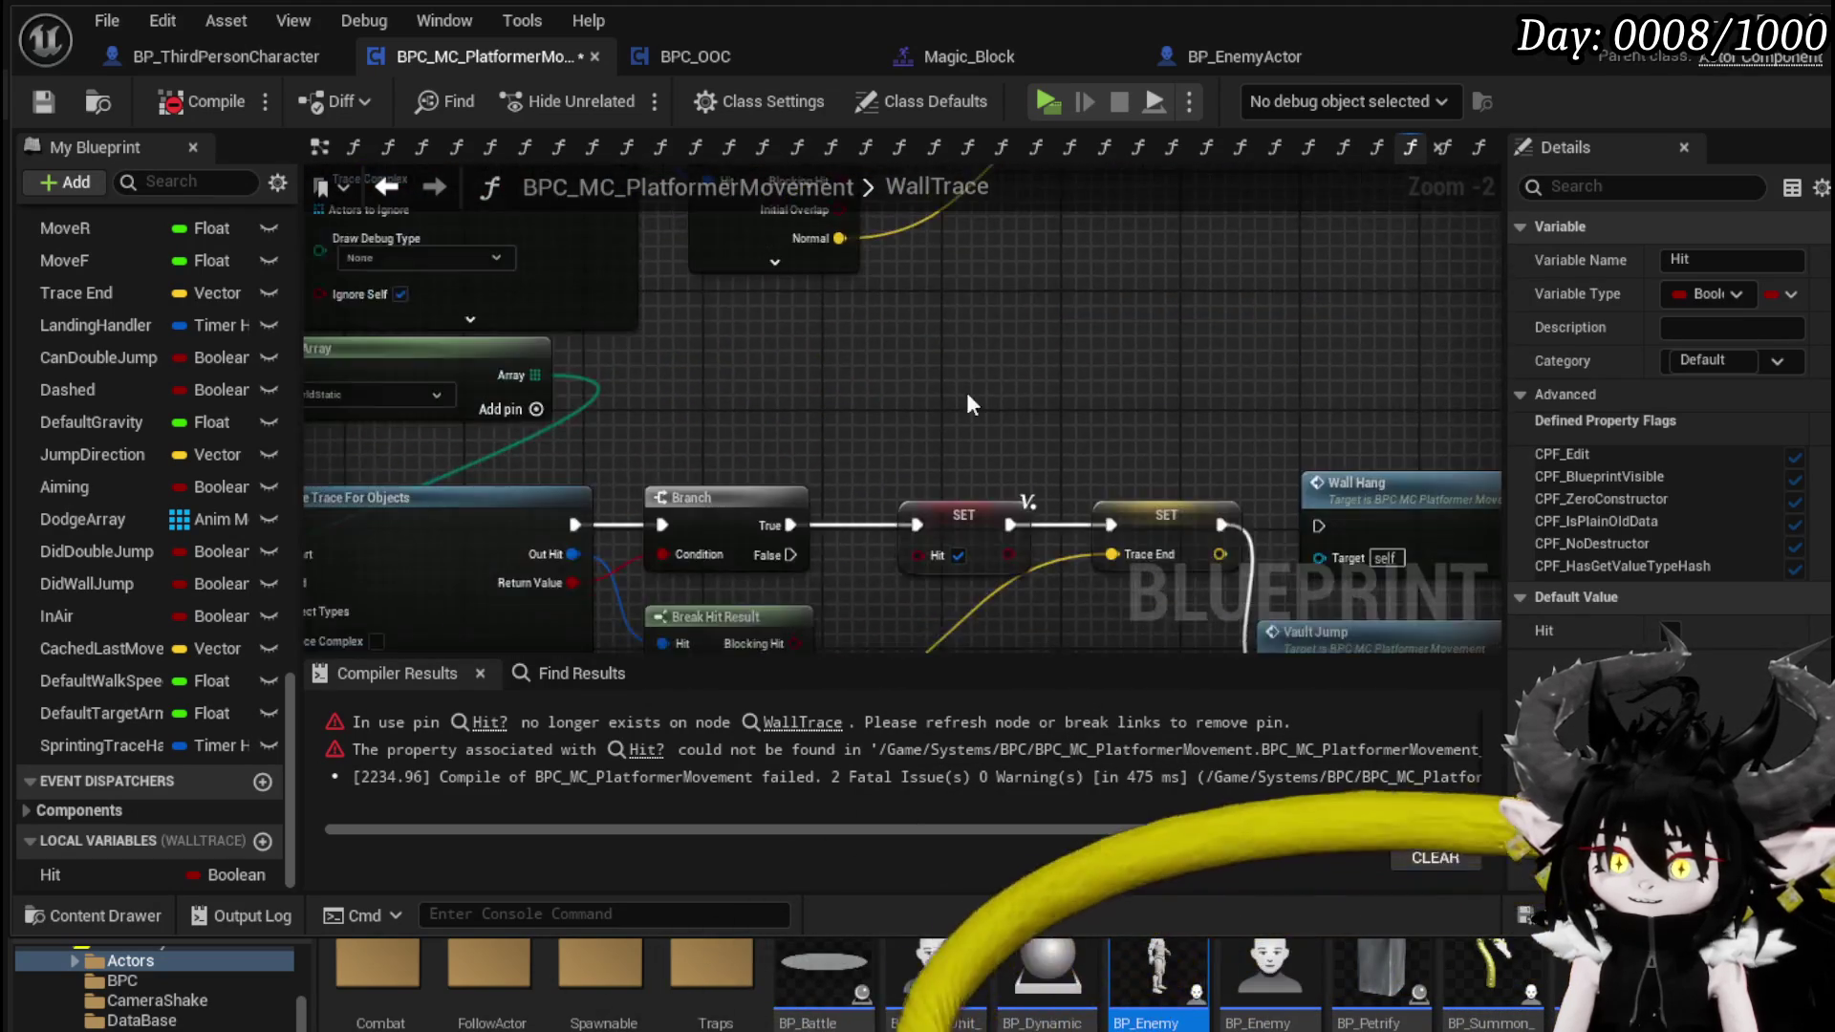
scroll(1094, 382, down, 4)
mouse_move(1162, 264)
mouse_down()
mouse_move(707, 559)
mouse_move(685, 533)
mouse_move(763, 397)
mouse_up()
scroll(708, 559, up, 3)
mouse_move(65, 874)
mouse_down()
mouse_move(638, 473)
mouse_move(742, 513)
mouse_move(679, 464)
mouse_up()
drag(800, 399, 740, 473)
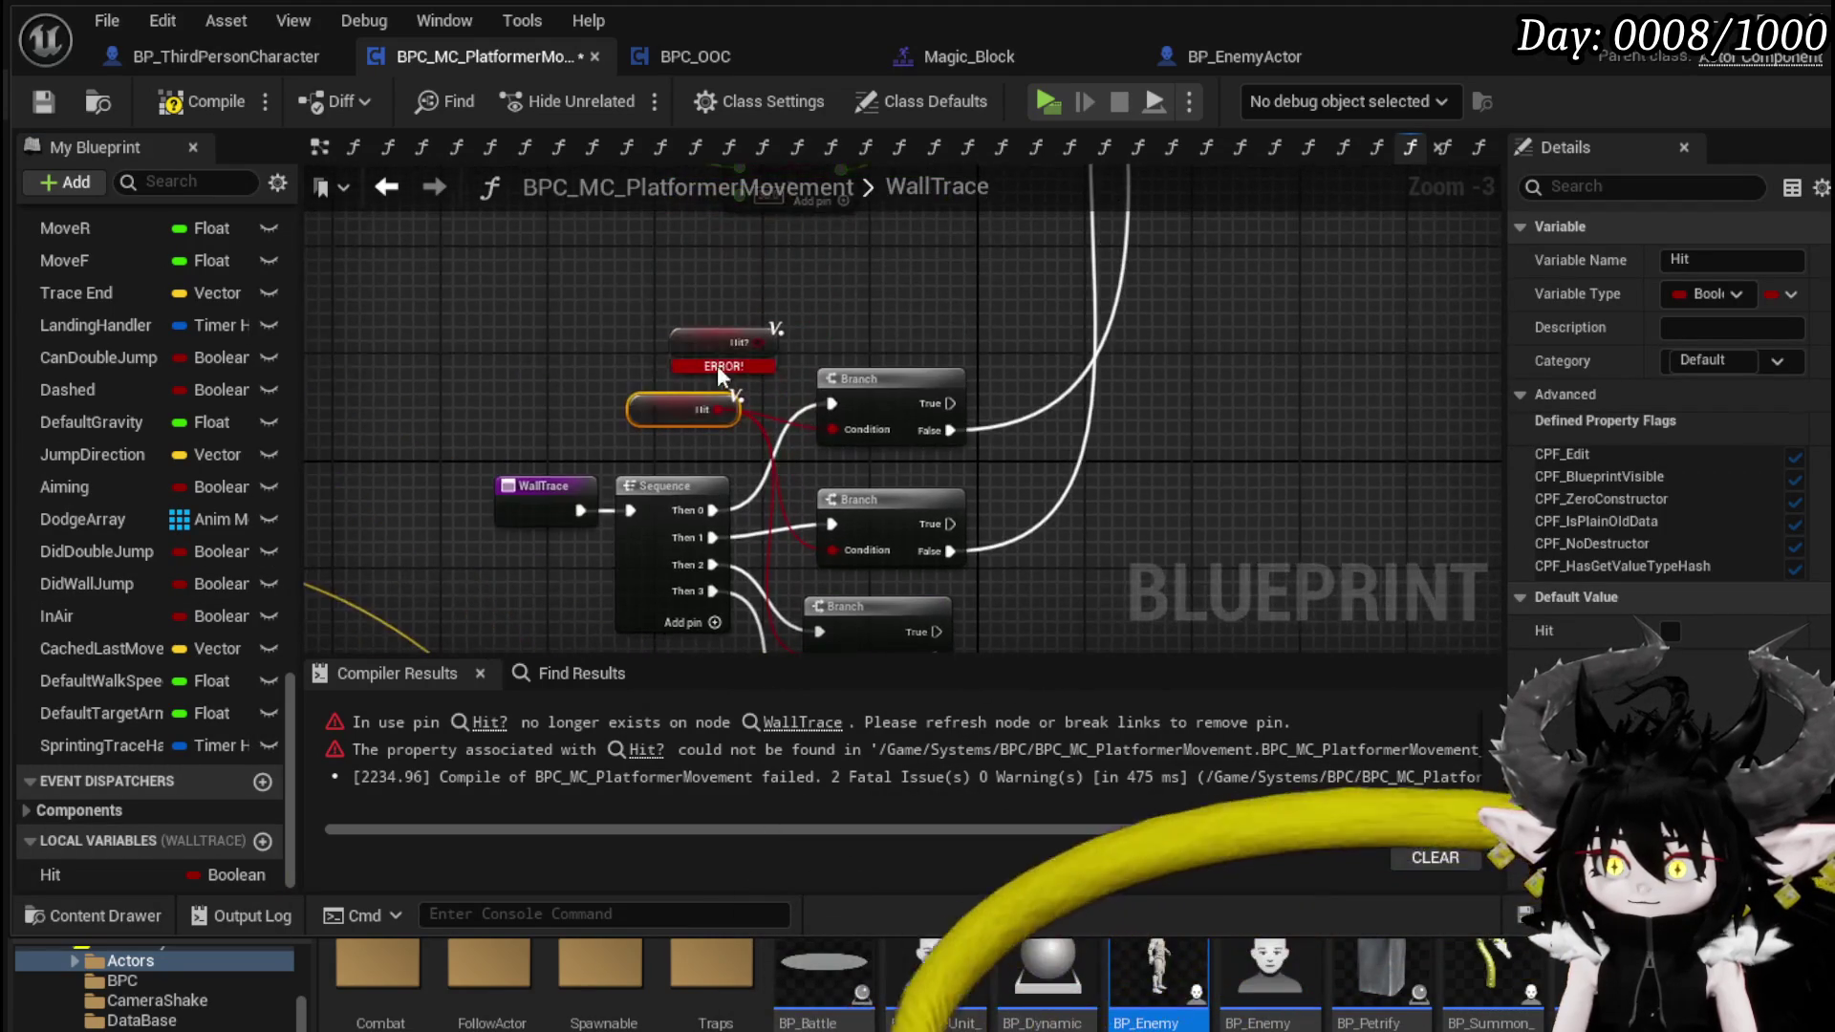
drag(668, 315, 799, 386)
key(Delete)
click(141, 99)
- Add a DetectedWall output to WallTrace's Return Node, fed by Hit, and recompile
click(871, 547)
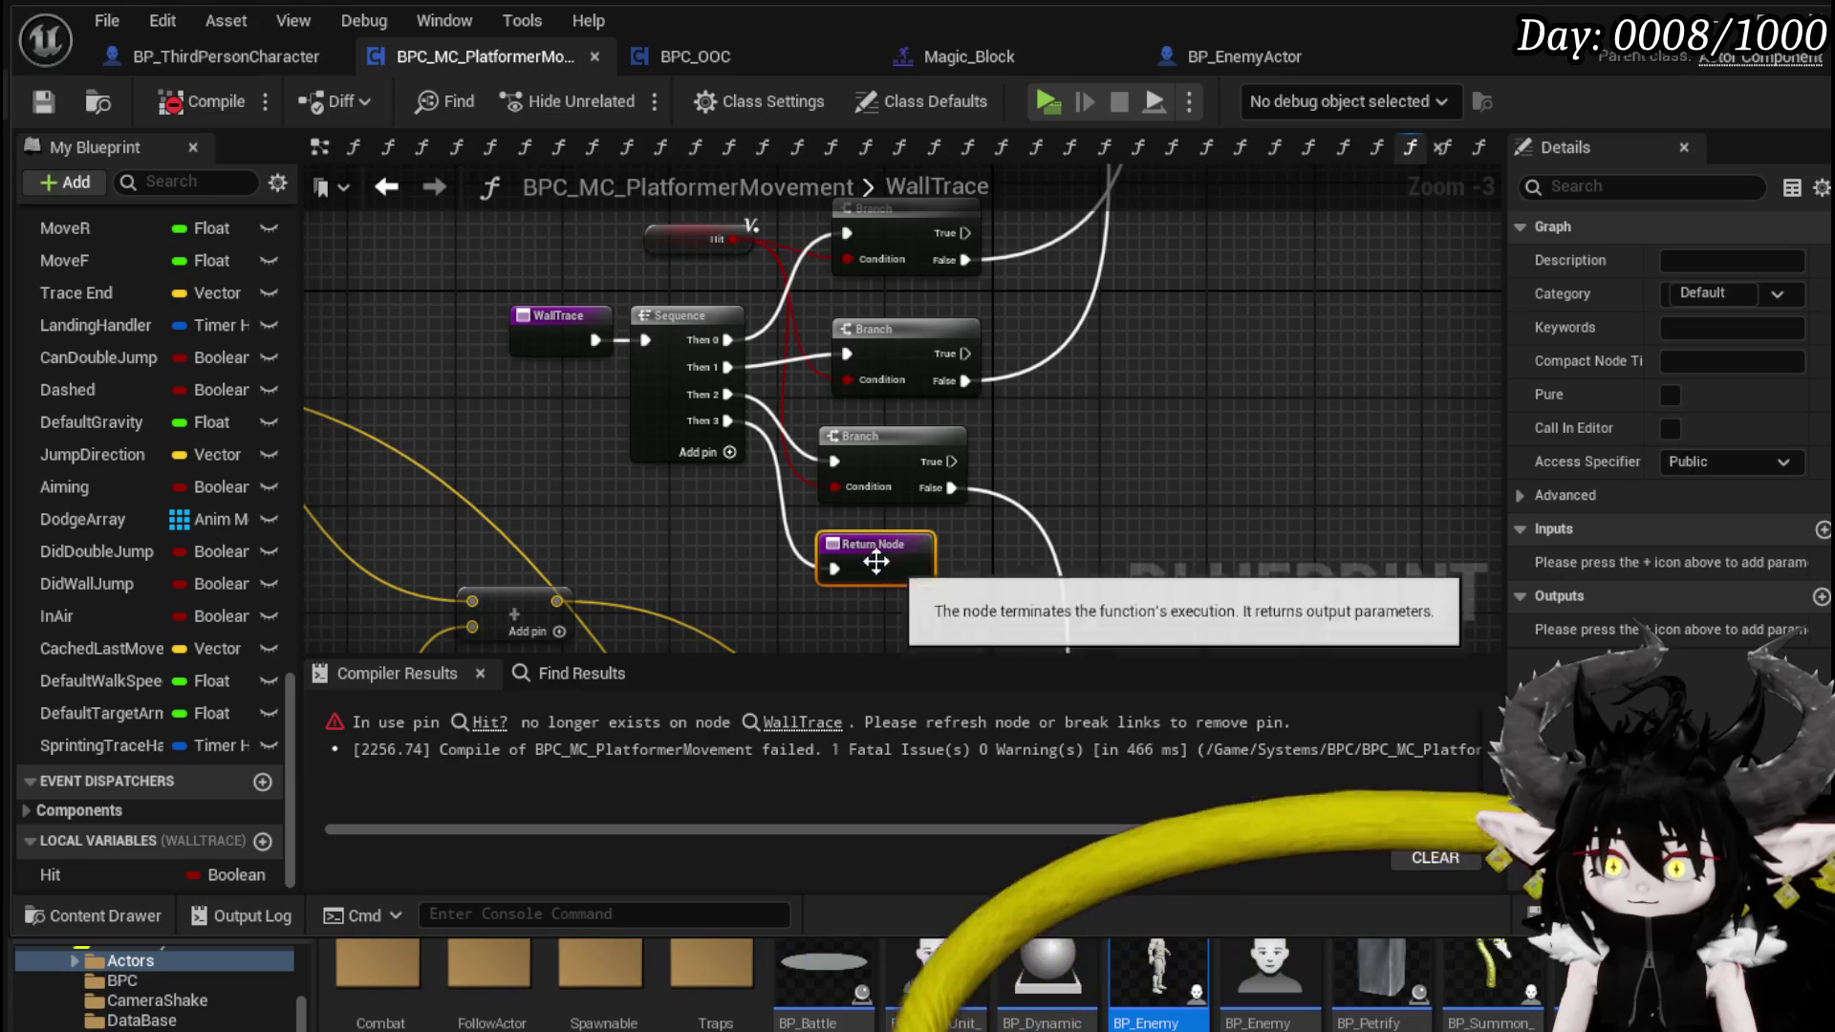
click(1615, 638)
text(Hi)
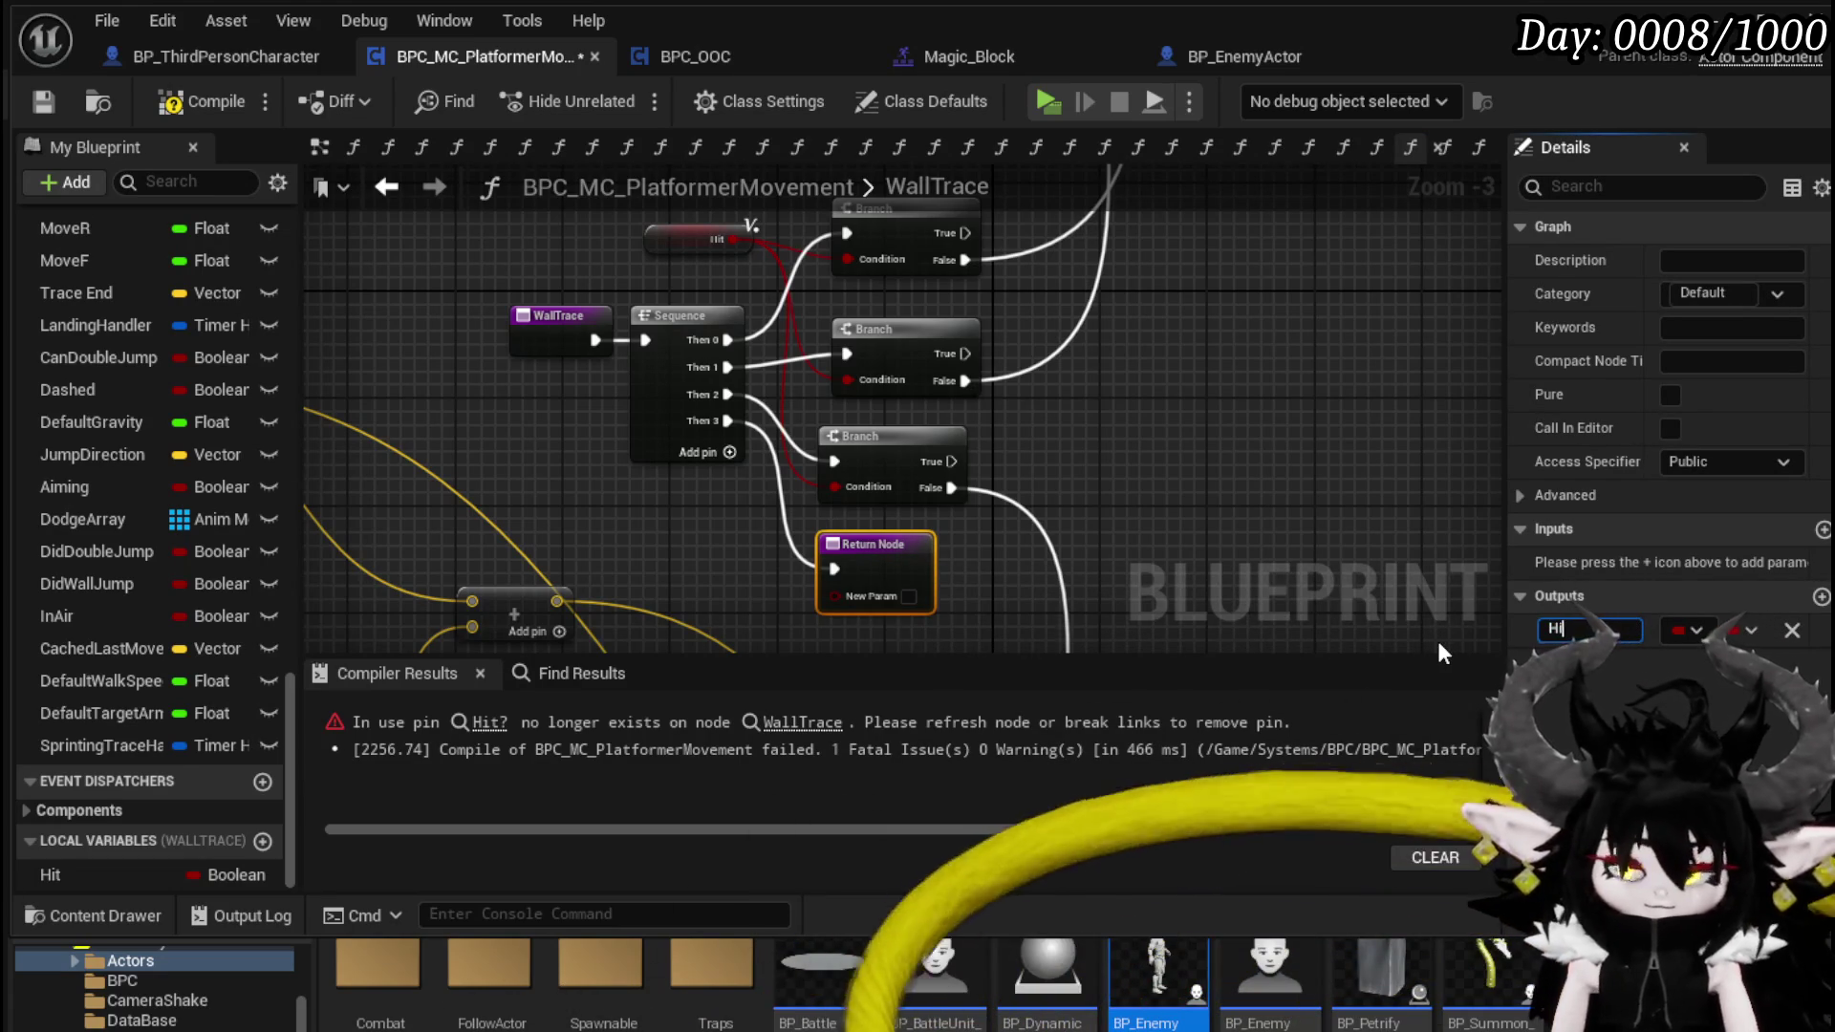
key(Escape)
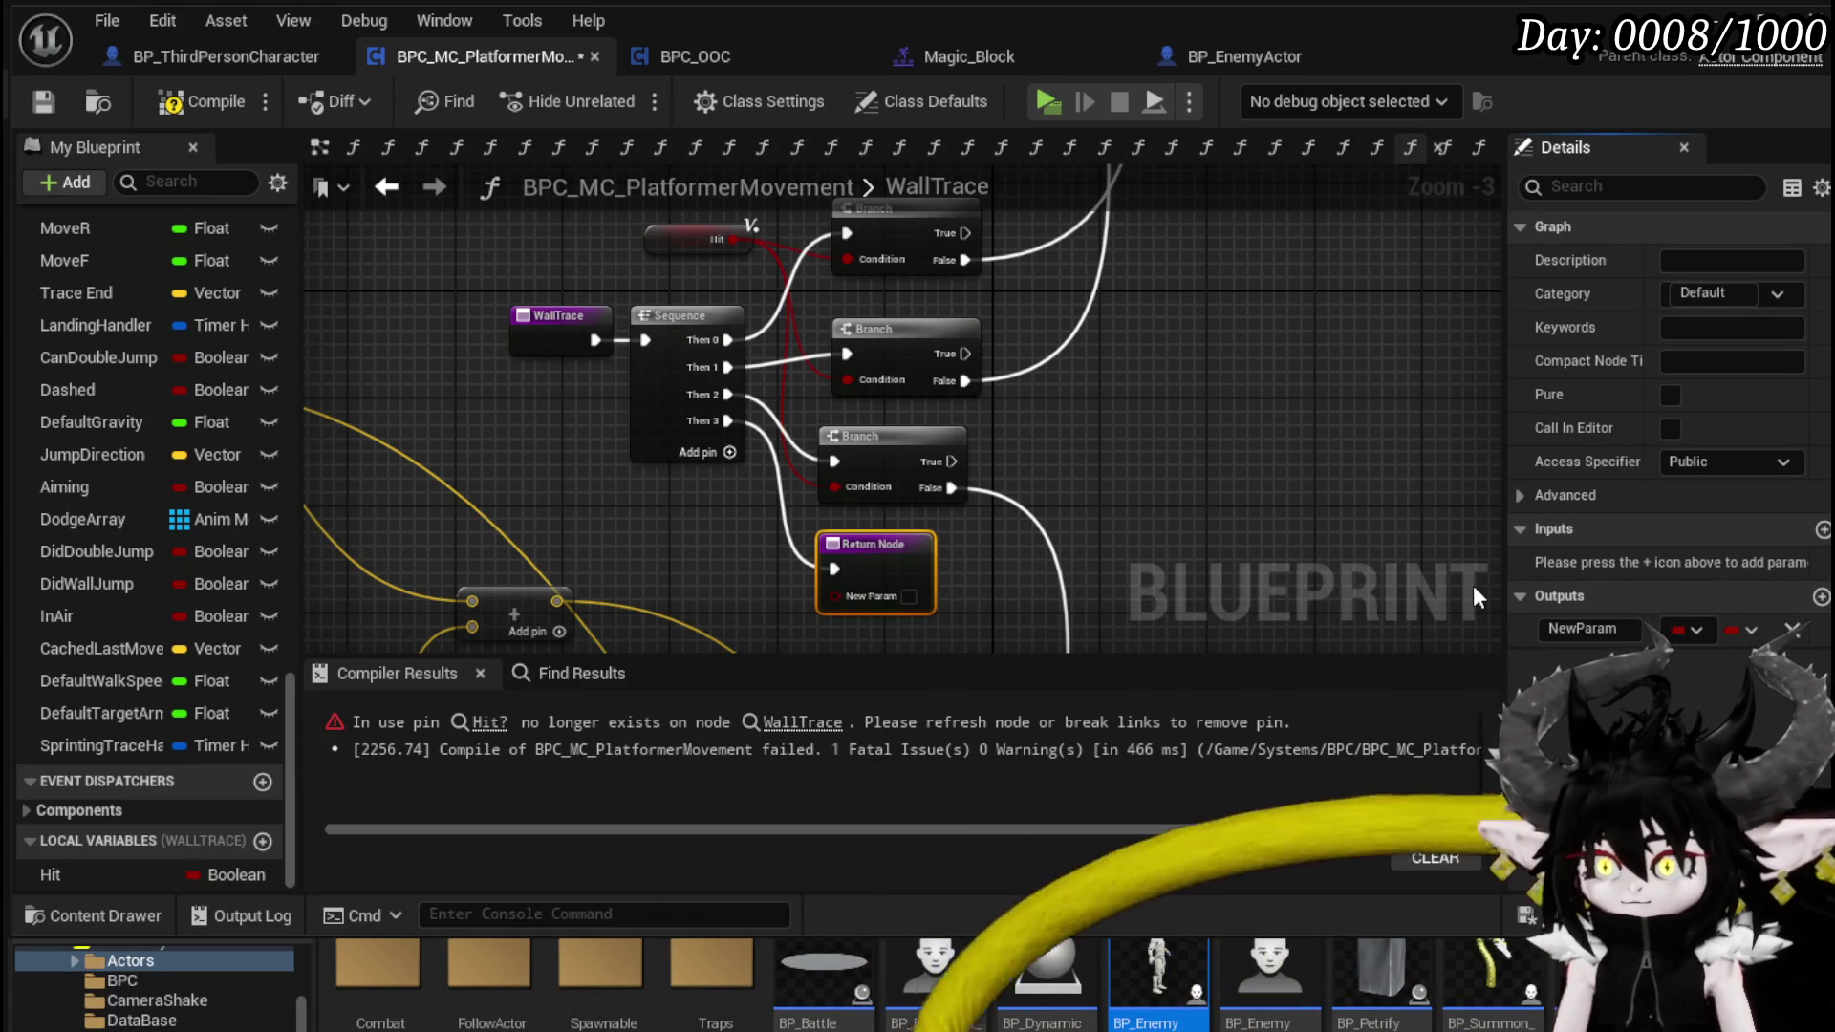
click(1590, 626)
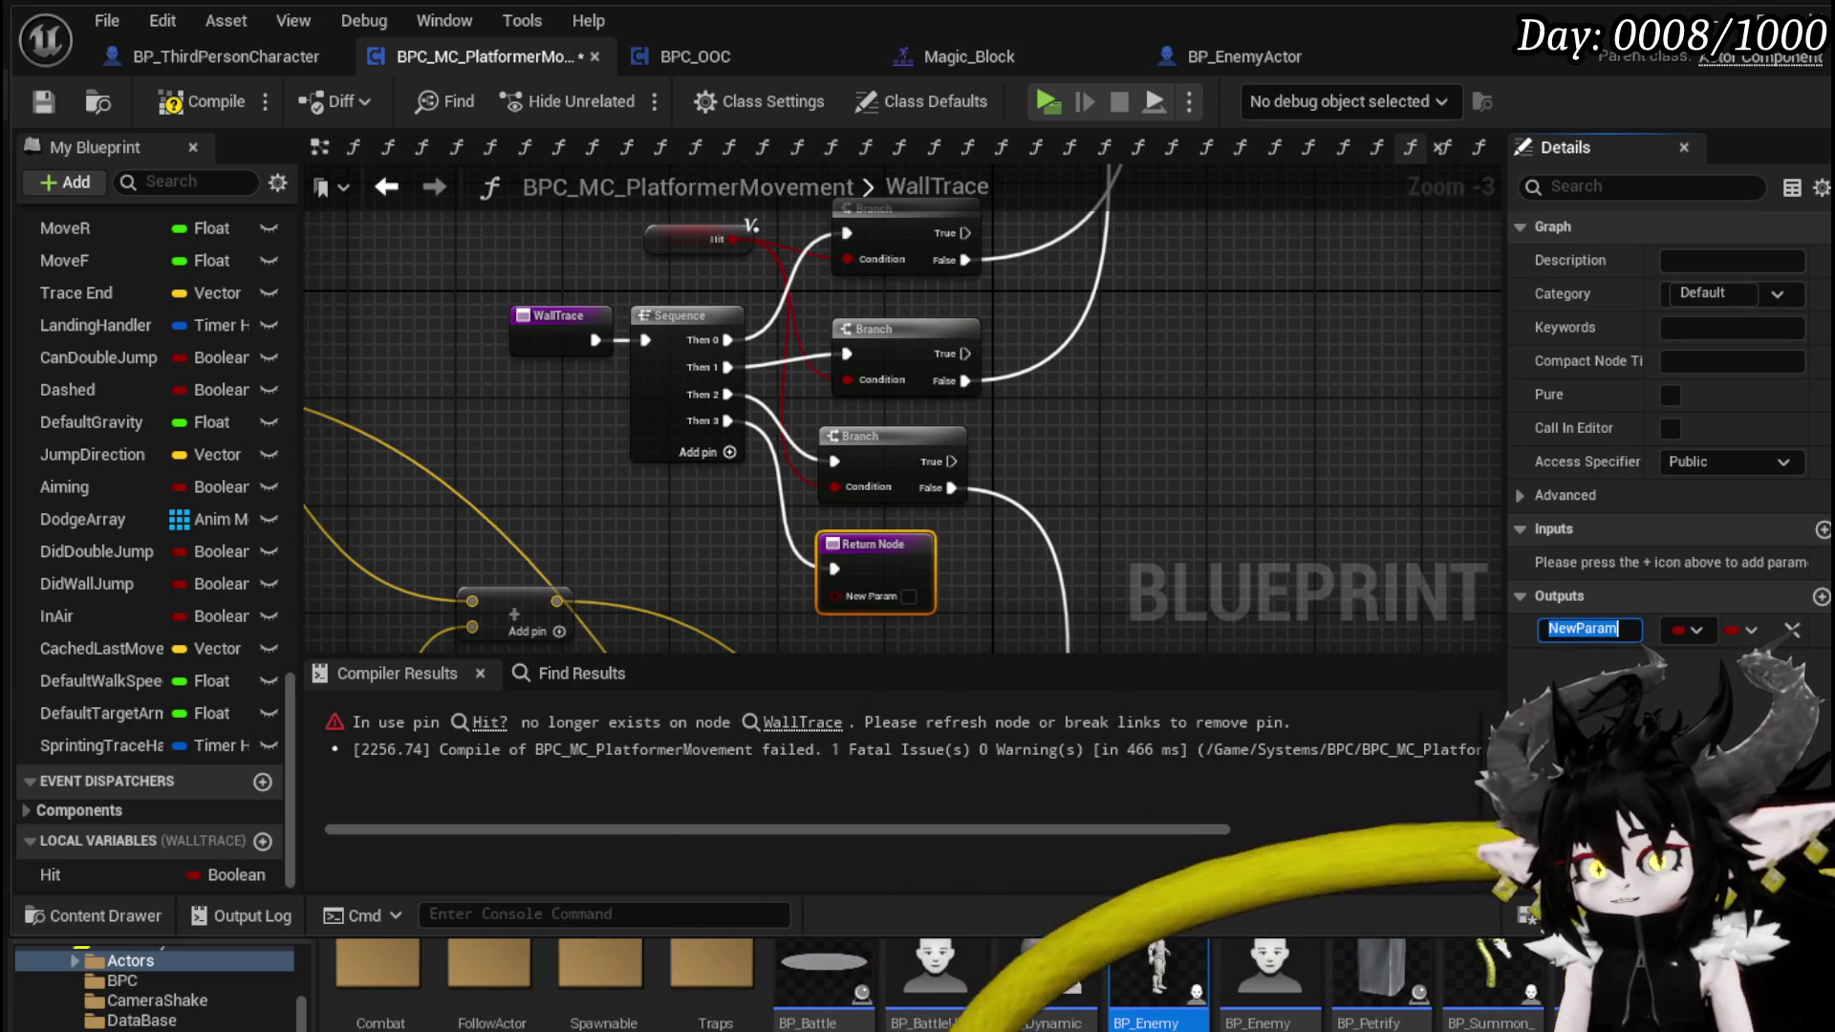
text(DetectedWa)
key(Return)
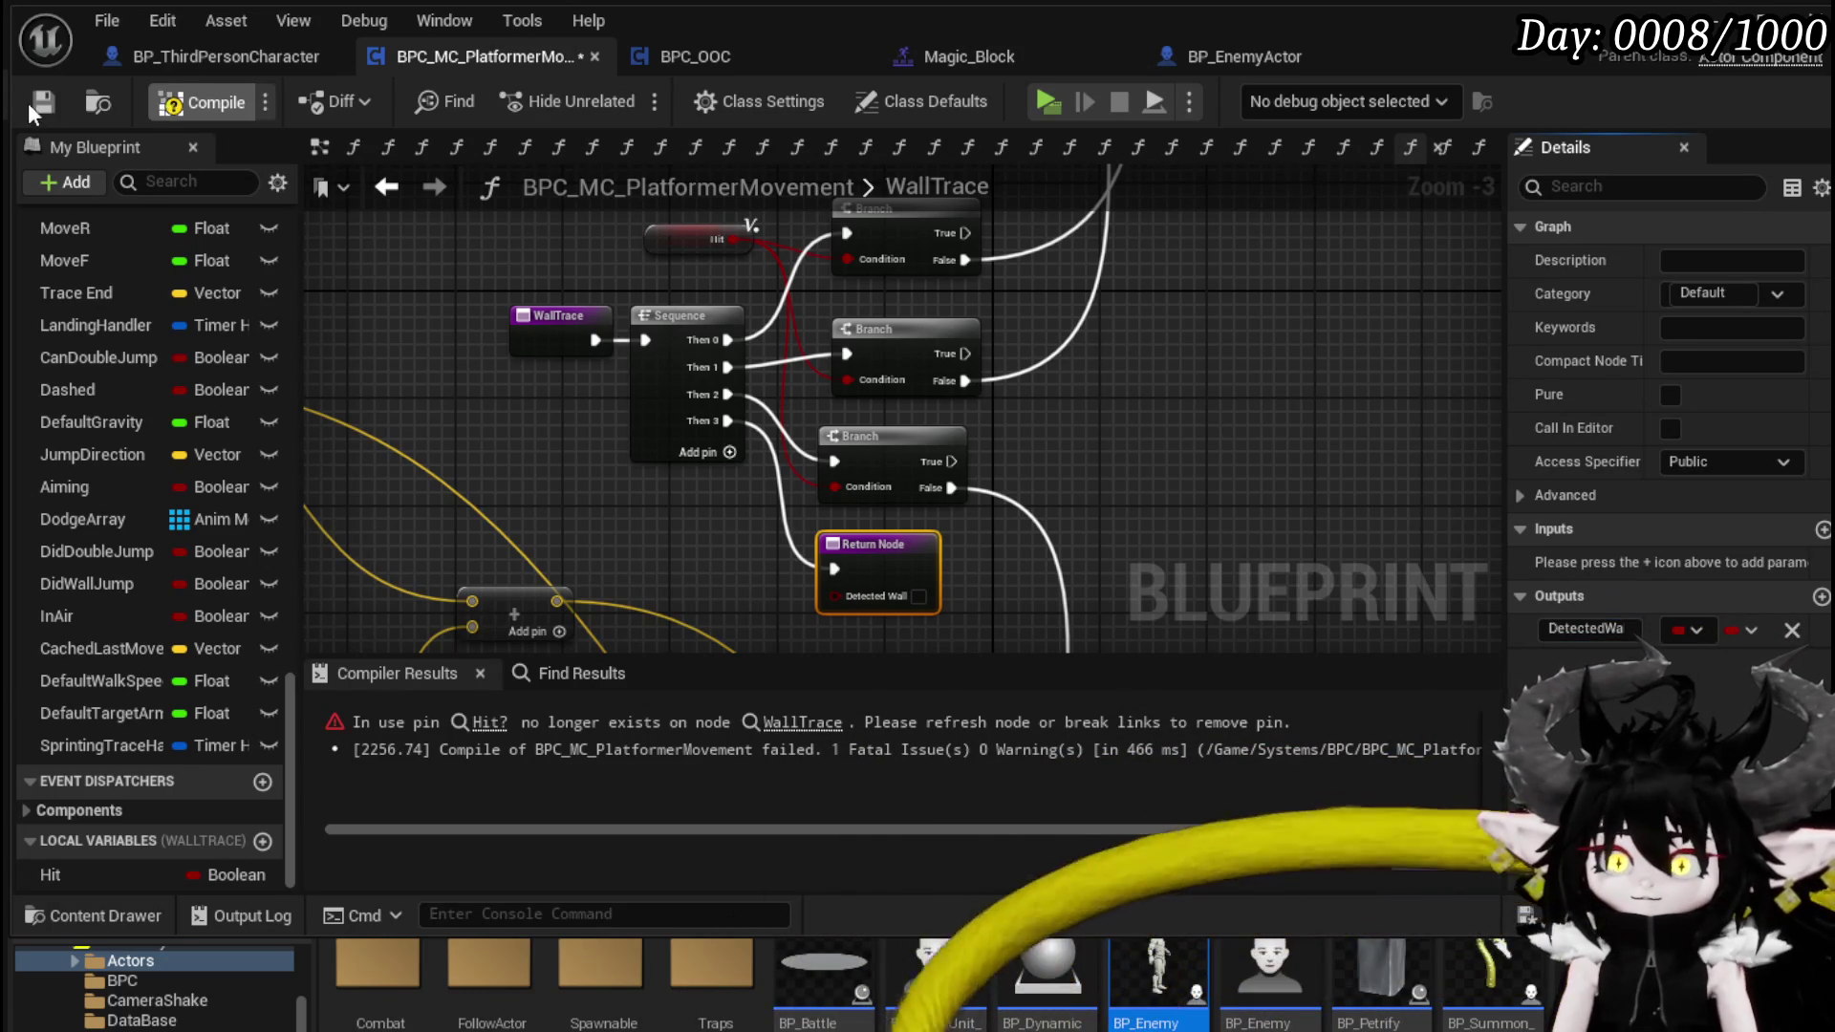
drag(88, 875, 875, 606)
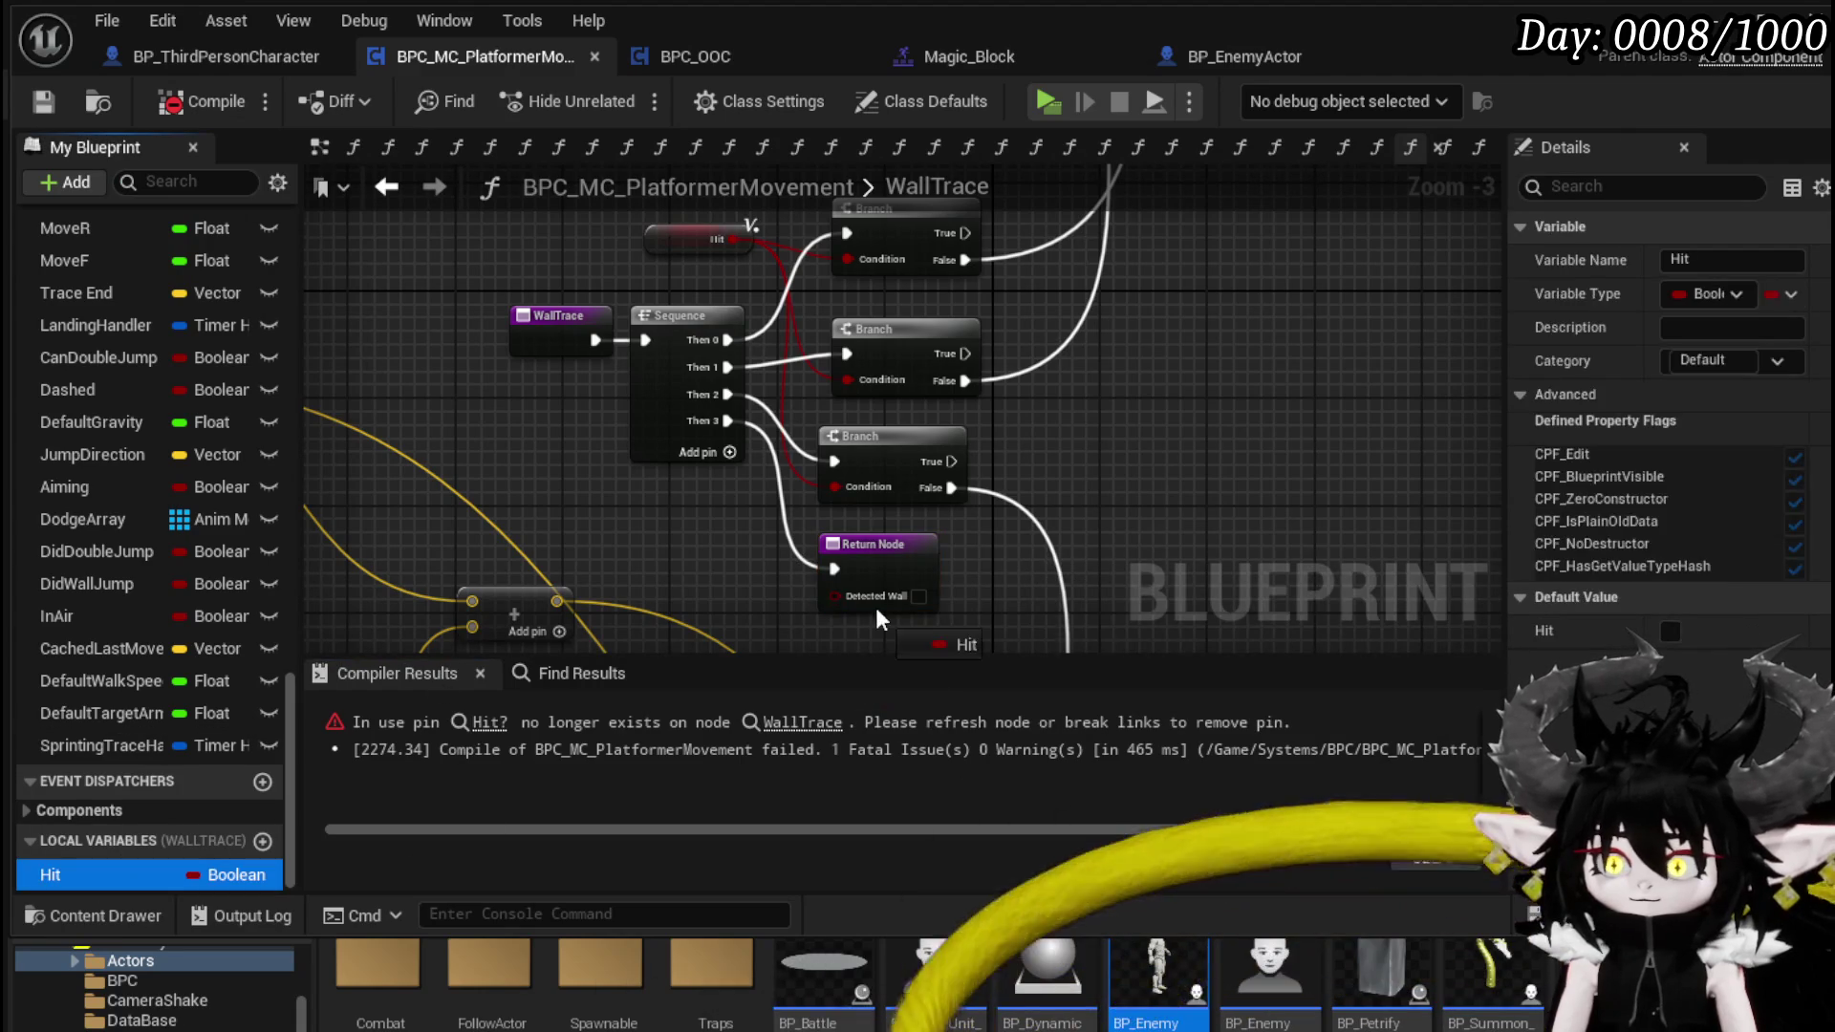
click(191, 106)
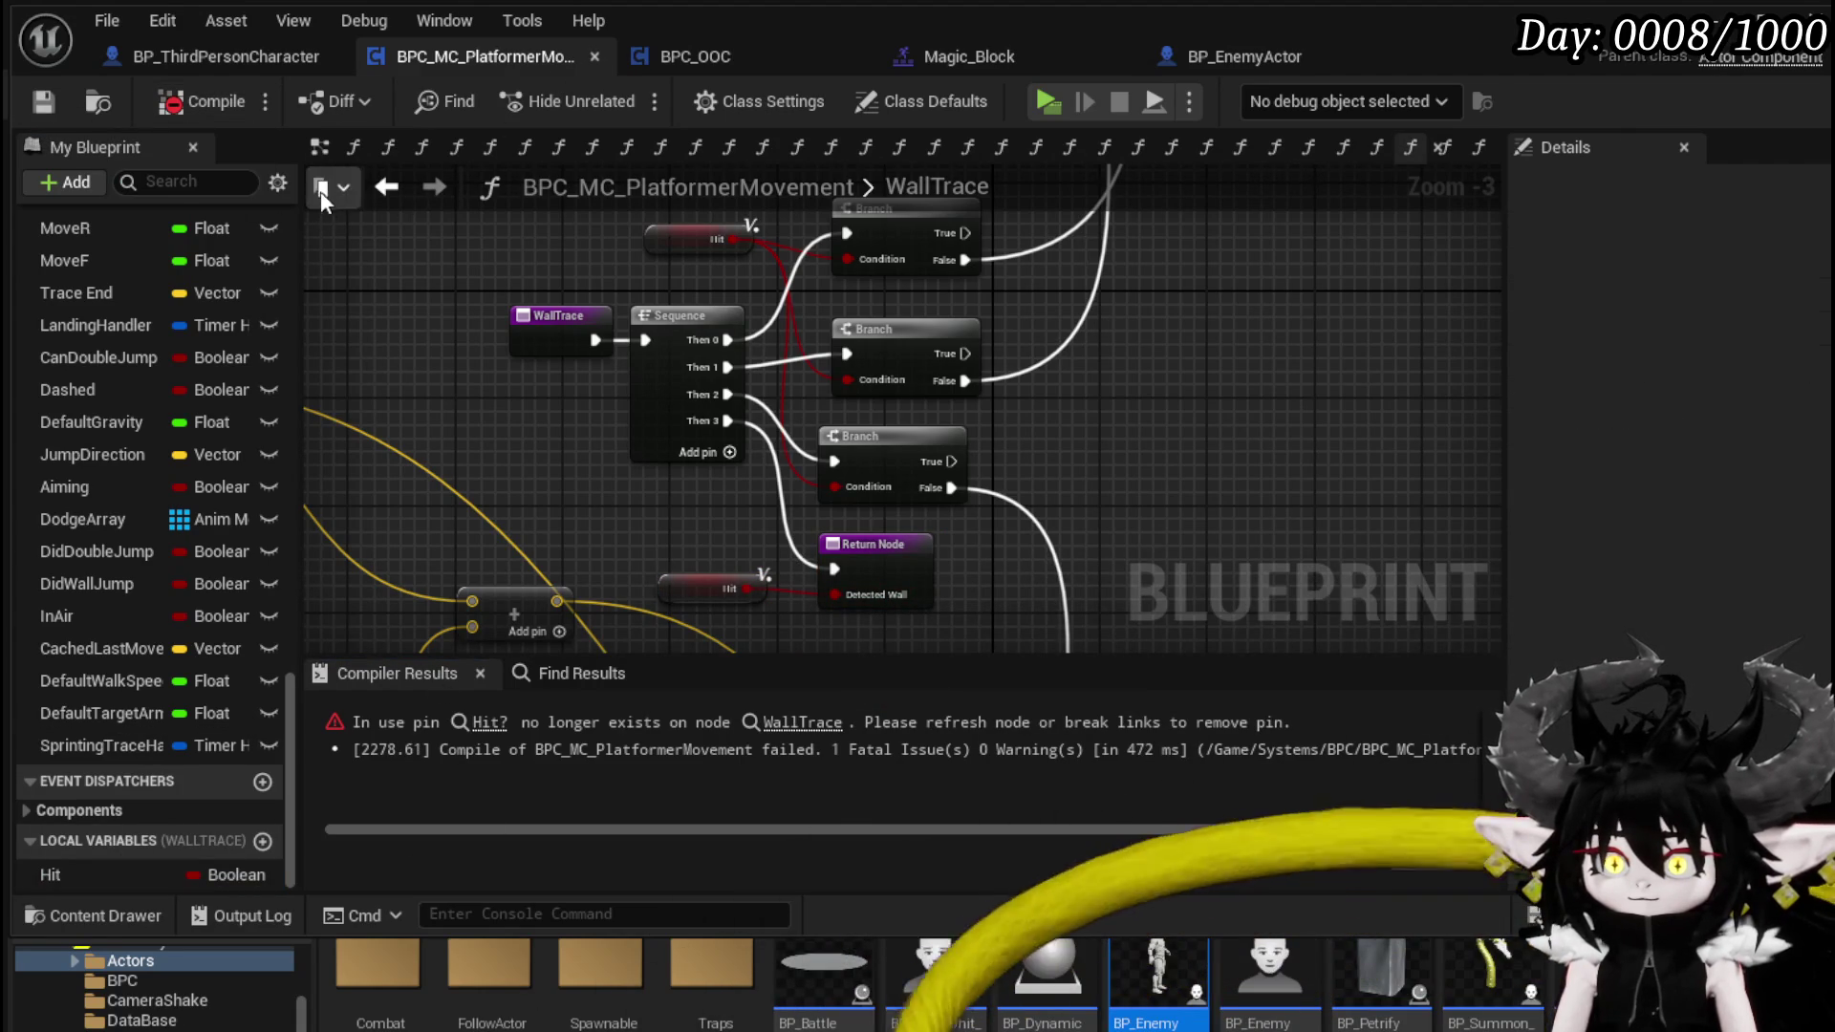
- Connect Detected Wall to HighVaultCheck's Branch condition and compile and save with F7
click(513, 723)
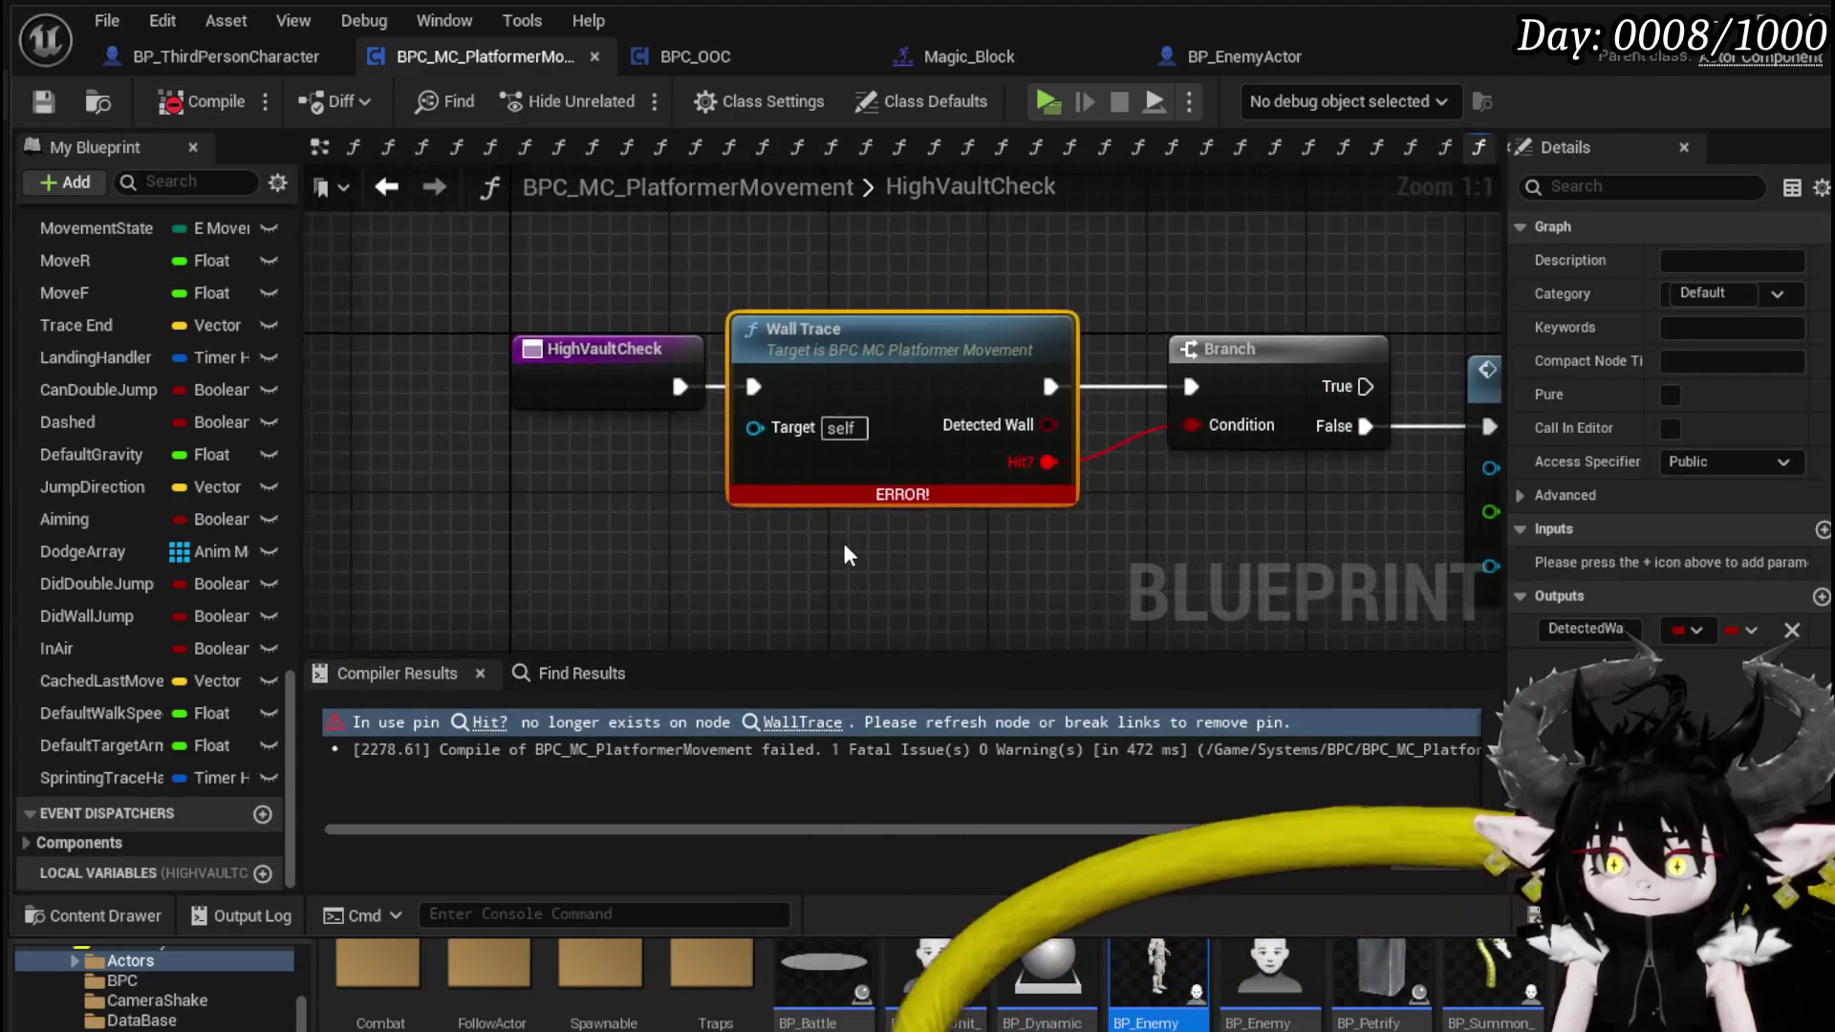
drag(635, 443, 752, 438)
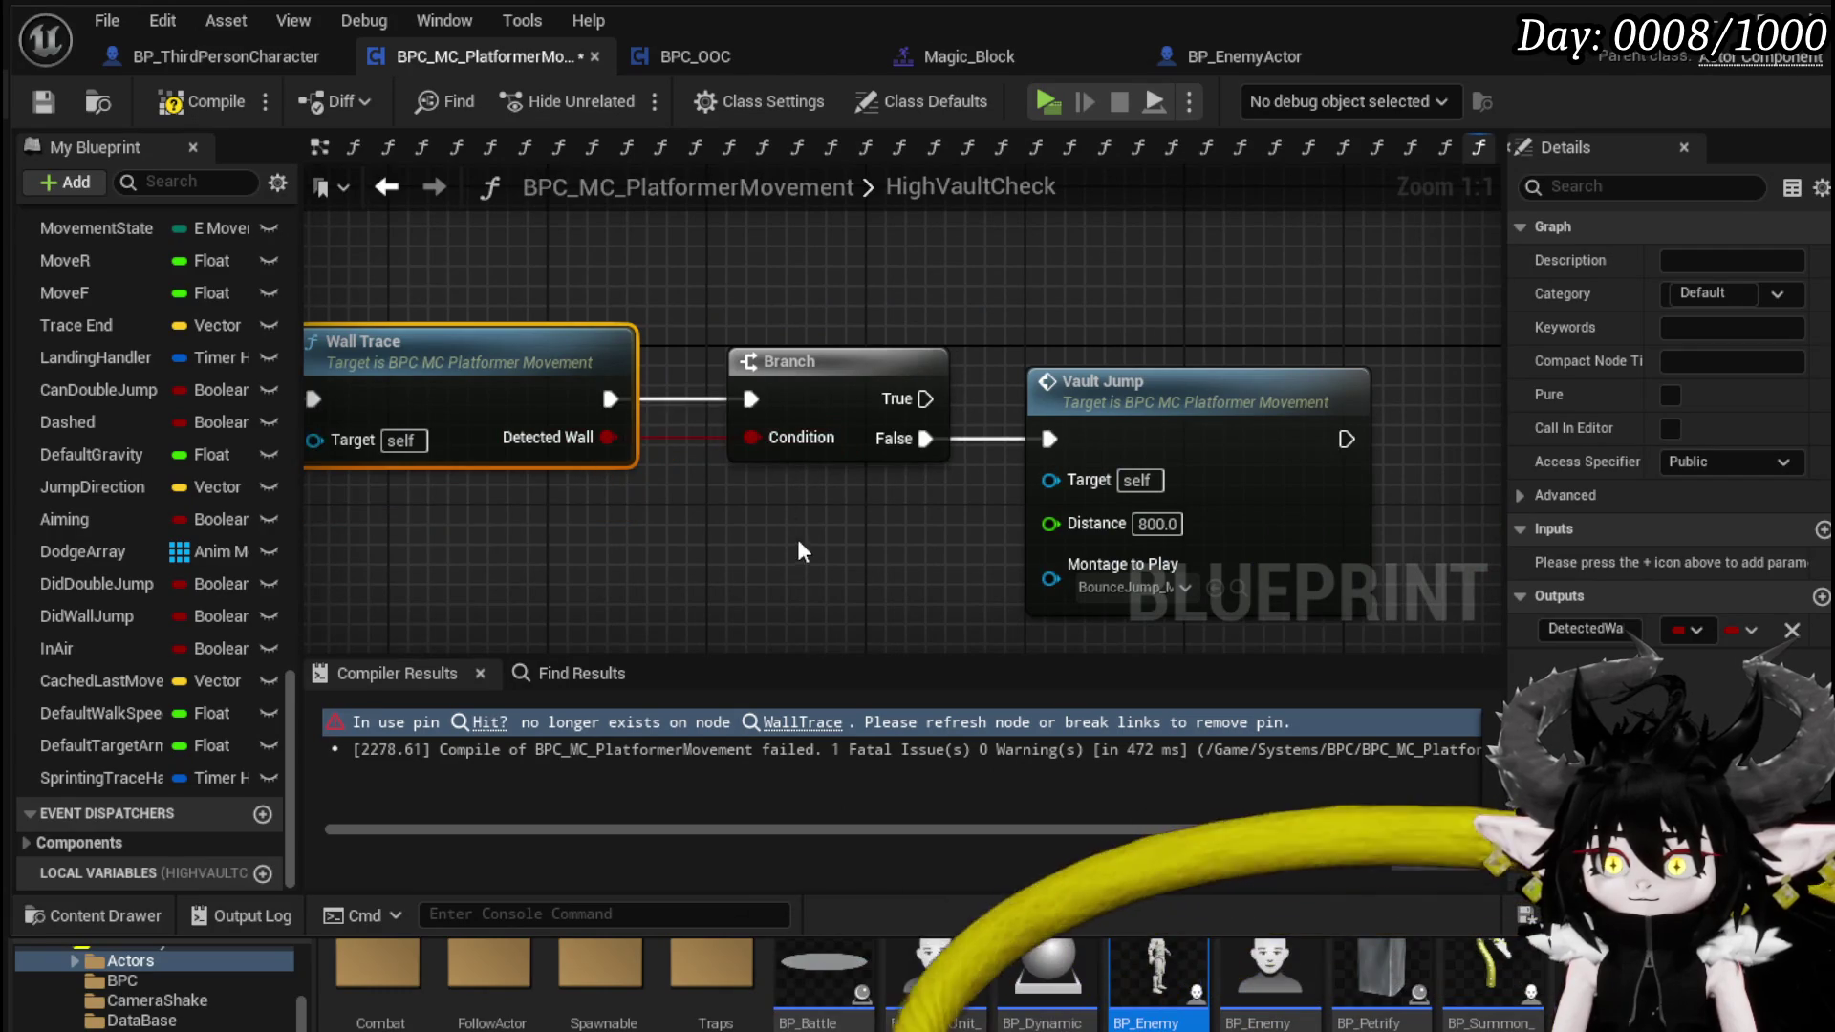
key(F7)
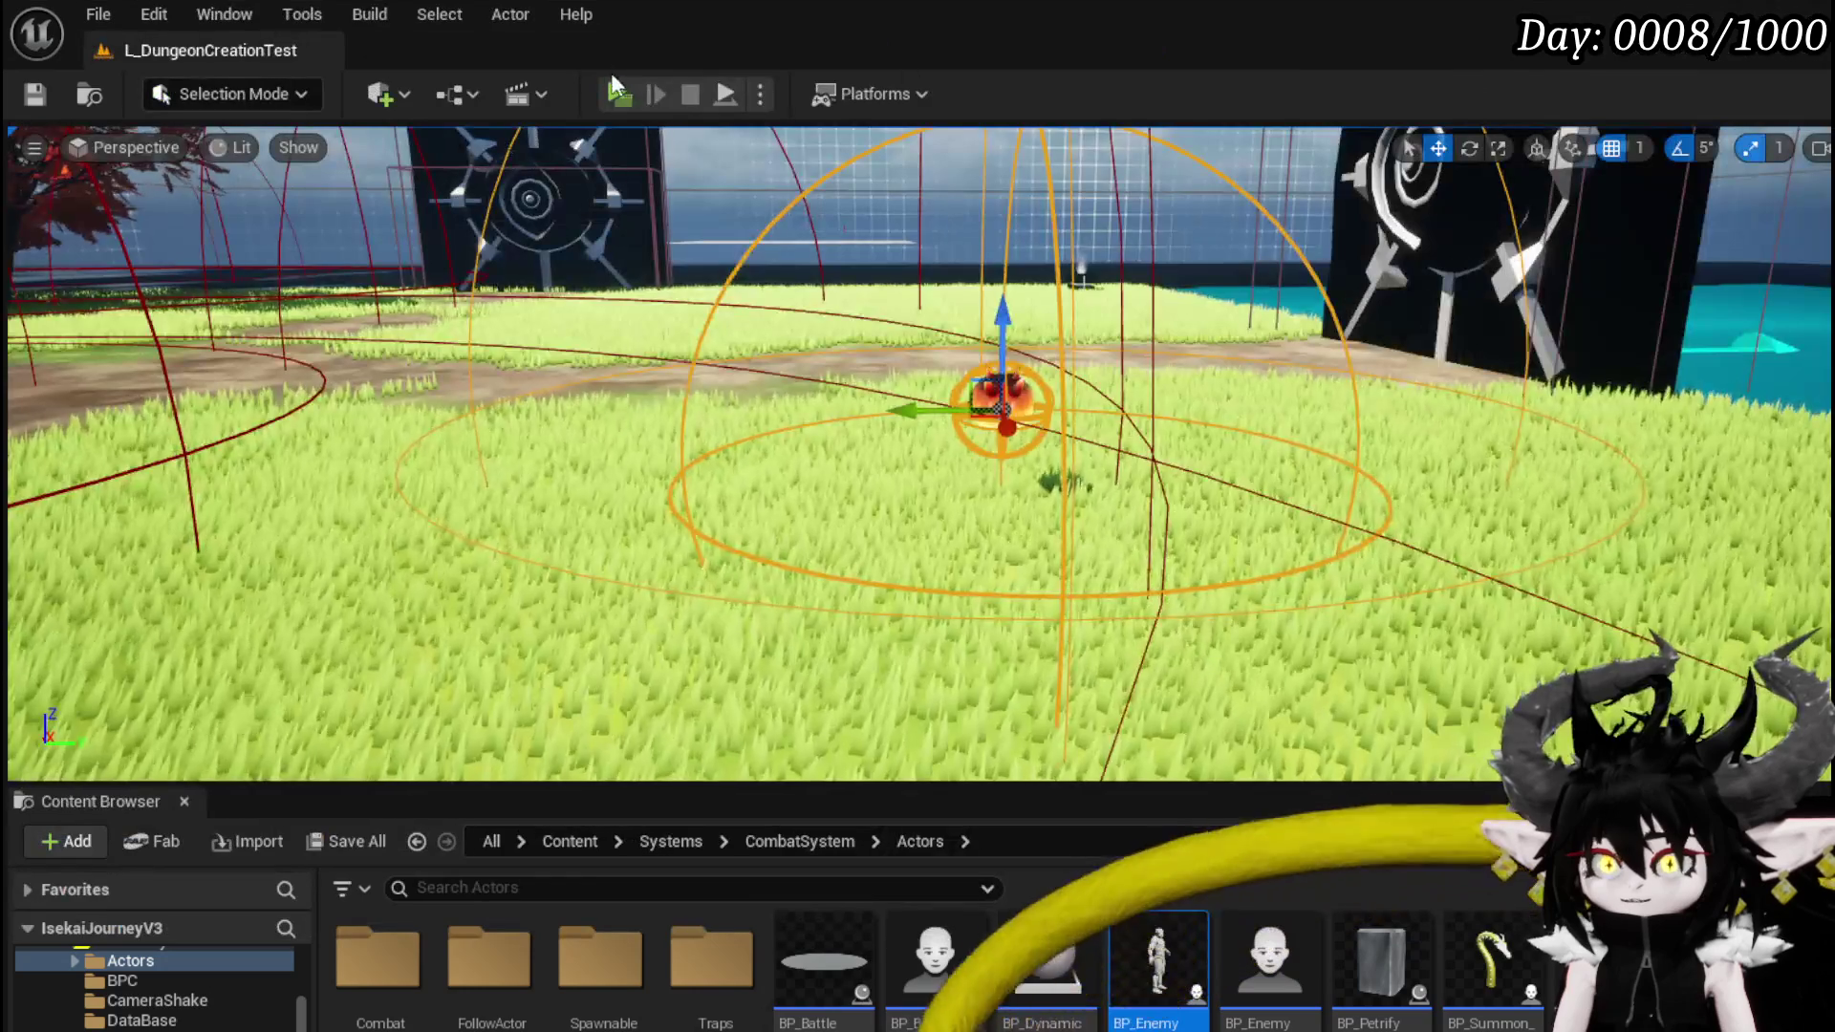
- Test a wall jump, then dash repeatedly along the platform and toward the block
key(space)
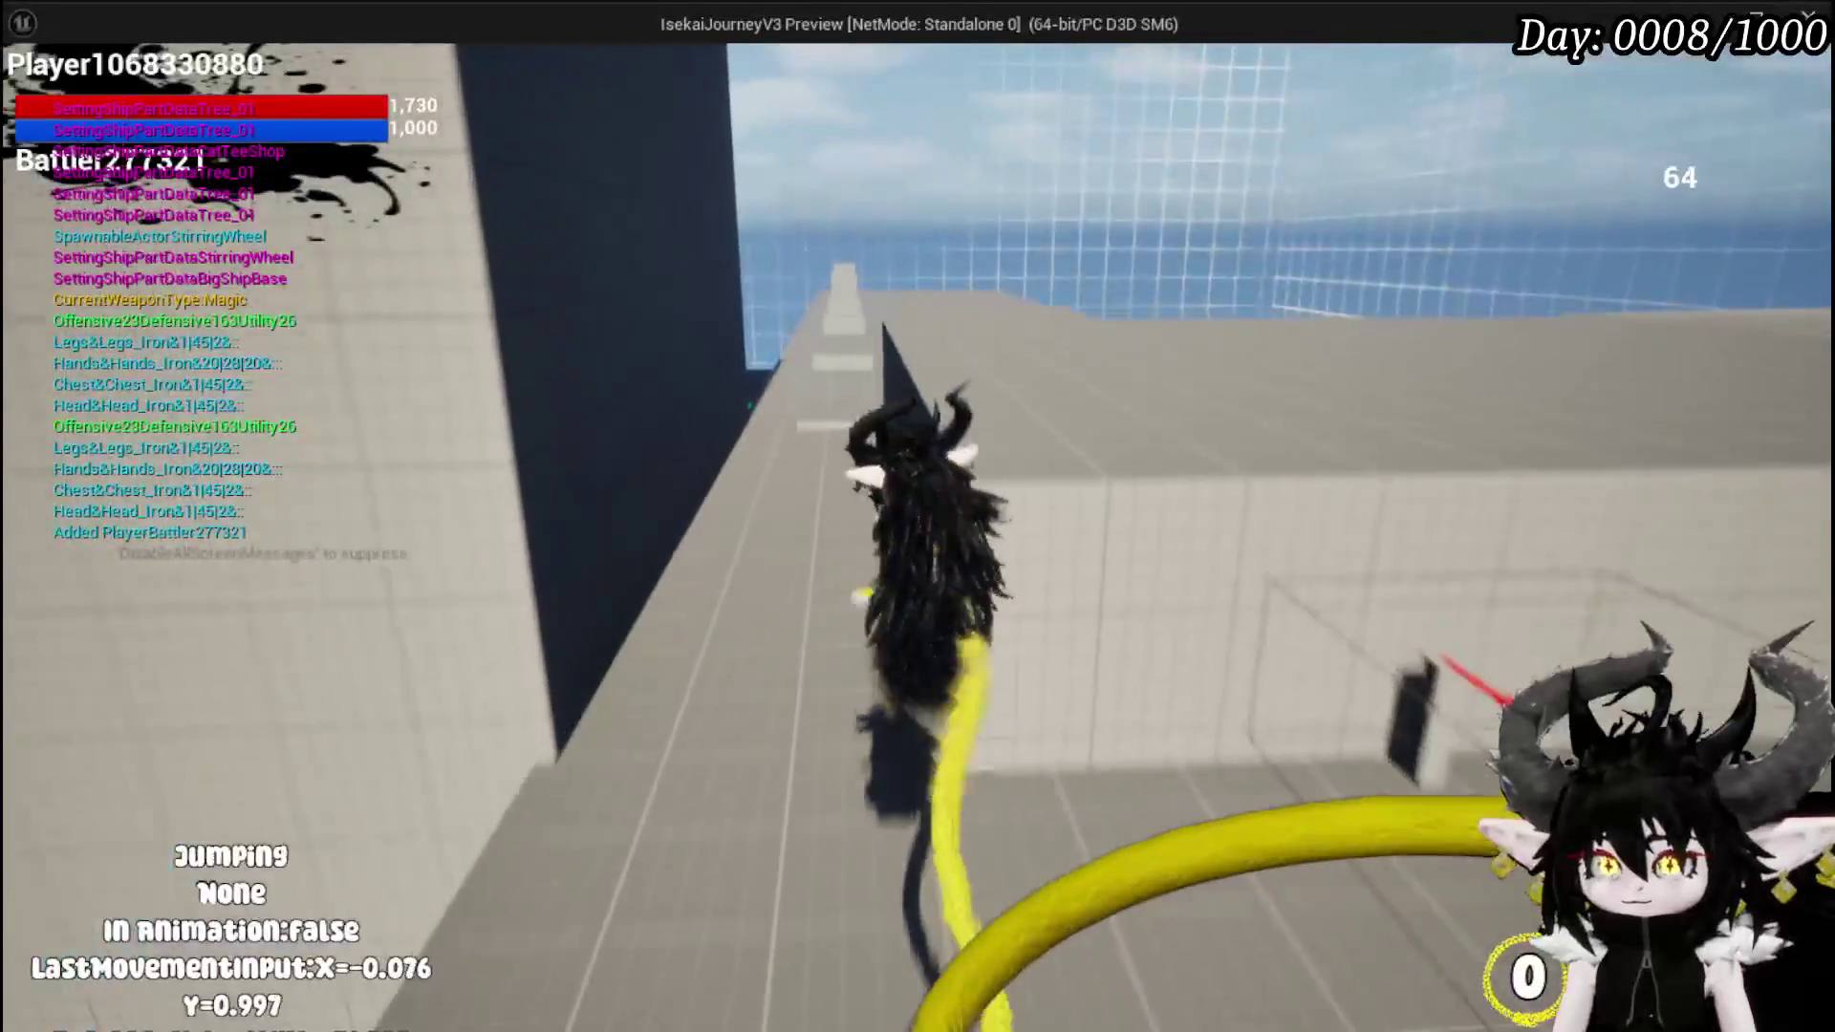
key(space)
key(space)
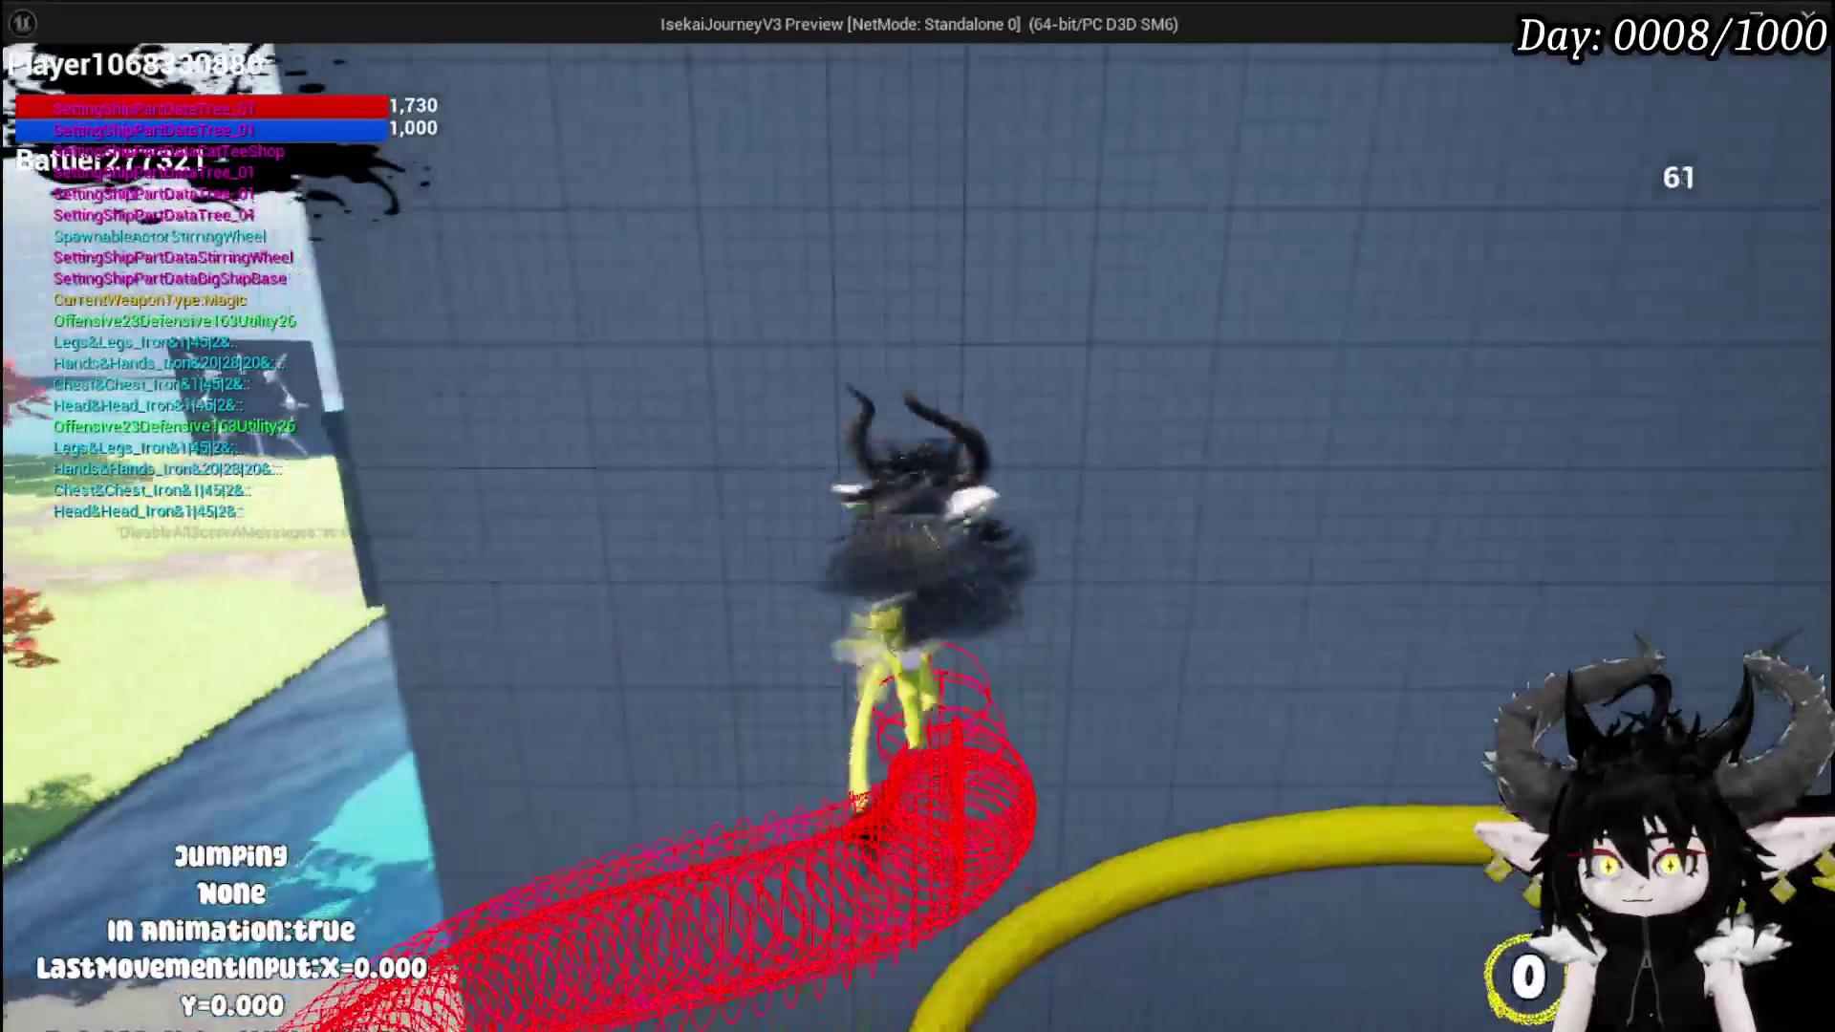
key(w)
key(shift)
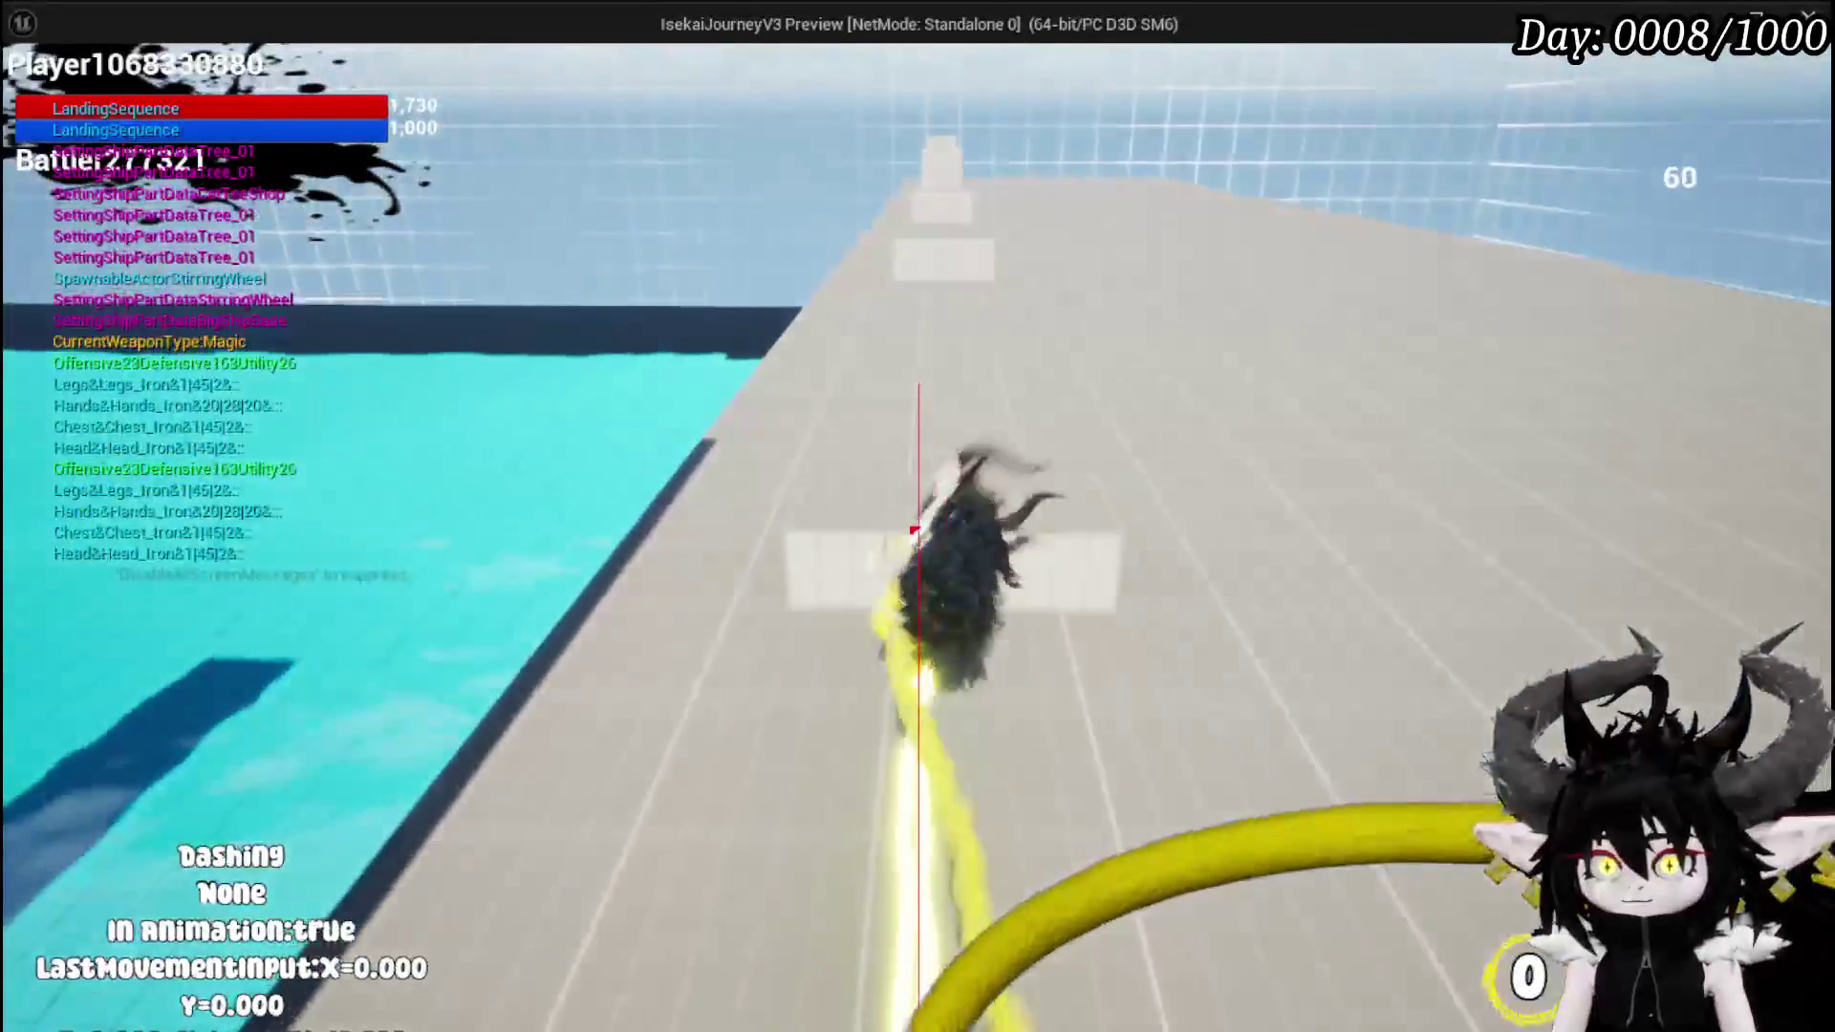
key(shift)
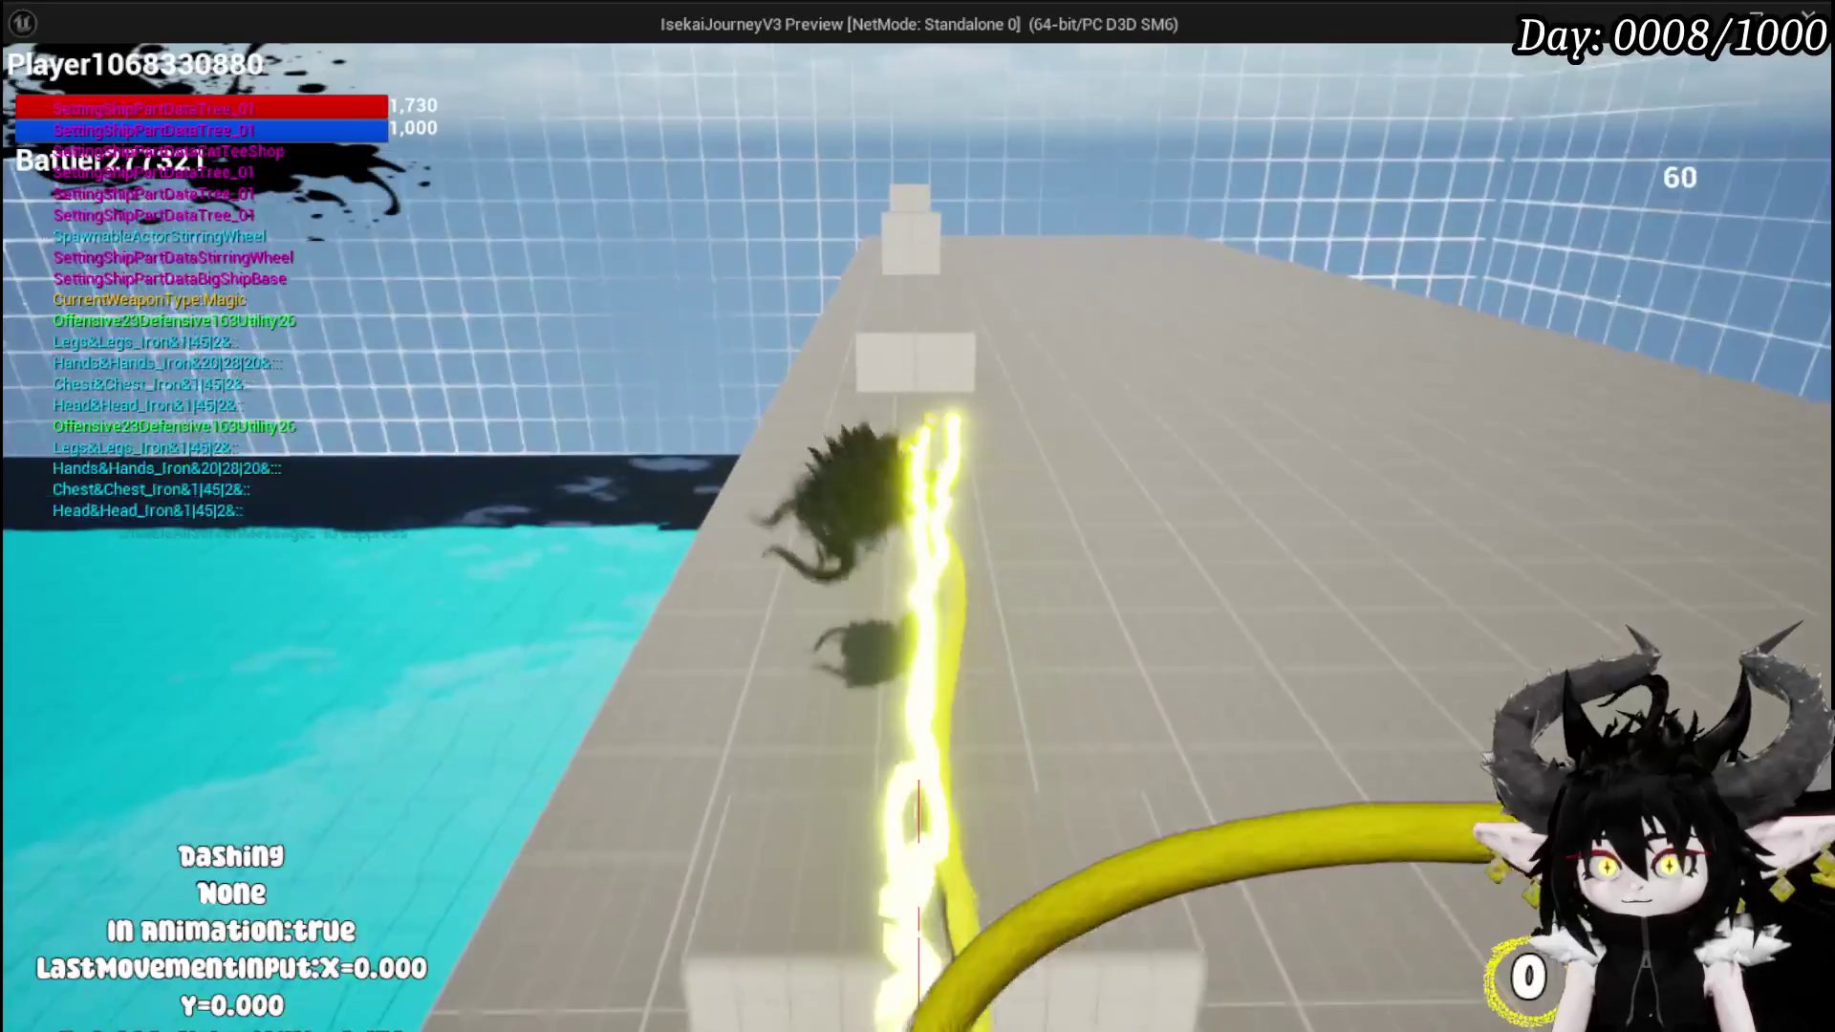
key(shift)
key(w)
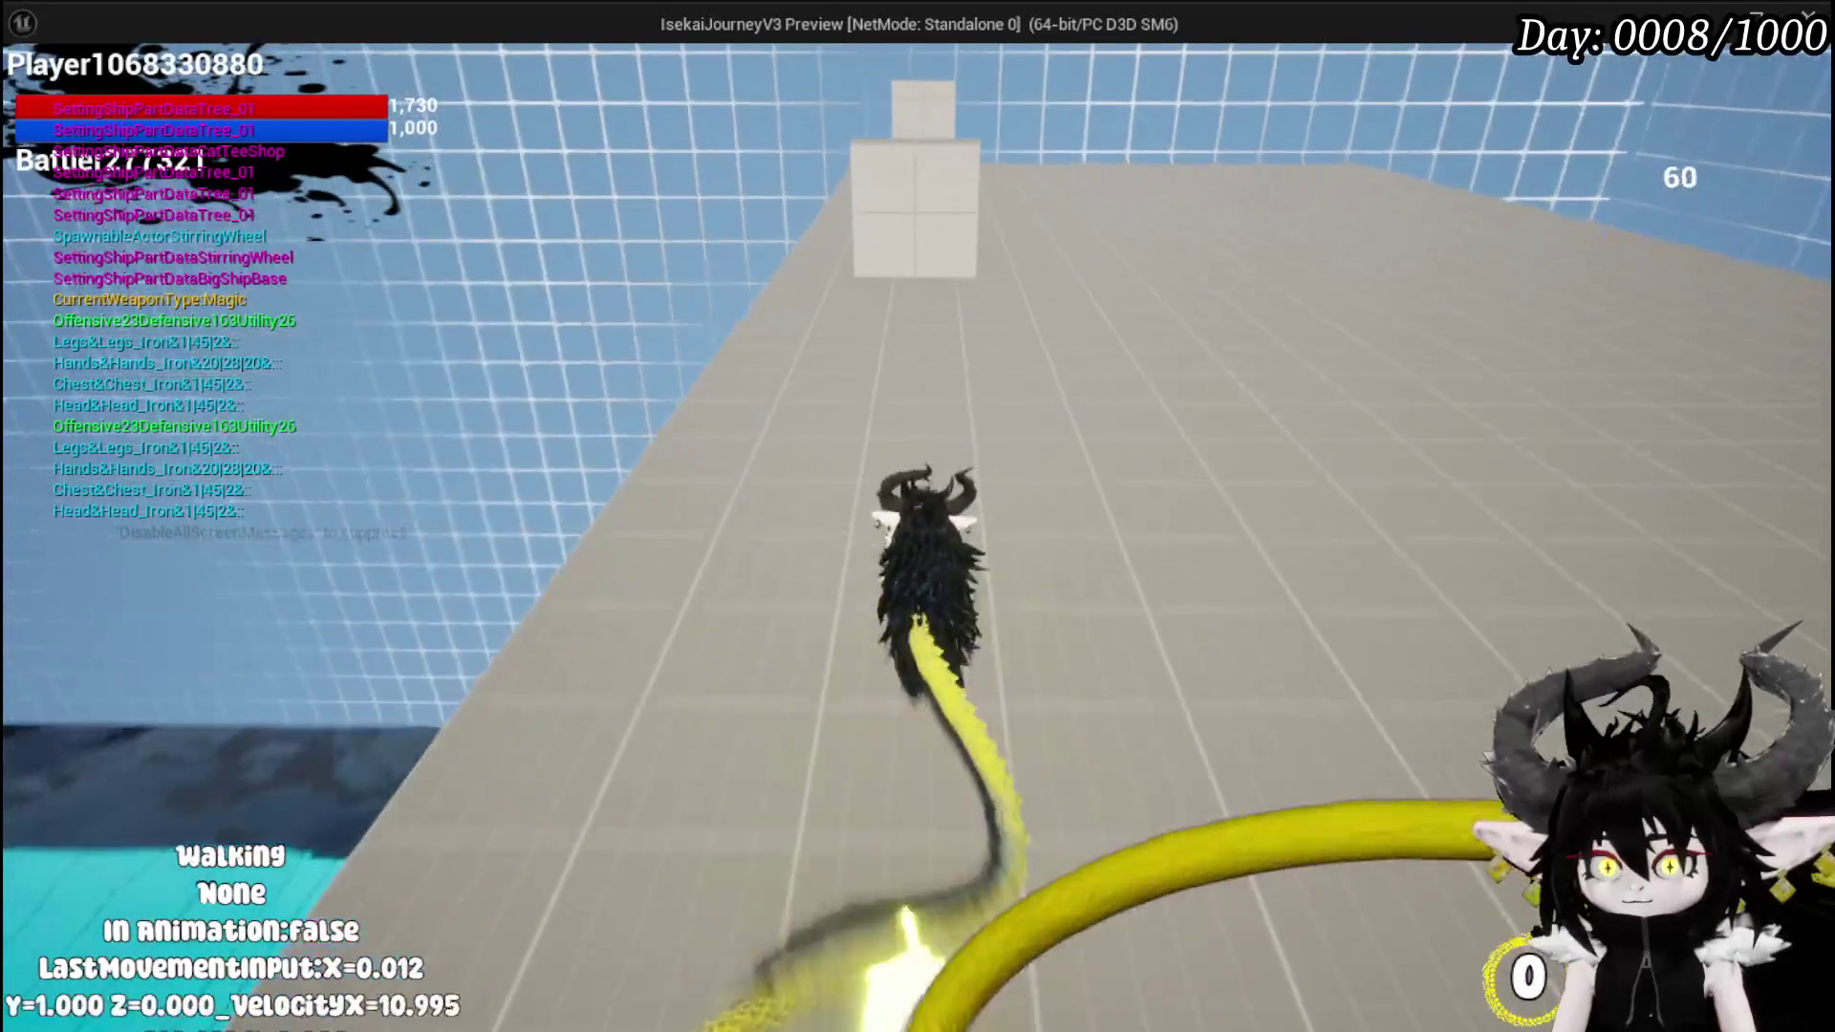
key(shift)
key(w)
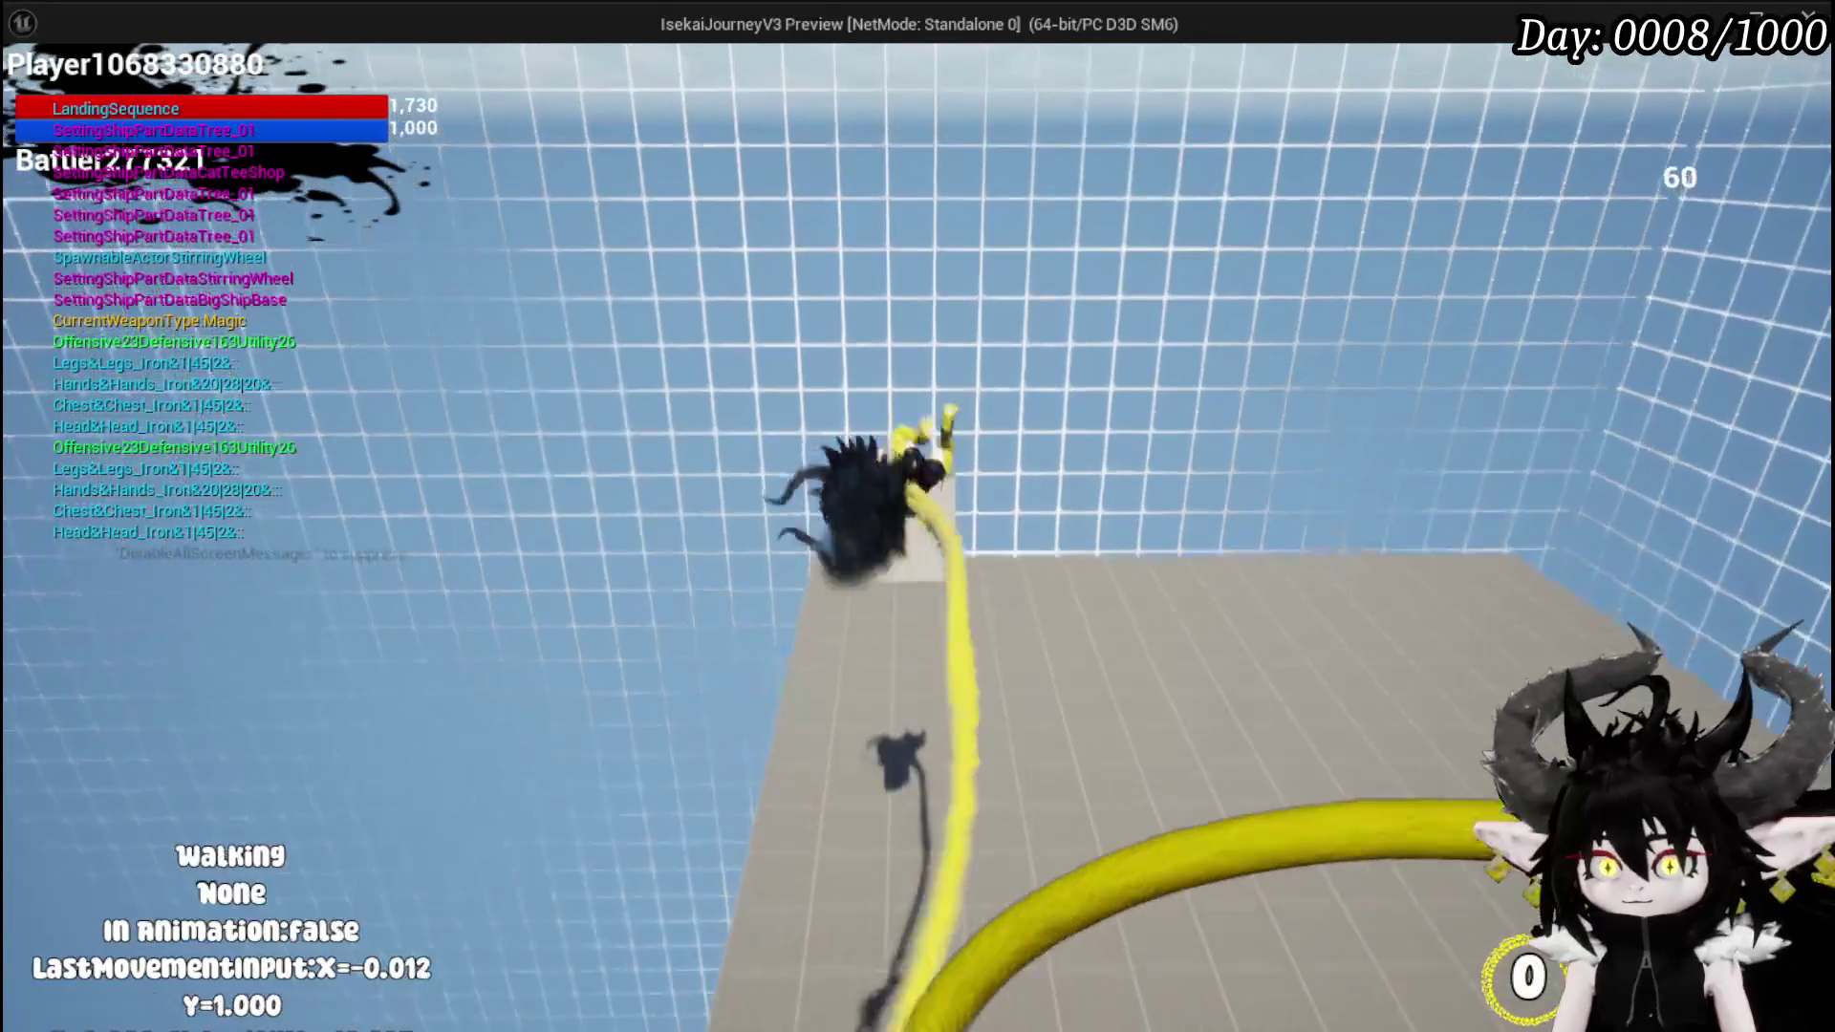
key(shift)
key(w)
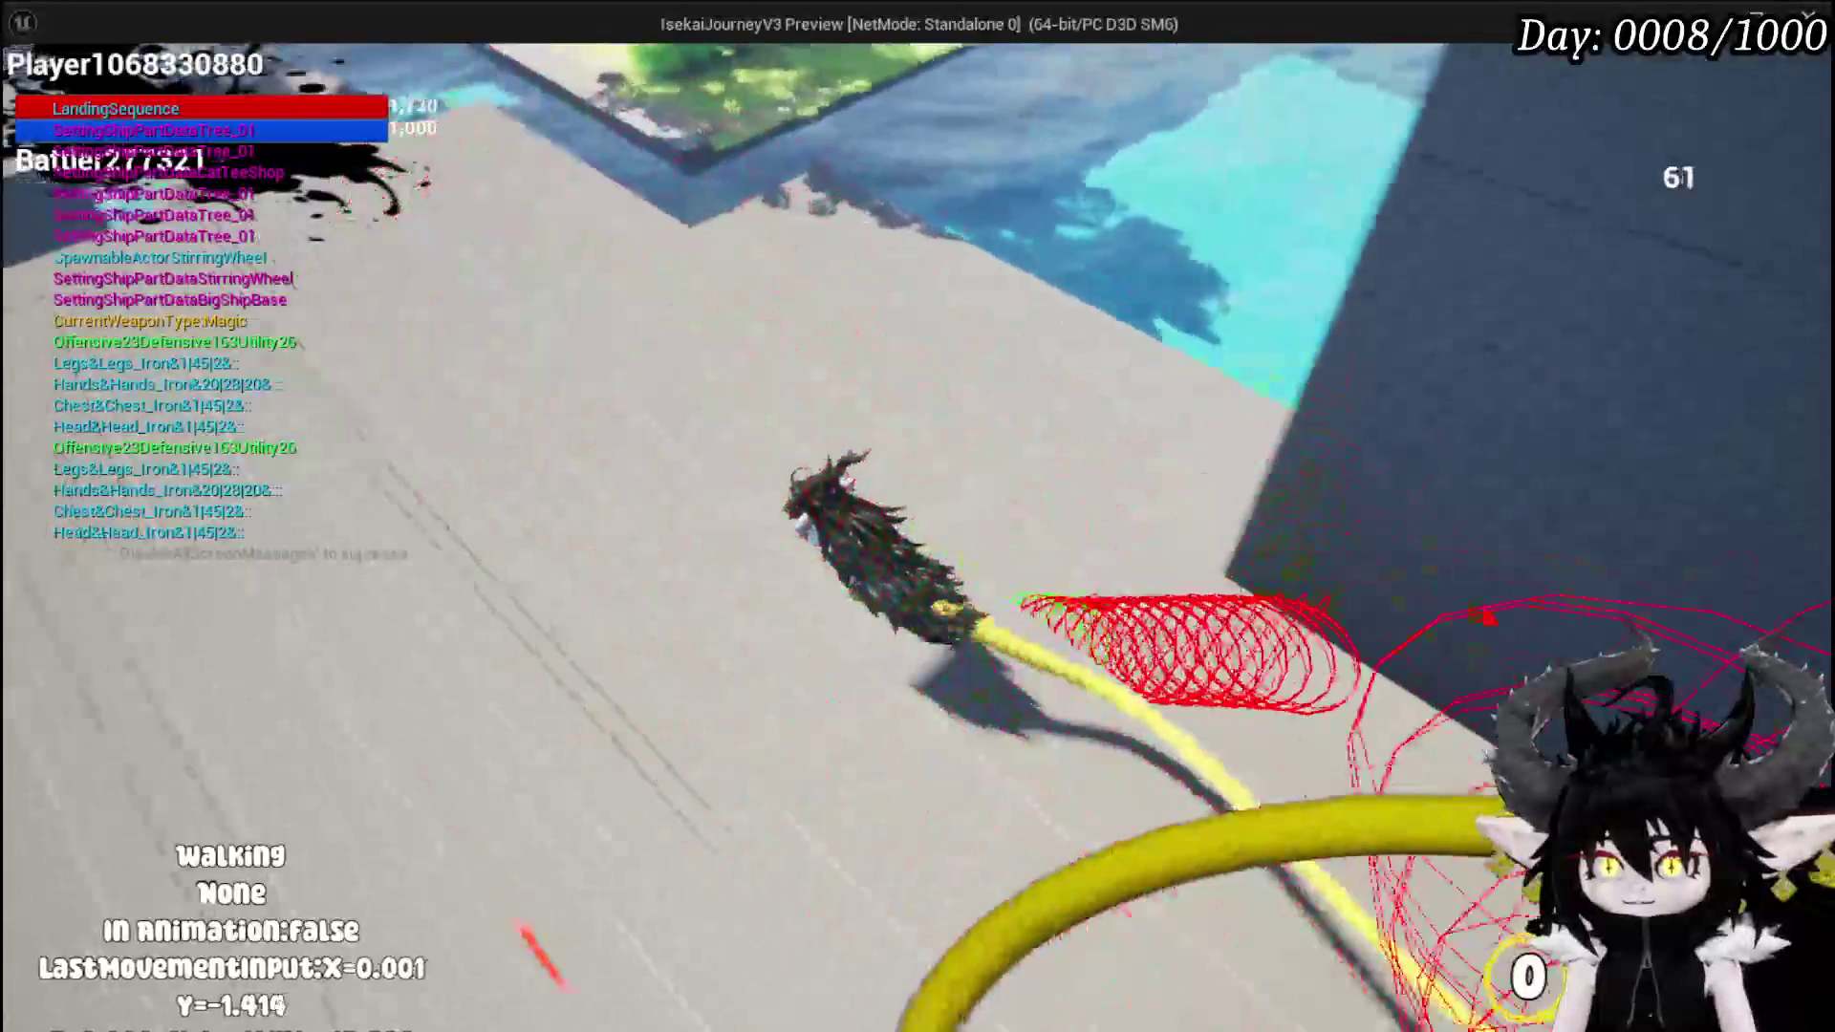
- Dash into the wall, jump off it, dash across the gap, and stop playing
key(shift)
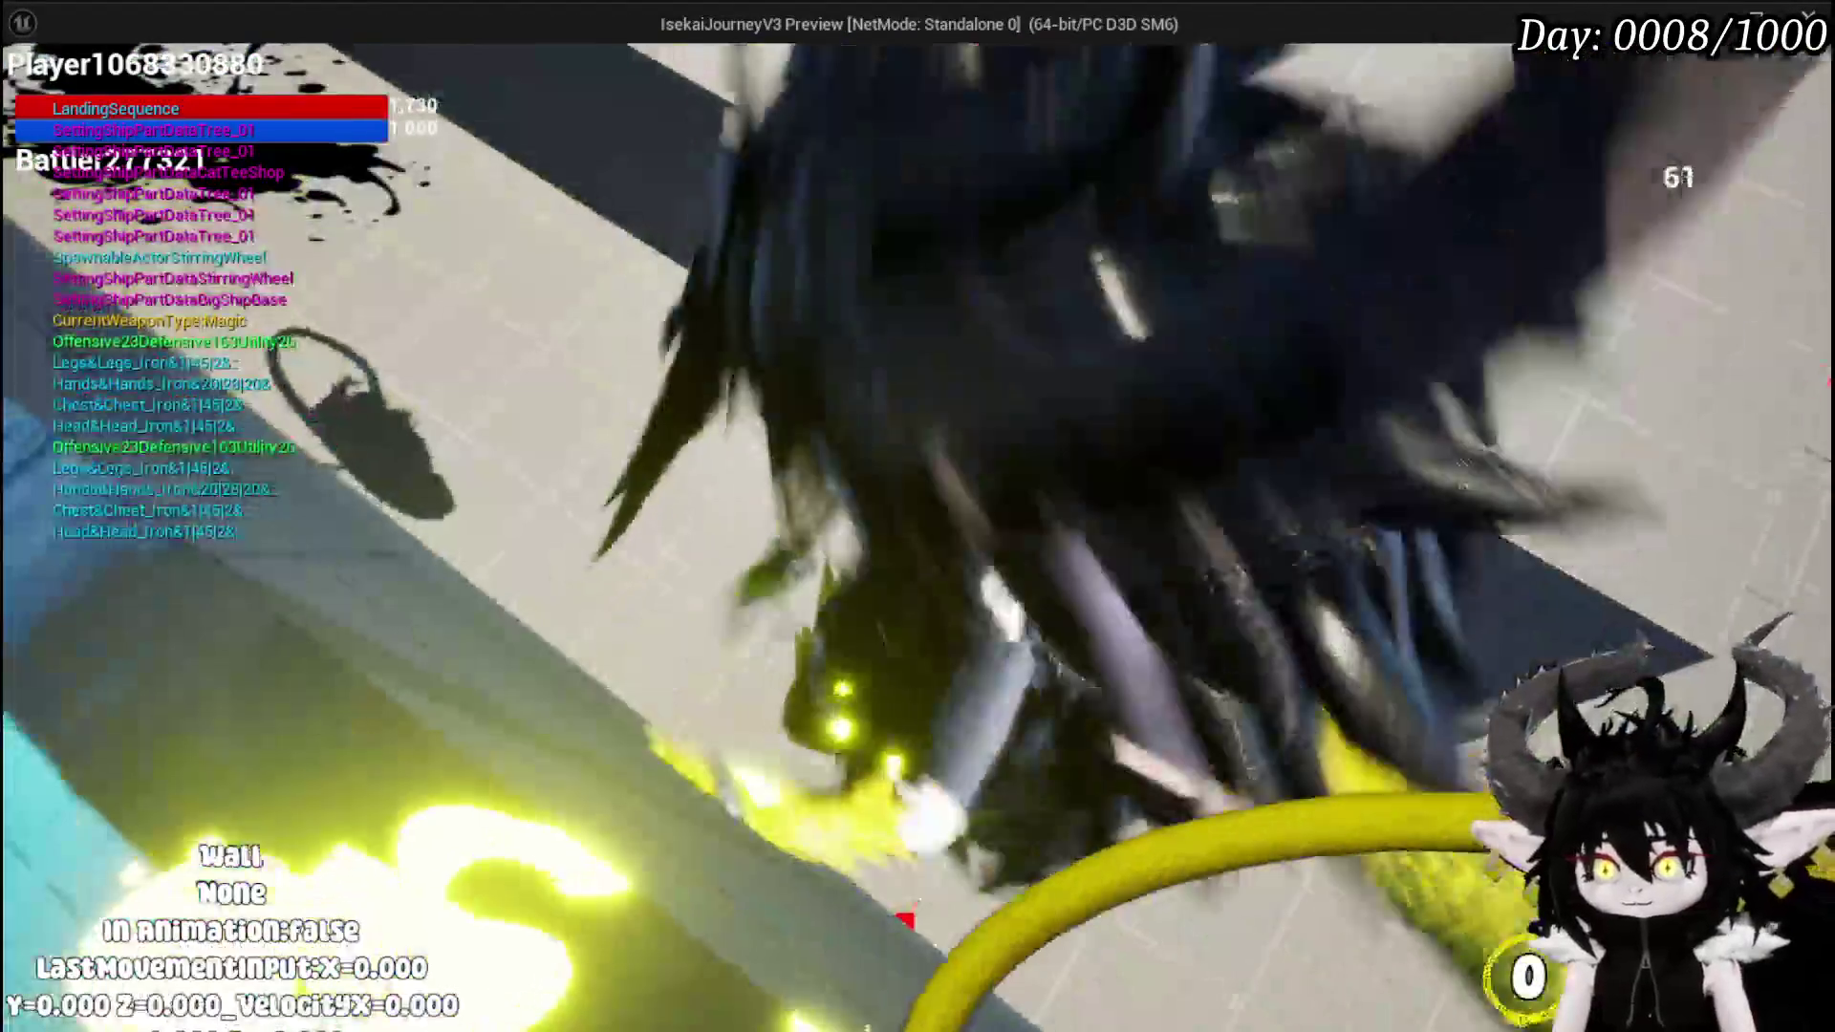
key(space)
key(w)
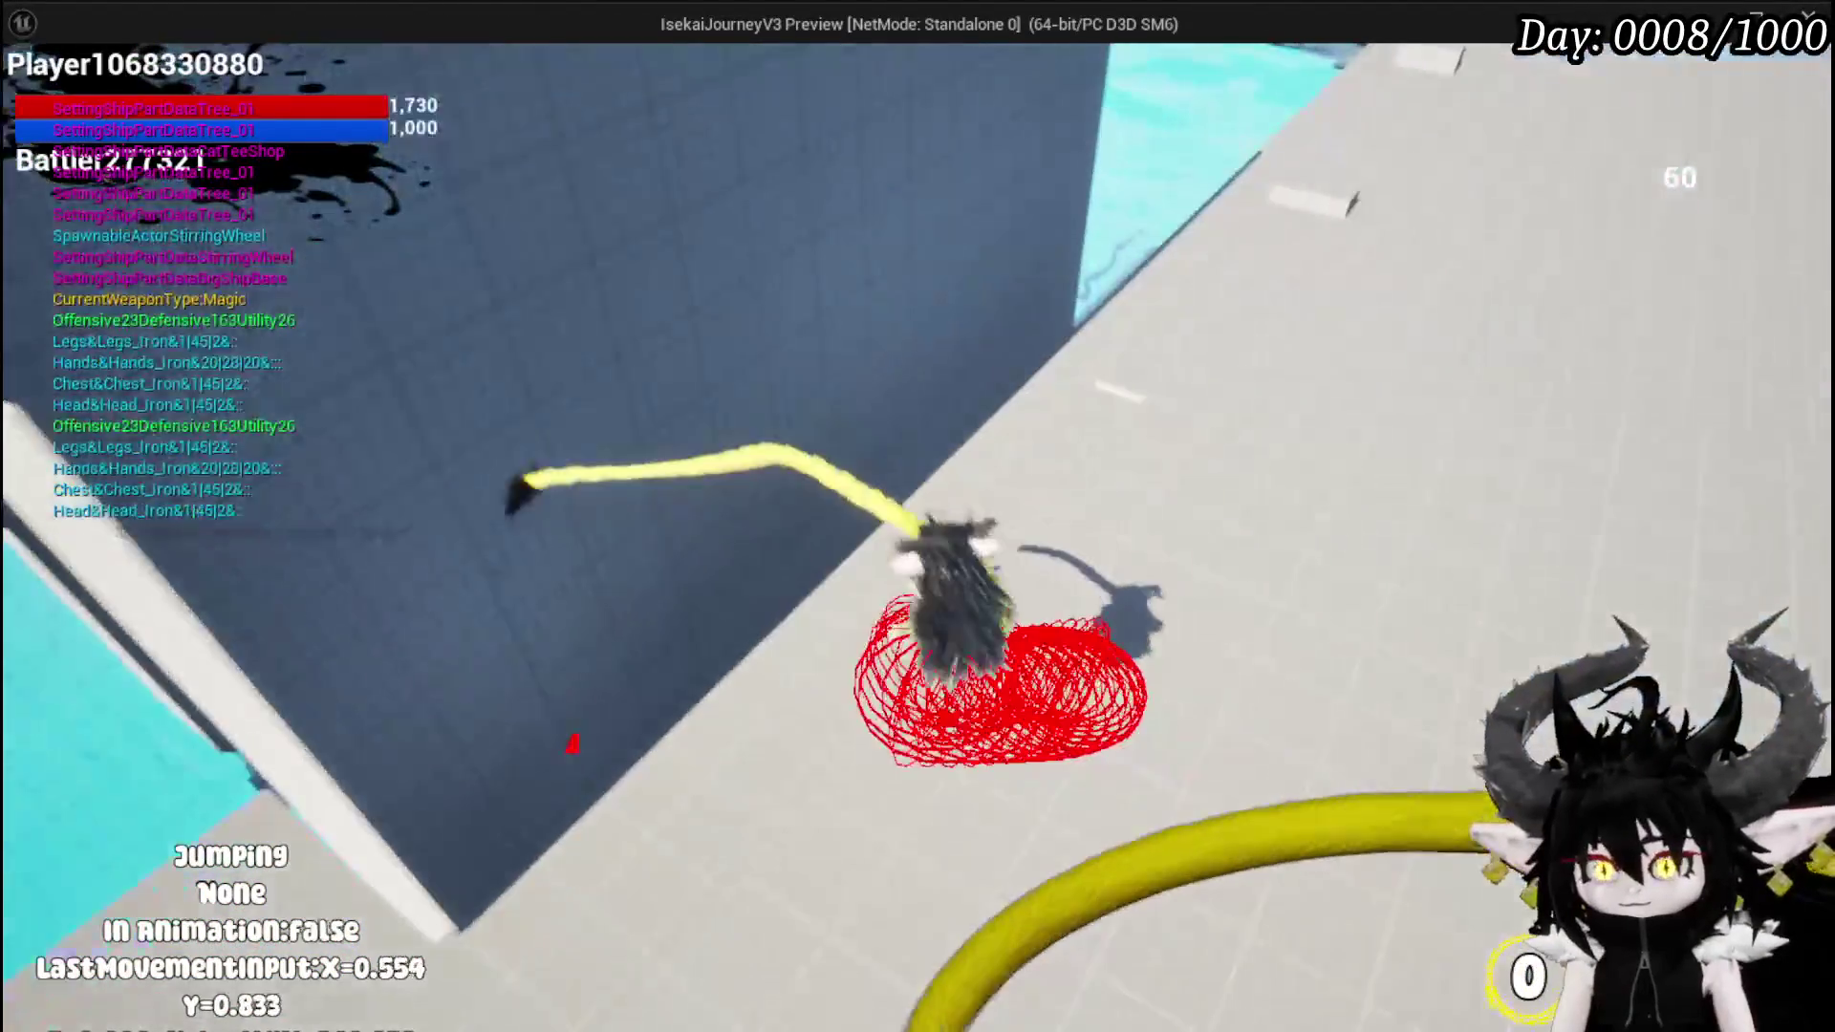
key(shift)
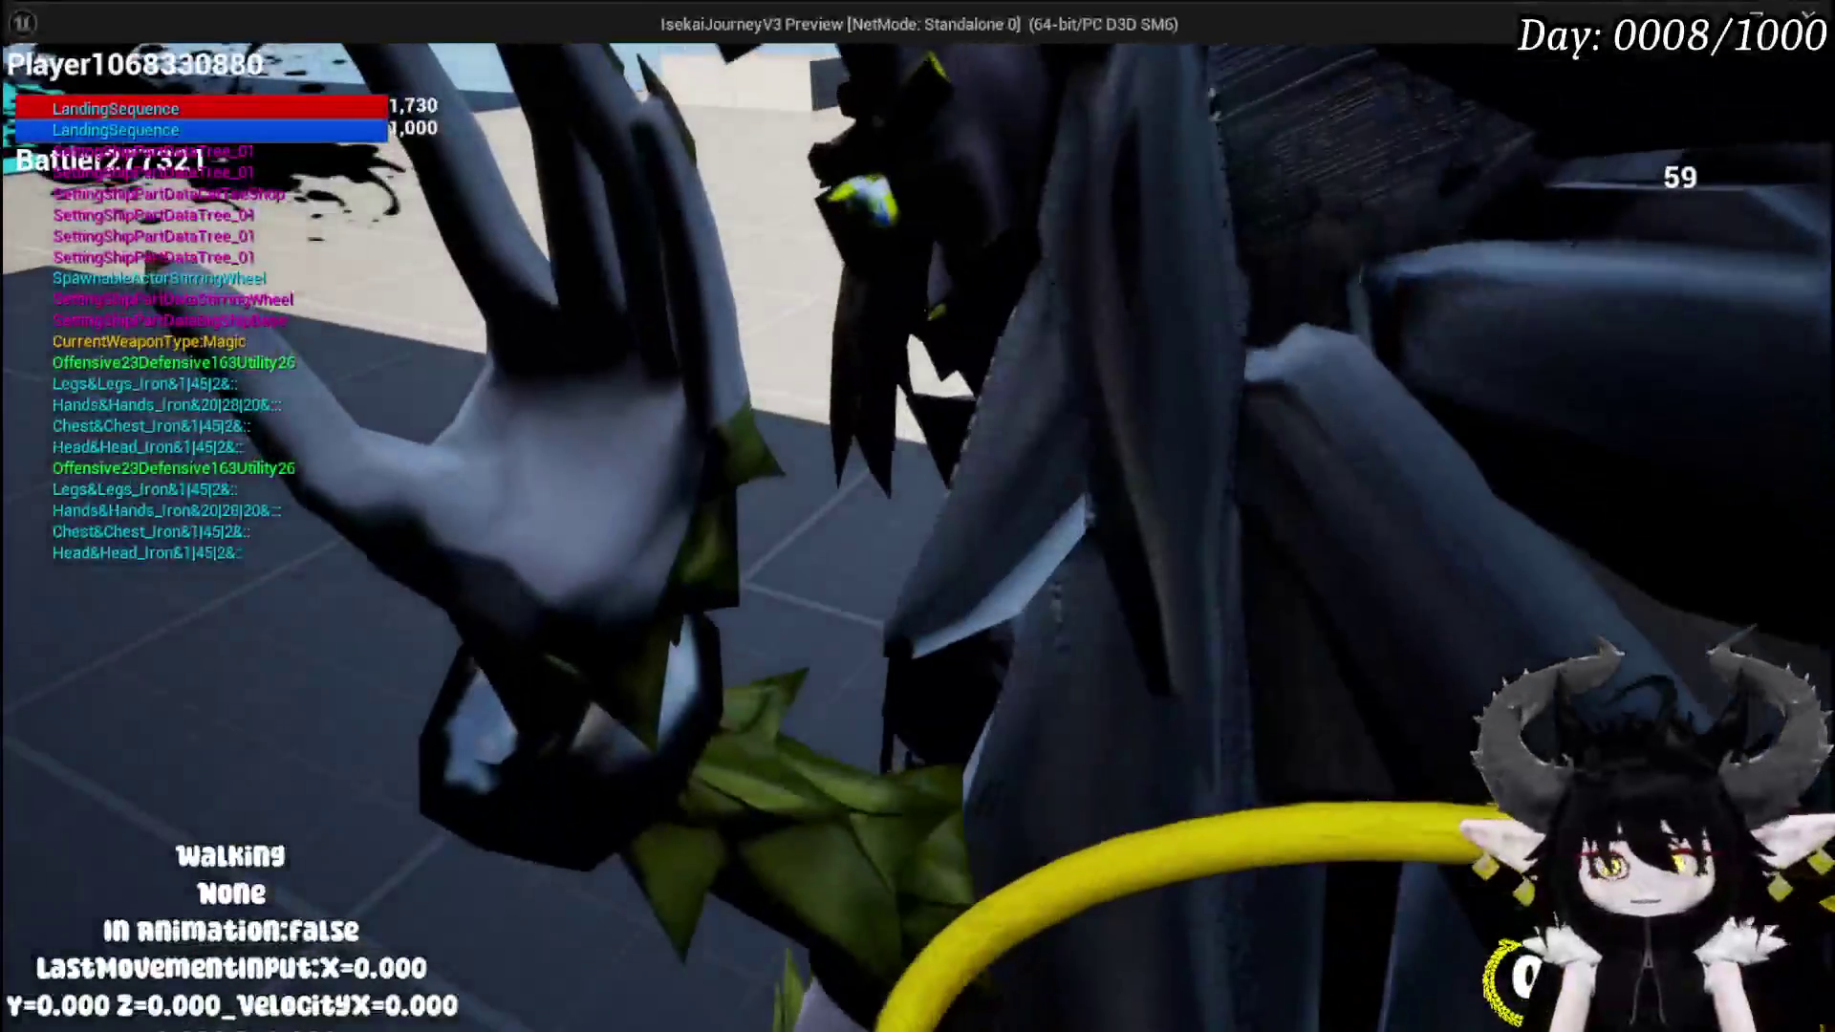
key(Escape)
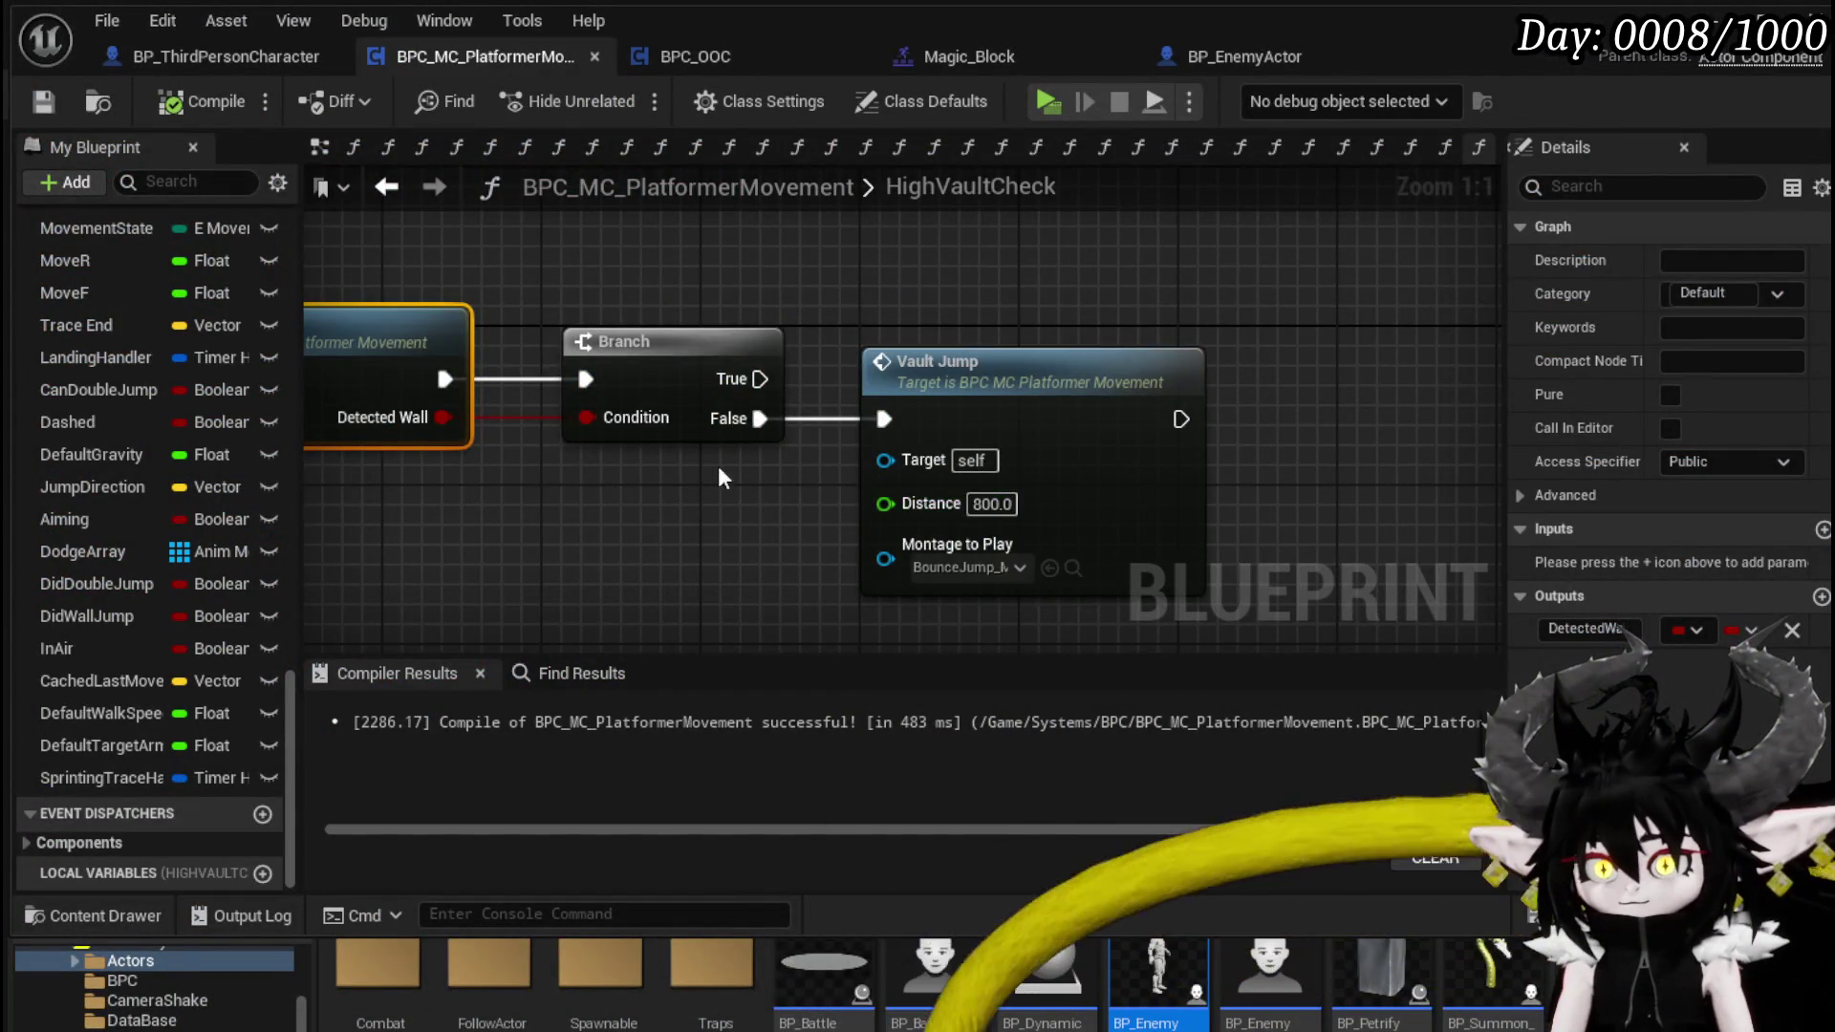
- Review HighVaultCheck, WallTrace and HighVaultJump's 0.4 s timer, then save and launch a play test
drag(520, 471, 1306, 459)
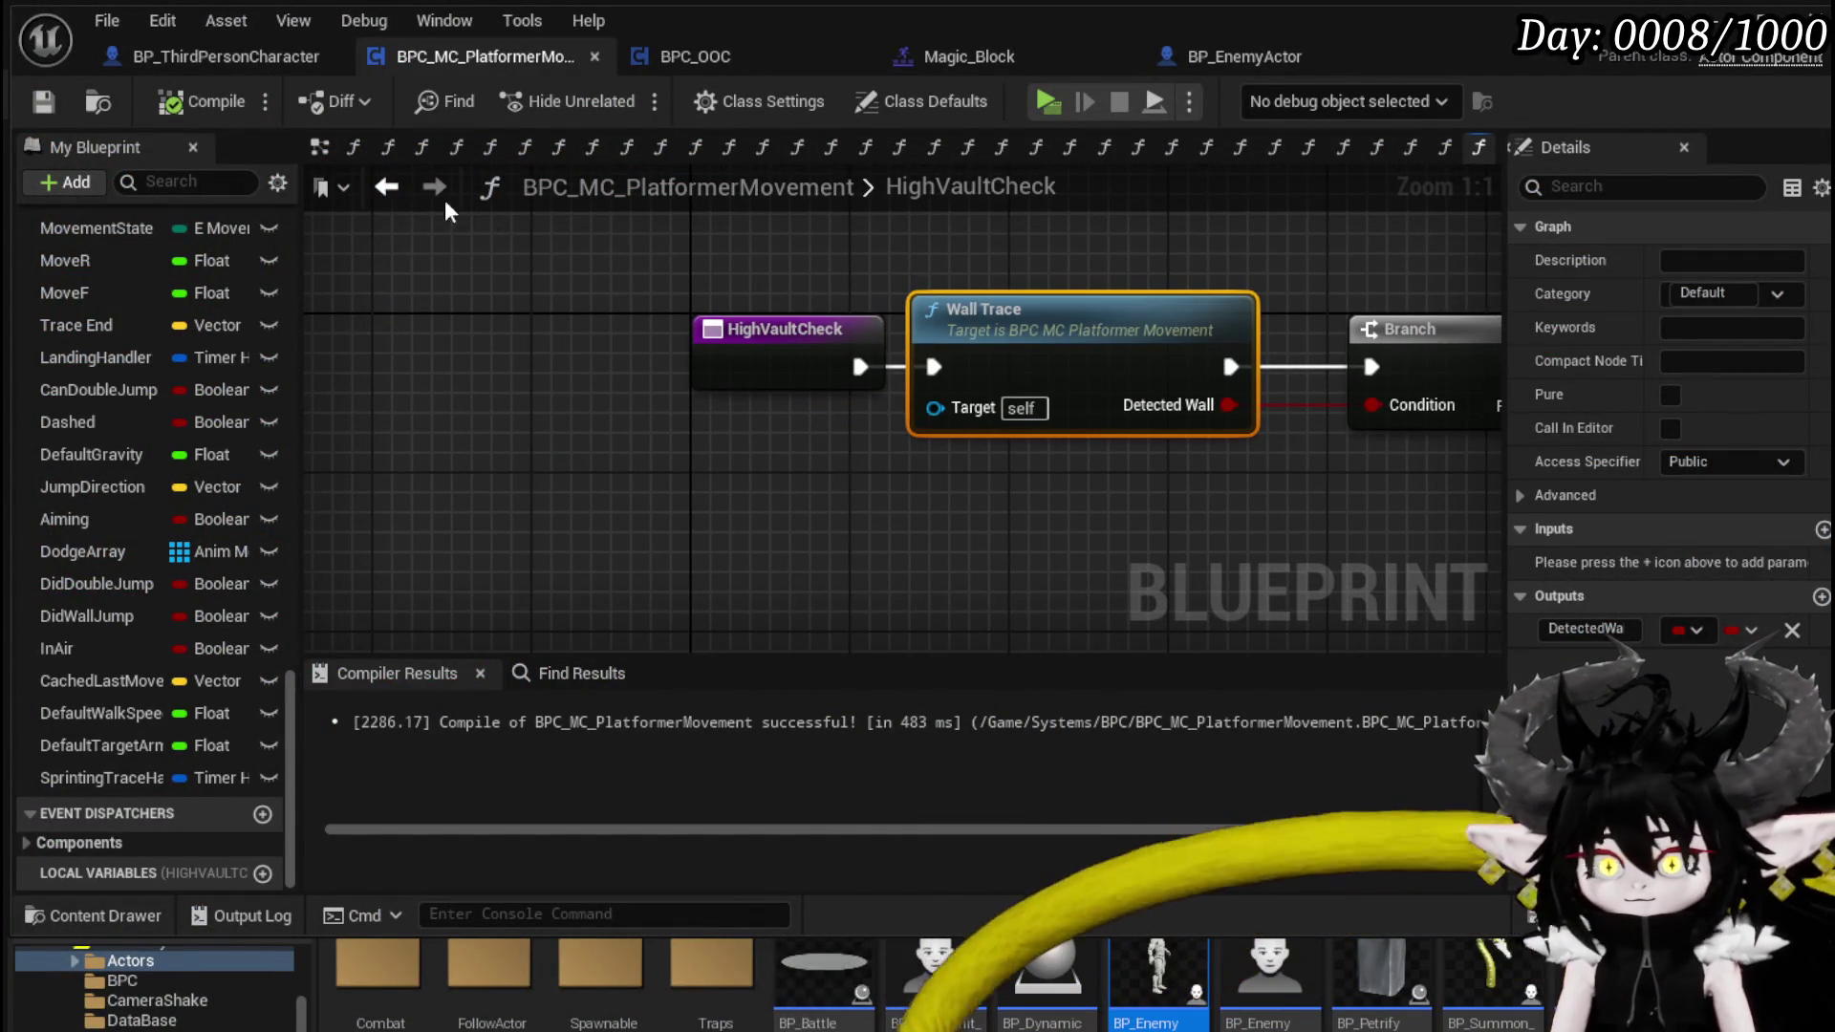
click(386, 186)
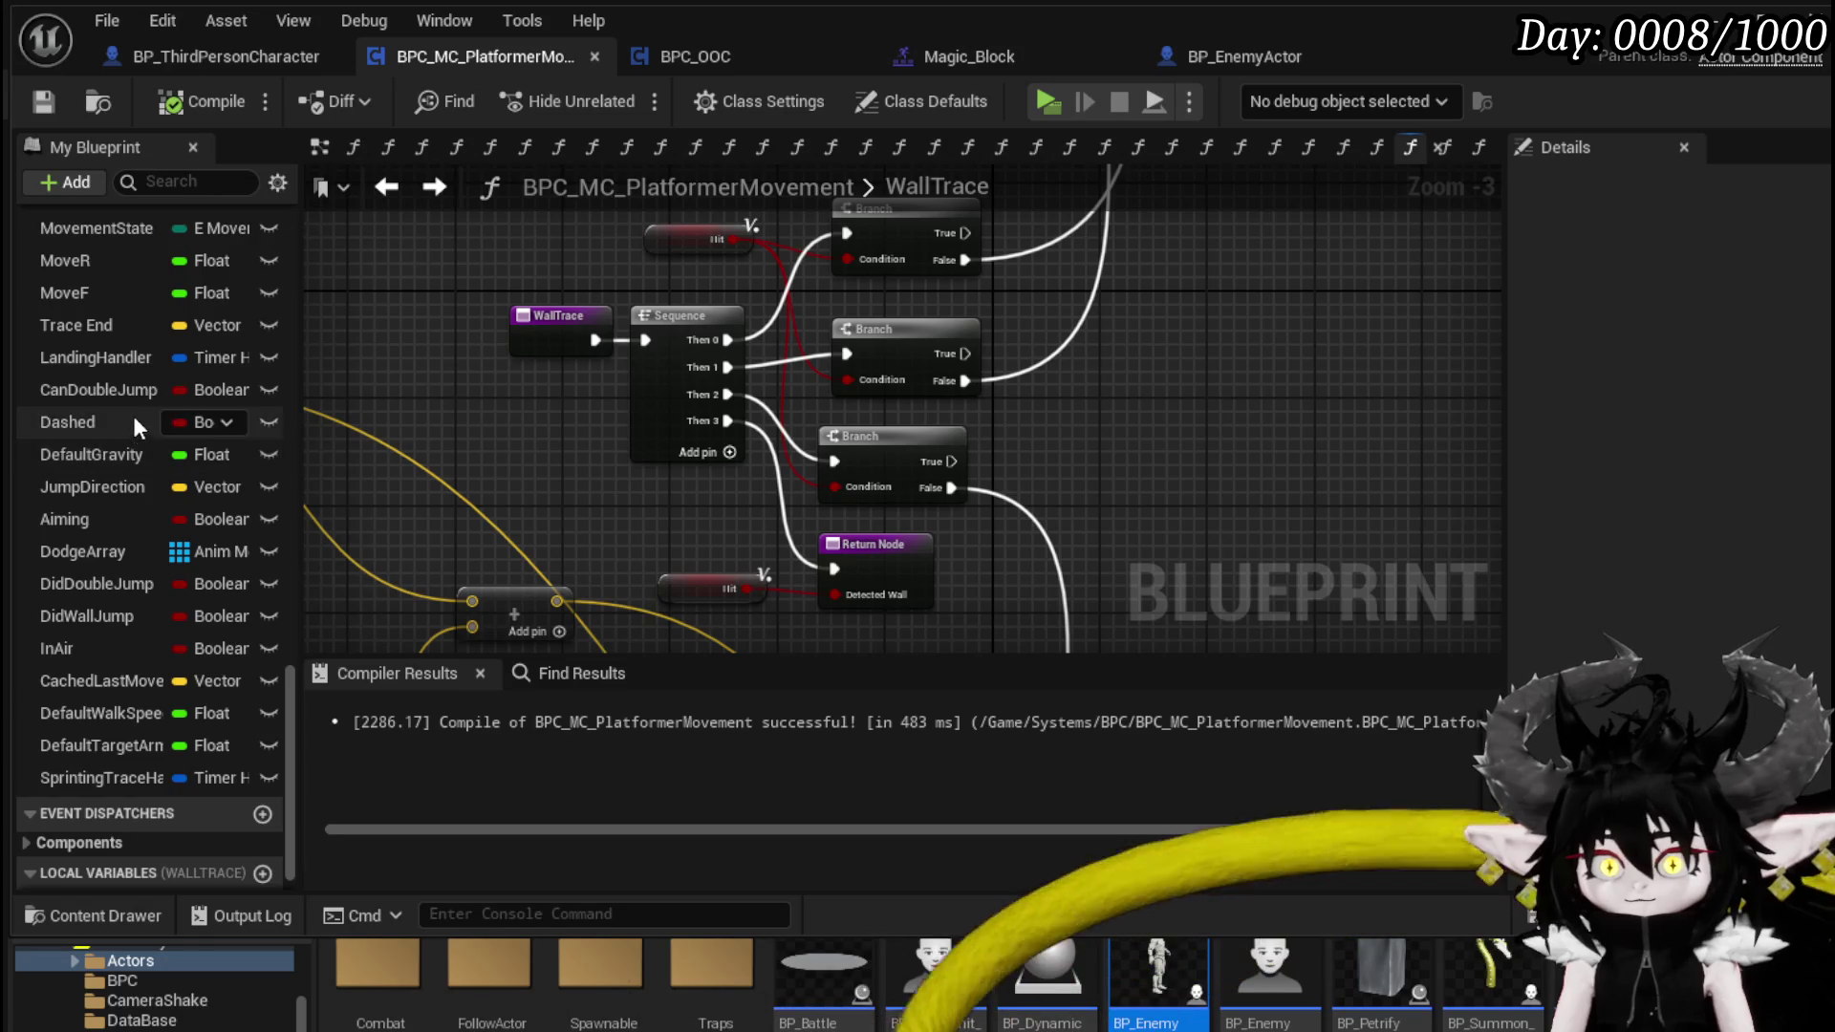
scroll(135, 410, up, 10)
double_click(143, 409)
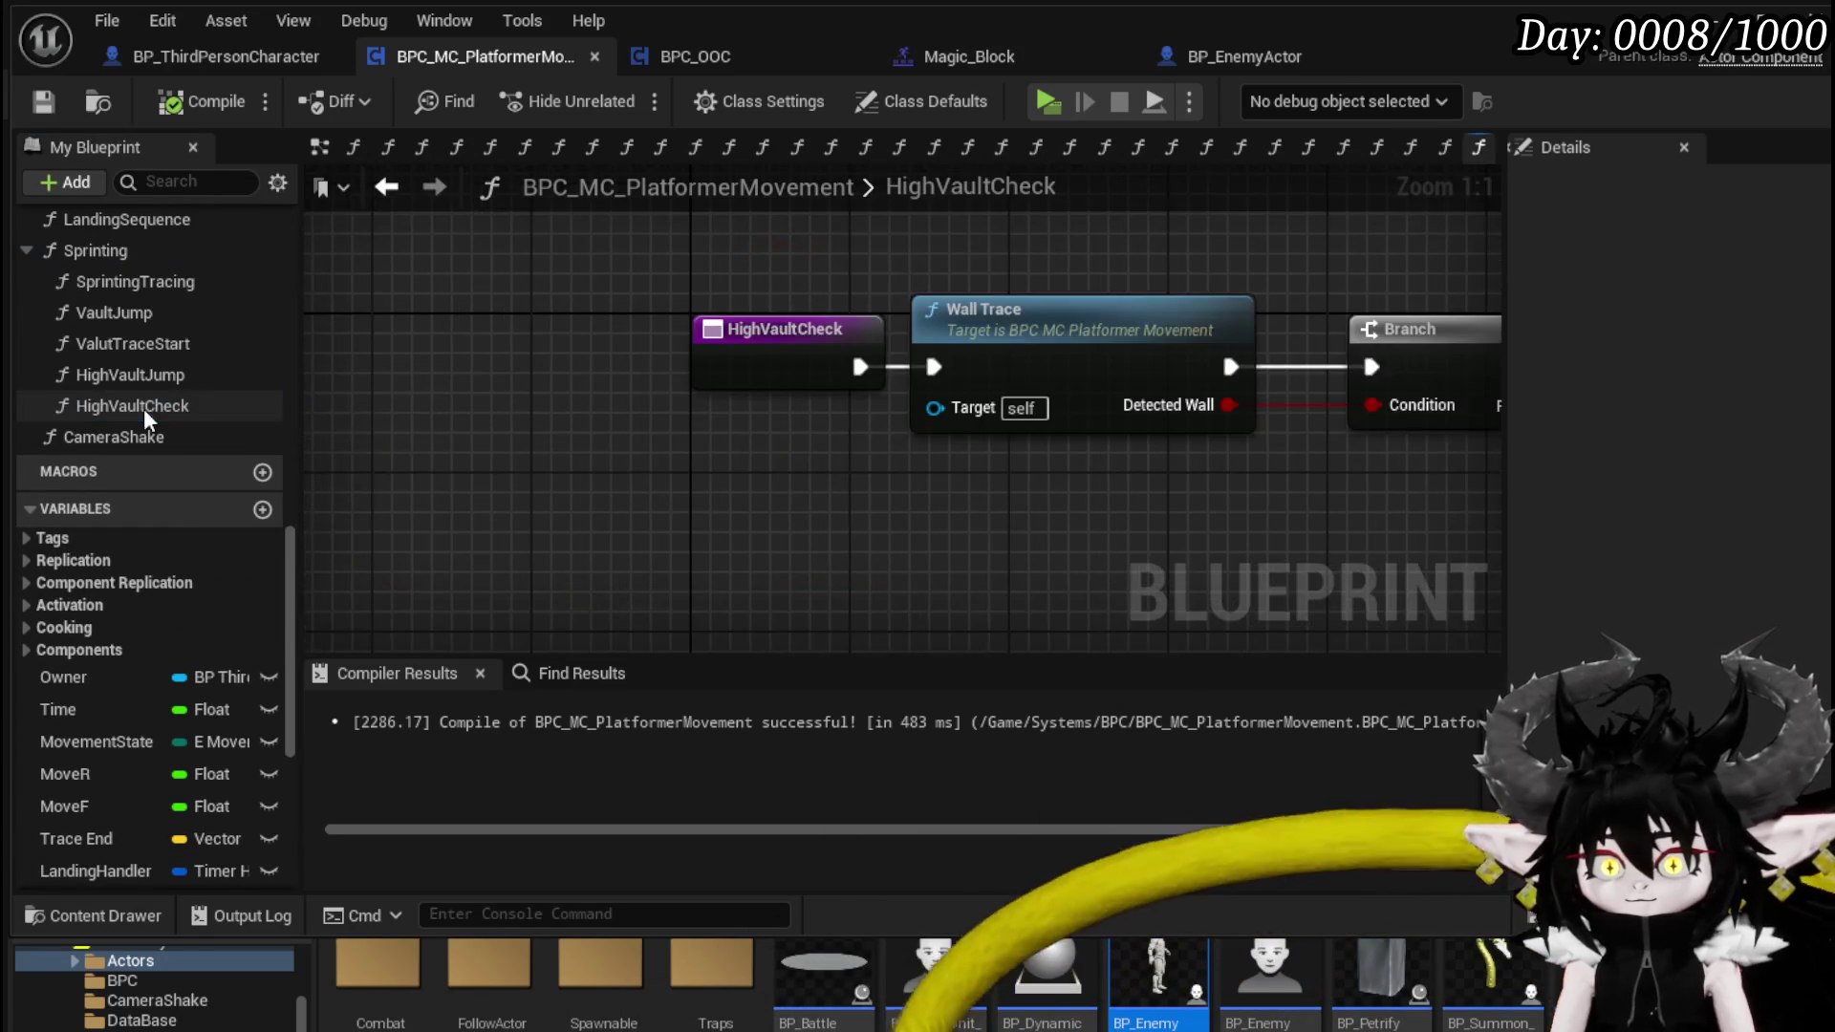
drag(1453, 506, 719, 513)
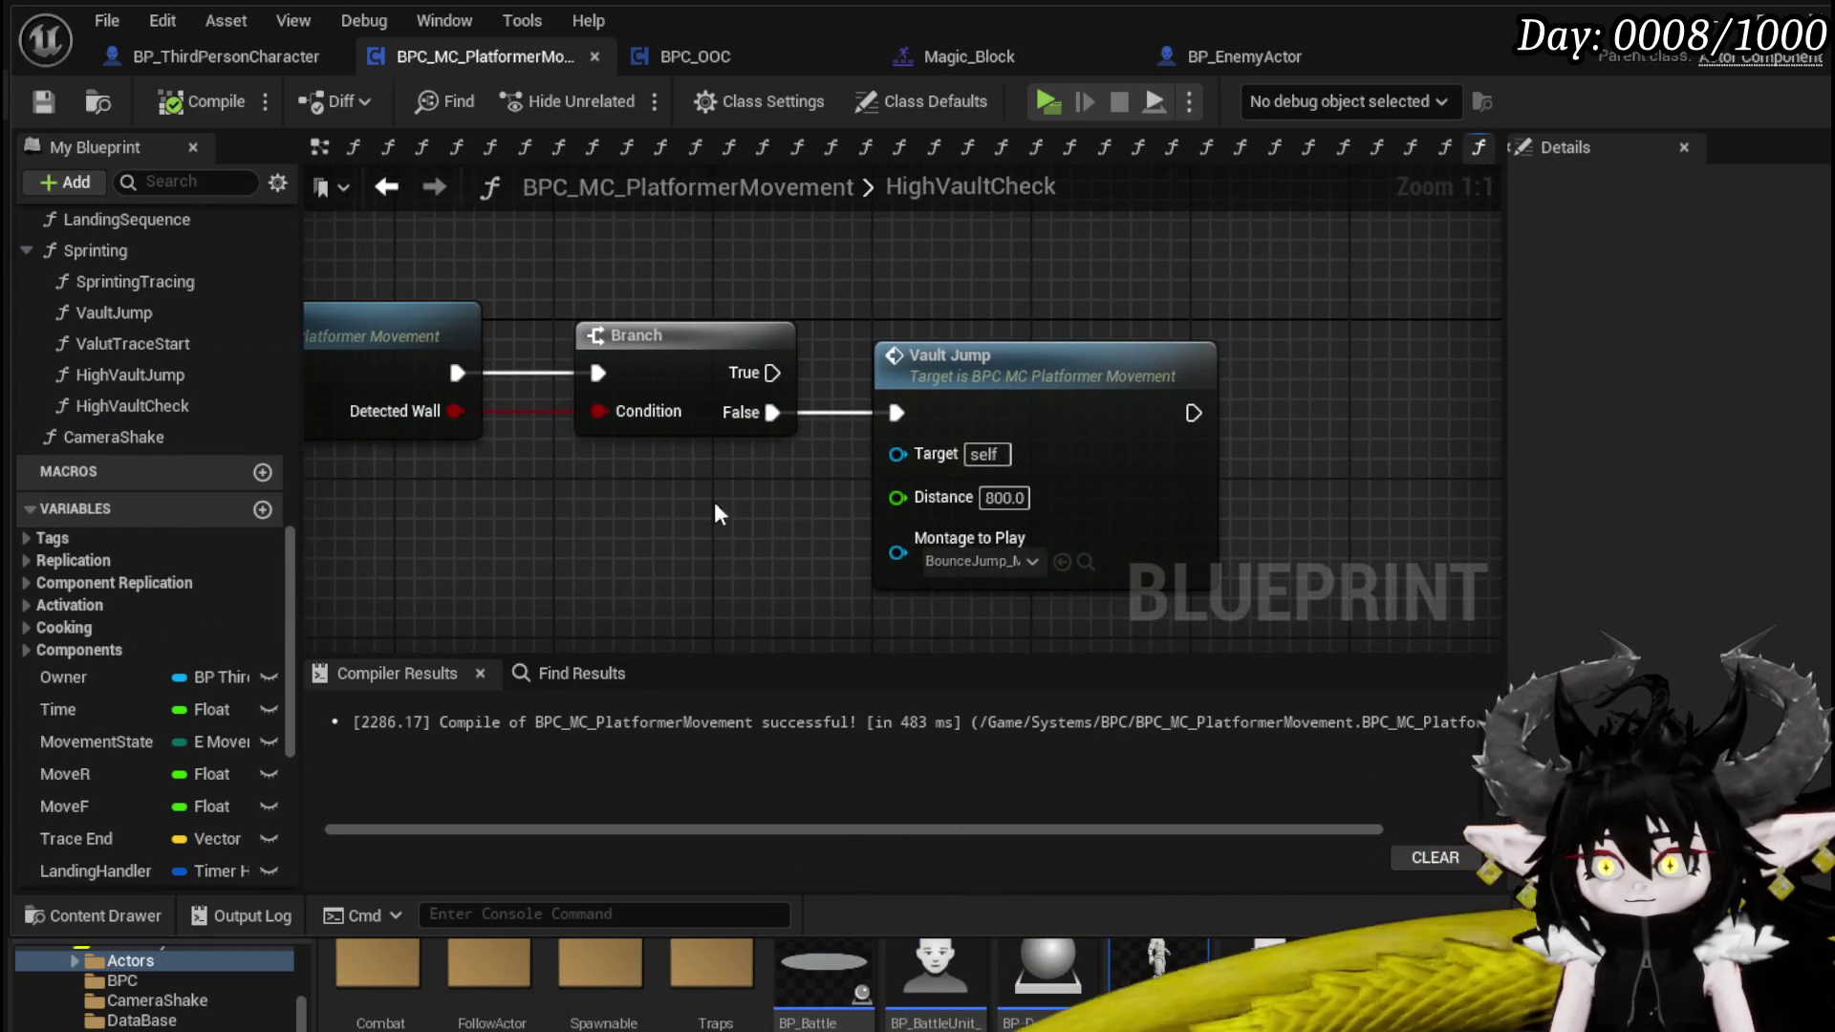
double_click(190, 373)
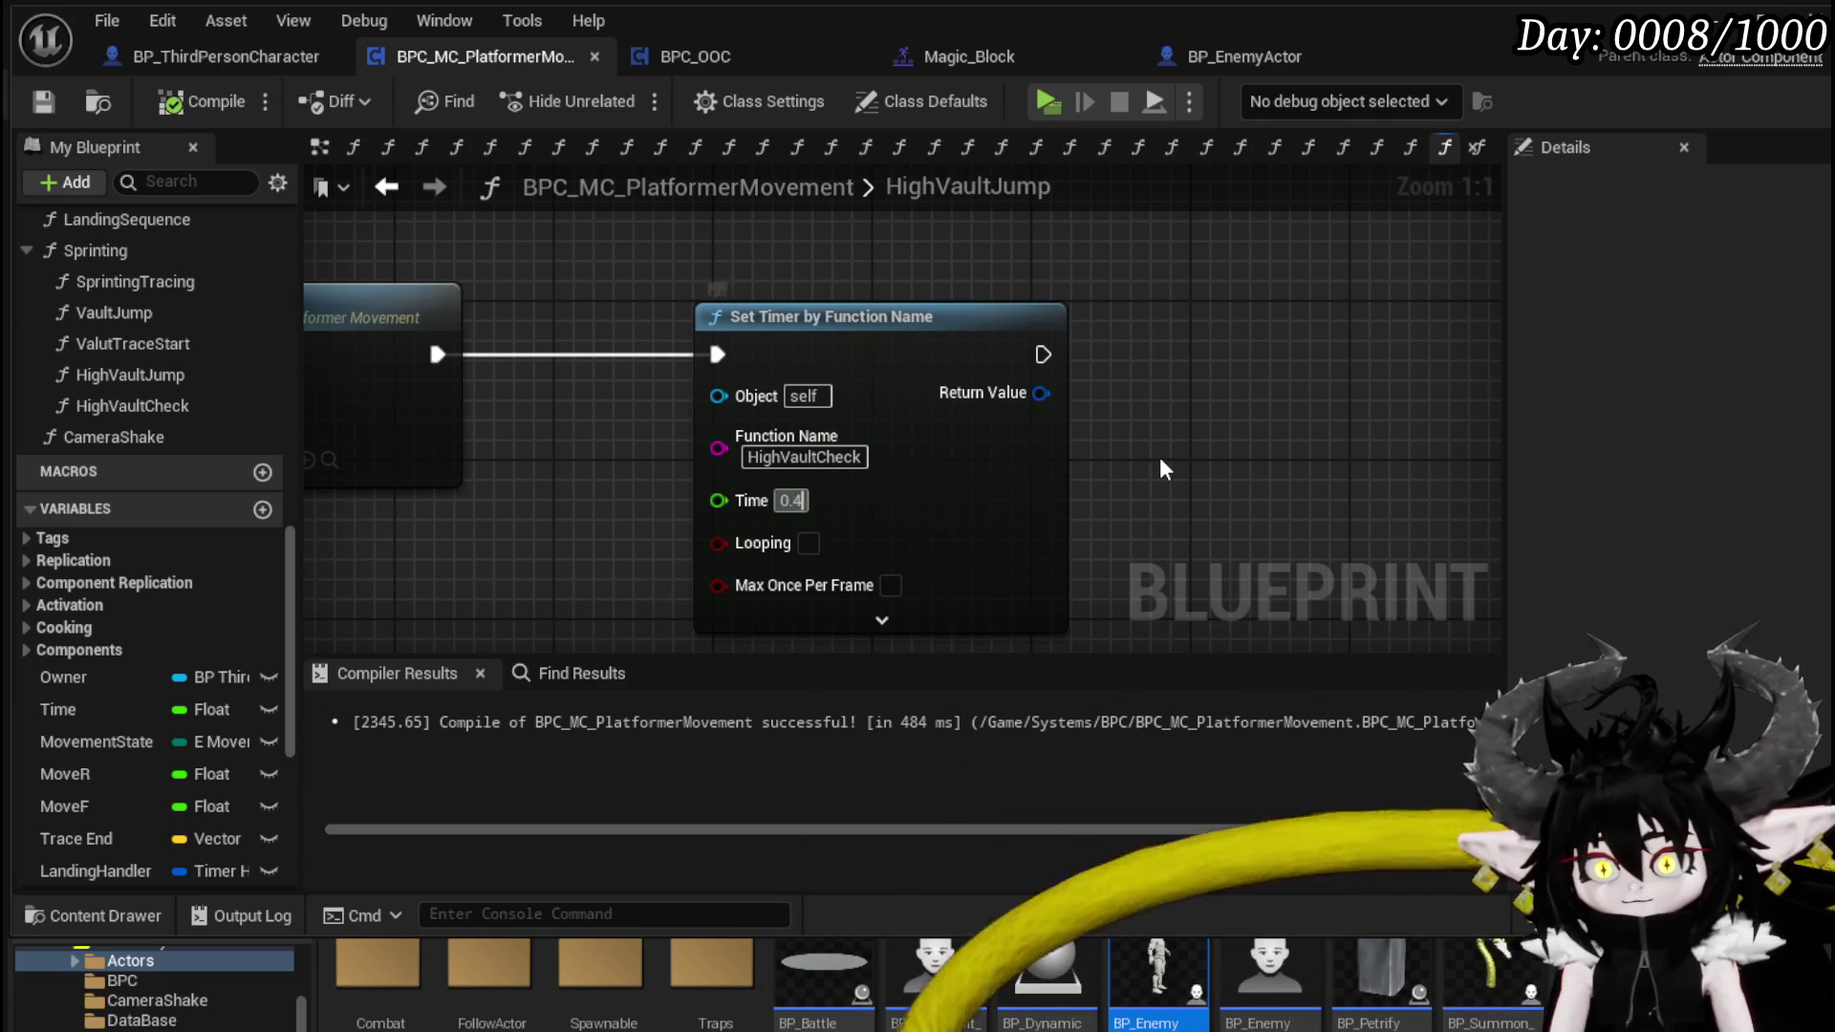
click(38, 106)
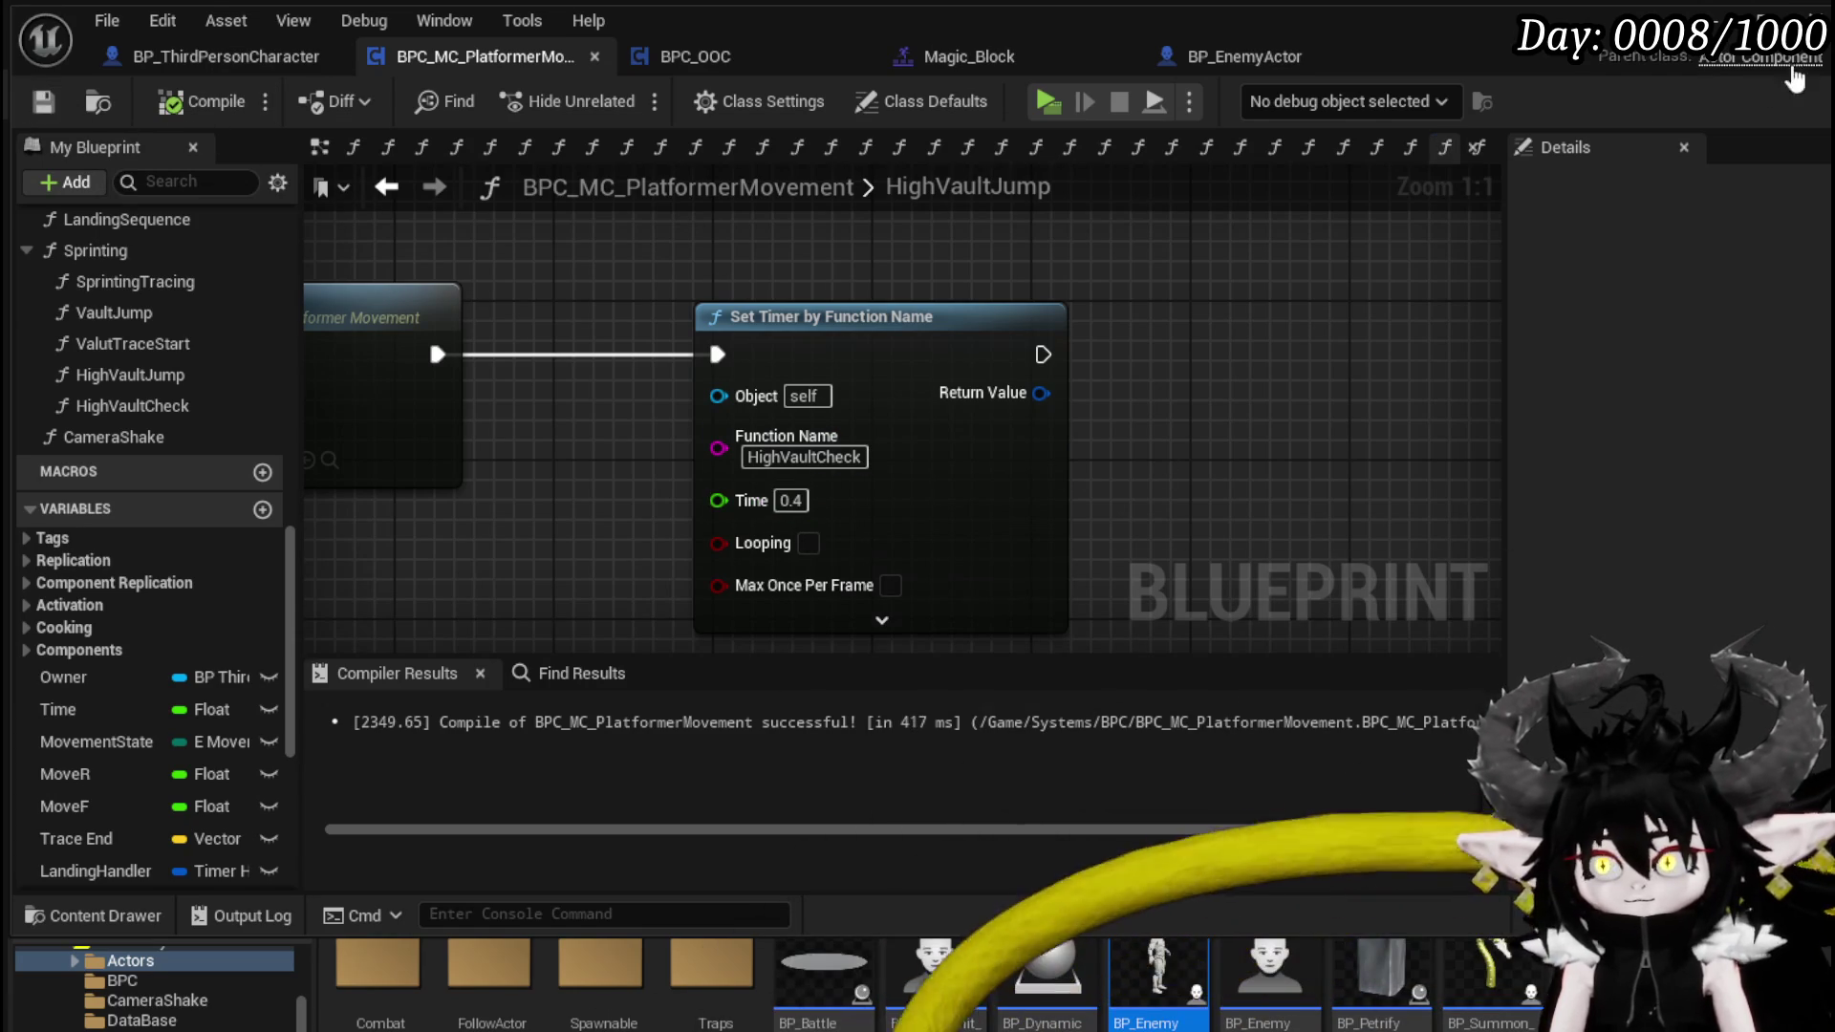
key(alt+p)
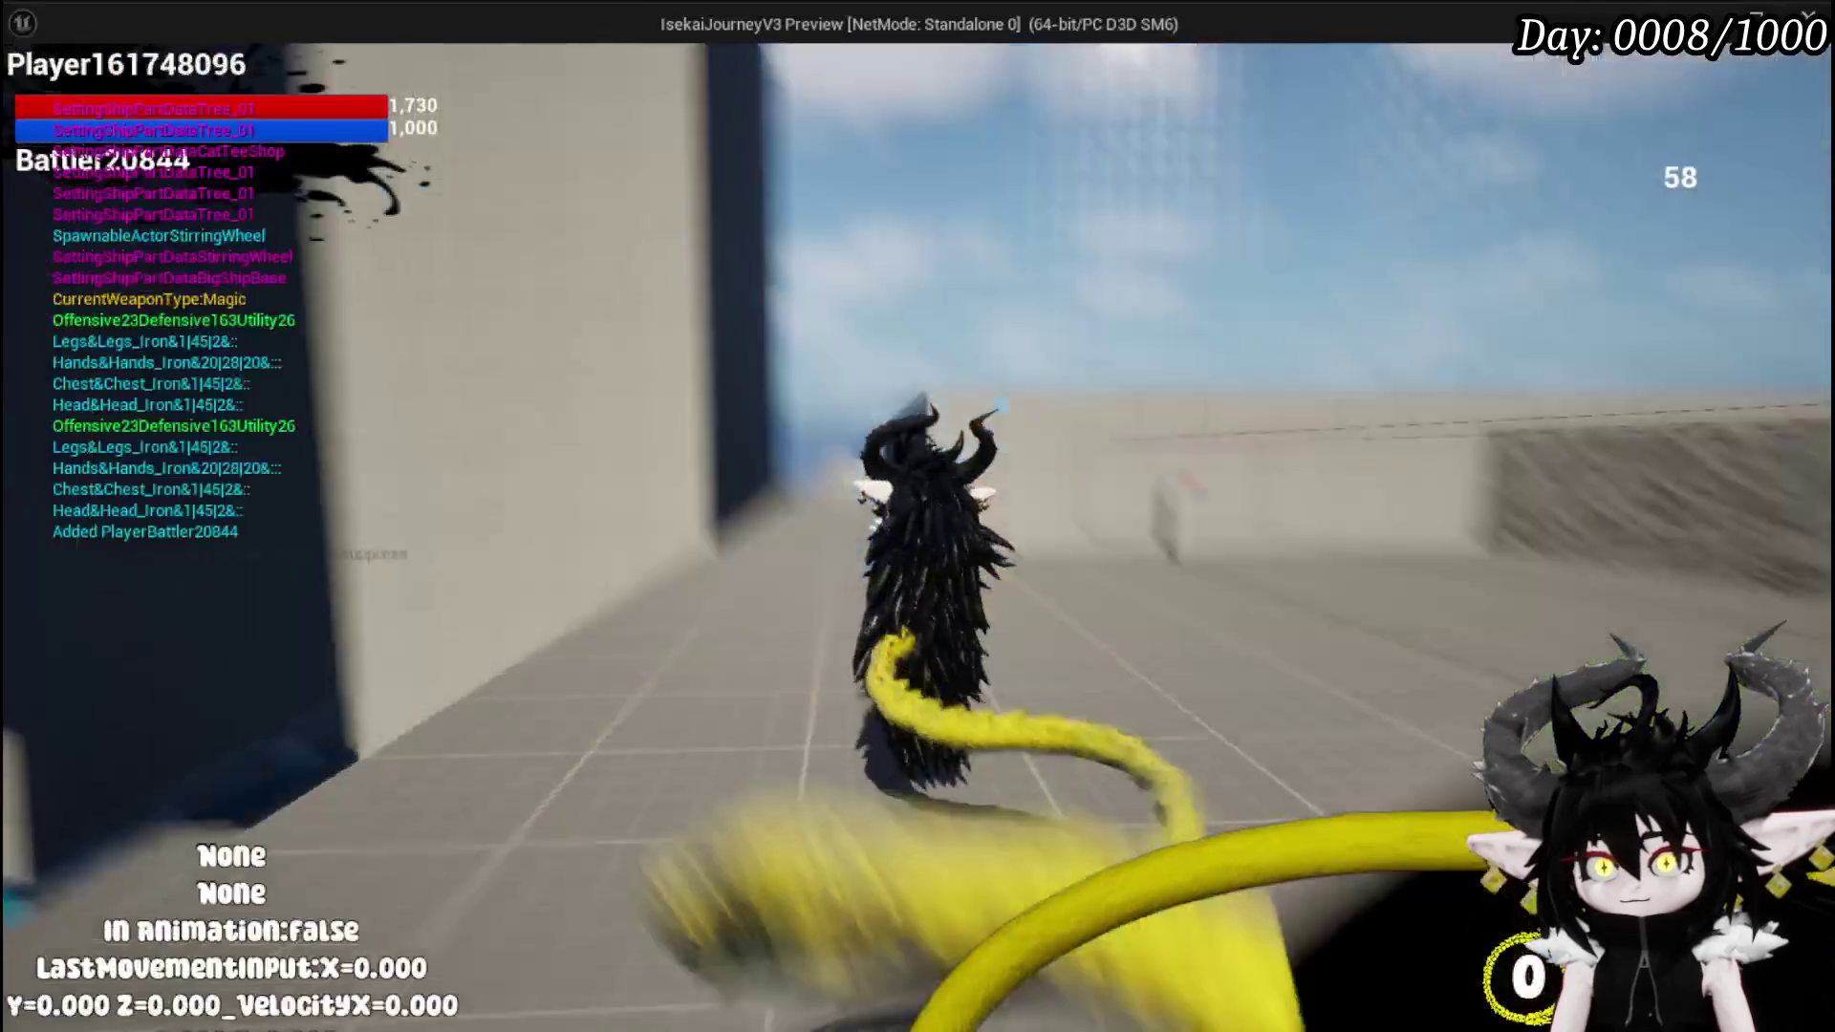
- Dash forward repeatedly, walking between dashes, then dash across the gap and jump at its end
key(shift)
key(w)
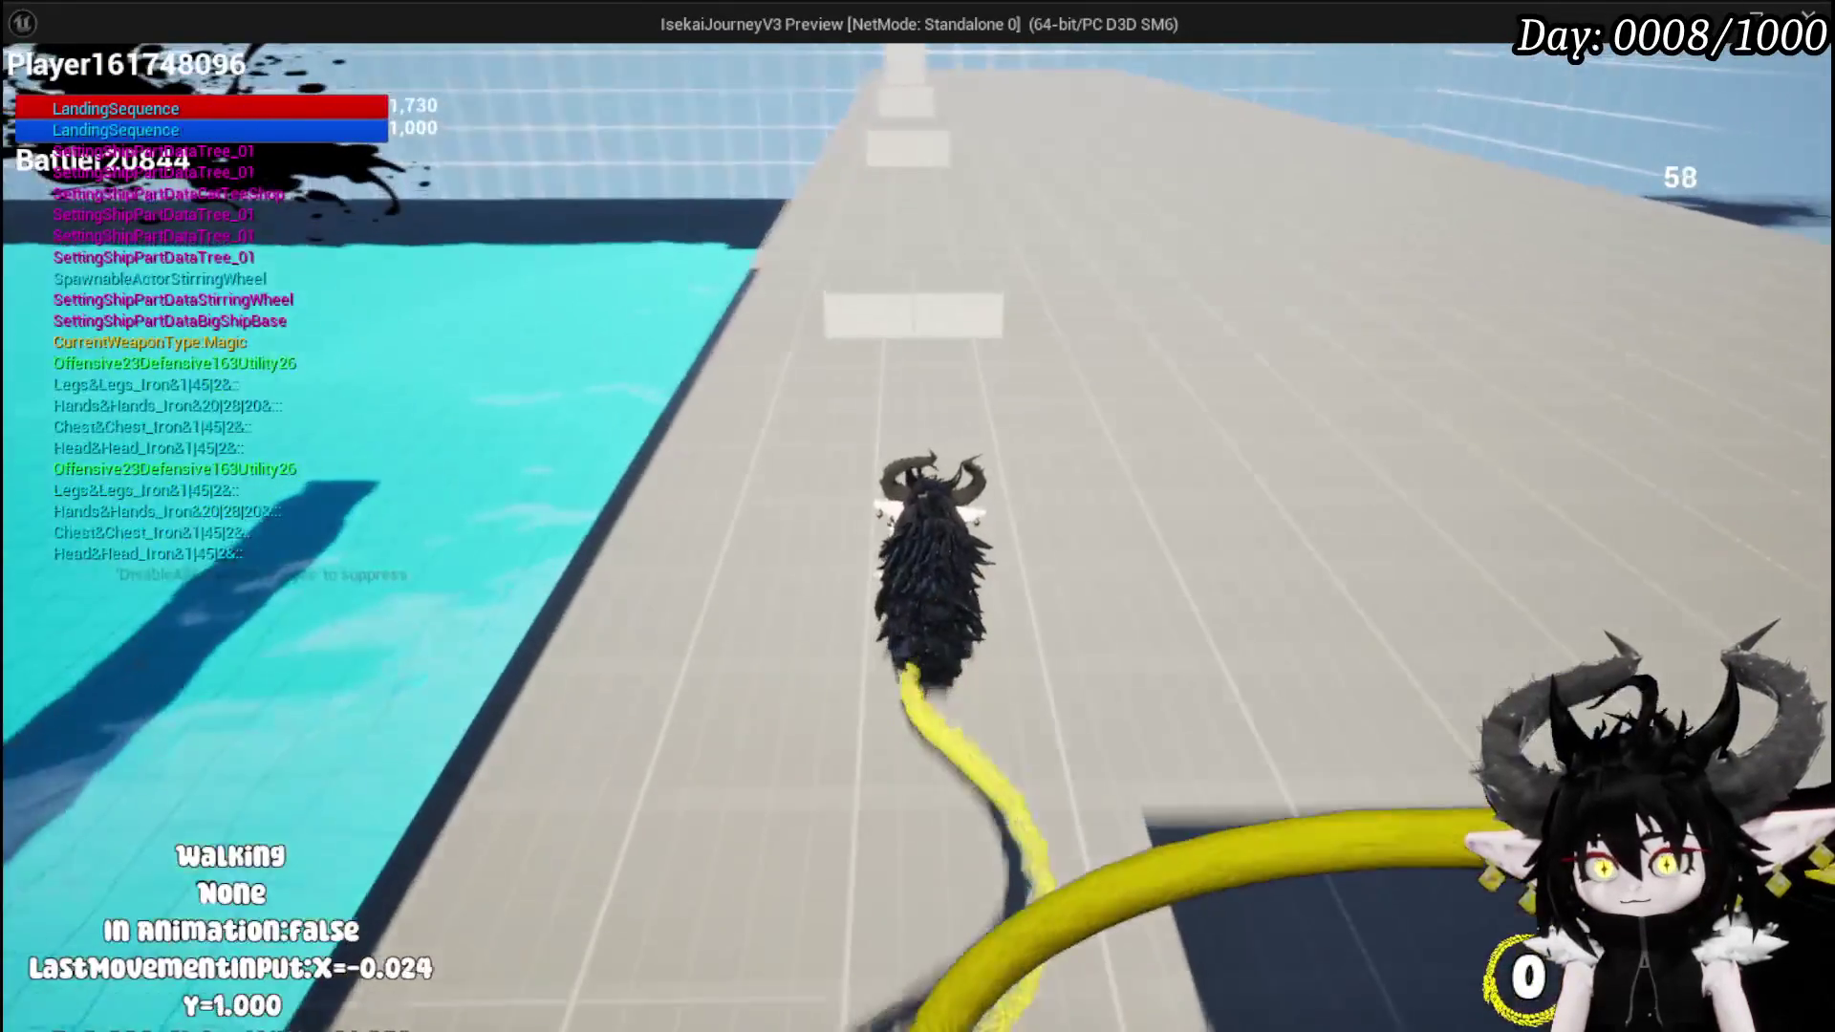
key(shift)
key(w)
key(shift)
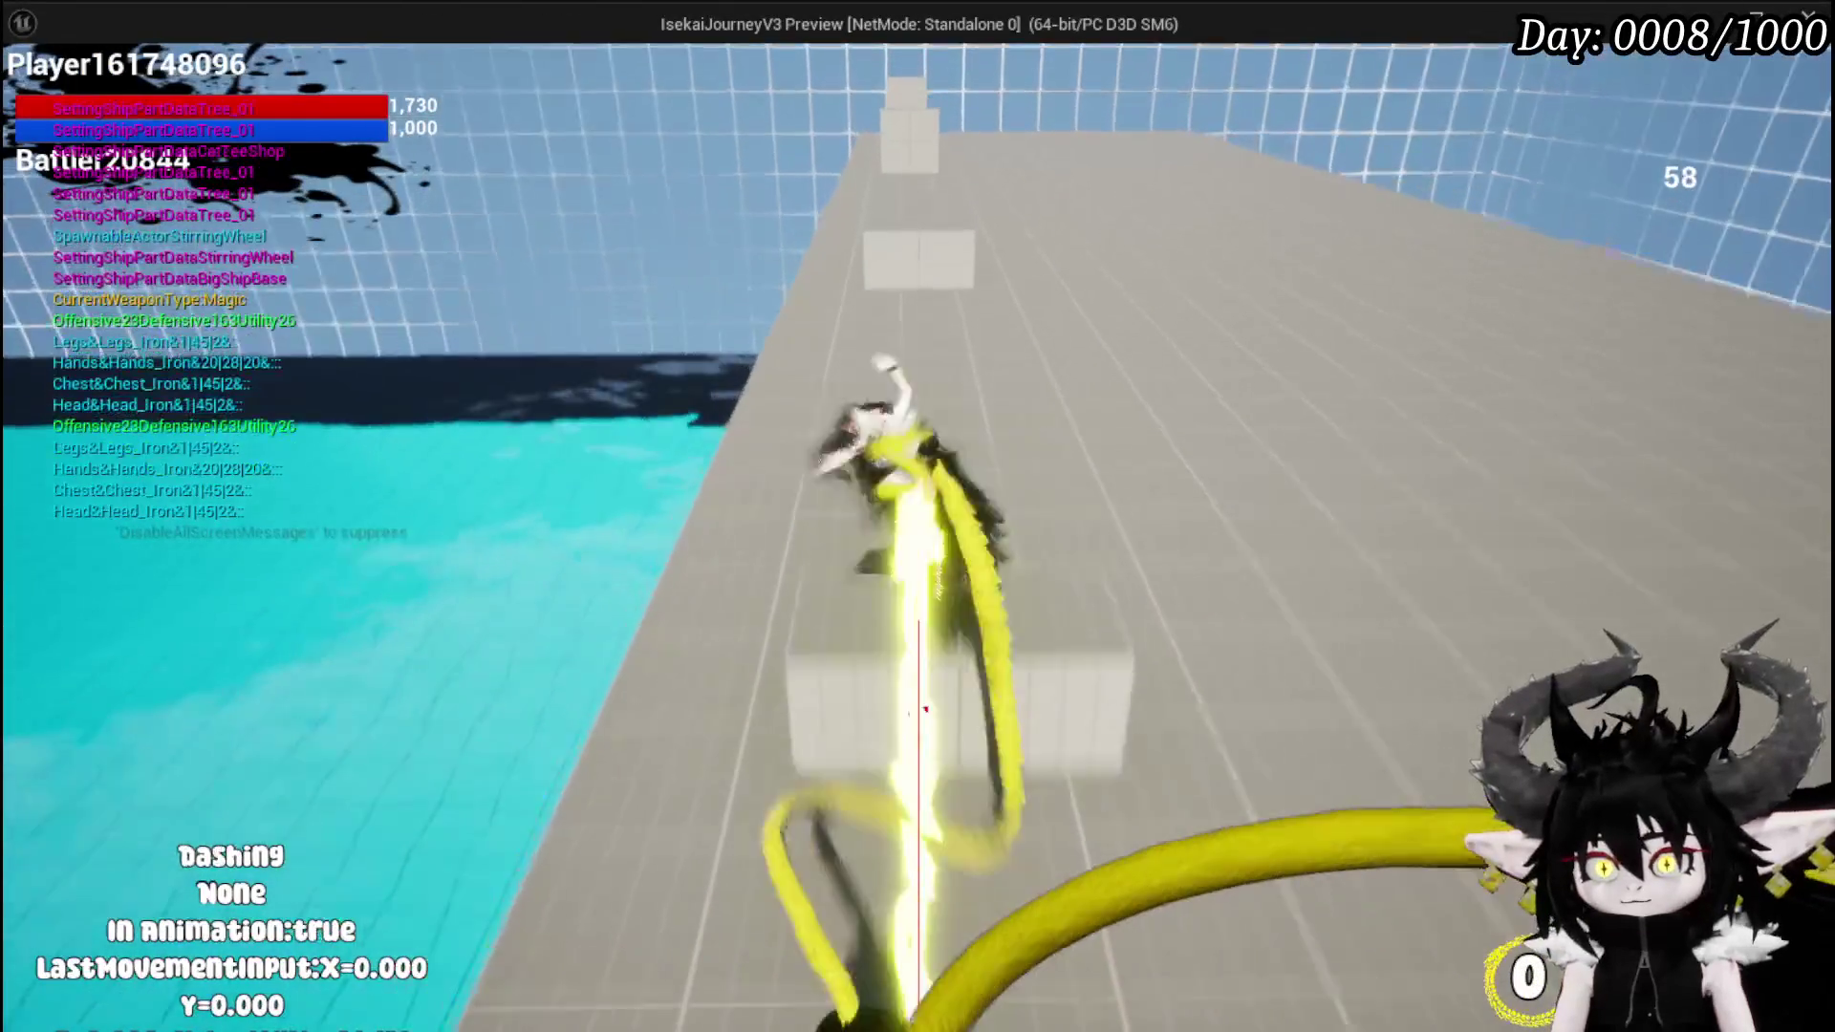
key(w)
key(shift)
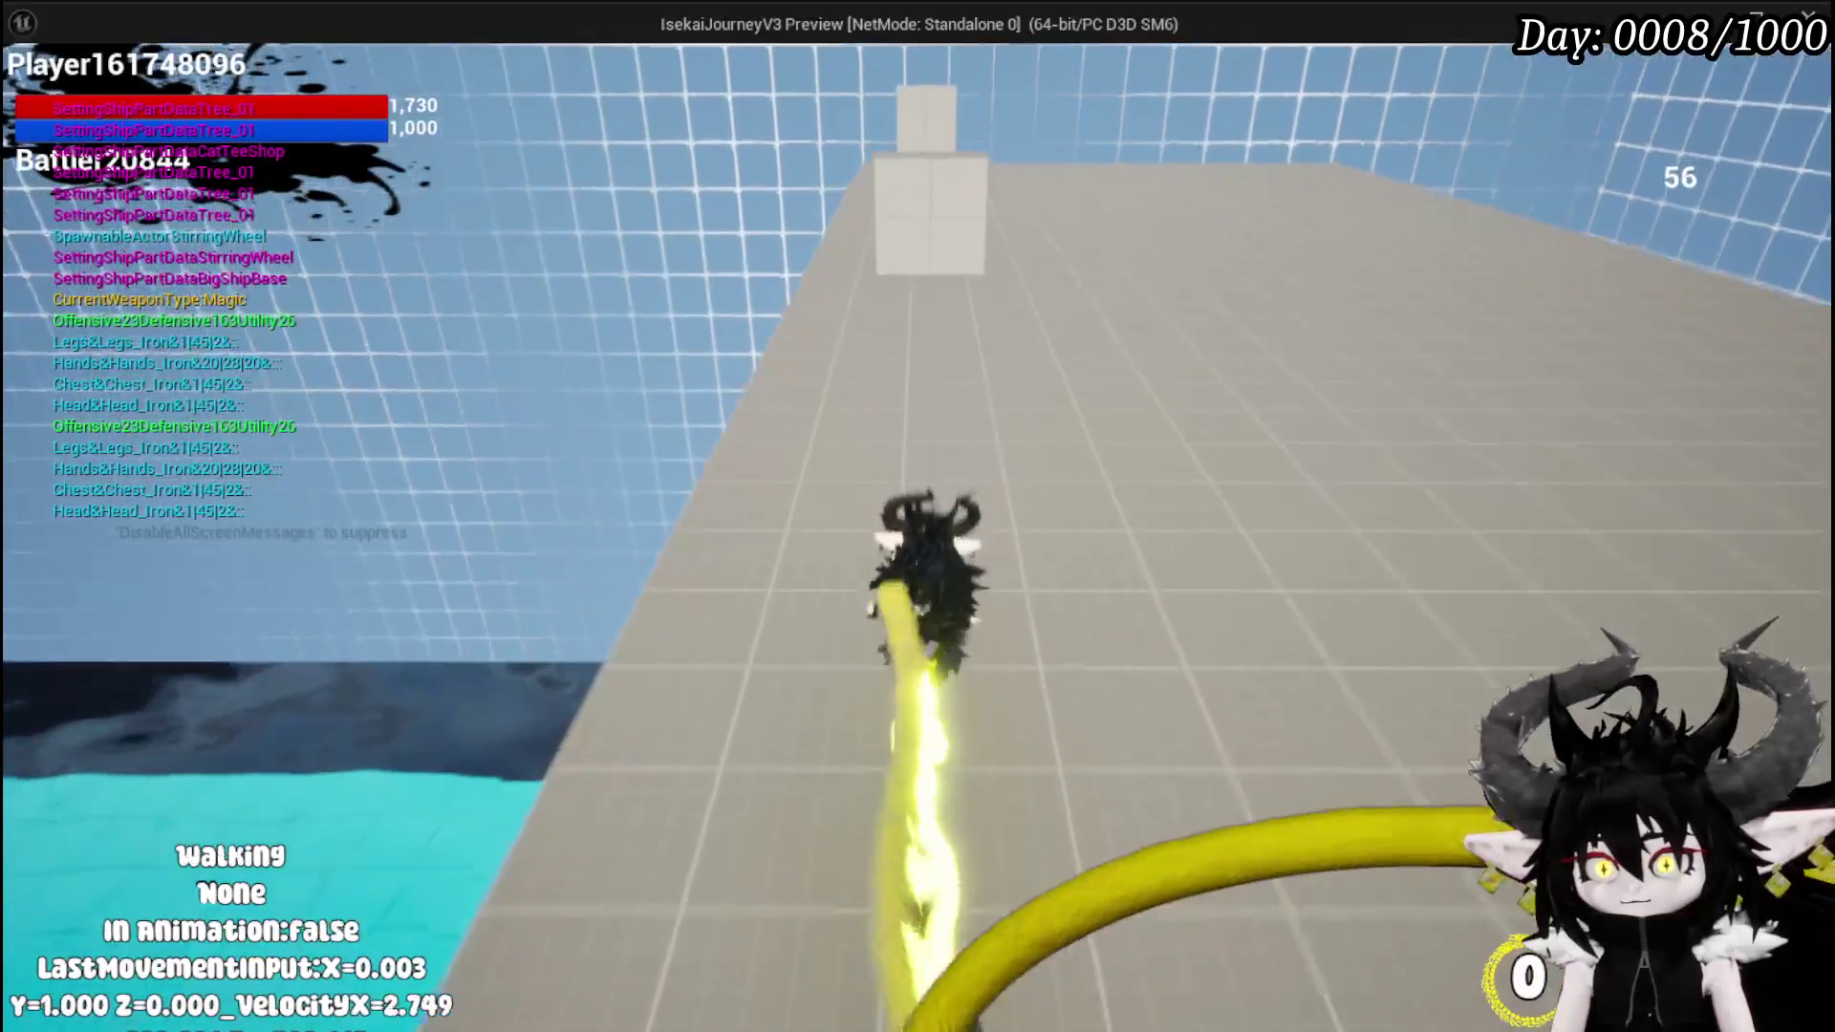
key(shift)
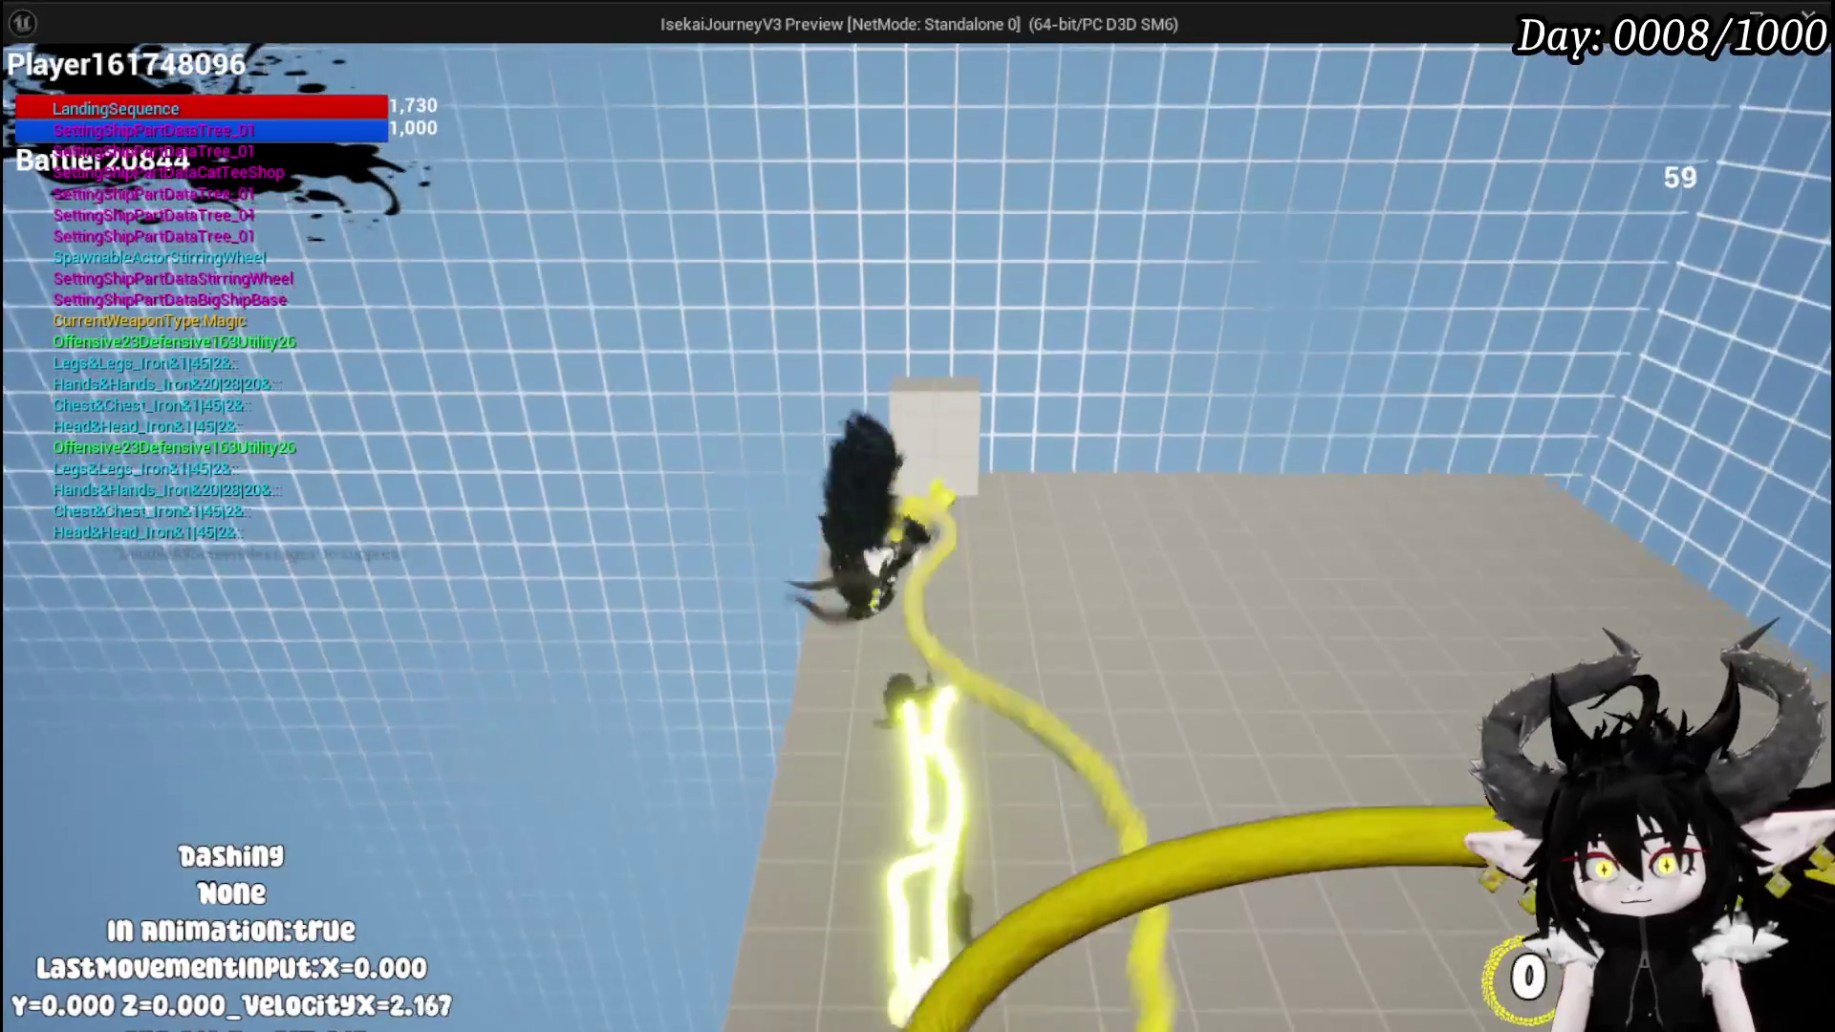
key(shift)
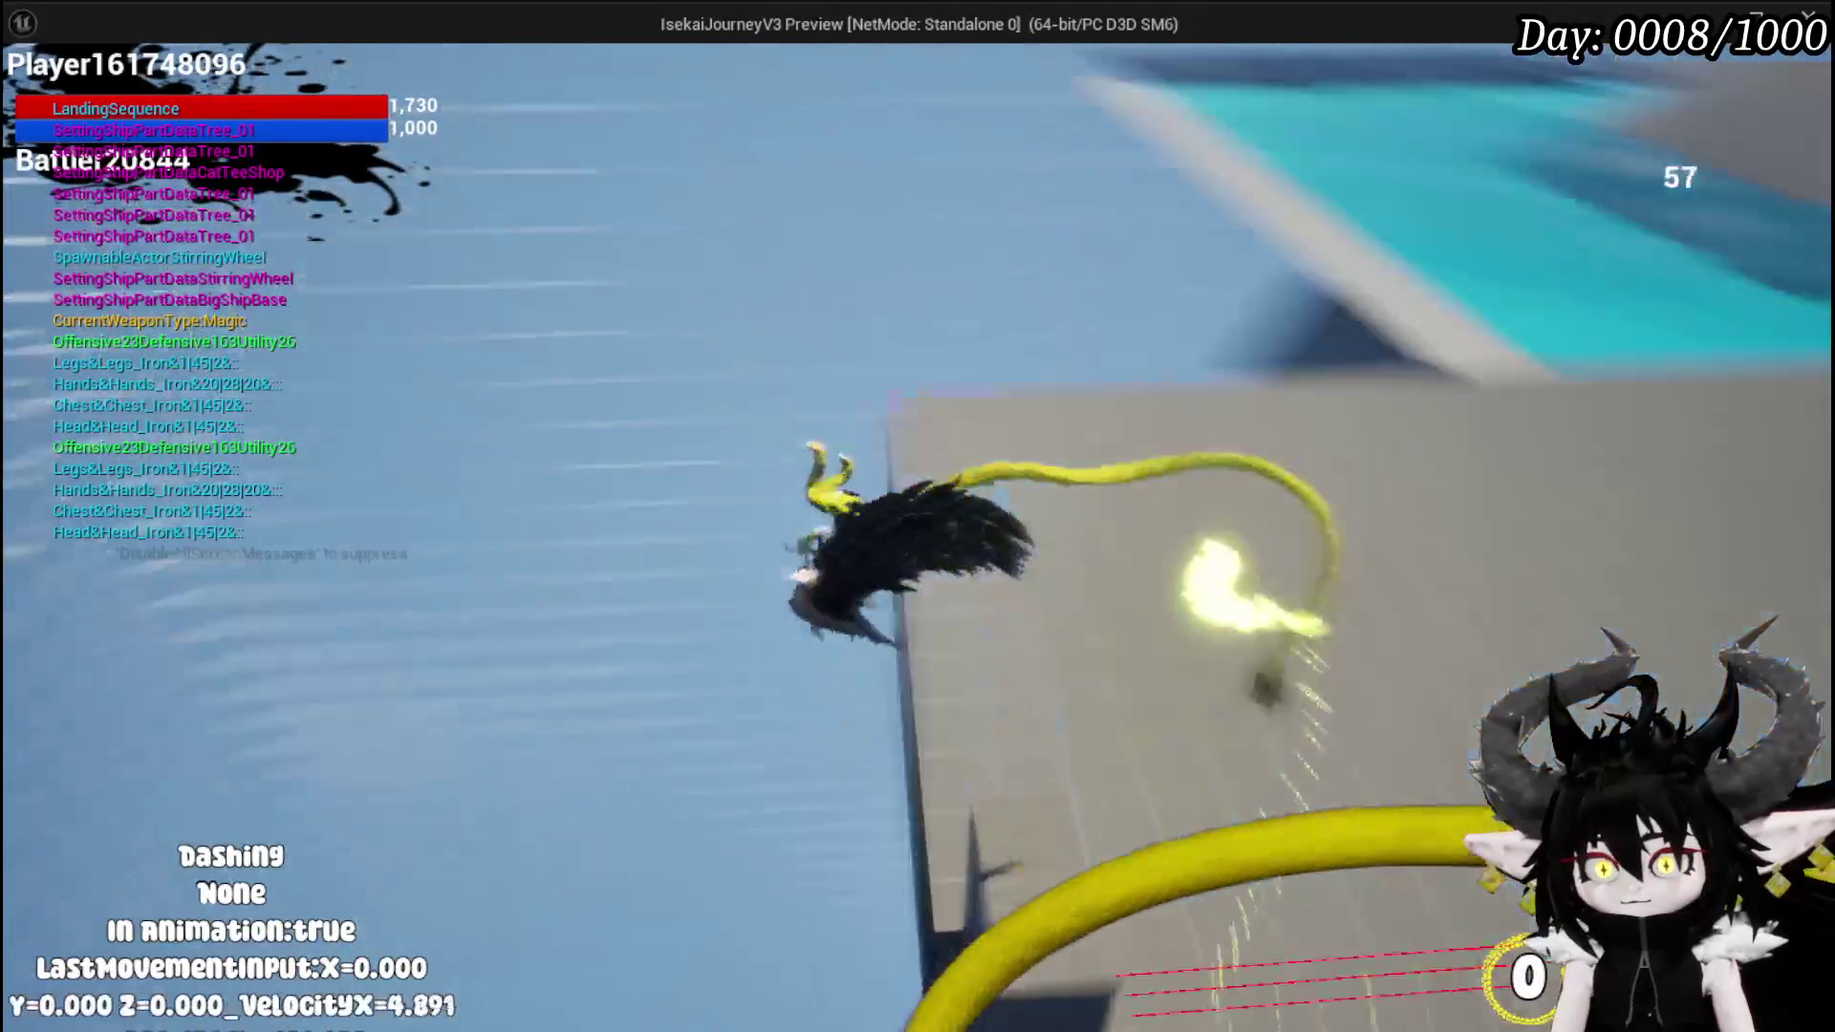
key(space)
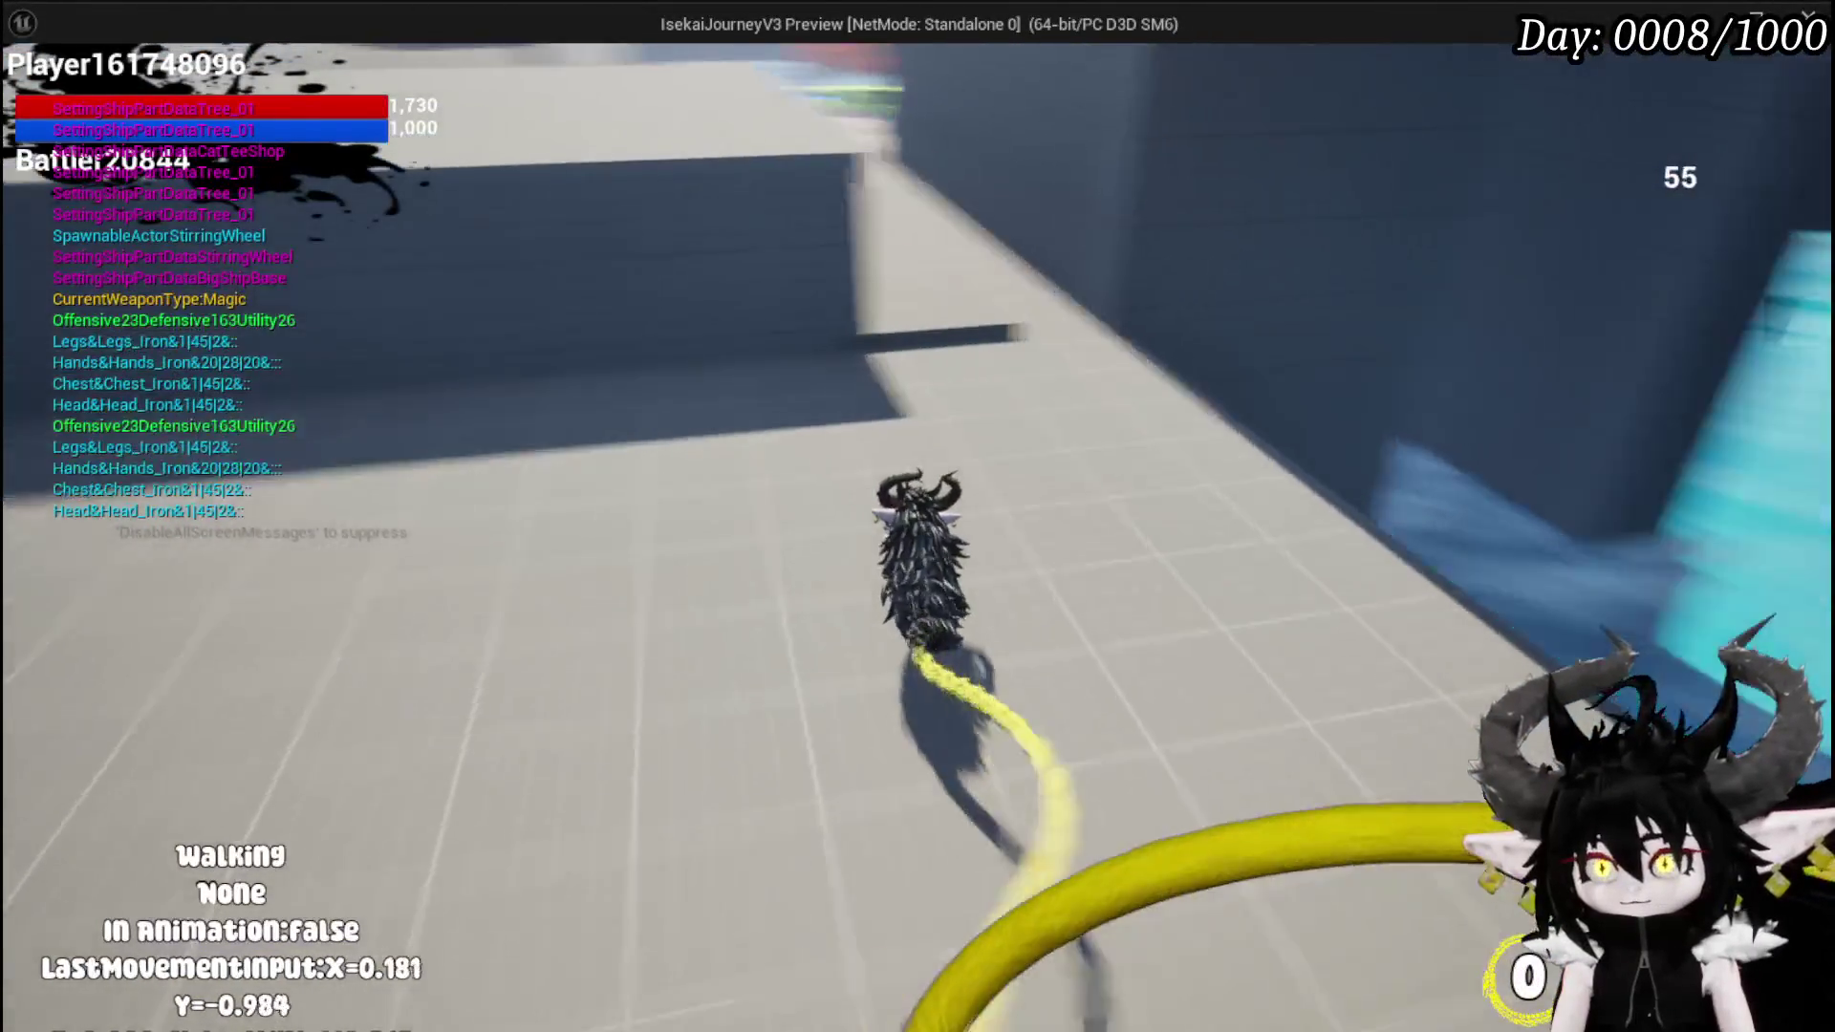
- Dash onto the wall and cling, leap off toward the street, and drop onto a ledge
key(shift)
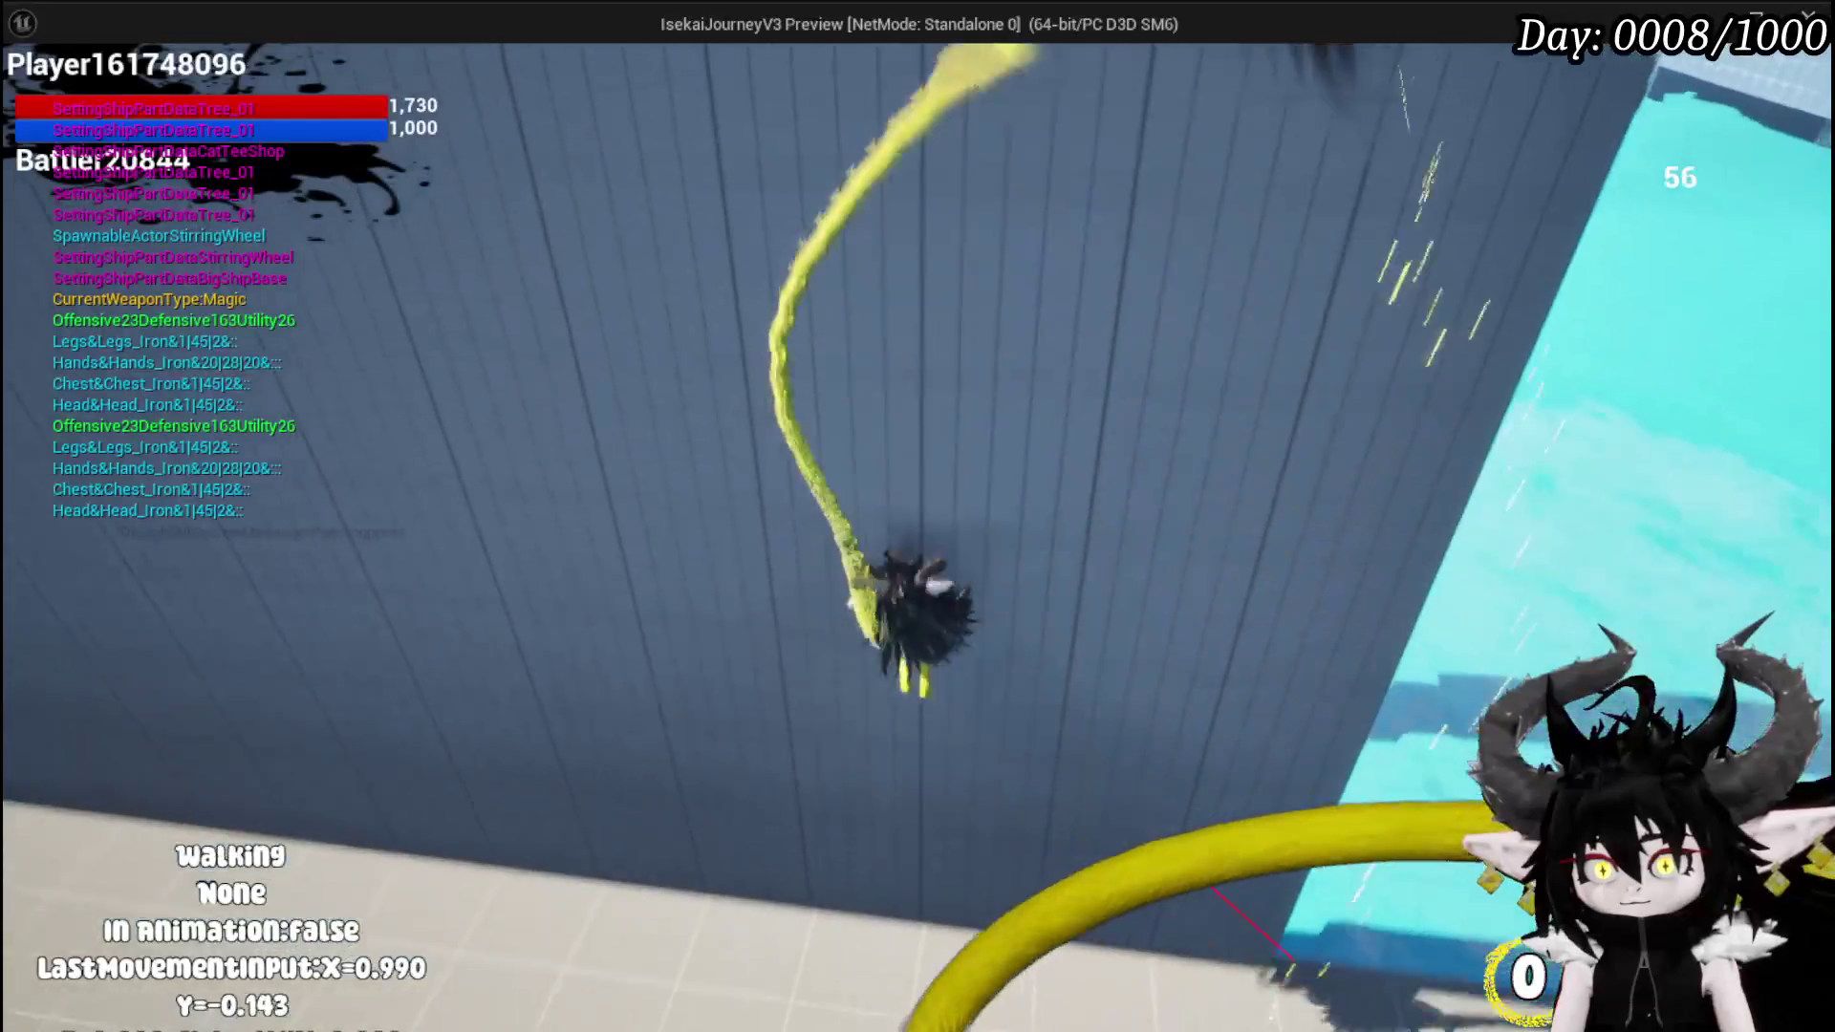
key(shift)
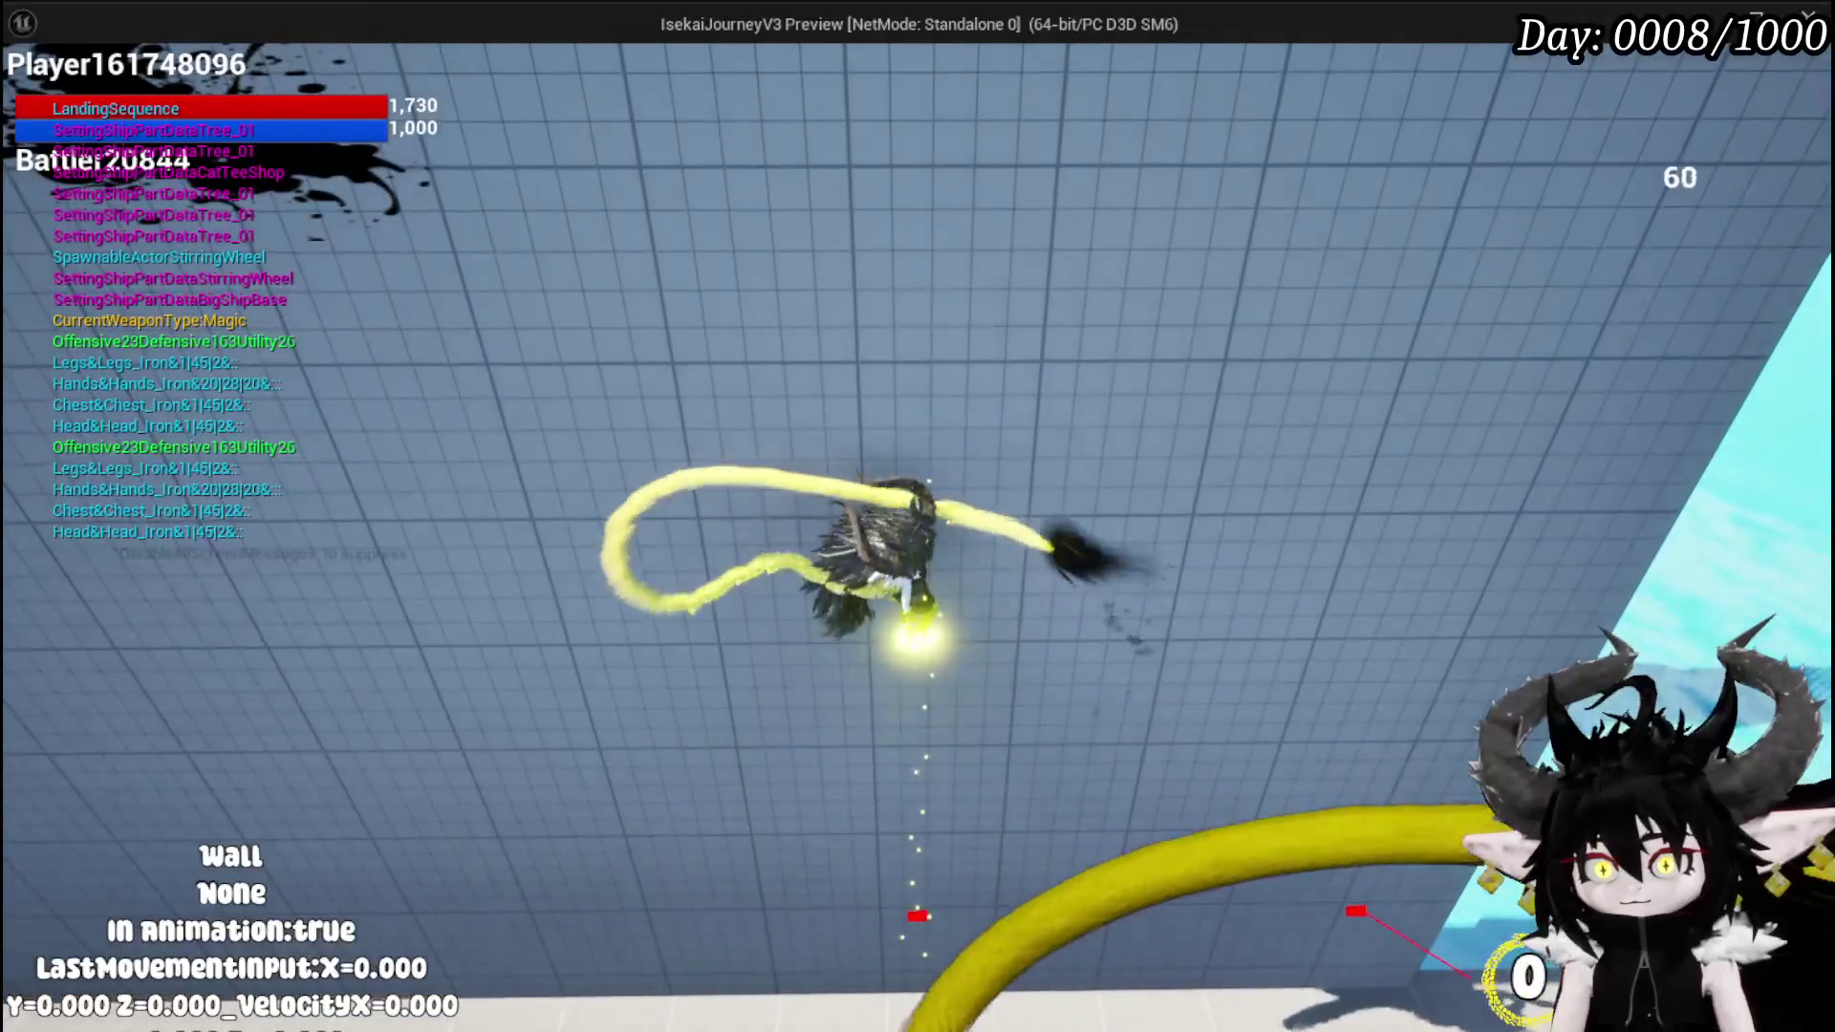
key(space)
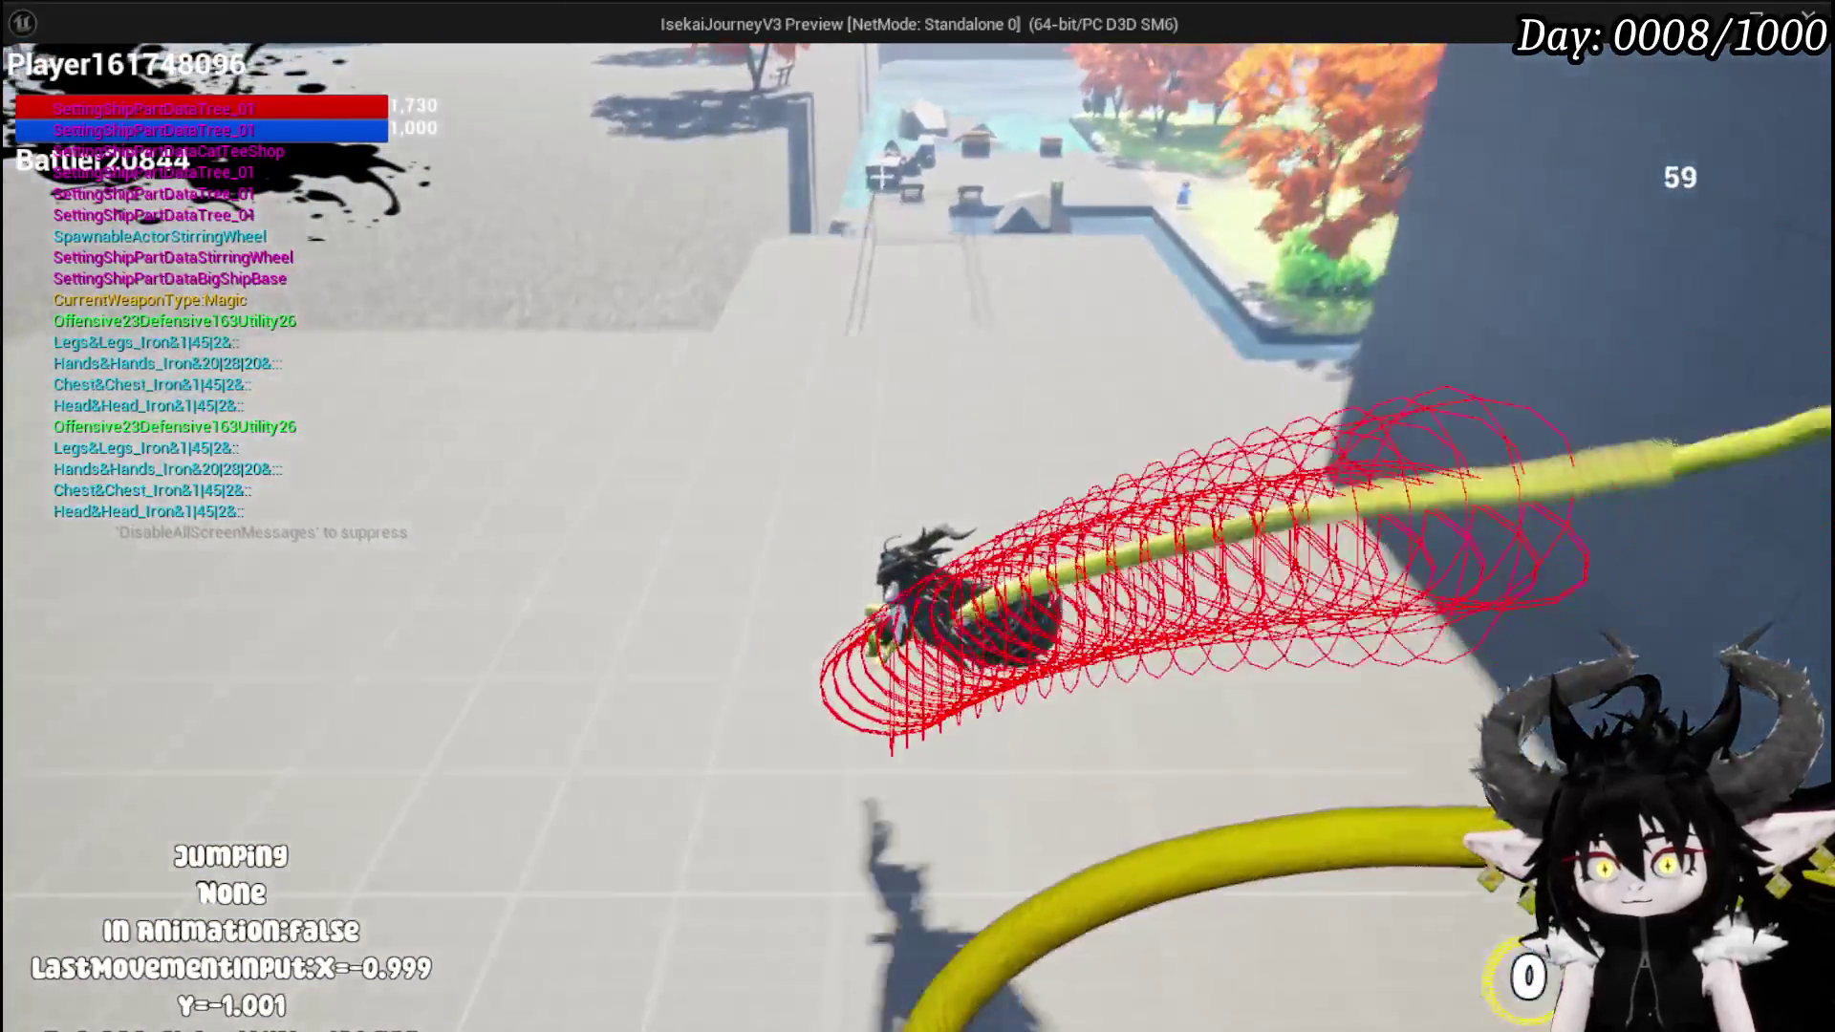
key(shift)
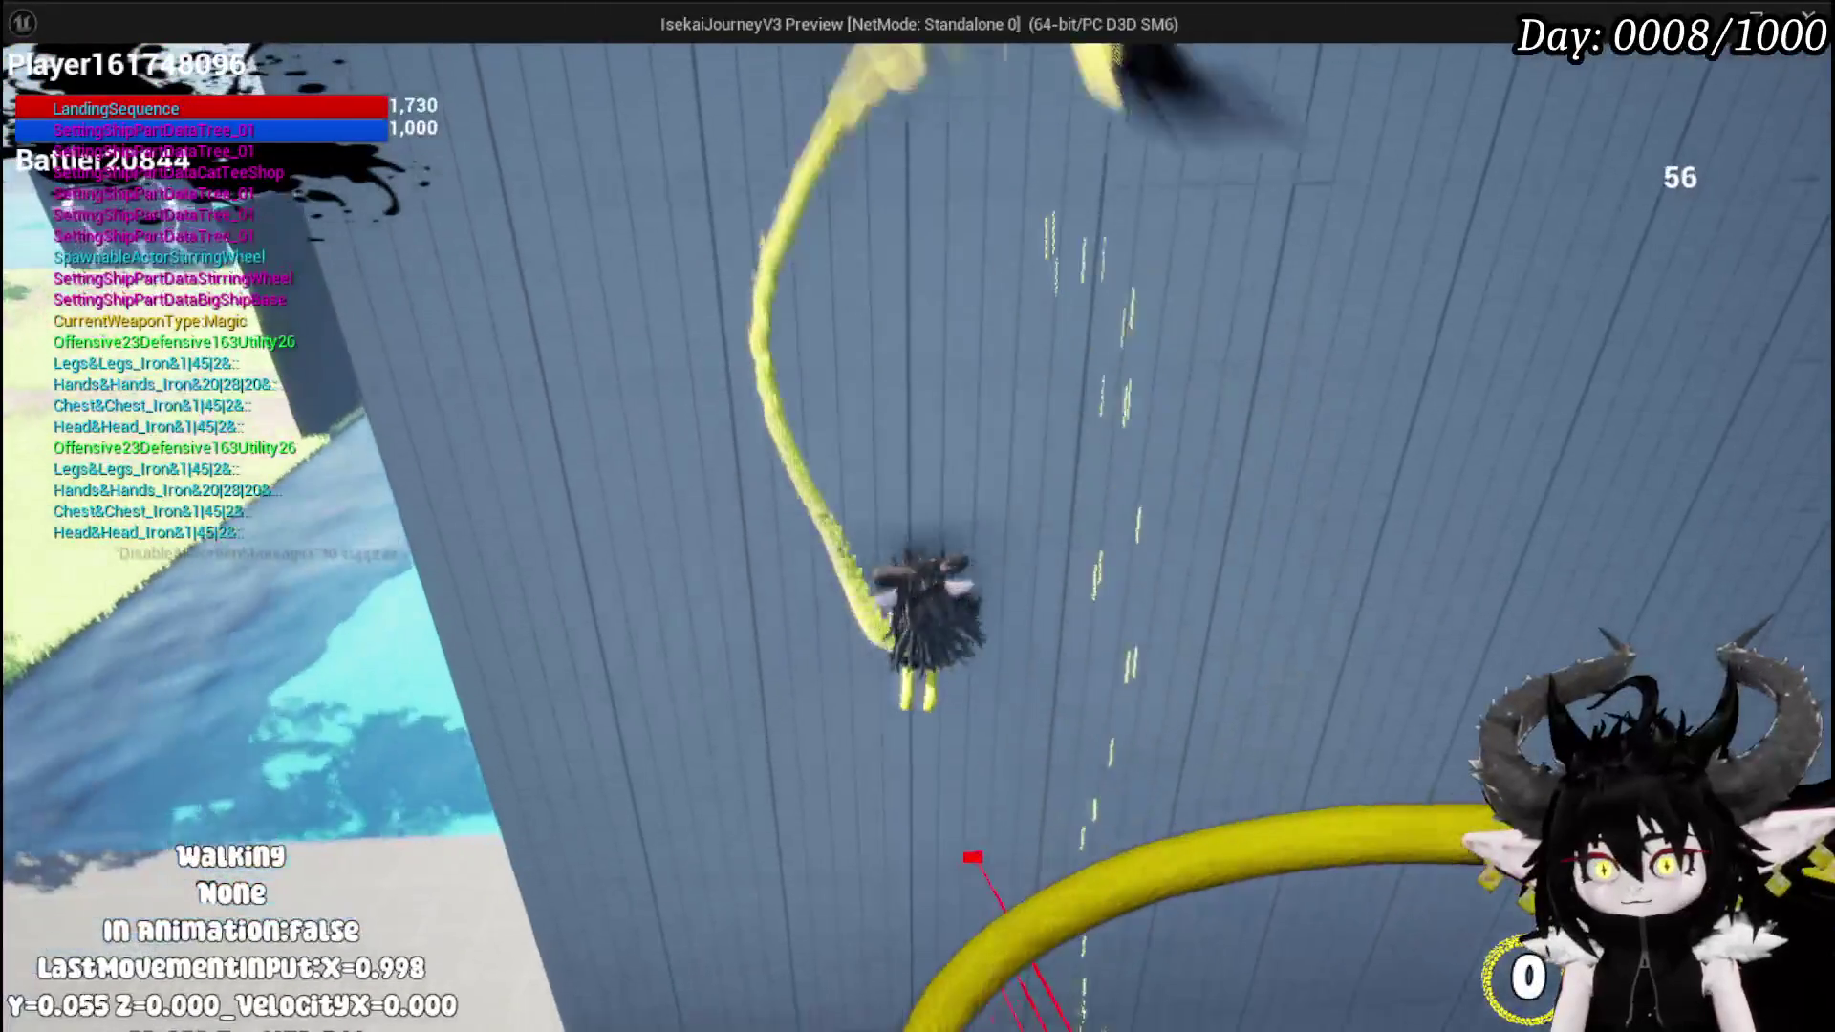
key(shift)
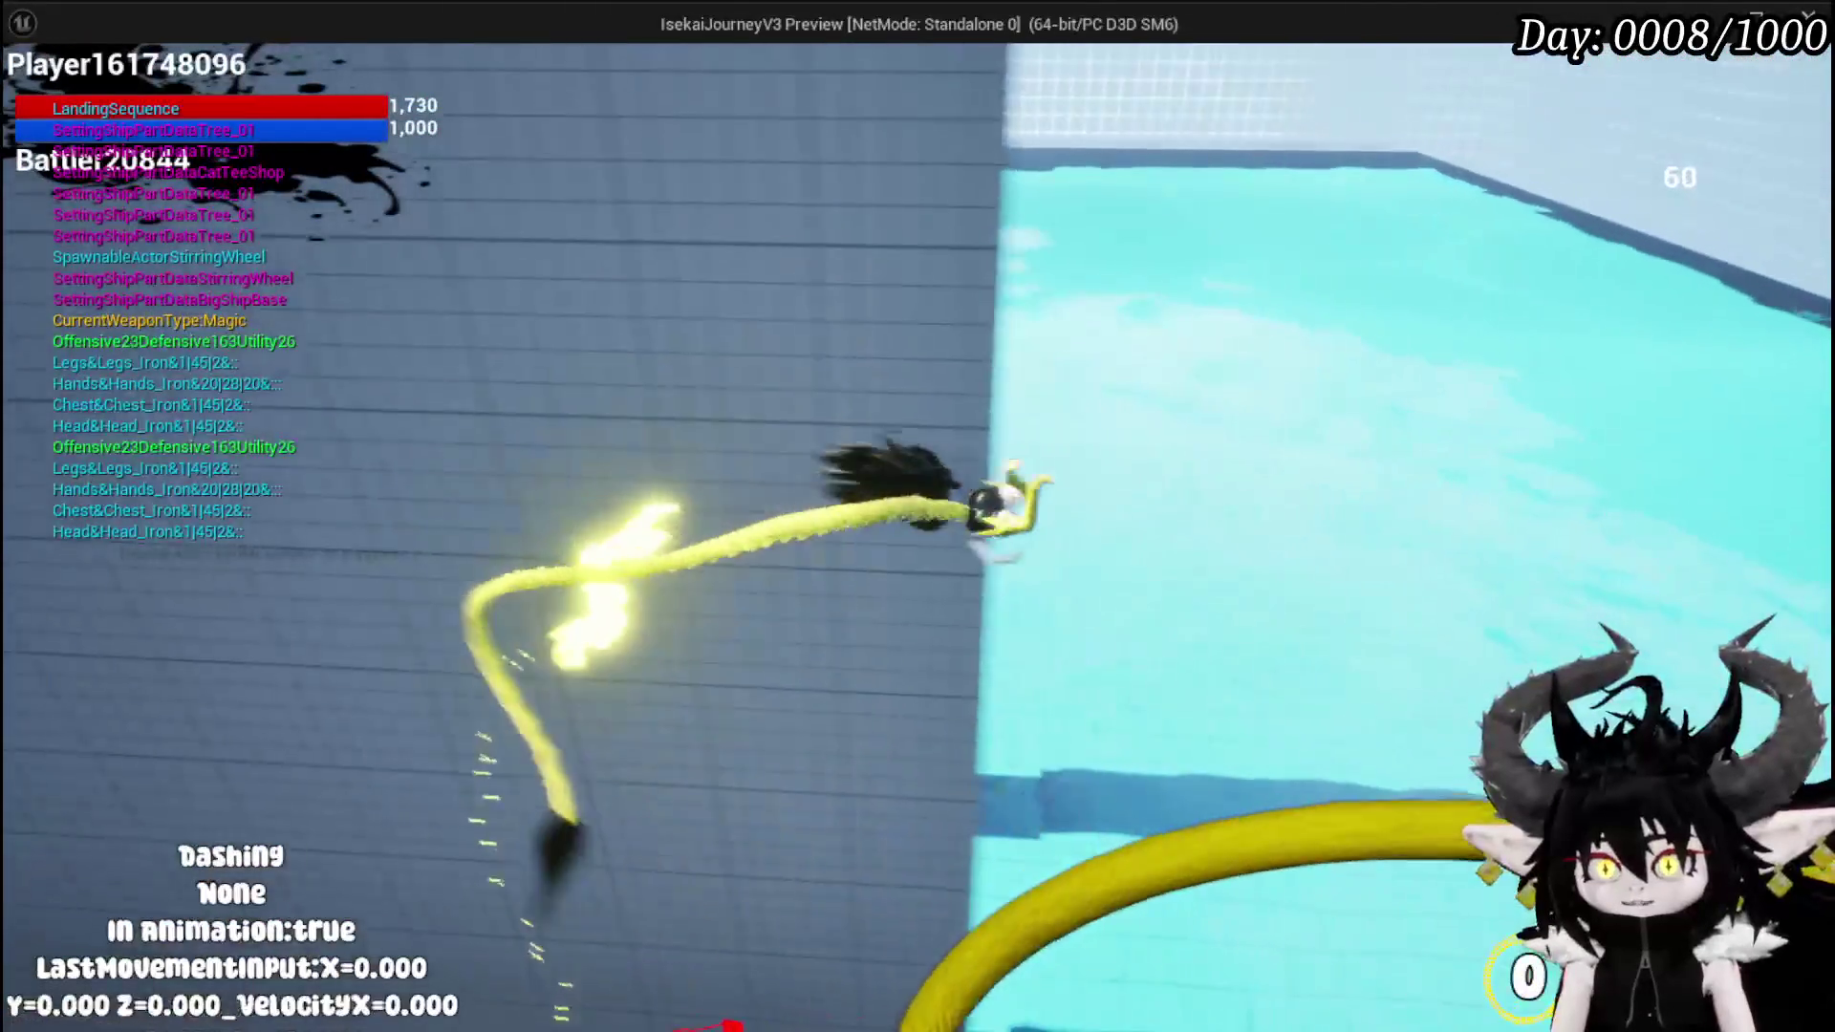
key(shift)
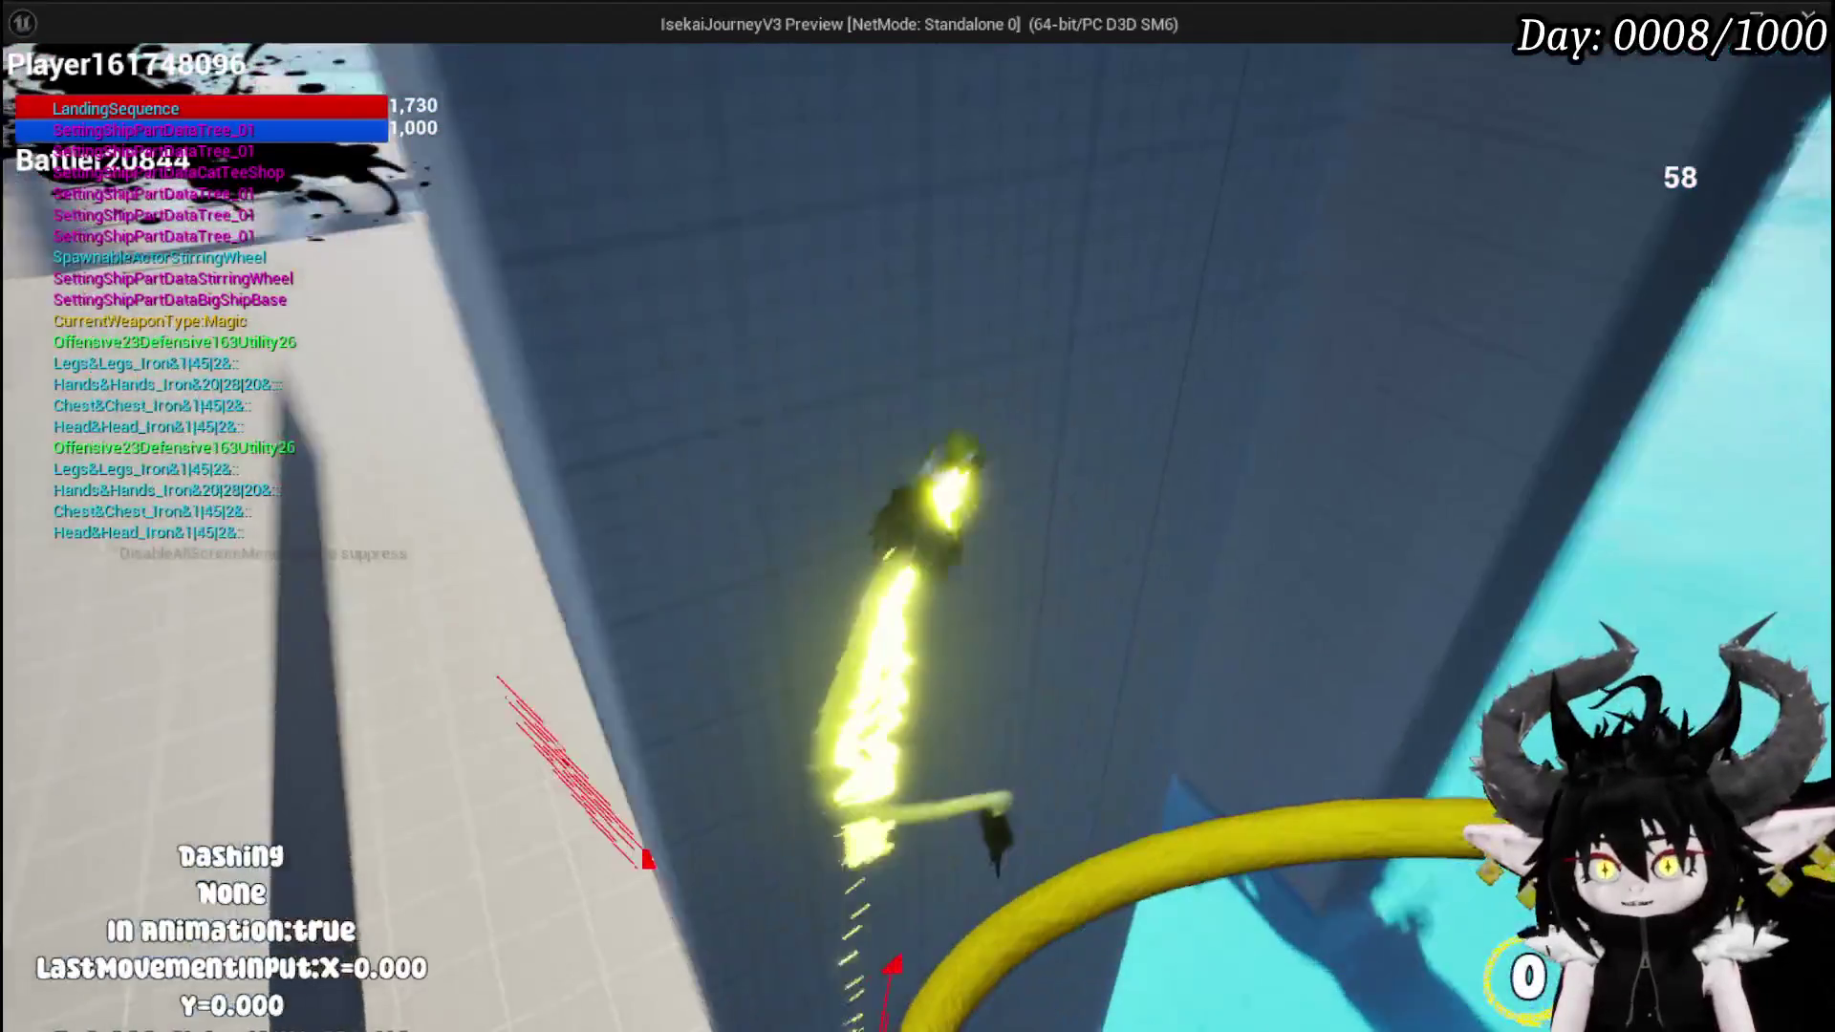
key(w)
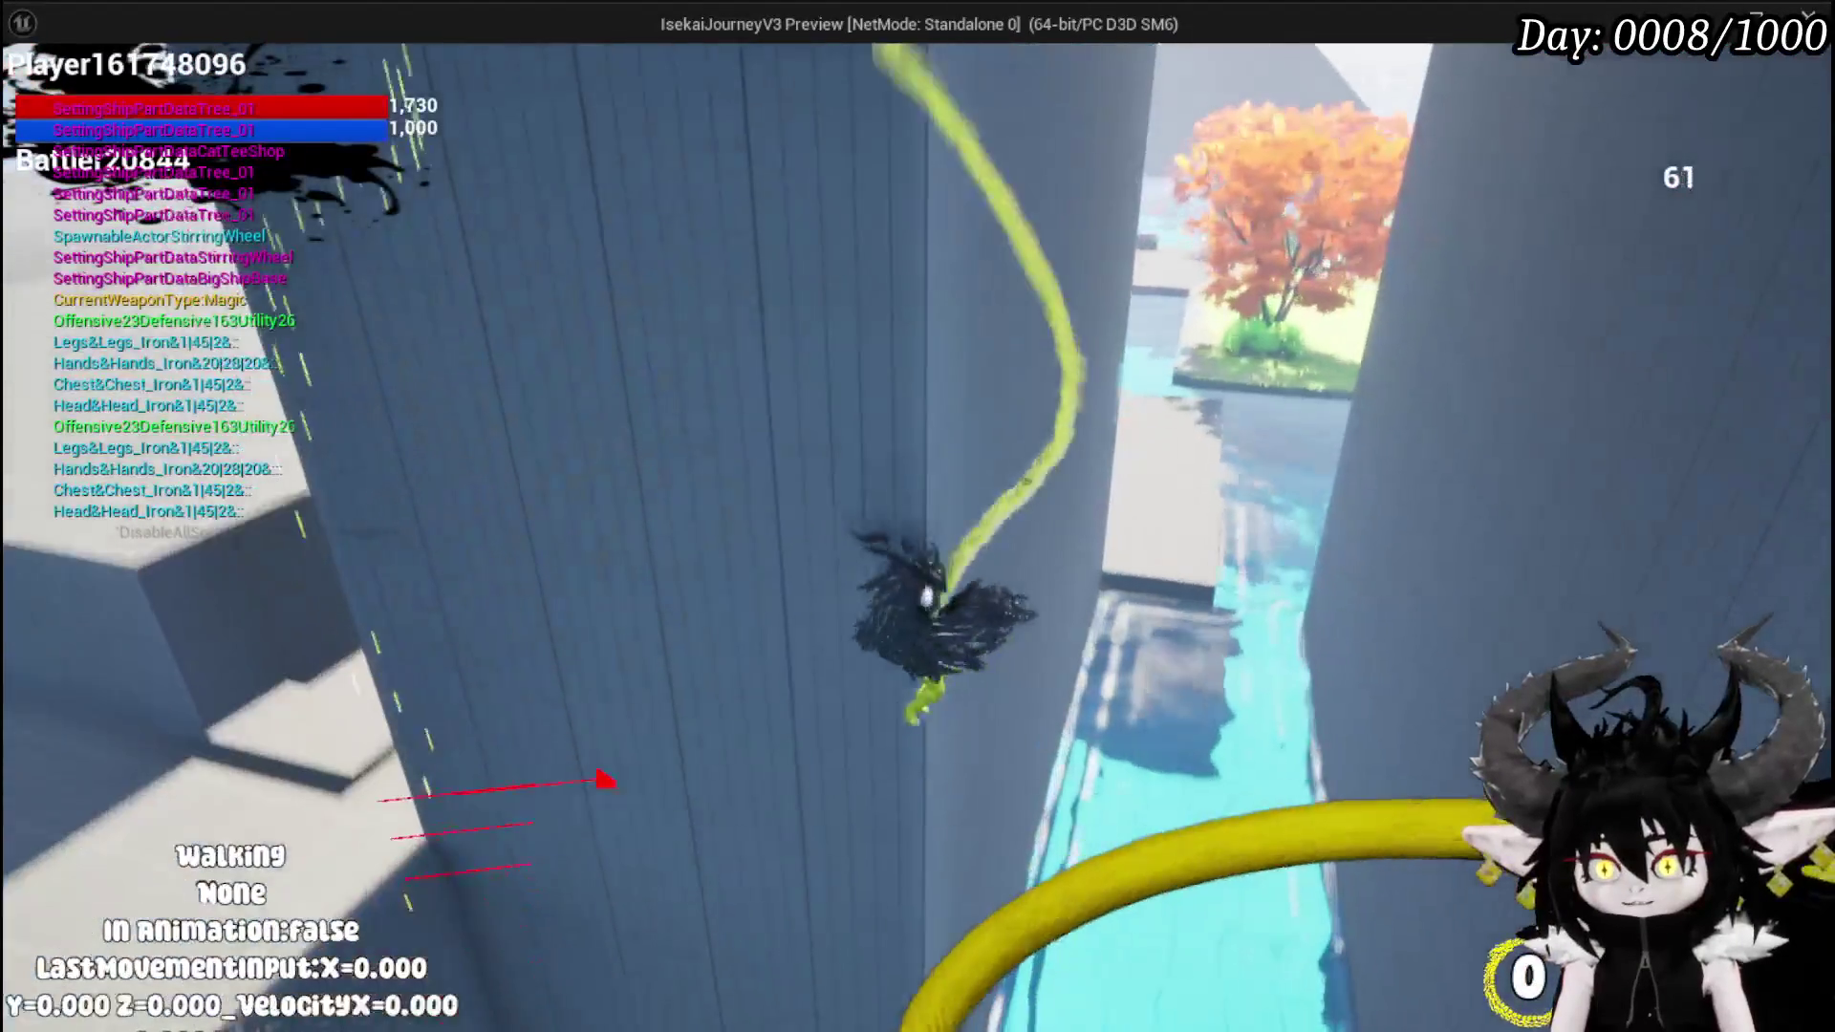
key(space)
key(w)
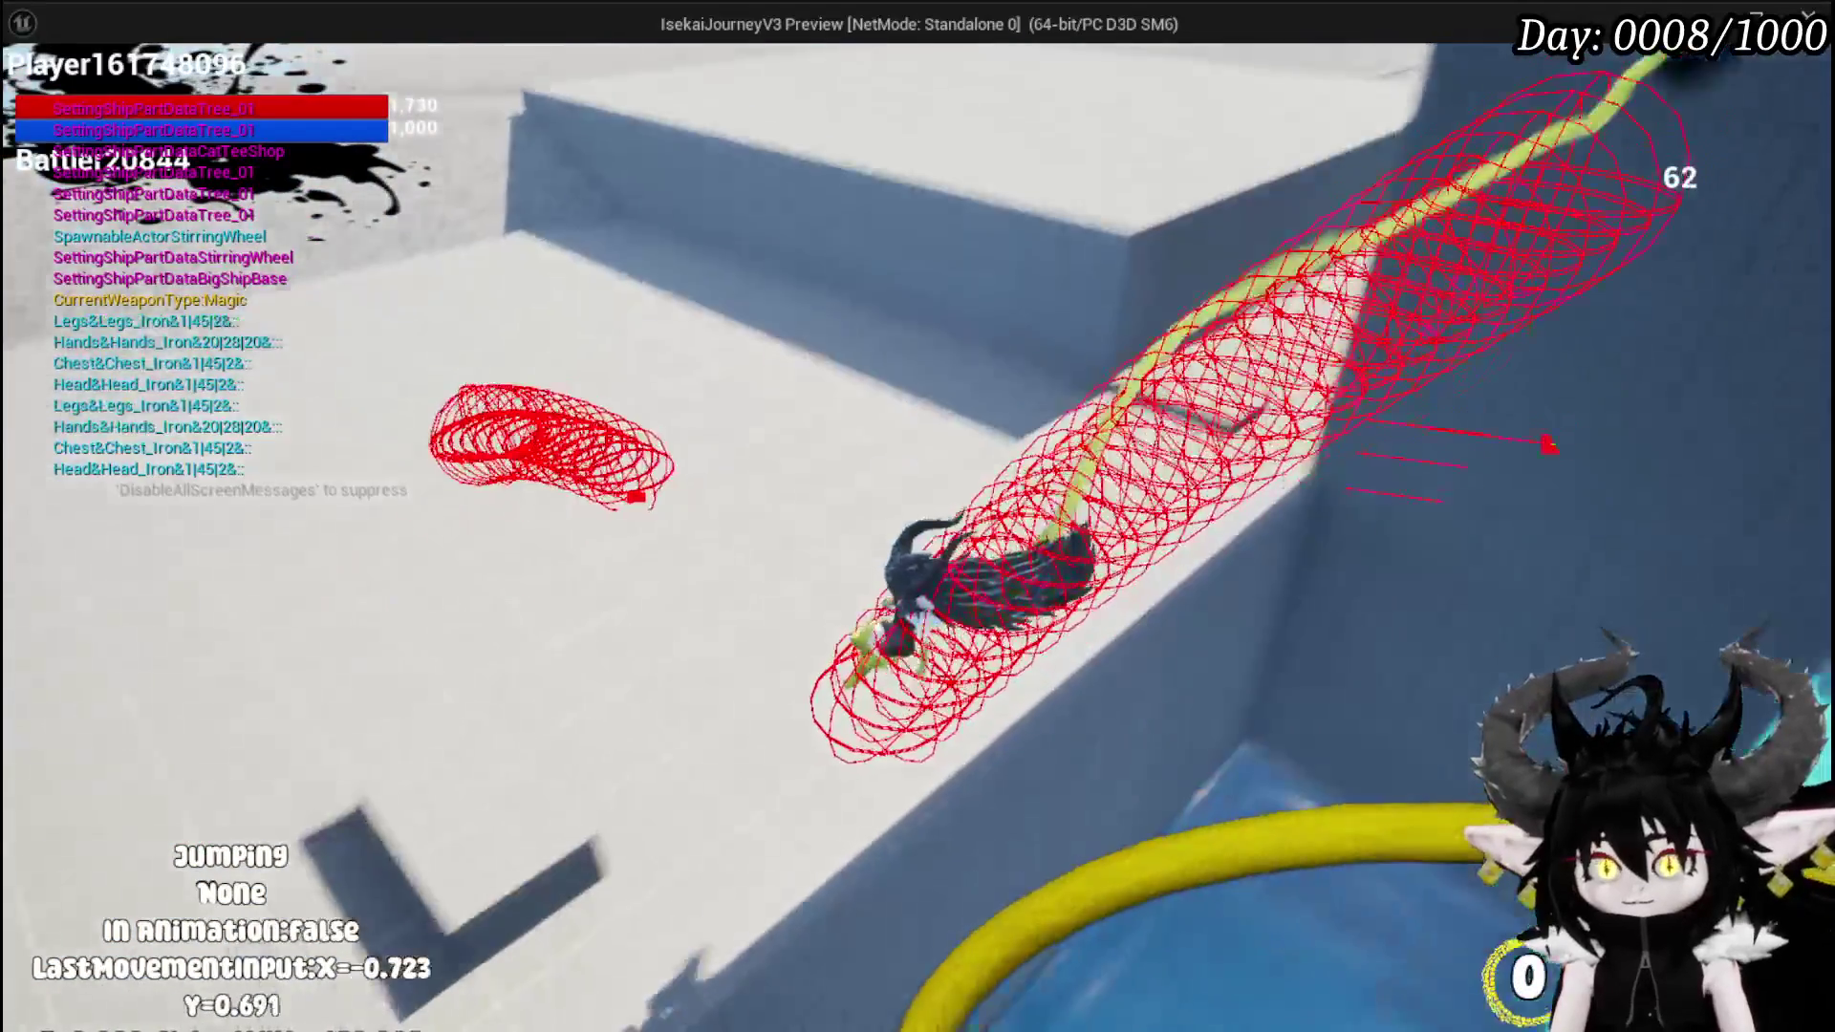
- Dash up the next wall, cling, wall-jump off and double-jump forward before landing
key(shift)
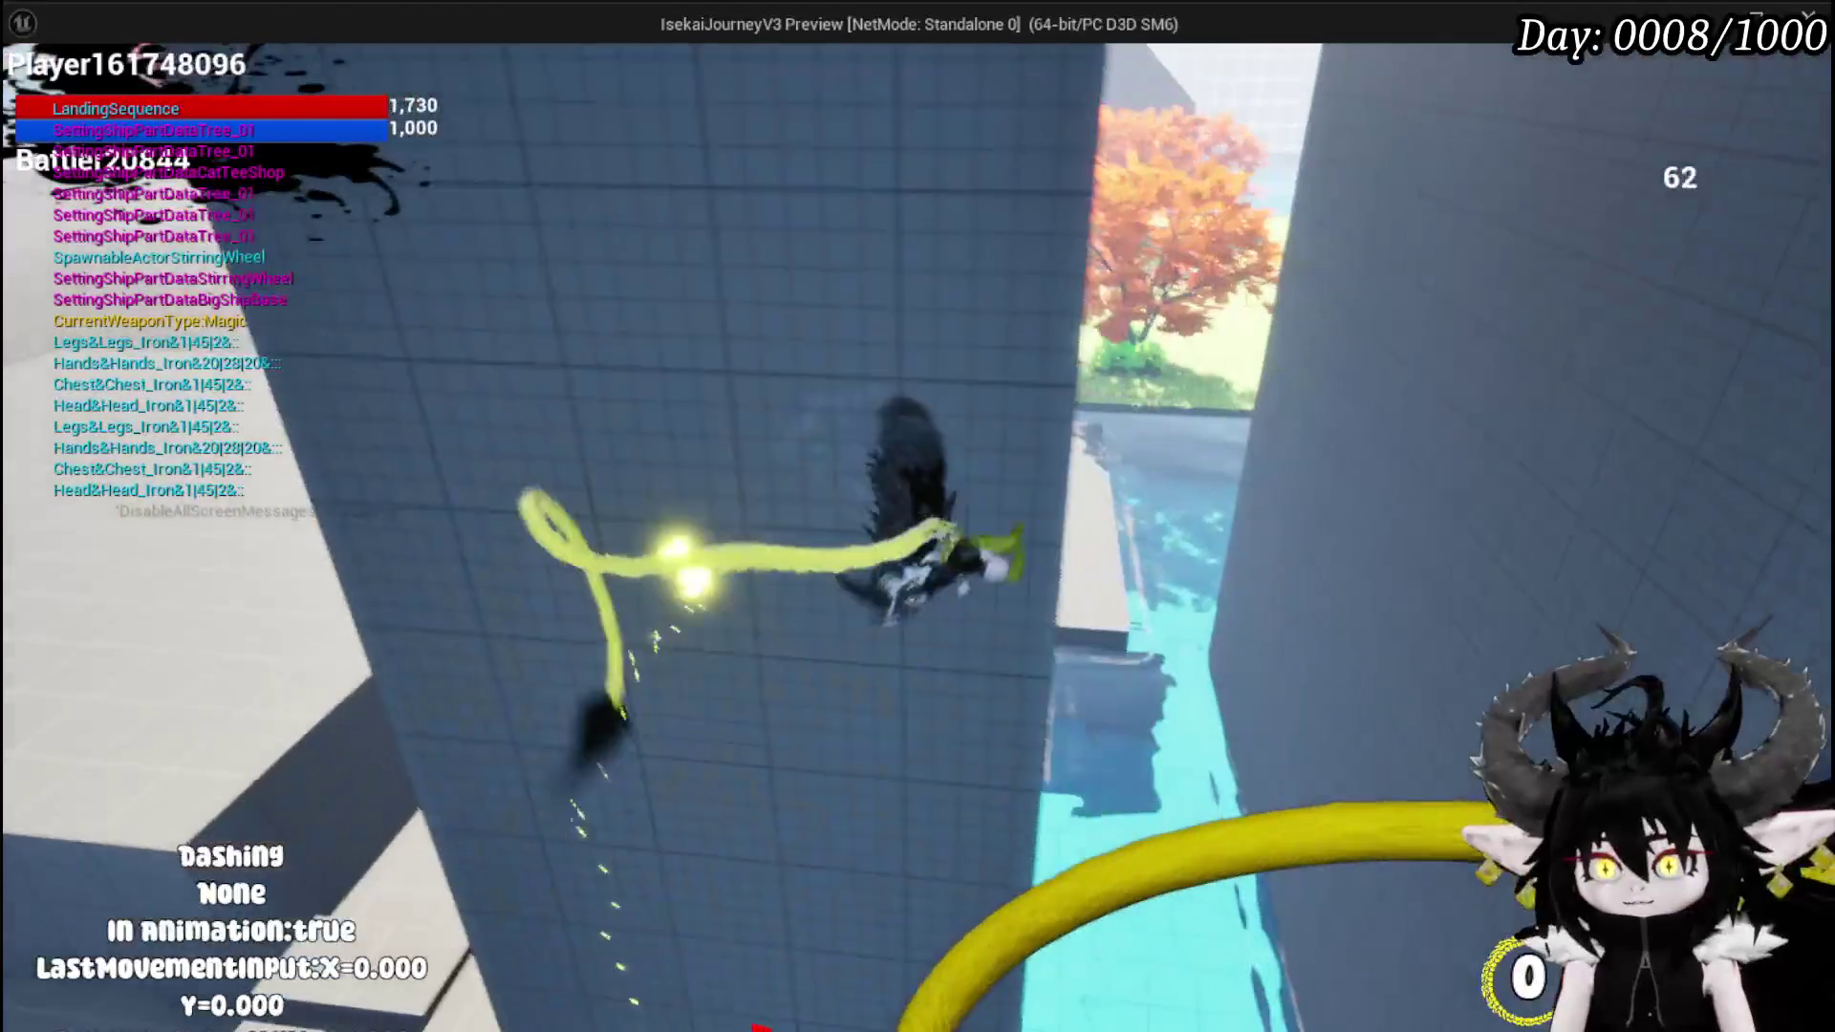
key(space)
key(s)
key(space)
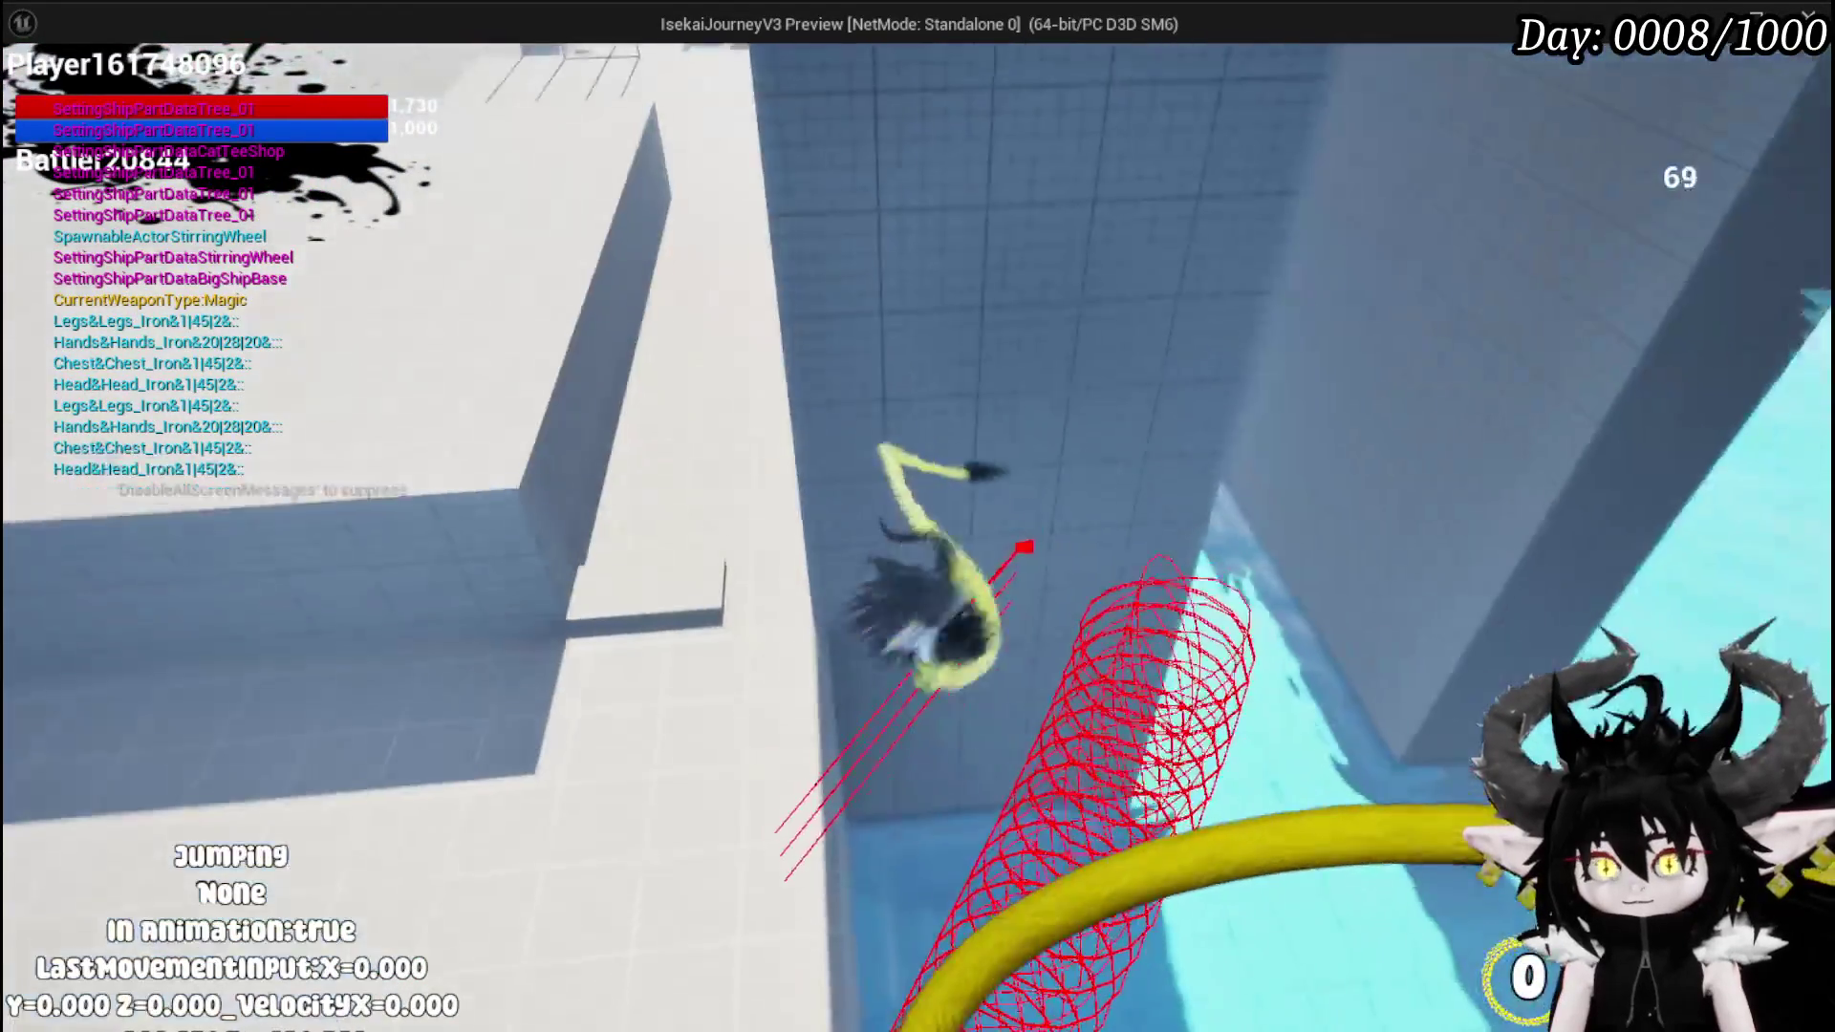
key(w)
key(space)
key(s)
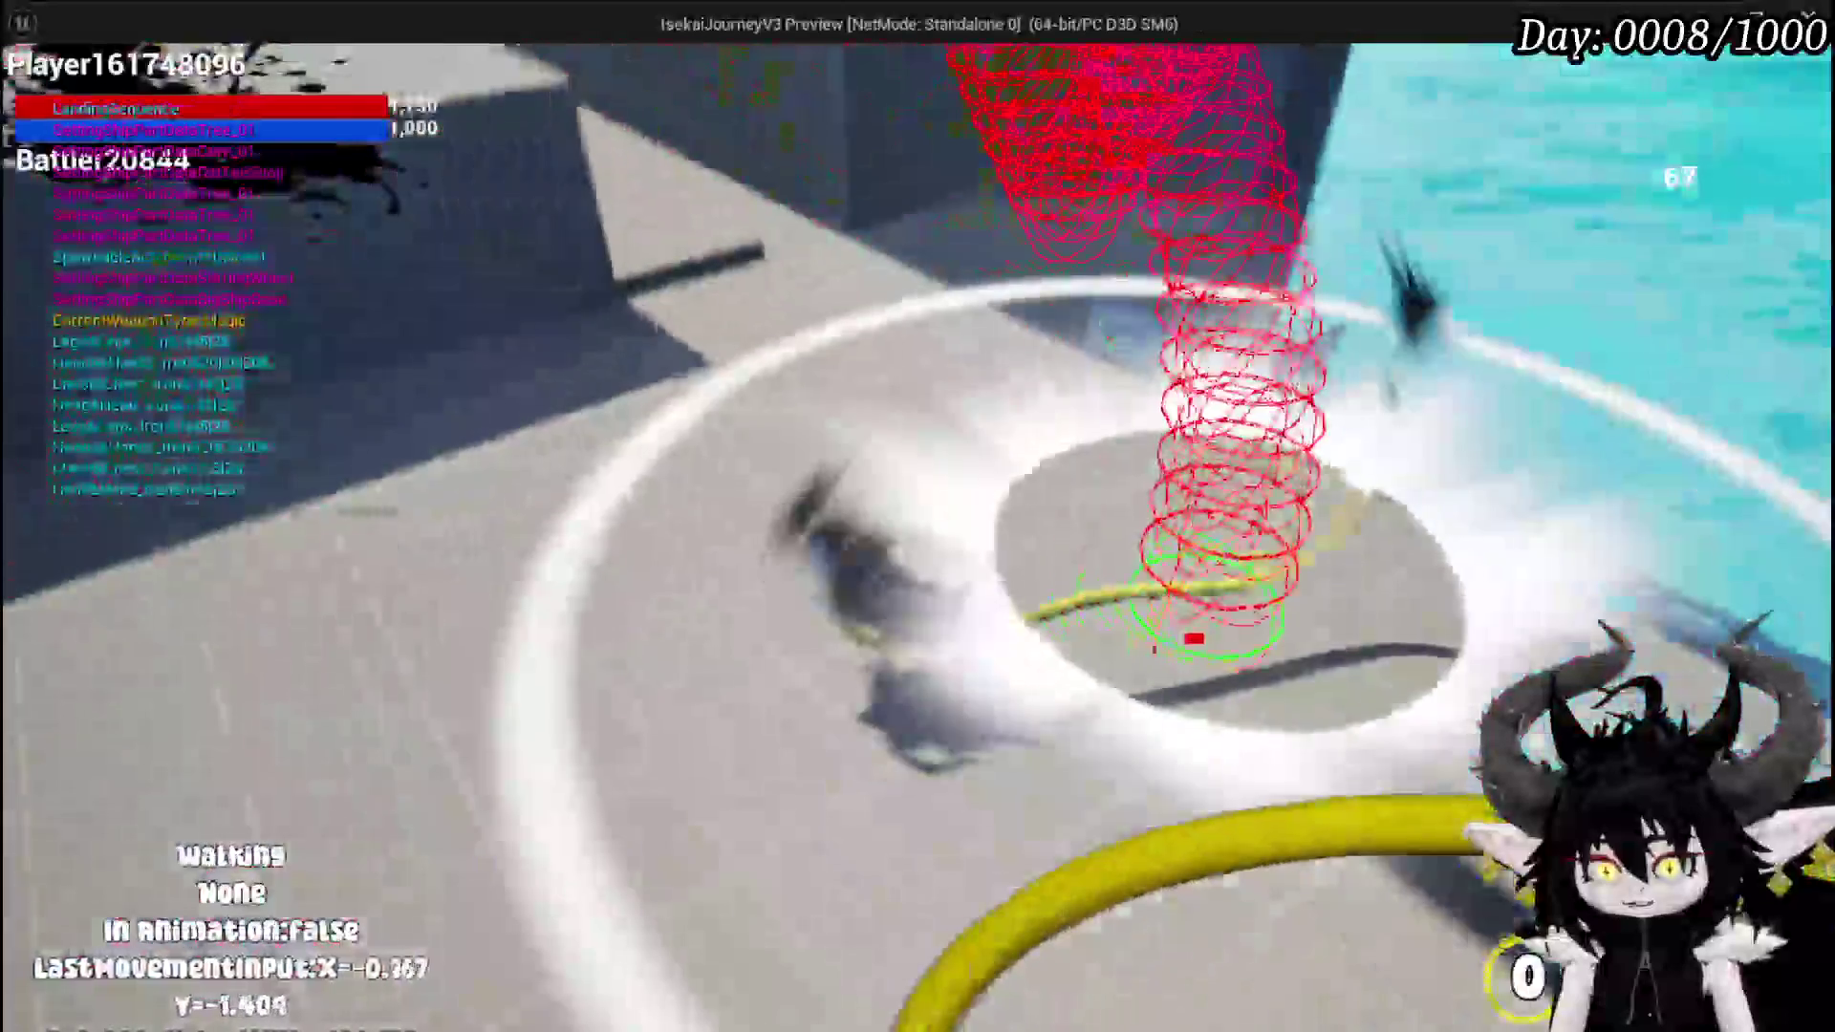
key(space)
key(w)
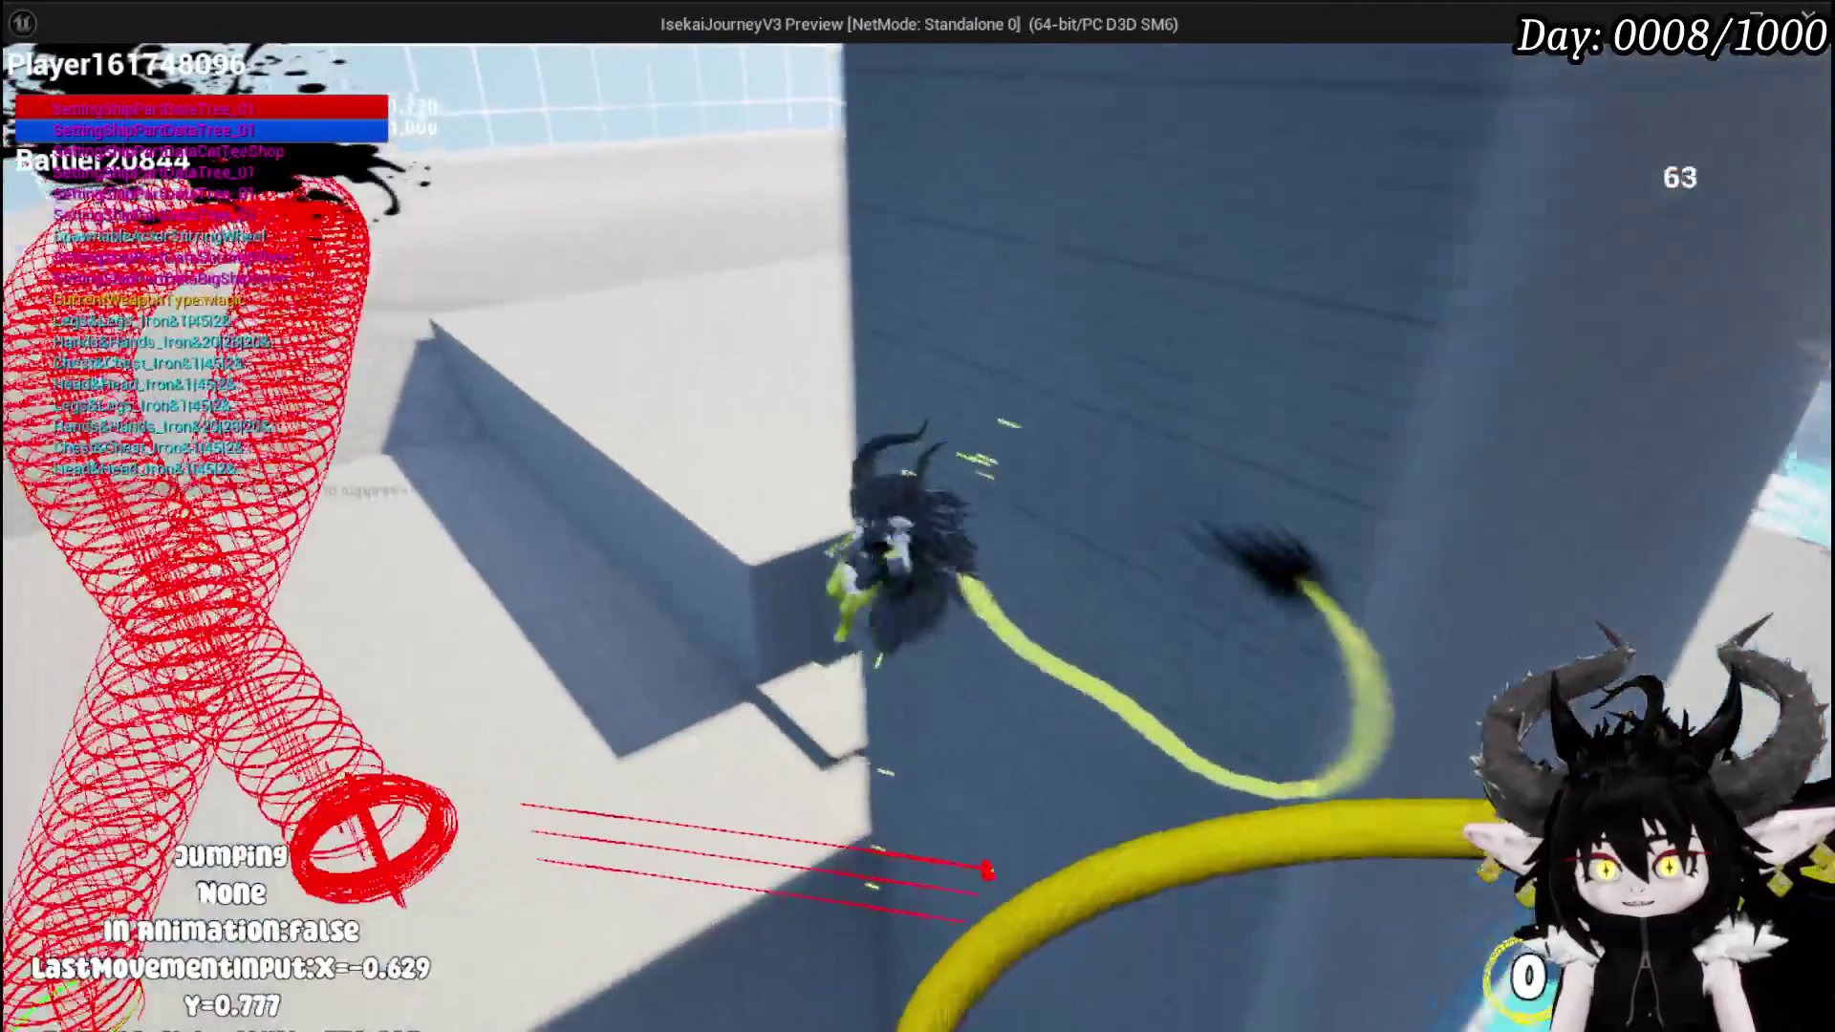
key(shift)
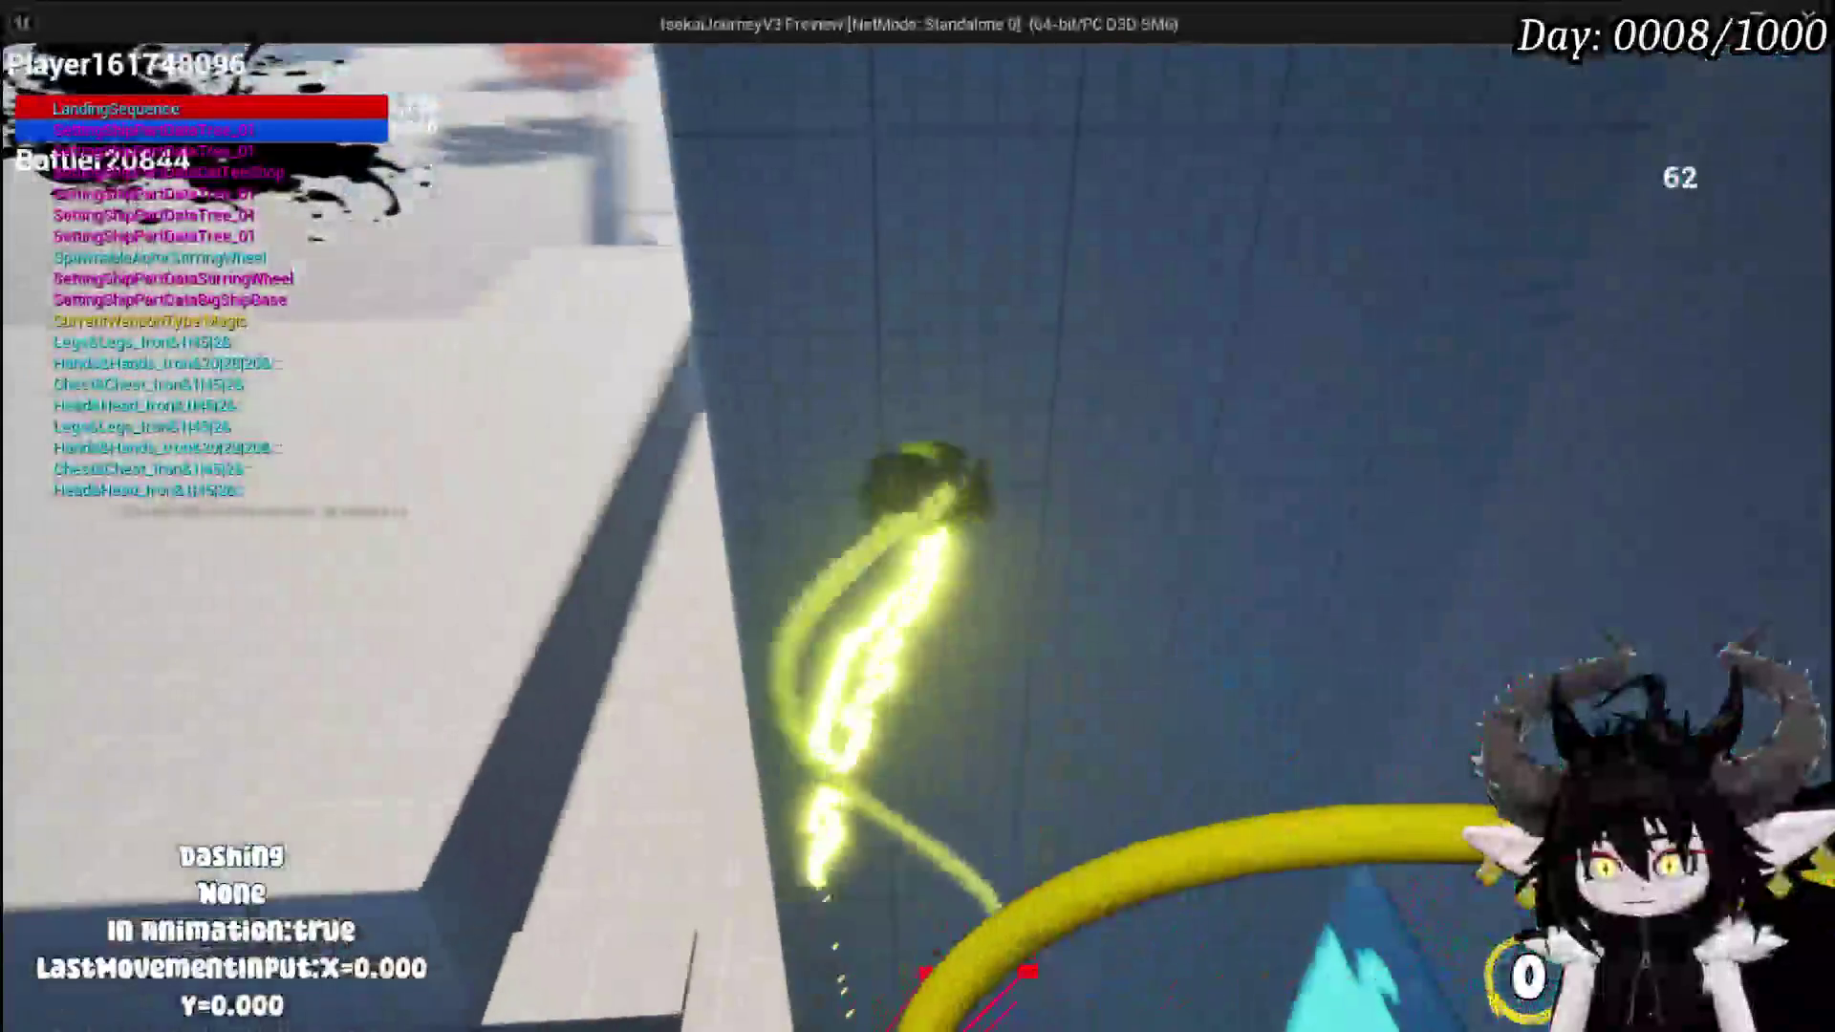
key(w)
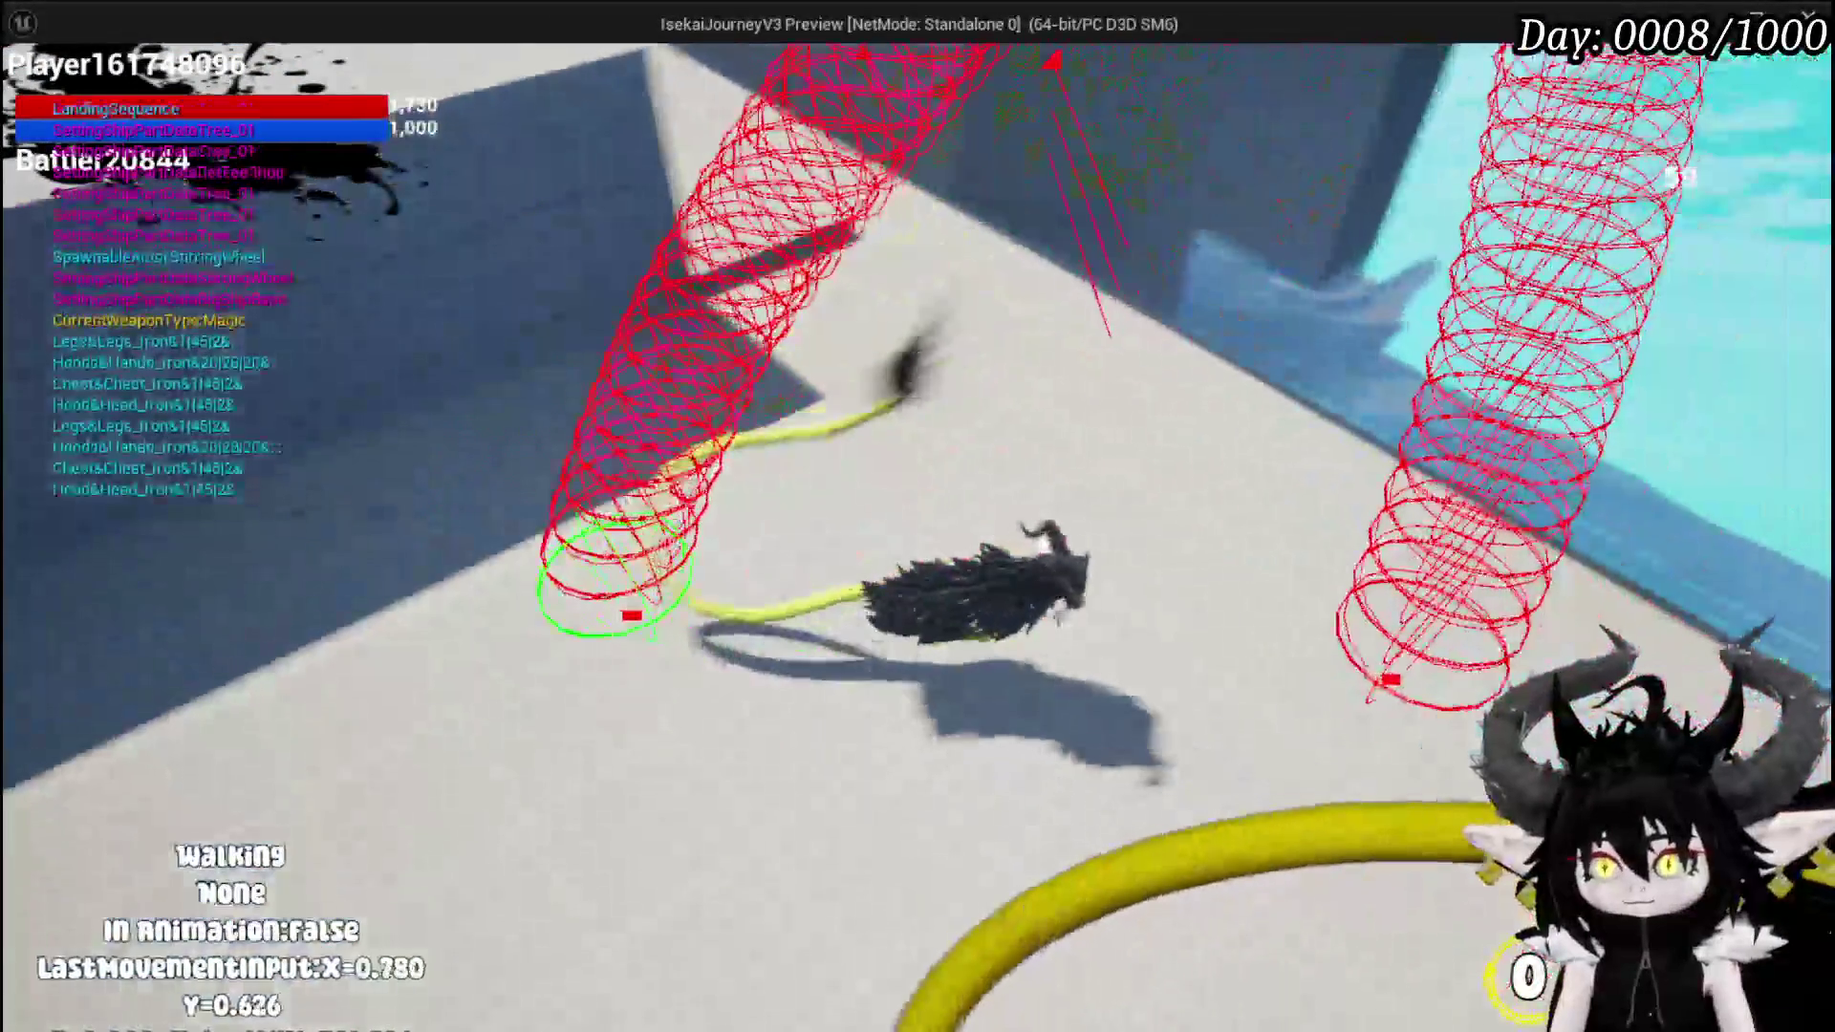
- Wall-jump off the tiled wall, double jump and glide, then dash along the wall and land
key(space)
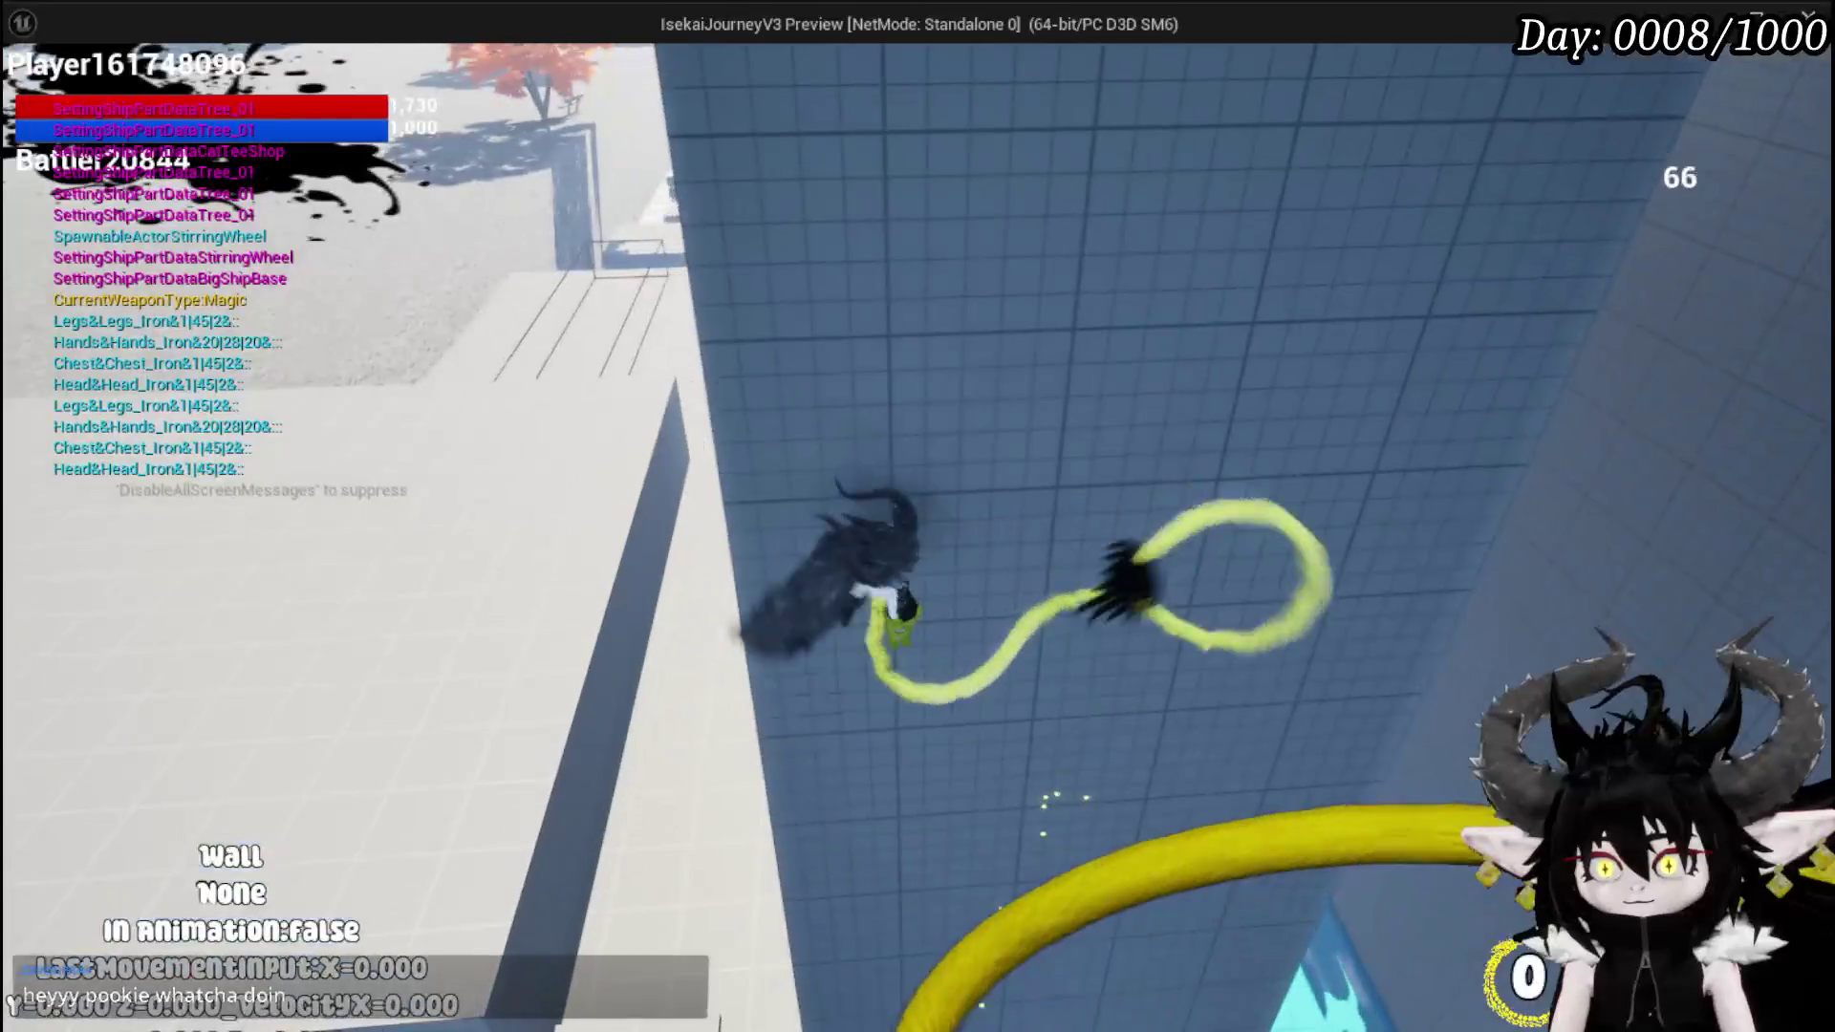
key(space)
key(space)
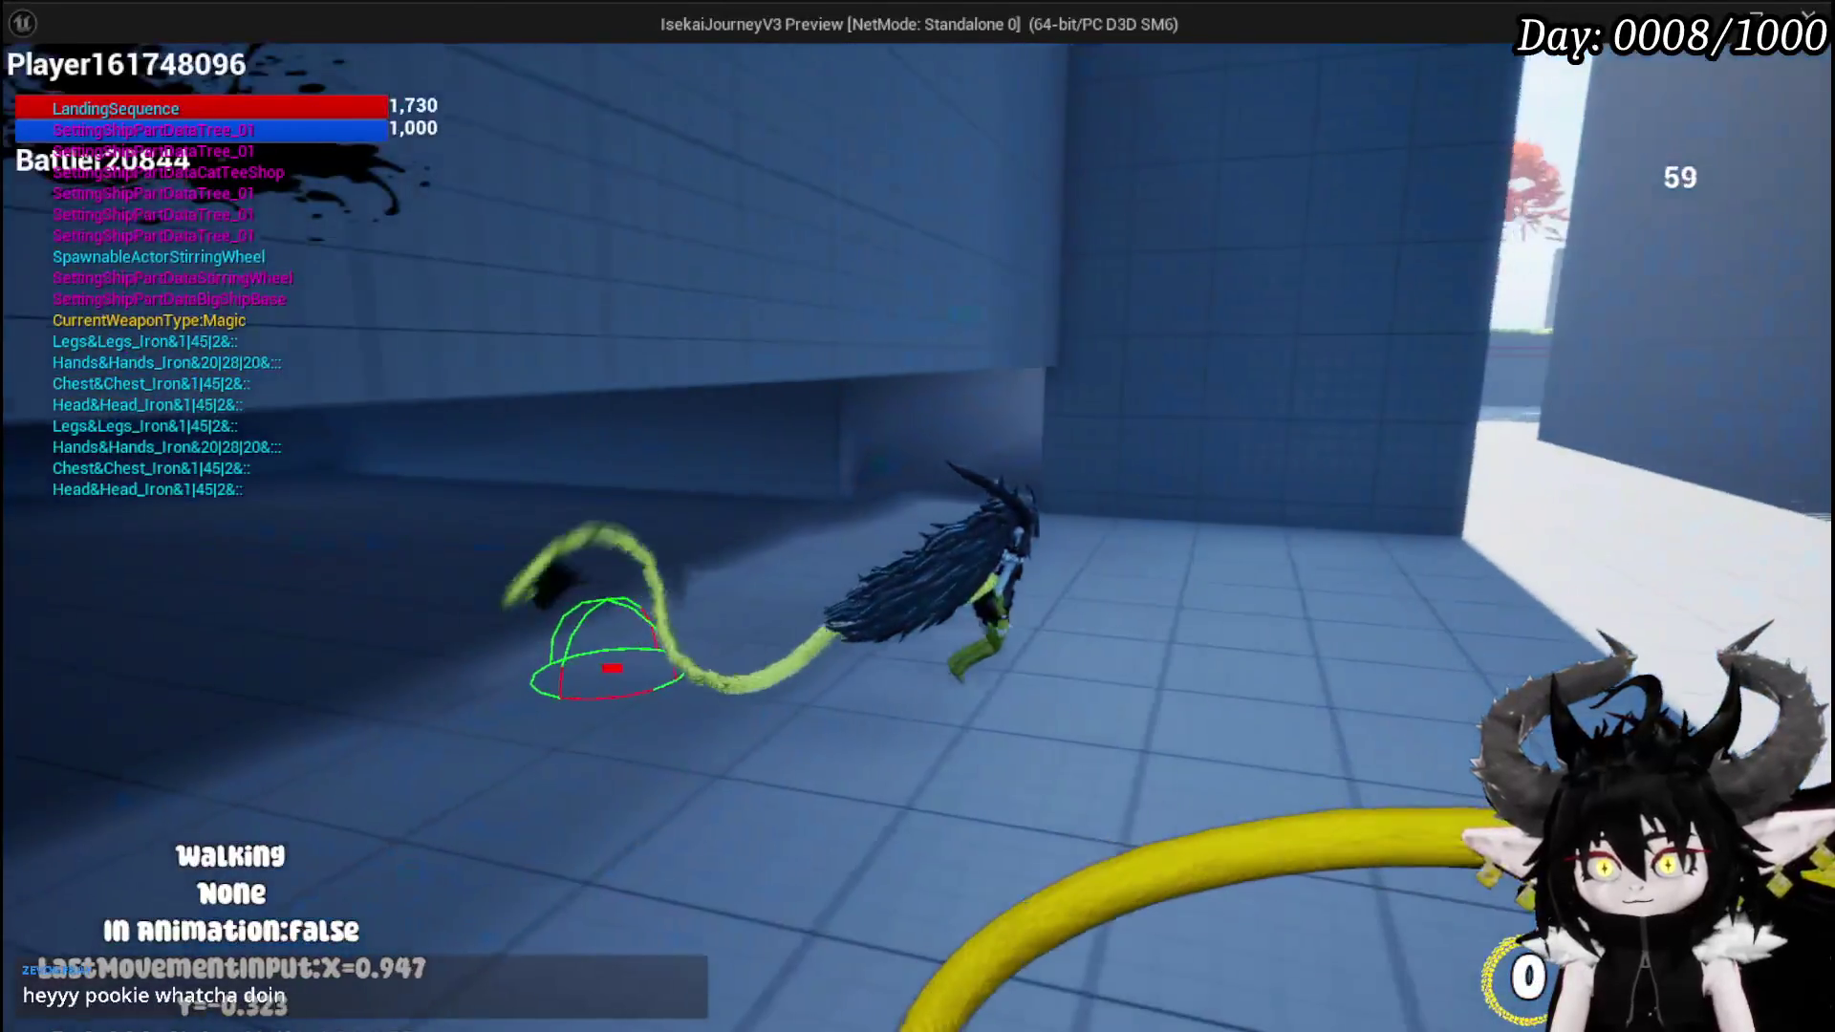
key(space)
key(space)
key(space)
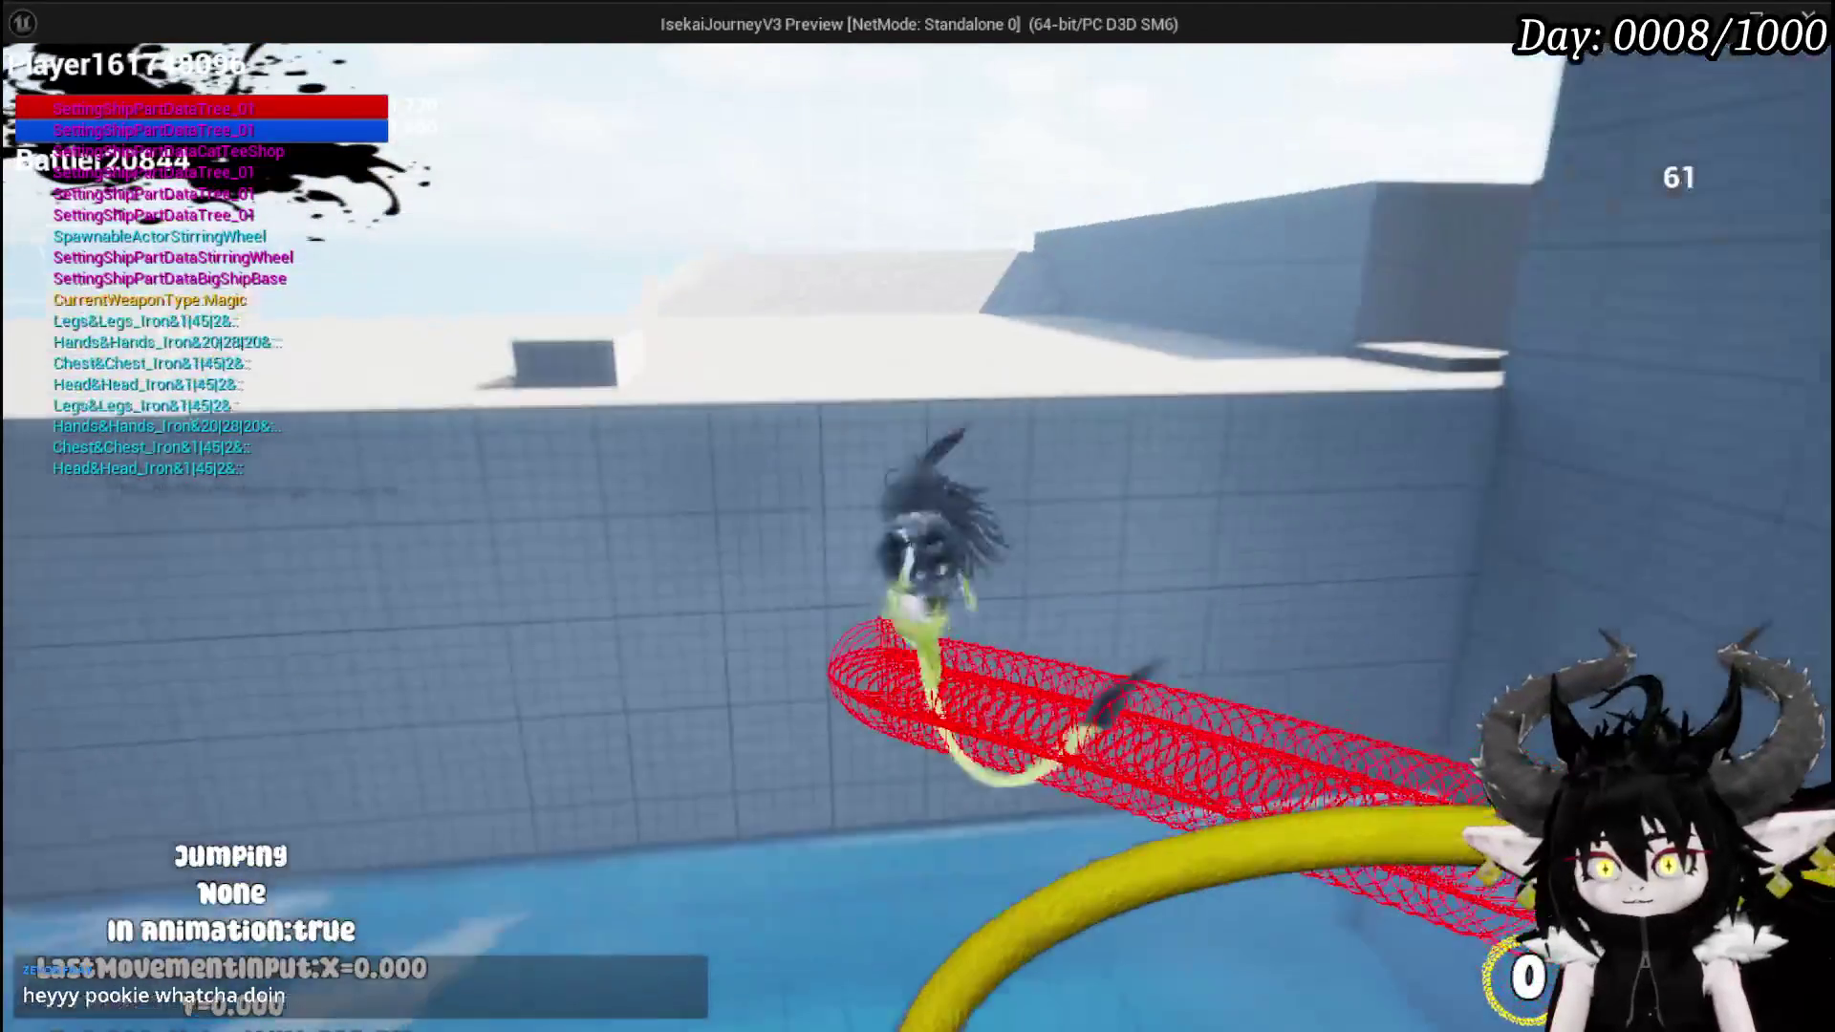
key(space)
key(shift)
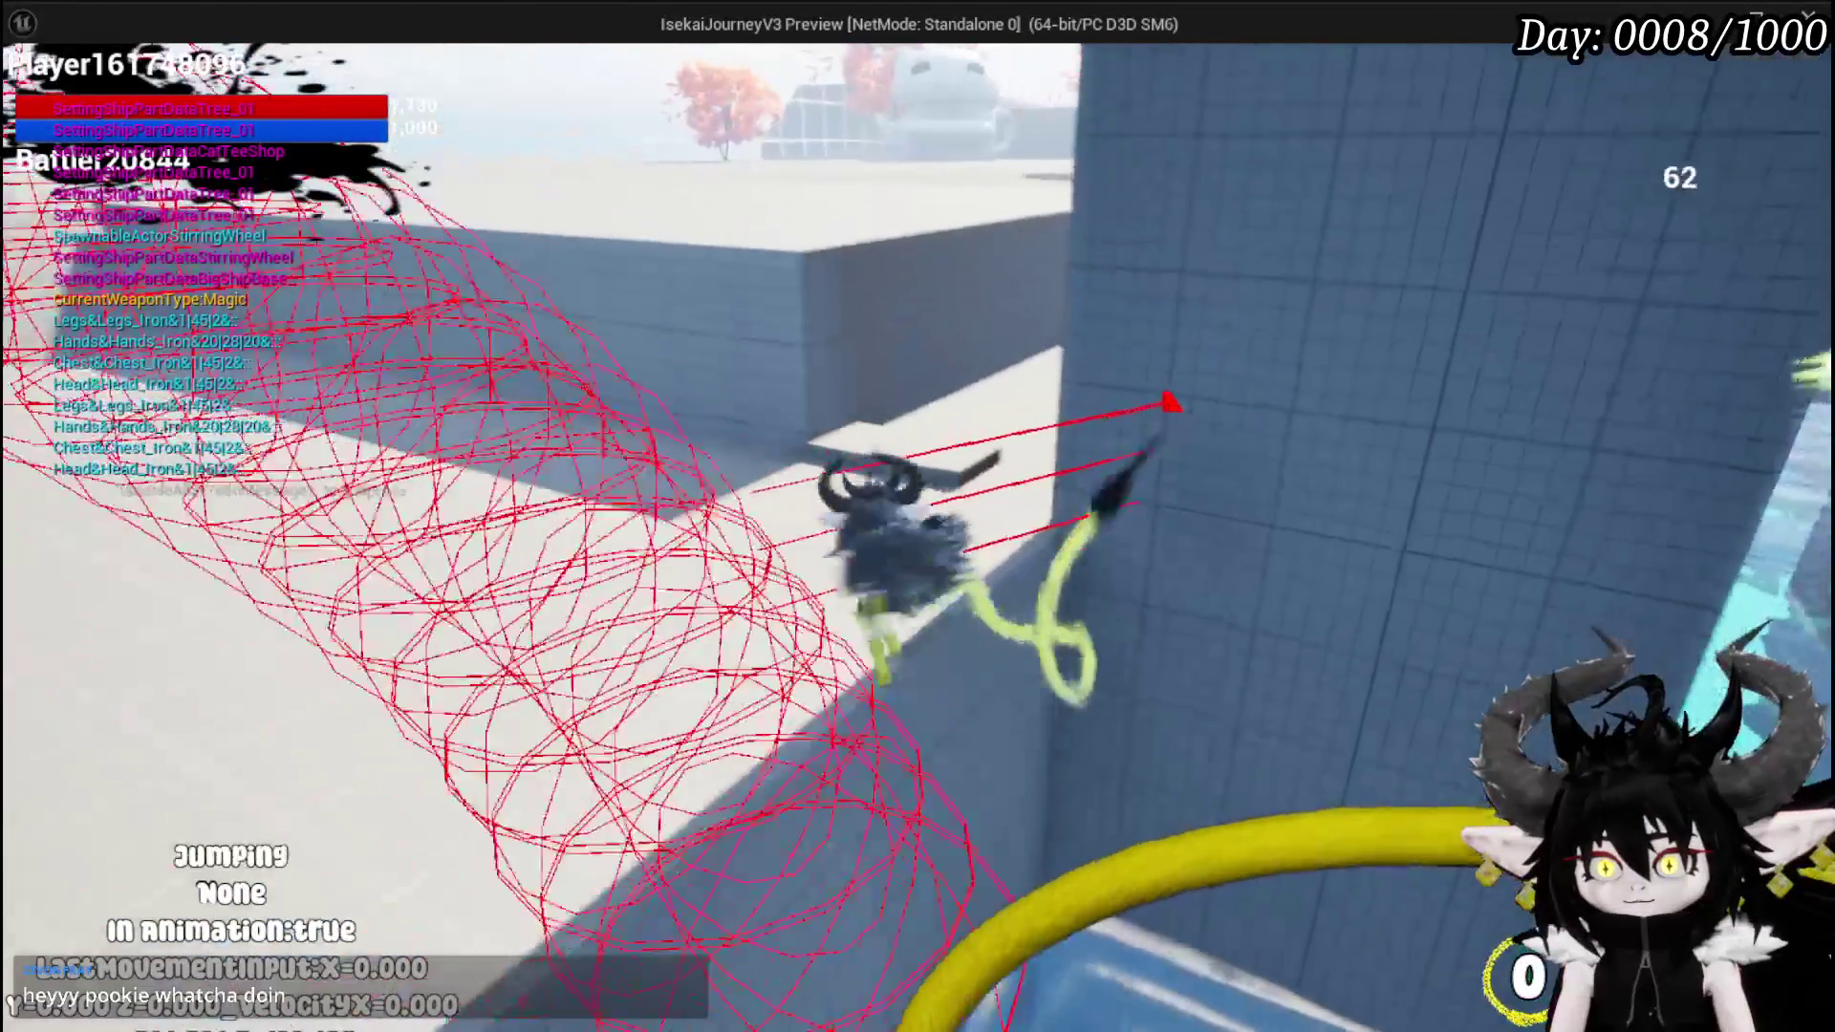
key(w)
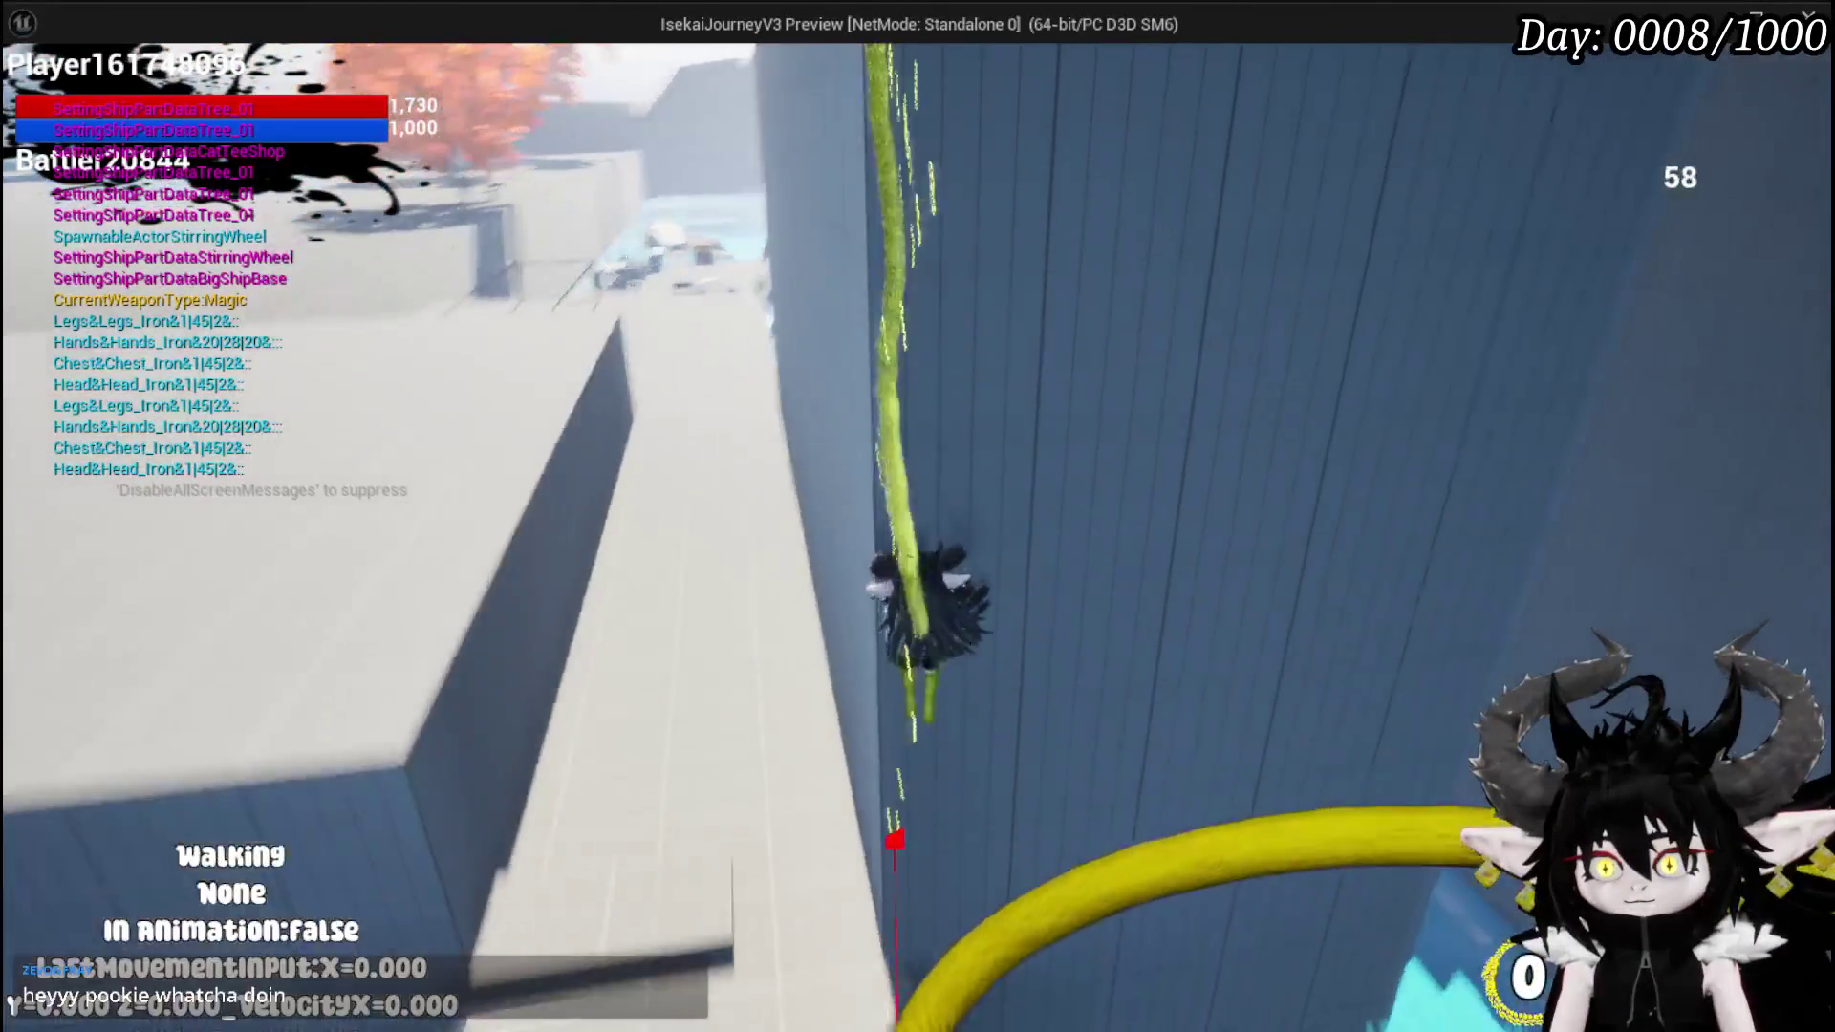
key(space)
key(w)
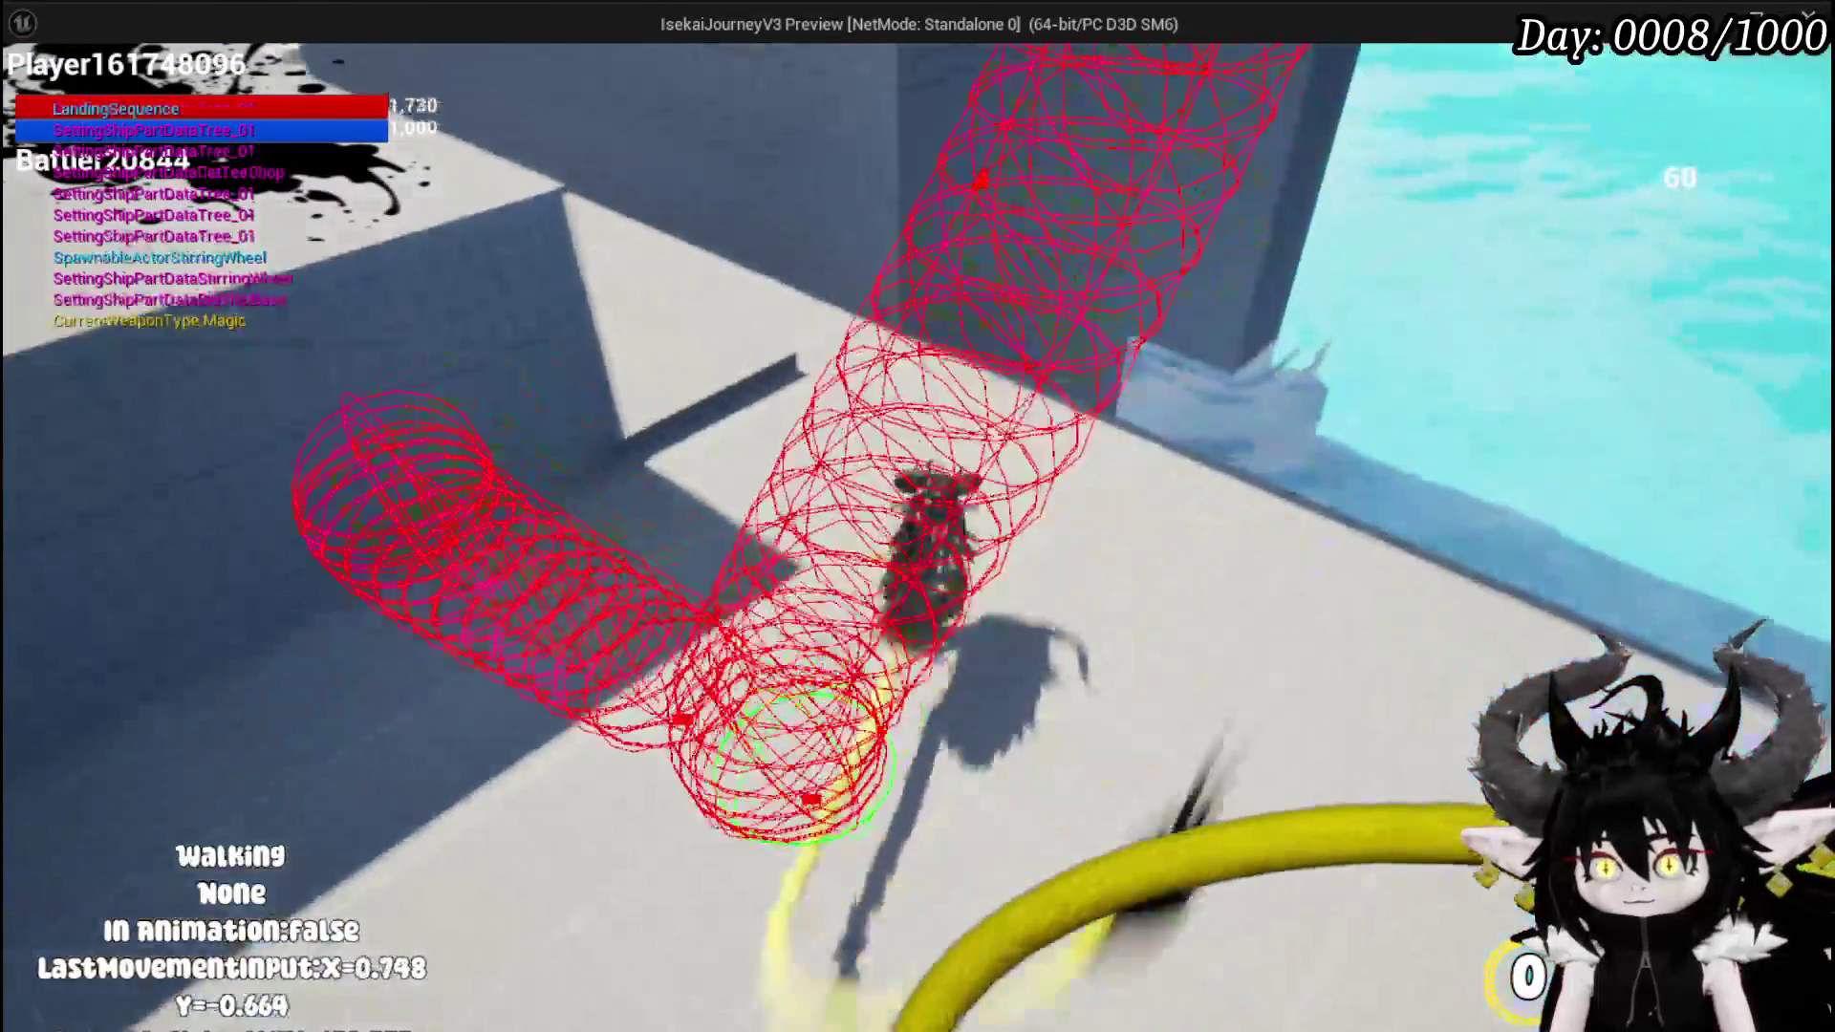
key(shift)
key(space)
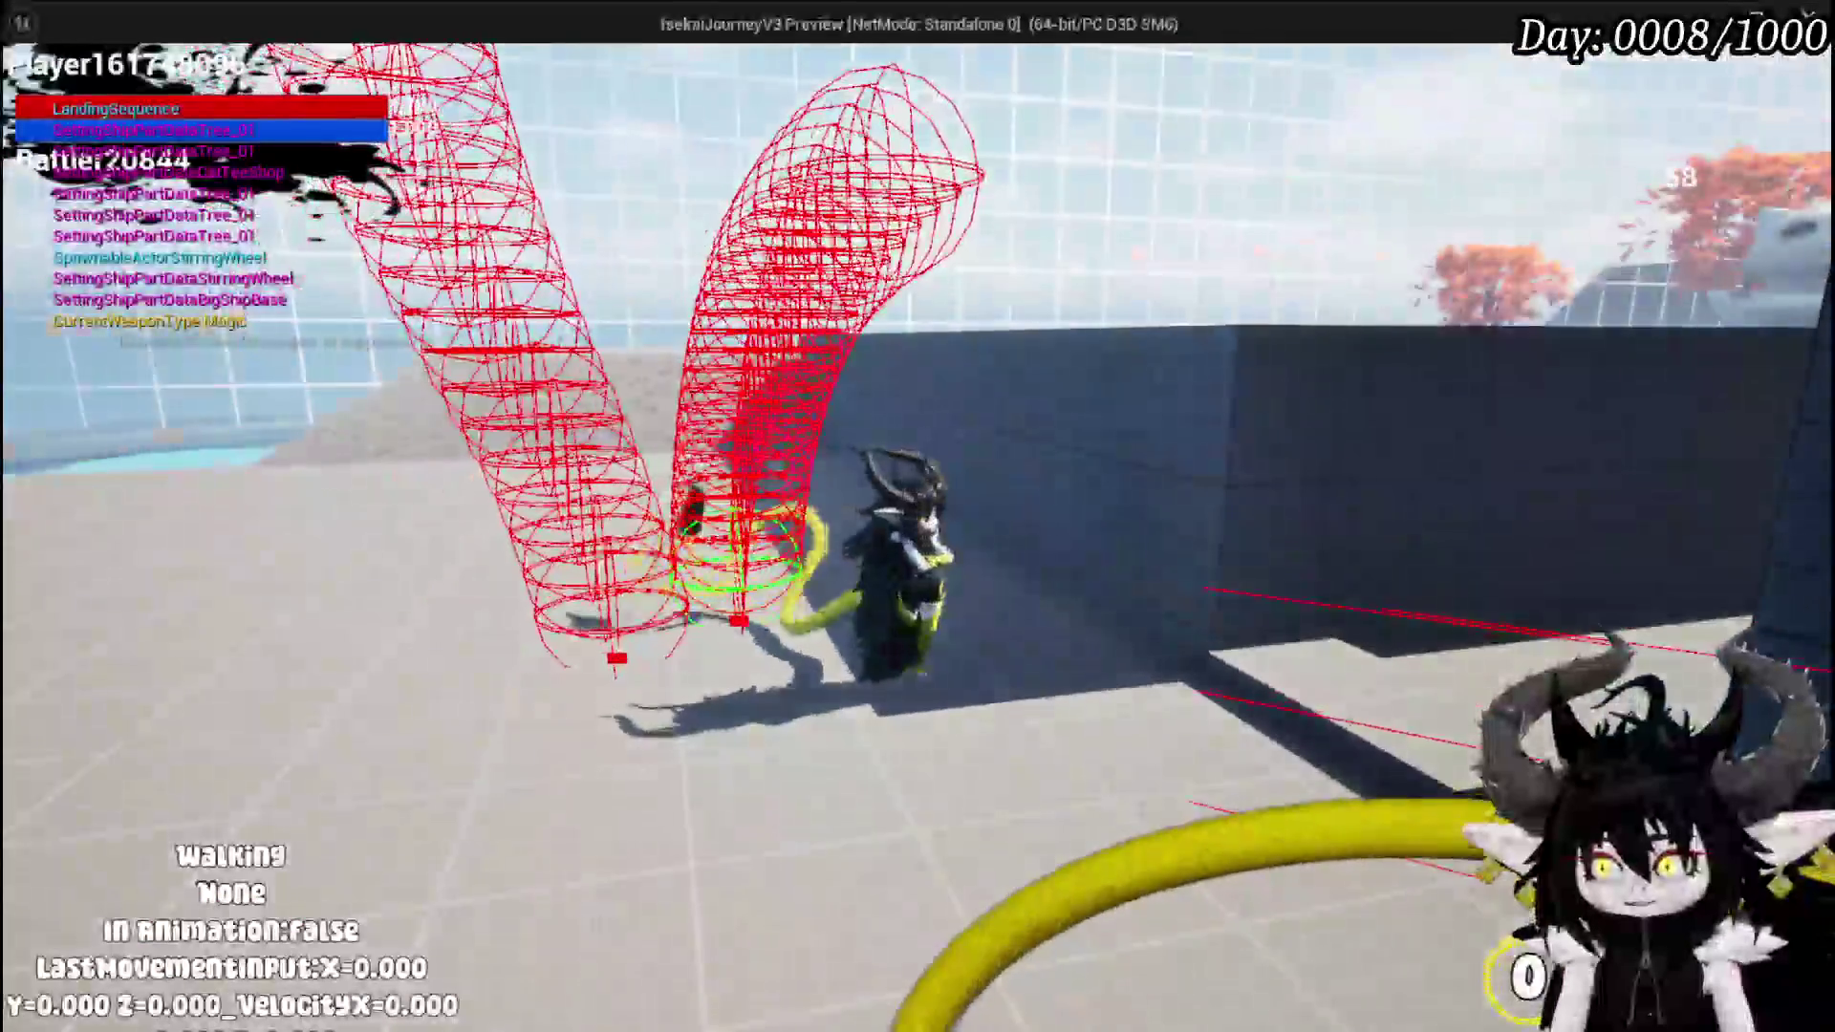
- Dash up the dark grid wall and jump off several times, then stop the playtest
key(shift)
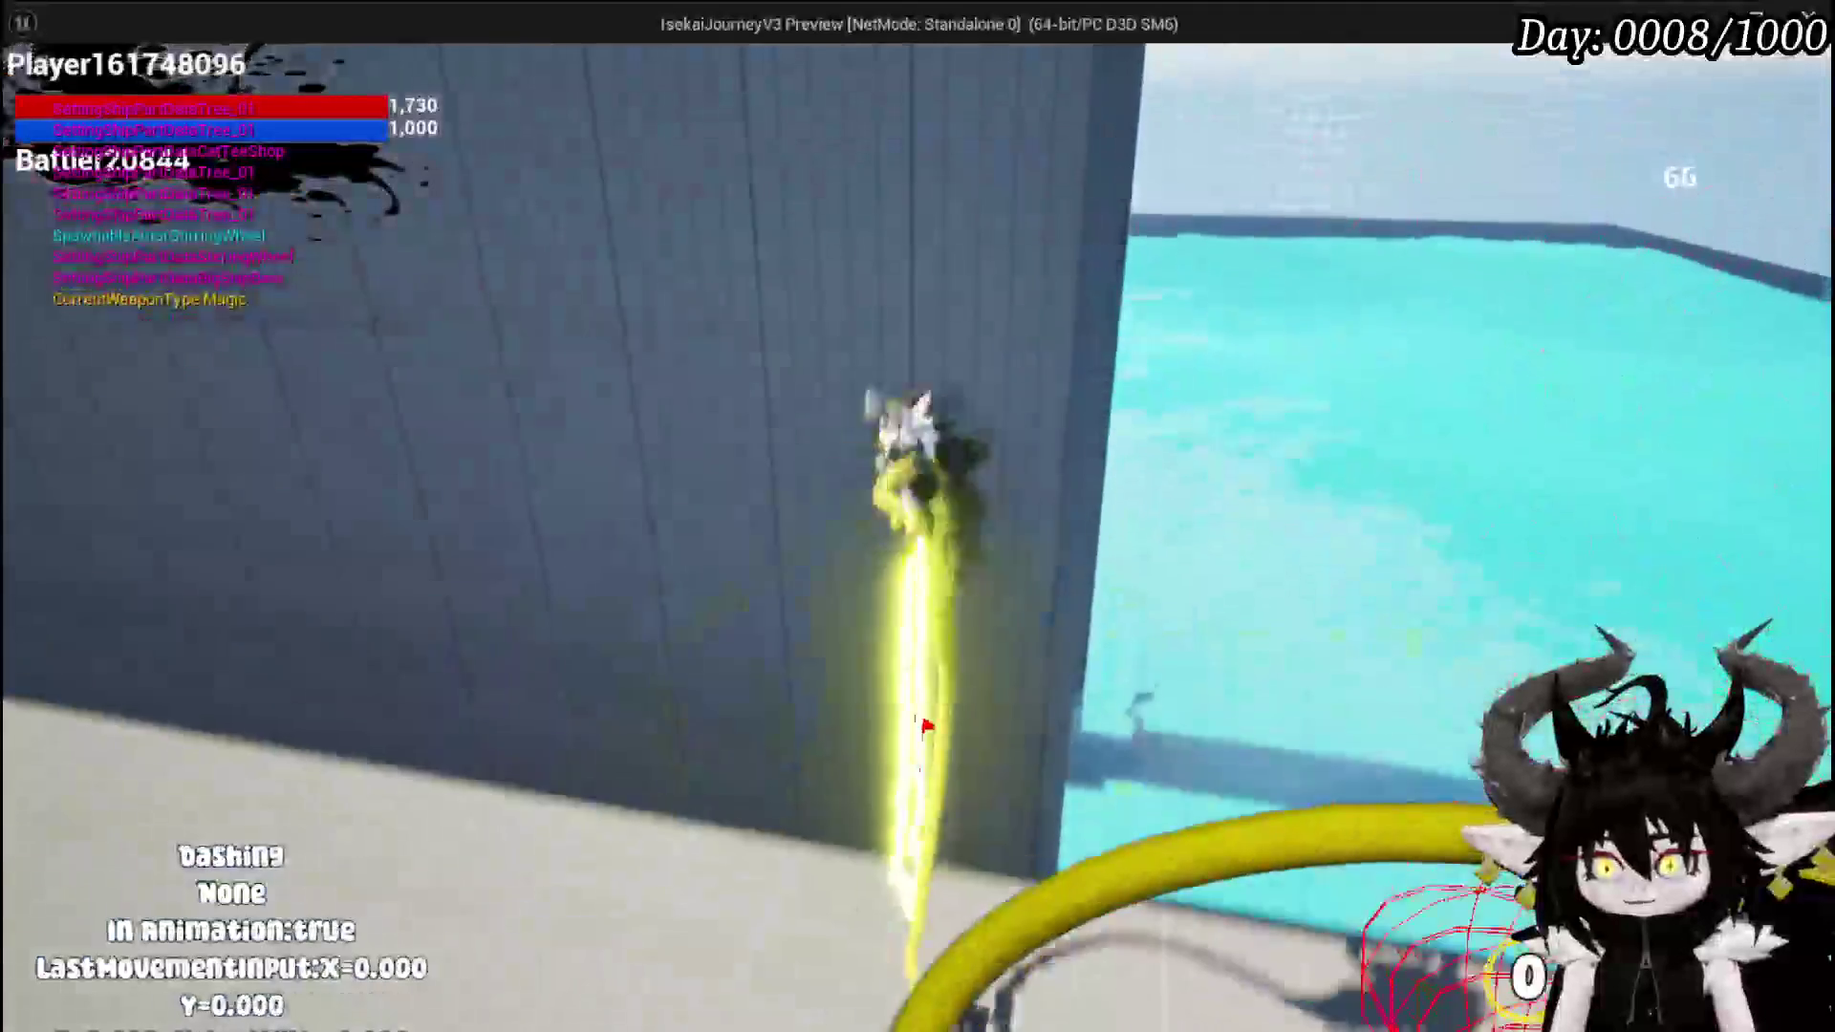
key(w)
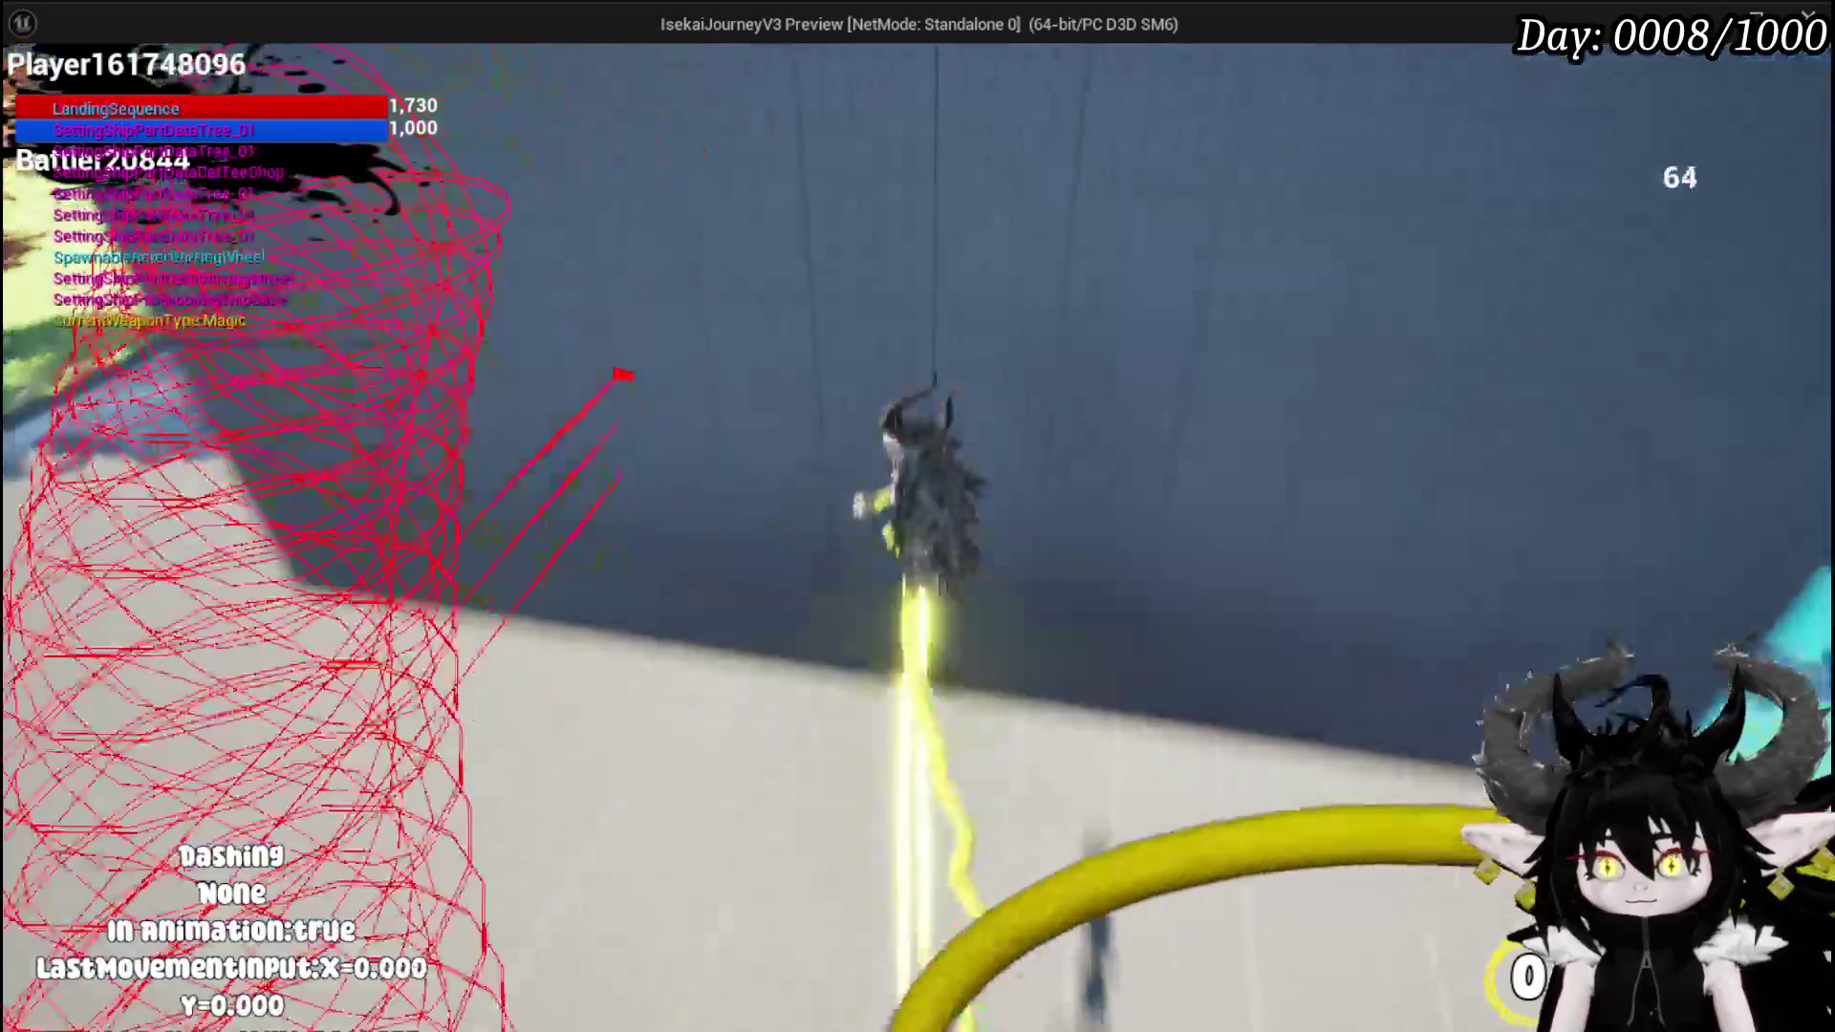
key(space)
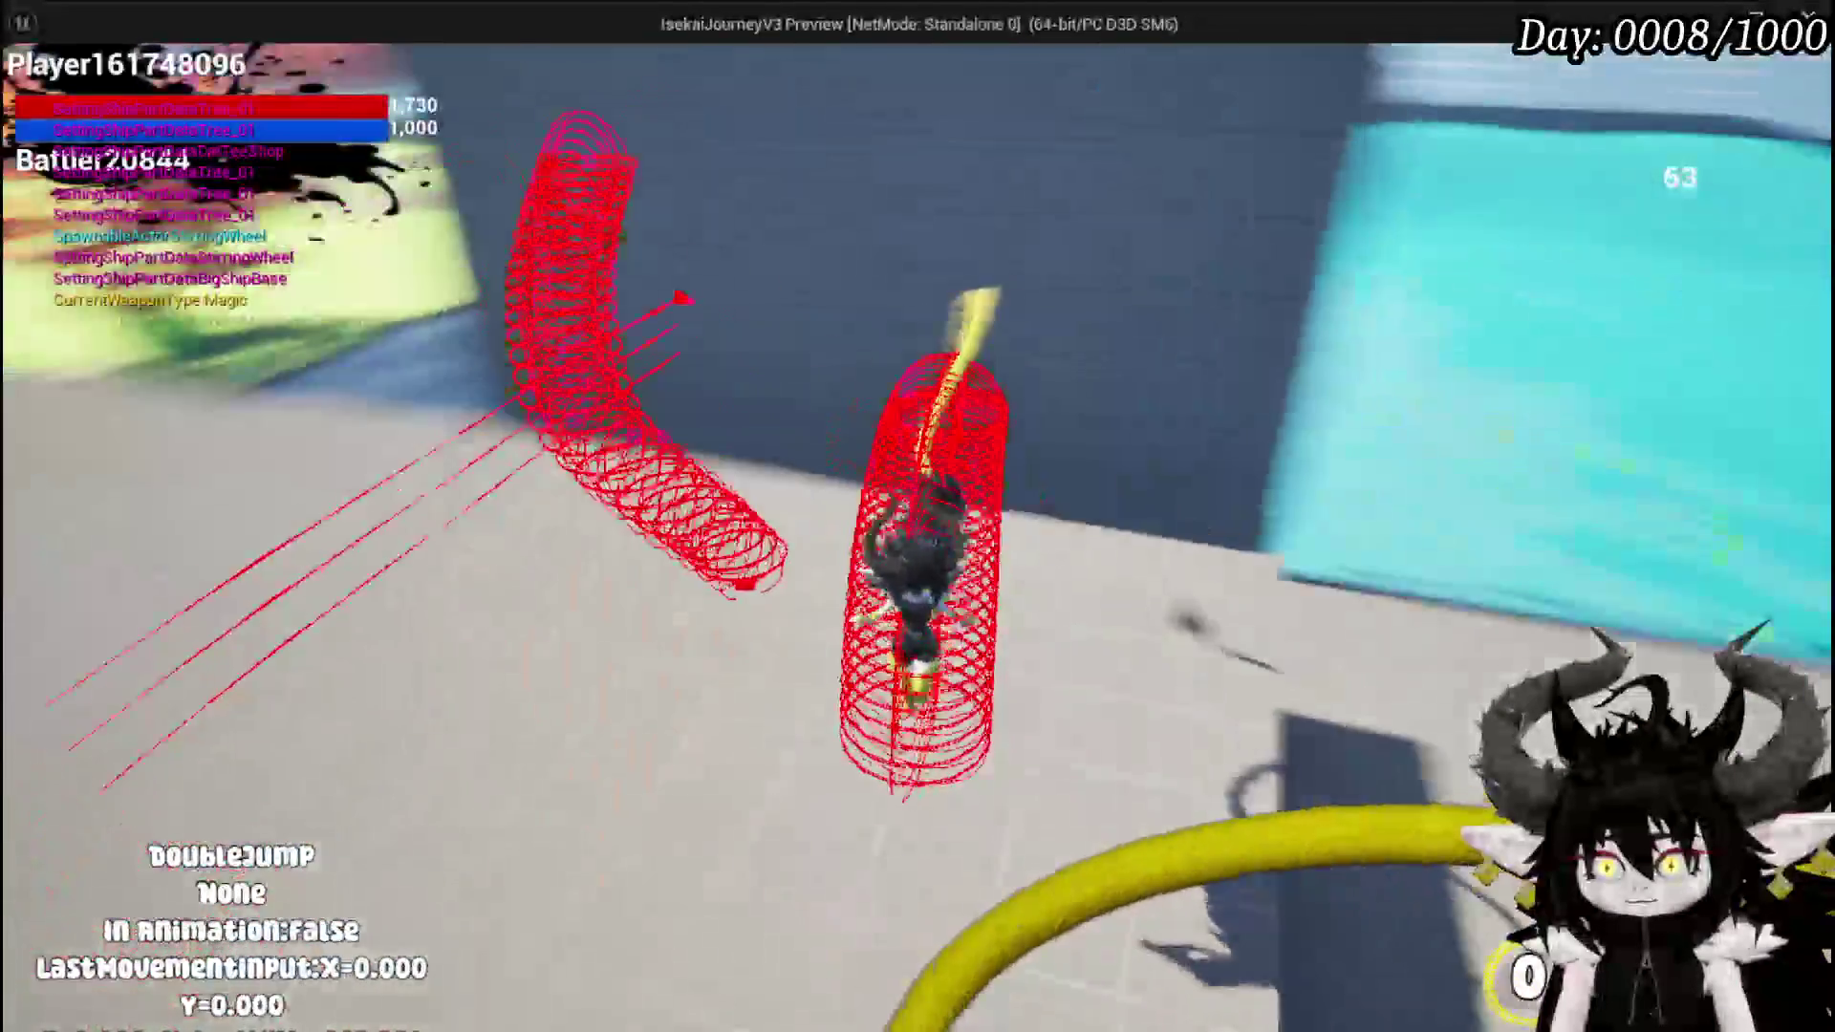
key(shift)
key(w)
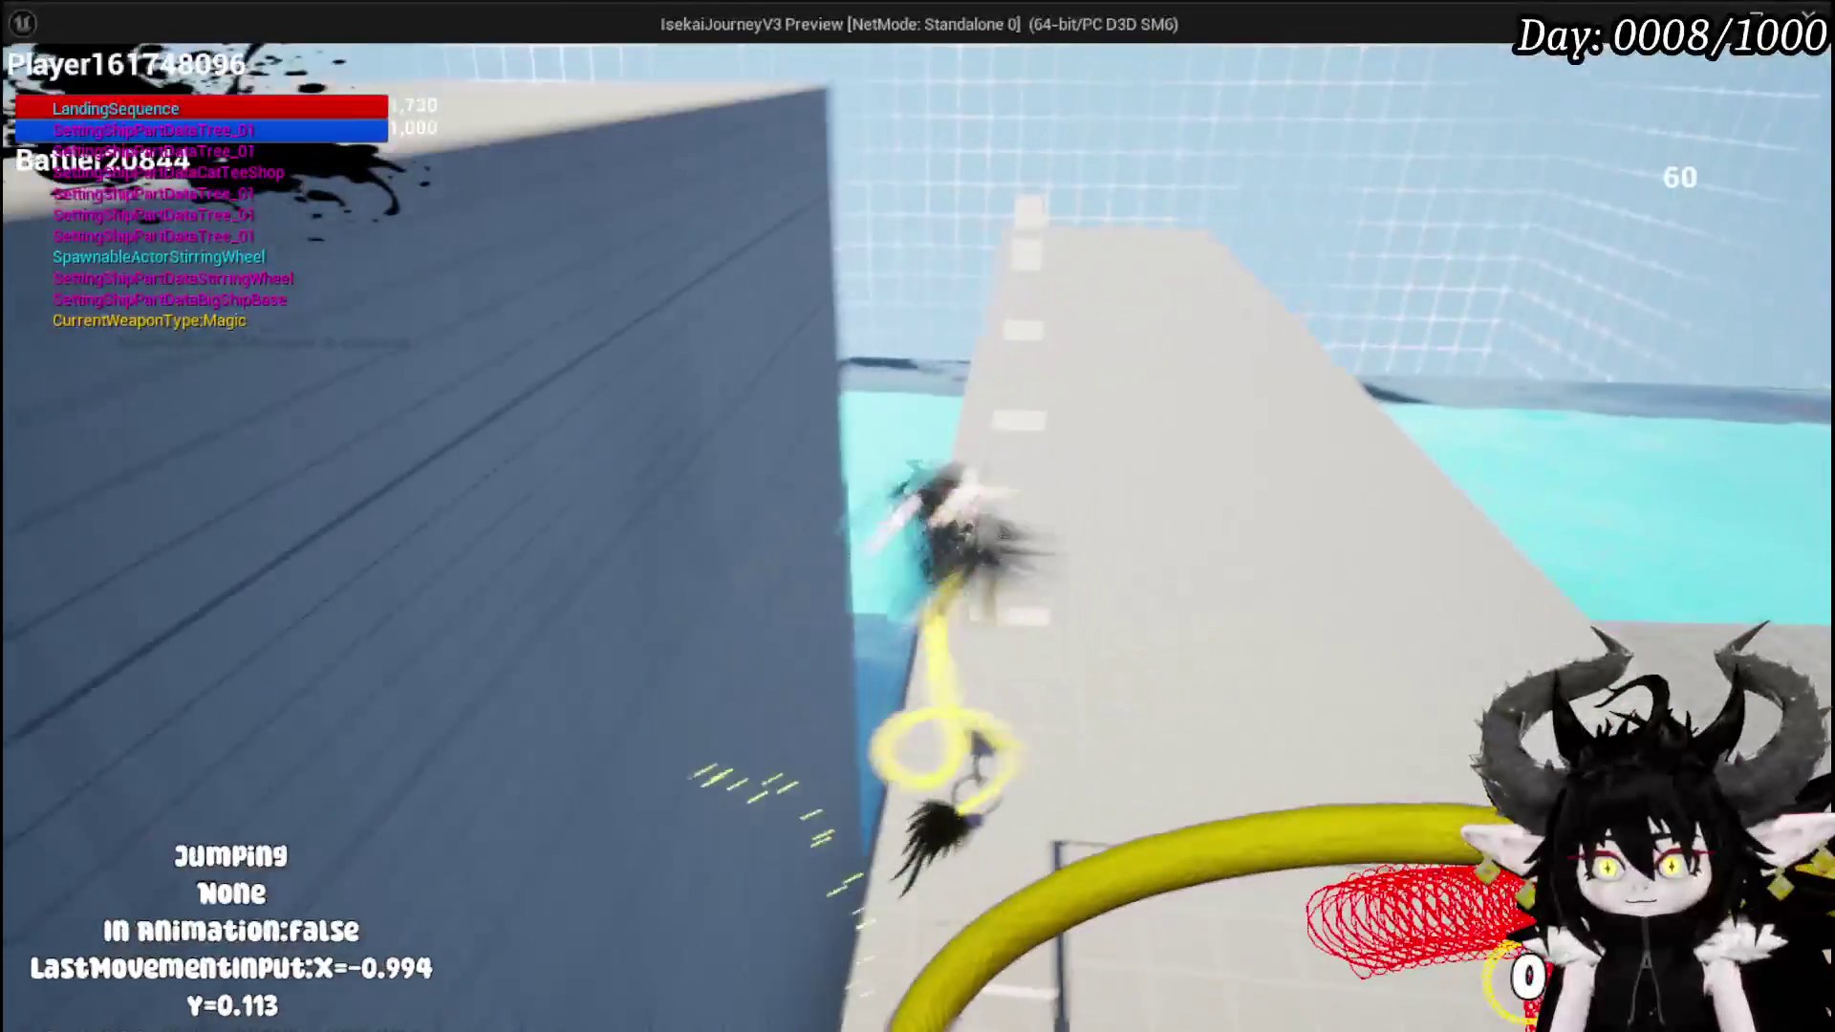
key(shift)
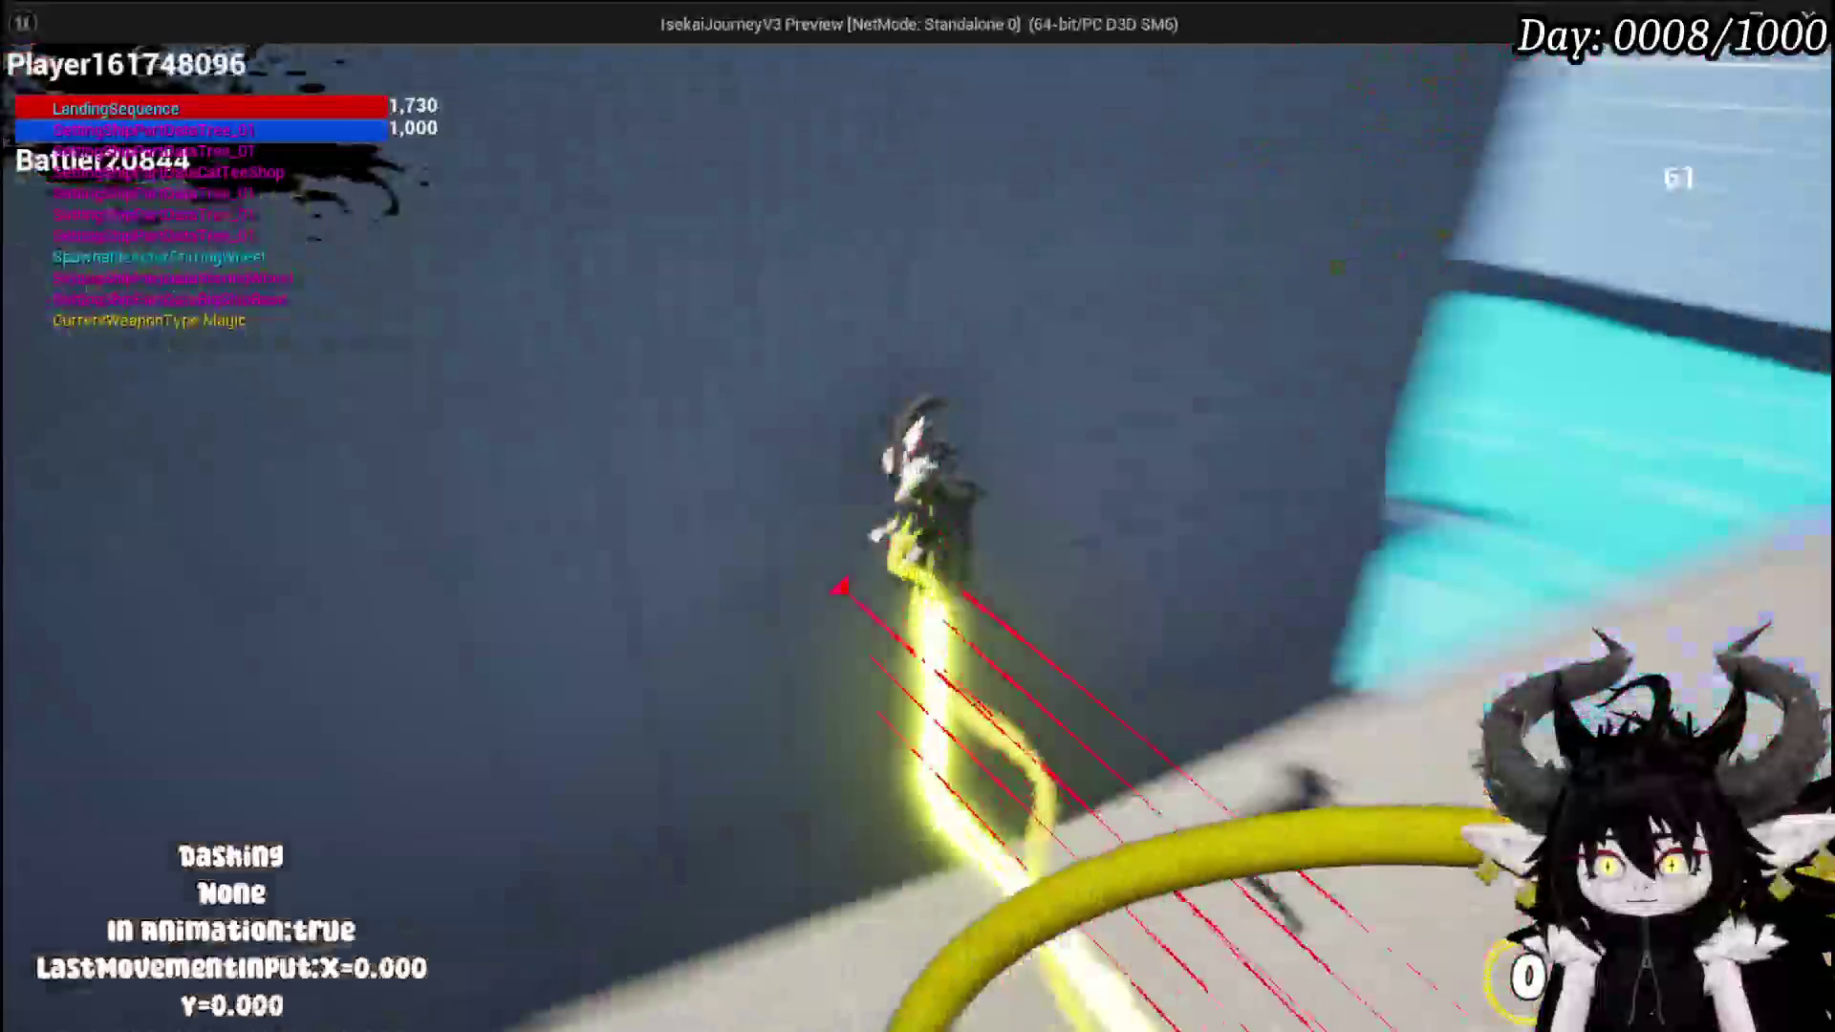
key(space)
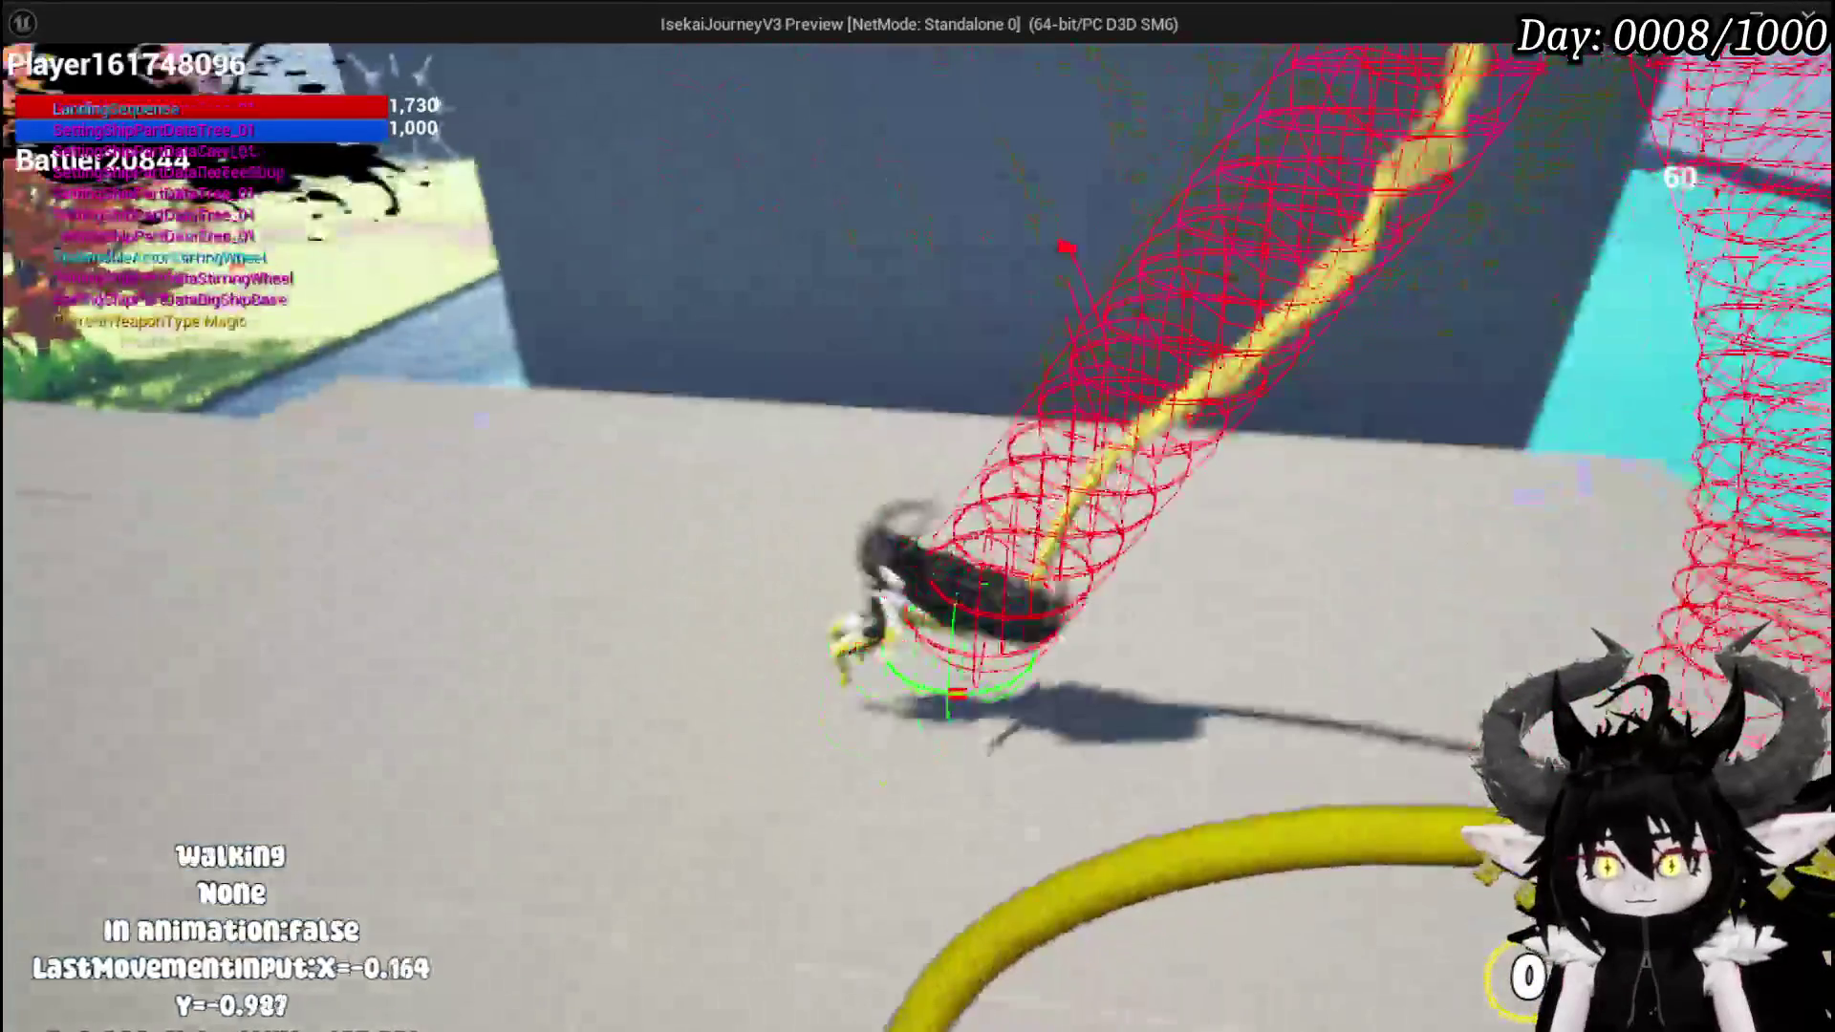
key(shift)
key(w)
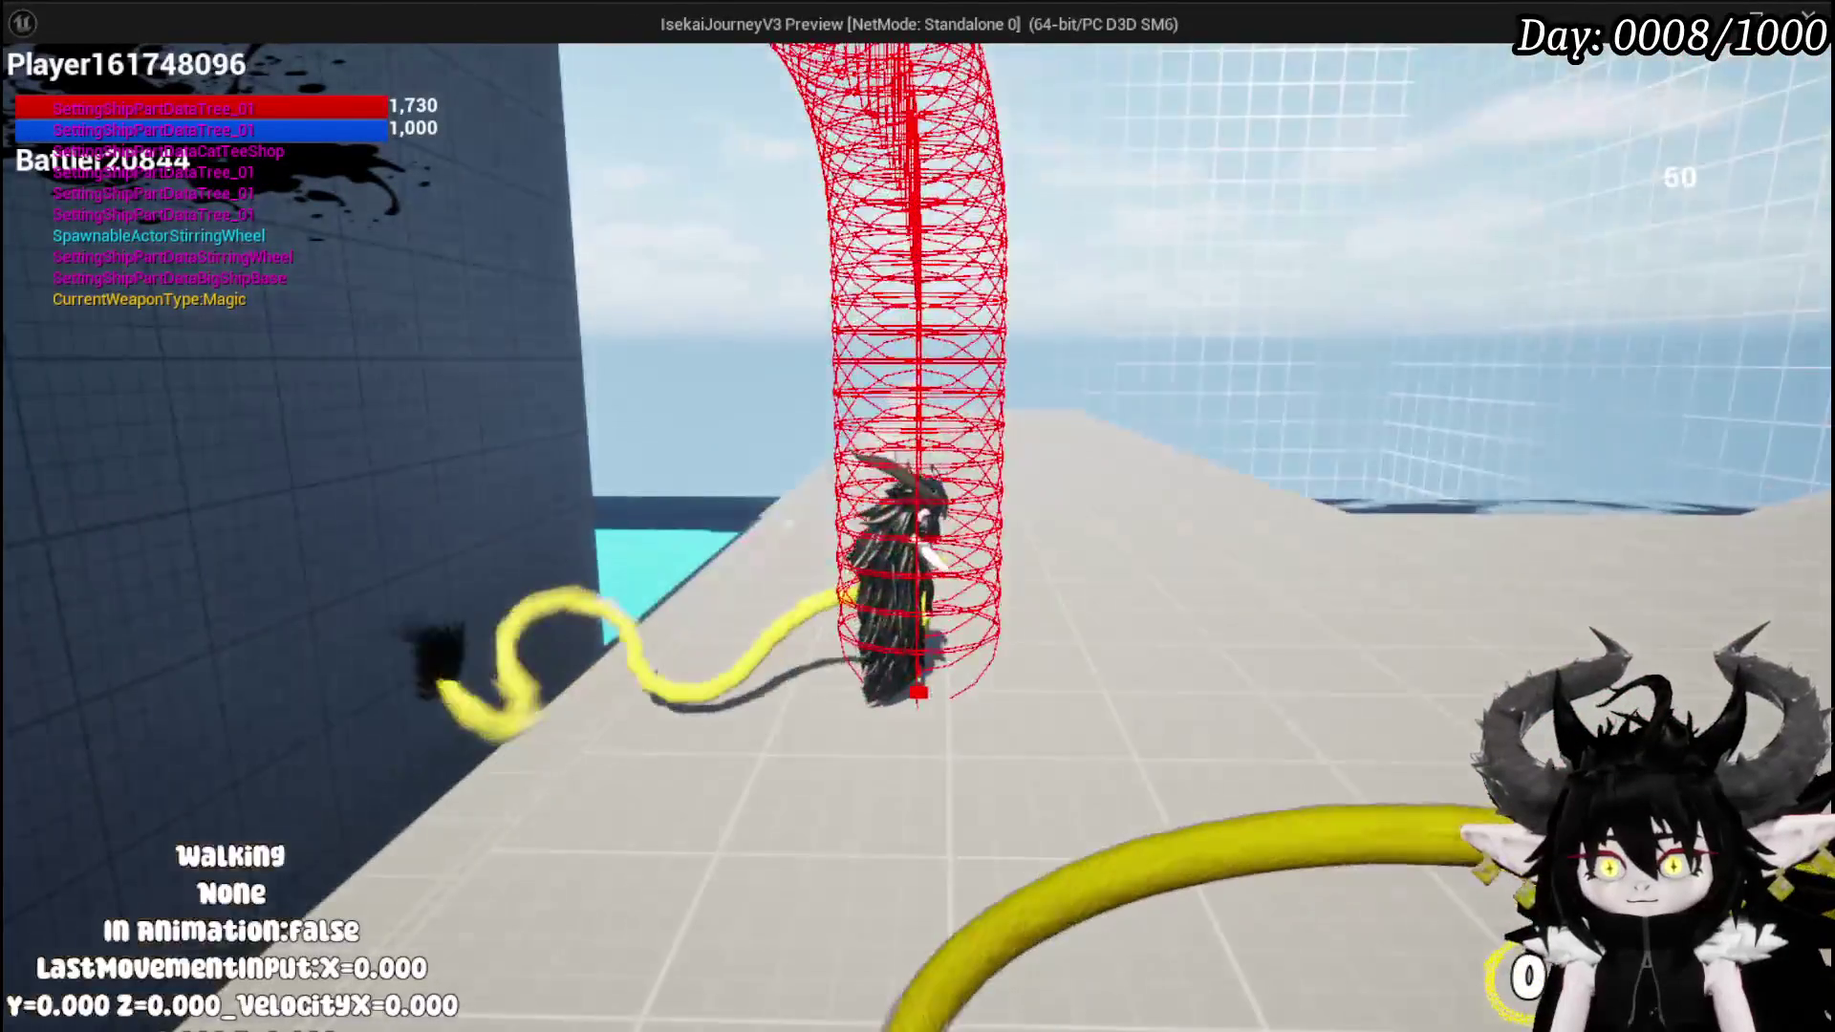
key(alt+Tab)
key(Escape)
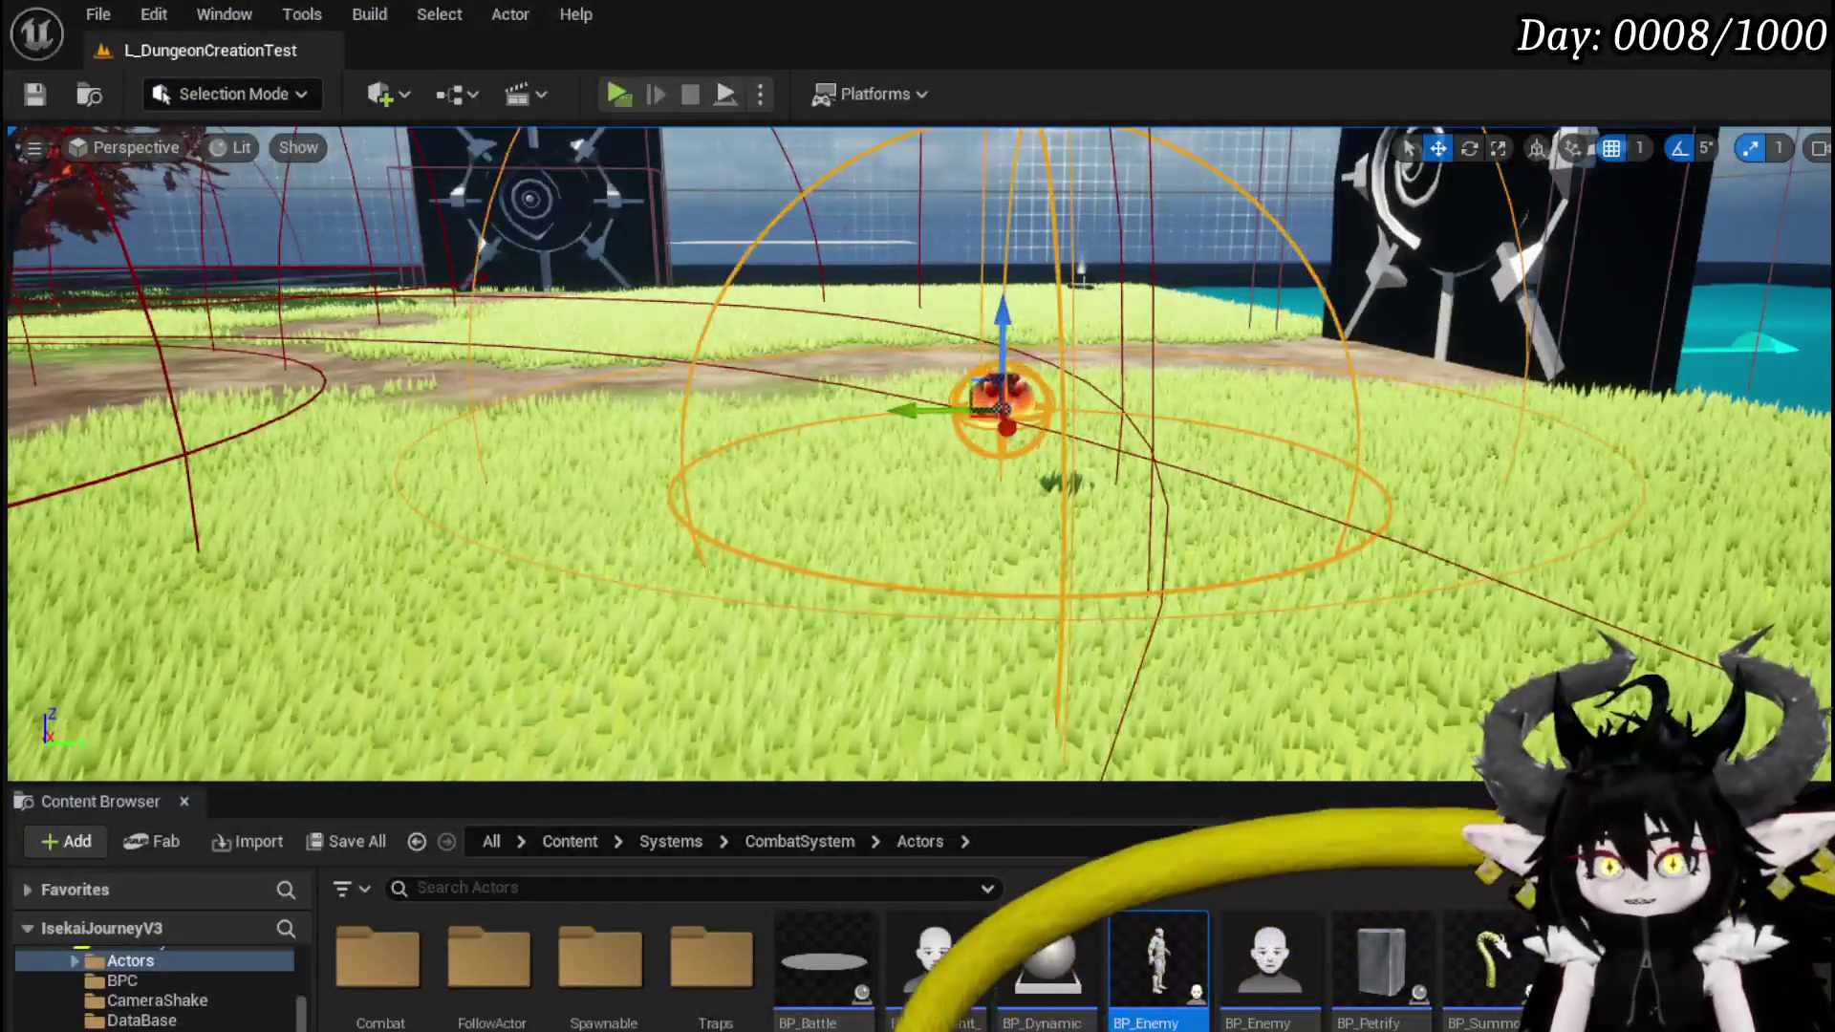
- Save the level map and bring the Blueprint's Launch Character and Play Montage nodes into view
key(ctrl+s)
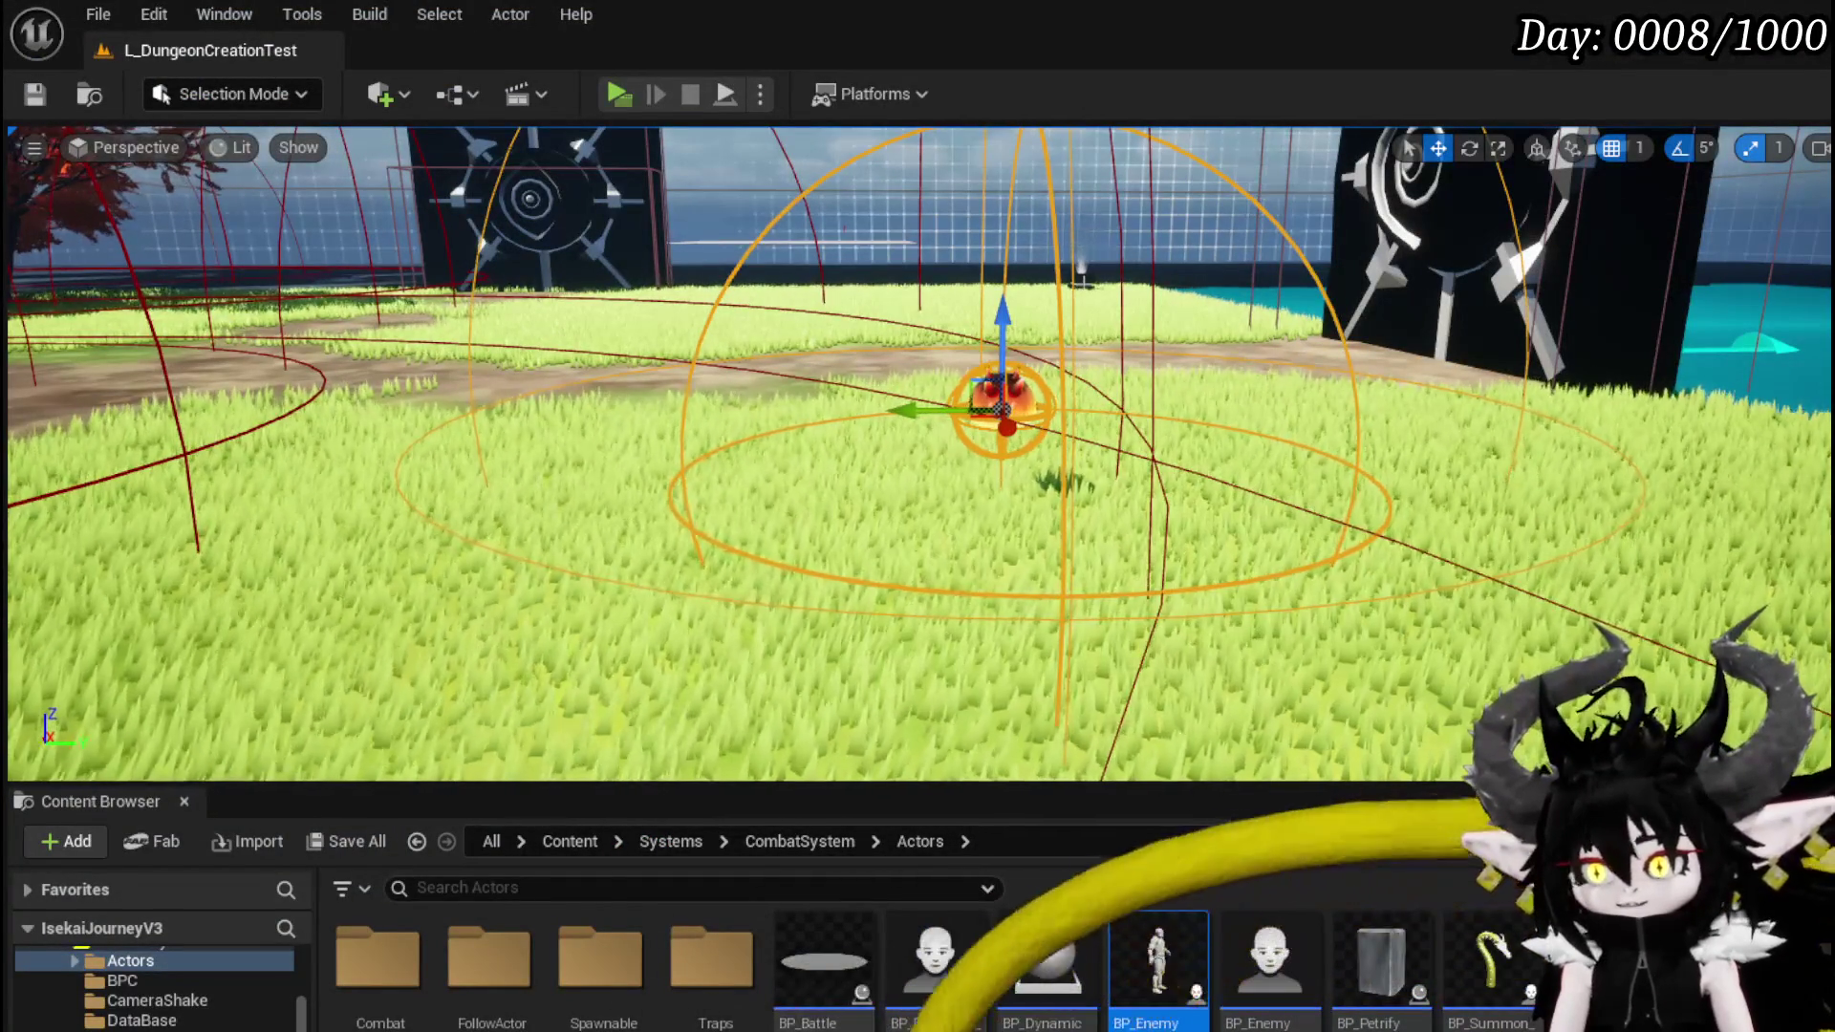
key(alt+Tab)
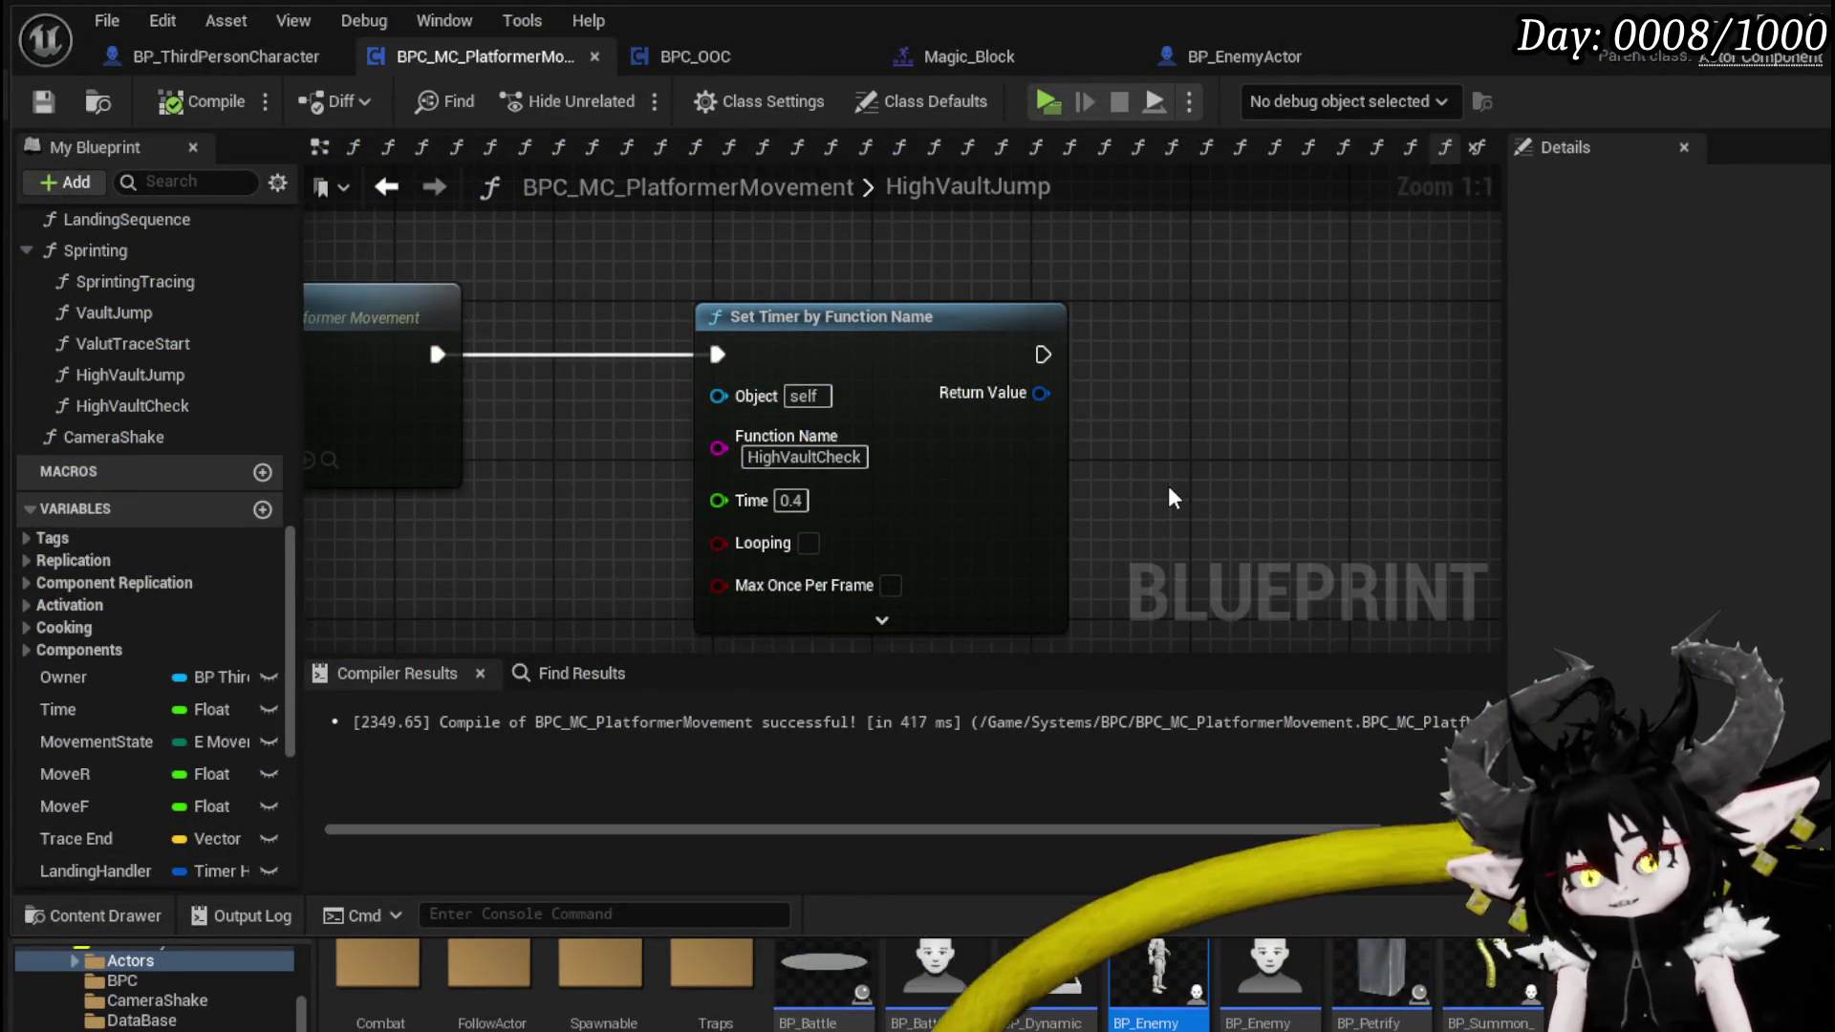
scroll(1171, 490, down, 1)
mouse_move(633, 549)
mouse_down()
mouse_move(1090, 544)
mouse_move(1015, 542)
mouse_up()
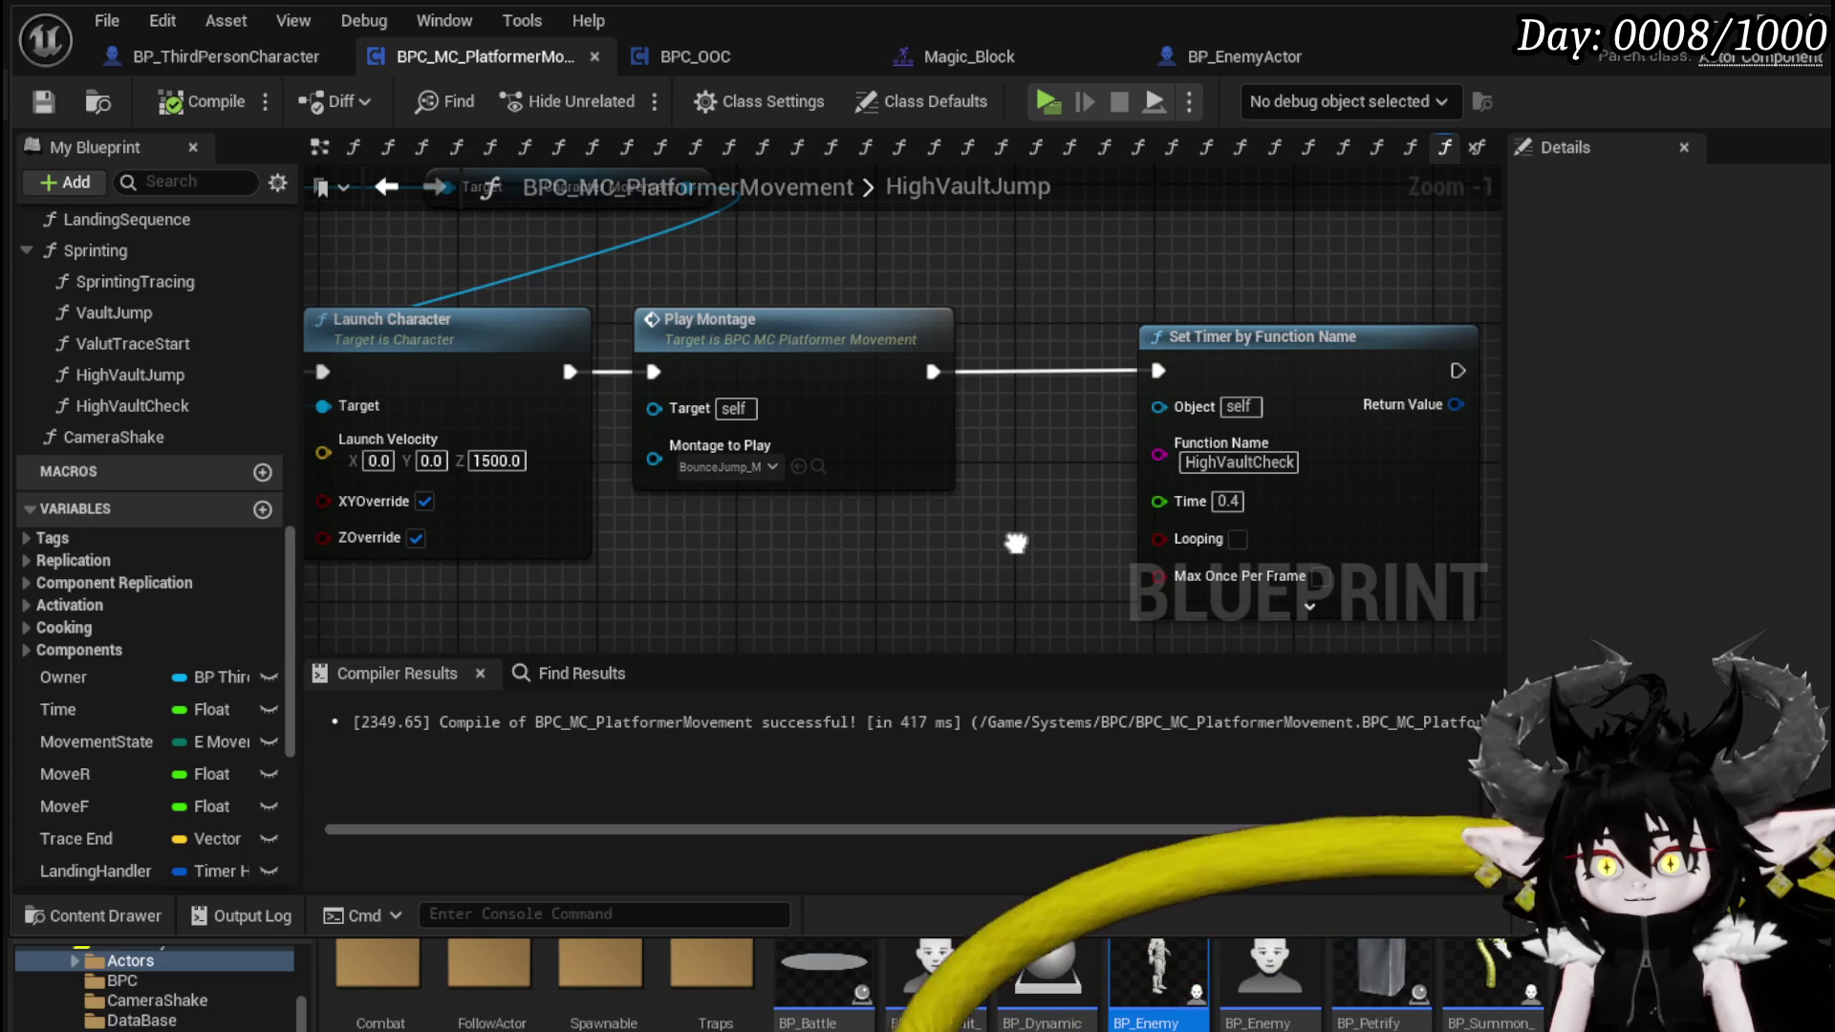
scroll(917, 532, down, 1)
scroll(1085, 562, down, 1)
mouse_move(1085, 562)
mouse_down()
mouse_move(607, 564)
mouse_move(729, 496)
mouse_move(431, 527)
mouse_move(966, 557)
mouse_up()
- Select the HighVaultJump function and recentre the graph on its Play Montage node
click(614, 413)
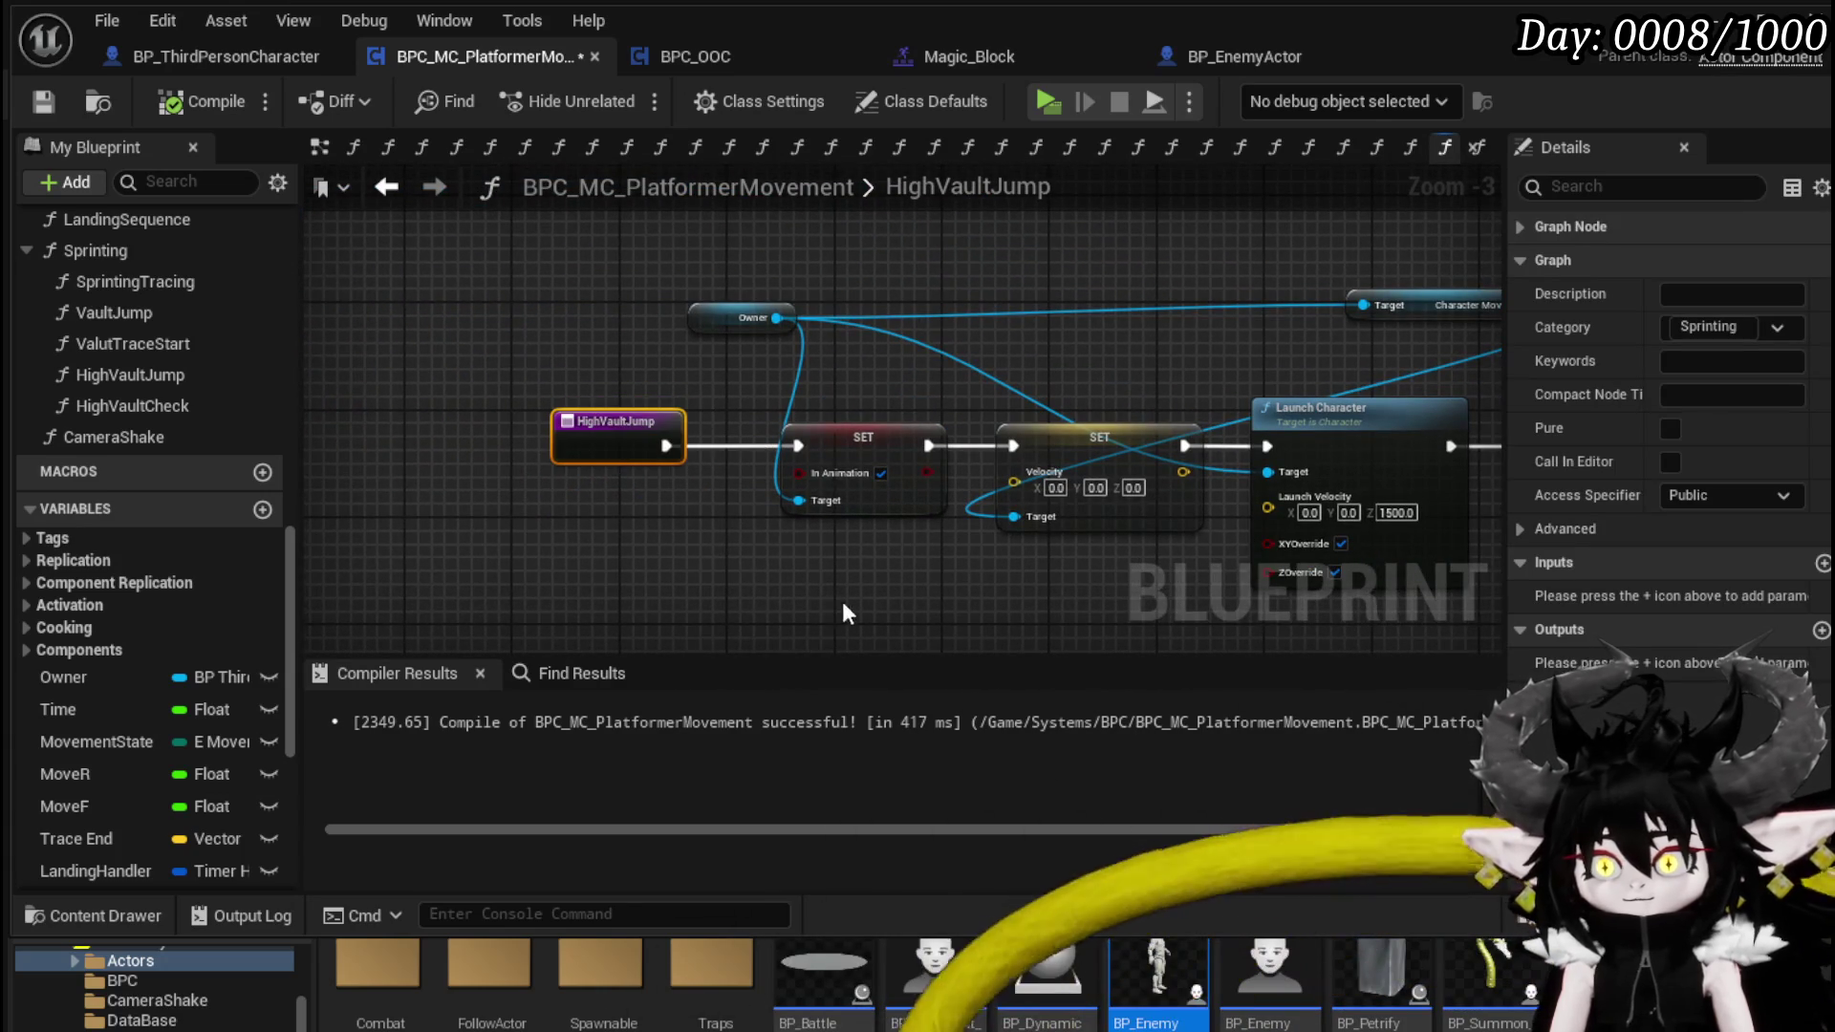
drag(841, 600, 239, 597)
drag(1110, 563, 866, 543)
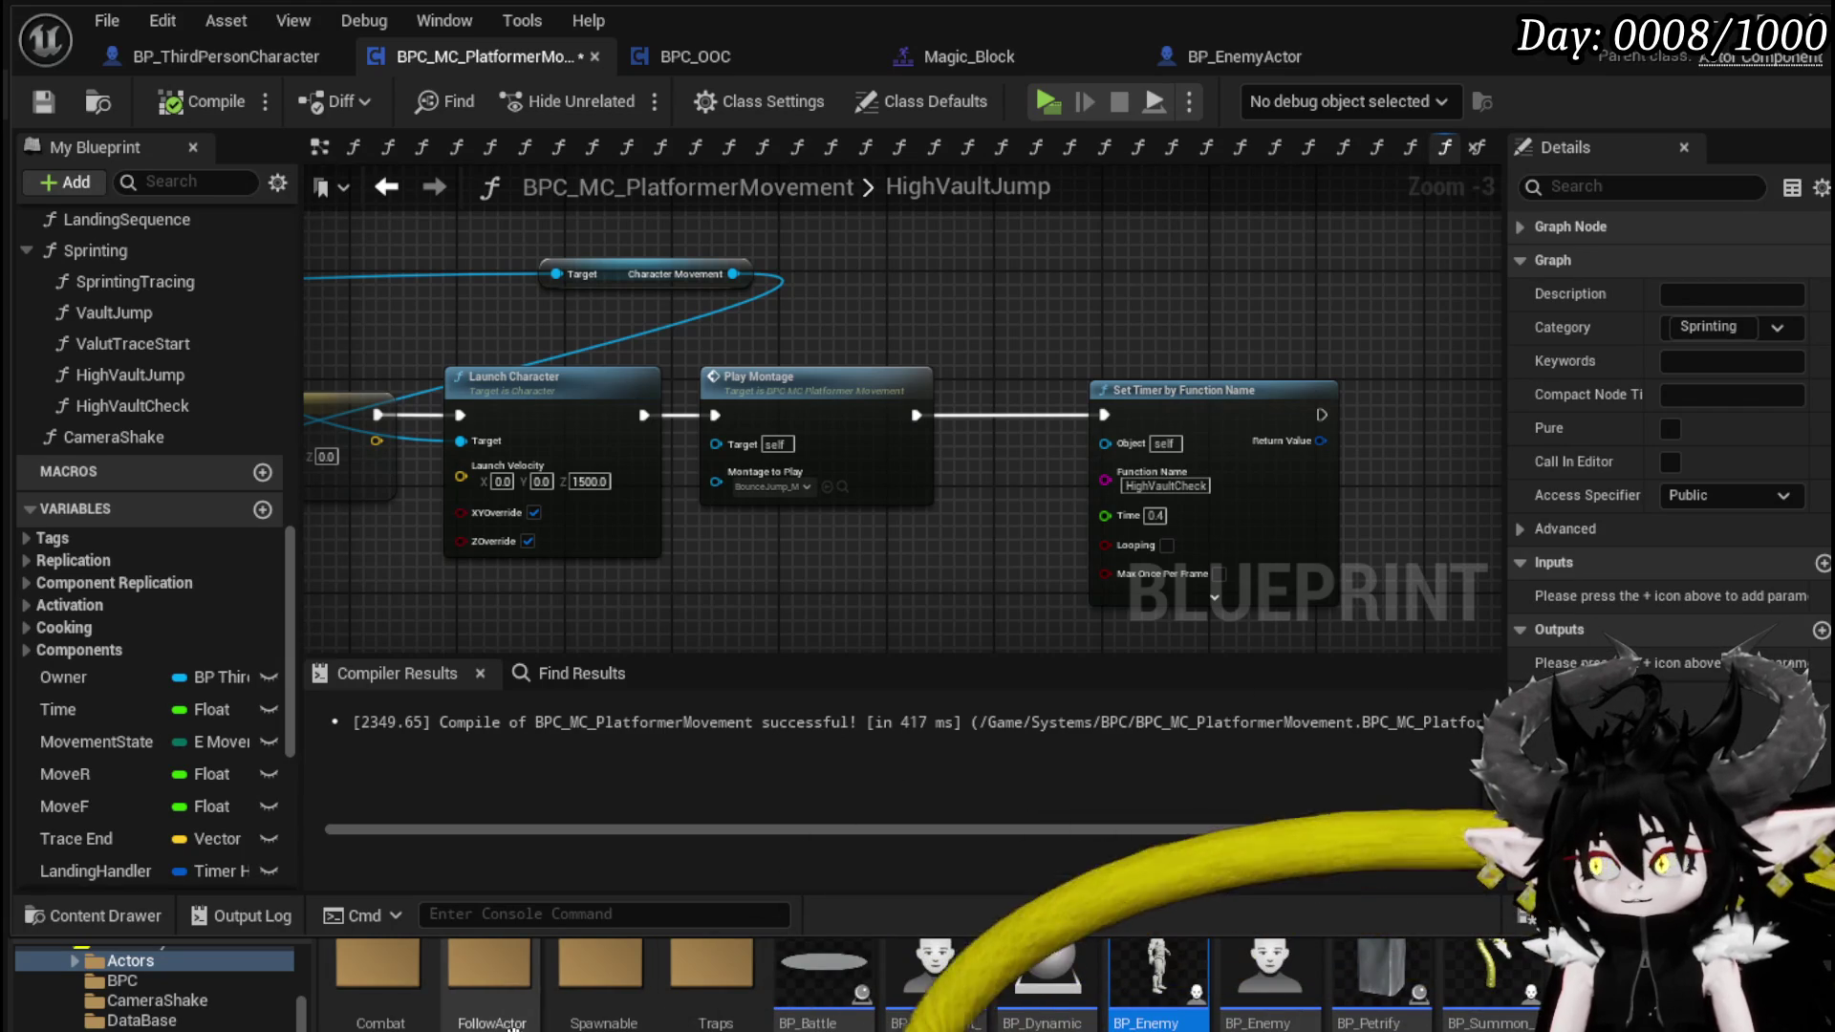
scroll(191, 993, up, 3)
scroll(214, 1002, down, 3)
scroll(220, 994, down, 5)
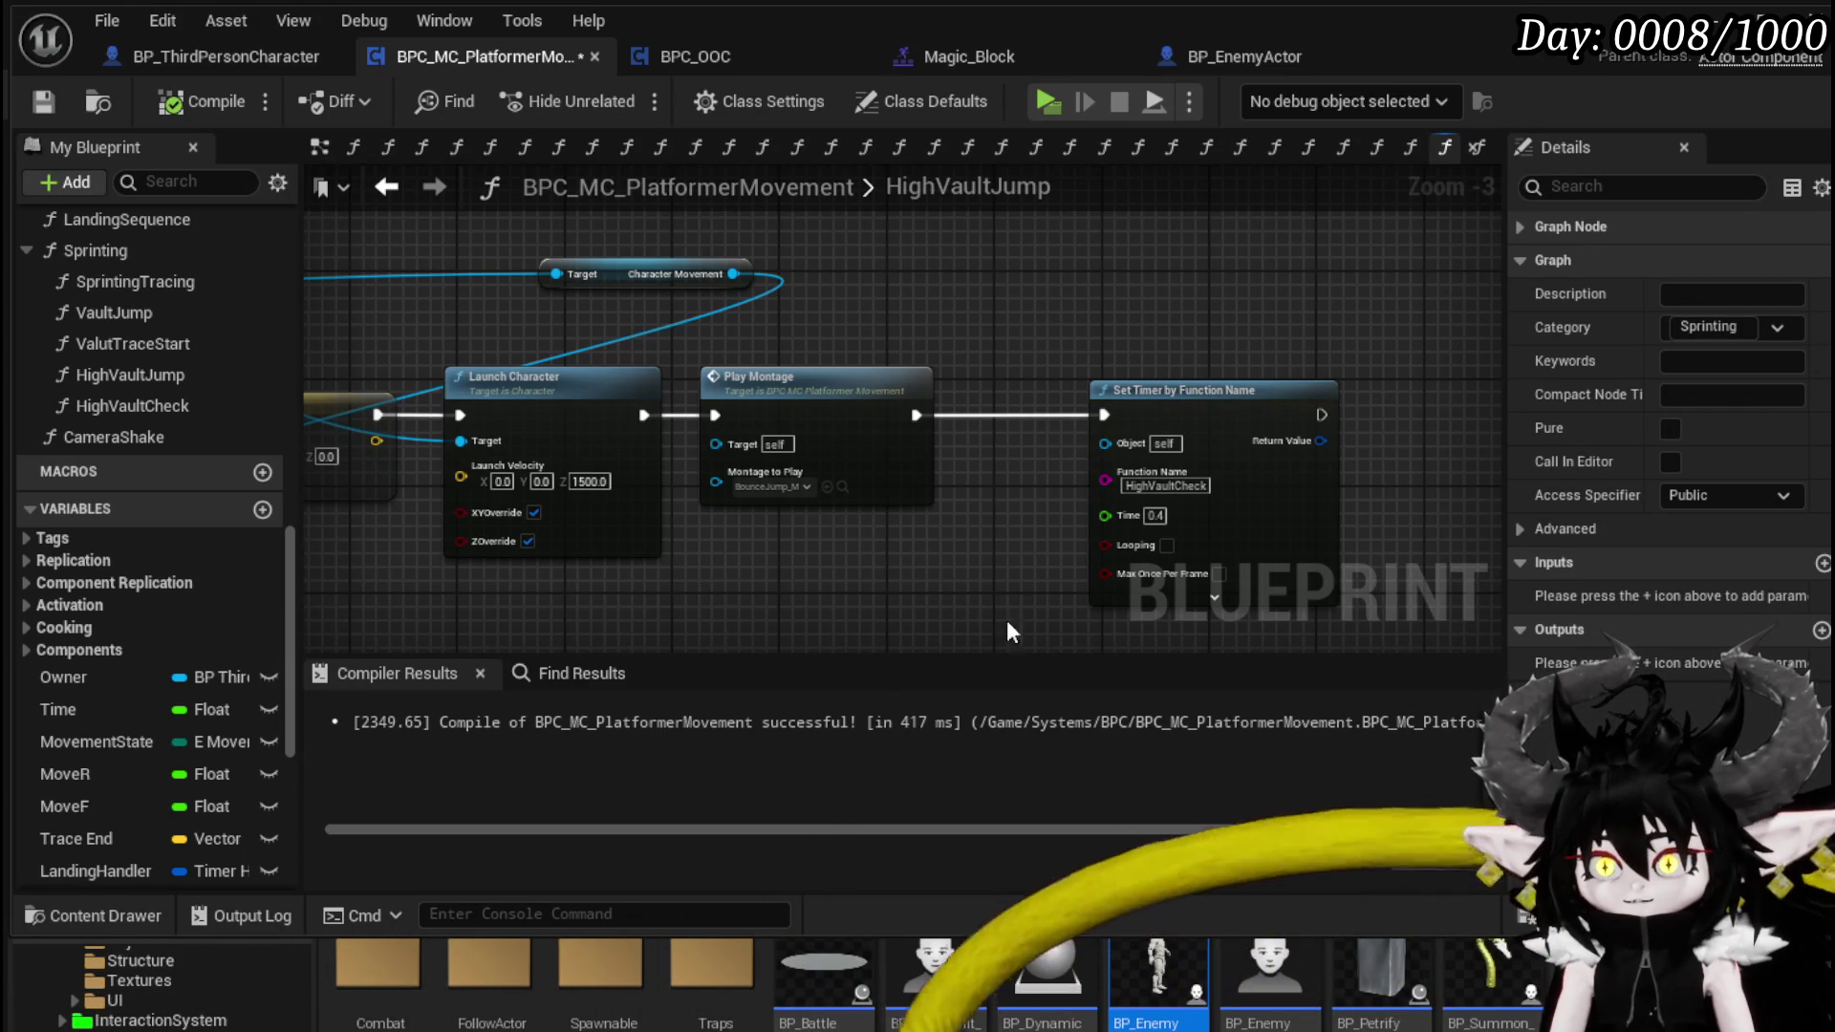
scroll(163, 989, down, 2)
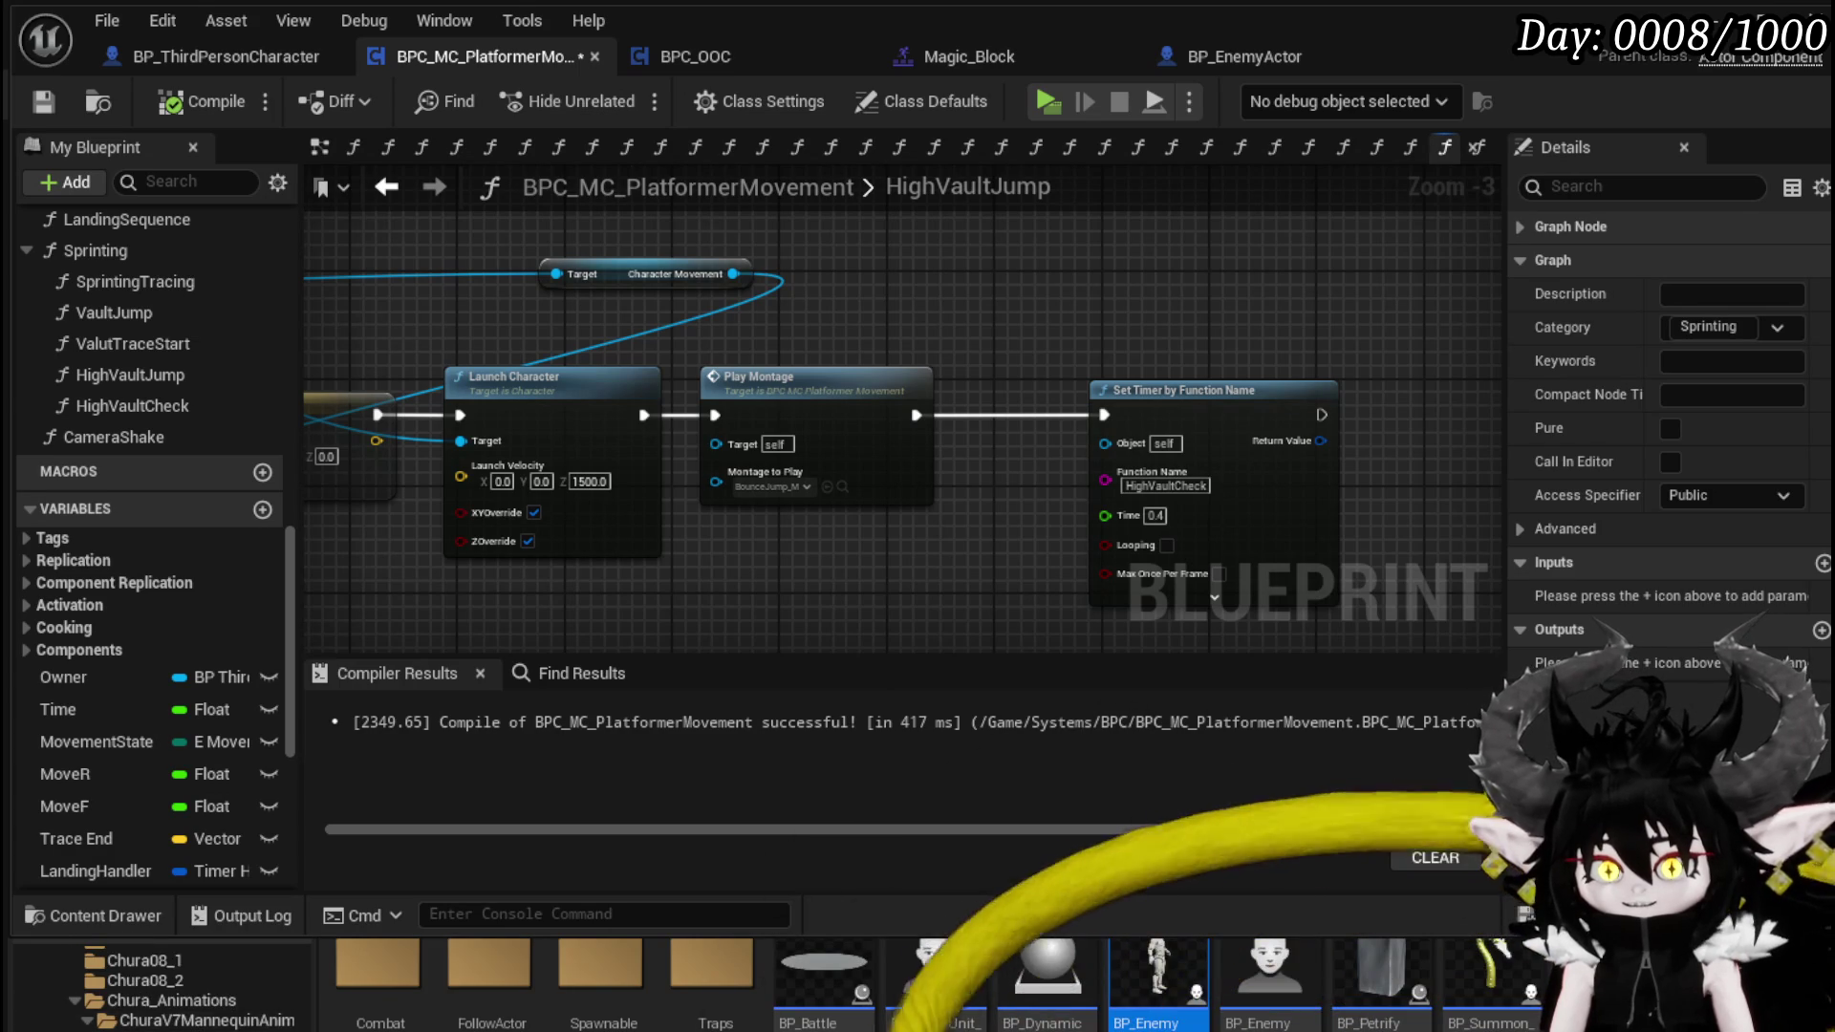
scroll(162, 989, down, 1)
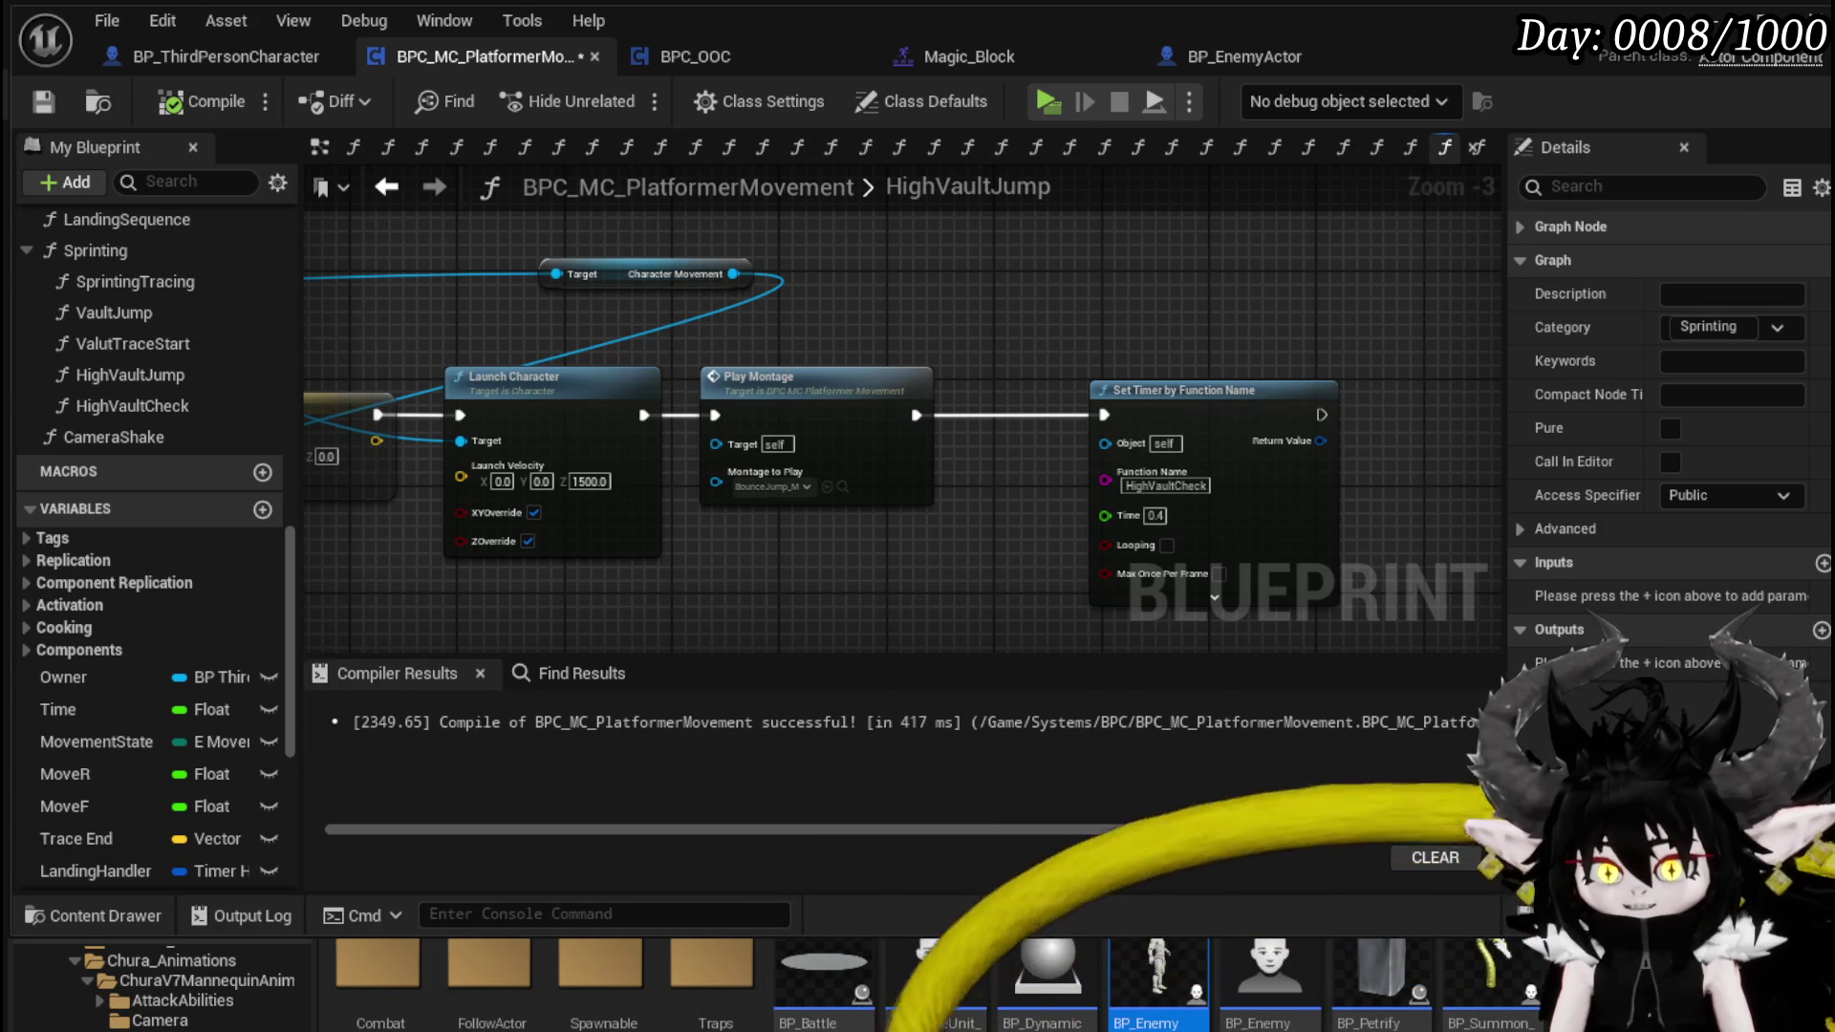
- Assign the Chura_Double montage to Play Montage's Montage to Play and compile the Blueprint
click(206, 980)
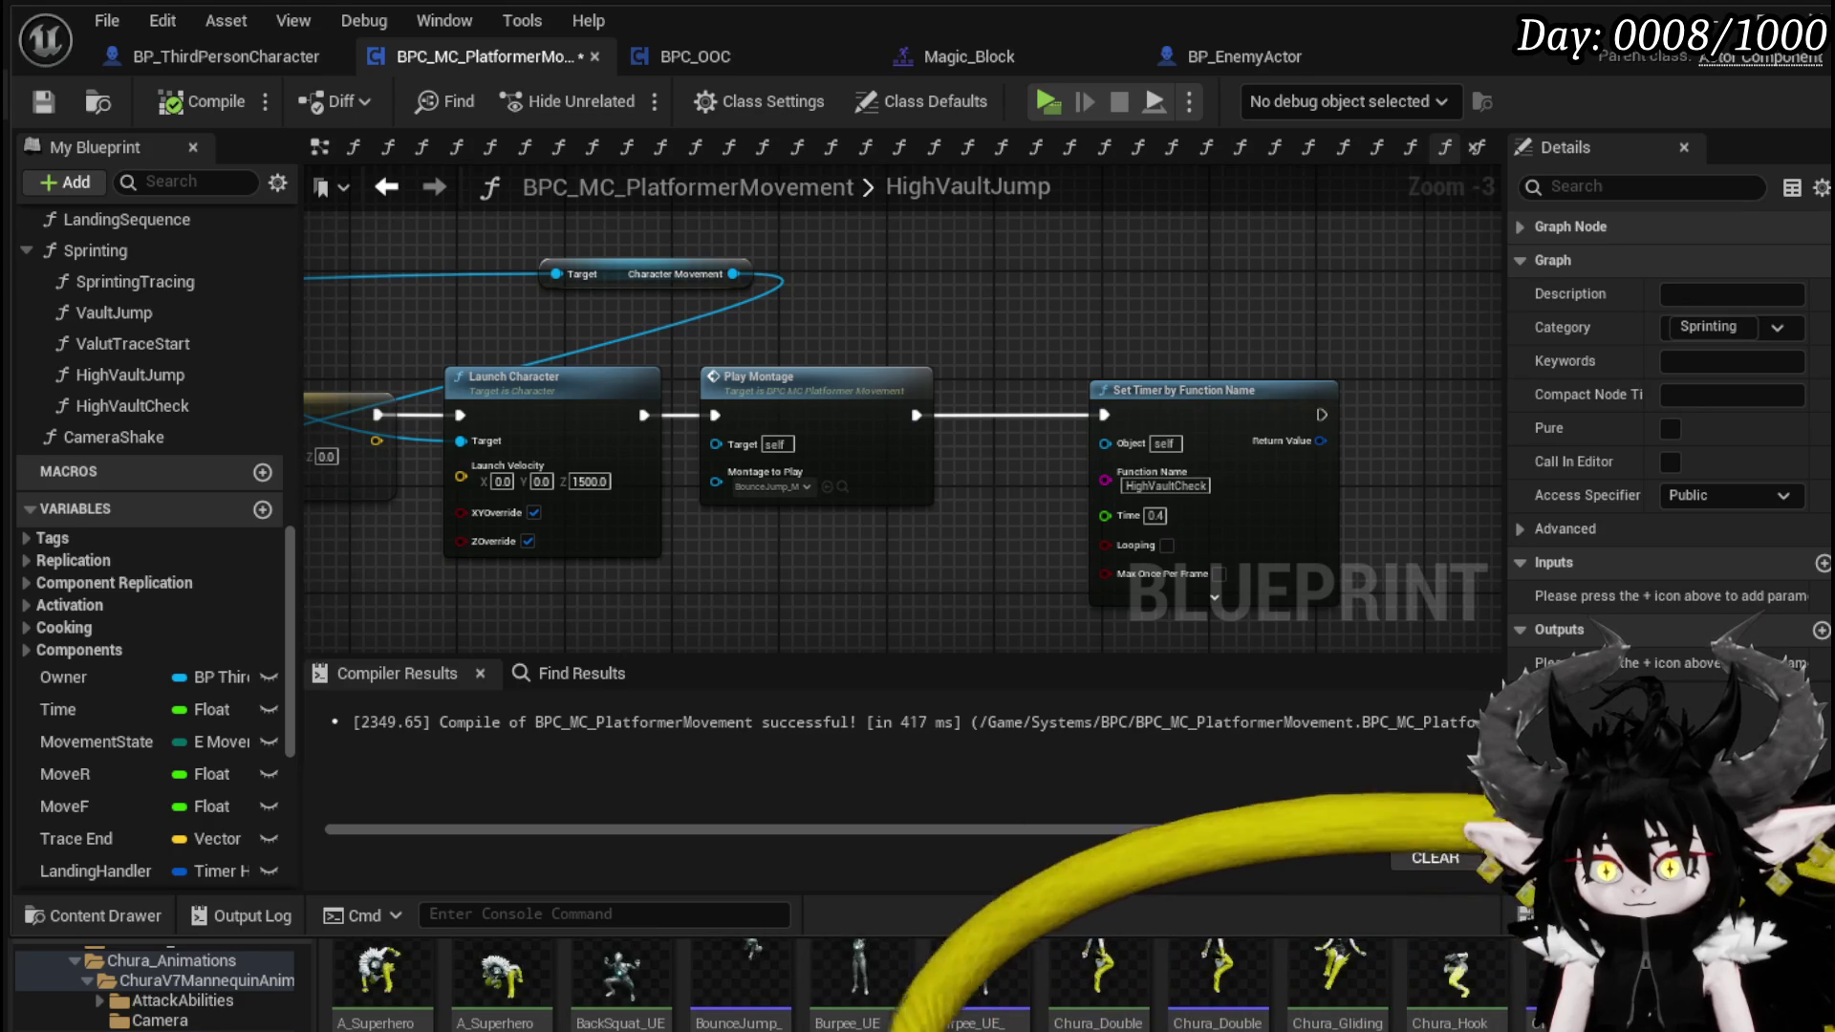
mouse_move(1220, 975)
mouse_down()
mouse_move(1220, 585)
mouse_move(727, 483)
mouse_up()
click(44, 100)
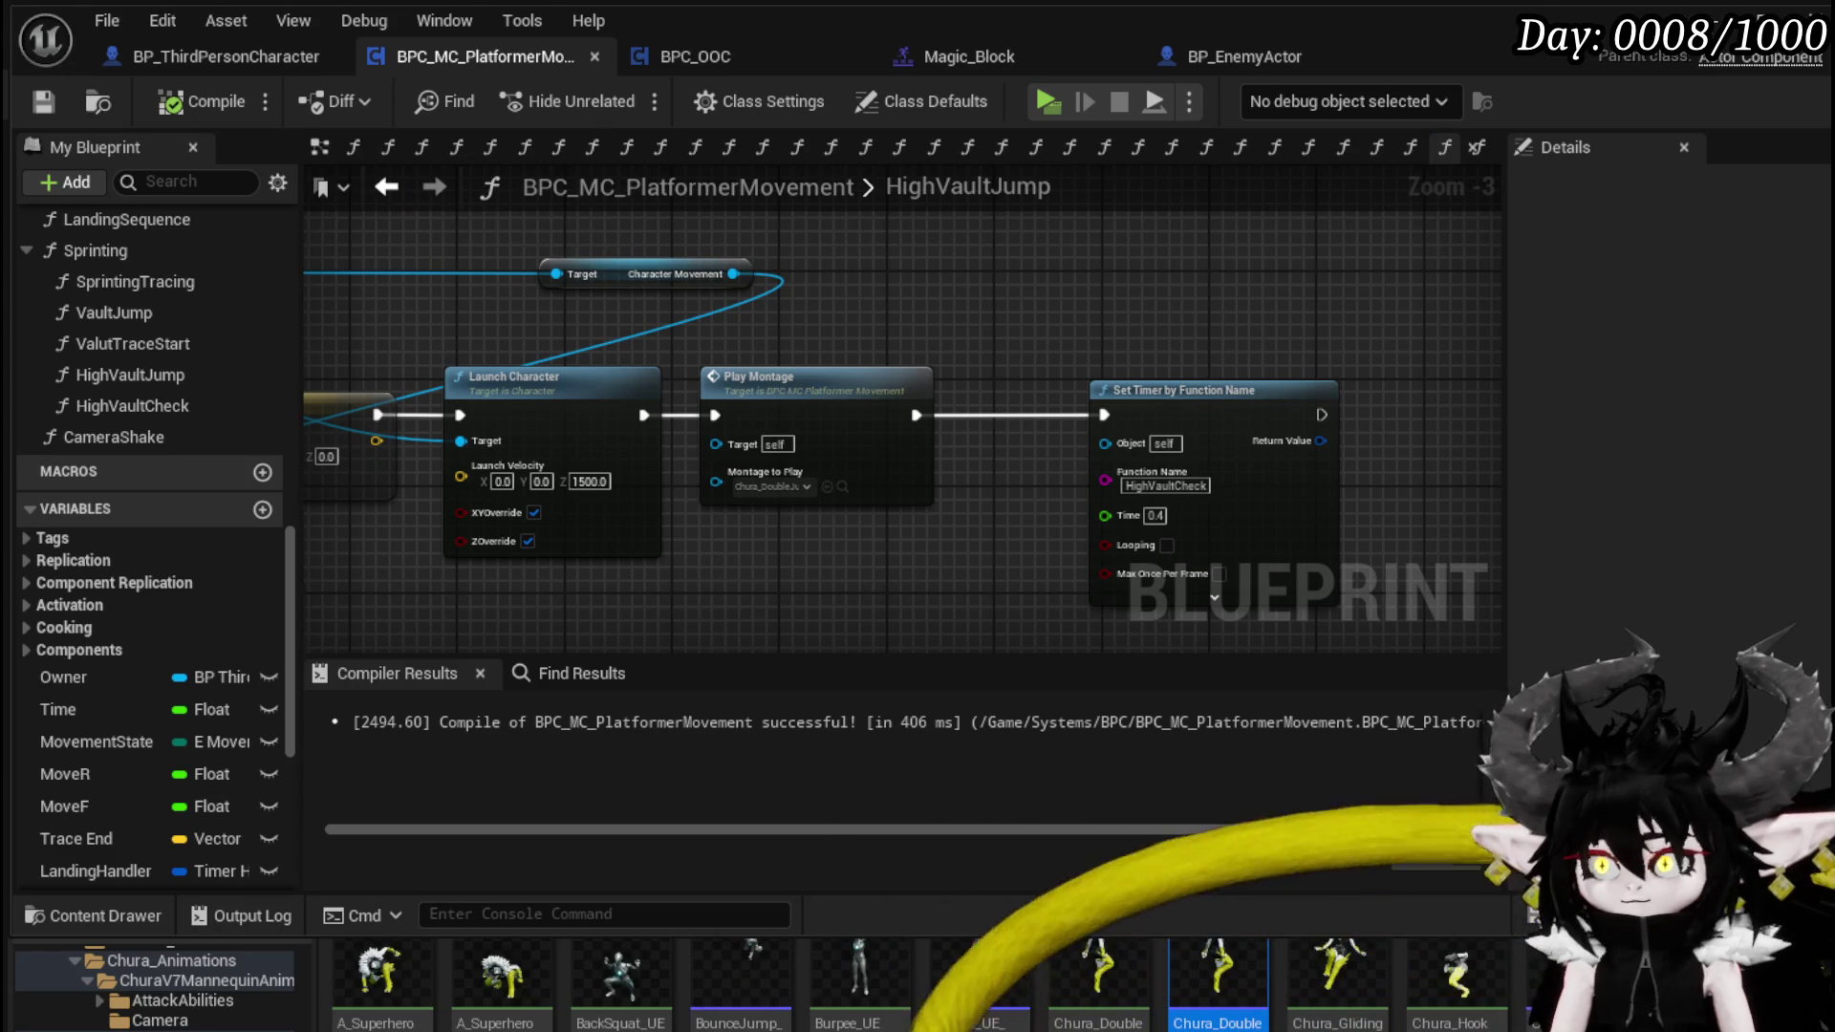
key(alt+Tab)
- Run a quick playtest dashing up the wall onto the ledge, then exit and save the level
click(611, 86)
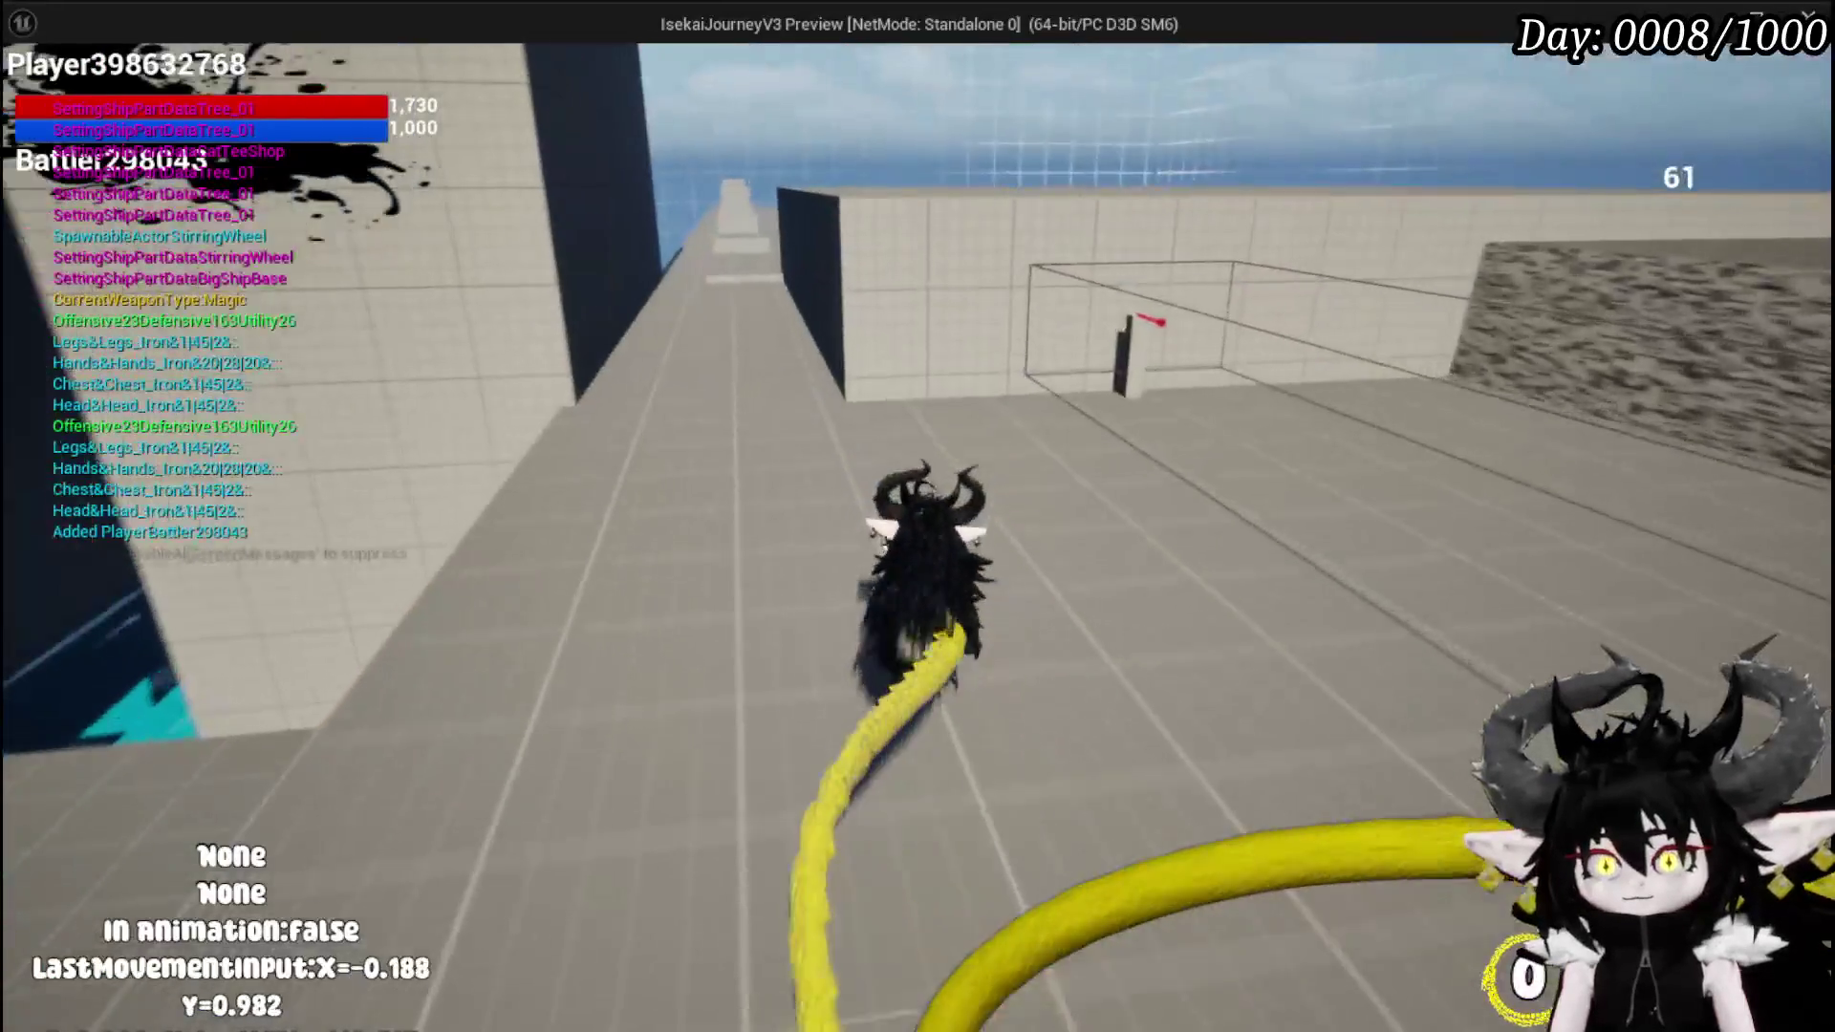
key(shift)
key(shift)
key(space)
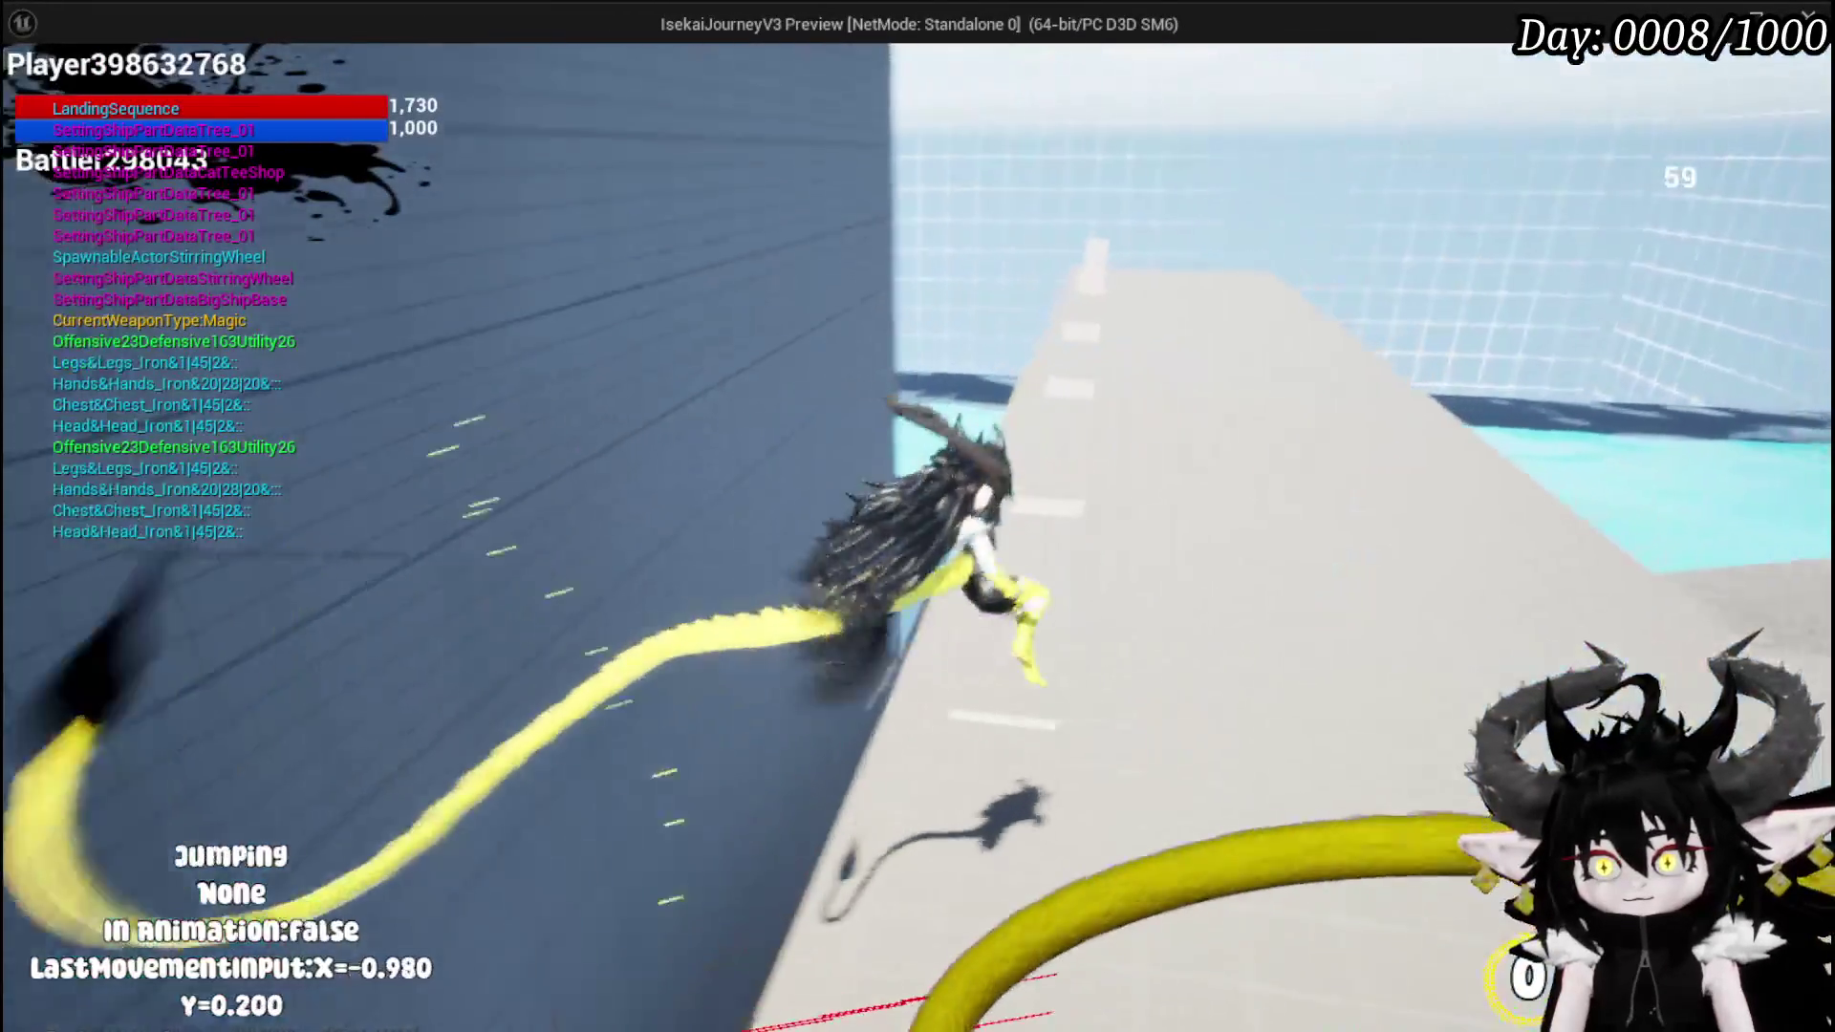
key(Escape)
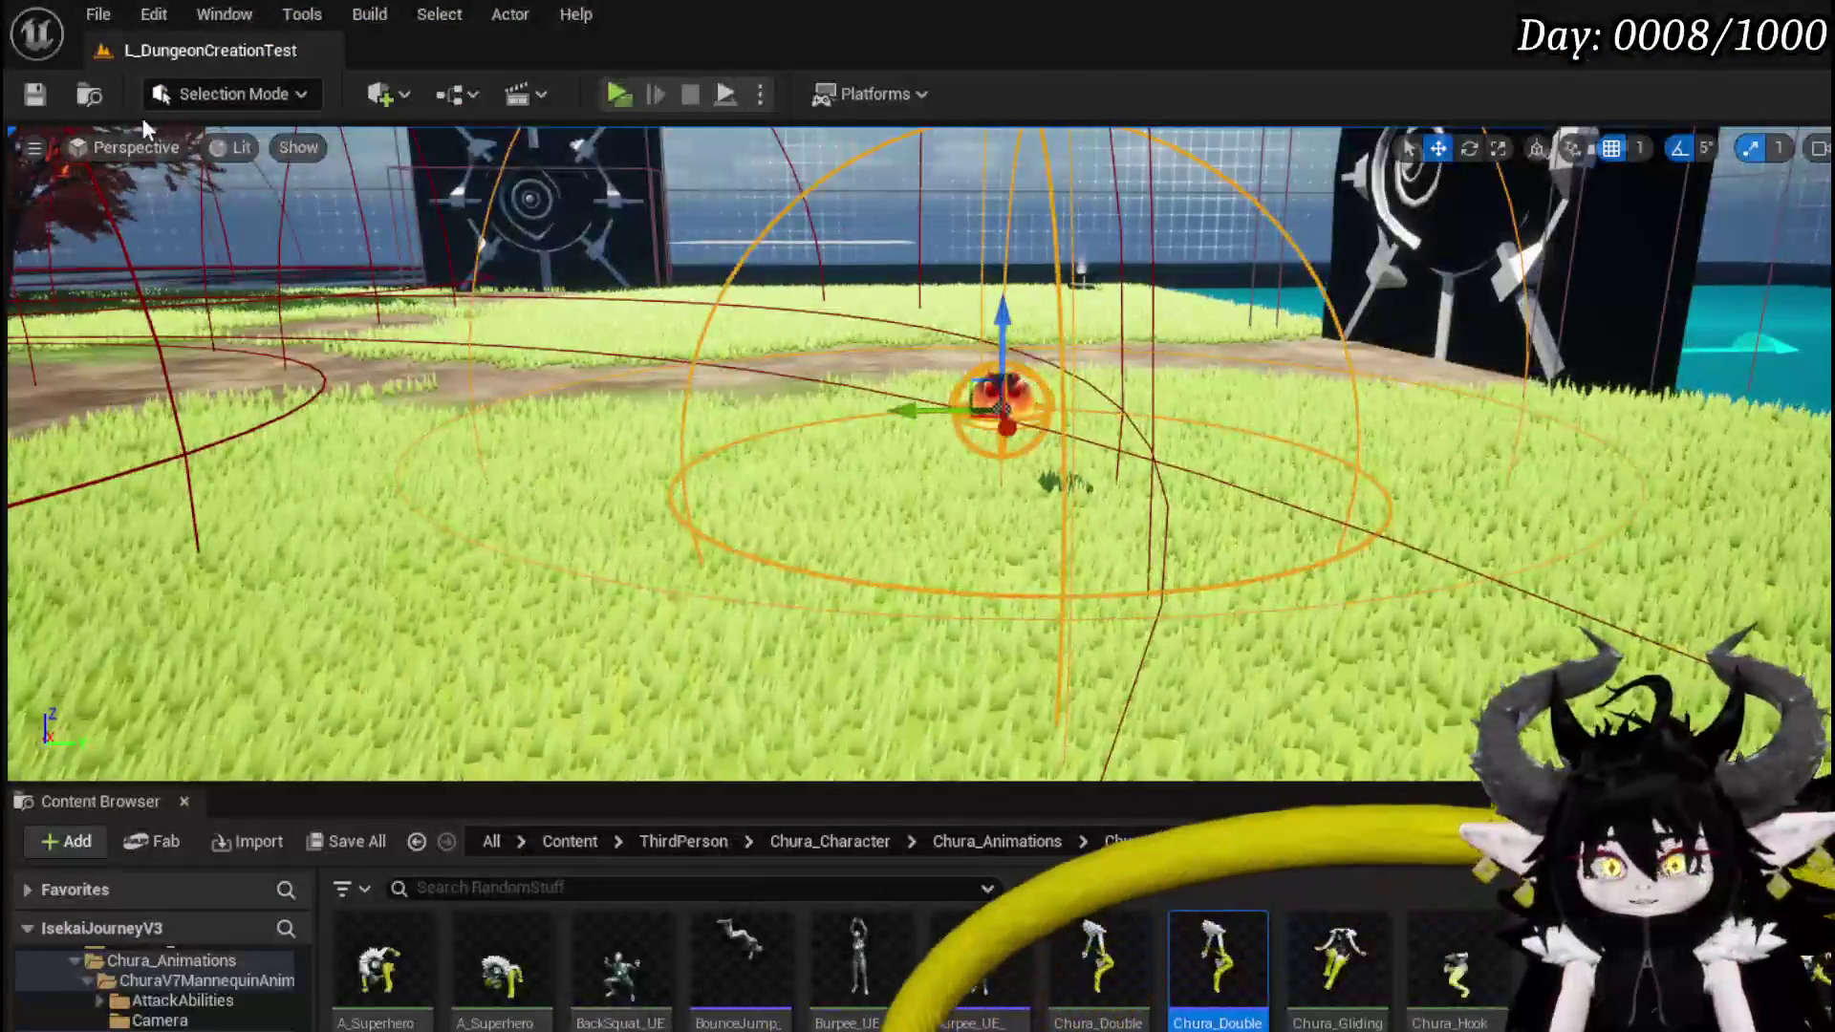
click(36, 93)
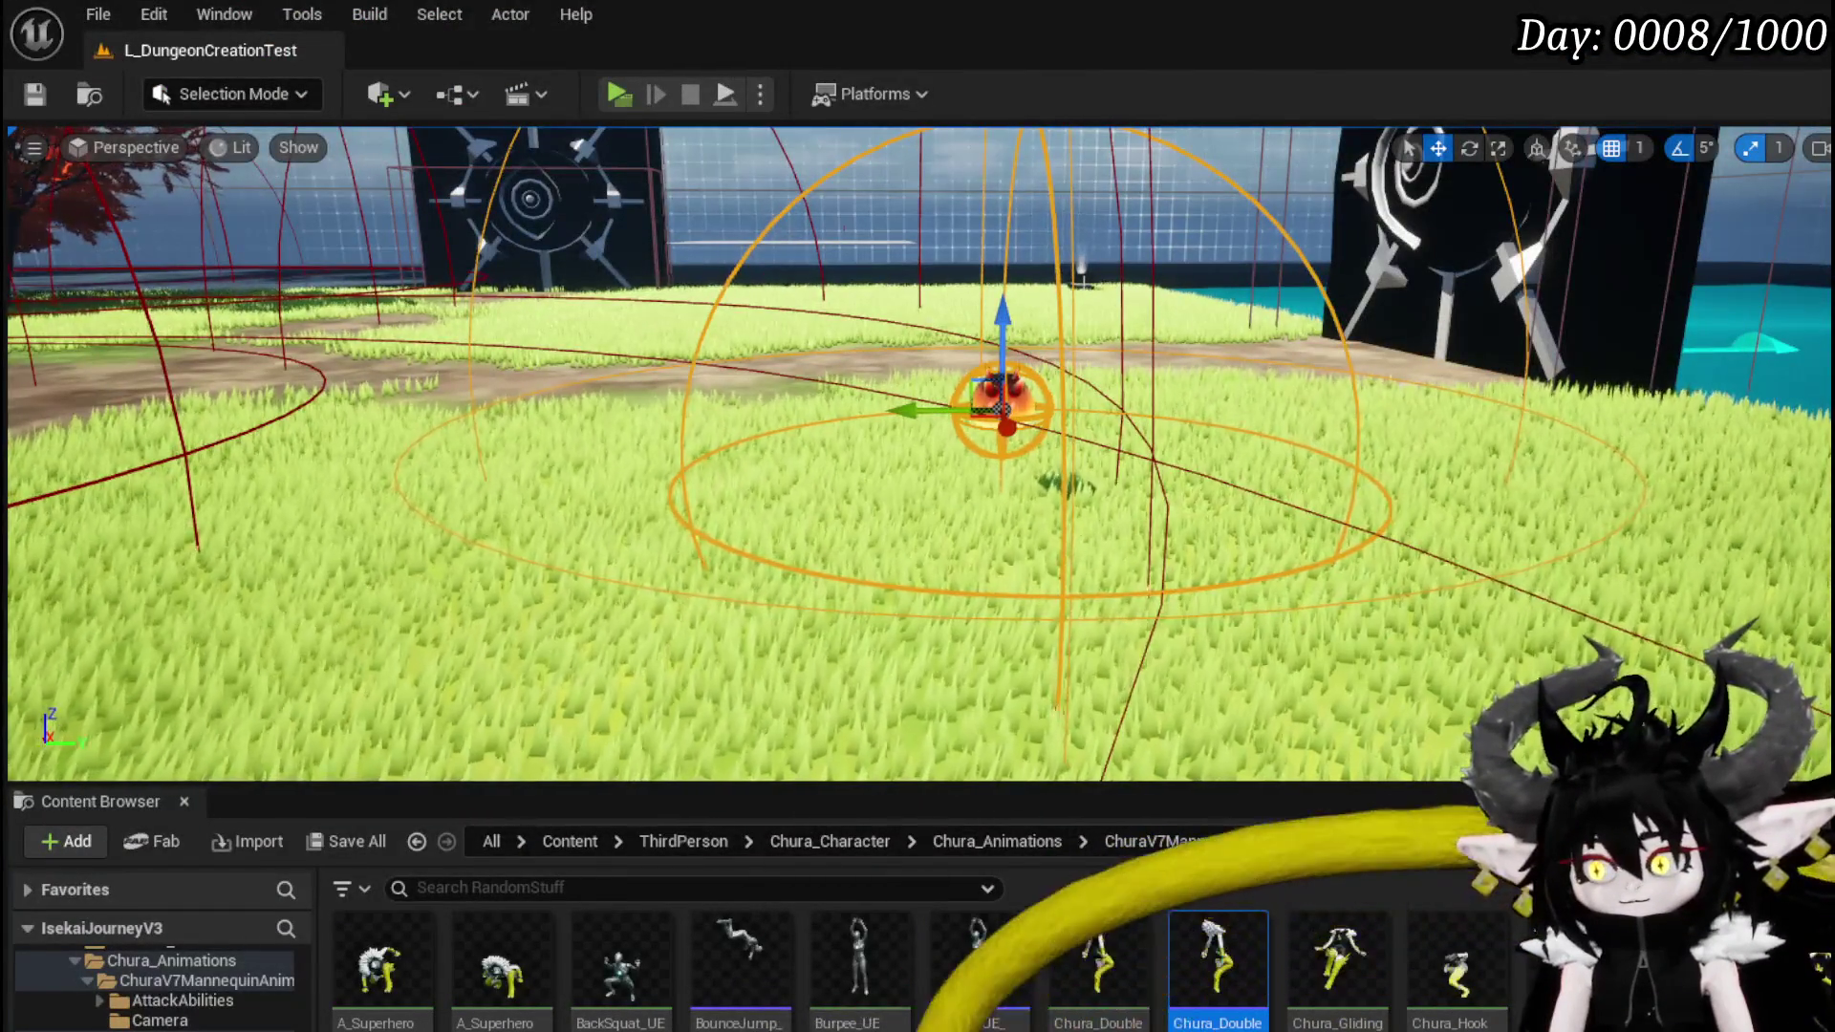
- Move the Character Movement getter further left in the HighVaultJump graph and launch Play
key(alt+Tab)
drag(933, 535, 770, 521)
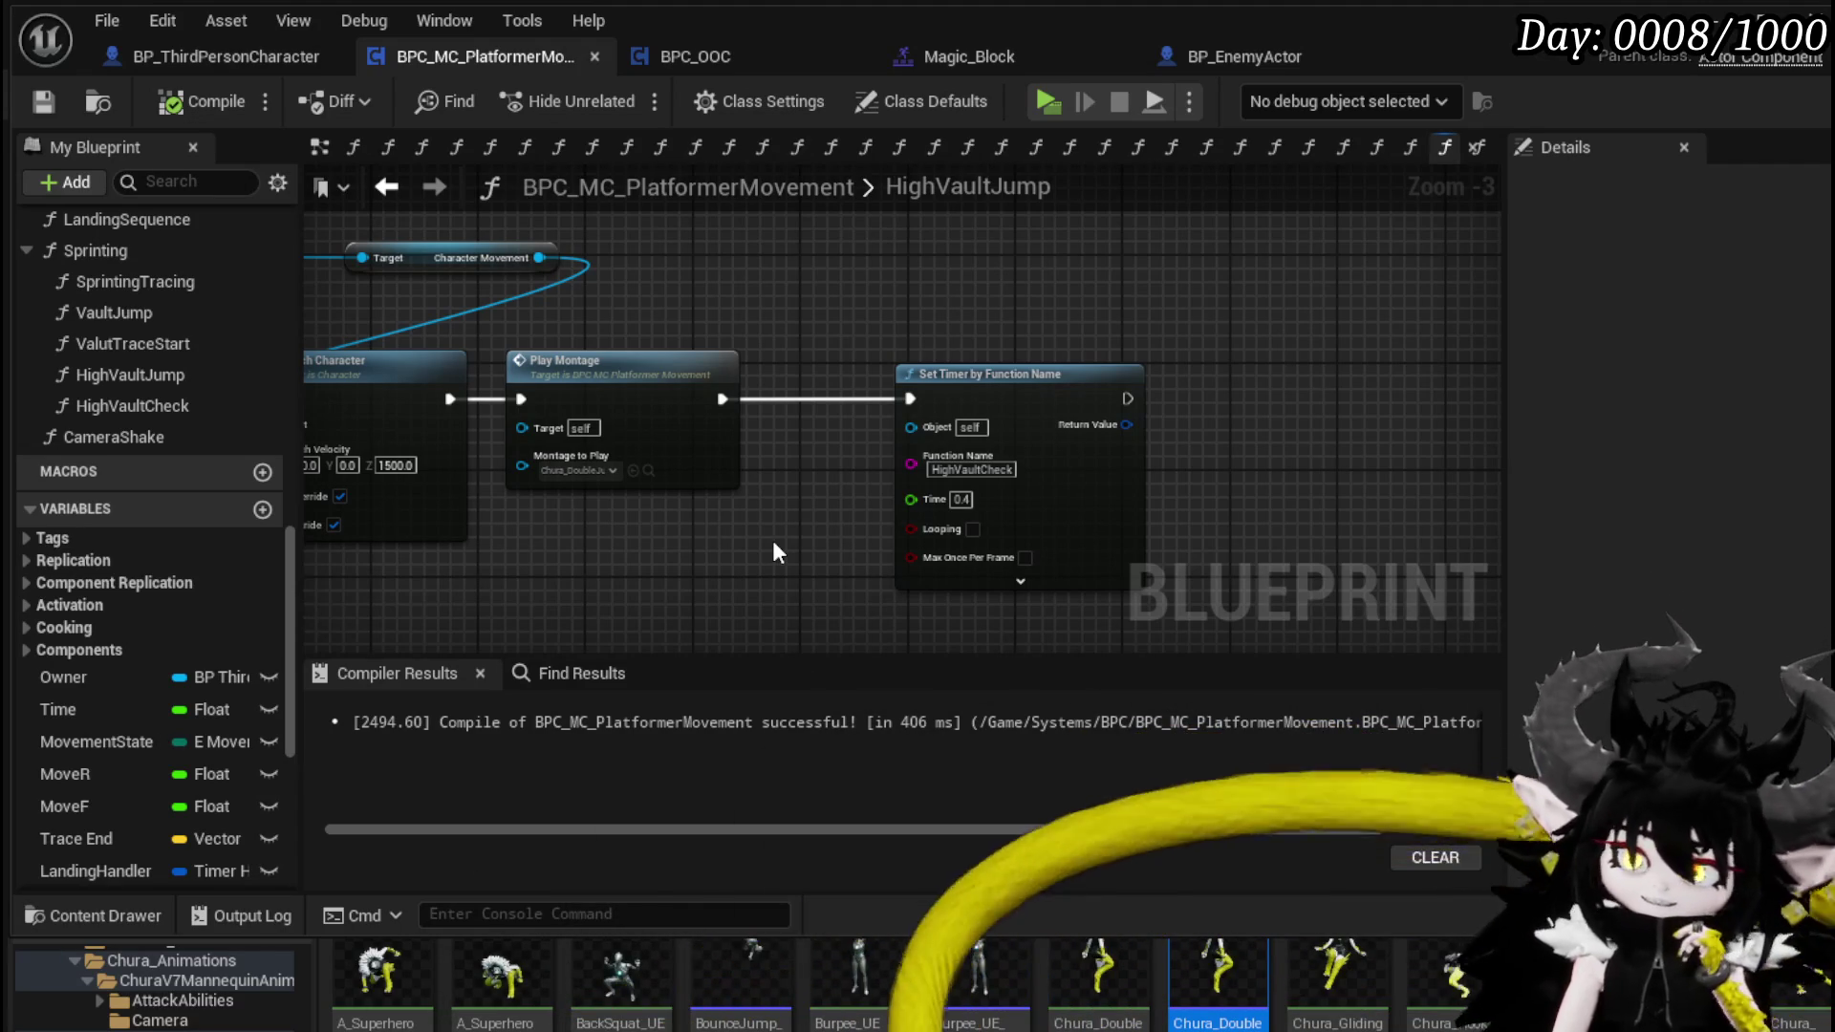
mouse_move(772, 540)
mouse_down()
mouse_move(602, 487)
mouse_move(1060, 493)
mouse_up()
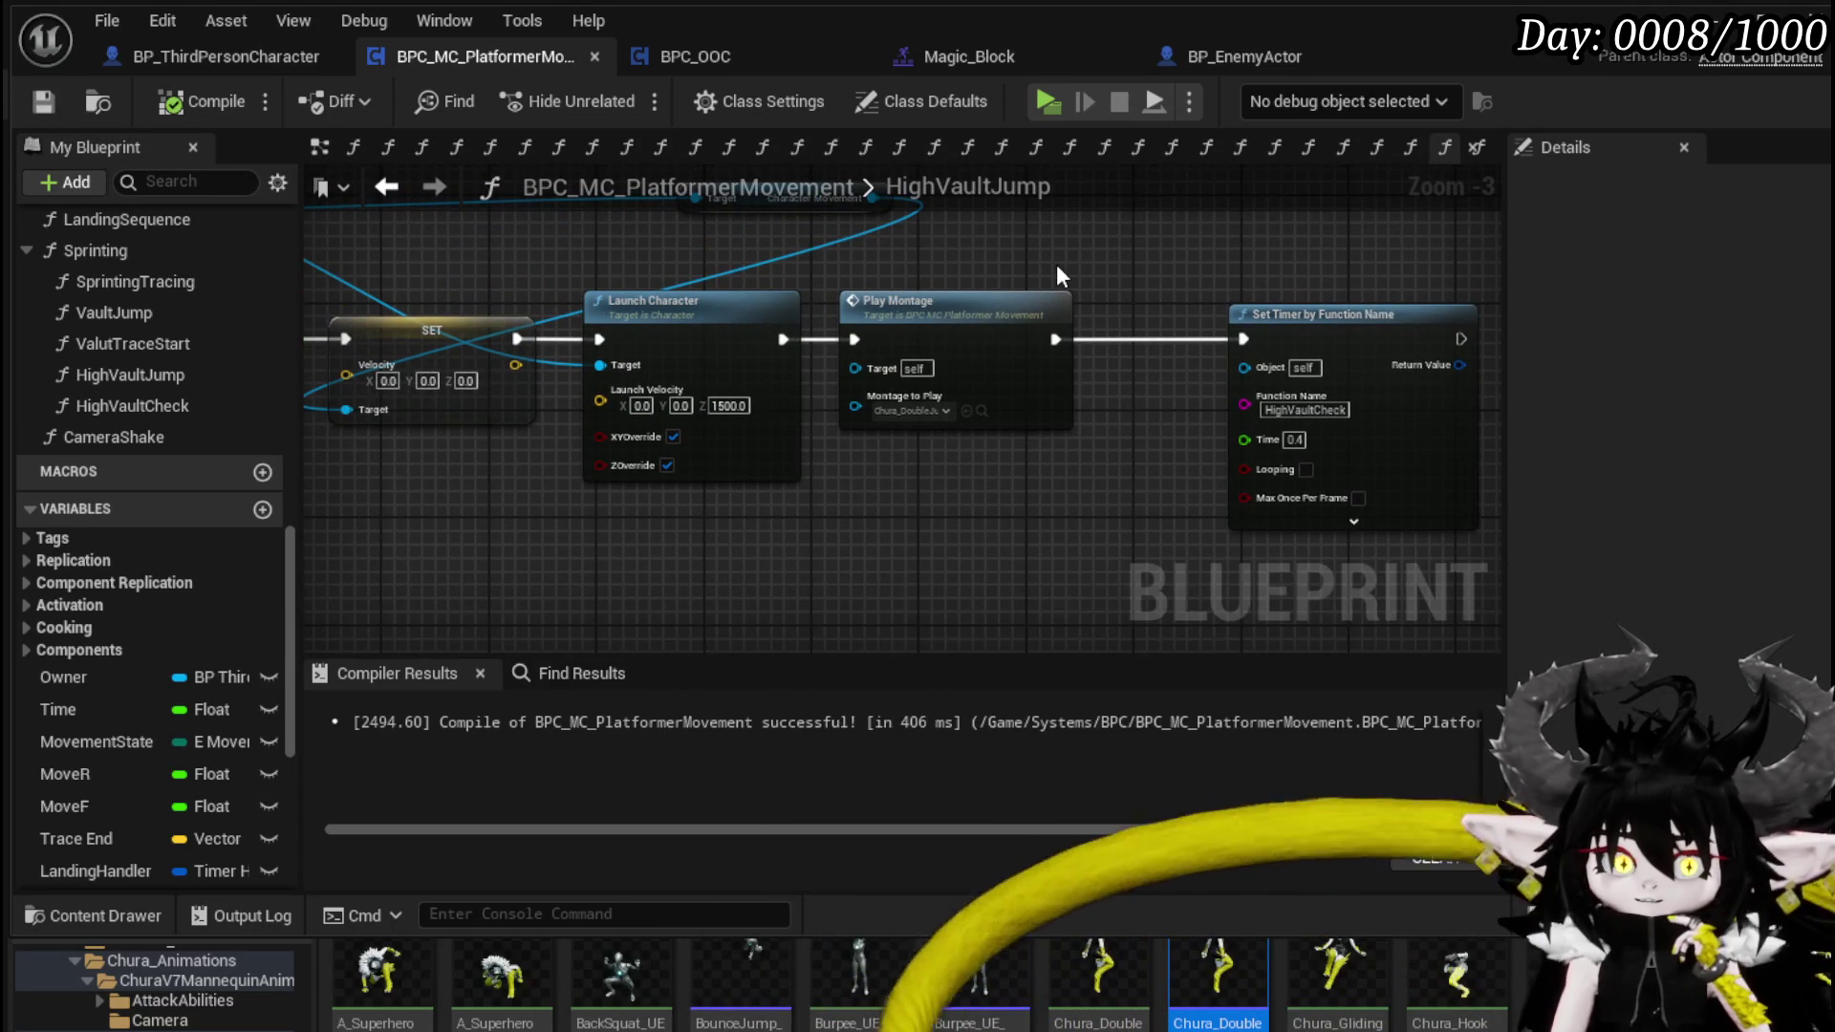
mouse_move(1027, 264)
mouse_down()
mouse_move(1059, 394)
mouse_move(1050, 371)
mouse_move(868, 378)
mouse_move(707, 413)
mouse_up()
drag(910, 338, 1034, 319)
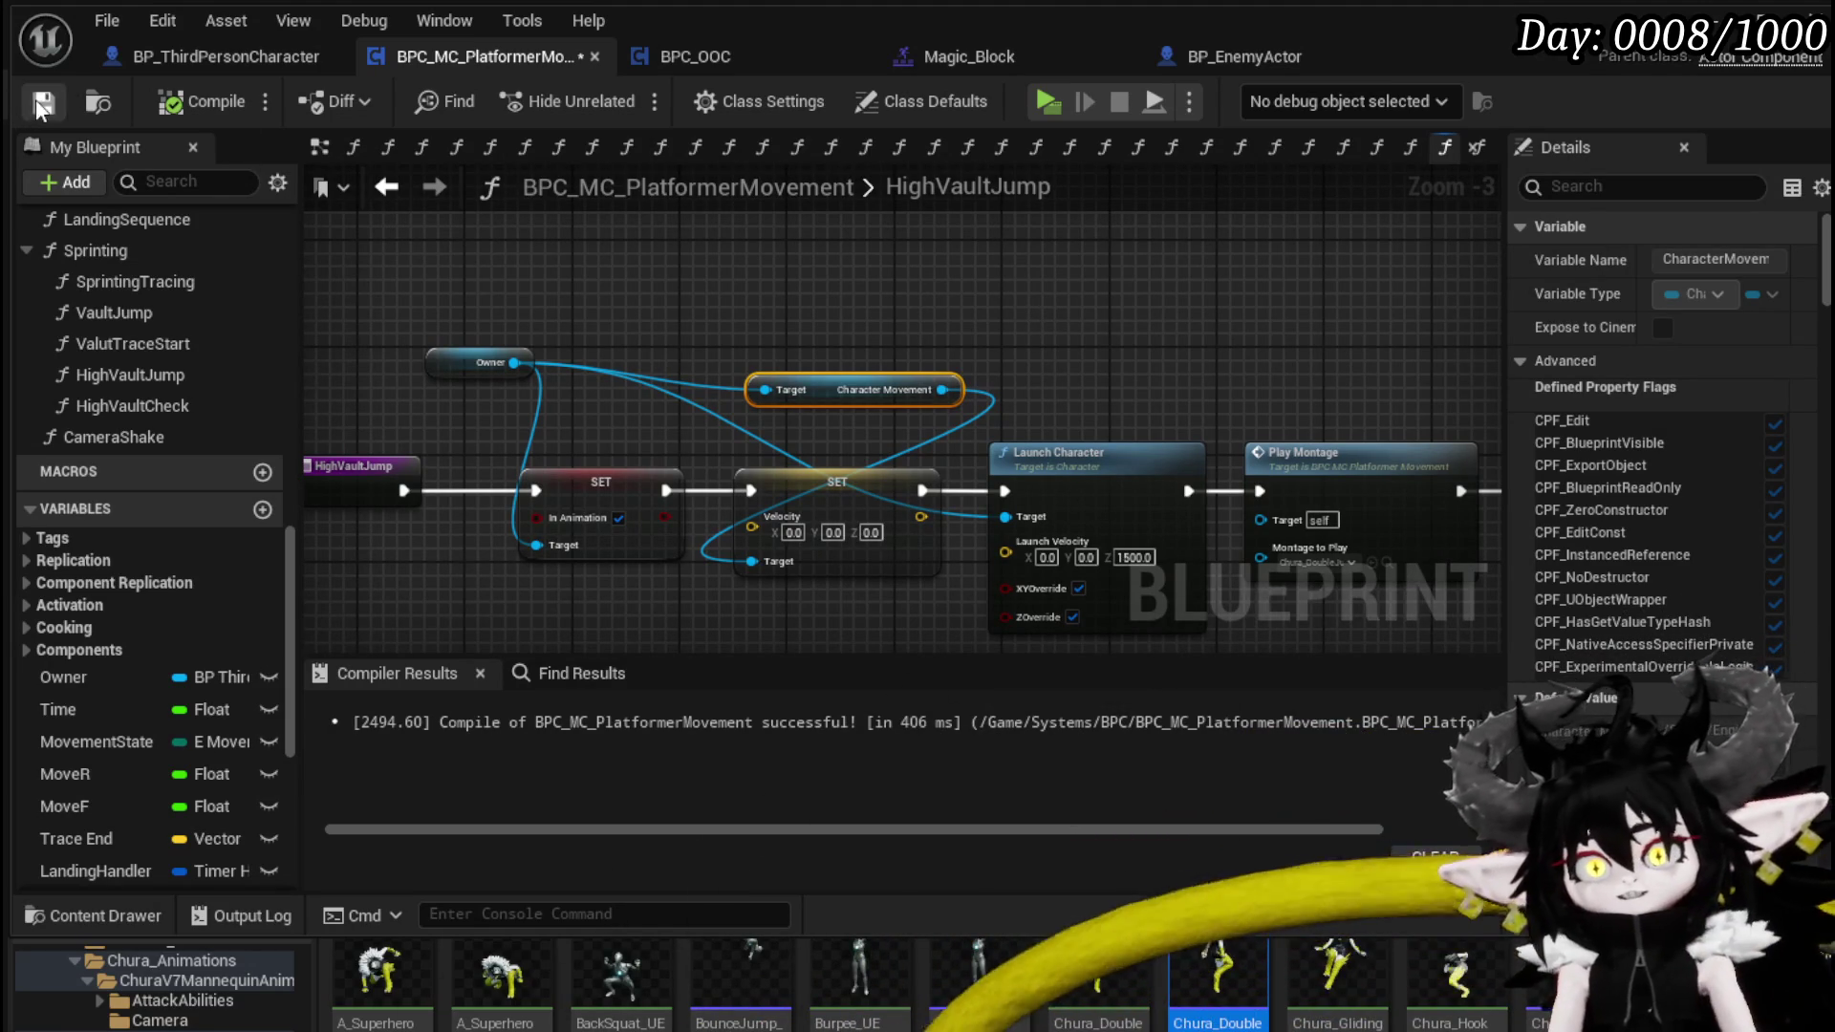
click(1700, 9)
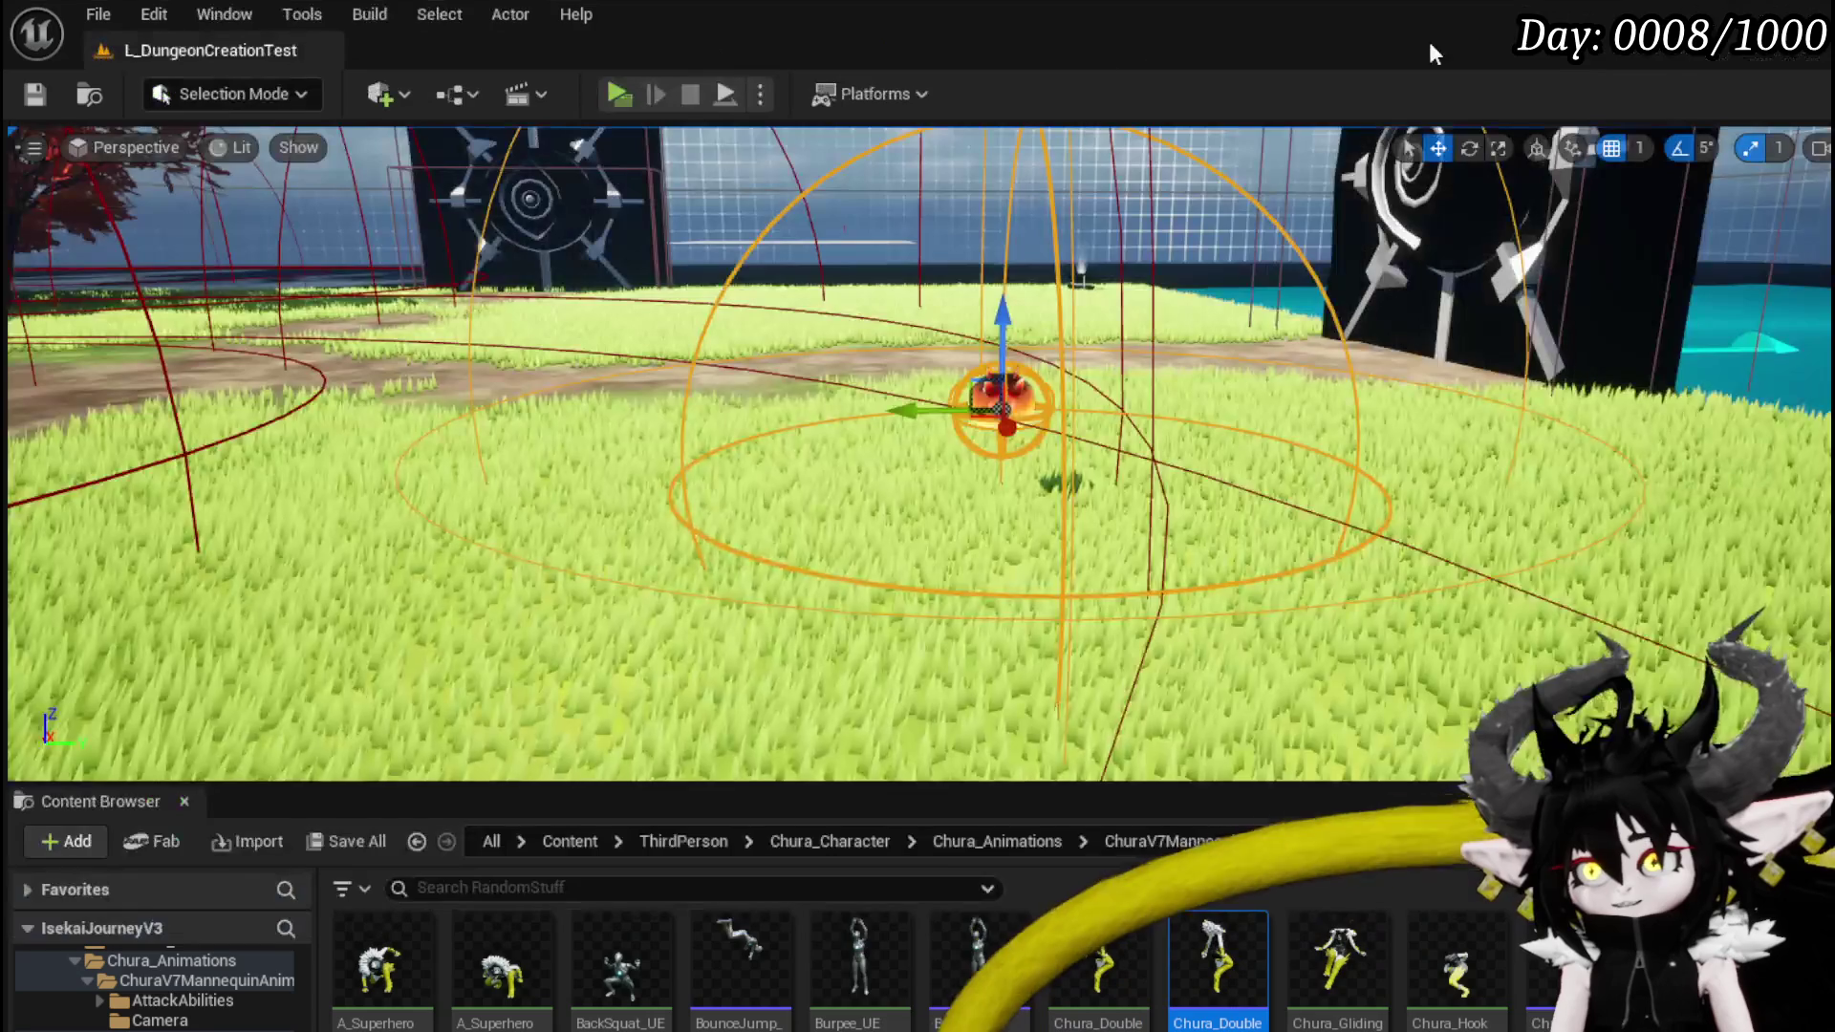
- Jump and double jump off the ledge, then walk to the spiky orange enemy and attack it
key(alt+p)
key(space)
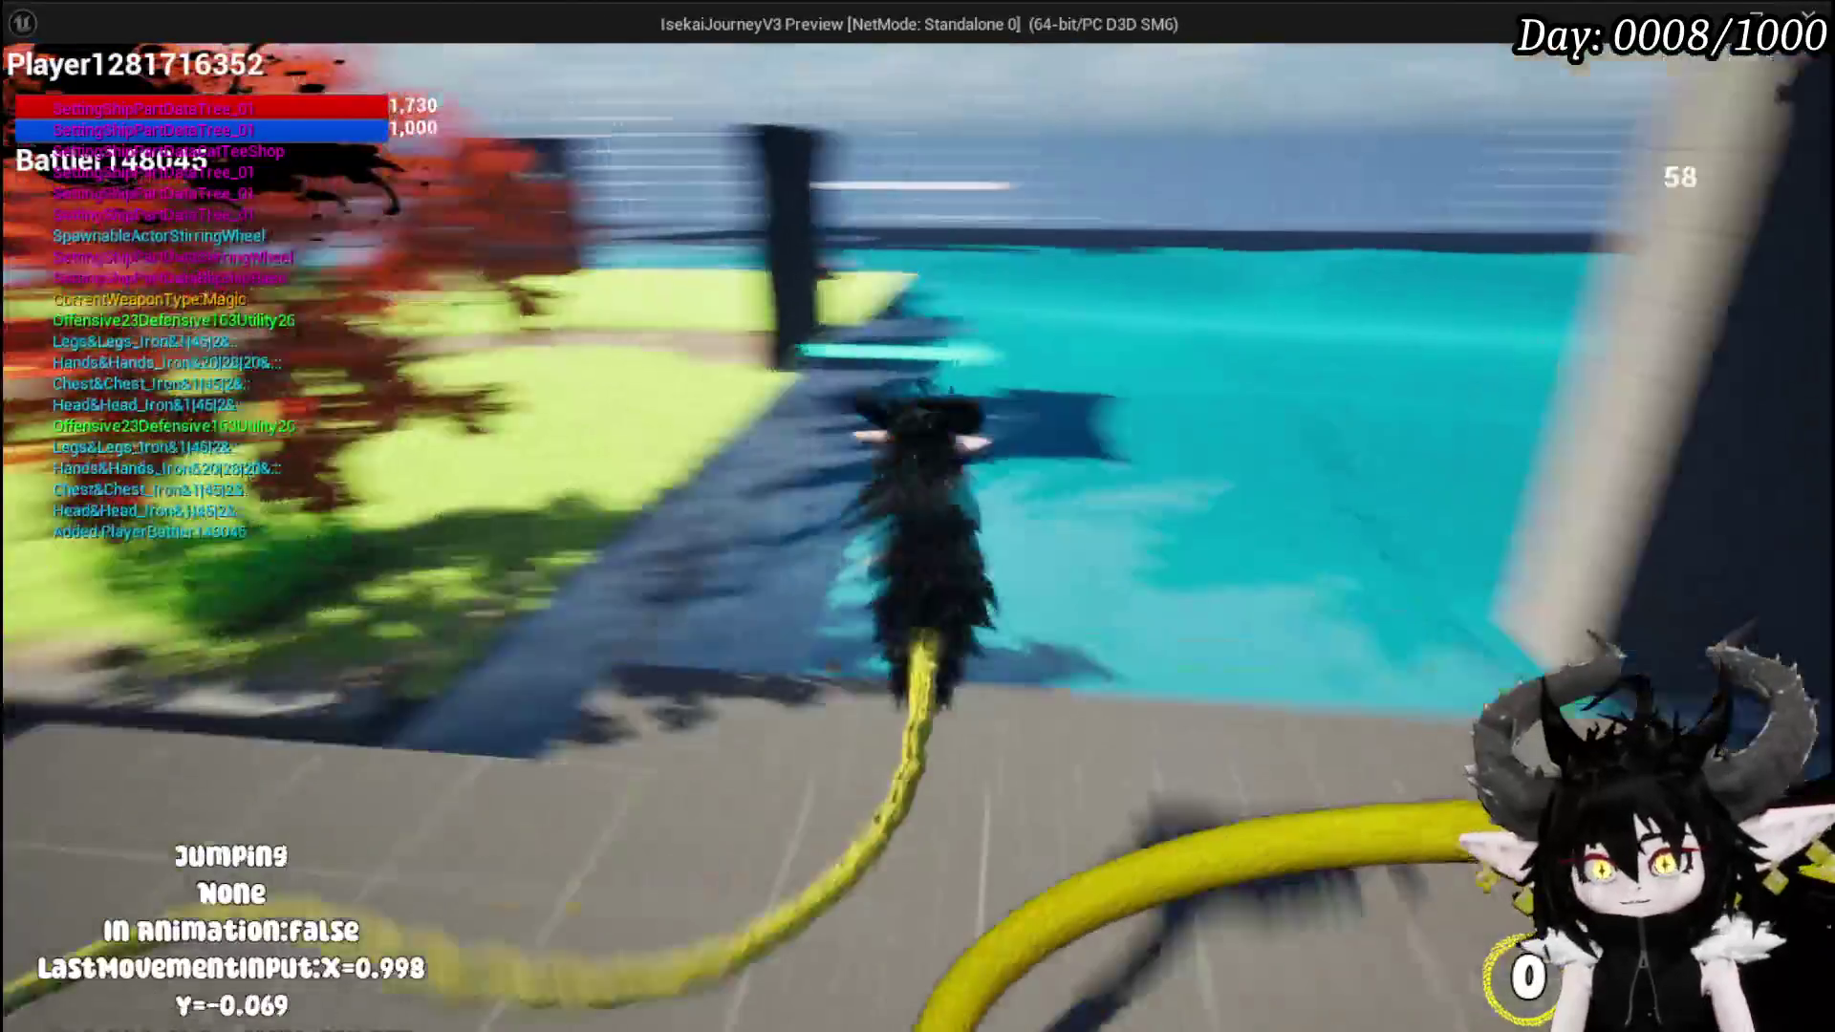
key(space)
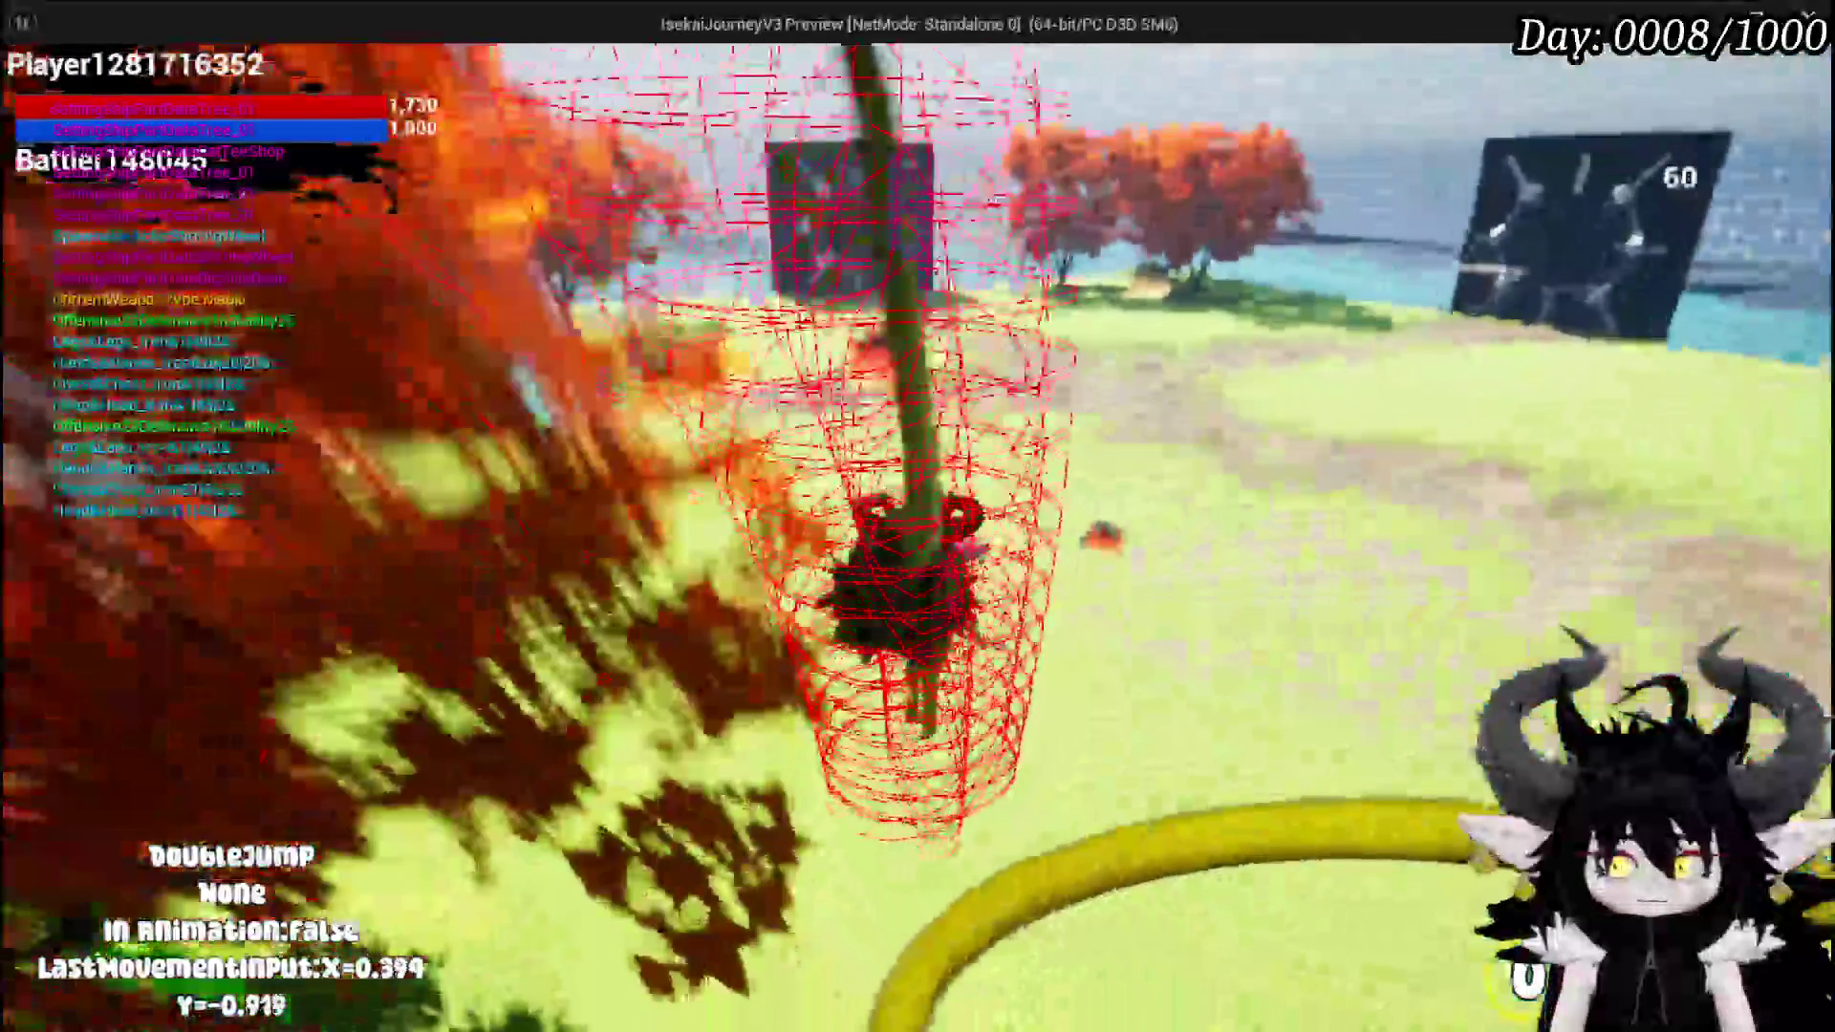
key(w)
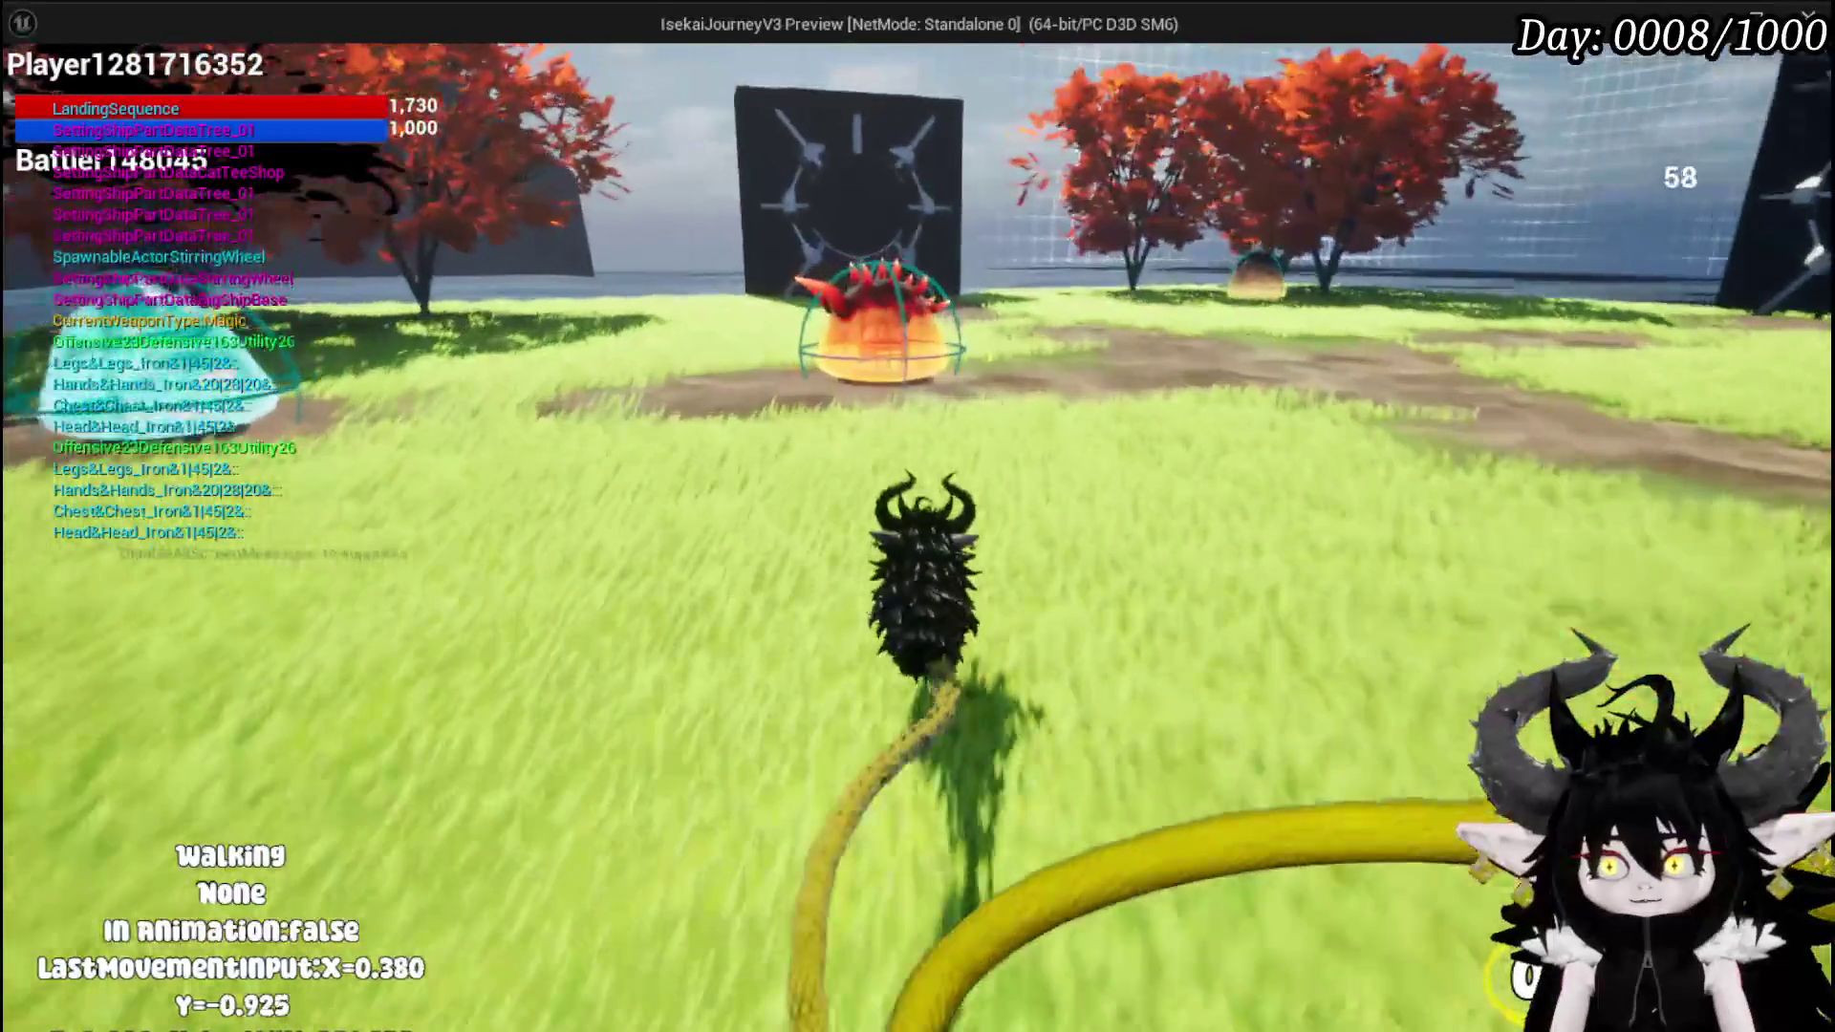
click(917, 516)
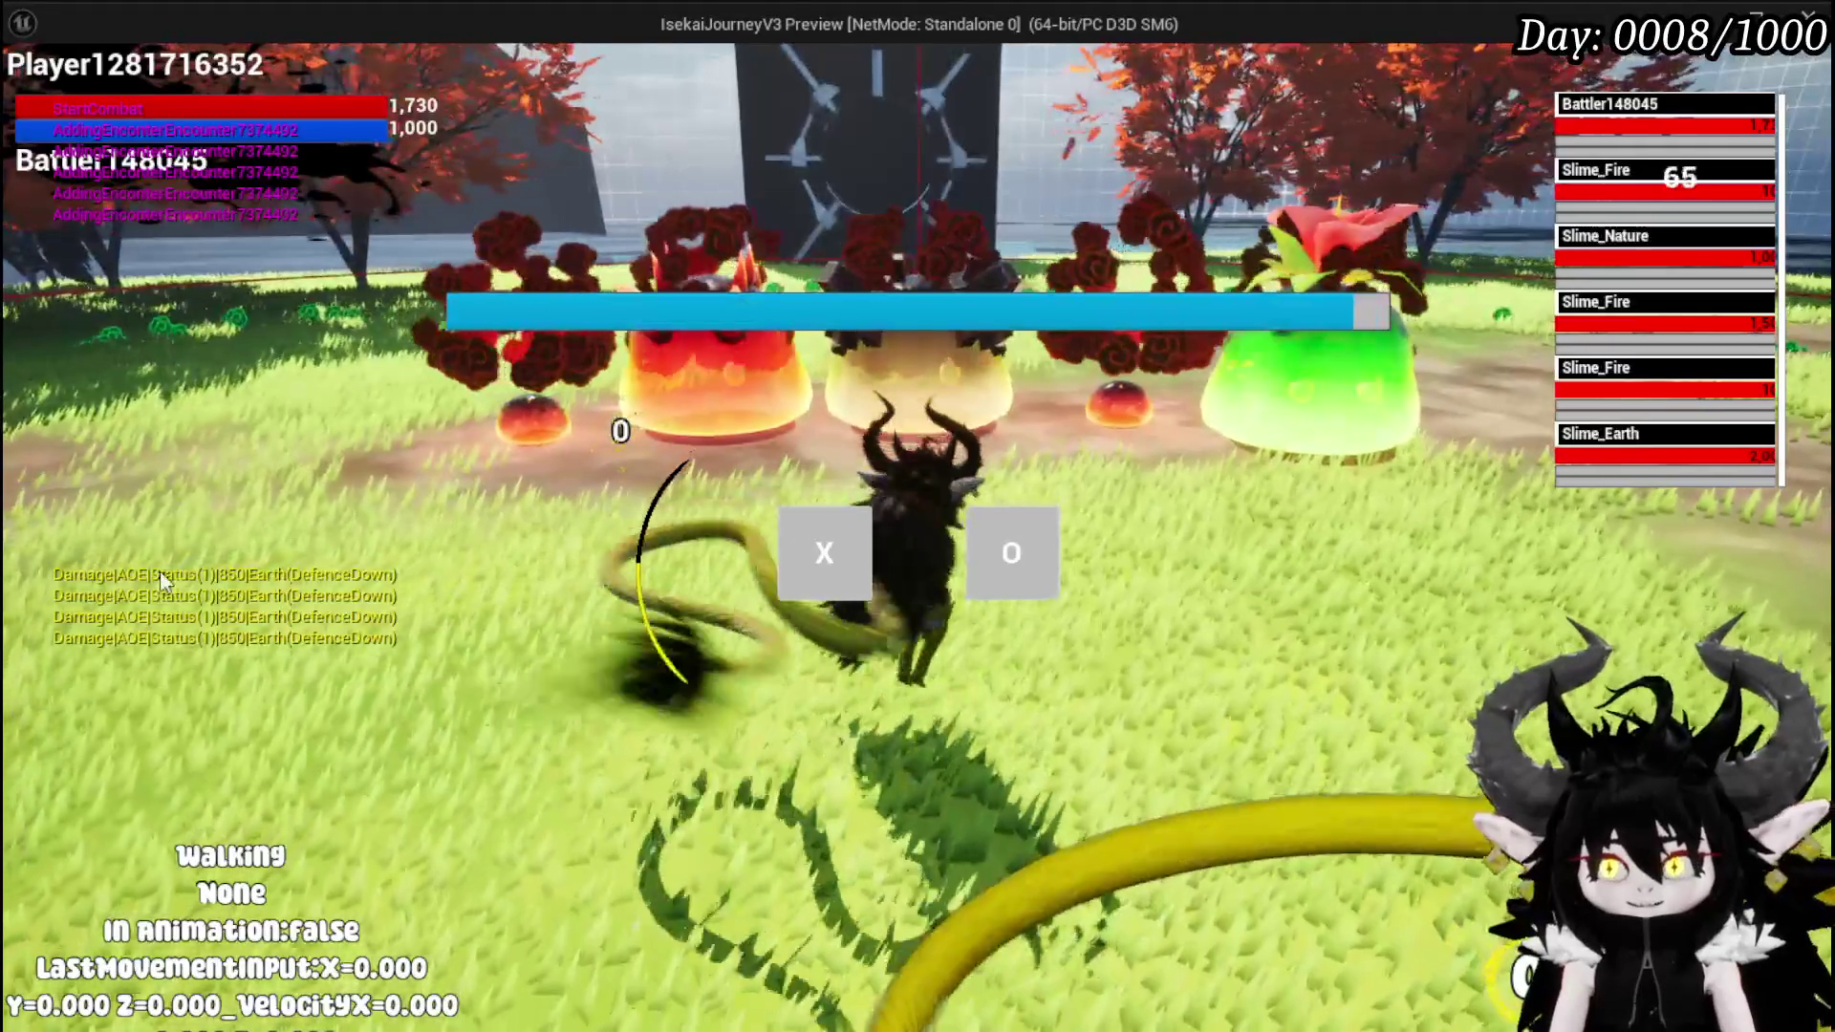
- Confirm the battle prompt, then dash across the battlefield, block an attack and approach a slime
click(849, 532)
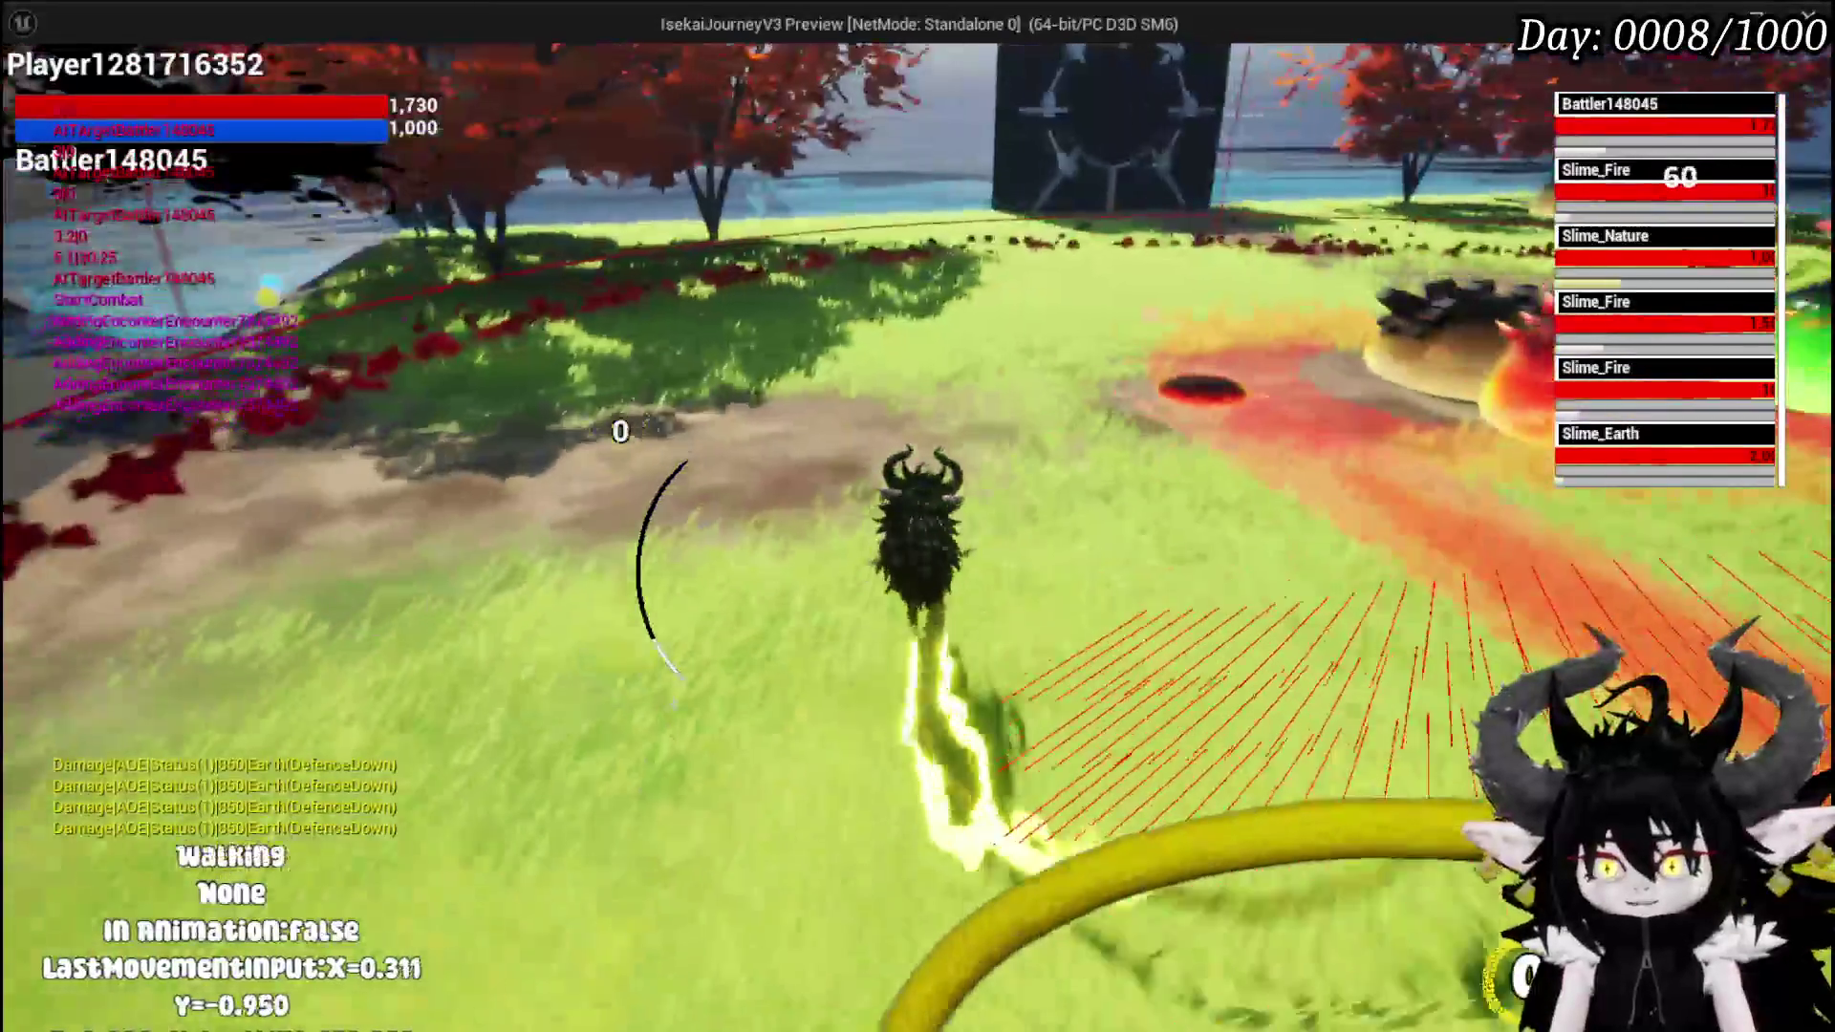
key(space)
key(space)
key(shift)
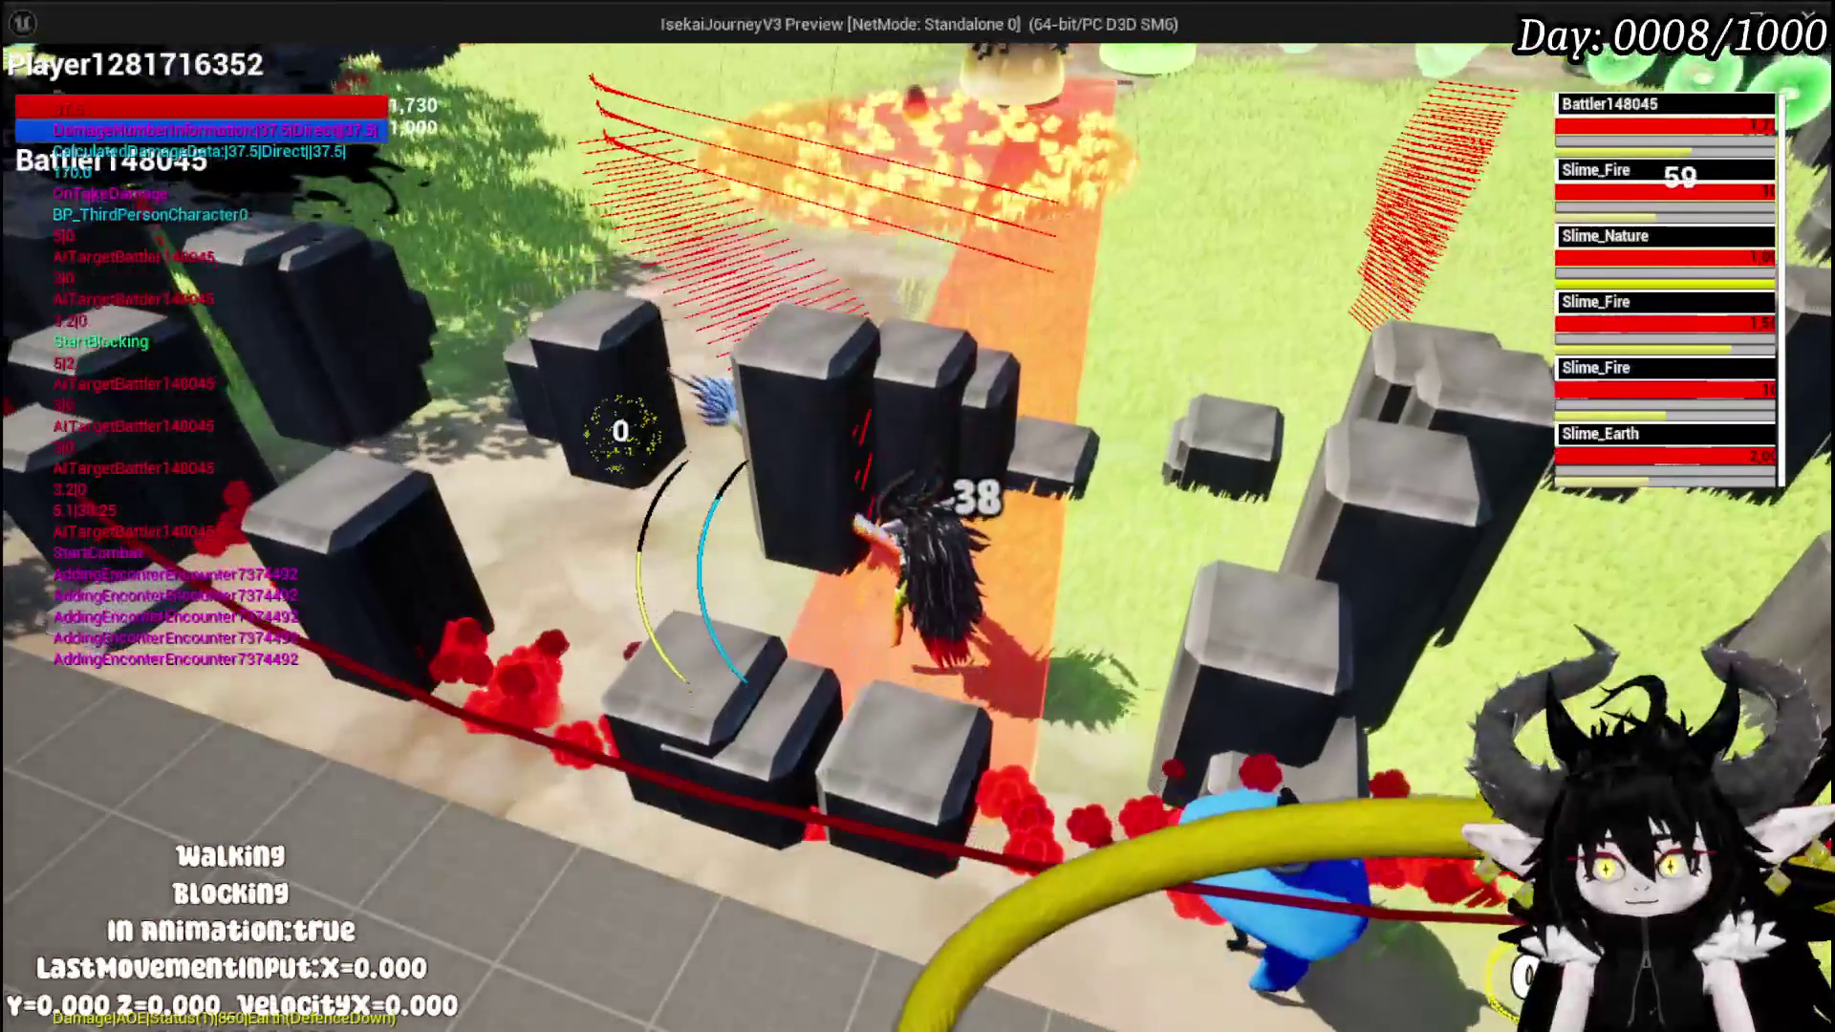
key(space)
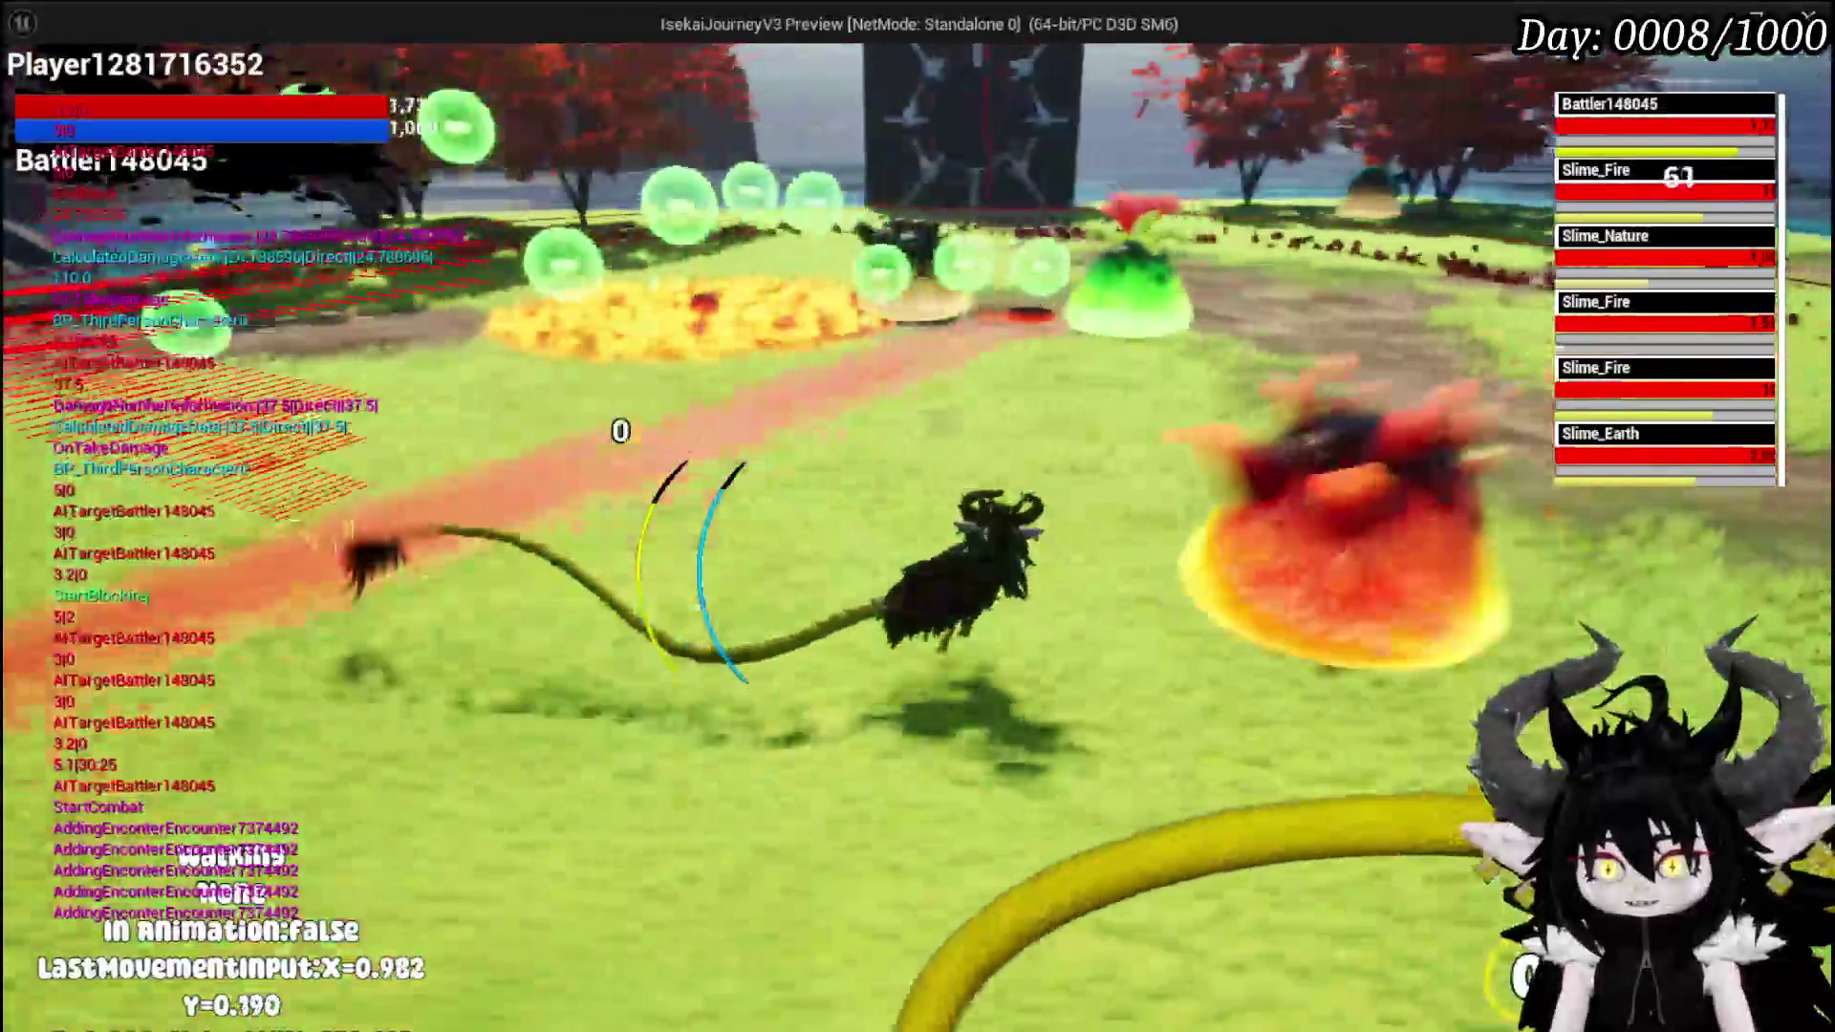
key(space)
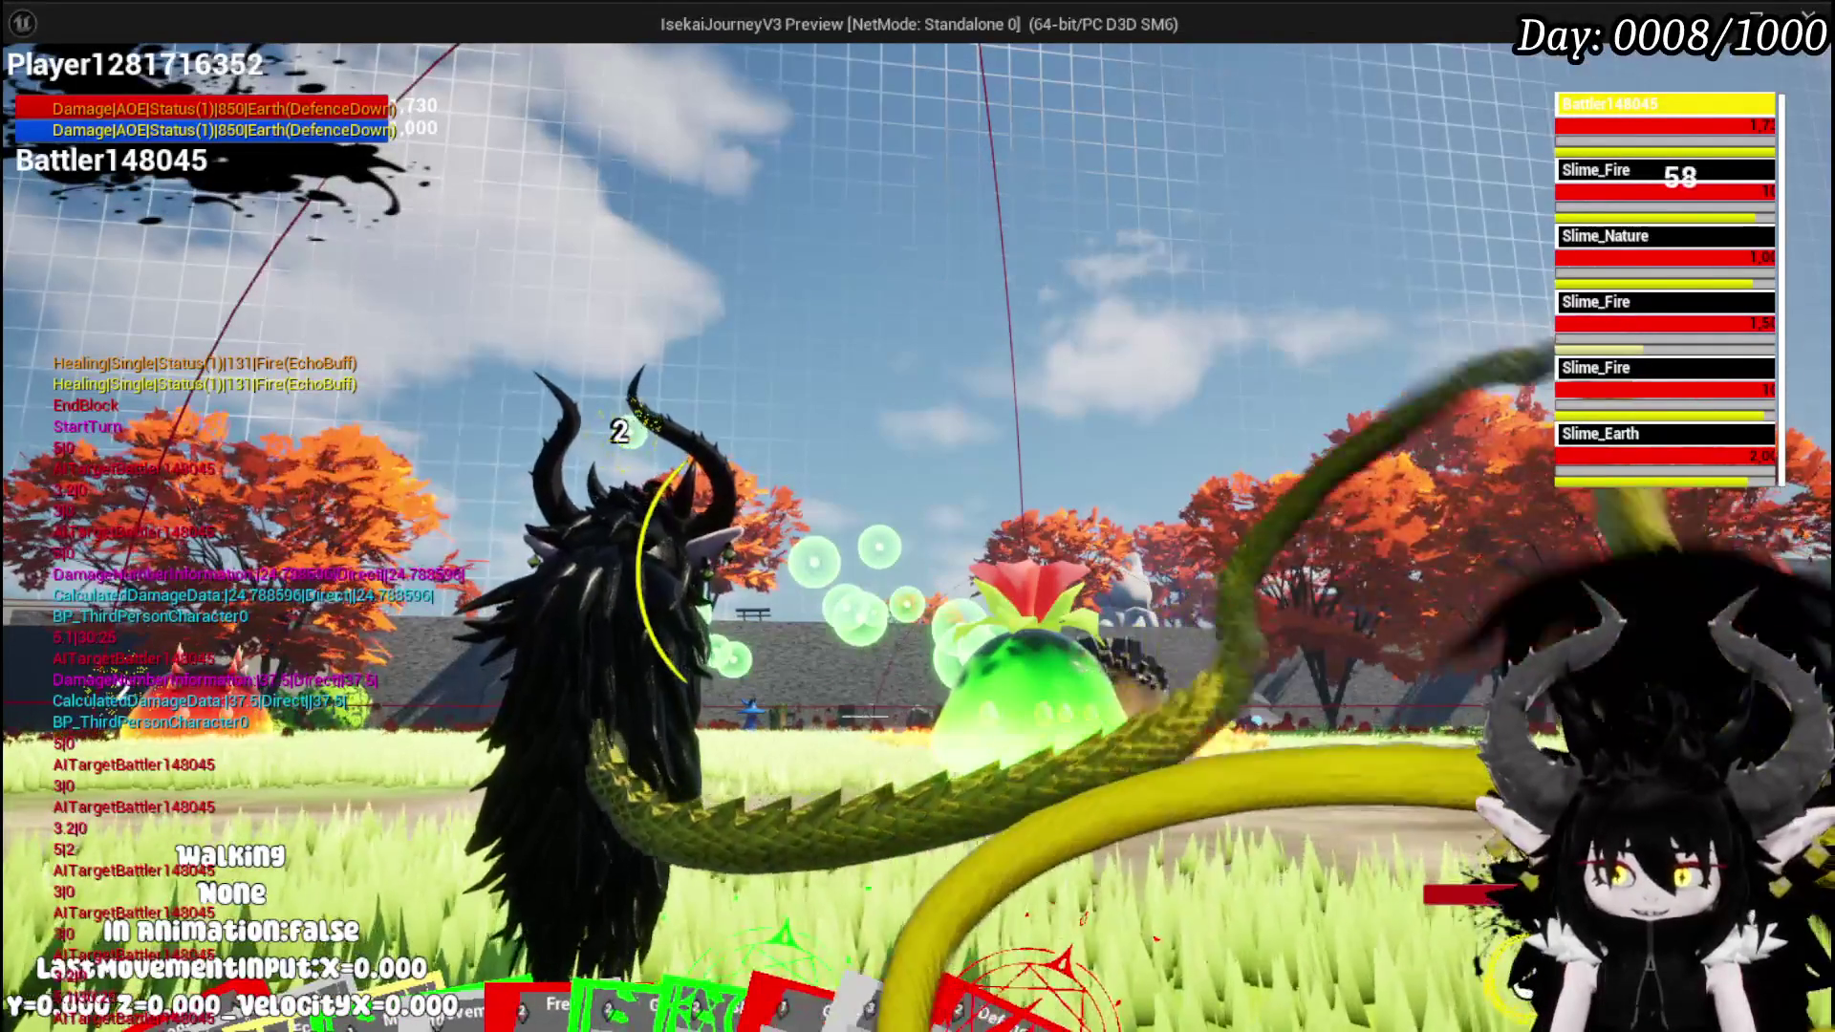
- Cast the Free AIM Fire and ShieldBuff cards, switch target, and fire an aimed spell at the slimes
mouse_move(581, 915)
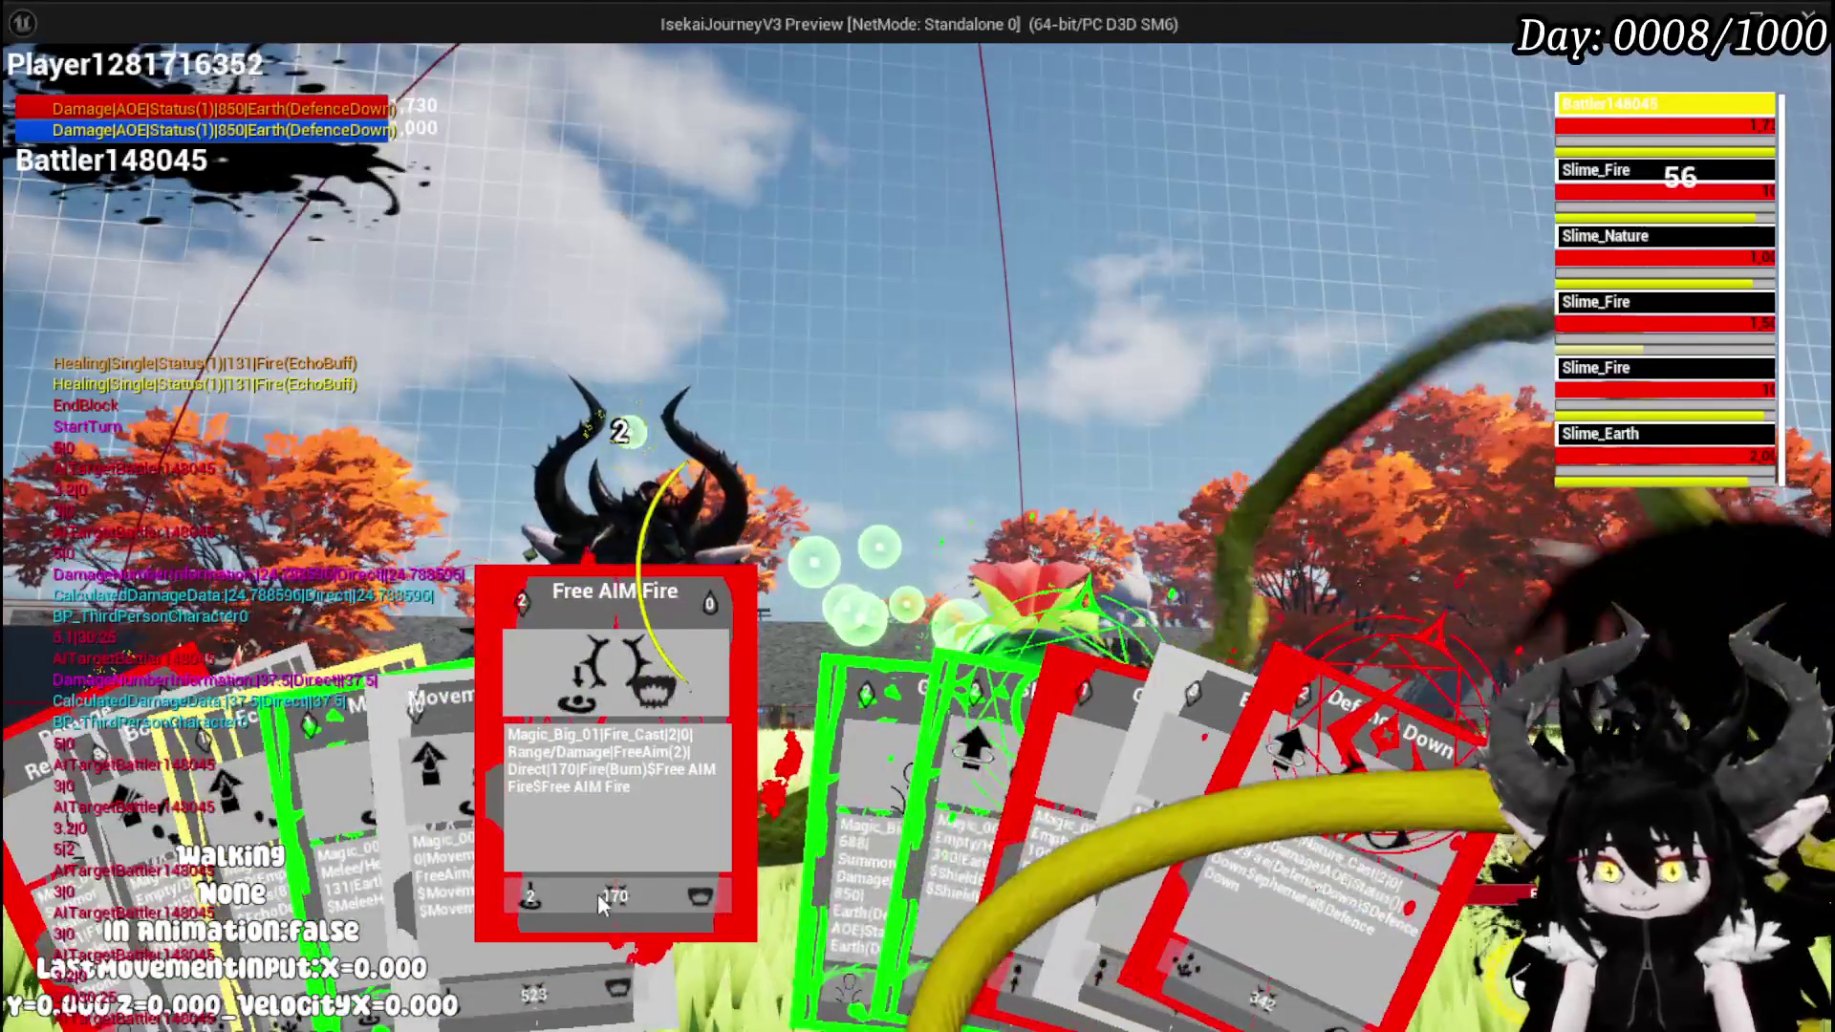
click(650, 878)
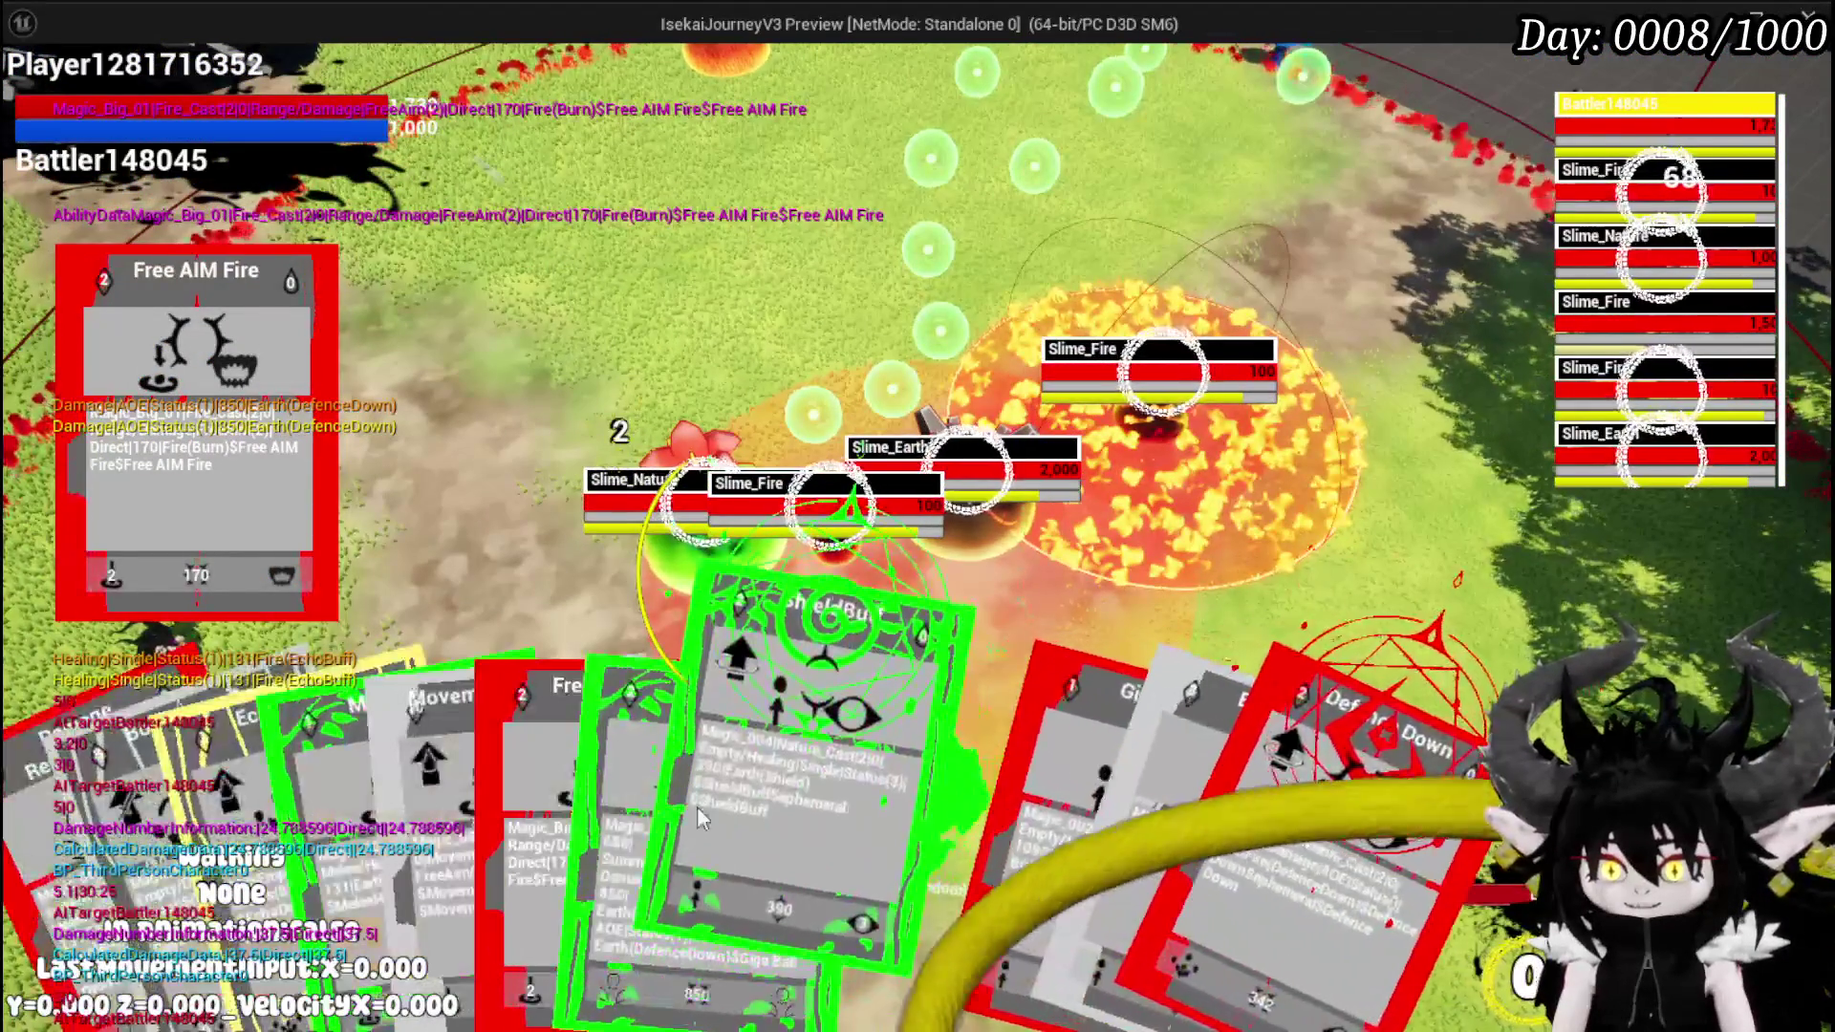
click(684, 812)
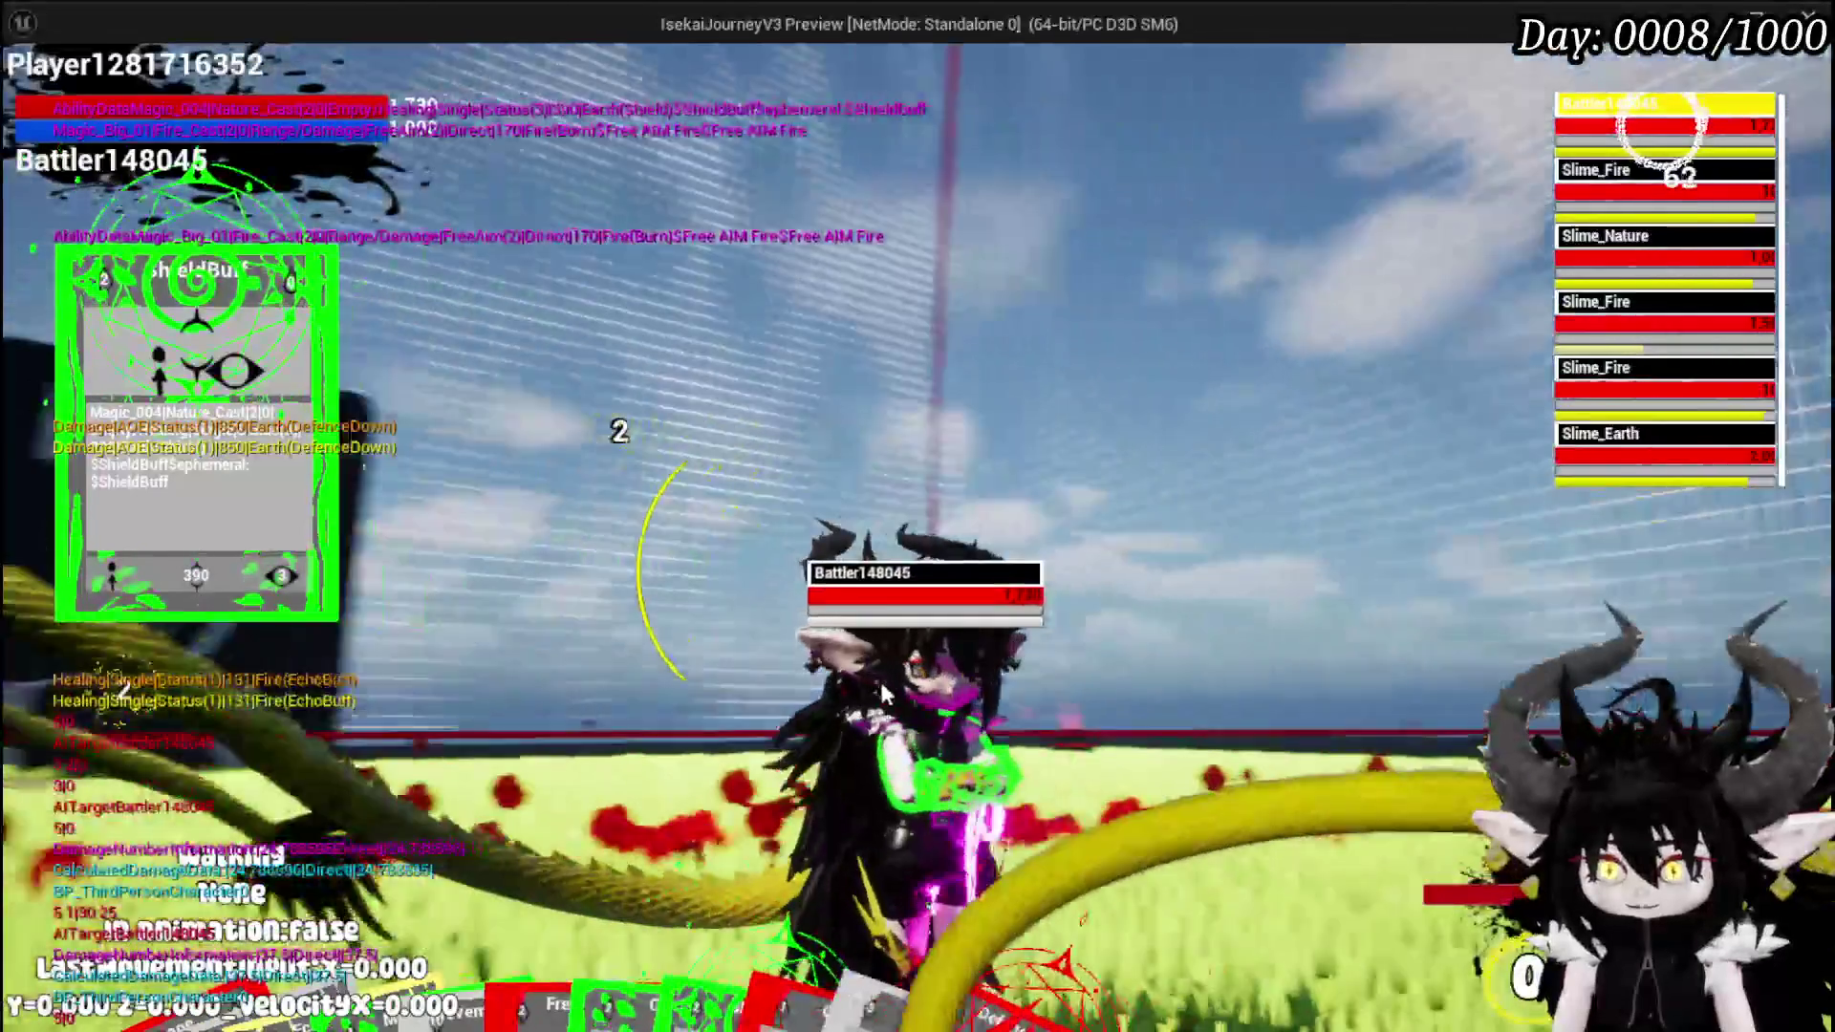
key(e)
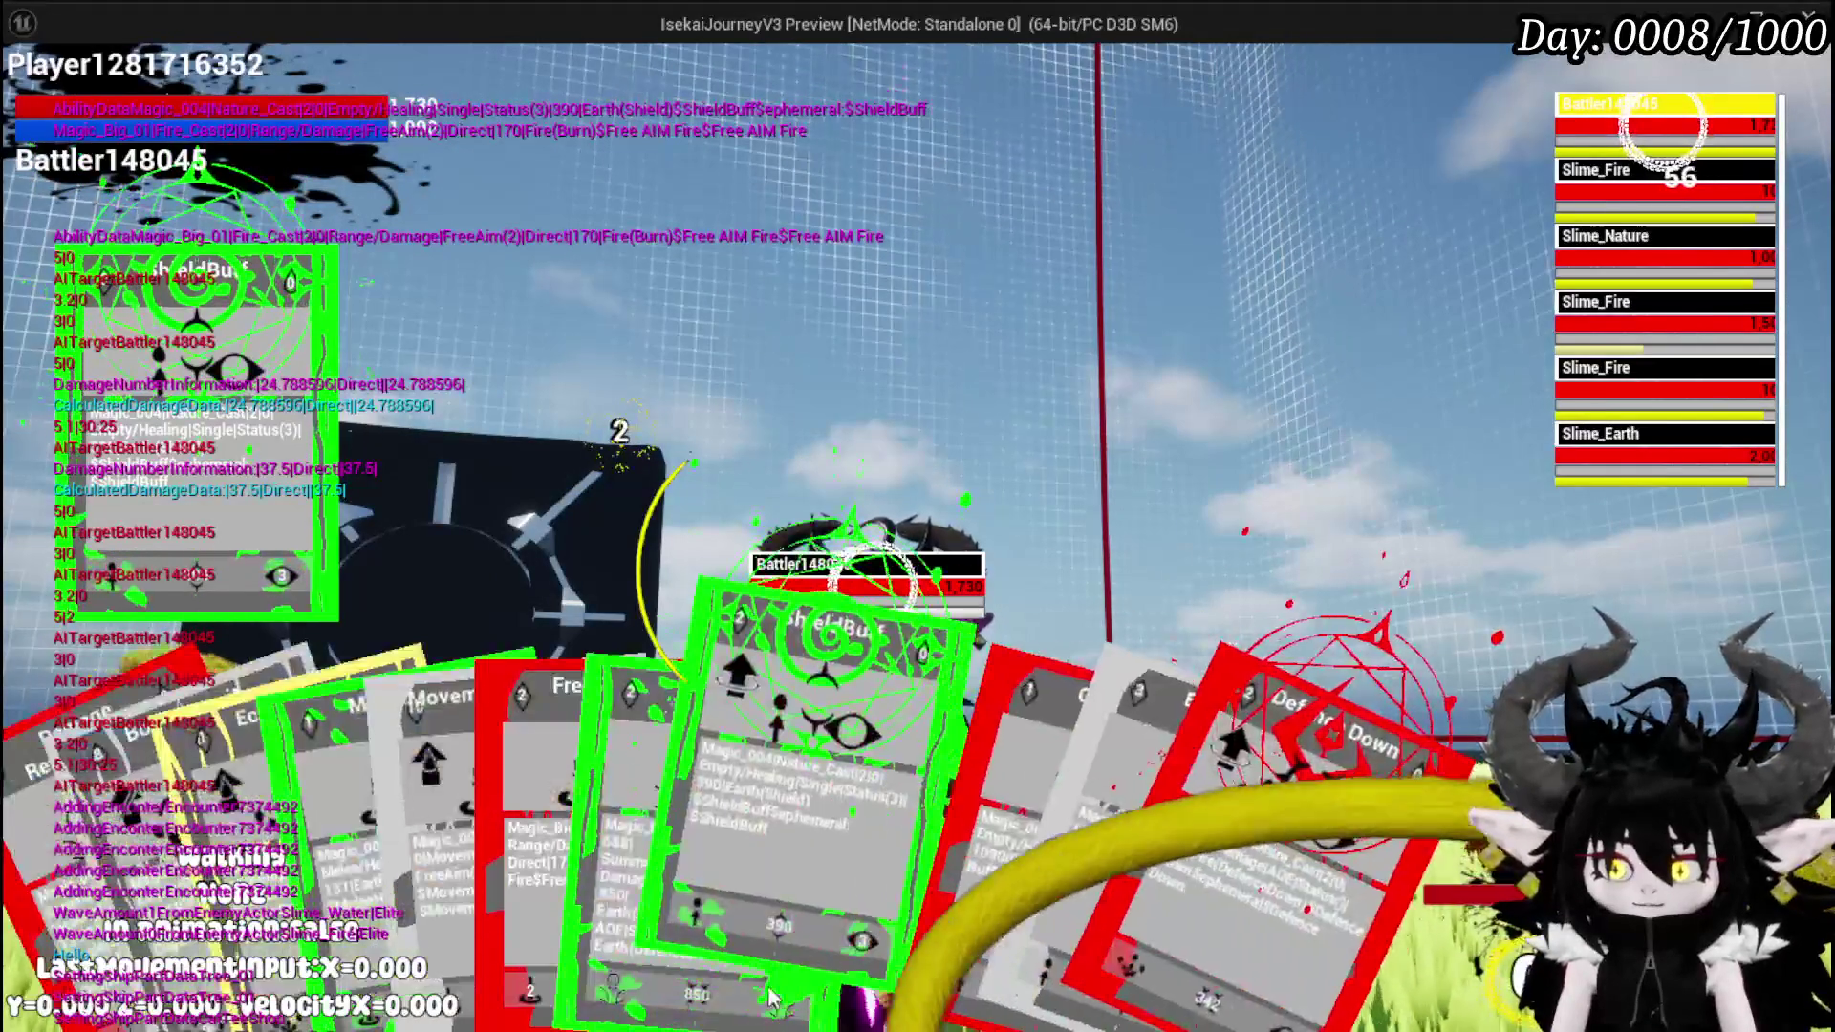
click(599, 971)
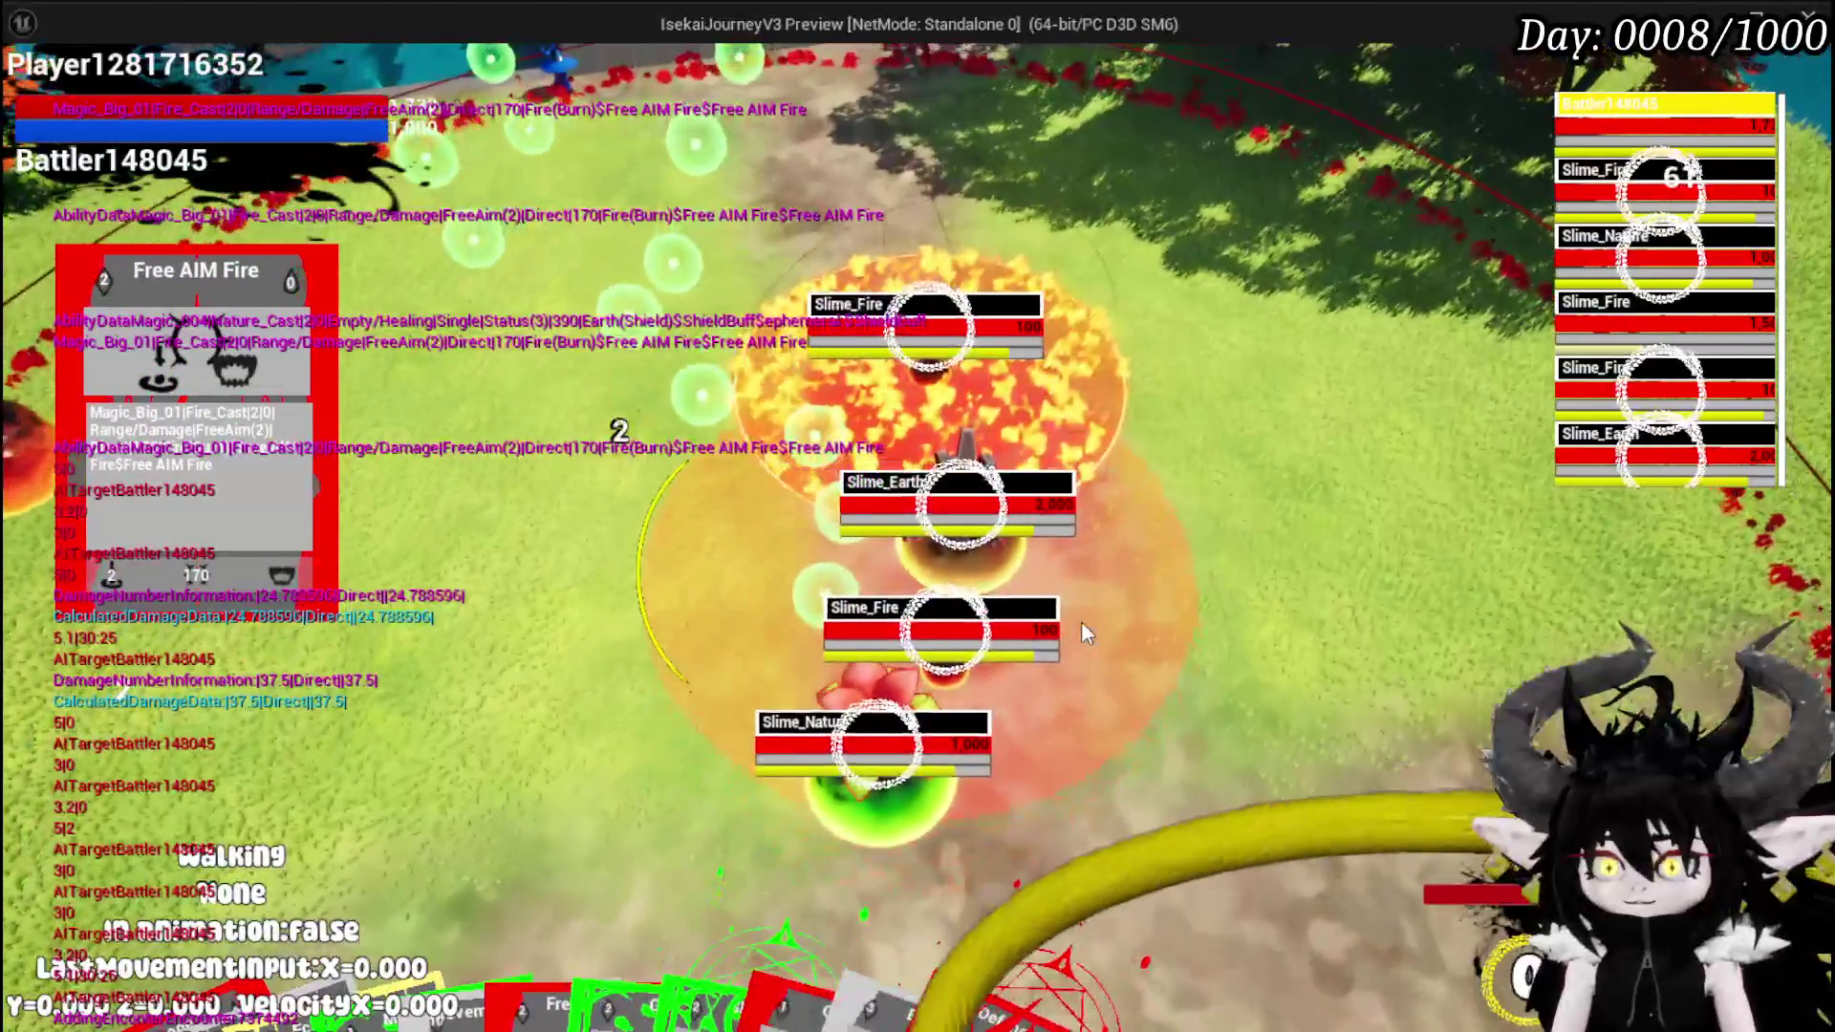
click(1082, 621)
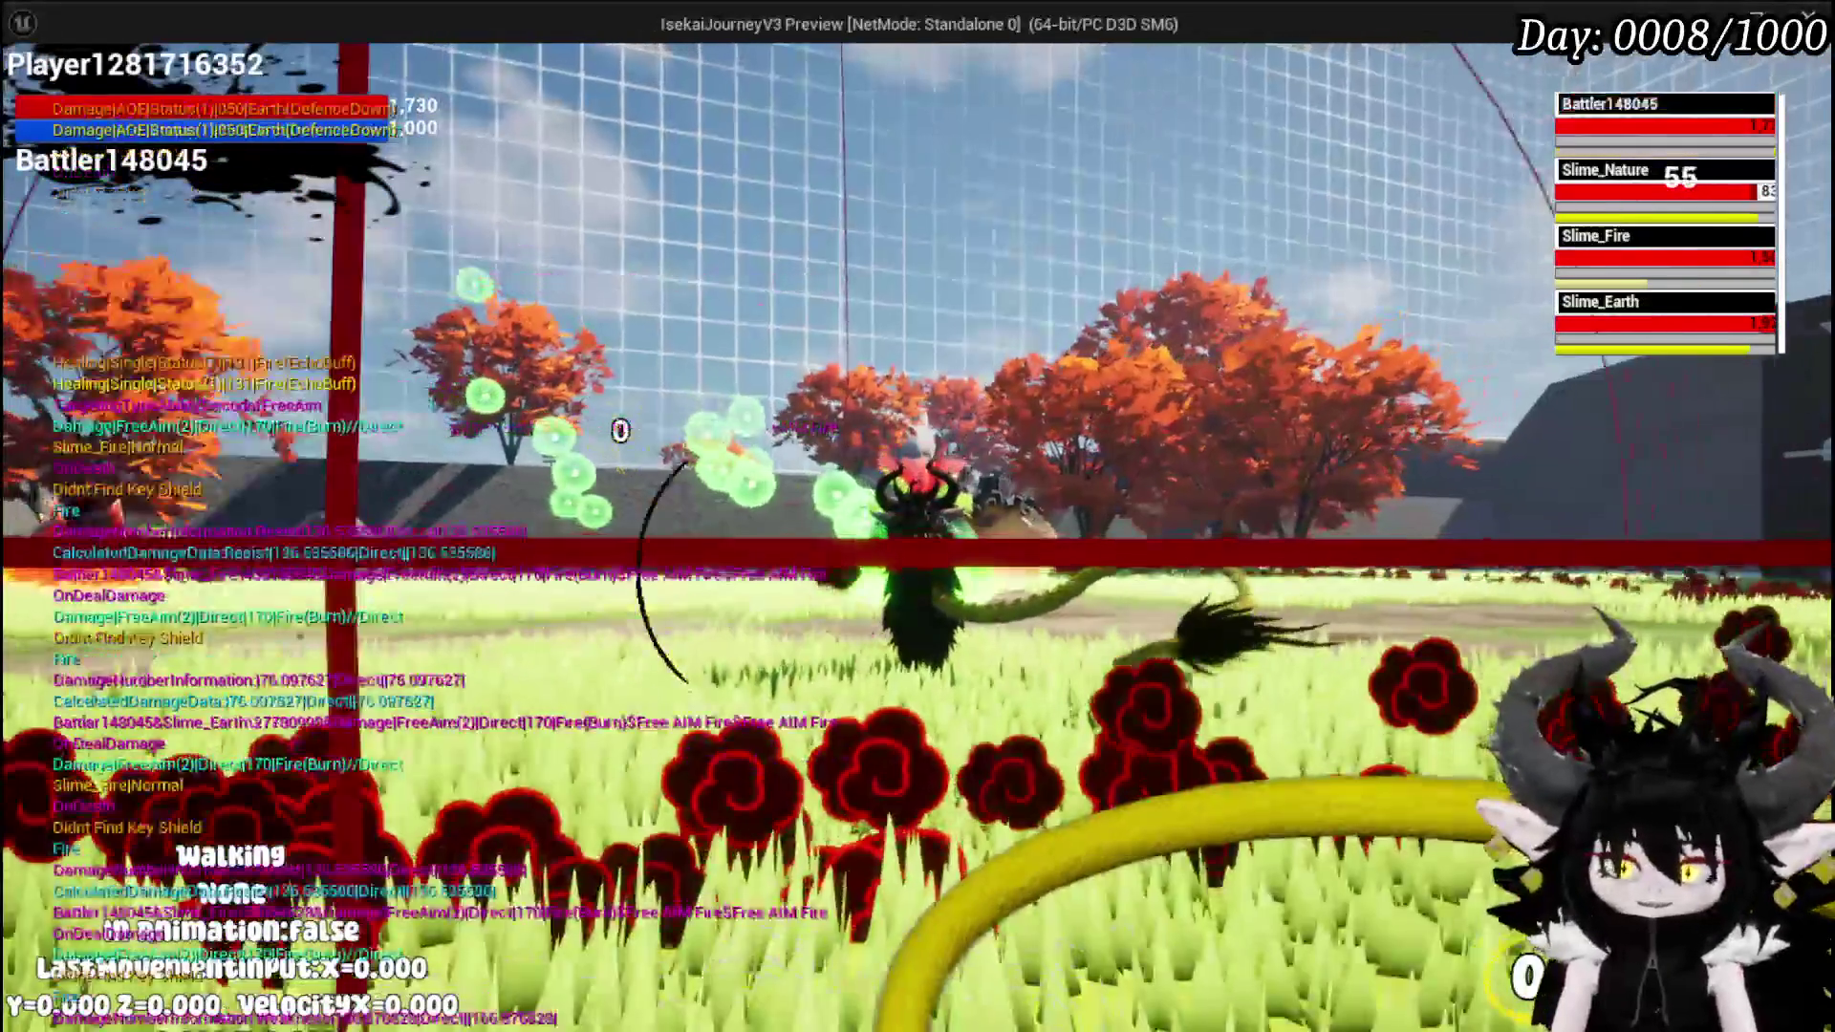
- Walk across the arena, jump and dash out of the attack area, show the card hand, then end the session
key(a)
key(w)
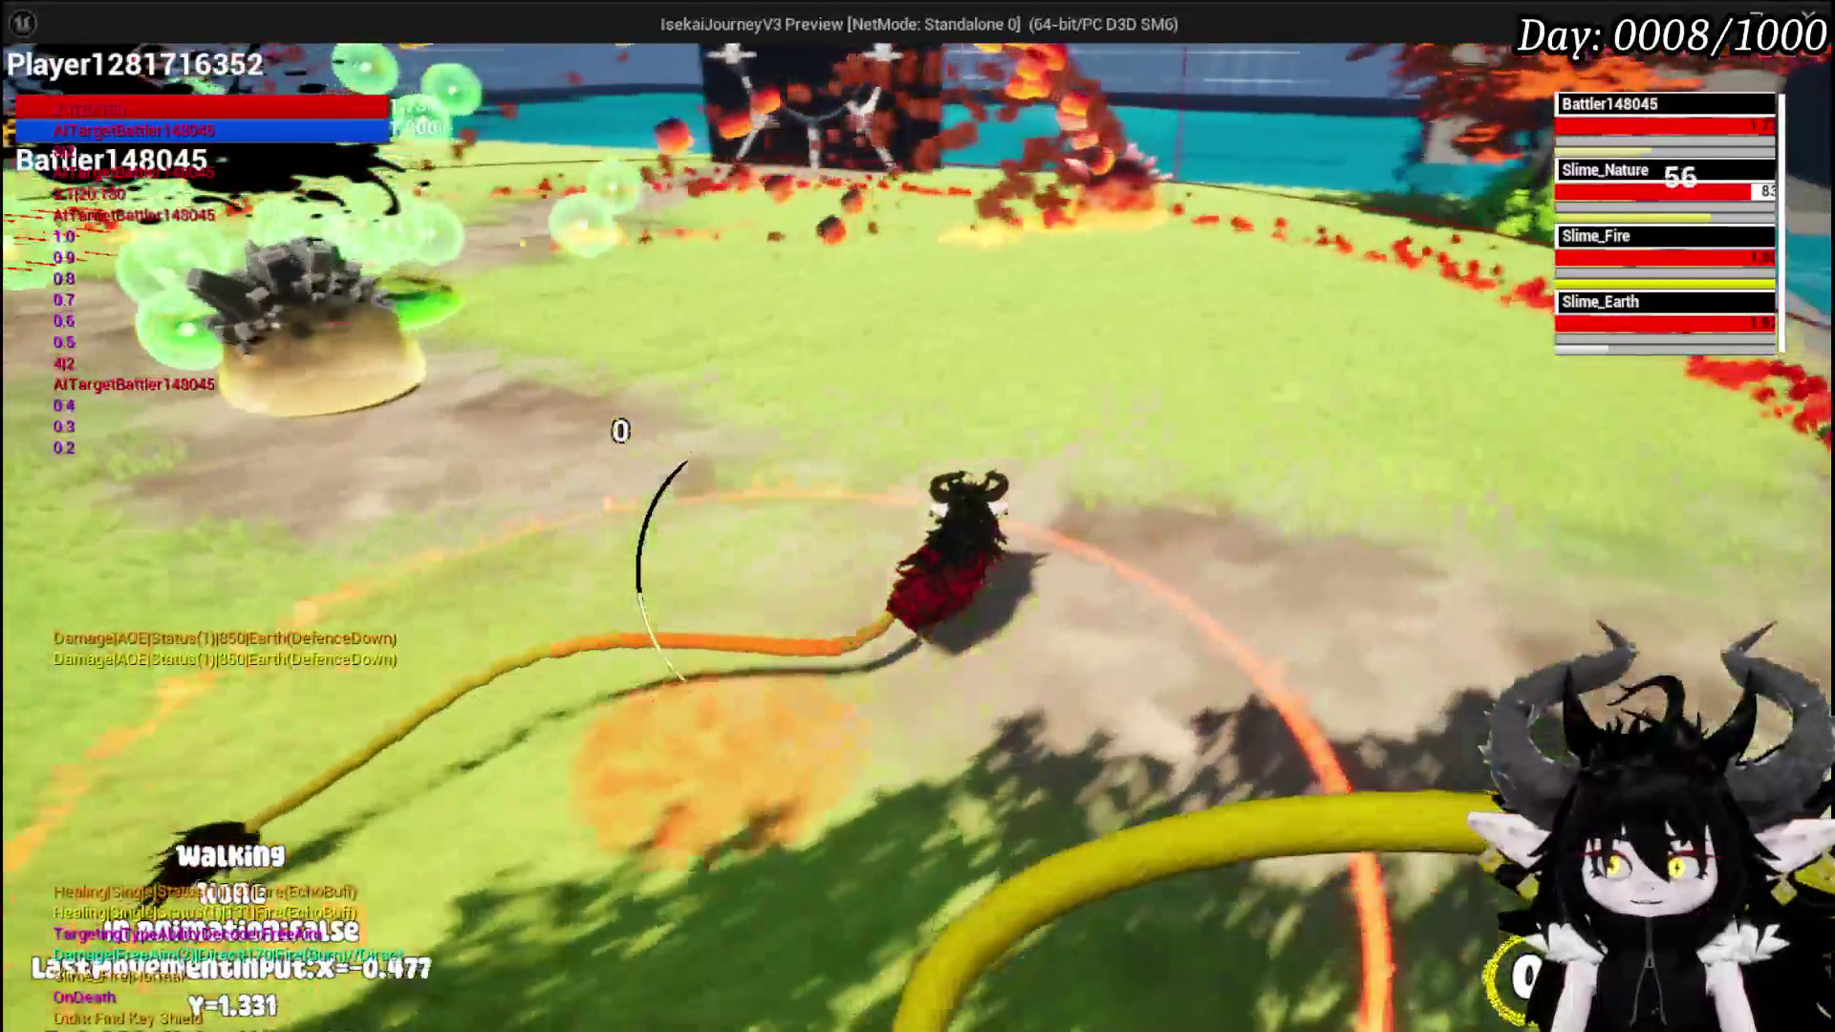
key(d)
key(space)
key(a)
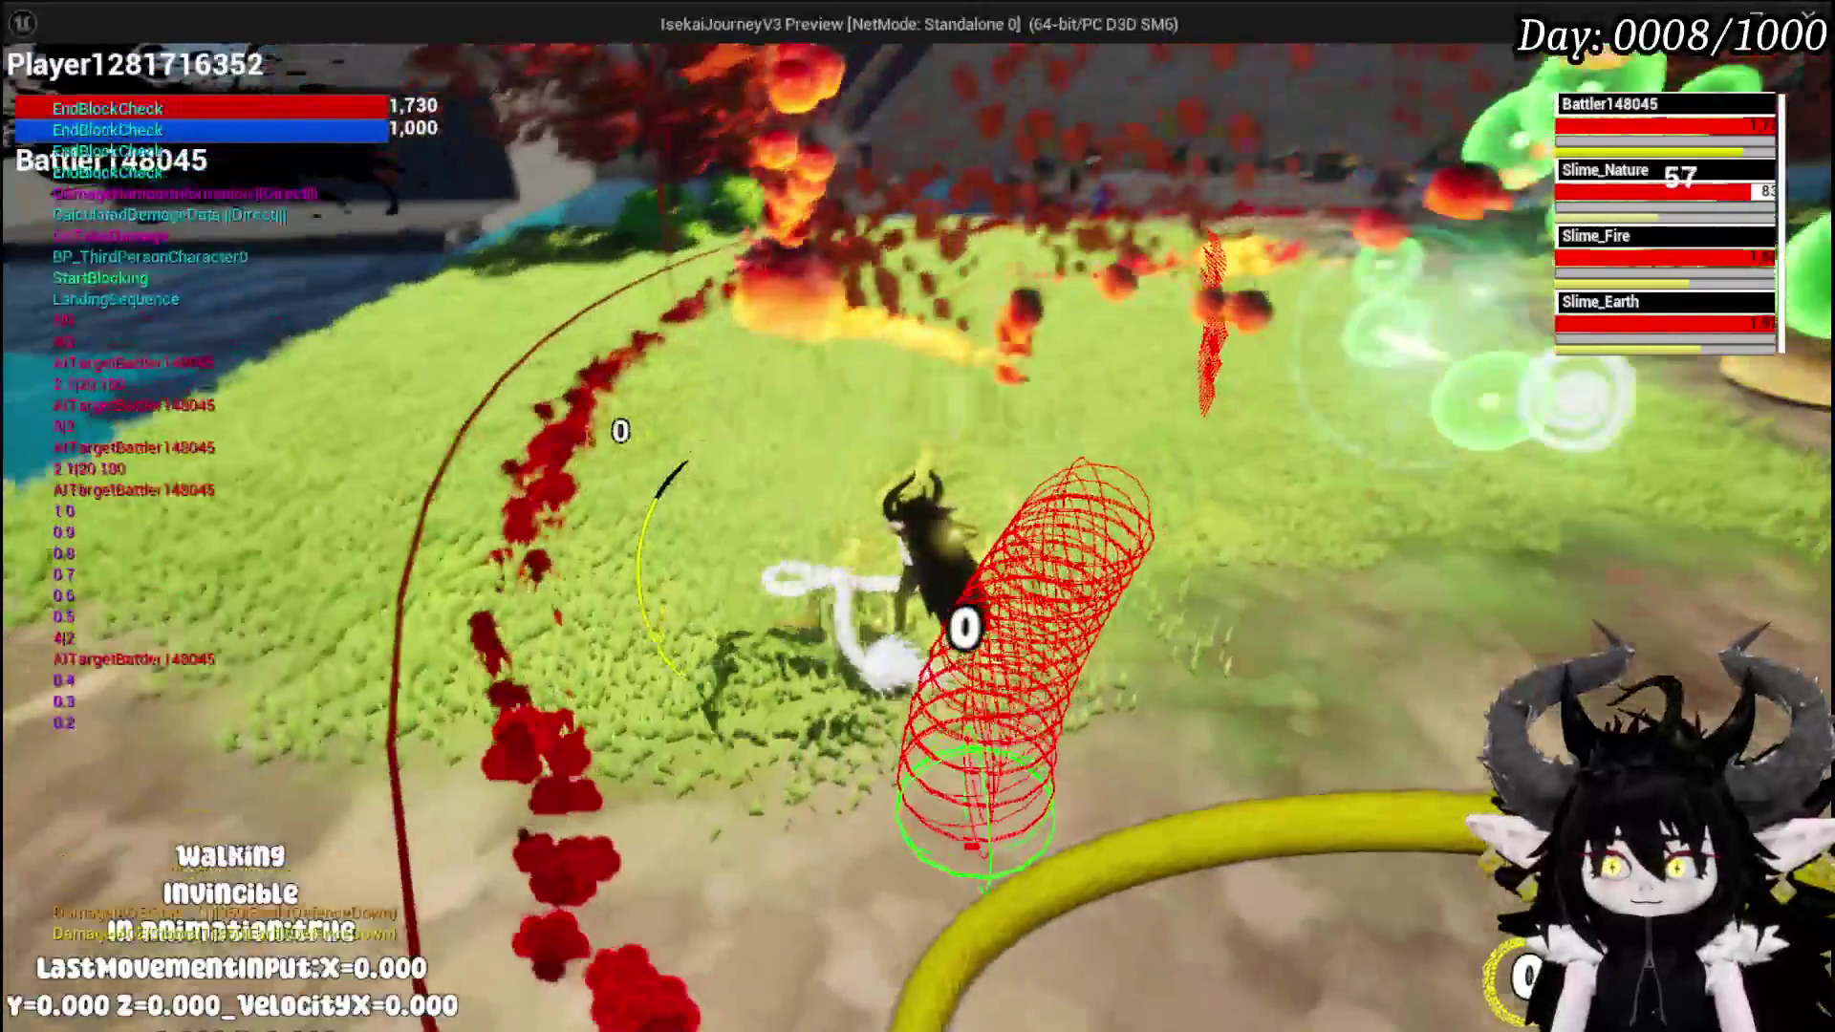
key(shift)
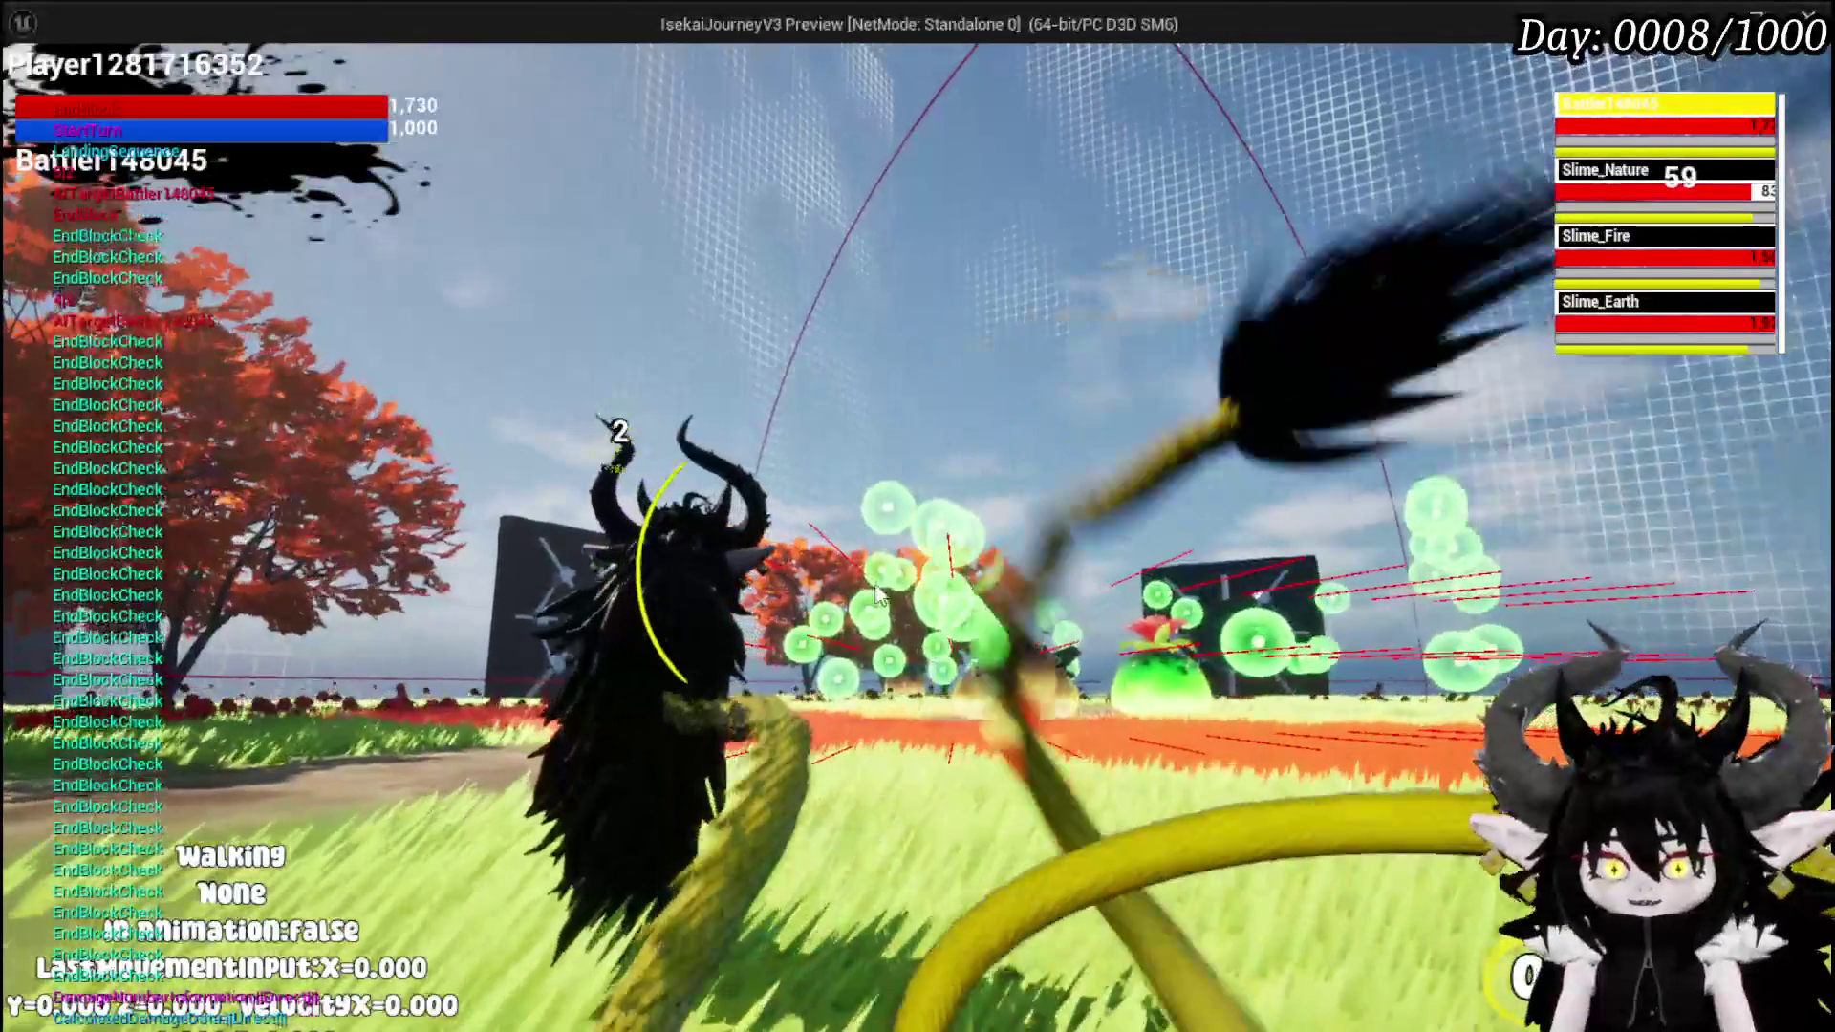
key(2)
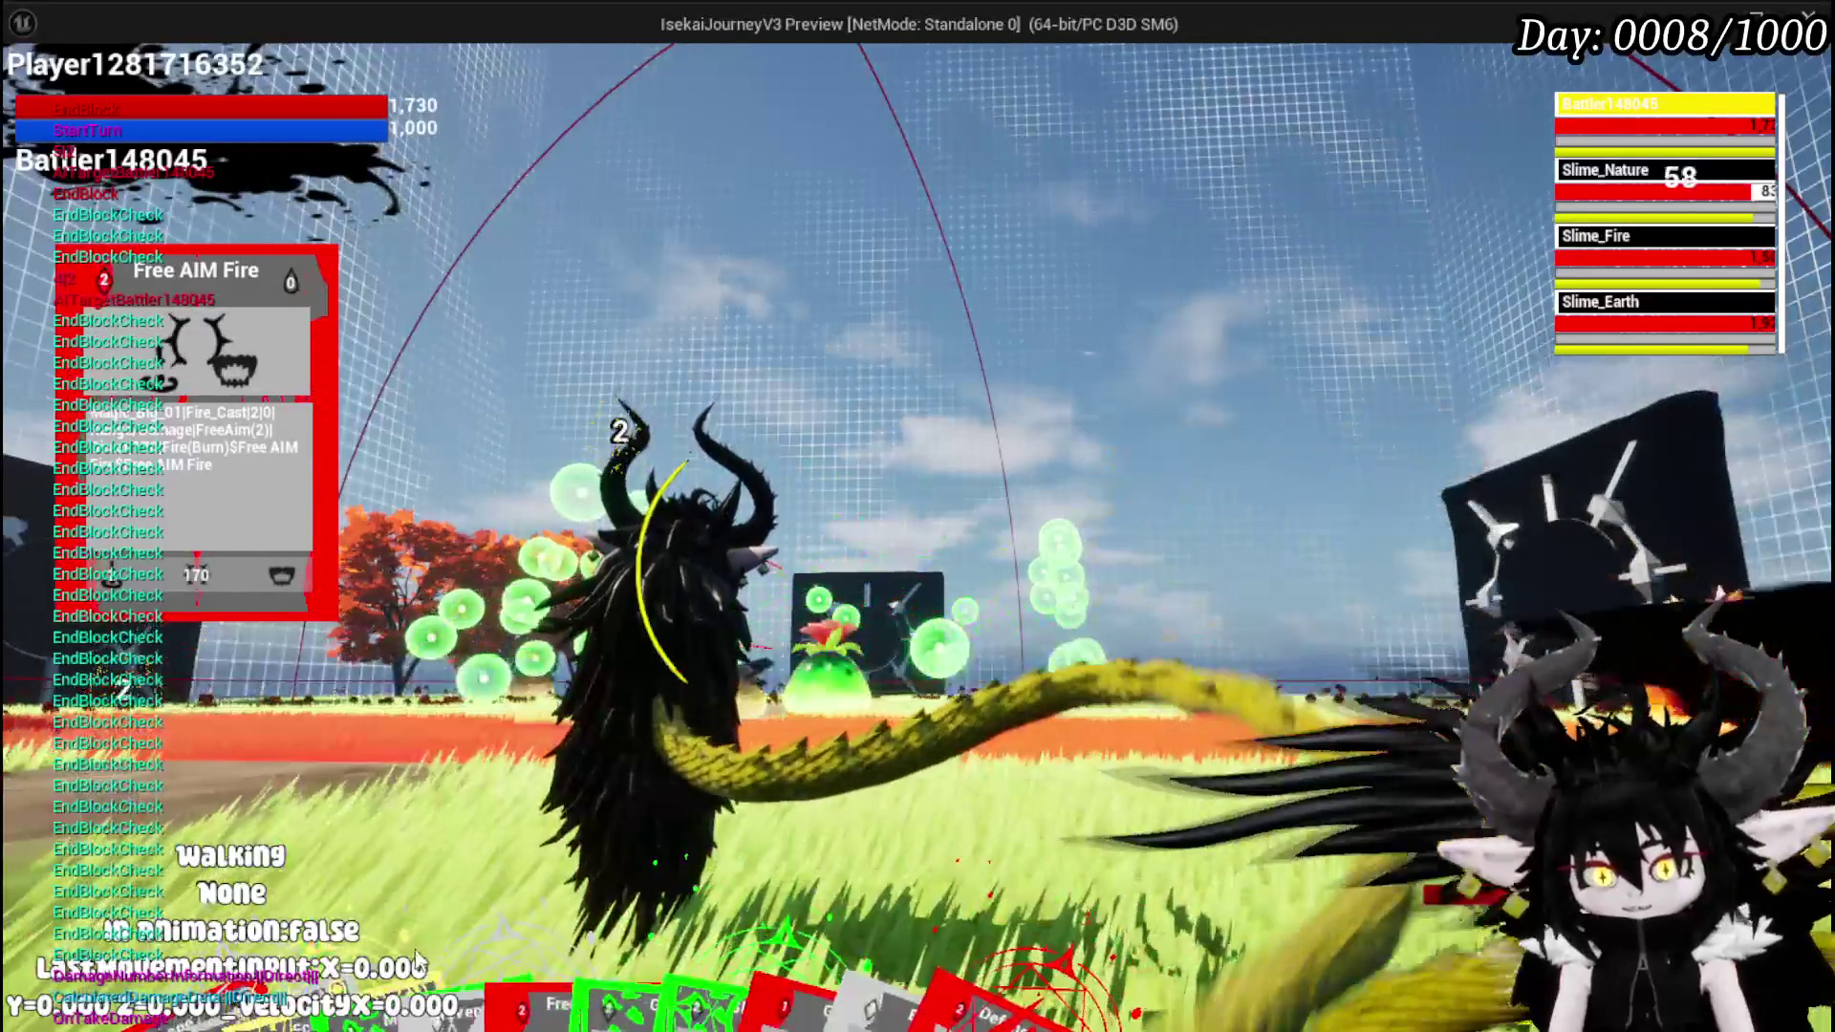
mouse_move(612, 982)
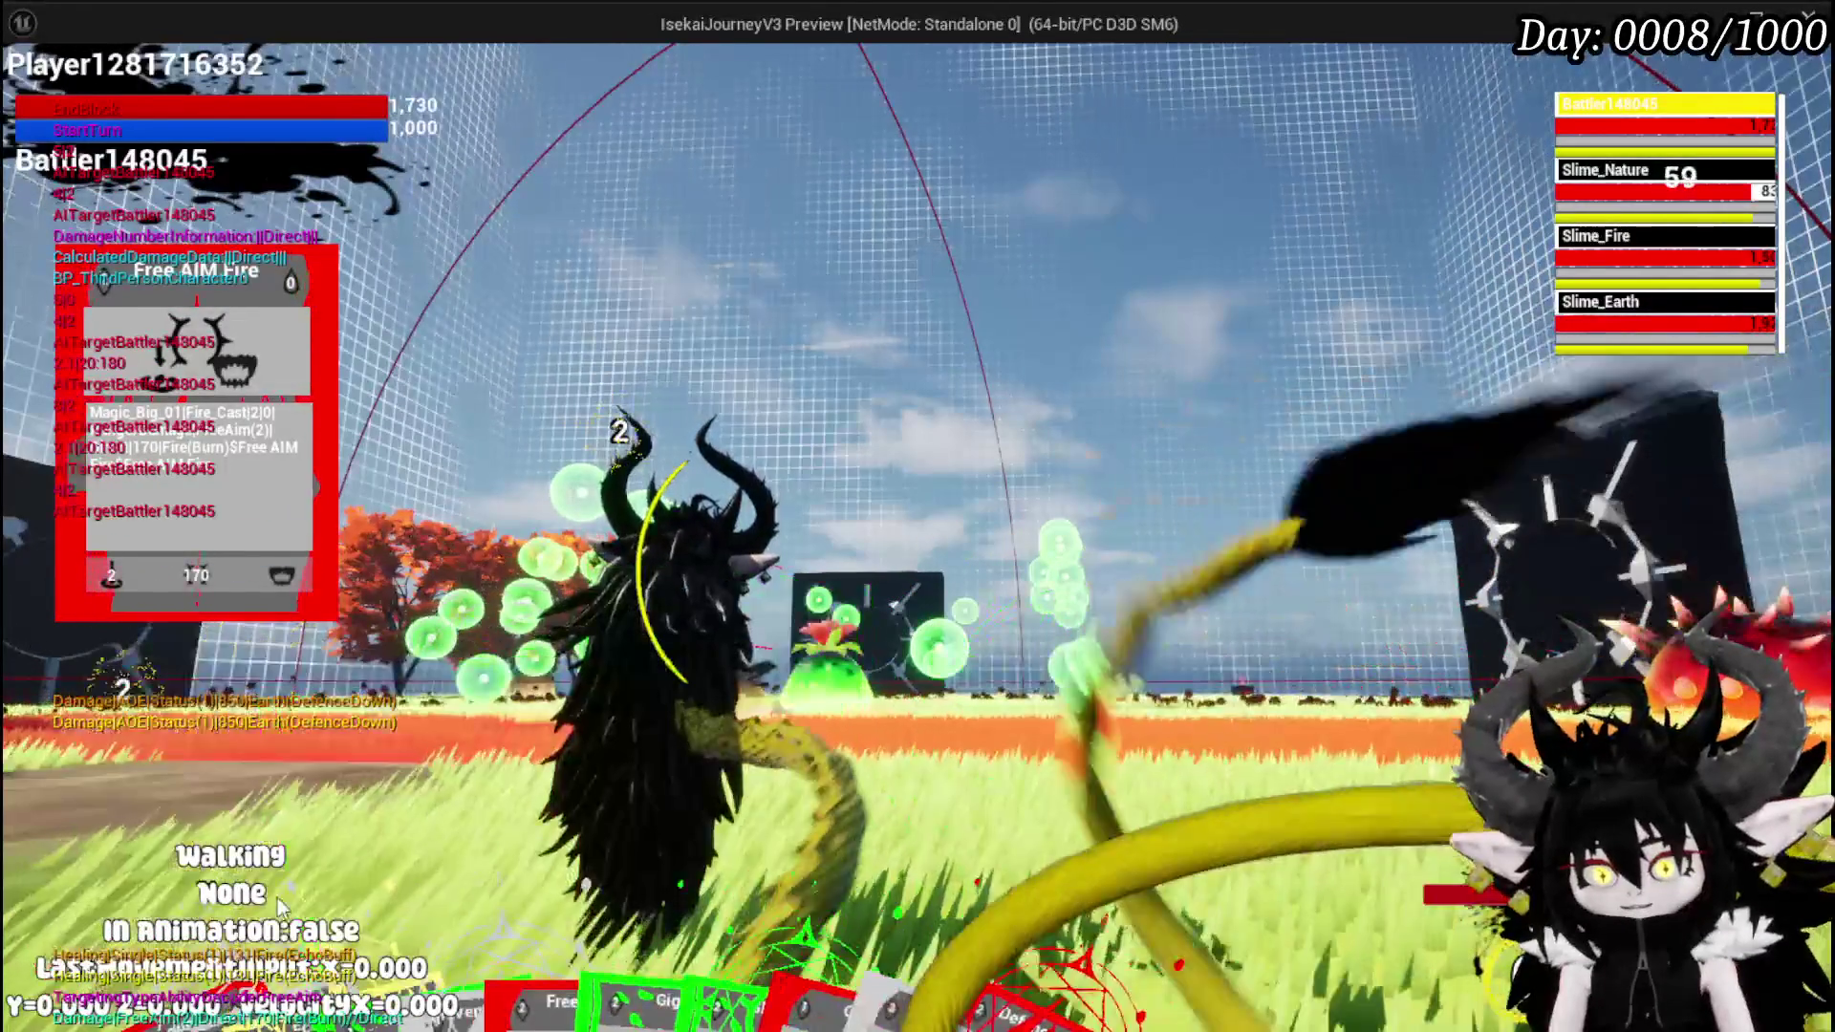
key(Escape)
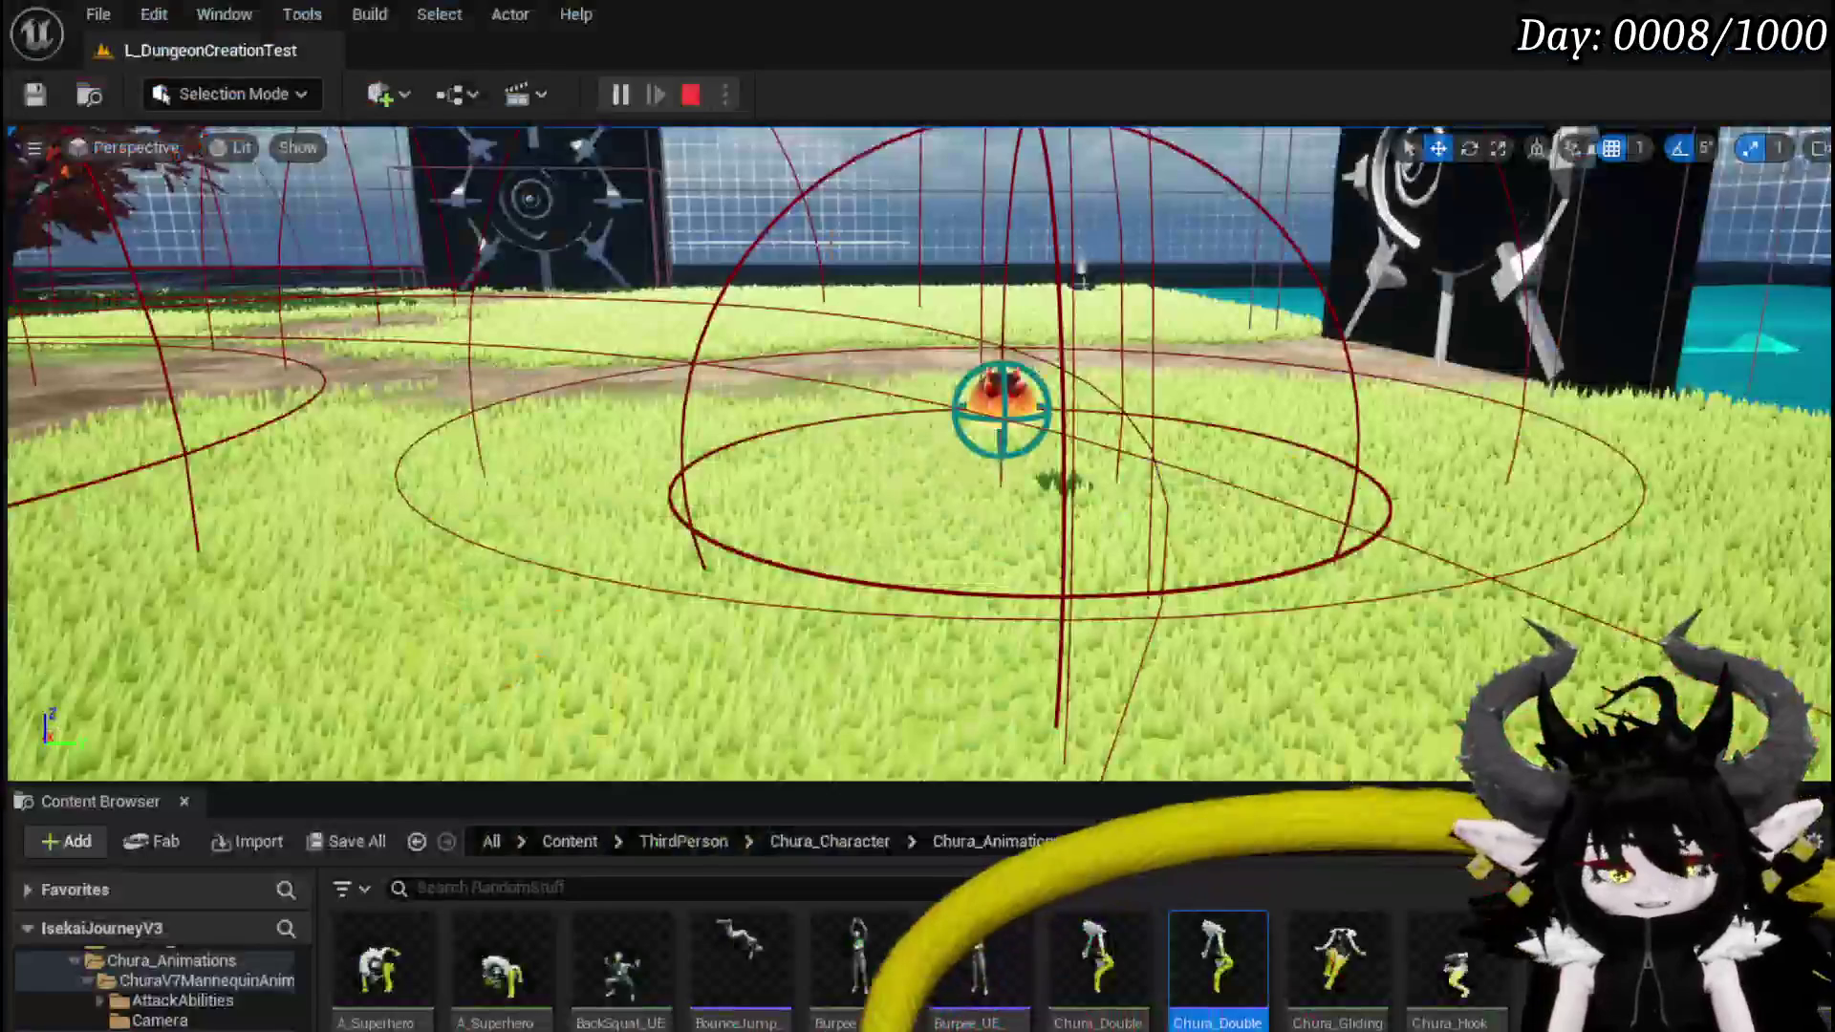
- In a new play session, run, jump and dash through the orange trees, then open the workbench's Ability menu
click(608, 95)
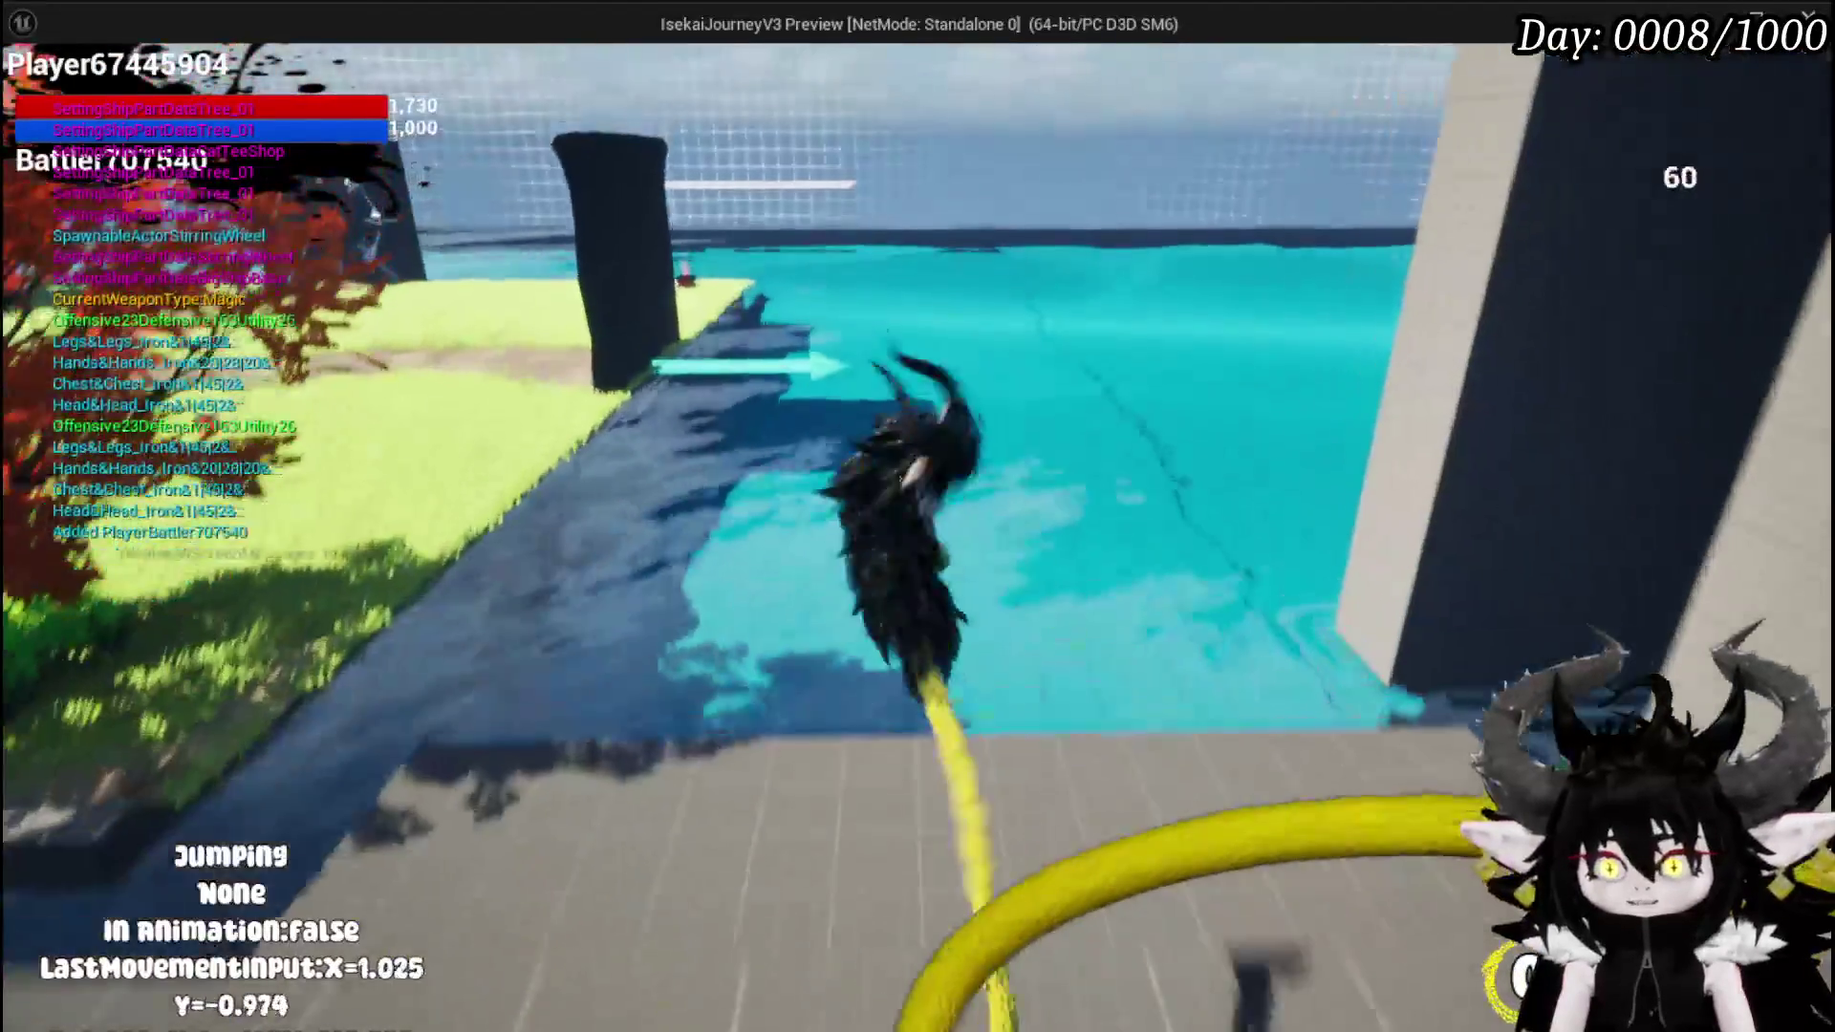
key(space)
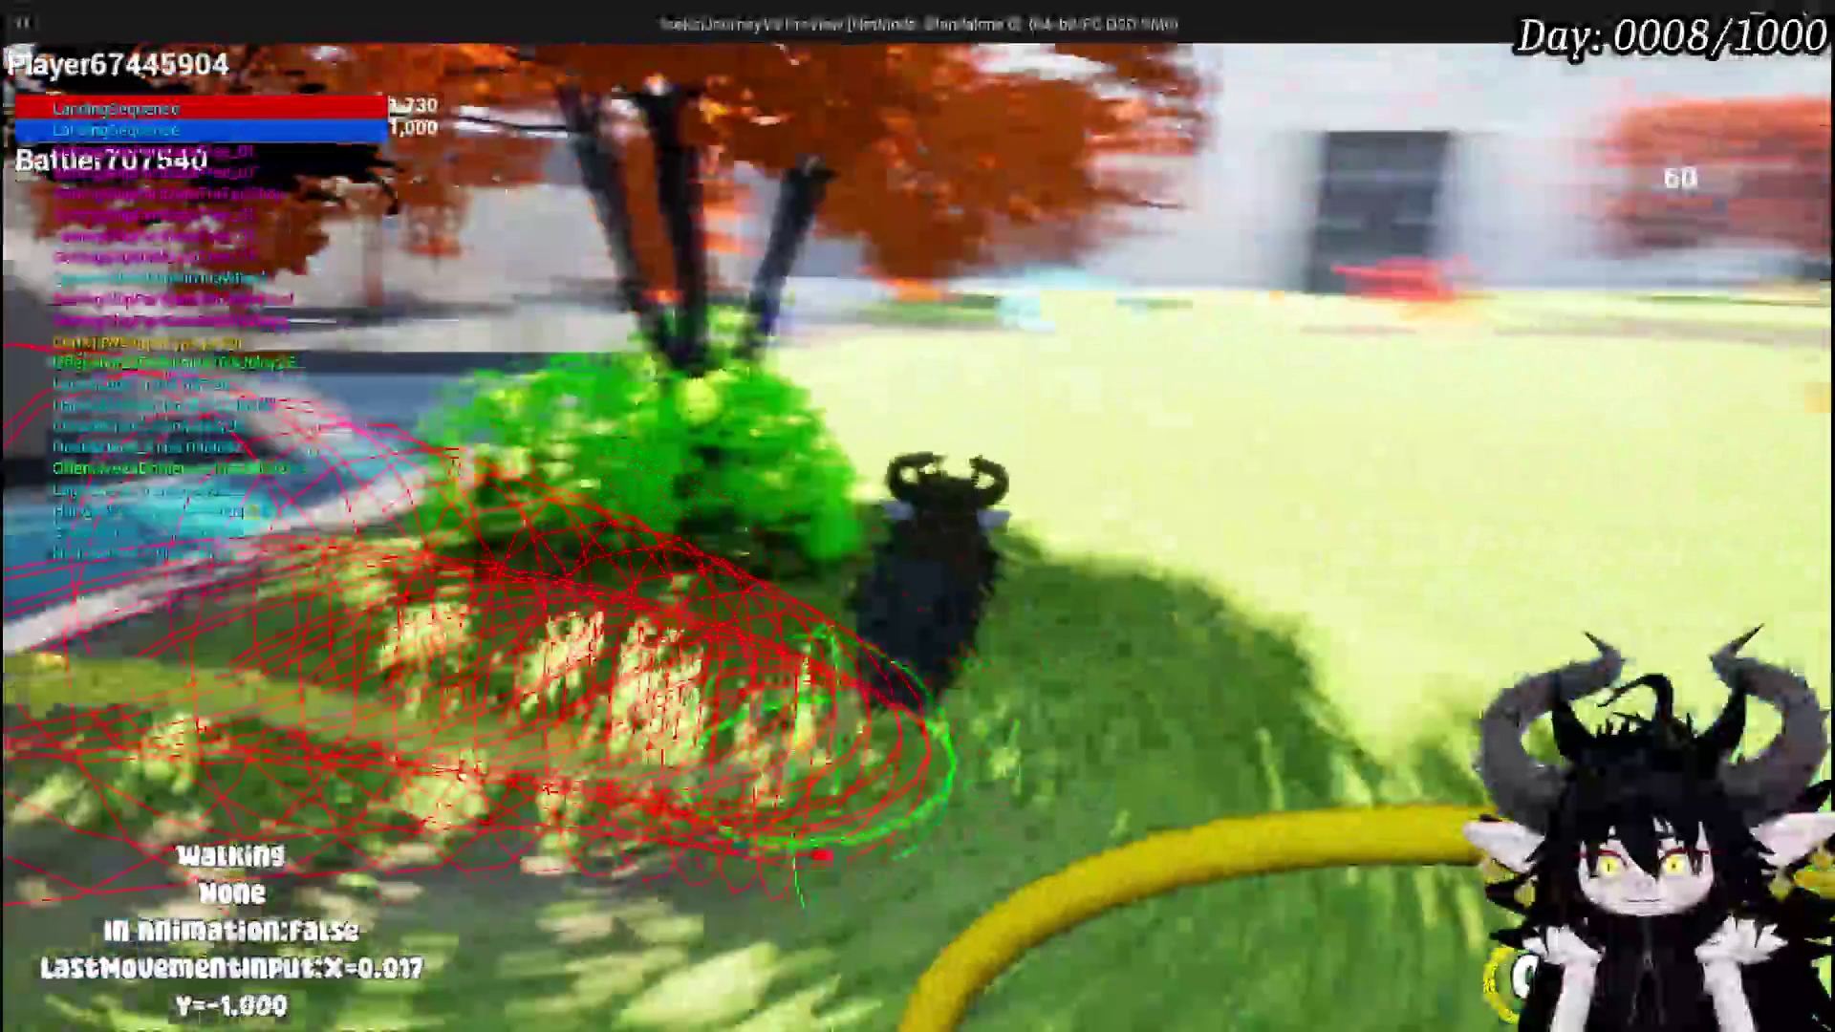
key(space)
key(space)
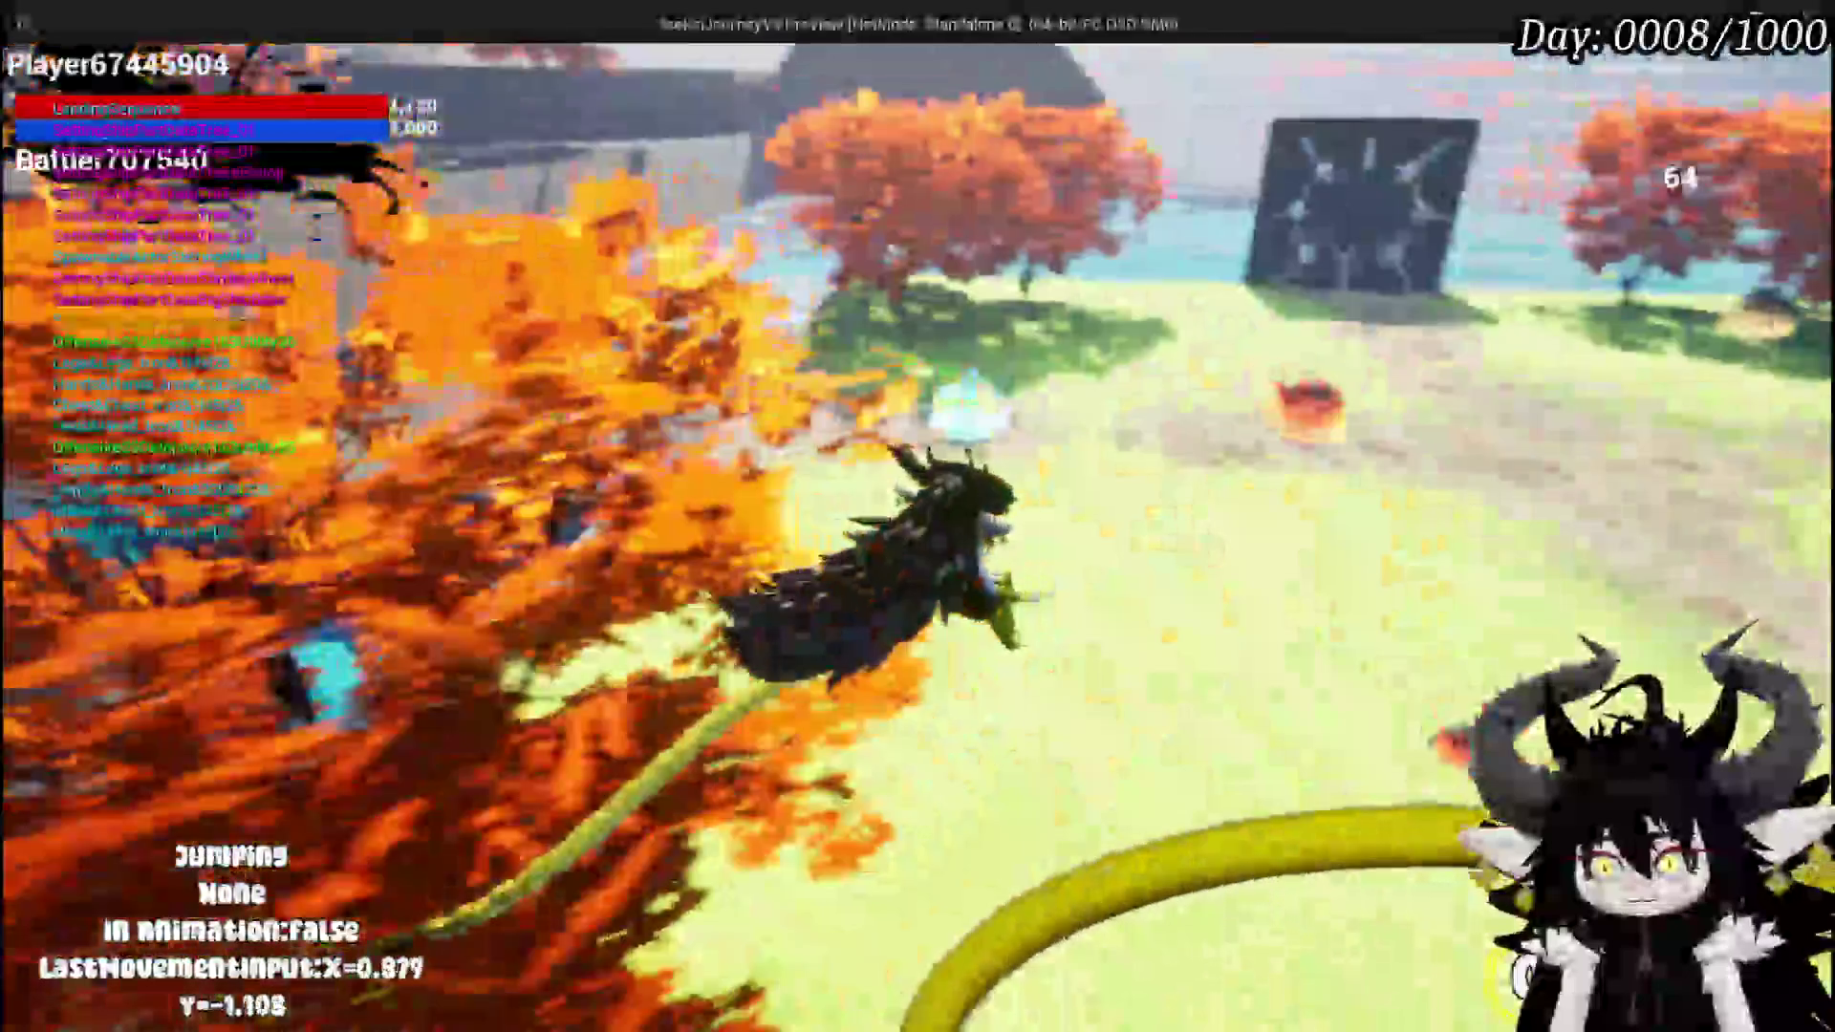
key(space)
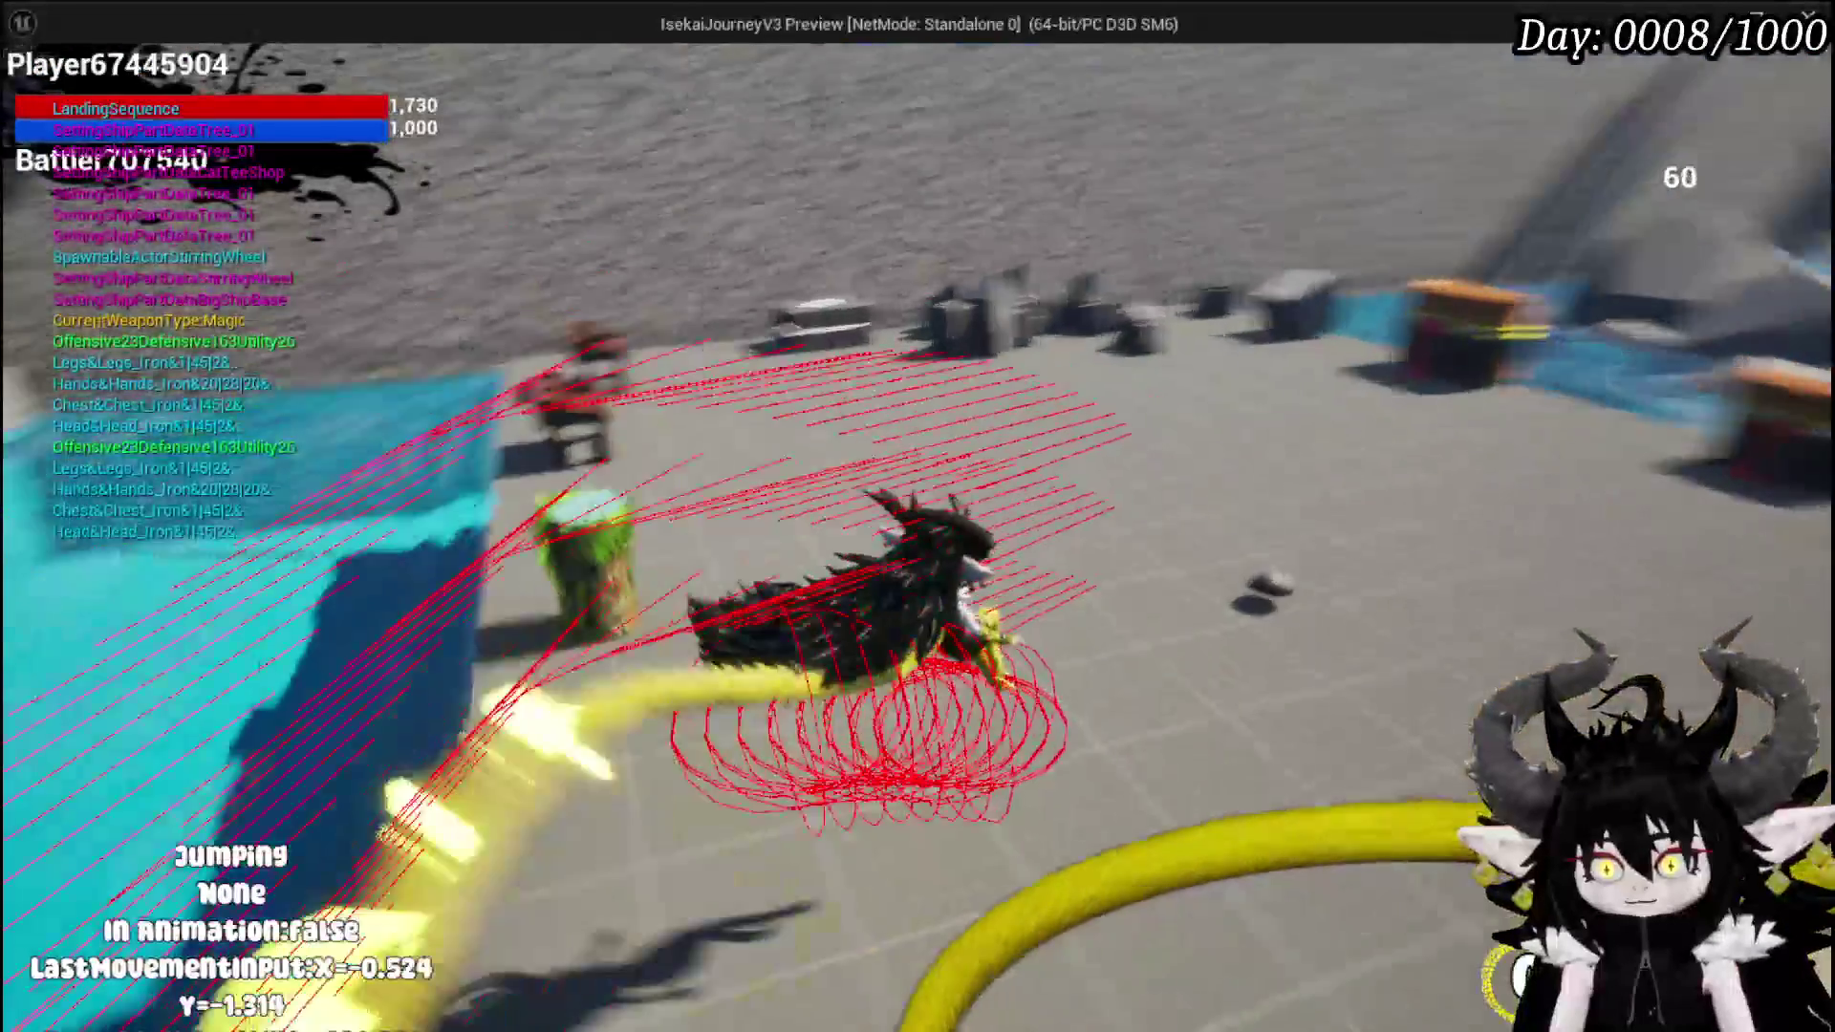
key(e)
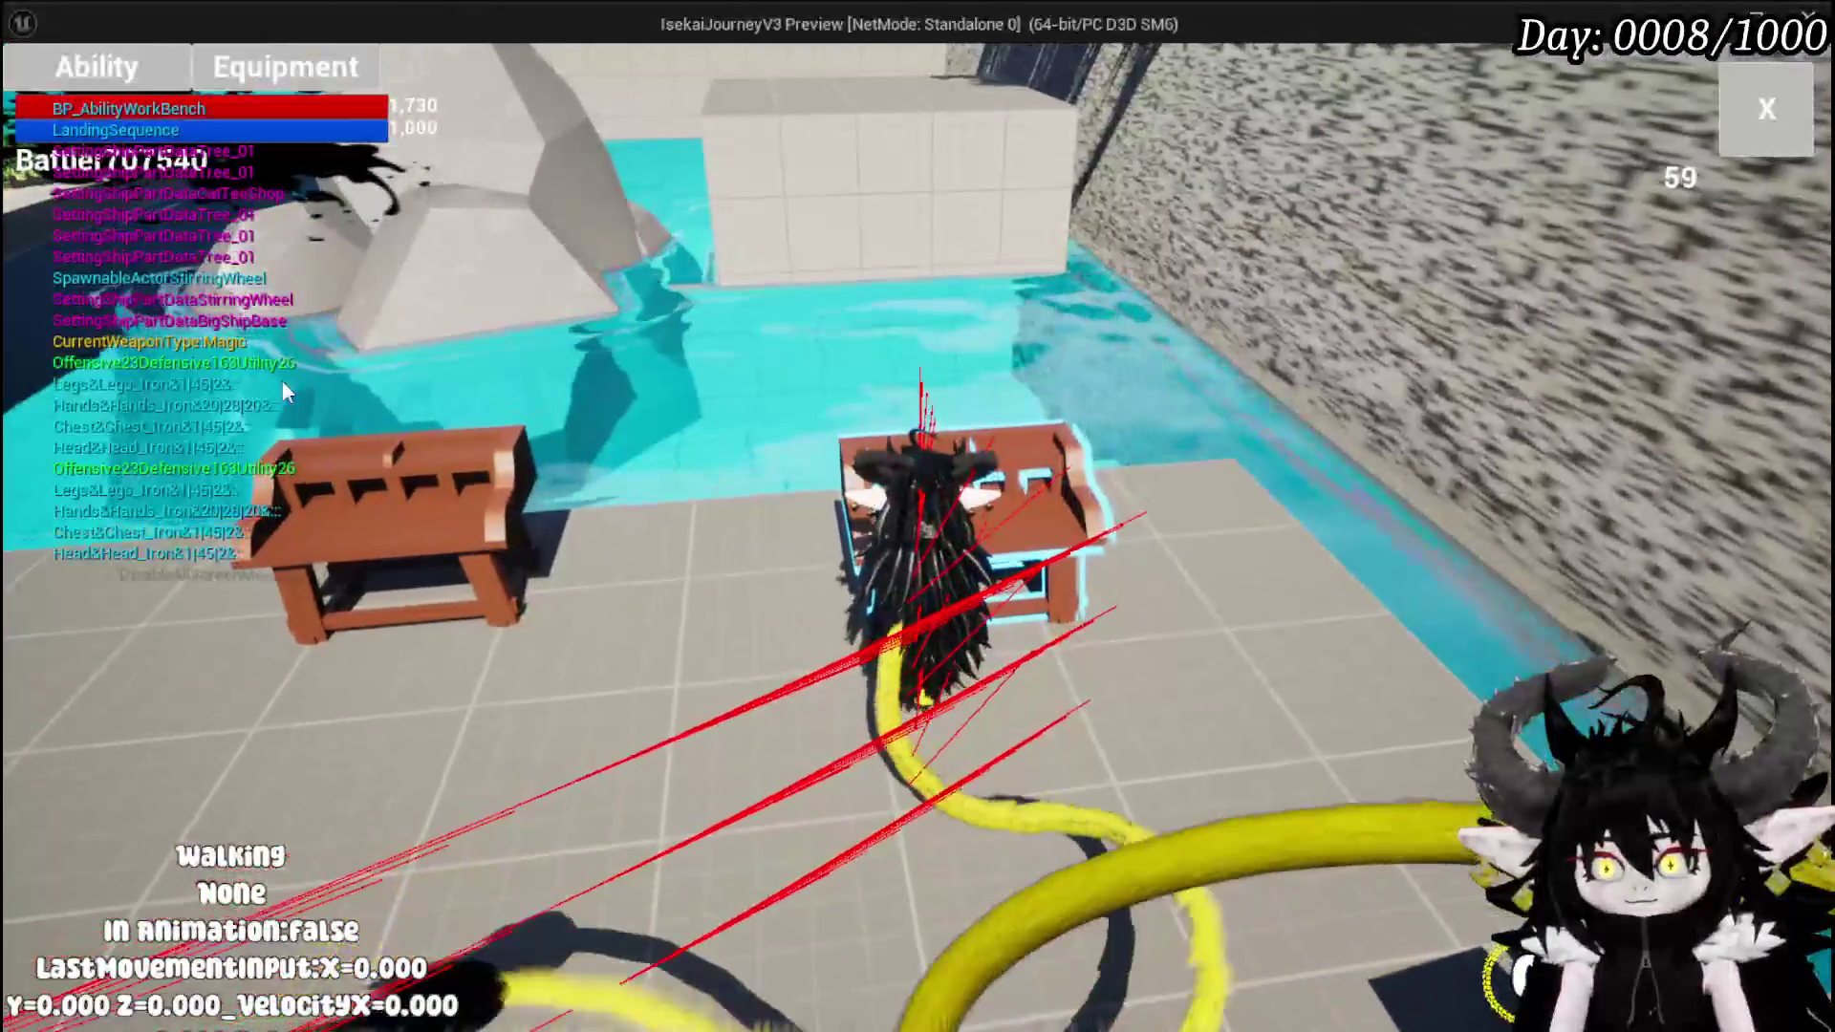
click(96, 67)
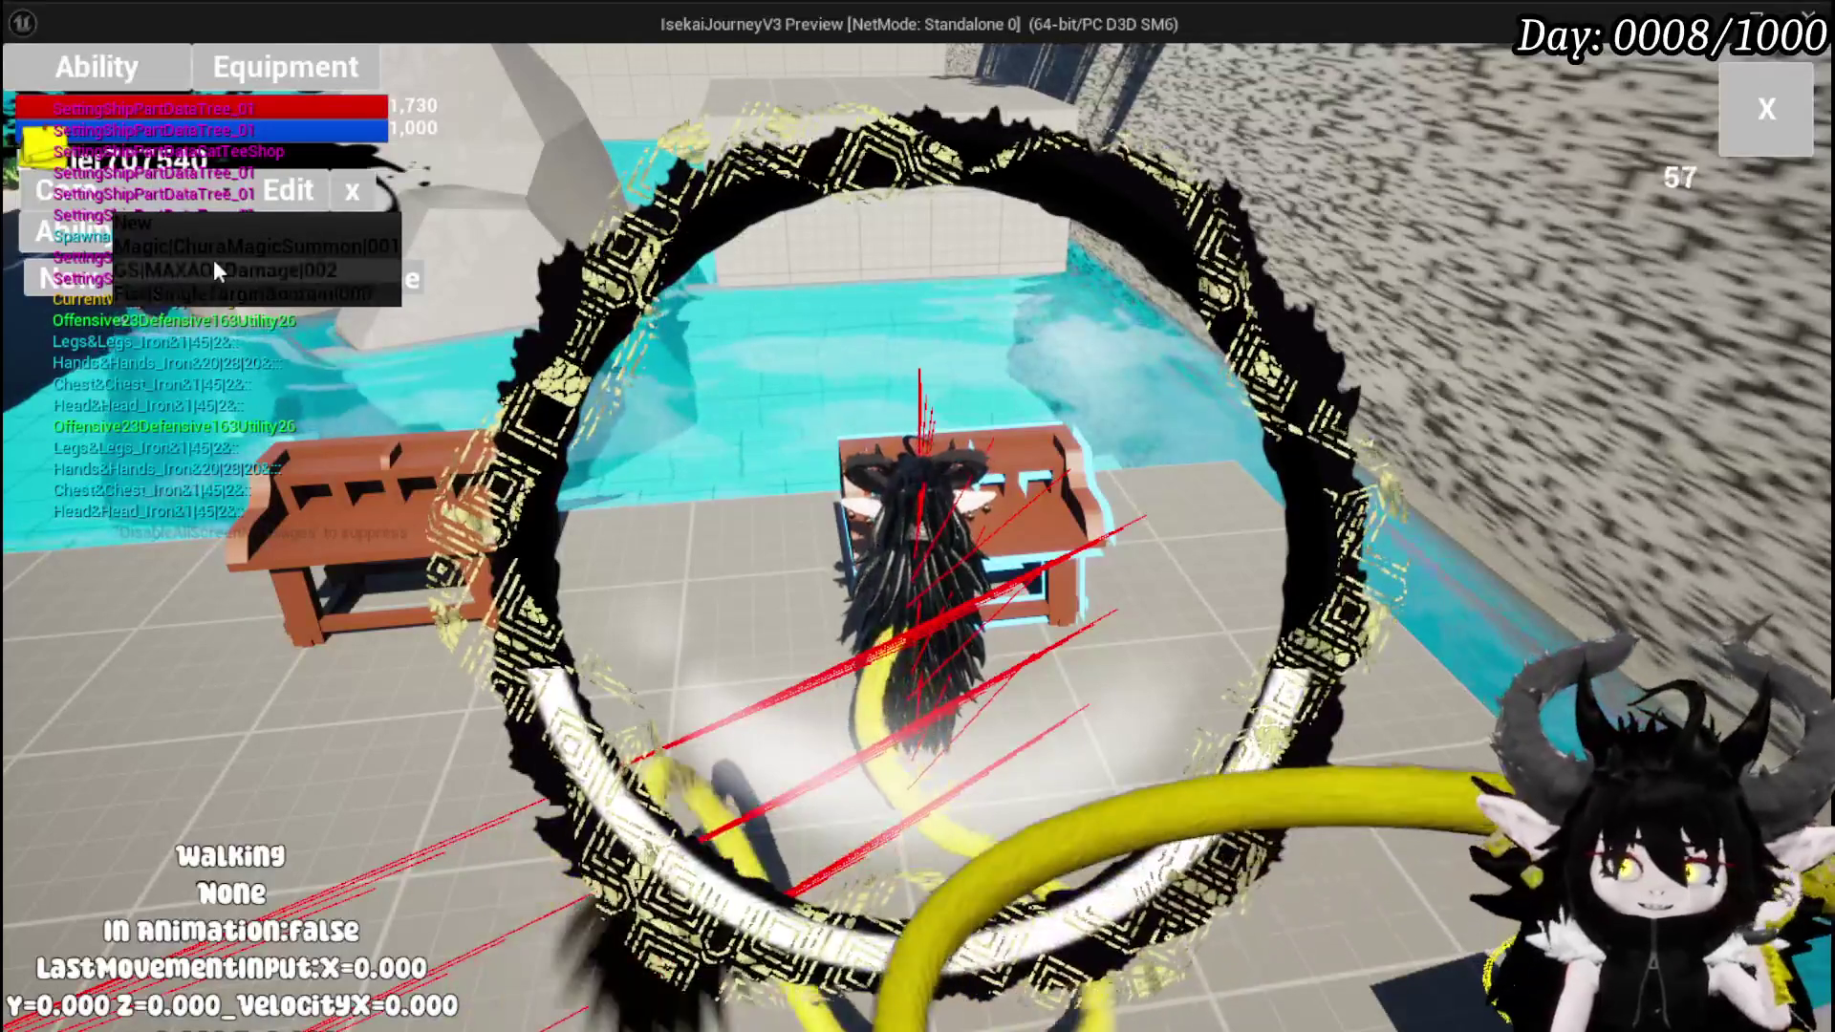
- Show the Magic Chura card set and open the MeleeHeal card in the card editor
click(216, 245)
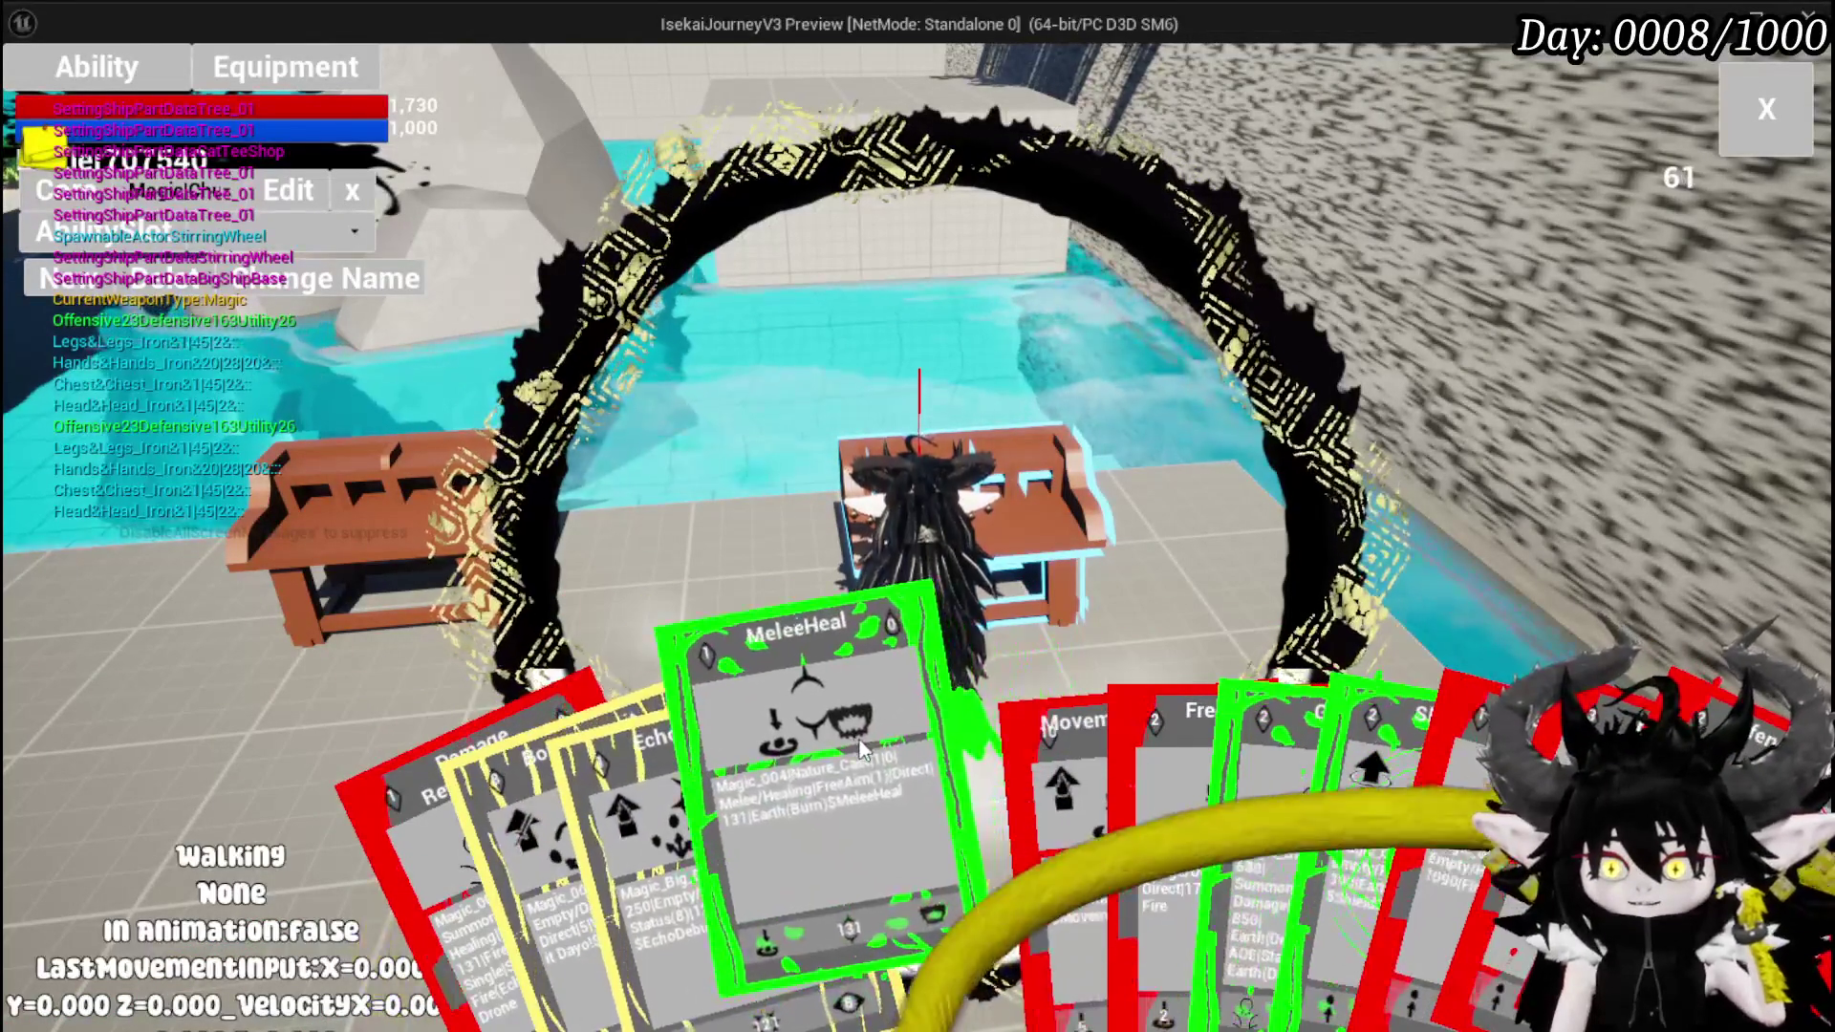
click(863, 748)
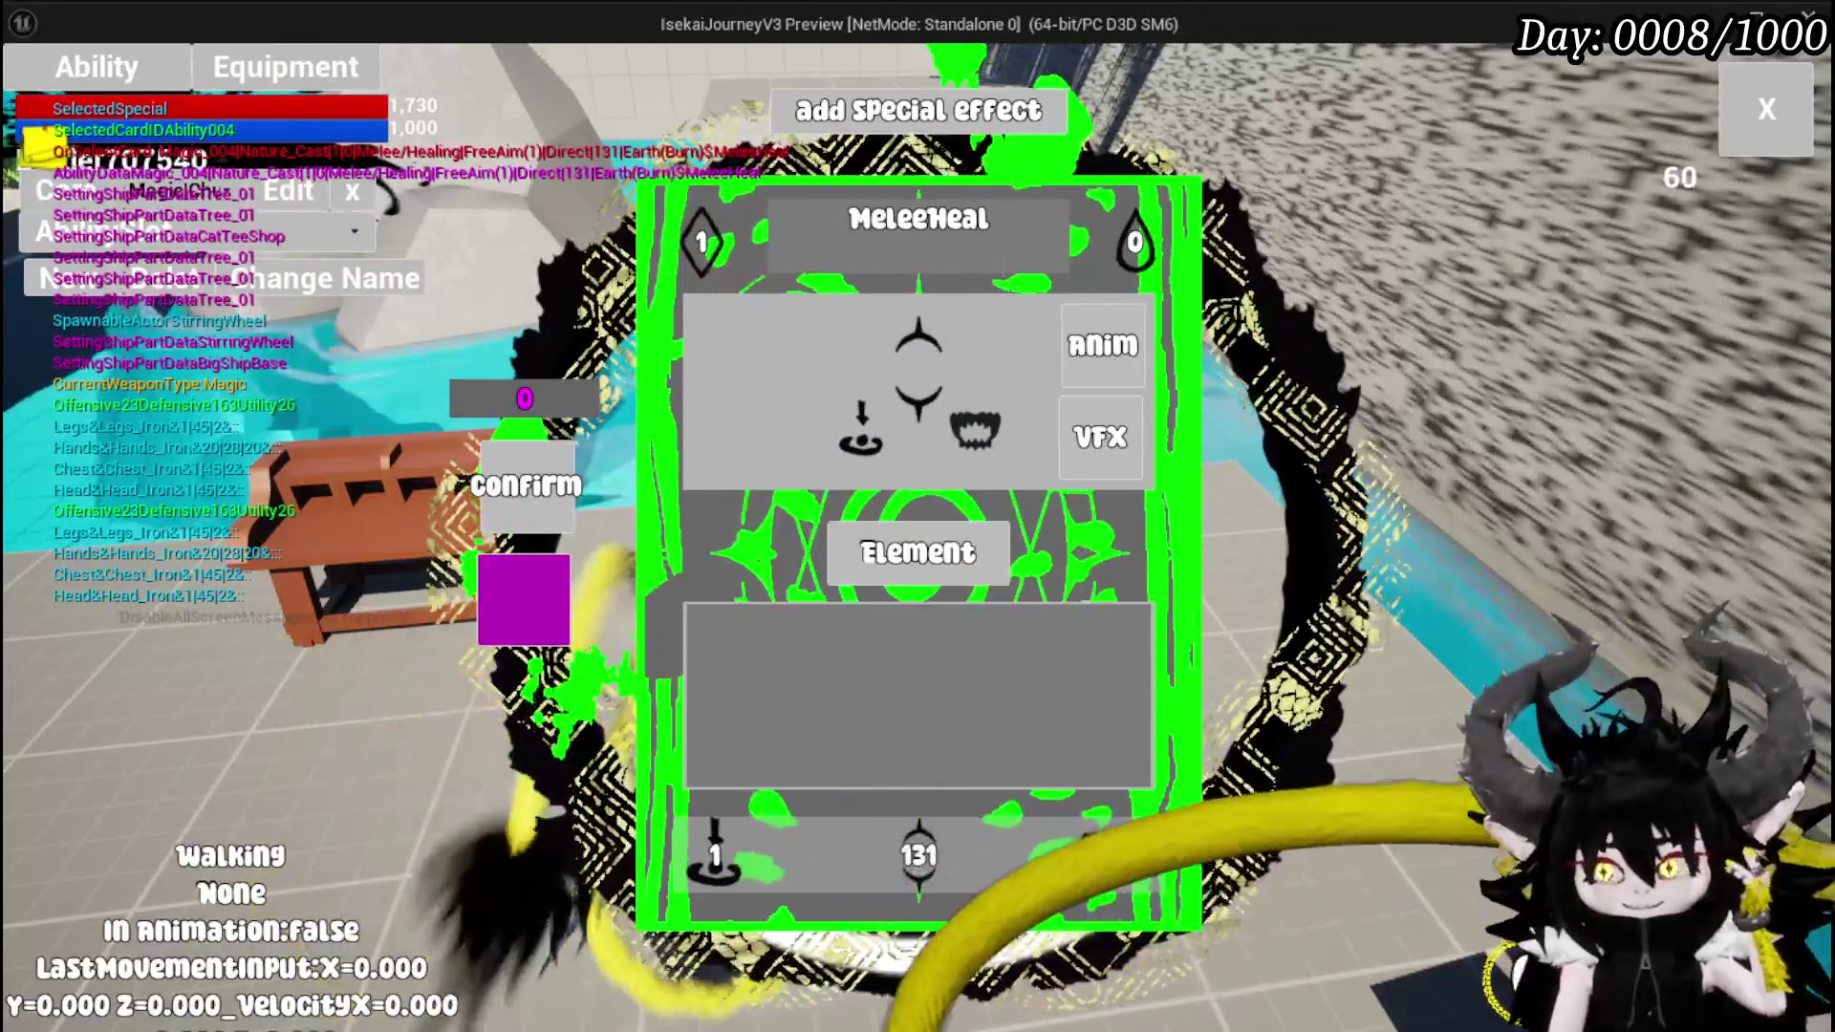
- Change the MeleeHeal card's targeting to Single Target
mouse_move(1055, 395)
mouse_move(1091, 357)
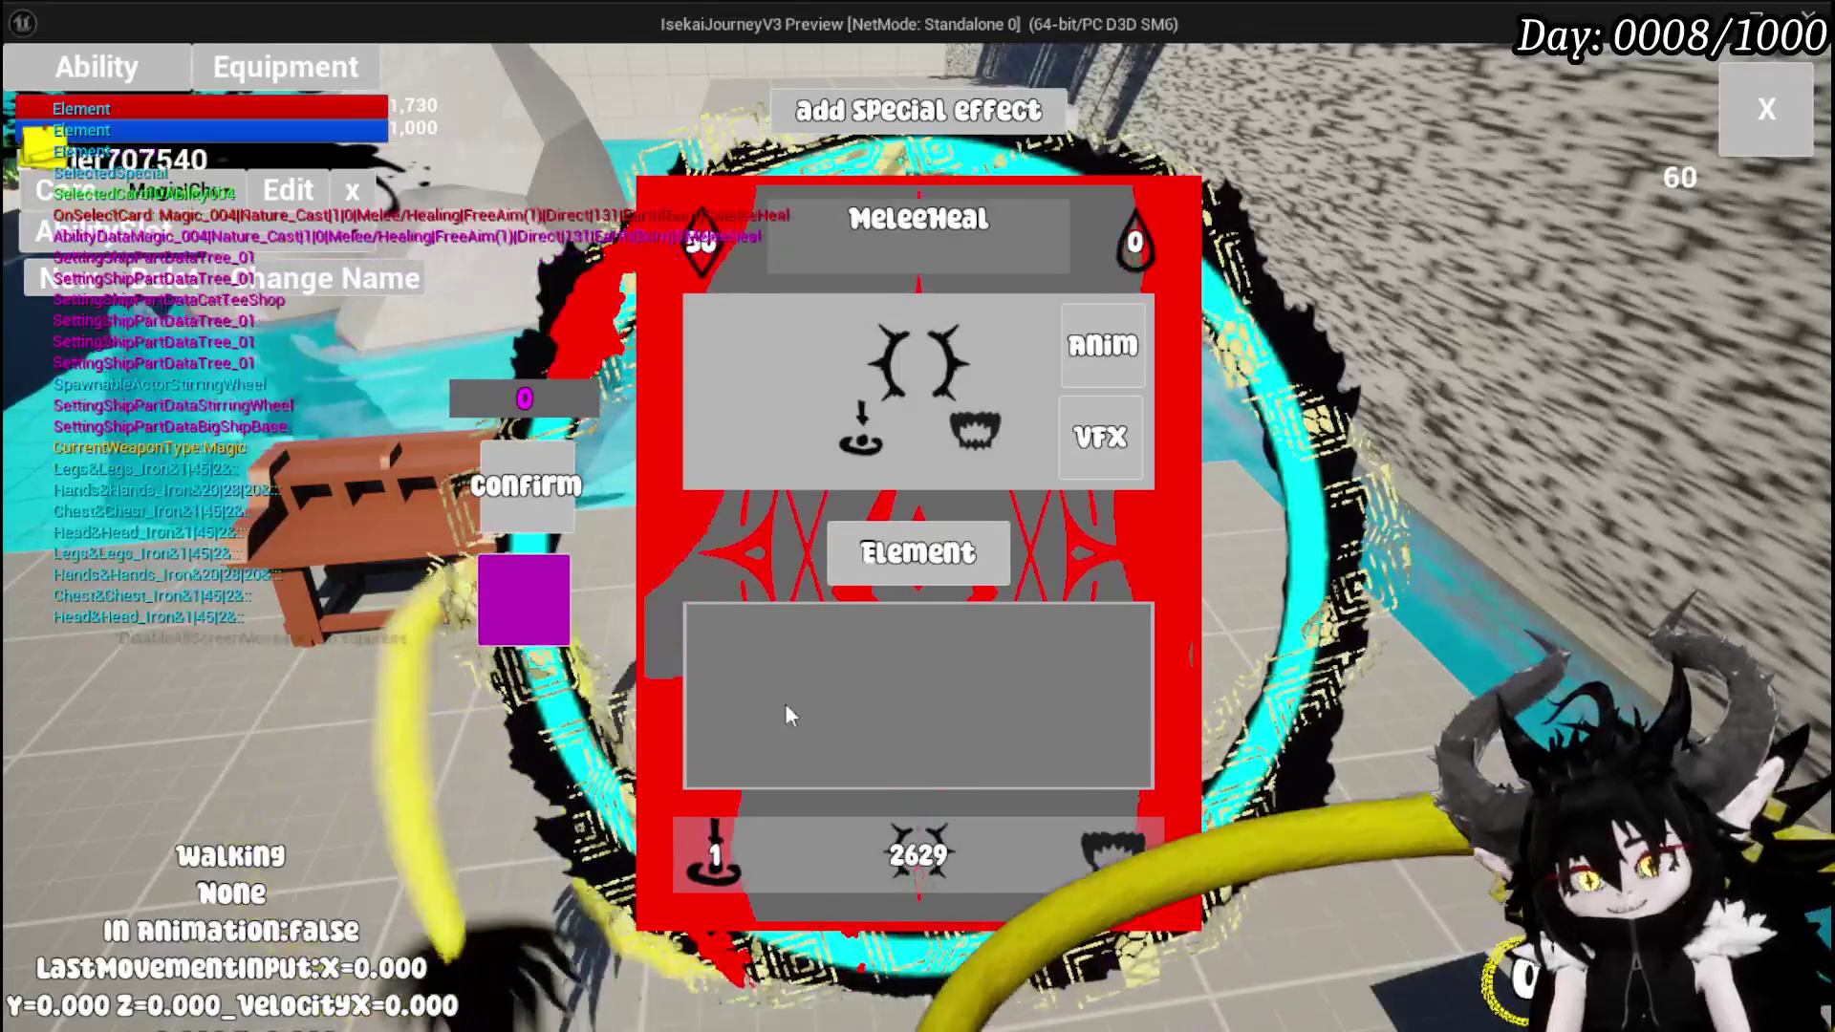
click(719, 855)
click(753, 349)
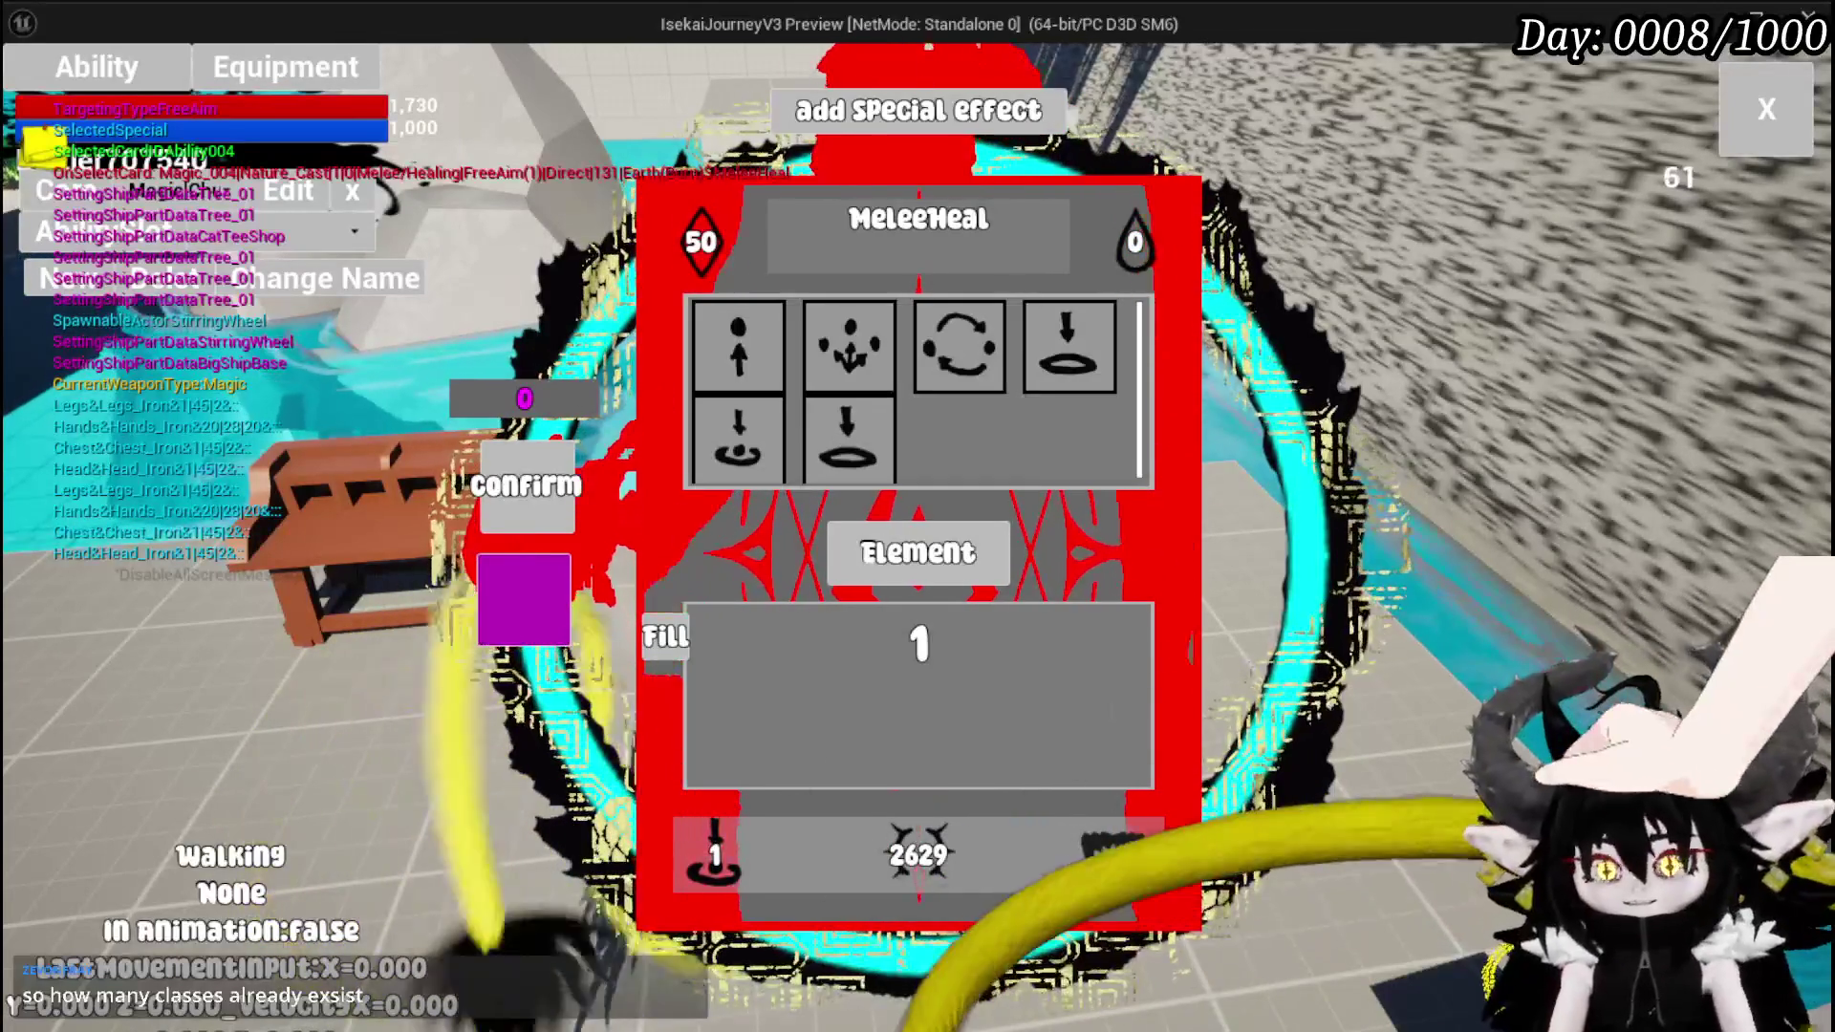
- Browse the card's Type, Status and Summon options, then close the card editor
click(1072, 386)
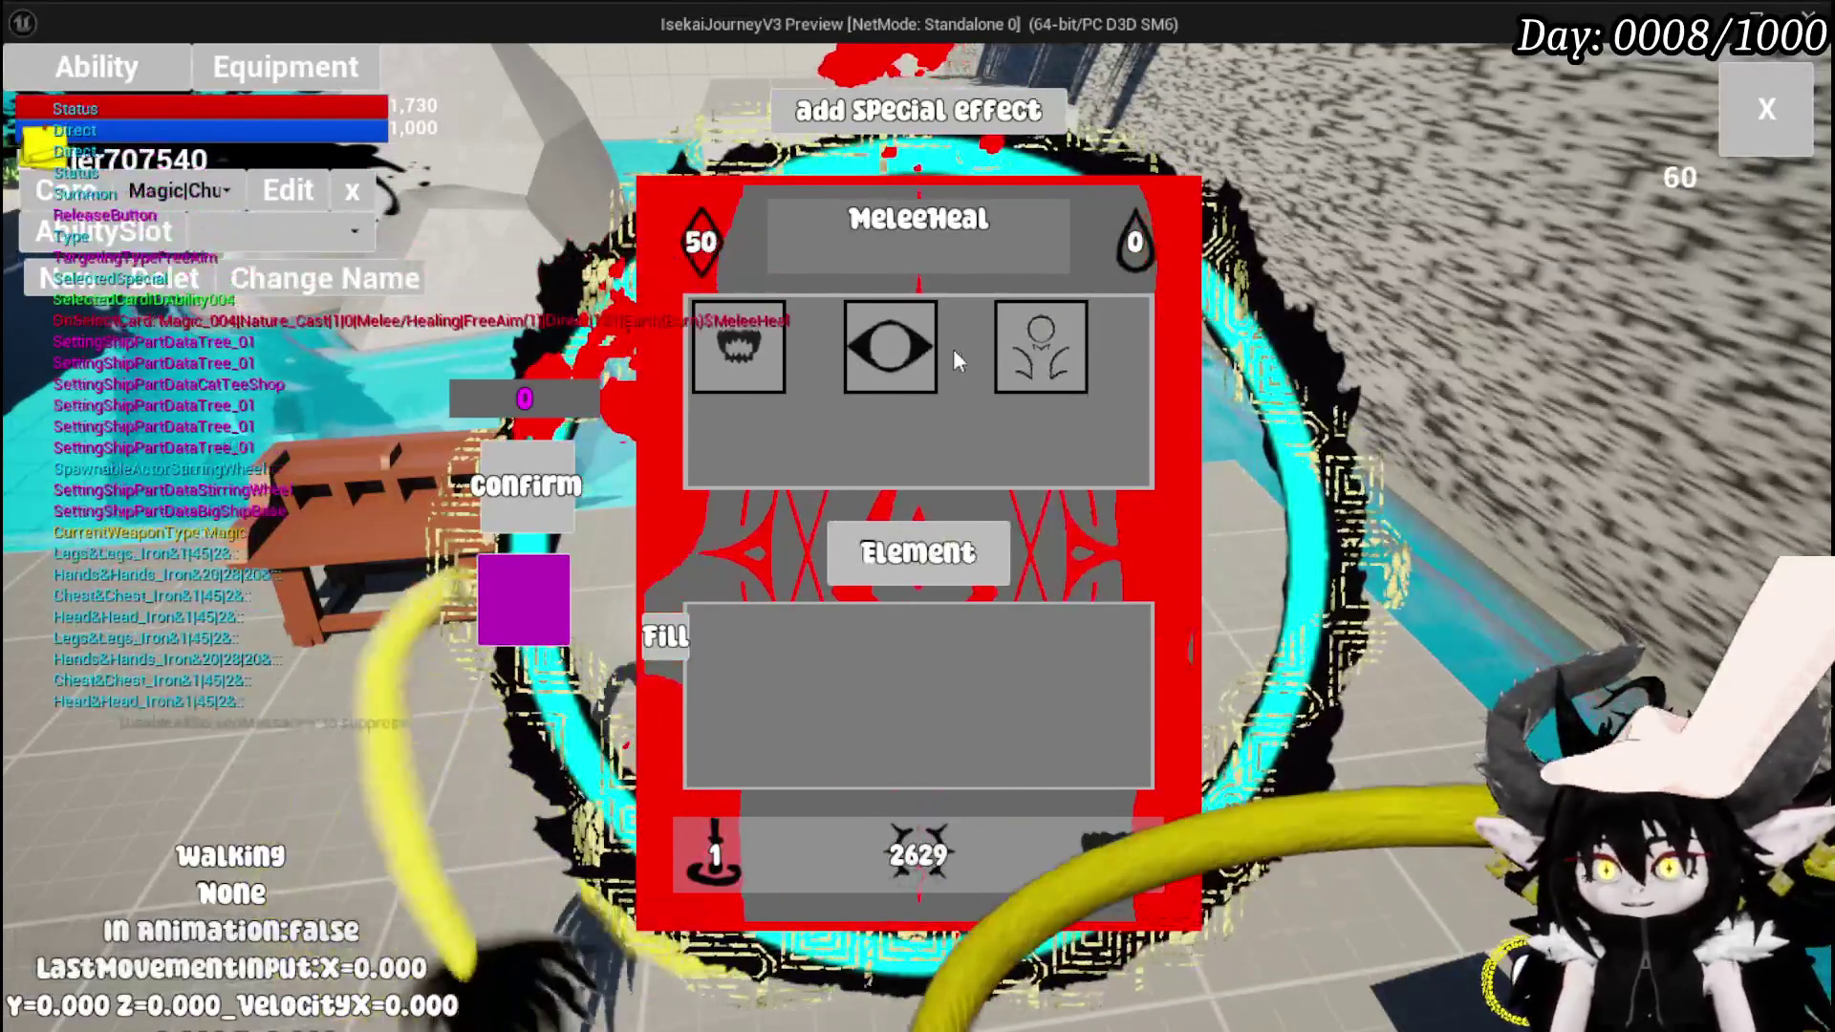
click(1071, 386)
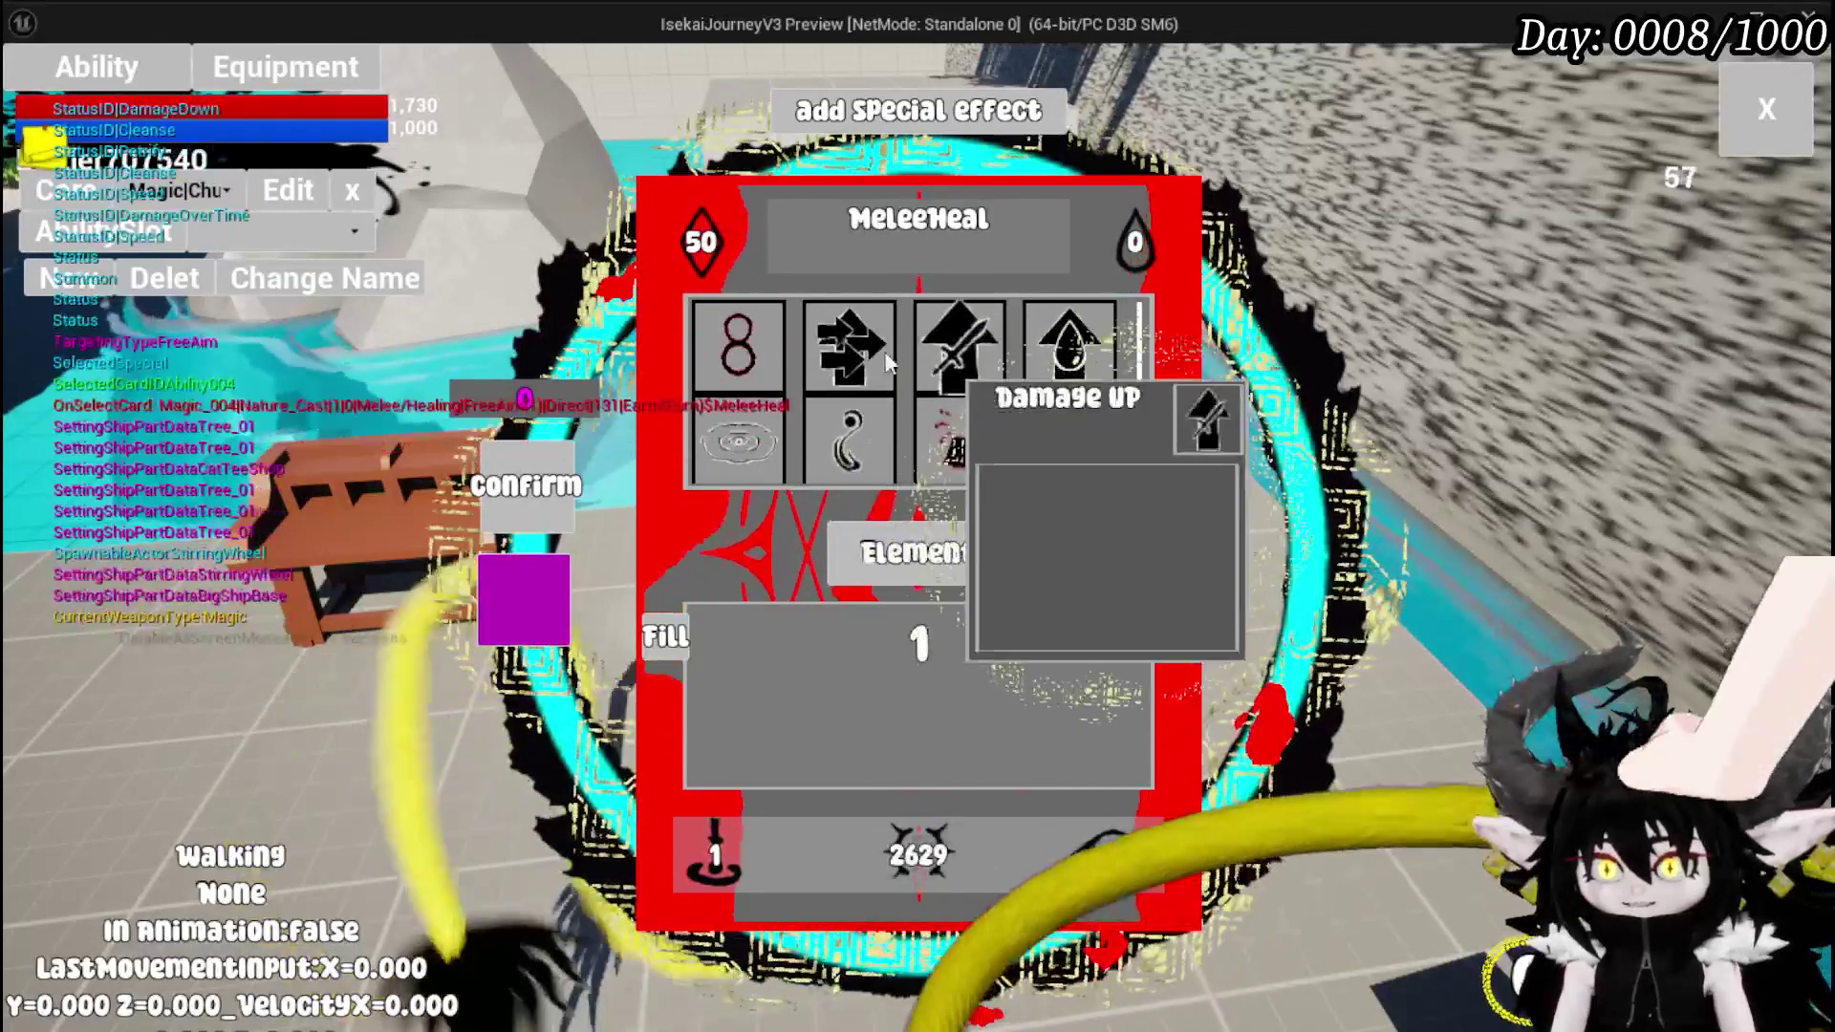
click(1071, 386)
click(1050, 396)
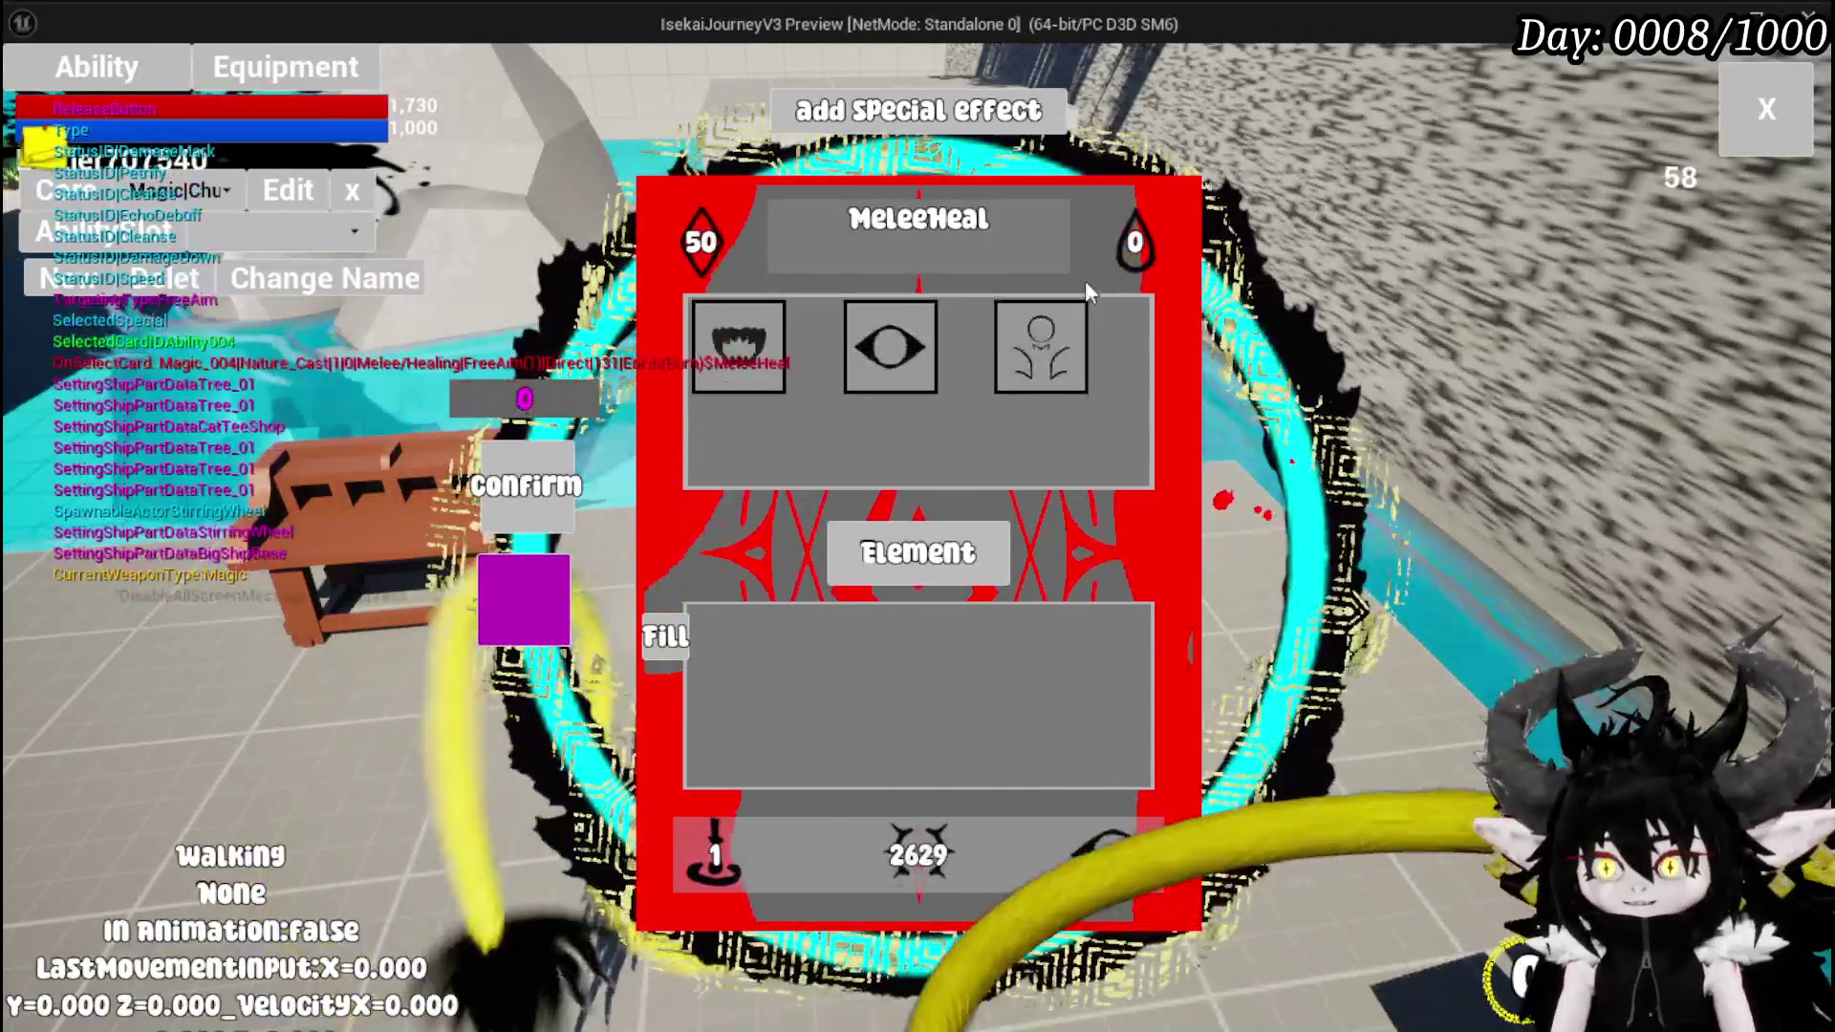
click(1050, 396)
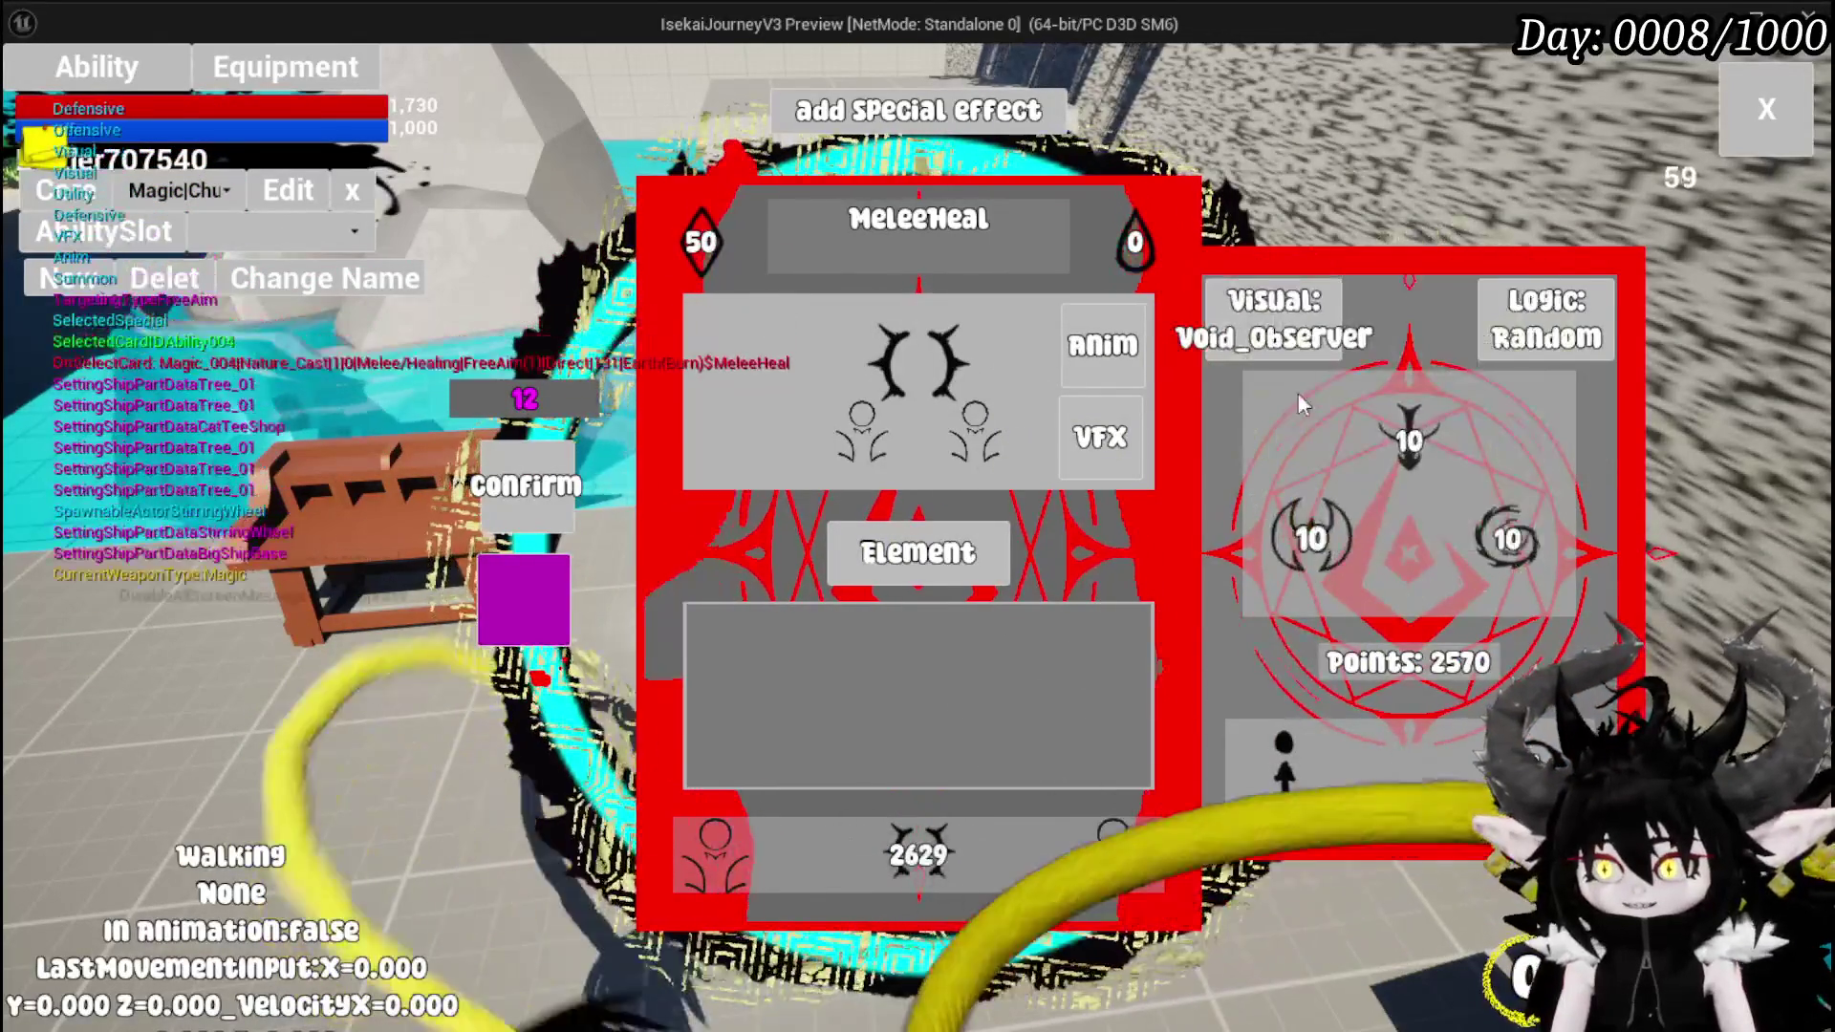
click(1764, 109)
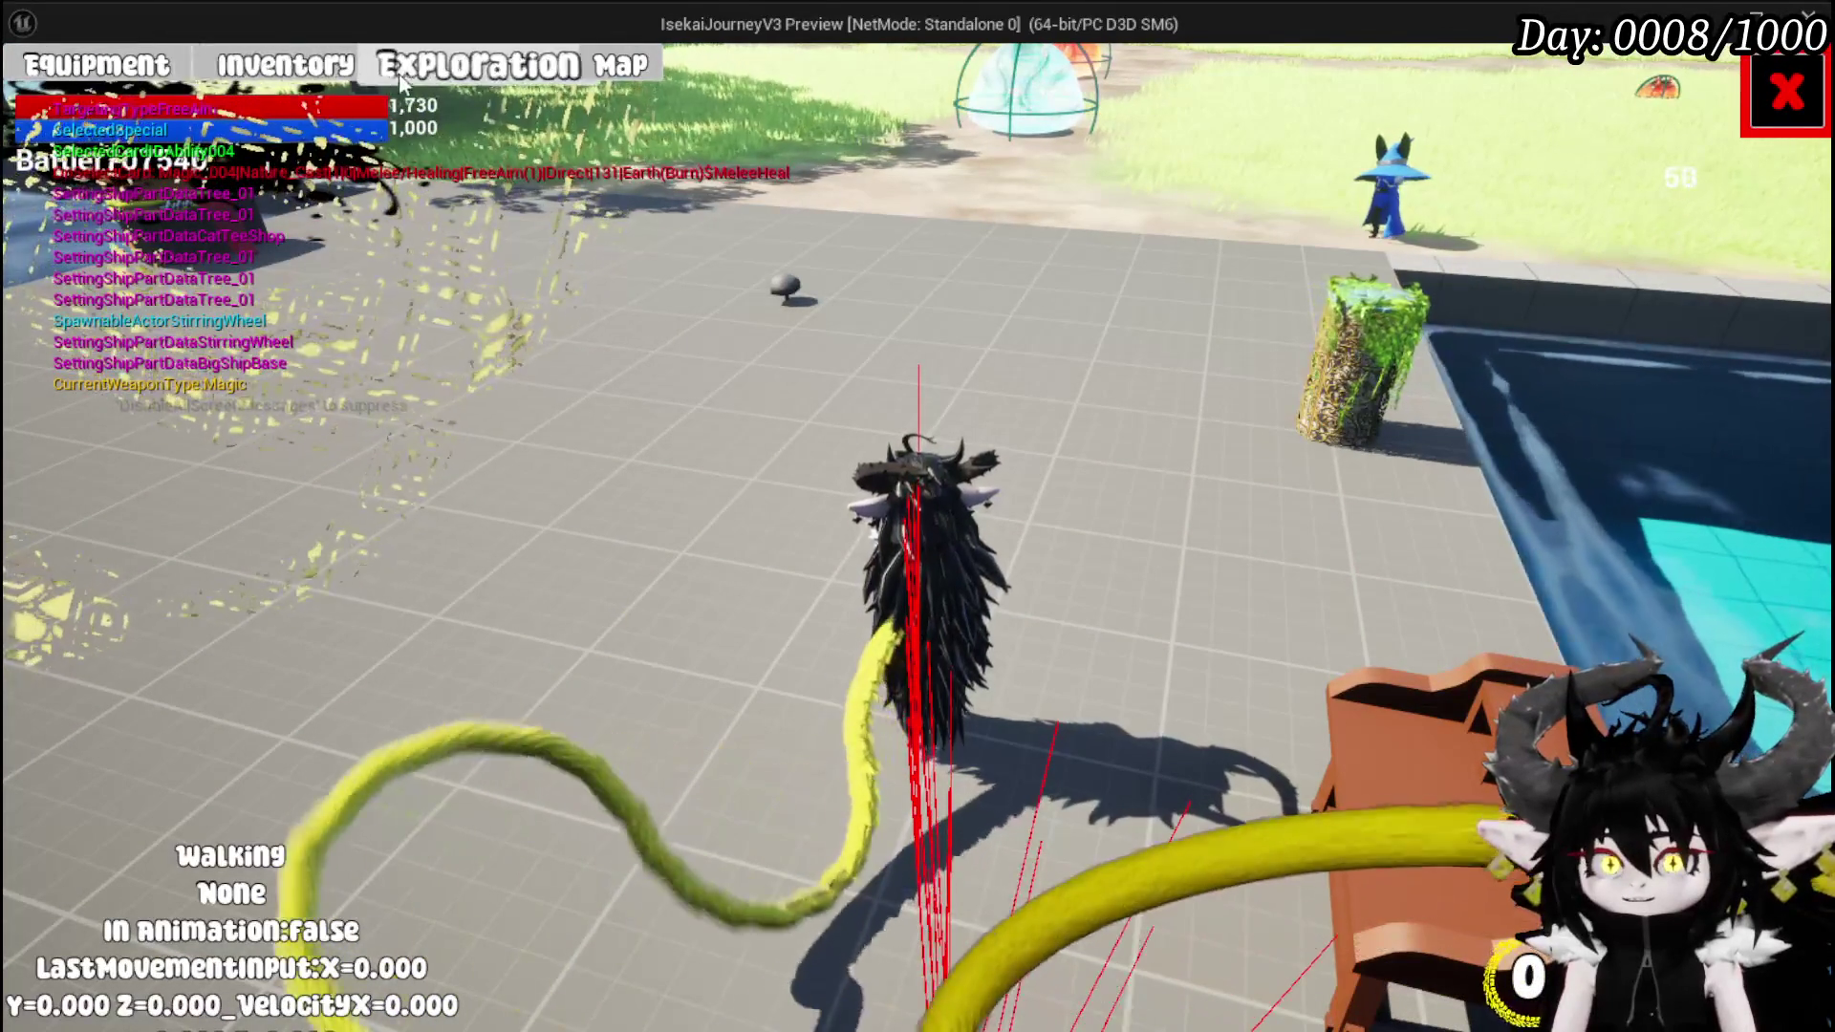
- Glance at the equipment screen, then dash twice to retest the dash
click(149, 81)
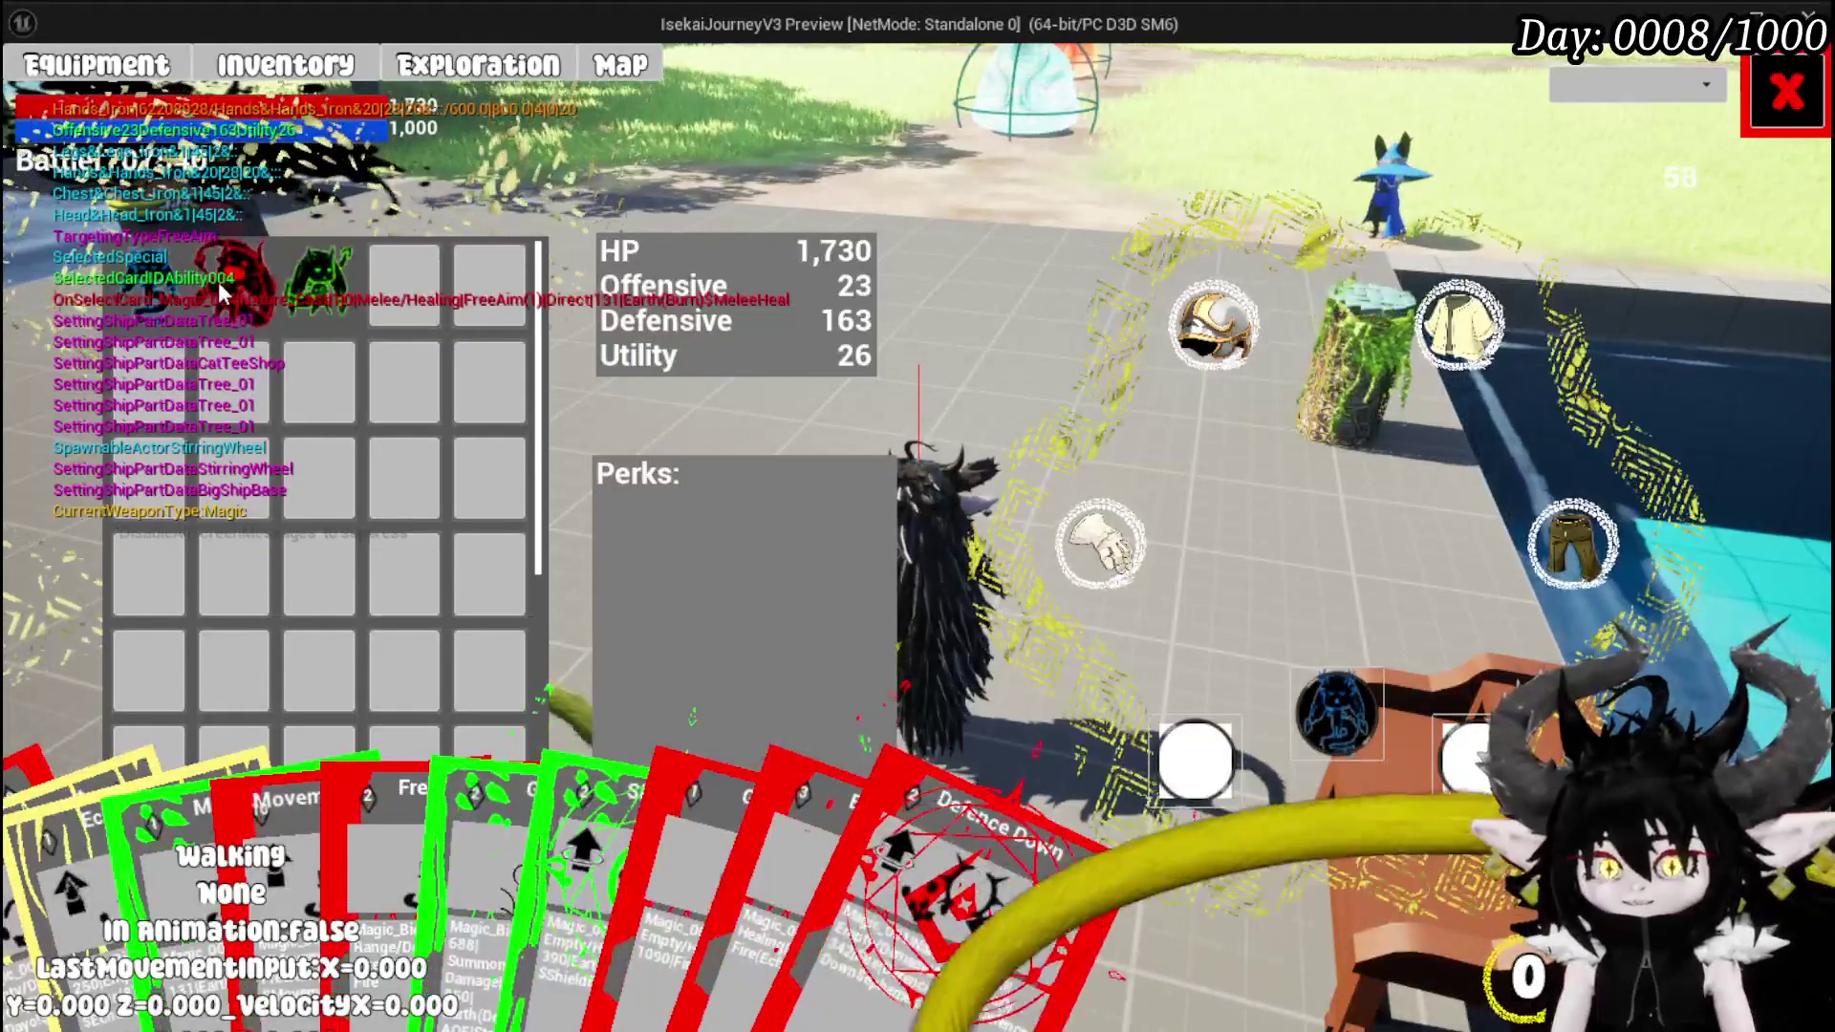
click(1806, 60)
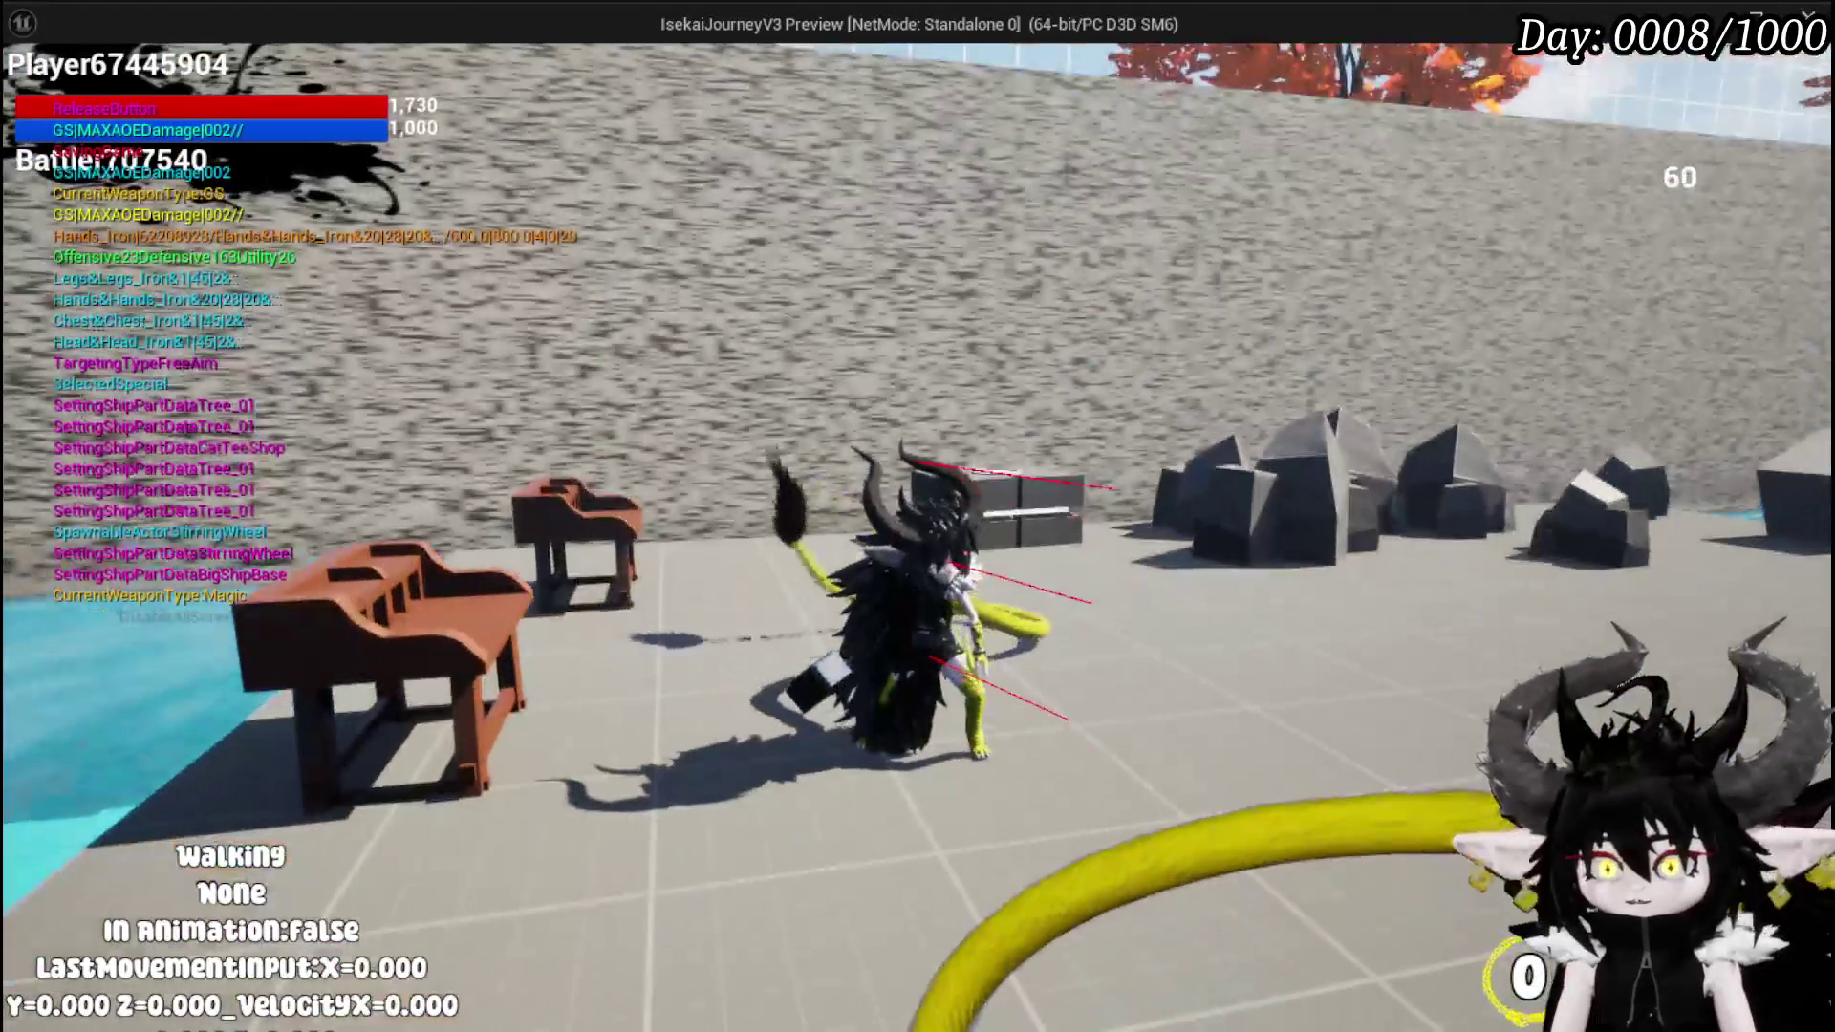
key(shift)
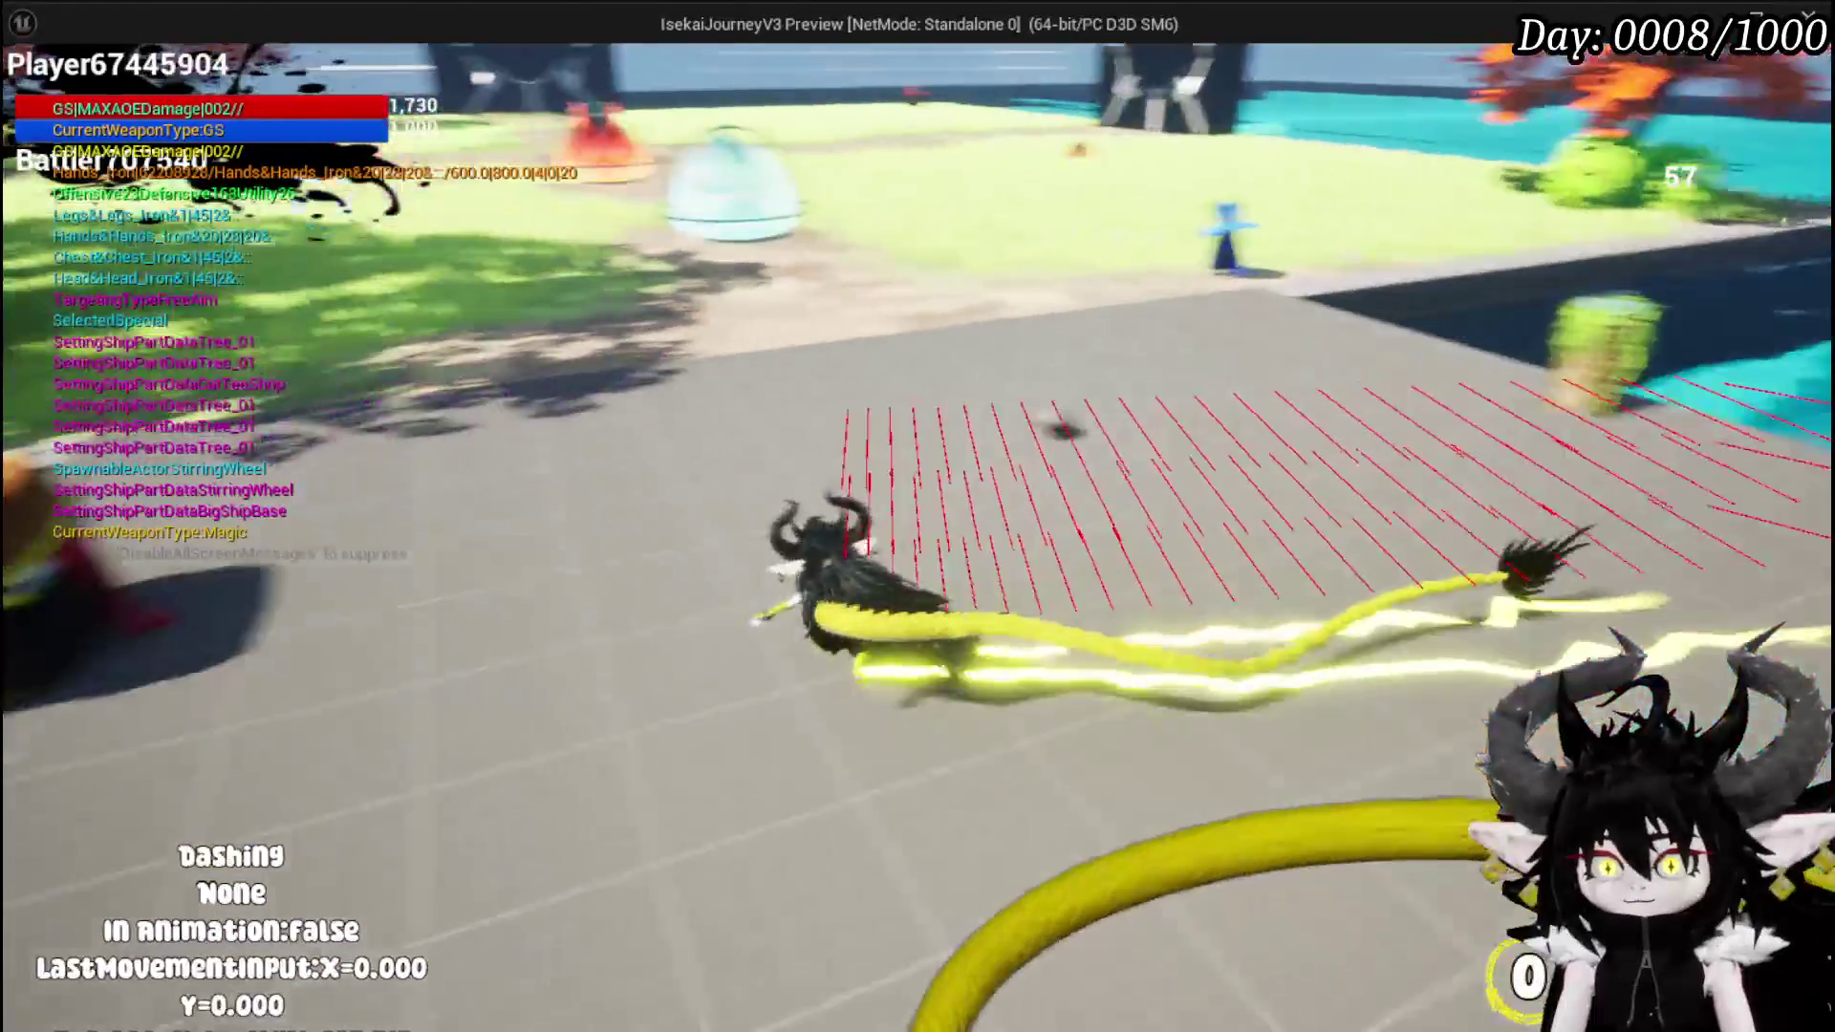
key(shift)
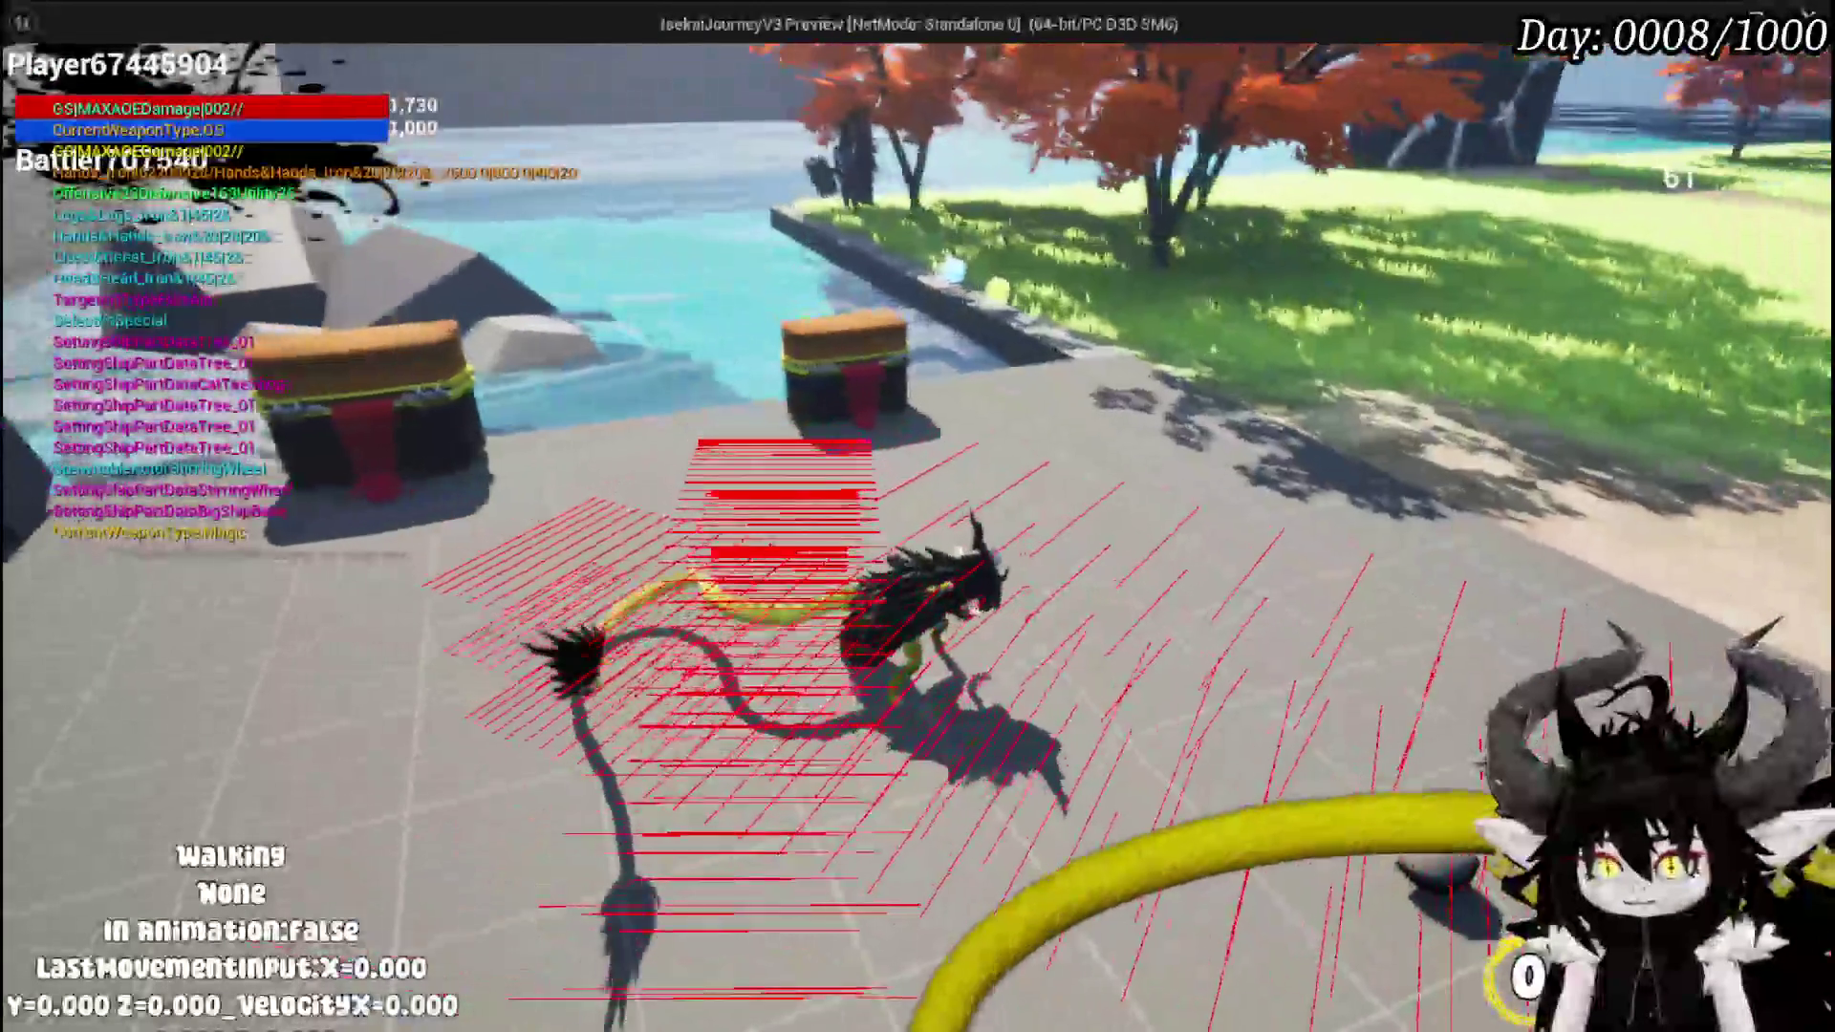
- Bring up the equipment screen with the inventory grid beside the stats, then resume play
key(Tab)
click(153, 74)
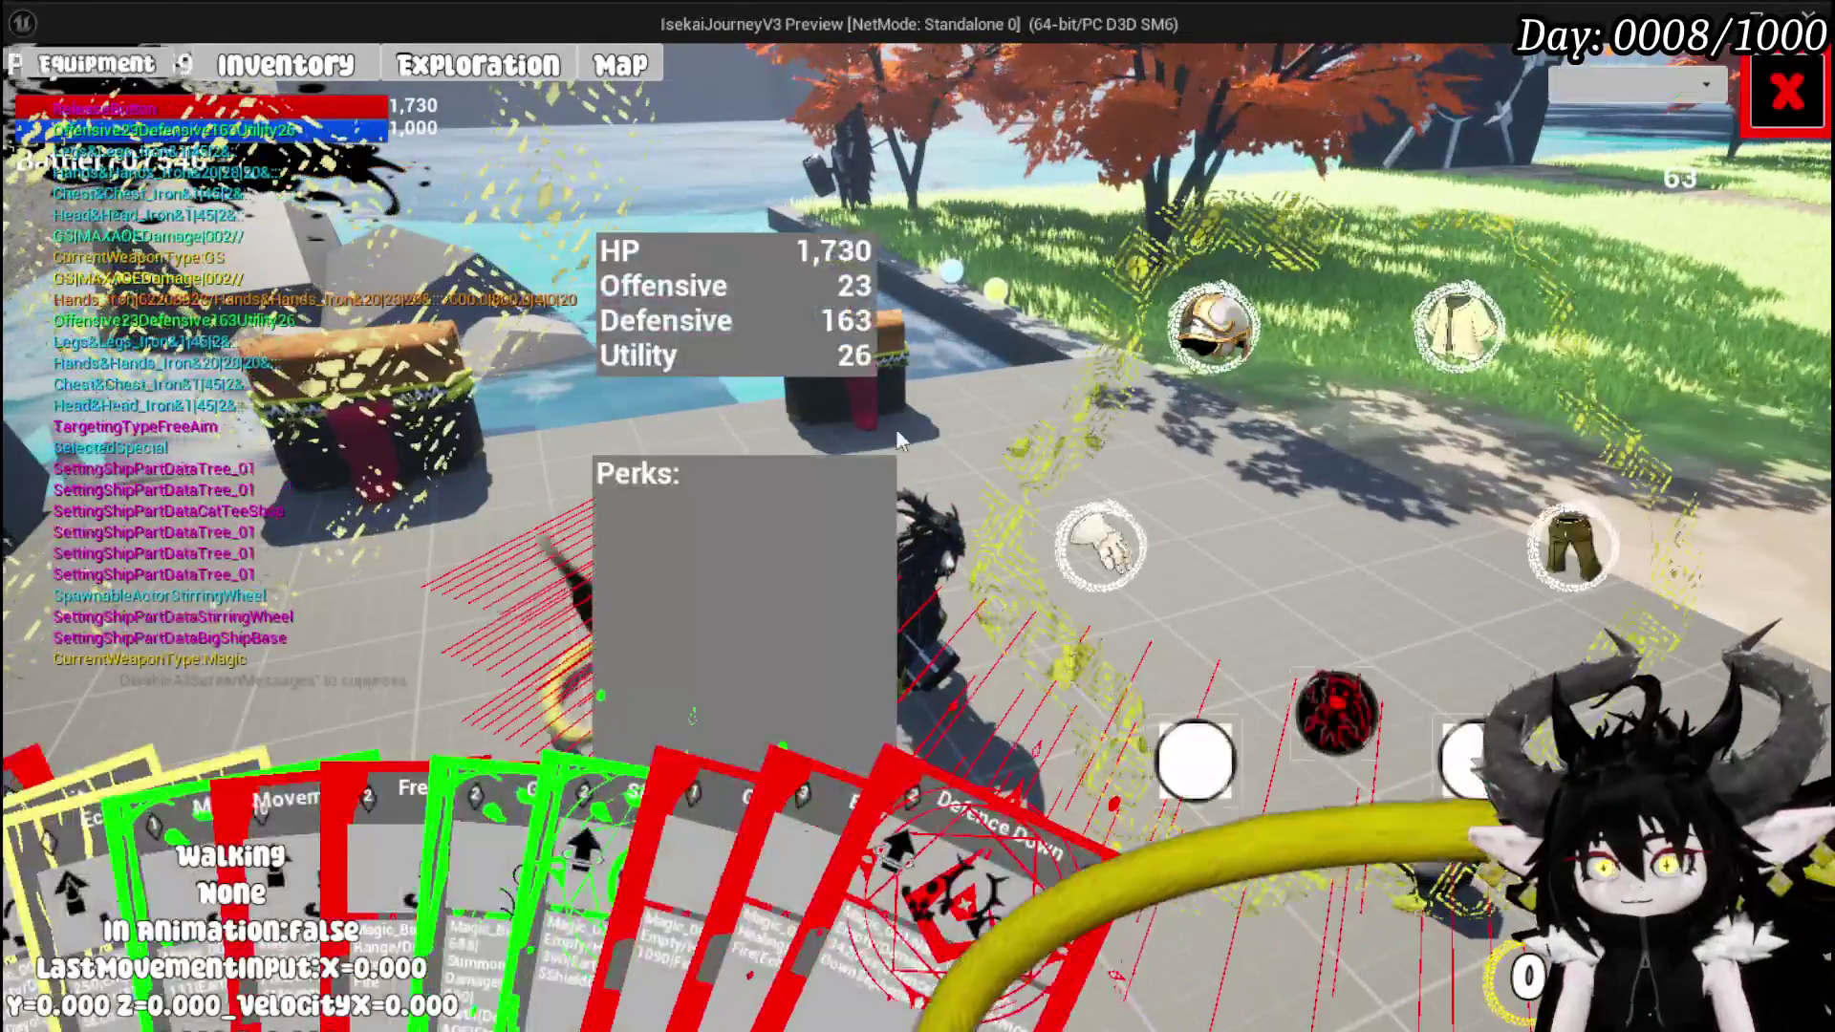
click(1300, 705)
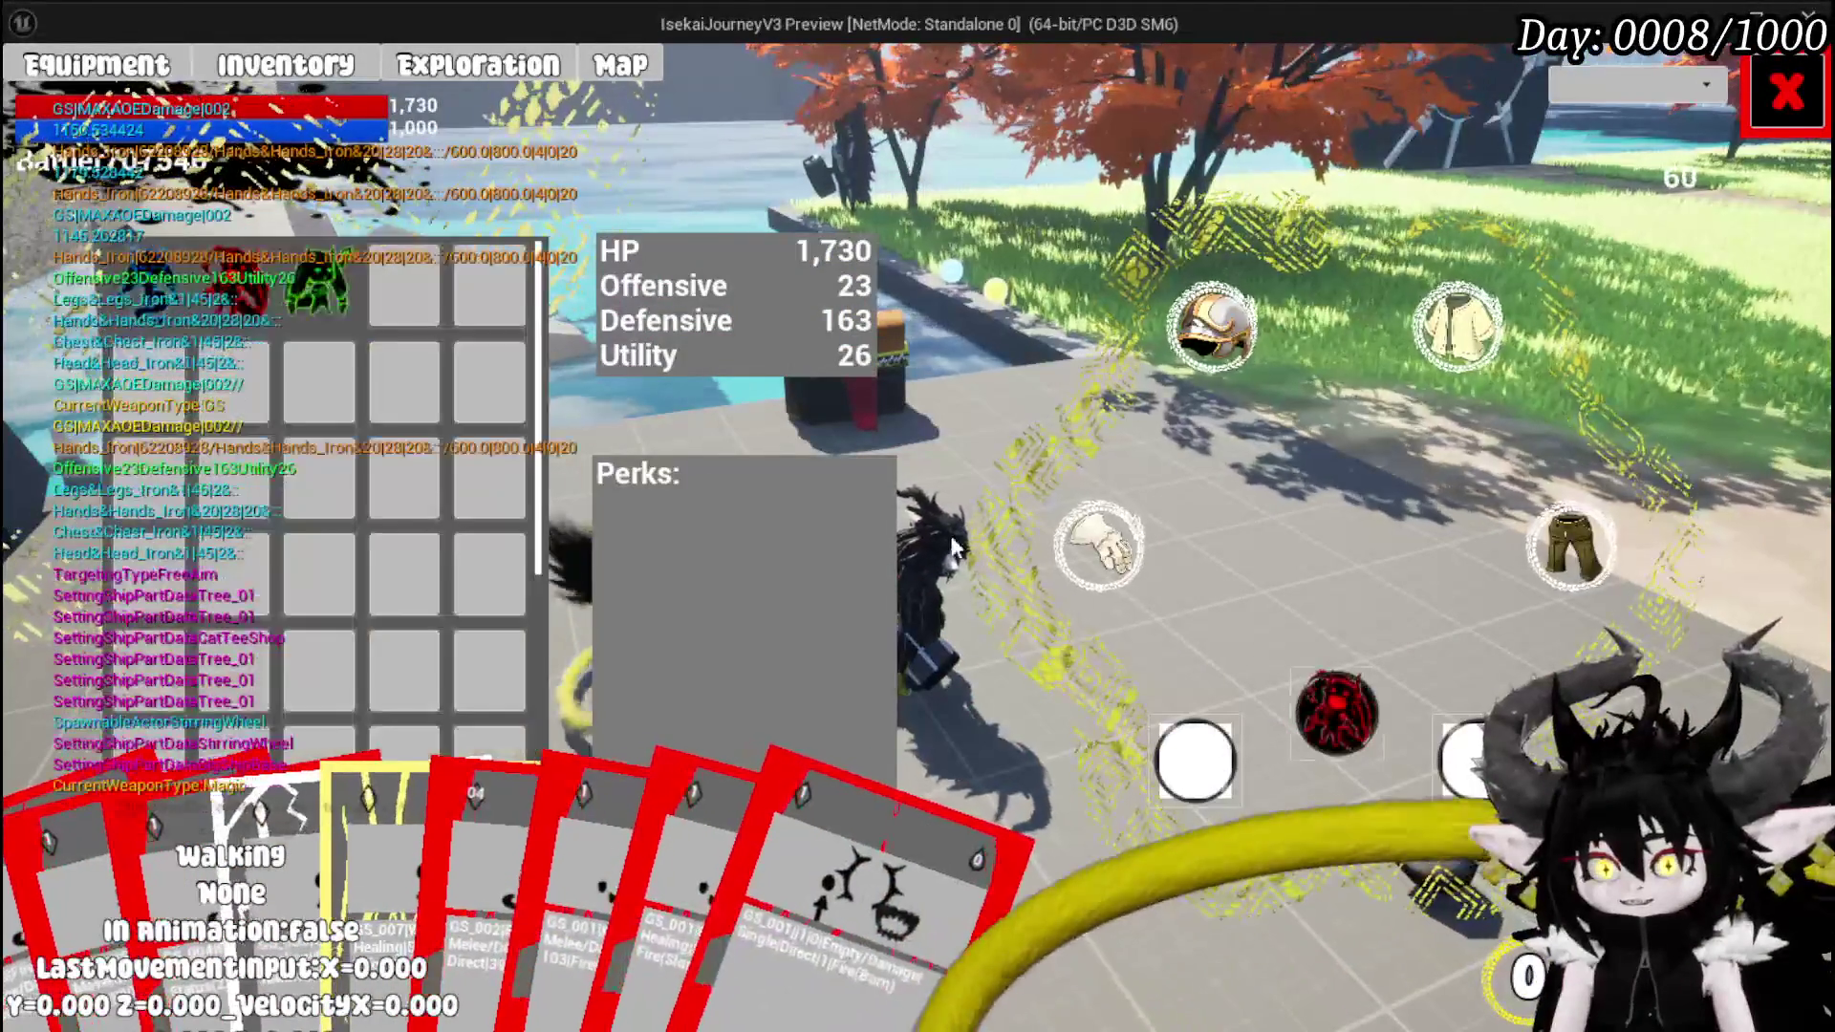
click(1766, 96)
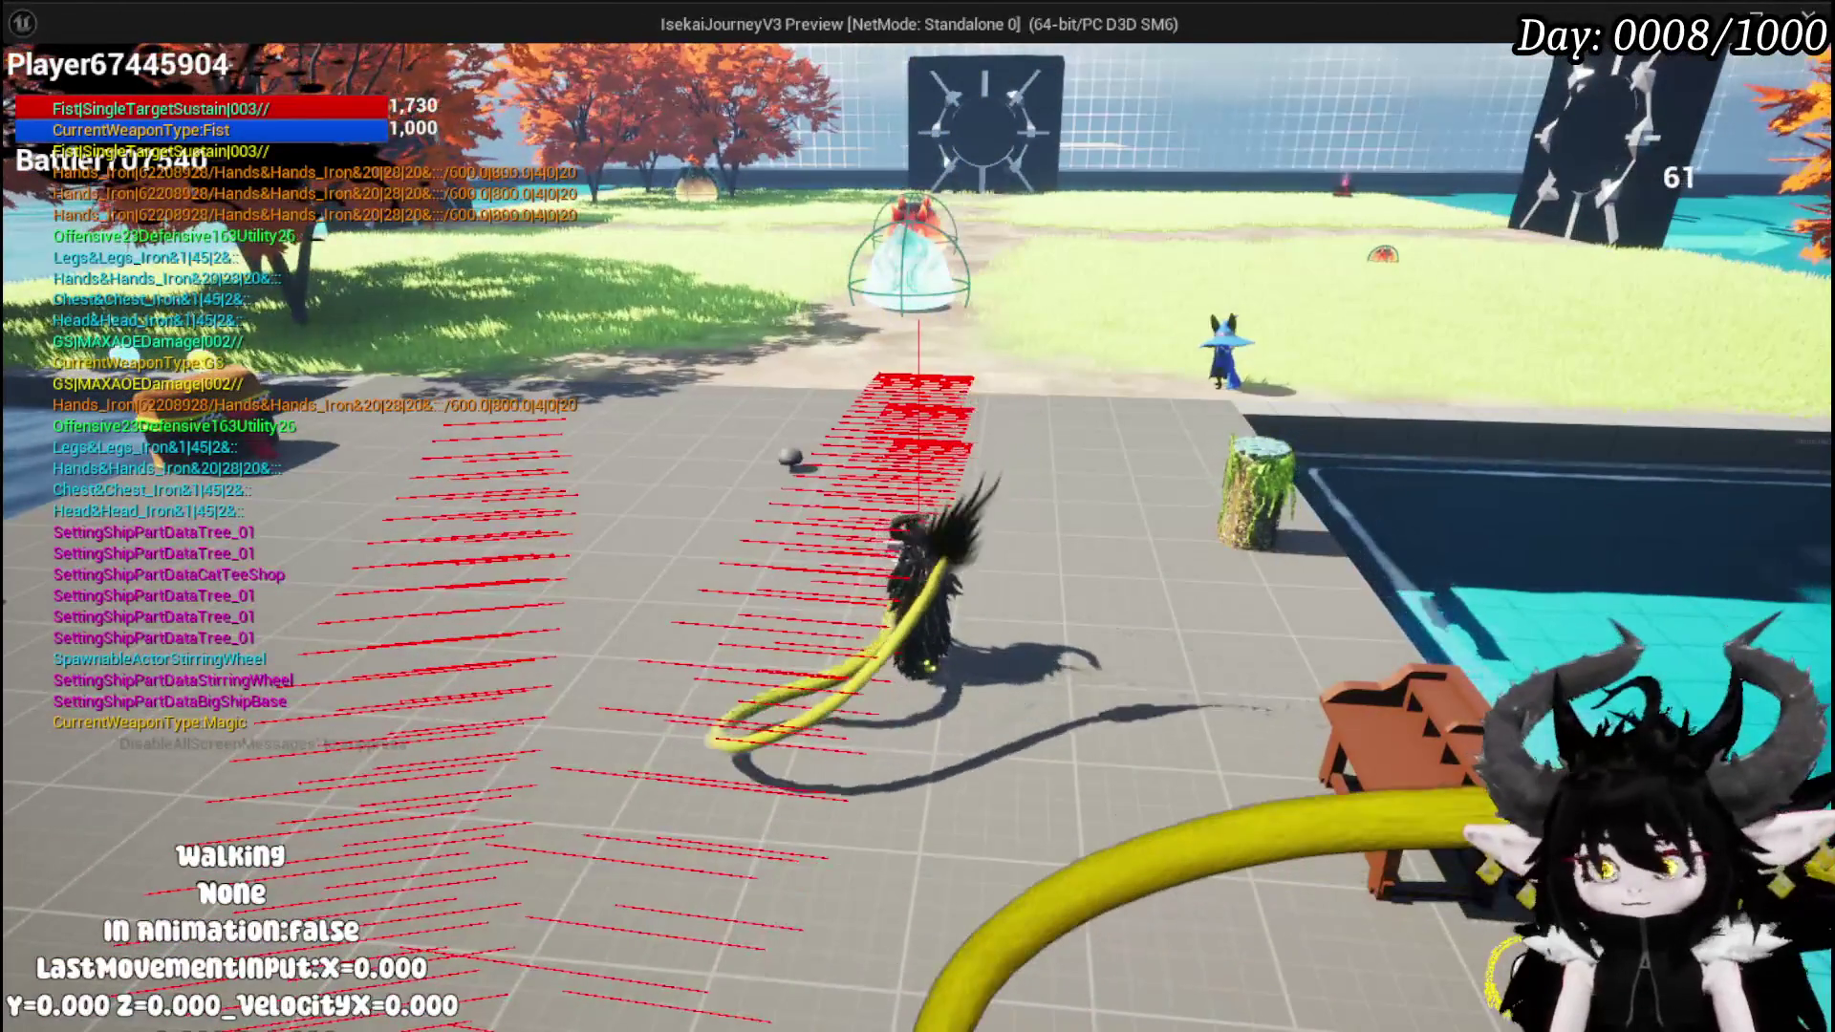
- Equip the magic summon weapon in place of the green magic item, then jump in play
key(Tab)
click(174, 72)
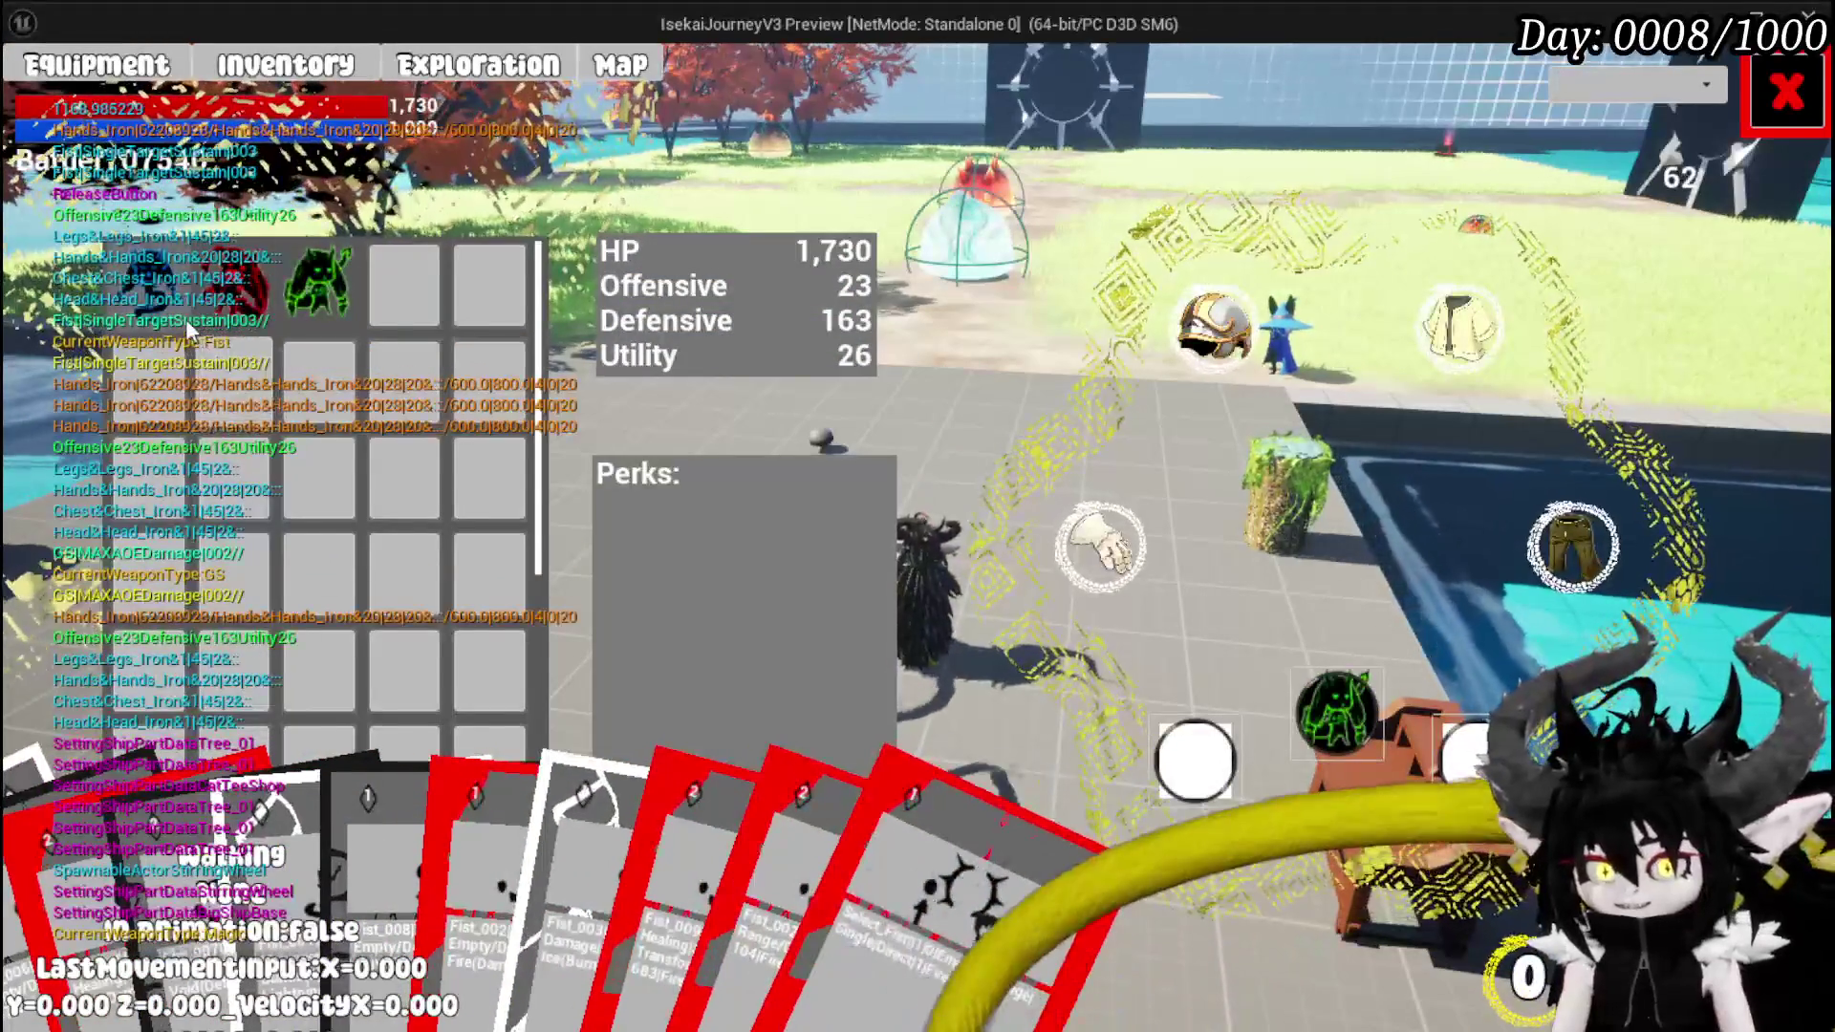
click(317, 277)
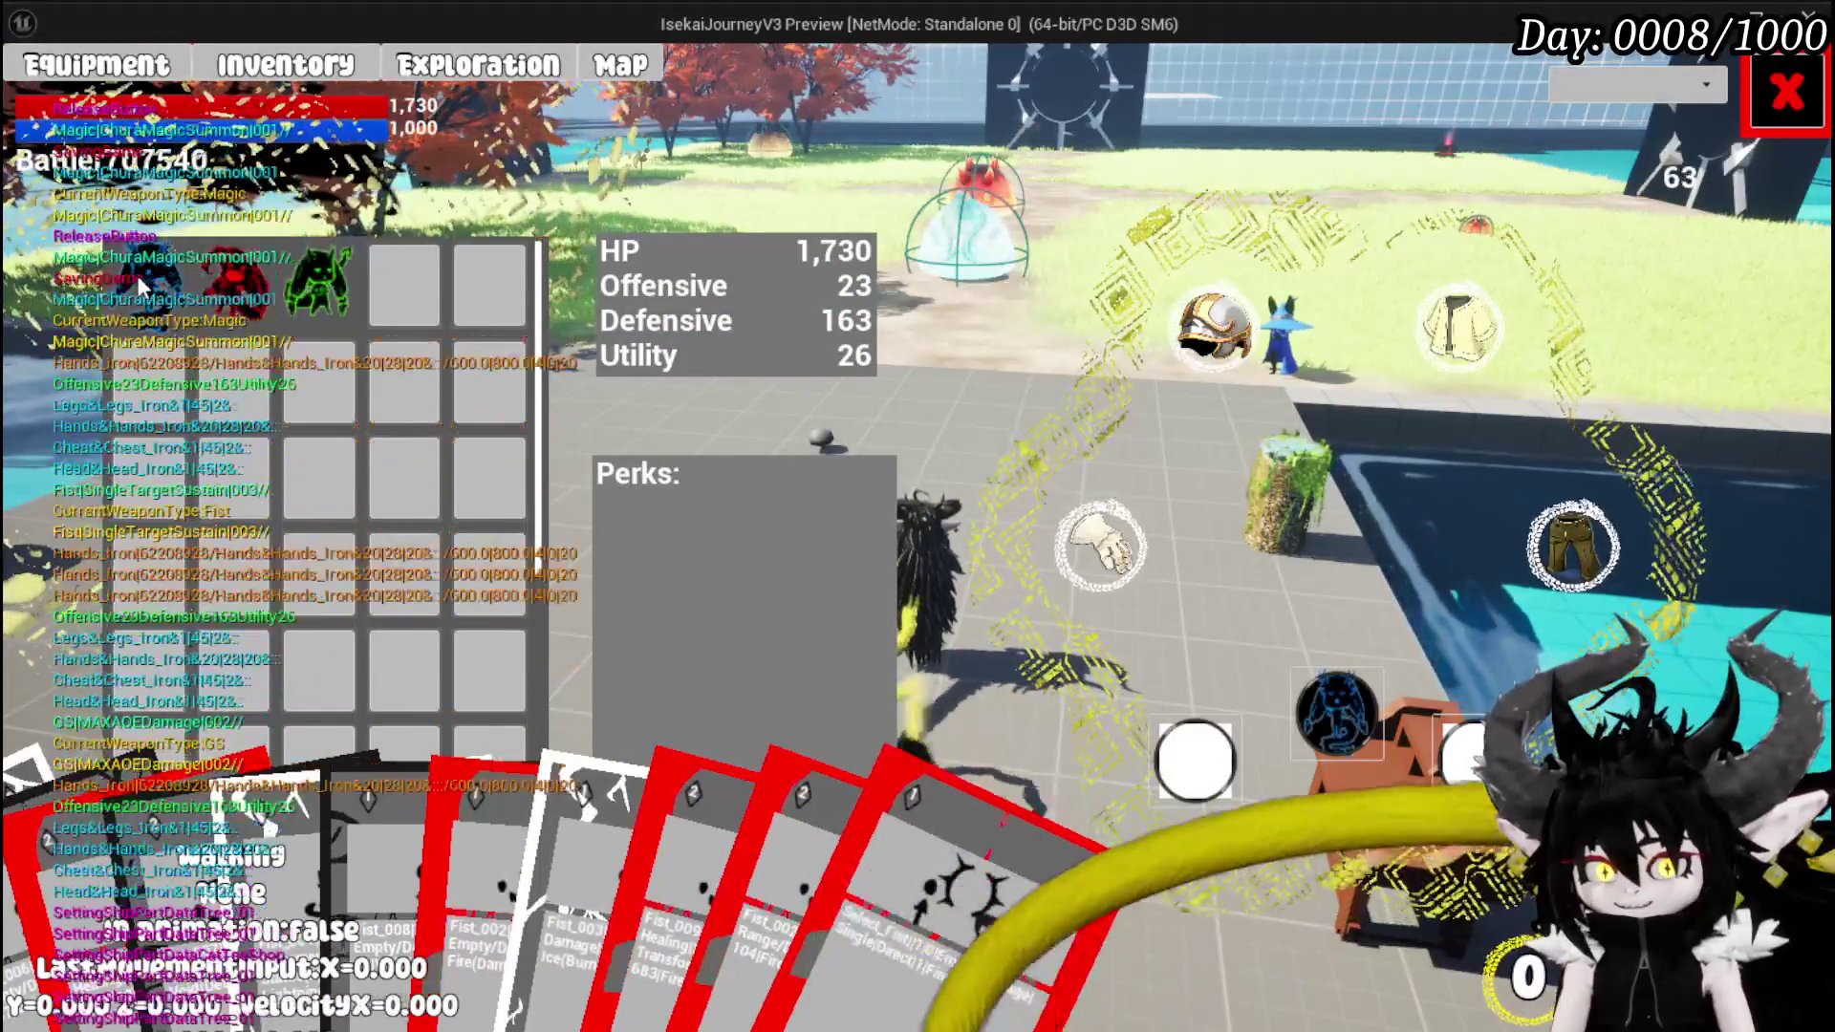
click(136, 275)
click(1766, 127)
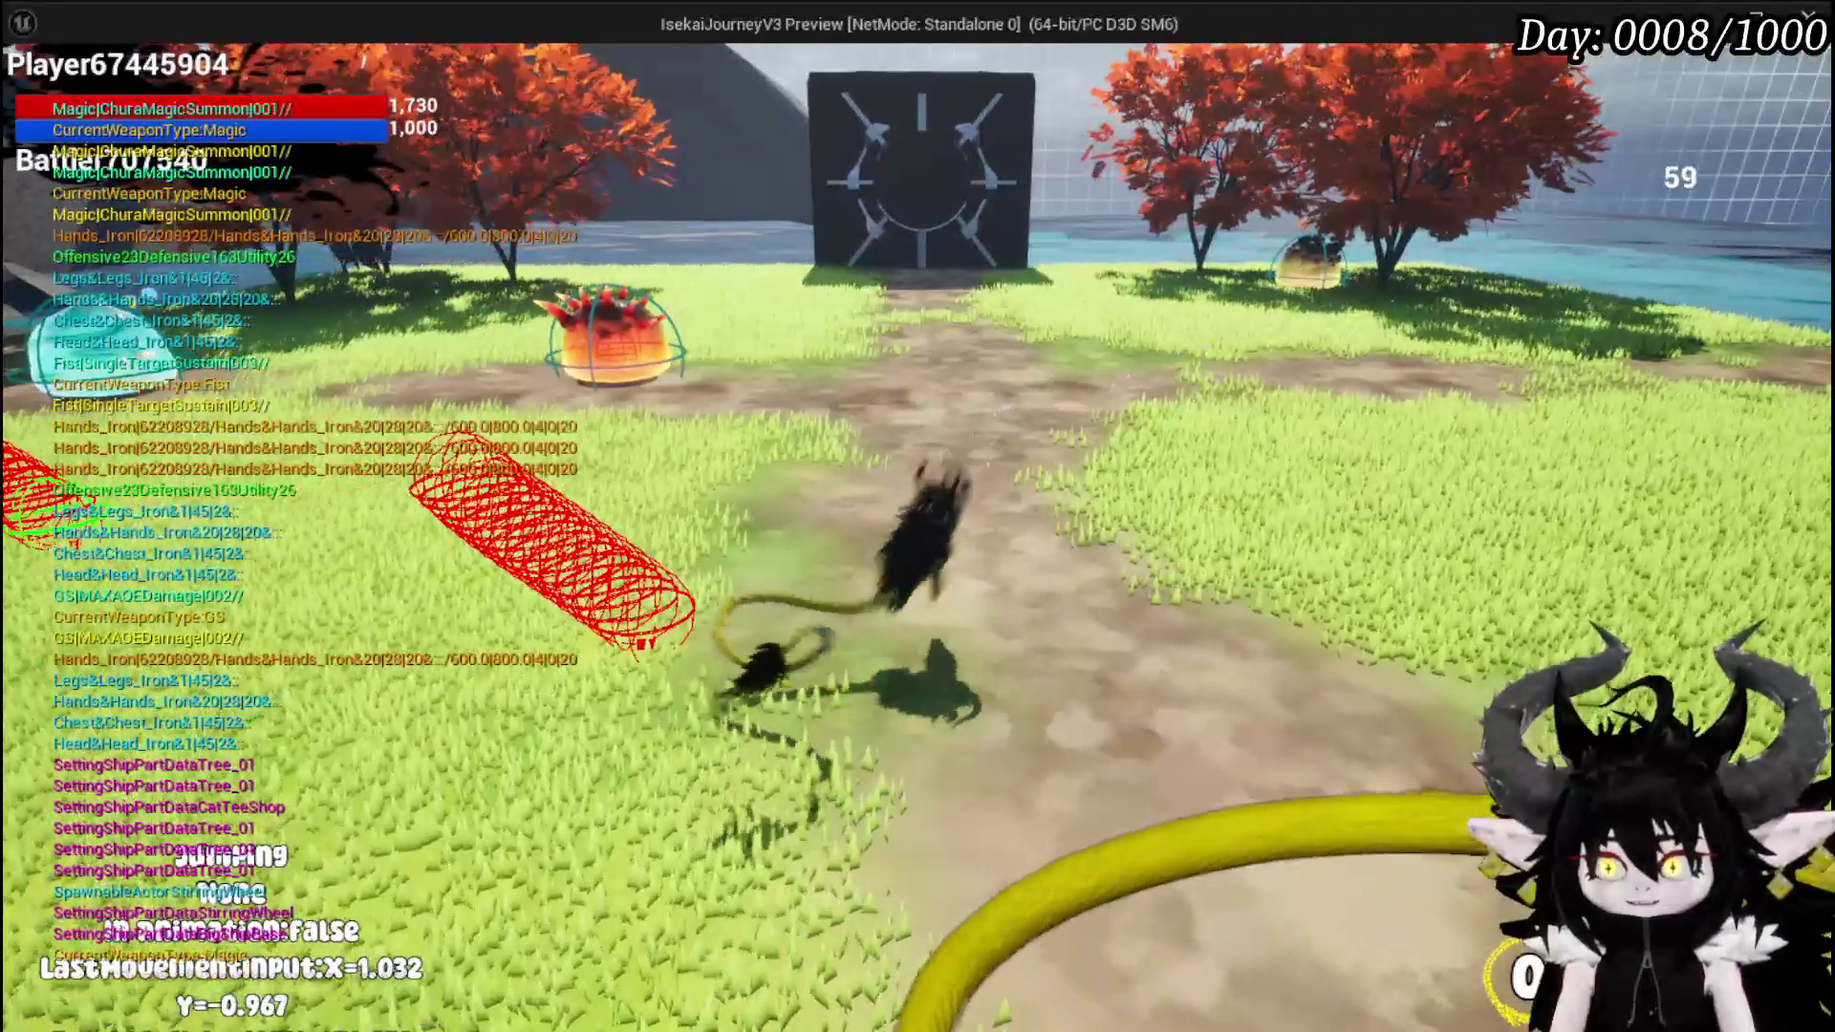
key(space)
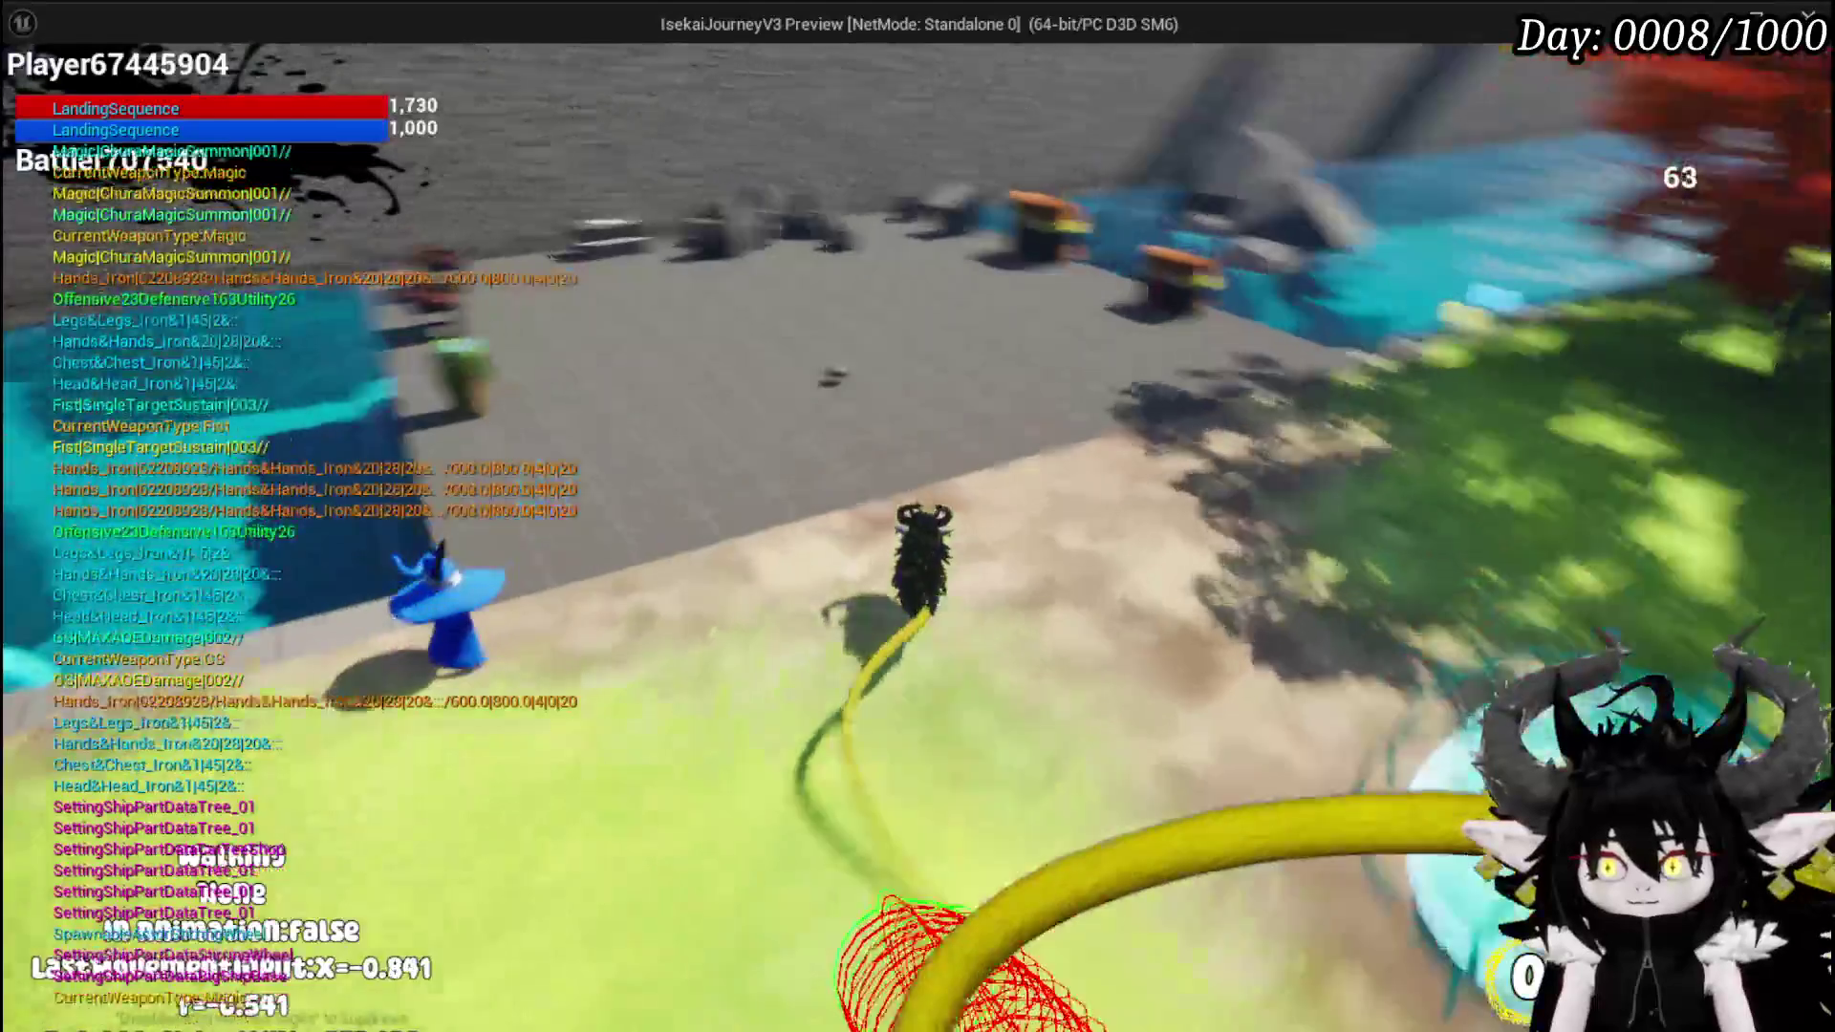
- Inspect the helmets on the equipment screen, then open the workbench's Build/Upgrade/Craft Gem menu
key(Tab)
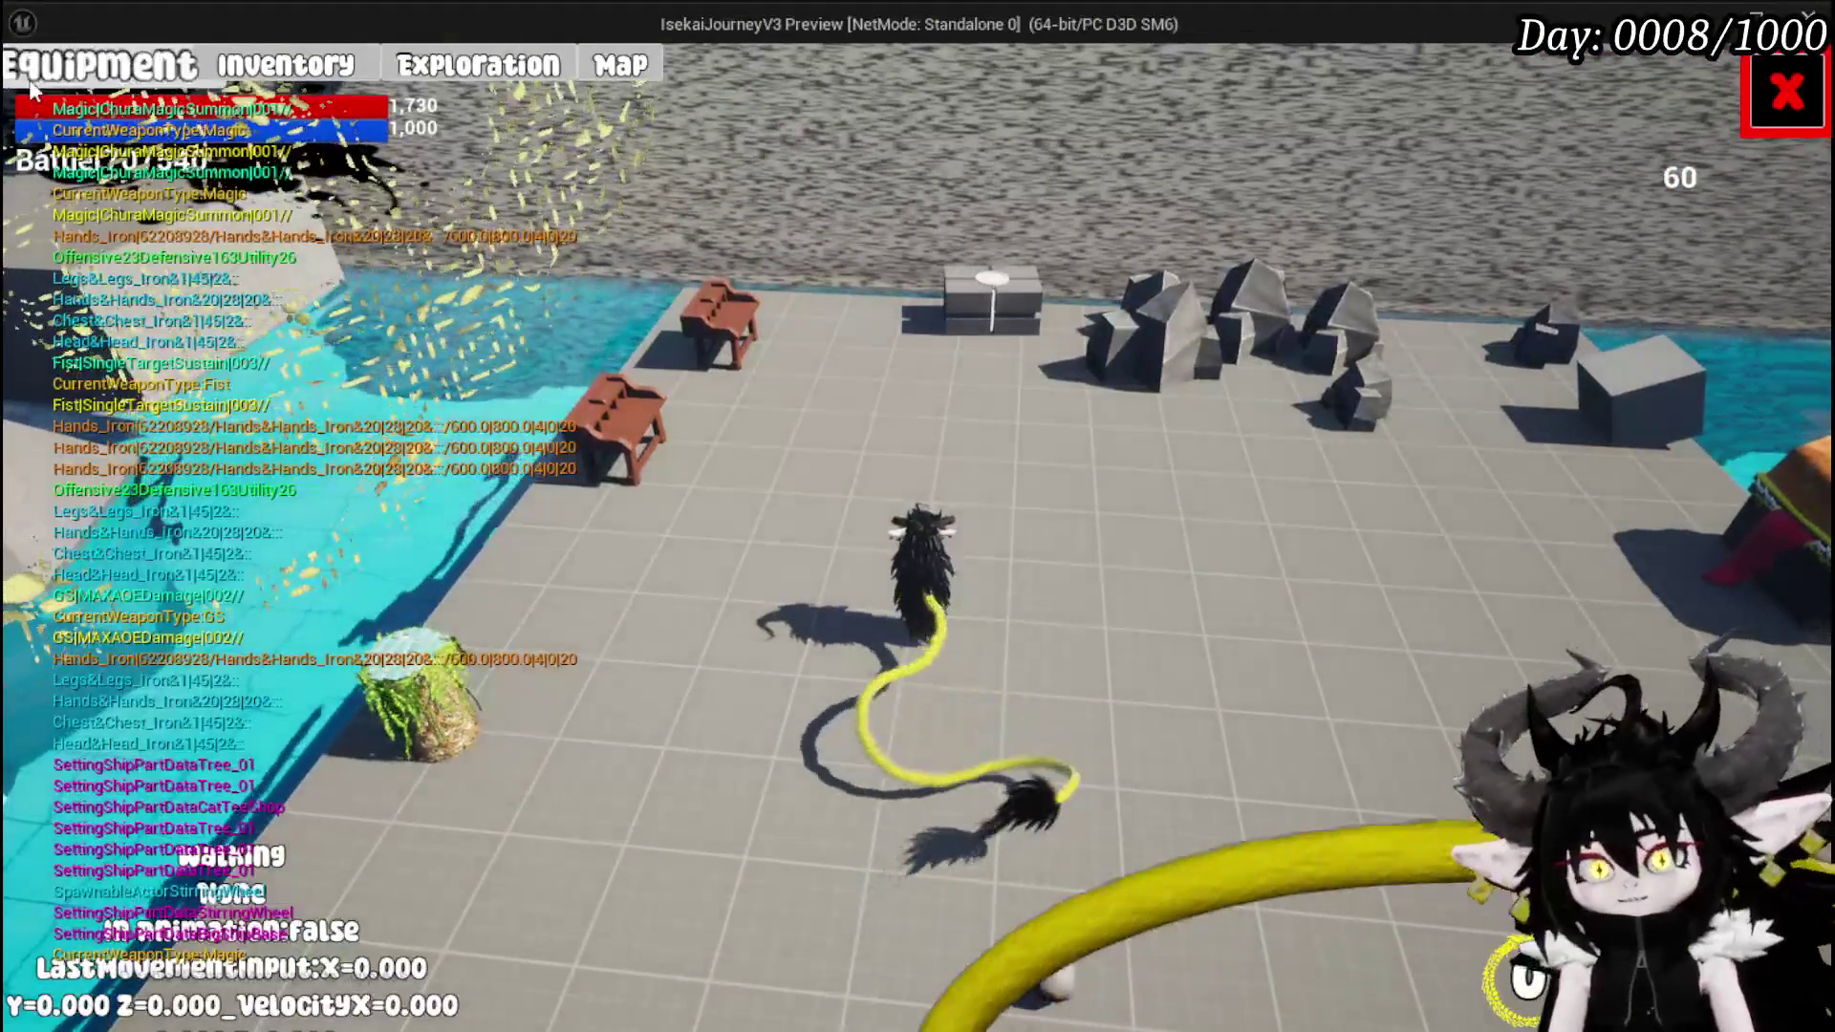
click(80, 82)
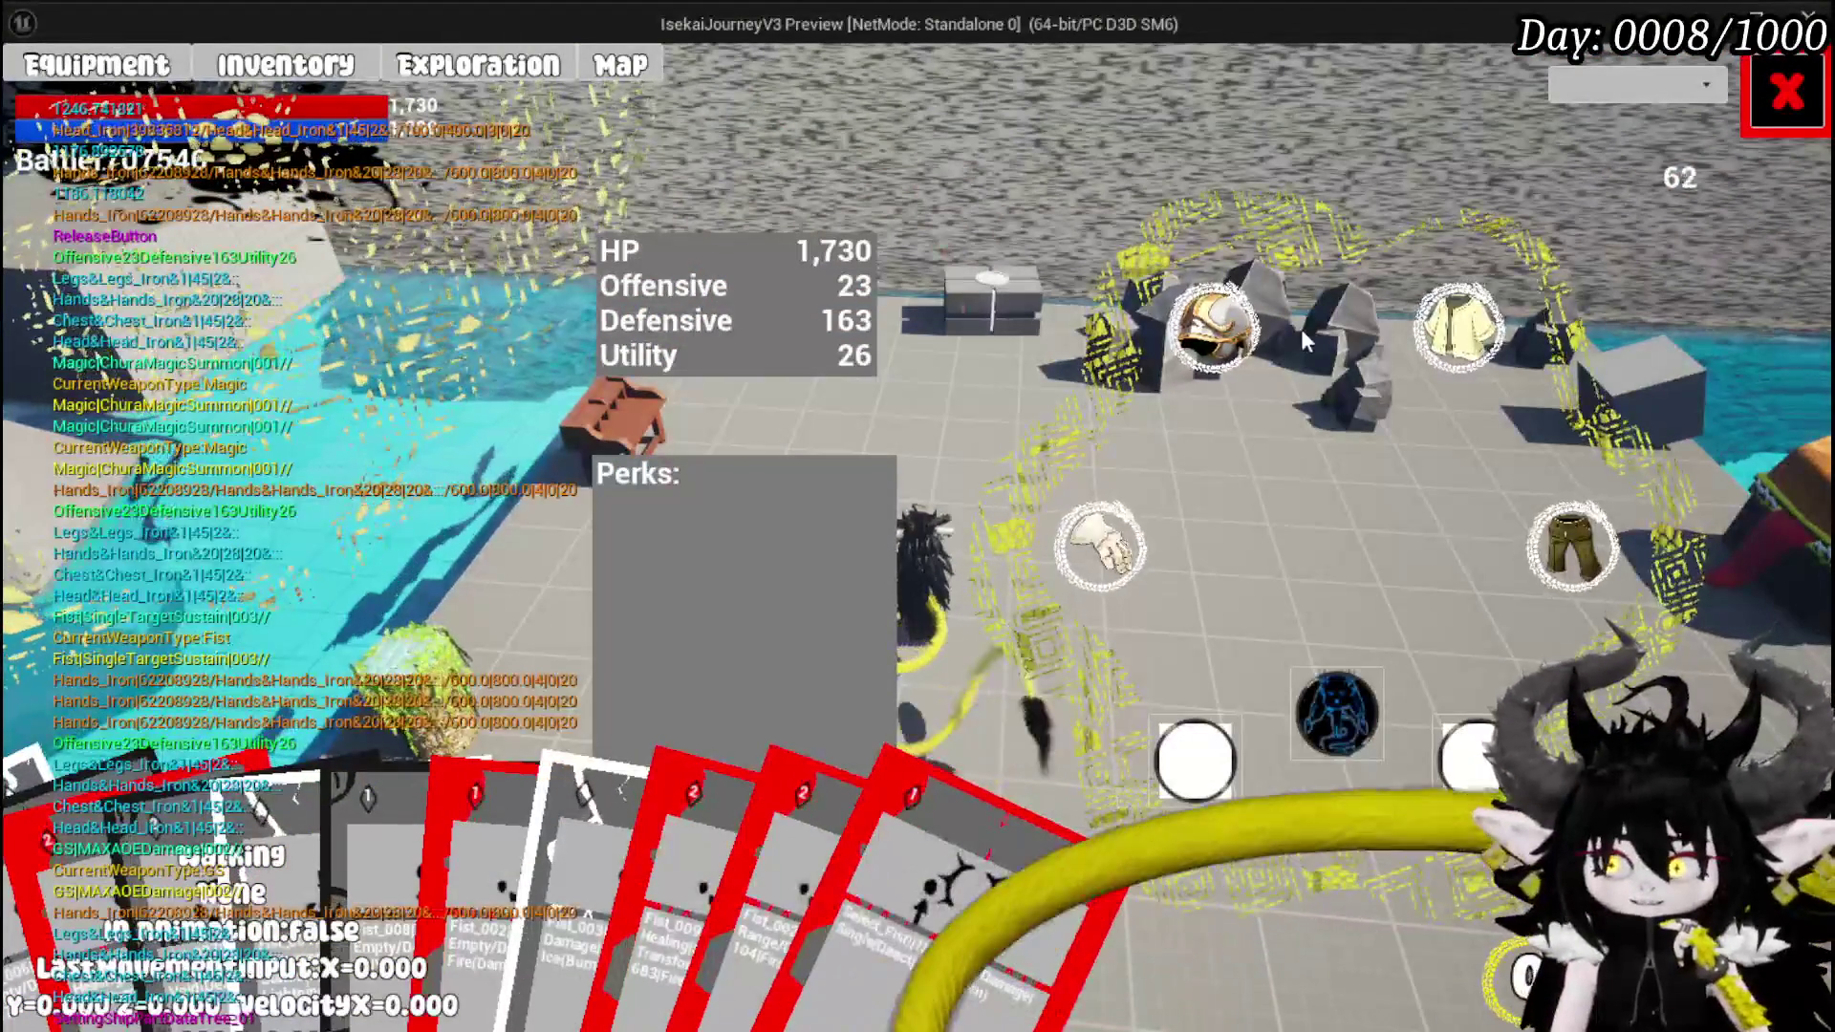
mouse_move(1223, 350)
mouse_move(196, 292)
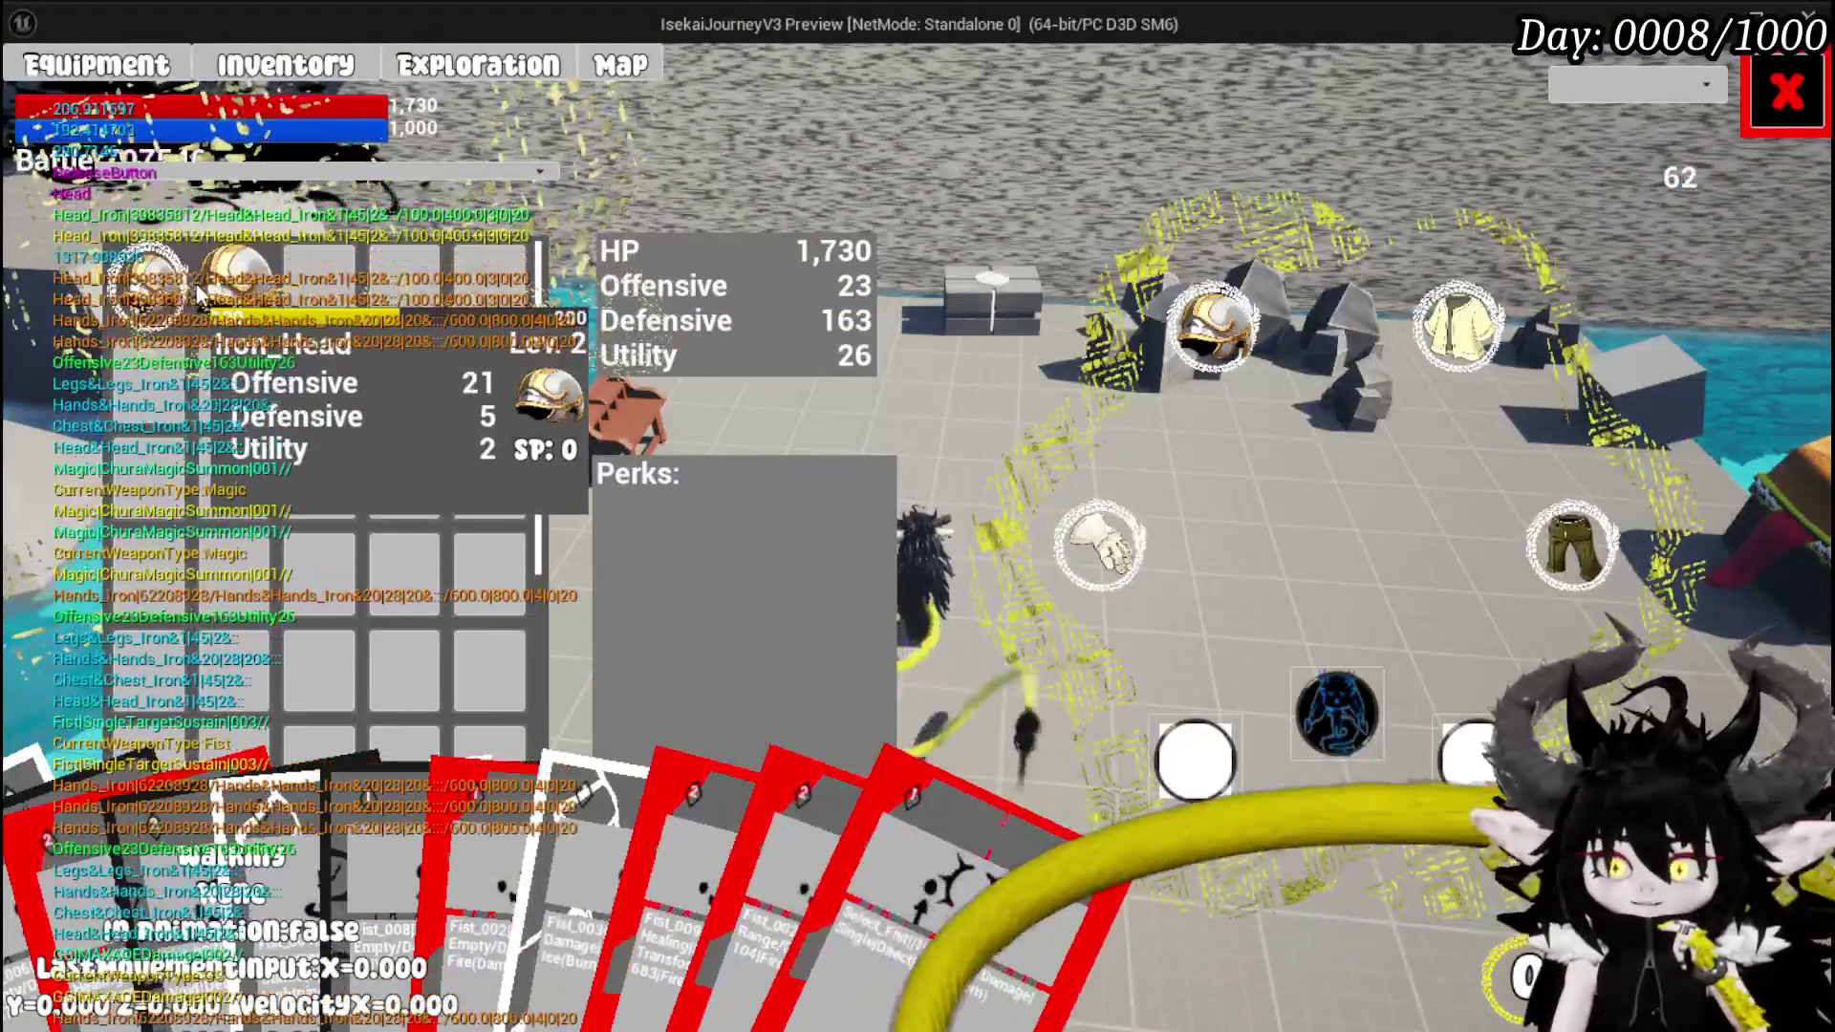
click(1785, 96)
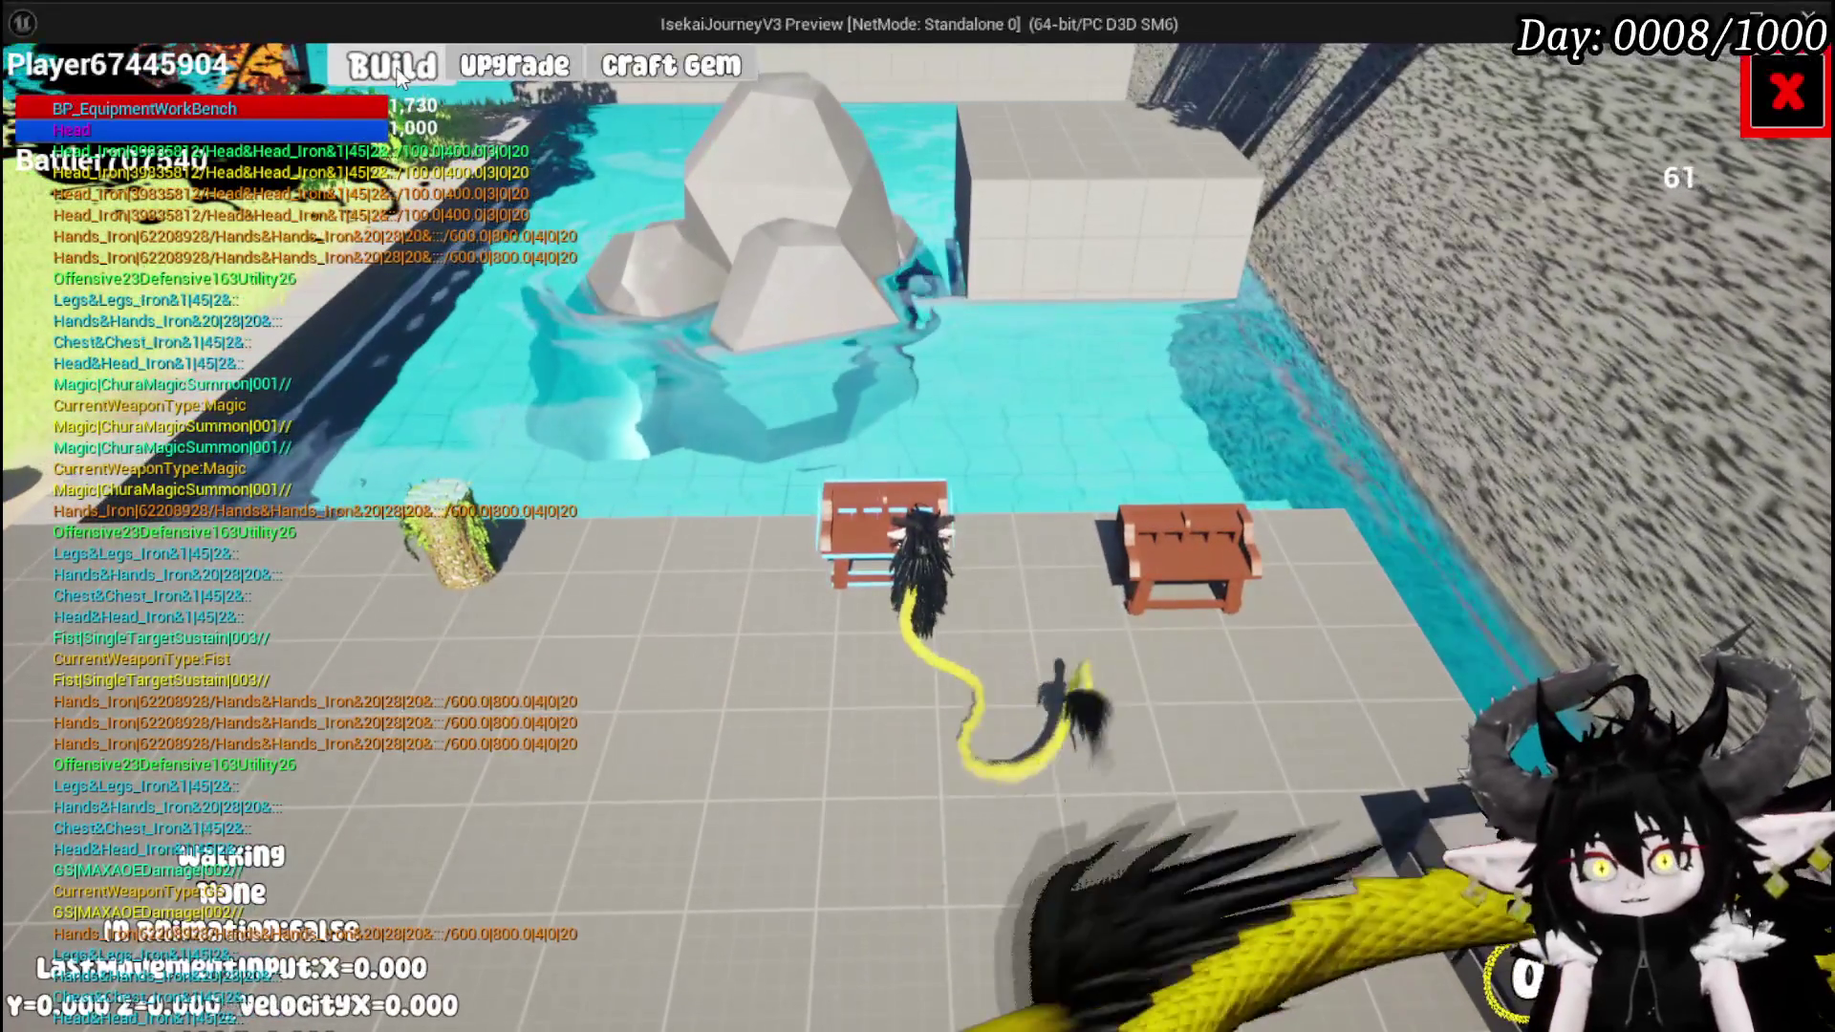
click(931, 506)
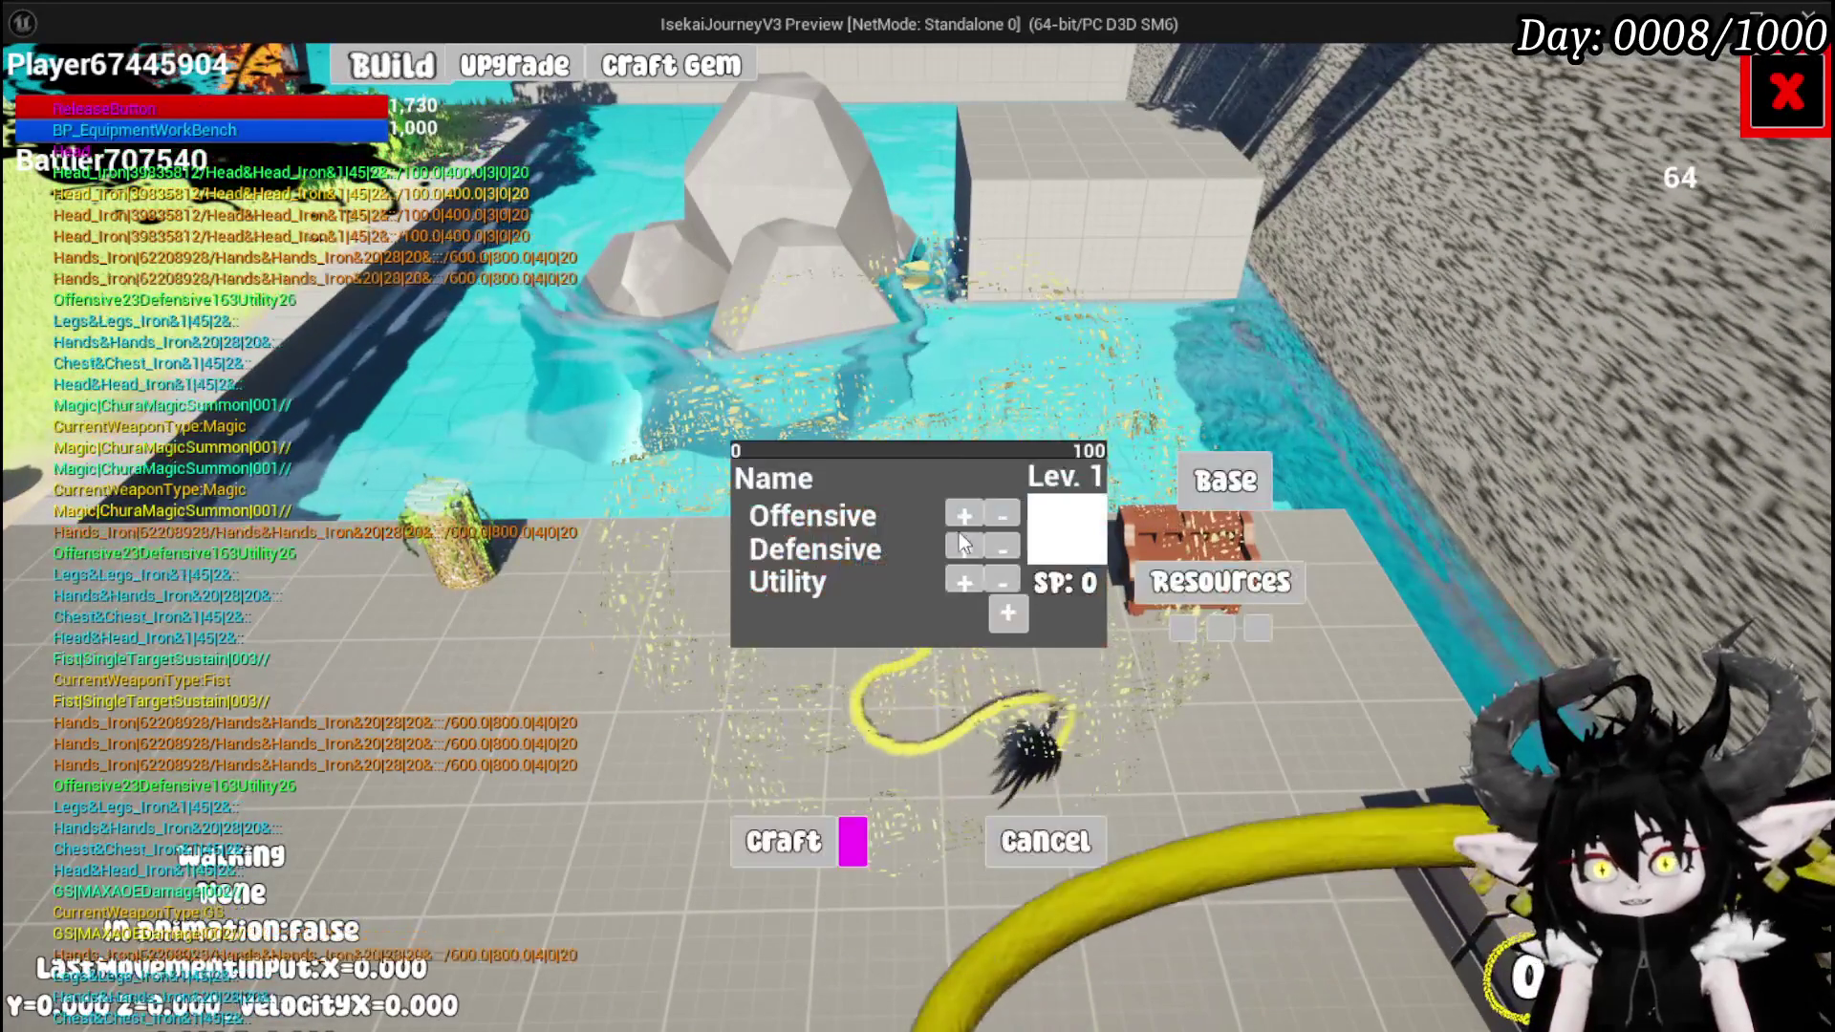
- Choose Chest as the piece to craft and add three wood as resources
click(1247, 482)
click(1003, 277)
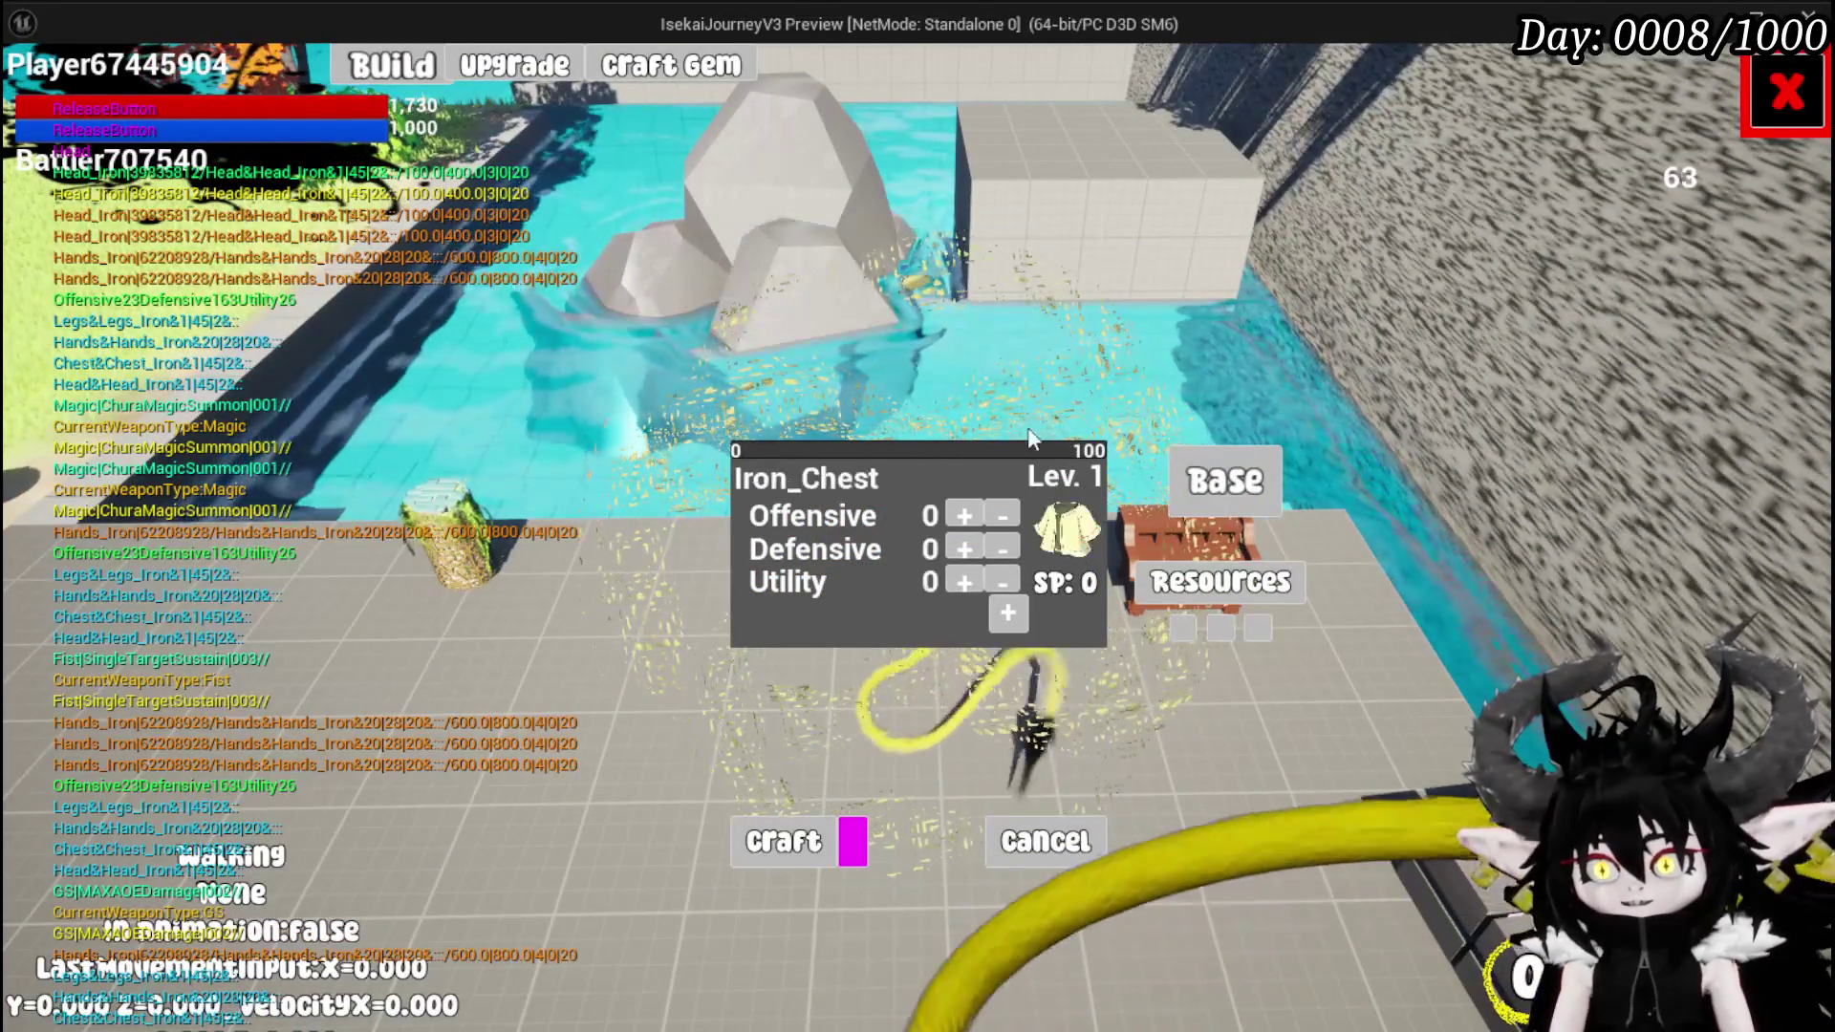
click(1221, 581)
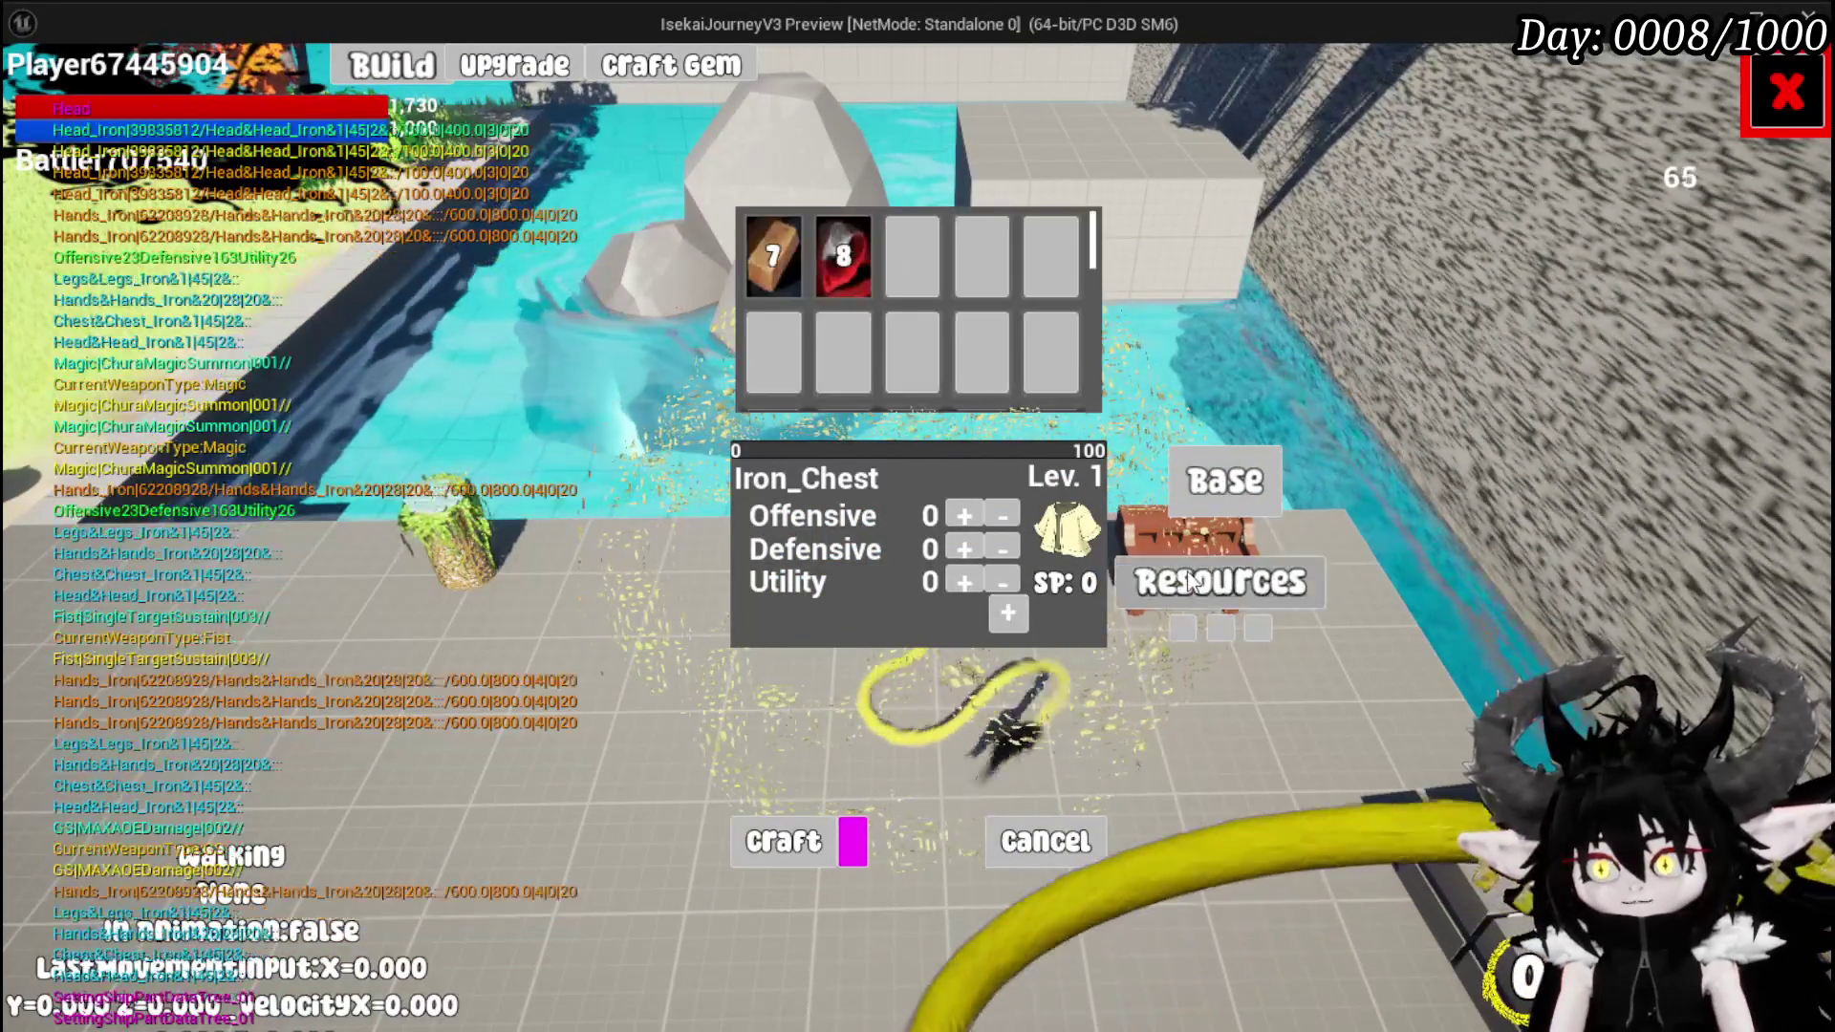
click(772, 250)
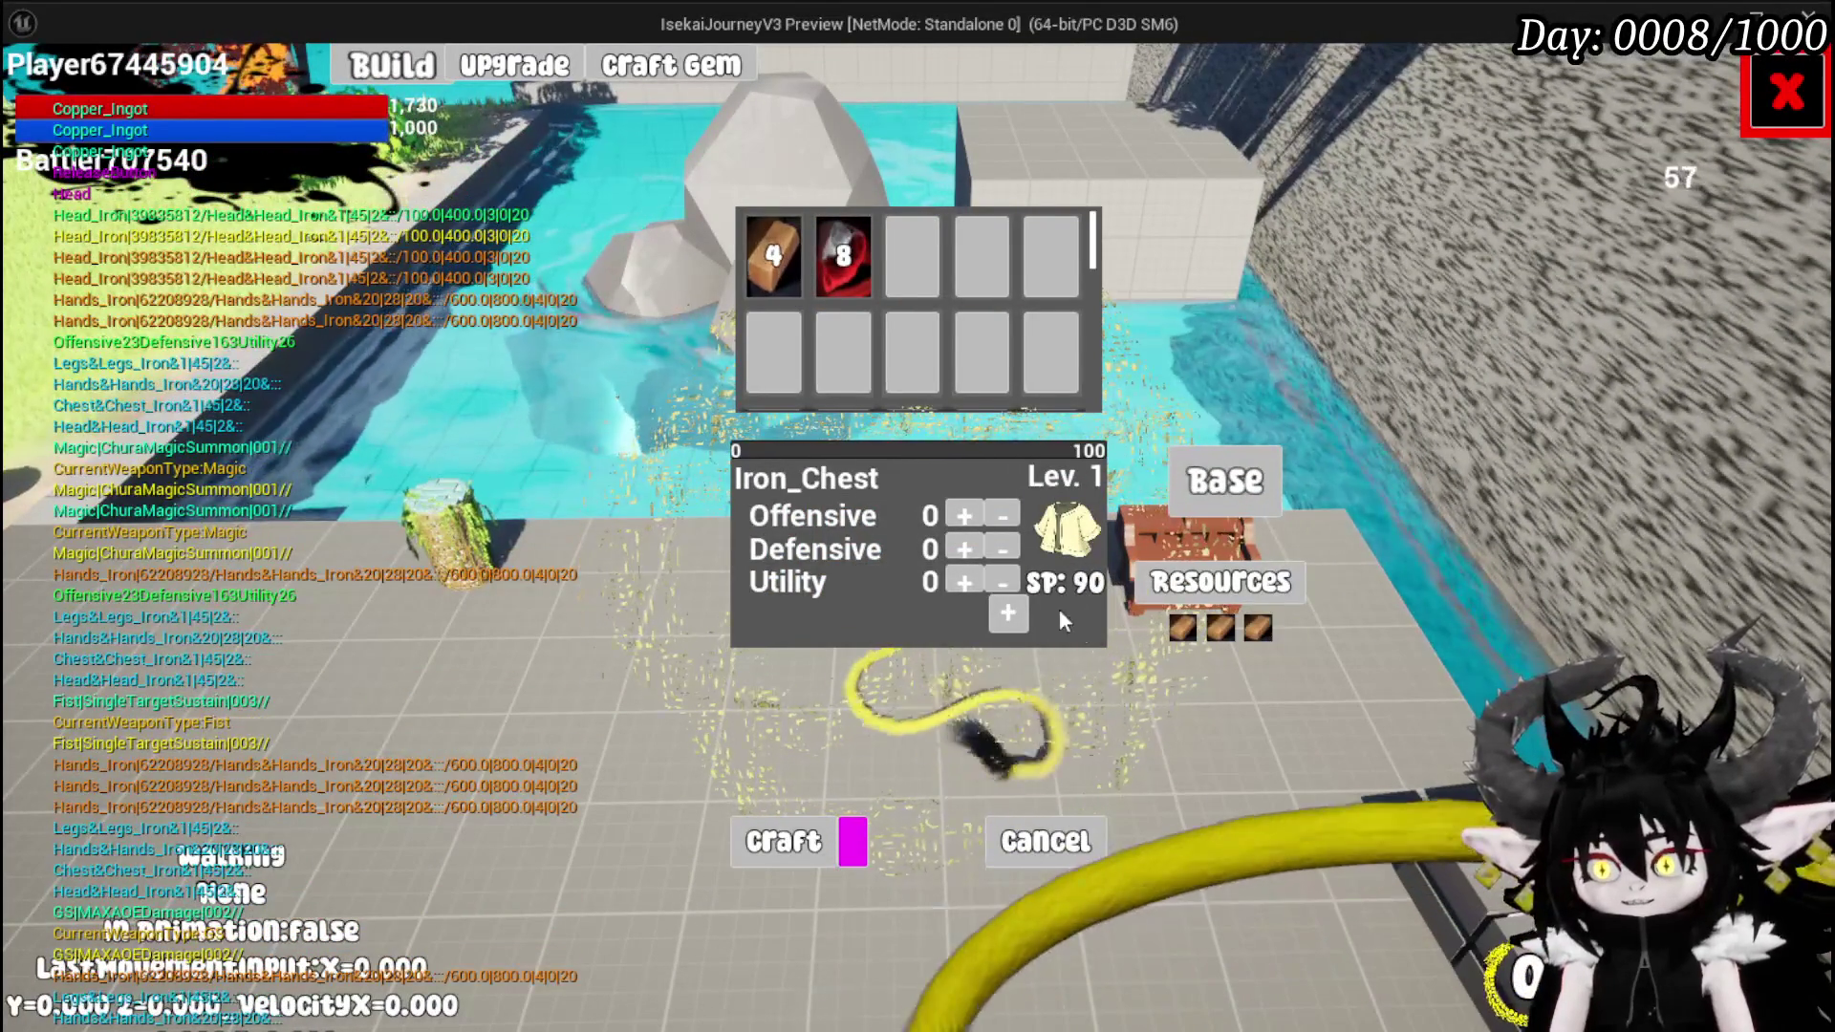
- Set Defensive 30 and Offensive 20, add a diamond gem socket, and craft the Iron_Chest
click(956, 548)
click(955, 549)
click(955, 548)
click(955, 549)
click(955, 549)
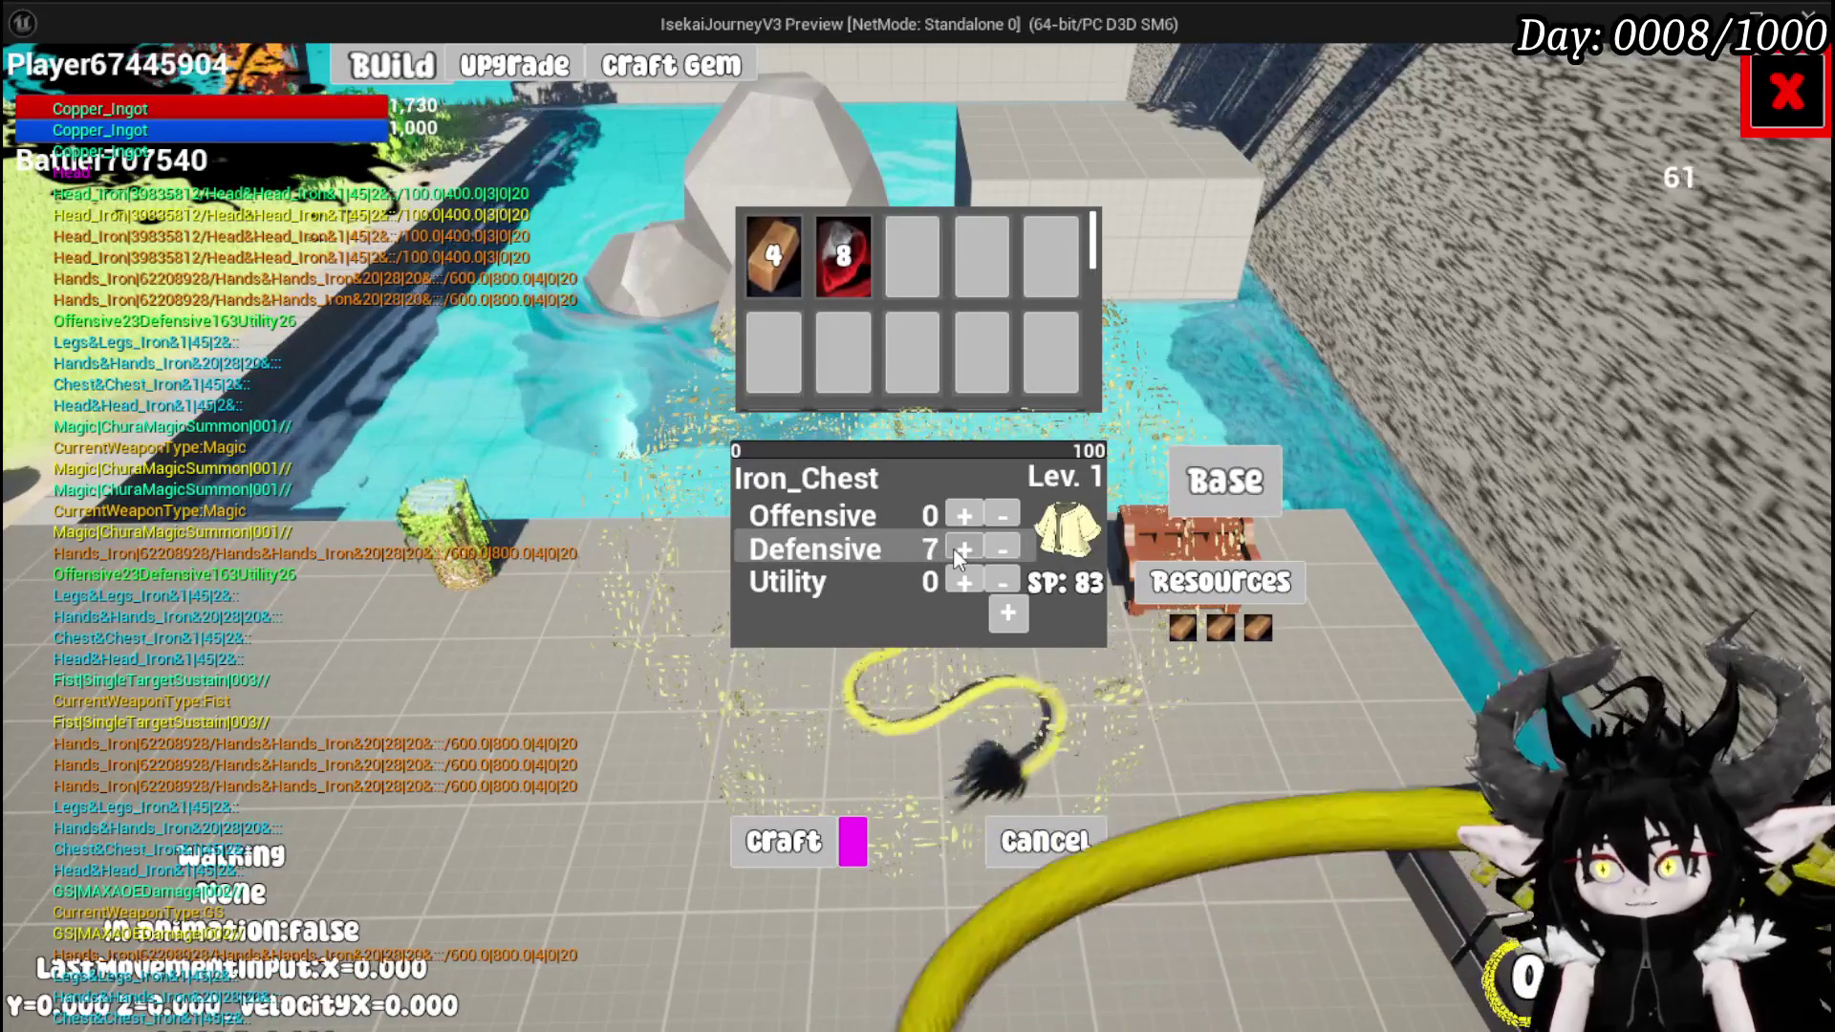
click(953, 548)
click(960, 520)
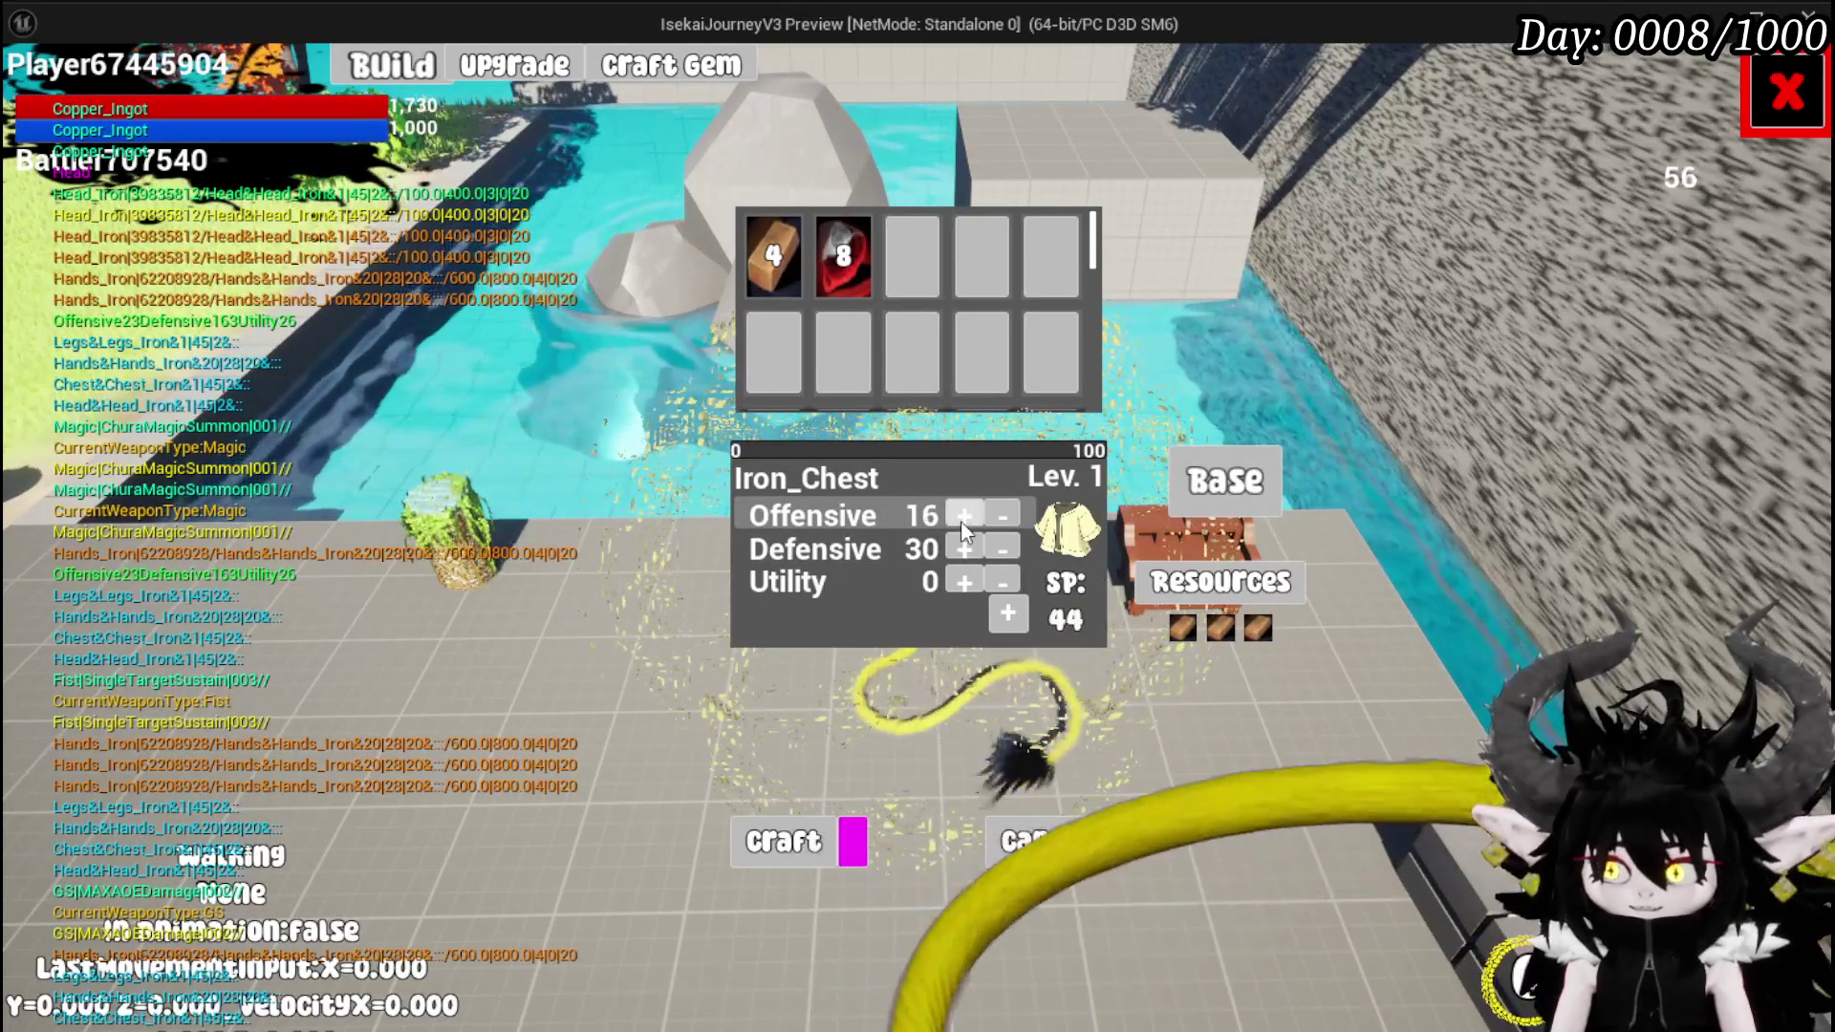
click(966, 516)
click(965, 516)
click(965, 516)
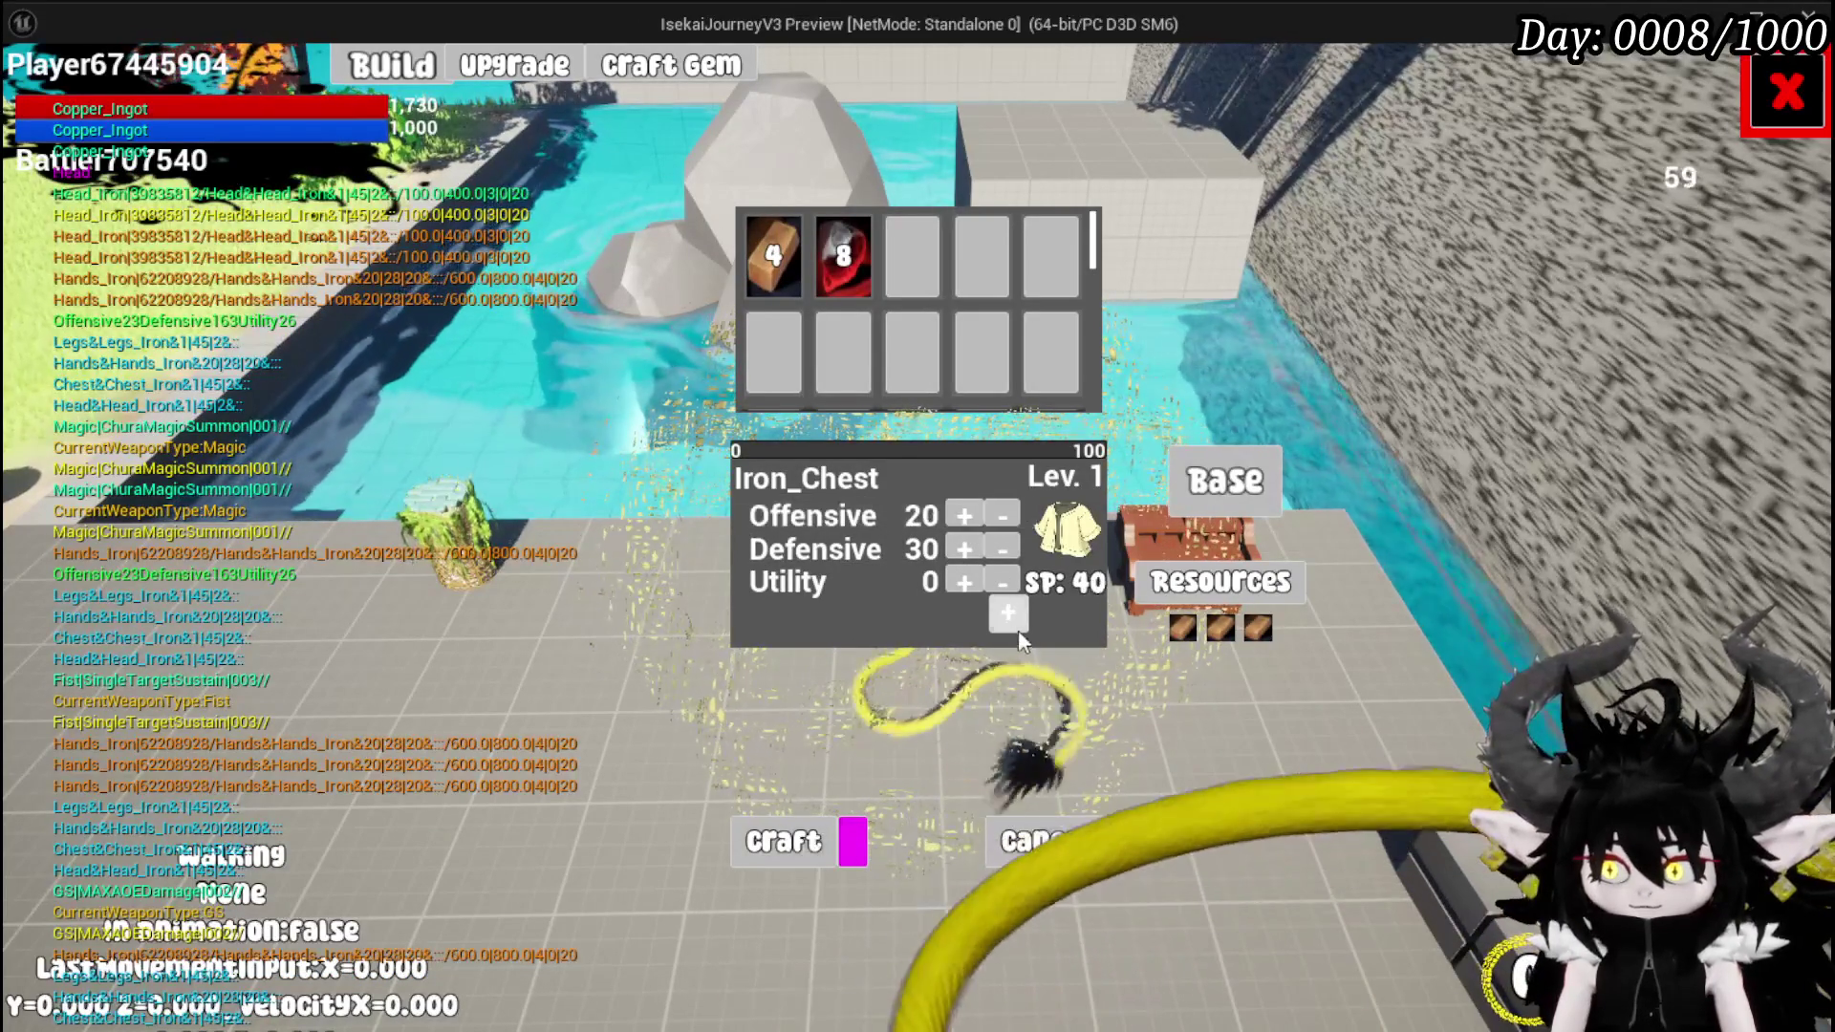
drag(810, 744, 801, 630)
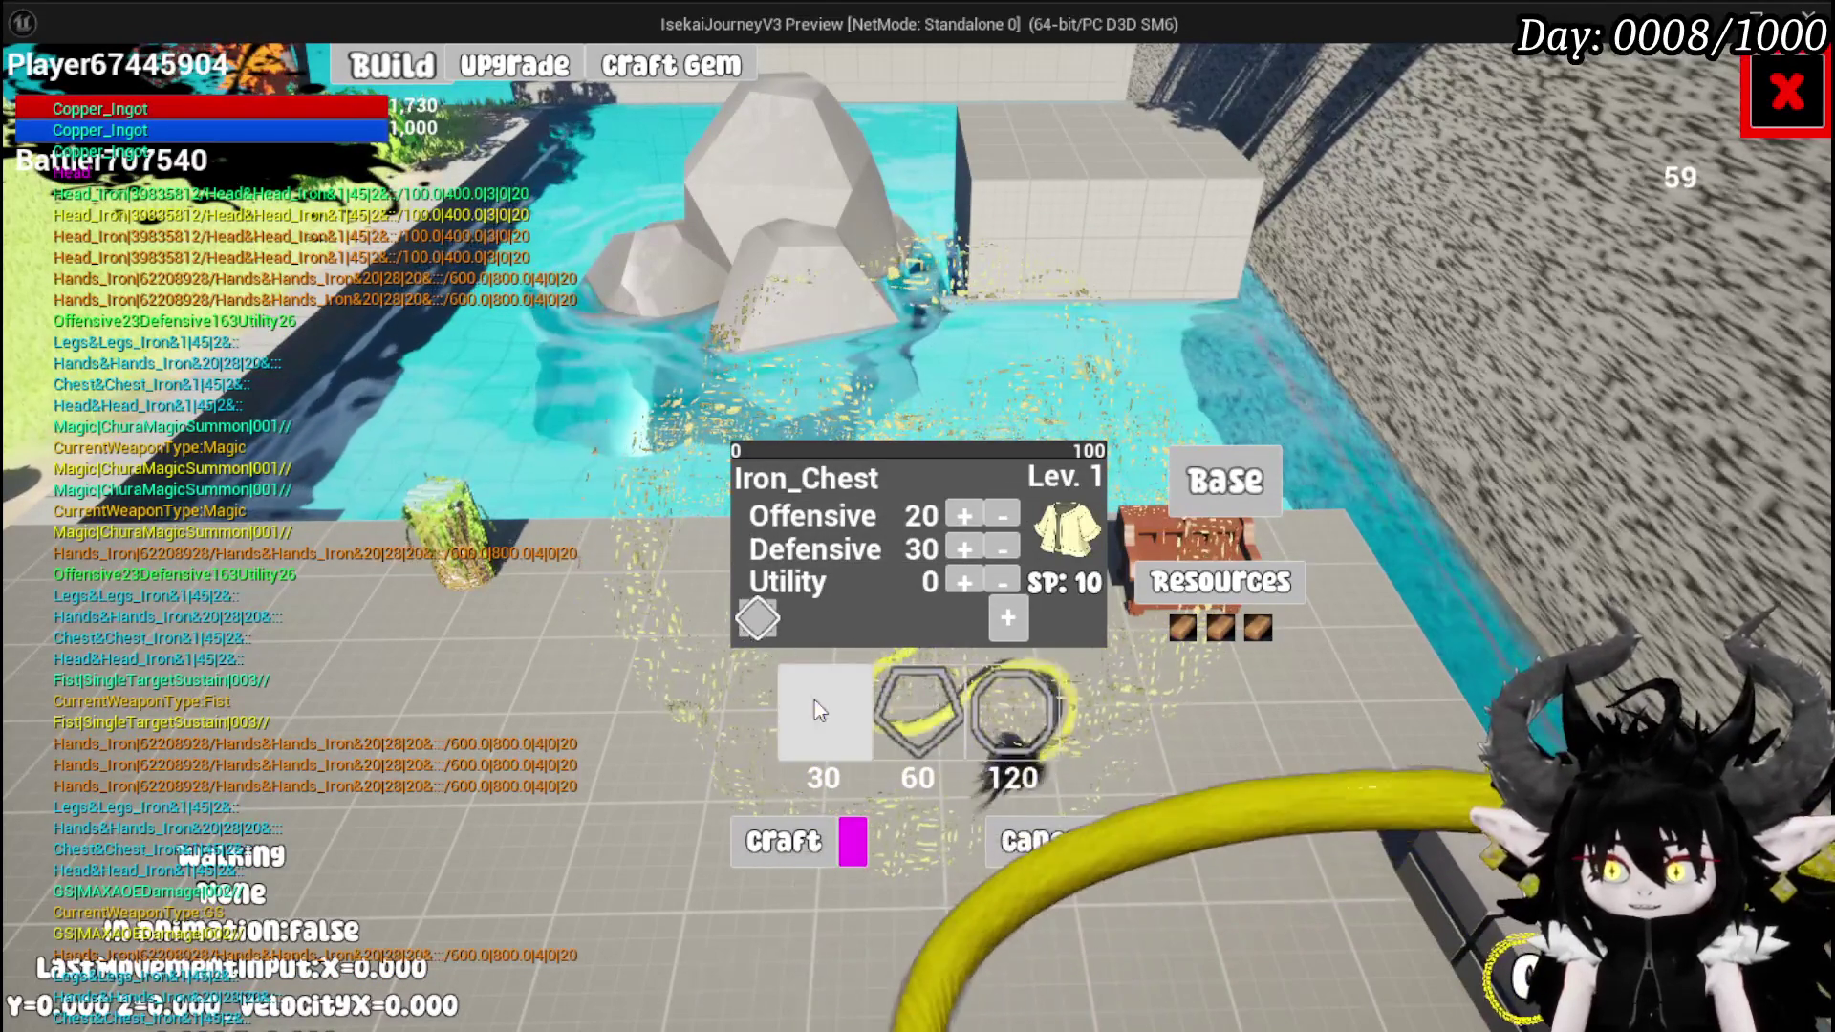
click(1785, 93)
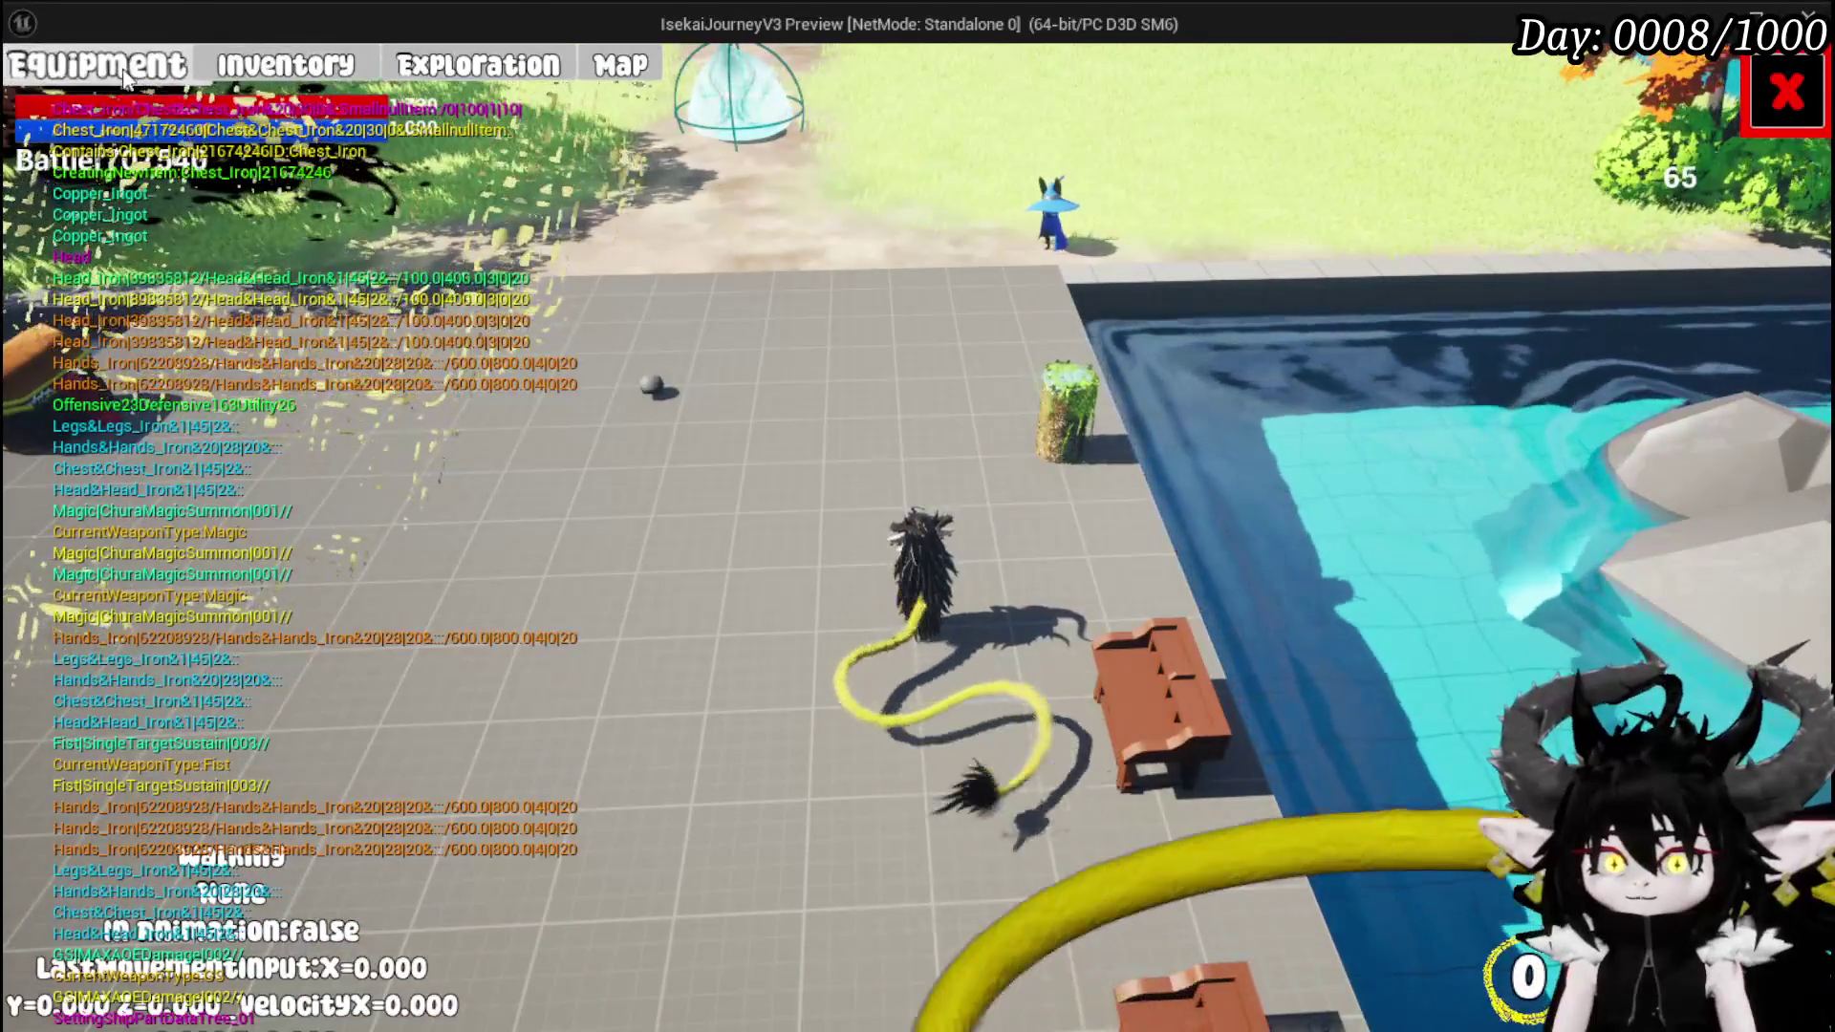
- Equip the crafted Iron_Chest, bringing stats to HP 1,580, Offensive 42, Defensive 148
click(96, 64)
click(1455, 335)
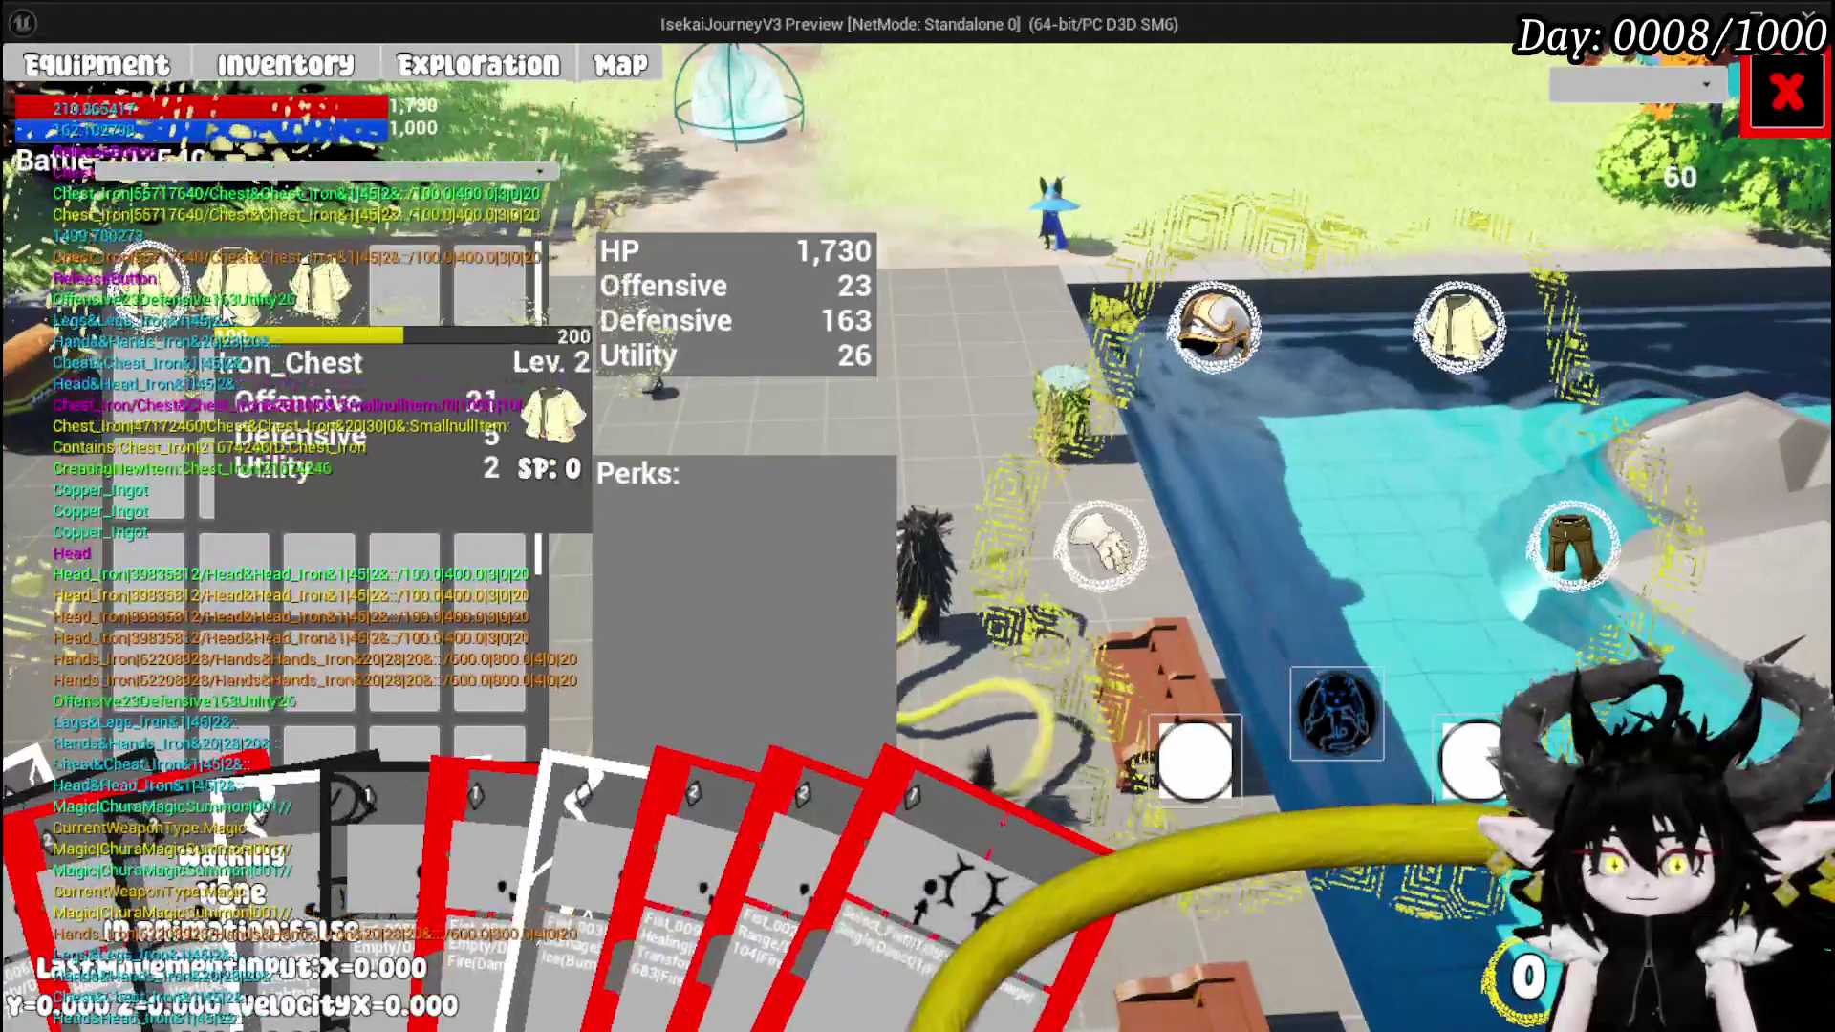
click(798, 322)
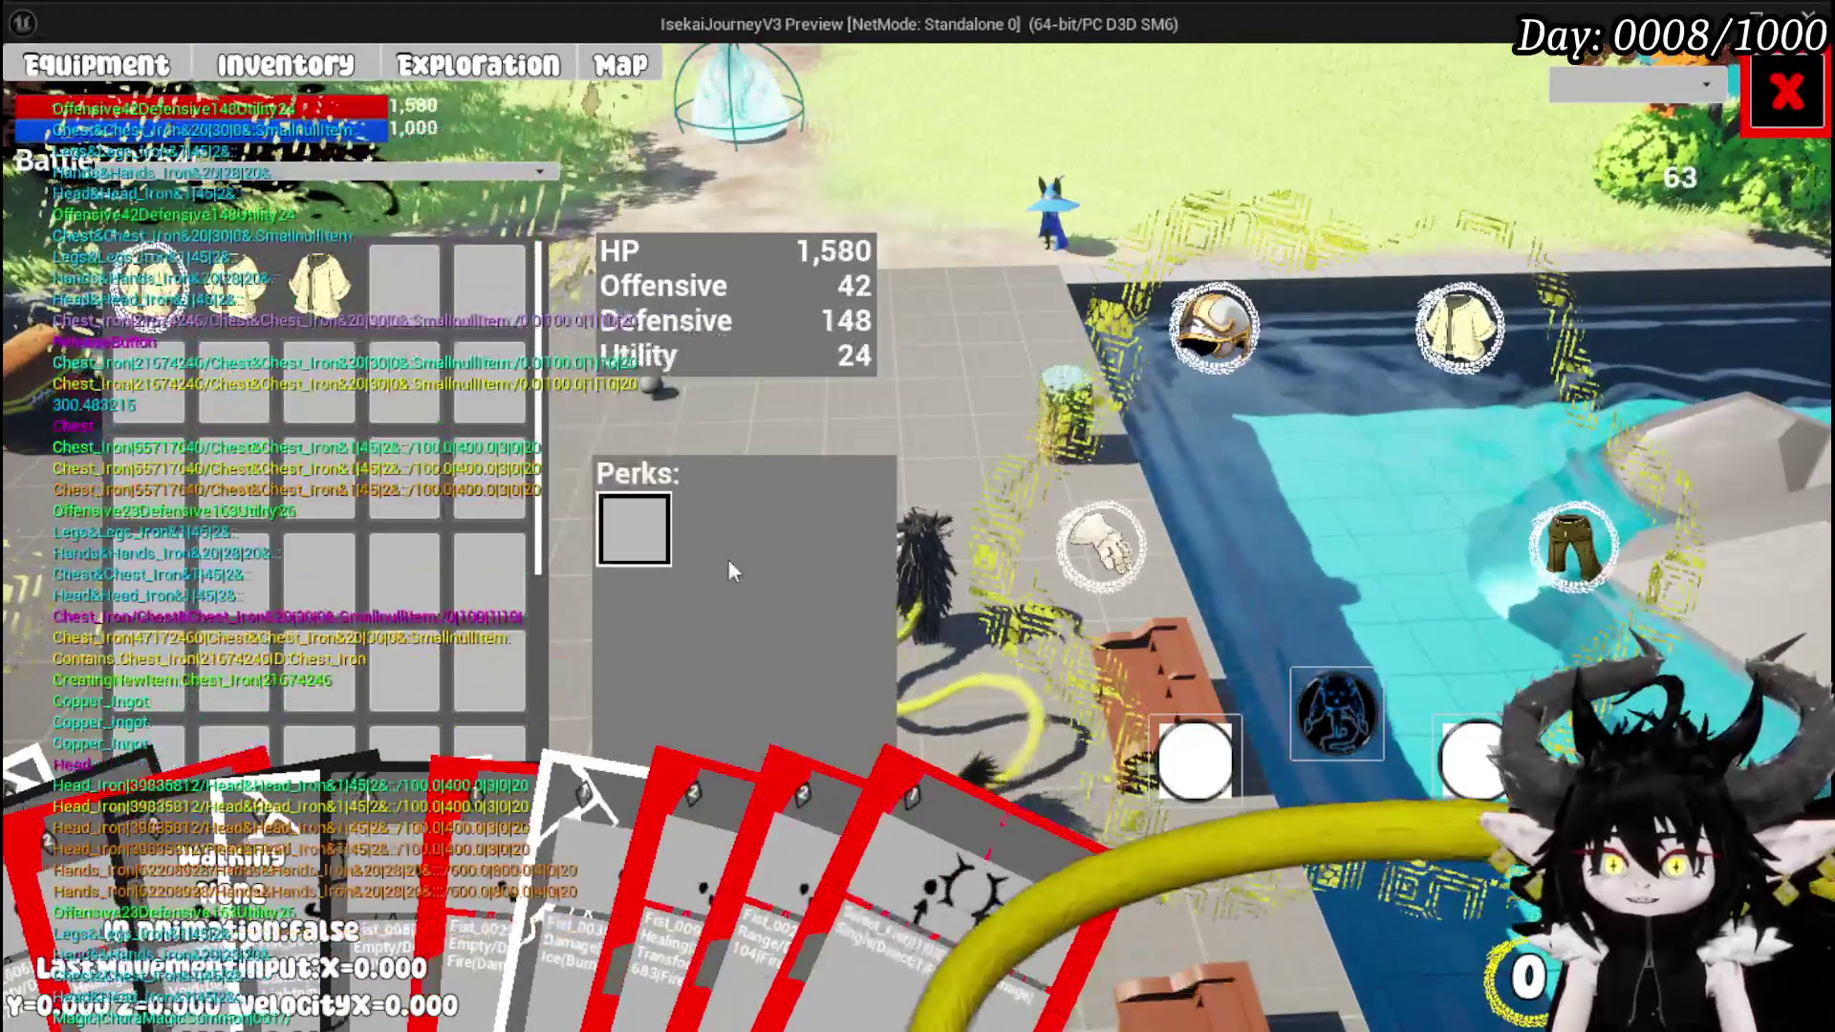
click(1785, 93)
- Open the Iron_Chest's upgrade panel at the workbench, check its gem slot, then close it
key(b)
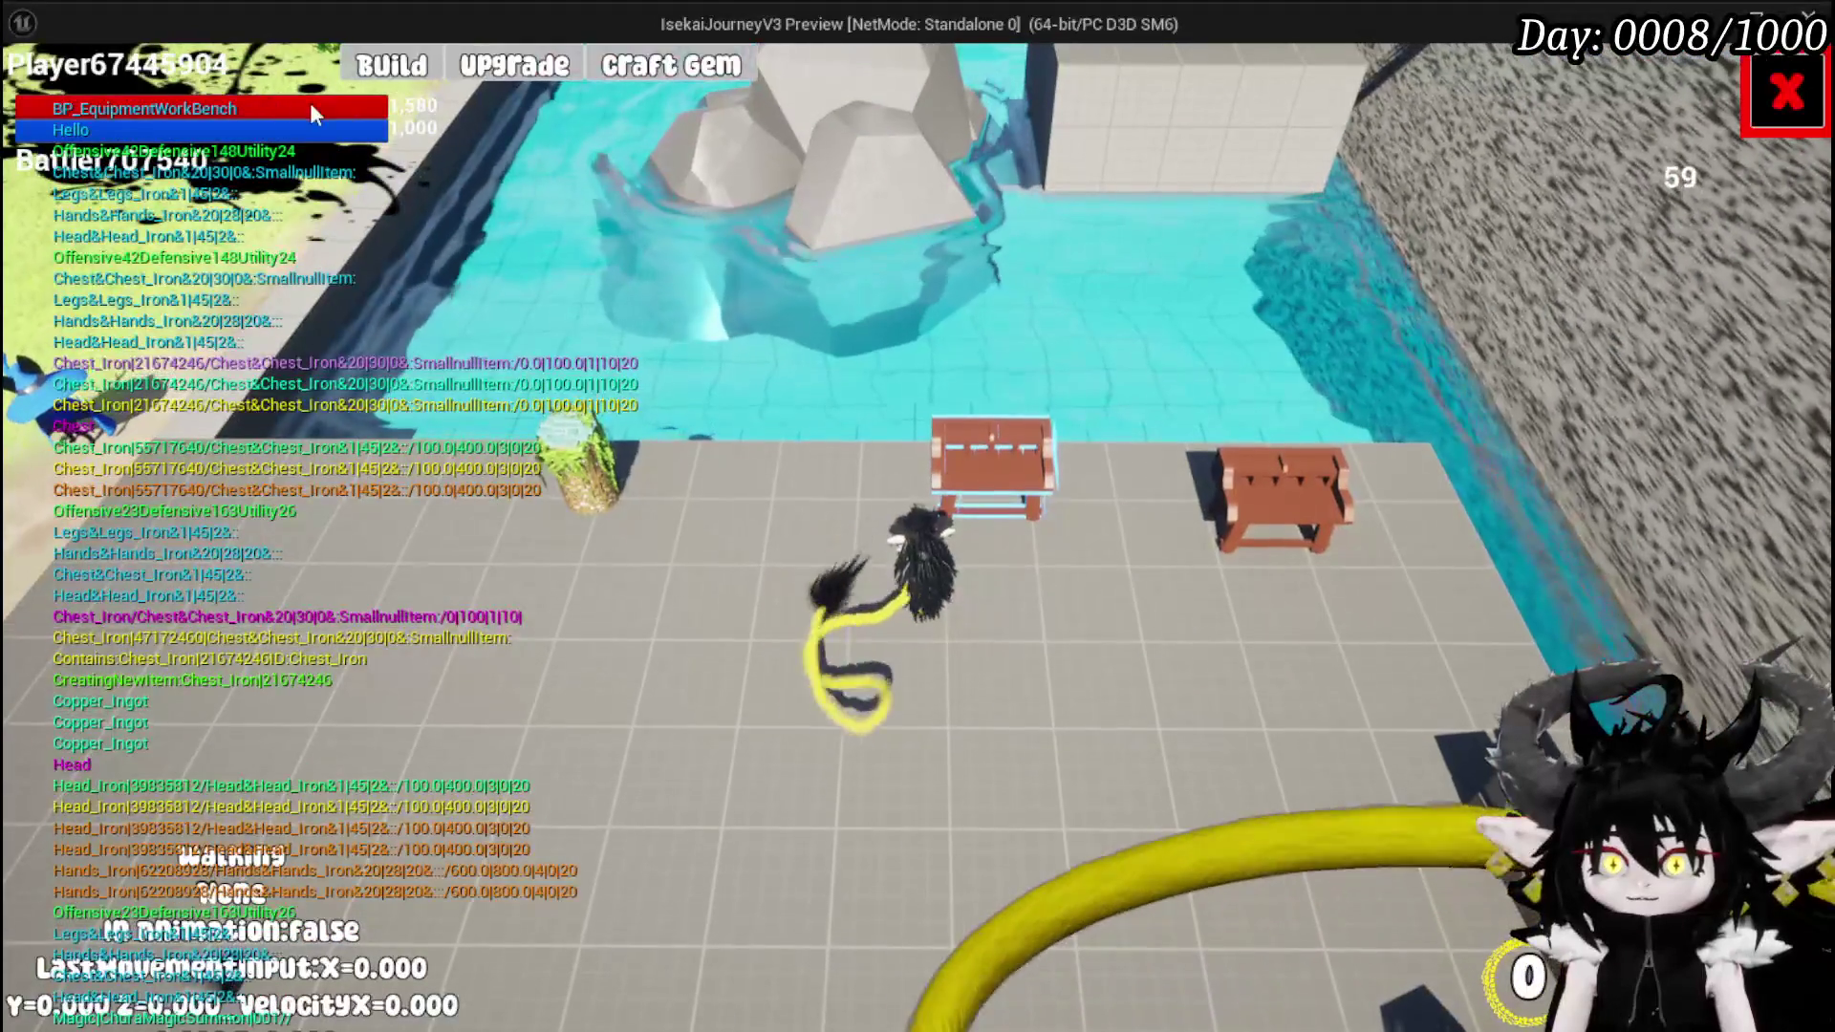
mouse_move(215, 196)
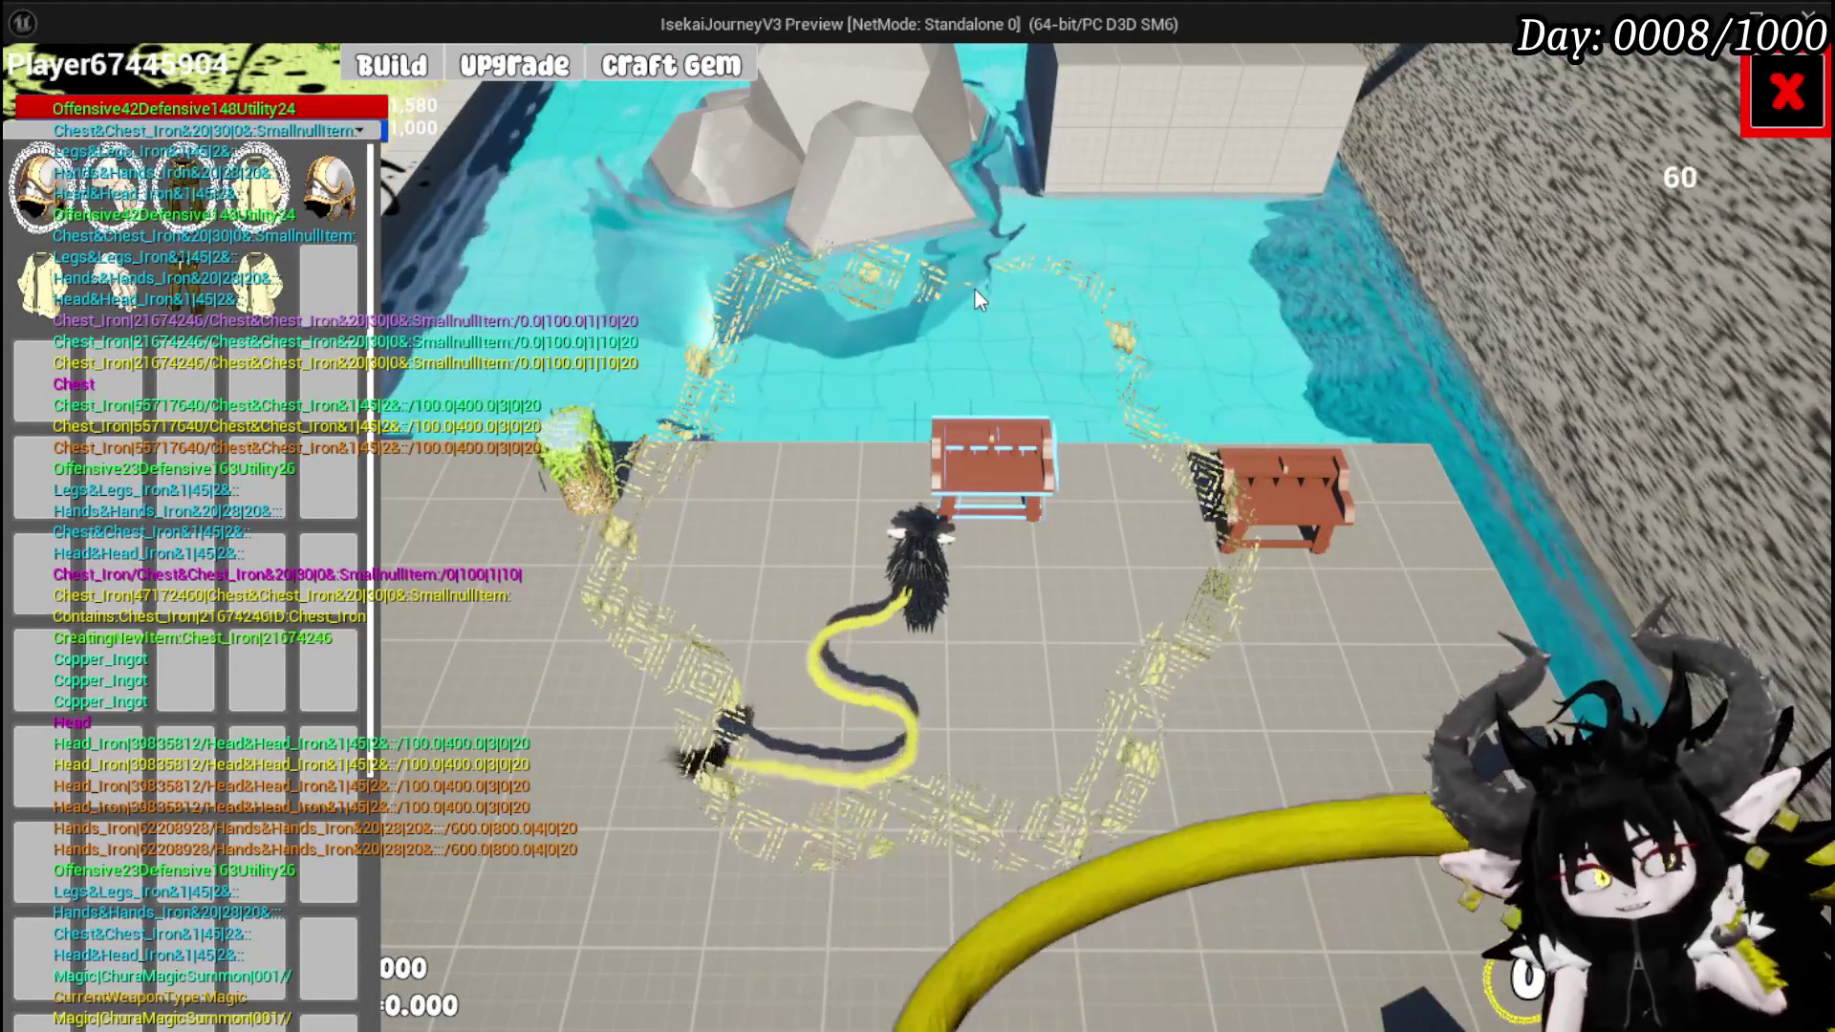
mouse_move(131, 200)
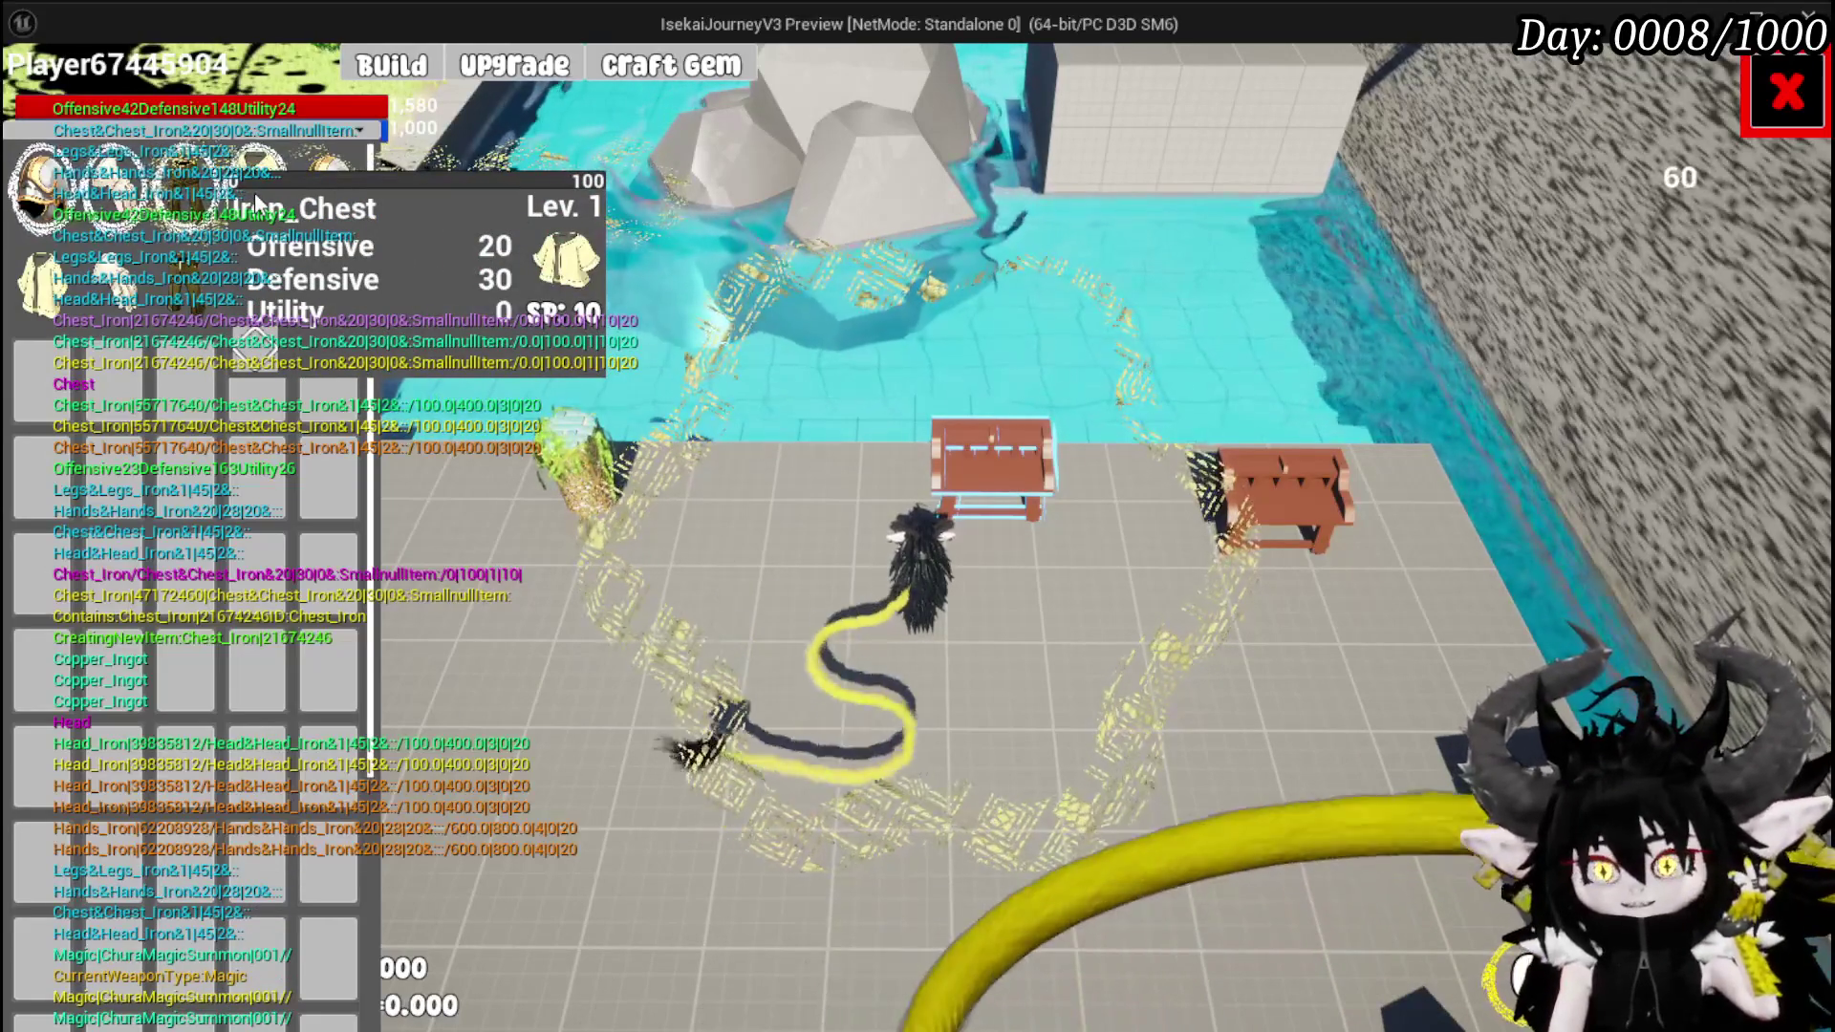
click(255, 193)
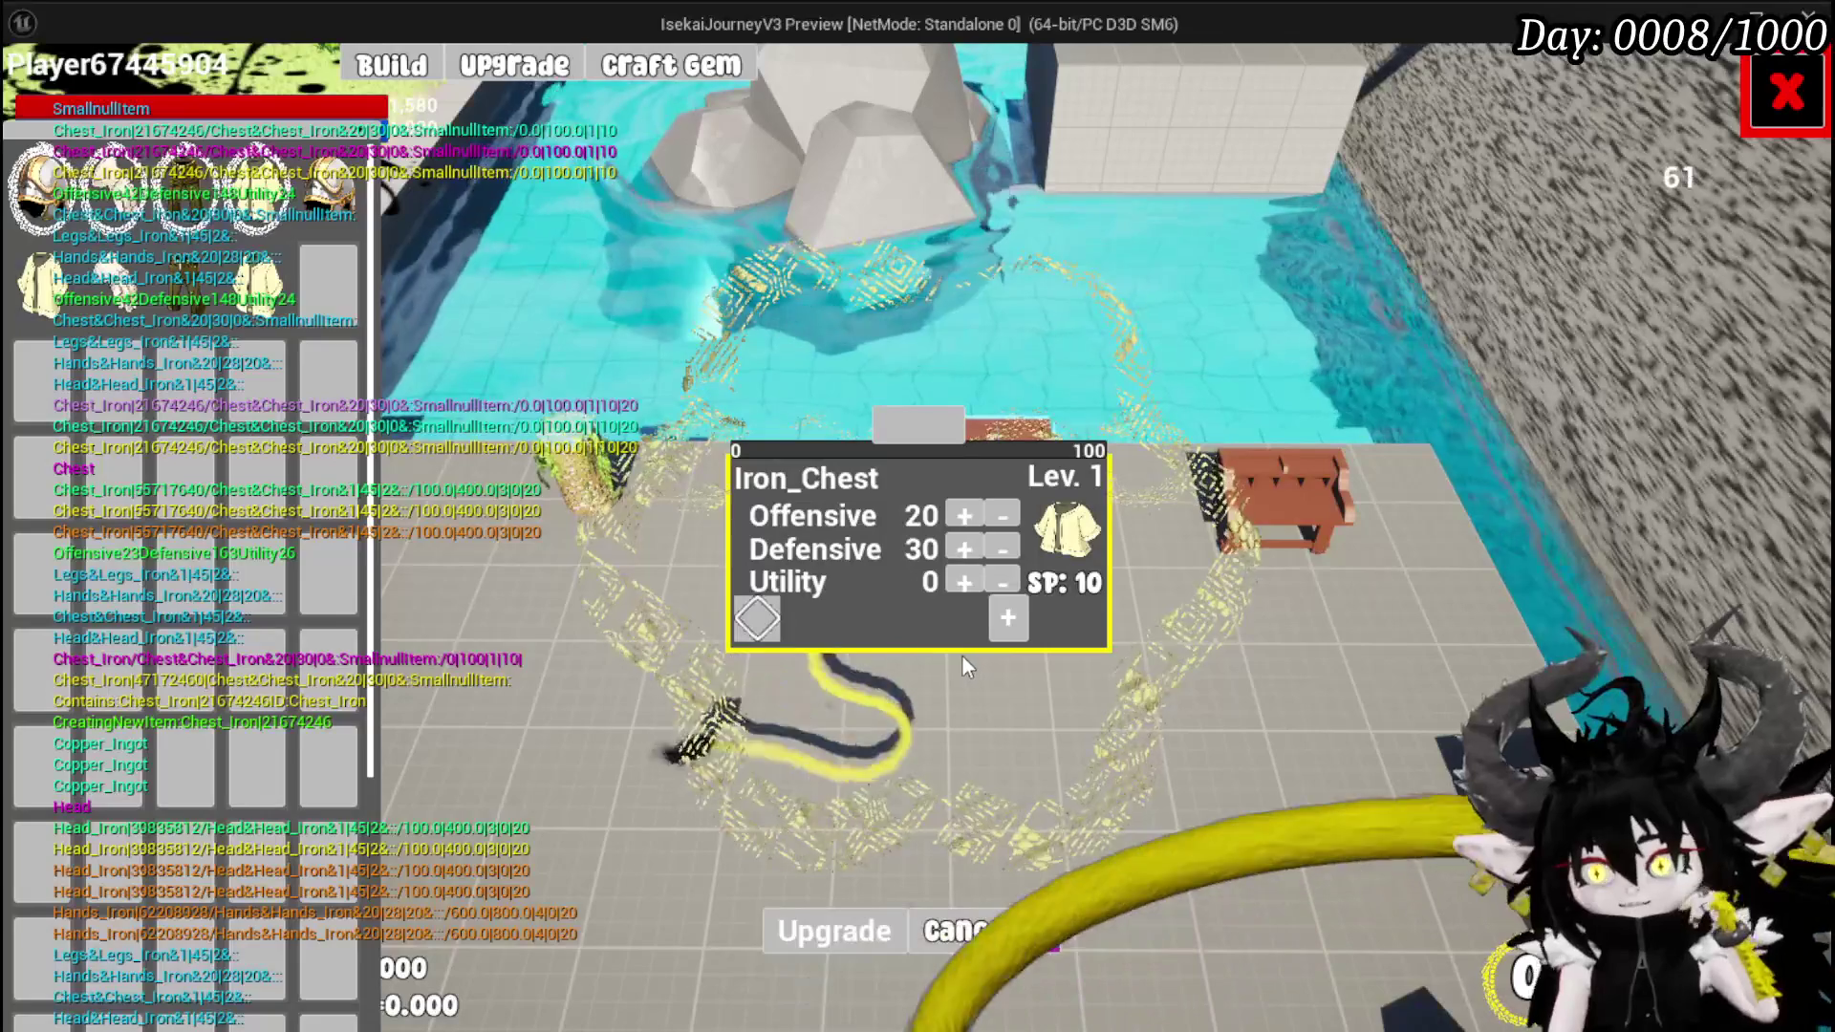
click(759, 617)
click(813, 631)
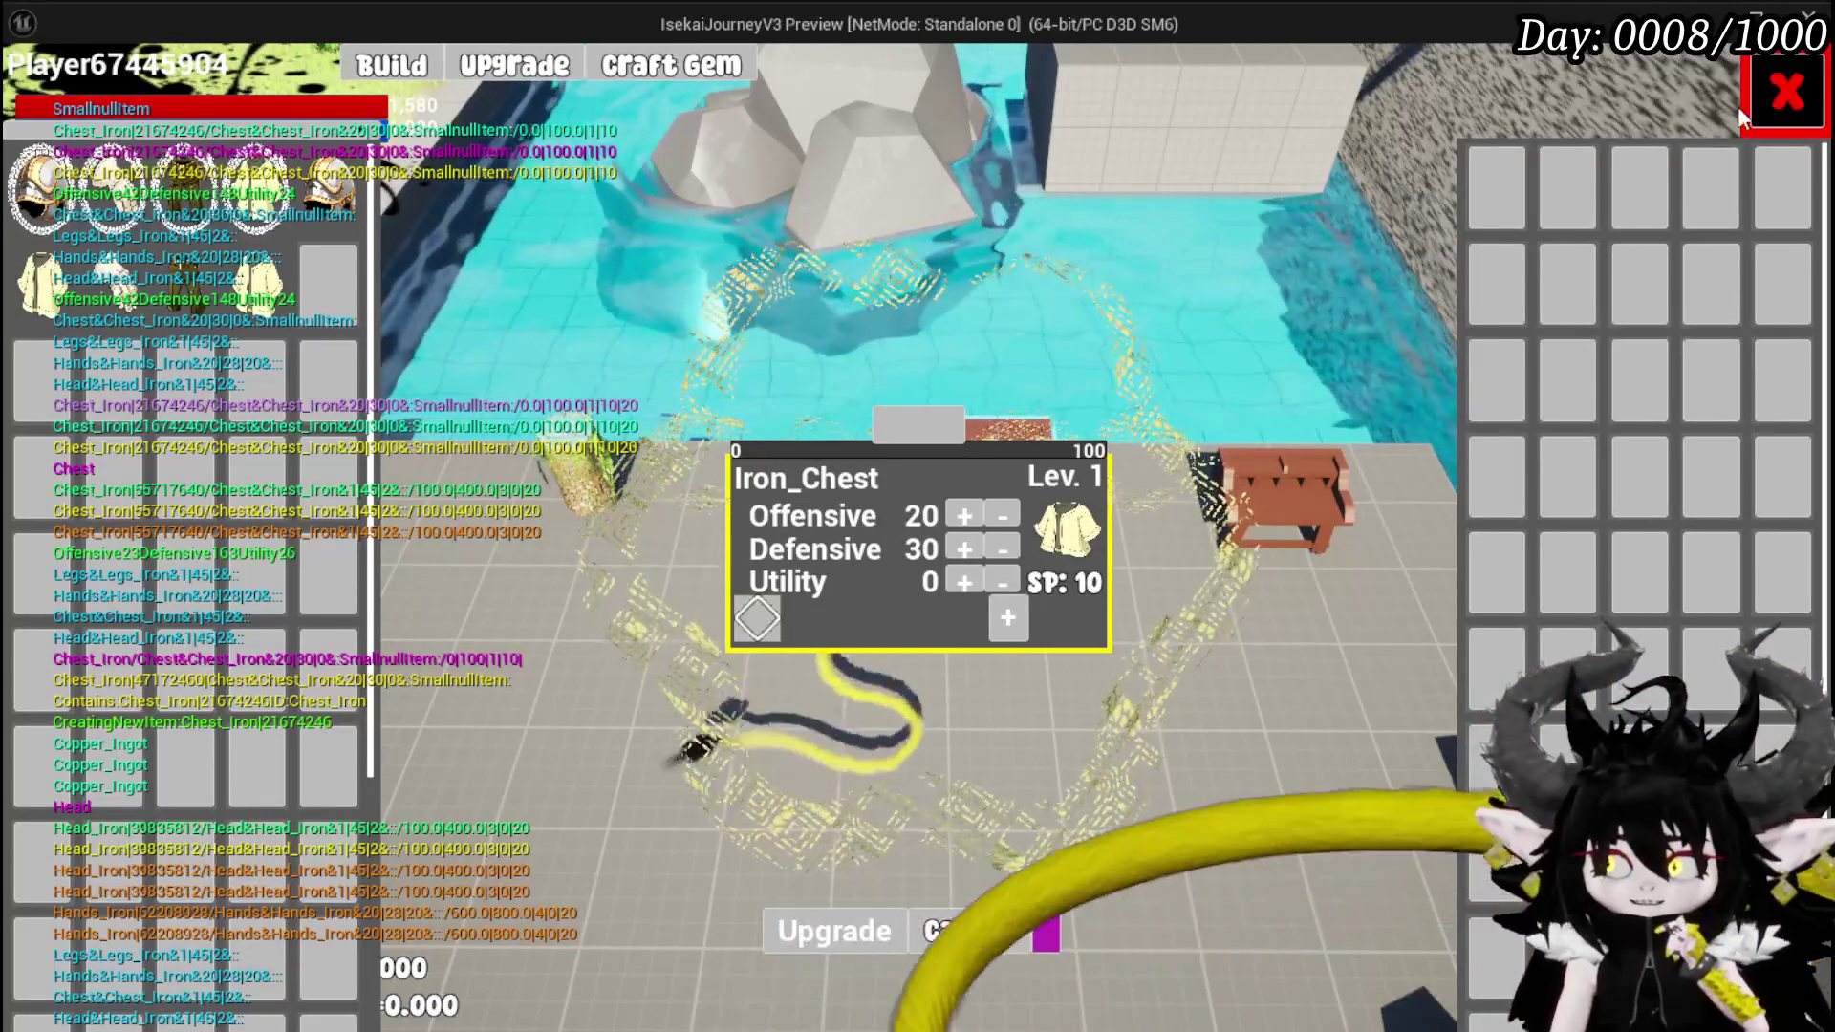
click(1732, 115)
- Walk over to the Ability workbench and close its ability menu
key(w)
key(e)
click(1766, 108)
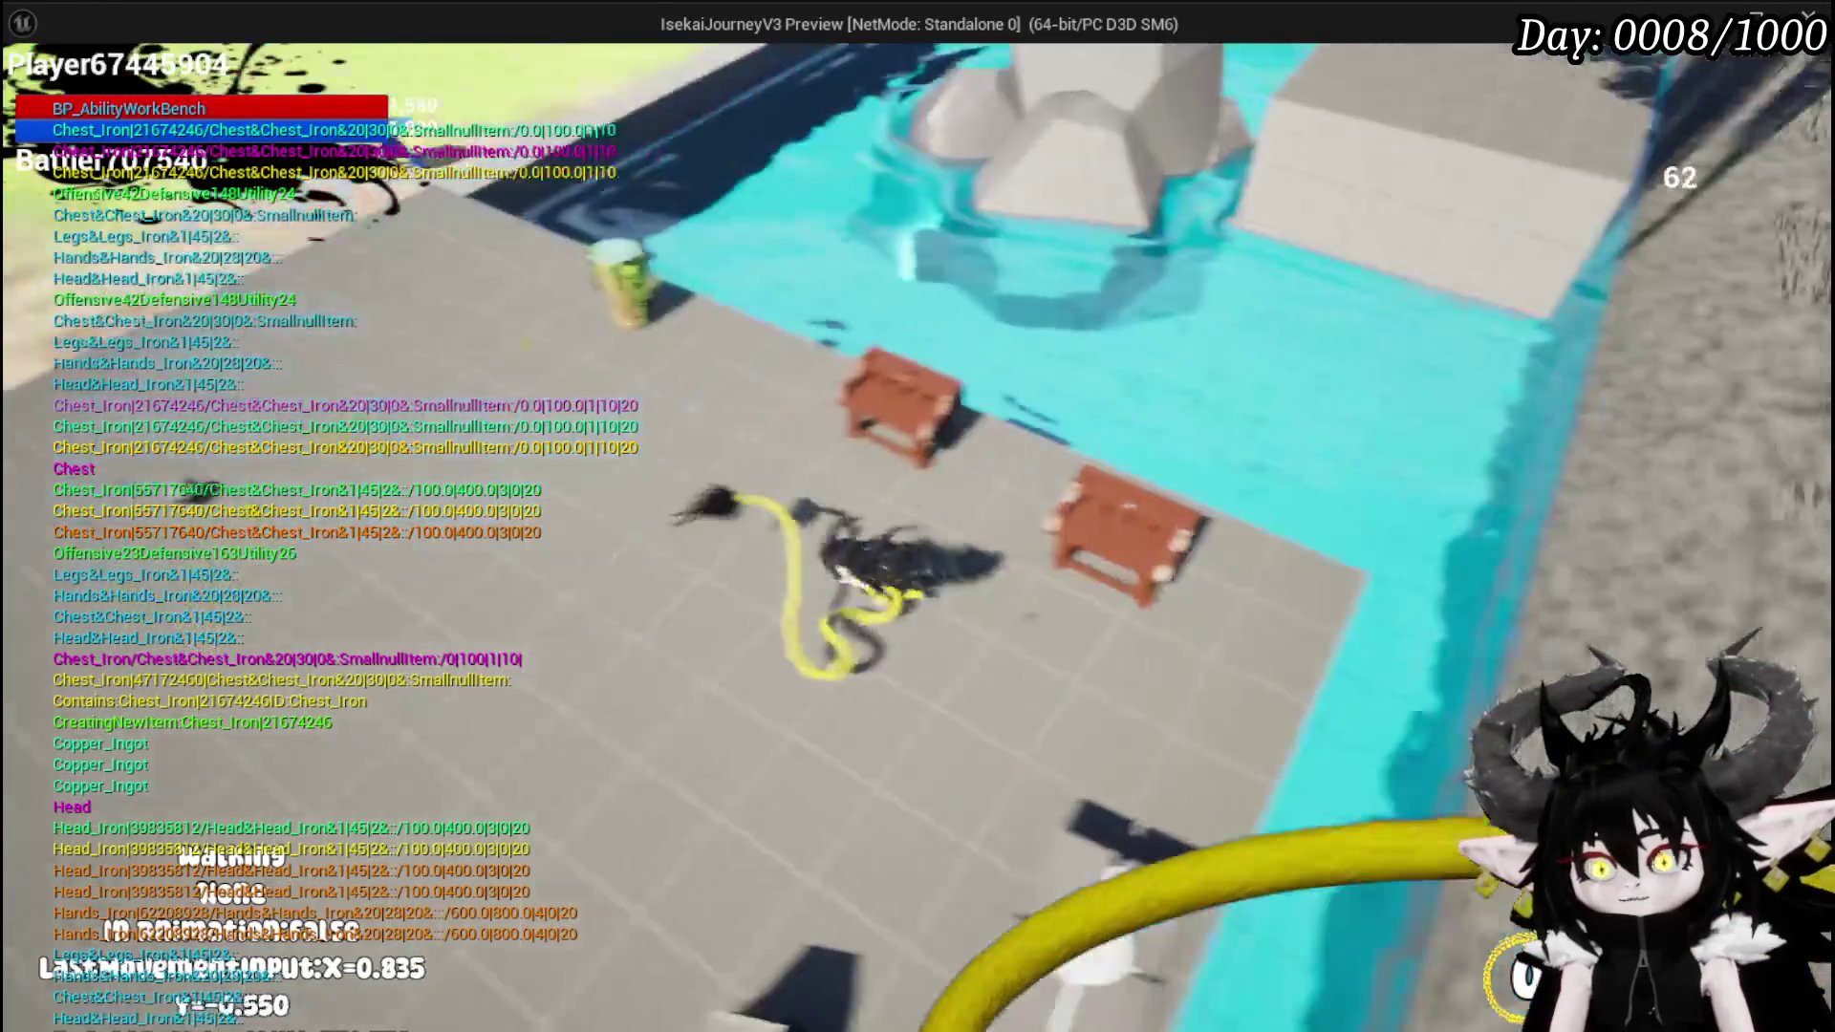
- Craft an Always_Burn gem in the Craft Gem tab, dropping essence from 3788 to 3688
key(e)
click(705, 77)
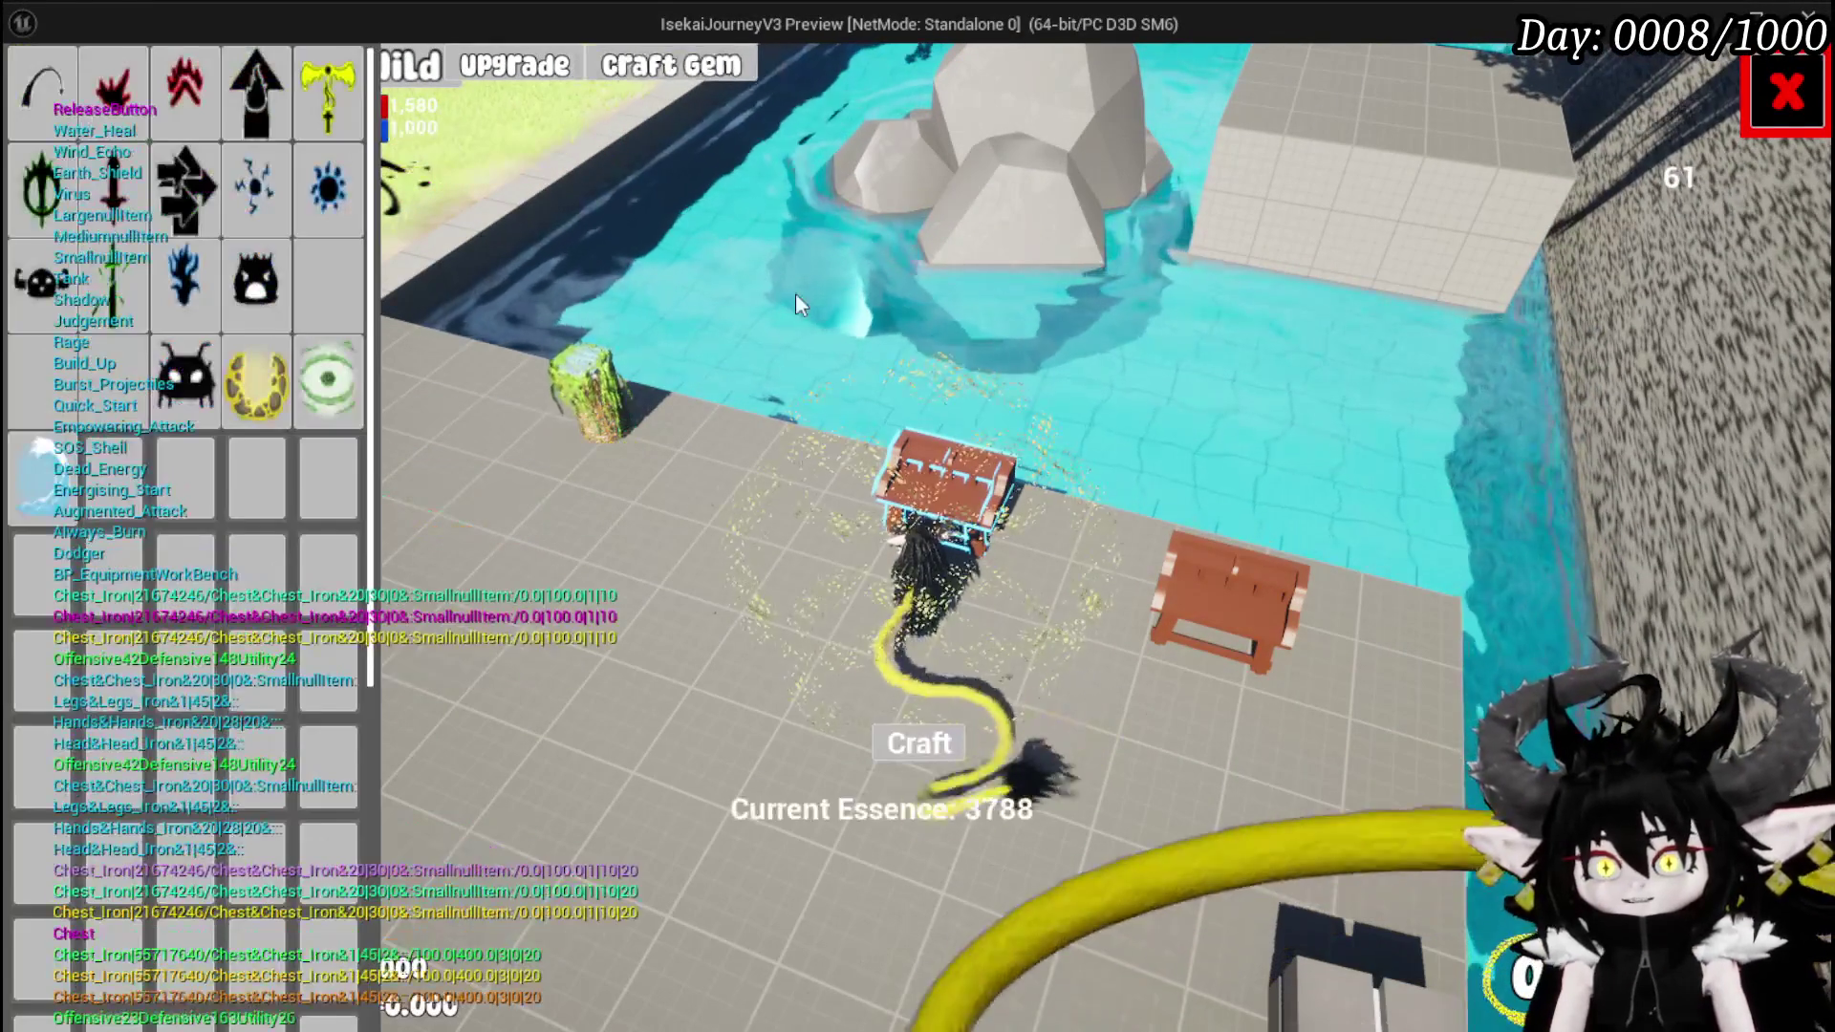
click(185, 91)
click(137, 96)
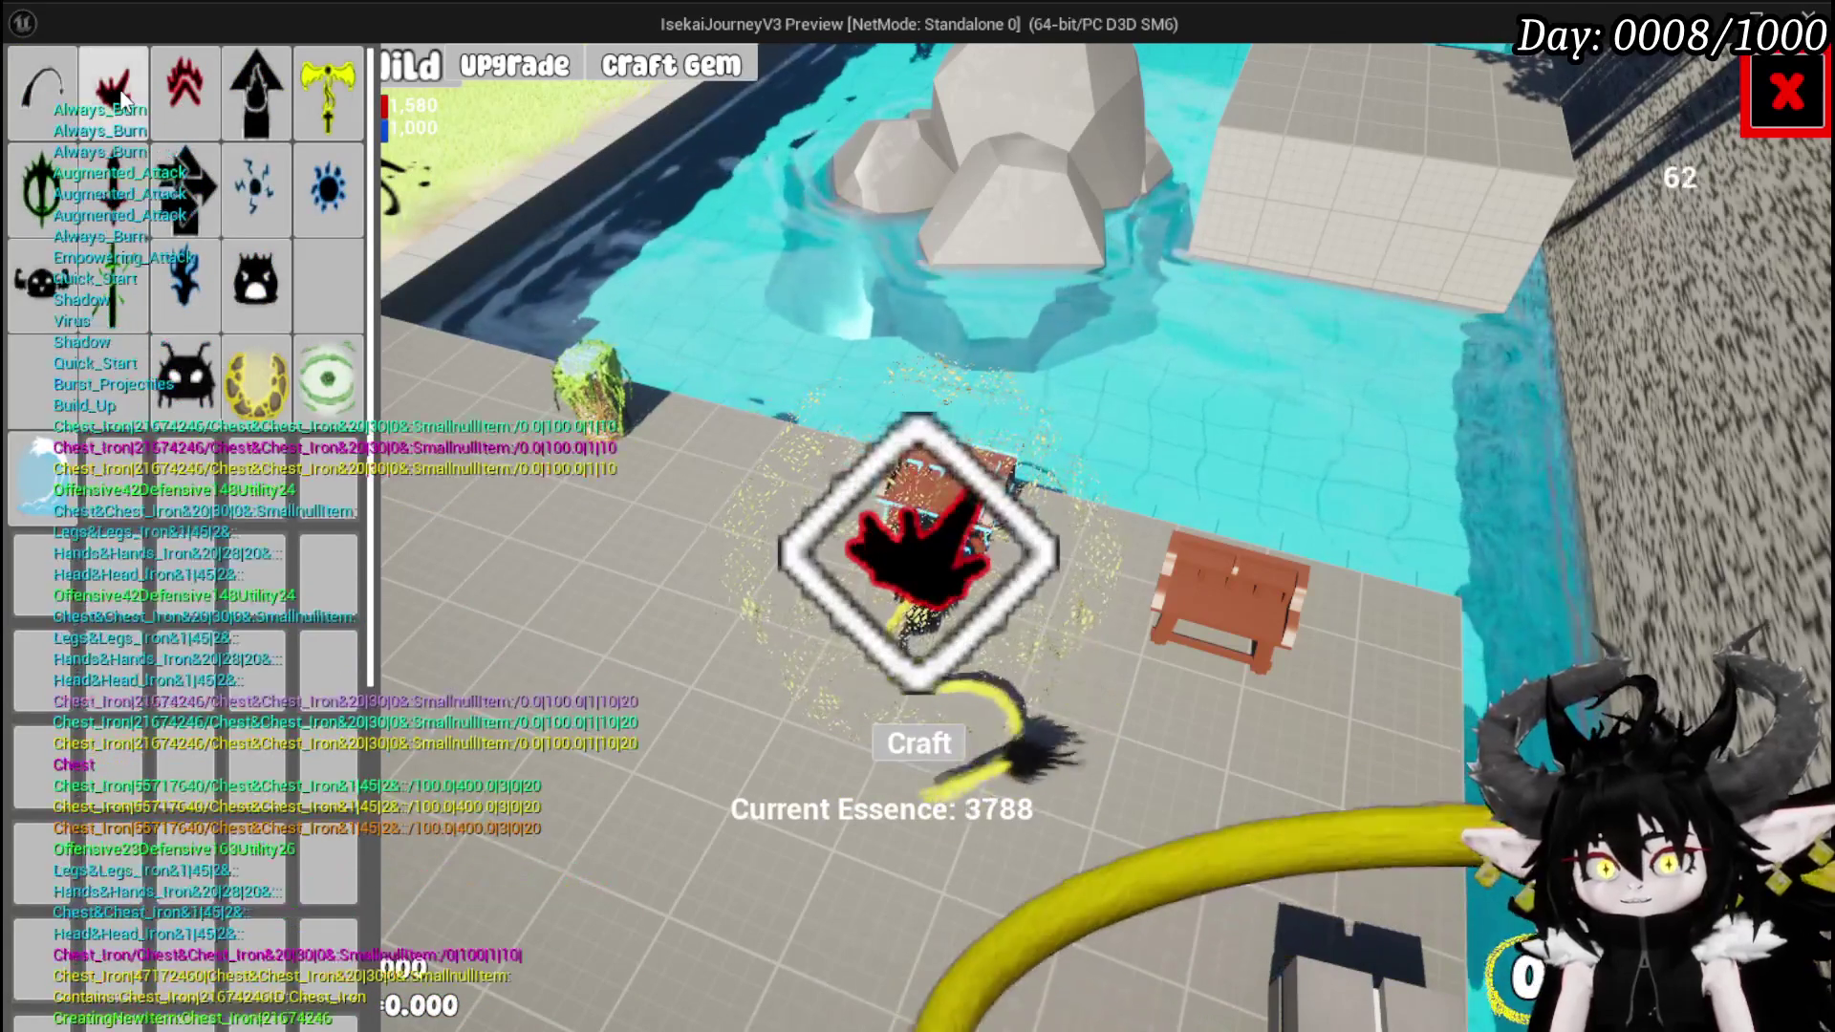
click(920, 745)
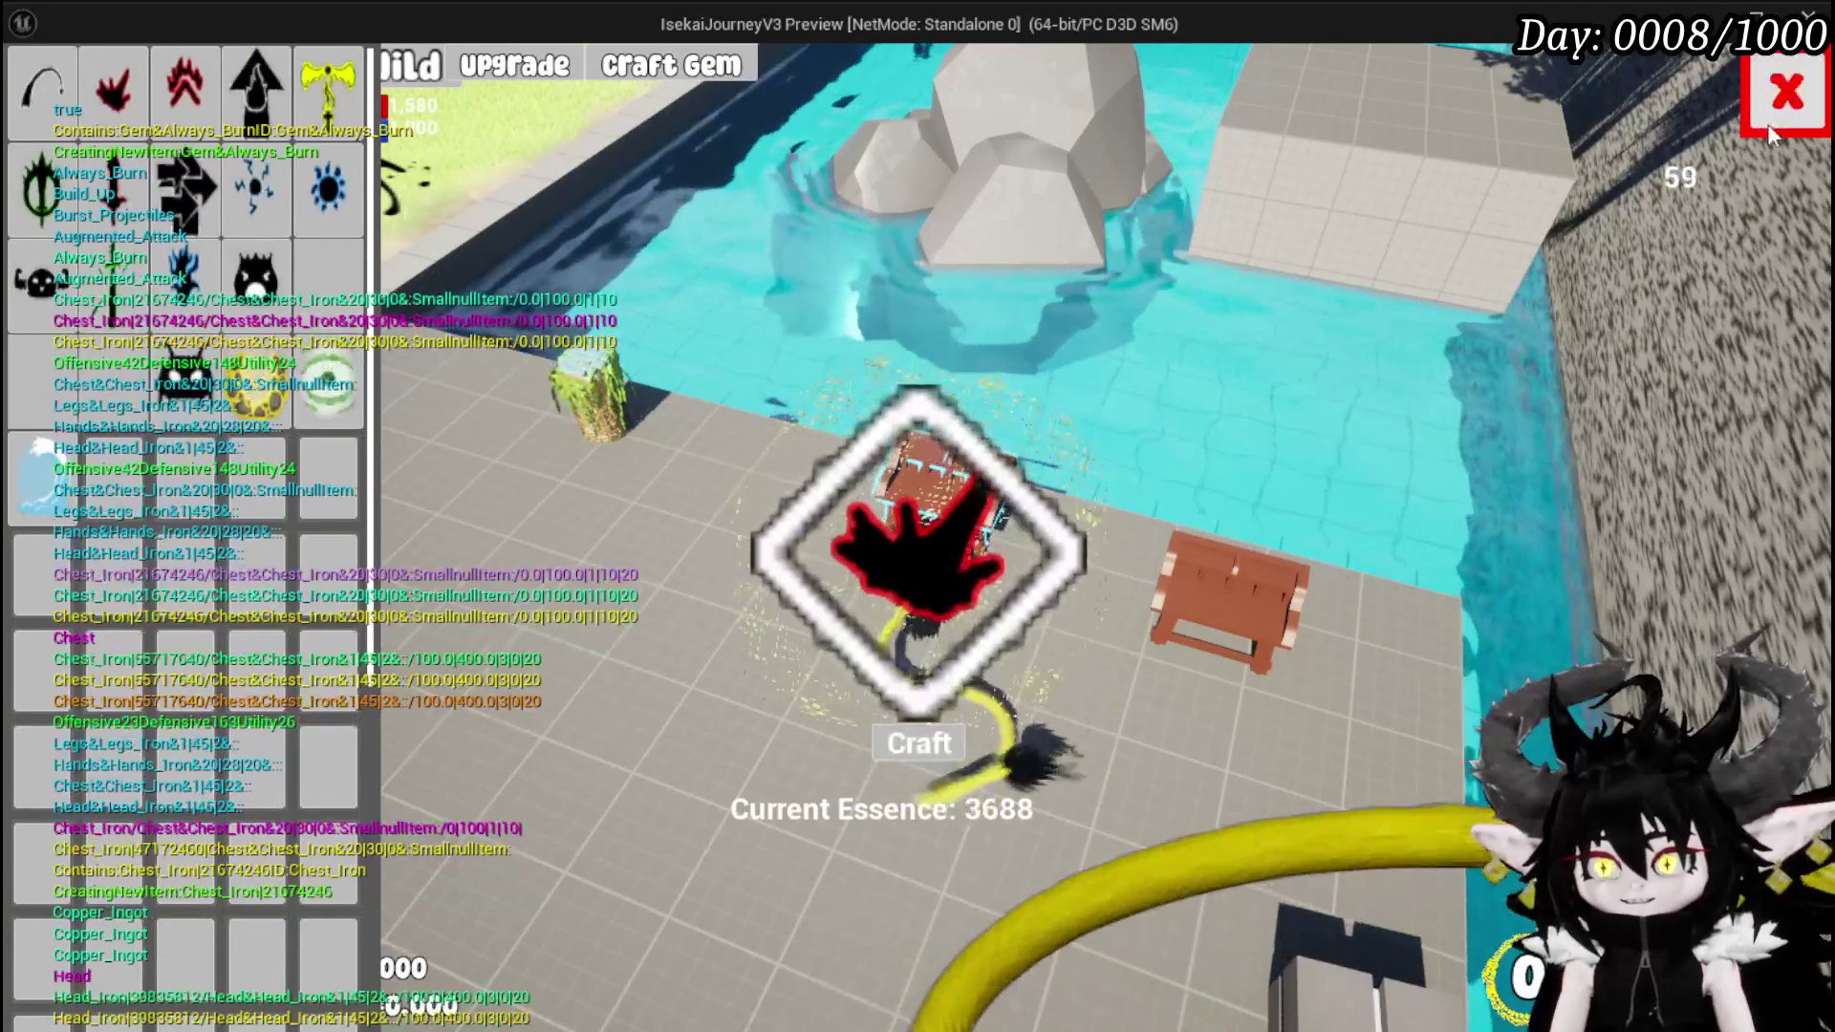
key(Escape)
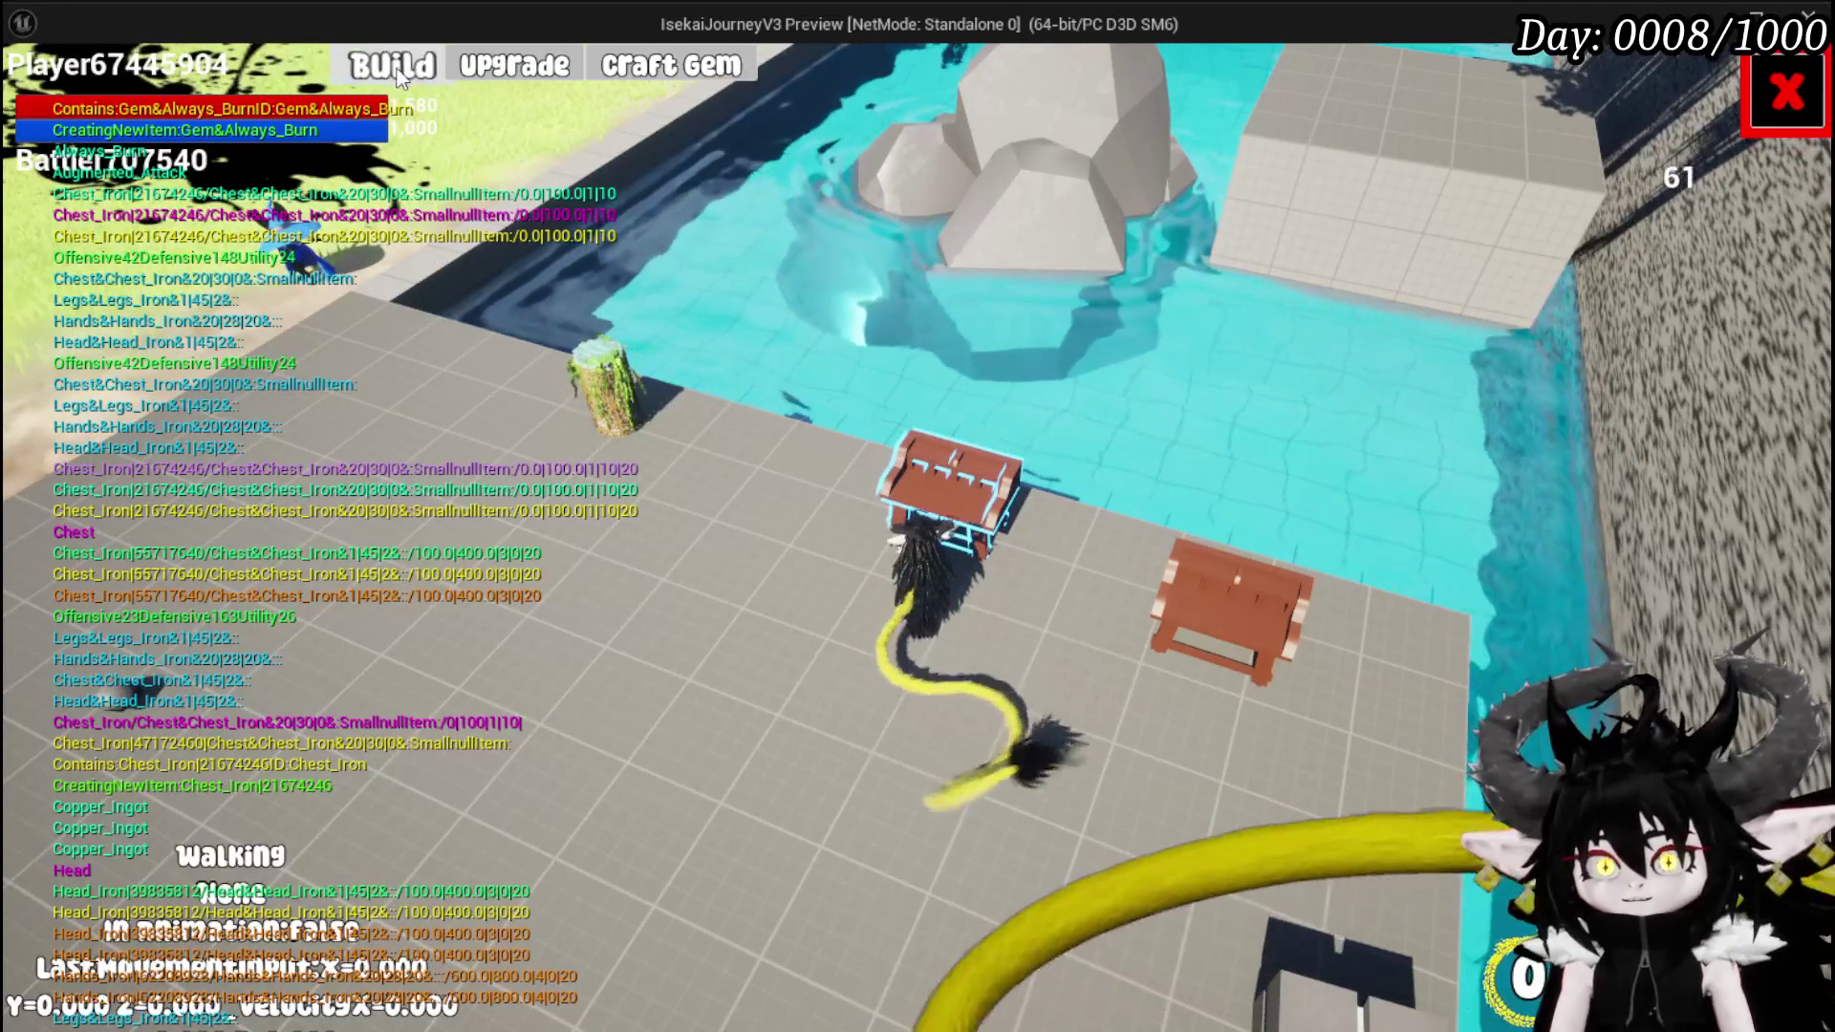
- Socket the Always_Burn gem into the Iron_Chest's gem slot and confirm the burn perk under Perks
click(392, 65)
click(269, 250)
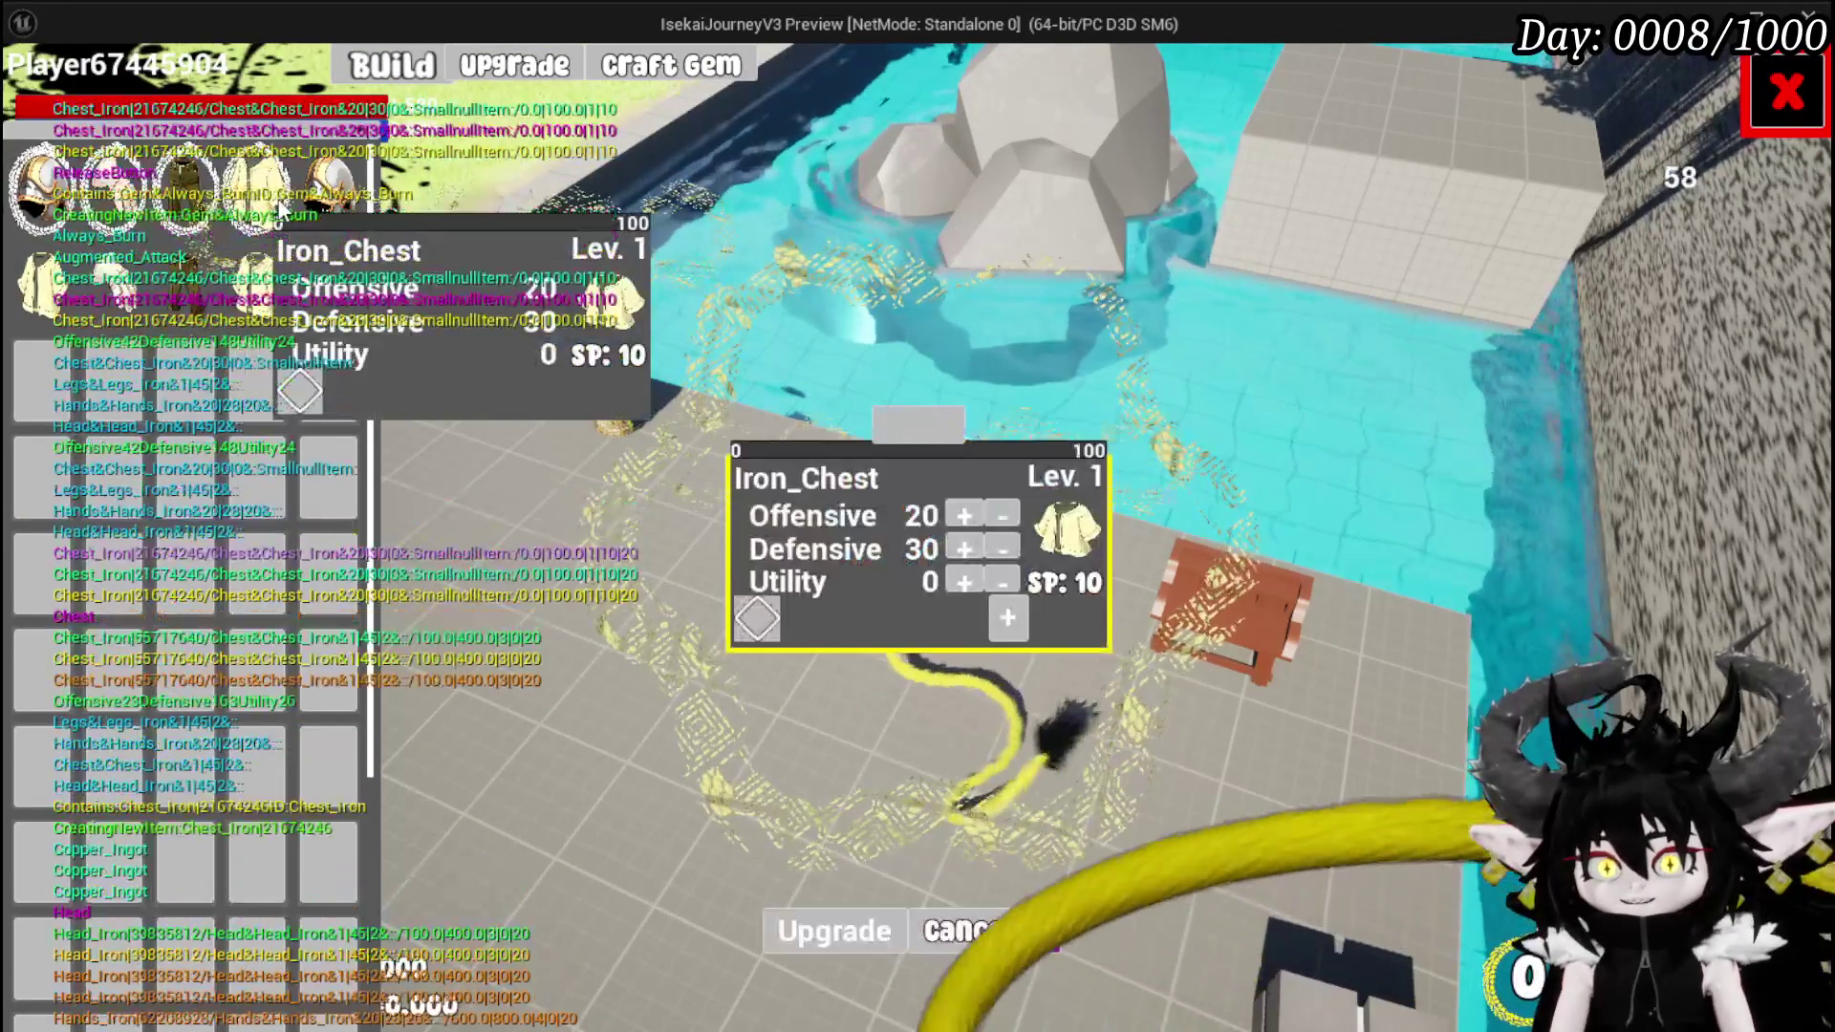
click(778, 617)
click(849, 636)
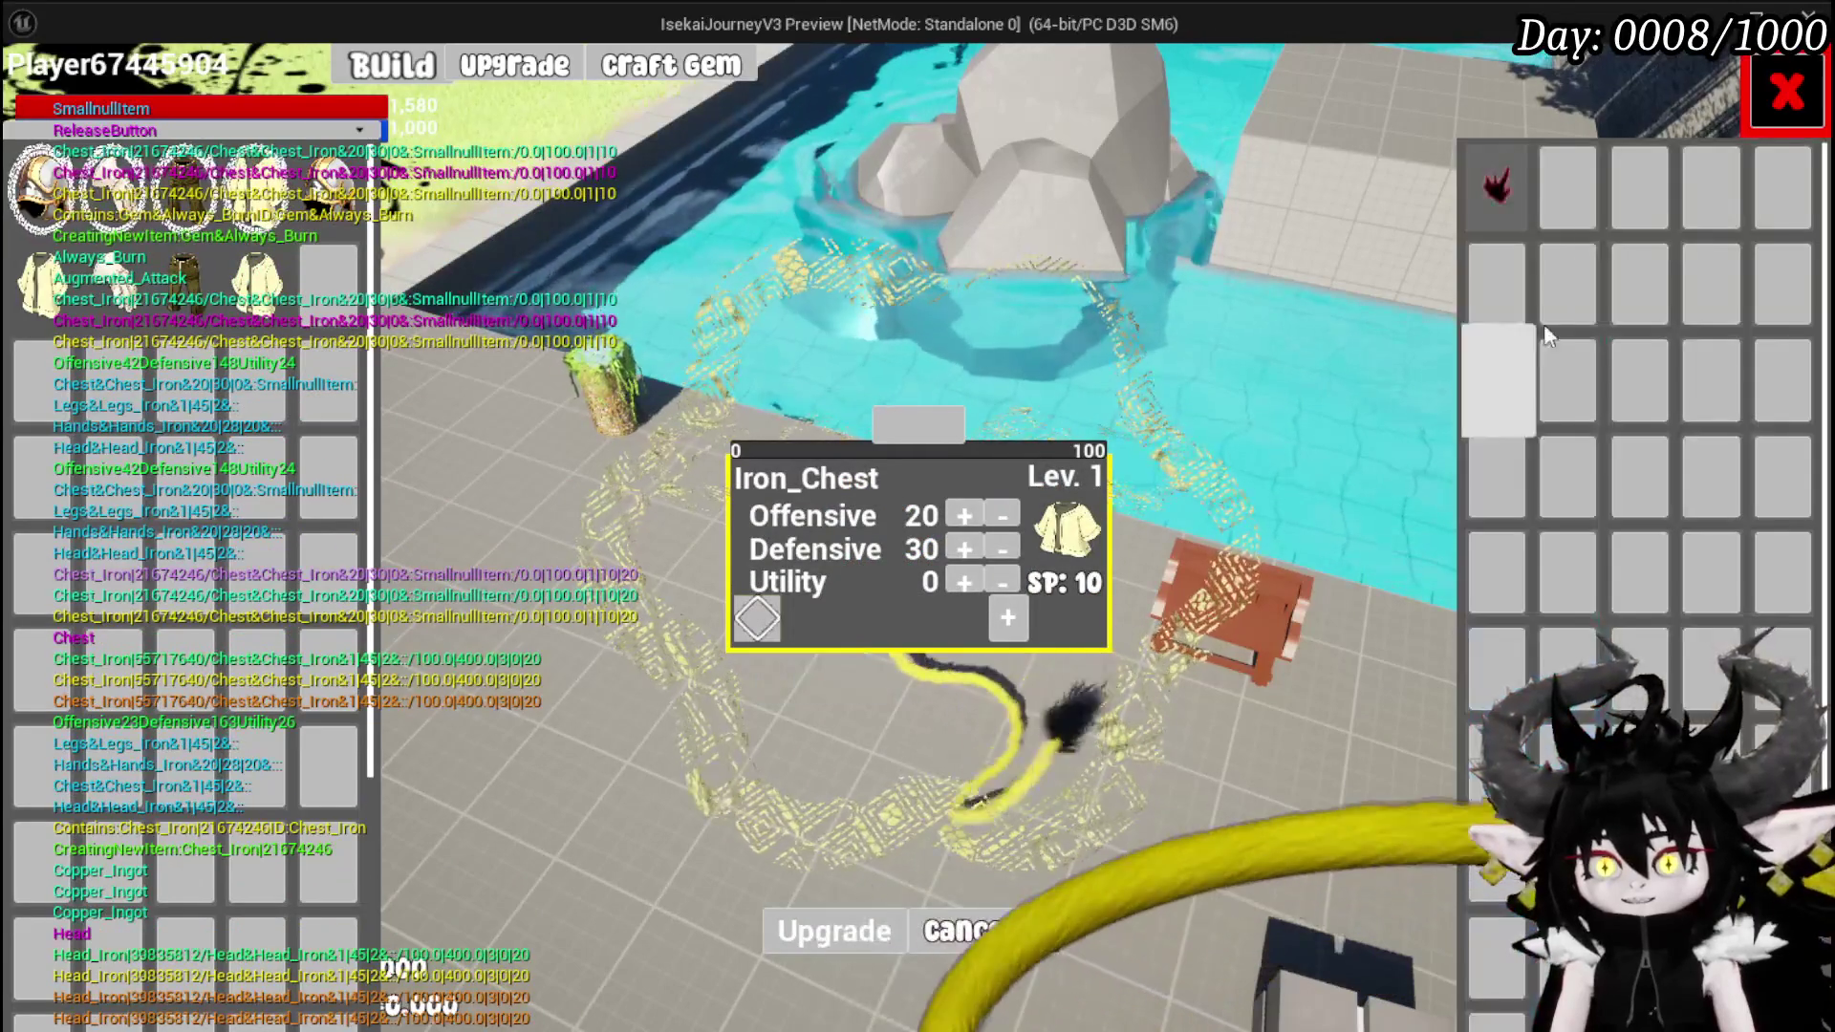
click(1505, 198)
click(1421, 218)
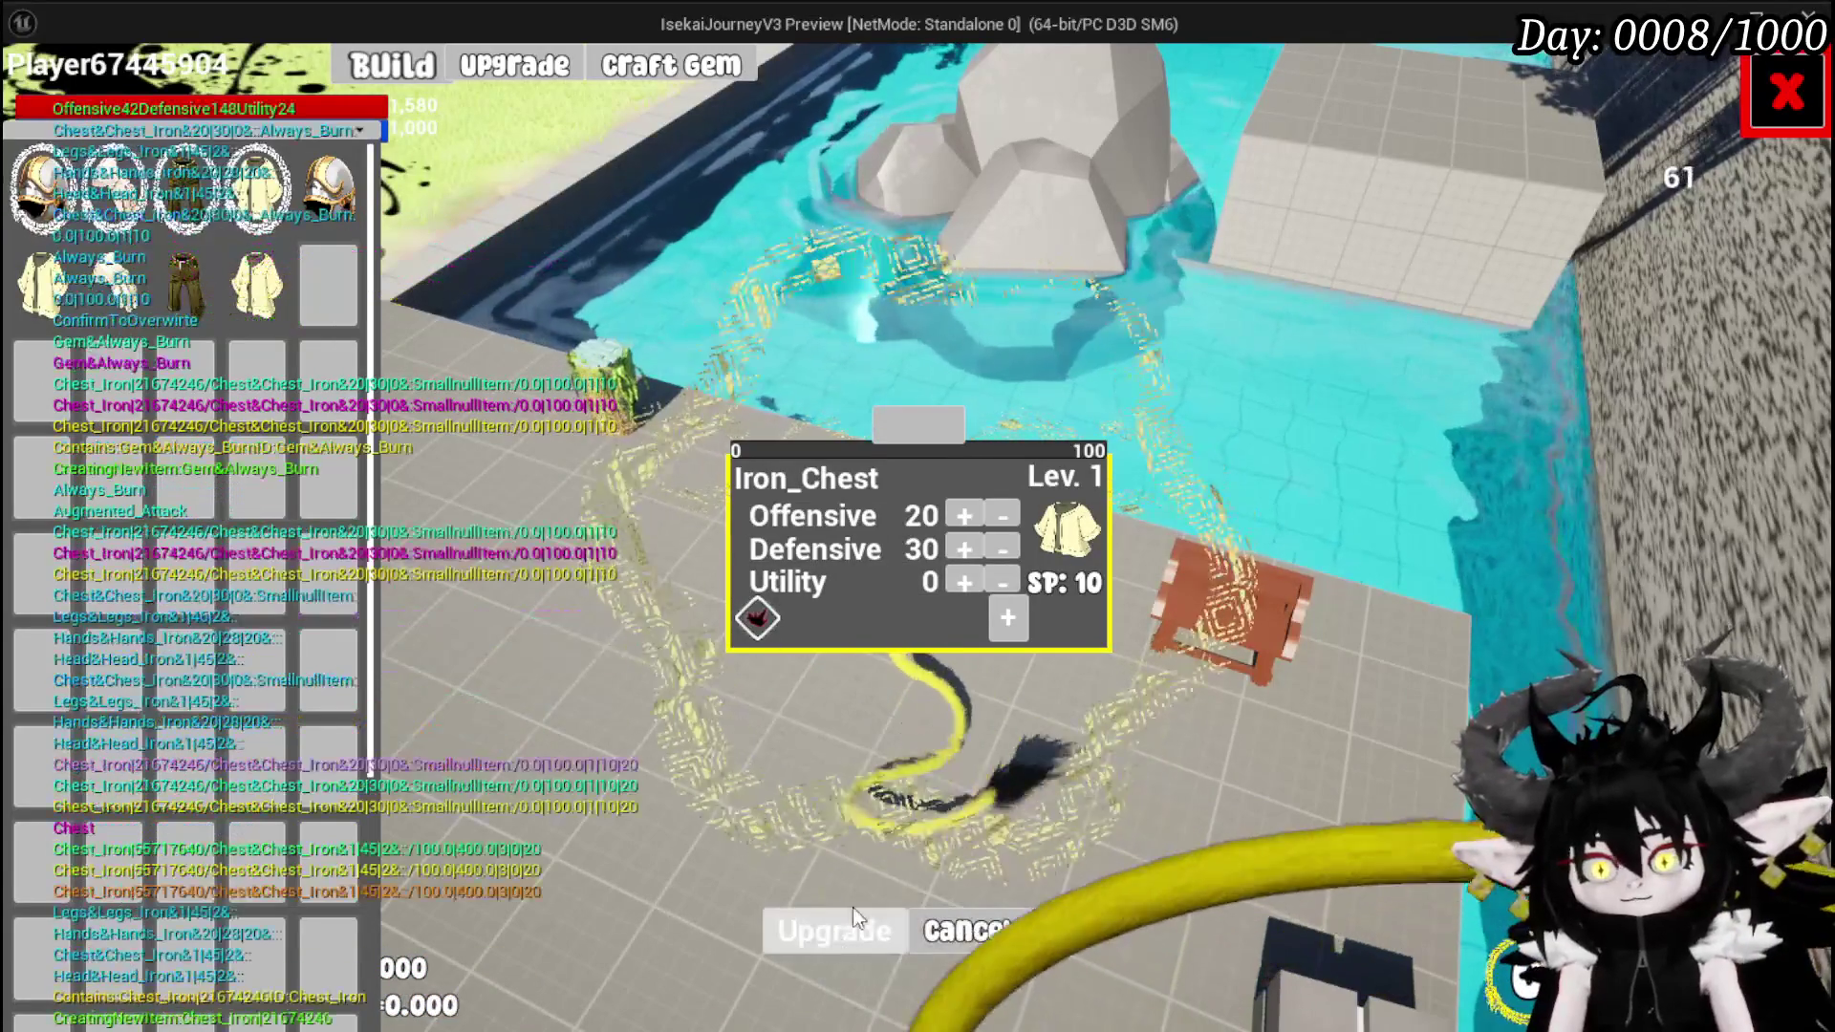
key(Escape)
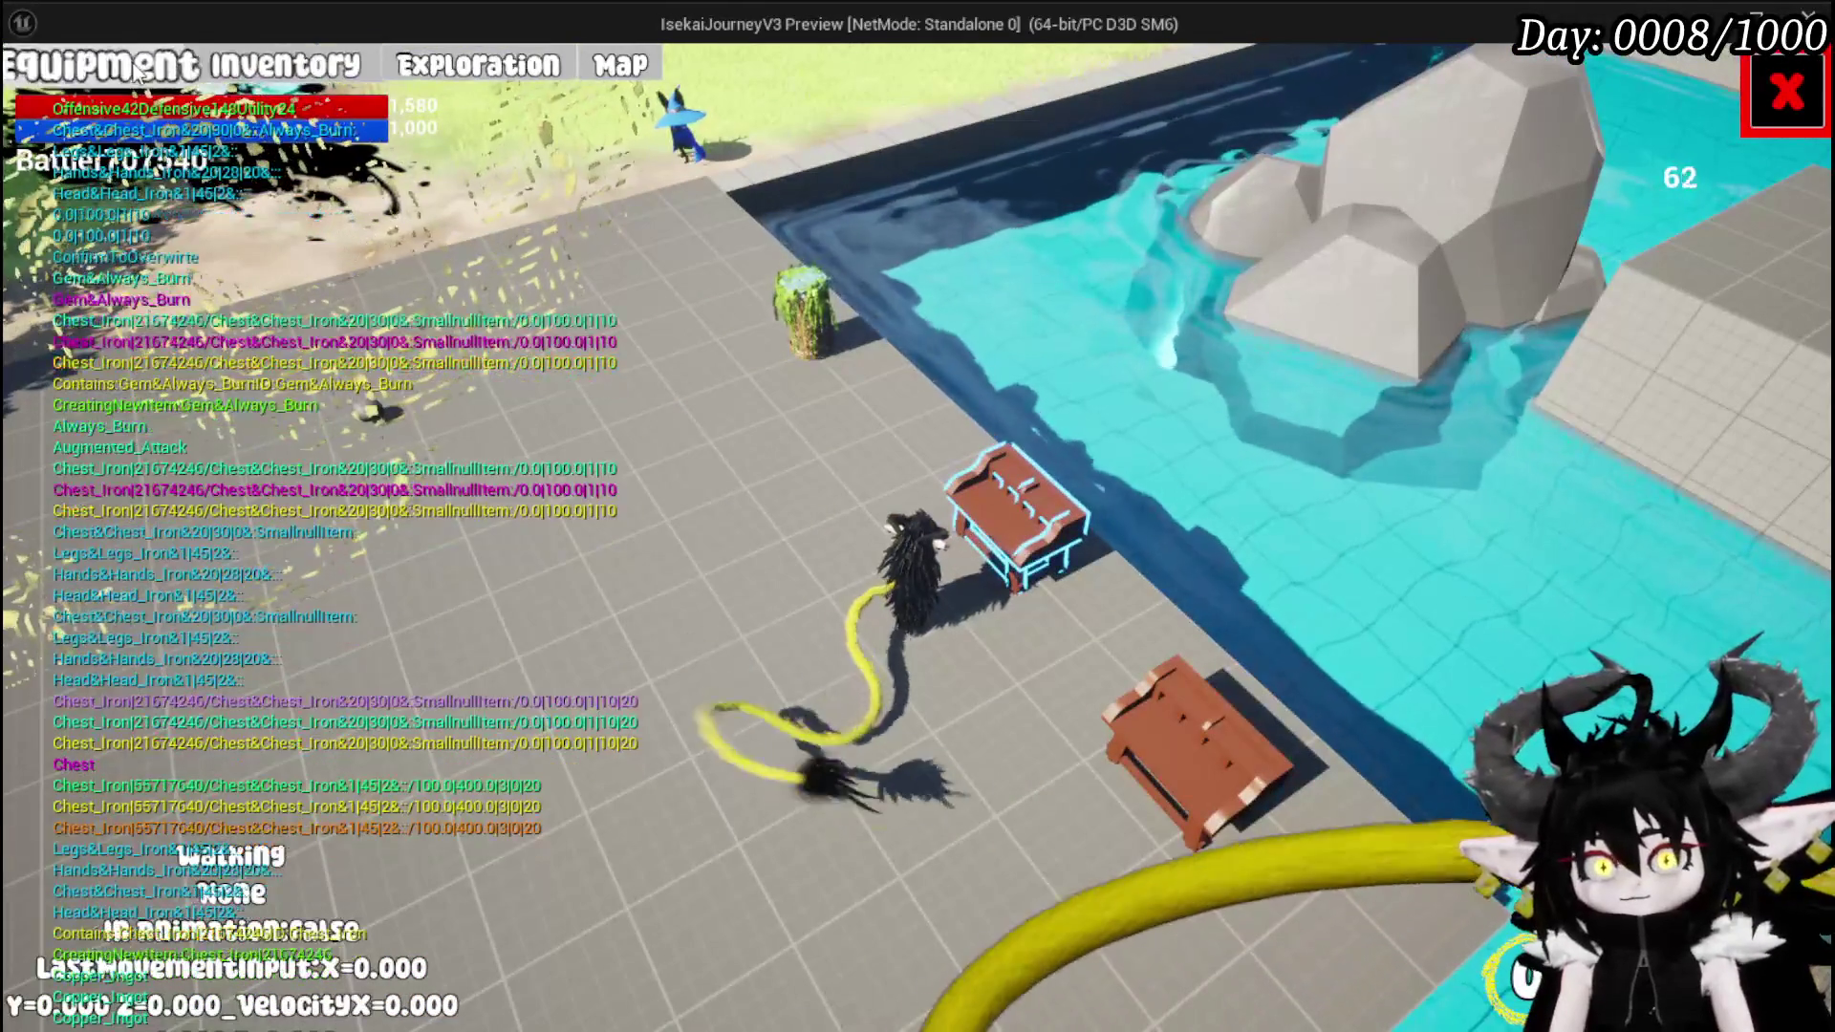
click(145, 68)
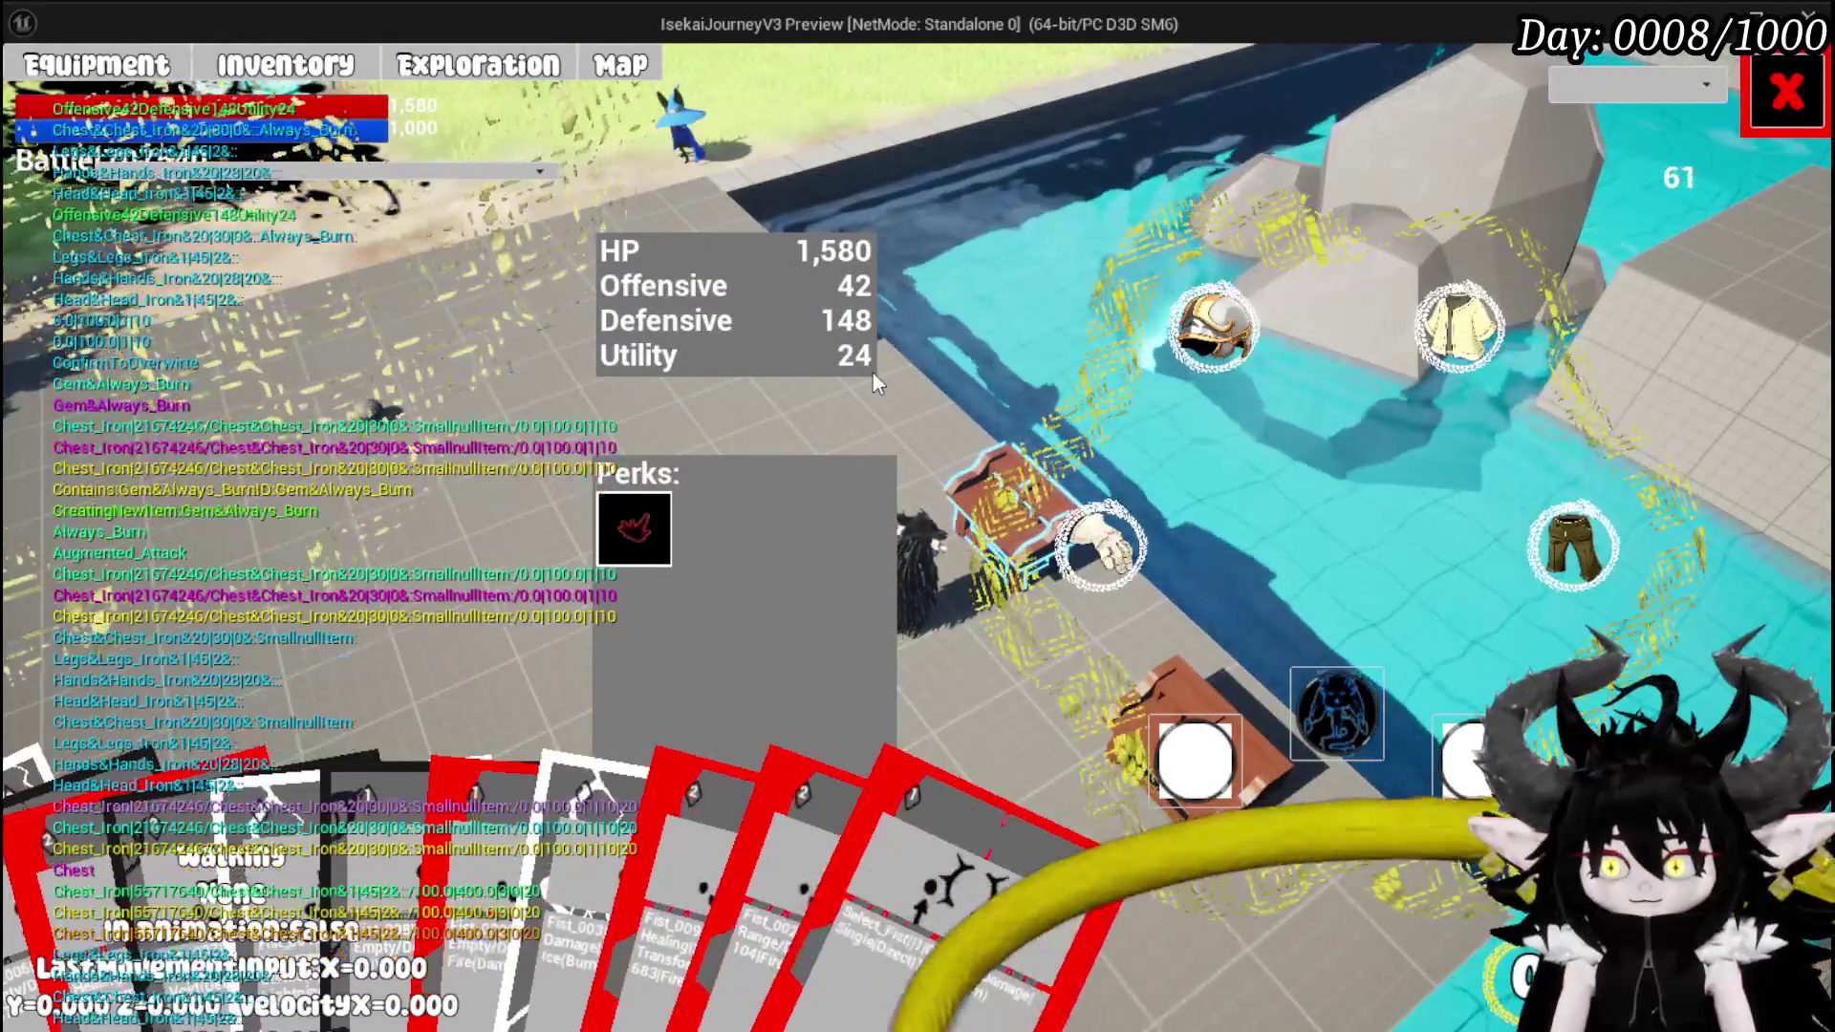
click(1819, 107)
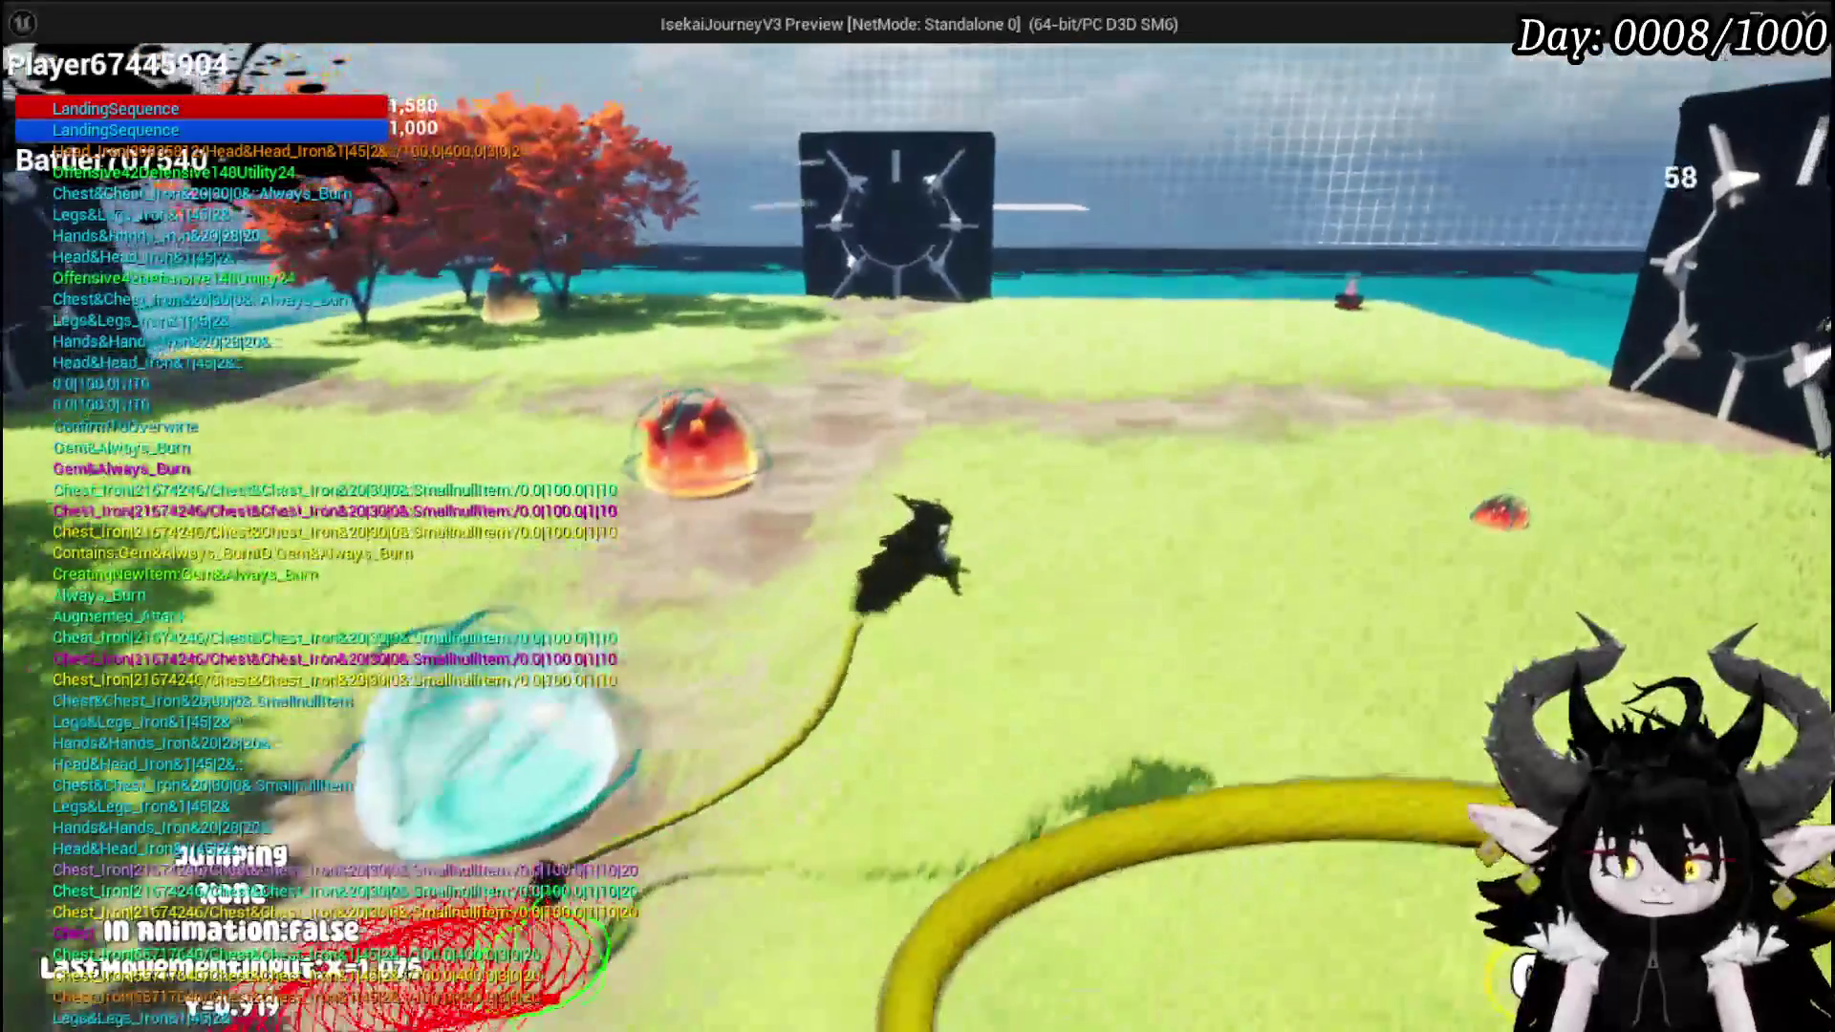
- Dash toward the slimes and jump off the stone wall toward the pool
key(shift)
key(w)
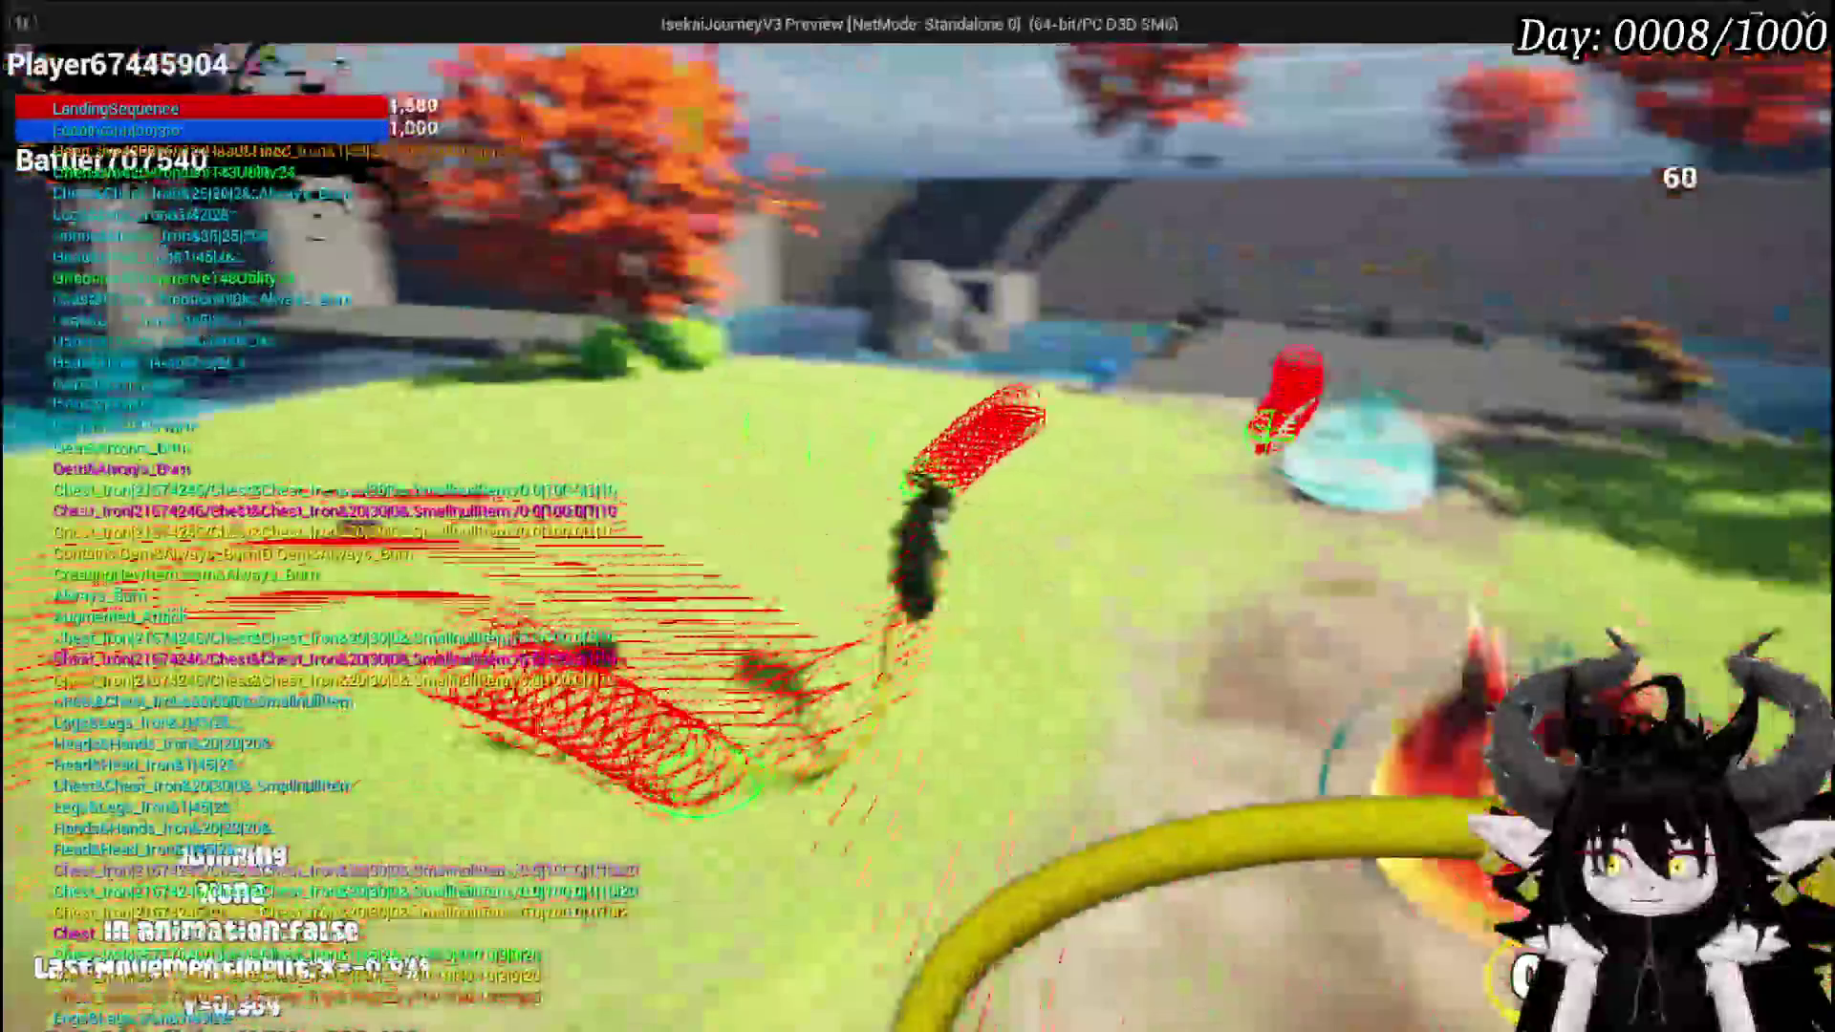
key(space)
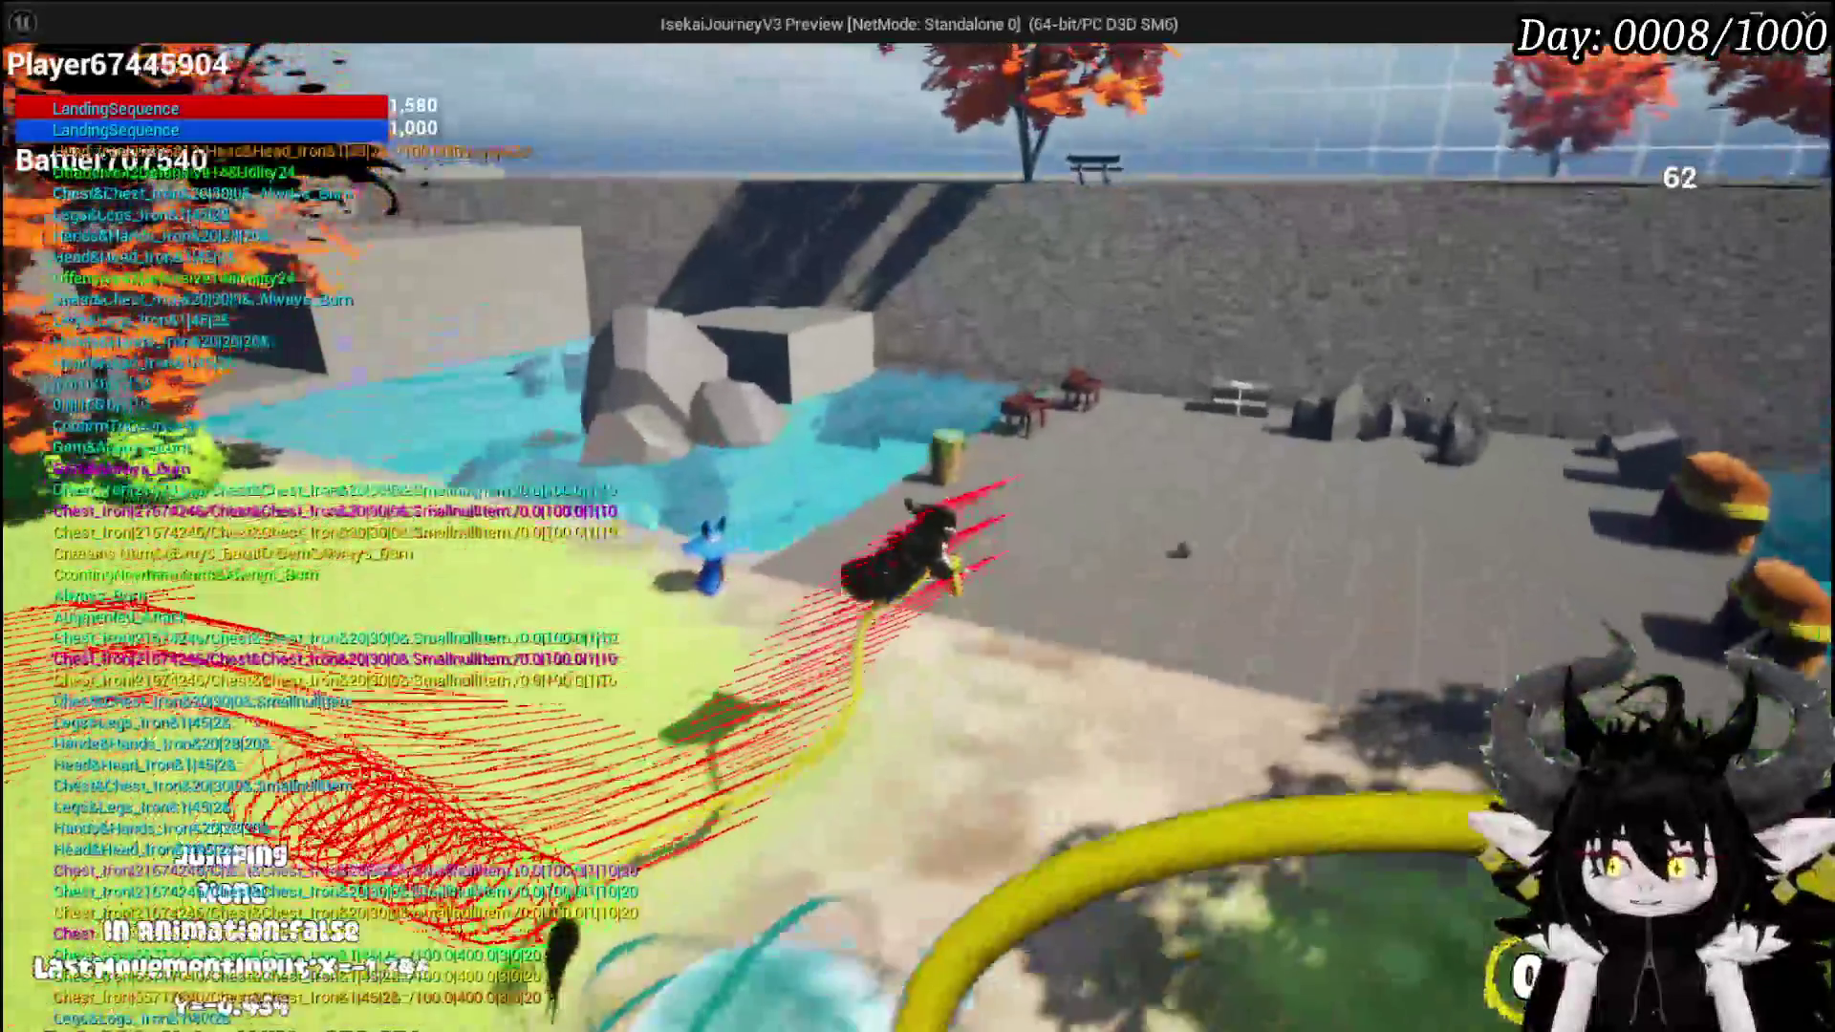
key(space)
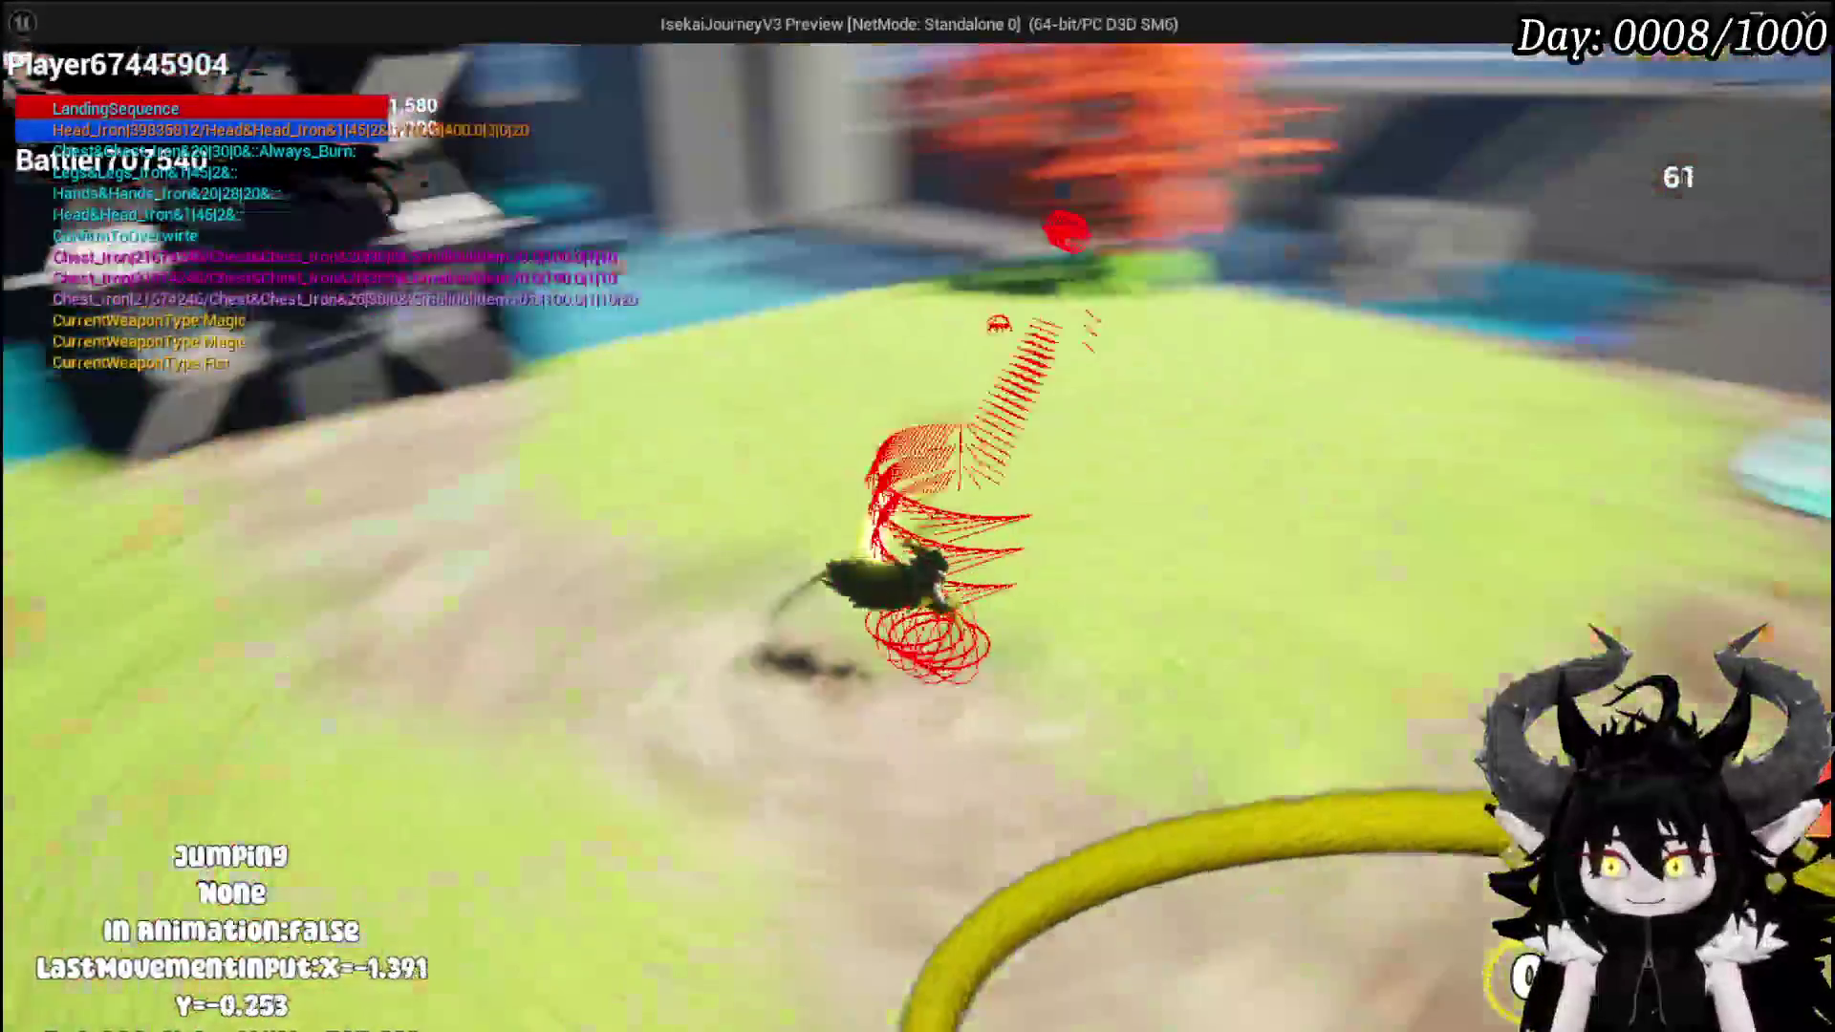
- Double-jump and glide across the stone platforms, open the in-game menu, then return to the editor
key(shift)
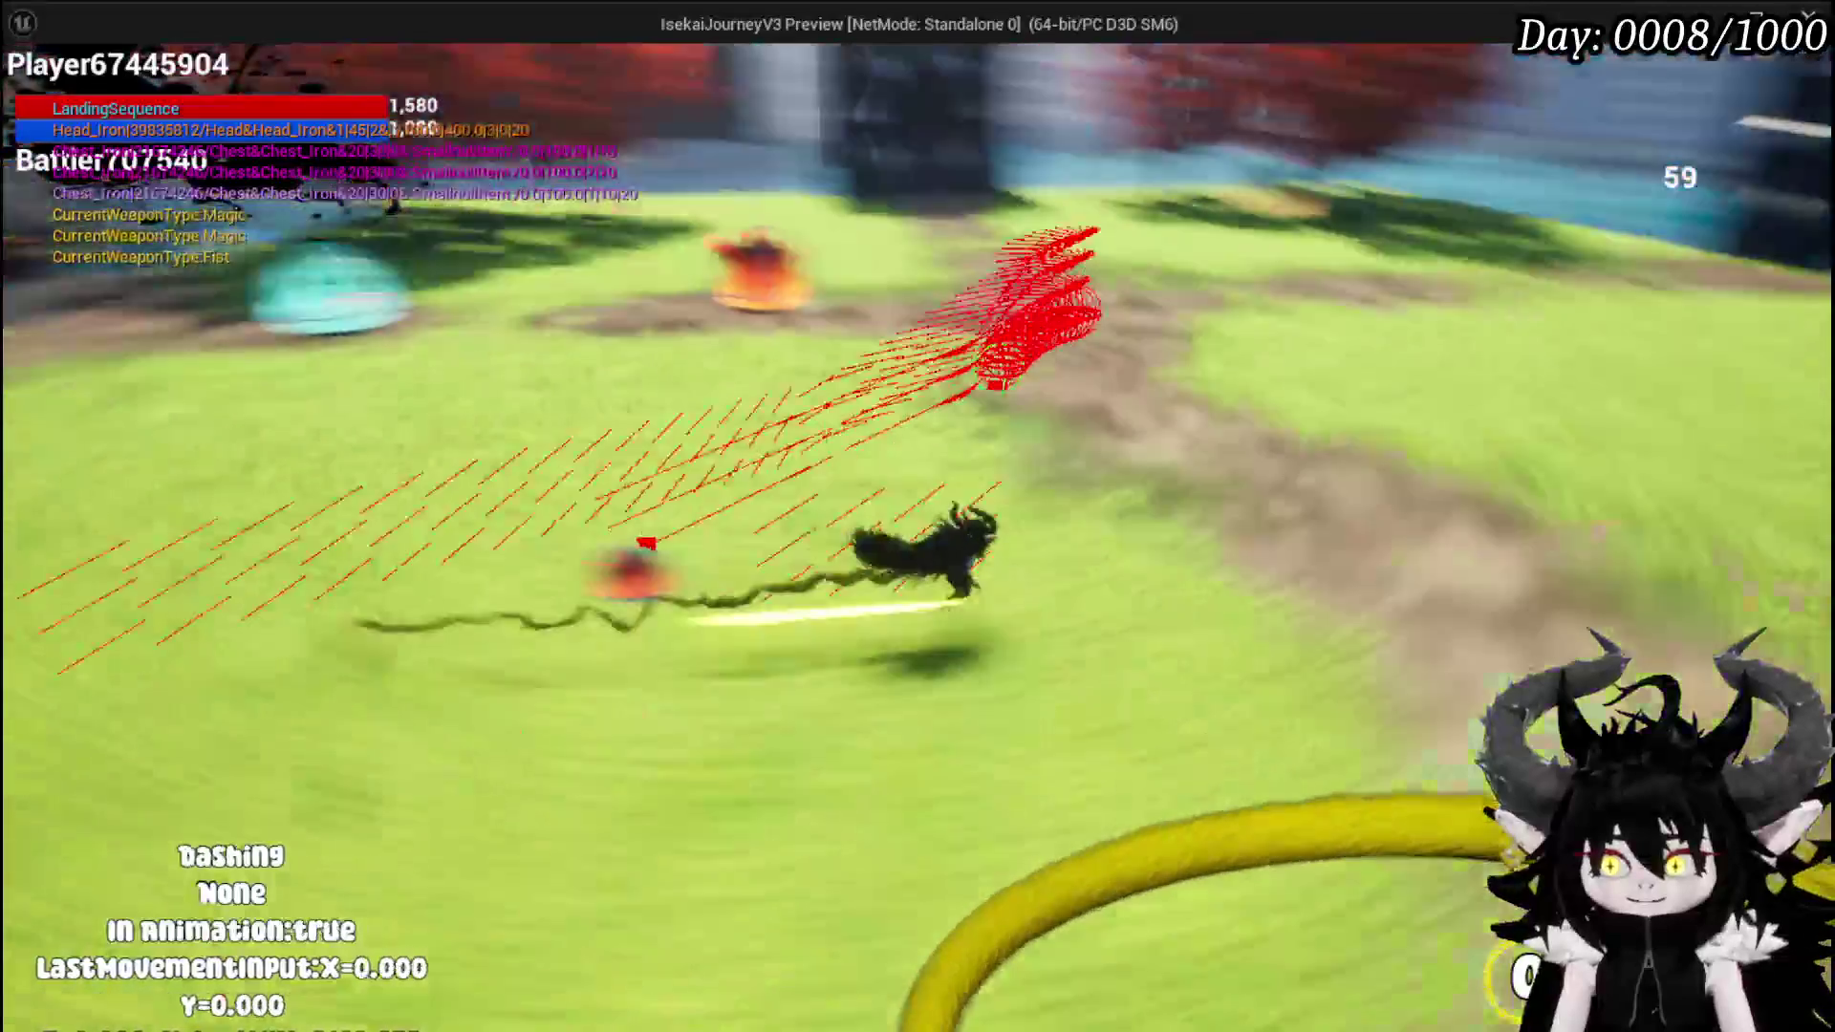
key(space)
key(w)
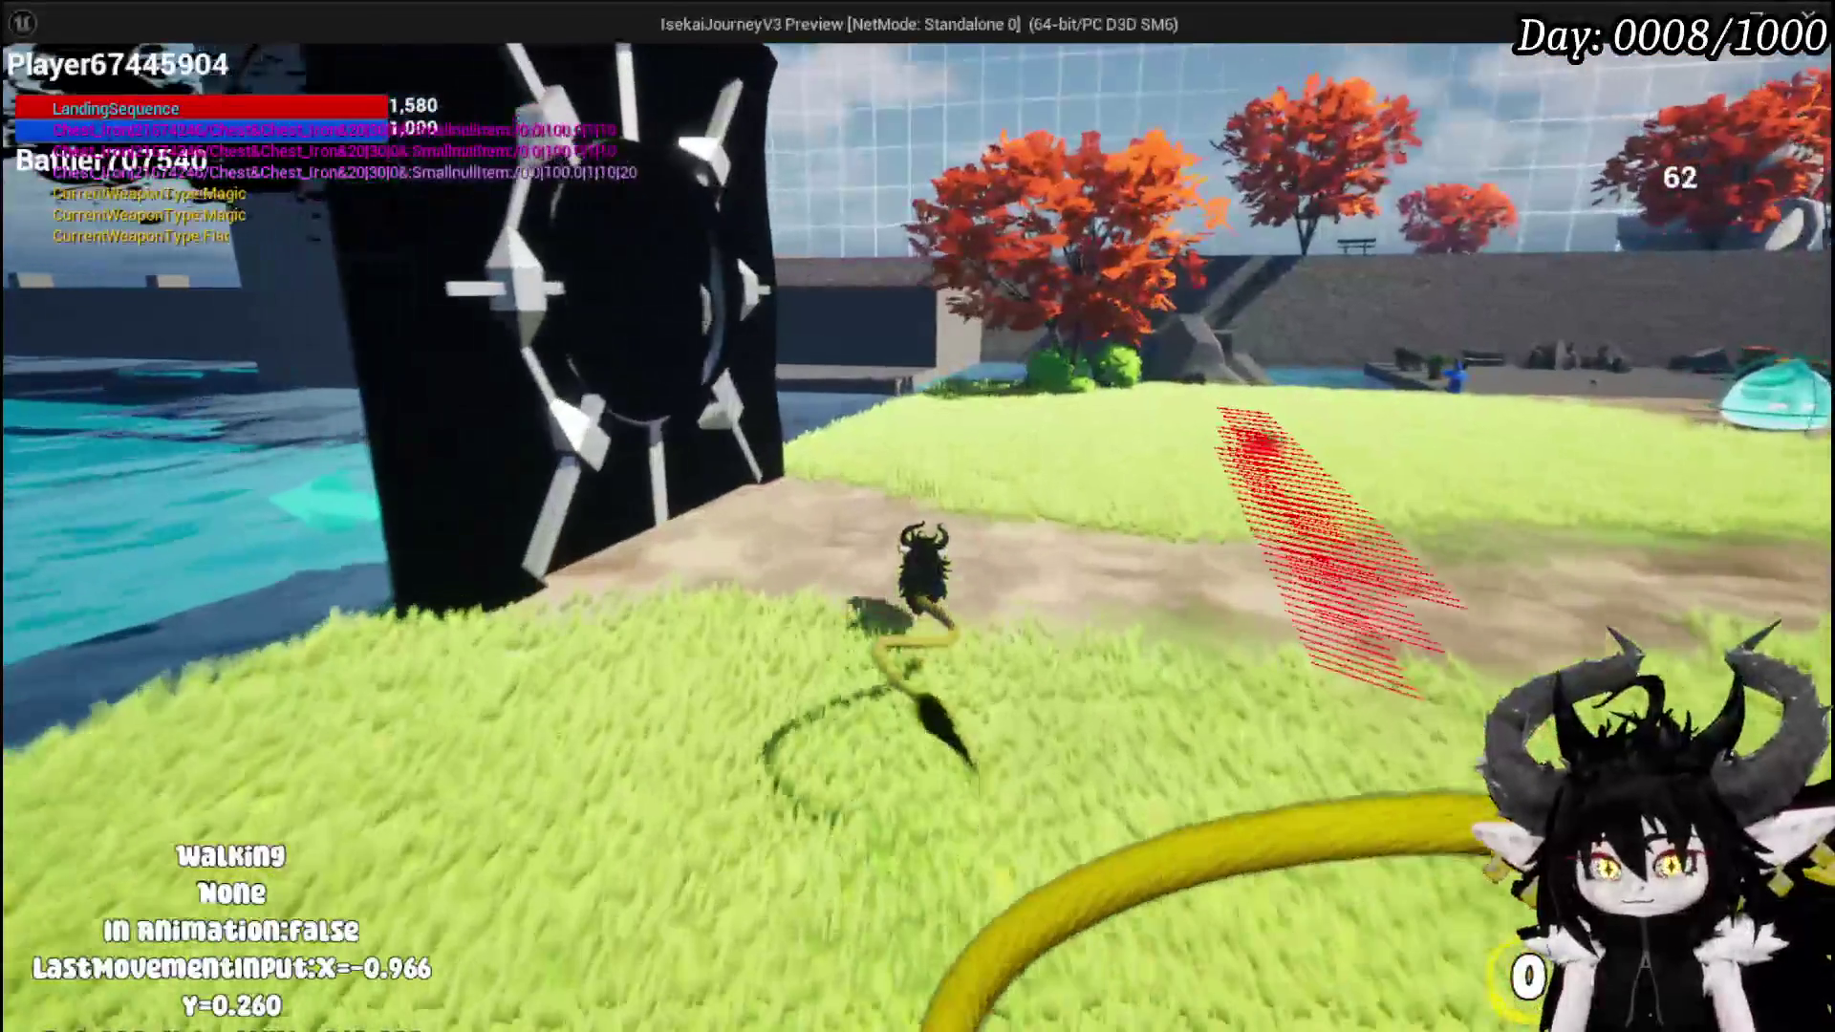
key(w)
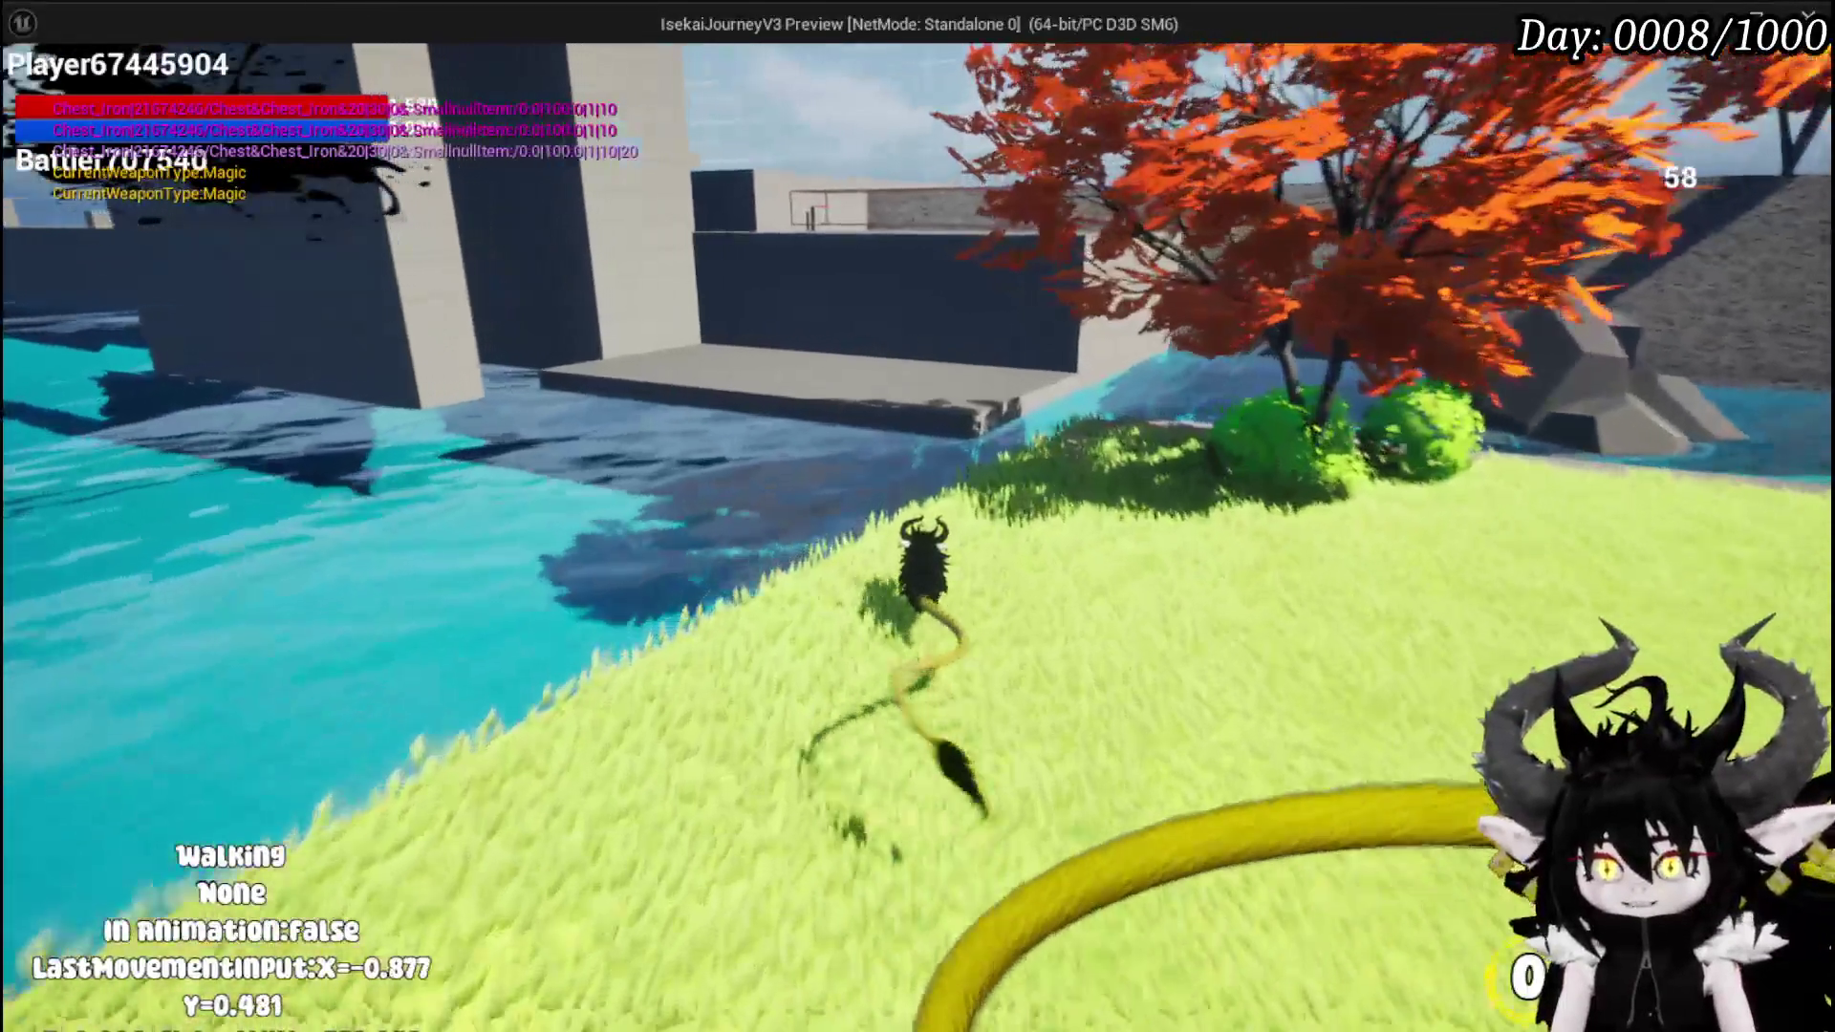
key(space)
key(space)
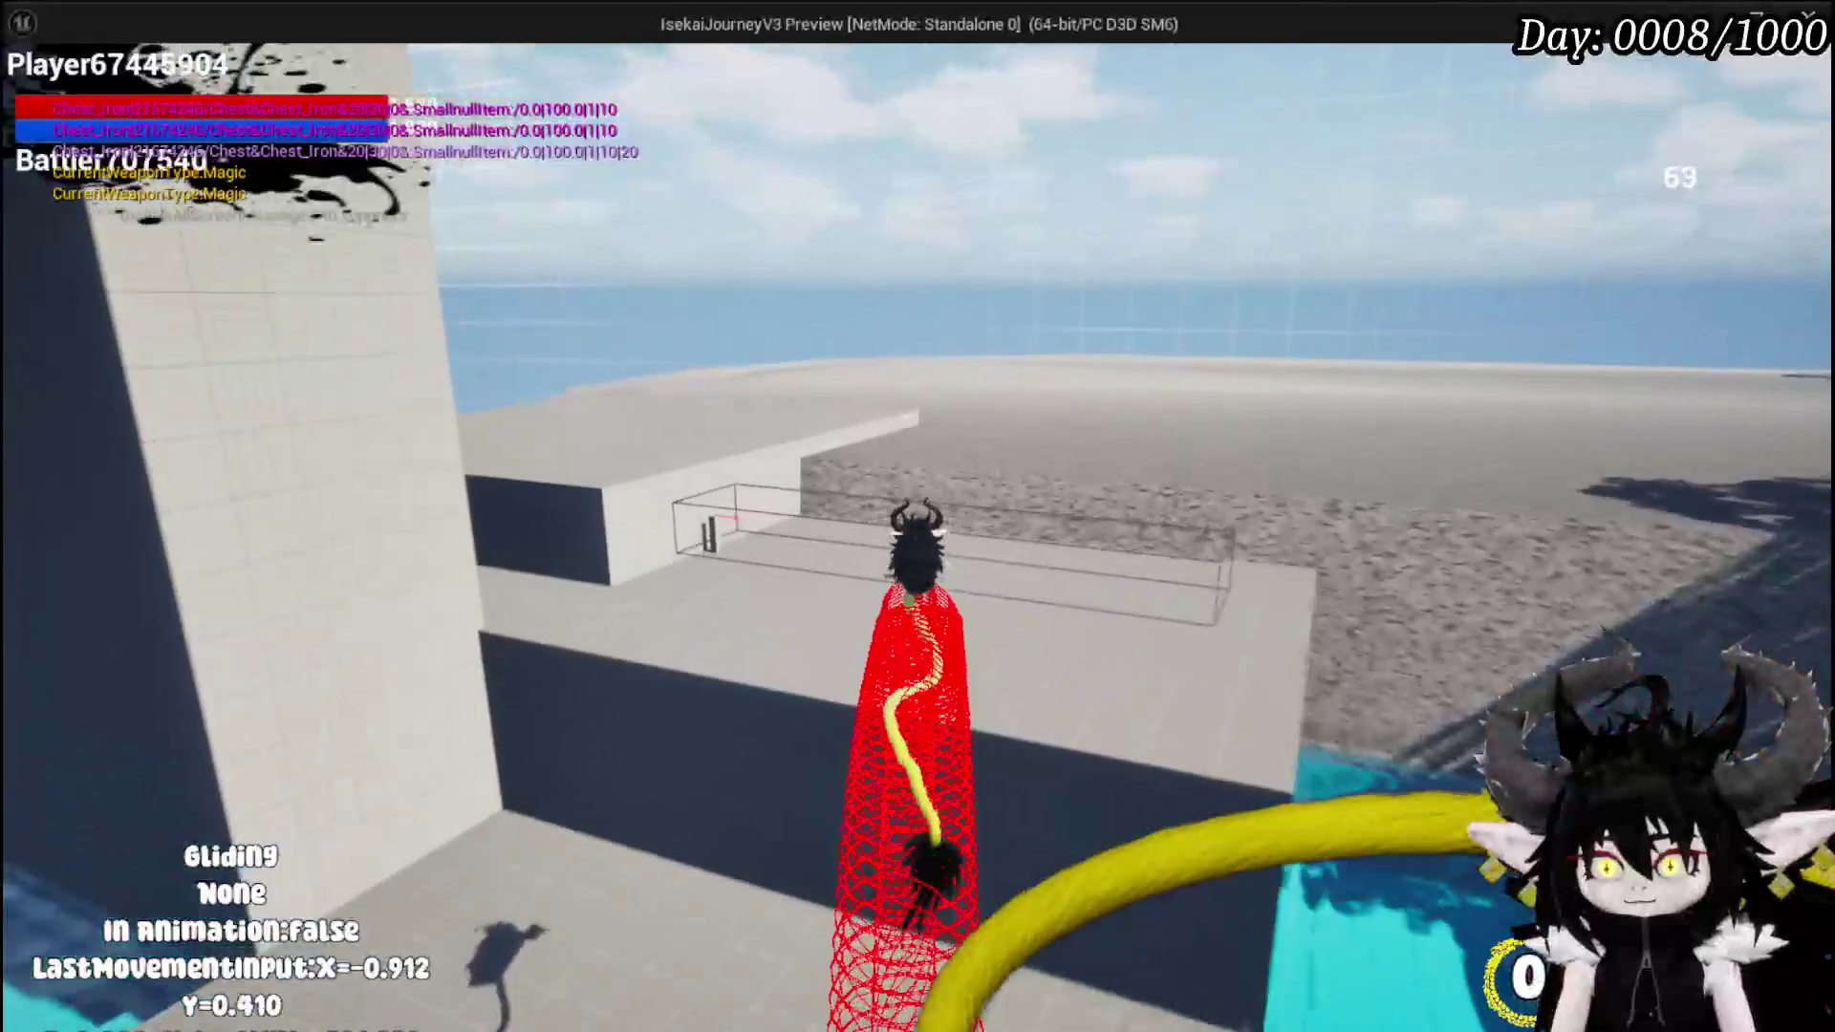
key(a)
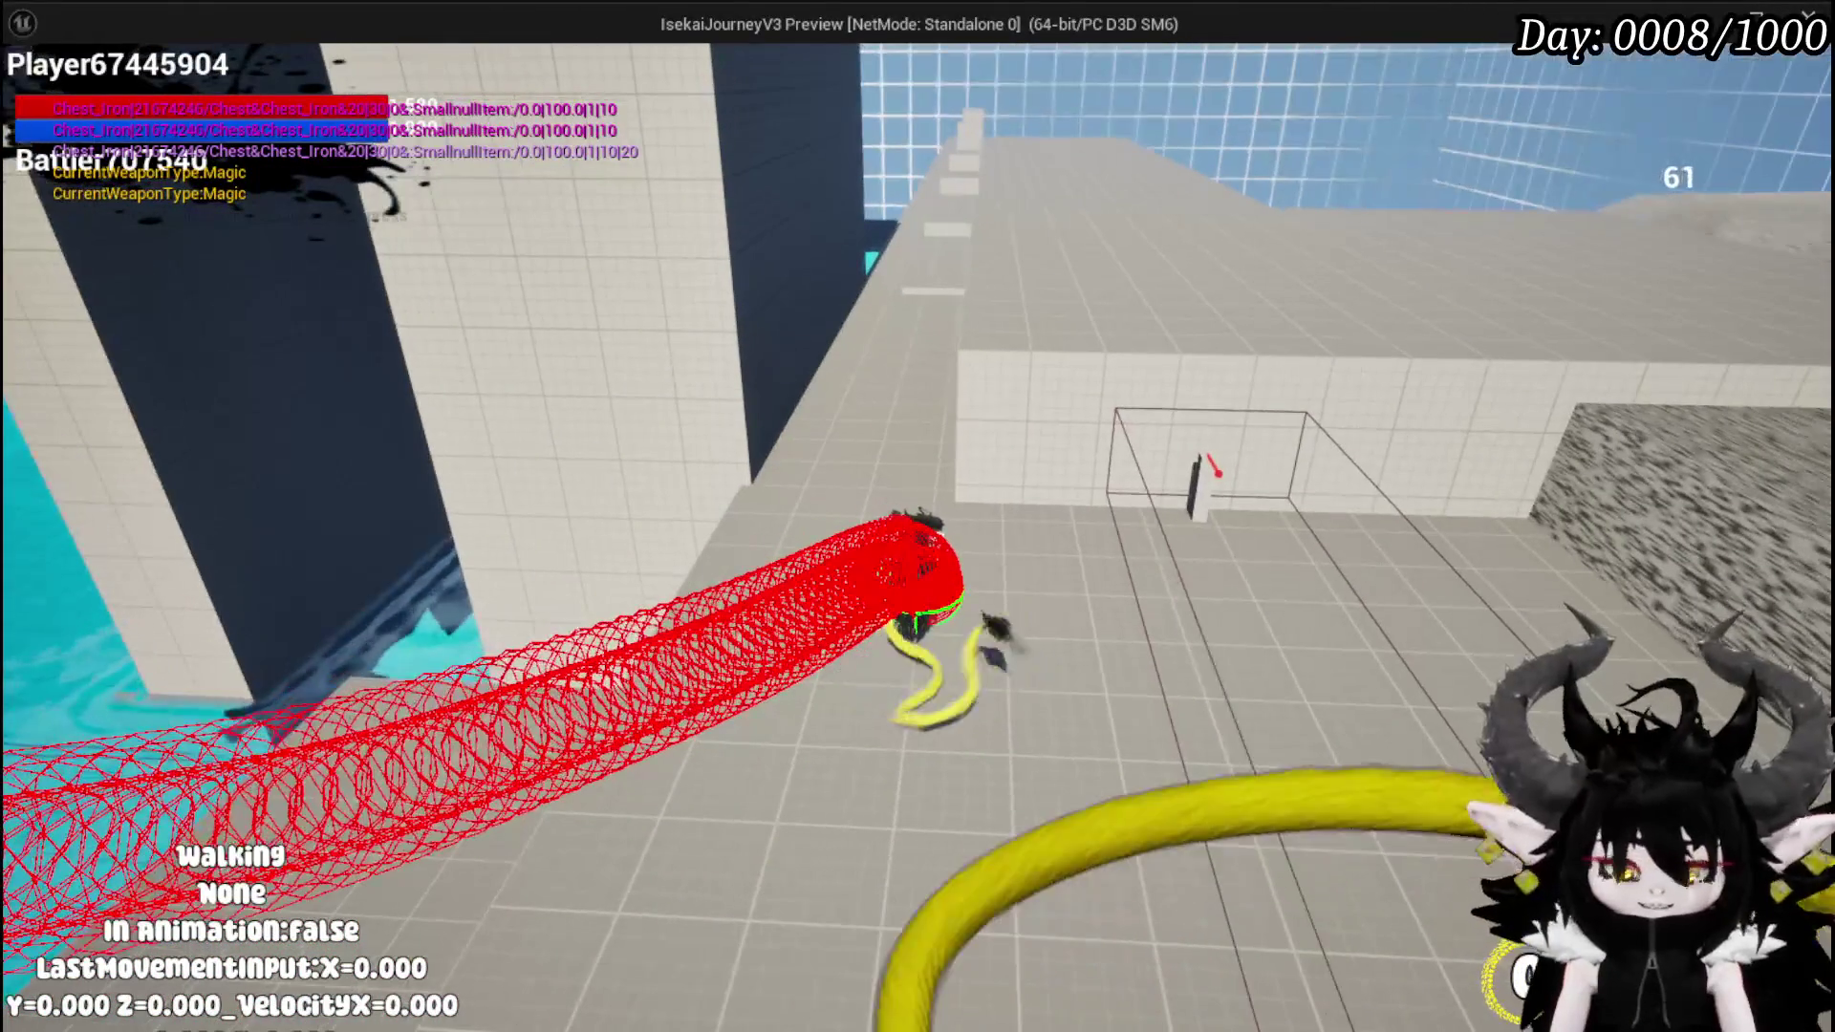
key(Tab)
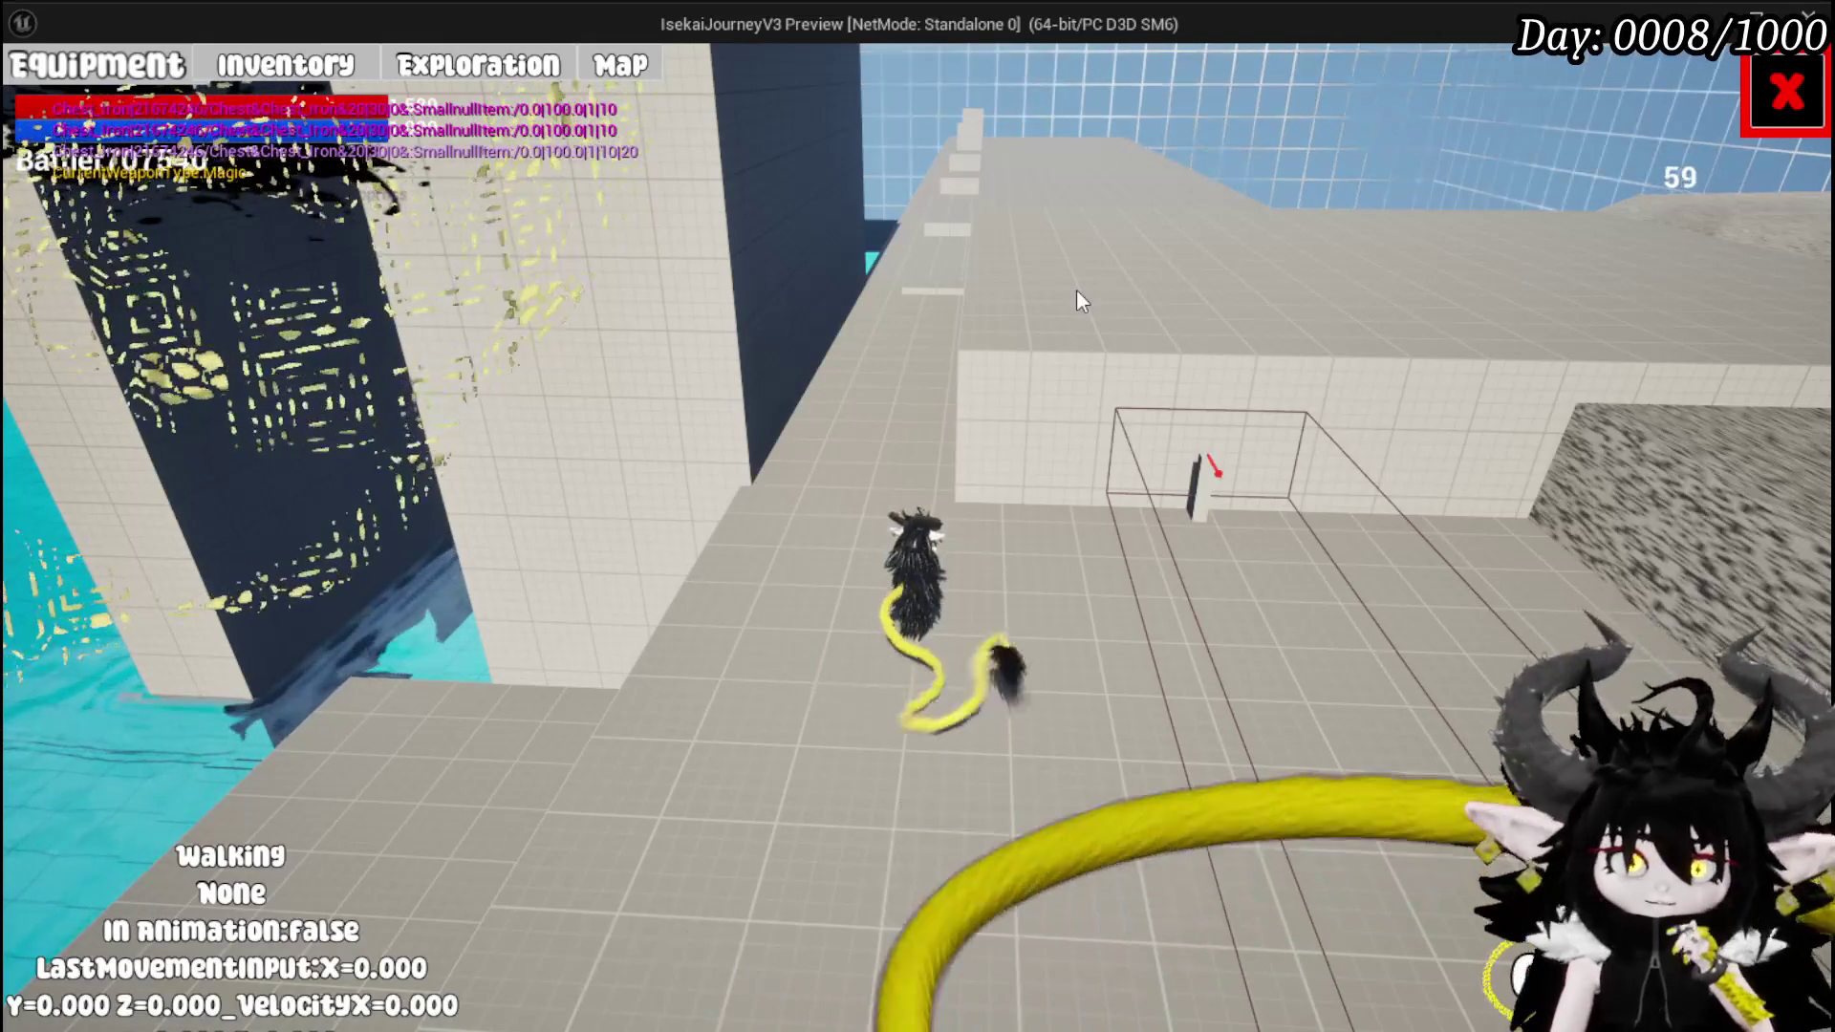
key(alt+Tab)
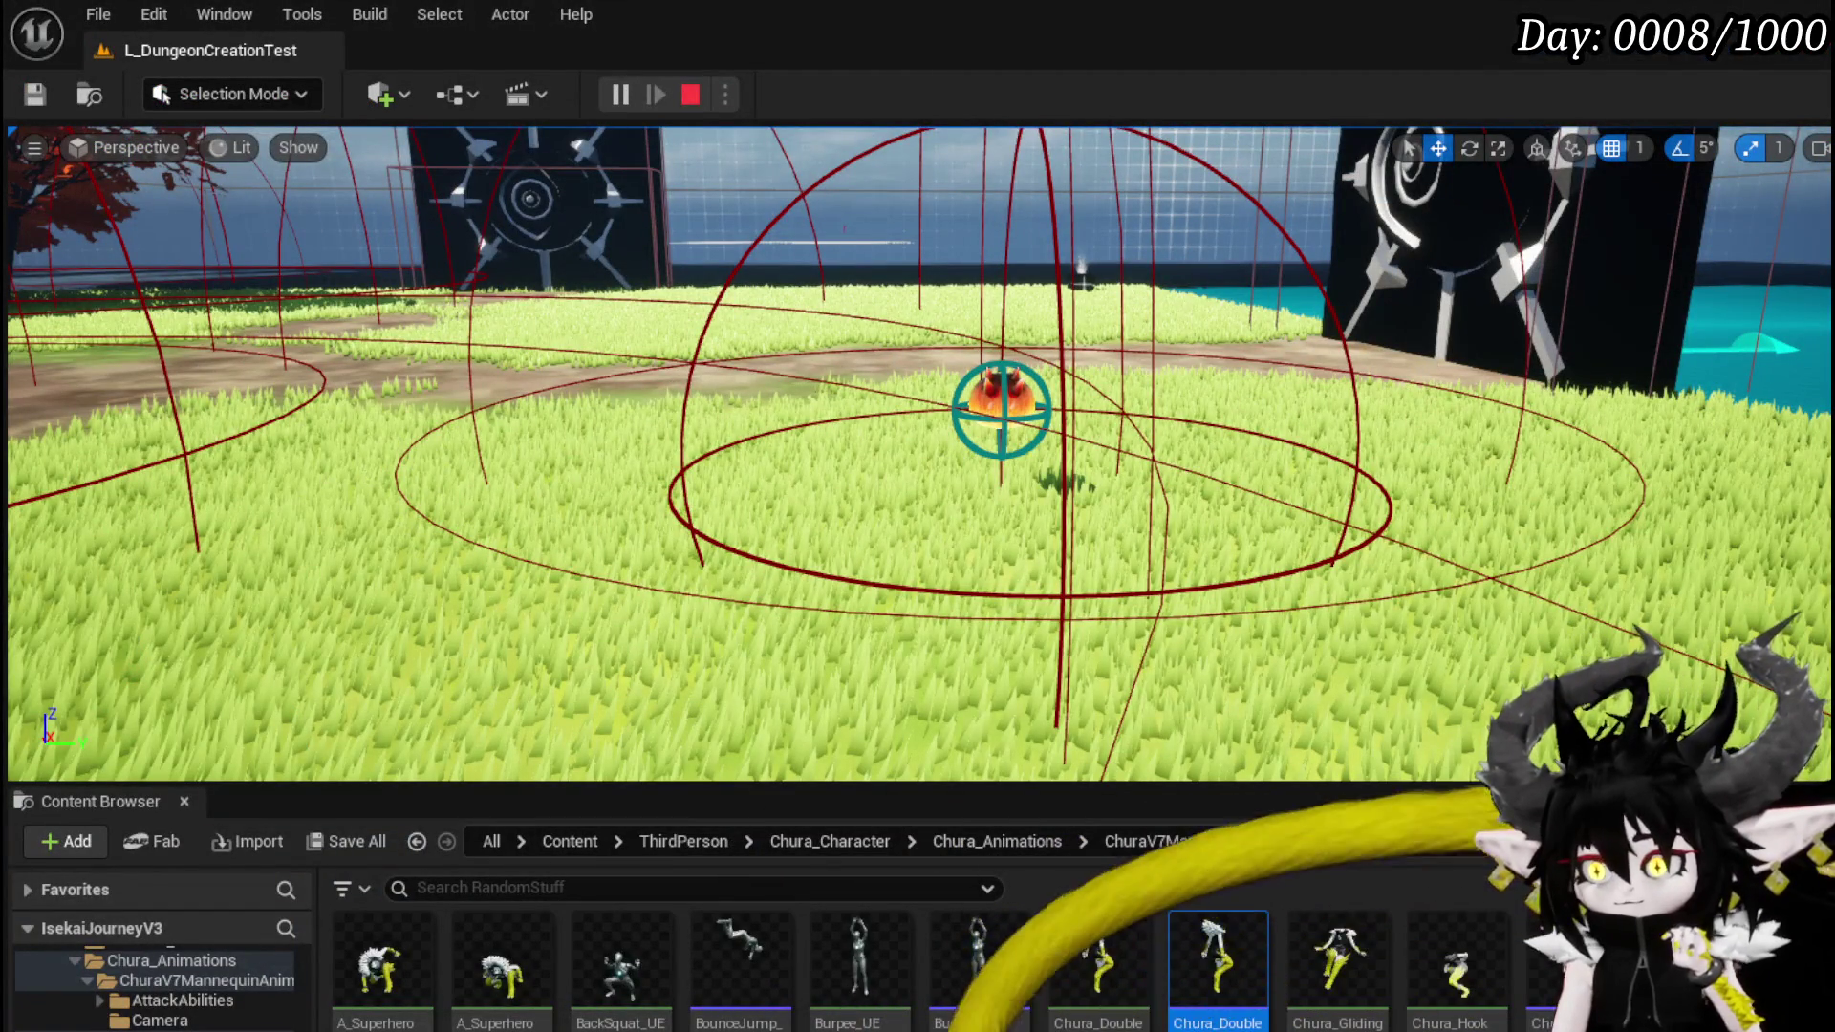
- Close the in-game menu, stop PIE, confirm BPC_MC_PlatformerMovement compiled successfully, and relaunch Standalone Game
key(alt+Tab)
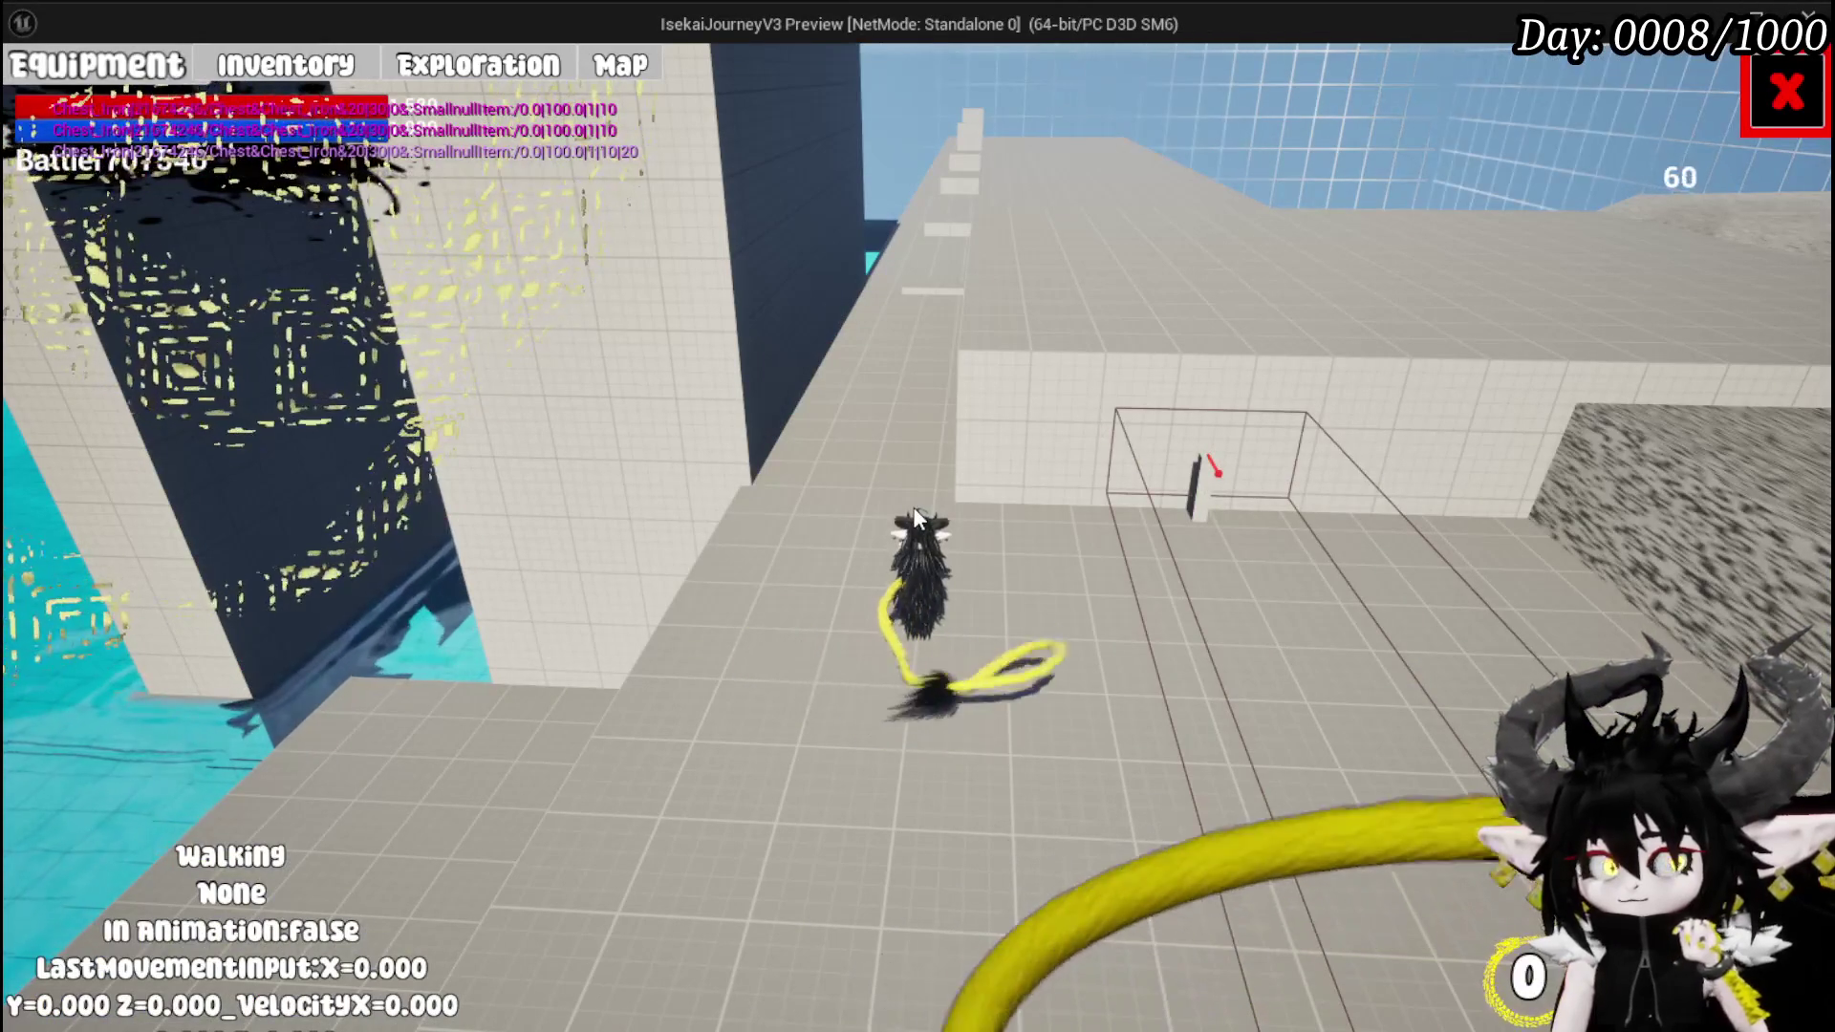
click(1785, 93)
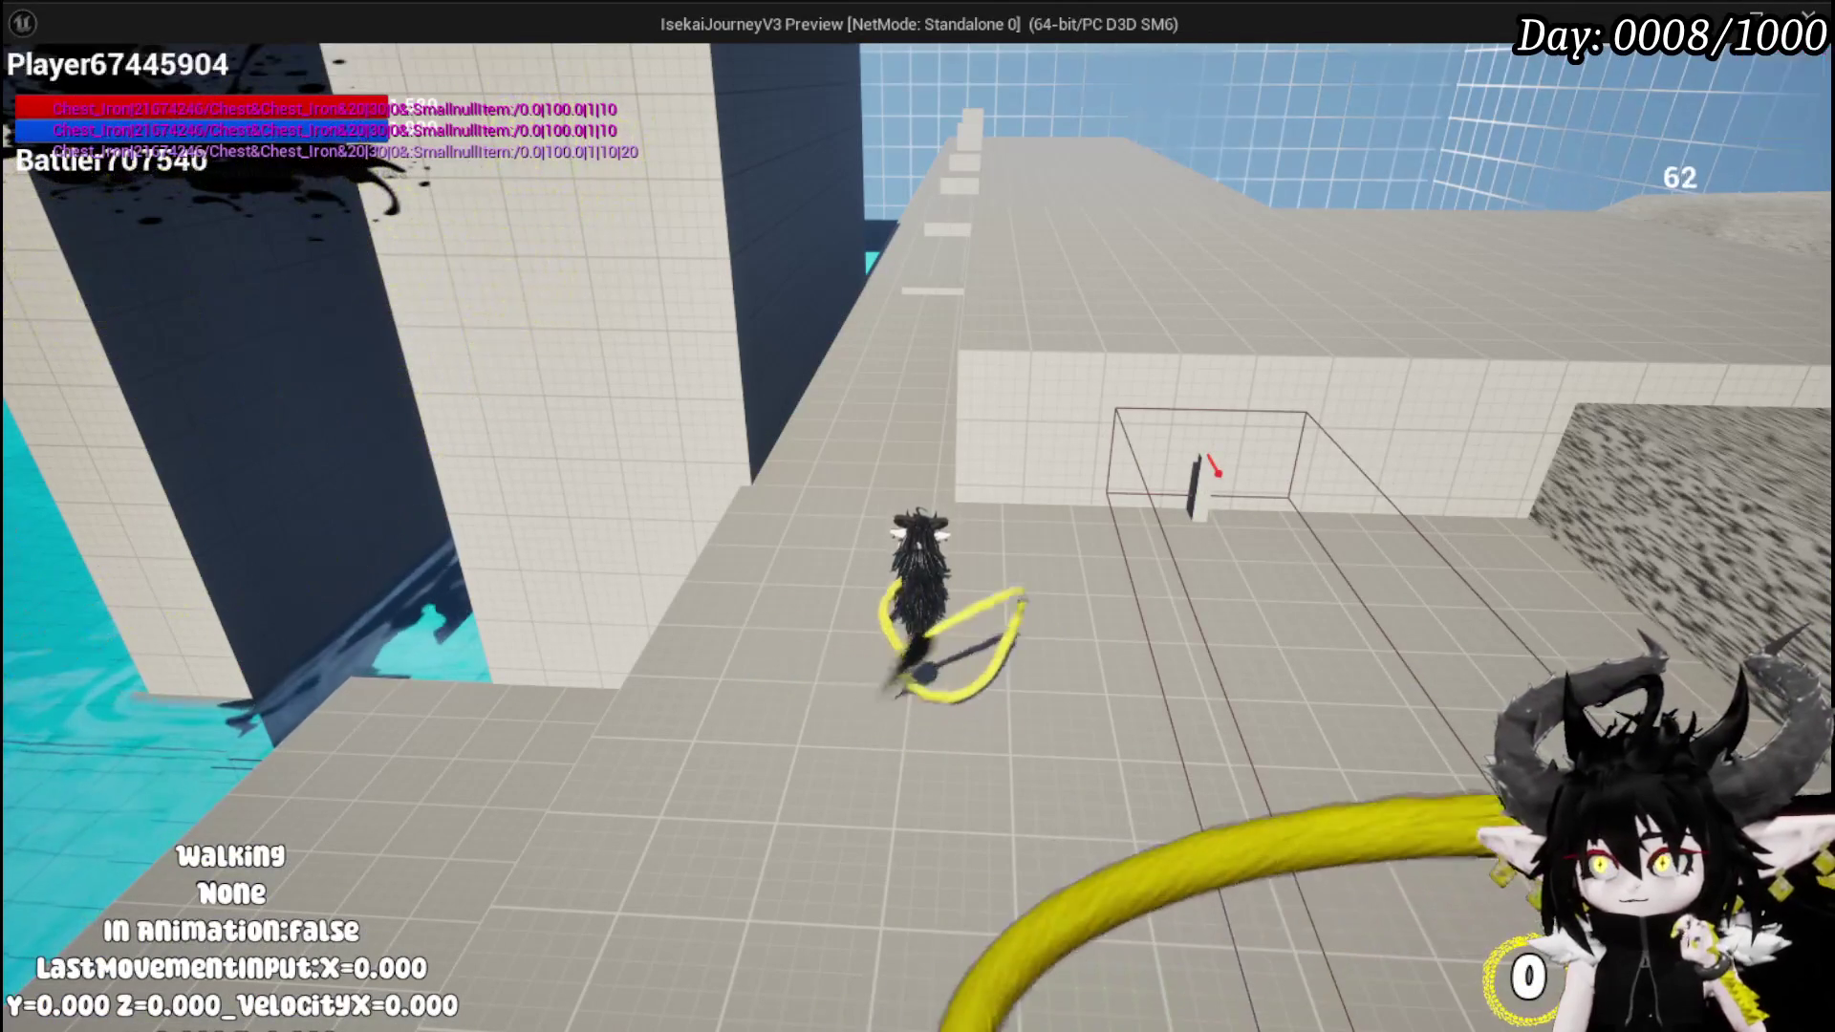
key(alt+Tab)
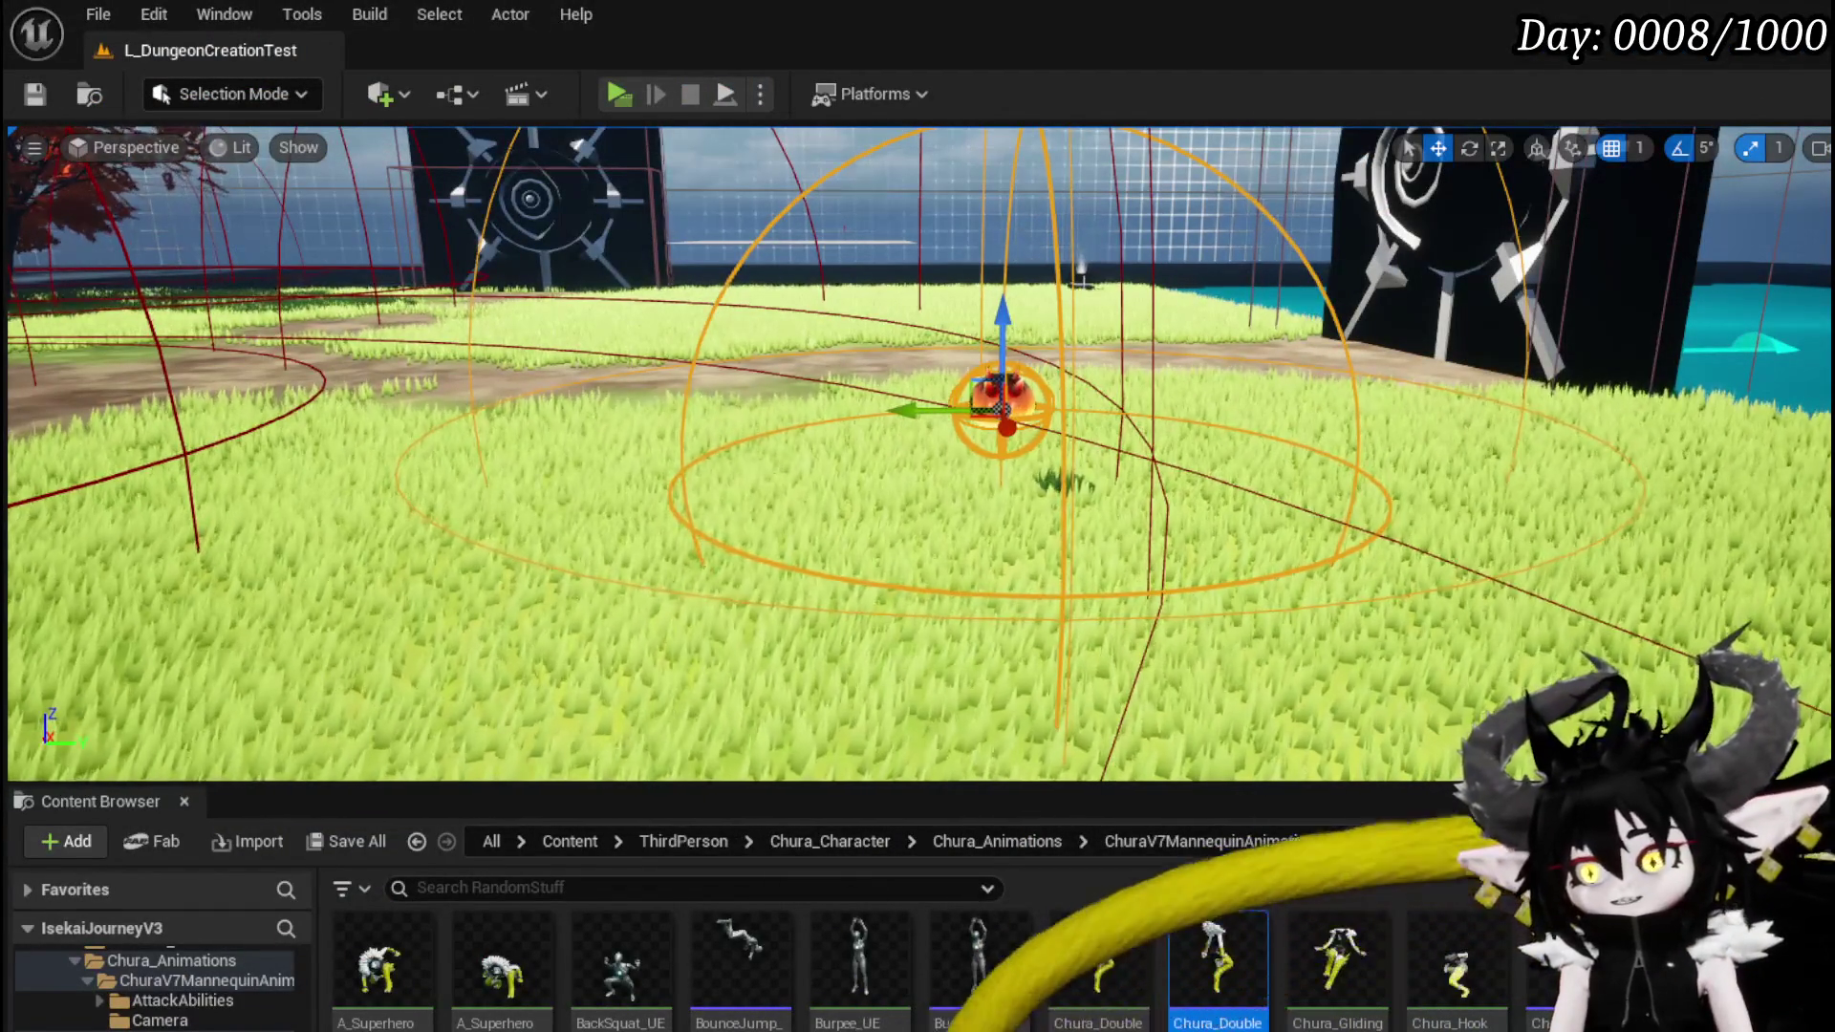
key(alt+Tab)
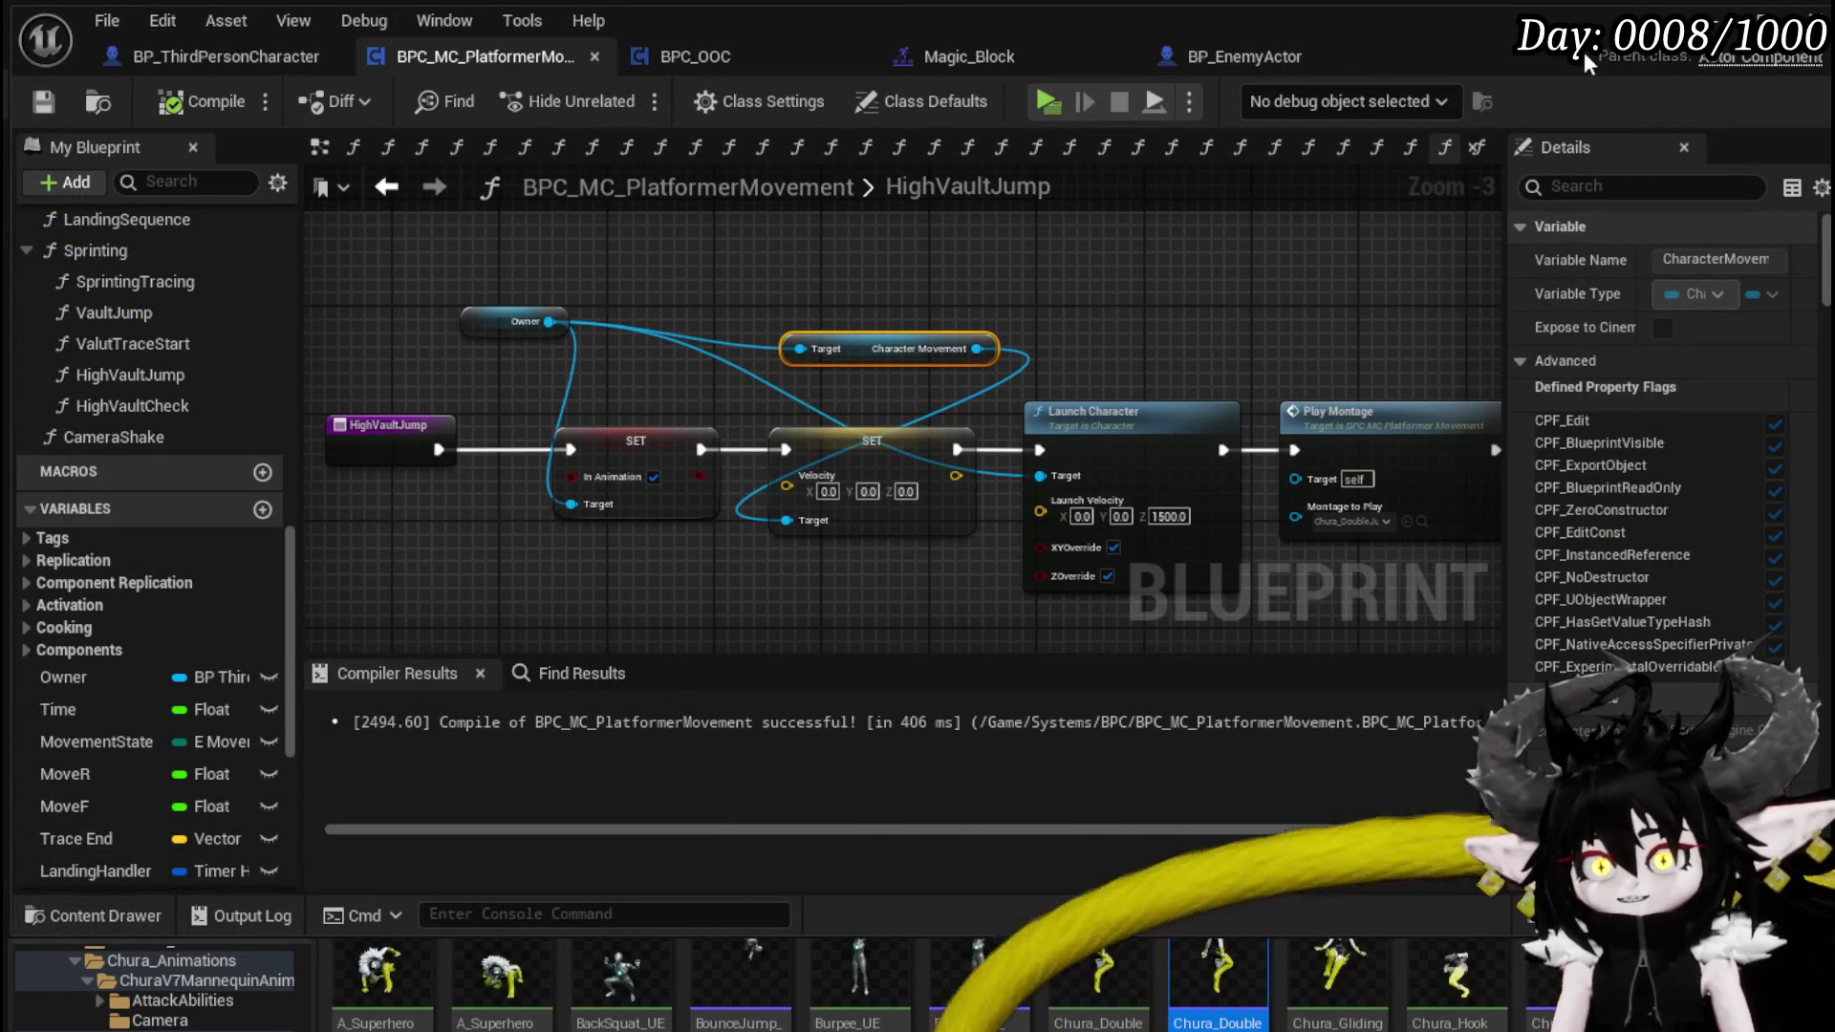
key(alt+Tab)
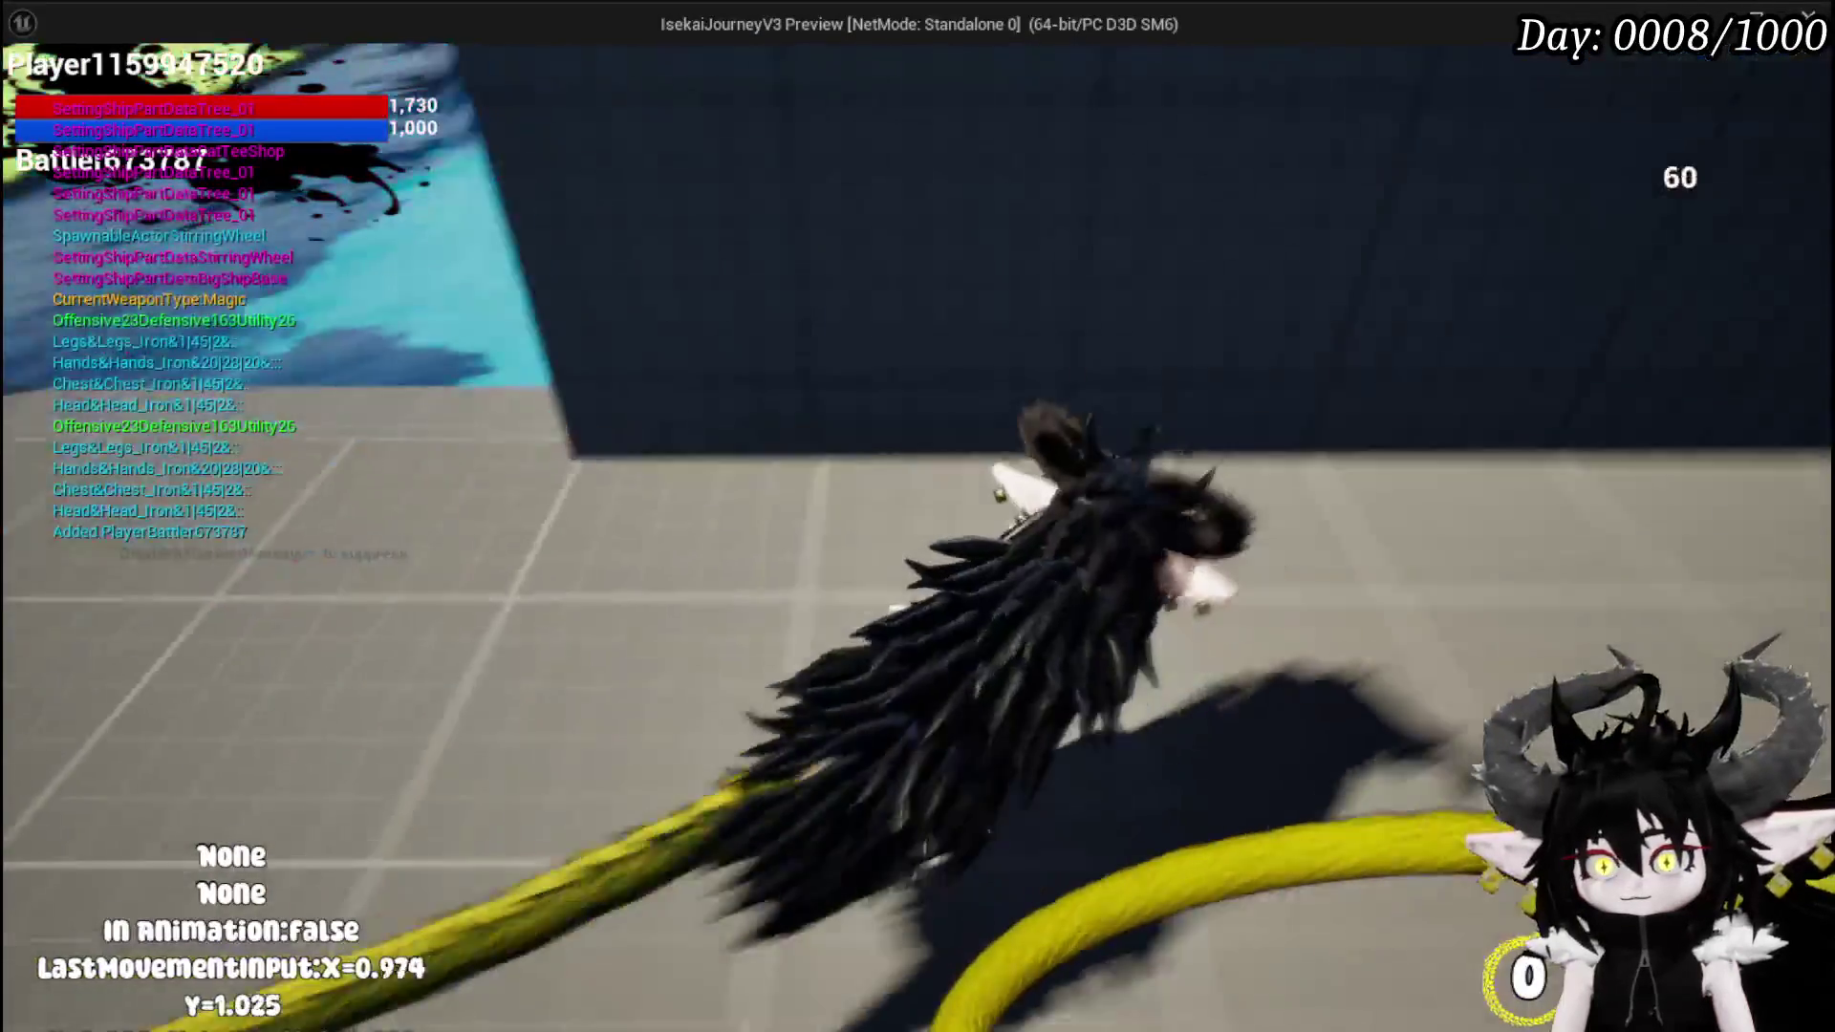
- Dash into the wall, cling to it, and wall-jump up onto the ledge
key(shift)
key(space)
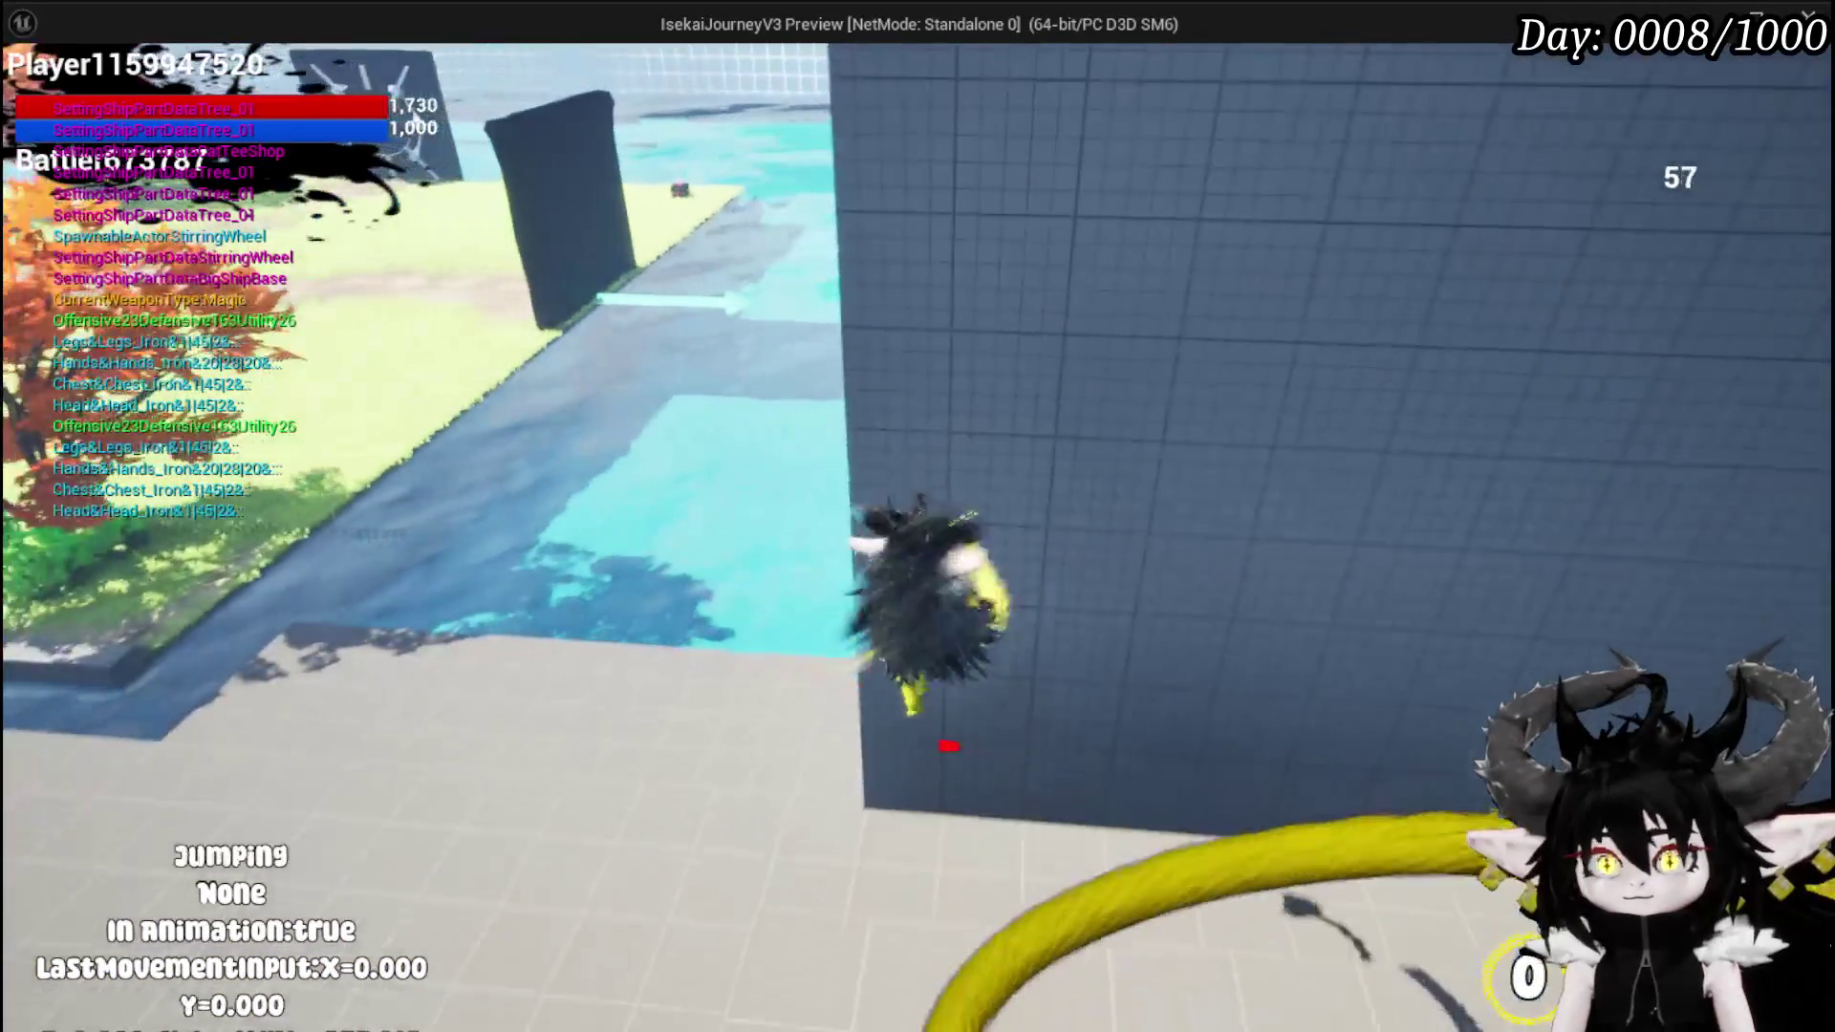
key(w)
key(shift)
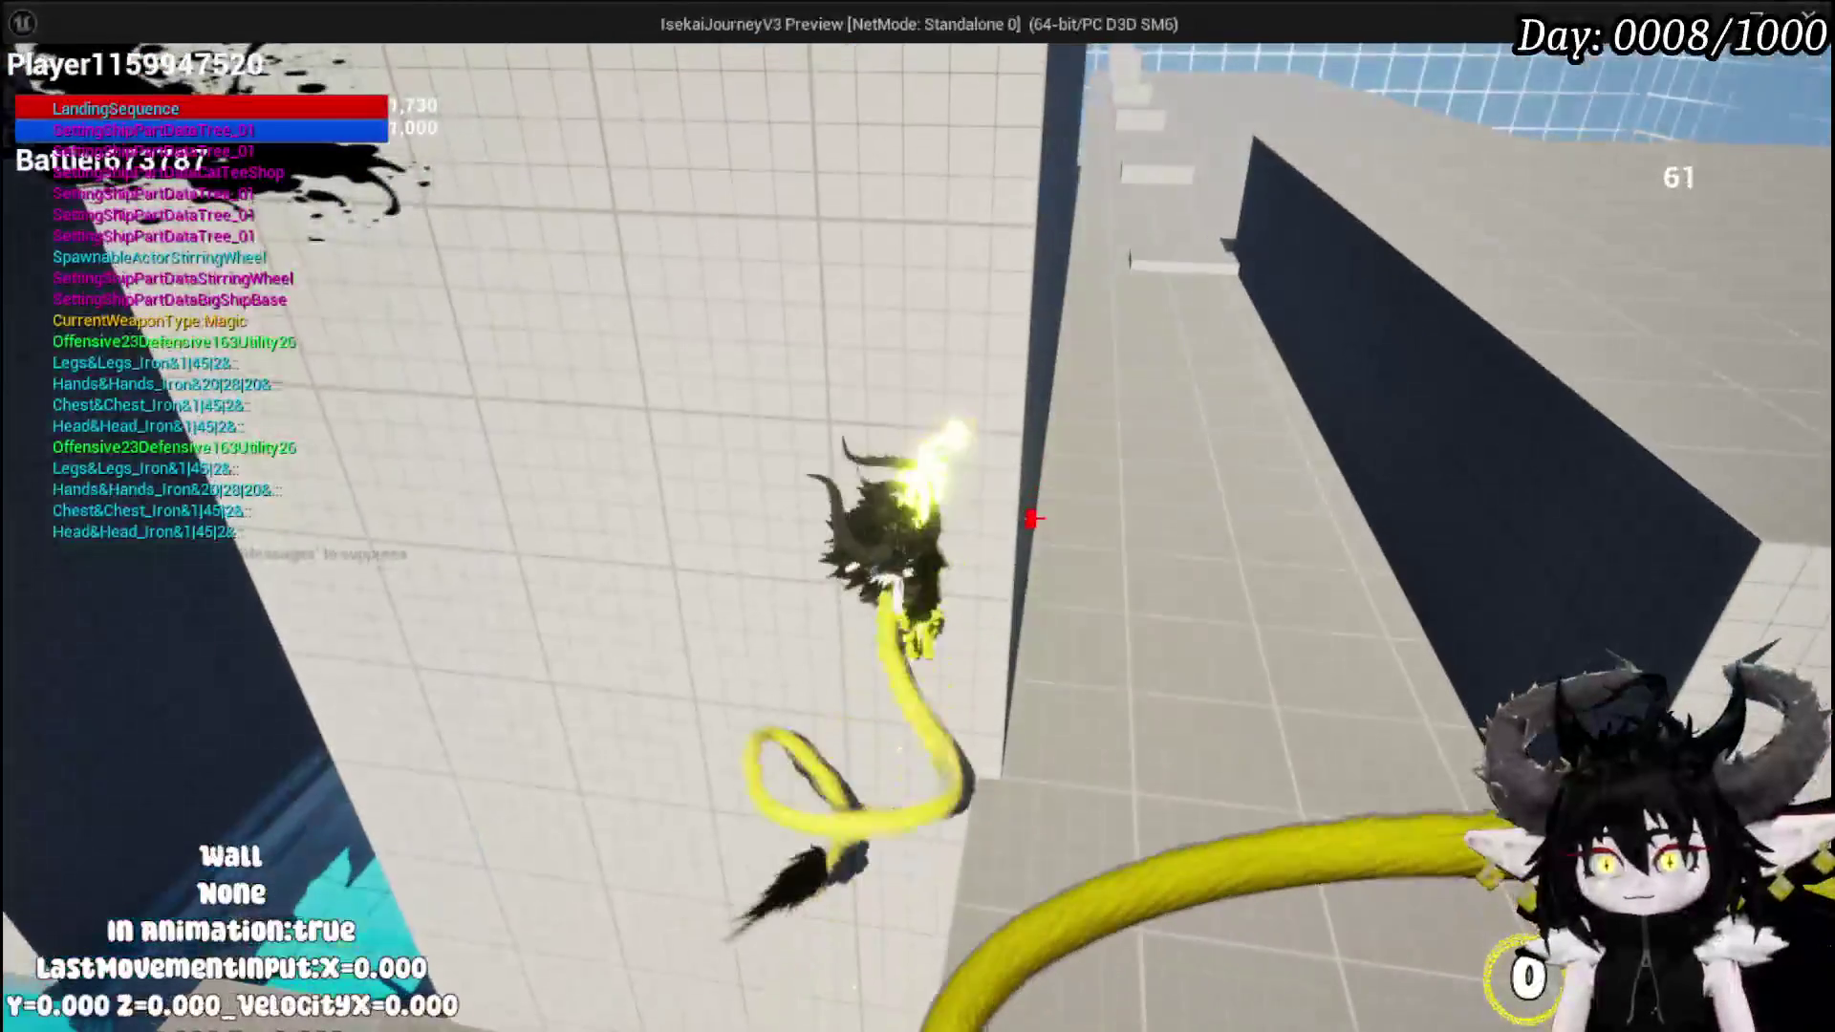
key(space)
key(w)
key(shift)
key(space)
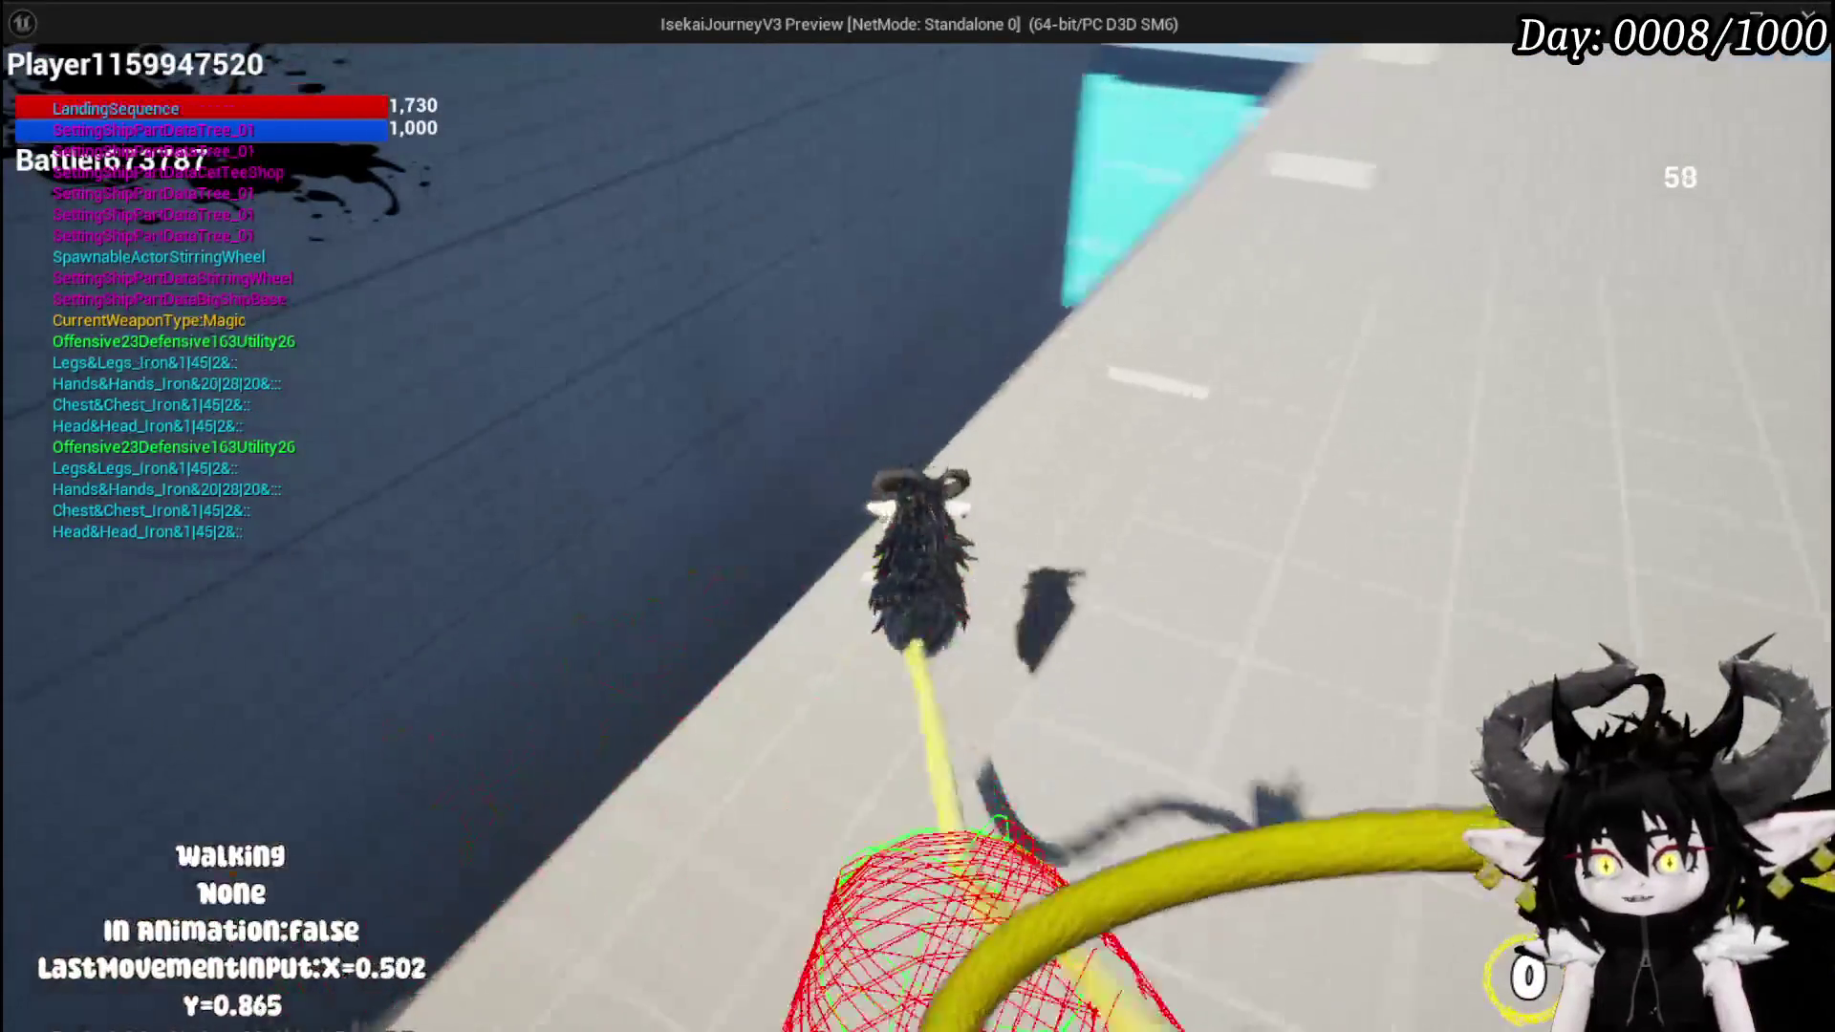
key(shift)
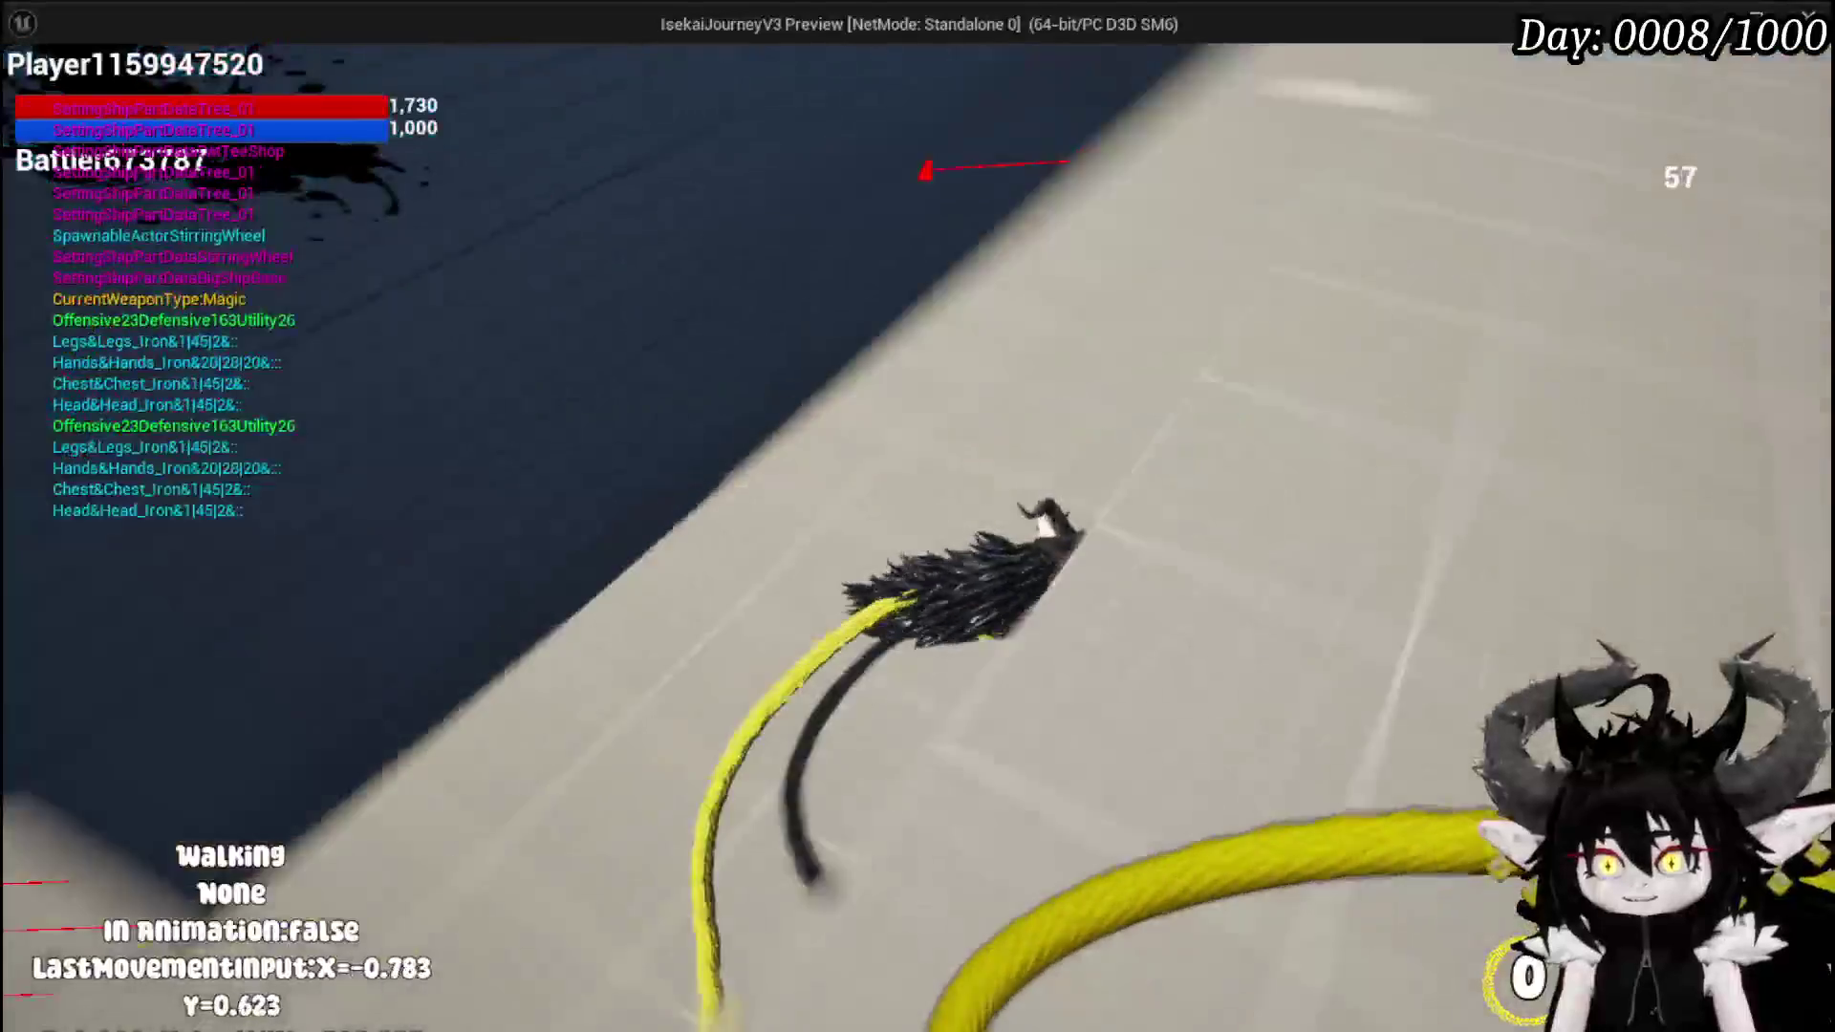
key(shift)
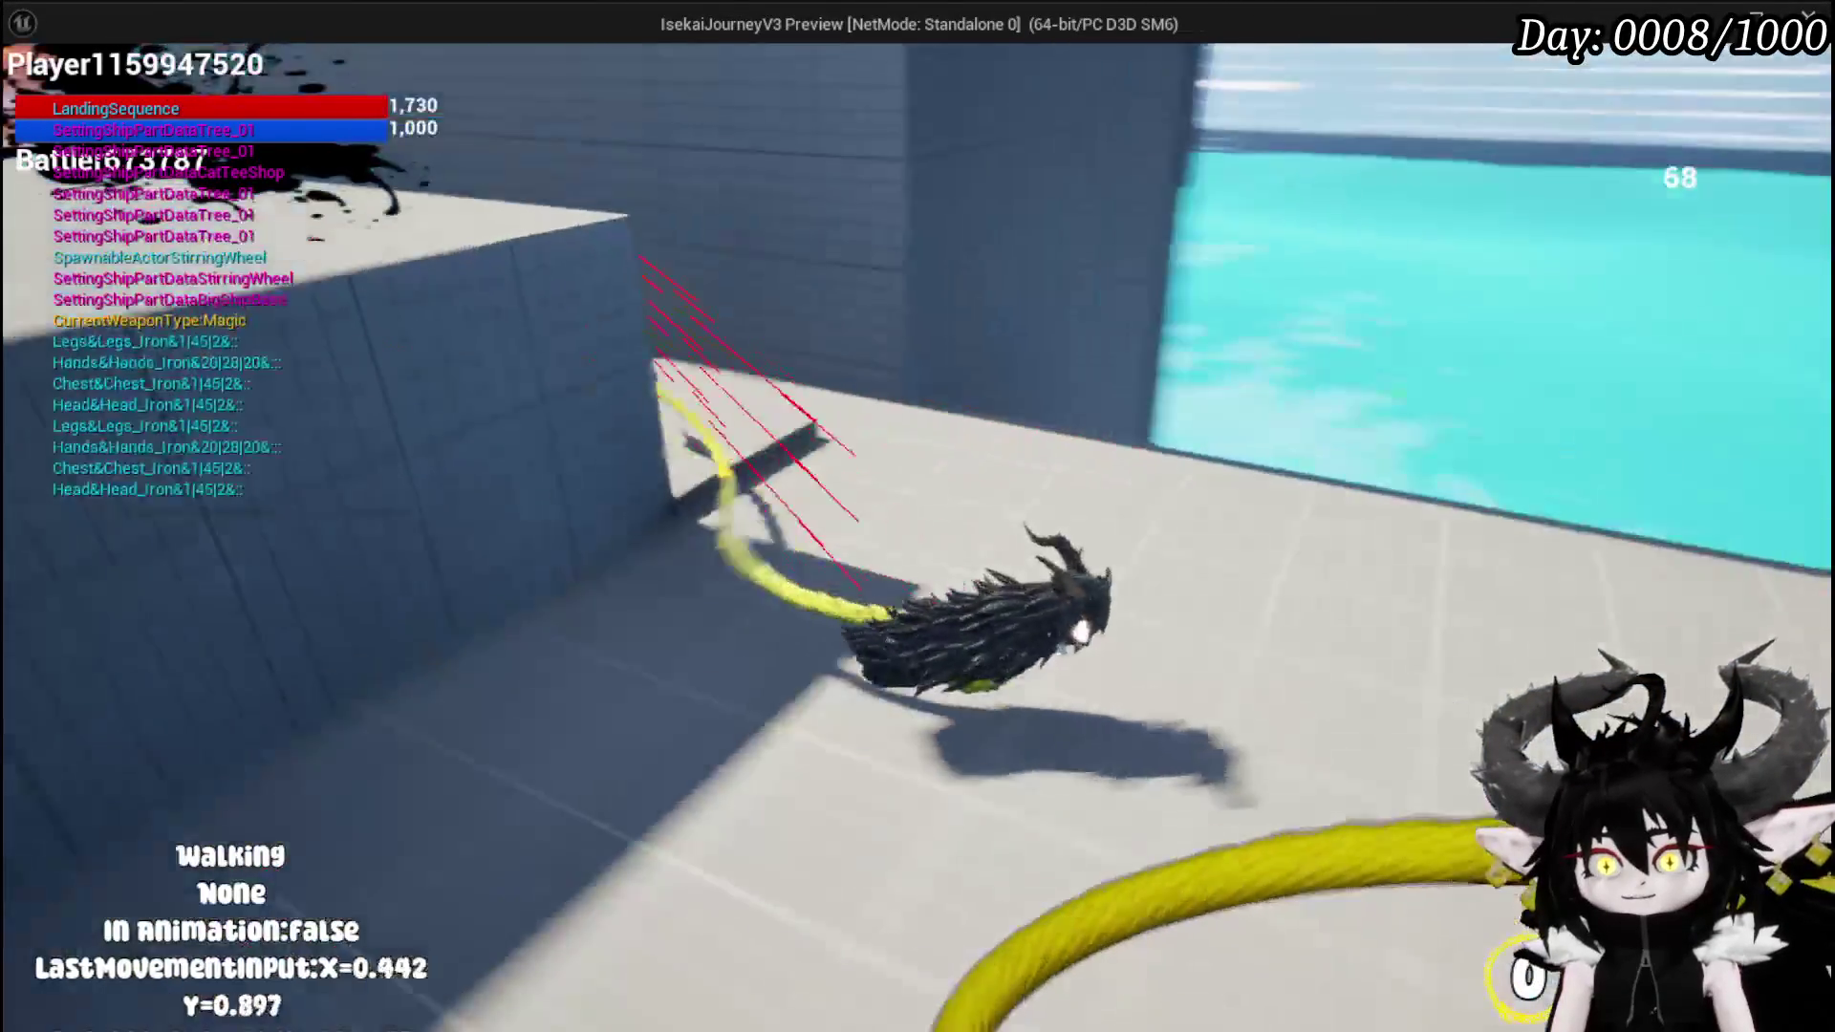
- Repeat the dash, wall-cling and wall-jump, land and dash again, then stop the preview
key(w)
key(shift)
key(w)
key(space)
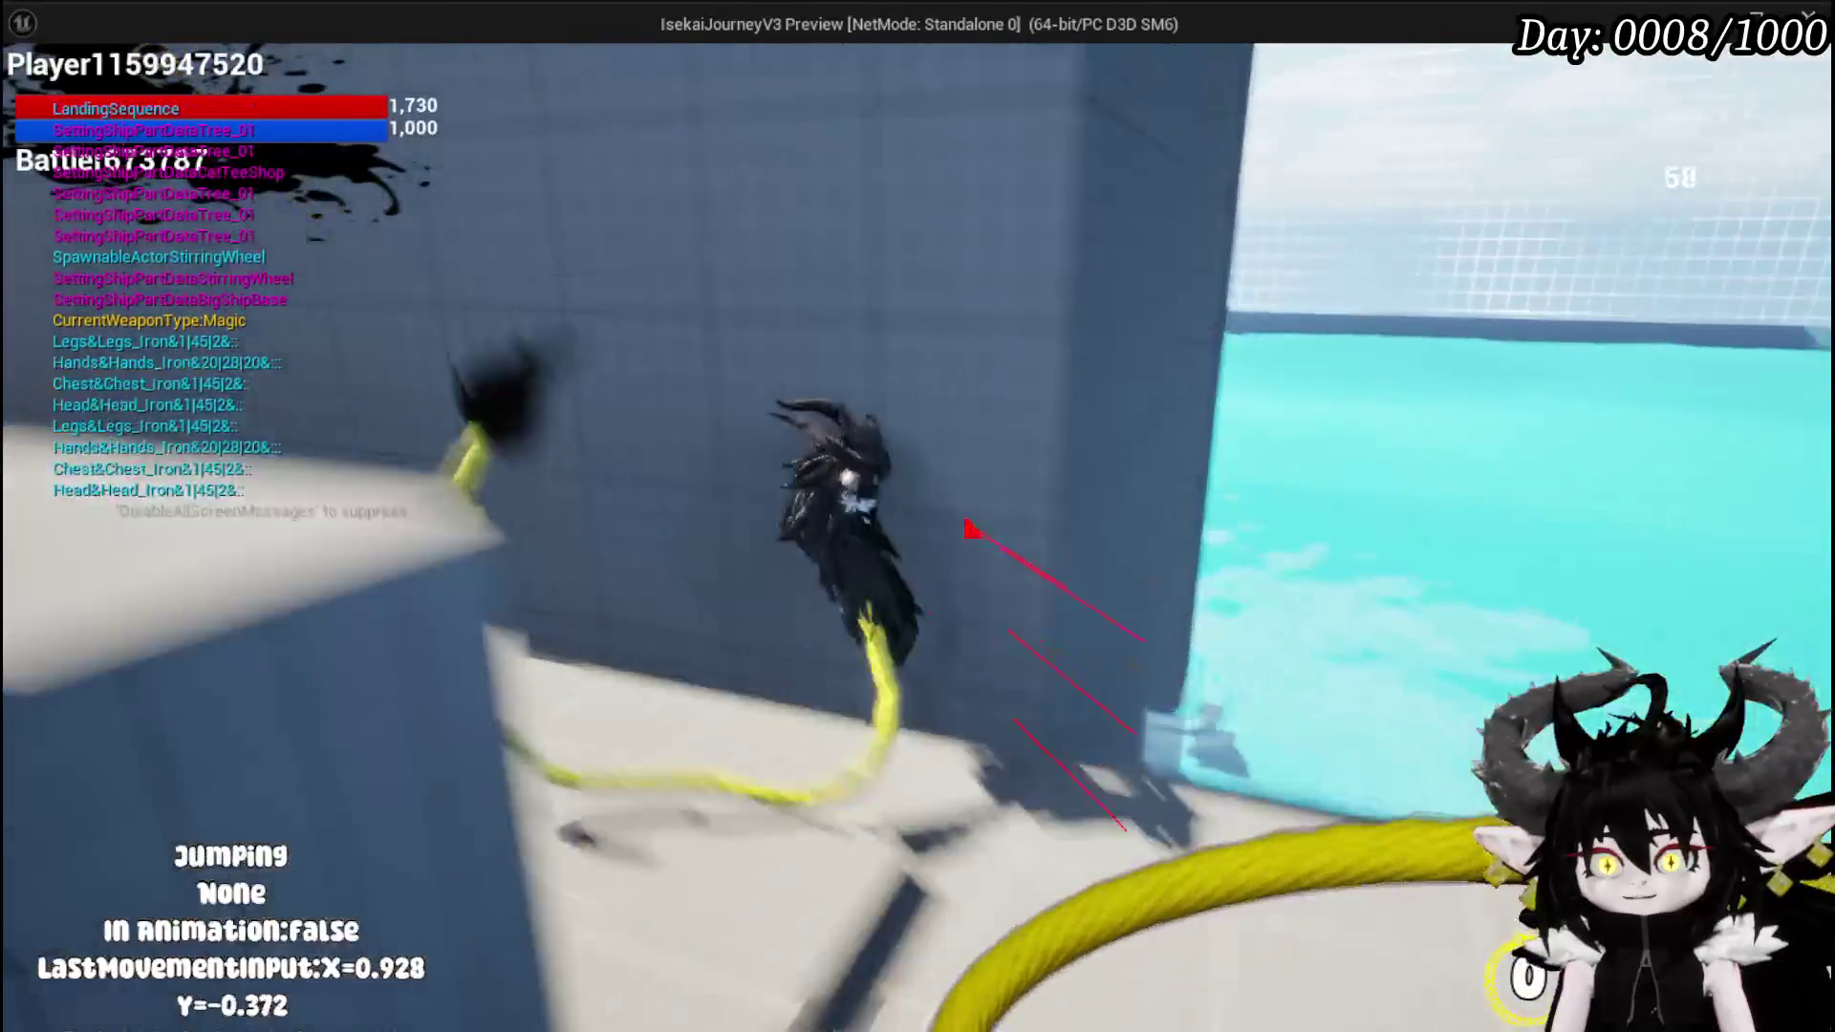
key(space)
key(w)
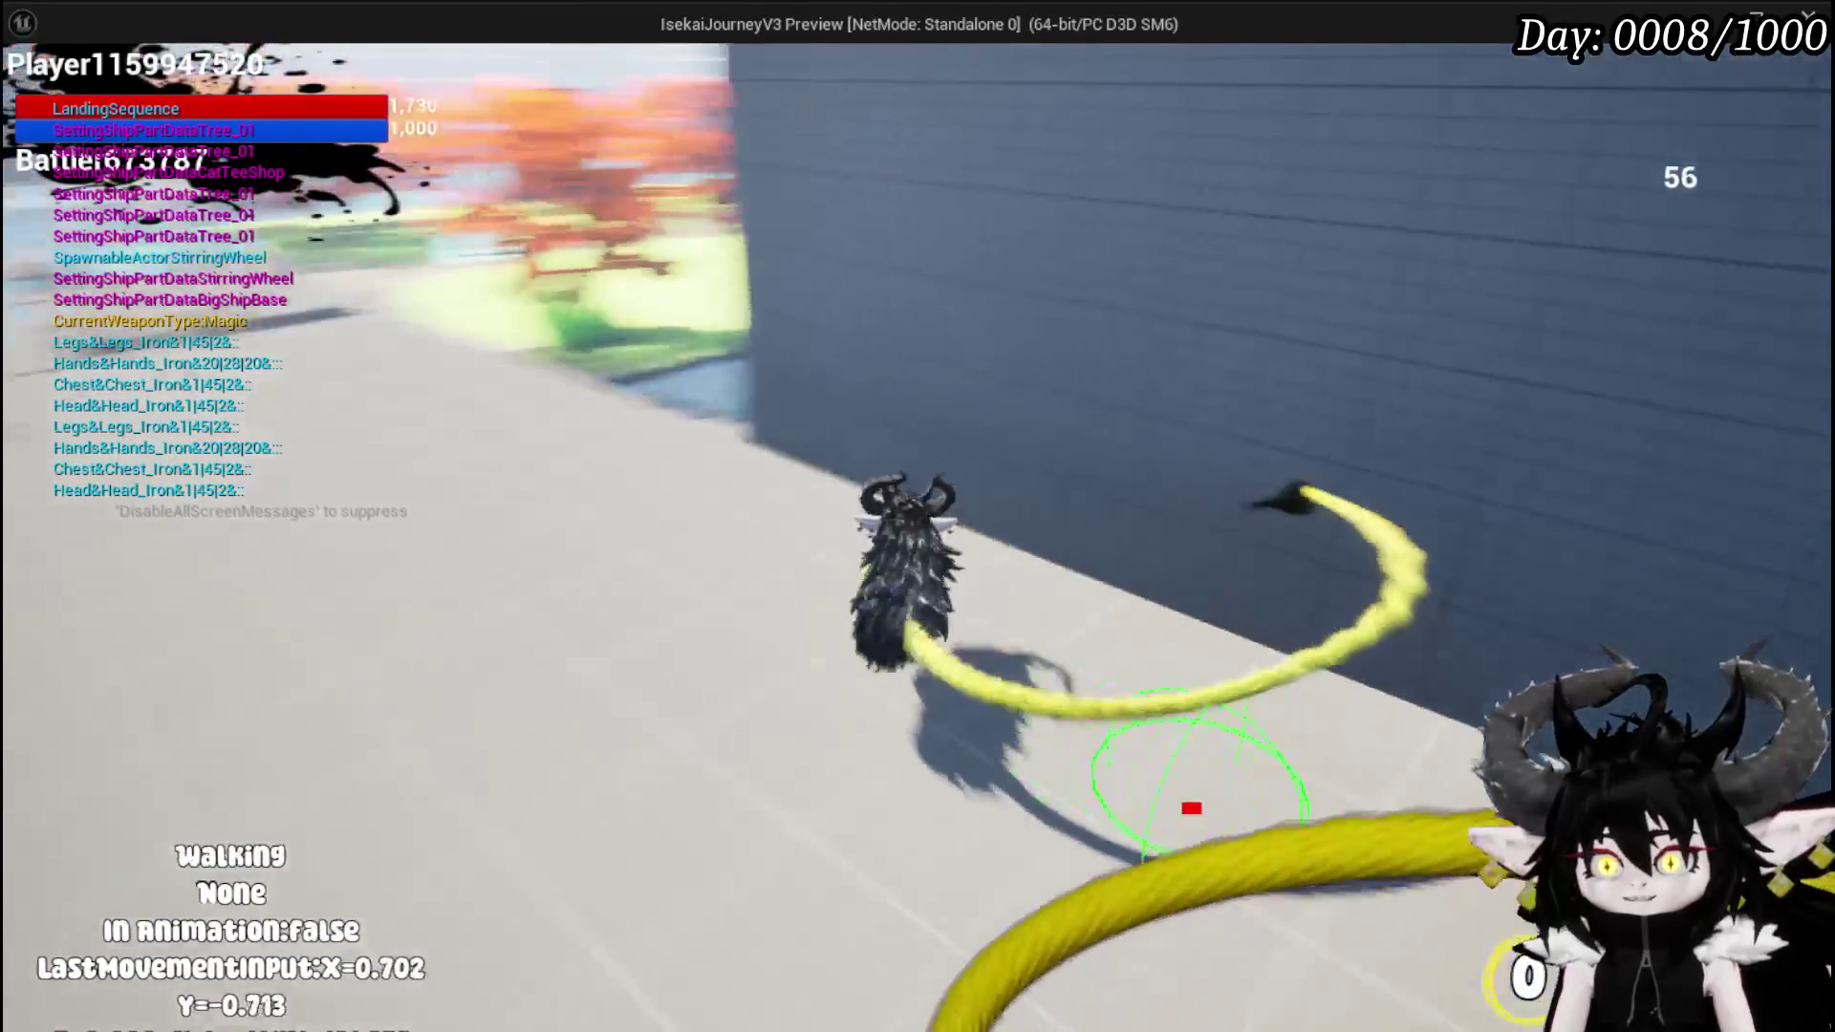
key(shift)
key(w)
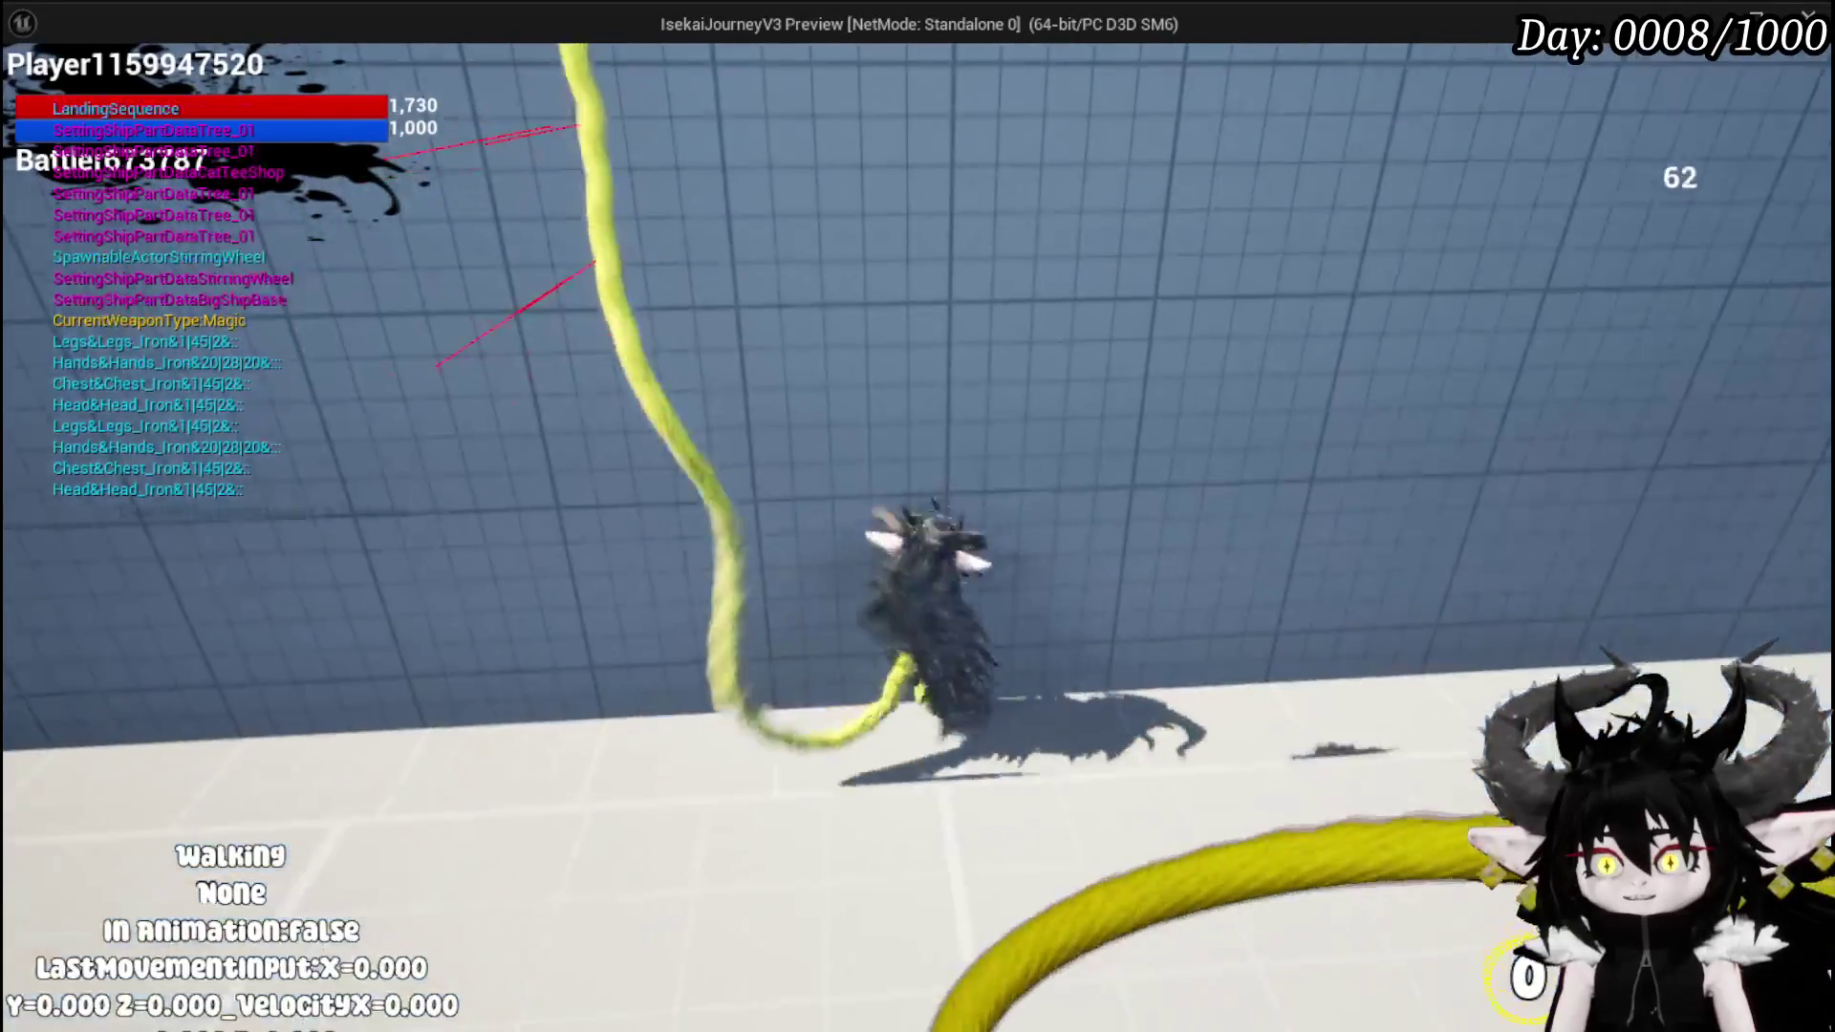
key(Escape)
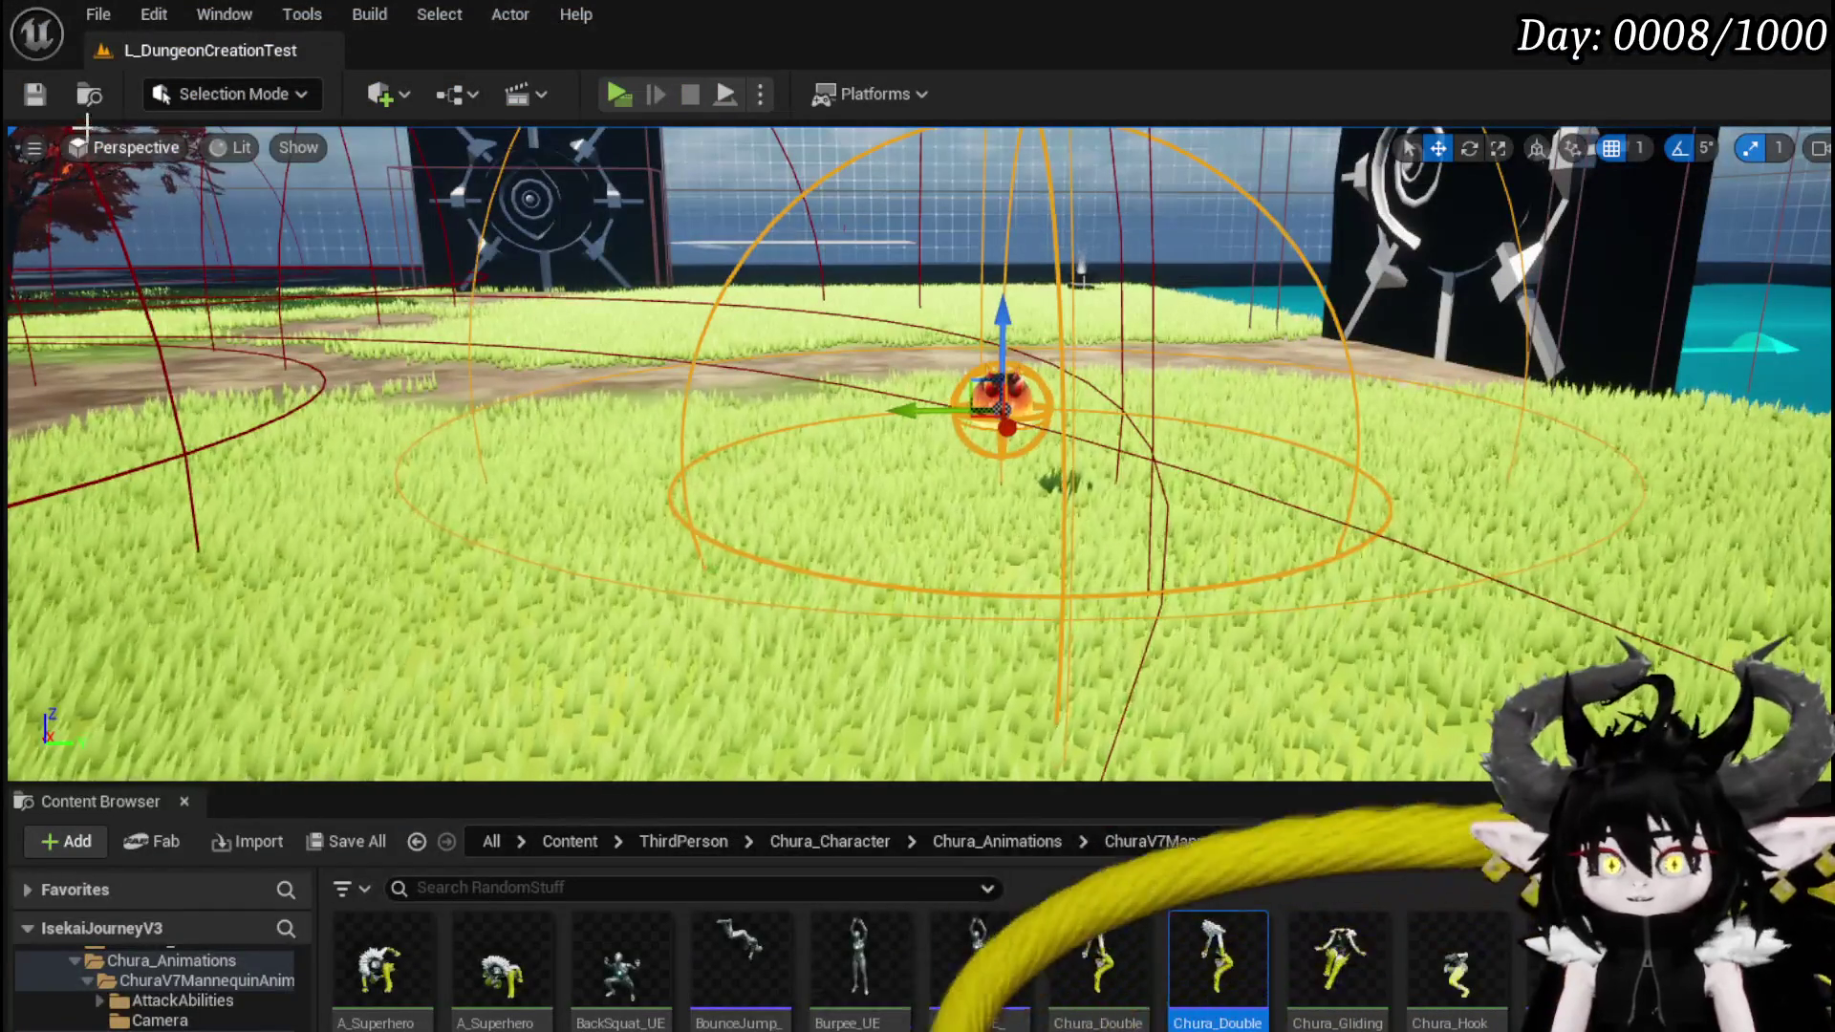
- Save the level and return to BPC_MC_PlatformerMovement's HighVaultJump graph, selecting WallTrace
click(38, 95)
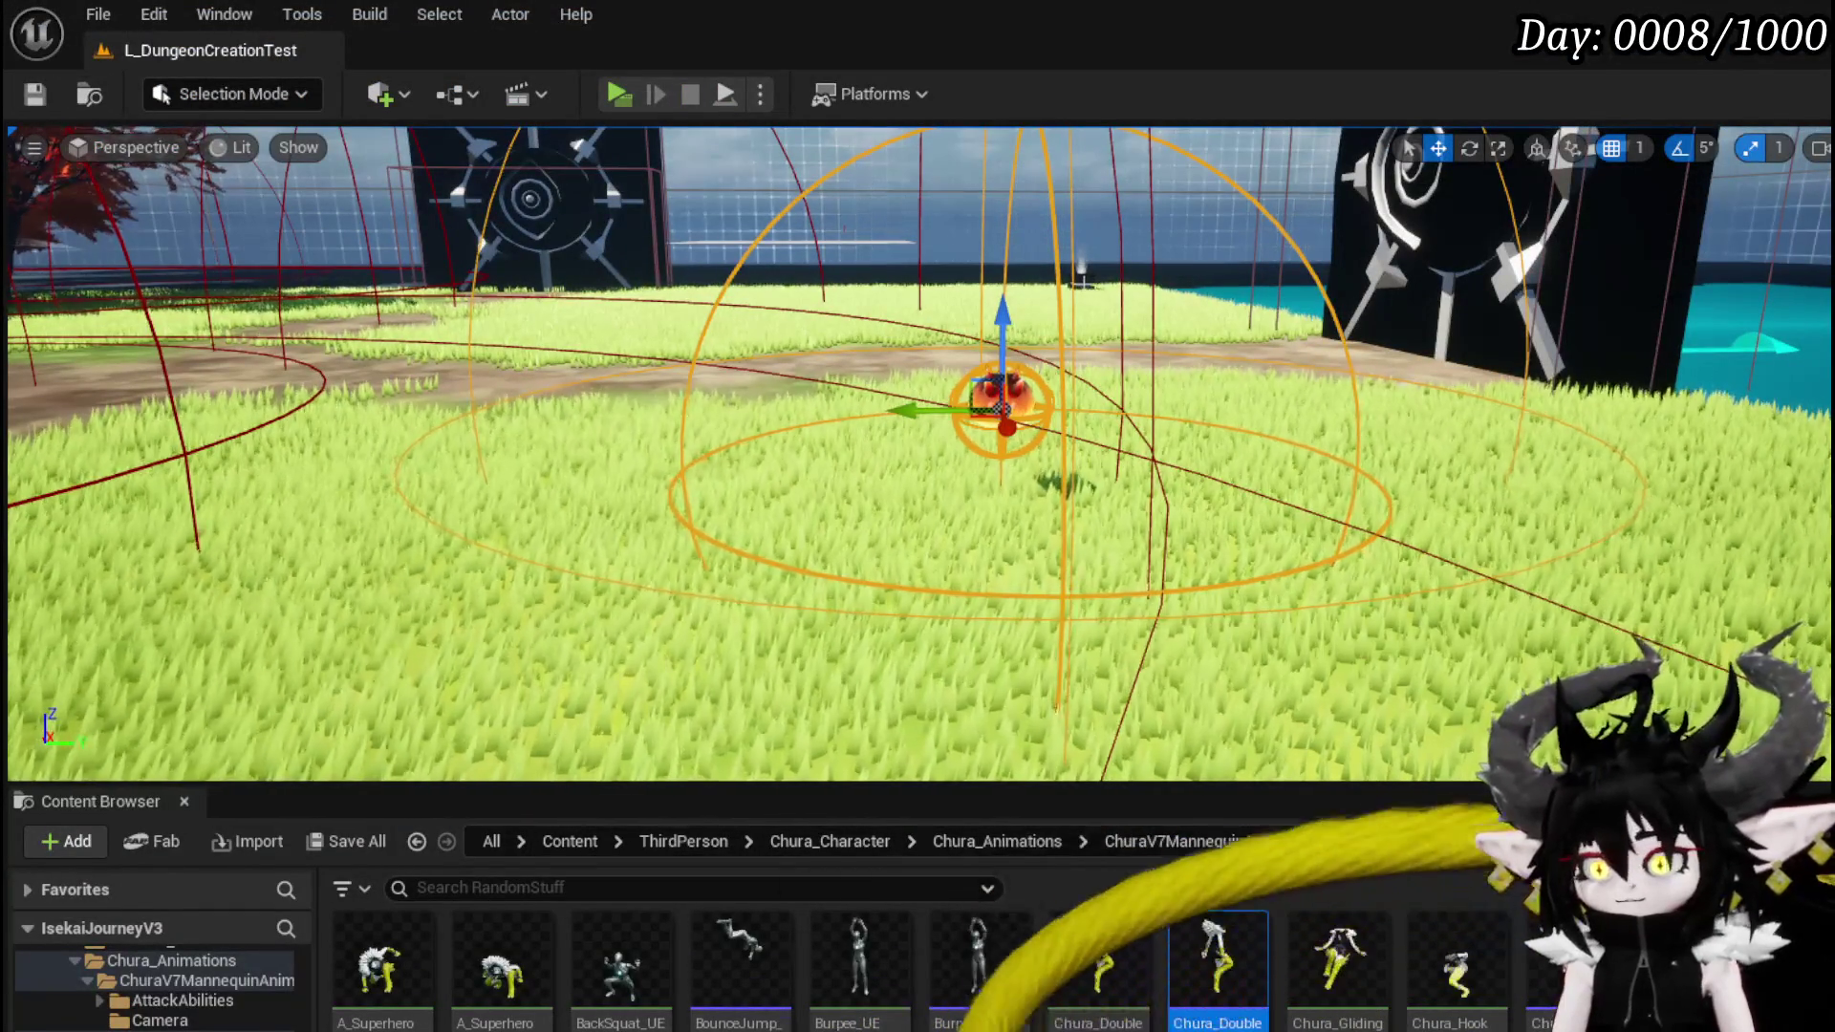
key(alt+Tab)
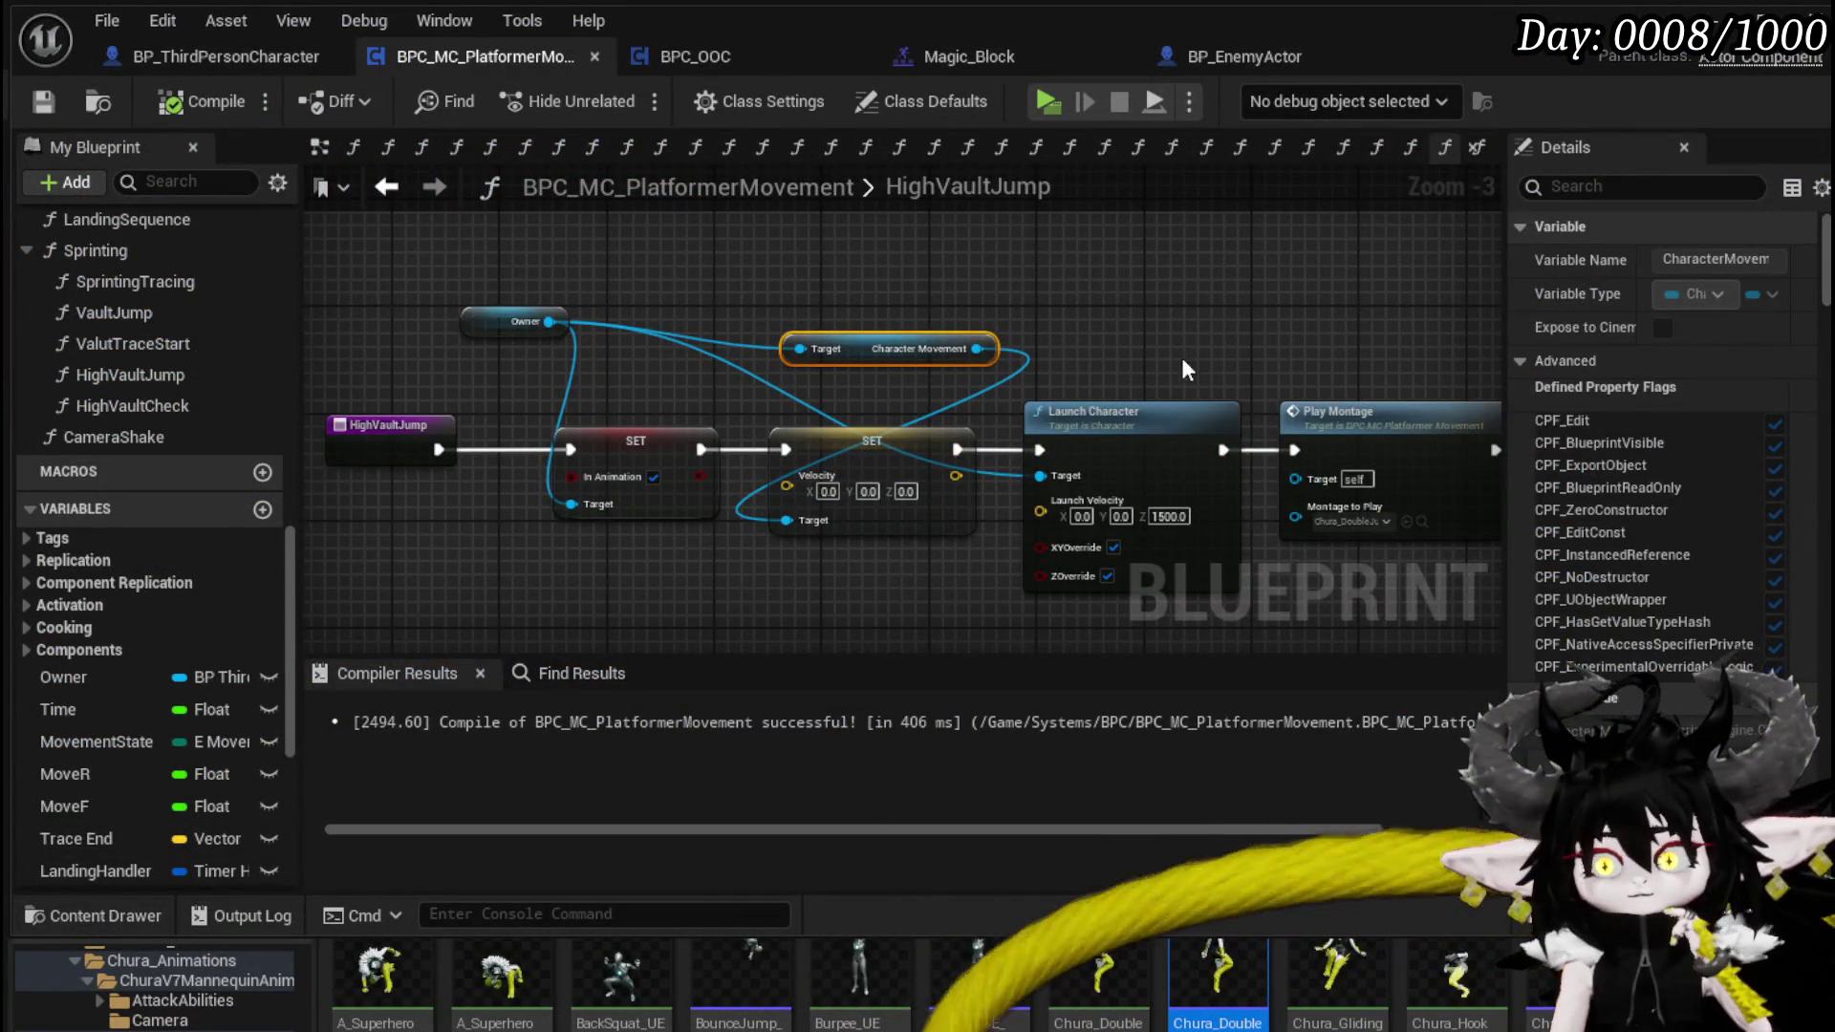
drag(1179, 353, 1200, 296)
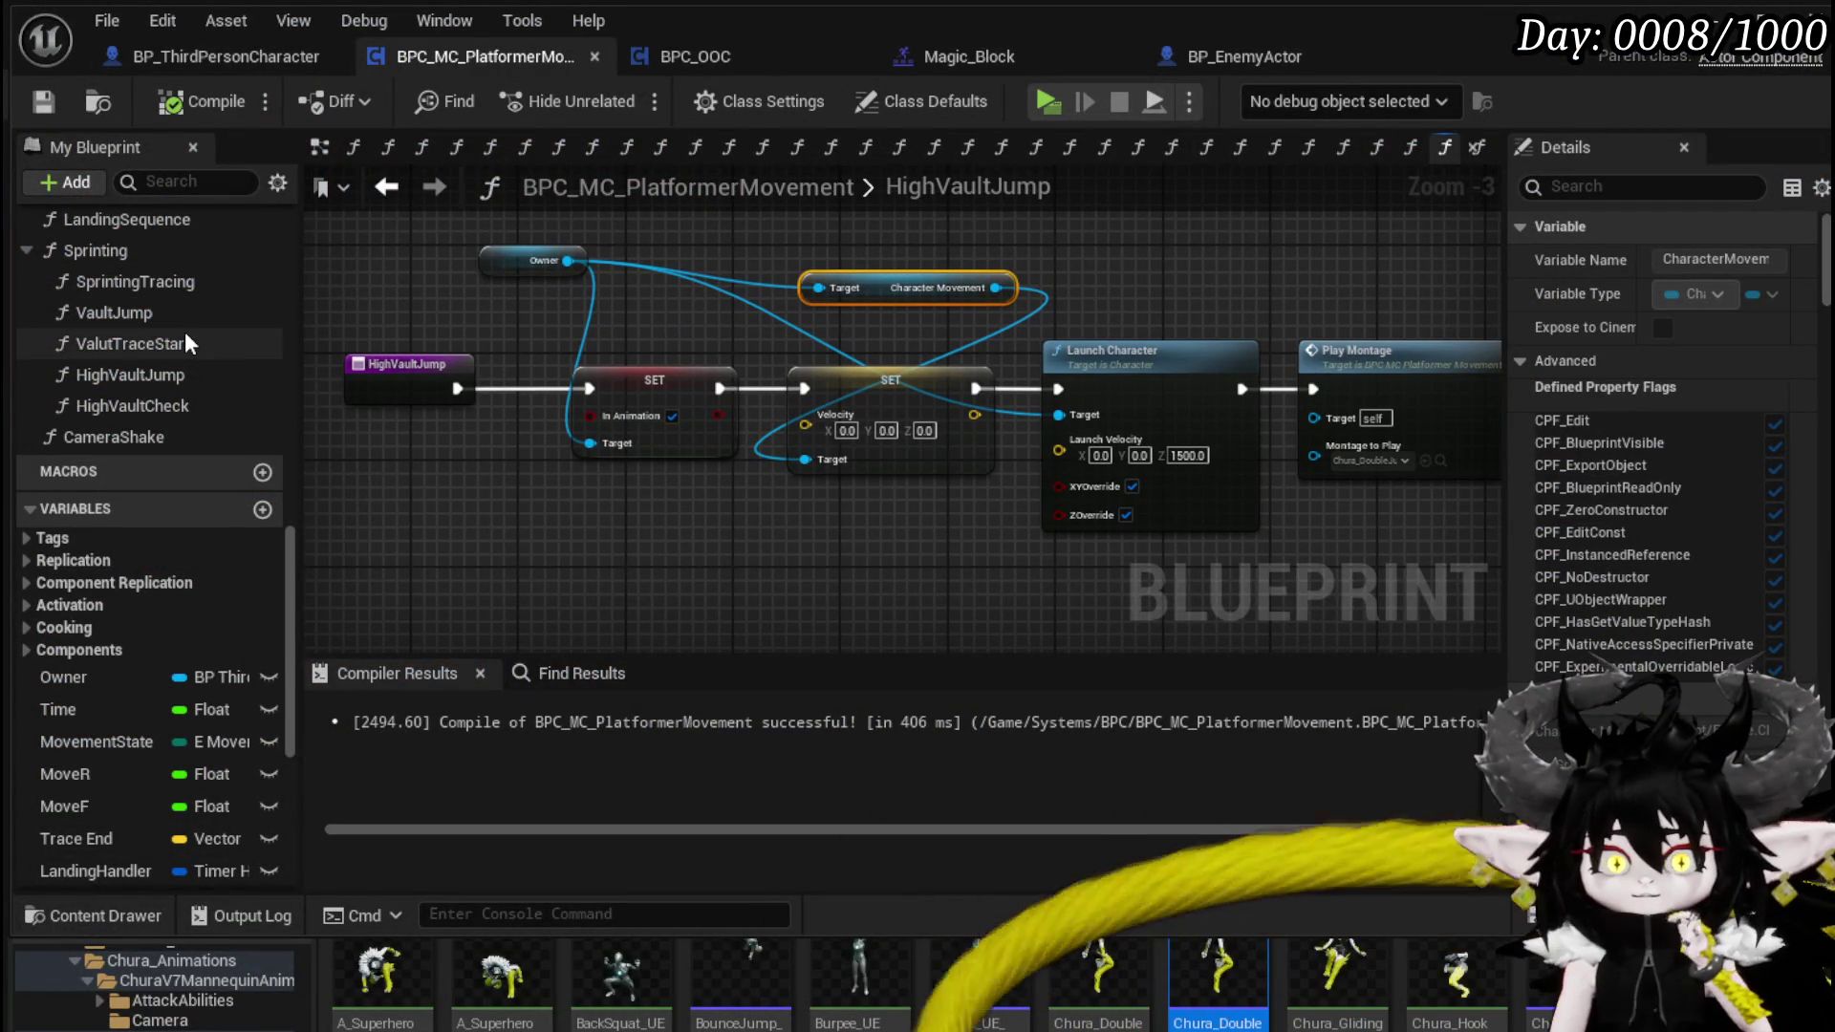
scroll(185, 339, up, 5)
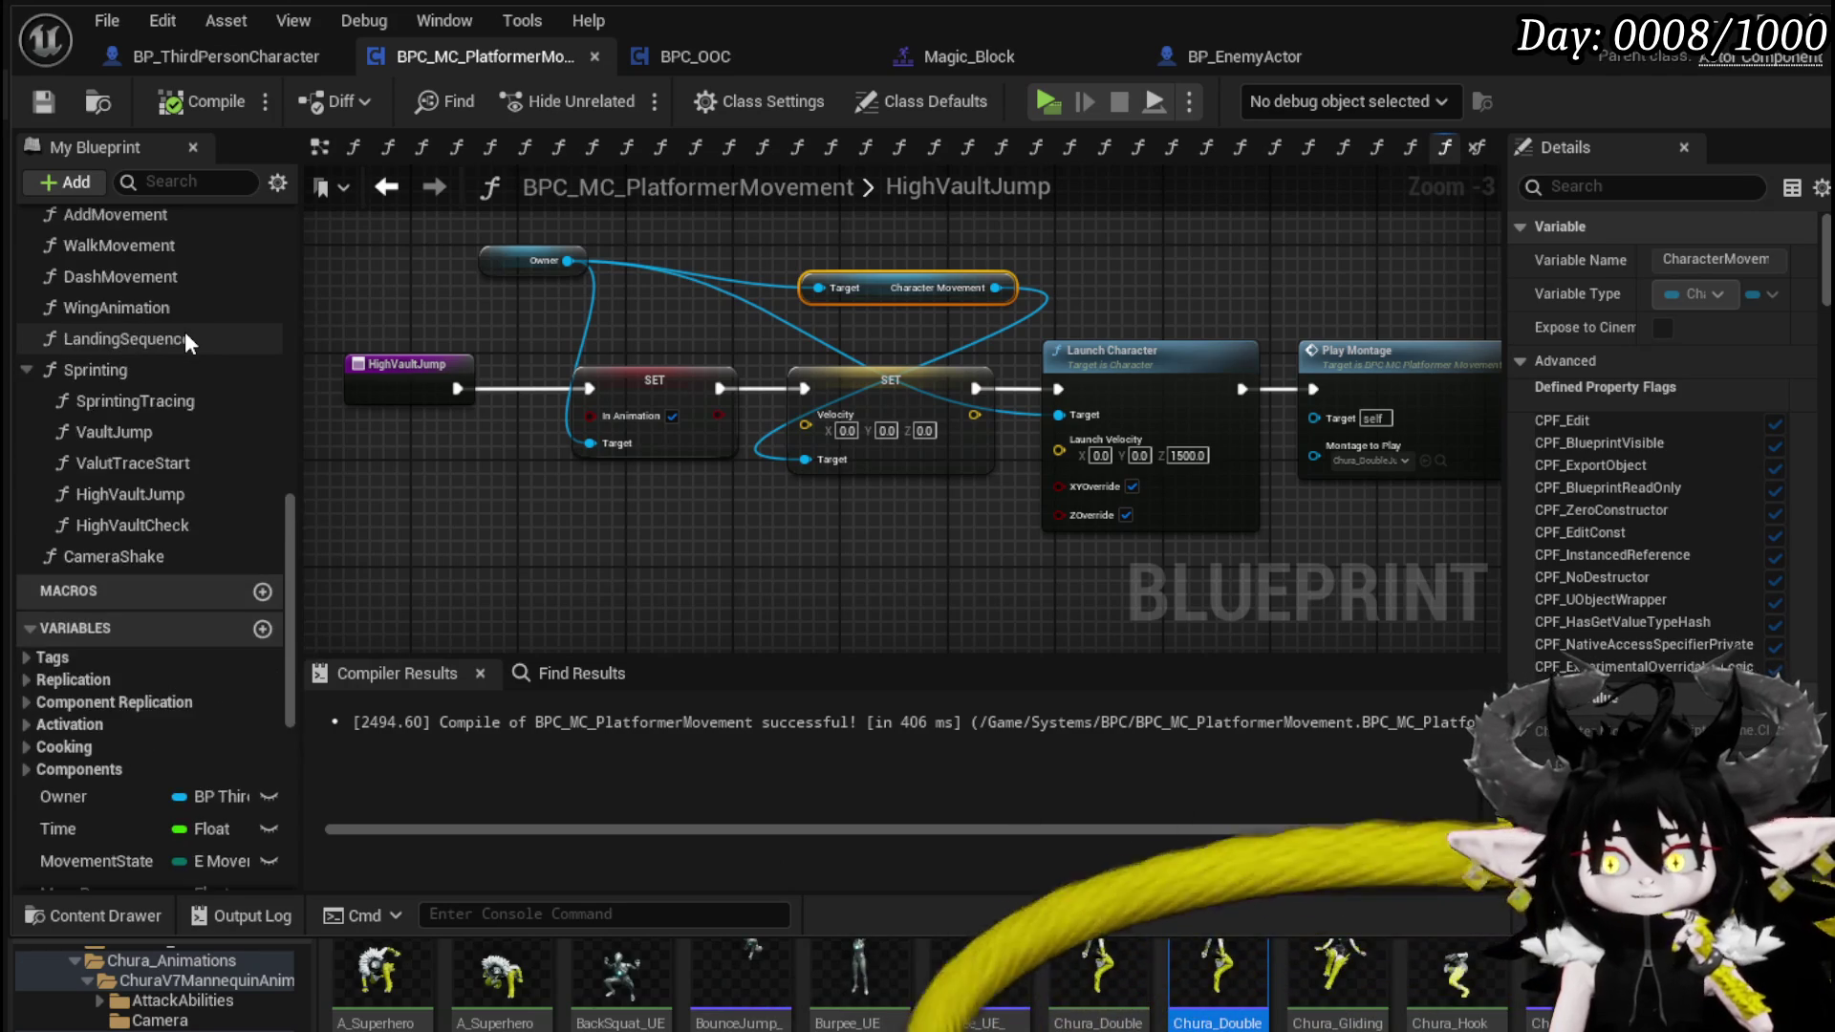
click(100, 440)
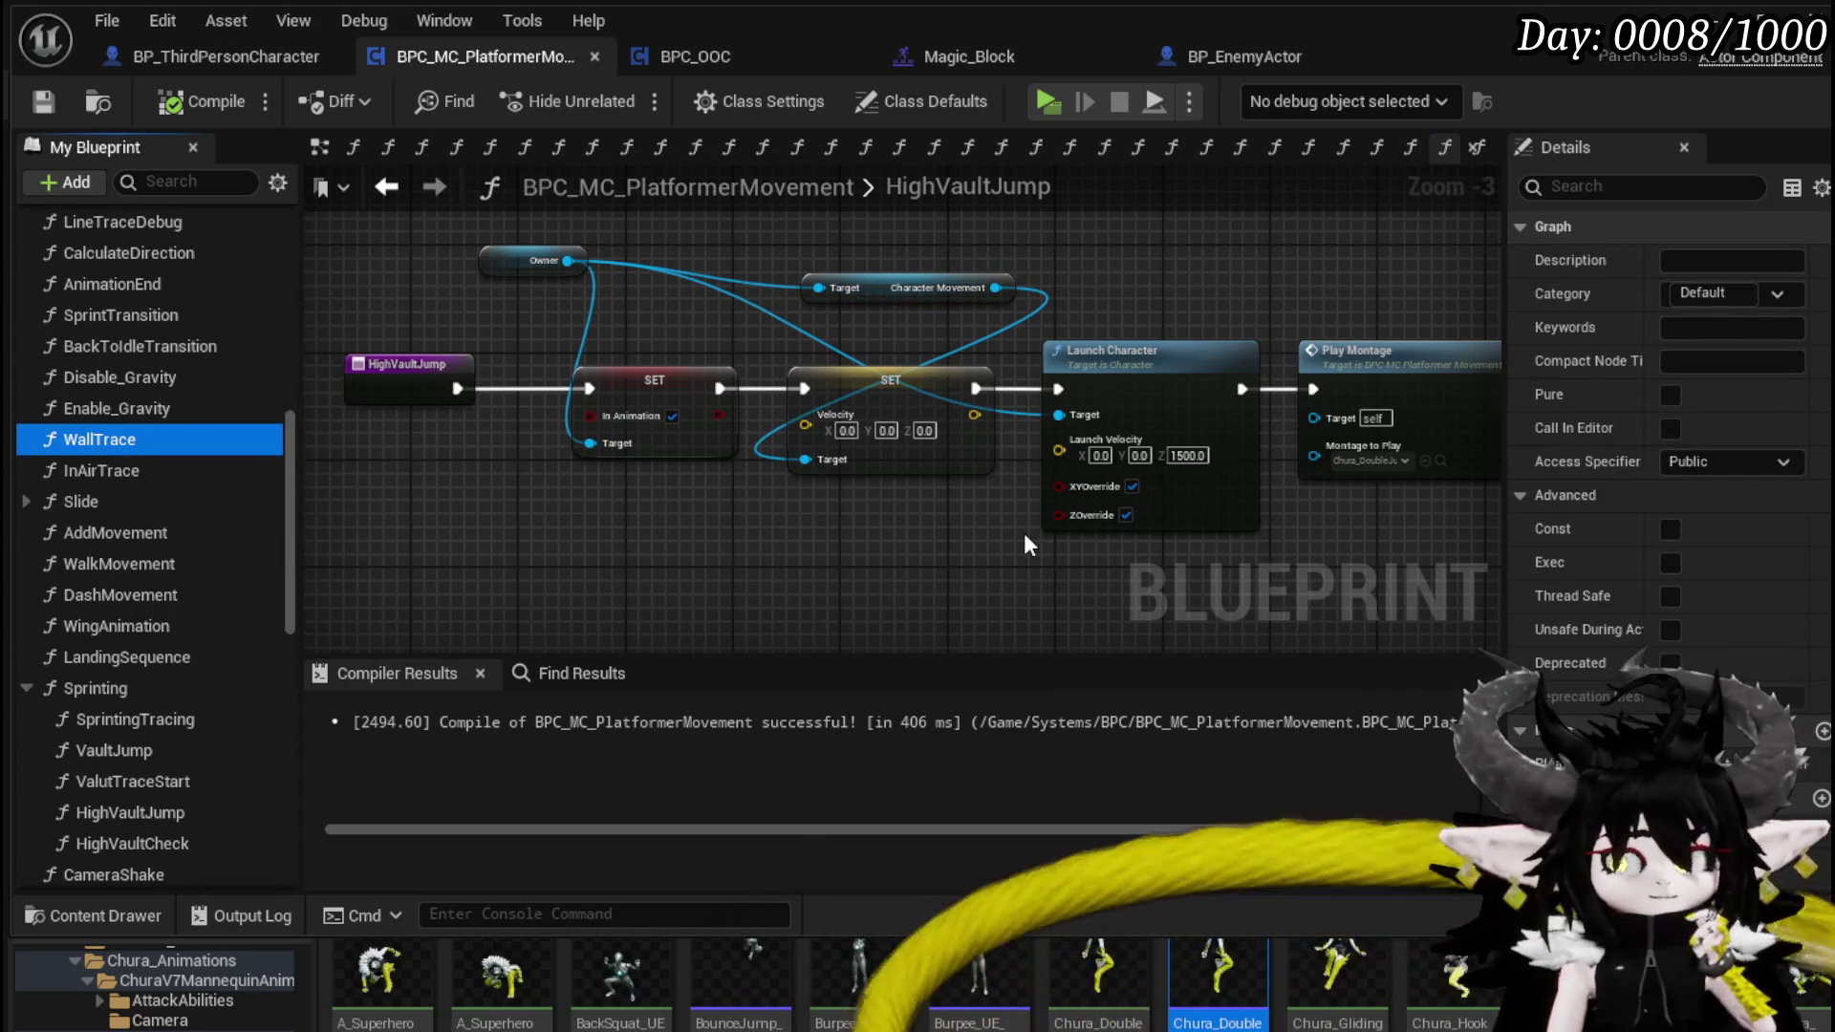
- Inspect the 0.4 s HighVaultCheck Set Timer node after Launch Character, and save the Blueprint
drag(1025, 534, 534, 514)
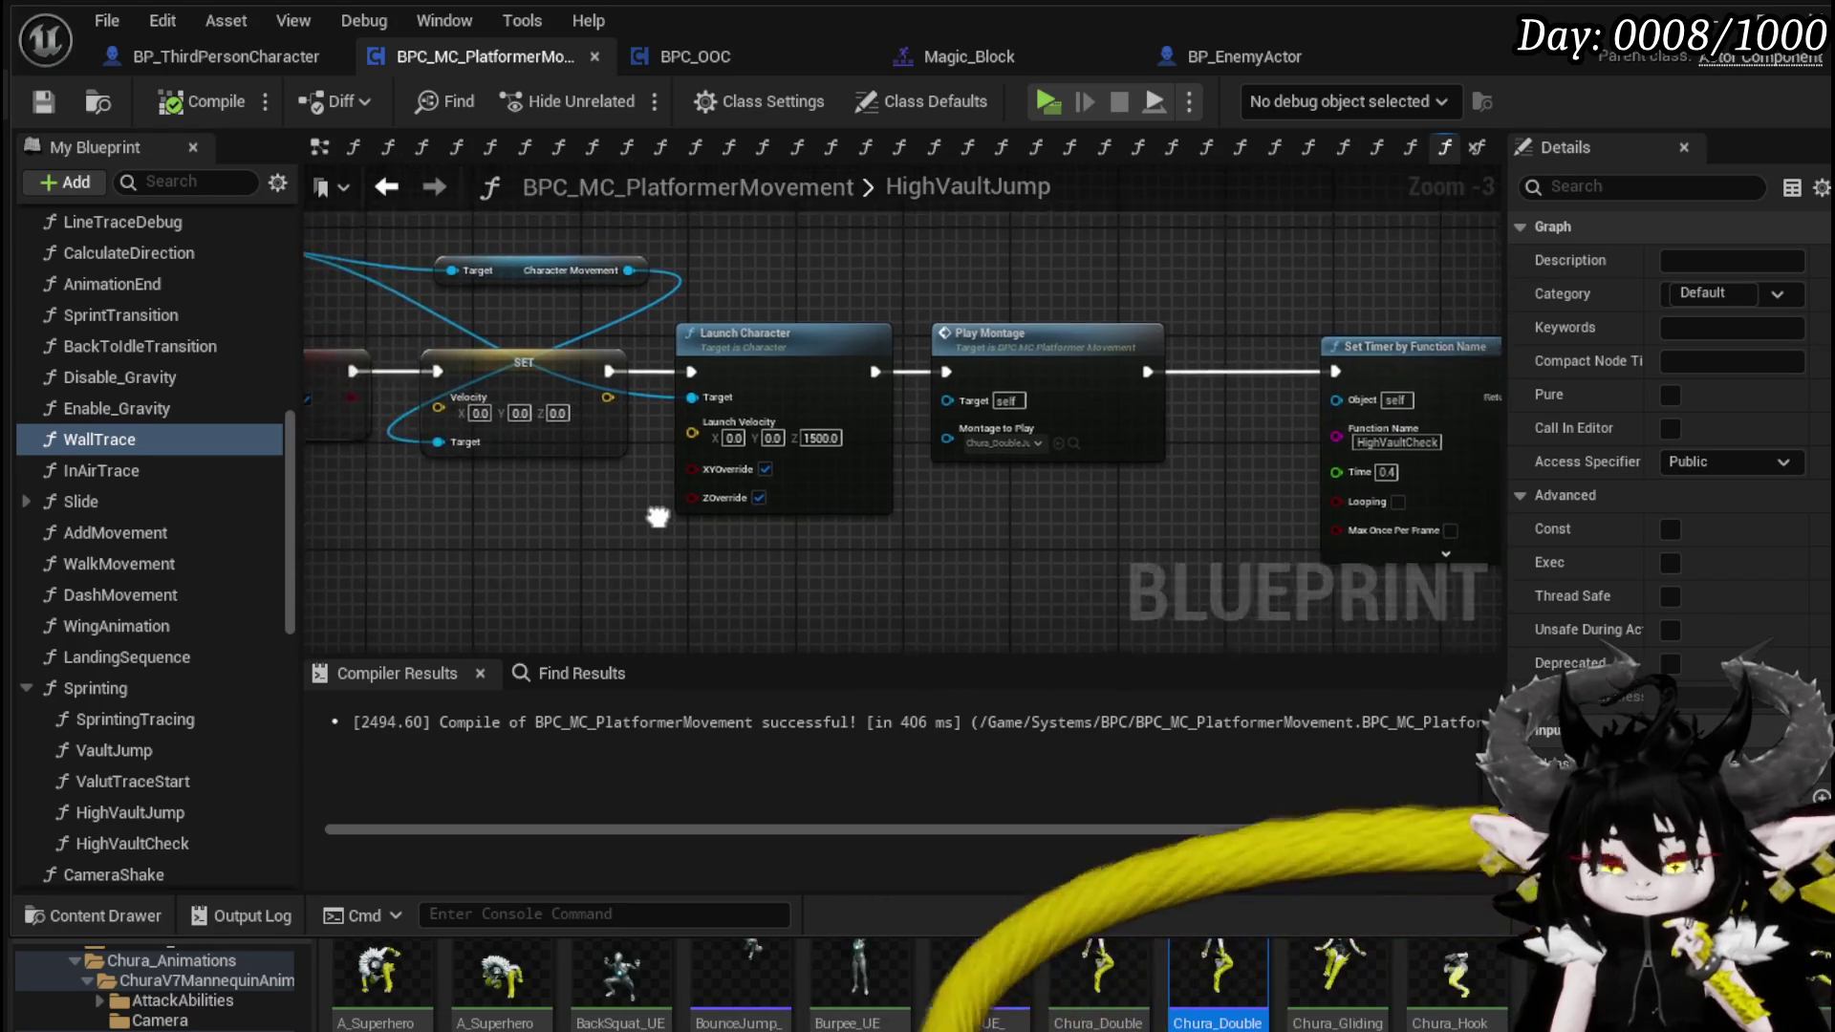
mouse_move(1022, 479)
mouse_down()
mouse_move(750, 480)
mouse_move(1035, 470)
mouse_up()
scroll(1036, 469, up, 3)
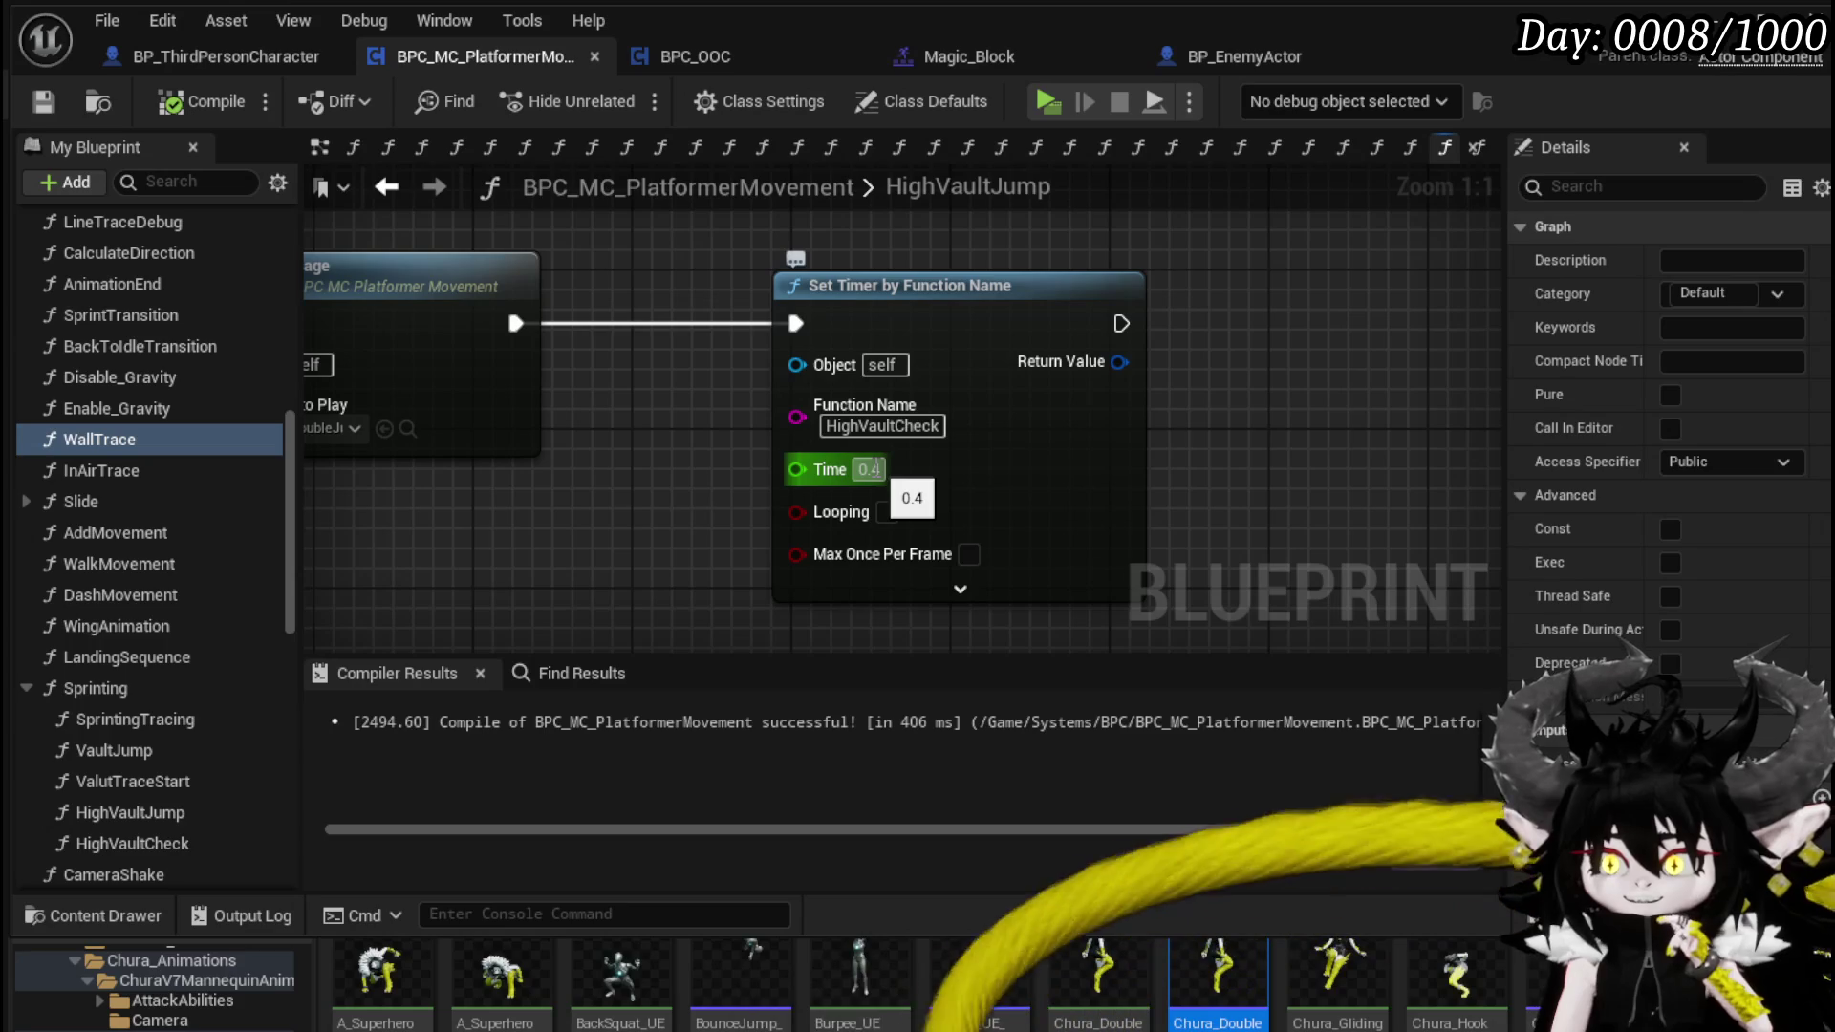
scroll(877, 465, down, 2)
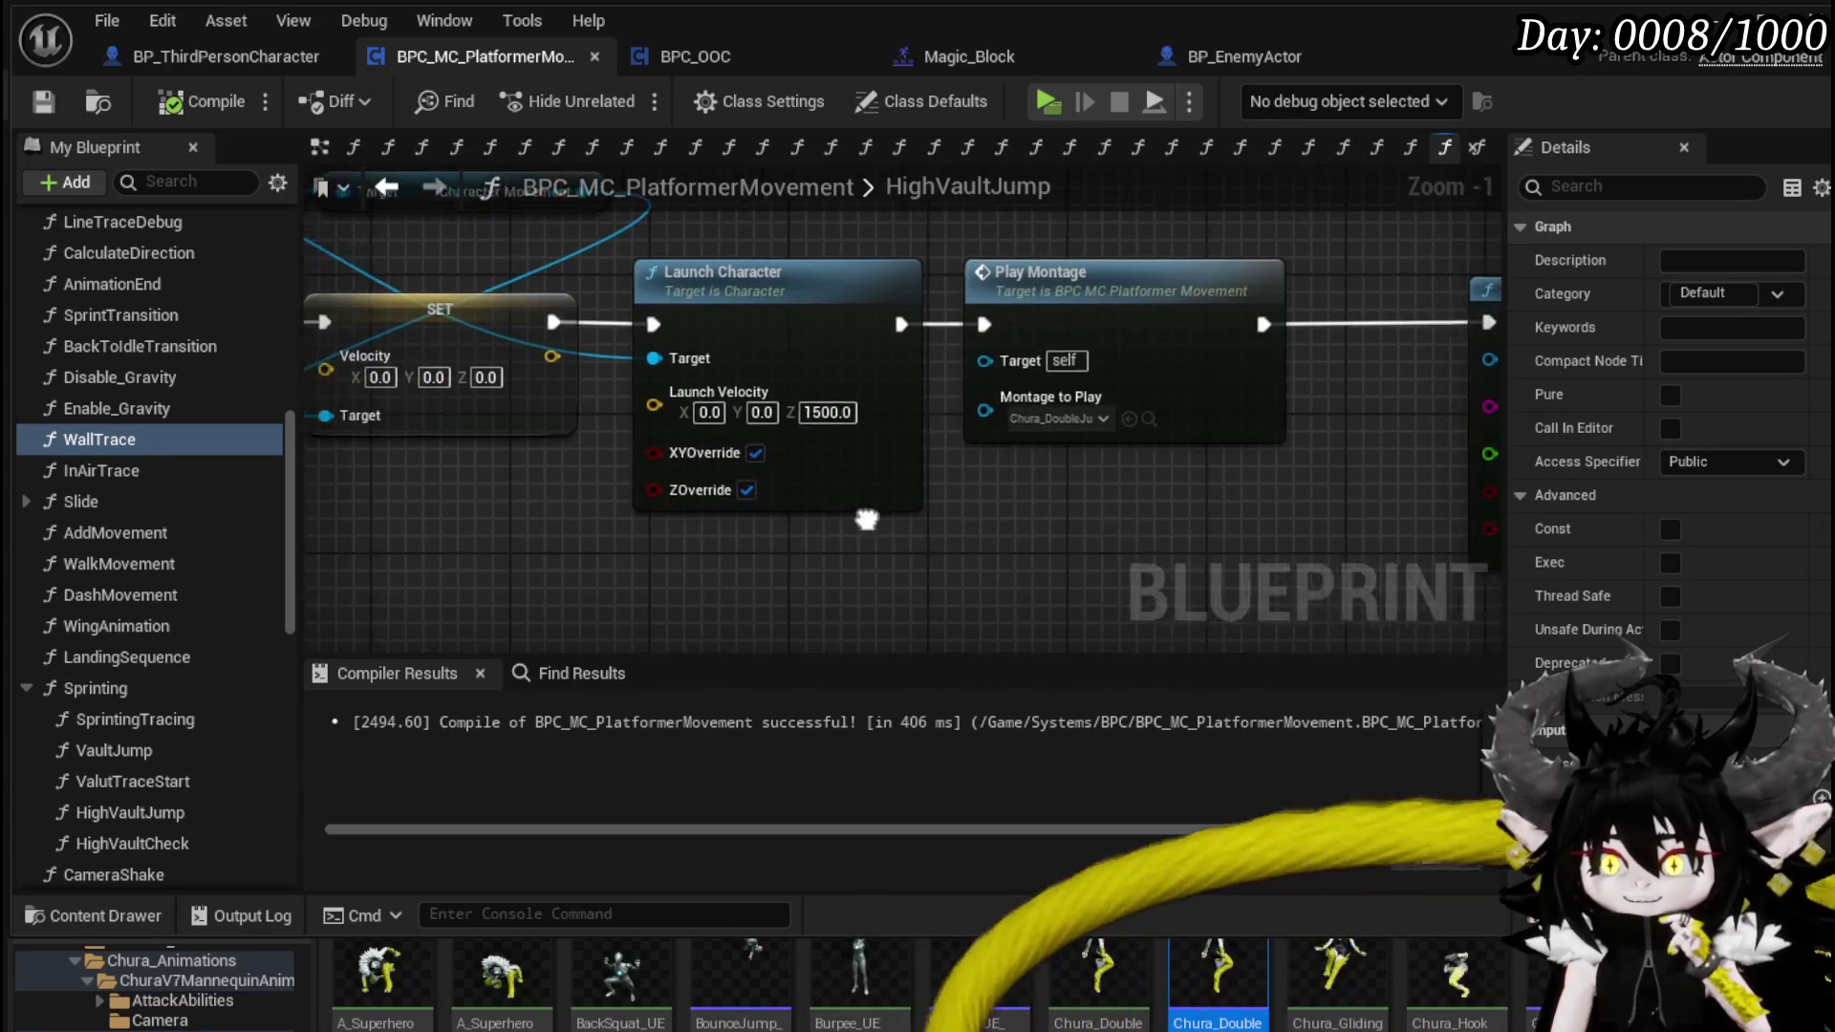
mouse_move(840, 545)
mouse_down()
mouse_move(753, 535)
mouse_move(828, 538)
mouse_up()
scroll(709, 520, down, 2)
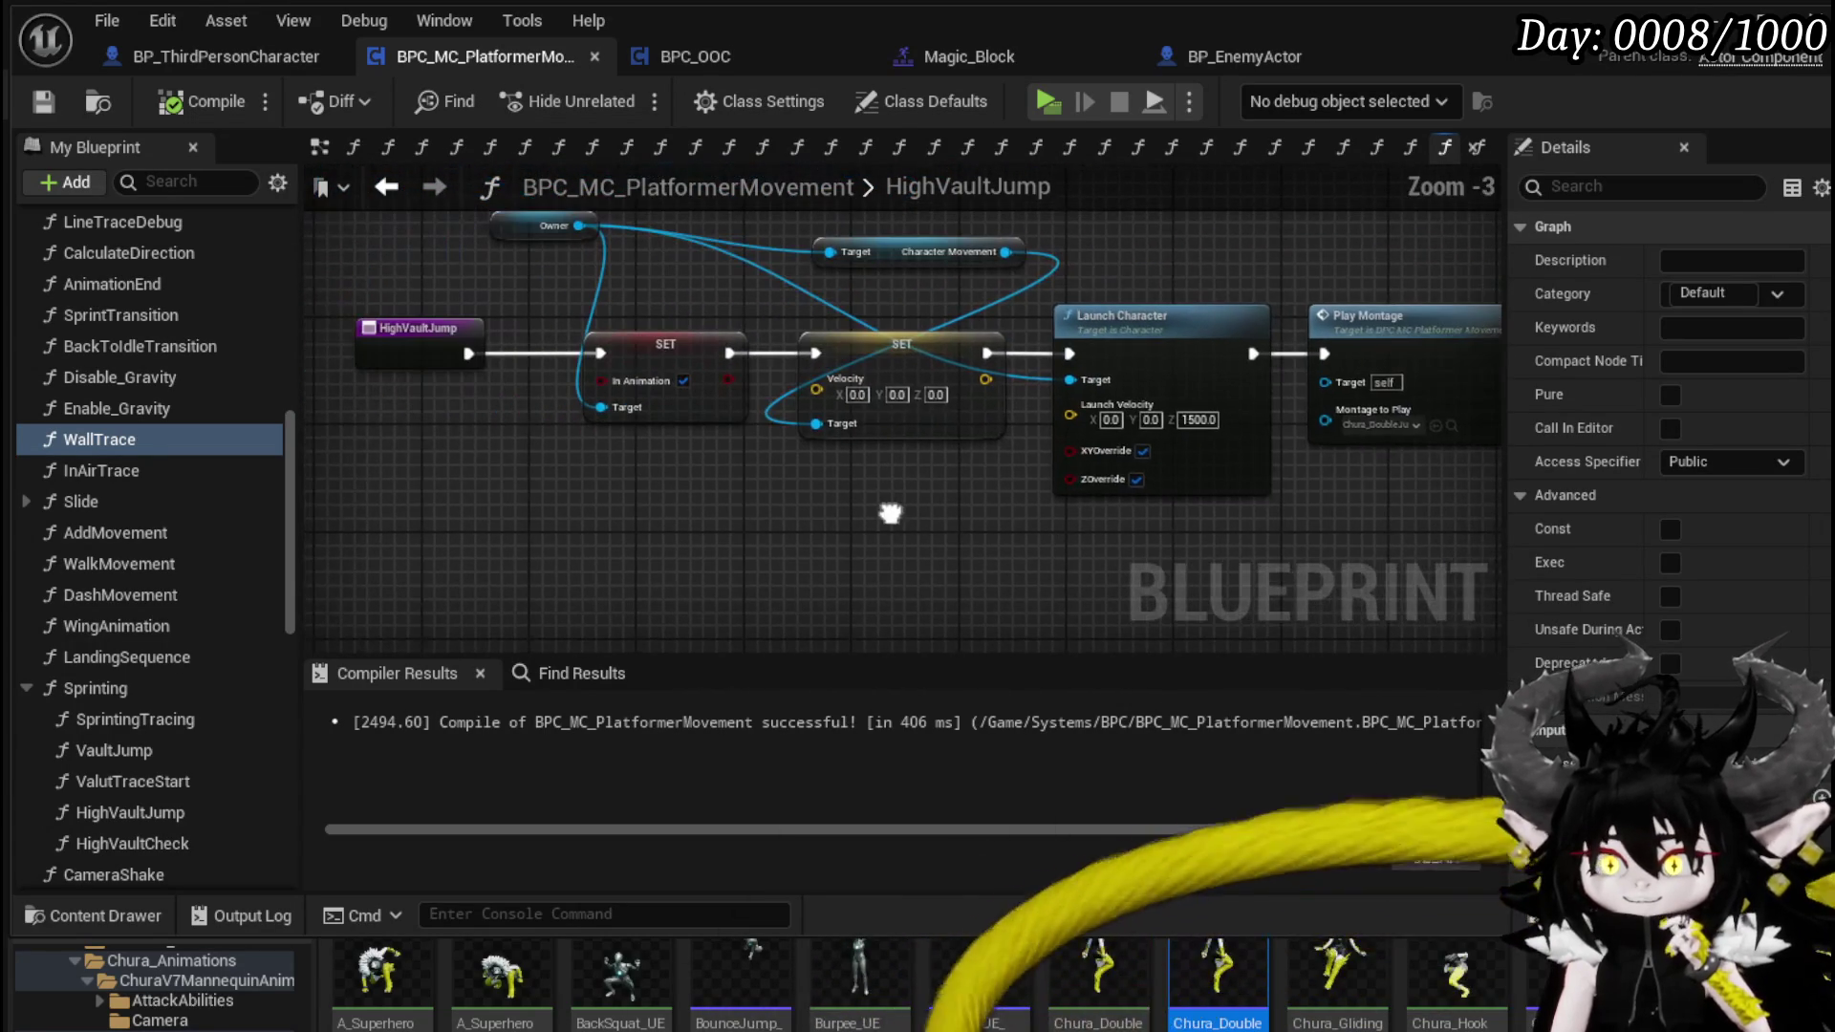
click(42, 101)
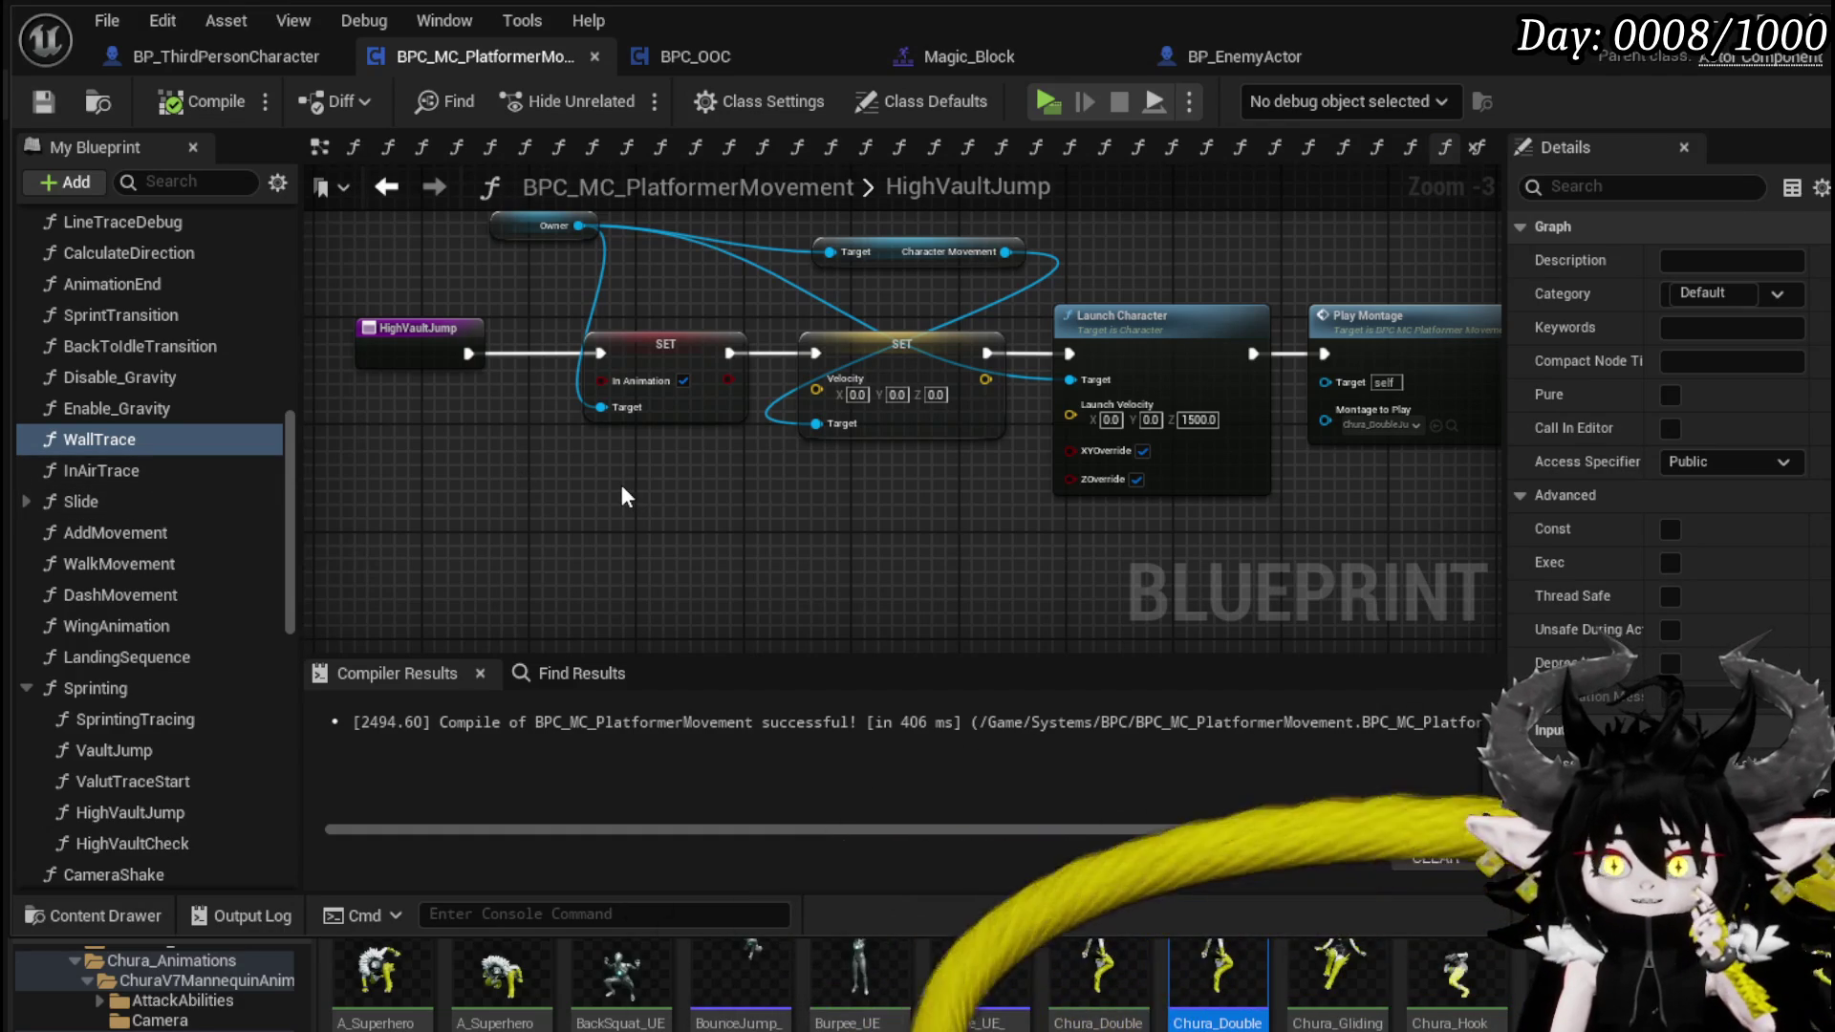
double_click(128, 462)
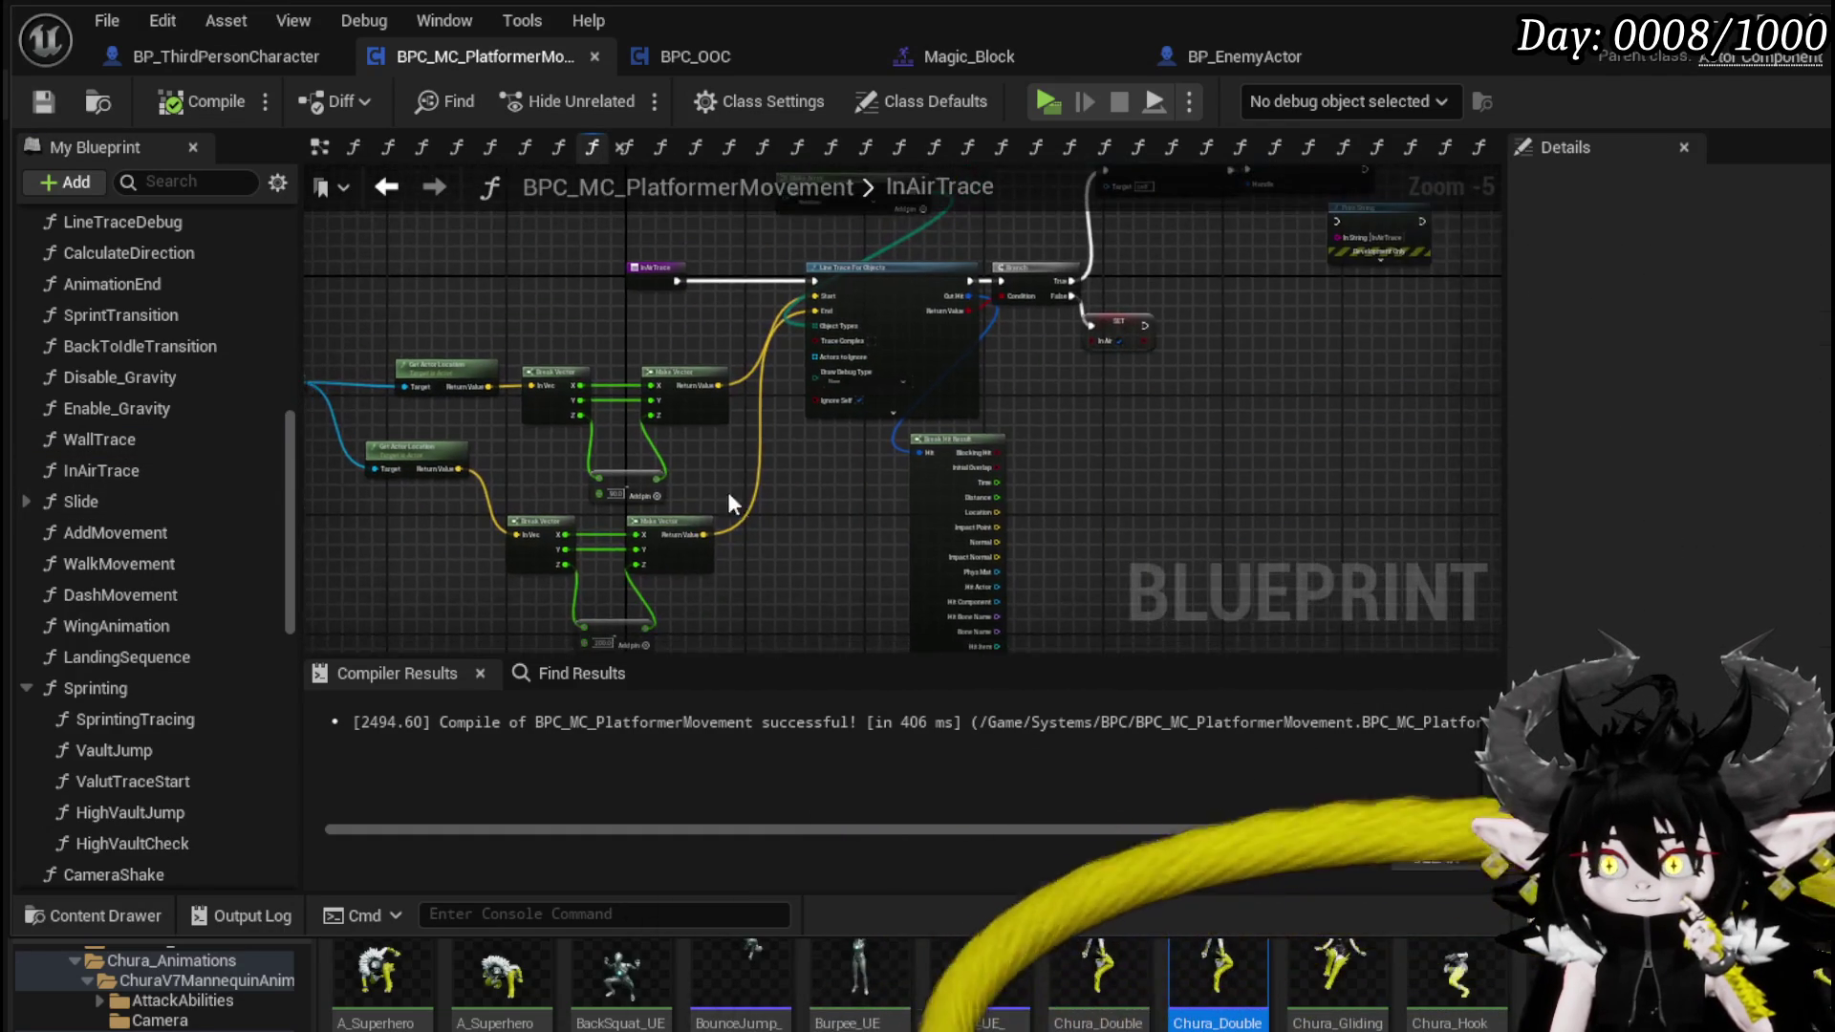
- Move the DashMovement function into the Dash category
scroll(691, 537, up, 3)
scroll(1038, 575, up, 2)
scroll(1038, 575, down, 2)
mouse_move(961, 645)
mouse_down()
mouse_move(463, 553)
mouse_move(560, 445)
mouse_up()
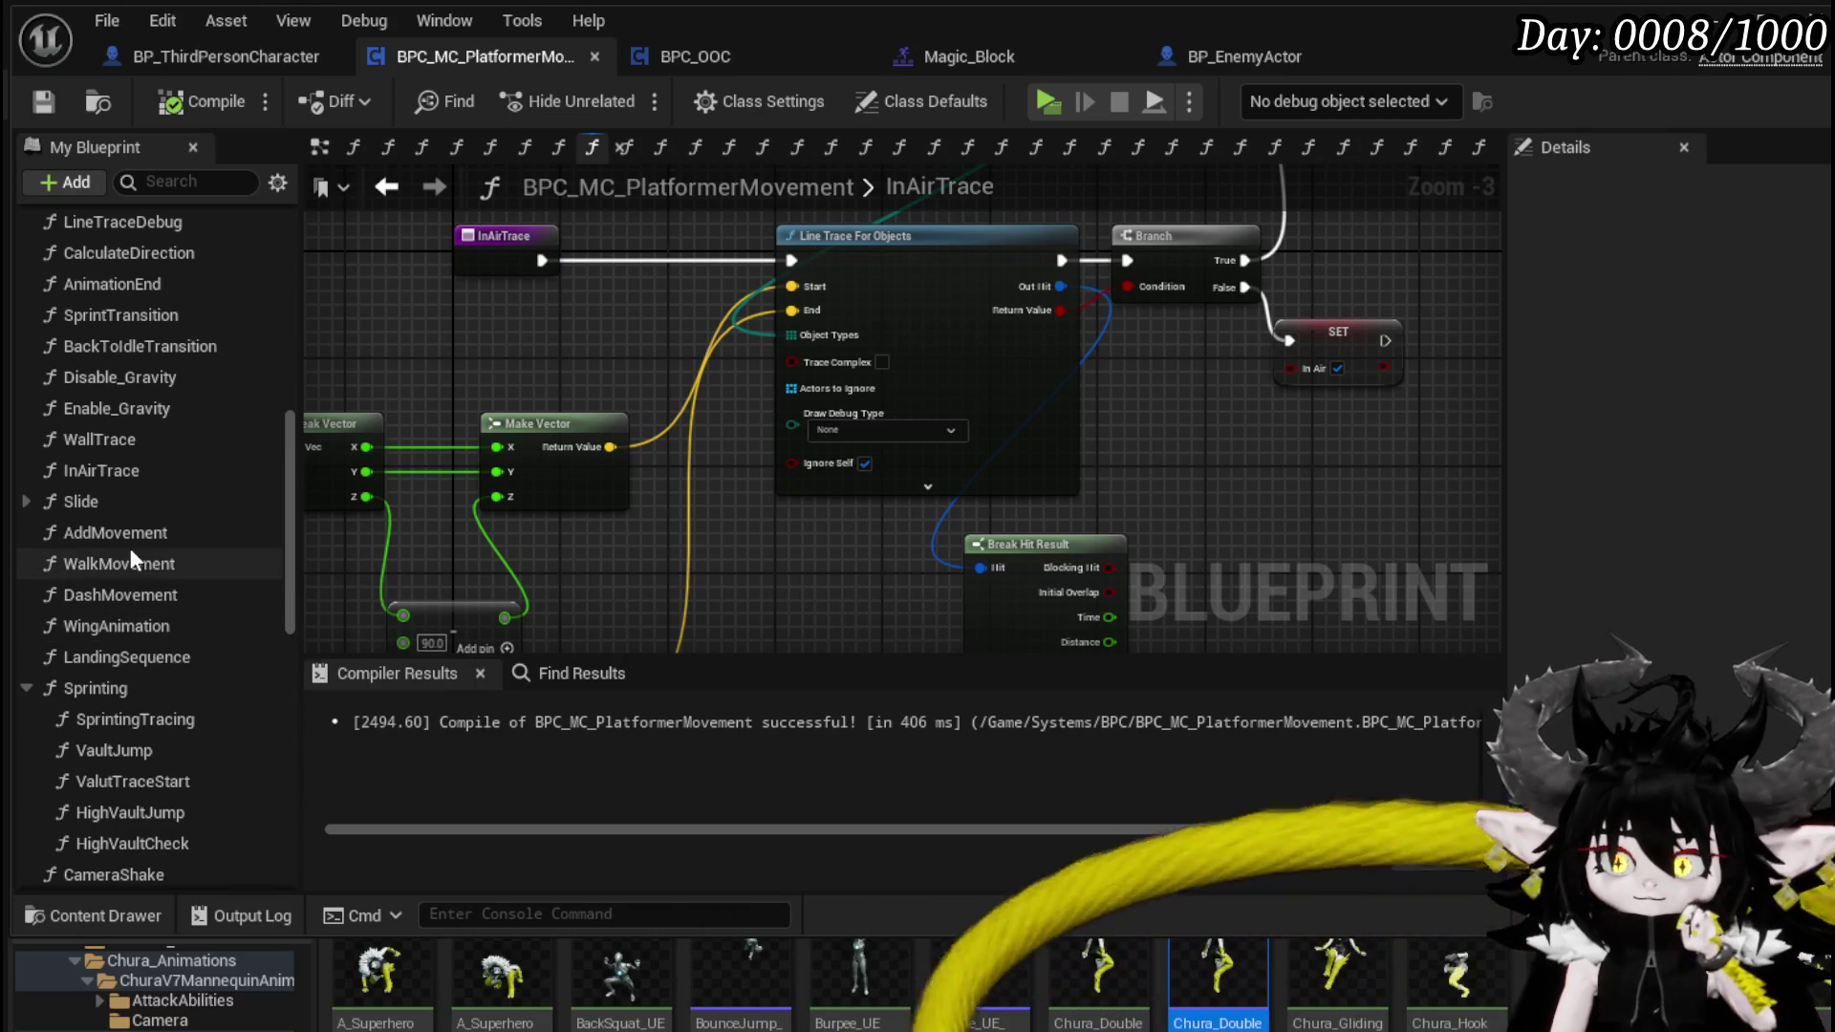
click(169, 591)
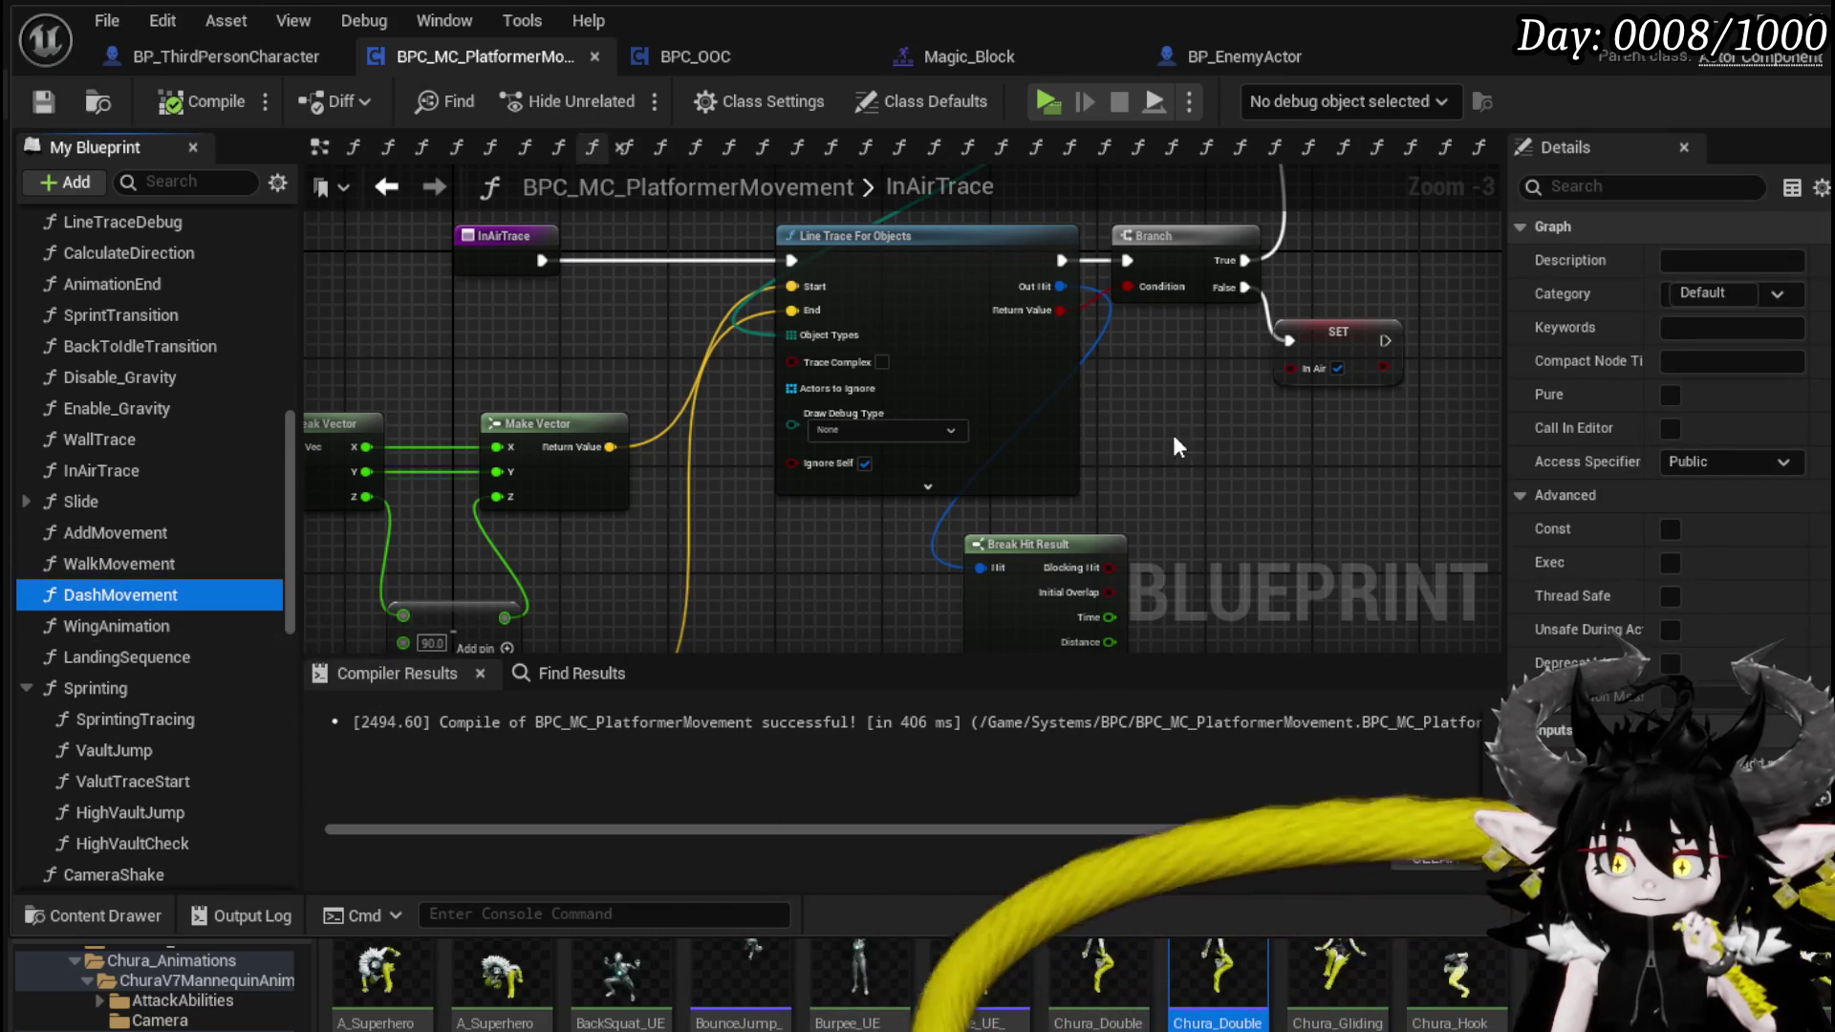
click(1792, 297)
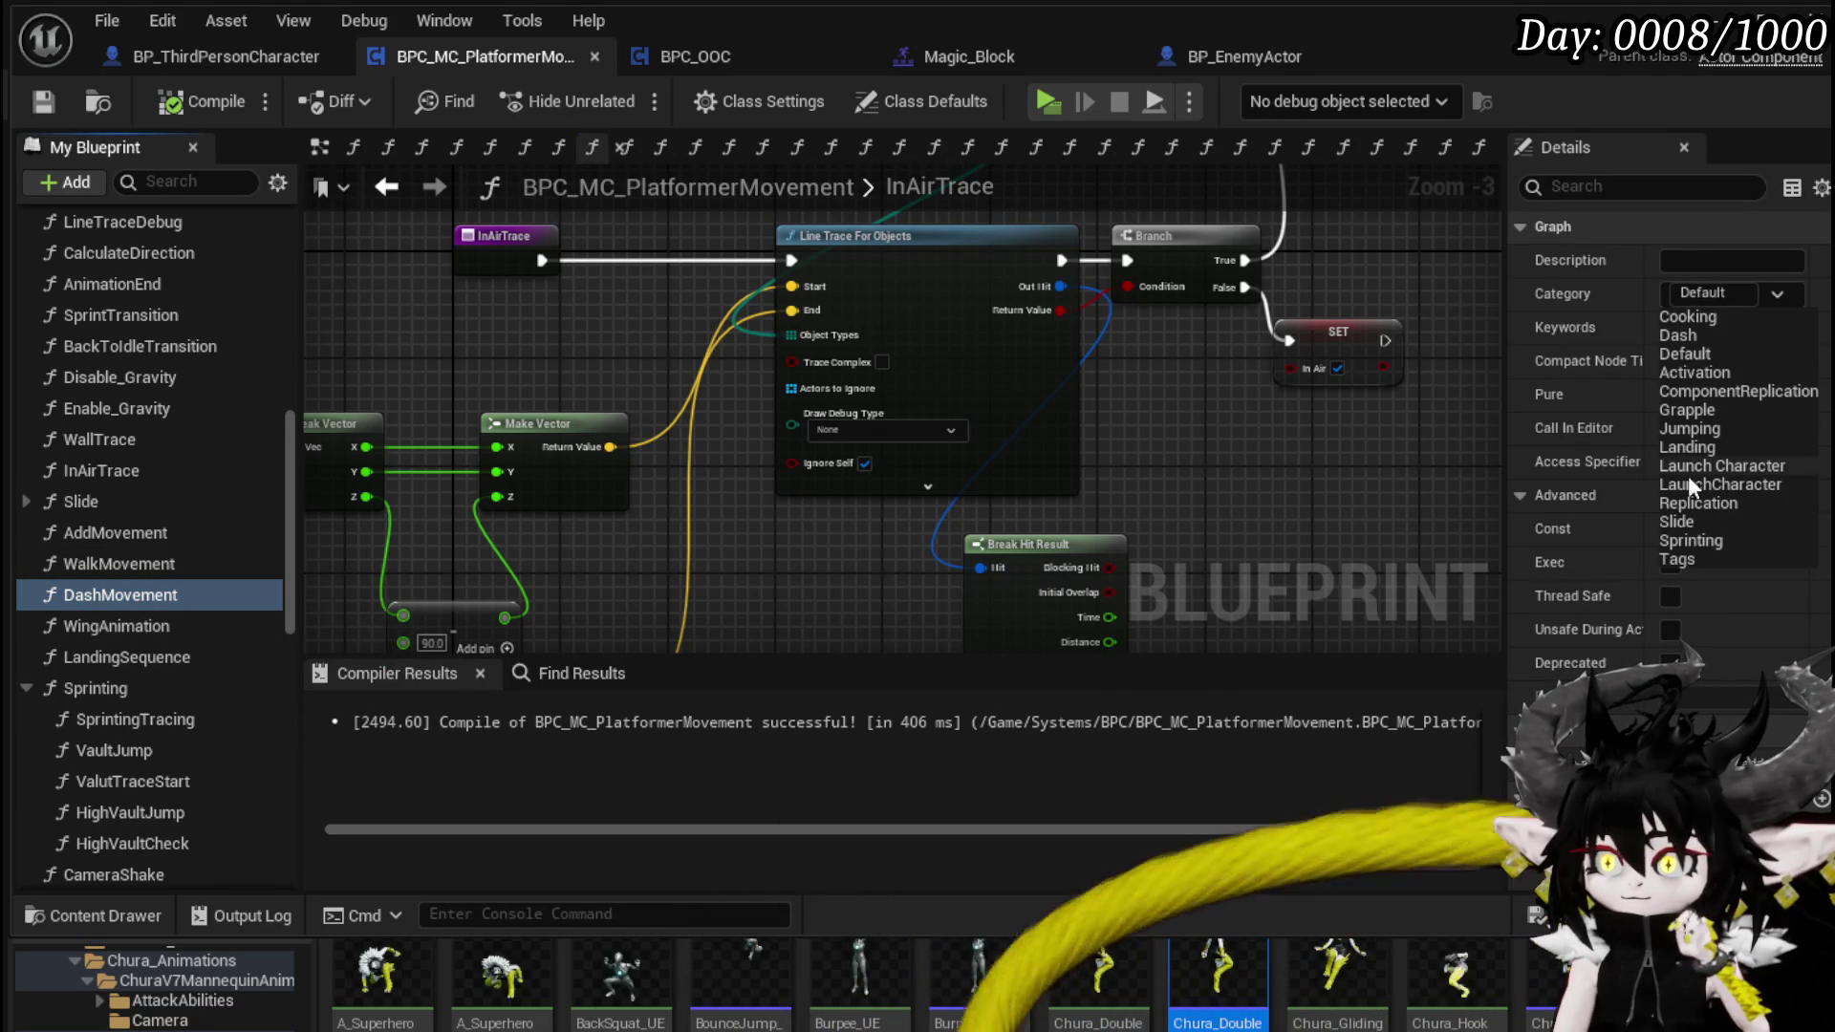
click(1693, 333)
- Move the LandingSequence function into the Landing category
scroll(178, 454, down, 10)
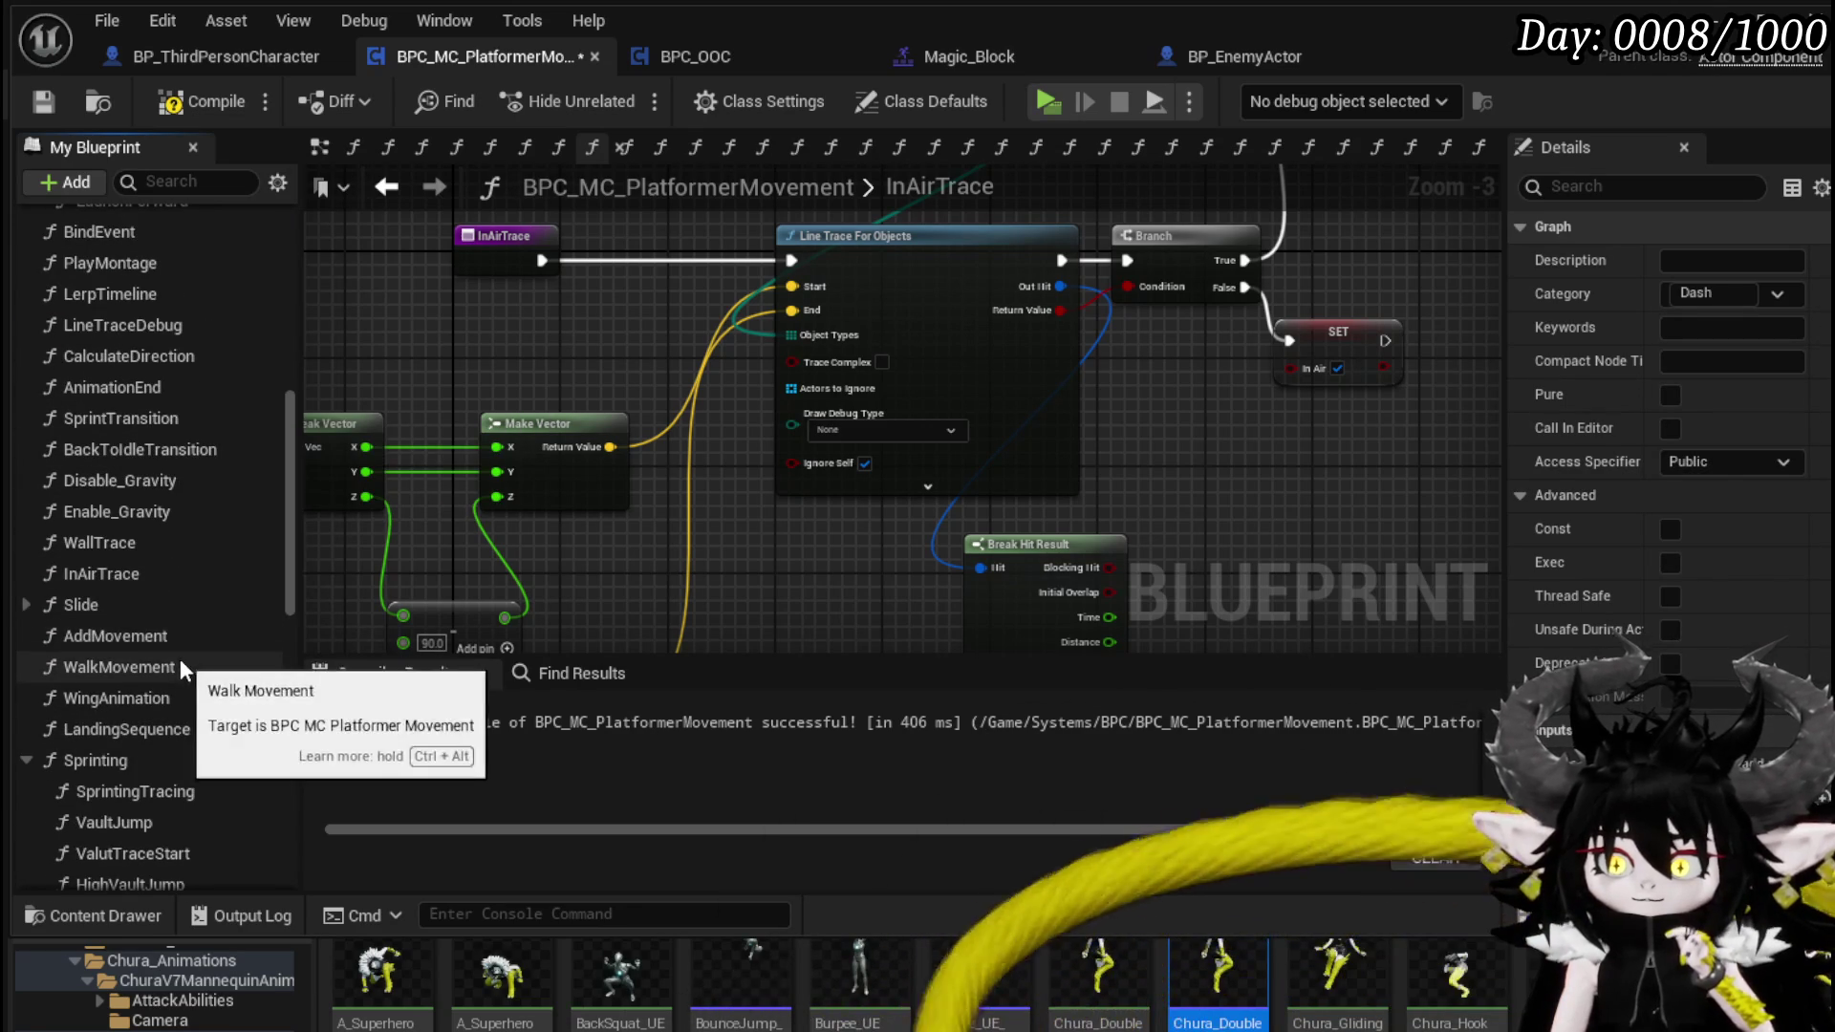
scroll(180, 655, down, 1)
scroll(180, 650, down, 1)
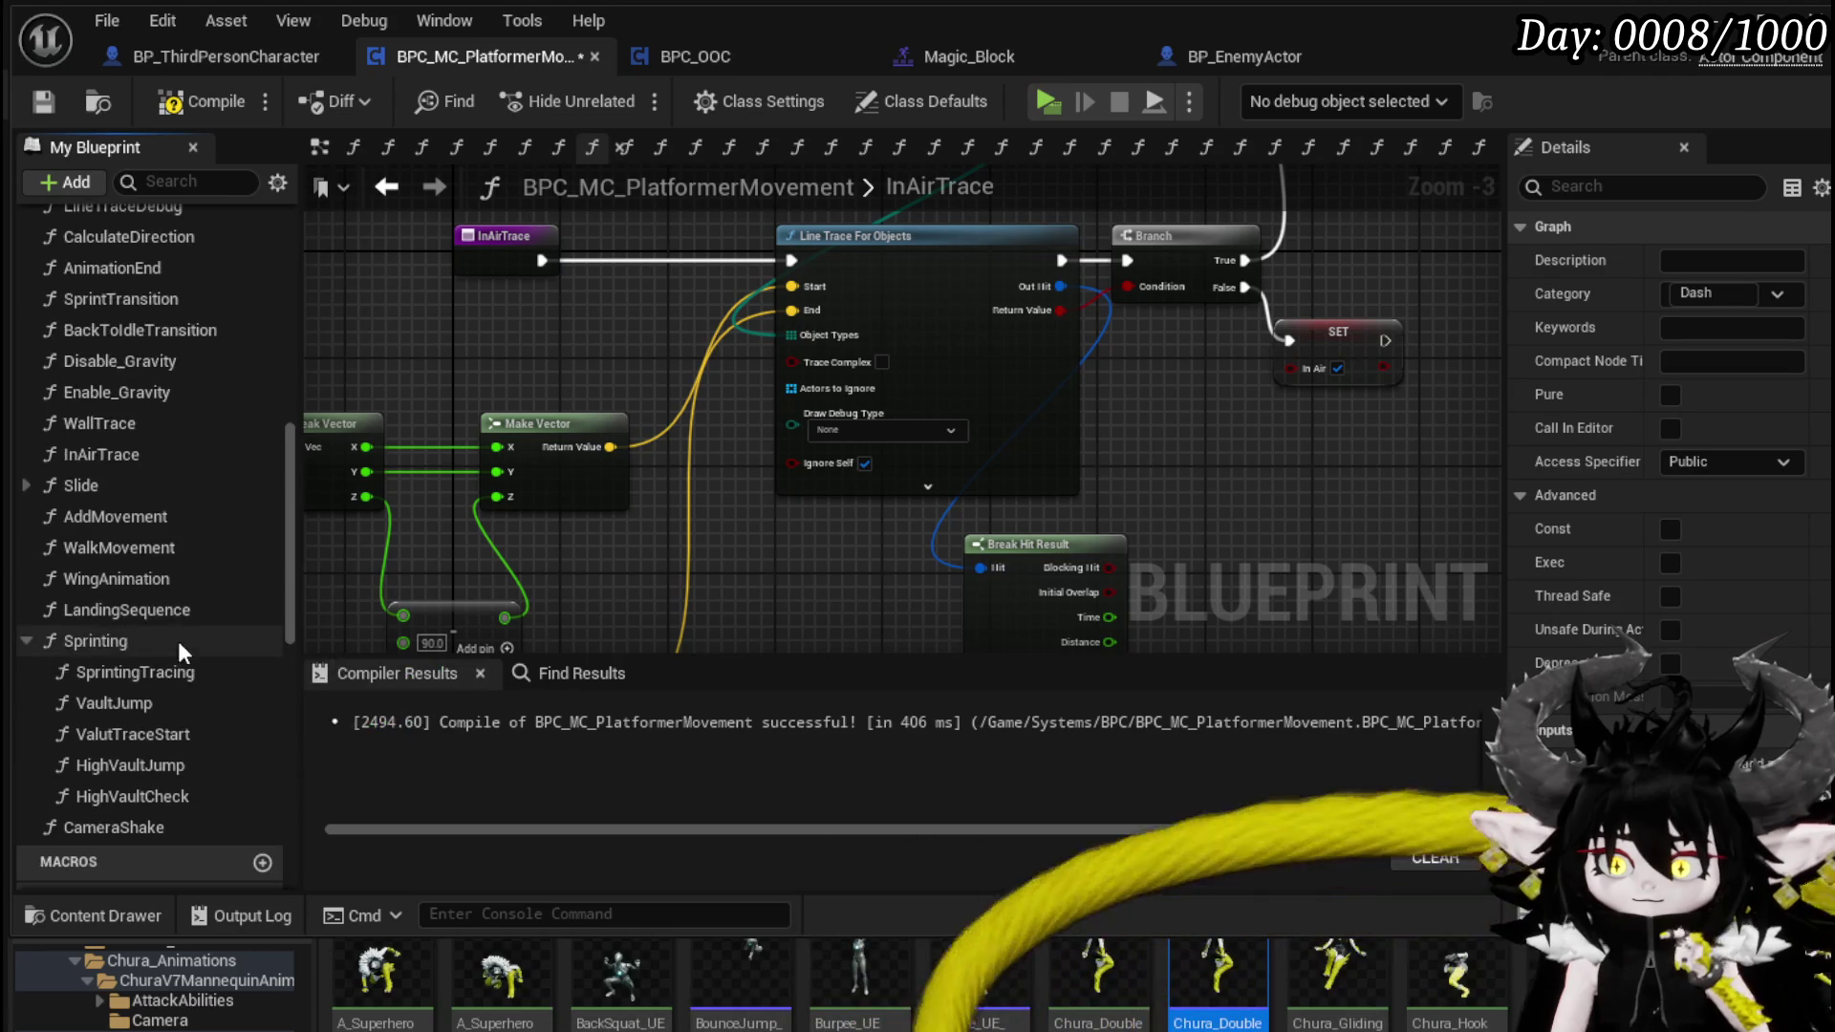
click(165, 610)
click(1790, 295)
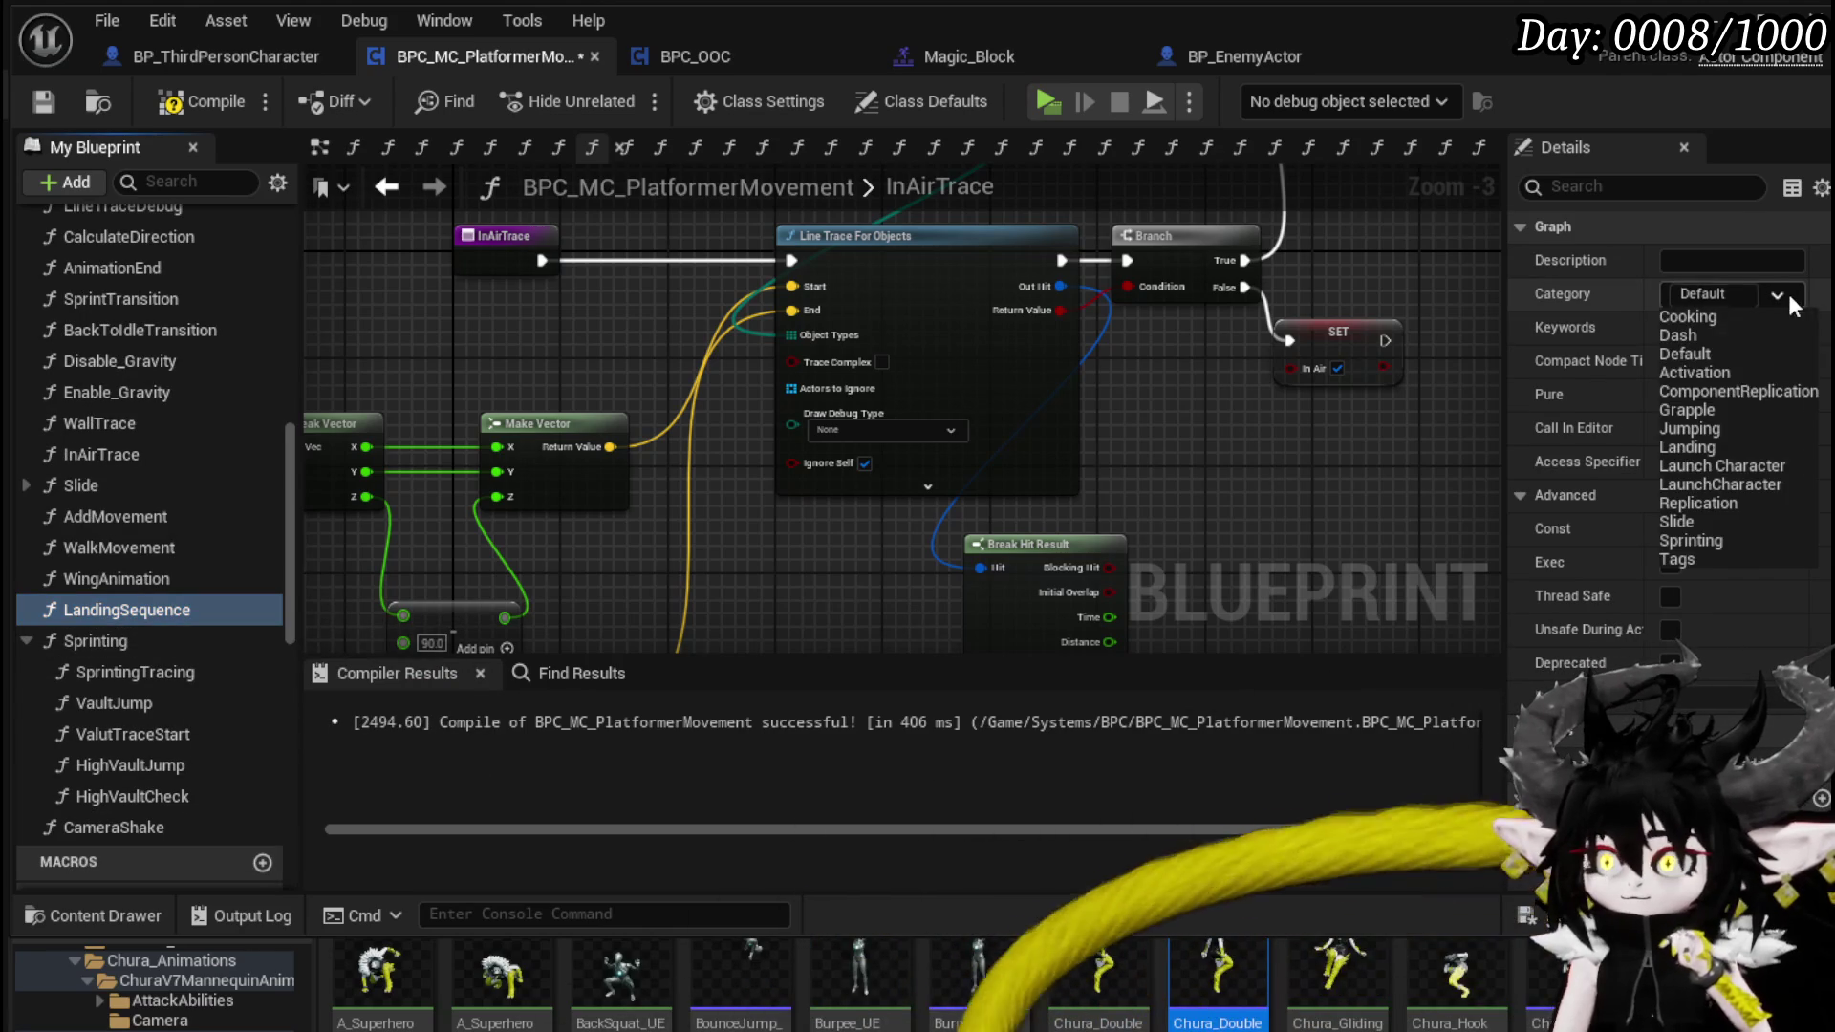
click(1688, 446)
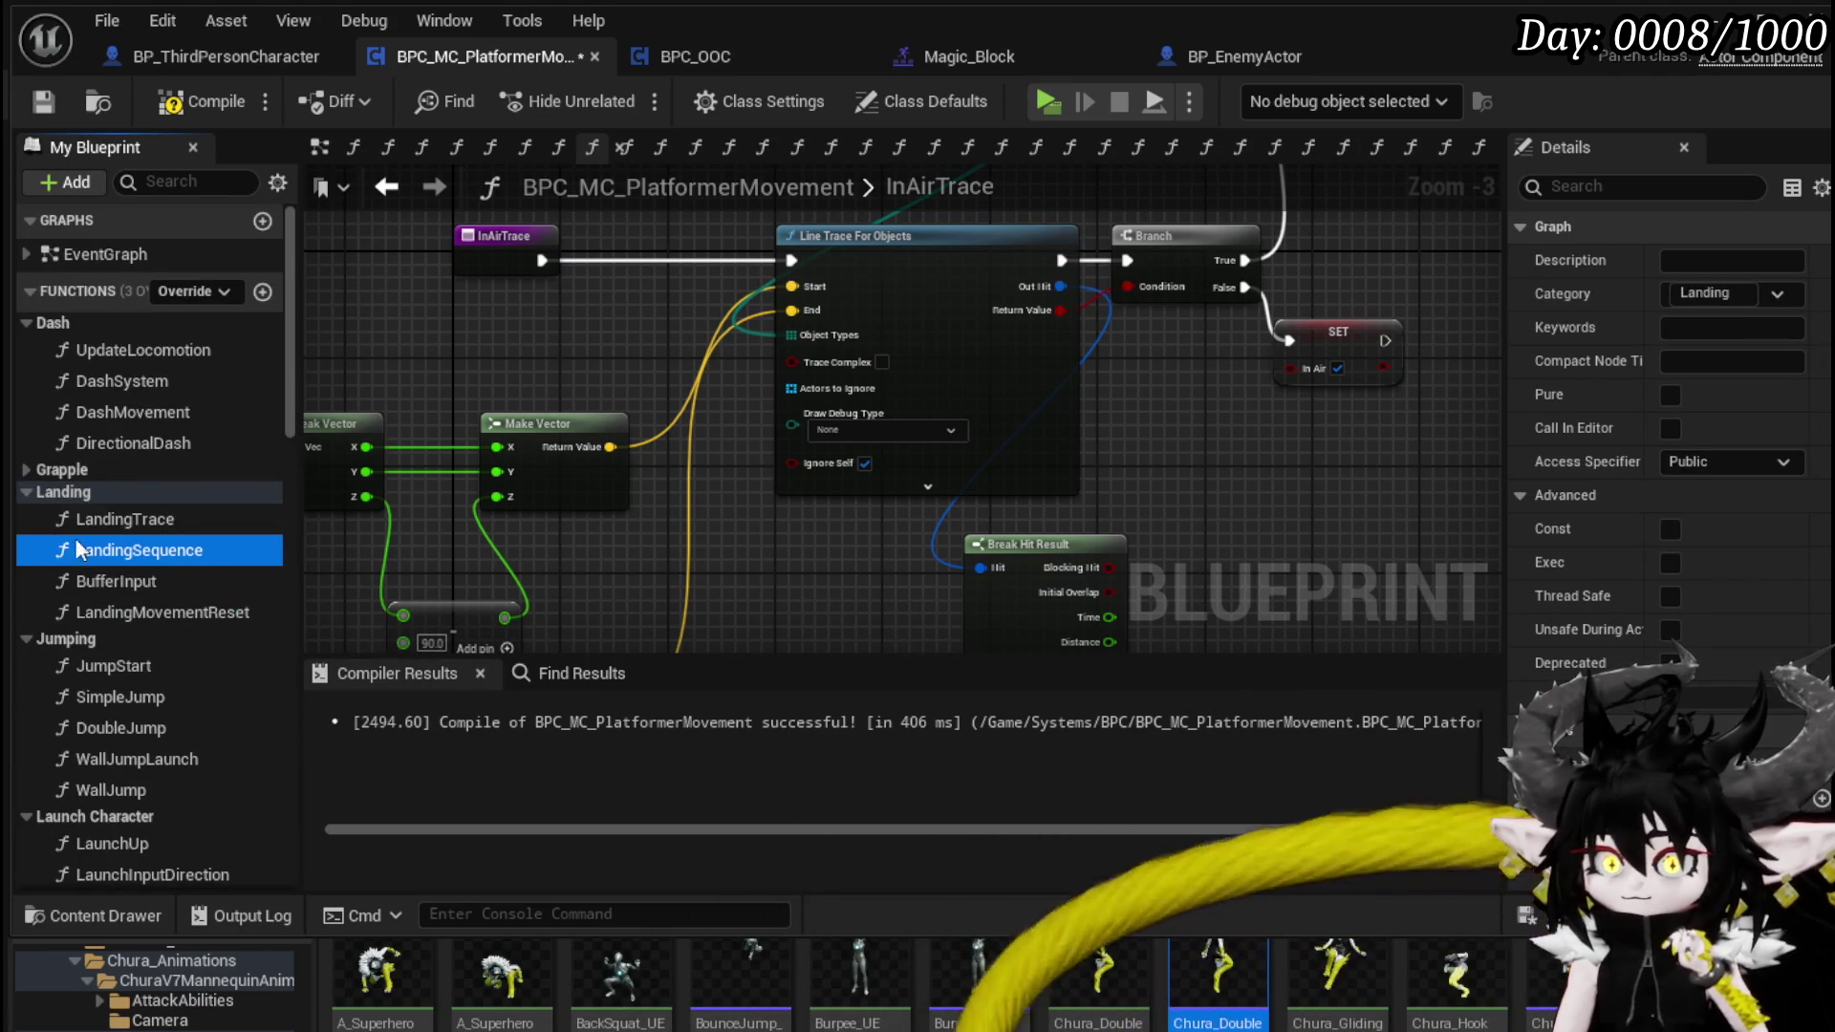
scroll(164, 474, down, 10)
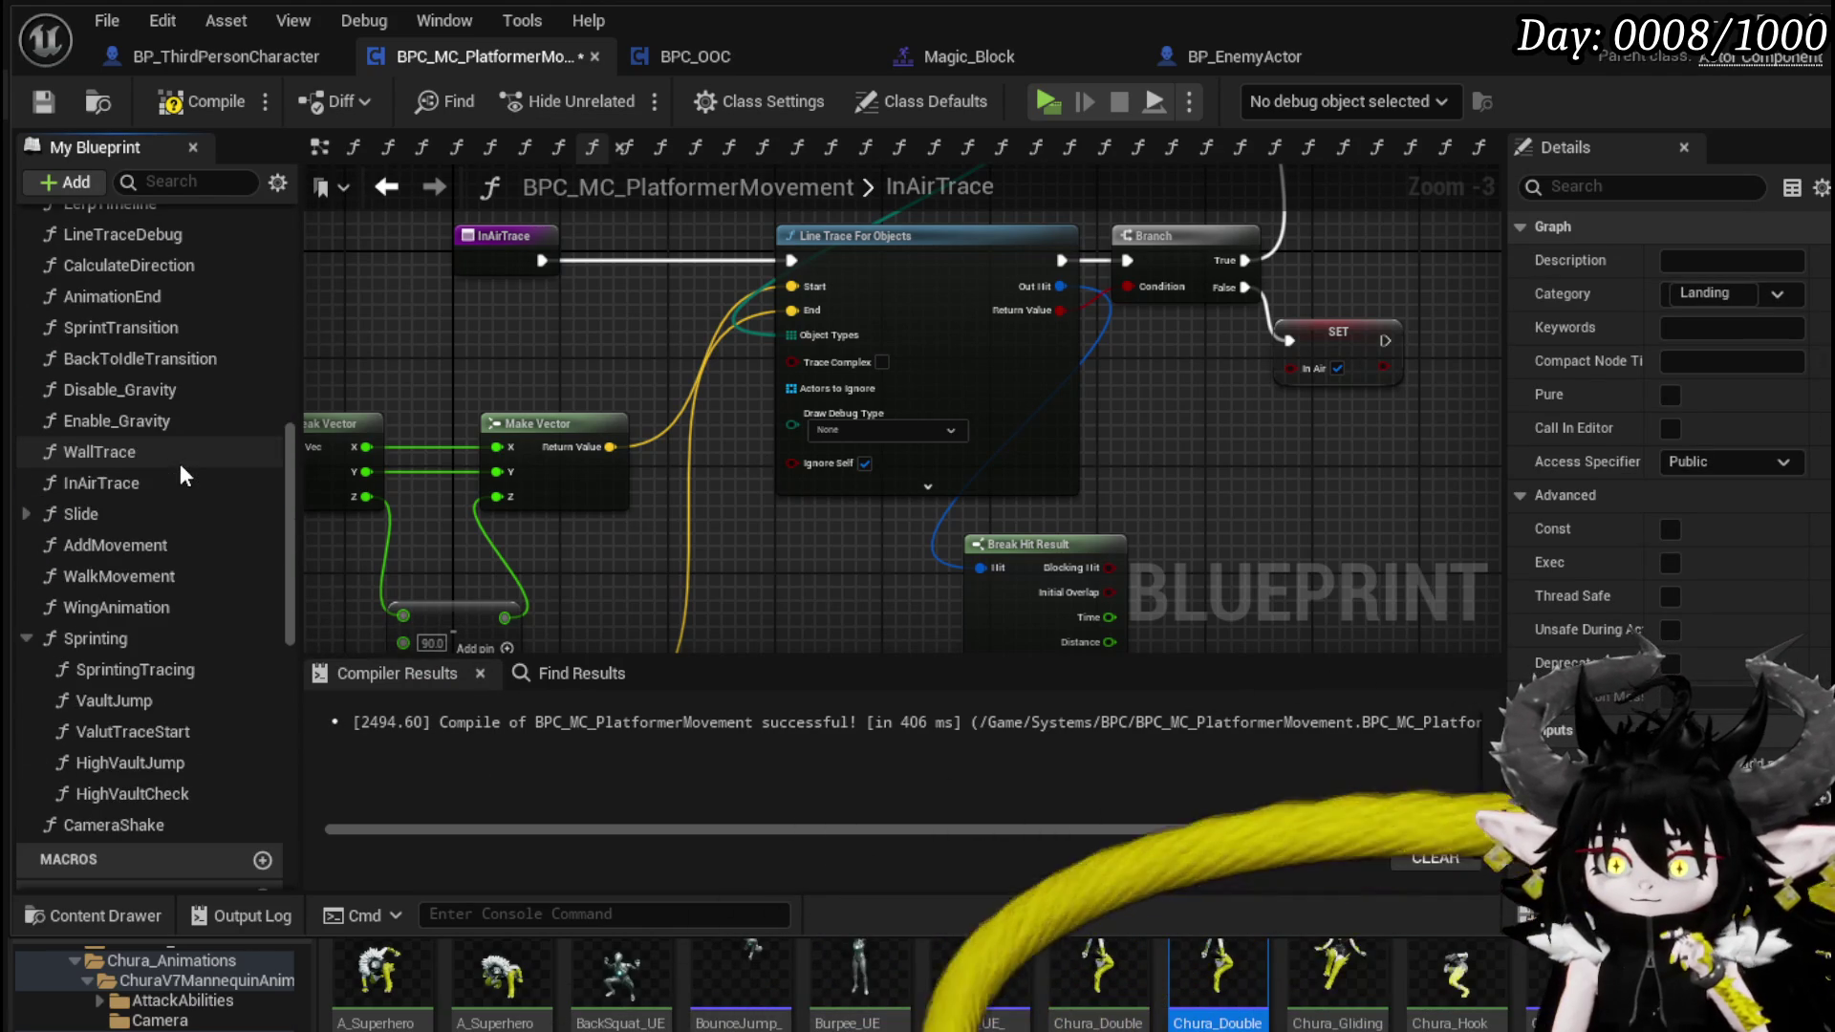
scroll(180, 463, down, 3)
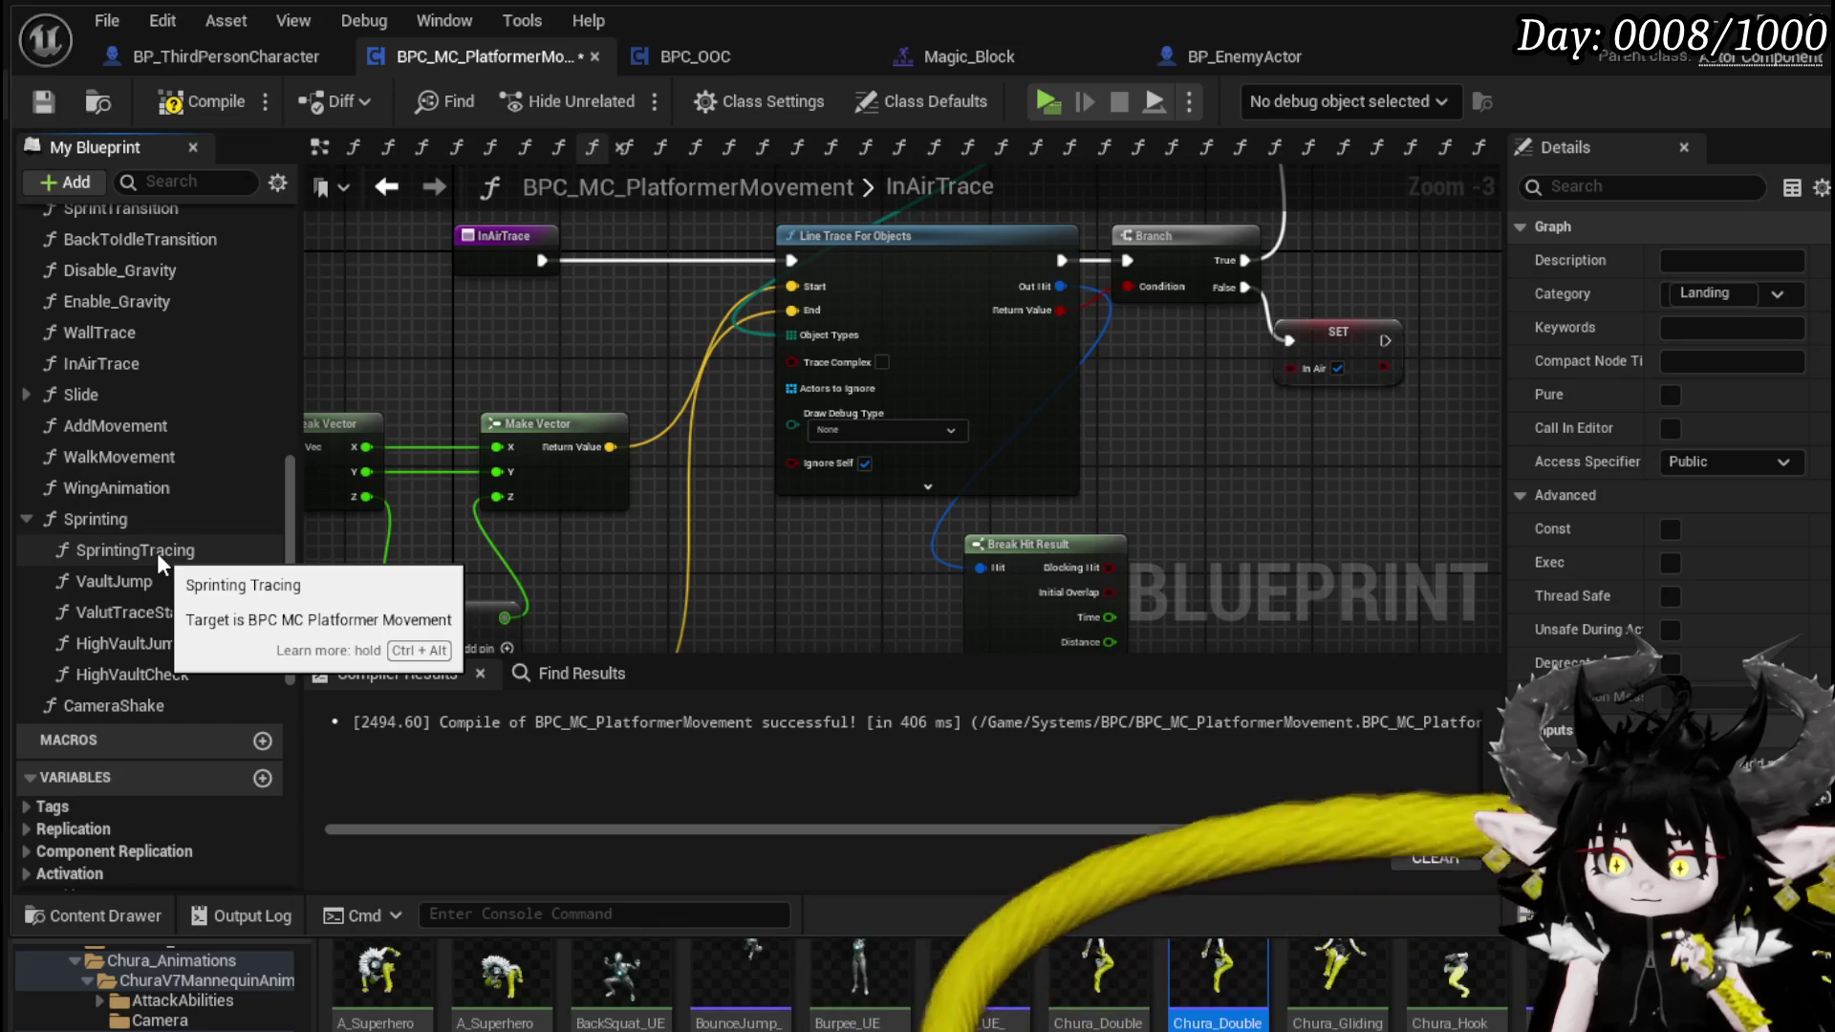
- In SprintingTracing, set the line trace's Draw Debug Type to None, then undo that change
double_click(157, 552)
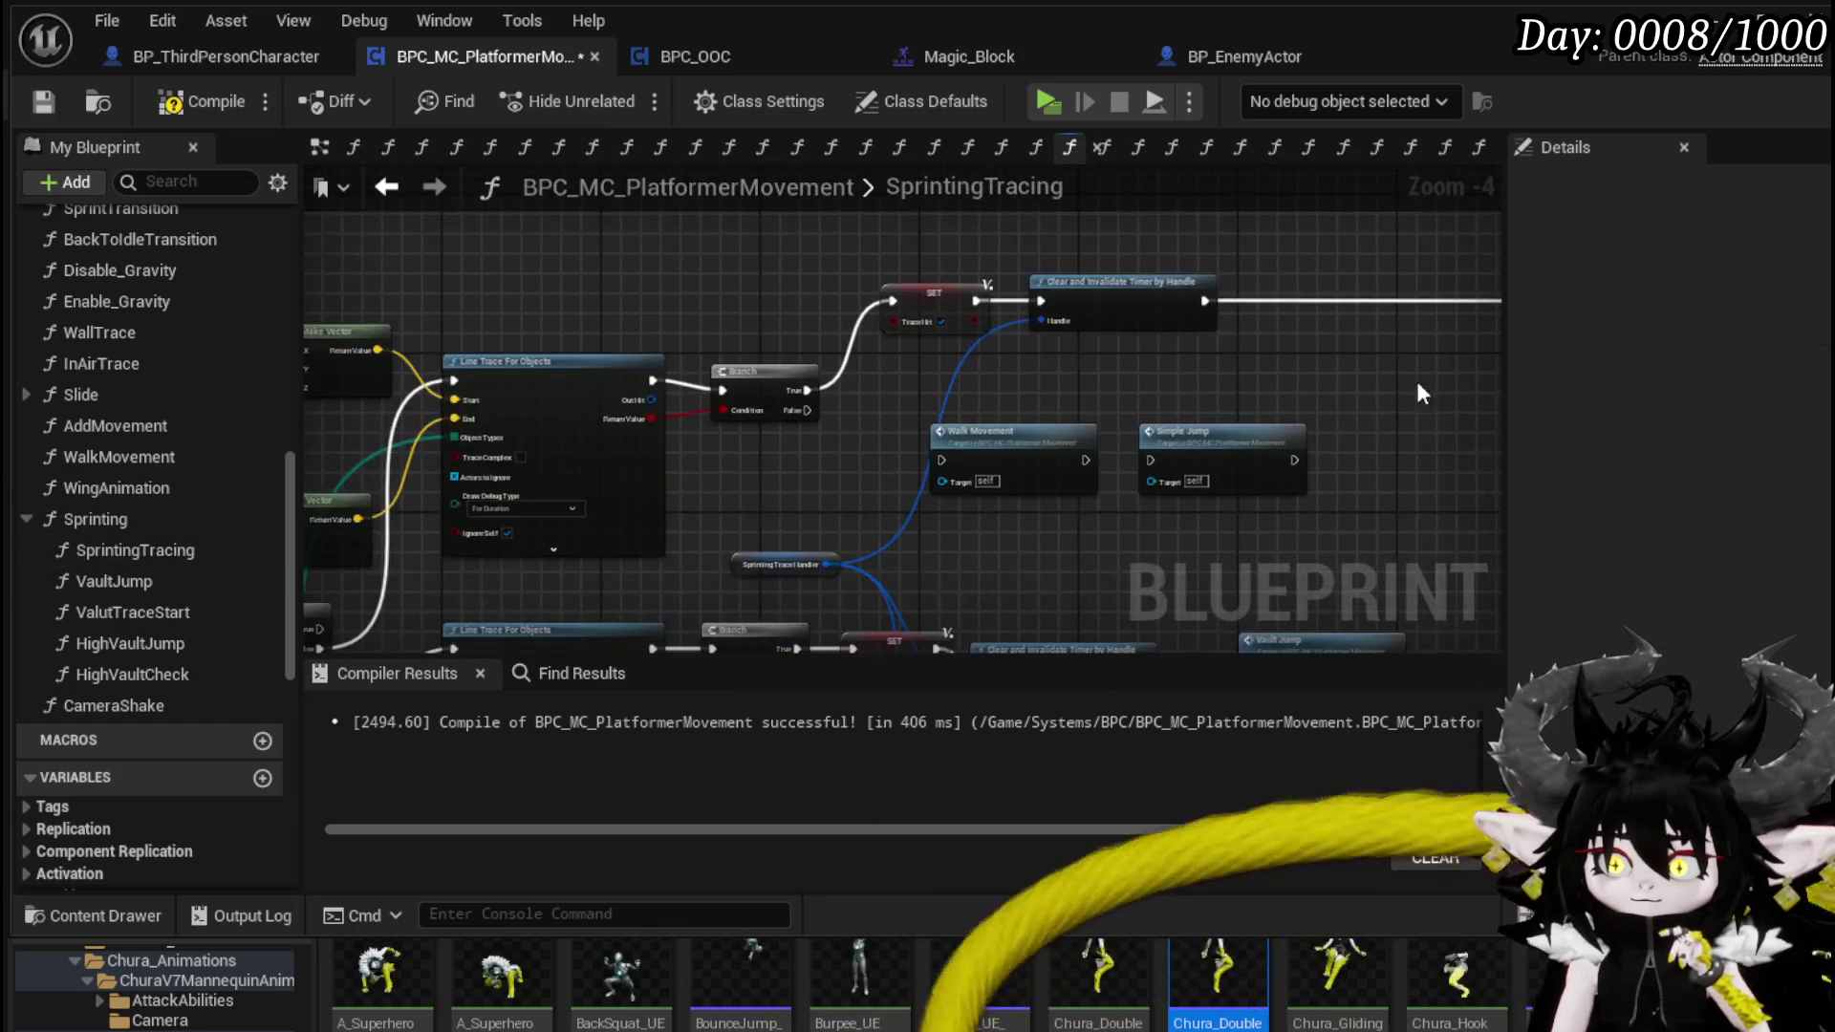
scroll(573, 458, up, 4)
click(809, 371)
click(805, 397)
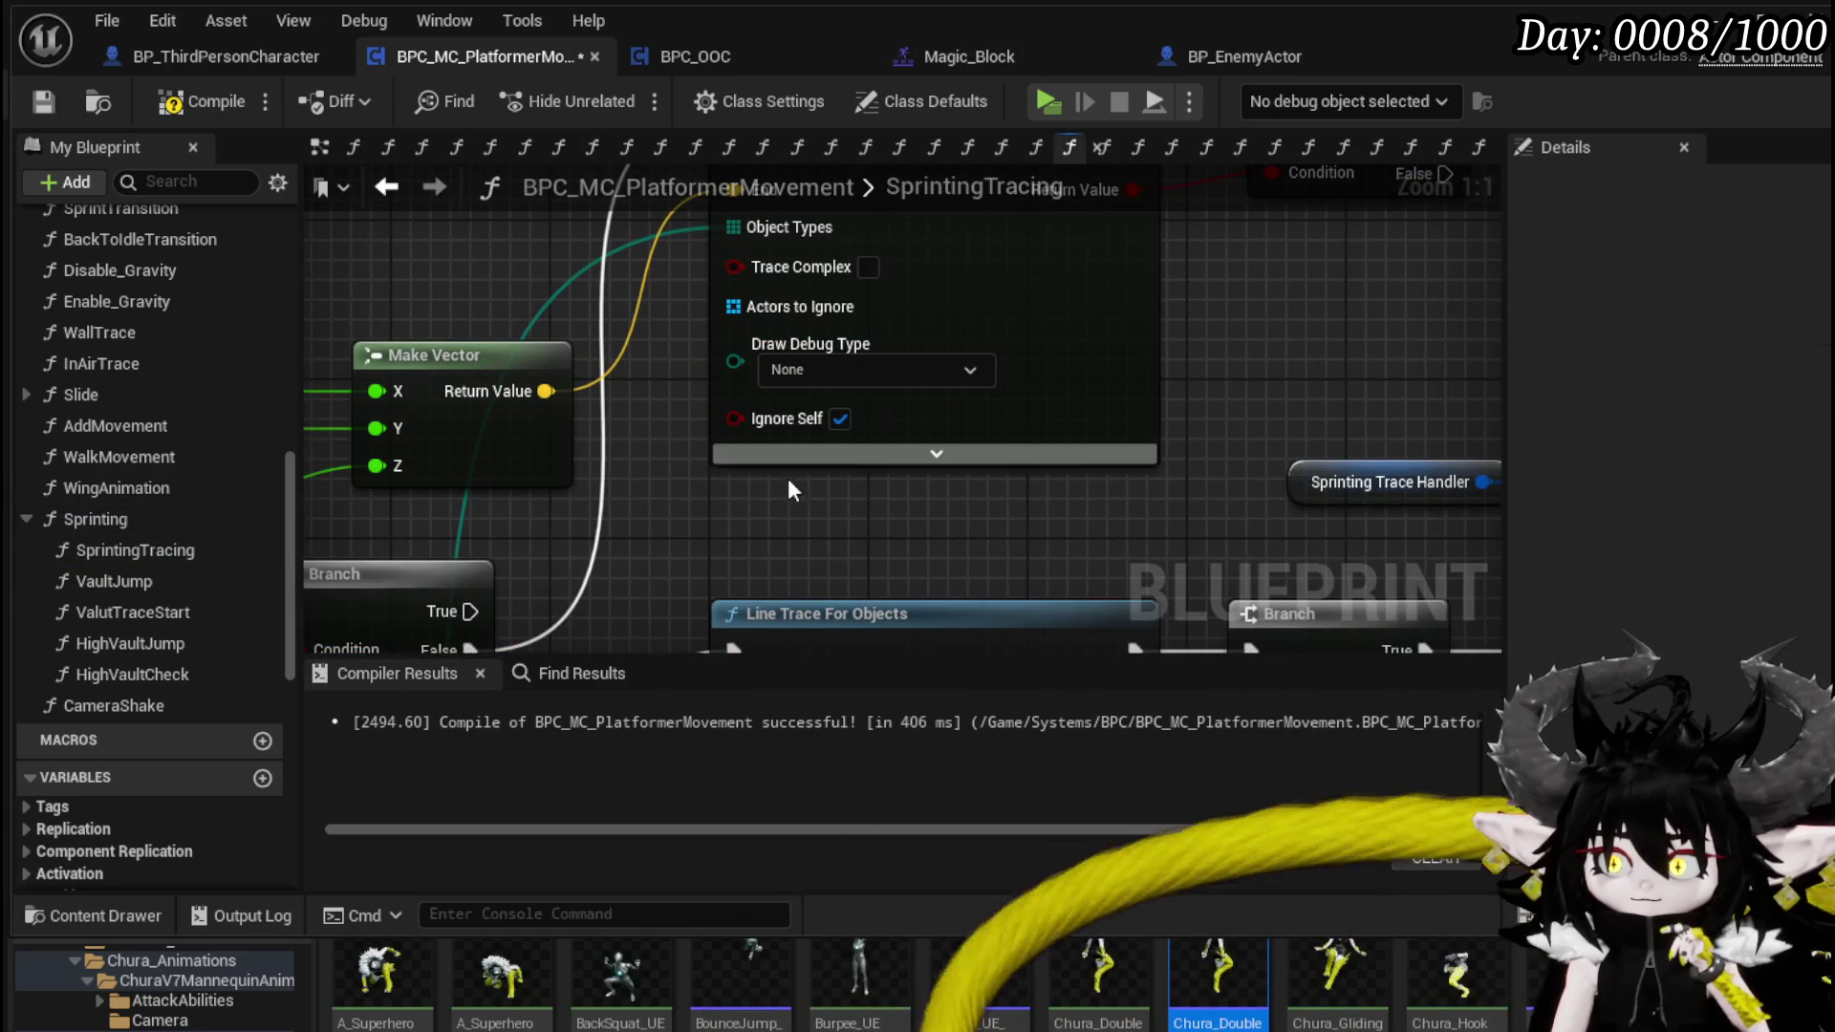
scroll(799, 451, down, 2)
key(ctrl+z)
click(673, 508)
- Set the line trace's Draw Debug Type to None again, save the Blueprint, and view VaultJump
mouse_move(673, 509)
mouse_down()
mouse_move(765, 493)
mouse_move(698, 361)
mouse_move(730, 433)
mouse_up()
click(730, 432)
click(742, 453)
drag(602, 495, 746, 433)
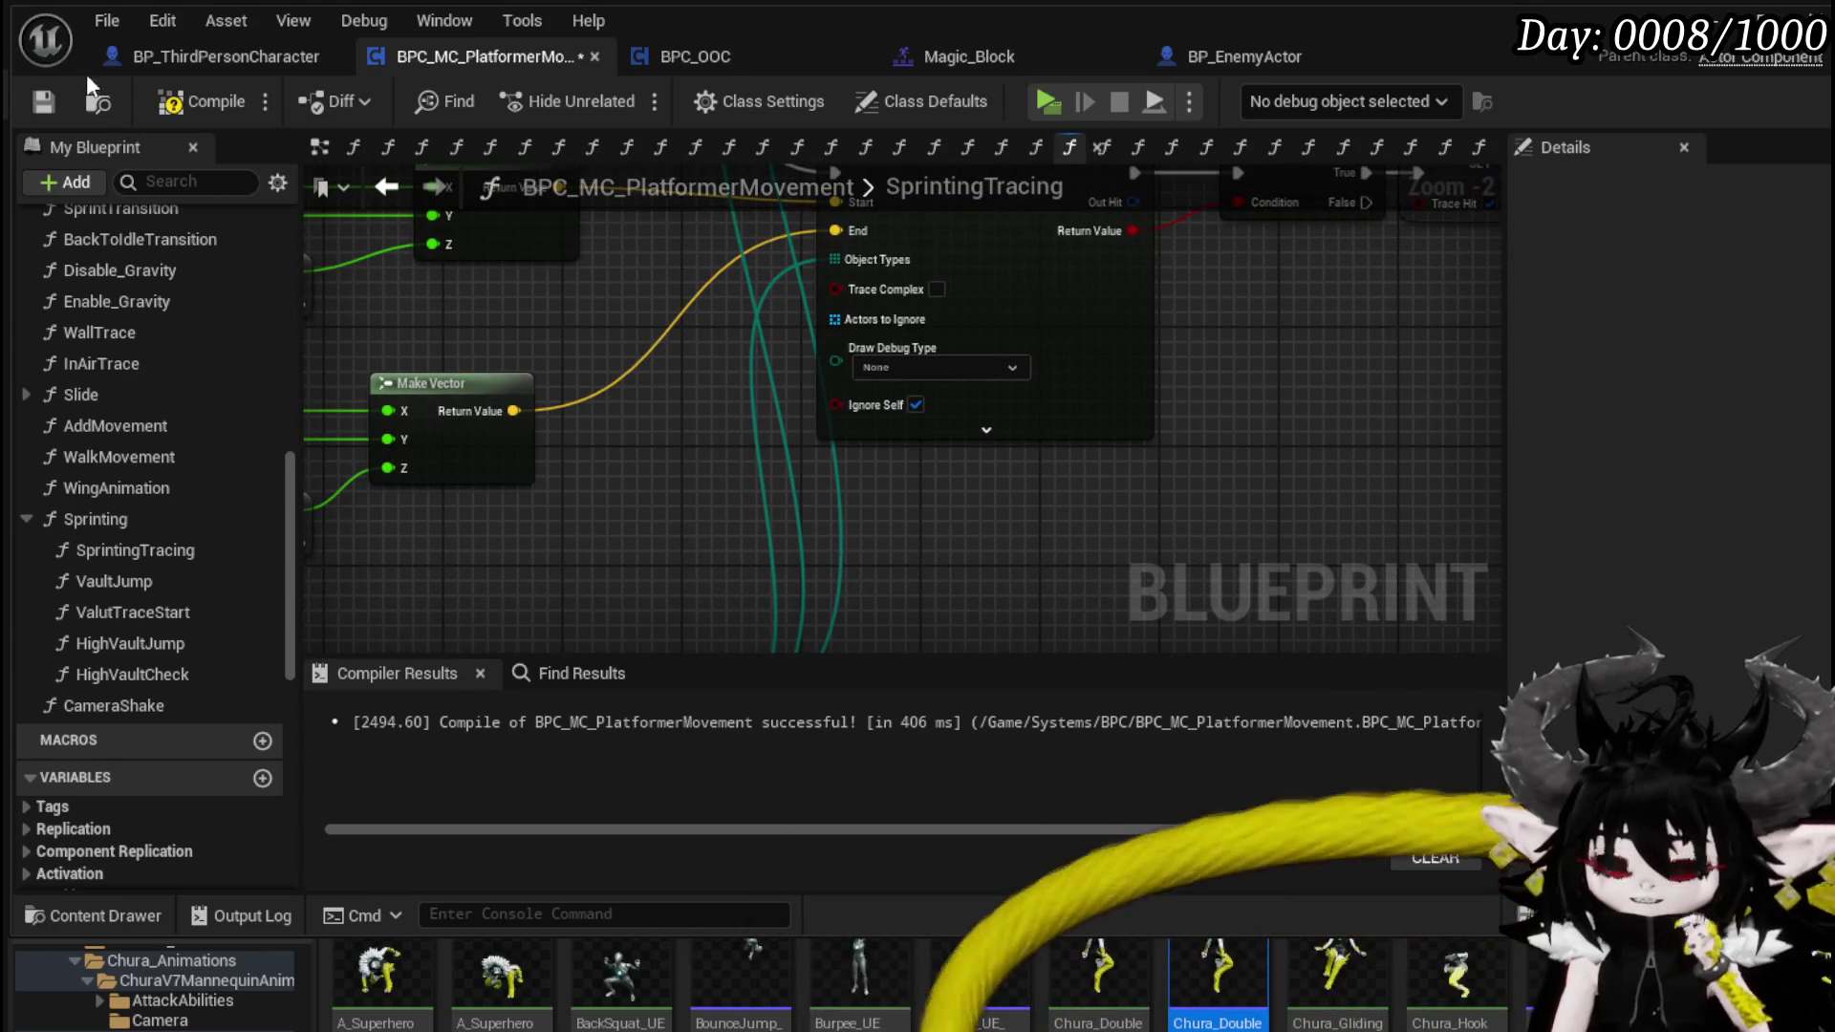
key(ctrl+s)
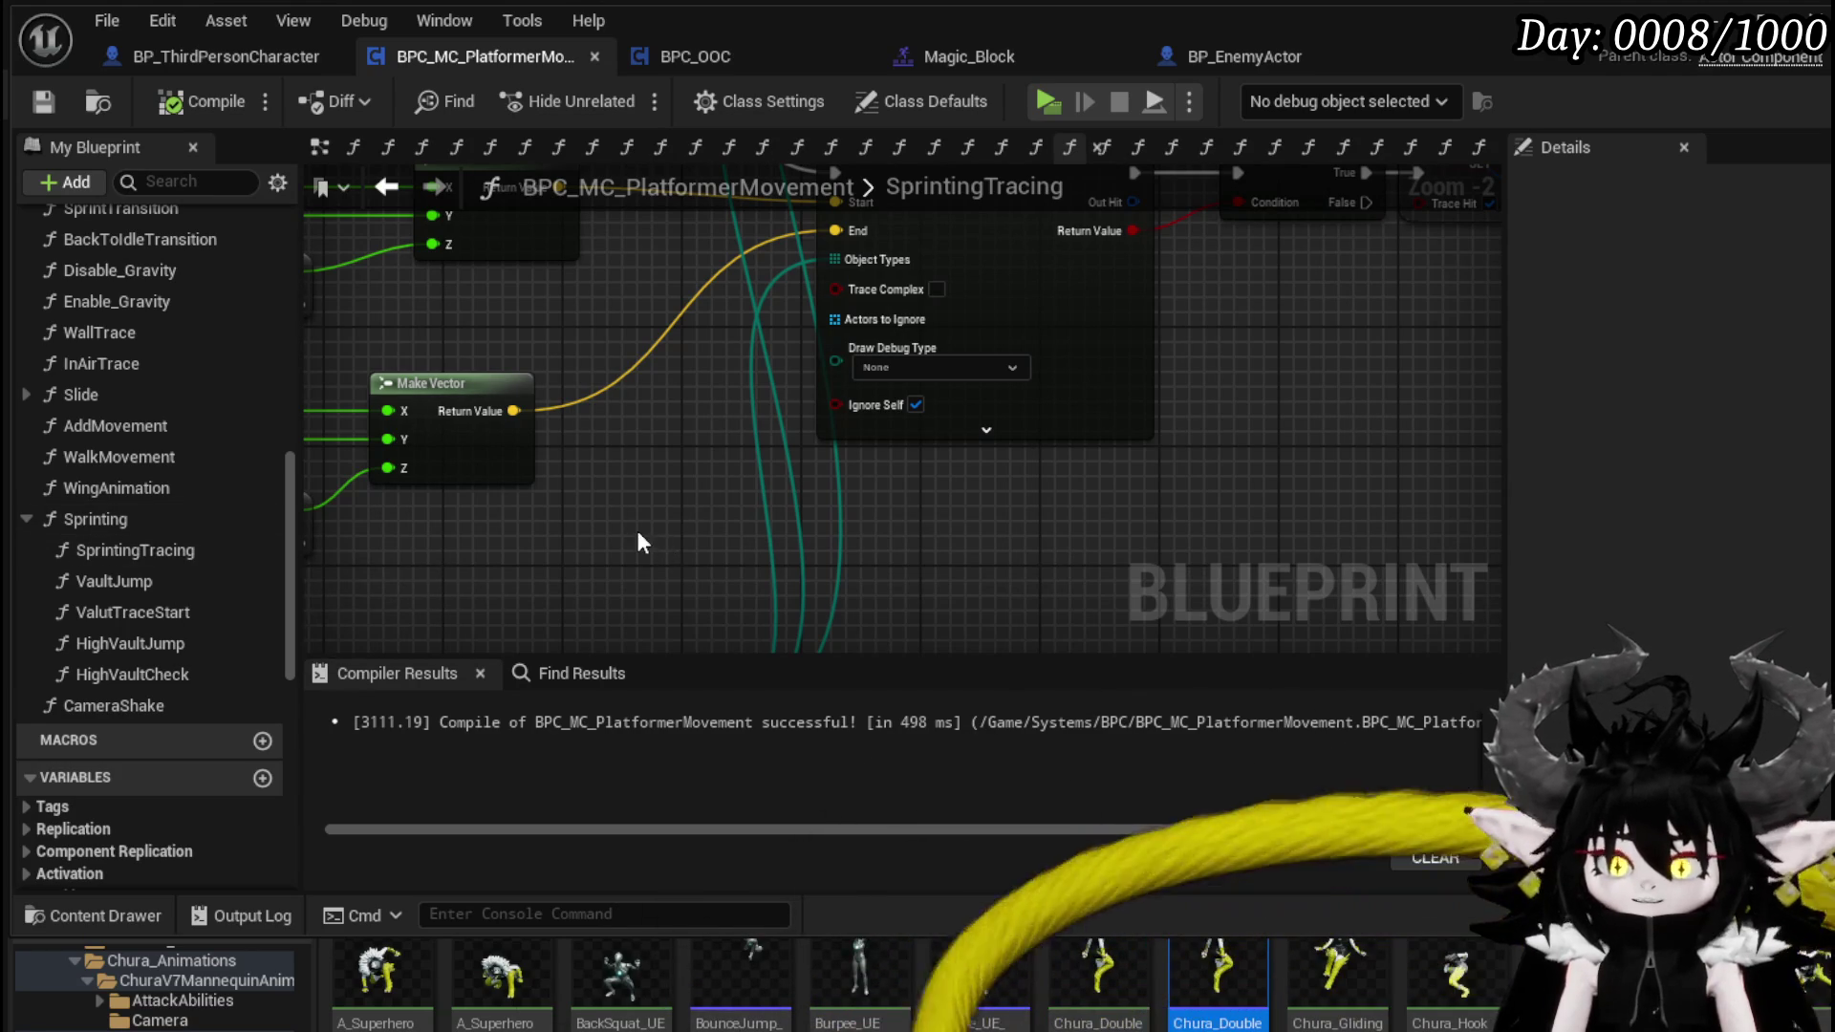
scroll(638, 543, down, 3)
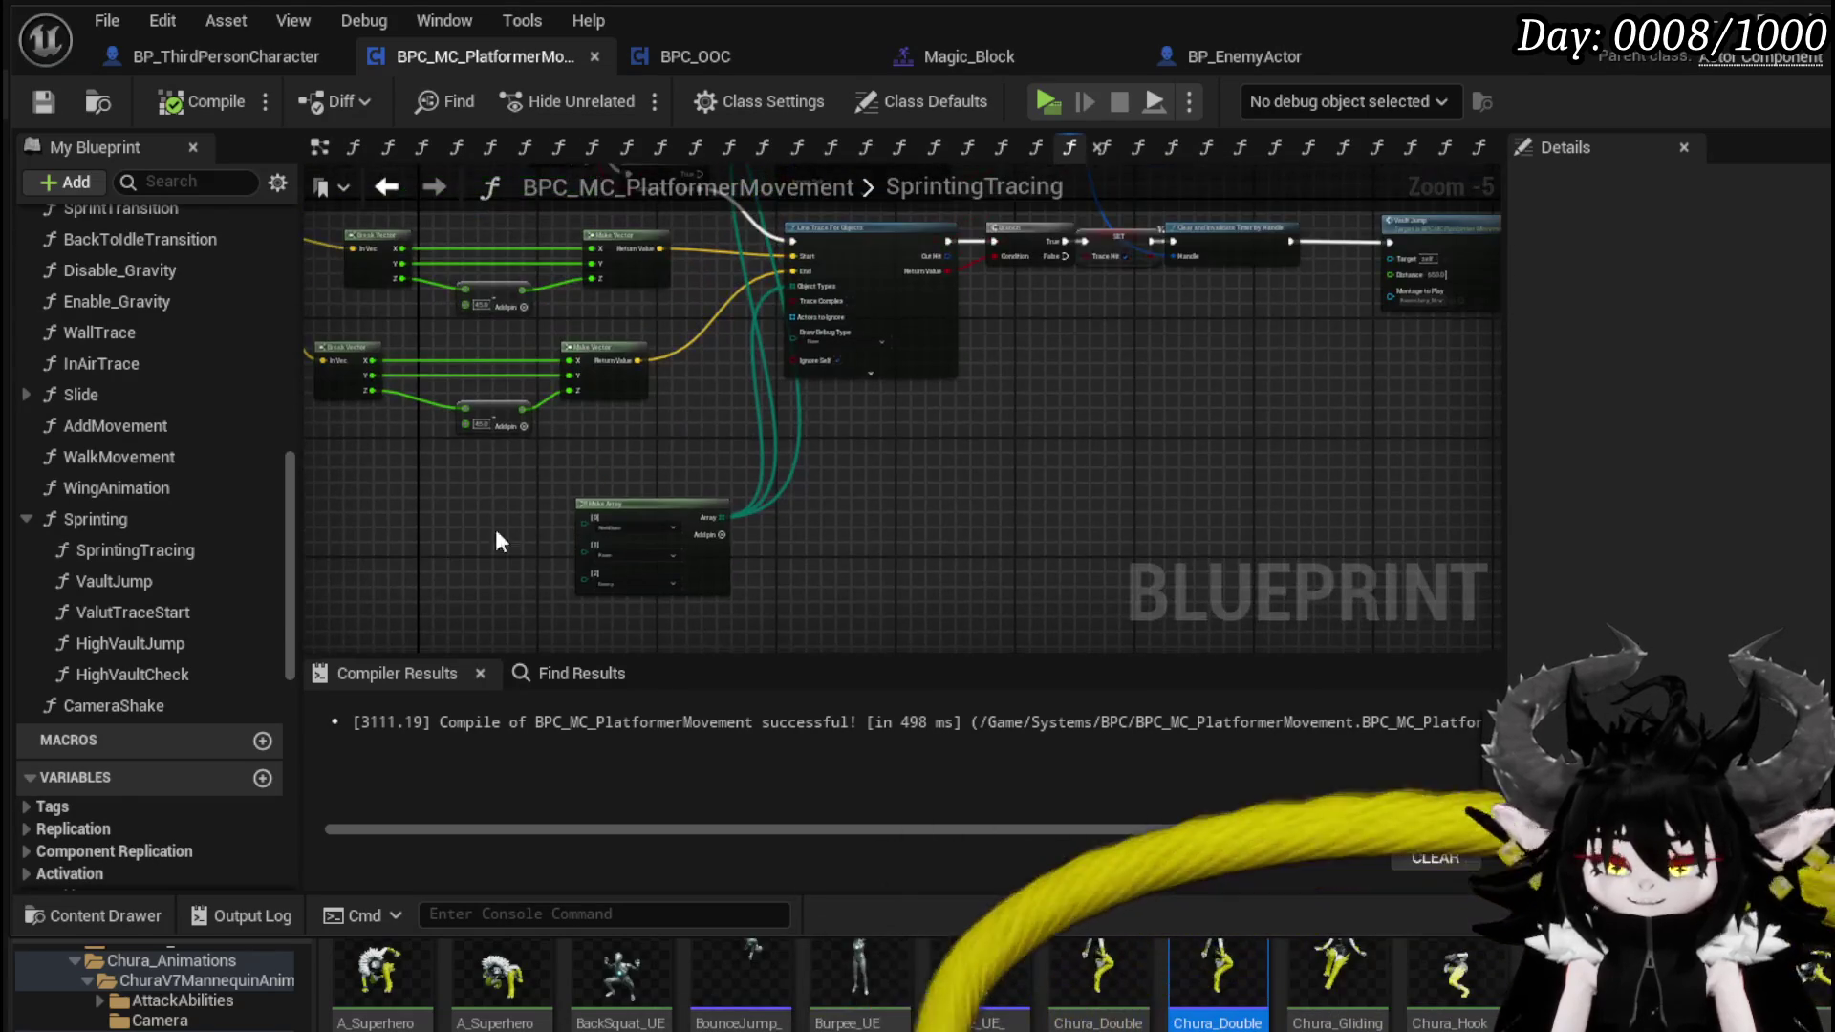
double_click(185, 579)
- Review the ValutTraceStart, HighVaultJump and HighVaultCheck function graphs
double_click(174, 609)
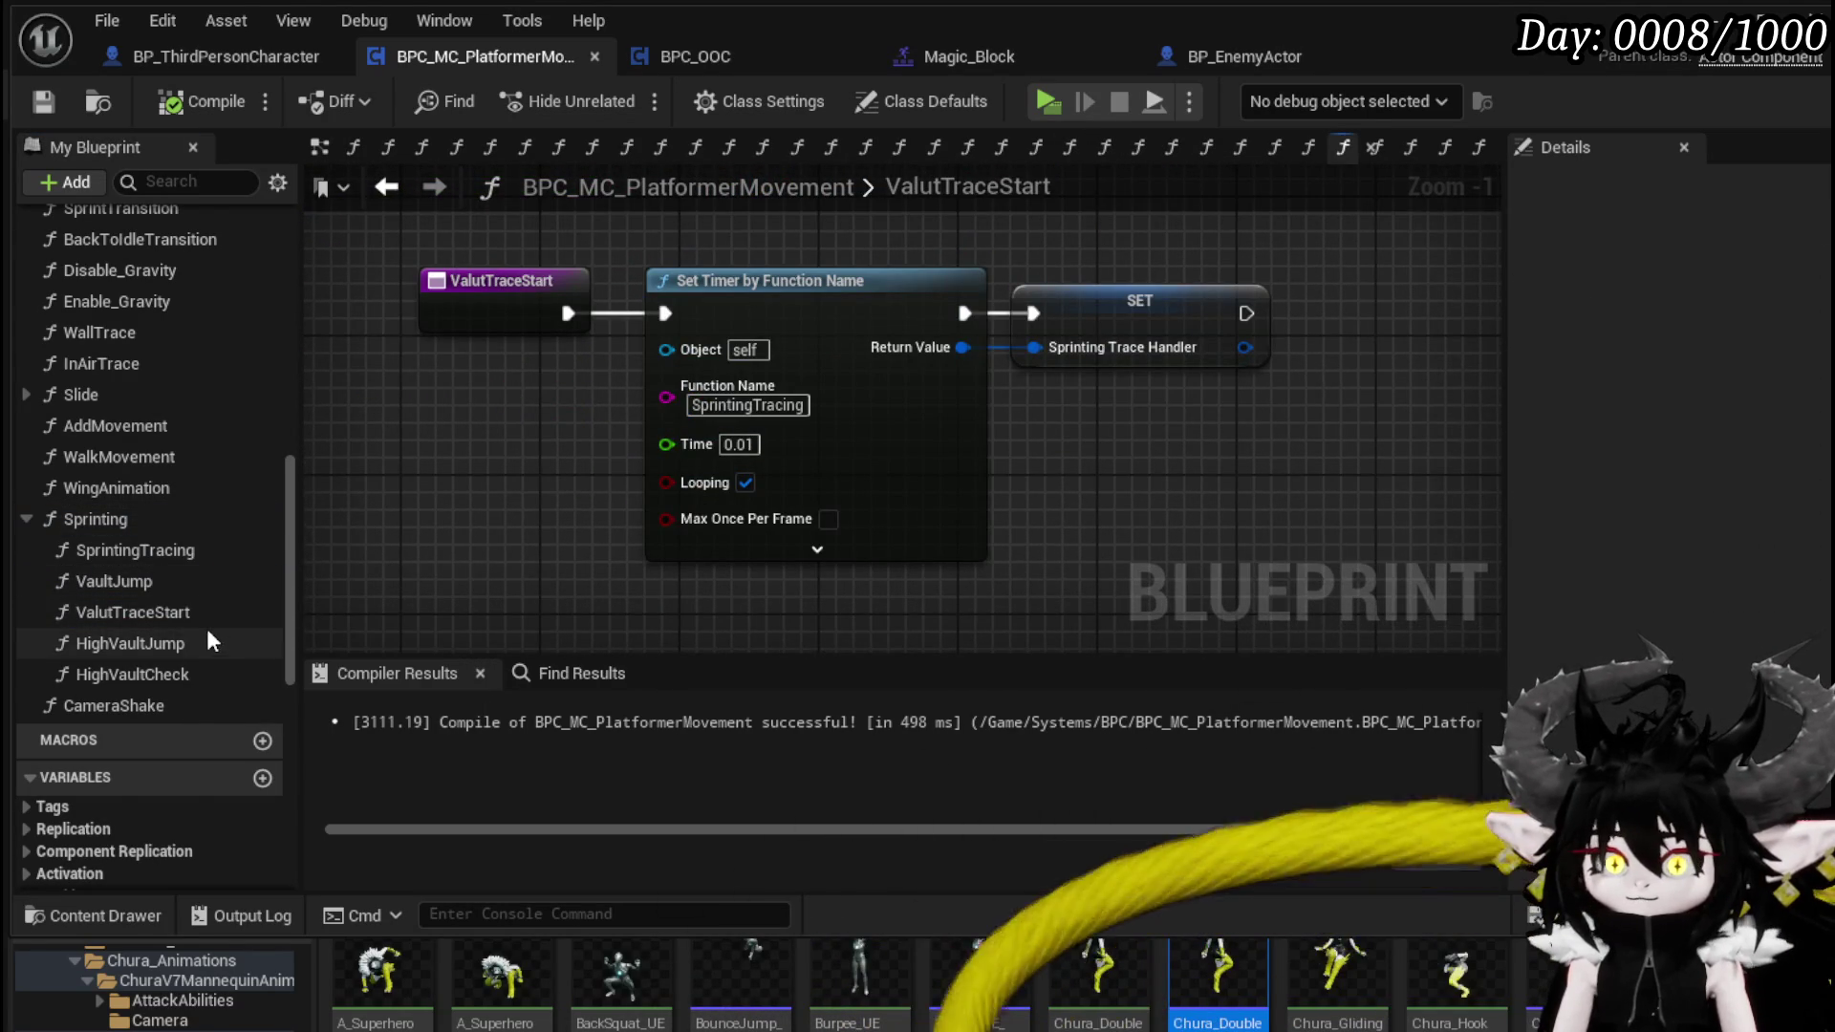
double_click(210, 641)
double_click(157, 672)
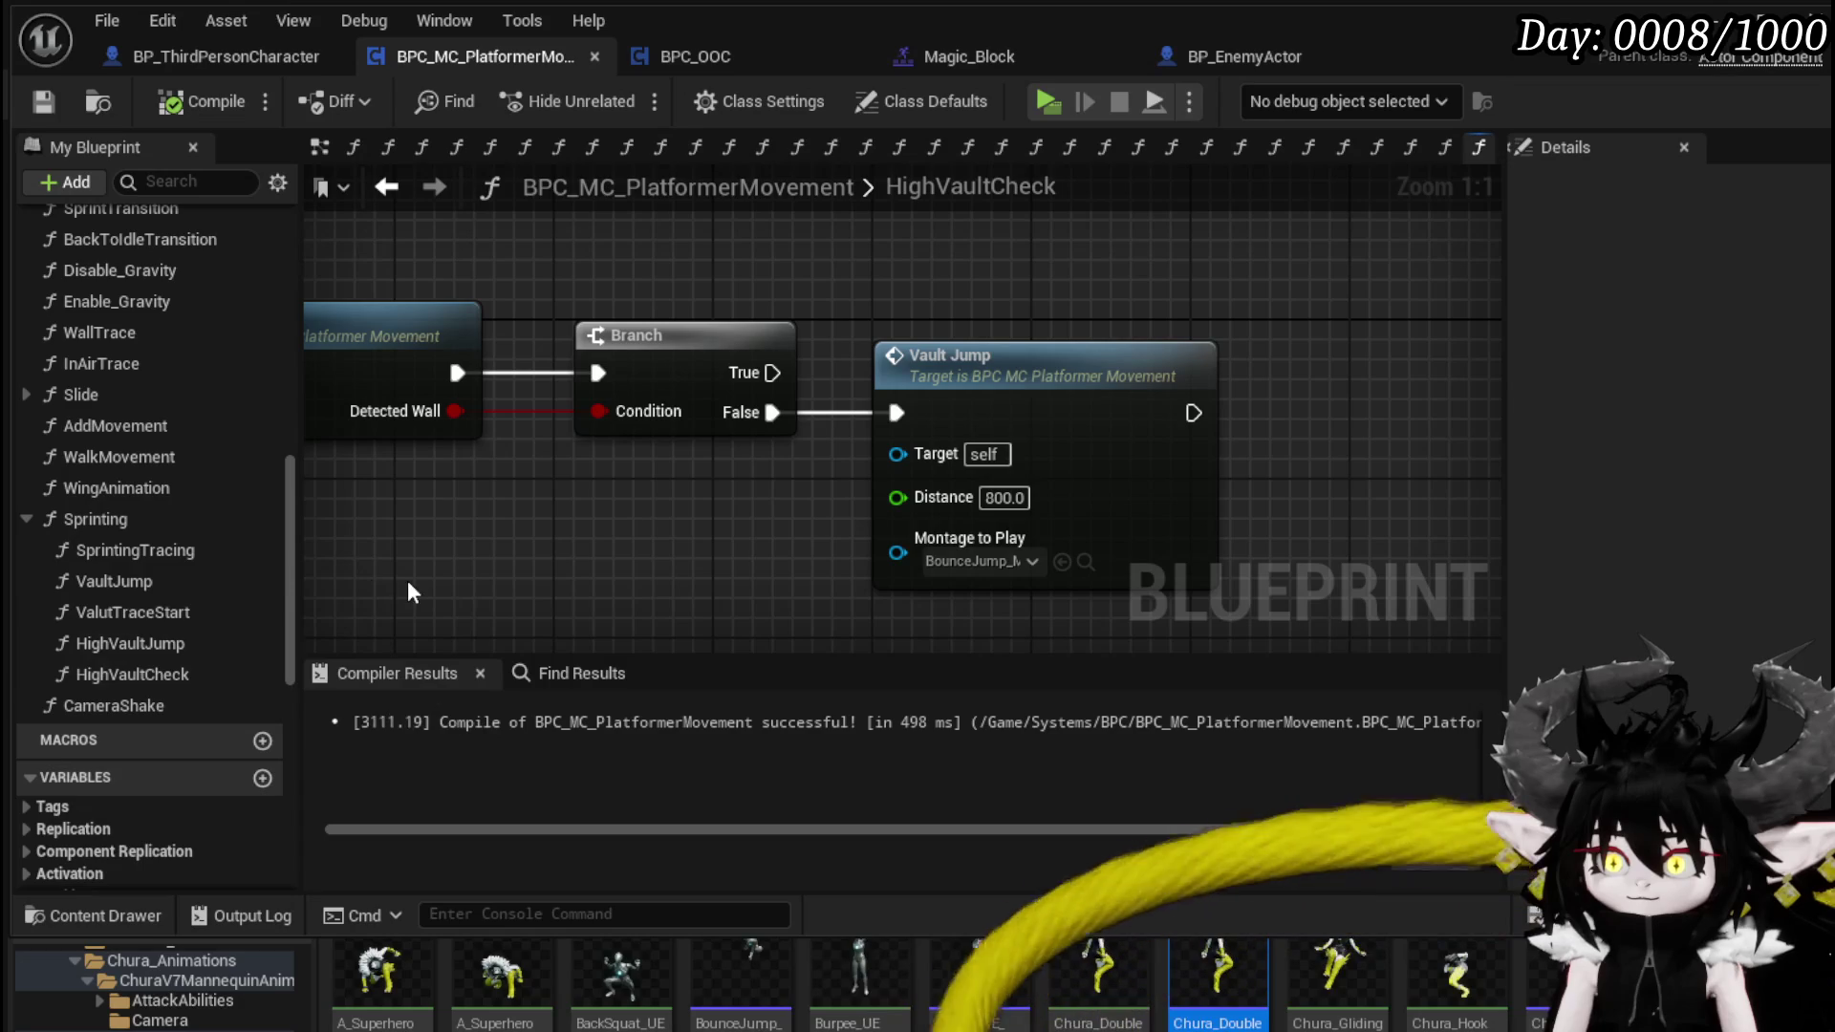
scroll(134, 672, up, 3)
scroll(145, 587, up, 2)
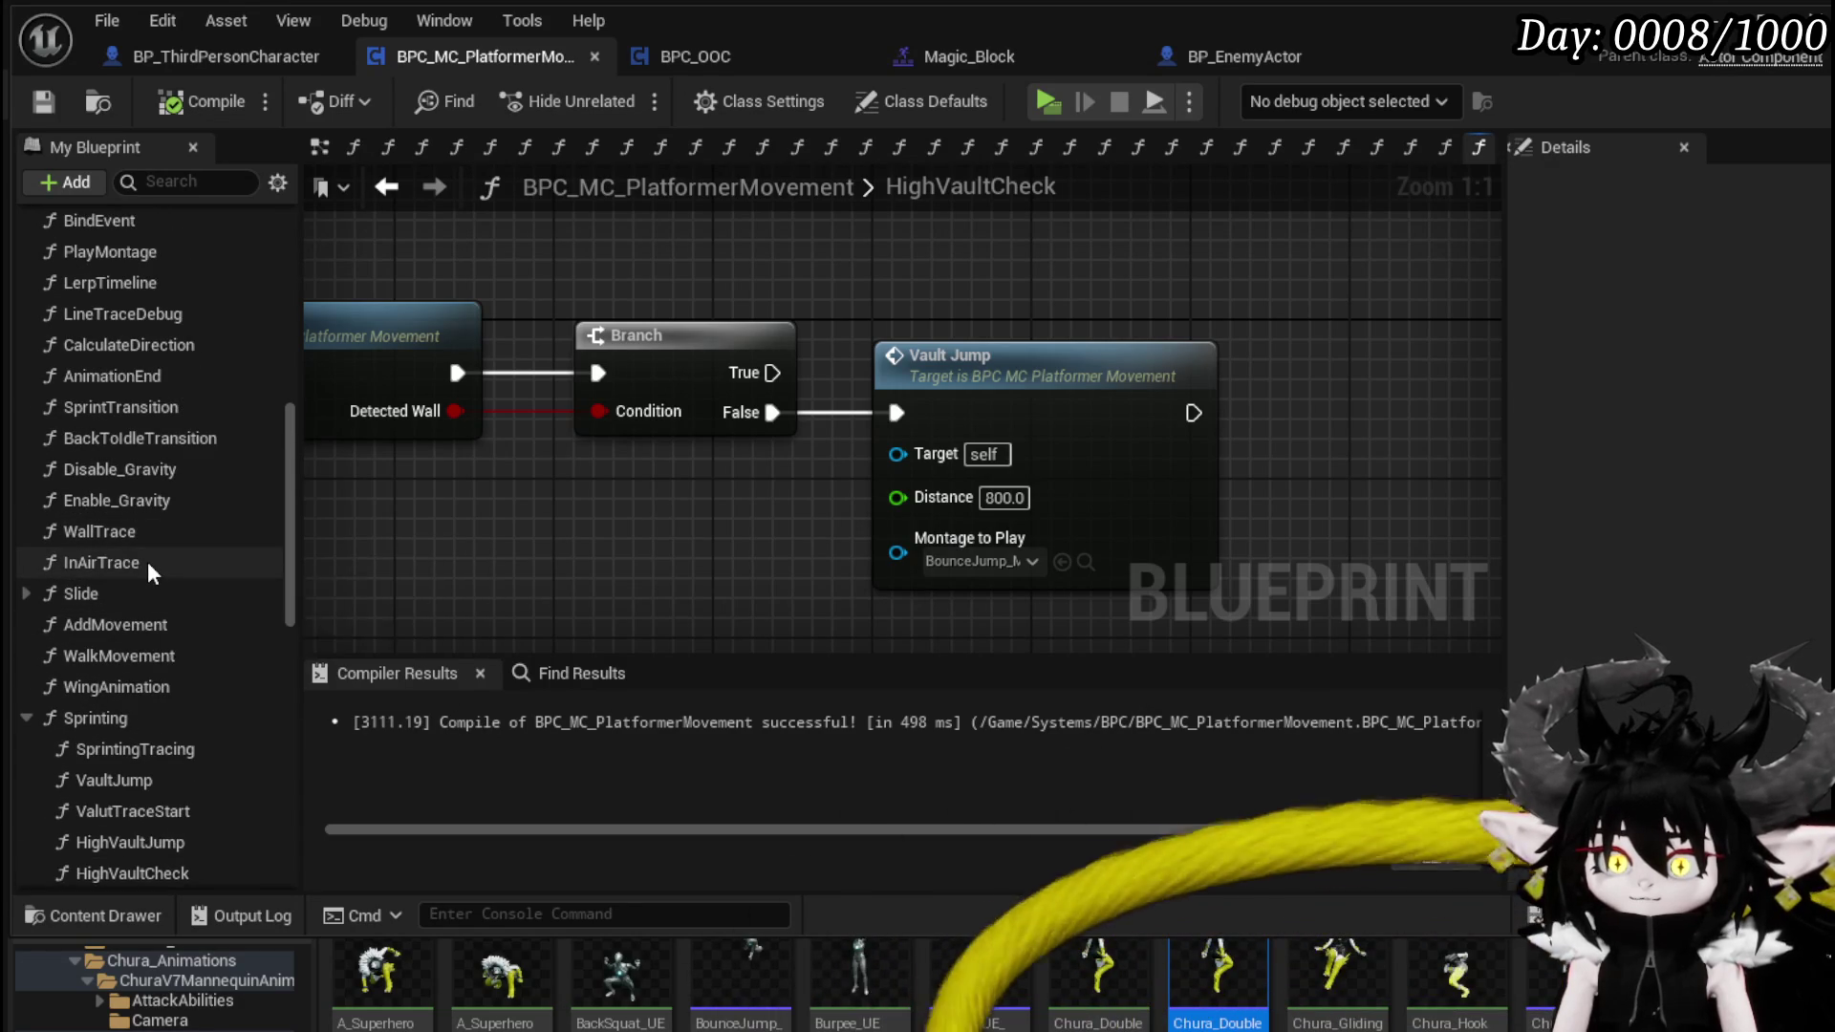
scroll(147, 560, up, 4)
scroll(147, 560, up, 5)
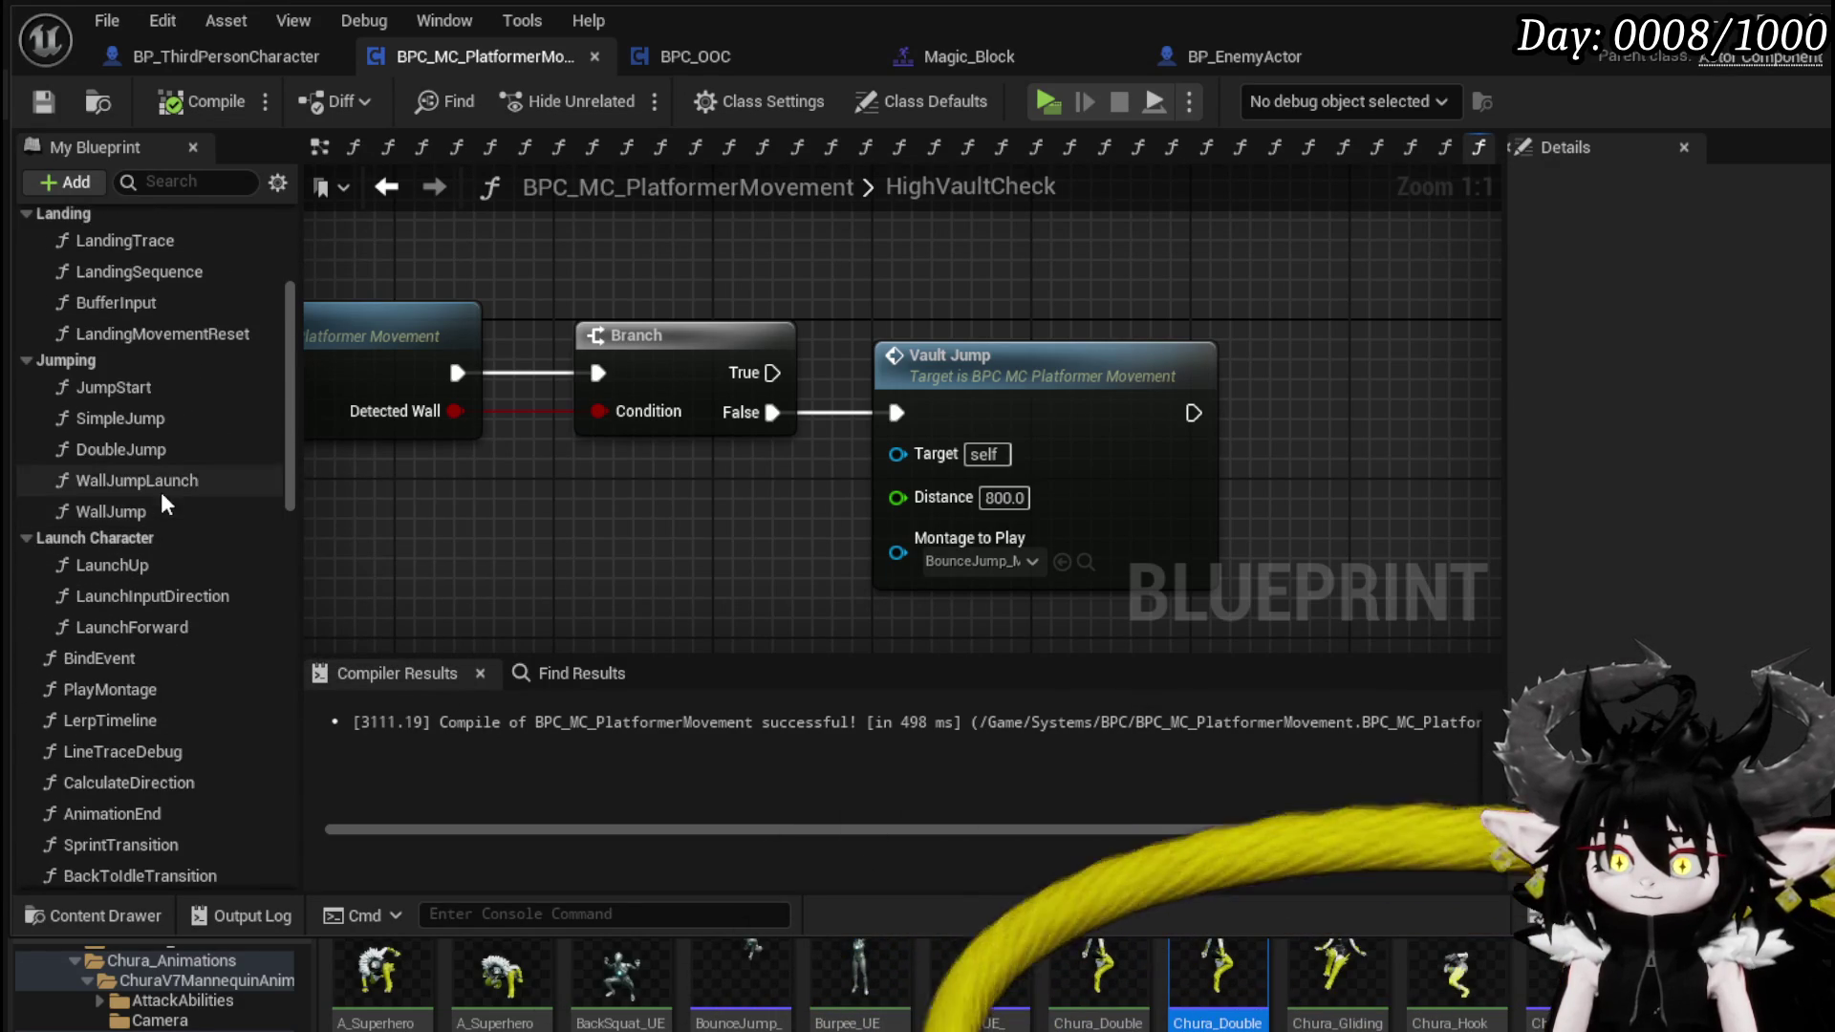
scroll(159, 488, up, 3)
- Set LandingTrace's sphere trace Draw Debug Type to None and start a play test
click(143, 403)
double_click(144, 404)
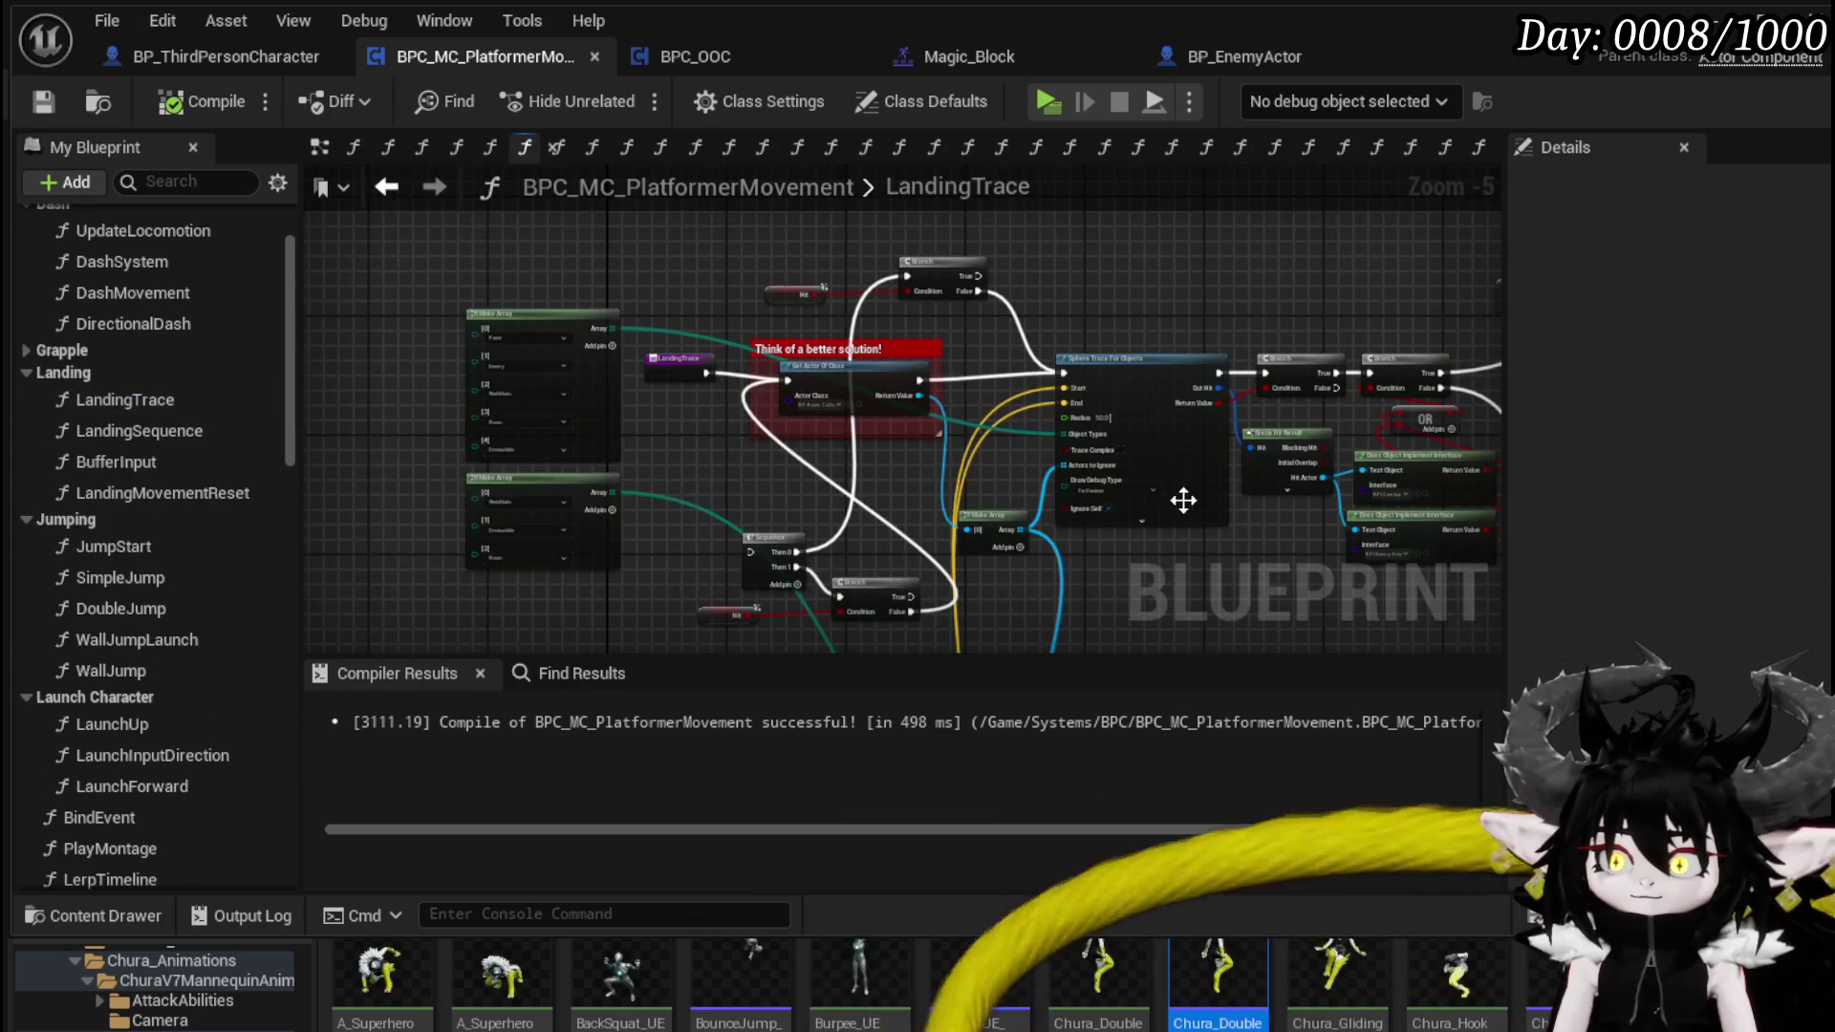
scroll(1022, 466, up, 3)
click(1023, 435)
click(1022, 455)
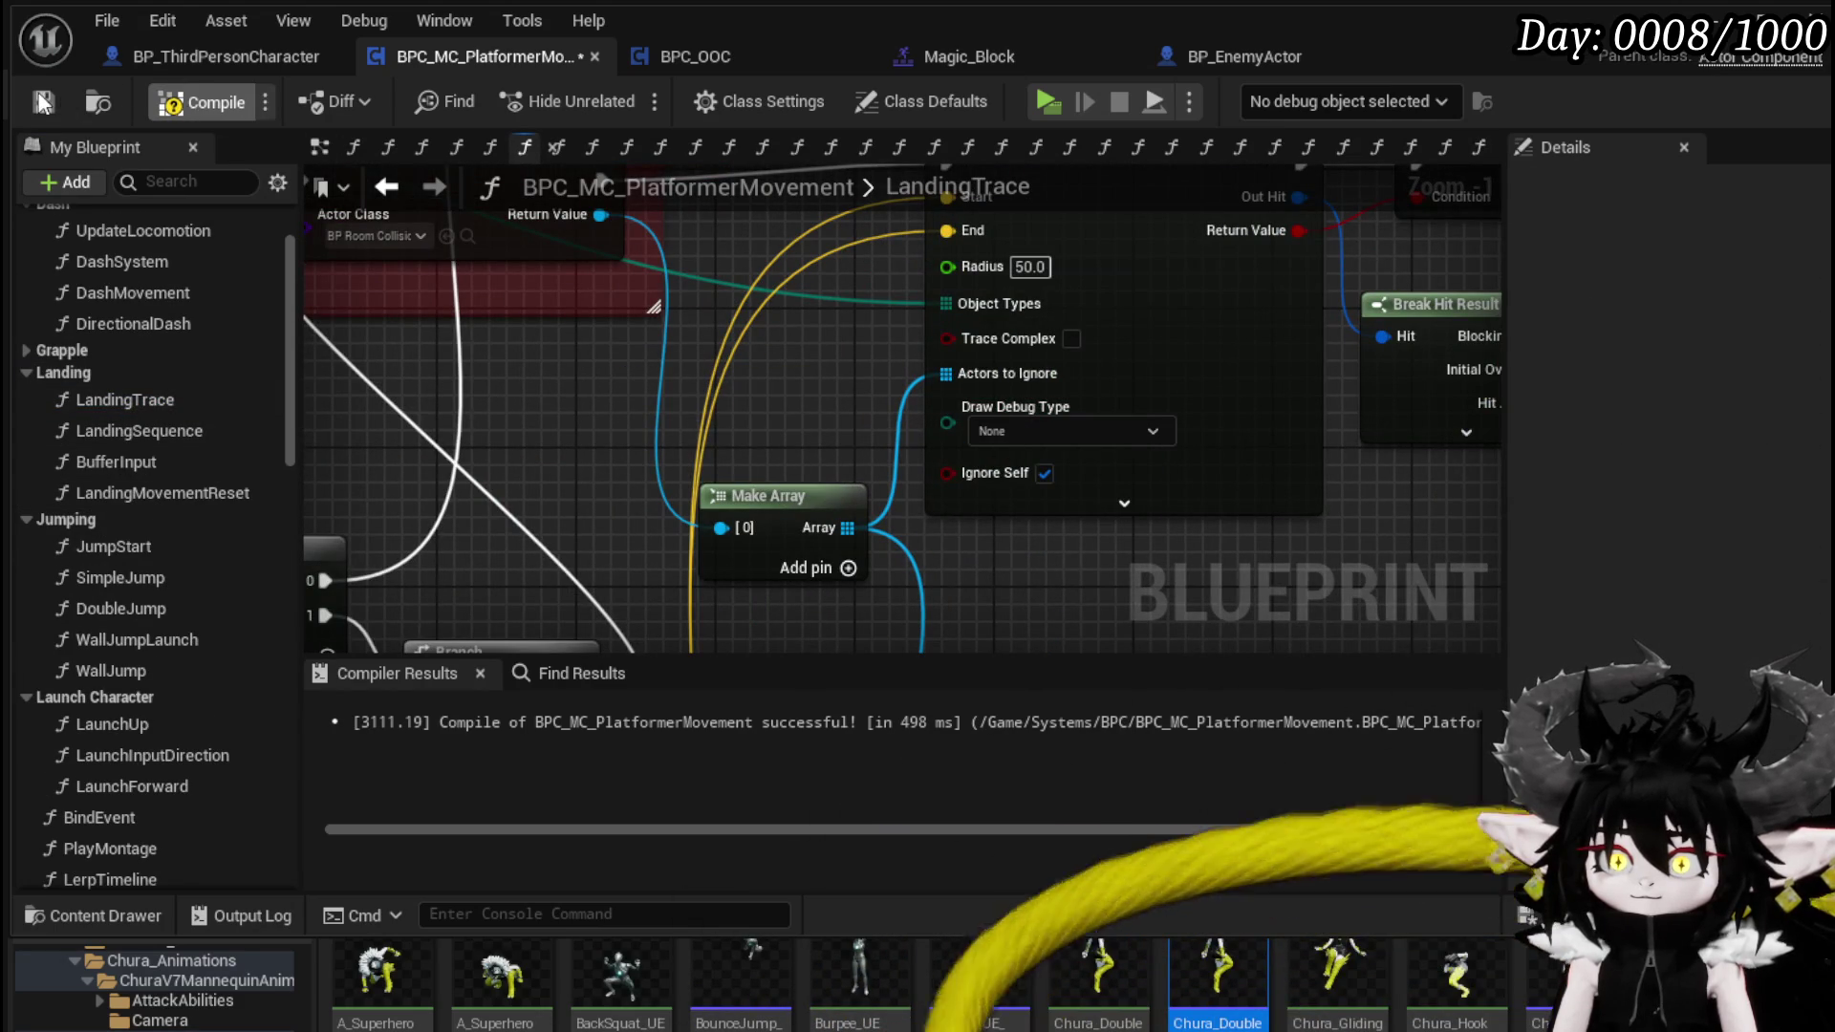
key(alt+p)
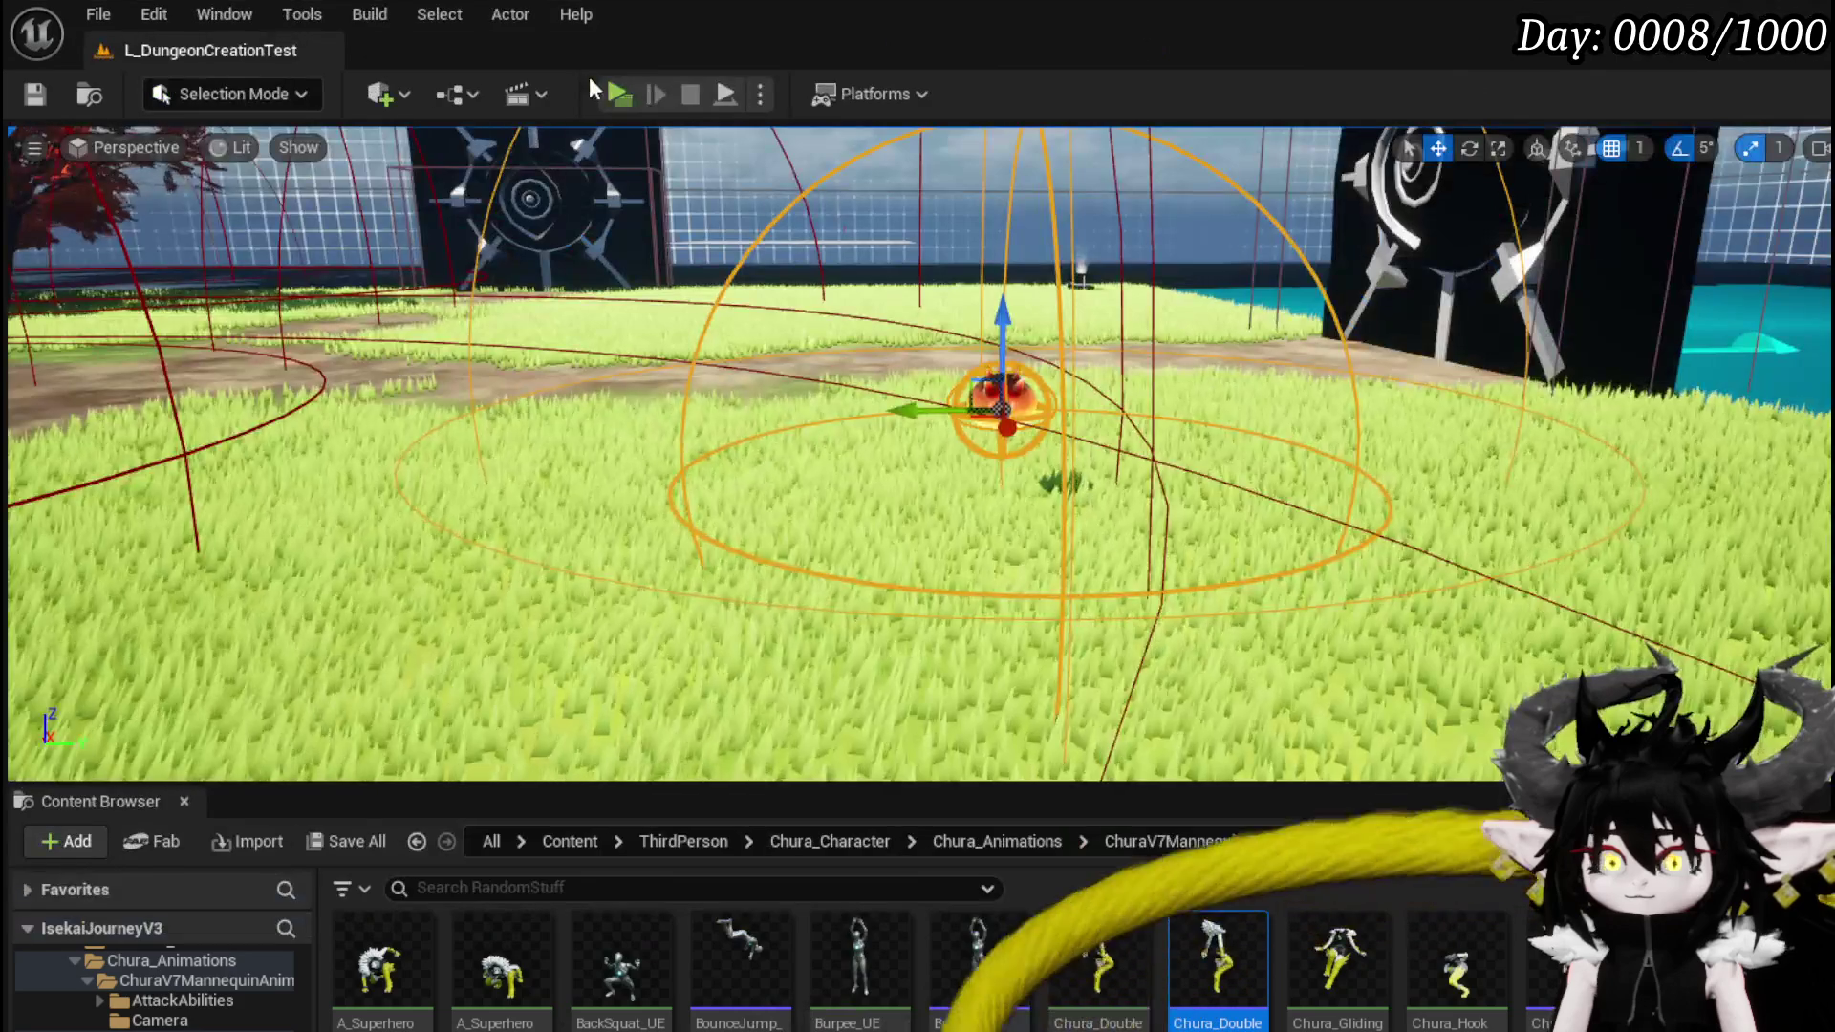
- Chain dashes, double jumps, a sprint and slides across the grass toward the water and spiked slime
key(shift)
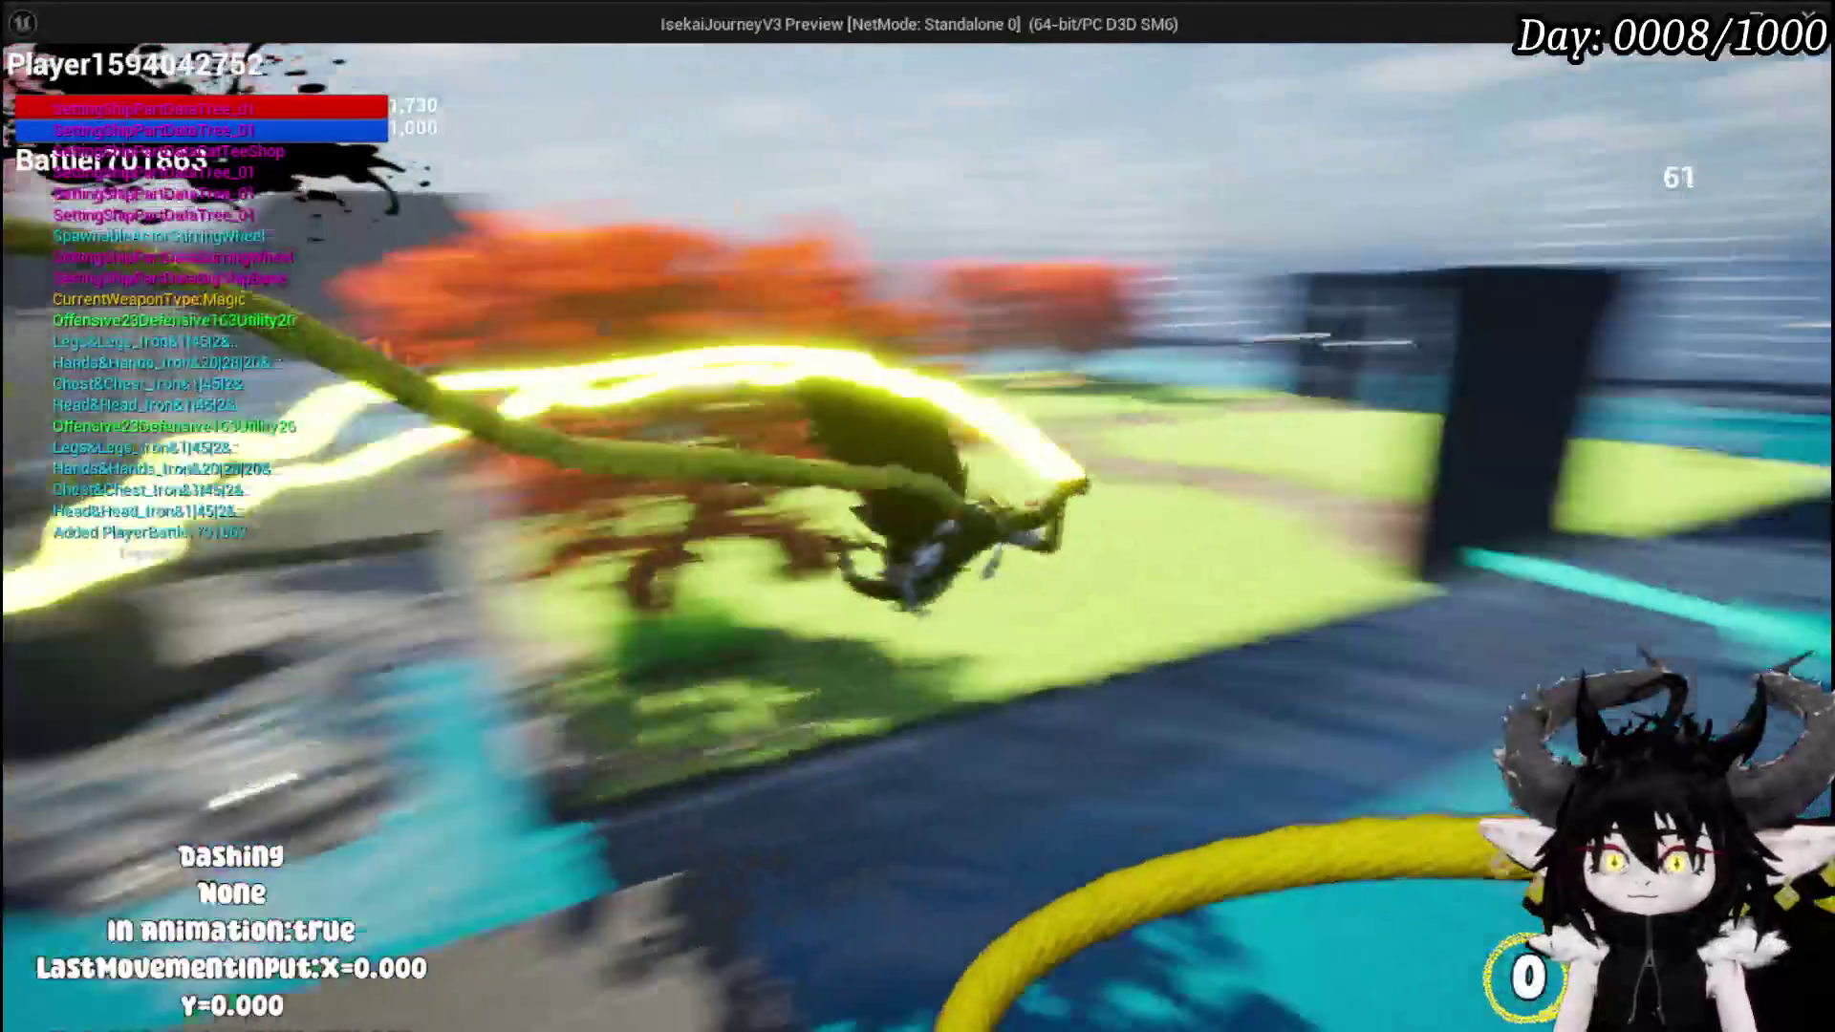
key(space)
key(shift)
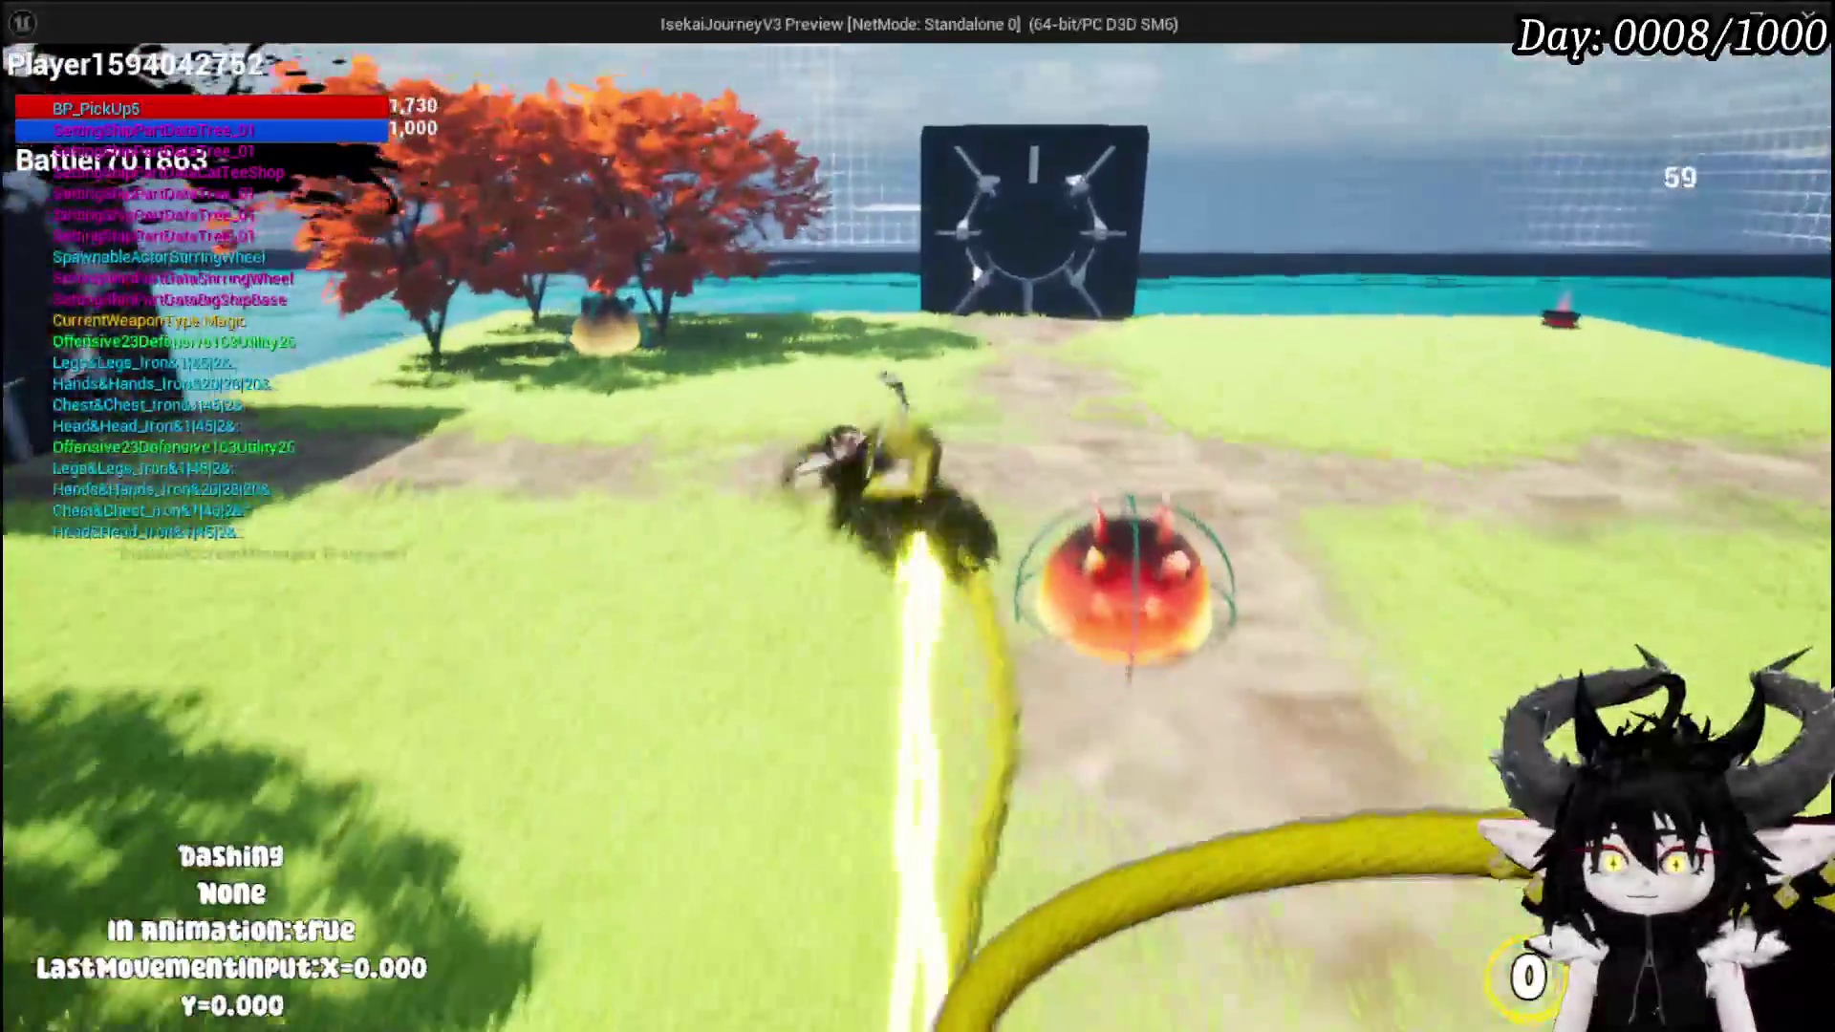
key(shift)
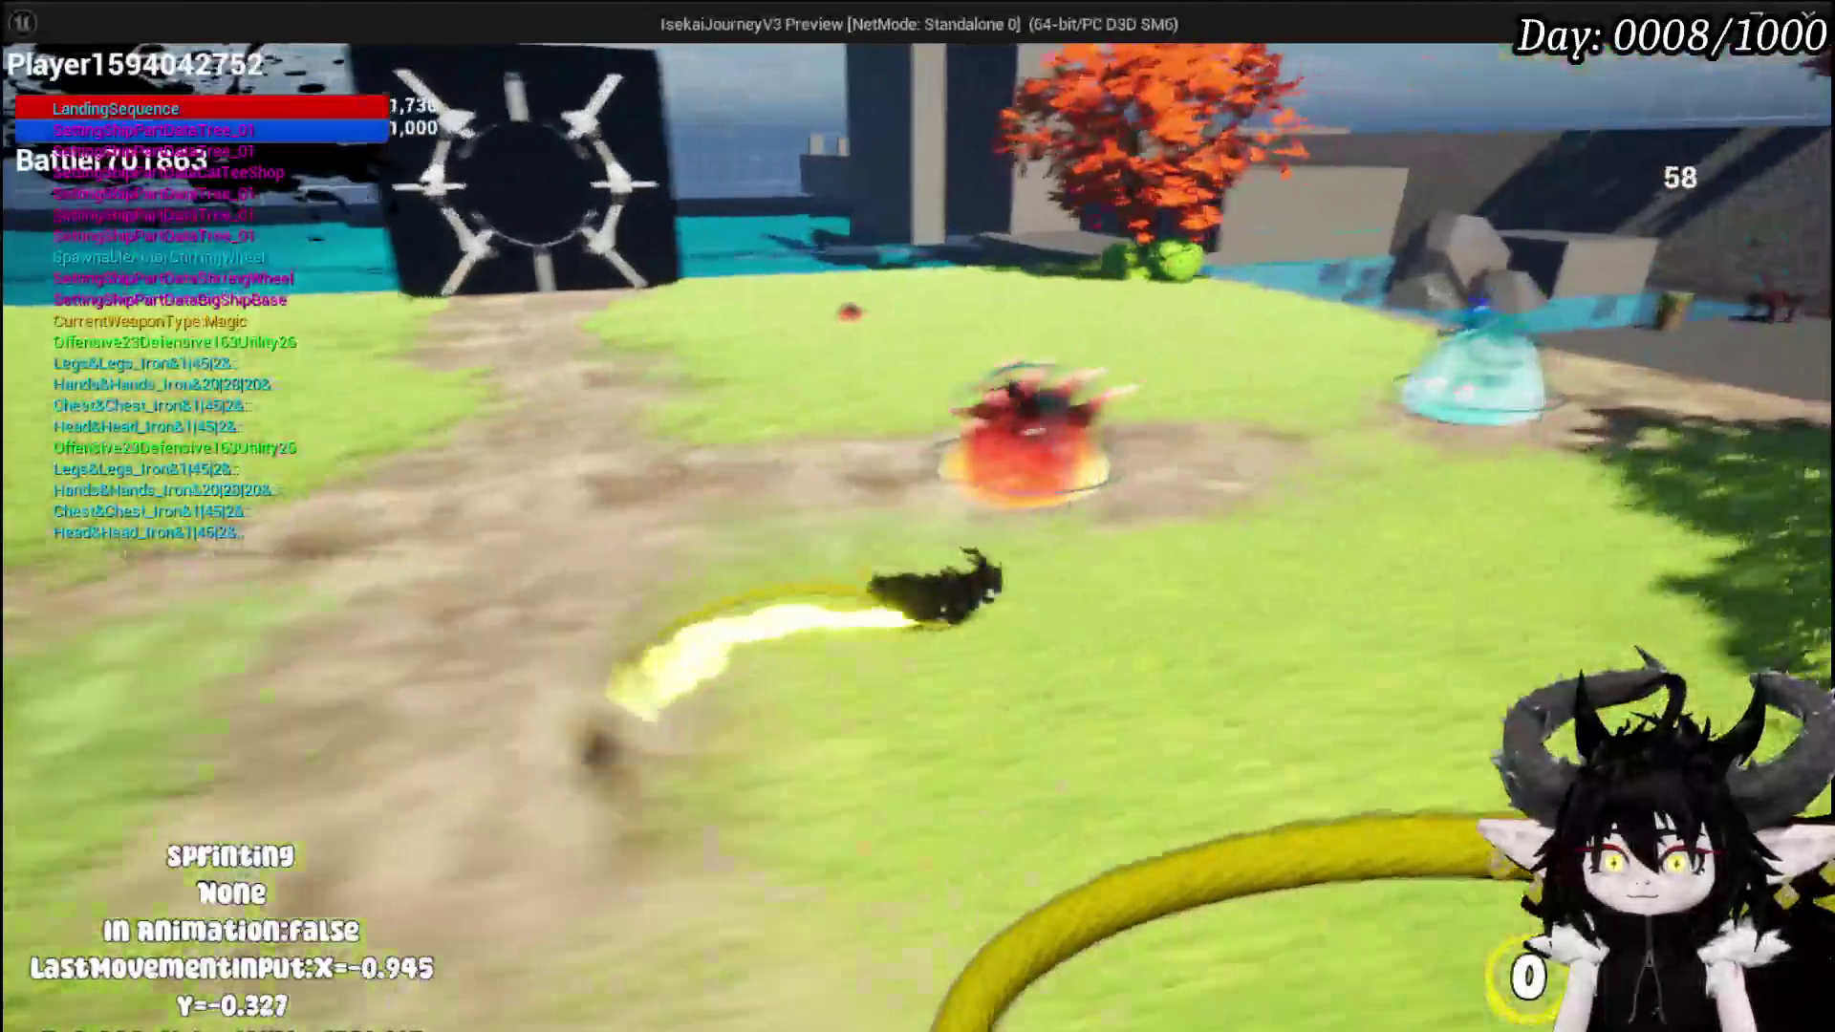
key(space)
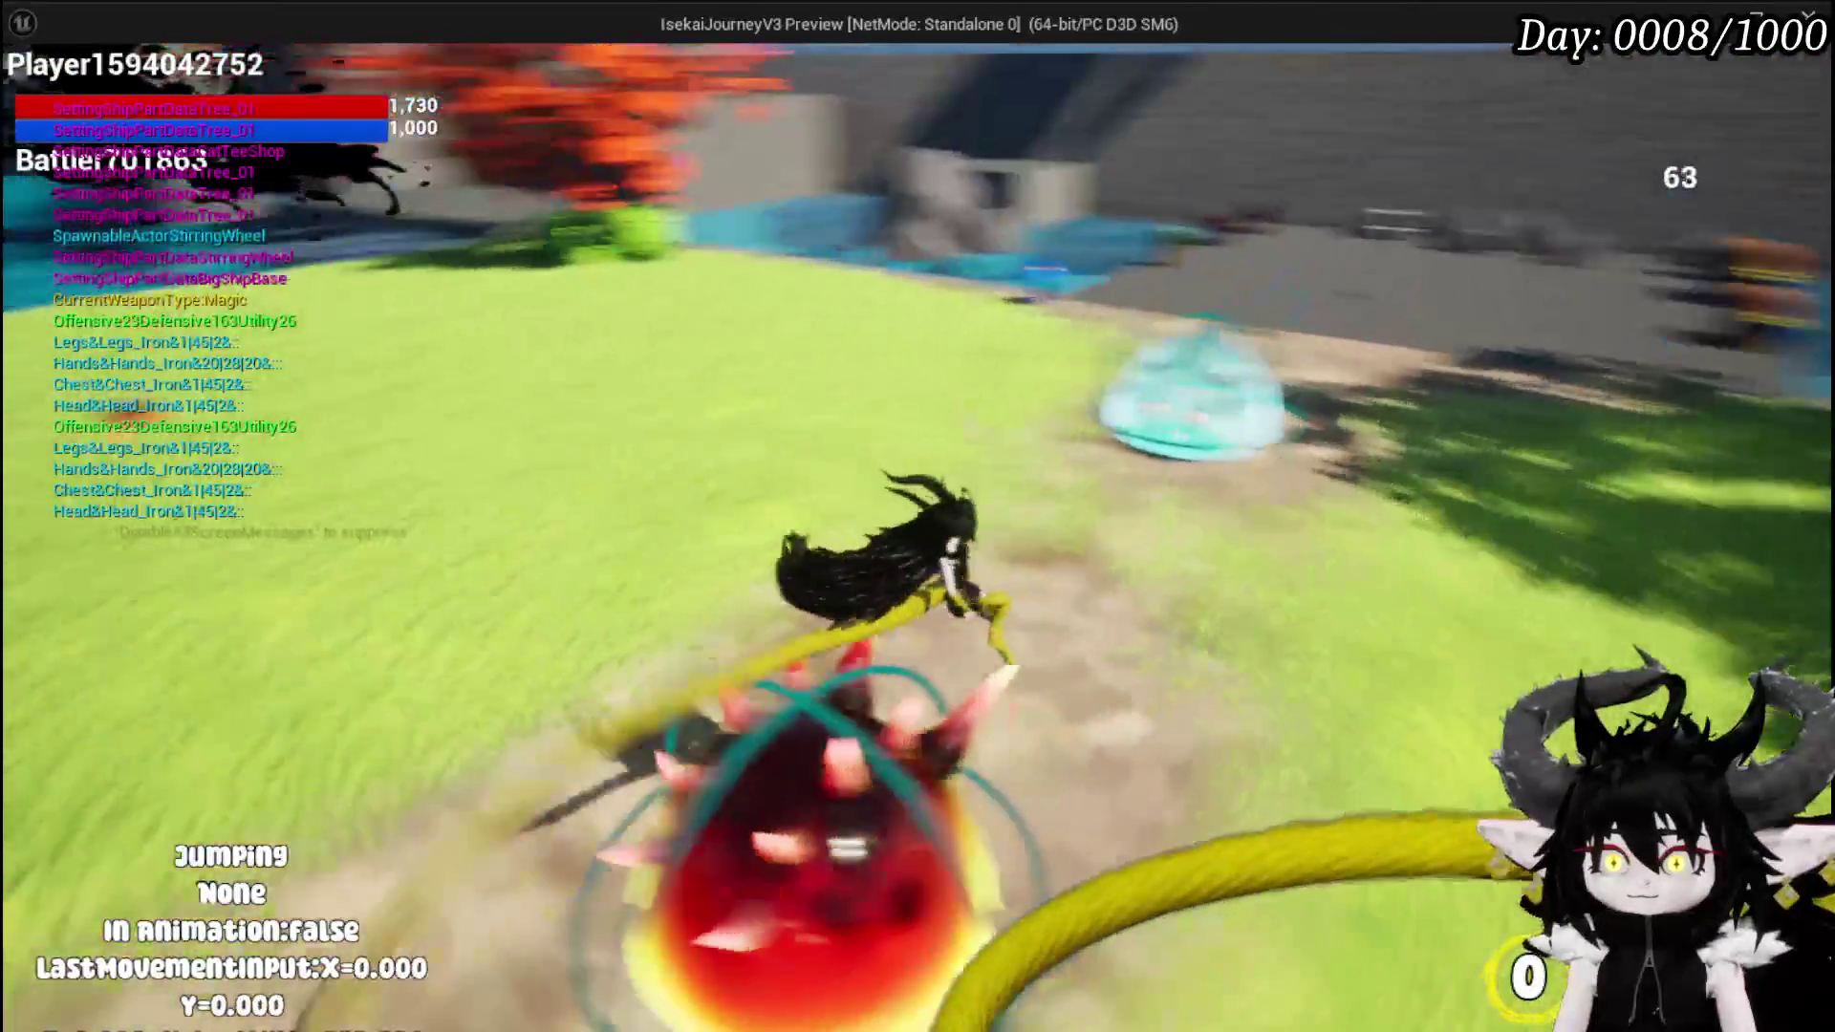
key(shift)
key(ctrl)
key(space)
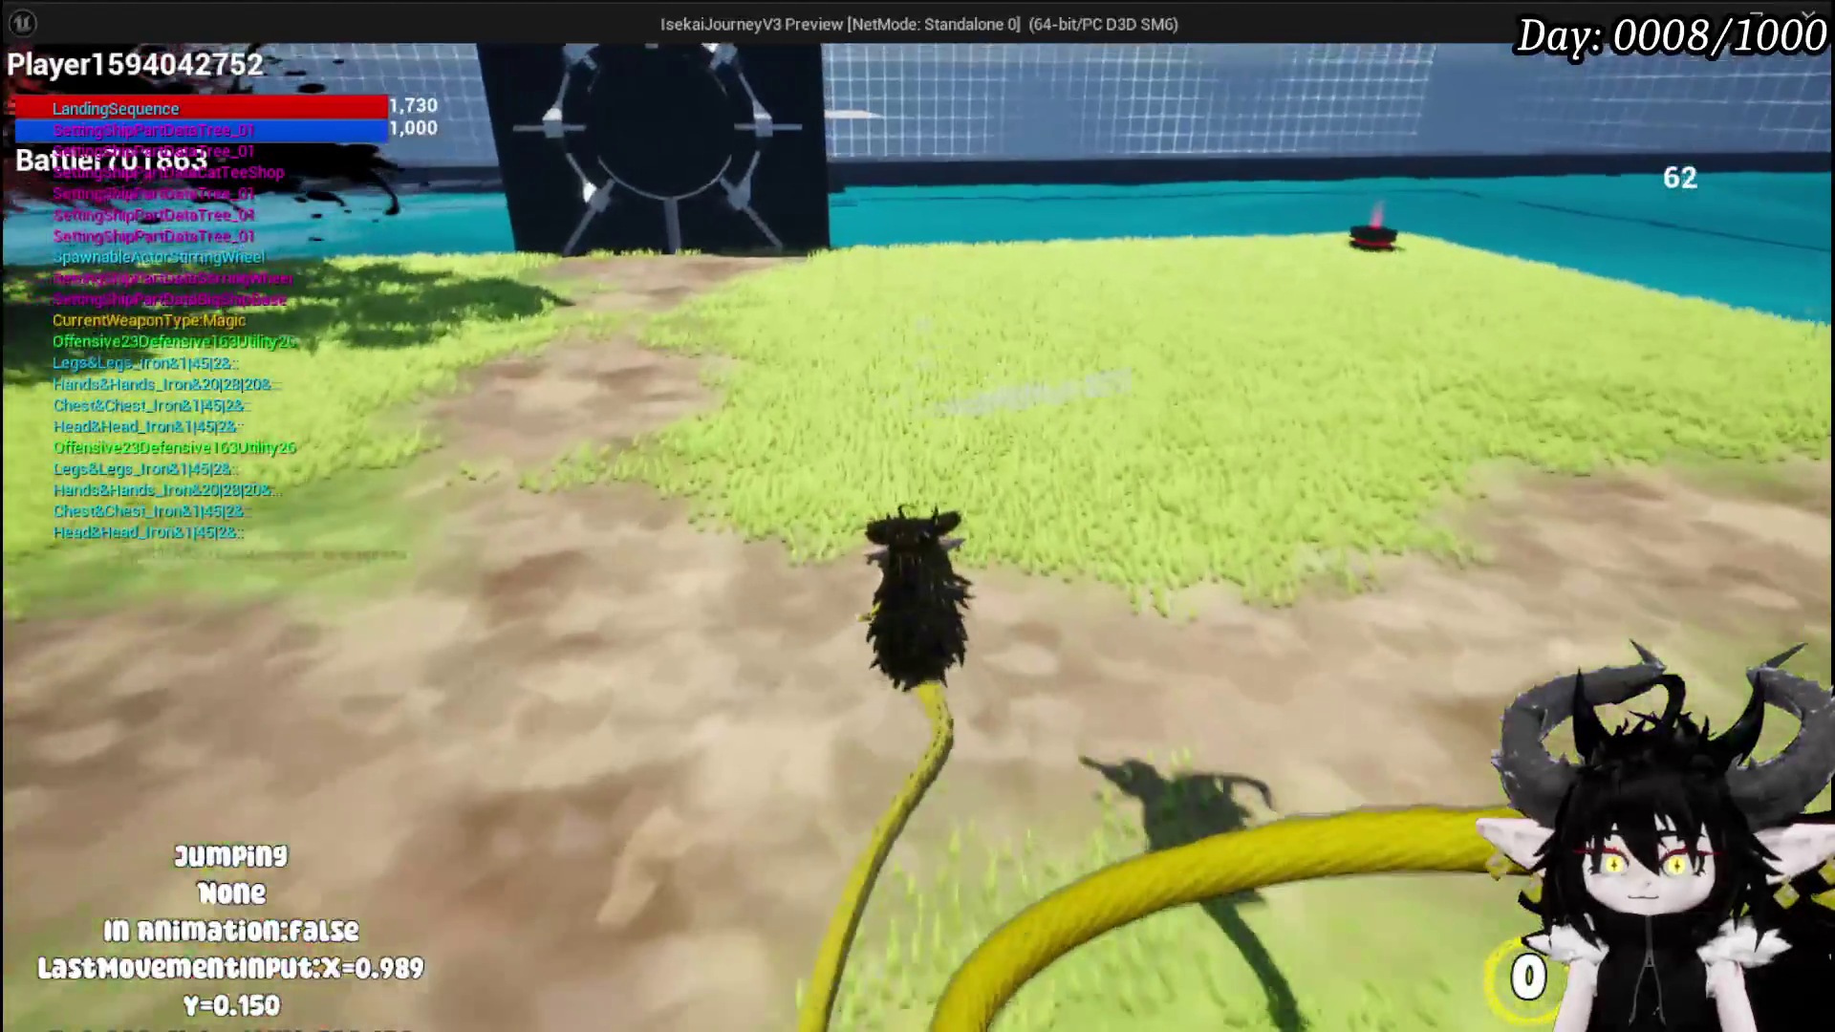
key(shift)
key(ctrl)
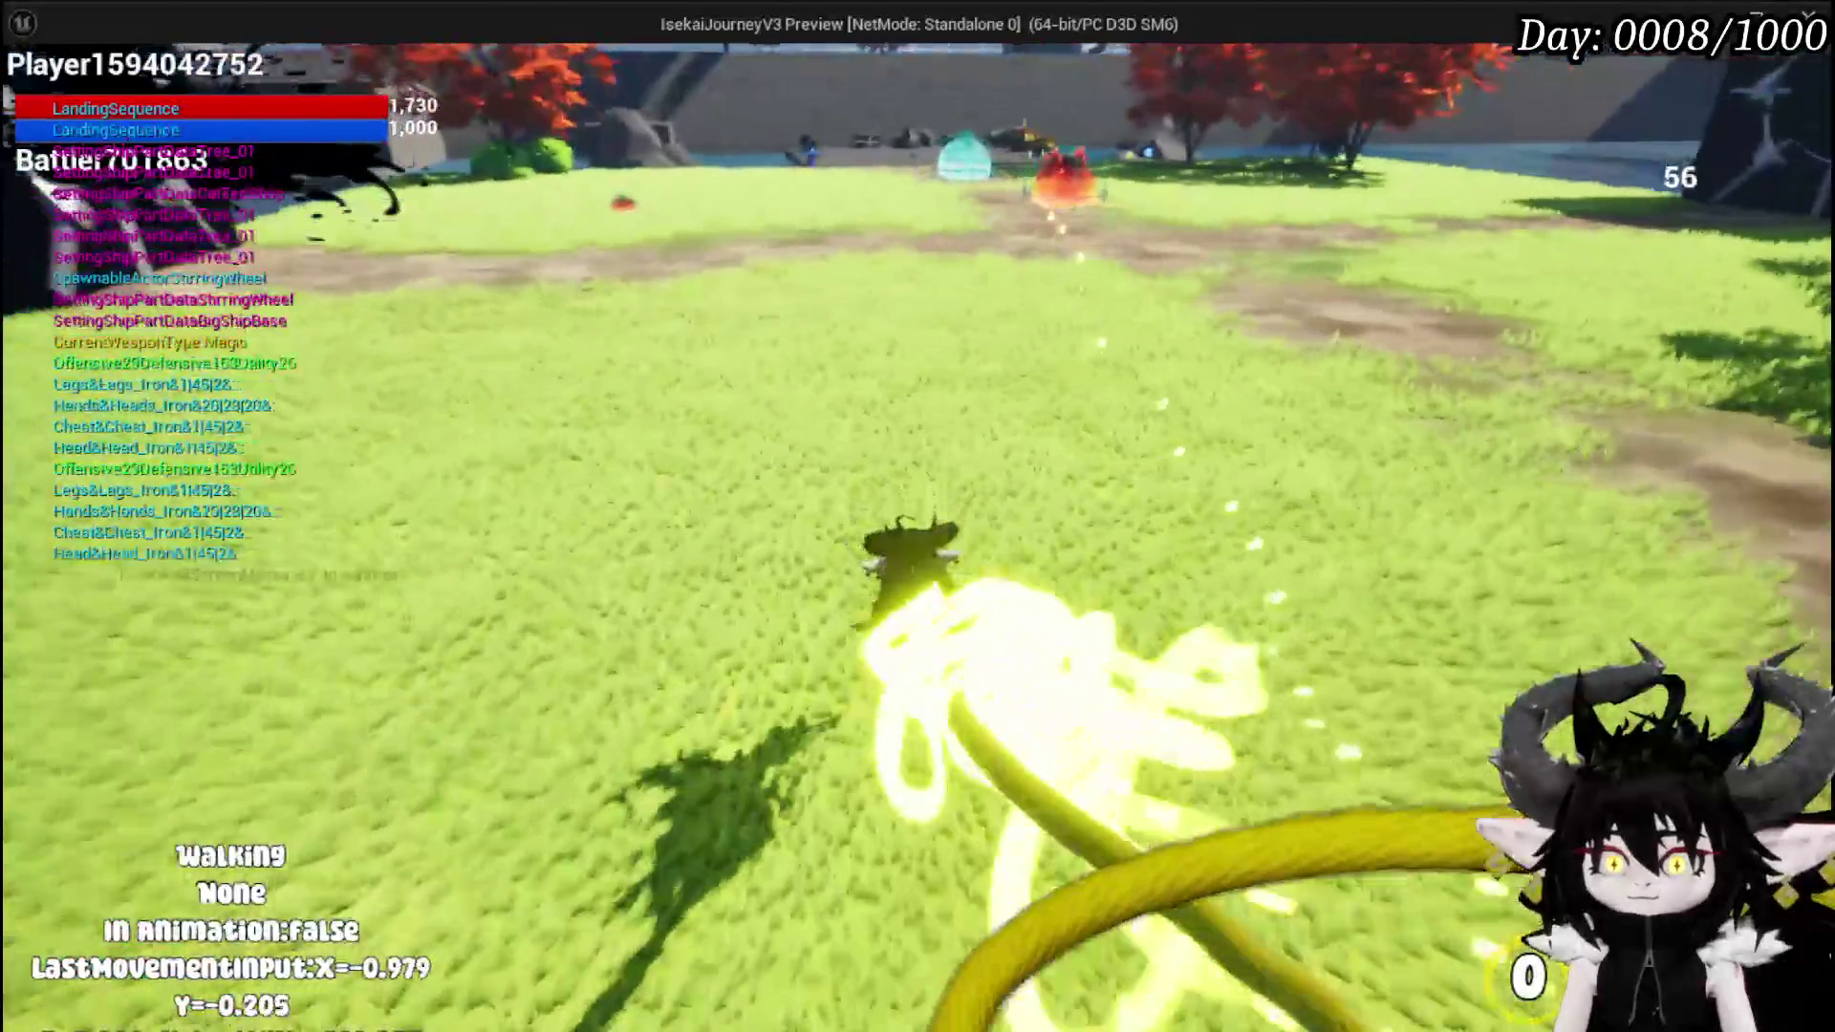
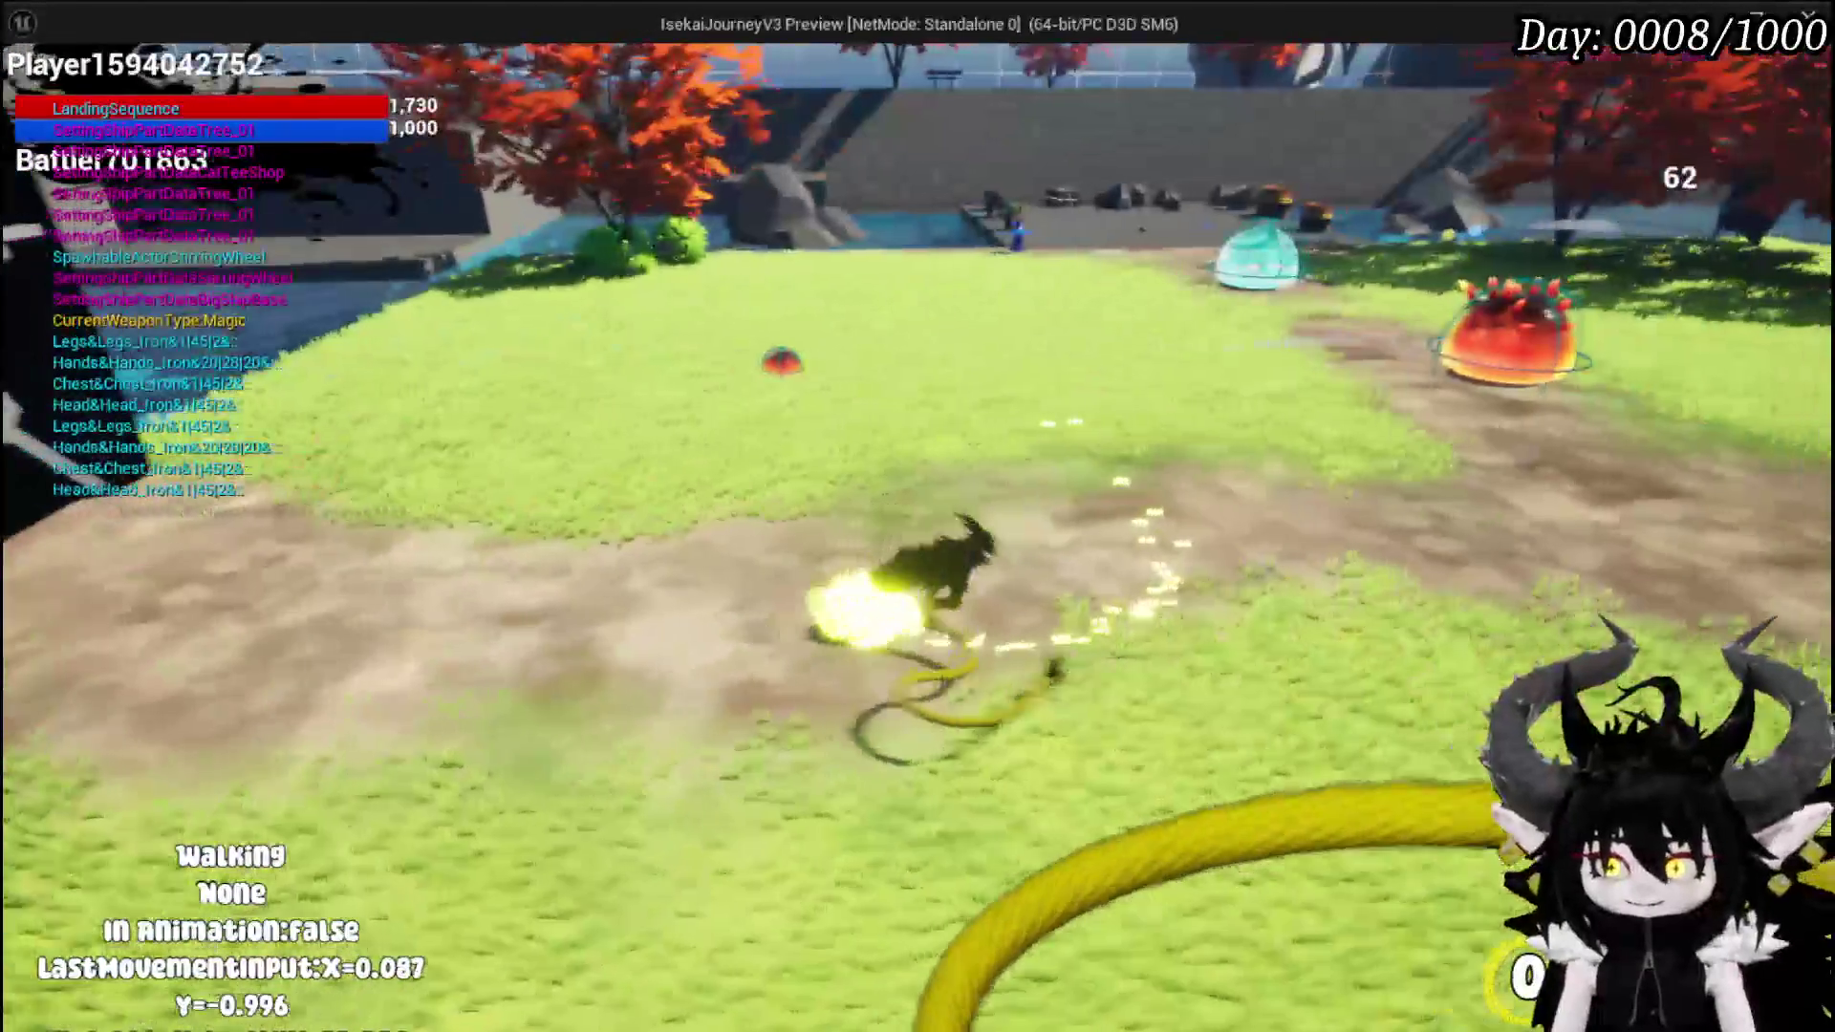
- Stop the play test, save the level and BPC_MC_PlatformerMovement, and bring up BP_EnemyActor
key(Escape)
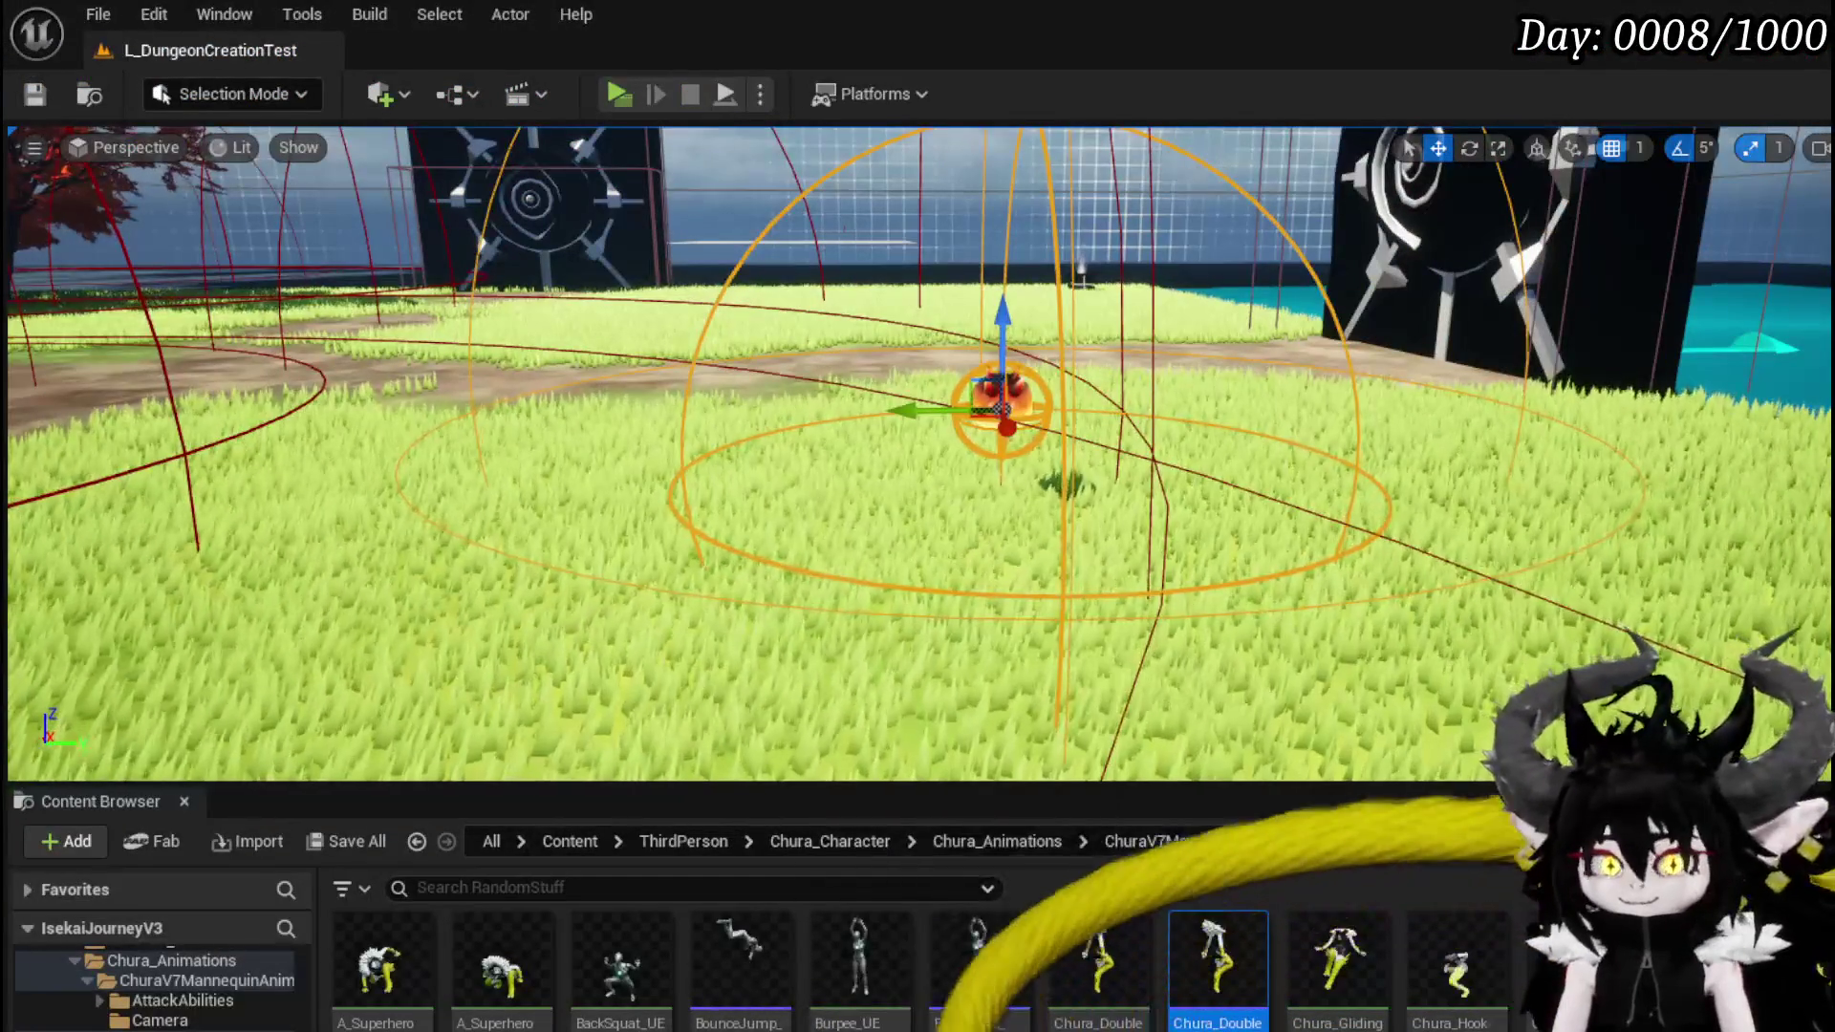
click(34, 96)
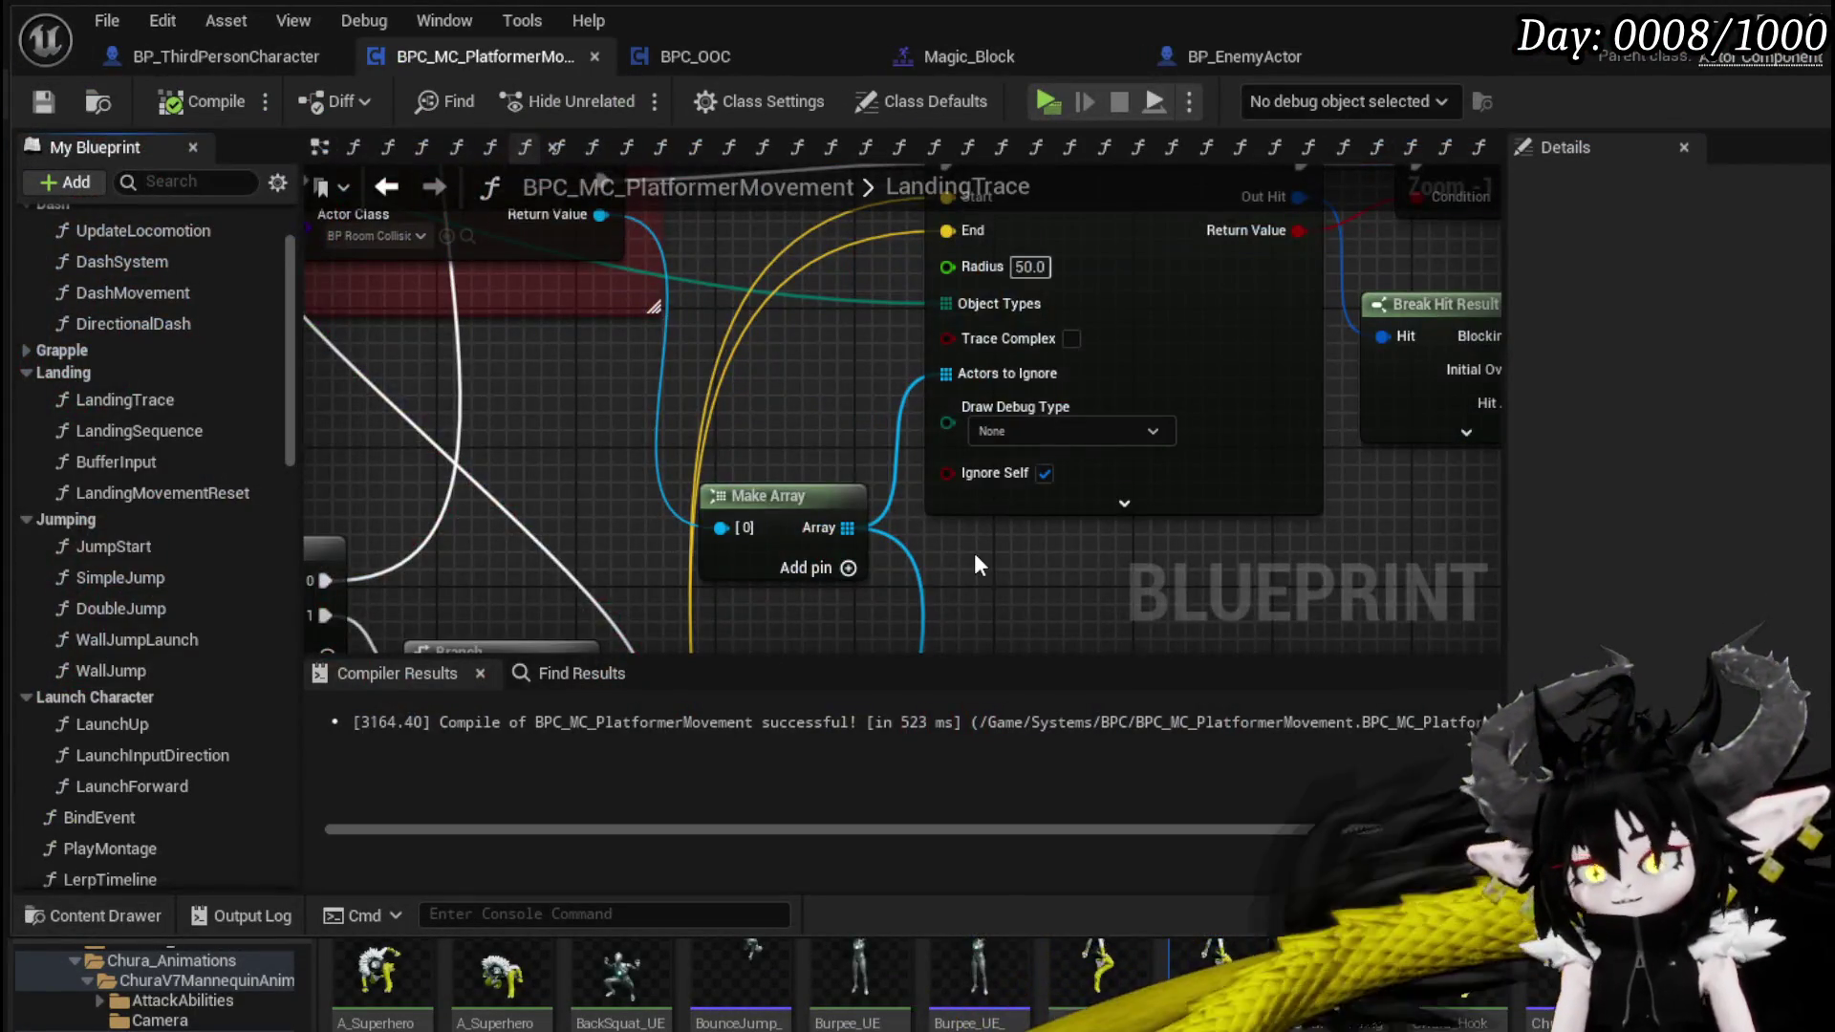
scroll(973, 553, down, 3)
mouse_move(973, 552)
mouse_down()
mouse_move(743, 460)
mouse_move(588, 451)
mouse_move(523, 401)
mouse_up()
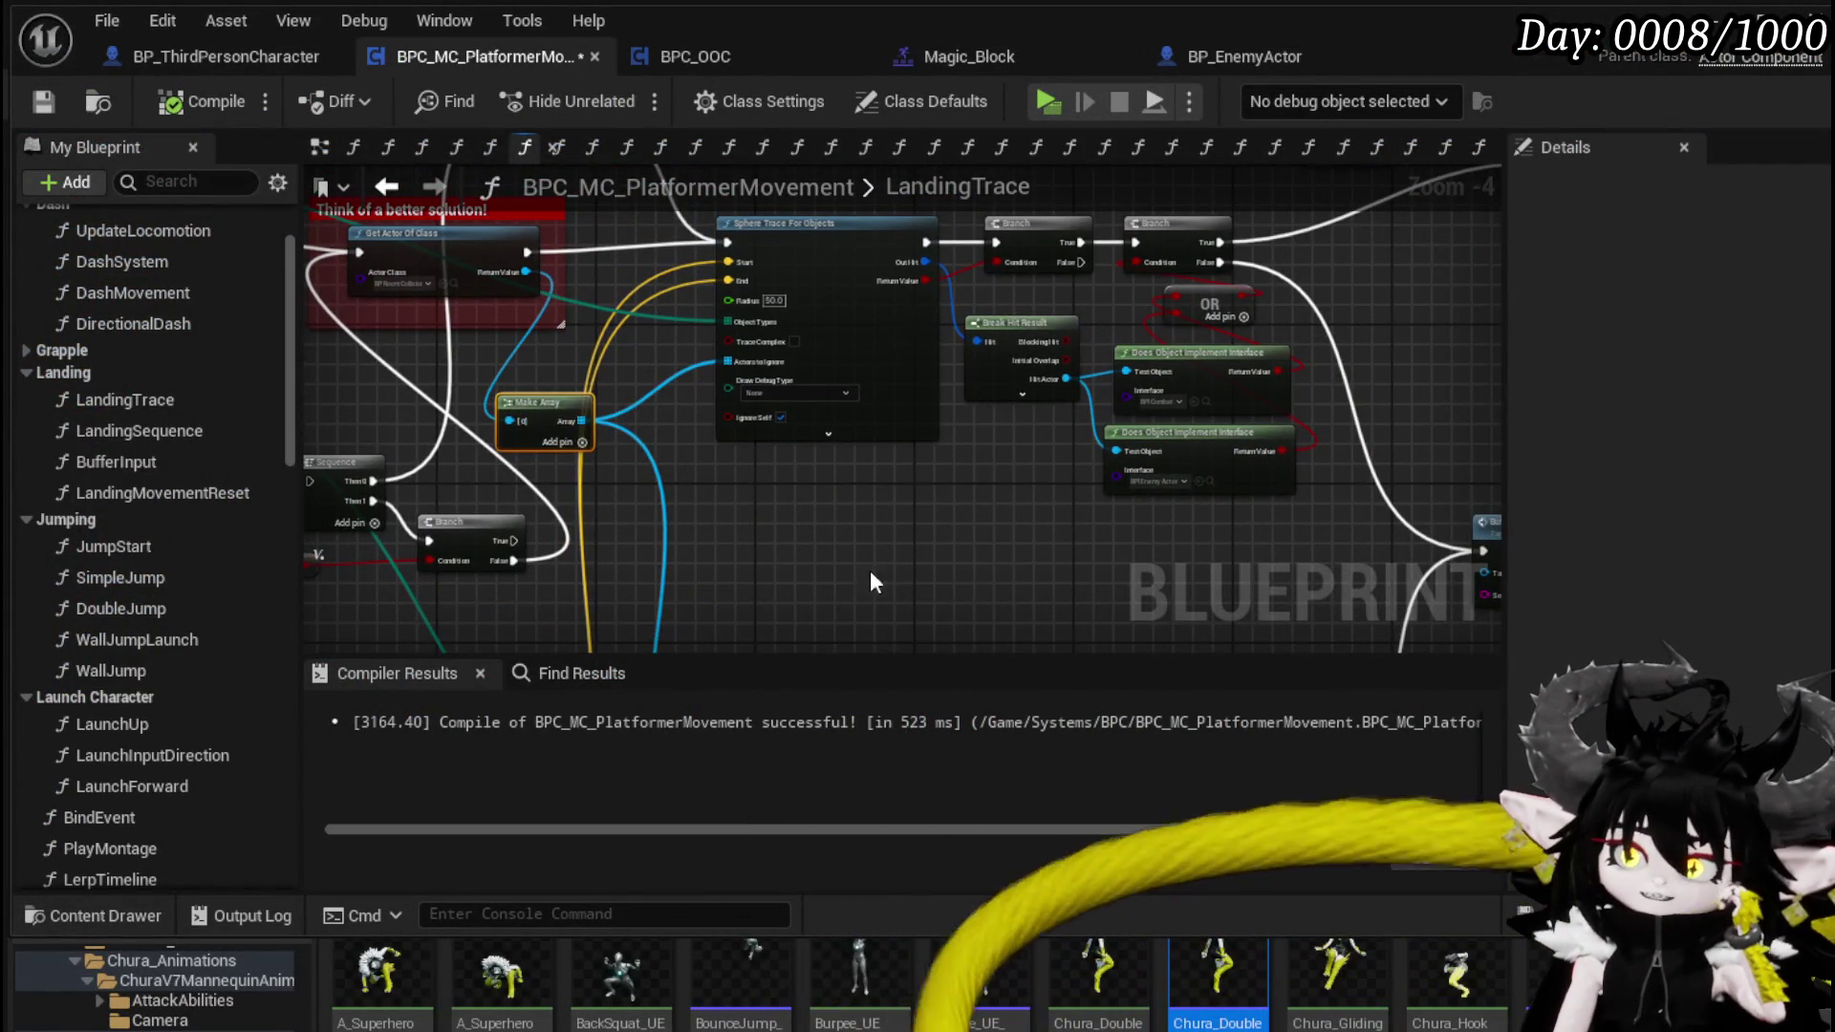
scroll(623, 554, down, 2)
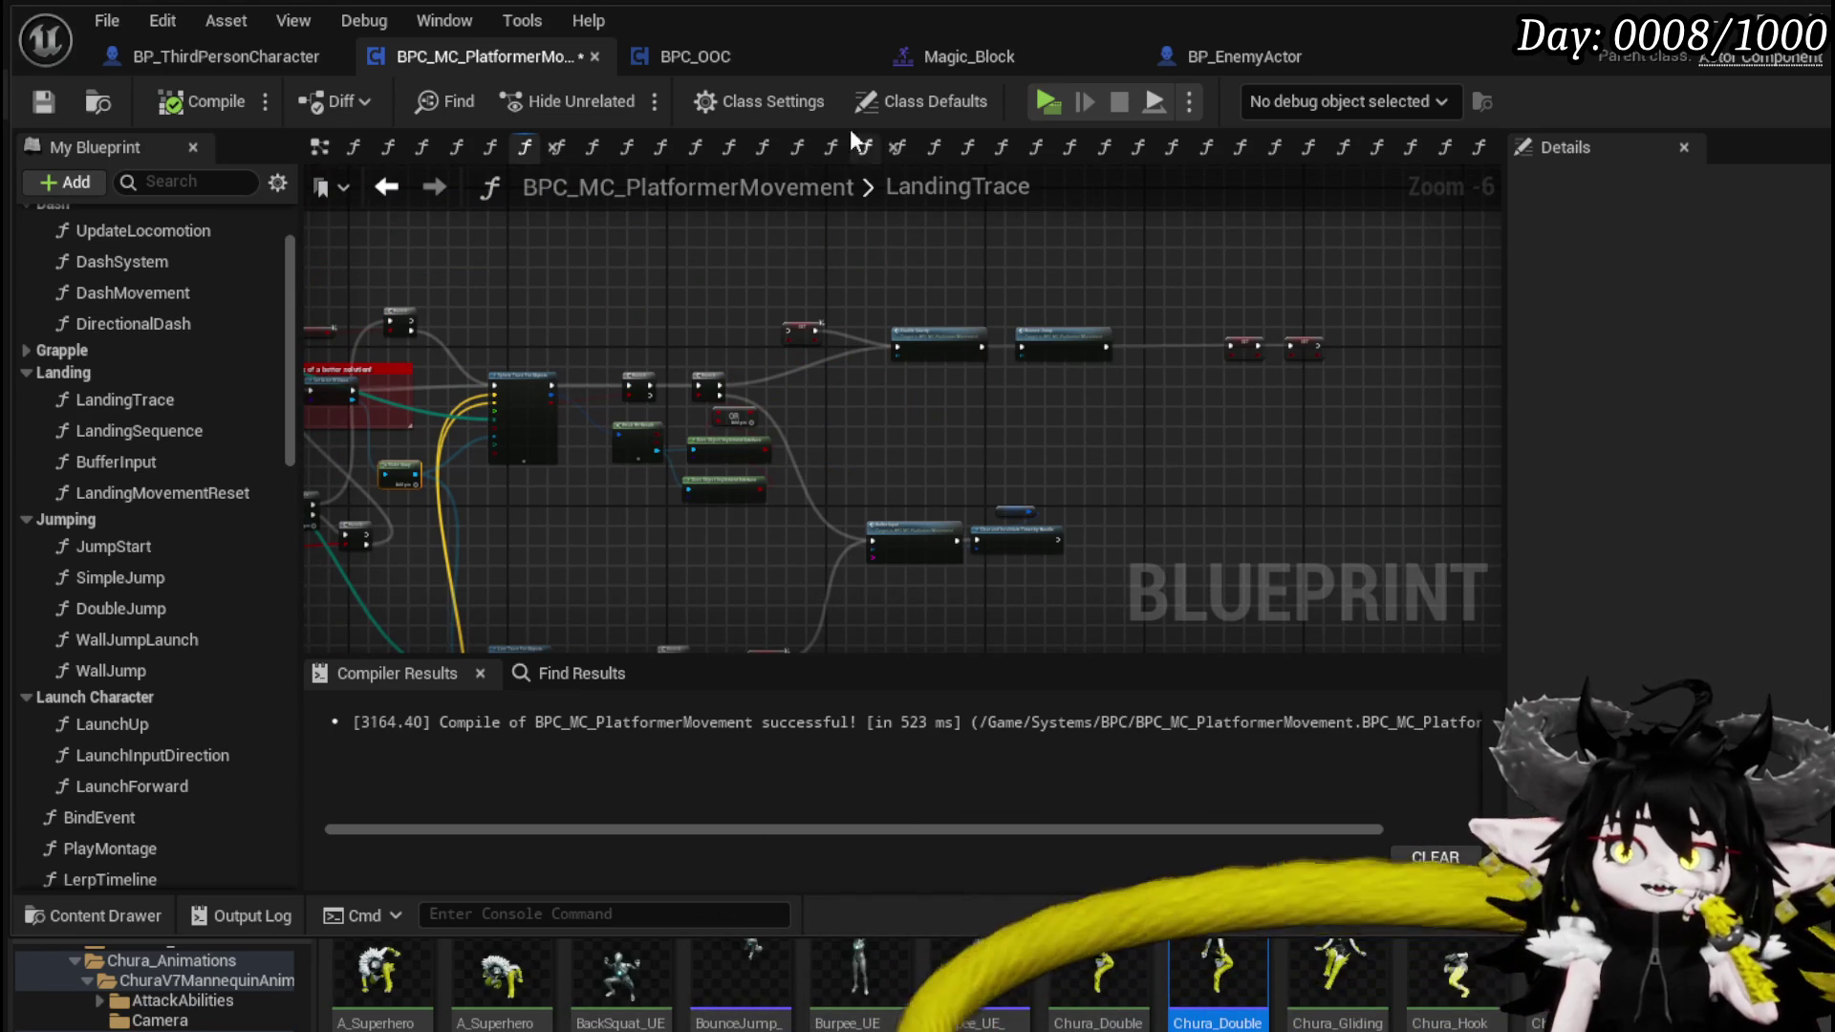
click(42, 101)
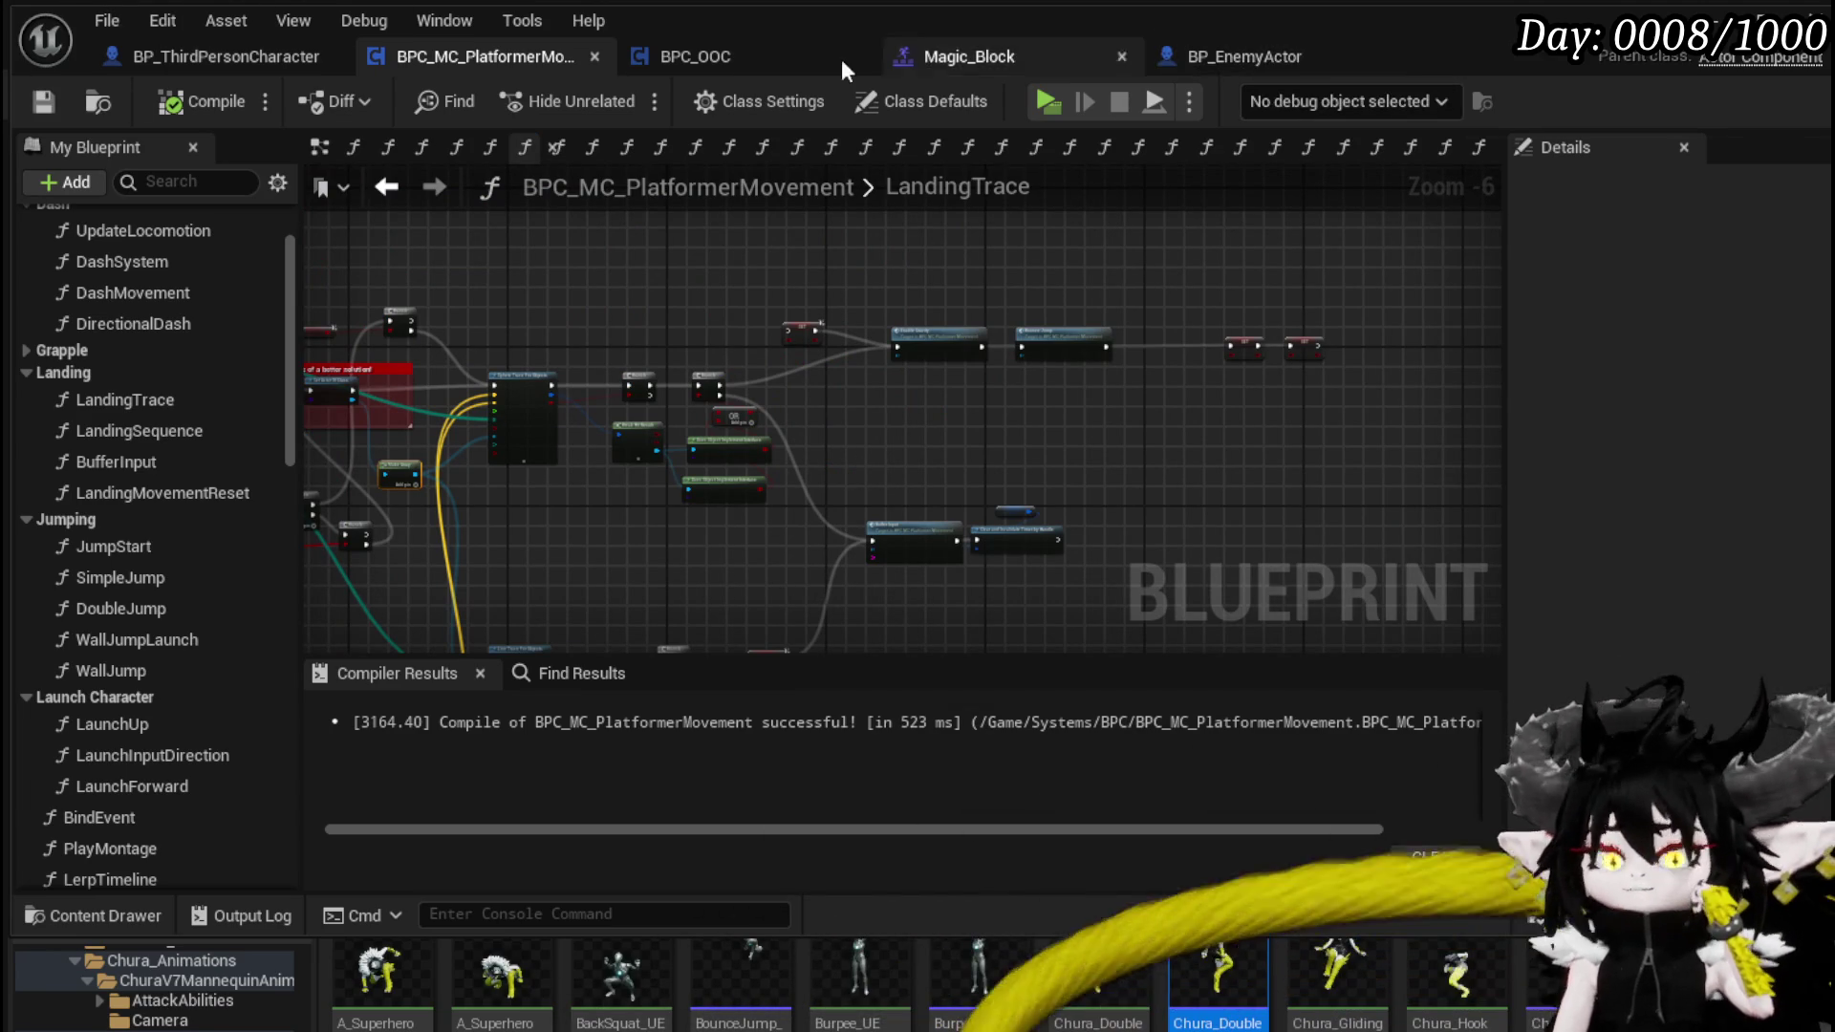
click(1252, 59)
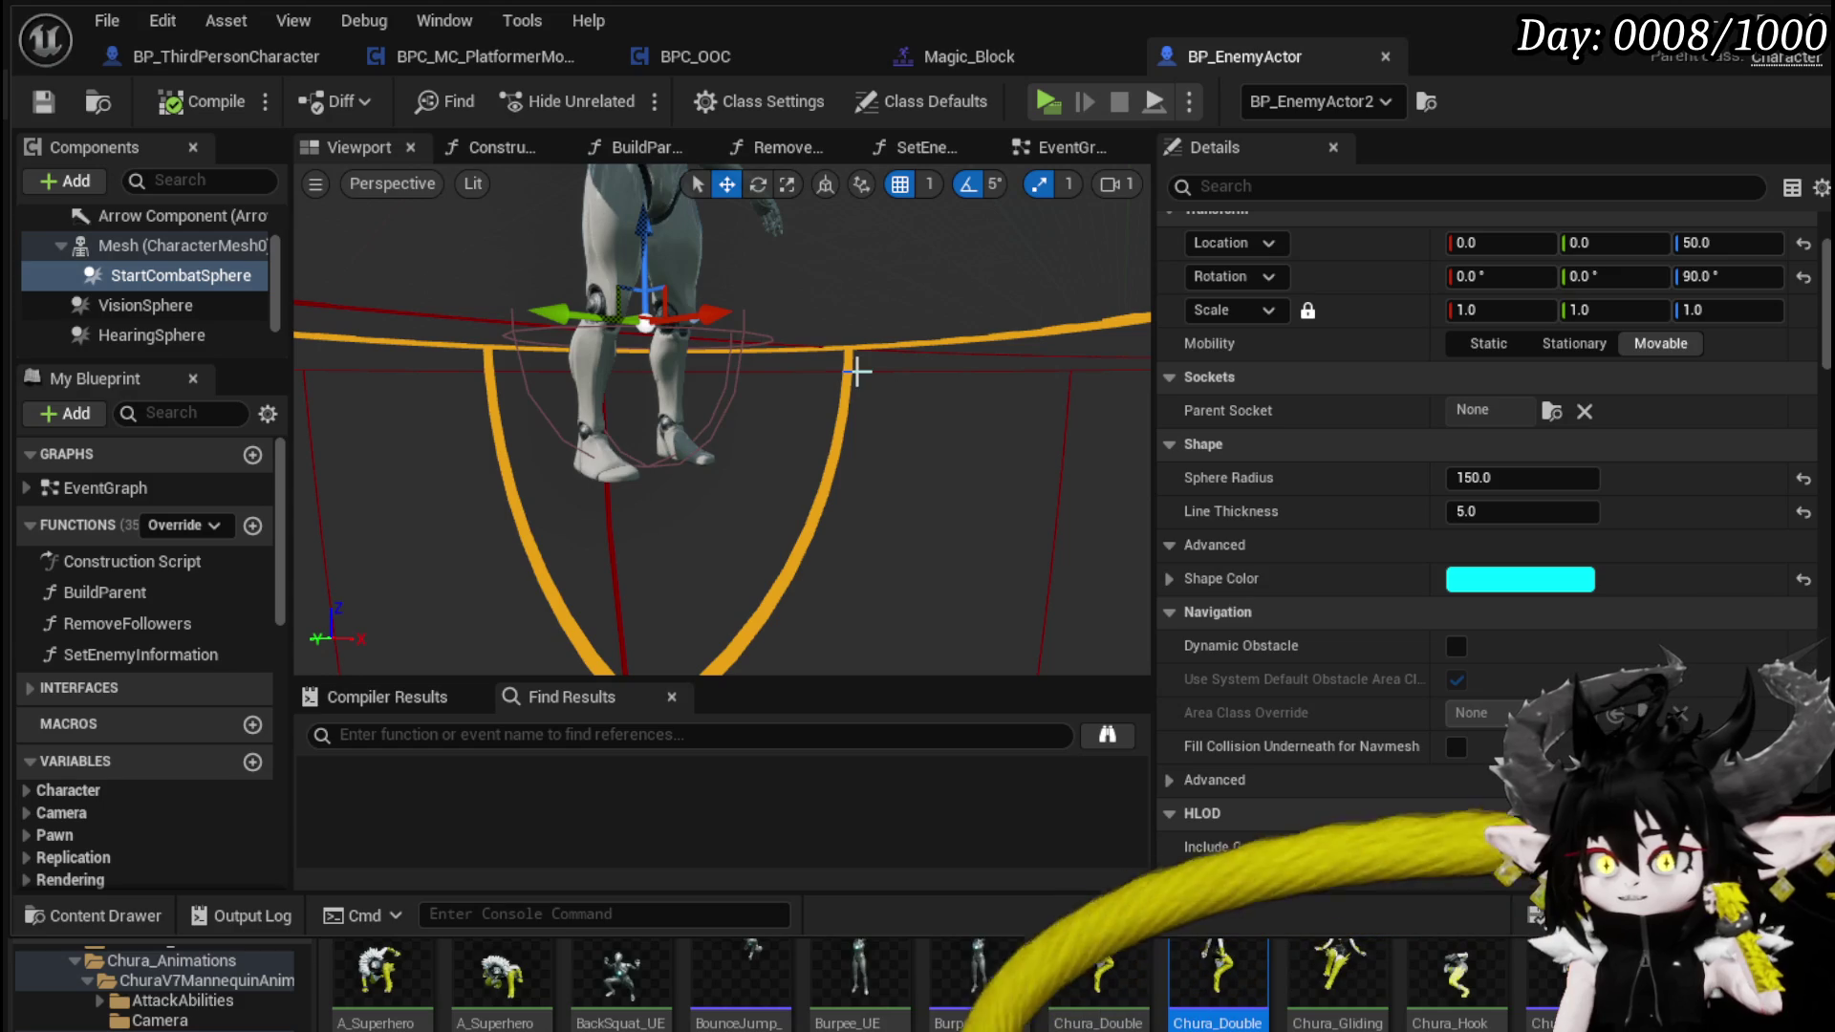
- Turn on Hidden in Game for BP_EnemyActor's StartCombatSphere, then deselect it
click(848, 373)
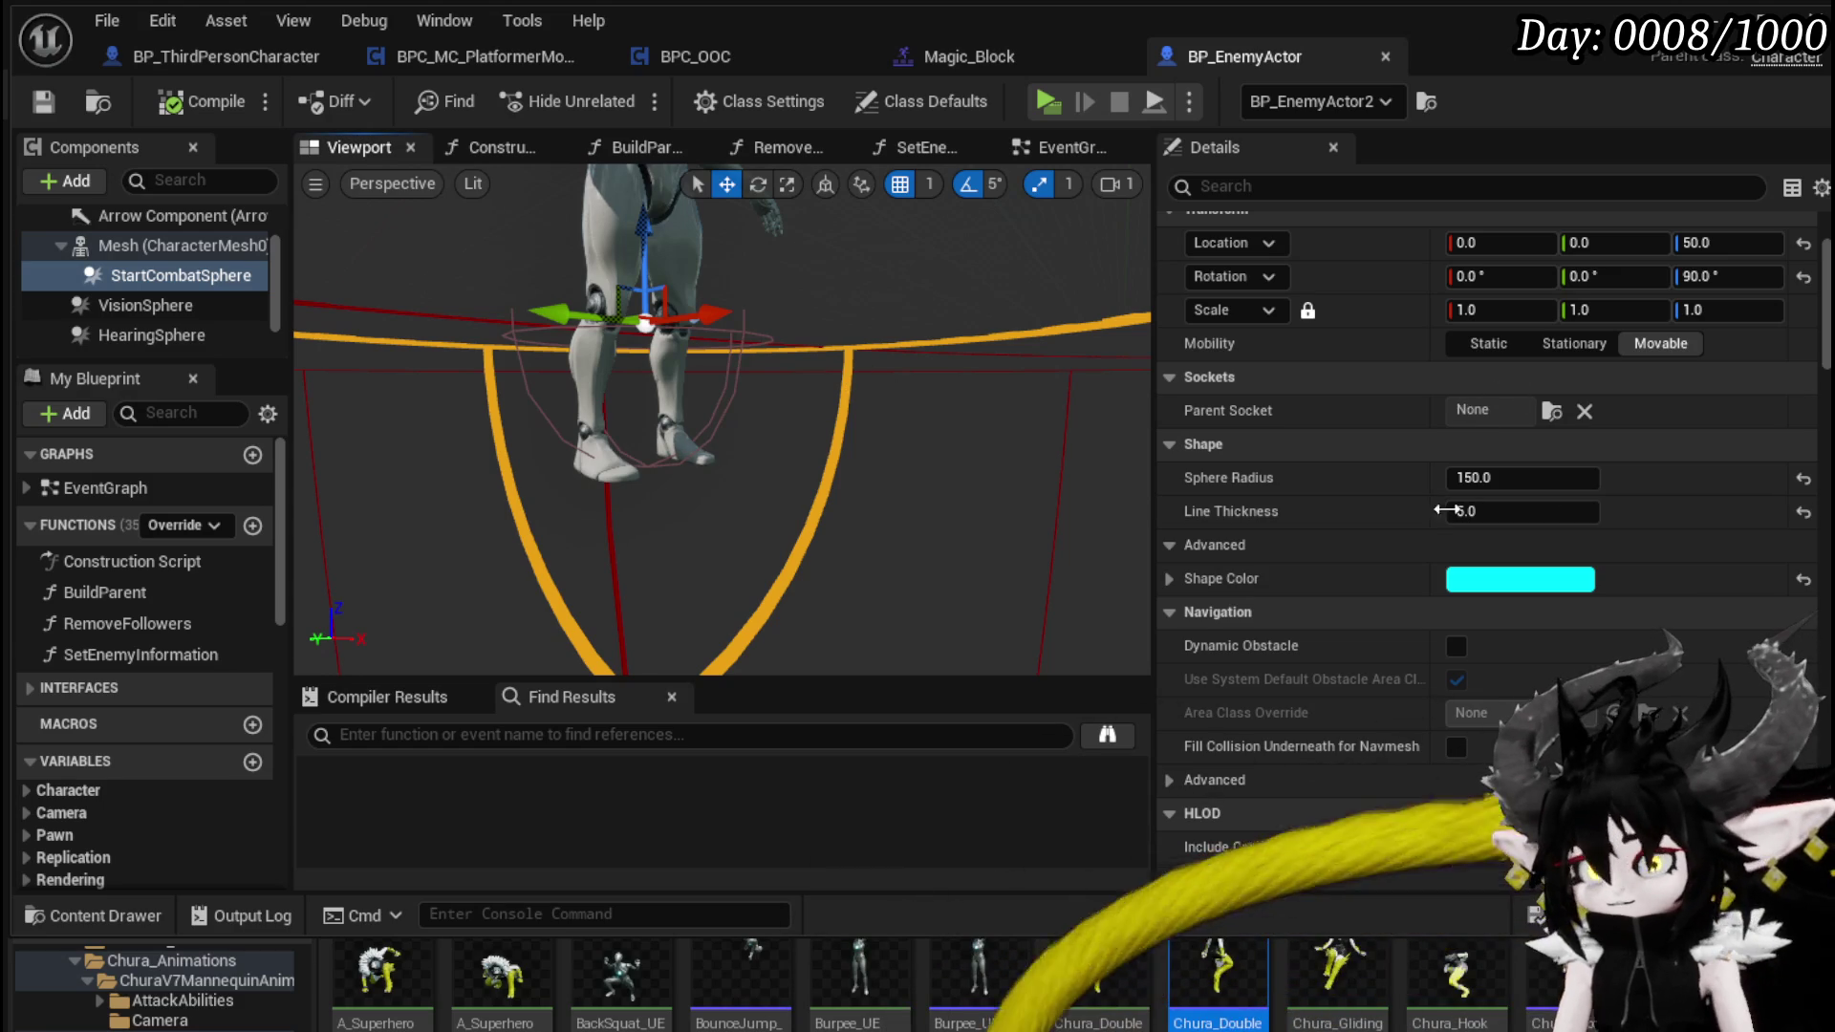
scroll(1345, 432, up, 3)
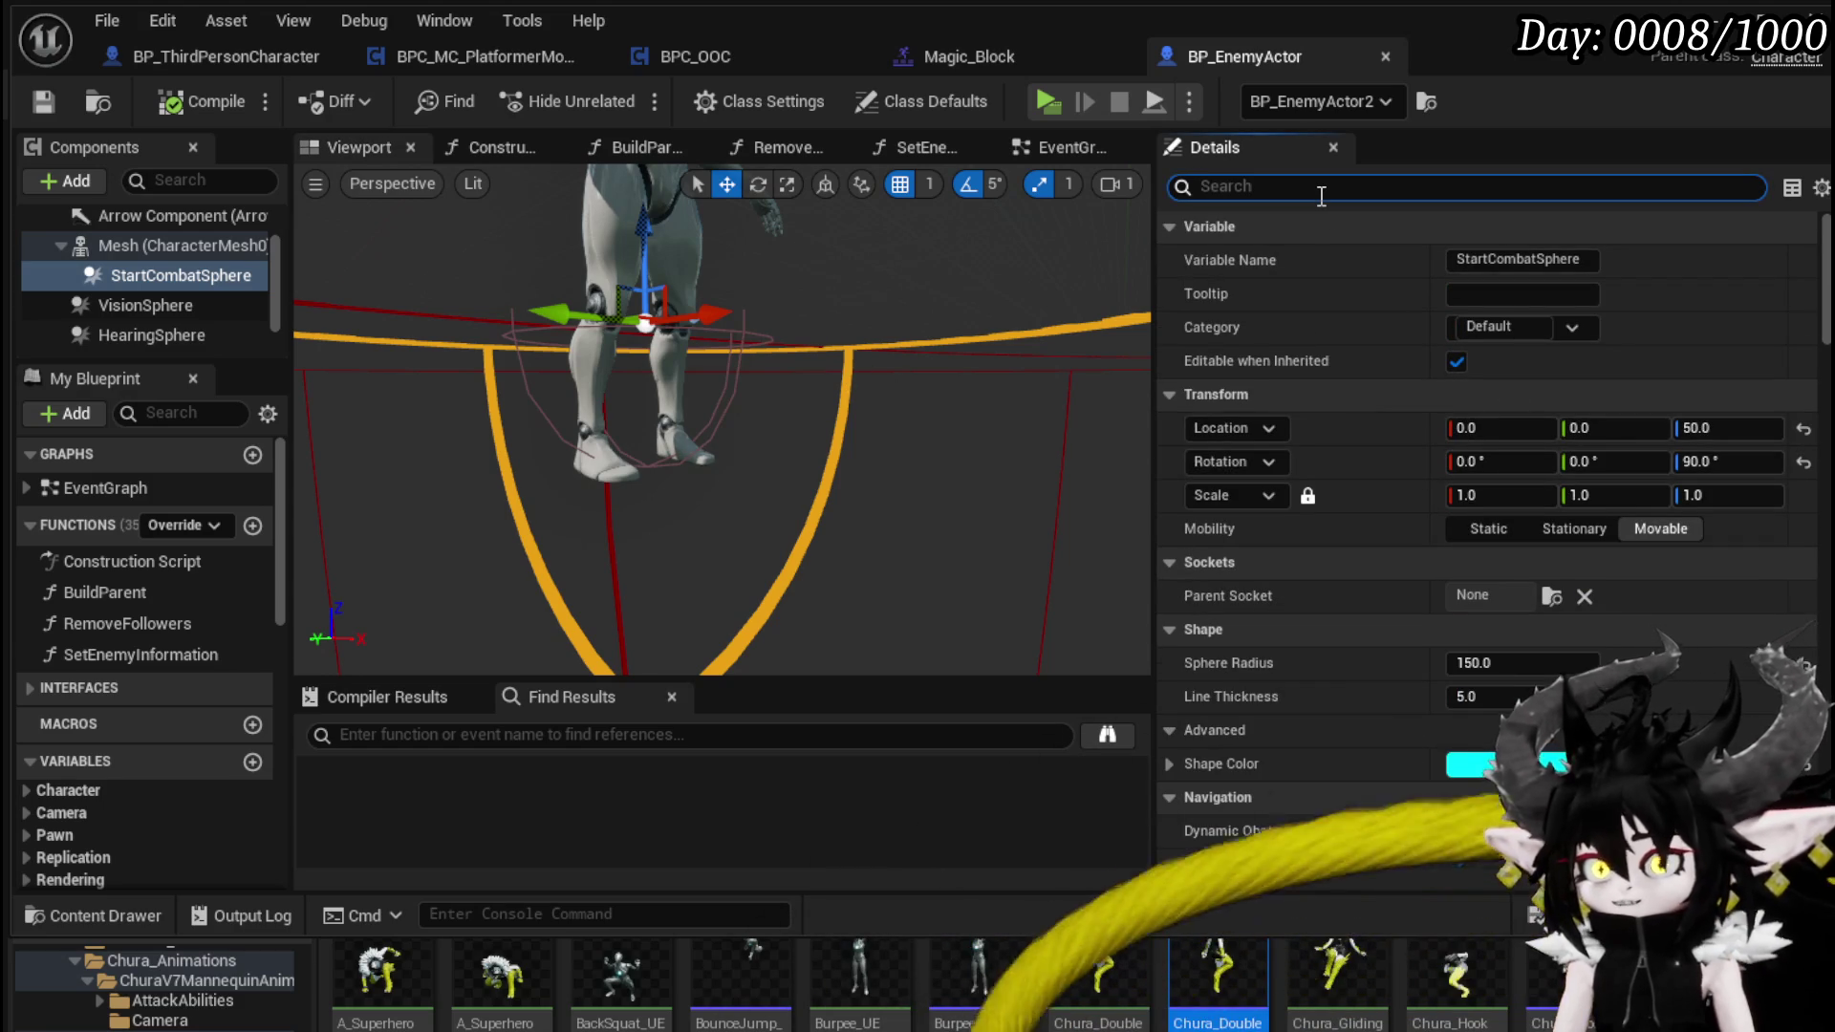
text(in game)
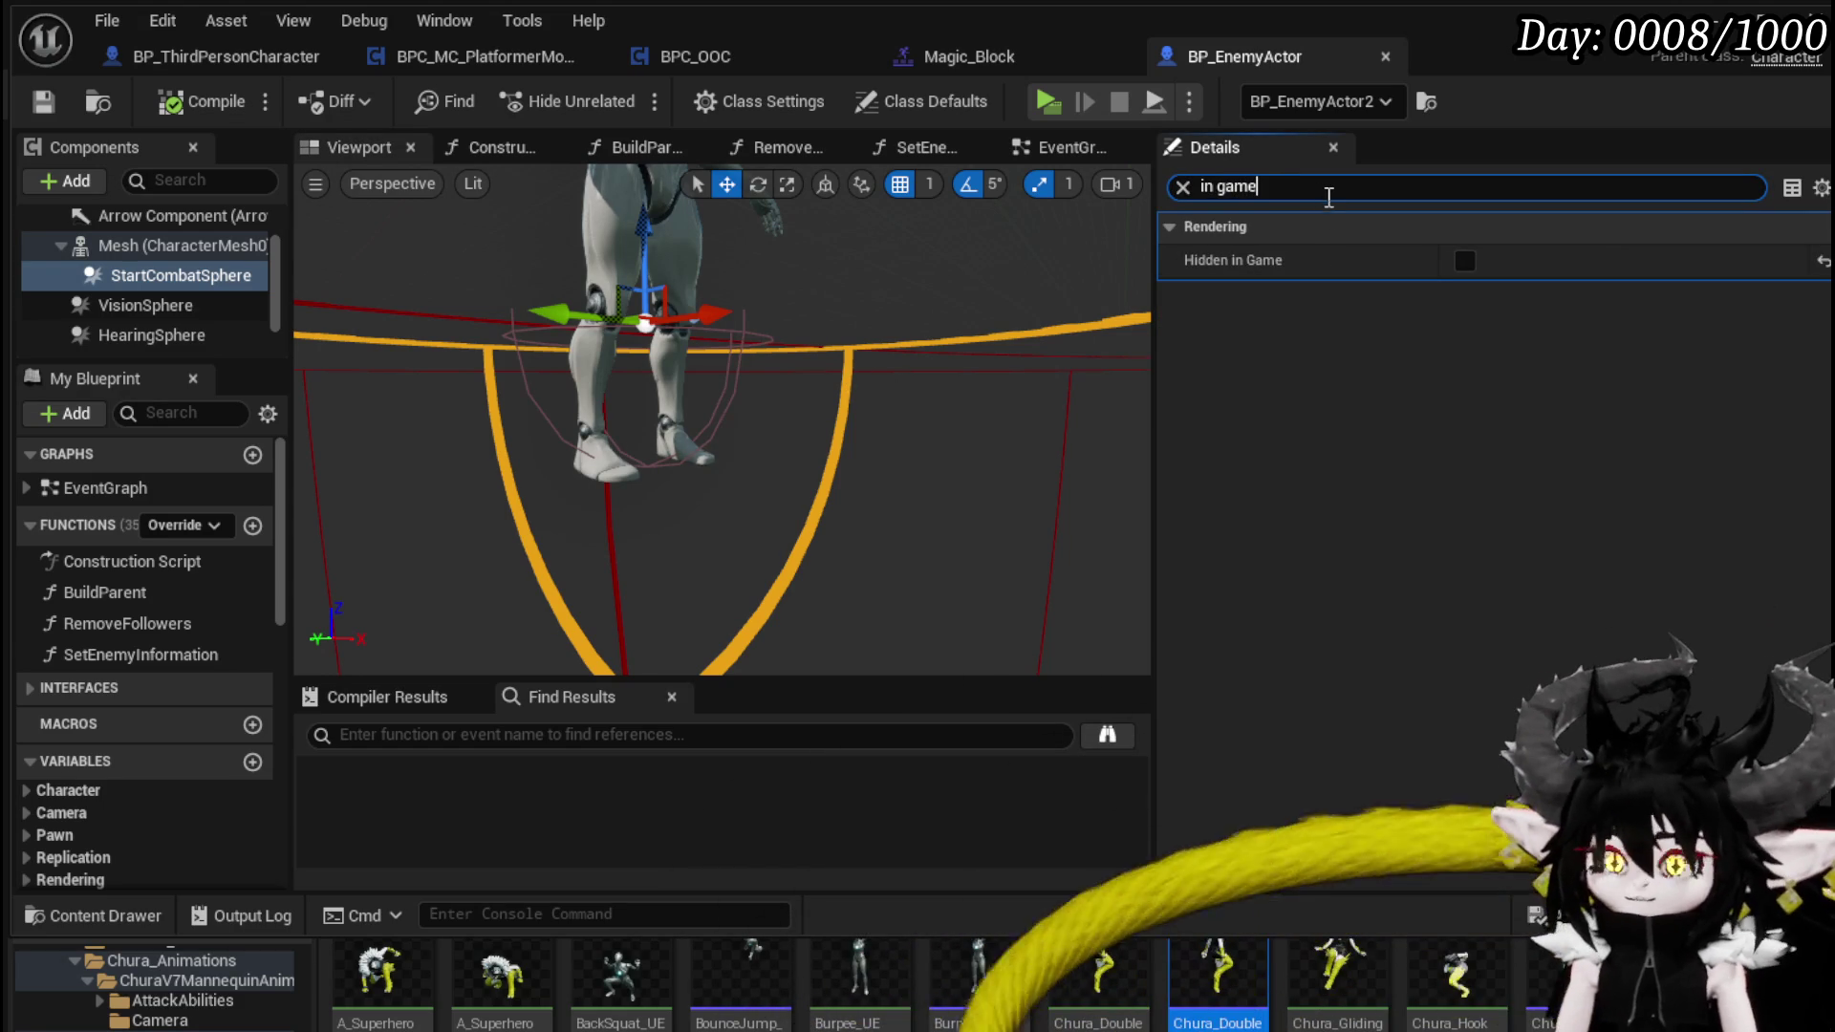
click(1462, 262)
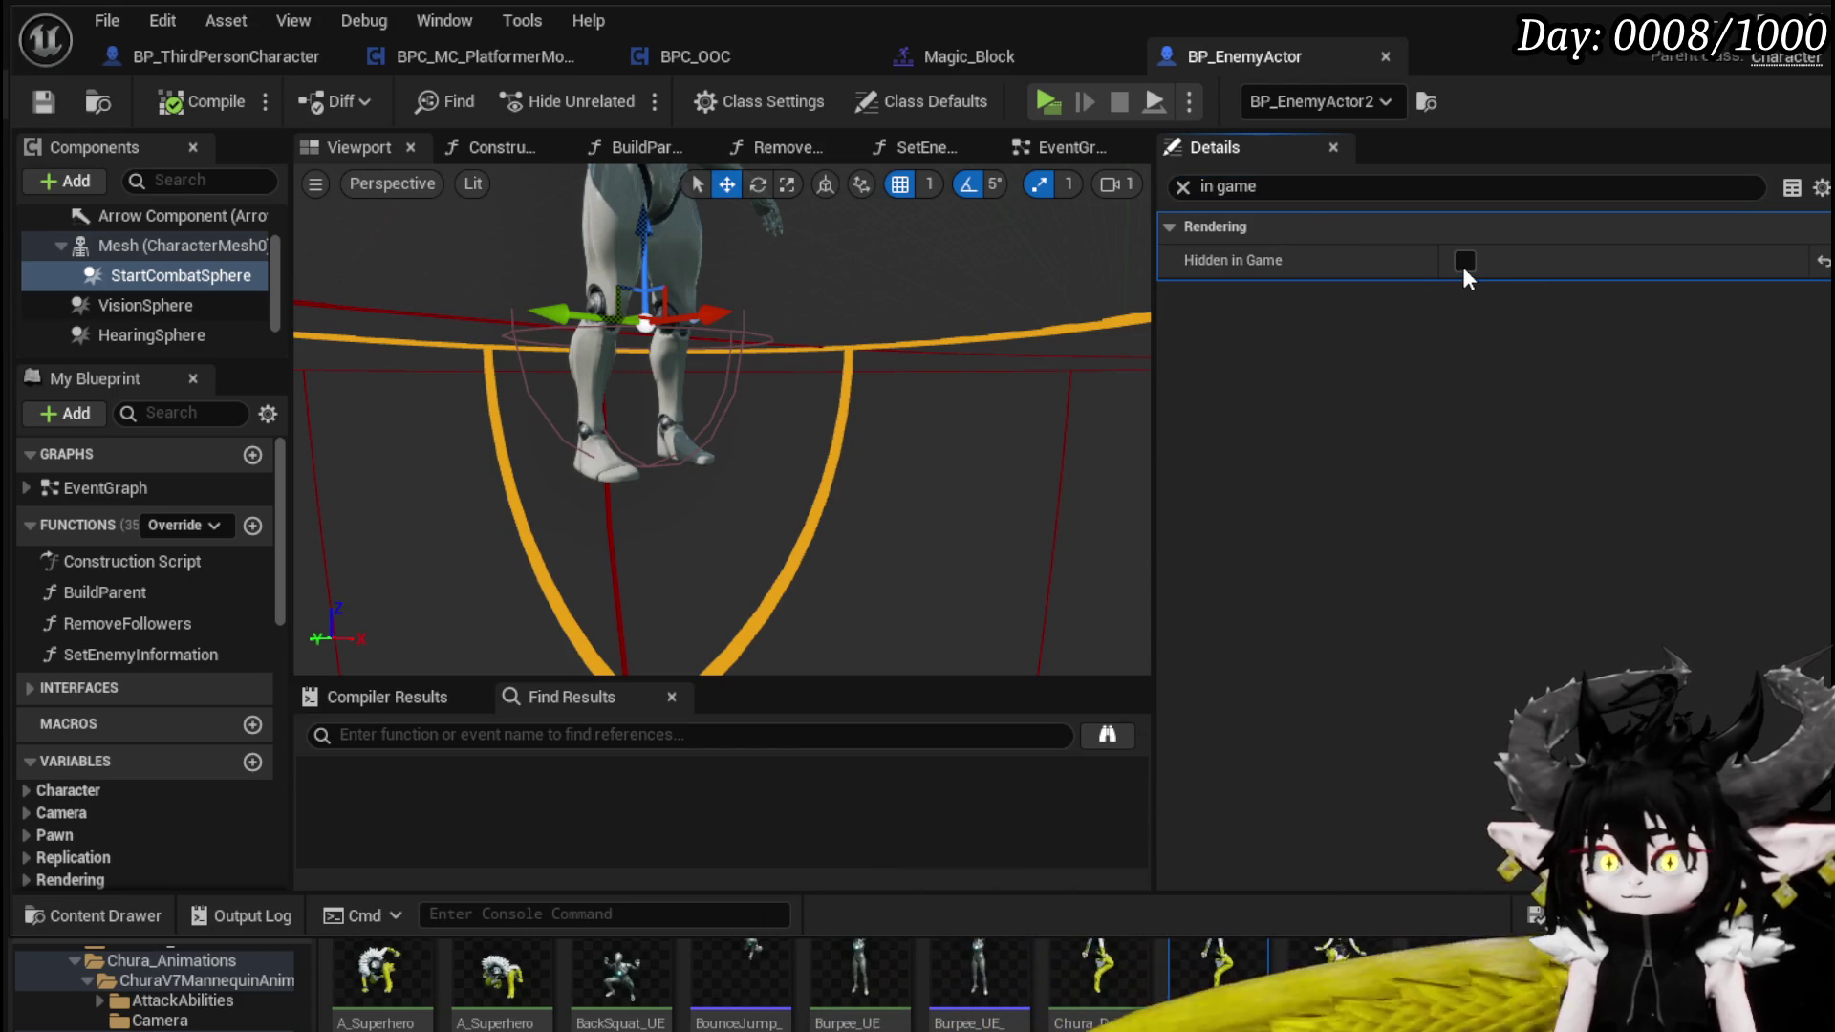
click(747, 344)
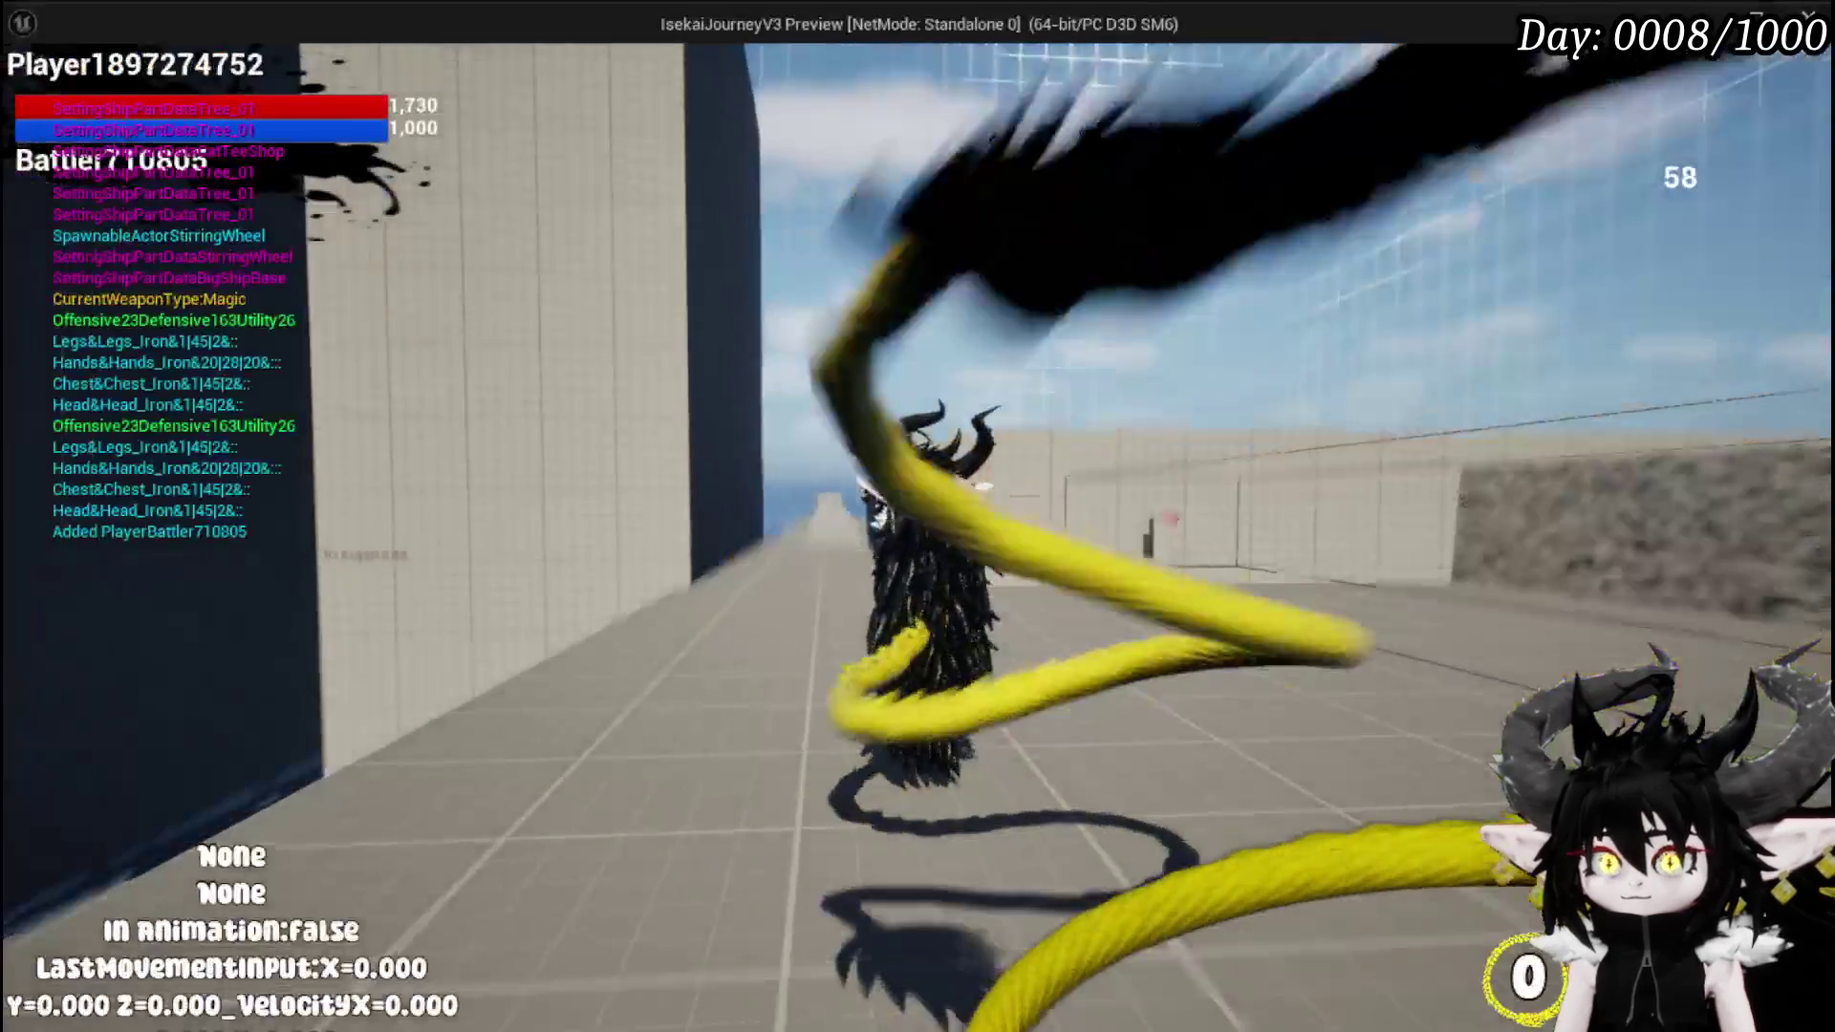
- Play-test jumping and dashing to vault over the black wheel structure, walk to the slimes, then stop
key(space)
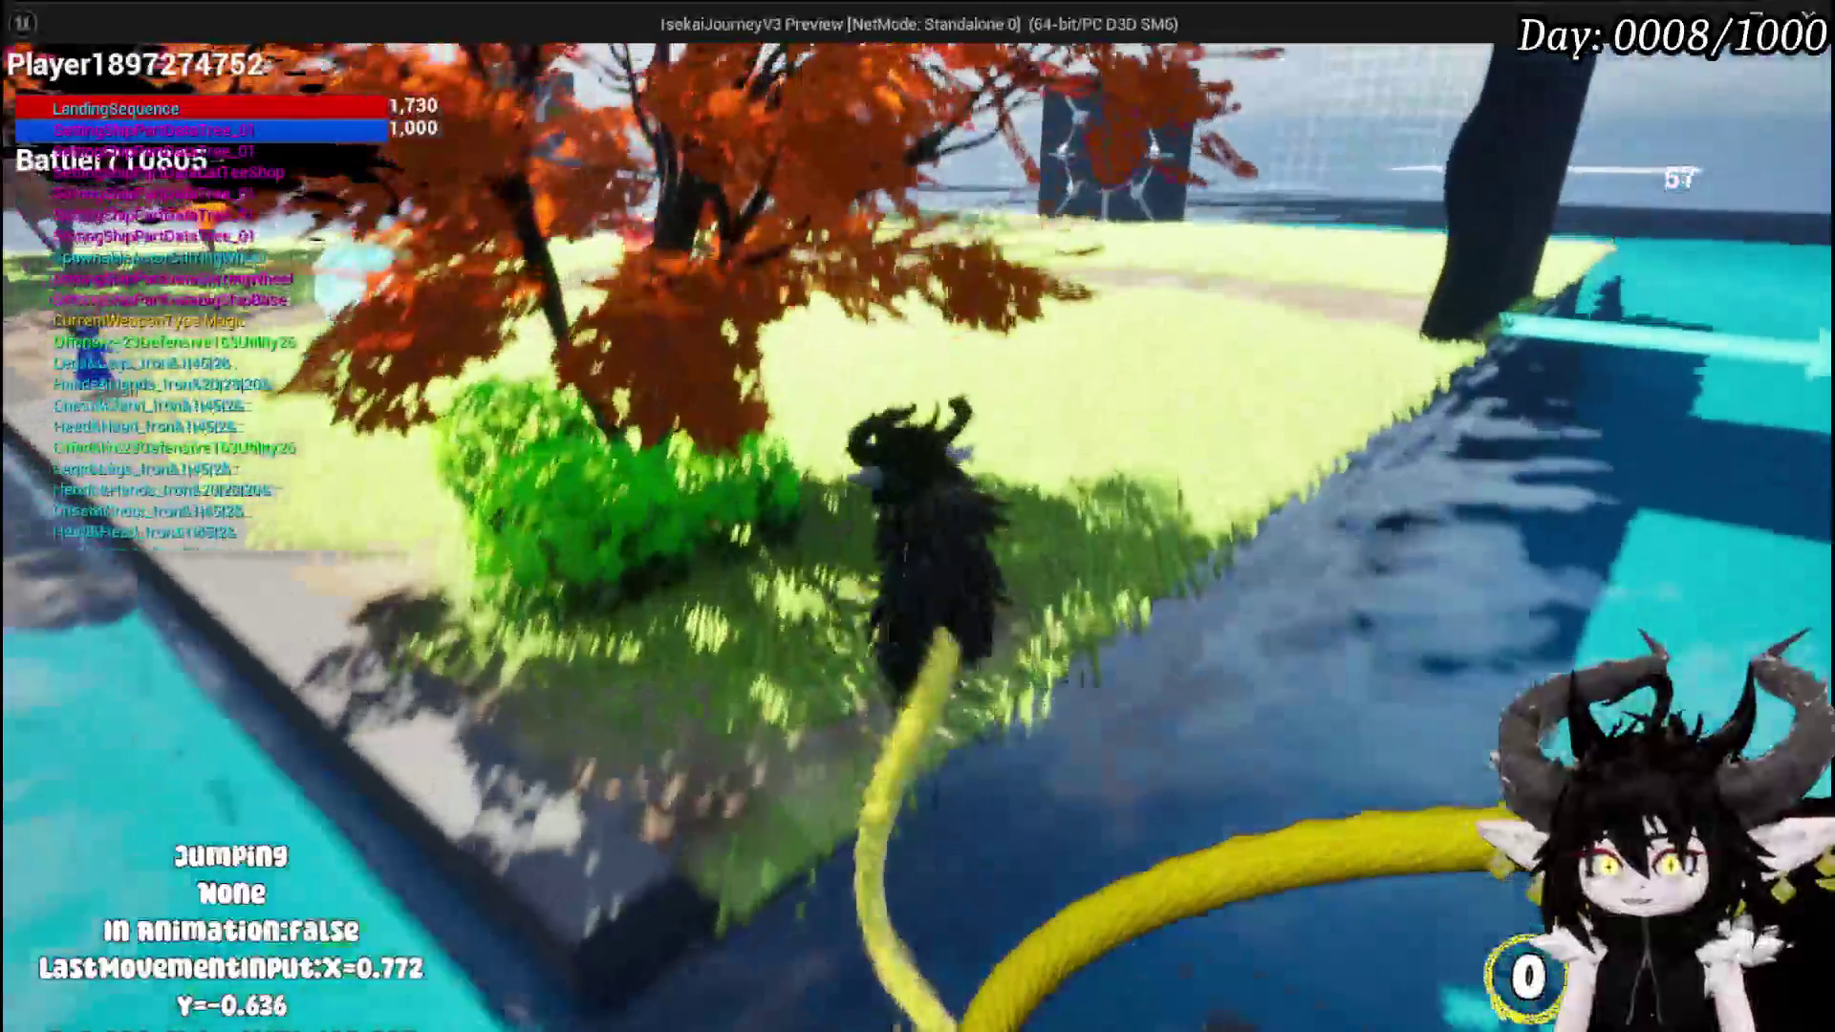
key(shift)
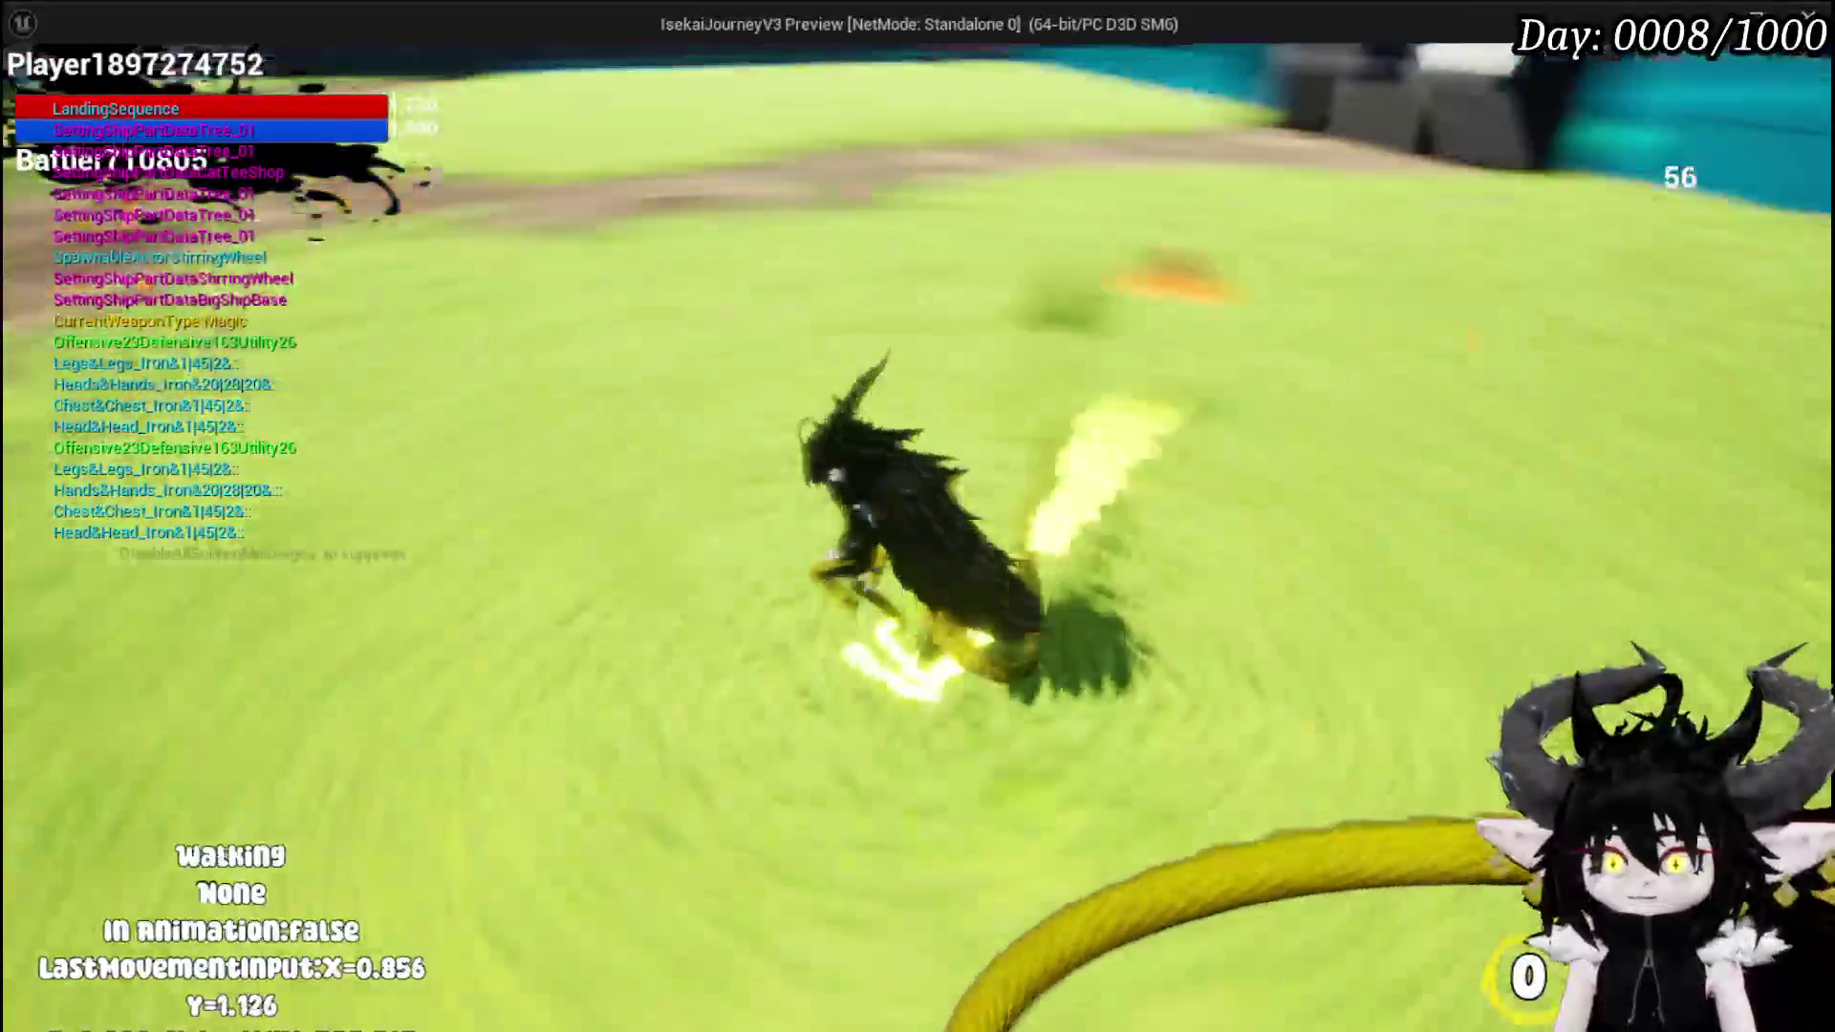
key(shift)
key(space)
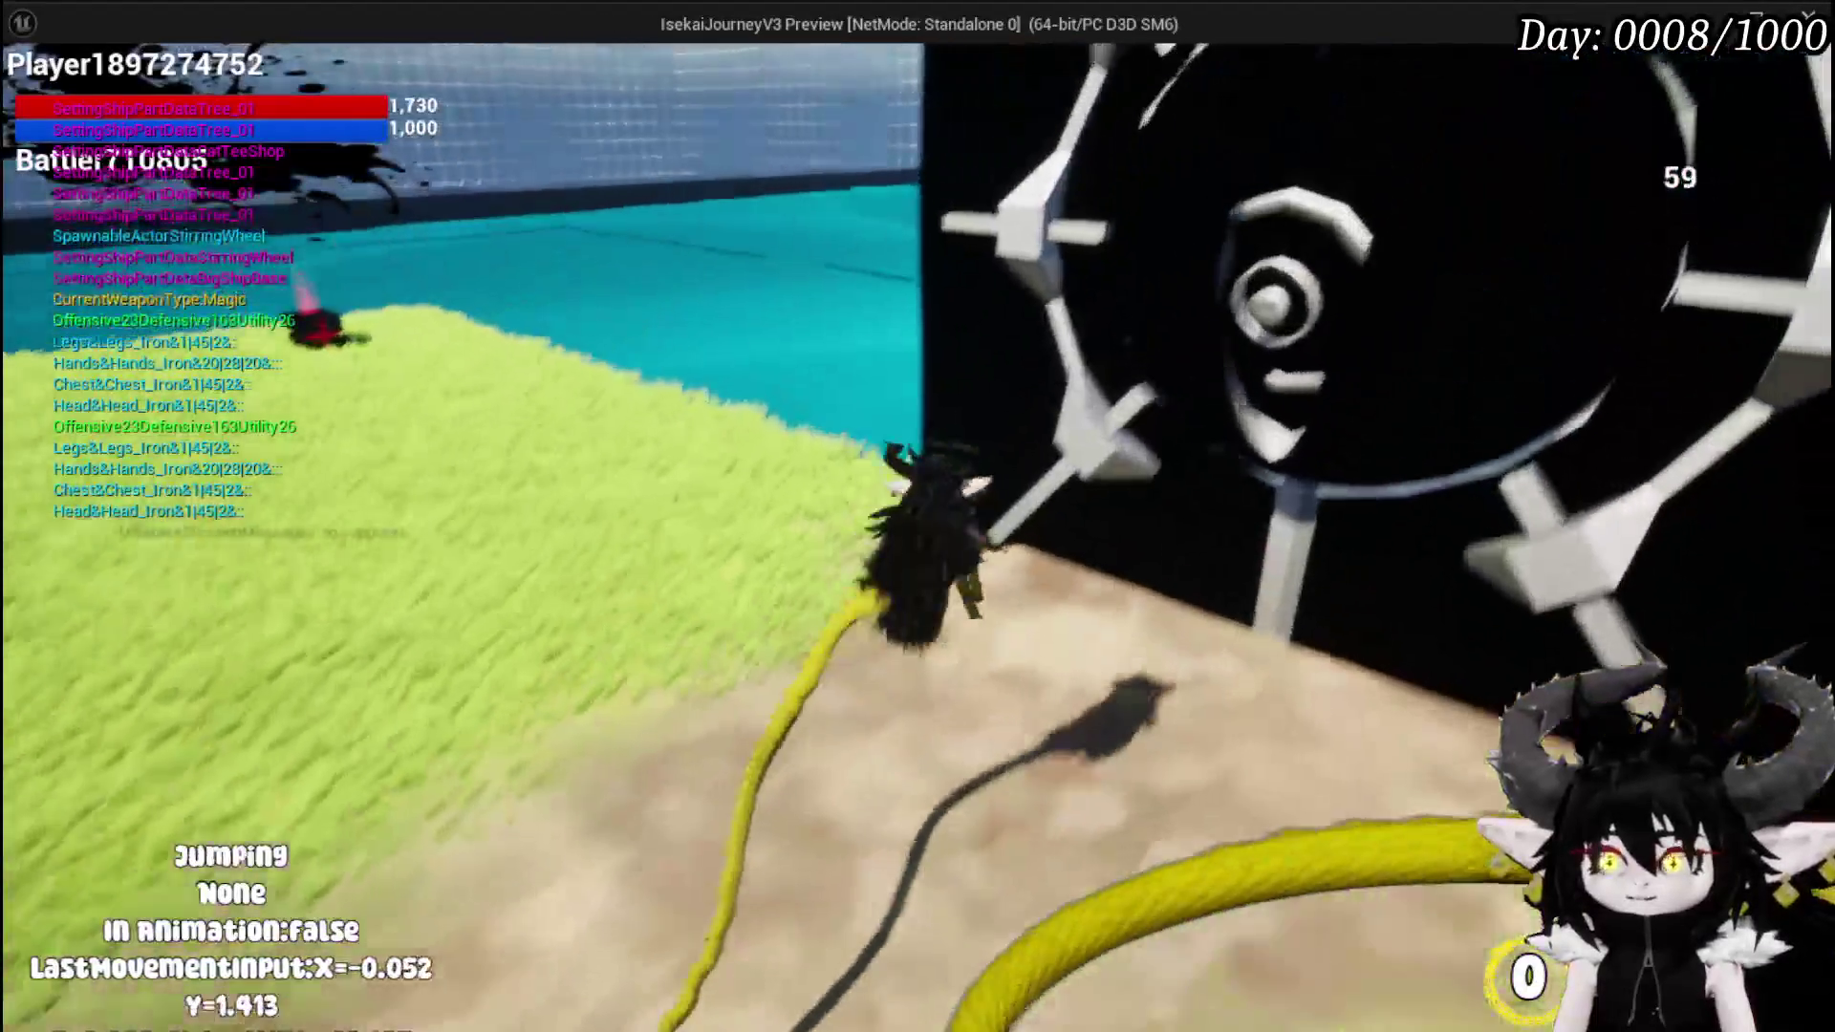
key(shift)
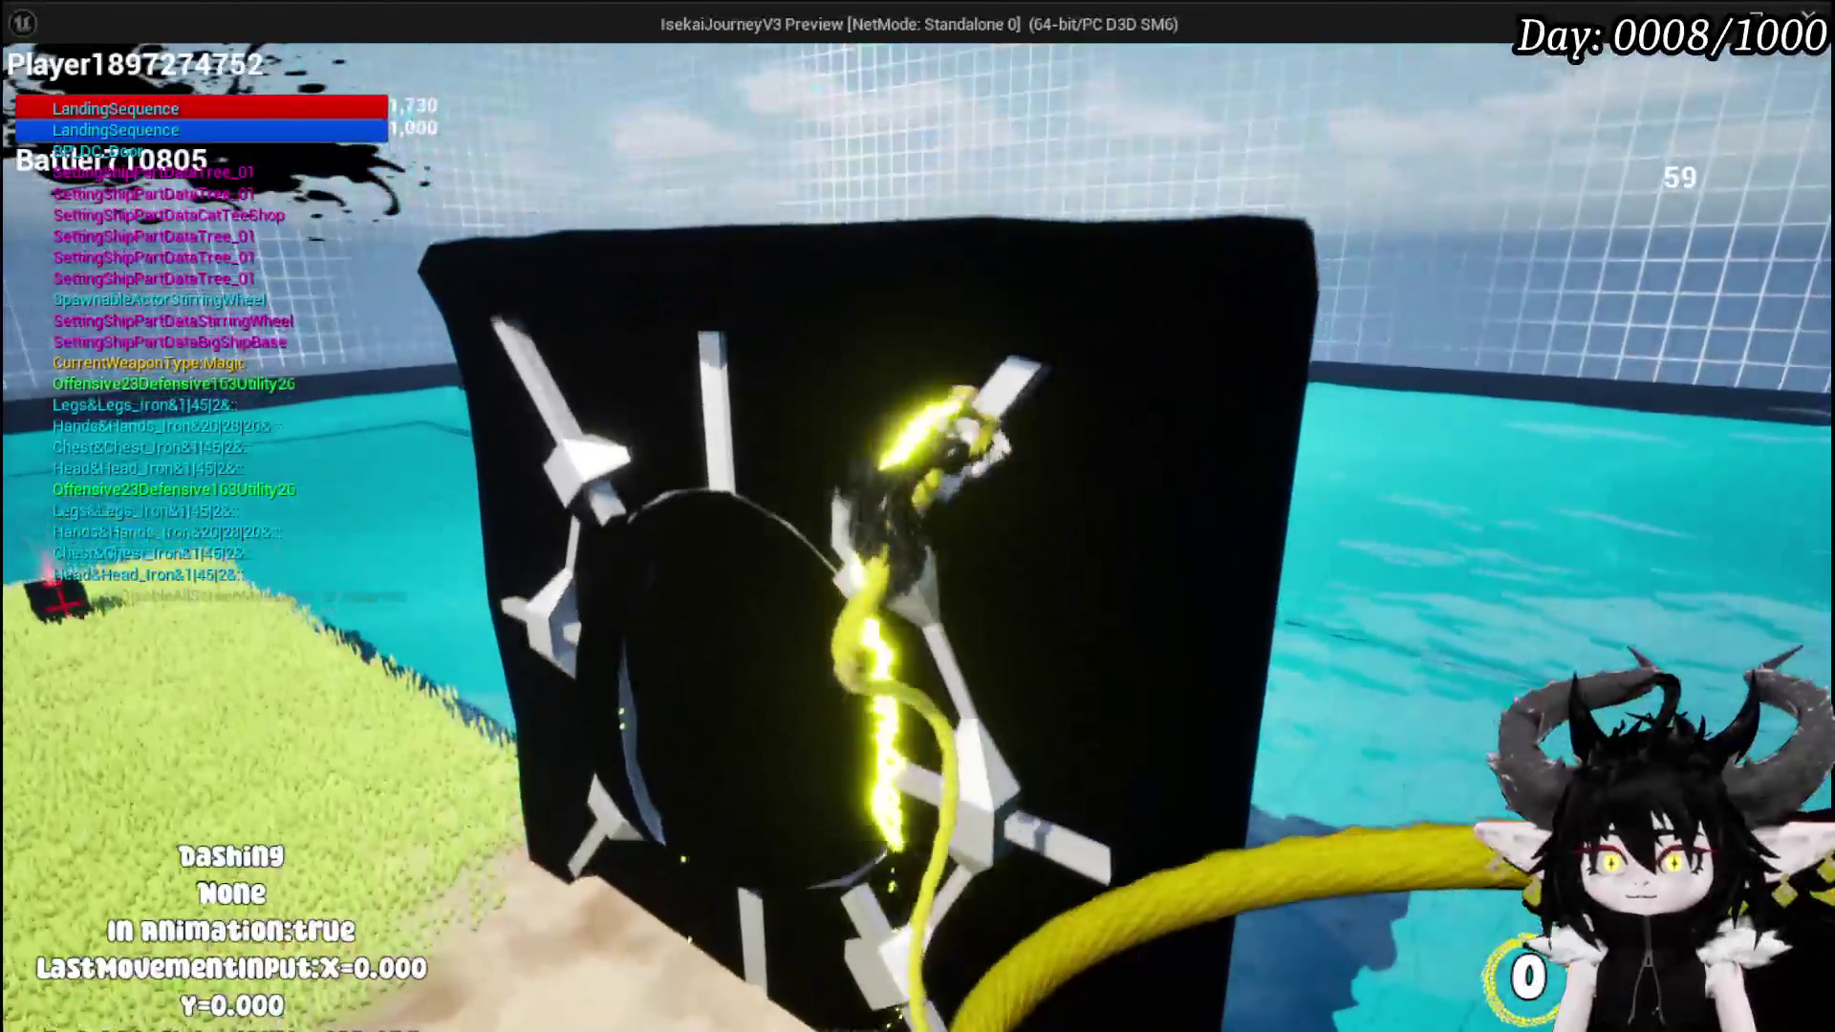
key(space)
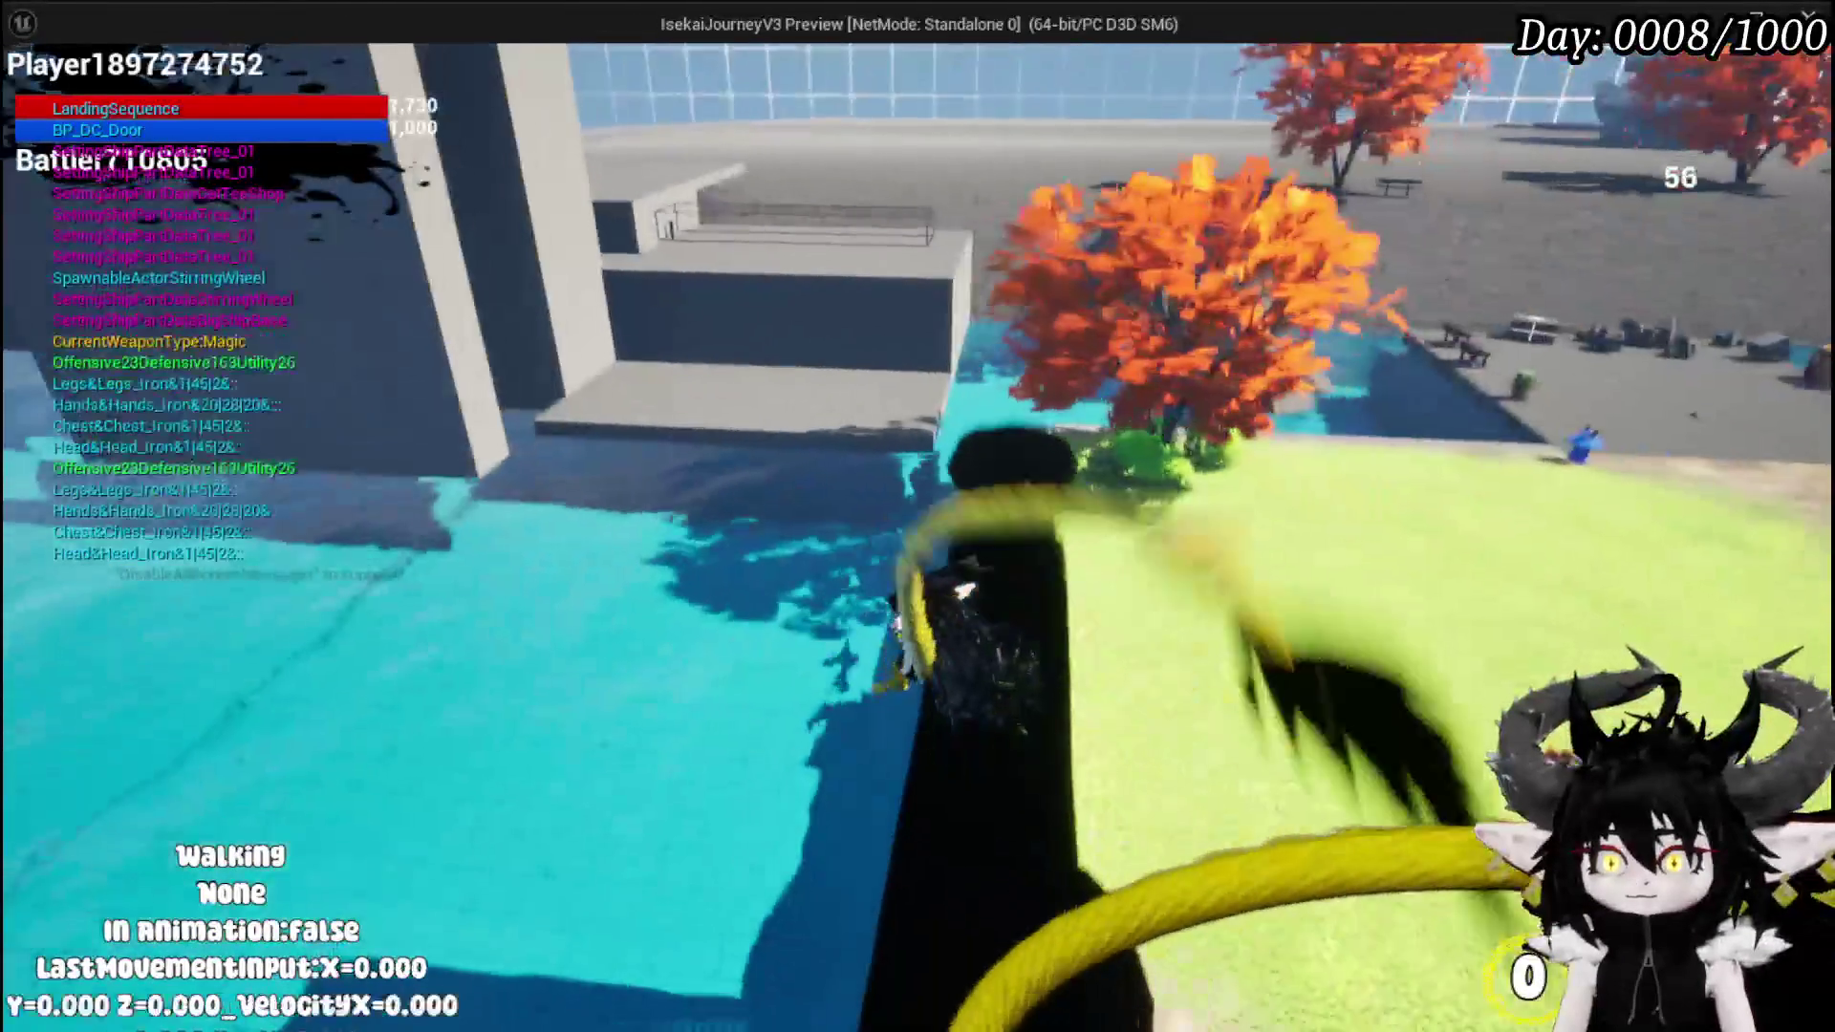
key(w)
key(w)
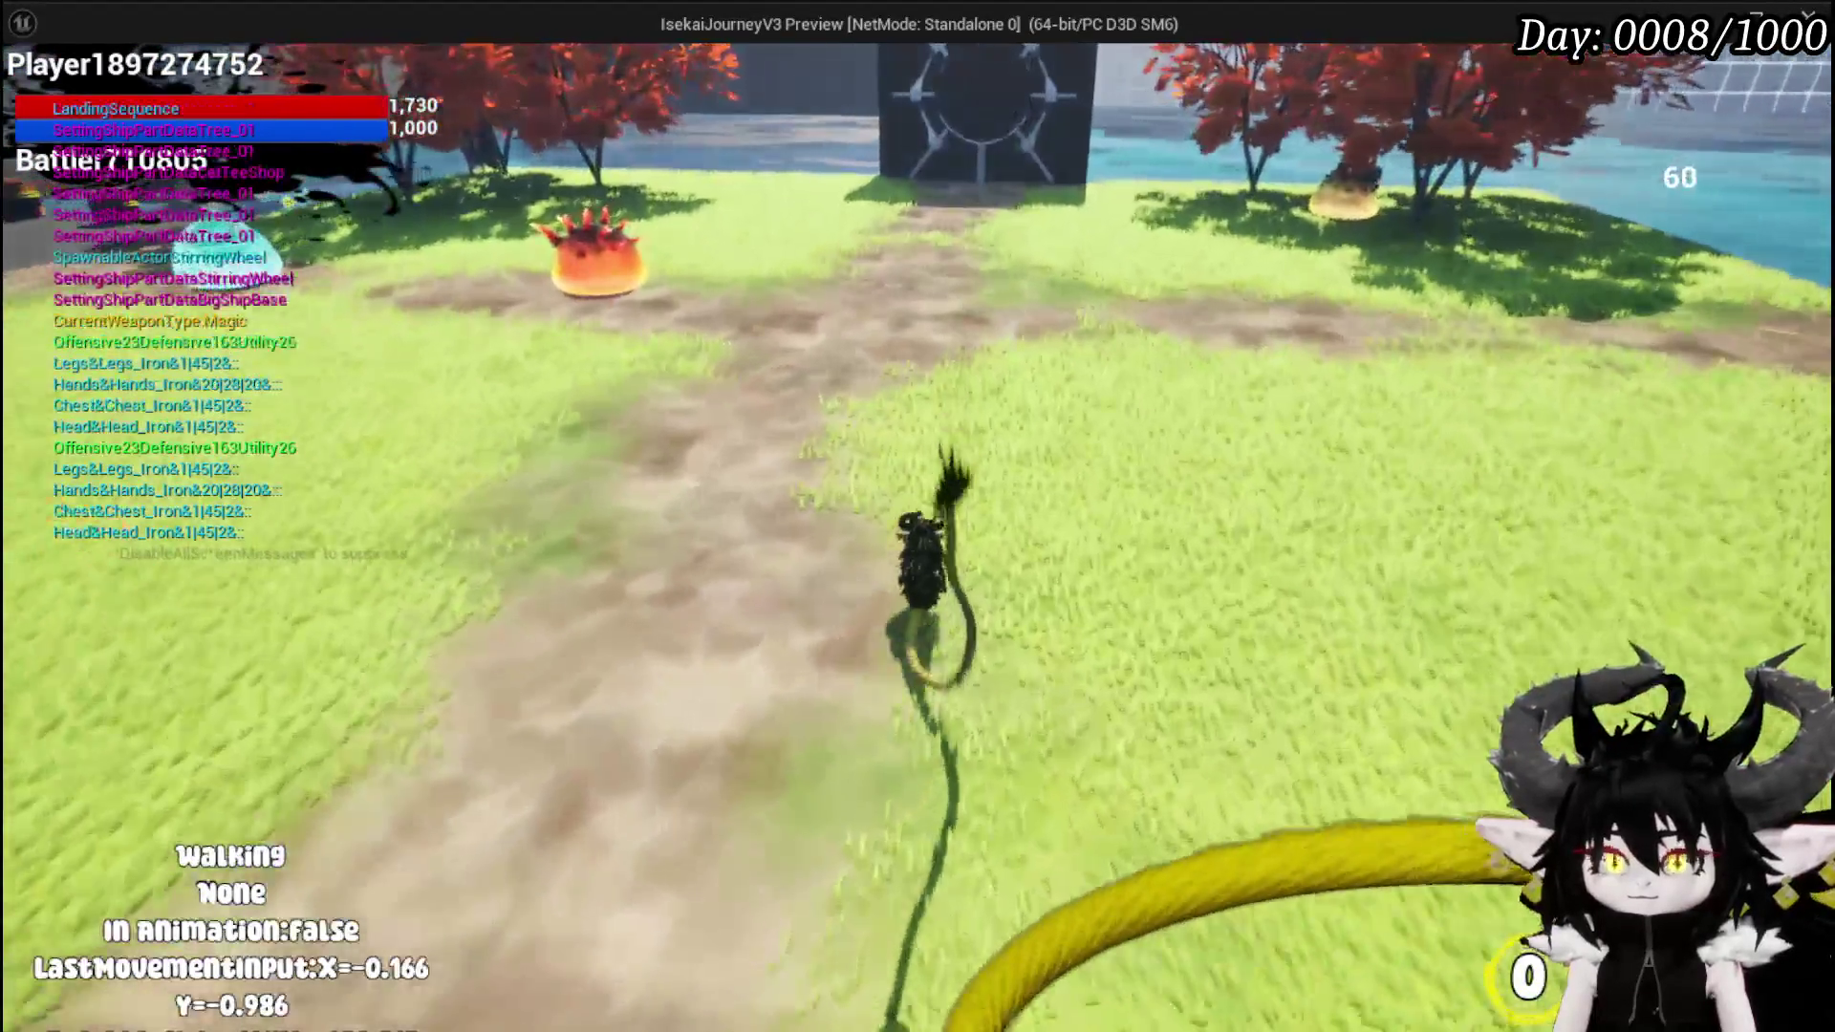
key(w)
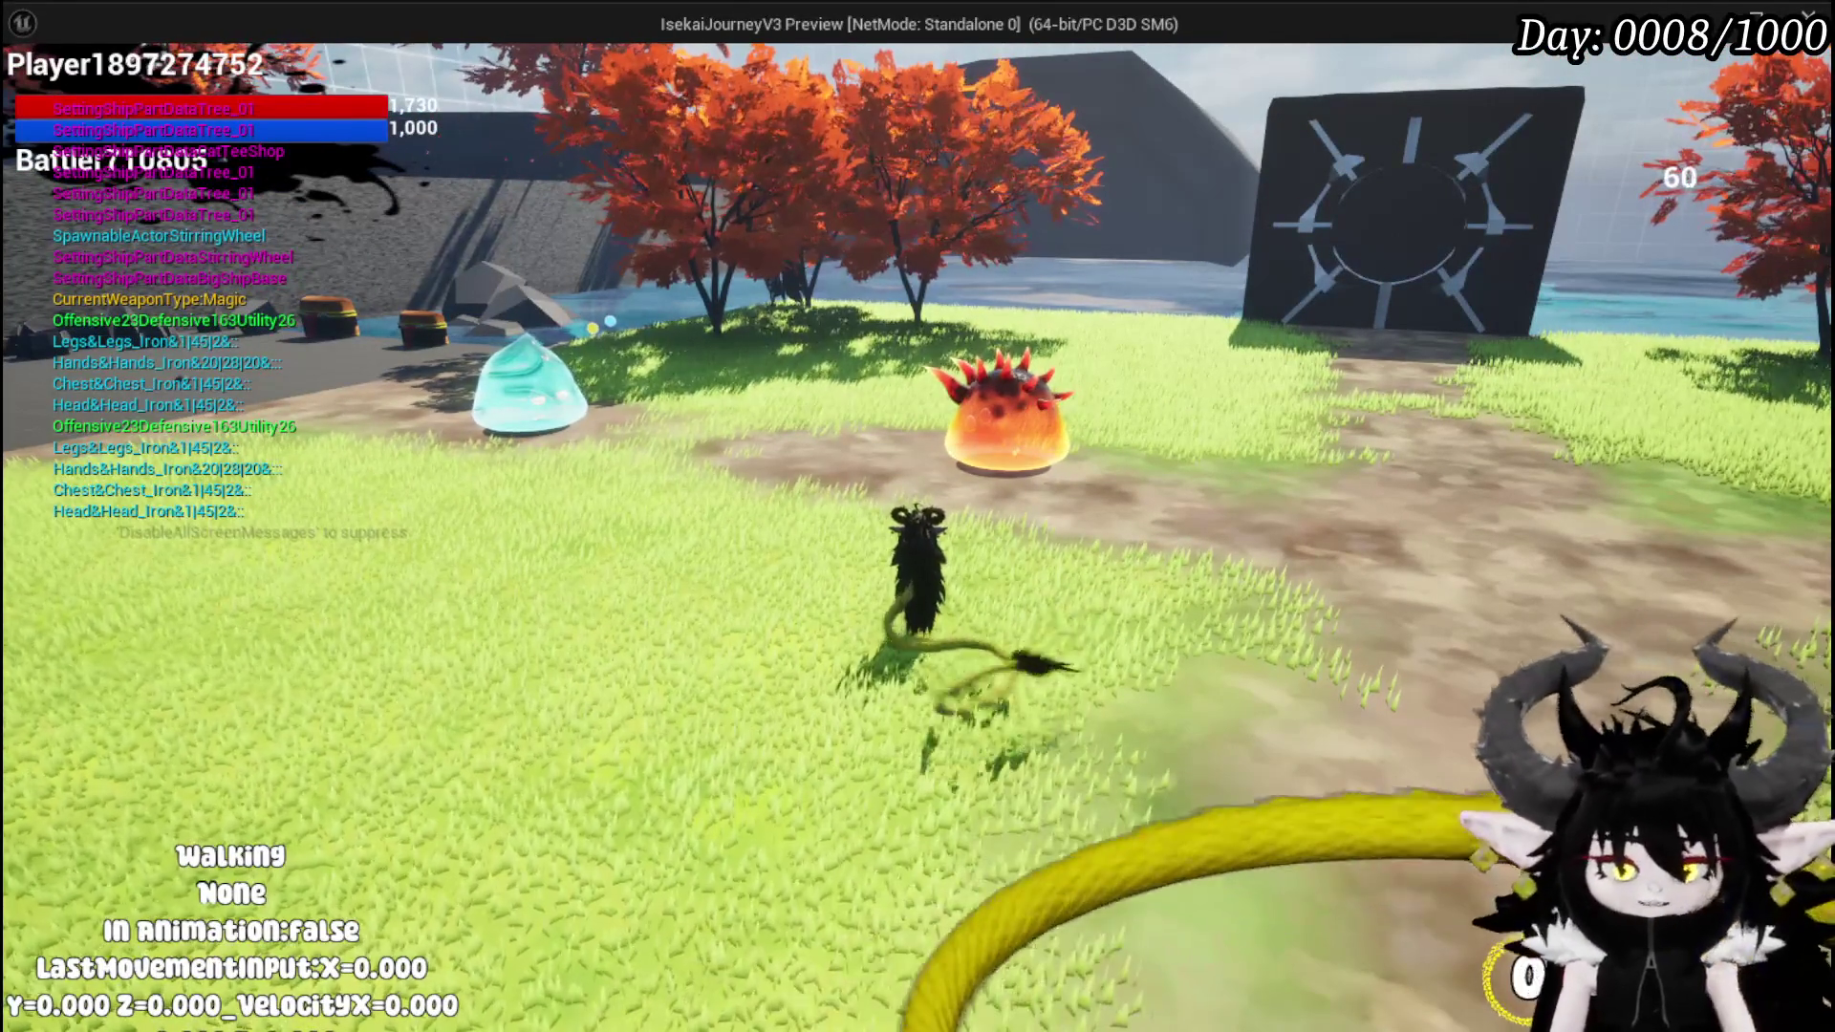
key(Escape)
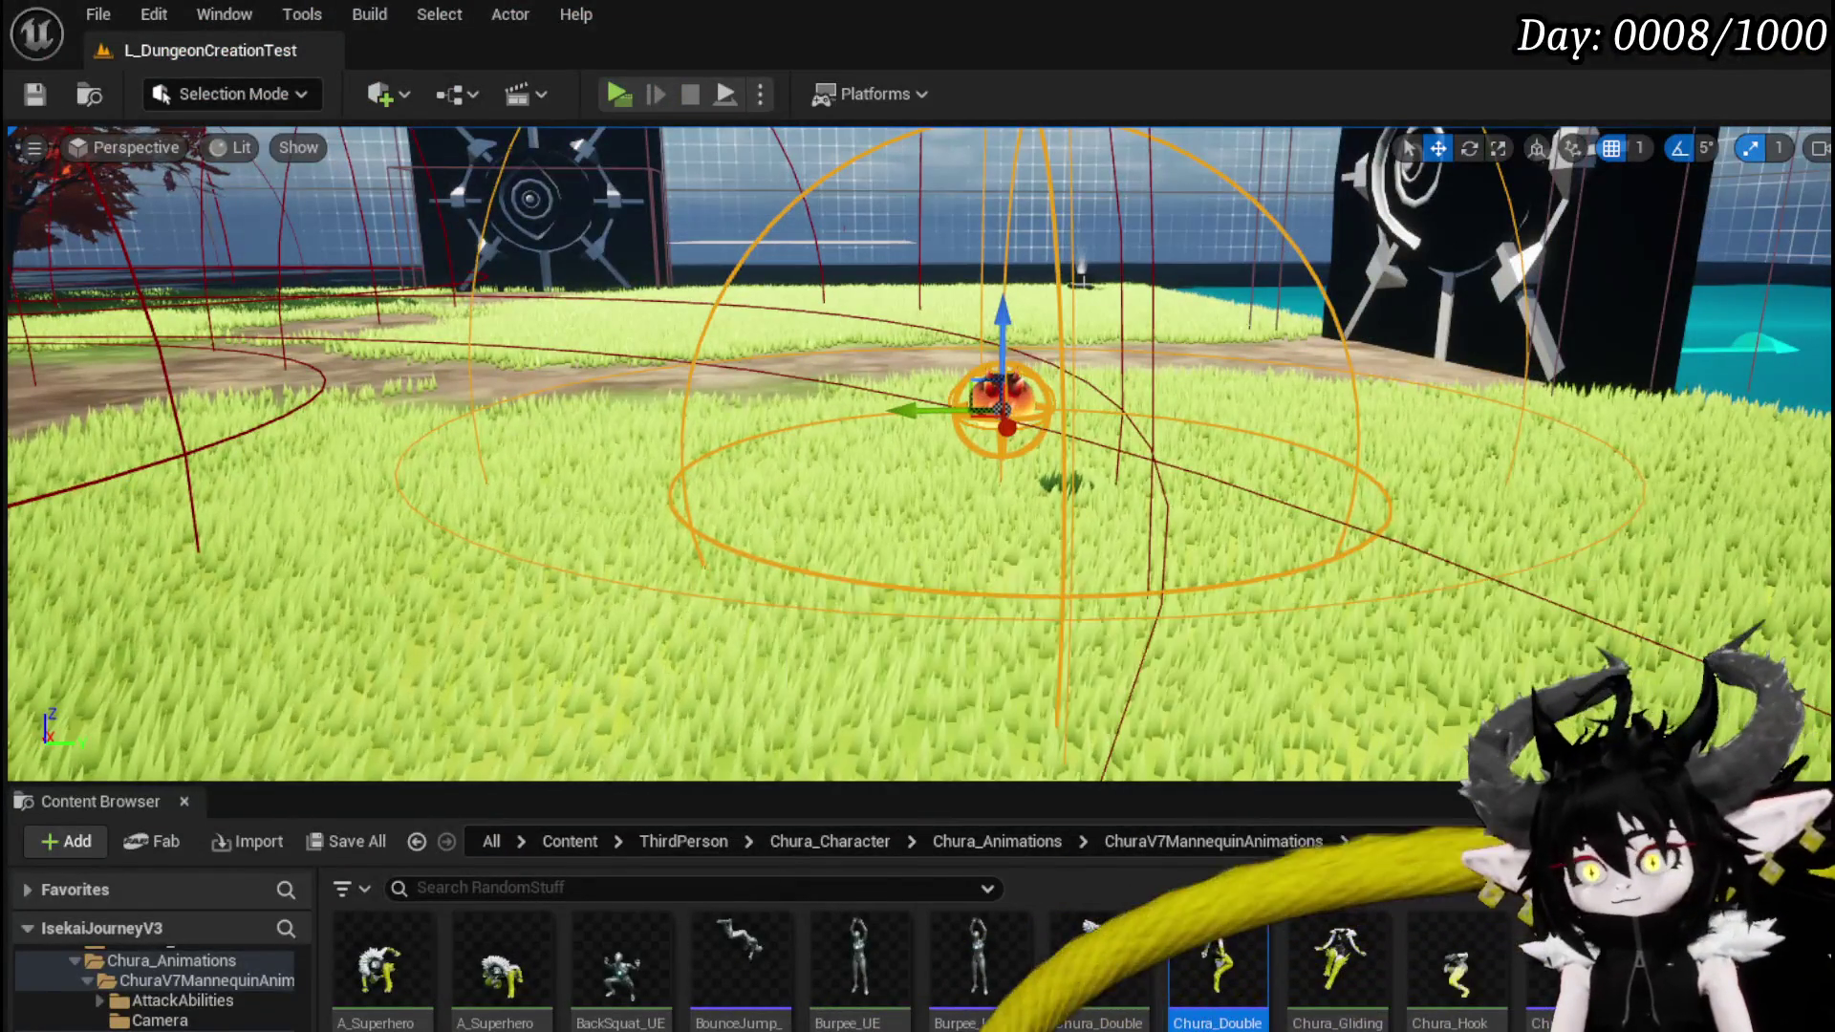
- Minimize the BP_EnemyActor editor to get back to the level and Content Browser
key(alt+Tab)
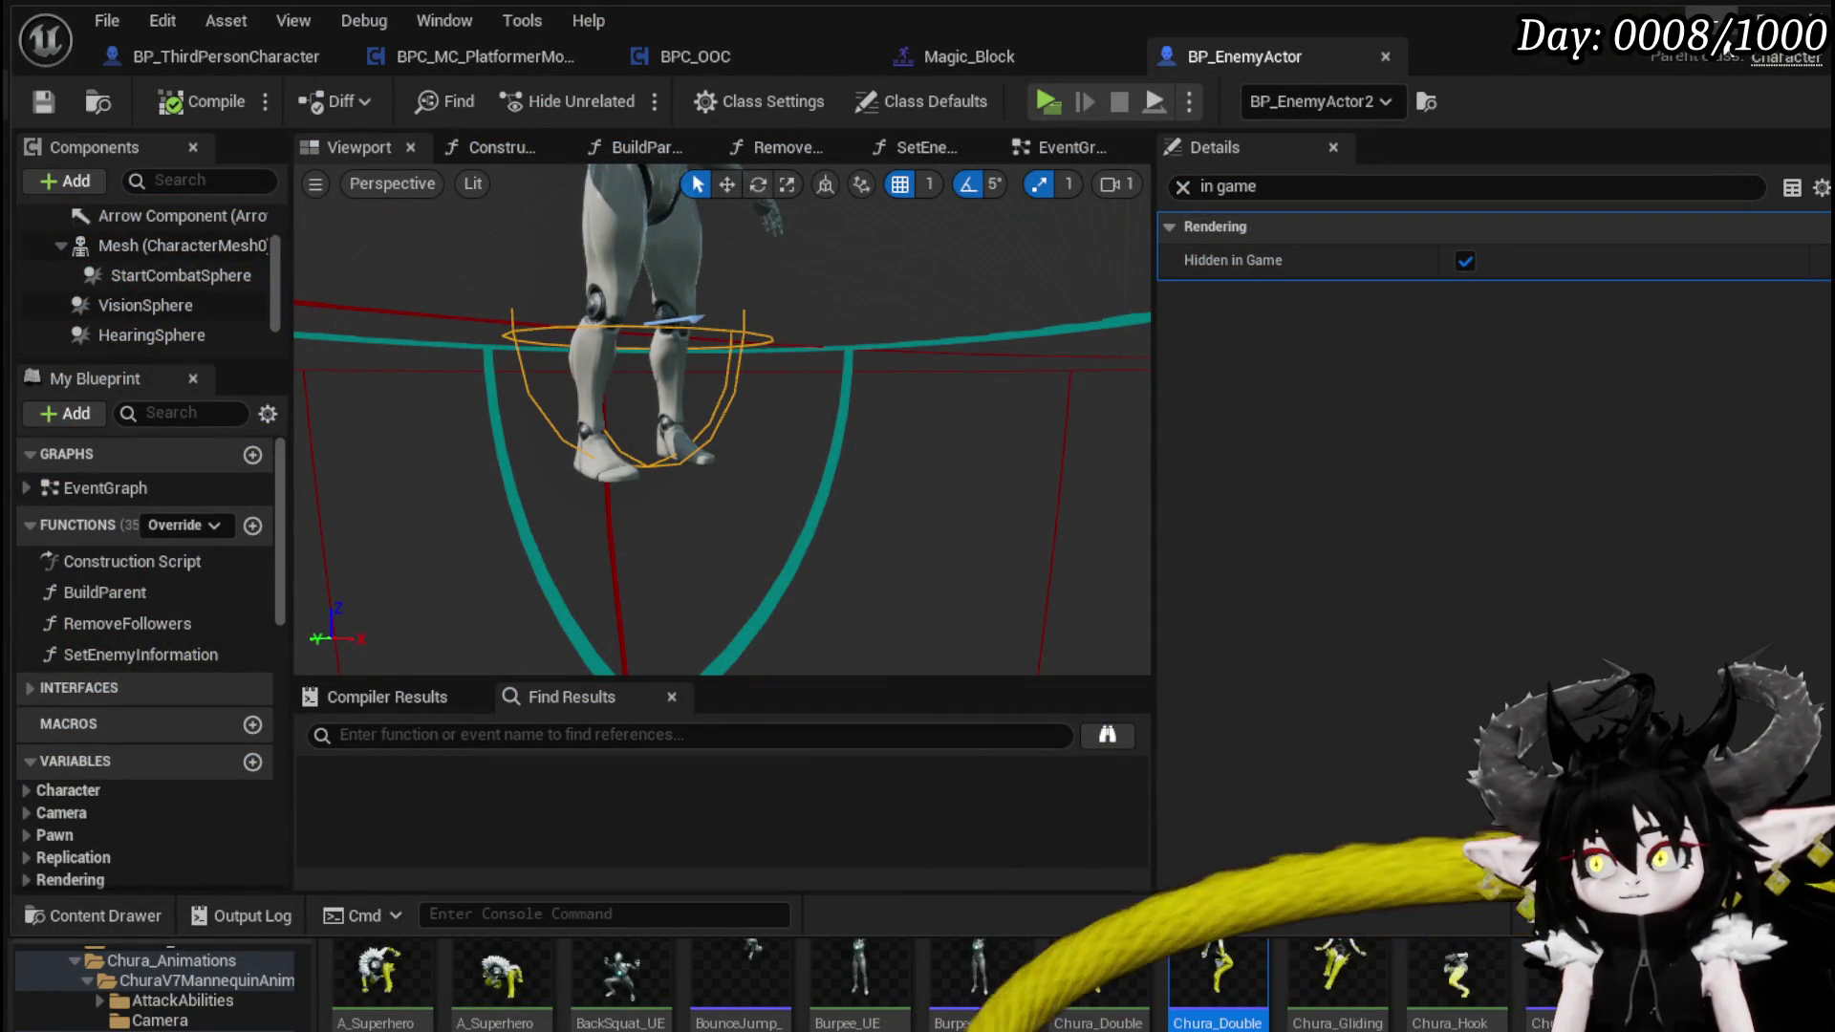
click(1727, 45)
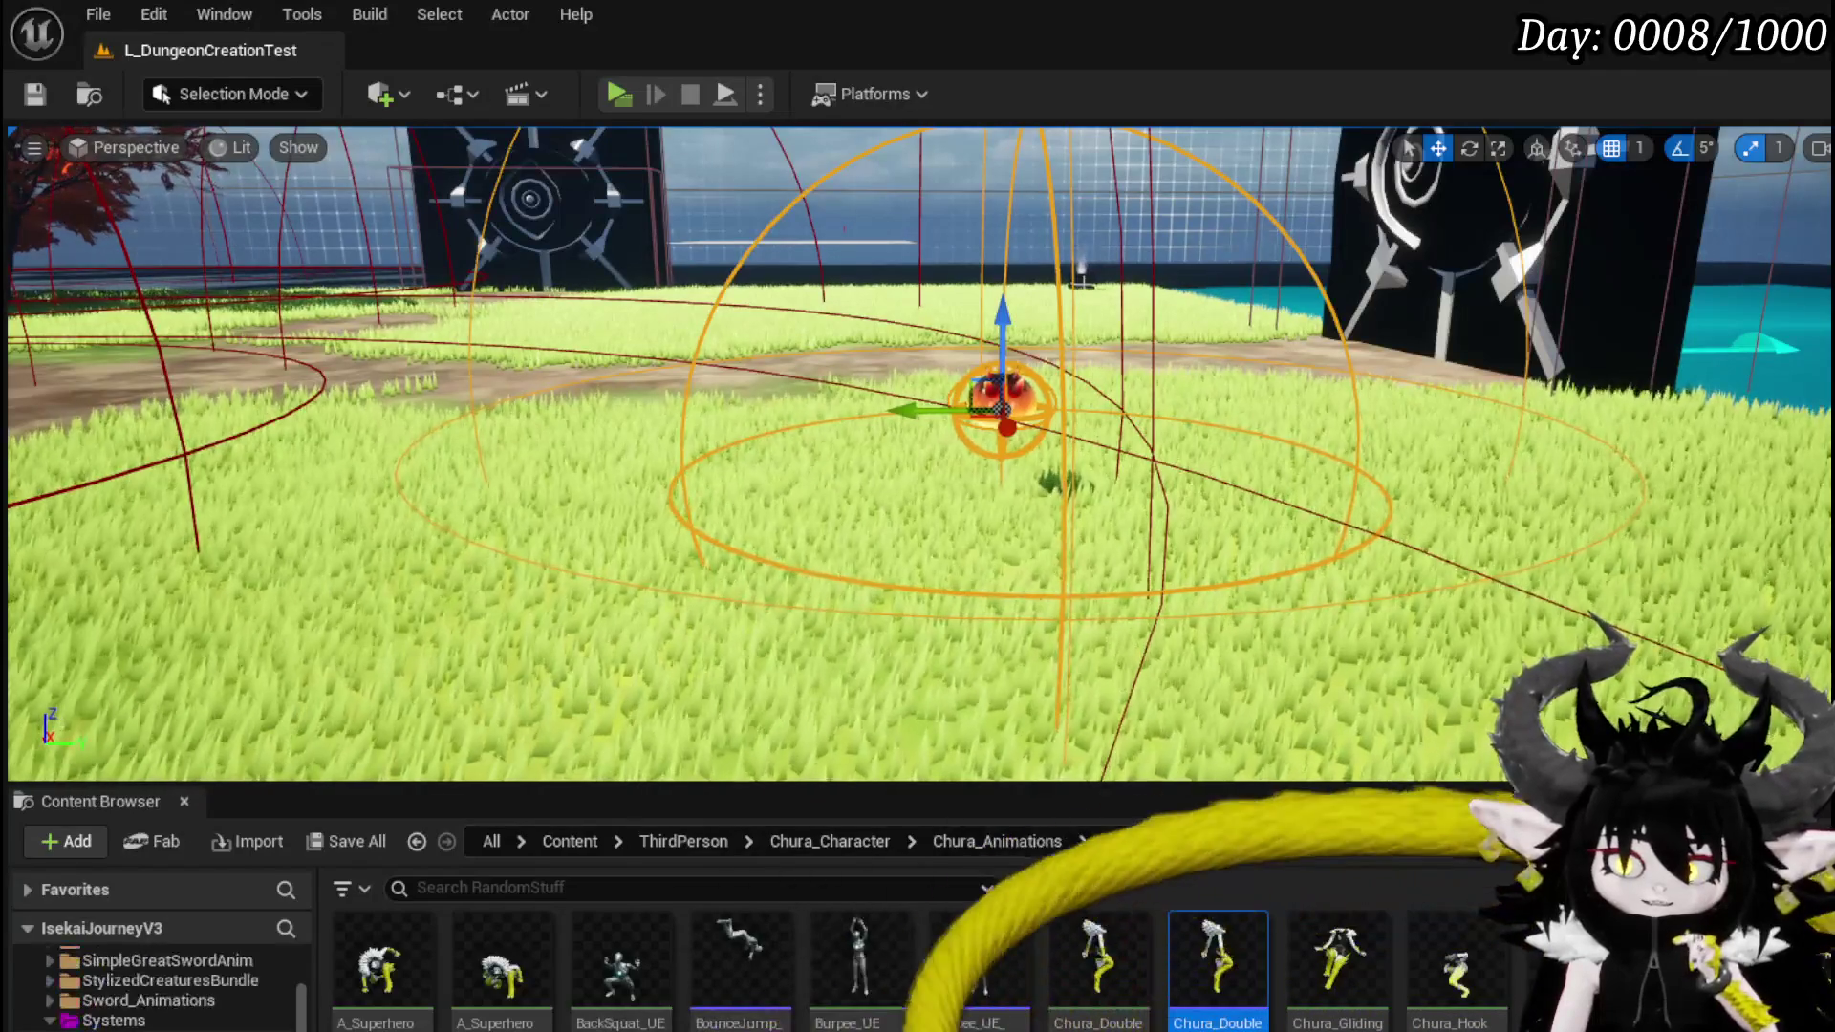
scroll(157, 989, down, 10)
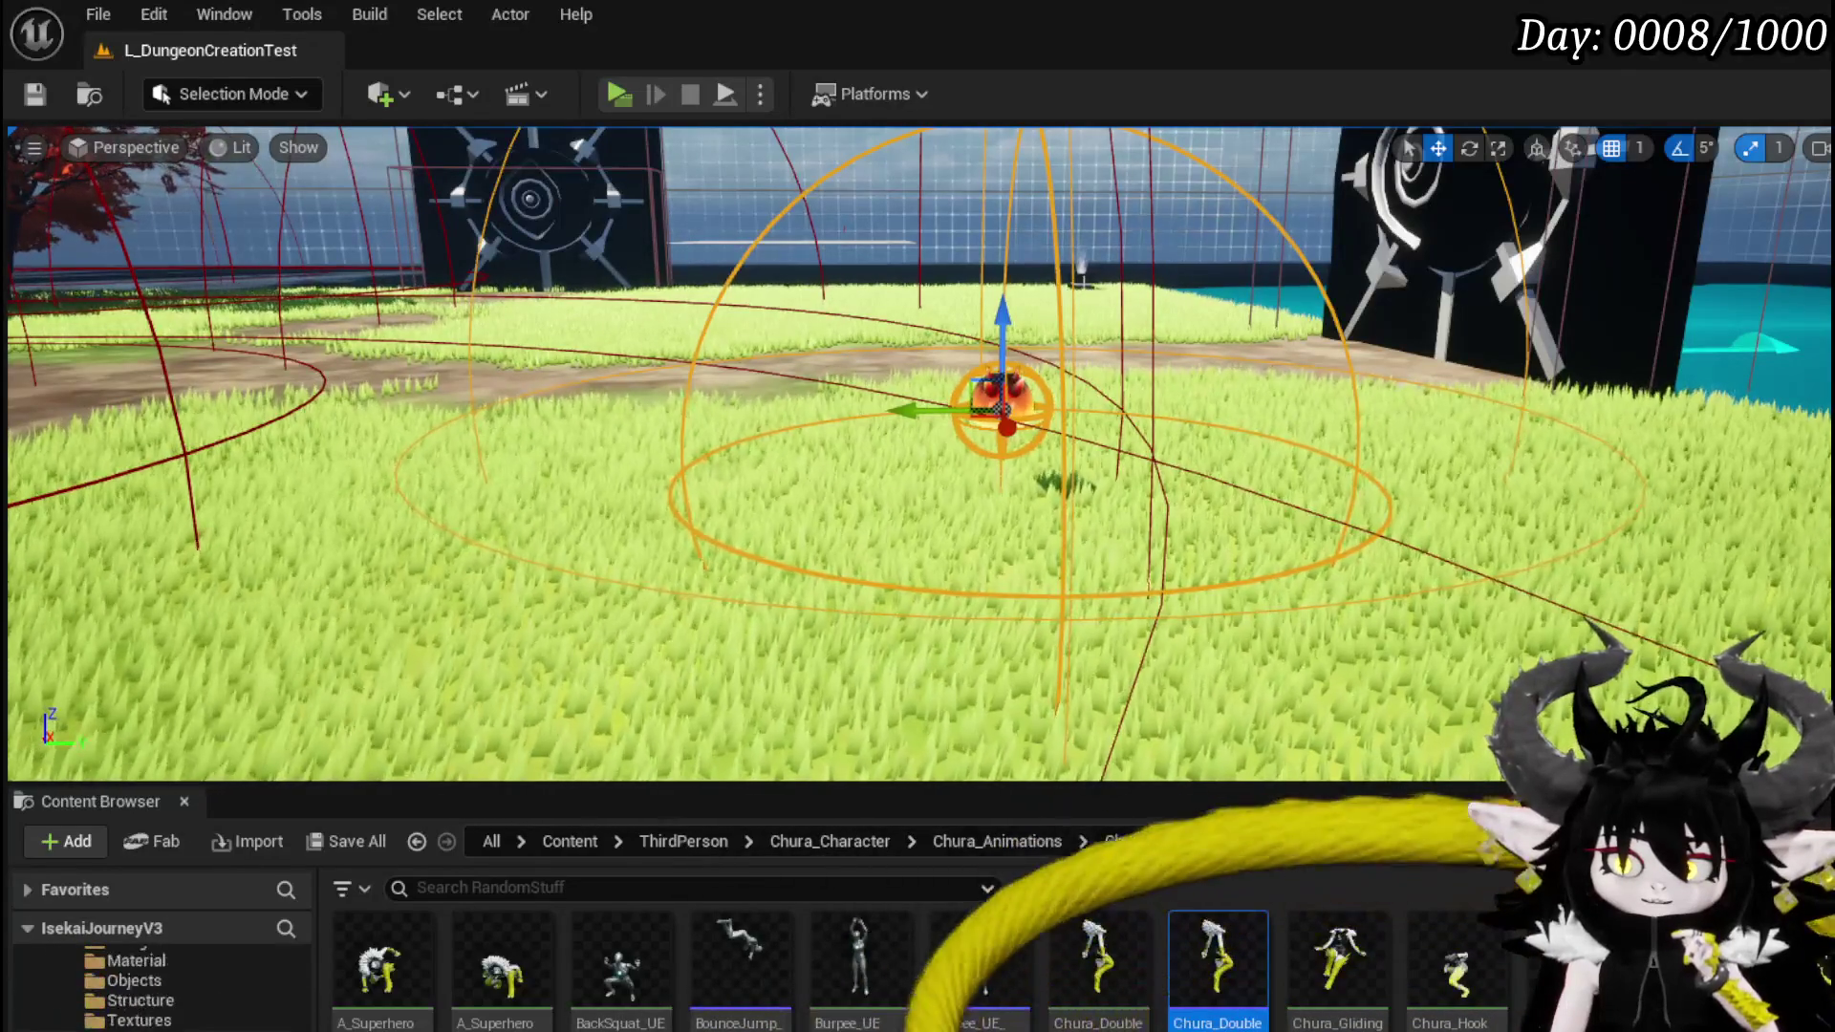
scroll(158, 984, down, 5)
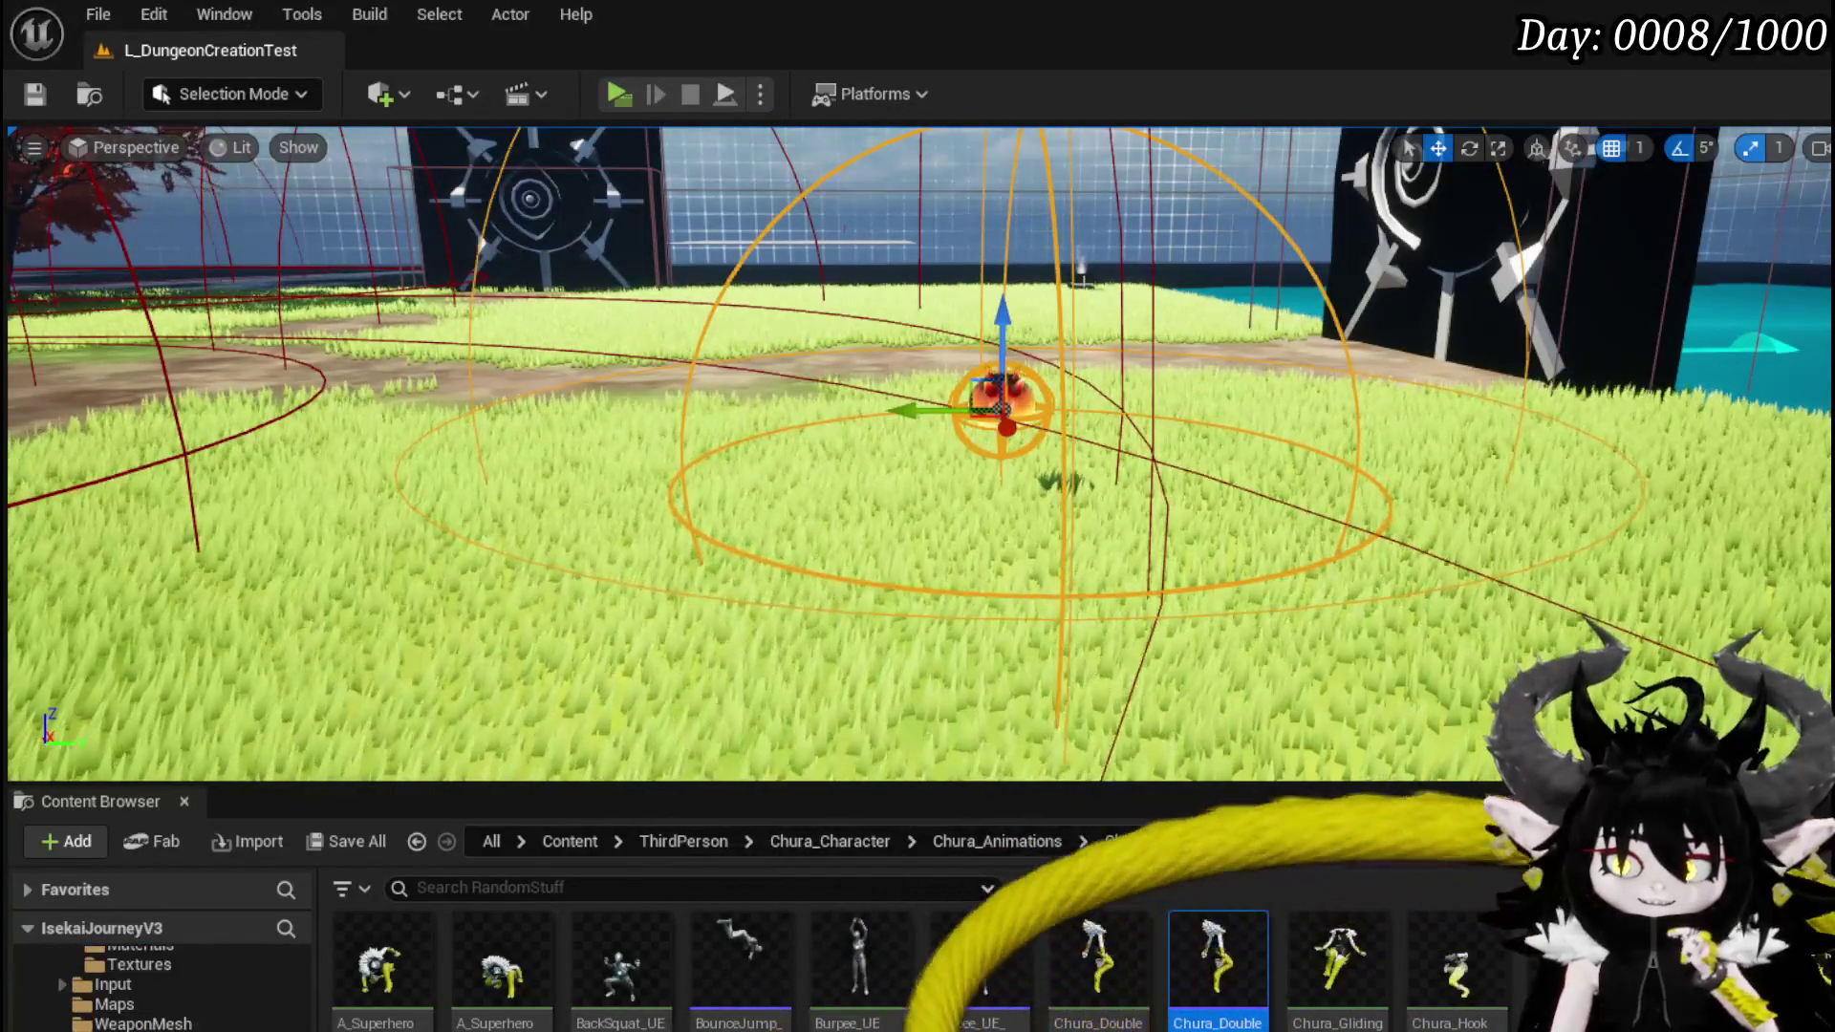
scroll(157, 984, down, 5)
scroll(157, 984, up, 5)
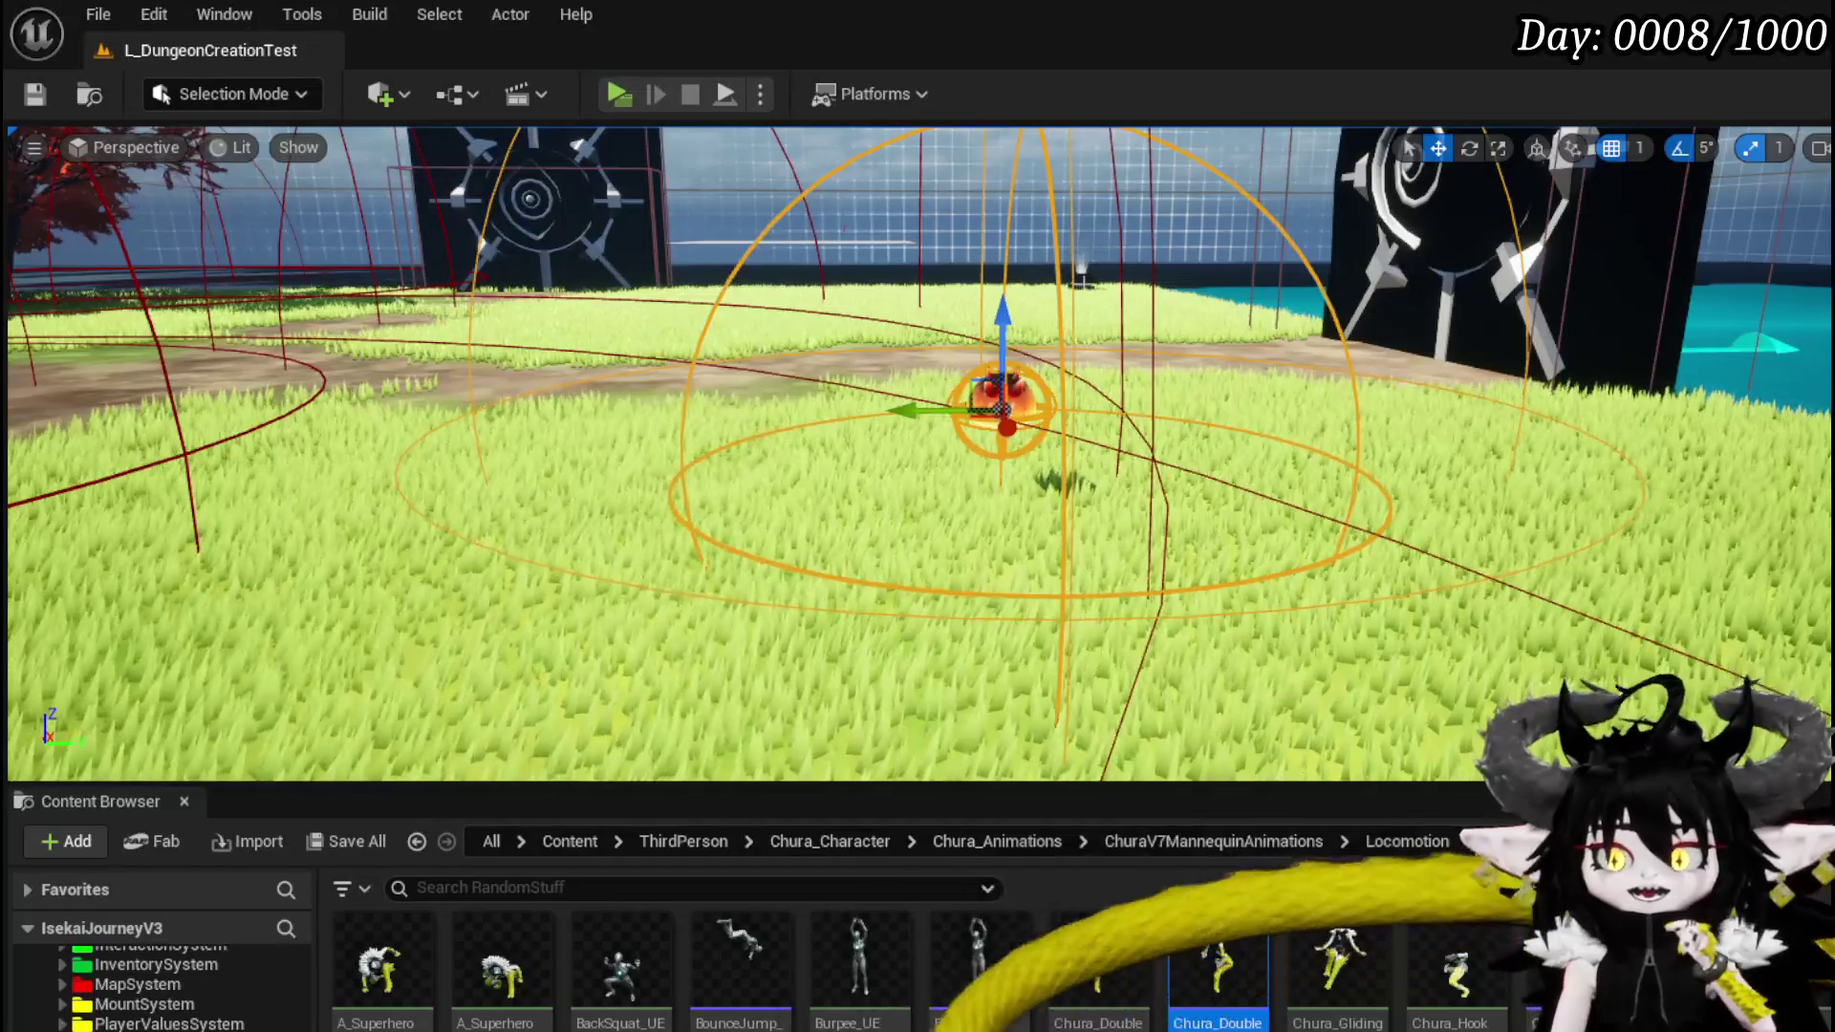
- Open WP_MovementDebugging from Systems Settings/Widget, review its event graph, close it and save
click(123, 964)
double_click(377, 960)
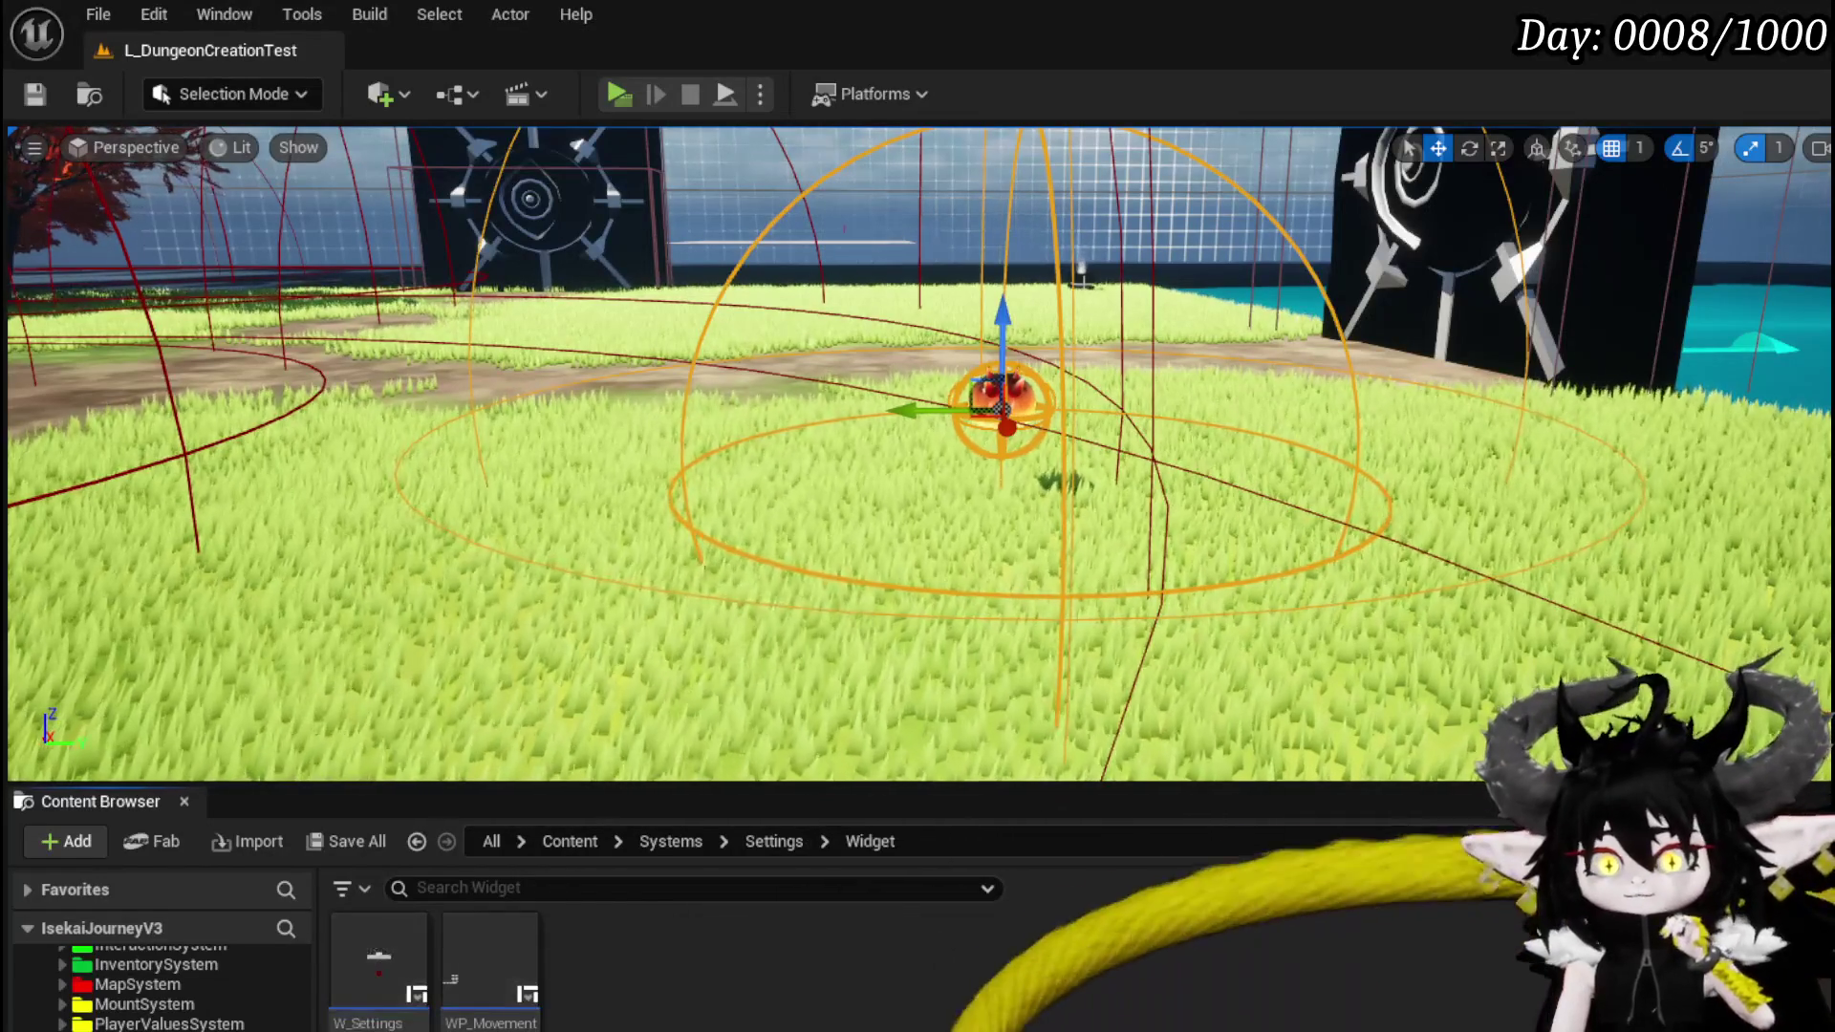
double_click(491, 986)
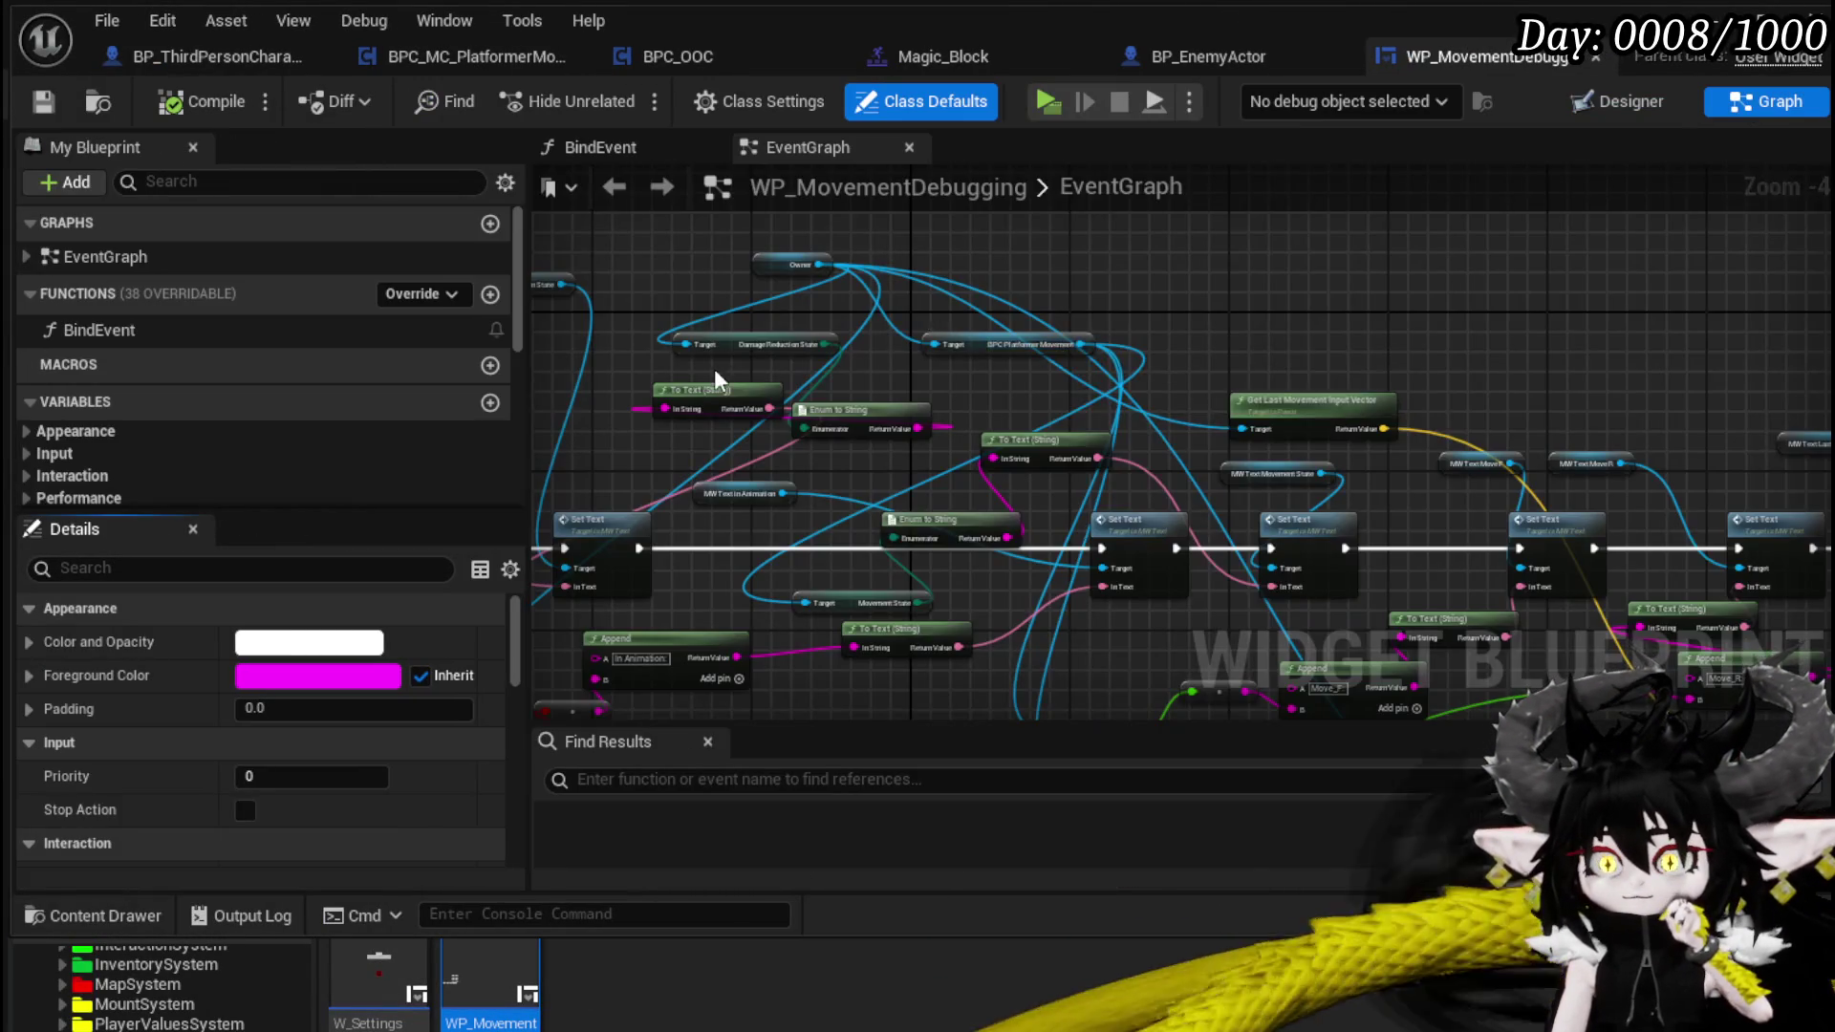
scroll(714, 369, down, 4)
mouse_move(834, 440)
mouse_down()
mouse_move(1282, 464)
mouse_move(942, 473)
mouse_up()
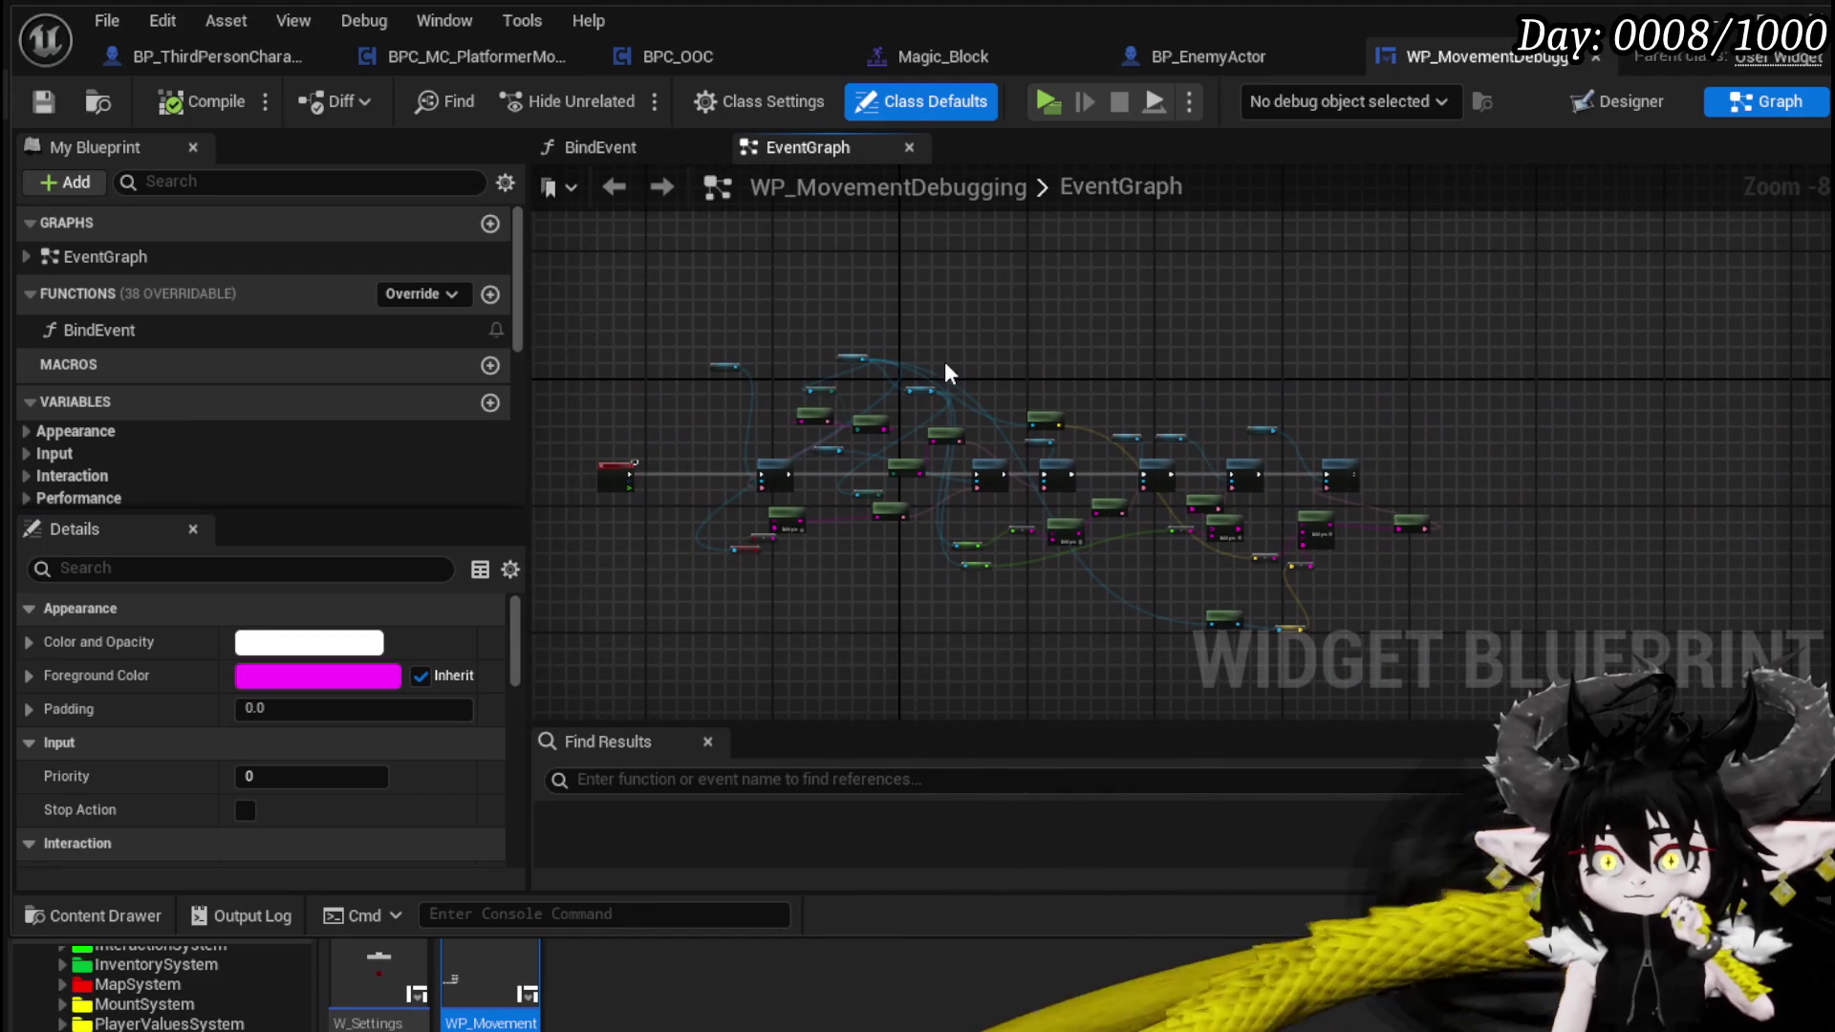
click(1592, 55)
click(43, 102)
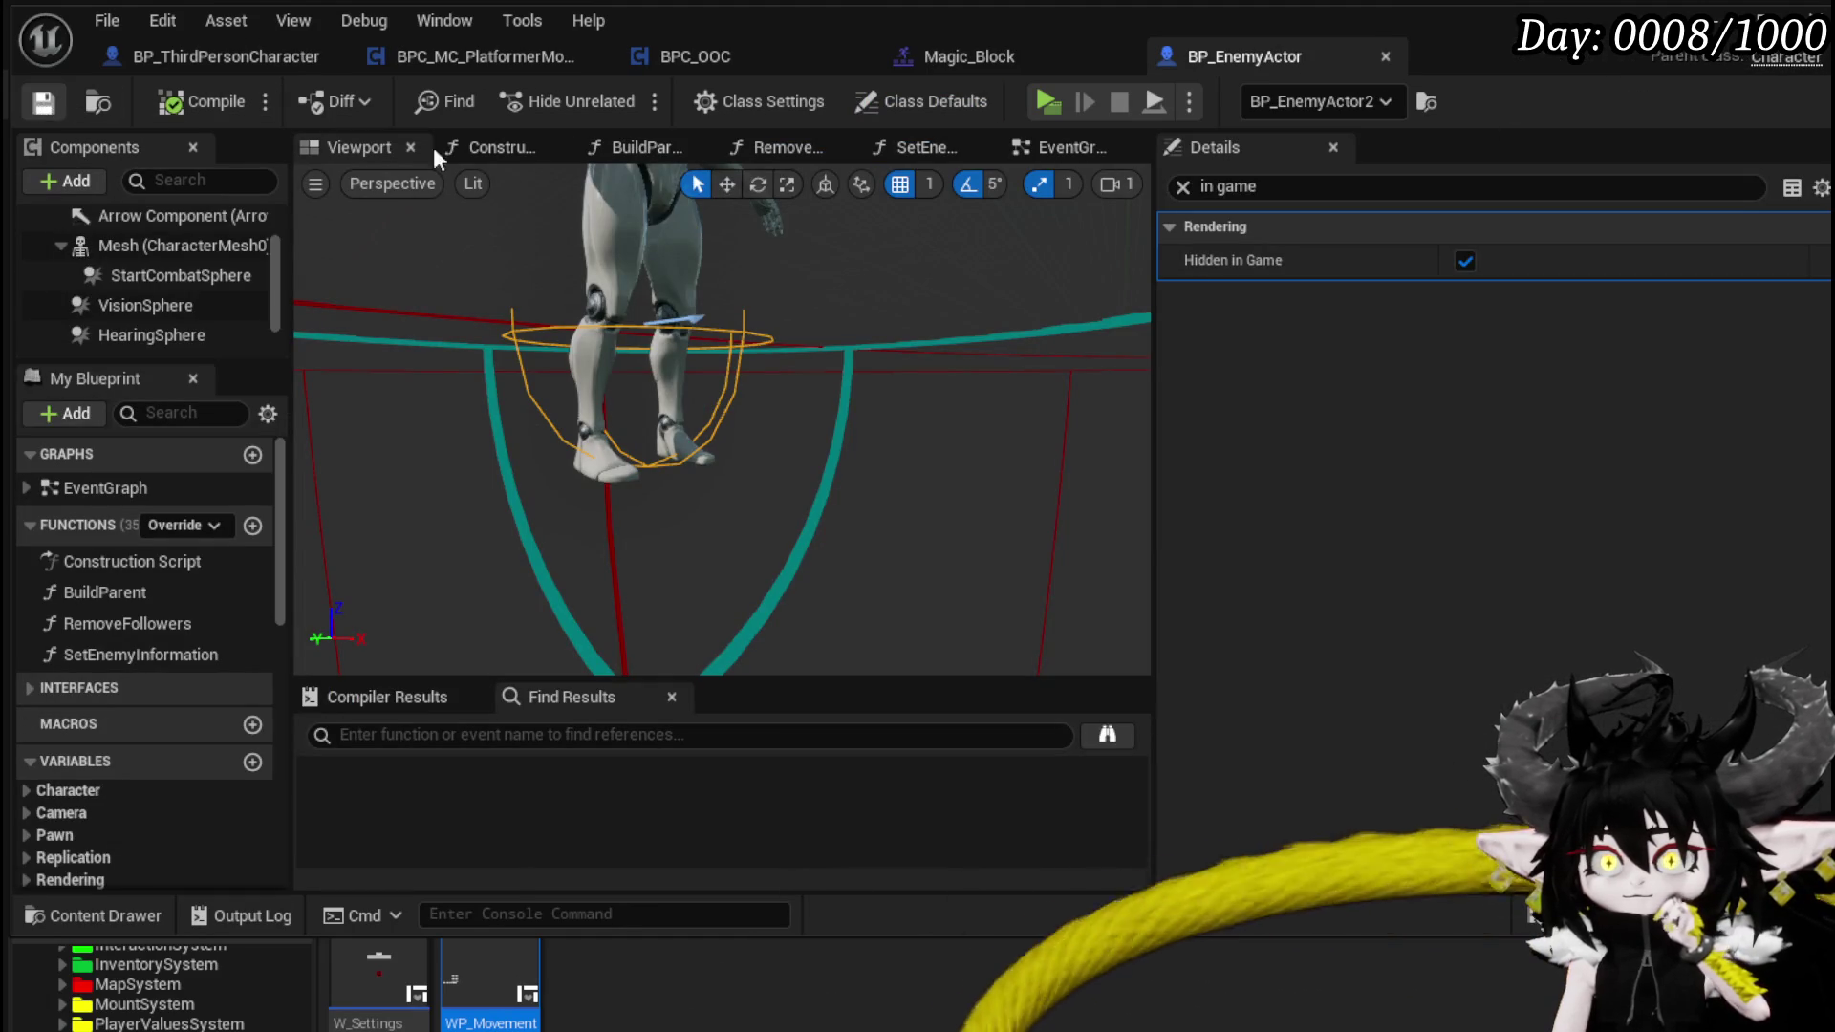
- Disconnect W_Settings' Event Construct from Create WP Movement Debugging Widget, compile, save, and launch a preview
double_click(390, 997)
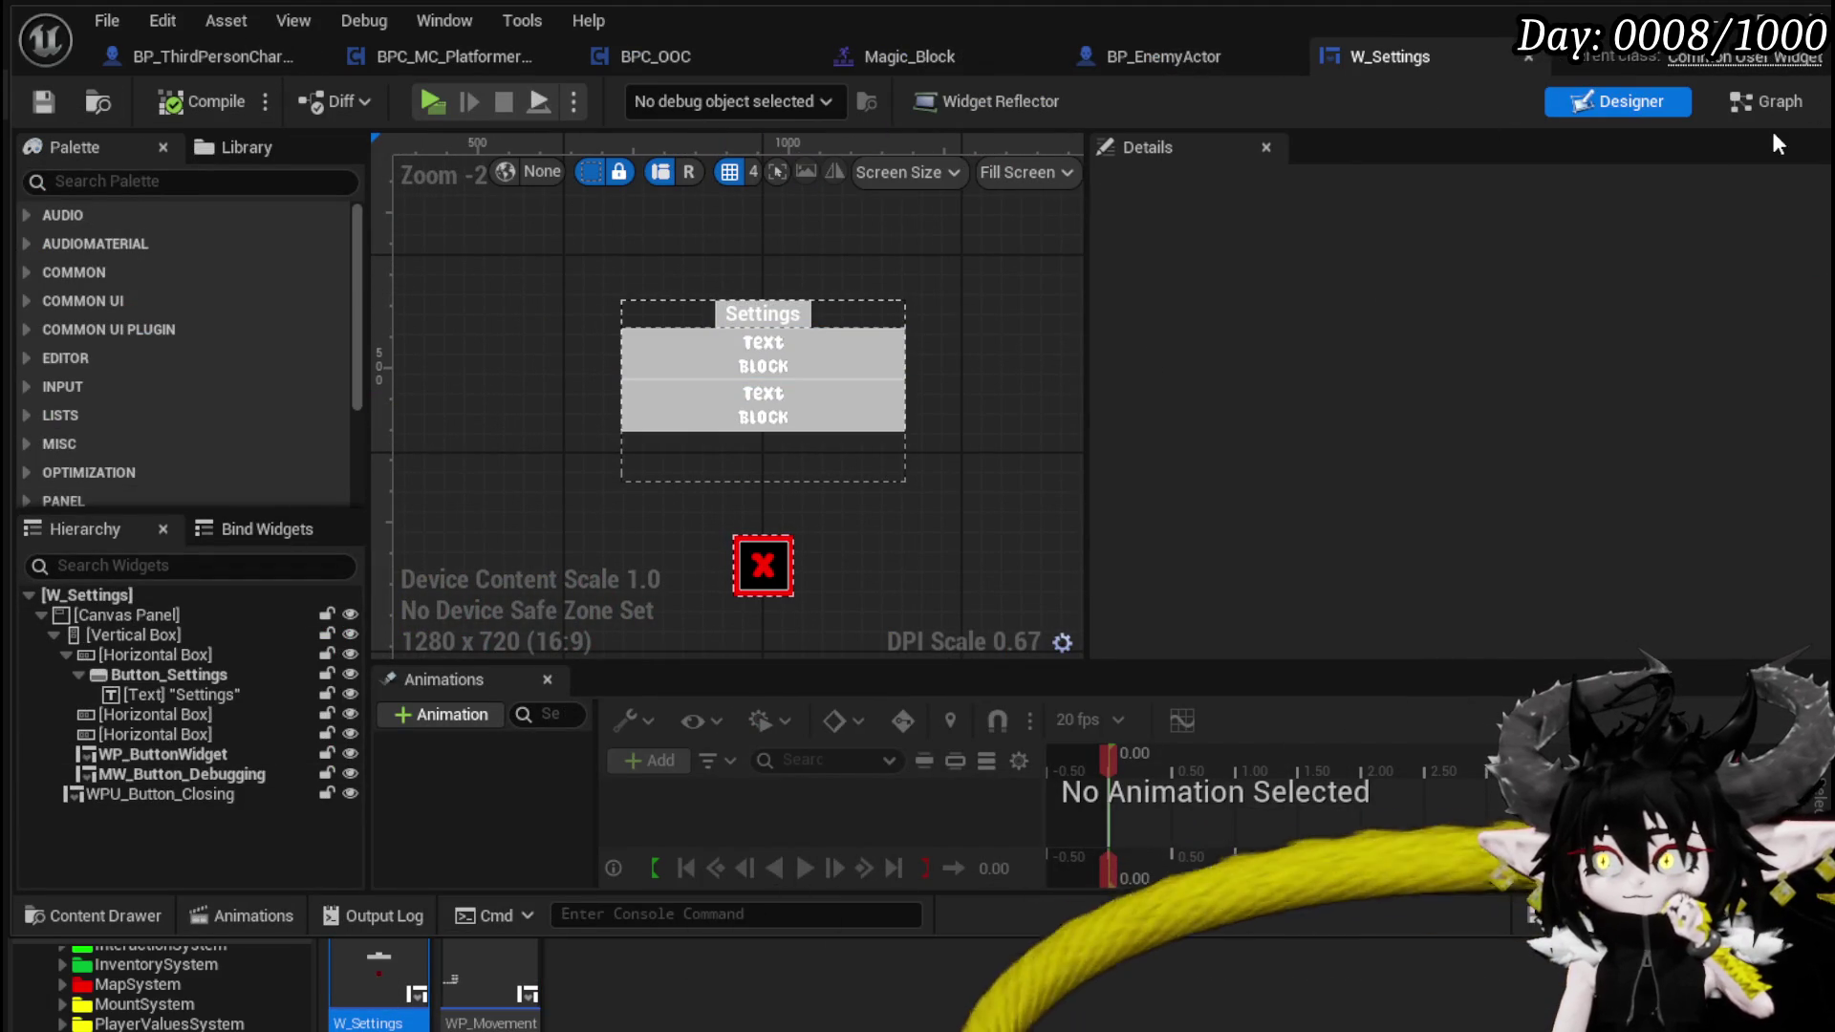
click(1766, 101)
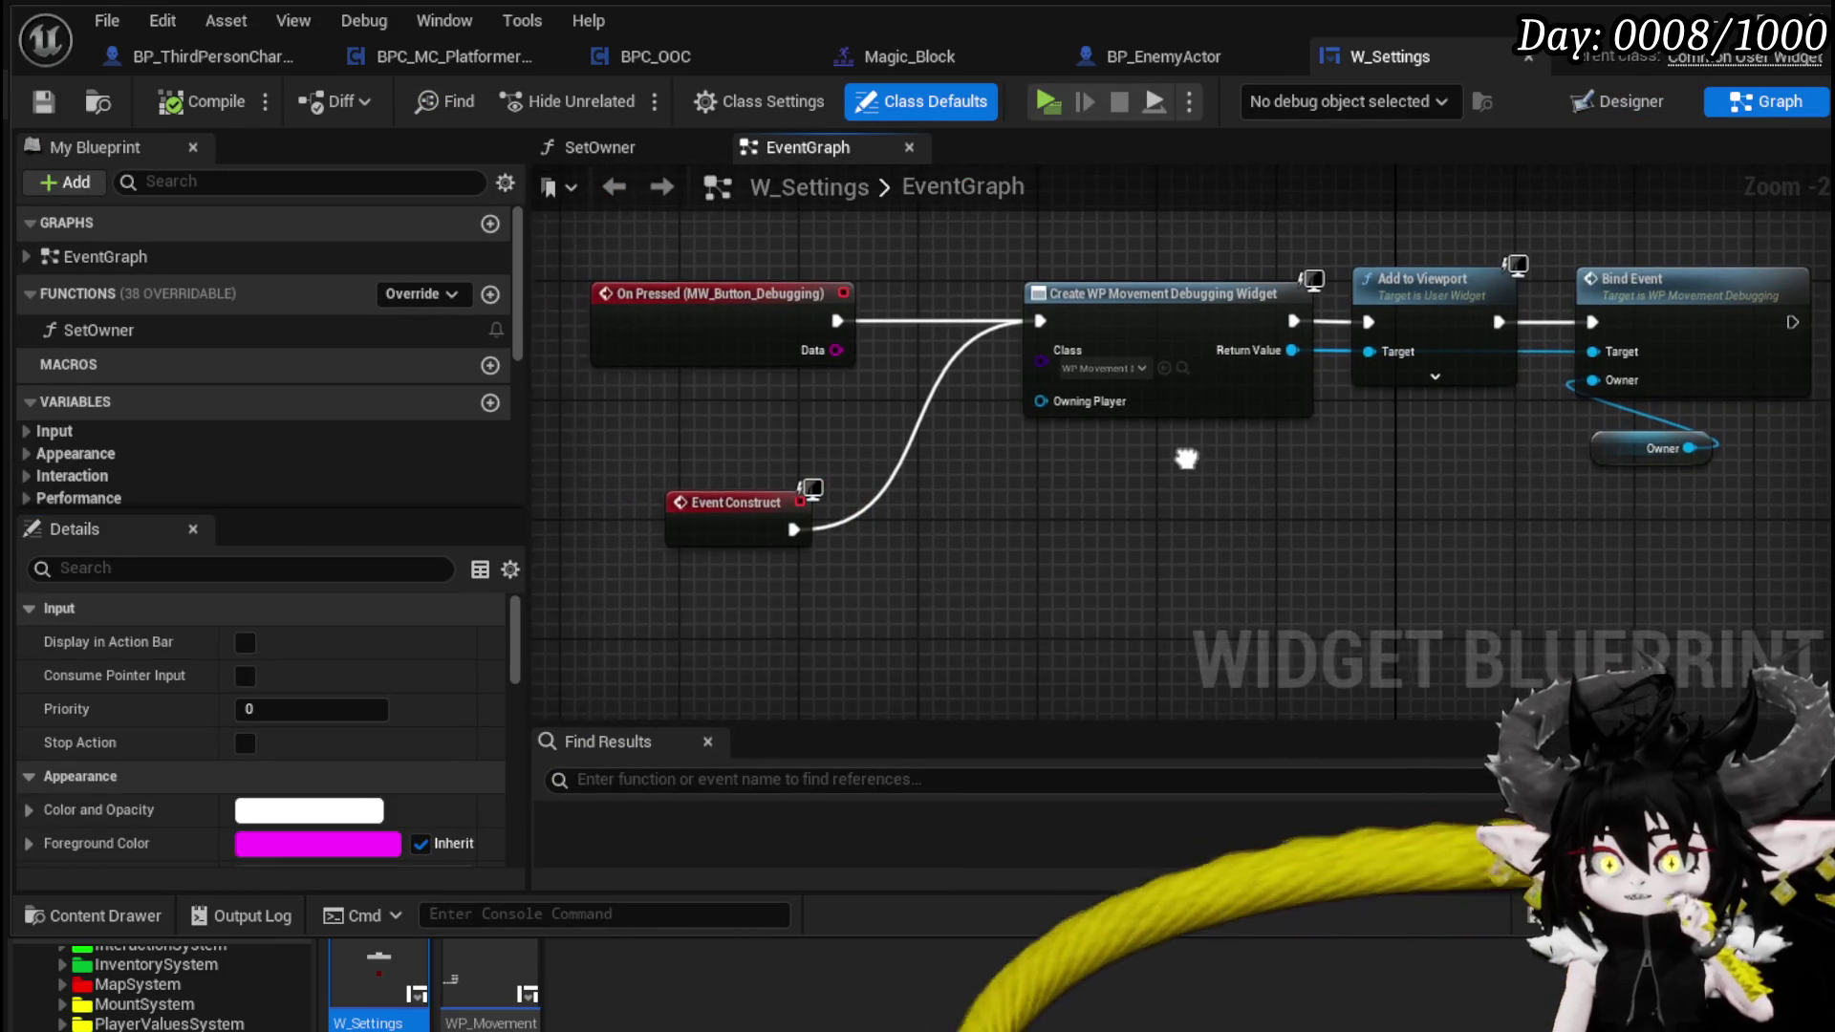
drag(1186, 458, 1198, 455)
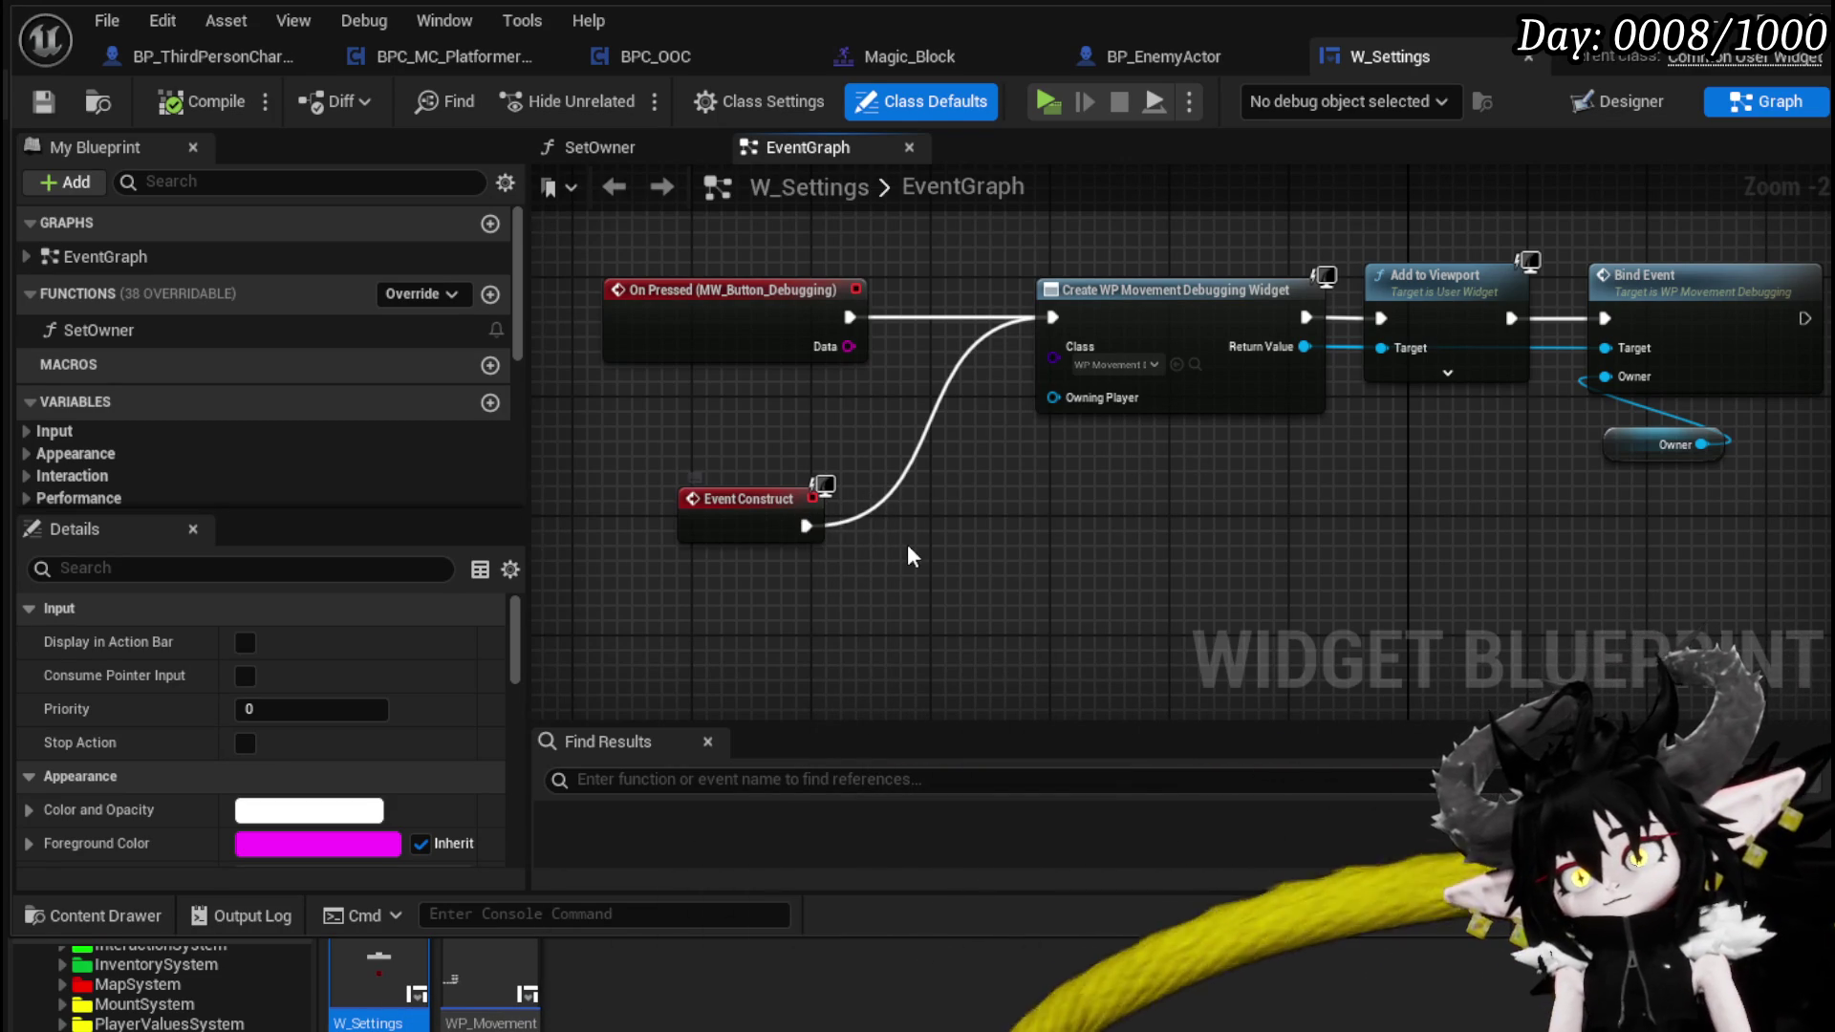
alt+click(806, 526)
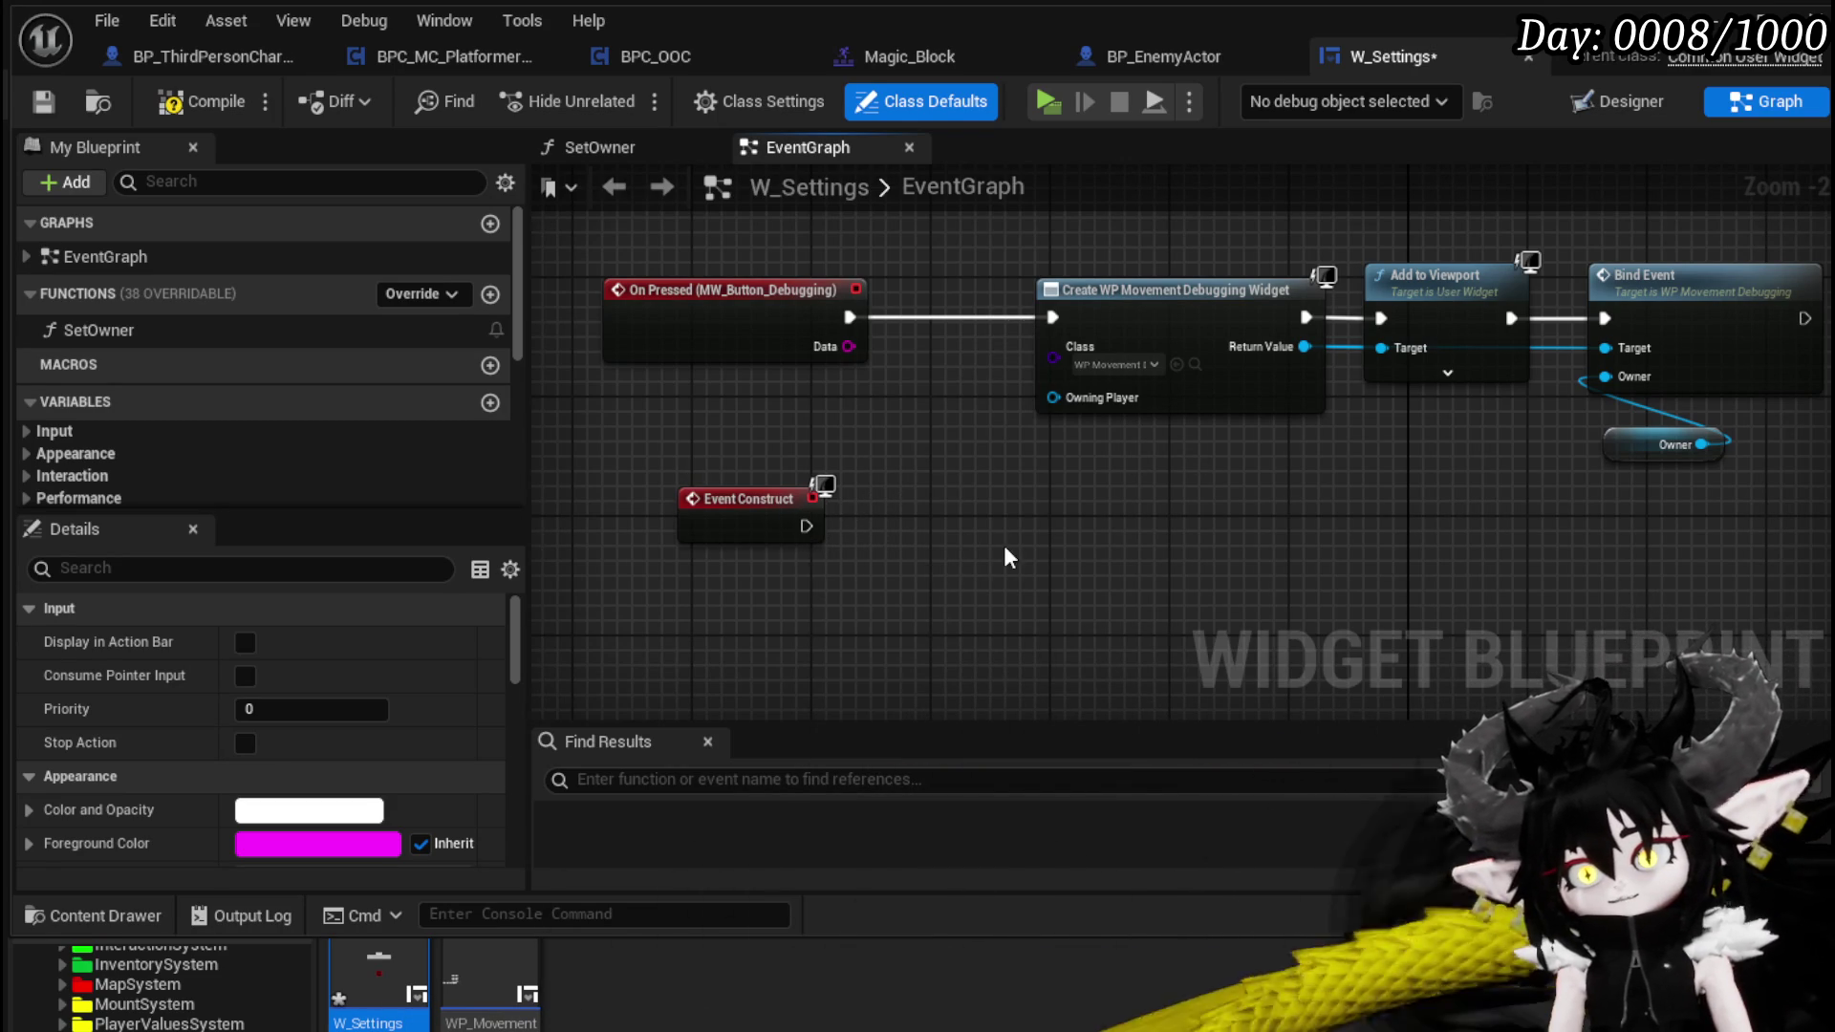
click(183, 107)
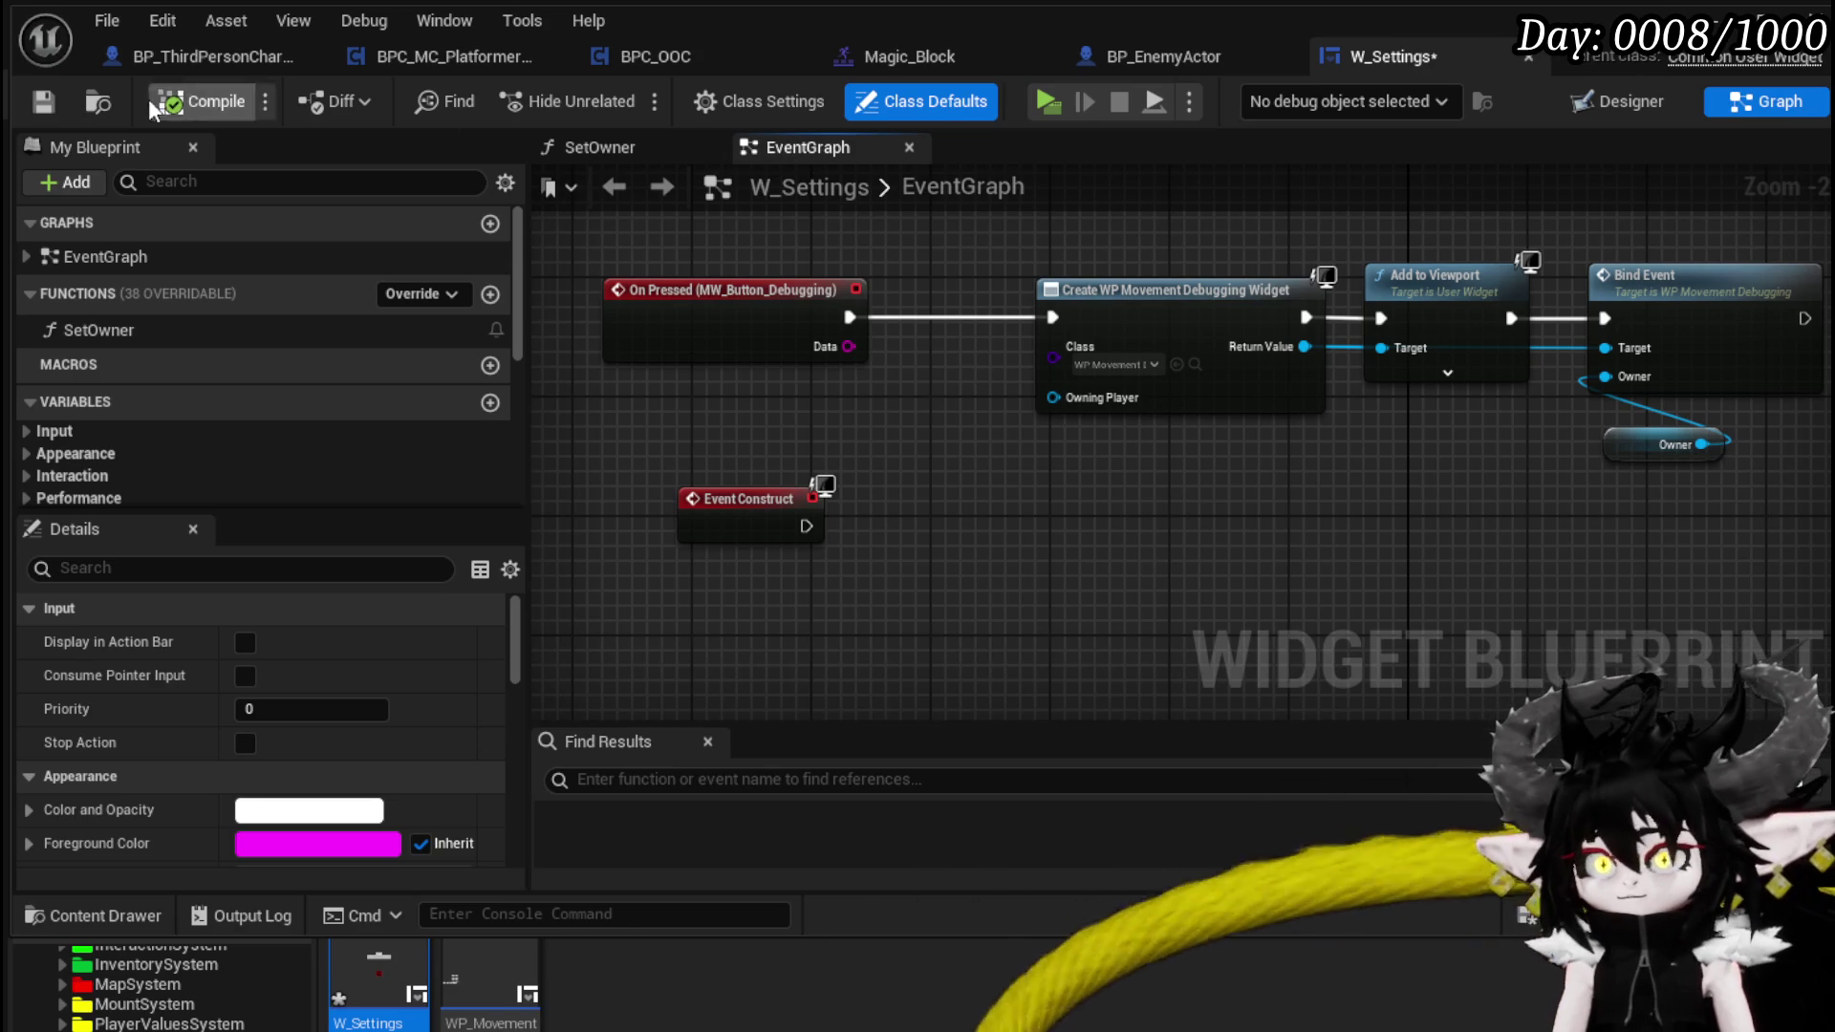
click(43, 102)
key(alt+p)
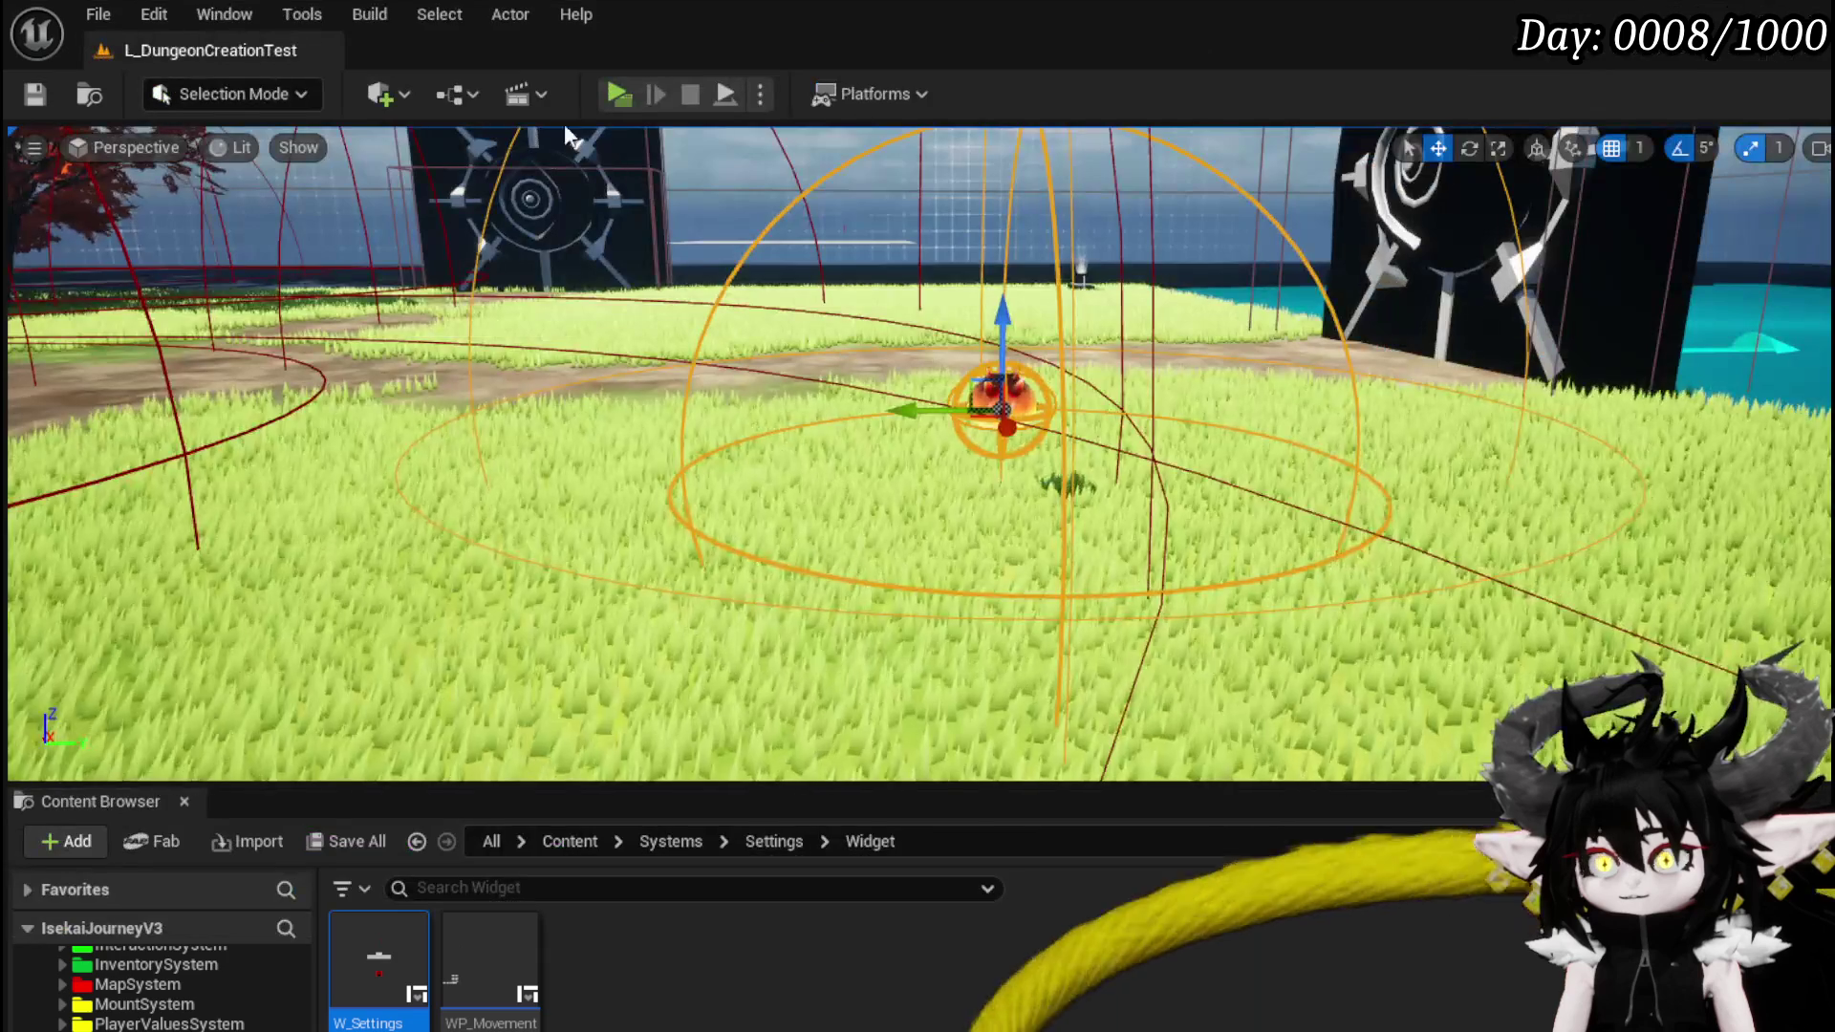
key(w)
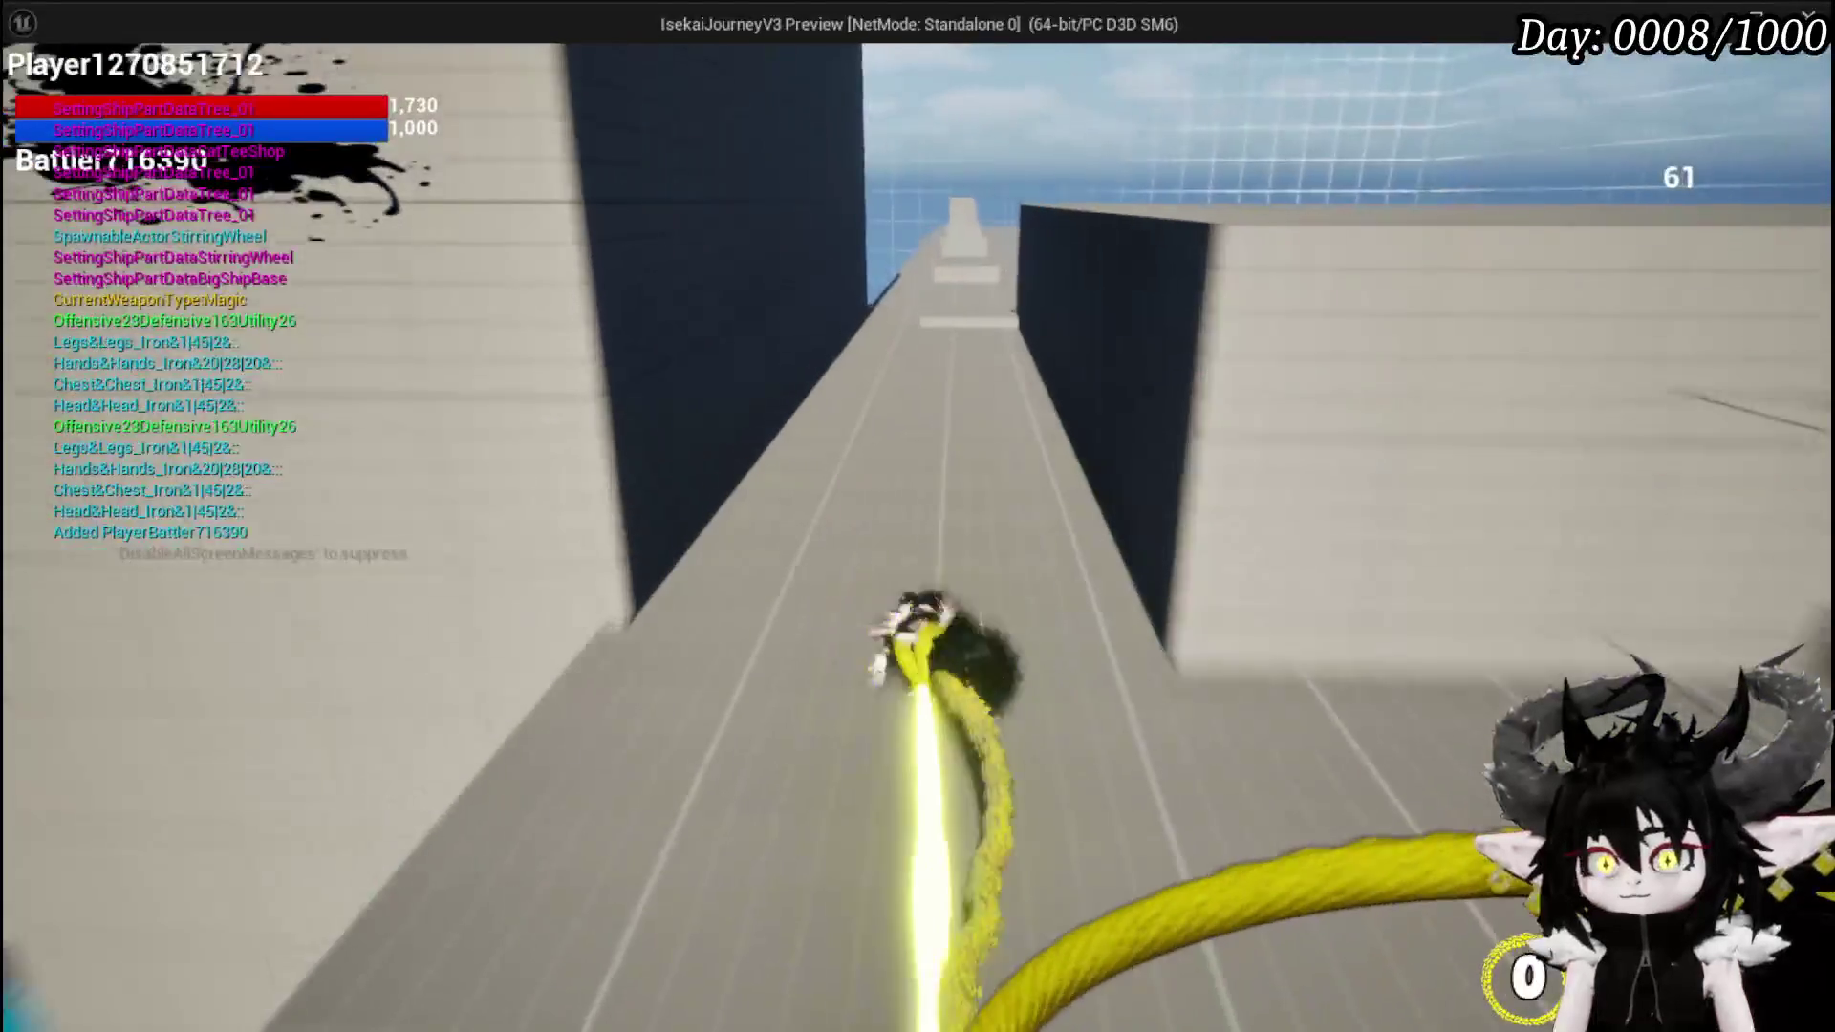
key(w)
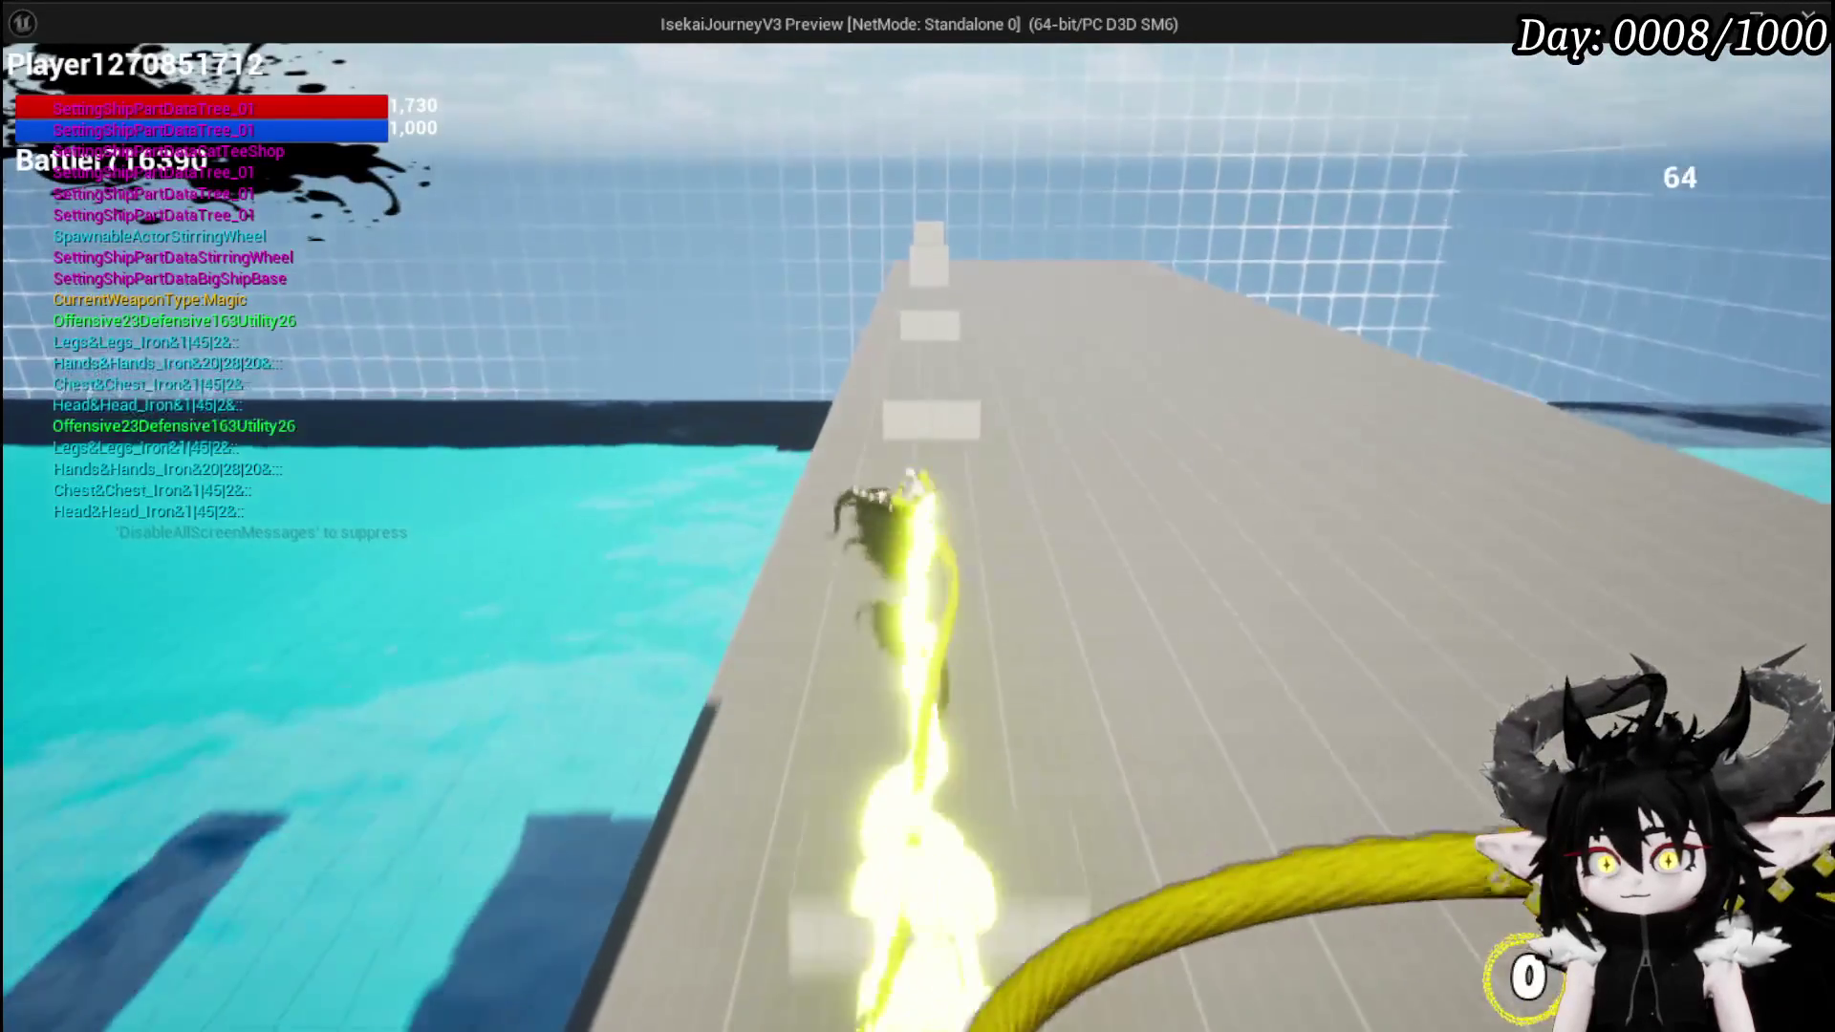
key(w)
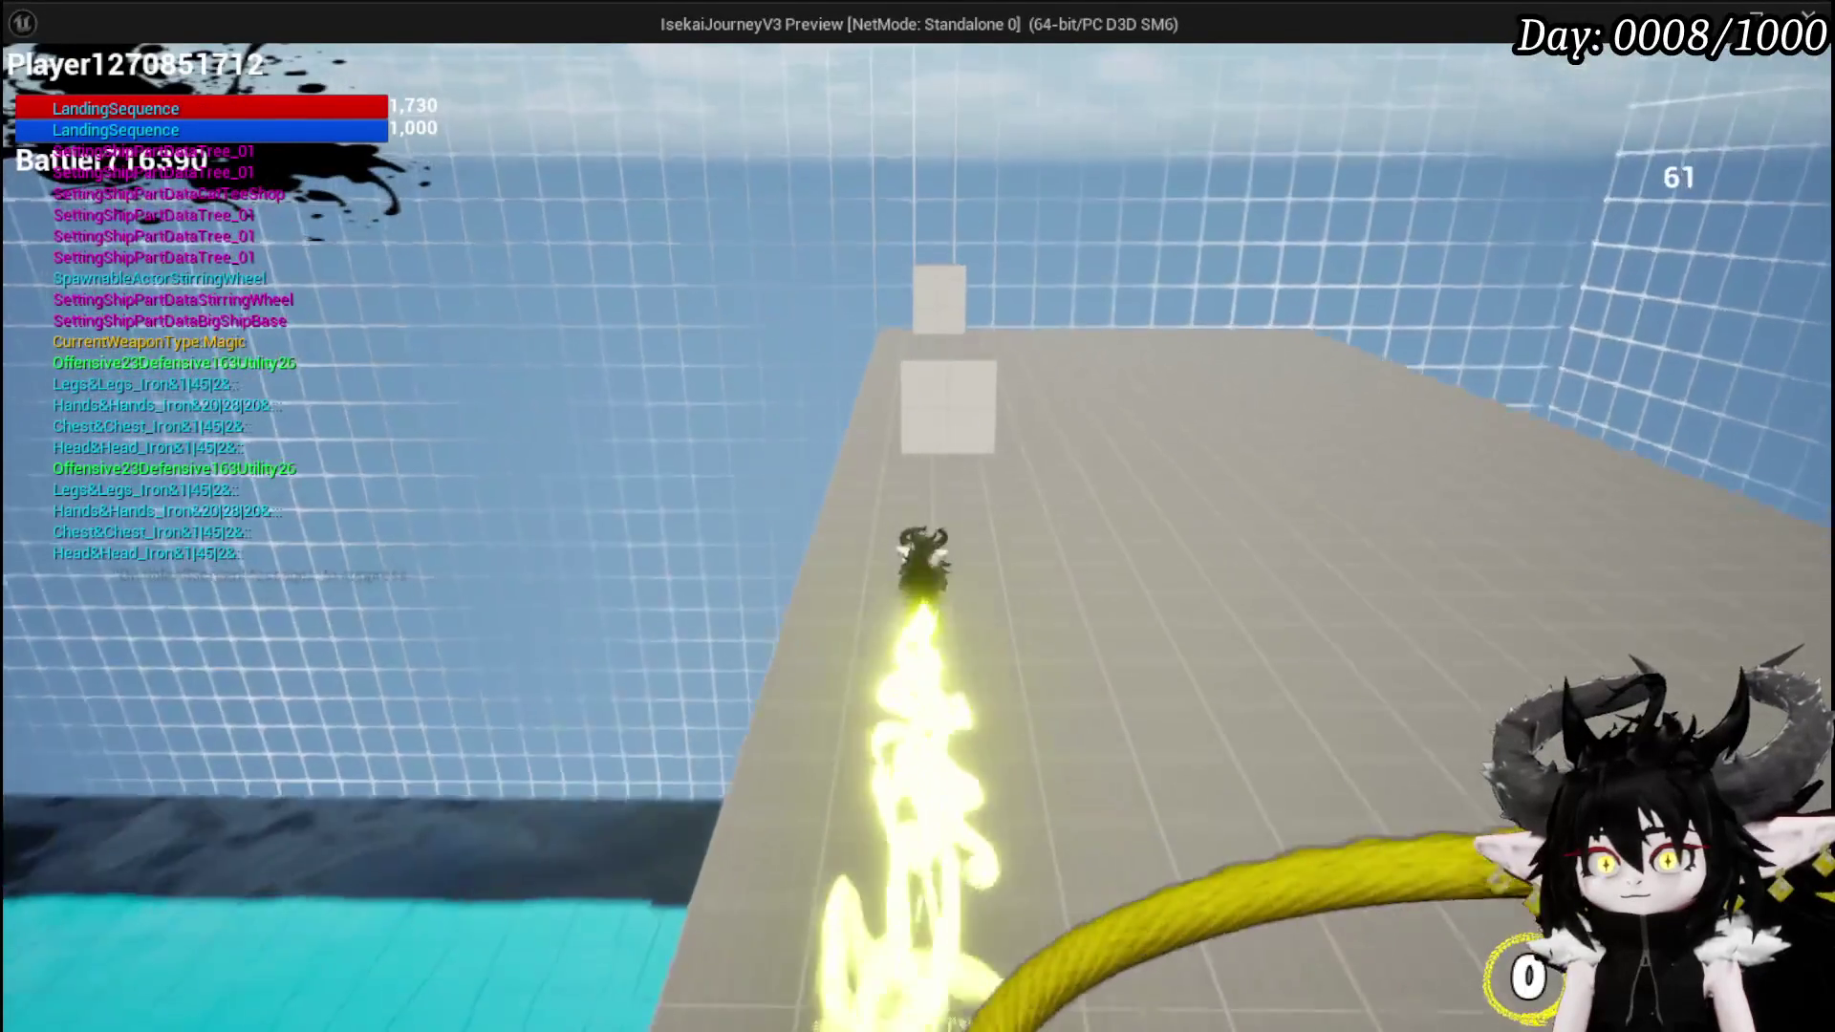
key(w)
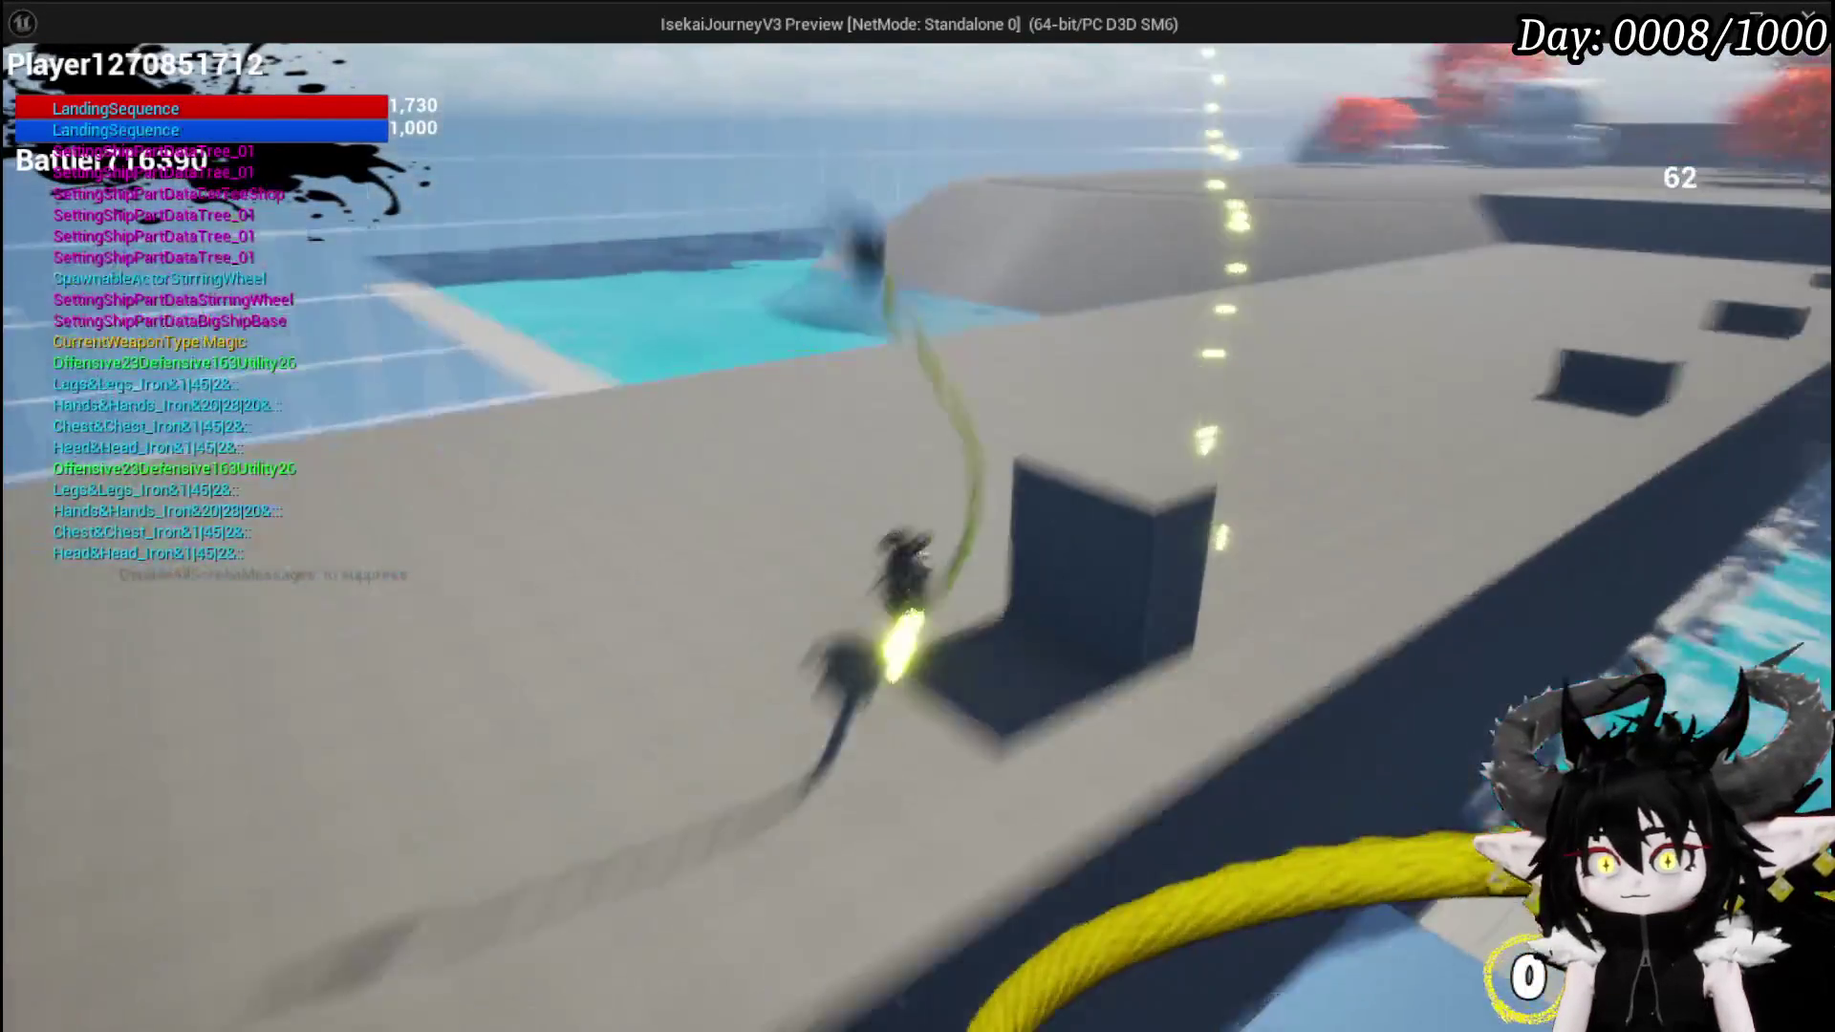
key(w)
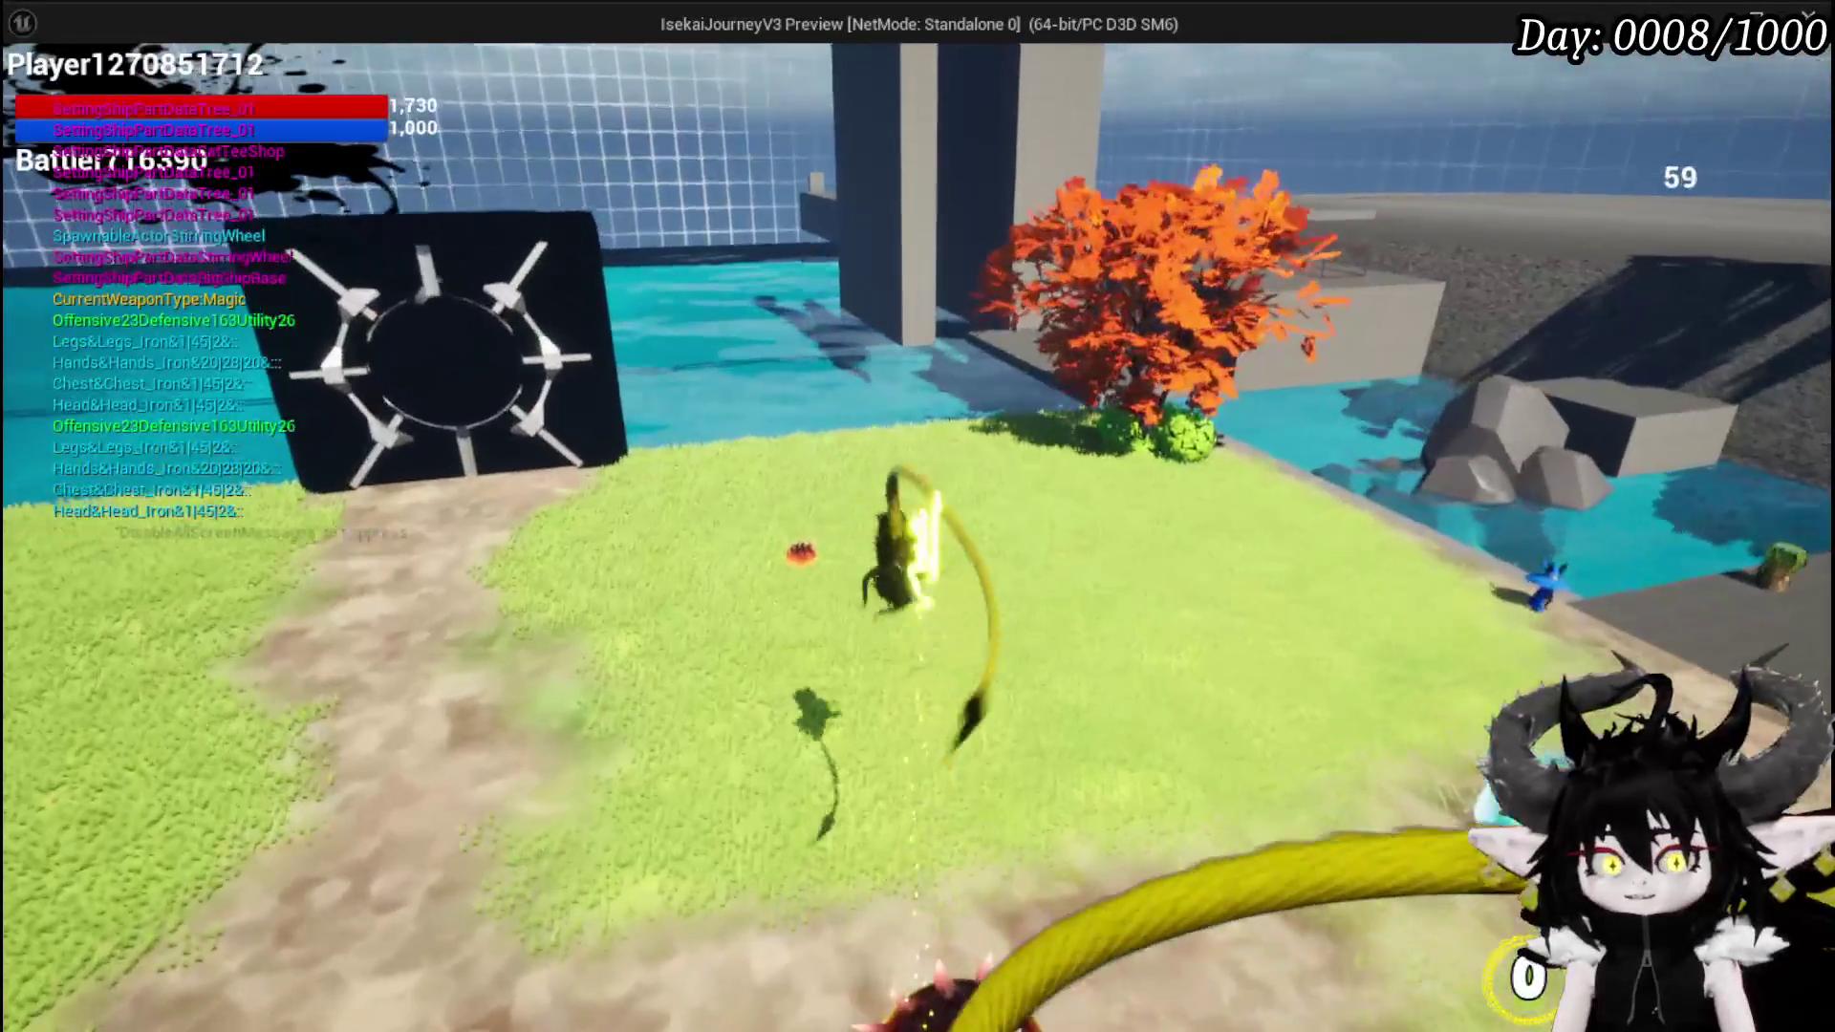
key(Escape)
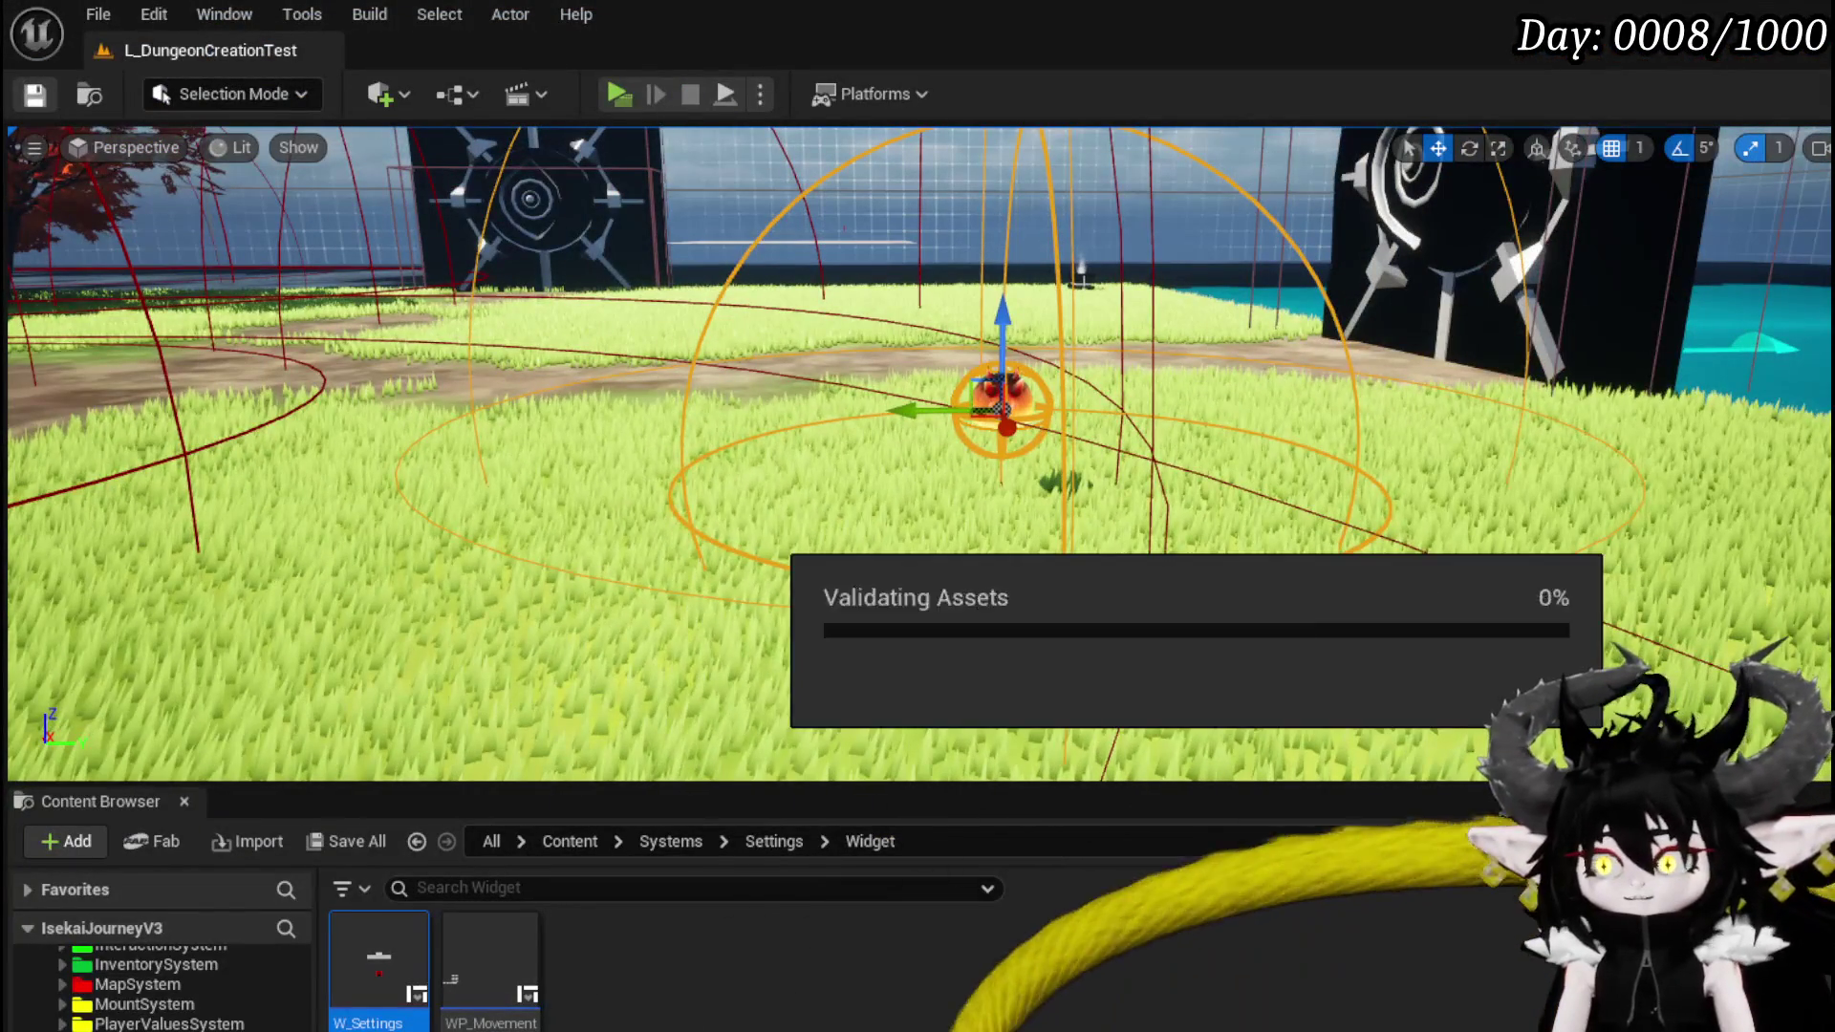
- Open the W_Settings widget blueprint, then leave its editor to return to the Content Browser
double_click(379, 965)
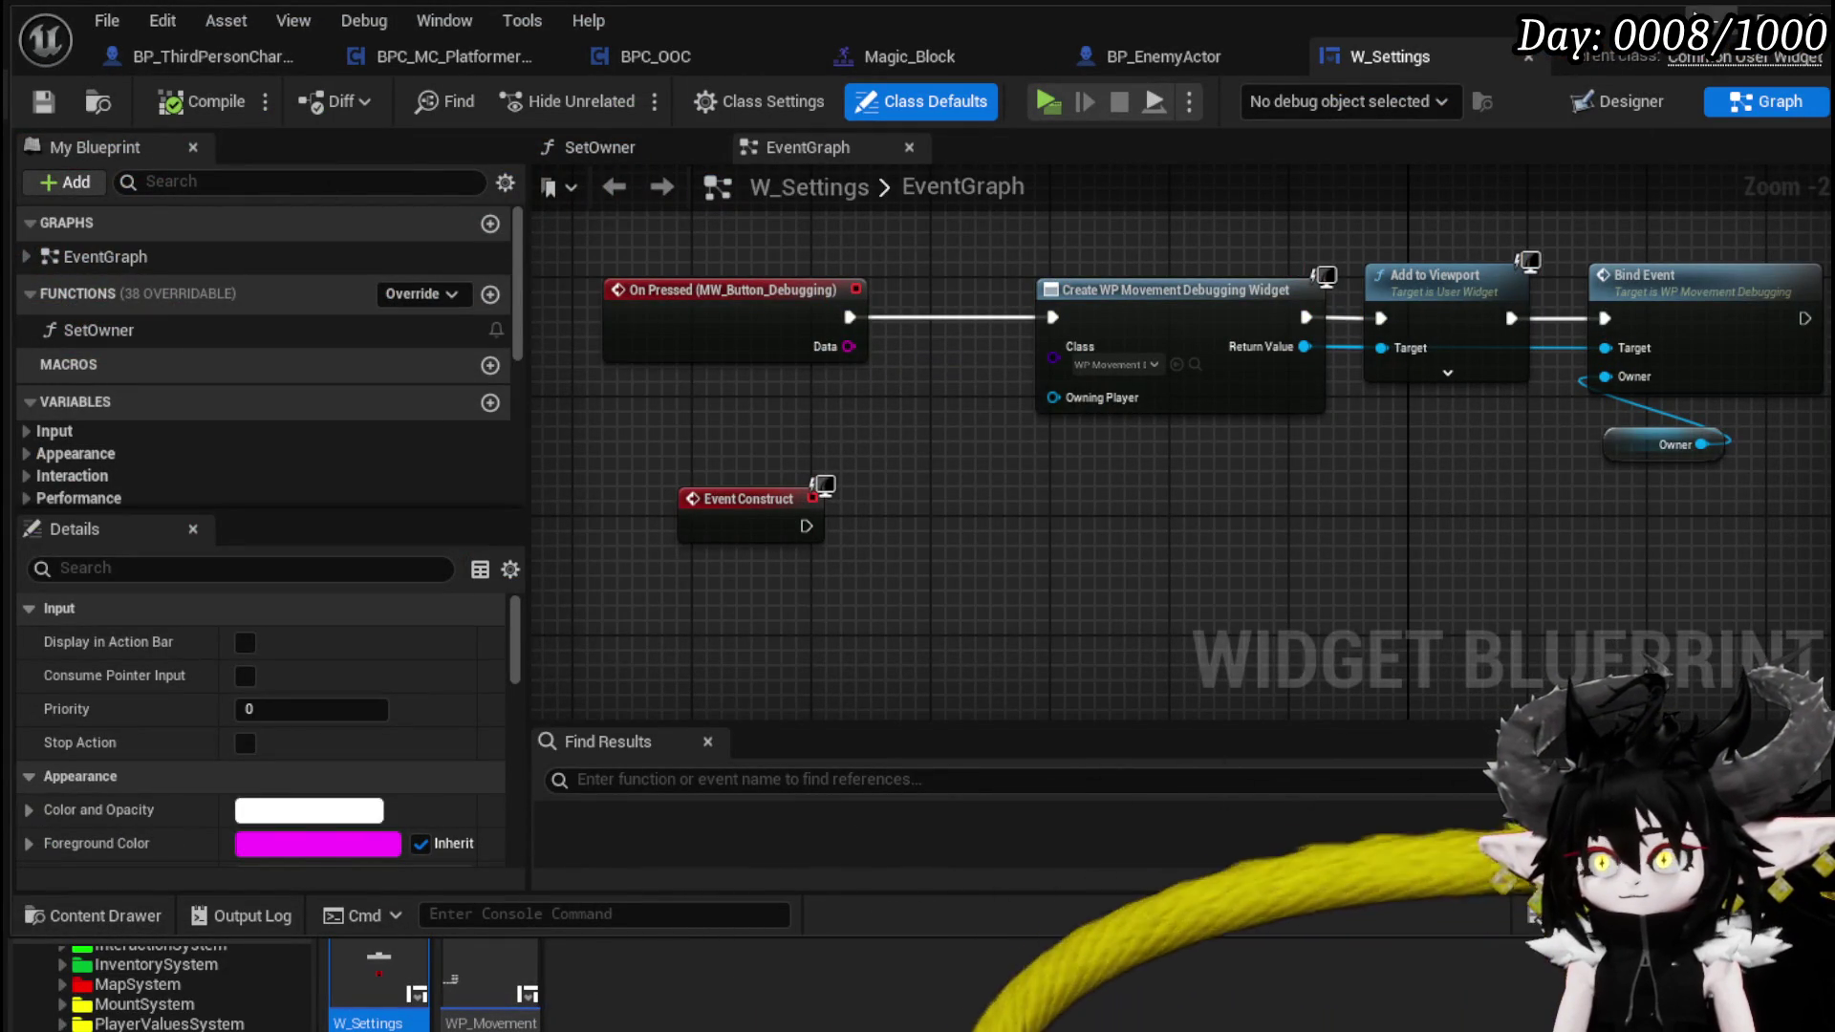
key(alt+Tab)
scroll(204, 954, up, 3)
scroll(192, 993, up, 6)
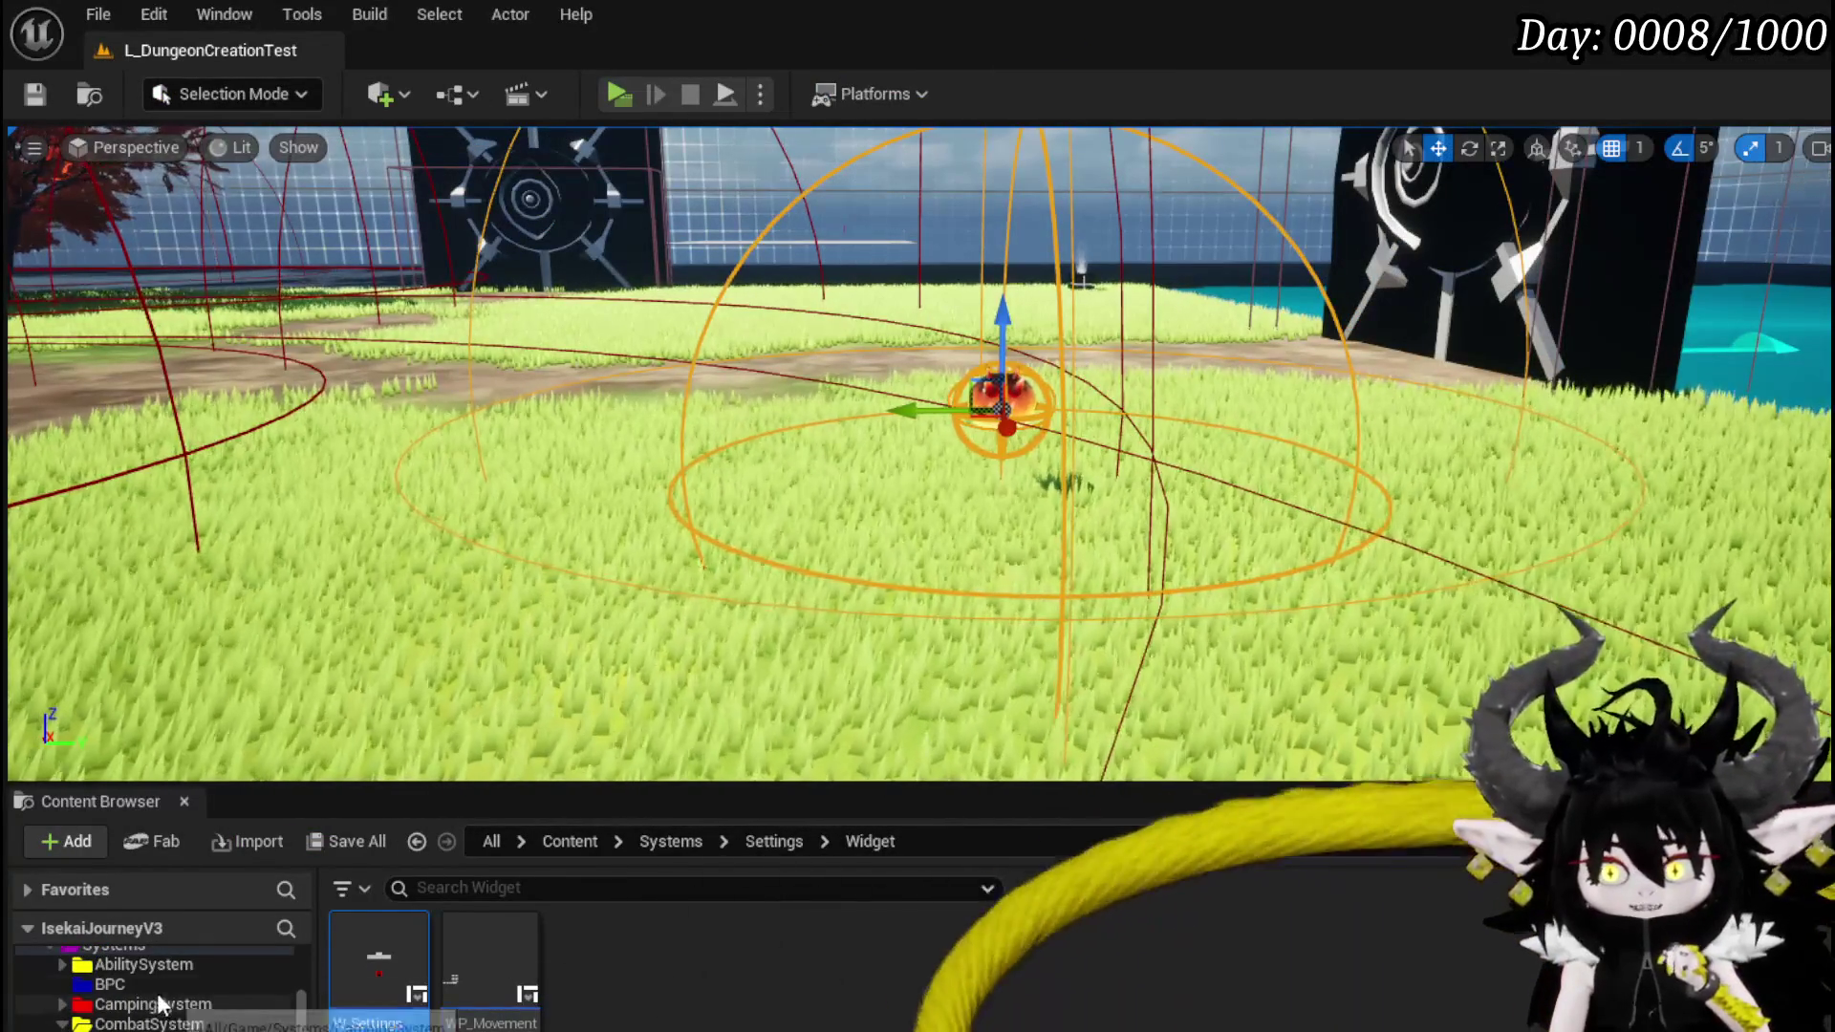
- Create an ActorComponent Blueprint class named BPC_Settings in the BPC folder and save it
click(110, 985)
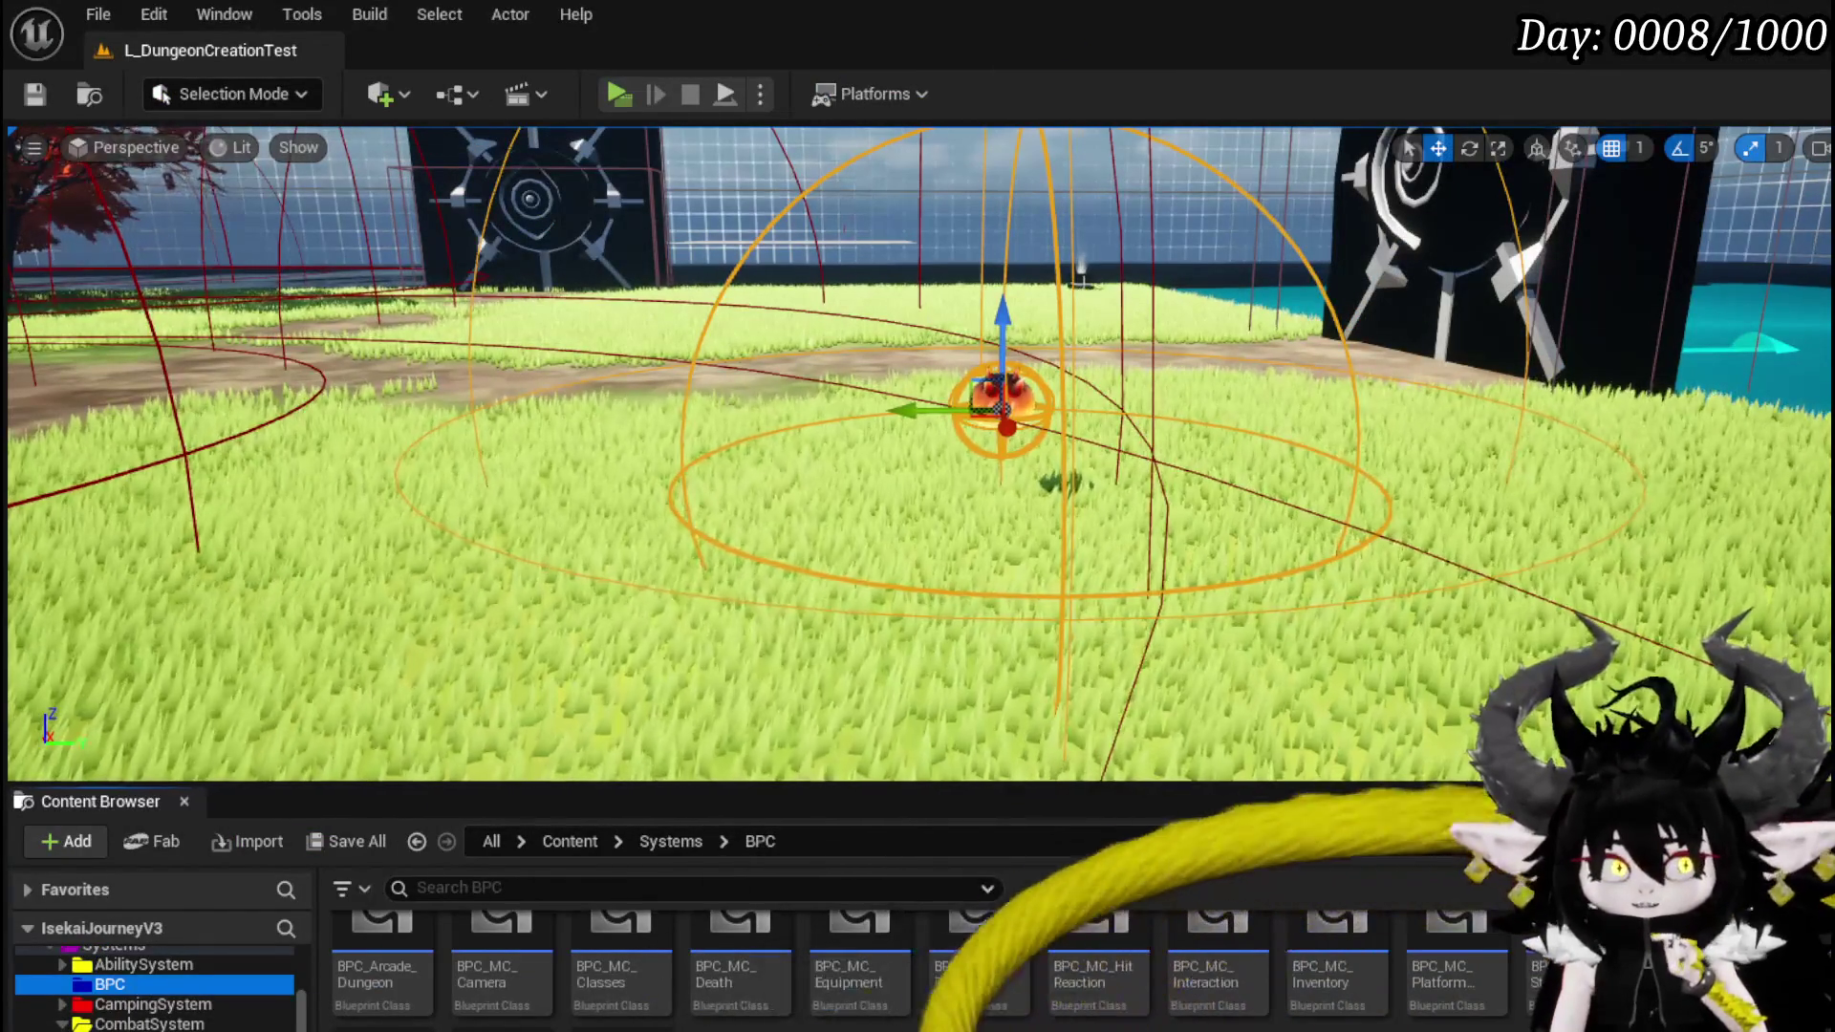
right_click(778, 903)
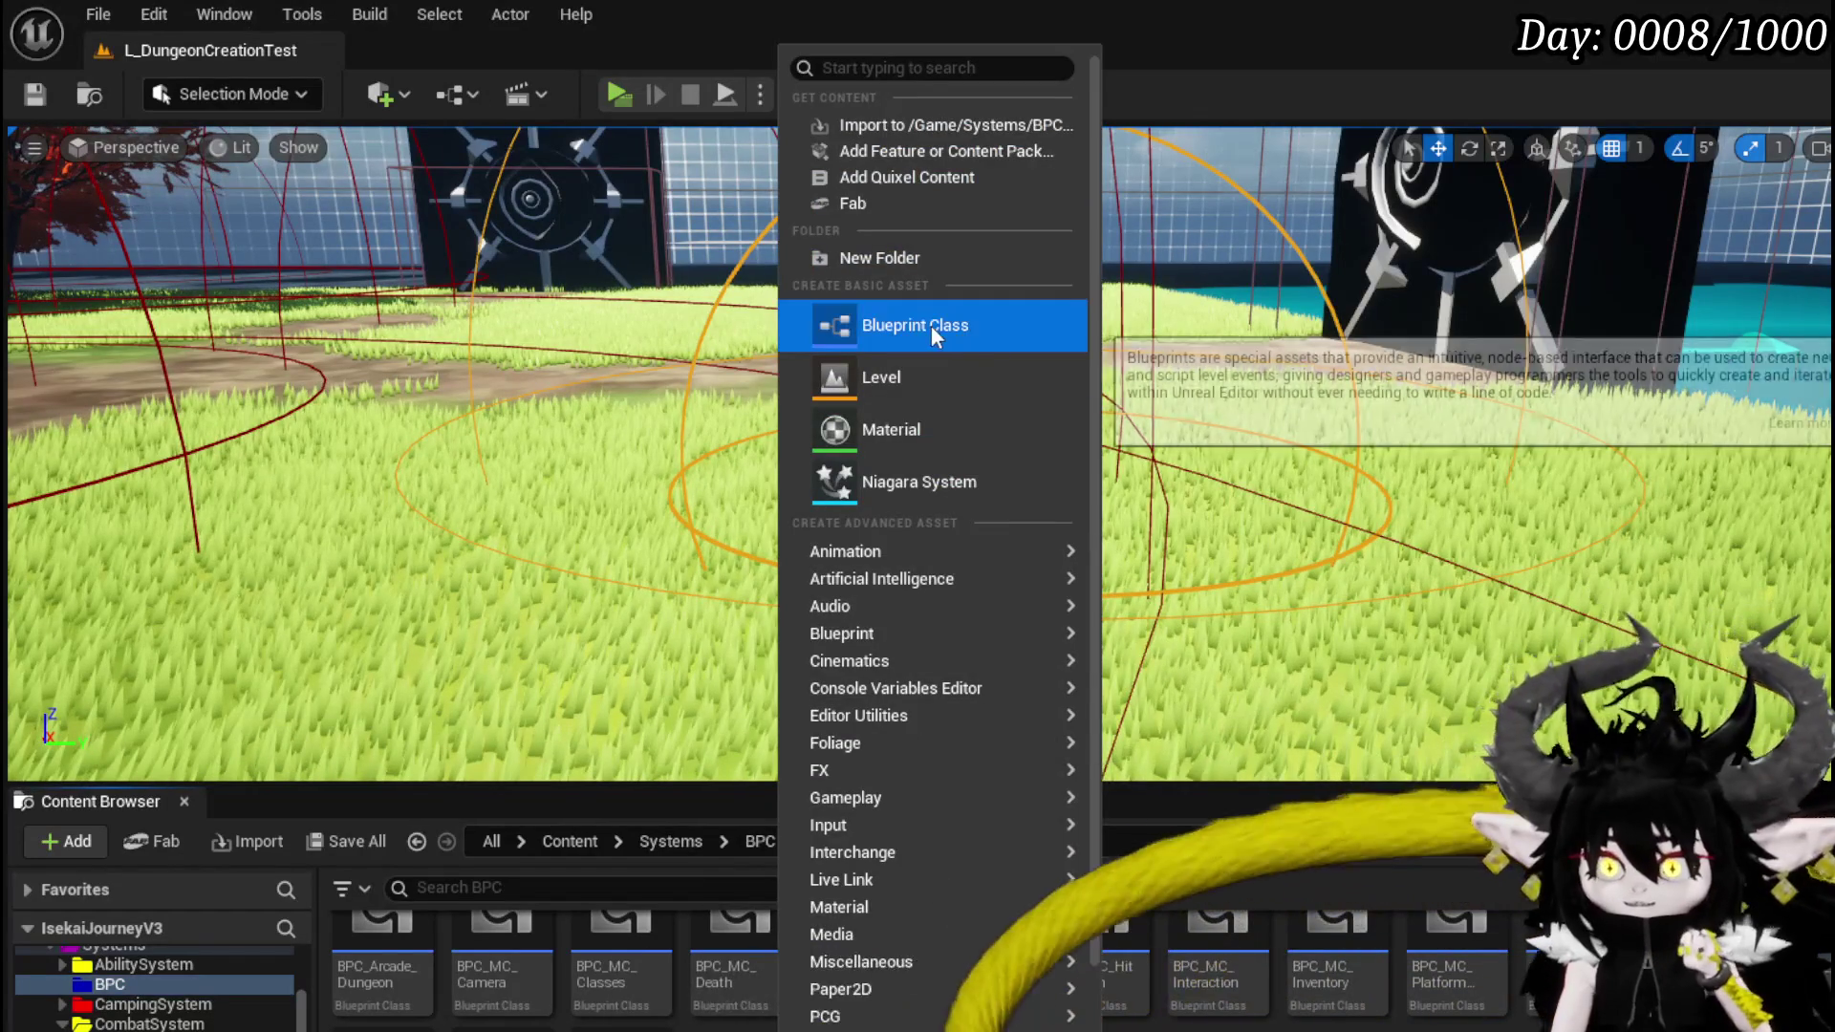
mouse_move(884, 660)
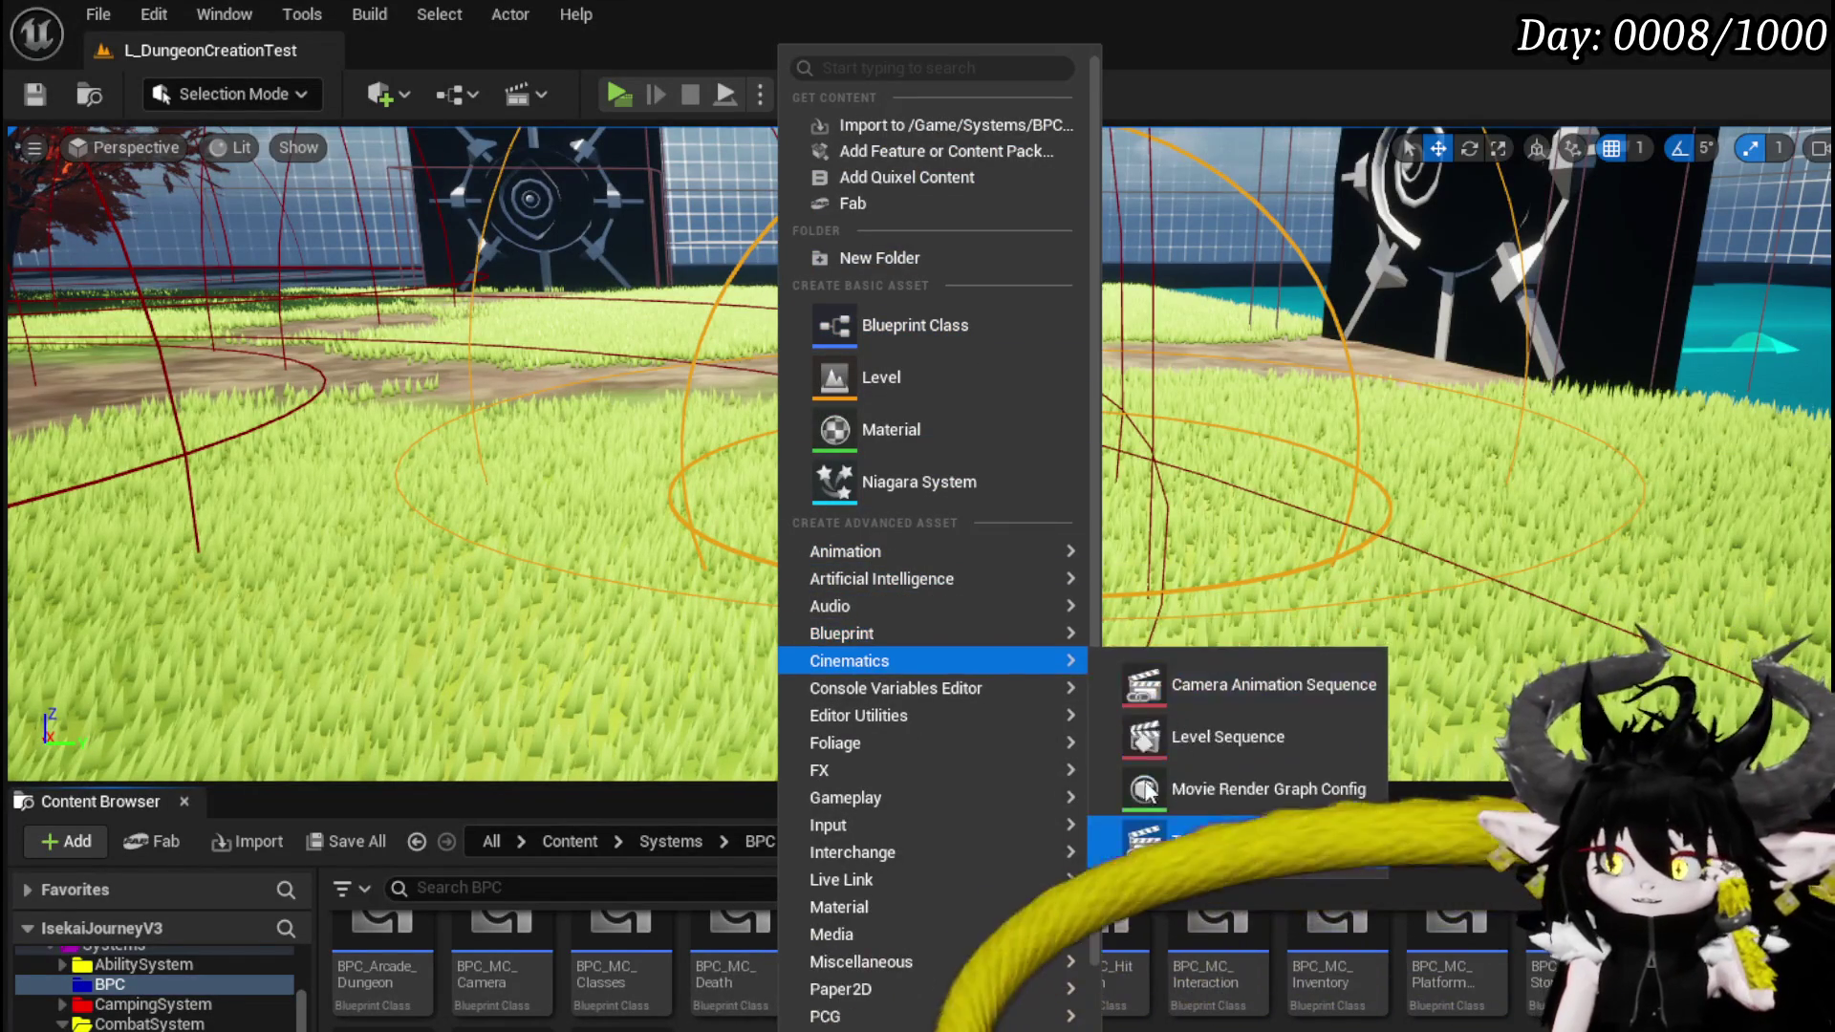
mouse_move(887, 578)
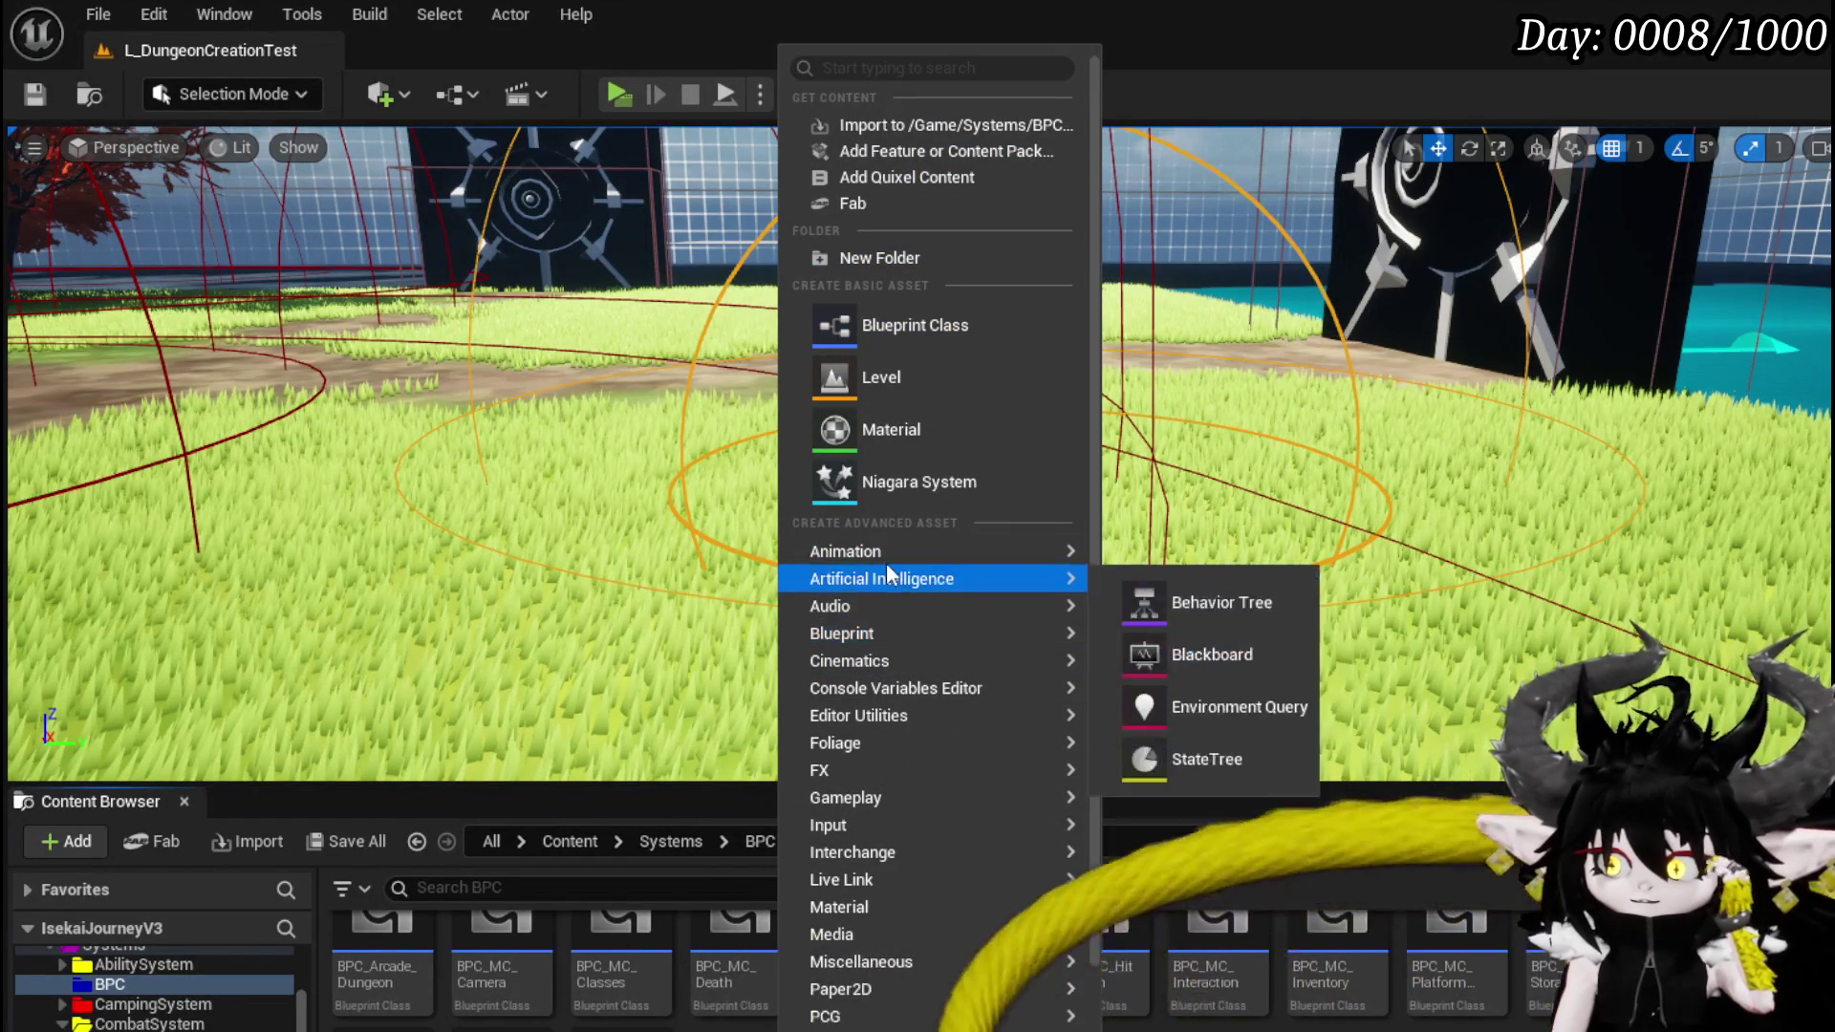
click(904, 335)
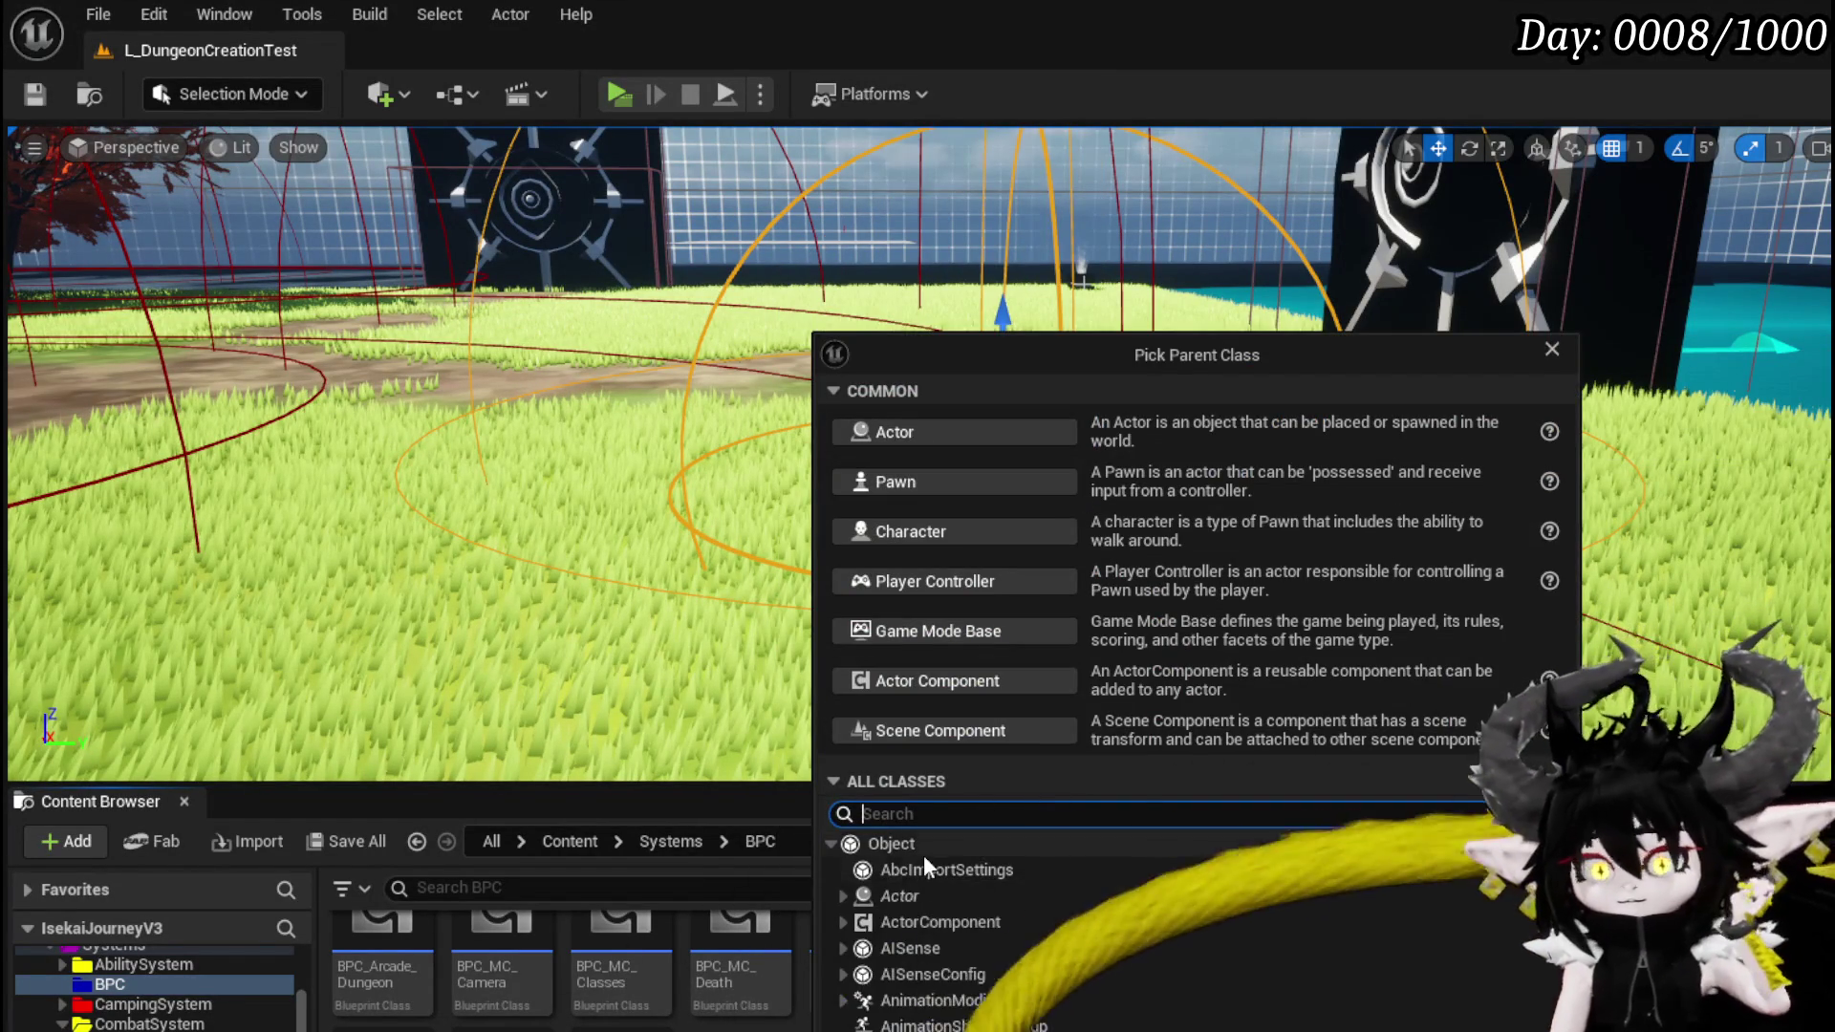
click(925, 917)
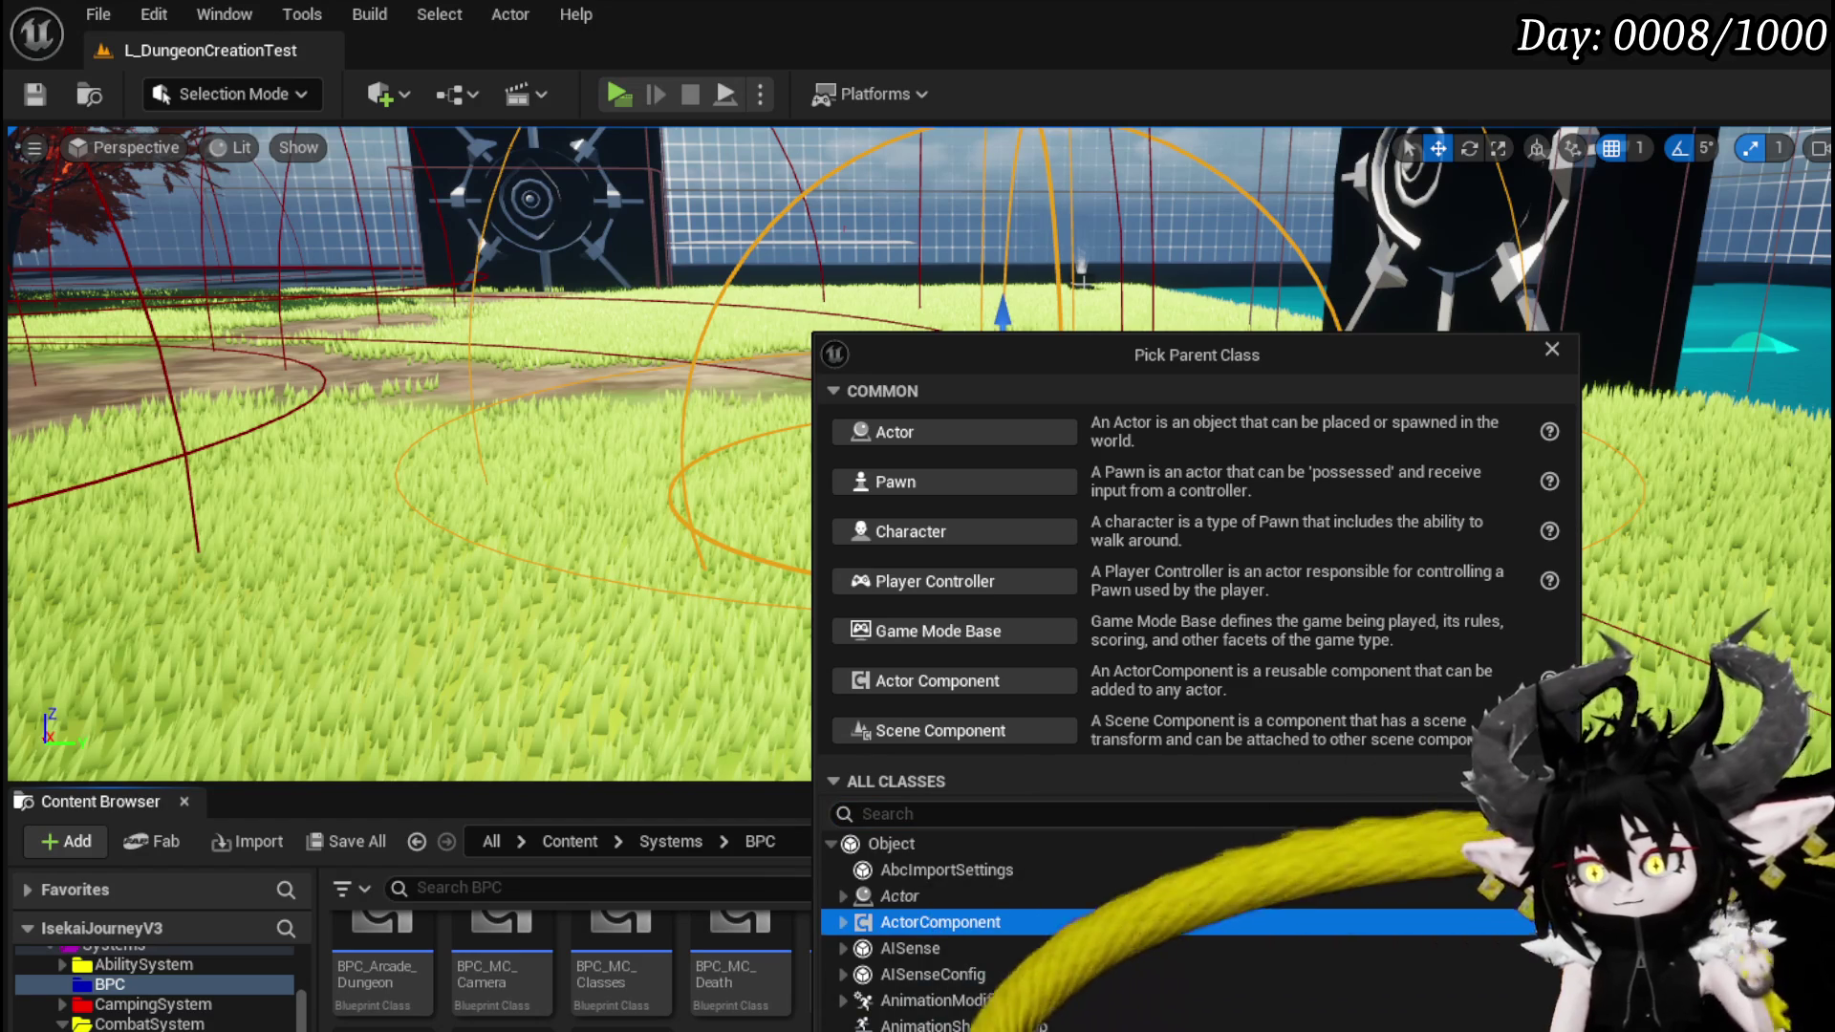
key(Return)
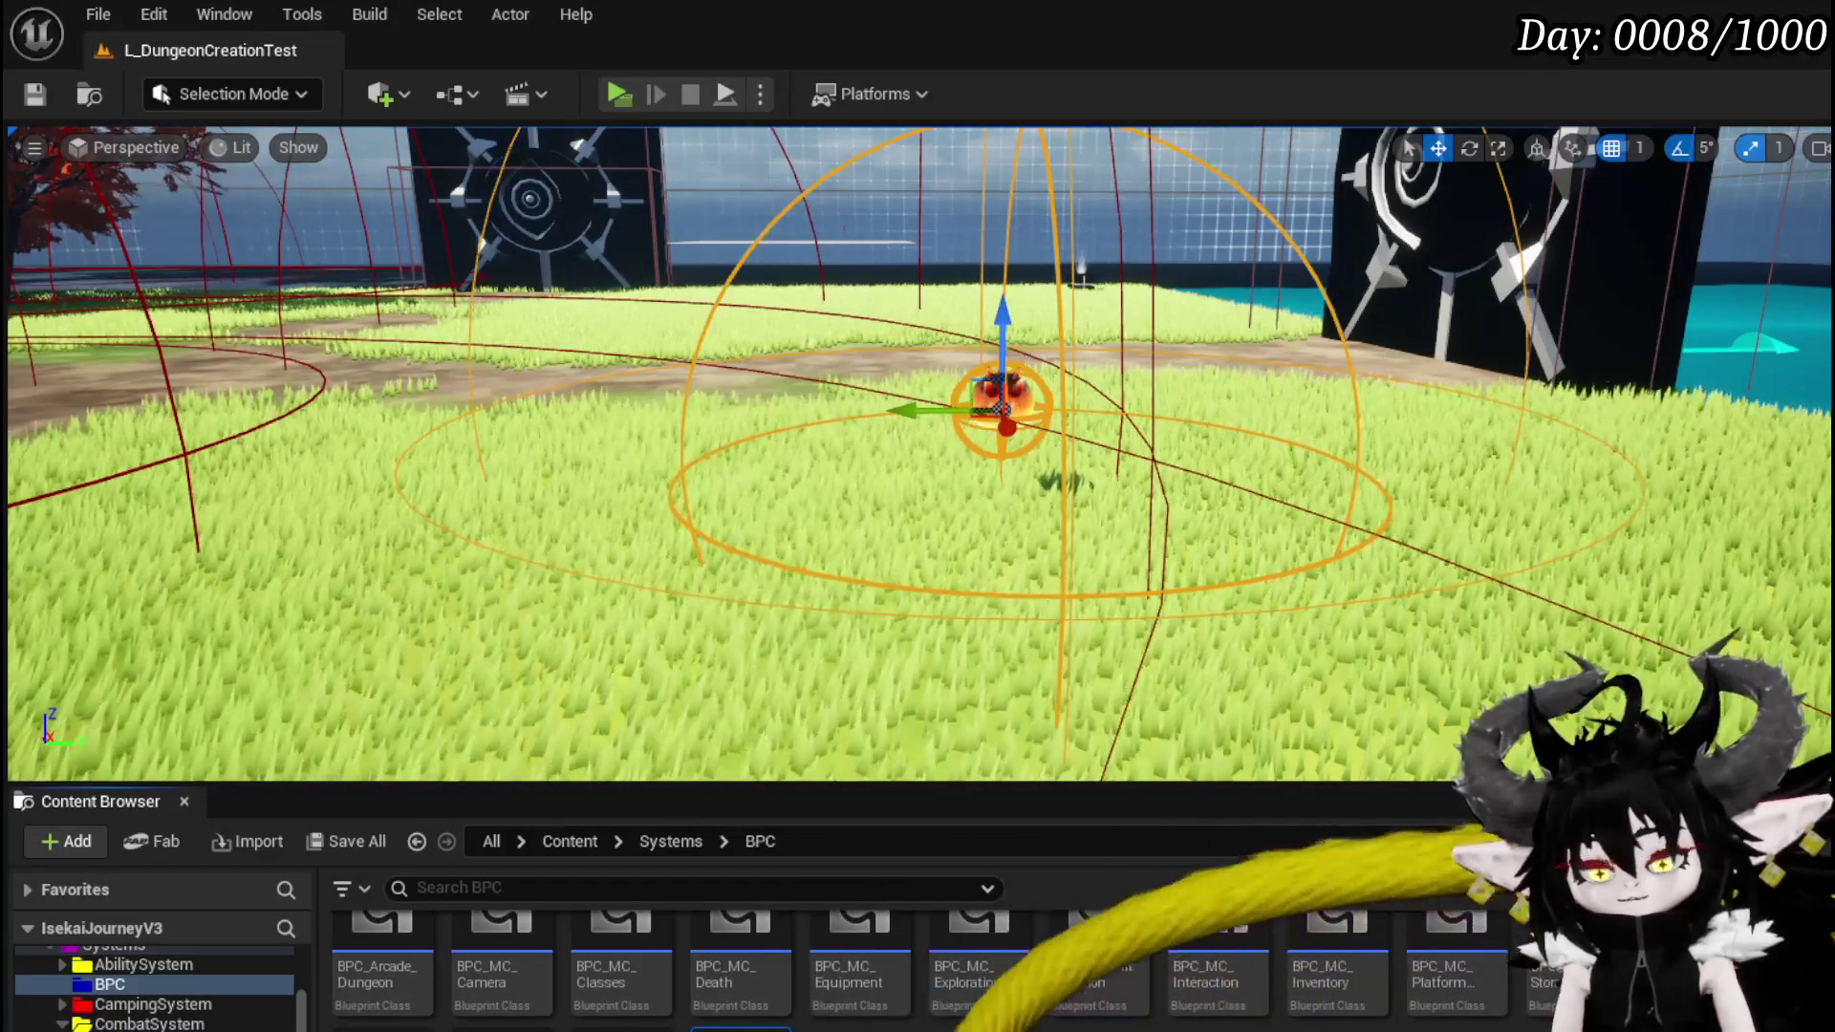
key(ctrl+shift+s)
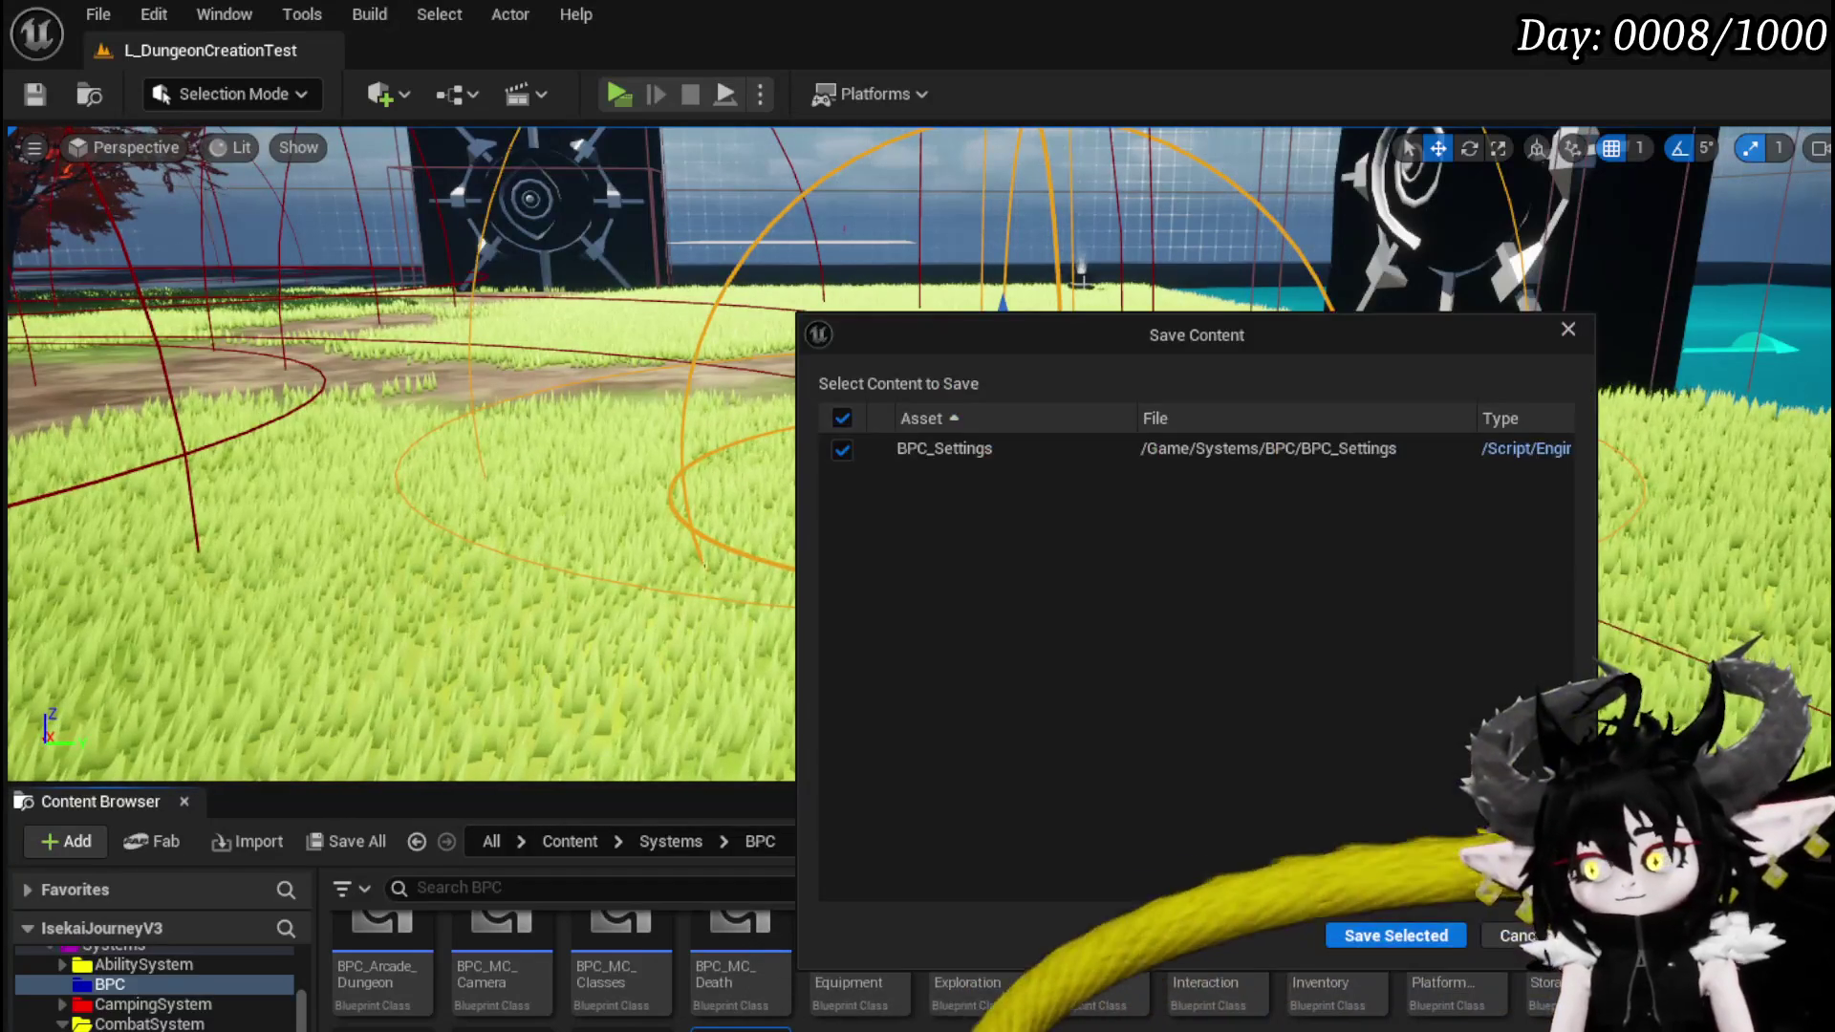
key(Return)
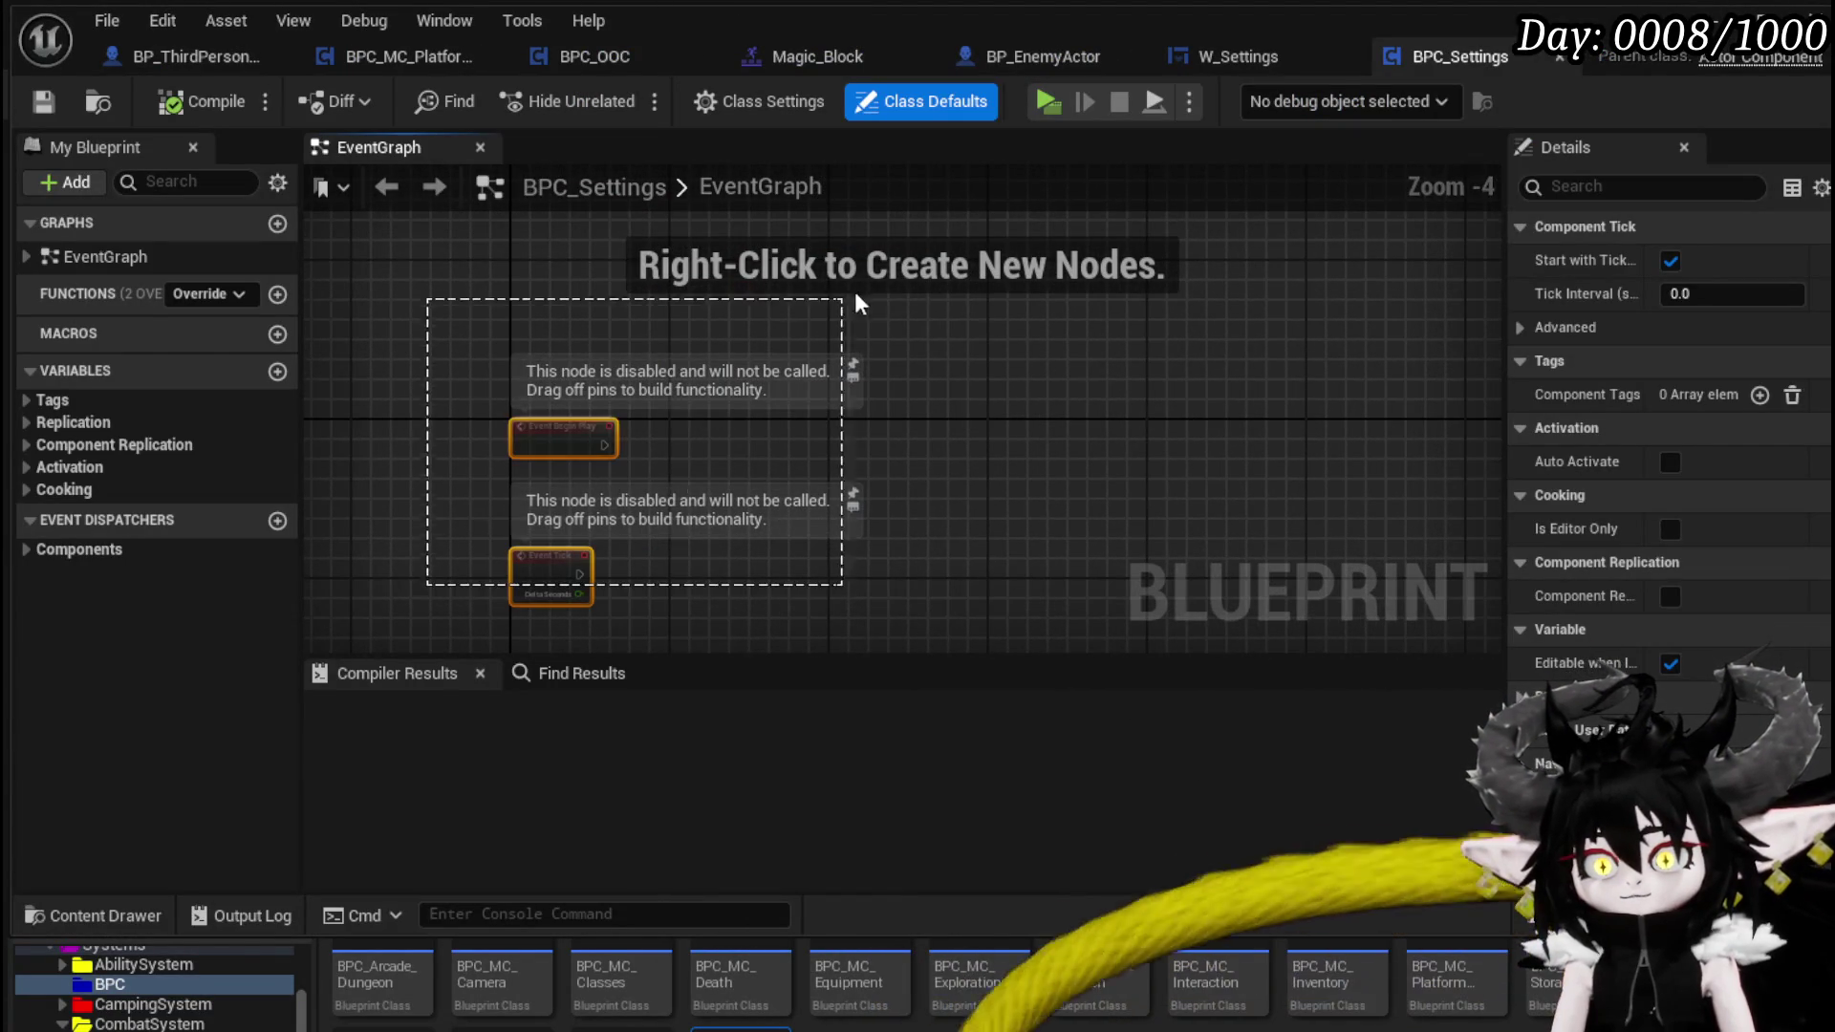
- Delete the default events and add a function named BindEvent, then compile and save
key(Delete)
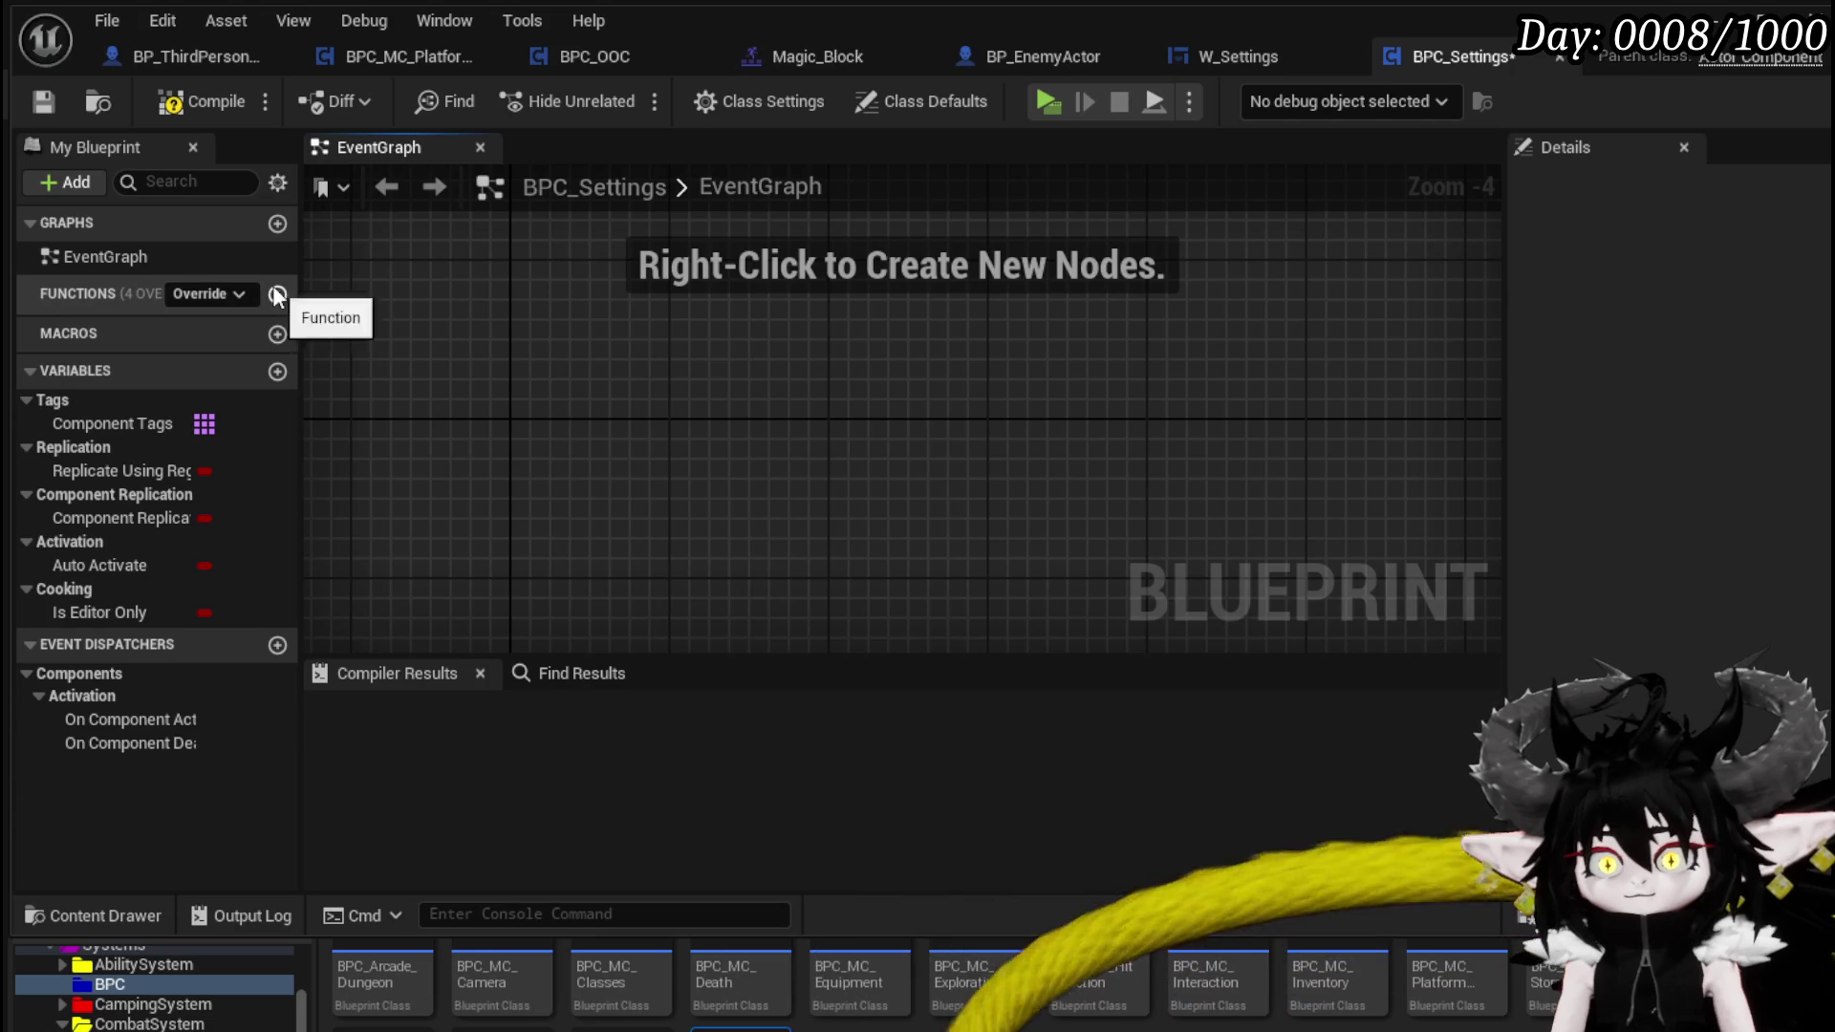
click(277, 295)
text(BindEvent)
key(Return)
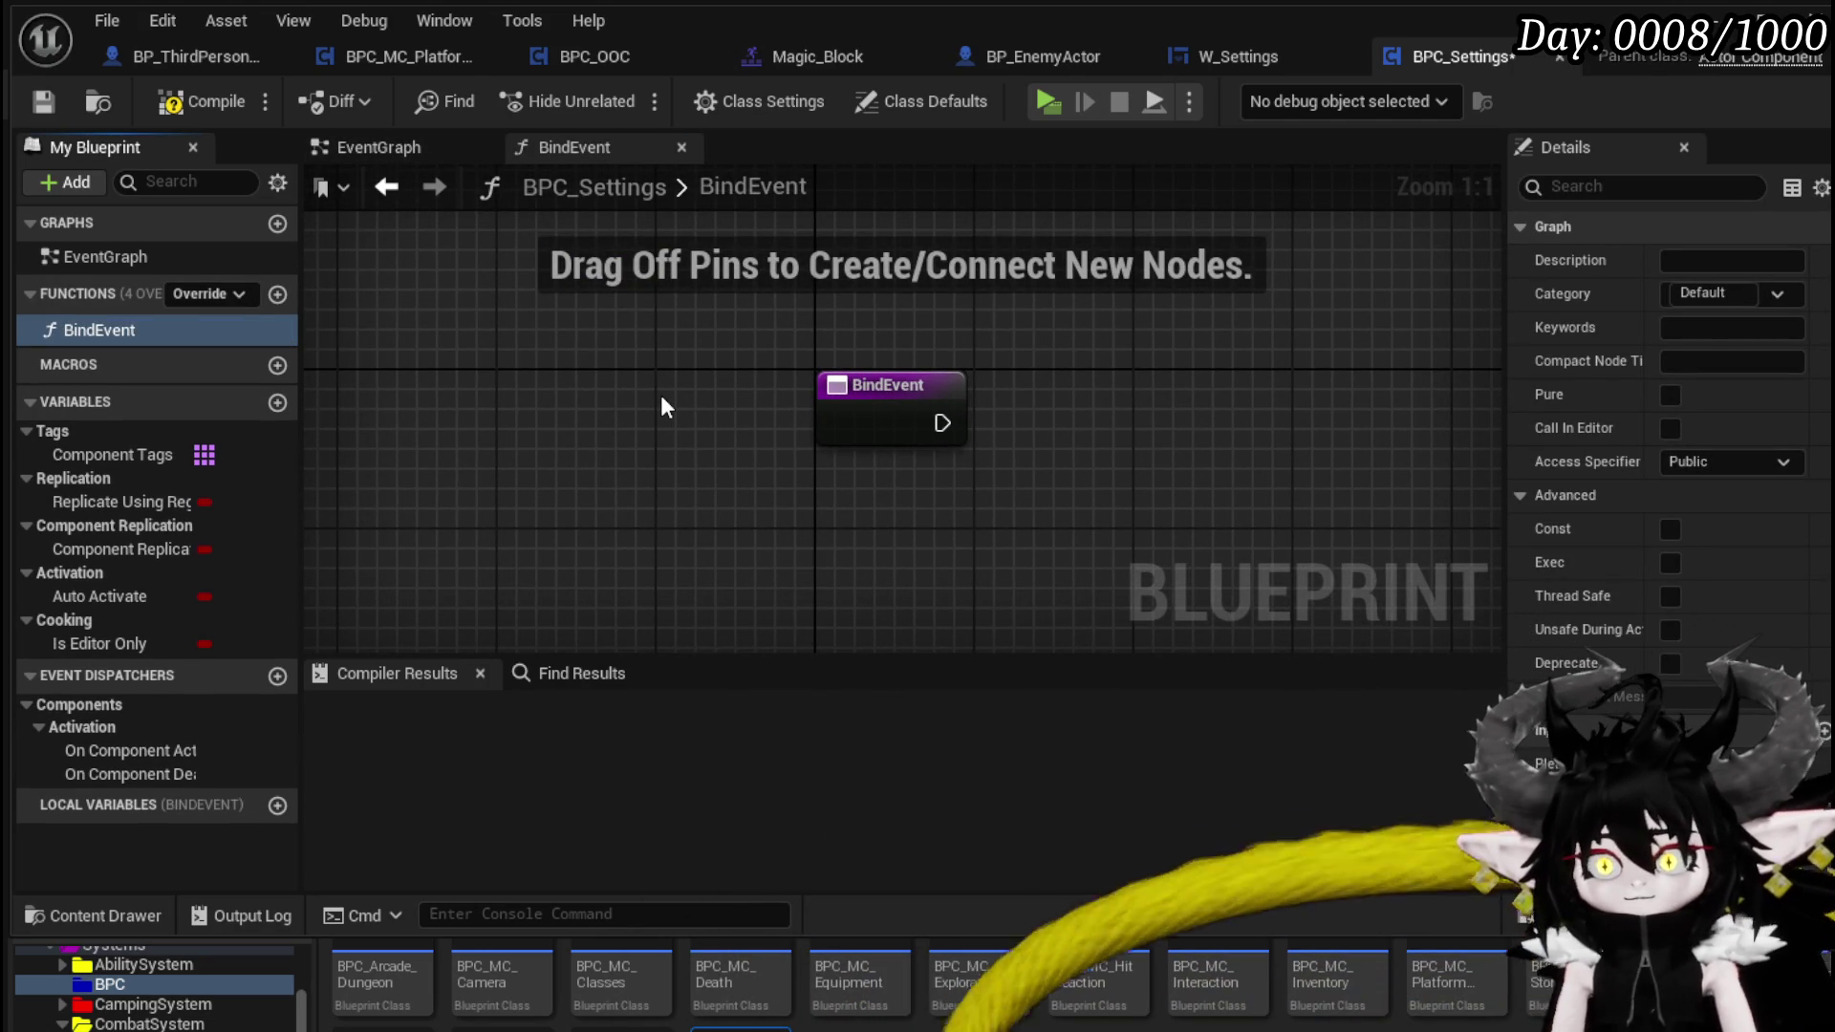
click(45, 102)
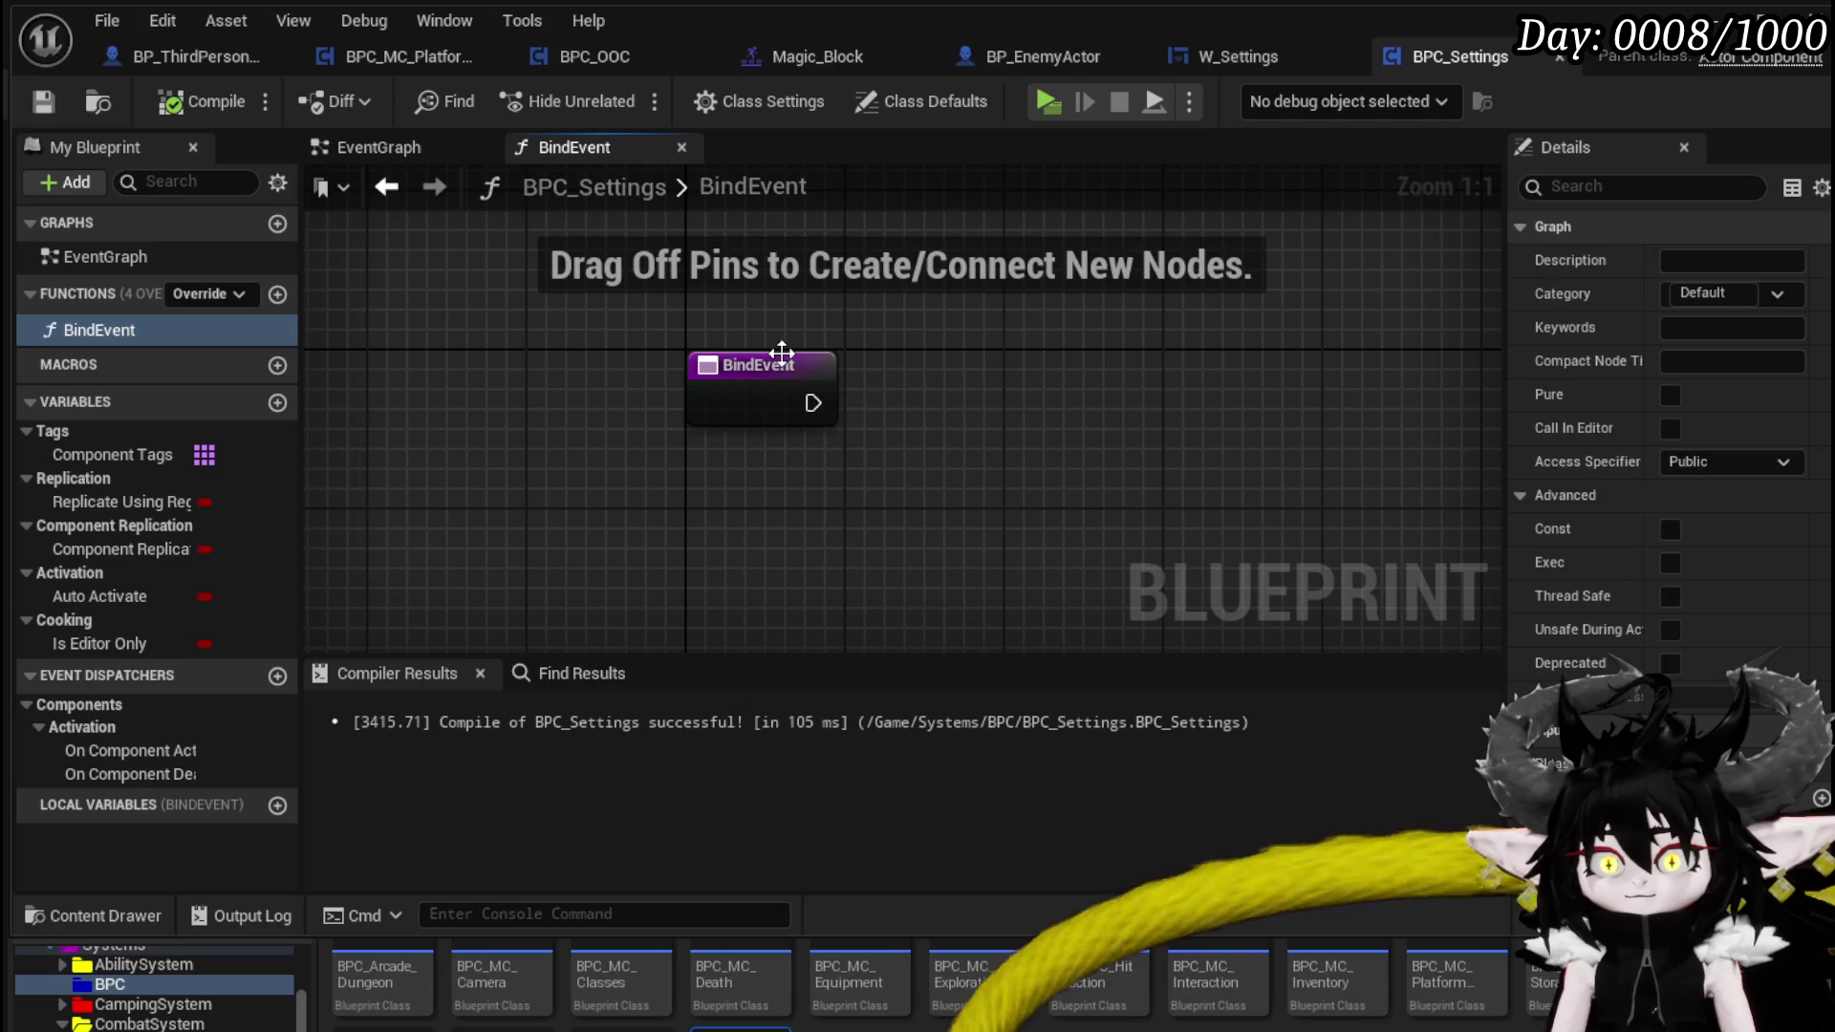
- Give BindEvent an input named Owner of type BP Third Person Character
click(782, 354)
click(1822, 563)
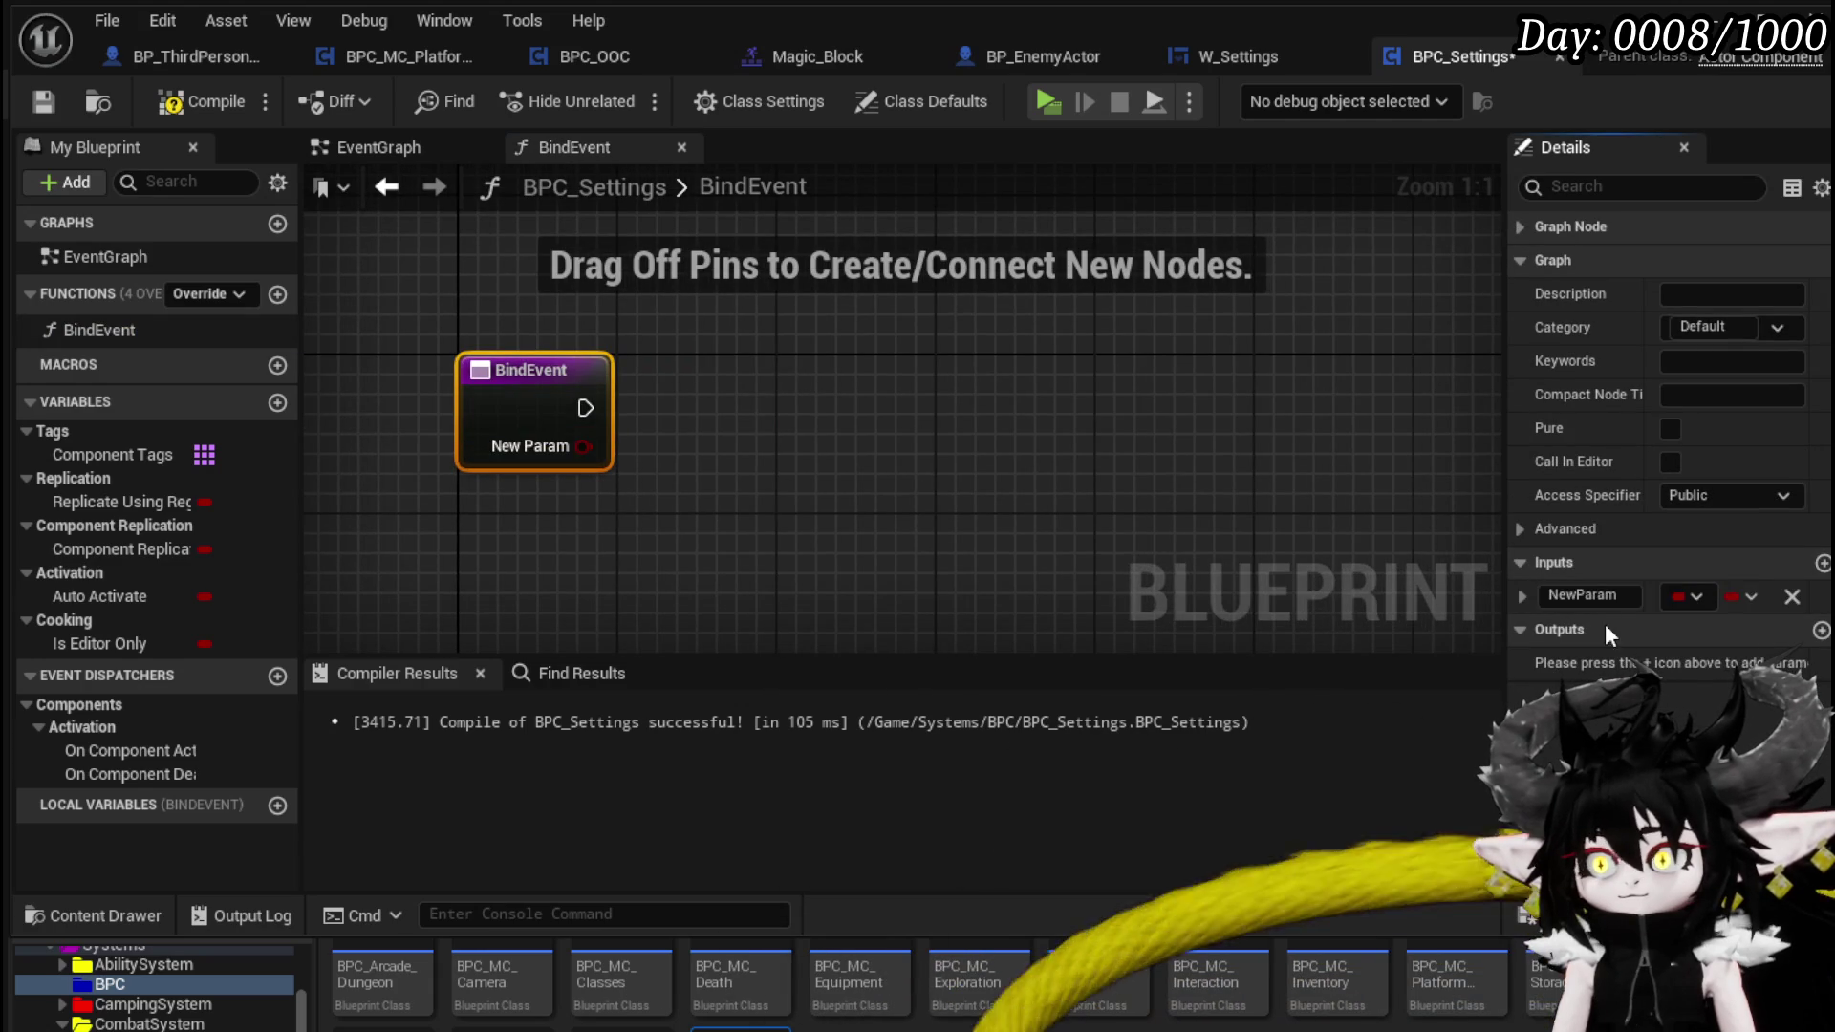
click(1675, 596)
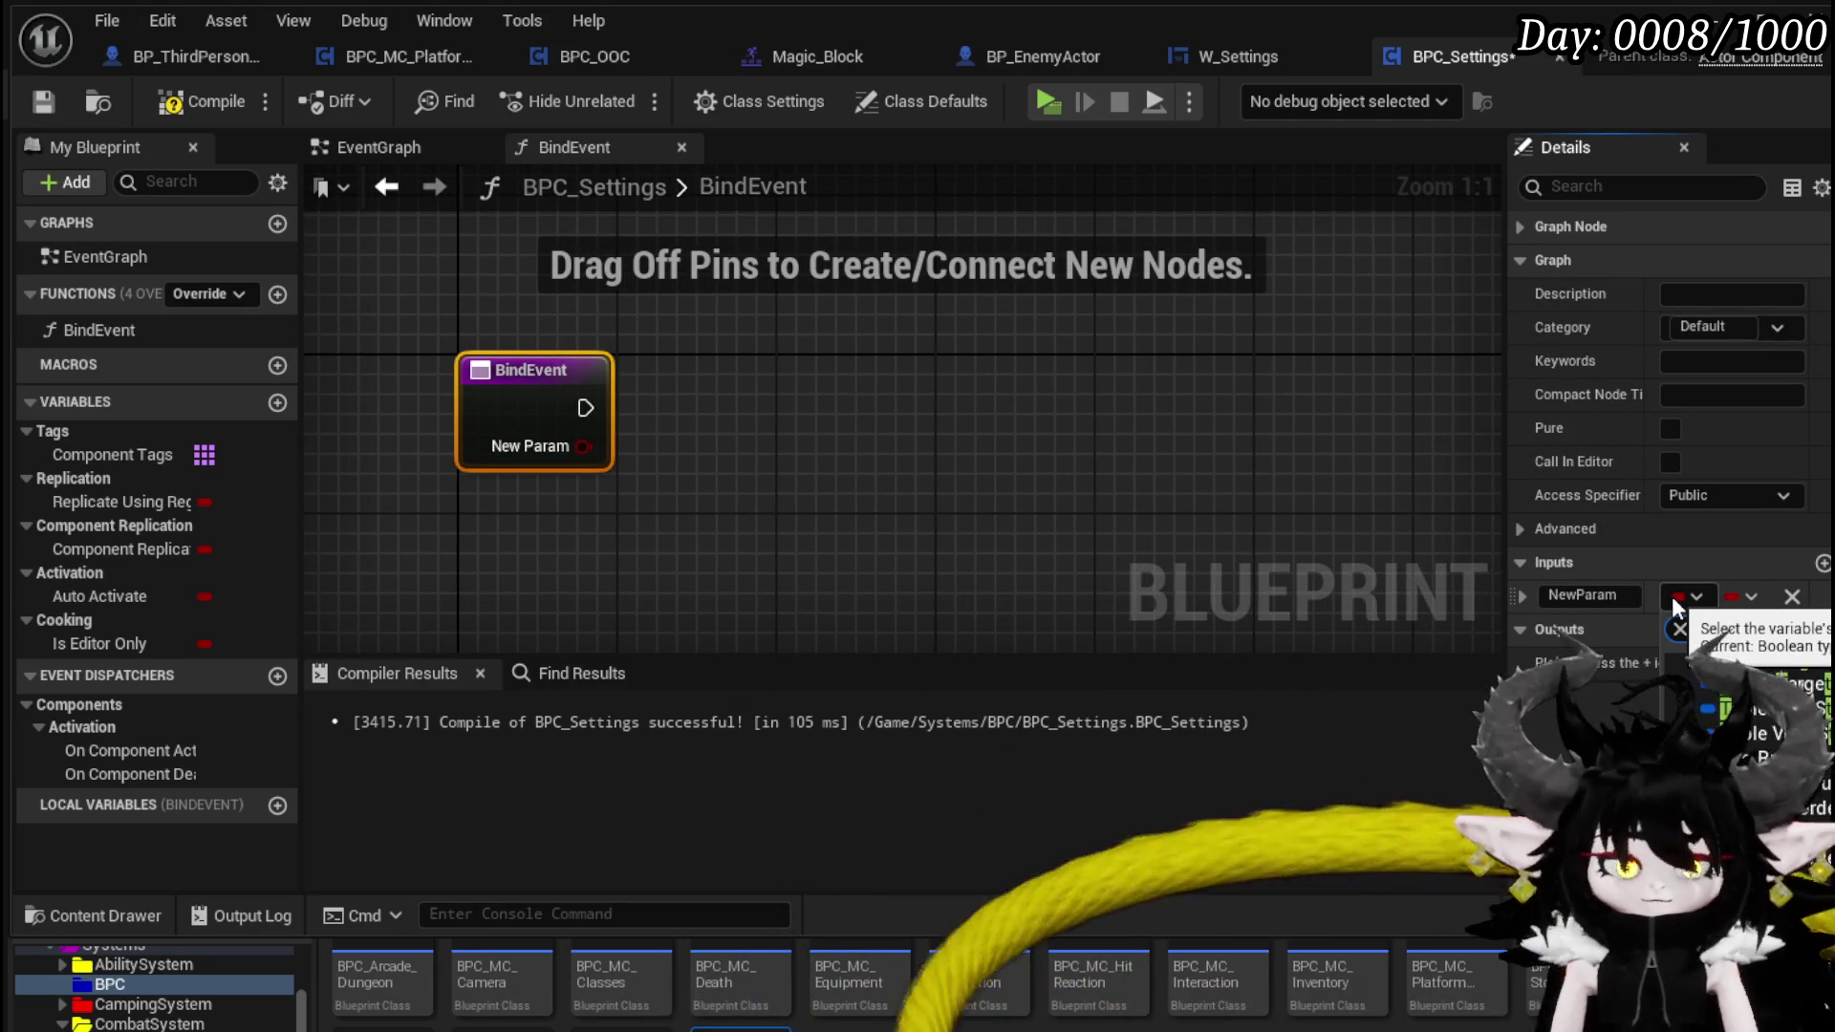
text(third)
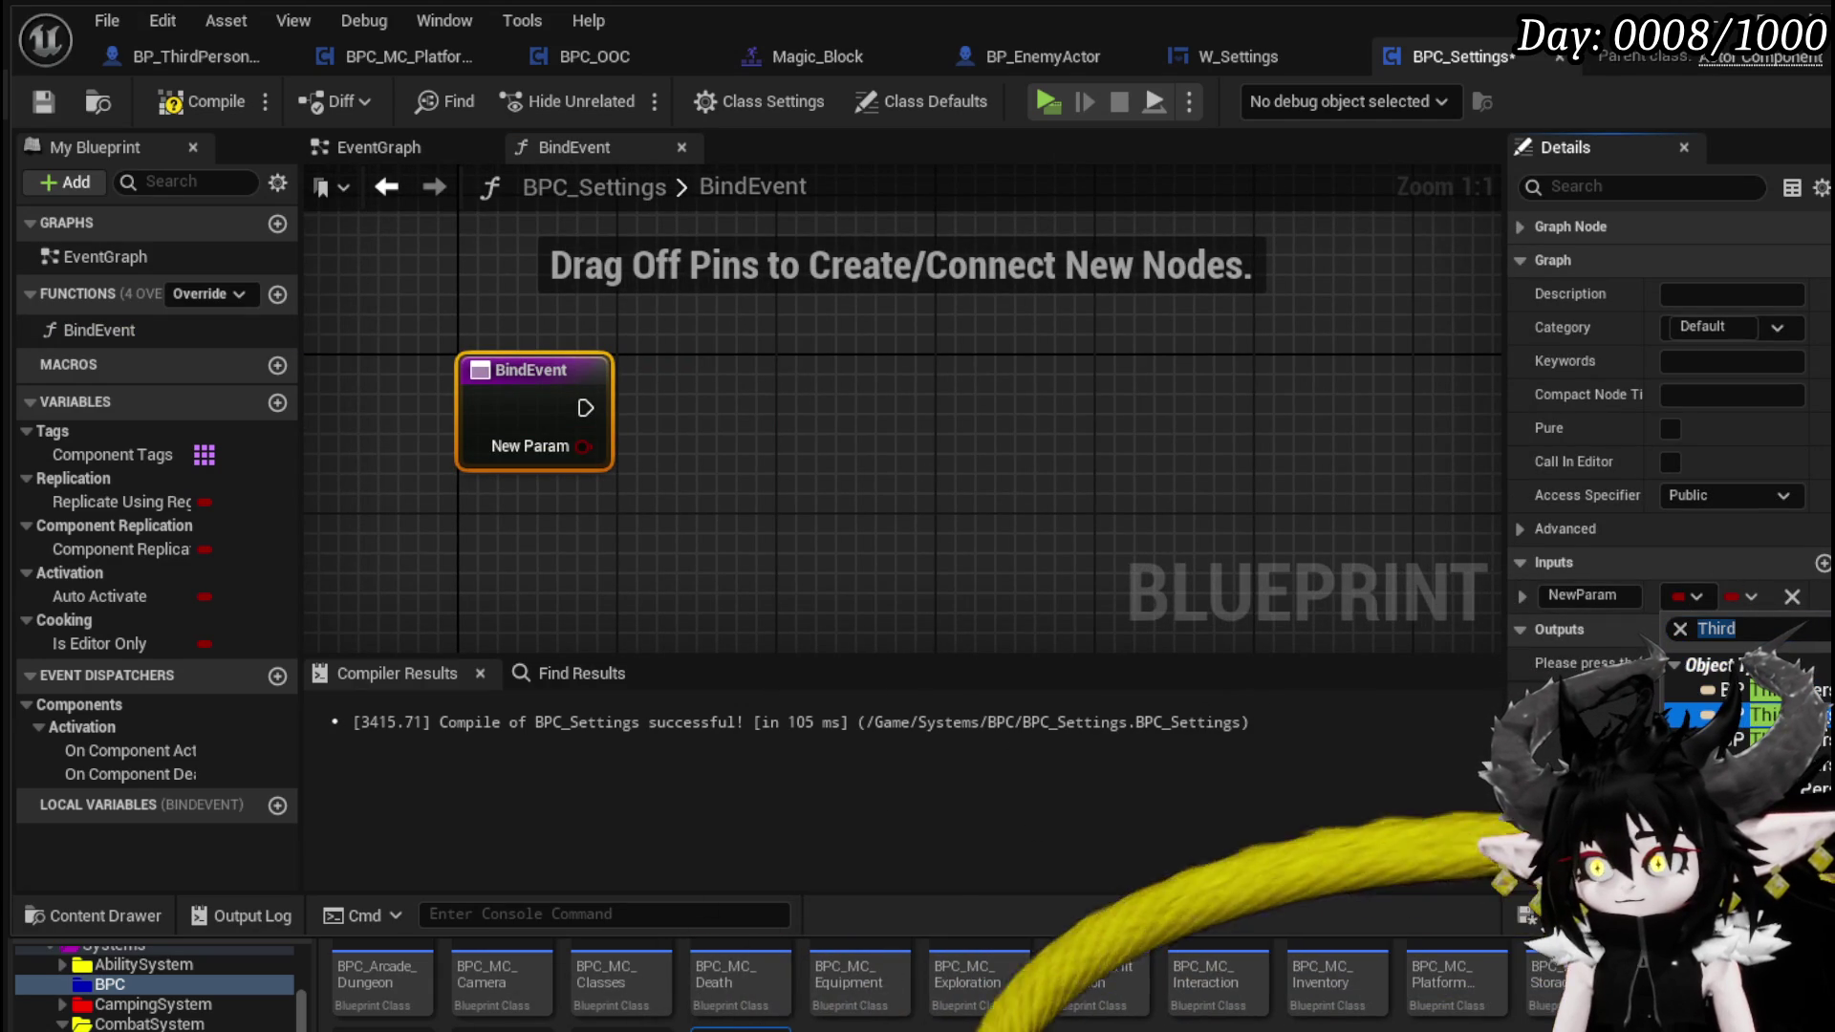
click(1710, 715)
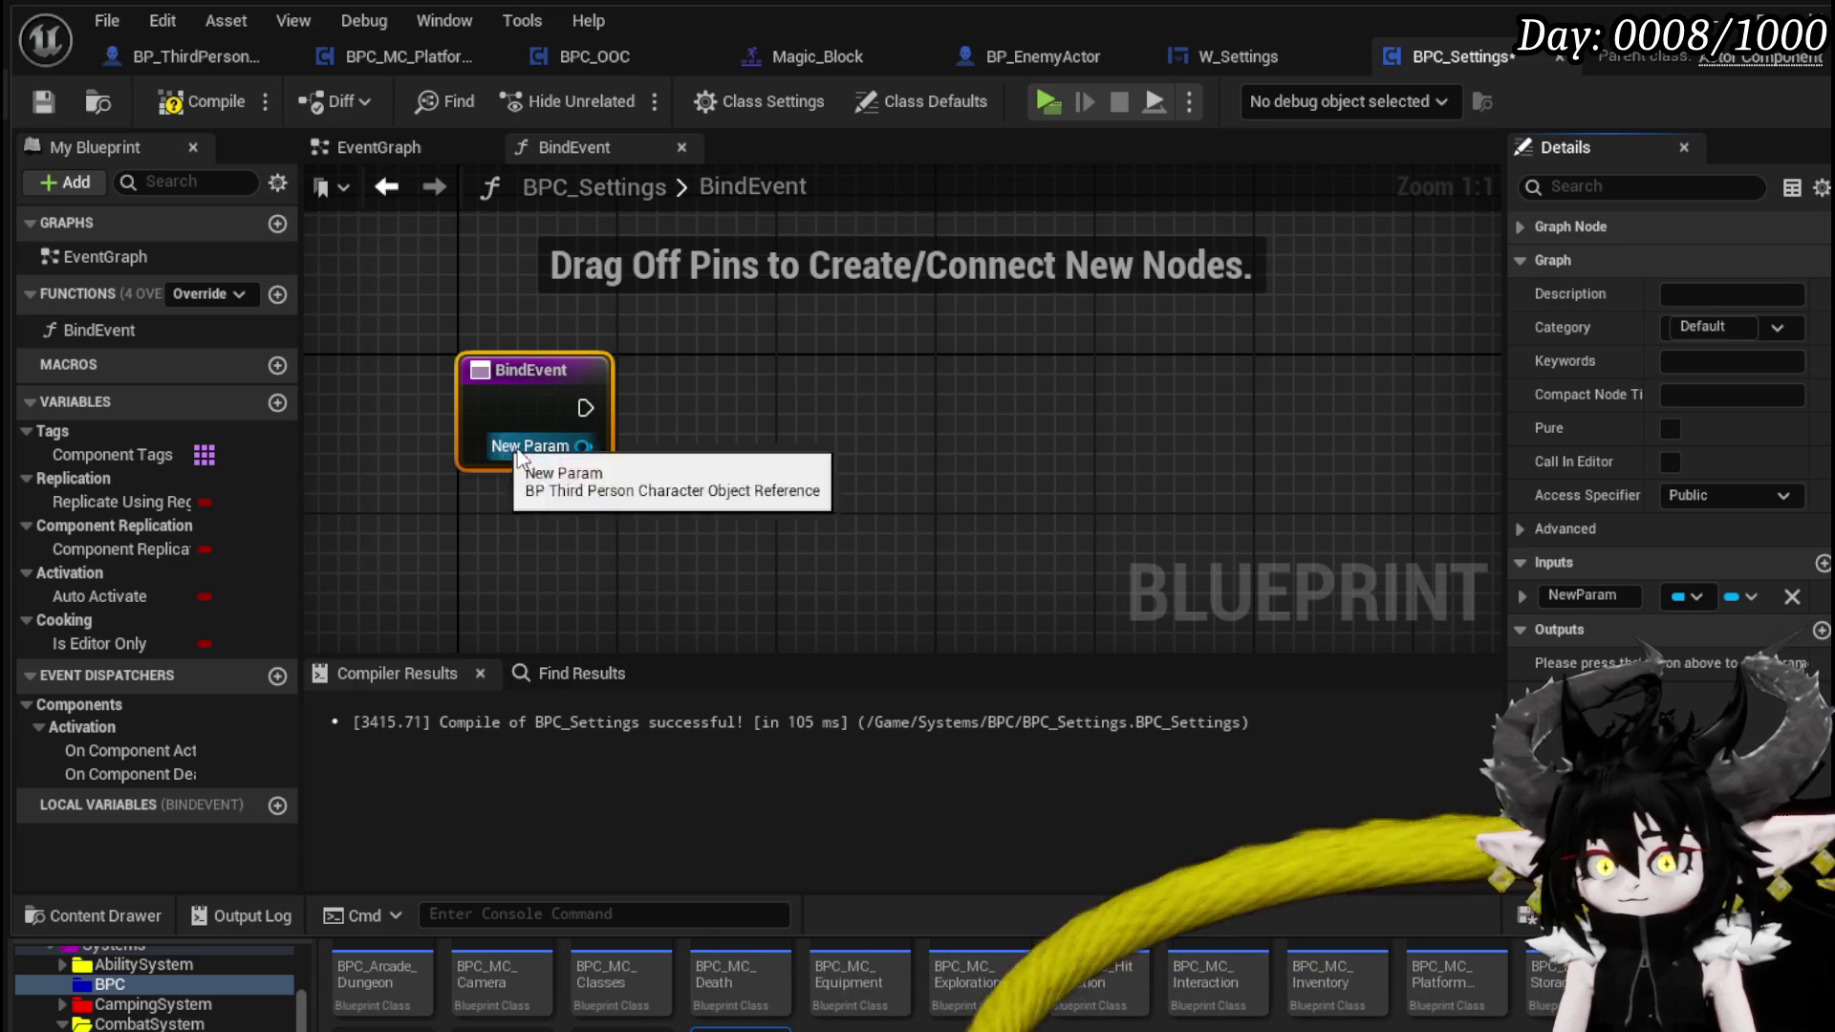
click(1624, 594)
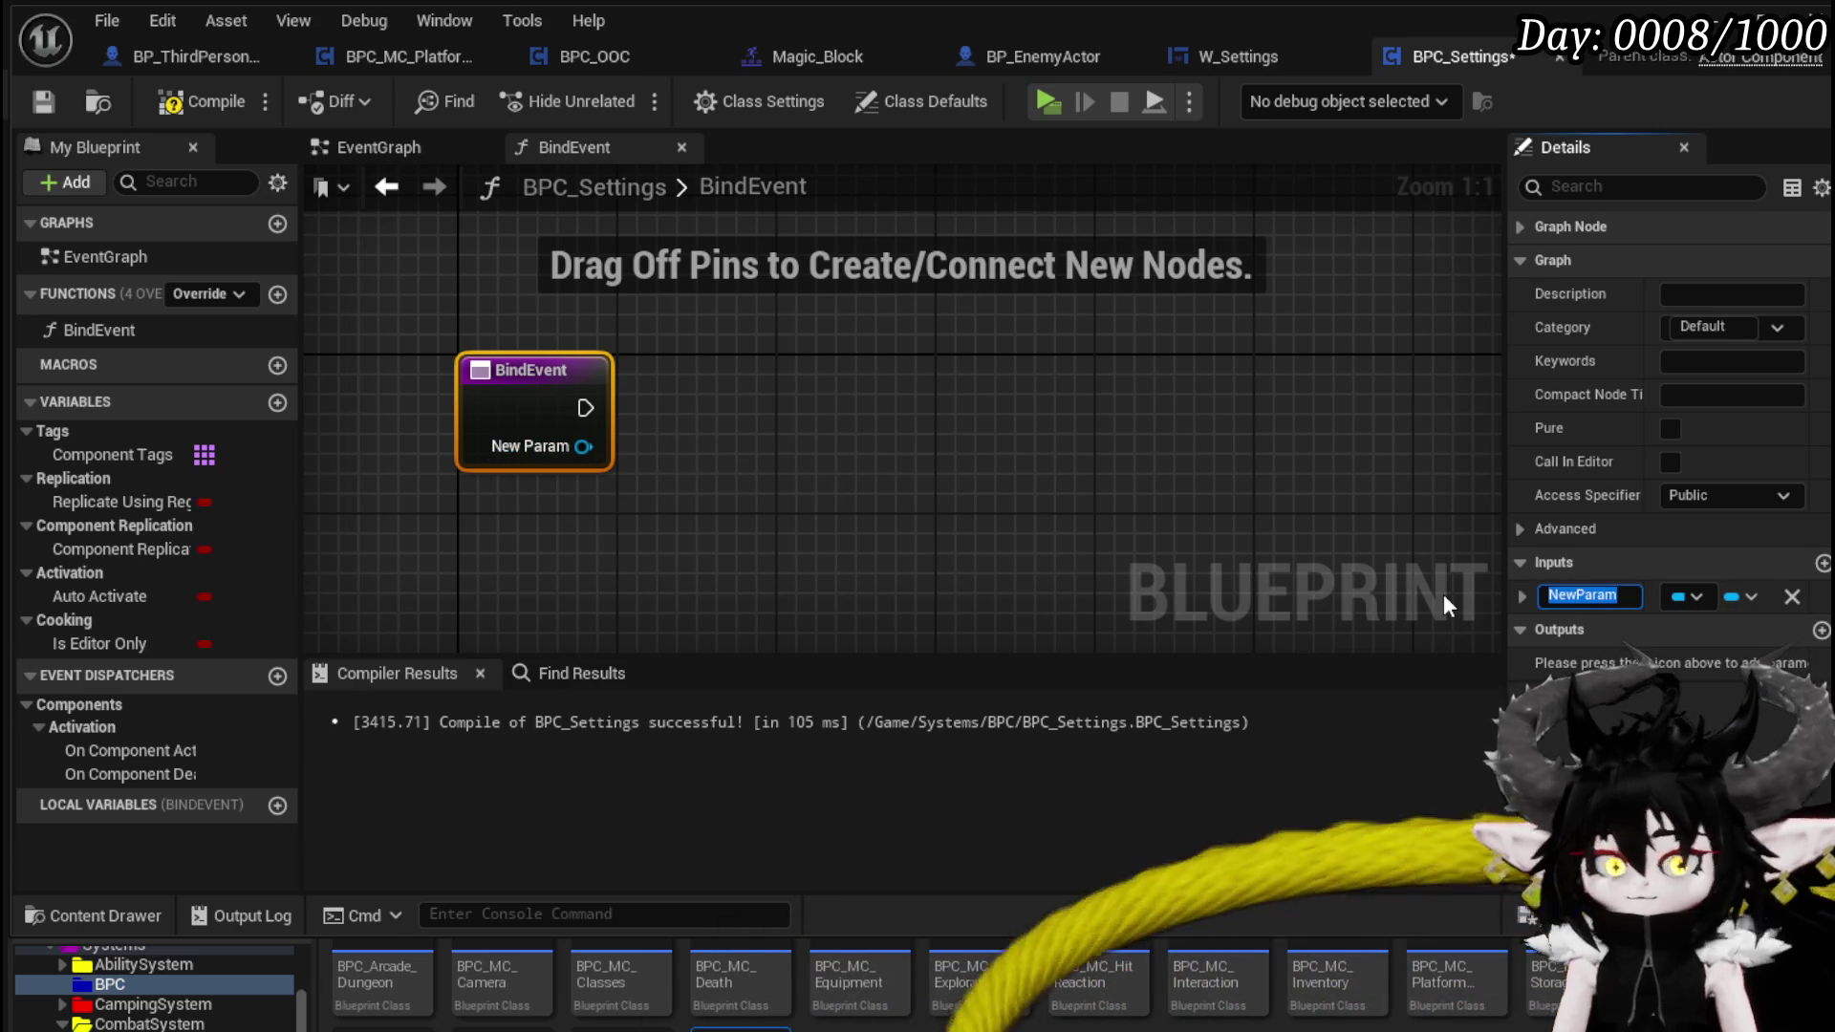
text(Owner)
key(Return)
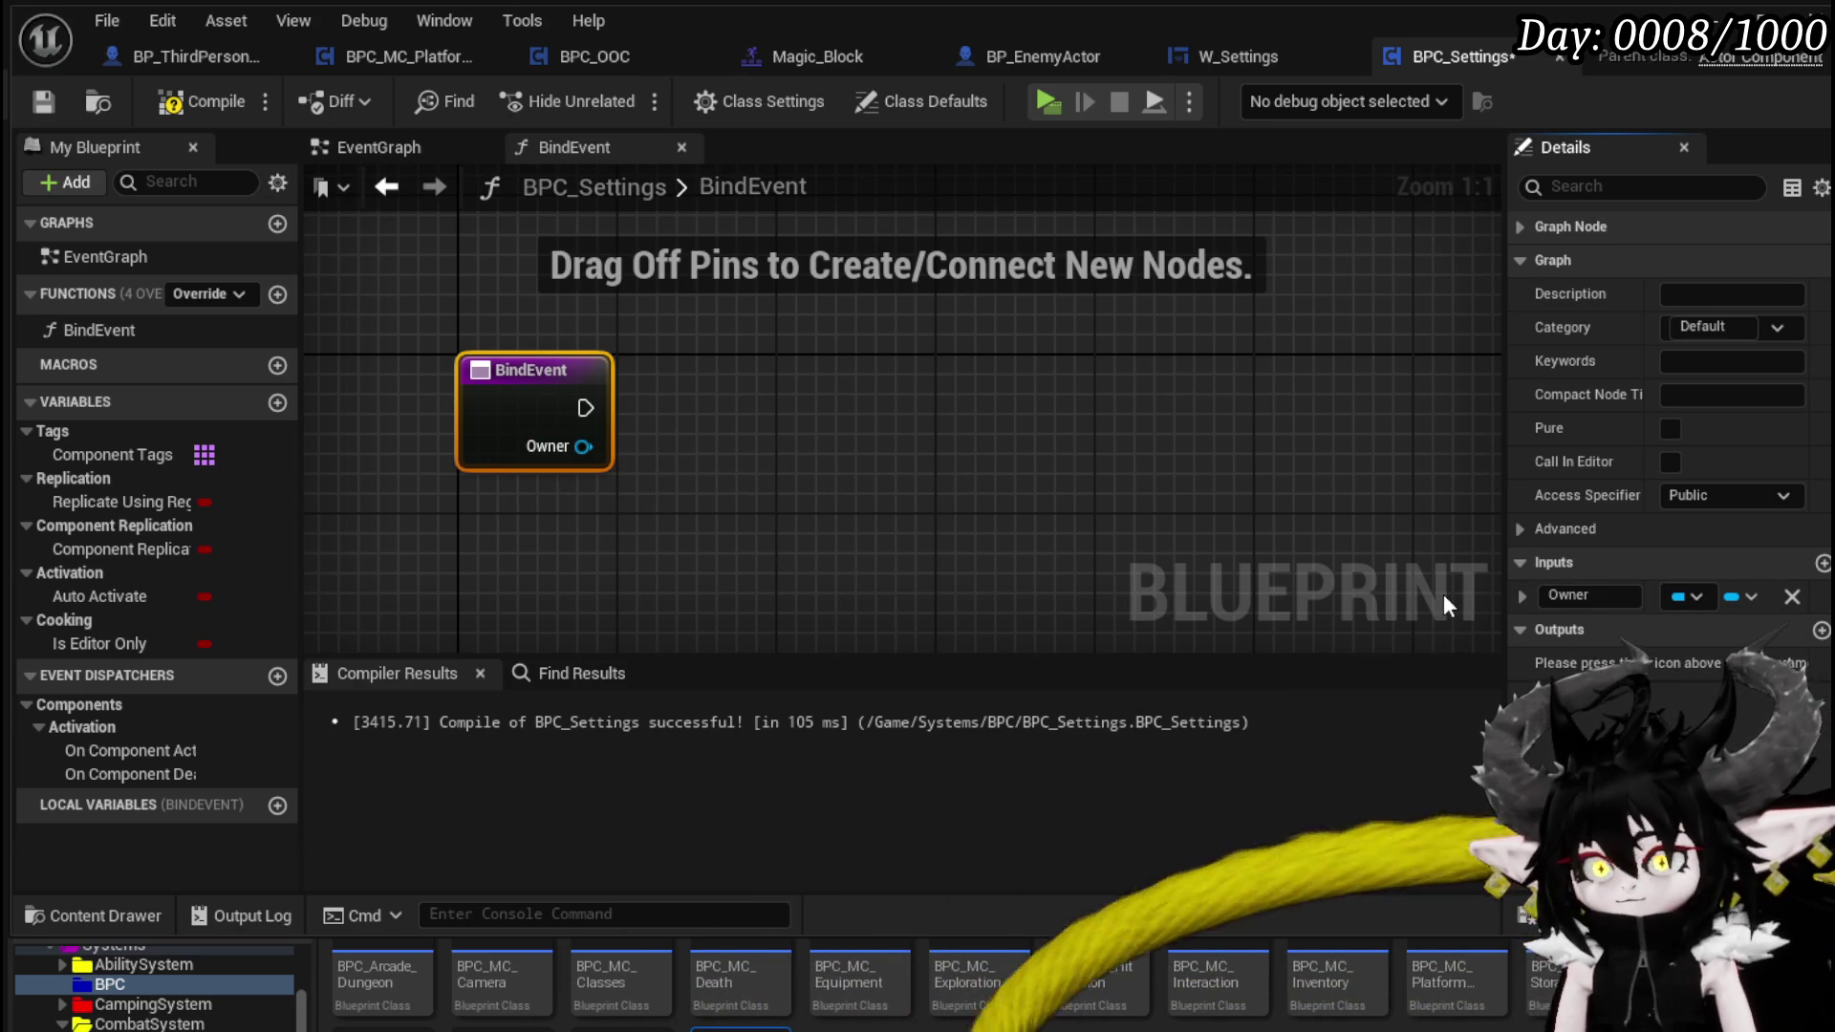
- Promote the Owner input to an Owner variable beside BindEvent, then compile and save
right_click(584, 445)
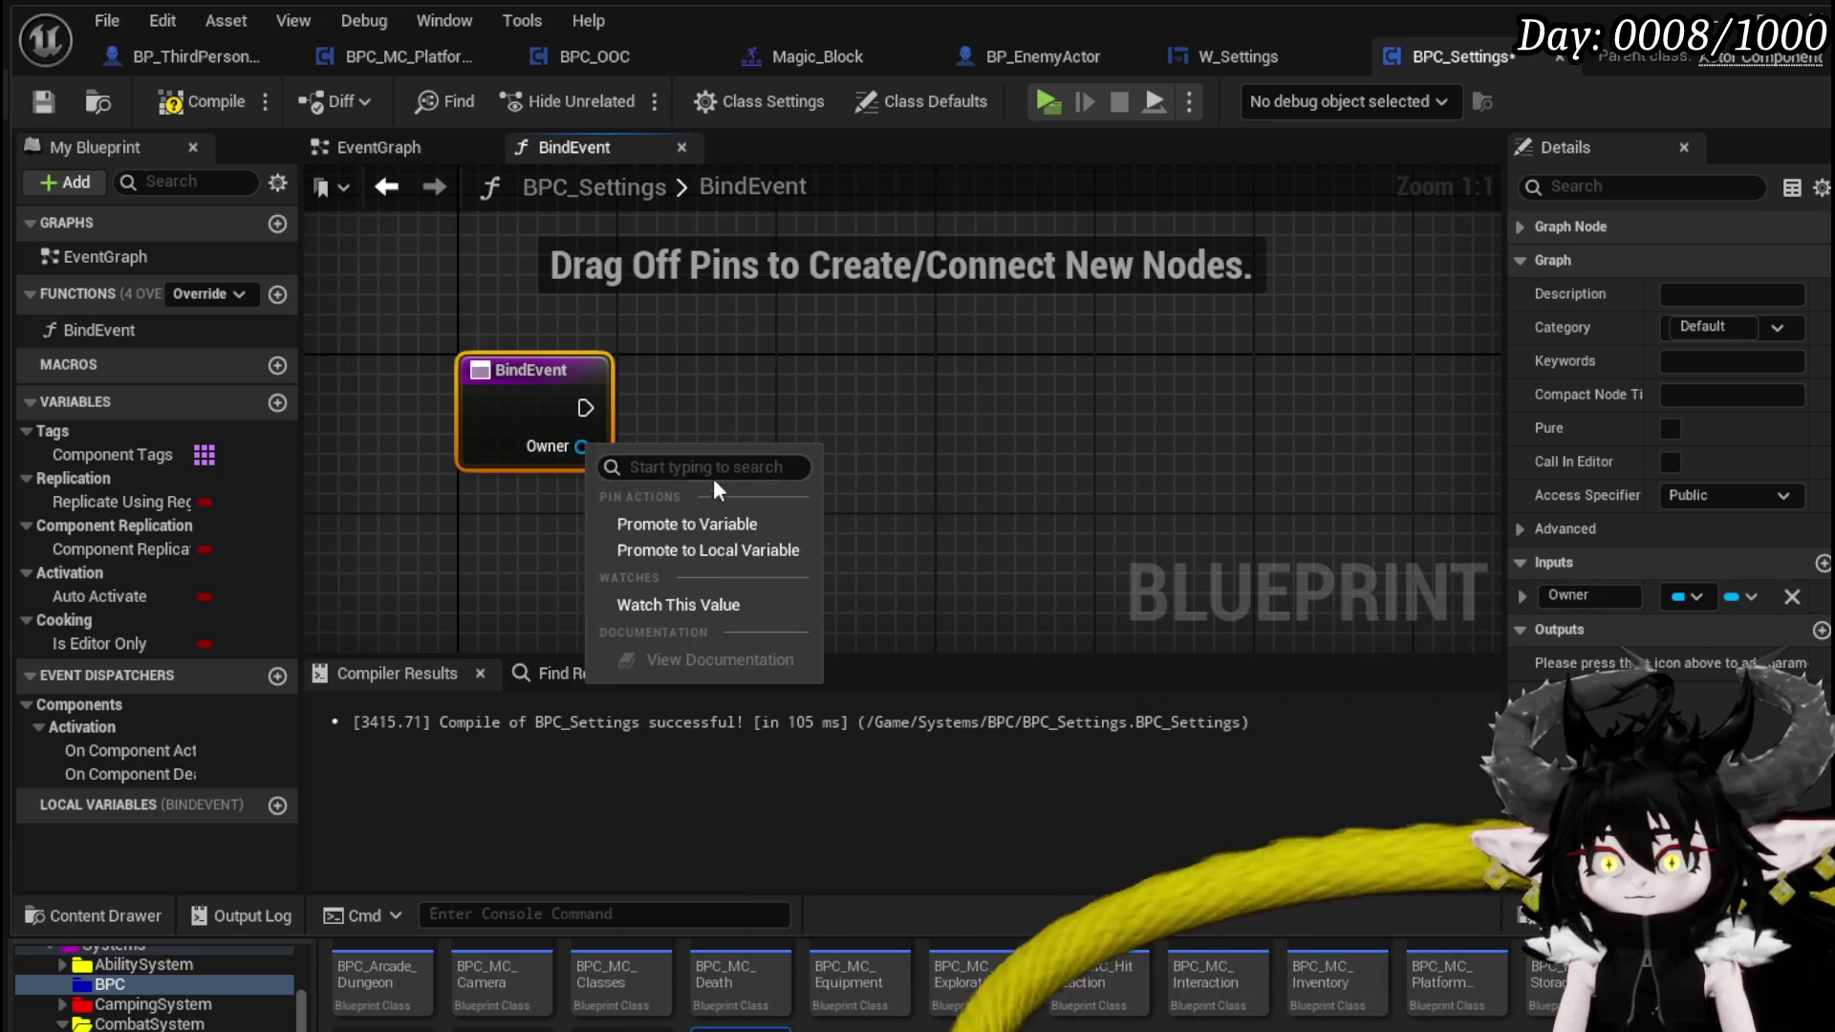
click(713, 513)
mouse_move(1003, 394)
mouse_down()
mouse_move(677, 403)
mouse_move(709, 417)
mouse_up()
click(717, 301)
click(179, 101)
click(42, 102)
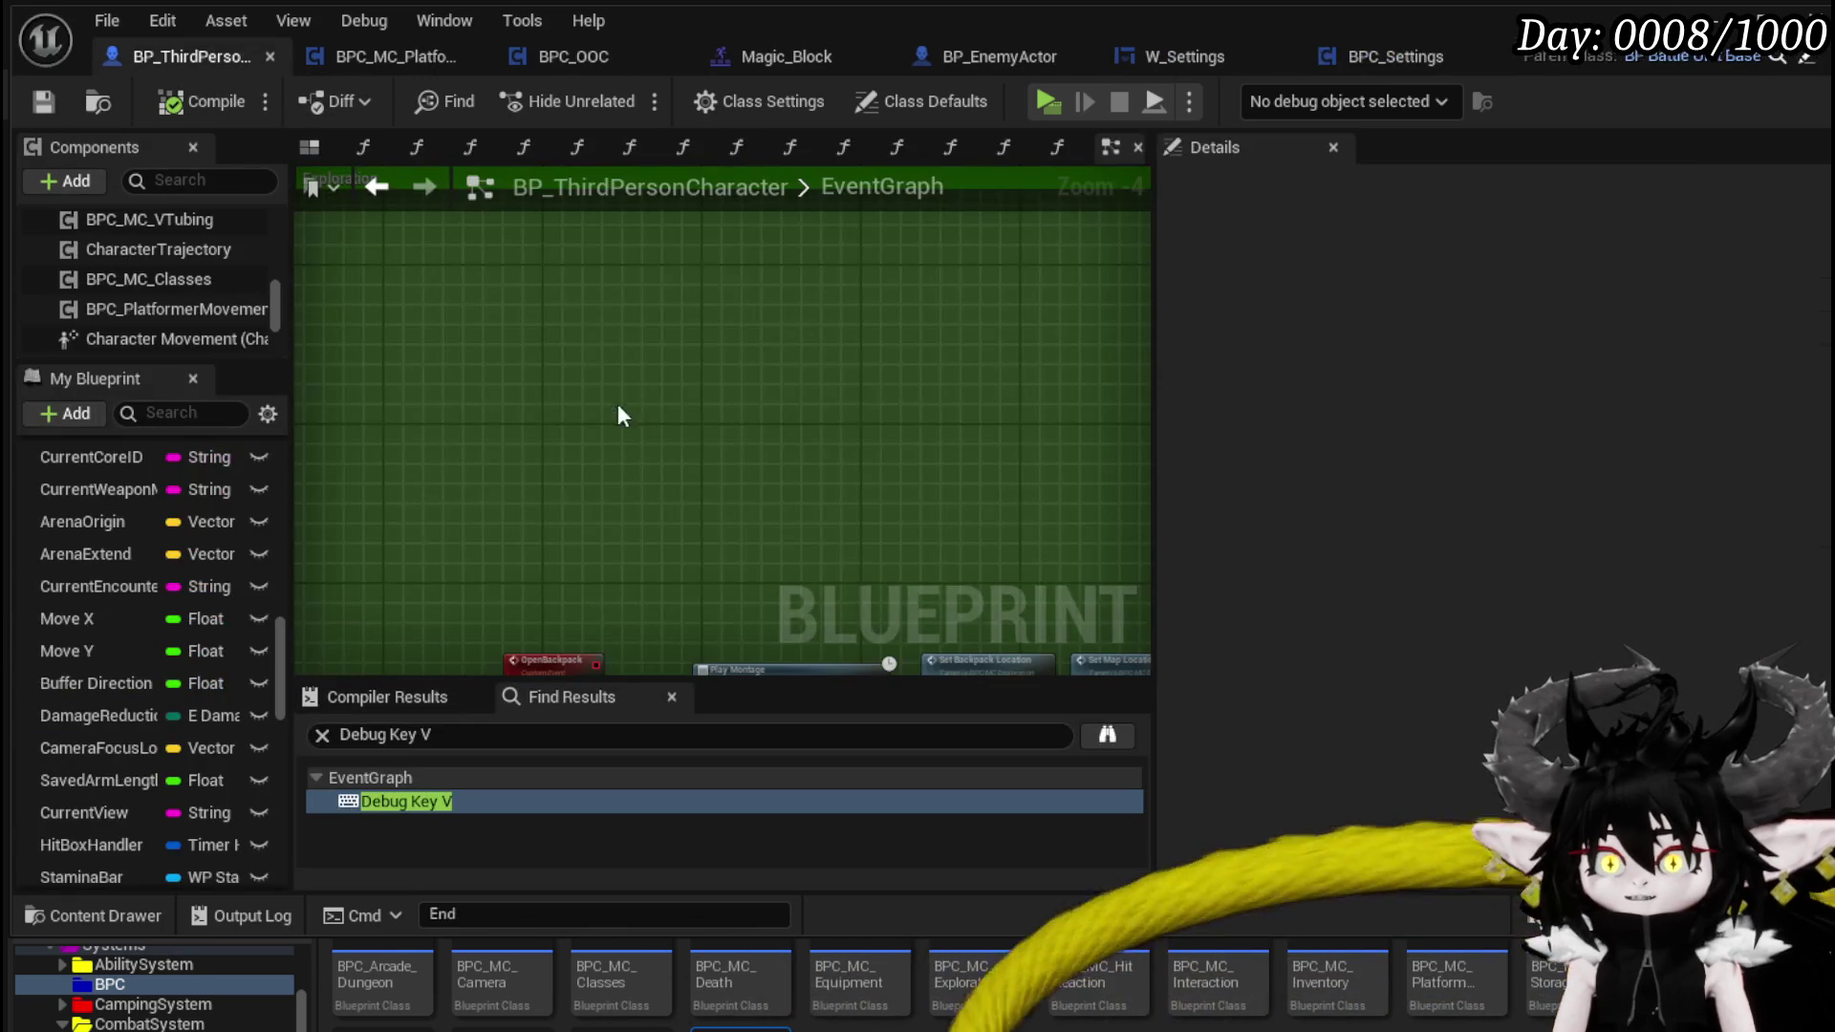
- Add a BPC_Settings component to BP_ThirdPersonCharacter with its default name, then compile and save
scroll(152, 289, up, 5)
scroll(174, 304, down, 10)
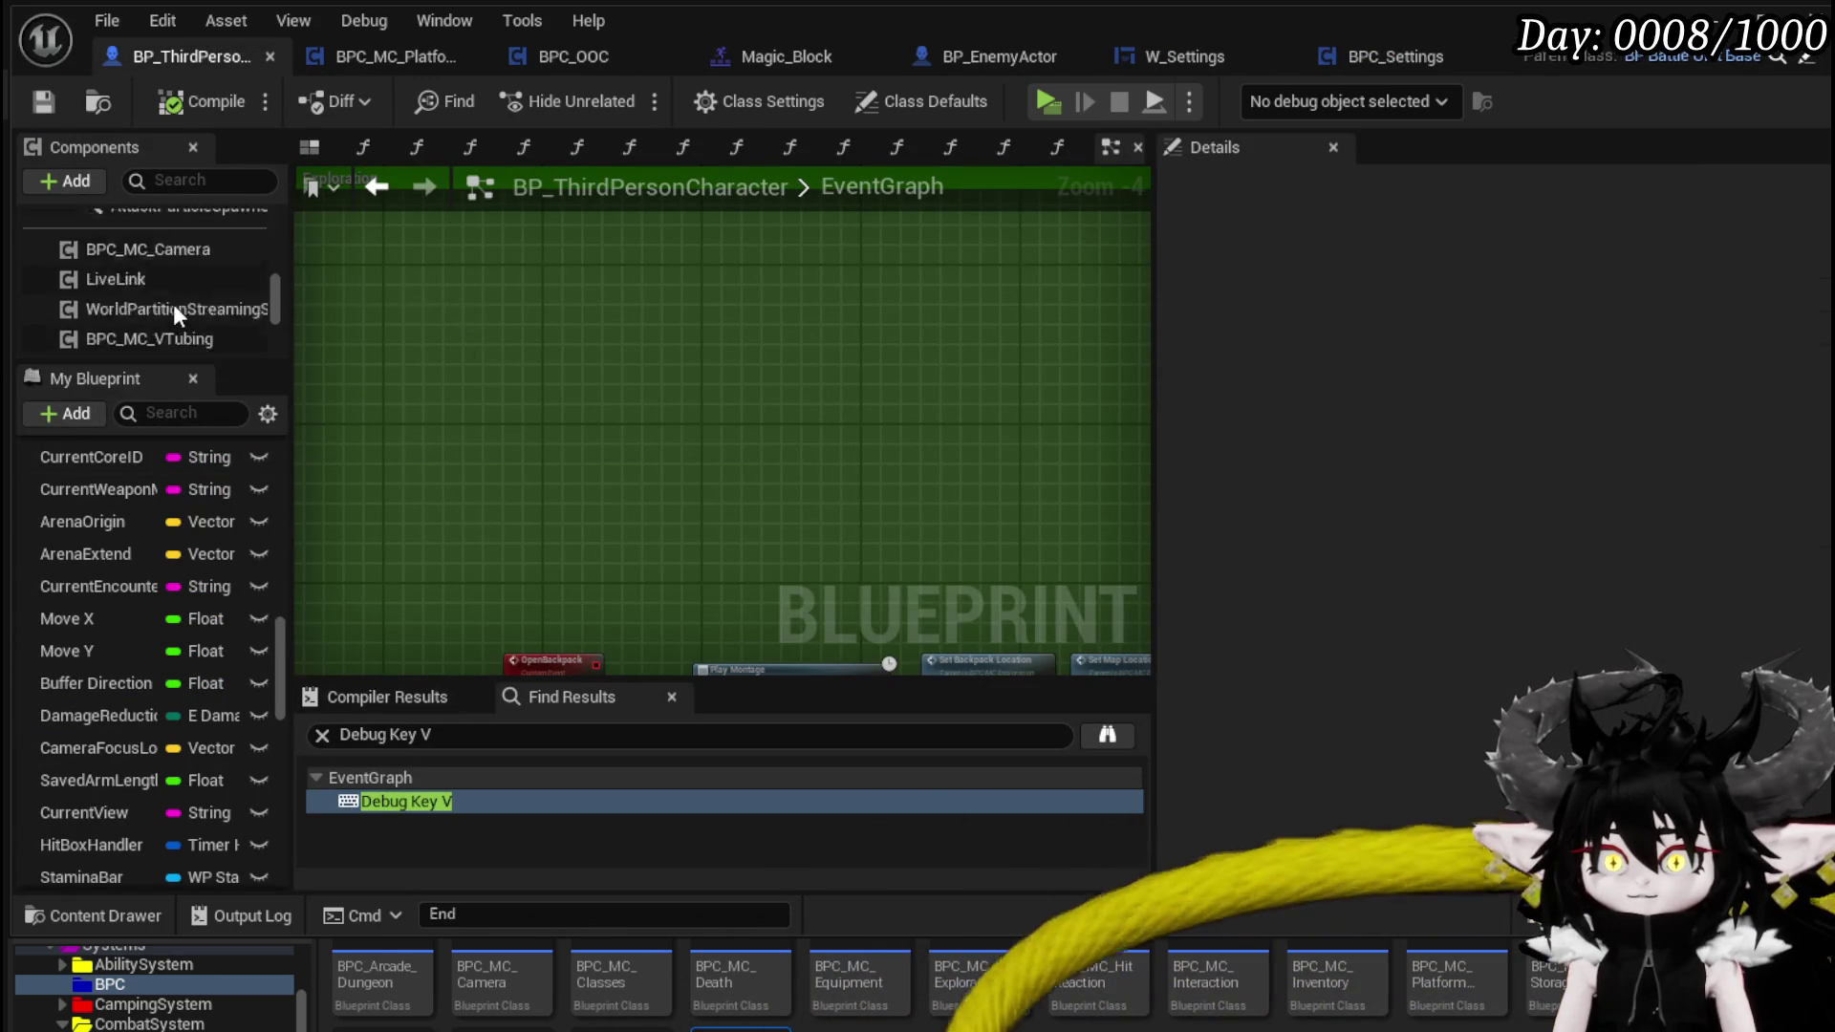
scroll(181, 287, up, 15)
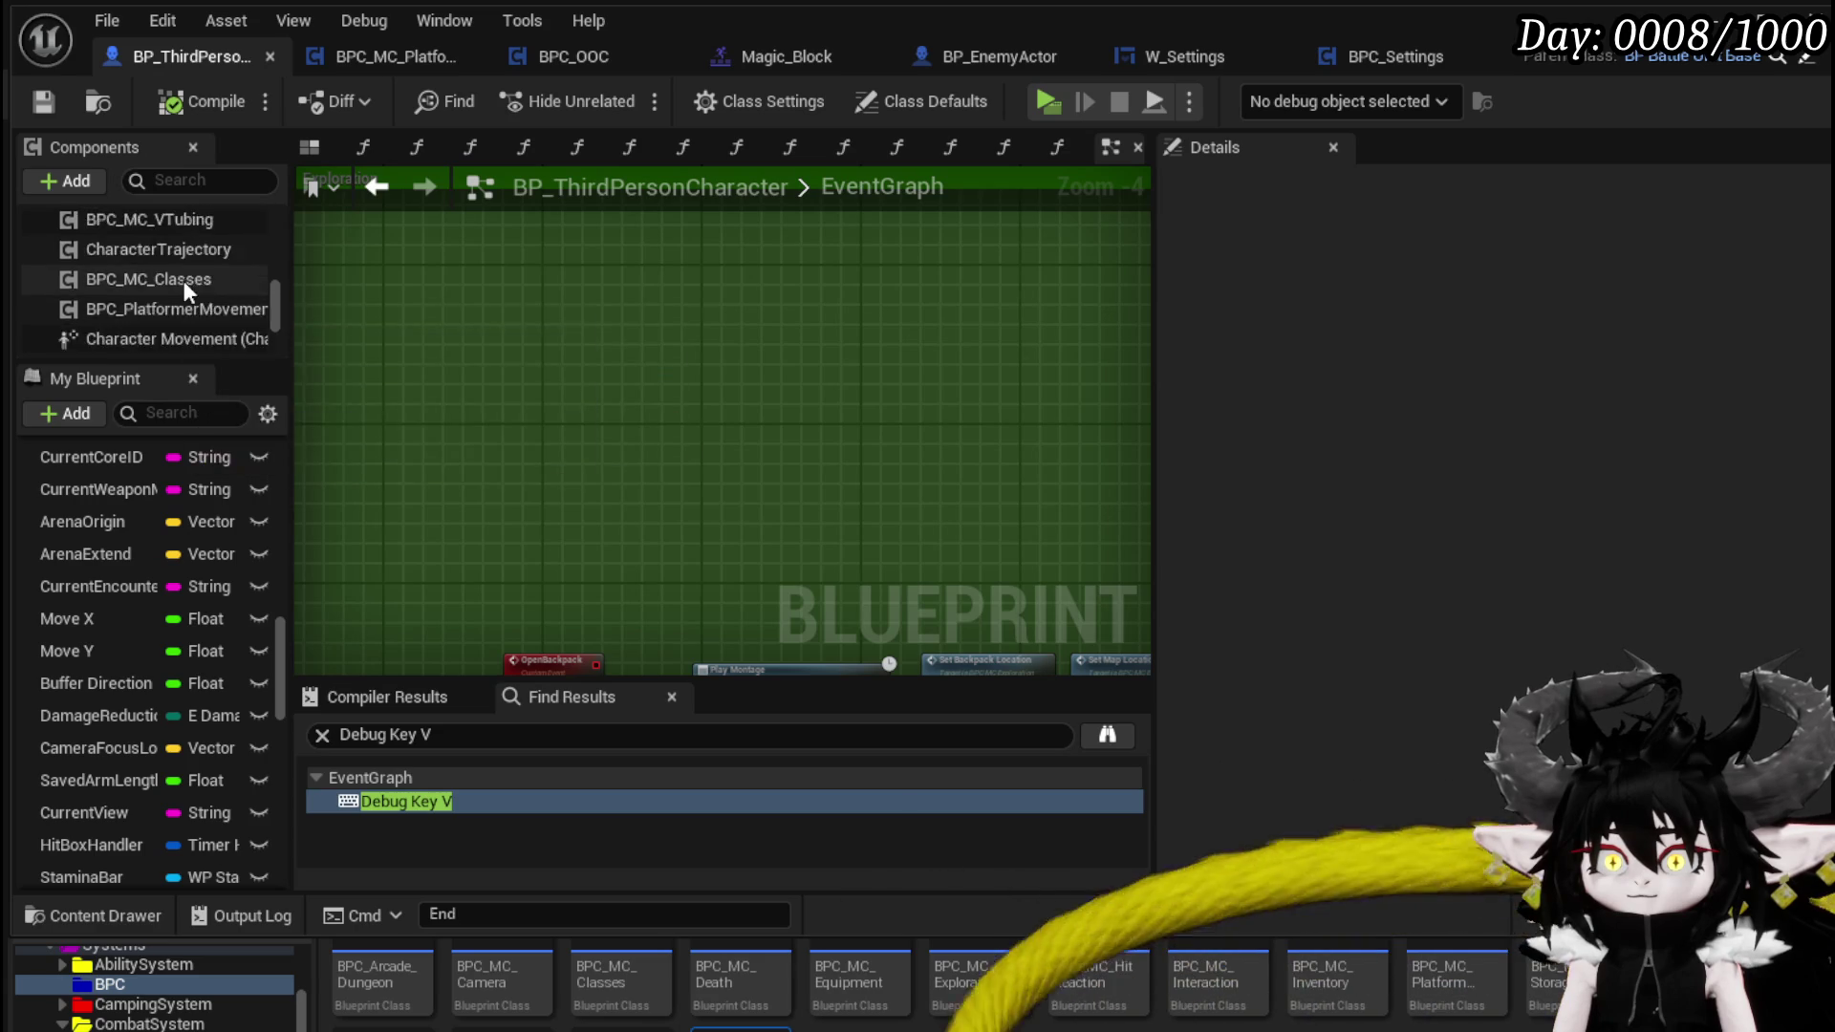
scroll(186, 279, up, 5)
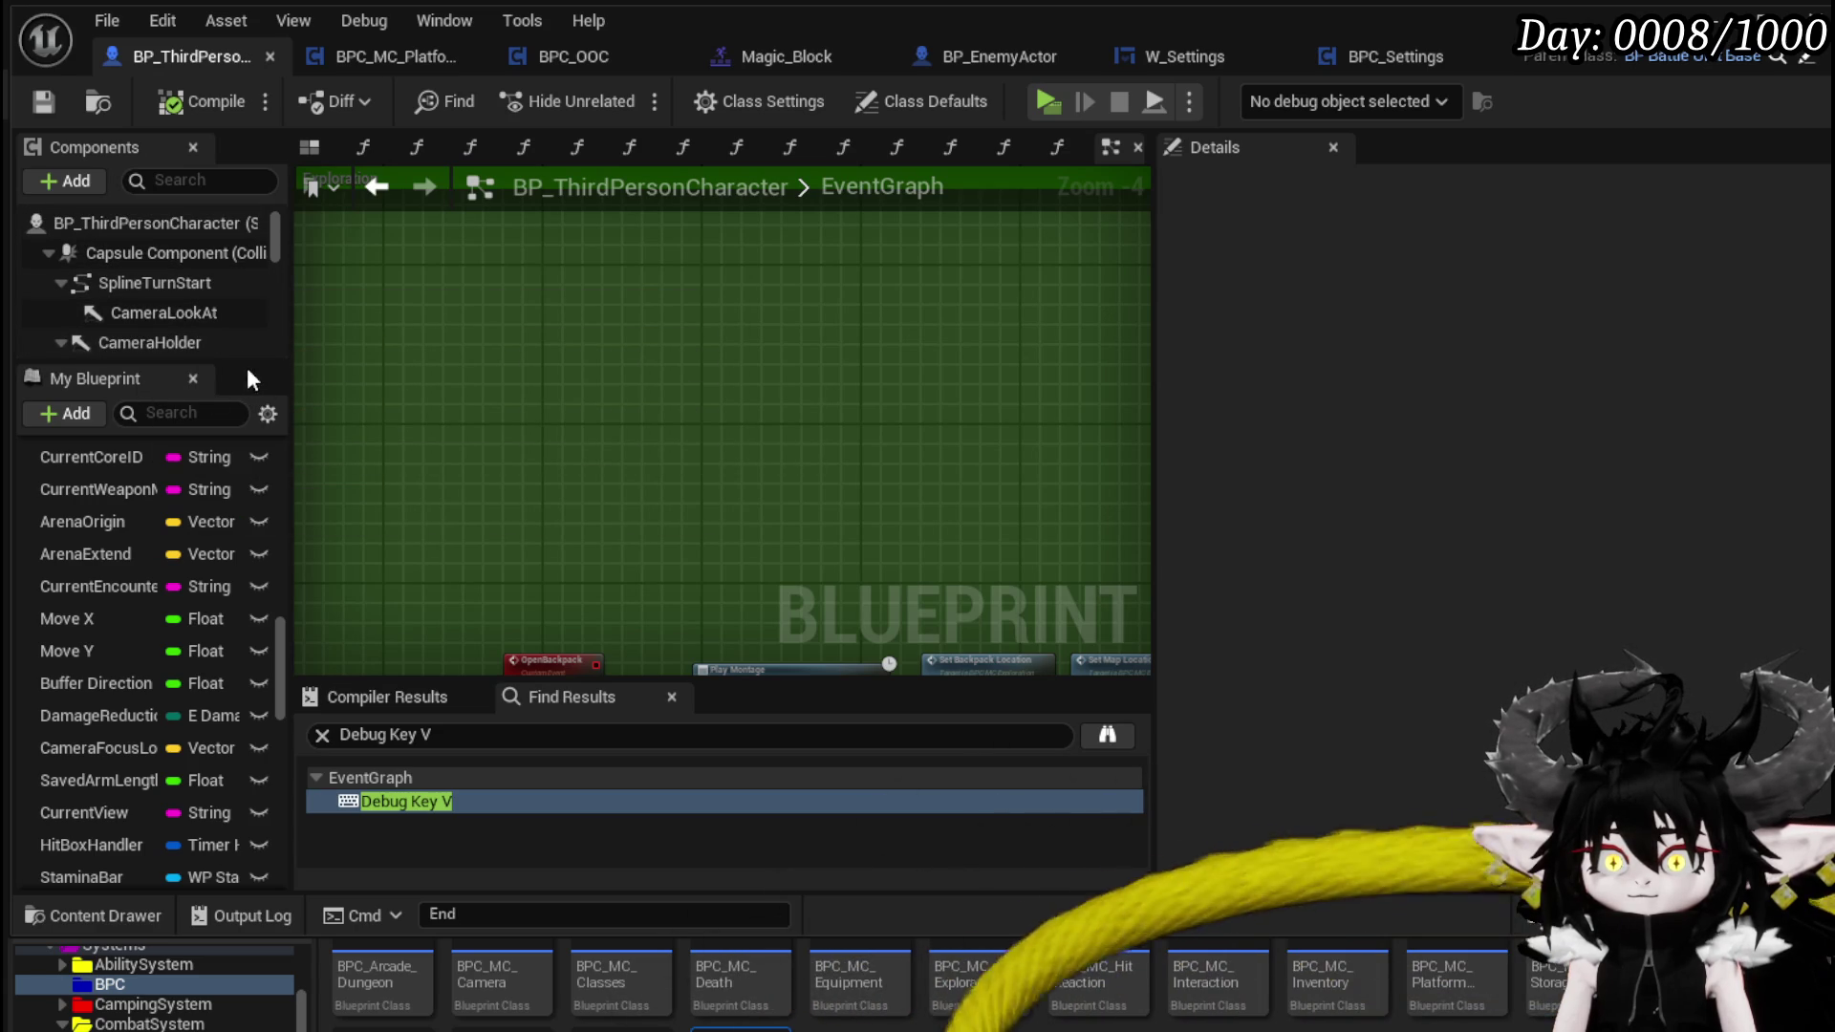
drag(247, 363, 246, 585)
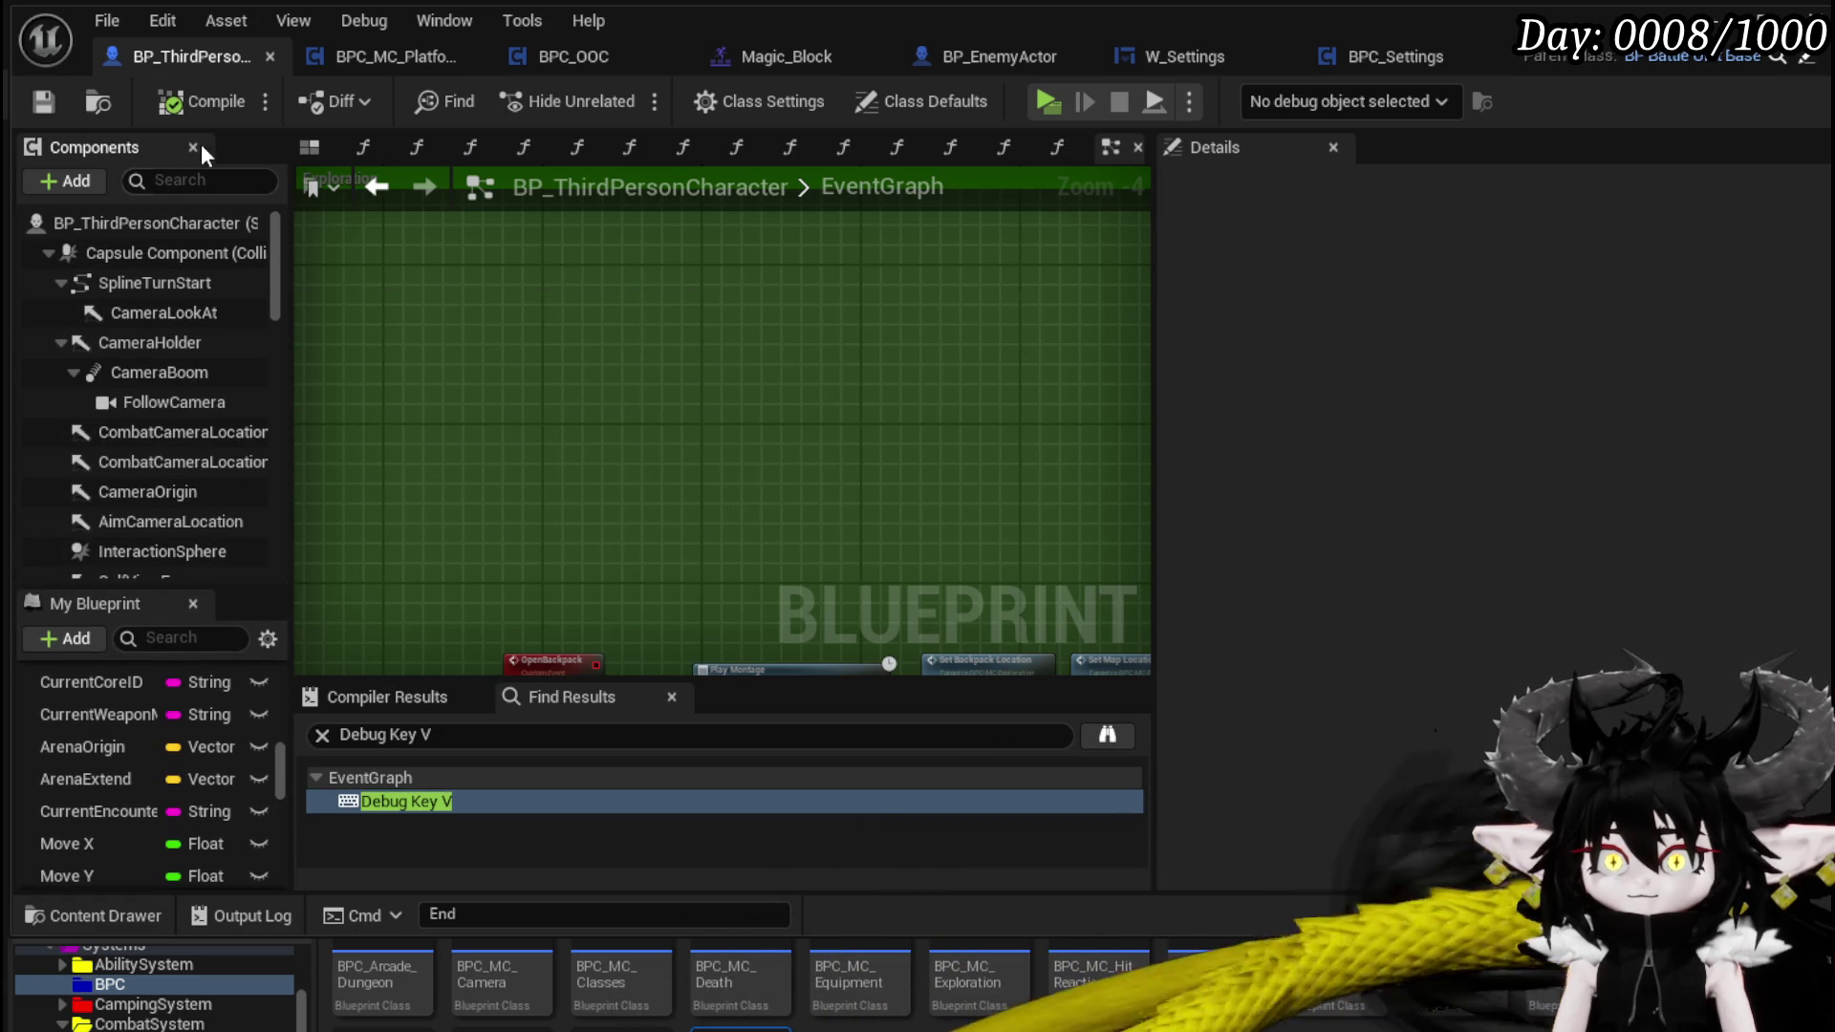
click(69, 179)
text(BPC_Setting)
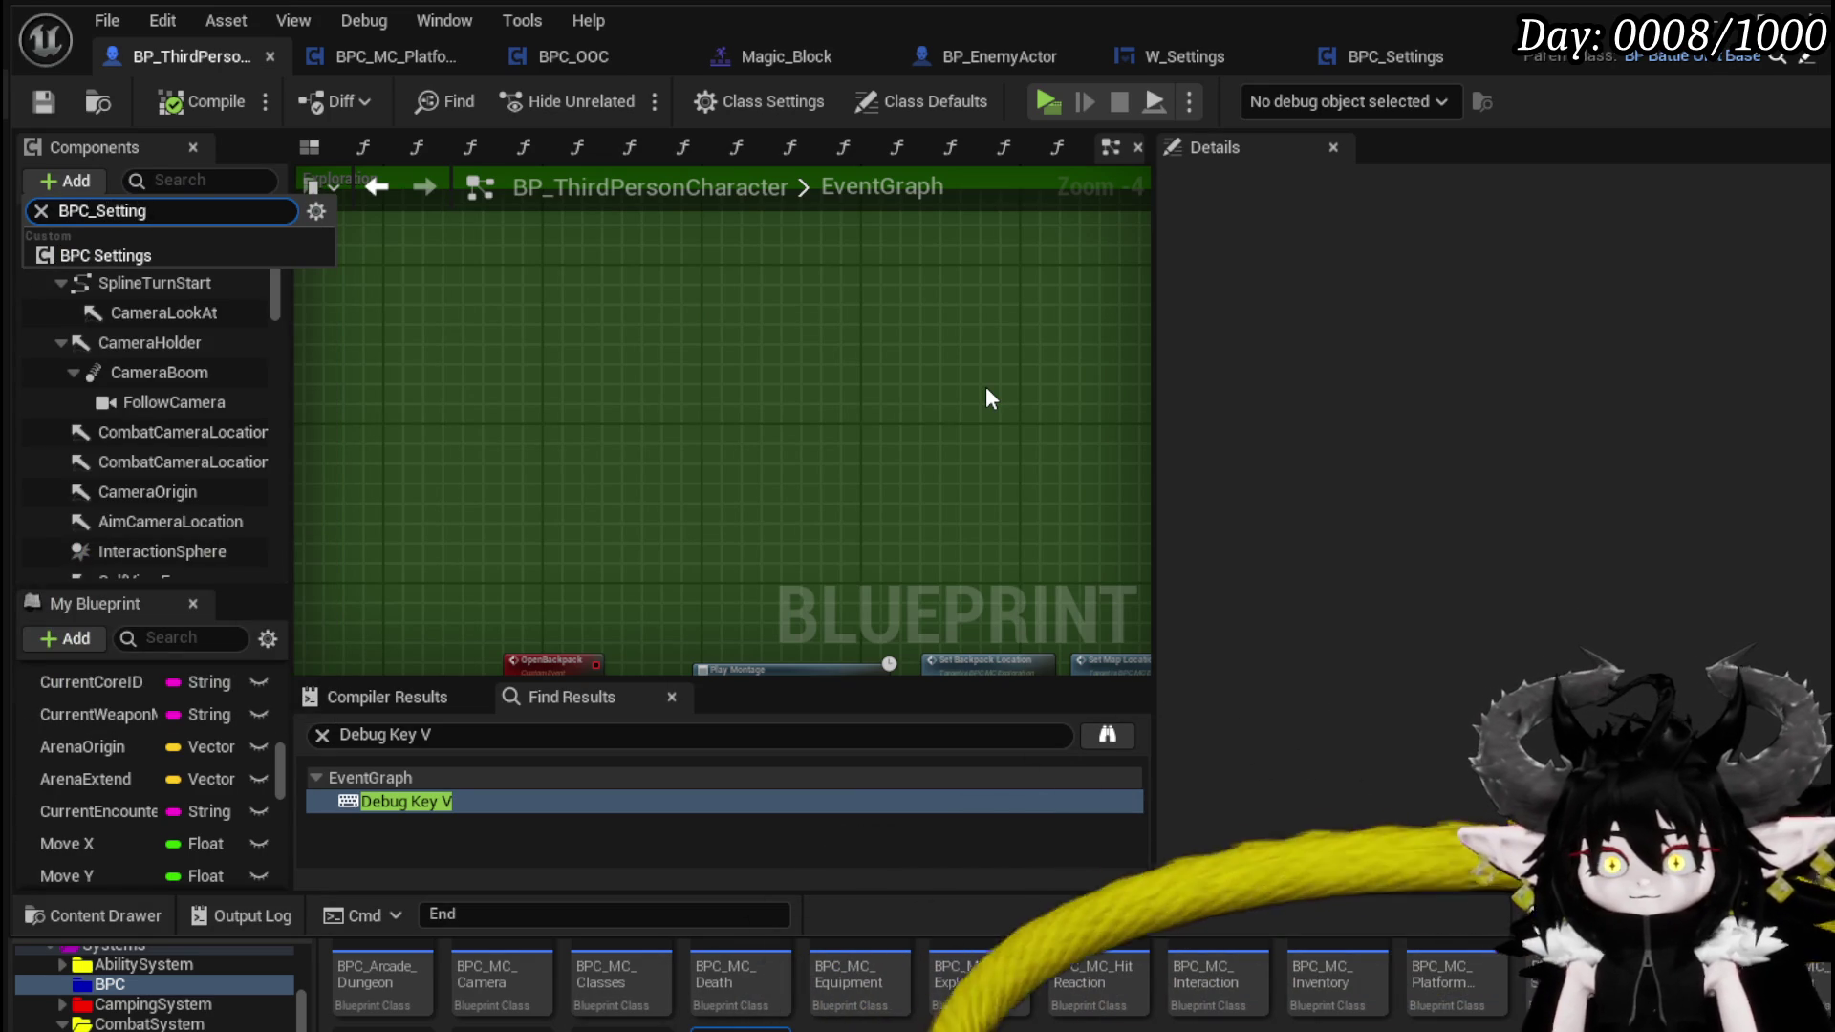
click(236, 258)
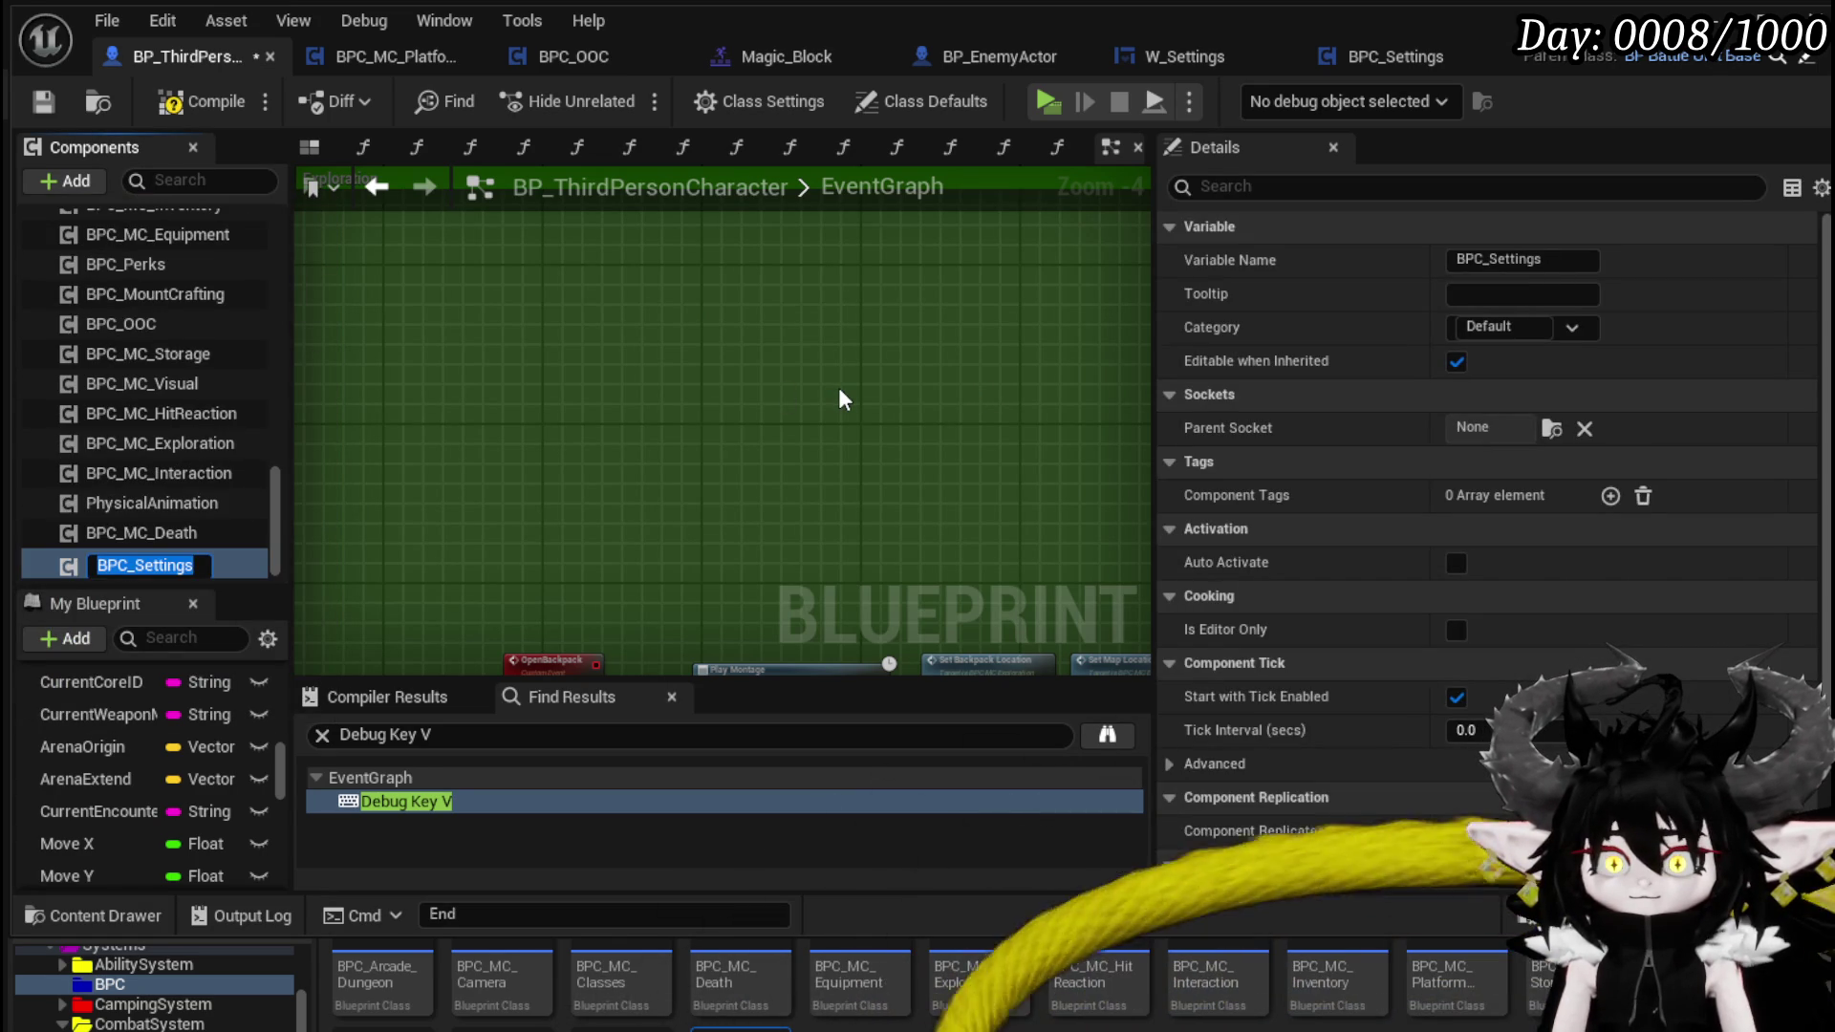
key(Return)
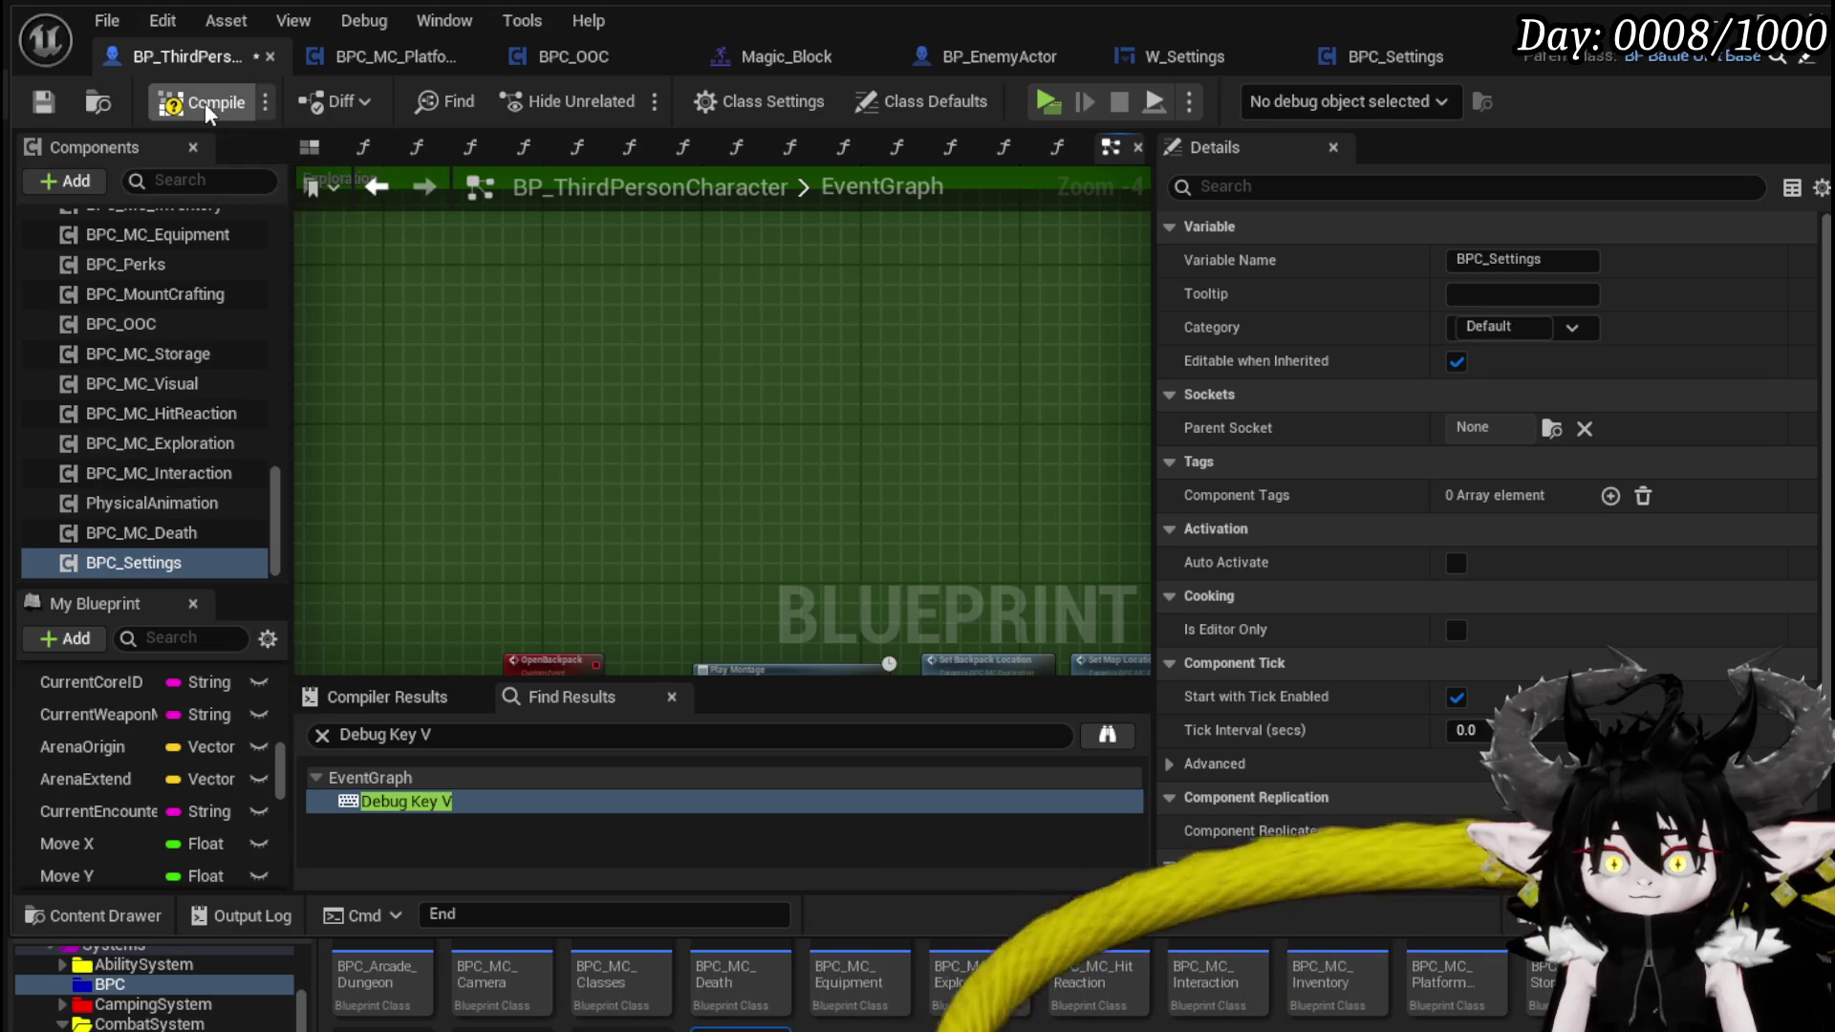
click(43, 102)
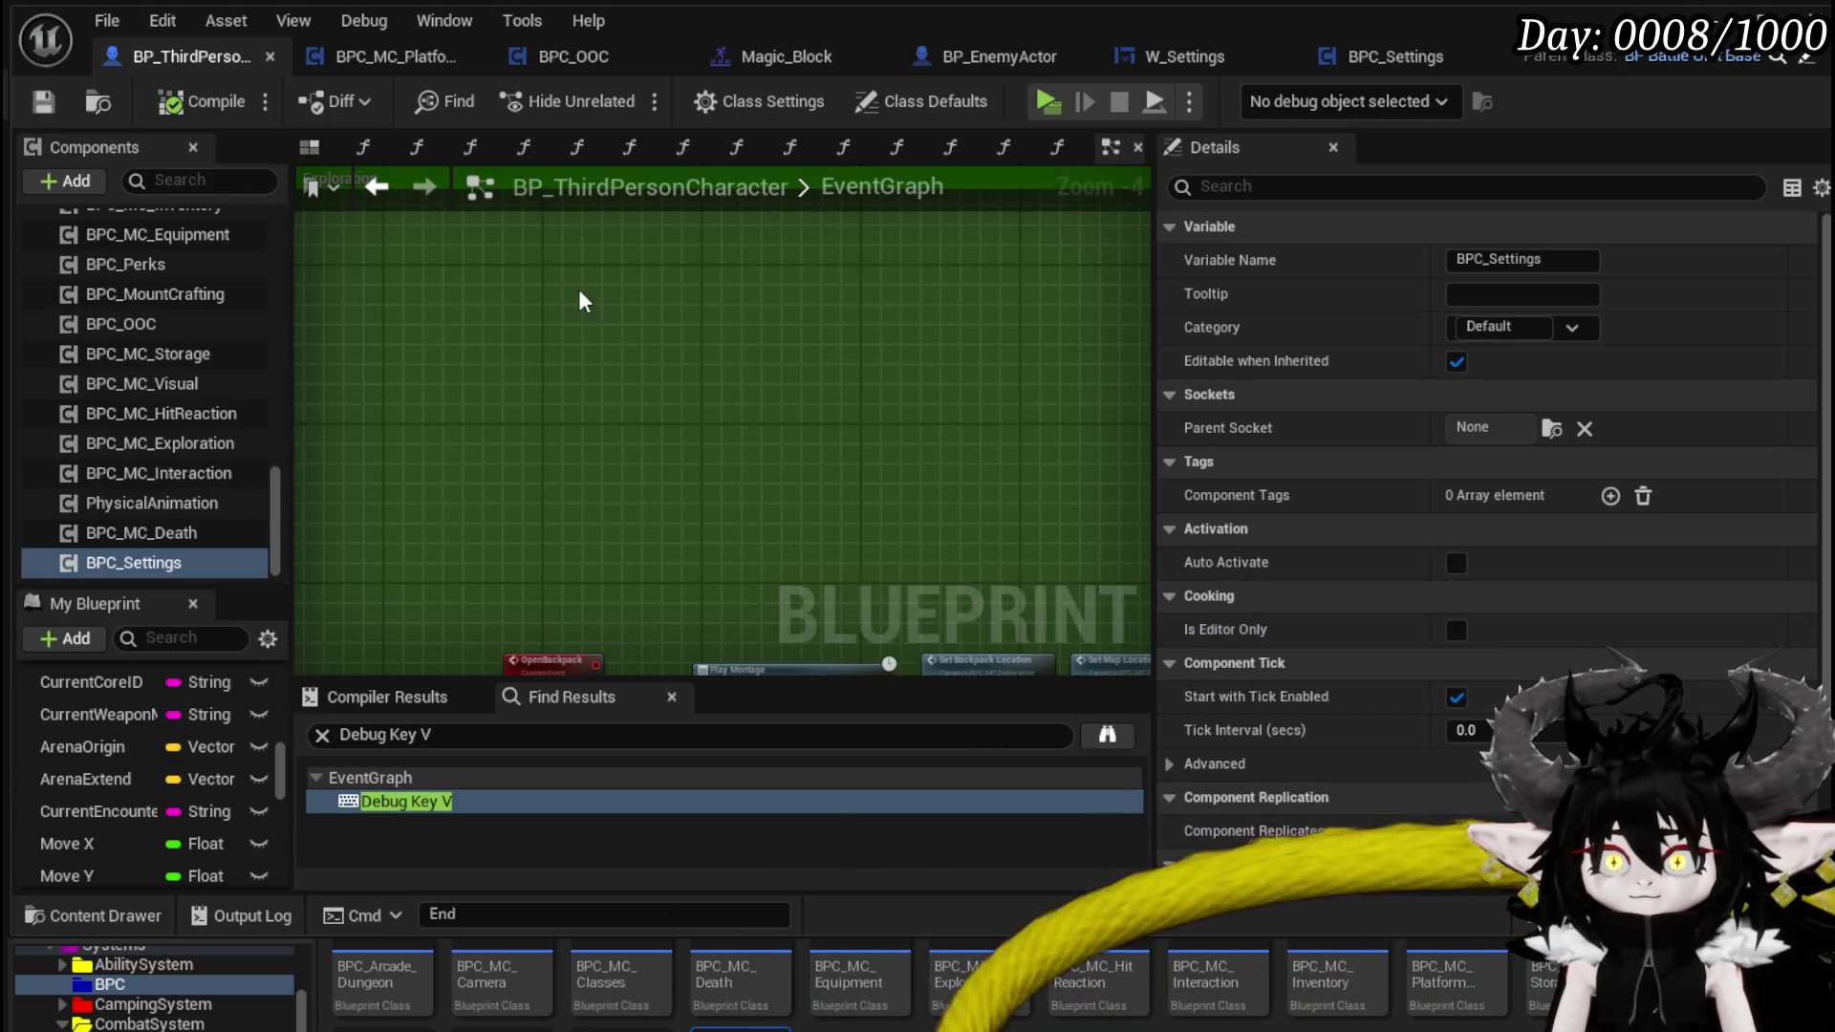
- In BindBPCs, add BPC_Settings' Bind Event and chain it after the BPC MC Death bind
scroll(585, 302, down, 4)
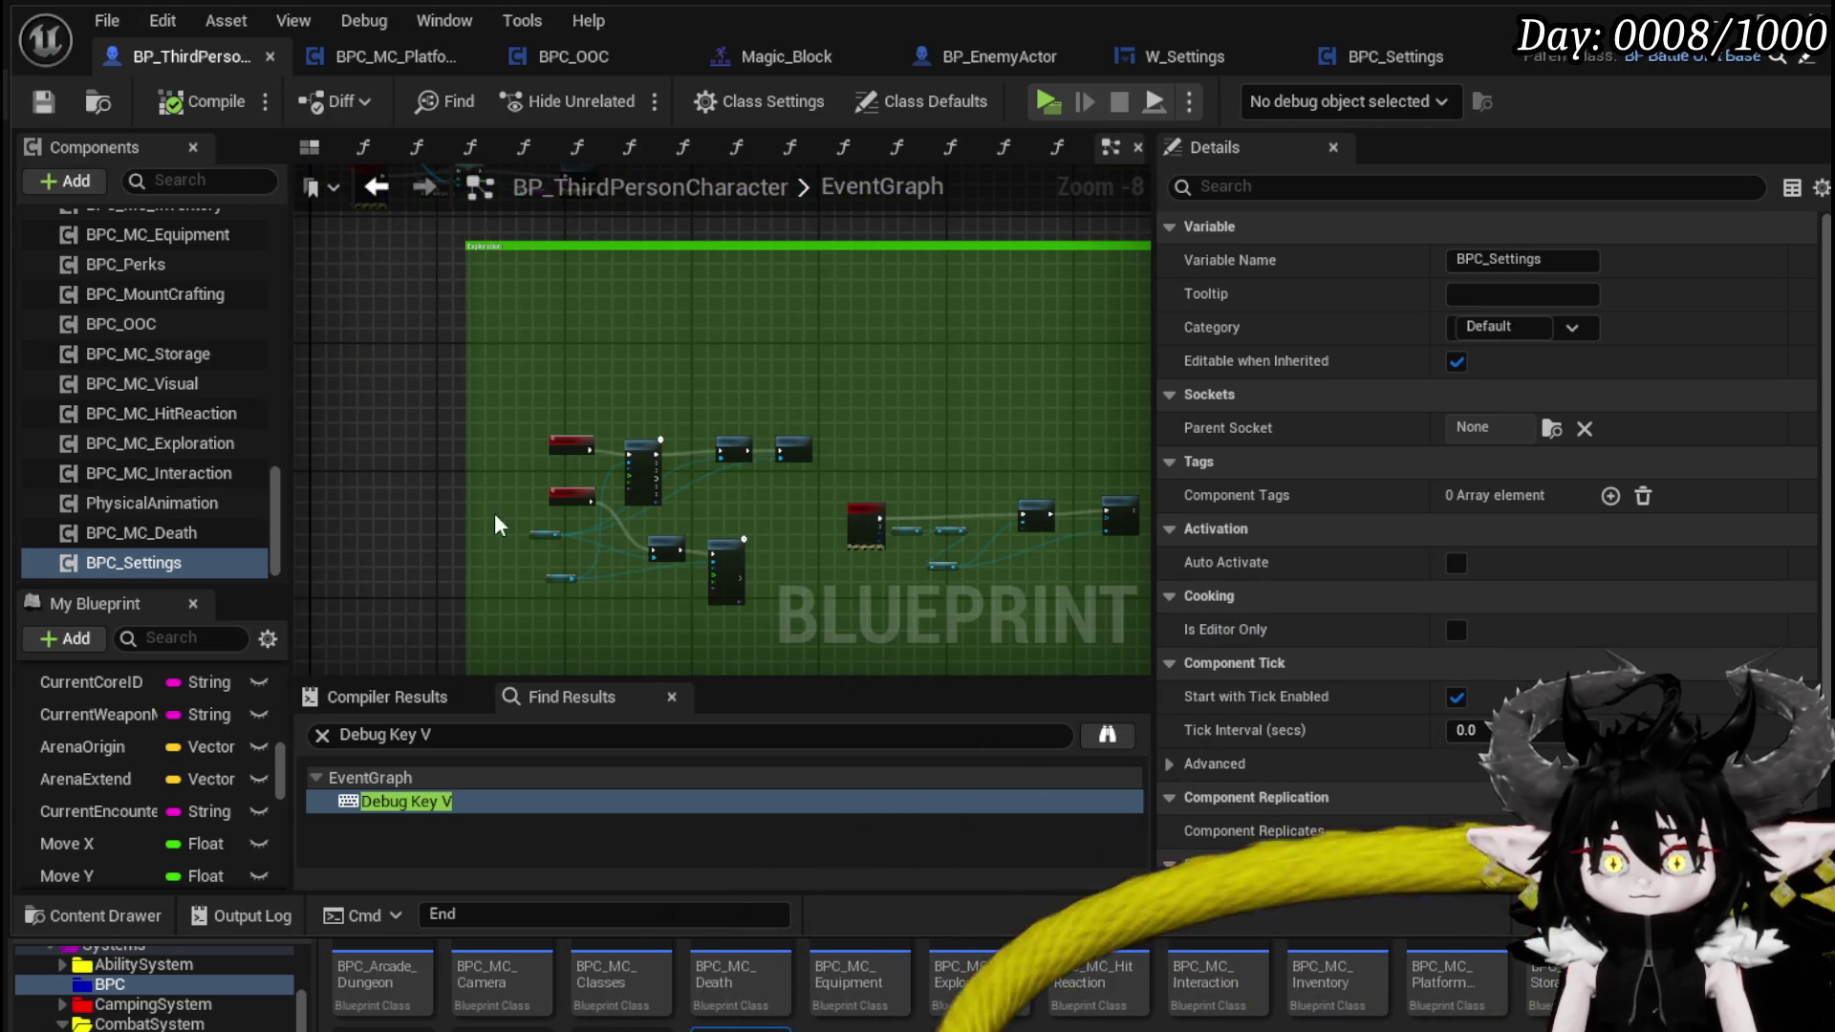
scroll(231, 793, up, 10)
scroll(220, 764, up, 5)
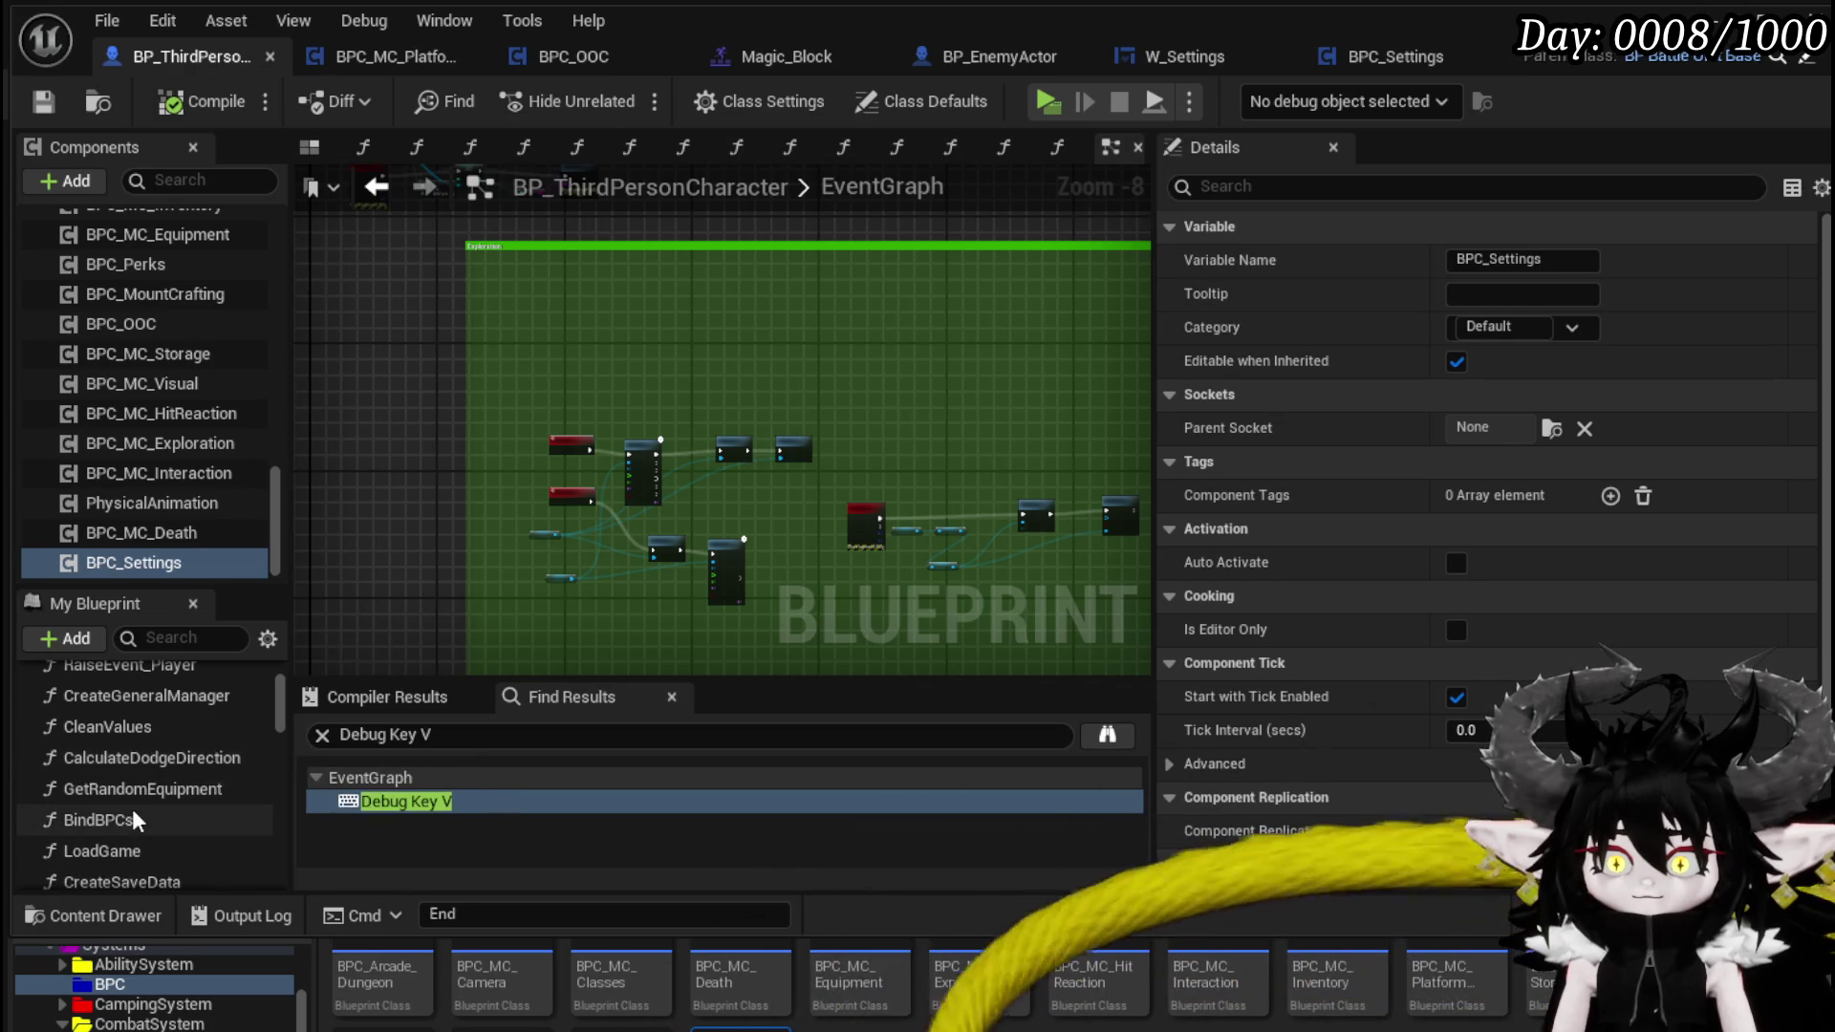
double_click(132, 819)
mouse_move(170, 570)
mouse_down()
mouse_move(674, 364)
mouse_move(666, 390)
mouse_up()
mouse_move(100, 568)
mouse_down()
mouse_move(629, 307)
mouse_move(738, 317)
mouse_move(873, 421)
mouse_up()
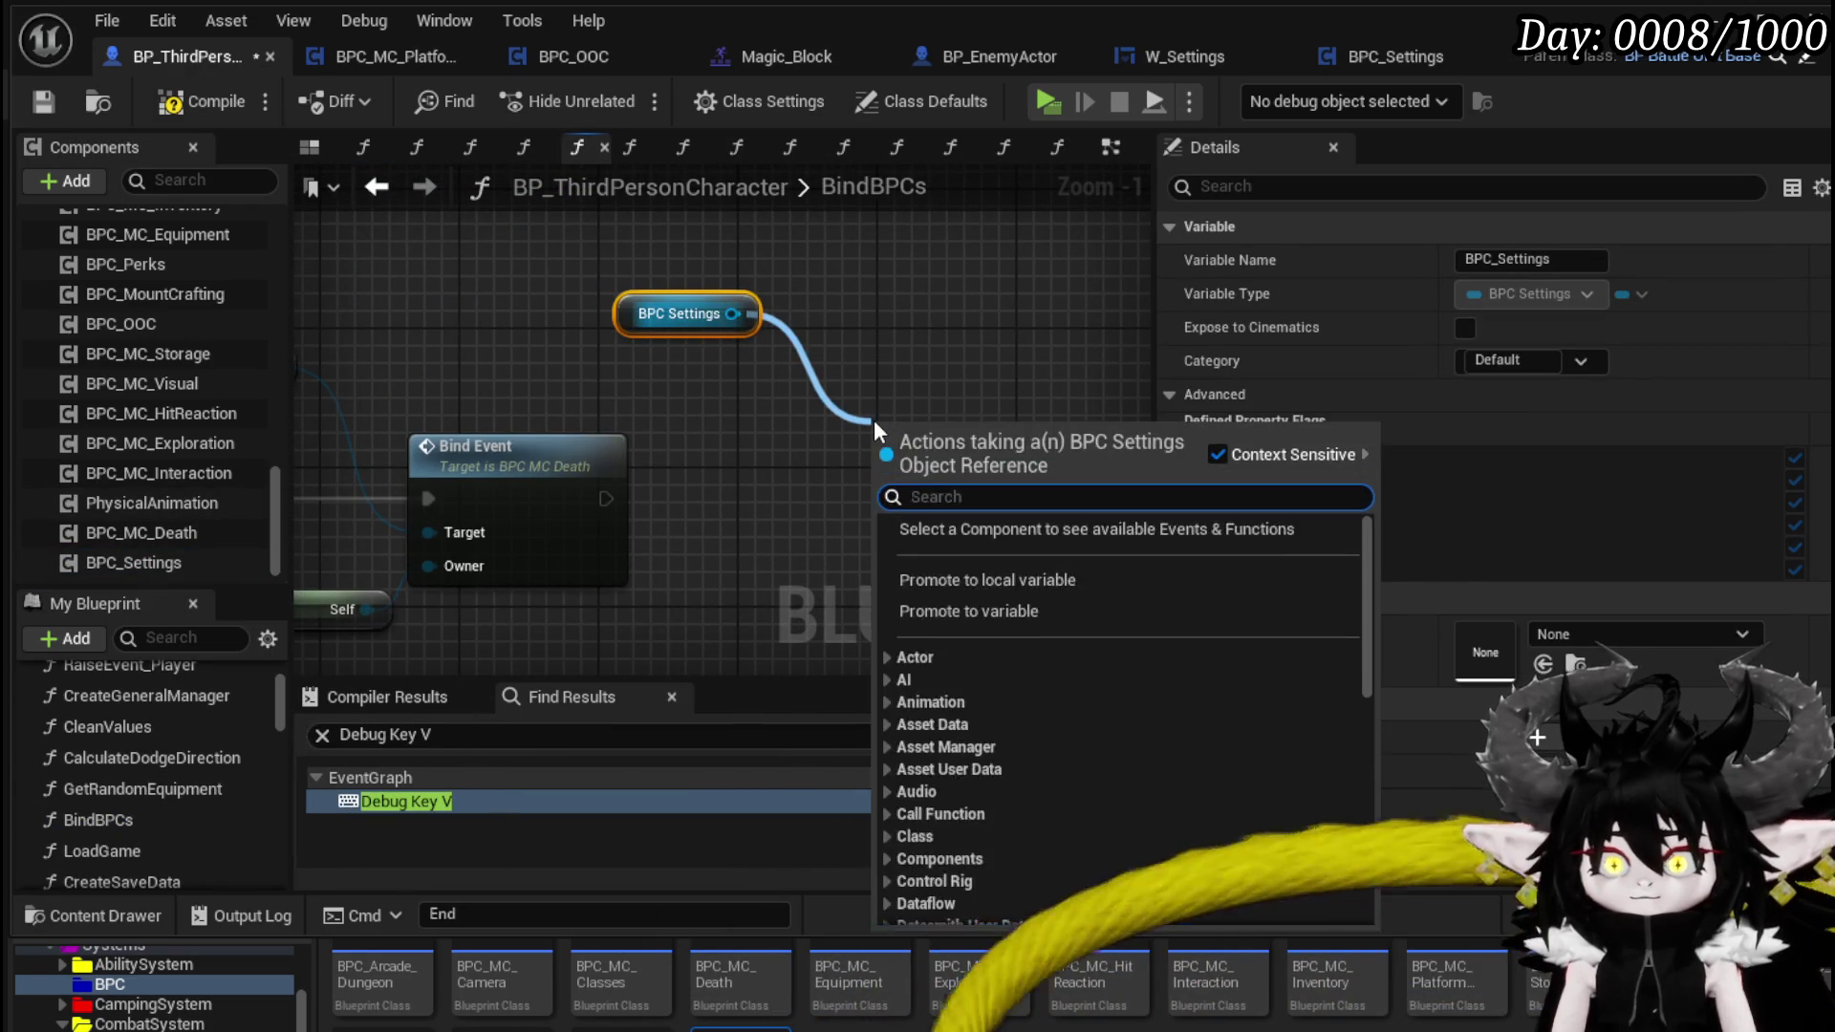
text(bind)
key(Return)
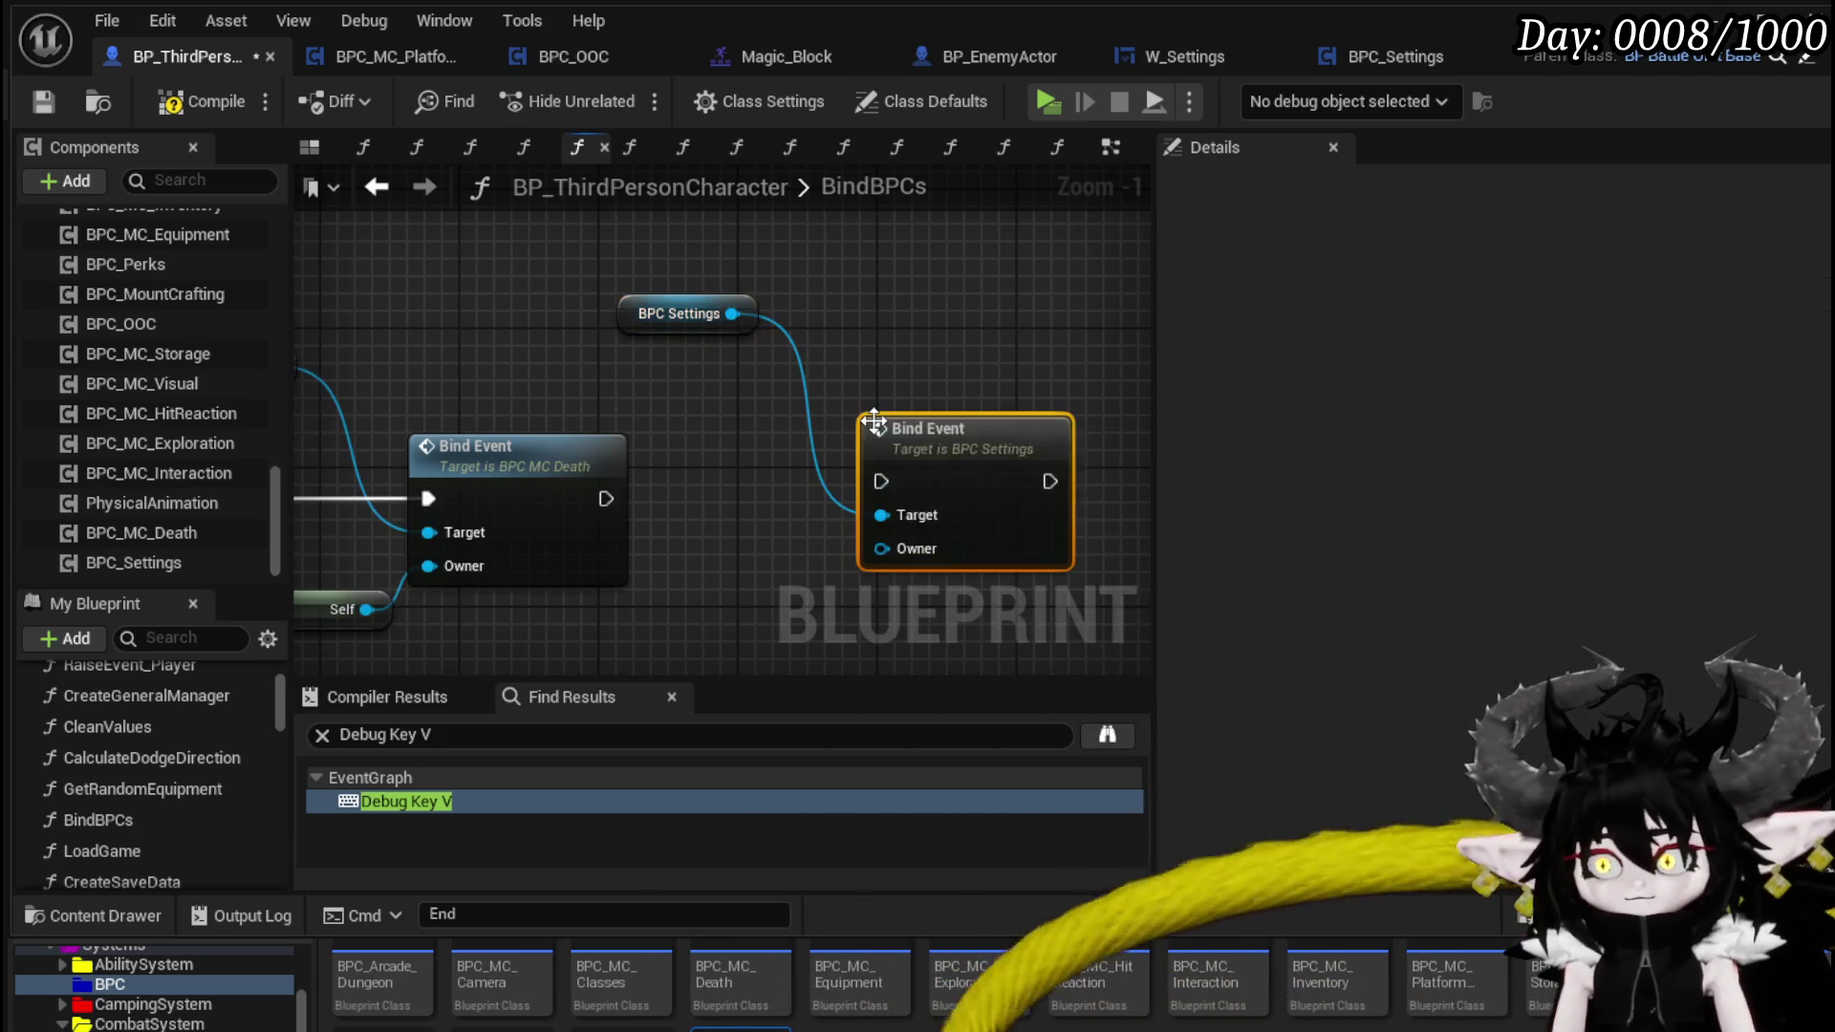
drag(639, 513, 884, 482)
drag(724, 545, 854, 393)
- Duplicate the Self node and wire it into the new bind's Owner, then compile and save
click(448, 459)
key(ctrl+c)
key(ctrl+v)
drag(1001, 493, 1007, 422)
scroll(939, 440, down, 2)
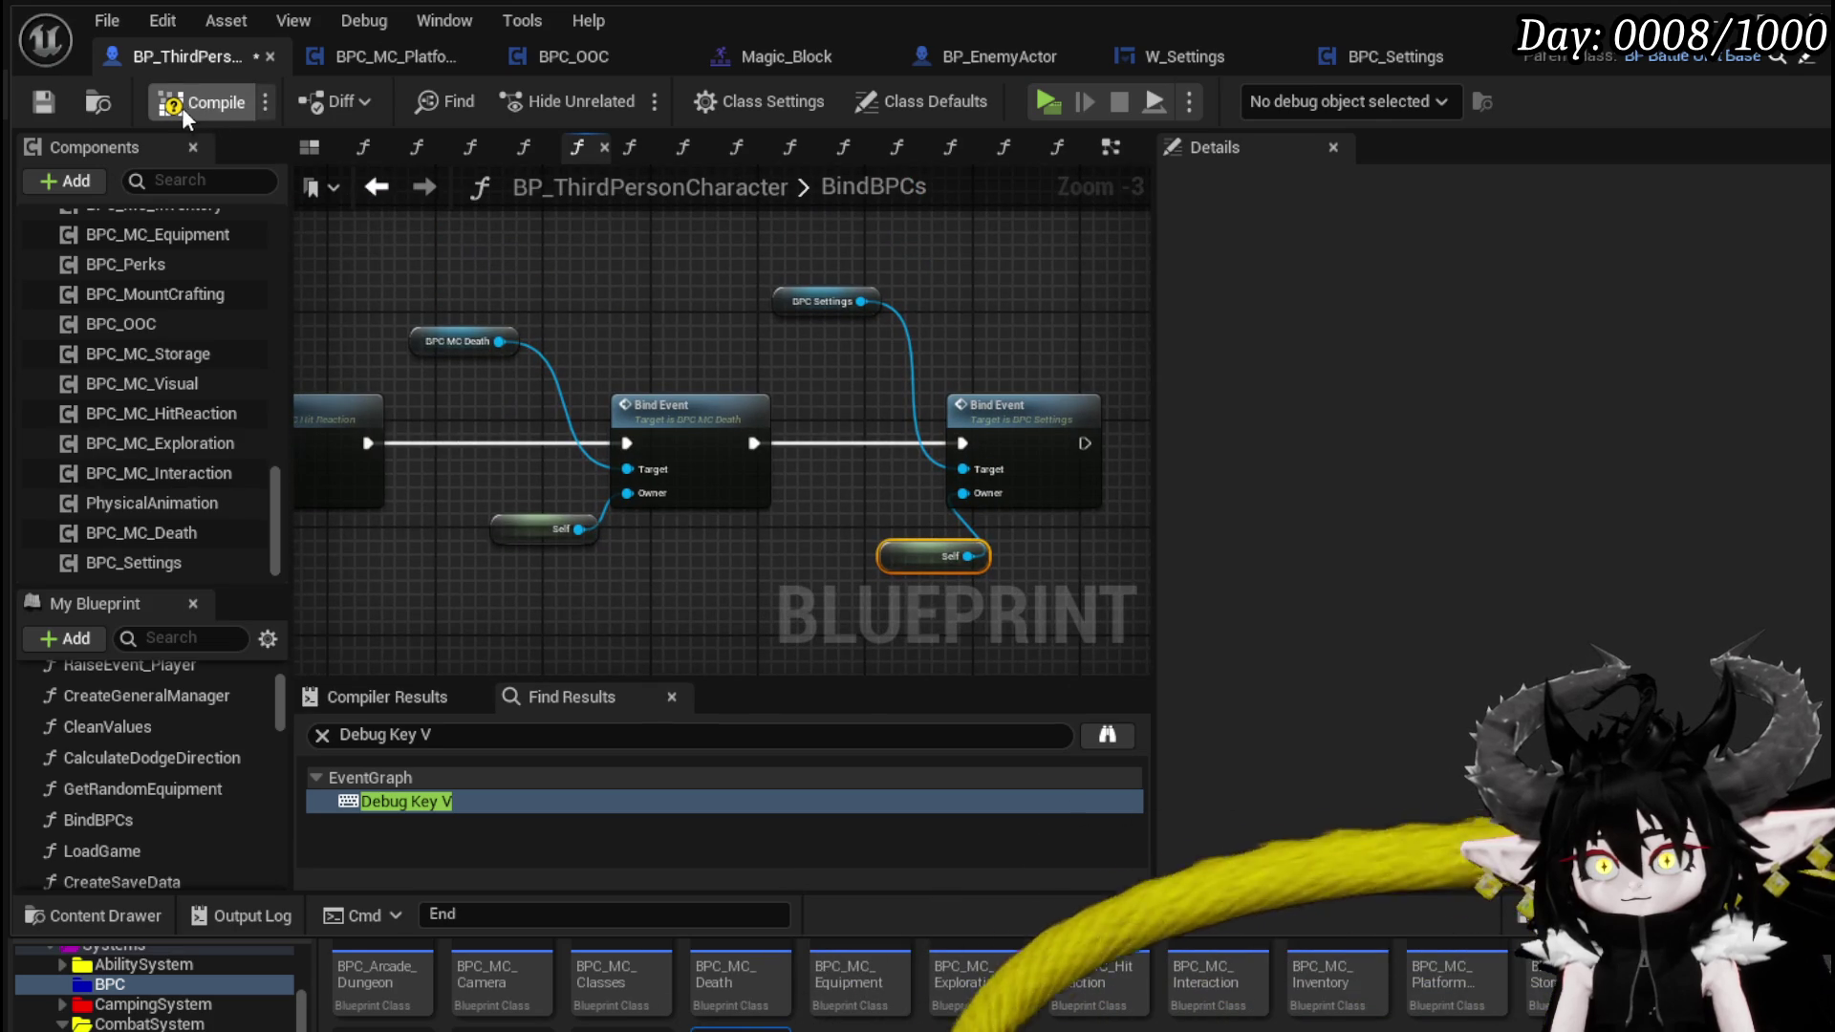
click(46, 102)
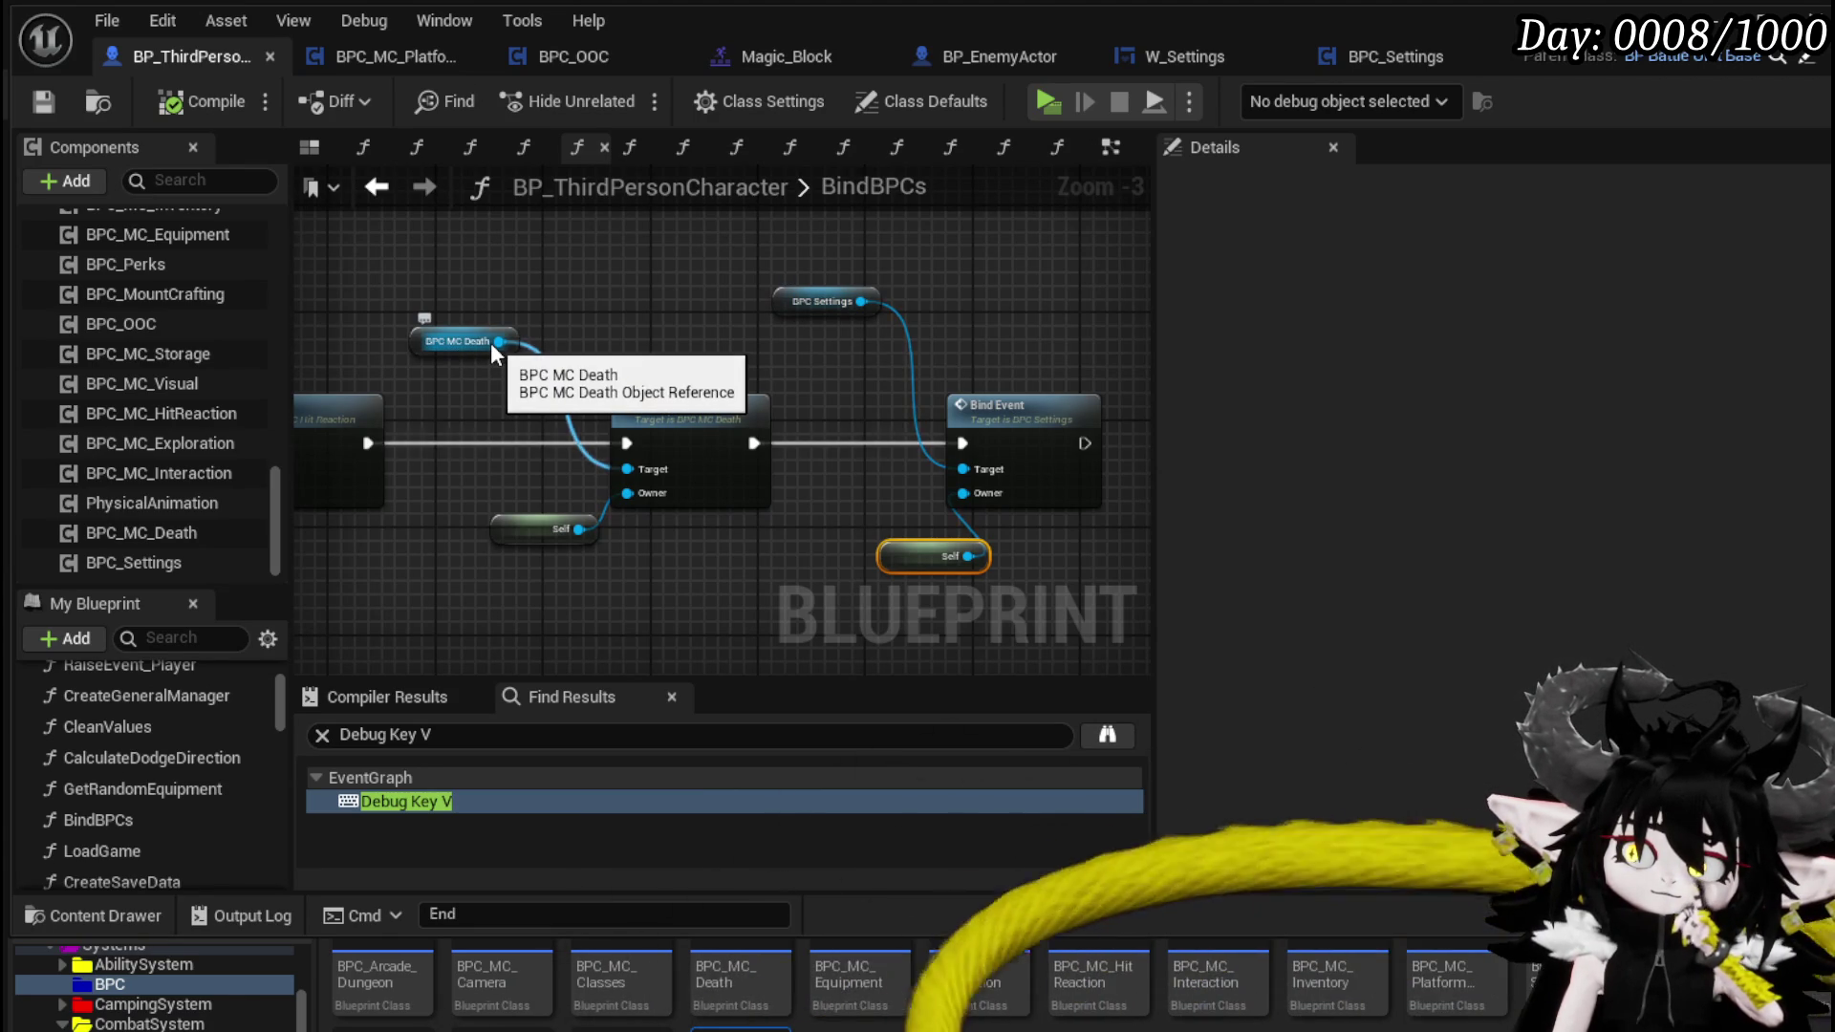
- Review the chain of bind events in BindBPCs and save BP_ThirdPersonCharacter
scroll(491, 343, down, 5)
scroll(605, 296, up, 4)
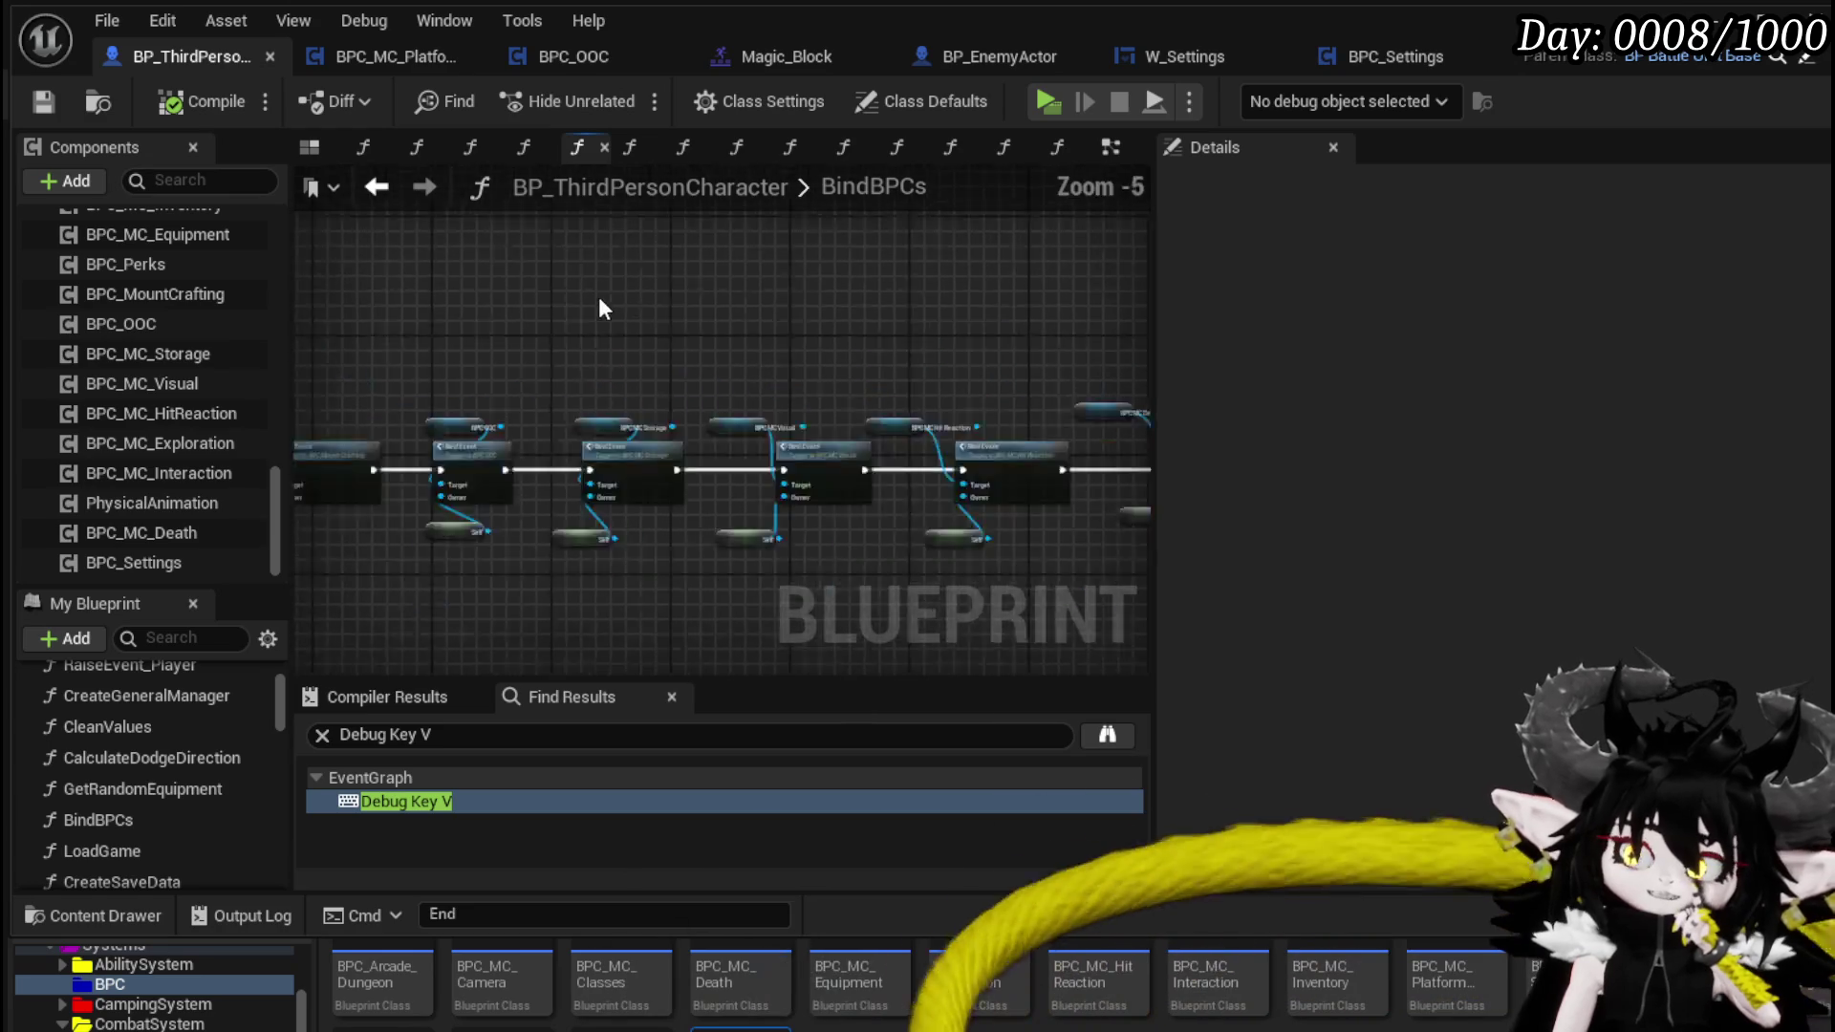
drag(666, 302, 483, 285)
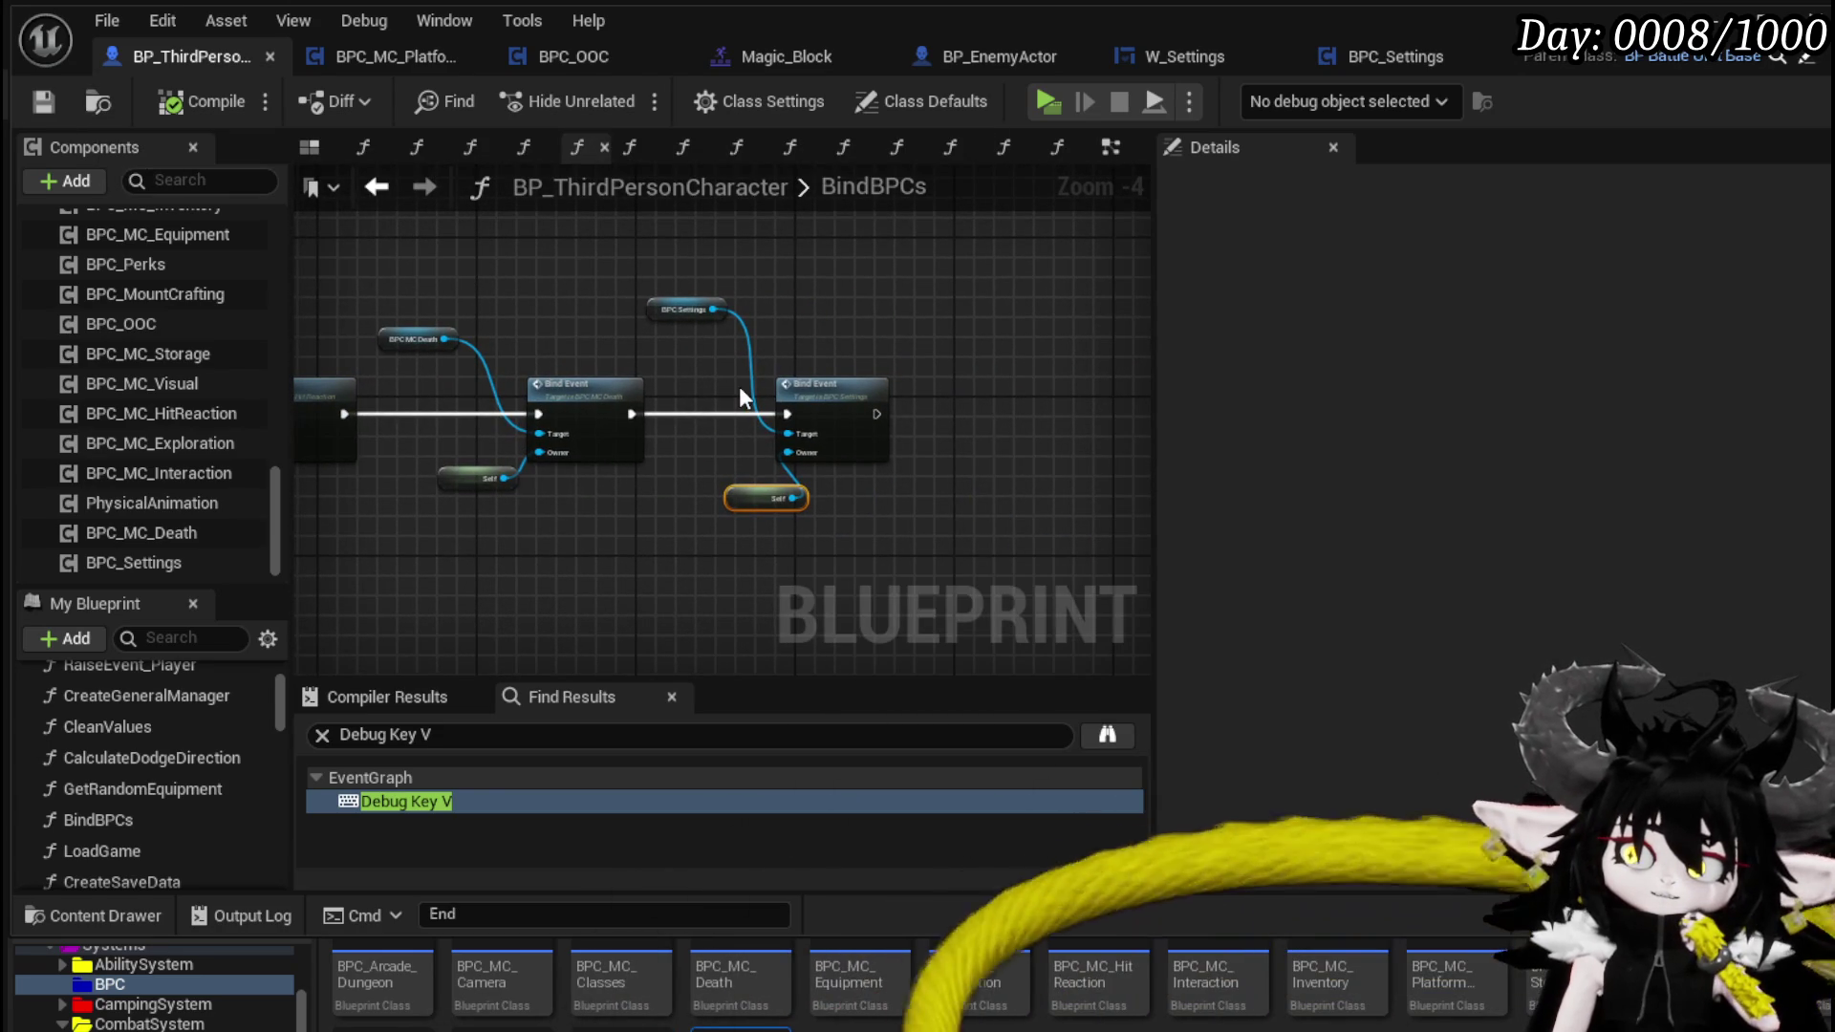
scroll(726, 379, up, 4)
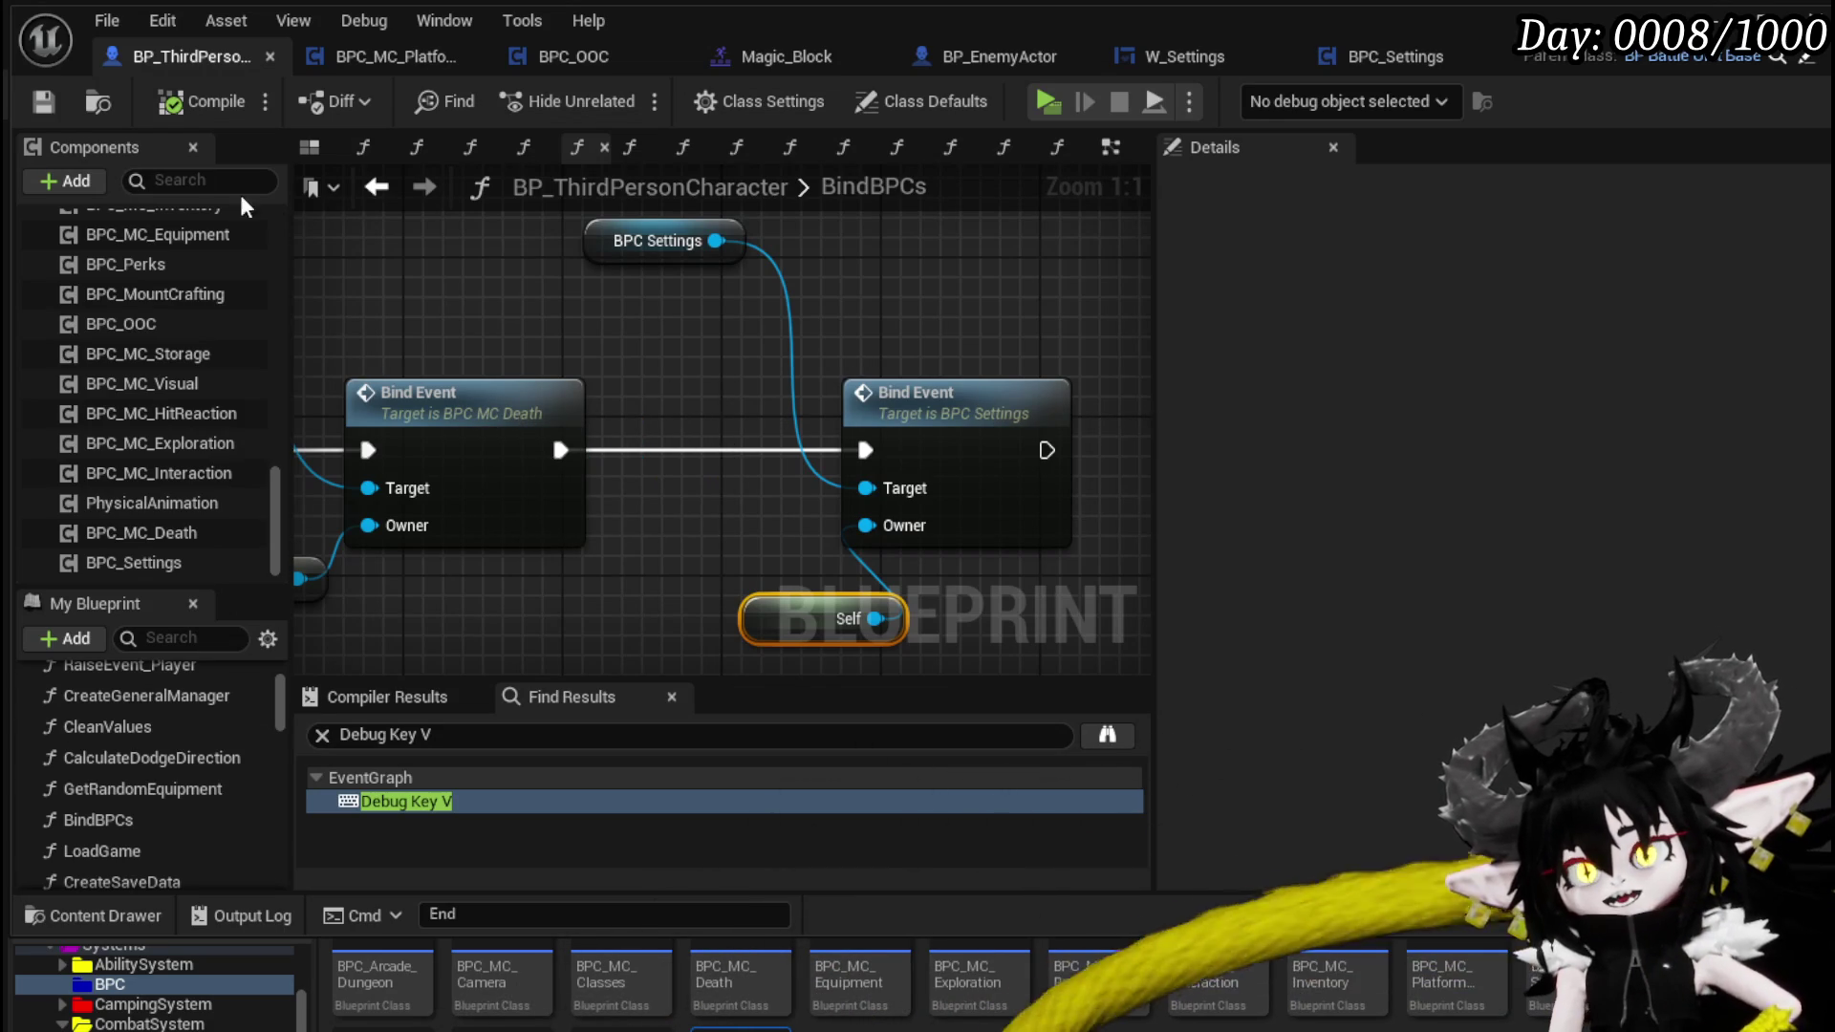
key(ctrl+s)
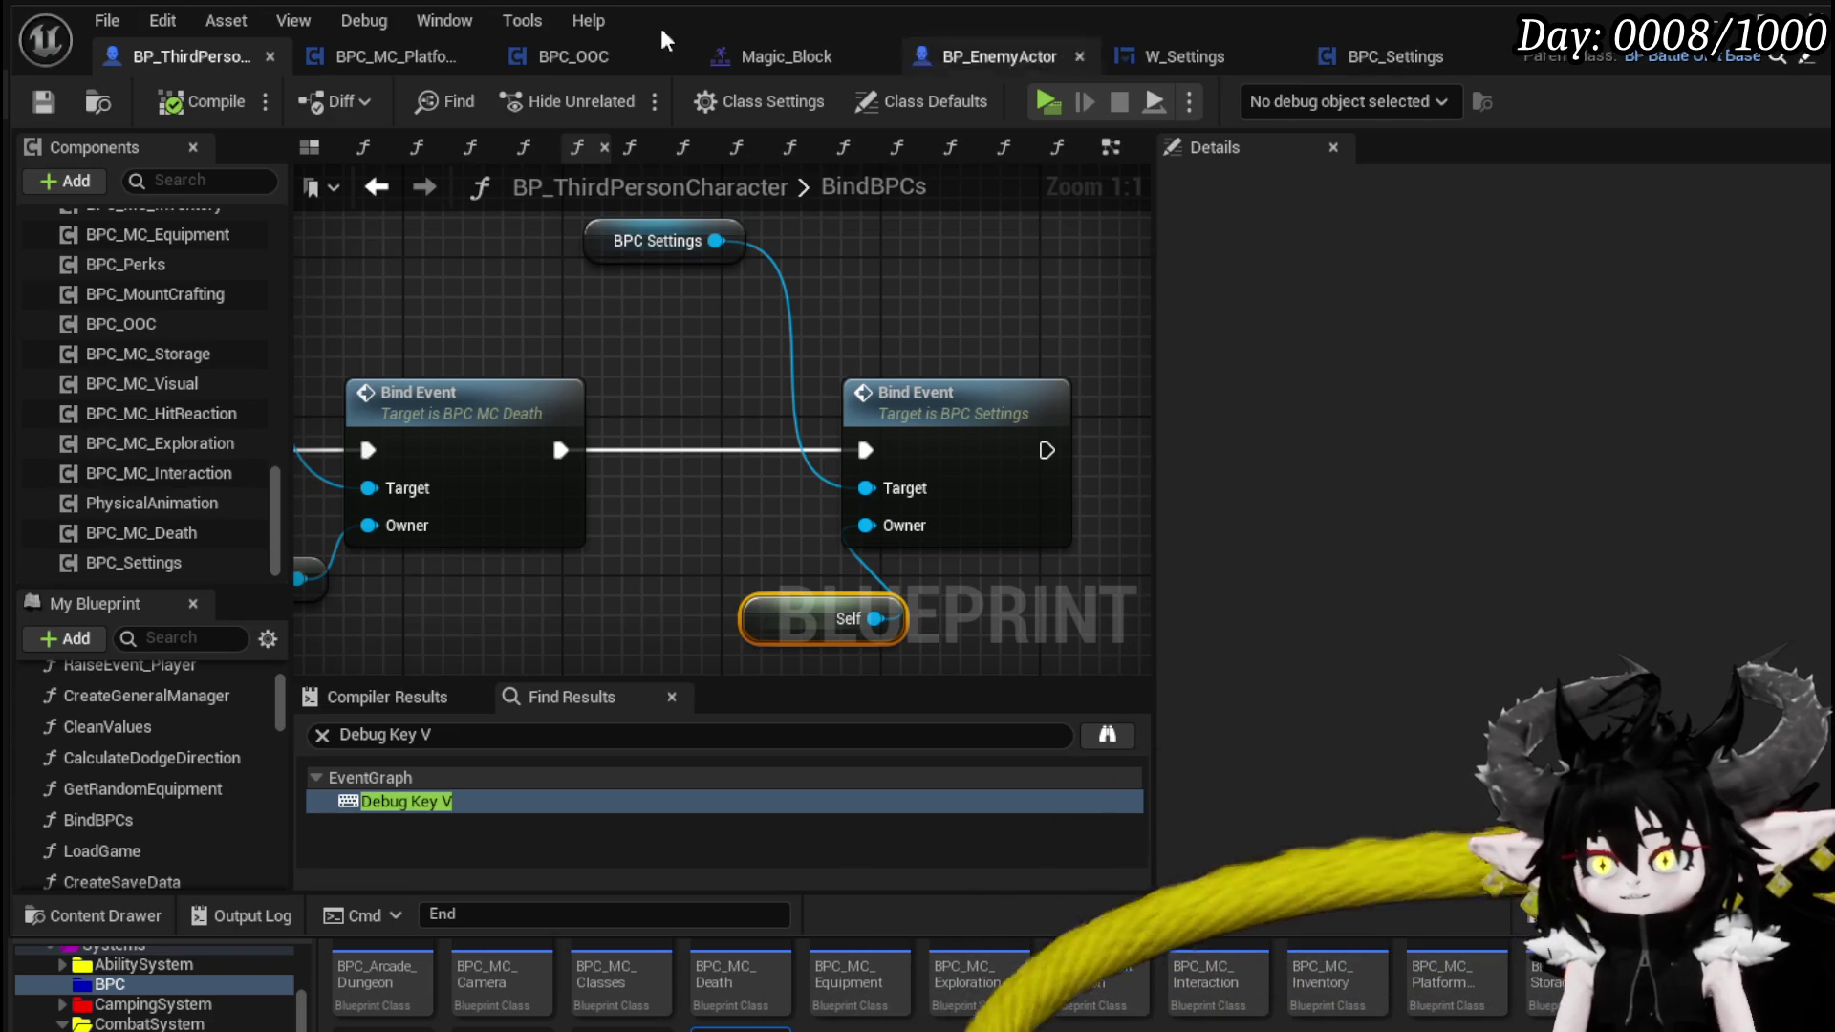
drag(944, 319, 994, 552)
click(1400, 57)
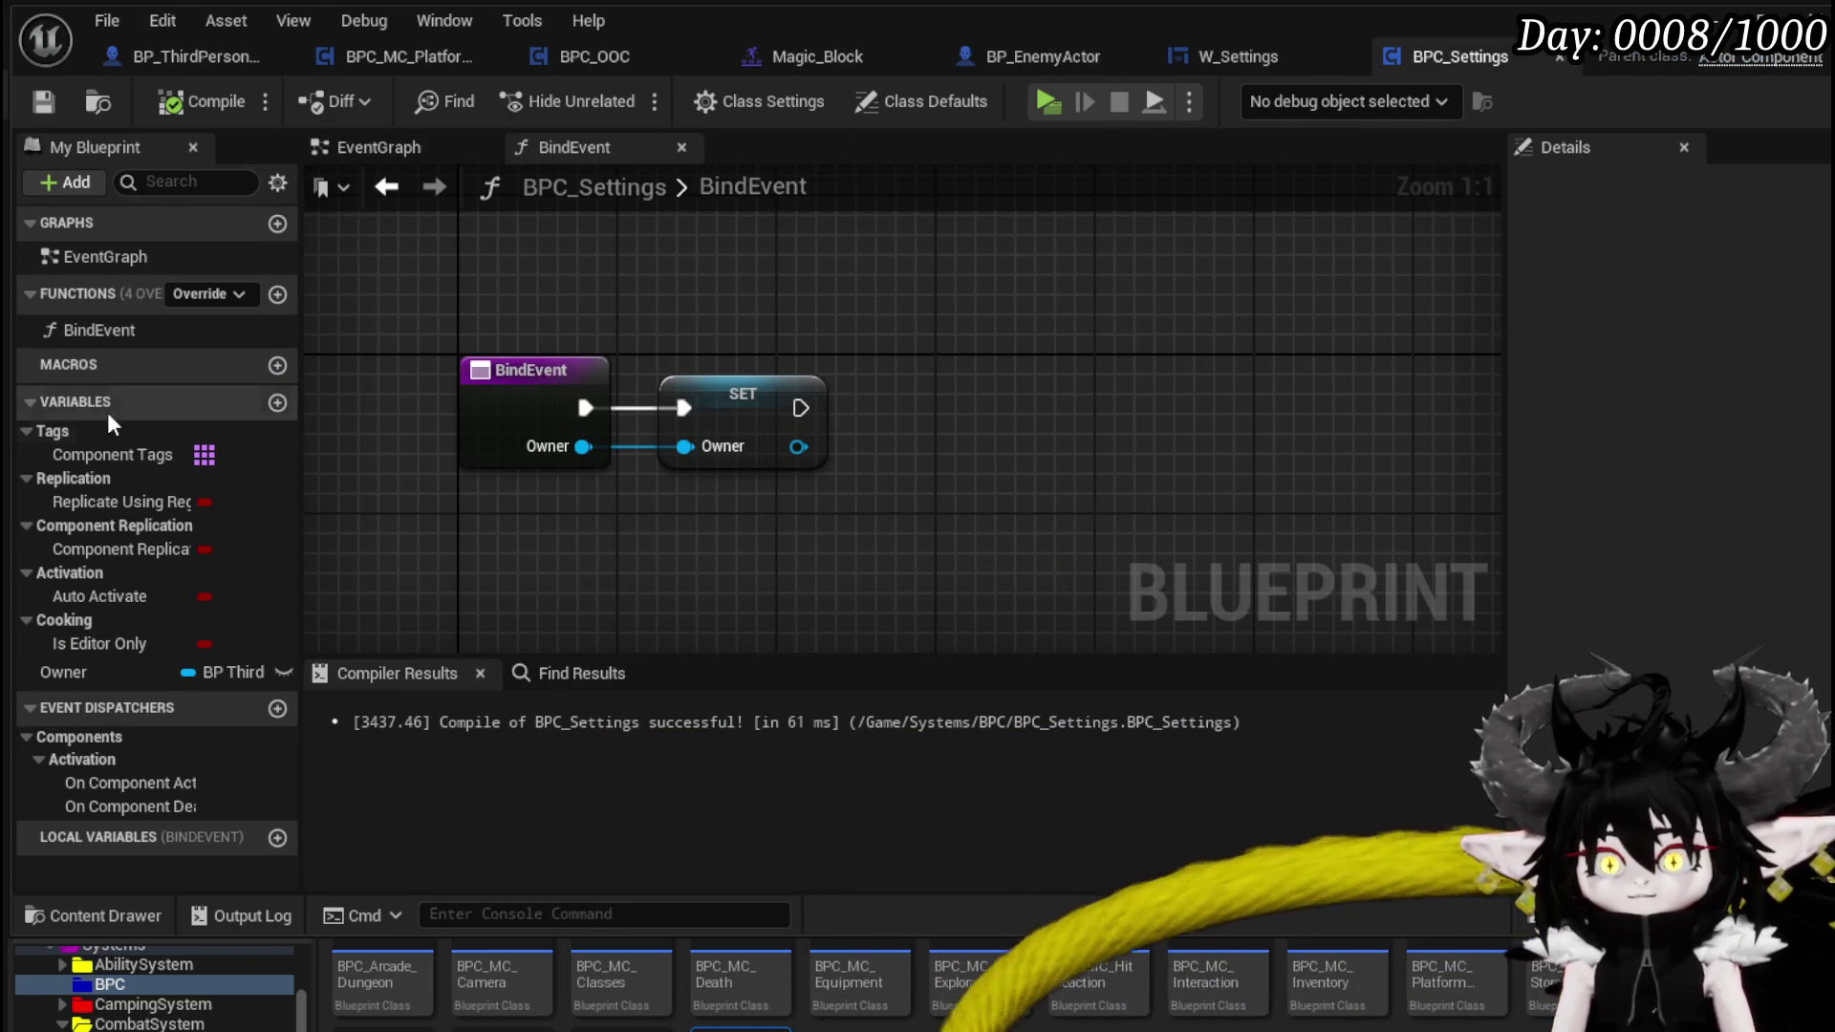
- Add a Boolean variable AutoVault to BPC_Settings, compile and save it
click(20, 397)
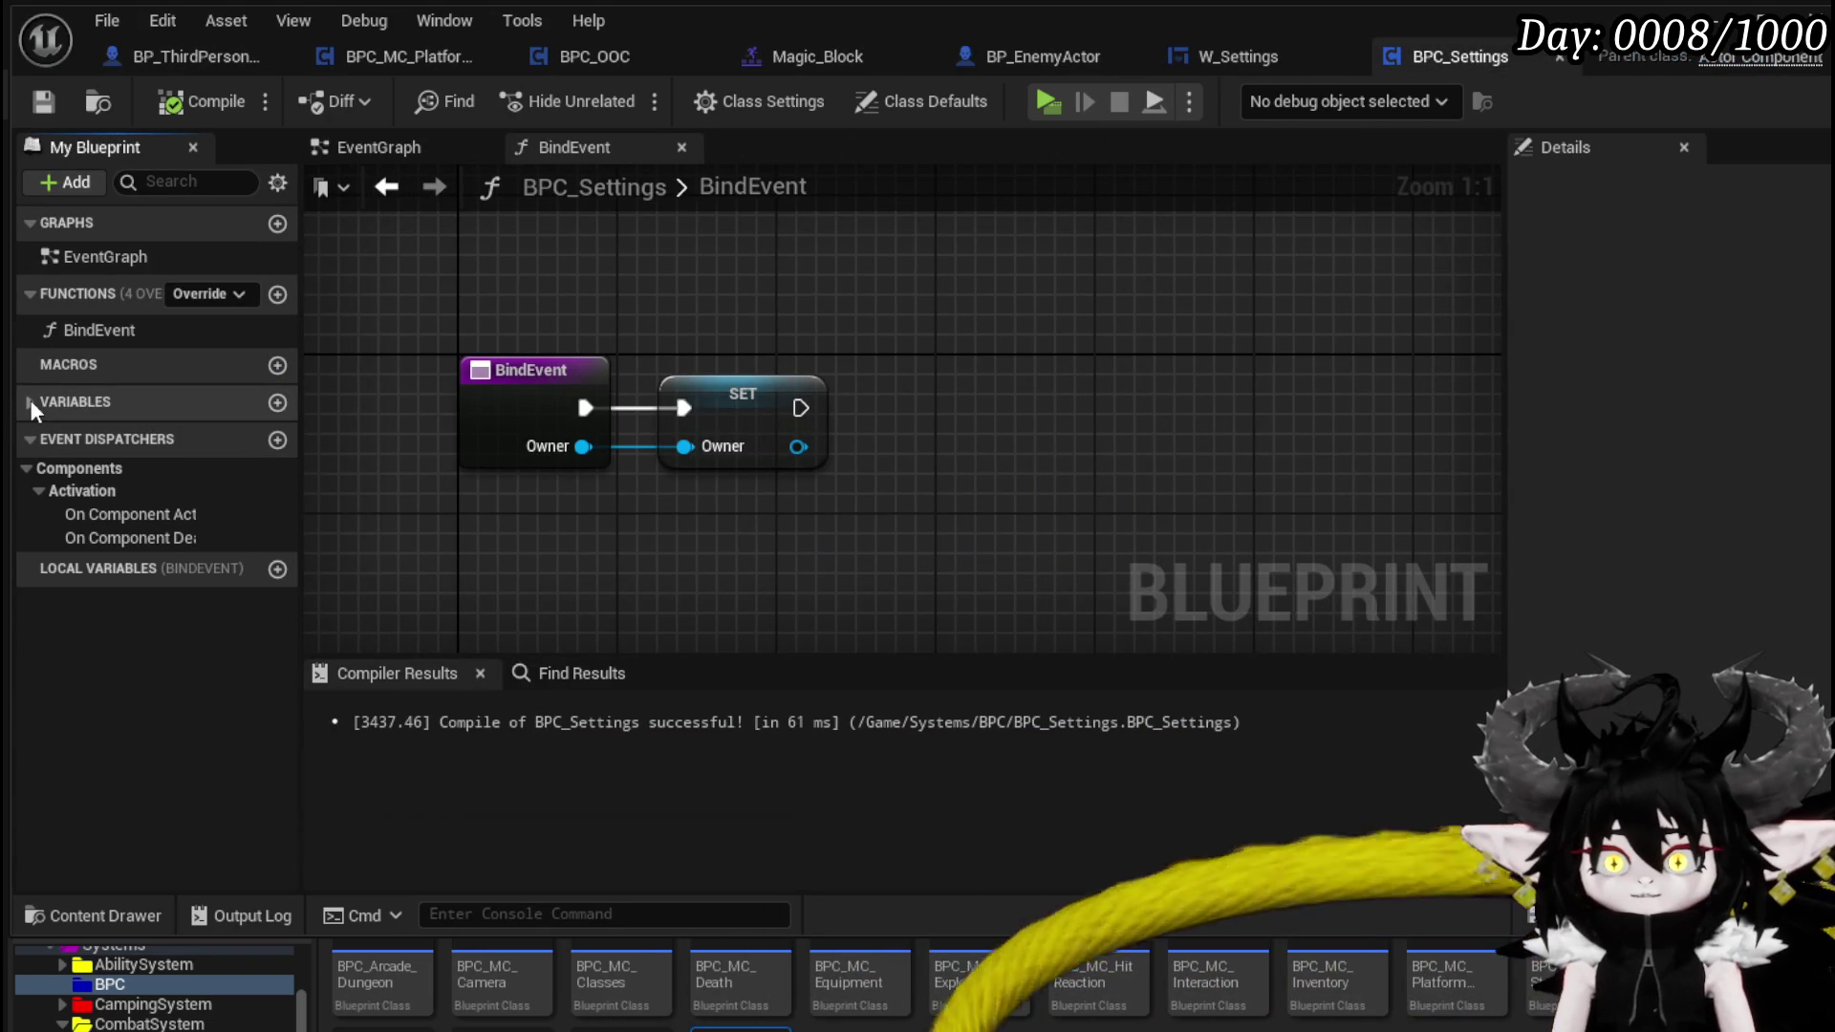
click(277, 402)
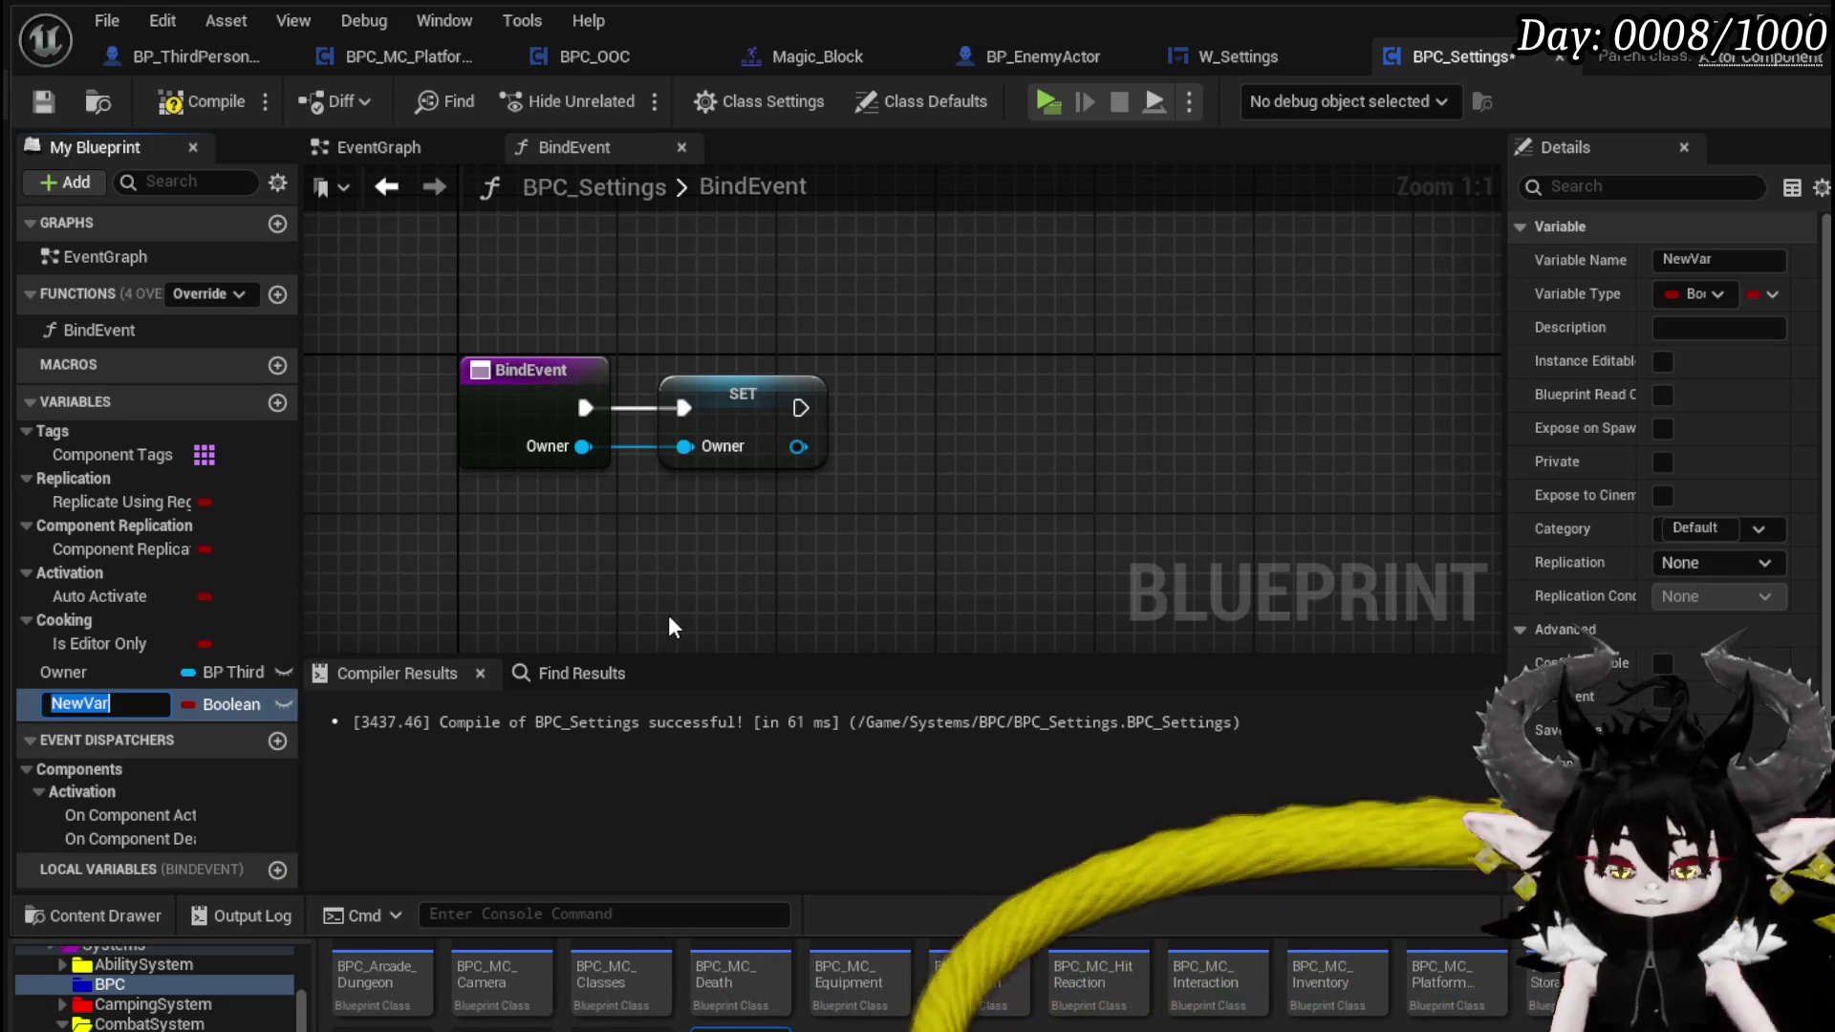
text(AutoVault)
key(Return)
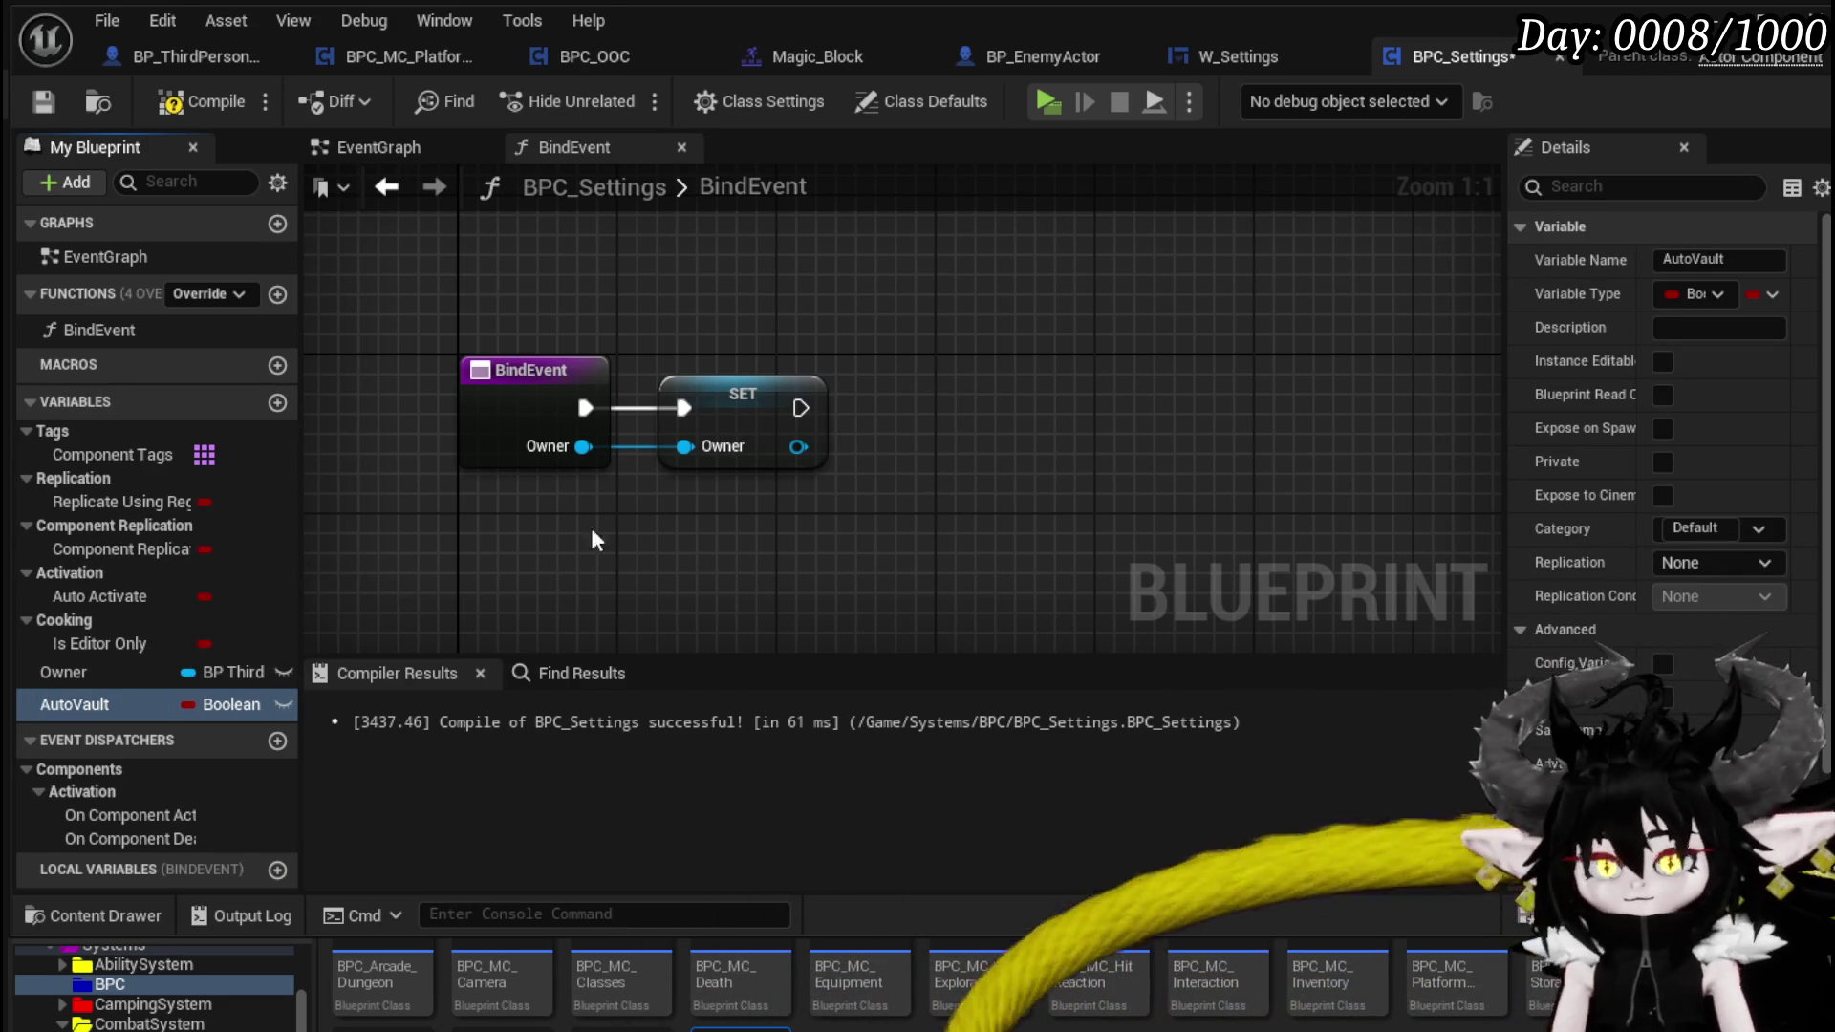
click(200, 102)
click(42, 103)
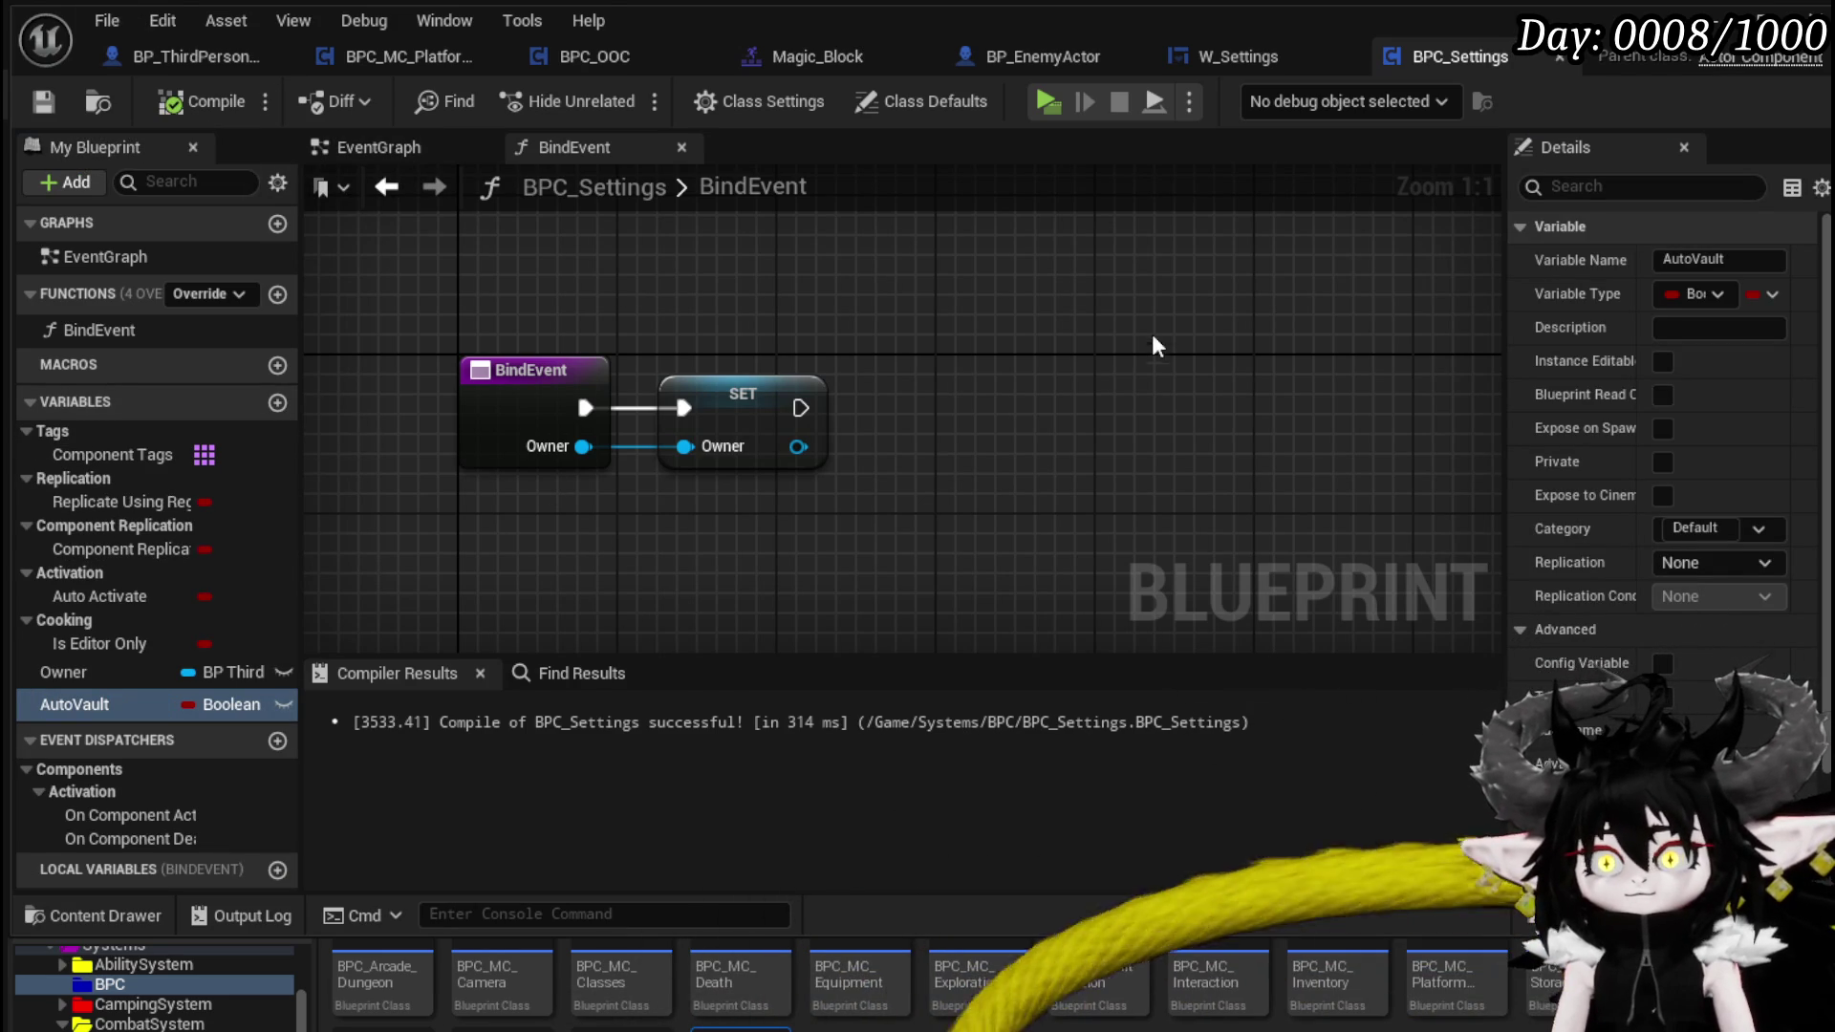
click(1281, 62)
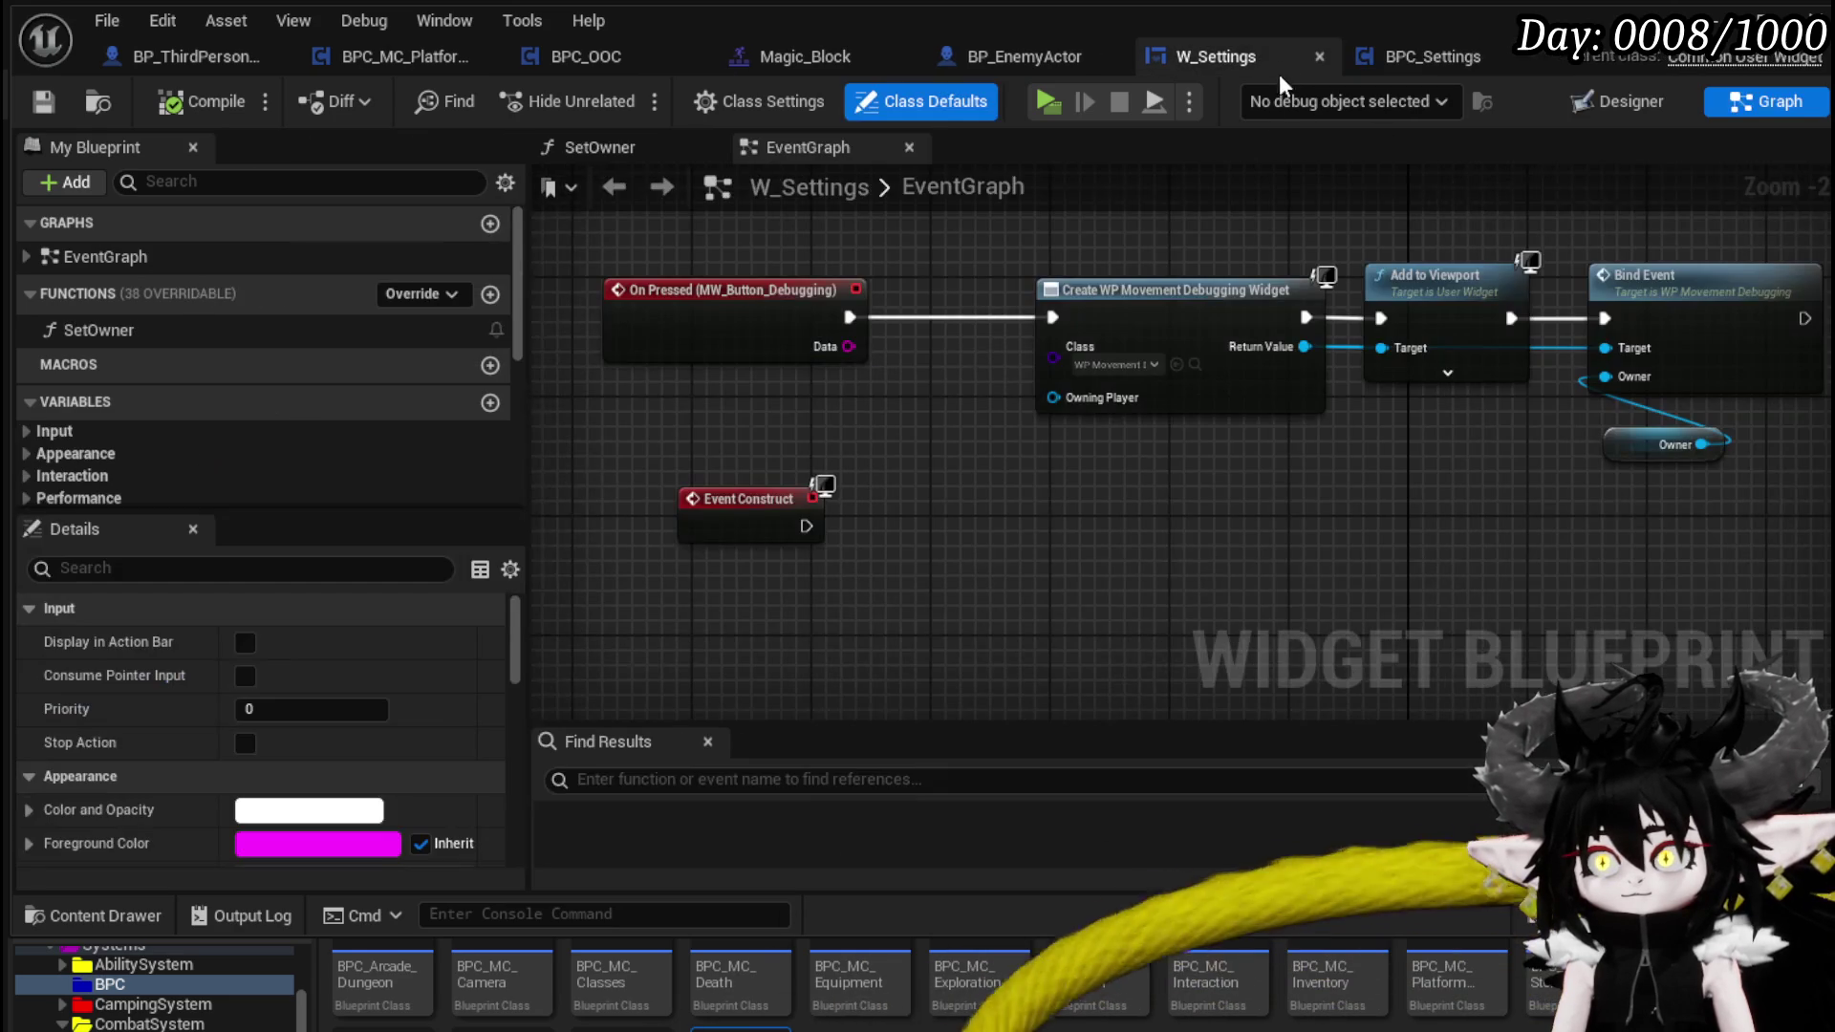
- Duplicate MW_Button_Debugging, move the copy up one slot, and rename it MW_Button_GamePlay
click(1623, 106)
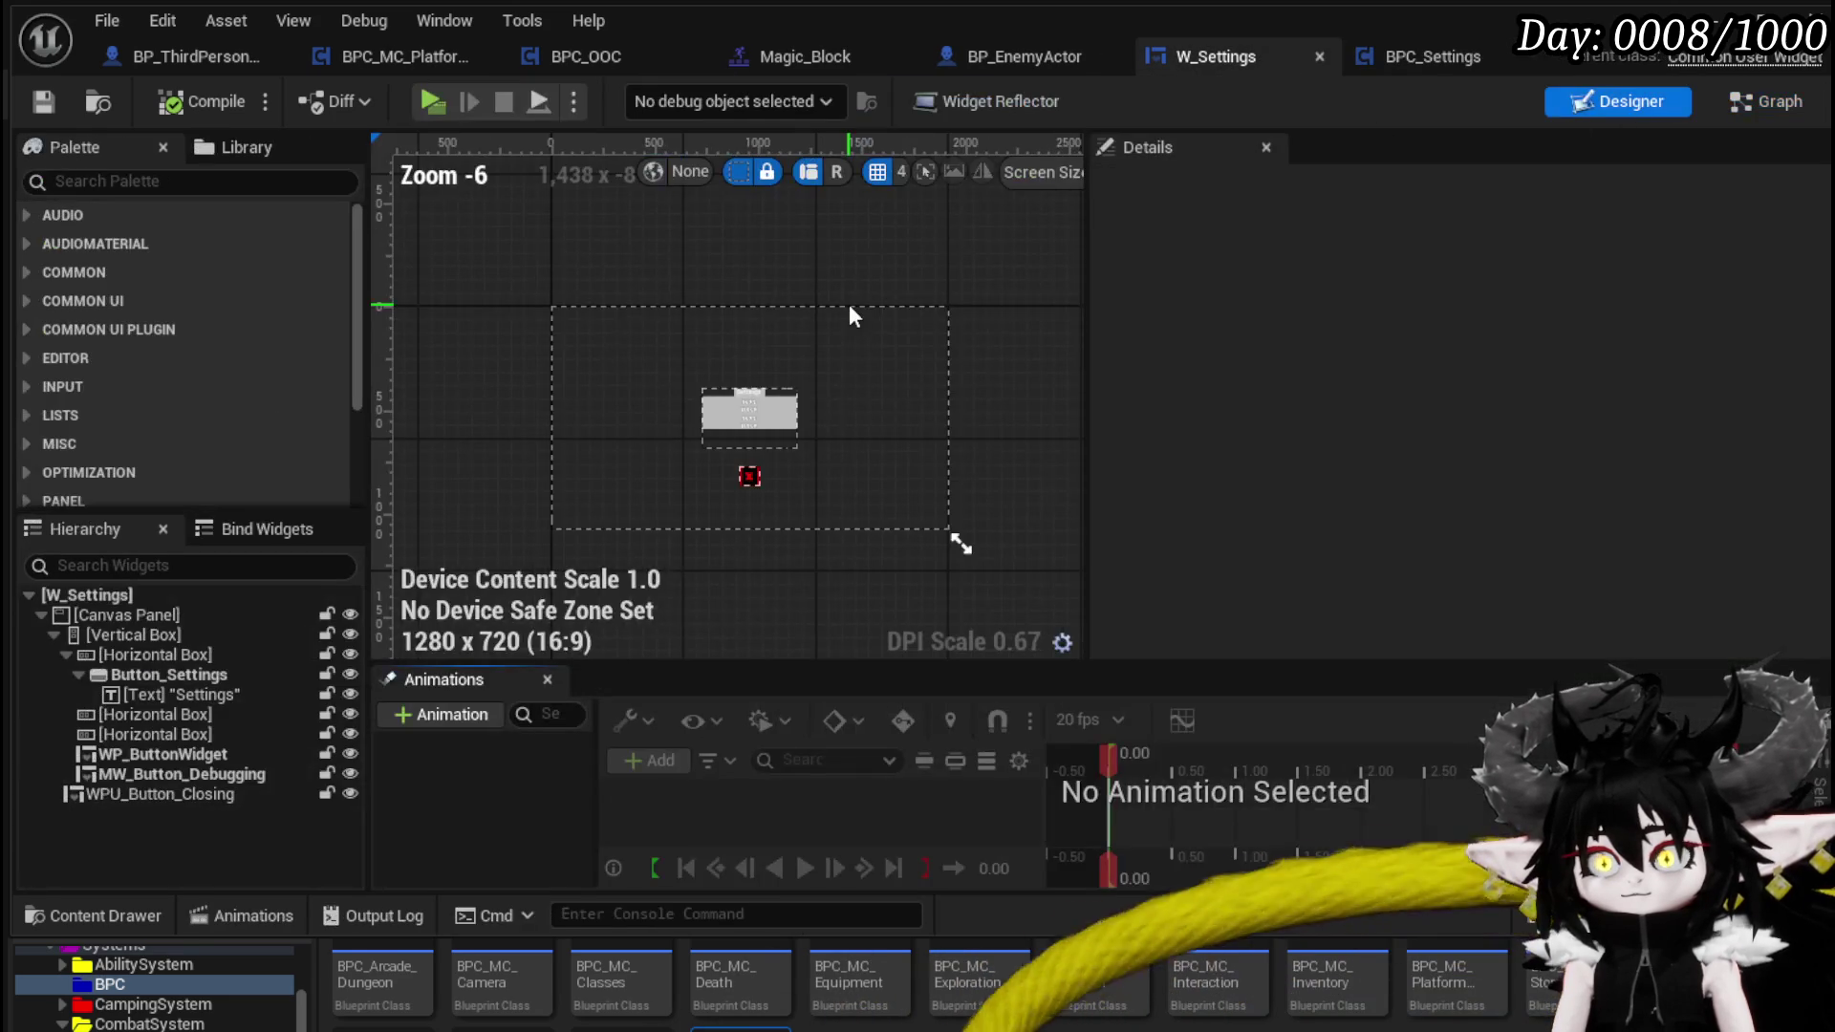
scroll(738, 428, up, 4)
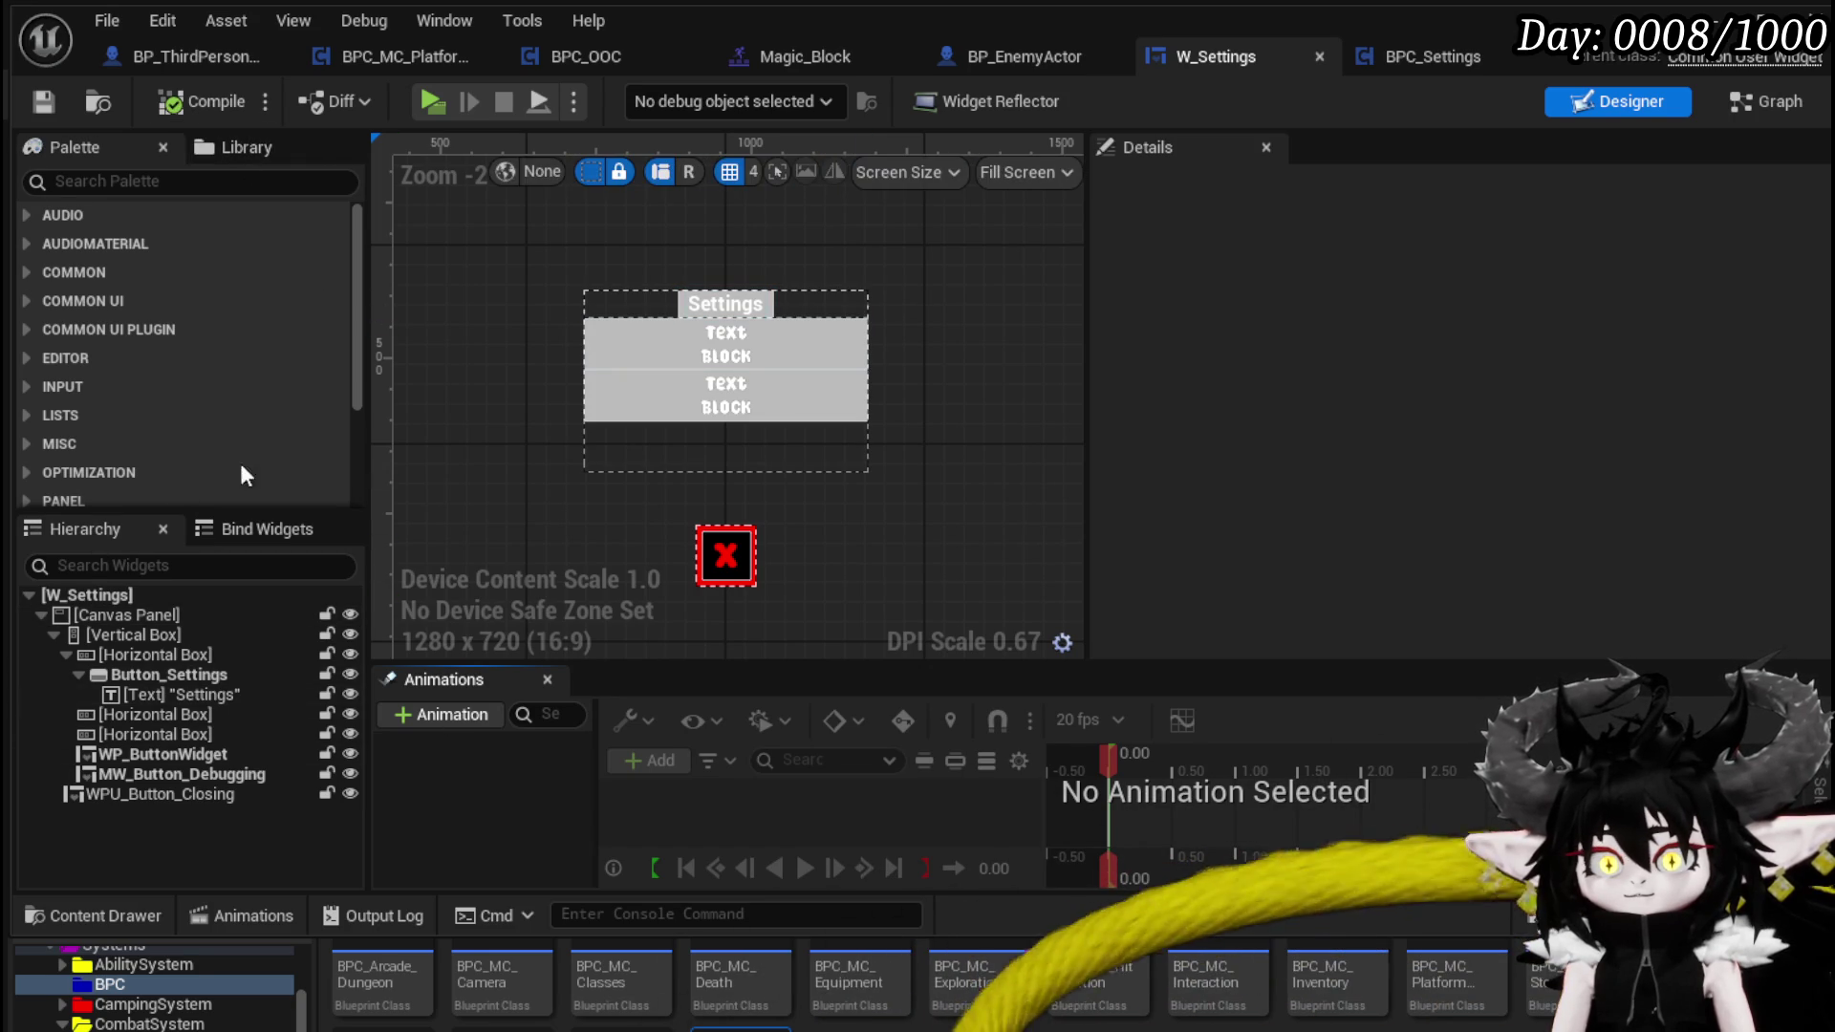
click(637, 386)
key(ctrl+d)
click(712, 417)
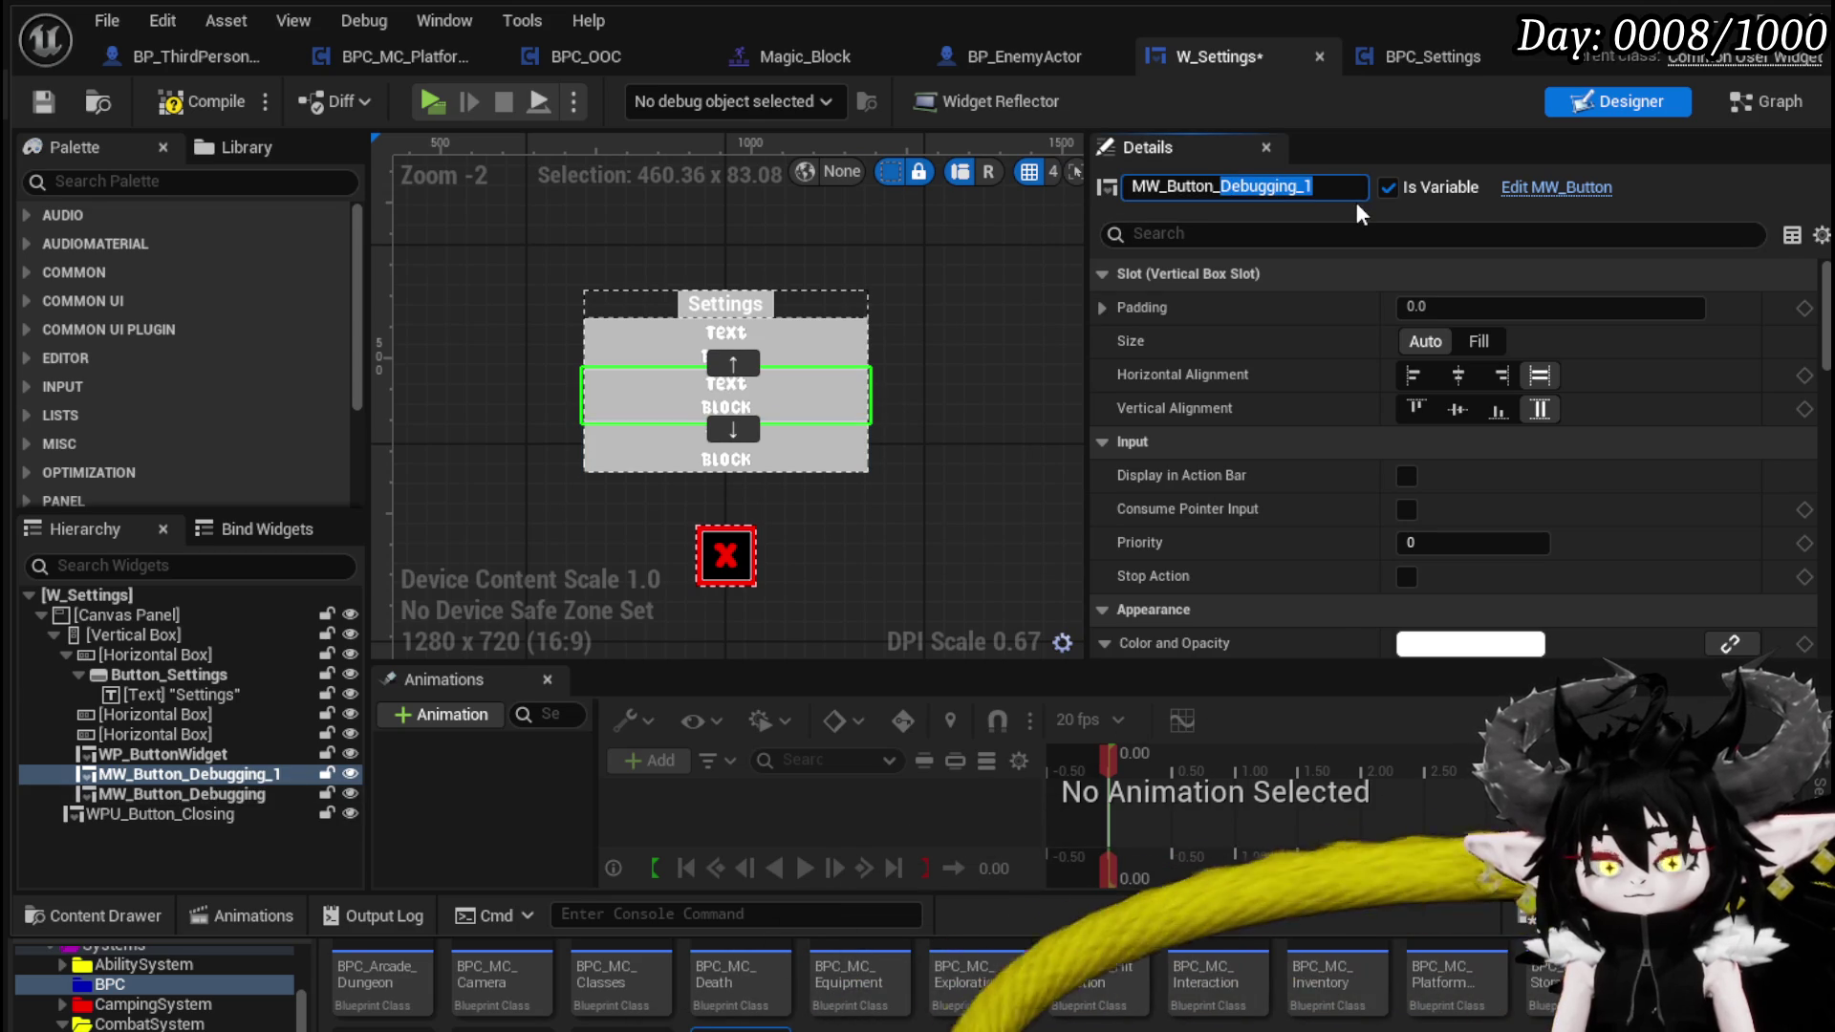
text(Game)
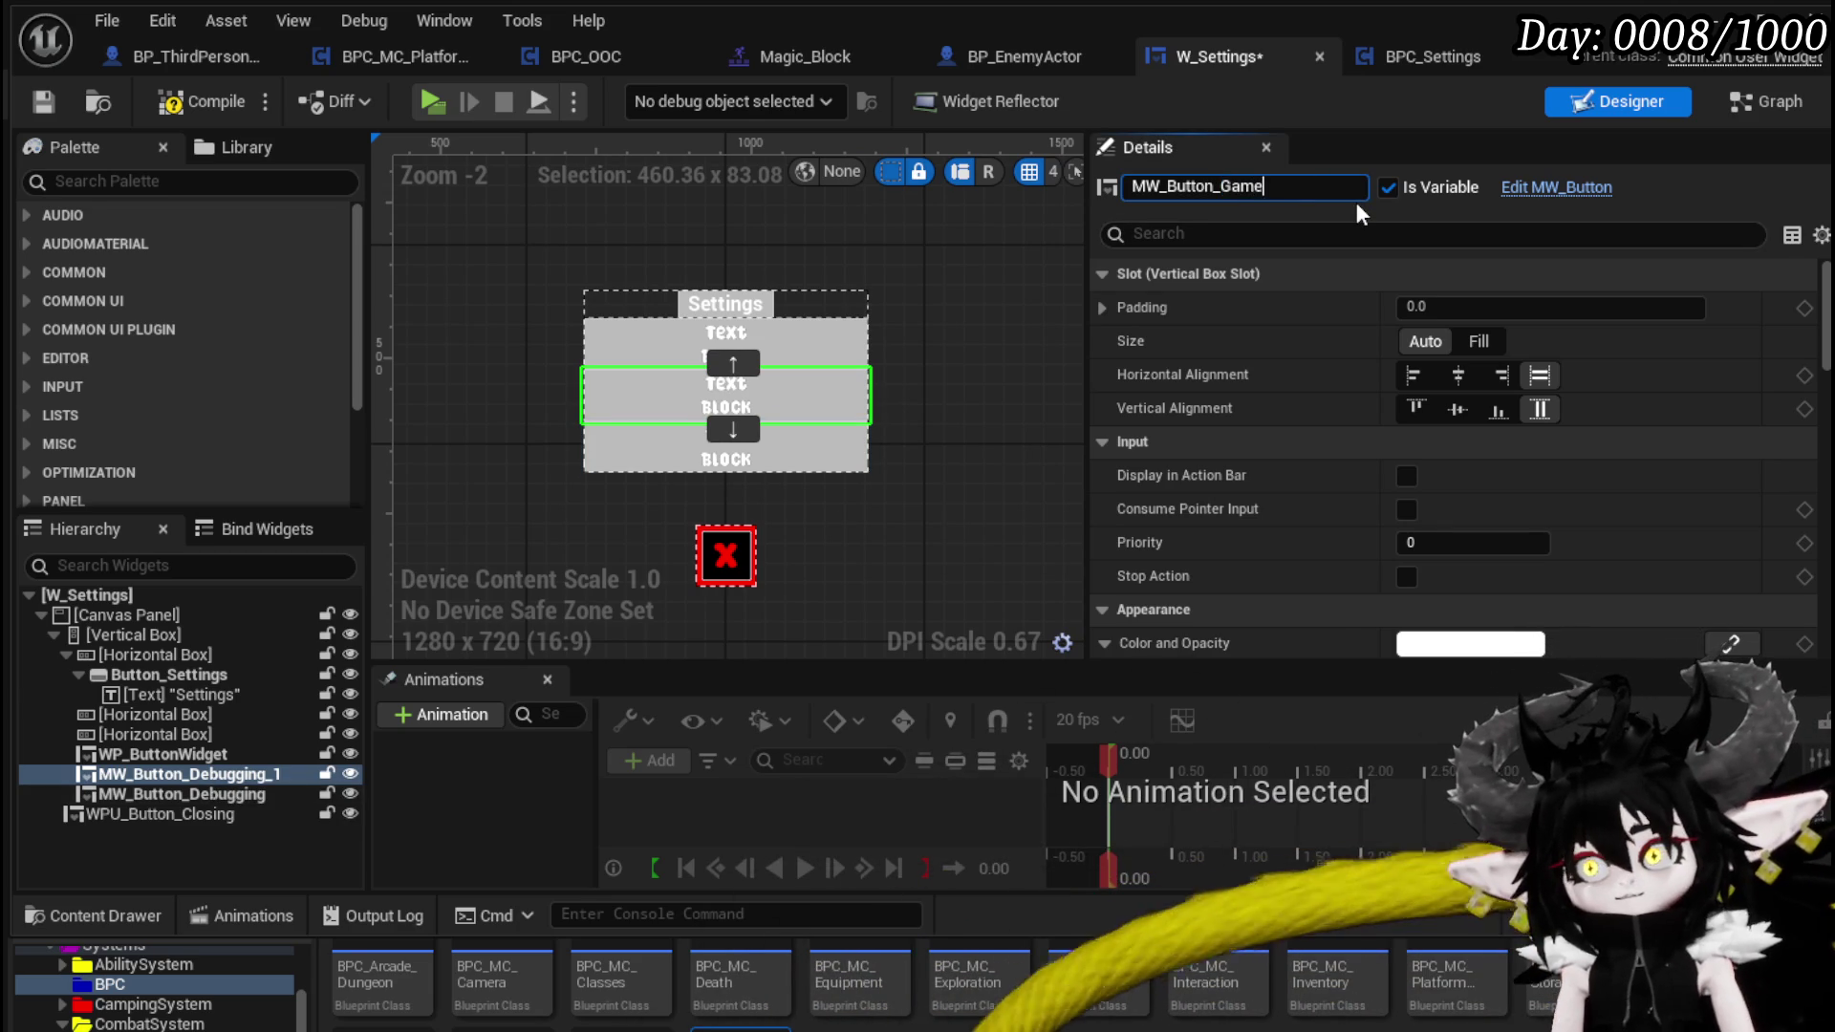
text(Play)
key(Return)
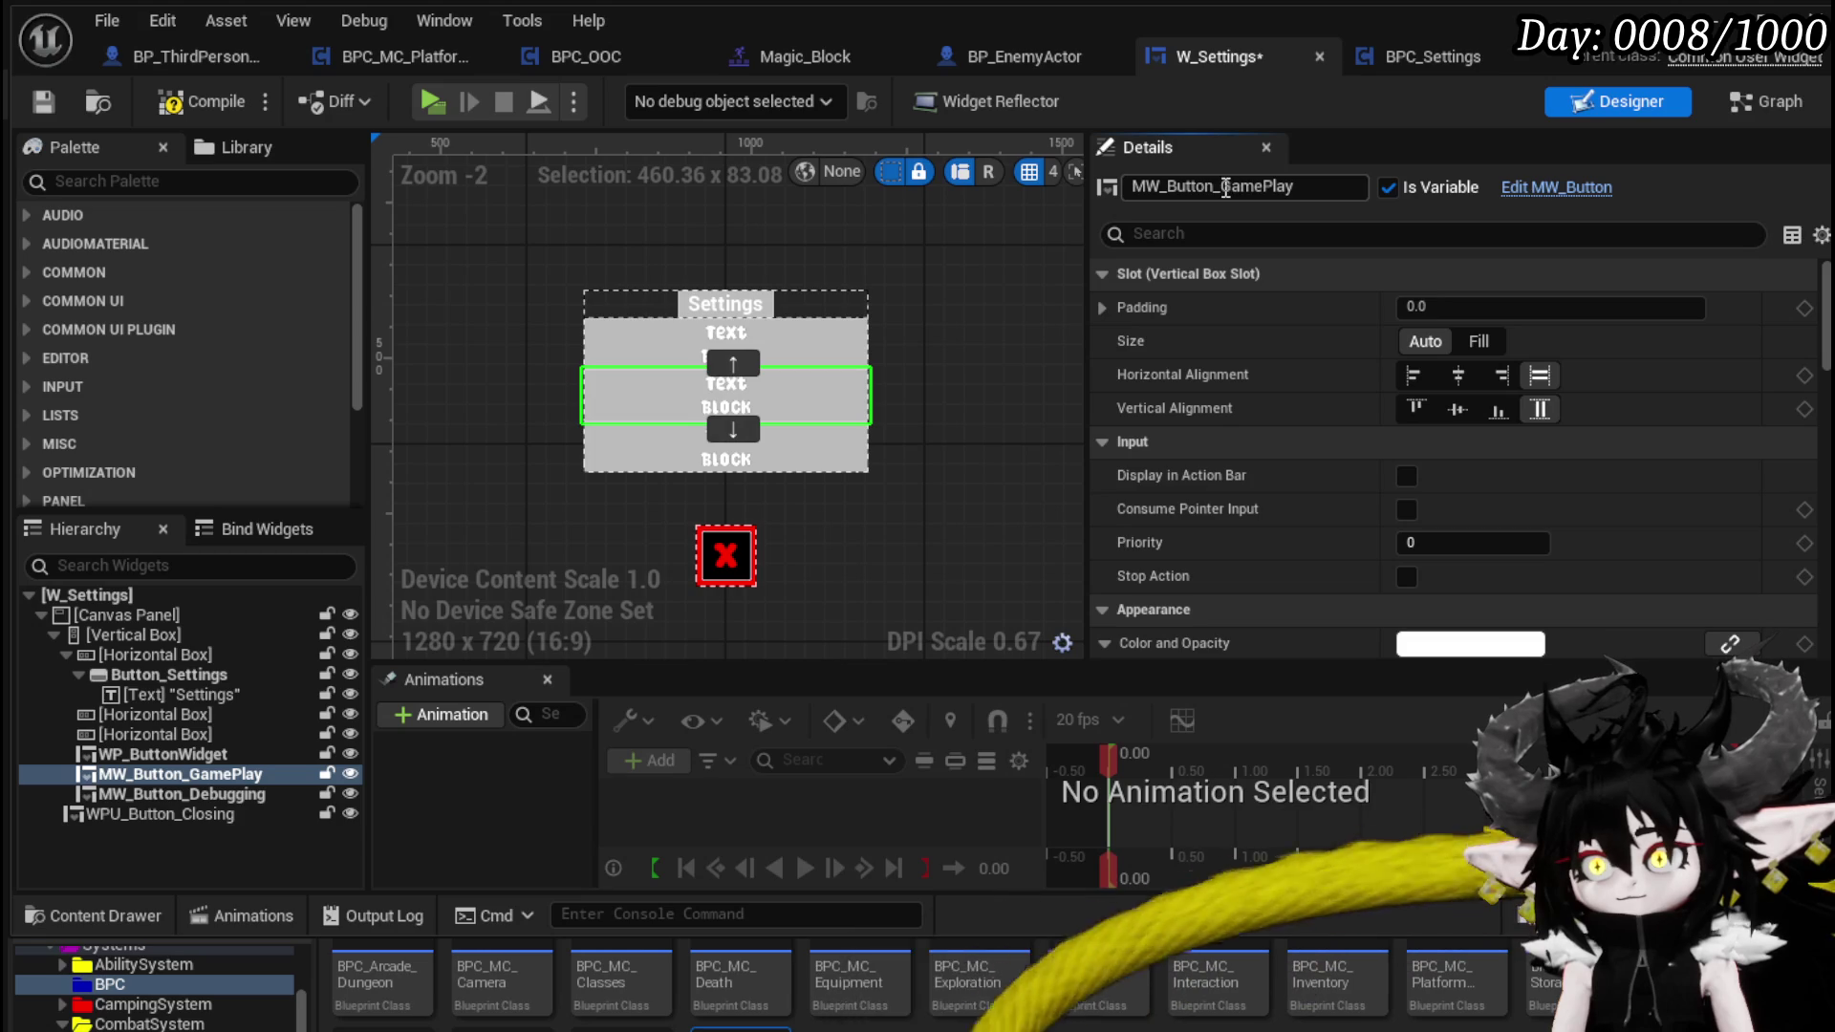
- Set MW_Button_GamePlay's display label to 'Game Play' and save W_Settings
drag(1222, 186, 1296, 187)
key(ctrl+c)
scroll(1338, 287, down, 5)
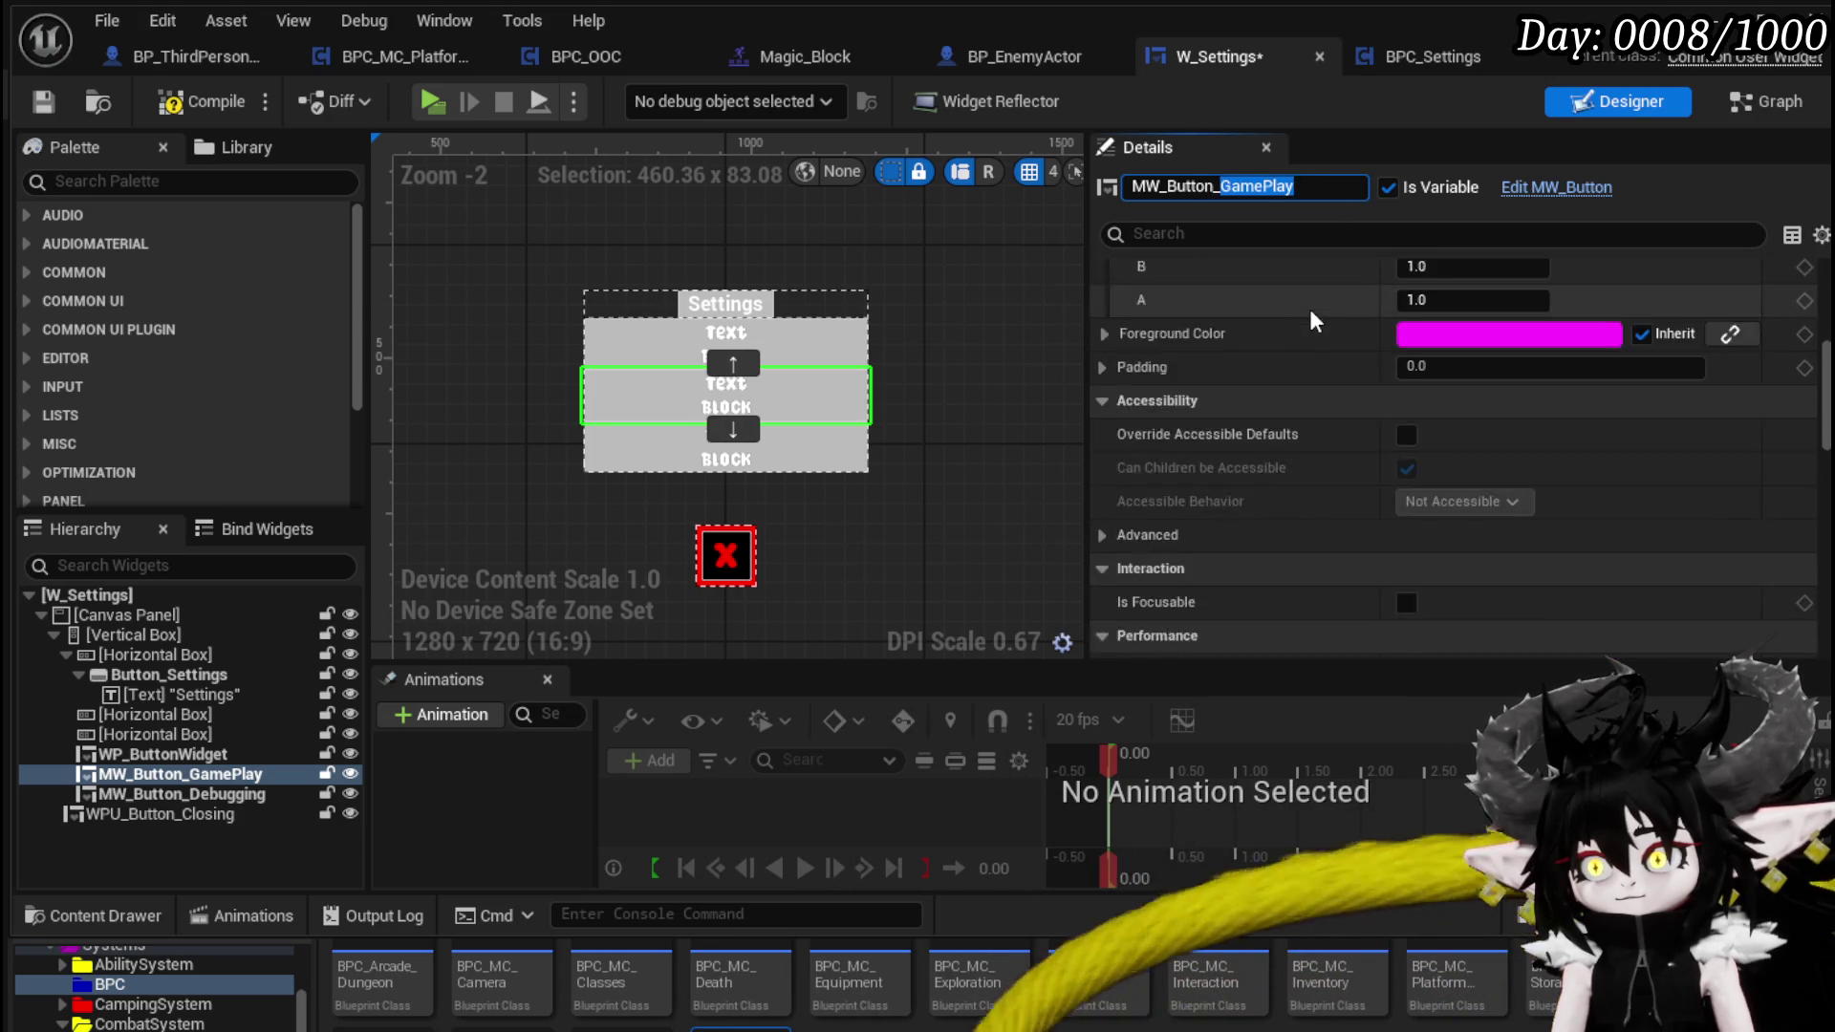
scroll(1309, 307, down, 15)
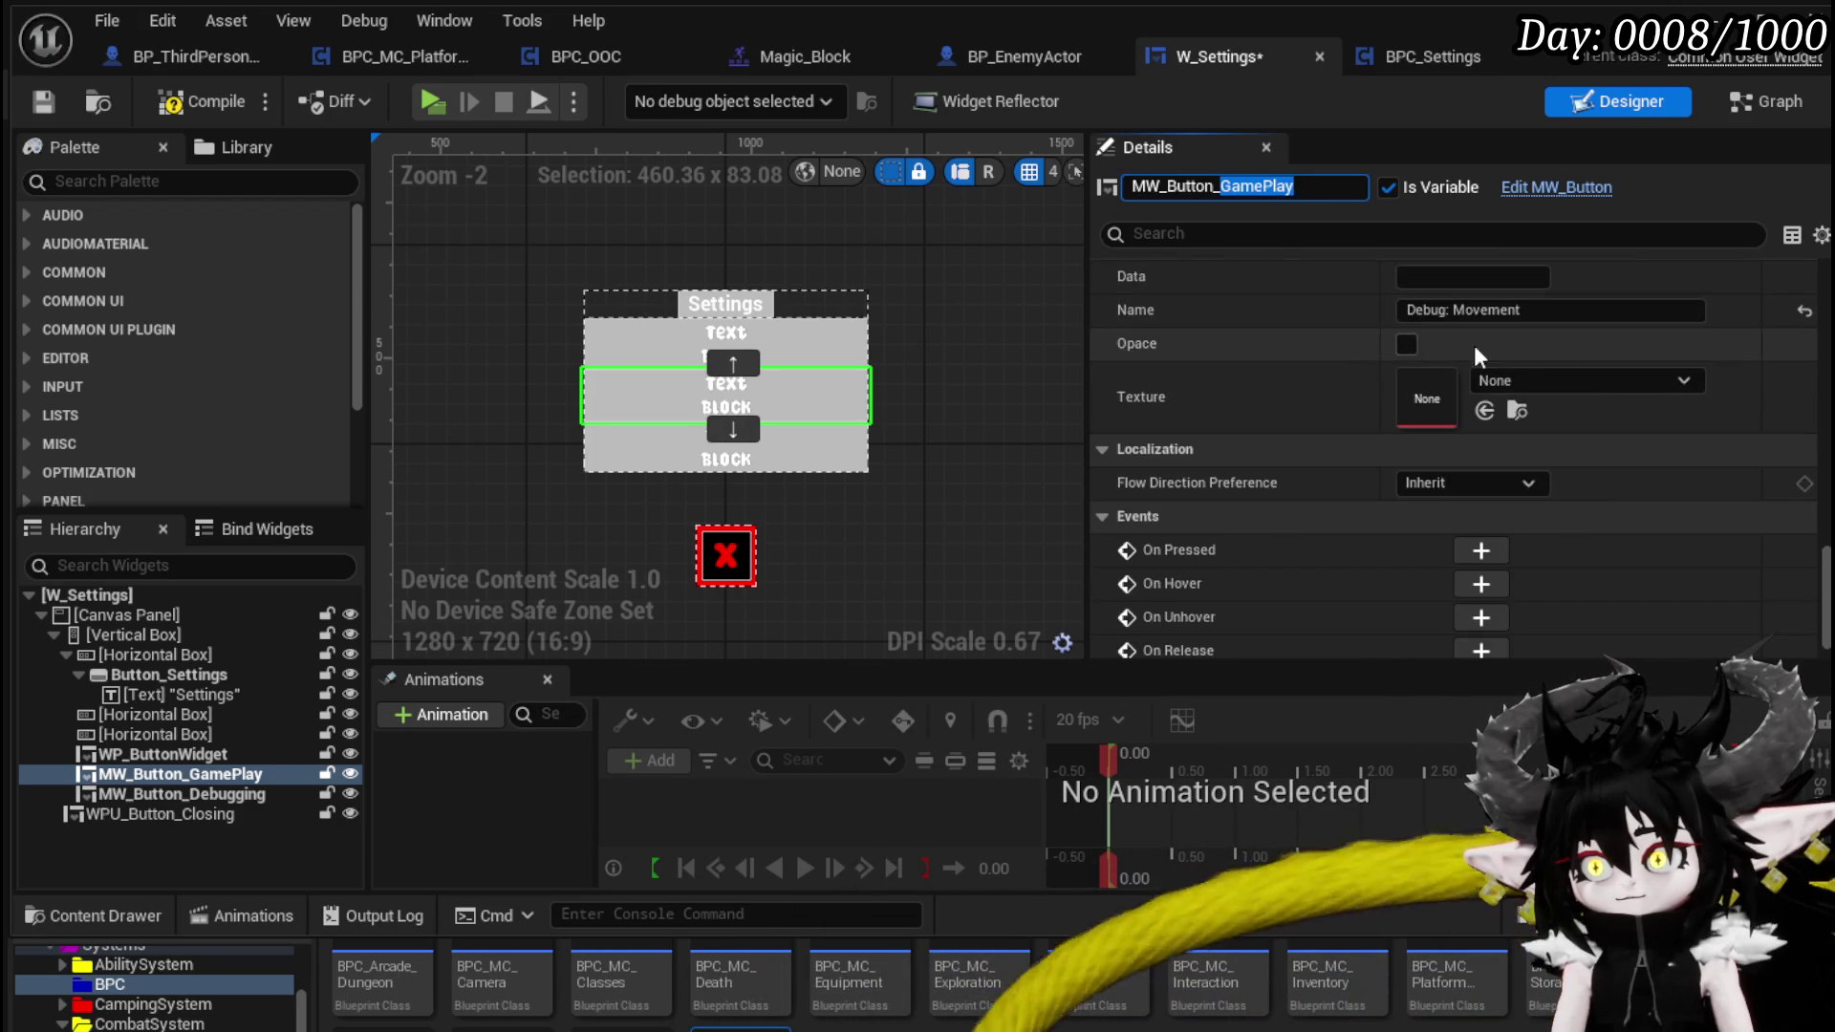
click(1430, 312)
key(ctrl+v)
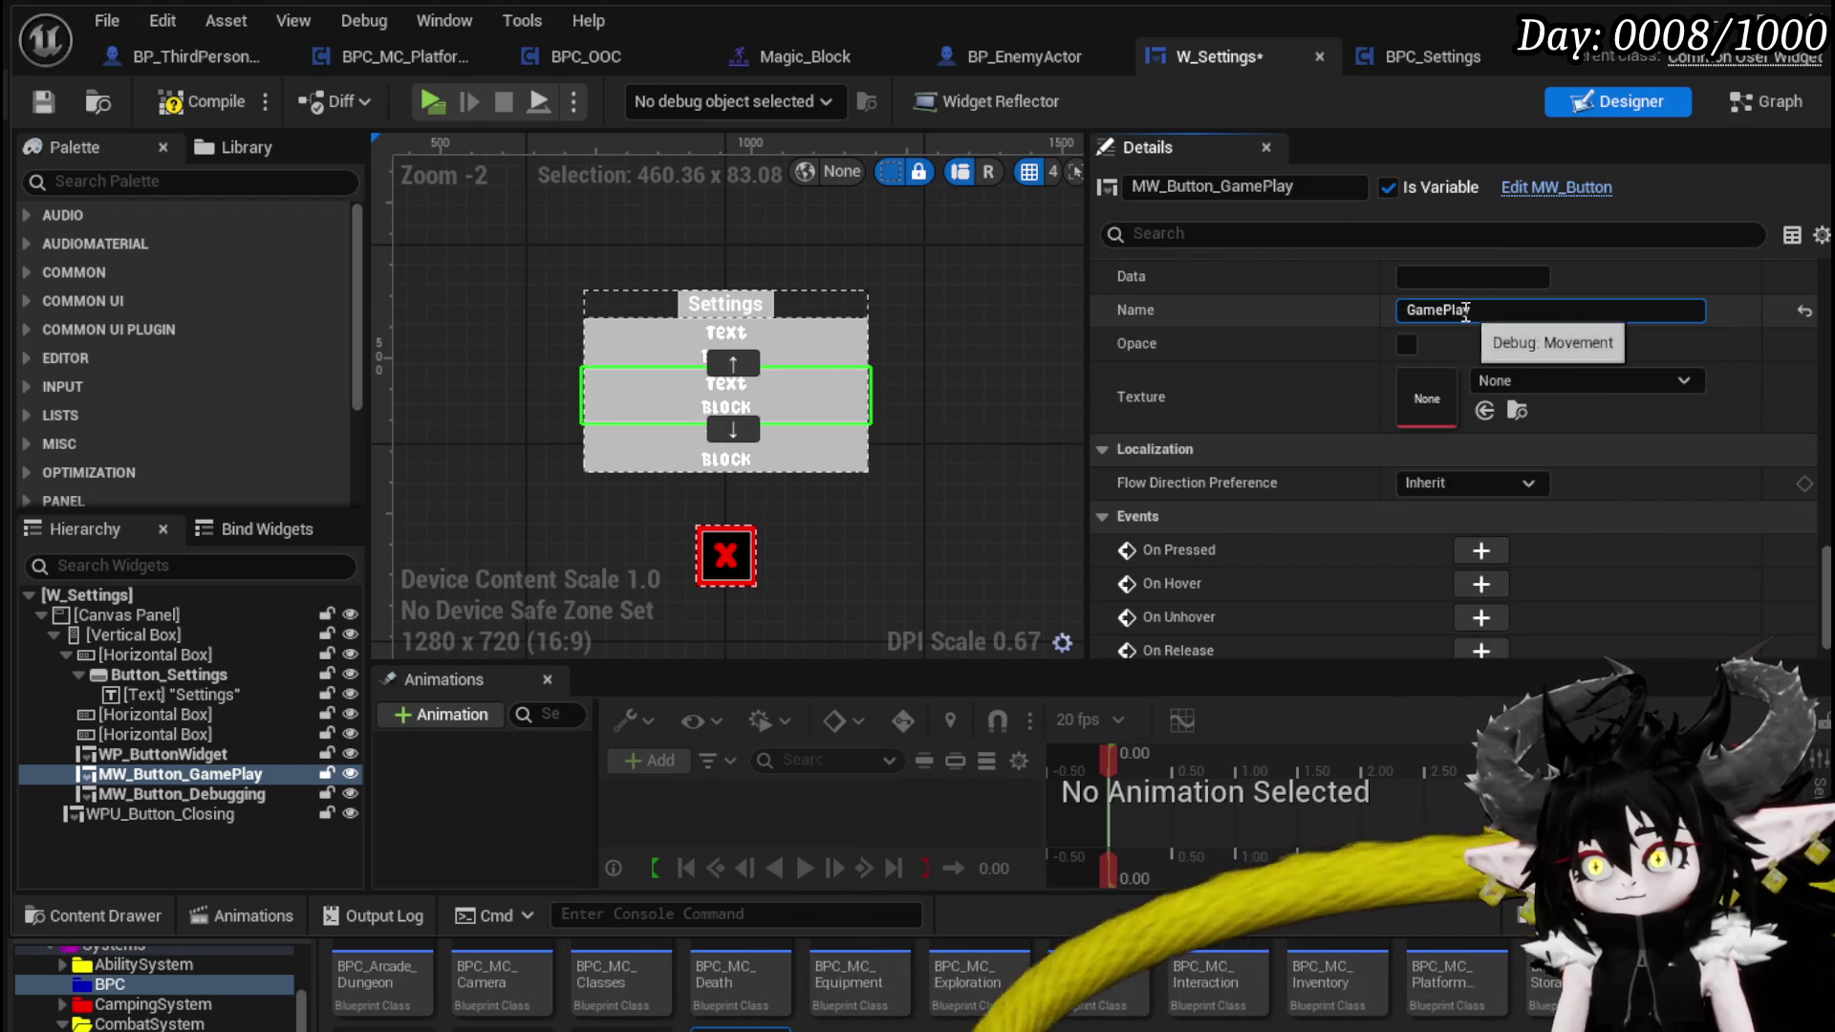
click(1442, 309)
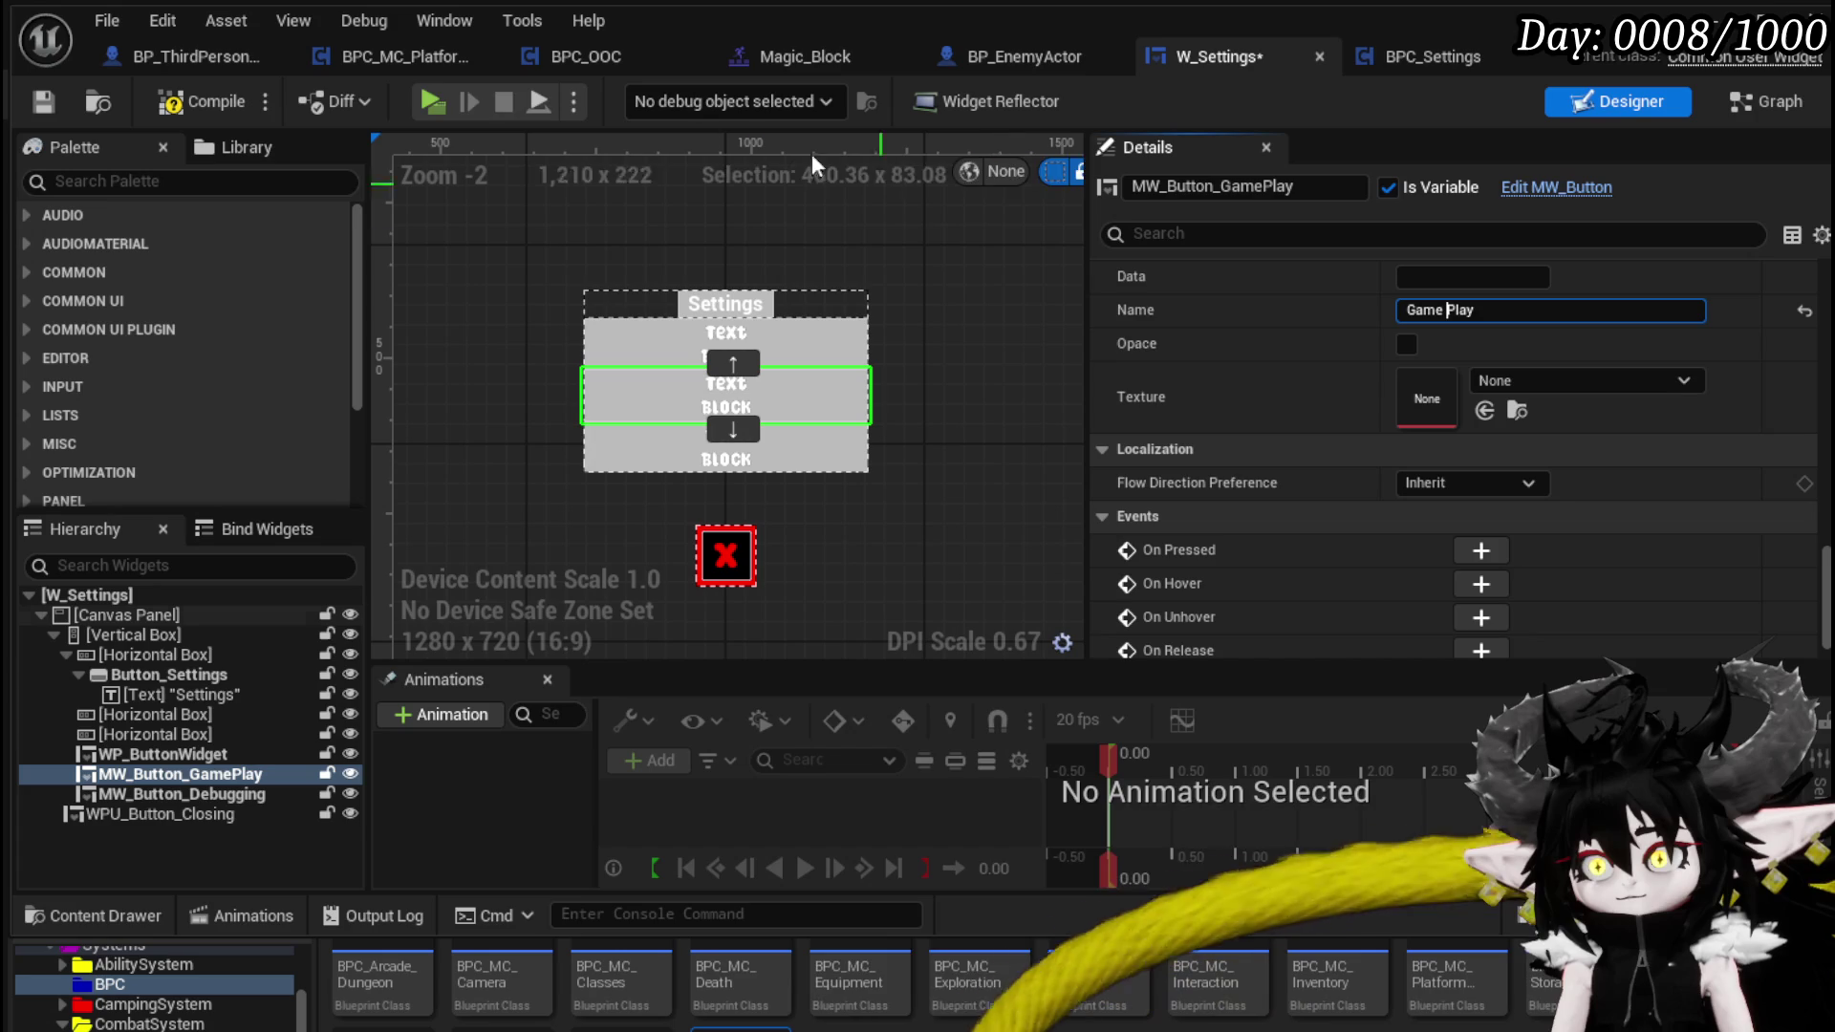
key(Return)
click(45, 101)
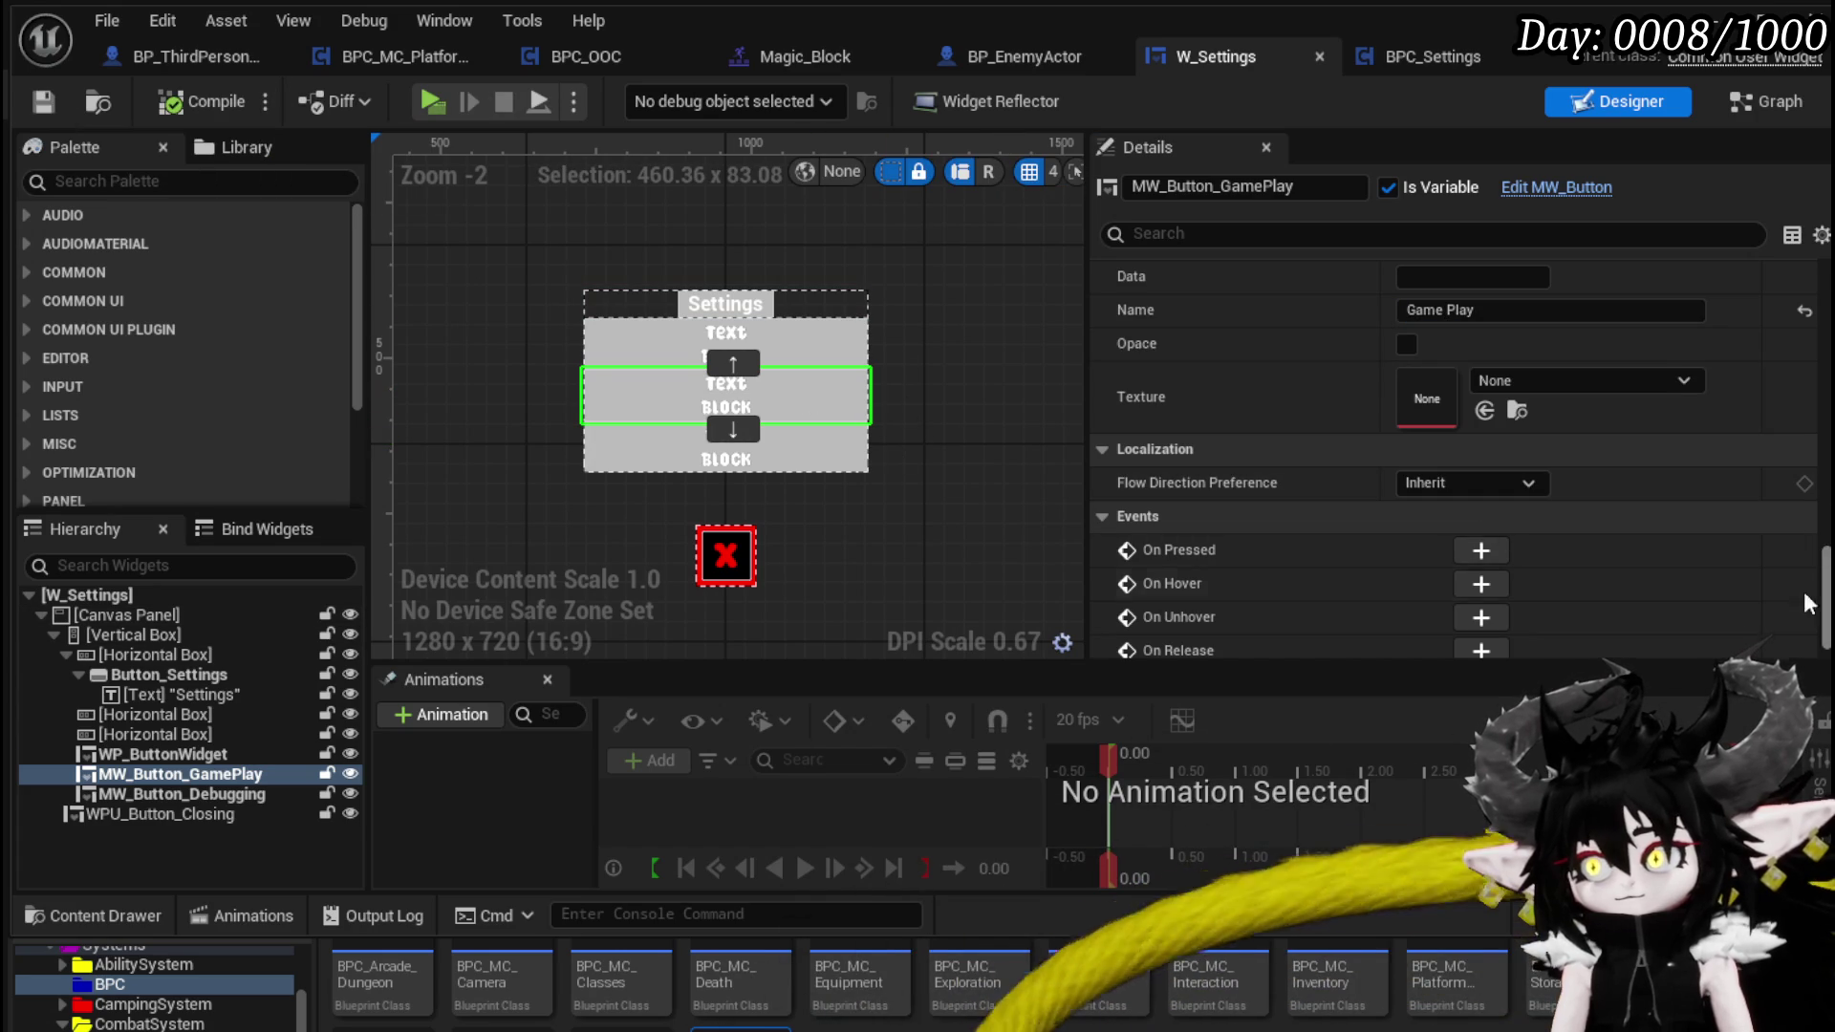
- Add an On Pressed event for MW_Button_GamePlay and compile the widget
click(1481, 551)
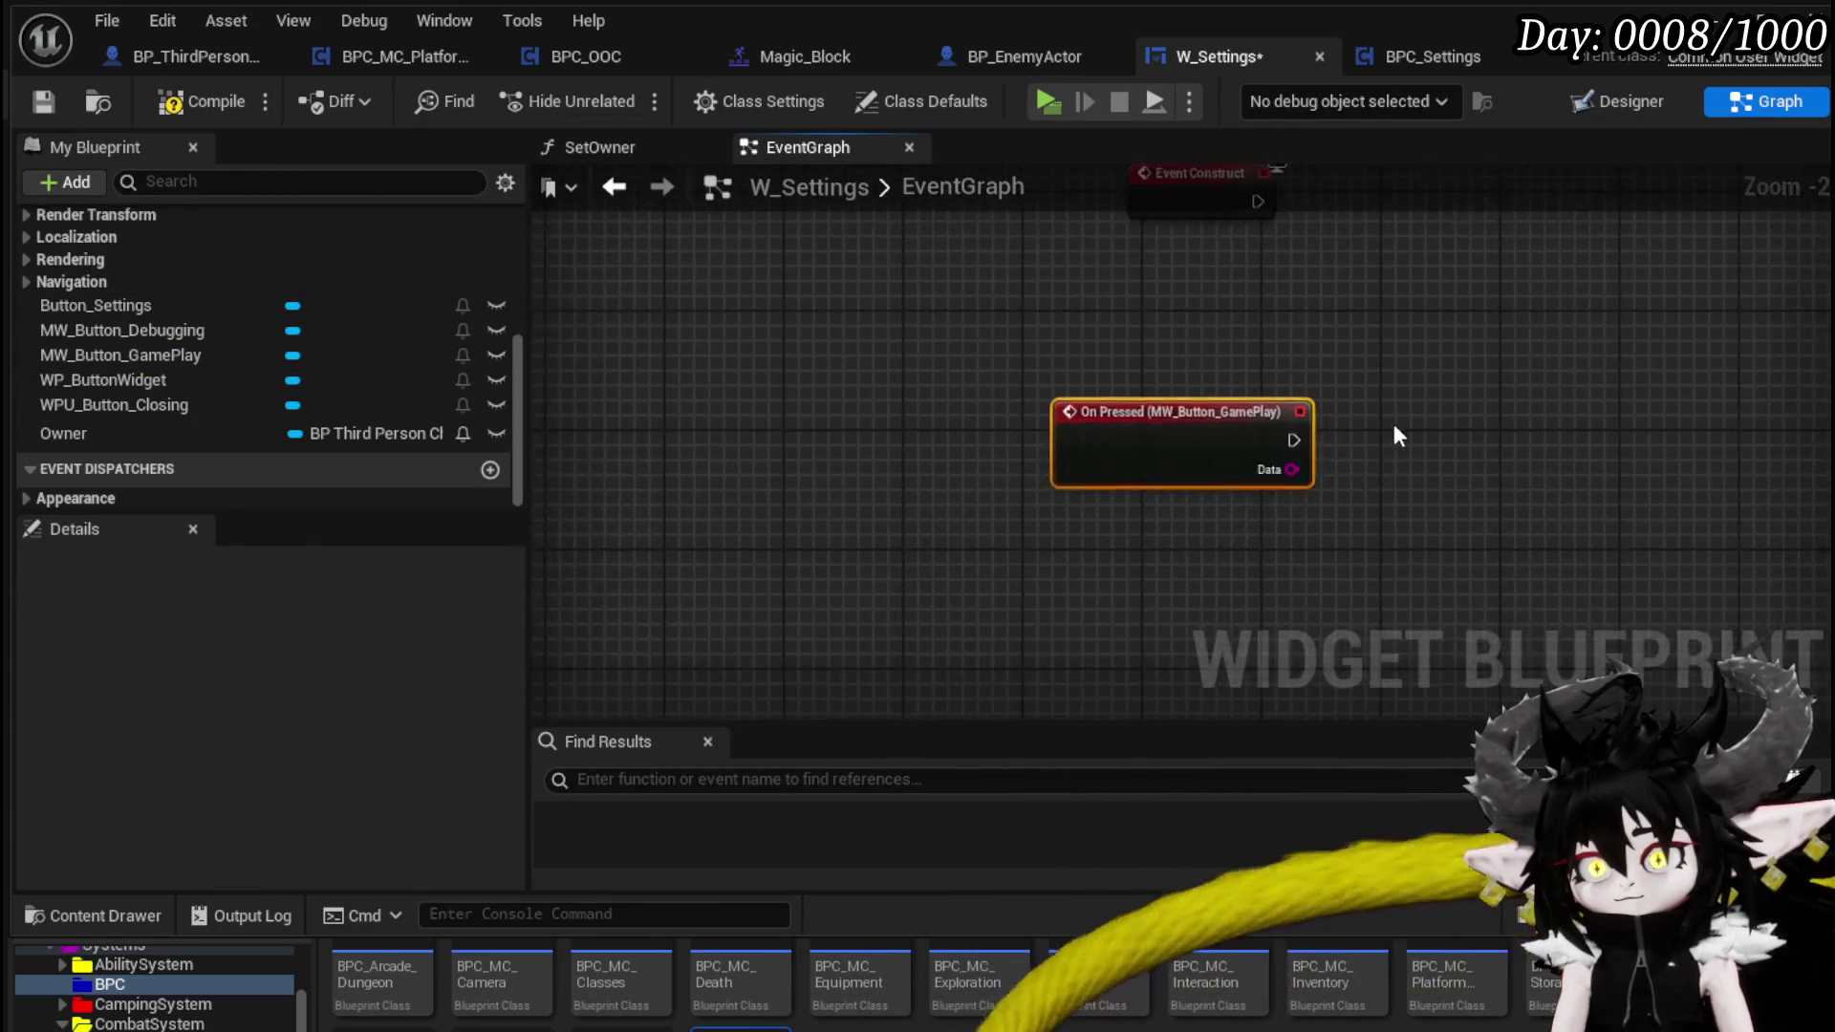
click(53, 99)
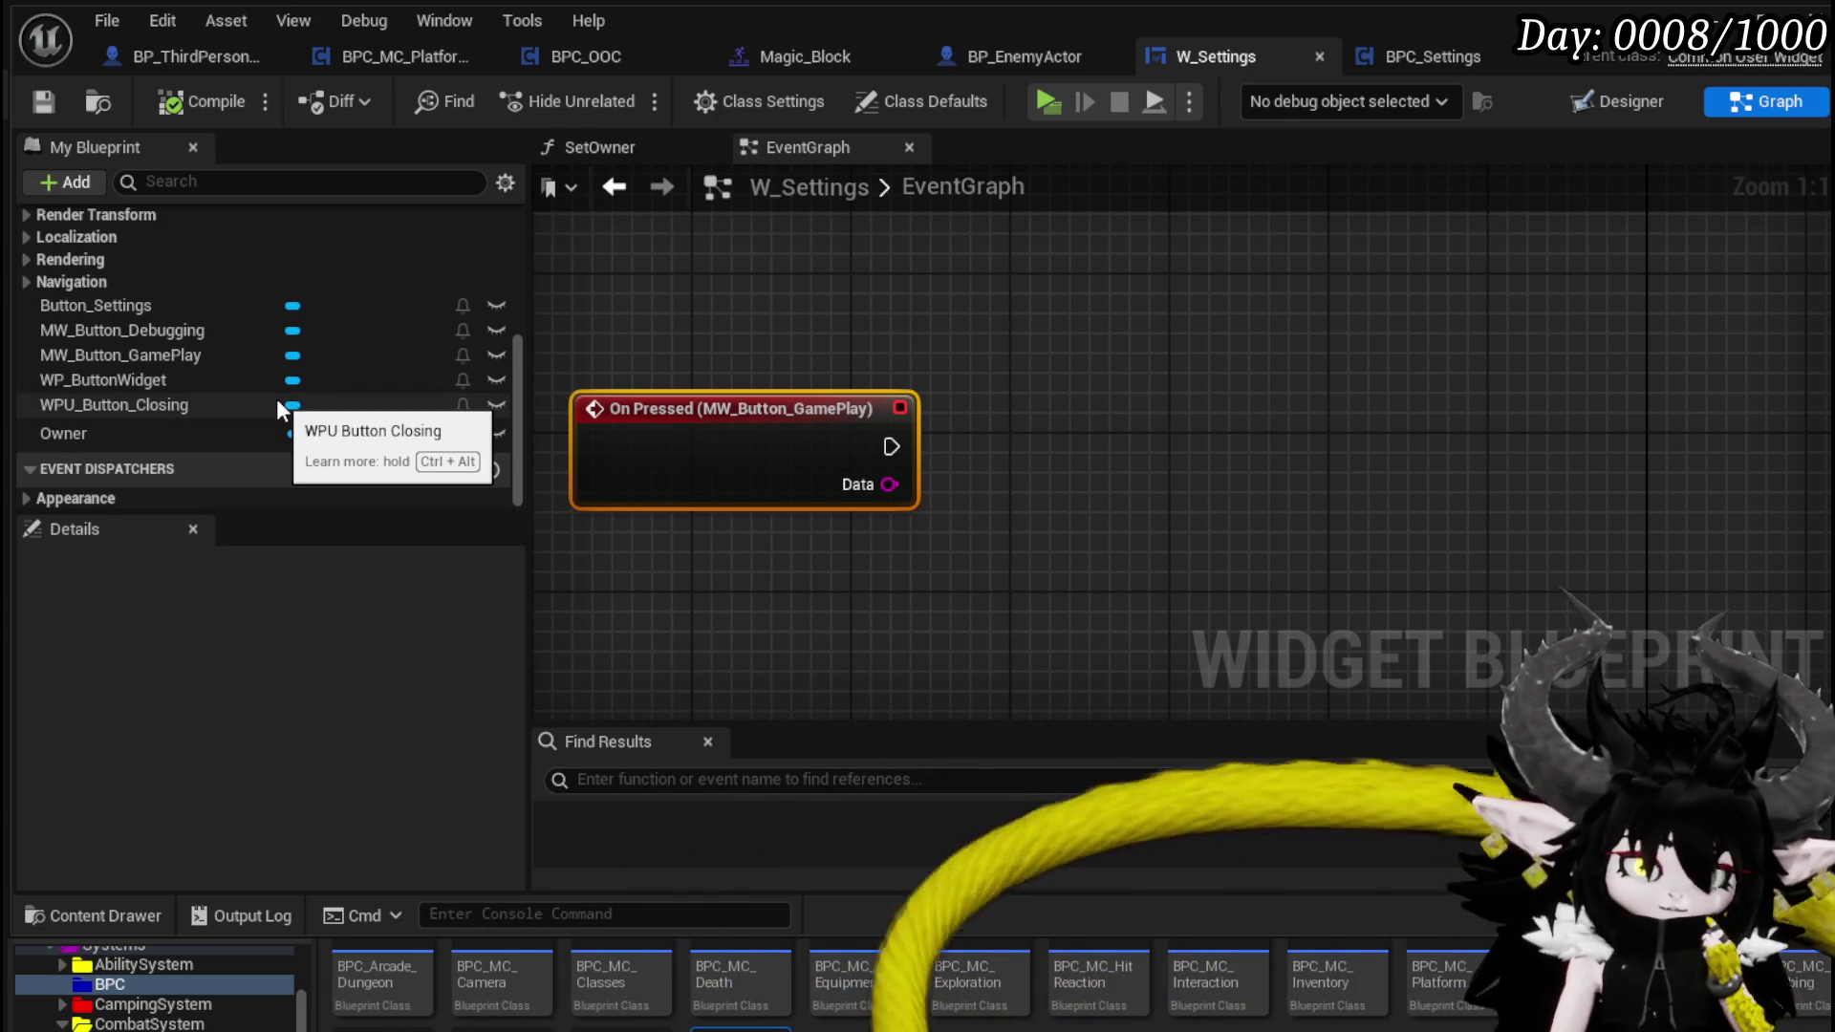
scroll(267, 329, up, 5)
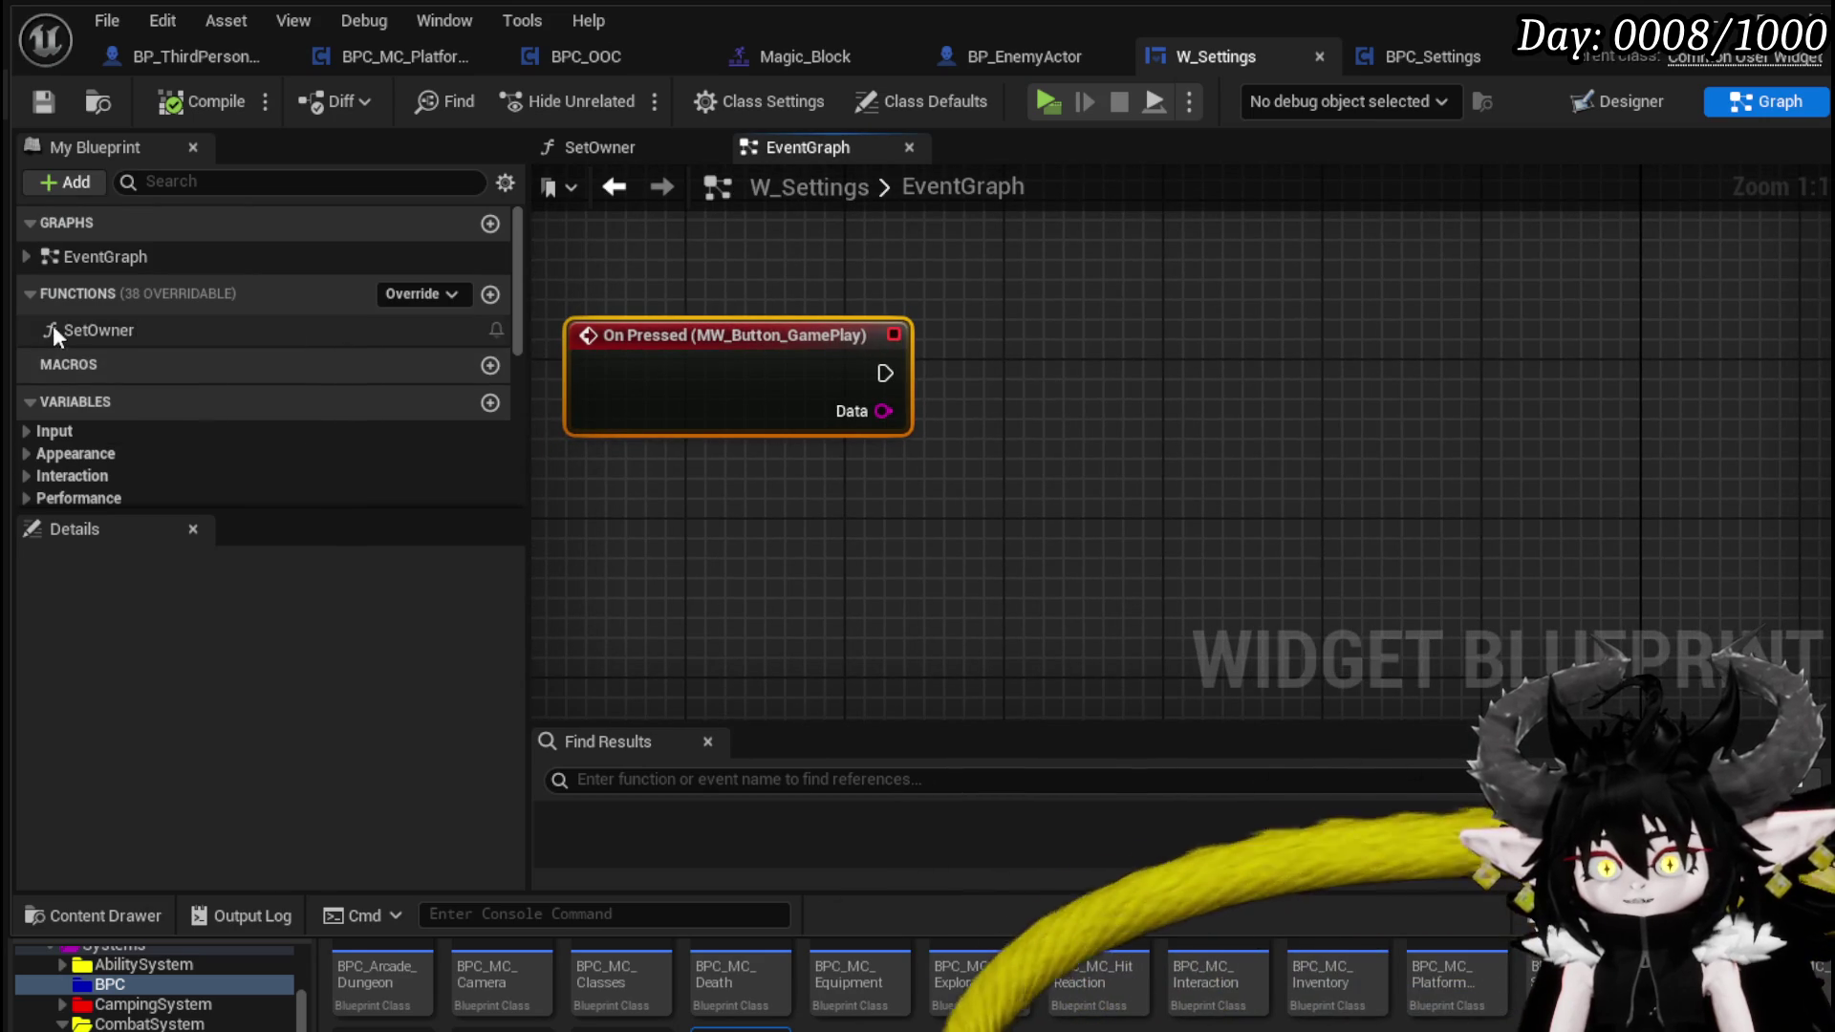
scroll(218, 399, down, 5)
scroll(169, 450, down, 2)
- Chain an Owner getter into Get BPC Settings and a SET Auto Vault node, then compile
drag(159, 438, 793, 292)
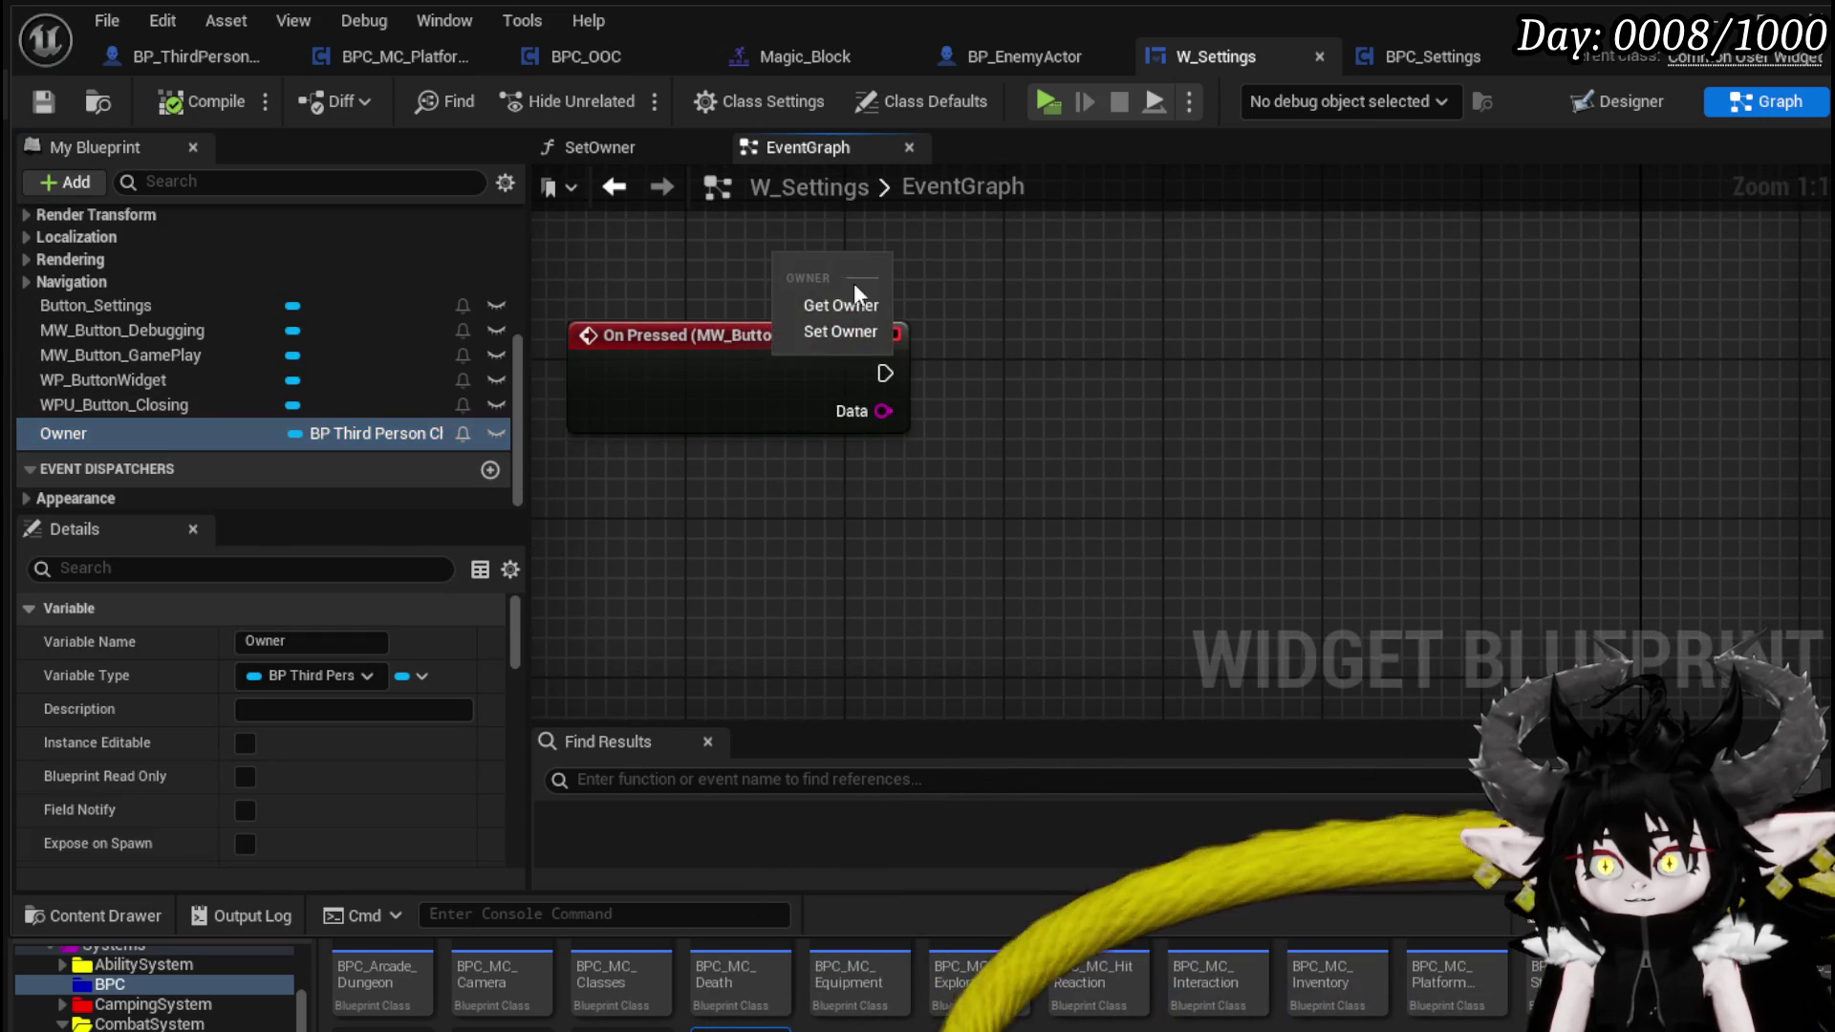
click(855, 295)
drag(898, 264, 1103, 316)
text(setting)
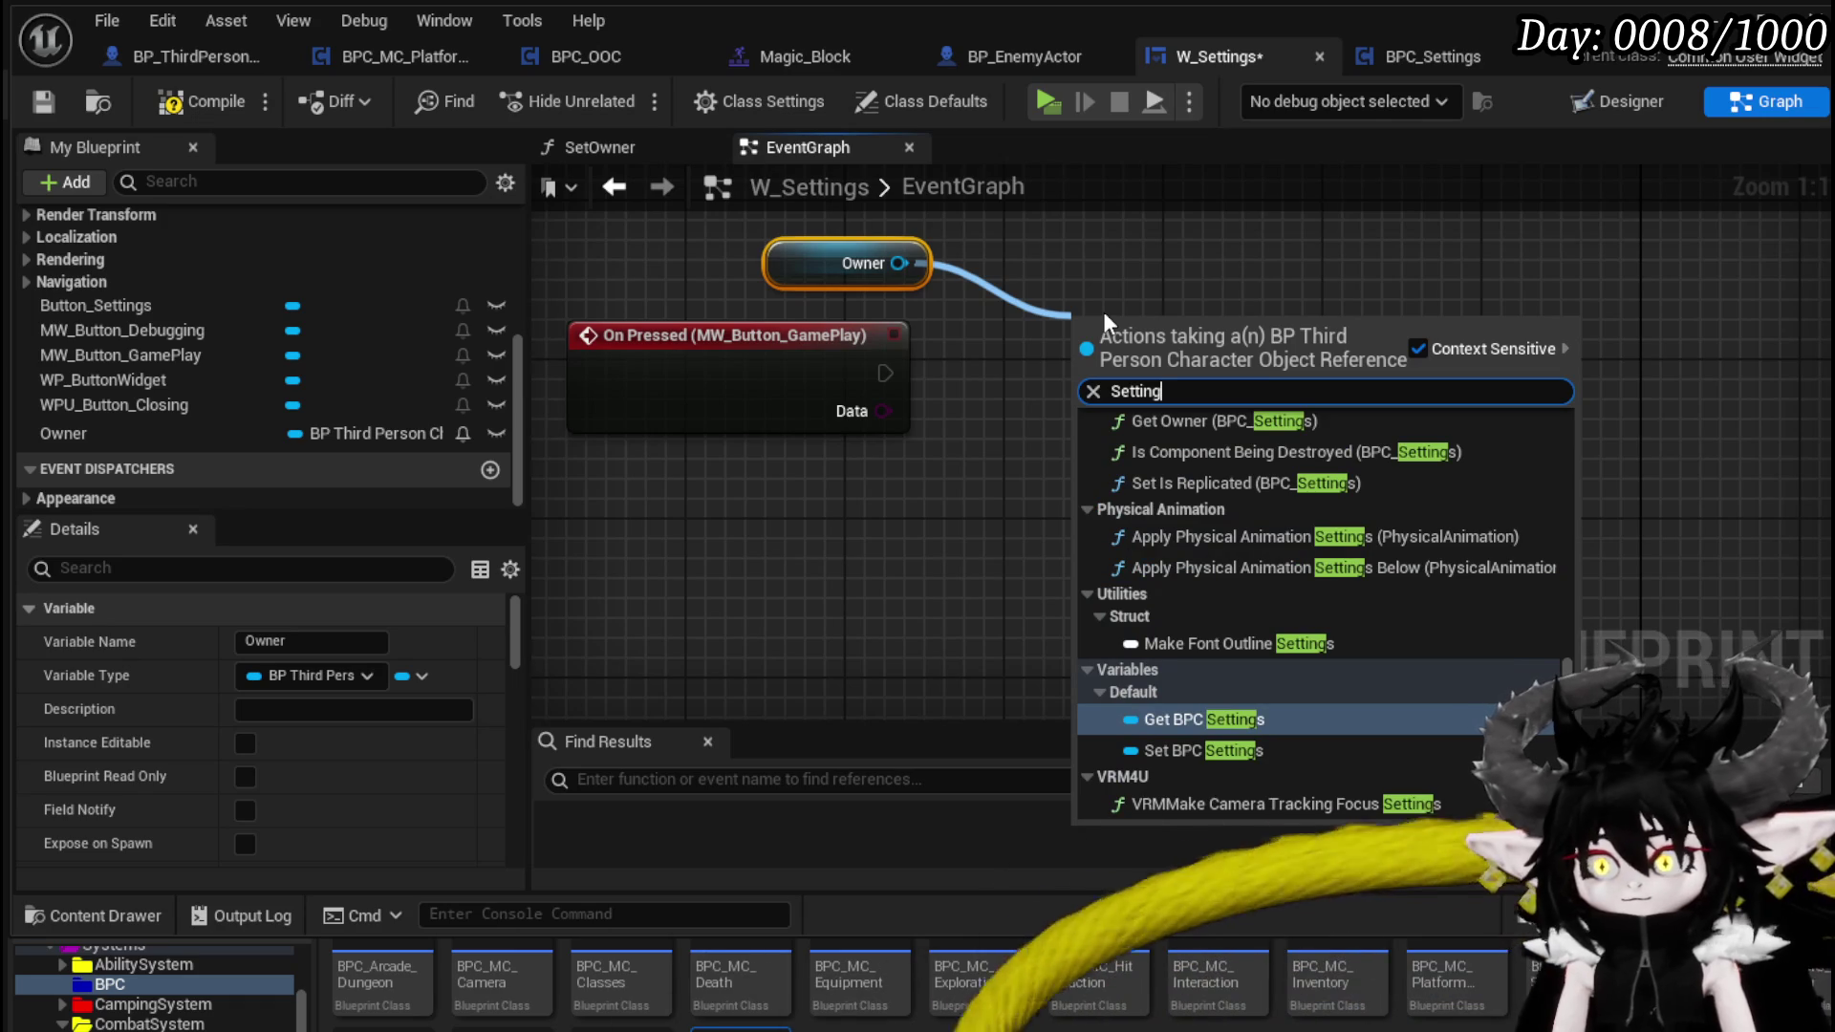
key(Return)
drag(1207, 355, 1098, 294)
drag(914, 352, 1133, 379)
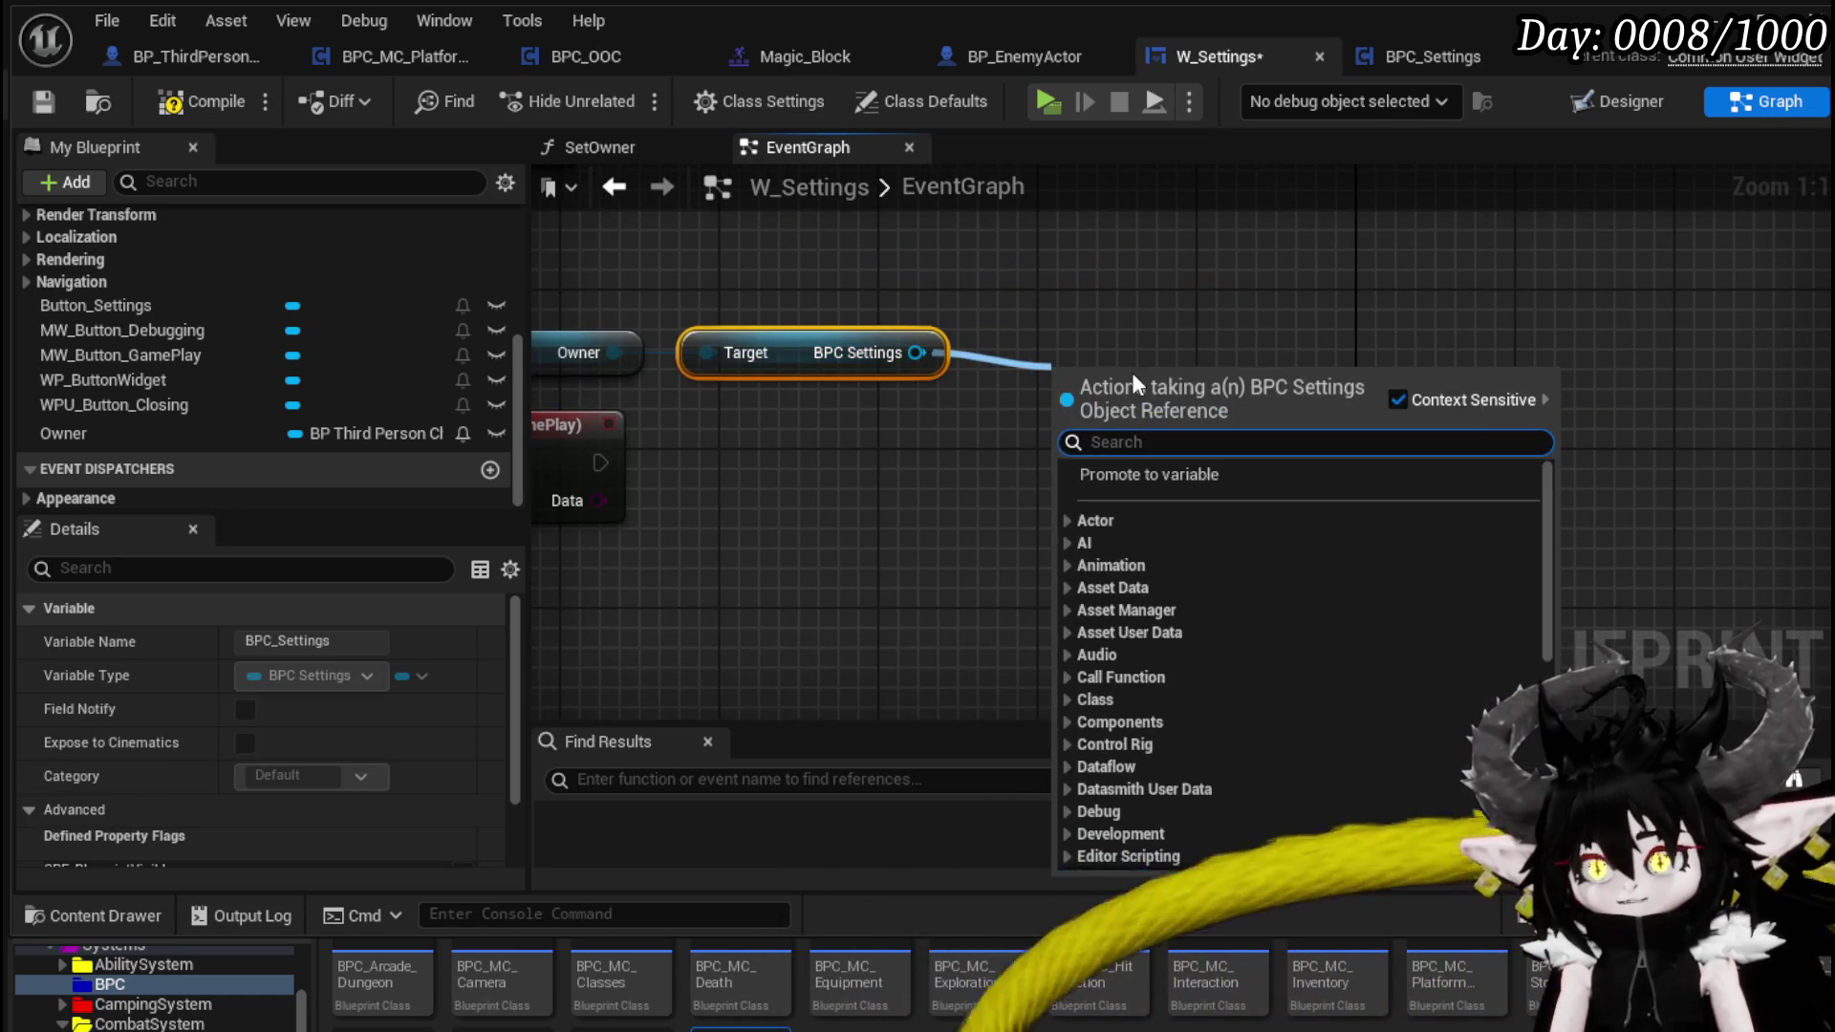
text(Auto)
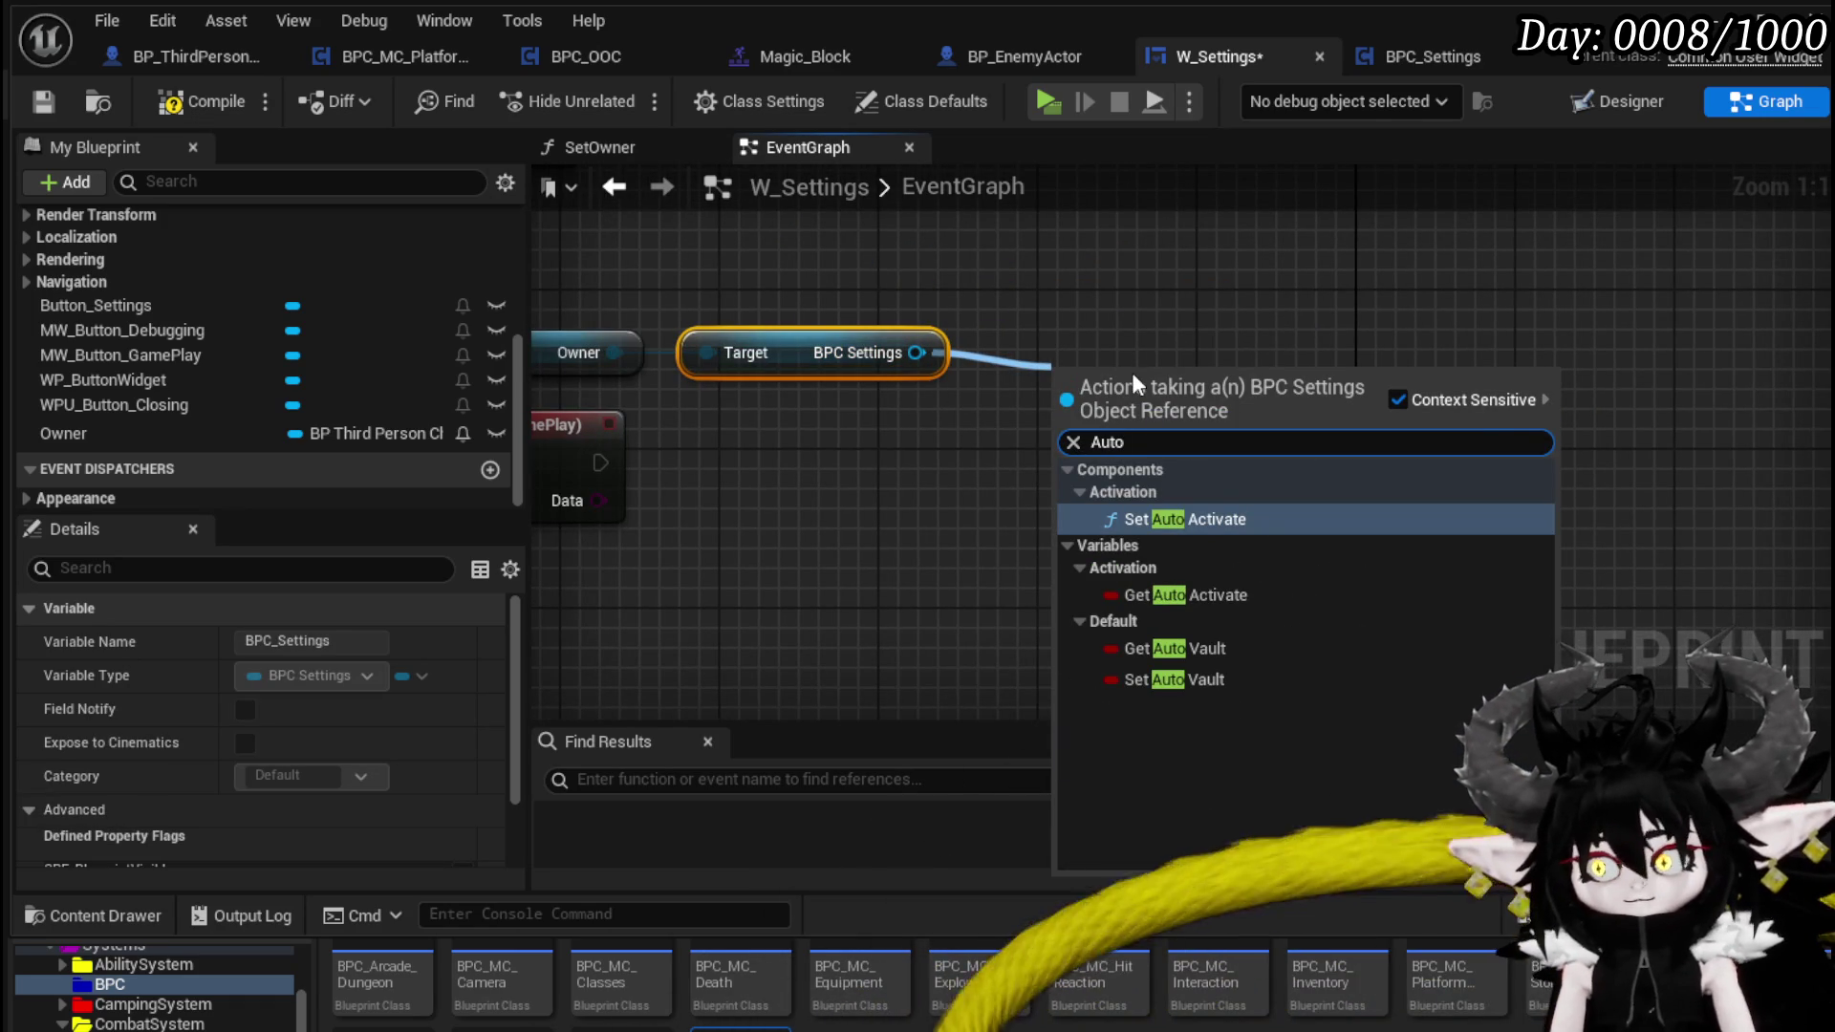
click(1194, 680)
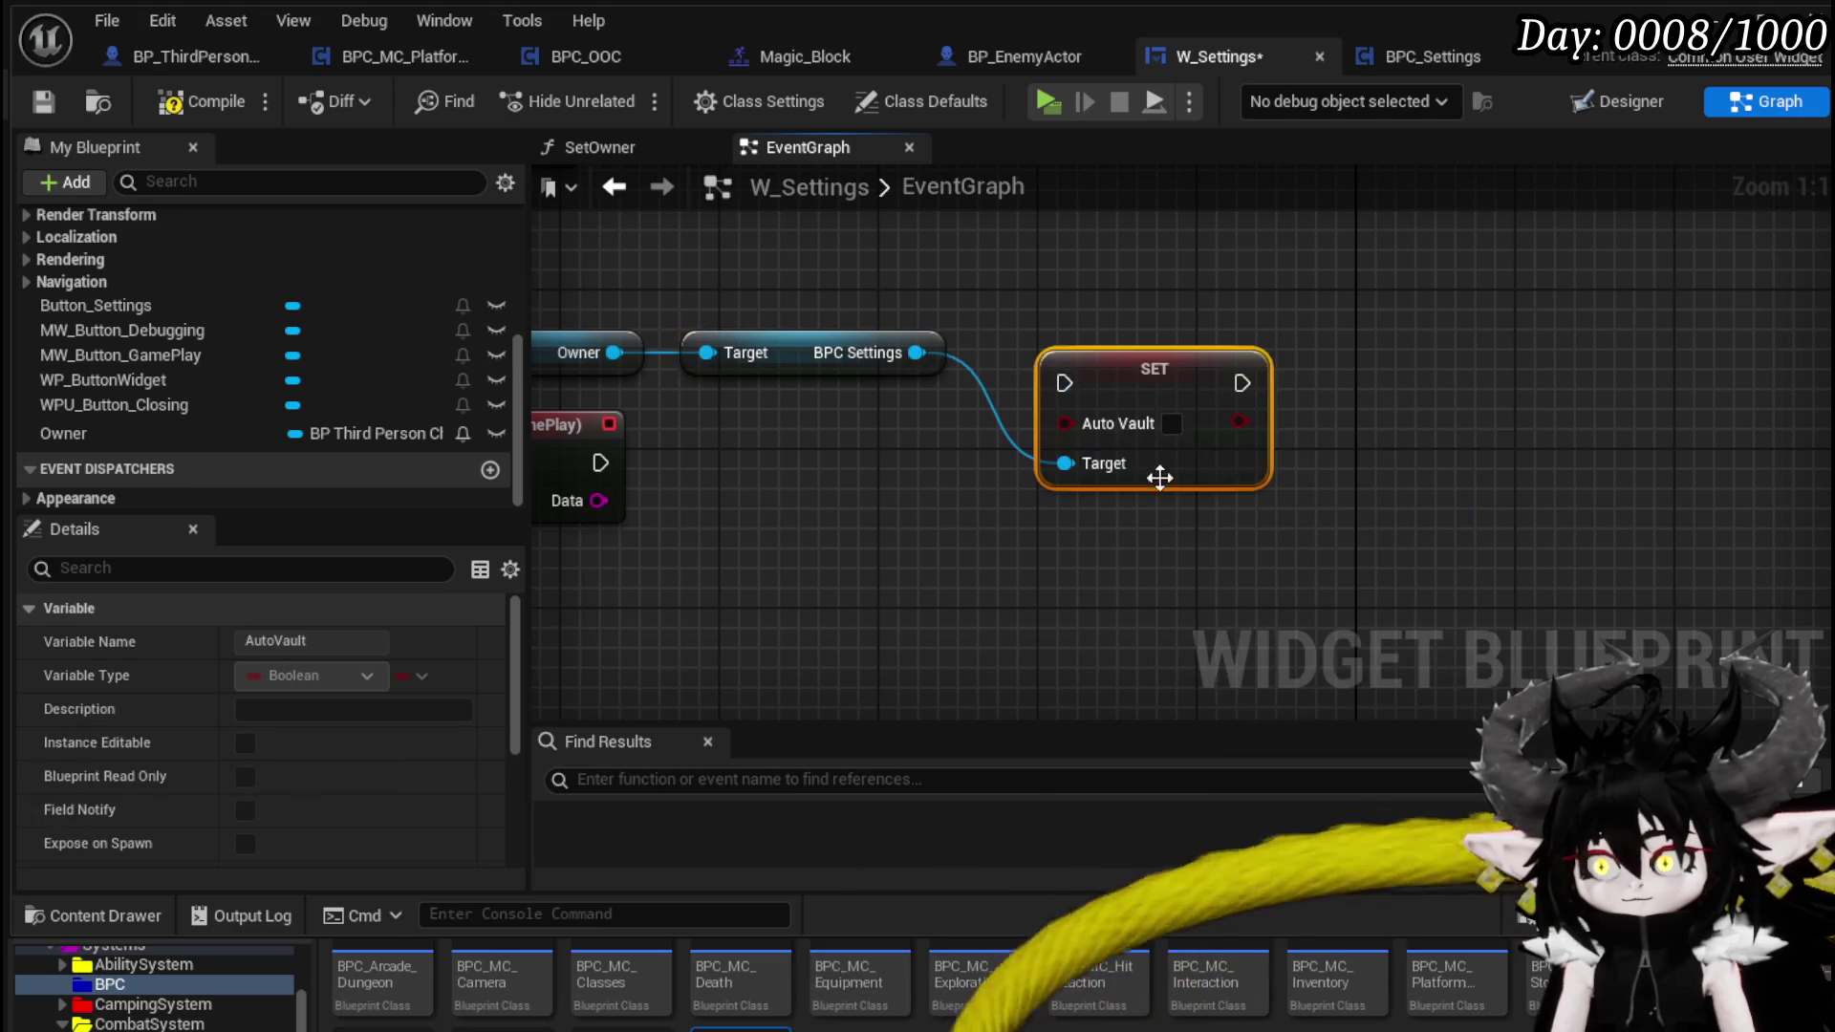
click(198, 102)
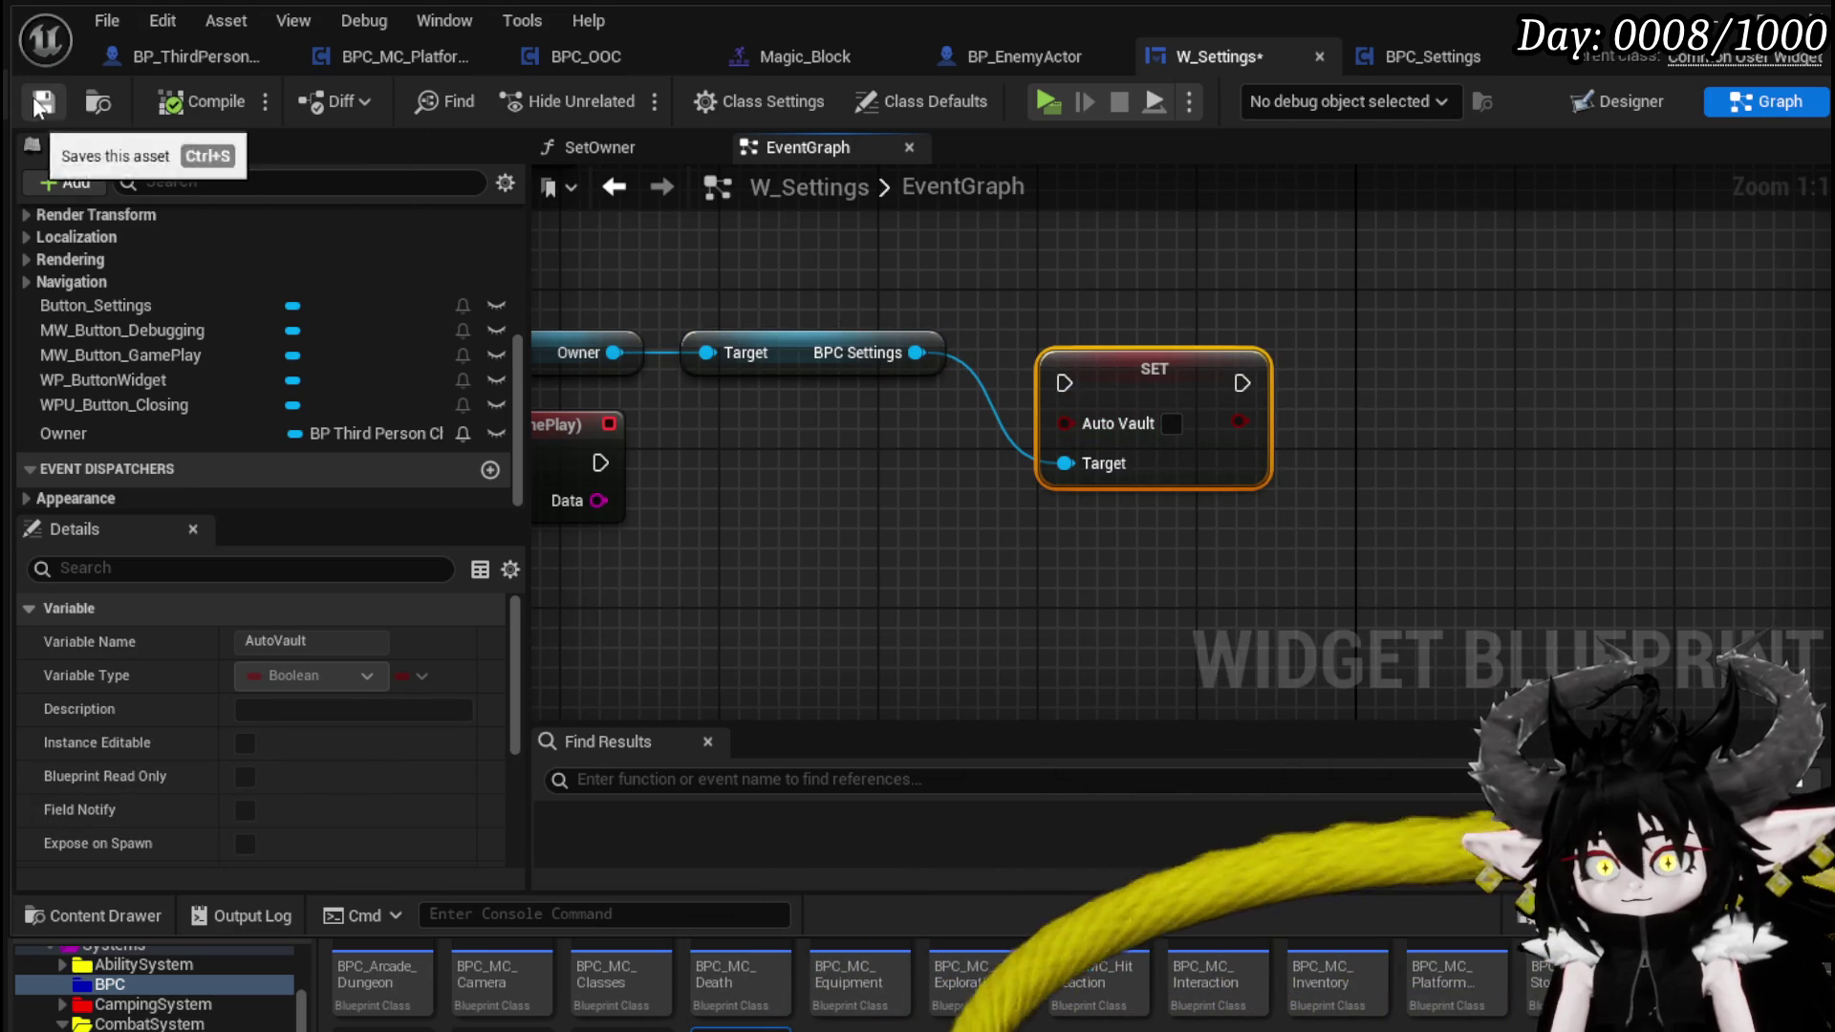
- Arrange the SET Auto Vault and On Pressed nodes neatly, then compile and save
drag(1151, 367, 1172, 443)
mouse_move(646, 461)
mouse_down()
mouse_move(934, 453)
mouse_move(643, 457)
mouse_up()
scroll(1235, 428, down, 2)
click(962, 485)
mouse_move(707, 337)
mouse_down()
mouse_move(770, 411)
mouse_move(685, 442)
mouse_up()
click(168, 102)
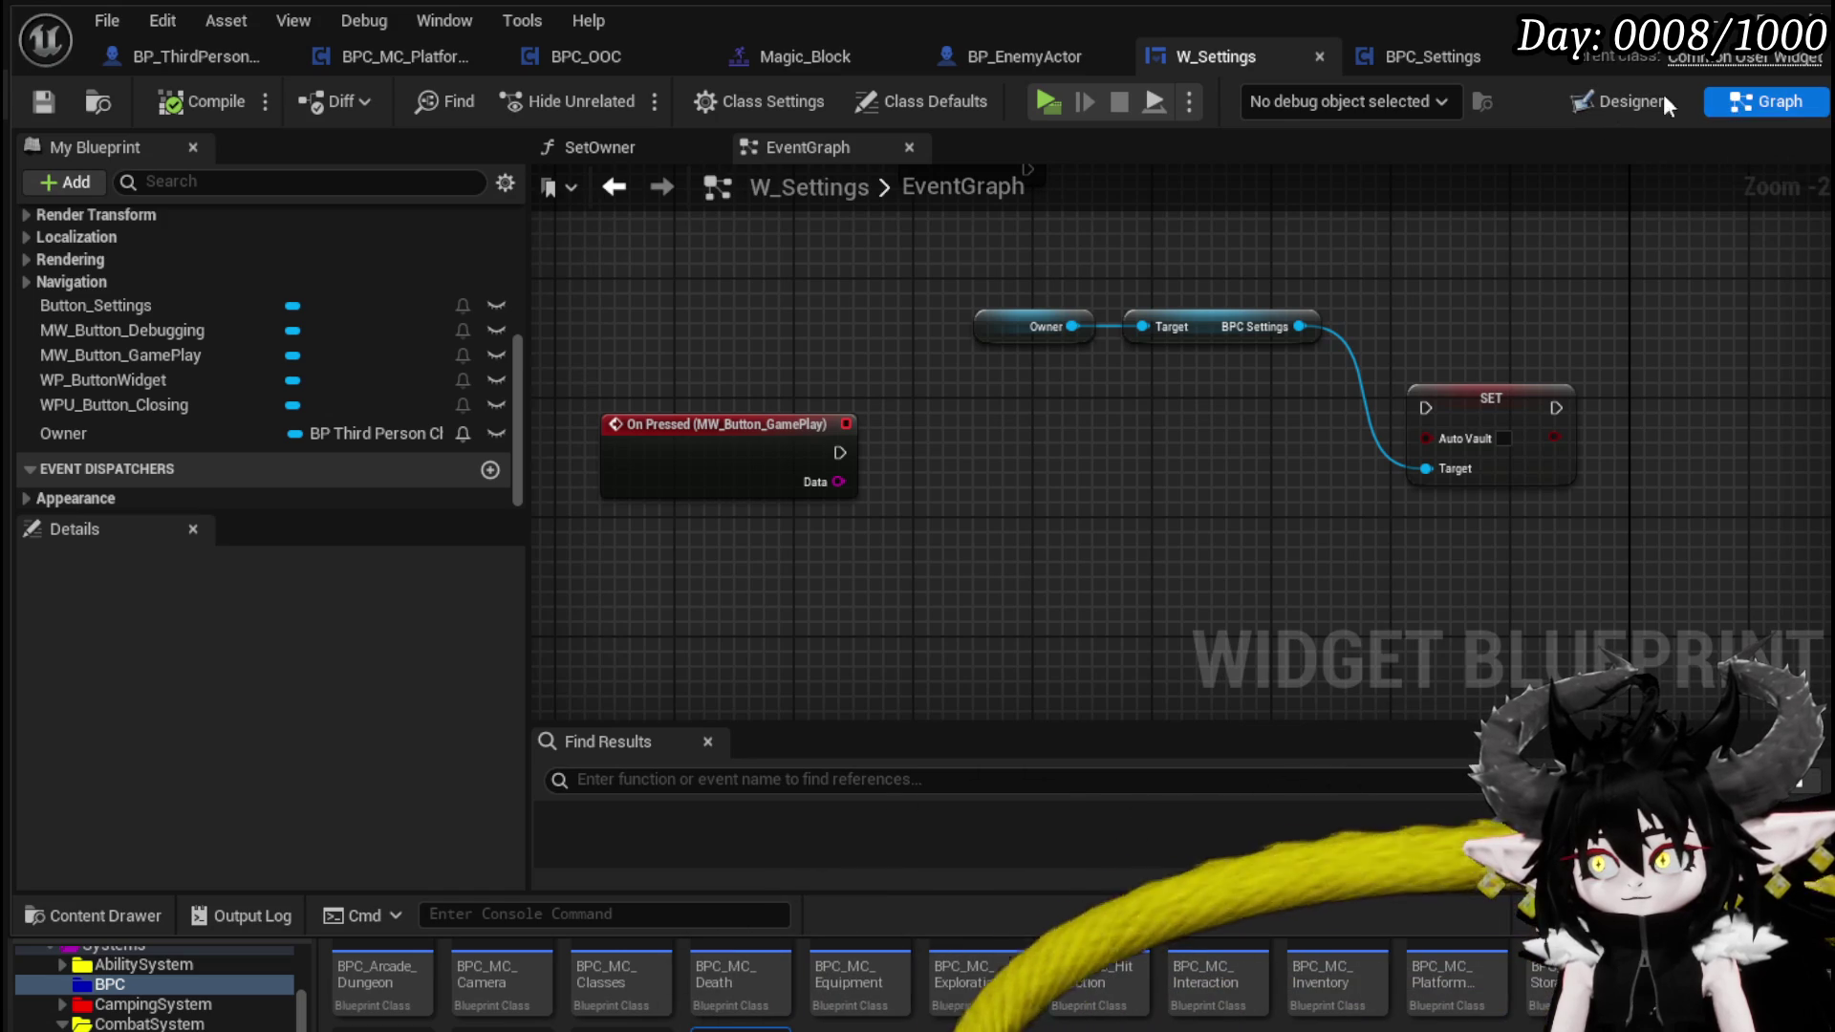
- In Designer, place a Size Box on the canvas, set its anchor preset, and compile
click(1617, 102)
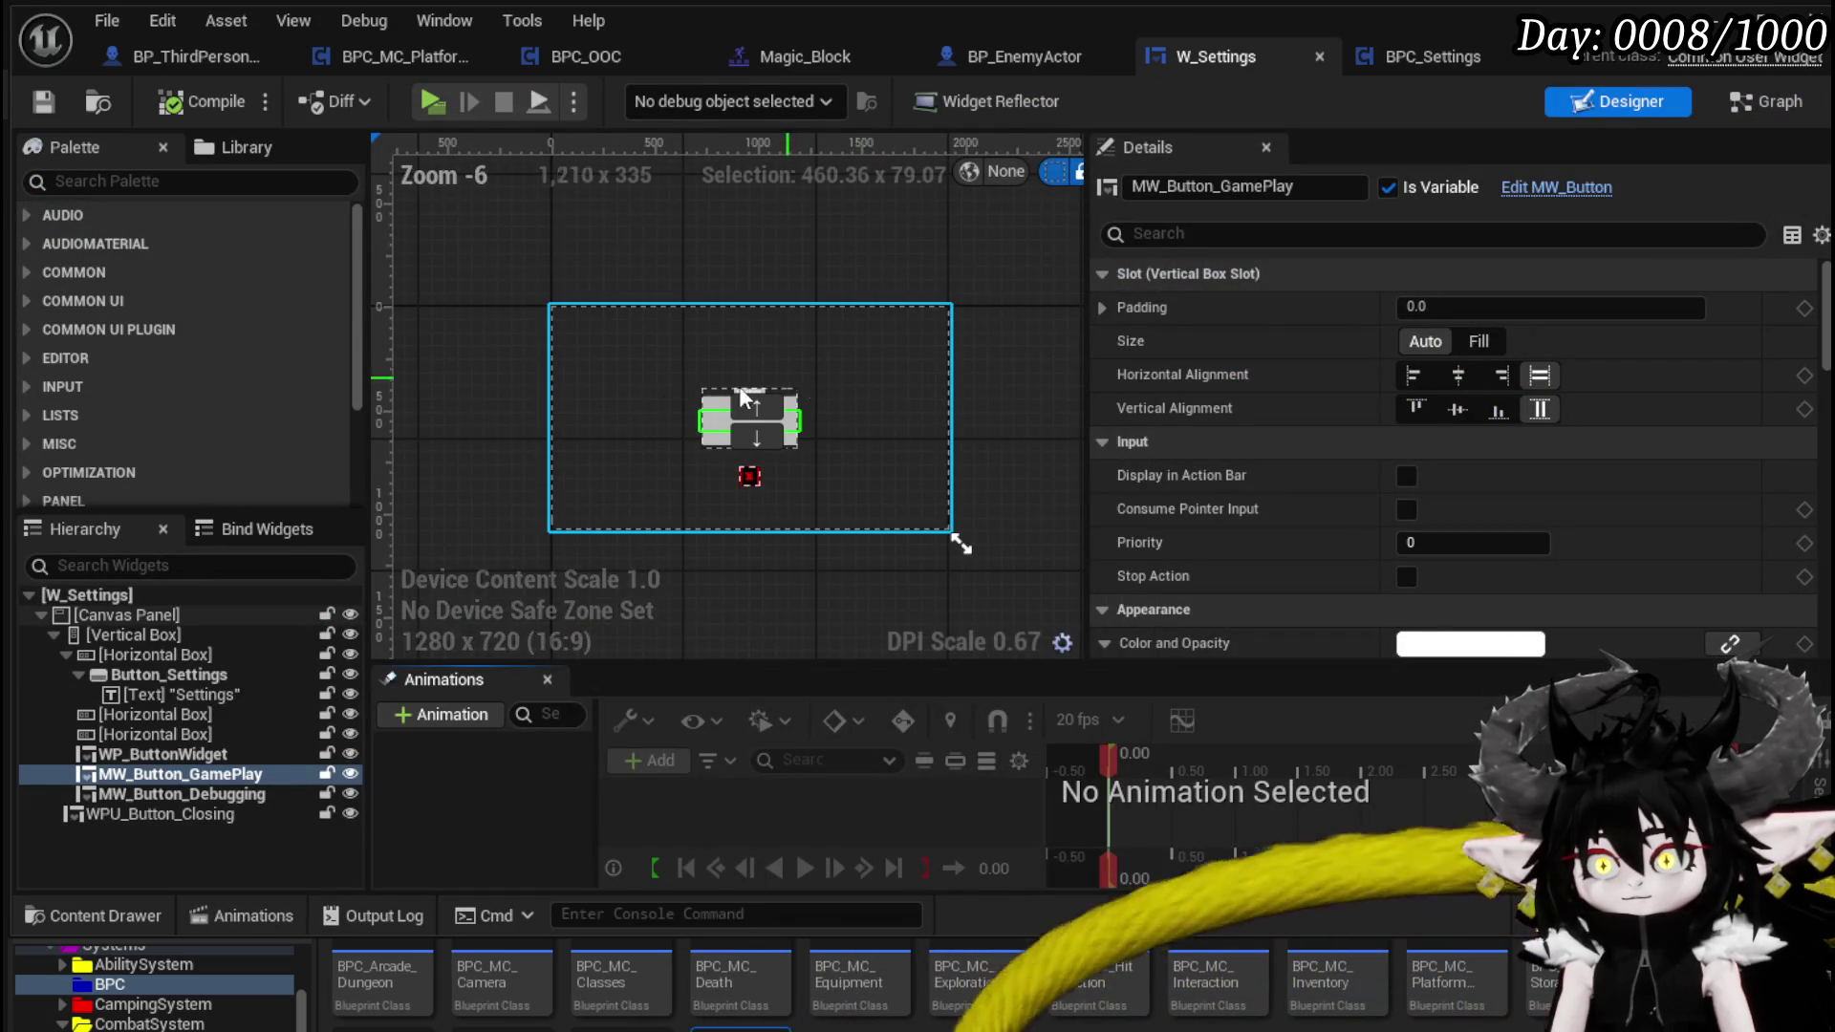
scroll(642, 417, up, 2)
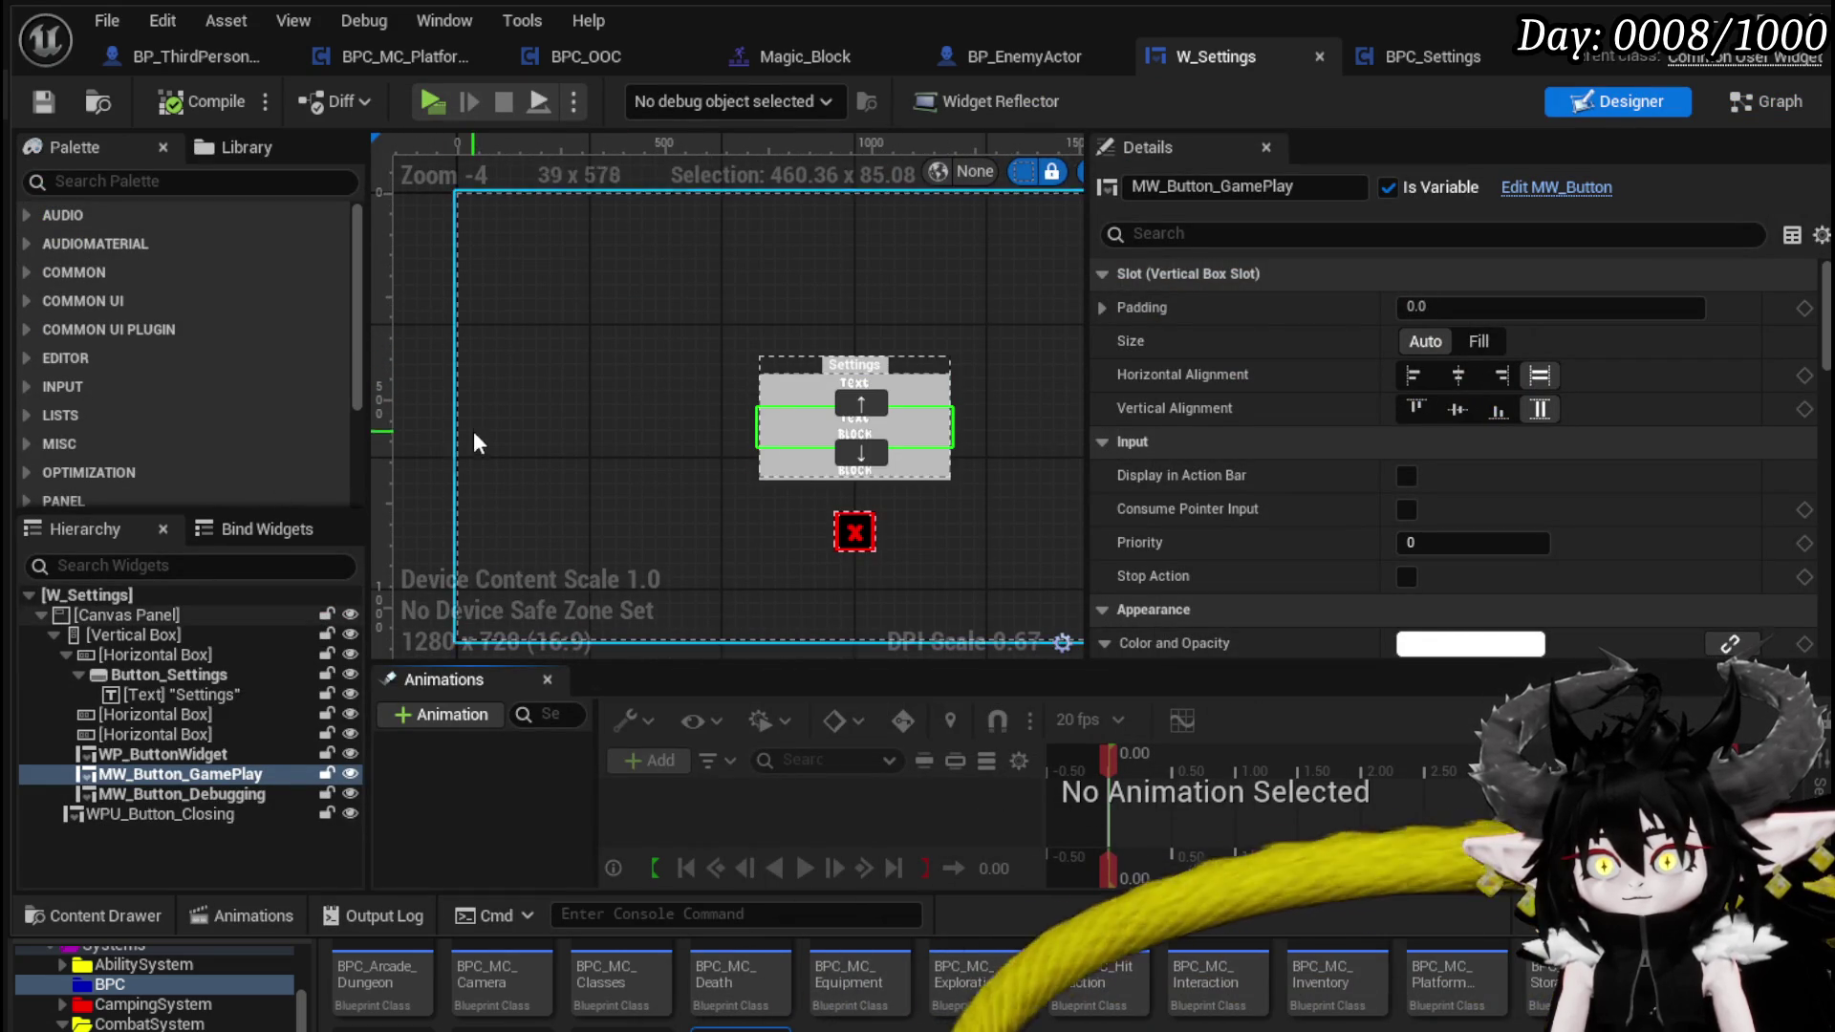
click(416, 400)
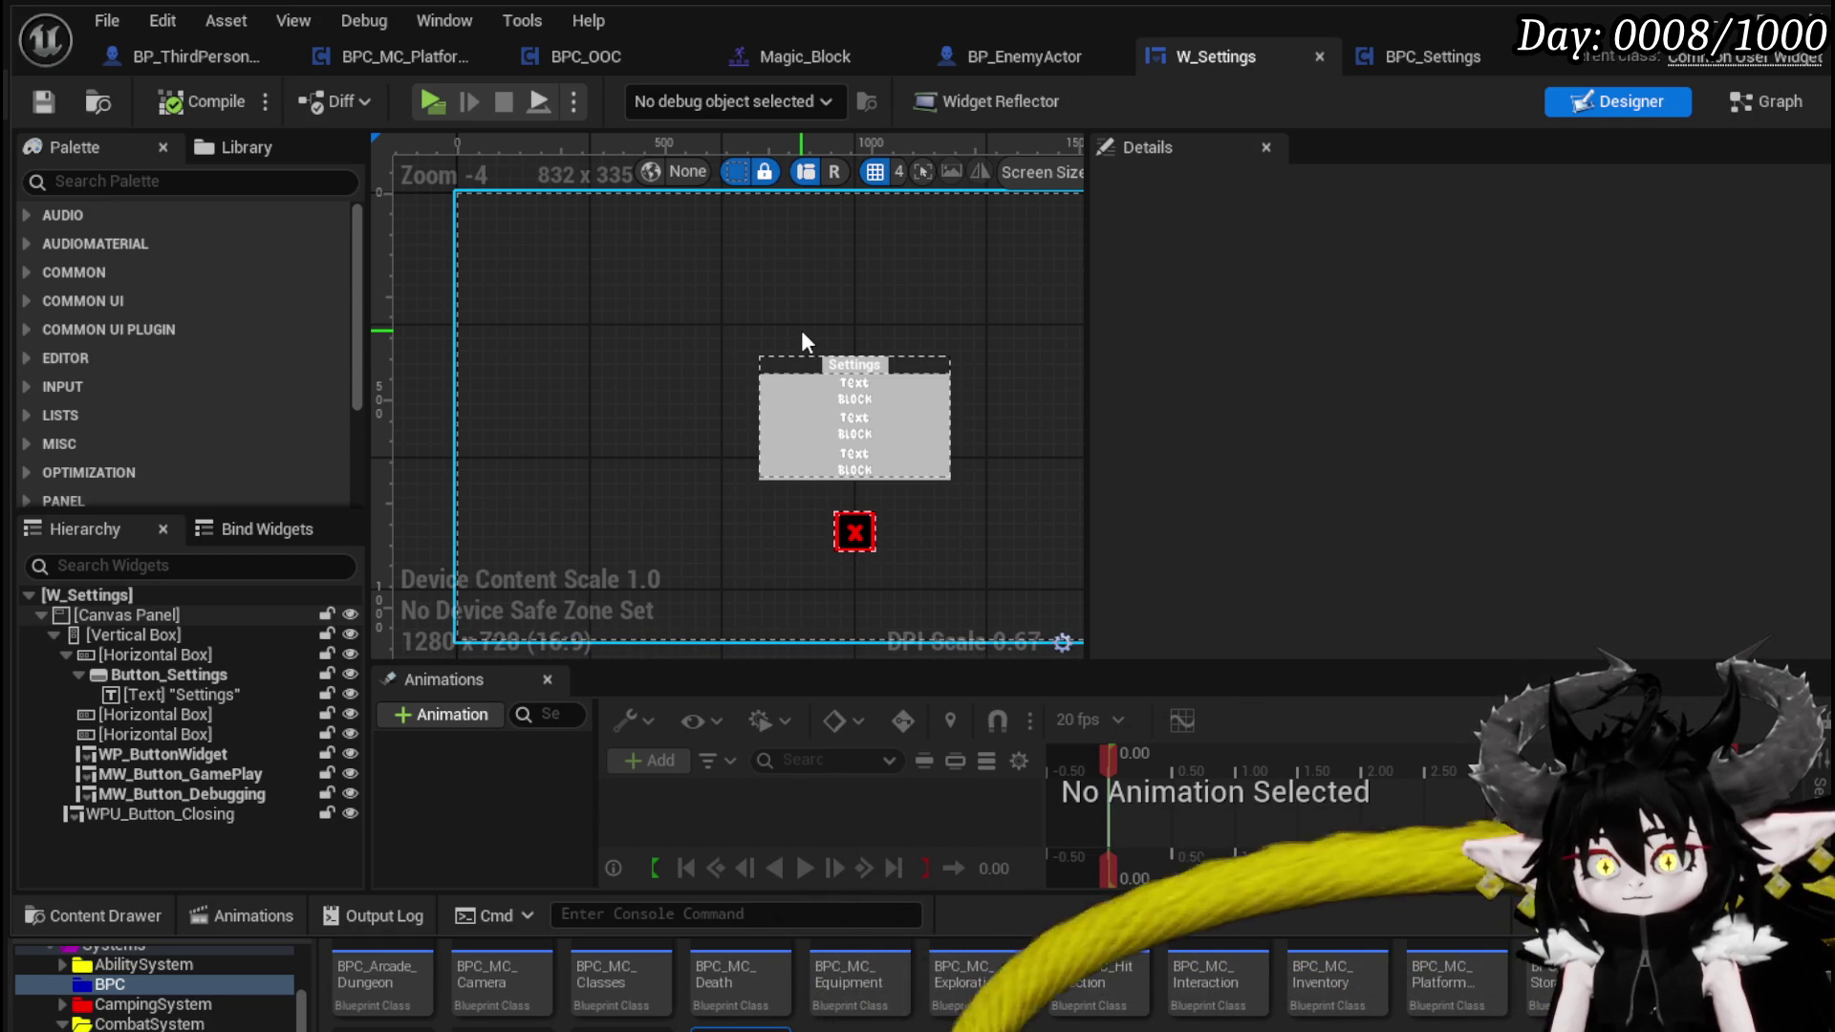
click(191, 181)
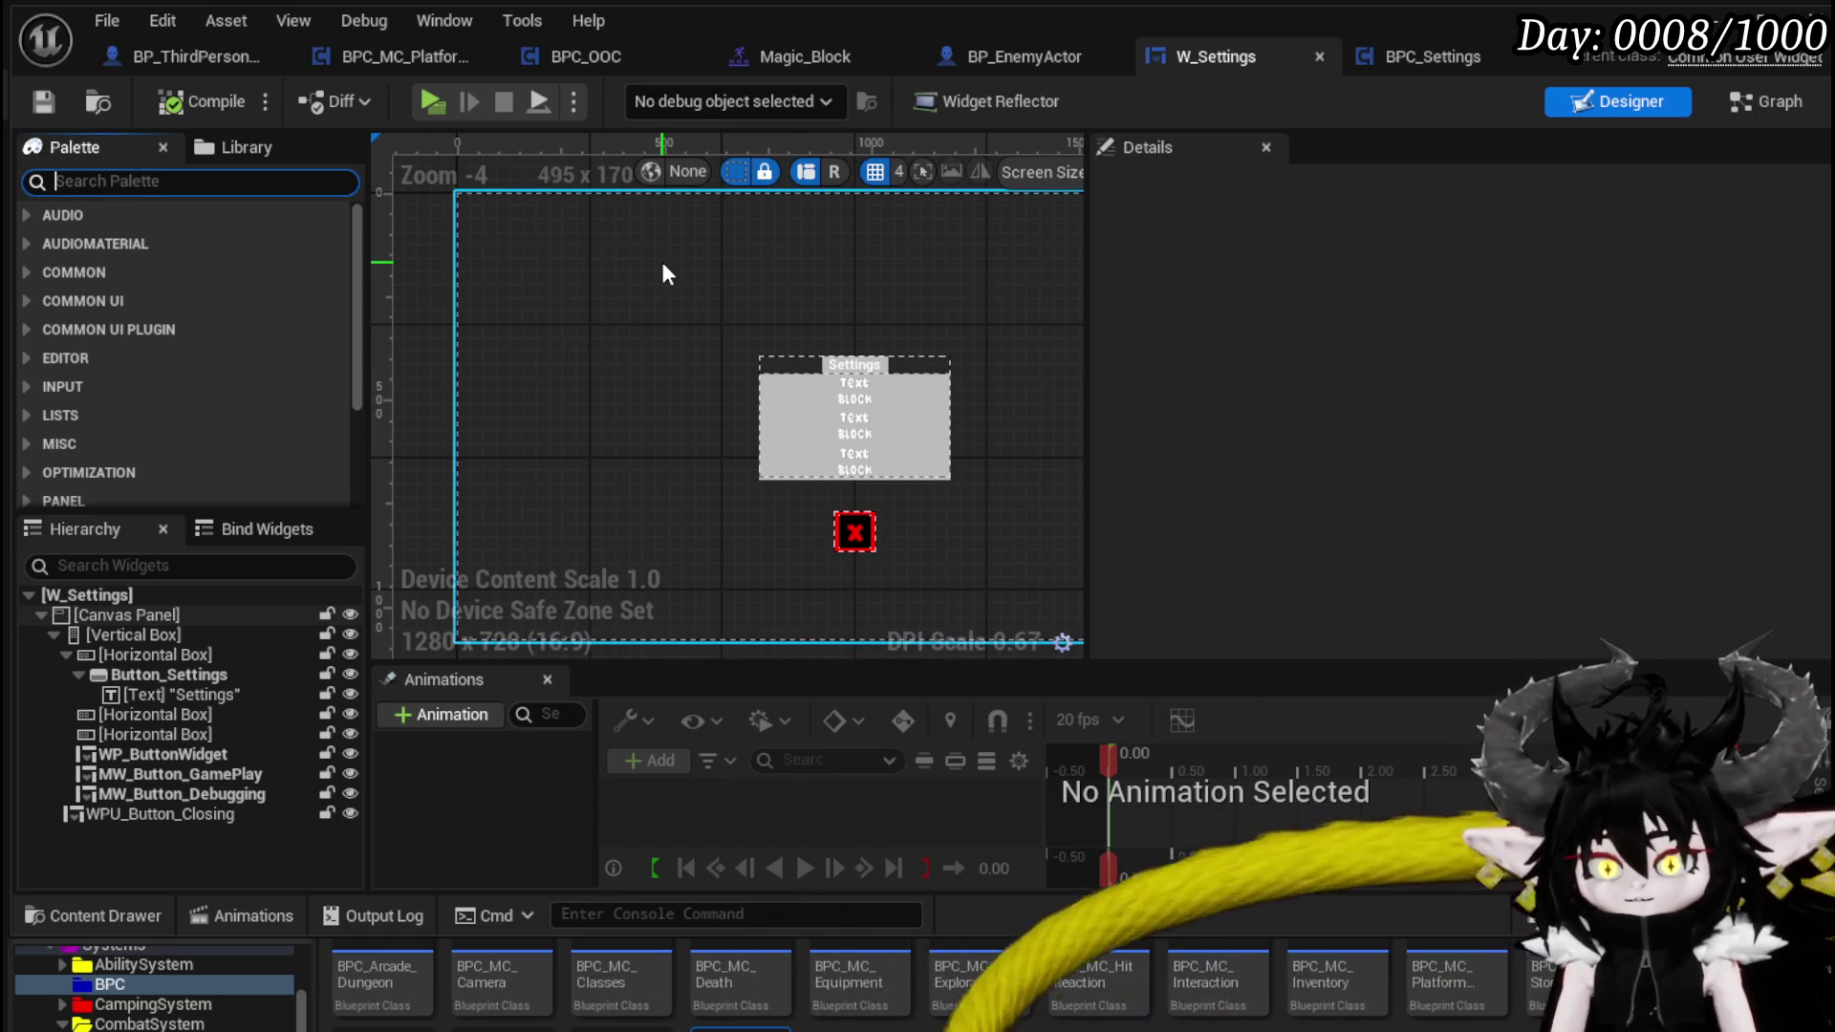
text(Size)
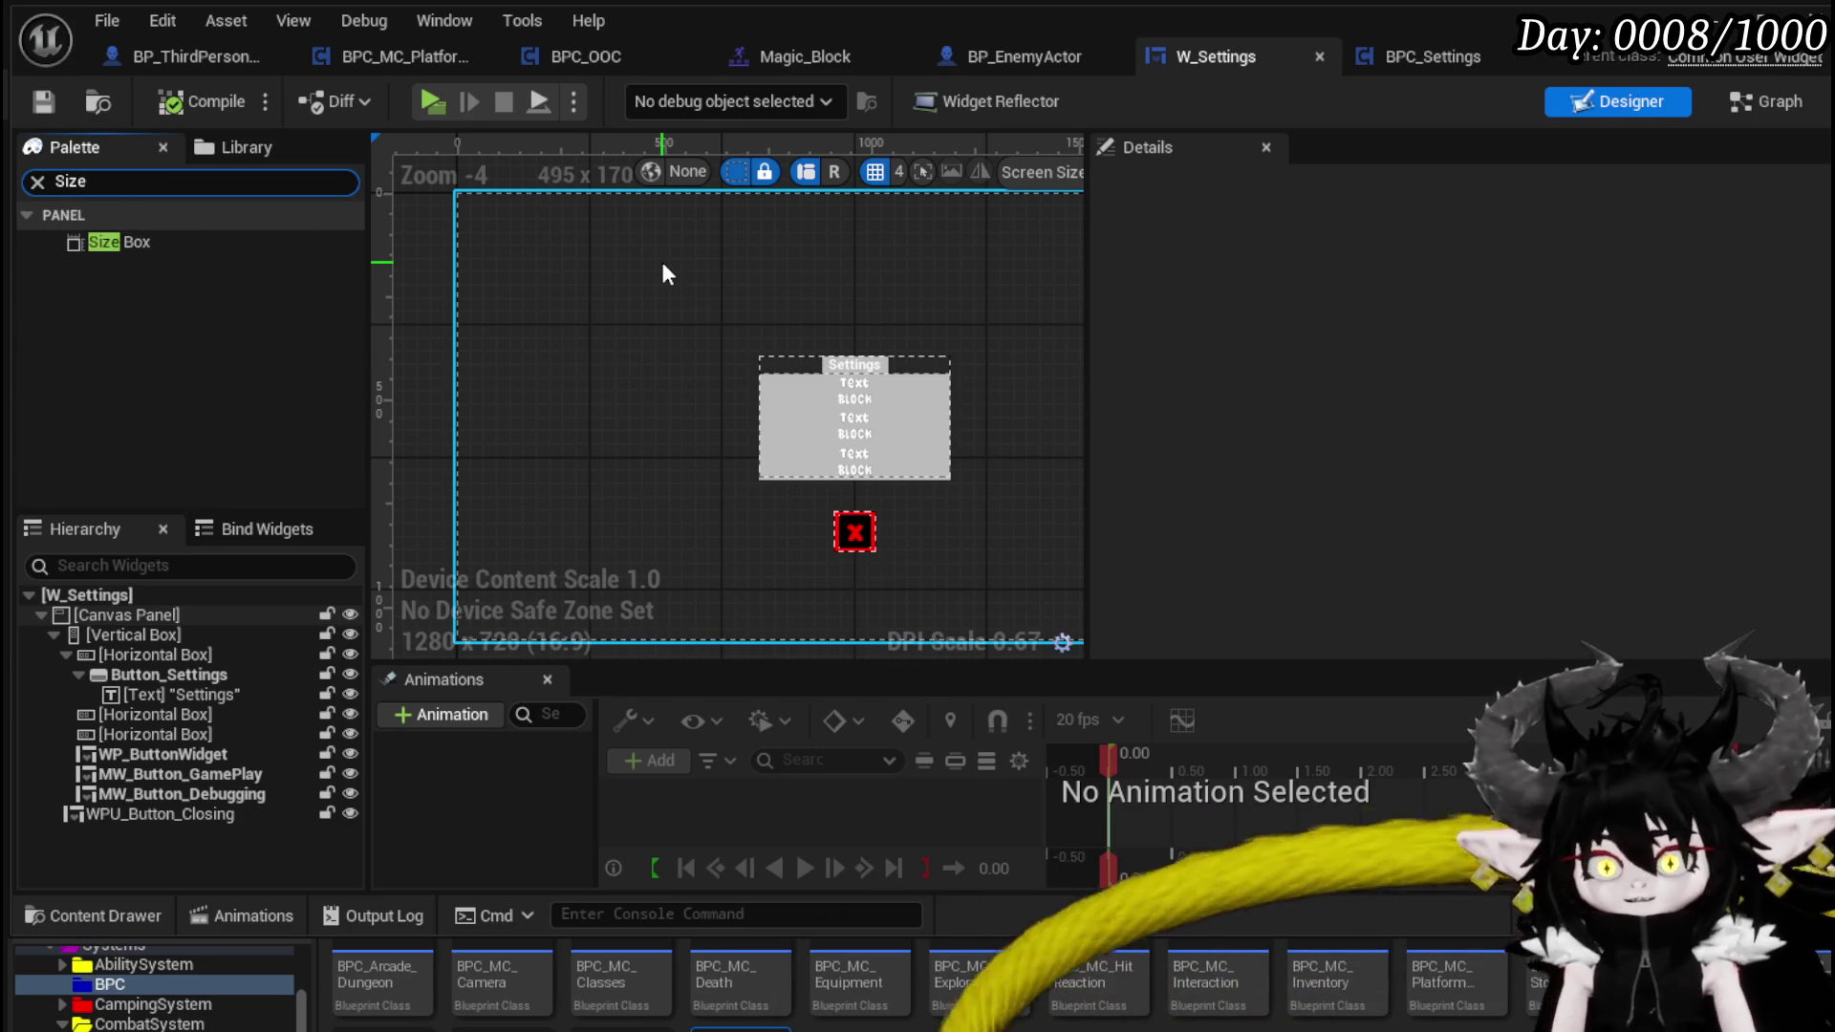
click(113, 243)
mouse_move(111, 242)
mouse_down()
mouse_move(556, 249)
mouse_move(512, 242)
mouse_move(707, 527)
mouse_move(726, 593)
mouse_up()
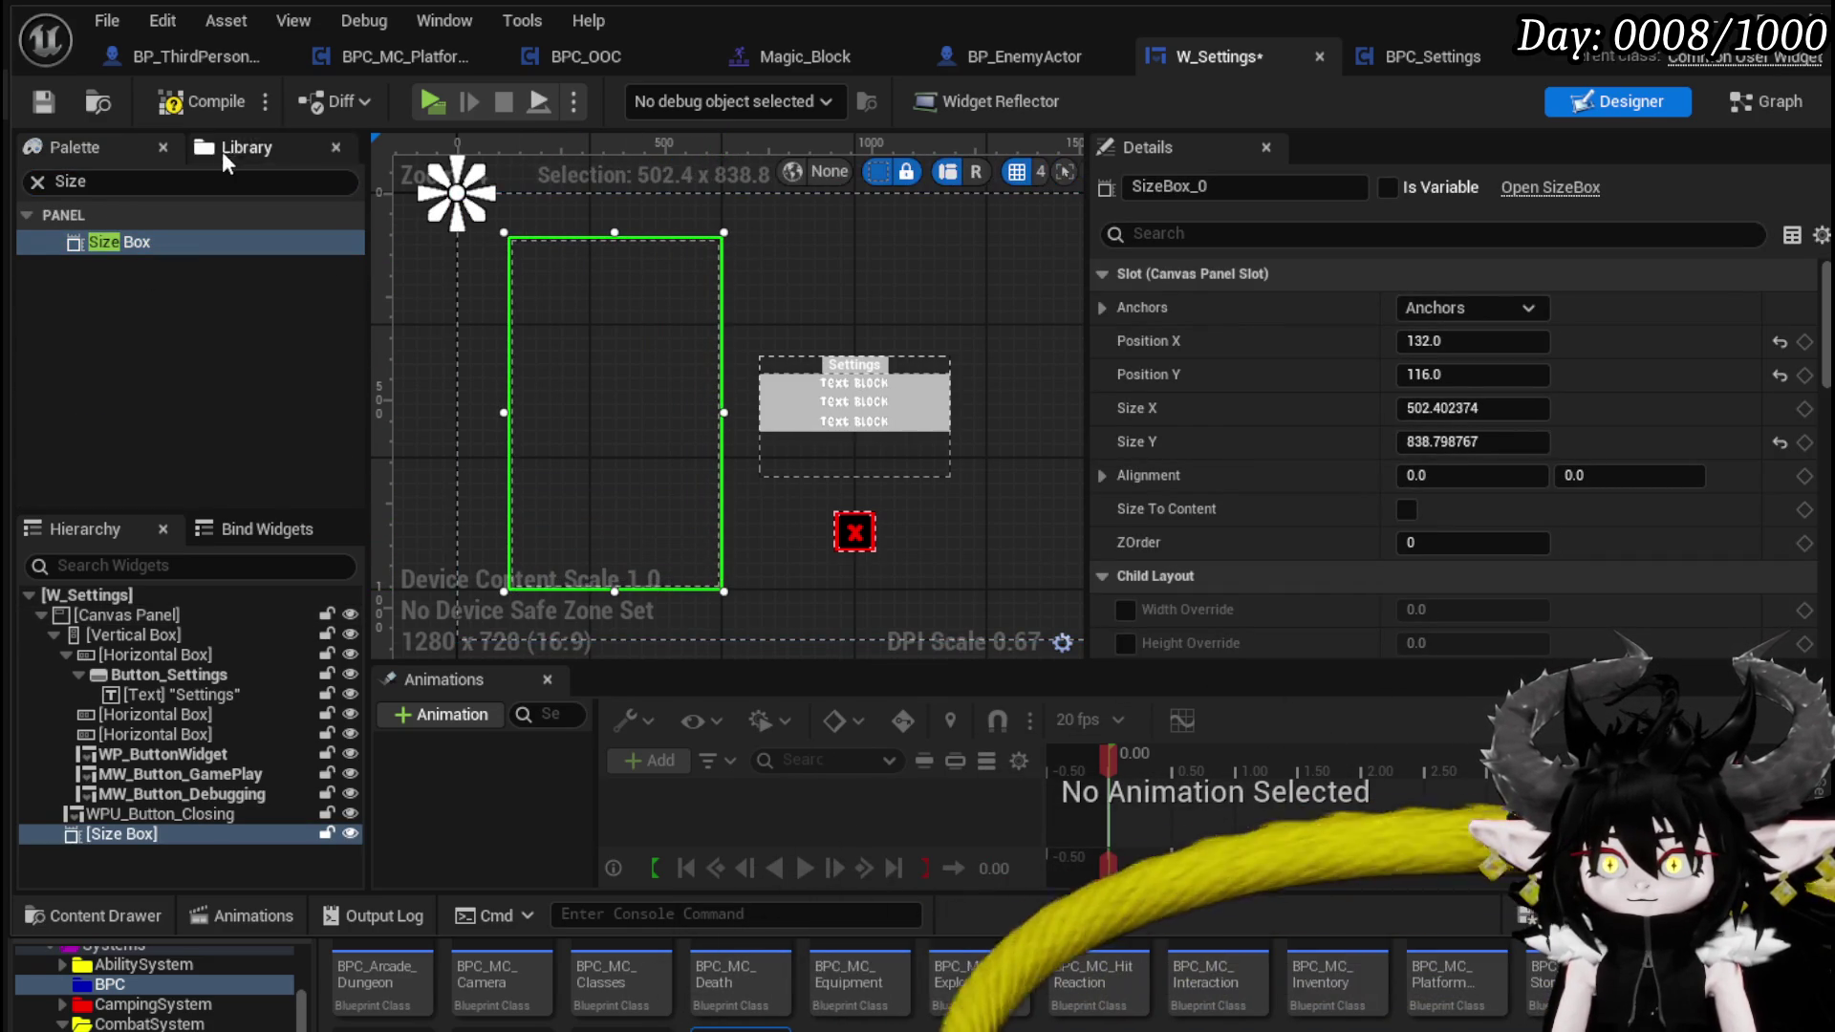
click(191, 100)
click(42, 102)
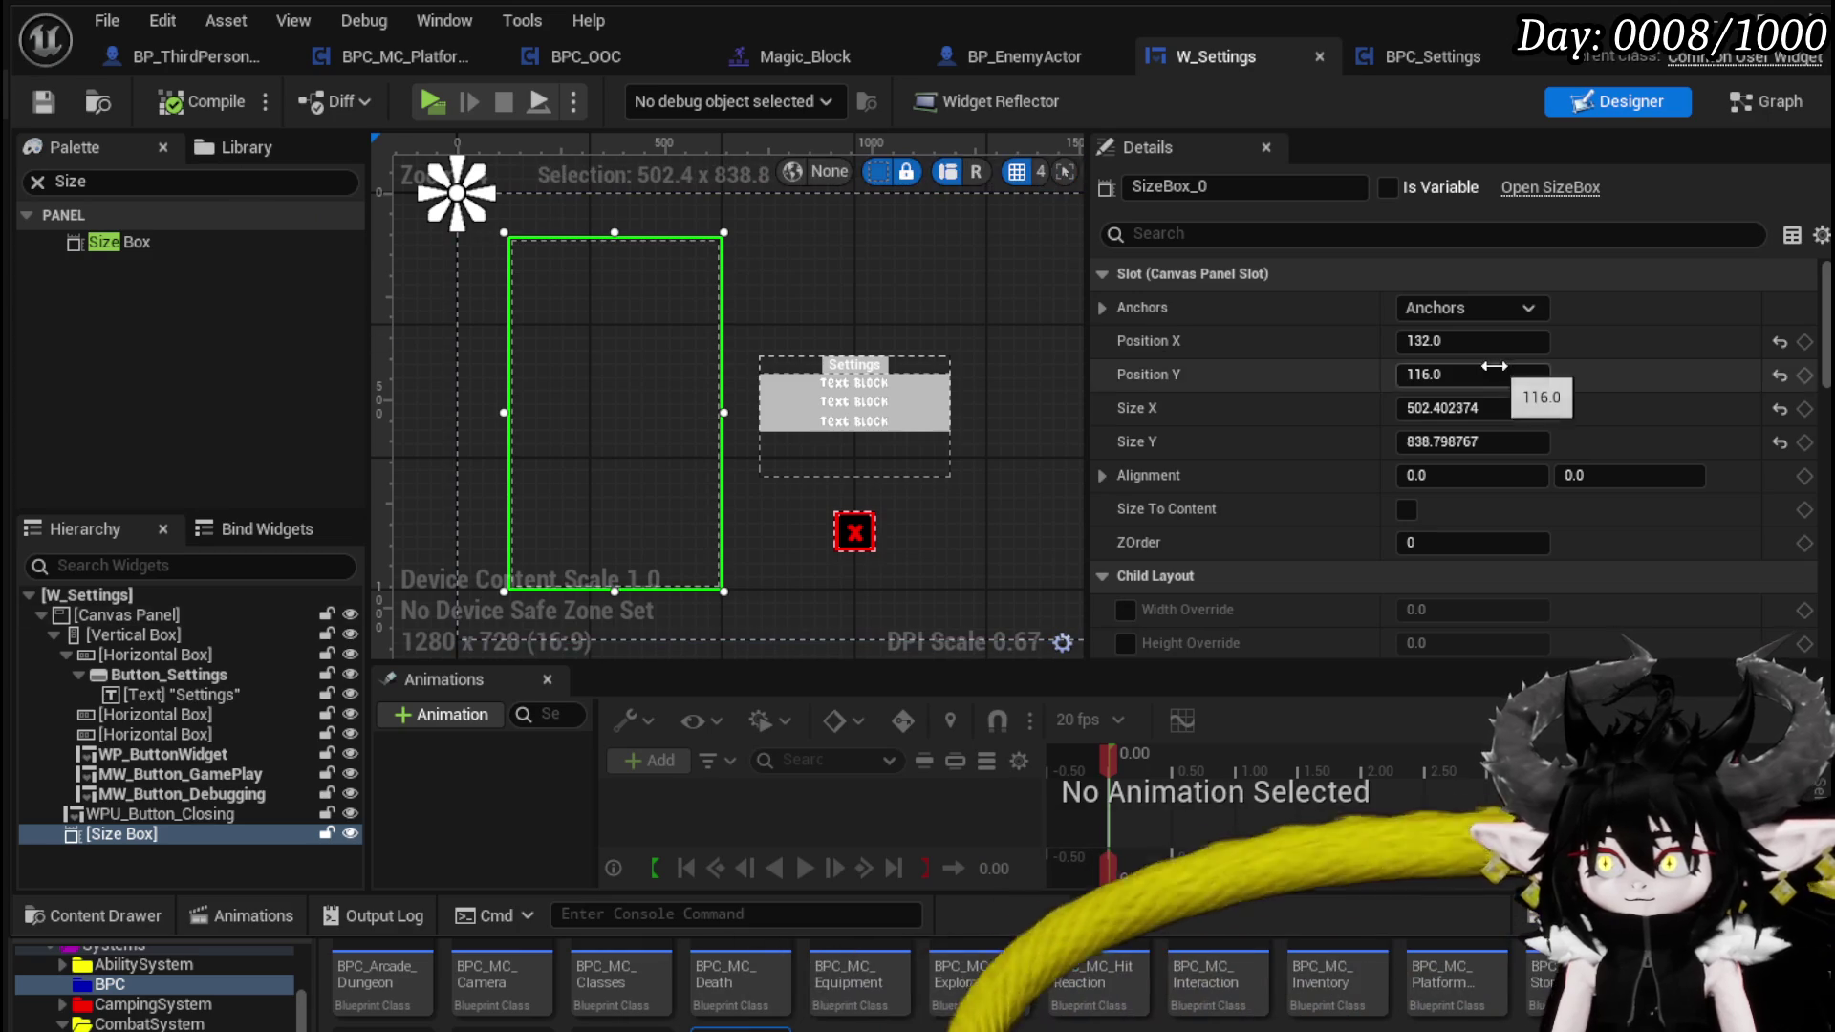
click(1472, 308)
click(1544, 450)
click(193, 100)
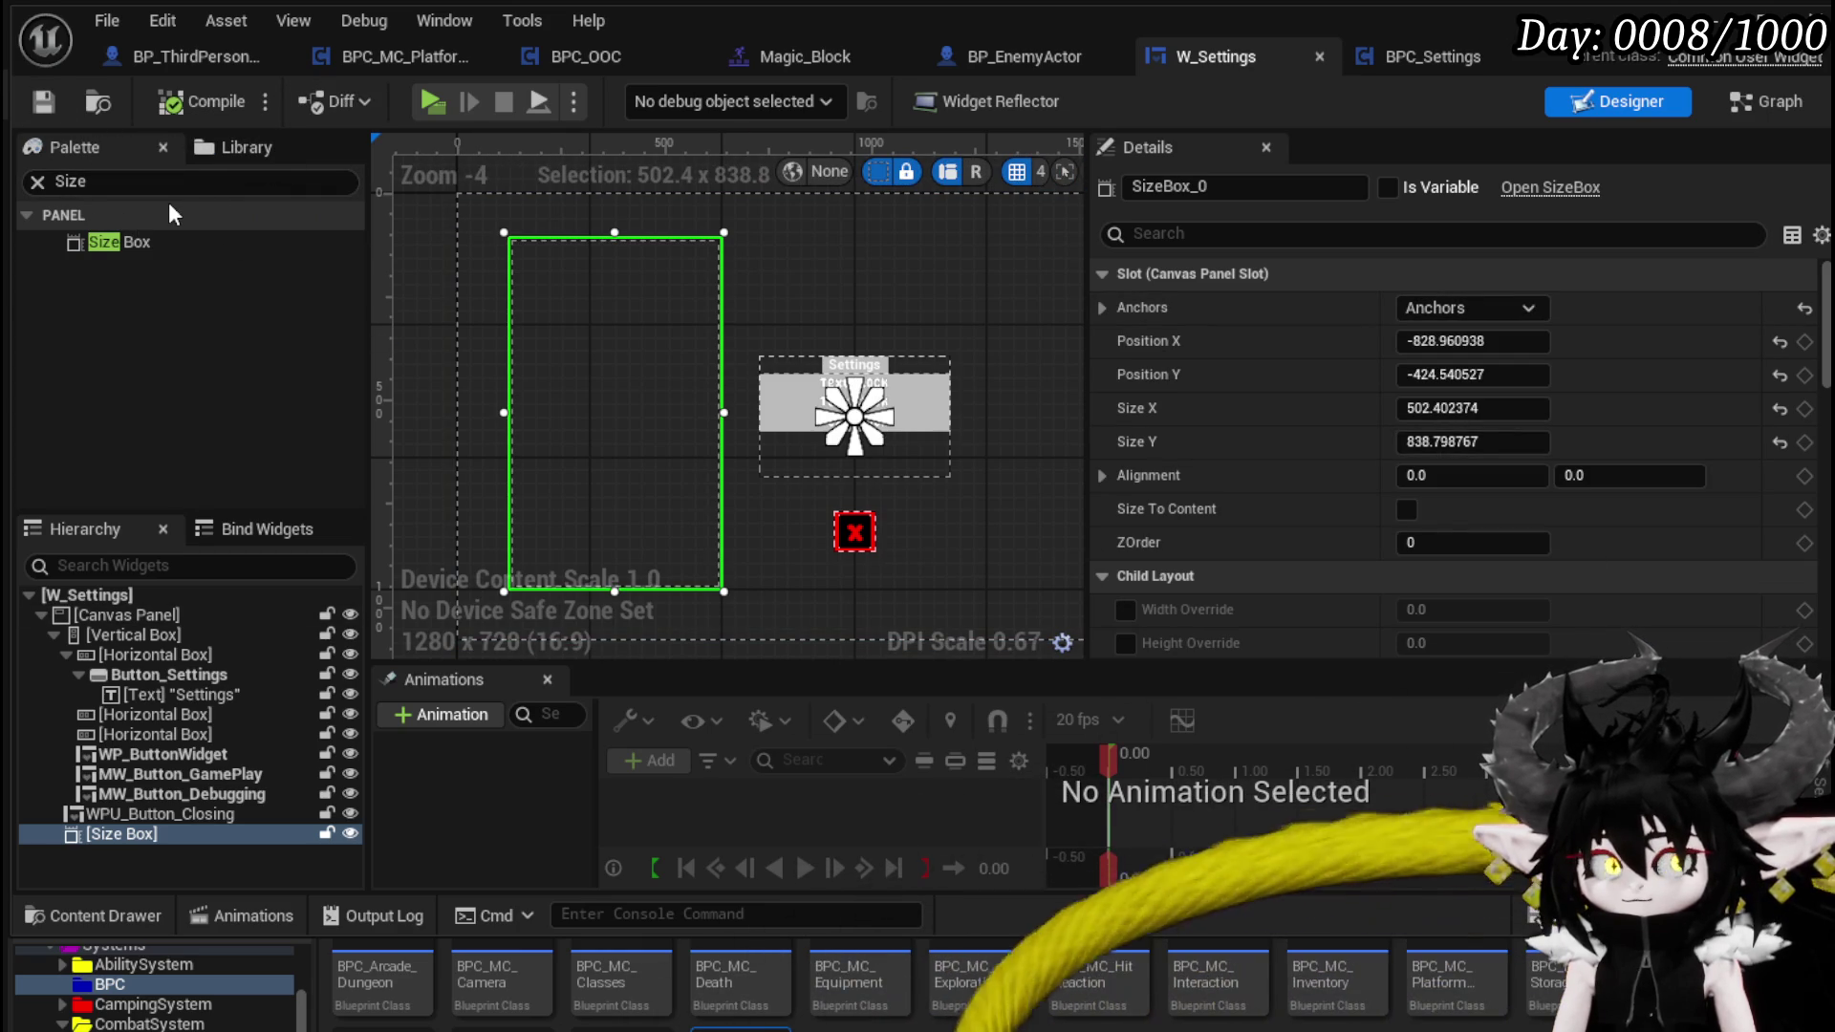
- Put a Vertical Box inside the Size Box and compile and save
click(113, 181)
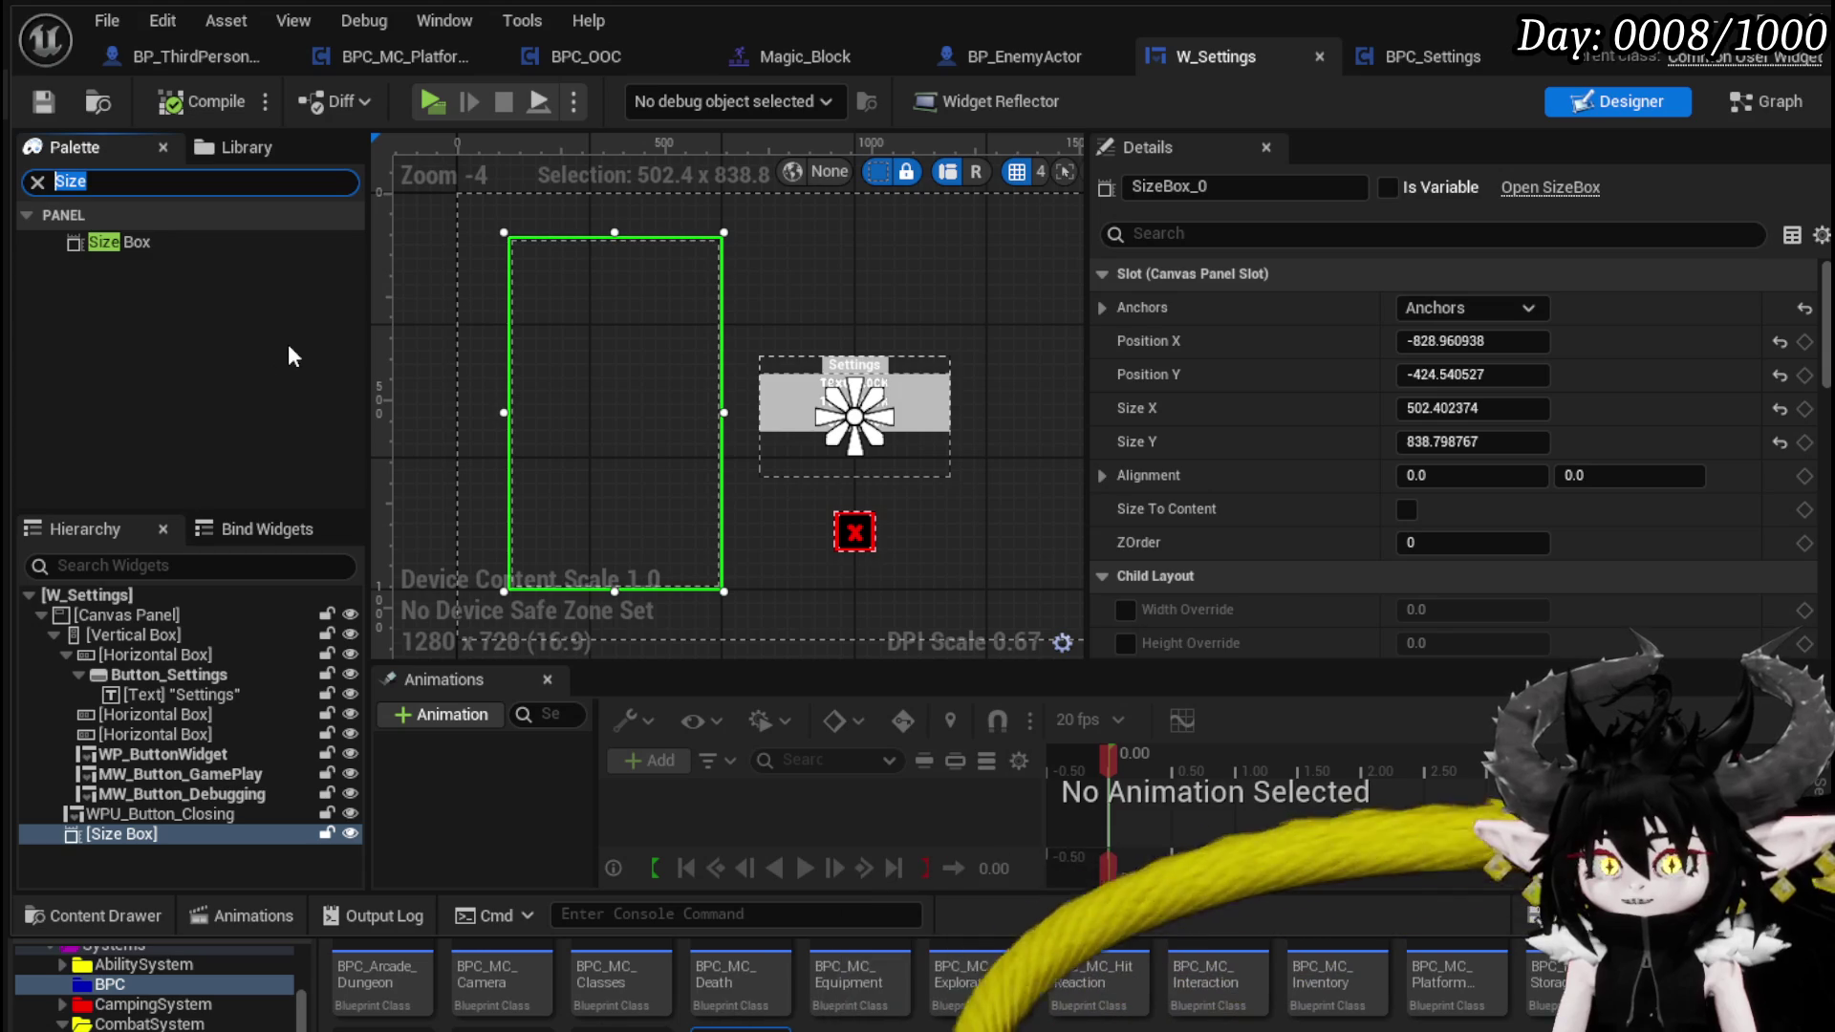
click(37, 182)
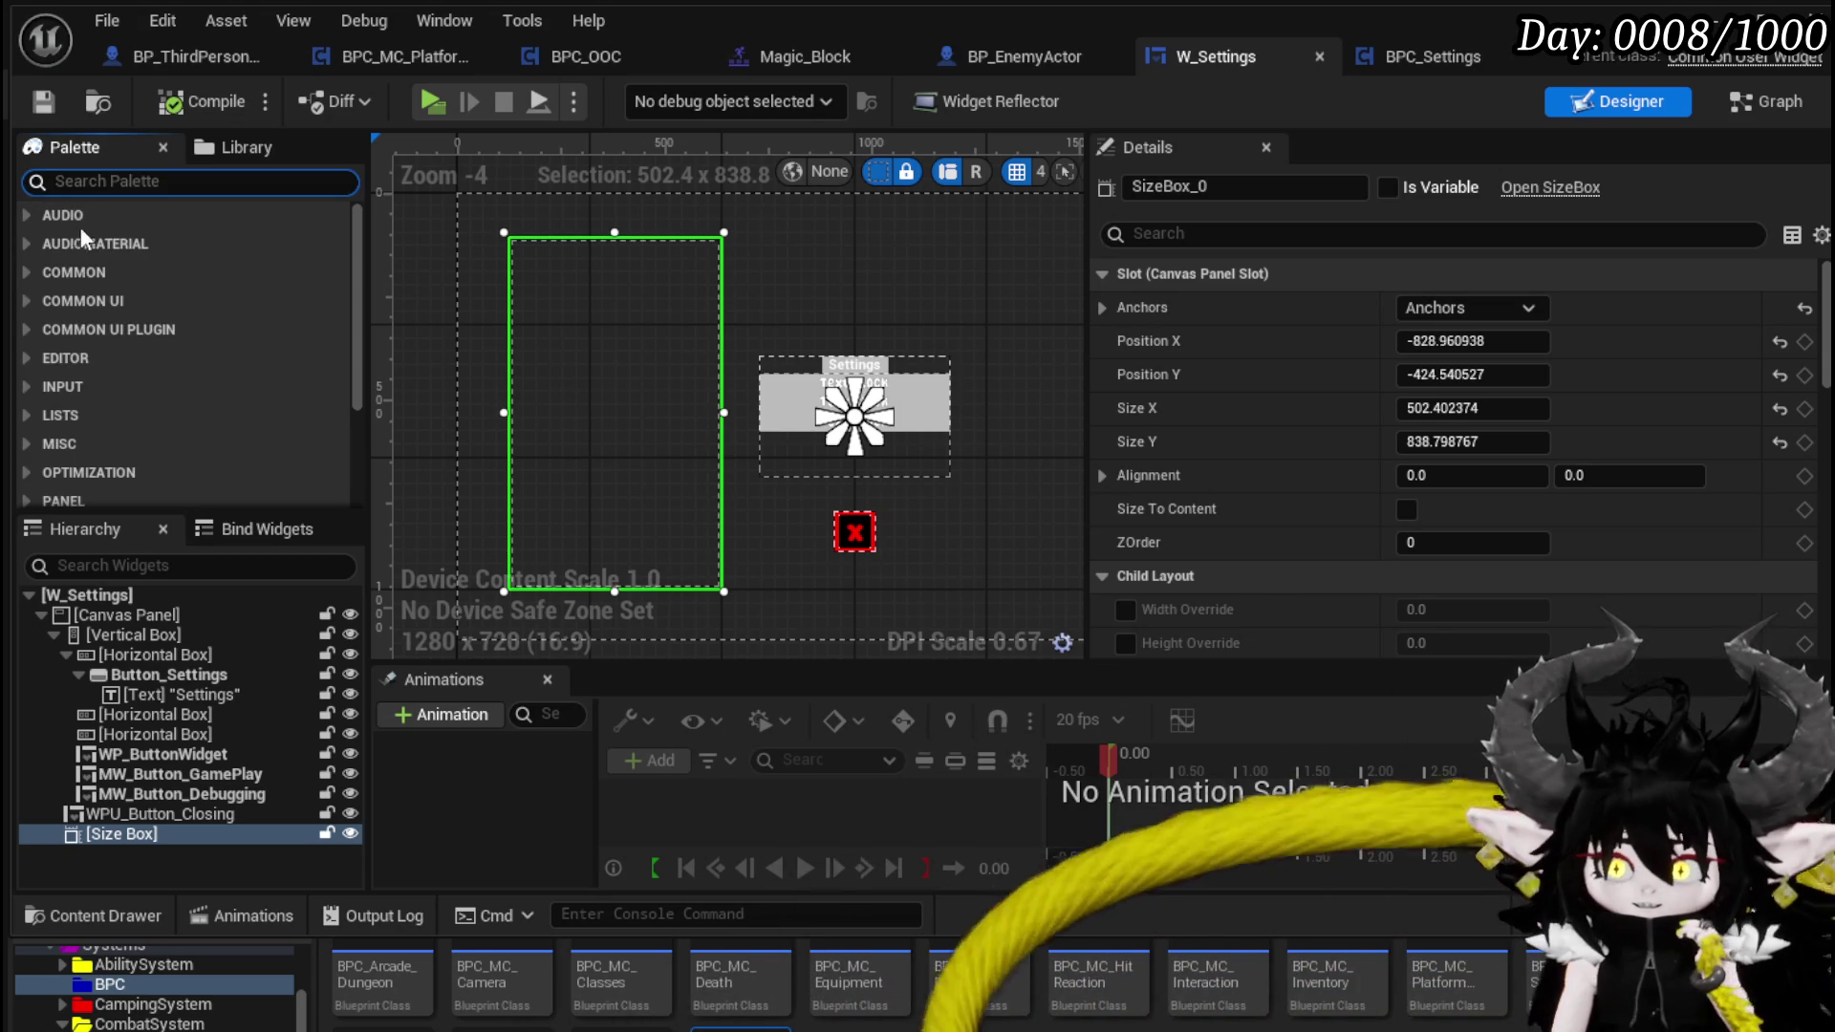
scroll(224, 284, down, 5)
scroll(223, 285, up, 5)
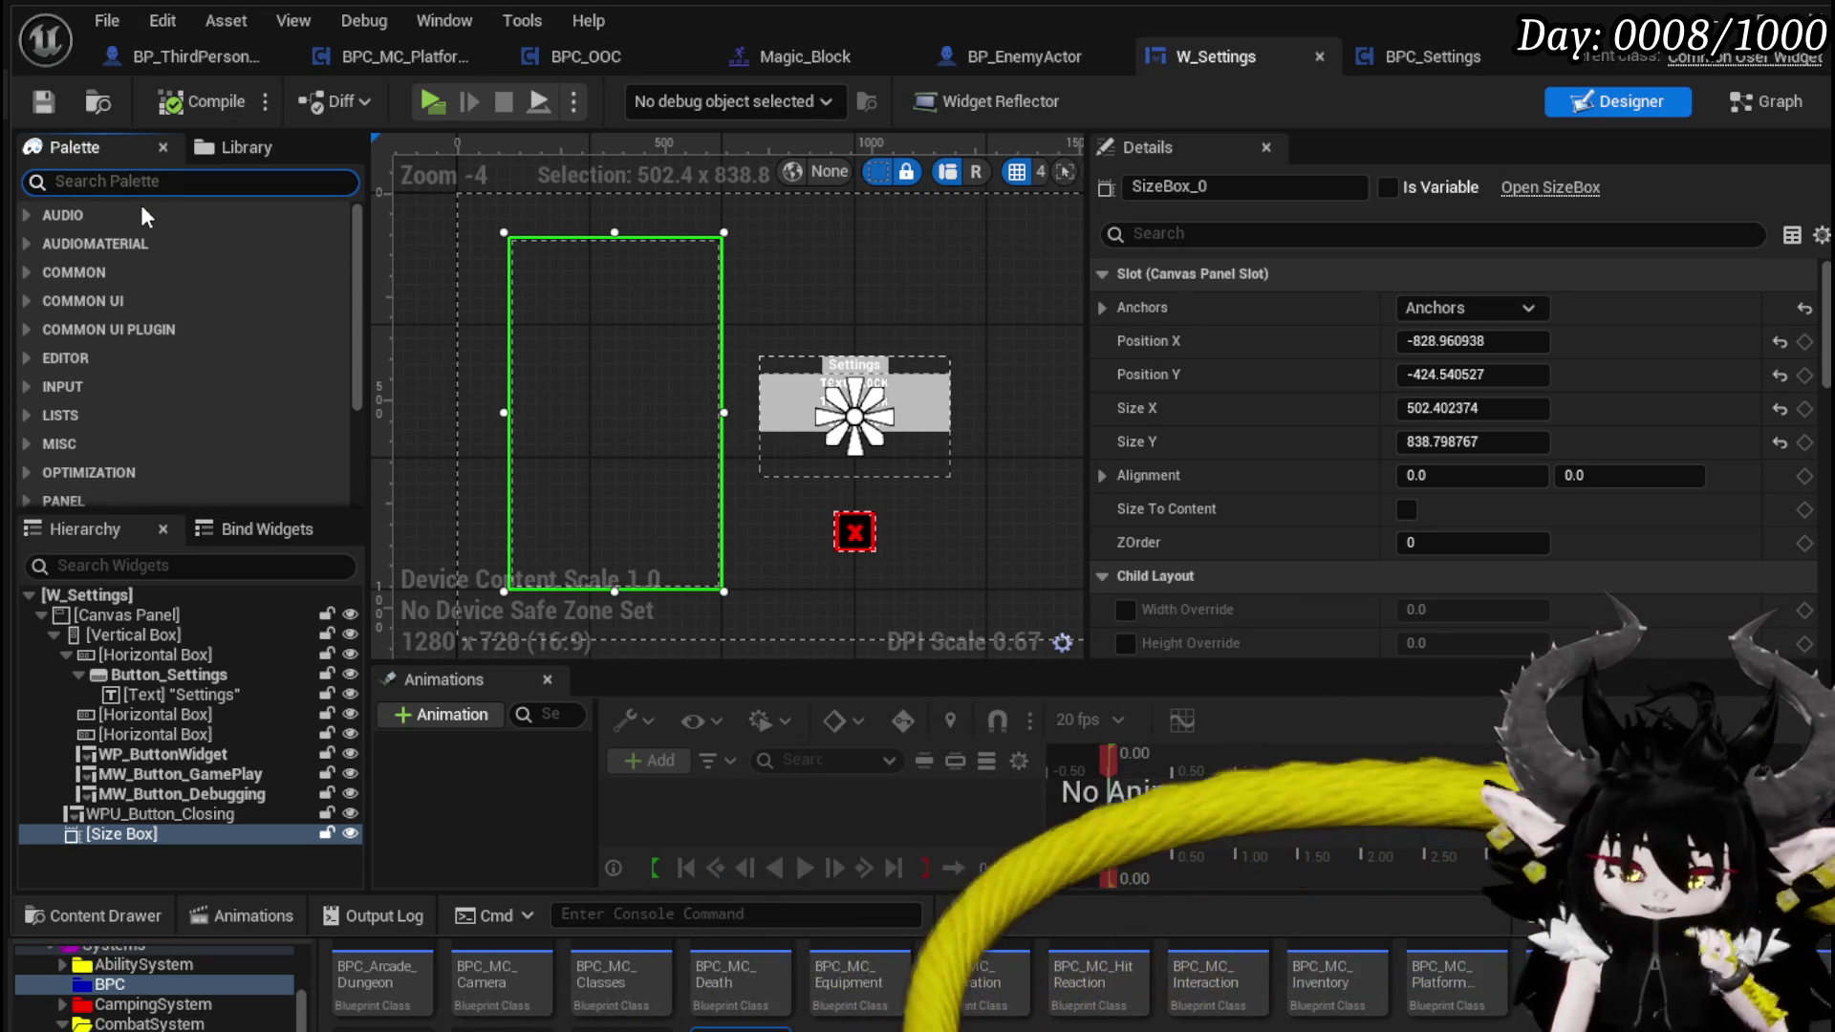
text(check)
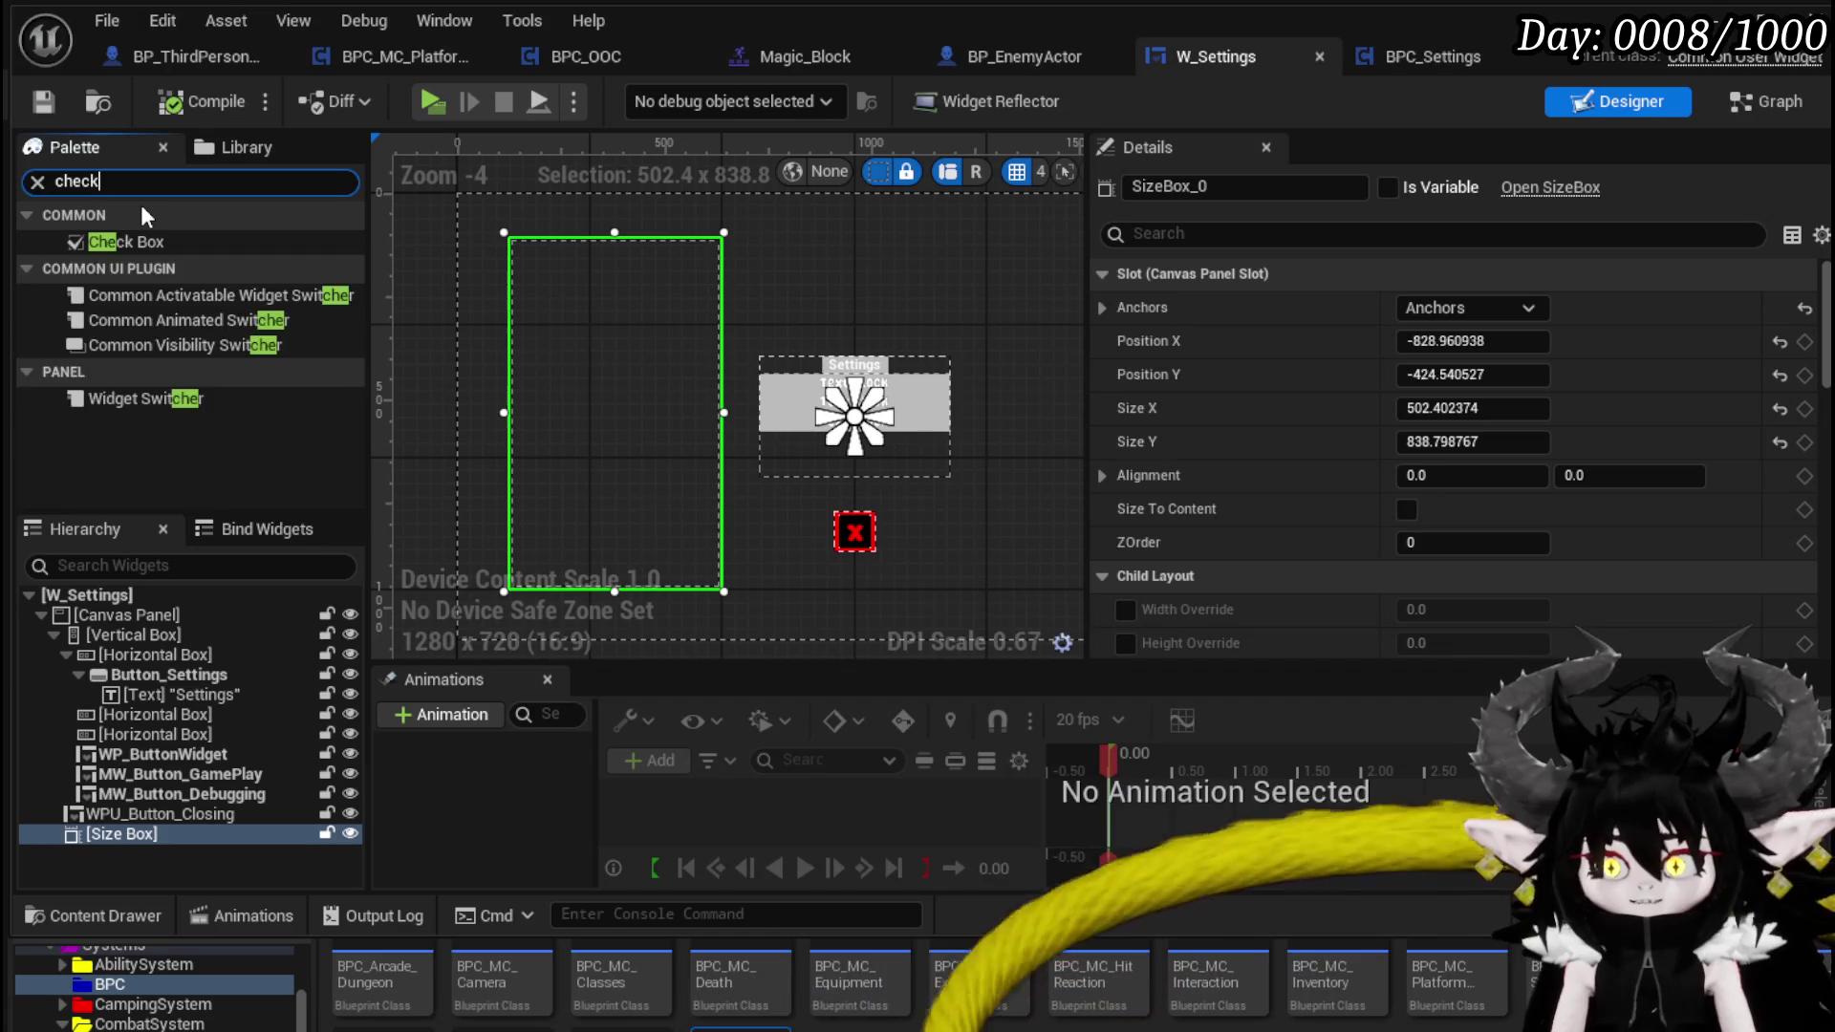
click(130, 243)
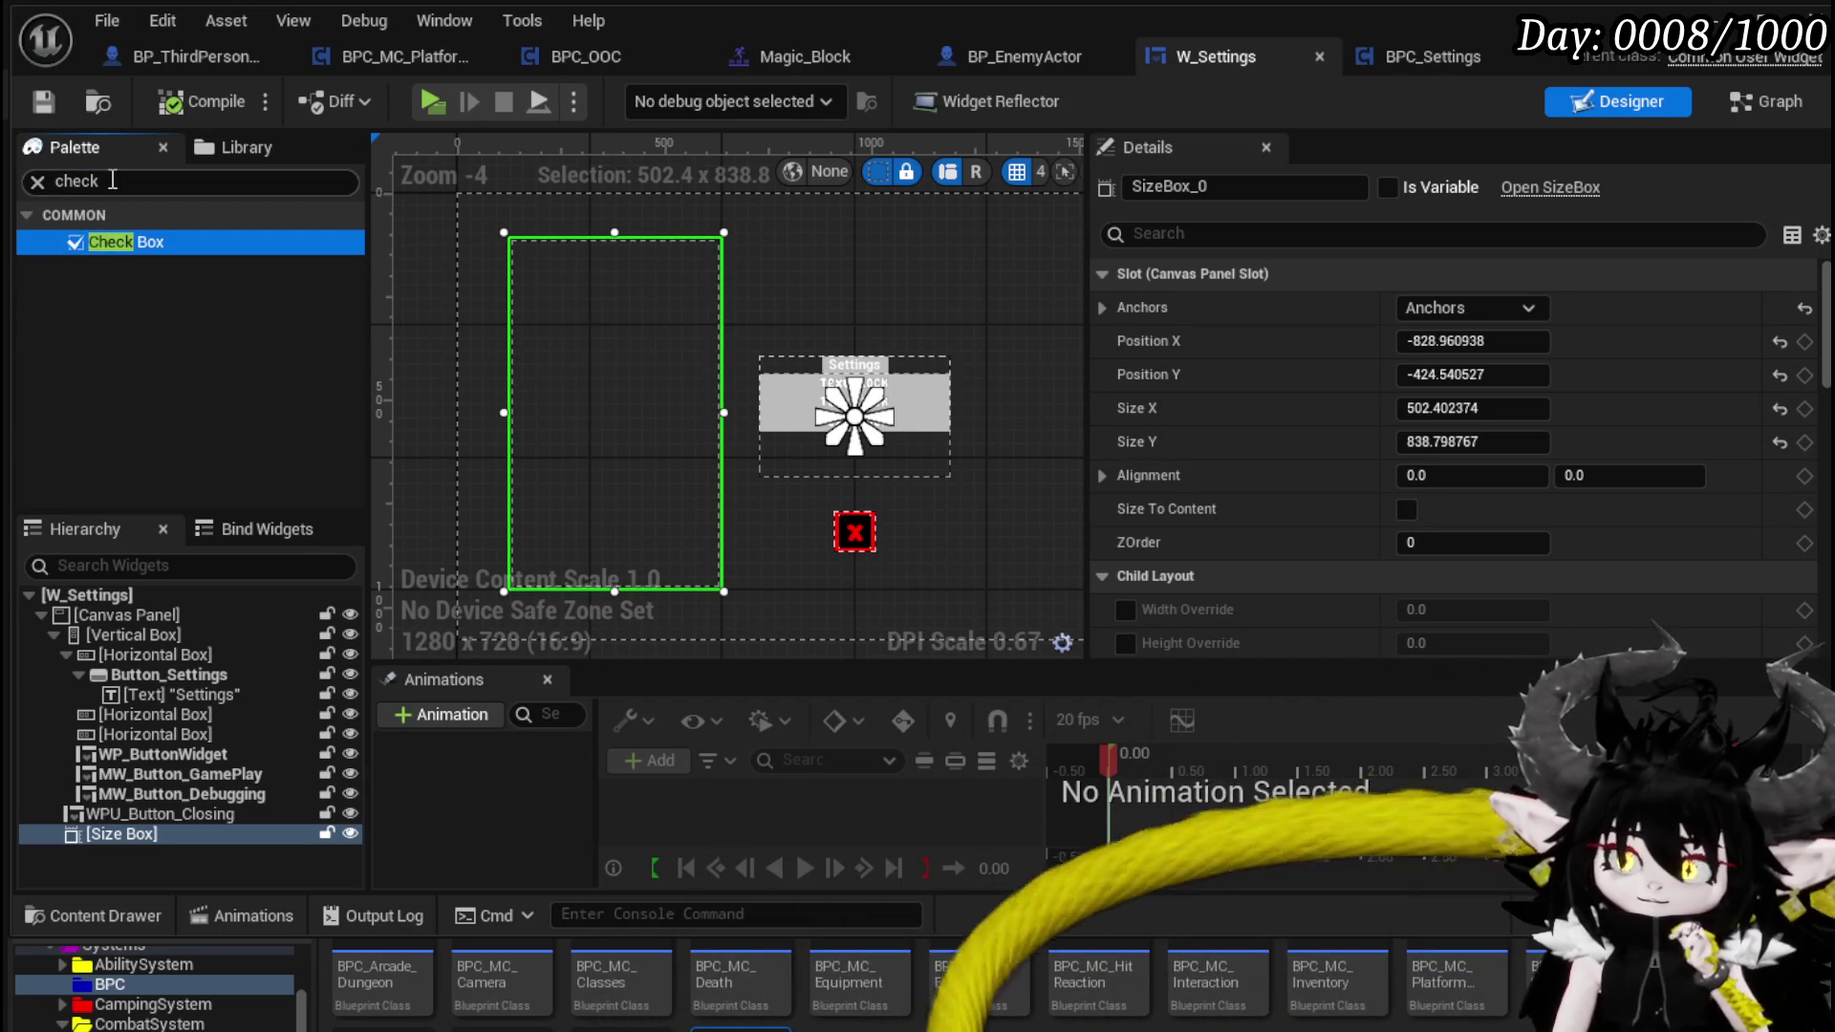
click(191, 181)
text(Ver)
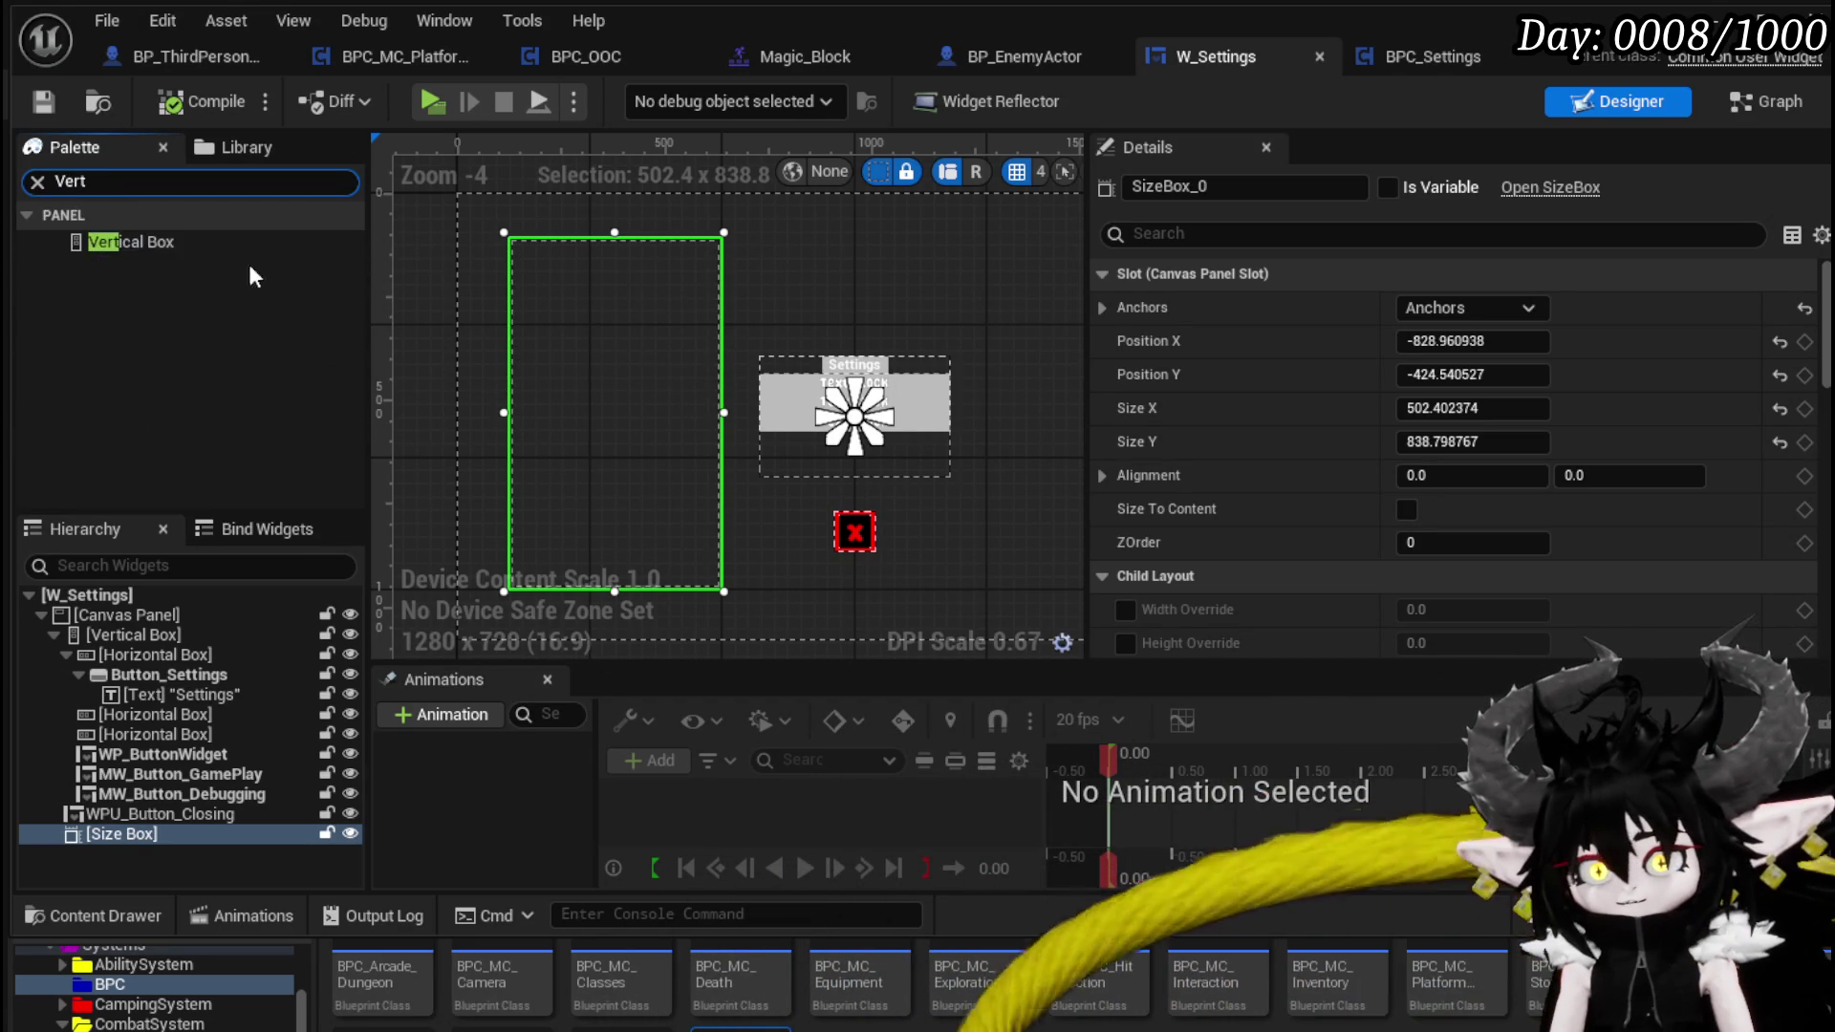
text(t)
mouse_move(135, 239)
mouse_down()
mouse_move(582, 321)
mouse_move(107, 834)
mouse_up()
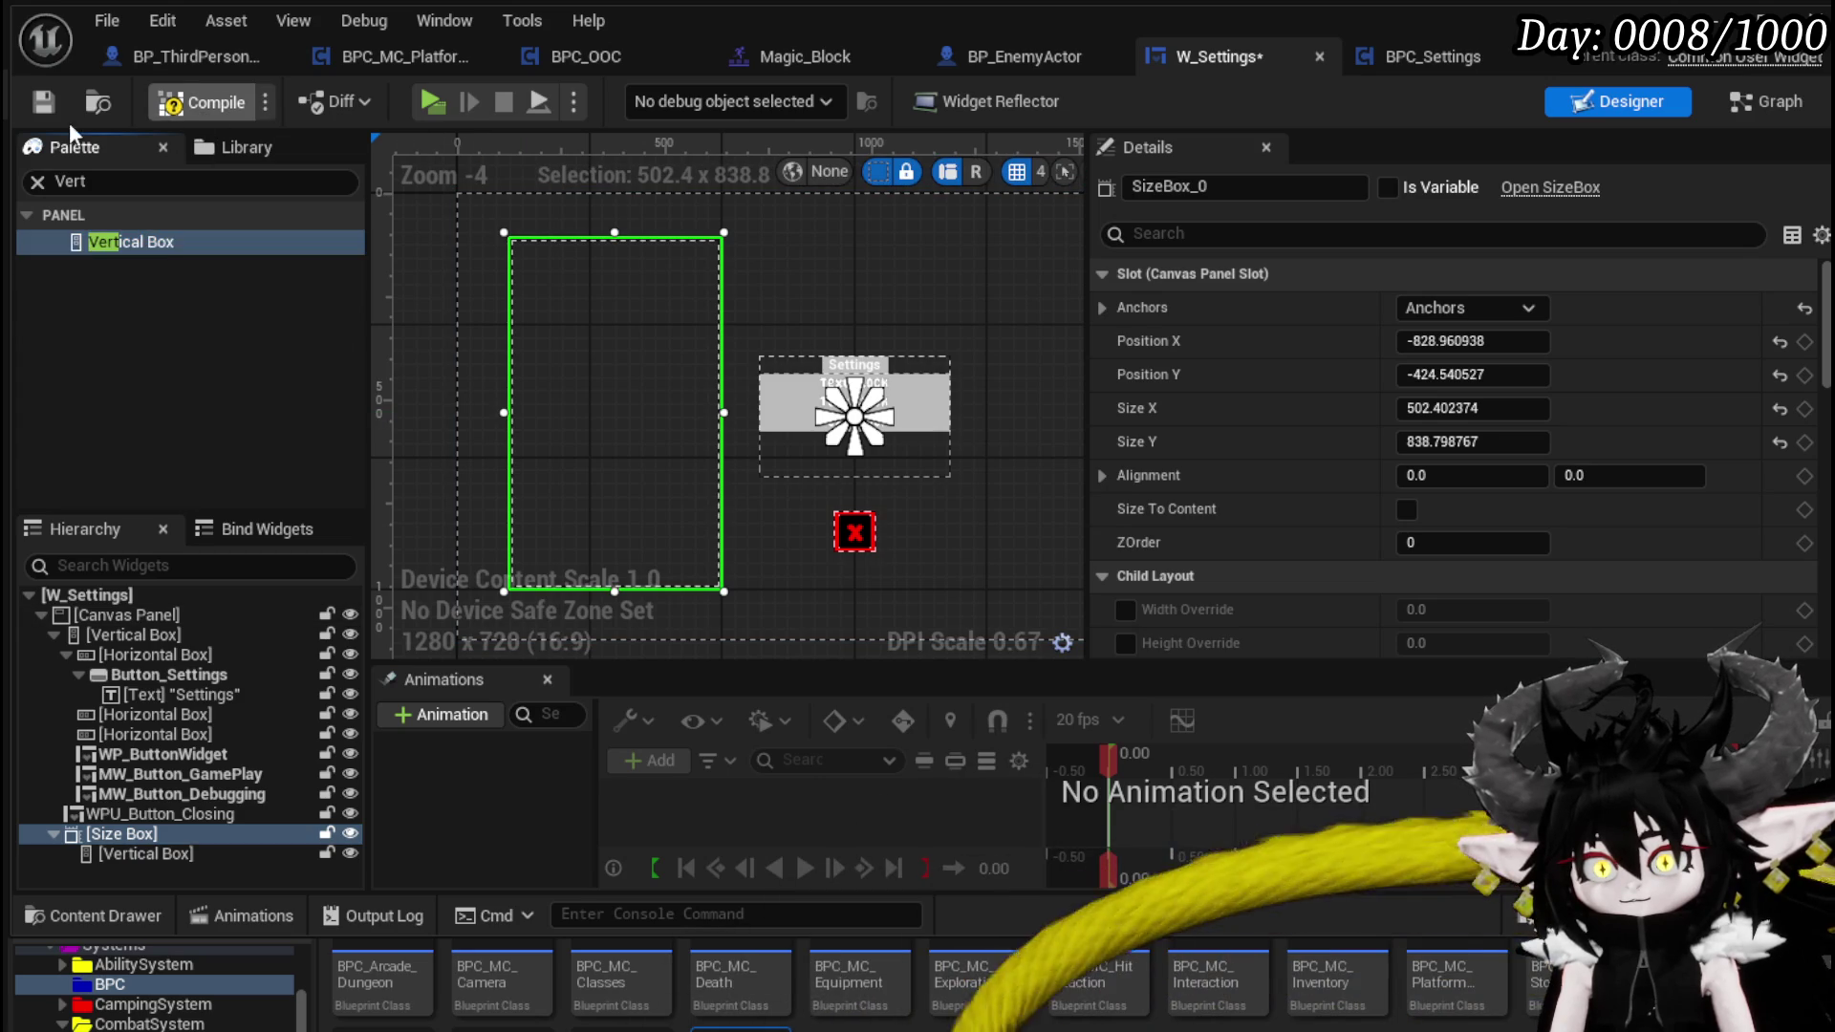
click(139, 854)
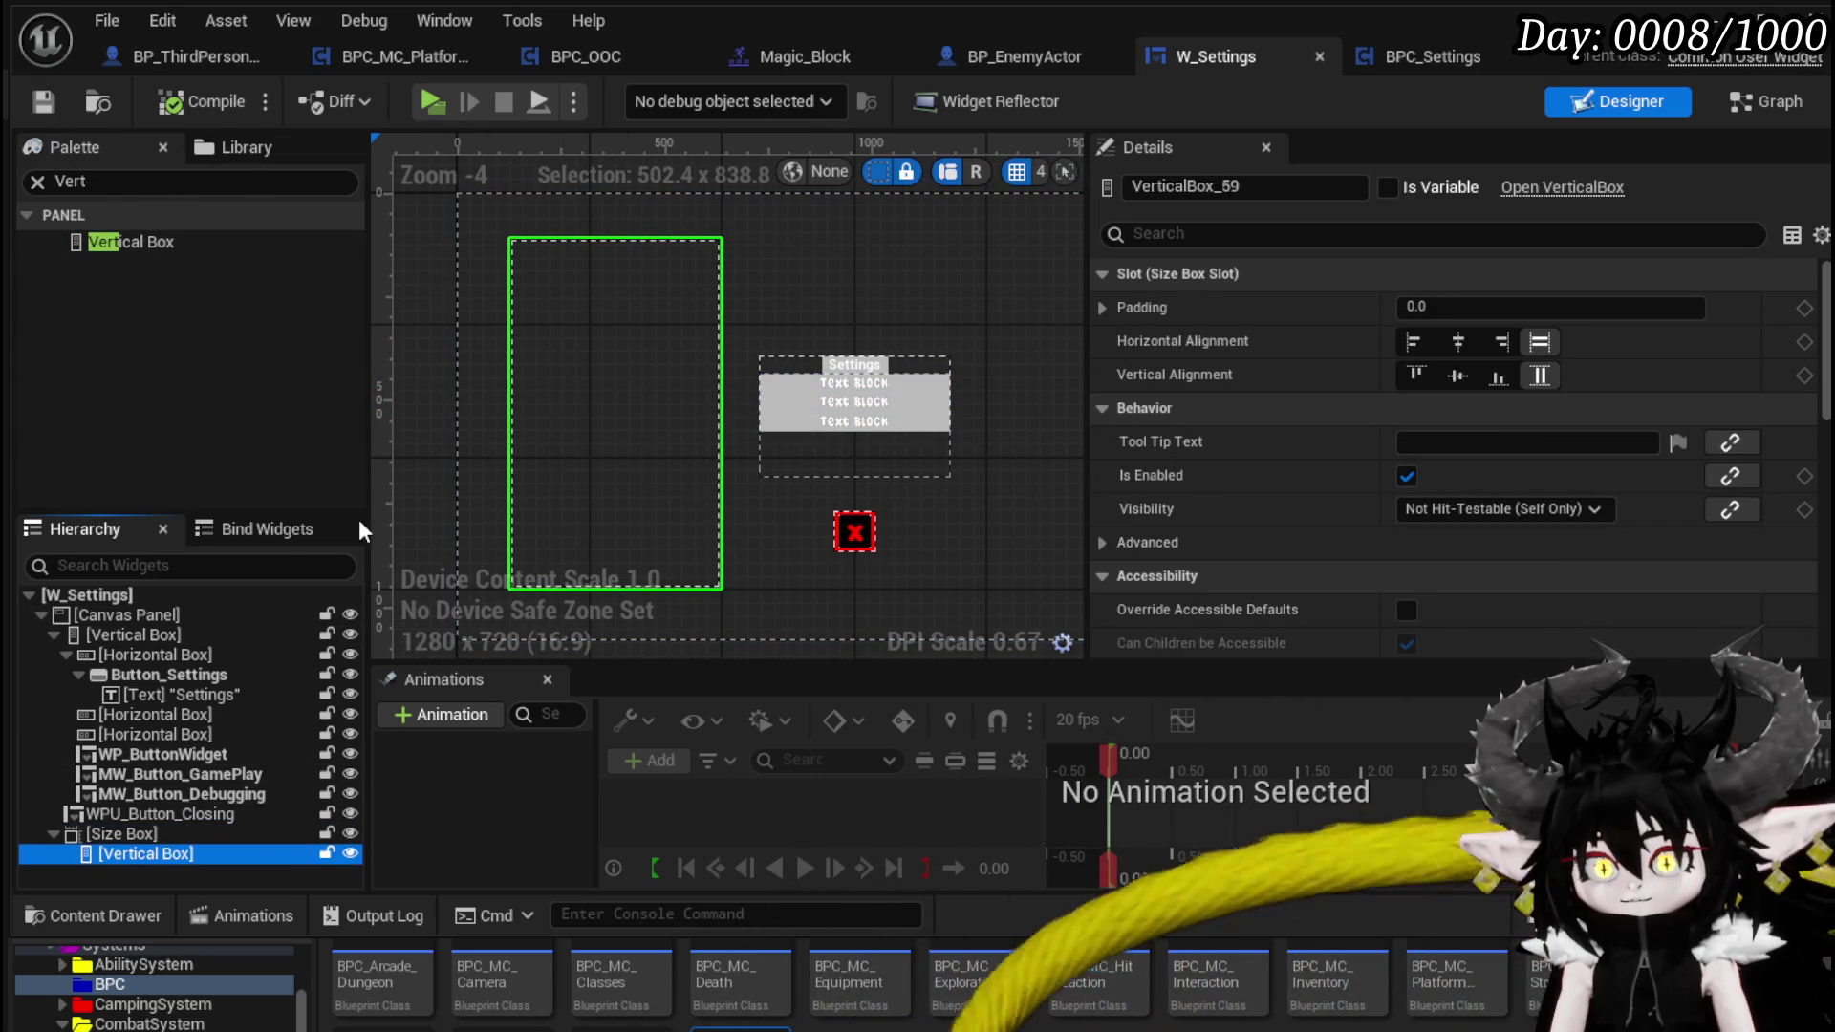
click(186, 240)
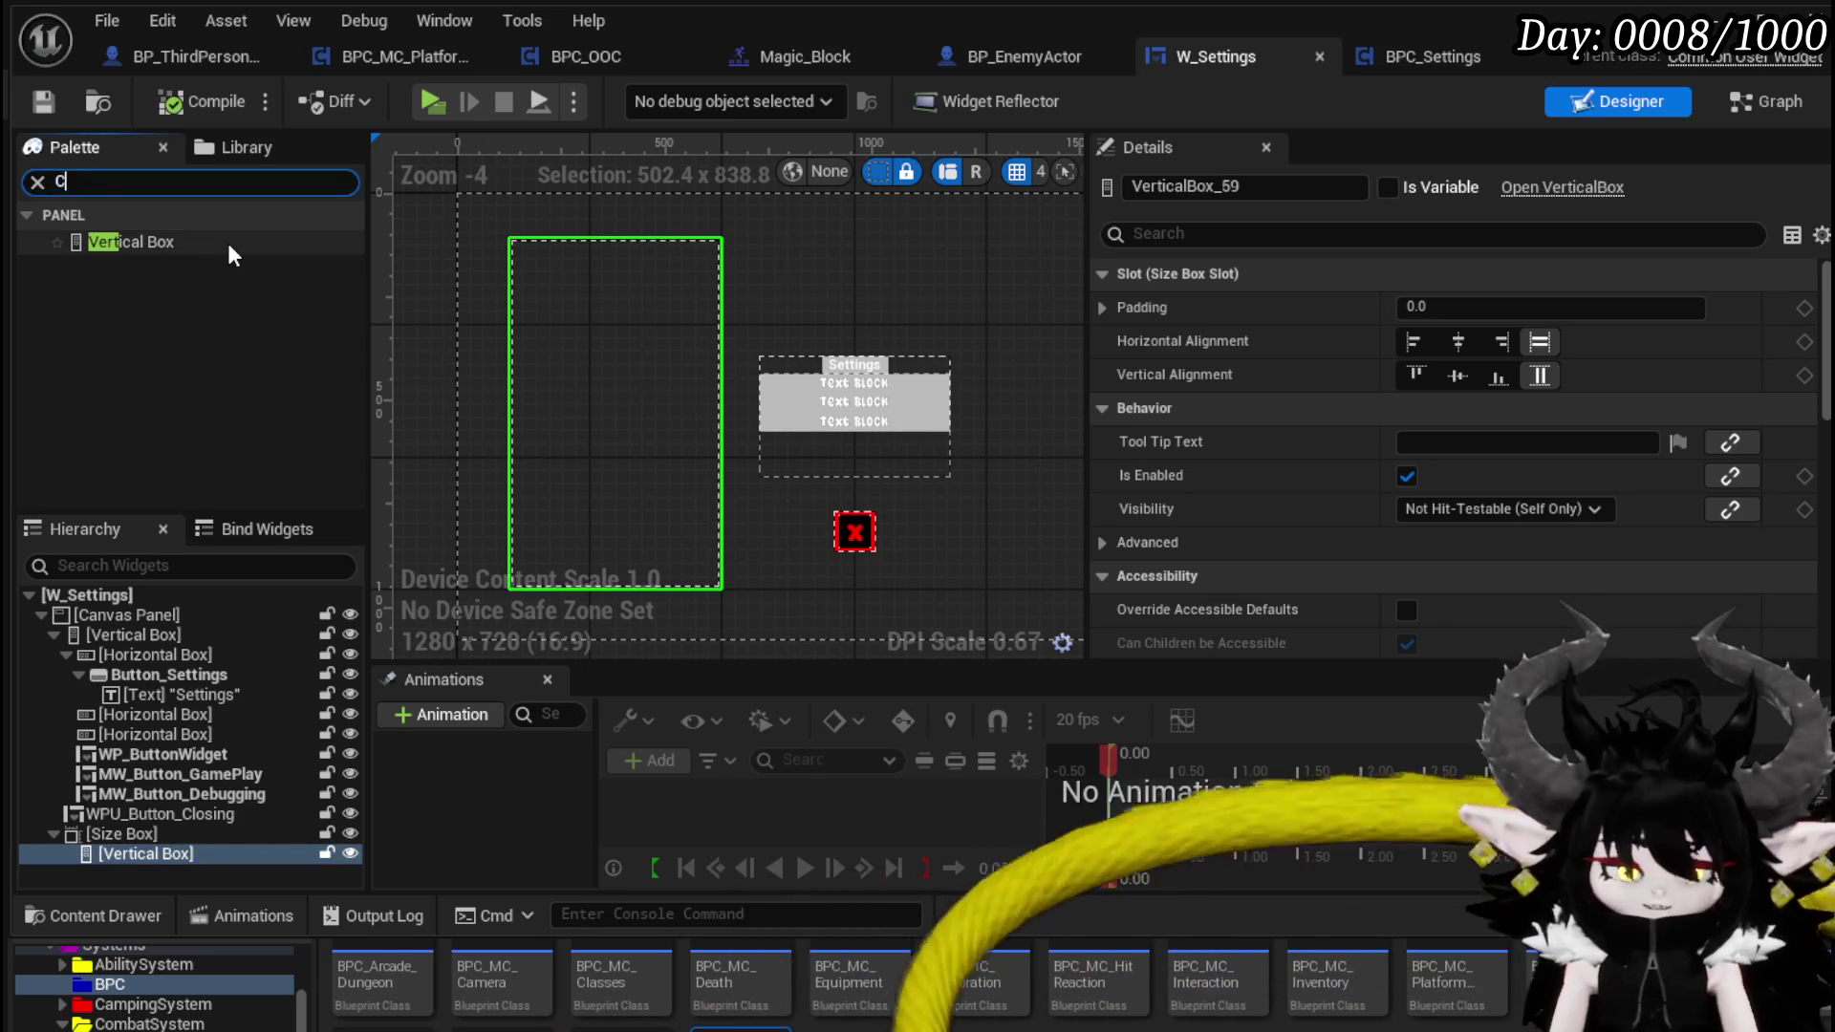
- Add a Check Box inside the Vertical Box and name it CheckBox_AutoVault
text(Check)
mouse_move(230, 247)
mouse_down()
mouse_move(181, 243)
mouse_move(143, 735)
mouse_move(161, 857)
mouse_up()
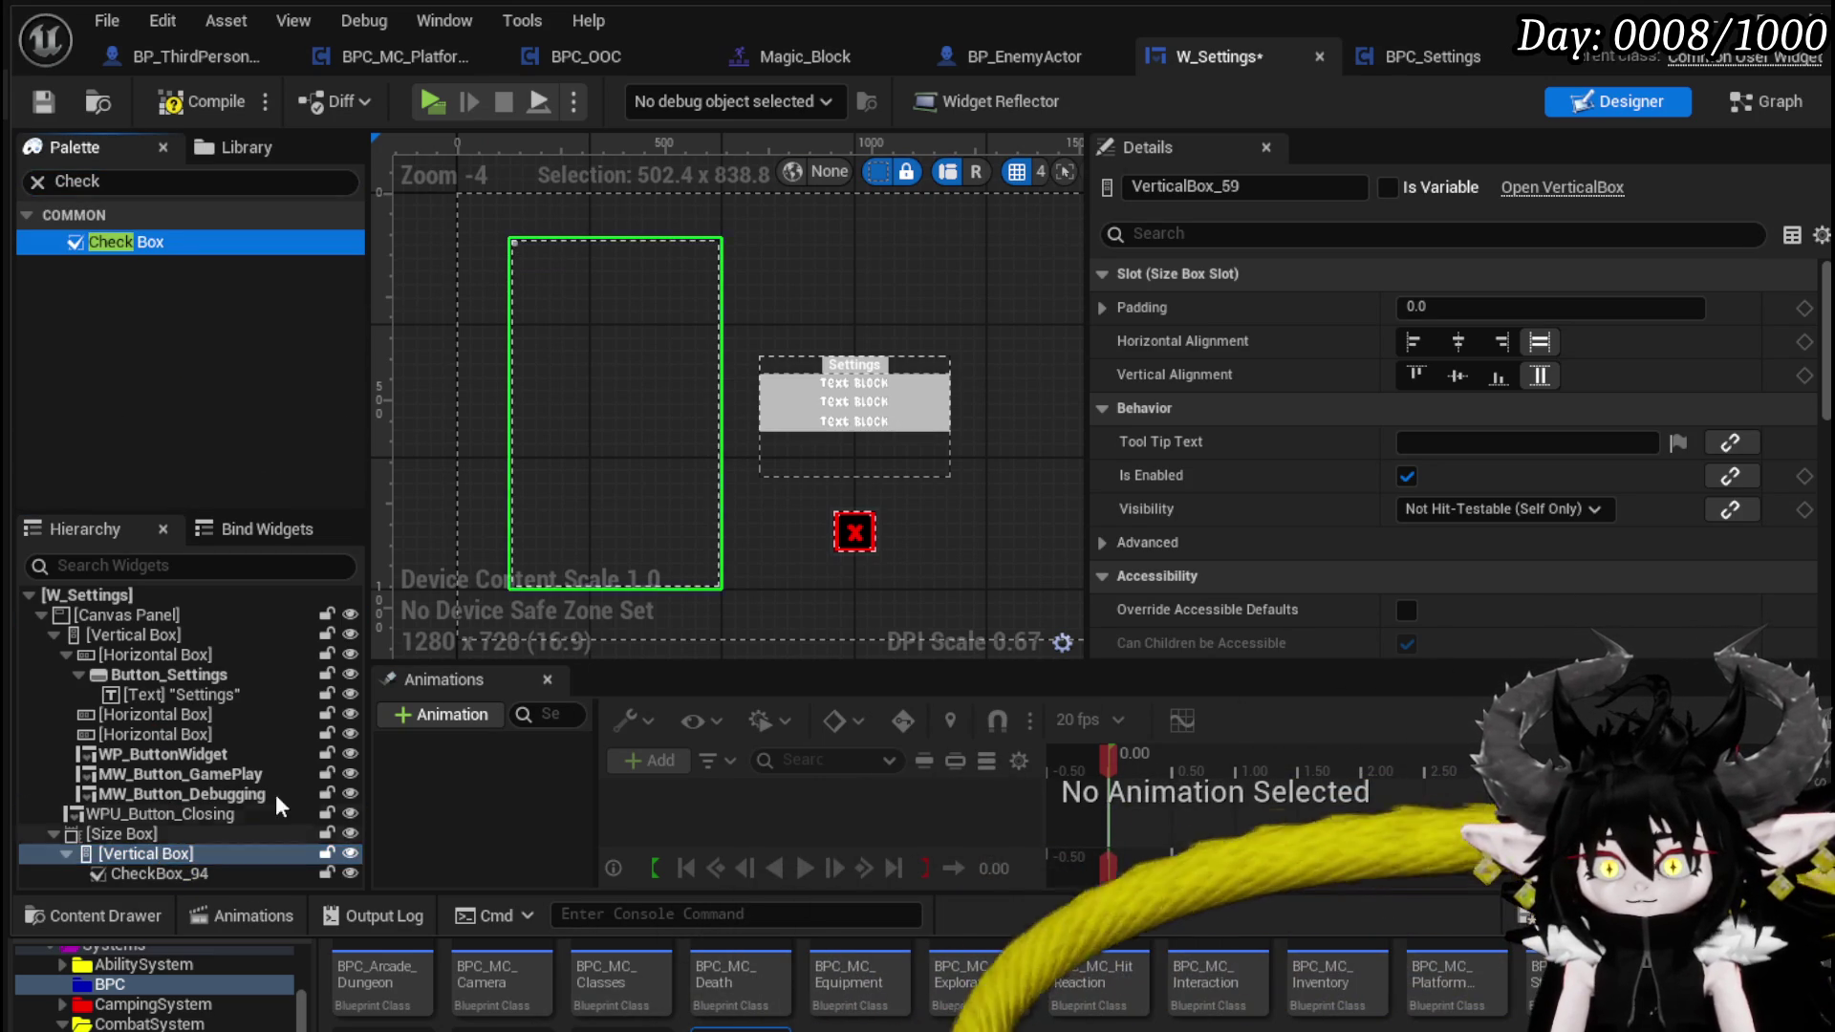
click(42, 105)
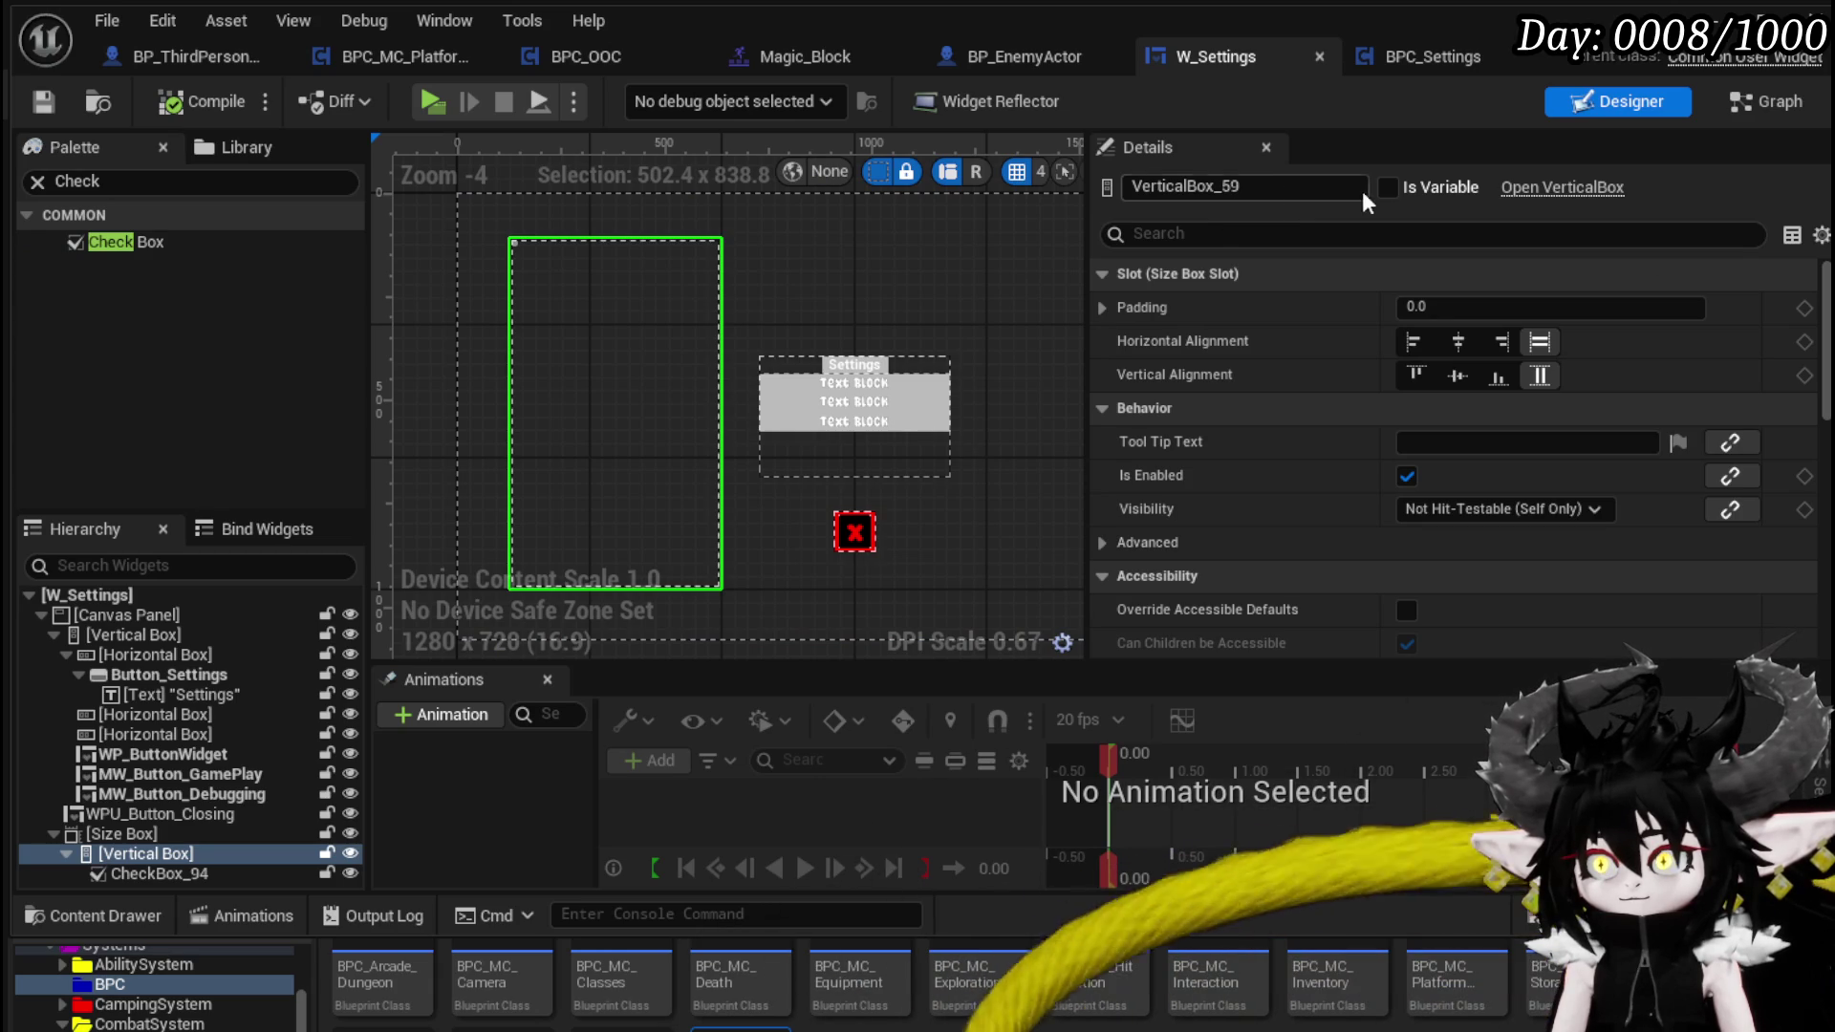
click(183, 873)
drag(1210, 186, 1263, 192)
text(AutoVault)
key(Return)
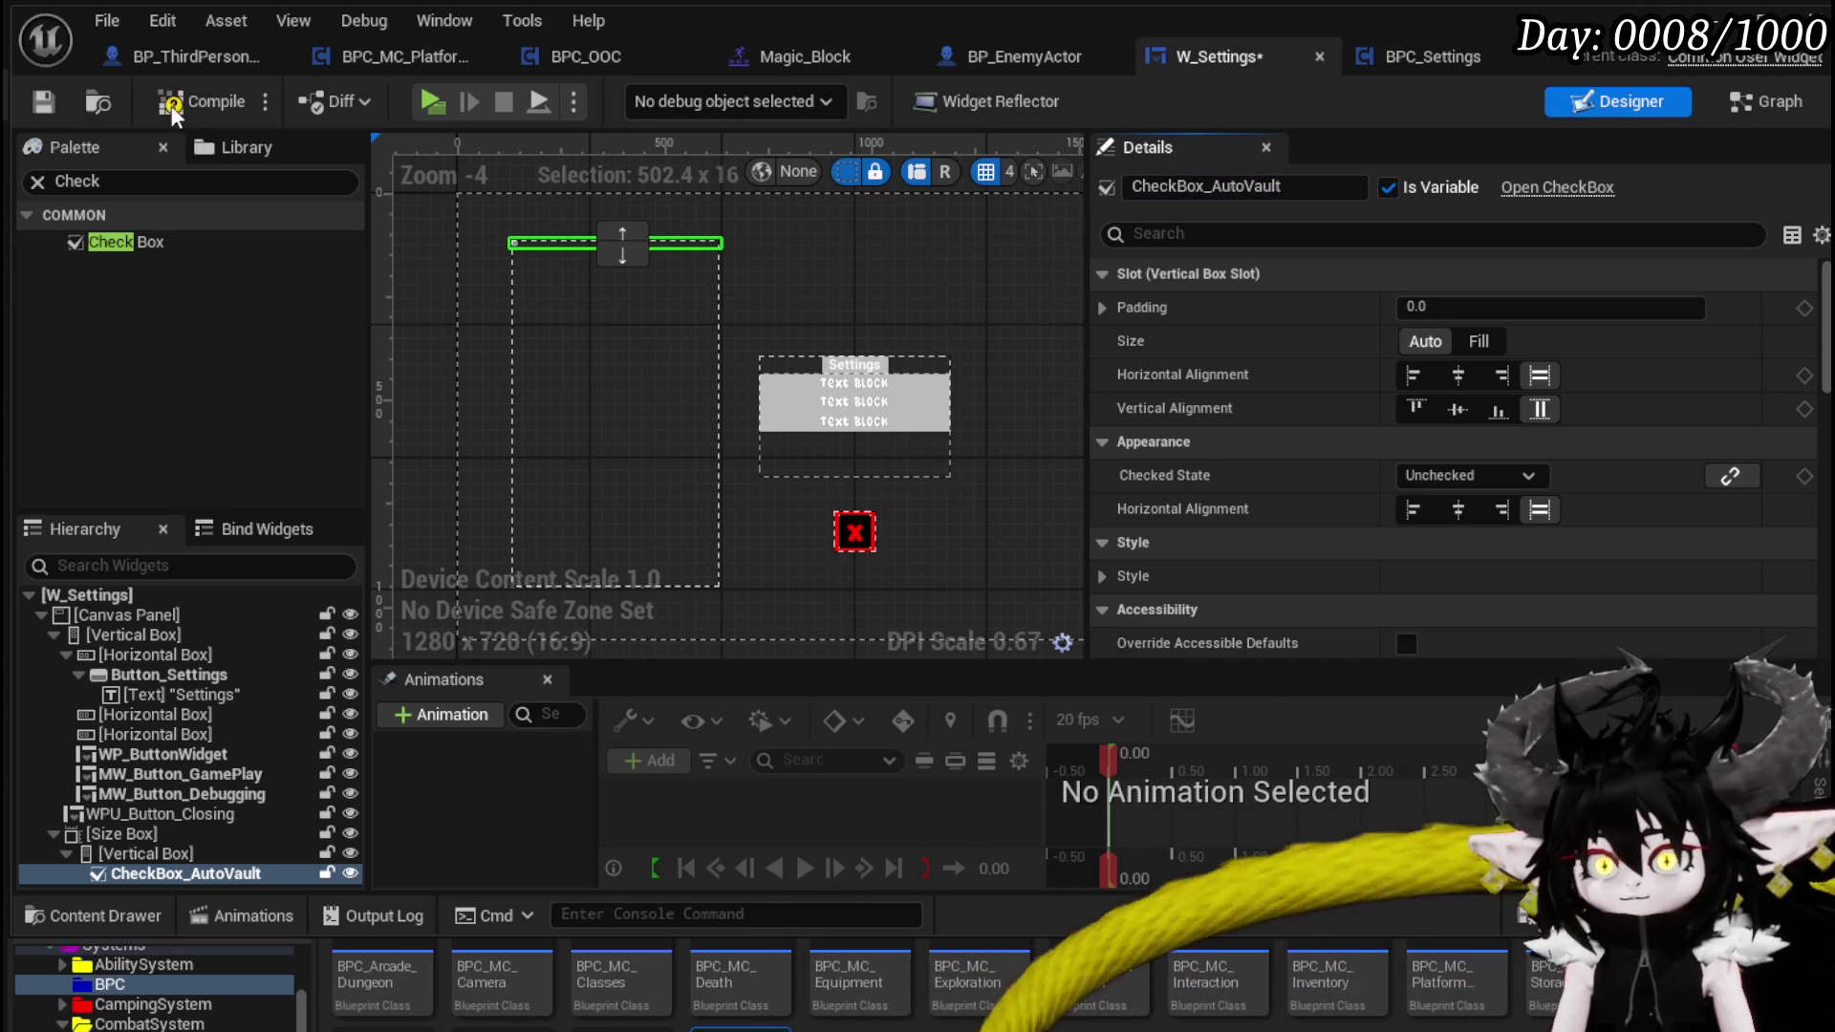
- Create the checkbox's On Check State Changed event from the Details Events section
scroll(1528, 466, down, 5)
scroll(1529, 467, down, 2)
scroll(1529, 466, down, 8)
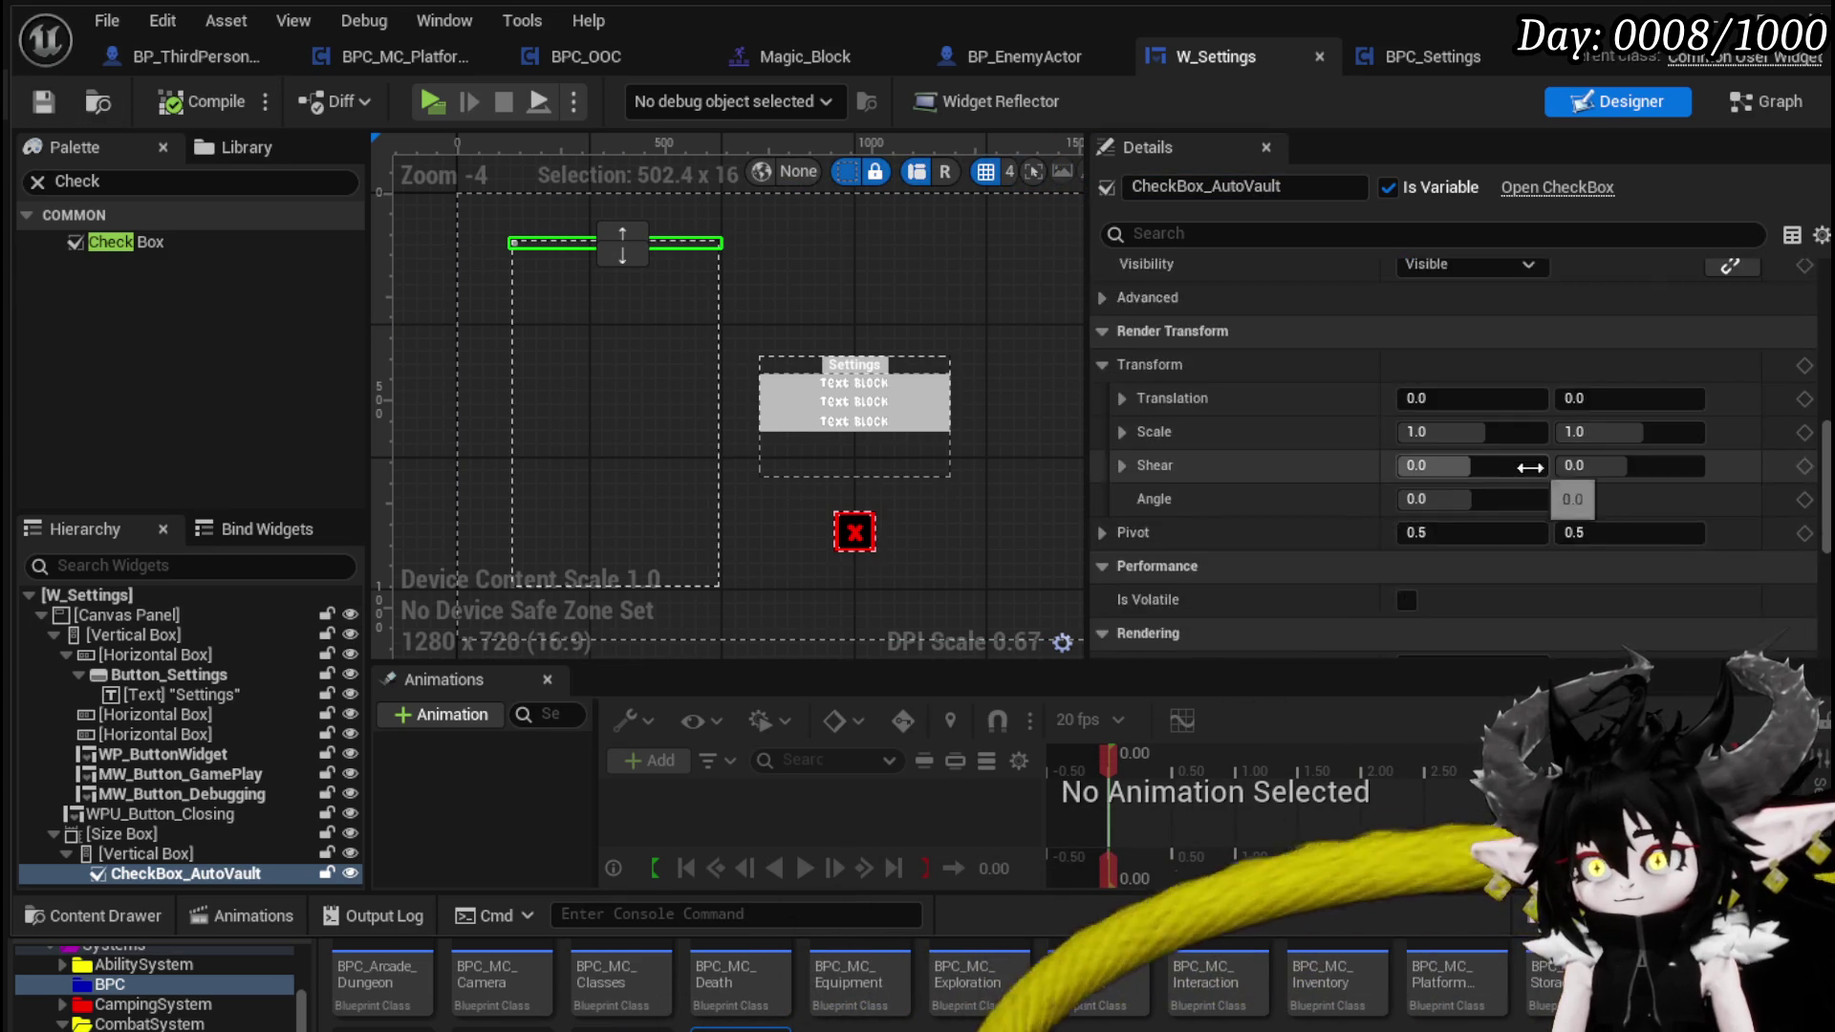
scroll(1529, 477, down, 2)
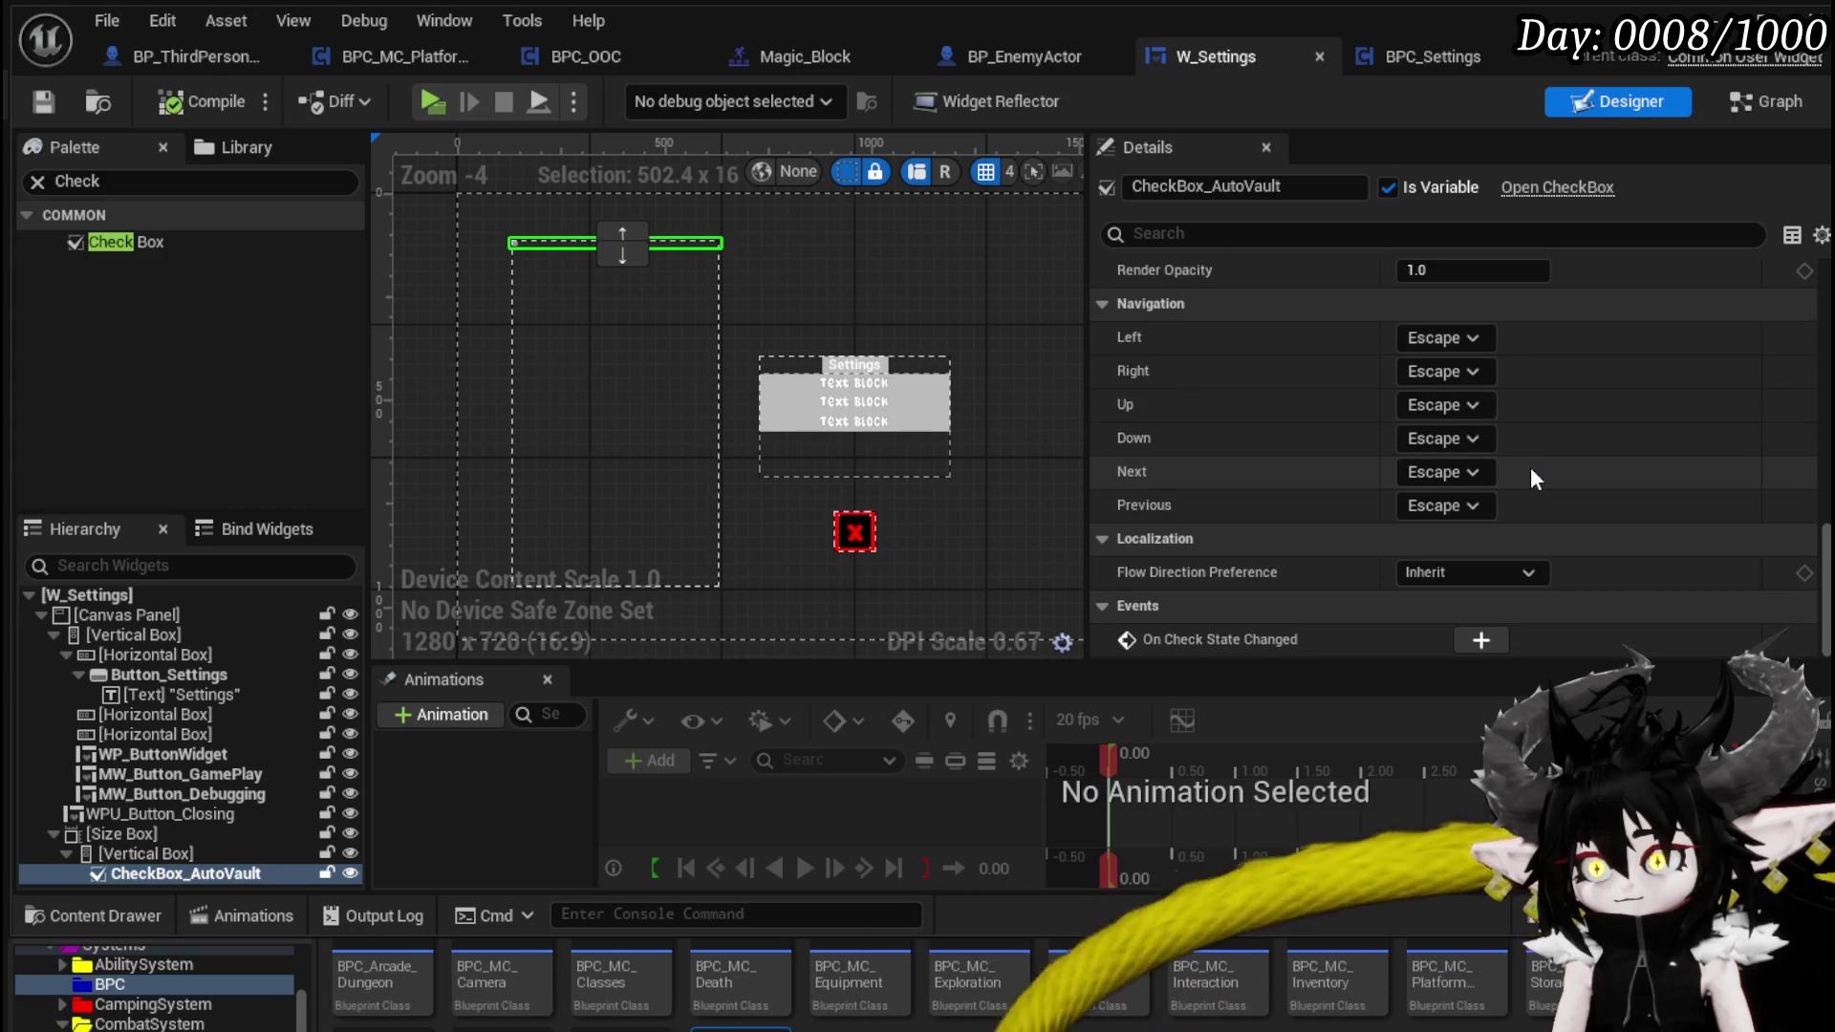
click(1481, 641)
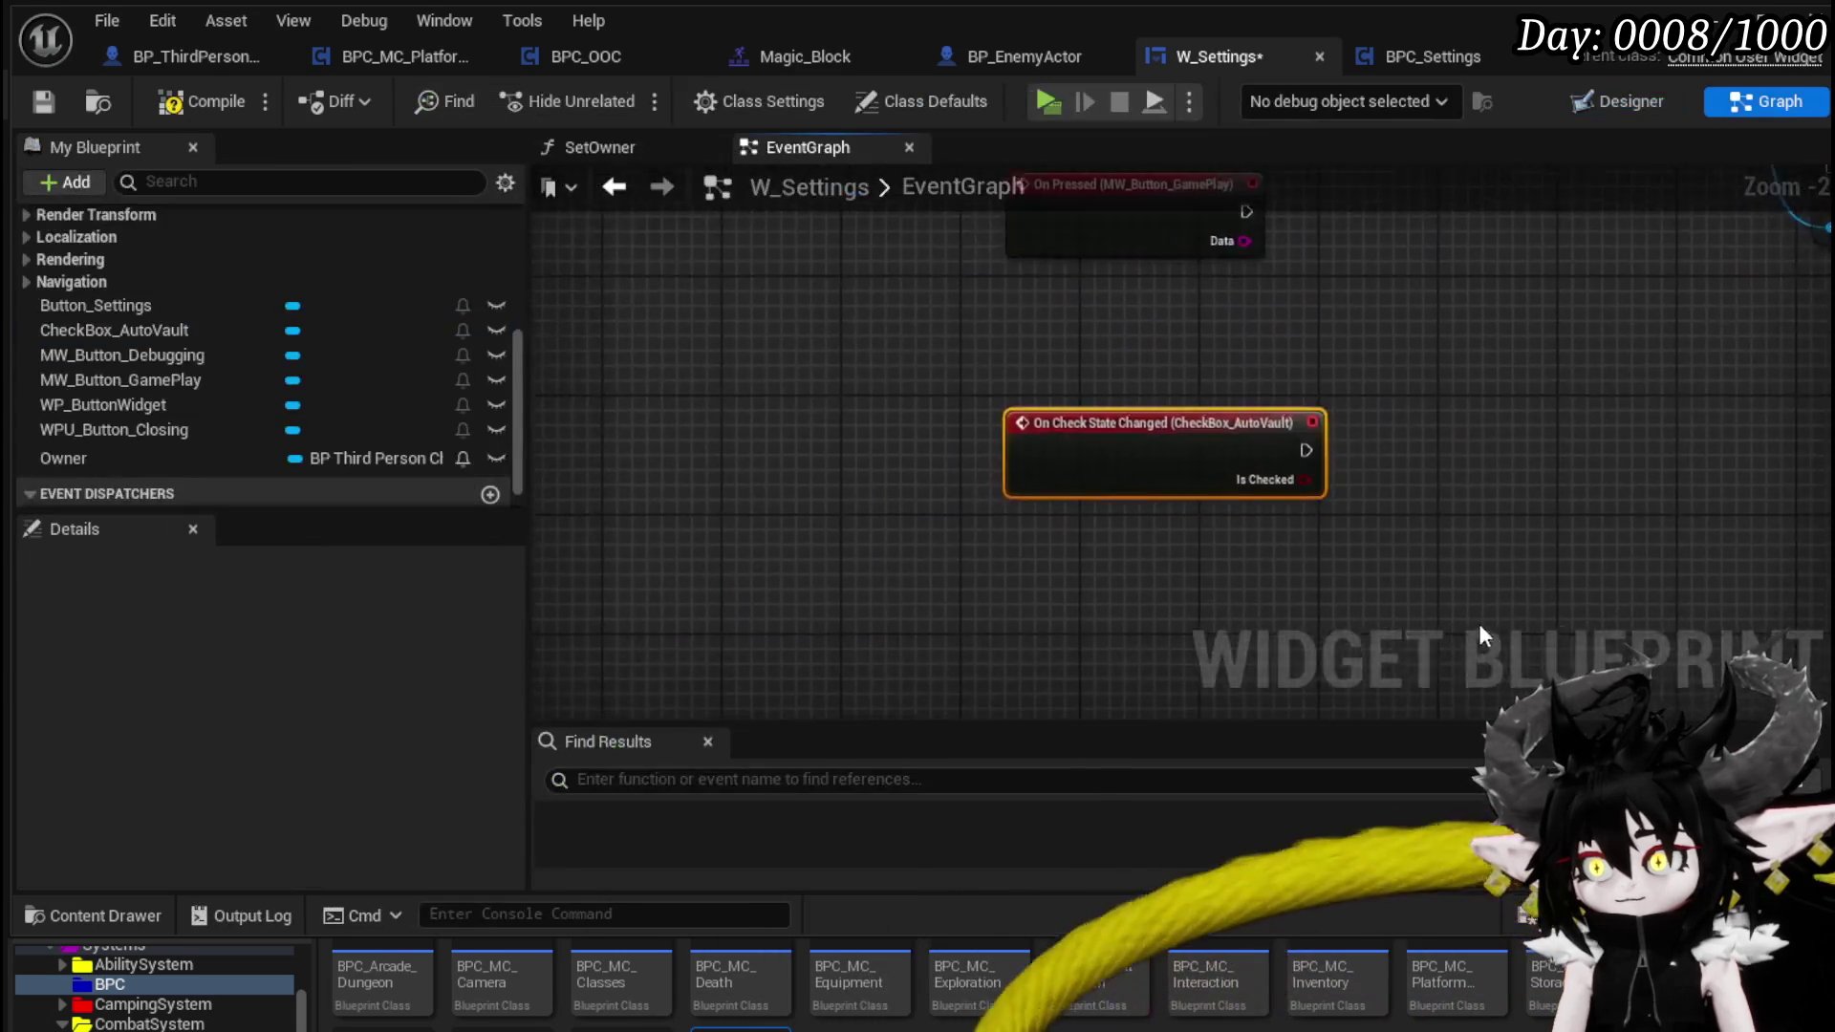
- Wire On Check State Changed's Is Checked into SET Auto Vault on Owner's BPC Settings, compile, and return to Designer
mouse_move(1574, 278)
mouse_down()
mouse_move(1409, 329)
mouse_move(1069, 495)
mouse_up()
click(927, 508)
mouse_move(889, 515)
mouse_down()
mouse_move(800, 501)
mouse_move(982, 507)
mouse_up()
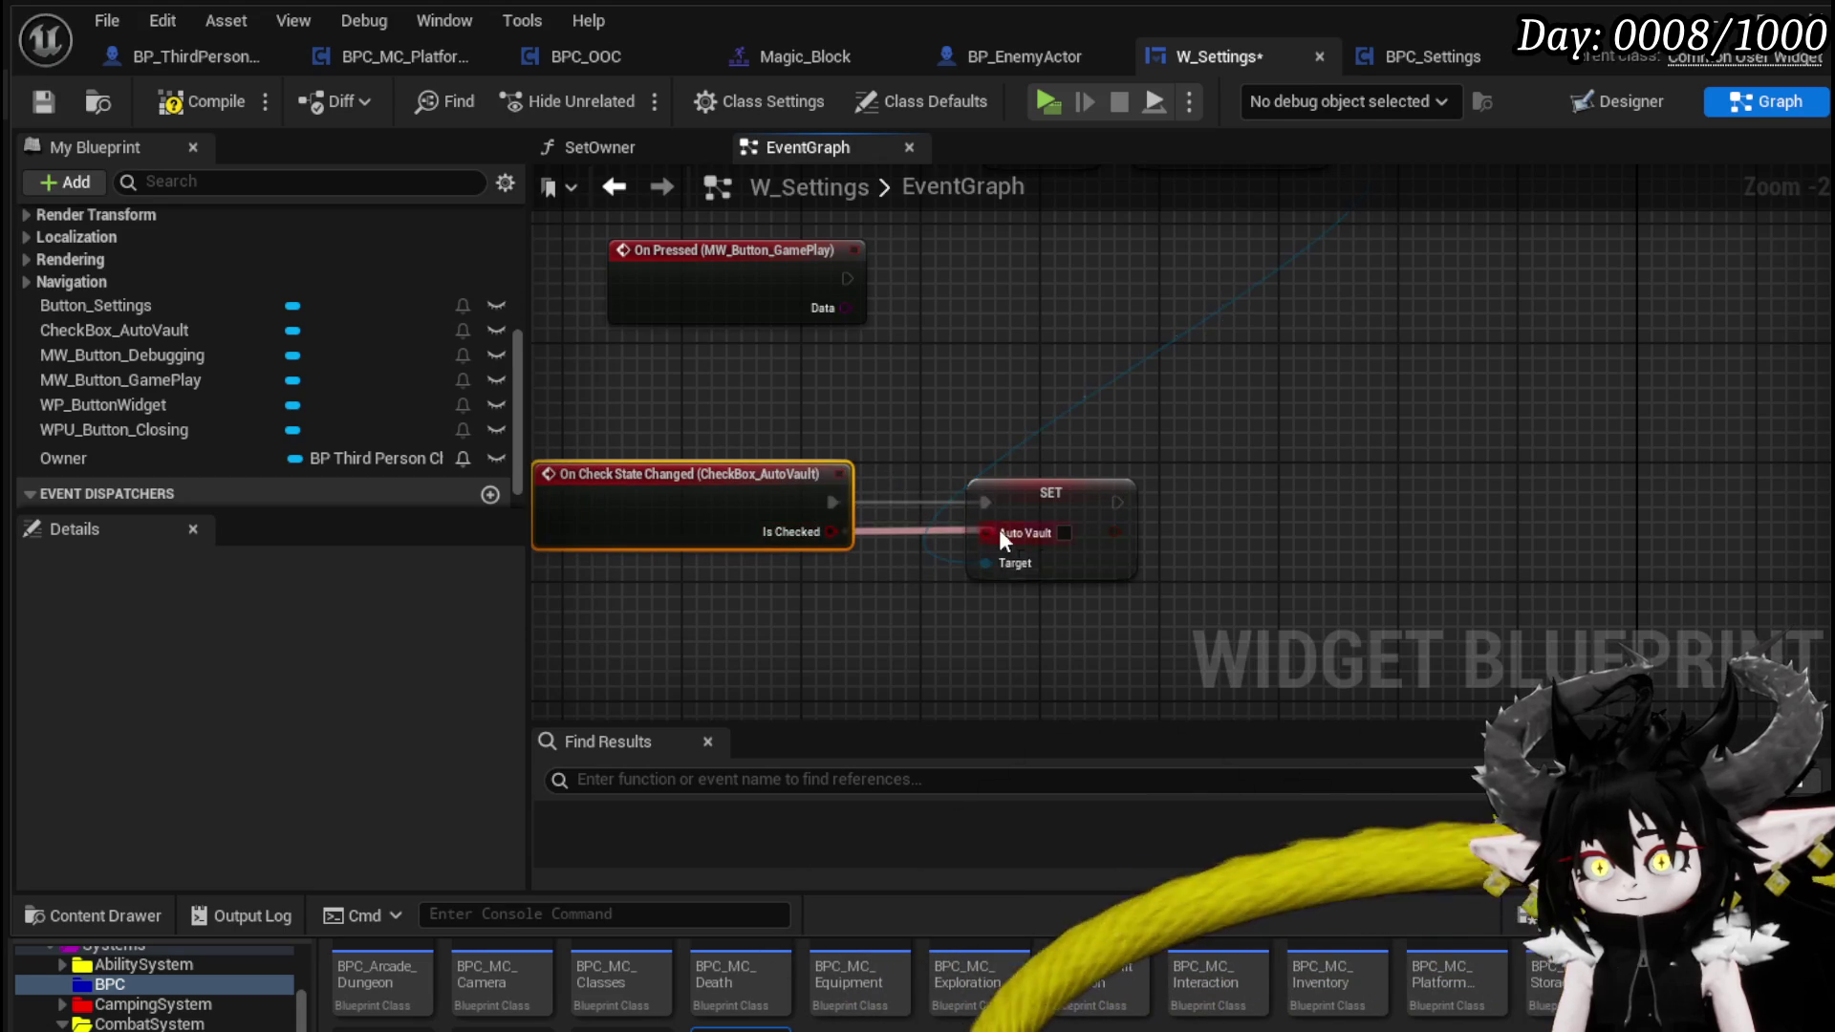
mouse_move(919, 451)
mouse_down()
mouse_move(1180, 374)
mouse_move(1026, 557)
mouse_move(909, 638)
mouse_move(1209, 507)
mouse_up()
click(174, 107)
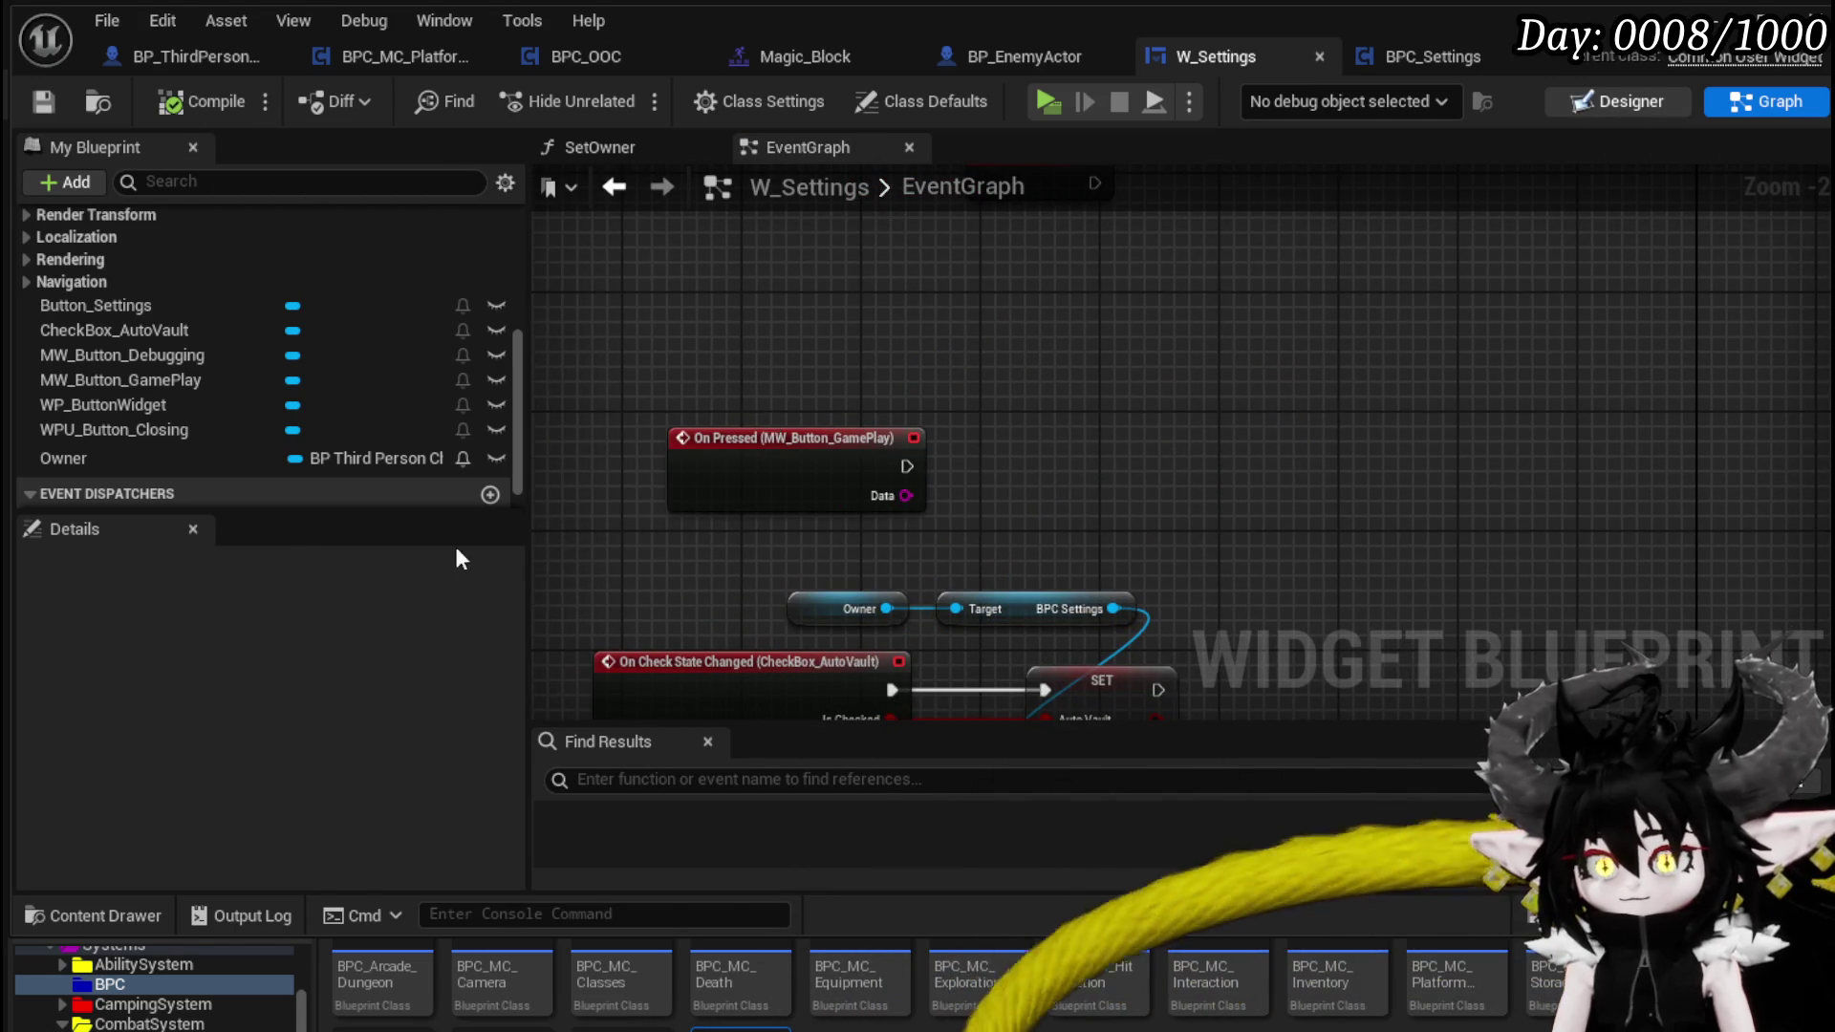
click(1616, 102)
click(134, 836)
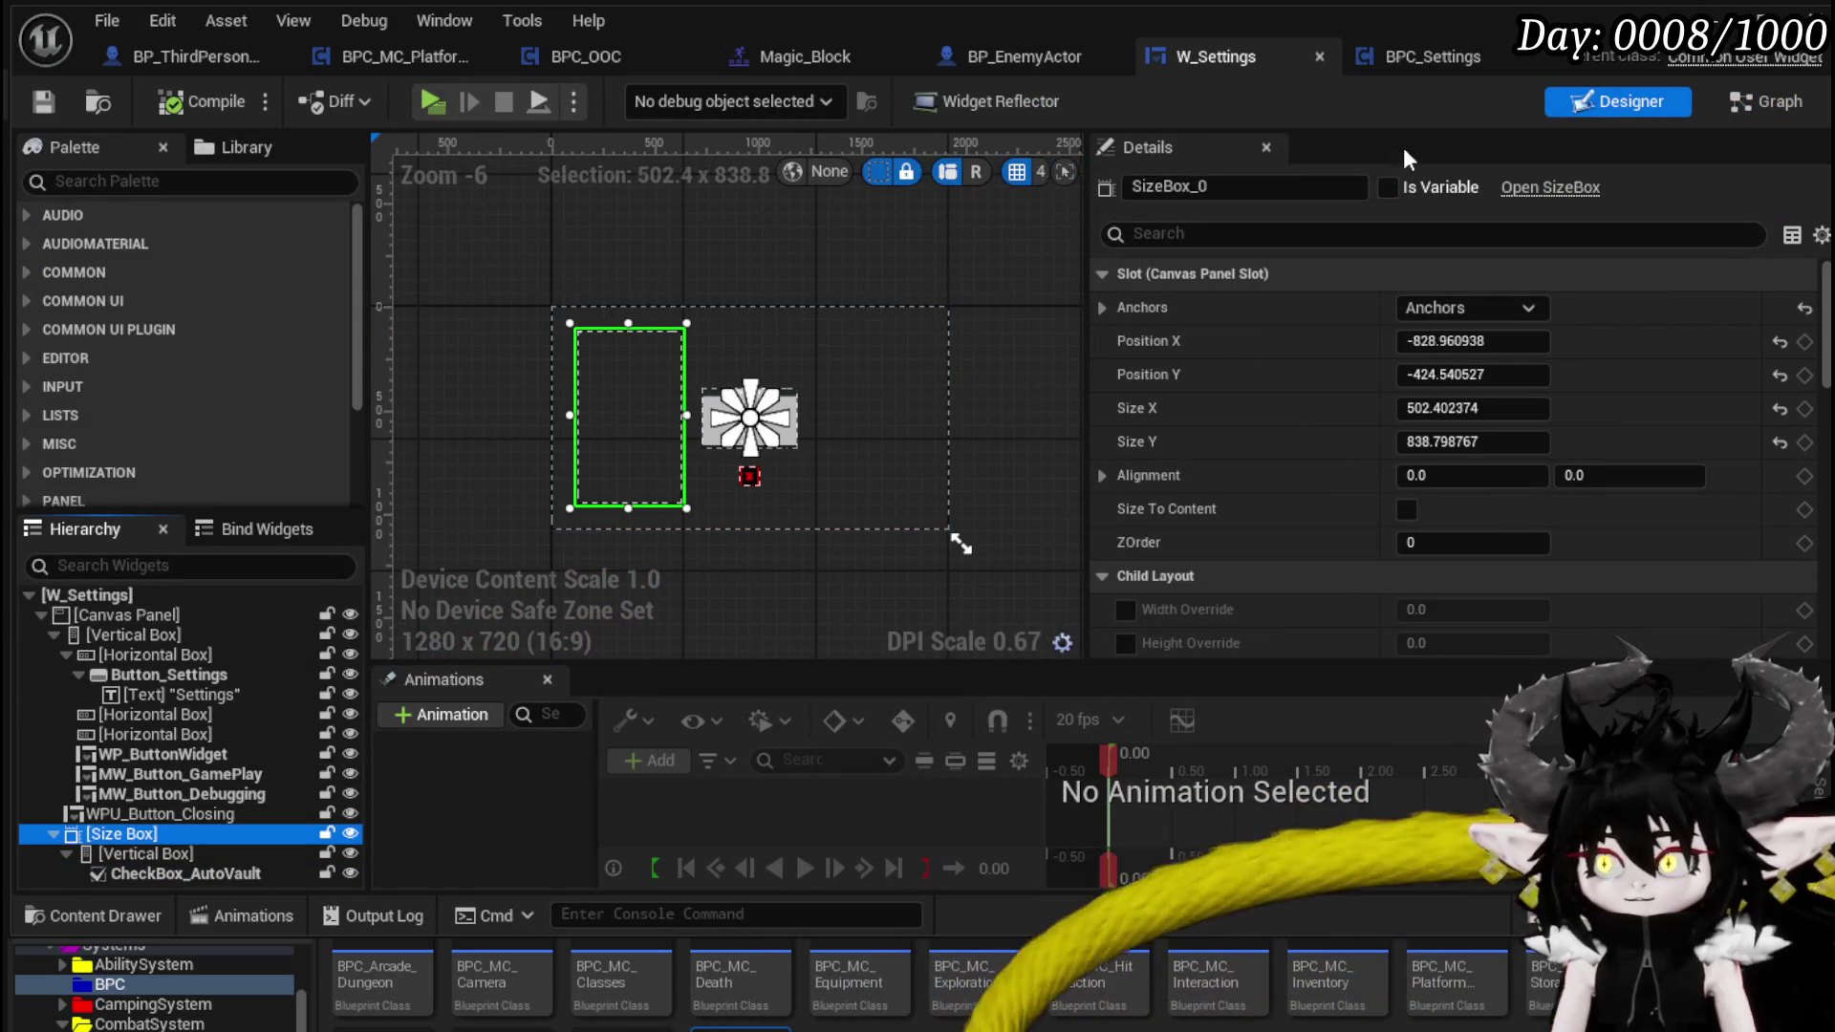
- Rename the size box to SizeBox_SpecificSettings, mark it Is Variable, and compile
click(1281, 187)
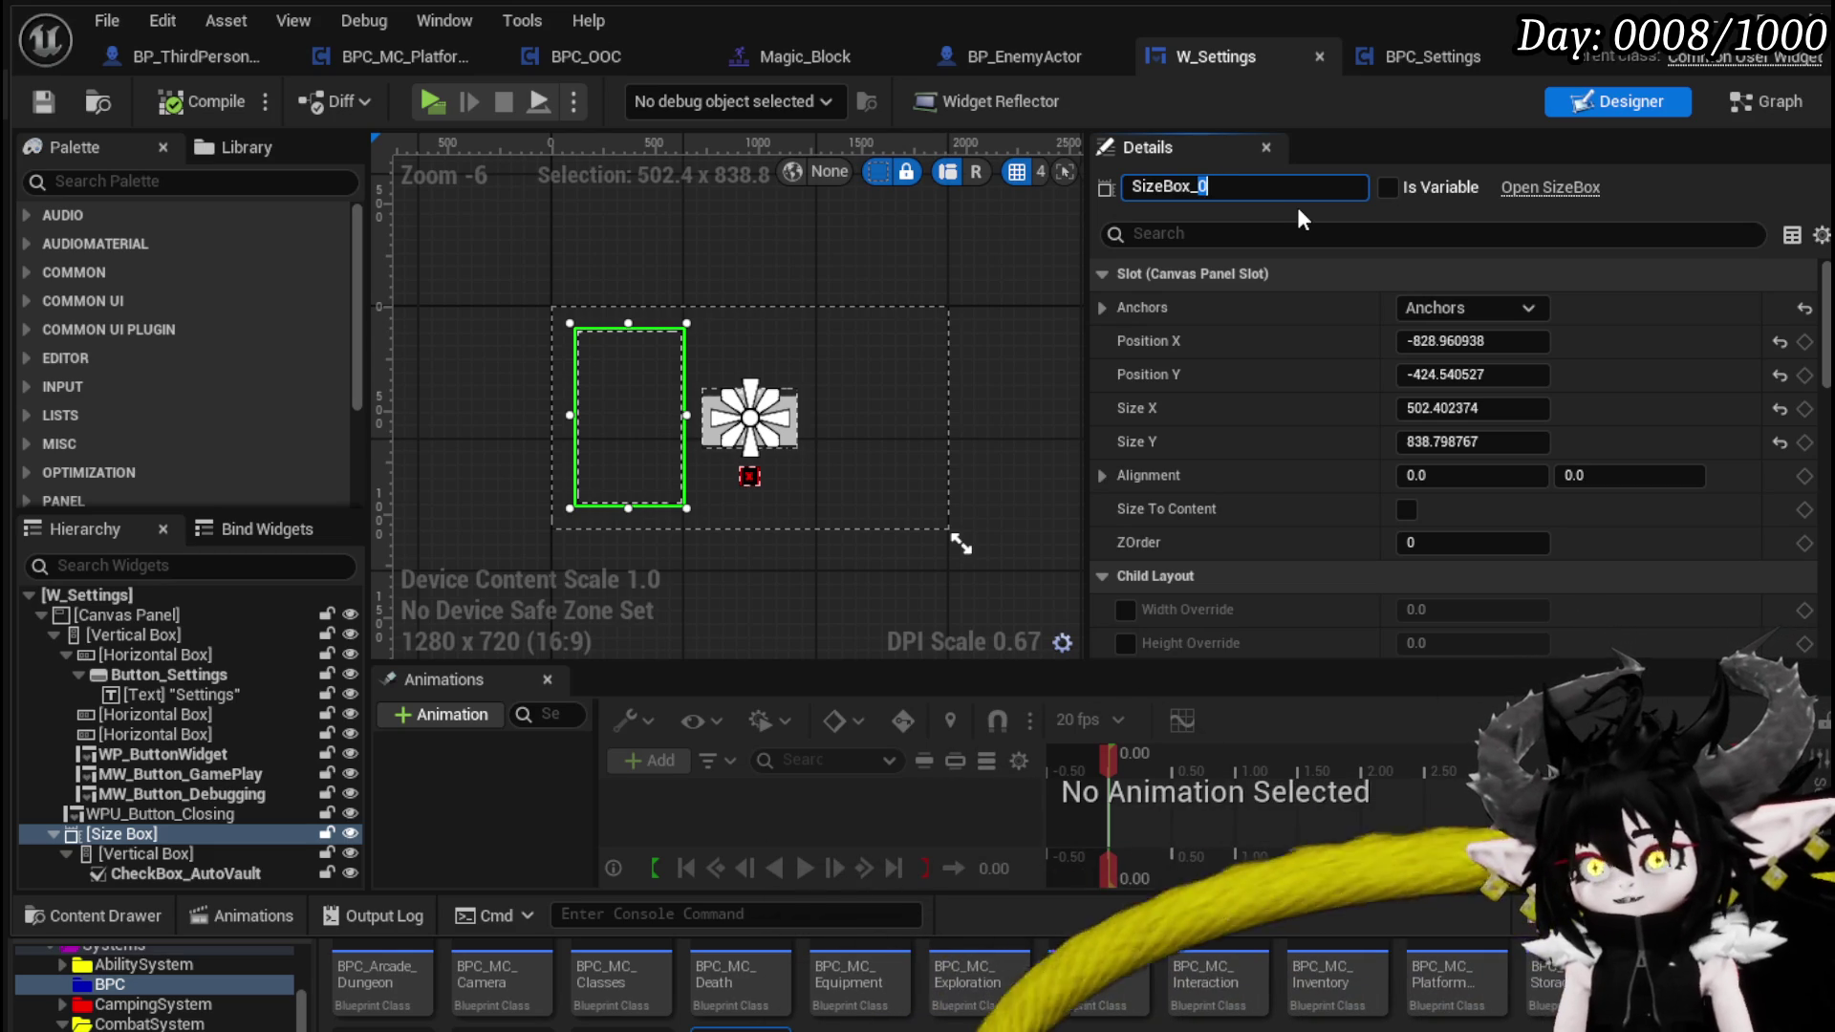
text(SpecificSettings)
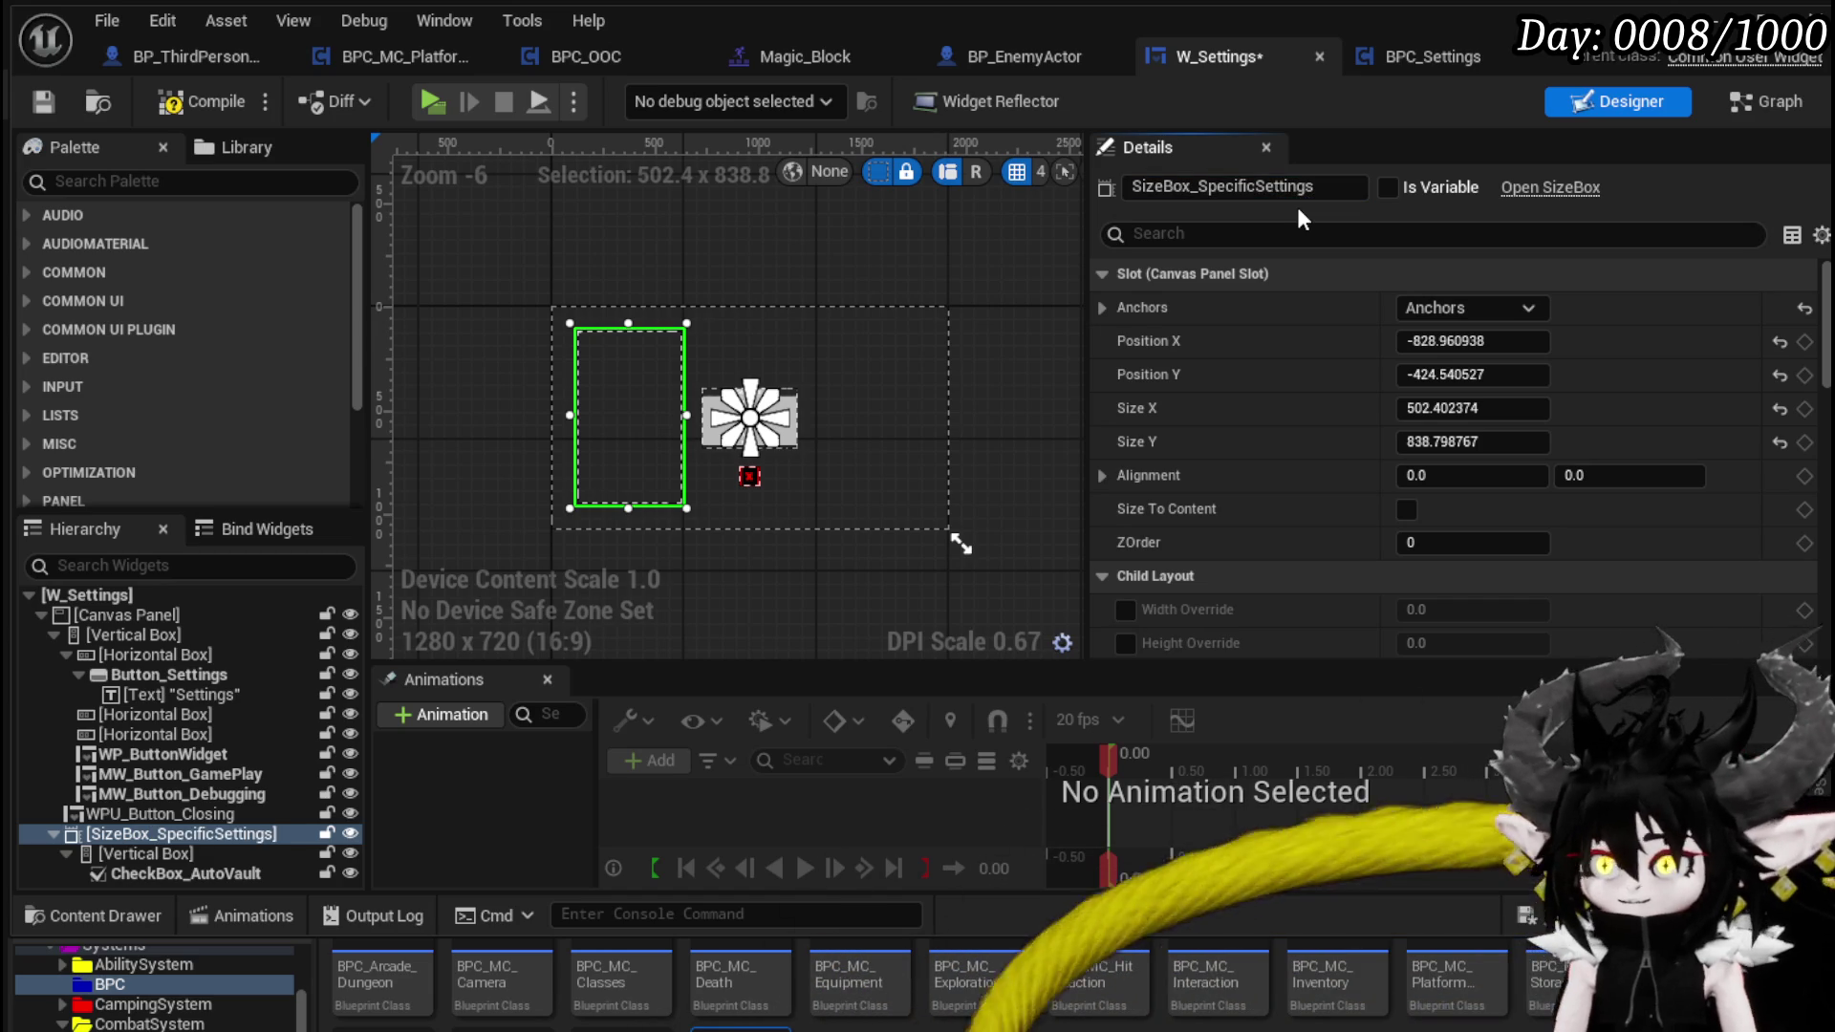
click(1386, 188)
click(133, 106)
- Set the size box's Visibility to Collapsed, save, and go back to the Graph
scroll(1804, 516, down, 10)
scroll(1804, 516, up, 3)
scroll(1792, 506, down, 5)
scroll(1776, 478, up, 5)
click(1416, 417)
click(1433, 466)
click(64, 99)
click(1765, 101)
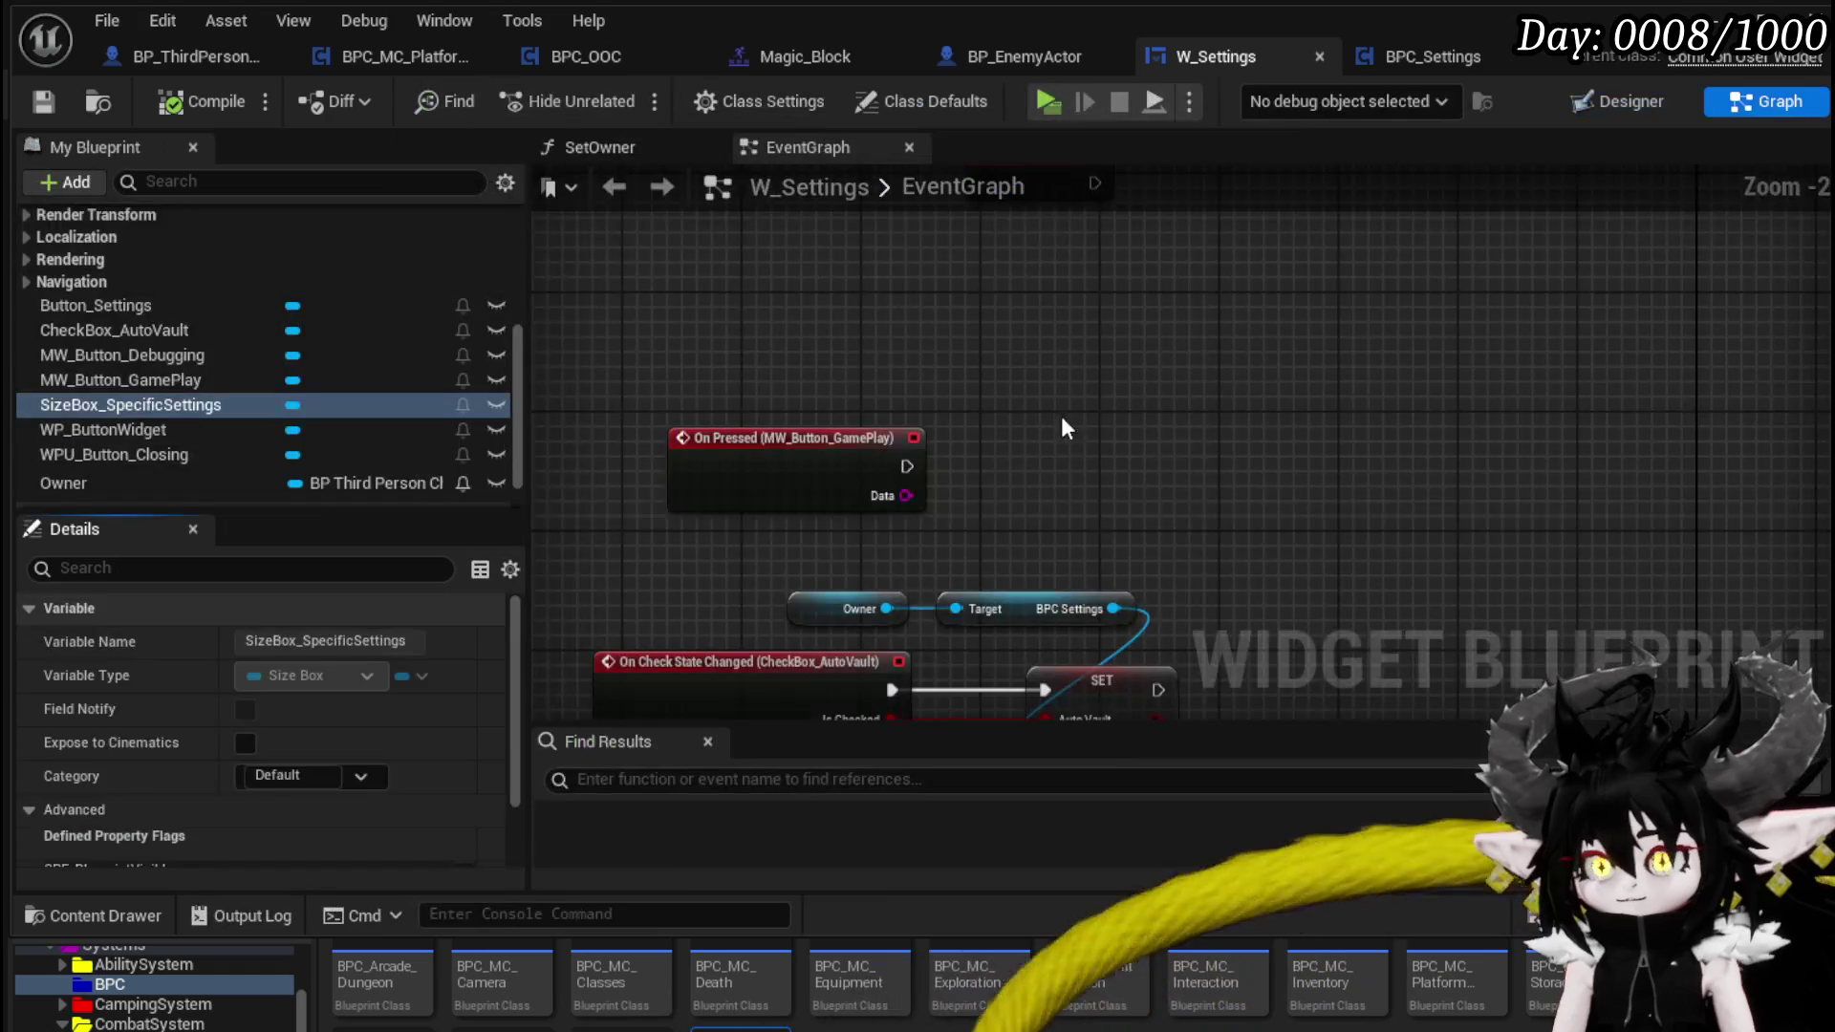
- Add a SizeBox_SpecificSettings getter feeding a Set Visibility node set to Visible
drag(820, 448, 790, 373)
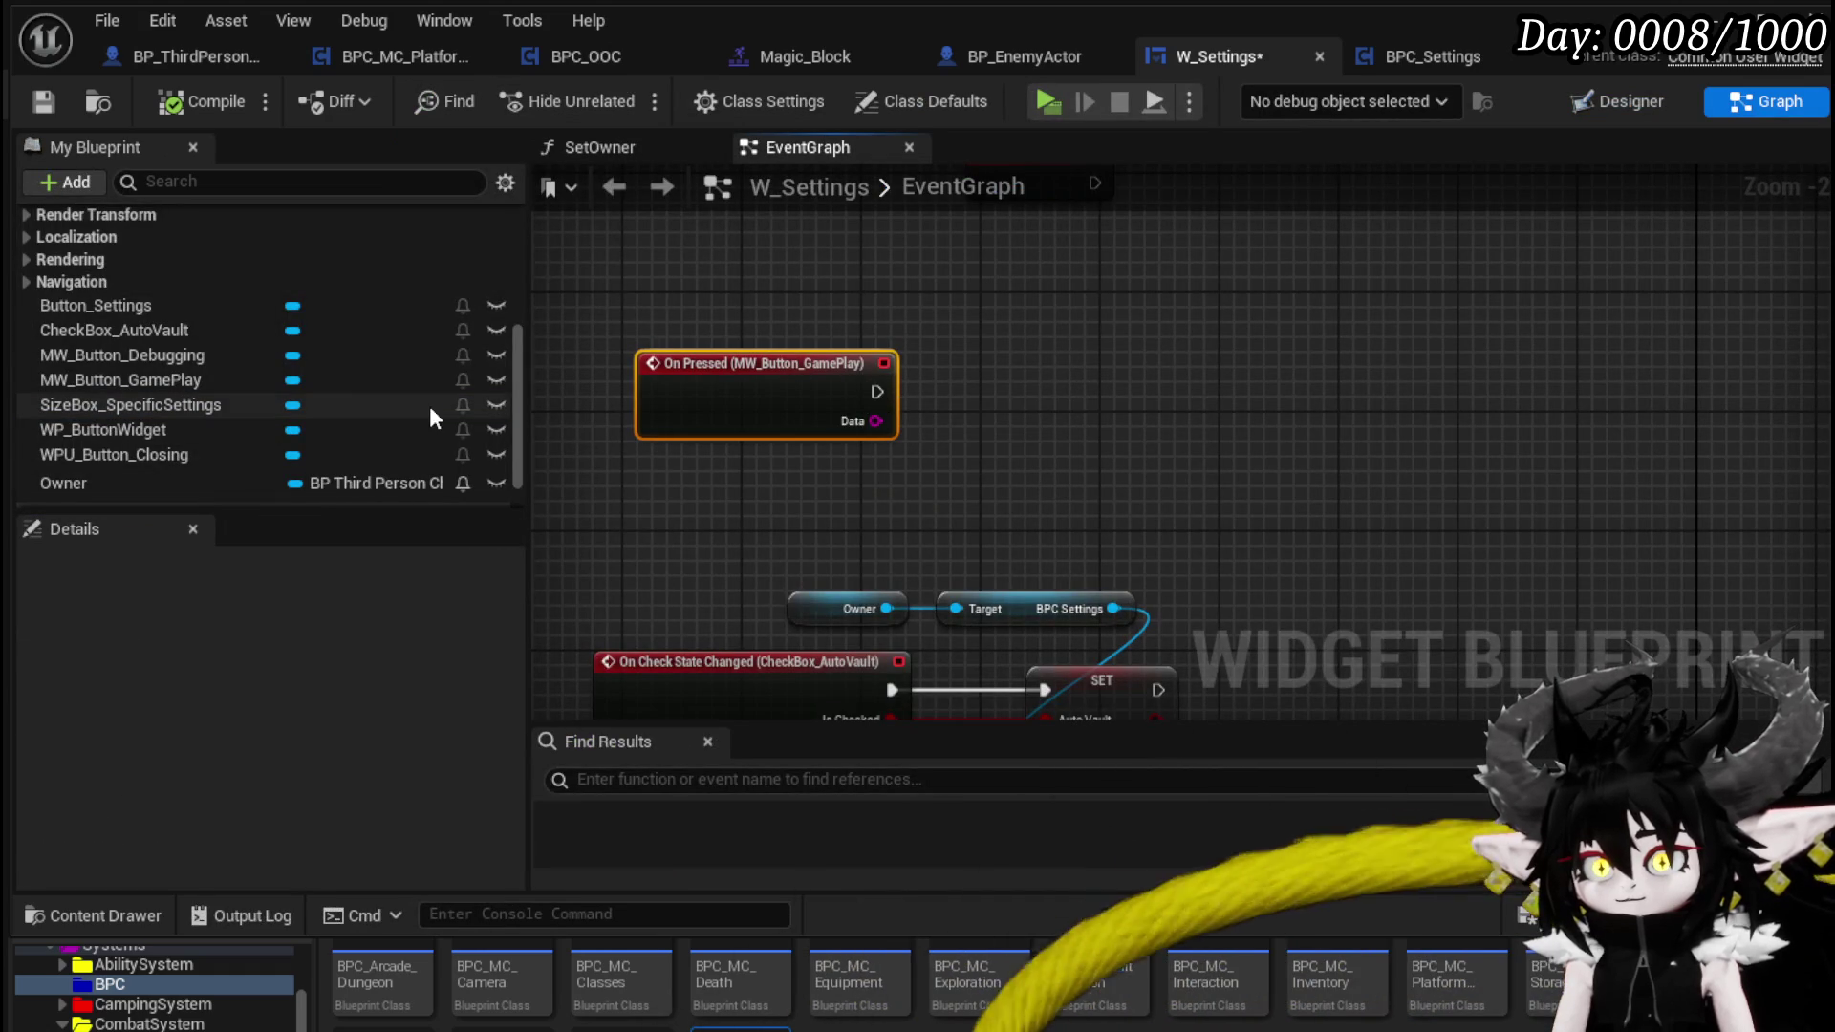
drag(297, 404, 798, 302)
click(854, 325)
drag(935, 296, 1071, 375)
text(Set Visi)
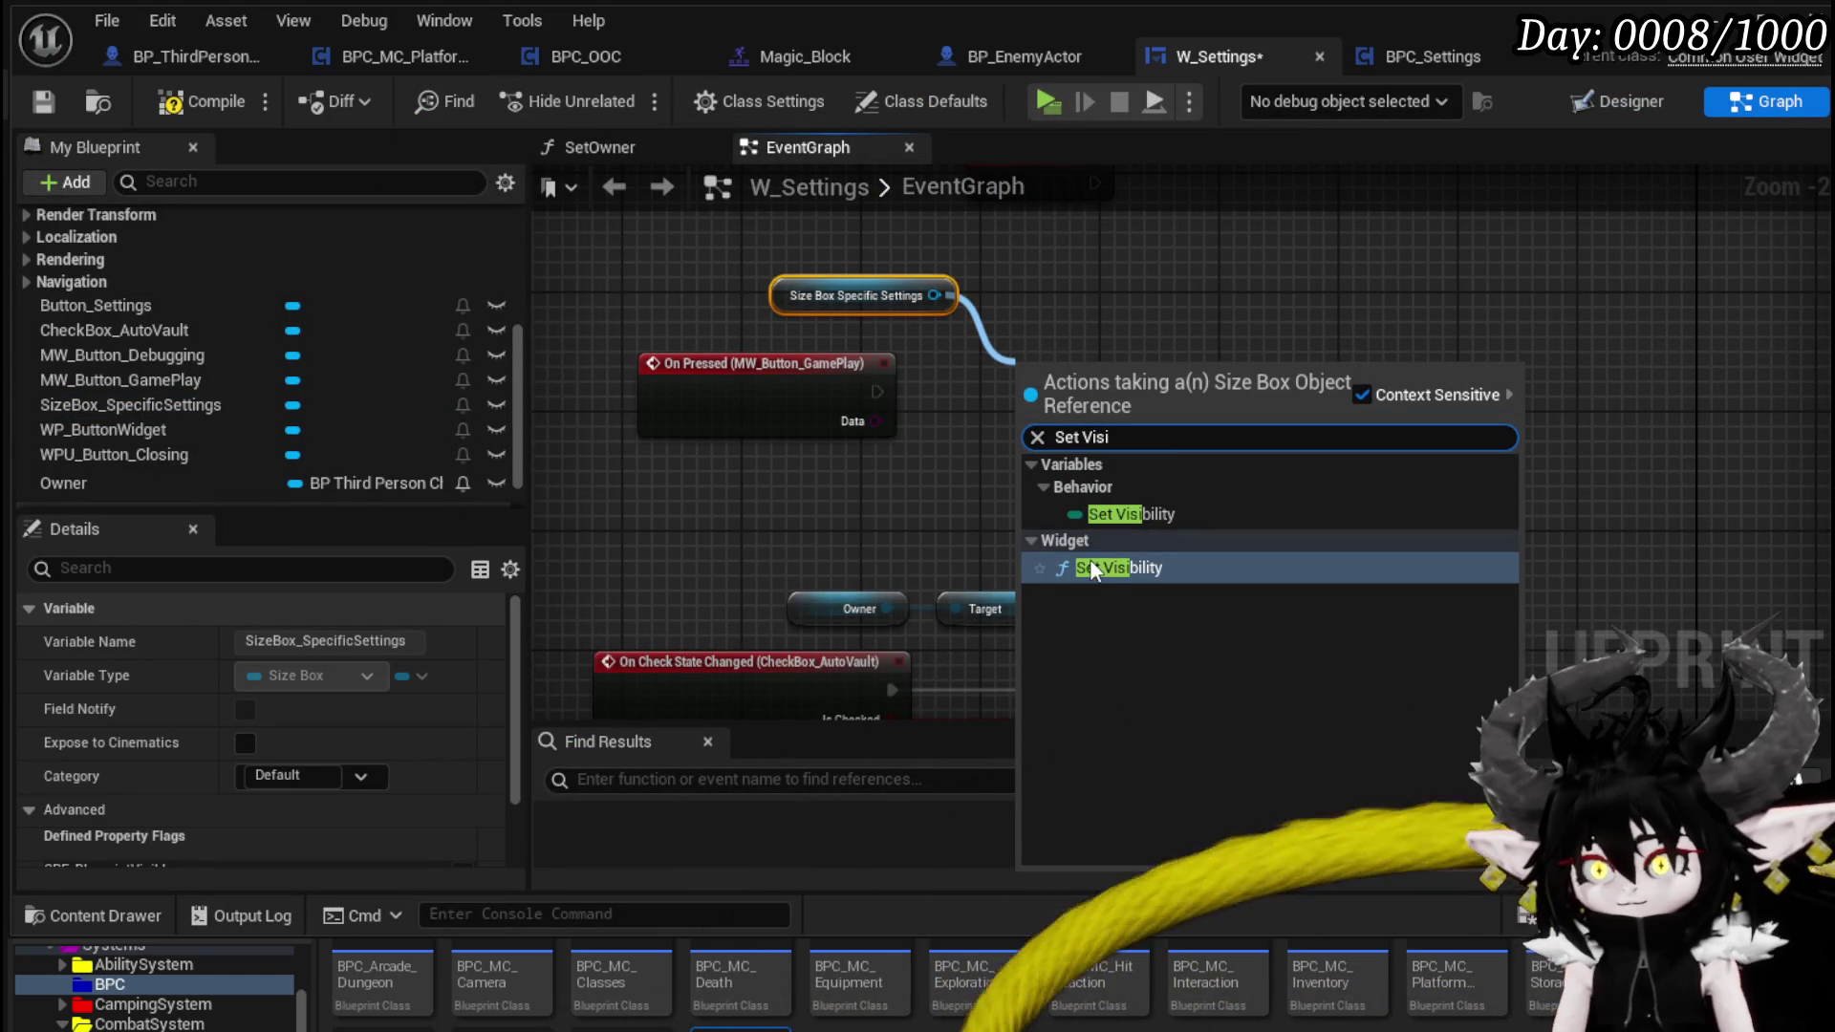
click(1118, 567)
- Wire On Pressed (MW_Button_GamePlay) into Set Visibility, compile, and start a play test
drag(877, 392, 1028, 403)
drag(1103, 390, 1059, 375)
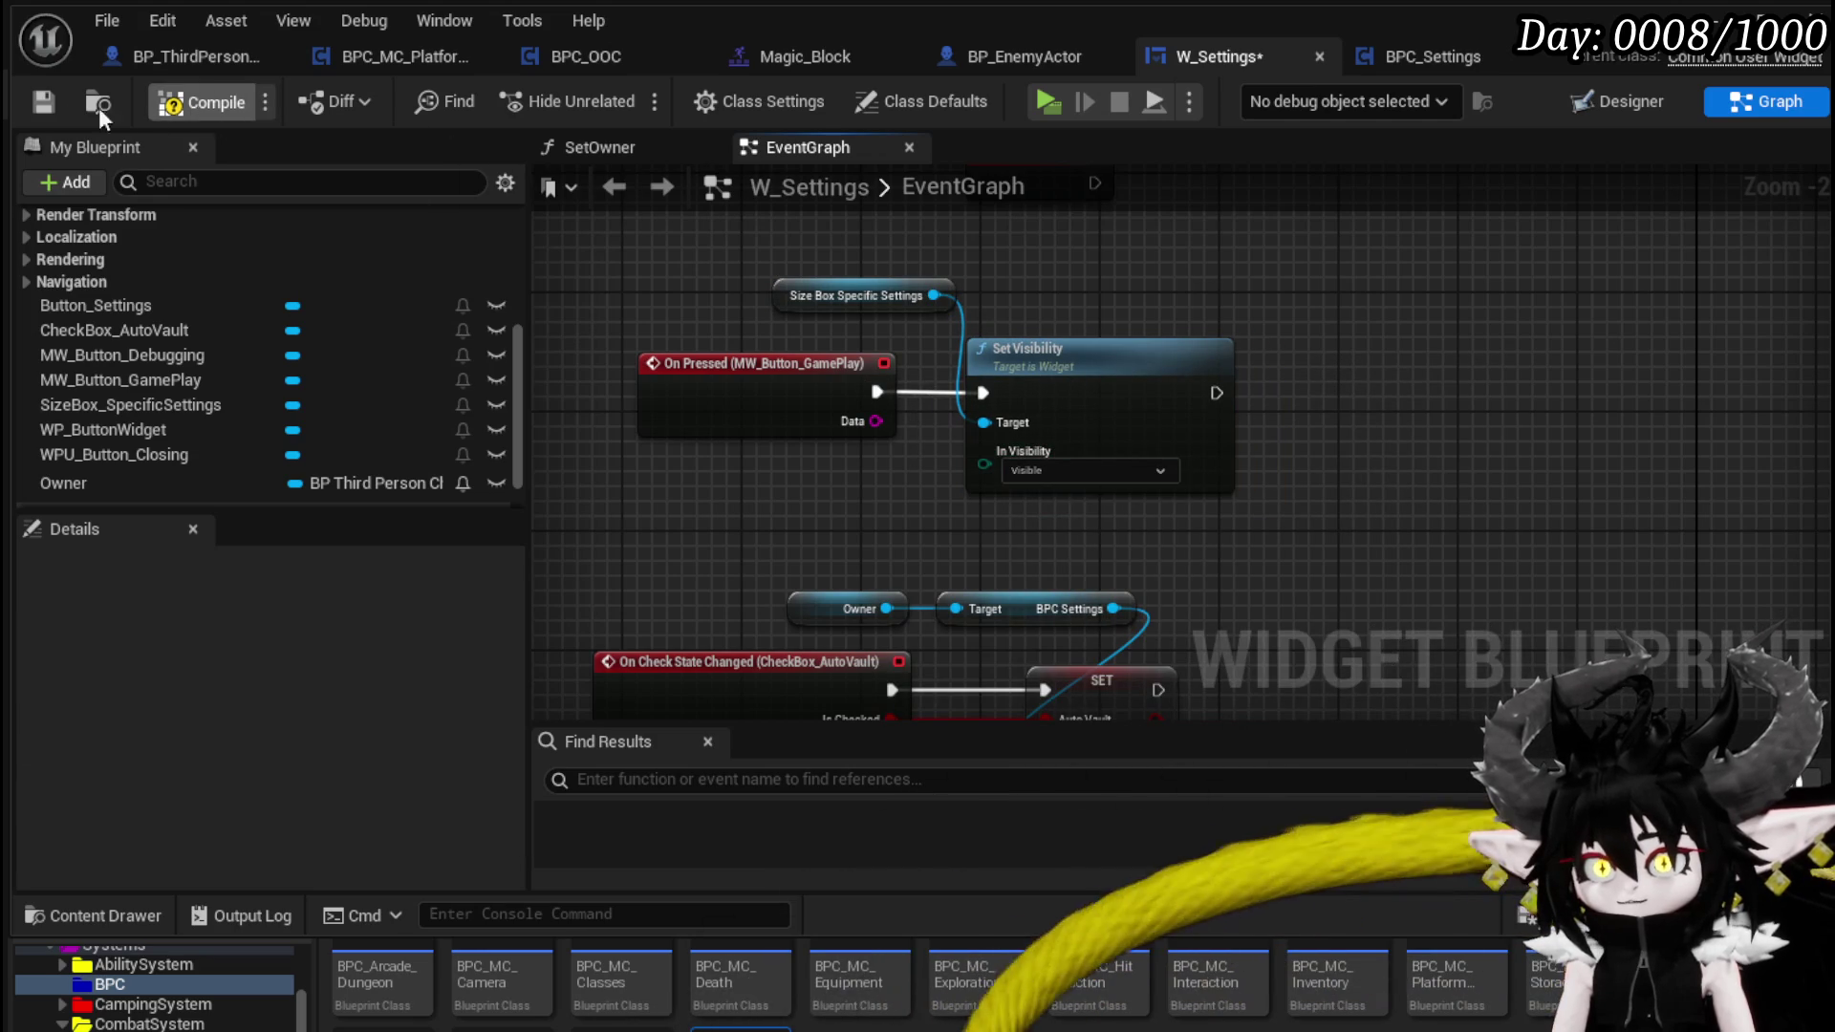
click(48, 103)
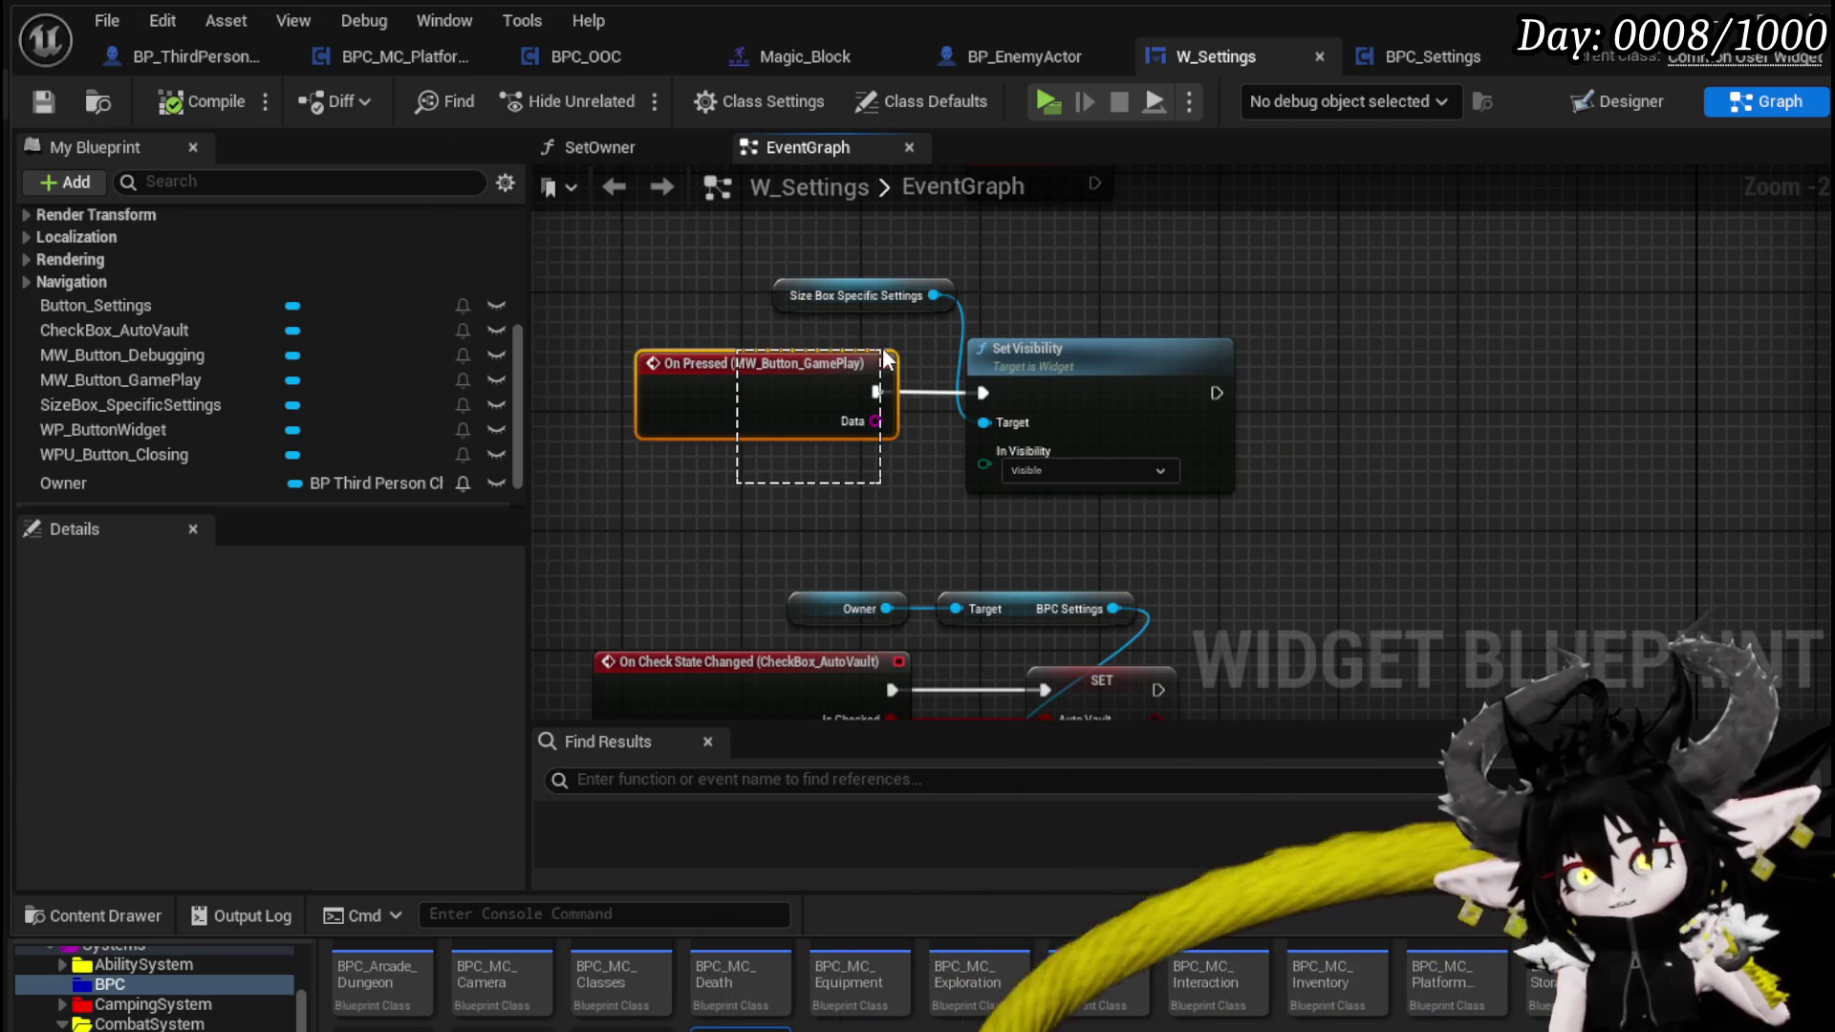
click(767, 325)
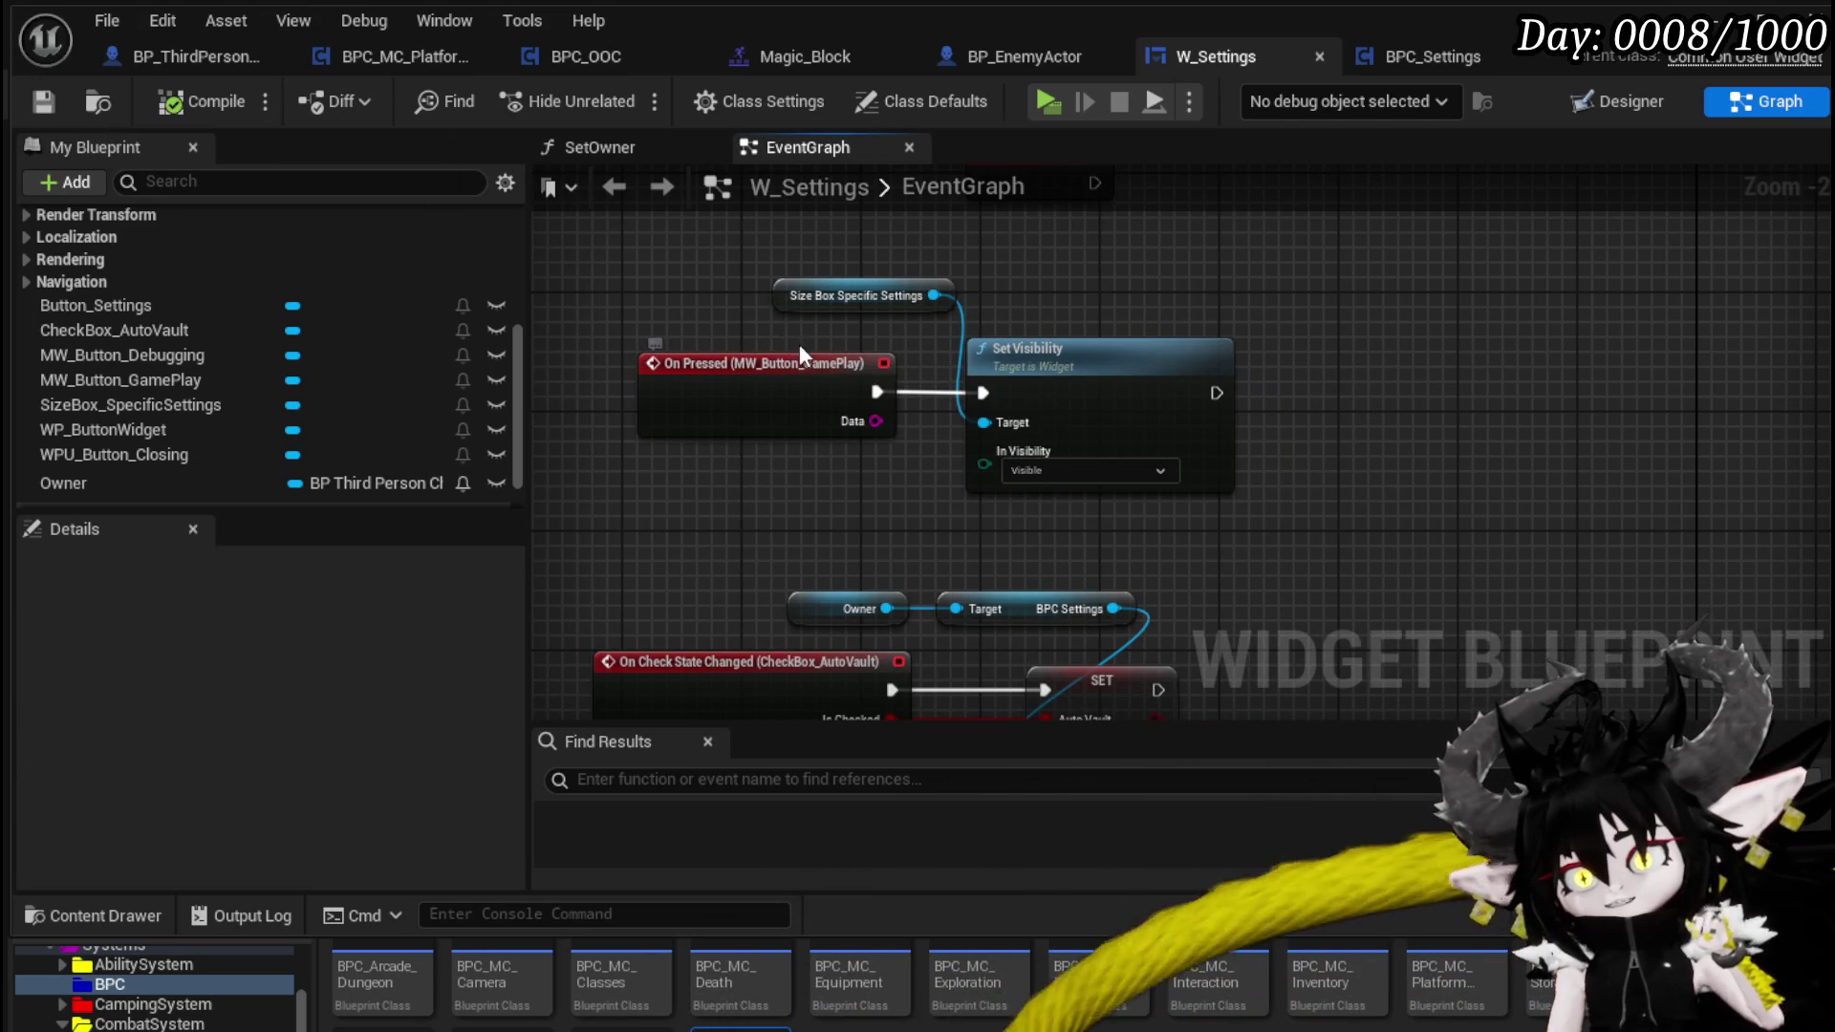
click(1717, 9)
click(630, 97)
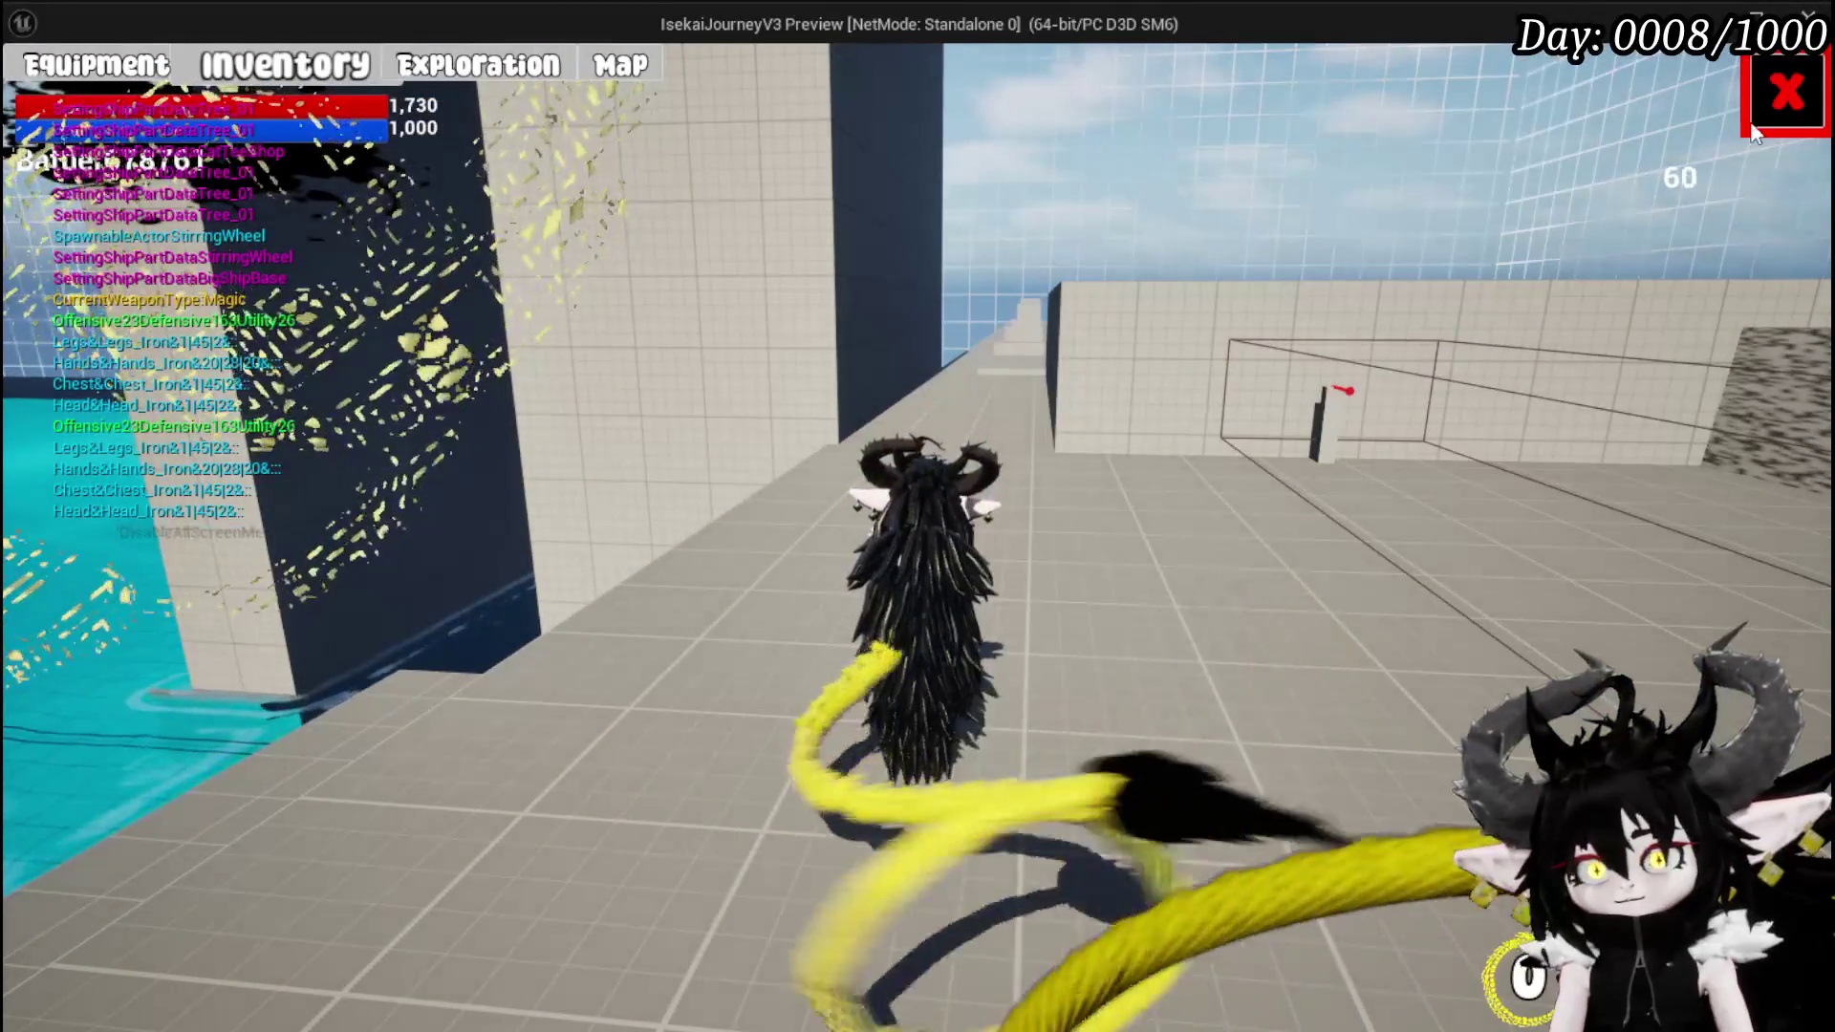
- In play mode, open Settings and press Game Play repeatedly, then close, stop, and save the level
click(1752, 131)
click(1038, 507)
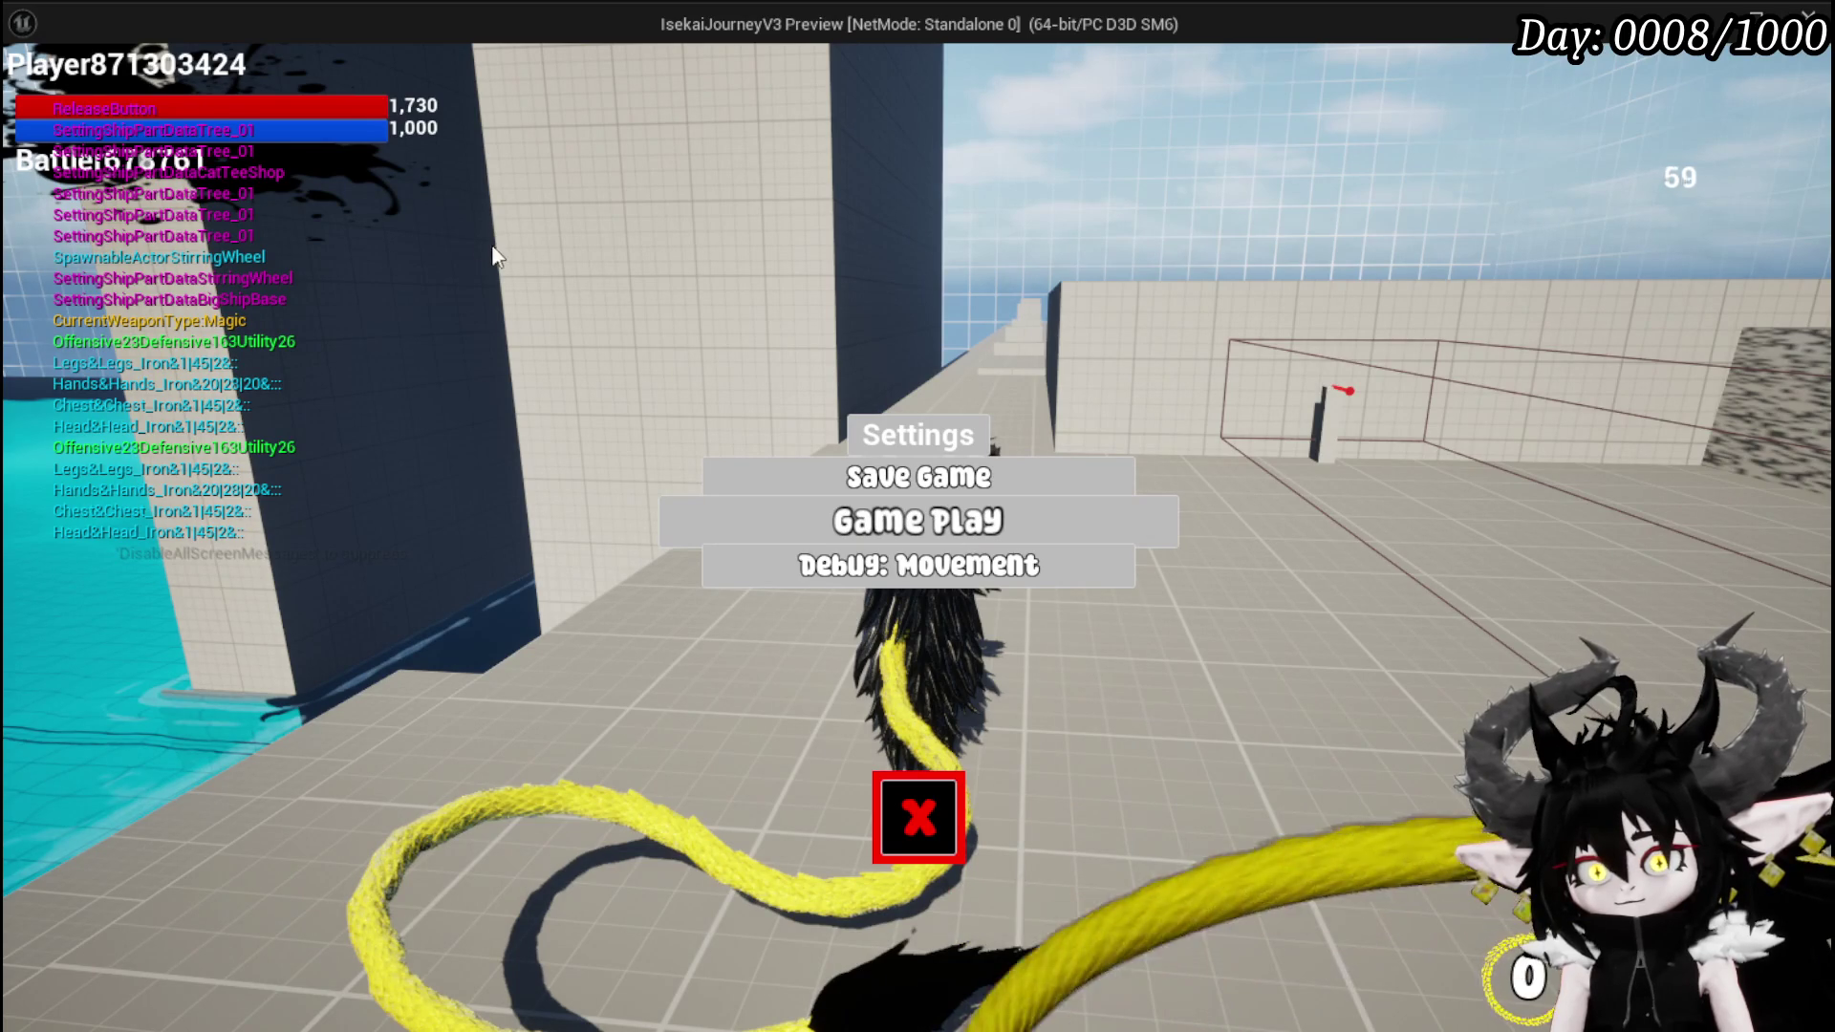
click(846, 524)
click(847, 524)
click(847, 524)
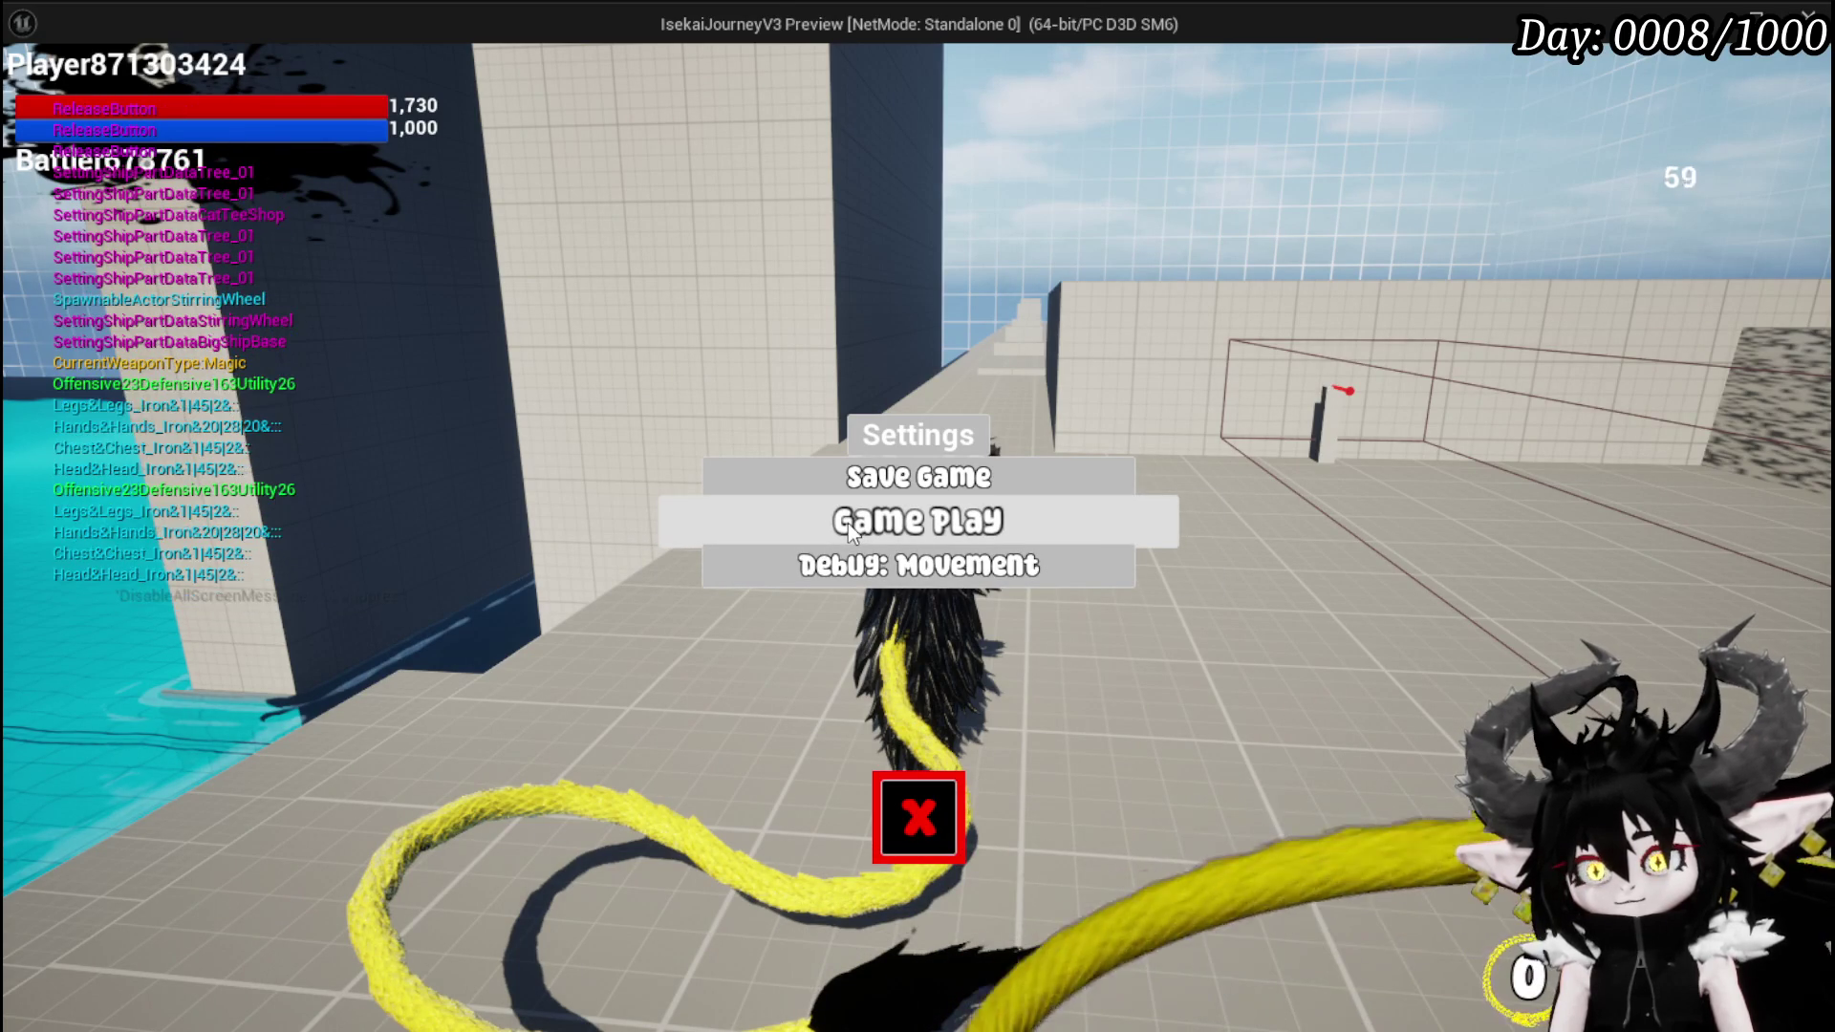
click(918, 817)
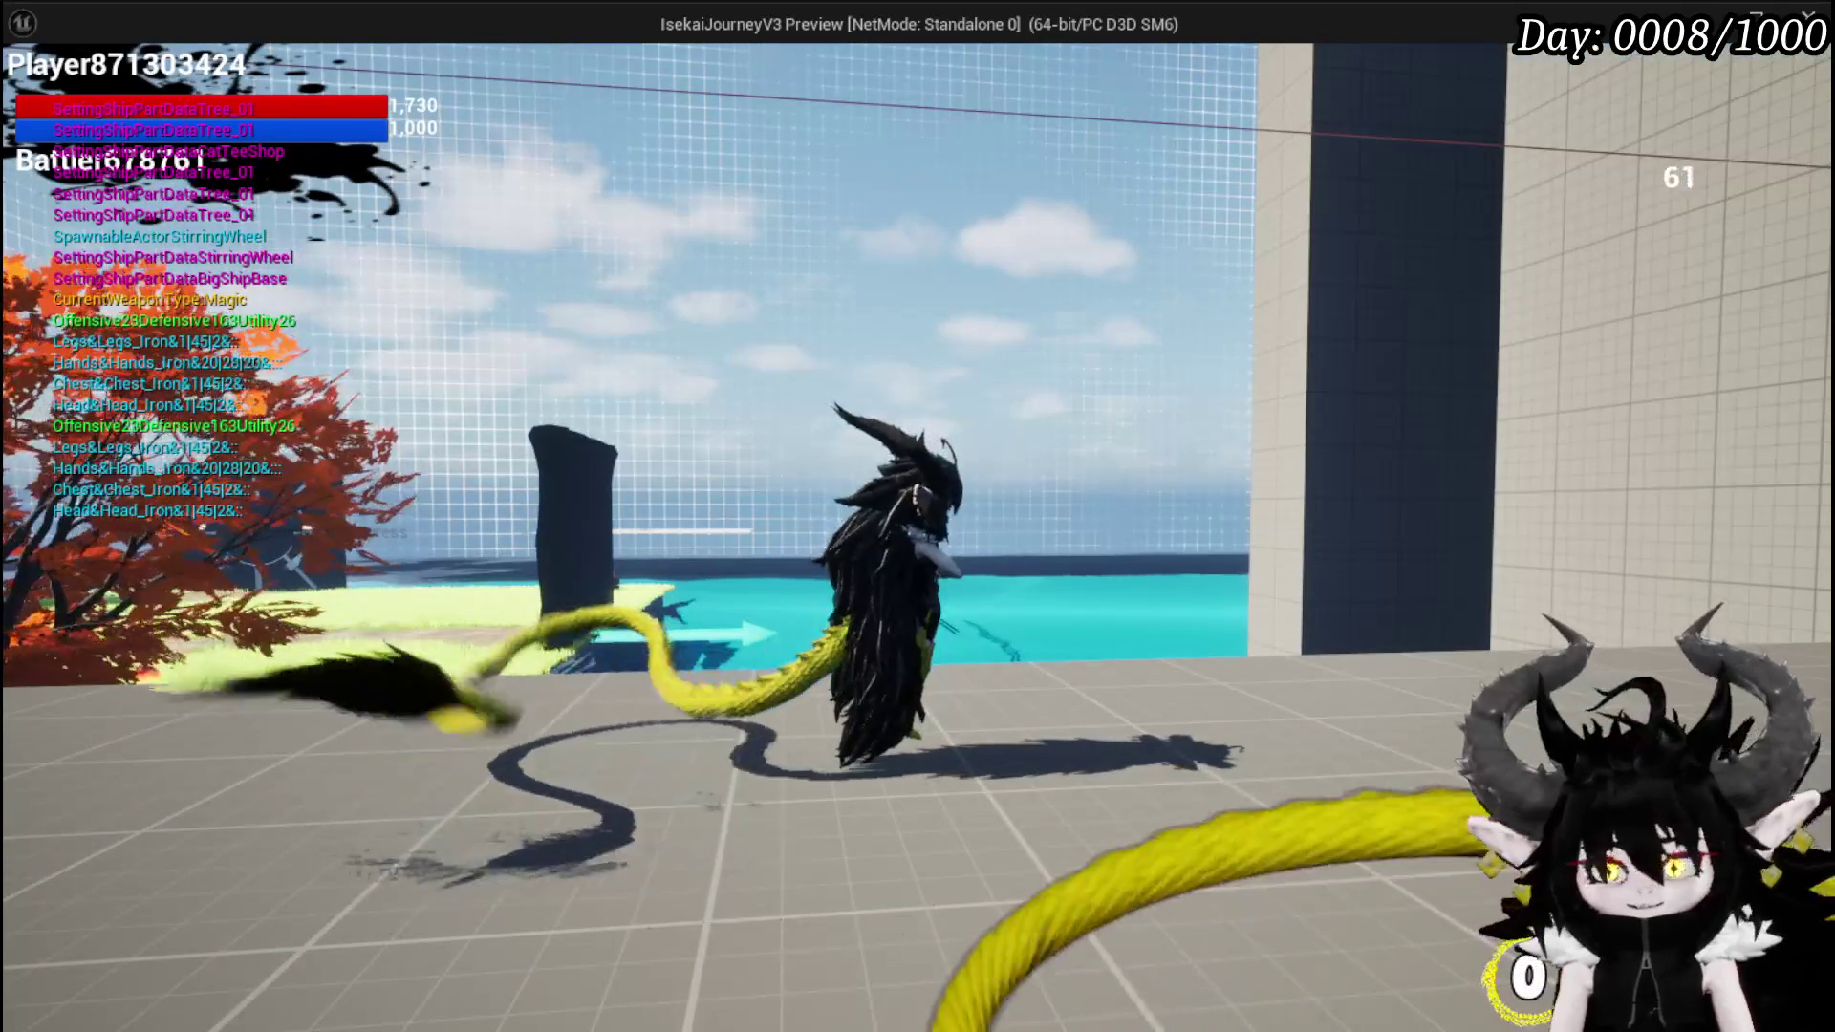
key(Escape)
click(34, 94)
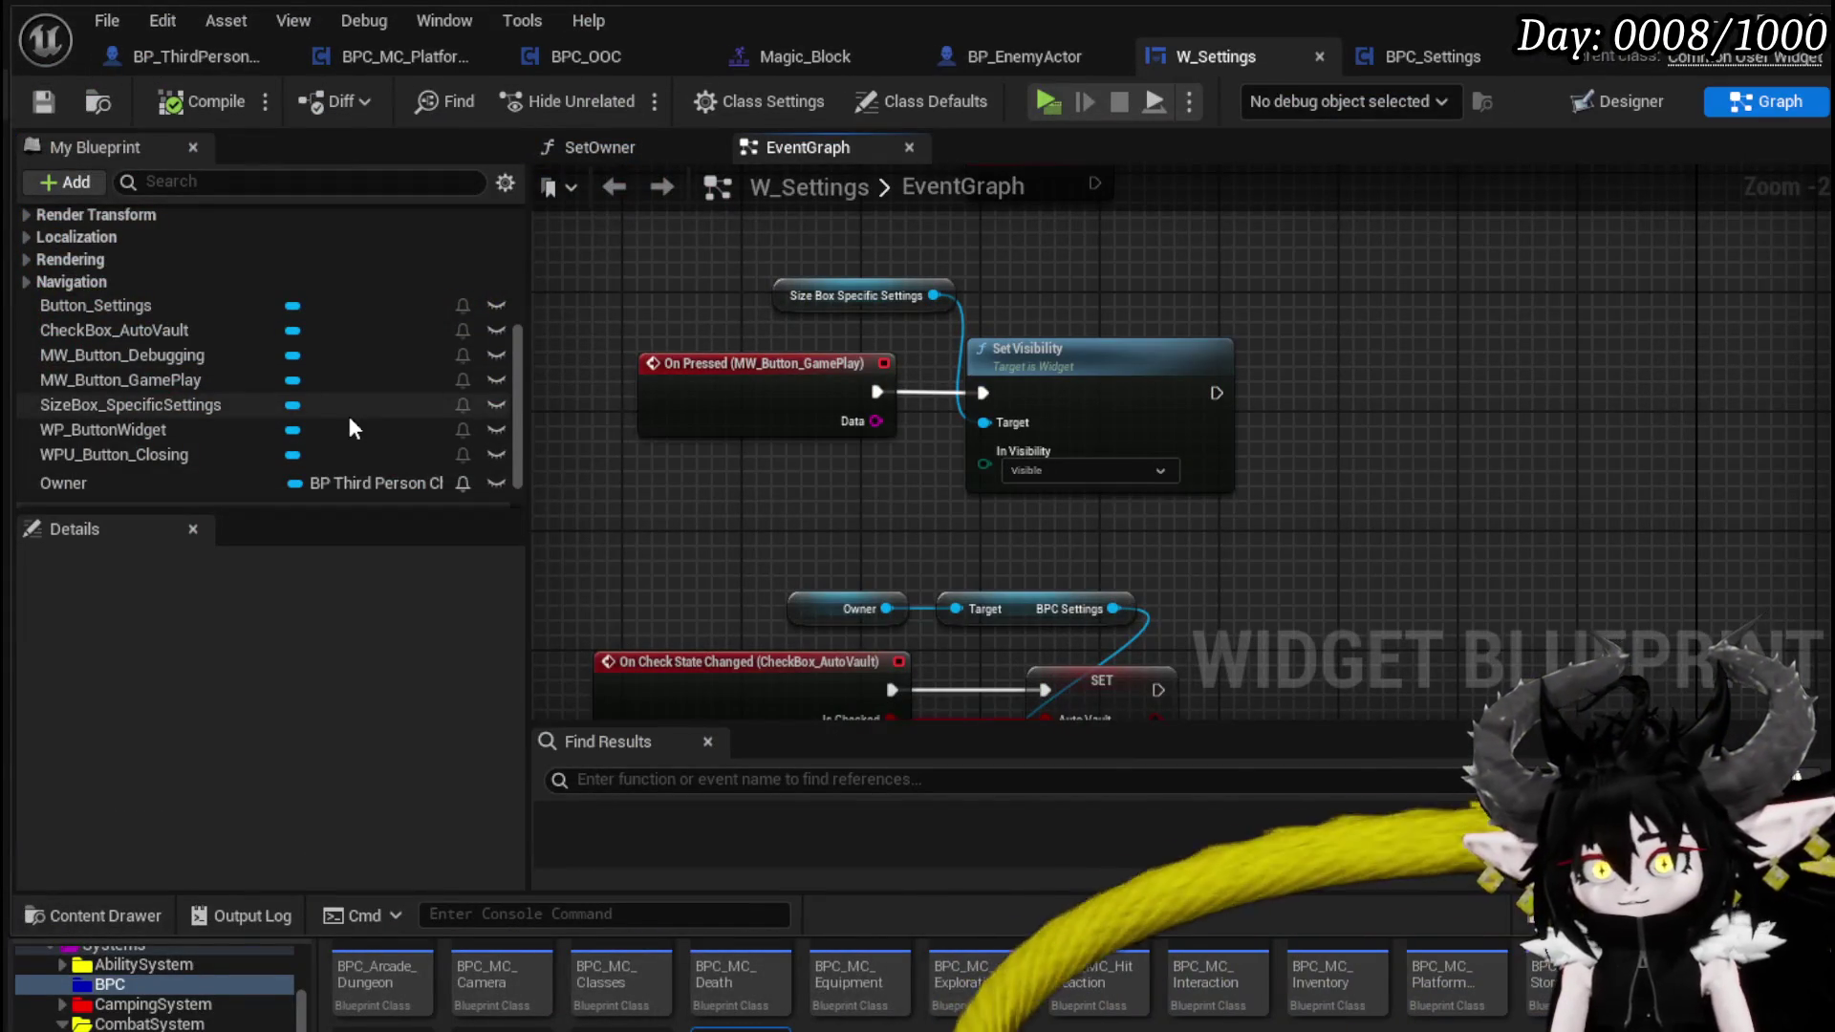
- Wrap the size box's Vertical Box in a Border and select it
click(1632, 100)
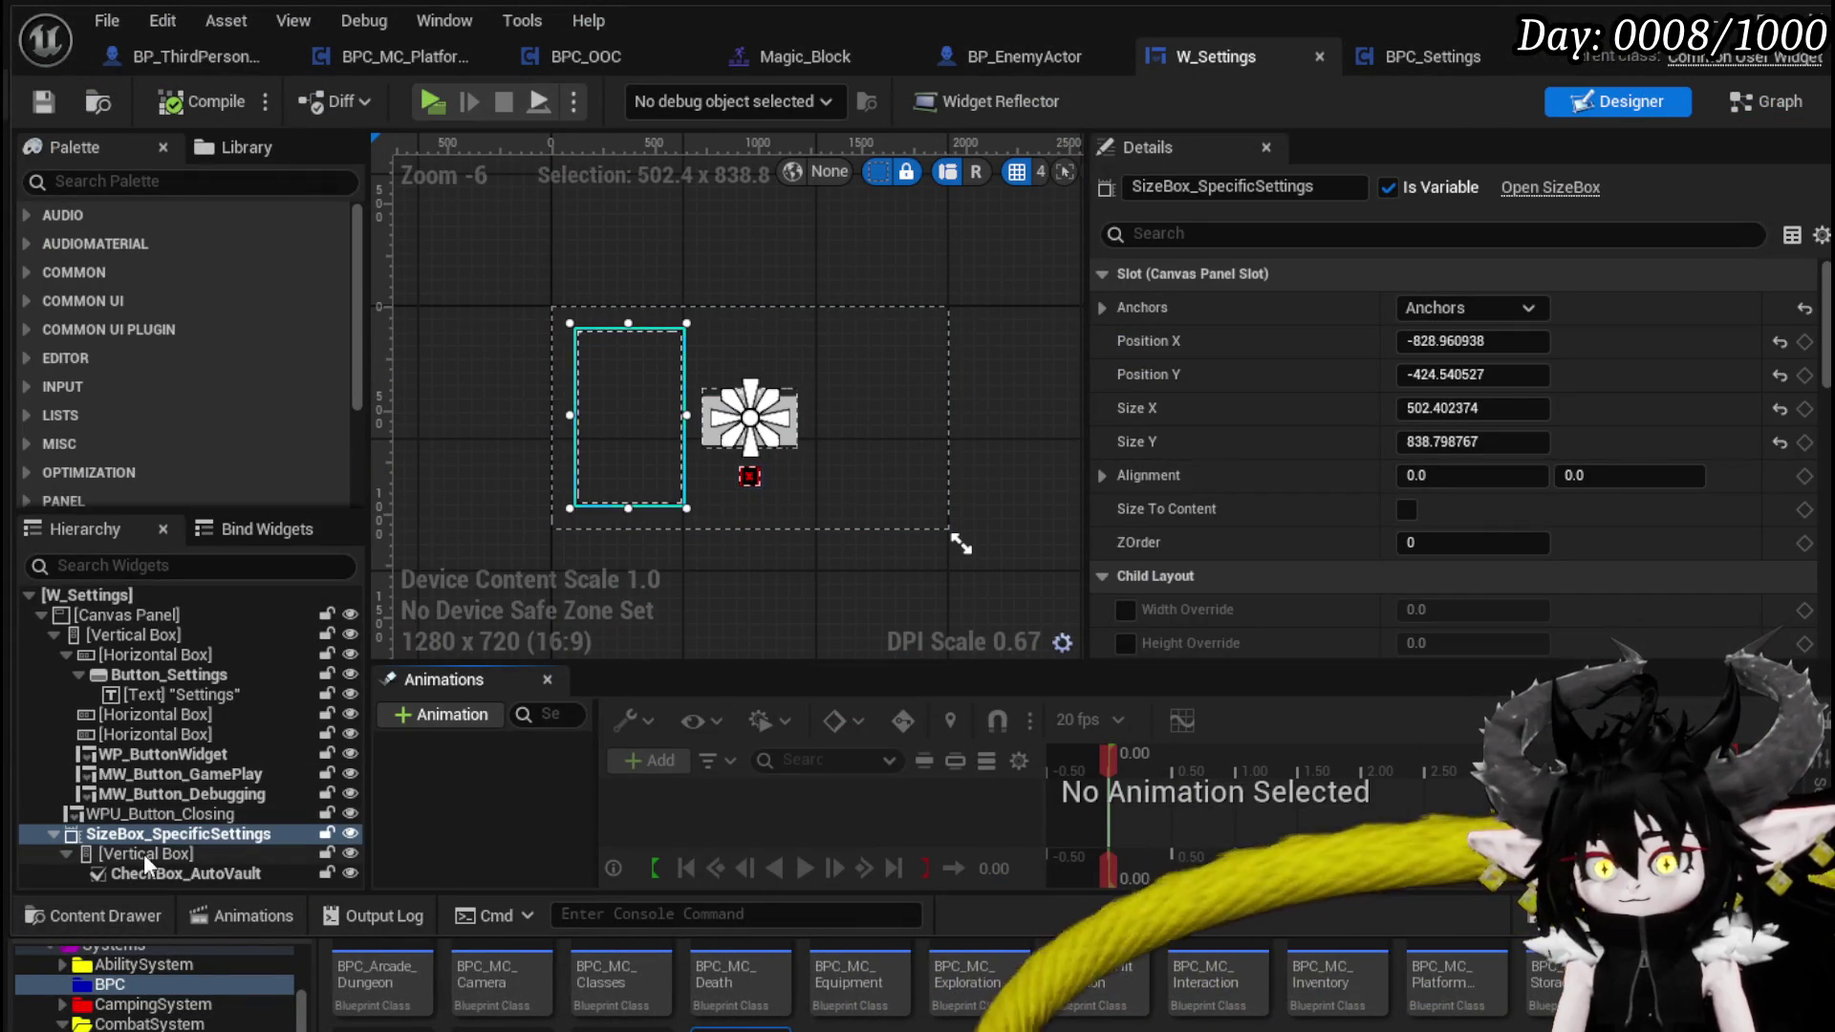
right_click(103, 858)
click(103, 857)
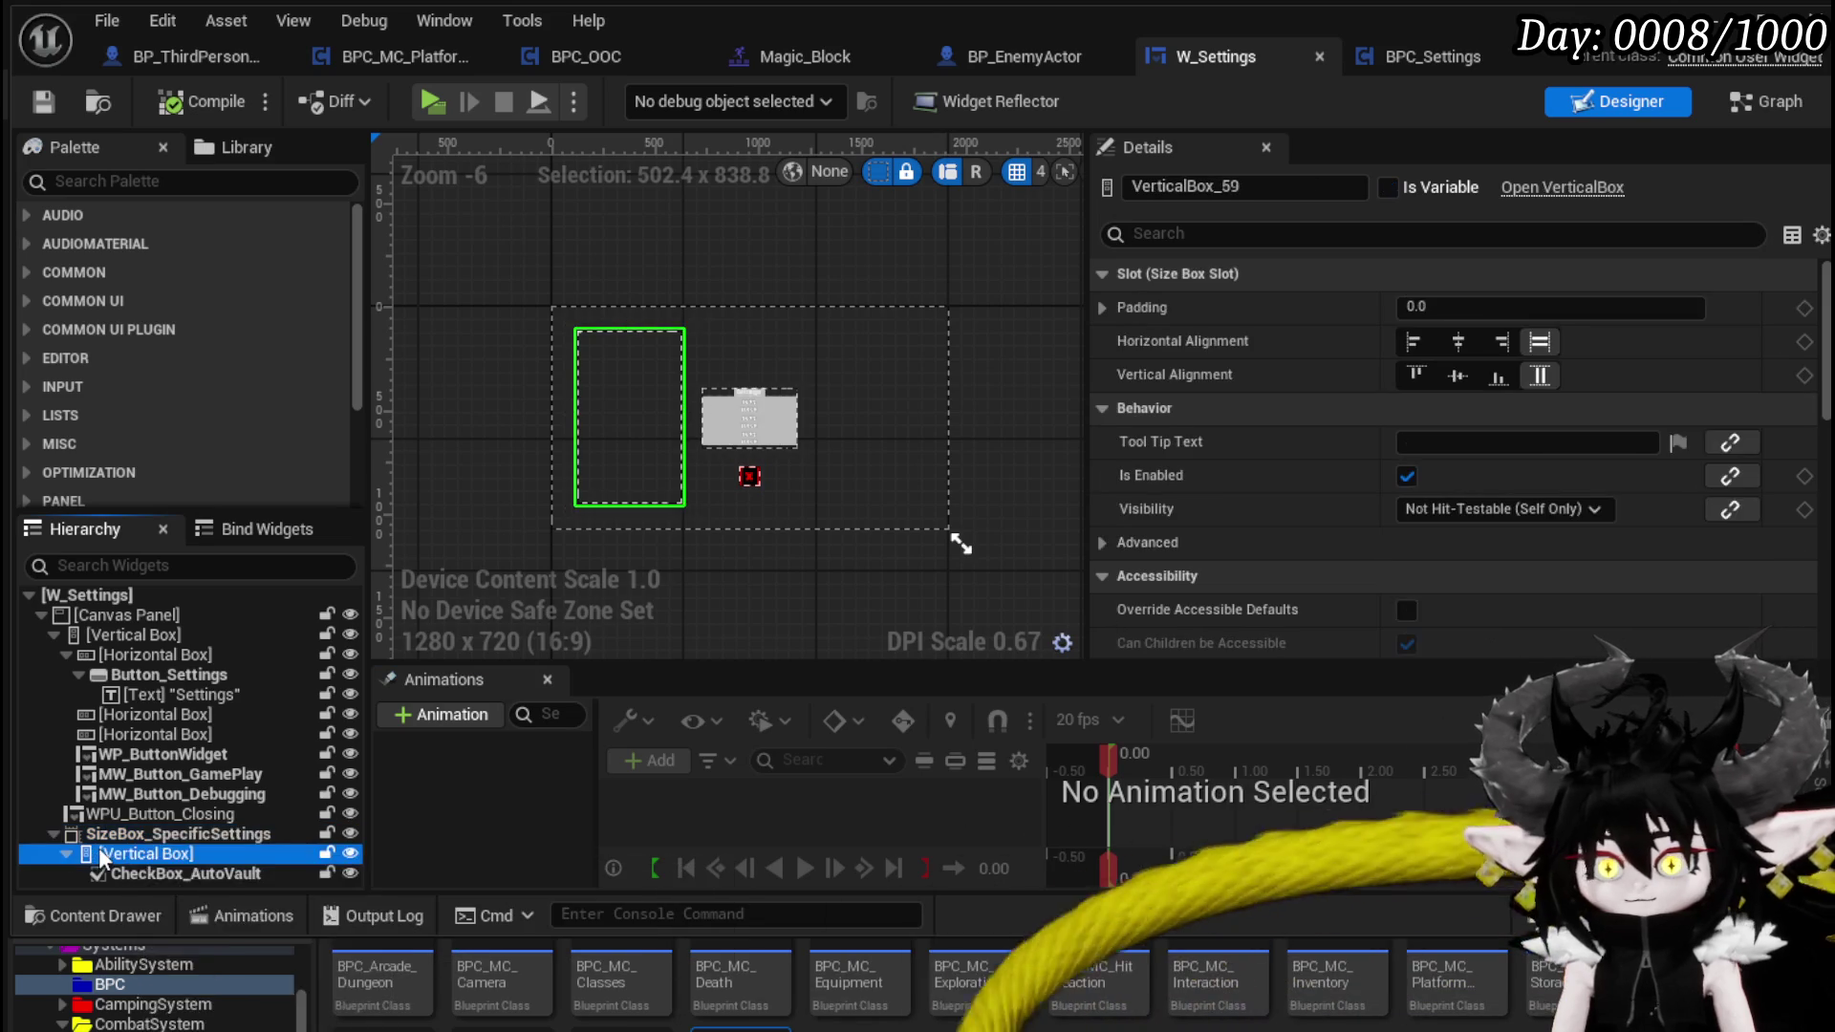
right_click(103, 857)
mouse_move(192, 1028)
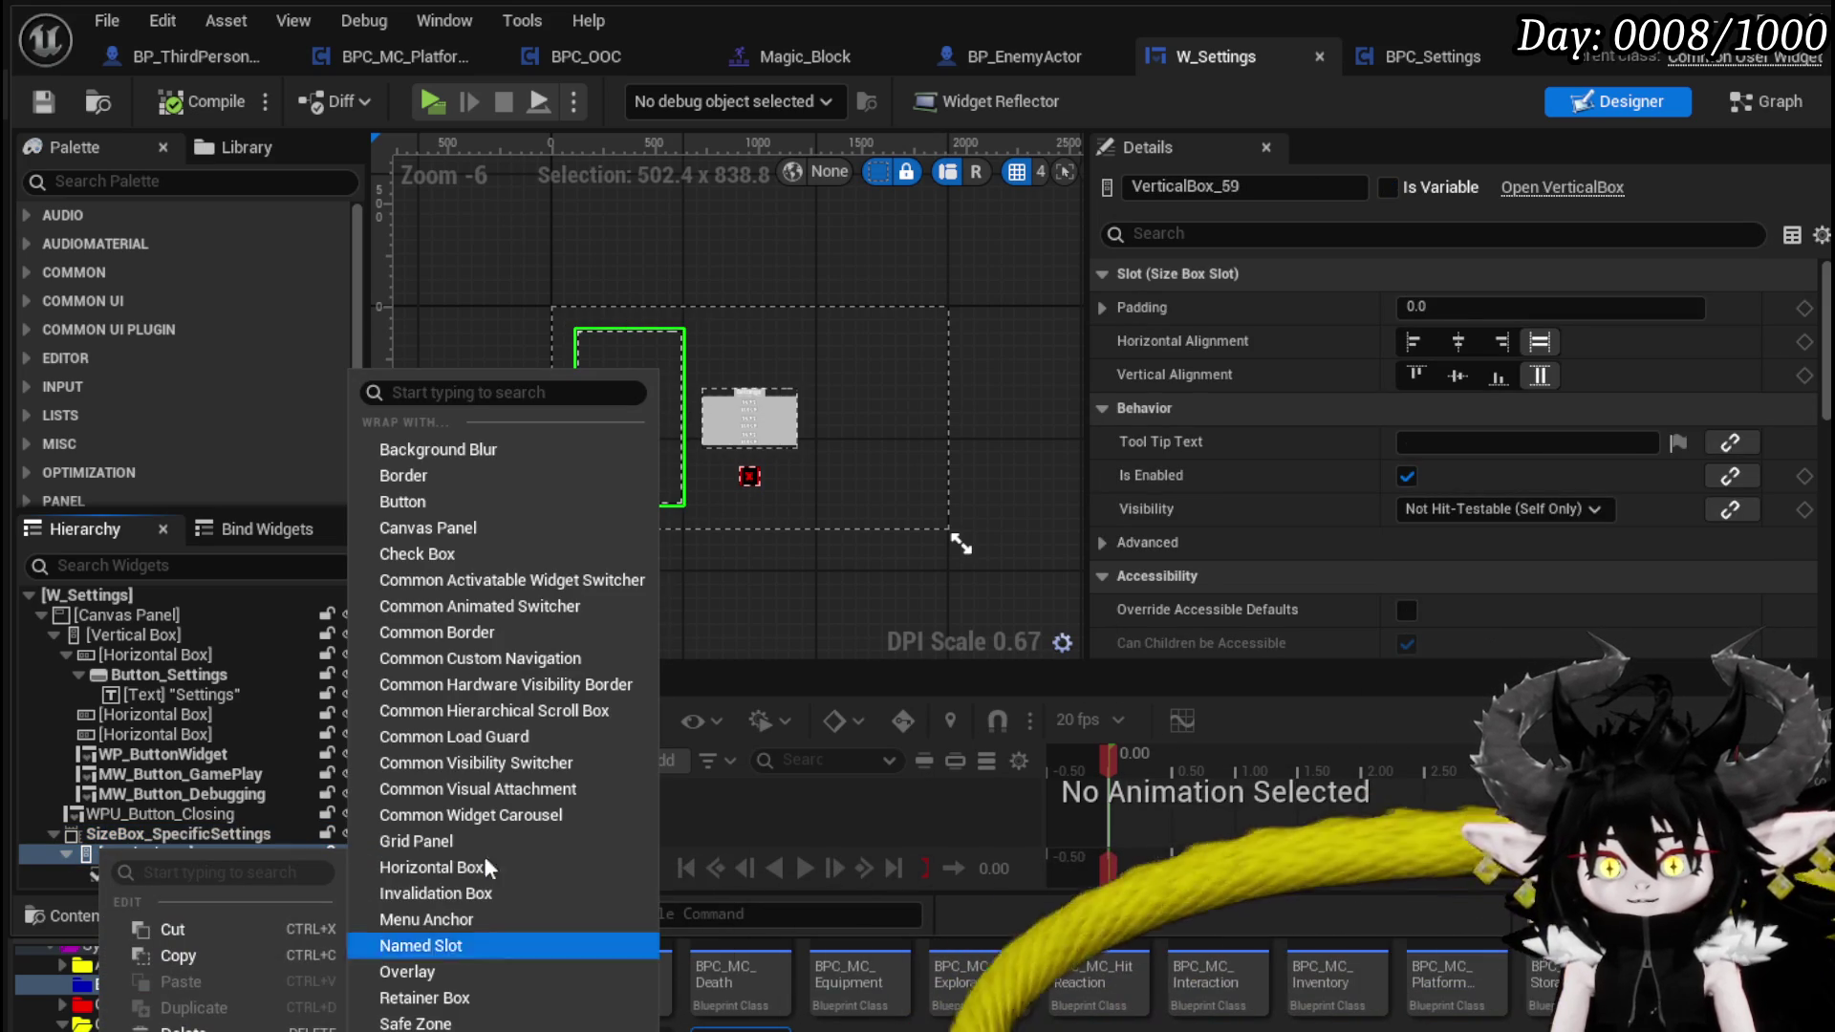
click(466, 476)
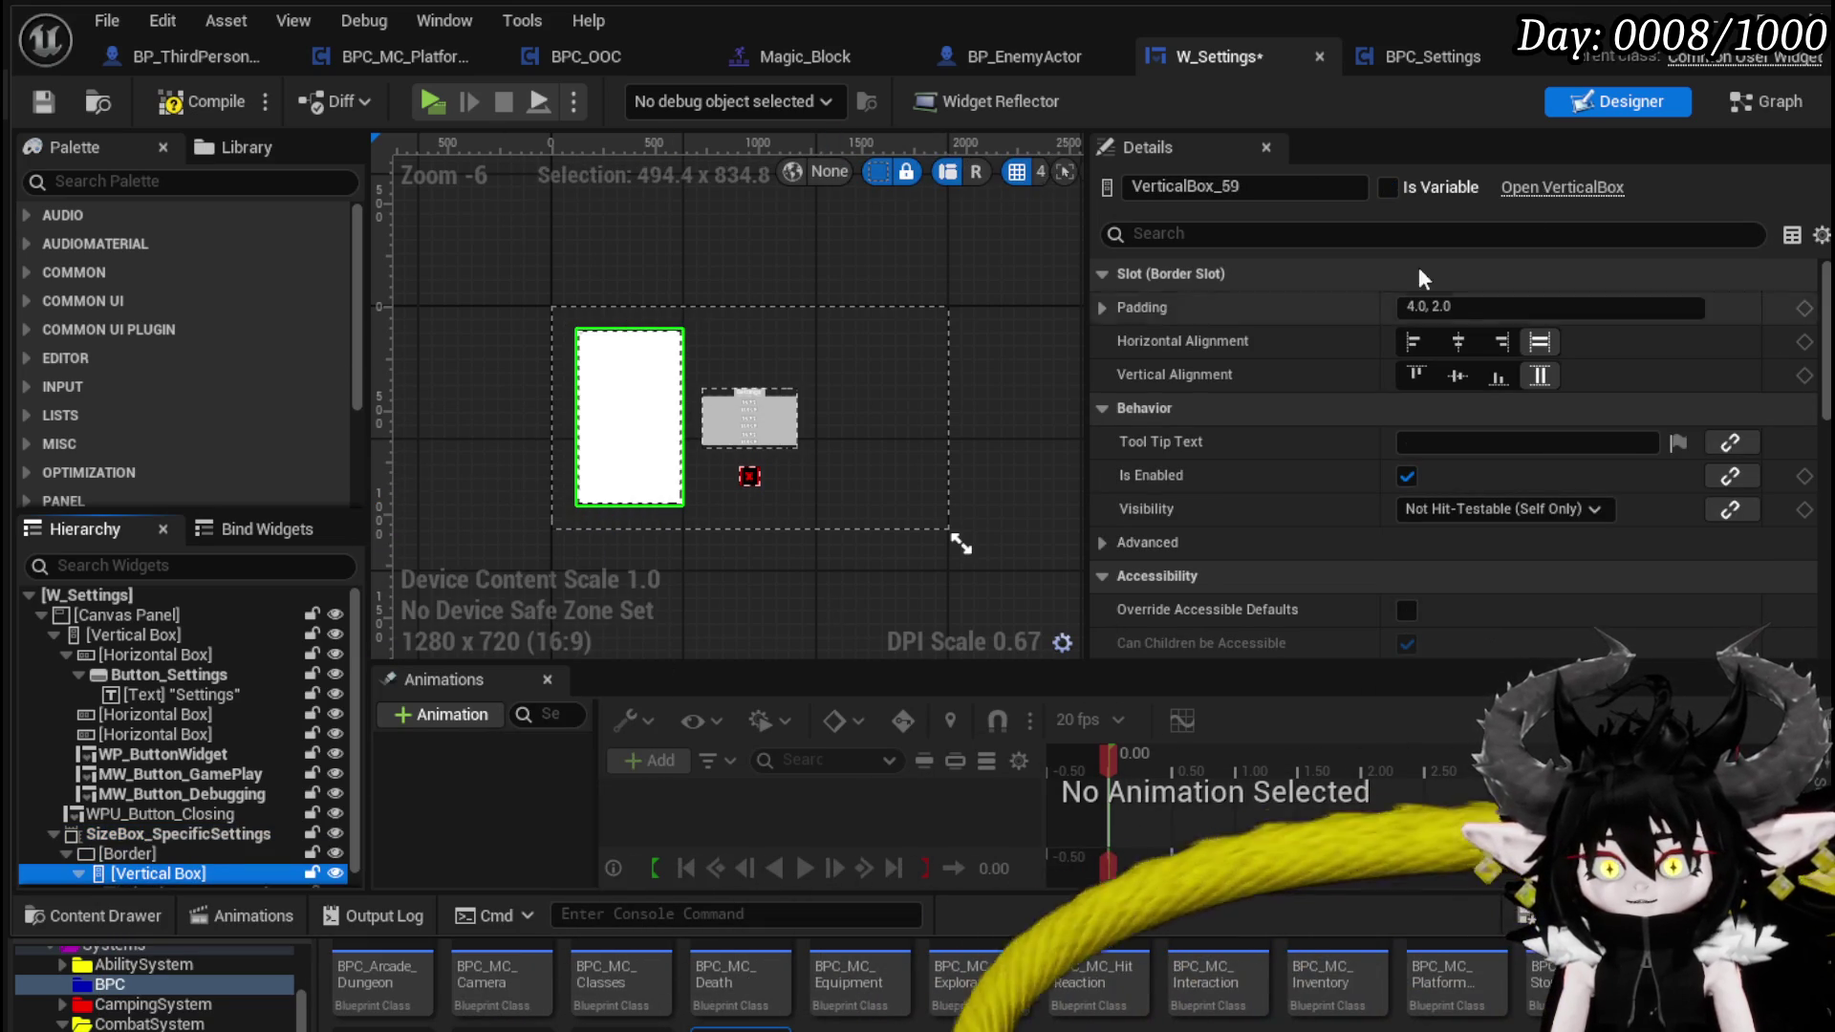
scroll(1508, 445, down, 10)
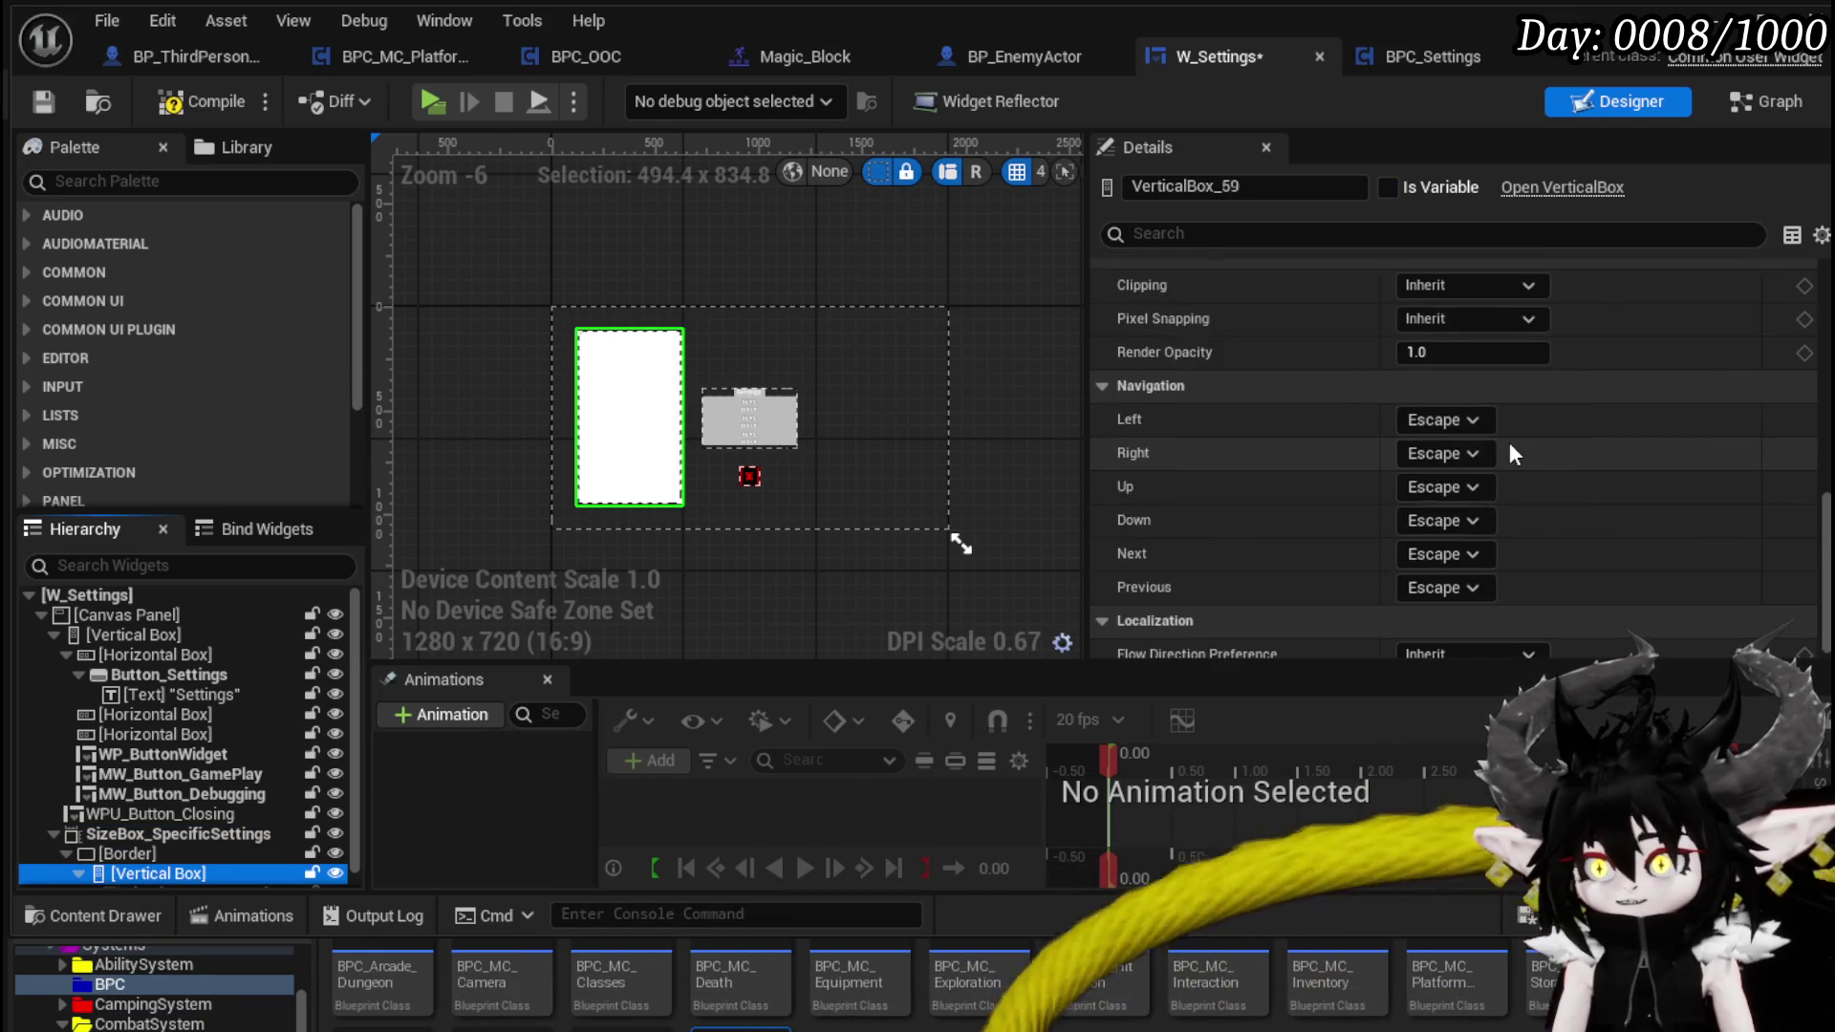
scroll(194, 801, down, 1)
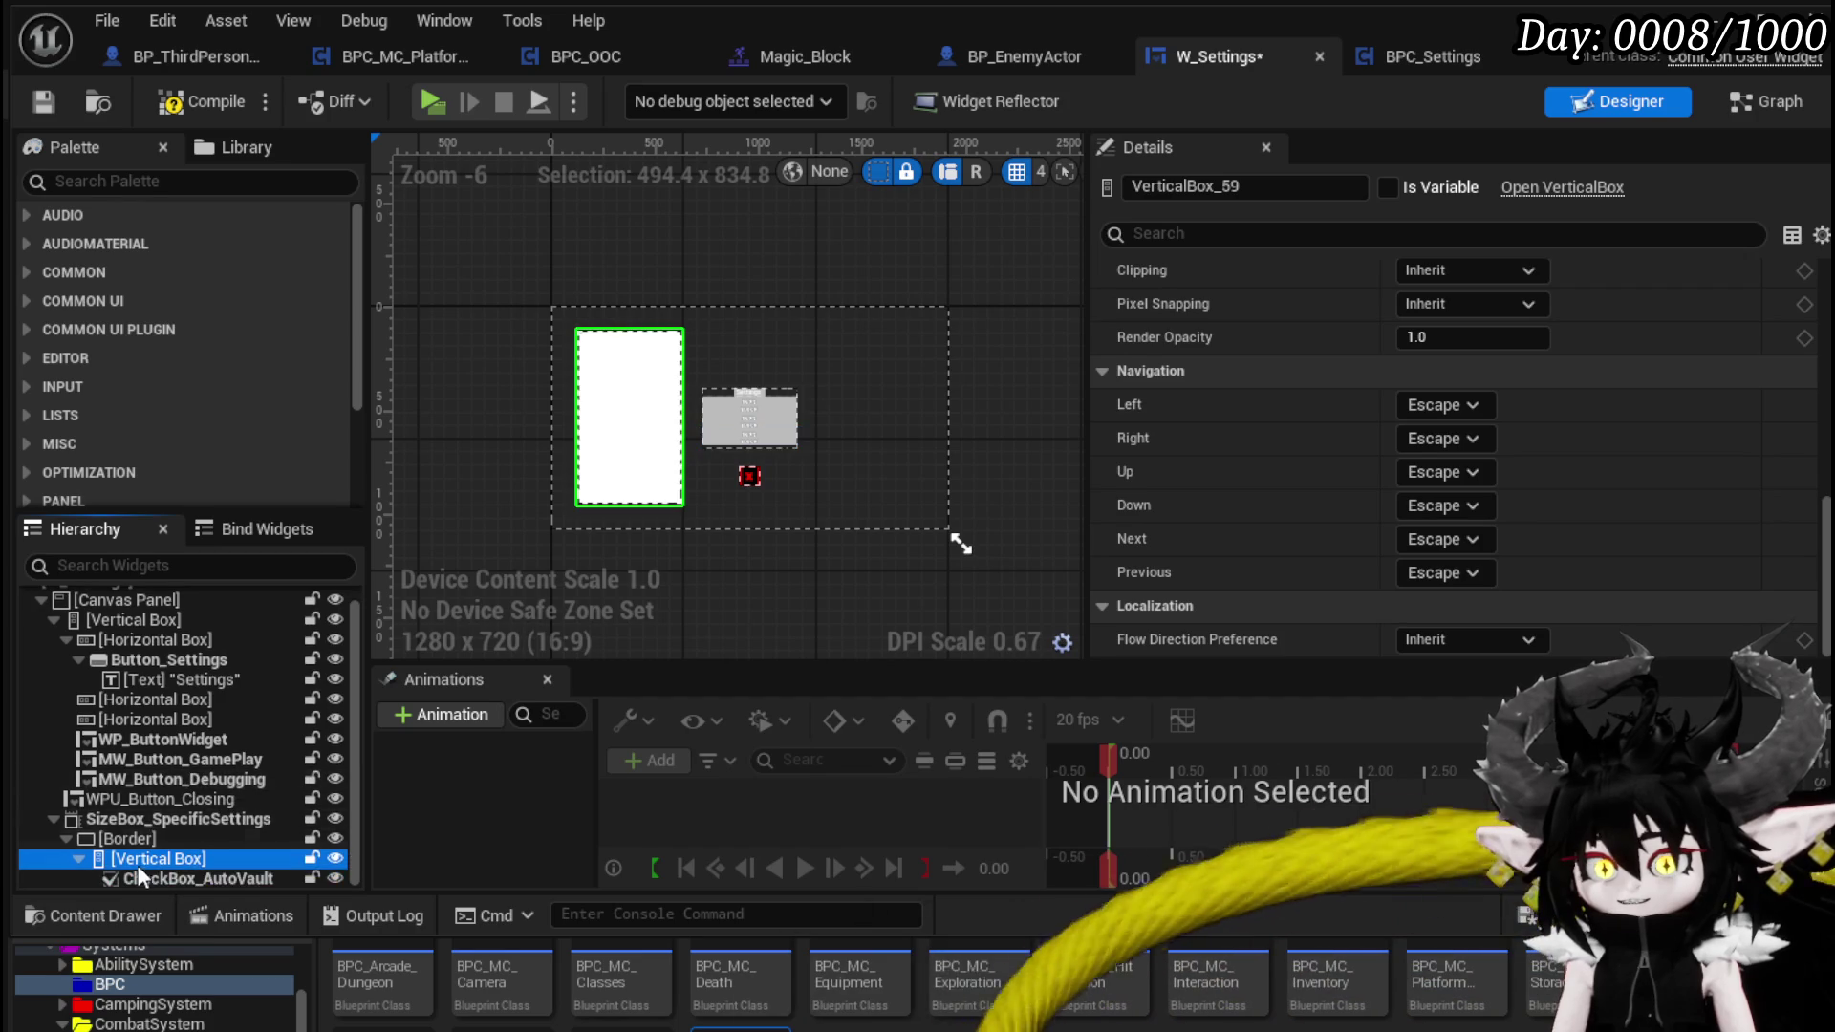
click(127, 838)
- Set the Border's Brush Color to dark grey, compile, and start a play test
scroll(1493, 371, down, 10)
scroll(1508, 363, up, 4)
scroll(1506, 363, up, 10)
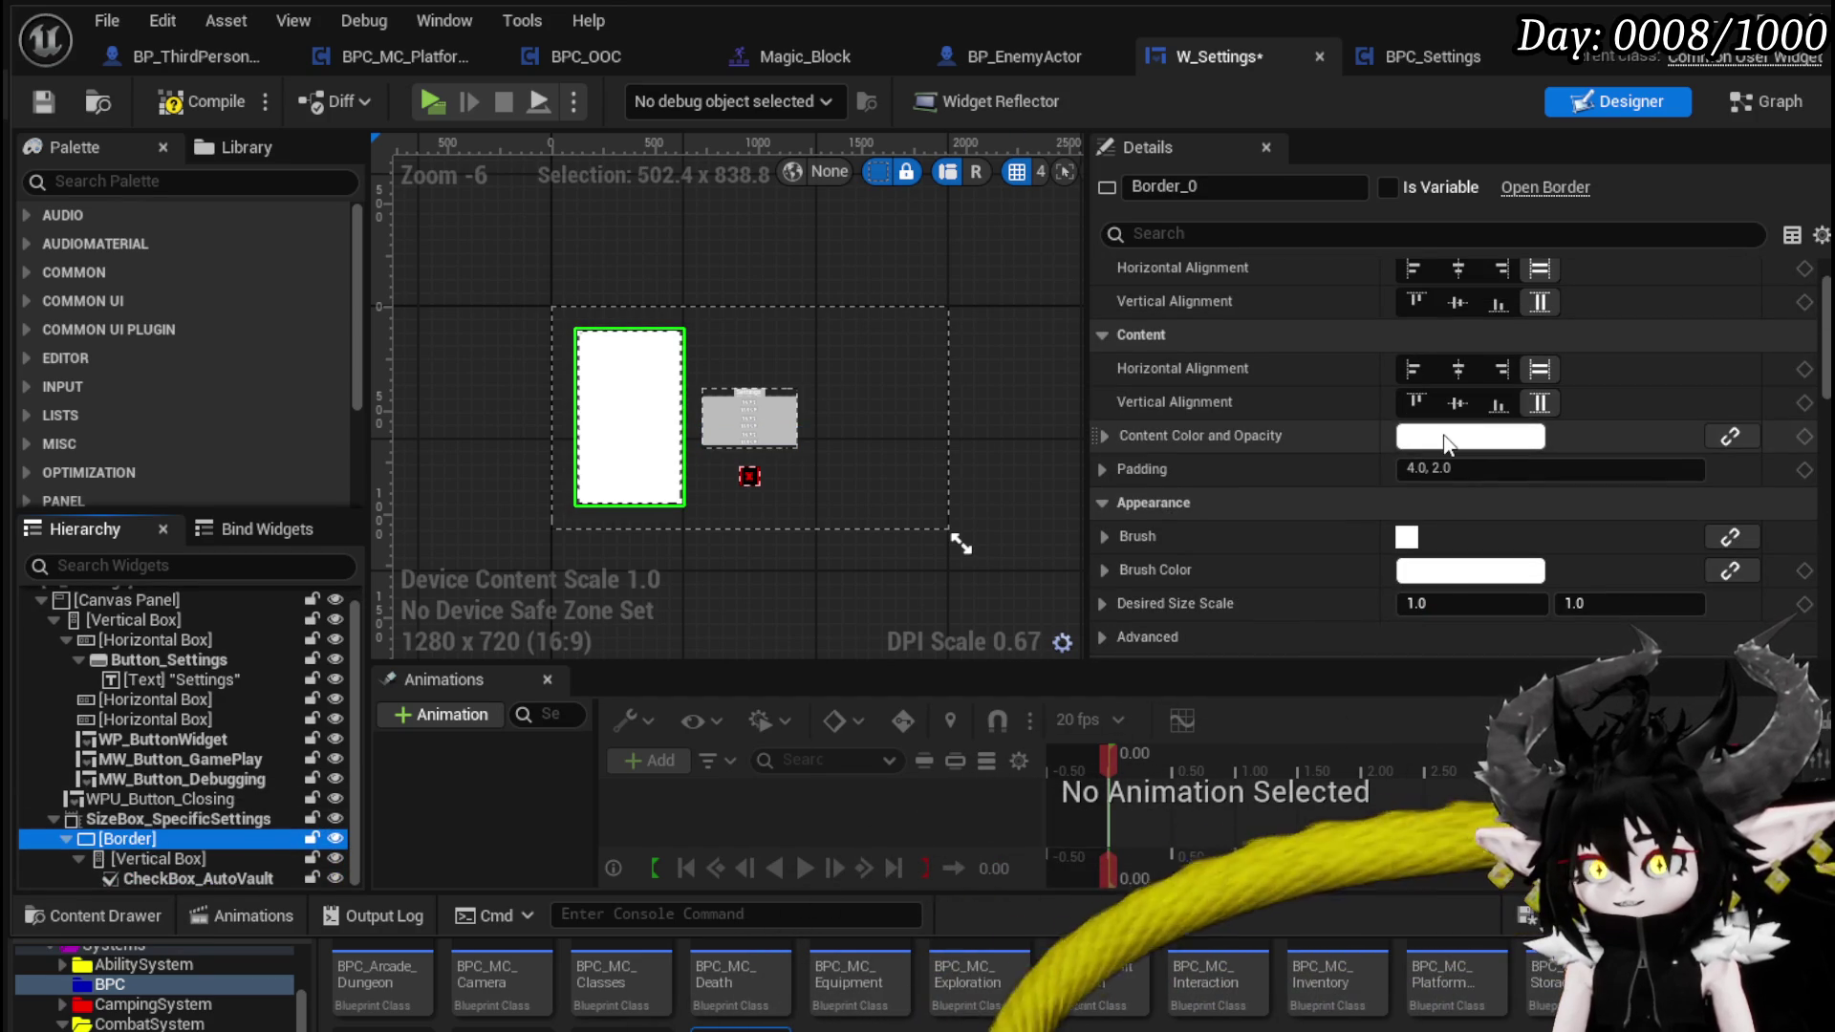
click(1433, 570)
drag(1681, 688, 1682, 793)
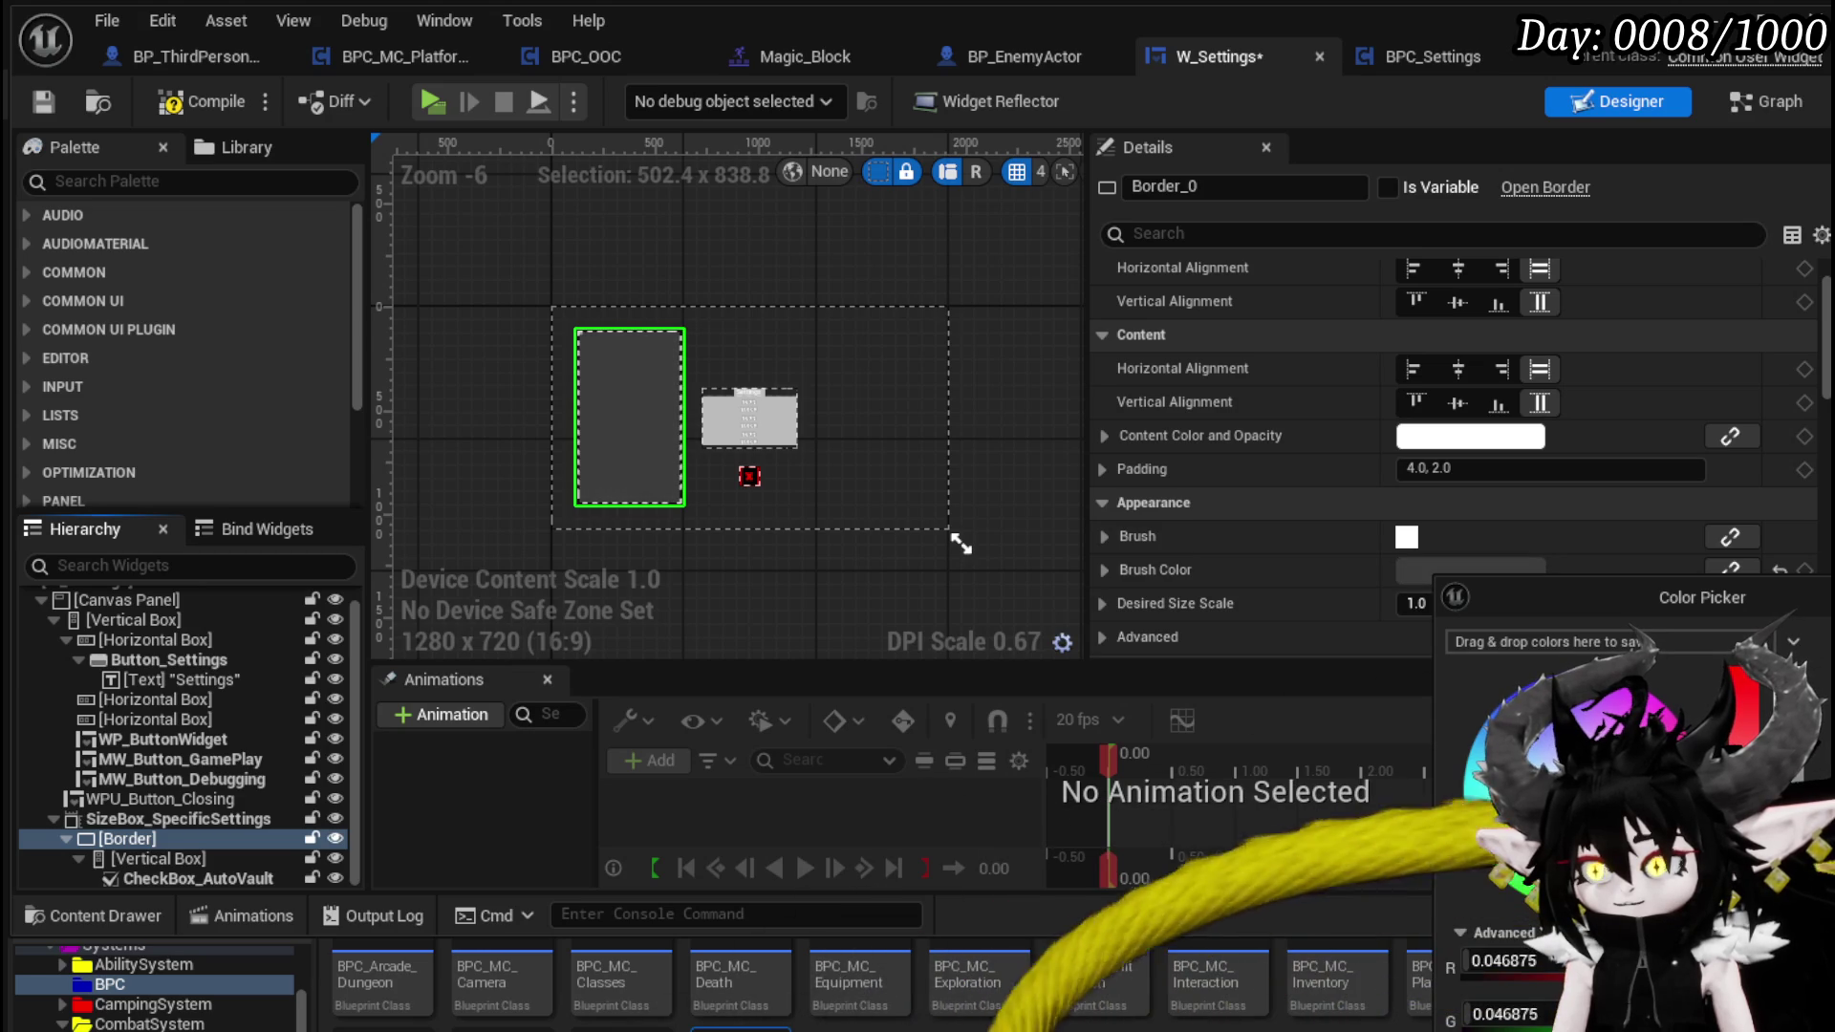
click(622, 319)
click(203, 105)
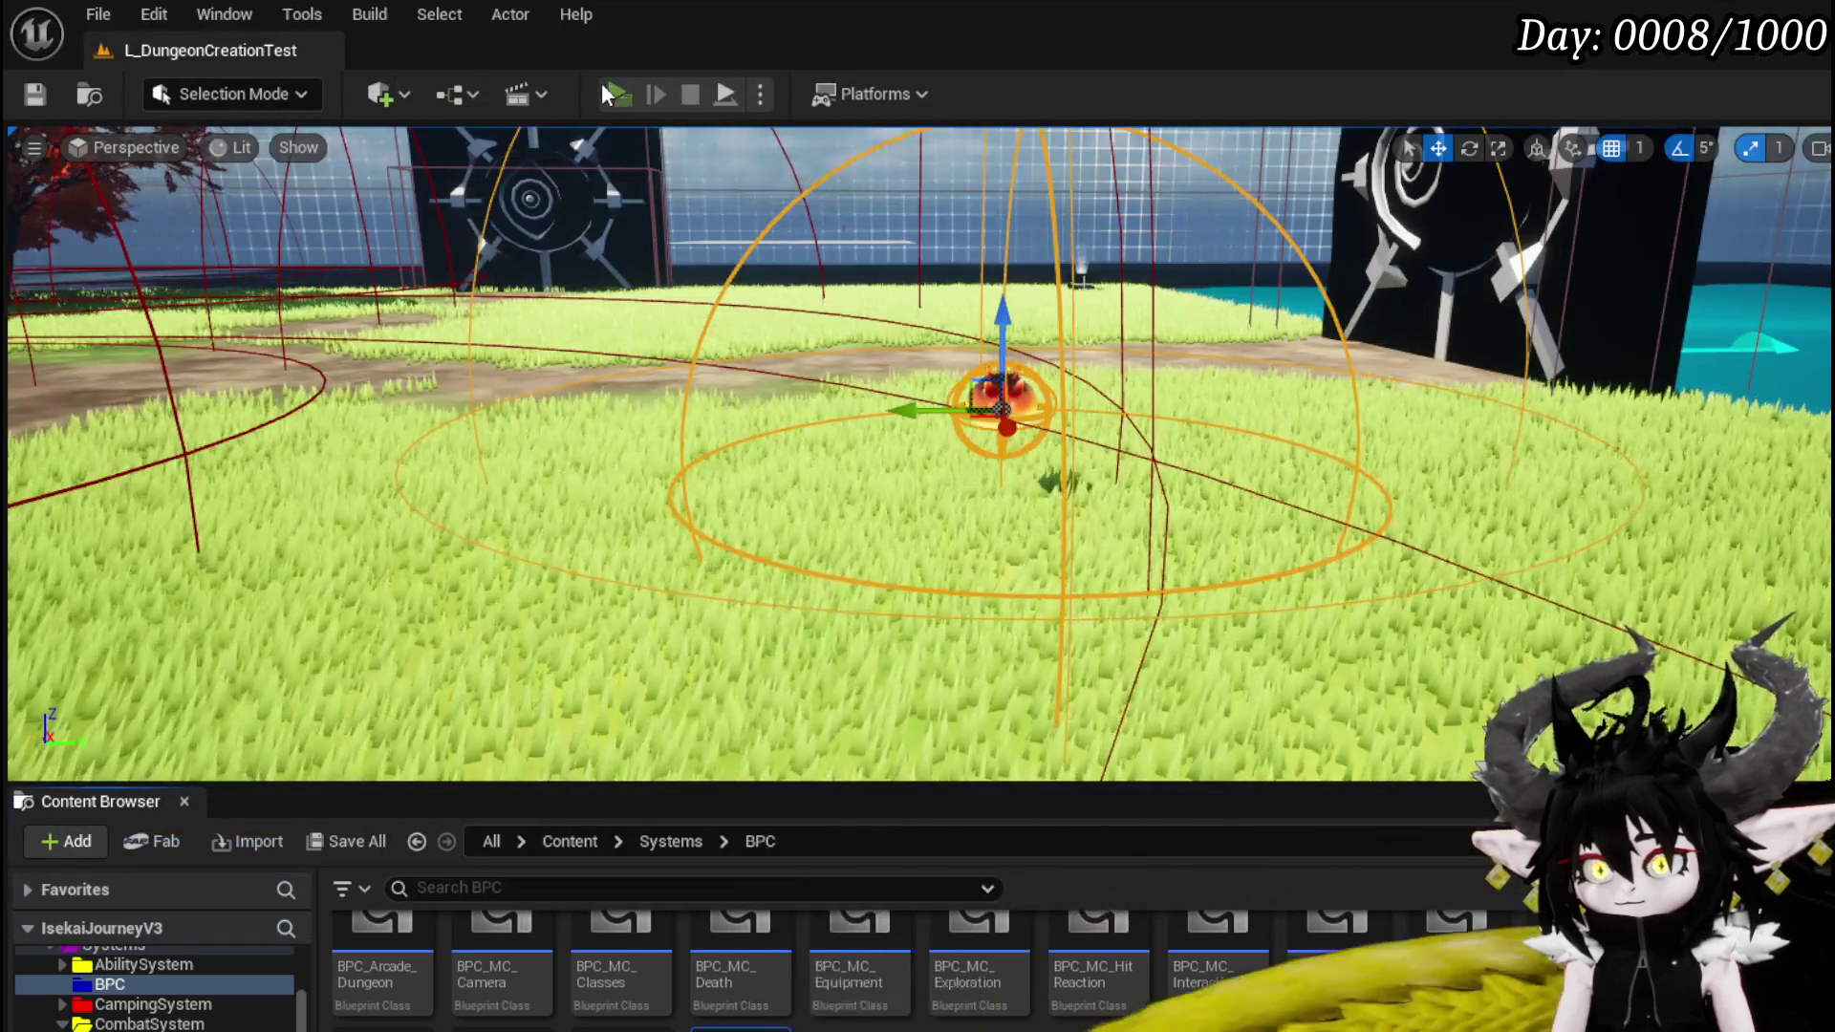
click(600, 82)
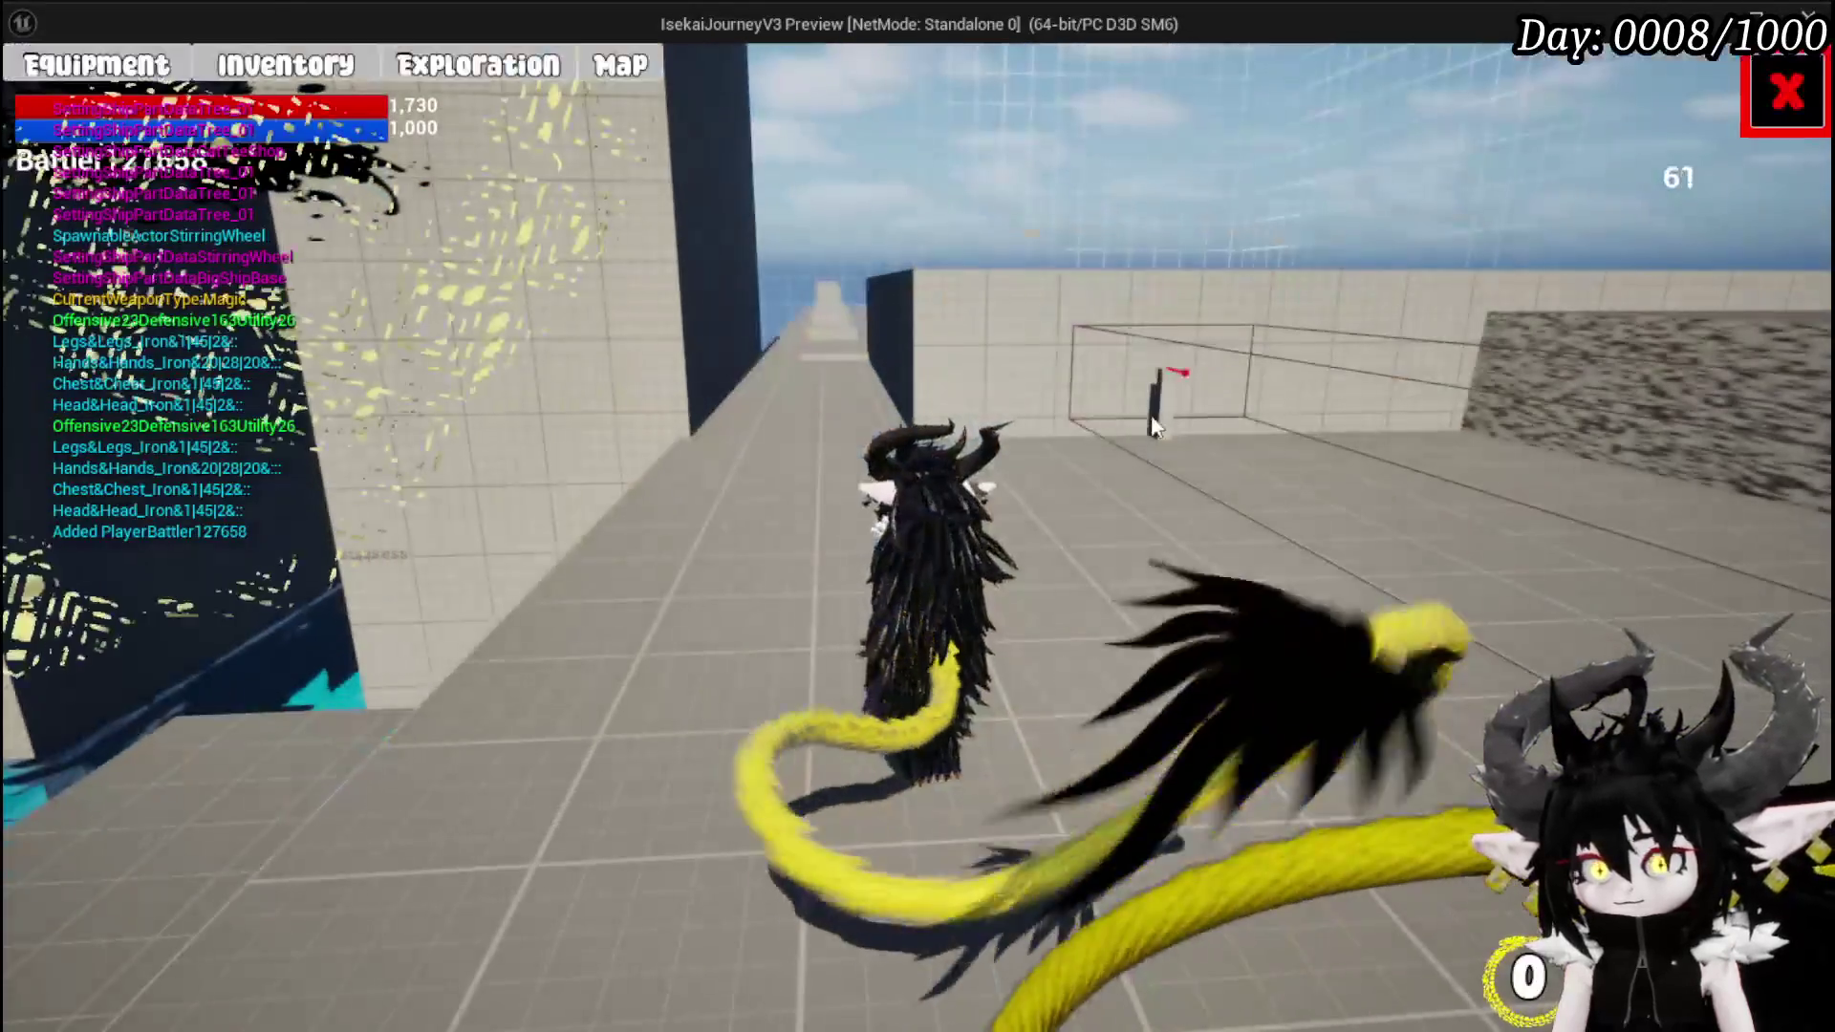
- Open the in-game Settings menu, press Game Play to reveal the grey panel, then stop playing
key(Escape)
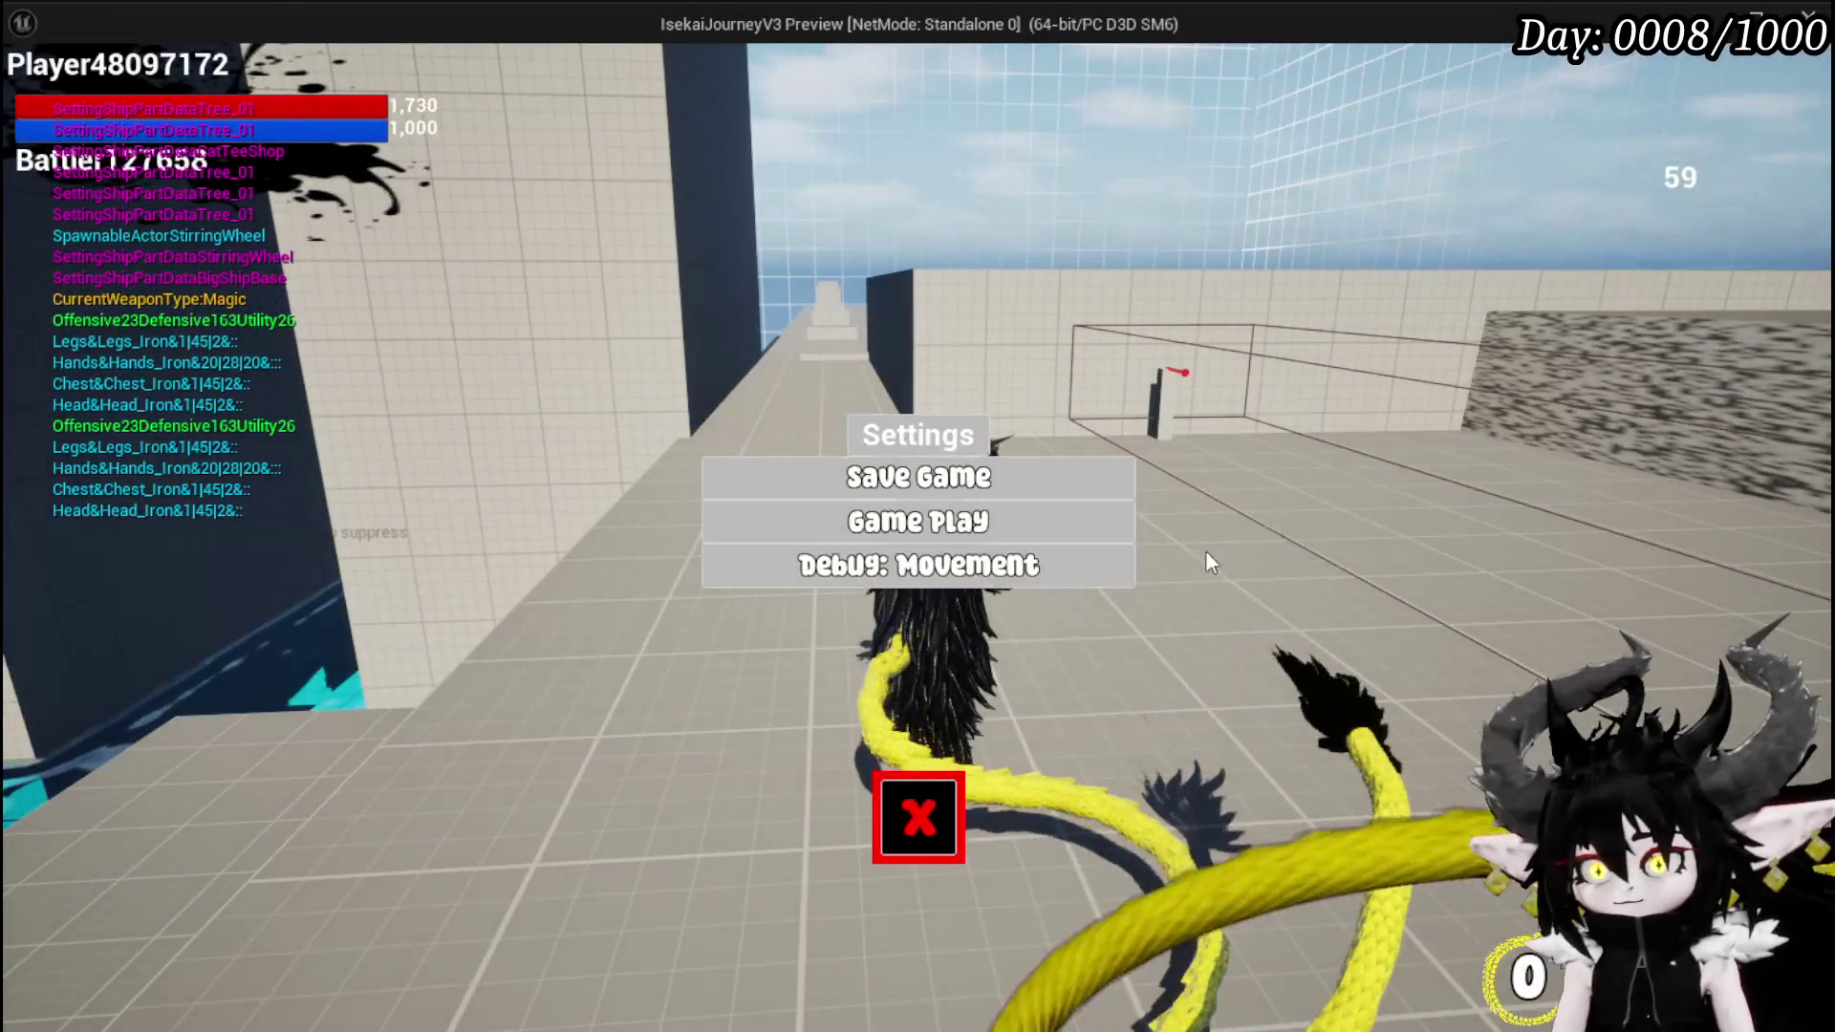
click(1025, 525)
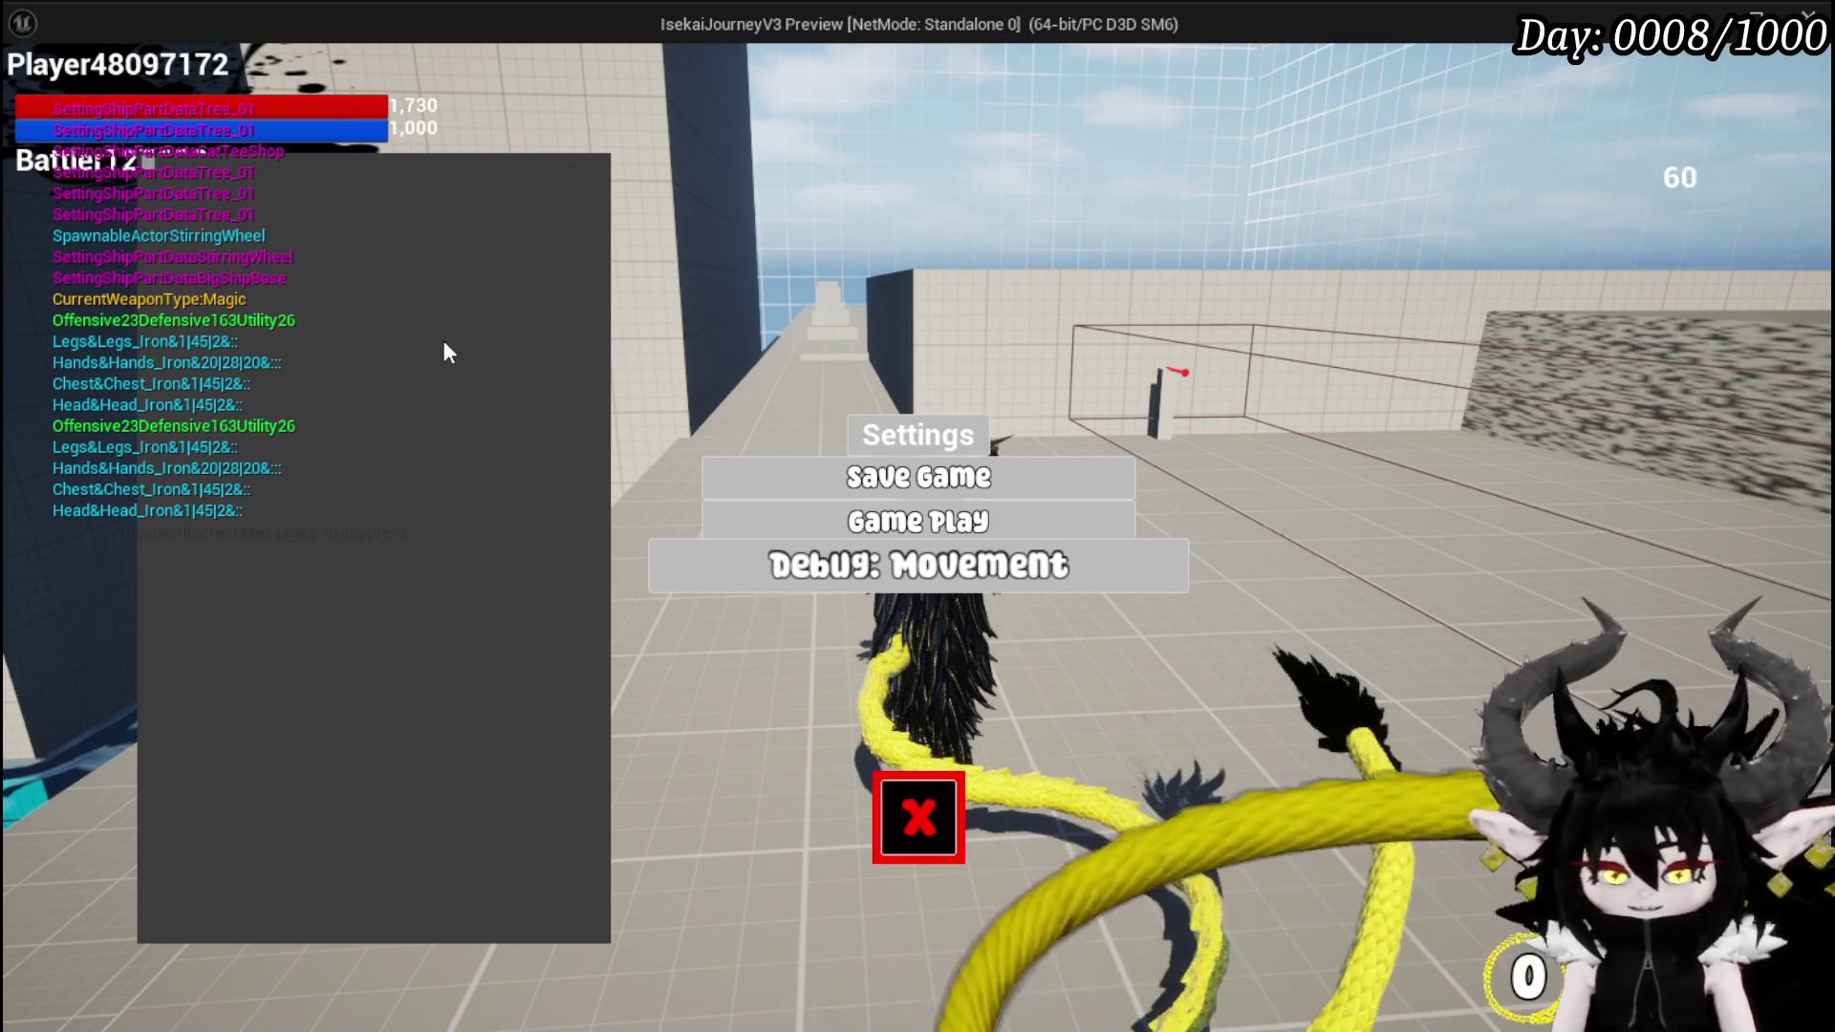
key(Escape)
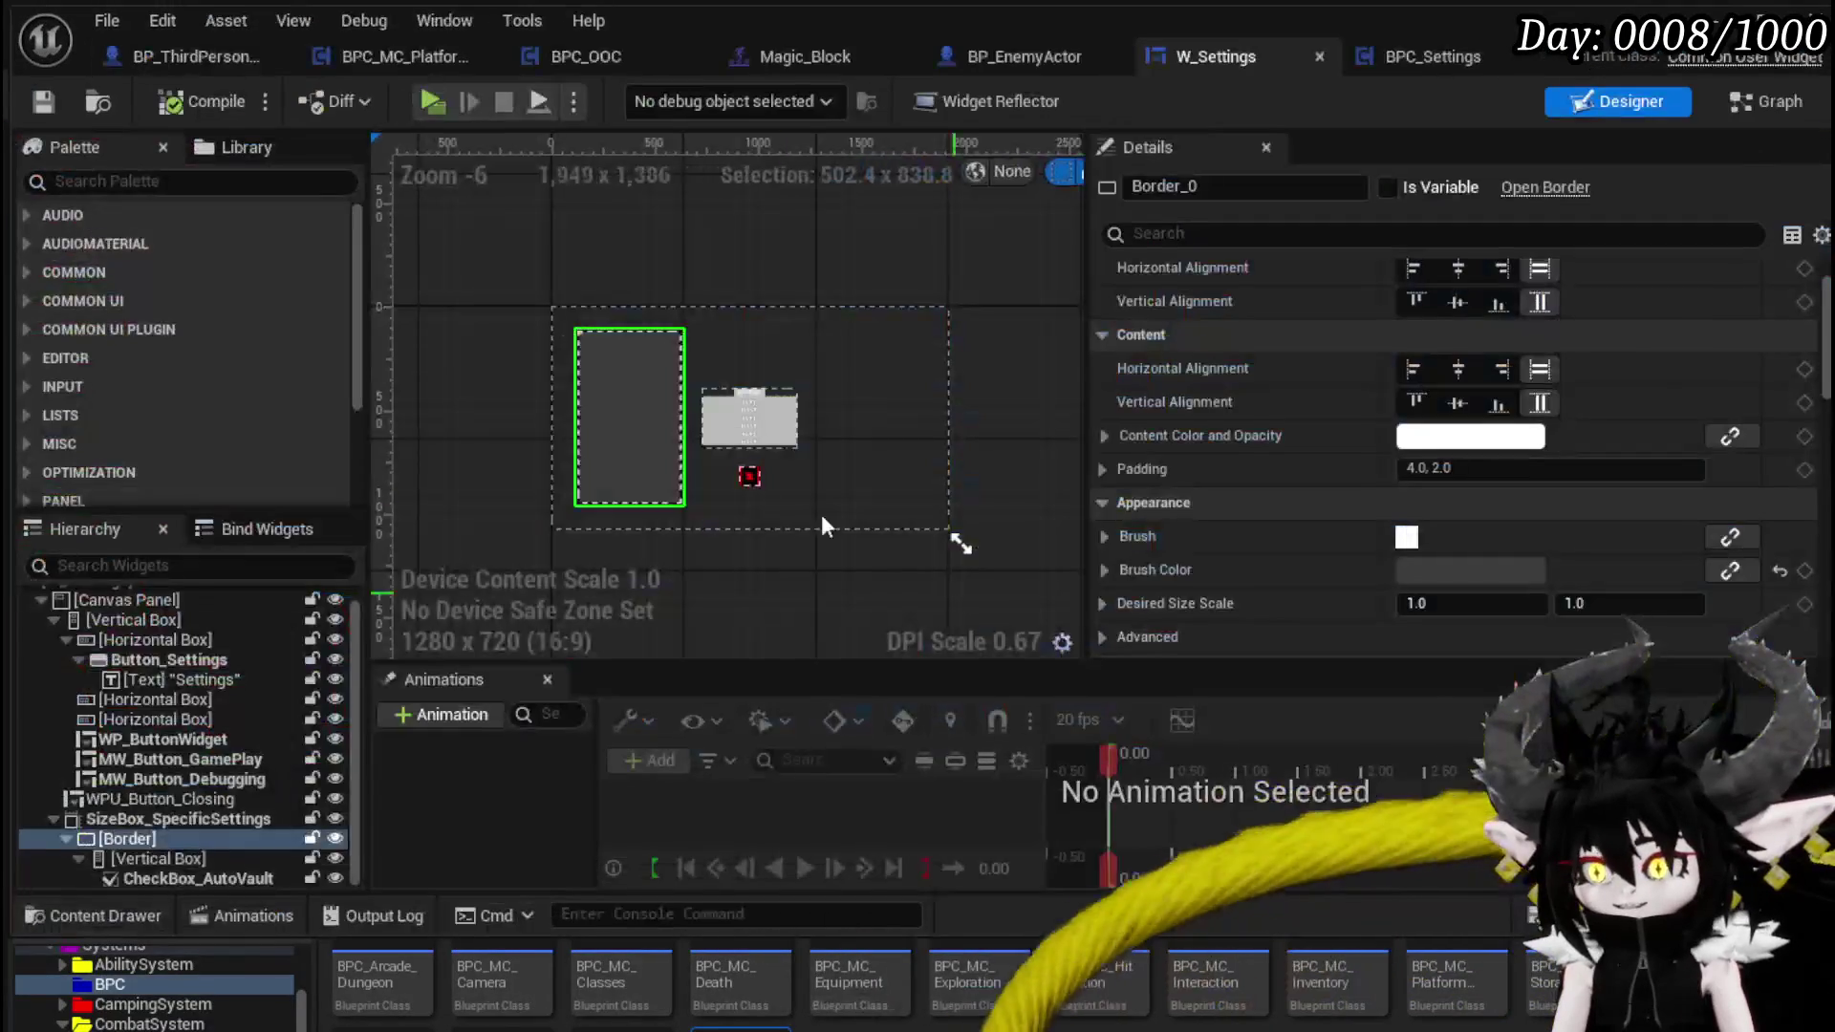
- Wrap CheckBox_AutoVault in a Horizontal Box
right_click(163, 880)
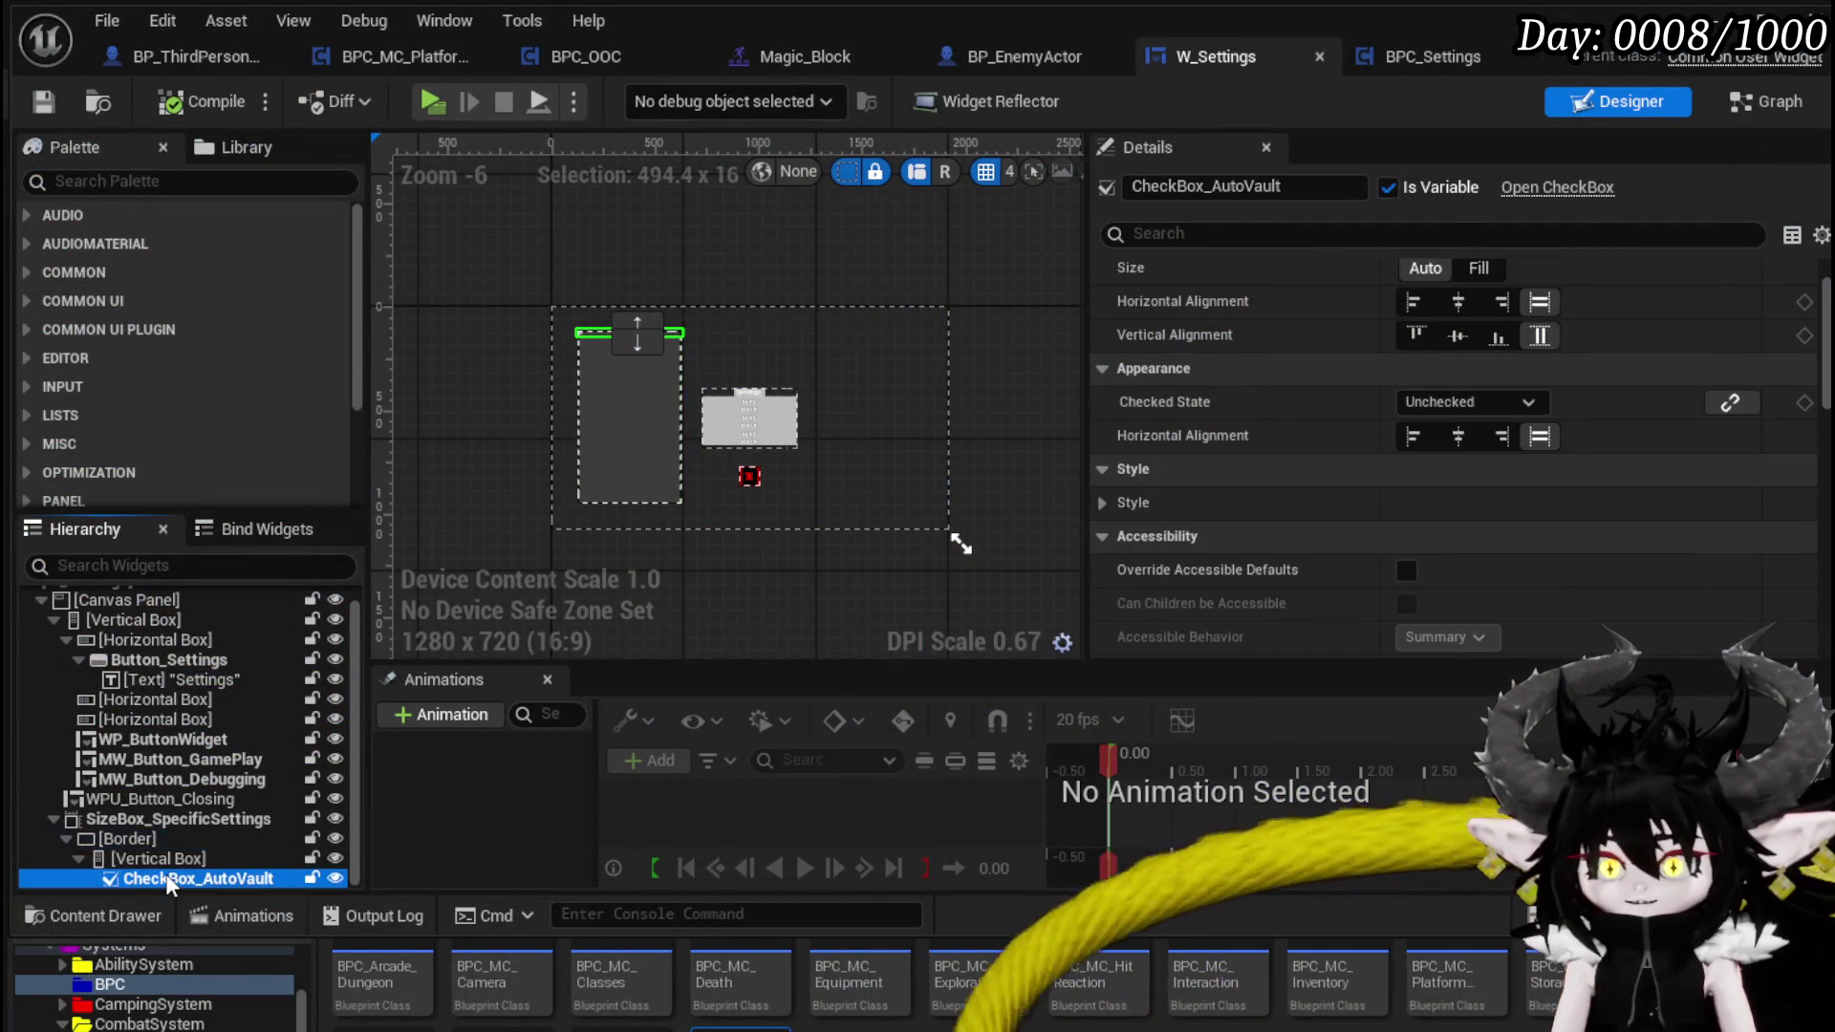
mouse_move(286, 1022)
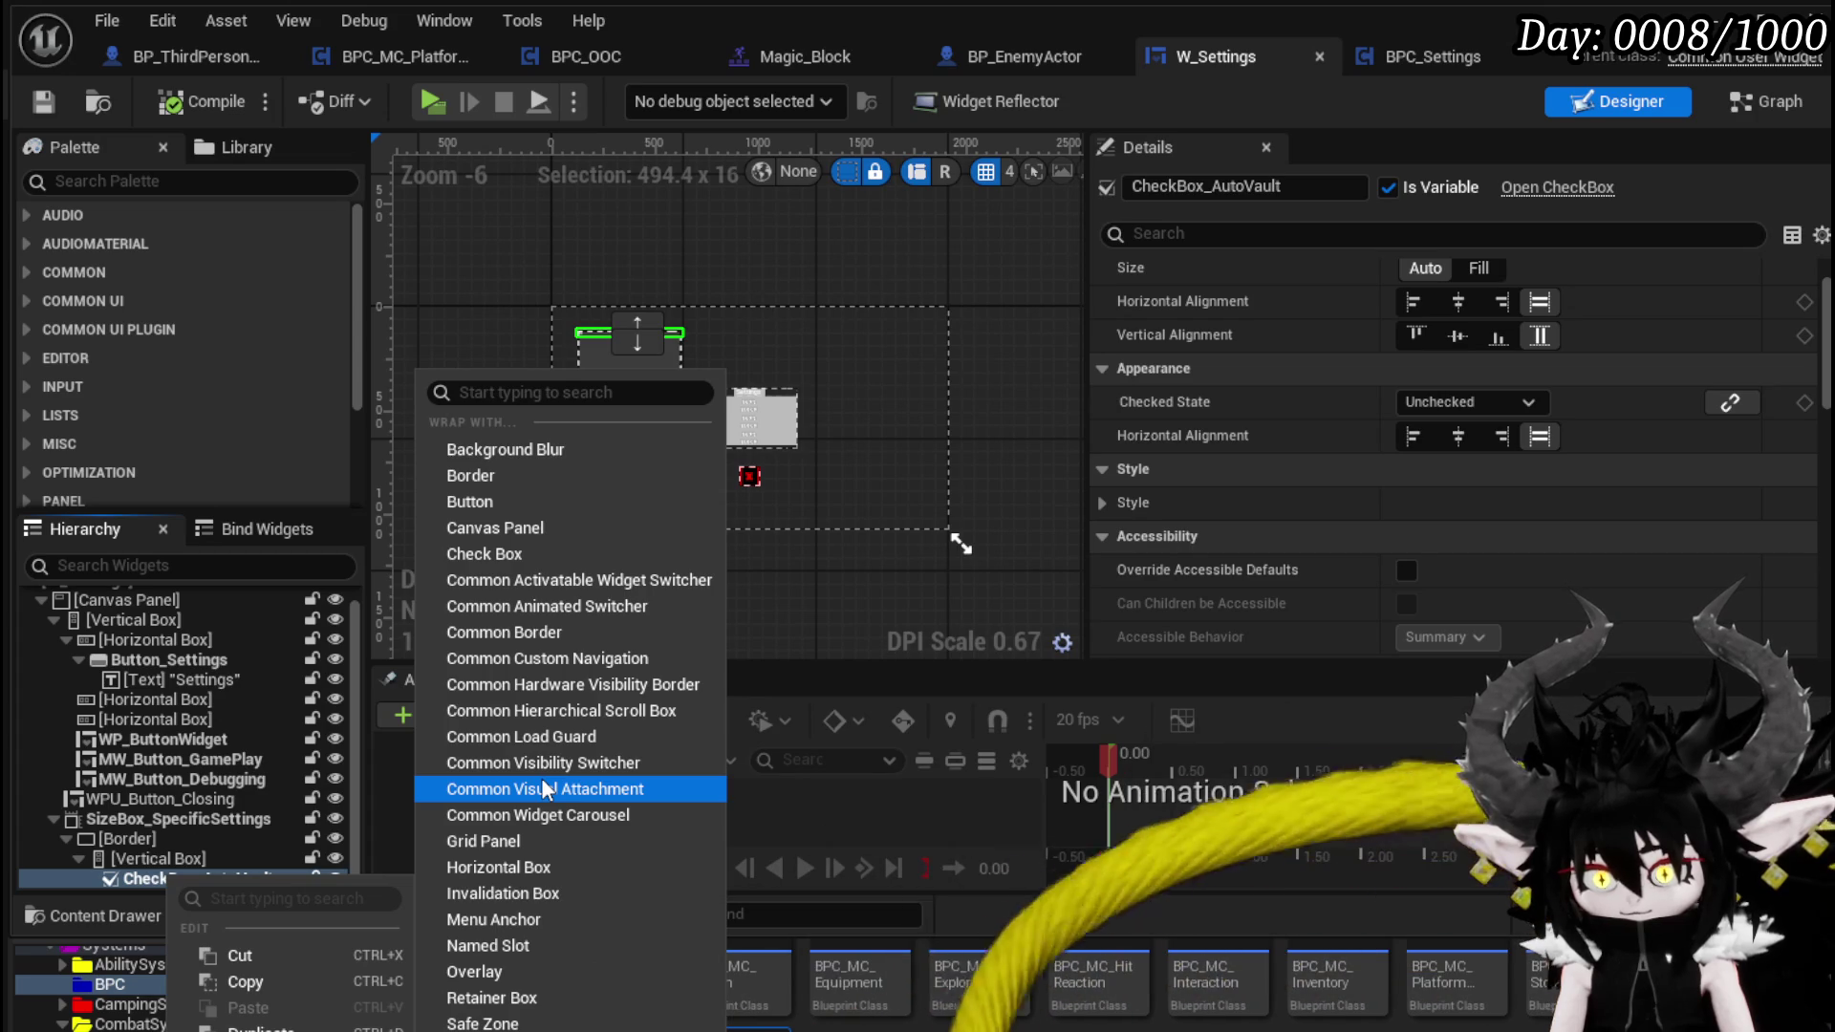
click(516, 868)
scroll(545, 380, up, 3)
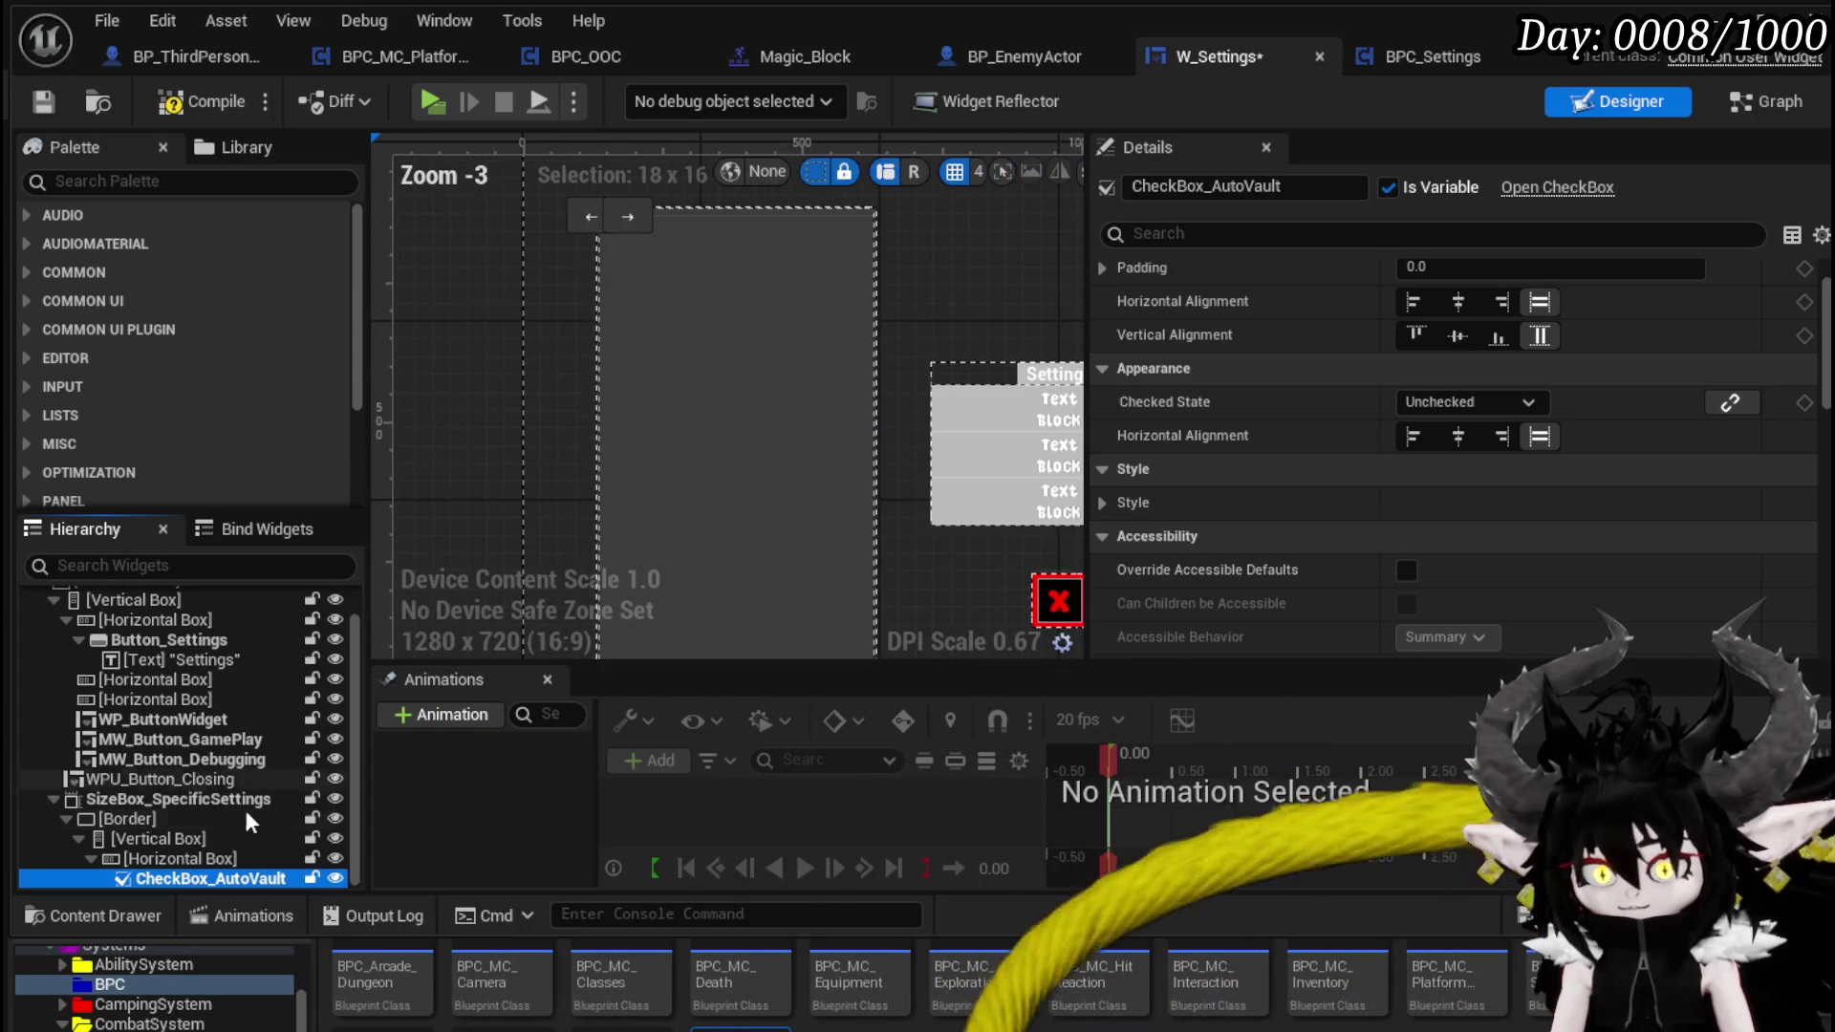
- Add an MW Text label into the Horizontal Box, placed before the checkbox
click(197, 181)
text(xt)
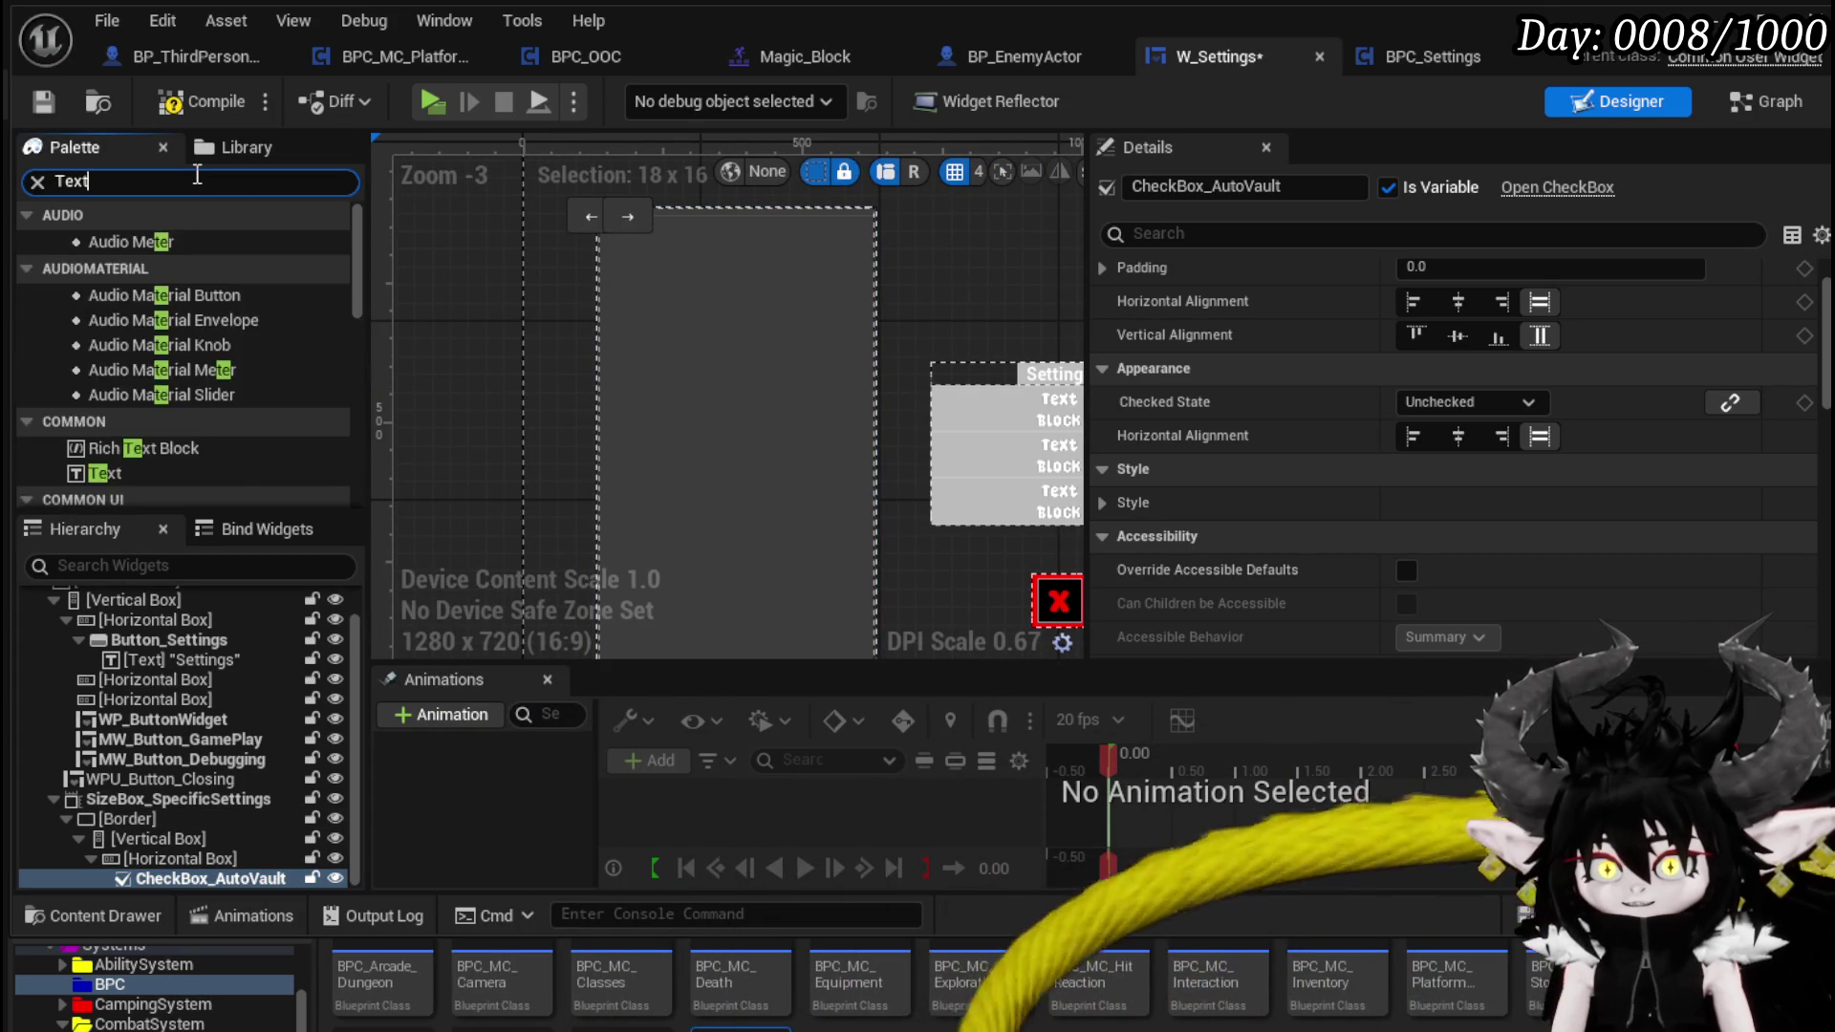
scroll(186, 392, down, 5)
mouse_move(123, 473)
mouse_down()
mouse_move(227, 778)
mouse_move(184, 862)
mouse_up()
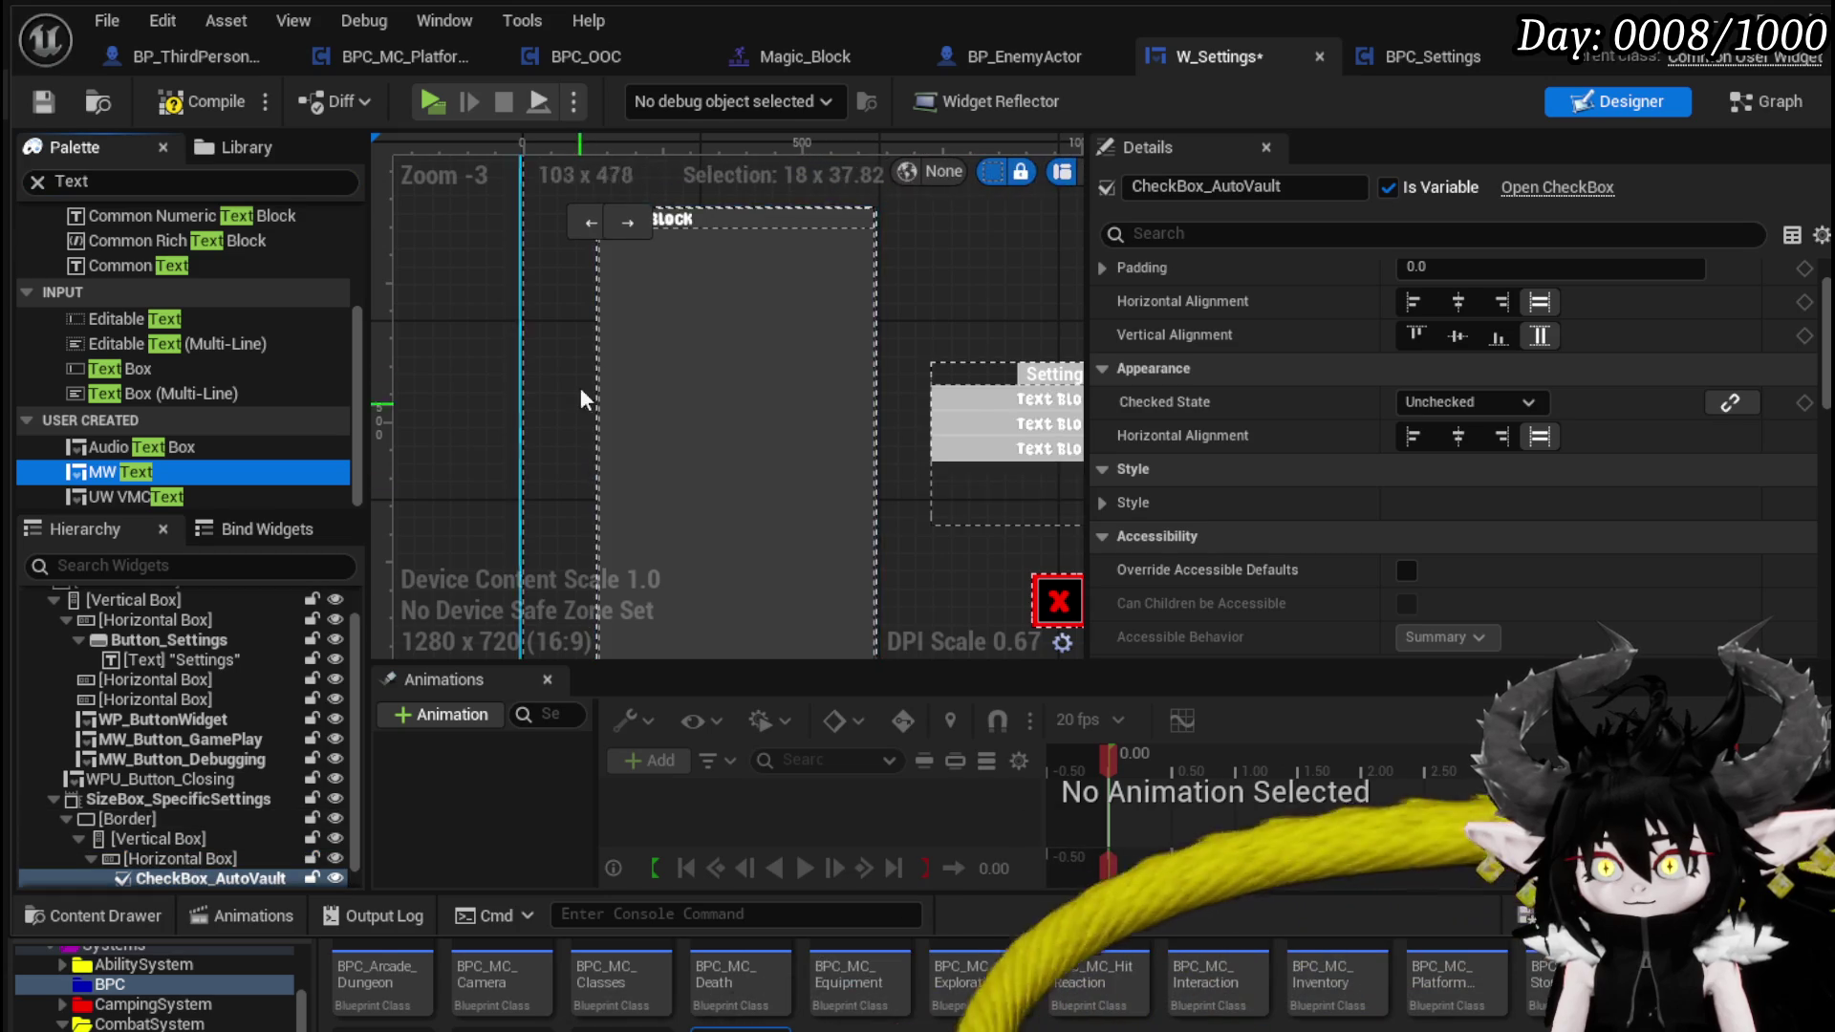
scroll(669, 287, up, 3)
click(594, 207)
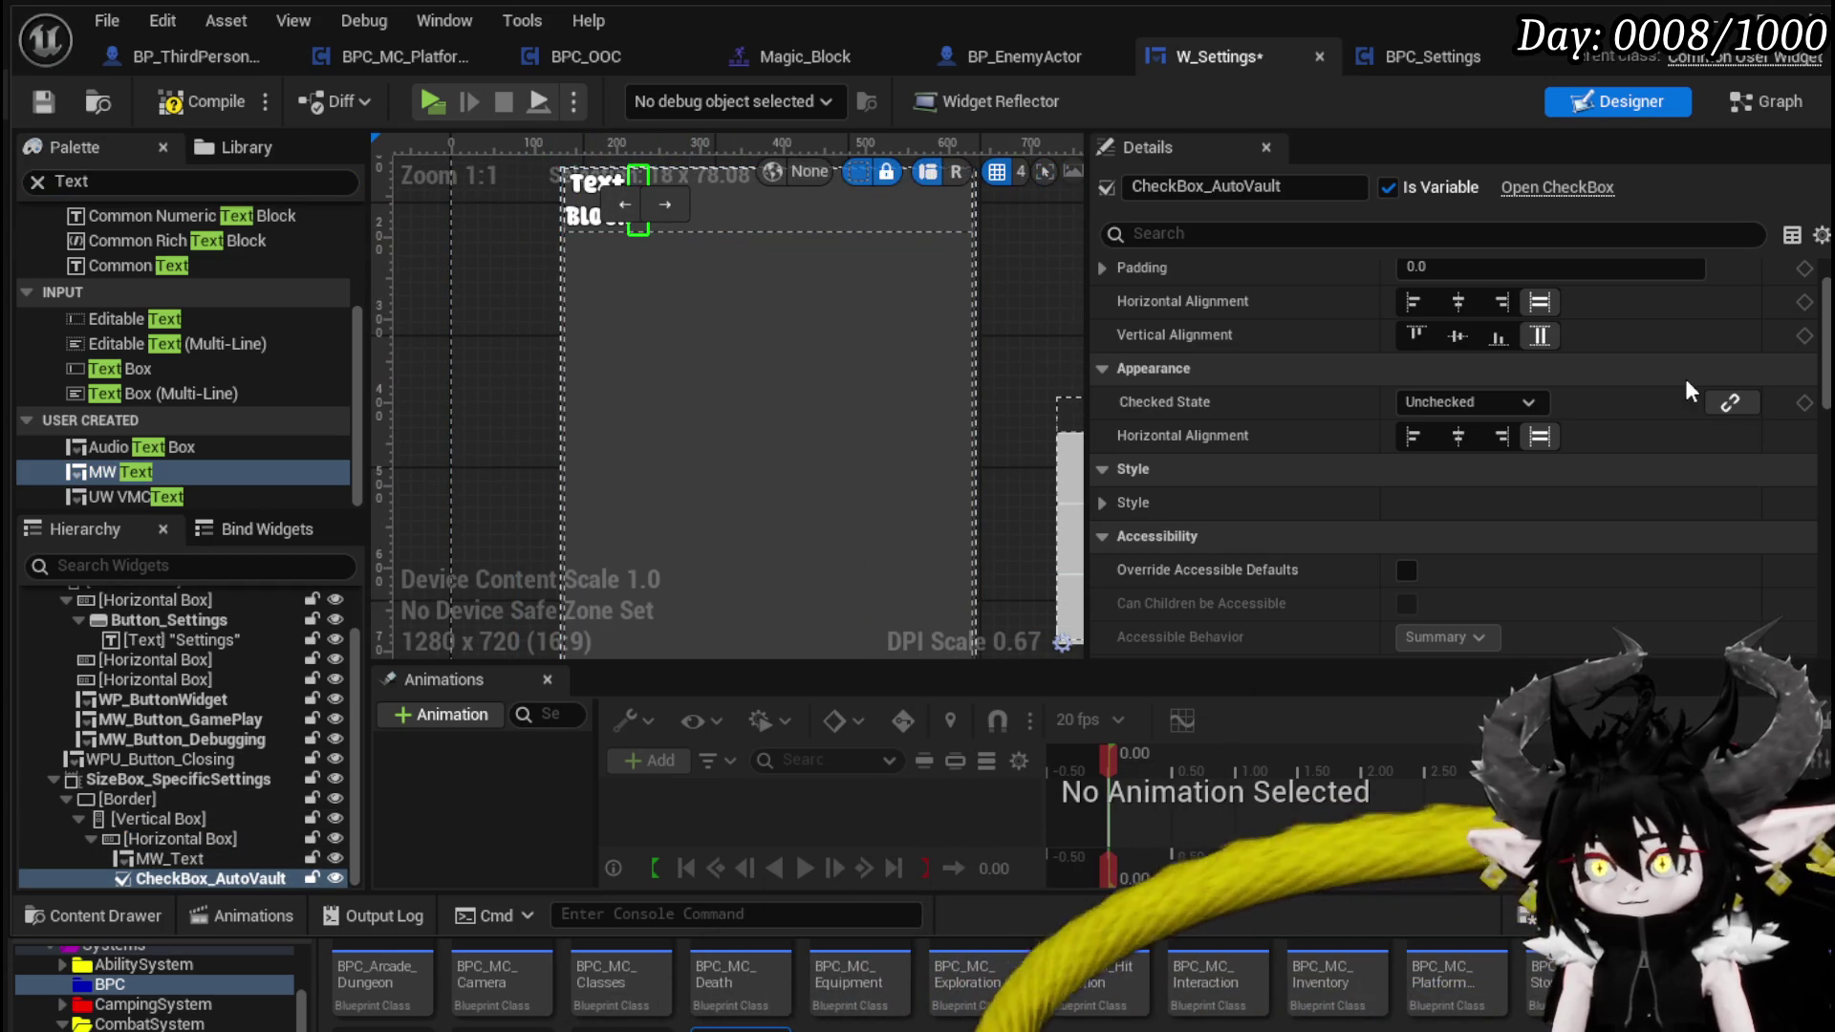
- Start editing the checkbox's Padding value in the Details panel
scroll(1799, 614, down, 8)
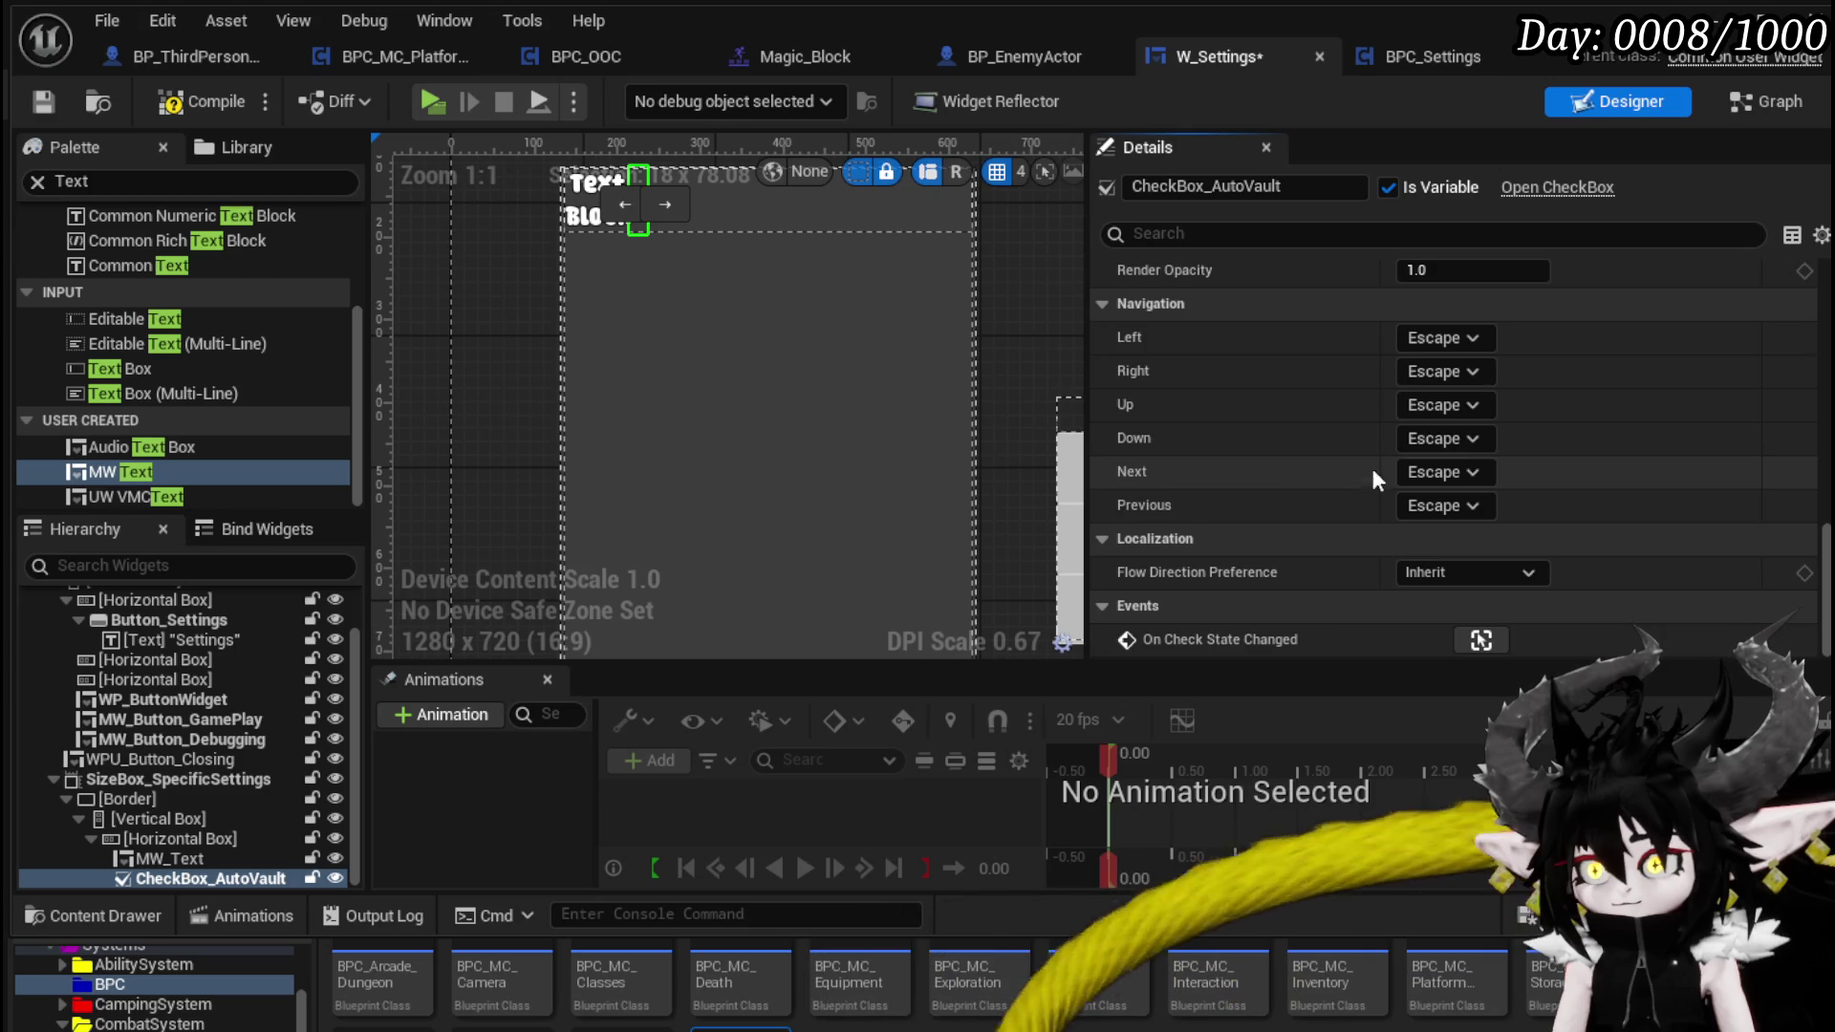
scroll(1376, 468, up, 3)
scroll(750, 251, up, 5)
scroll(917, 468, up, 3)
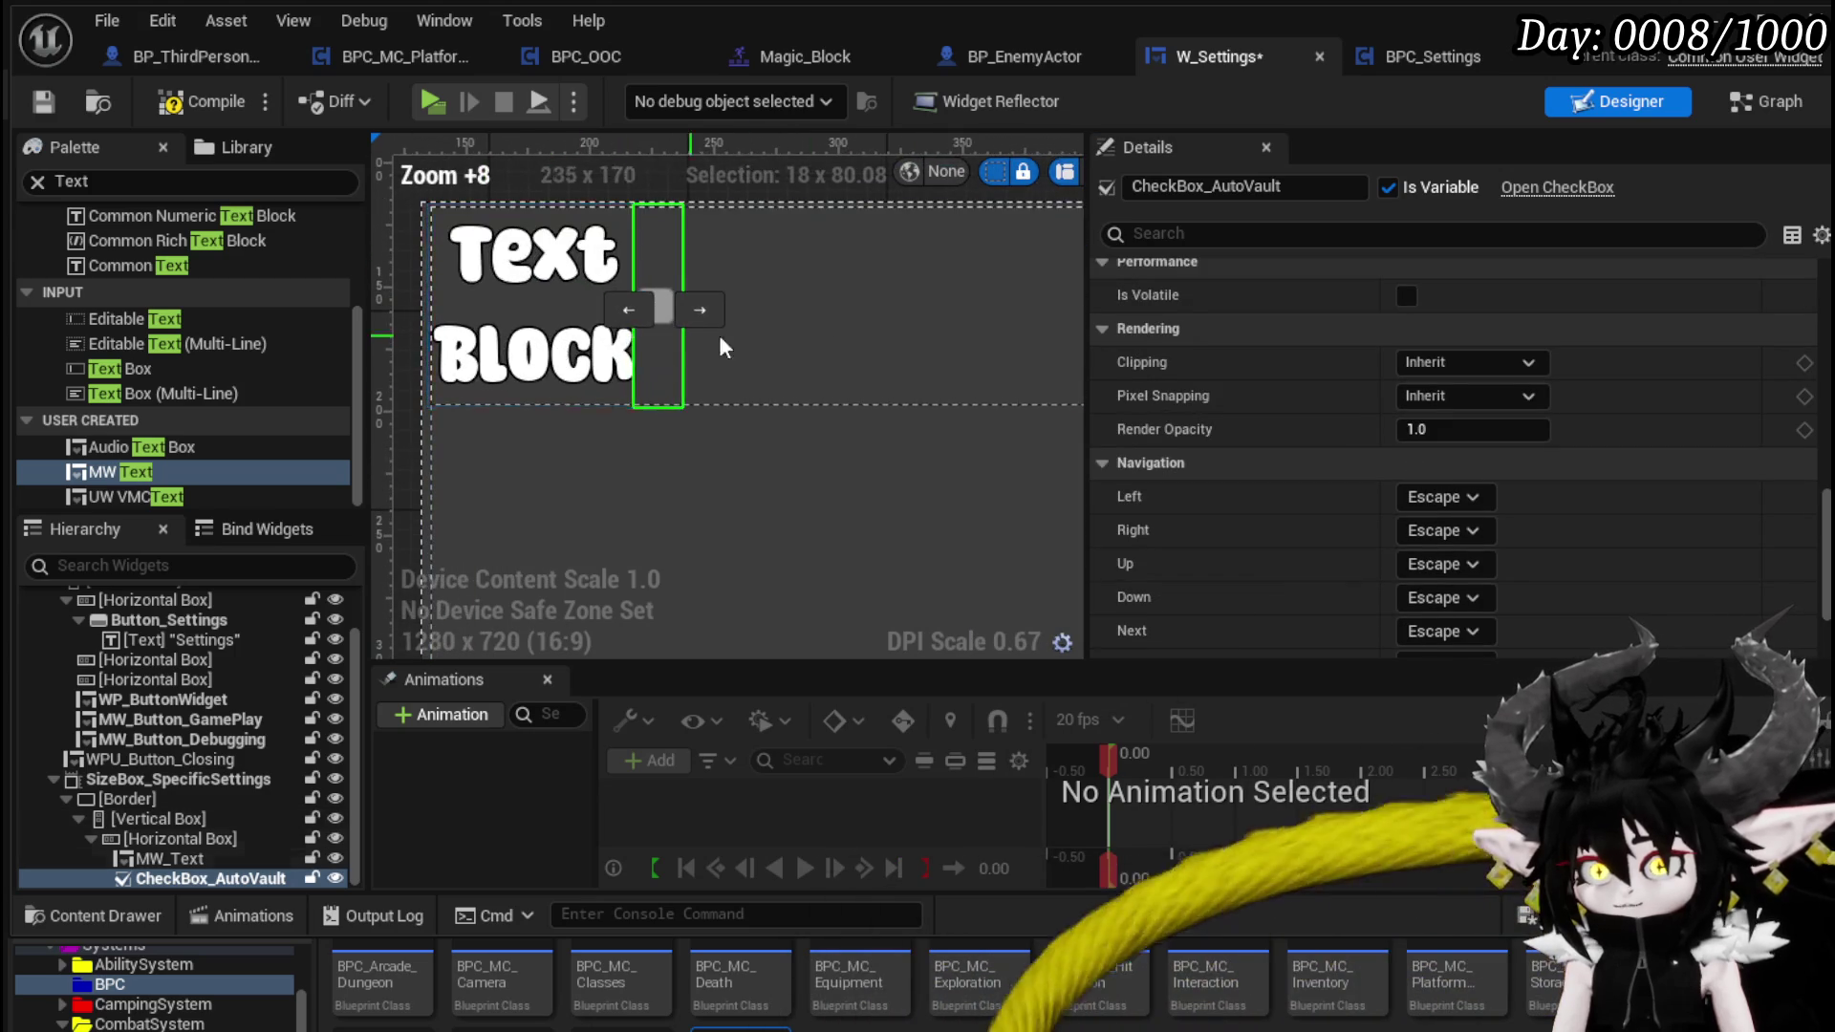
scroll(1449, 409, up, 5)
scroll(1448, 409, up, 5)
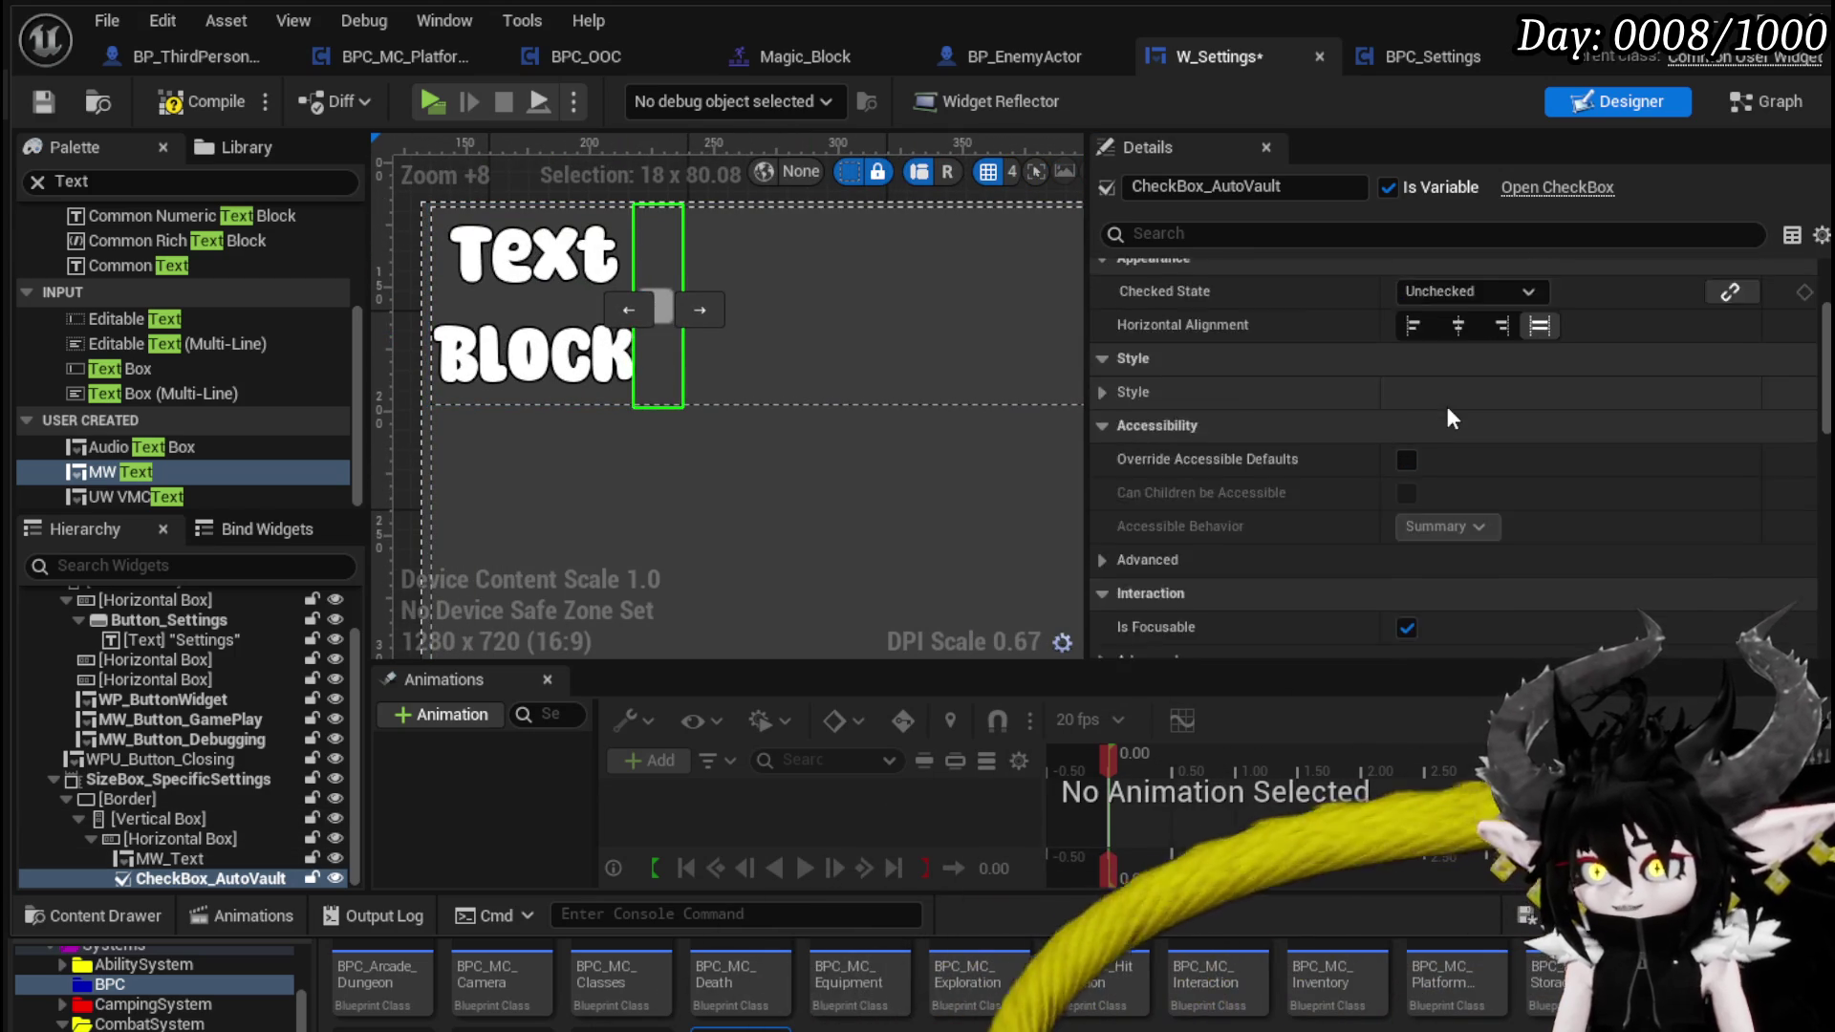
scroll(1678, 448, down, 8)
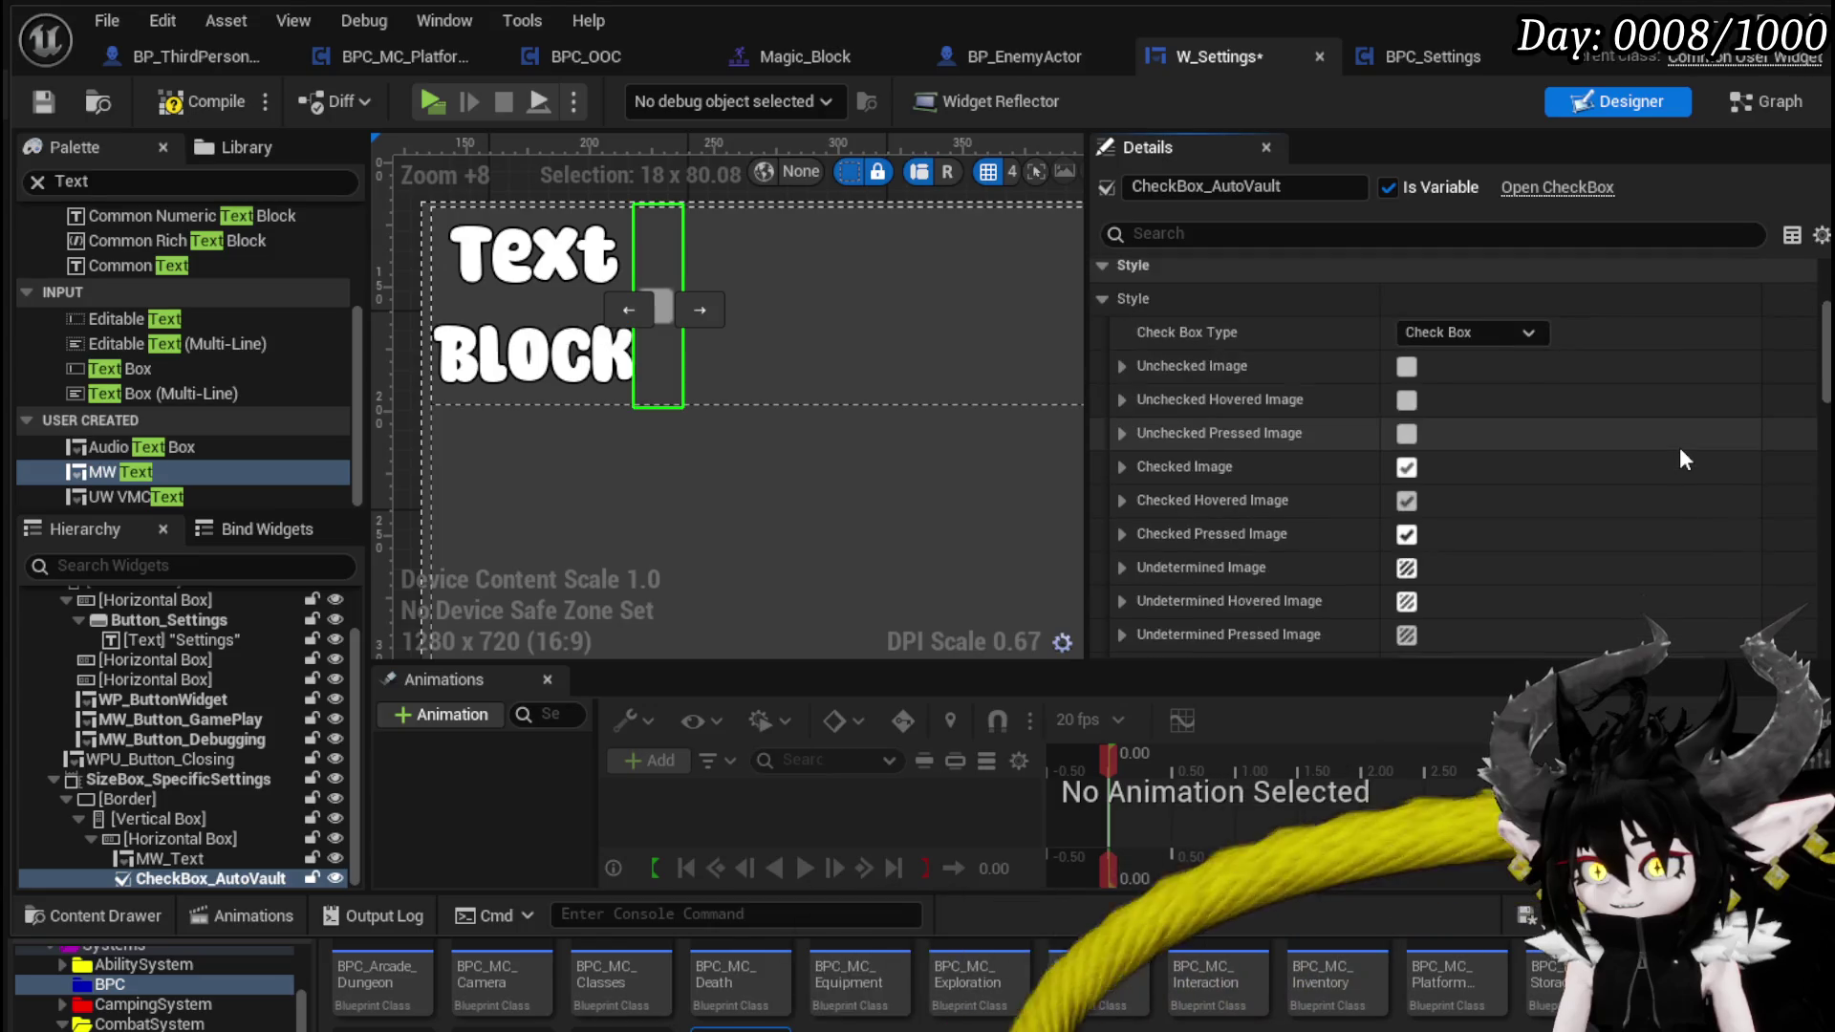
scroll(1682, 458, down, 7)
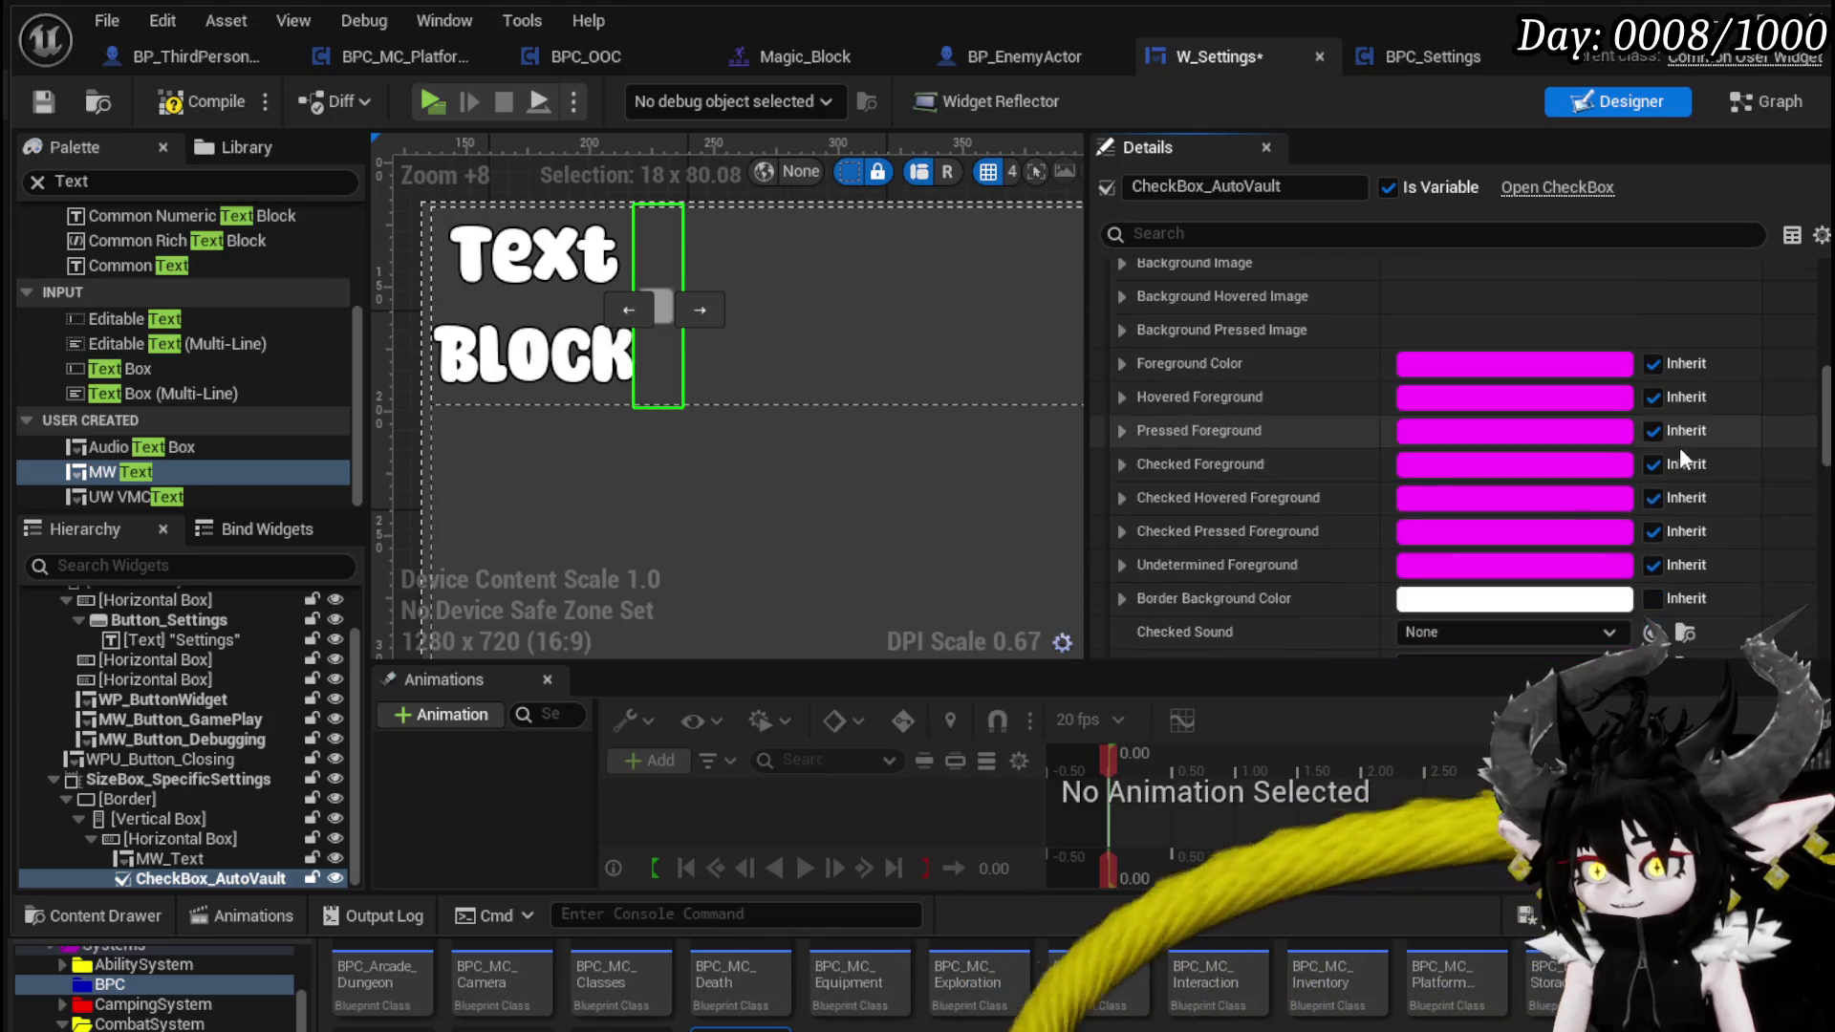
scroll(1682, 459, up, 4)
scroll(1678, 447, up, 3)
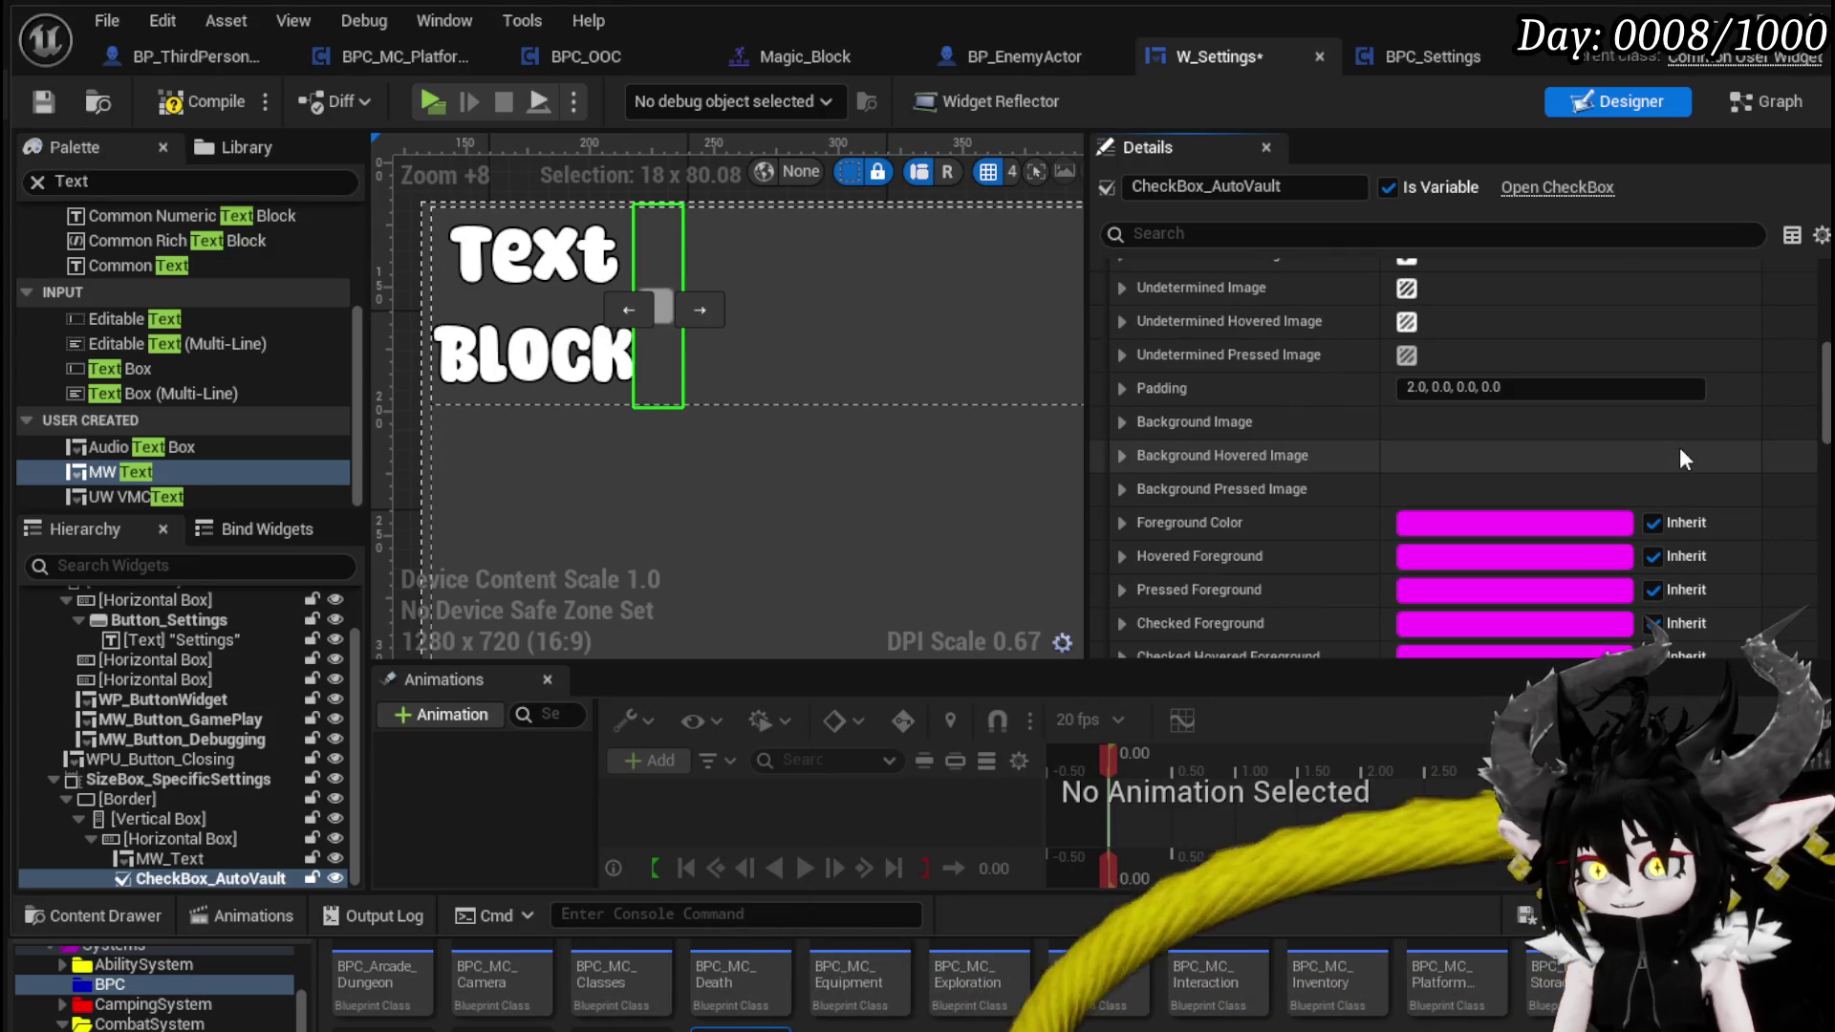
click(1561, 388)
text(0)
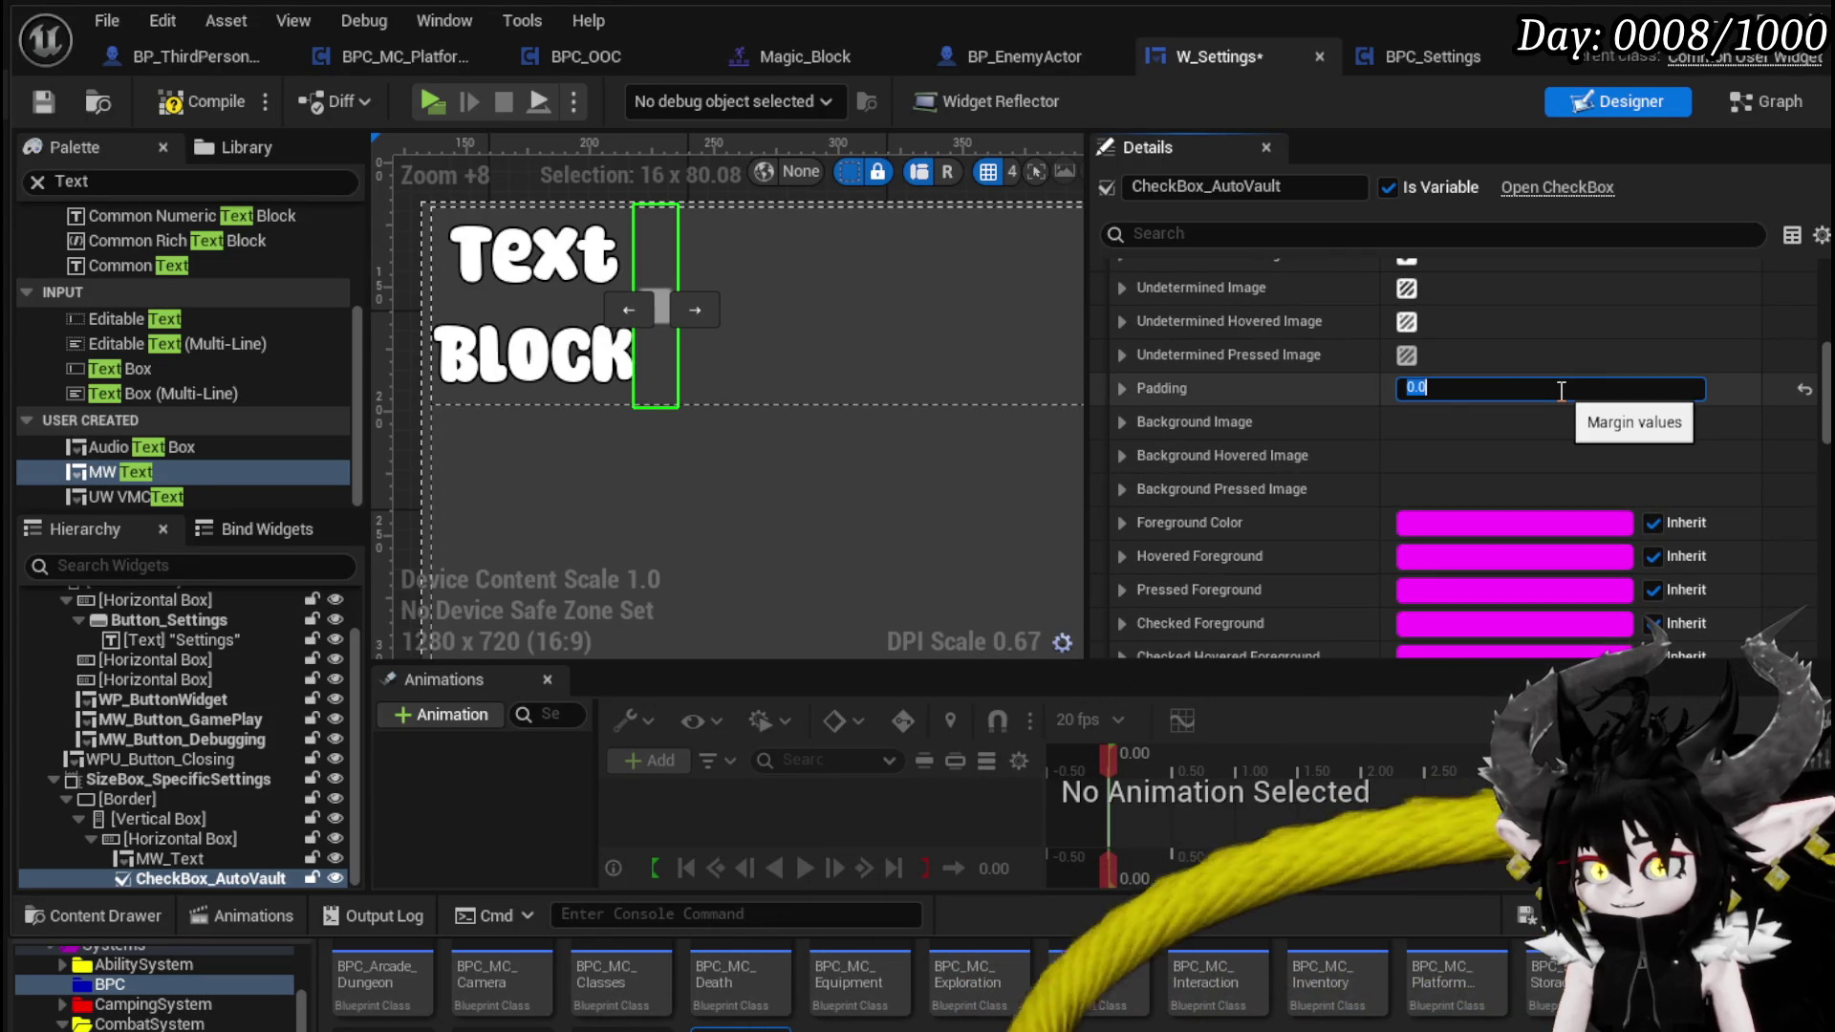
- Set the AutoVault checkbox's Unchecked Image size to 50 × 50
click(1130, 386)
click(1129, 386)
scroll(1258, 407, up, 3)
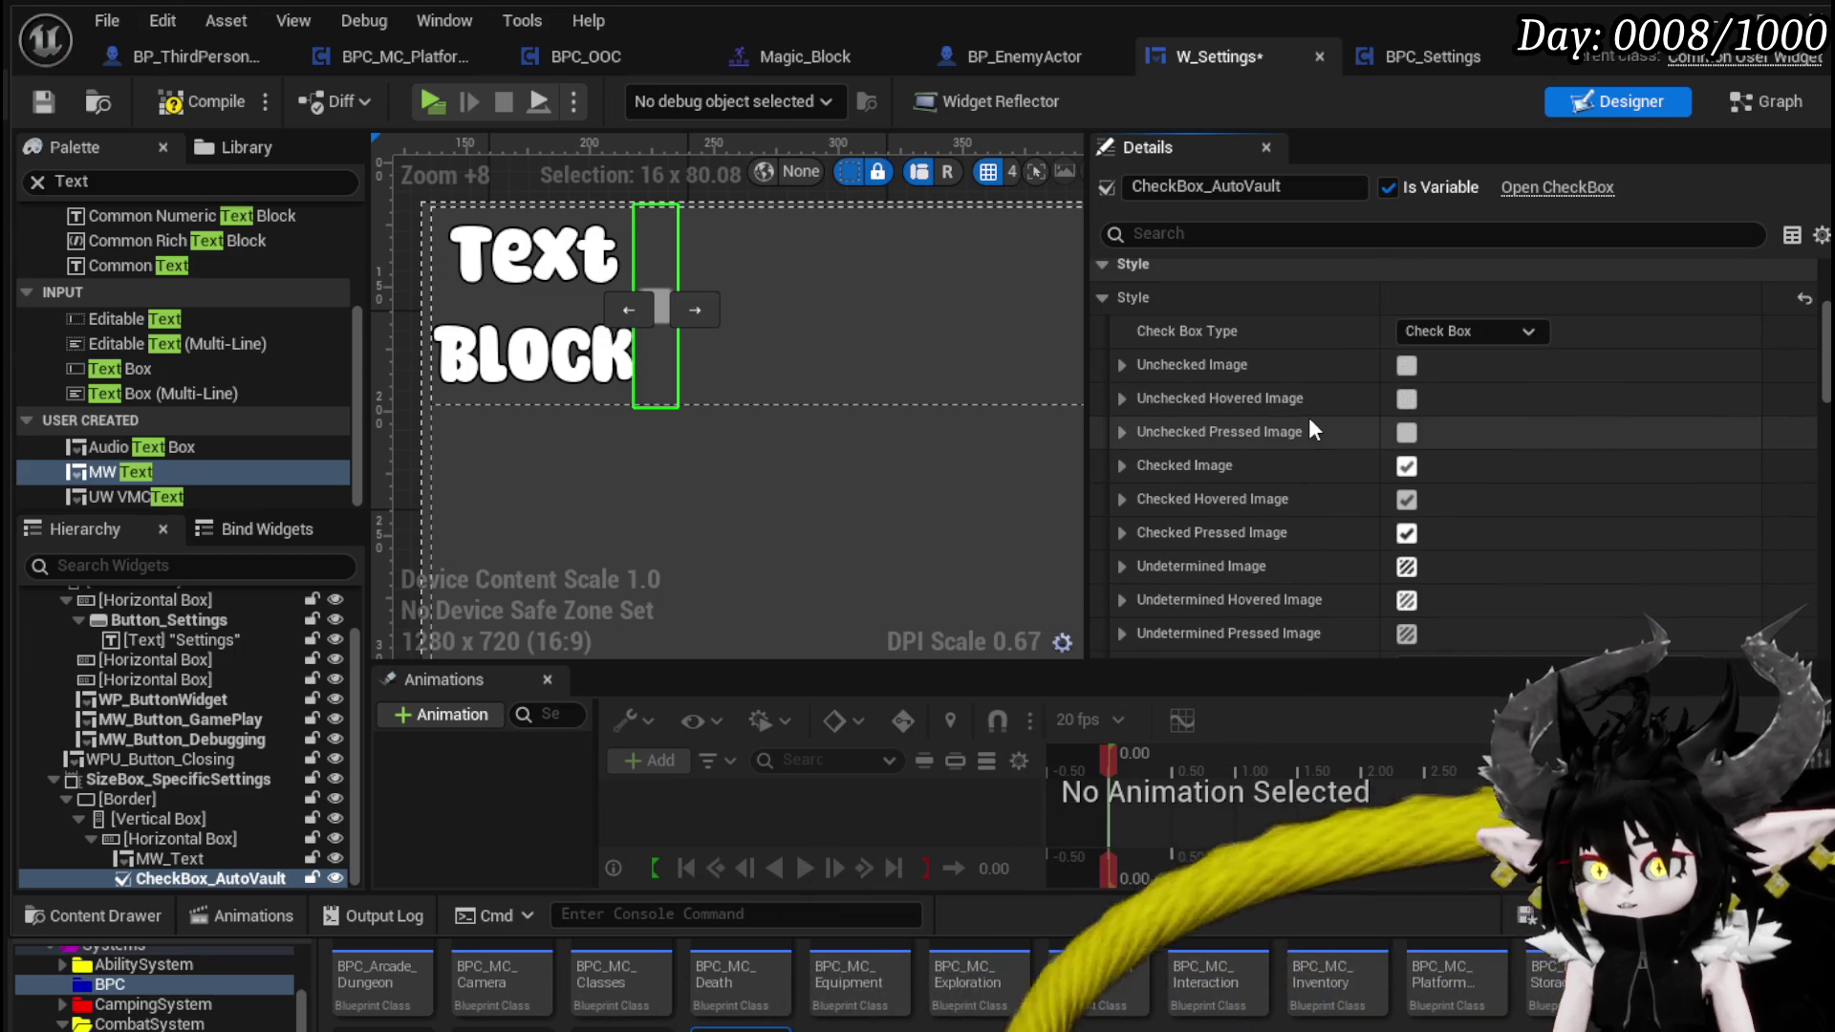
scroll(1310, 419, up, 1)
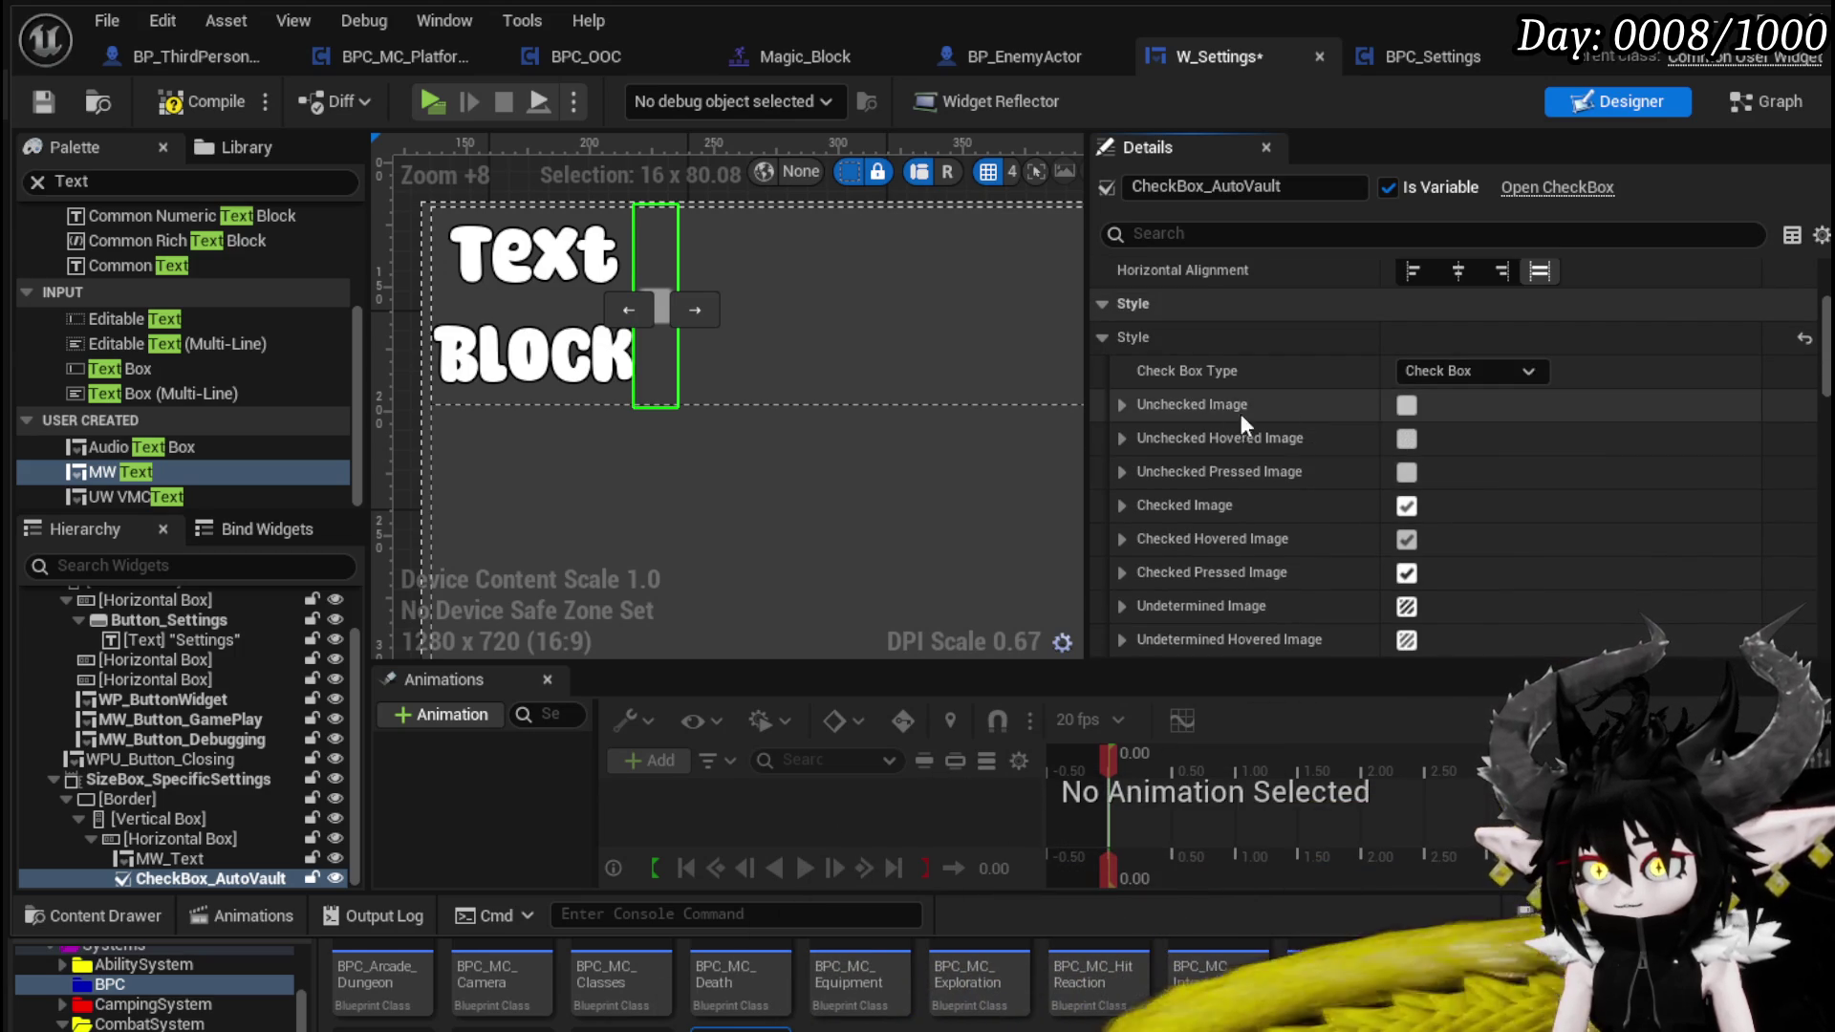
click(1122, 406)
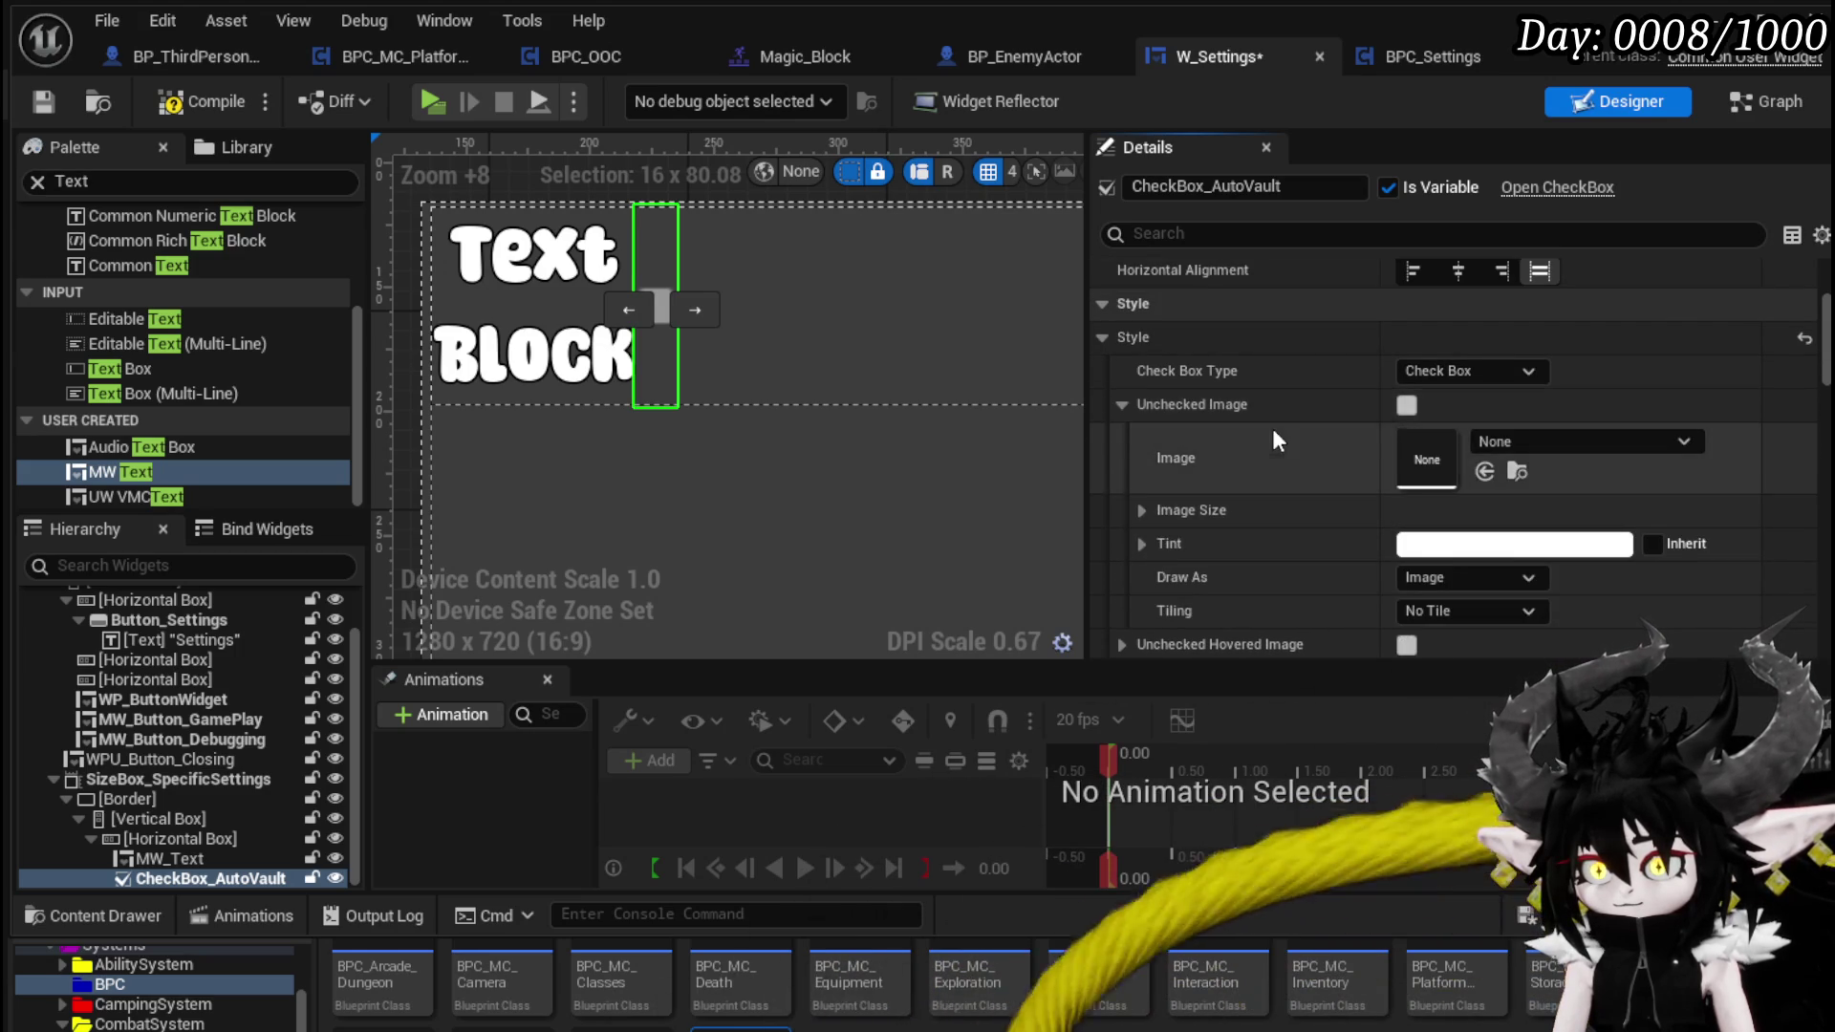
scroll(1270, 428, down, 4)
click(1145, 352)
scroll(1183, 380, up, 2)
click(1461, 464)
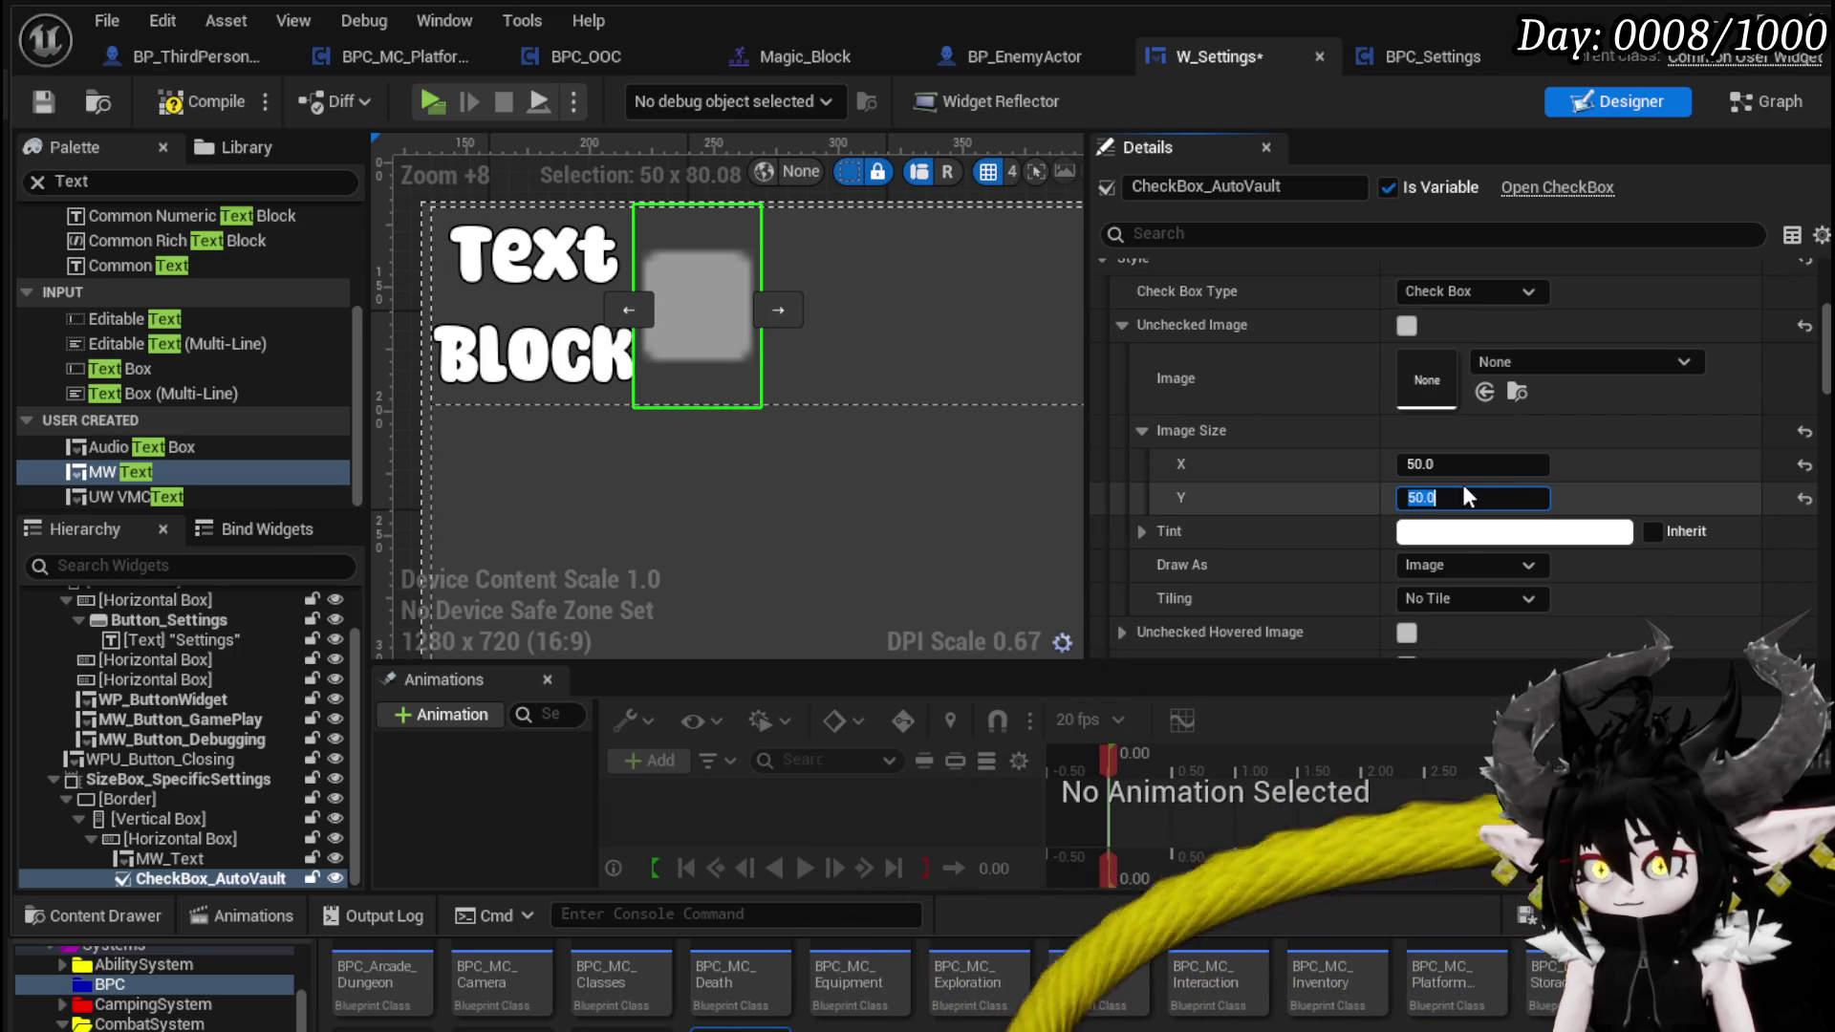
scroll(1240, 468, down, 3)
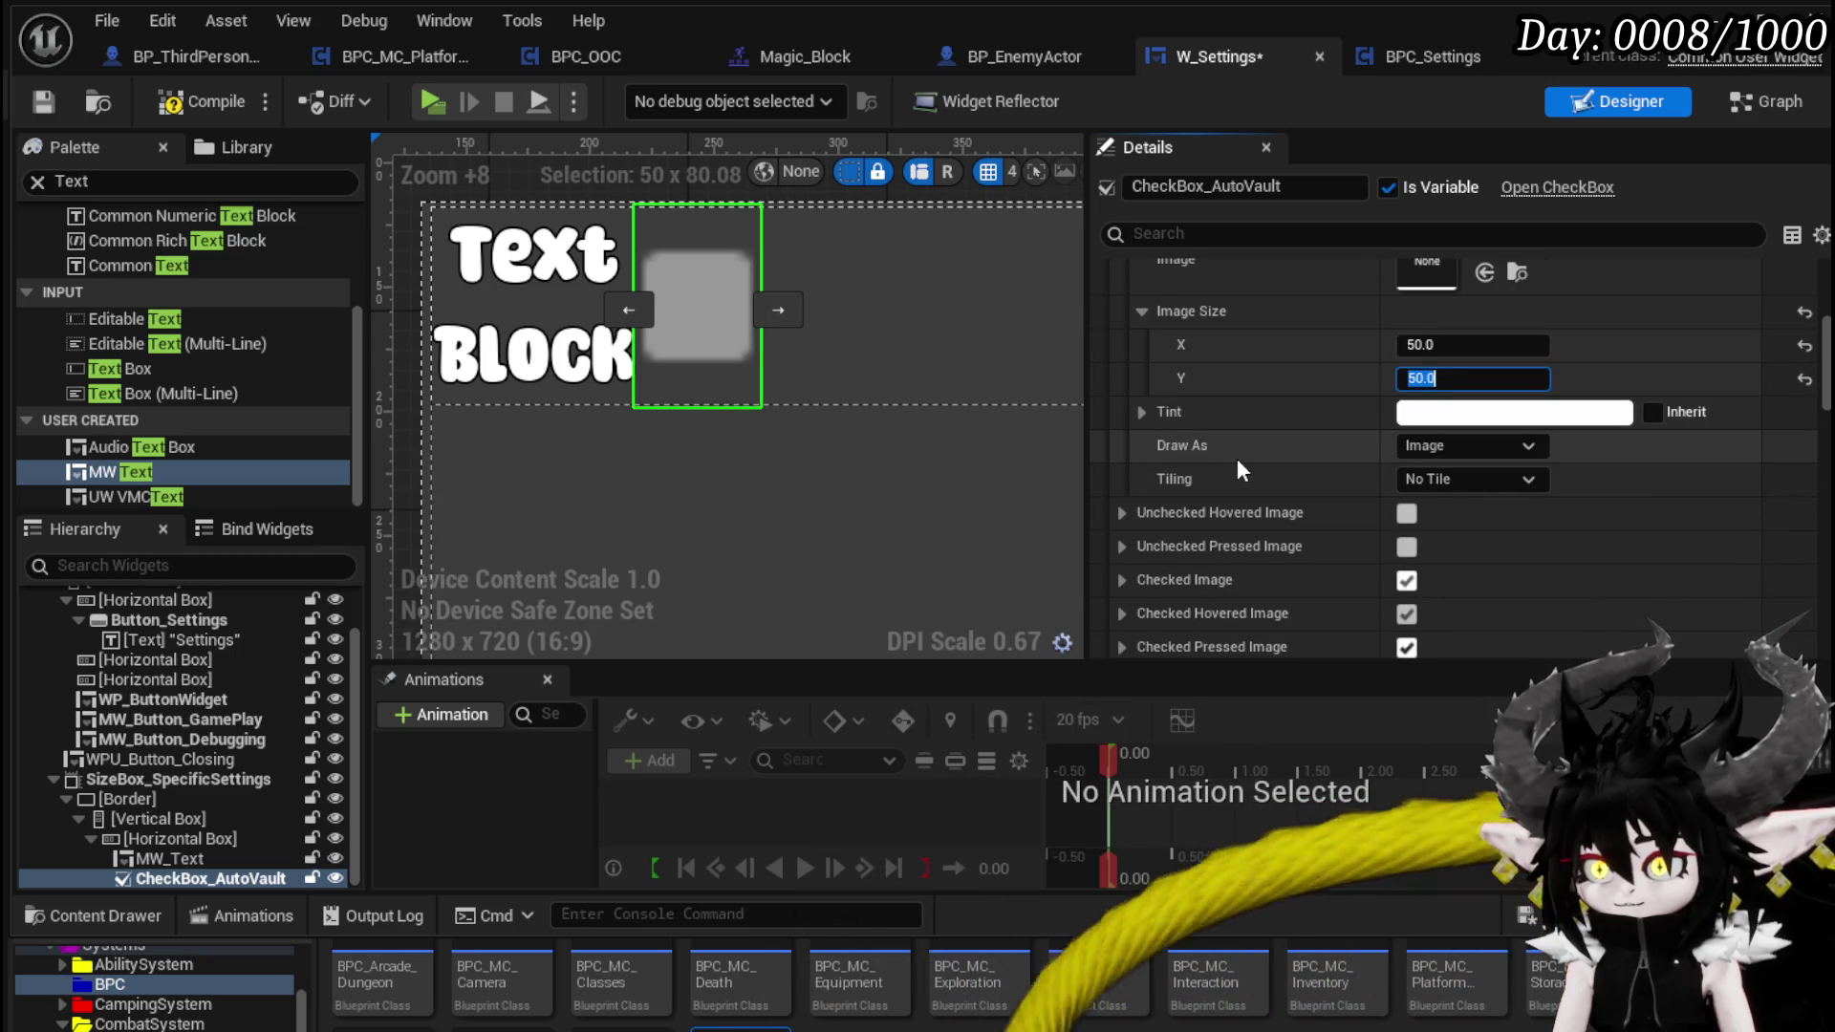
scroll(1194, 478, down, 2)
- Set the Checked Image size to 50 × 50 and compile the widget
click(1121, 492)
scroll(1294, 492, down, 2)
scroll(1294, 491, down, 3)
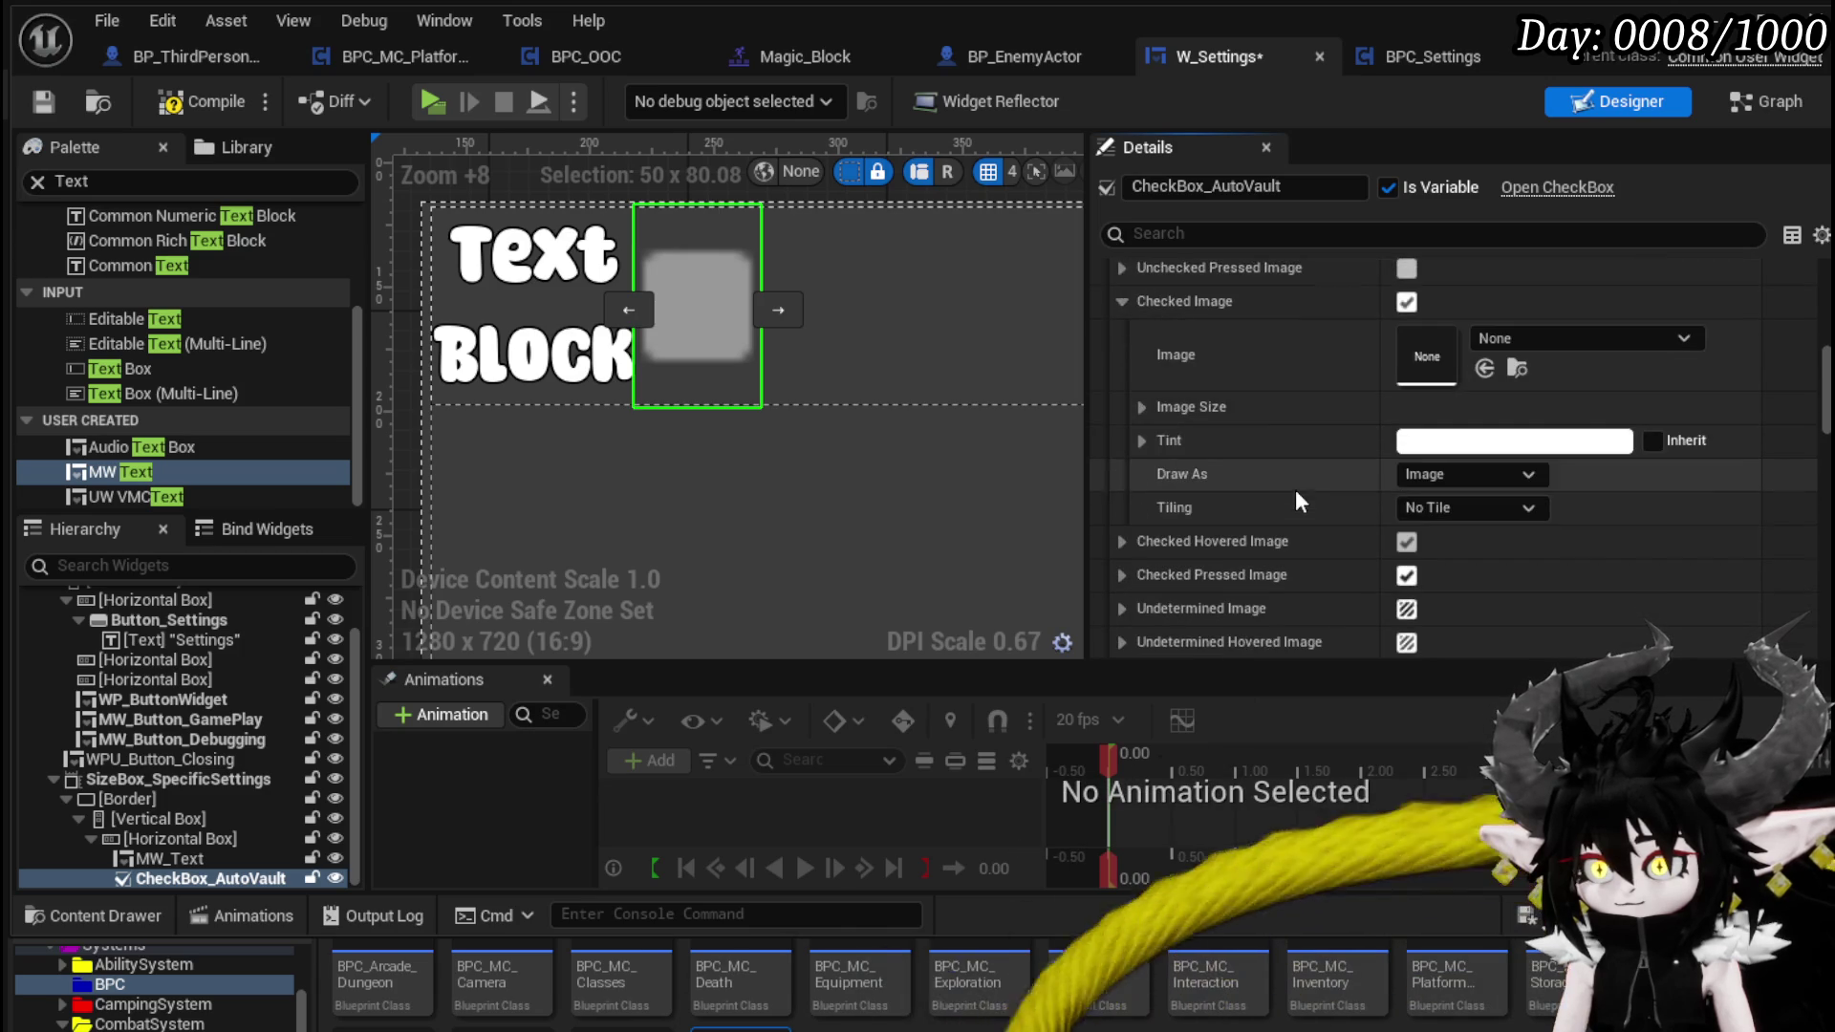
click(1140, 407)
click(1472, 440)
text(50)
key(Return)
text(0)
key(Return)
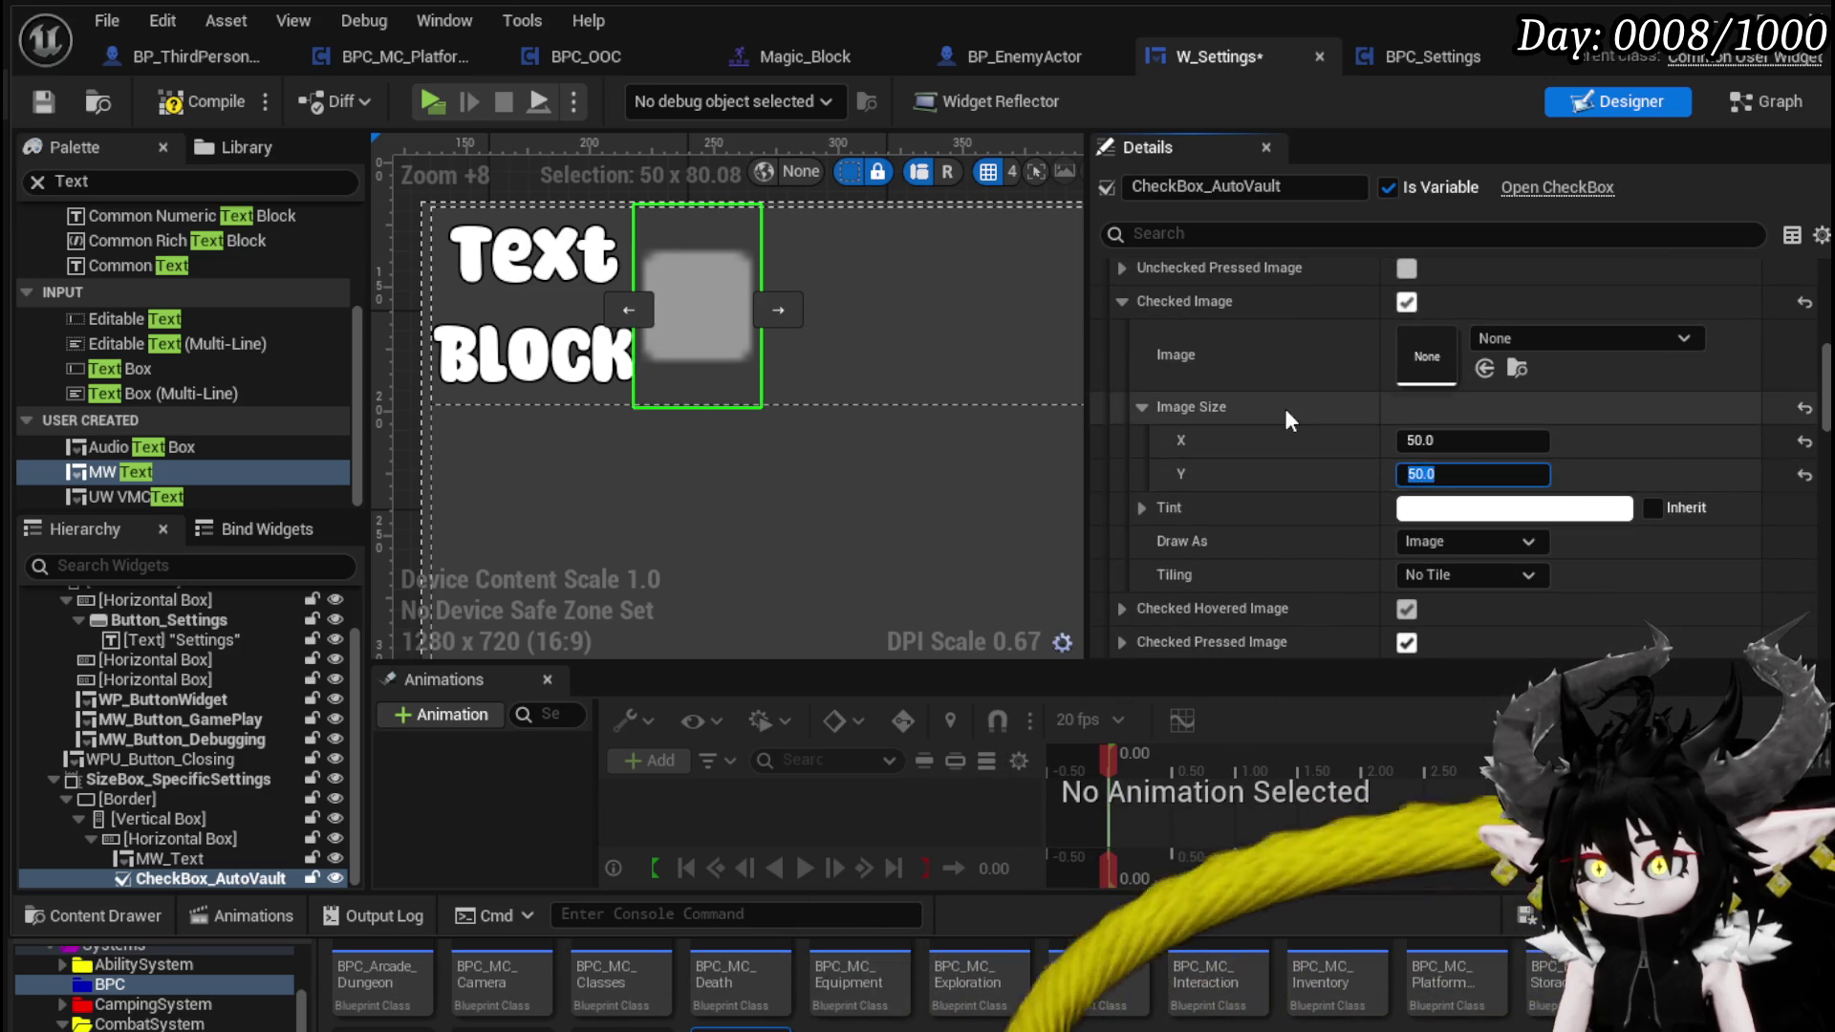
scroll(1252, 390, up, 7)
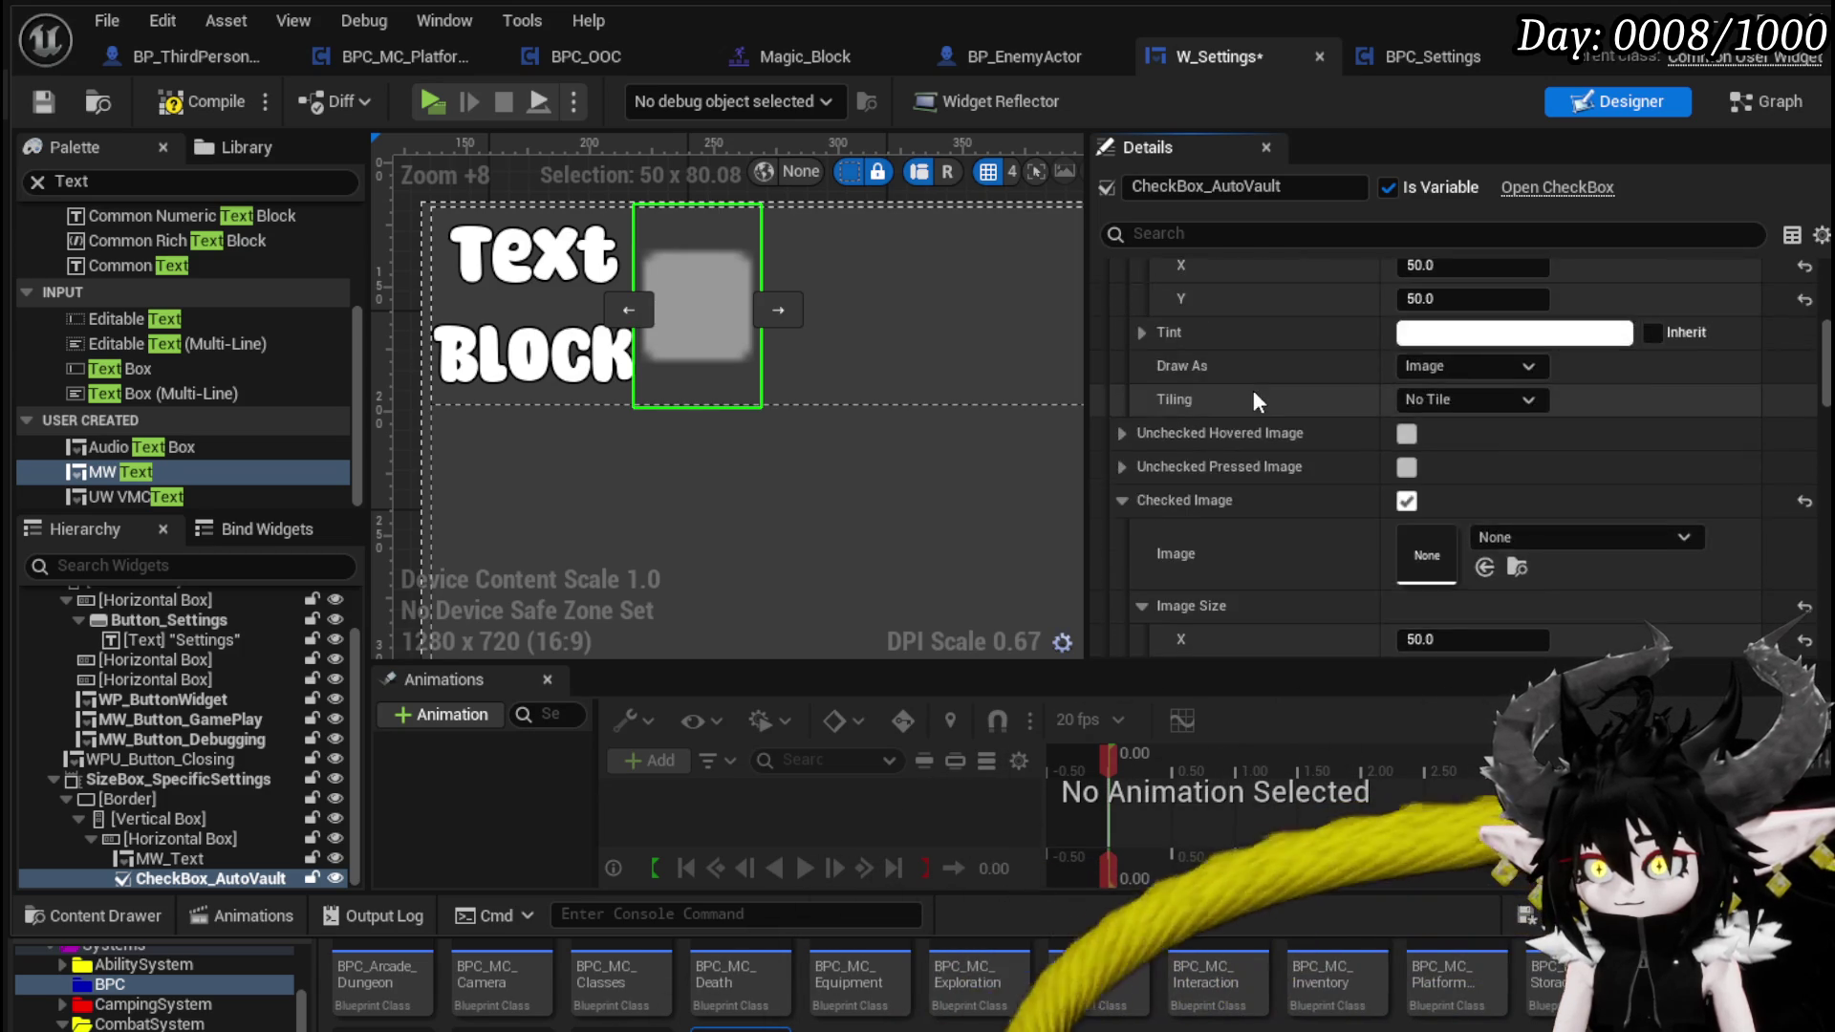
scroll(1257, 405, up, 2)
scroll(1259, 407, down, 2)
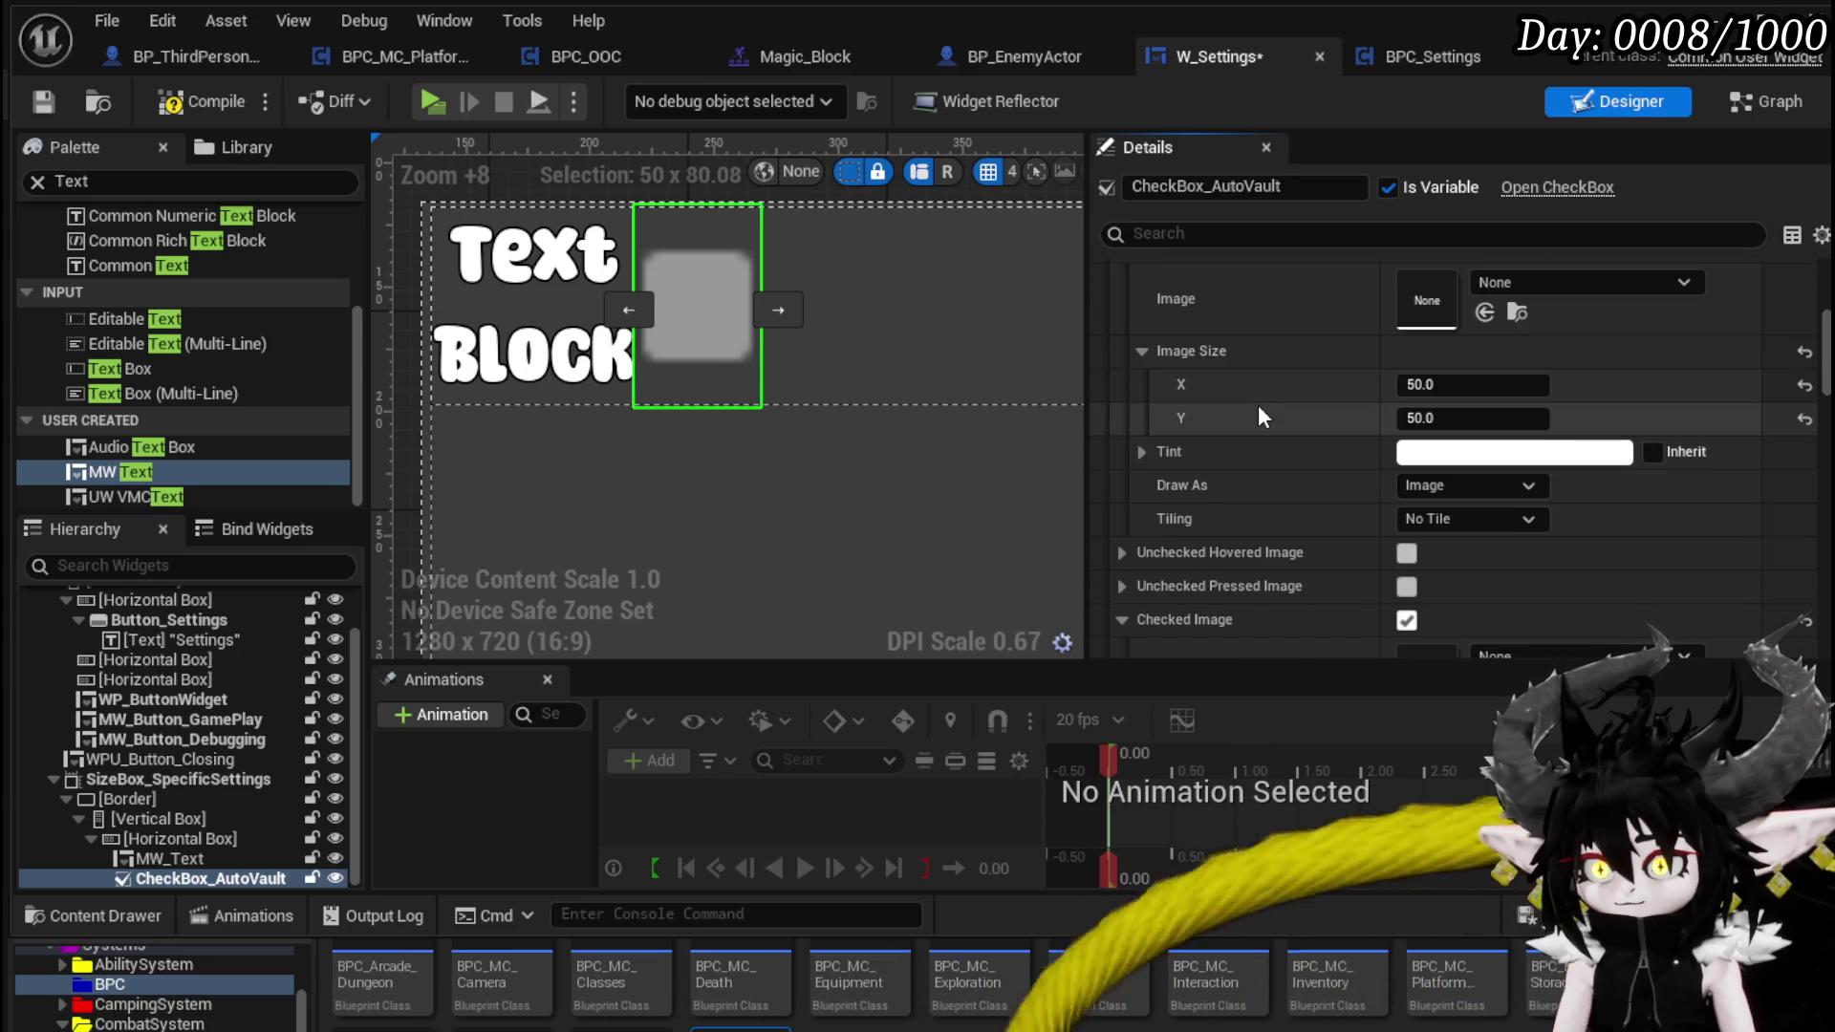
click(205, 95)
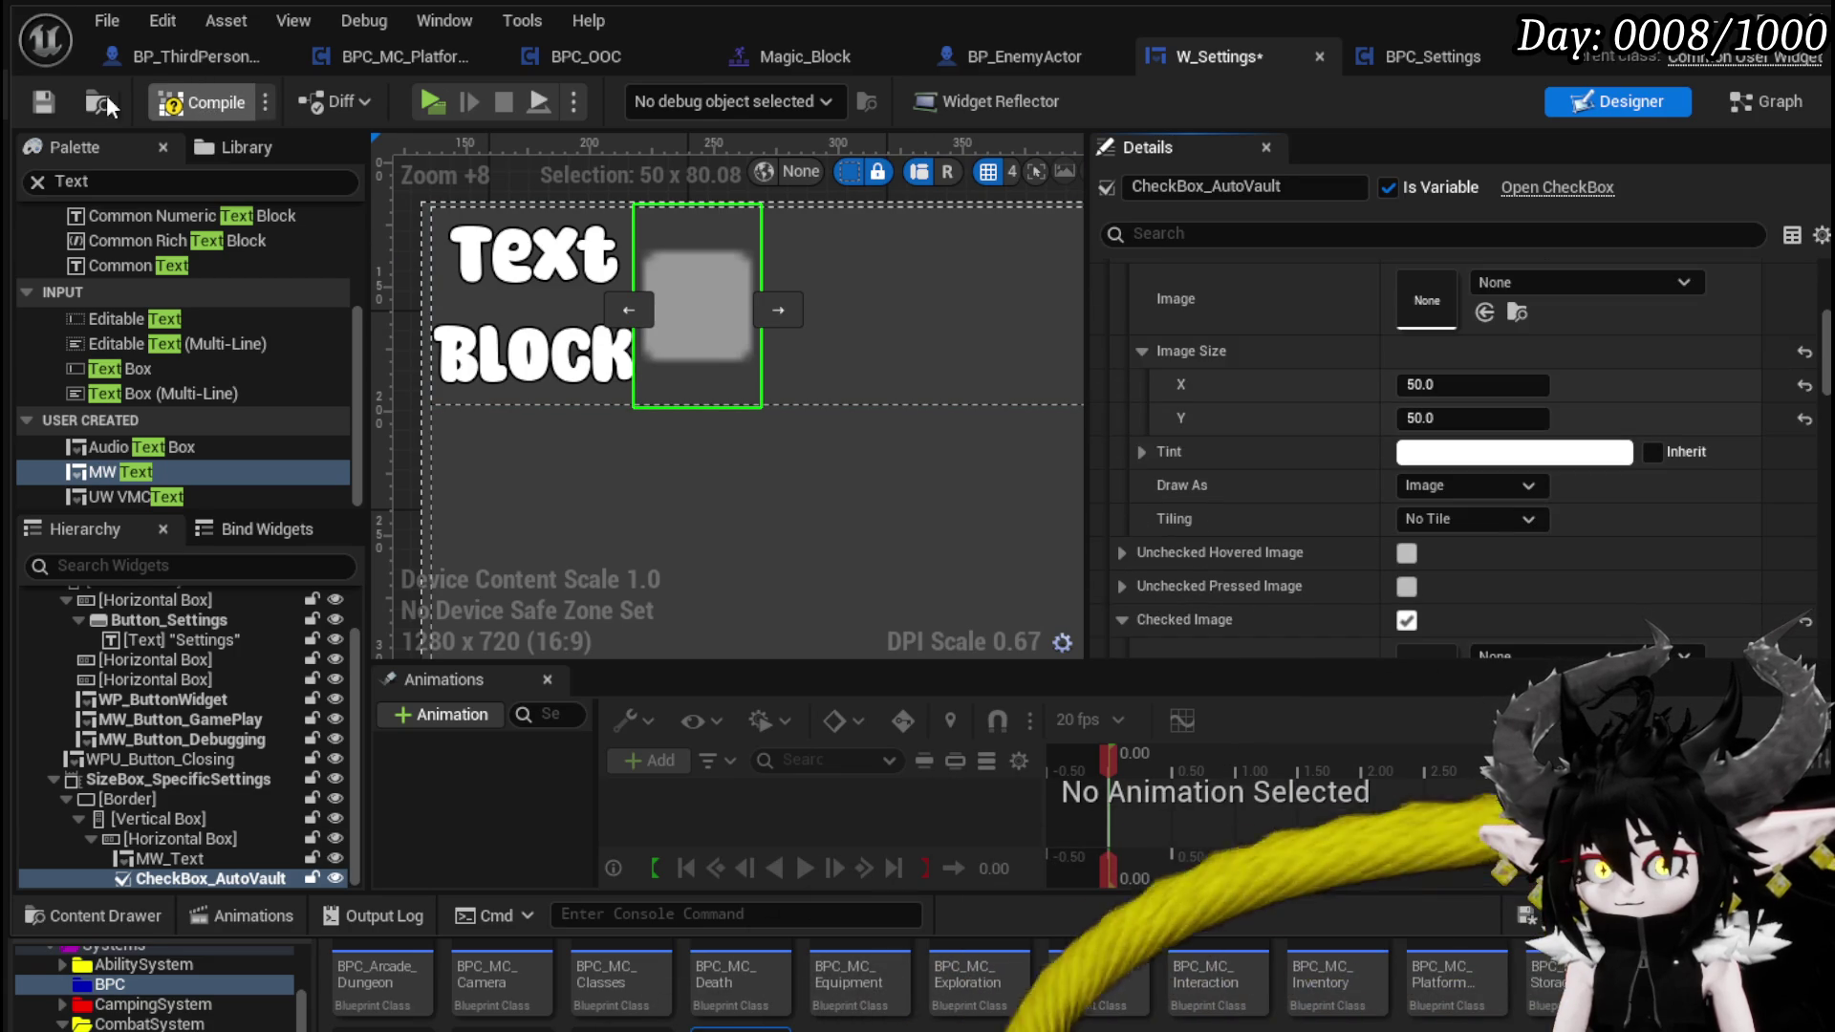
- Set the MW_Text label's Color And Opacity to white
click(557, 296)
scroll(1443, 318, up, 5)
scroll(1443, 317, down, 15)
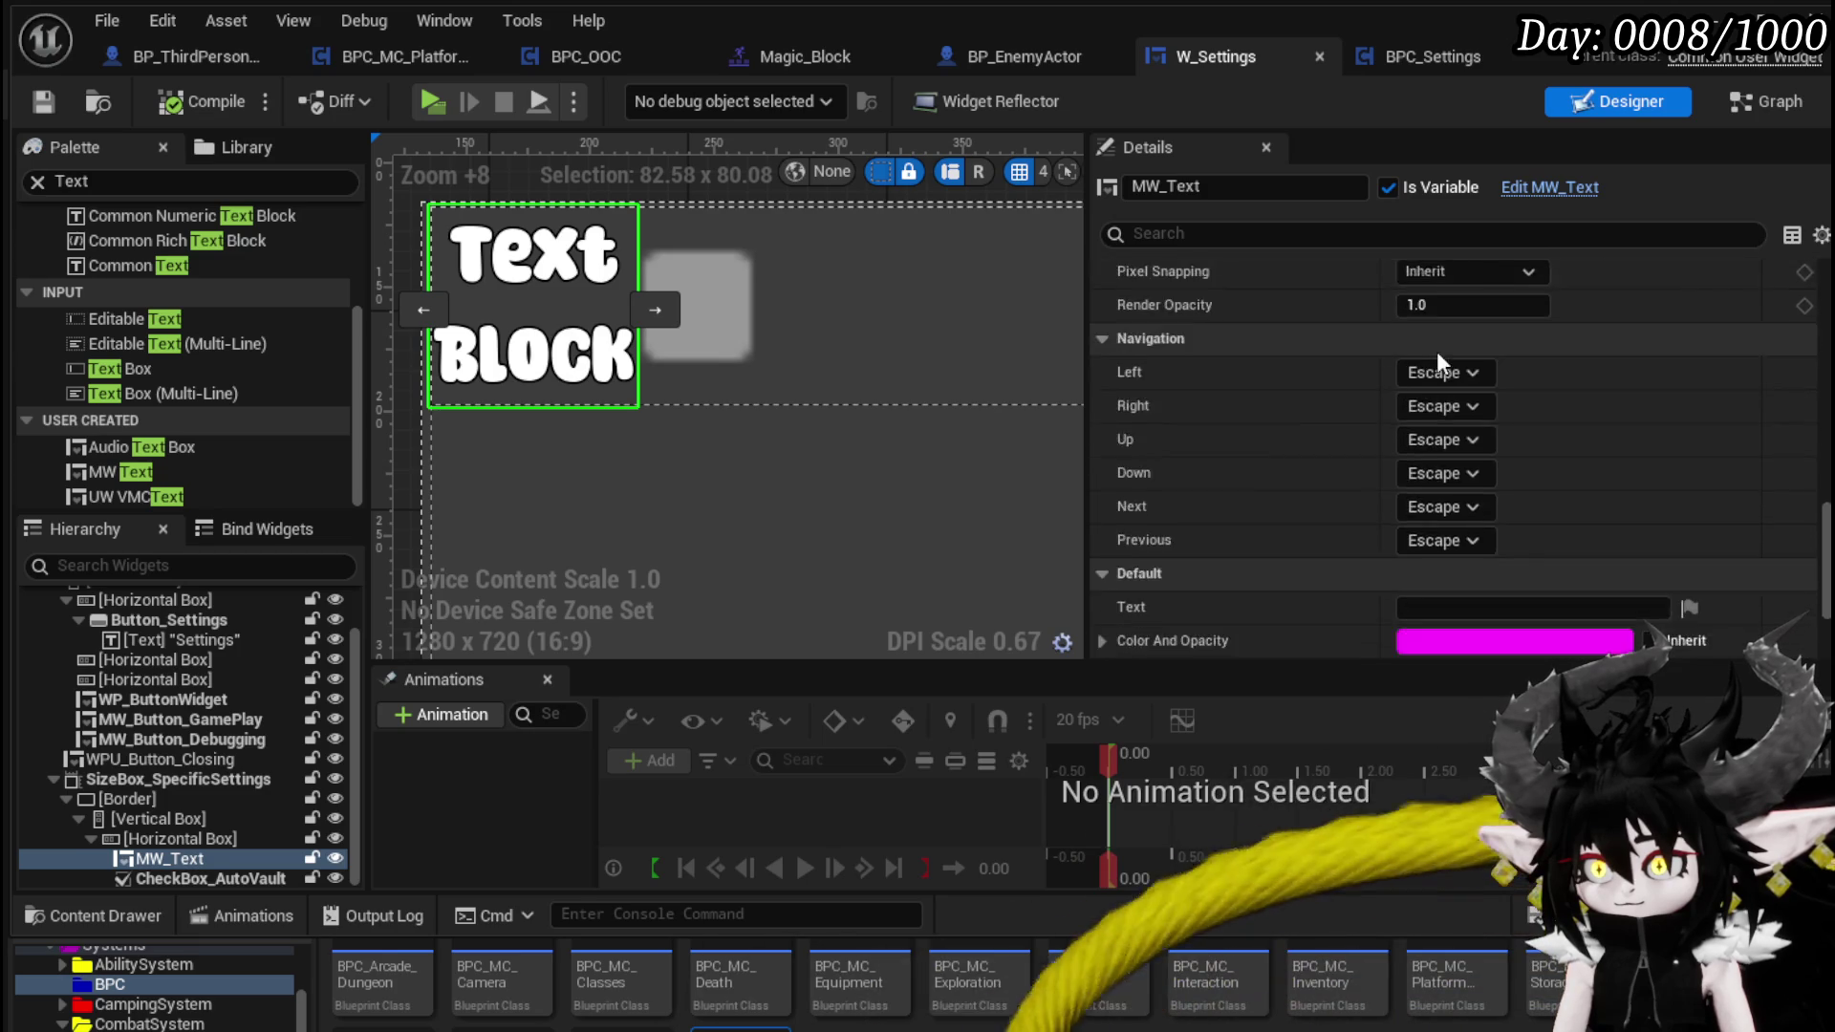
scroll(1436, 352, down, 5)
click(1425, 444)
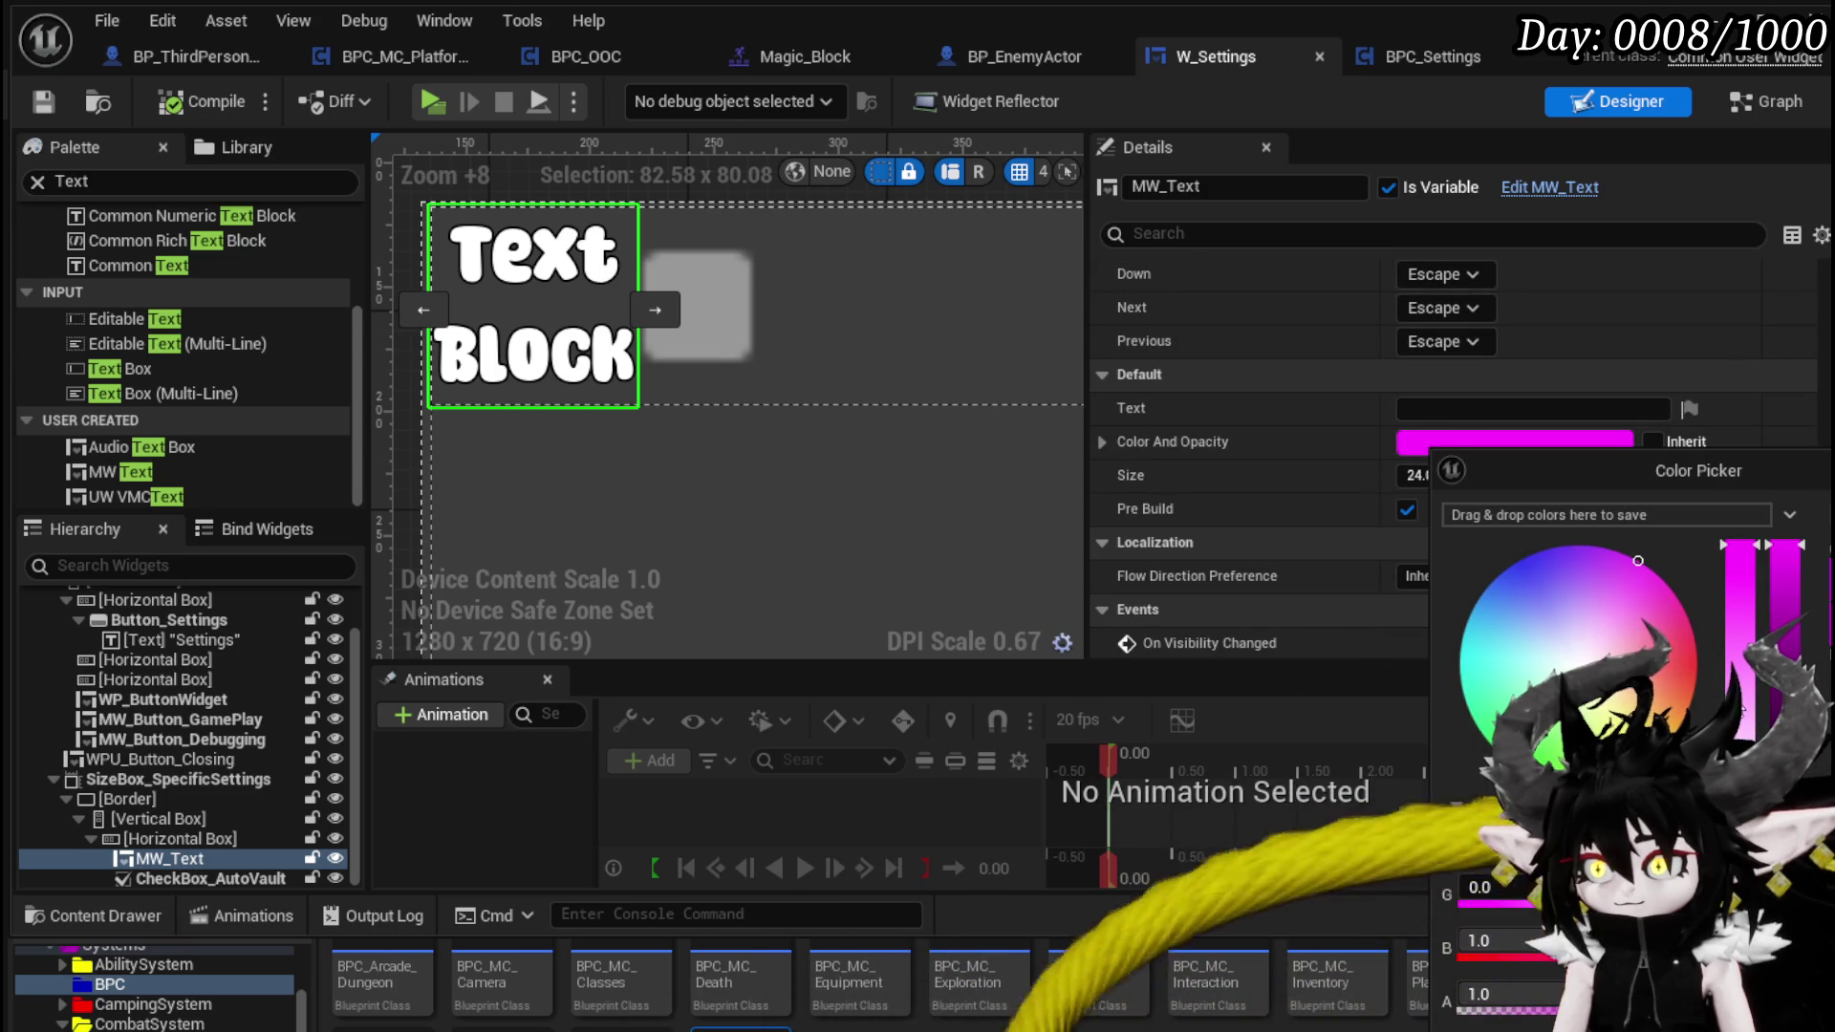
click(1578, 664)
- Change the label text to 'Auto Vault on Dash'
click(1441, 398)
text(Auto)
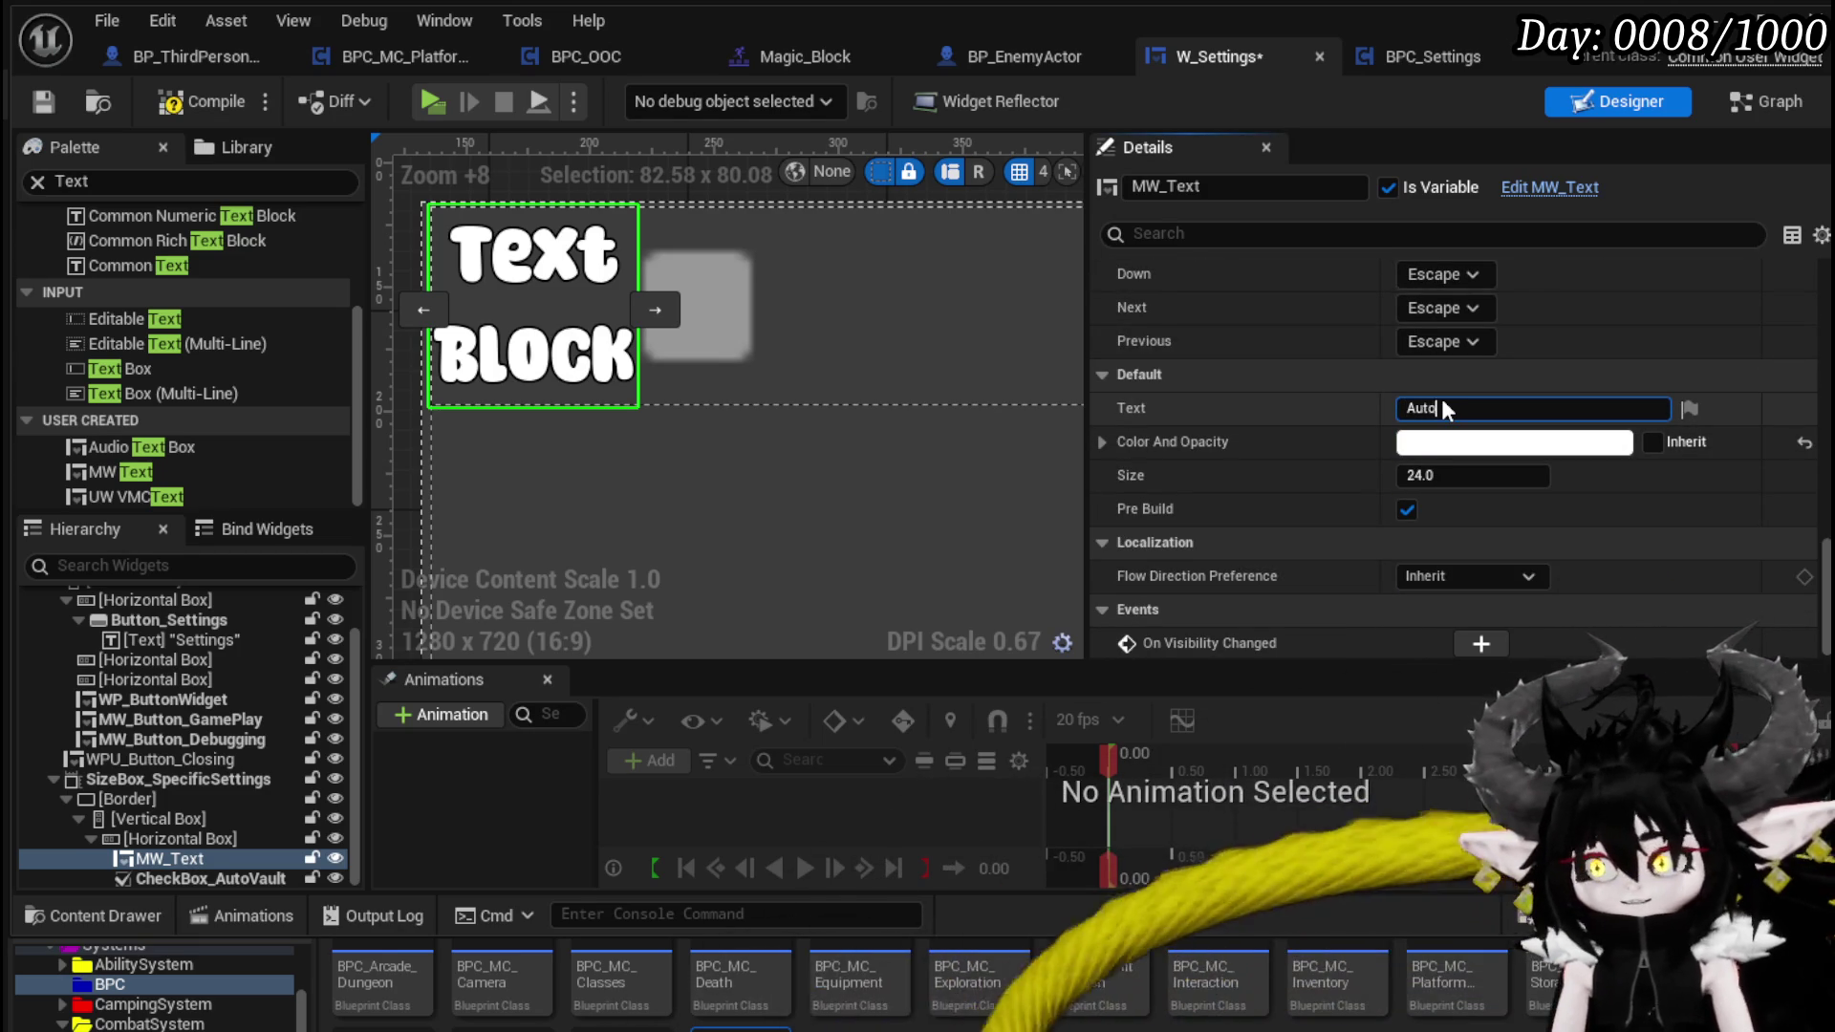
text(Vault)
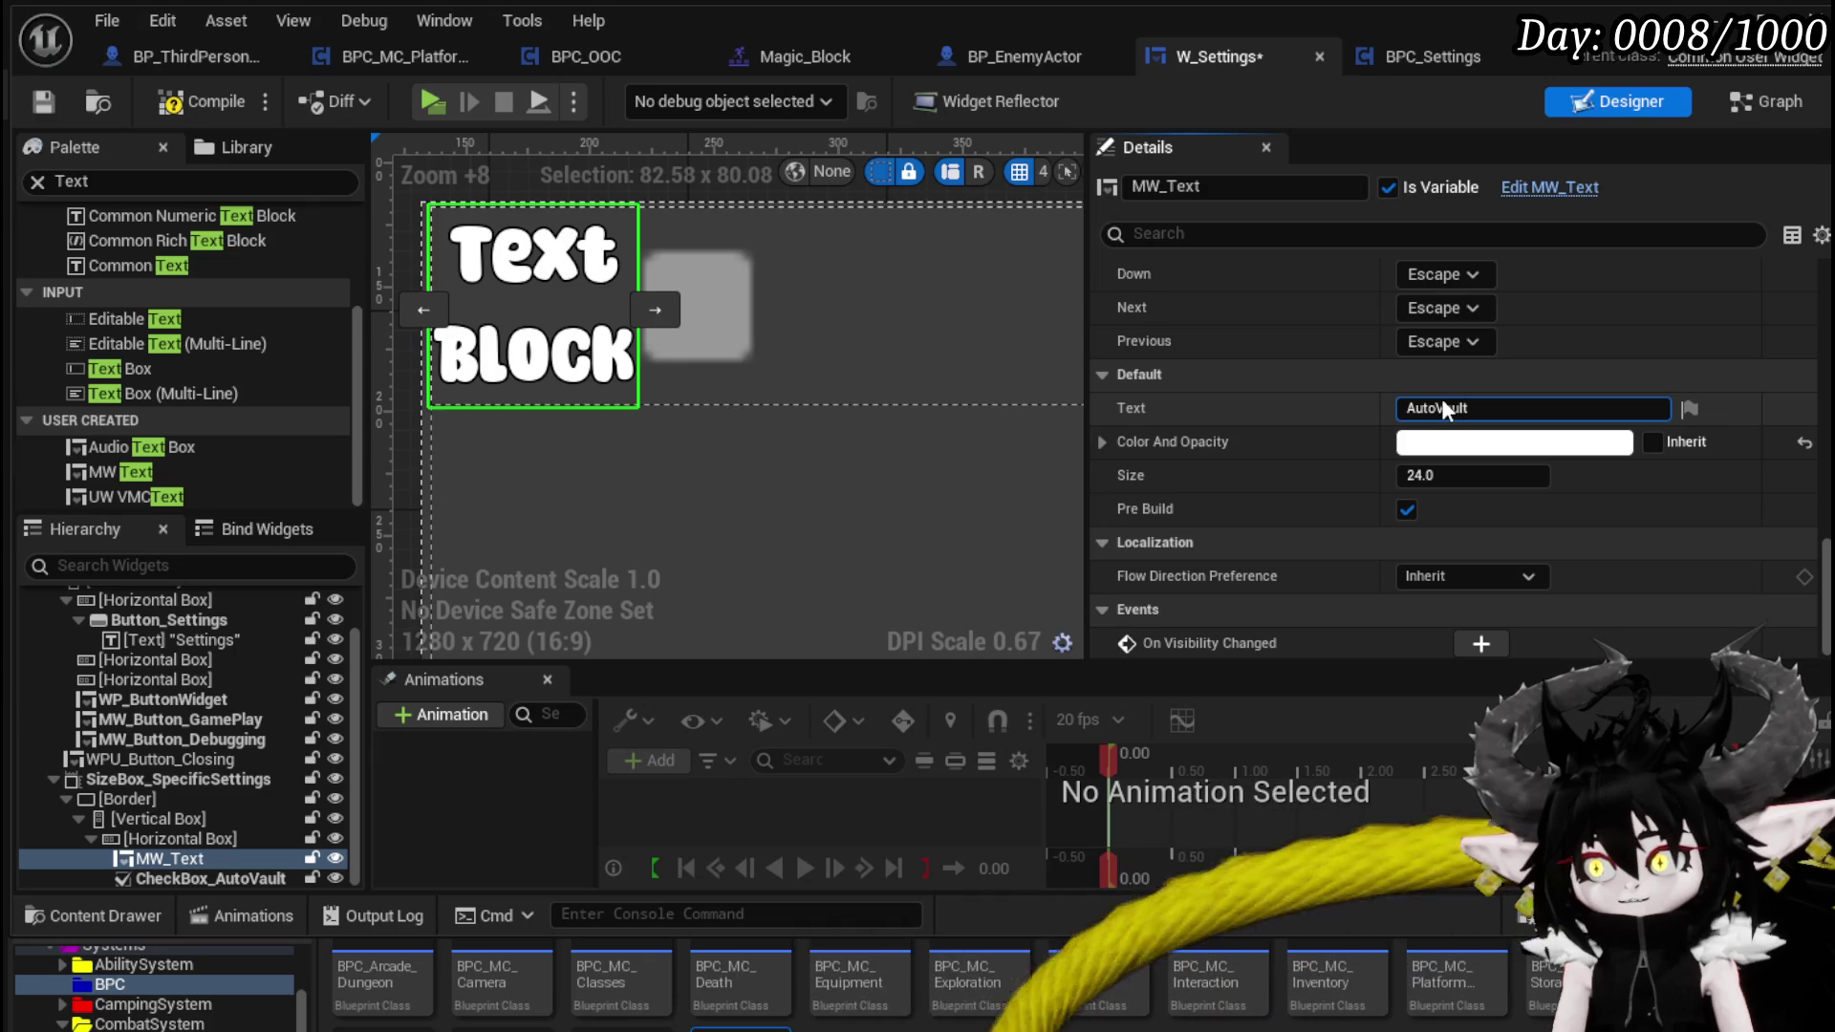
text(OnDash)
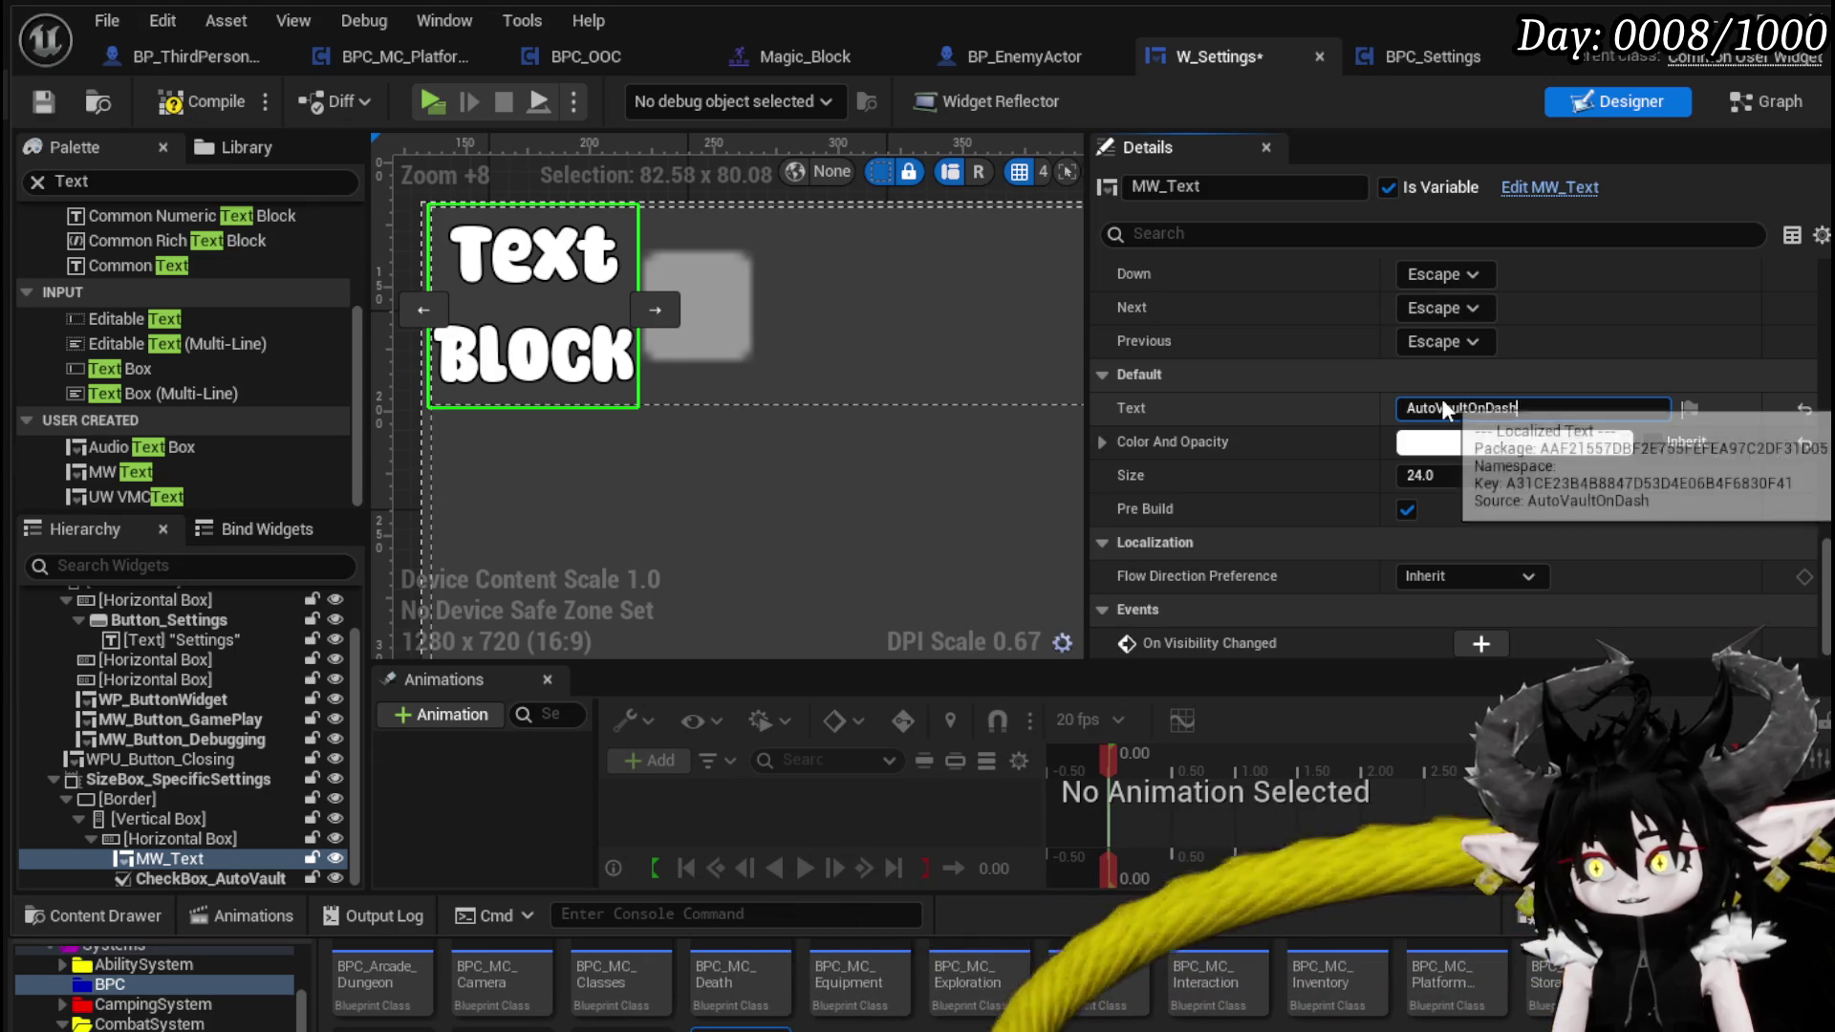
click(1437, 409)
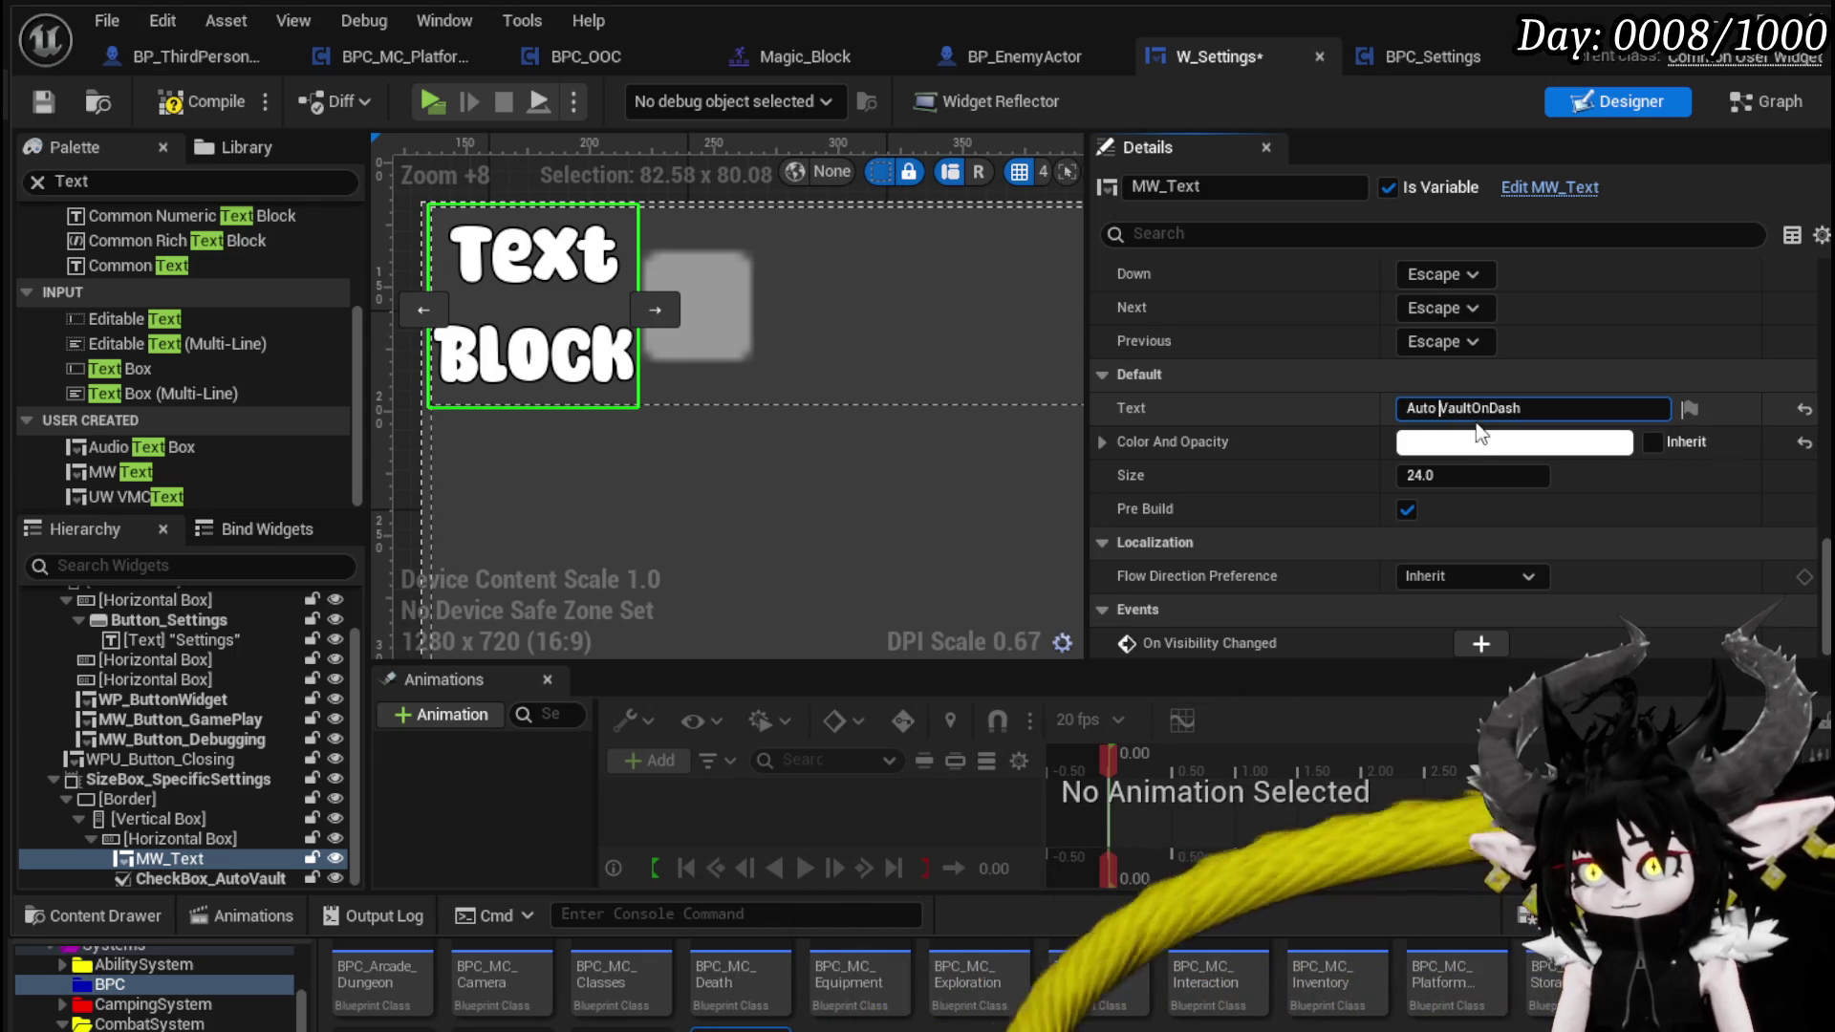
click(1480, 408)
key(Right)
key(Right)
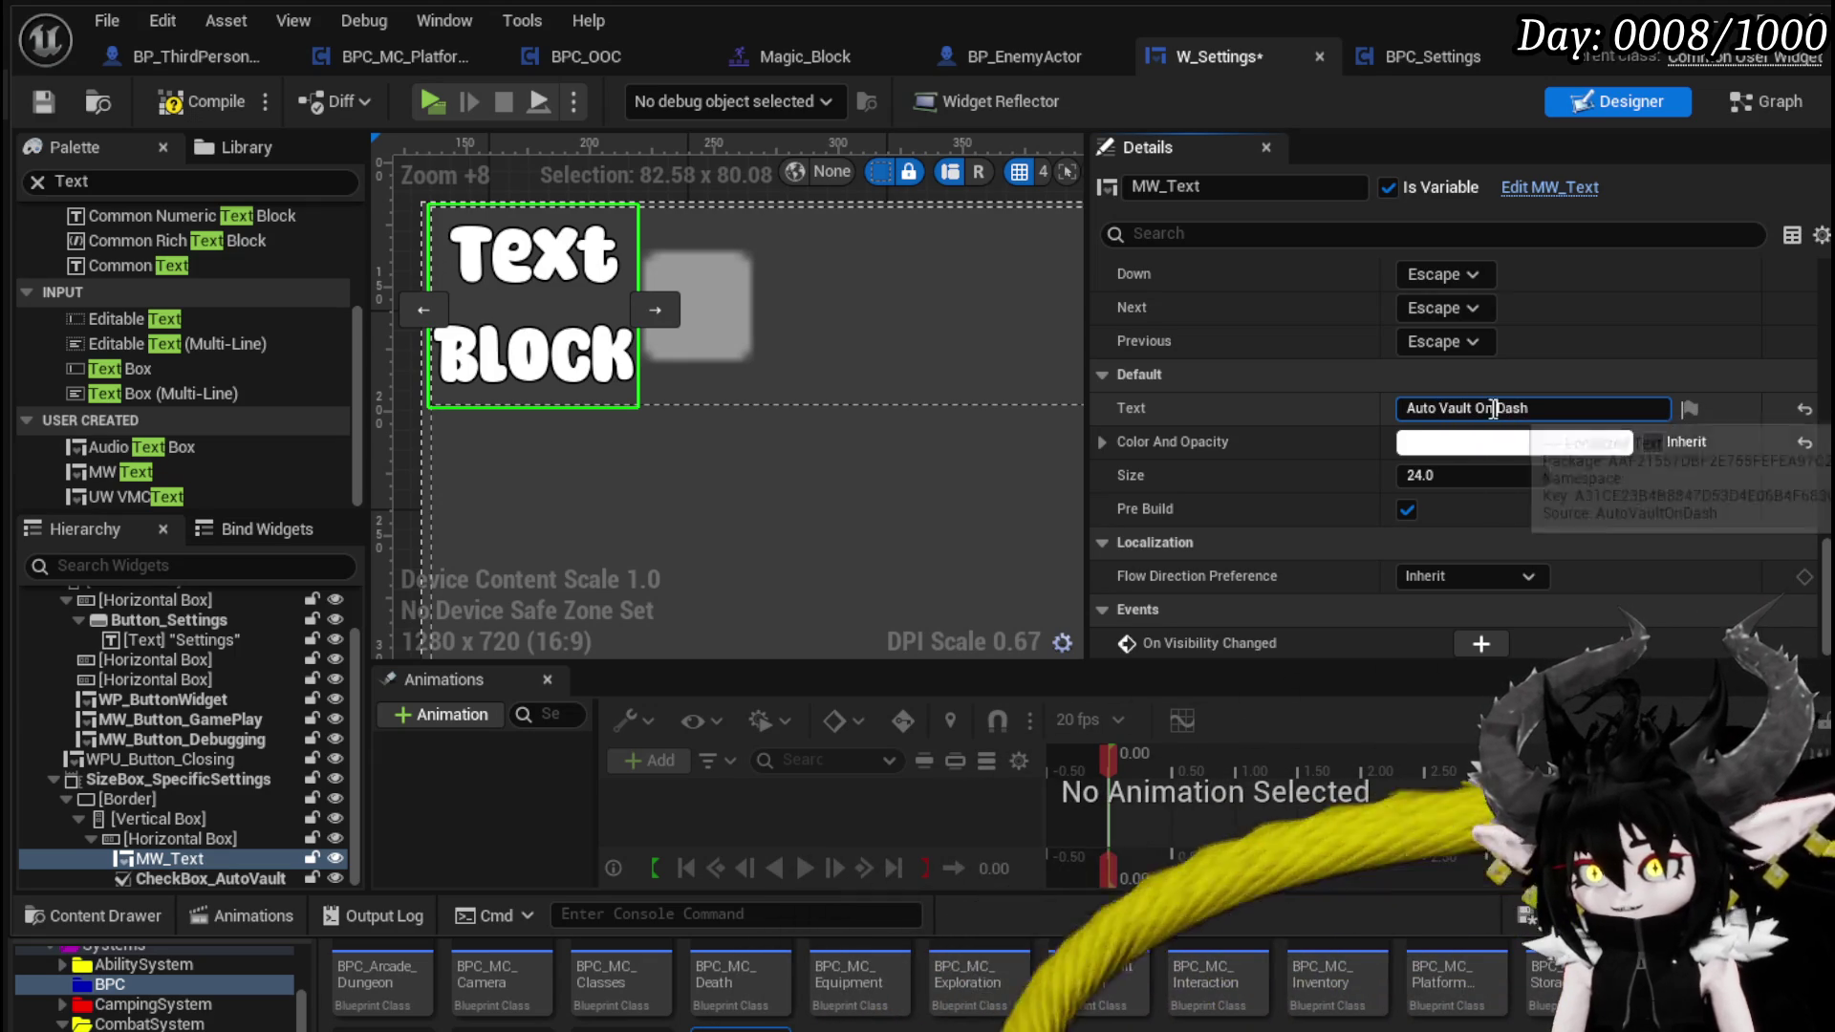
click(1485, 408)
key(BackSpace)
text(o)
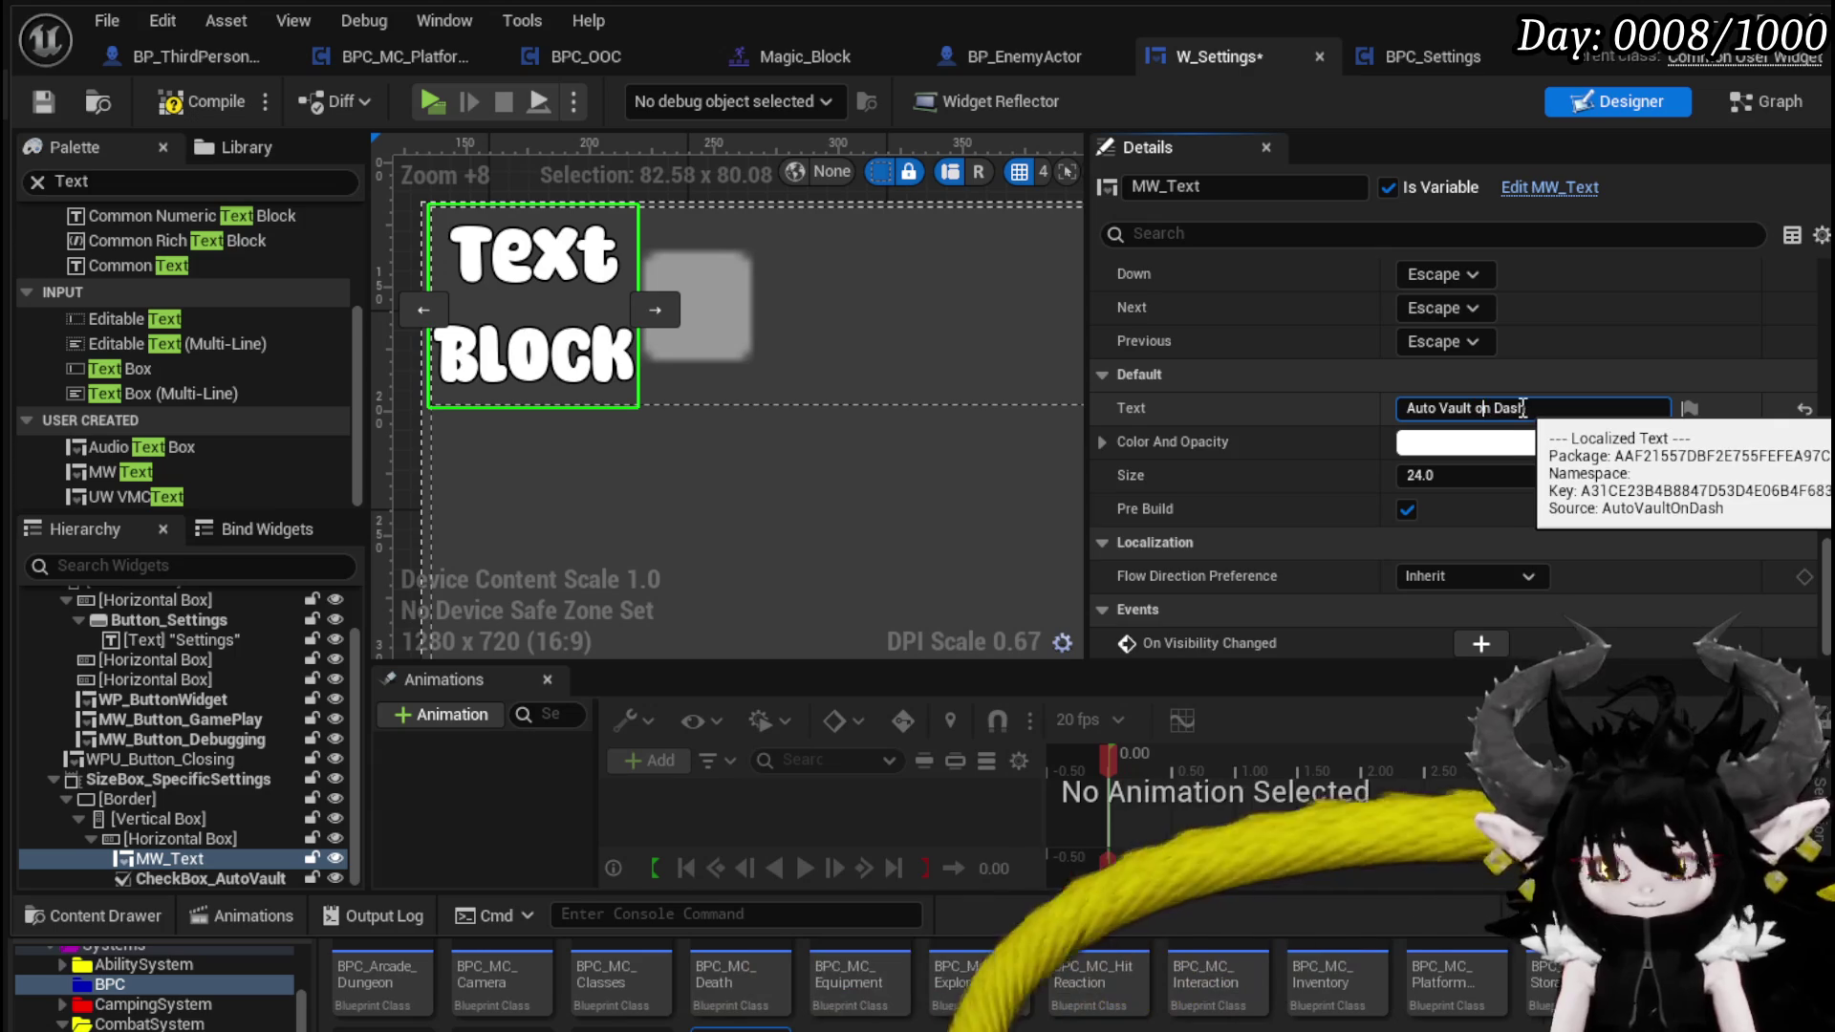
- Compile and save W_Settings, then go to the BPC_Settings blueprint
click(45, 102)
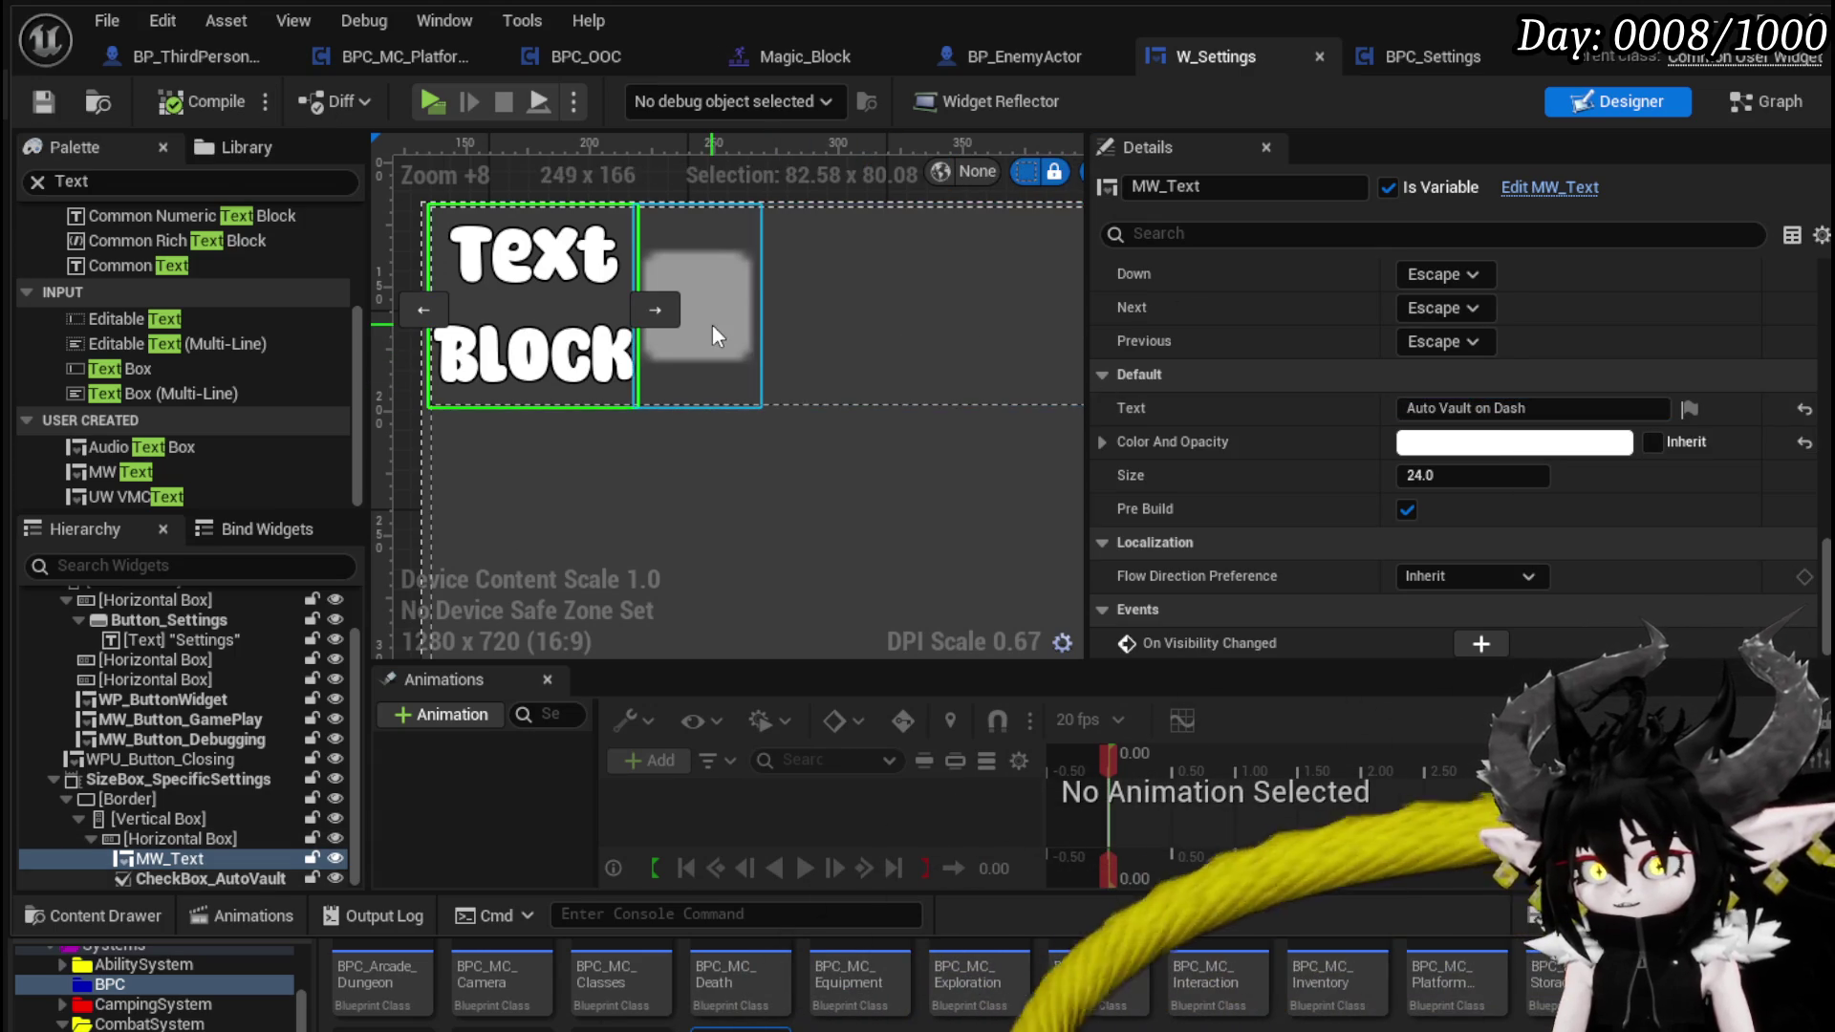
click(713, 324)
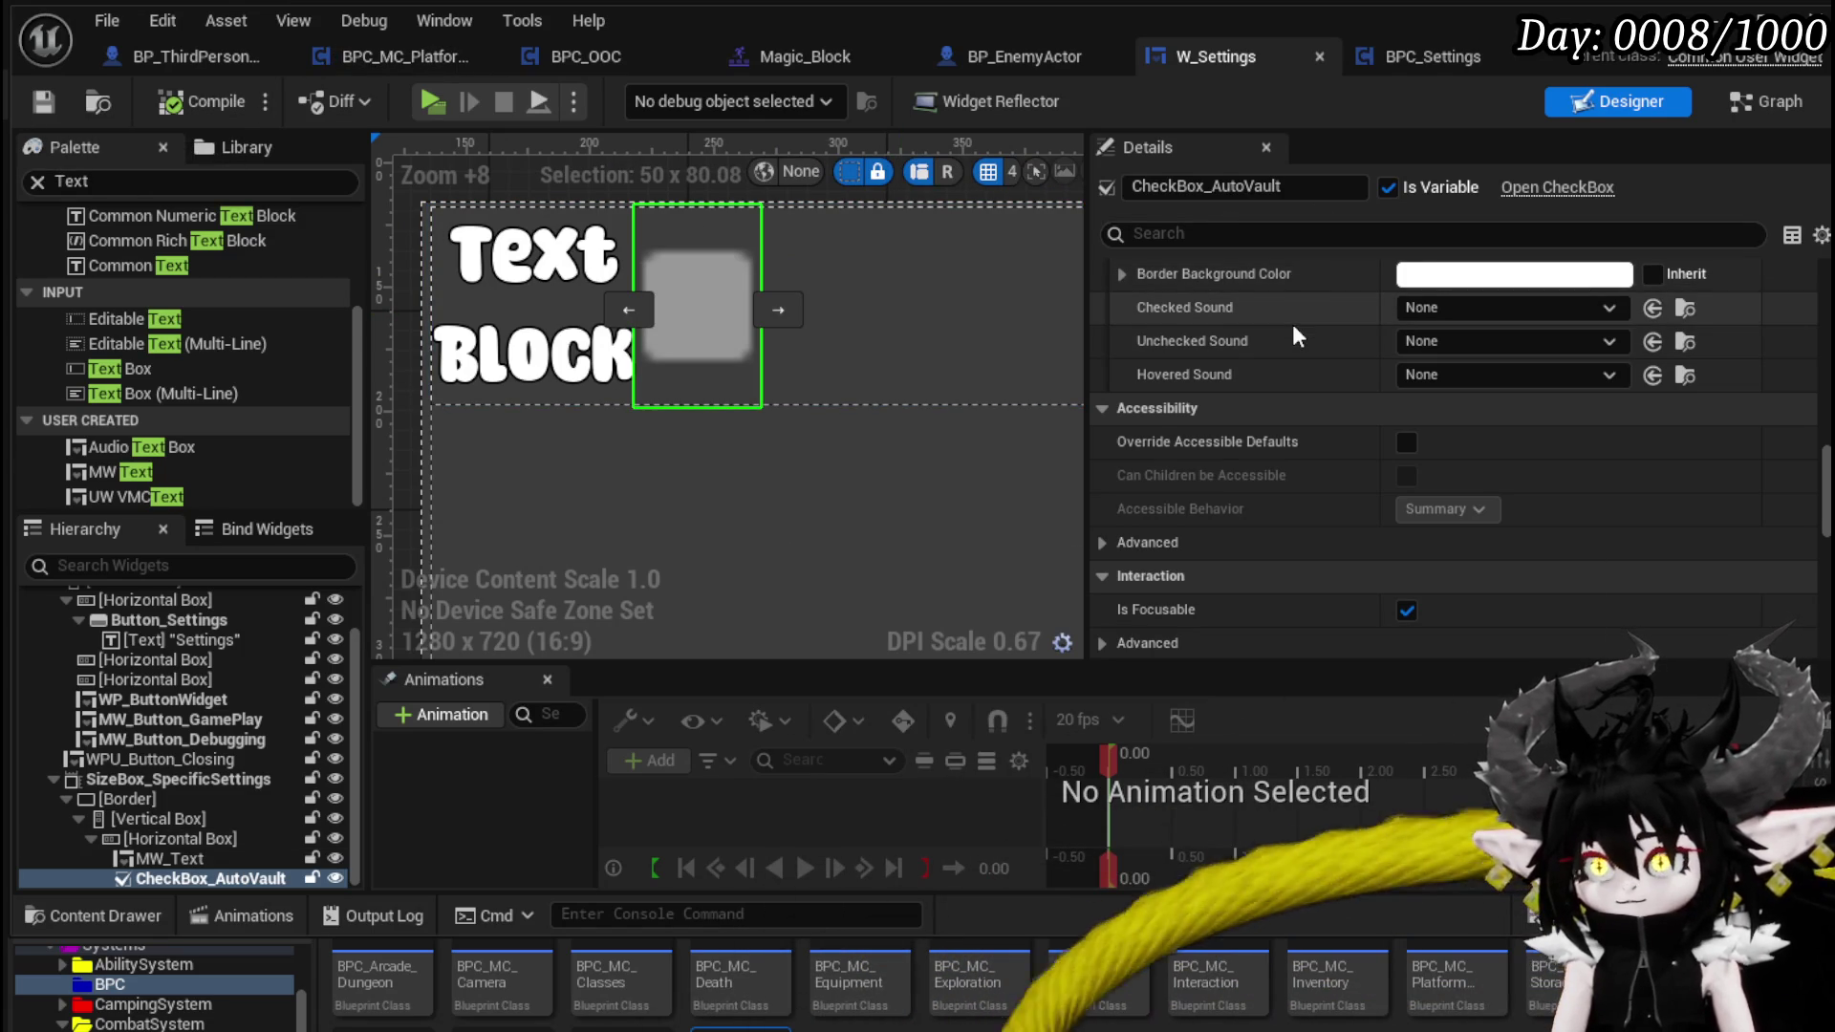
click(1483, 55)
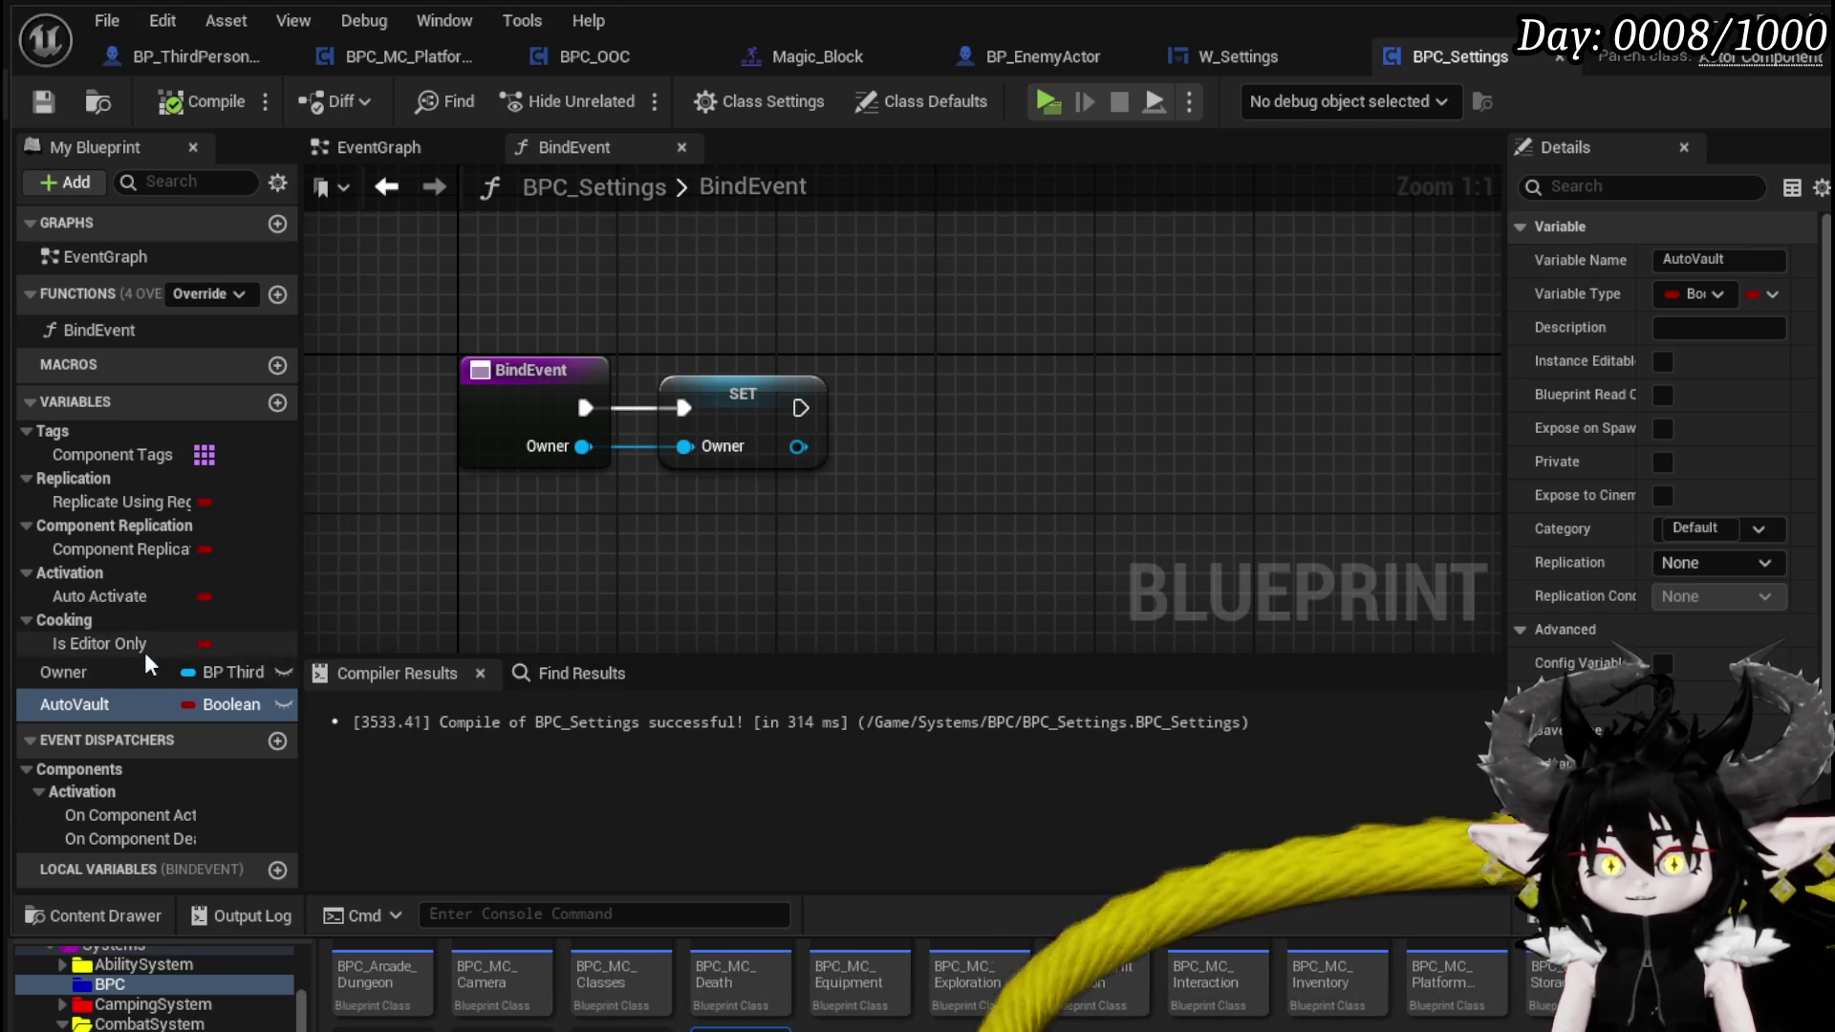
- Move from BPC_Settings via W_Settings to BPC_MC_PlatformerMovement's LandingTrace graph
scroll(1672, 401, down, 5)
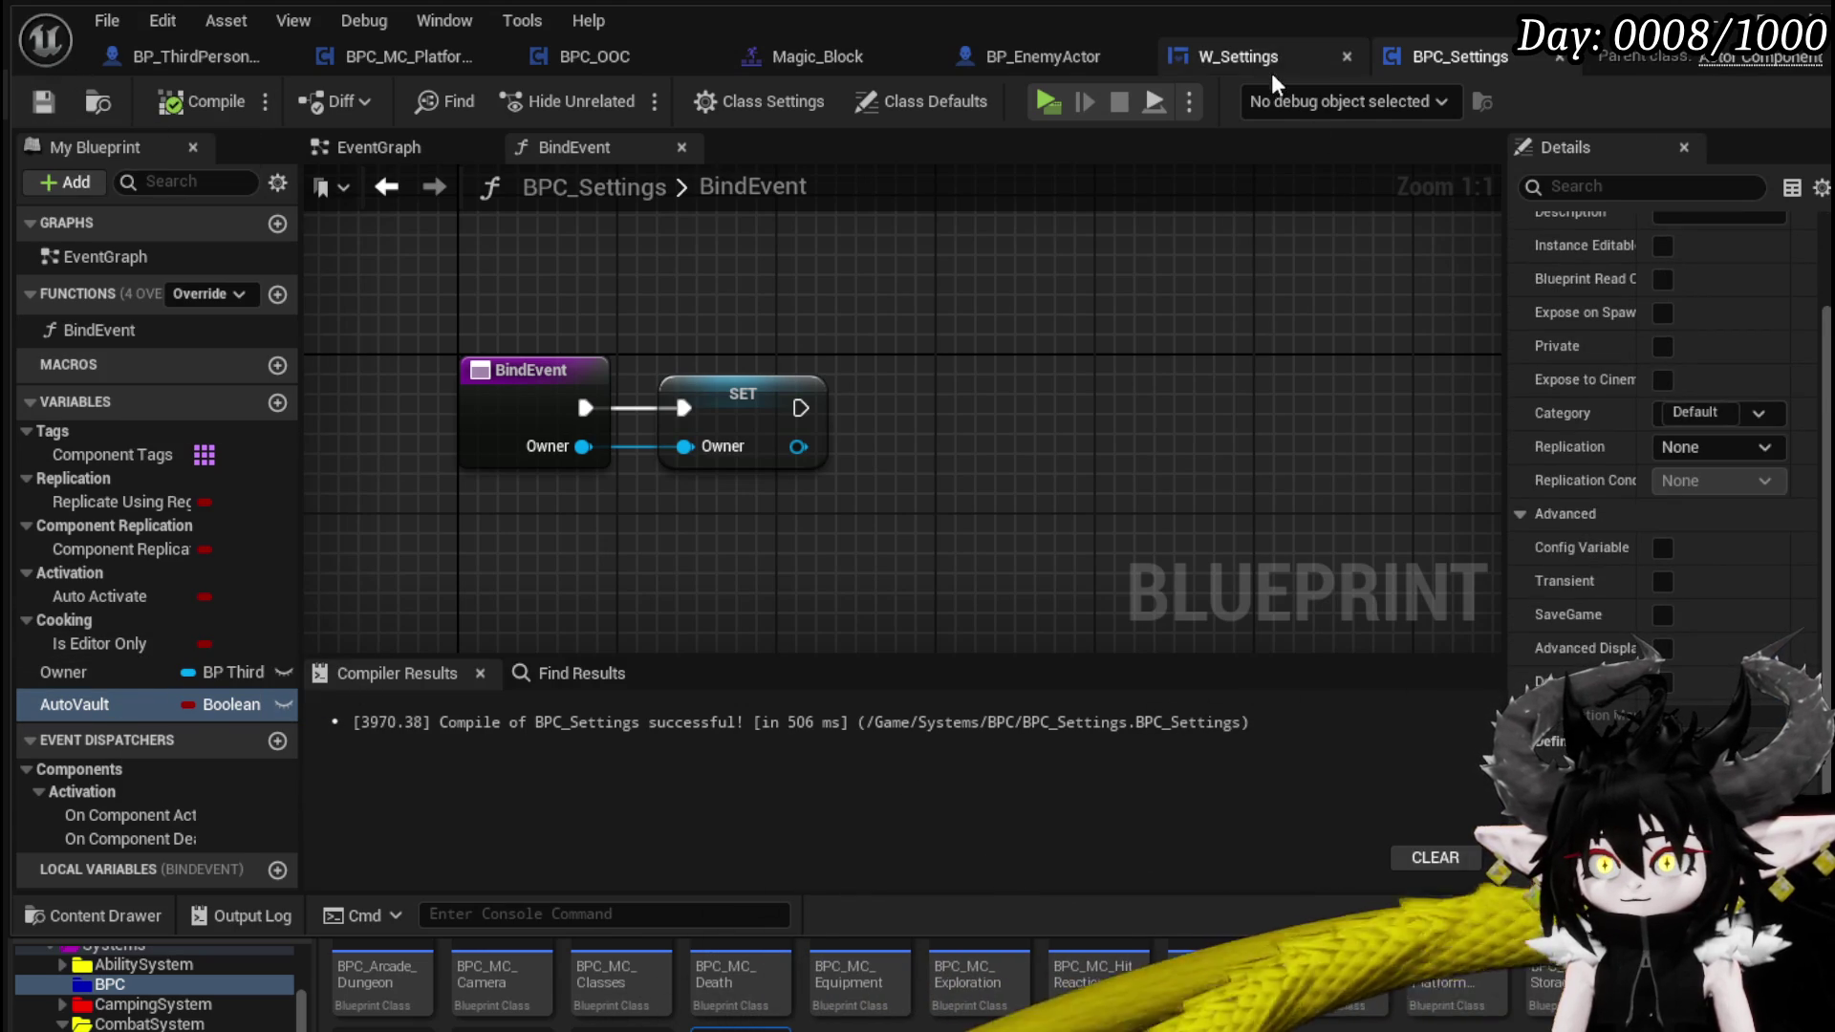
click(1269, 59)
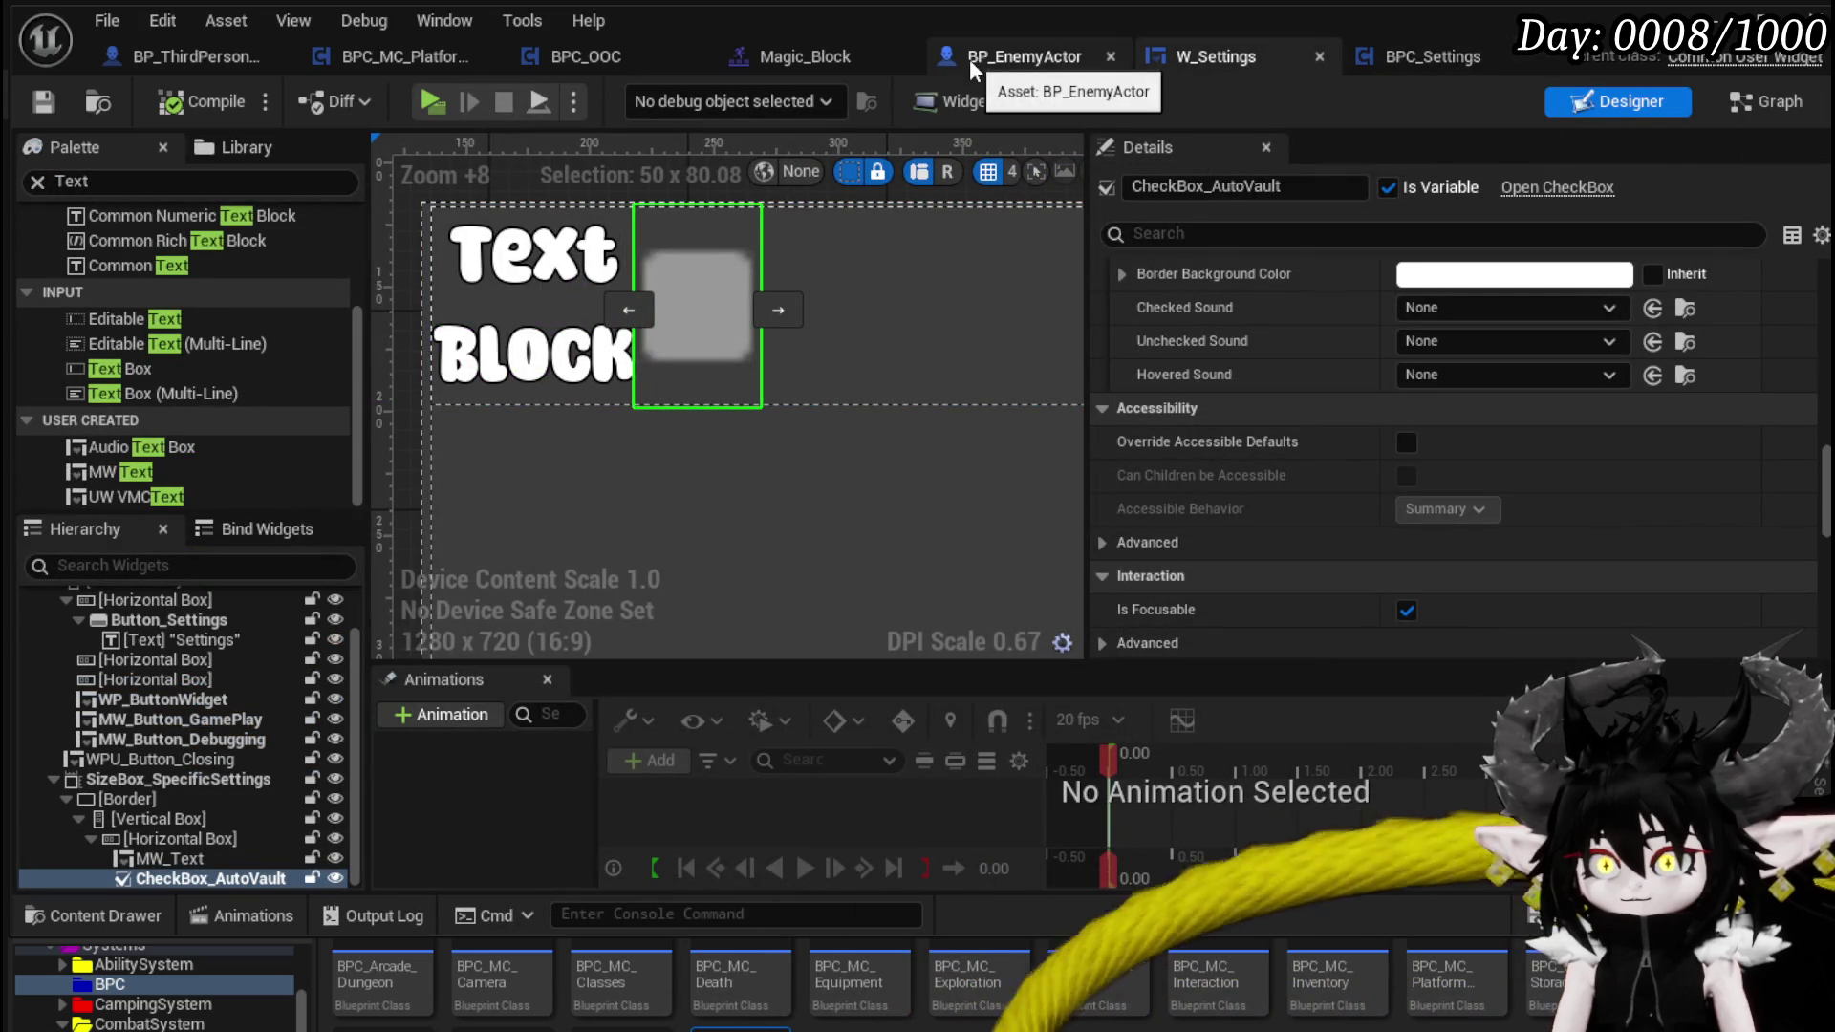
click(380, 60)
drag(864, 261, 873, 261)
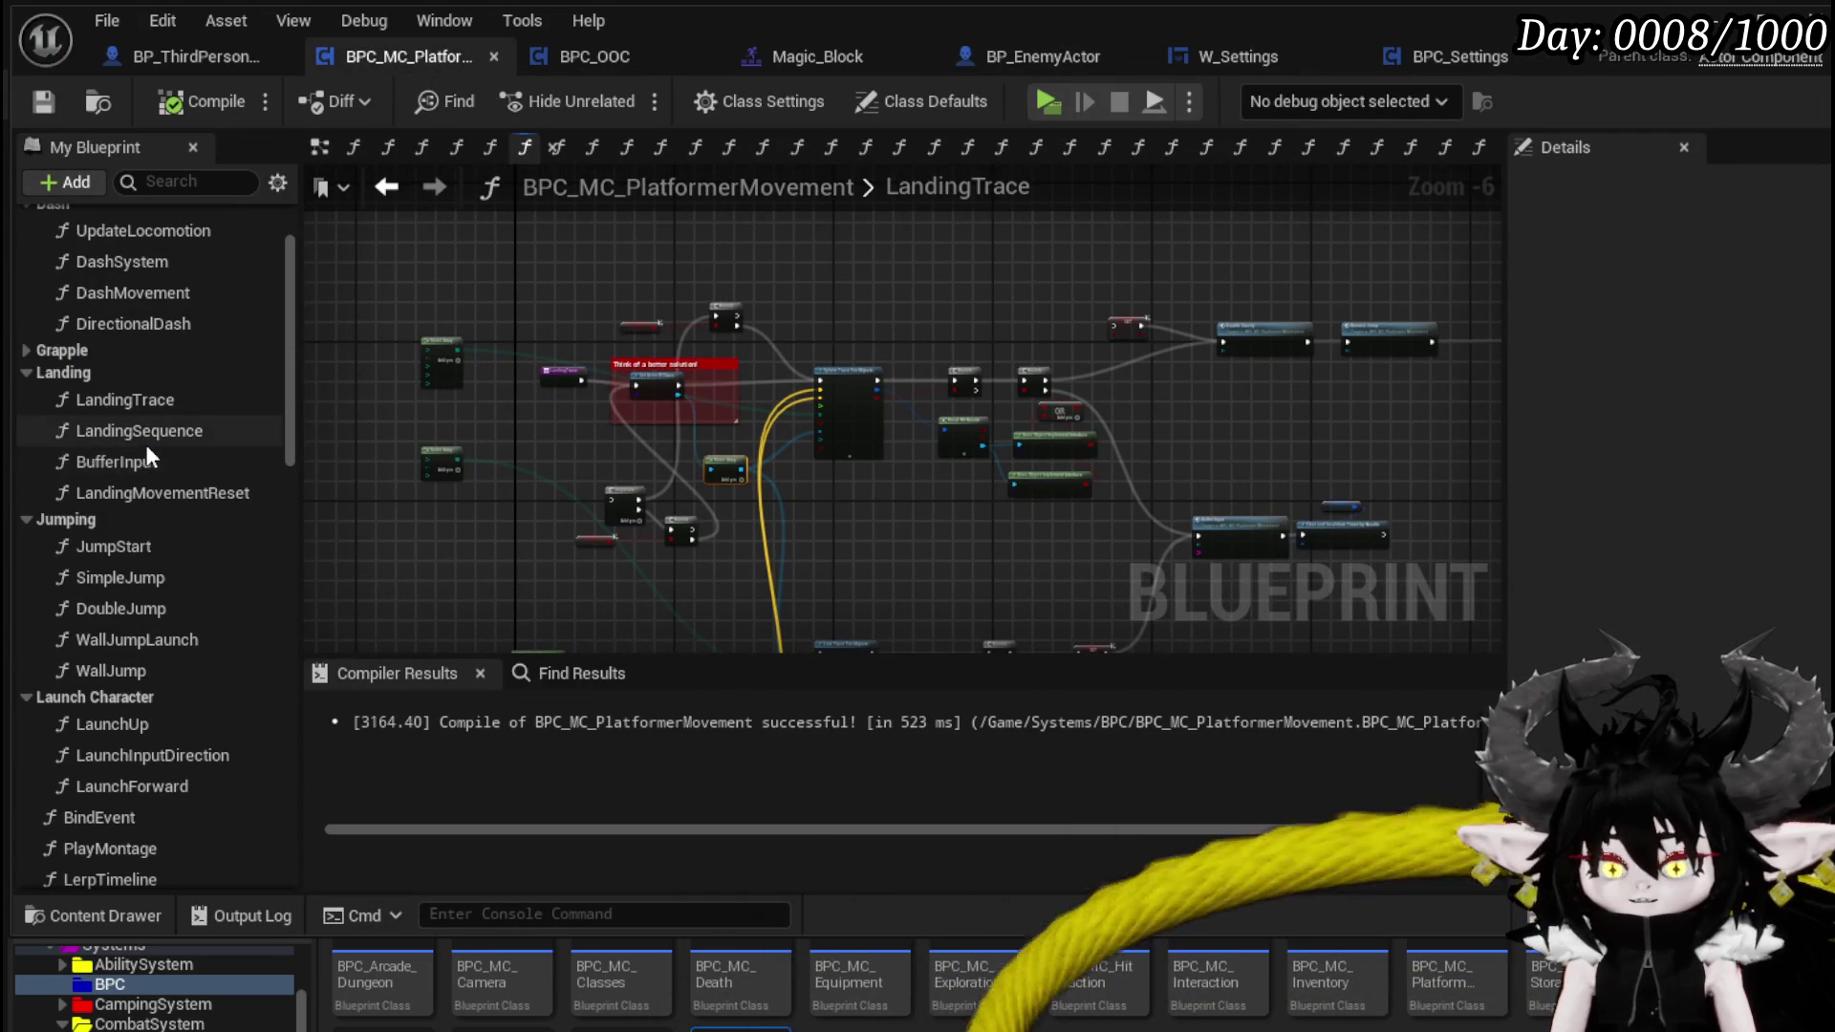
- In DirectionalDash, insert a Branch between Play Montage and Valut Trace Start
scroll(146, 445, up, 2)
double_click(145, 442)
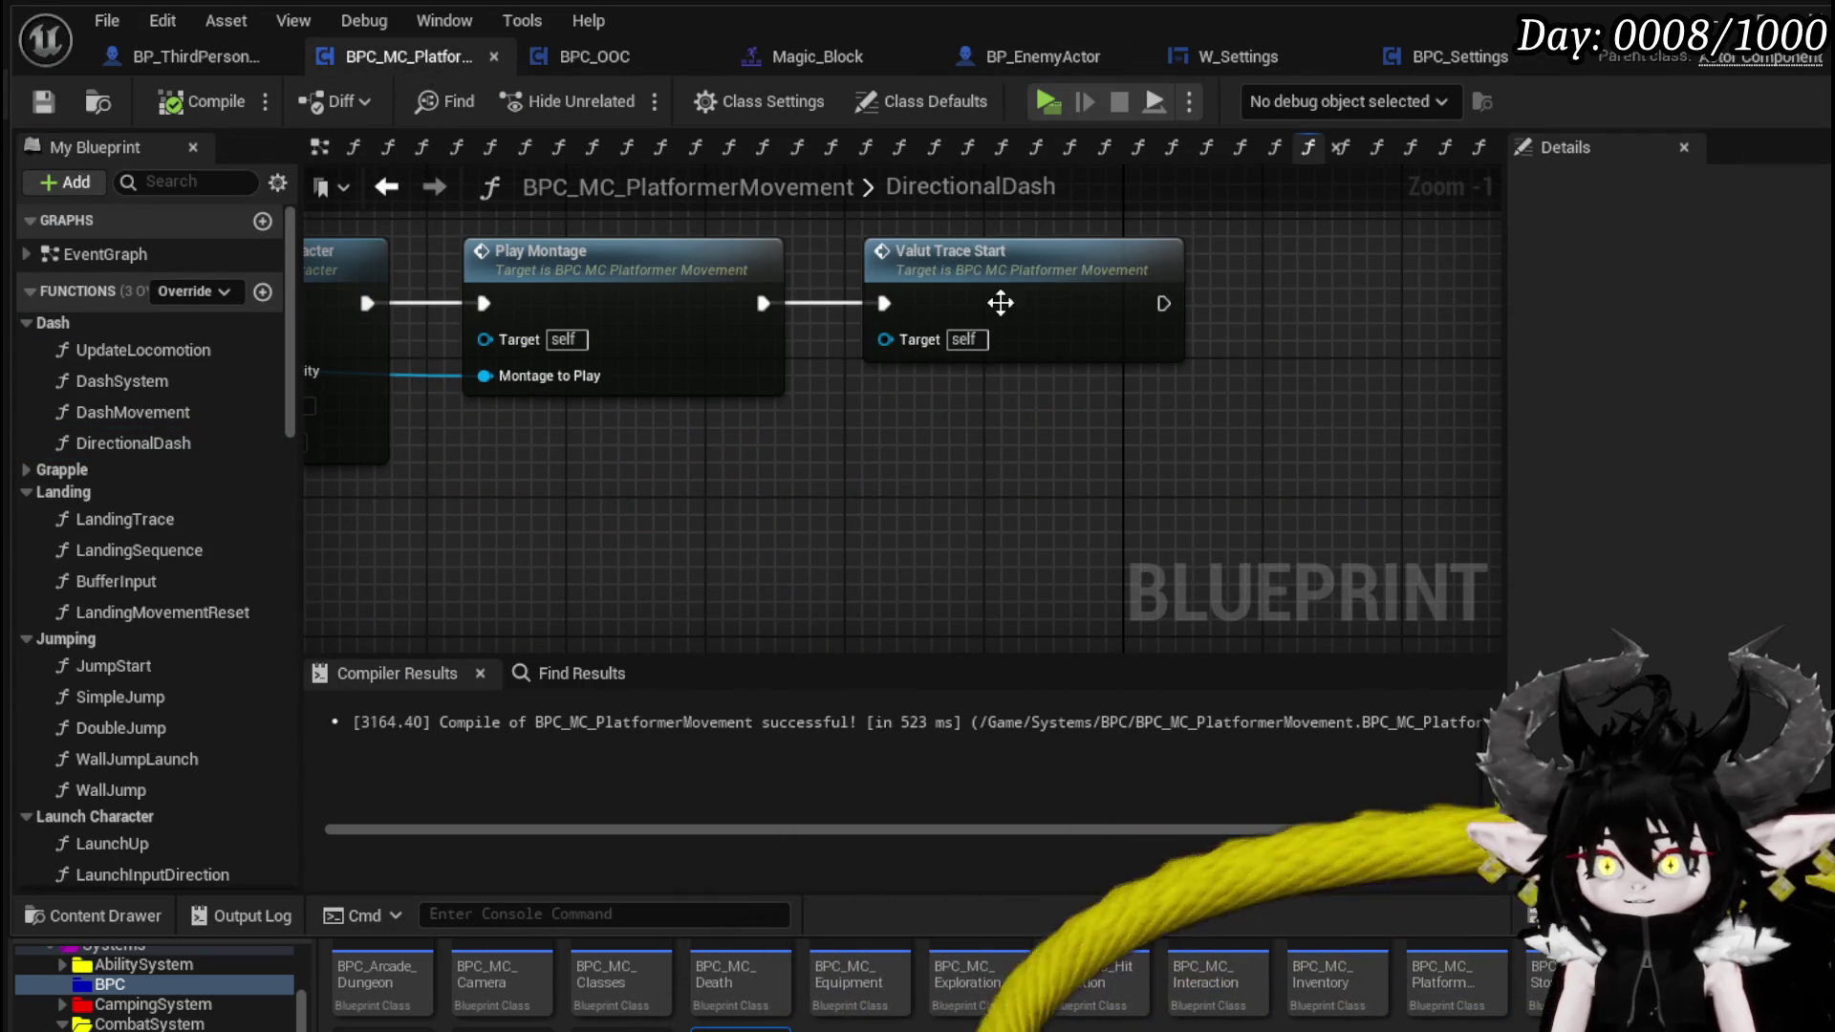
drag(1000, 303, 1355, 315)
drag(858, 306, 1036, 307)
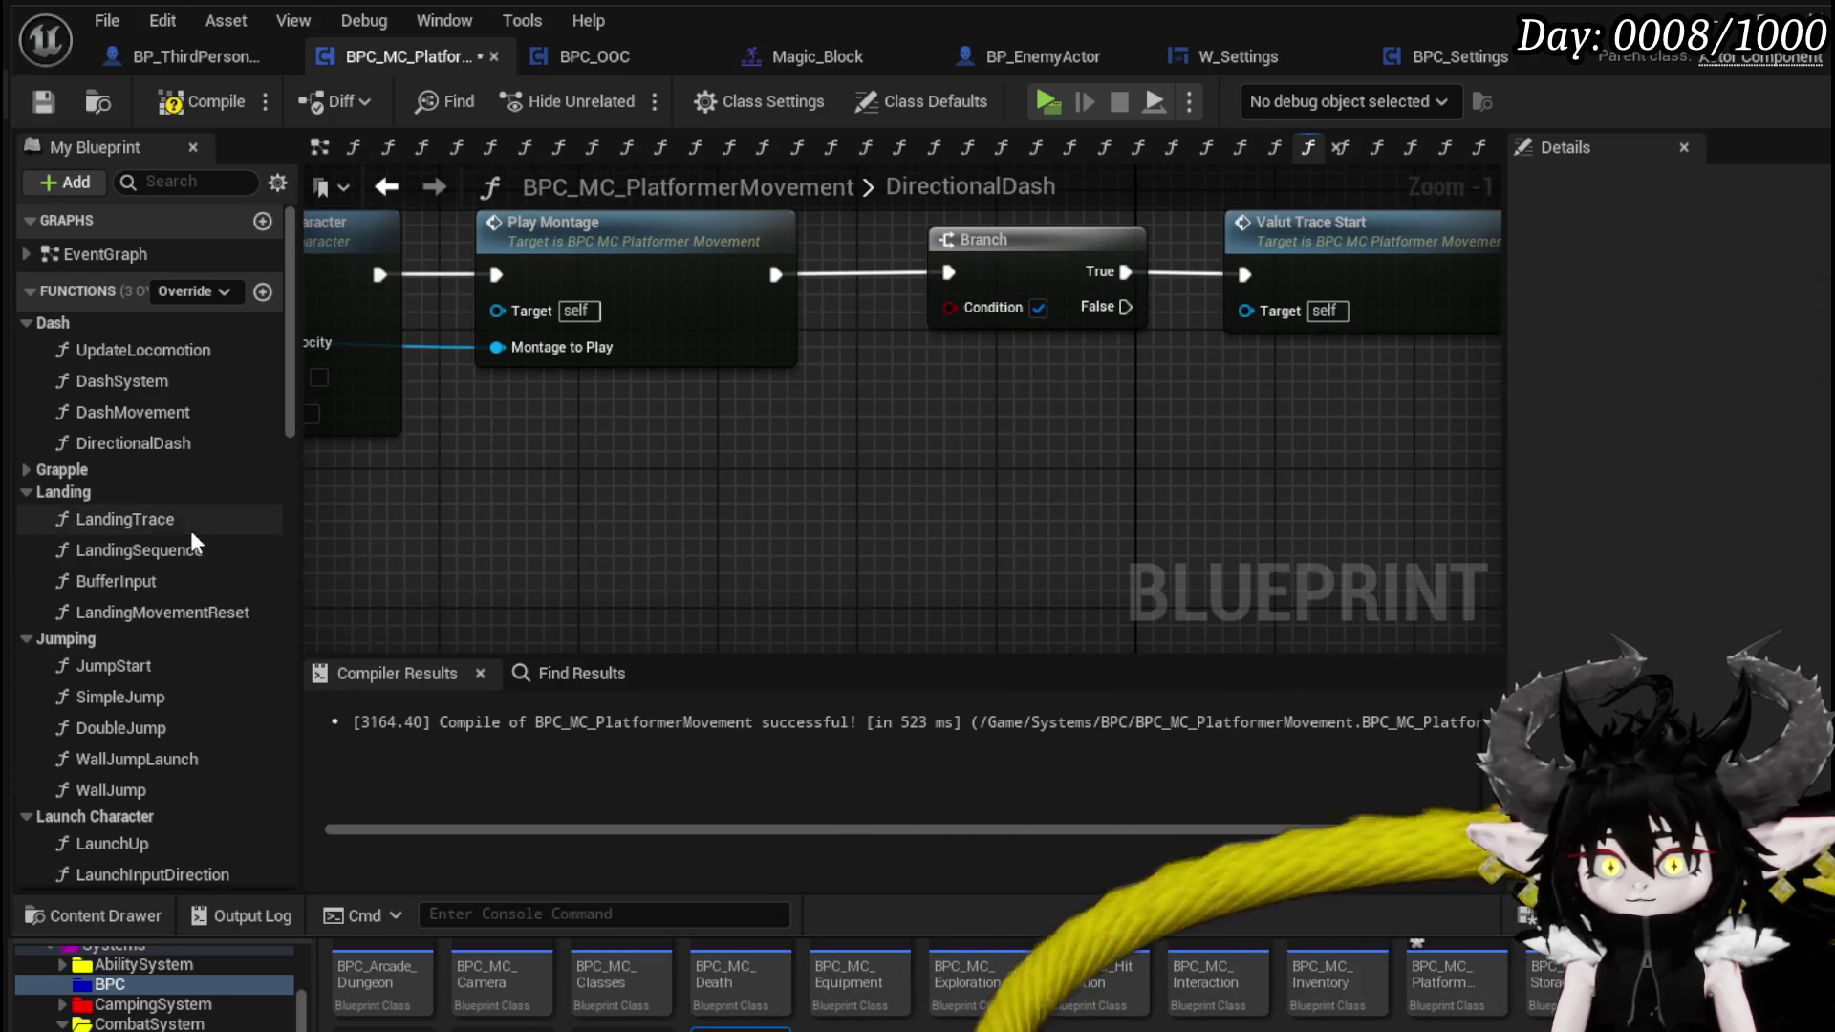
scroll(191, 530, down, 15)
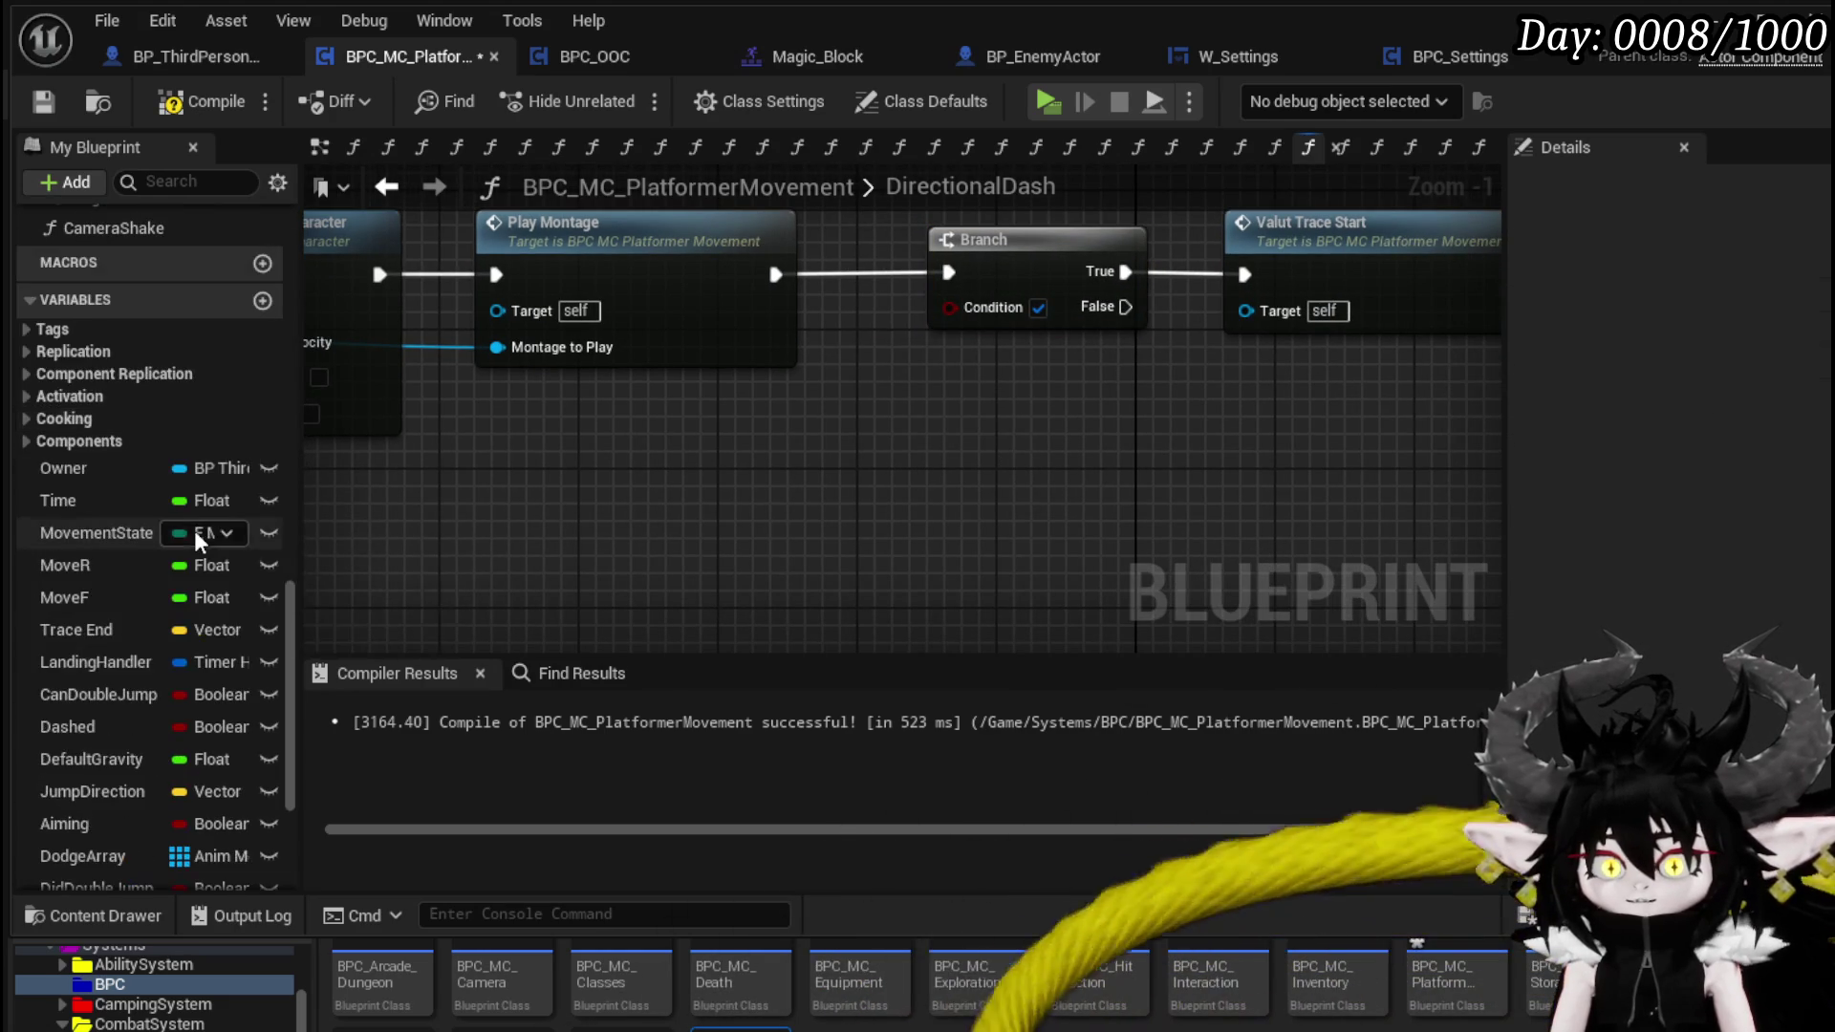
- Feed Owner > Get BPC Settings > Auto Vault into the Branch condition and save
mouse_move(95, 463)
mouse_down()
mouse_move(400, 507)
mouse_move(614, 565)
mouse_move(797, 554)
mouse_up()
text(Sett)
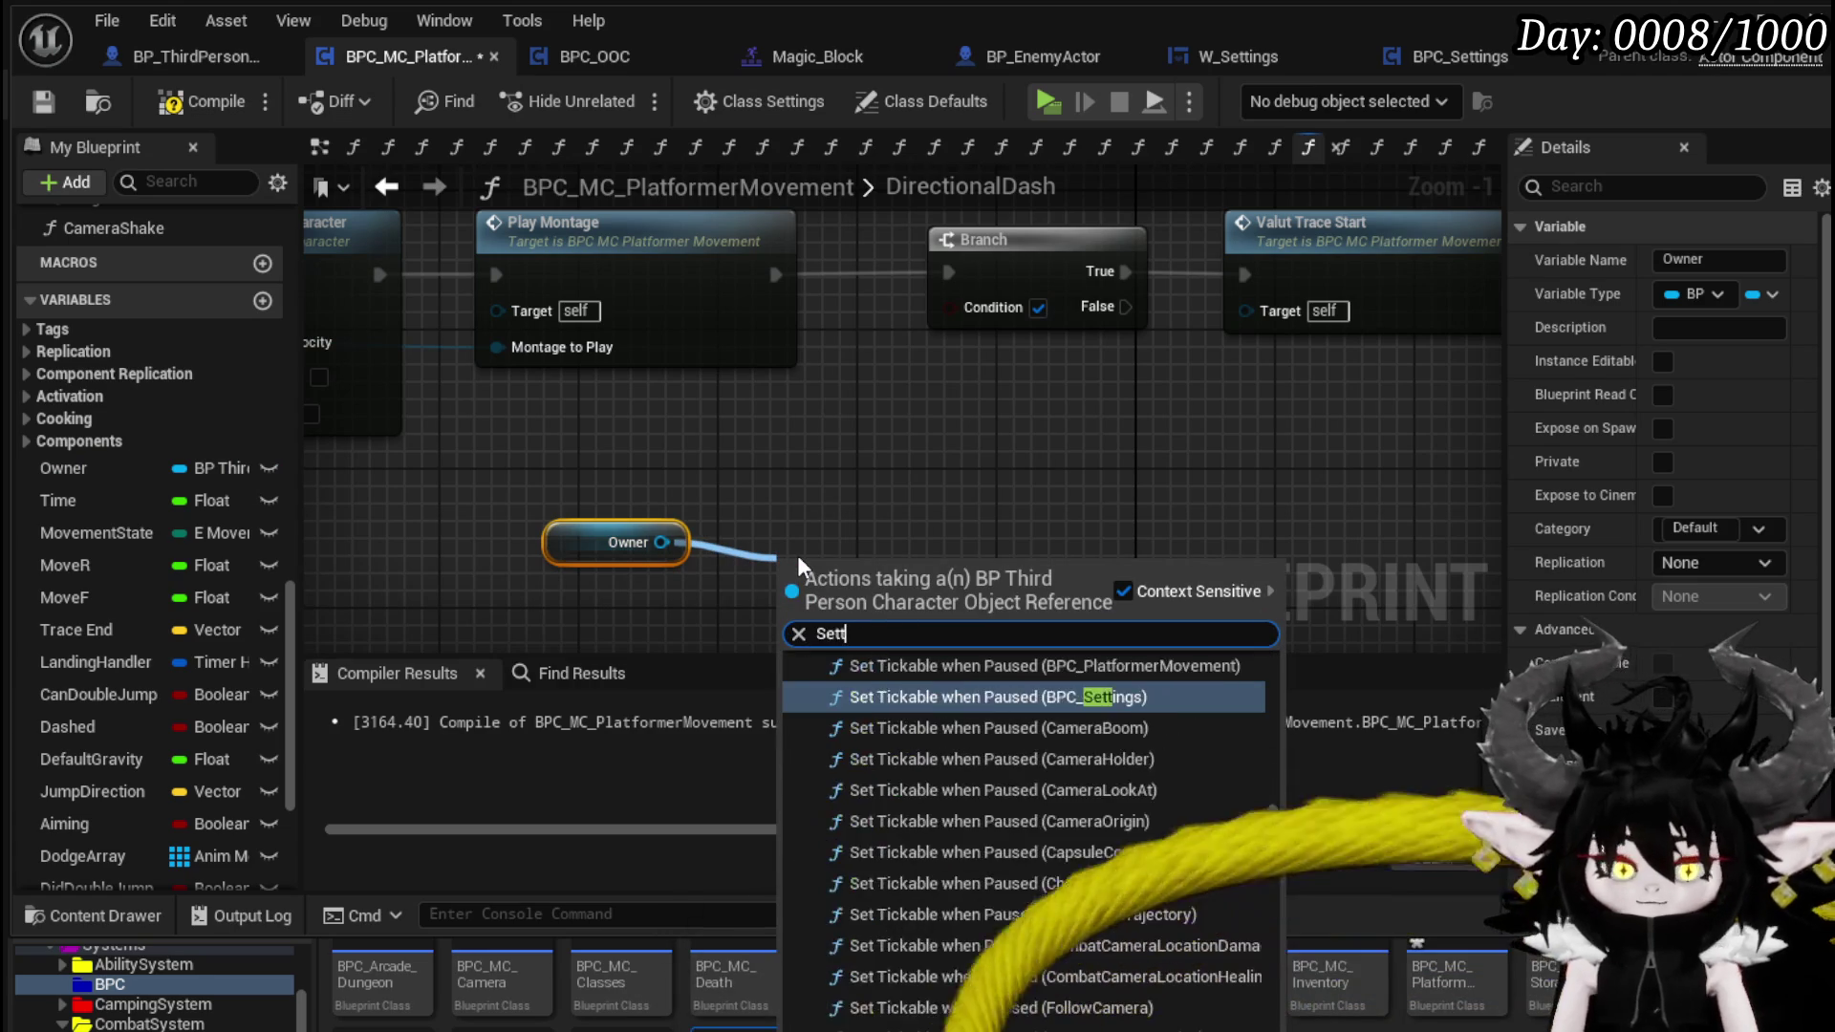
text(ing)
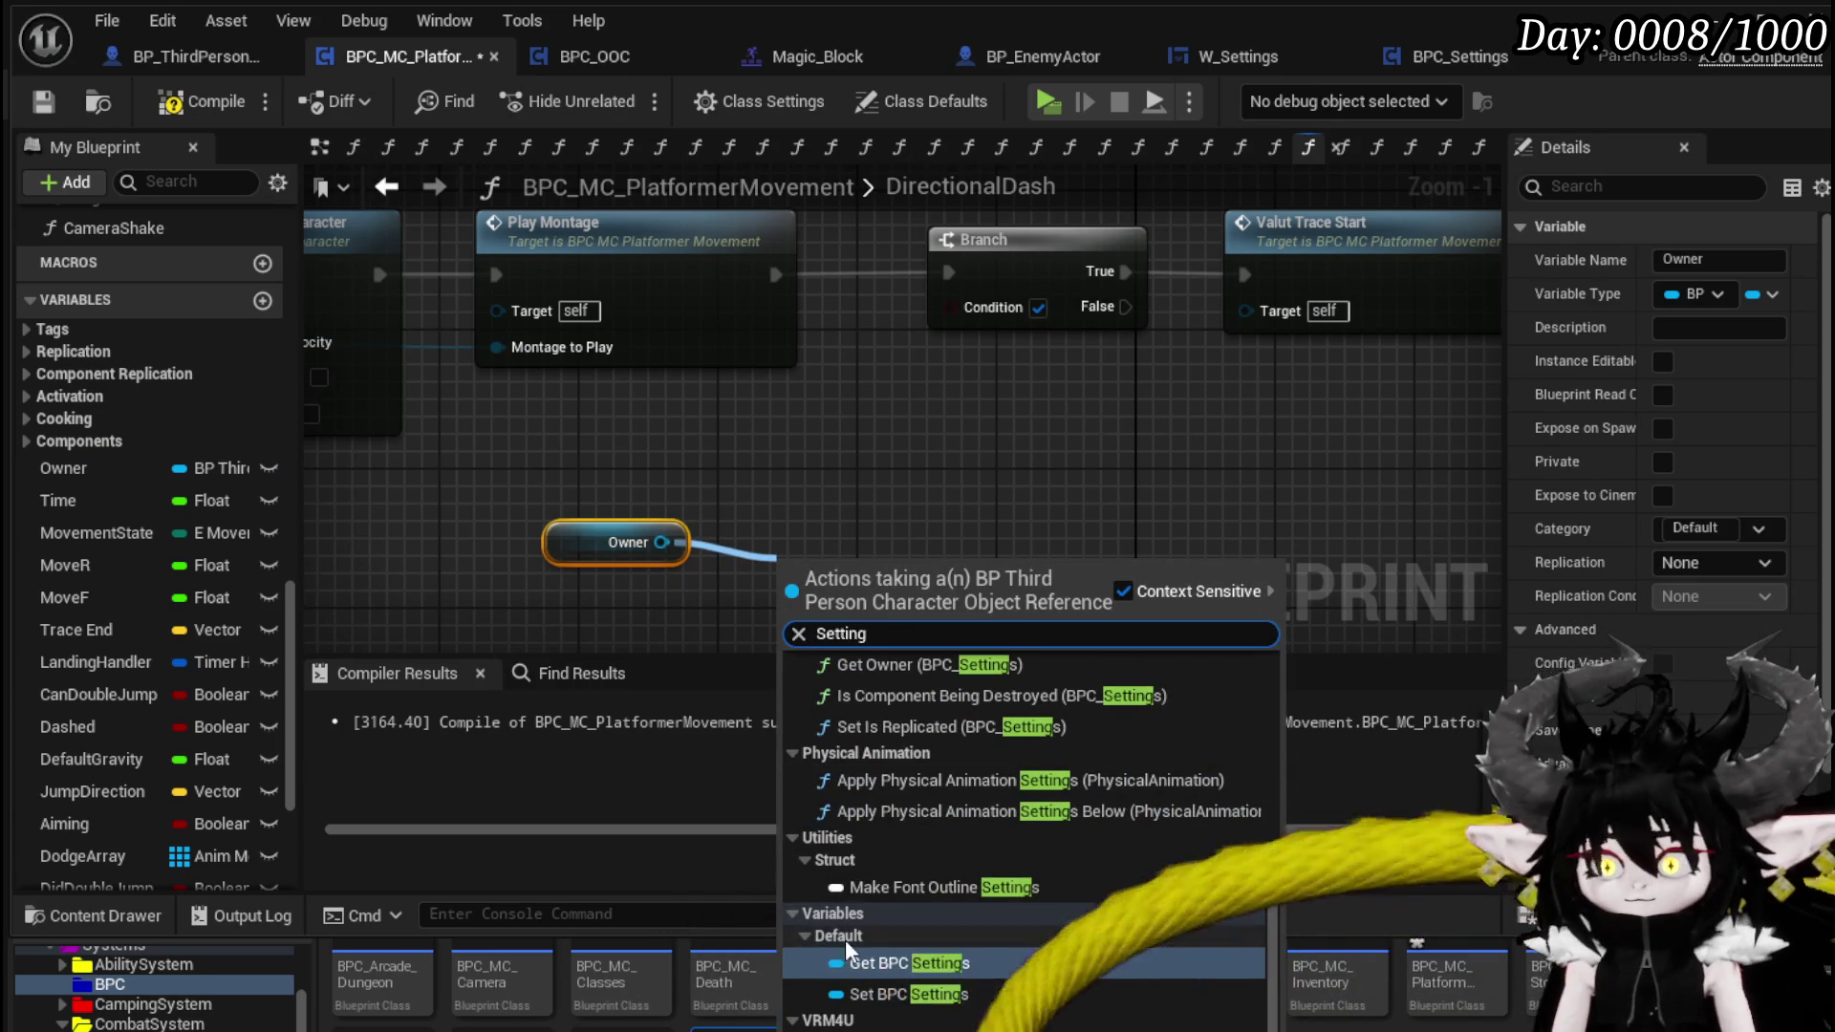
click(848, 961)
drag(725, 594, 933, 553)
text(Auto)
key(Escape)
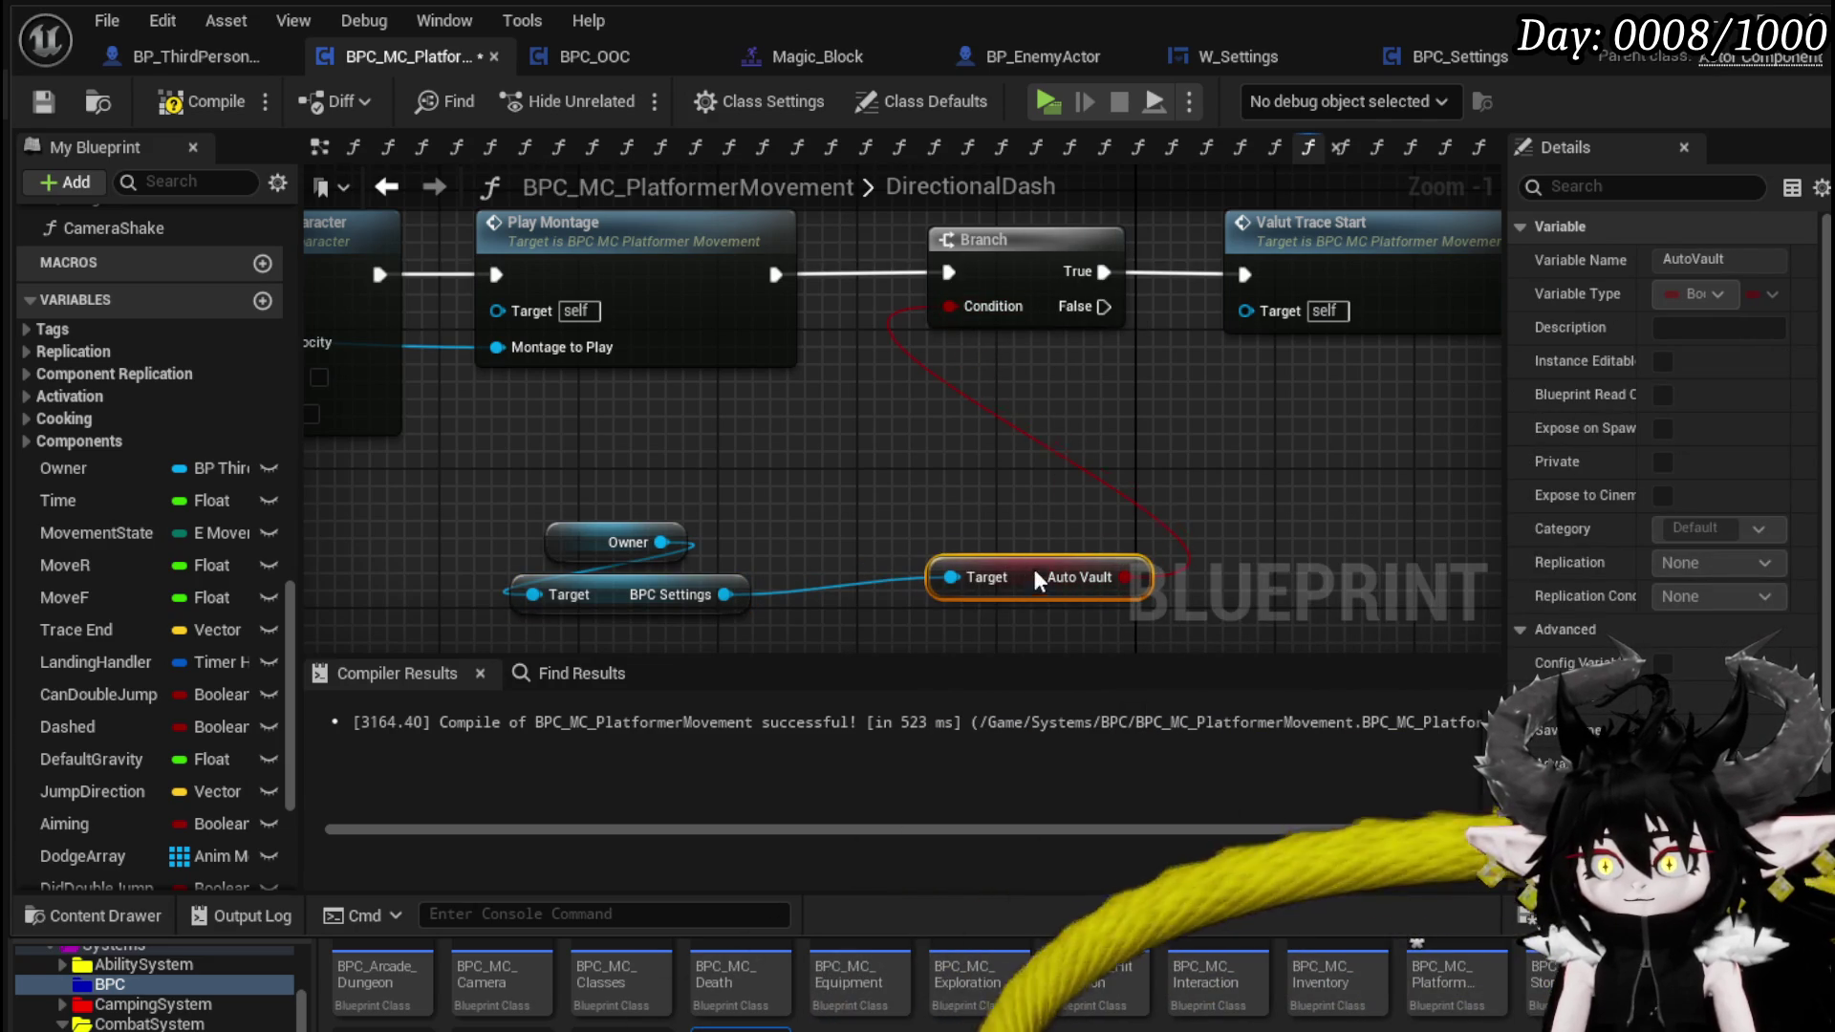
drag(1035, 575, 988, 383)
drag(610, 616, 940, 520)
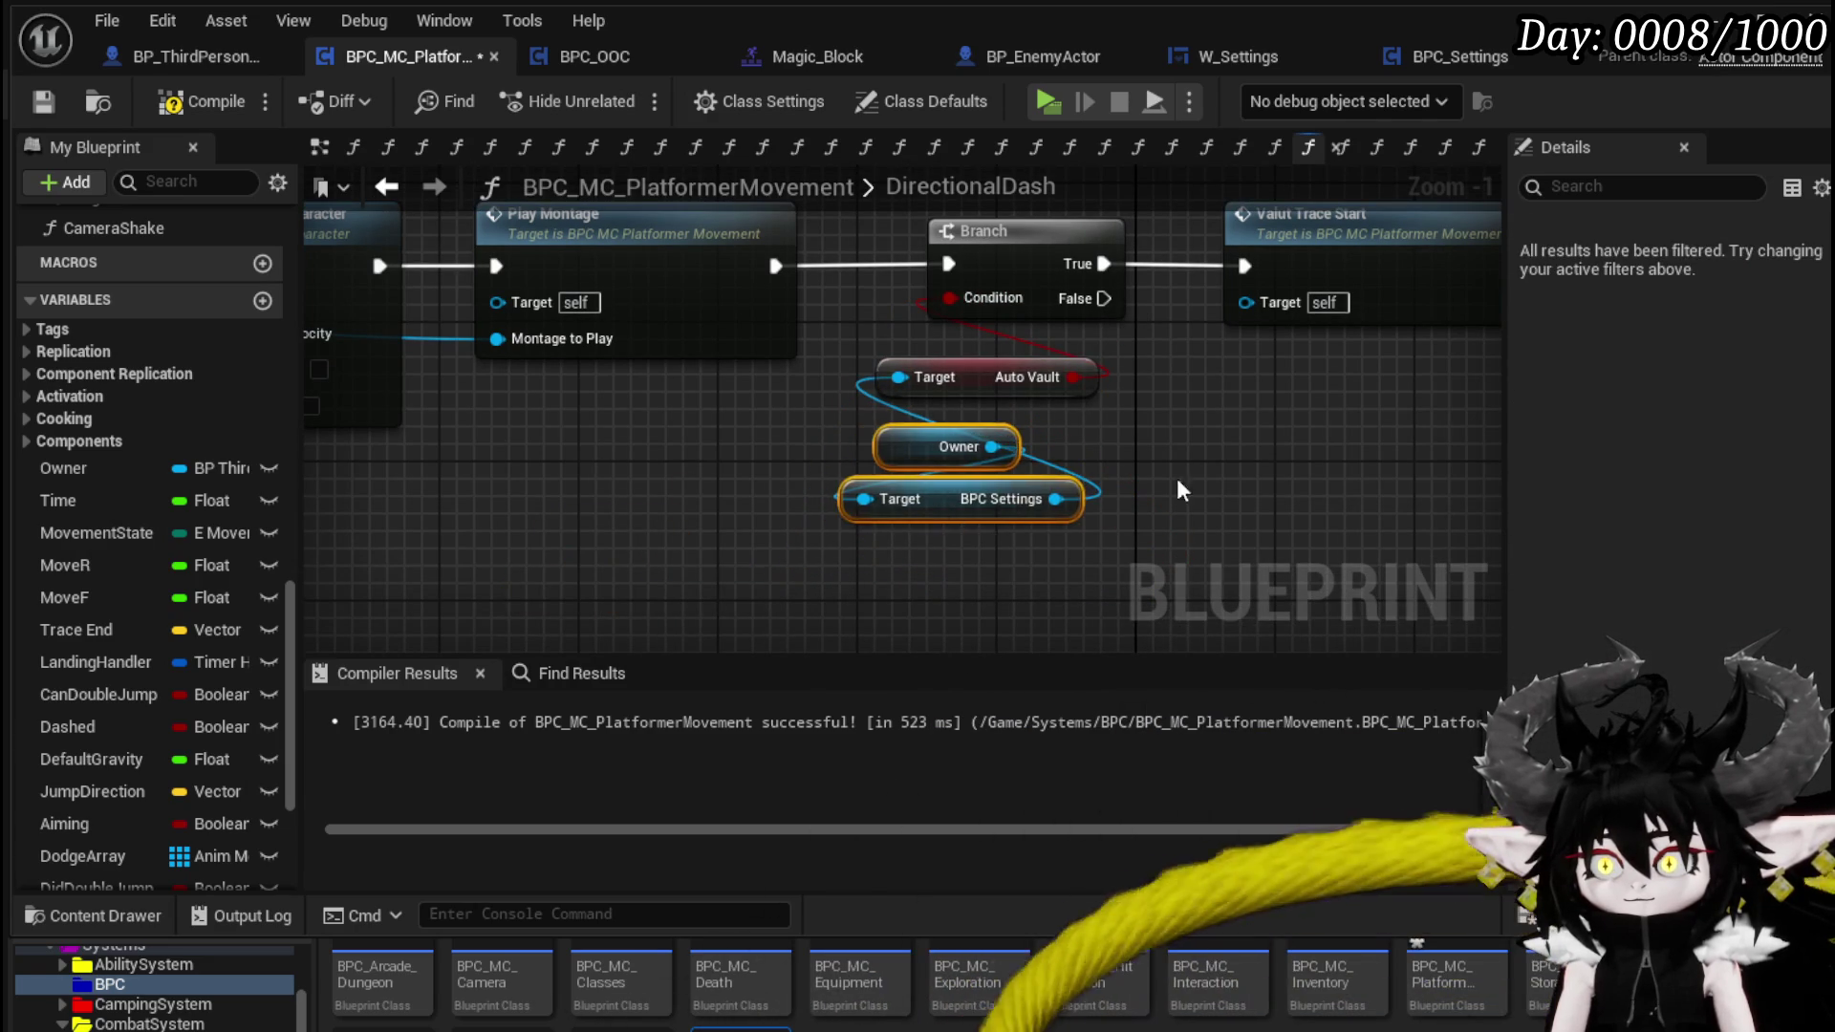
click(42, 104)
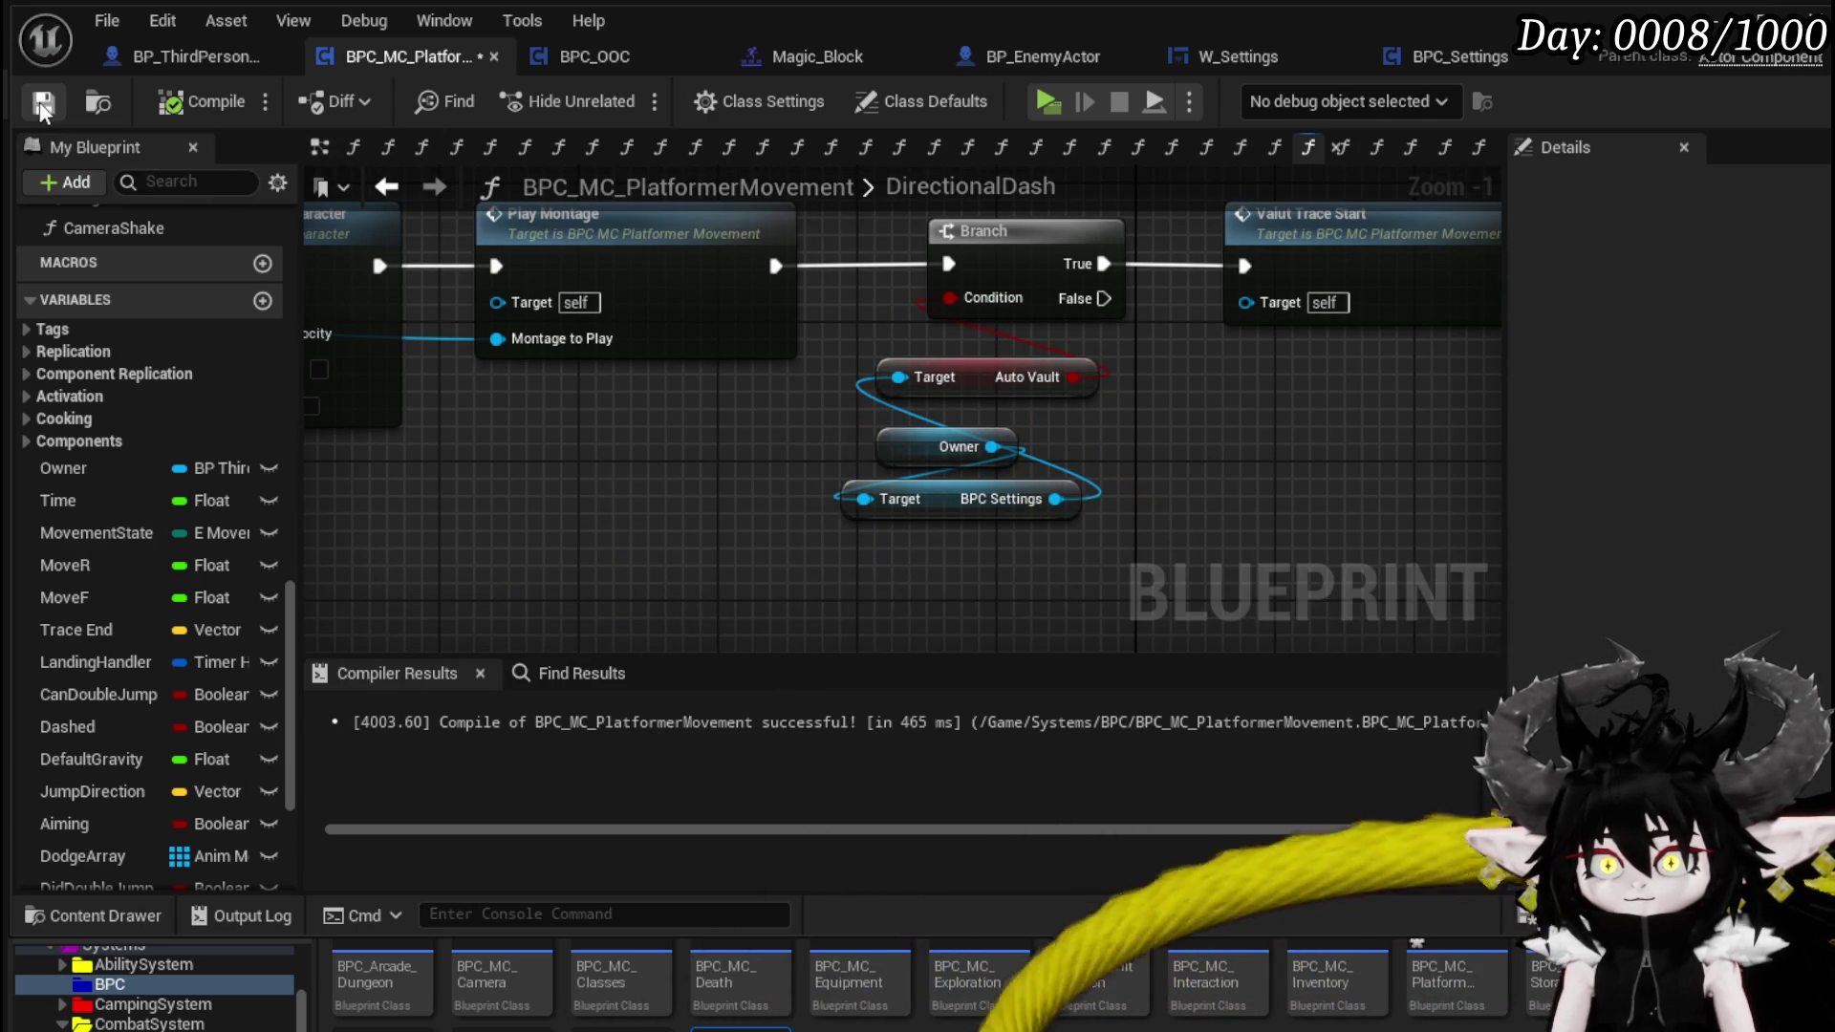
click(1462, 59)
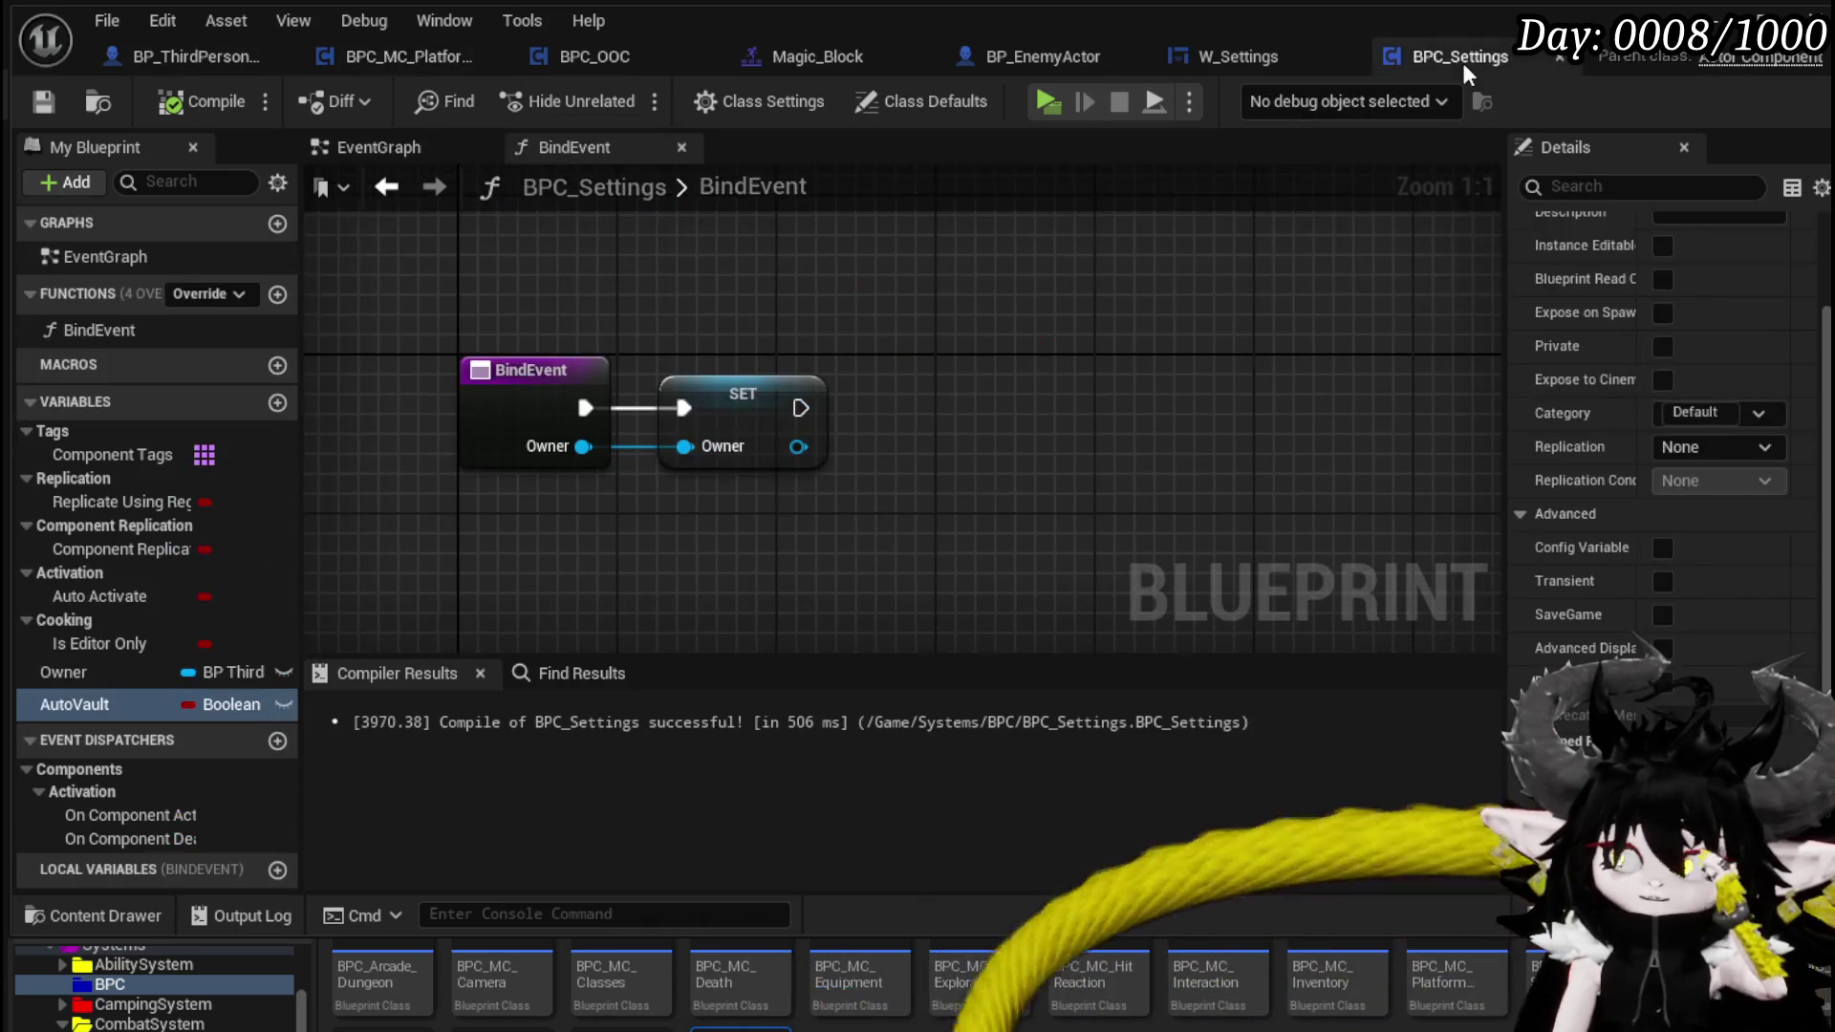
- Show W_Settings' event graph with the On Check State Changed to SET Auto Vault logic
click(382, 149)
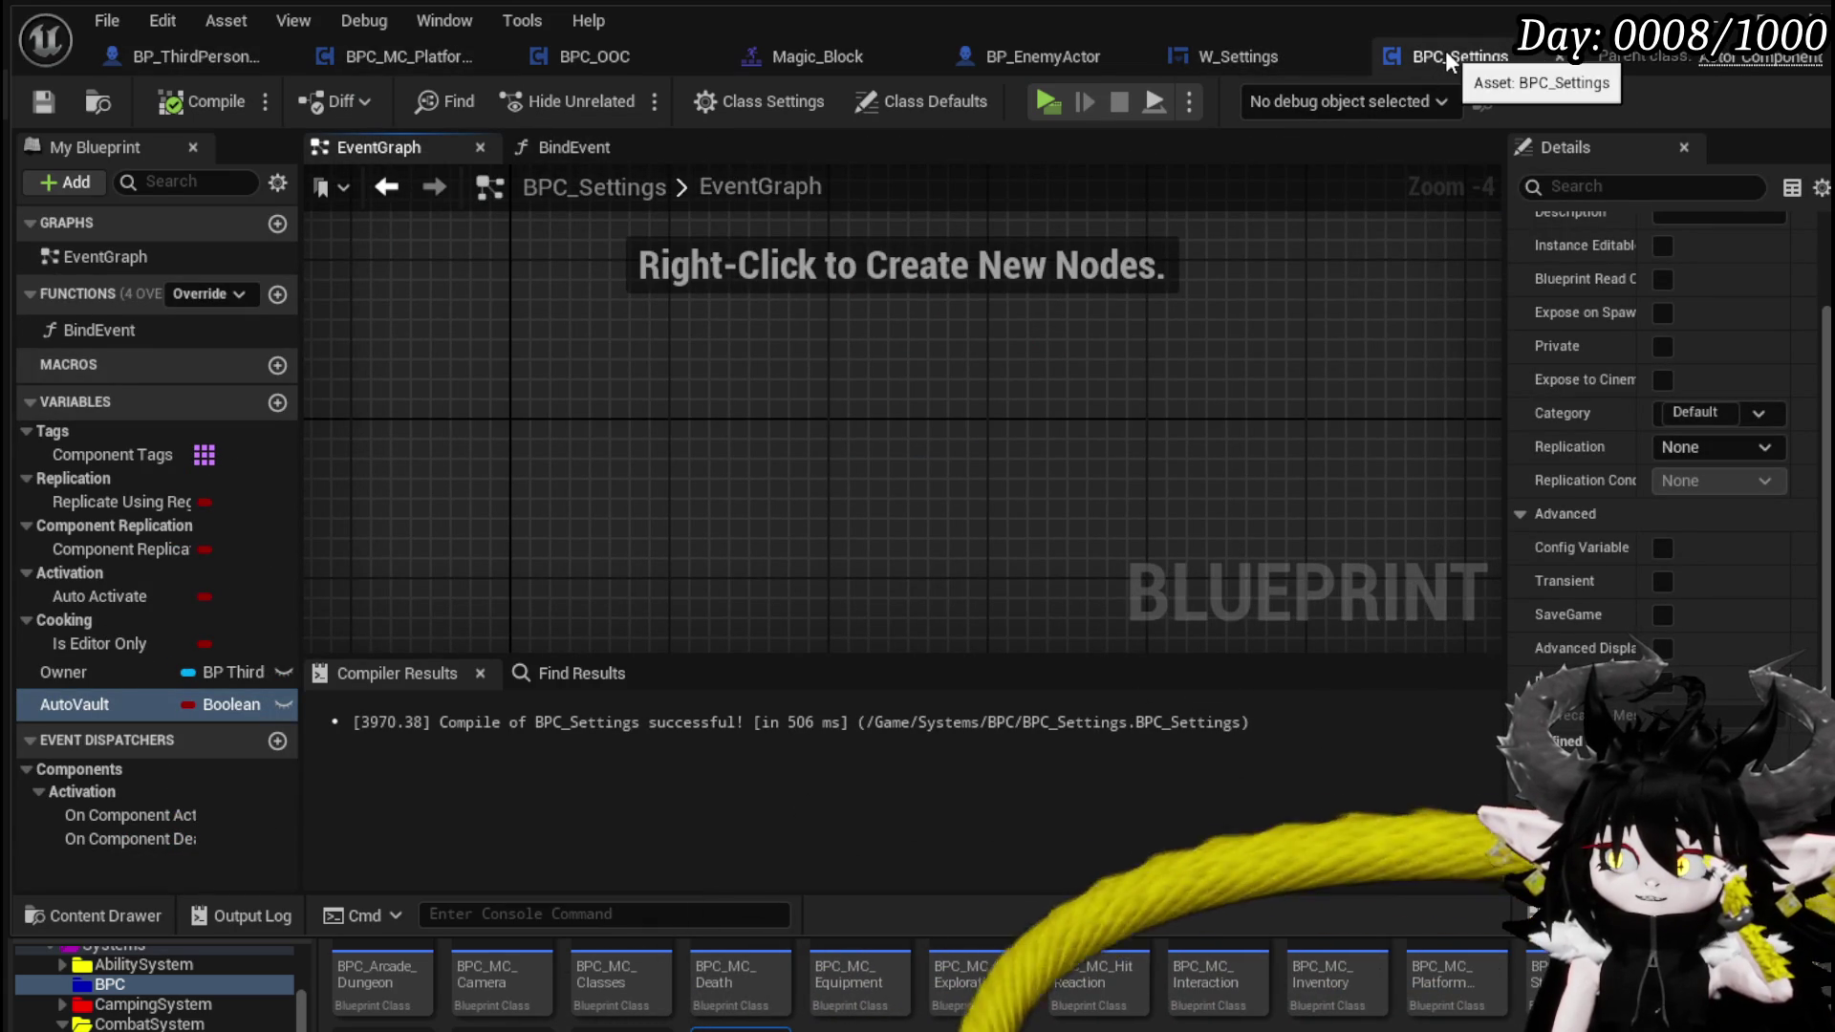
click(1199, 57)
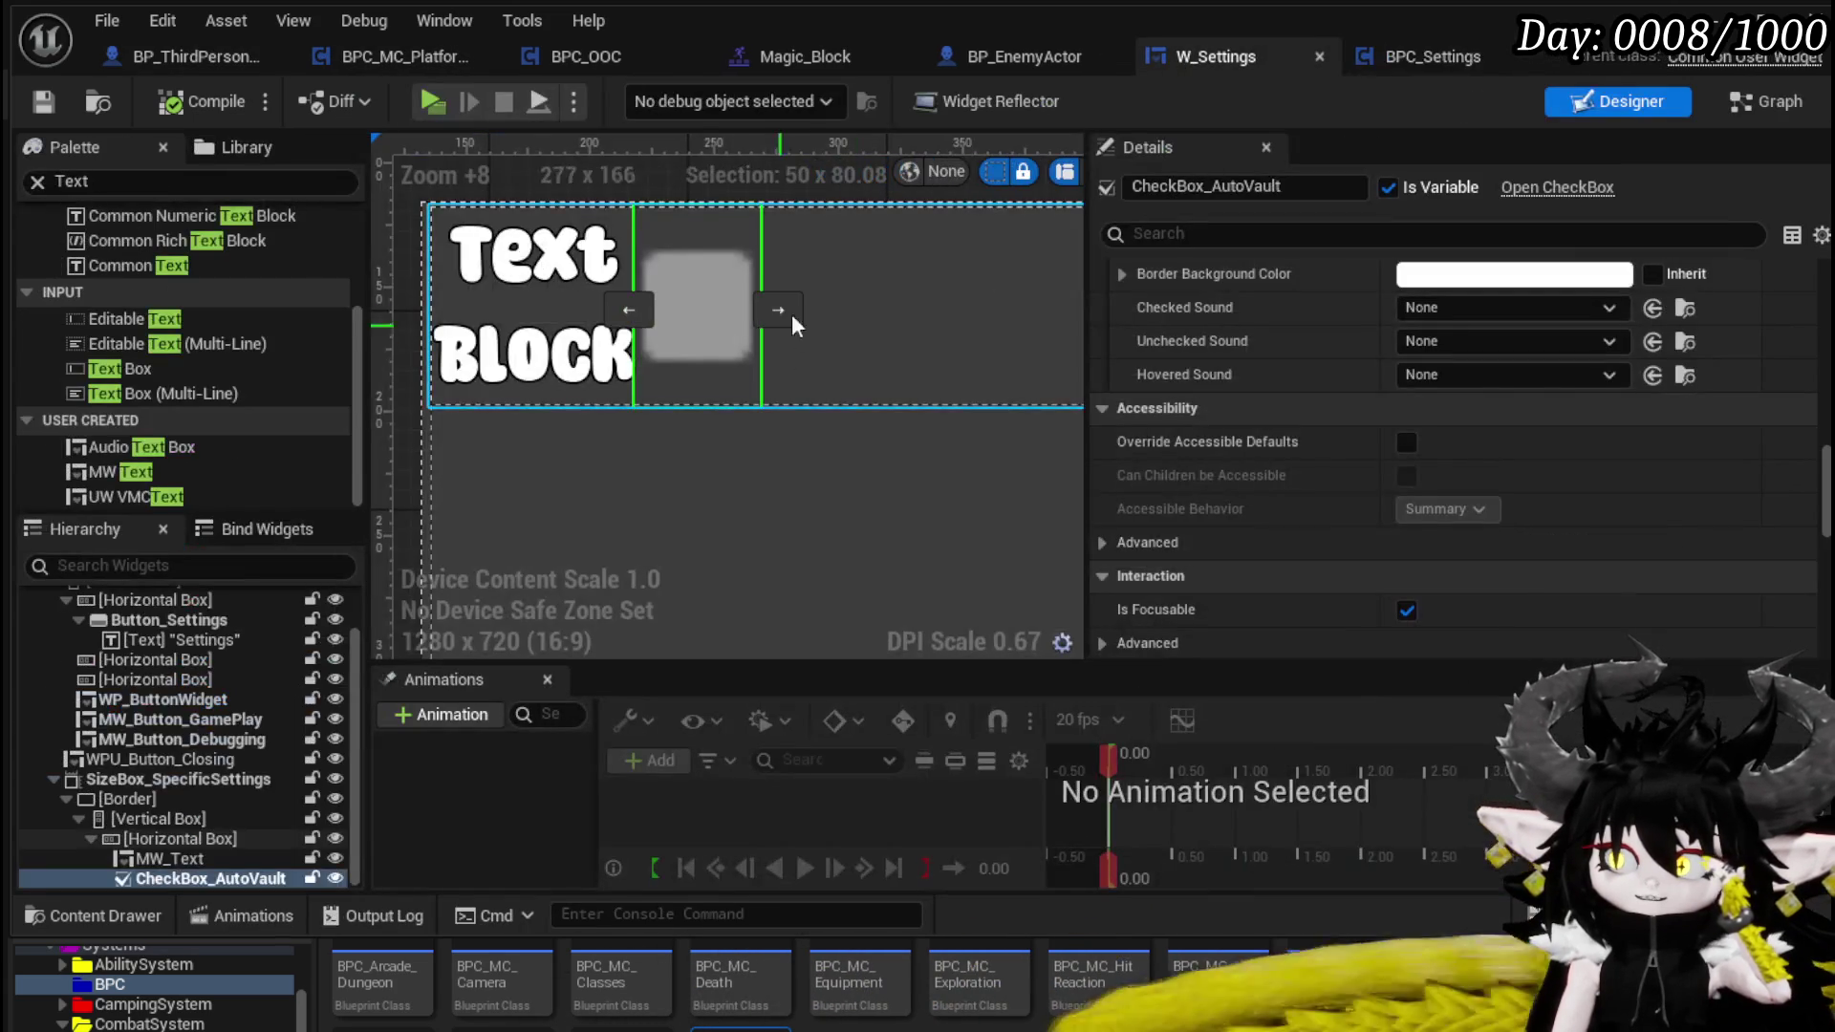
click(1751, 107)
scroll(1352, 436, down, 1)
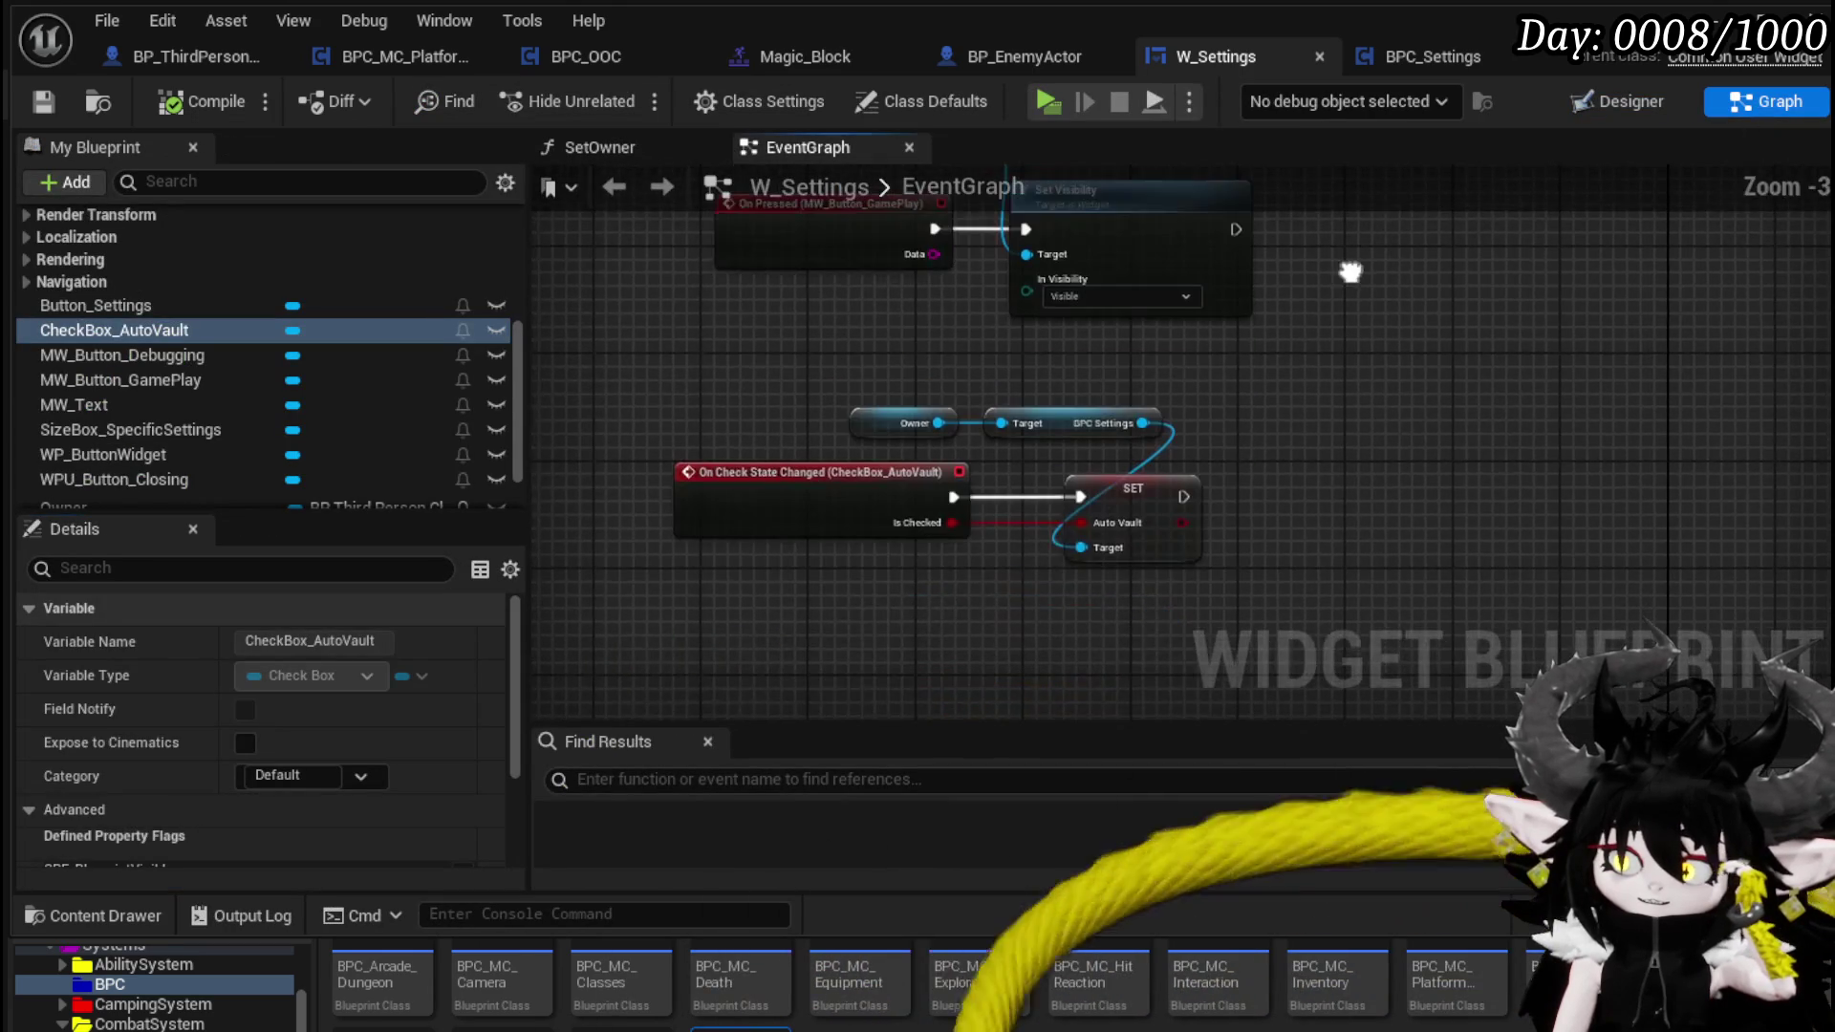
mouse_move(944, 478)
mouse_down()
mouse_move(1065, 605)
mouse_move(1062, 570)
mouse_up()
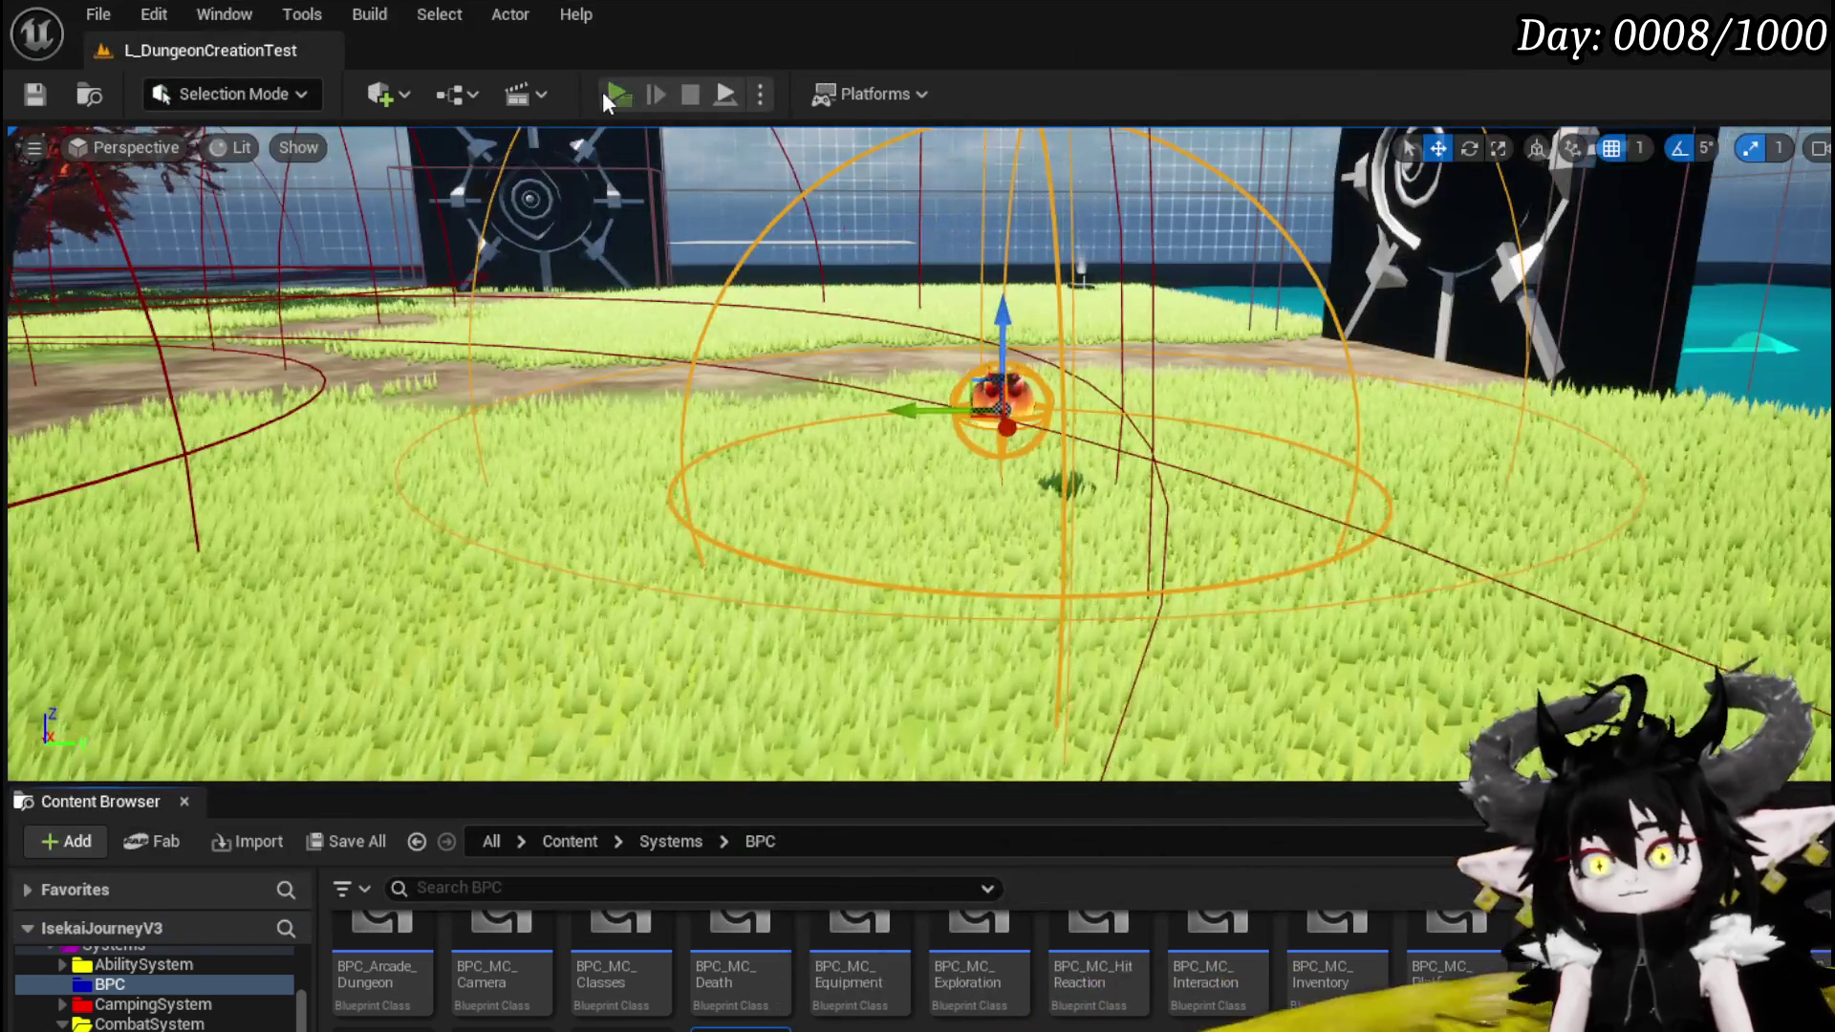
- Start a play session and run, jump and dash along the walkway
click(602, 90)
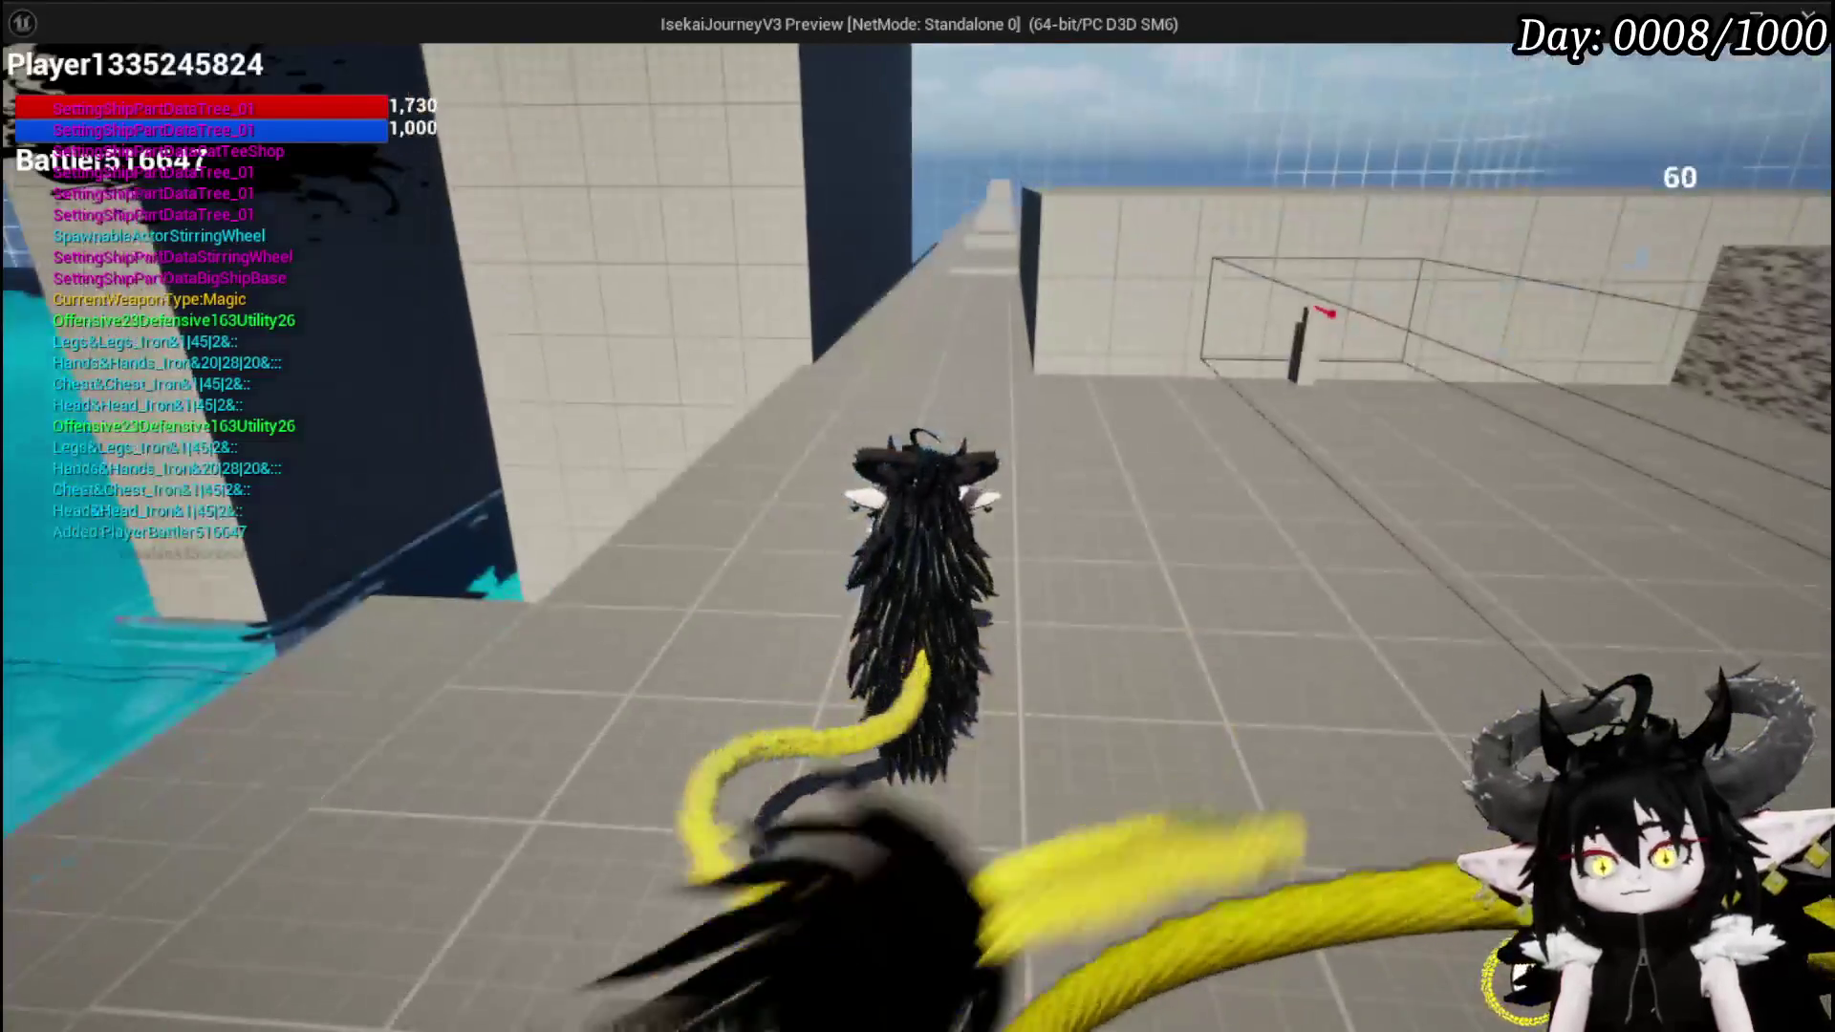
click(1785, 83)
key(w)
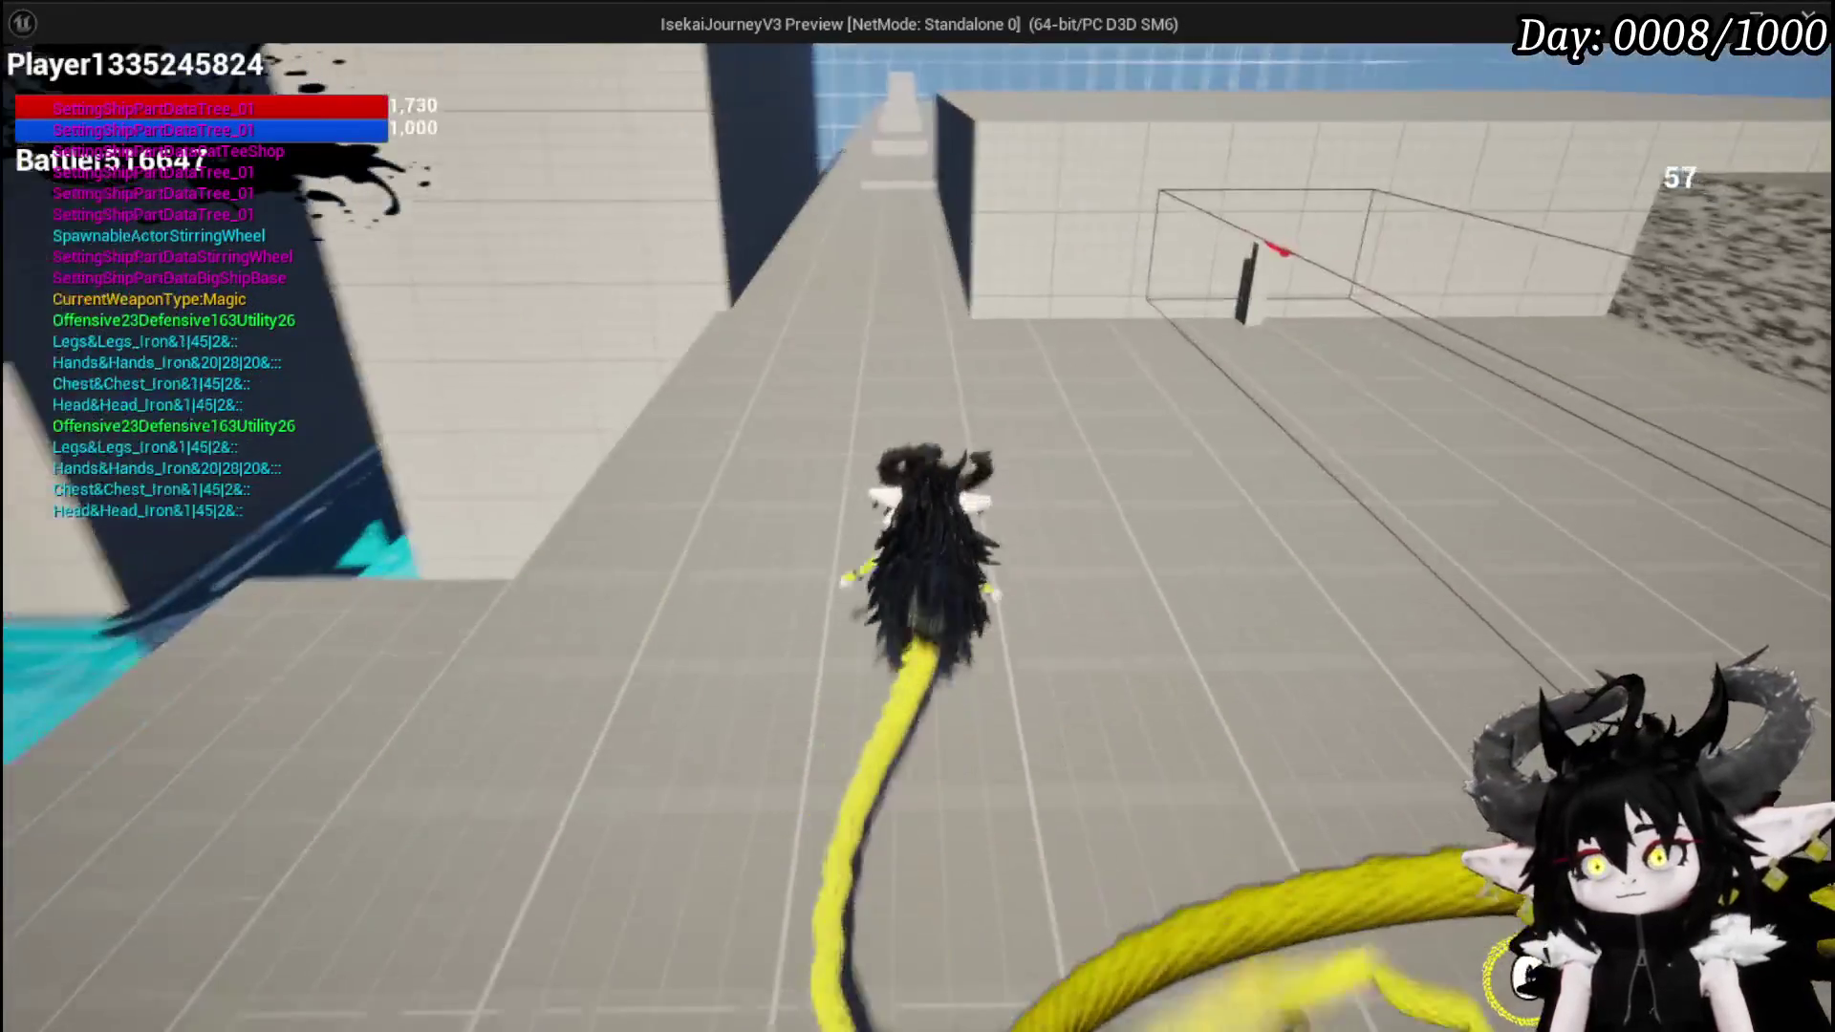
key(space)
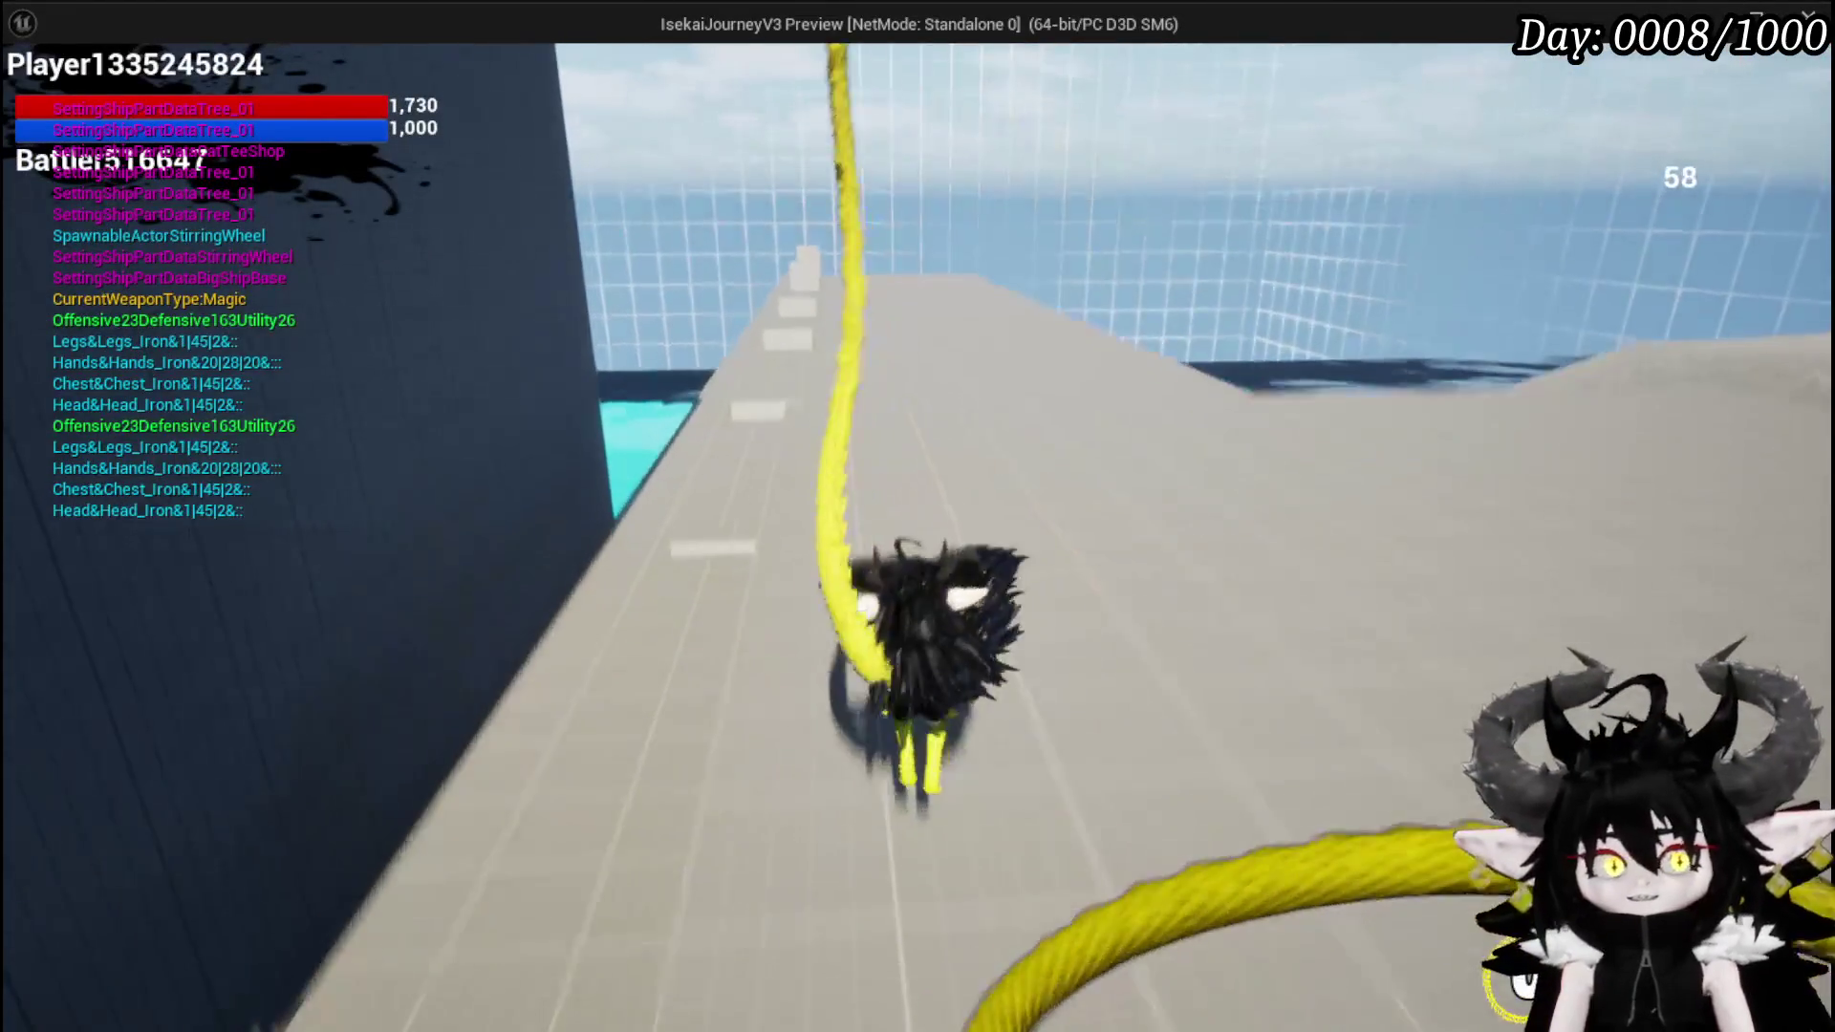
key(space)
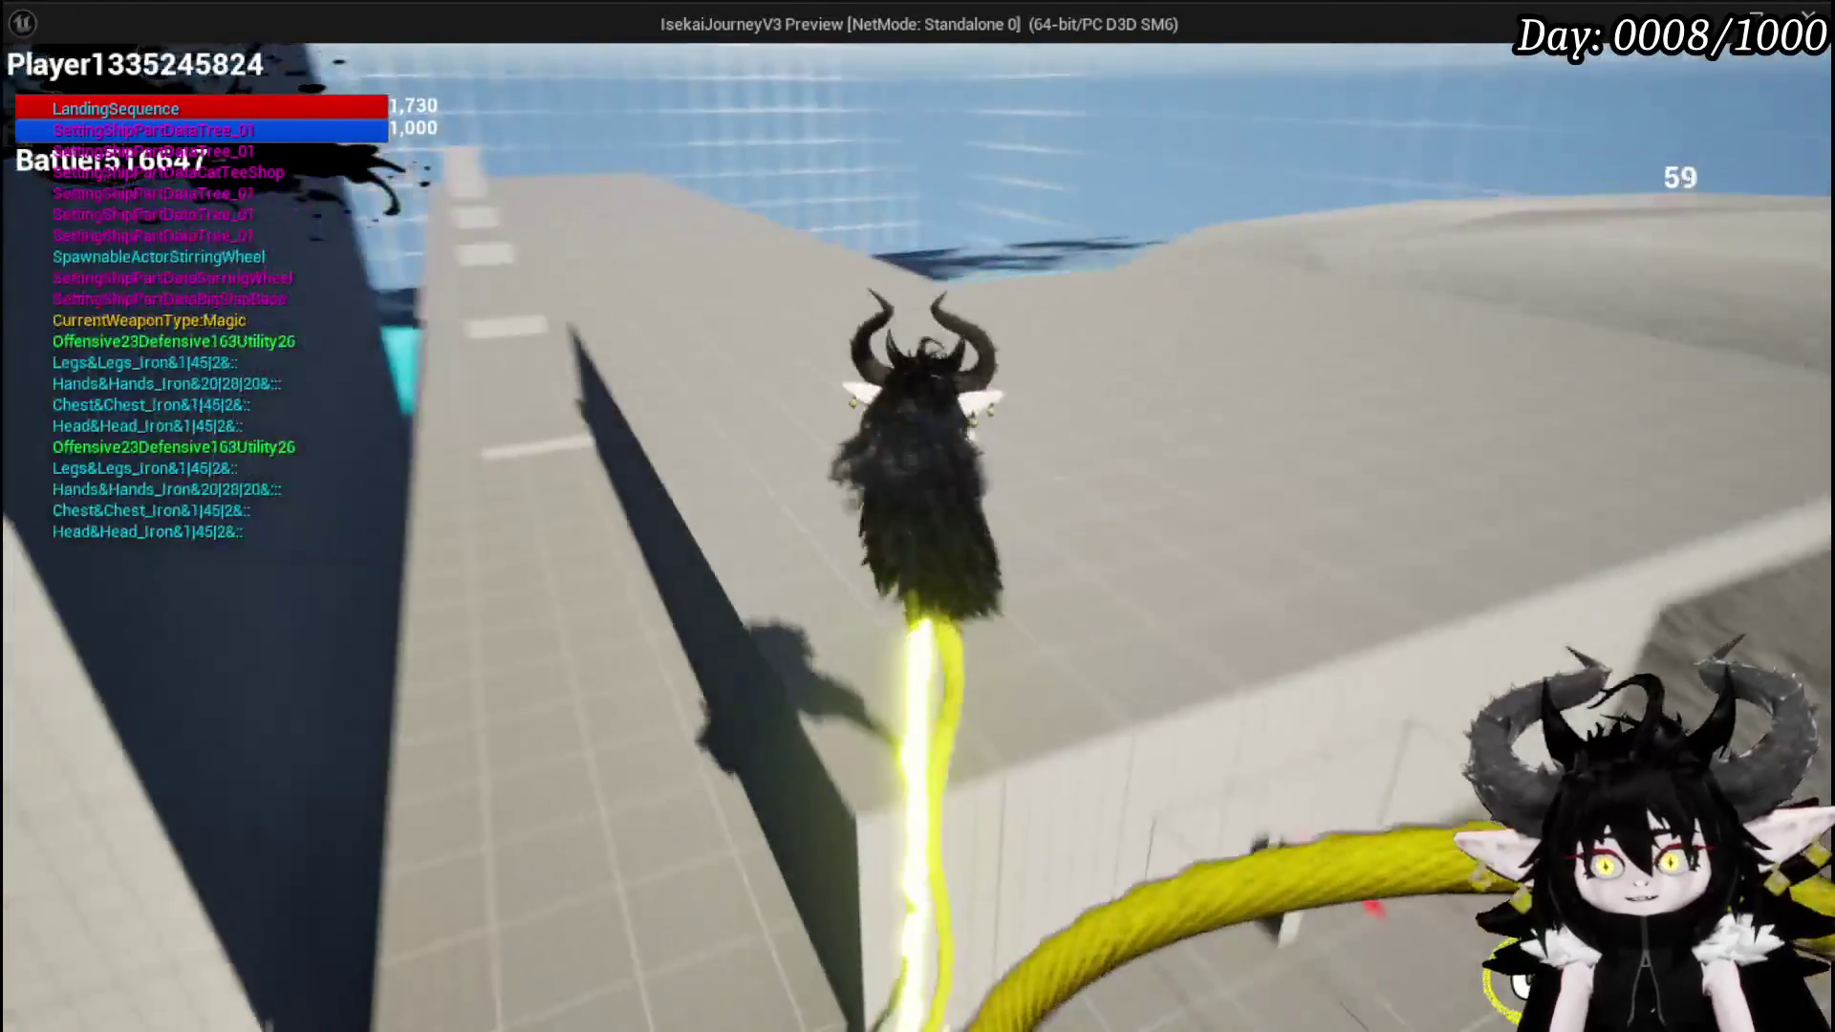
key(w)
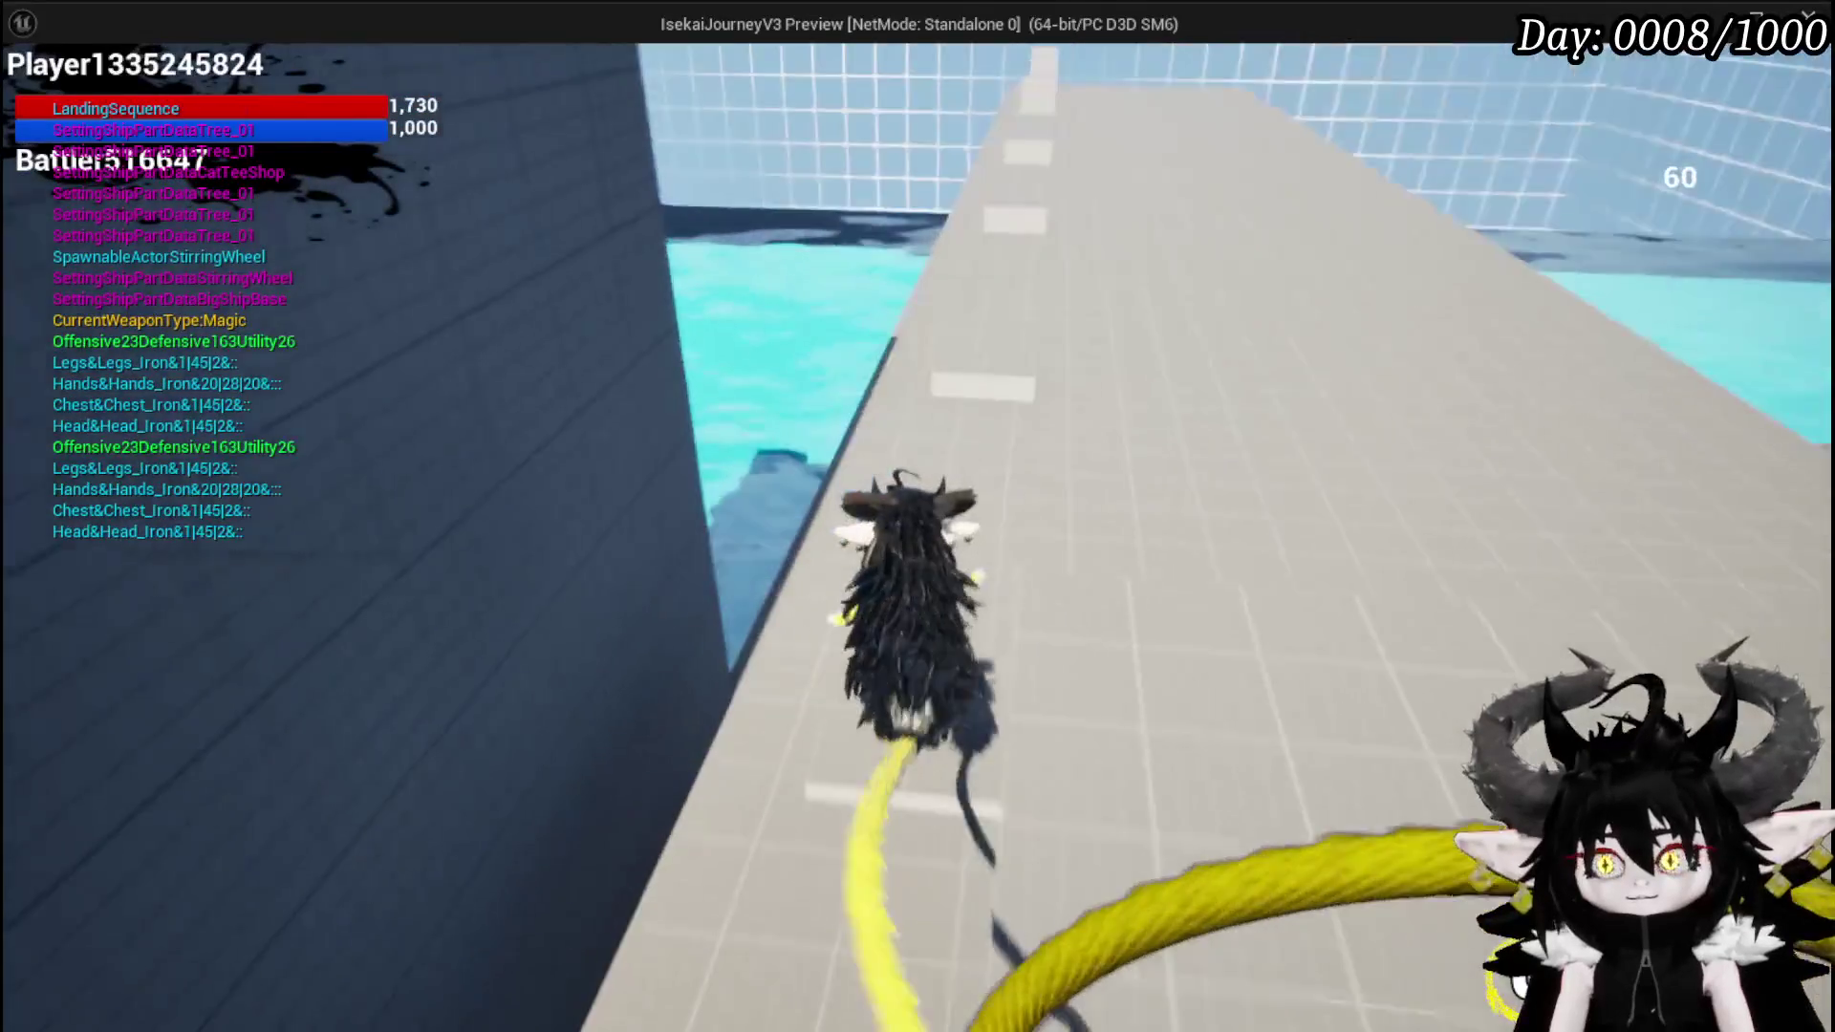
key(w)
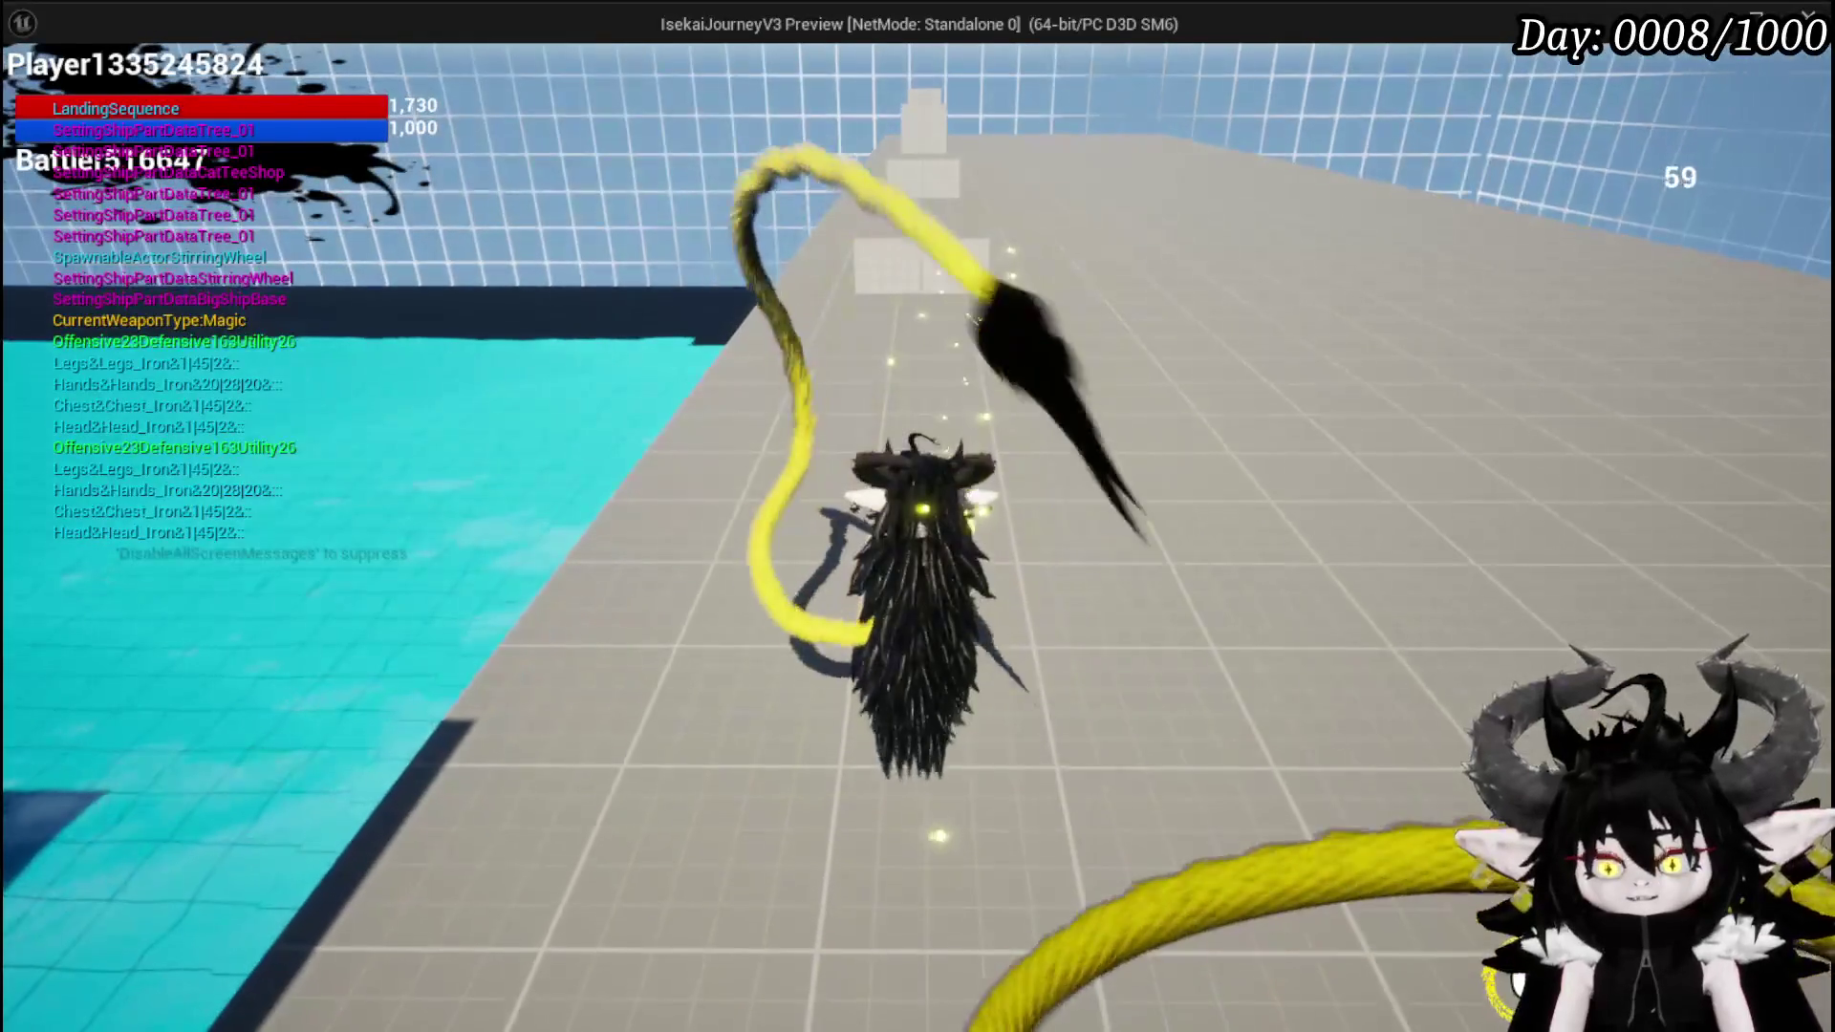
- Toggle Auto Vault on Dash in the in-game Game Play settings and resume
key(Tab)
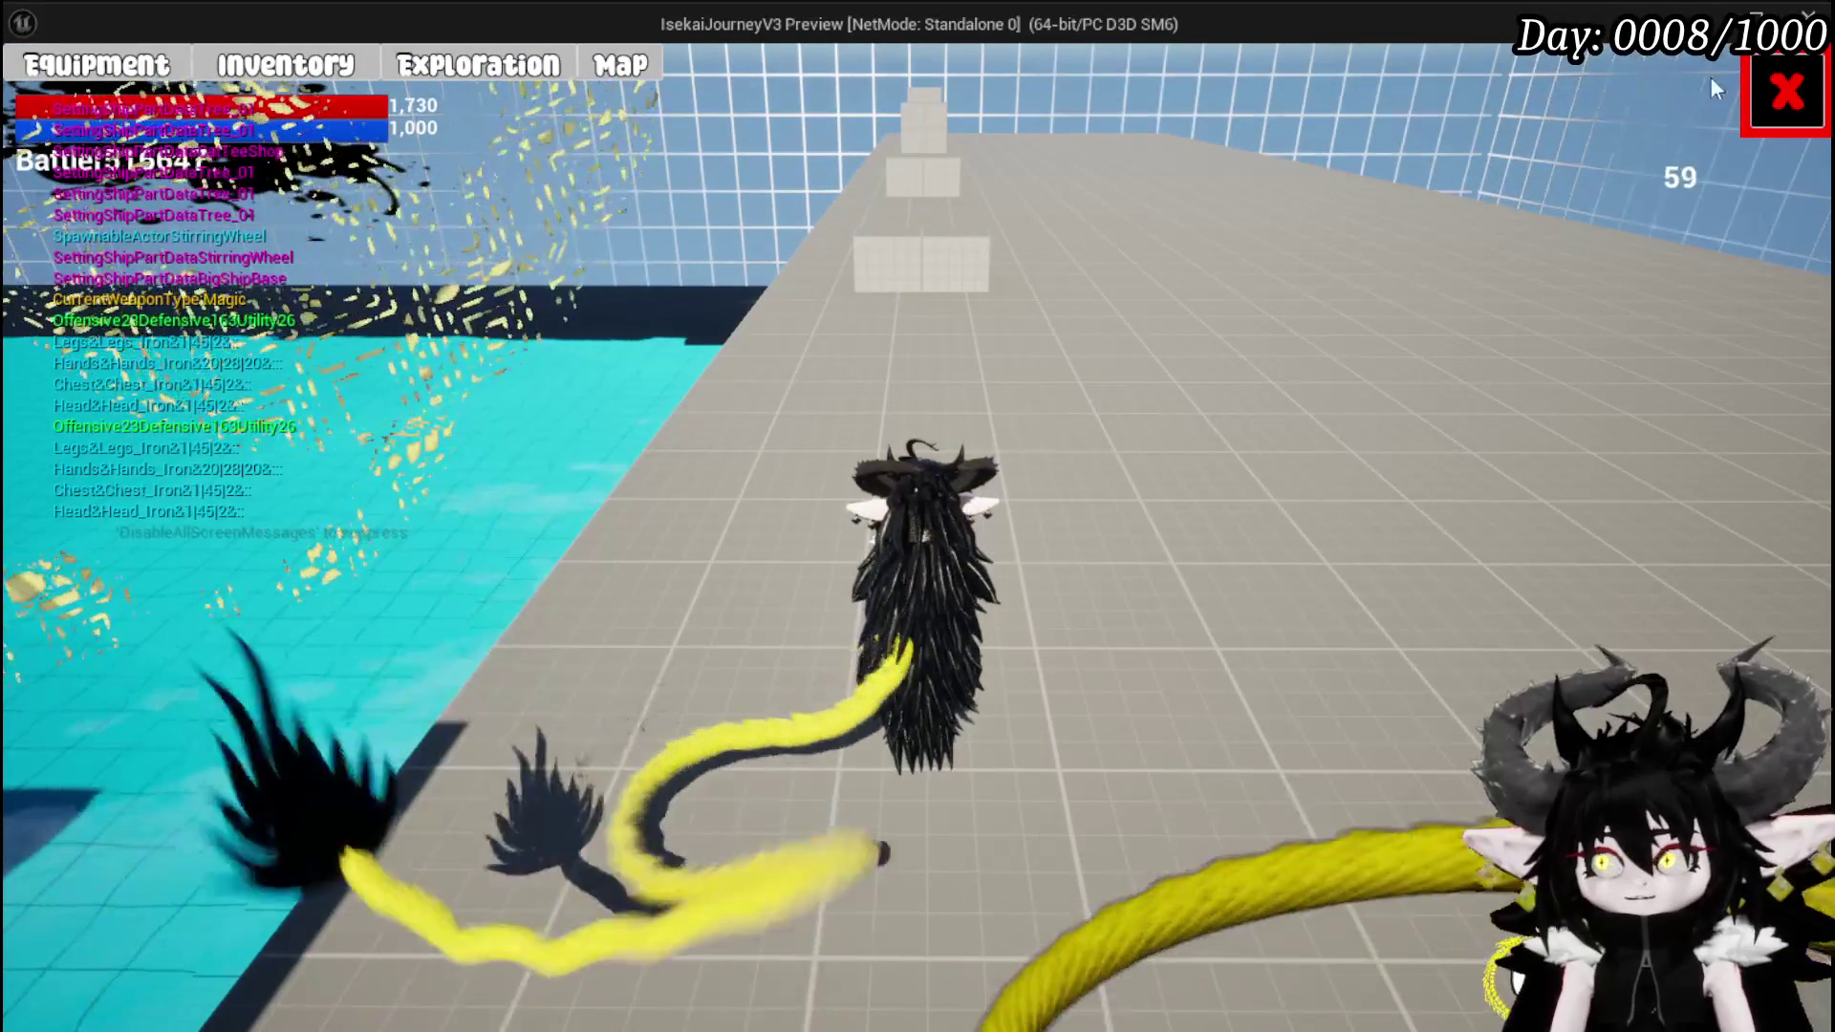
key(Escape)
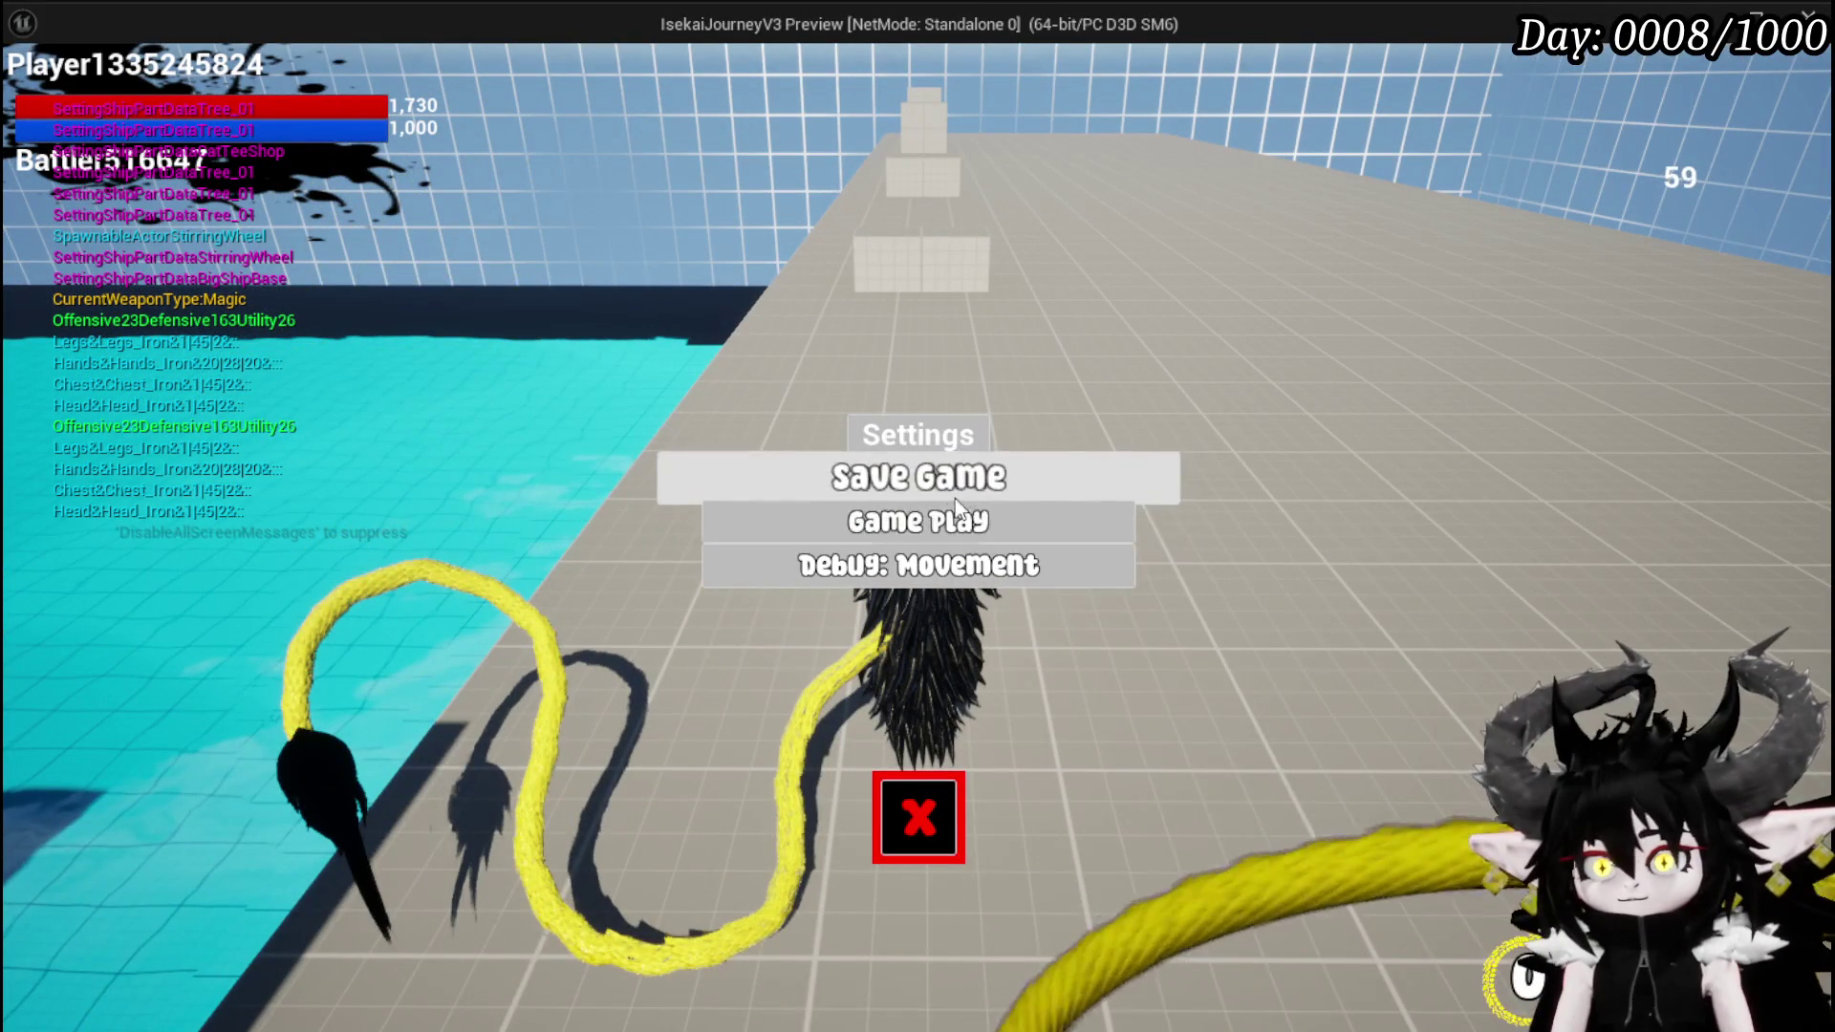
click(956, 521)
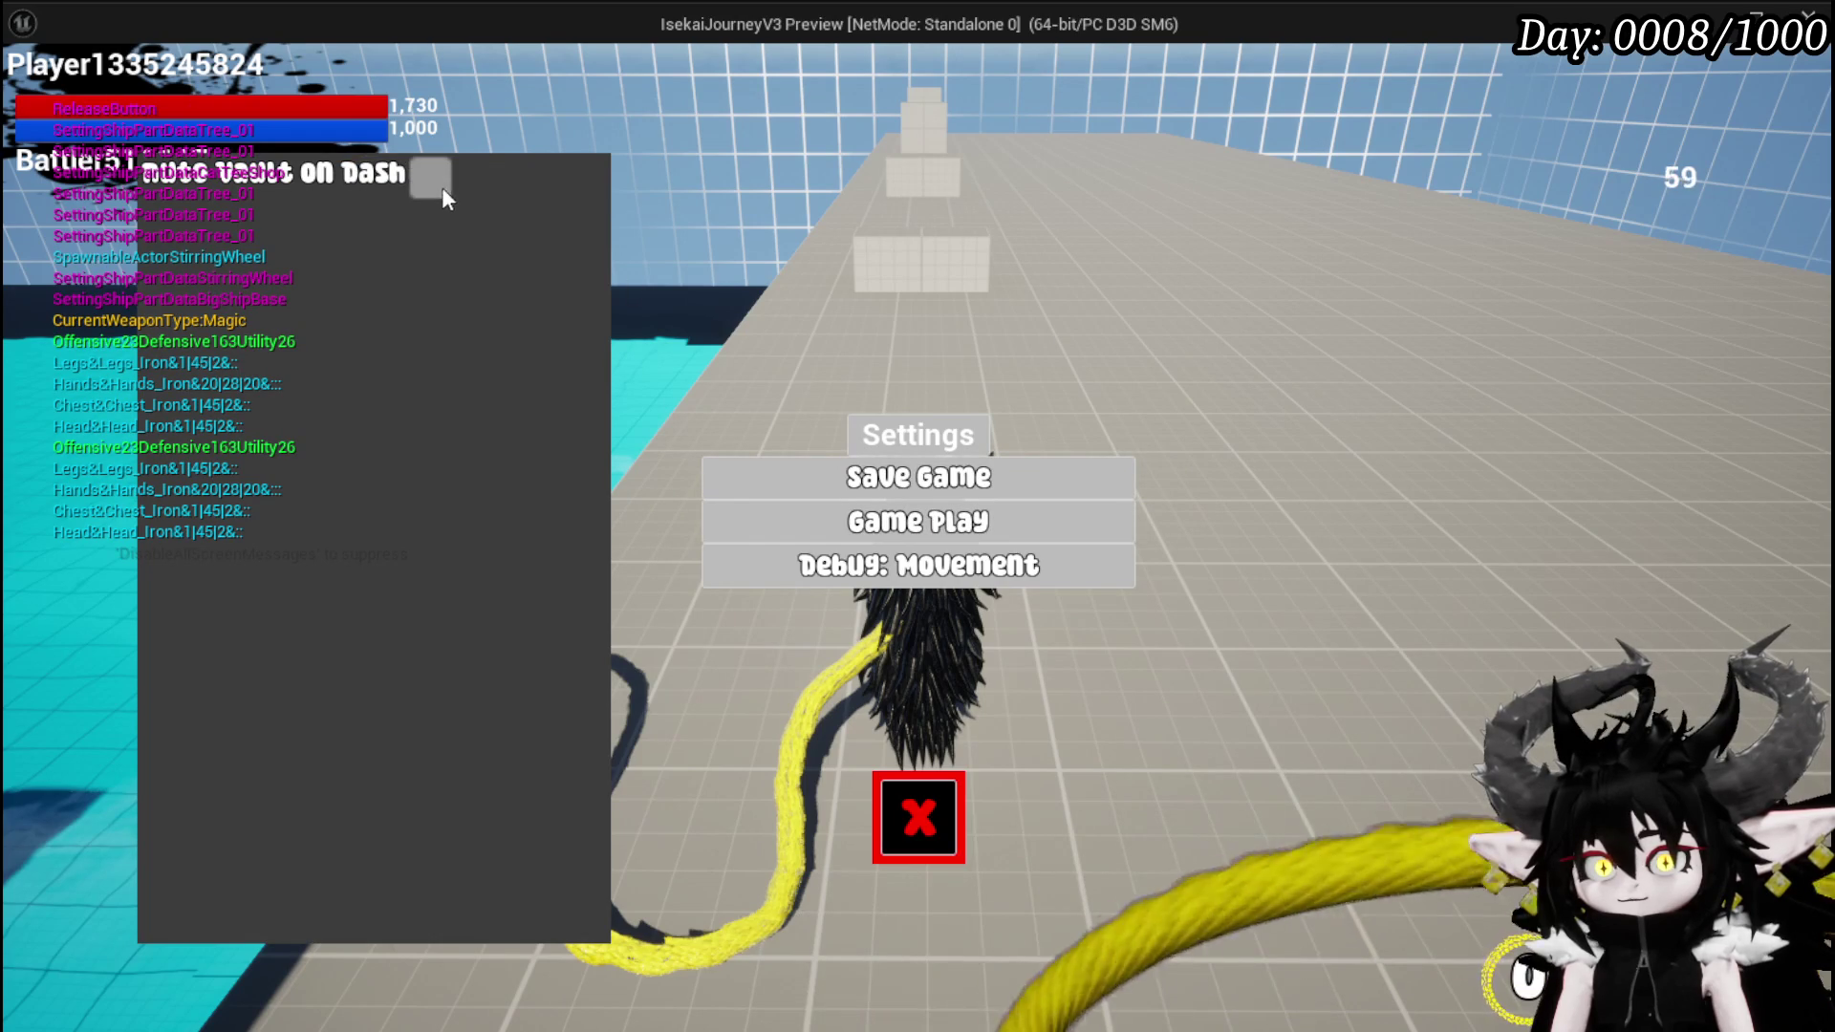
click(413, 172)
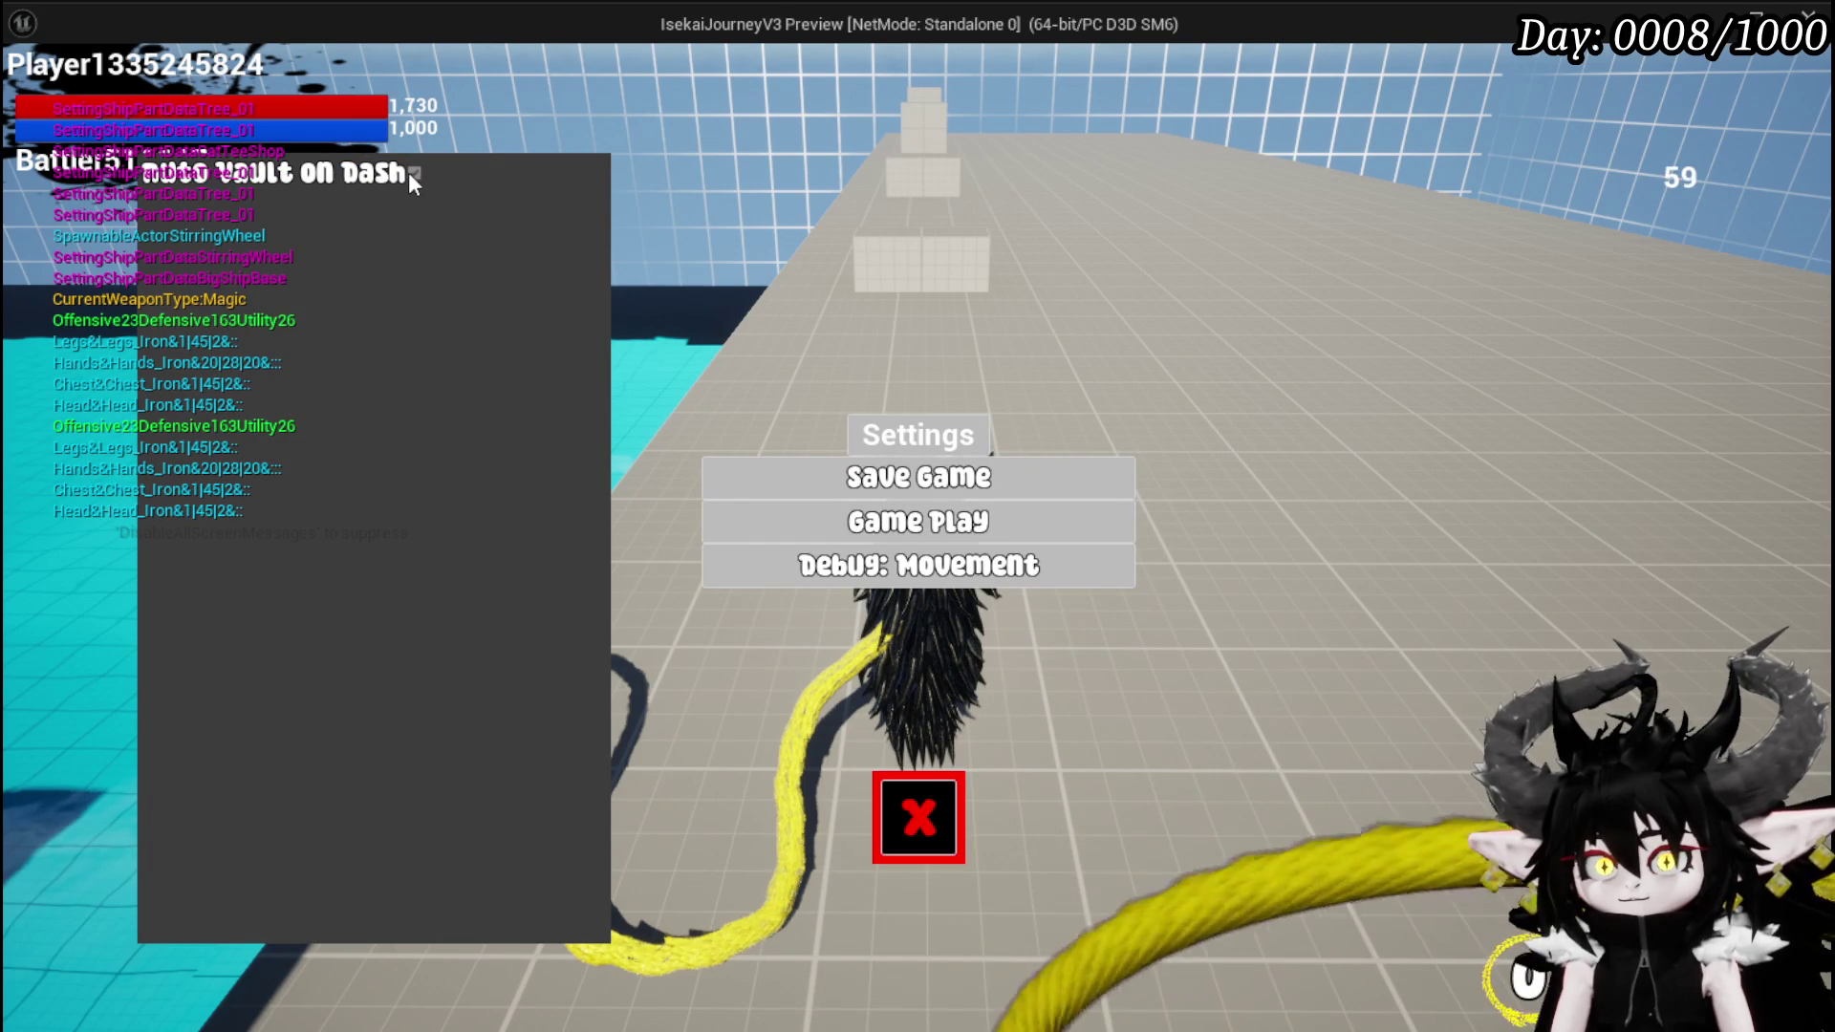
click(918, 817)
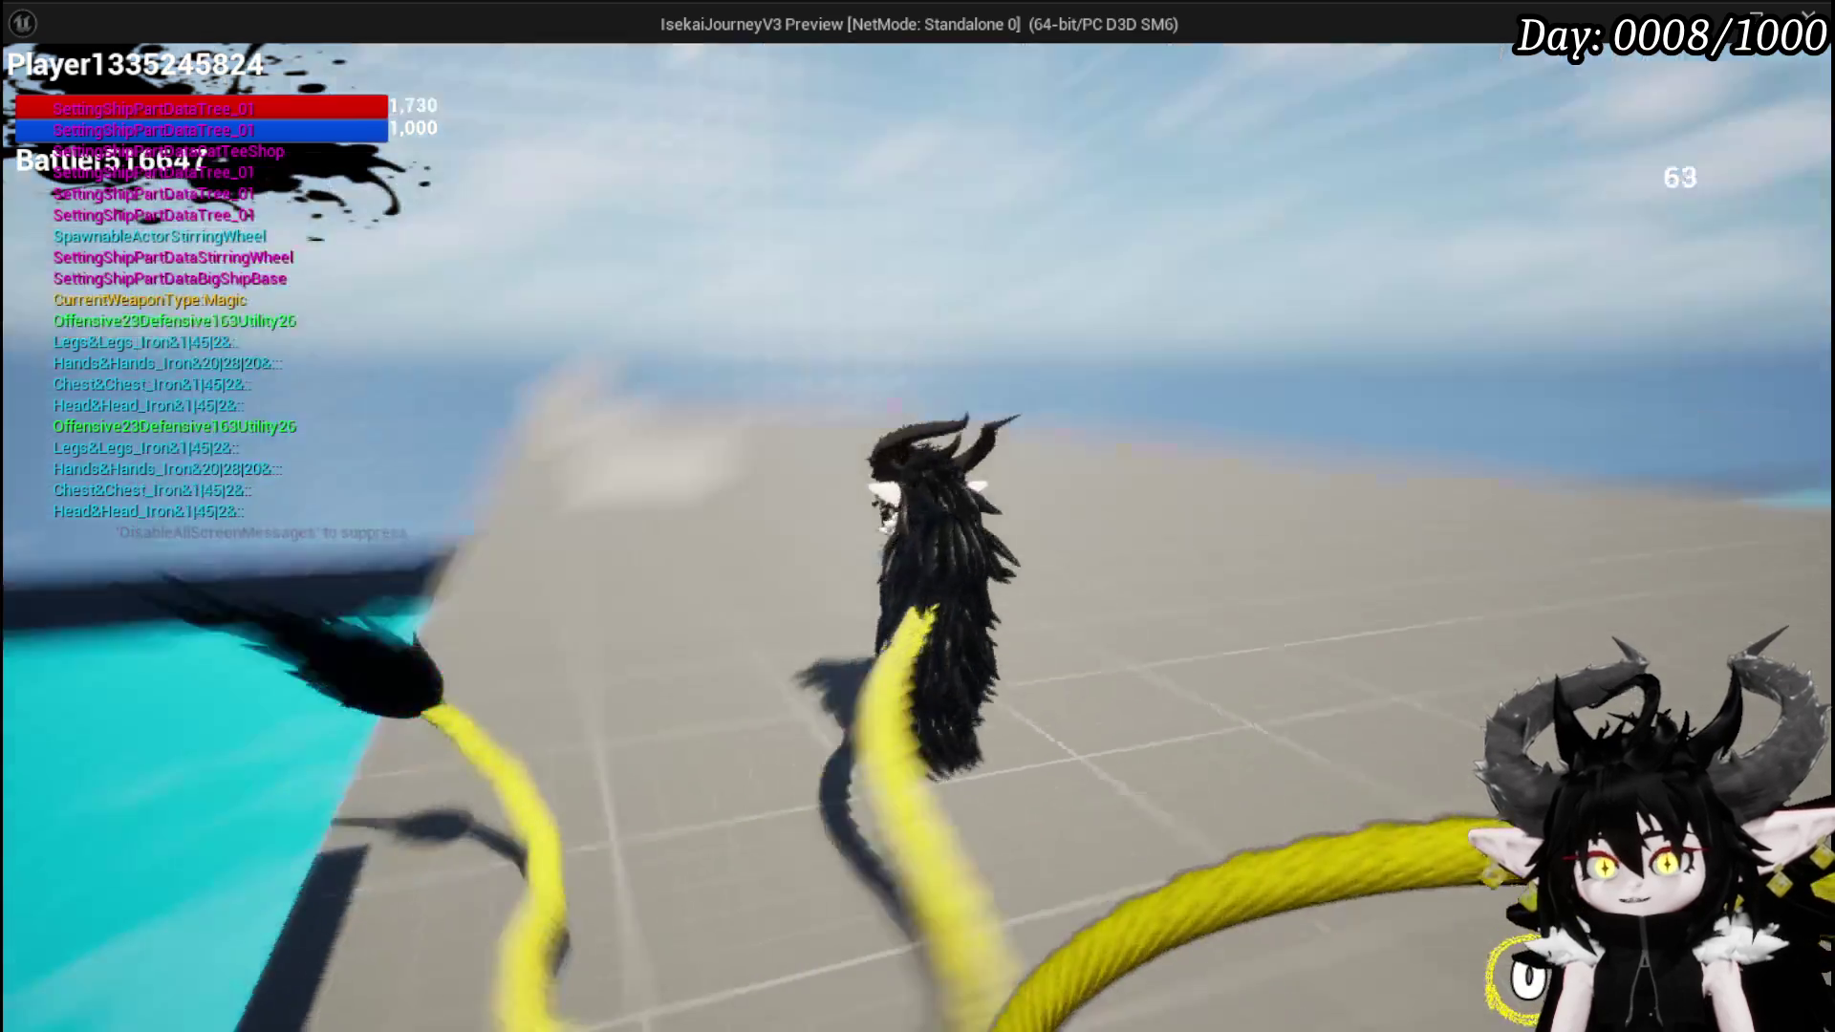
- Dash at the wall and across the rooftop to test vaulting, then end play
key(space)
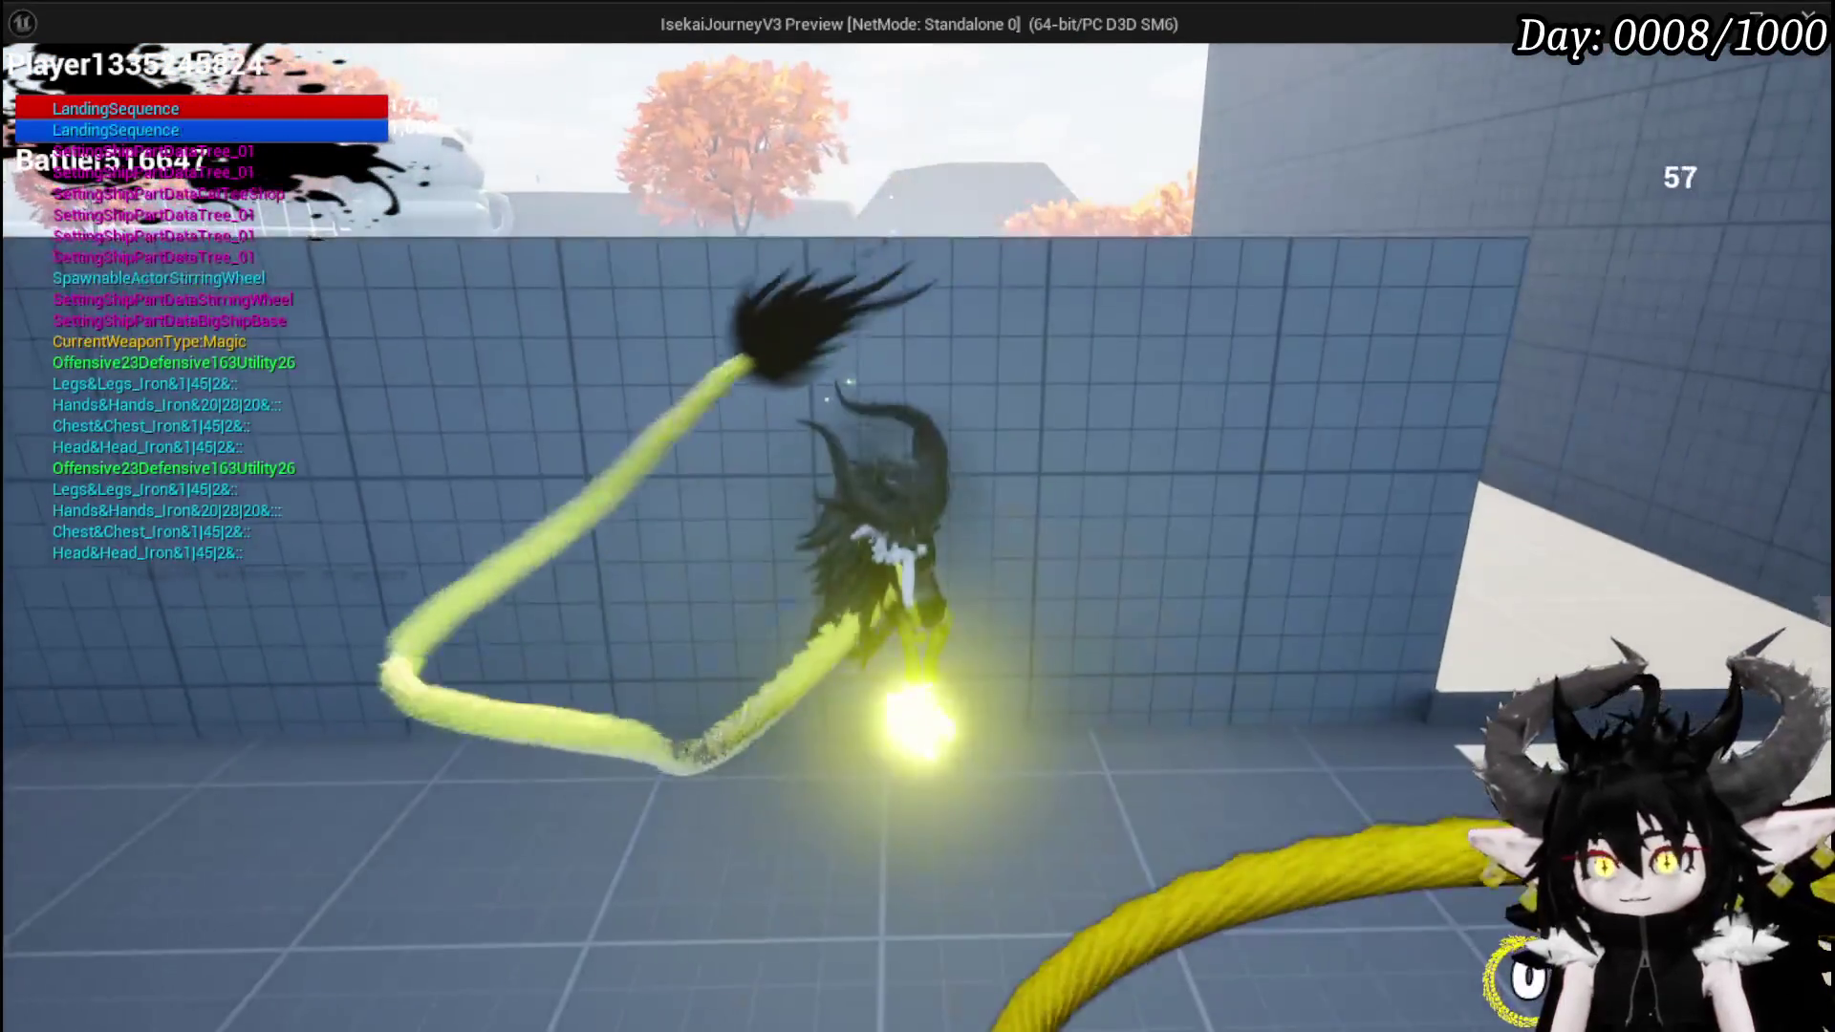
key(w)
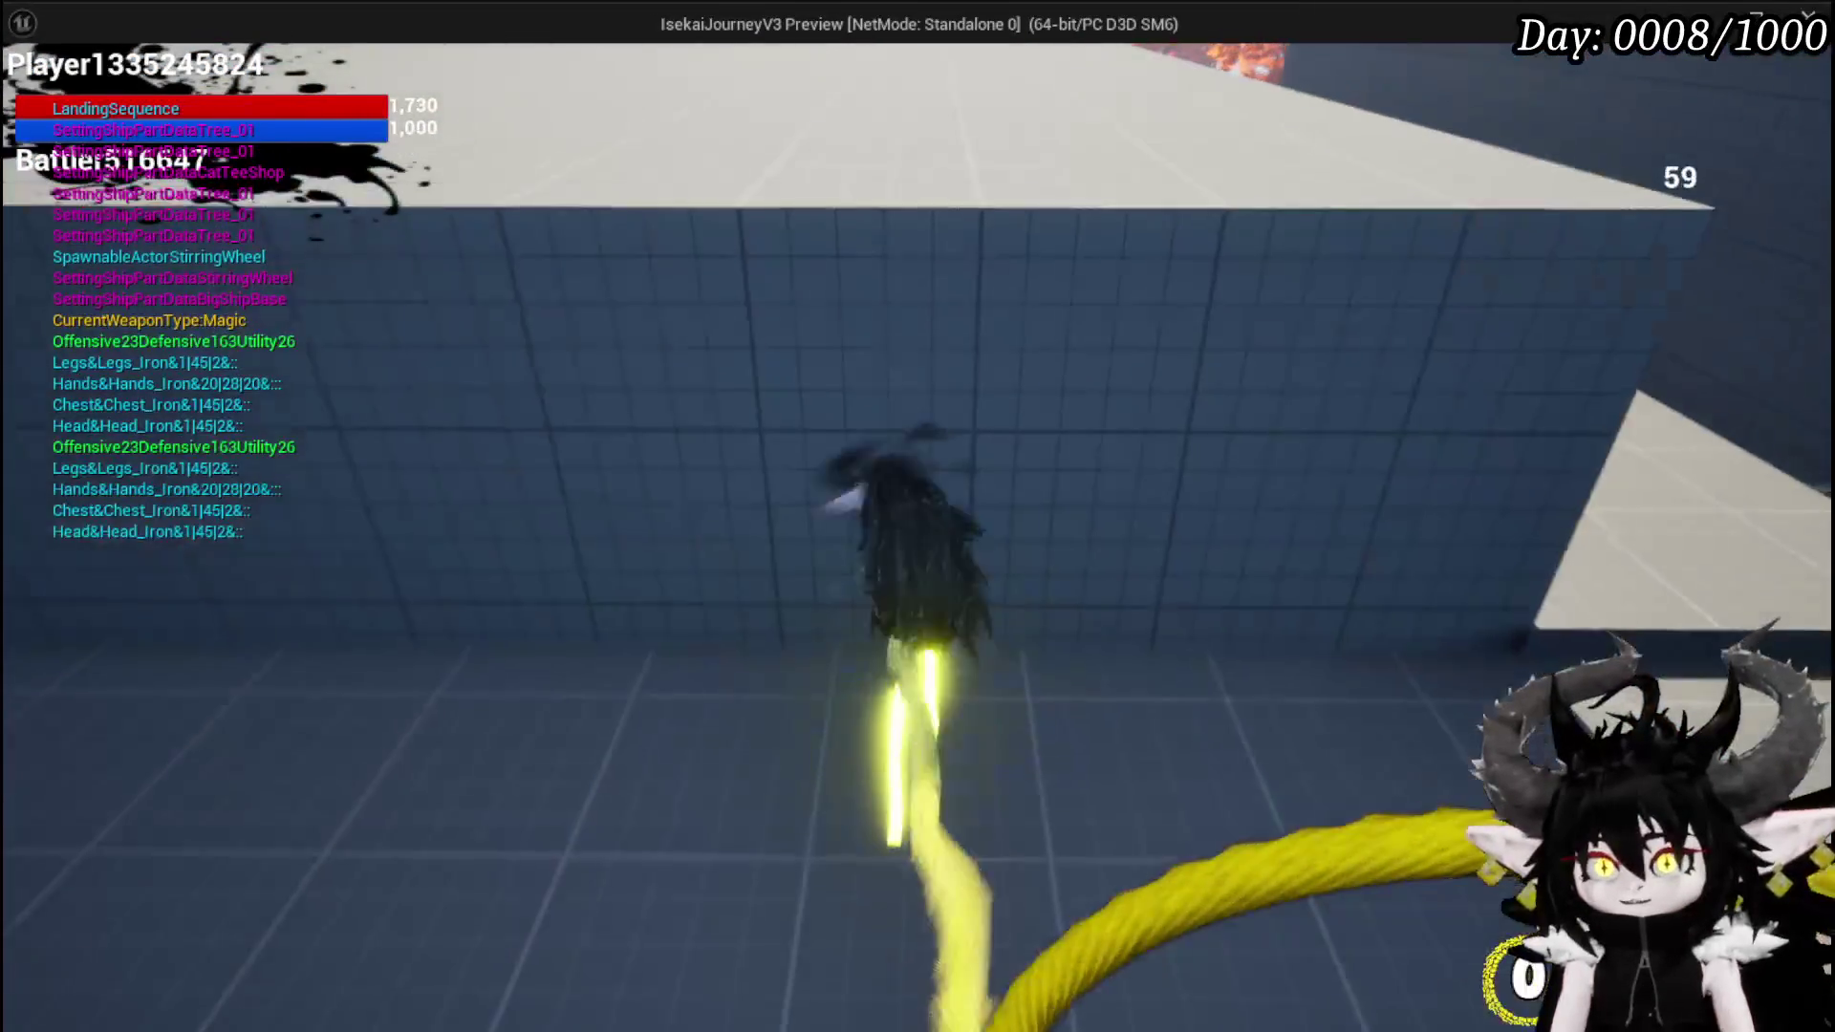
key(w)
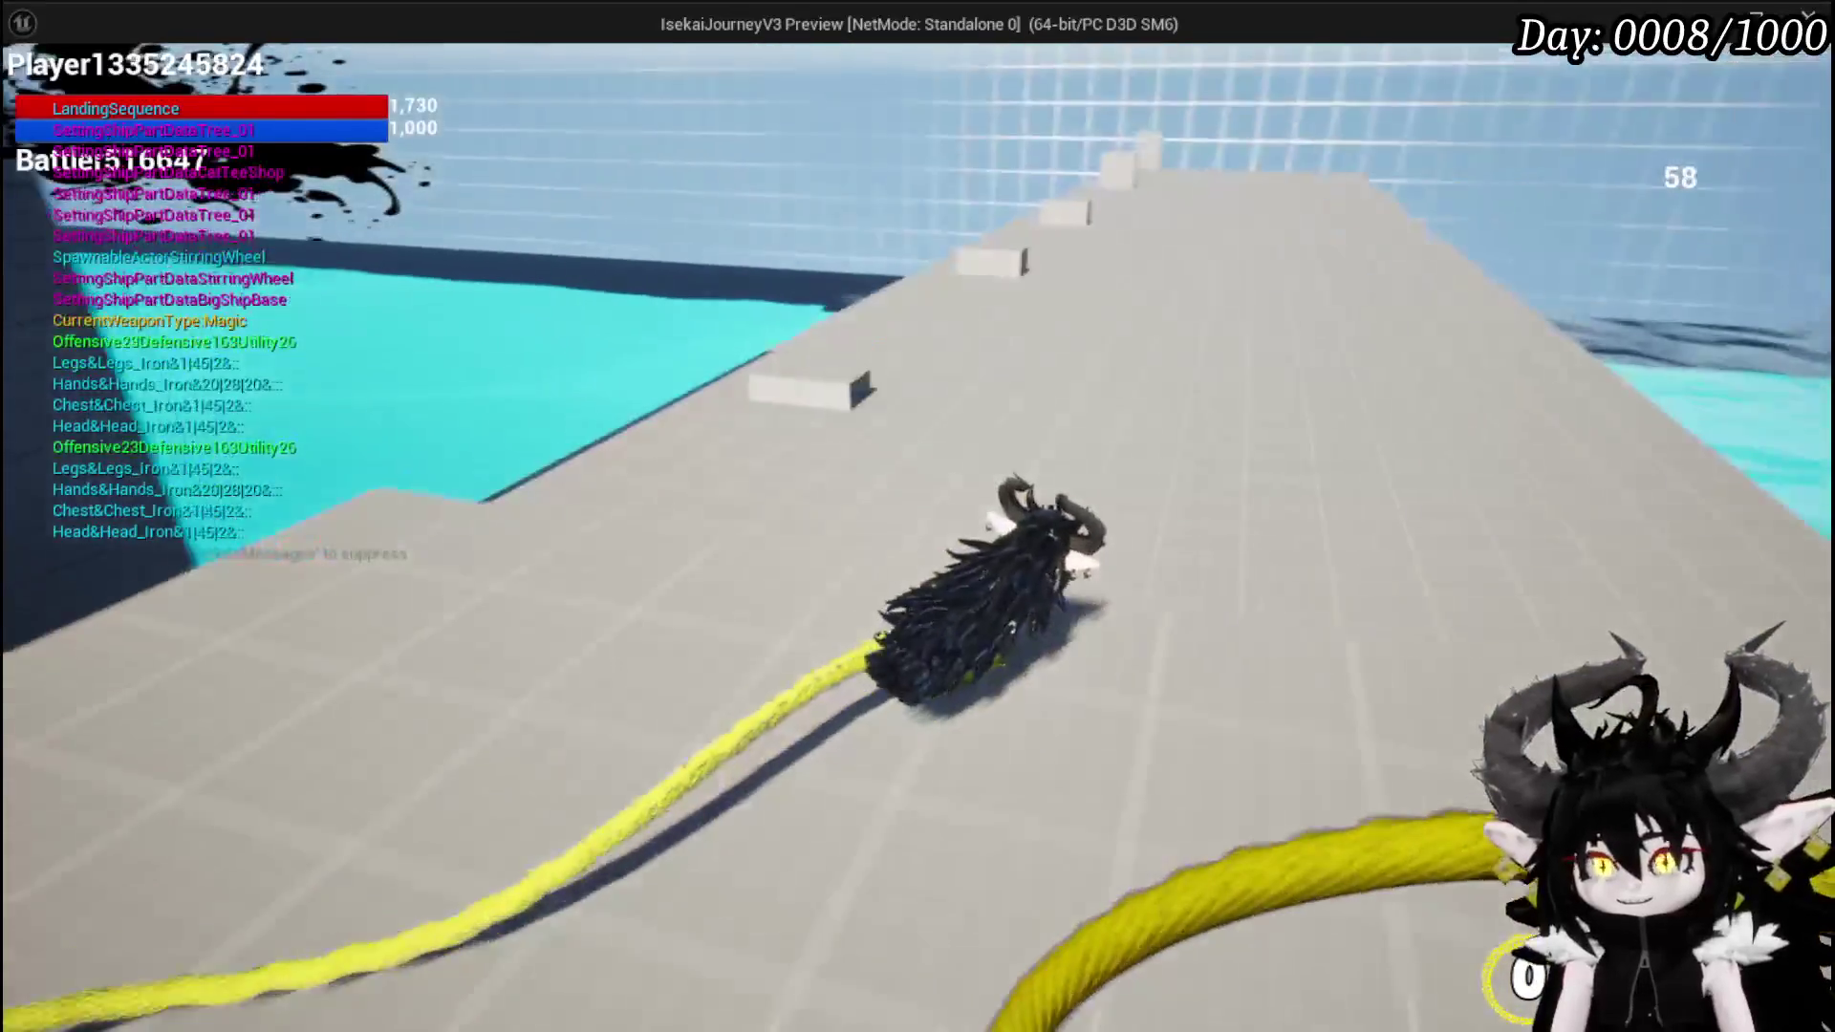
key(w)
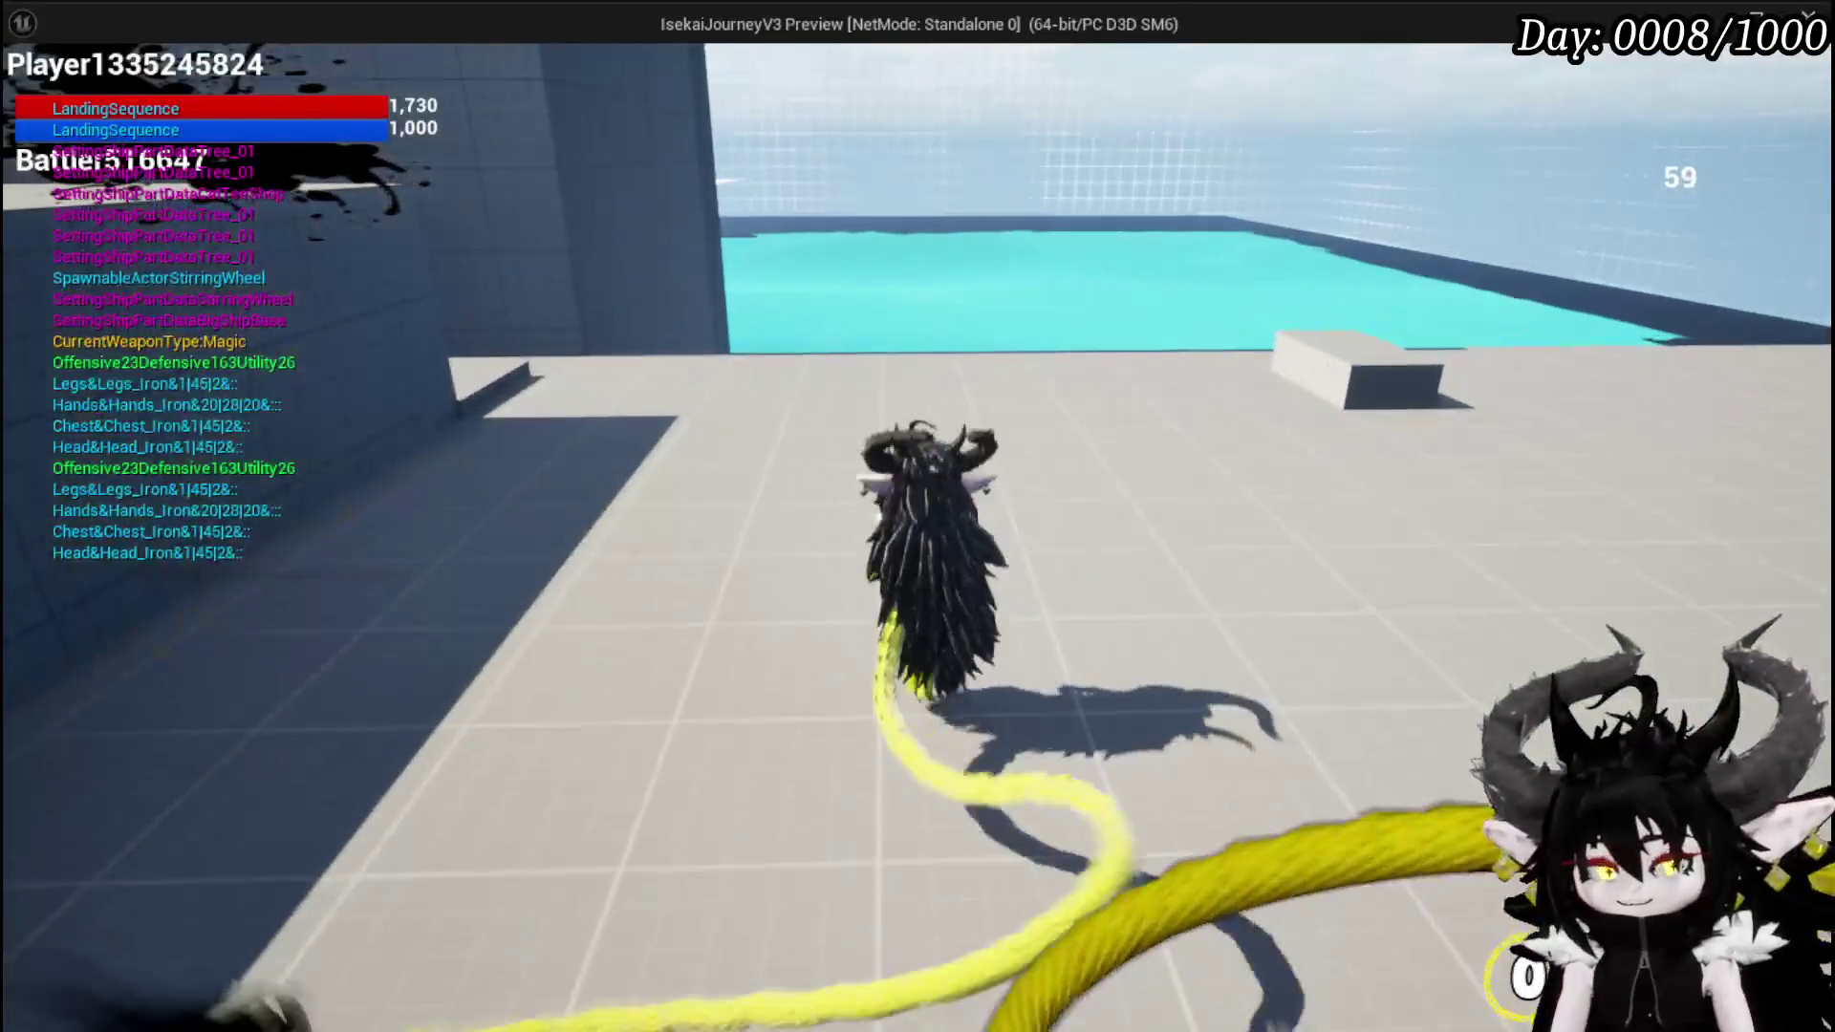
key(Escape)
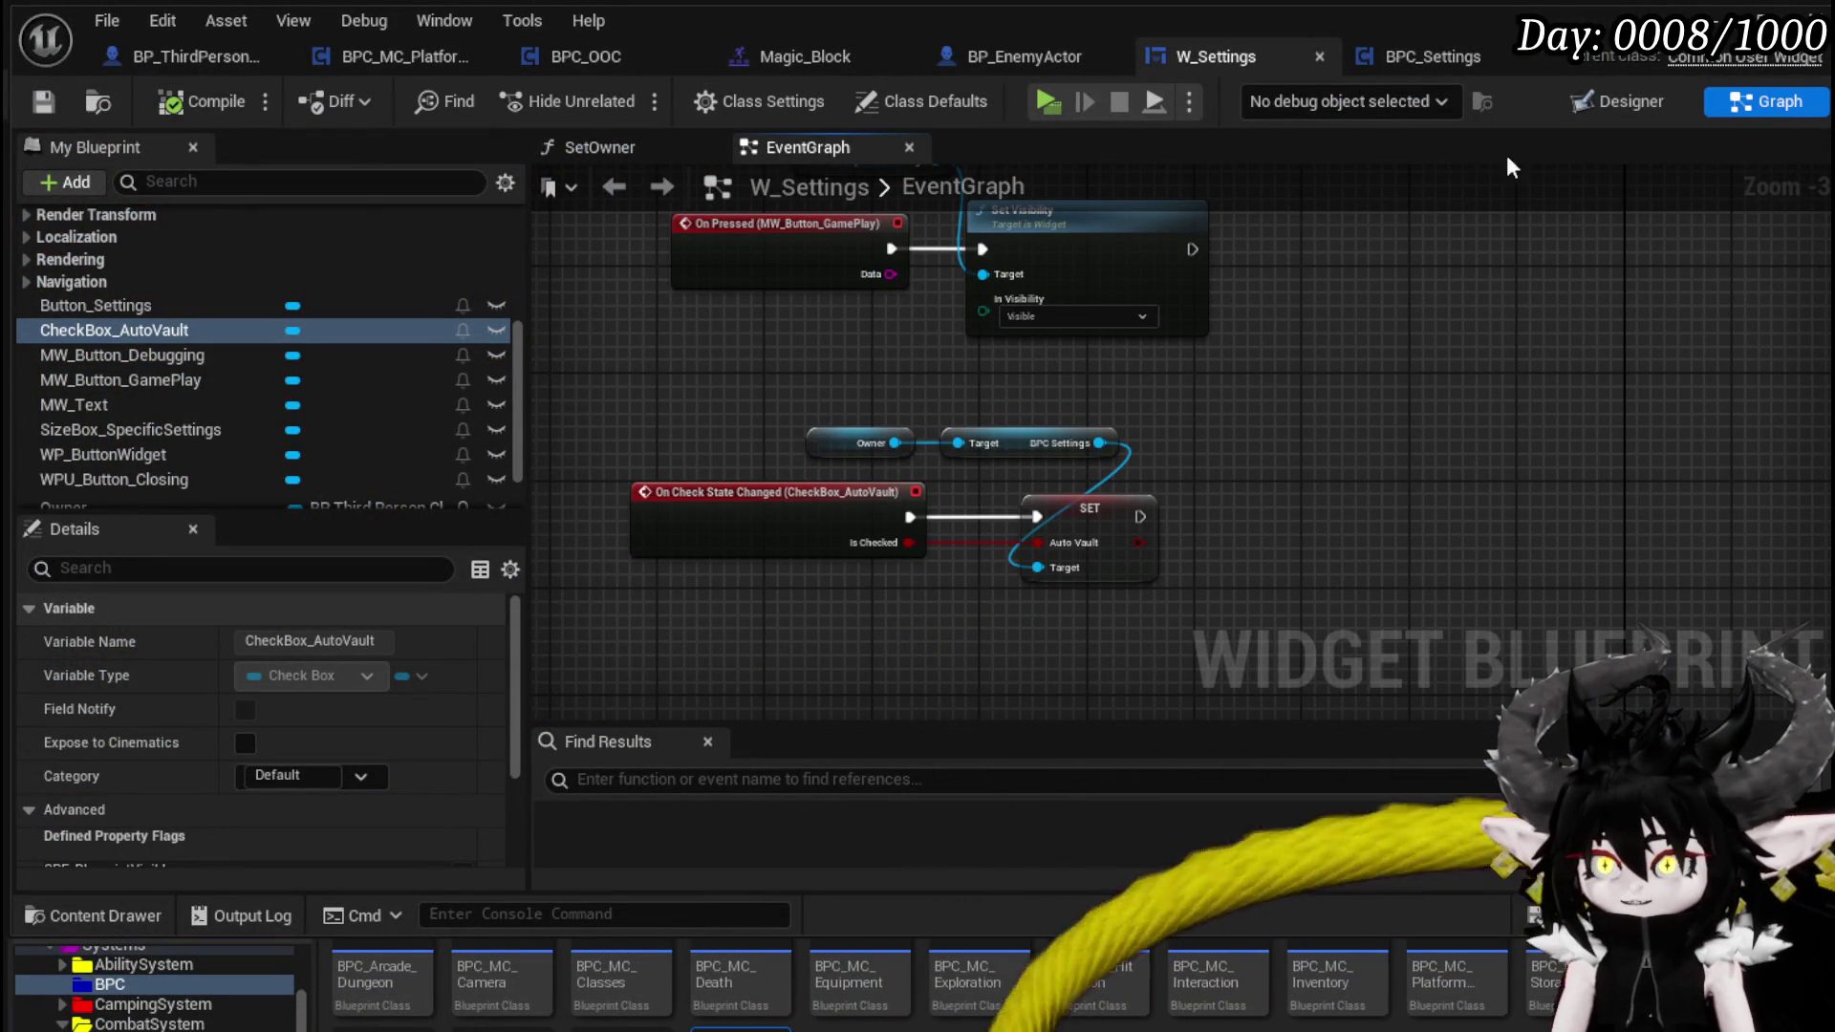
- In the Designer, set the Unchecked Hovered Image size to 50 × 50
click(1618, 102)
scroll(744, 426, down, 6)
scroll(575, 347, up, 6)
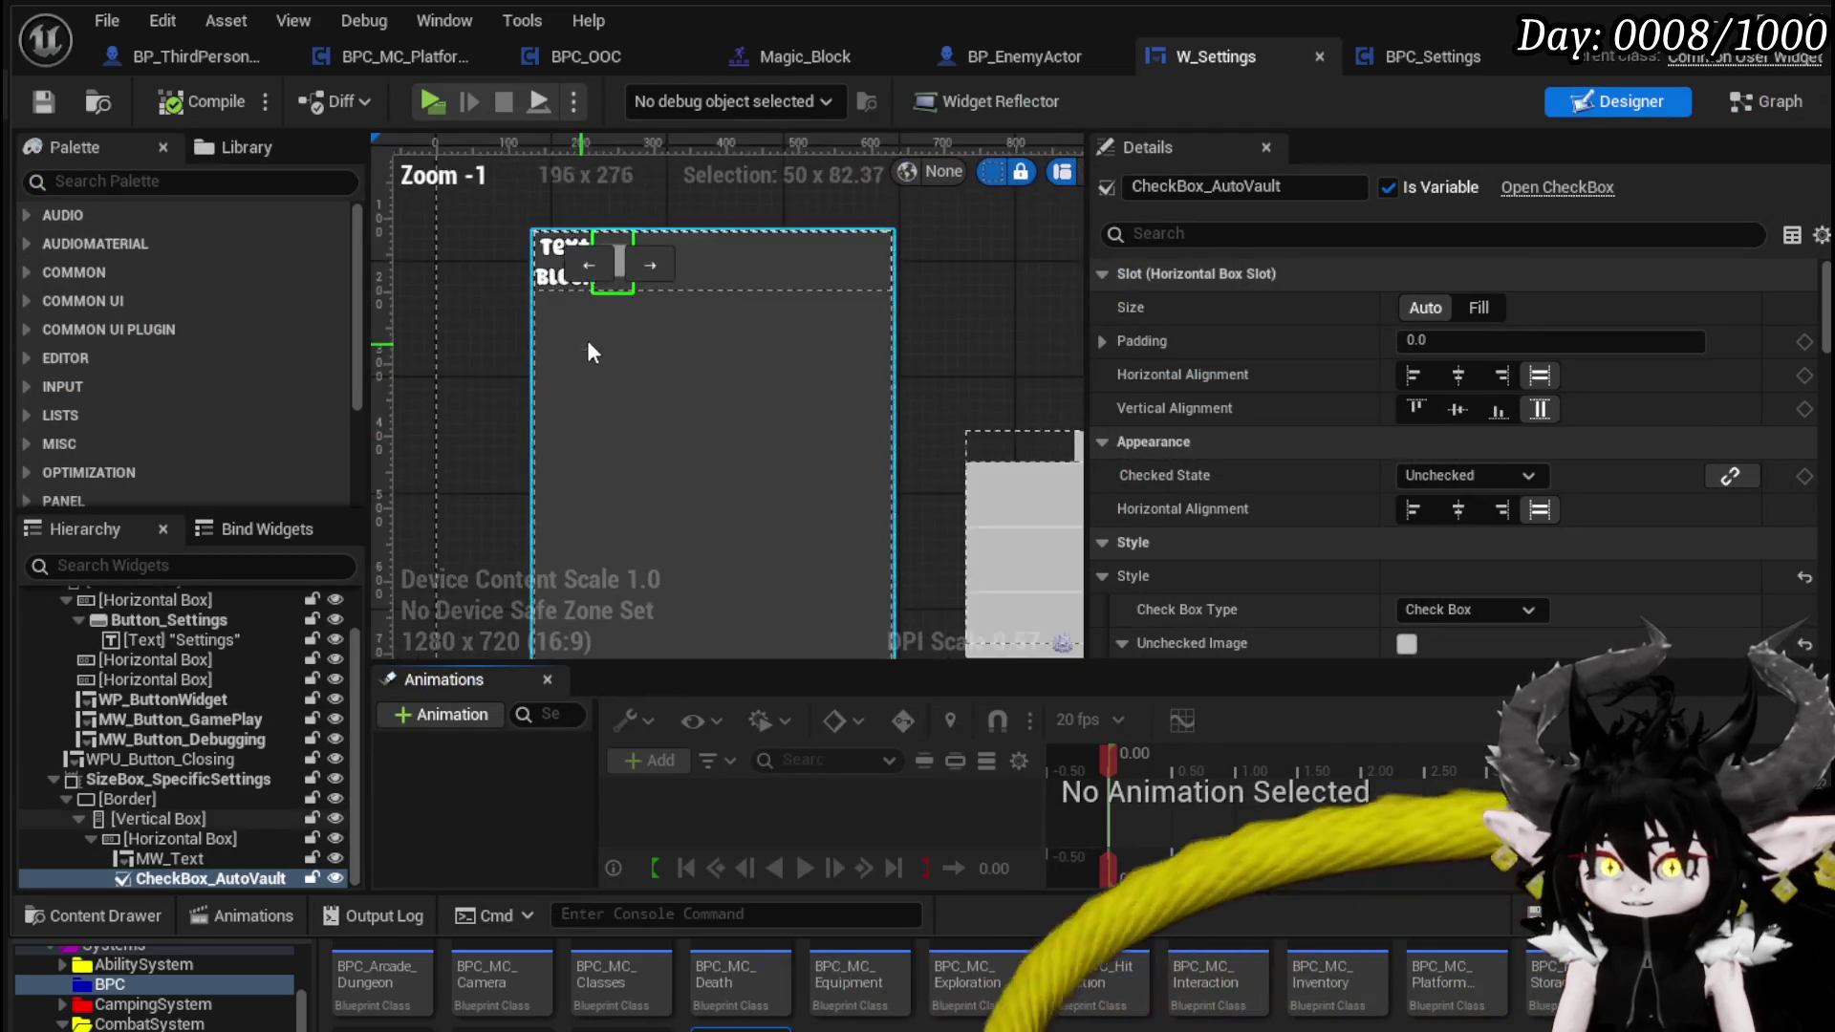
scroll(1362, 462, down, 10)
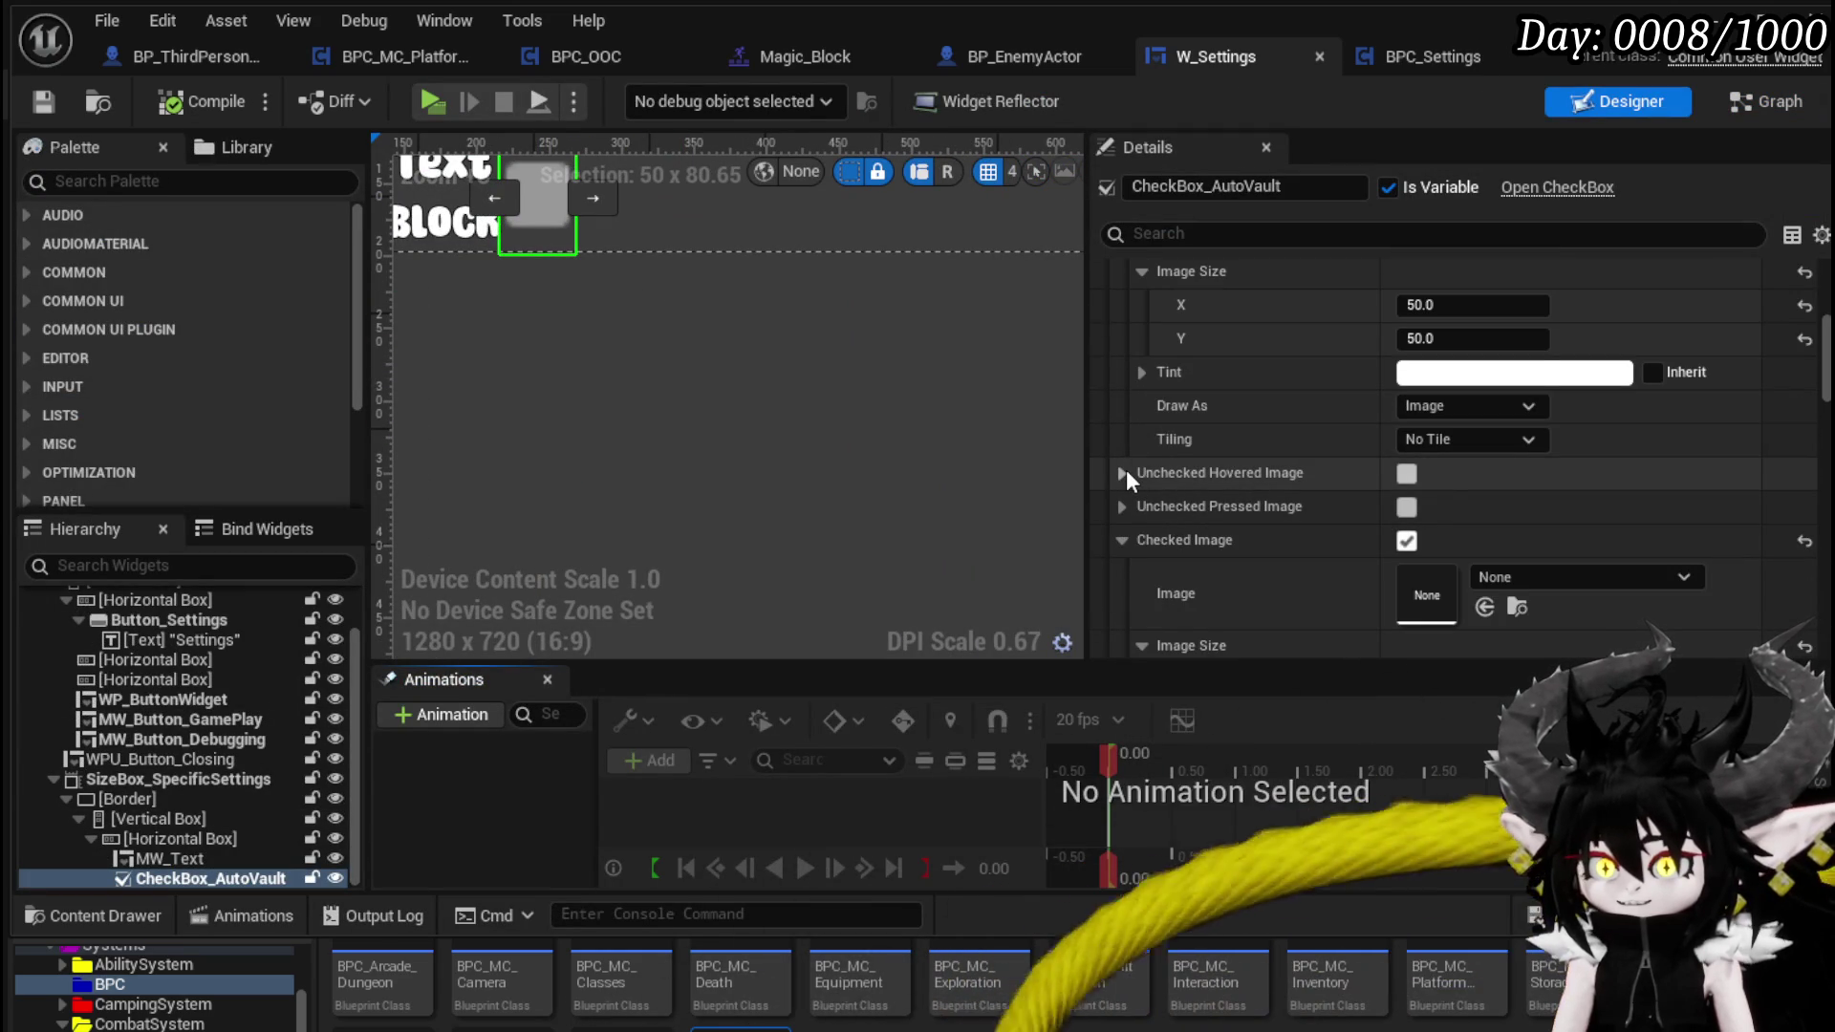
click(1123, 471)
scroll(1374, 468, down, 3)
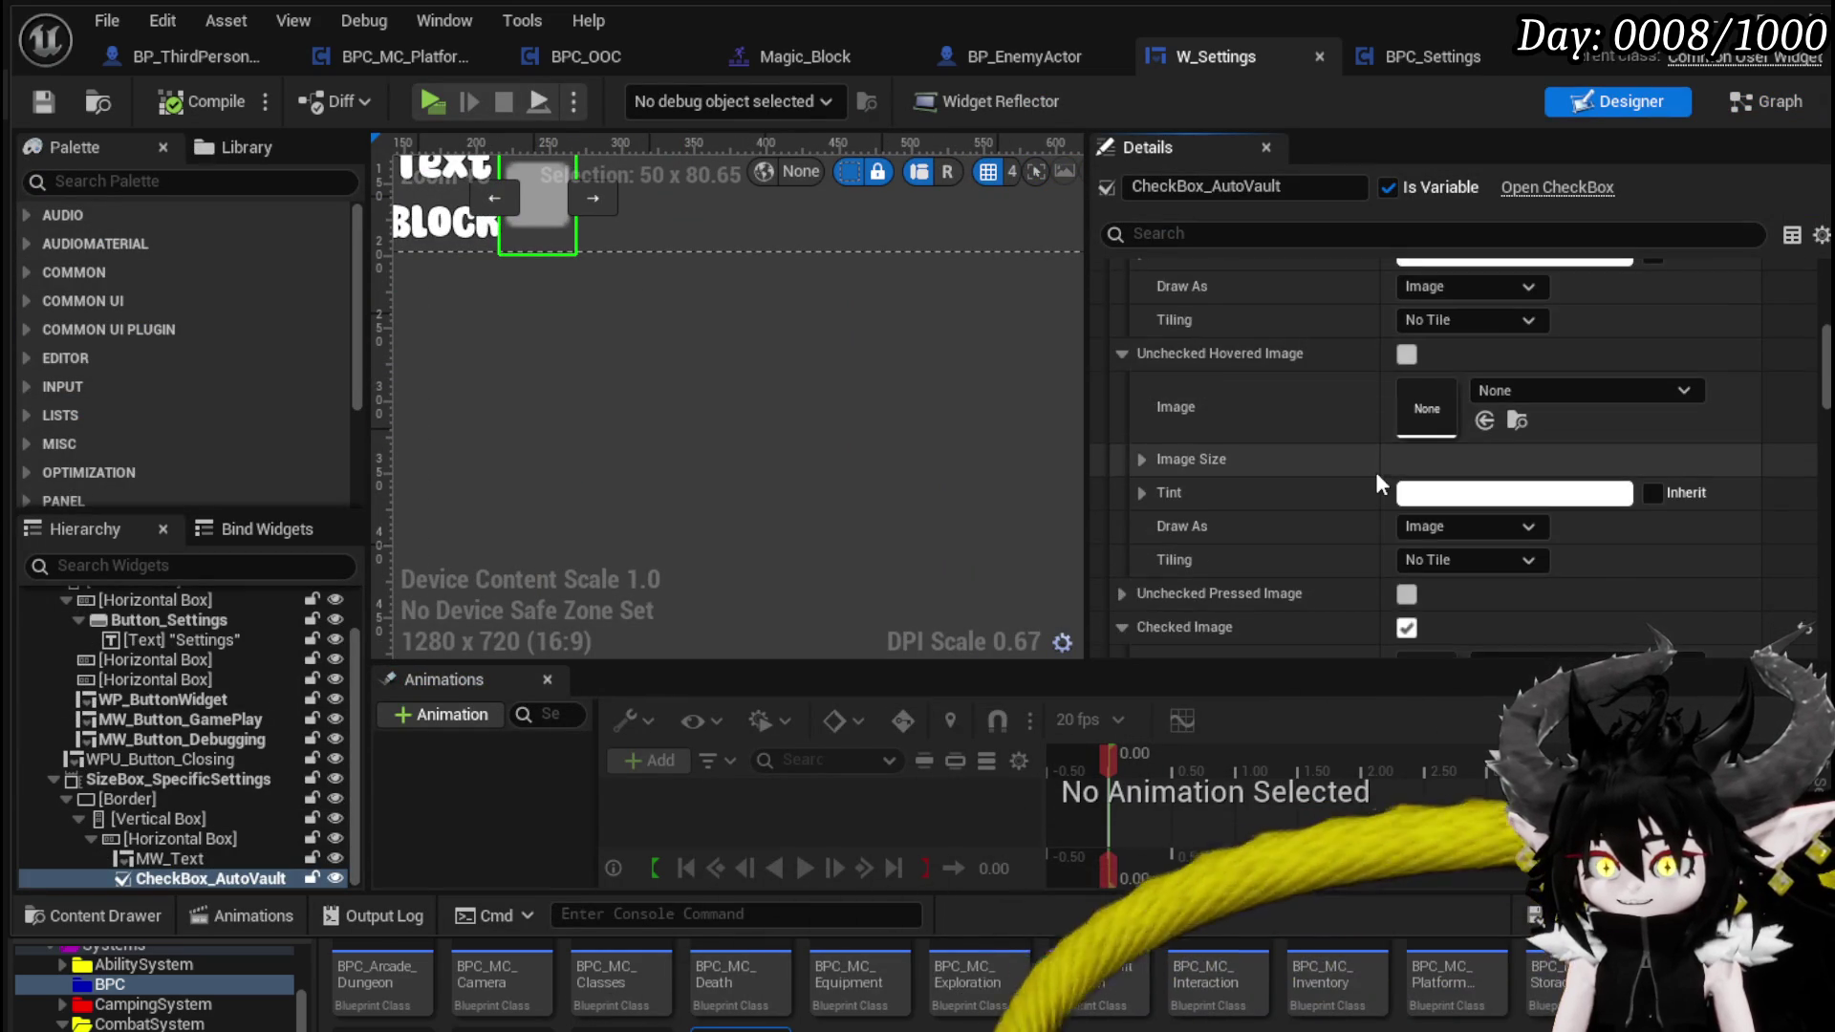
click(1140, 459)
click(1452, 528)
text(50)
scroll(1218, 479, down, 3)
key(Return)
- Set the Unchecked Pressed Image size to 50 × 50
click(1126, 541)
scroll(1411, 503, down, 3)
click(1140, 531)
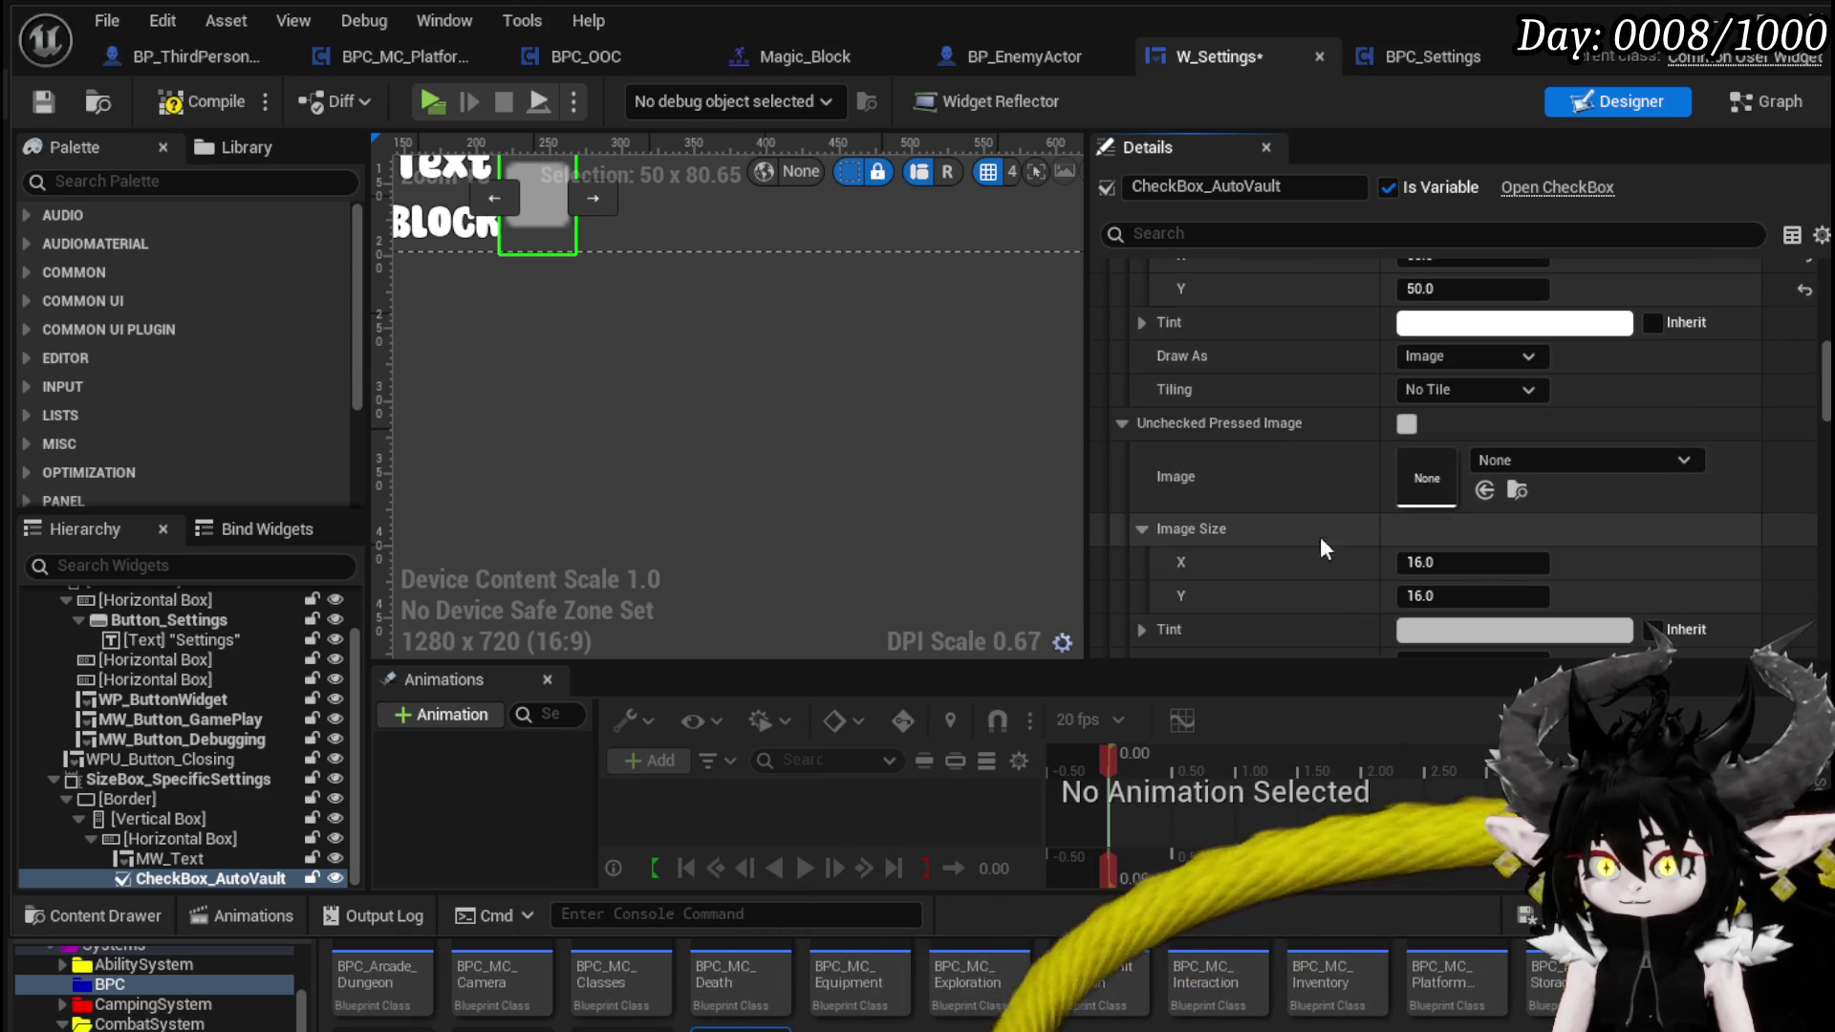
click(1471, 562)
text(5050)
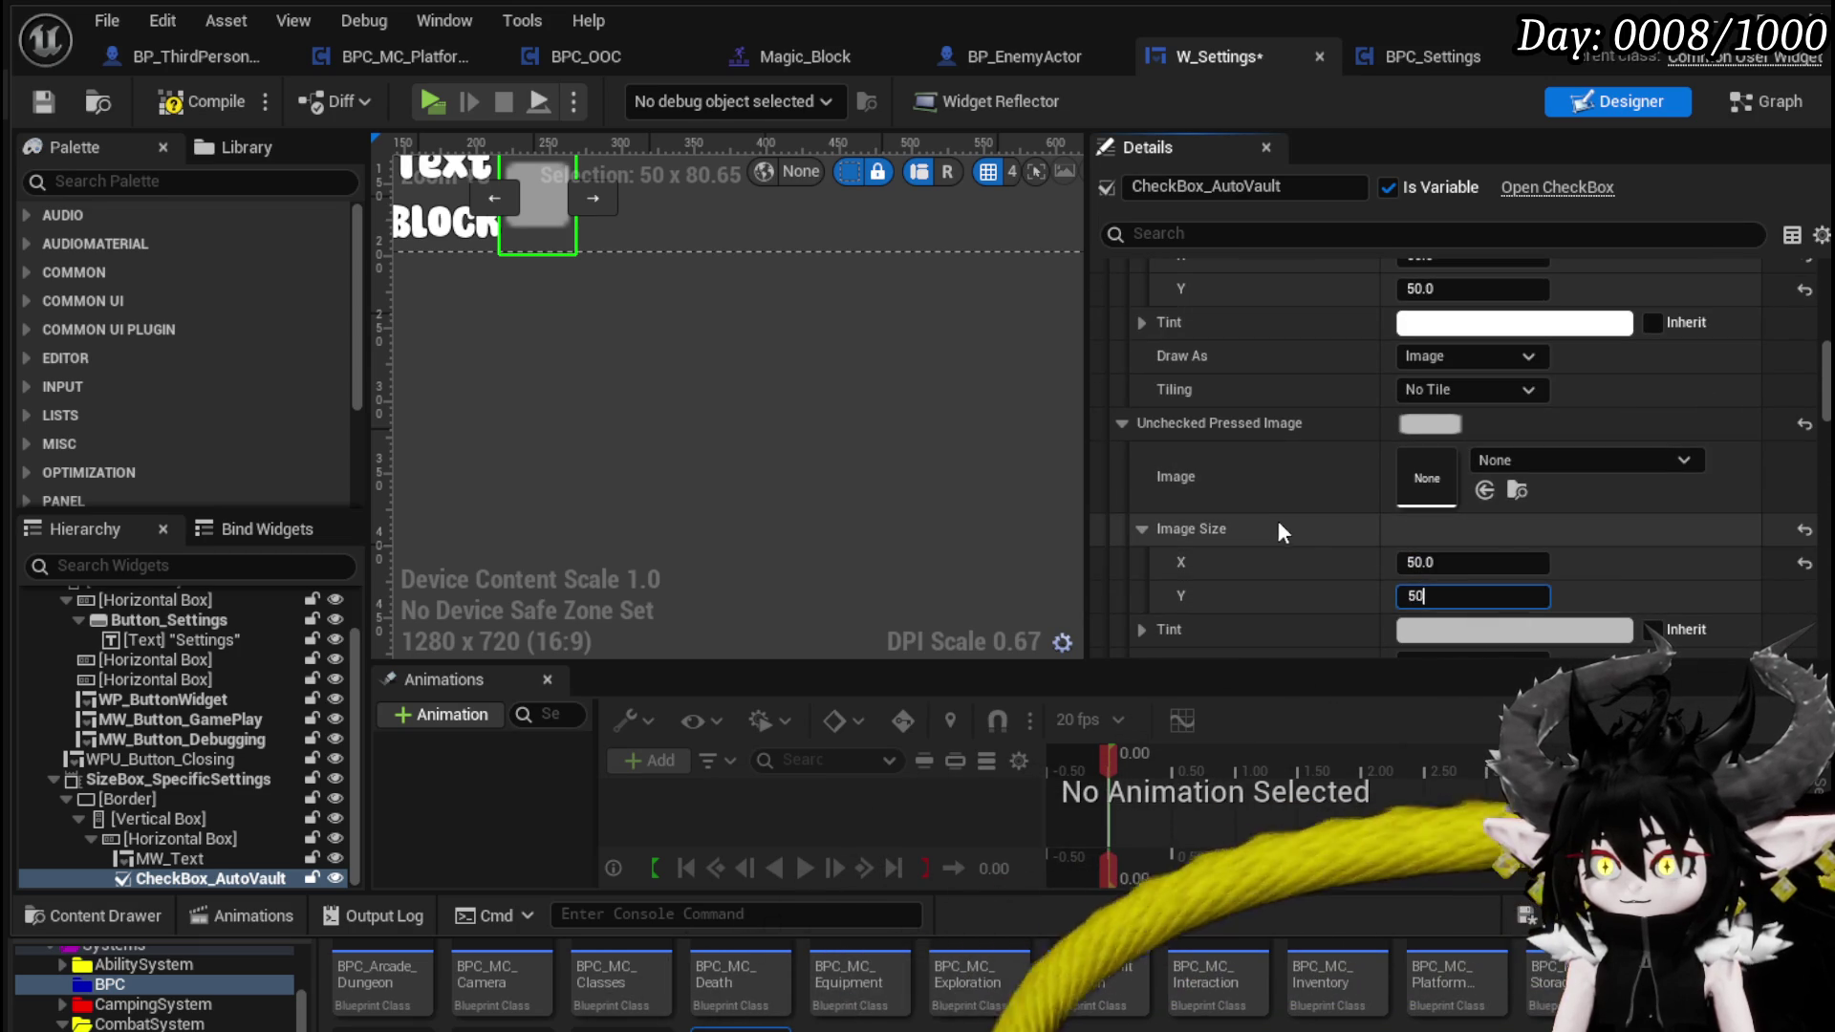
key(Return)
scroll(1233, 521, down, 5)
scroll(1239, 521, down, 1)
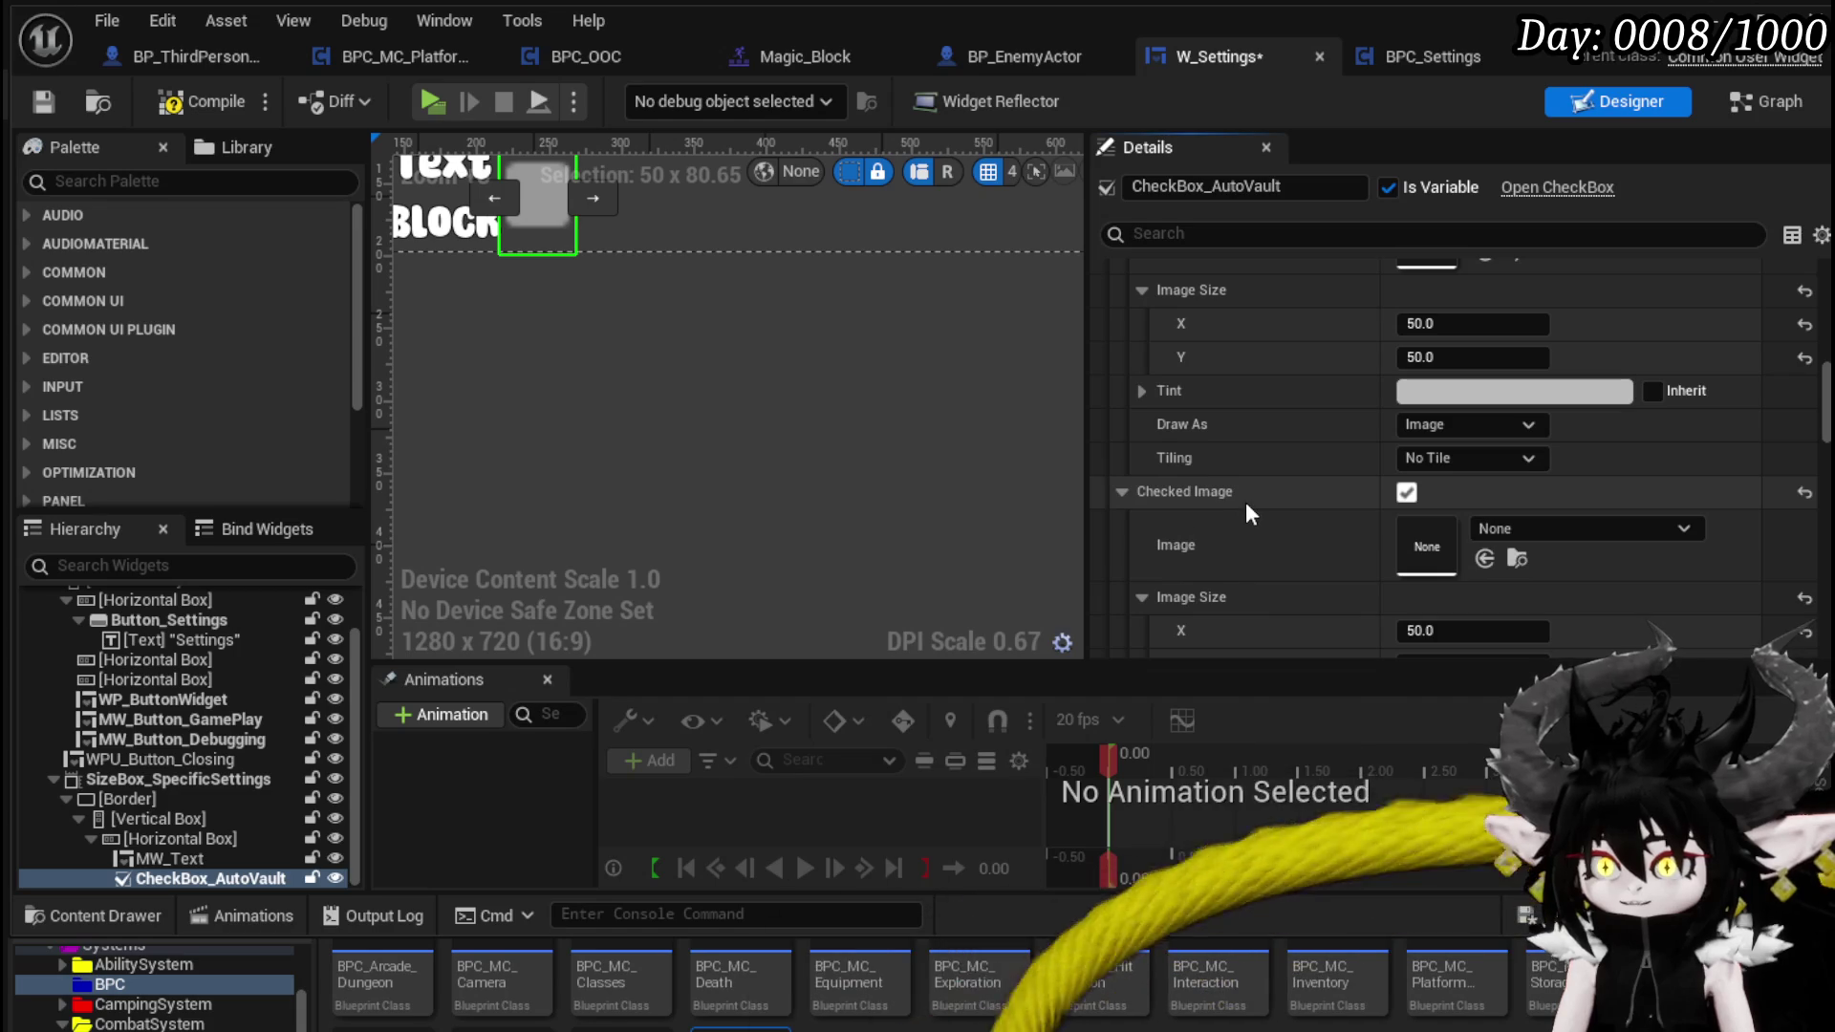
scroll(1267, 456, down, 5)
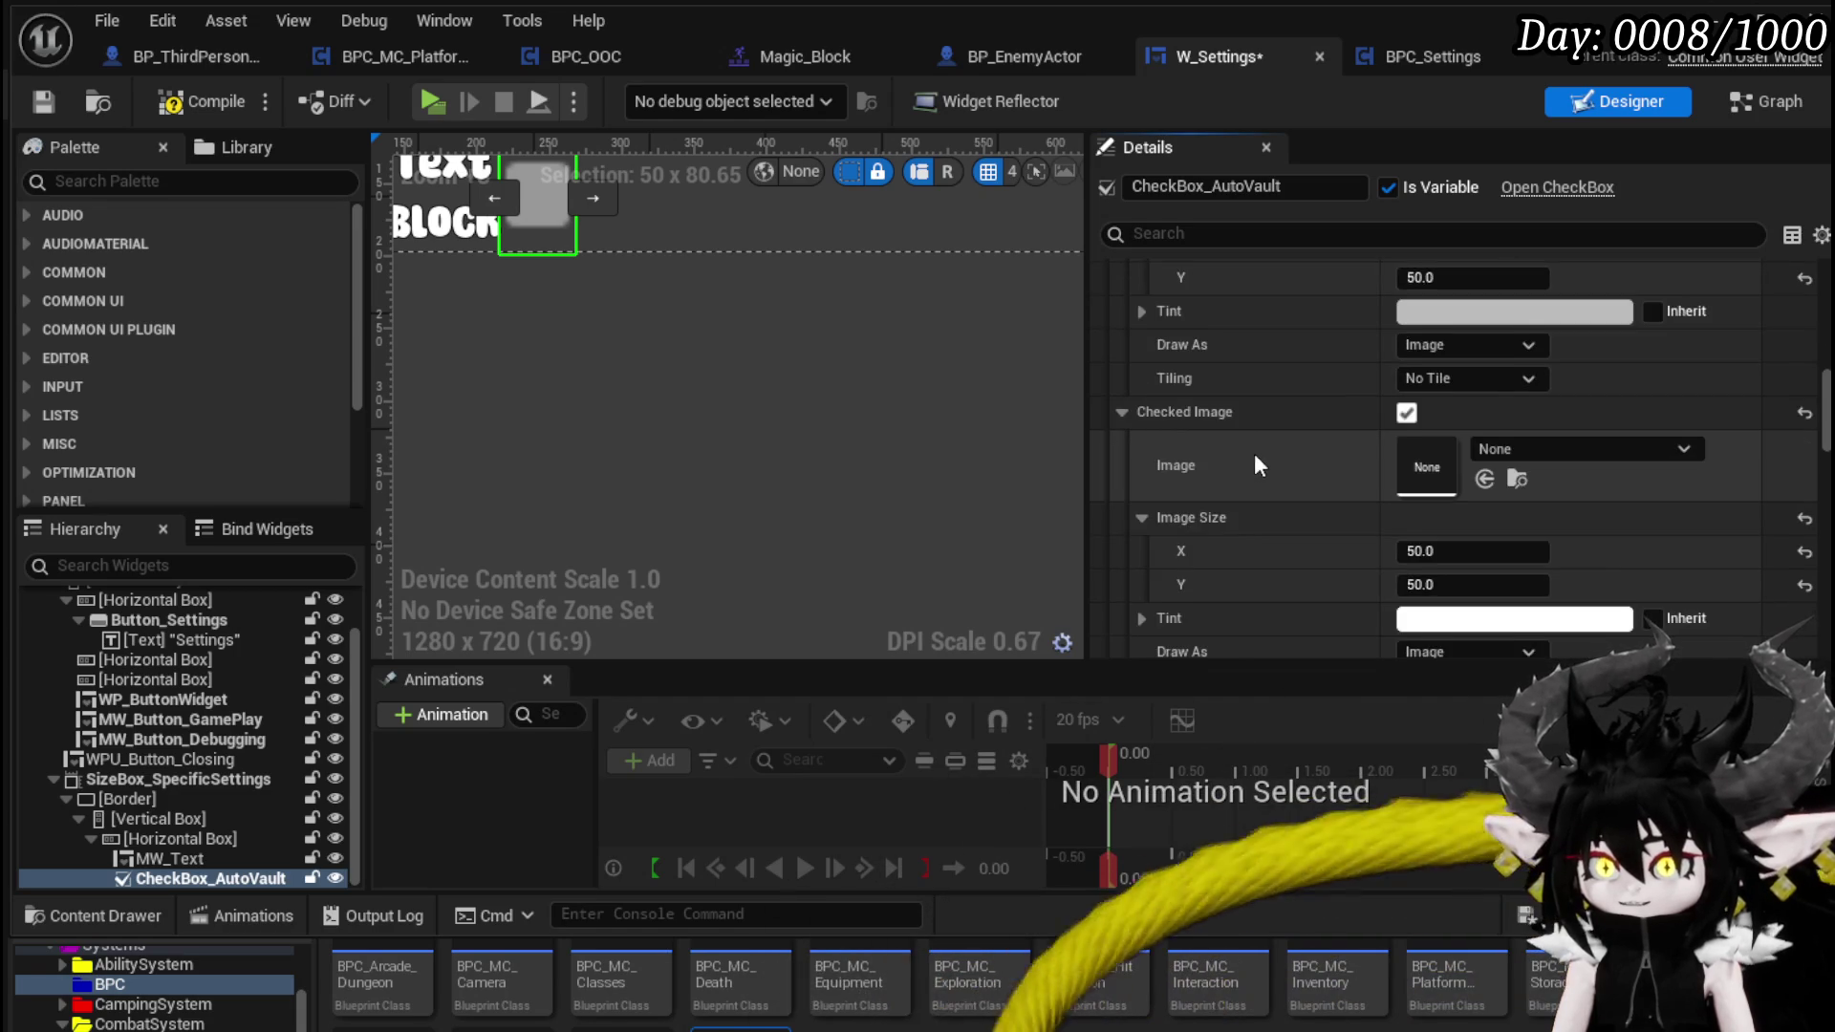
click(1142, 499)
click(1142, 499)
scroll(1144, 402, down, 3)
- Set the Checked Hovered Image size to 50 × 50
click(1124, 479)
scroll(1338, 522, down, 3)
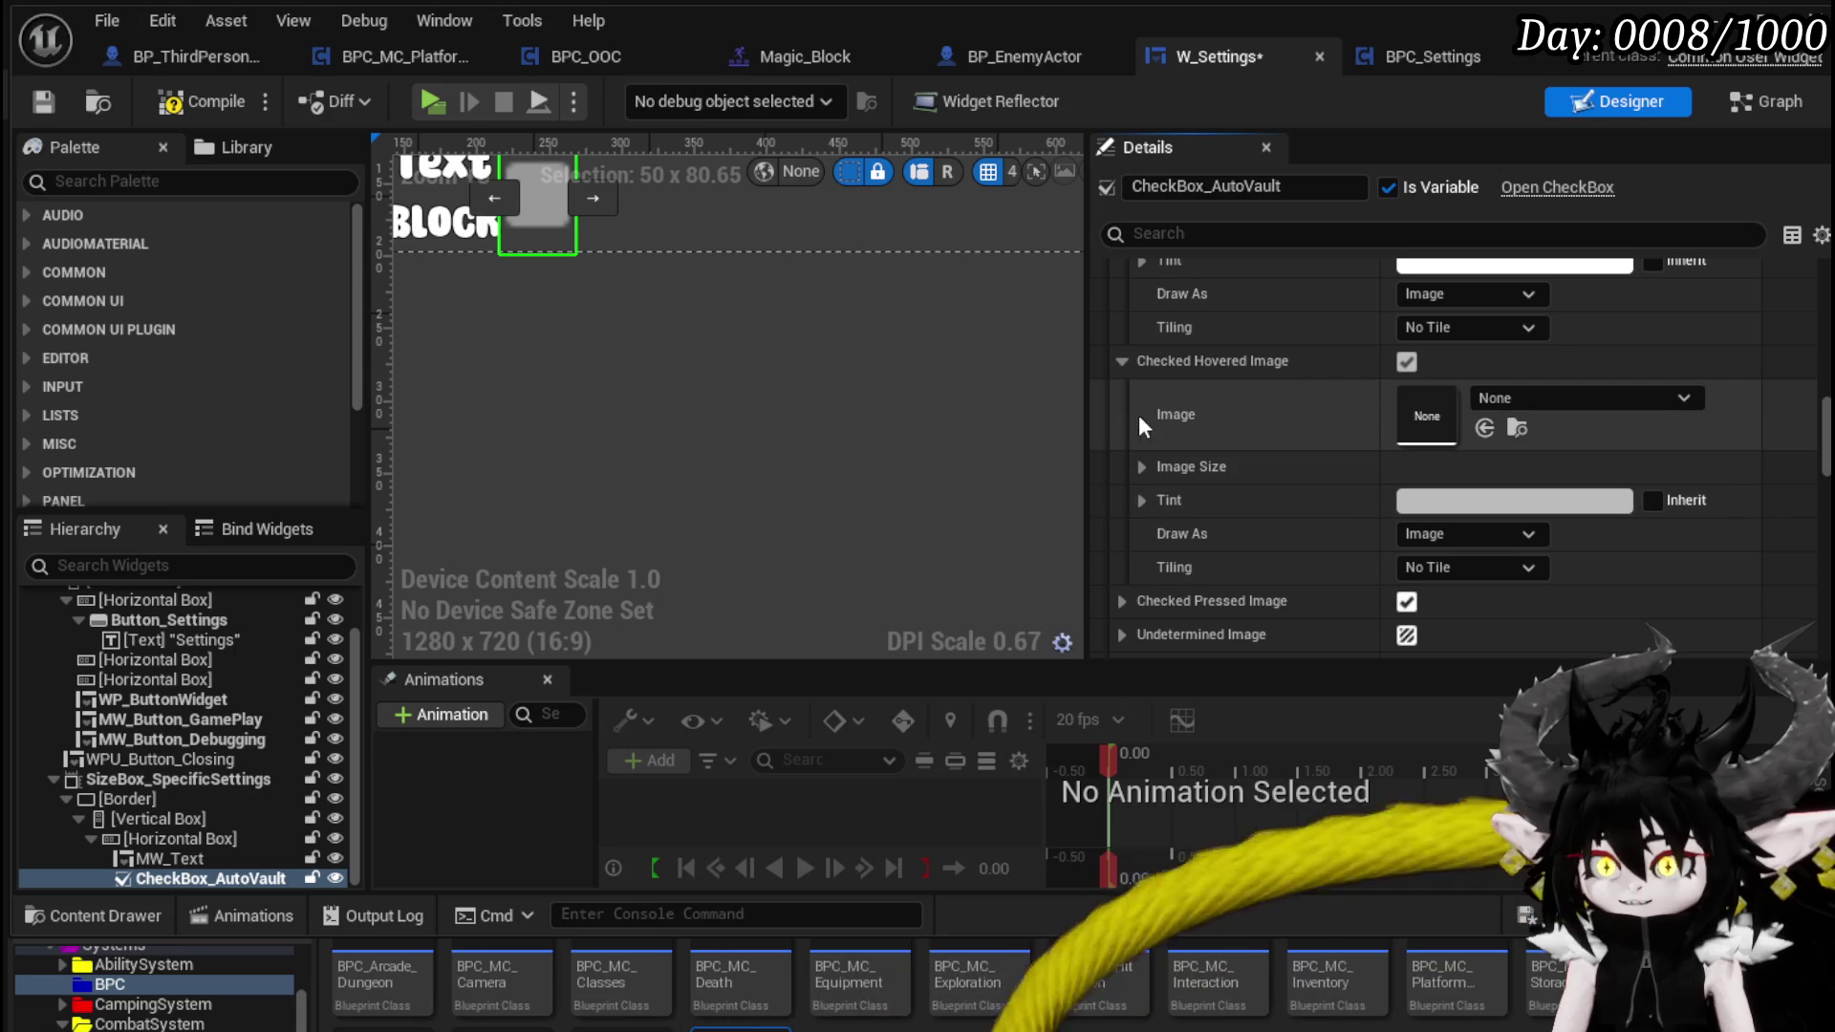
click(1142, 468)
click(1424, 499)
text(50)
text(50)
key(Return)
scroll(1294, 527, down, 2)
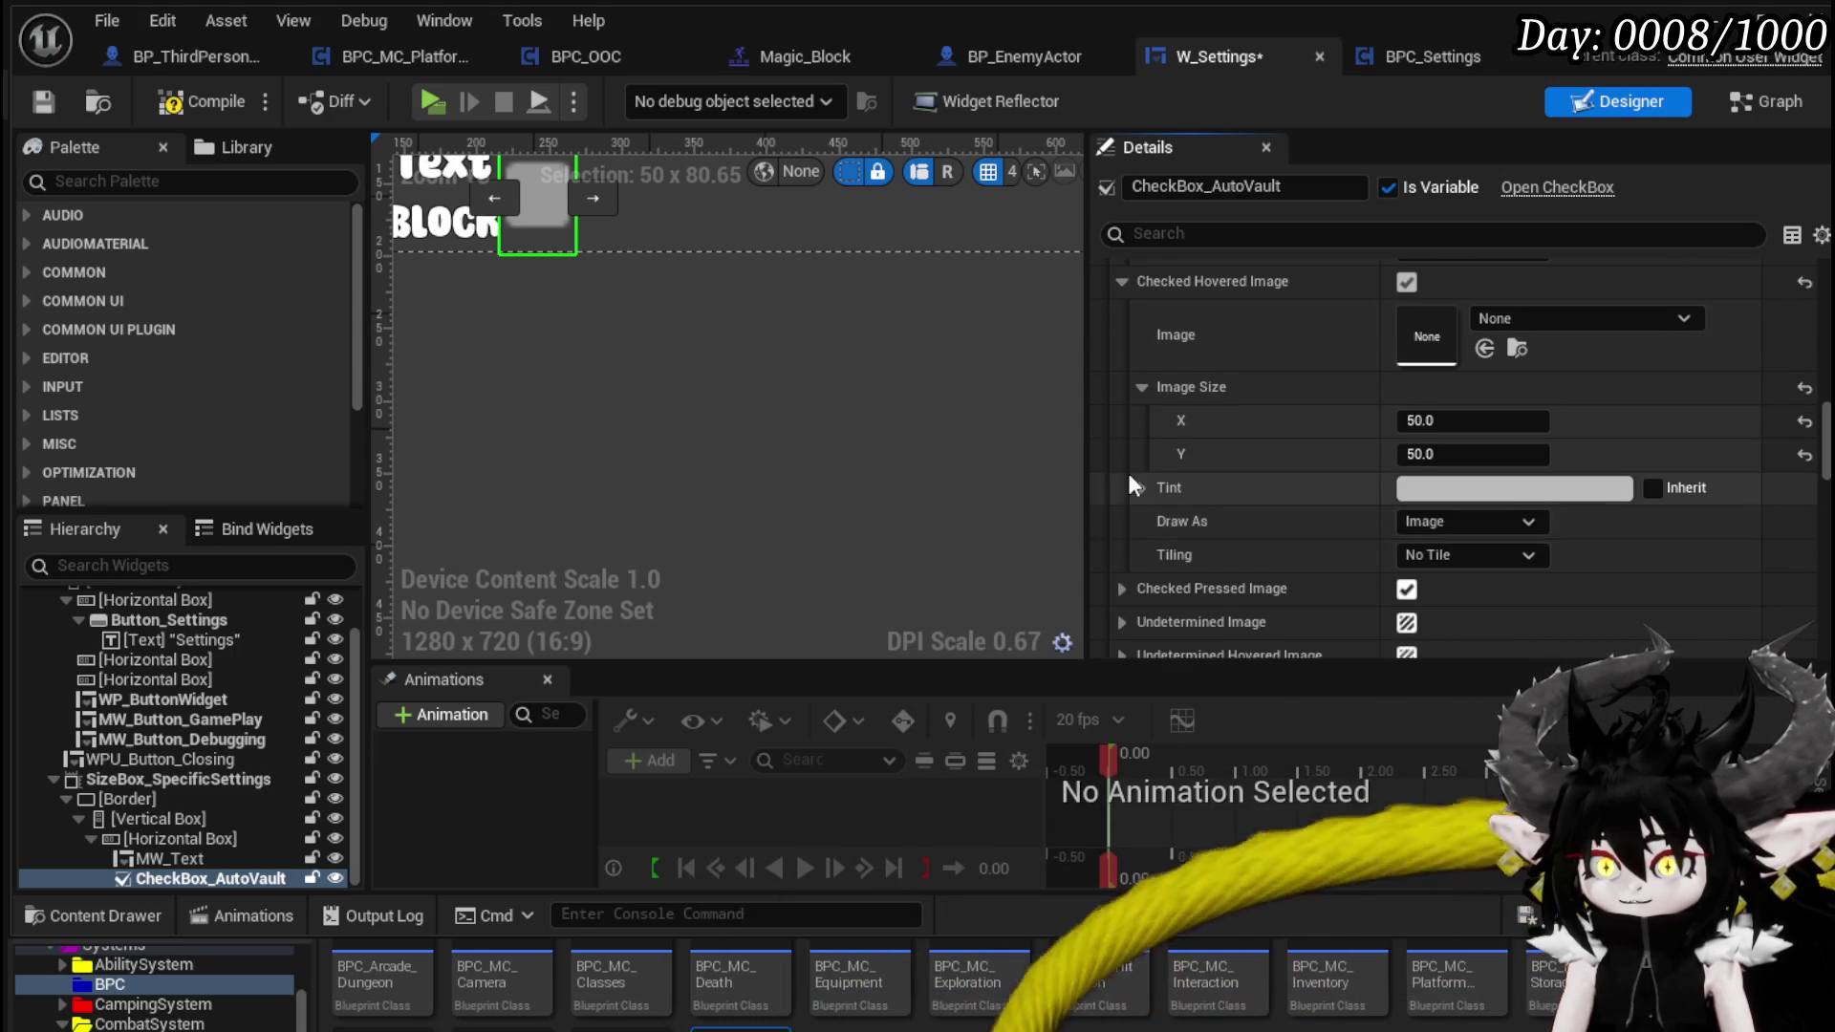
scroll(1133, 487, down, 2)
- Set the Checked Pressed Image size to 50 × 50 and compile W_Settings
click(1121, 509)
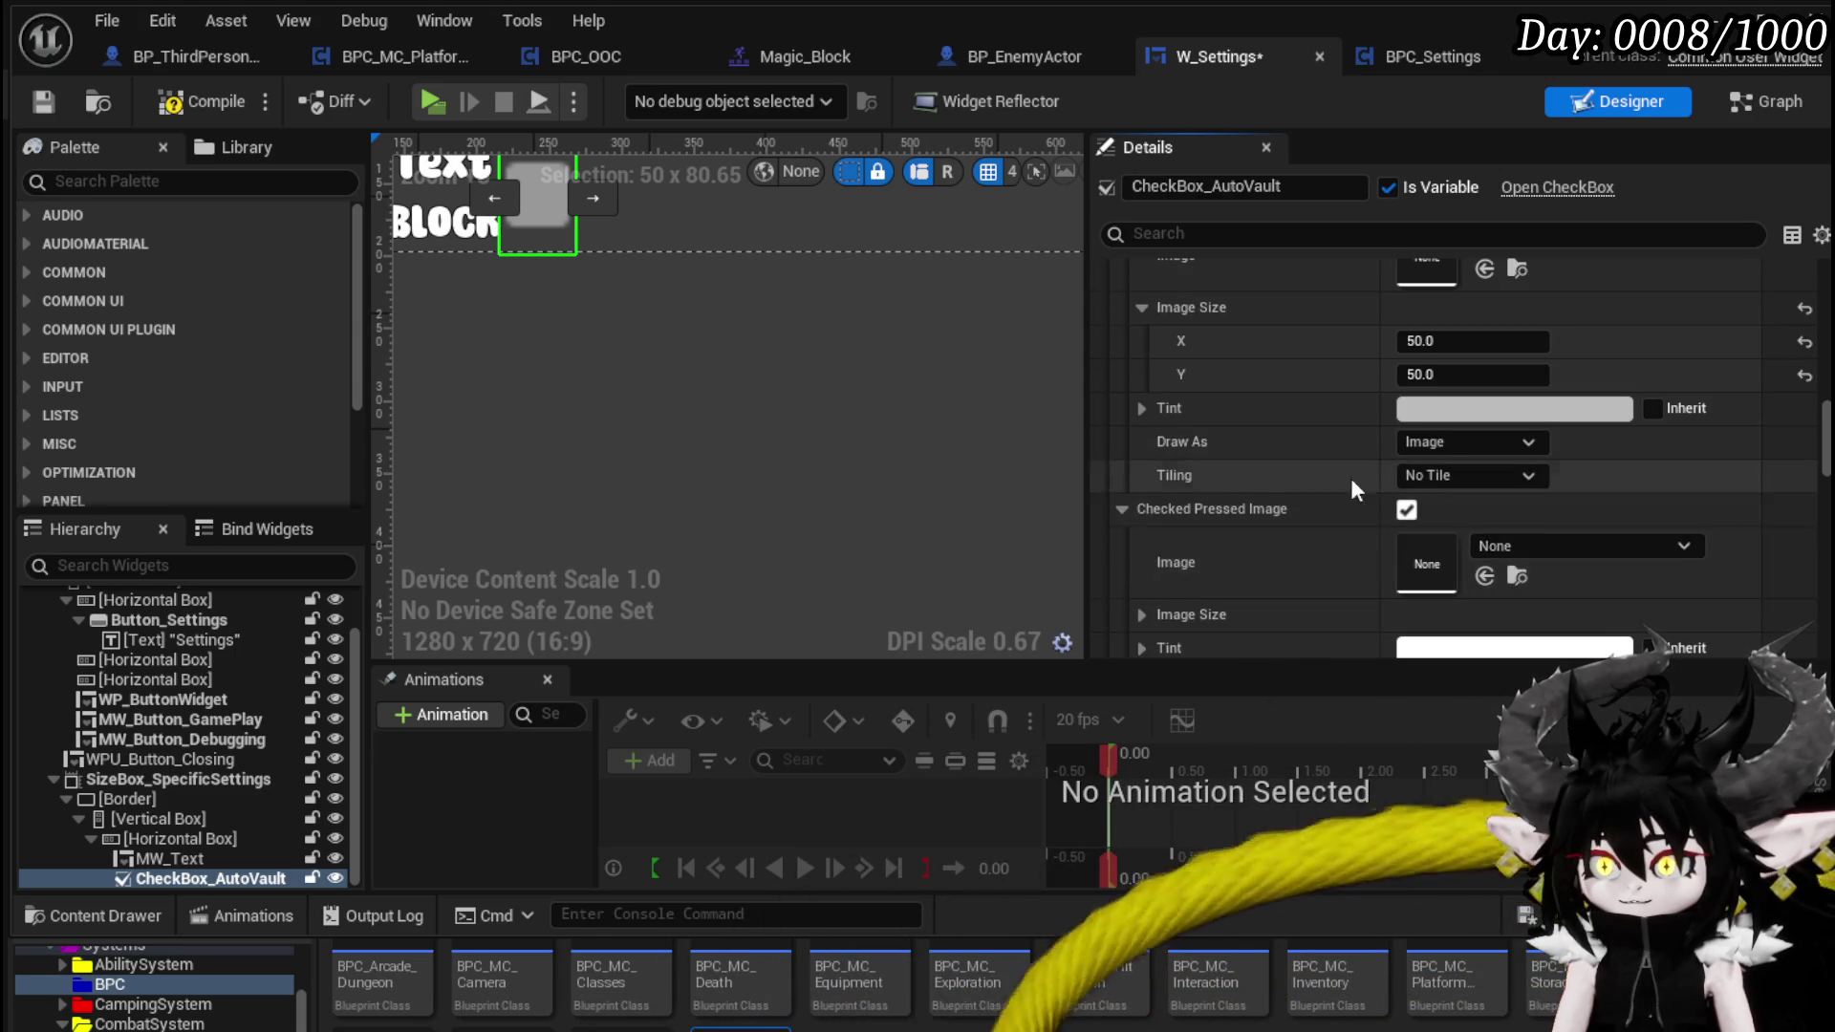
scroll(1405, 504, down, 4)
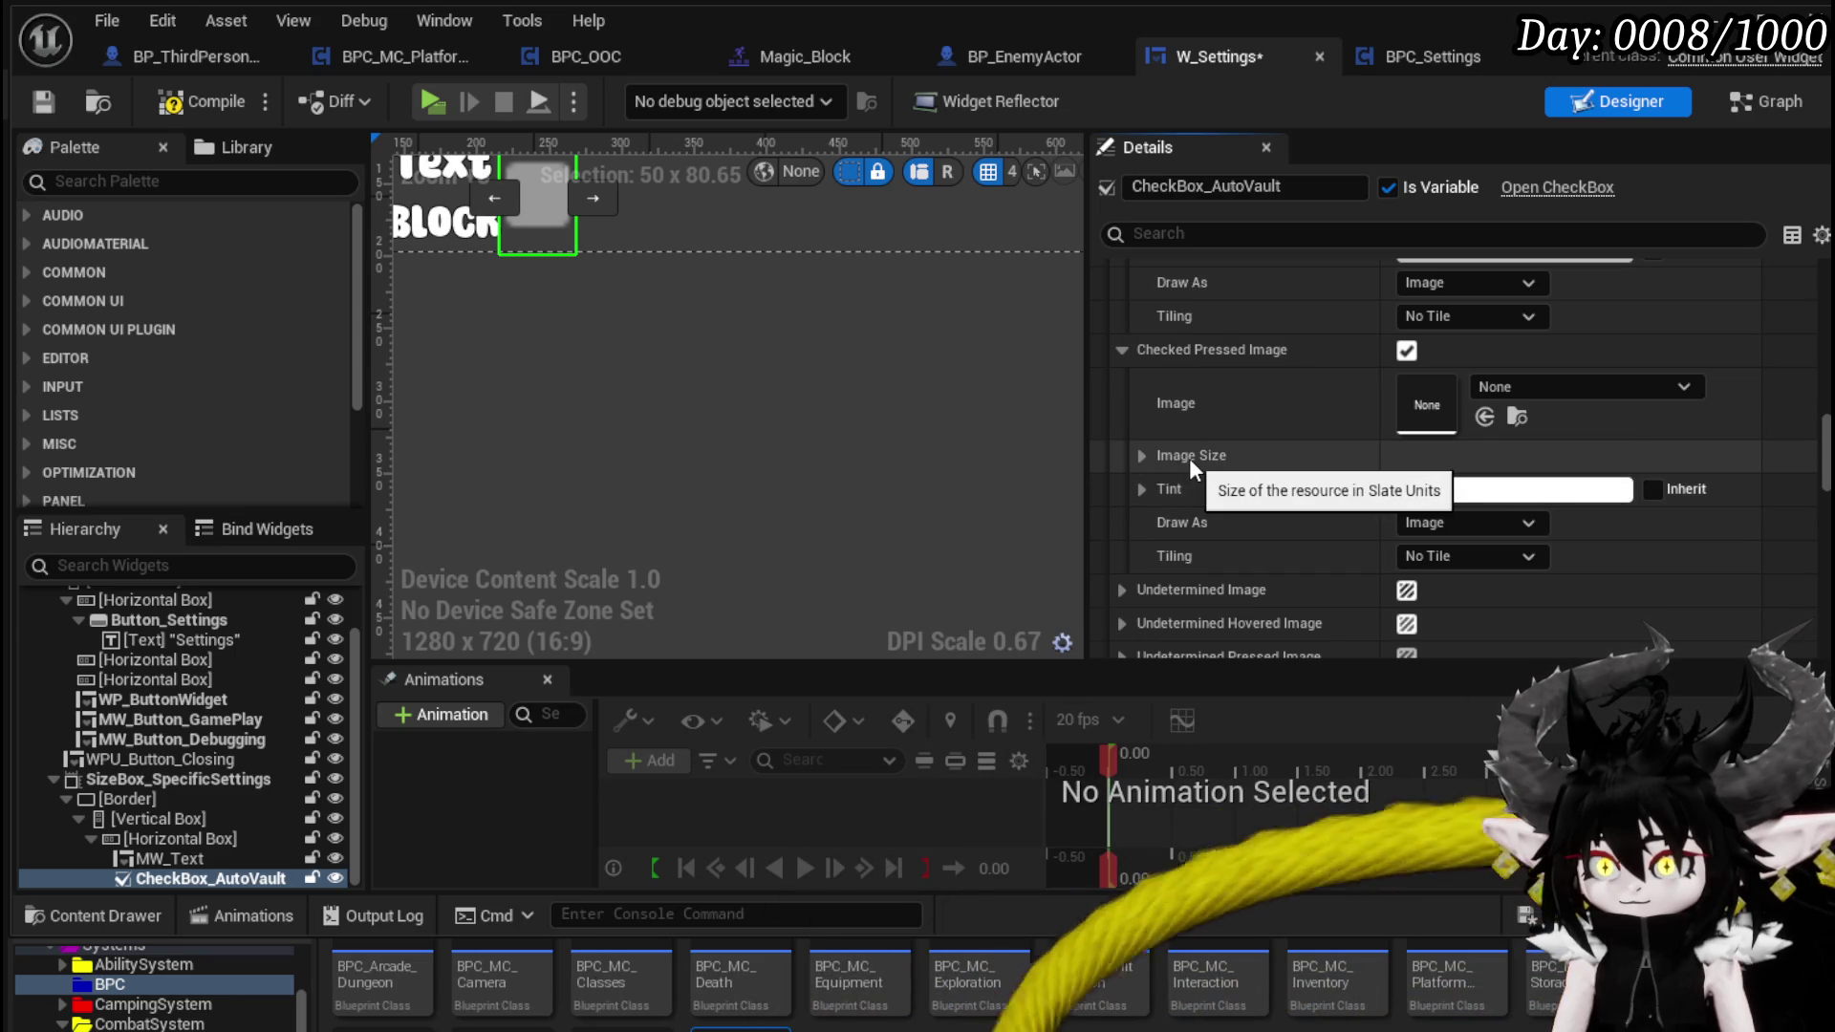
click(1140, 455)
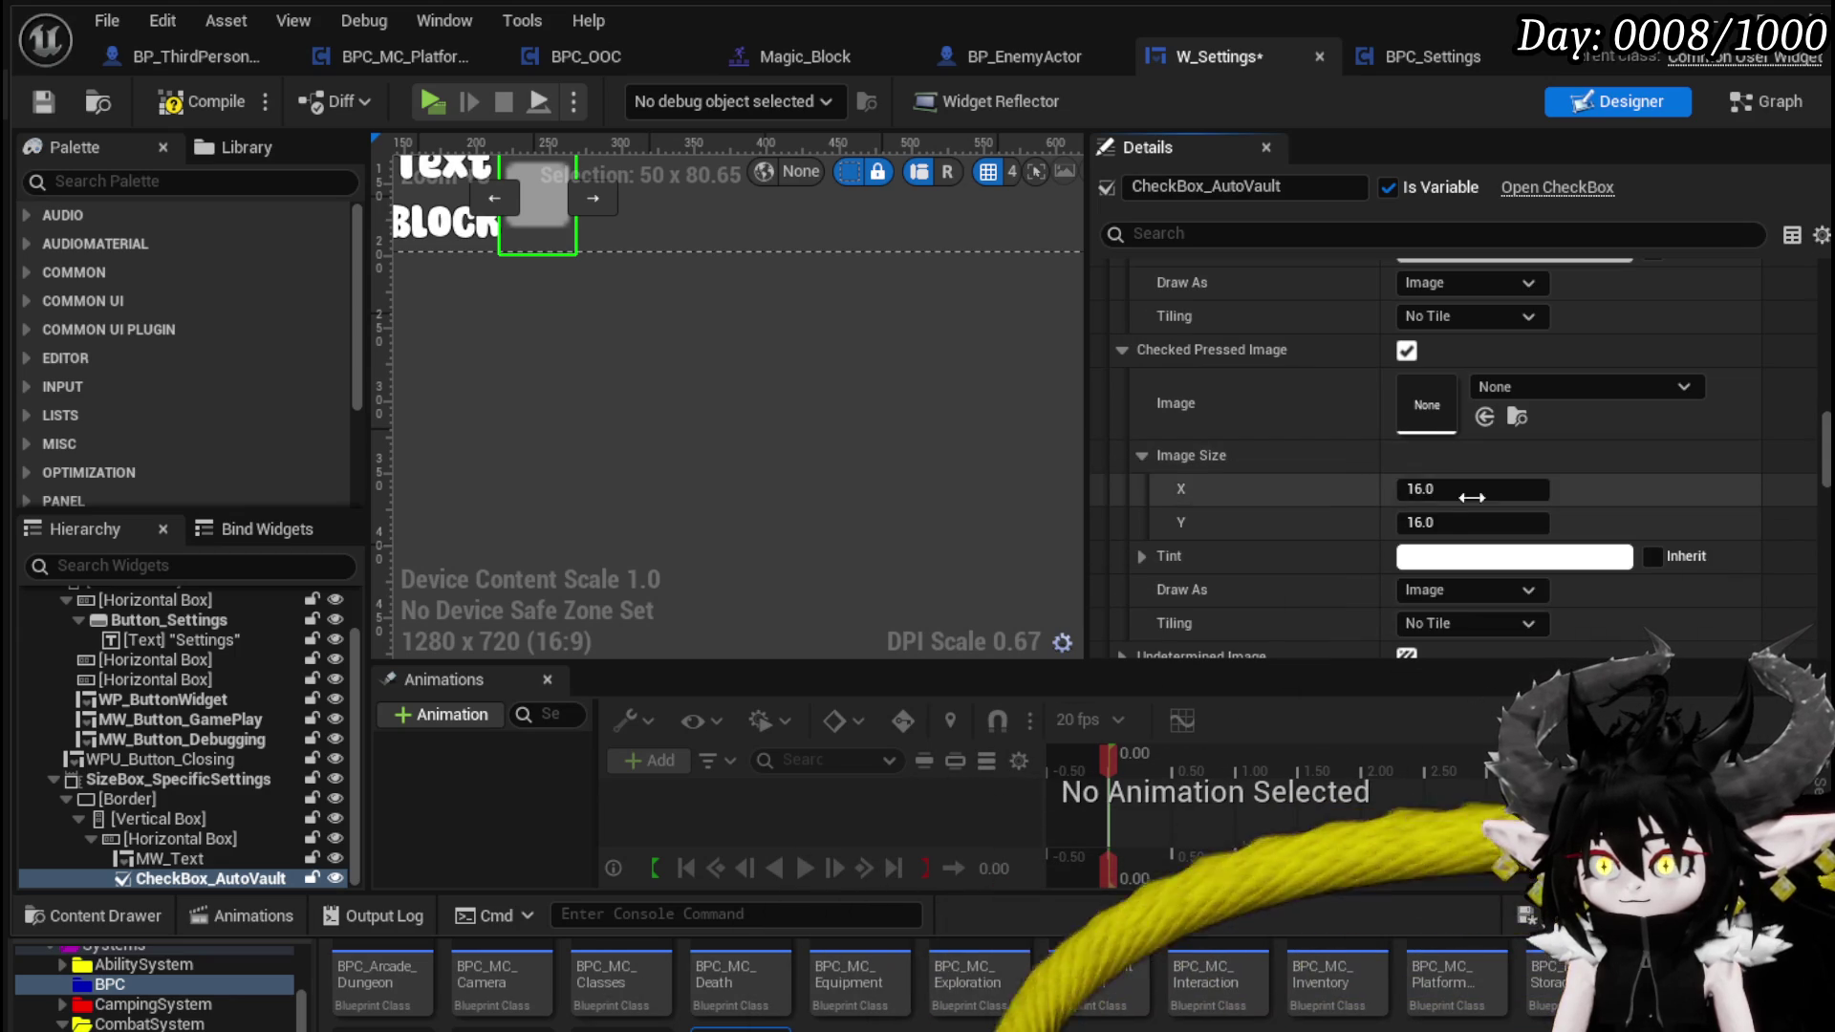
text(0)
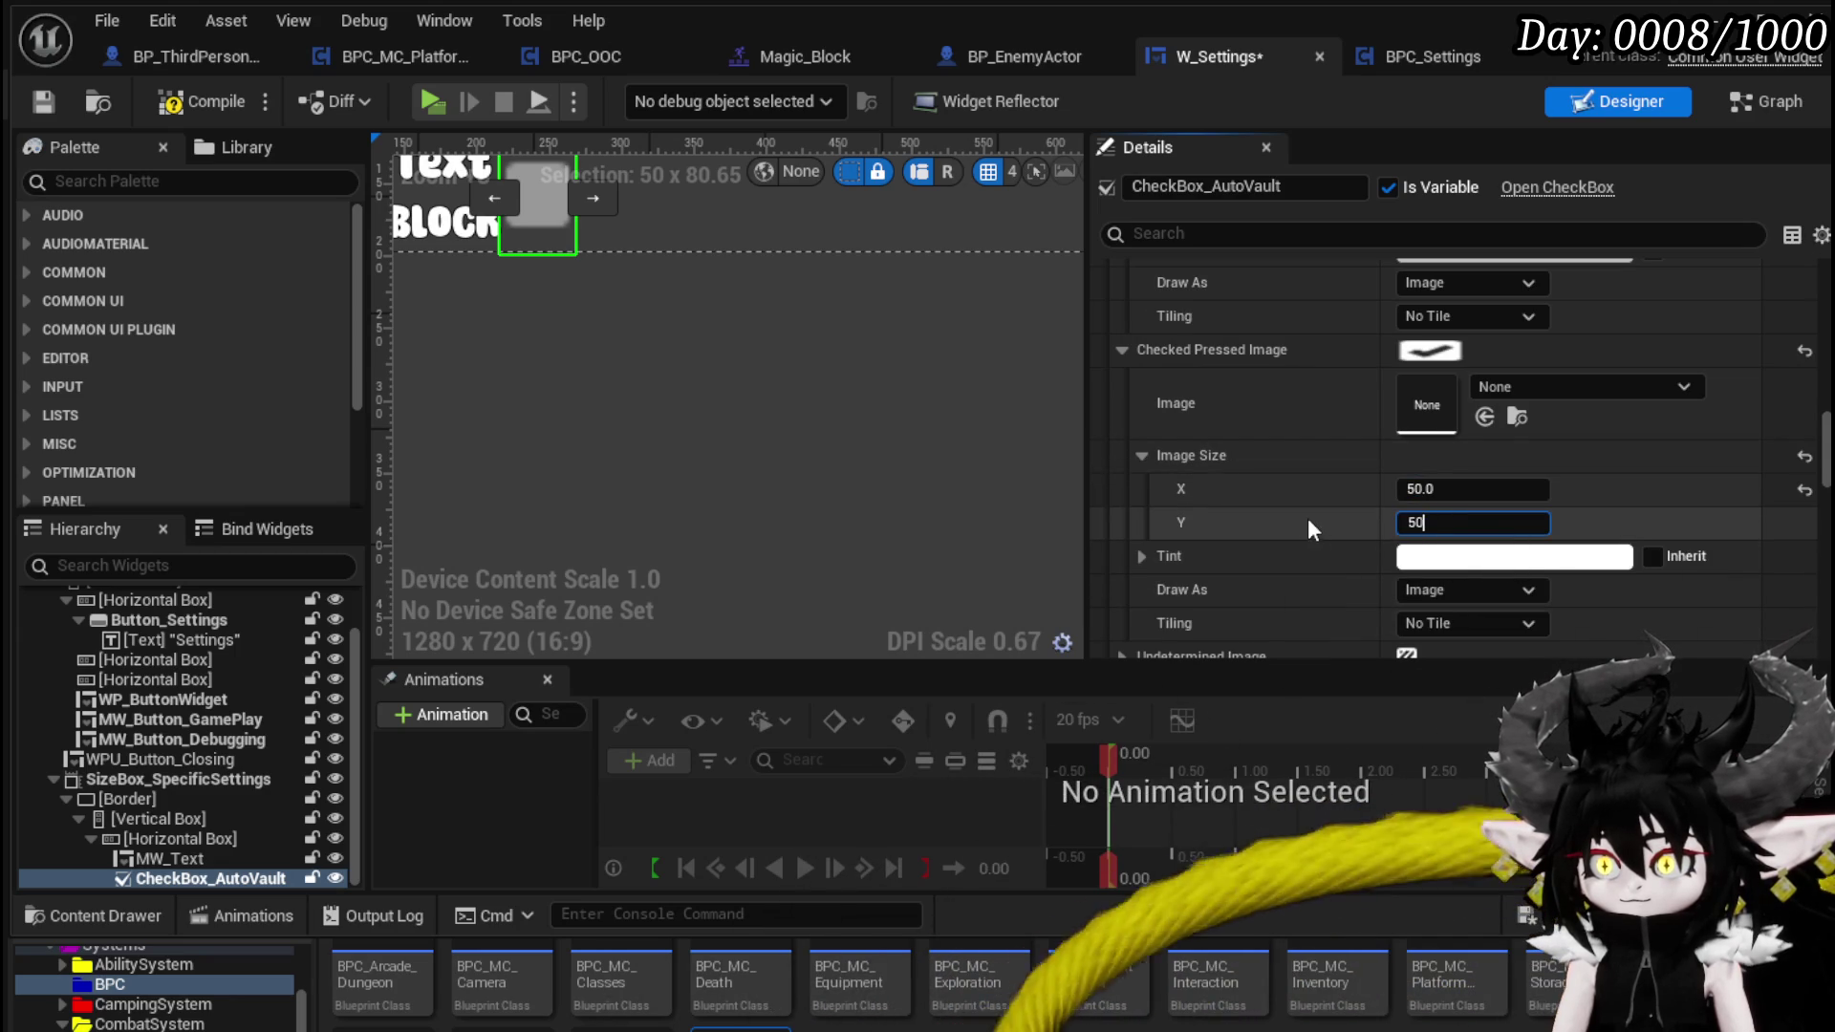
scroll(1295, 517, down, 3)
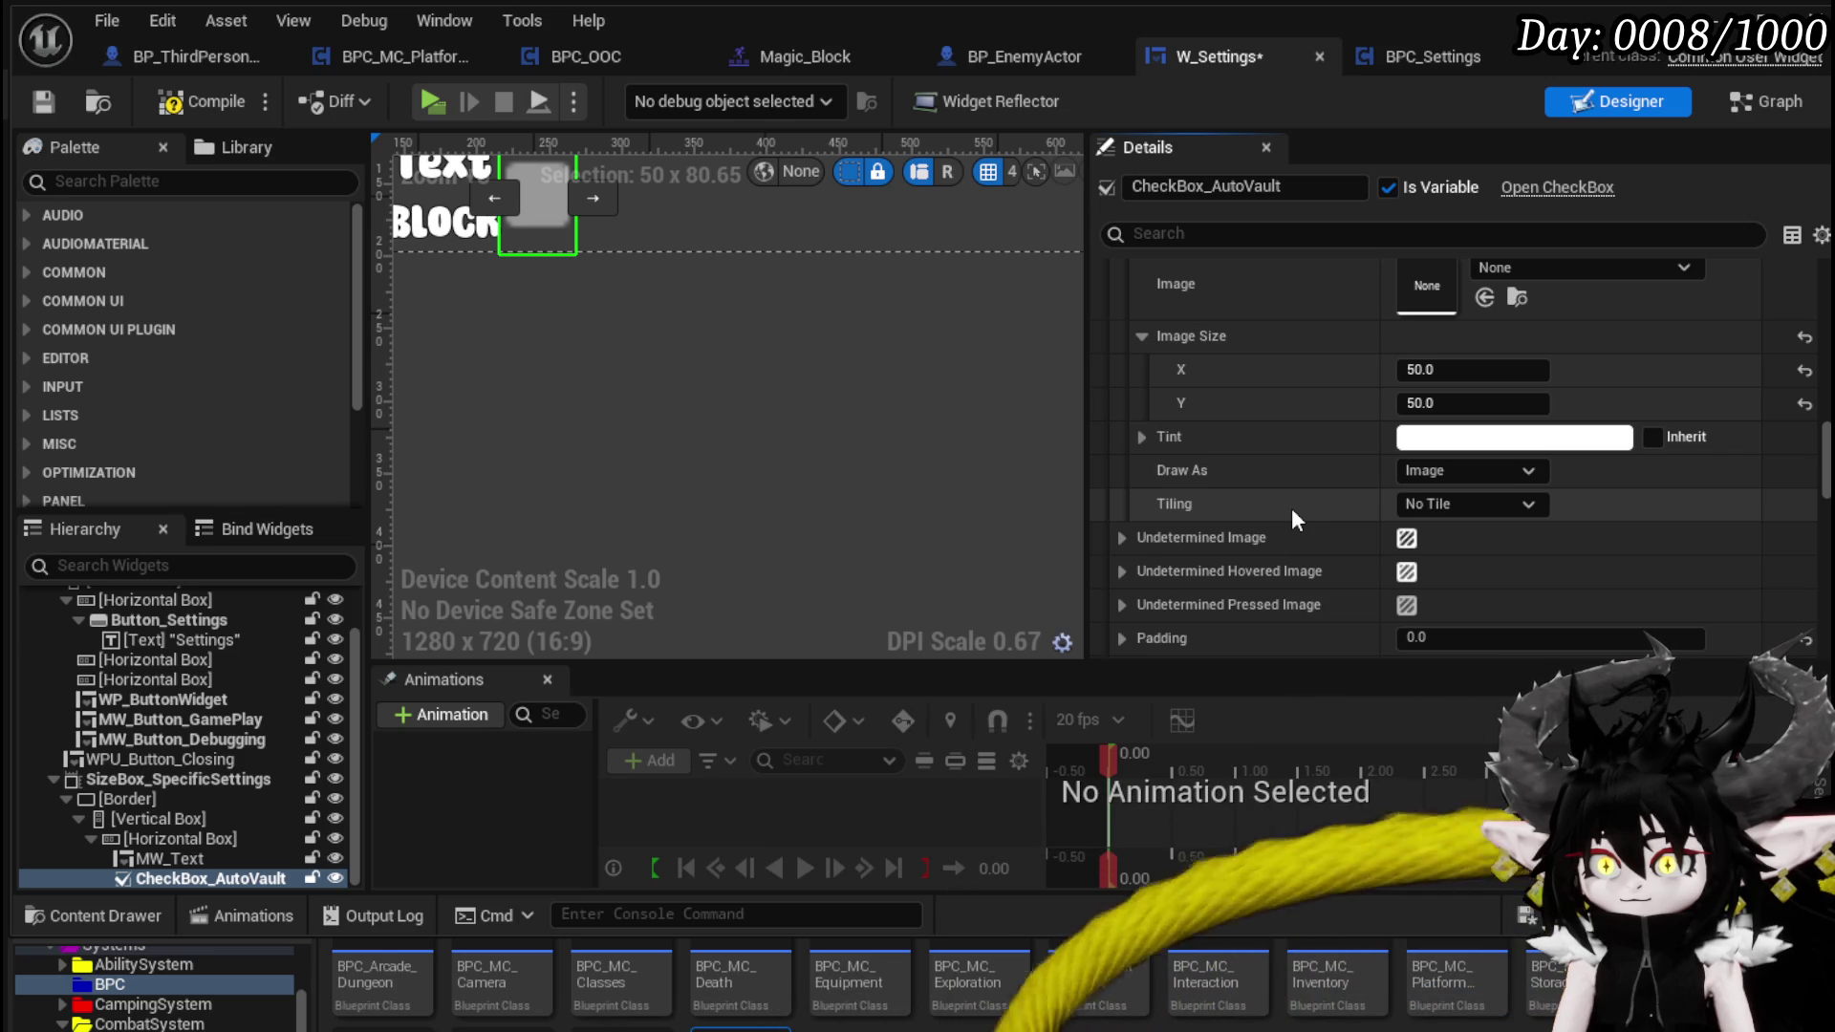
click(1122, 538)
scroll(1242, 525, down, 3)
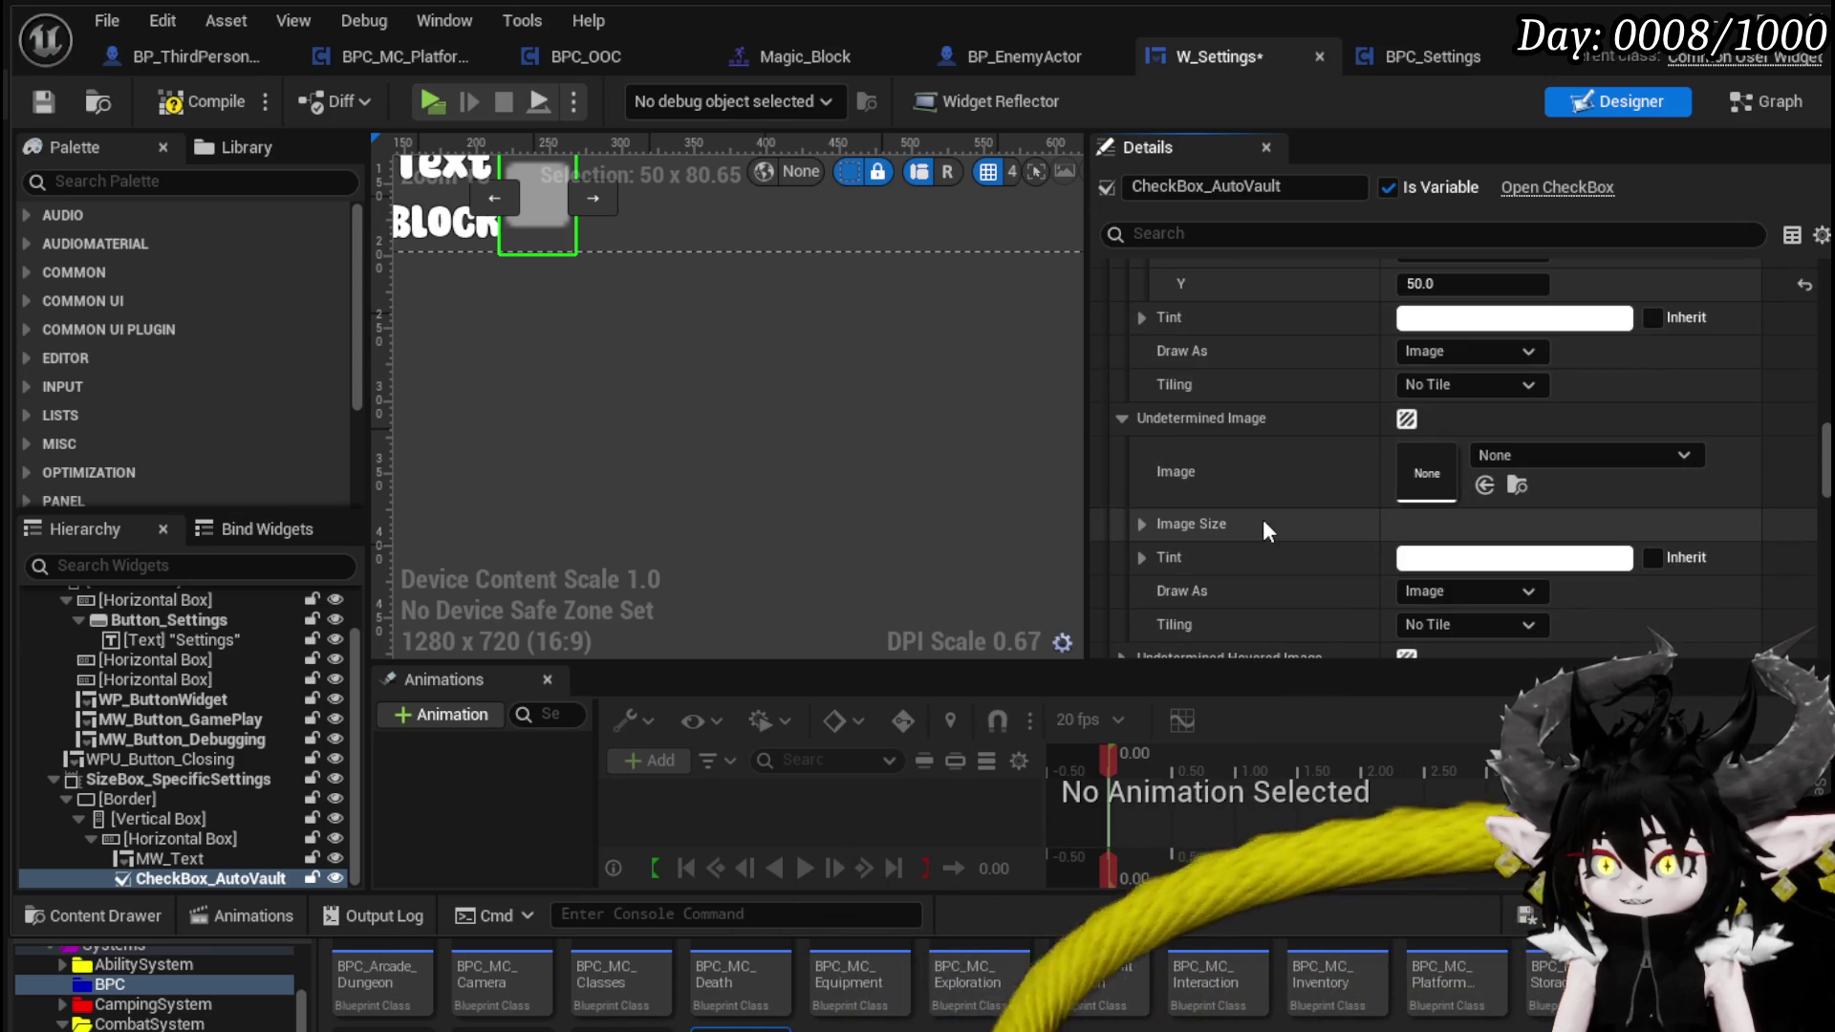
click(1124, 420)
click(44, 103)
- In the W_Settings graph, move Event Construct near the checkbox nodes and duplicate the Owner, BPC Settings and SET nodes
click(1763, 101)
scroll(880, 334, up, 4)
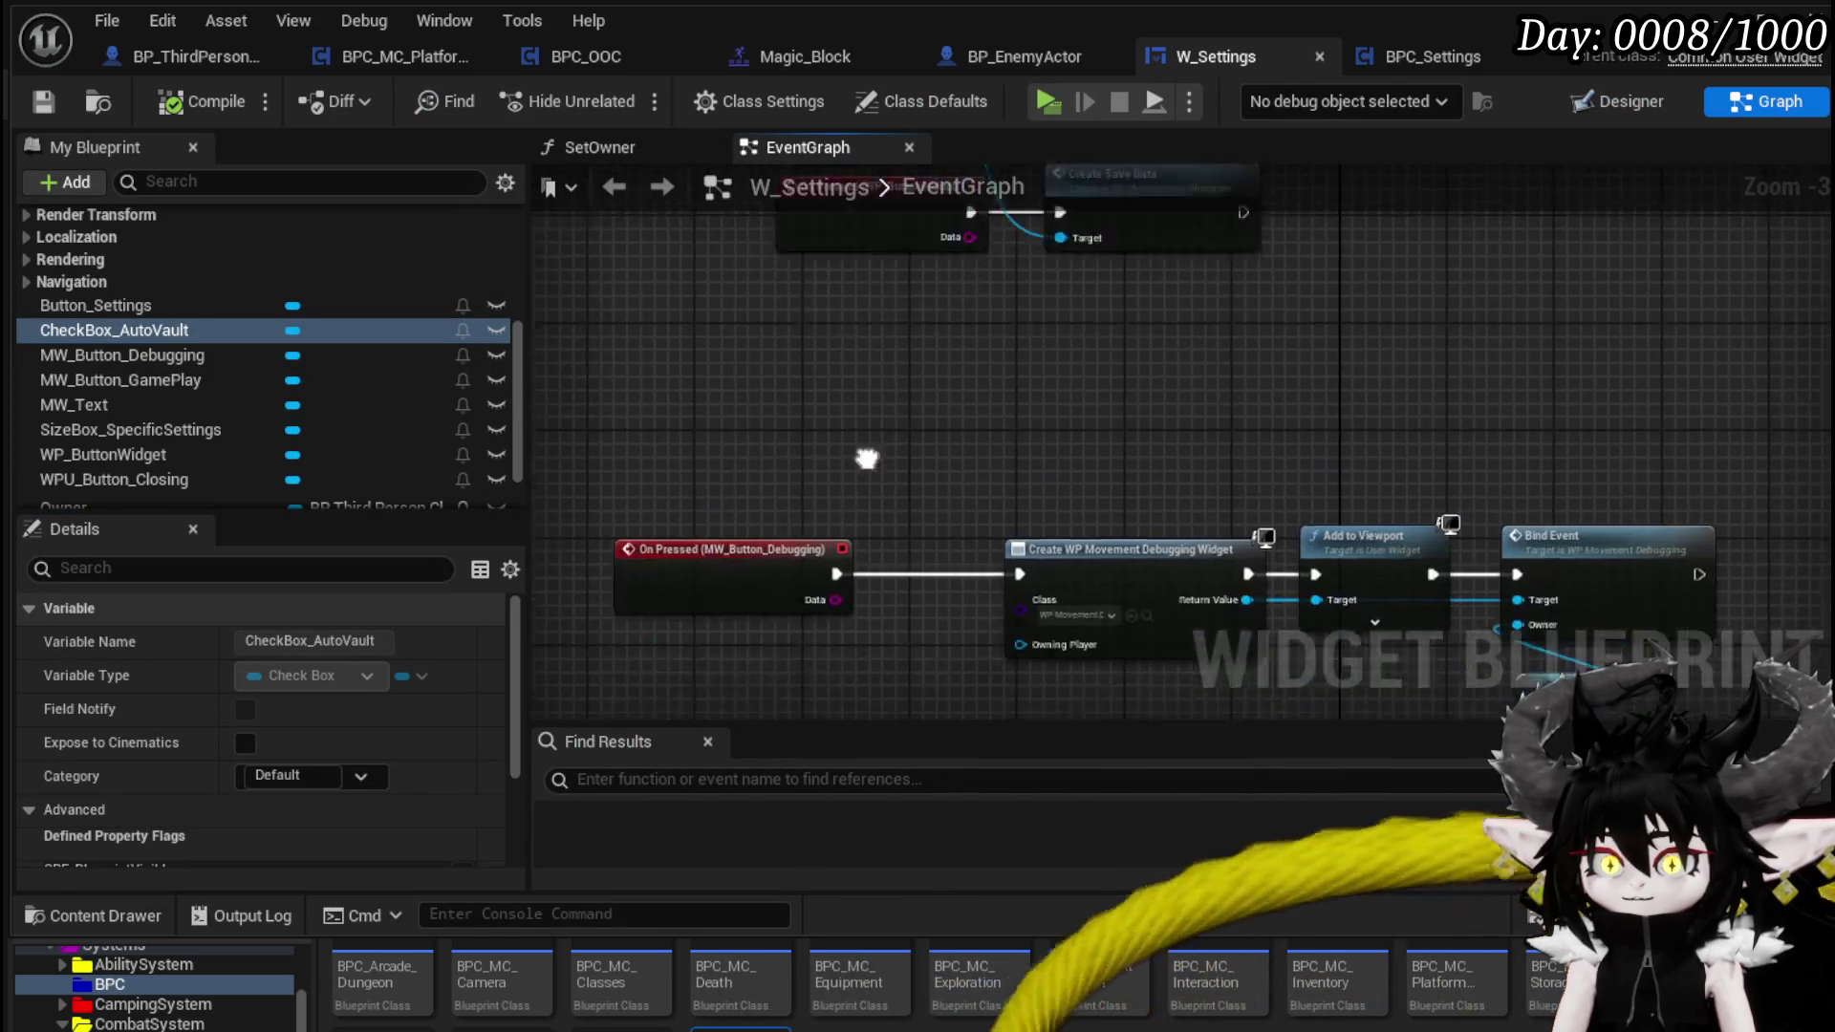
click(764, 516)
drag(826, 680, 736, 526)
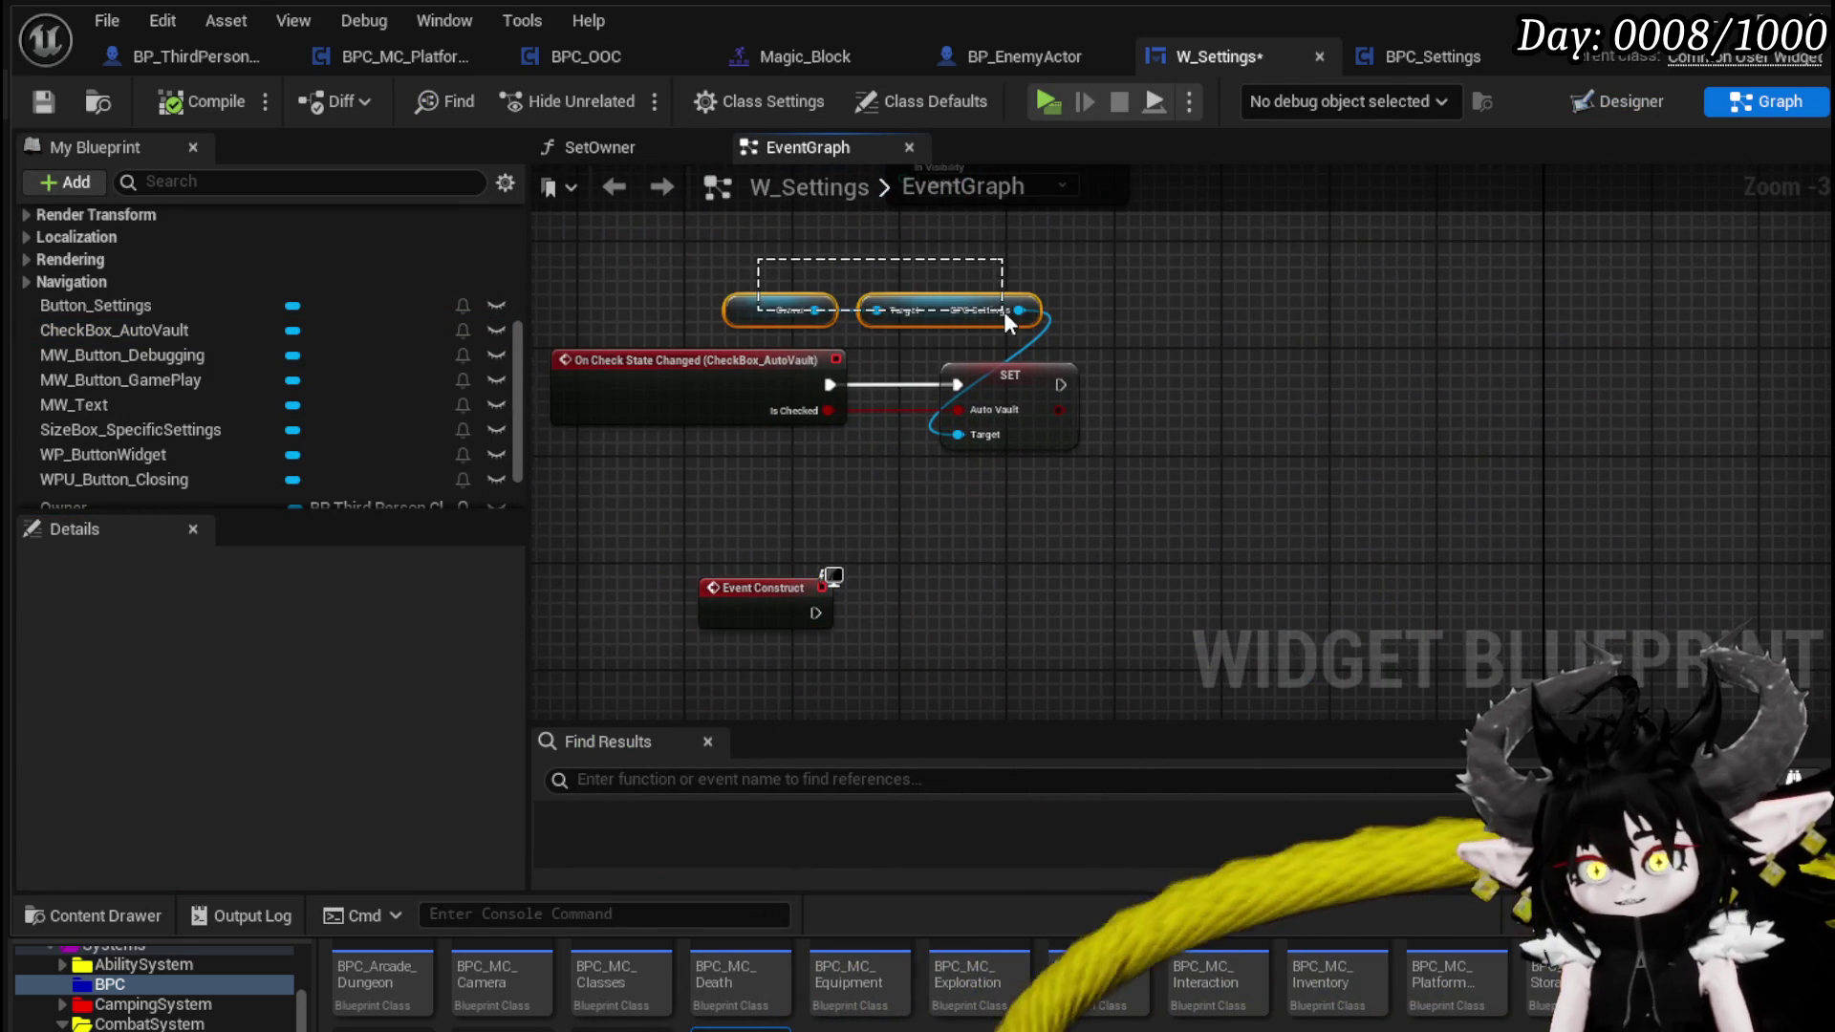
drag(1004, 312, 1077, 414)
key(ctrl+c)
key(ctrl+v)
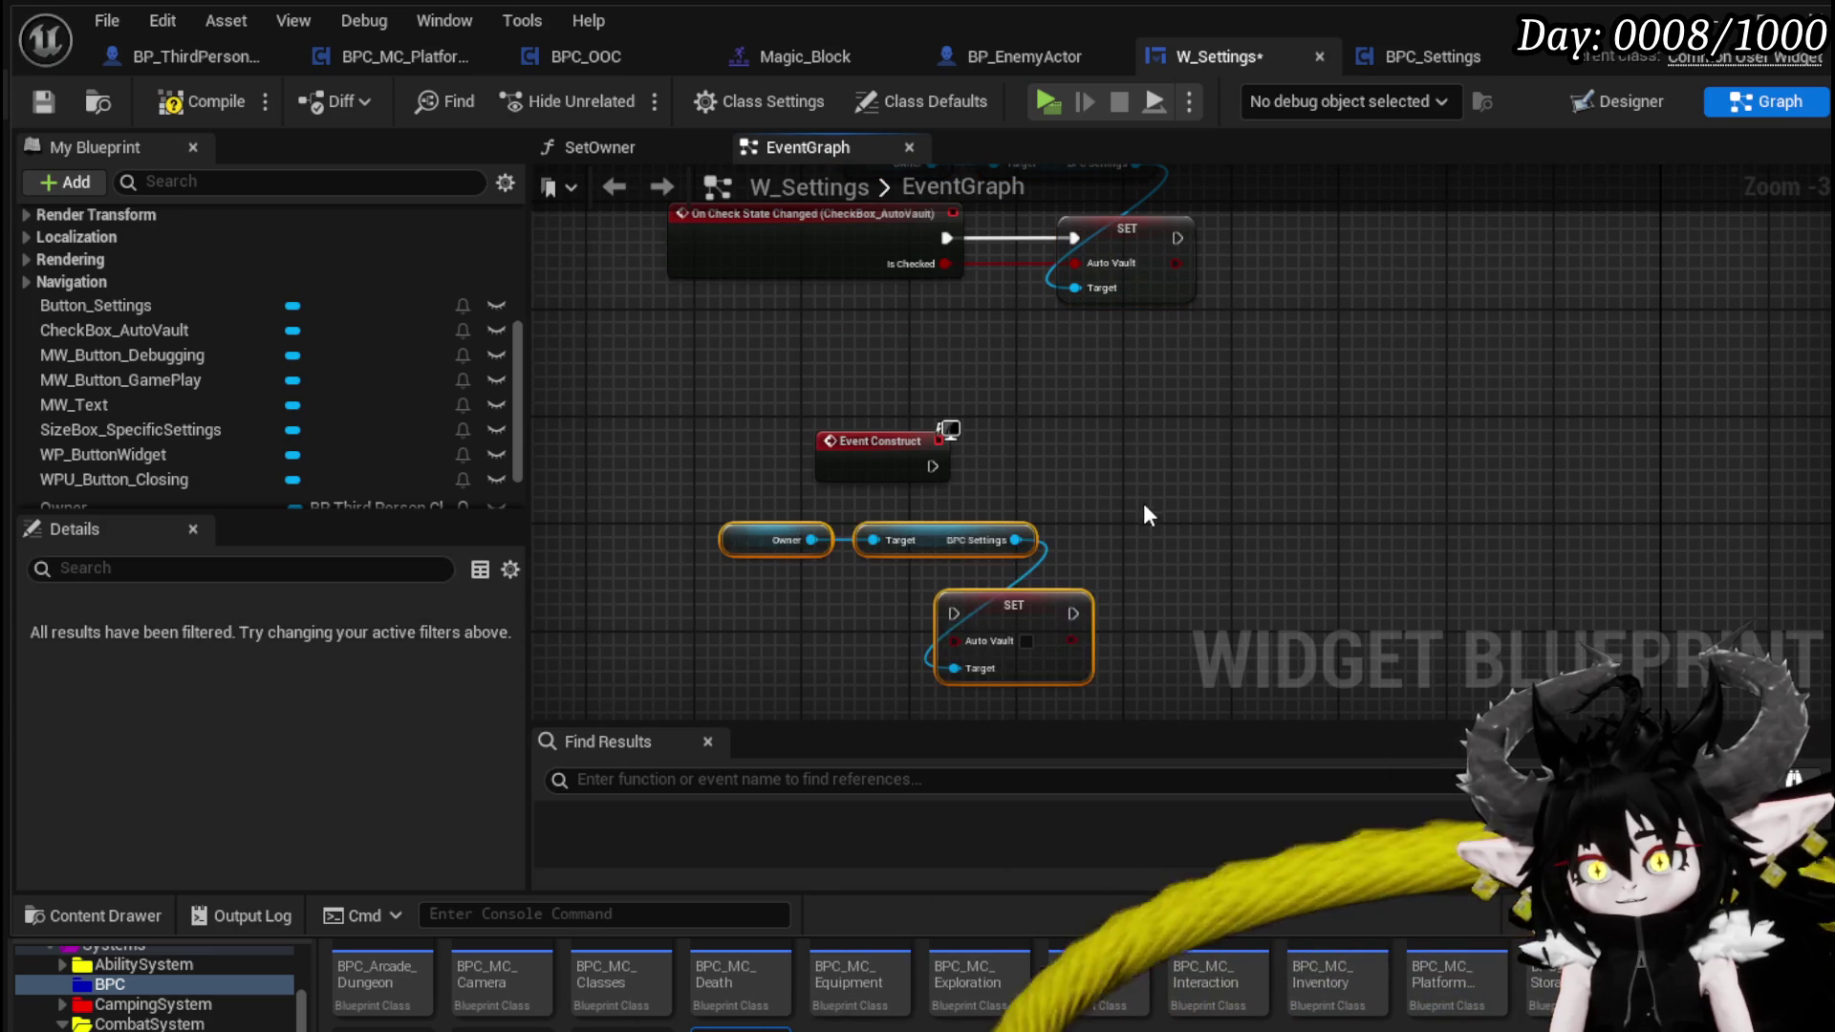
- Add a CheckBox_AutoVault getter with a Set Is Checked node
scroll(232, 450, up, 3)
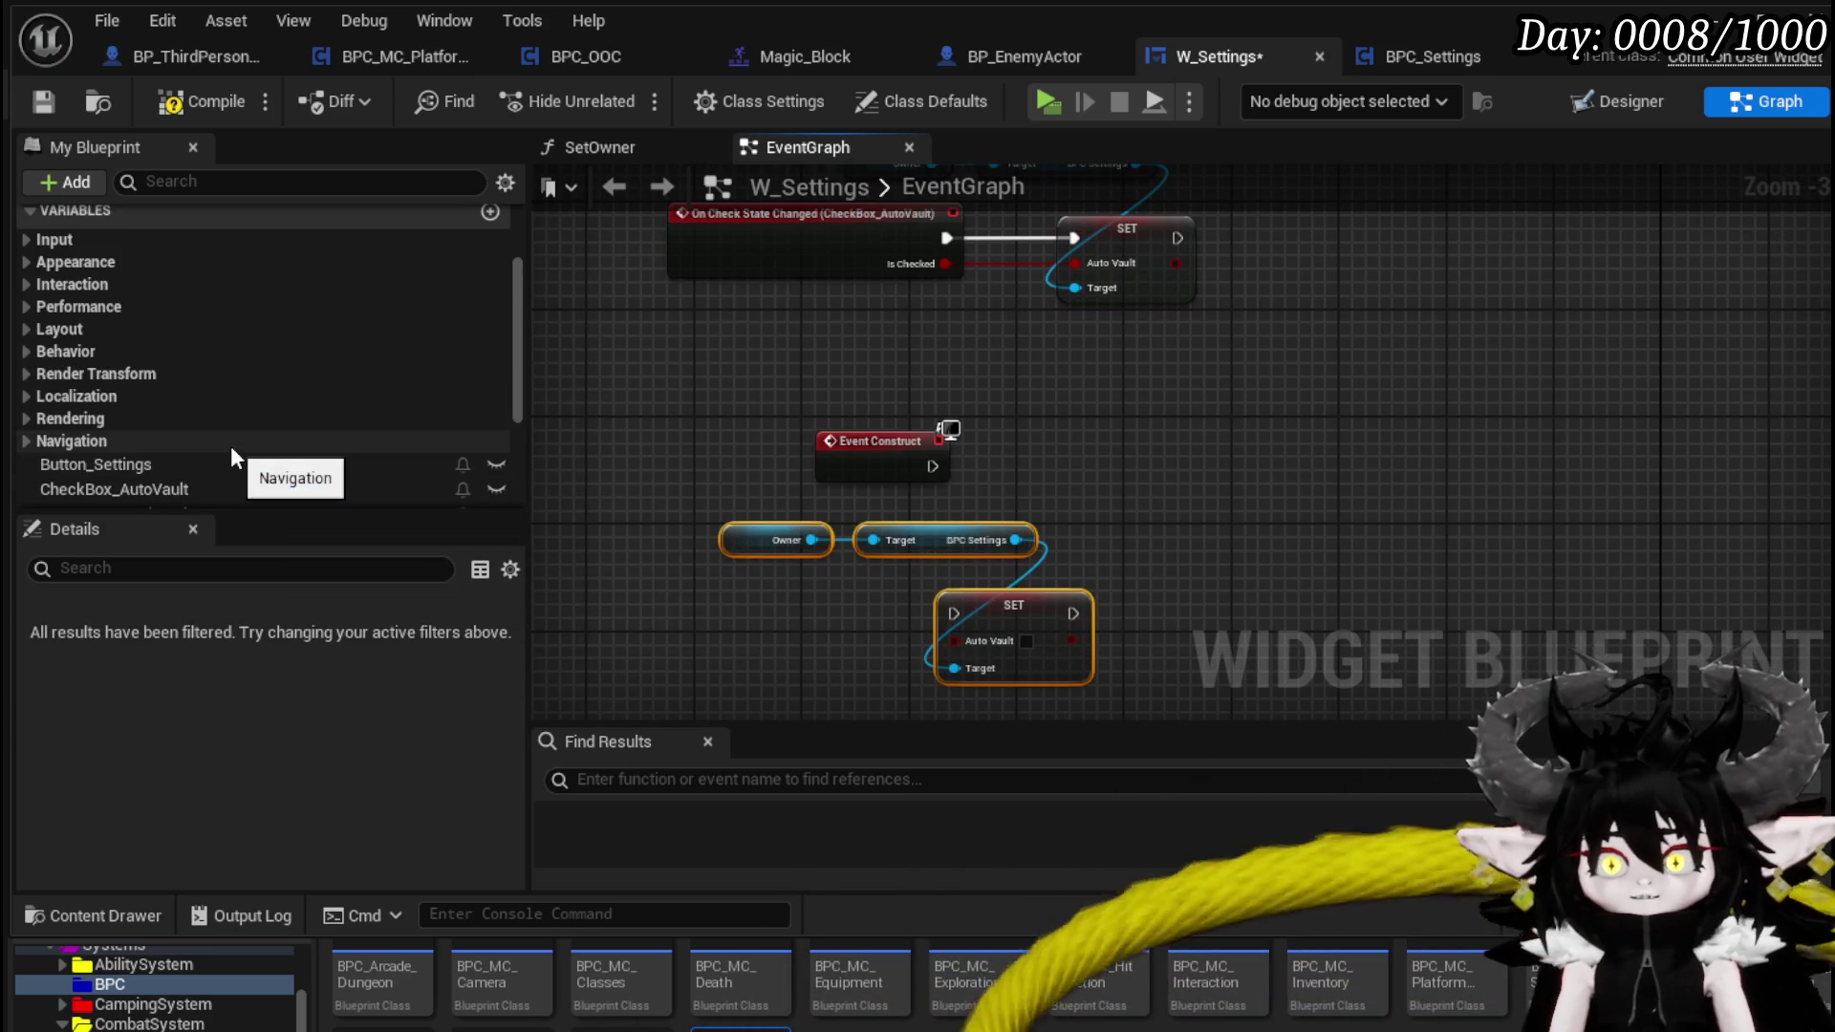
scroll(231, 445, down, 3)
mouse_move(196, 331)
mouse_down()
mouse_move(255, 353)
mouse_move(913, 363)
mouse_move(1111, 422)
mouse_up()
text(Set)
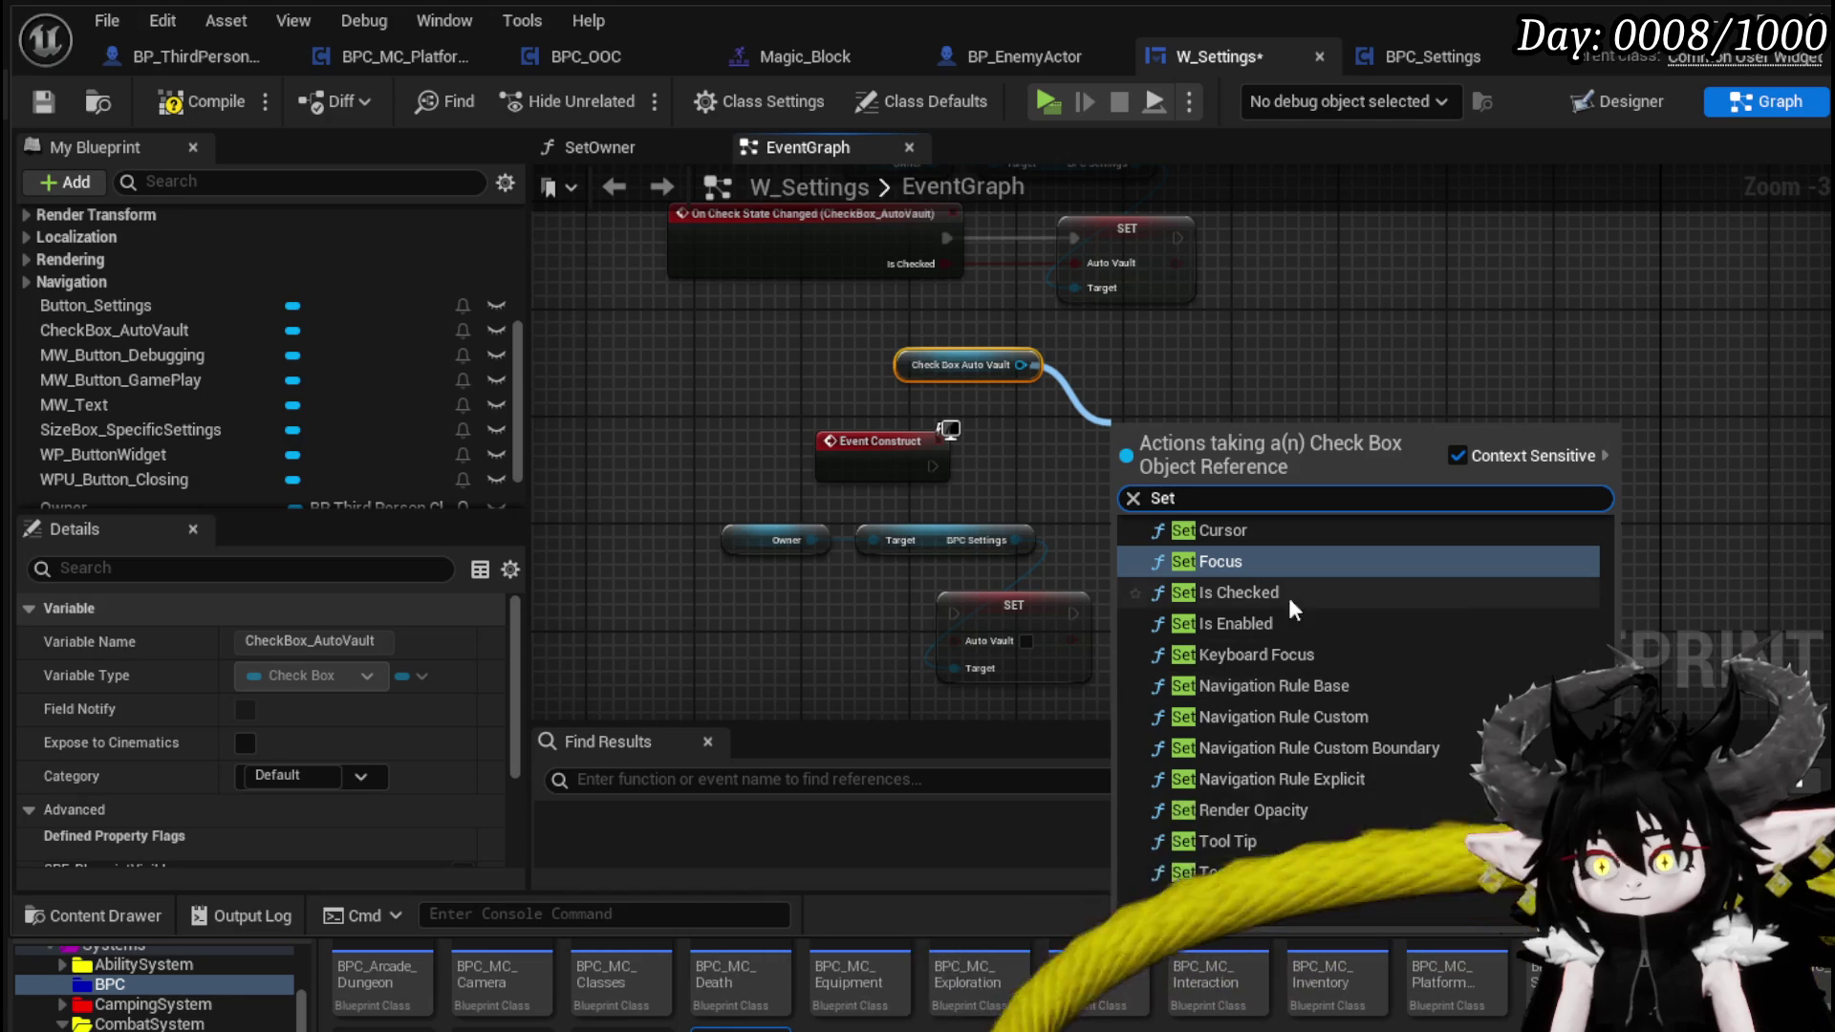
click(1269, 594)
- Feed BPC Settings' Auto Vault into Set Is Checked and execute it from Event Construct
scroll(1065, 529, up, 3)
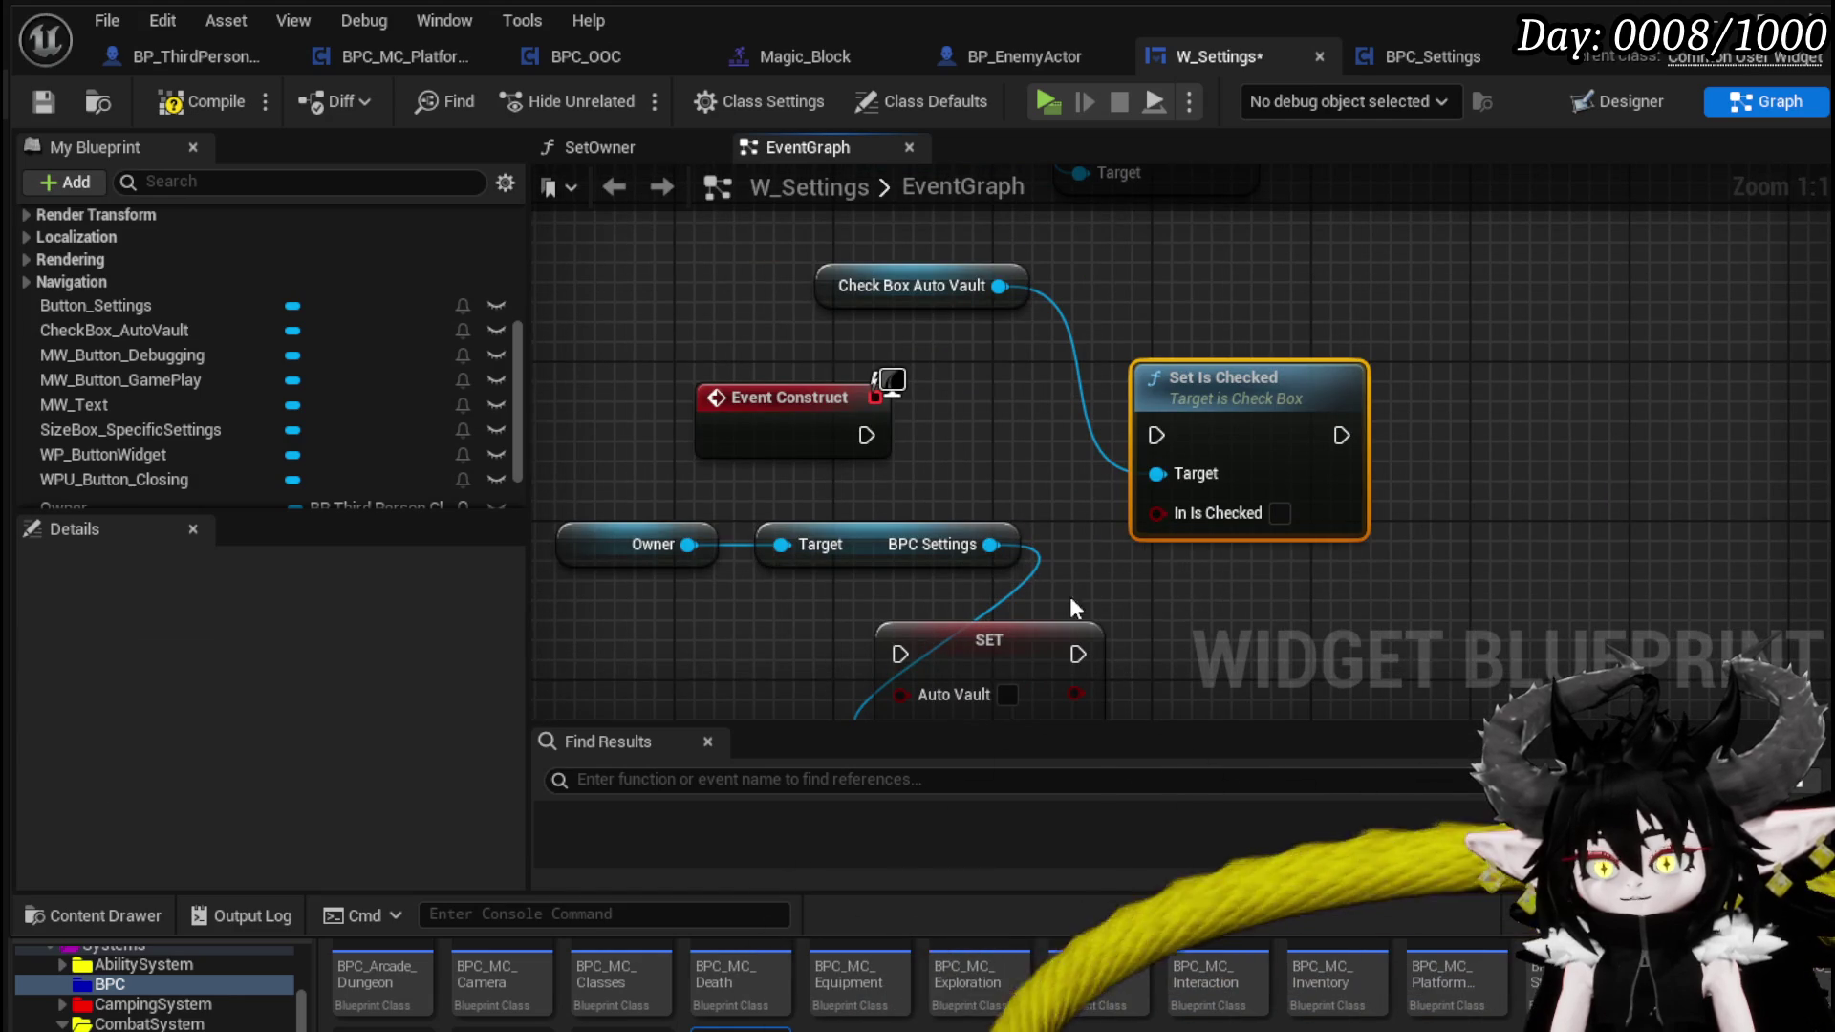
drag(1006, 567, 808, 608)
mouse_move(695, 648)
mouse_down()
mouse_move(755, 606)
mouse_move(723, 652)
mouse_up()
text(auto)
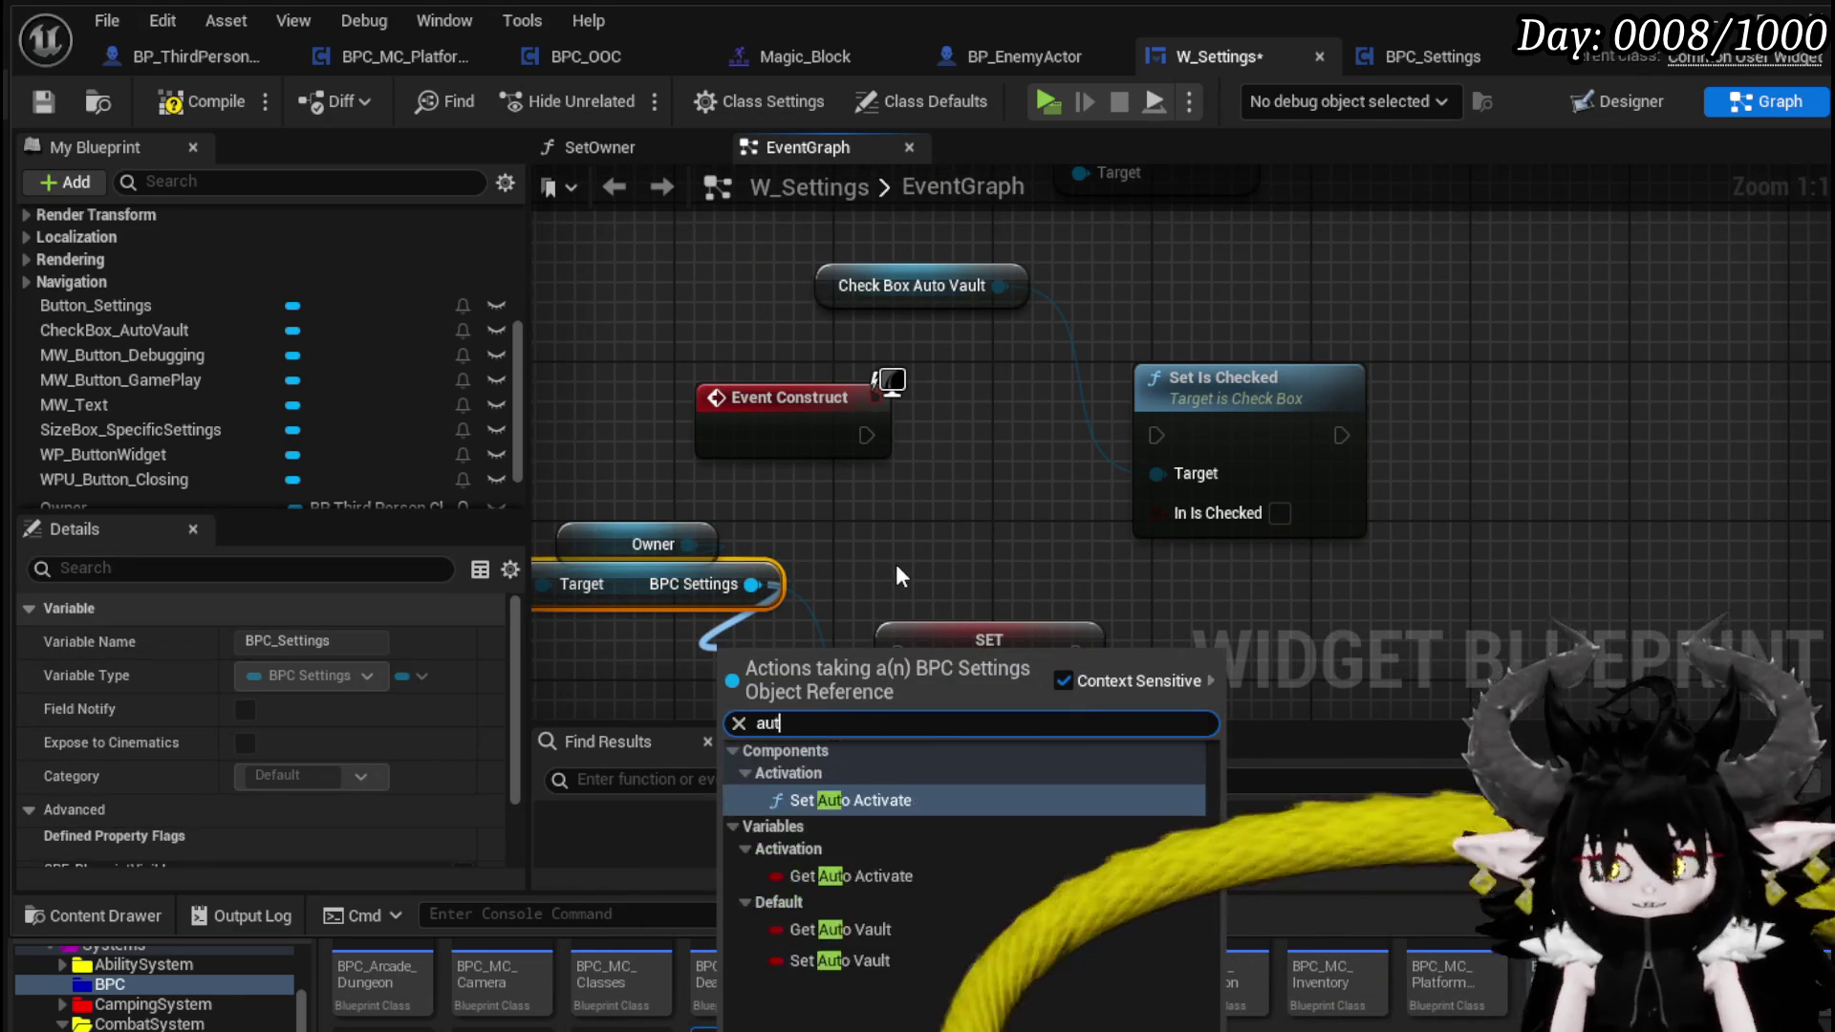
click(841, 929)
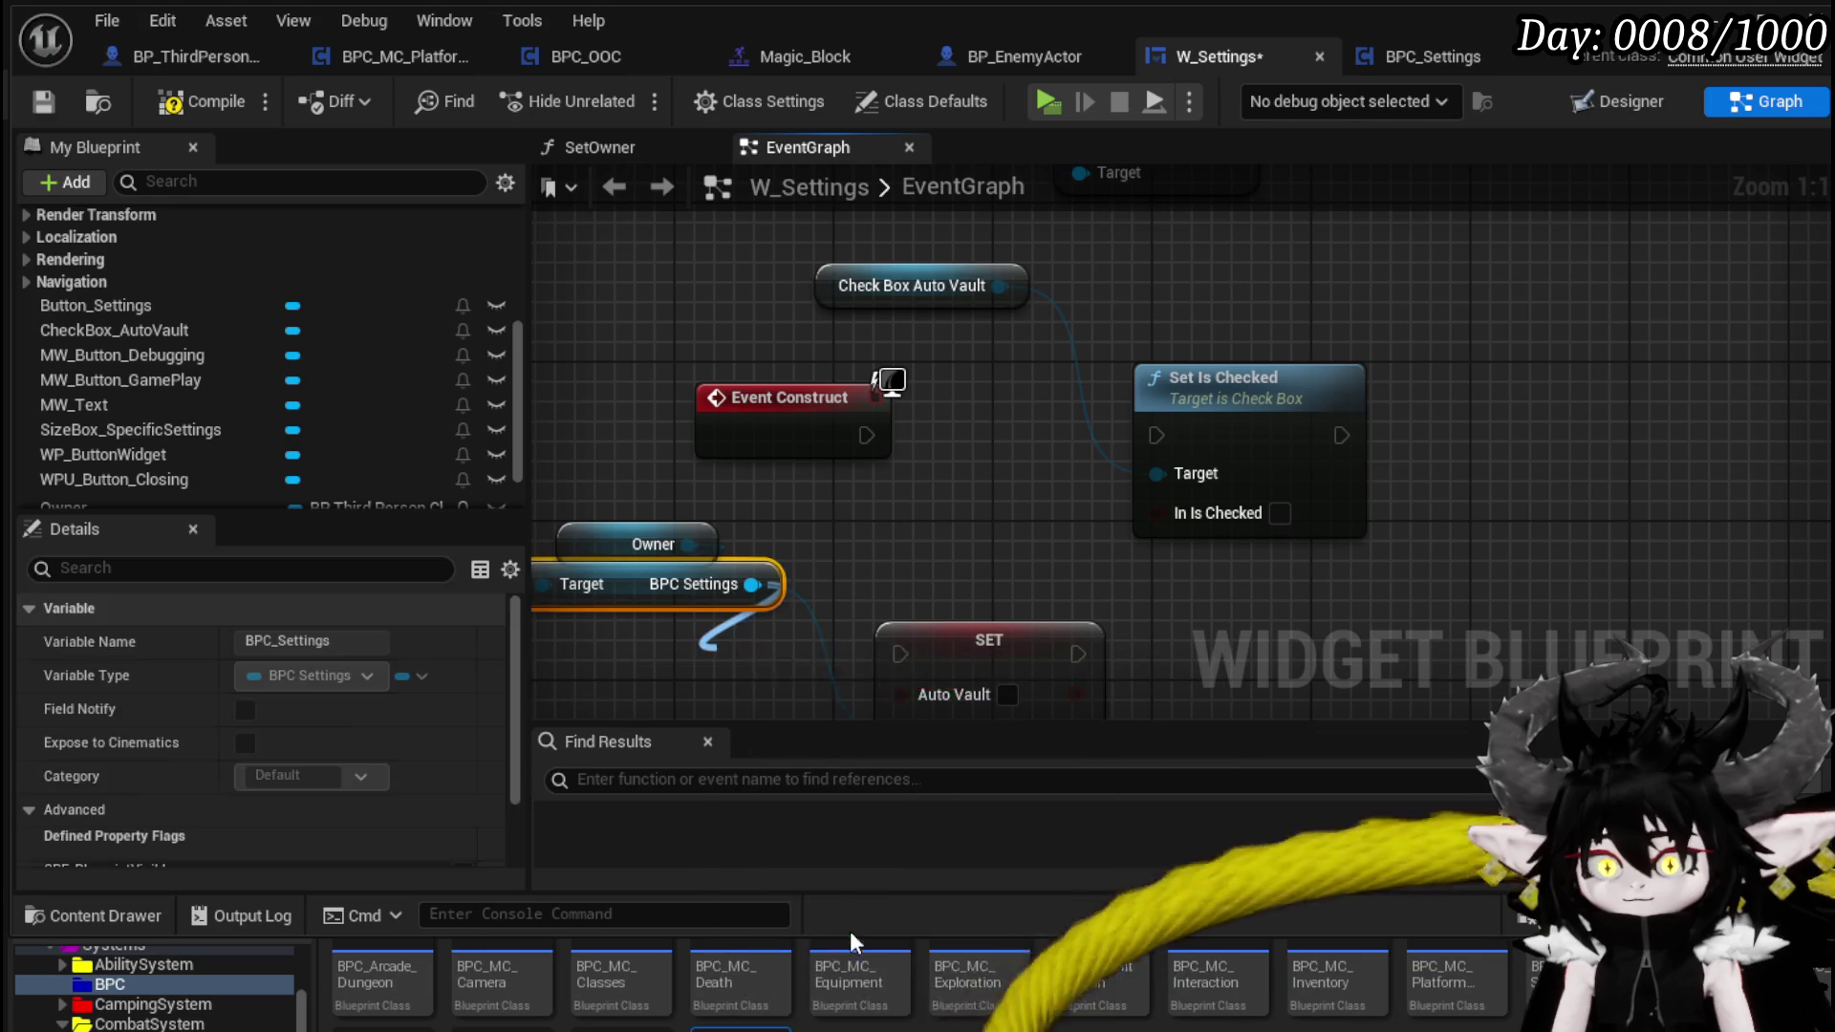
drag(755, 643, 1156, 513)
drag(867, 435, 1177, 430)
- Delete the leftover SET Auto Vault node, then start a play session from the level editor
click(989, 638)
key(Delete)
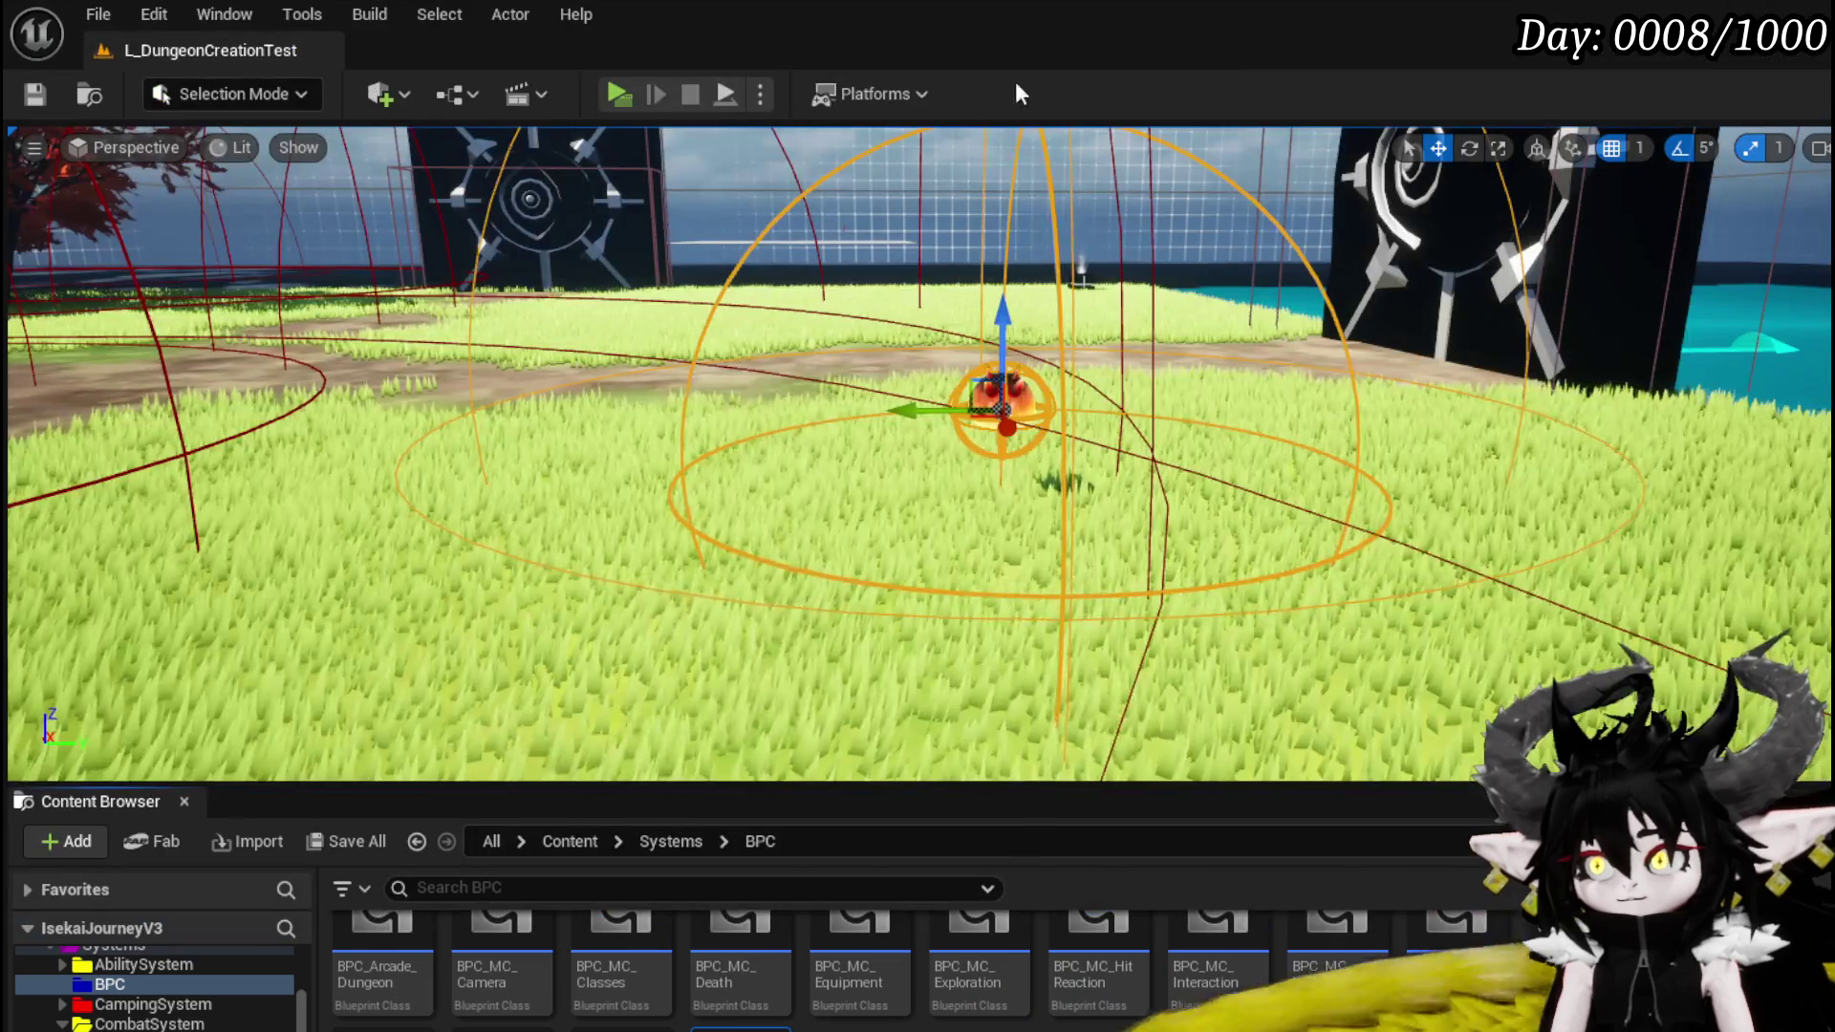
key(alt+Tab)
click(634, 95)
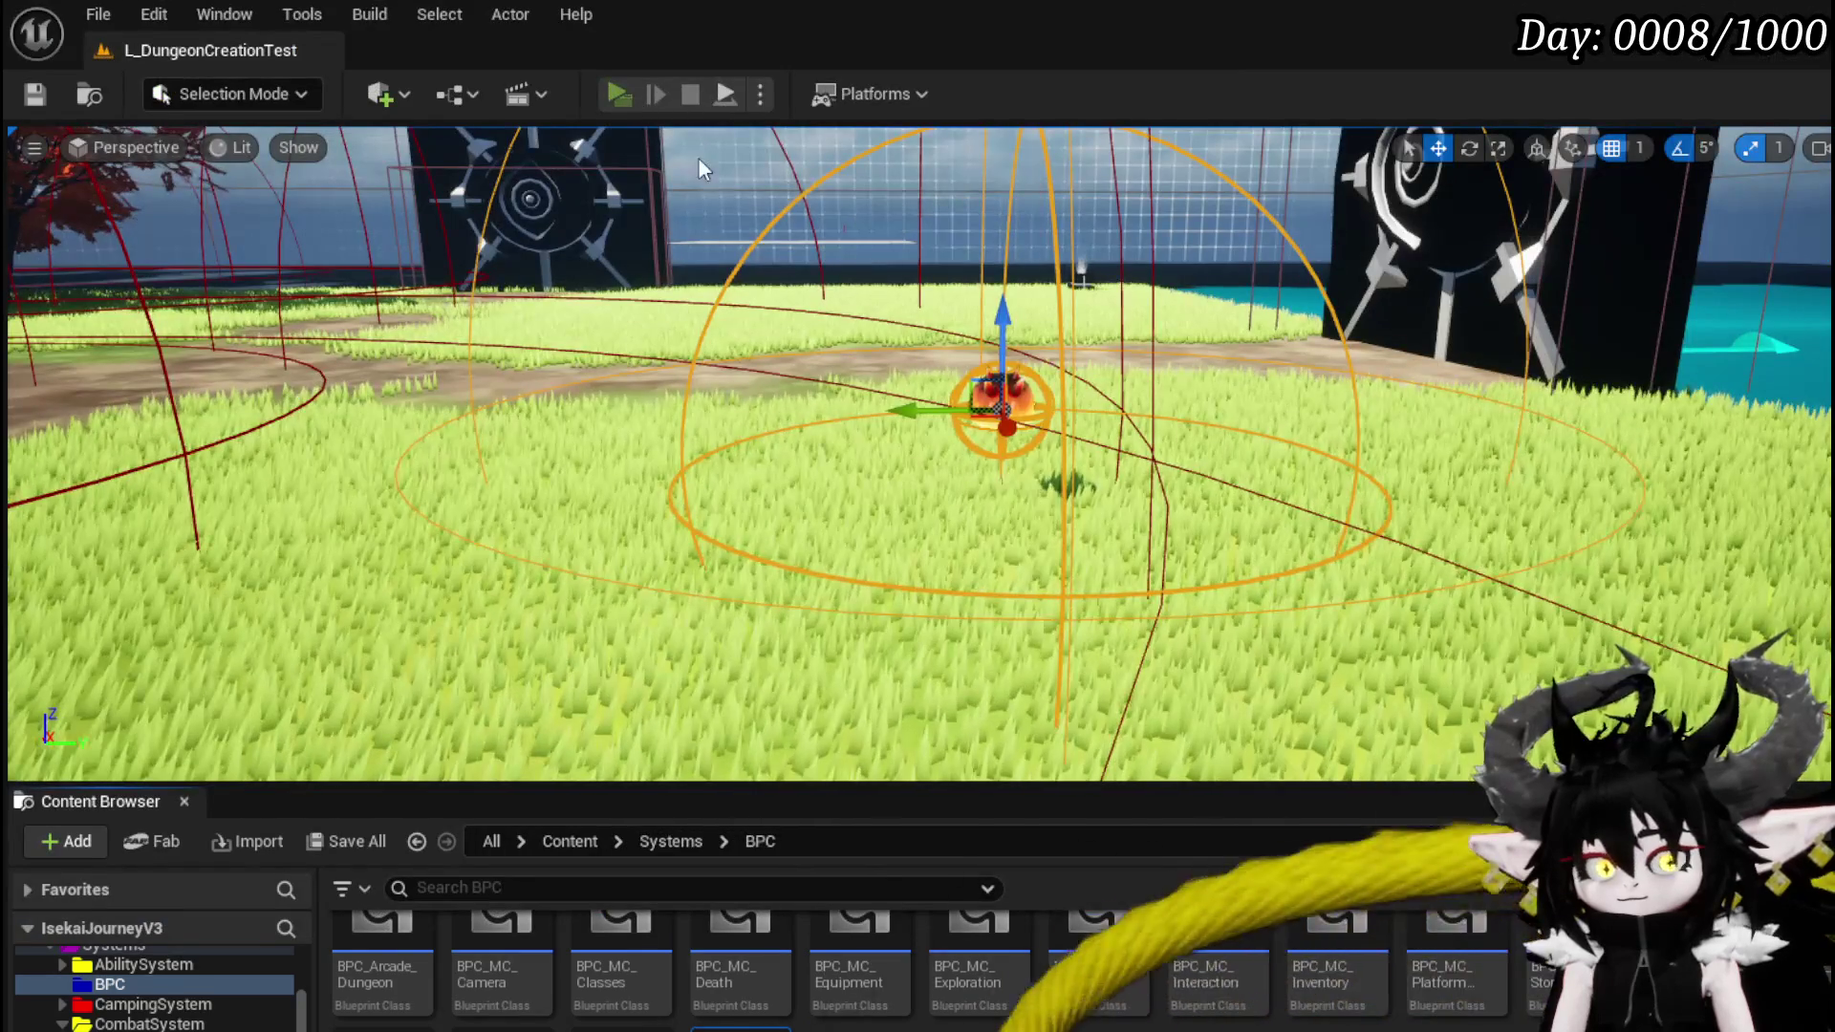
- Untick Auto Vault on Dash in the in-game Game Play settings and resume playing
key(Escape)
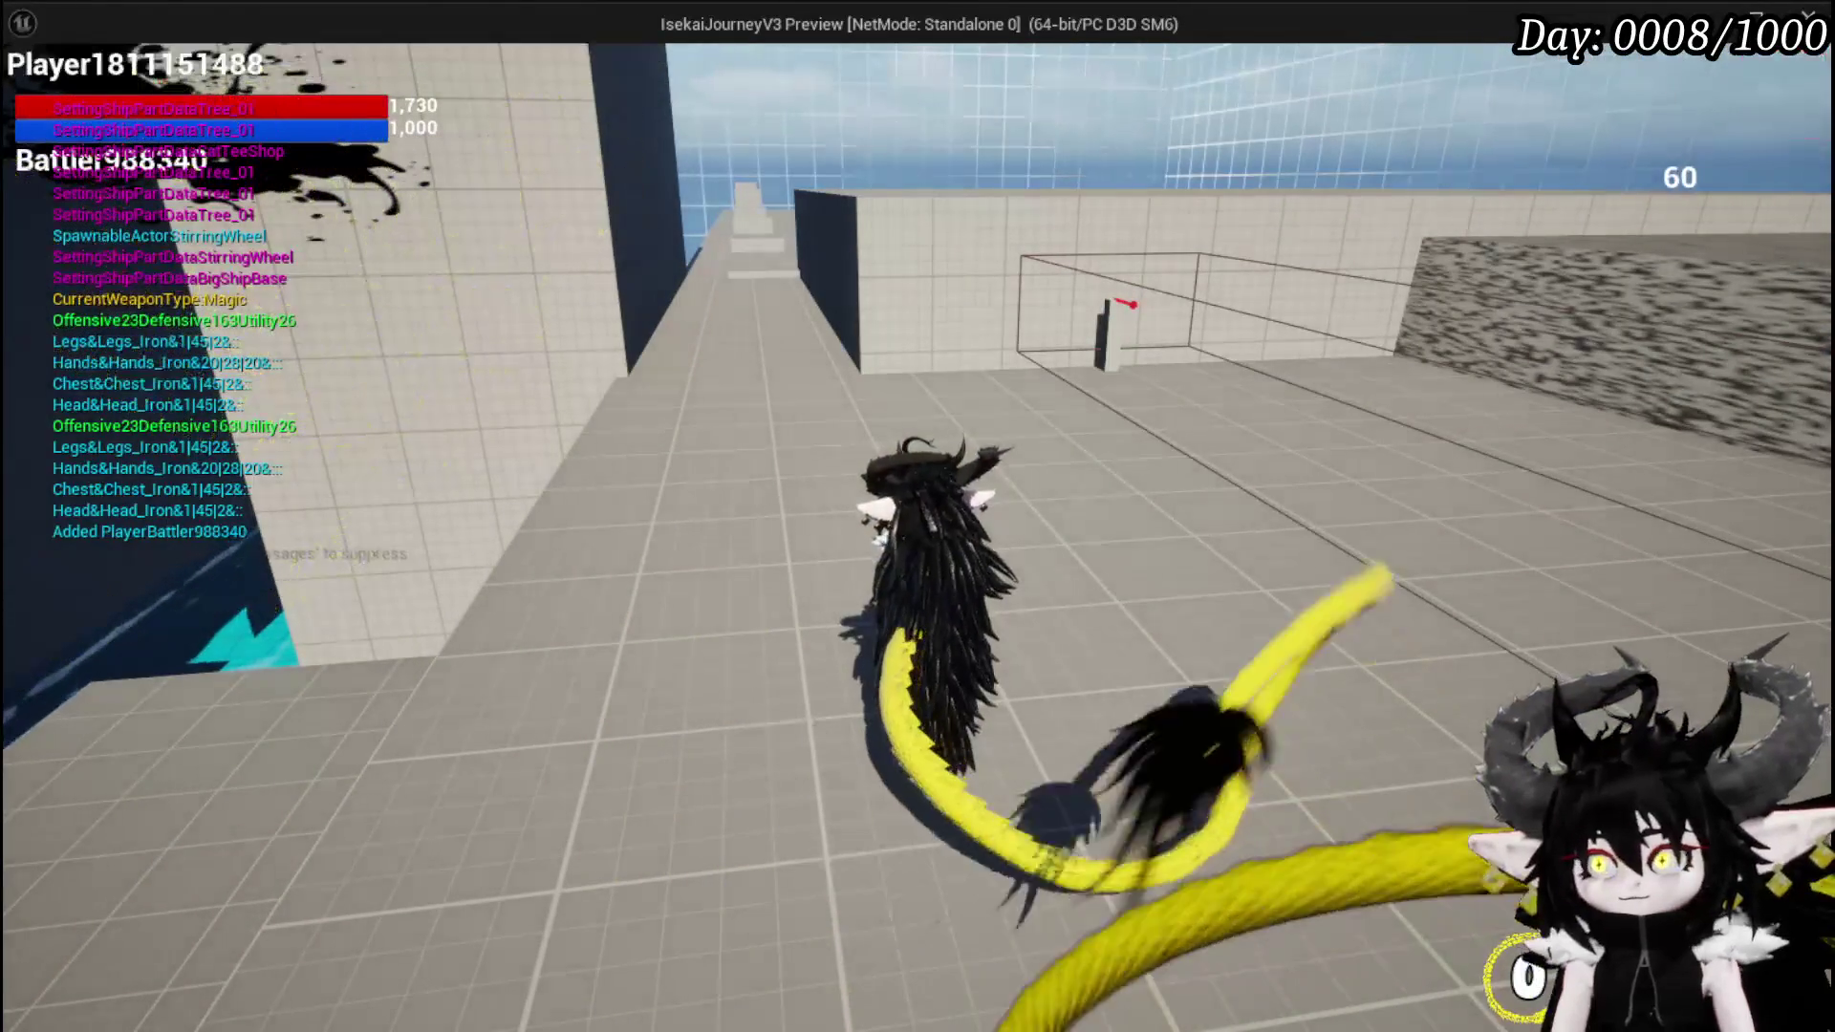
key(Escape)
click(902, 523)
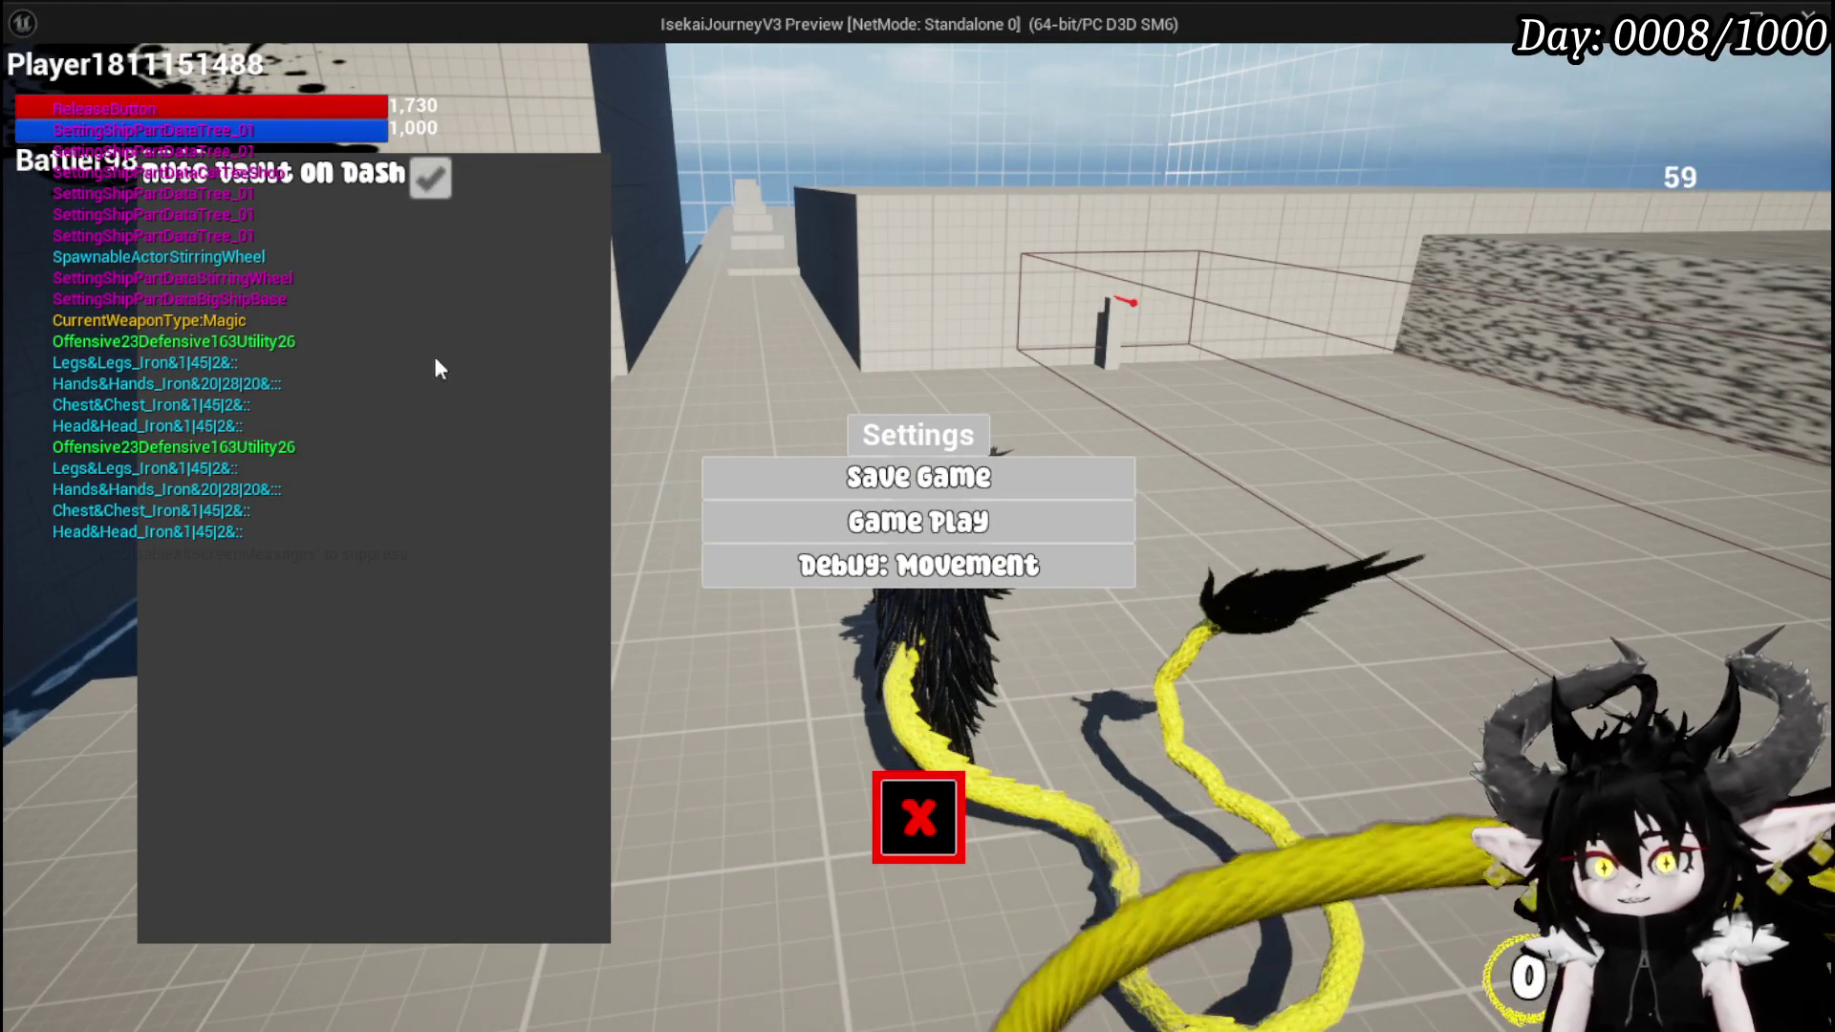
click(427, 179)
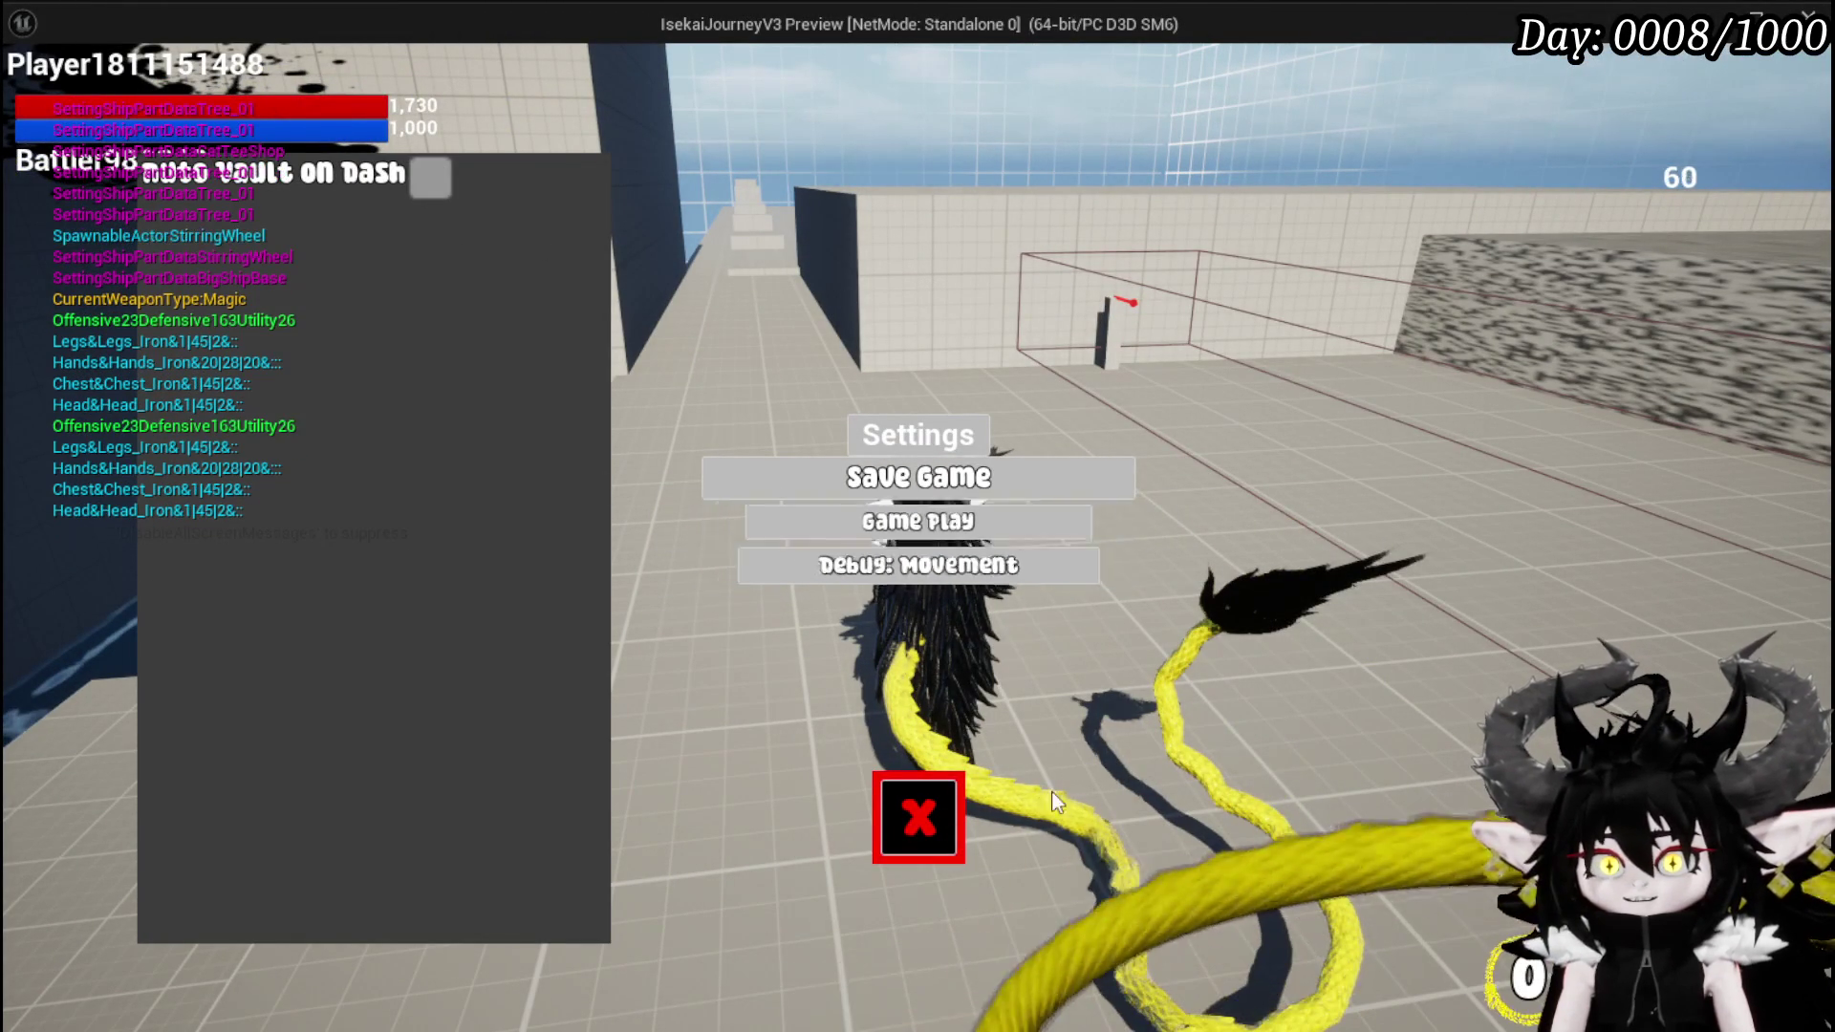
key(Escape)
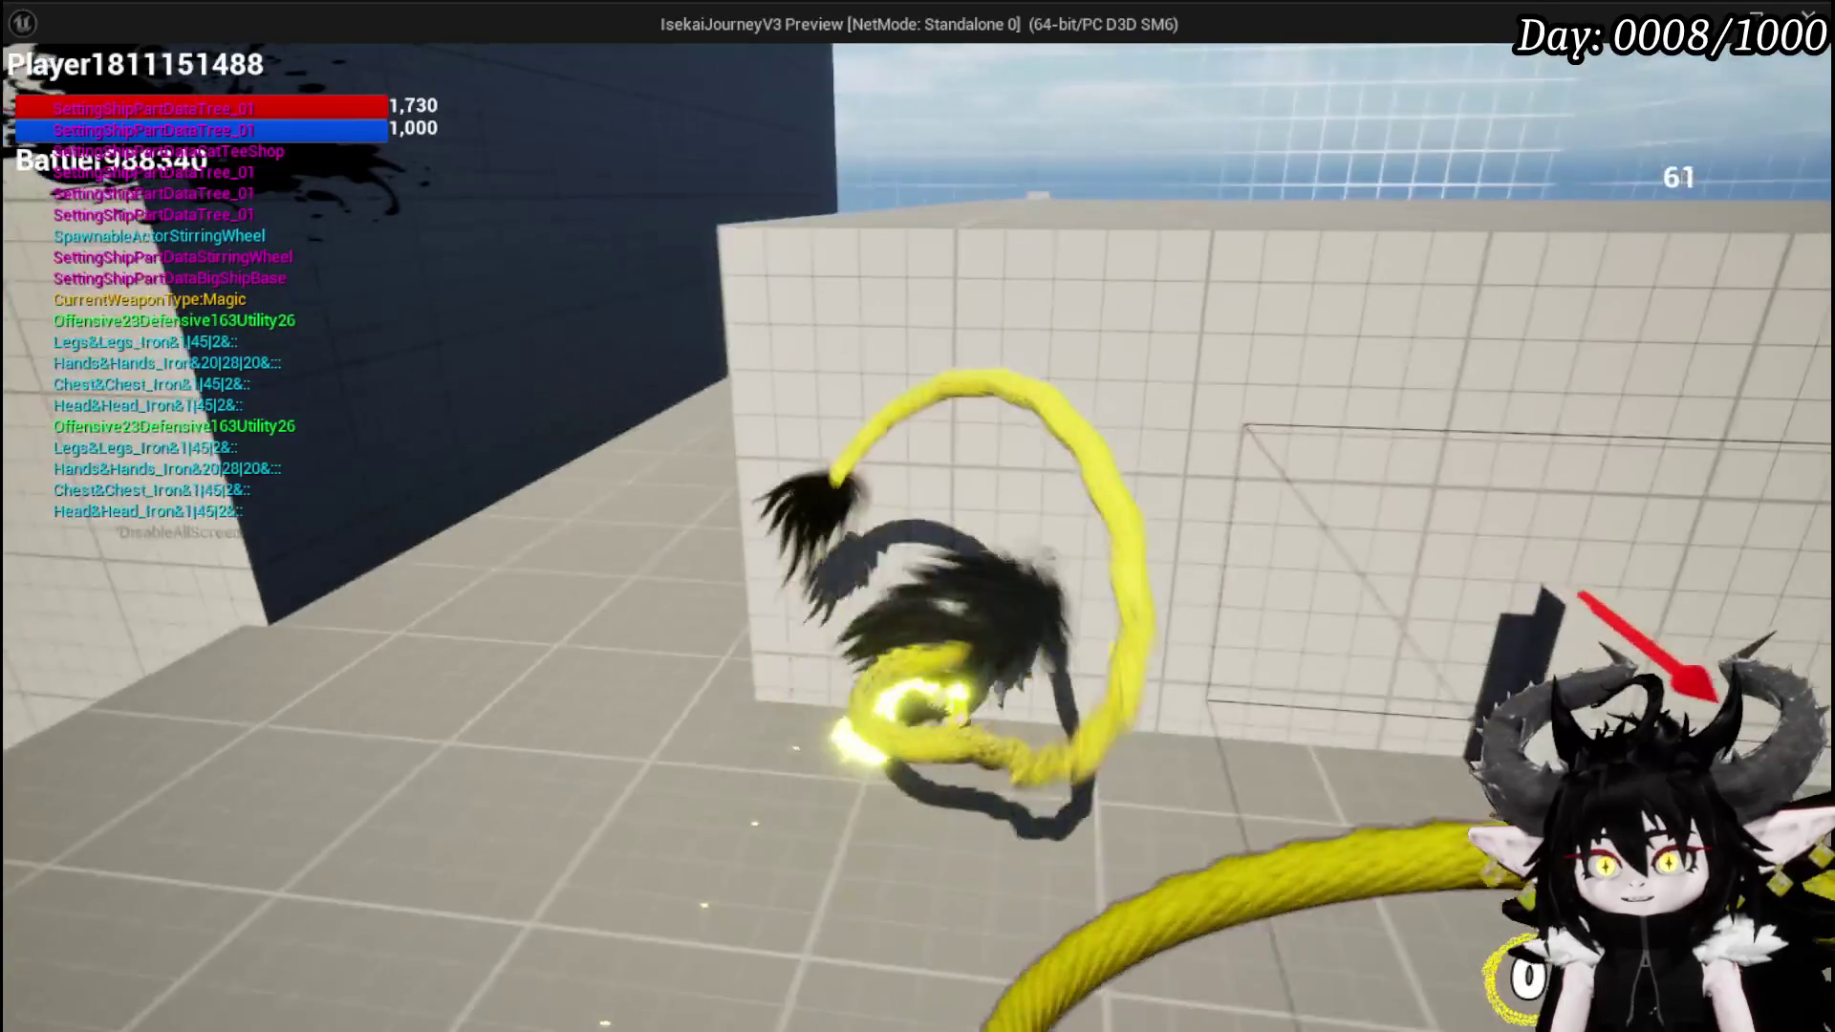
- Test climbing and dashing against the wall, jumping over the rooftop and back
key(w)
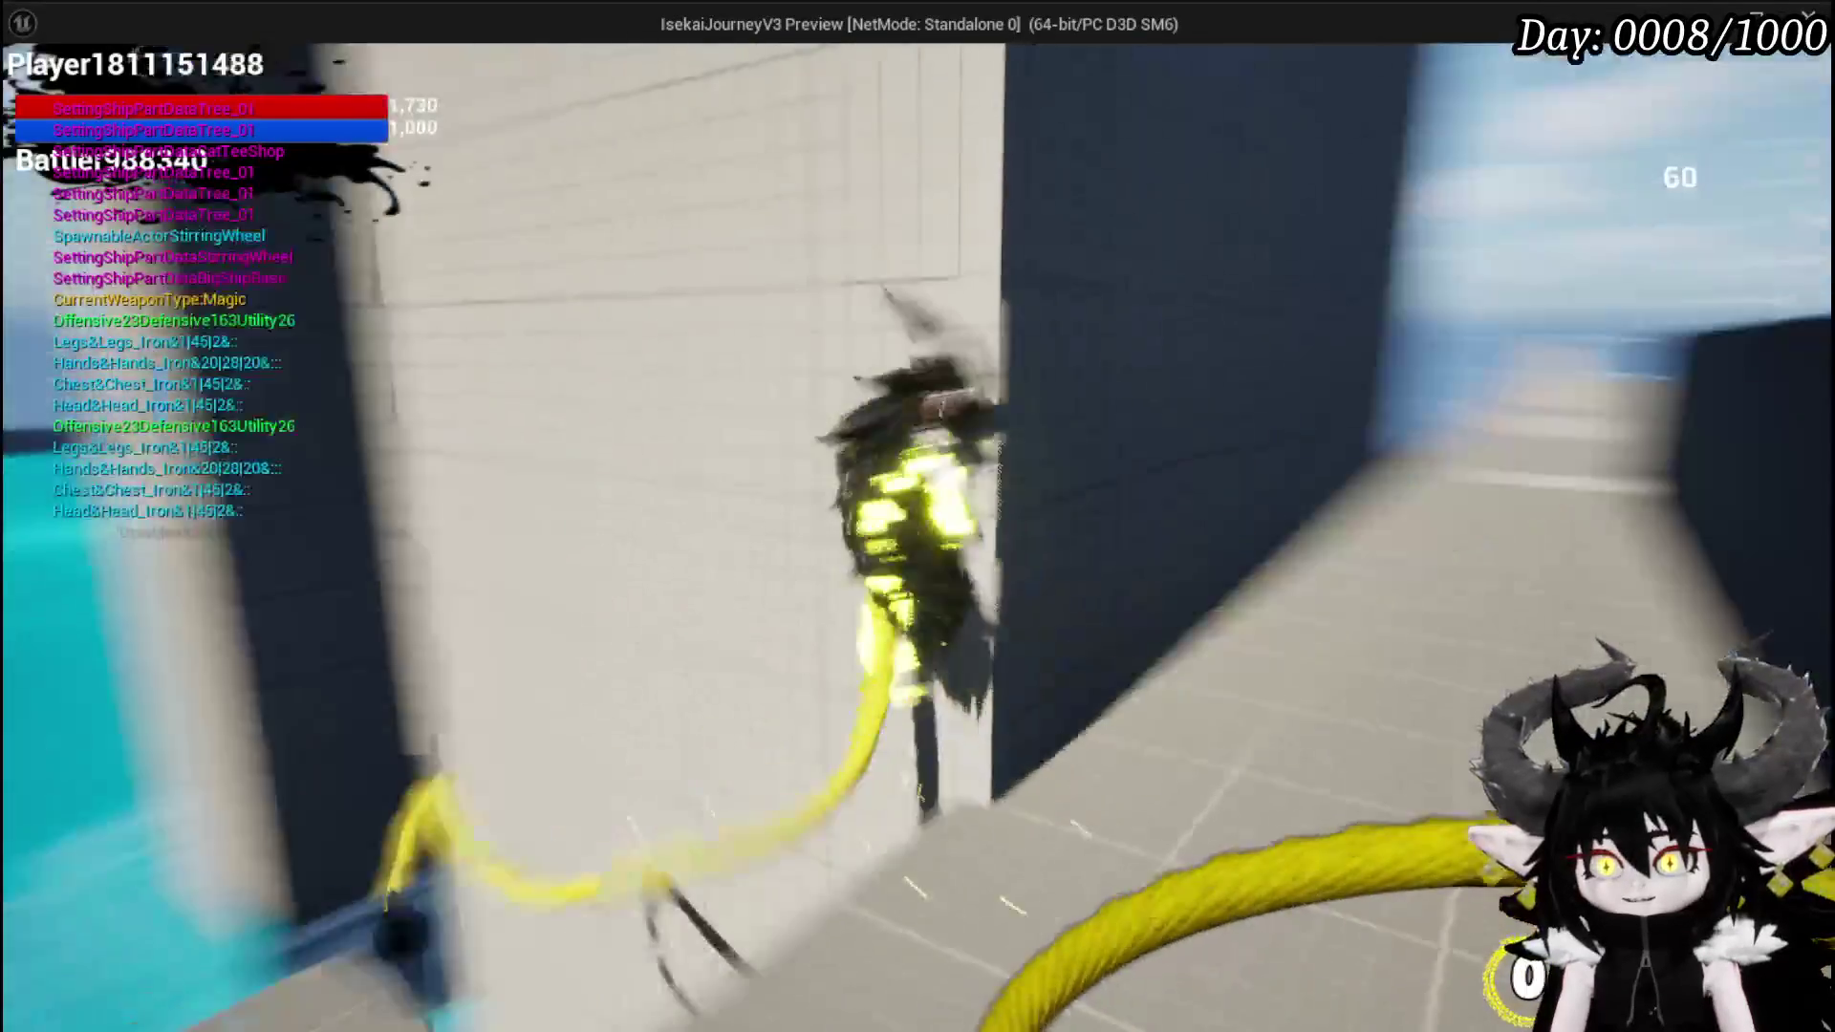
key(w)
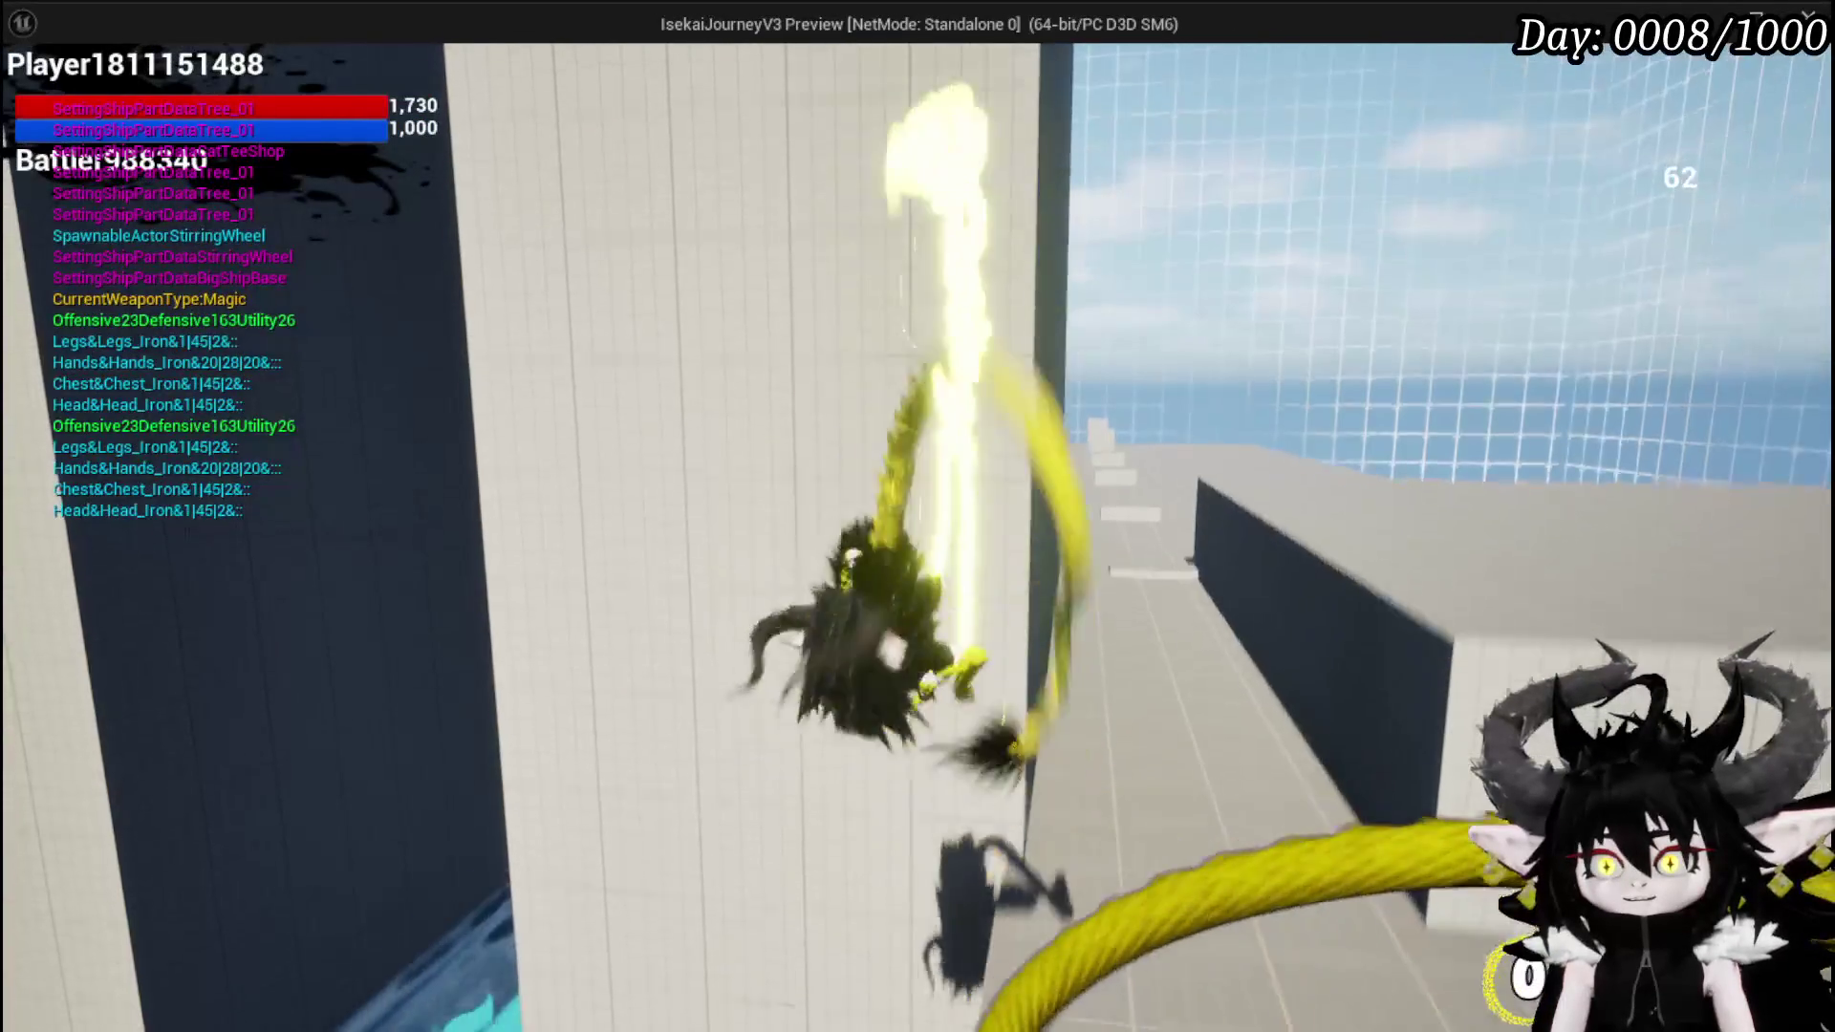
key(w)
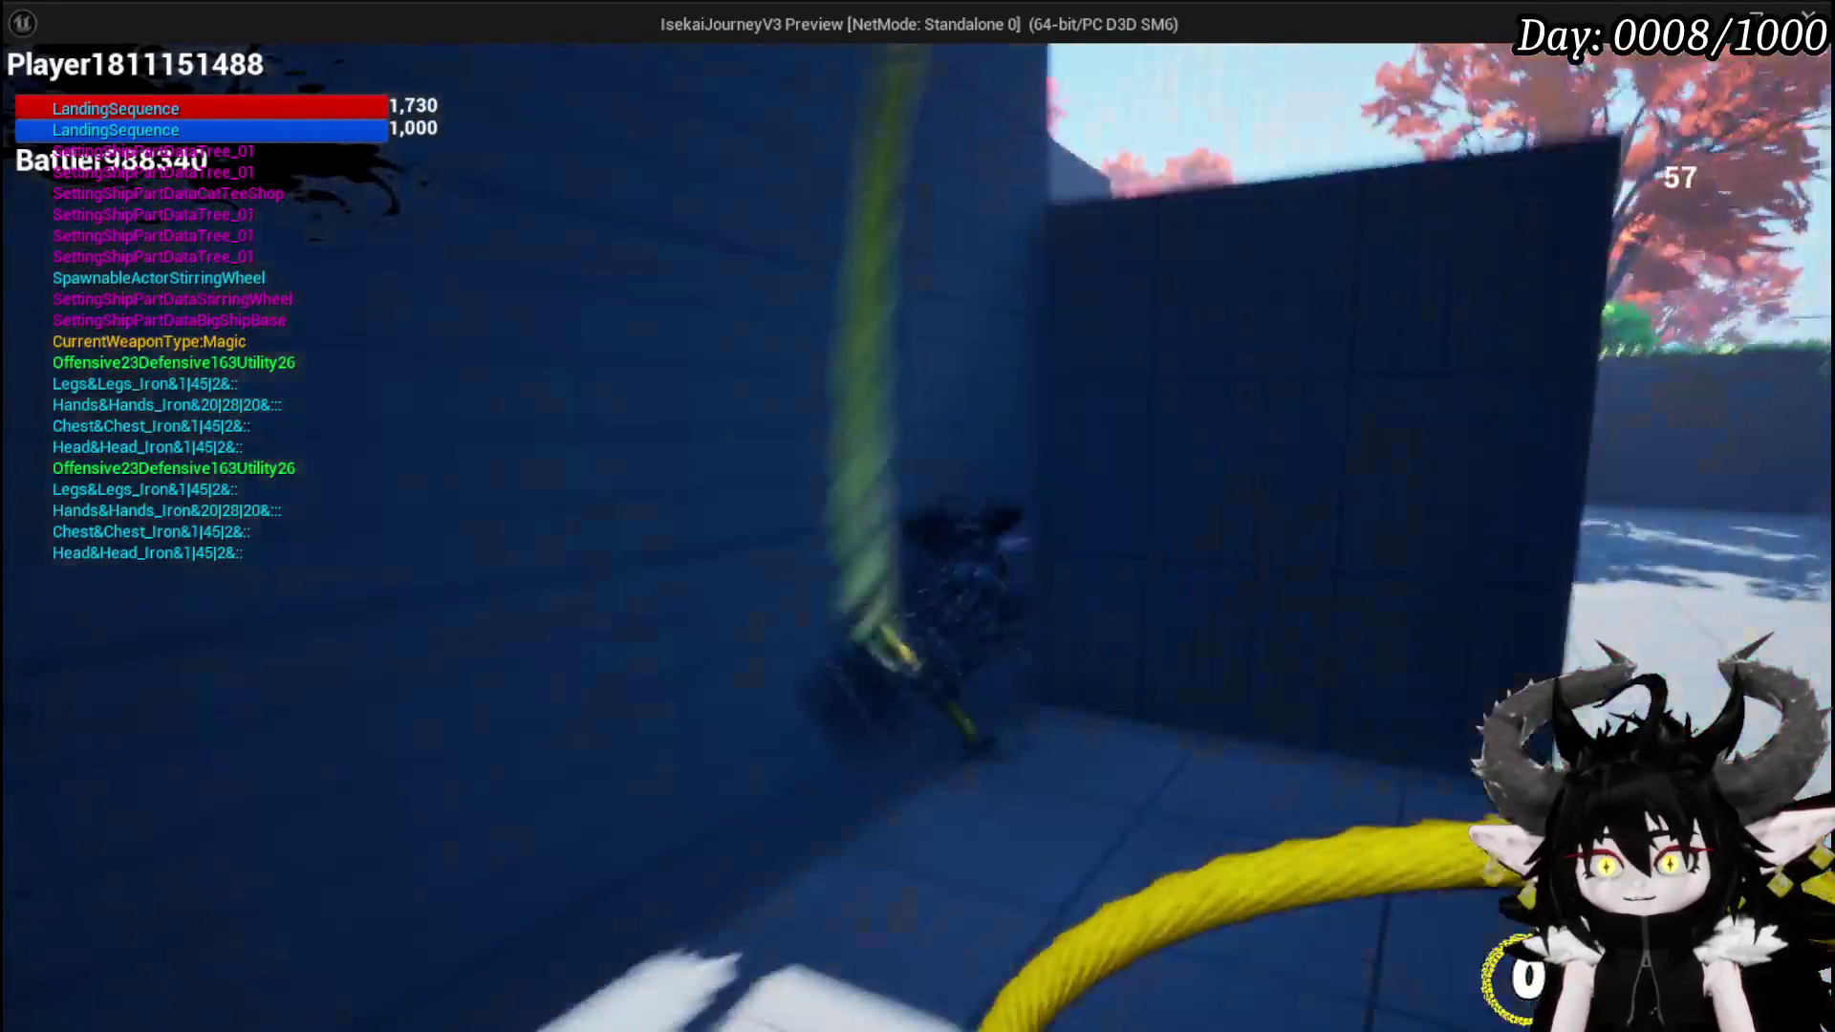
key(w)
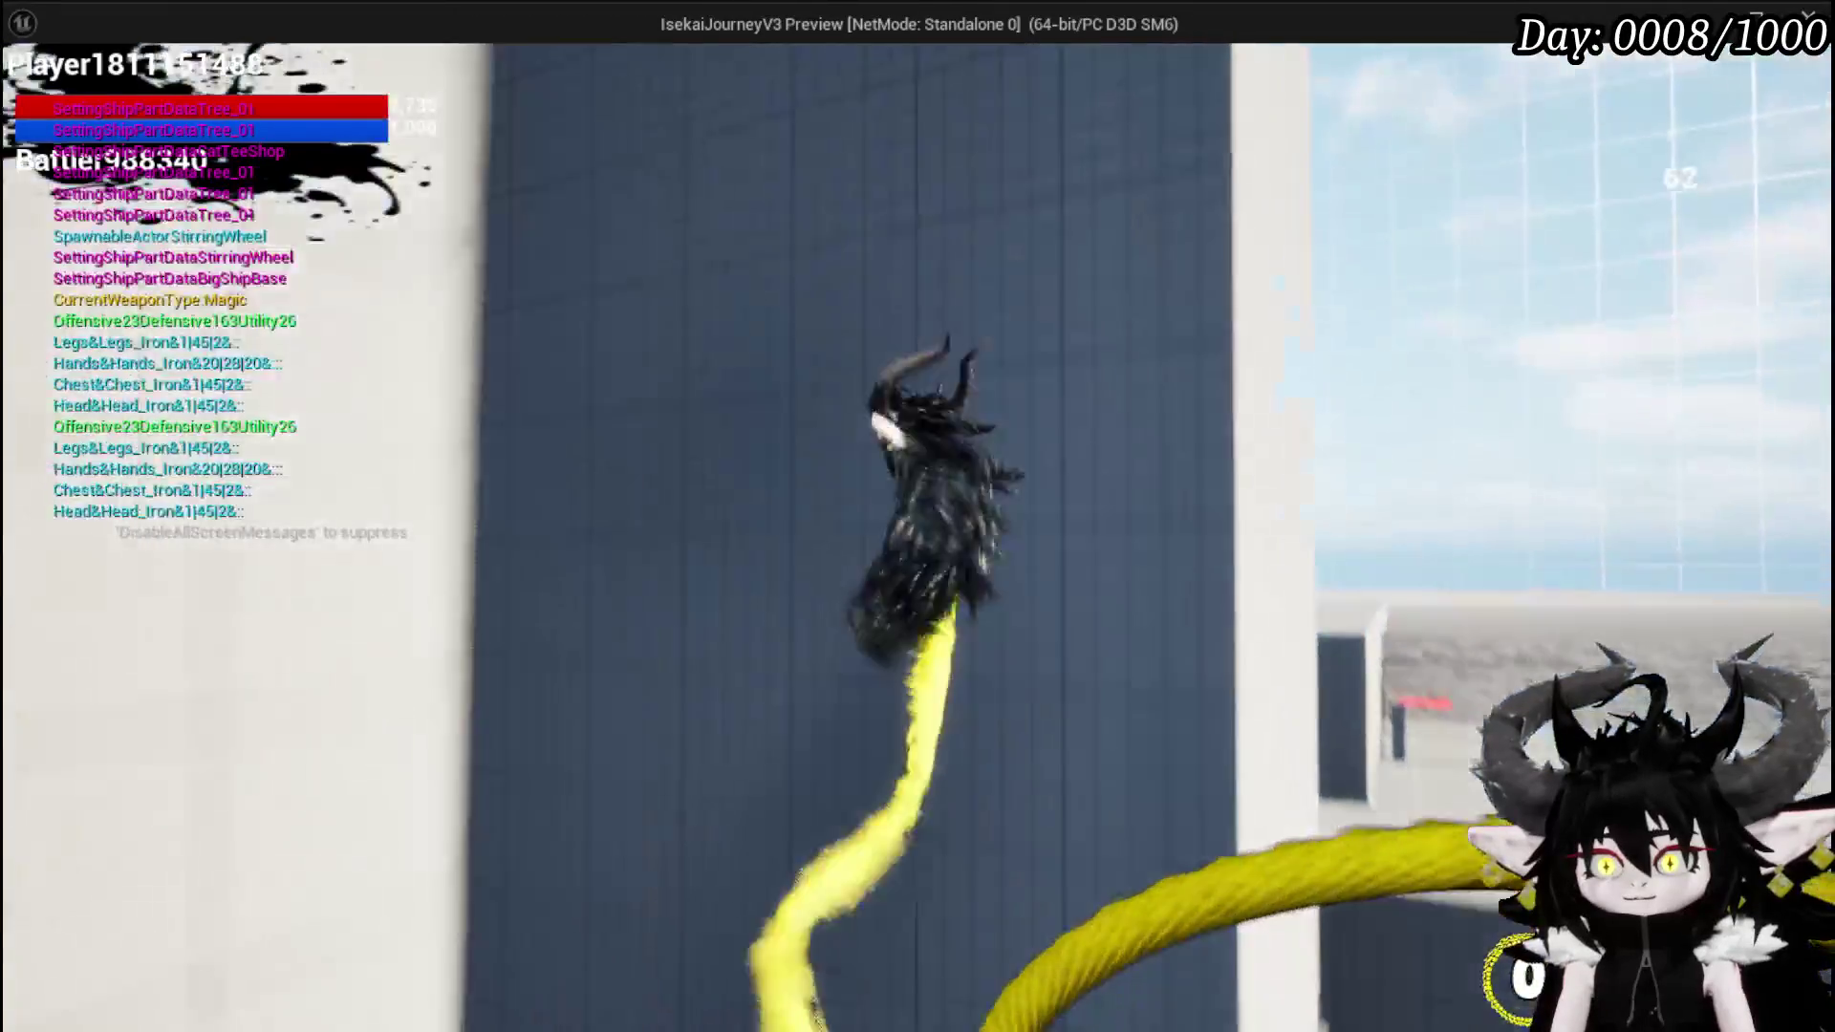
key(space)
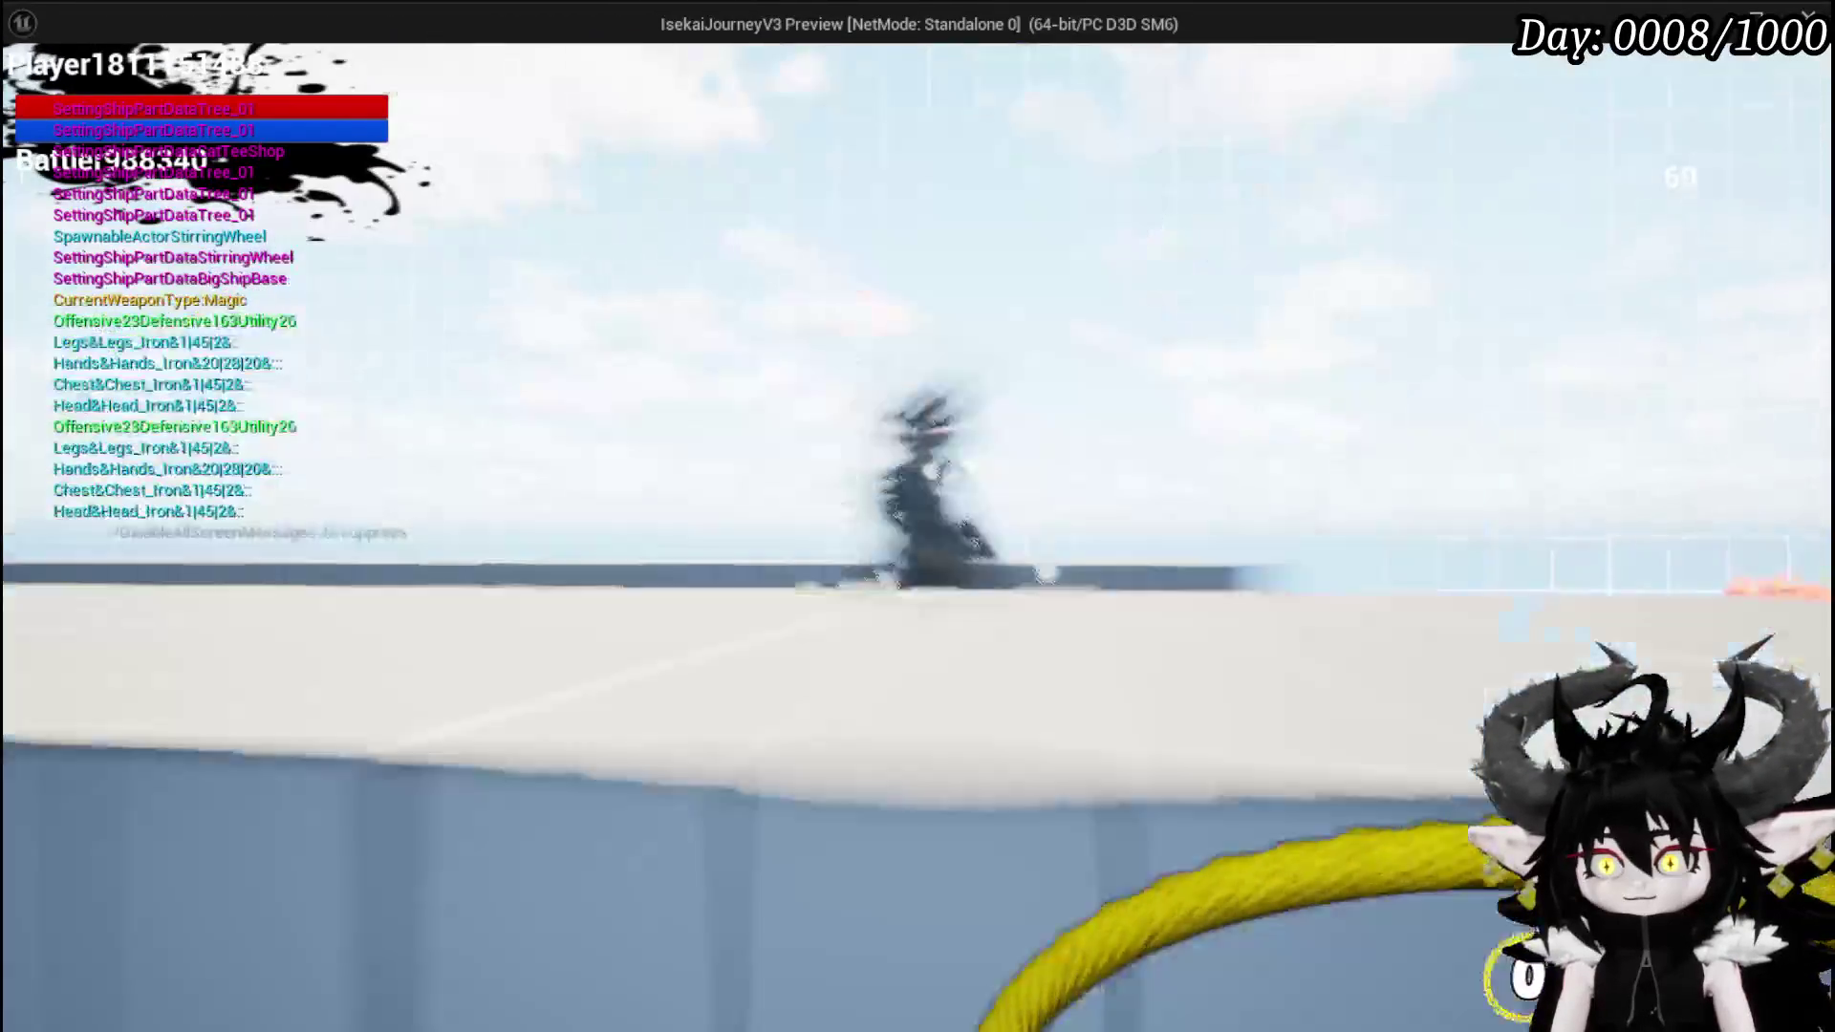
key(w)
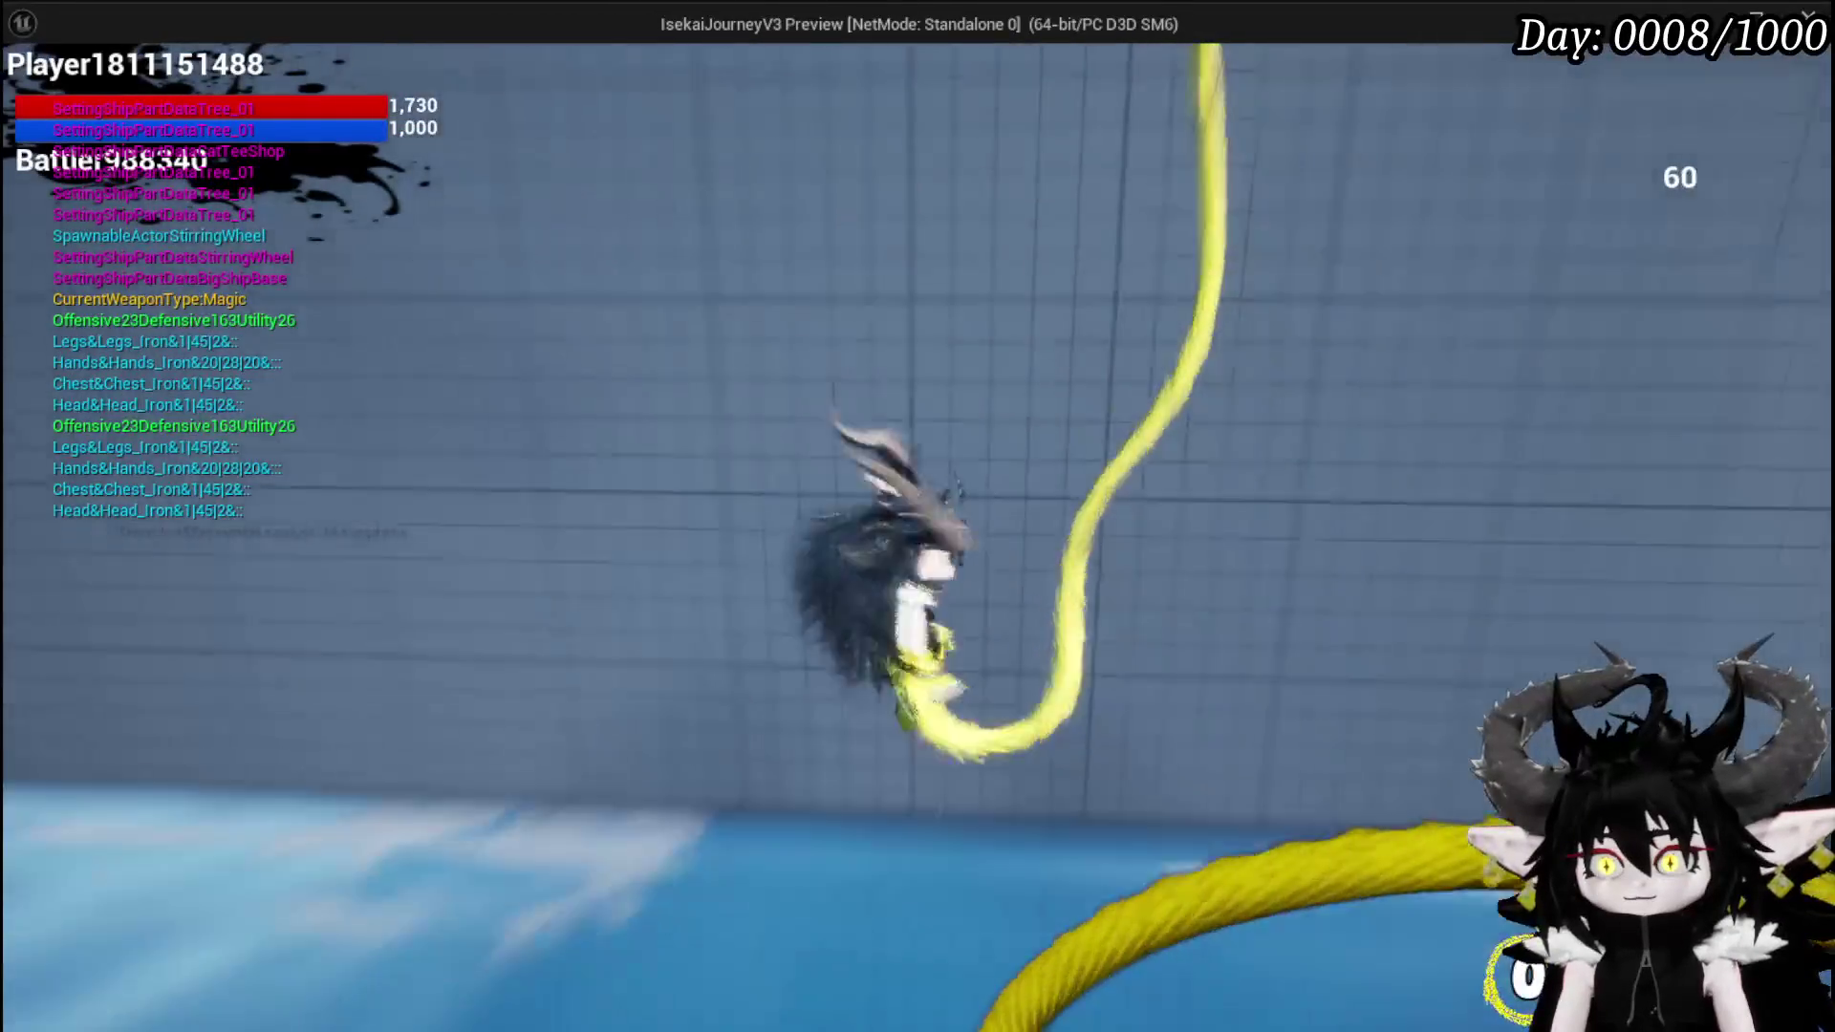
key(w)
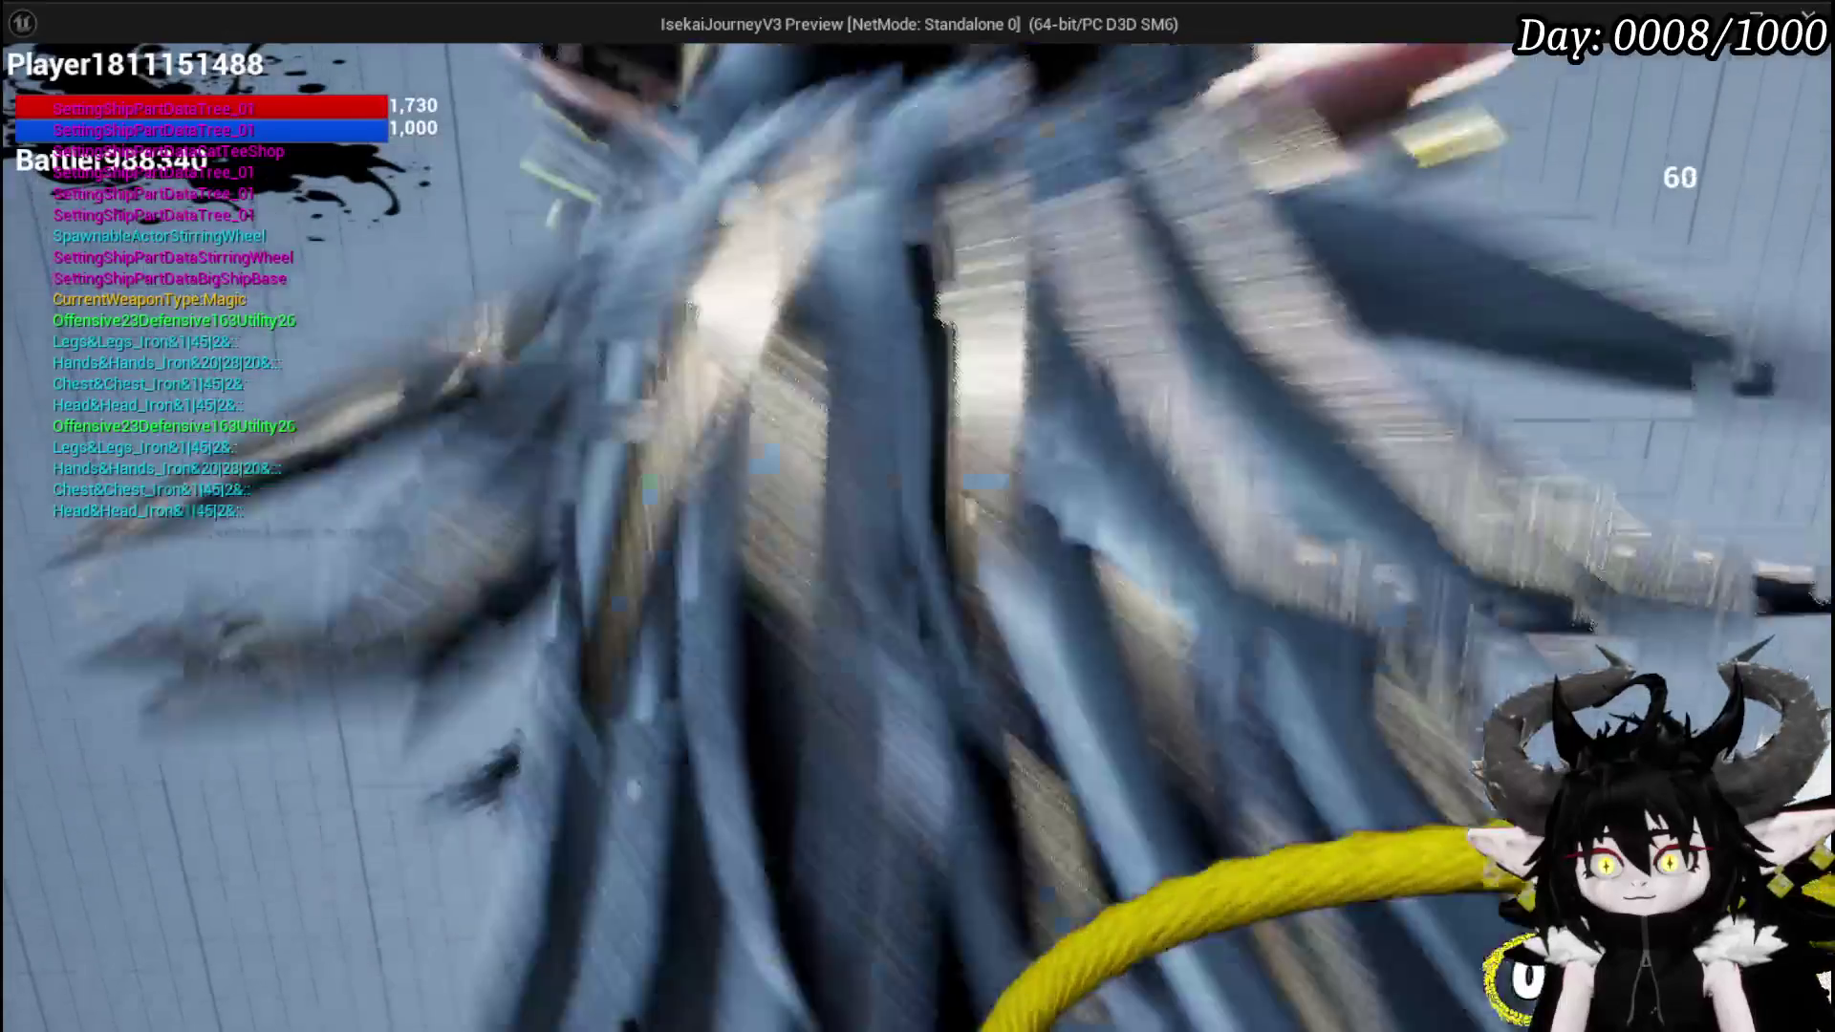
key(space)
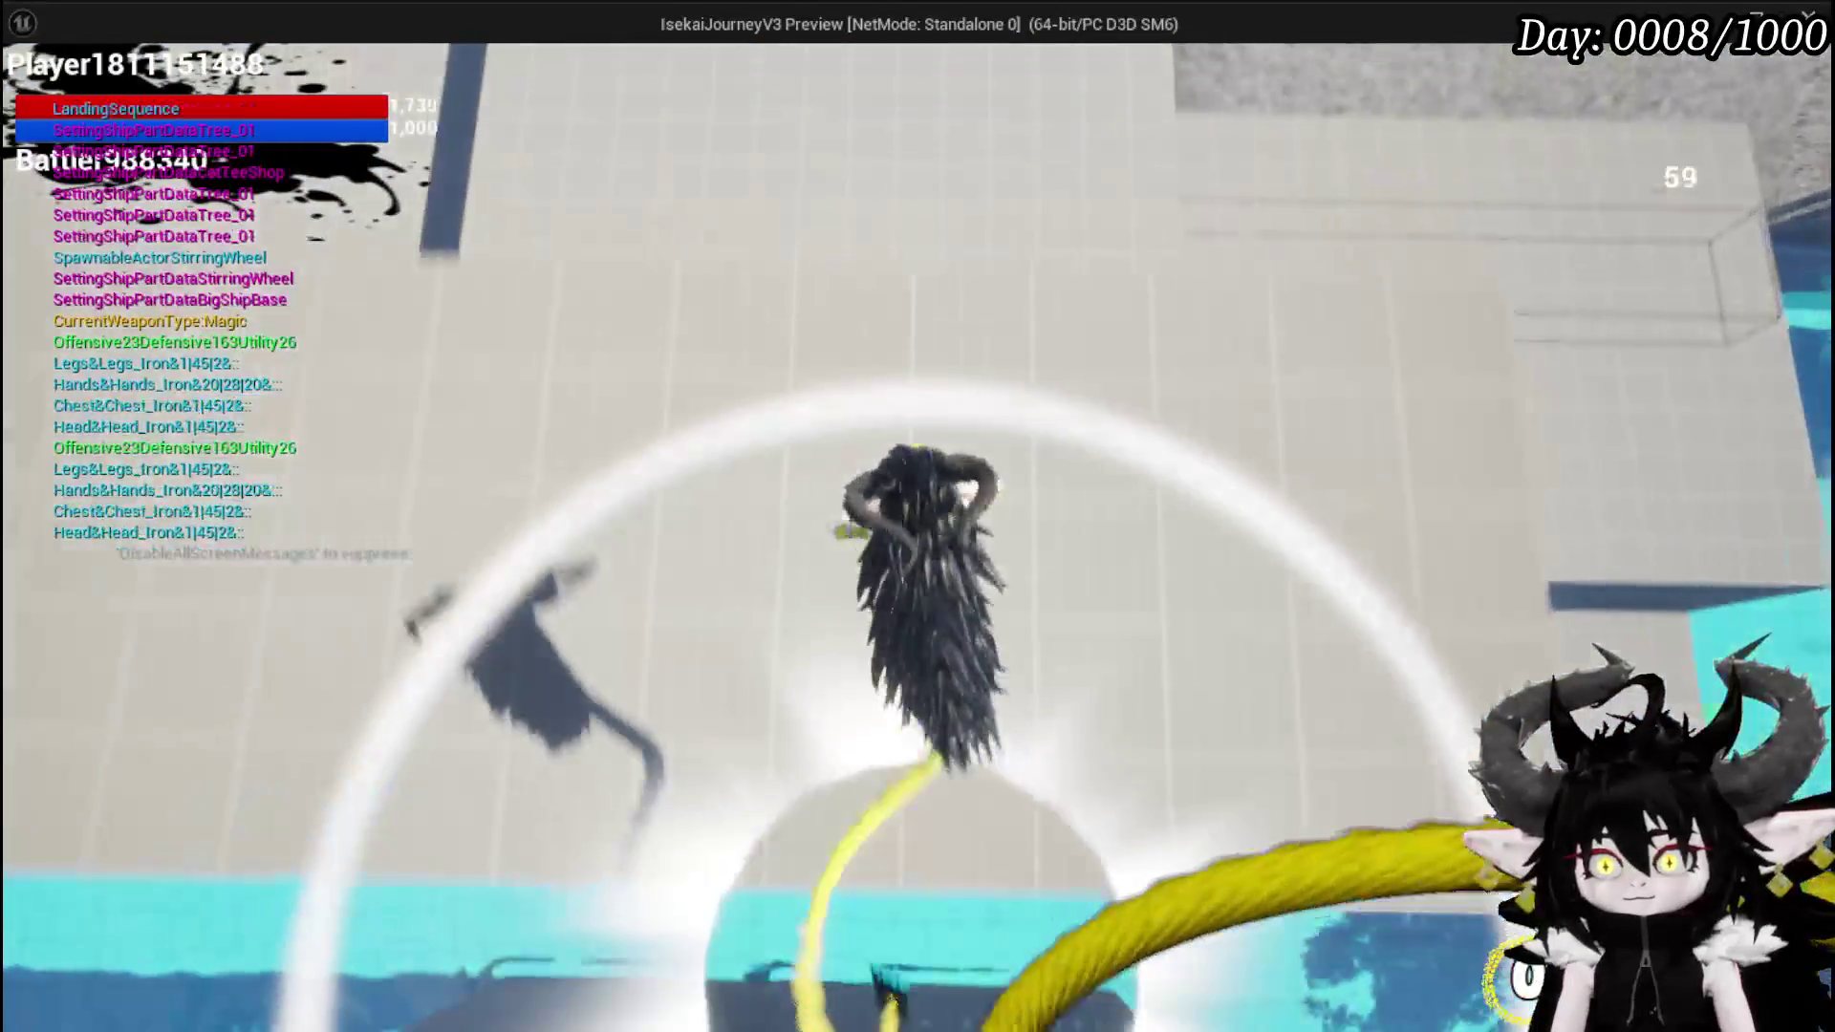
- Drop off the rooftop, run across the grass field attacking, then bring up Settings
key(w)
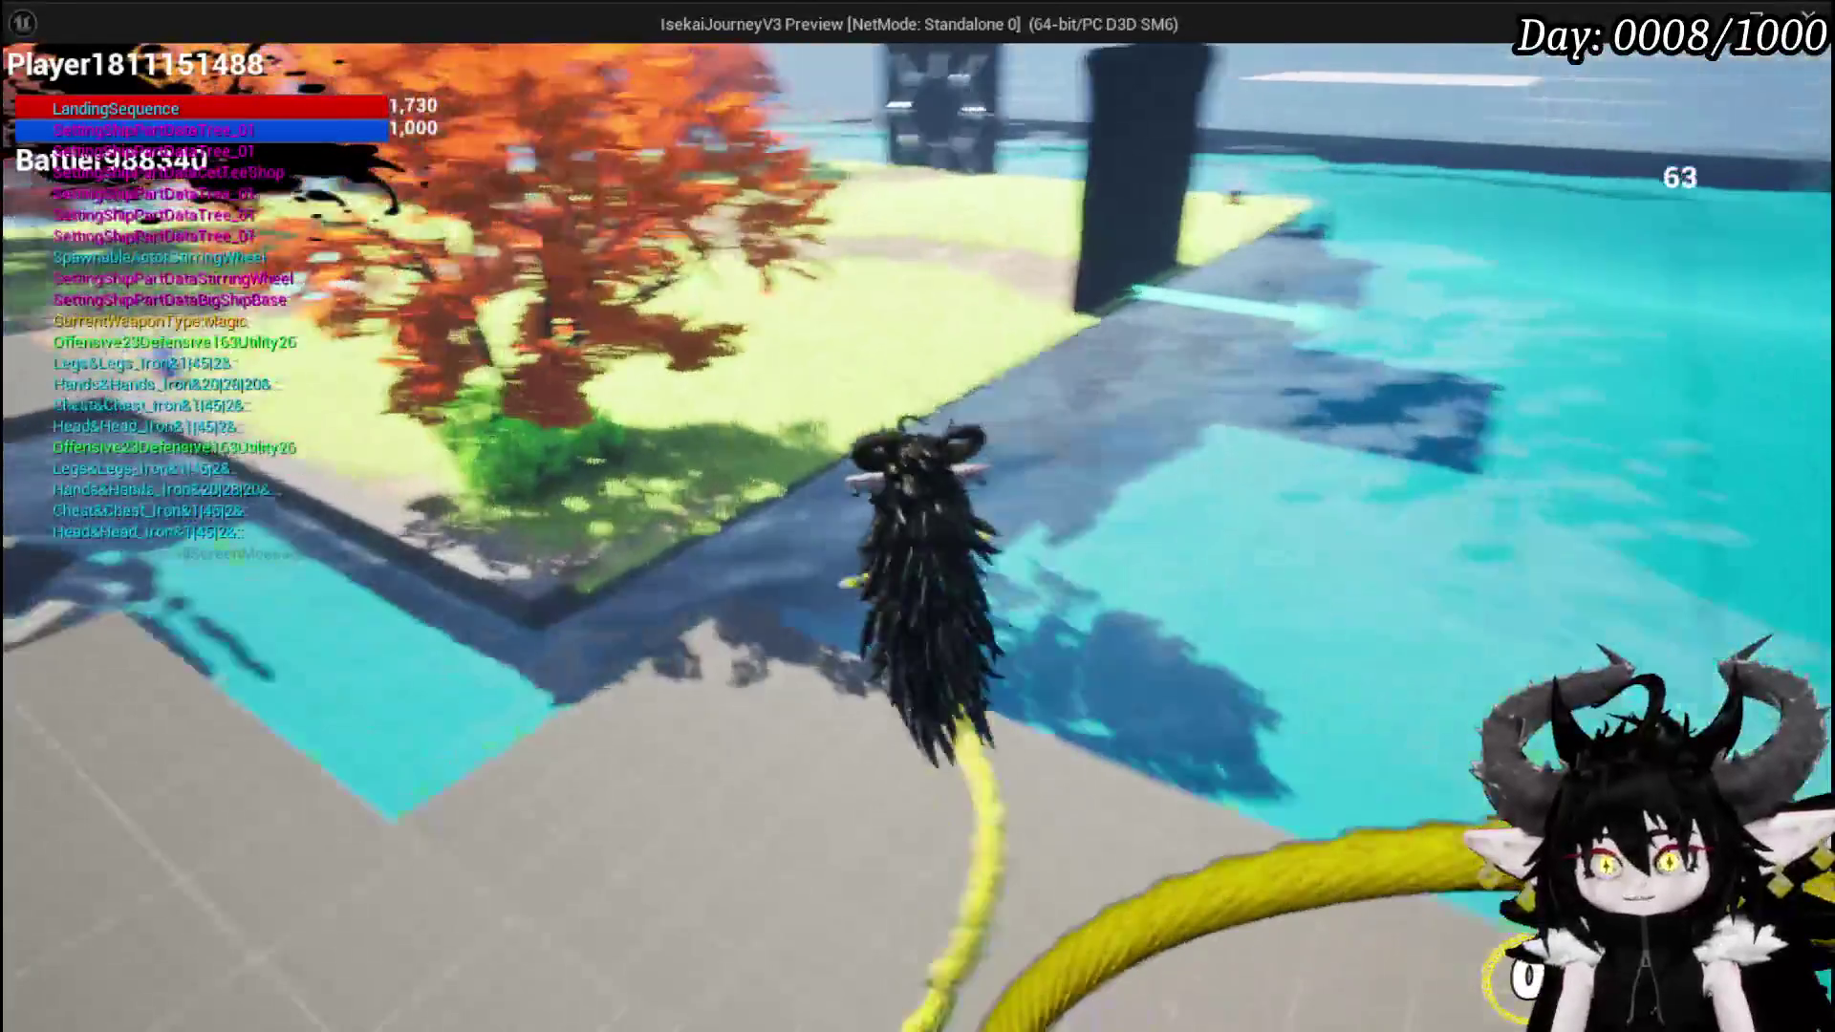
key(w)
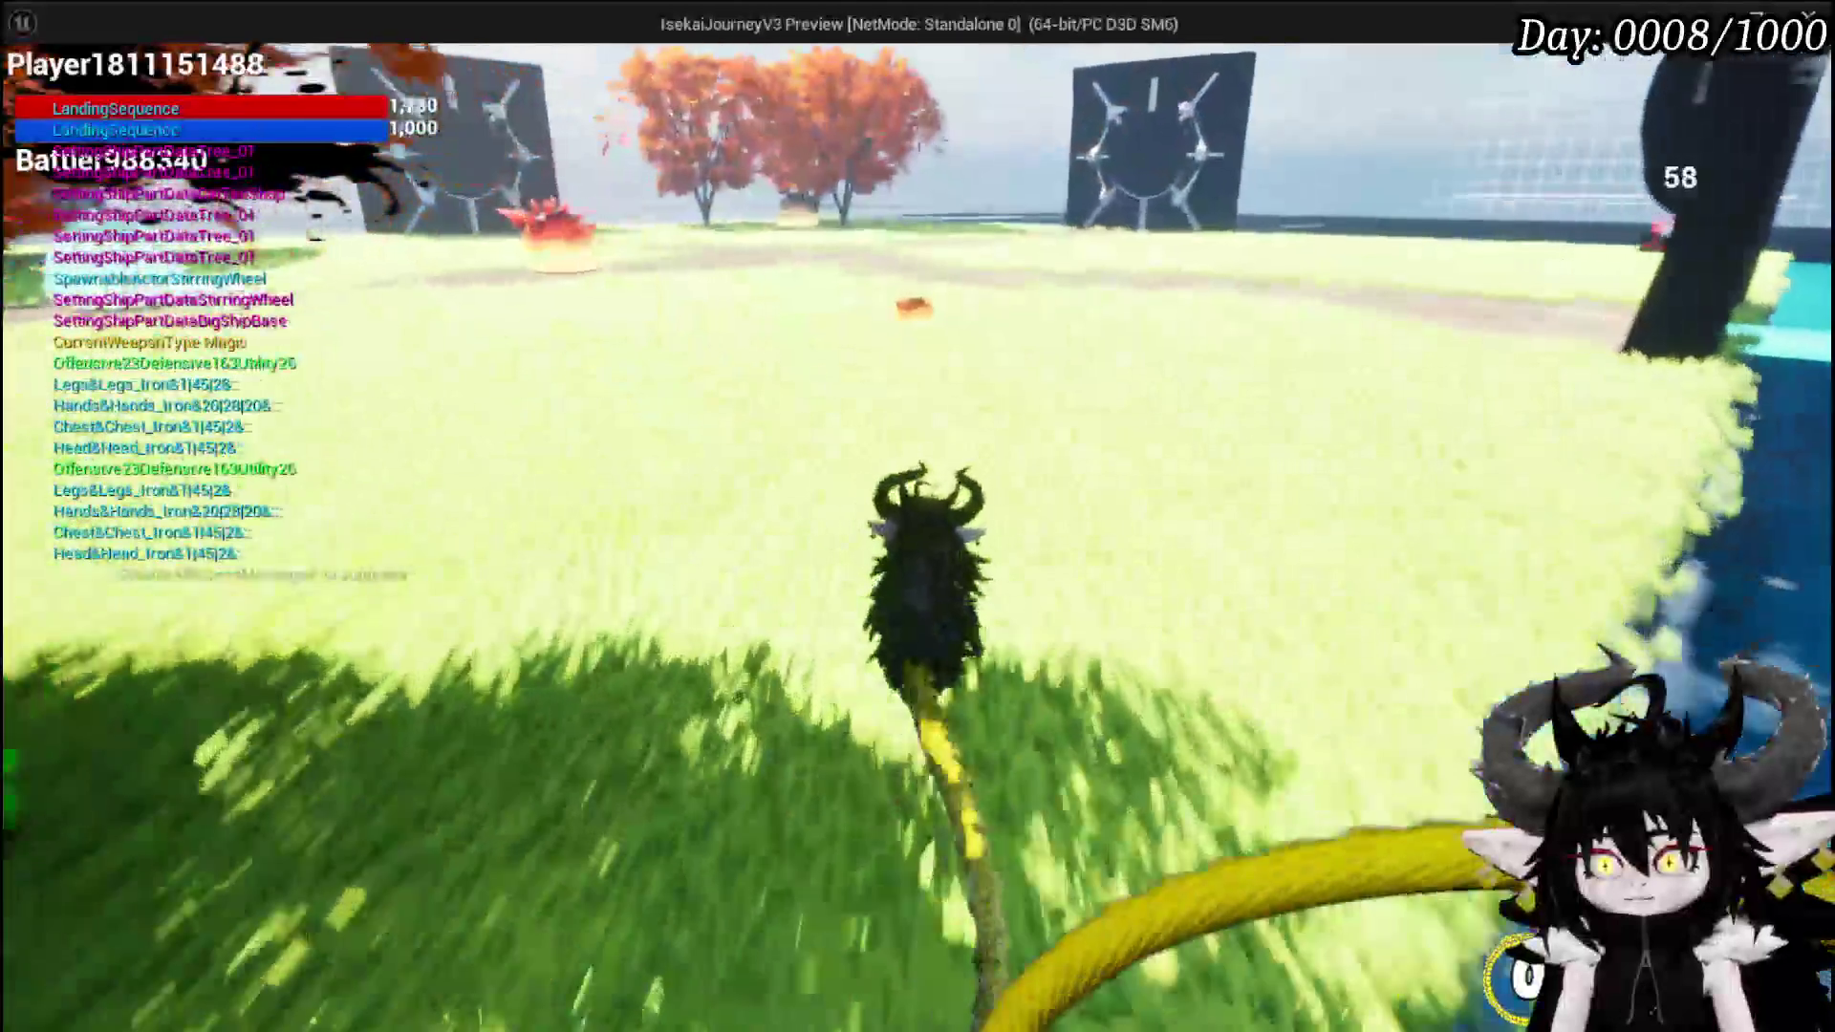
key(w)
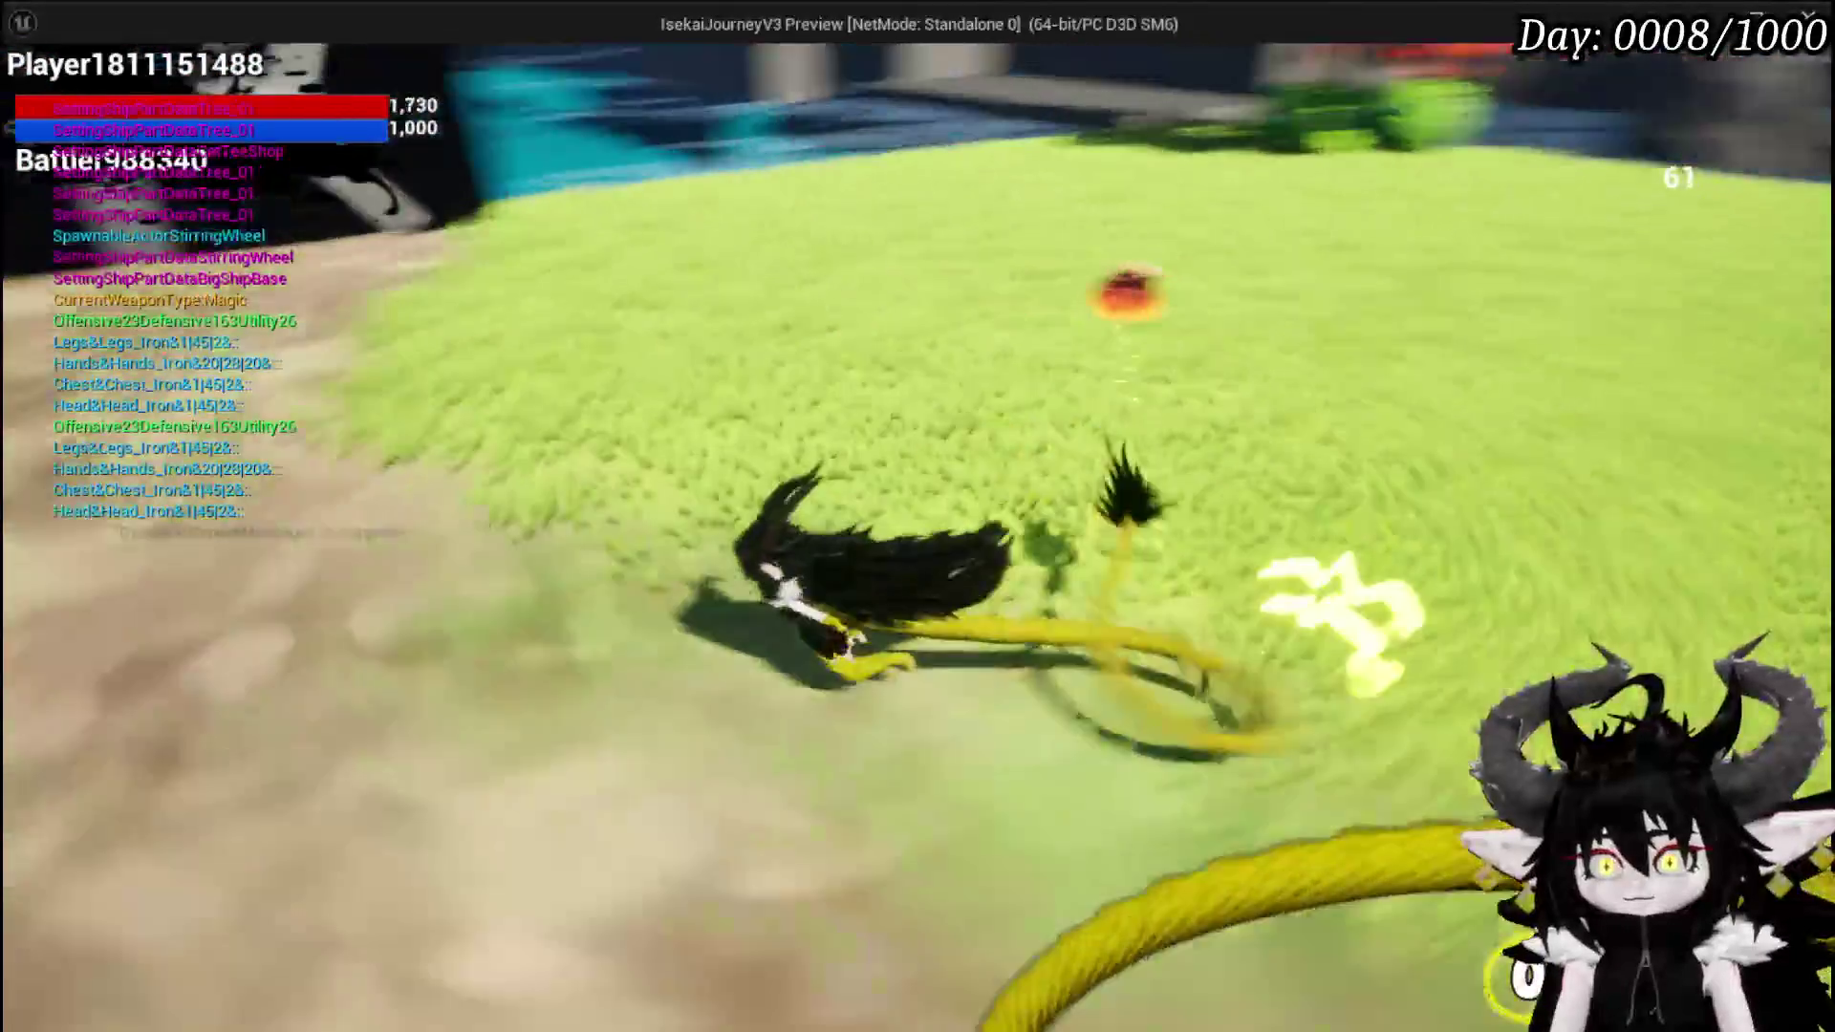
key(w)
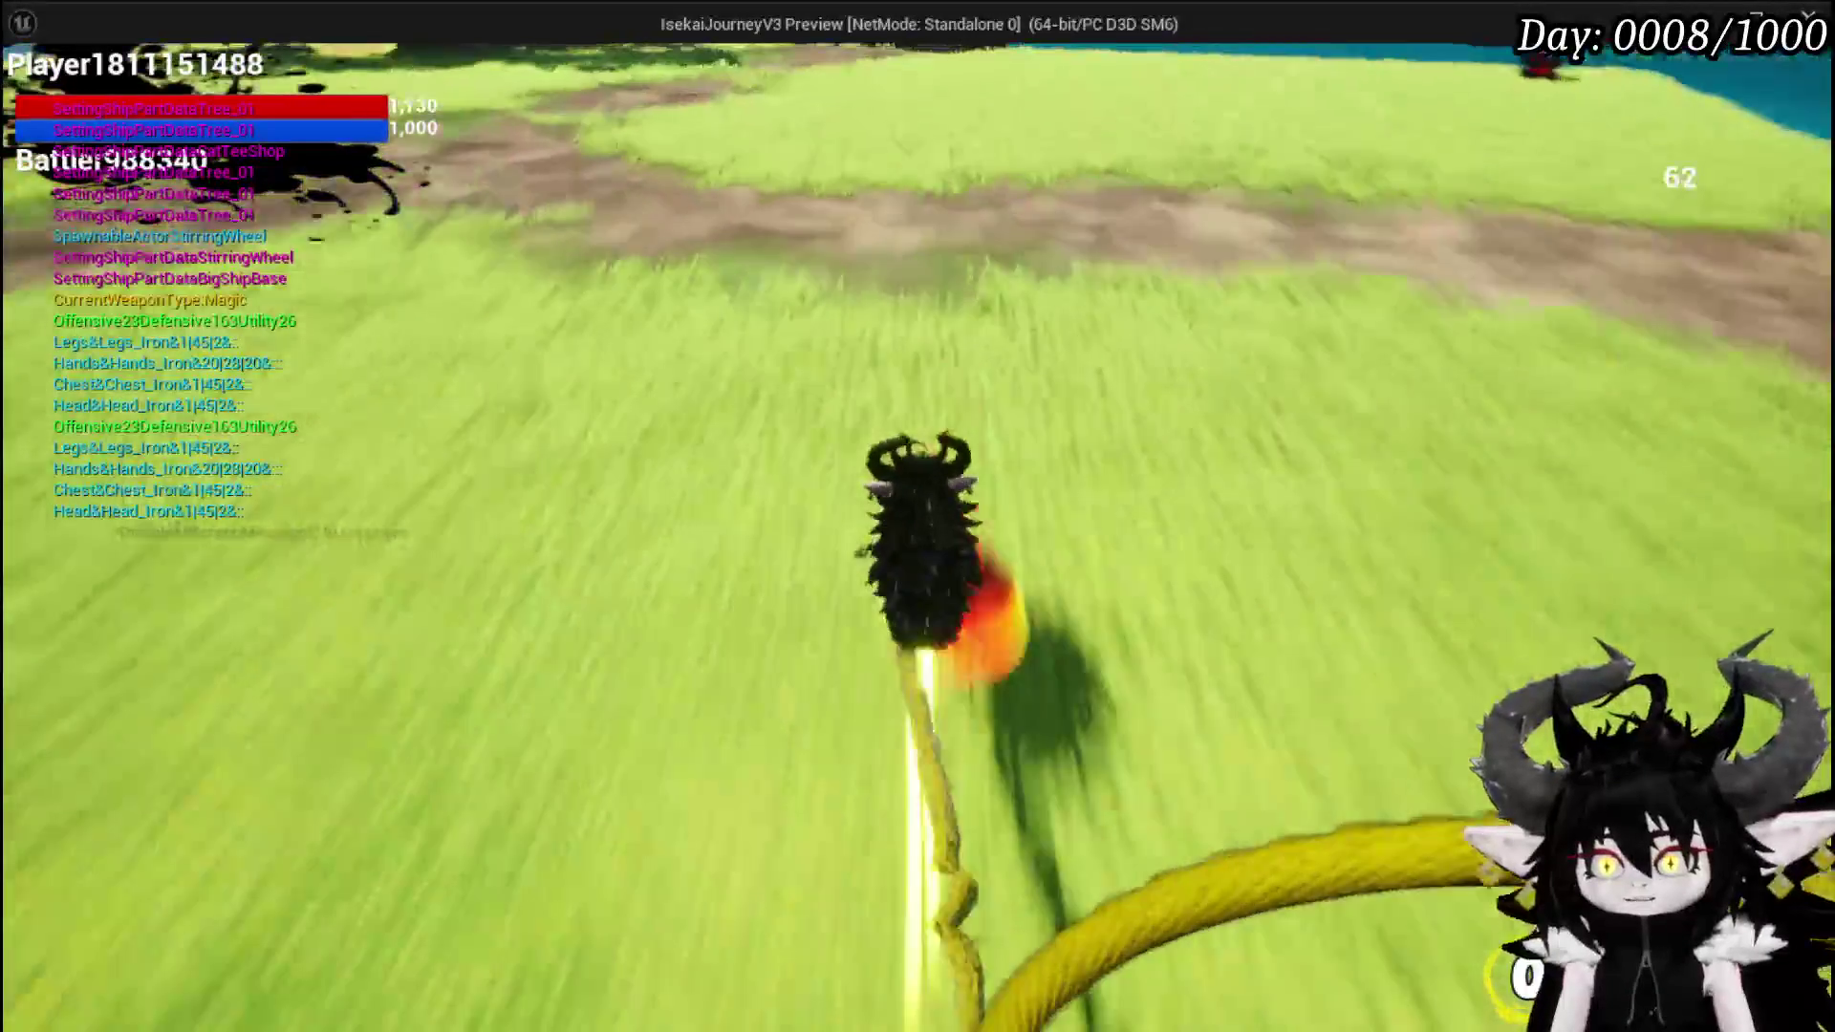
key(Escape)
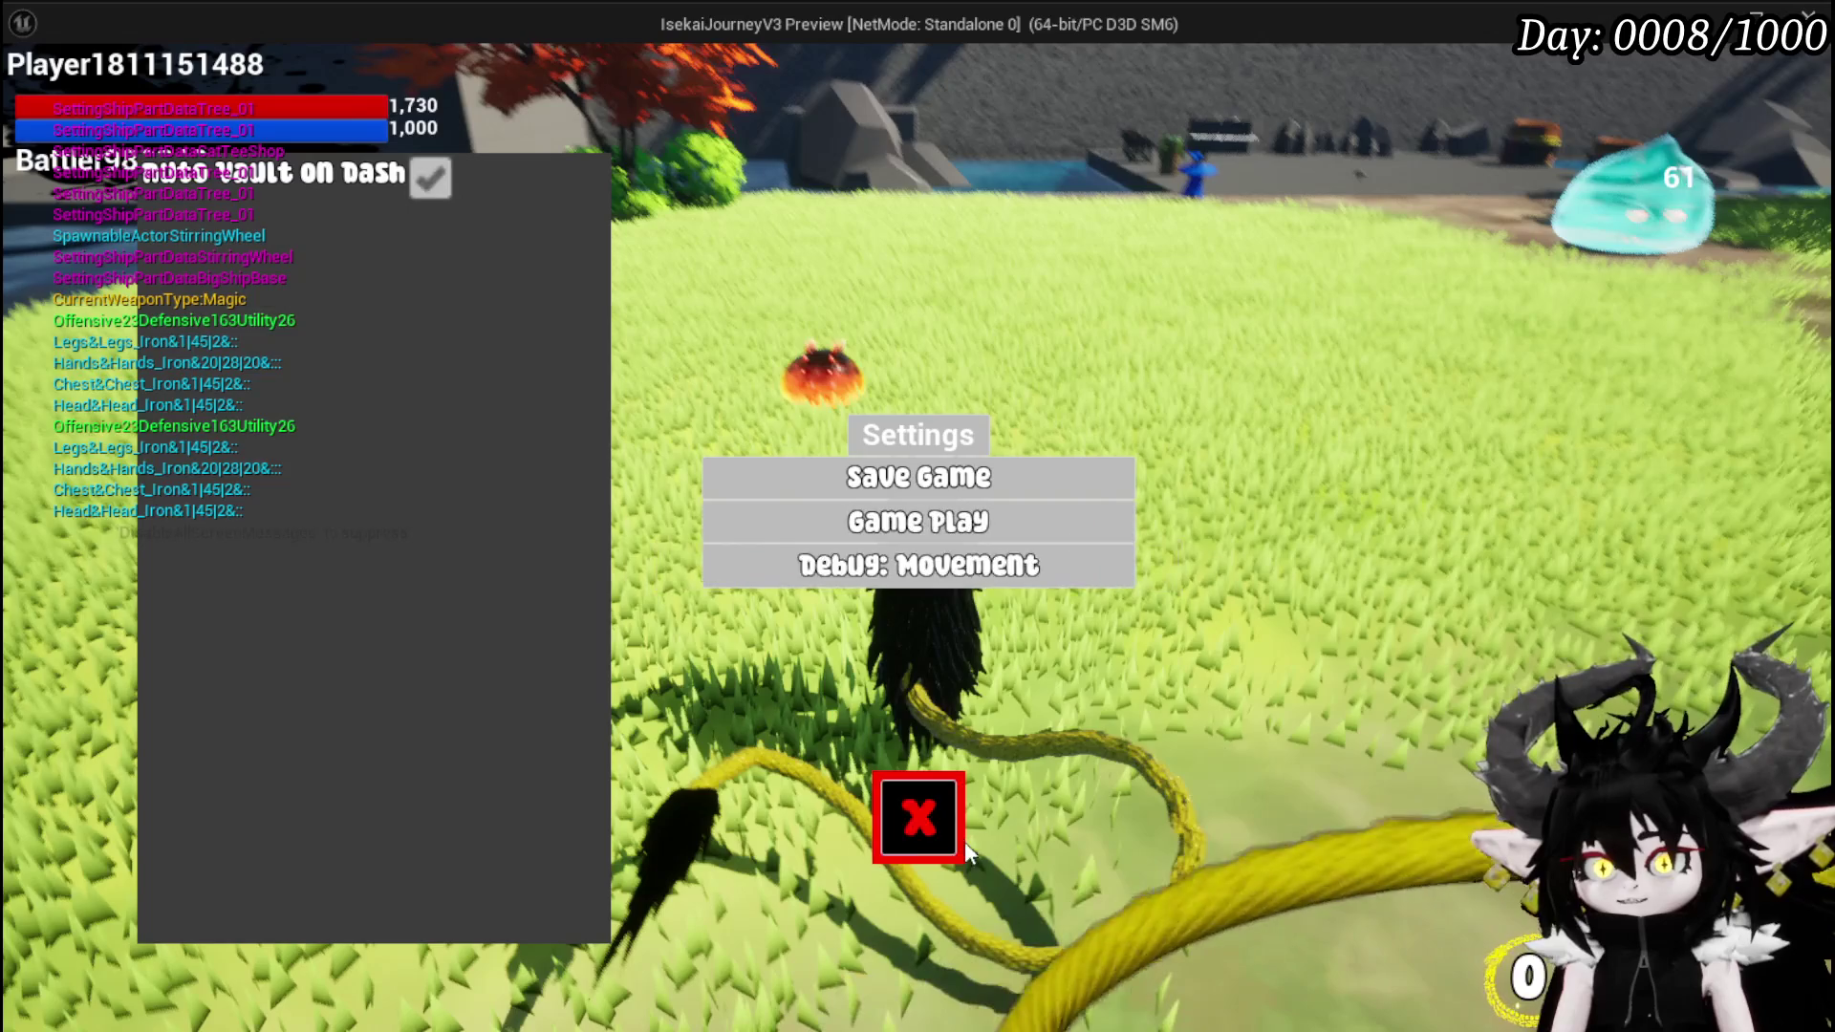
- Close Settings, fight the red creature and others around the arena, then reopen Settings
click(959, 837)
key(w)
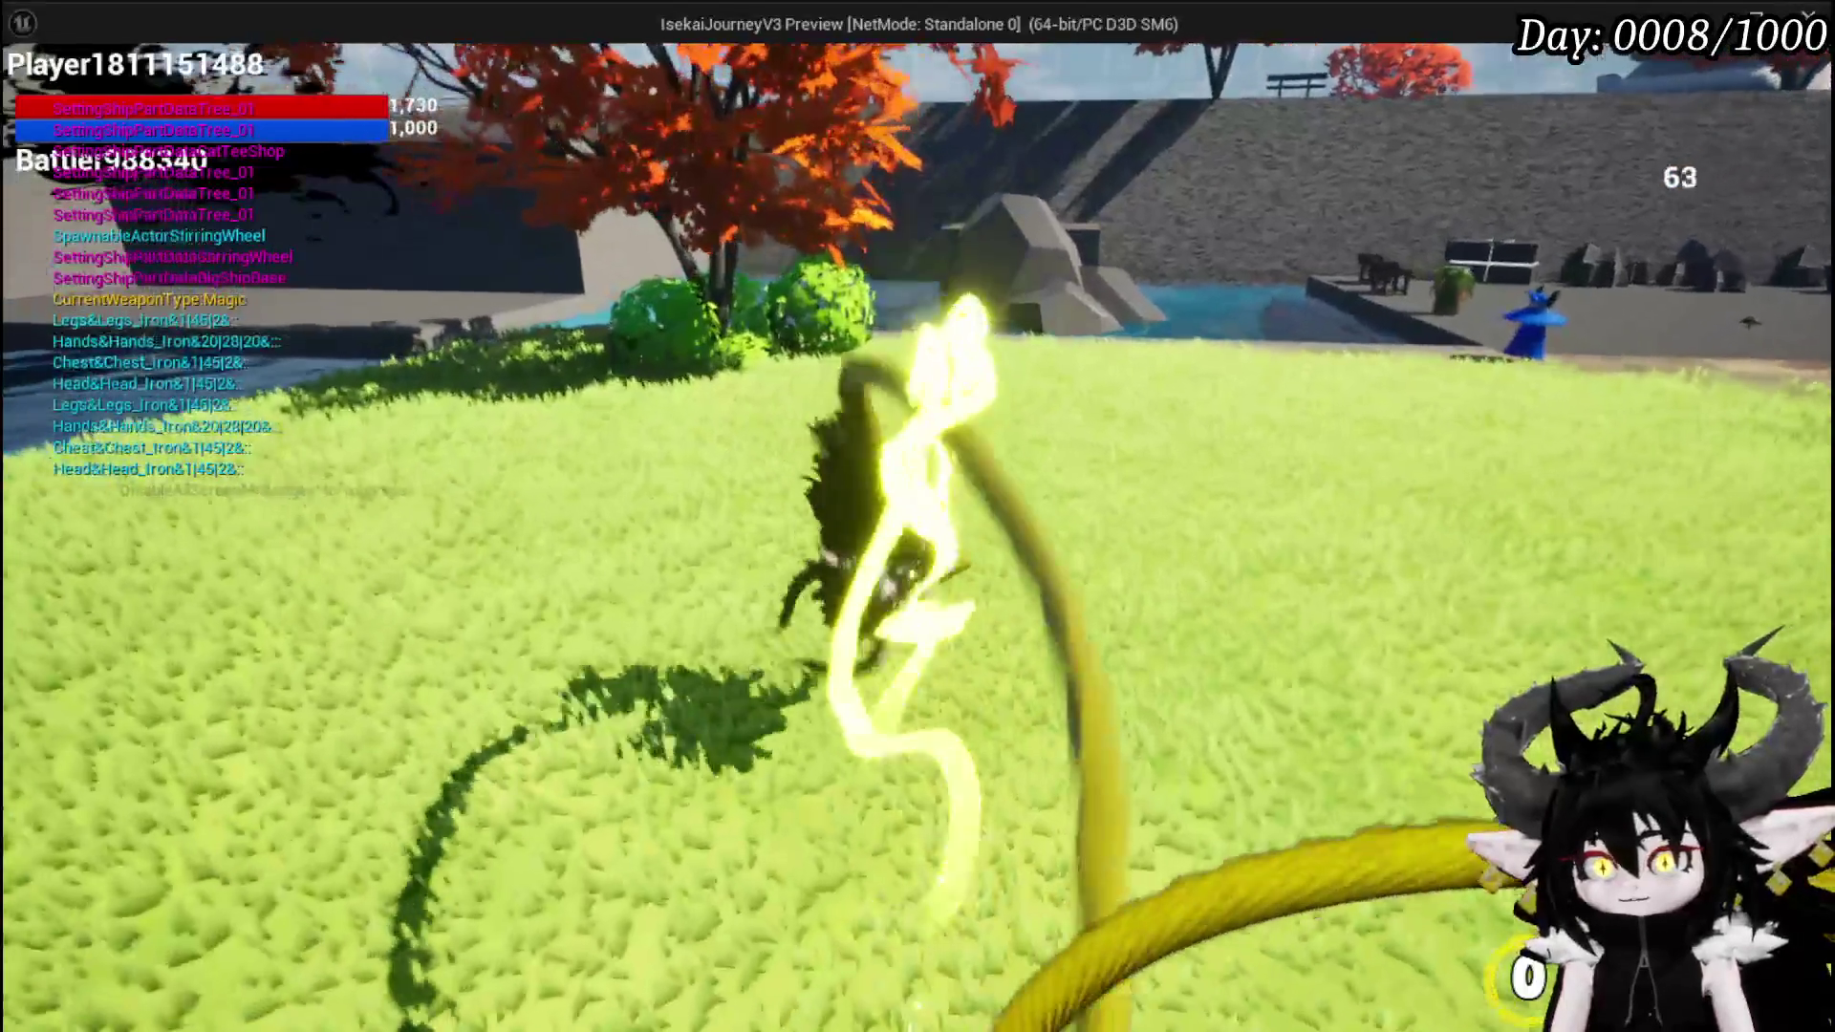
key(w)
key(w)
key(w)
key(w)
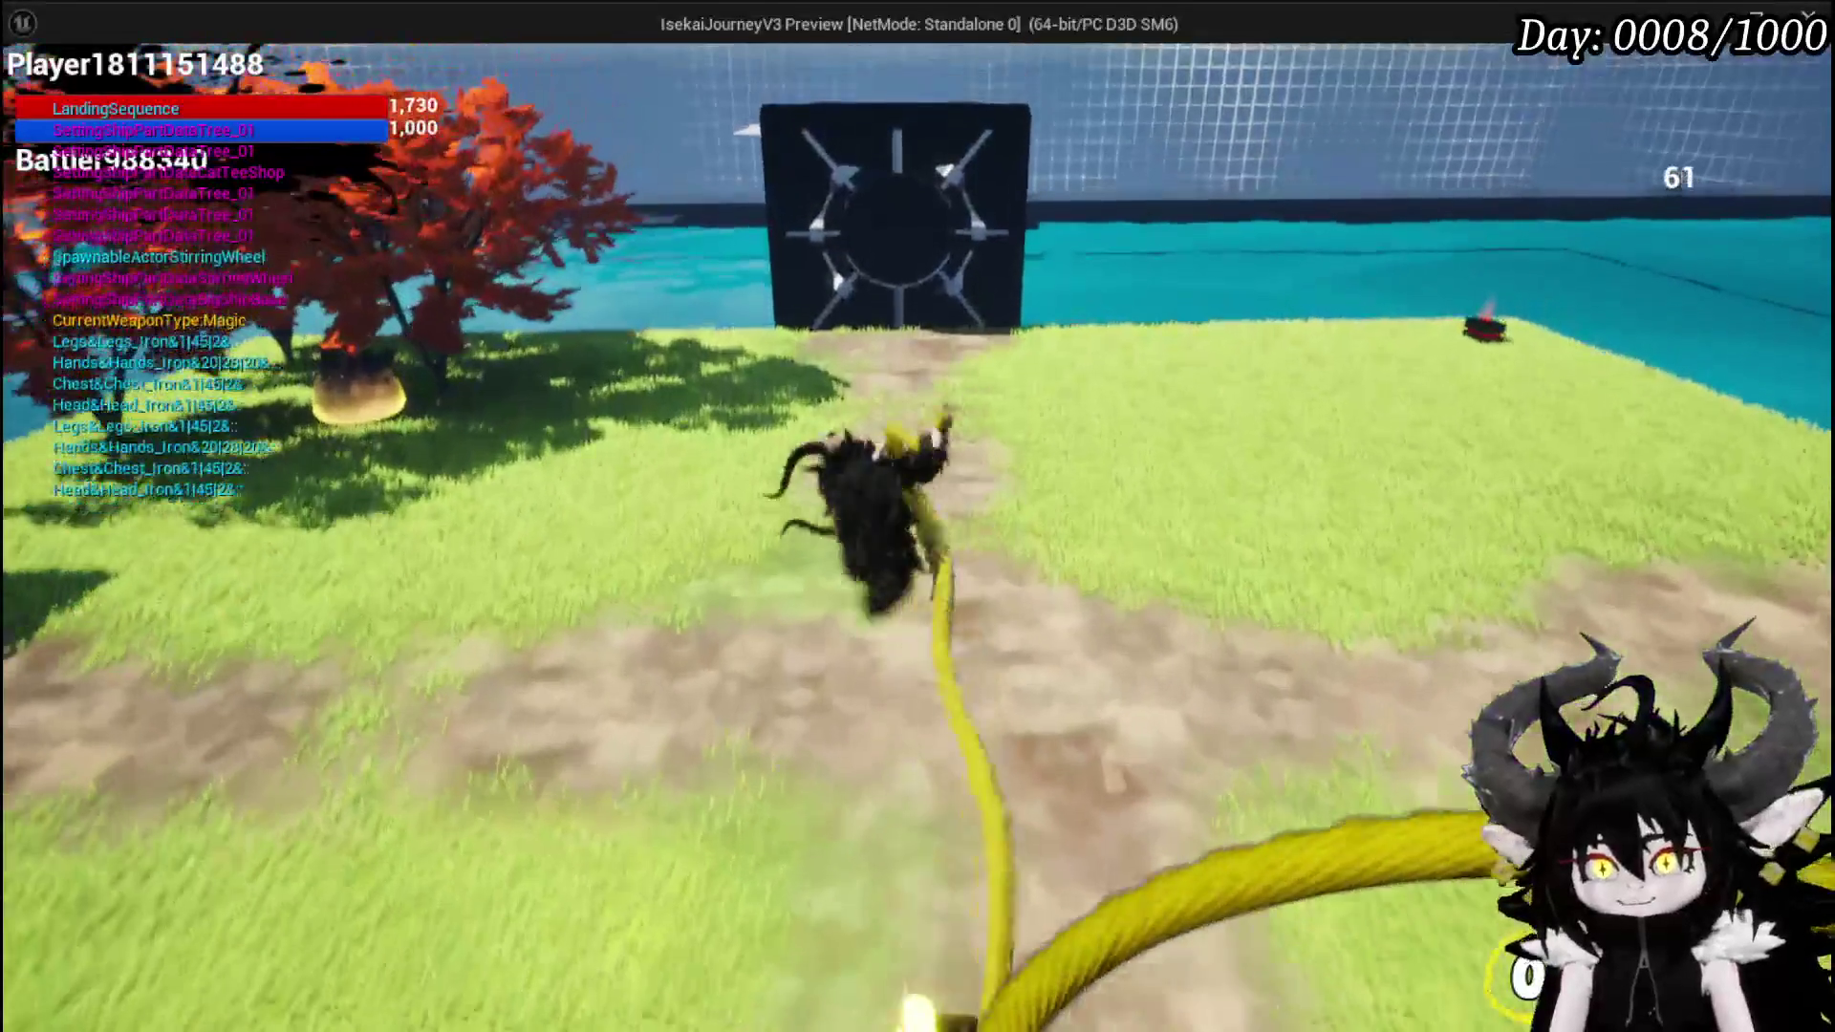
key(w)
key(w)
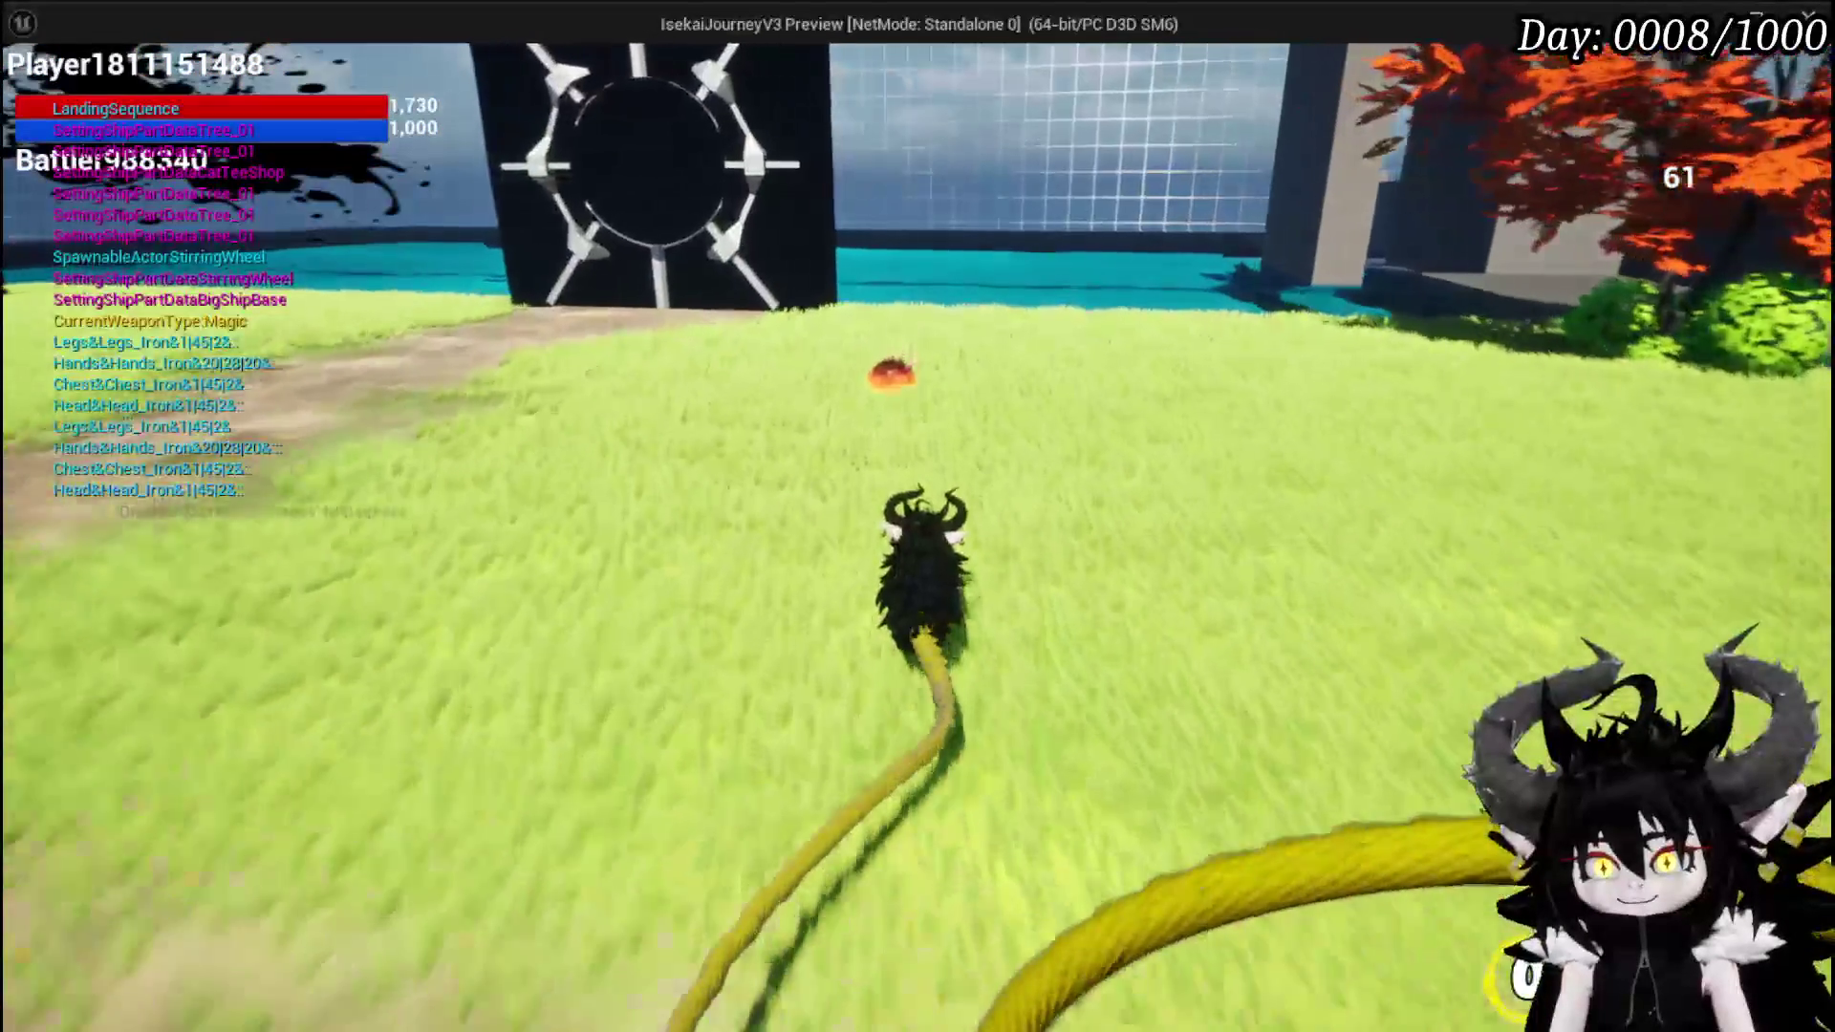
key(w)
key(w)
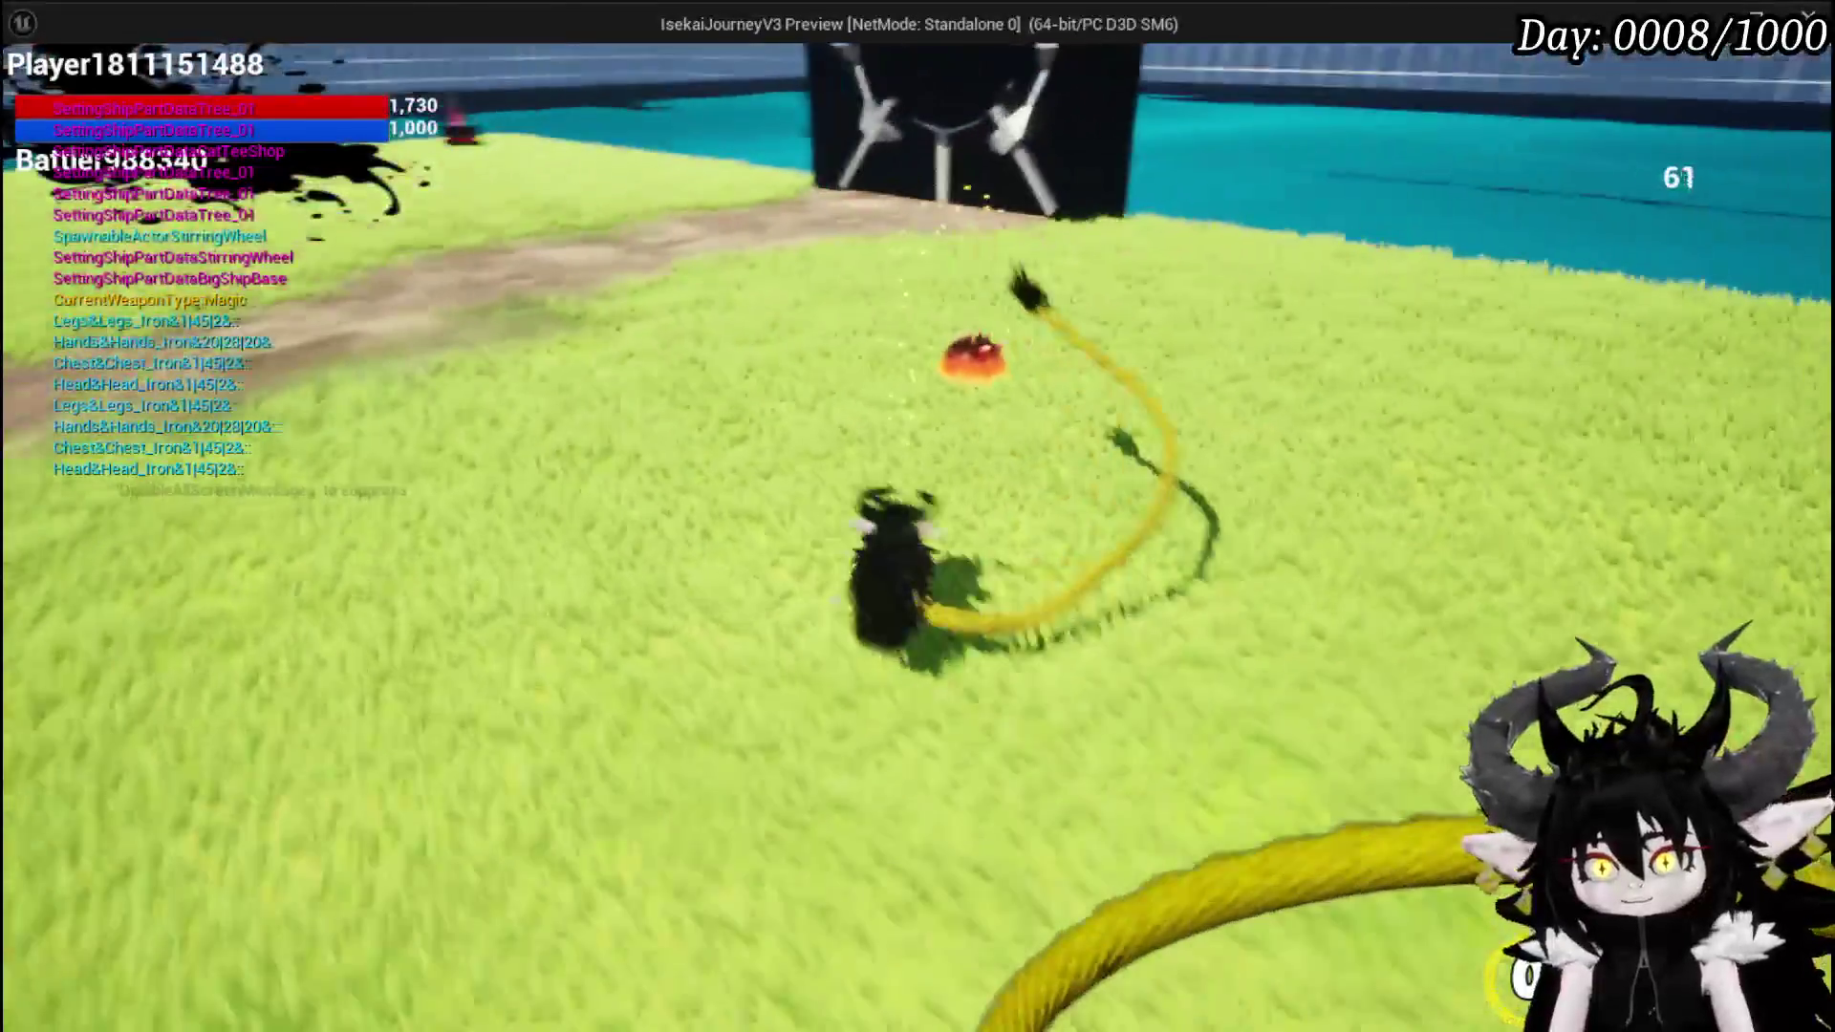
key(w)
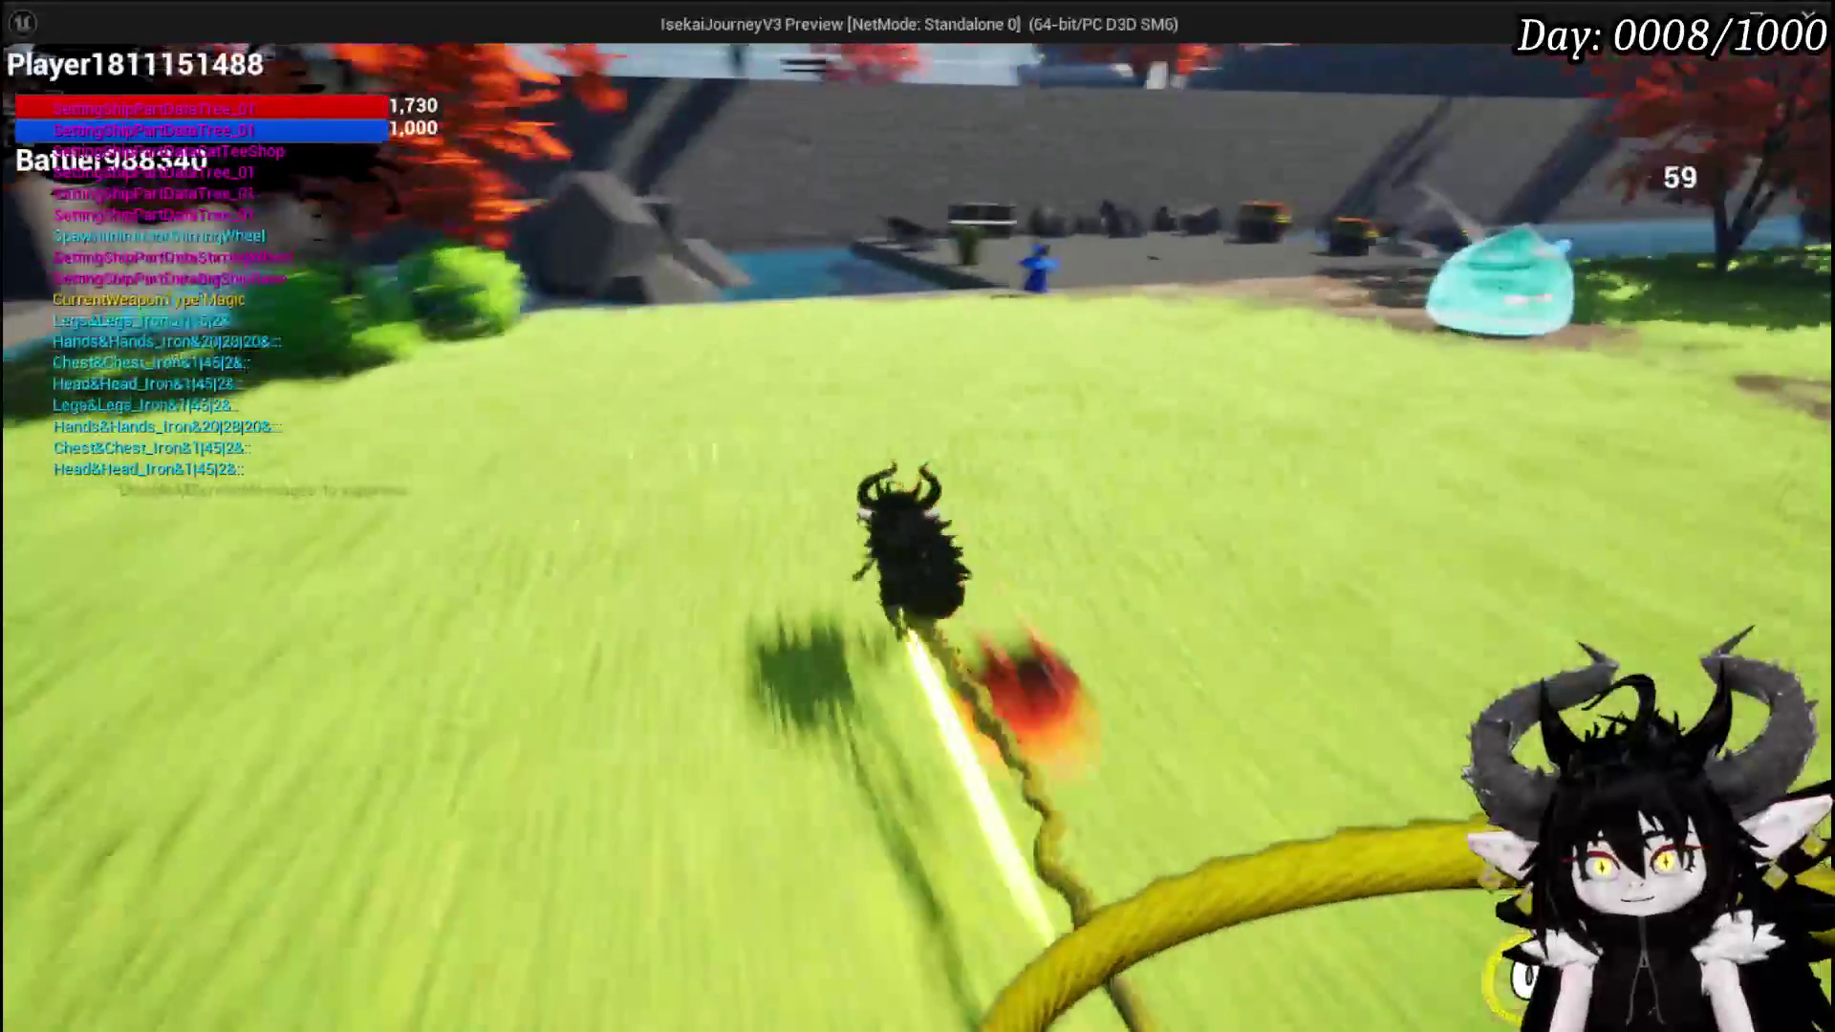
key(w)
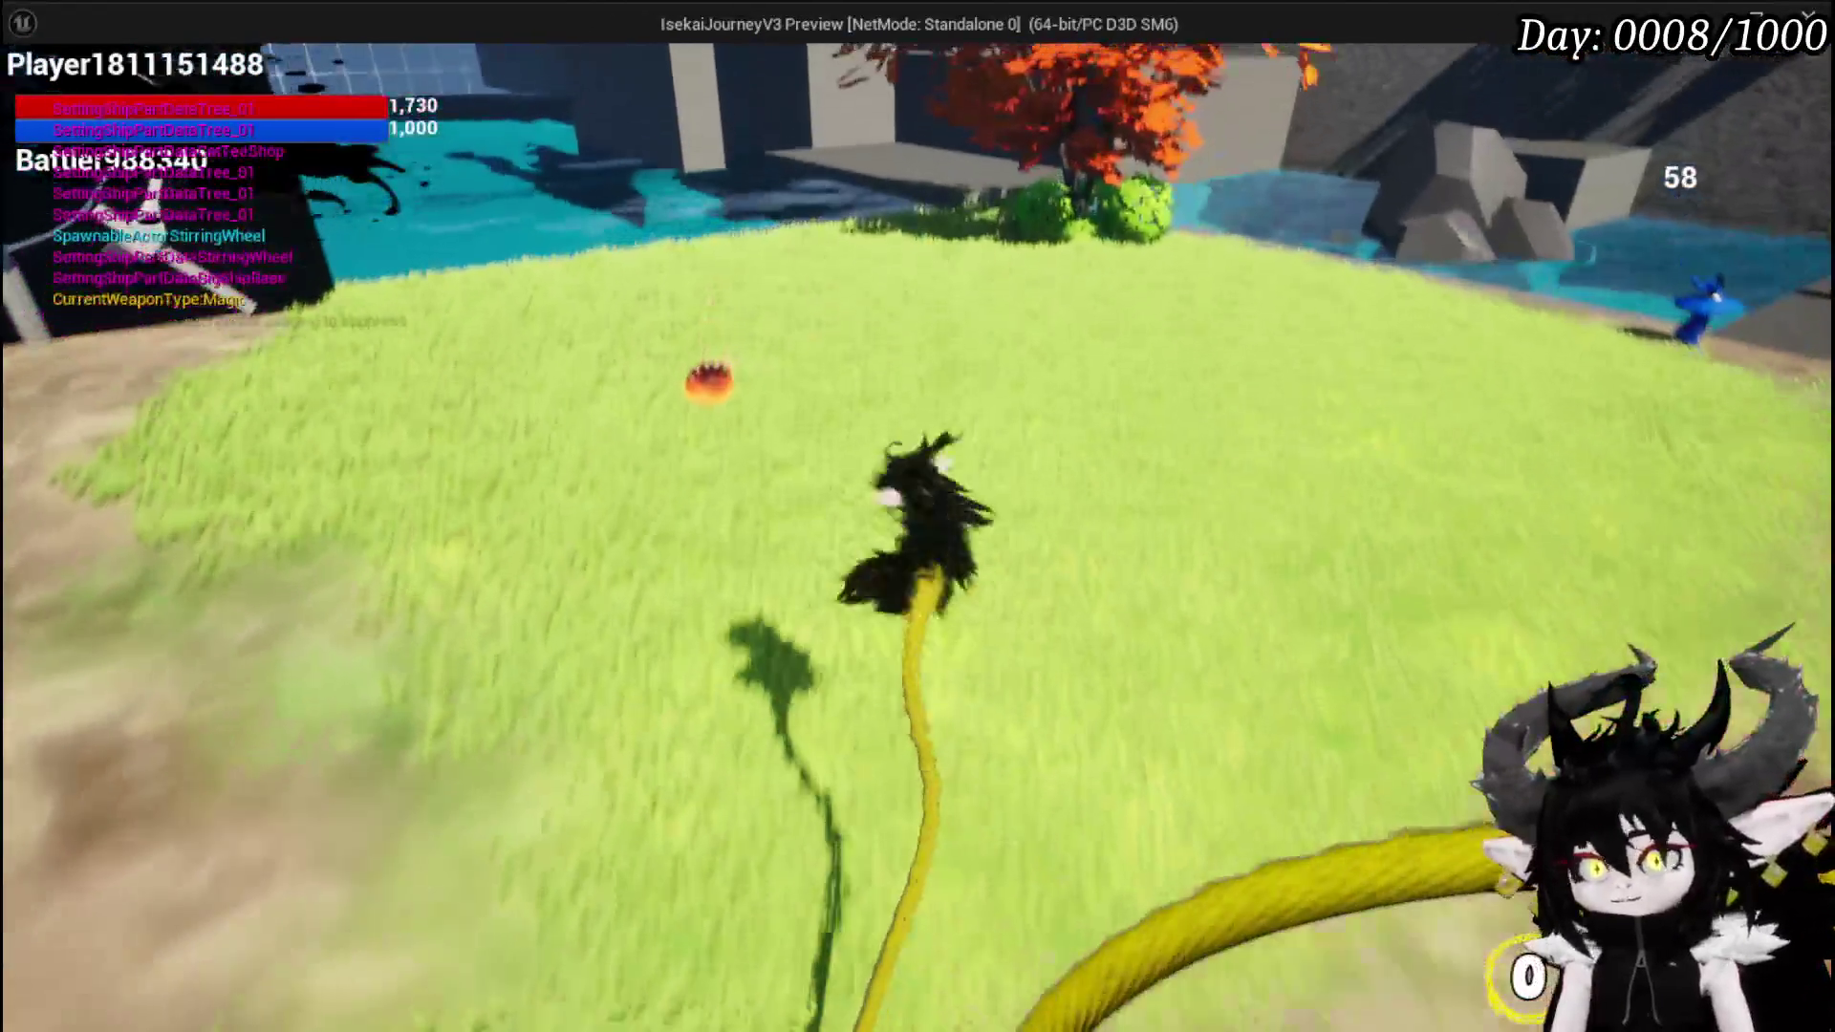
key(Escape)
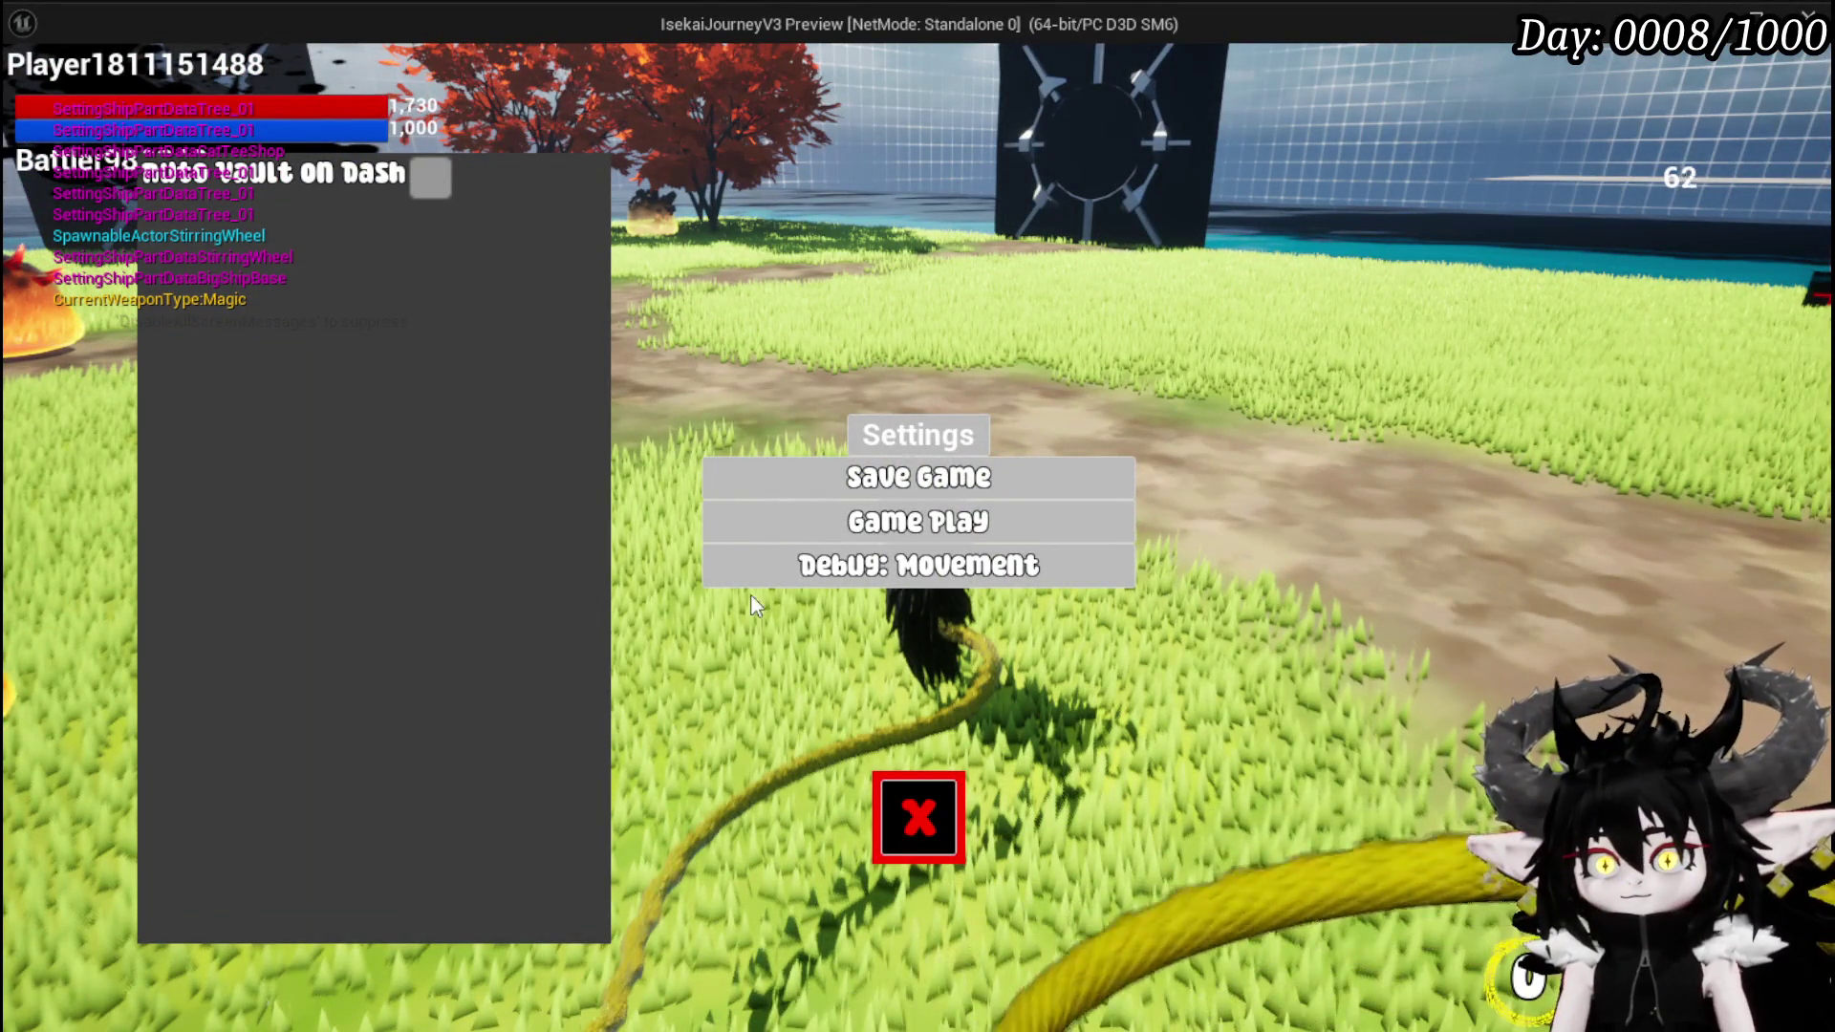
- Close Settings and run past the blue slime toward the gate, jumping and attacking
click(946, 836)
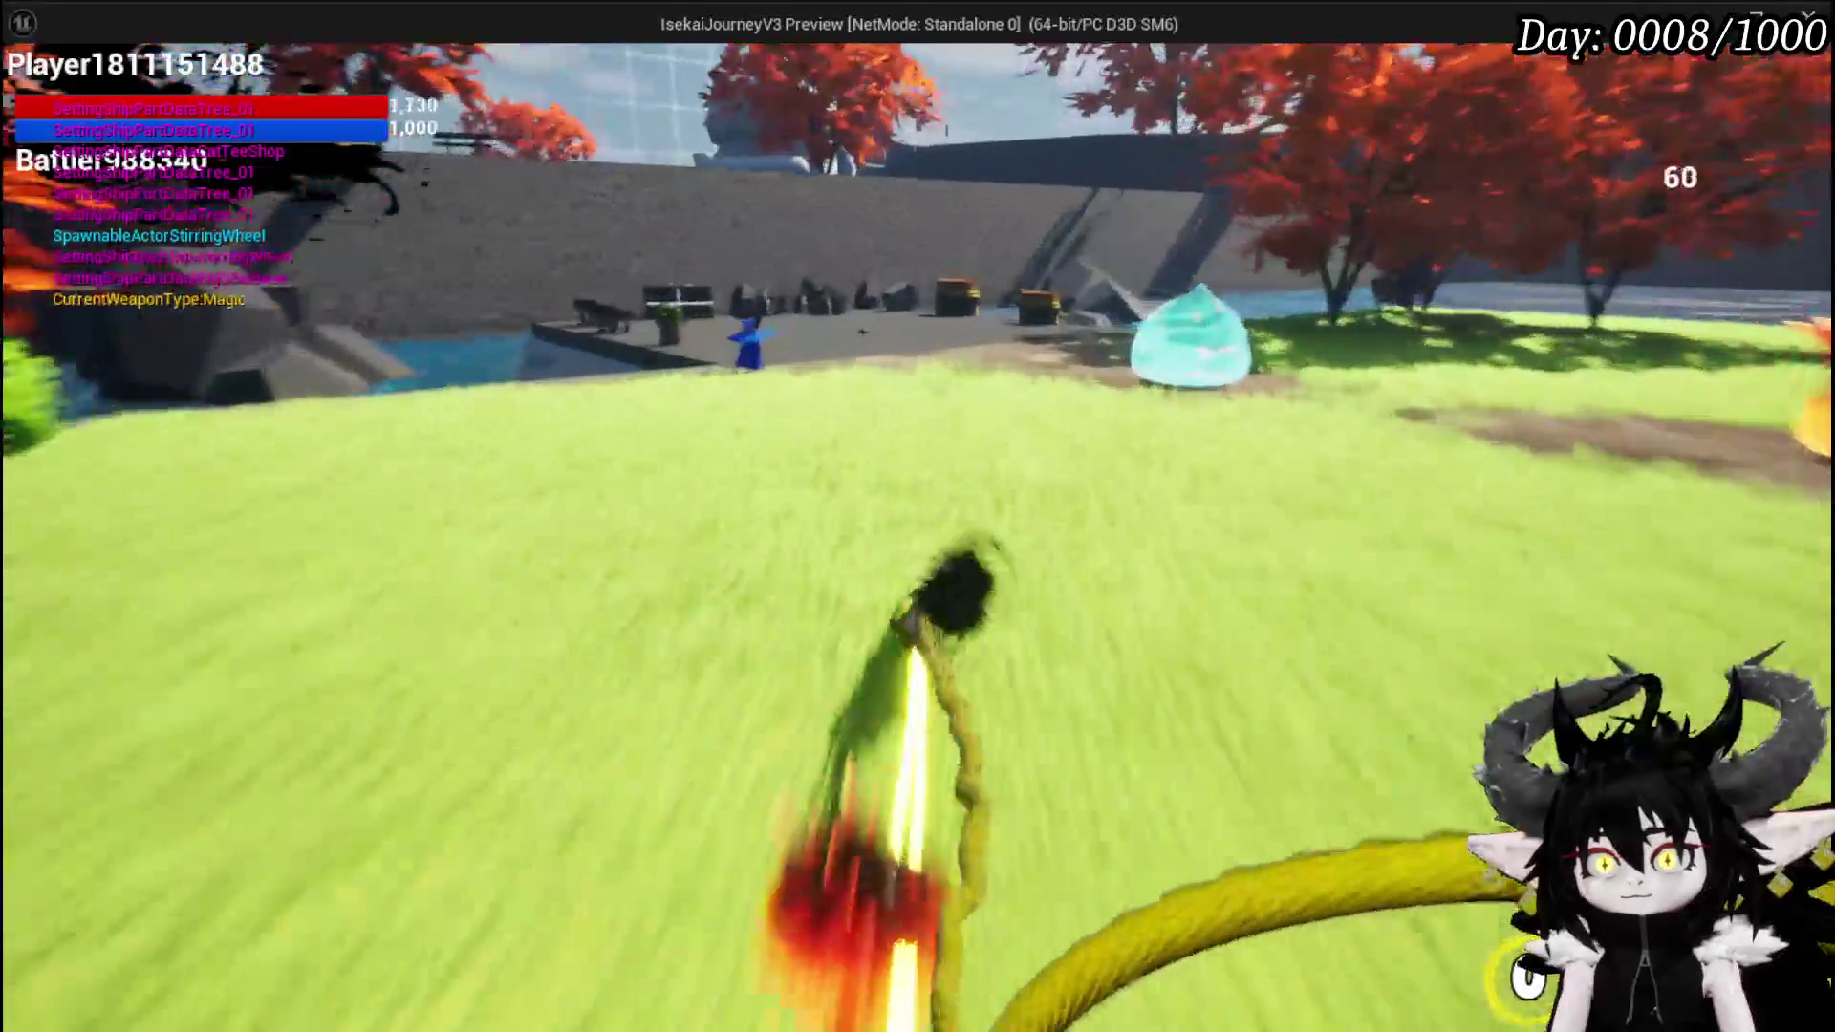
key(w)
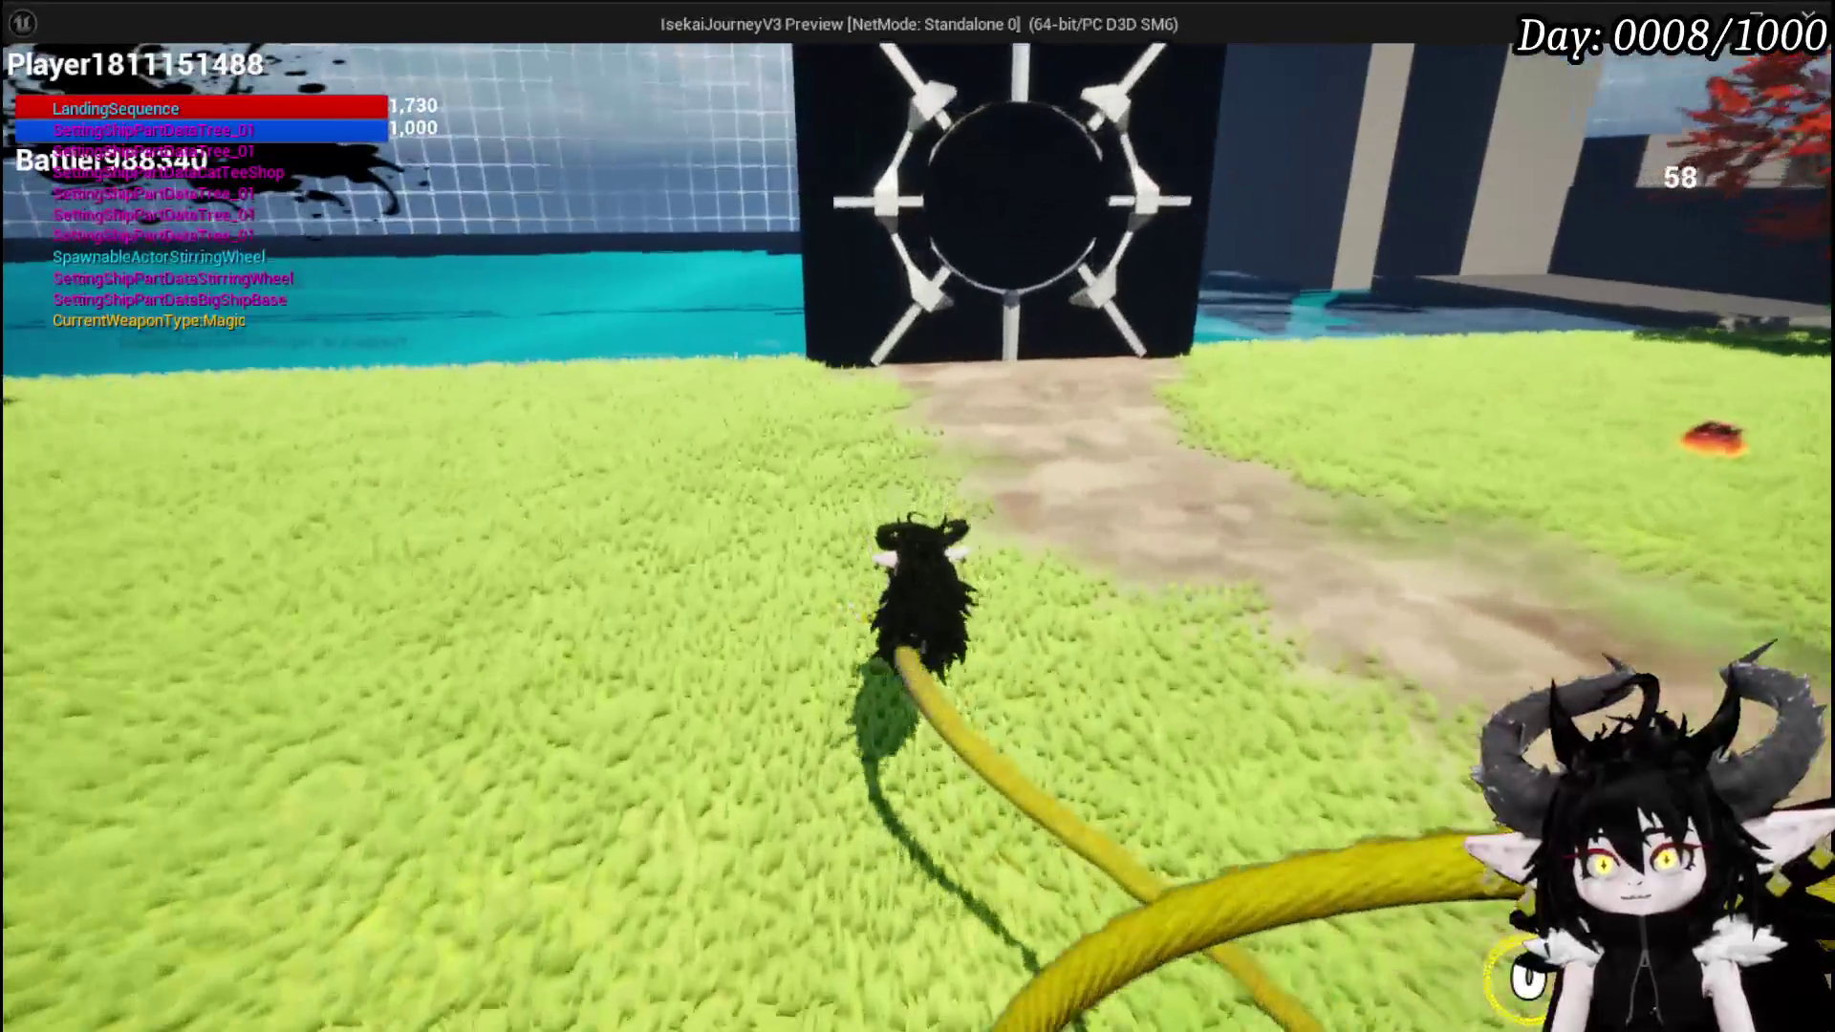
key(space)
key(w)
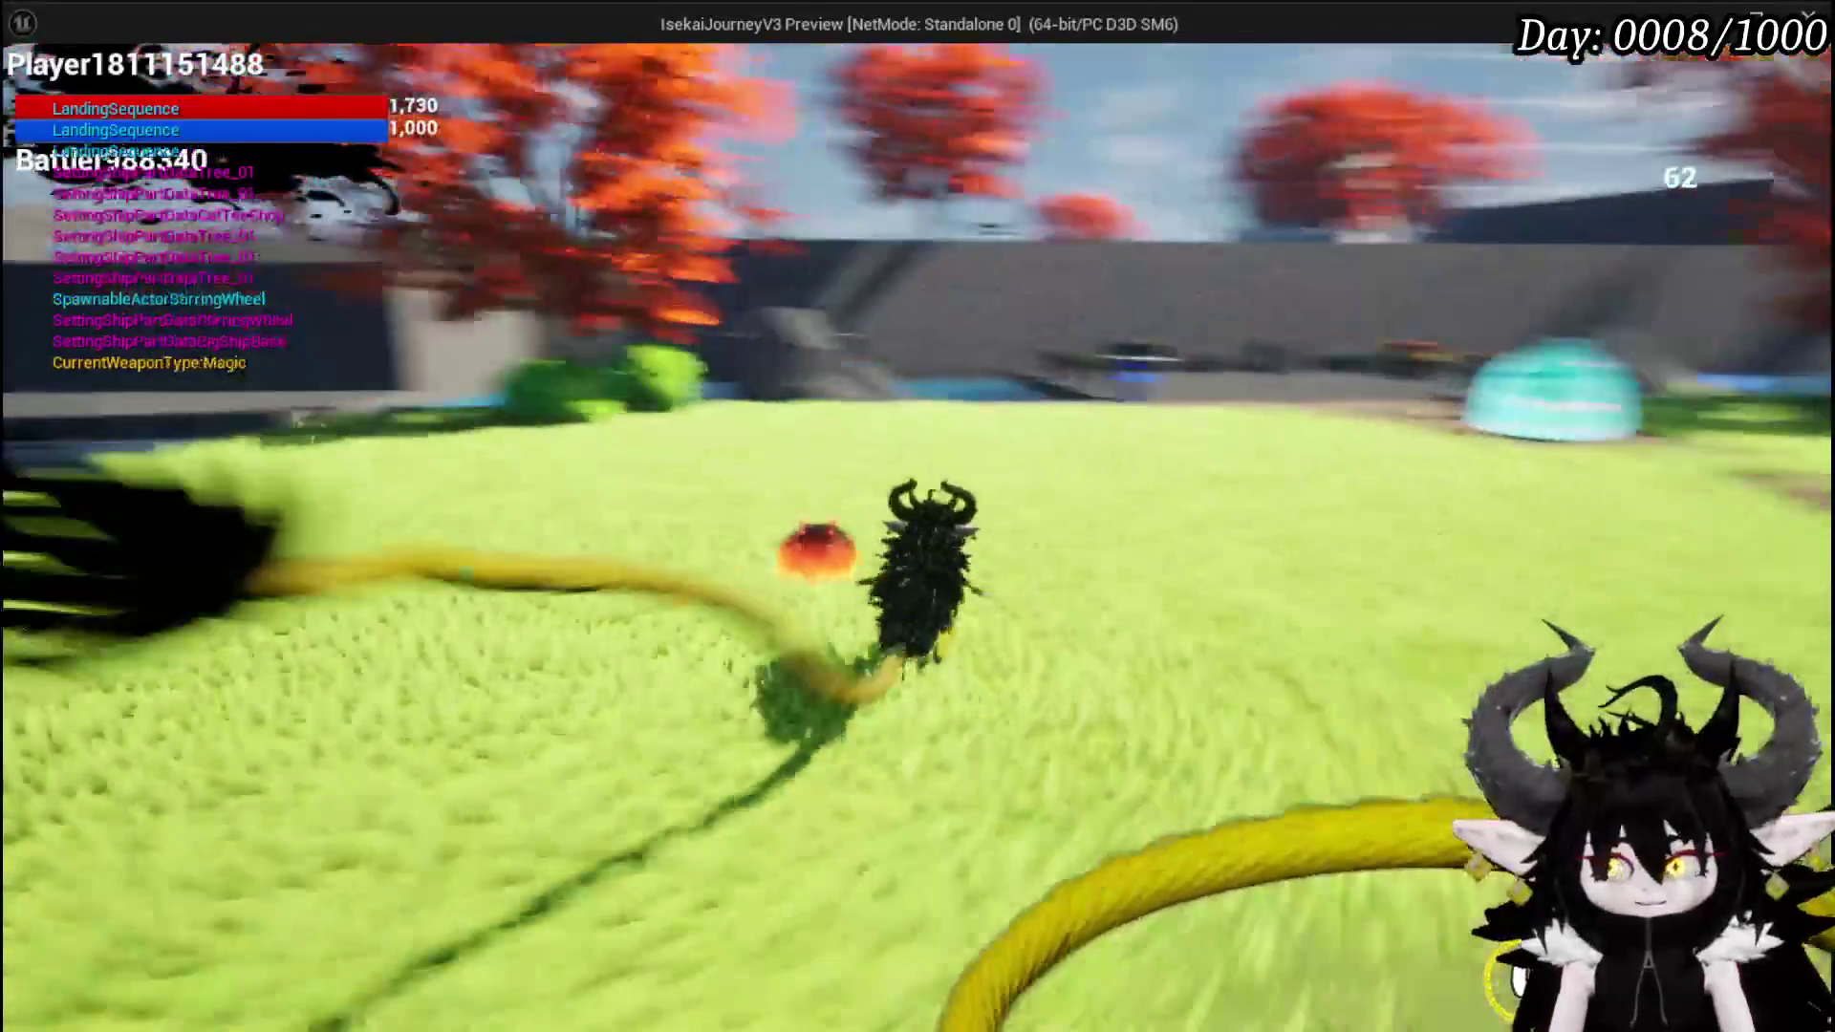
key(w)
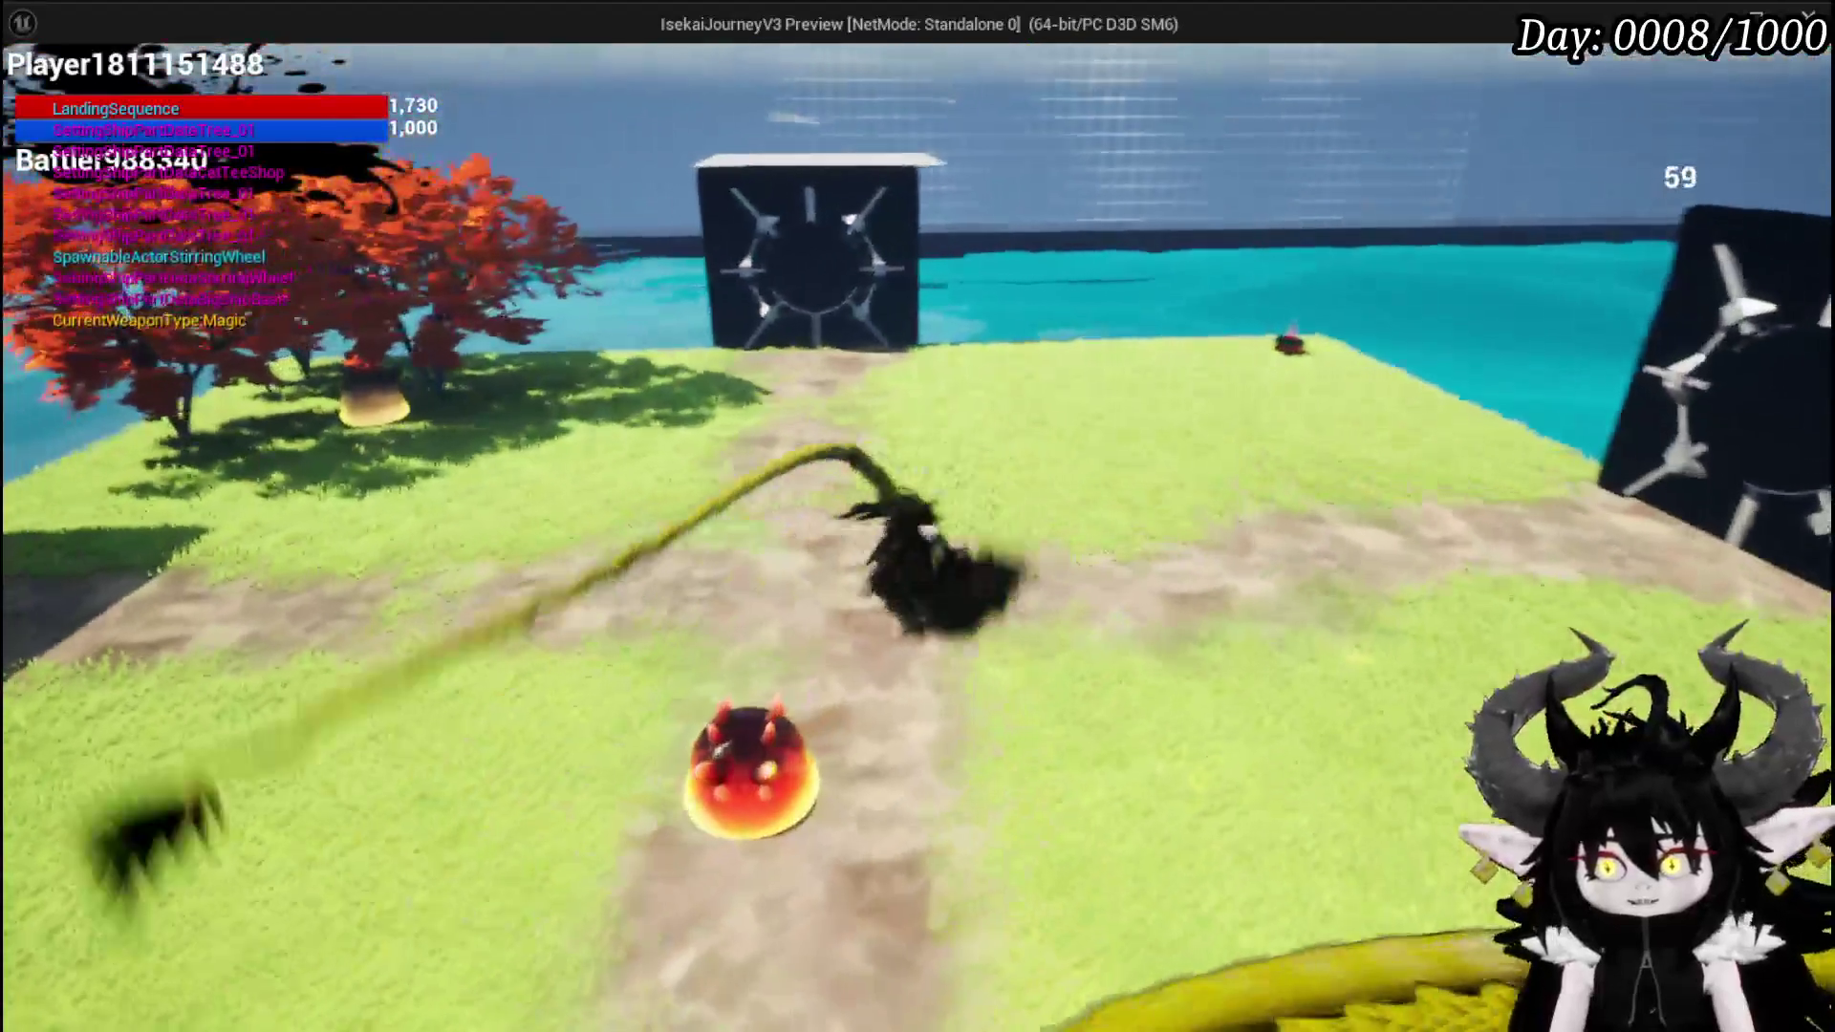
- Dash toward the red slime and down the dirt path, then check and close the equipment stats
drag(918, 516, 669, 516)
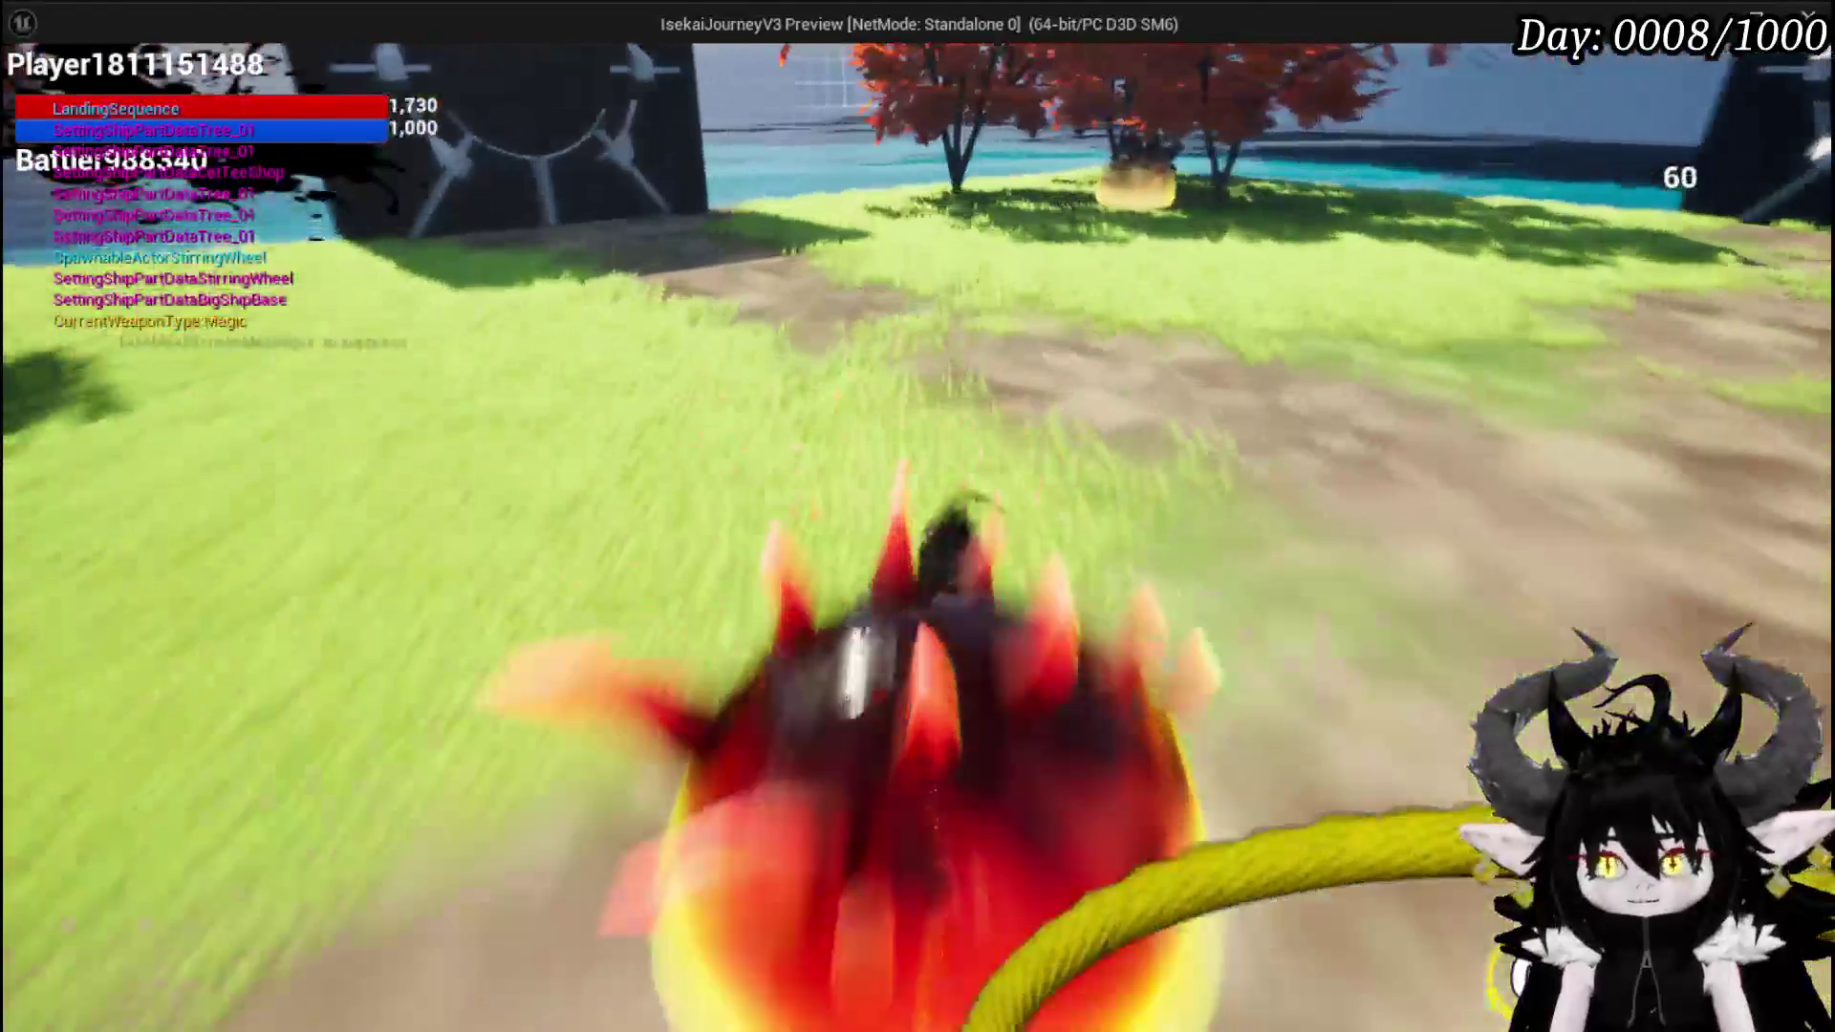
key(w)
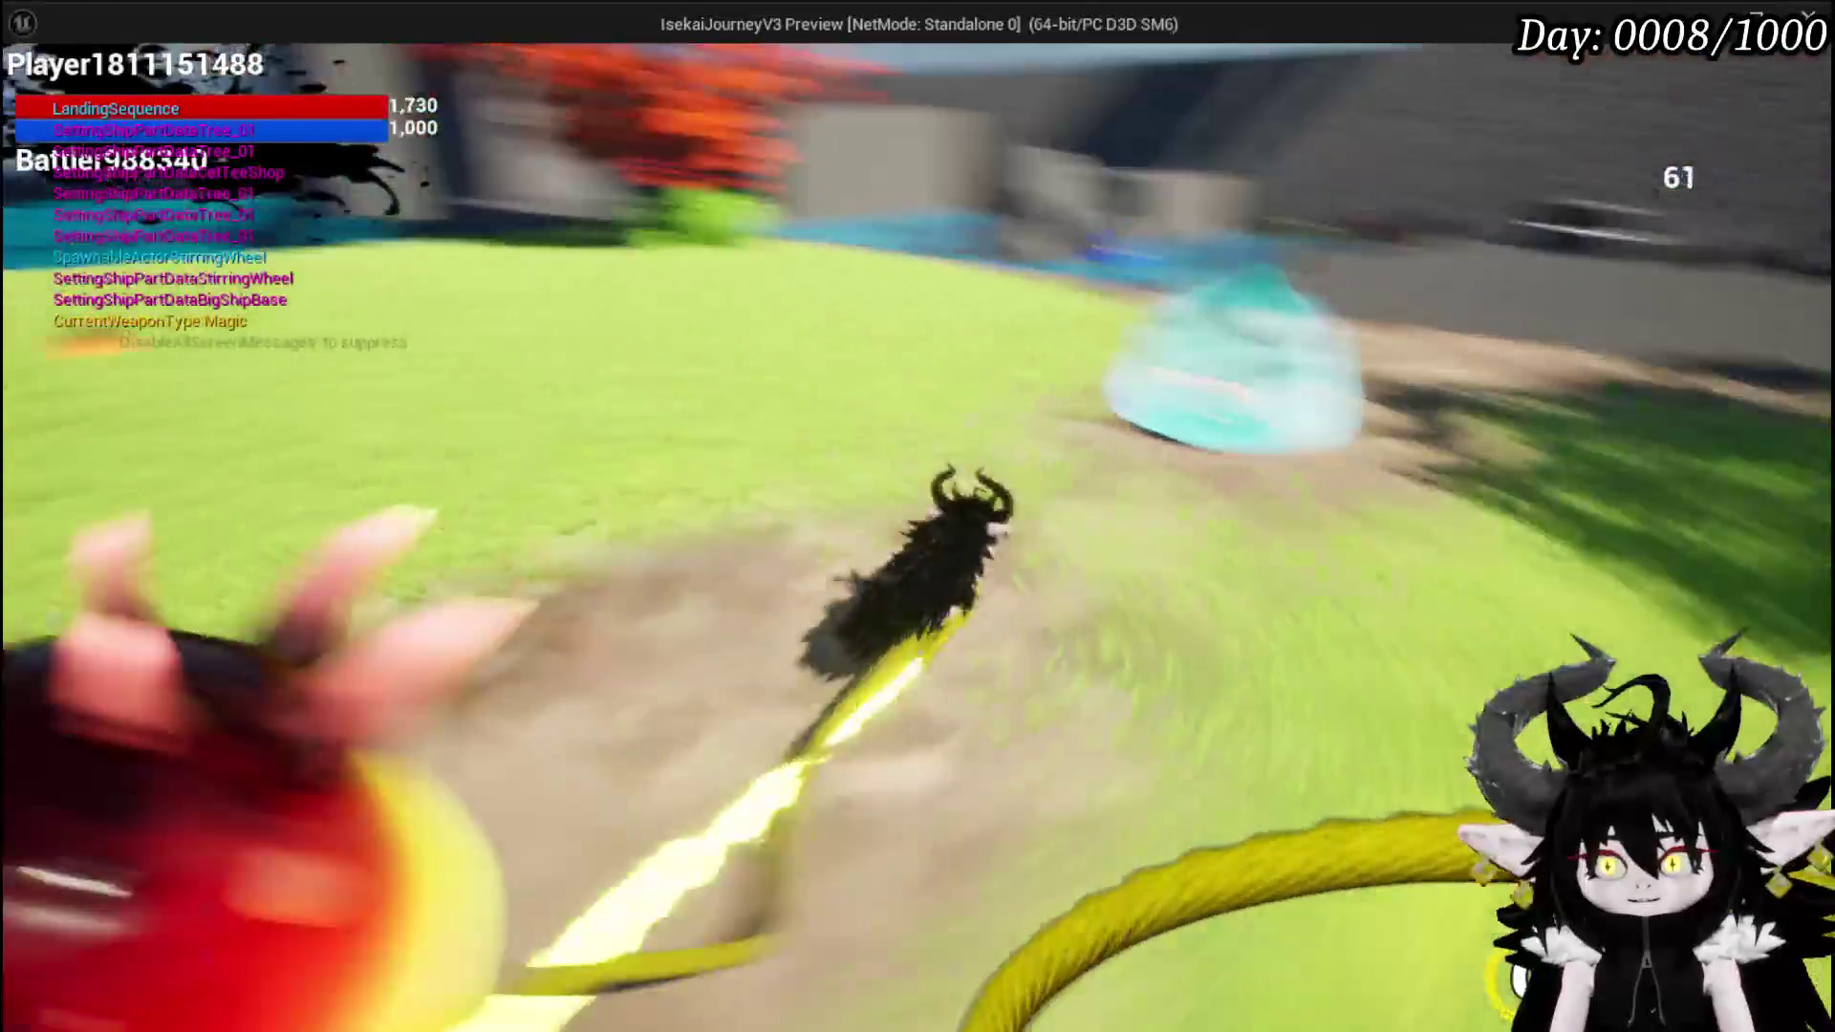
key(w)
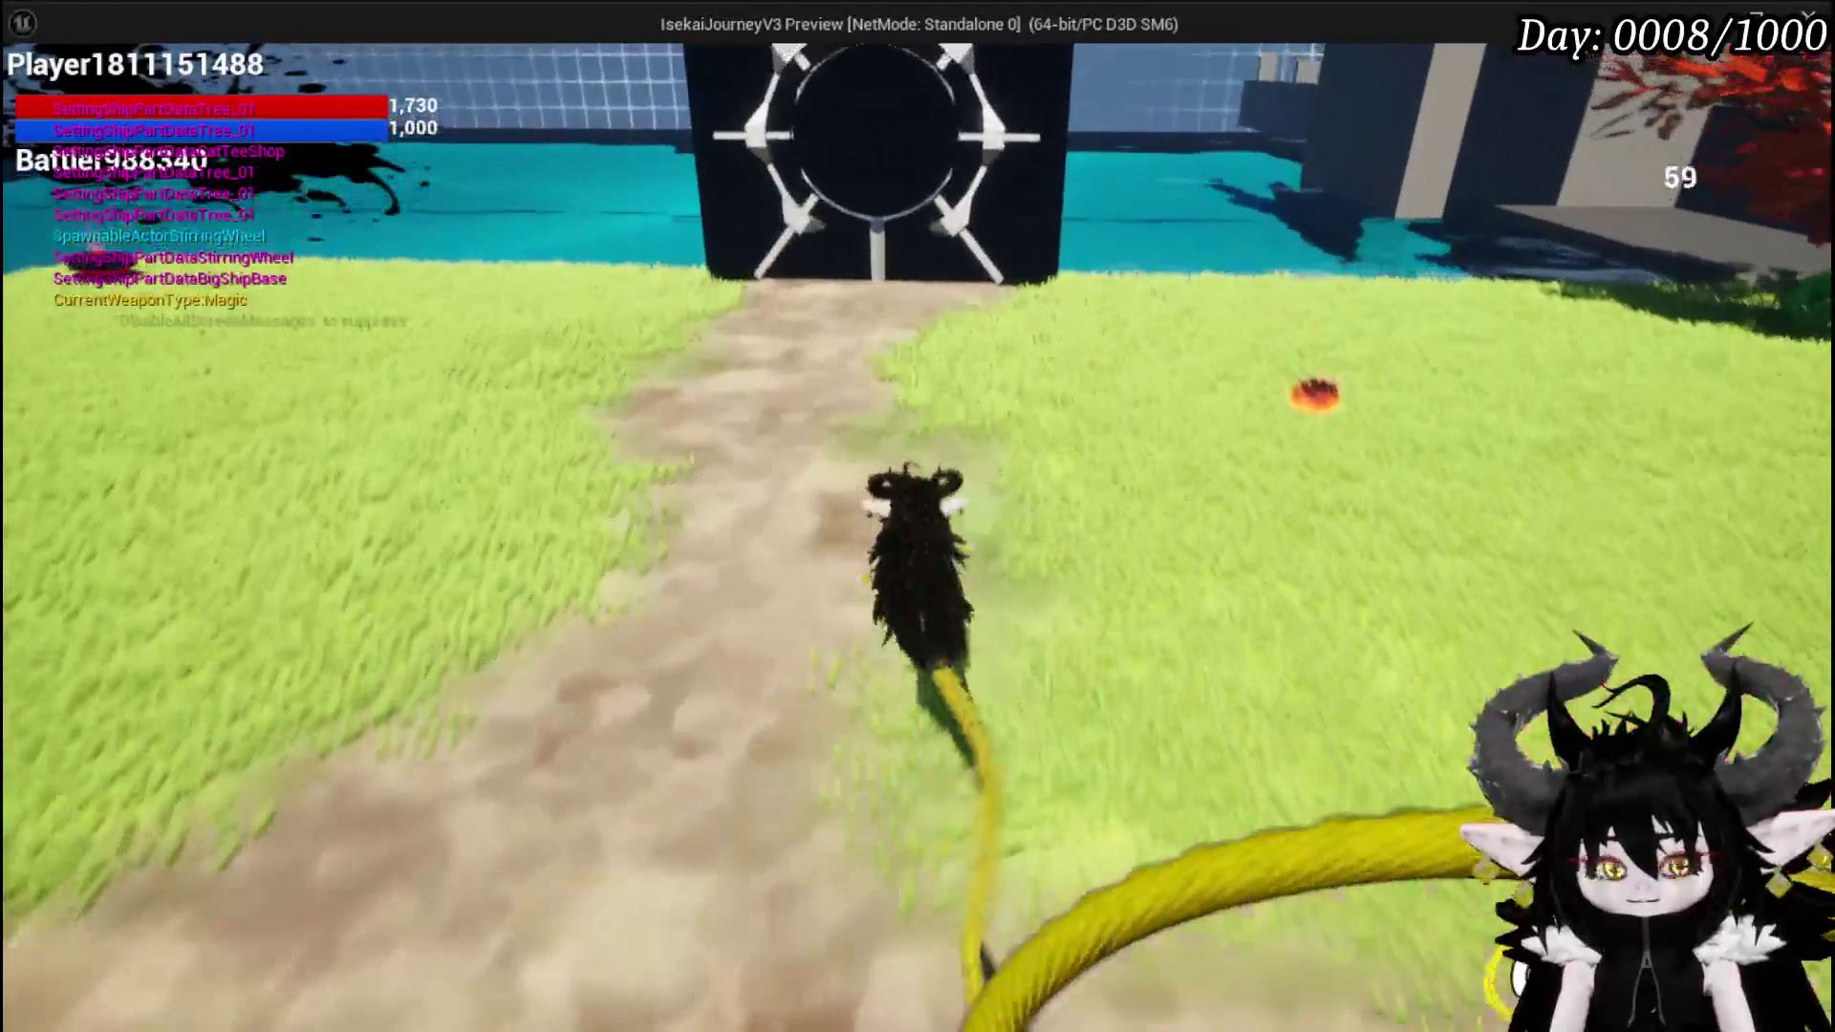
key(w)
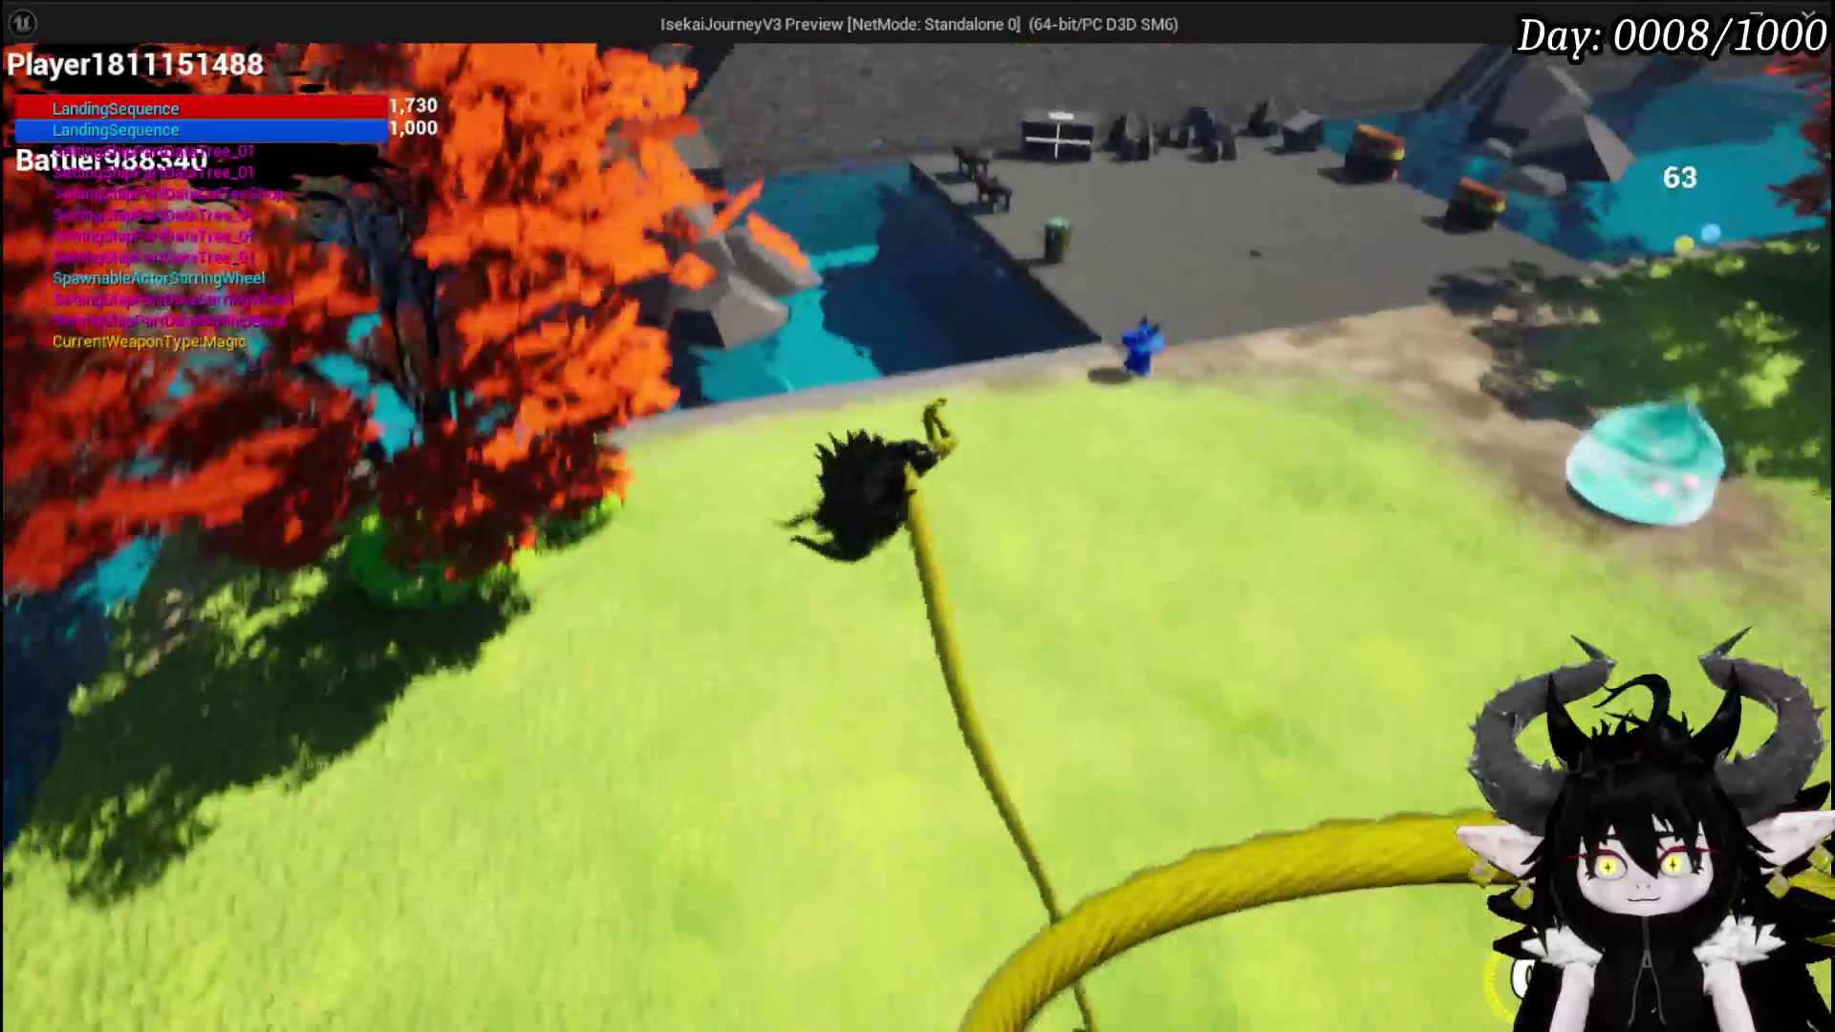
key(w)
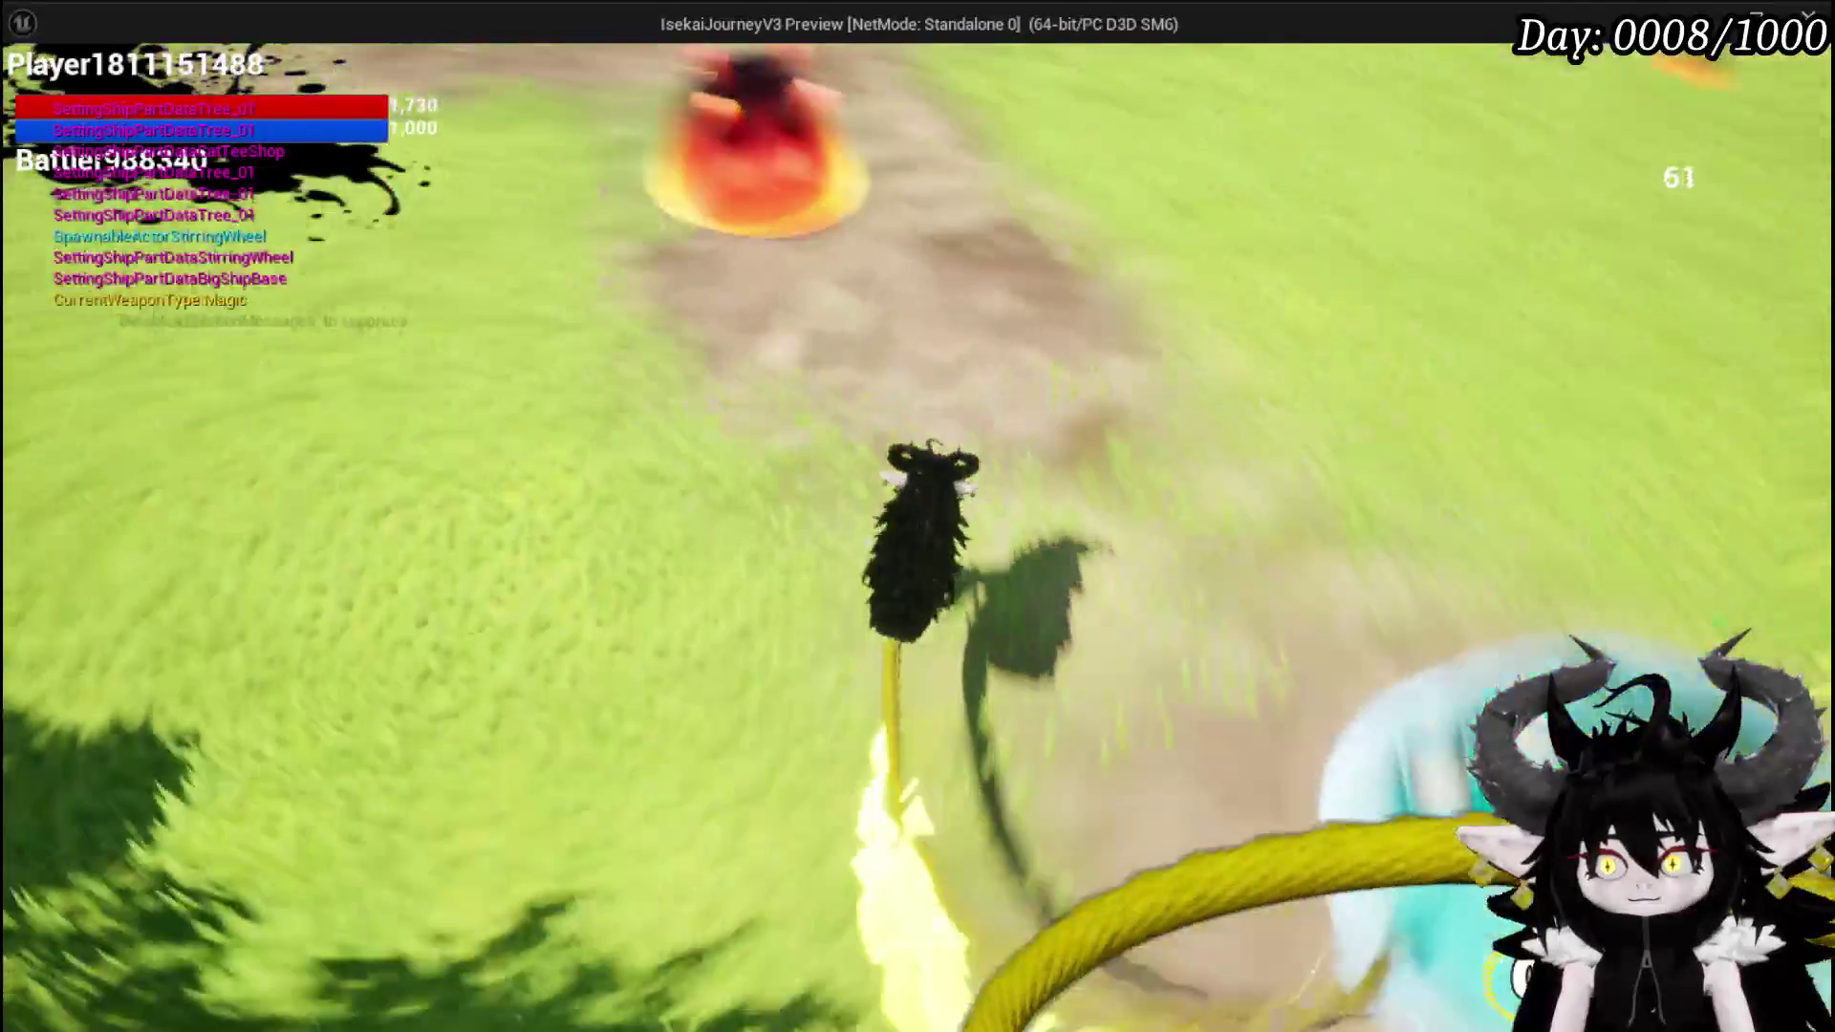
key(w)
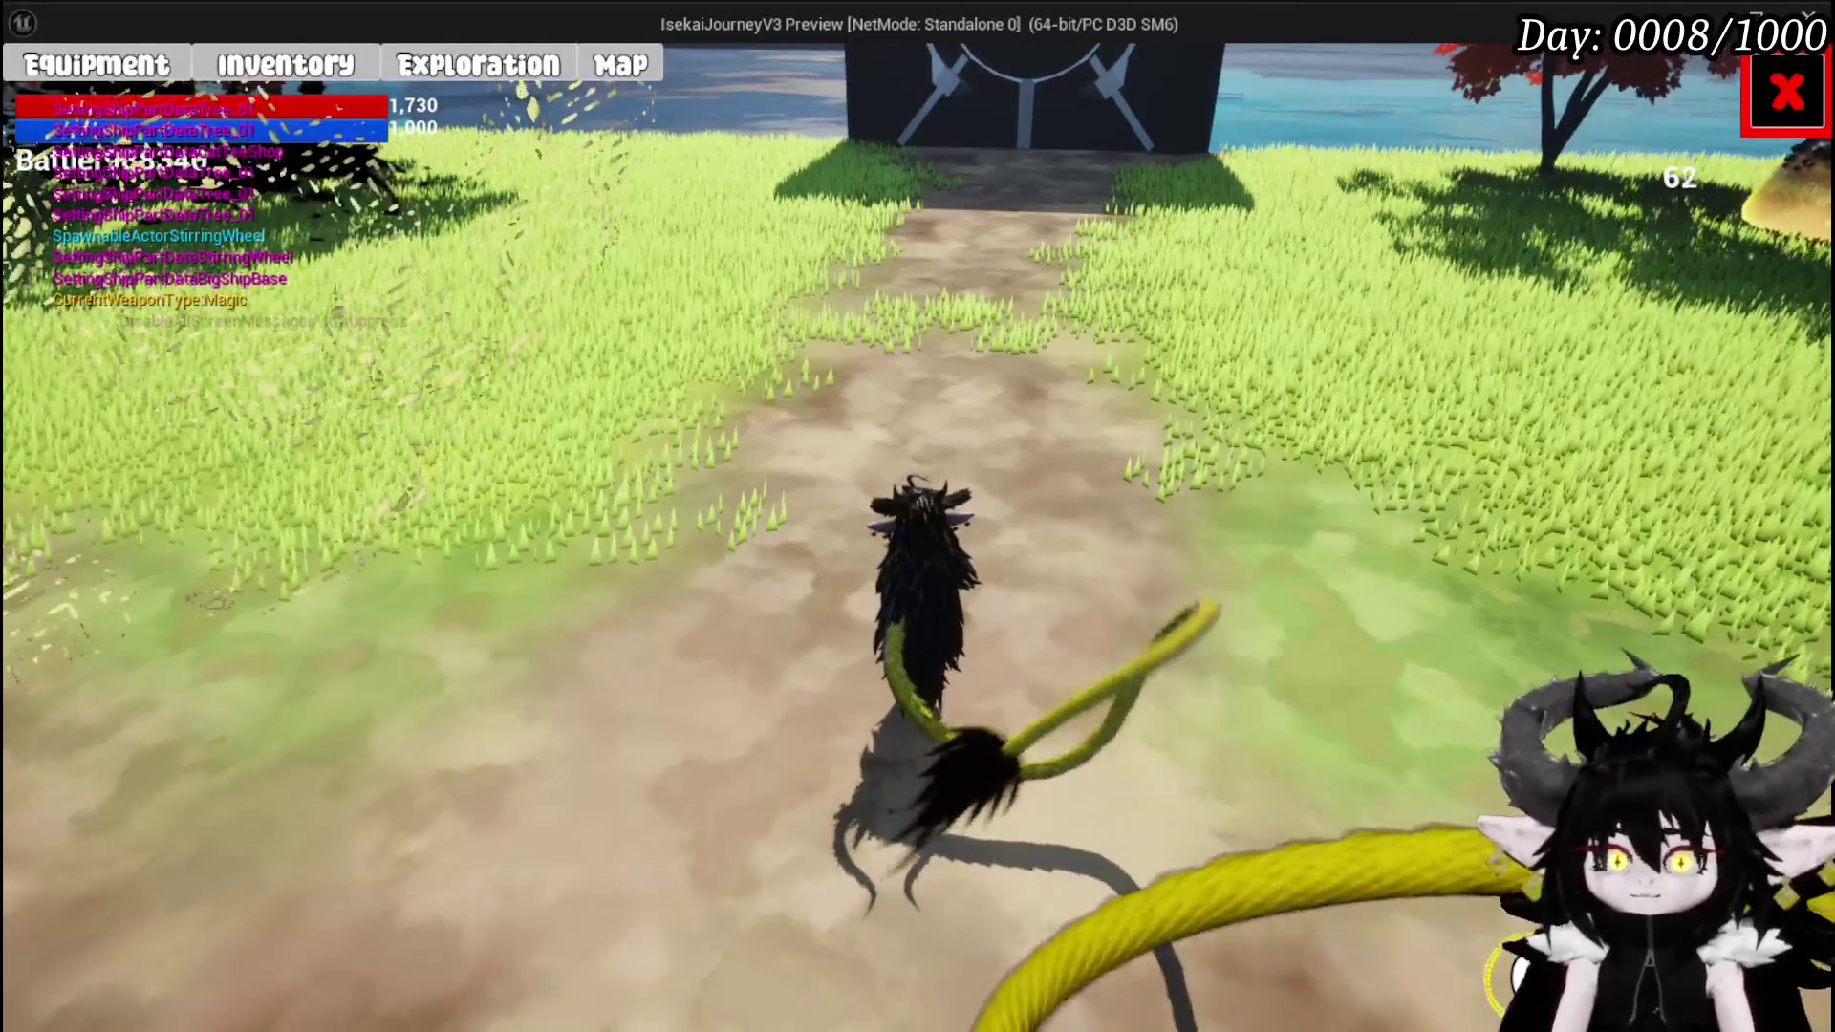
click(151, 74)
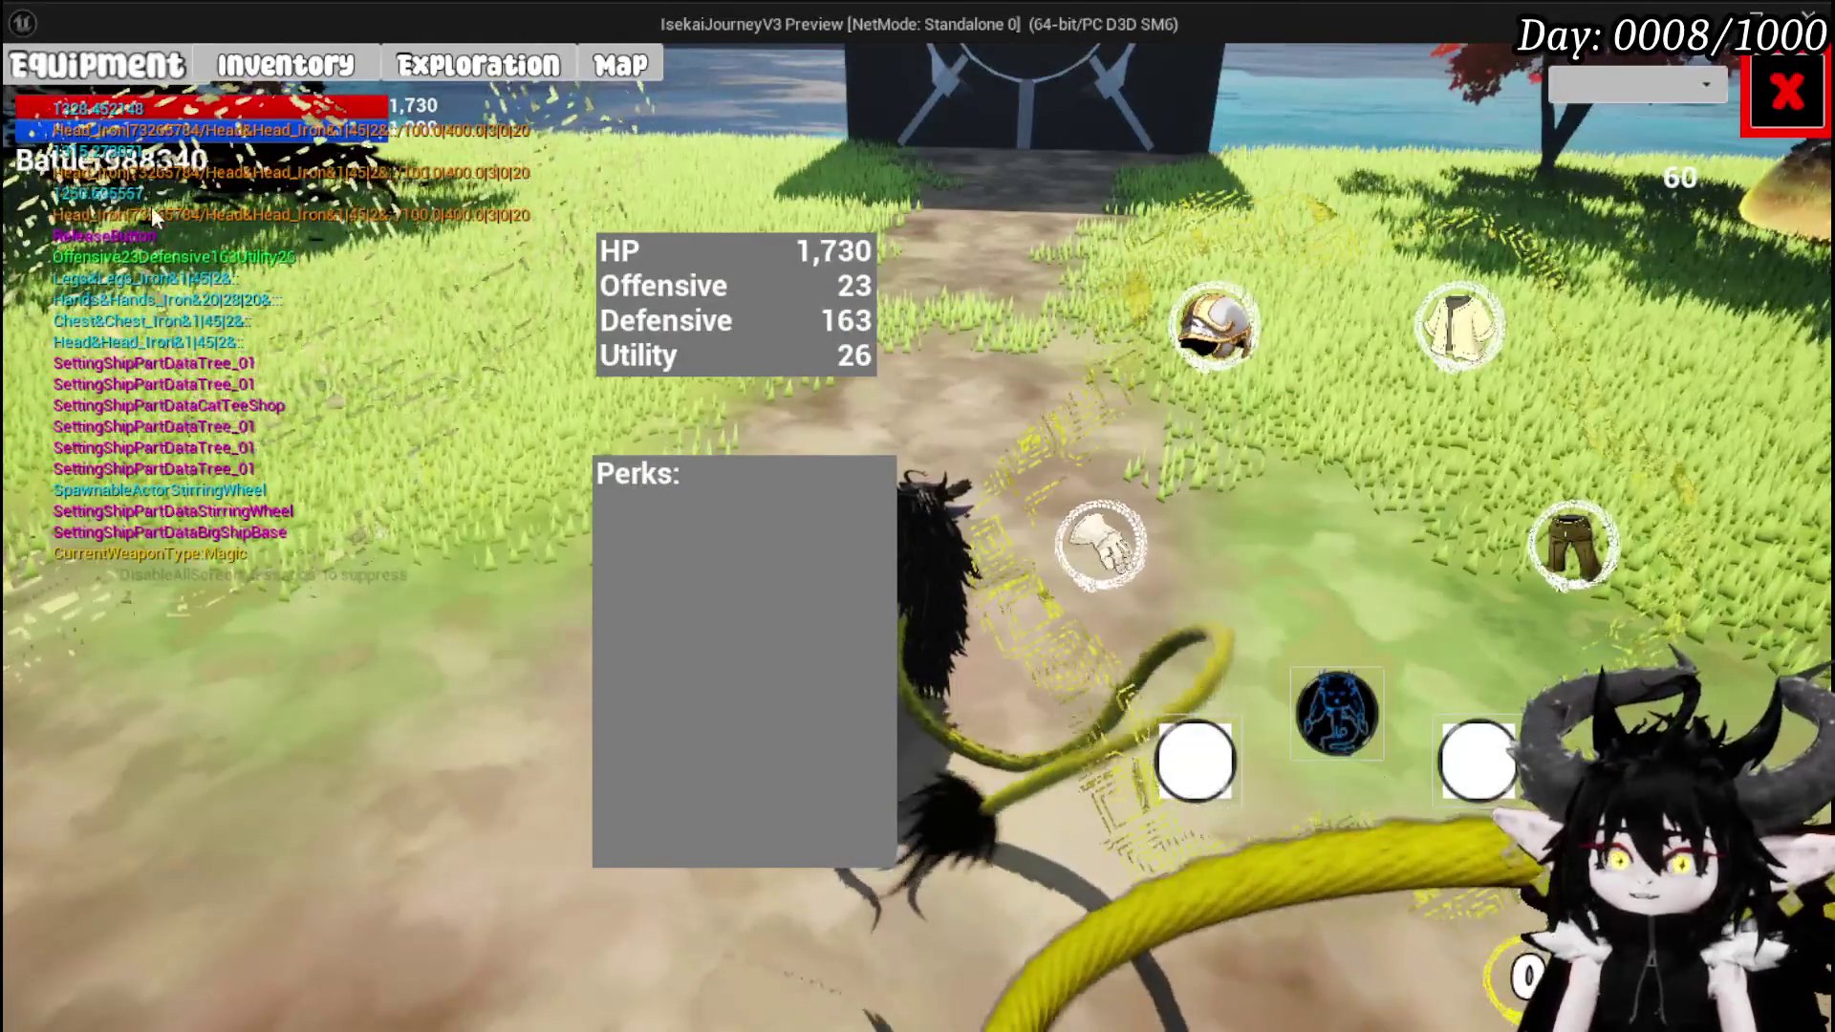
click(1785, 92)
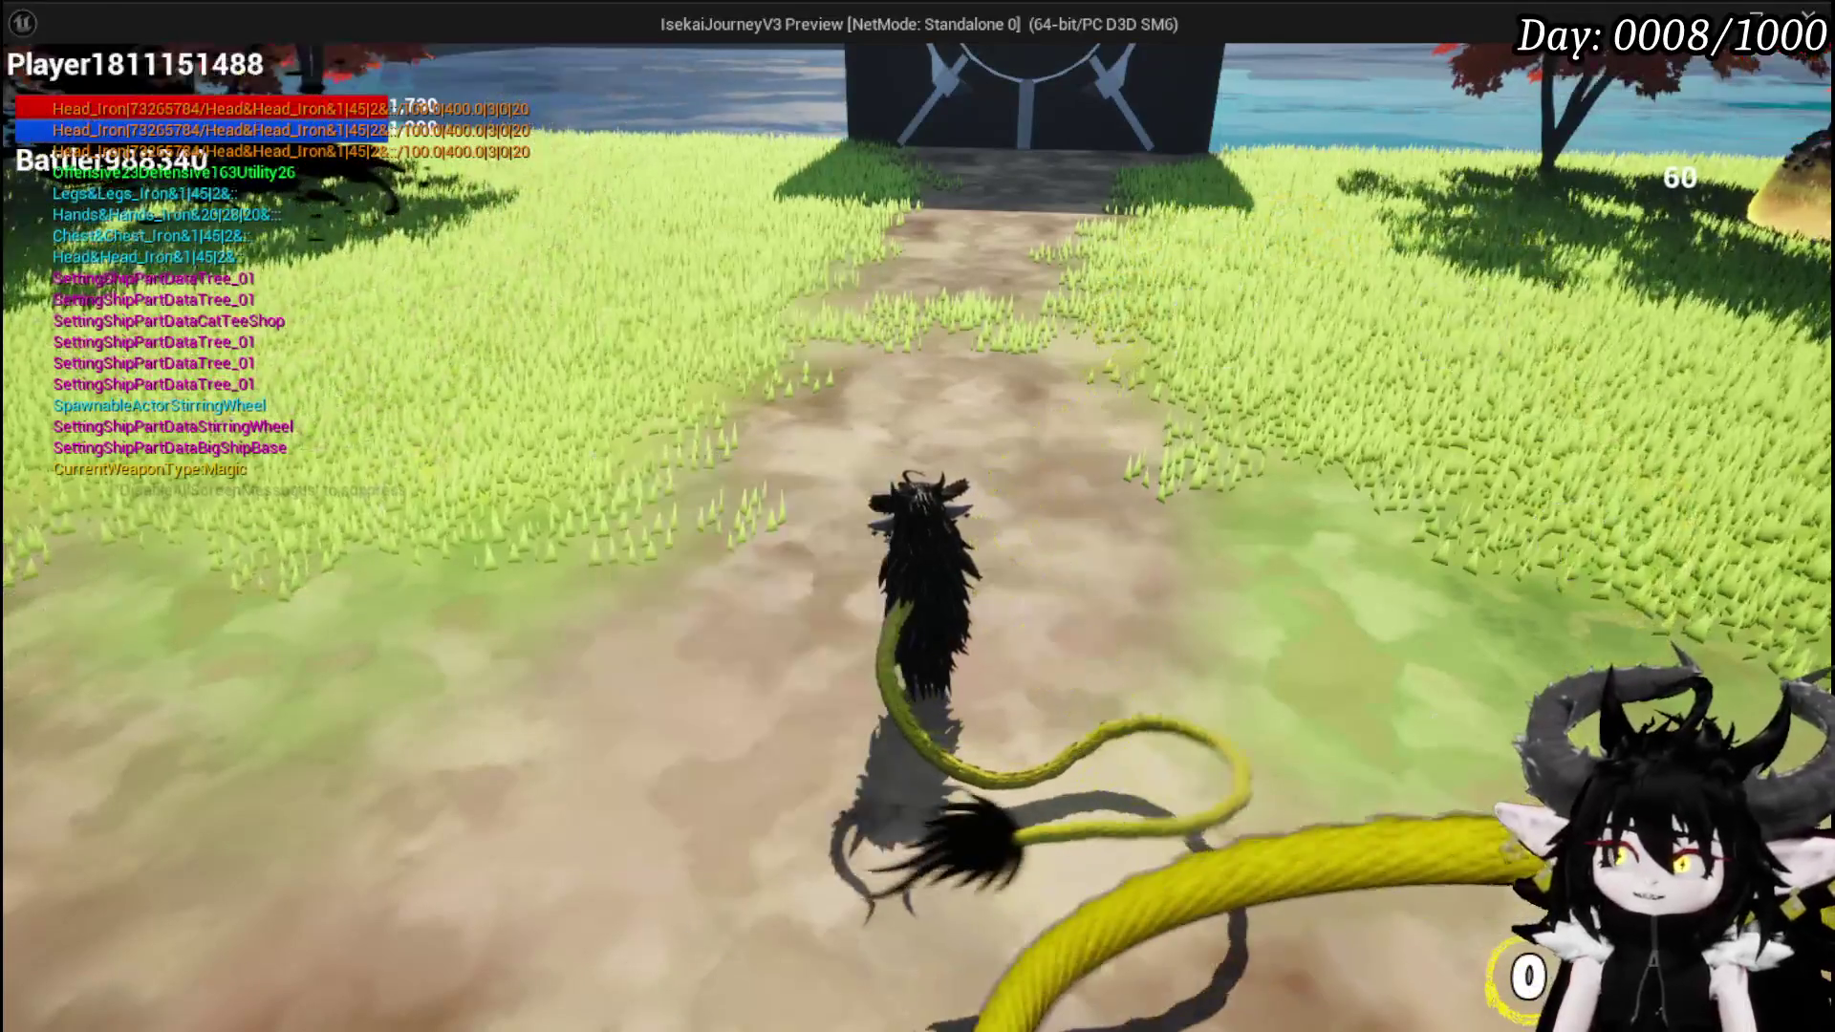
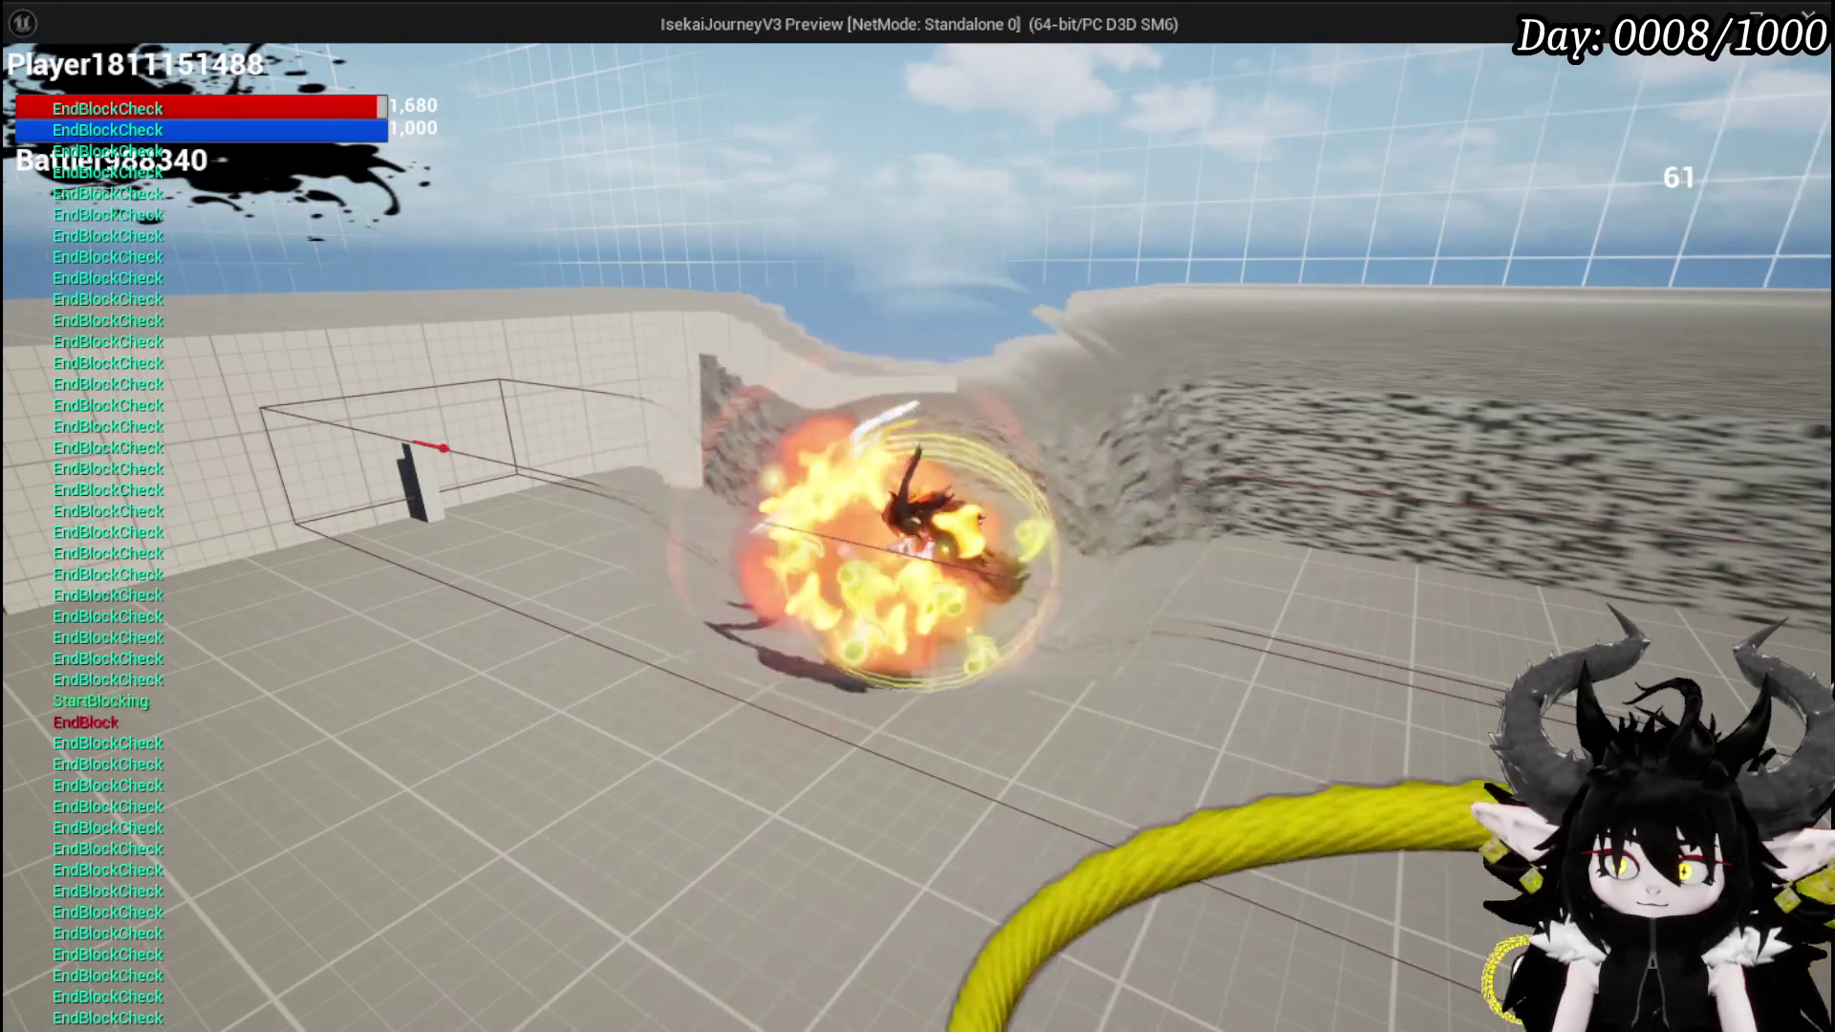
- End the game preview with Esc and save the current level
key(Escape)
click(38, 93)
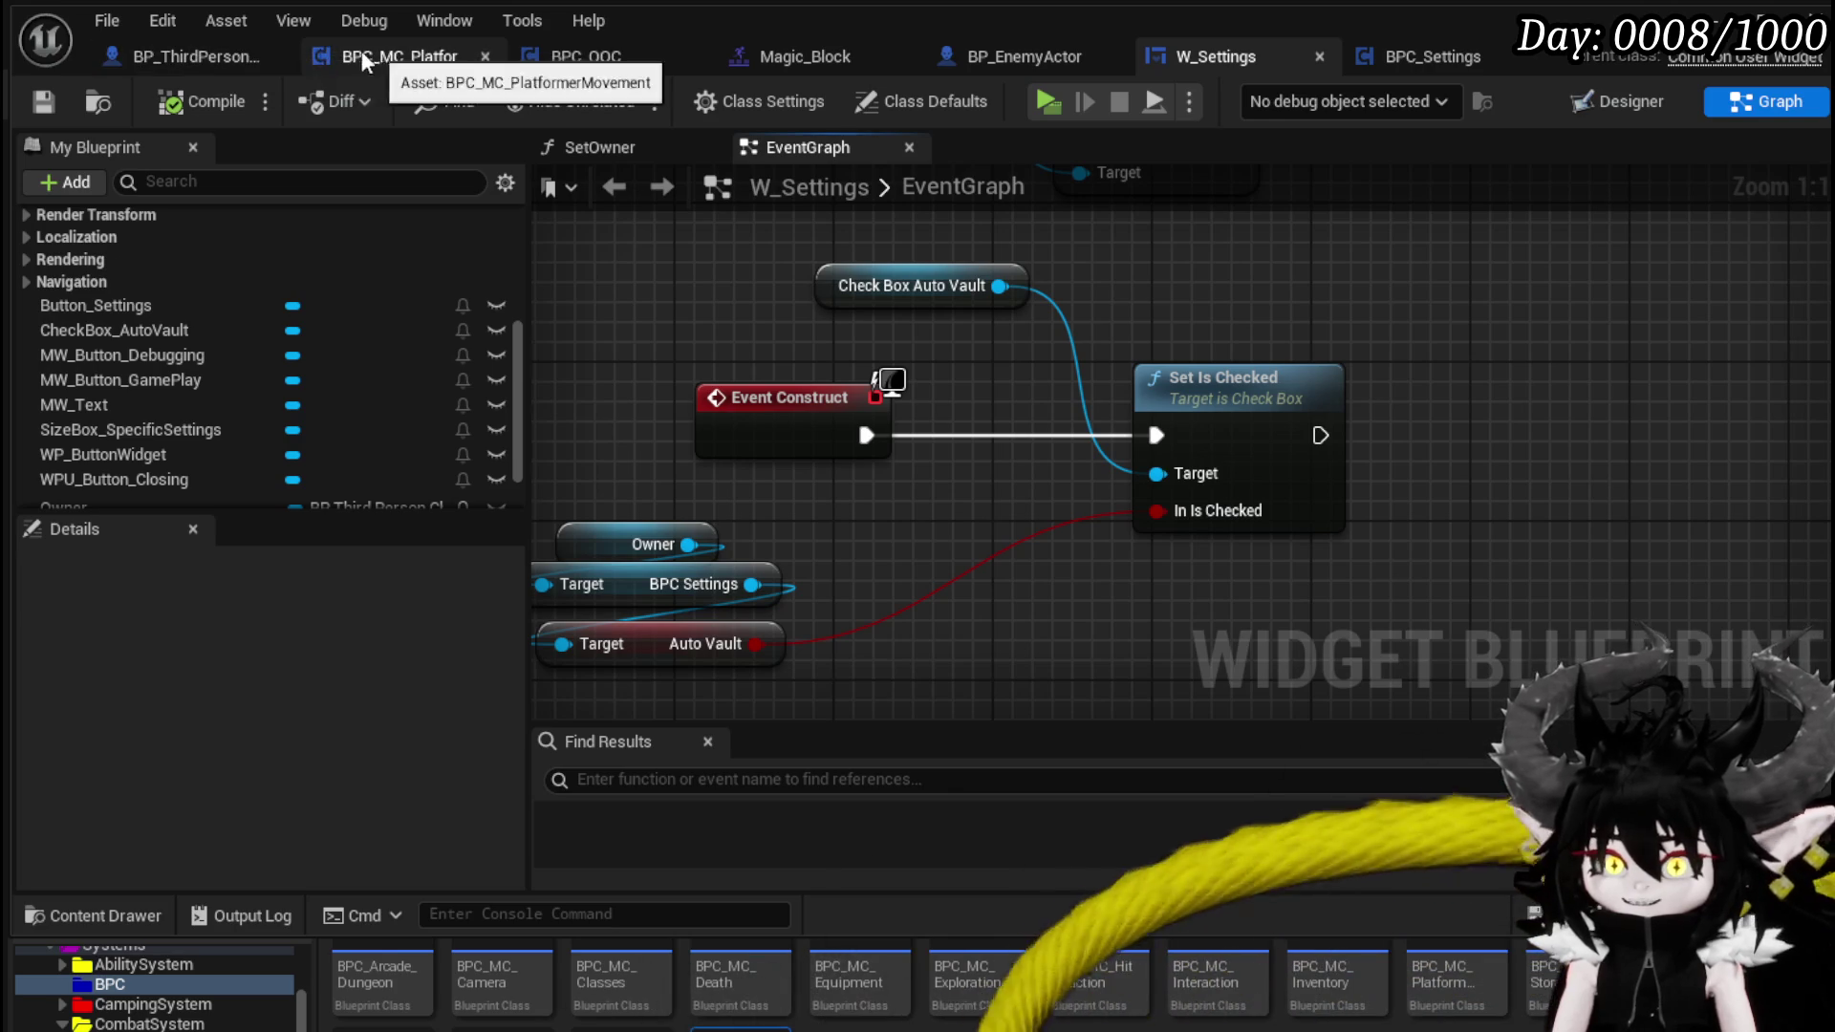
- Open BP_ThirdPersonCharacter's EventGraph and pan across the Switch on Name, End Blocking and Parry/Block nodes
click(186, 56)
scroll(738, 376, down, 3)
scroll(696, 339, down, 4)
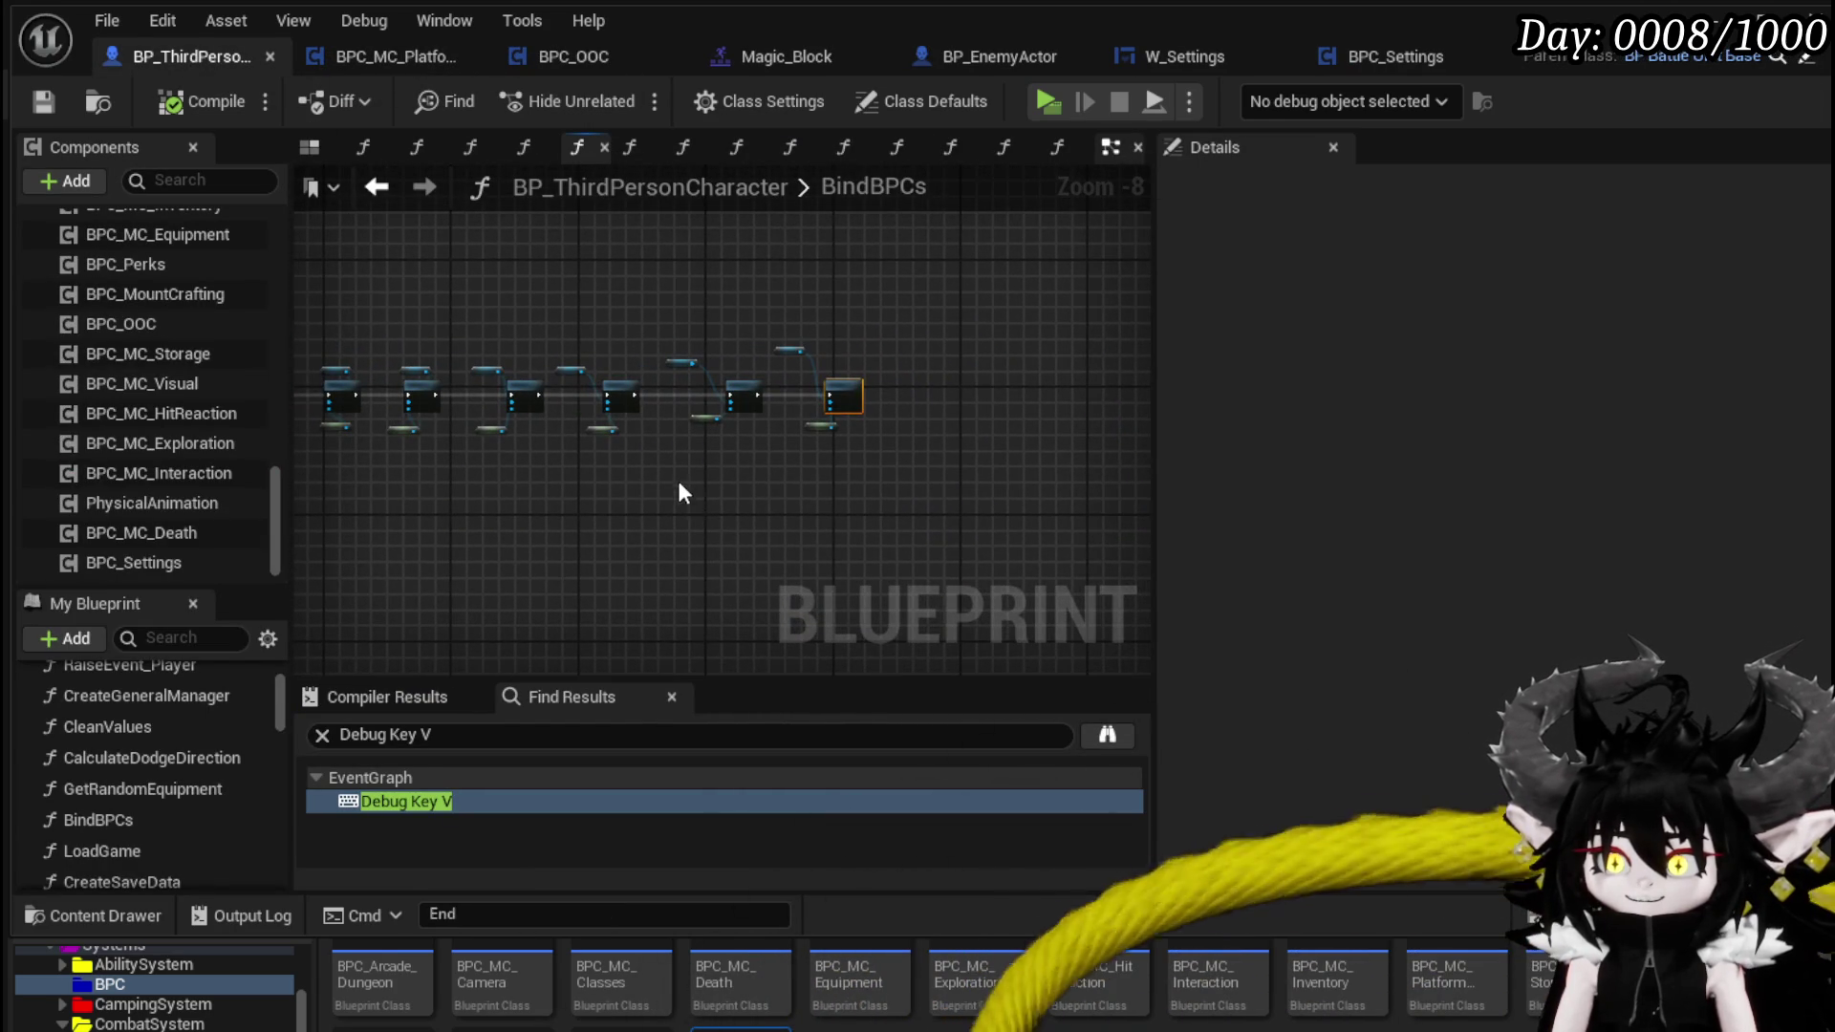
key(alt+Left)
scroll(673, 478, down, 3)
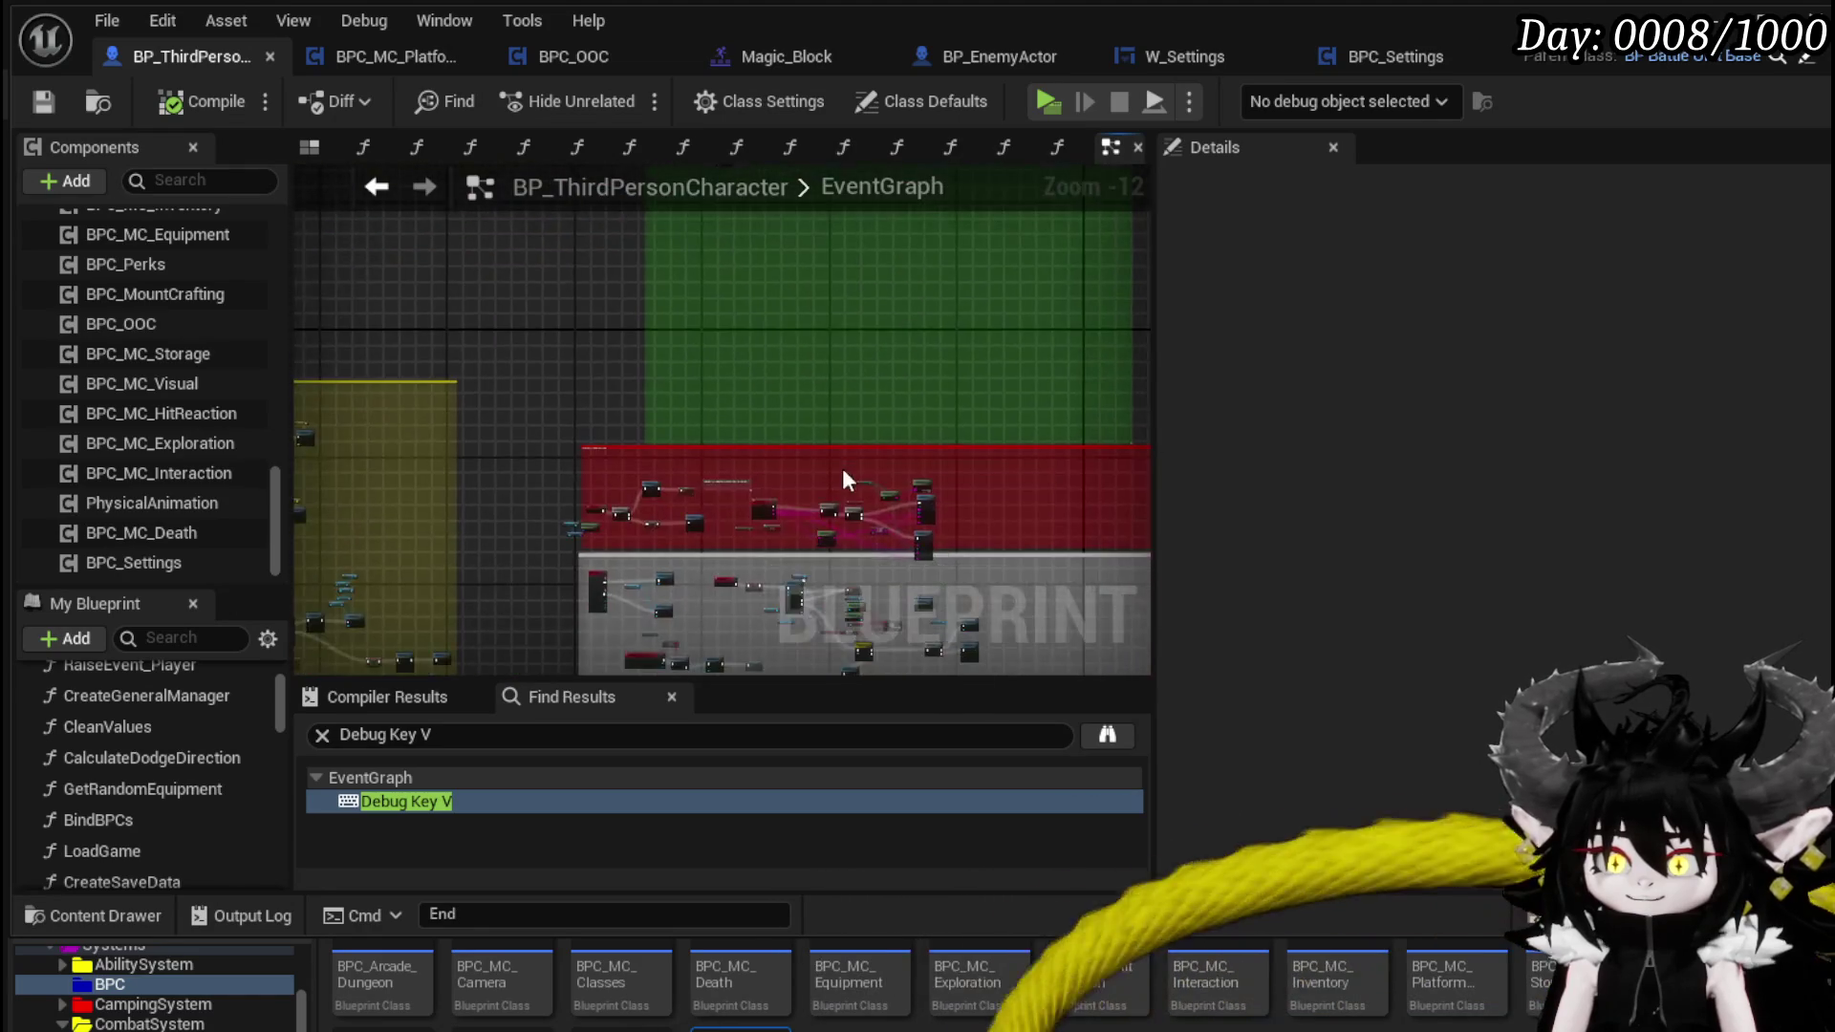
scroll(717, 433, up, 9)
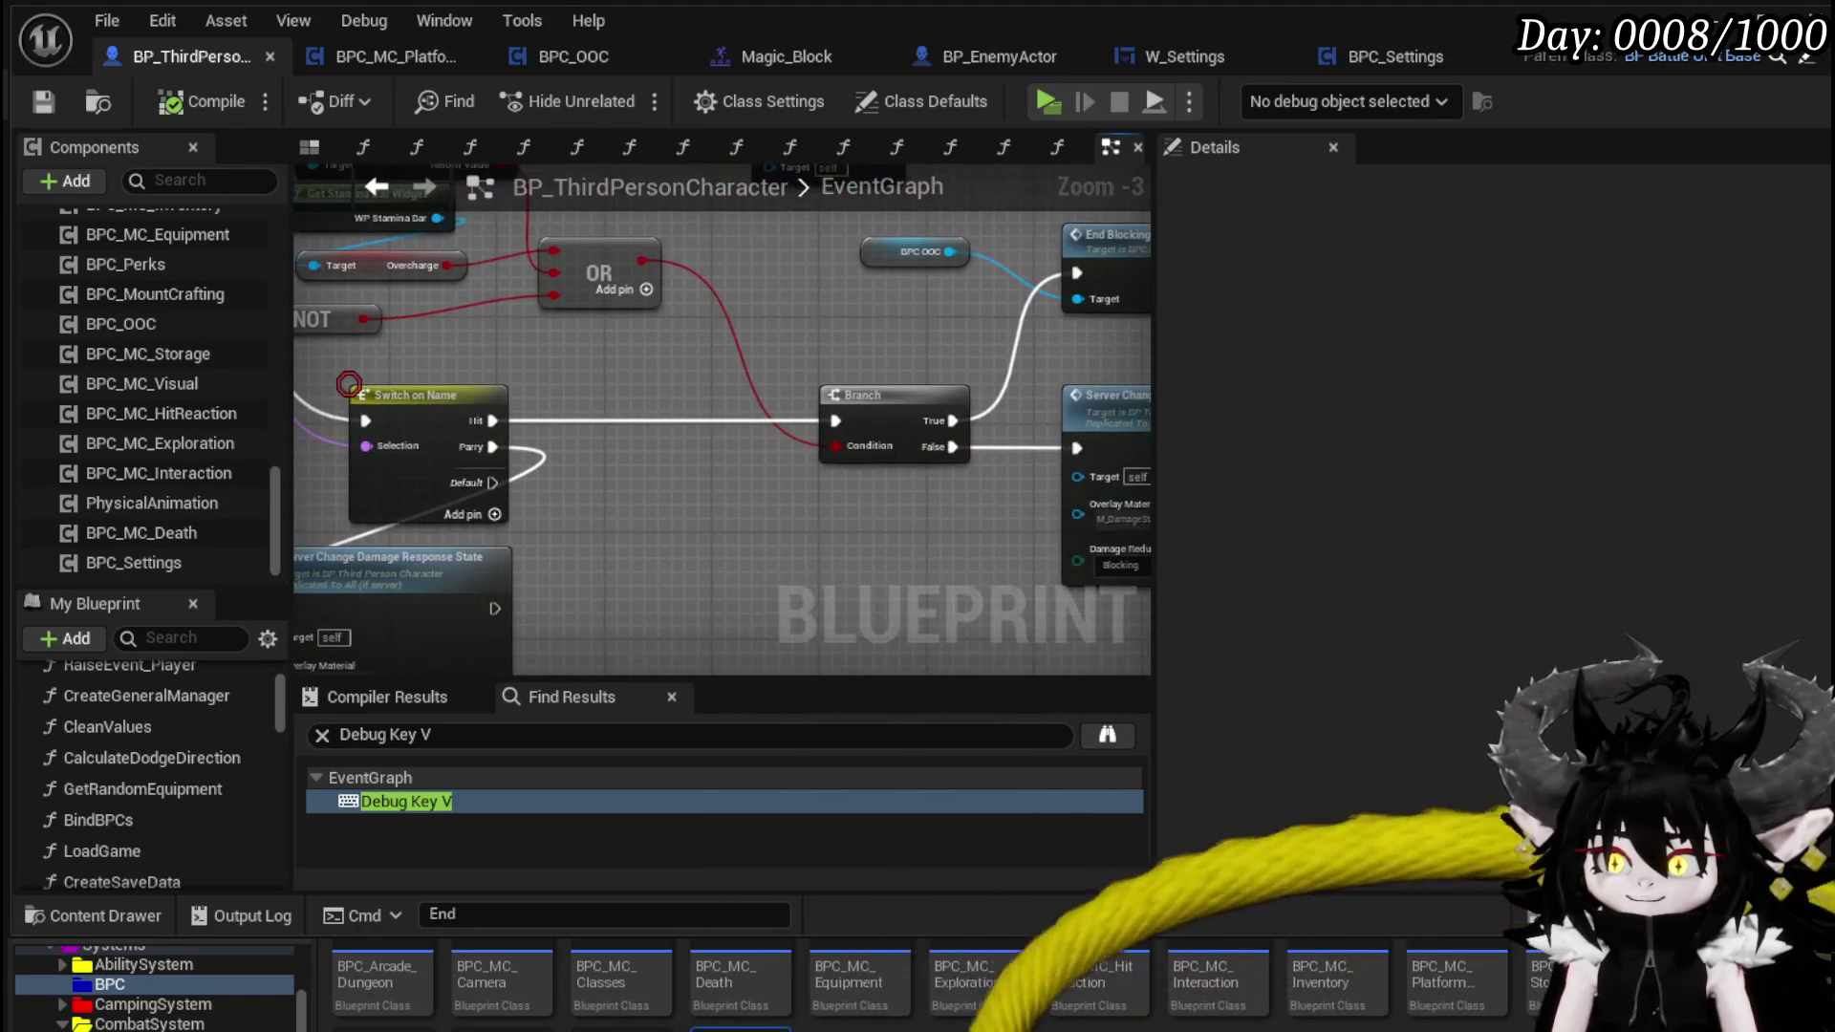
mouse_move(869, 494)
mouse_down()
mouse_move(647, 475)
mouse_move(1068, 465)
mouse_up()
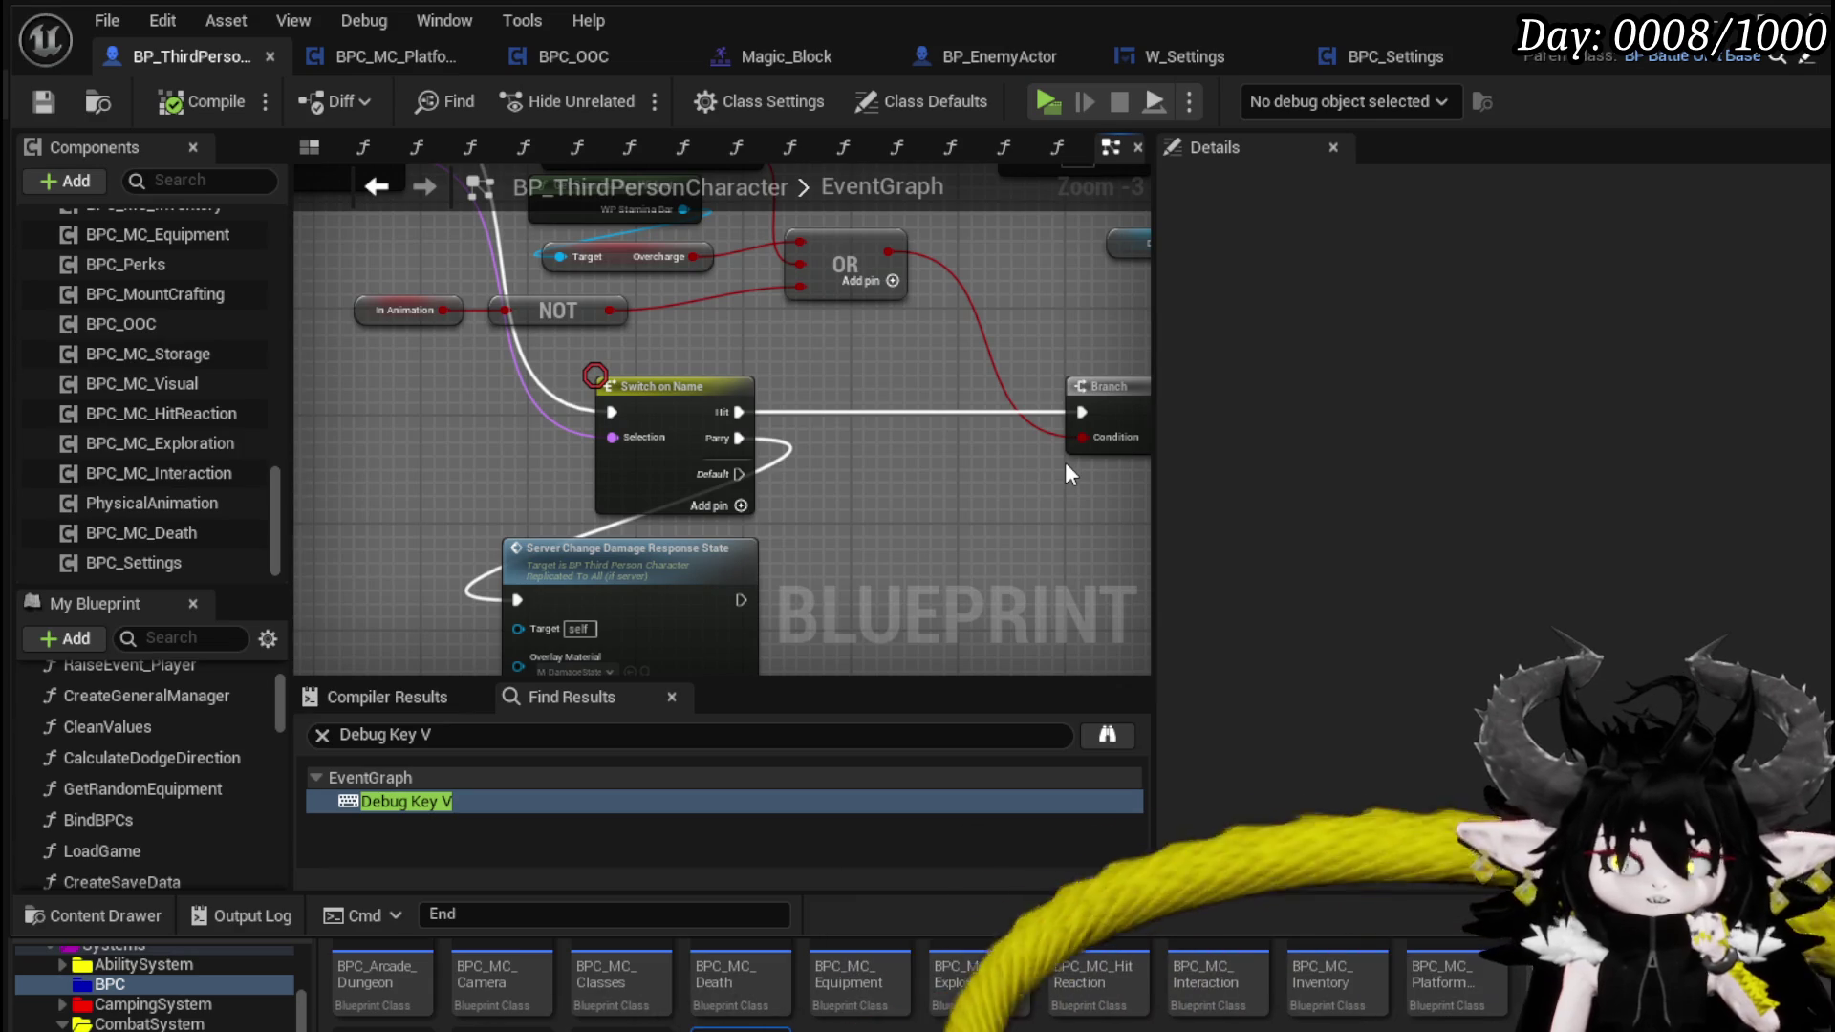
mouse_move(1068, 475)
mouse_down()
mouse_move(989, 505)
mouse_move(960, 586)
mouse_move(1015, 595)
mouse_move(643, 598)
mouse_move(562, 554)
mouse_up()
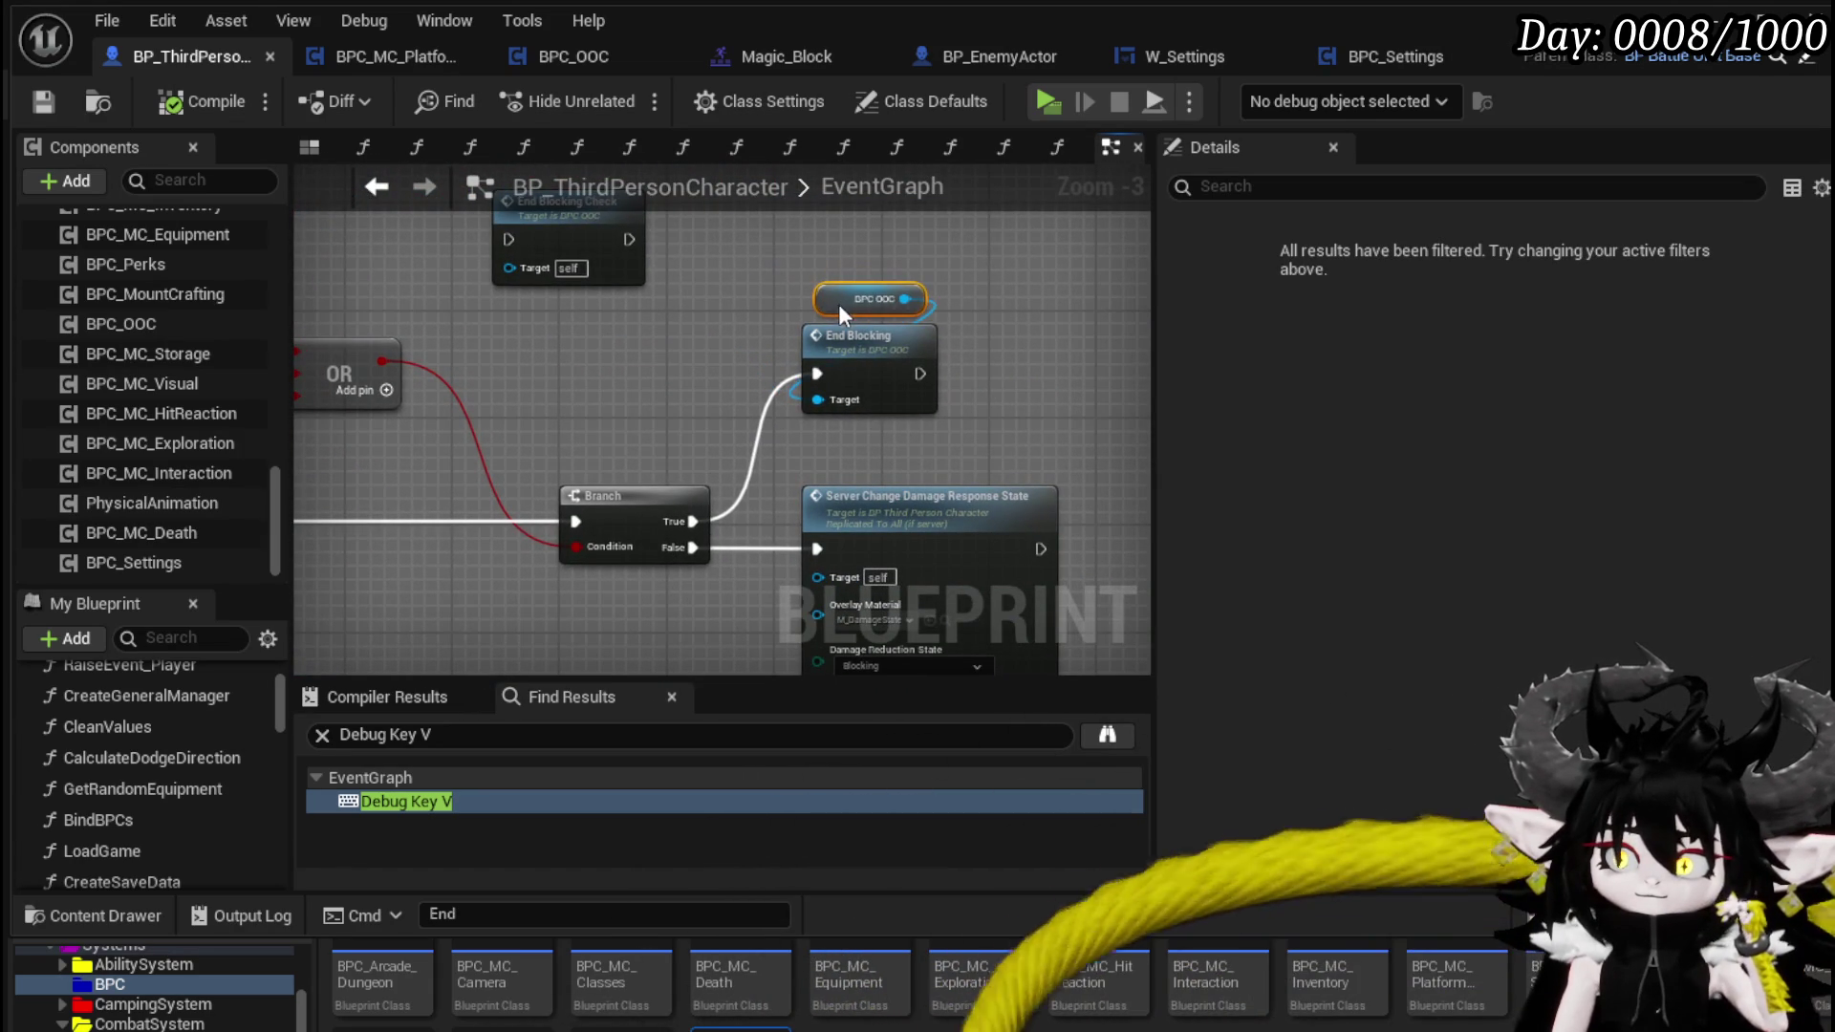
click(703, 358)
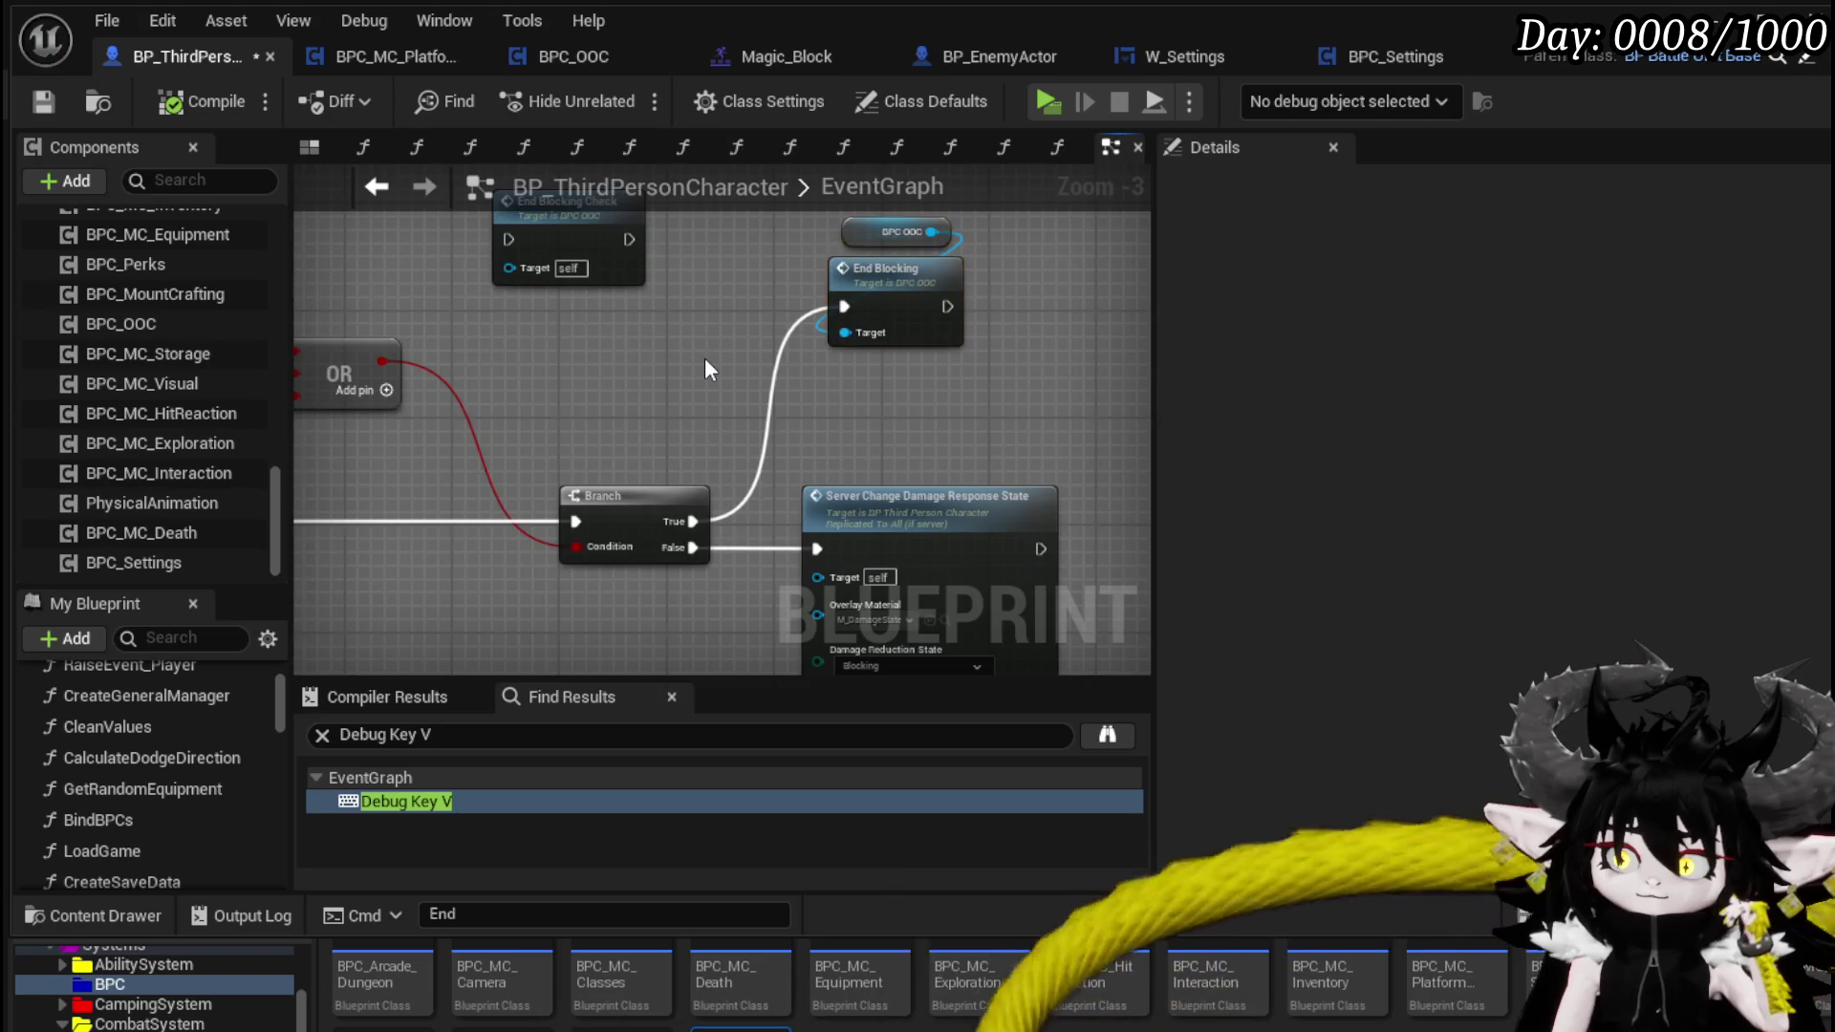
scroll(715, 343, down, 2)
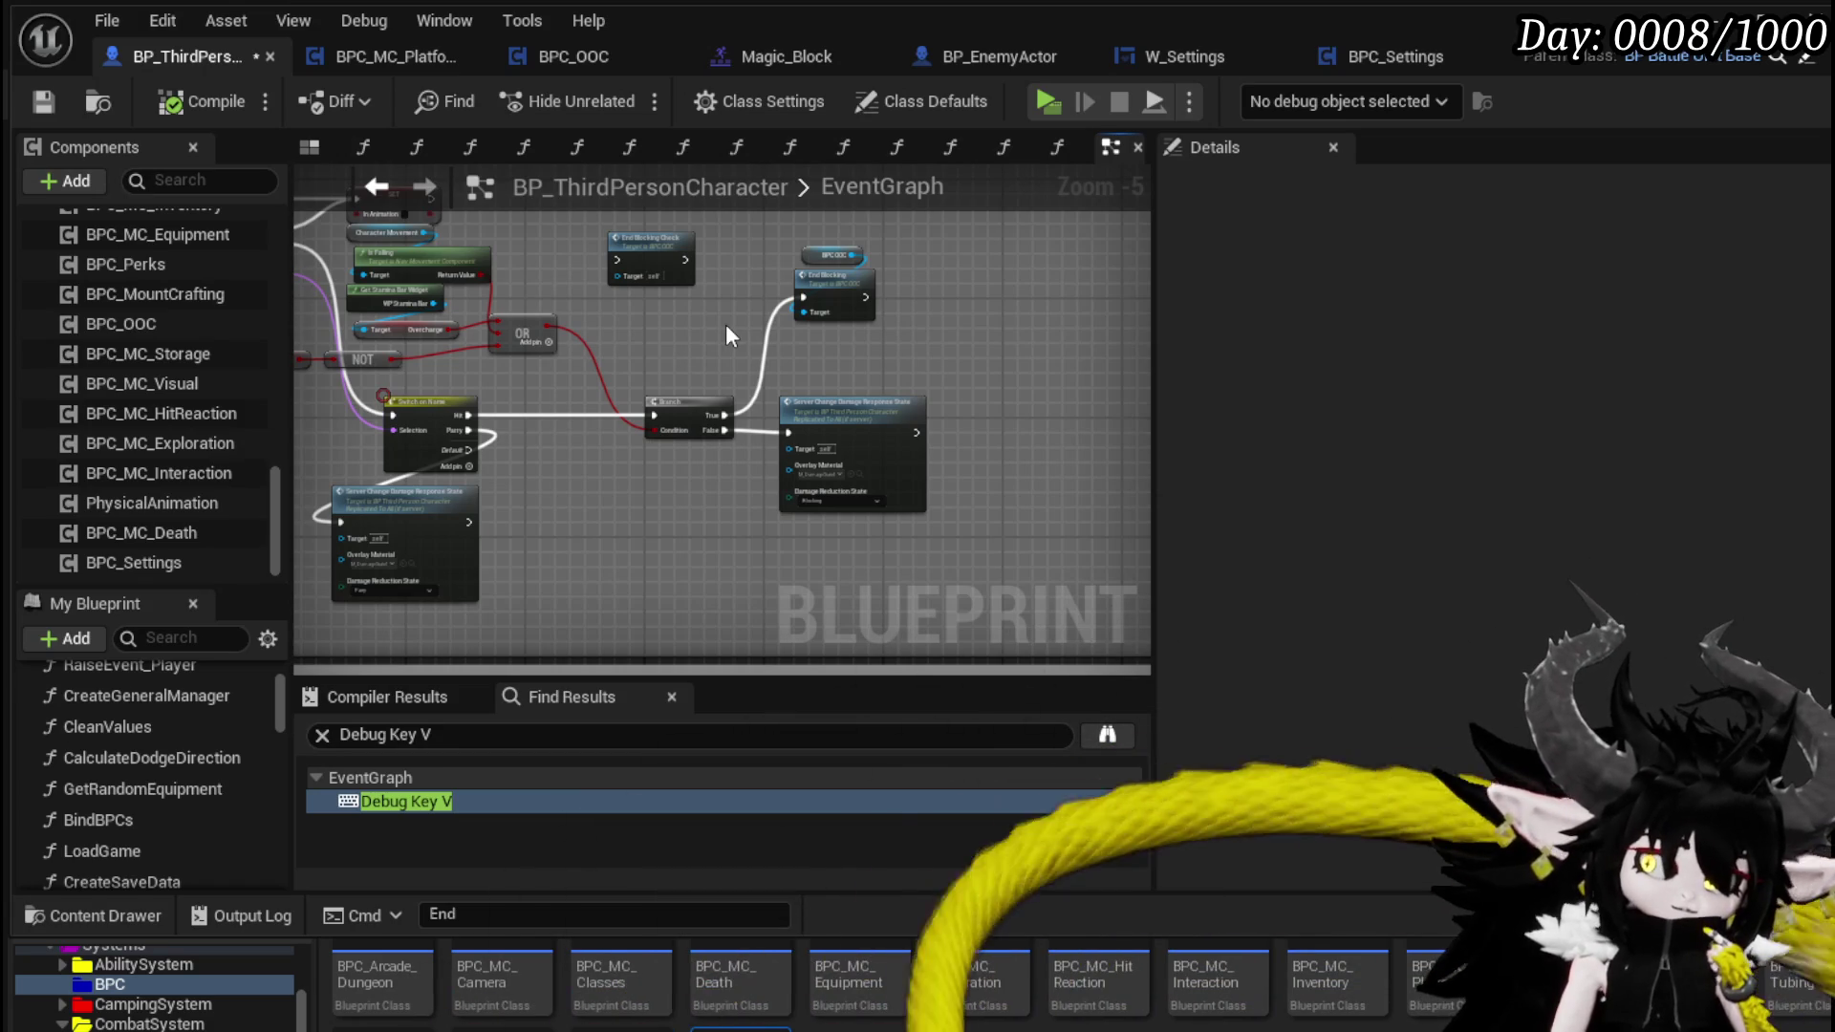
drag(725, 324, 802, 468)
scroll(856, 430, down, 2)
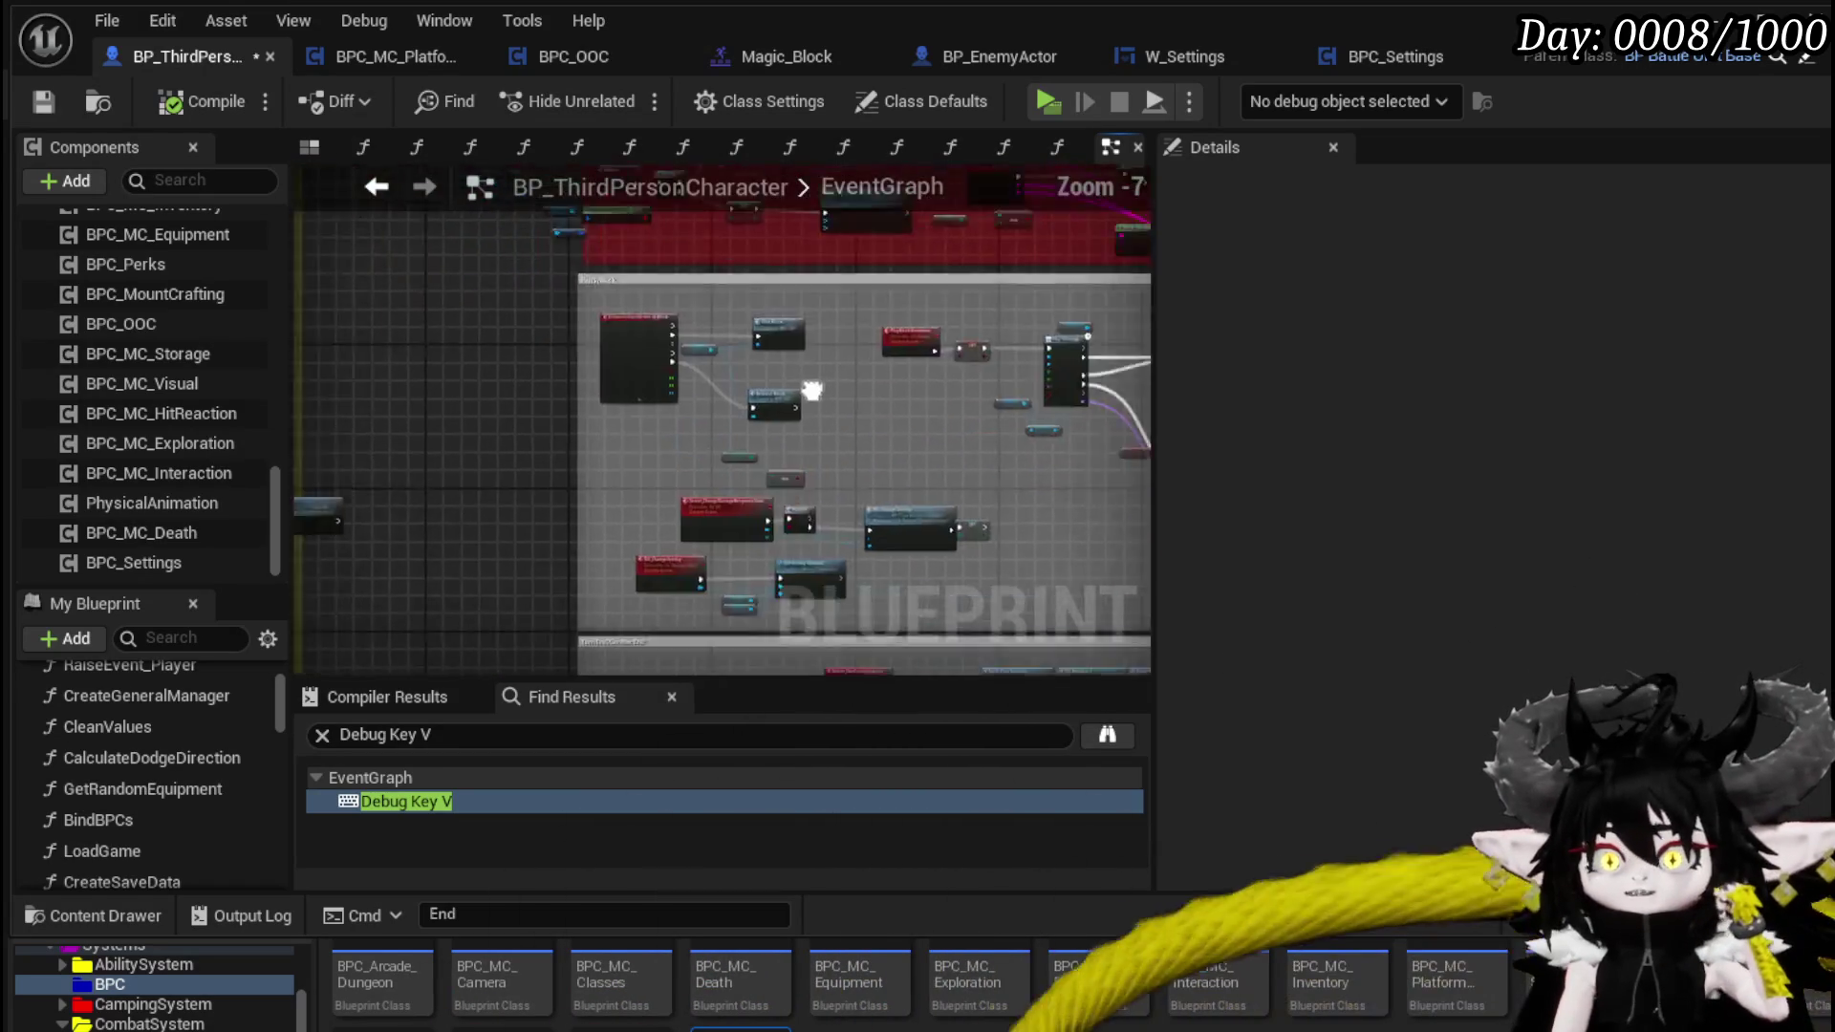
- Select the Damage Reduction State and invincible nodes, view Release Block, and save the blueprint
scroll(935, 434, up, 4)
mouse_move(447, 371)
mouse_down()
mouse_move(794, 421)
mouse_move(700, 392)
mouse_up()
mouse_move(798, 481)
mouse_down()
mouse_move(822, 373)
mouse_move(838, 469)
mouse_up()
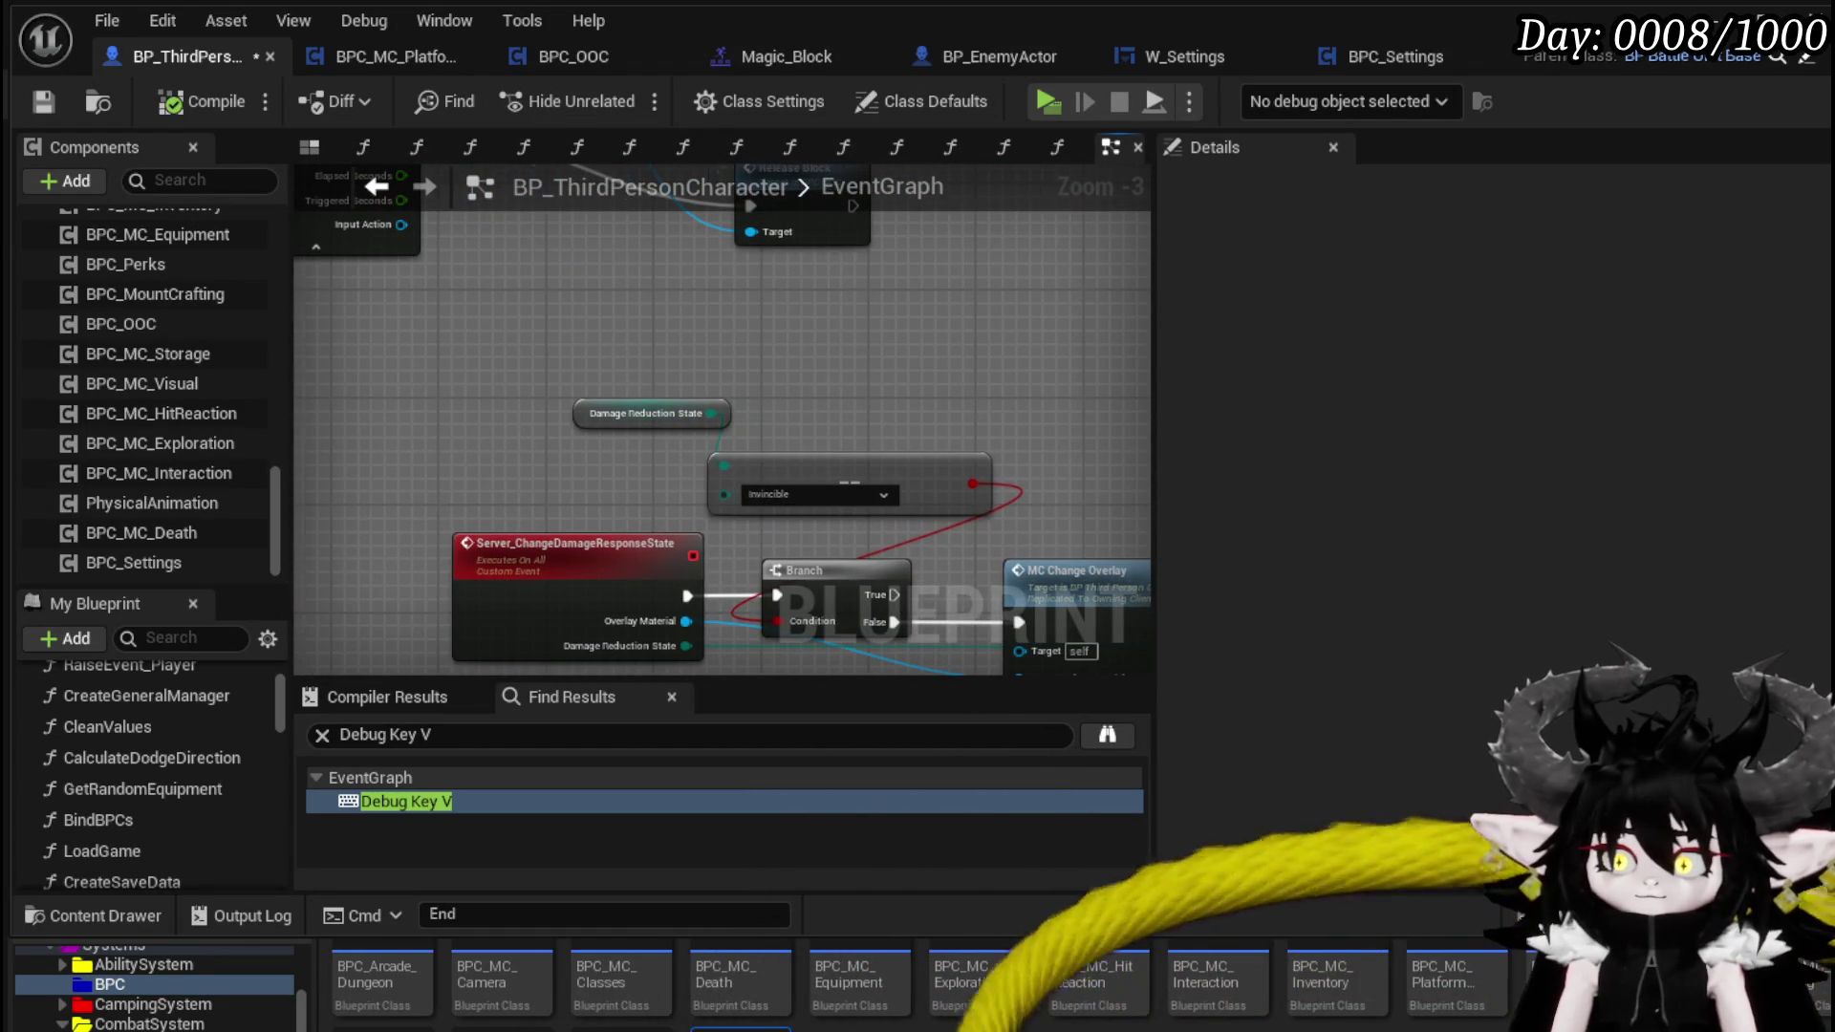
drag(608, 346, 751, 395)
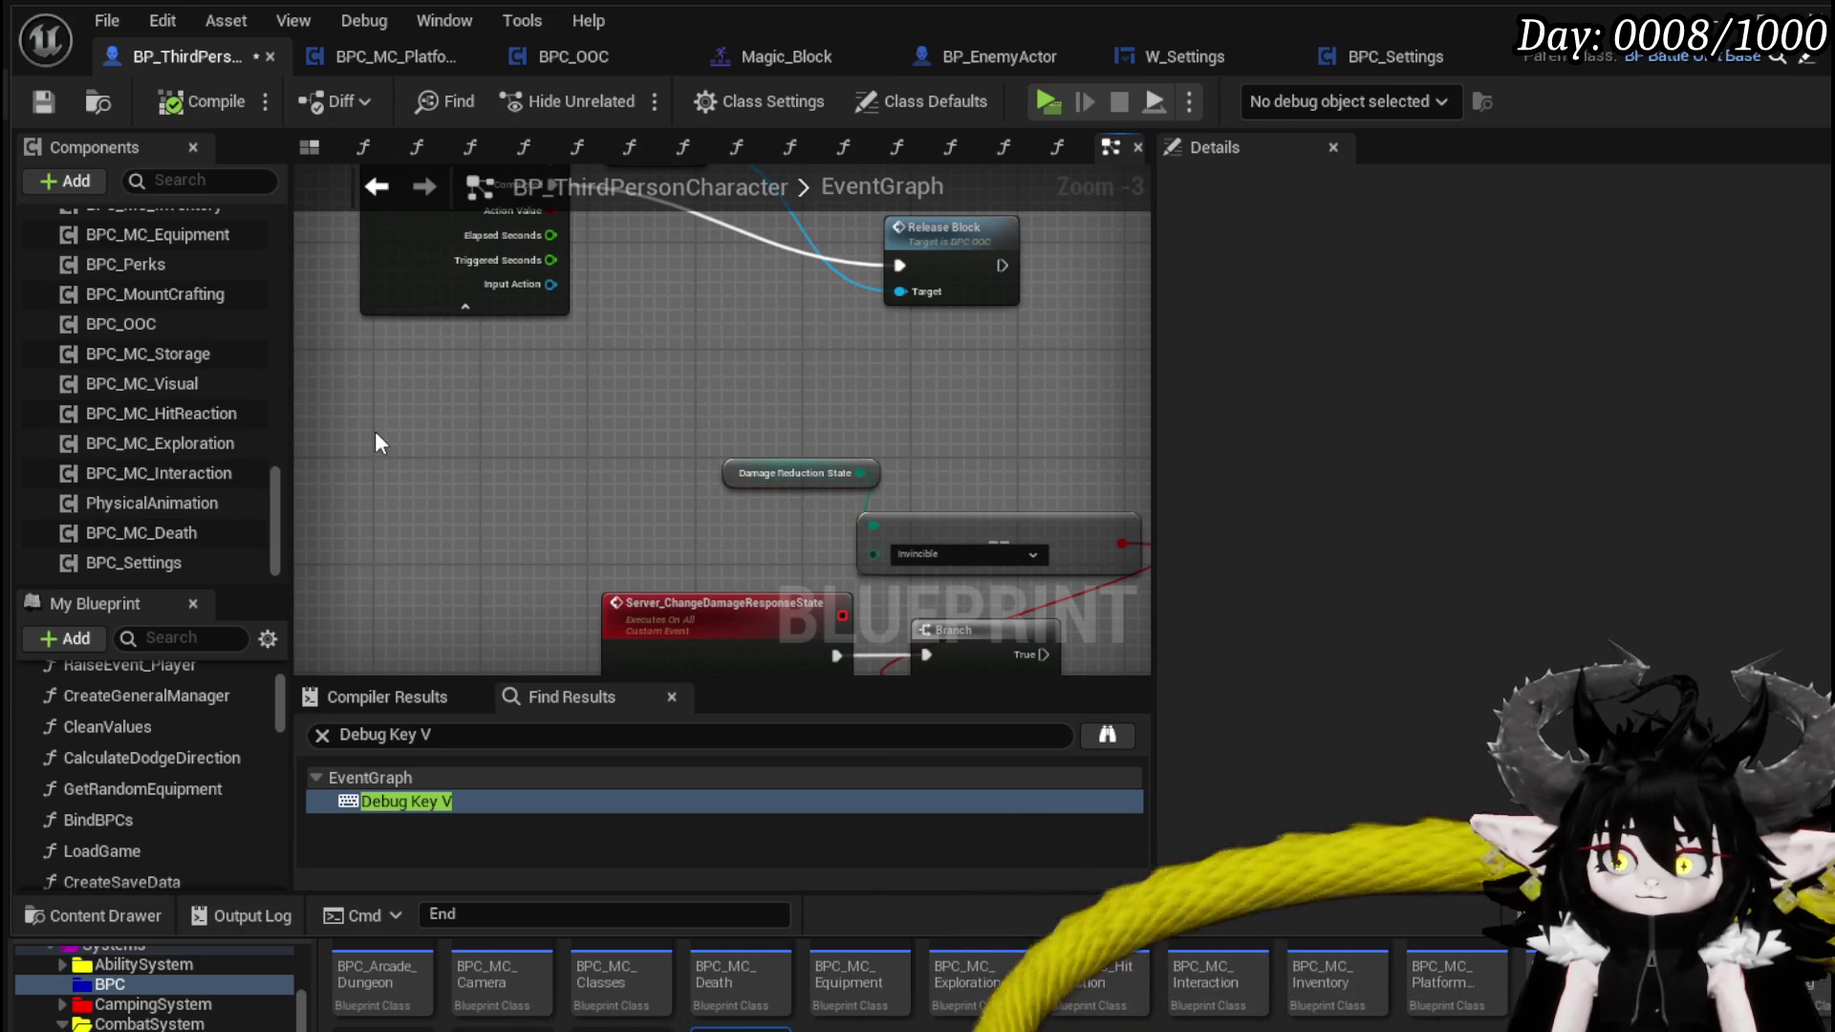
mouse_move(371, 423)
mouse_down()
mouse_move(319, 397)
mouse_move(467, 368)
mouse_up()
click(42, 105)
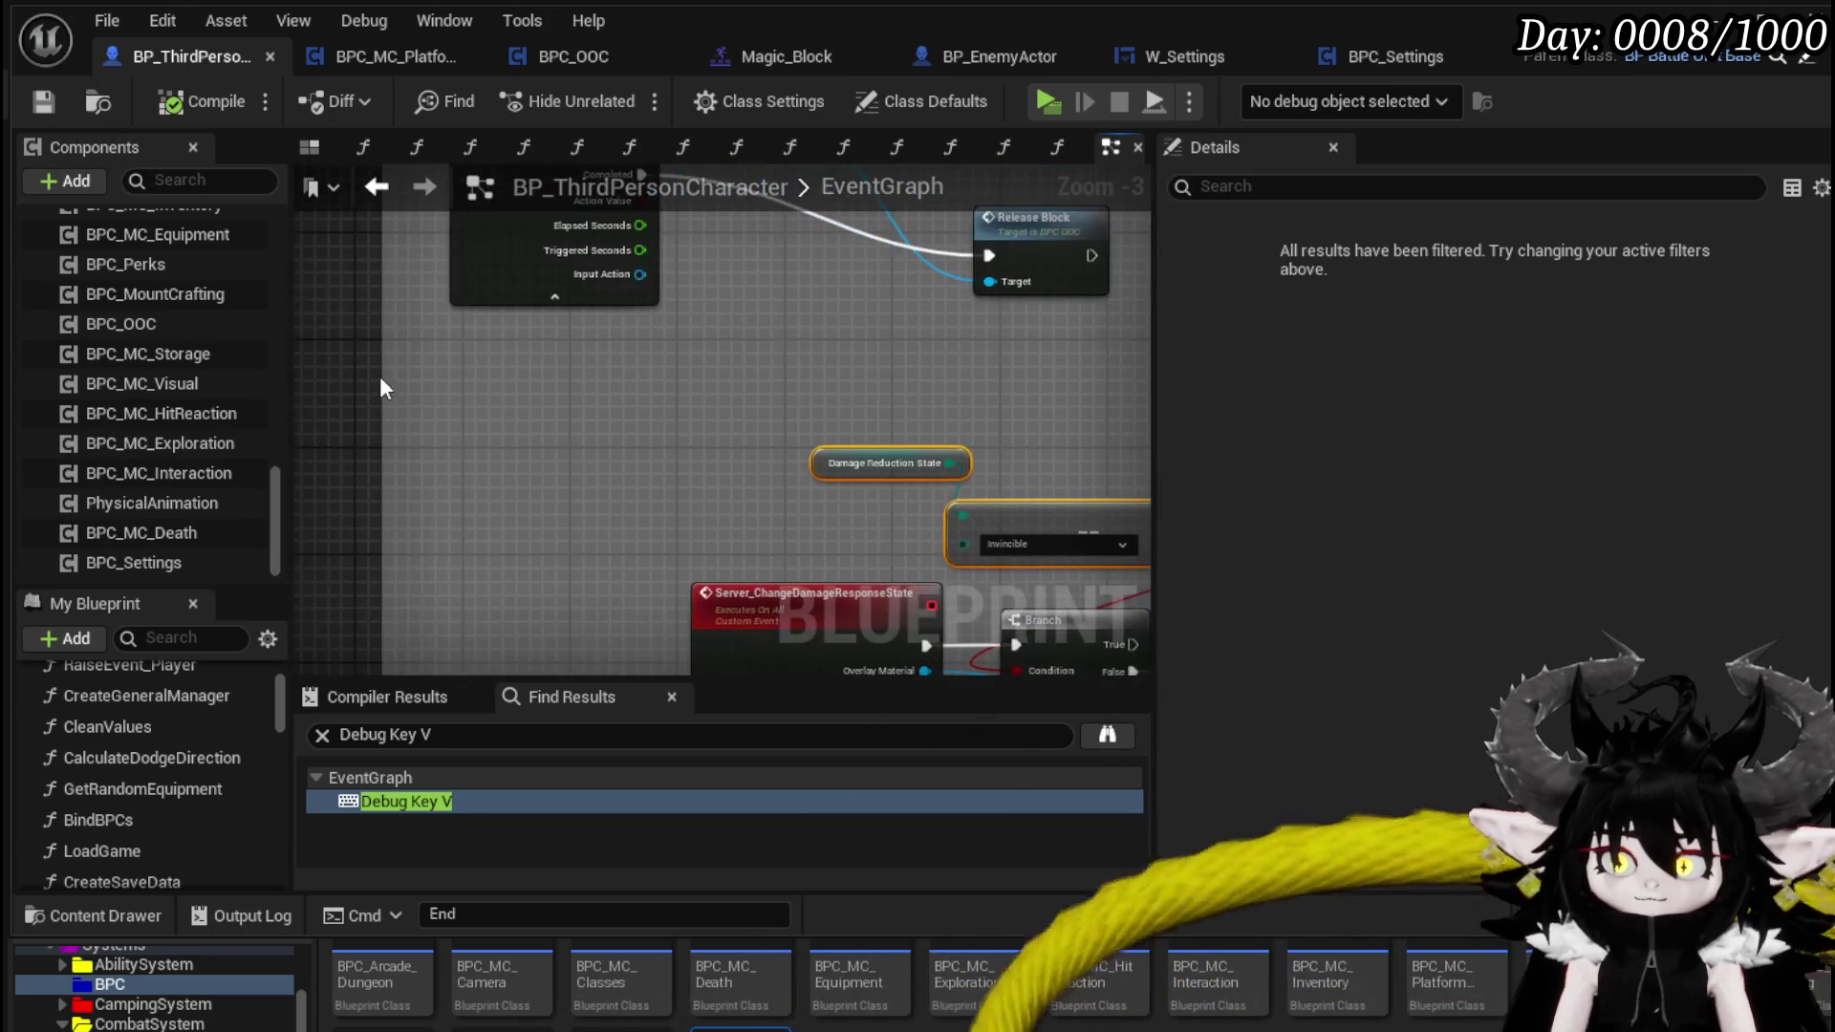
click(430, 384)
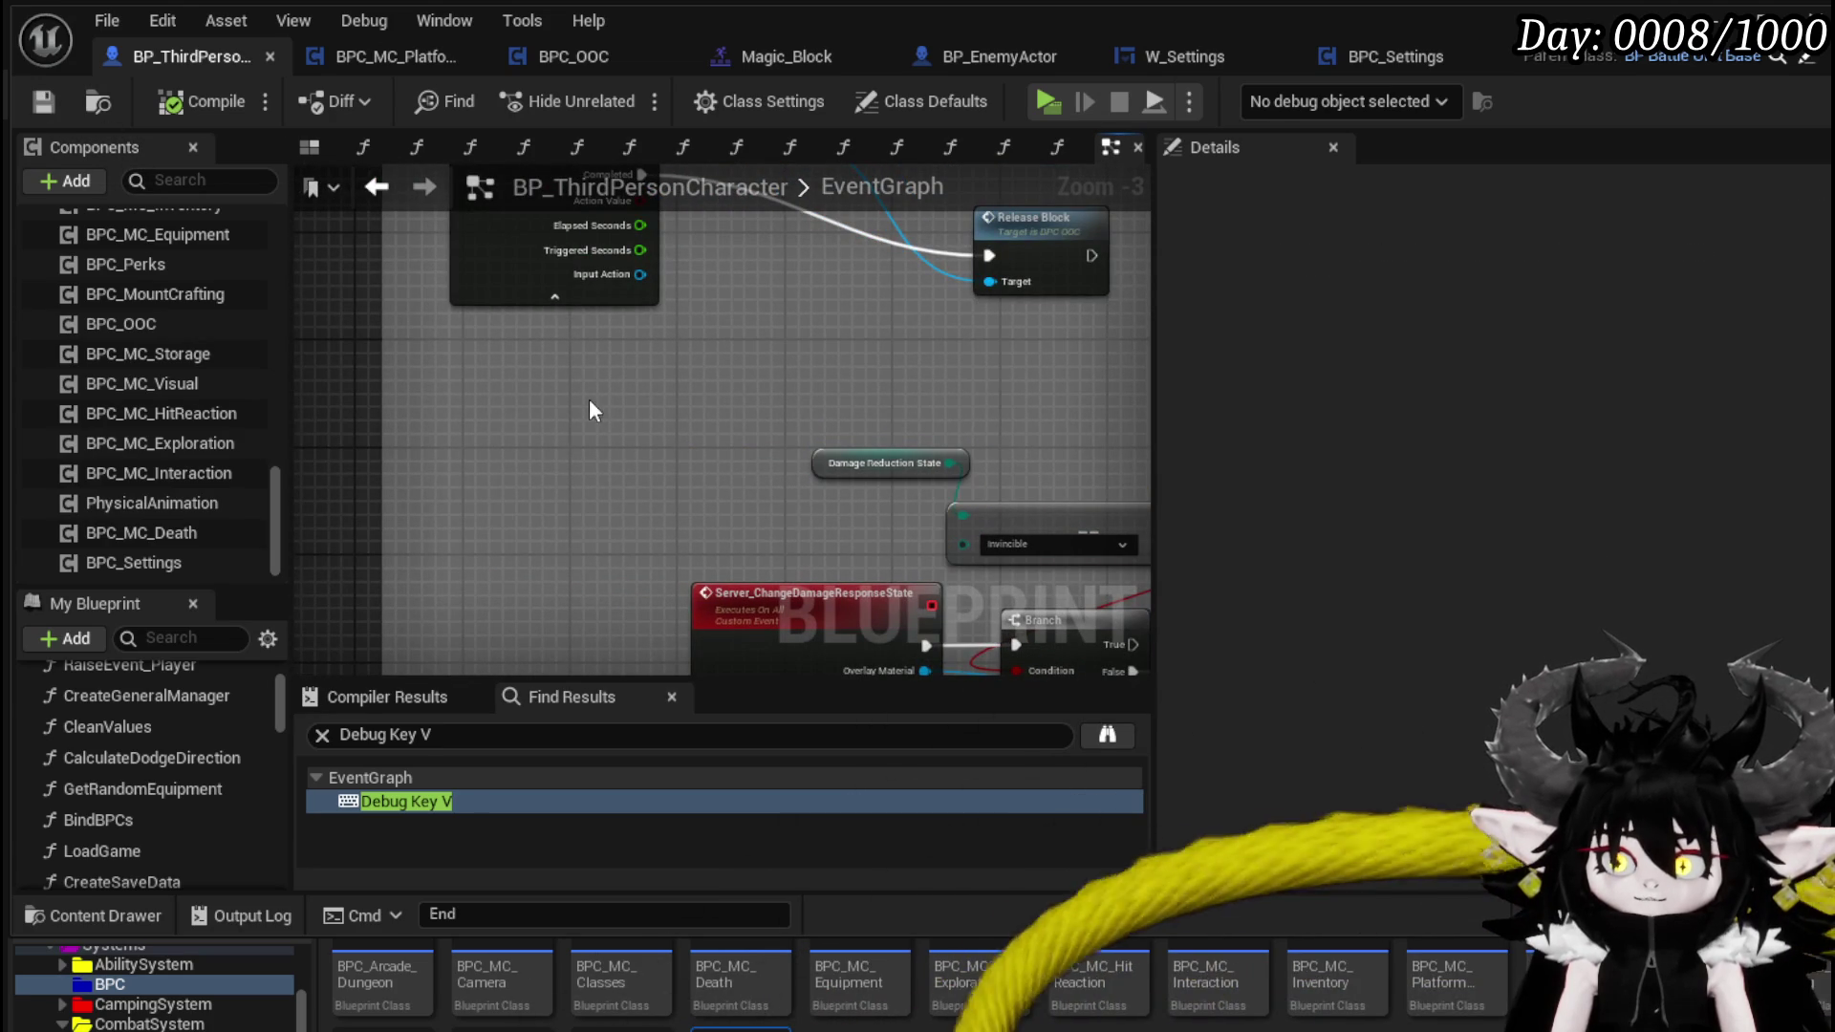
- Paste the copied nodes beside the block input and wire the Branch's False output to Release Block
right_click(460, 443)
key(ctrl+v)
click(571, 446)
mouse_move(644, 394)
mouse_down()
mouse_move(567, 489)
mouse_move(600, 386)
mouse_up()
drag(763, 370, 777, 411)
drag(666, 431, 776, 460)
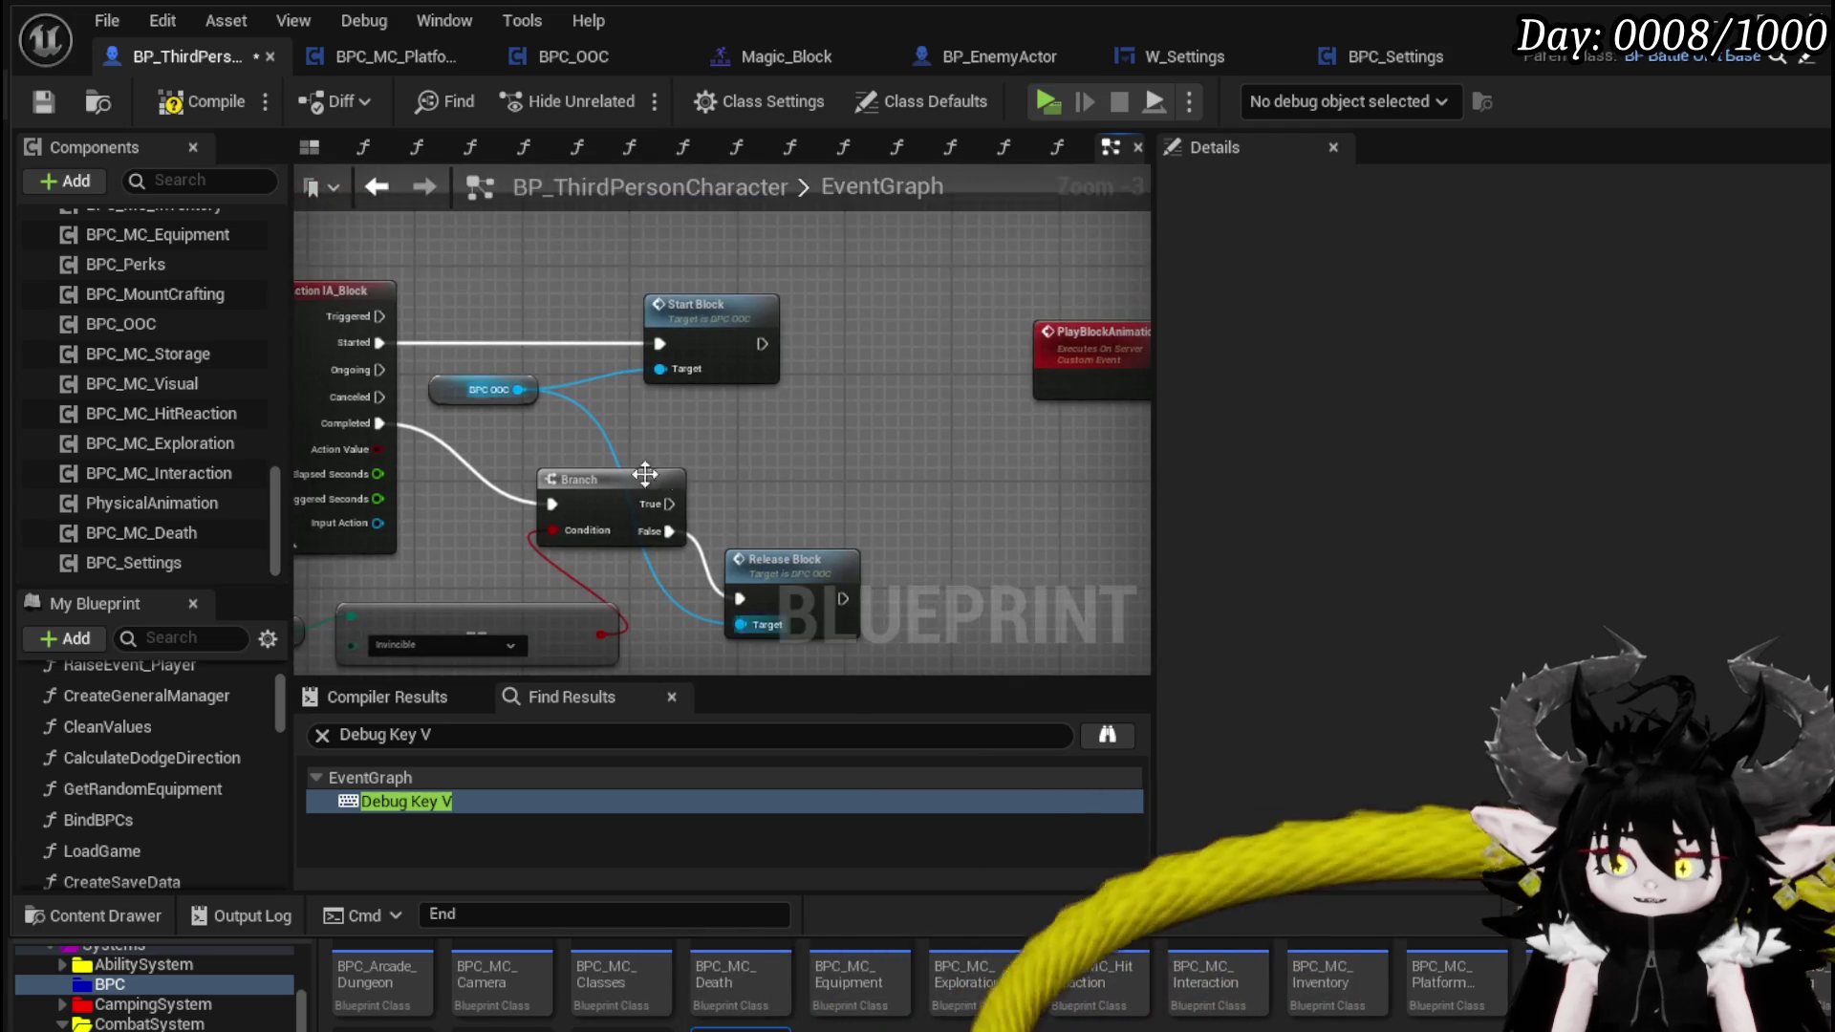
right_click(759, 426)
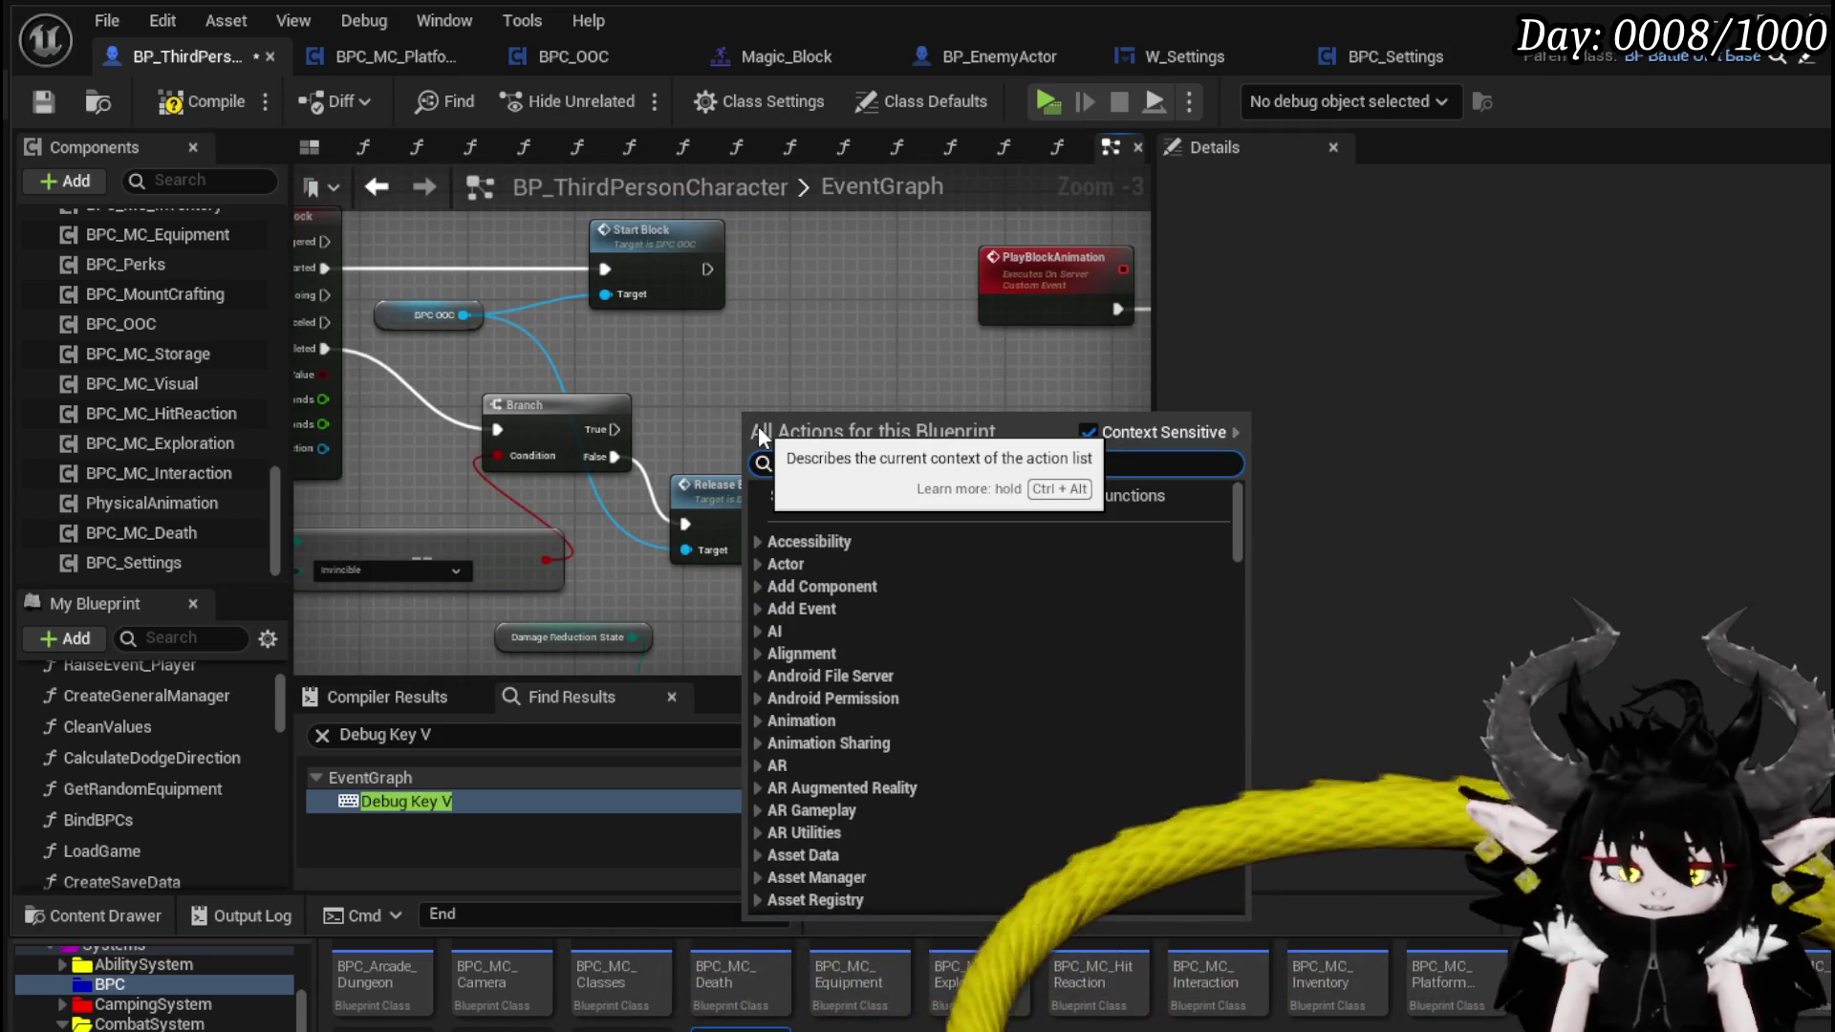
- Add a SET In Animation (false) node on the Branch's True output, then compile and save
text(in animation)
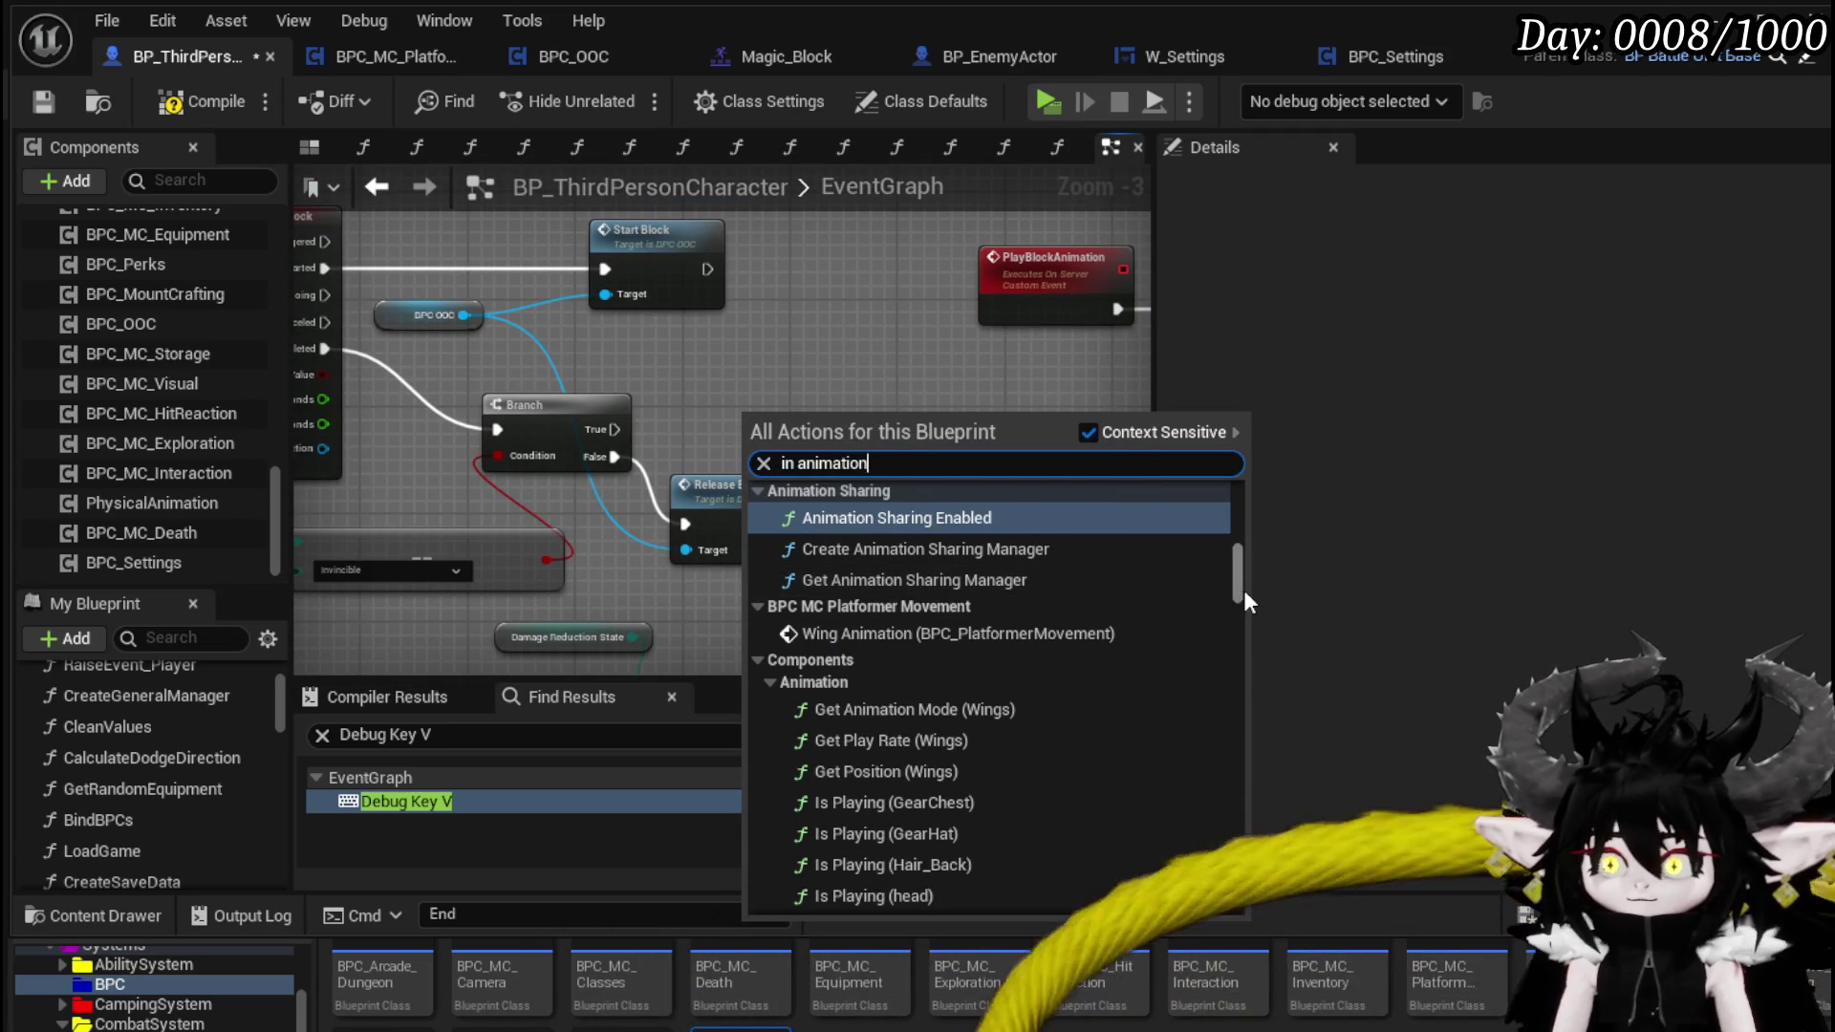
mouse_move(1235, 577)
mouse_down()
mouse_move(1252, 519)
mouse_move(1242, 908)
mouse_up()
click(965, 899)
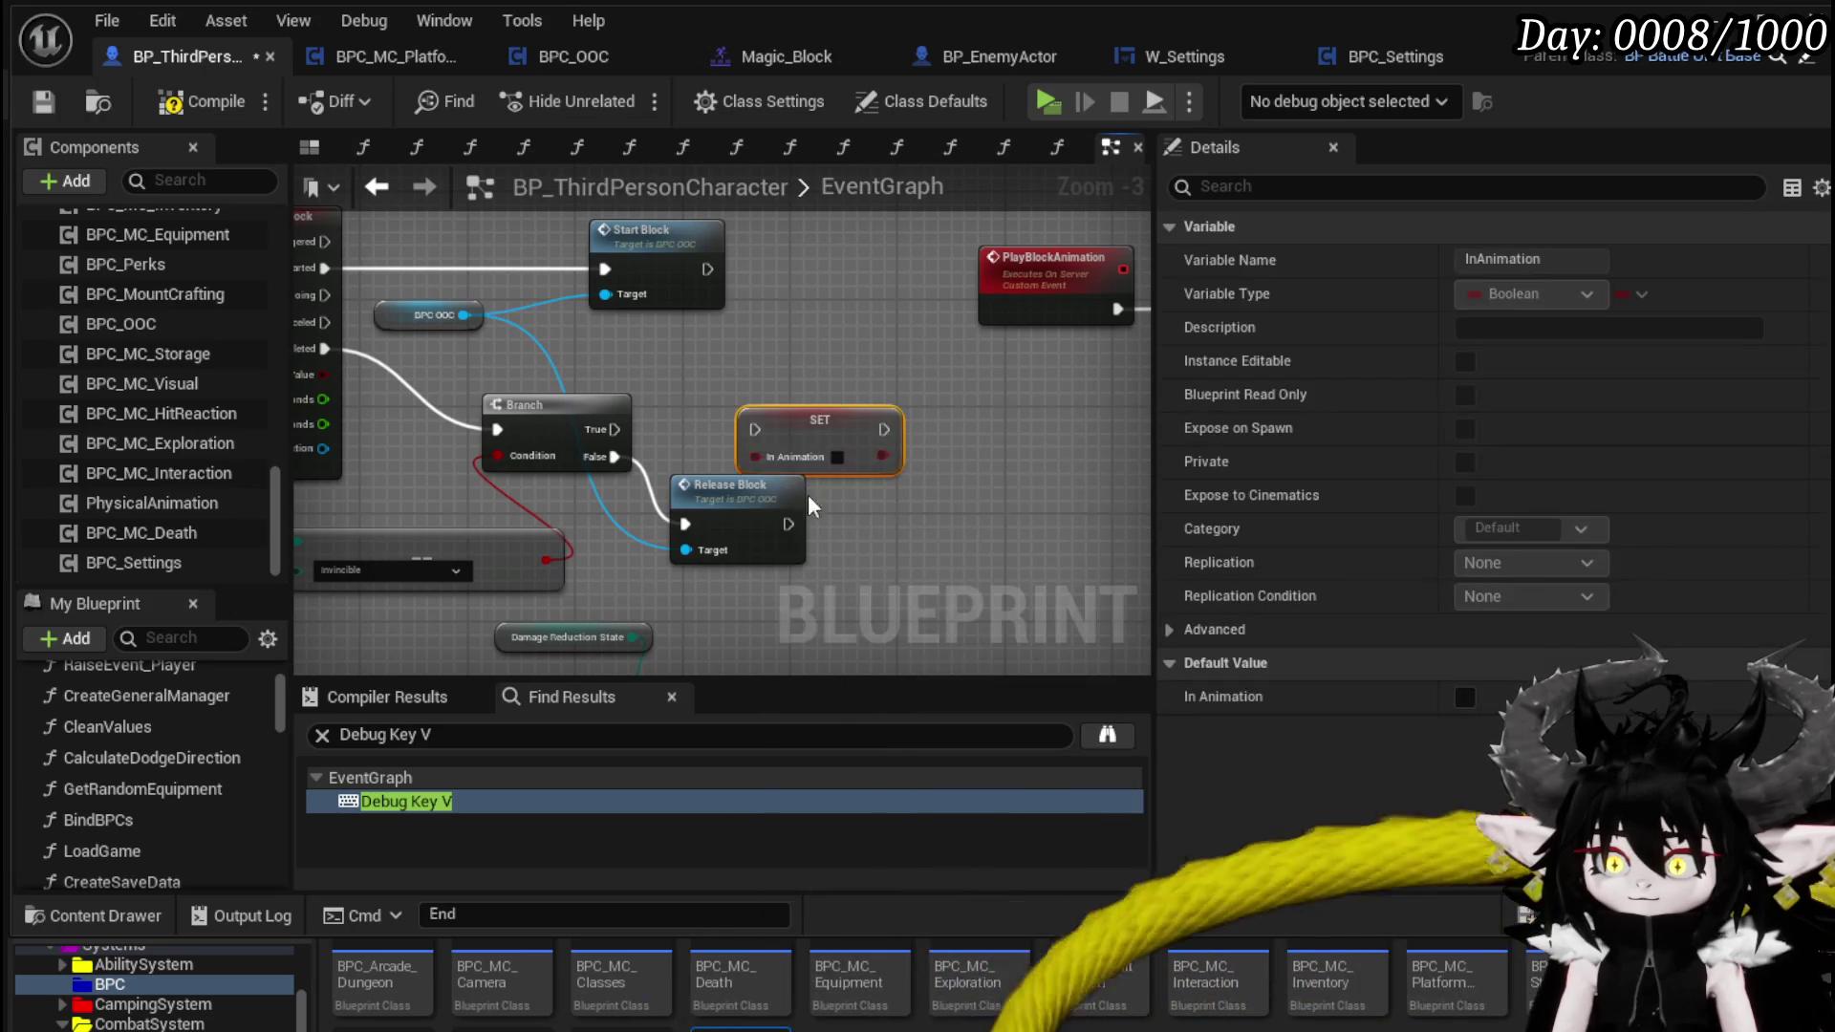
mouse_move(615, 429)
mouse_down()
mouse_move(754, 429)
mouse_move(769, 383)
mouse_up()
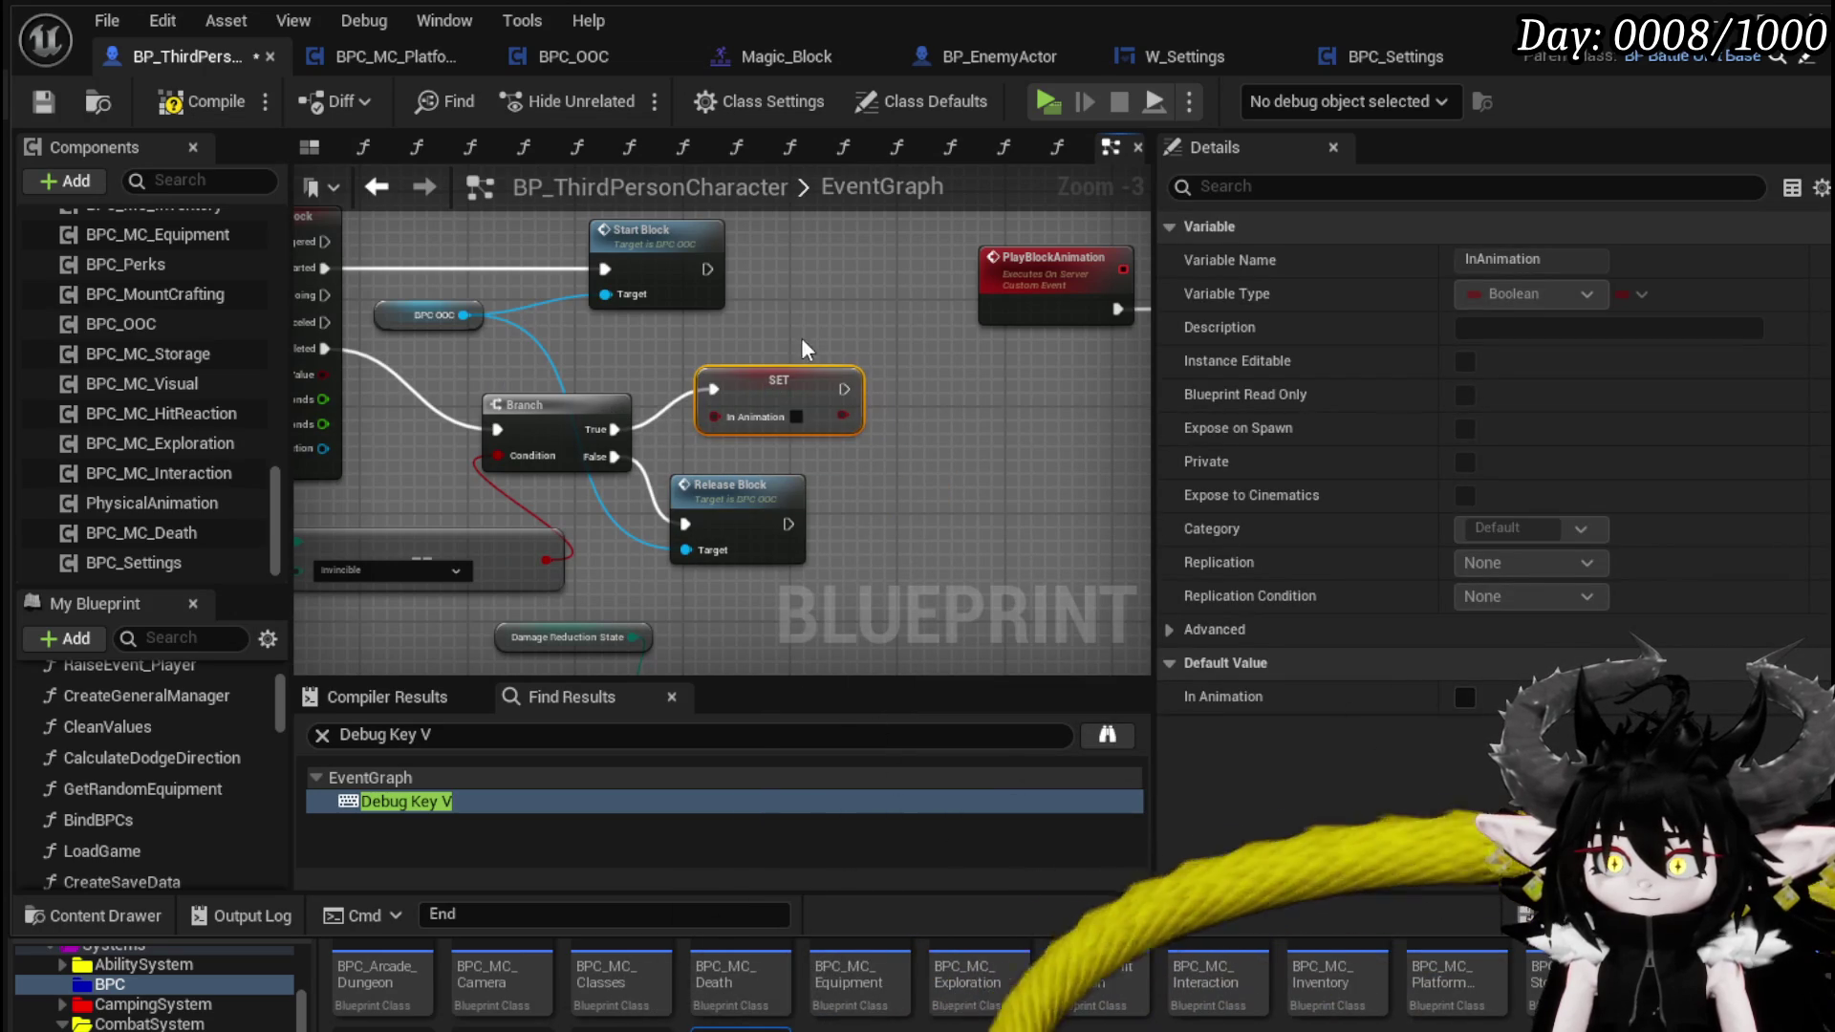
click(799, 341)
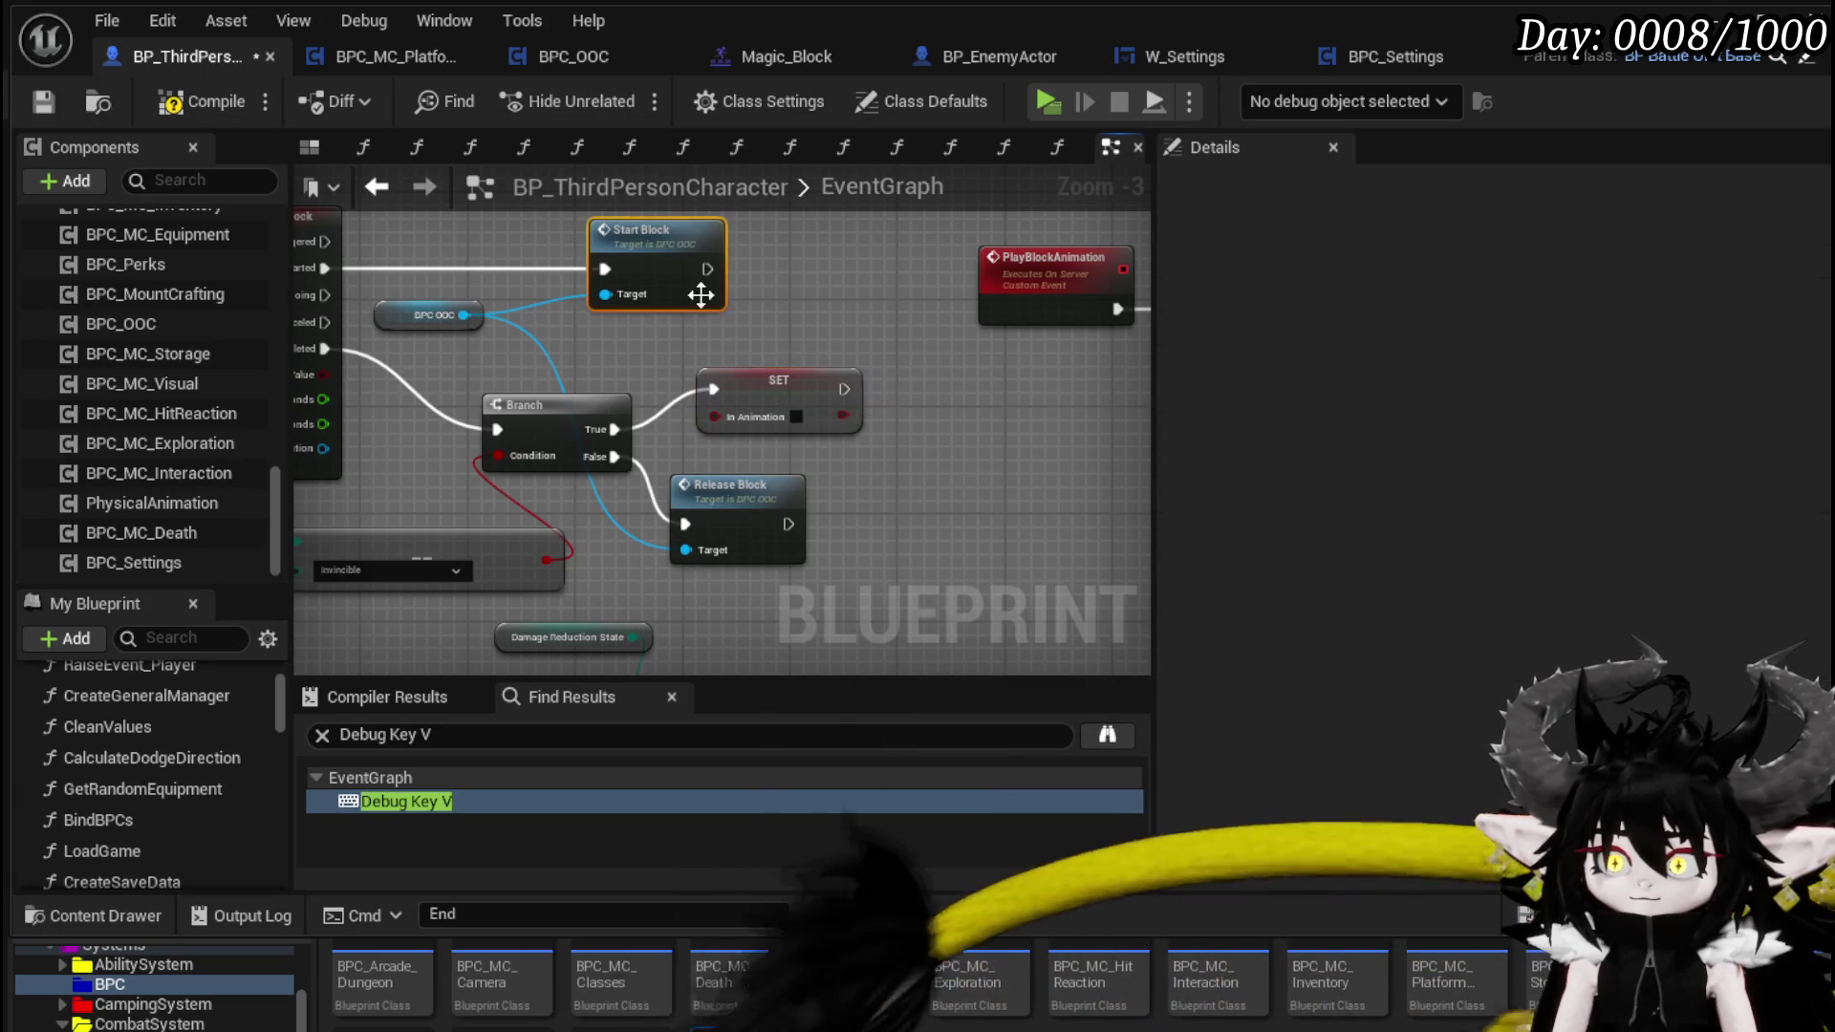
click(56, 105)
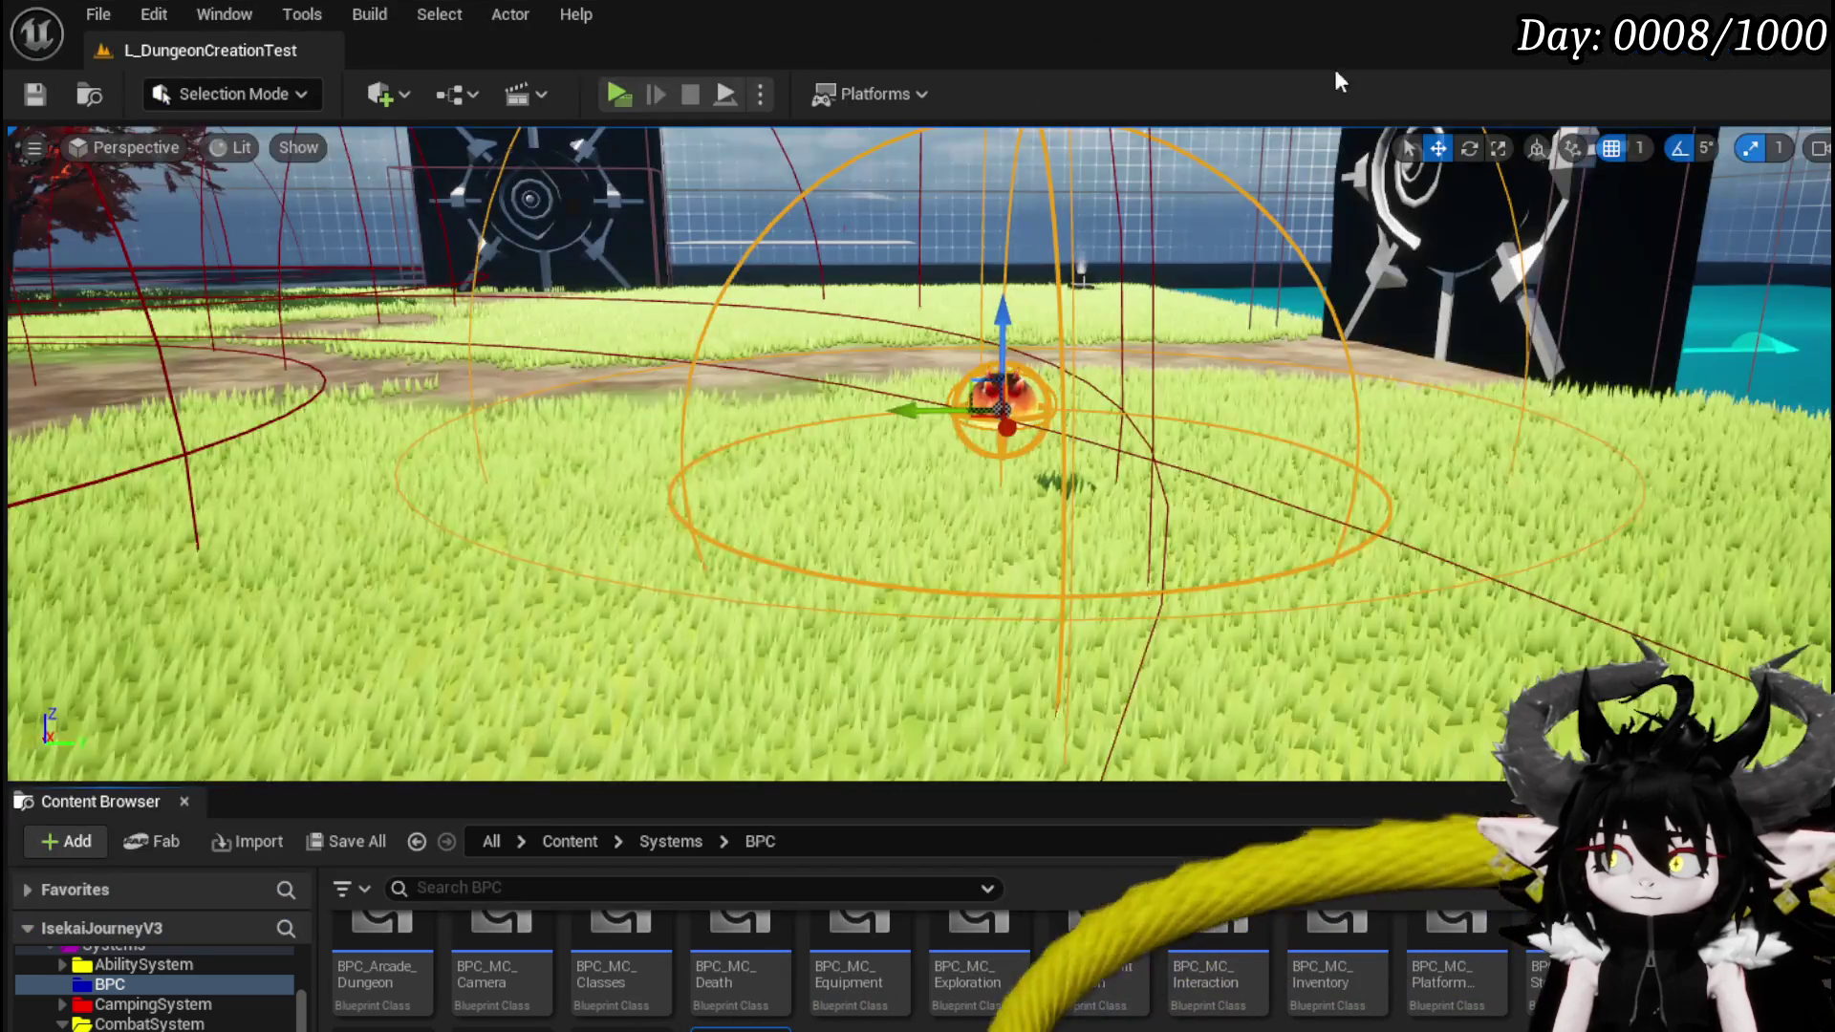
- Run through the arena and block incoming attacks with E several times
key(w)
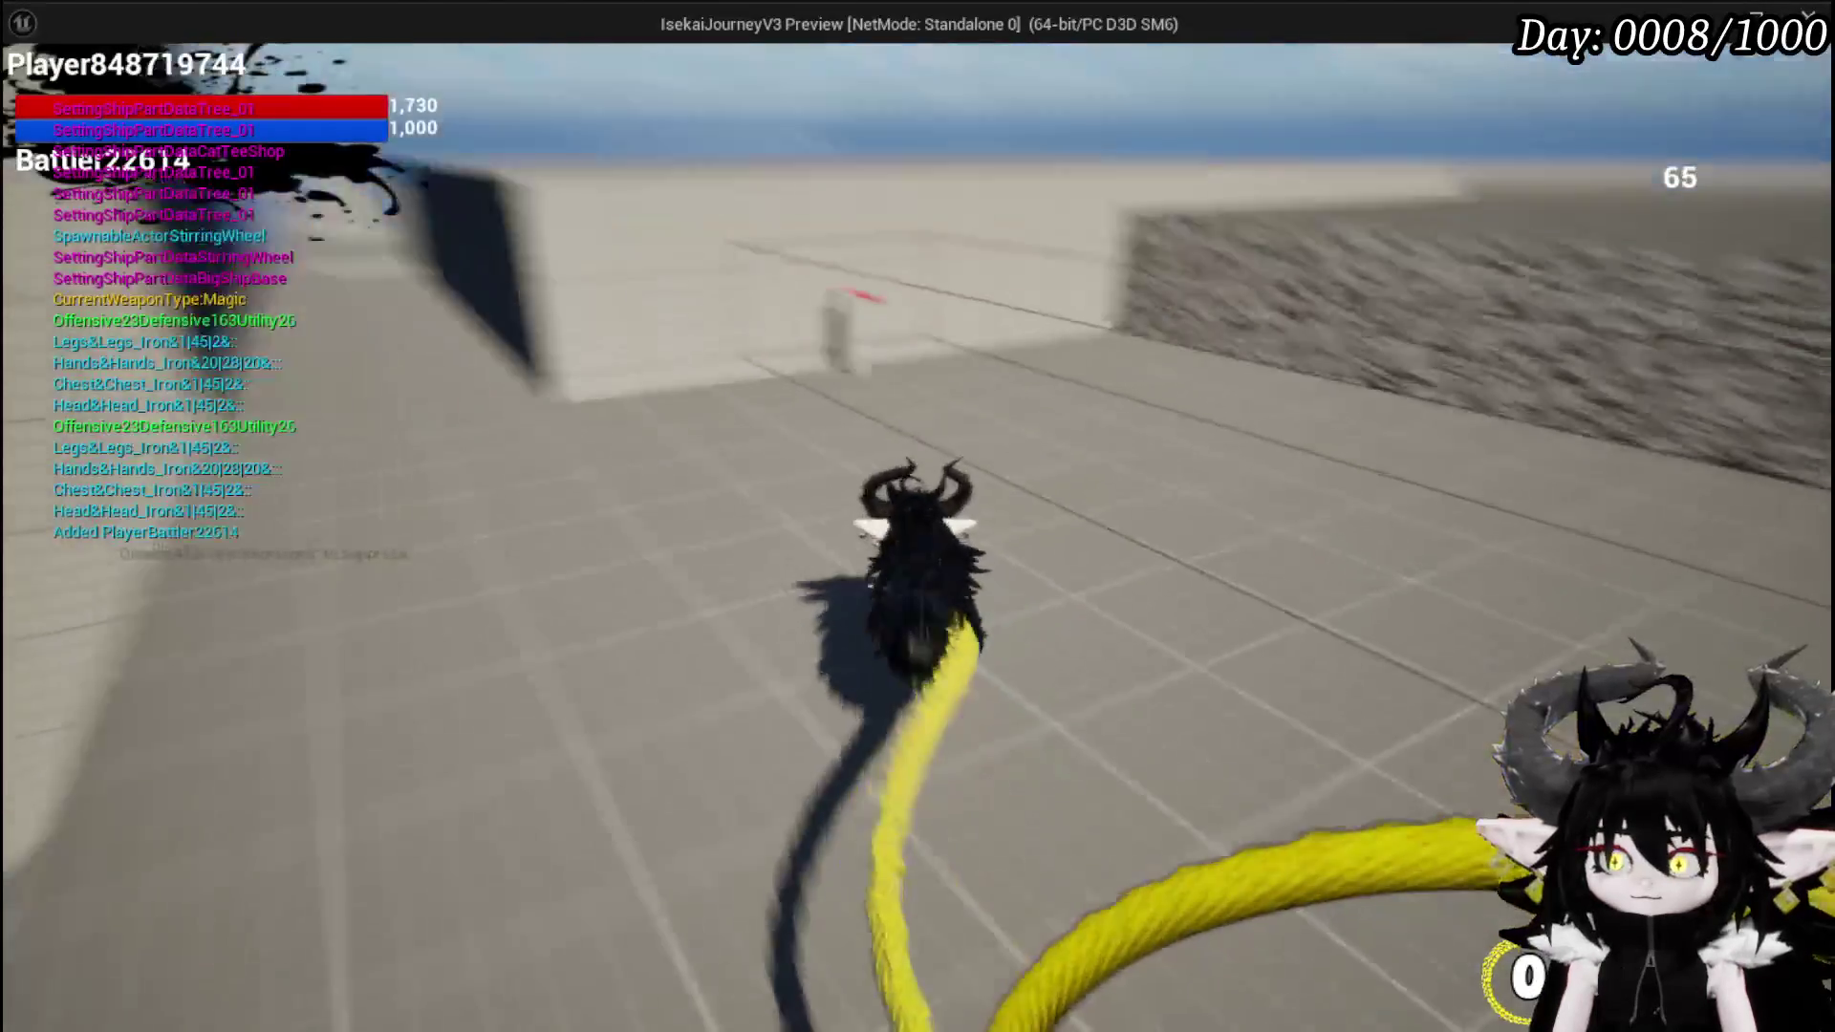
key(w)
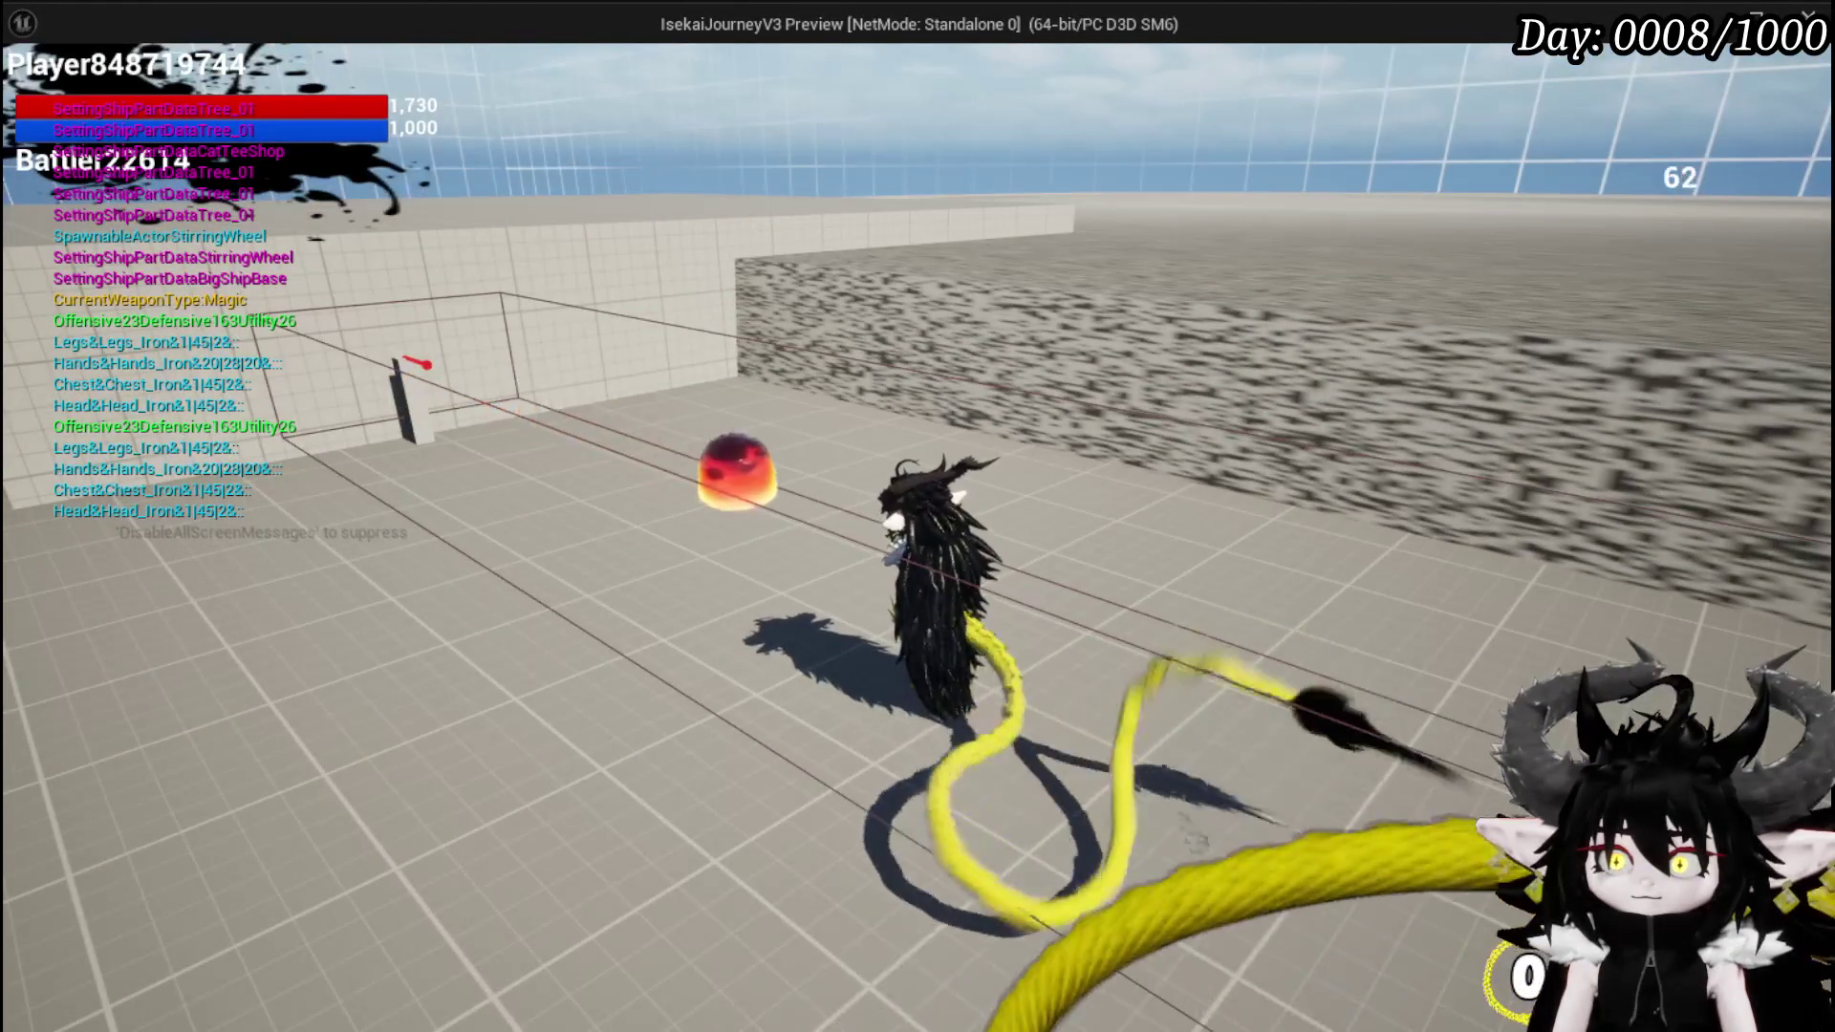
key(e)
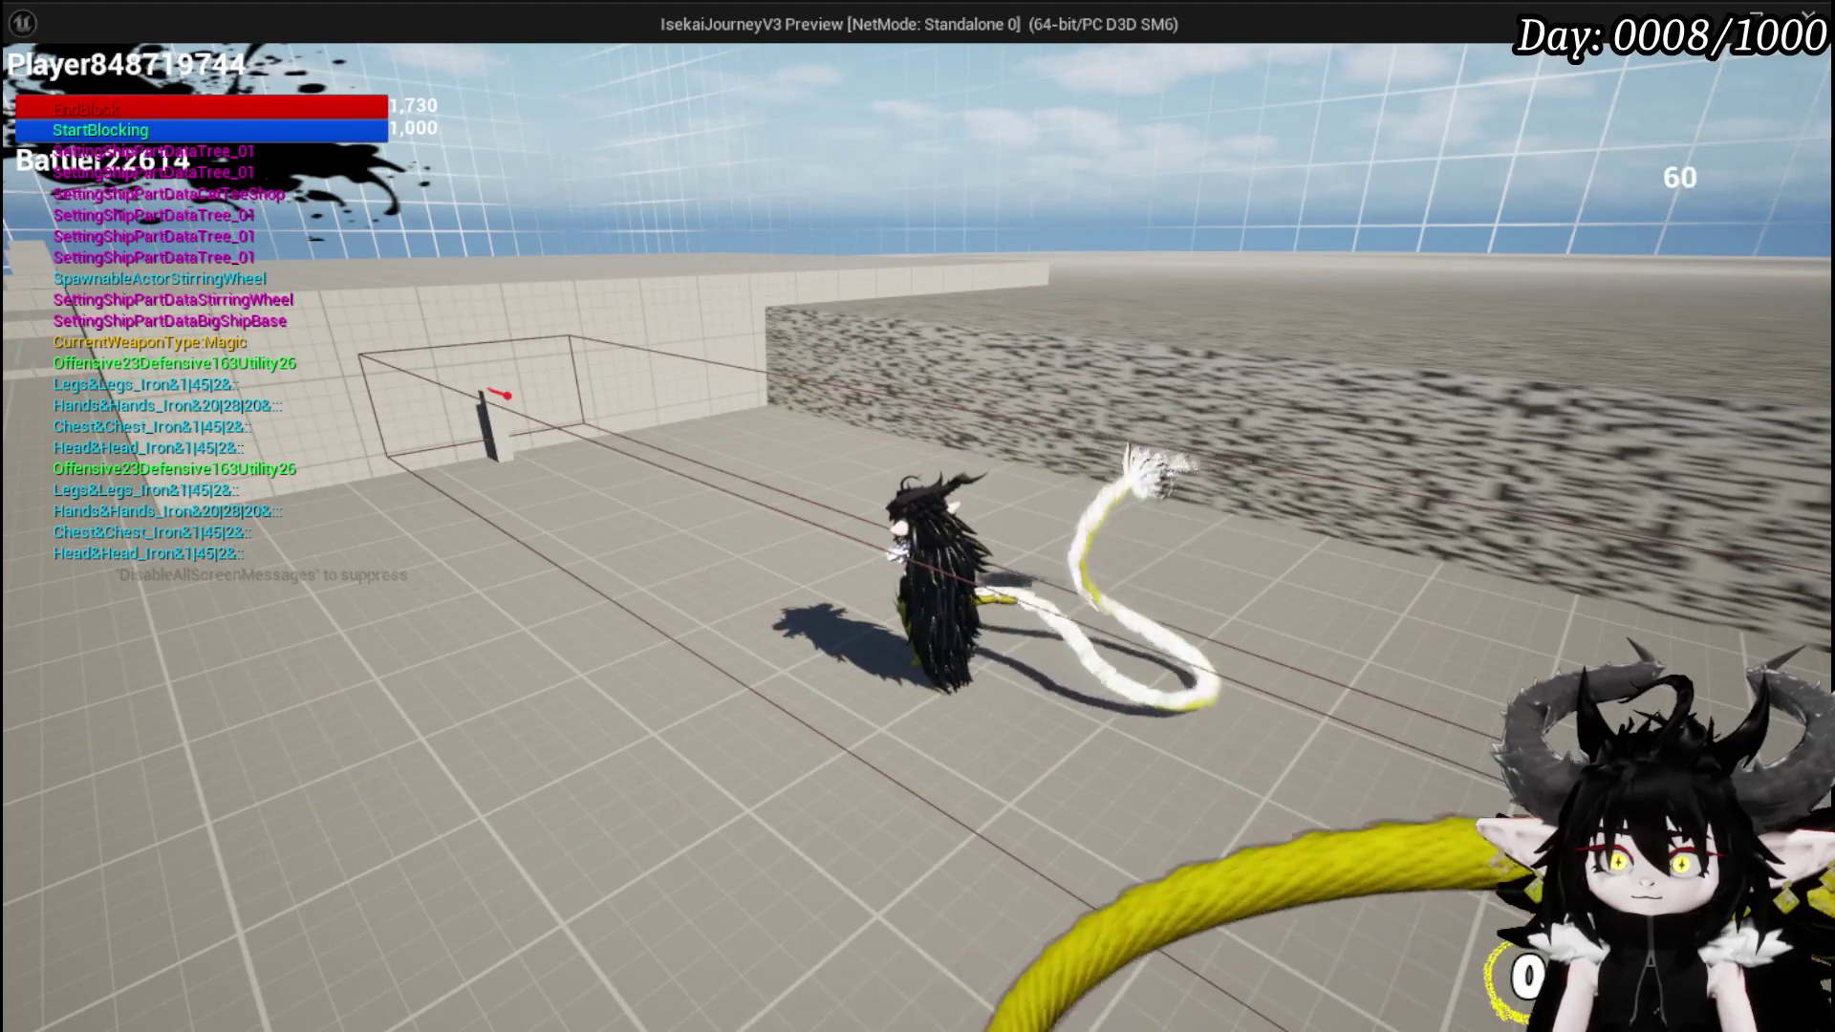
key(e)
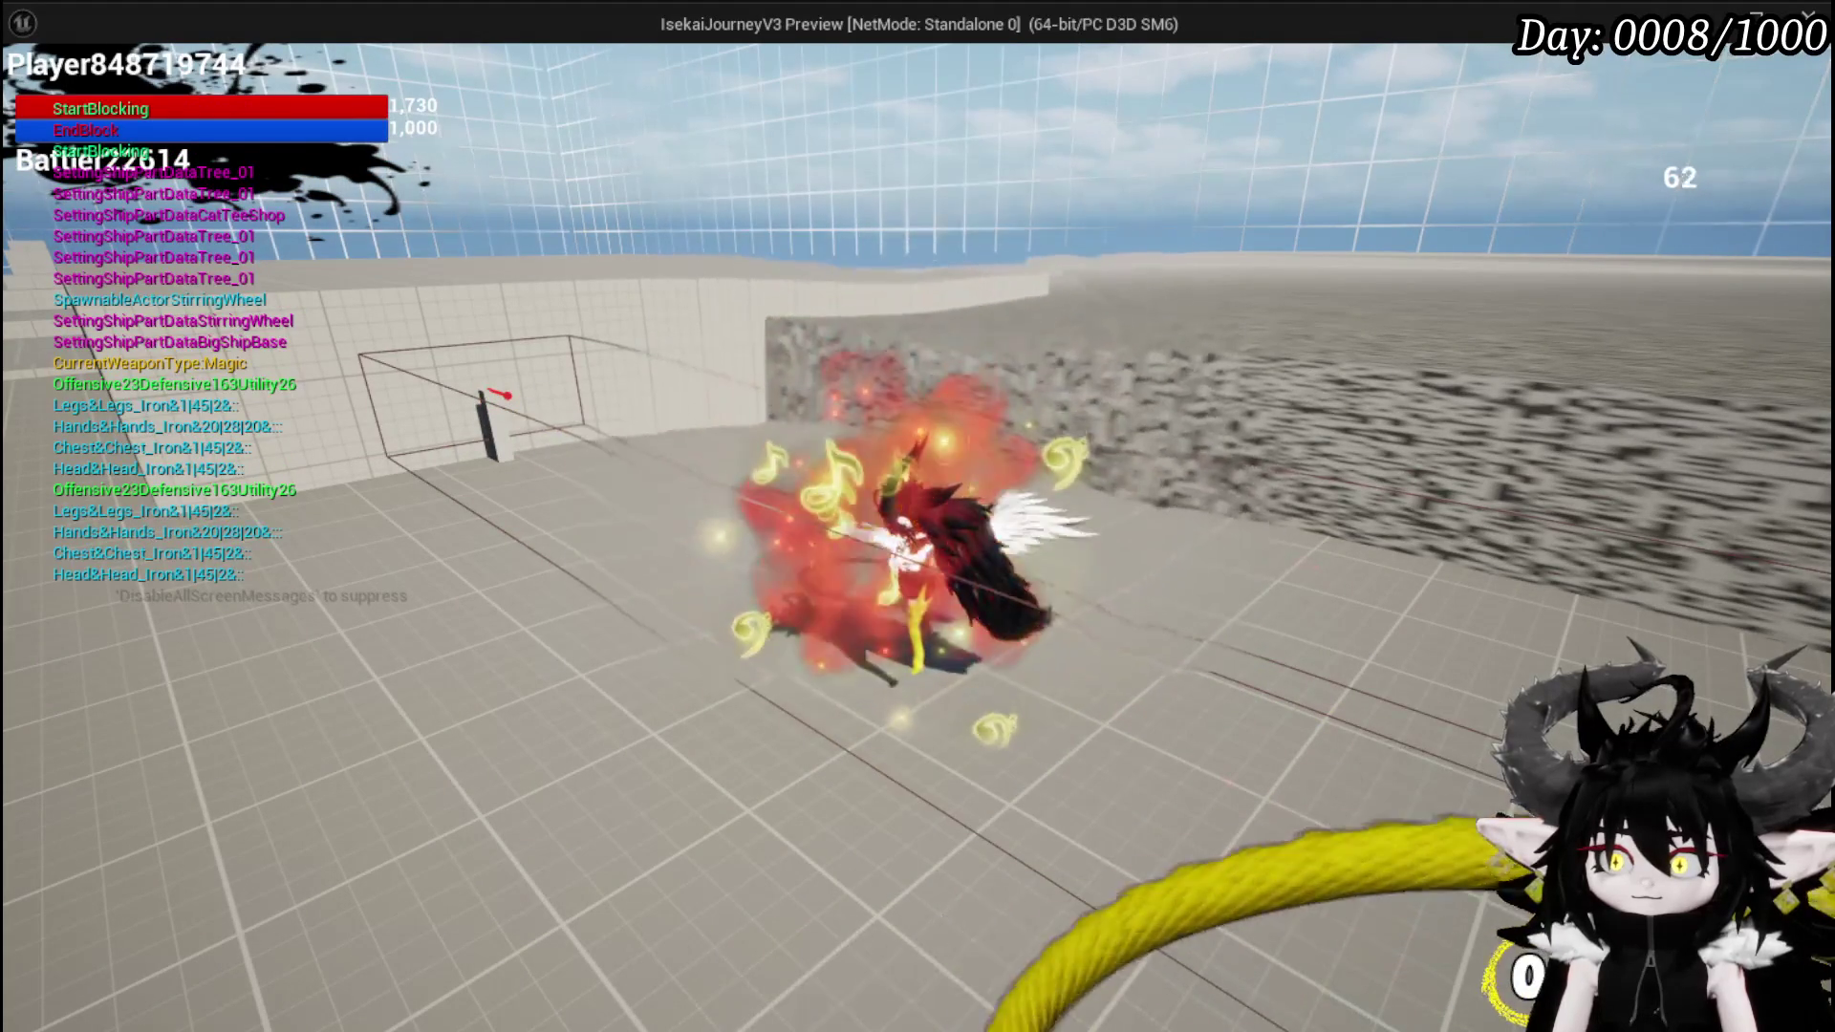
key(w)
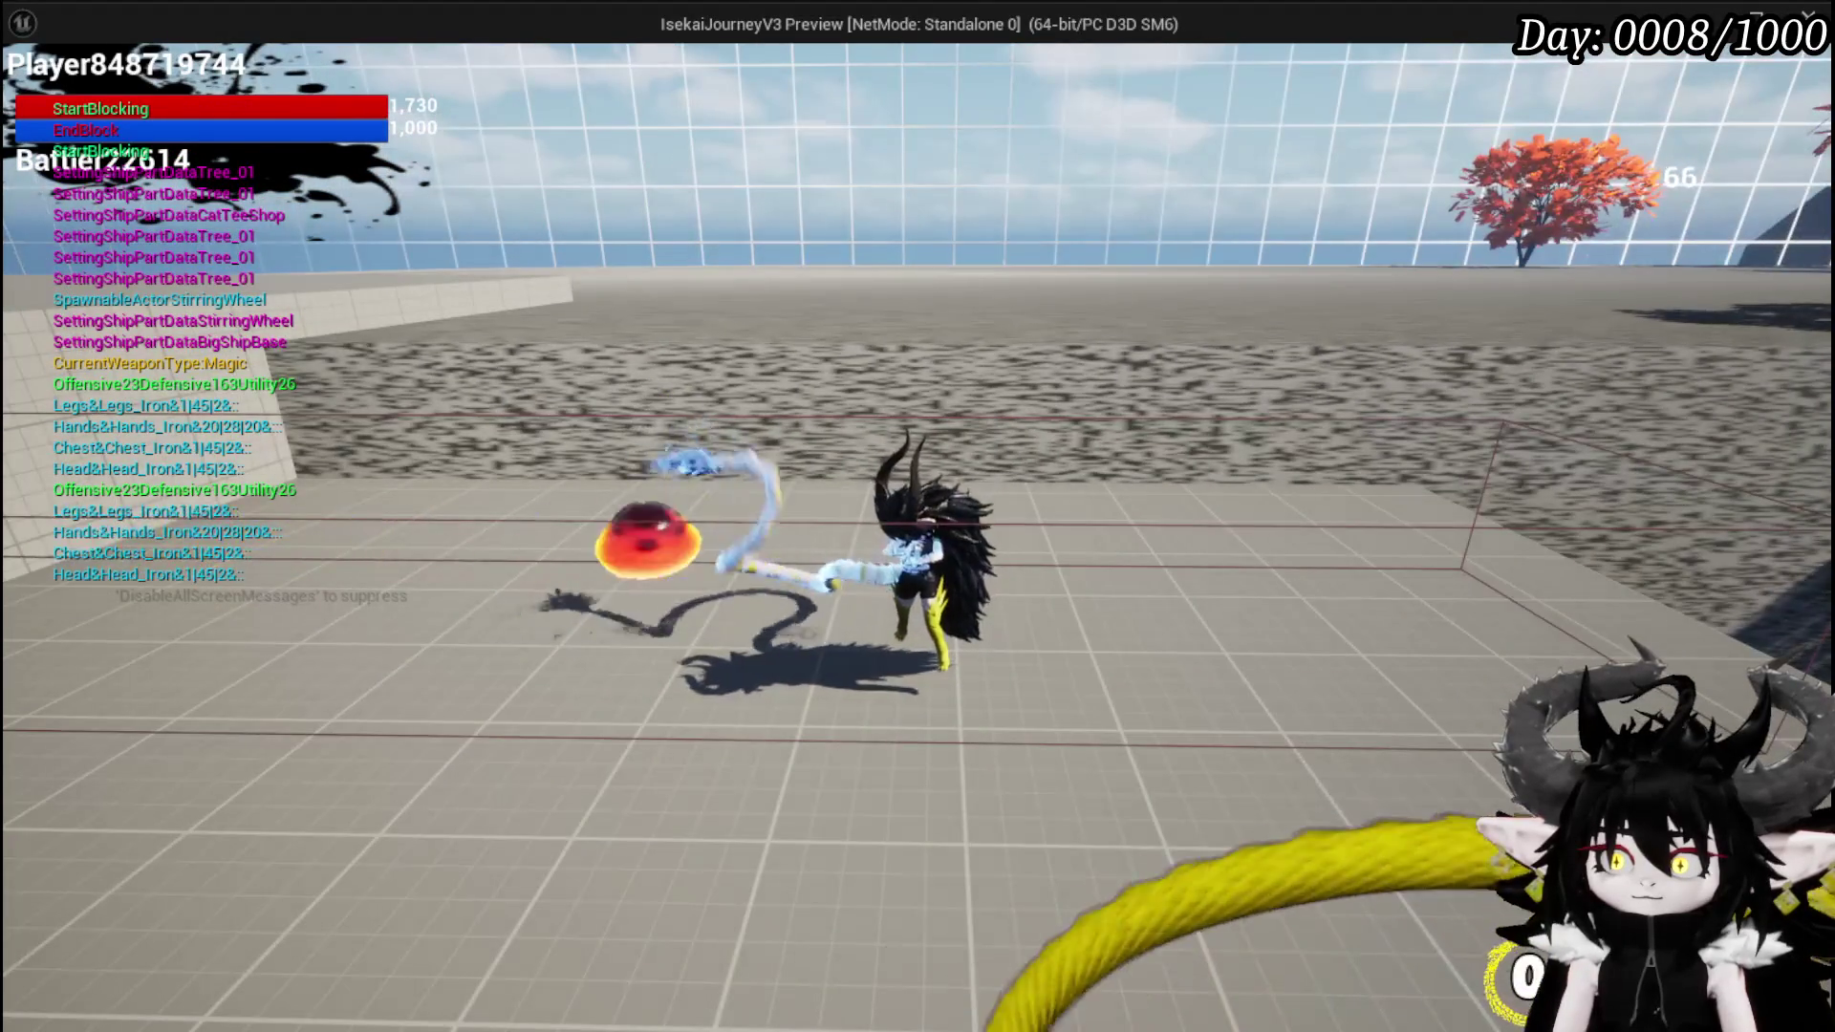
key(e)
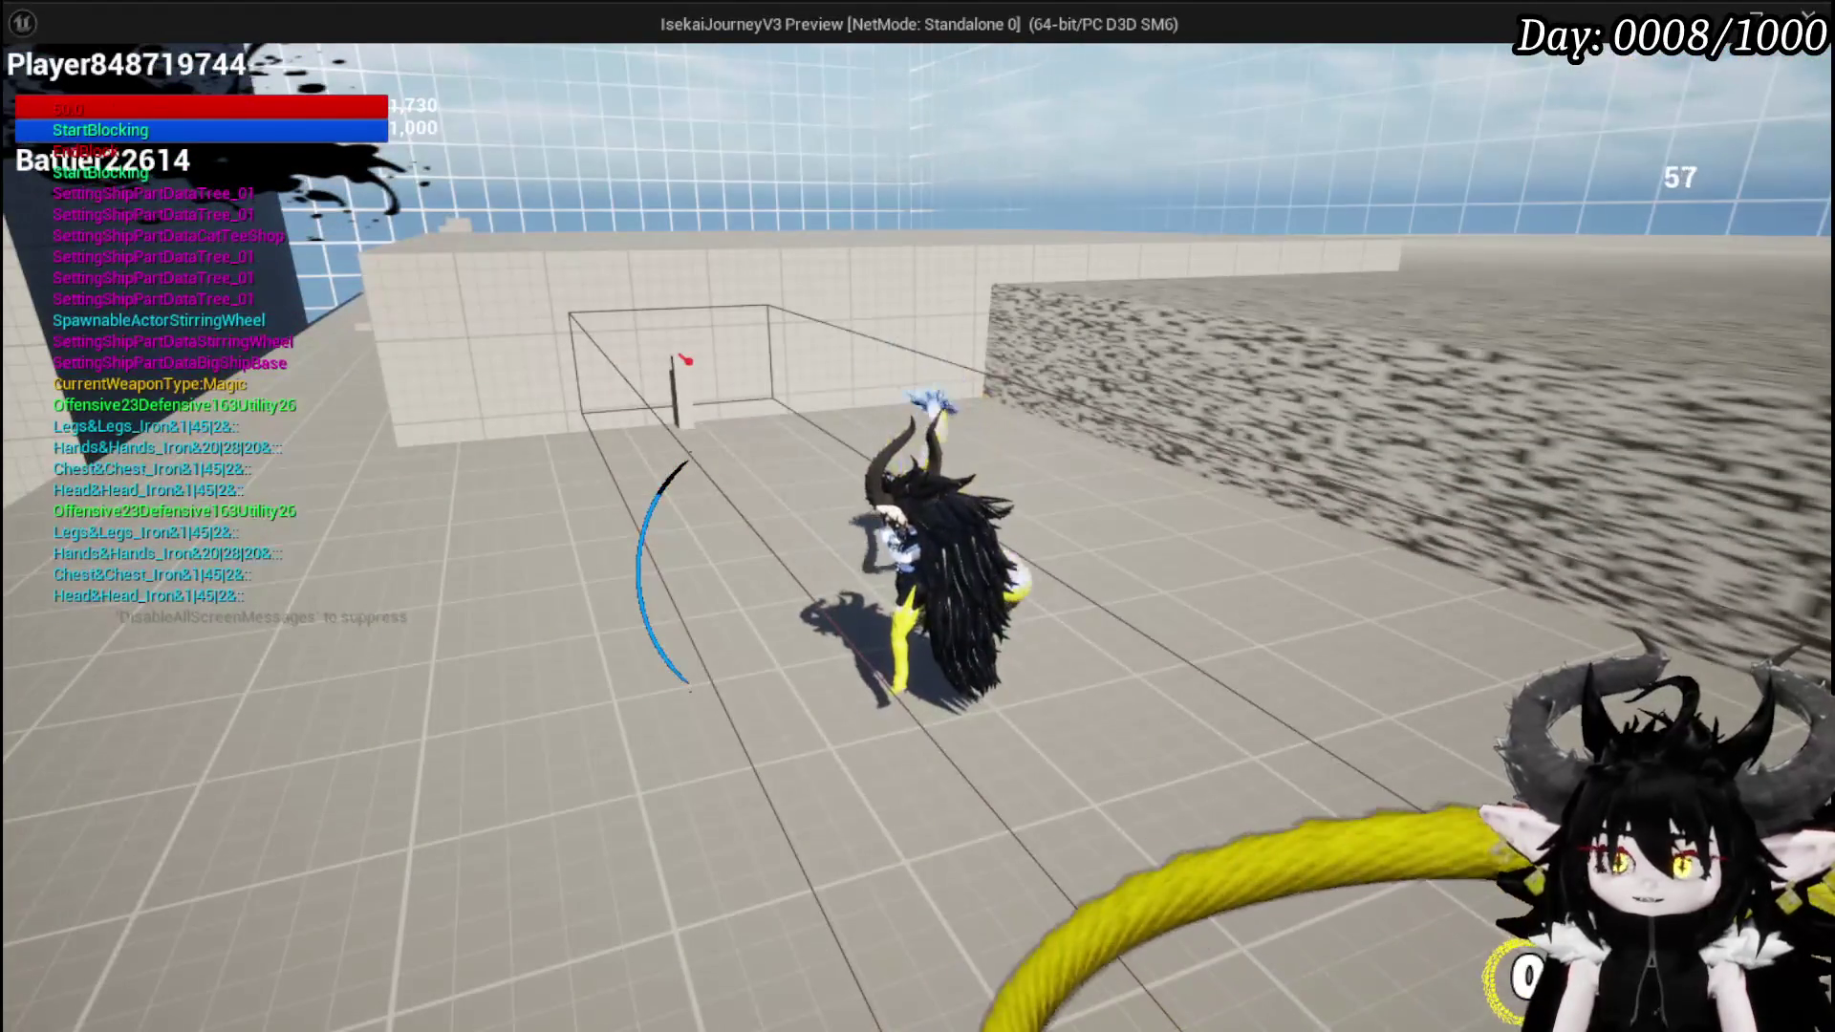
key(e)
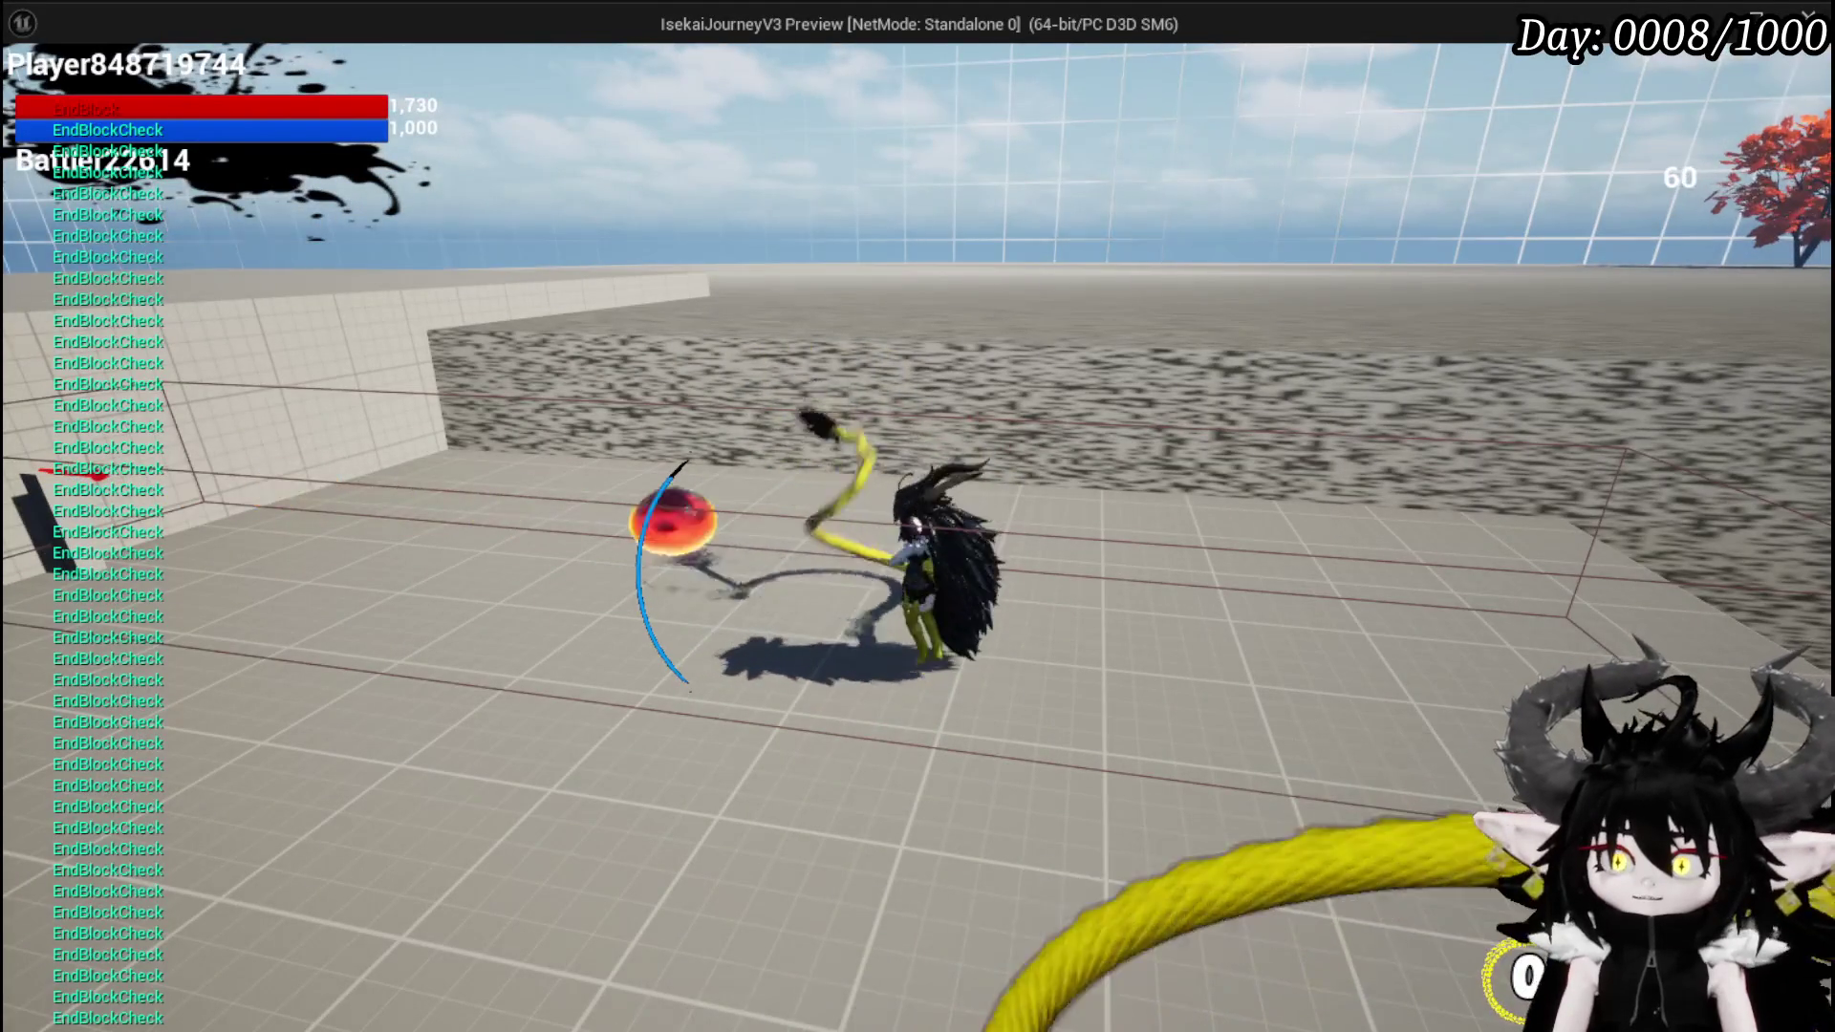
key(e)
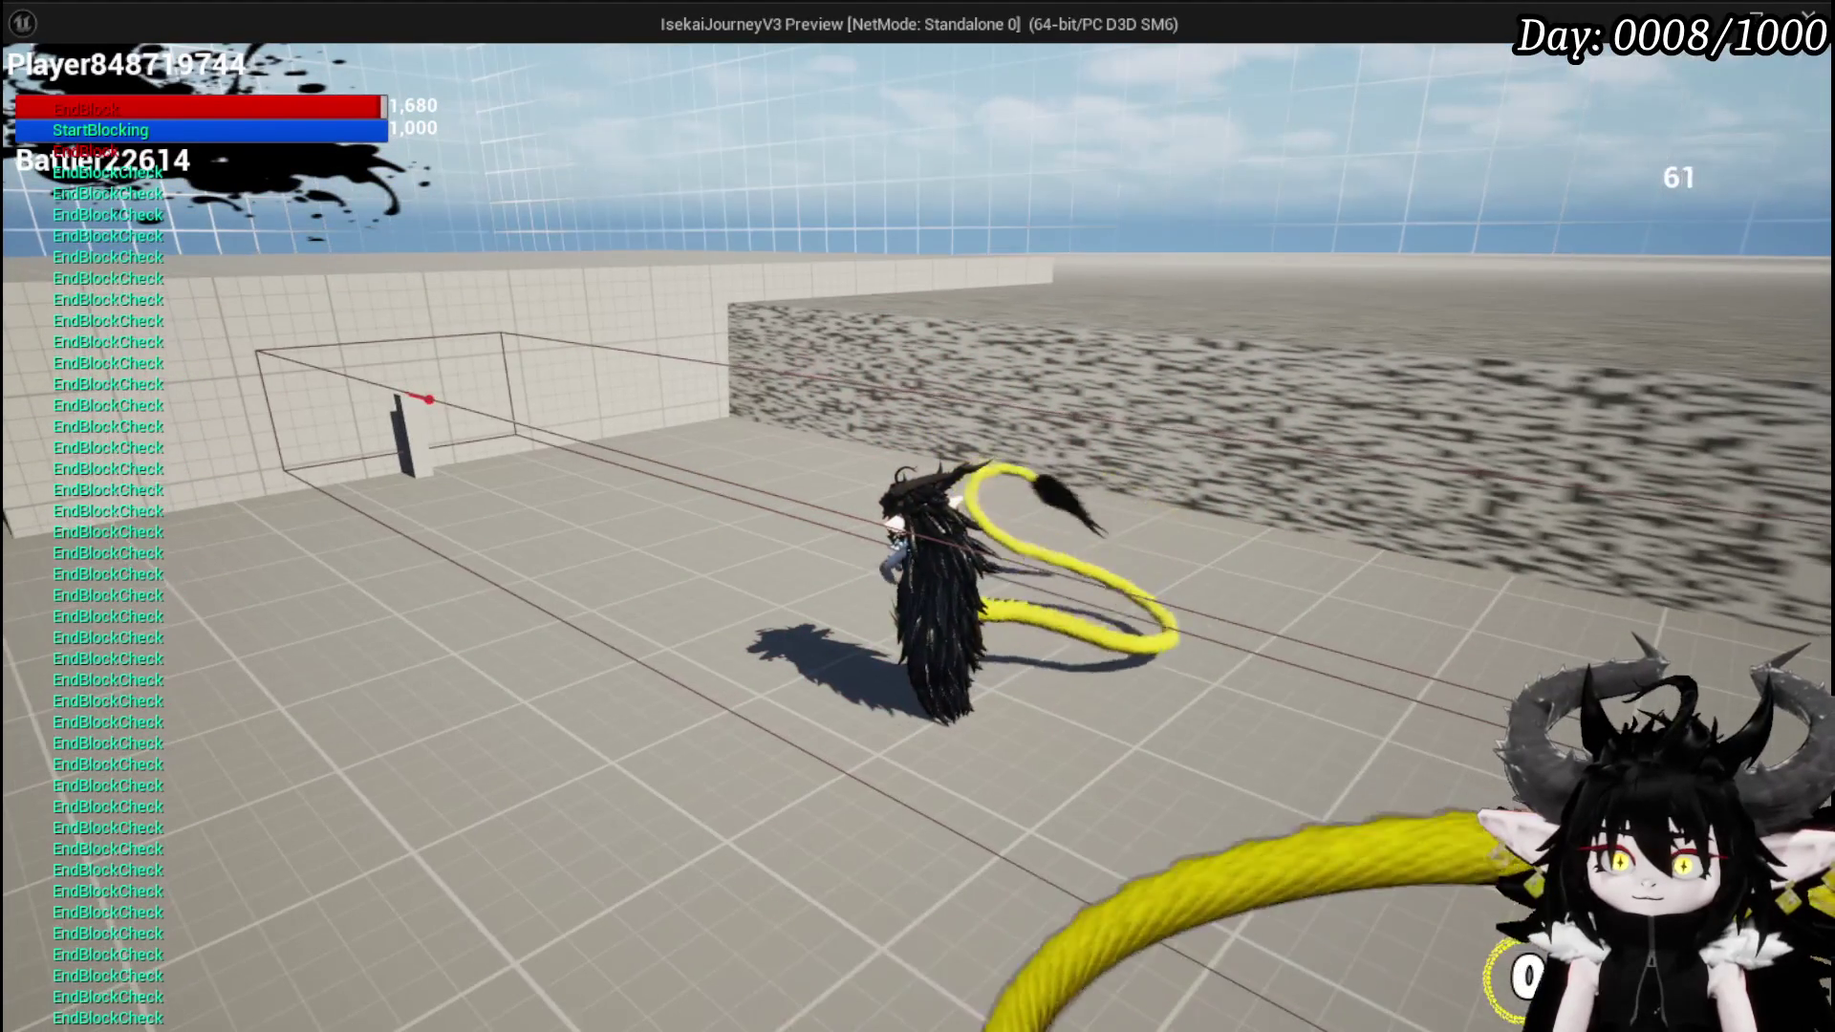
key(e)
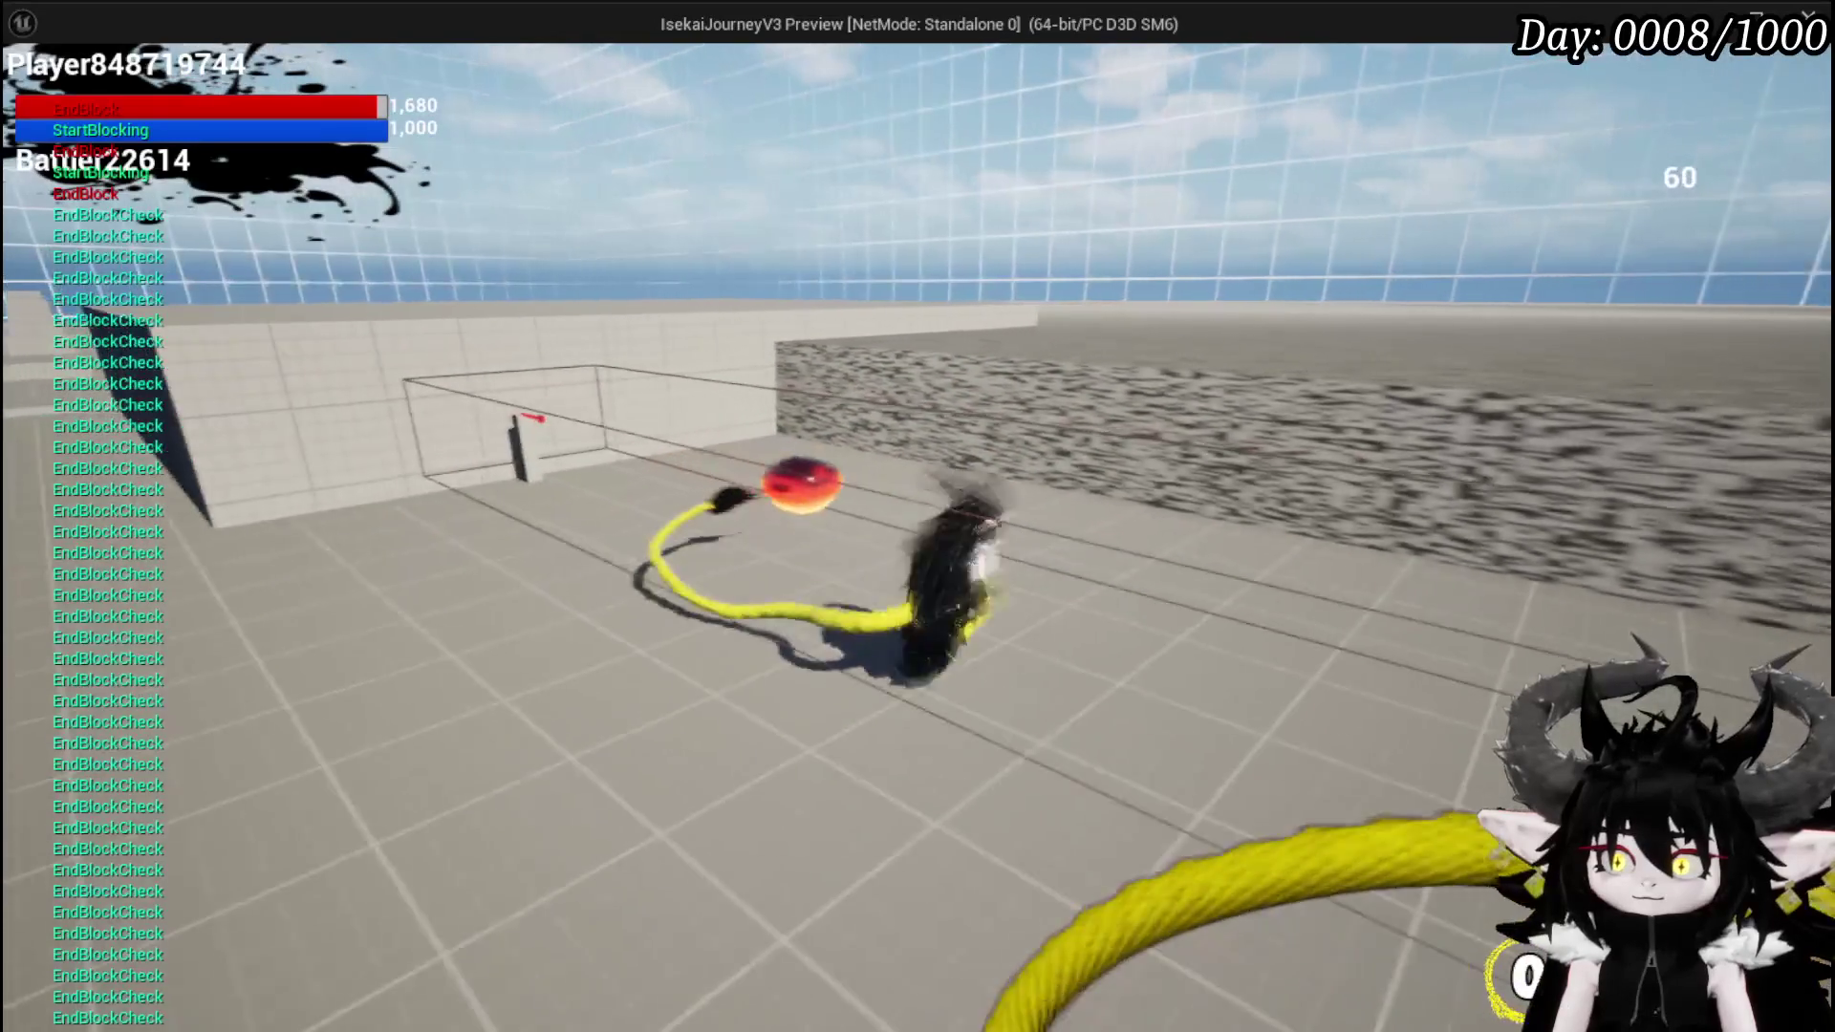
key(e)
- Maneuver around the arena, wall-run, jump back down and perform a slash attack
key(w)
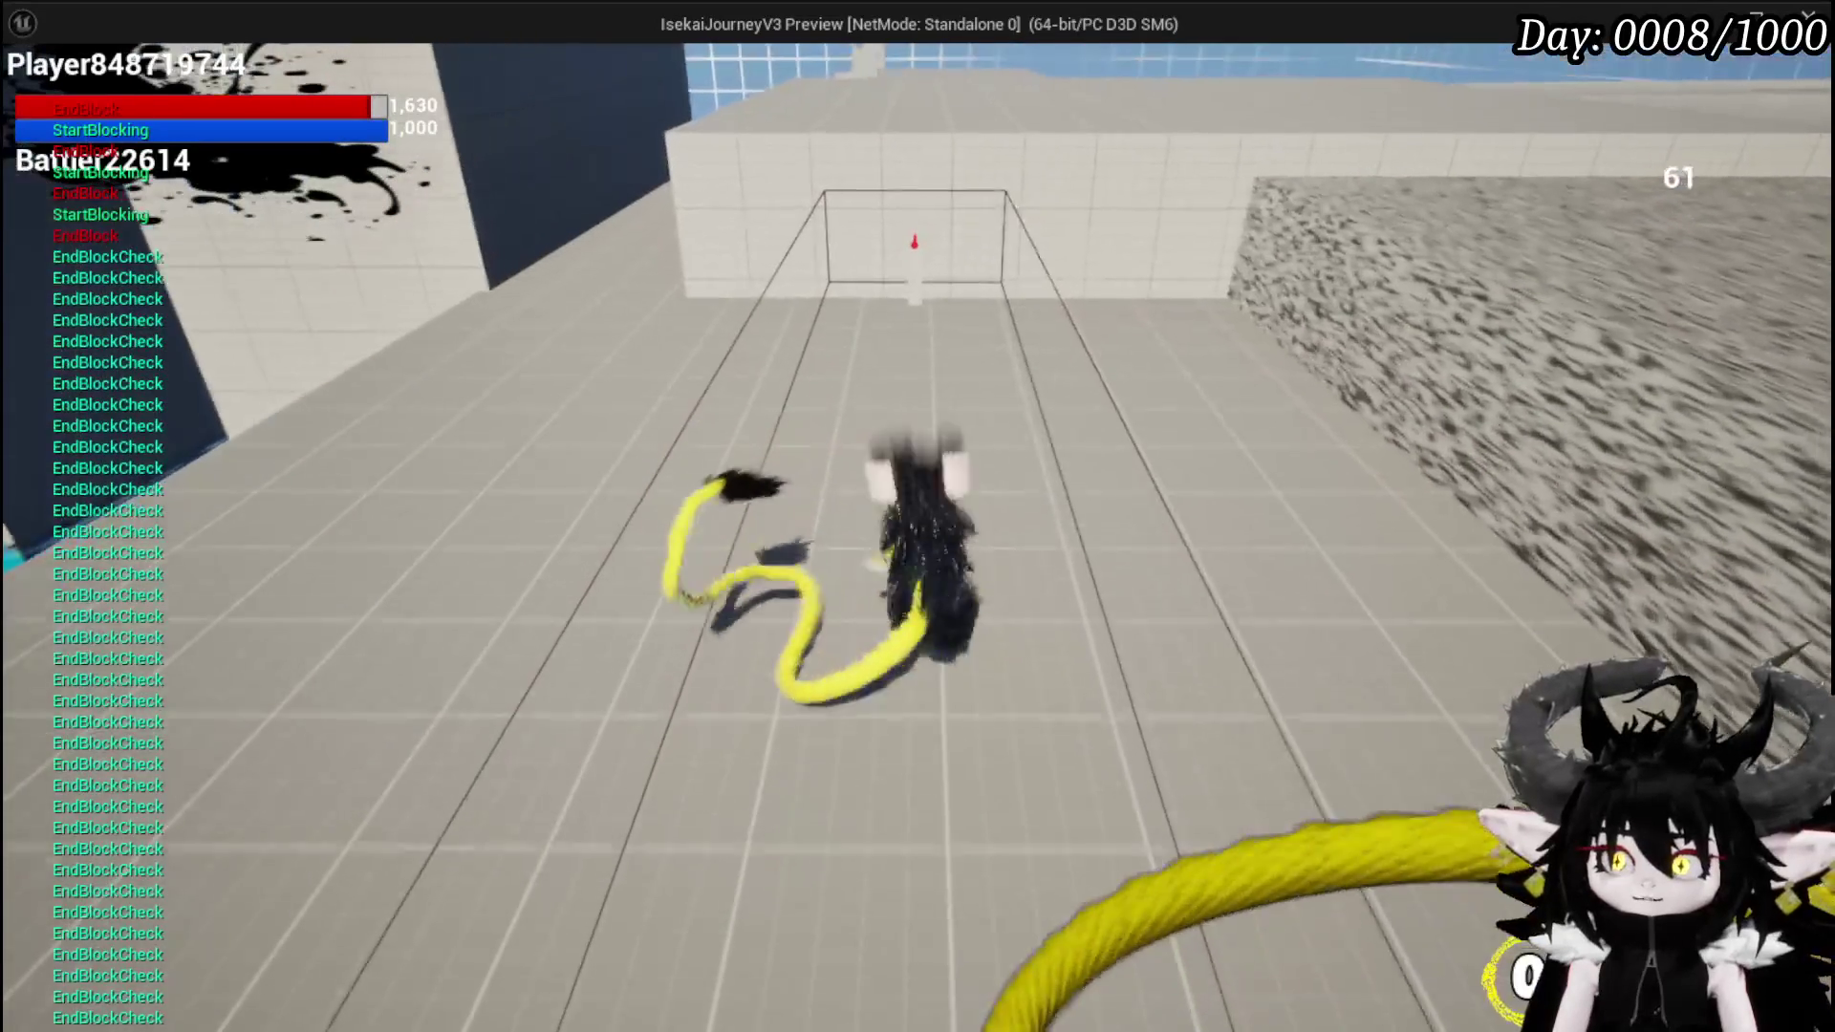
key(d)
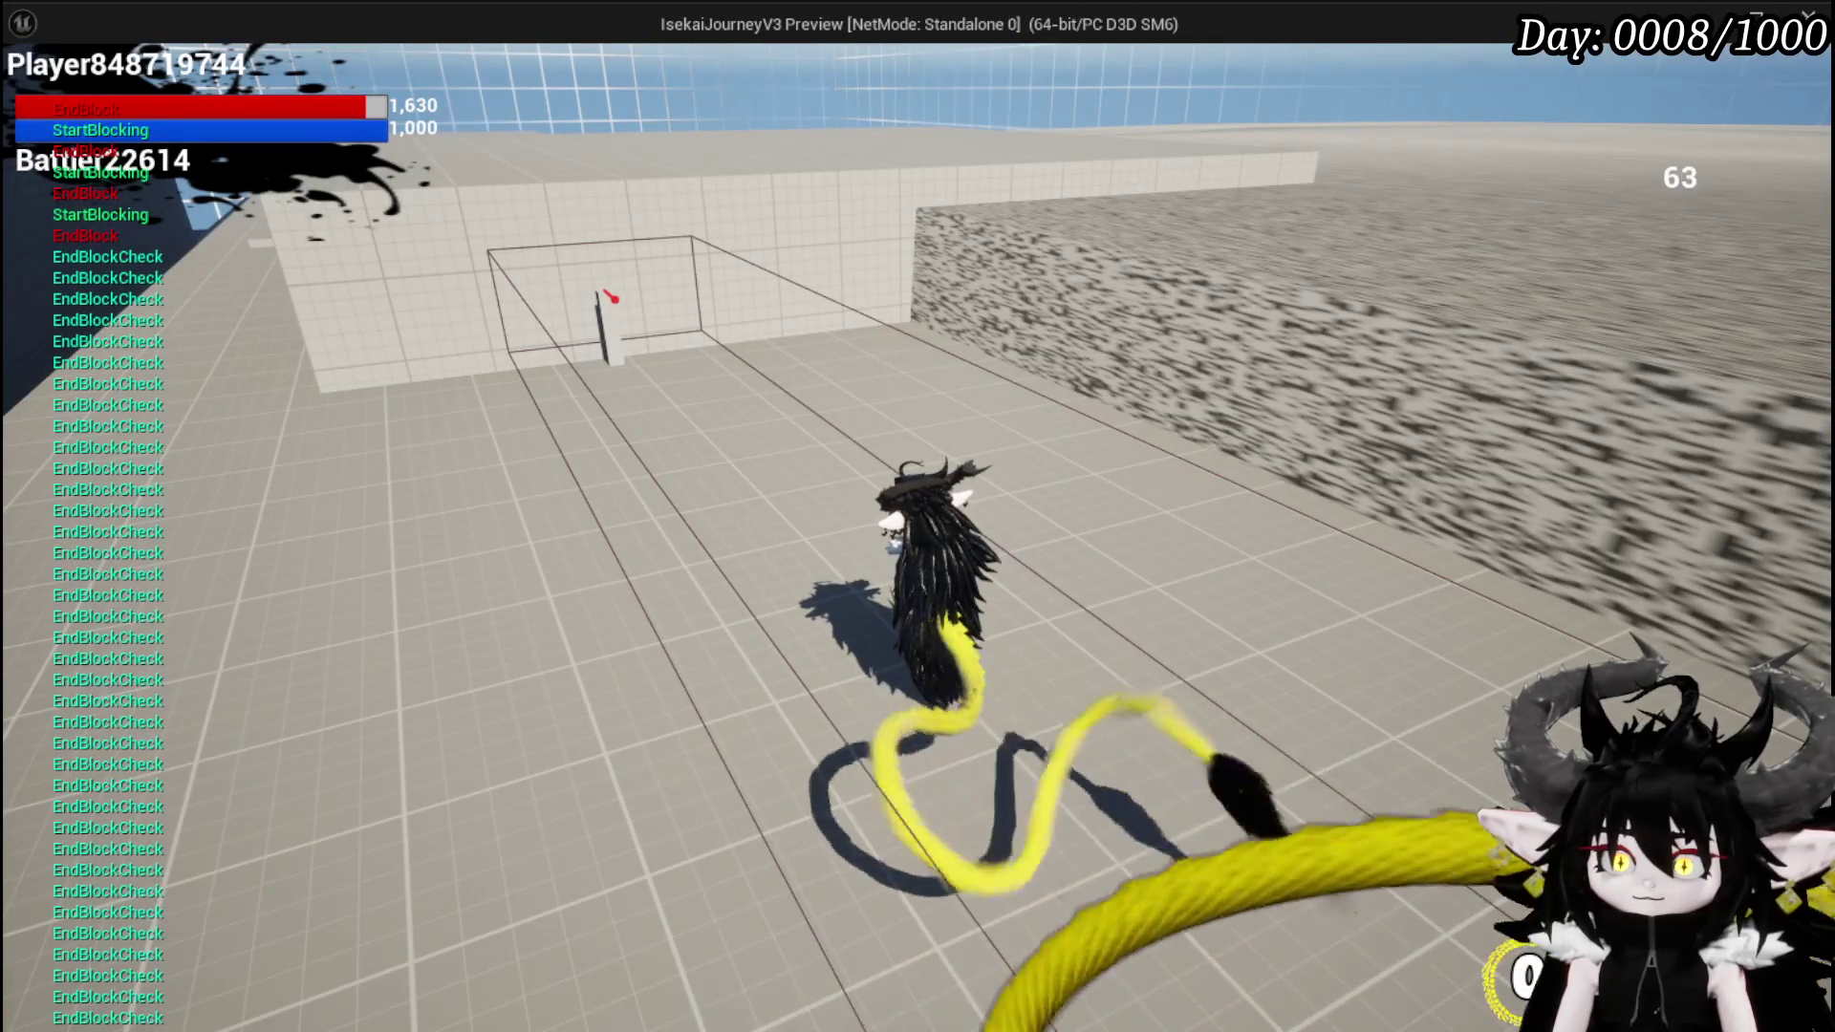
key(a)
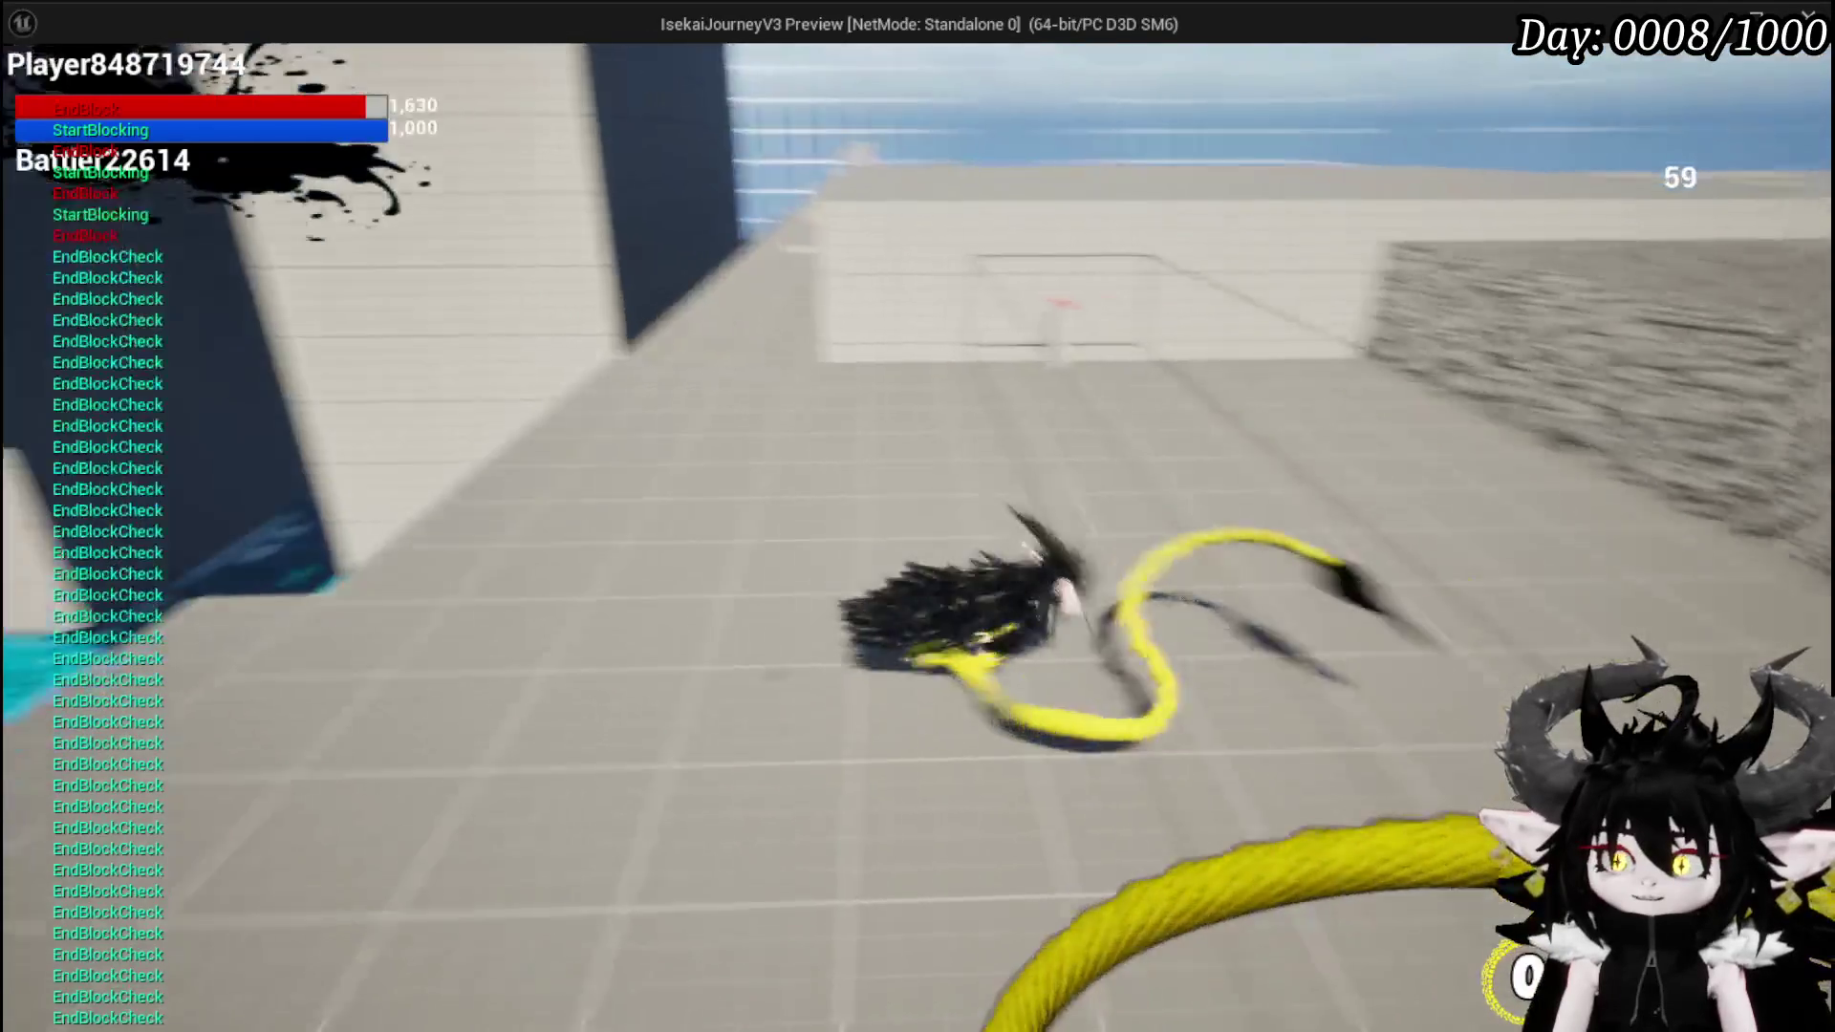
key(w)
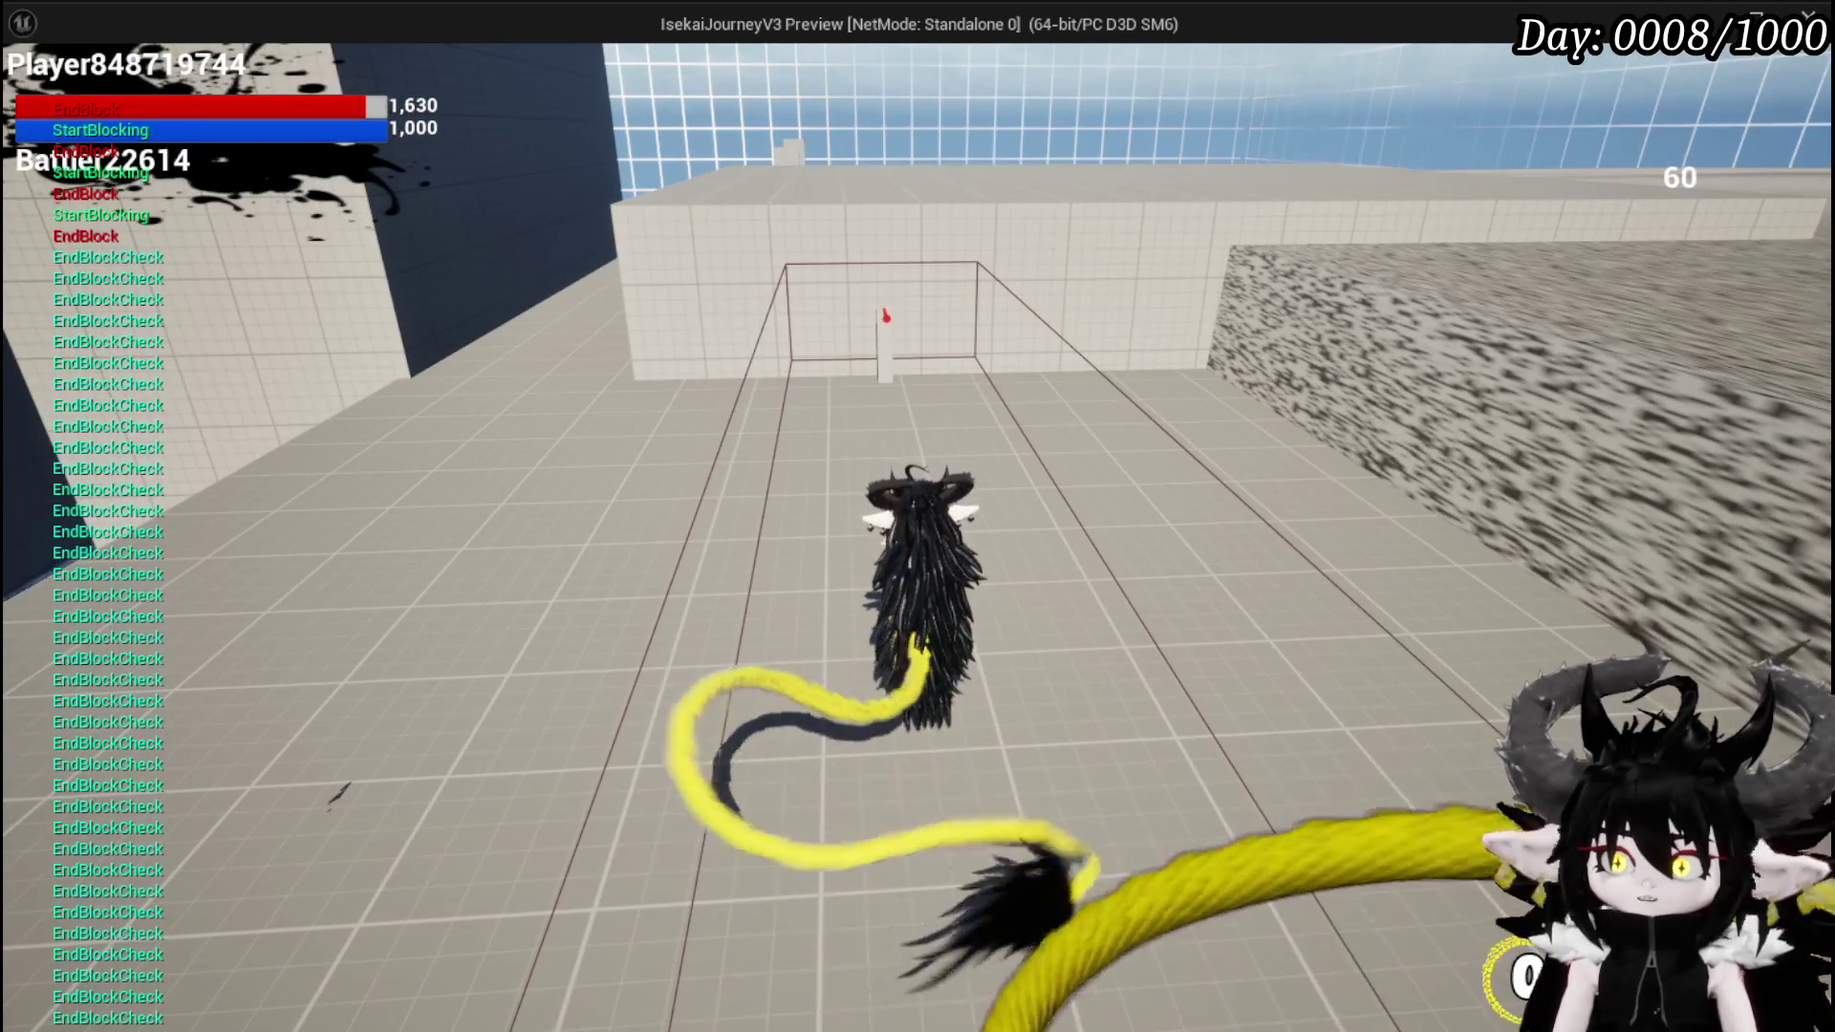
key(space)
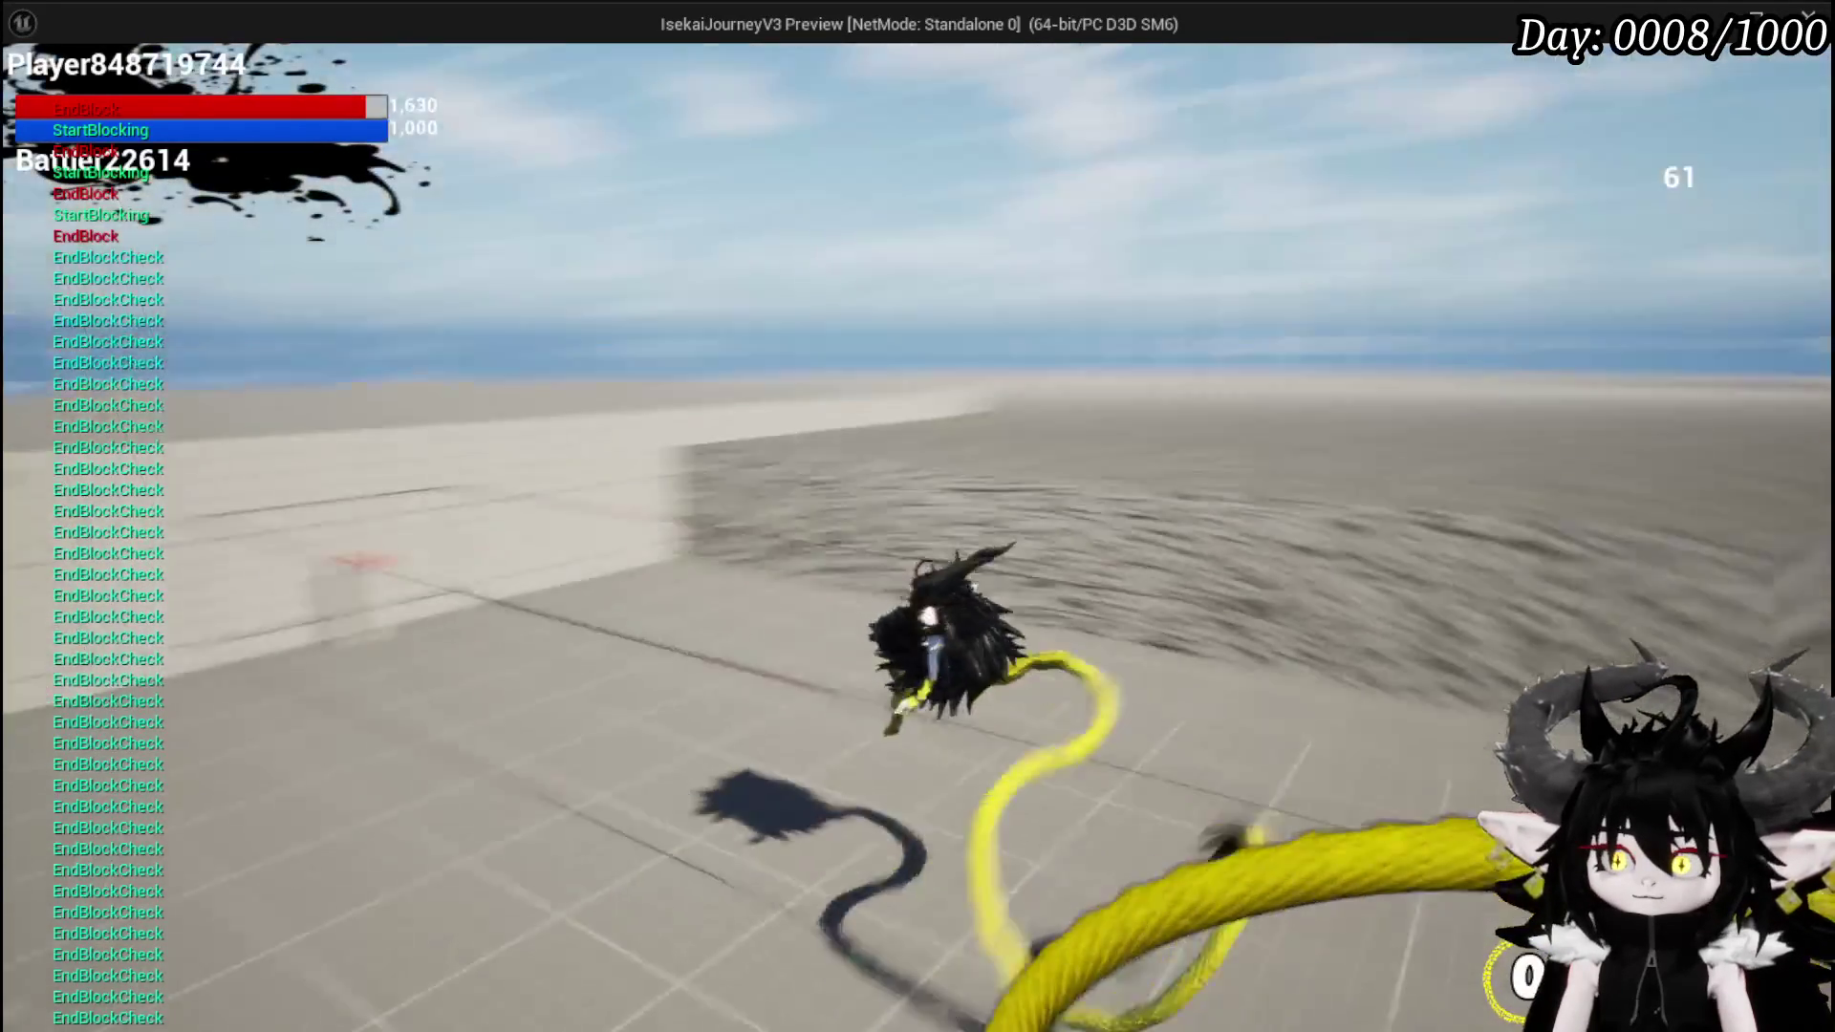
key(w)
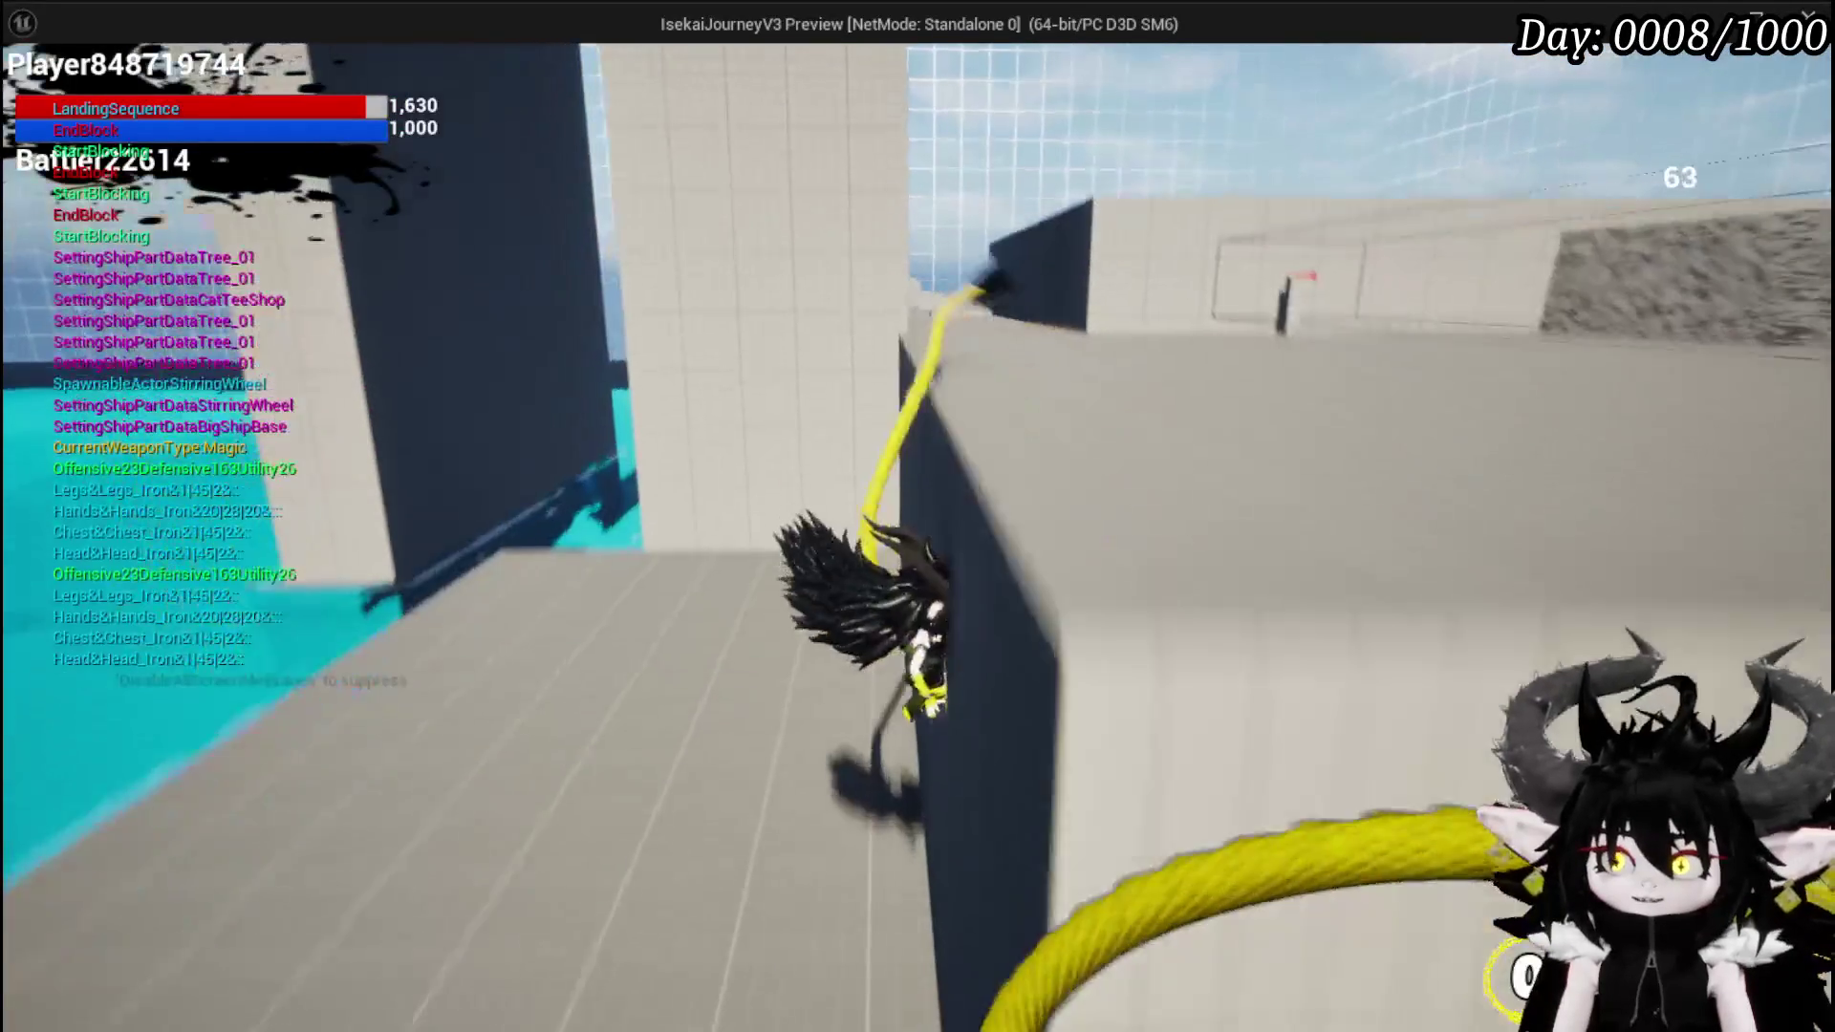
key(space)
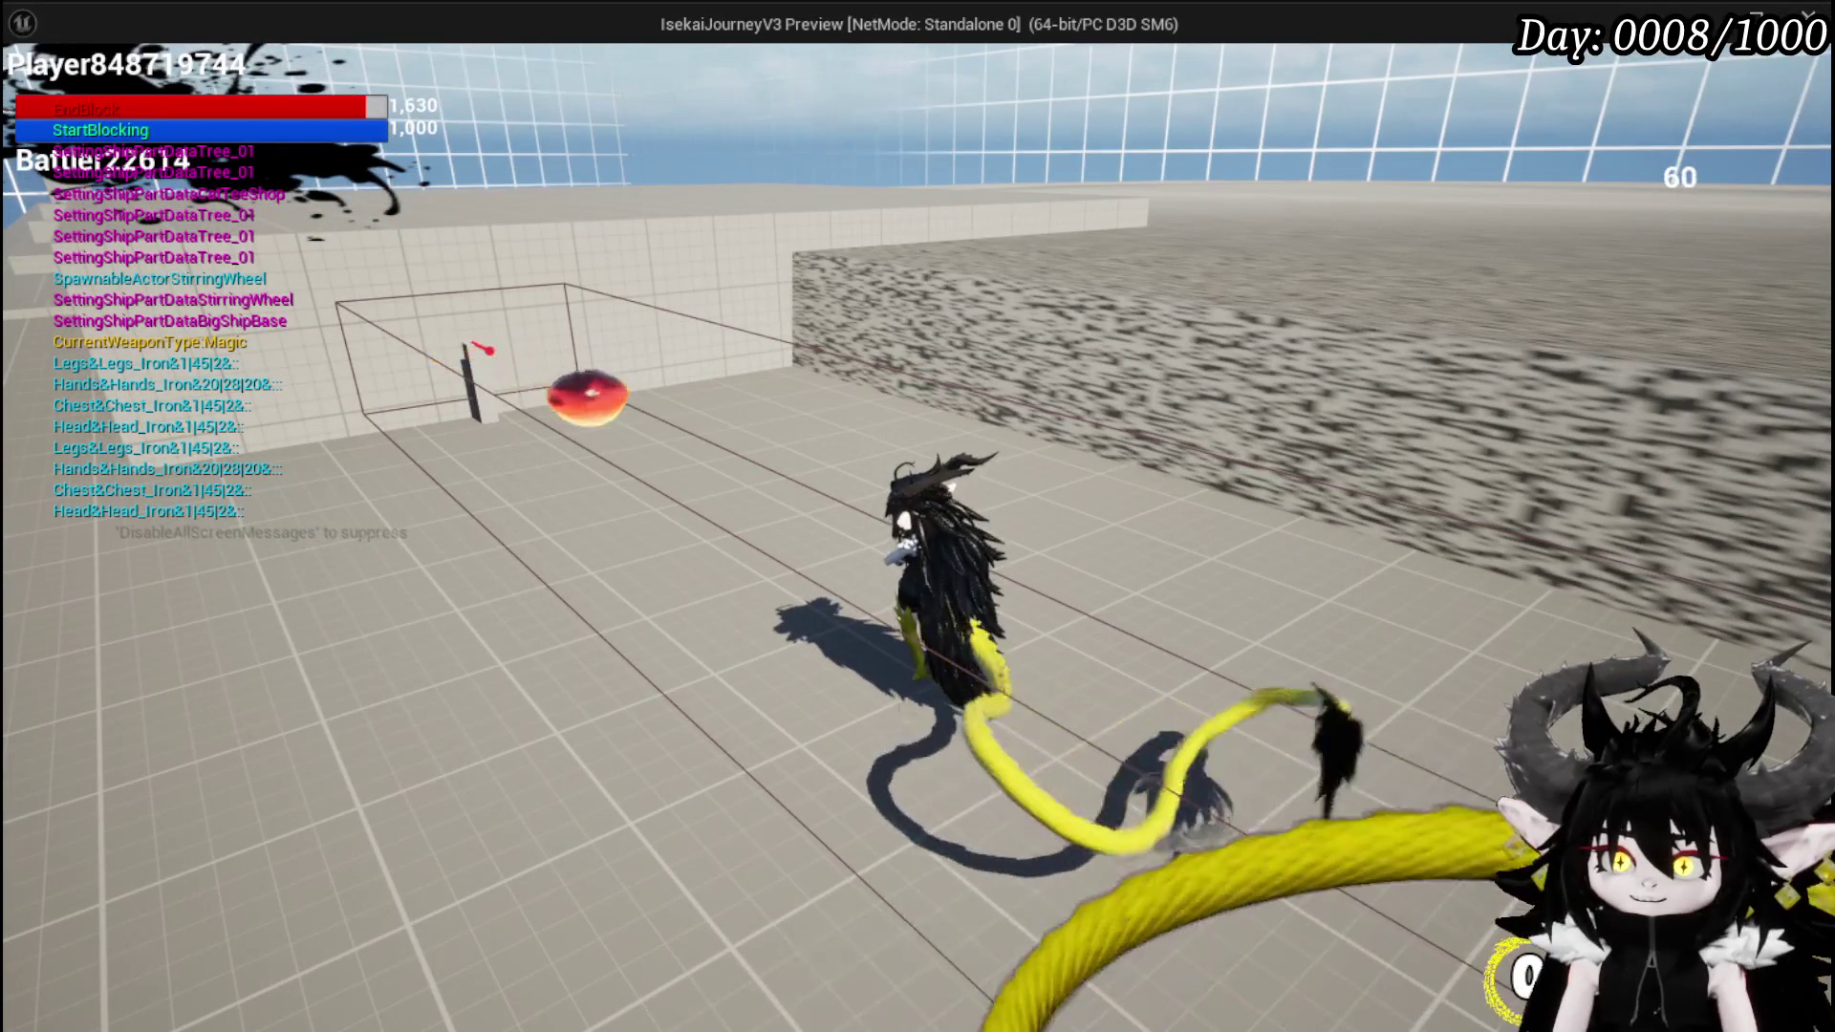
key(e)
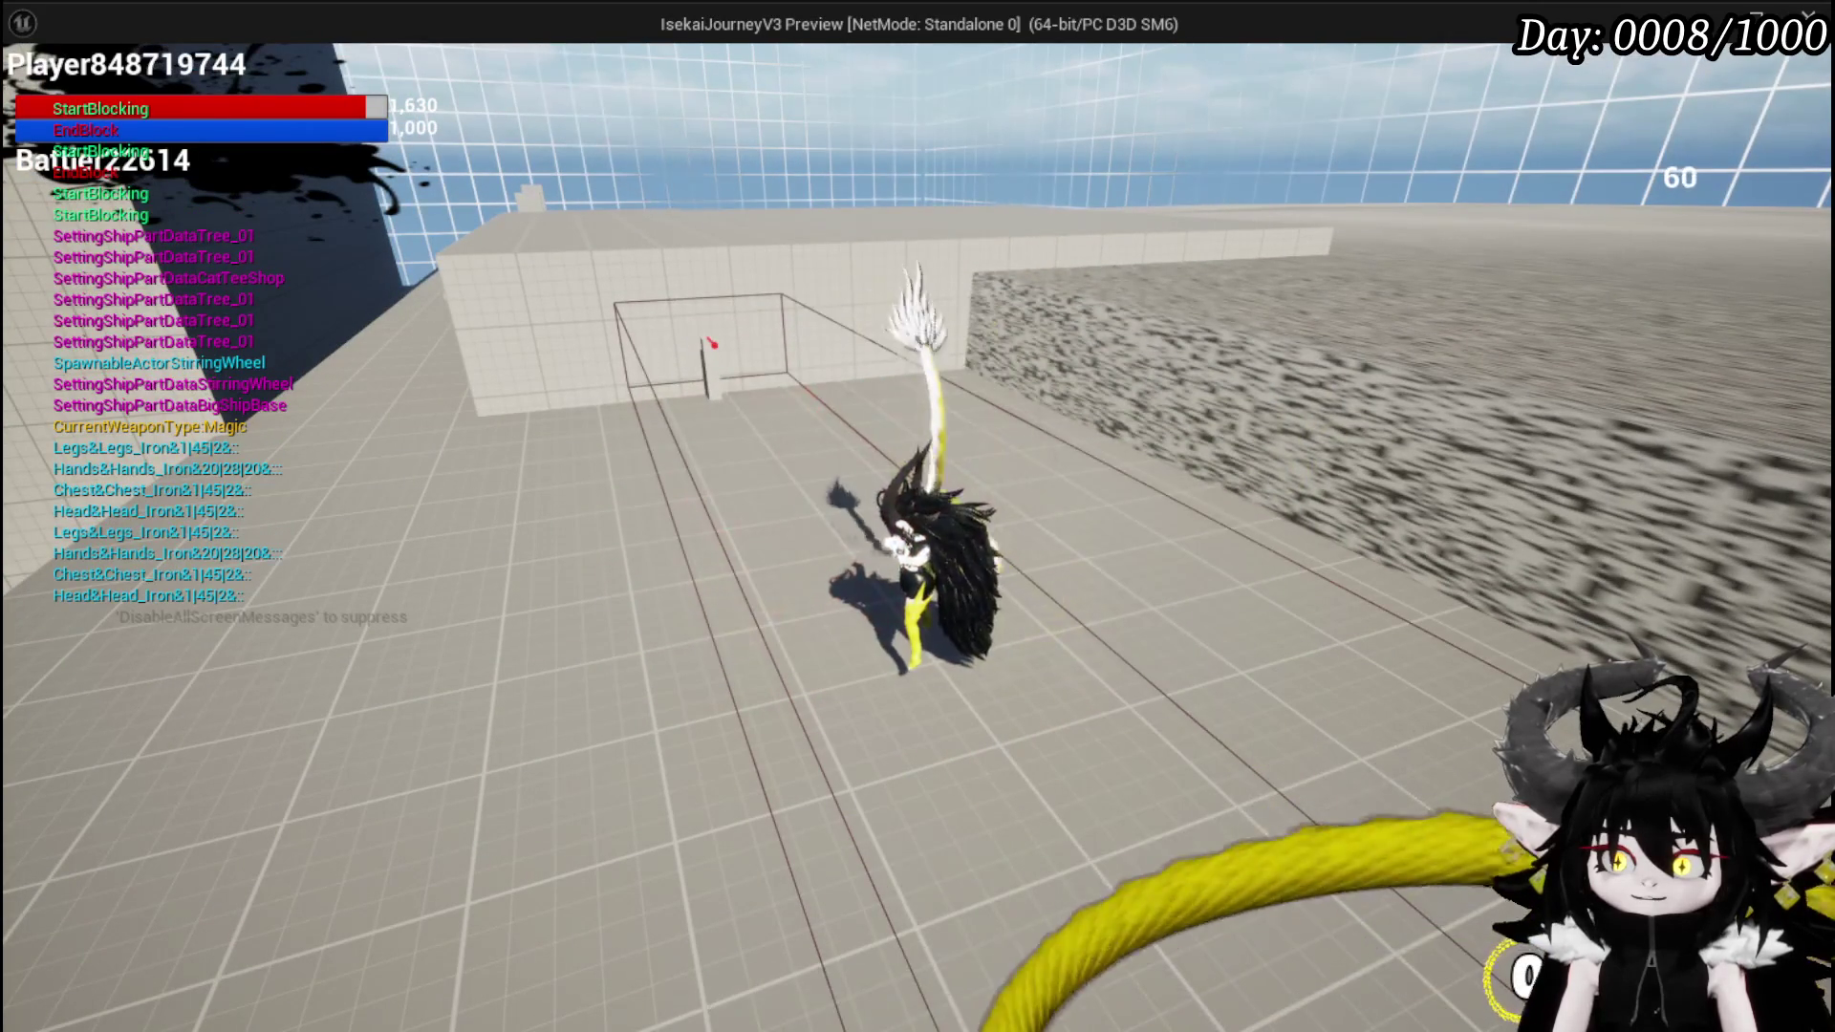
- Block four red orbs with Q, then open the in-game Settings screen
key(q)
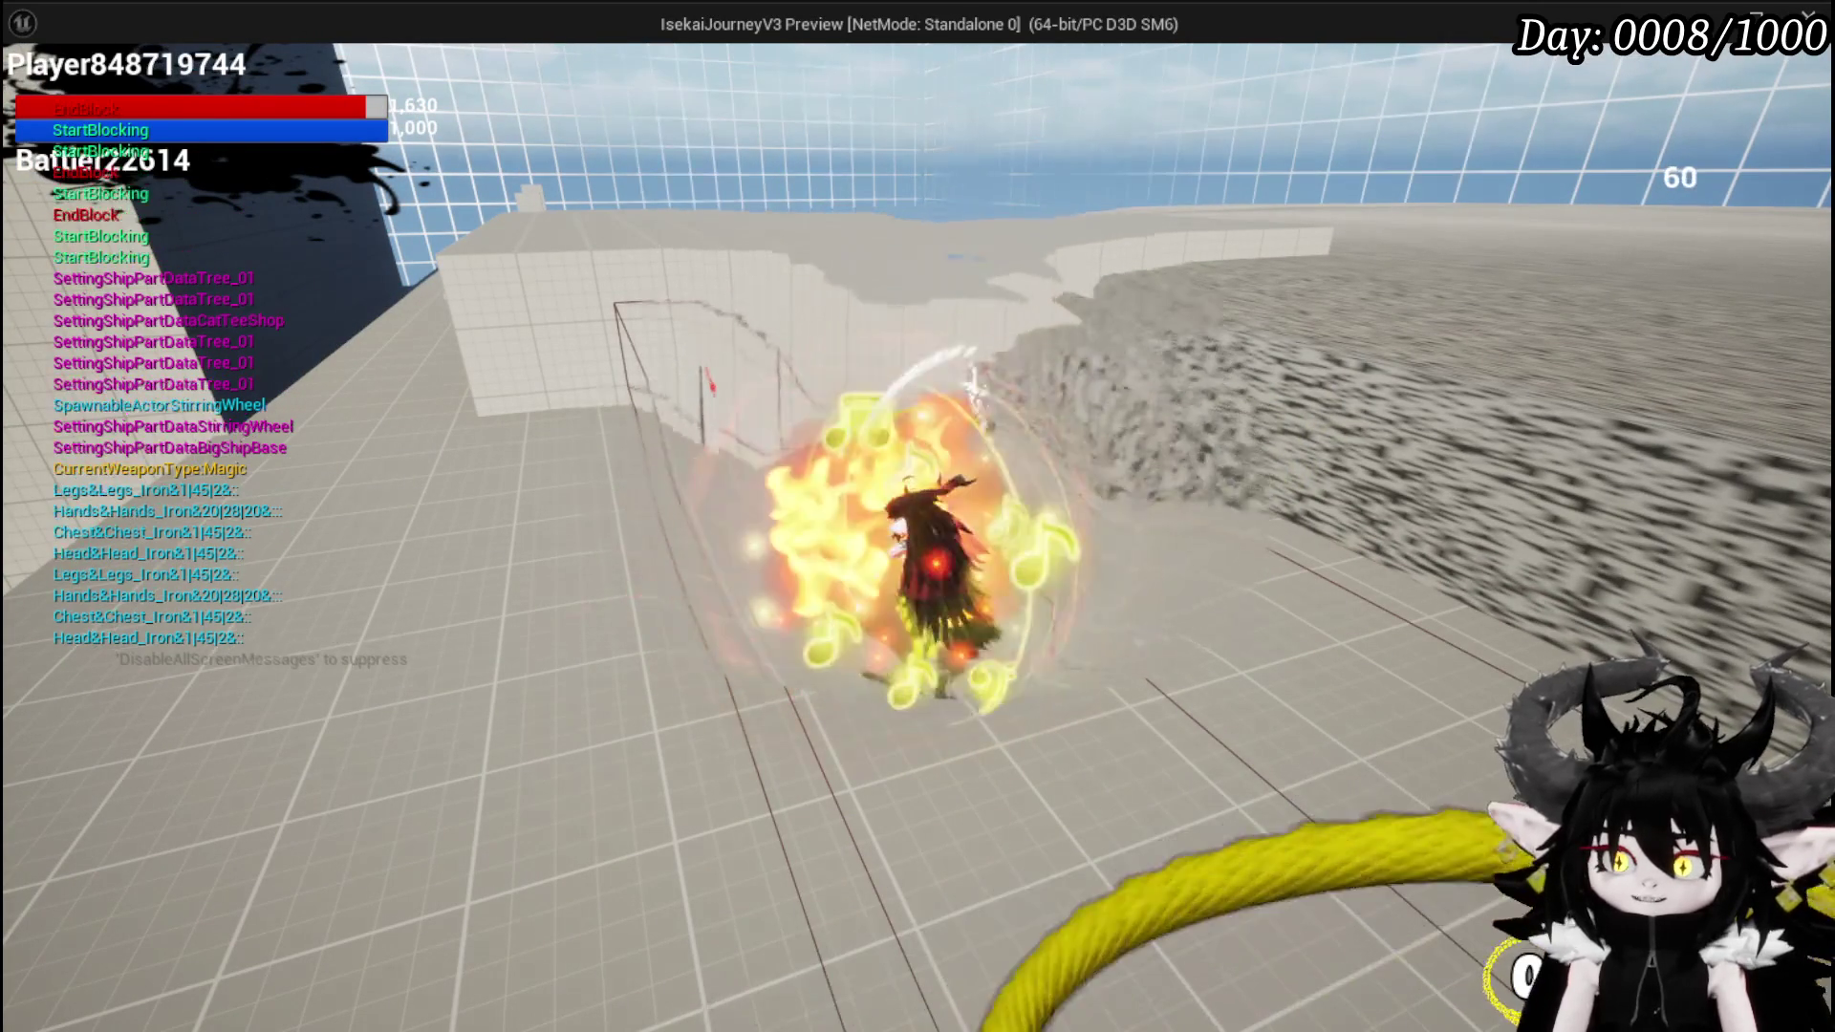
key(q)
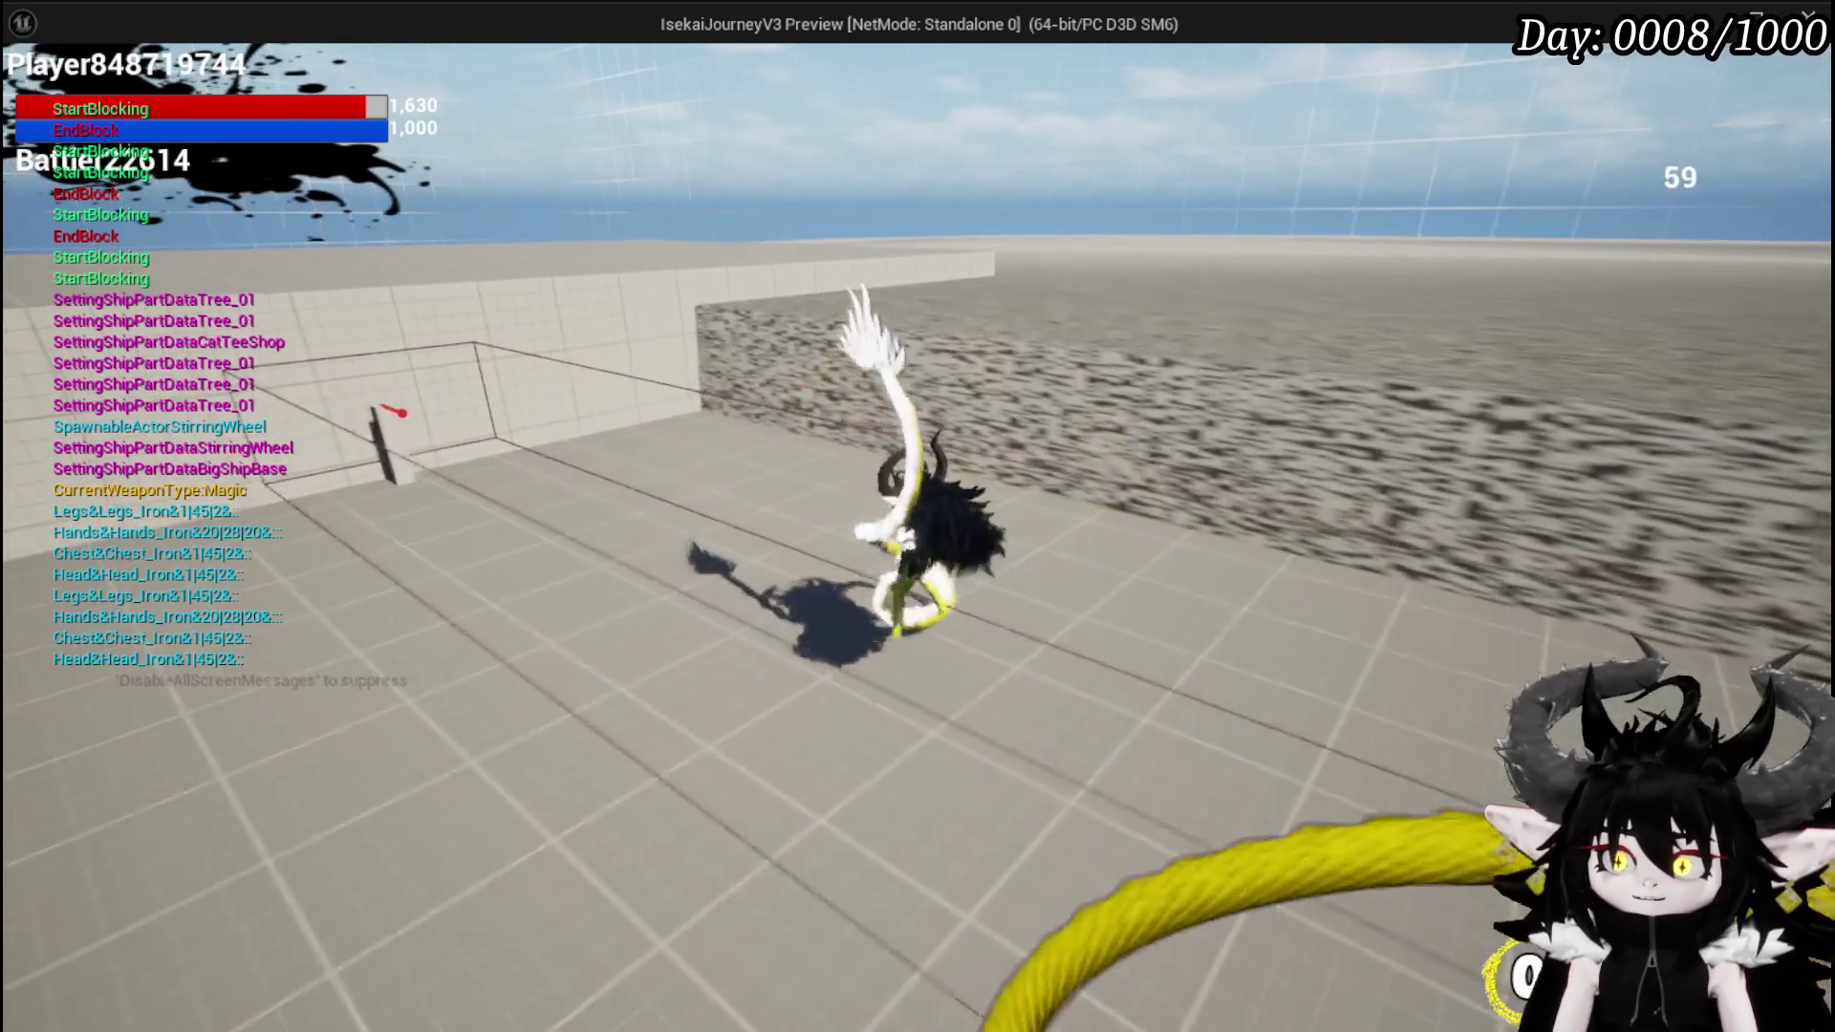
key(q)
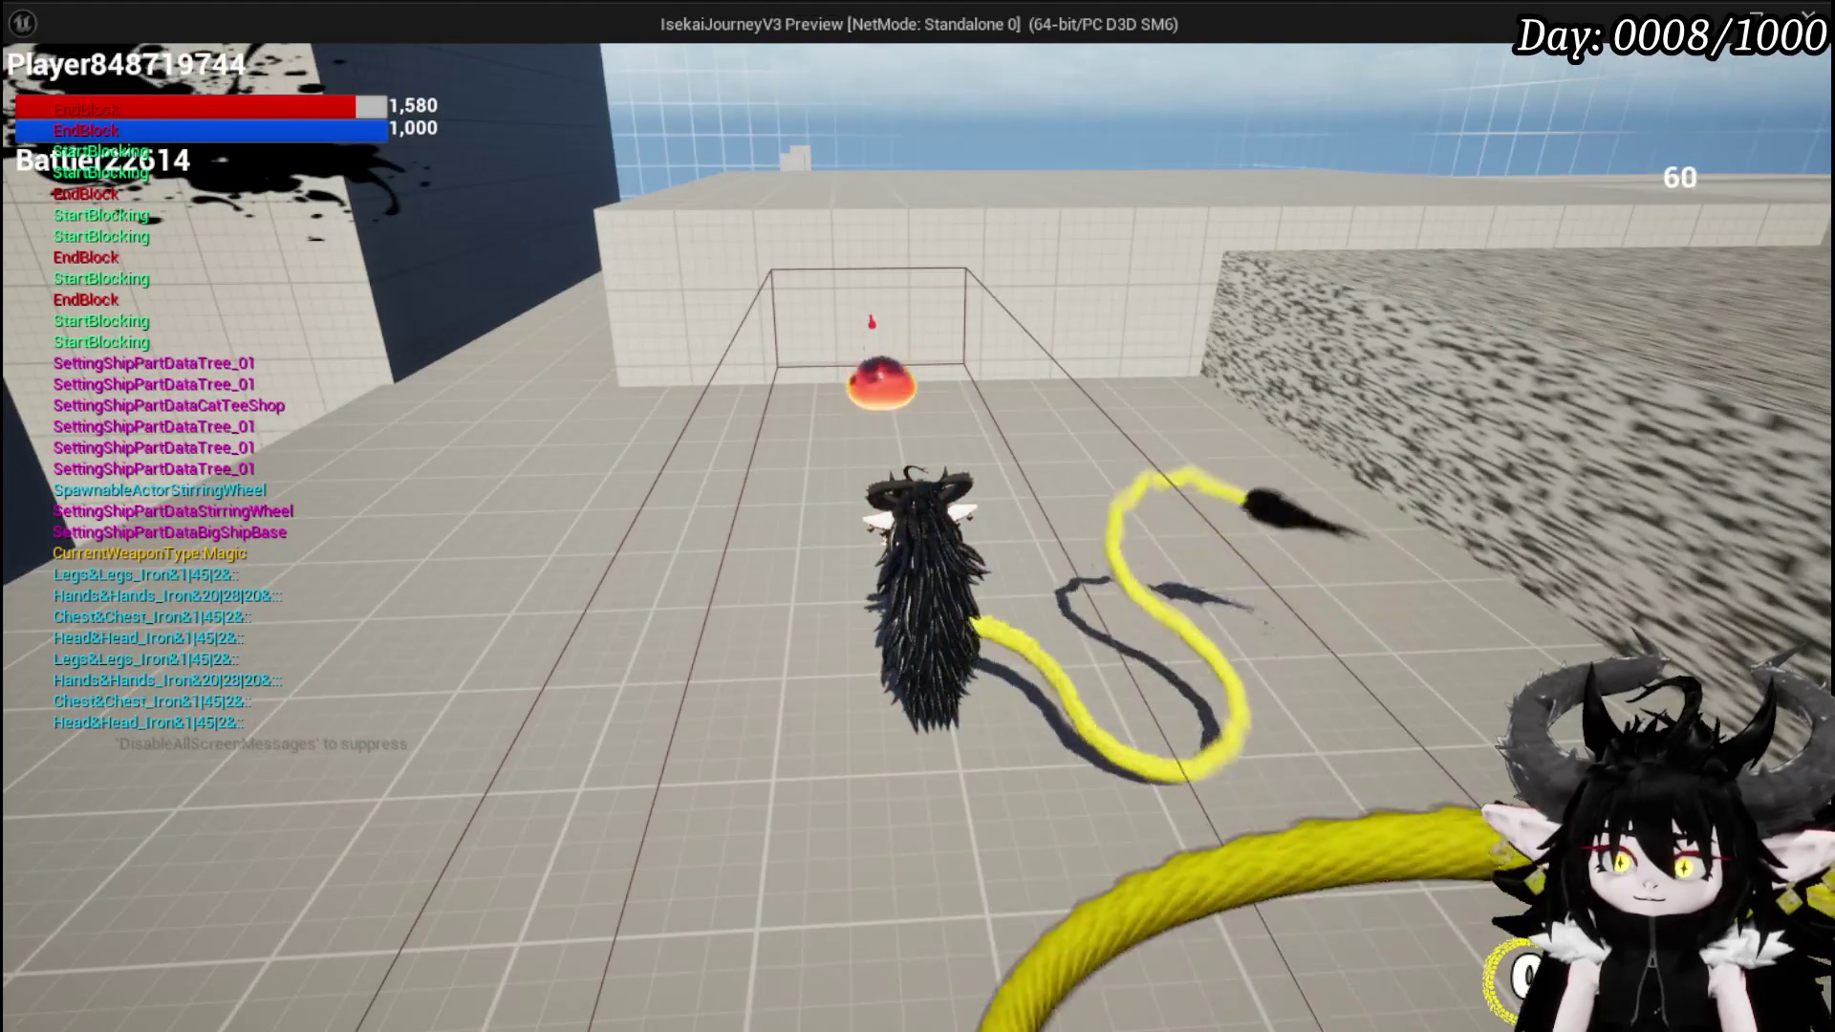
key(q)
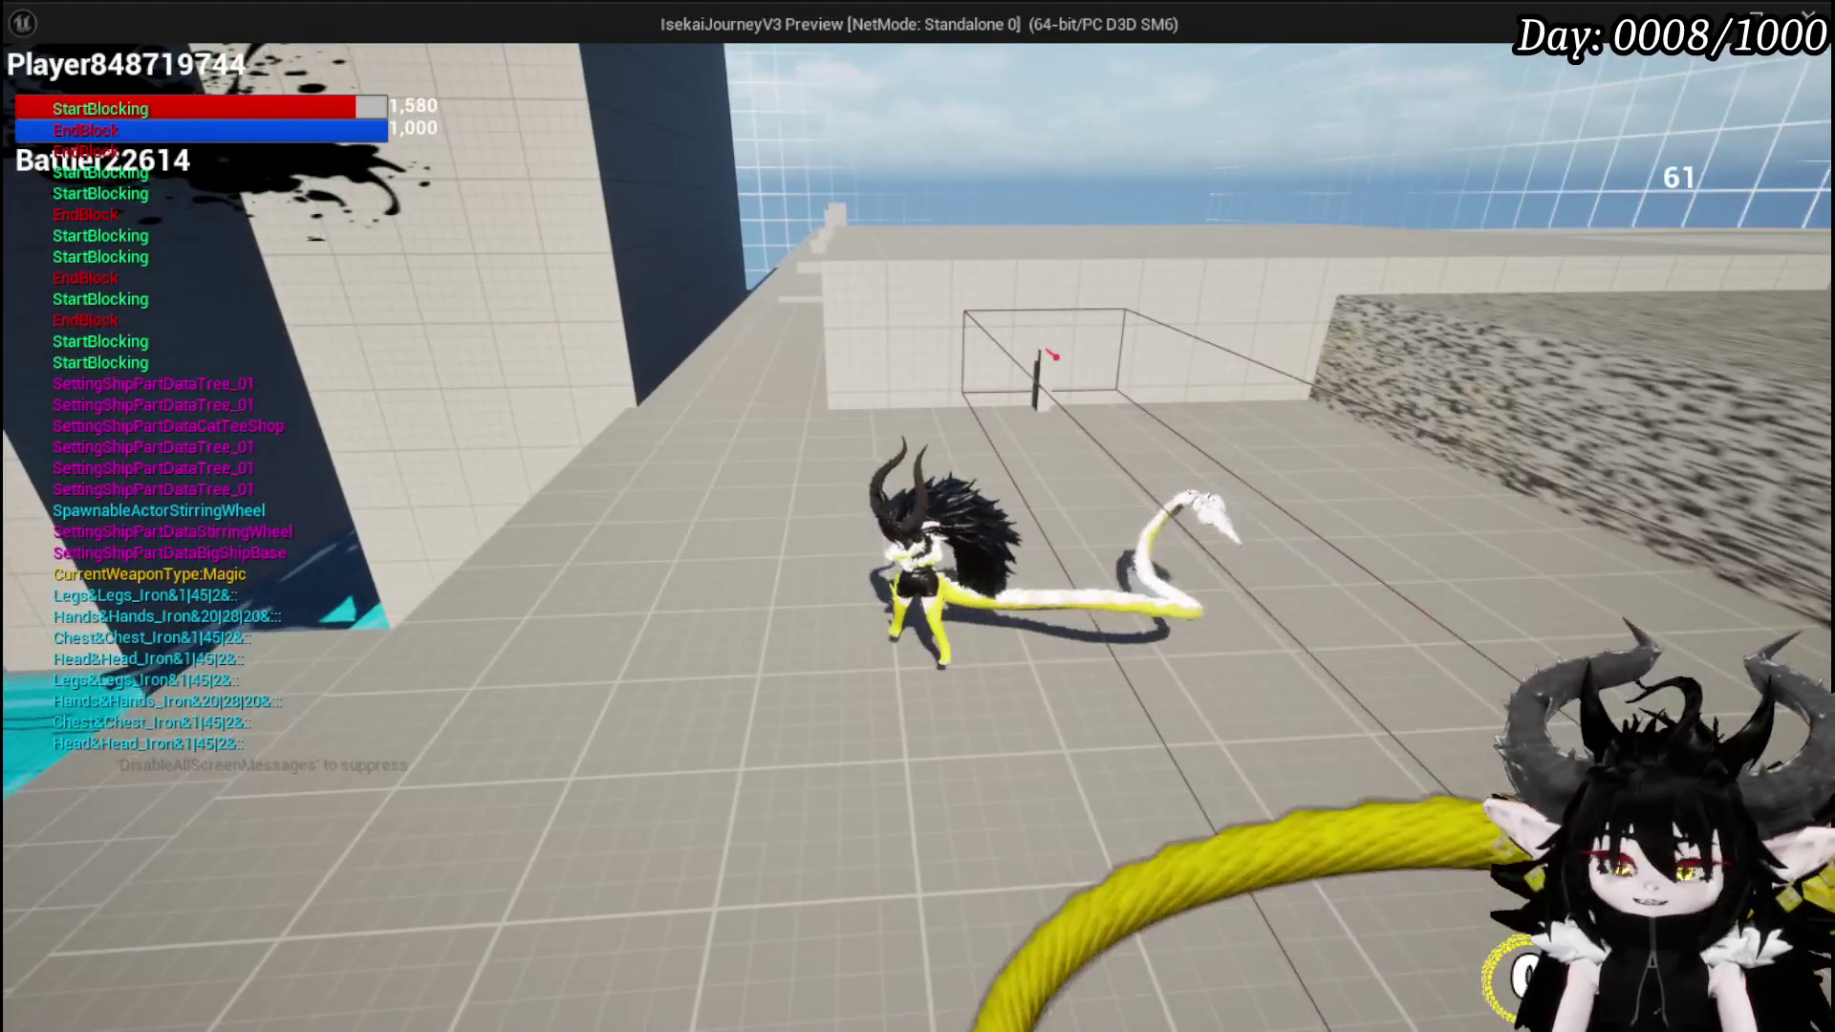
key(Tab)
click(1776, 91)
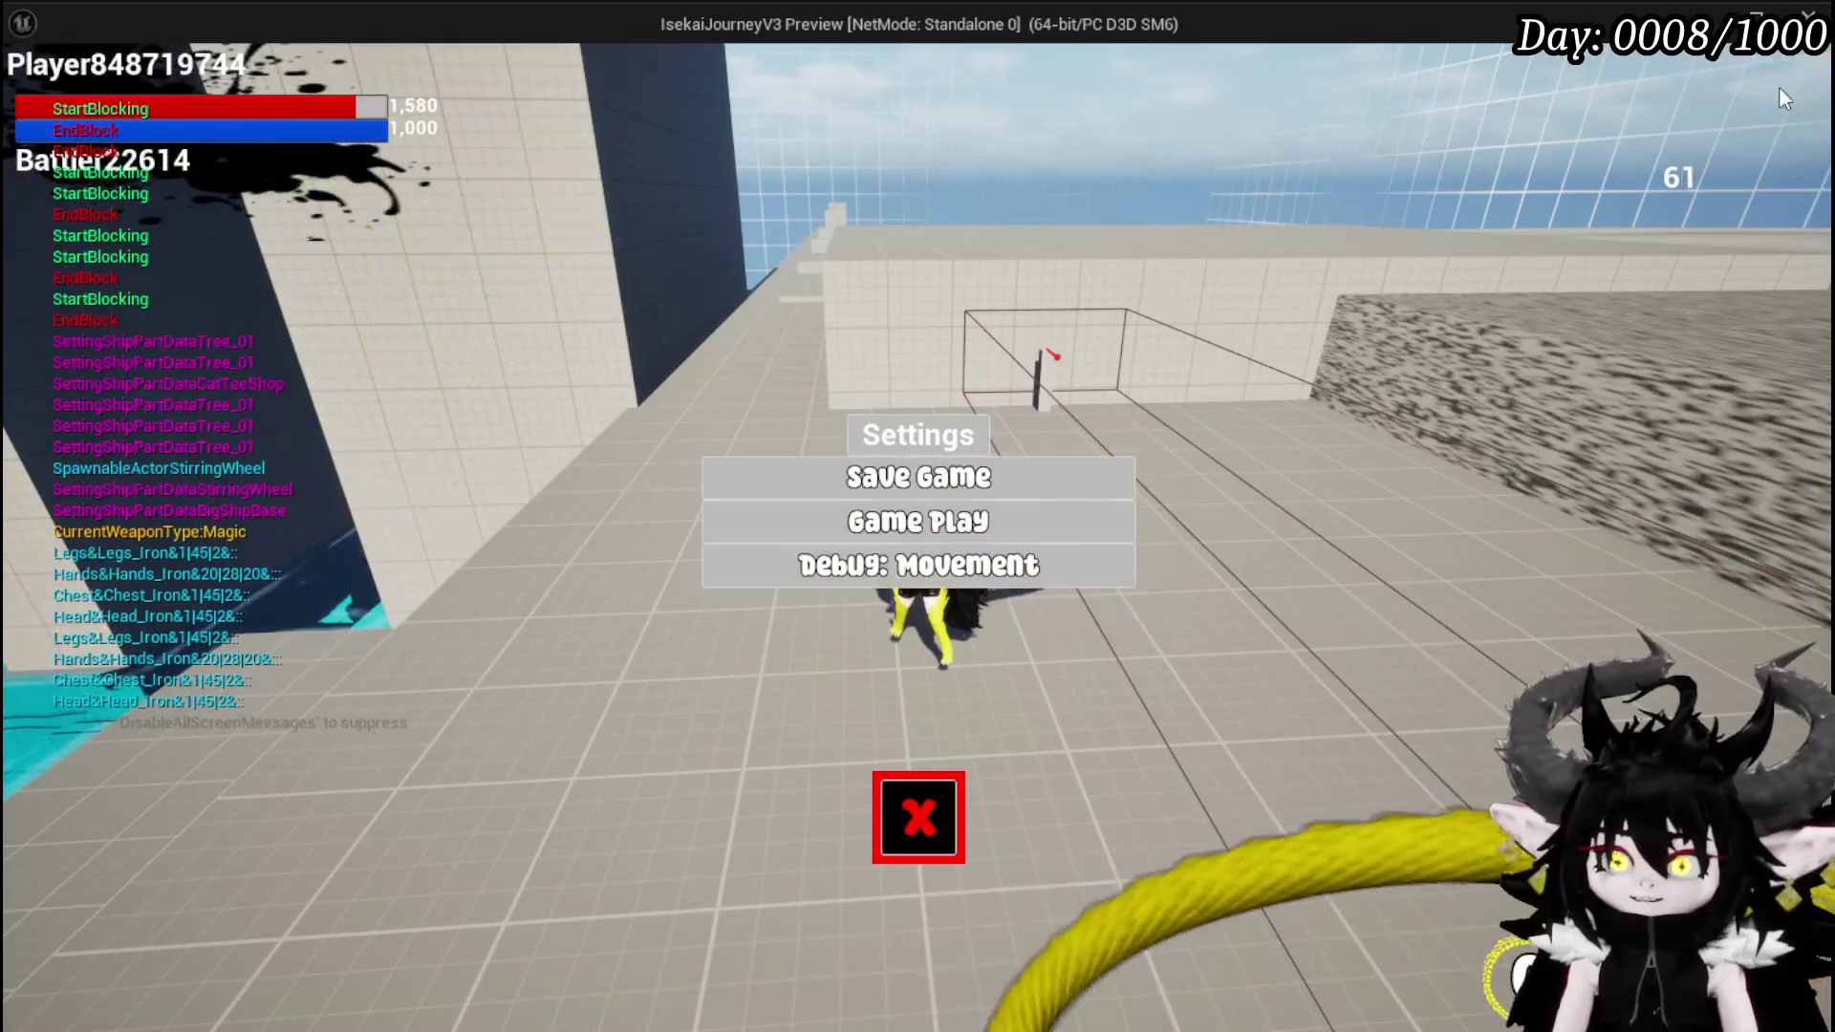
- Enable Debug: Movement, resume play to test blocking, then end the preview with Esc
click(923, 565)
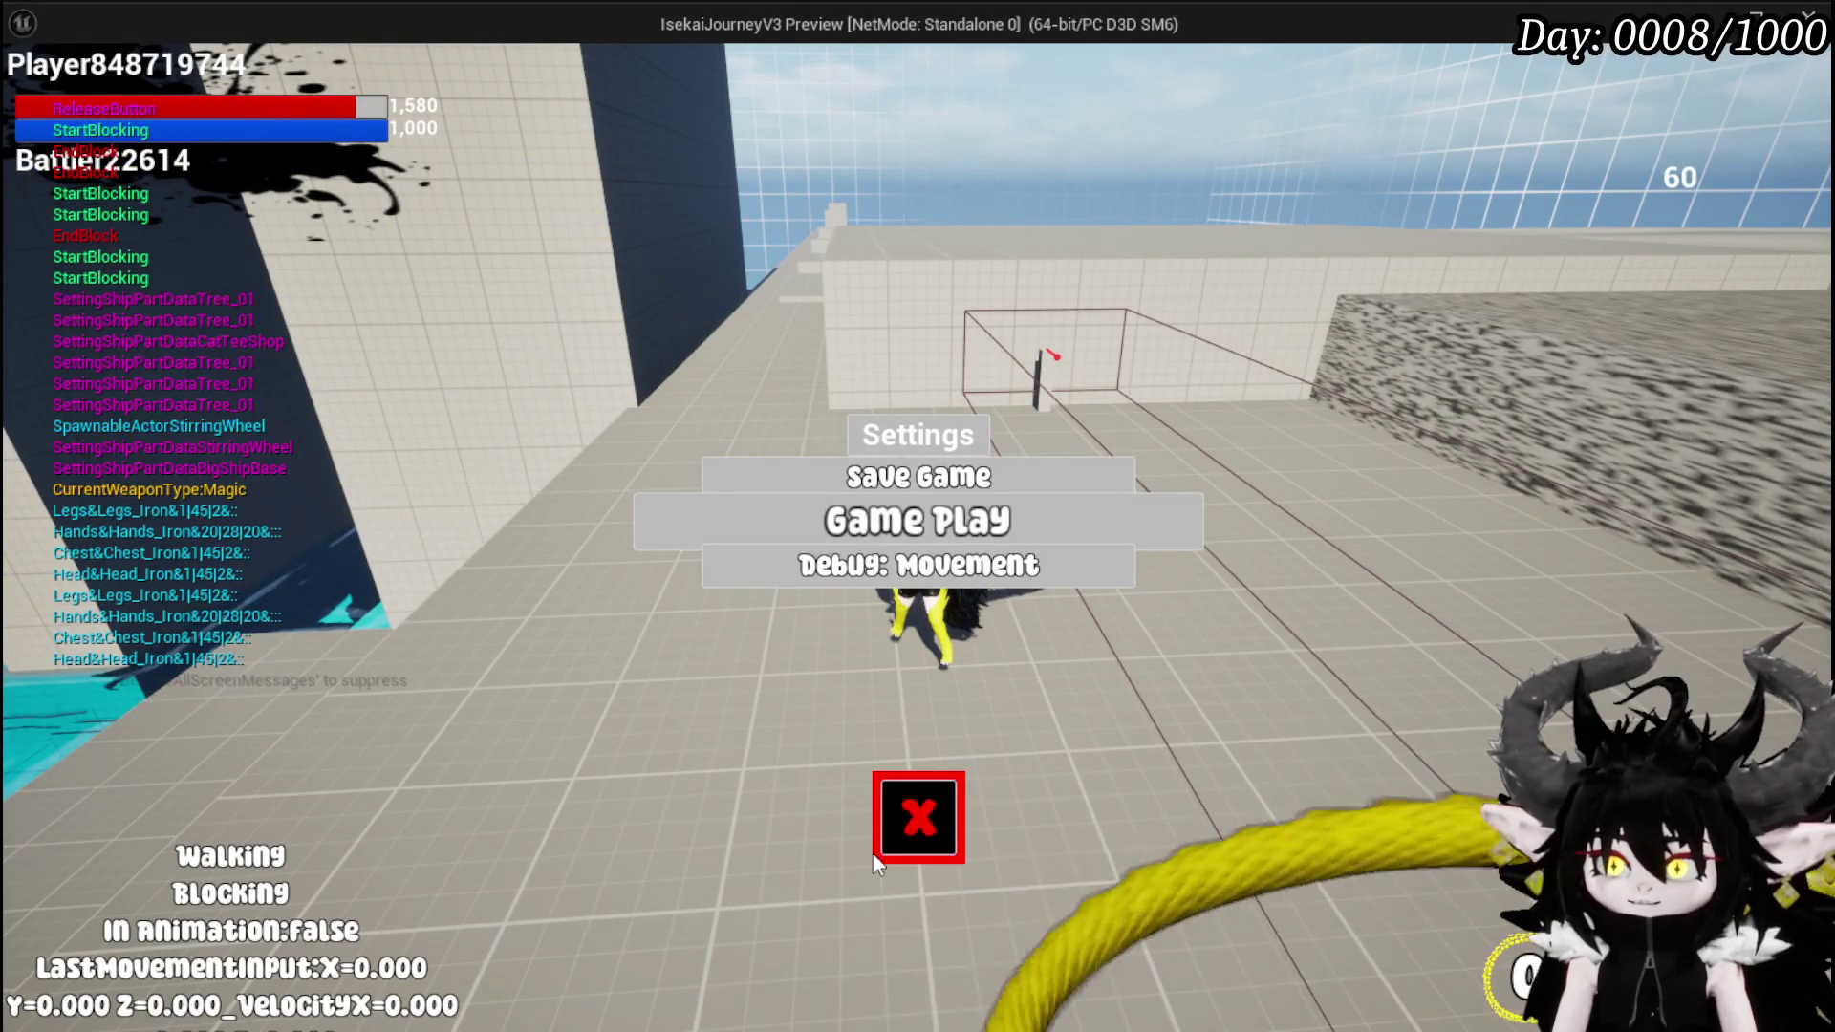
click(918, 817)
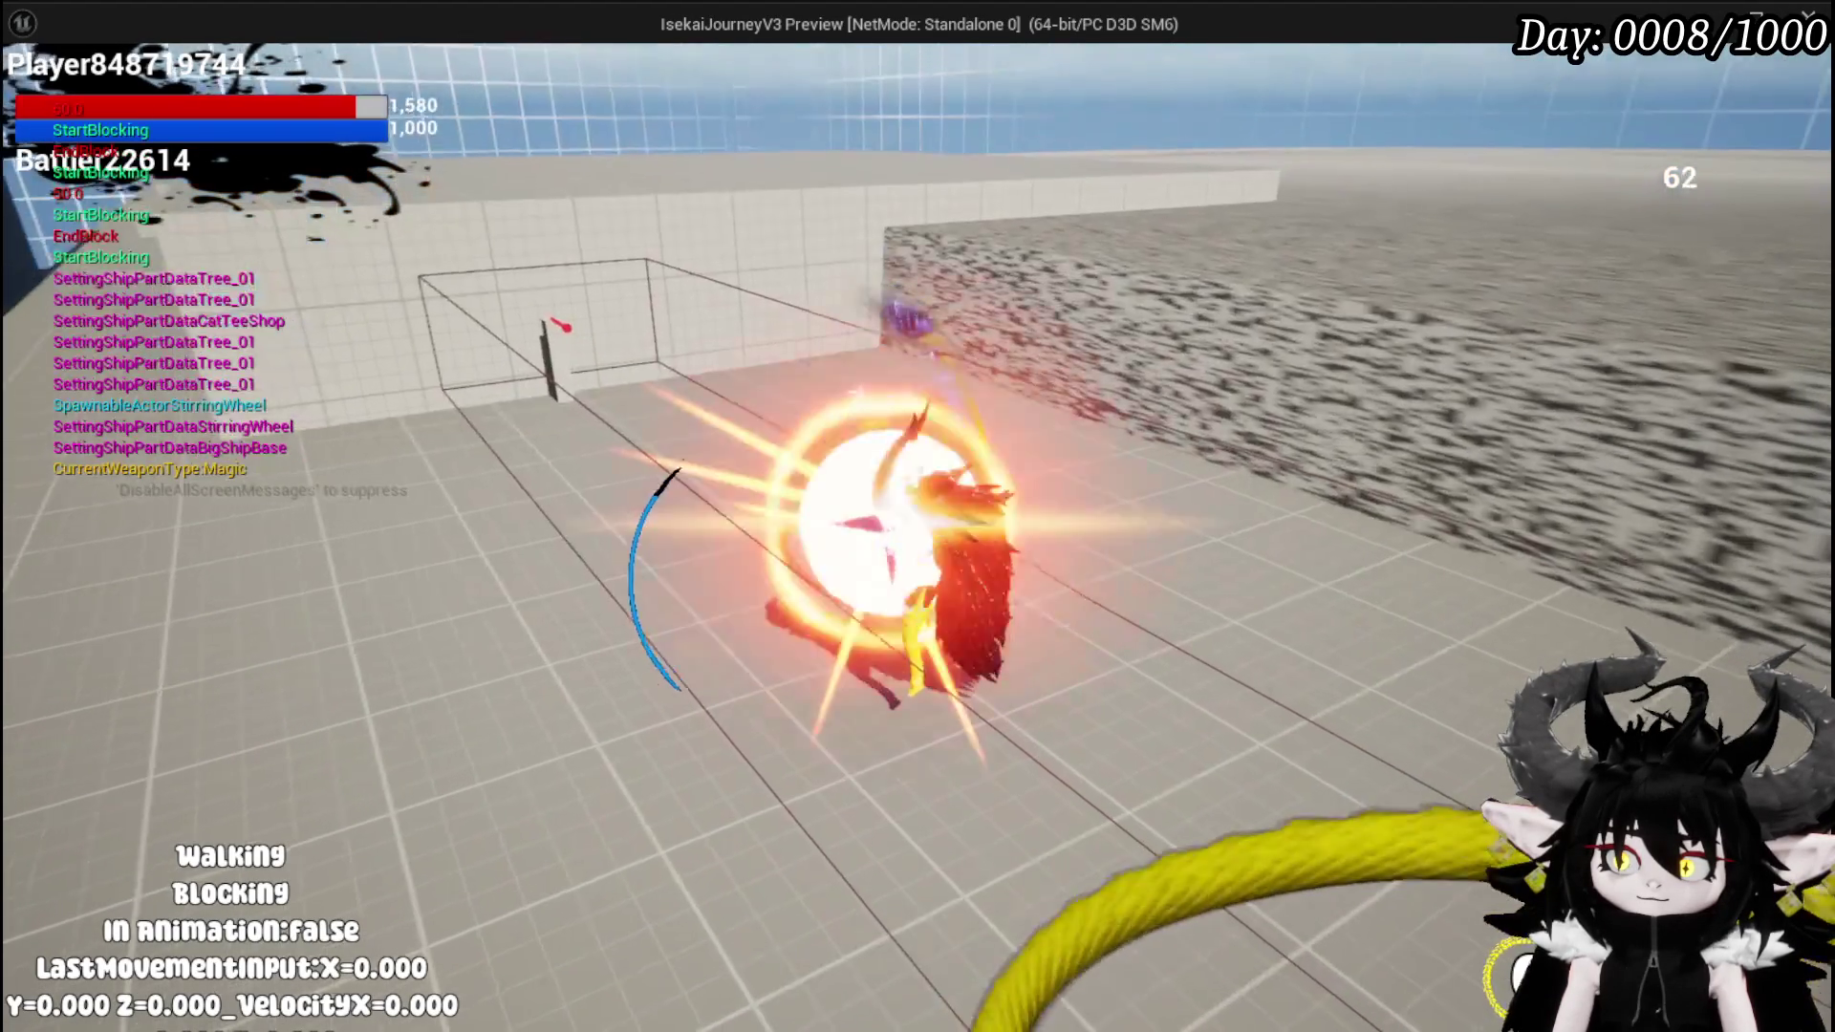
key(Escape)
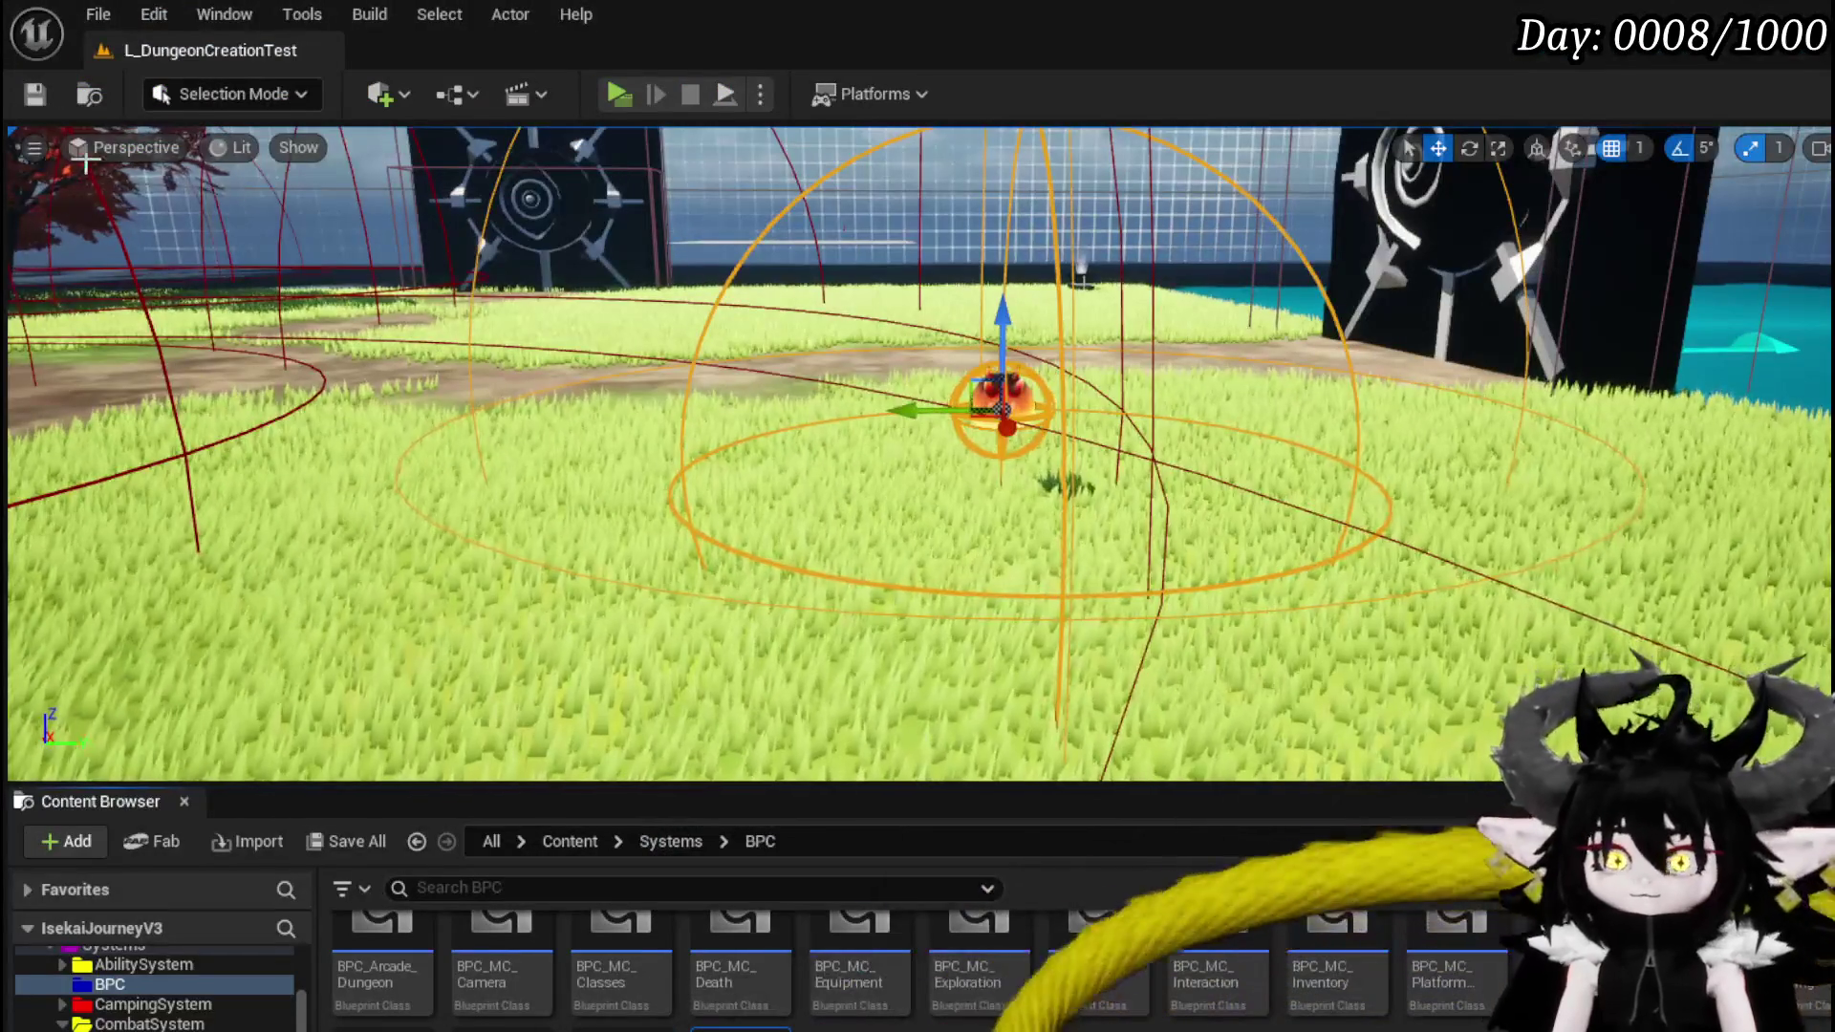
- Save, review the Play Montage and Release Block nodes, then open ReleaseBlock in BPC_OOC
key(ctrl+s)
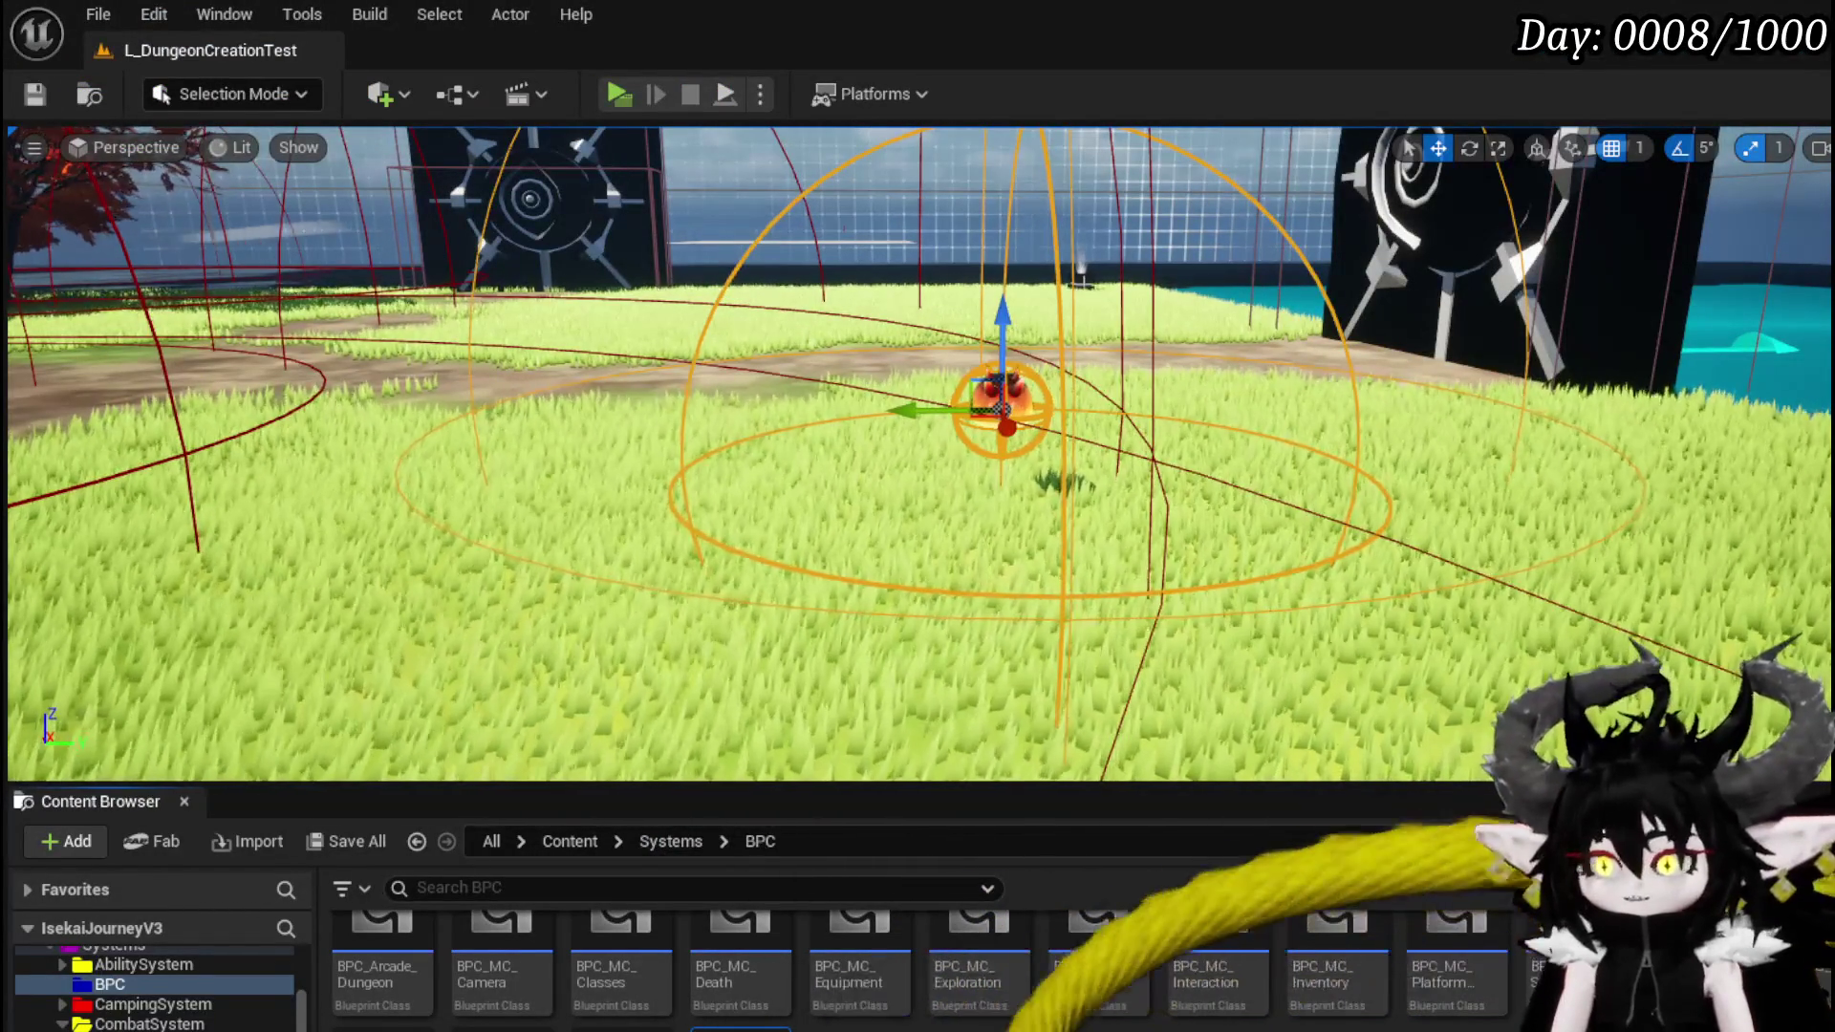
key(alt+Tab)
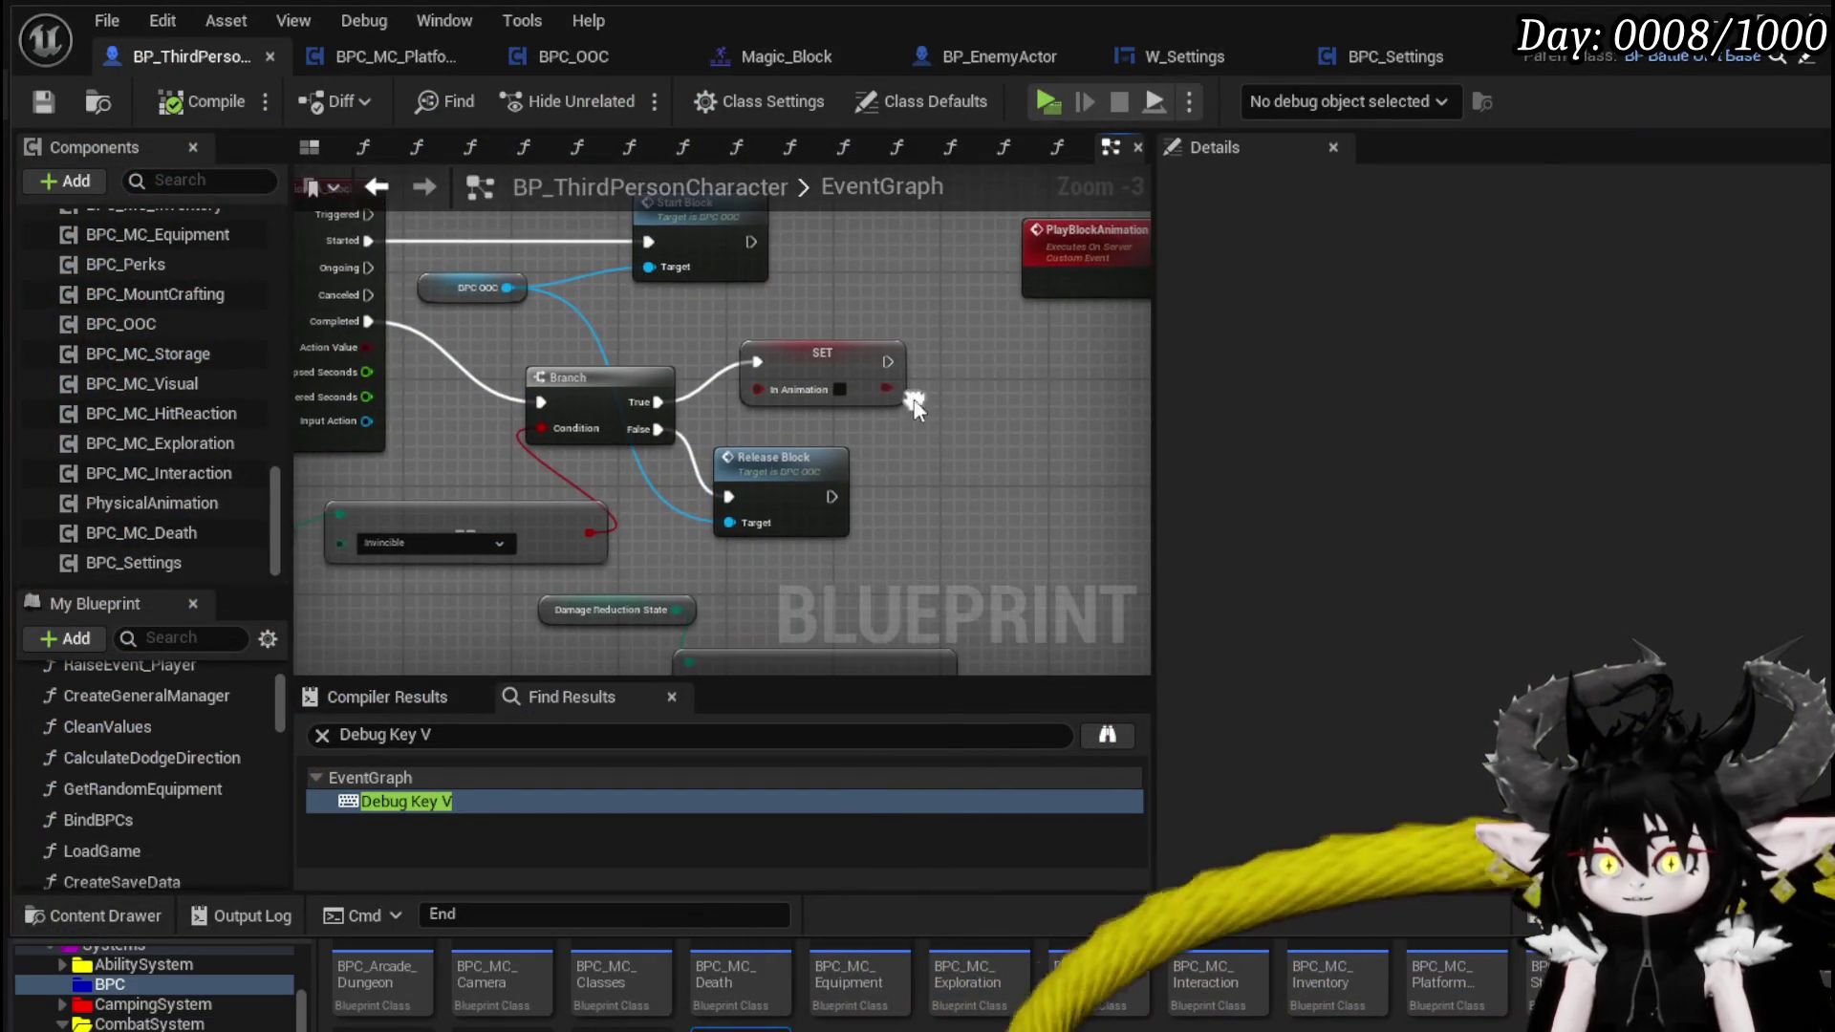
mouse_move(1017, 436)
mouse_down()
mouse_move(784, 449)
mouse_move(635, 414)
mouse_move(582, 604)
mouse_up()
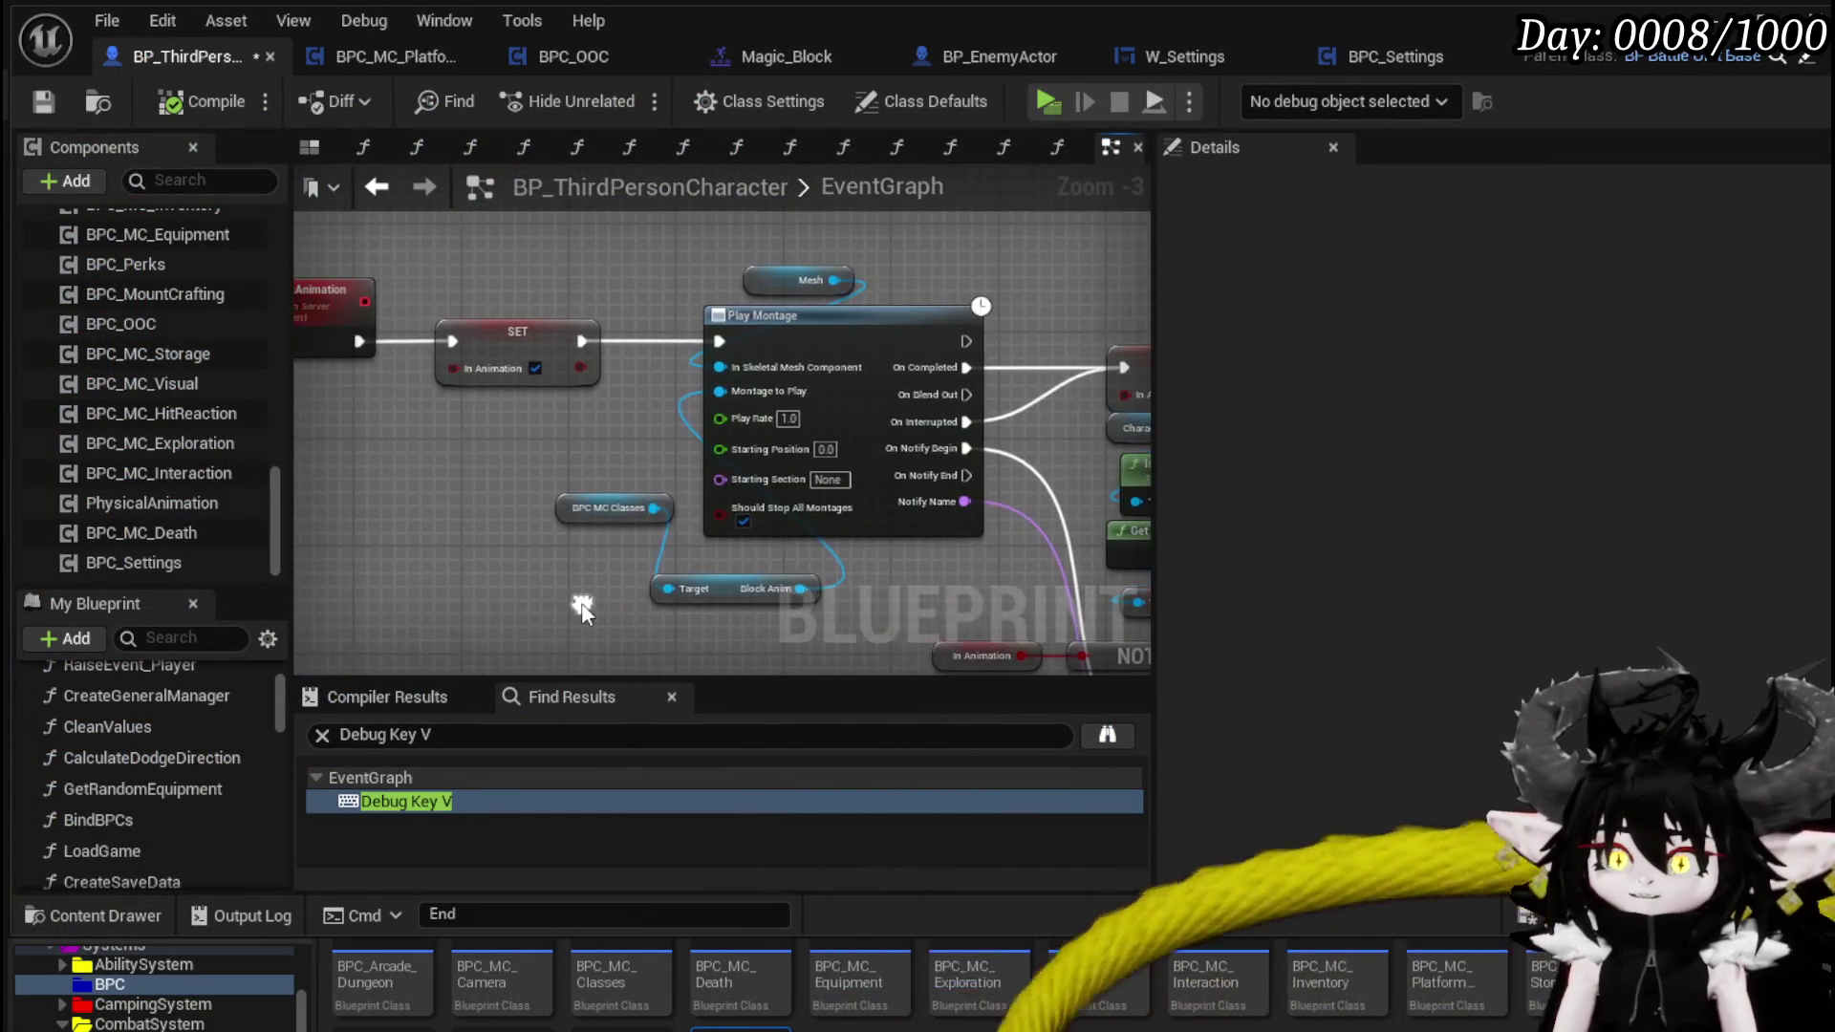
drag(671, 474, 671, 476)
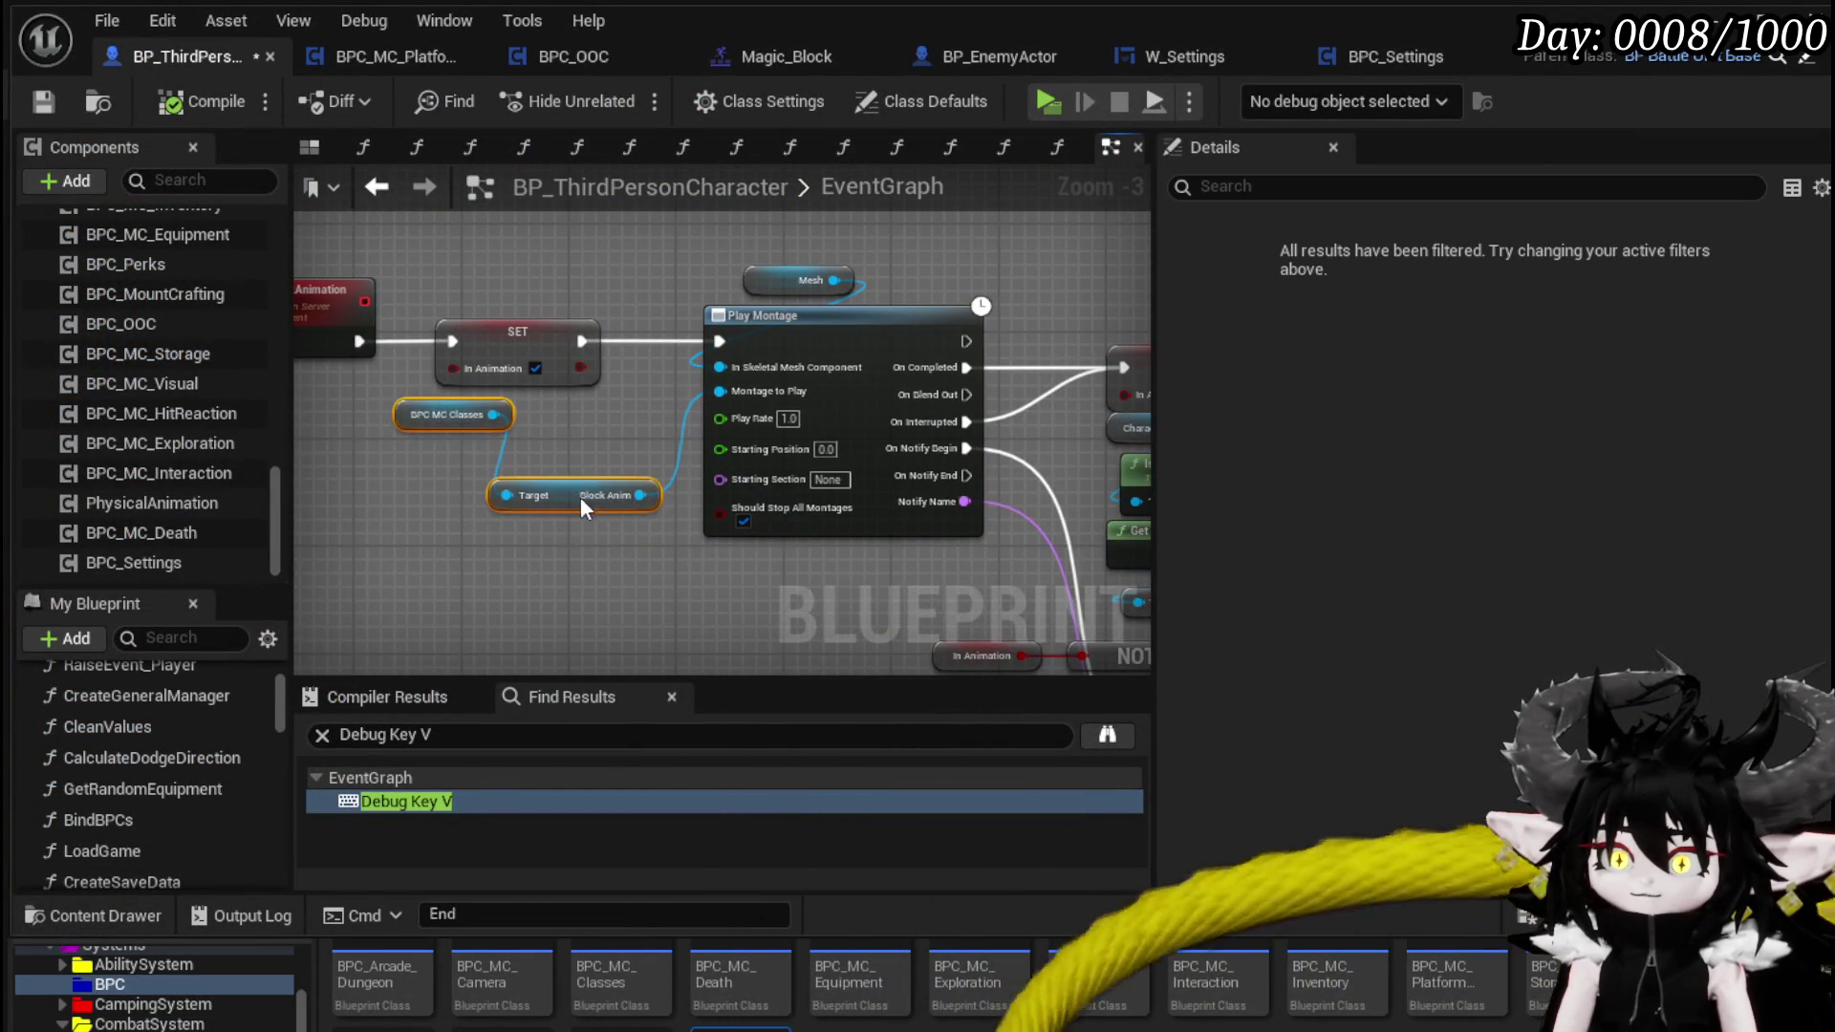
click(547, 532)
drag(547, 531, 979, 452)
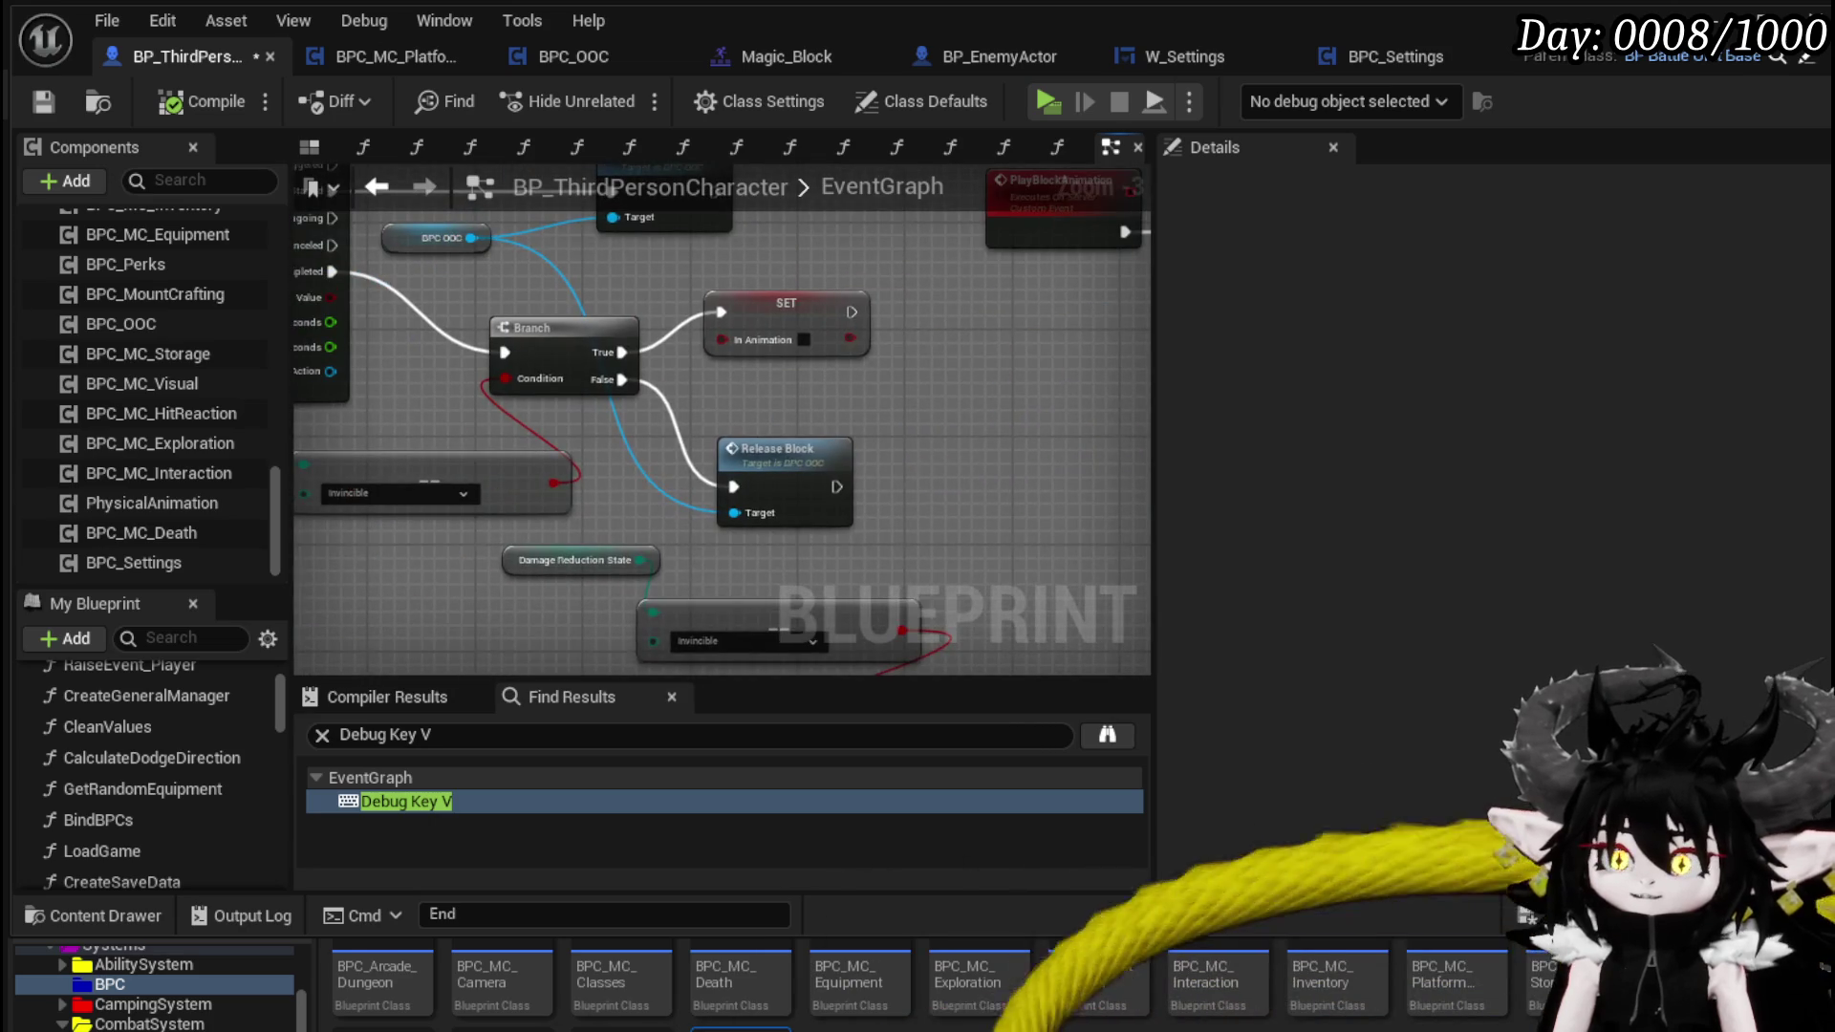
drag(828, 413, 824, 449)
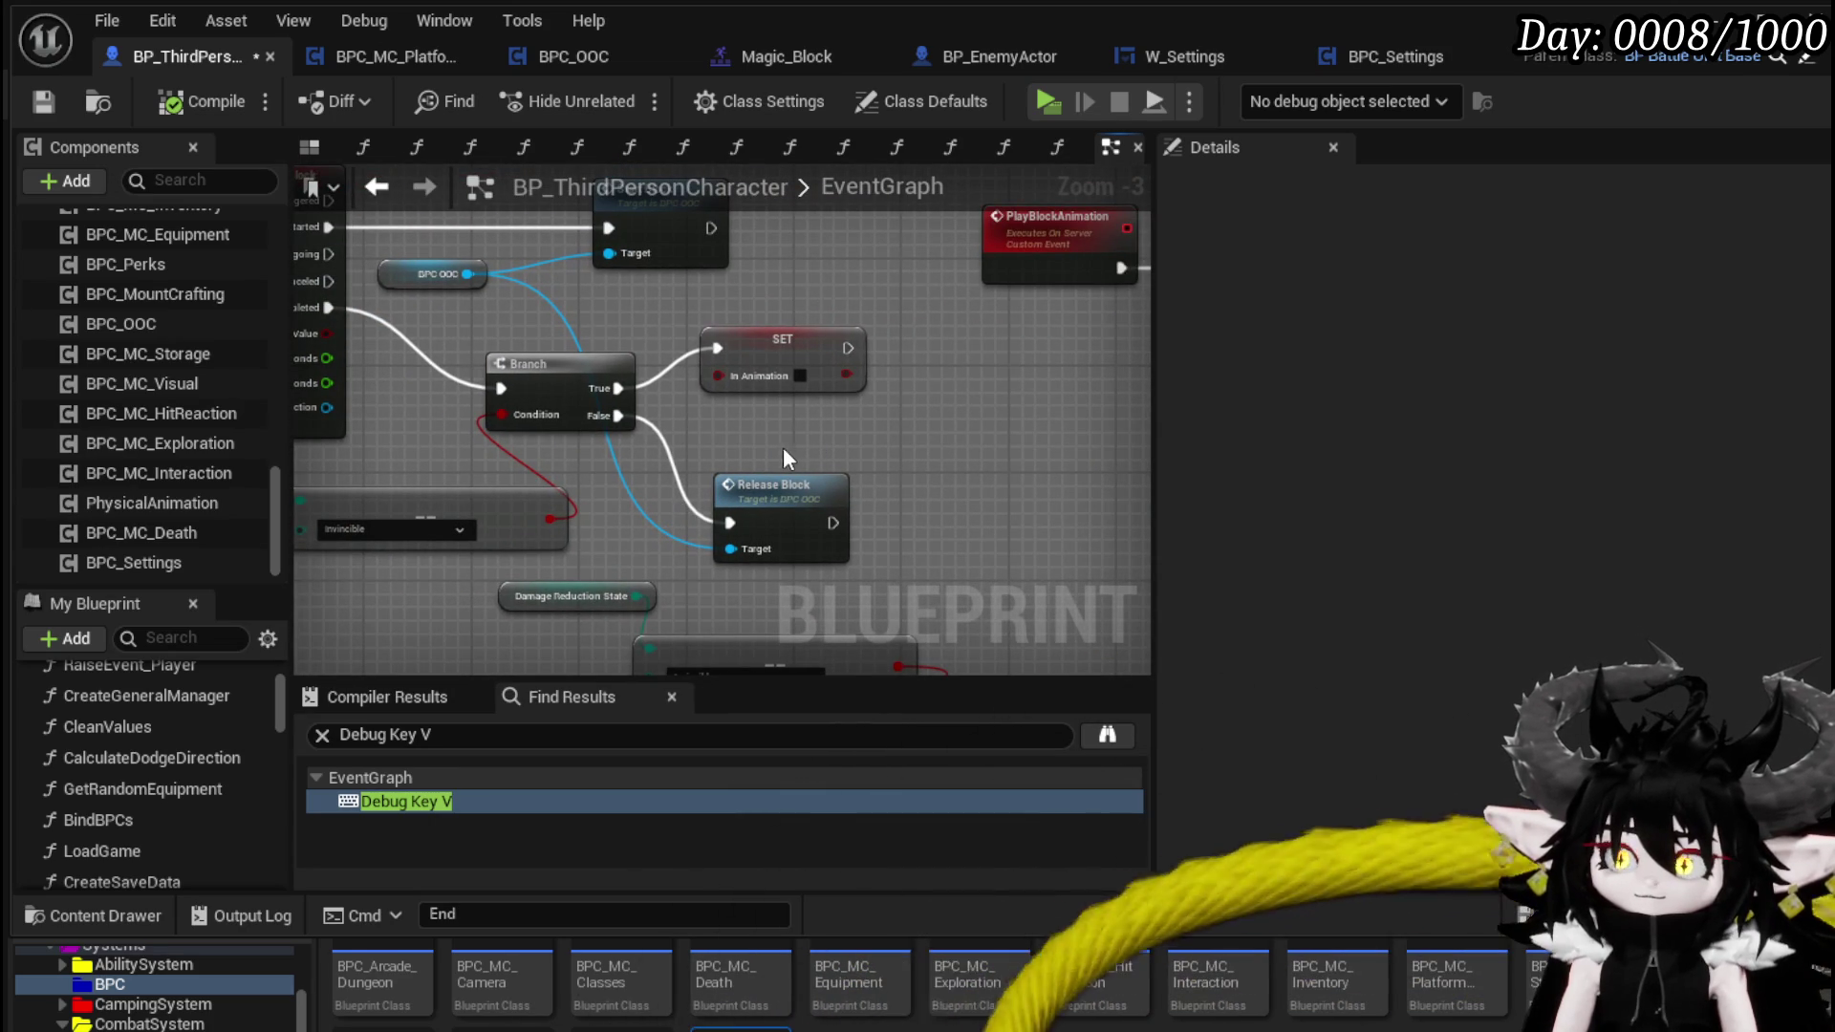
double_click(774, 487)
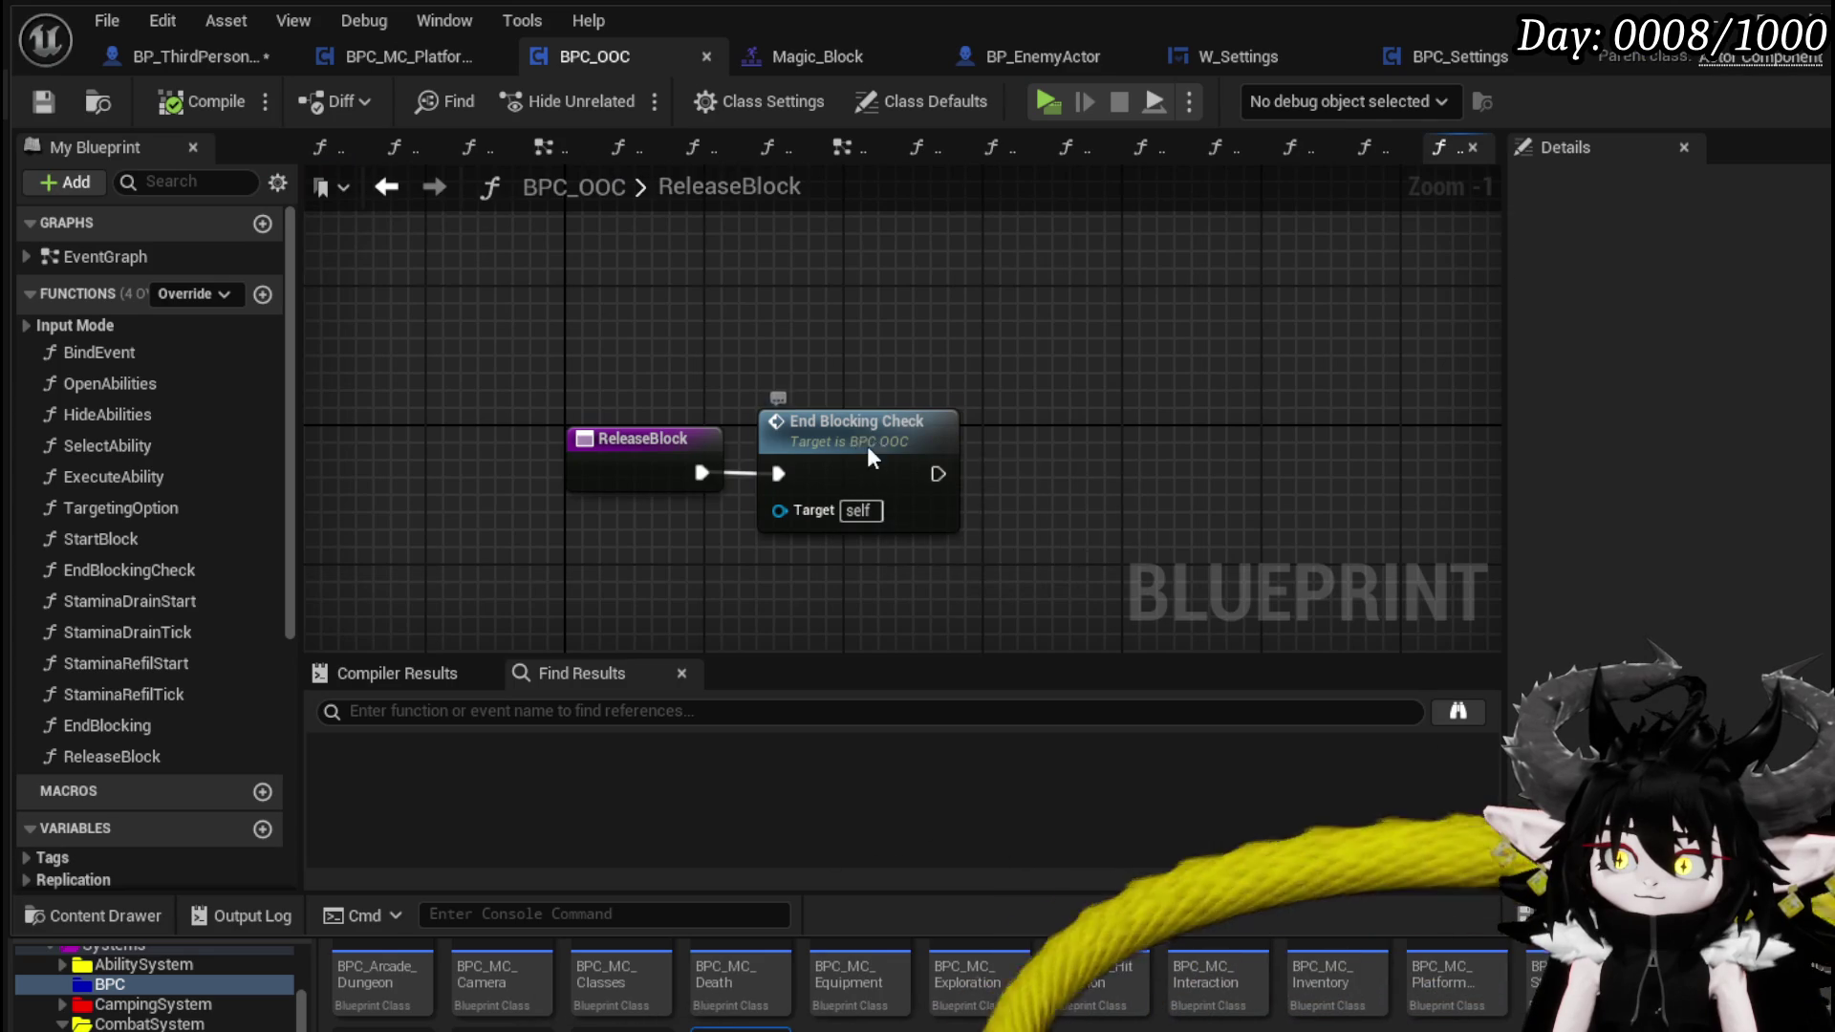
- Drill from ReleaseBlock into EndBlockingCheck, then into EndBlocking, and save BPC_OOC
double_click(868, 457)
scroll(999, 505, up, 2)
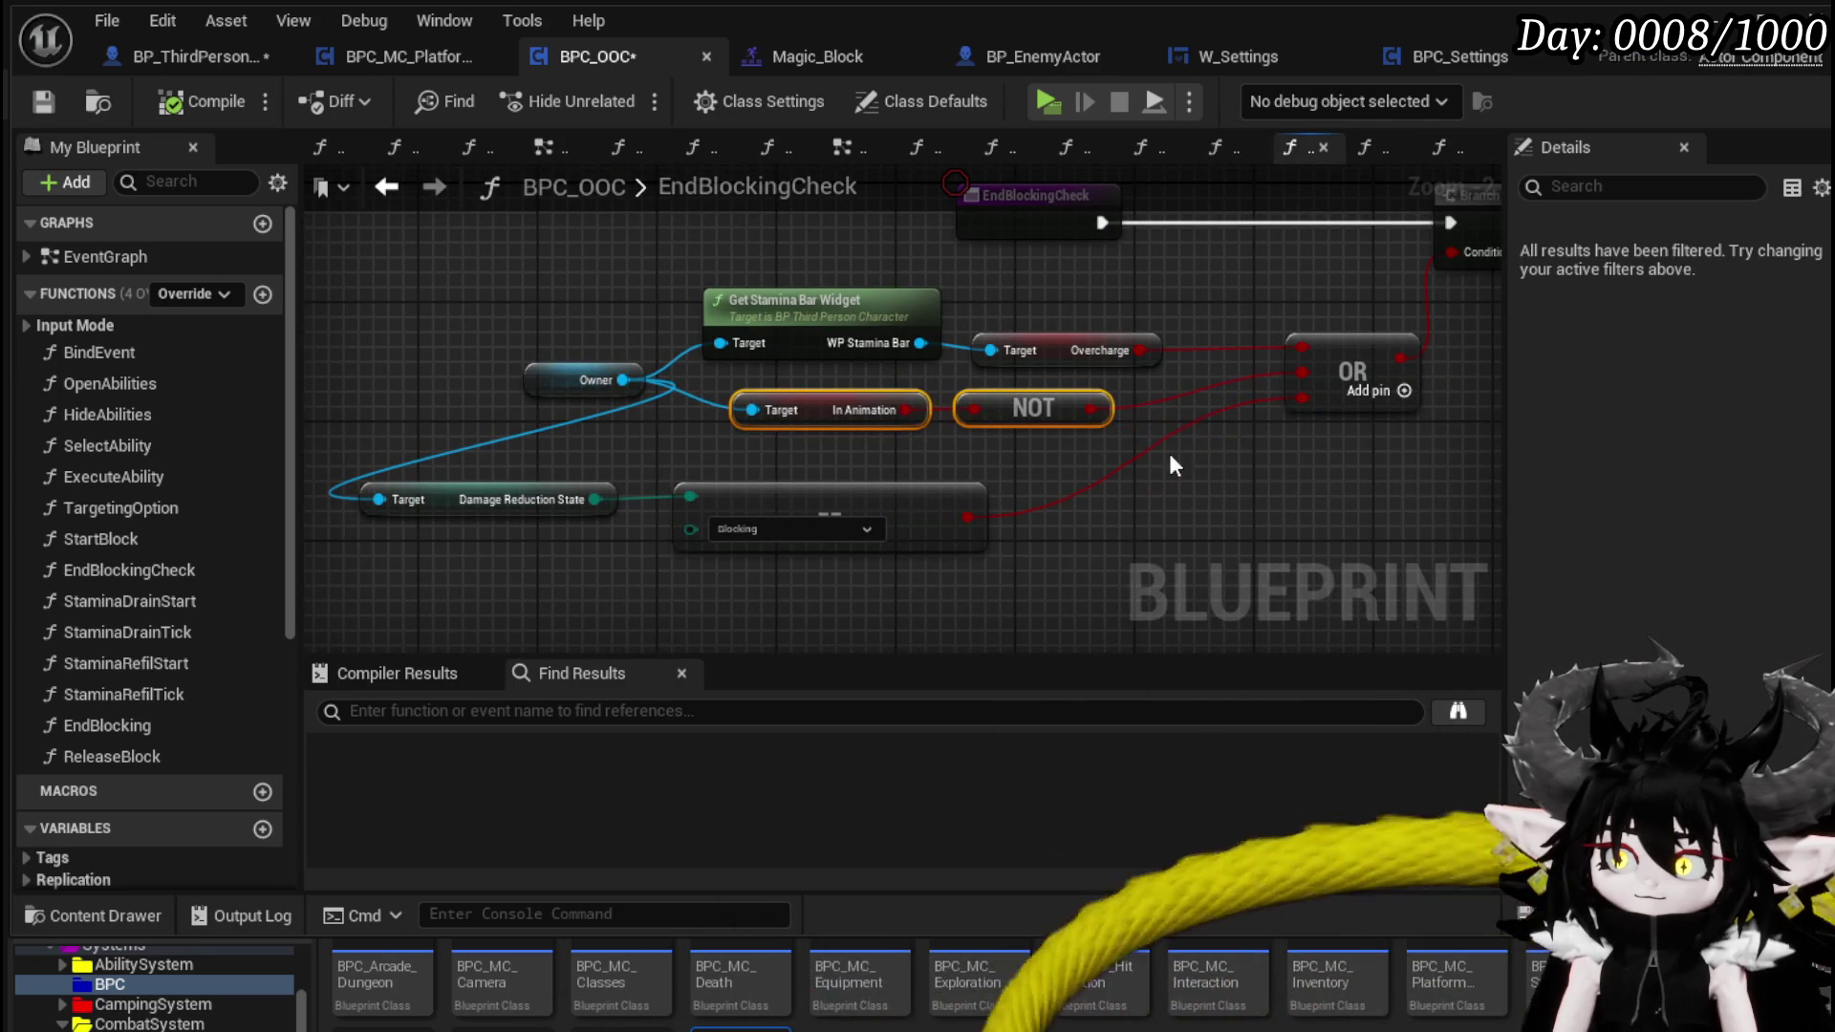
drag(1118, 444, 541, 512)
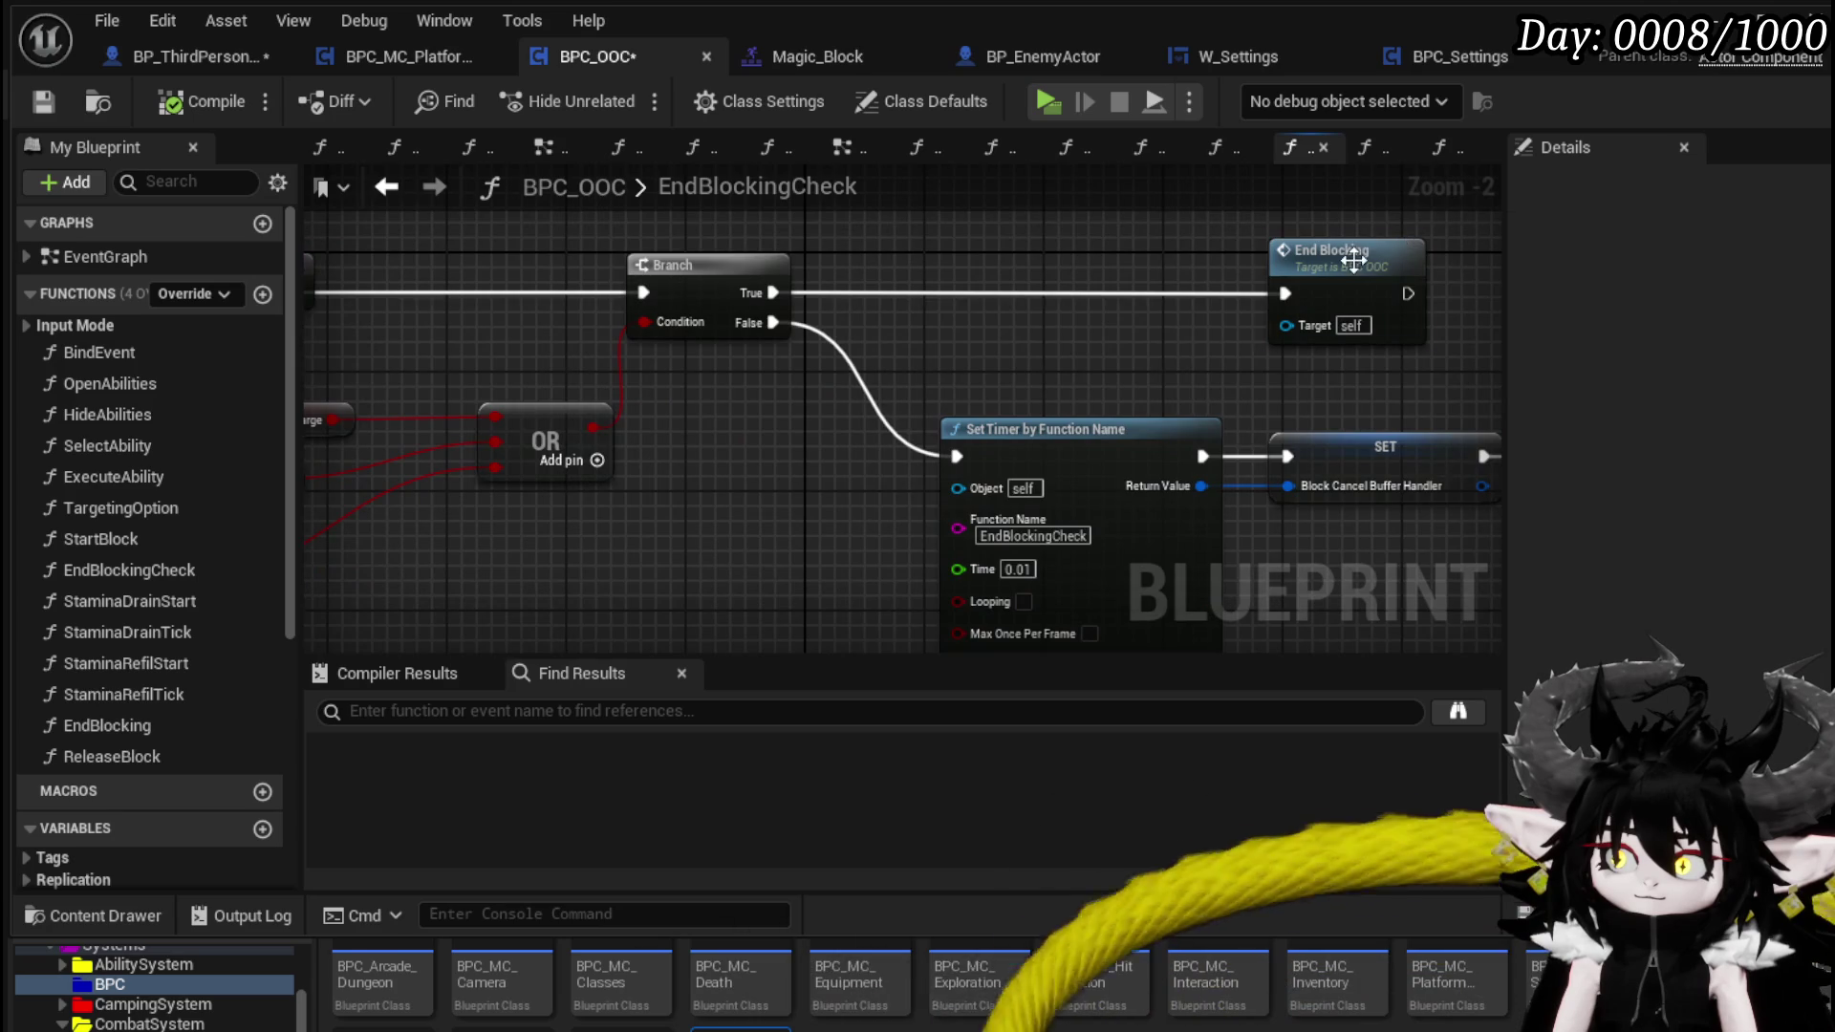
double_click(1354, 260)
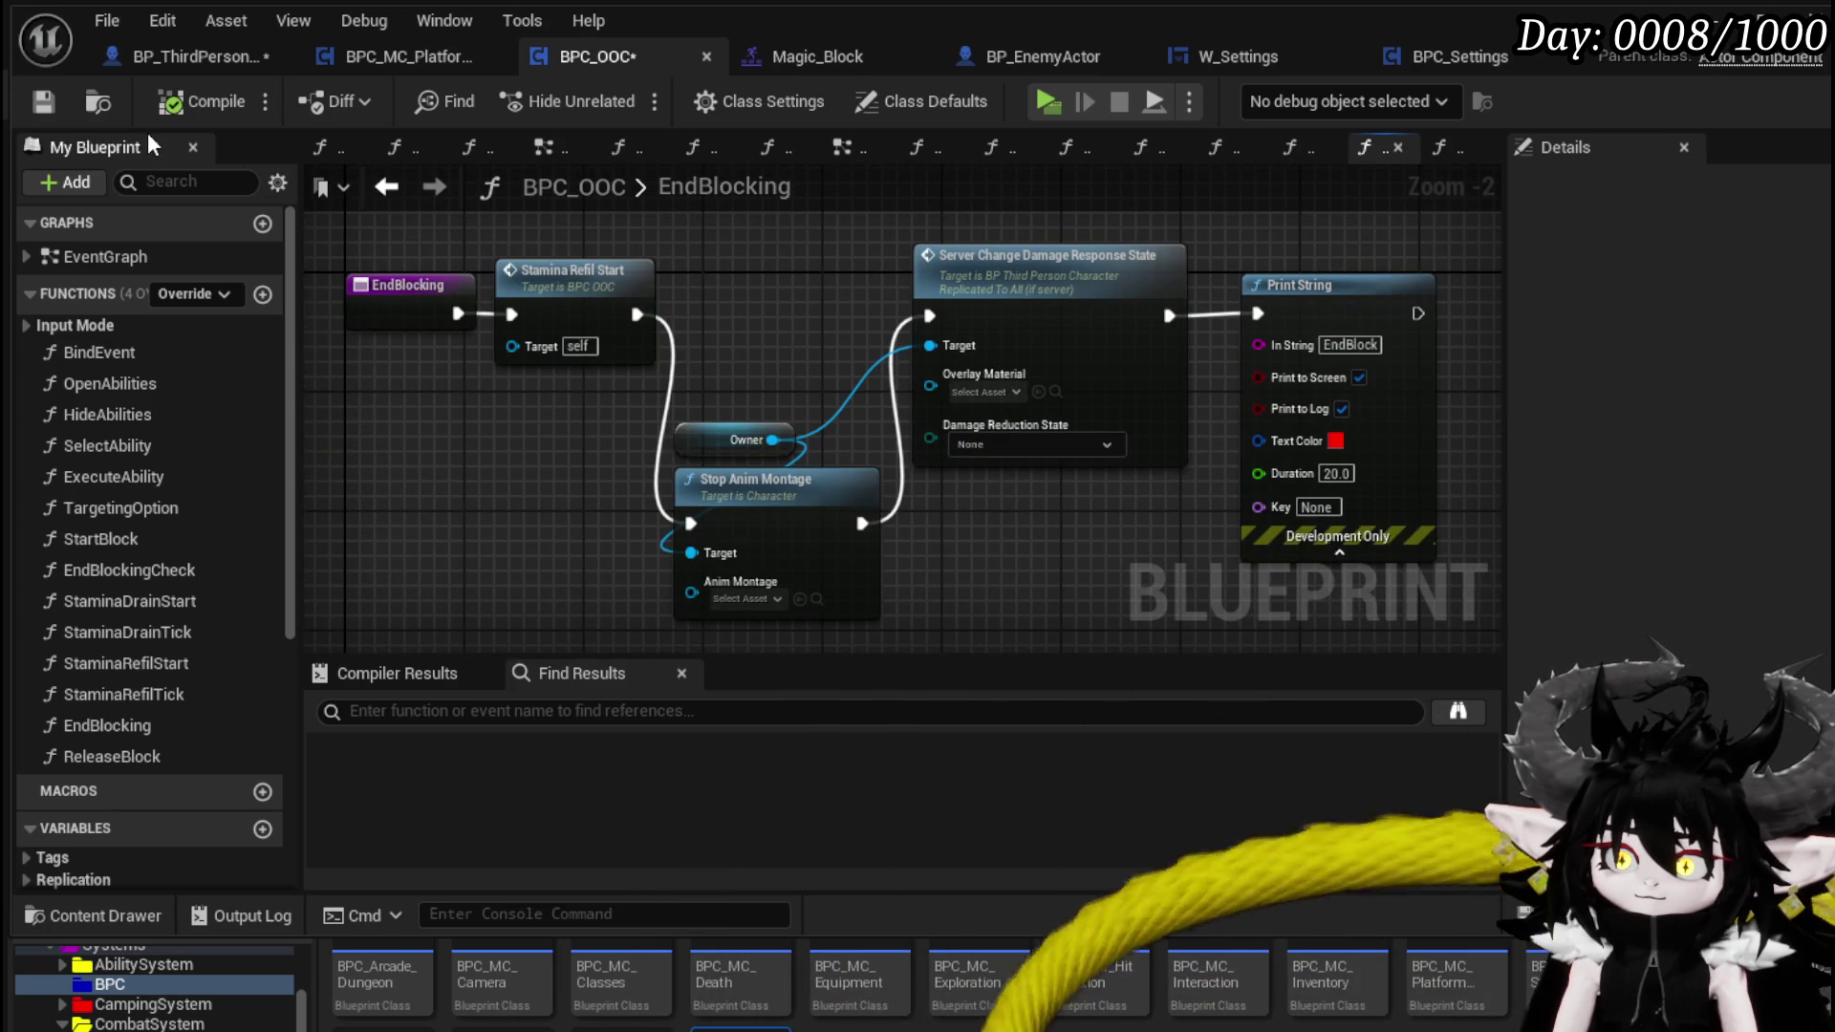
click(53, 104)
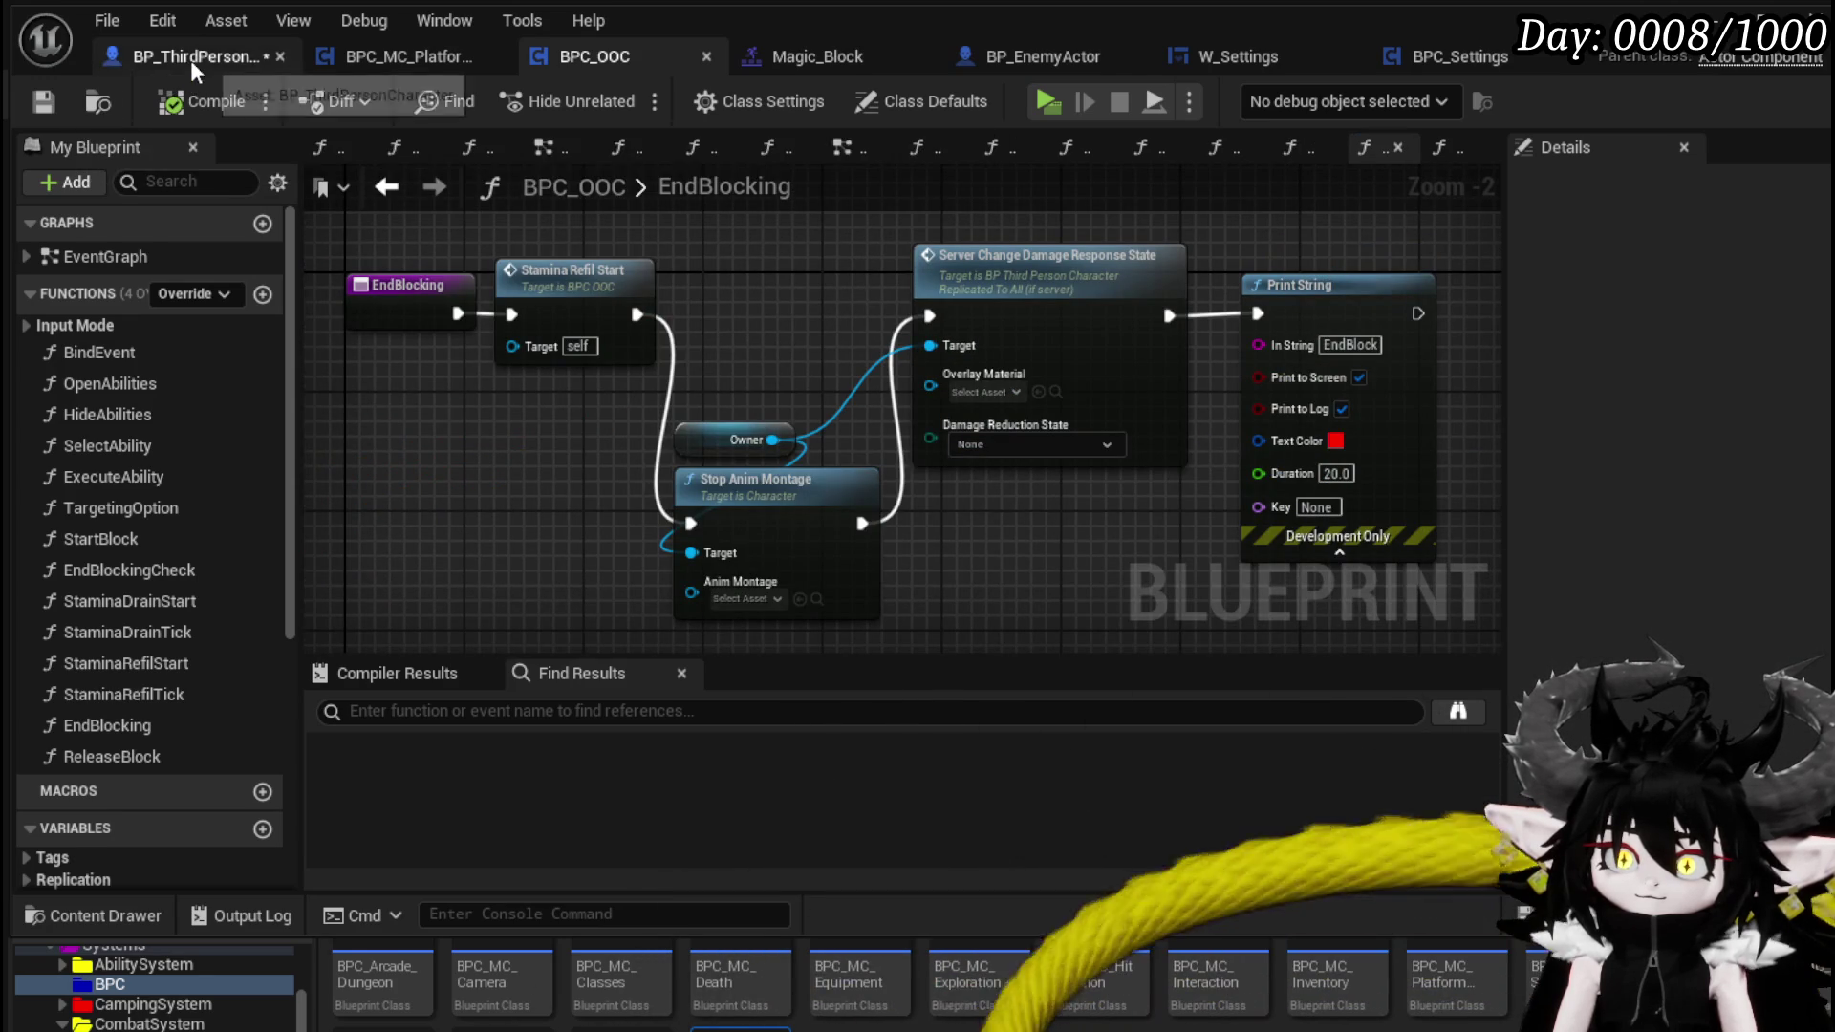
- Move Release Block right, chain SET In Animation's exec into it, save and press Play
click(191, 60)
click(42, 101)
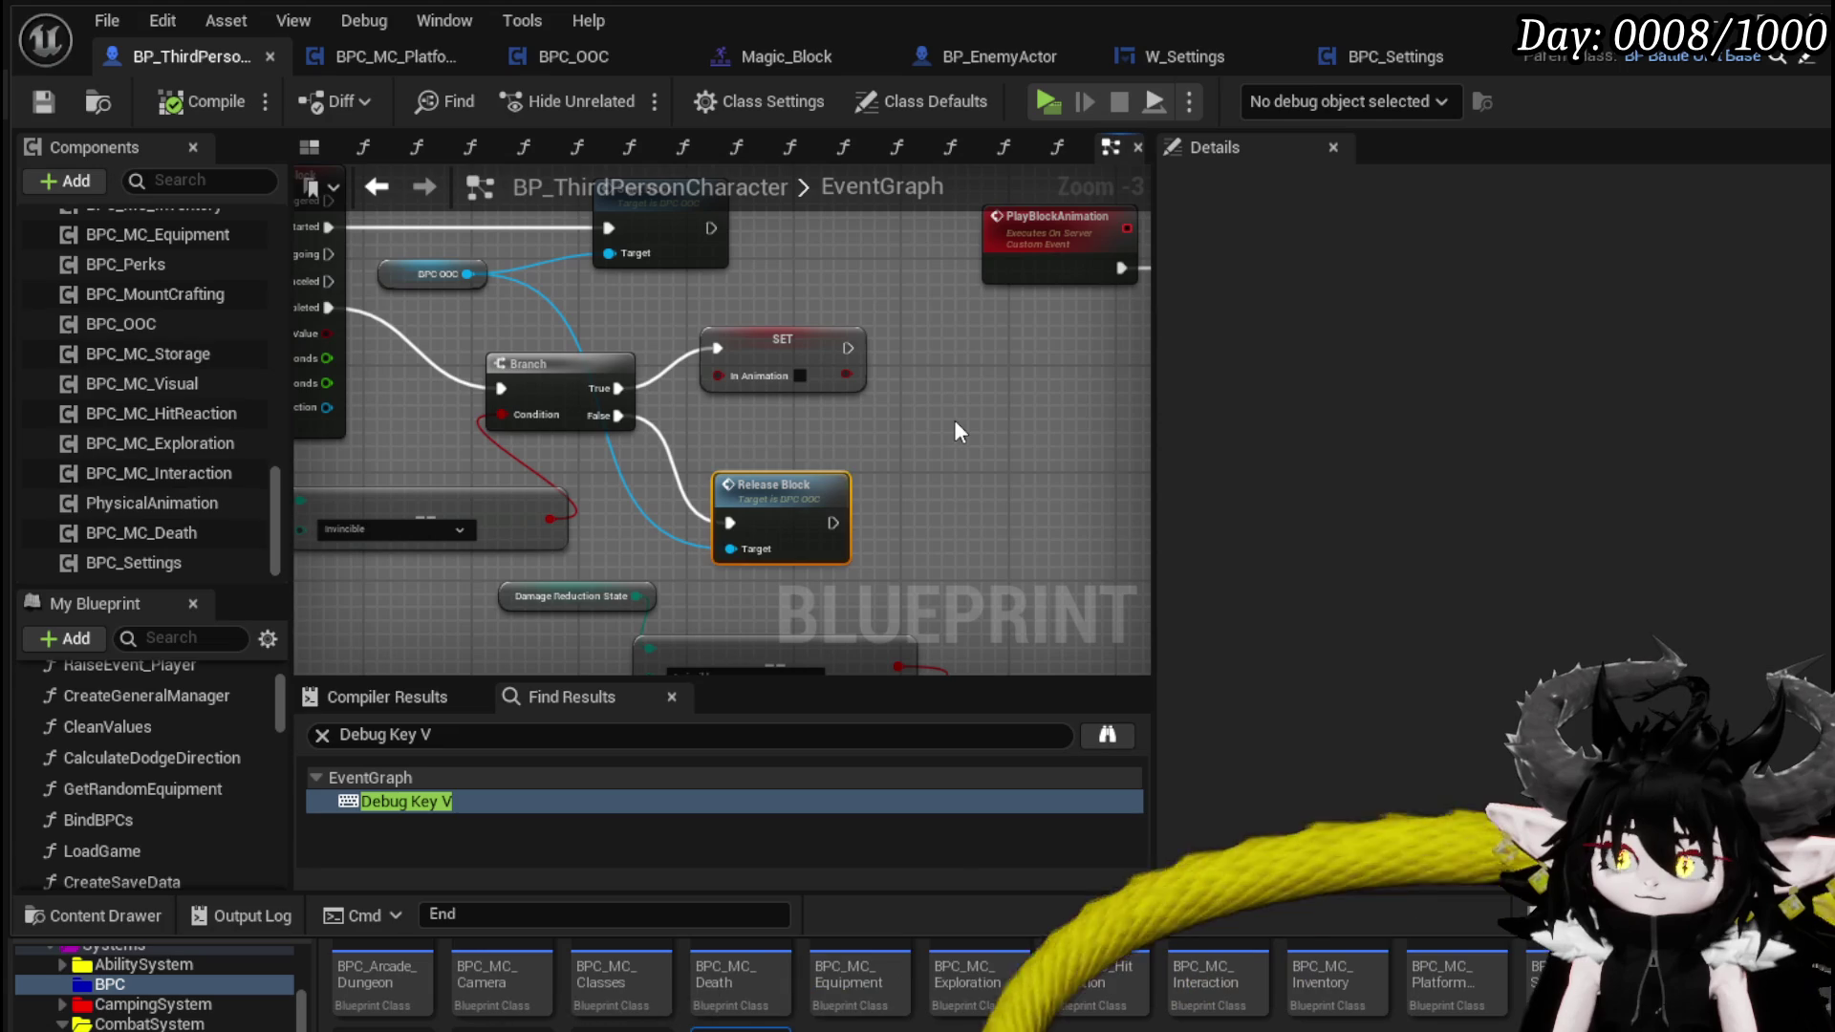
drag(774, 484, 960, 483)
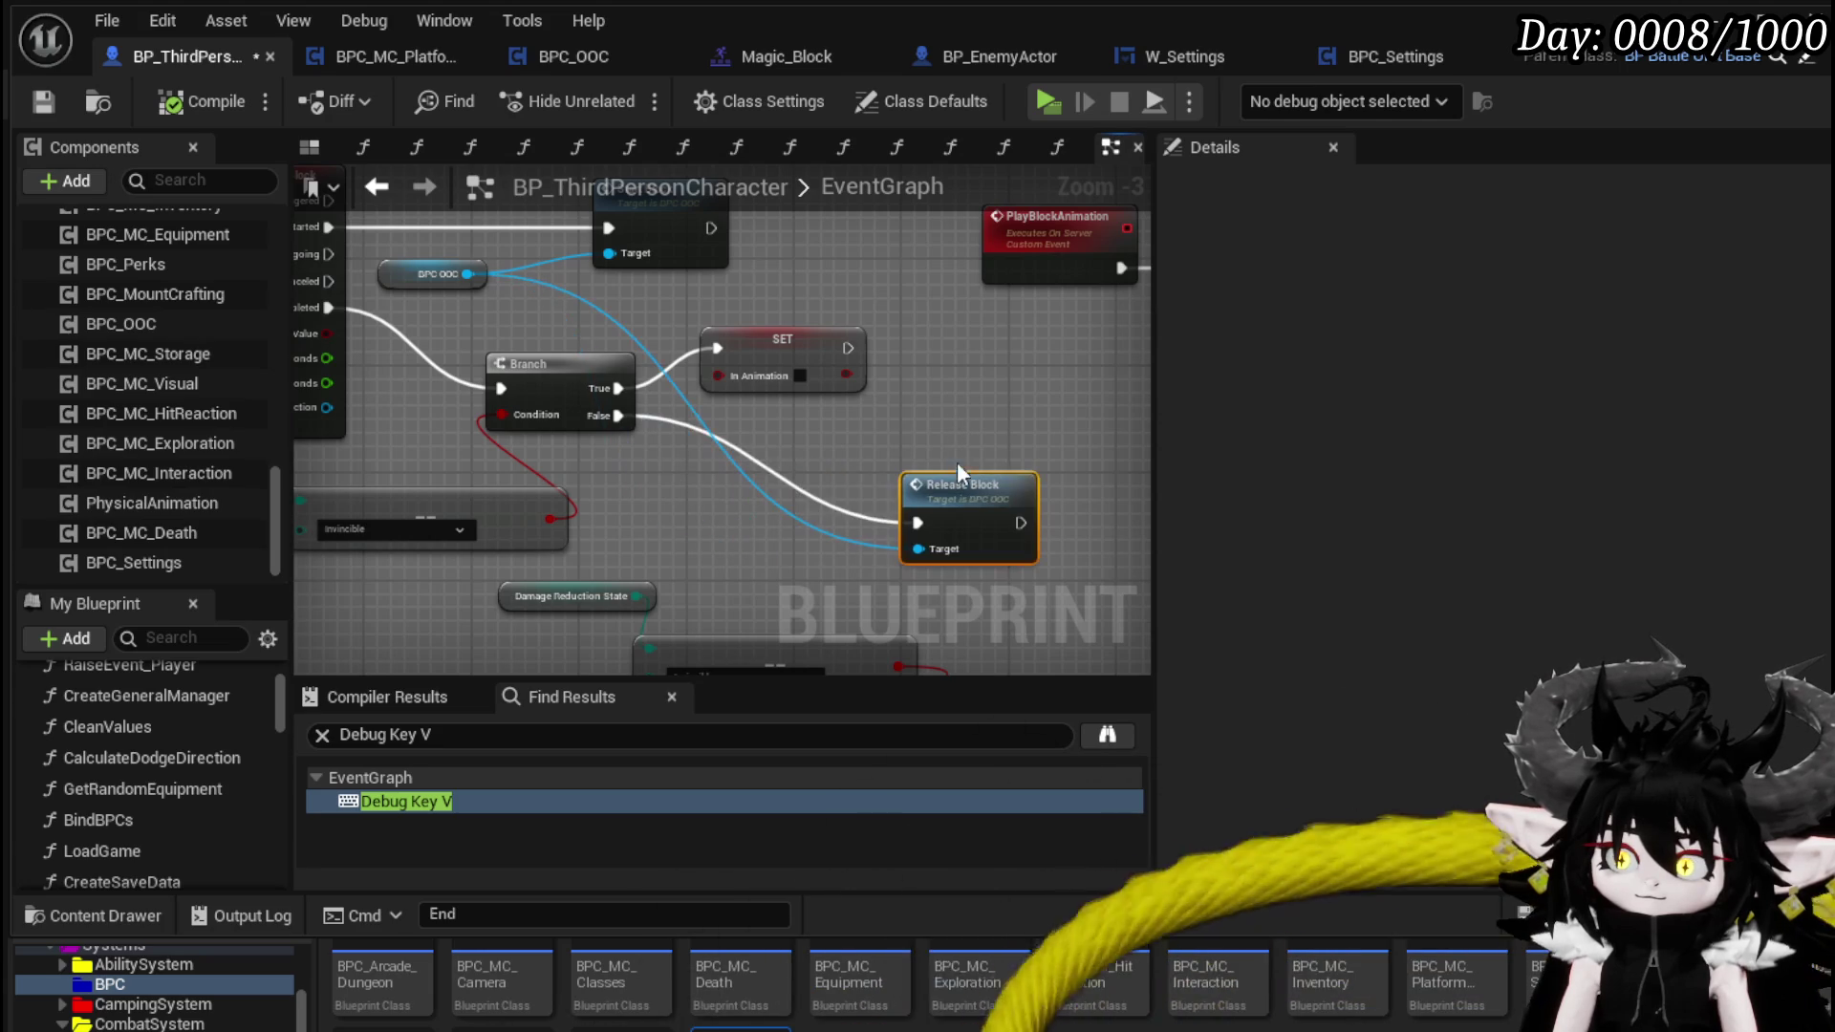
drag(846, 348, 919, 526)
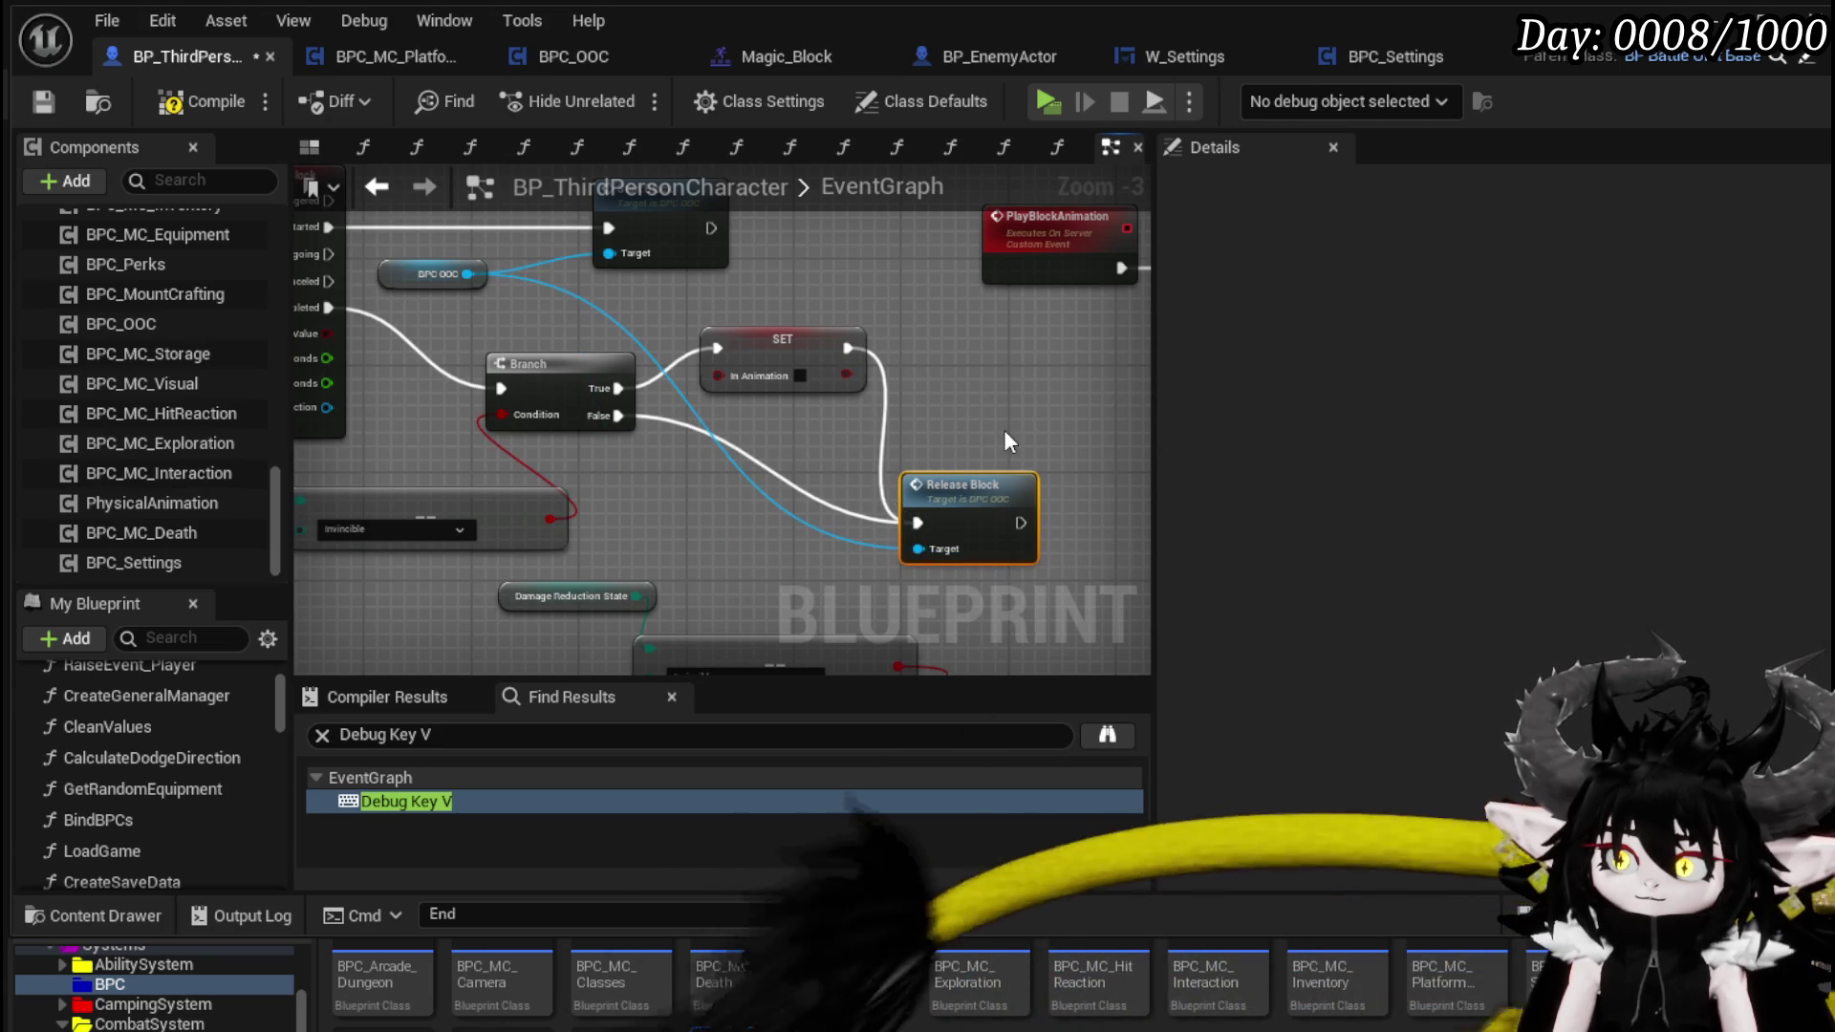
click(46, 111)
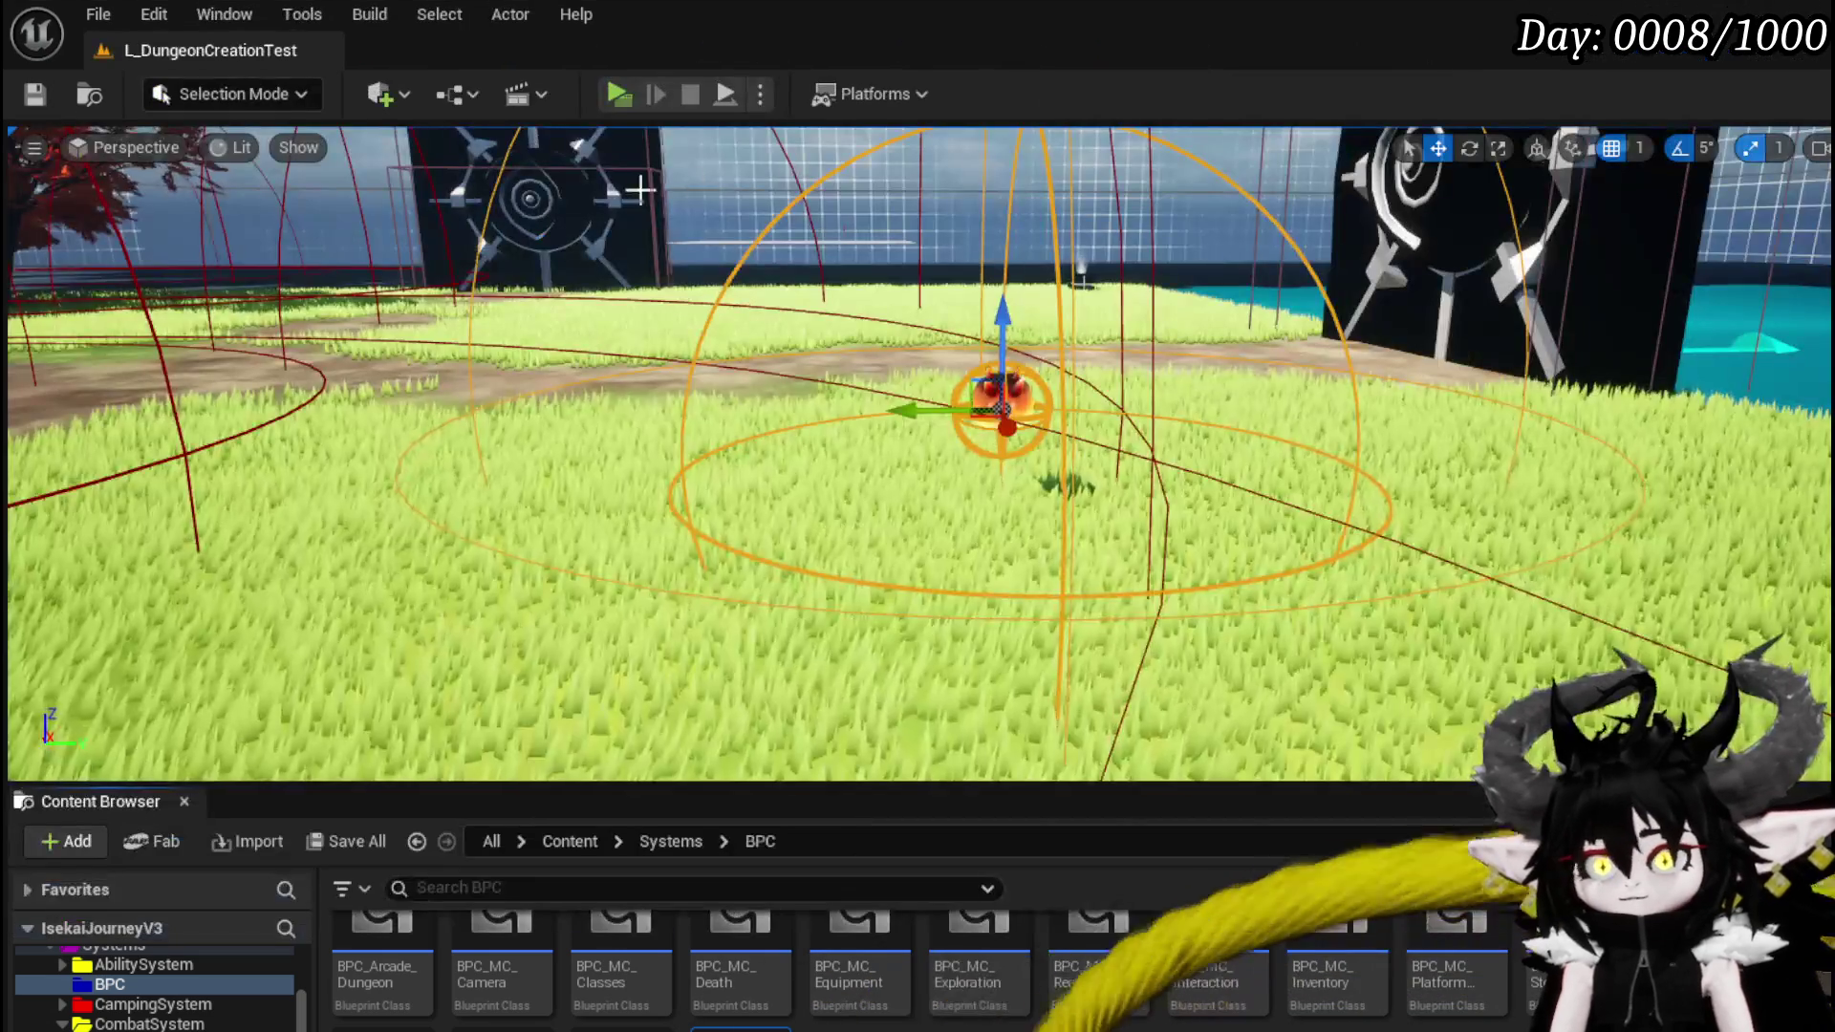
click(612, 95)
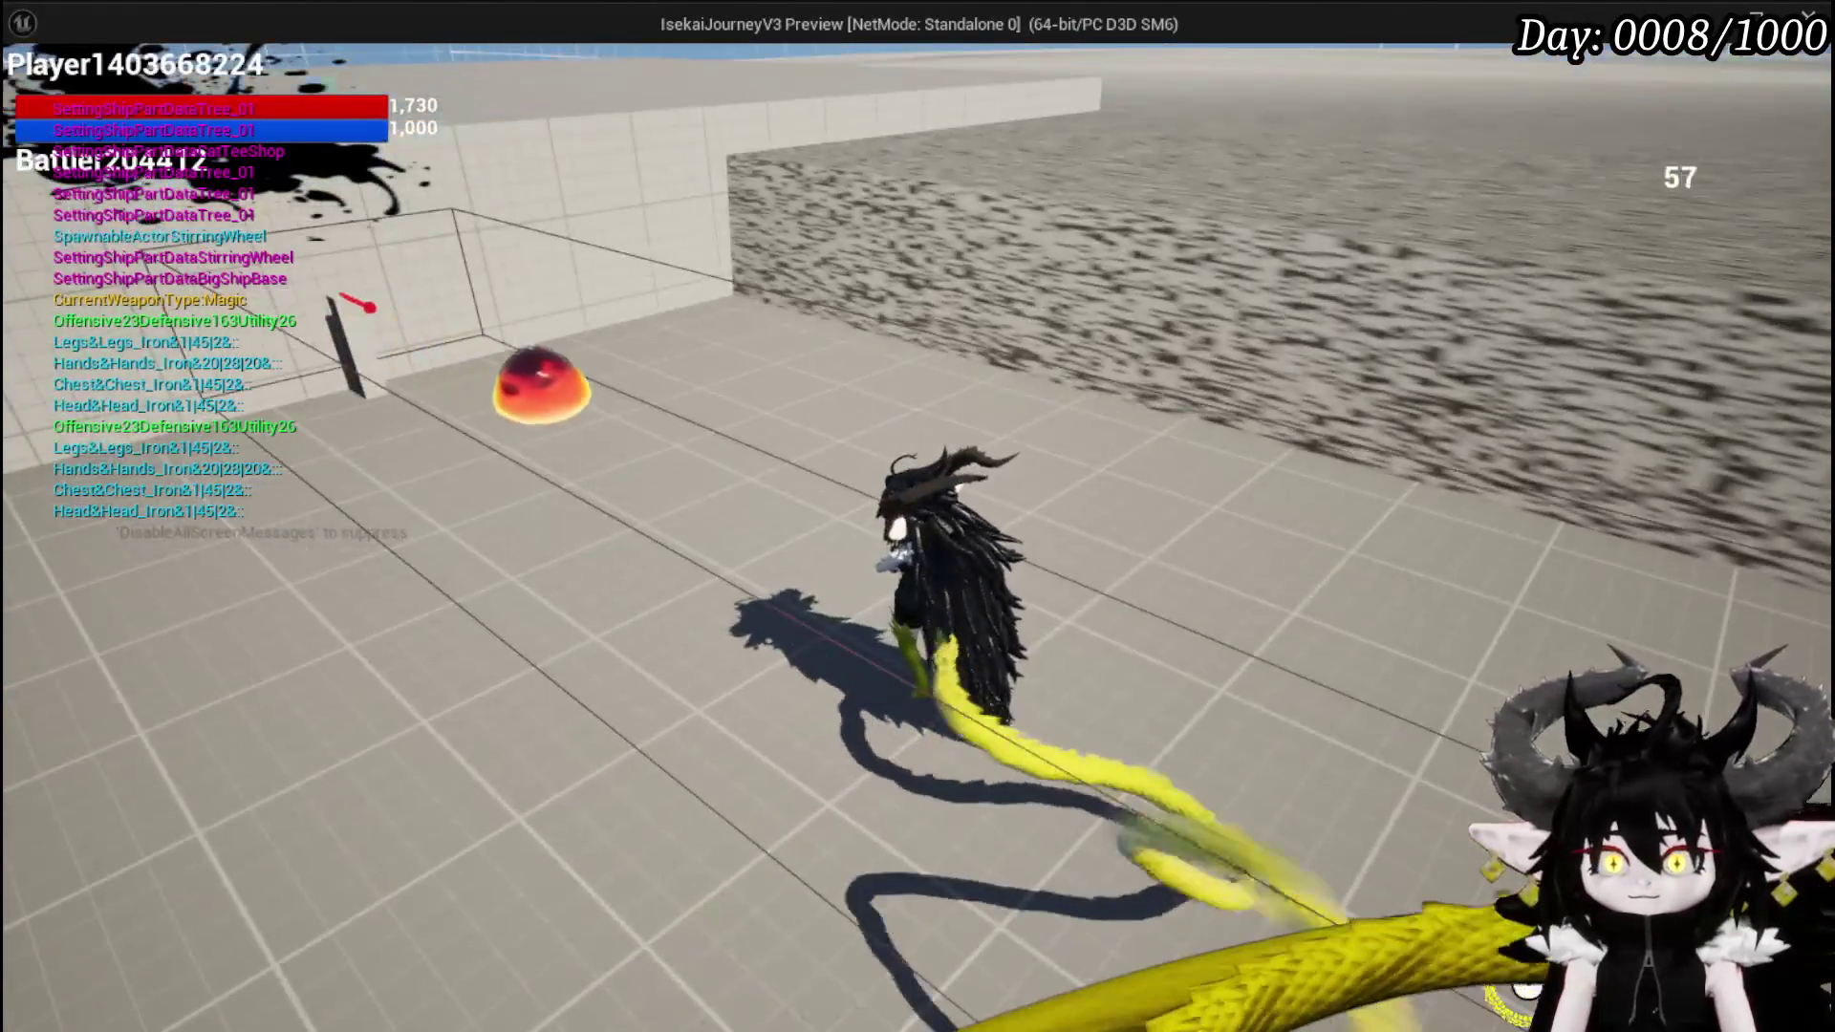
- Block five times with right-click to log StartBlocking/EndBlock, then open the in-game menu with Esc
right_click(918, 516)
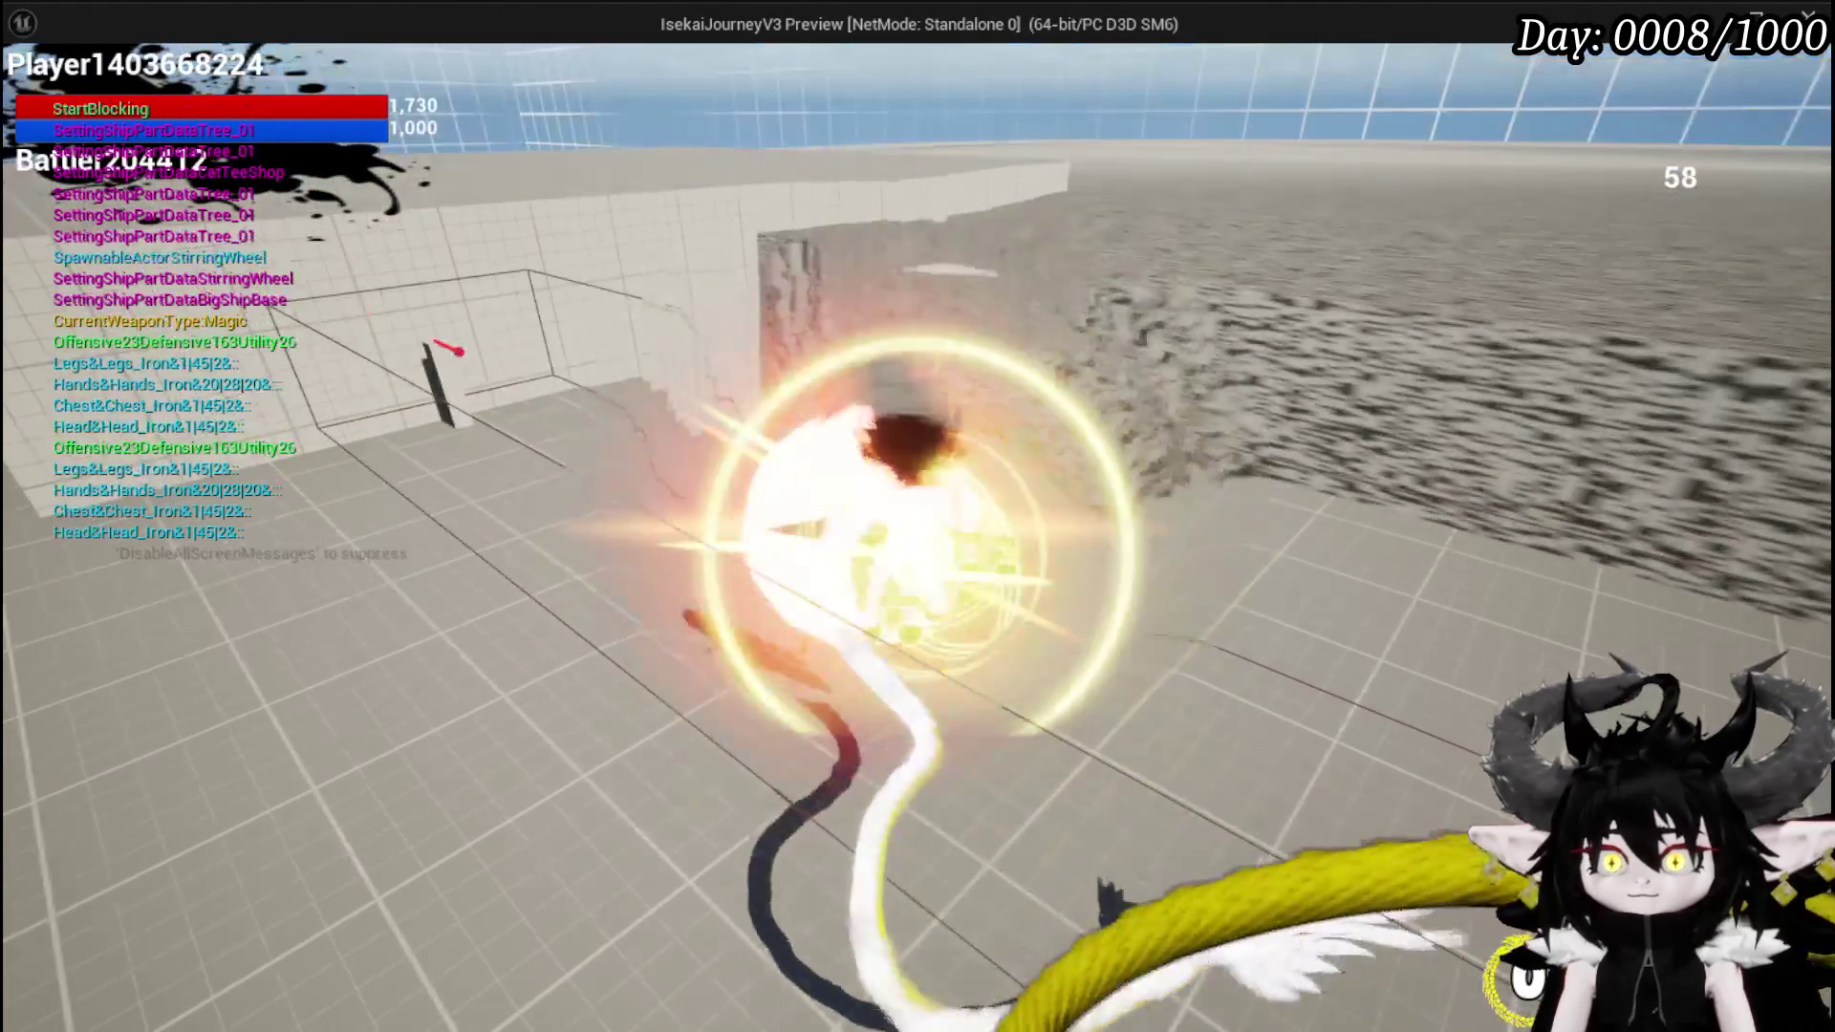
right_click(918, 516)
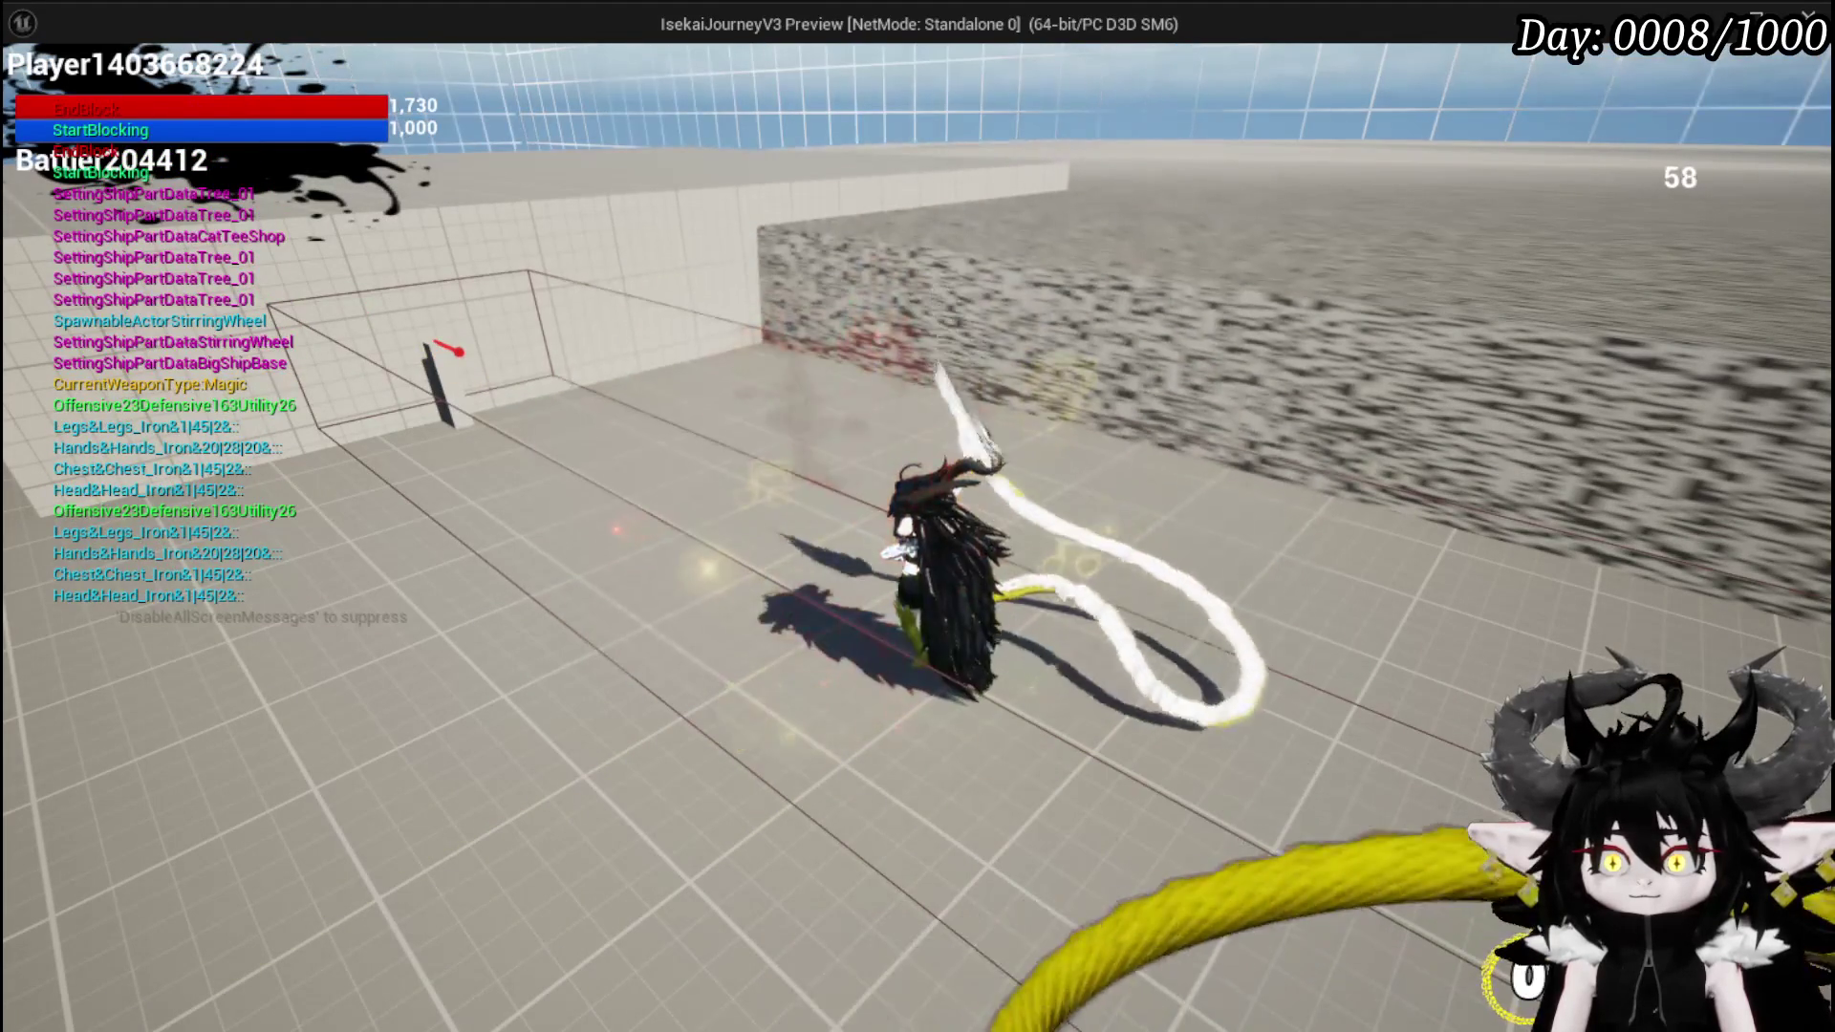
right_click(918, 516)
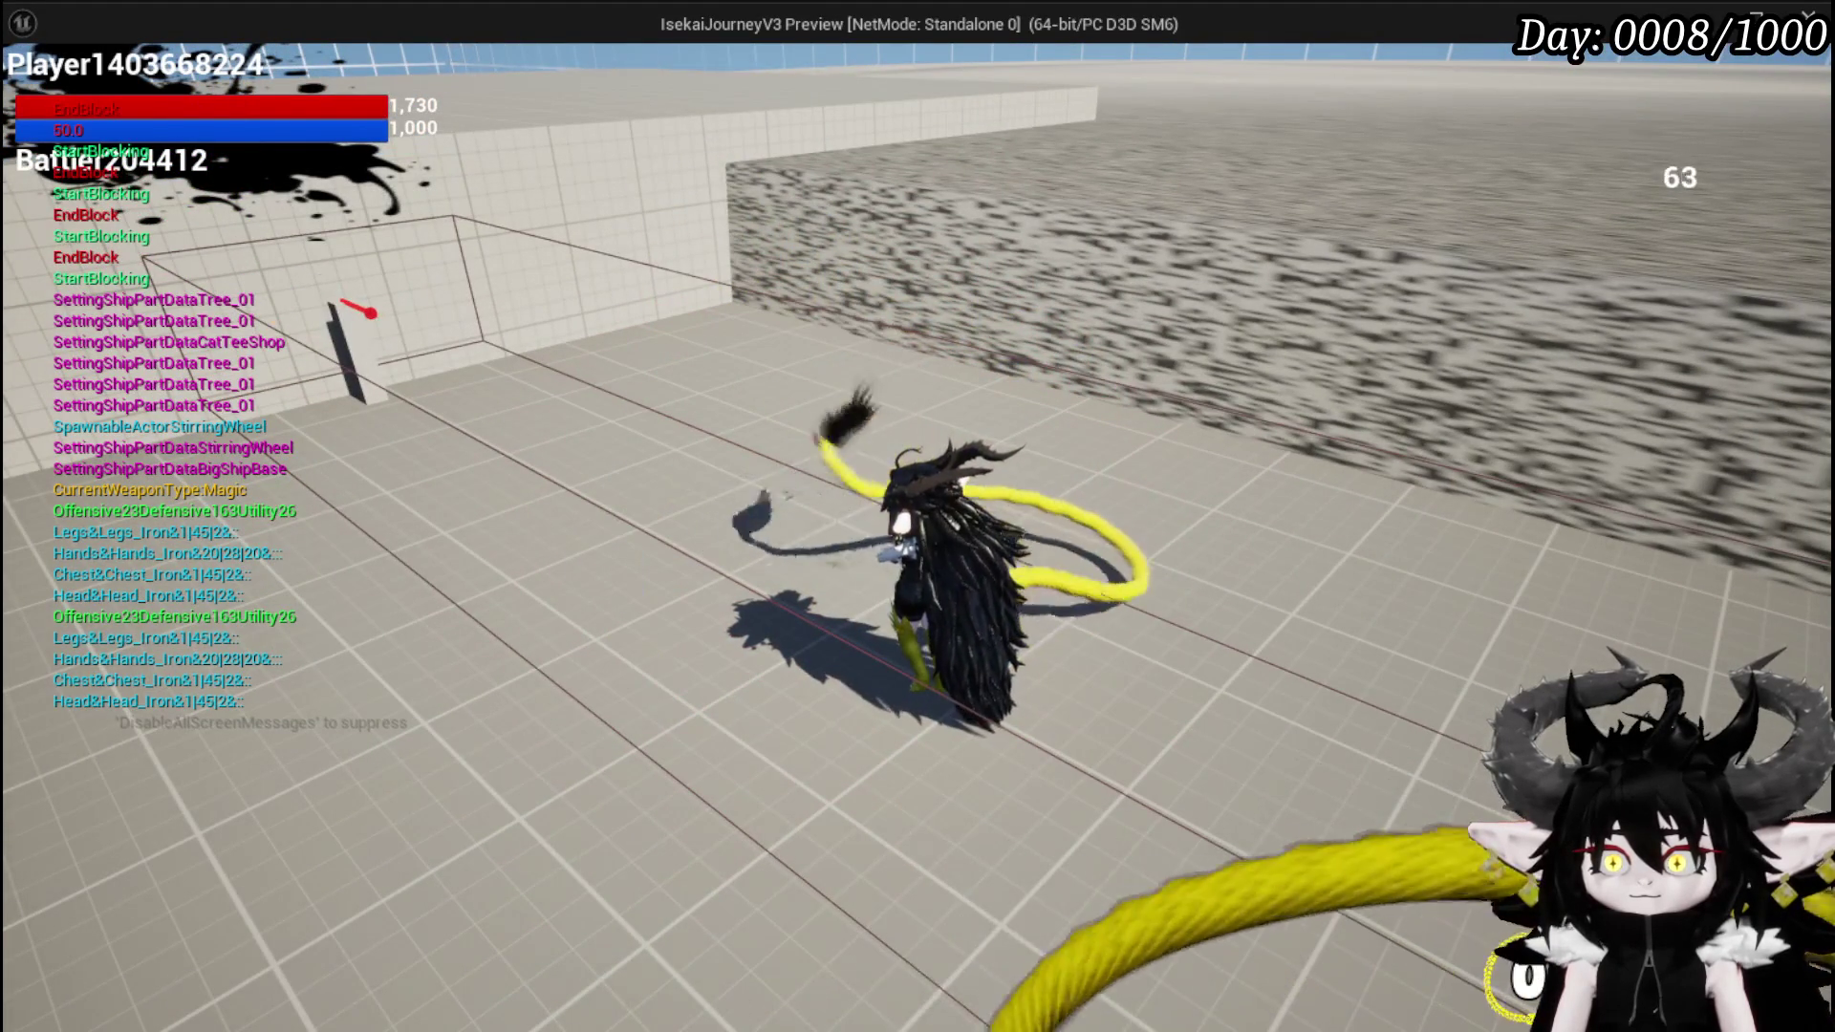
right_click(918, 516)
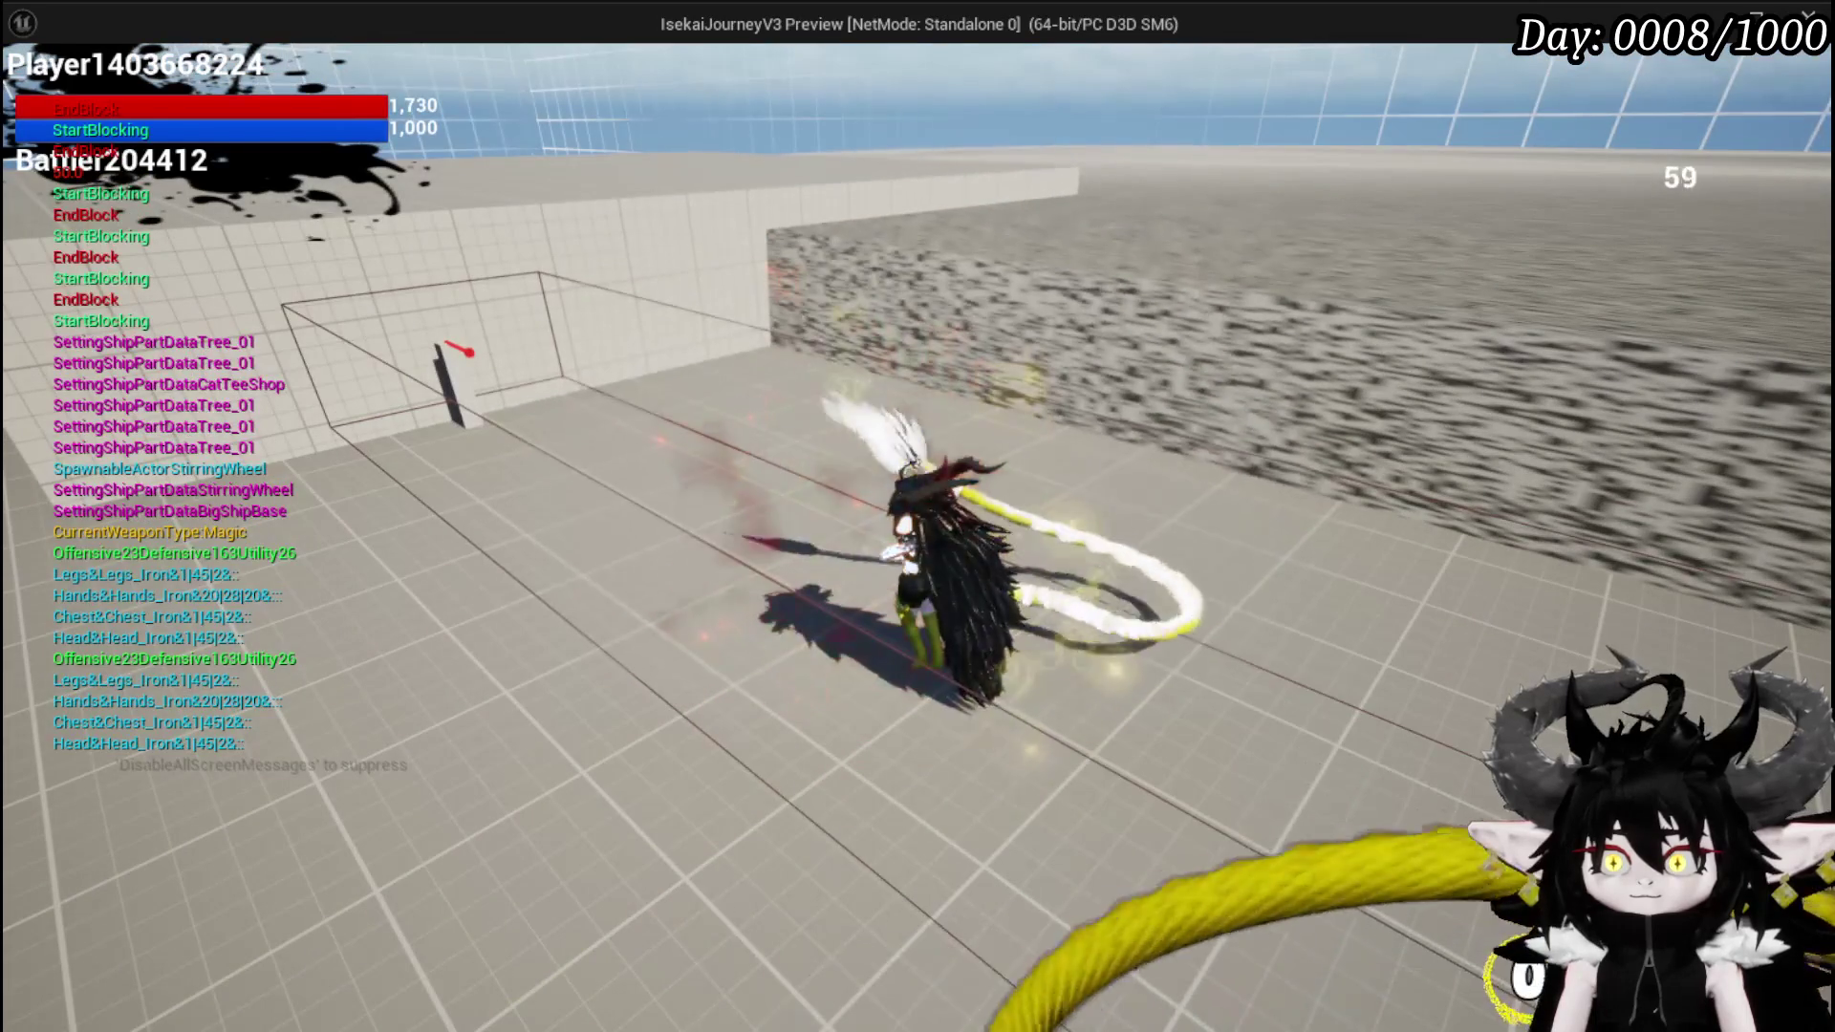
right_click(917, 516)
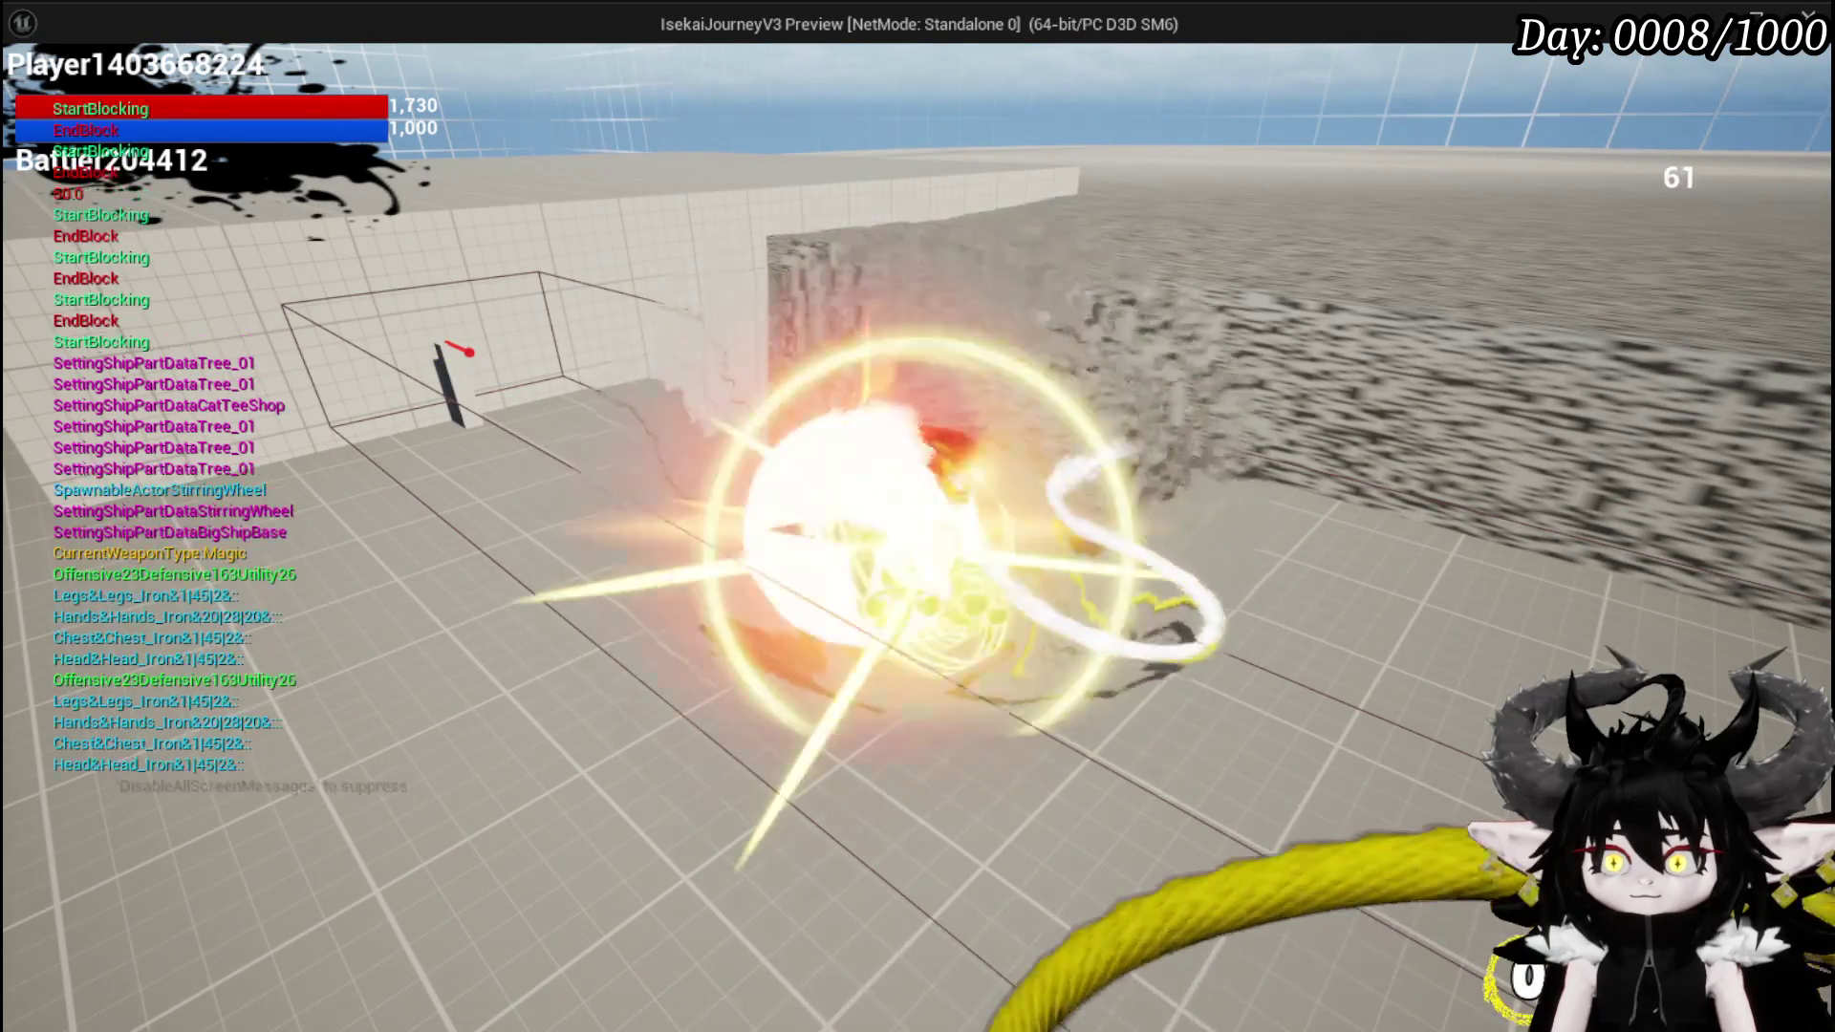
key(Escape)
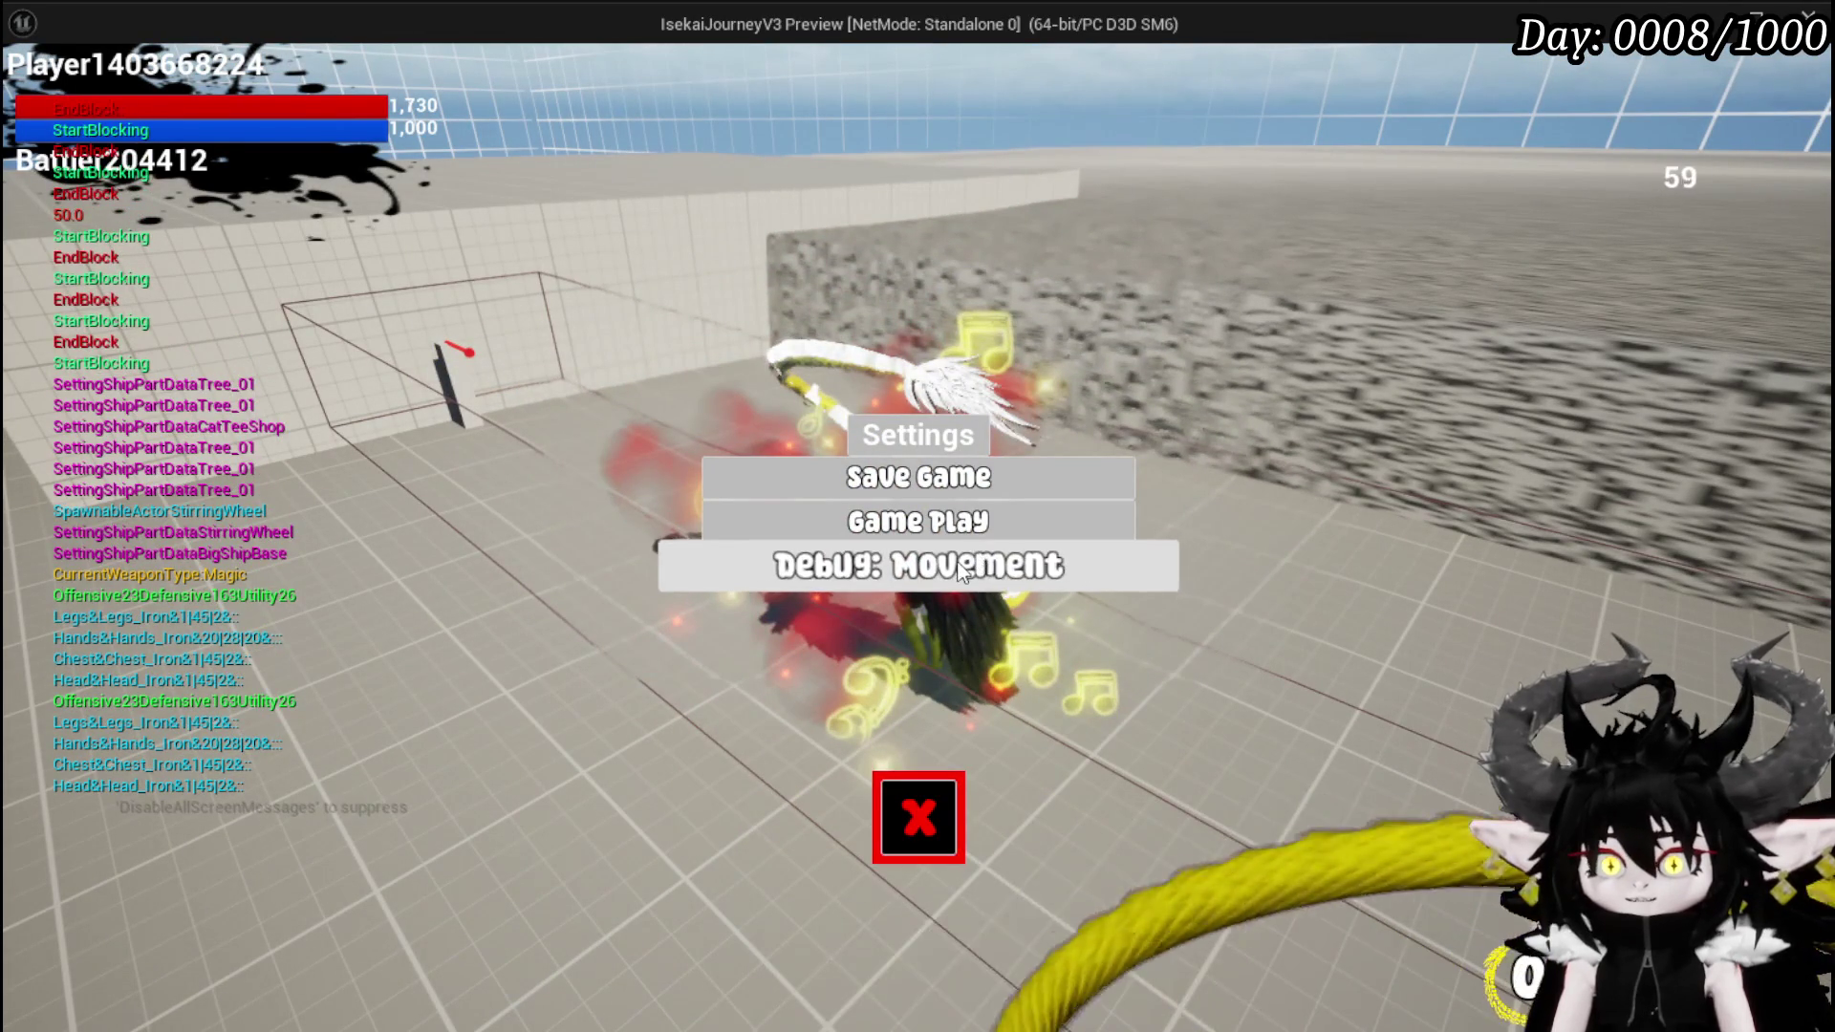
- Turn on the Debug: Movement read-out, resume play, and perform a first parry
click(960, 569)
click(918, 817)
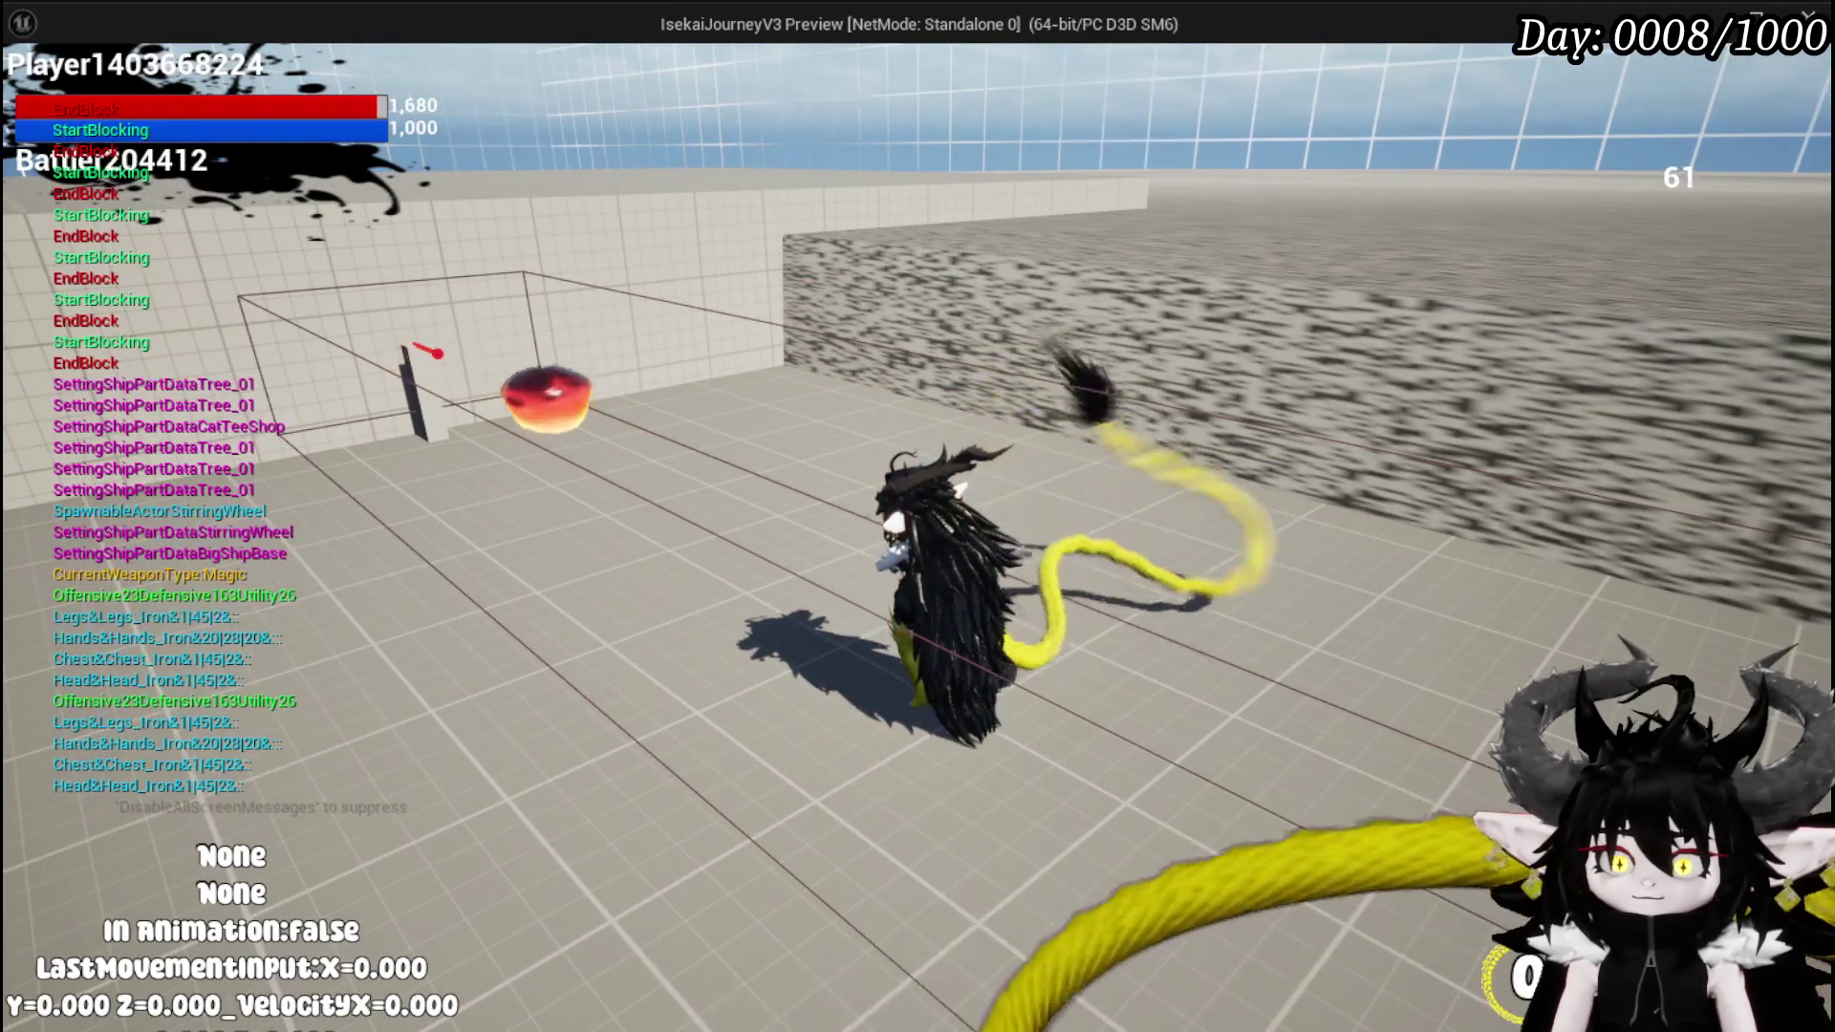
key(e)
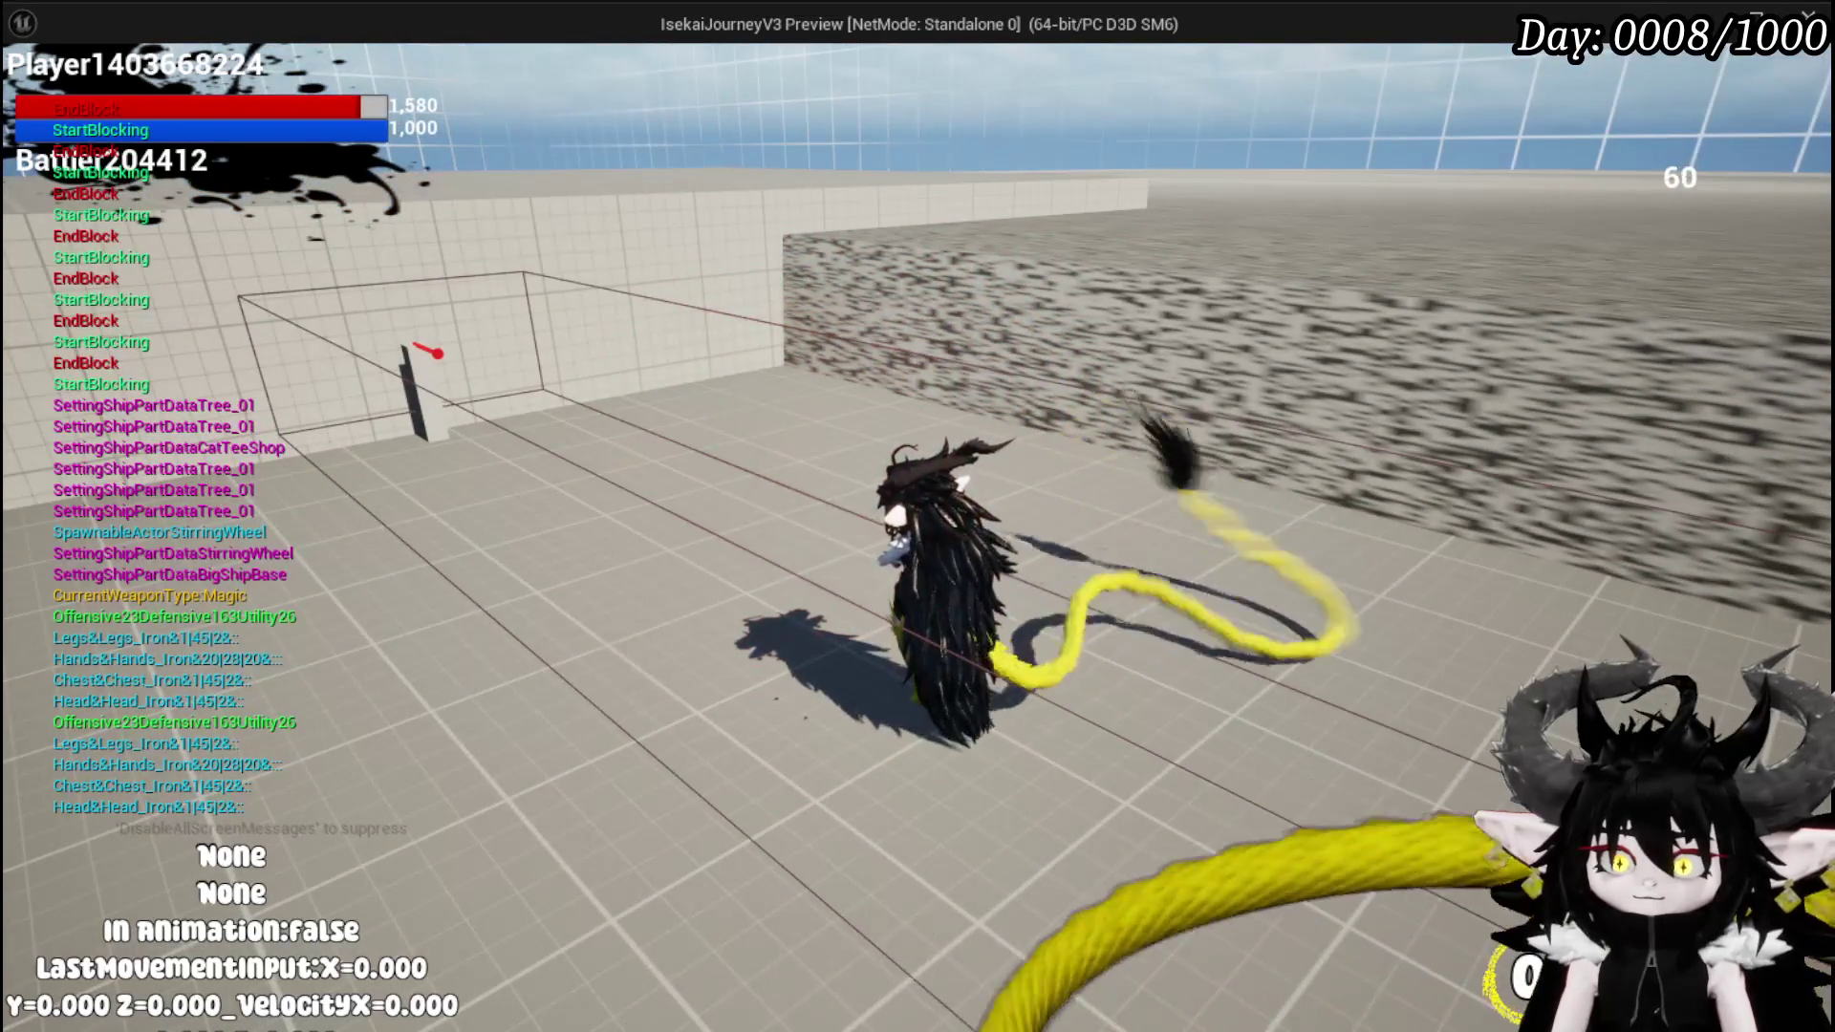
- Walk around the dummy with WASD, parrying to test the Invincible and blocking states
key(w)
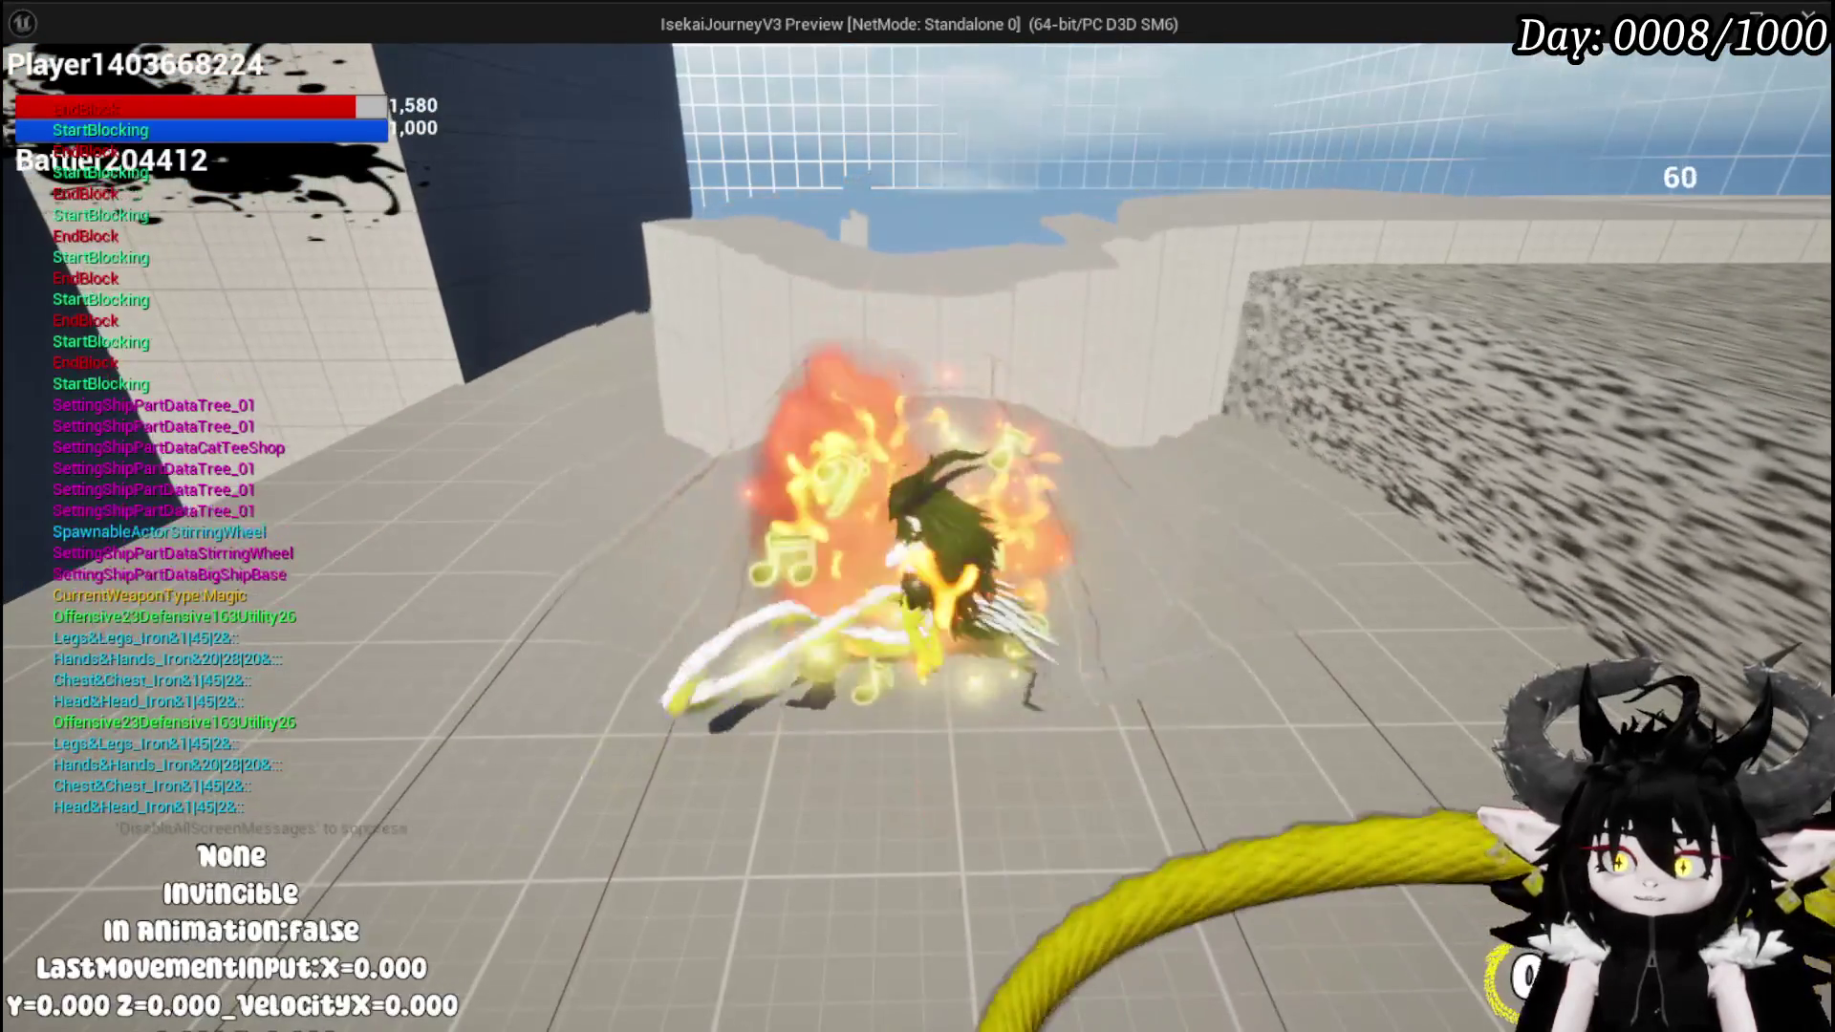
key(w)
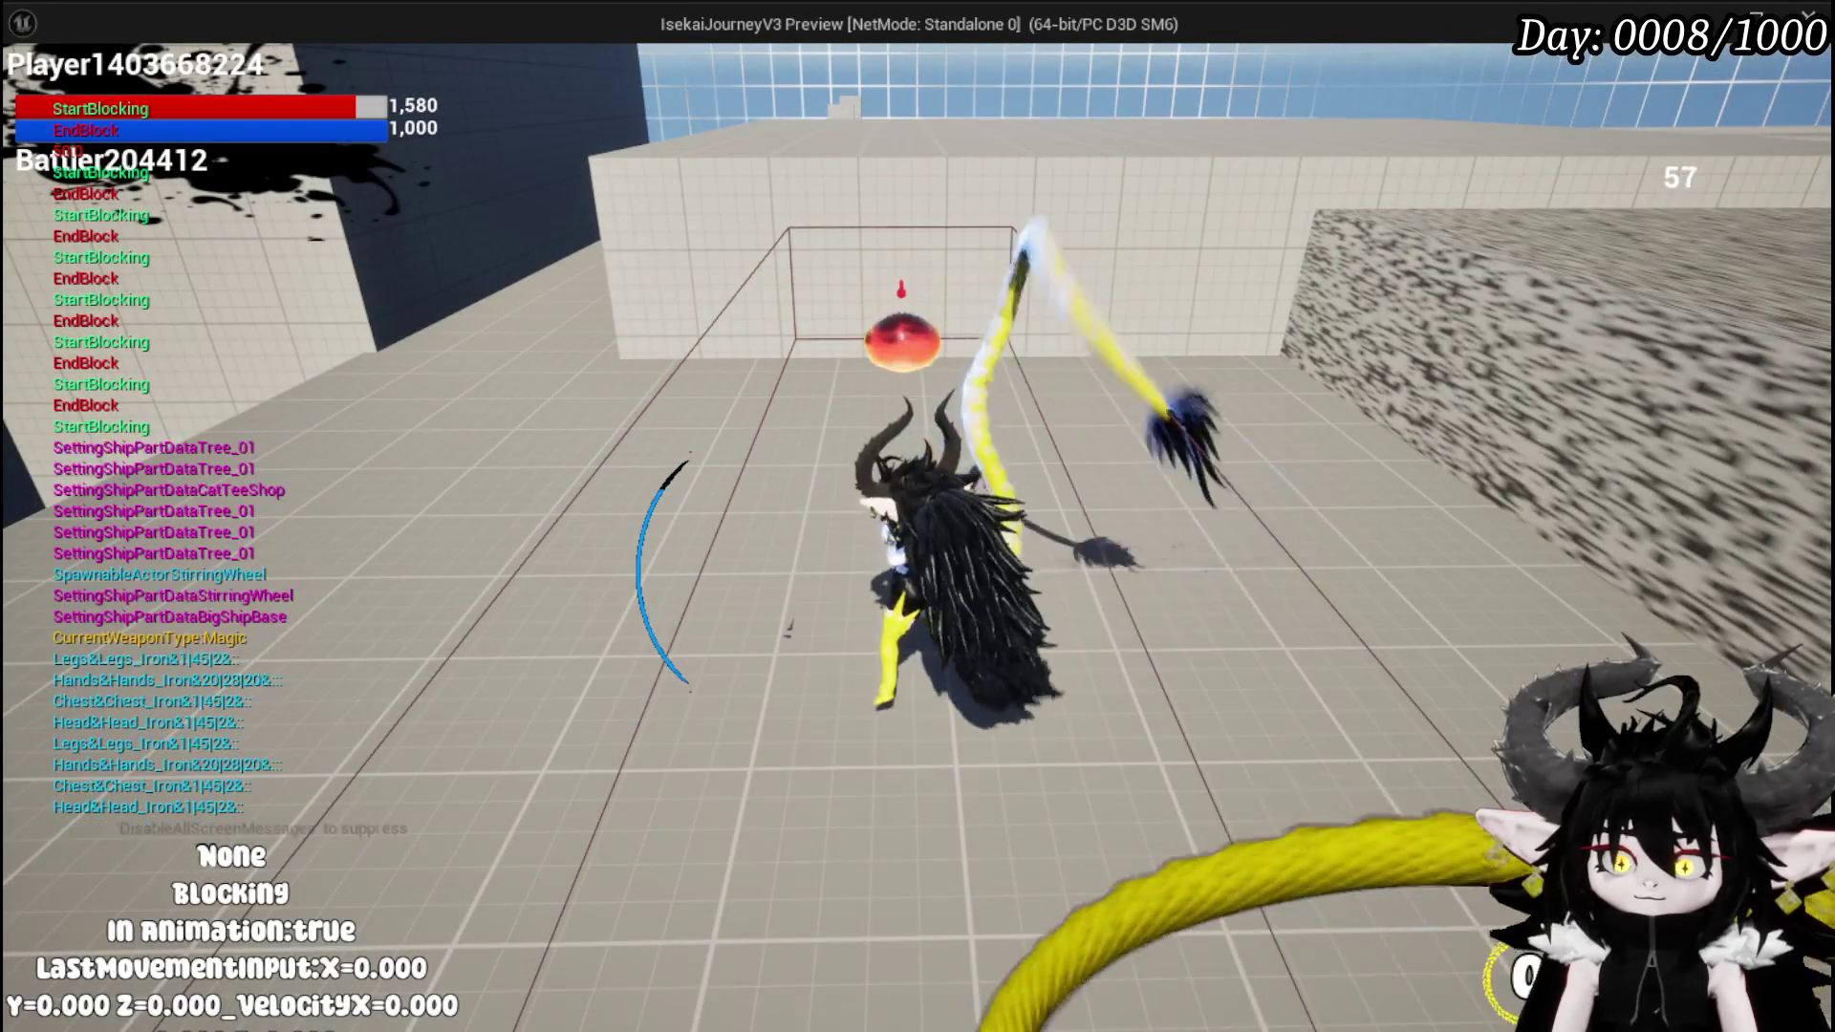
key(s)
key(w)
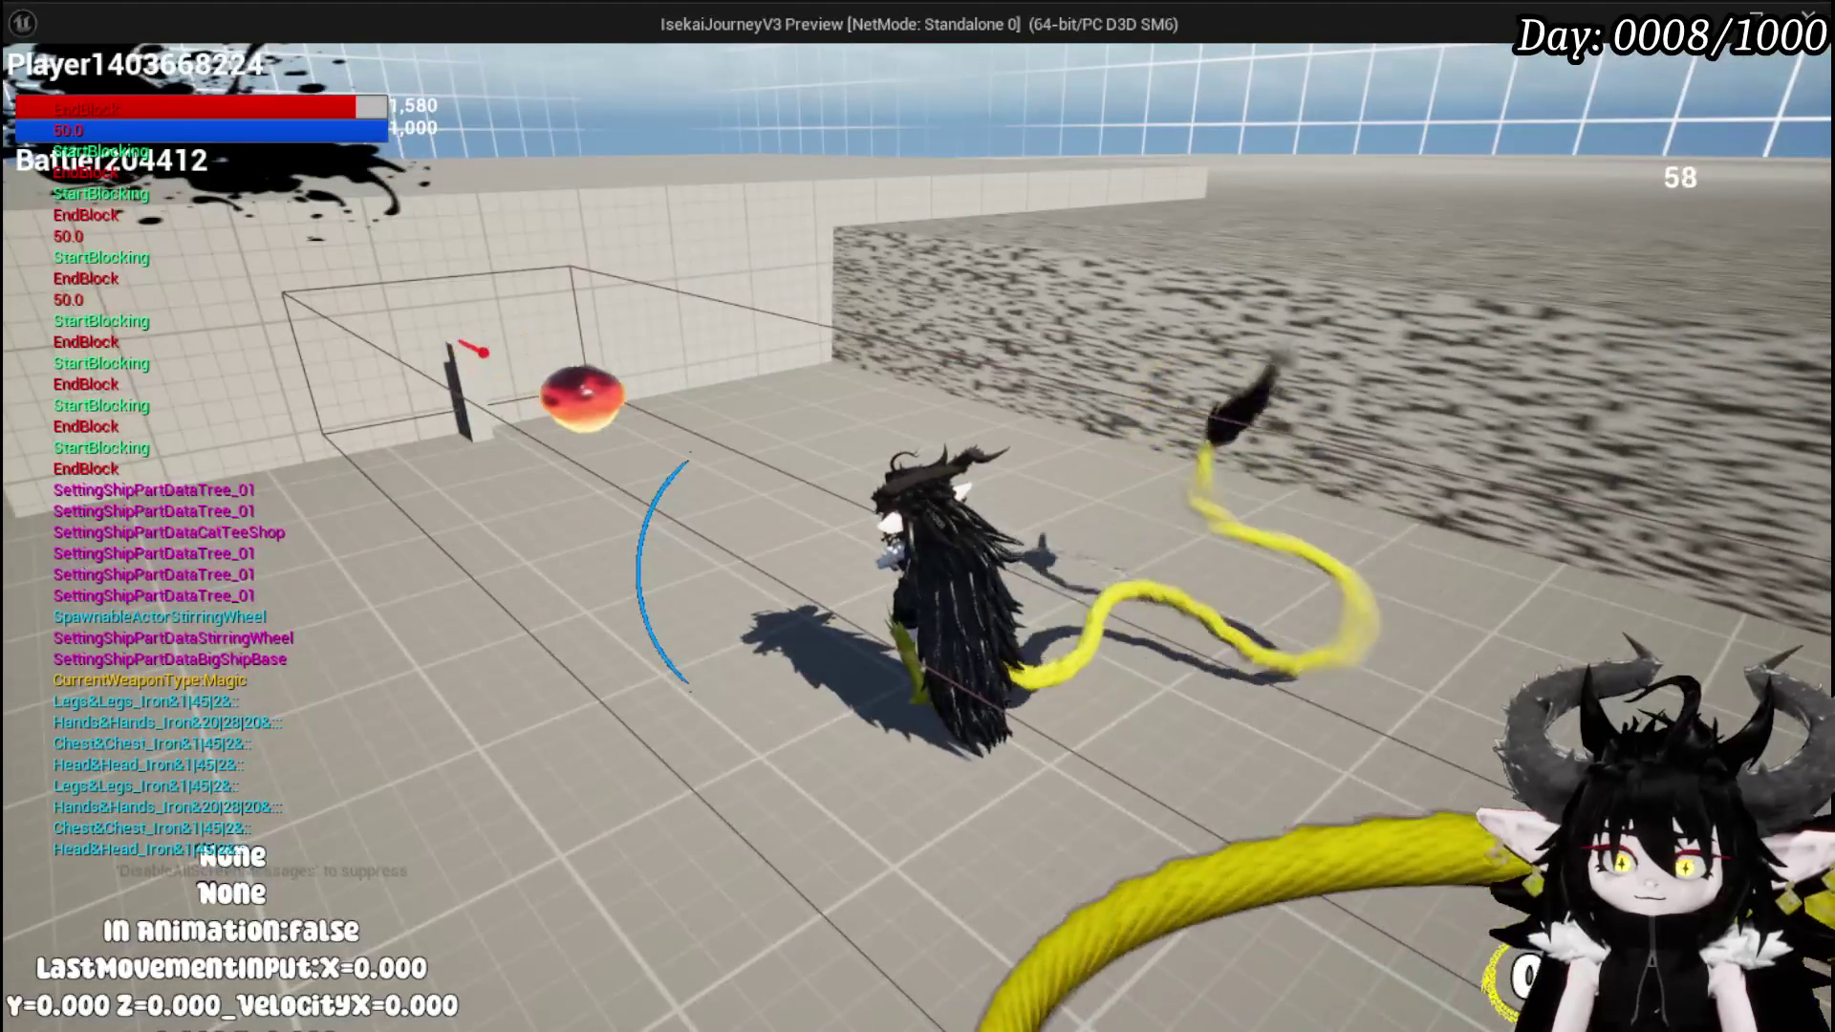
key(e)
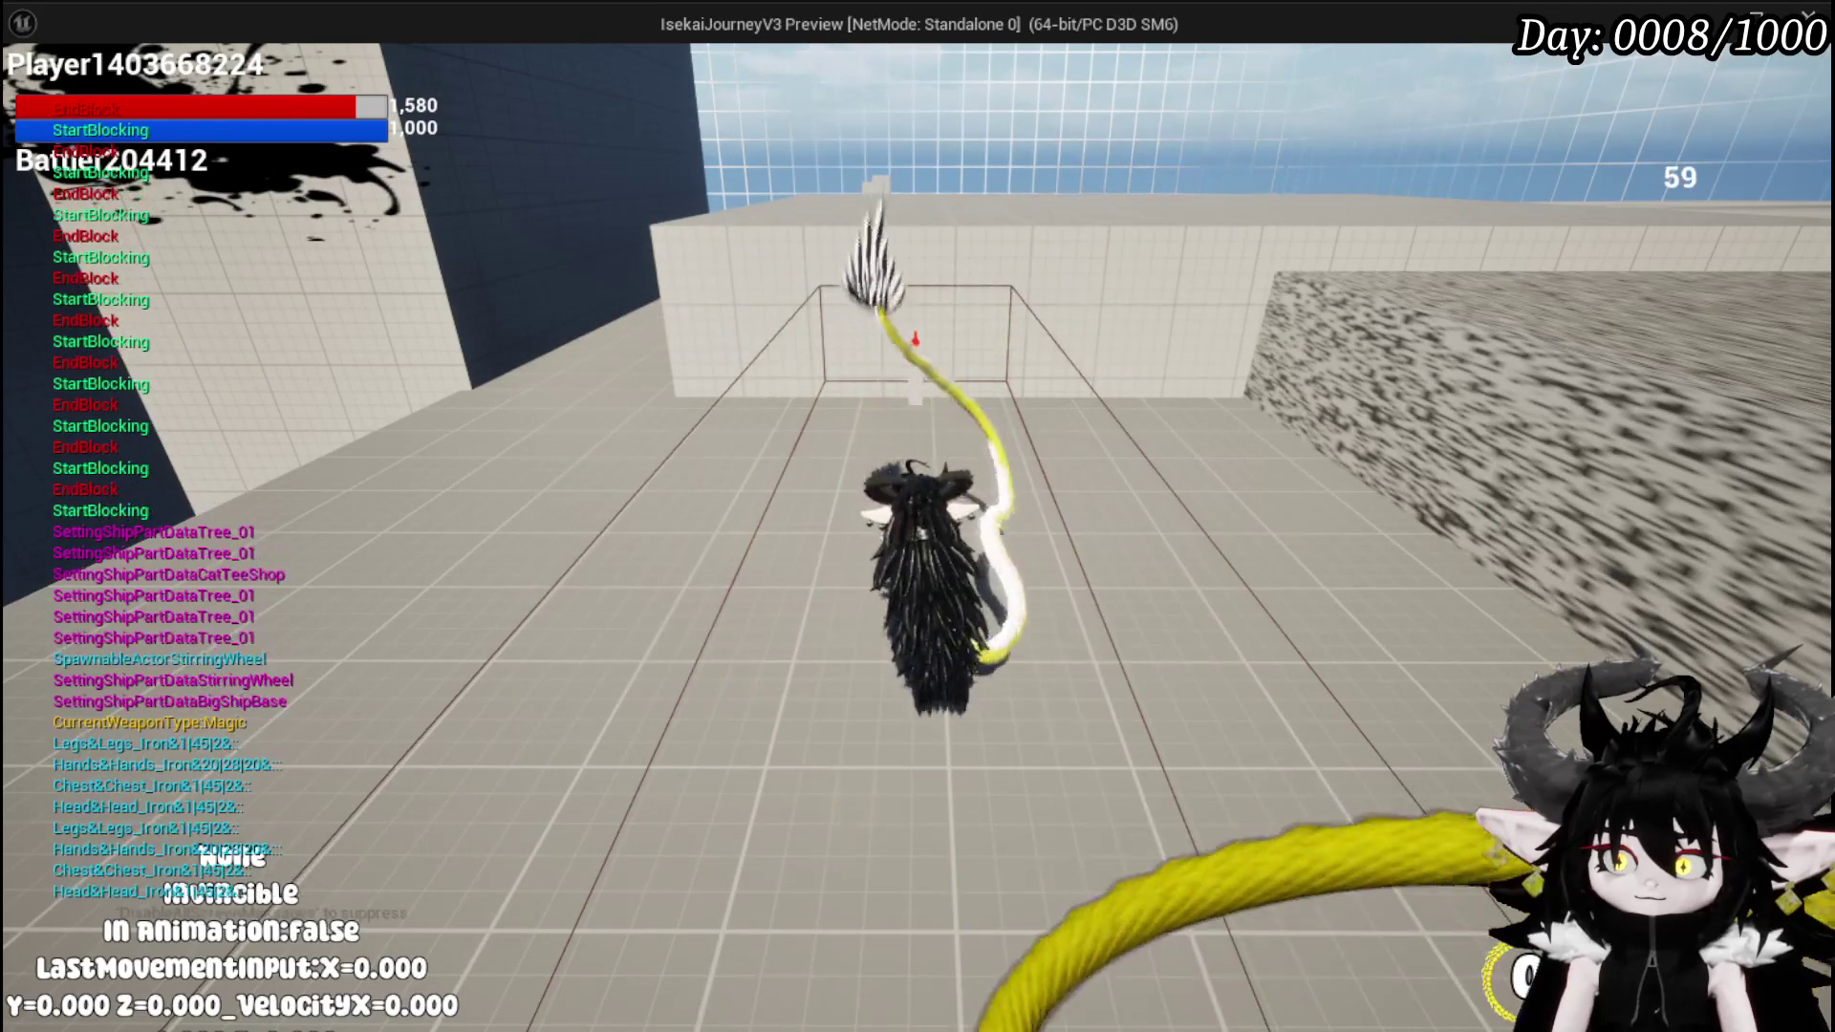
key(e)
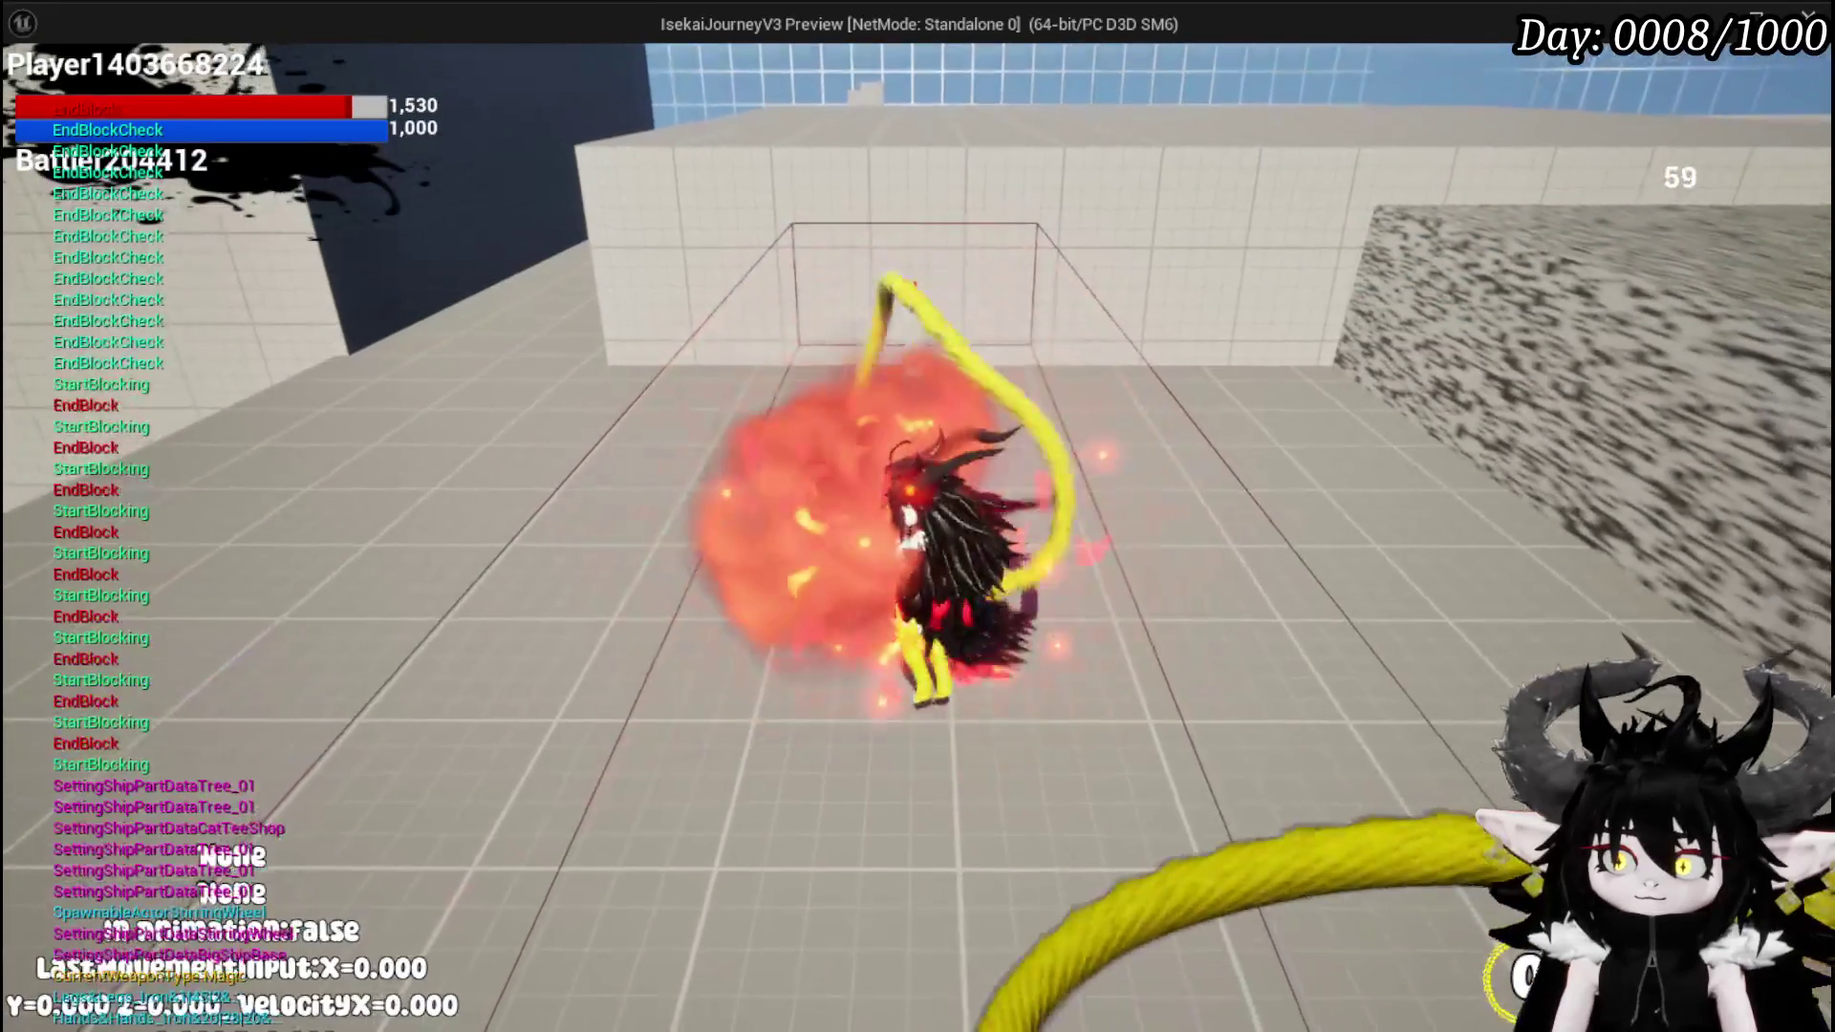
- Walk toward the target alcove while parrying and blocking incoming fireballs
key(e)
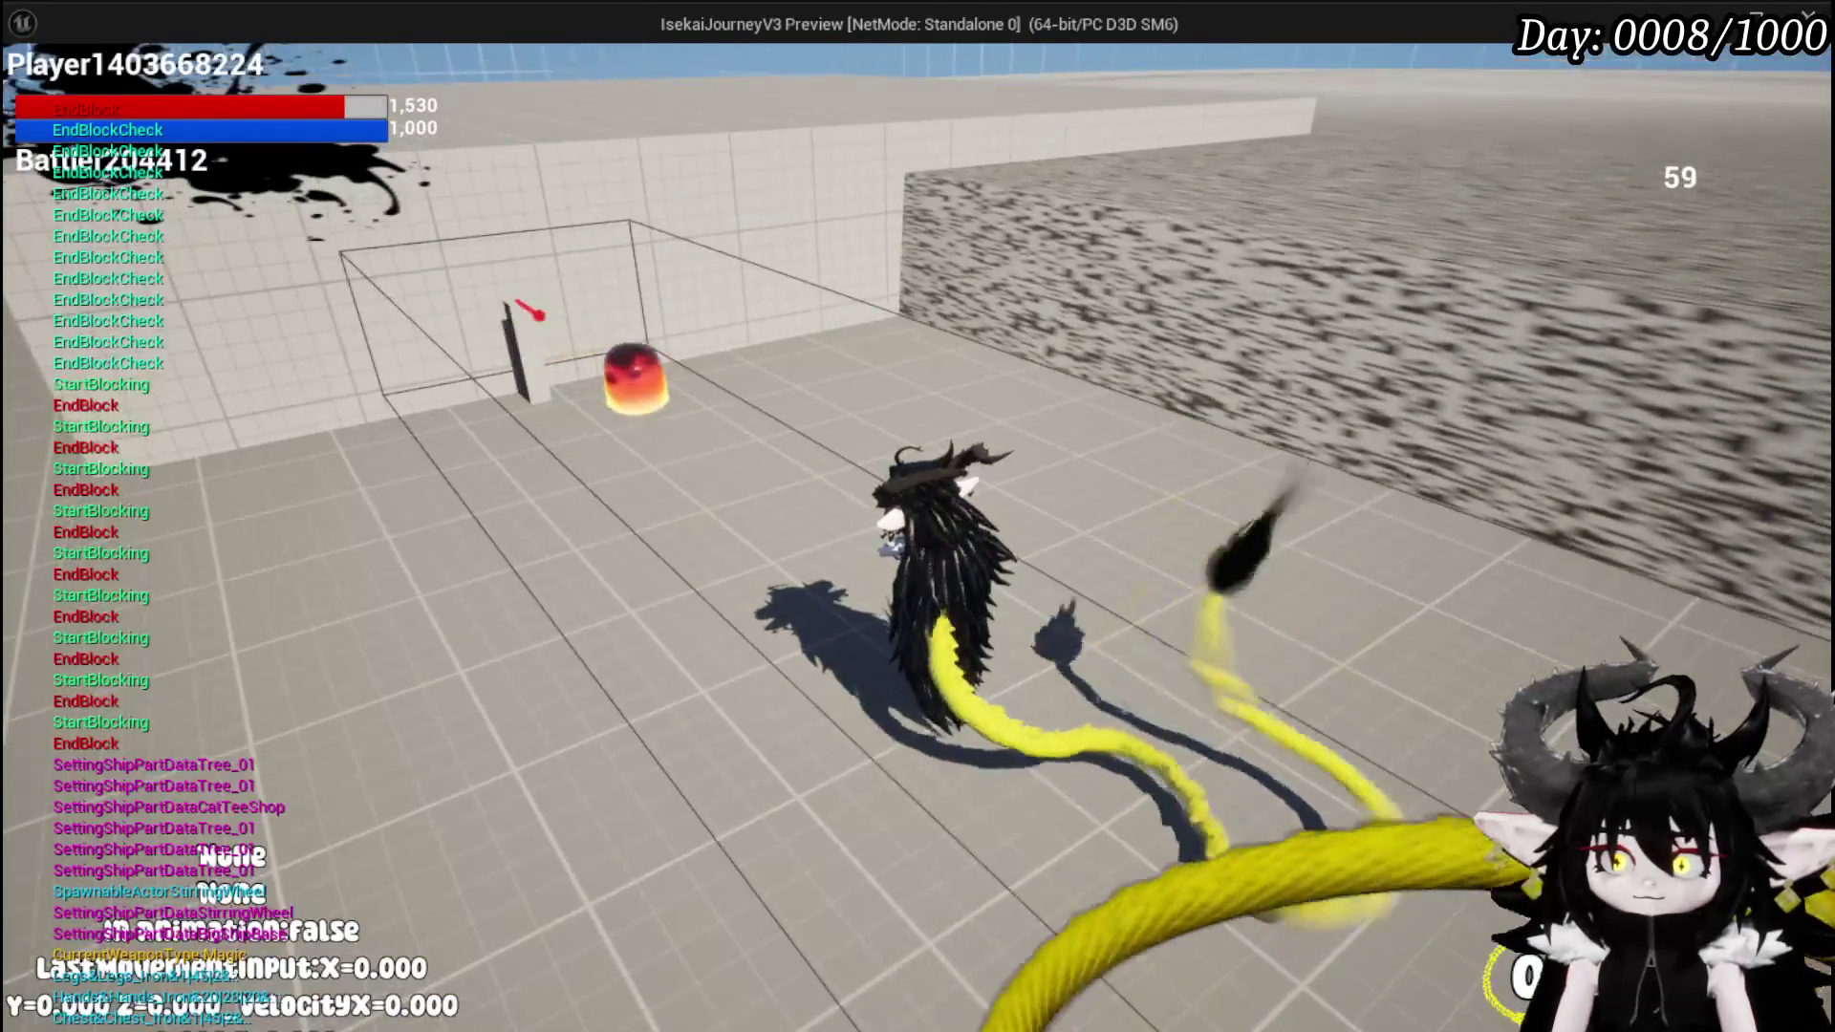
key(shift)
key(w)
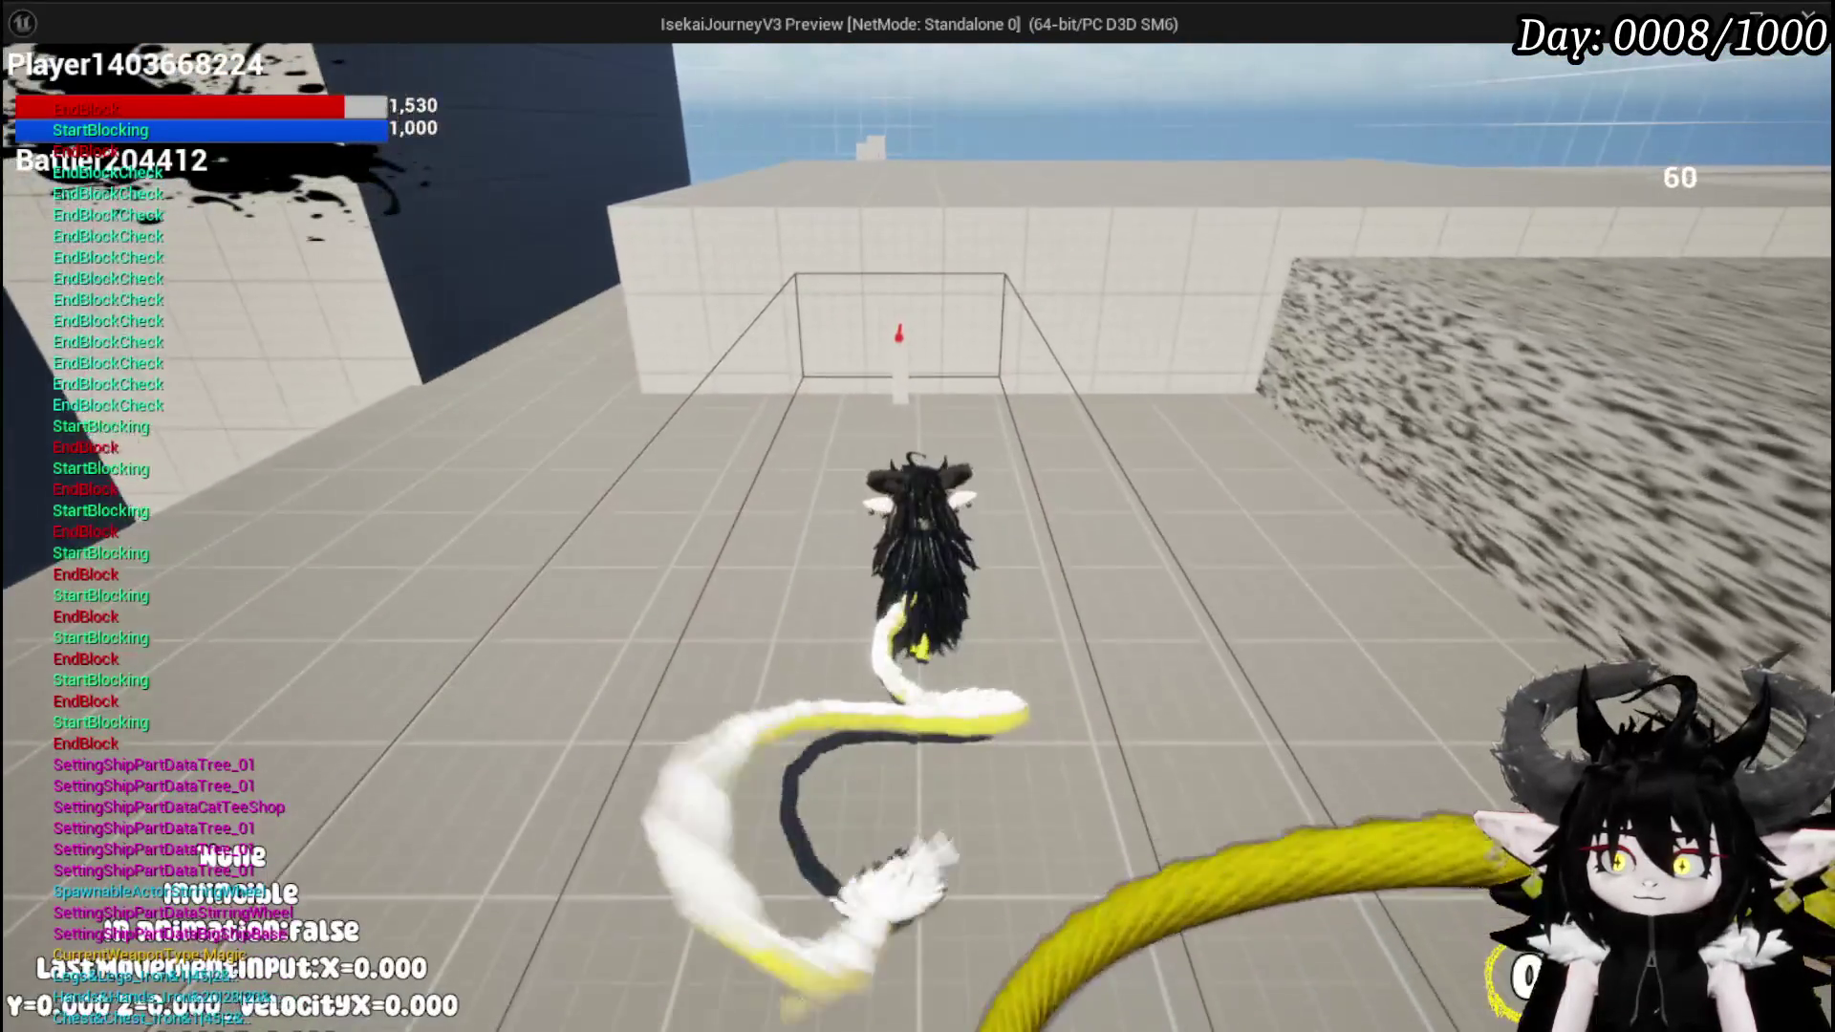
key(shift)
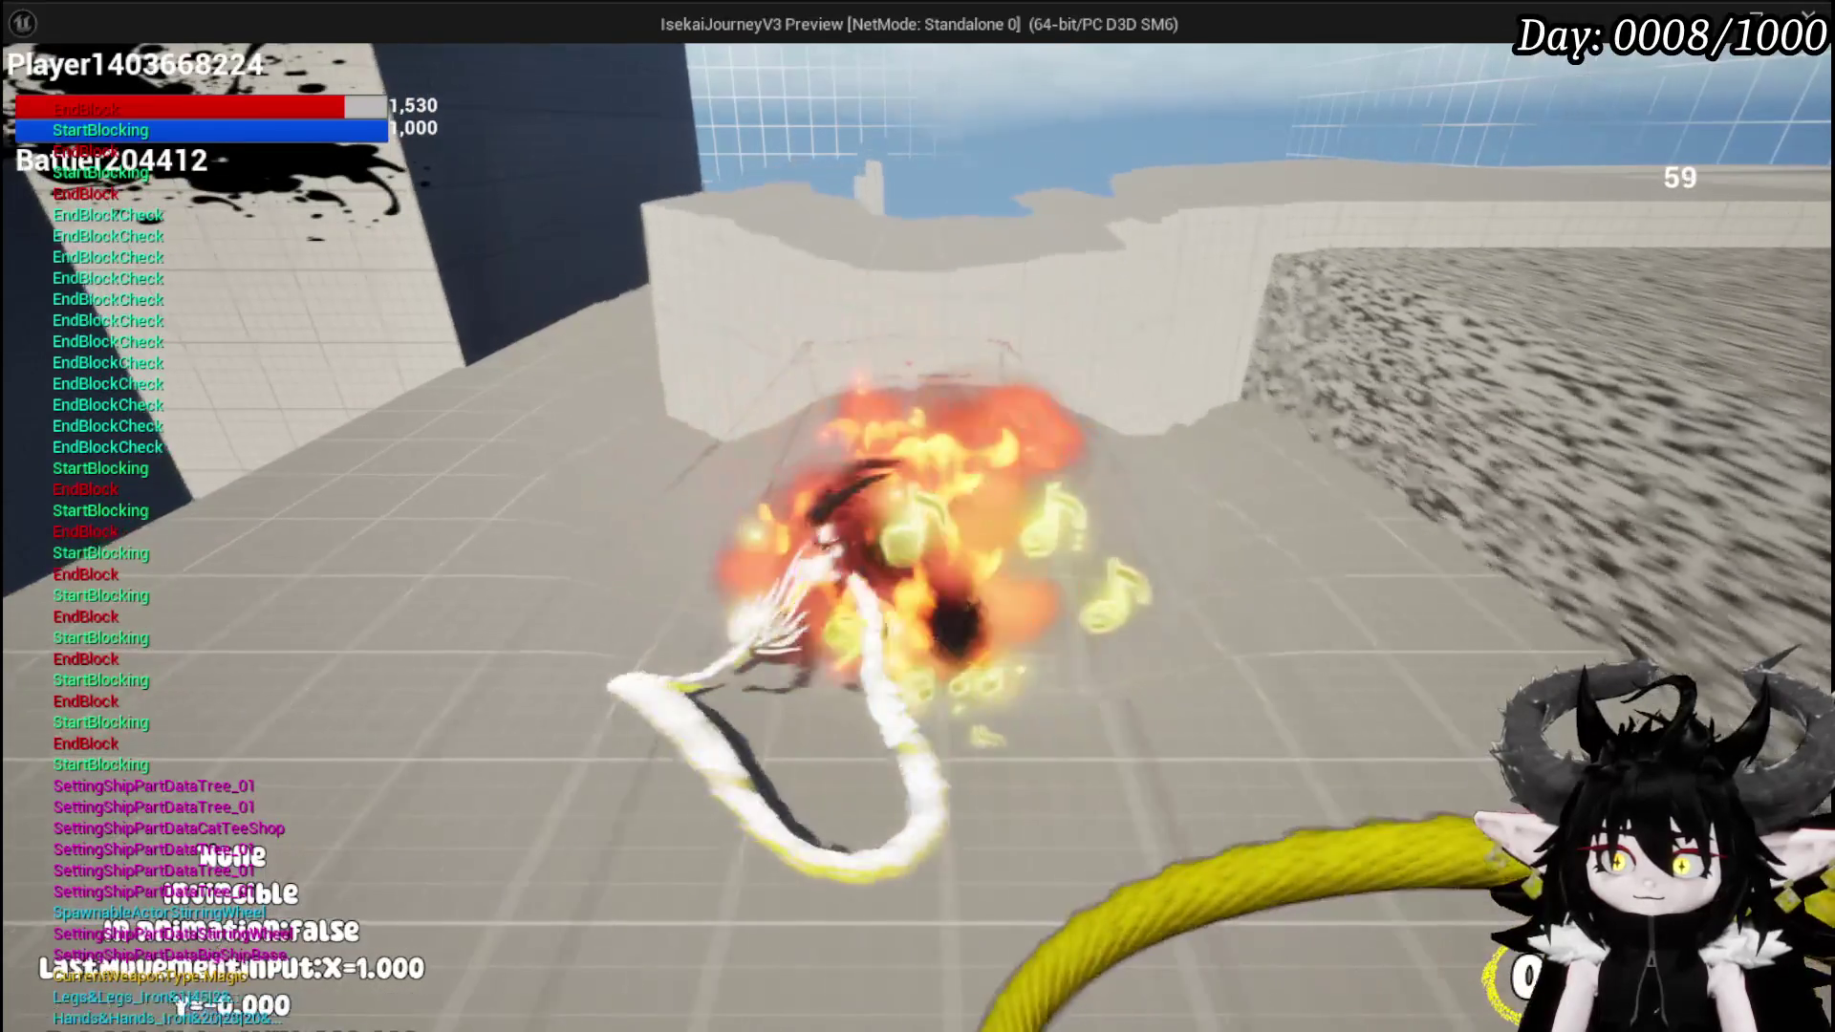
key(d)
key(shift)
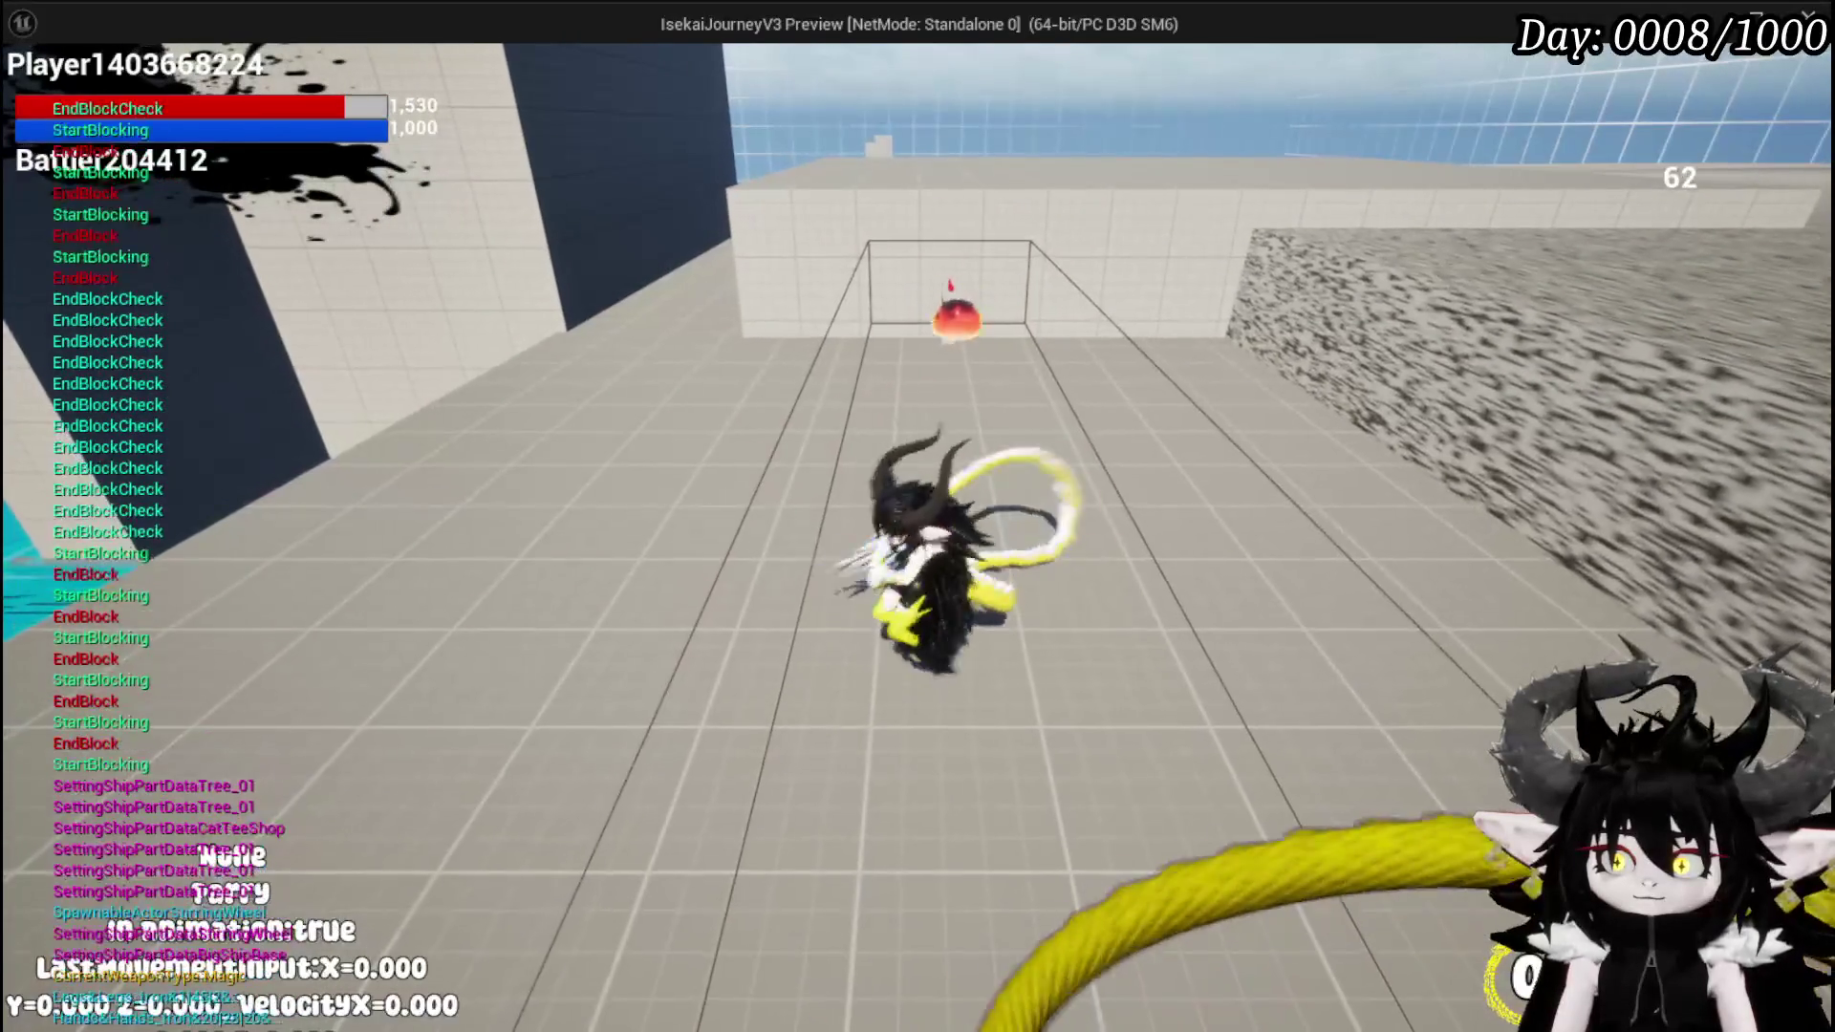
key(shift)
key(shift)
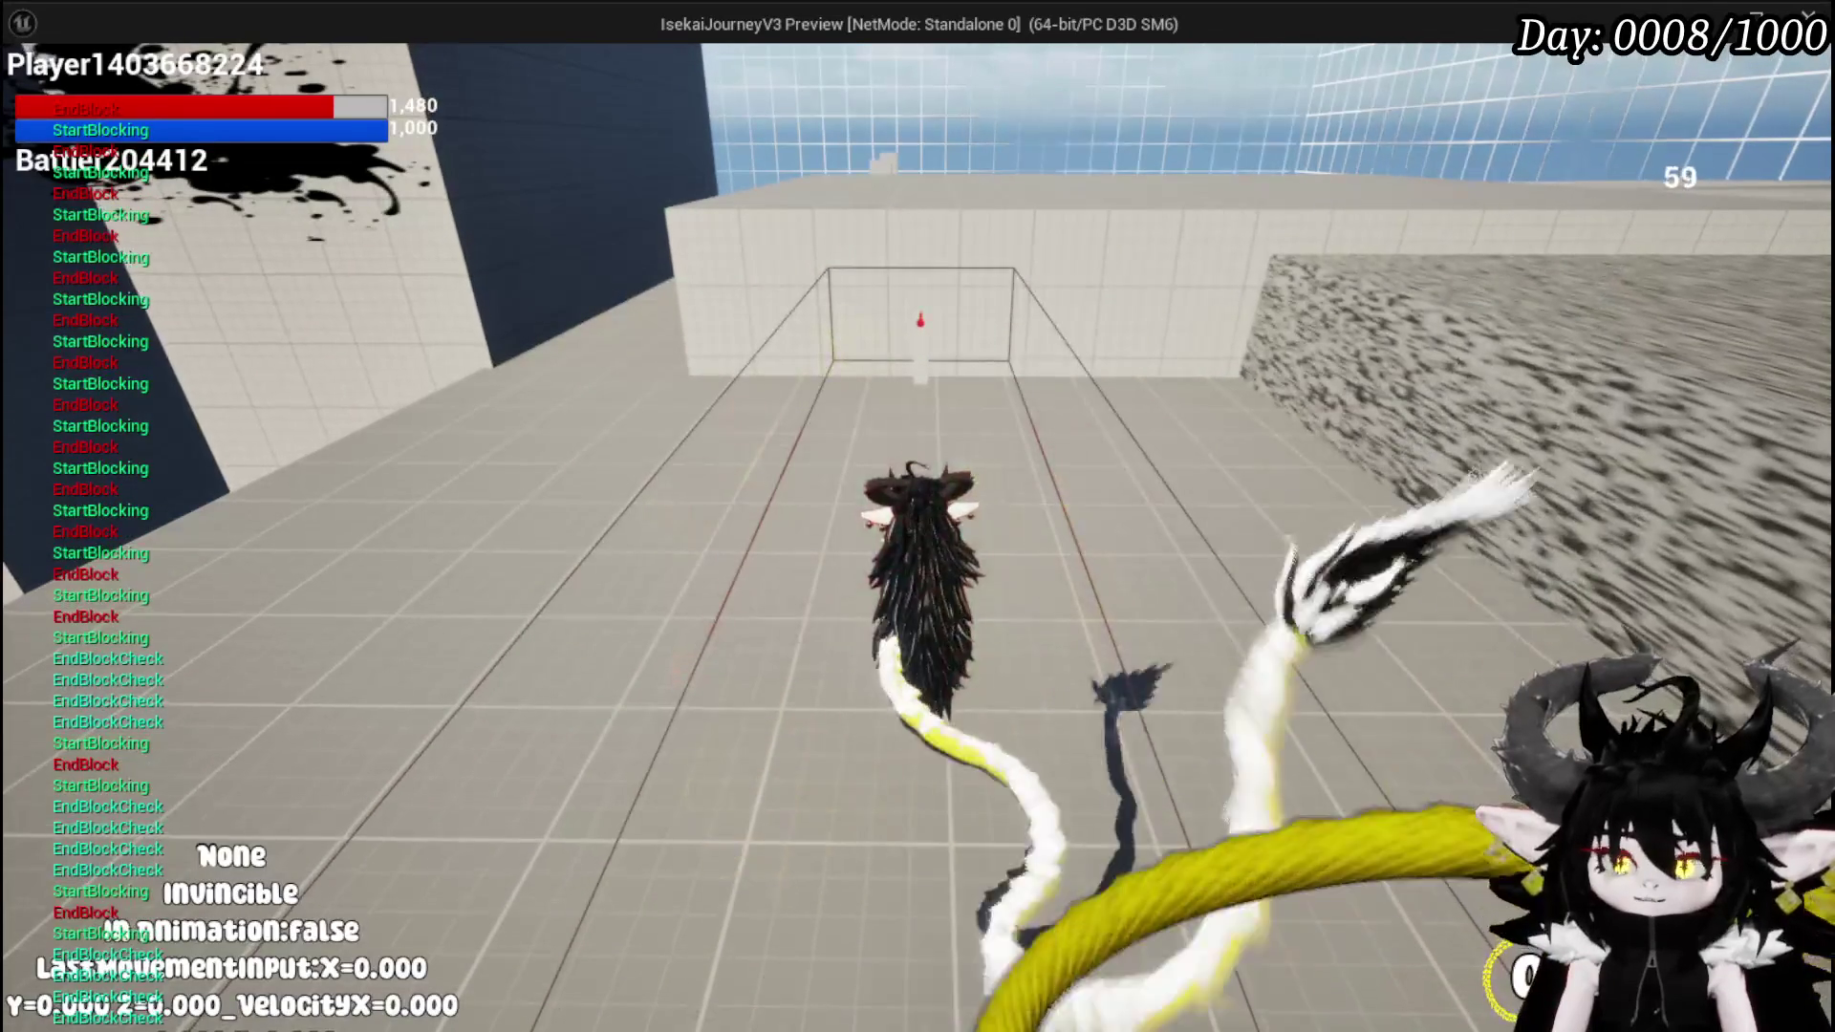
key(shift)
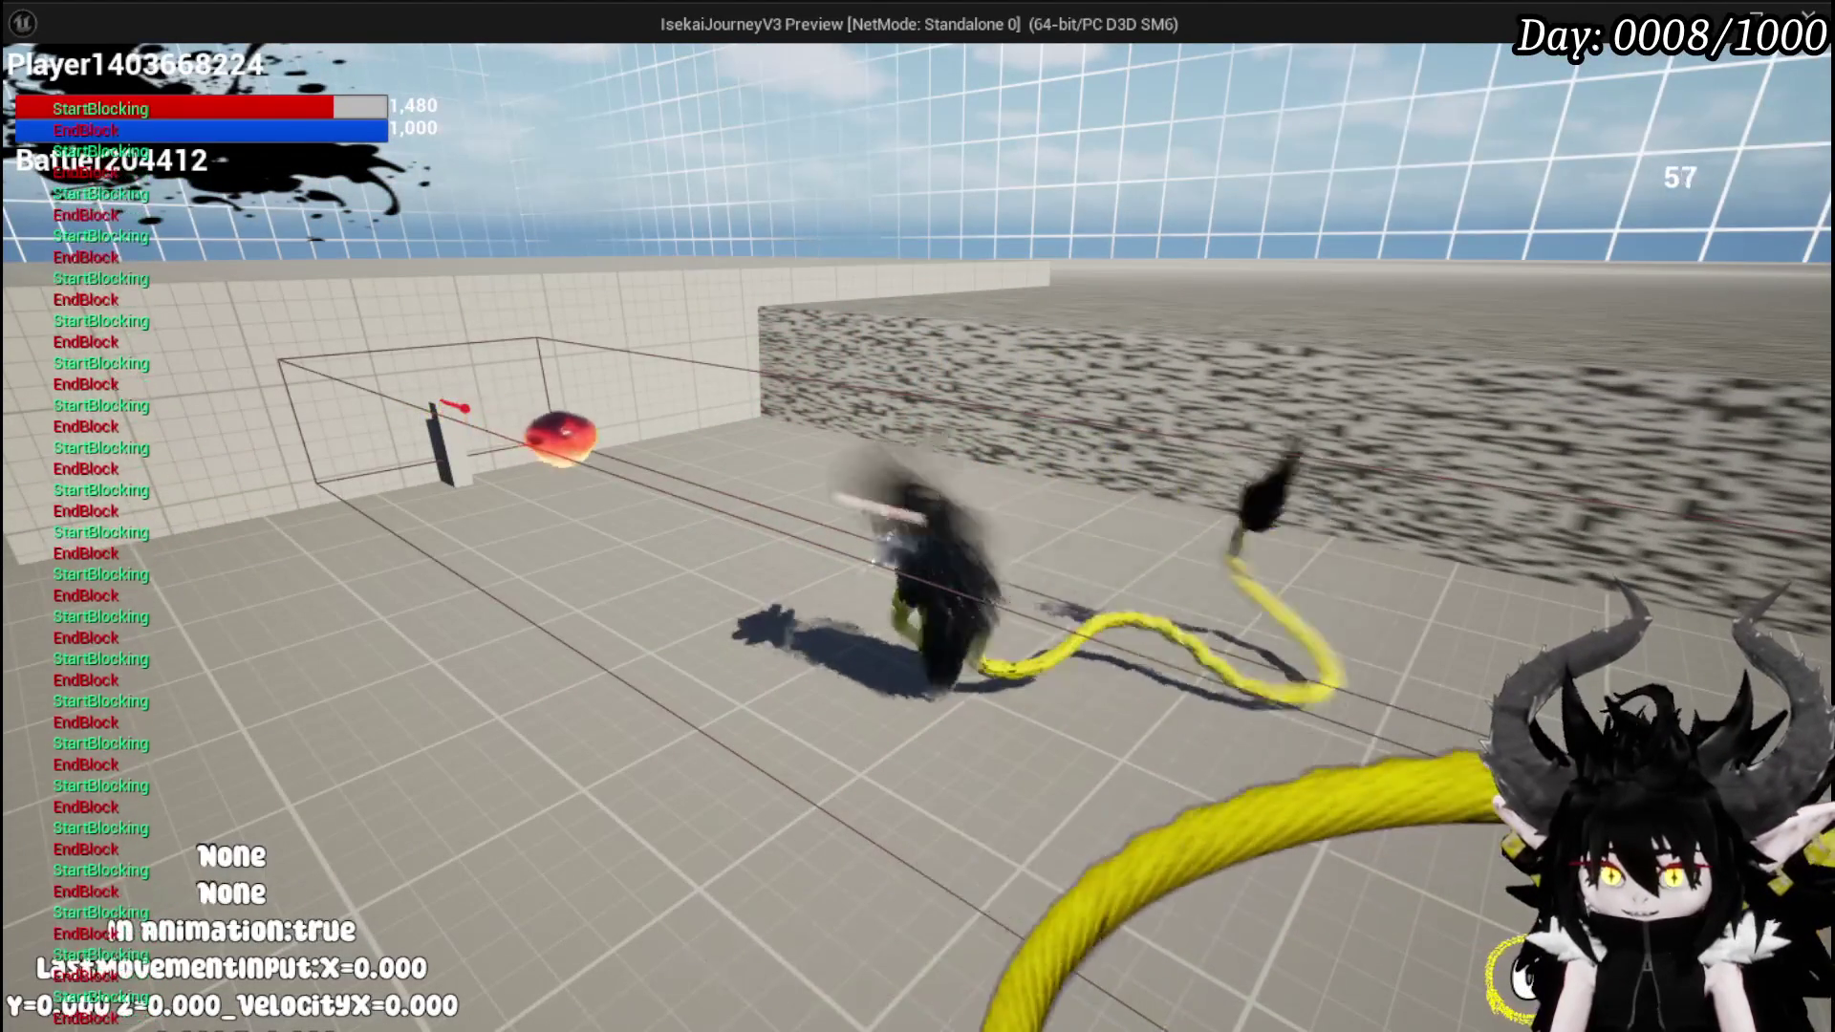
- Block and parry a run of turret fireballs, checking Parry and In Animation:true each time
key(shift)
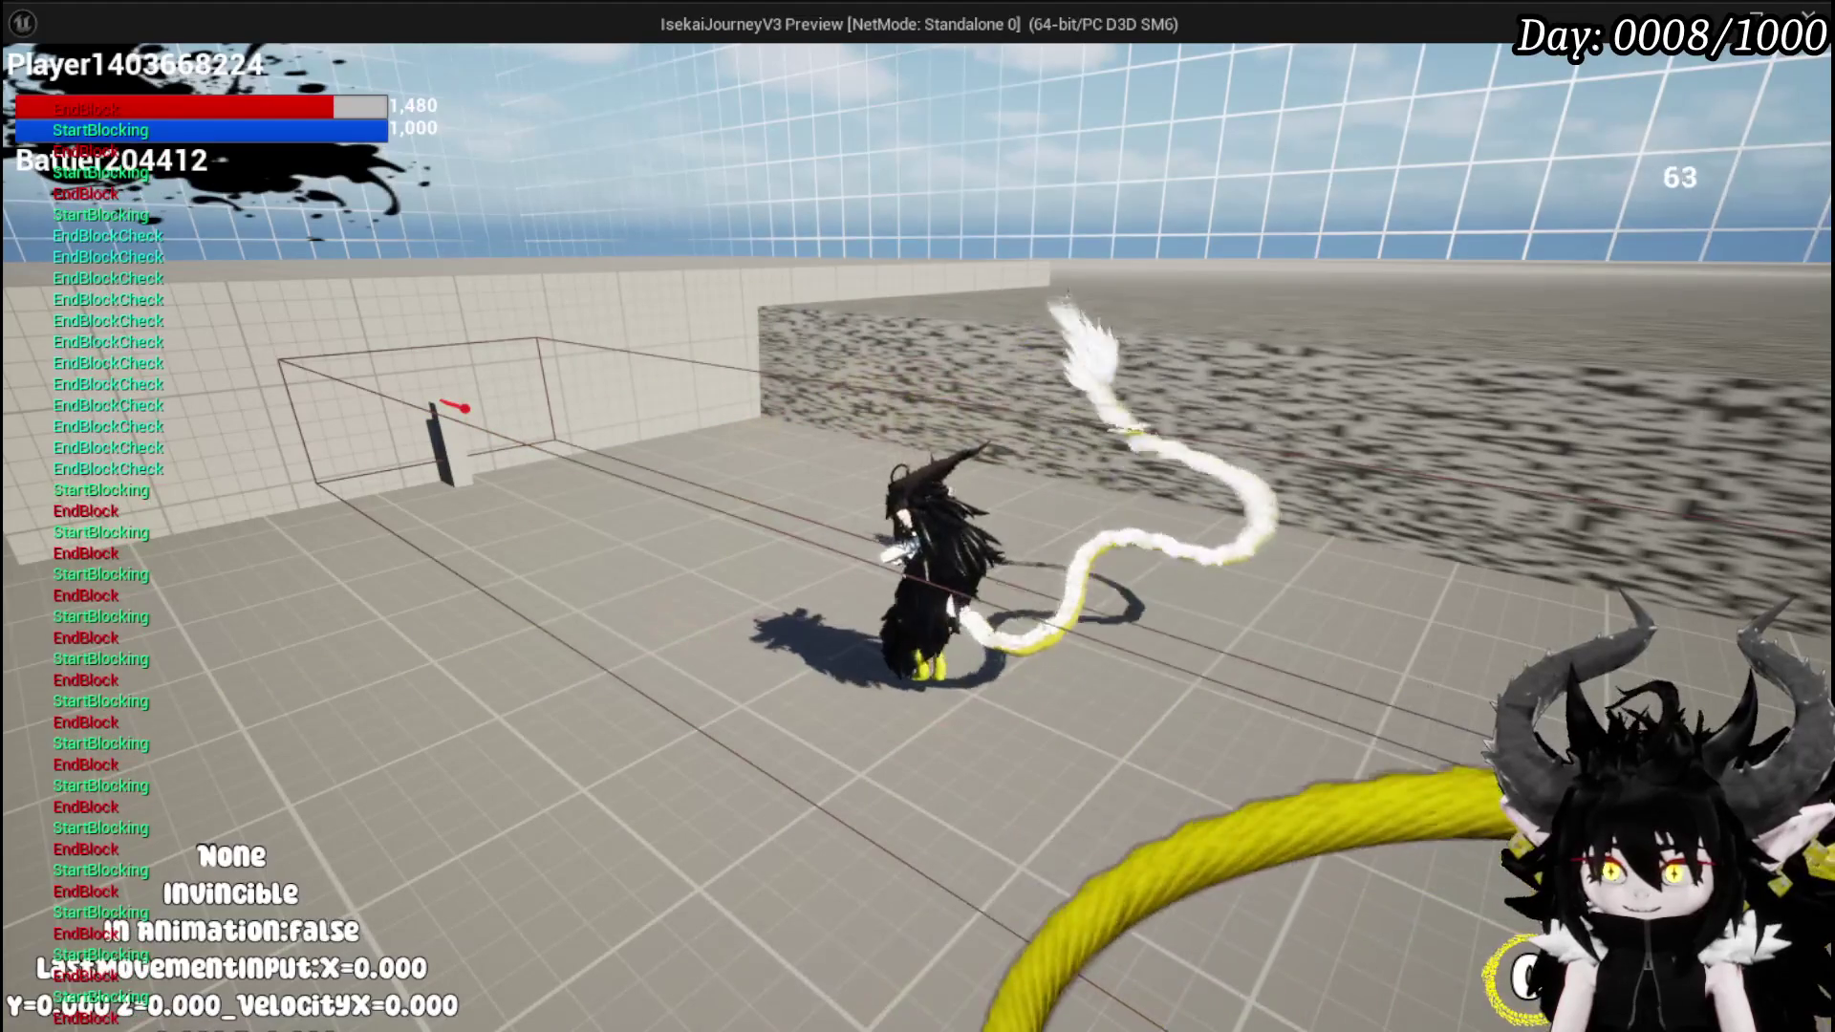
key(shift)
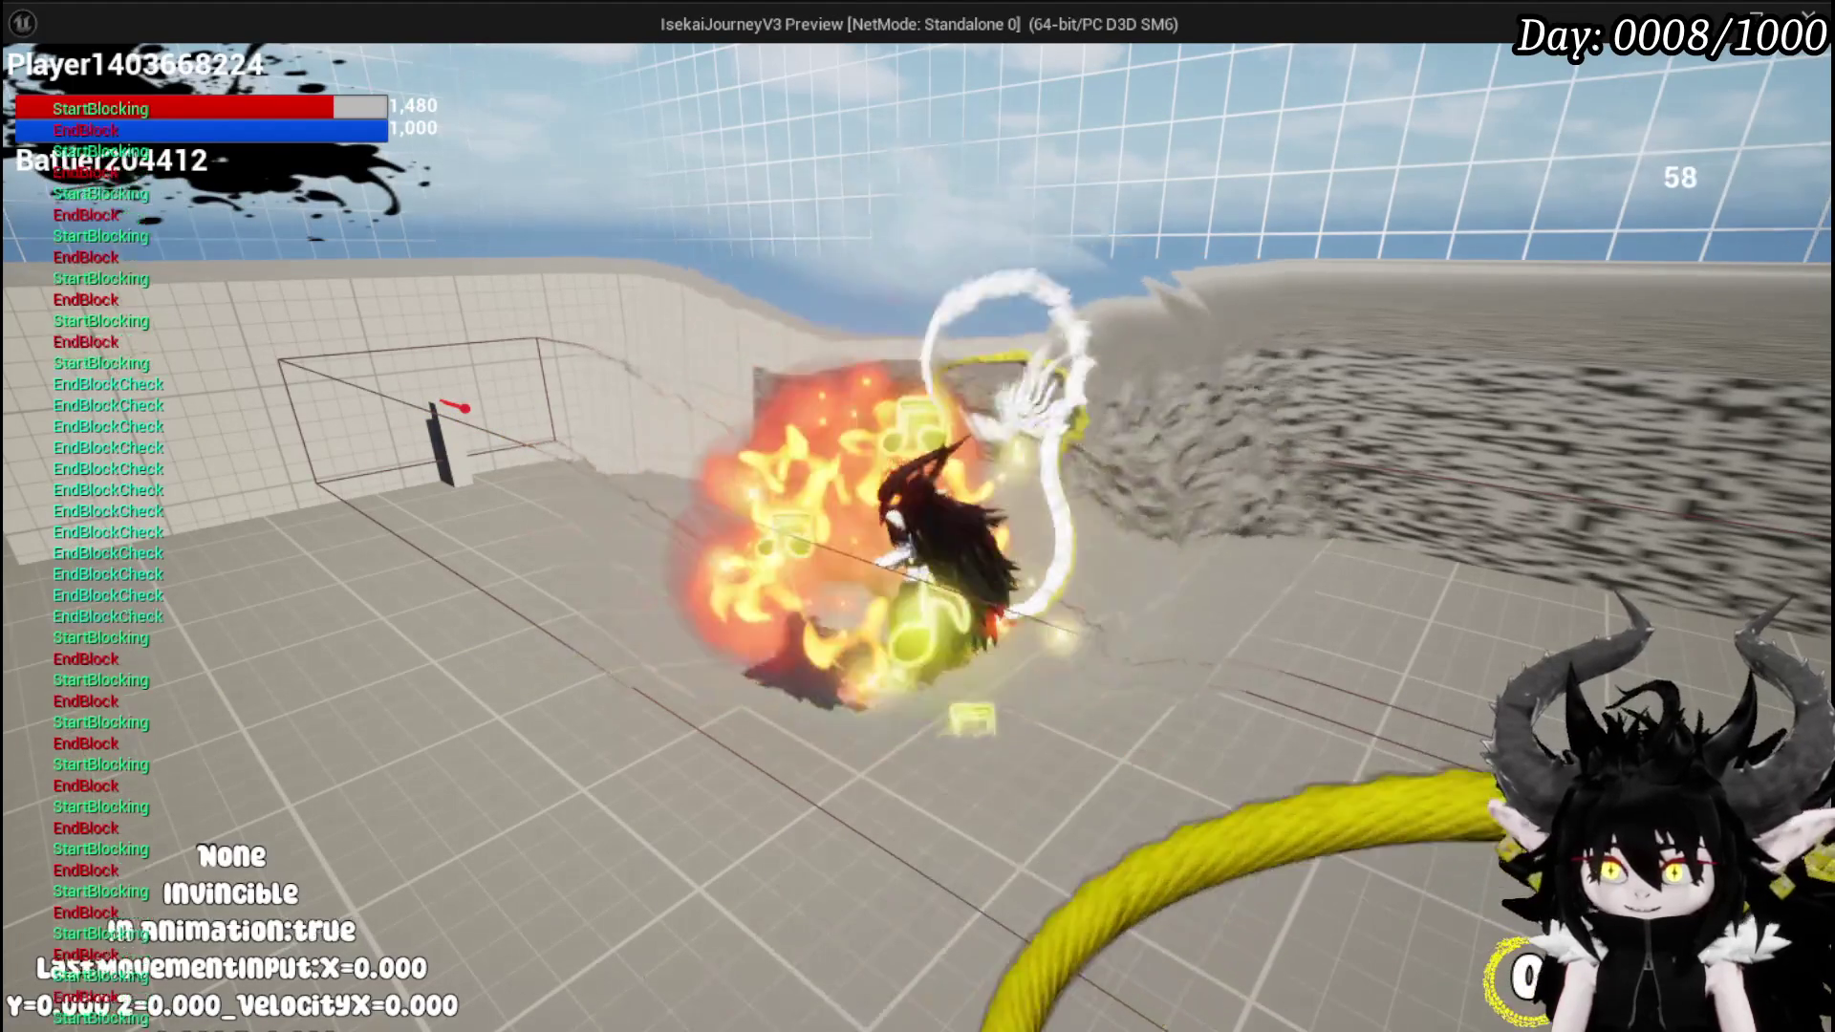
key(shift)
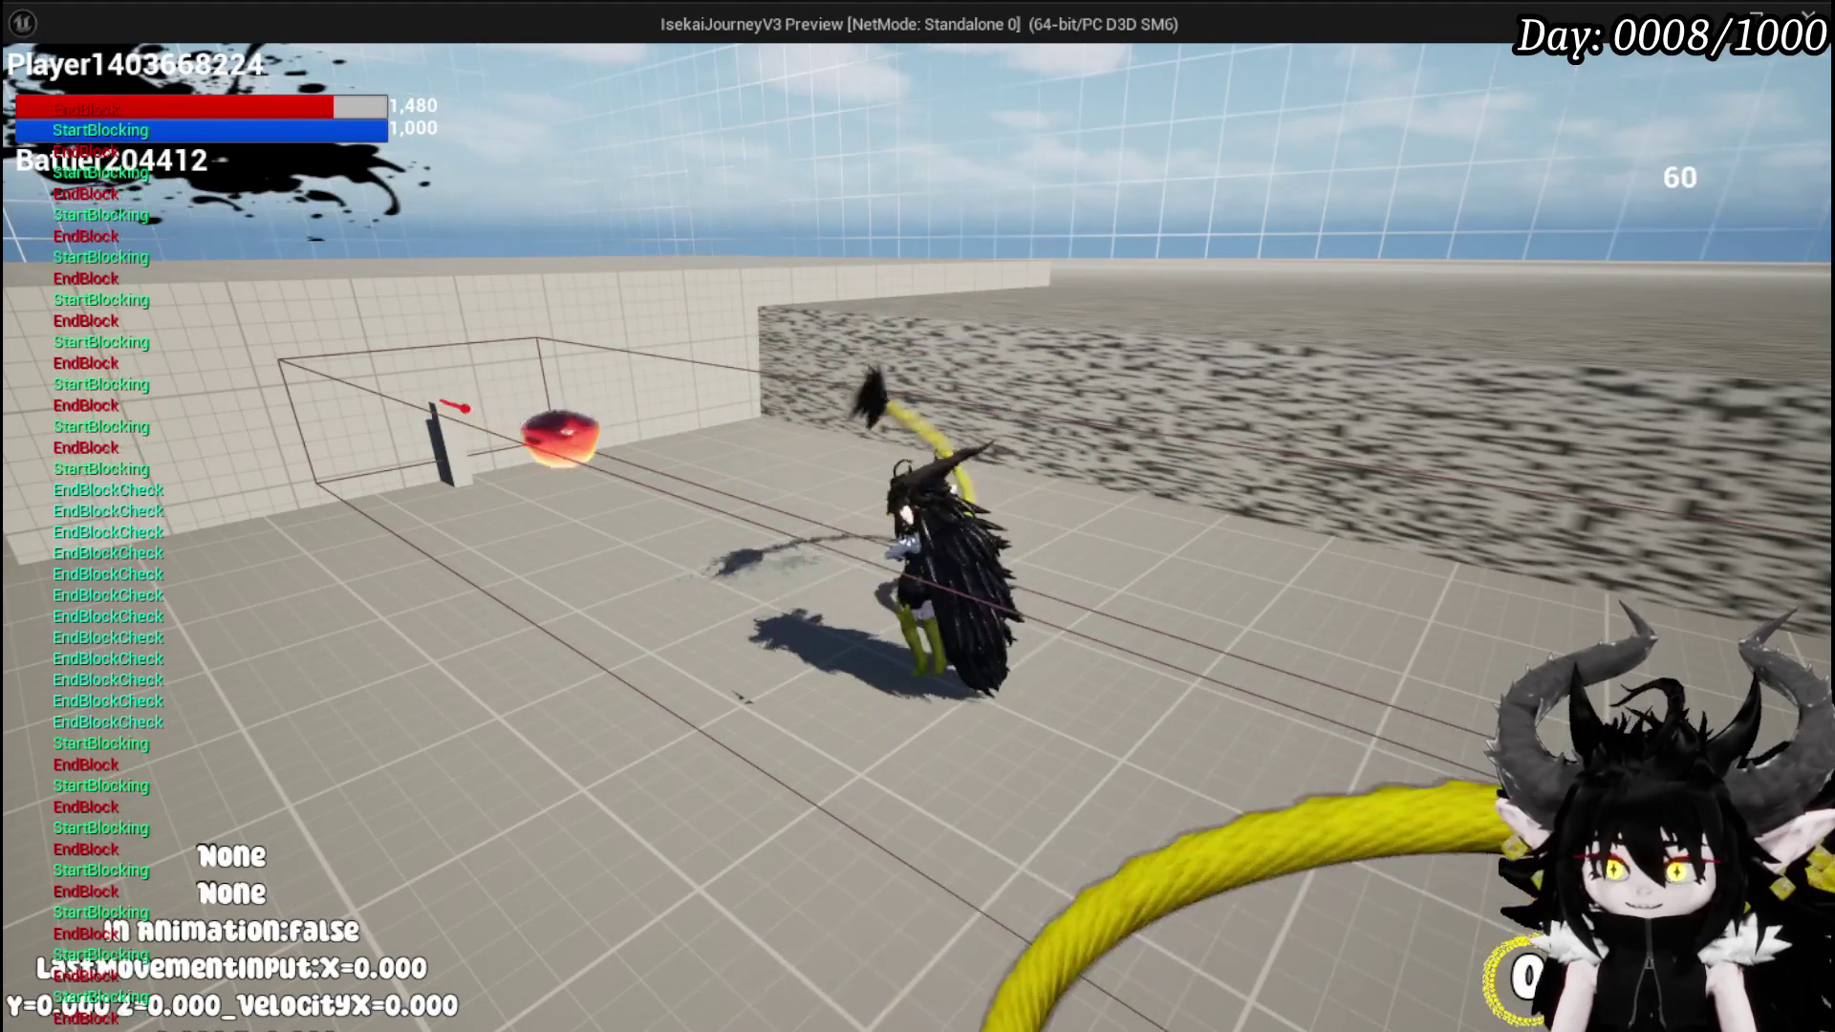
key(shift)
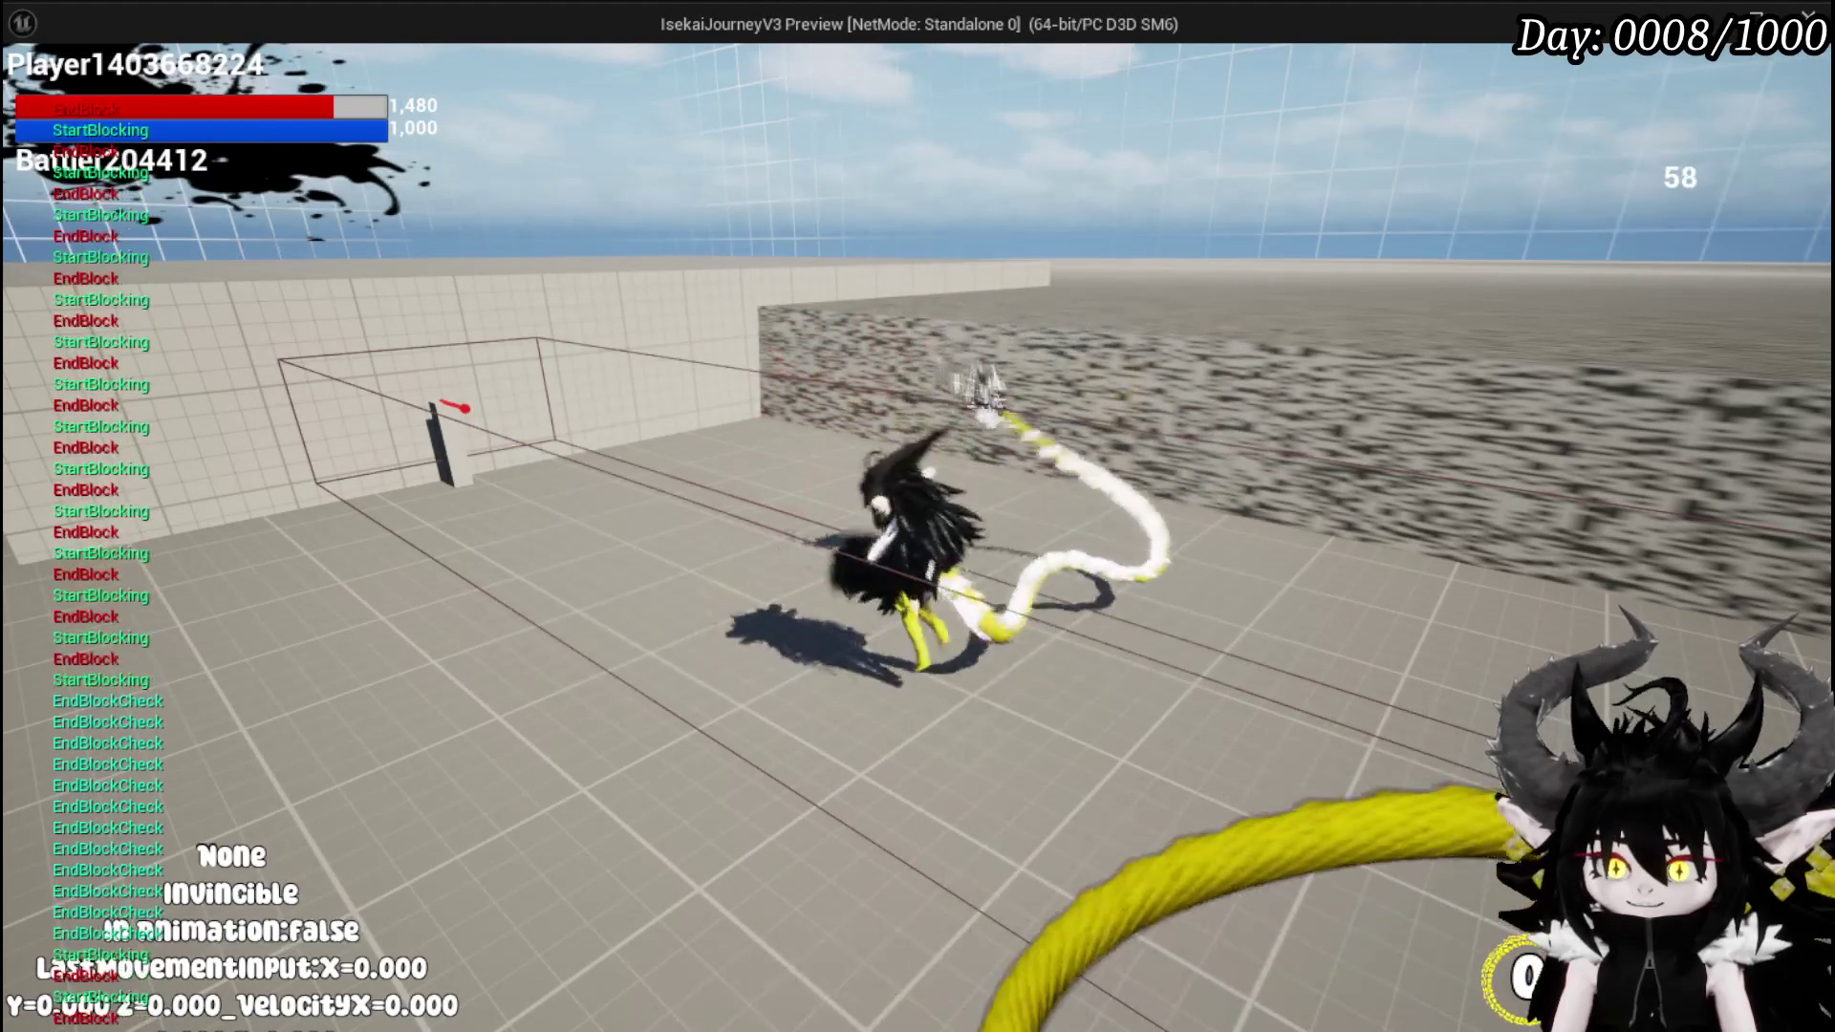
key(shift)
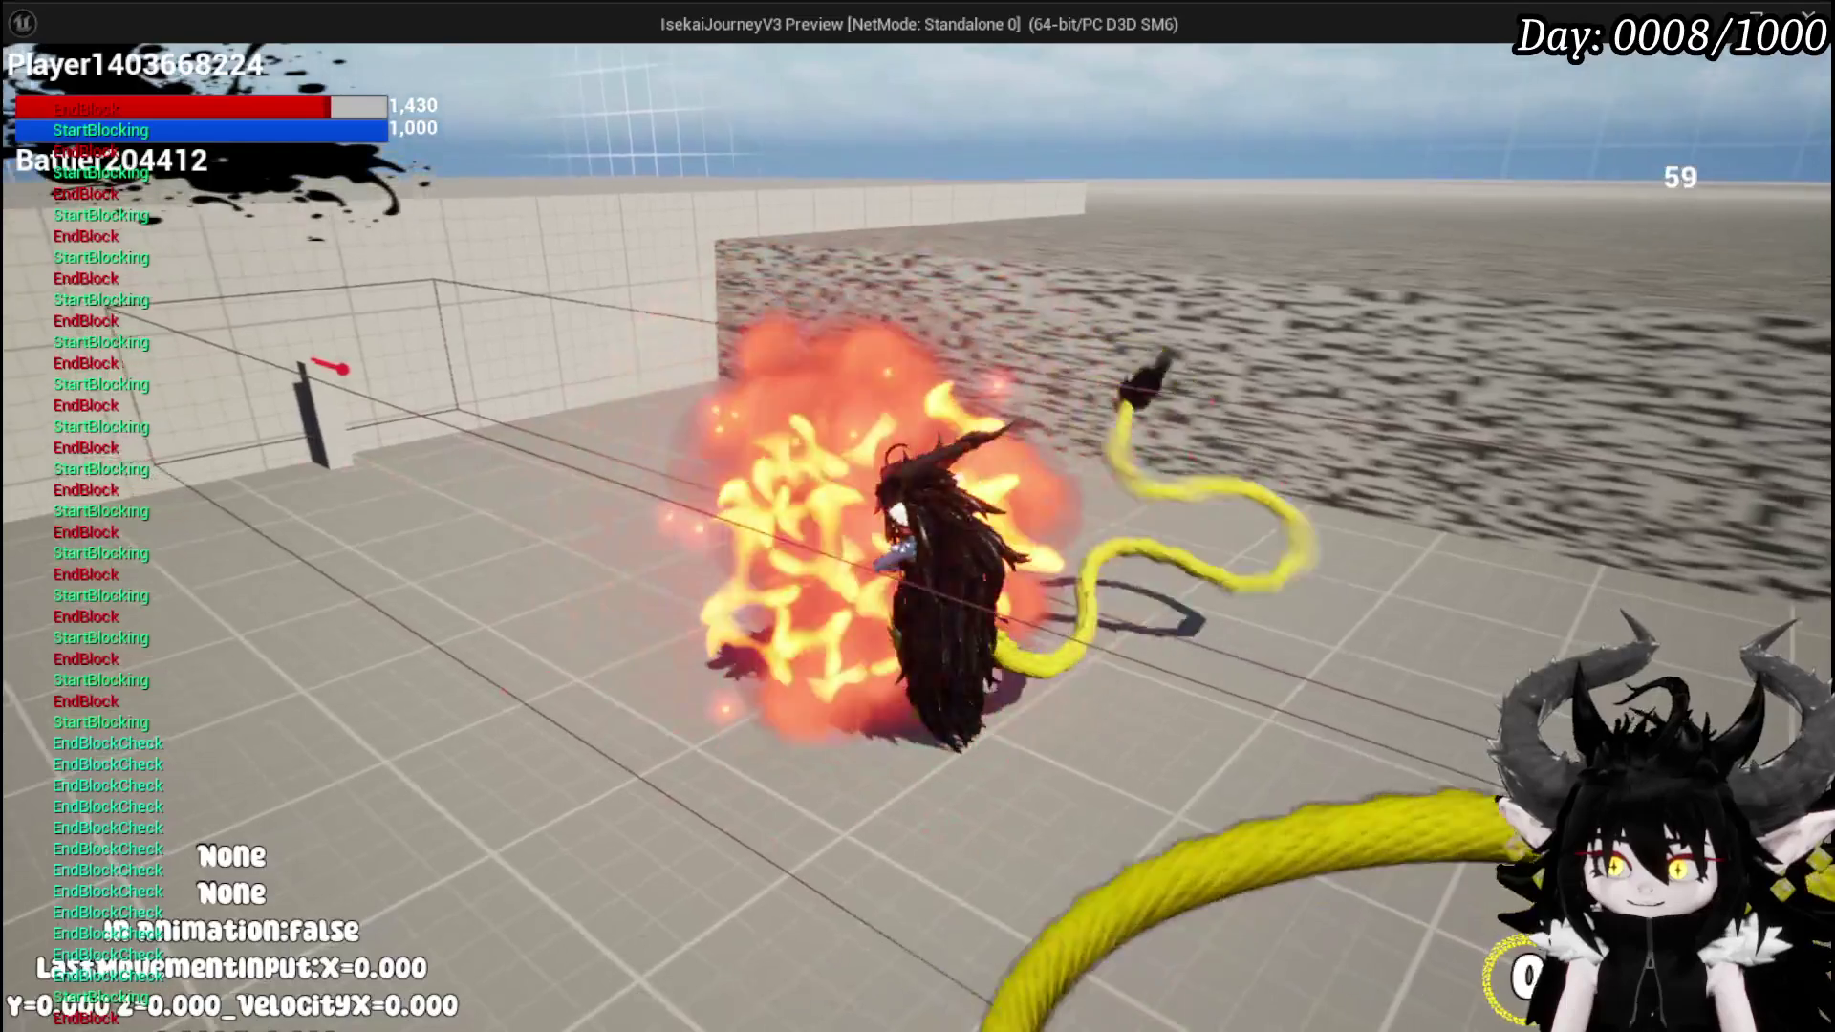
key(shift)
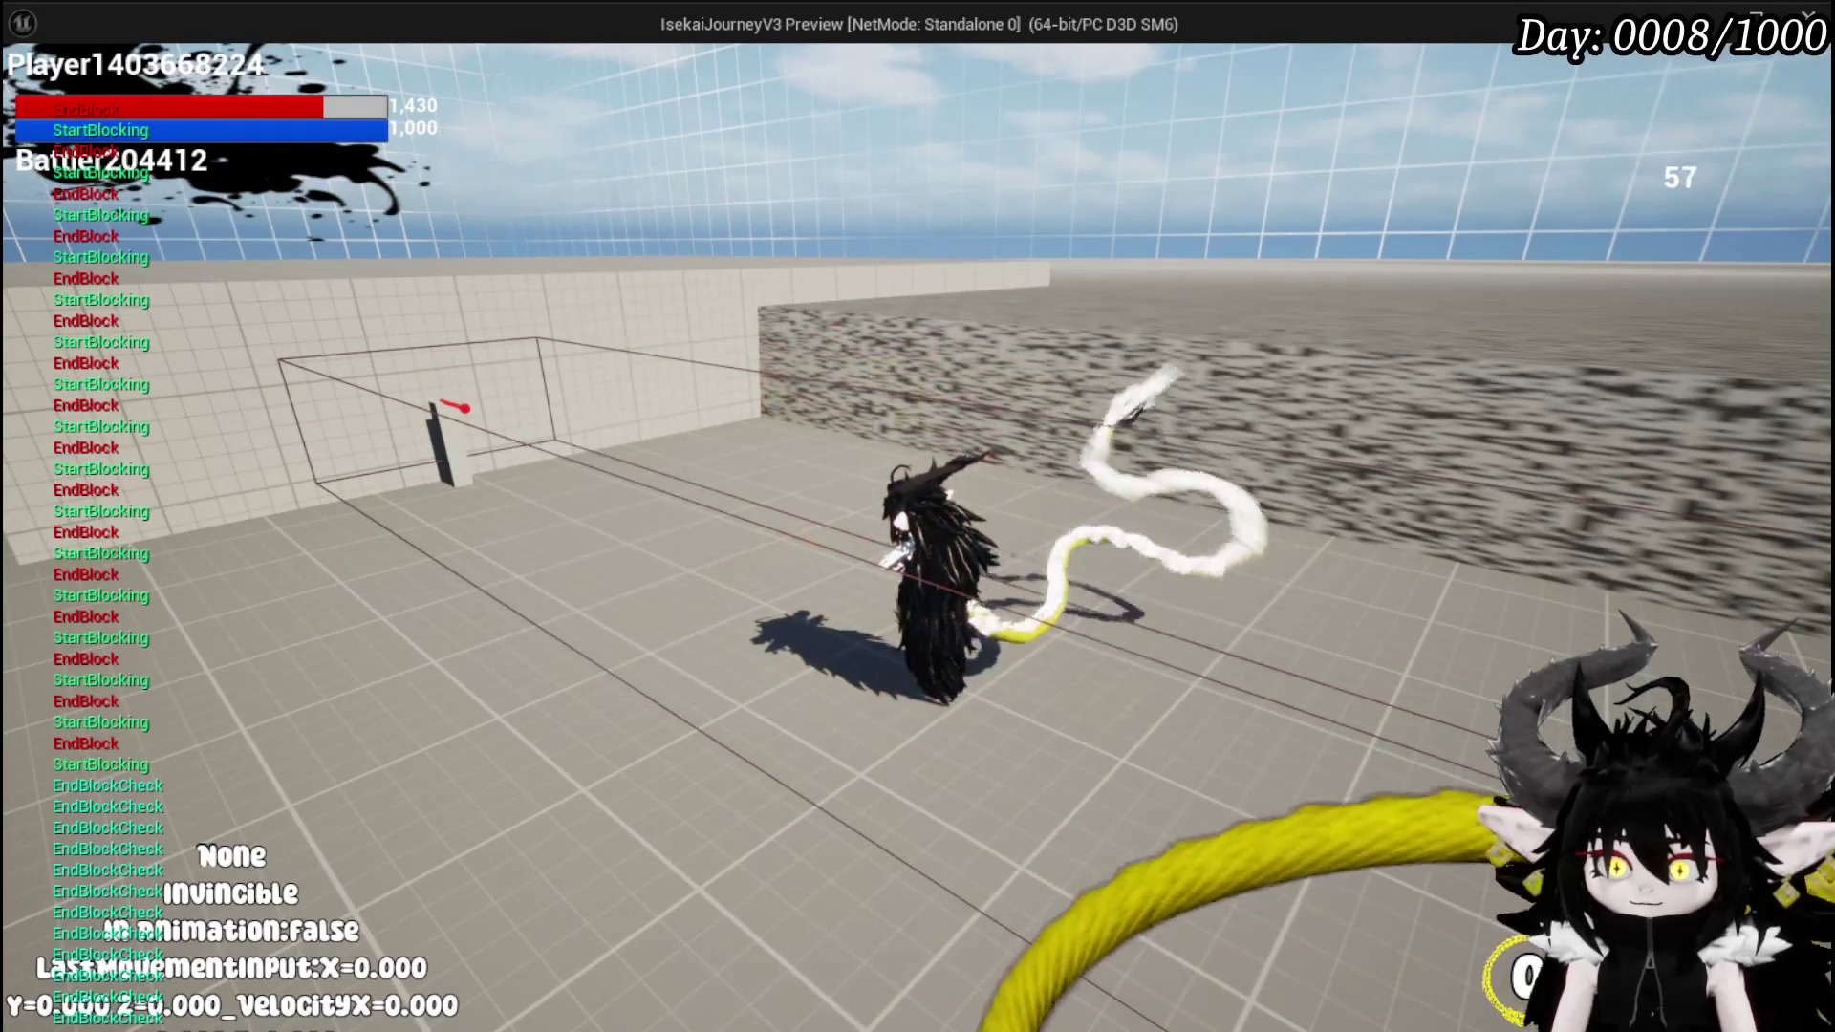
key(shift)
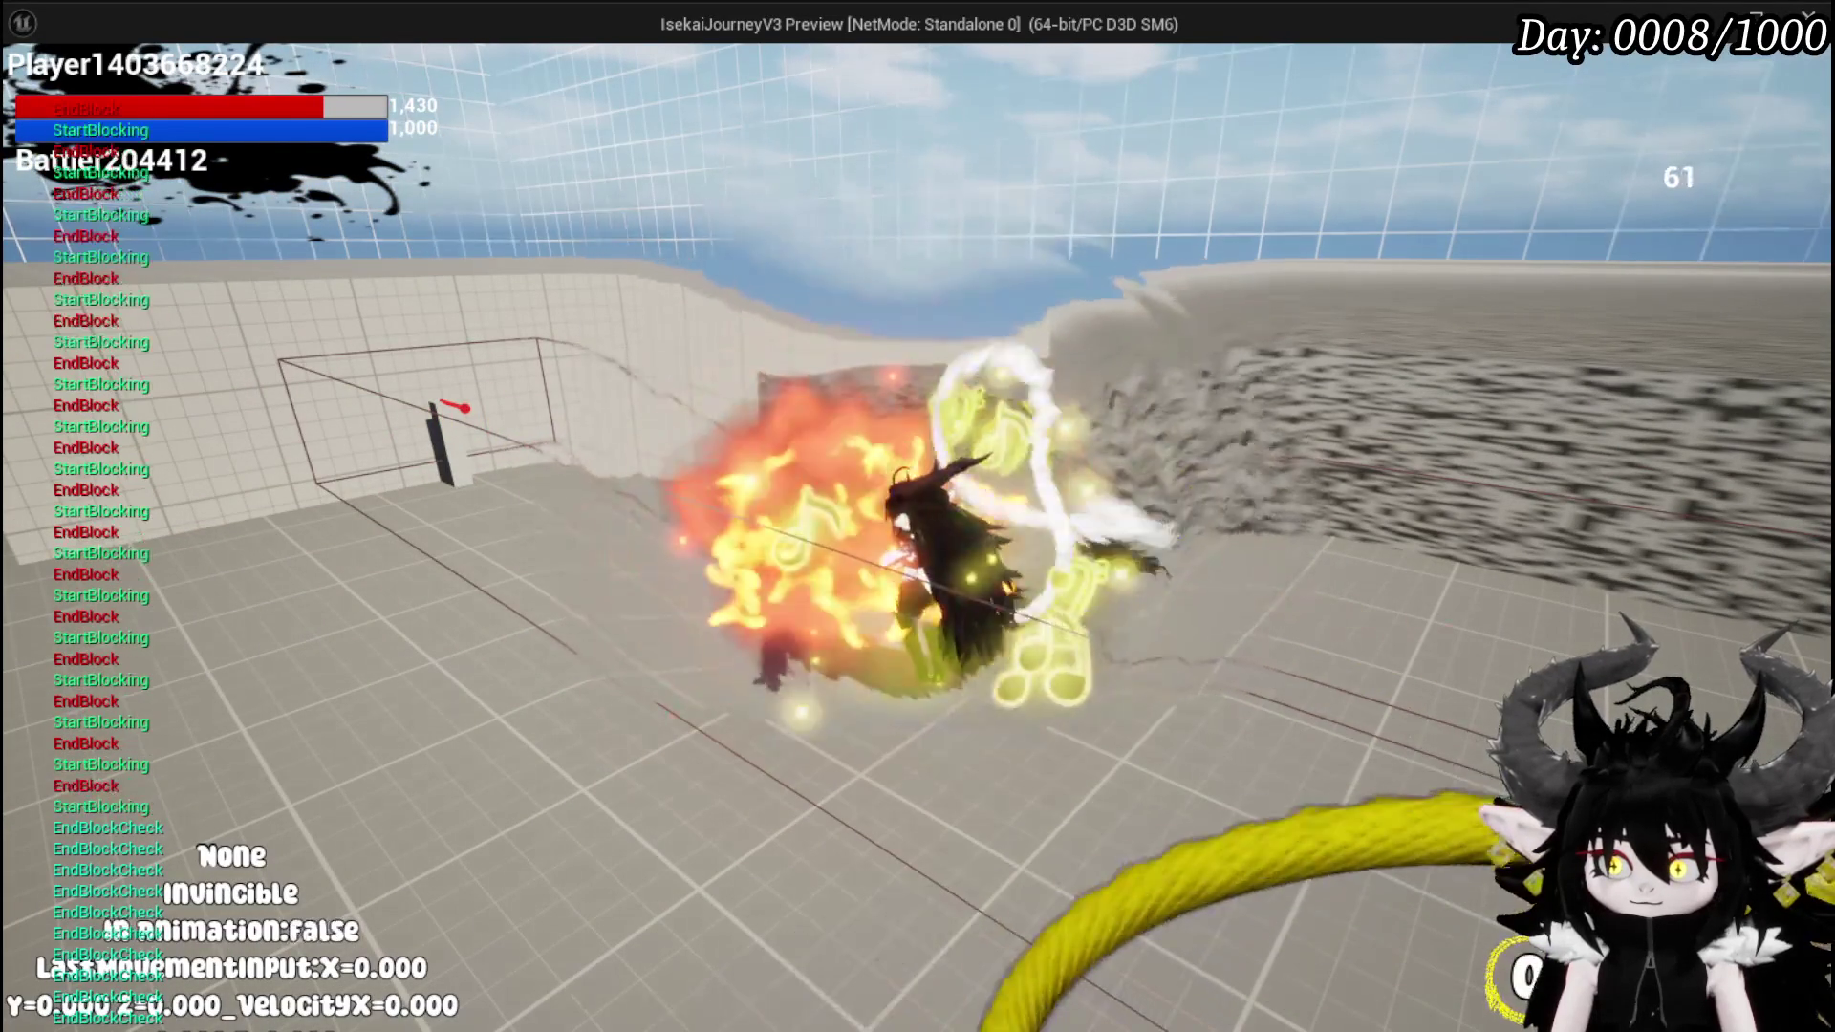
key(shift)
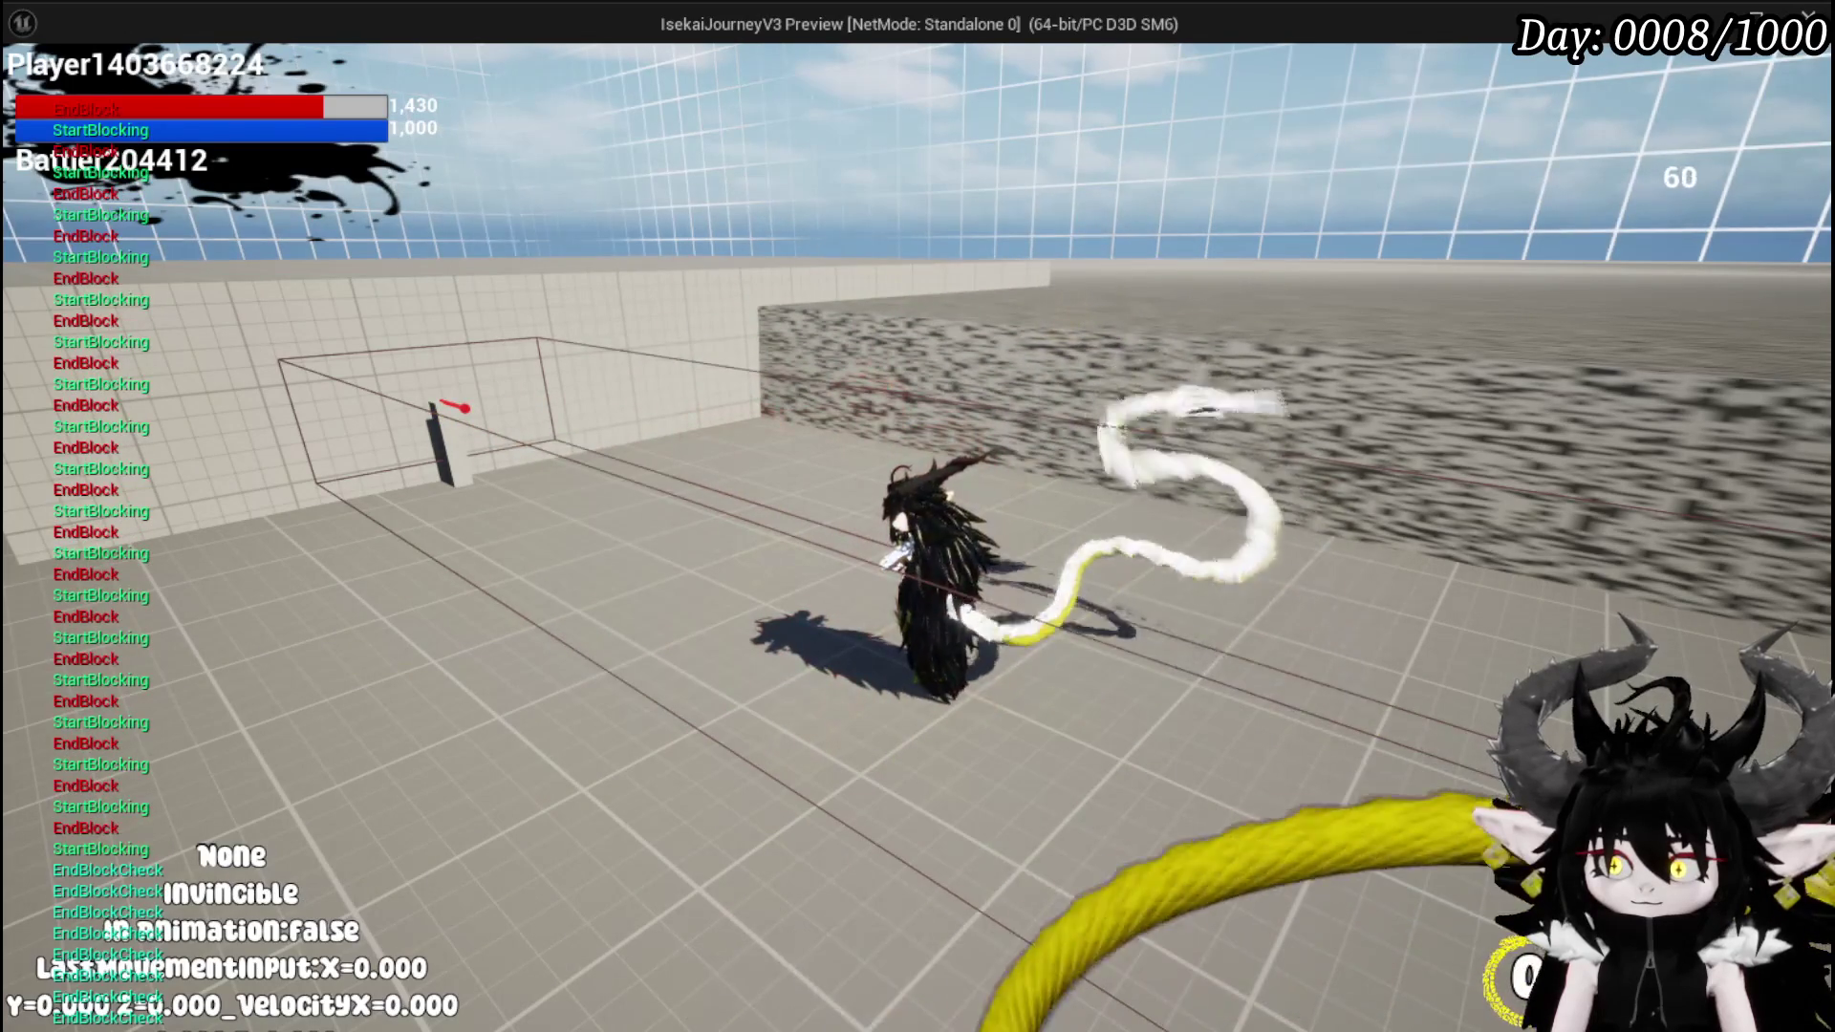
key(shift)
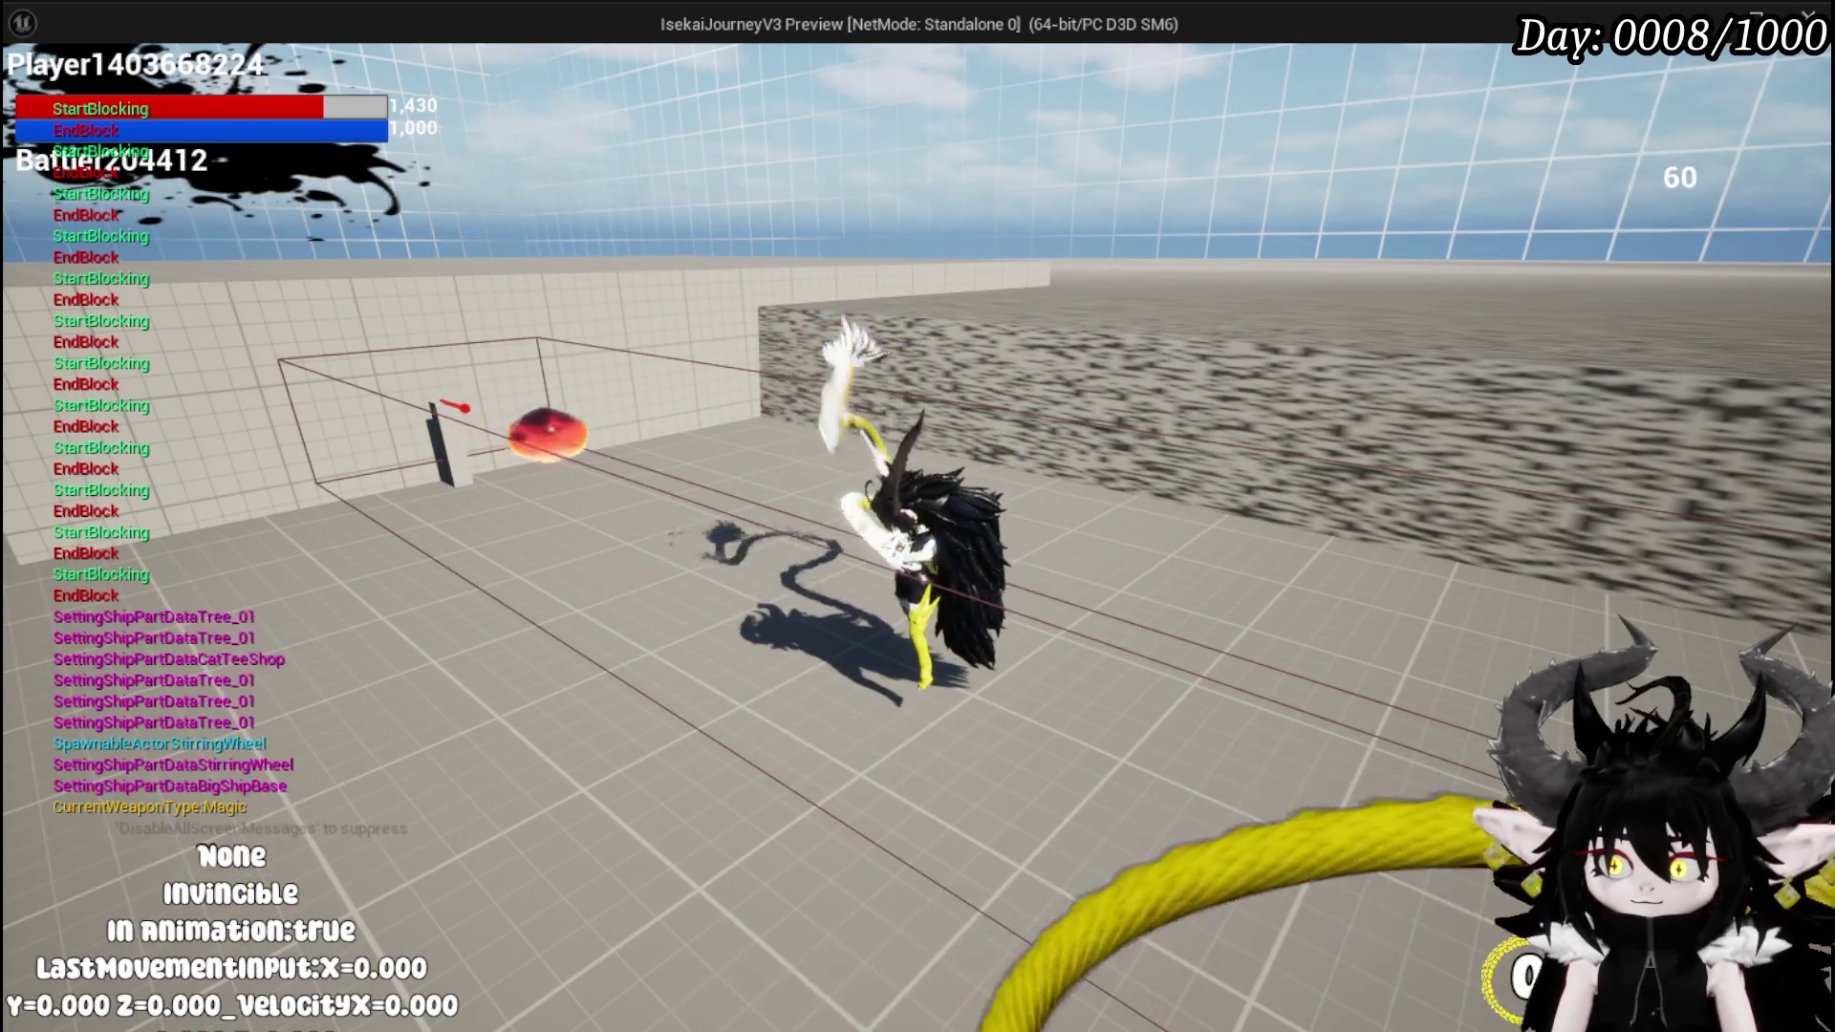
key(shift)
key(shift)
key(shift)
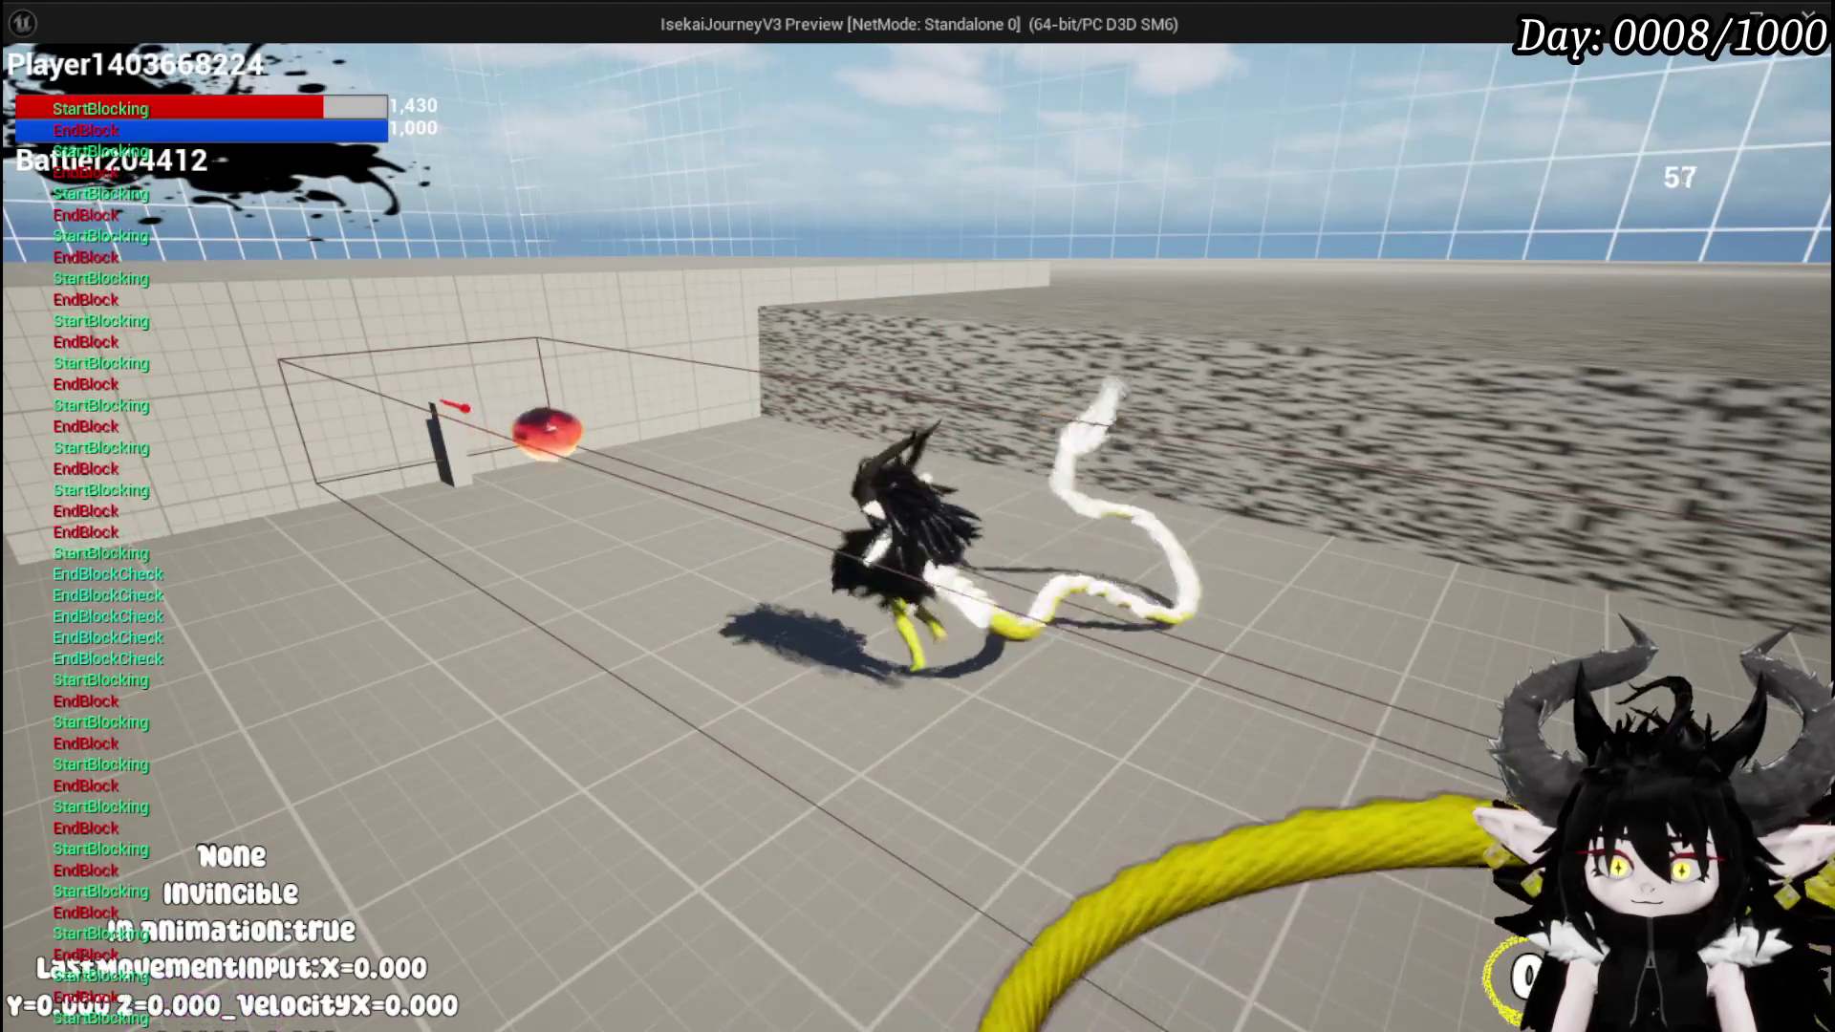
- Keep triggering repeated blocks and parries, then end the playtest
key(shift)
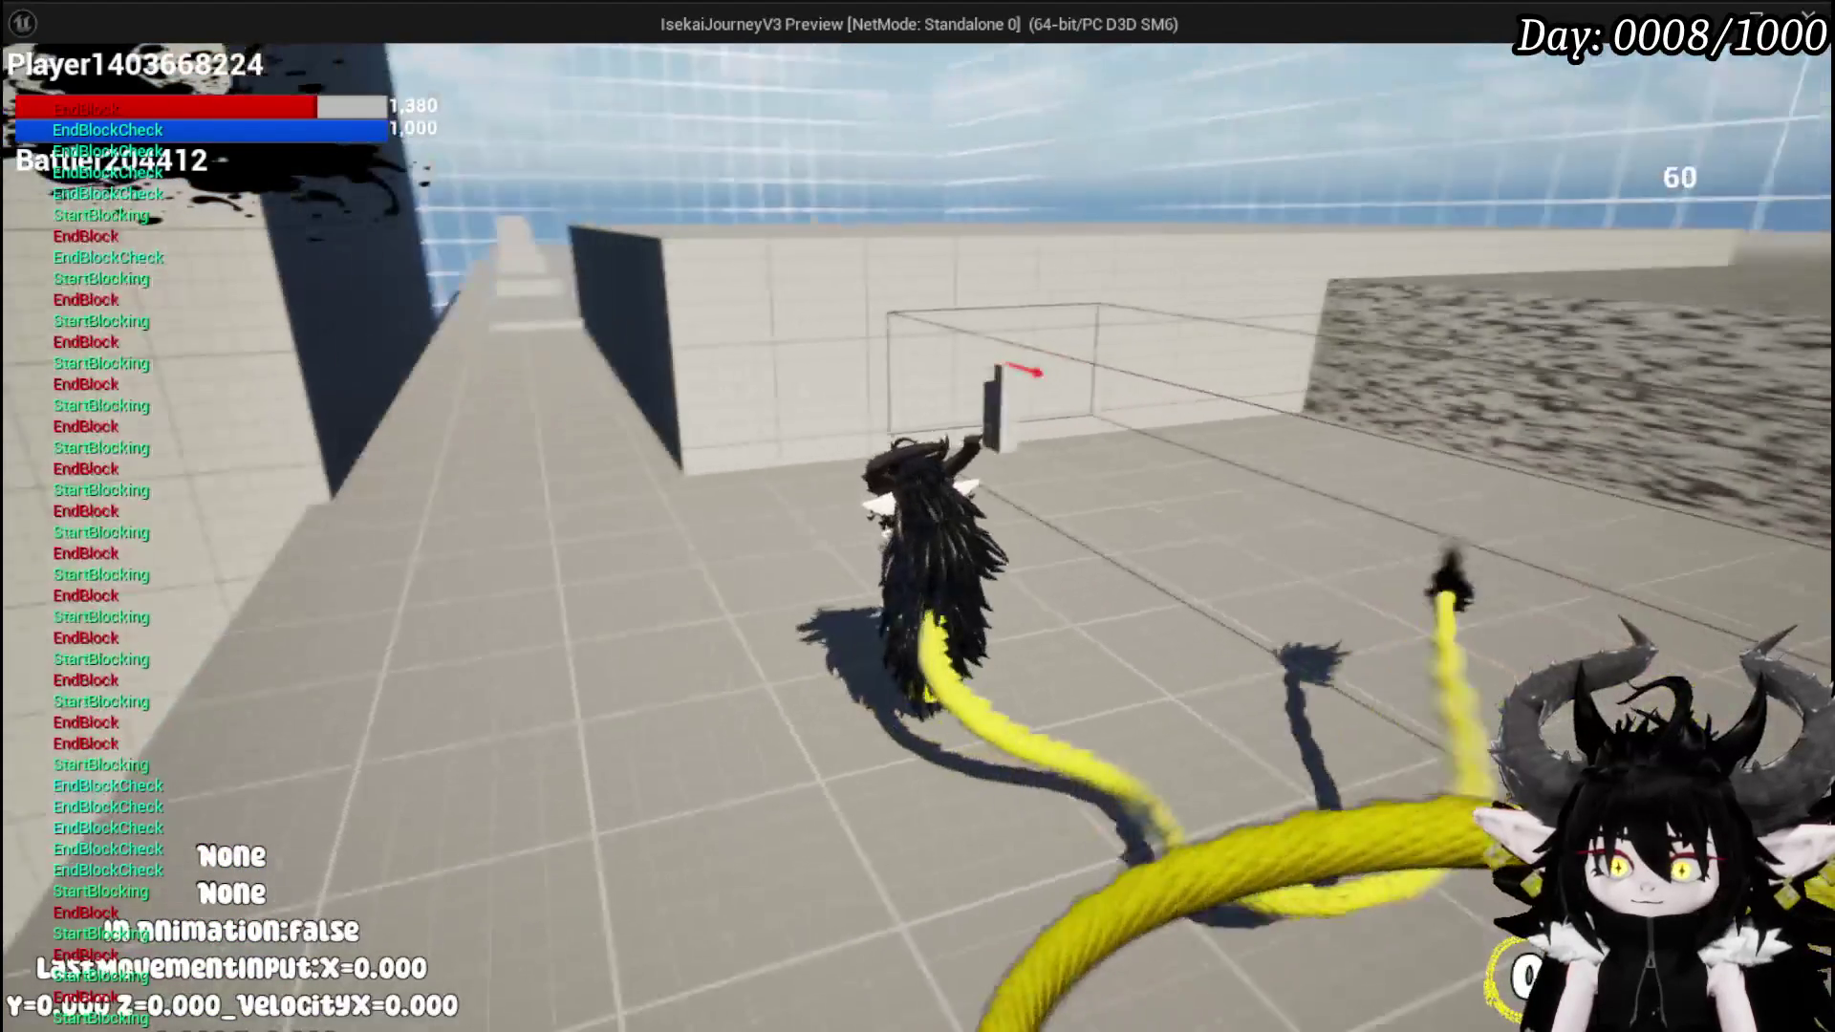
key(shift)
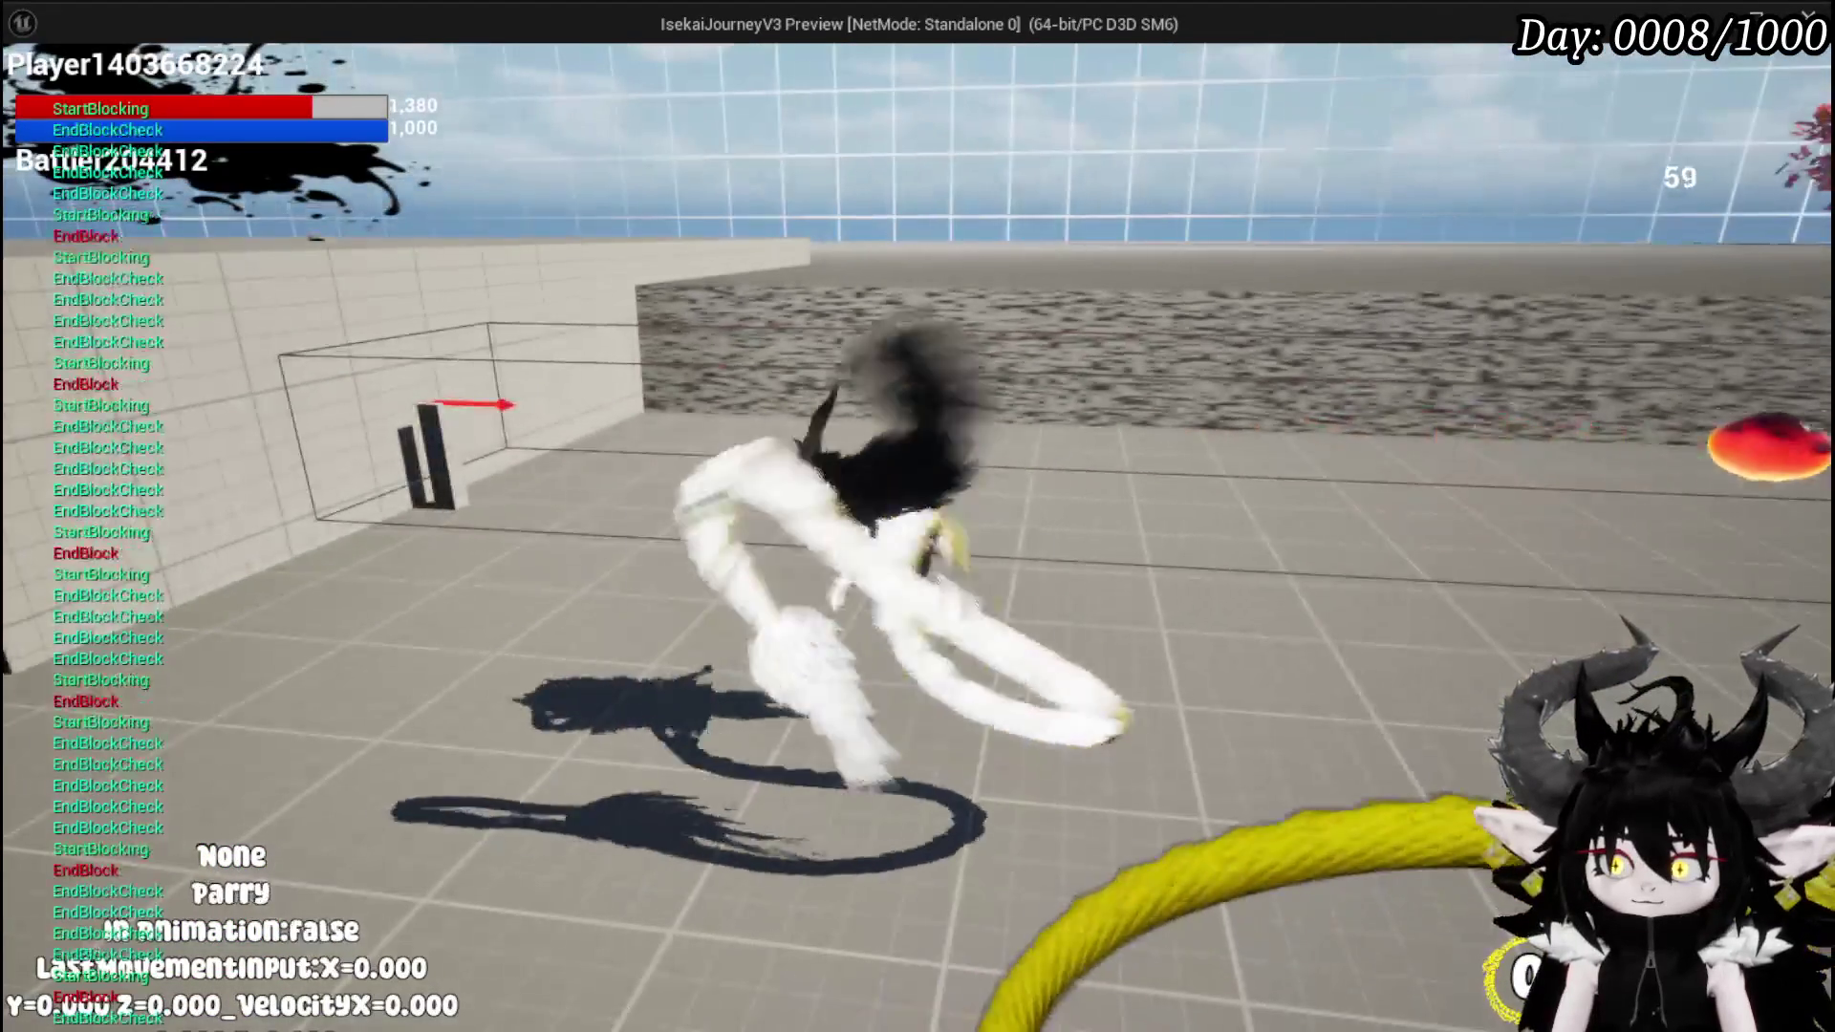
key(shift)
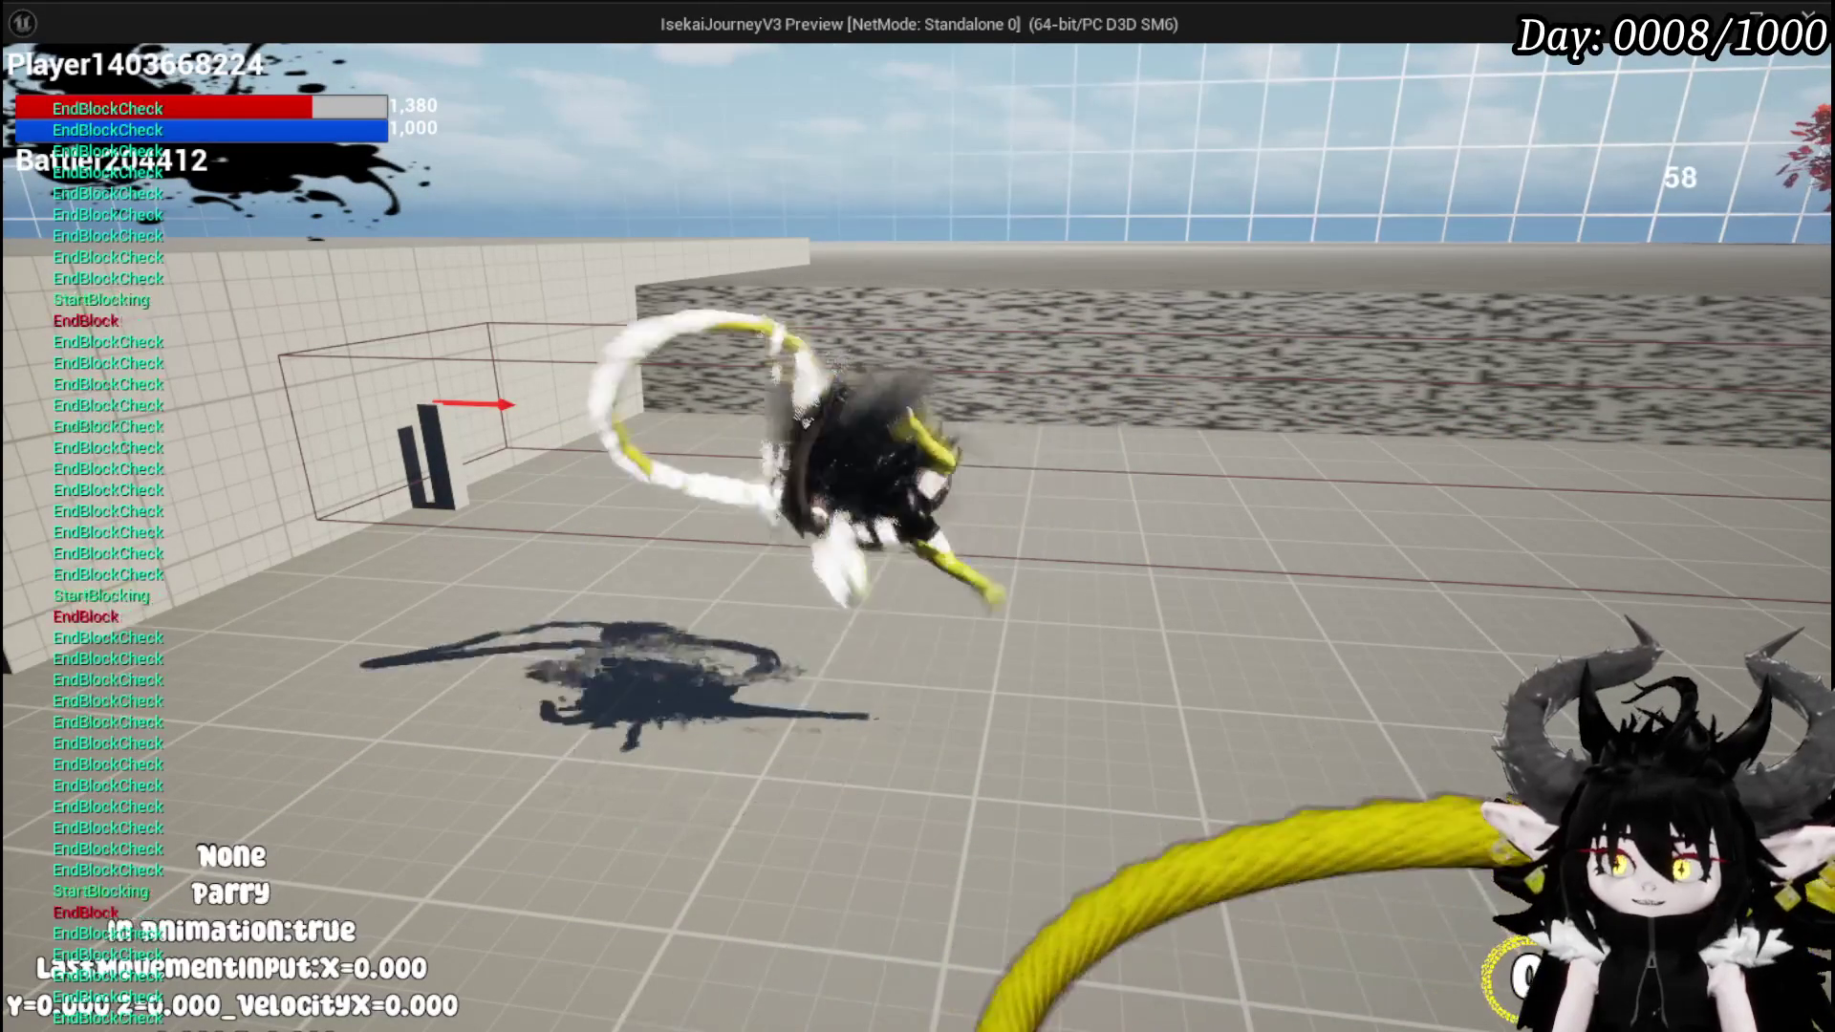
key(shift)
key(shift)
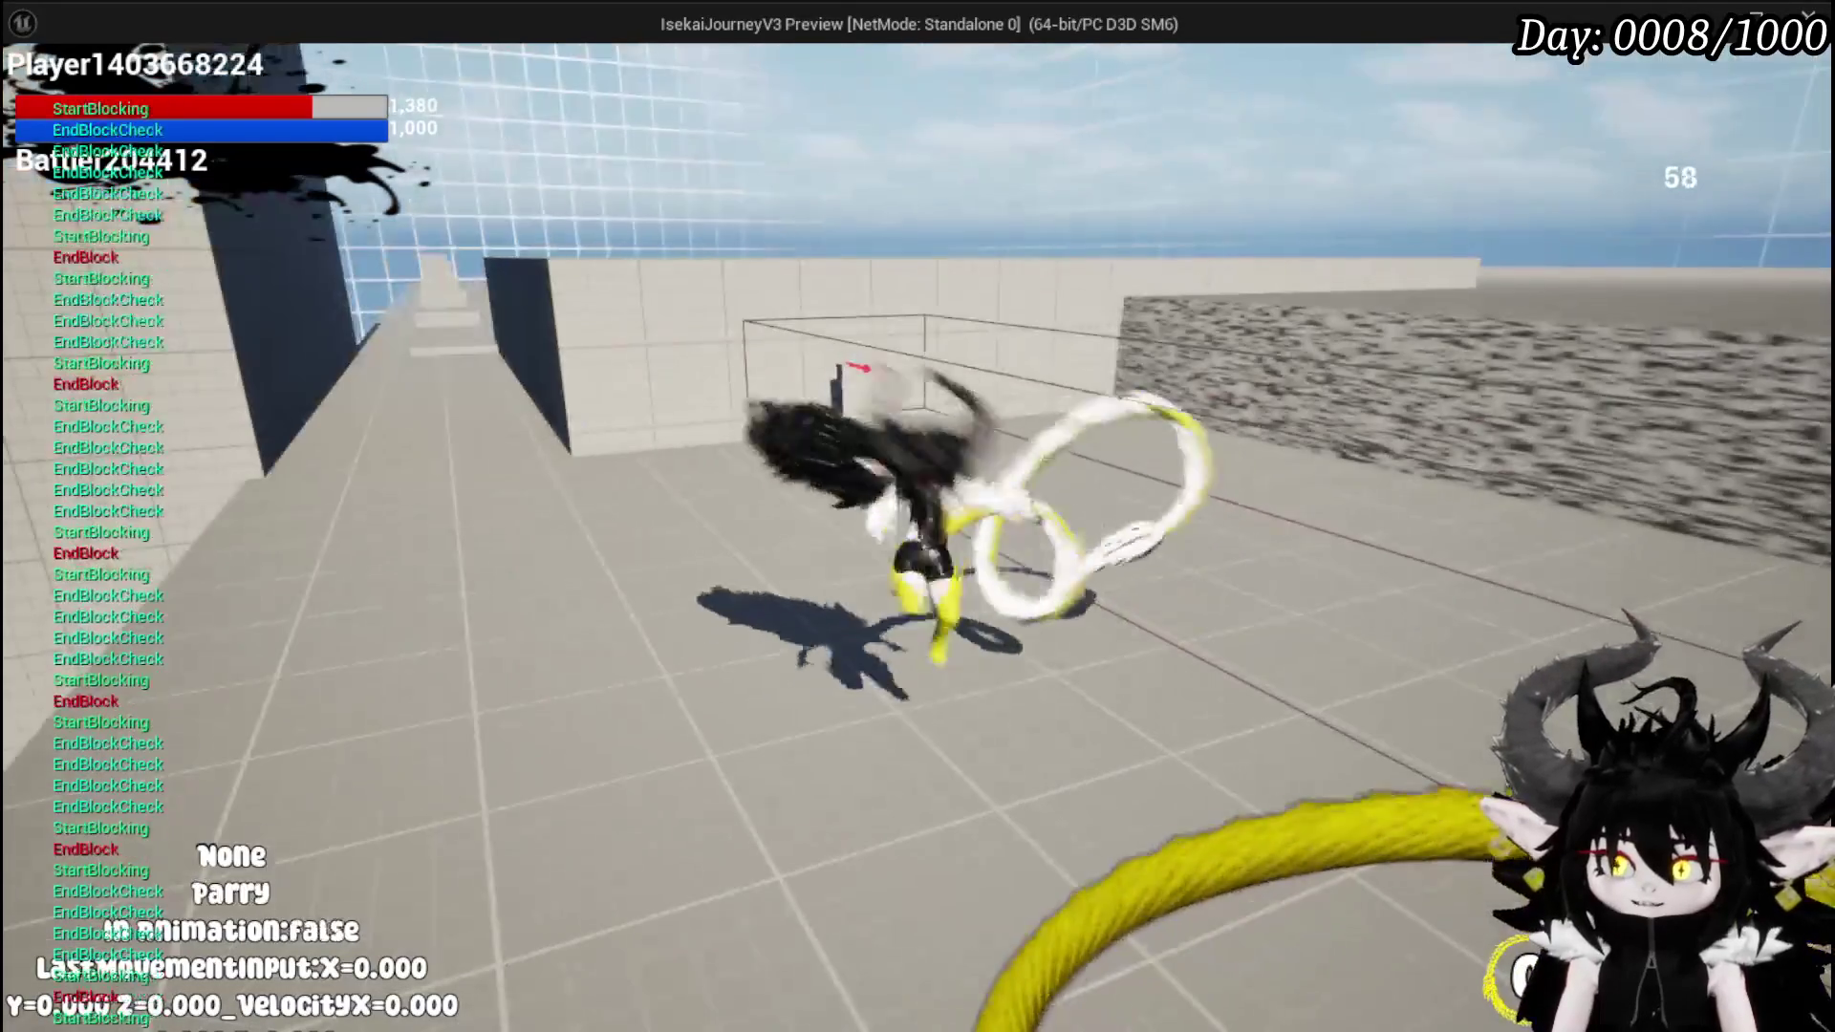
key(shift)
key(shift)
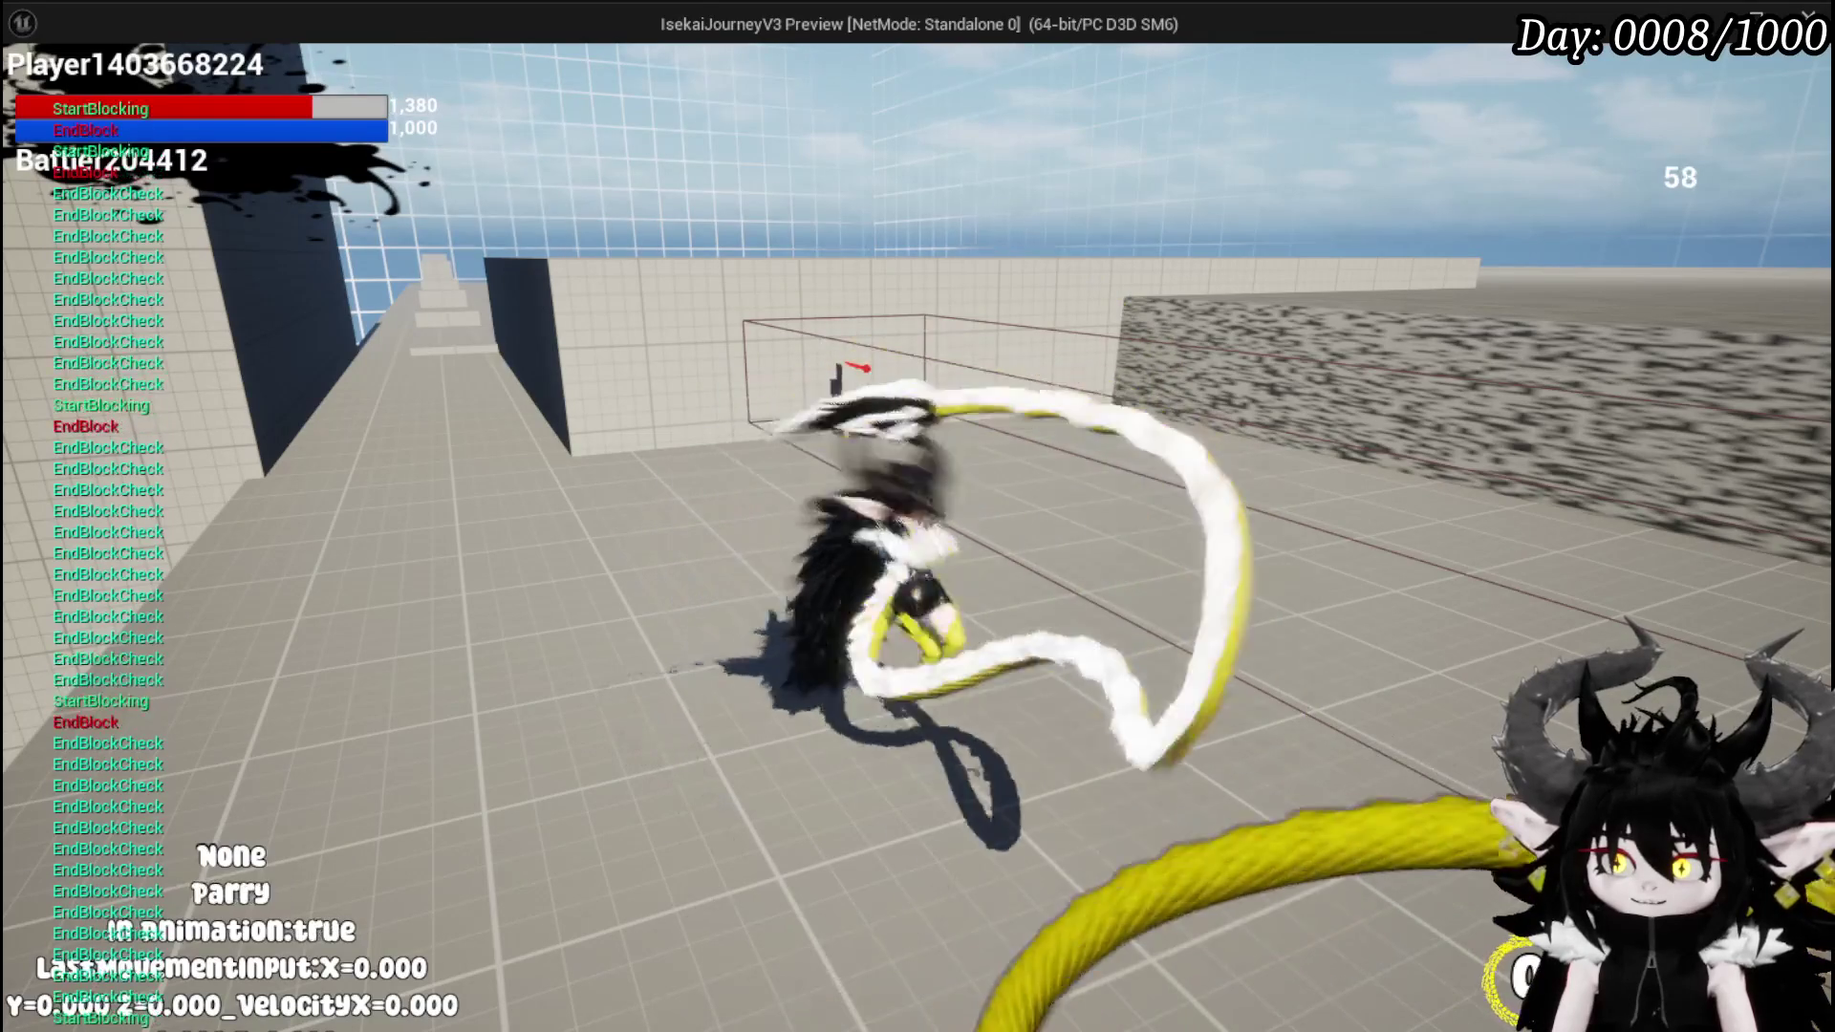
key(shift)
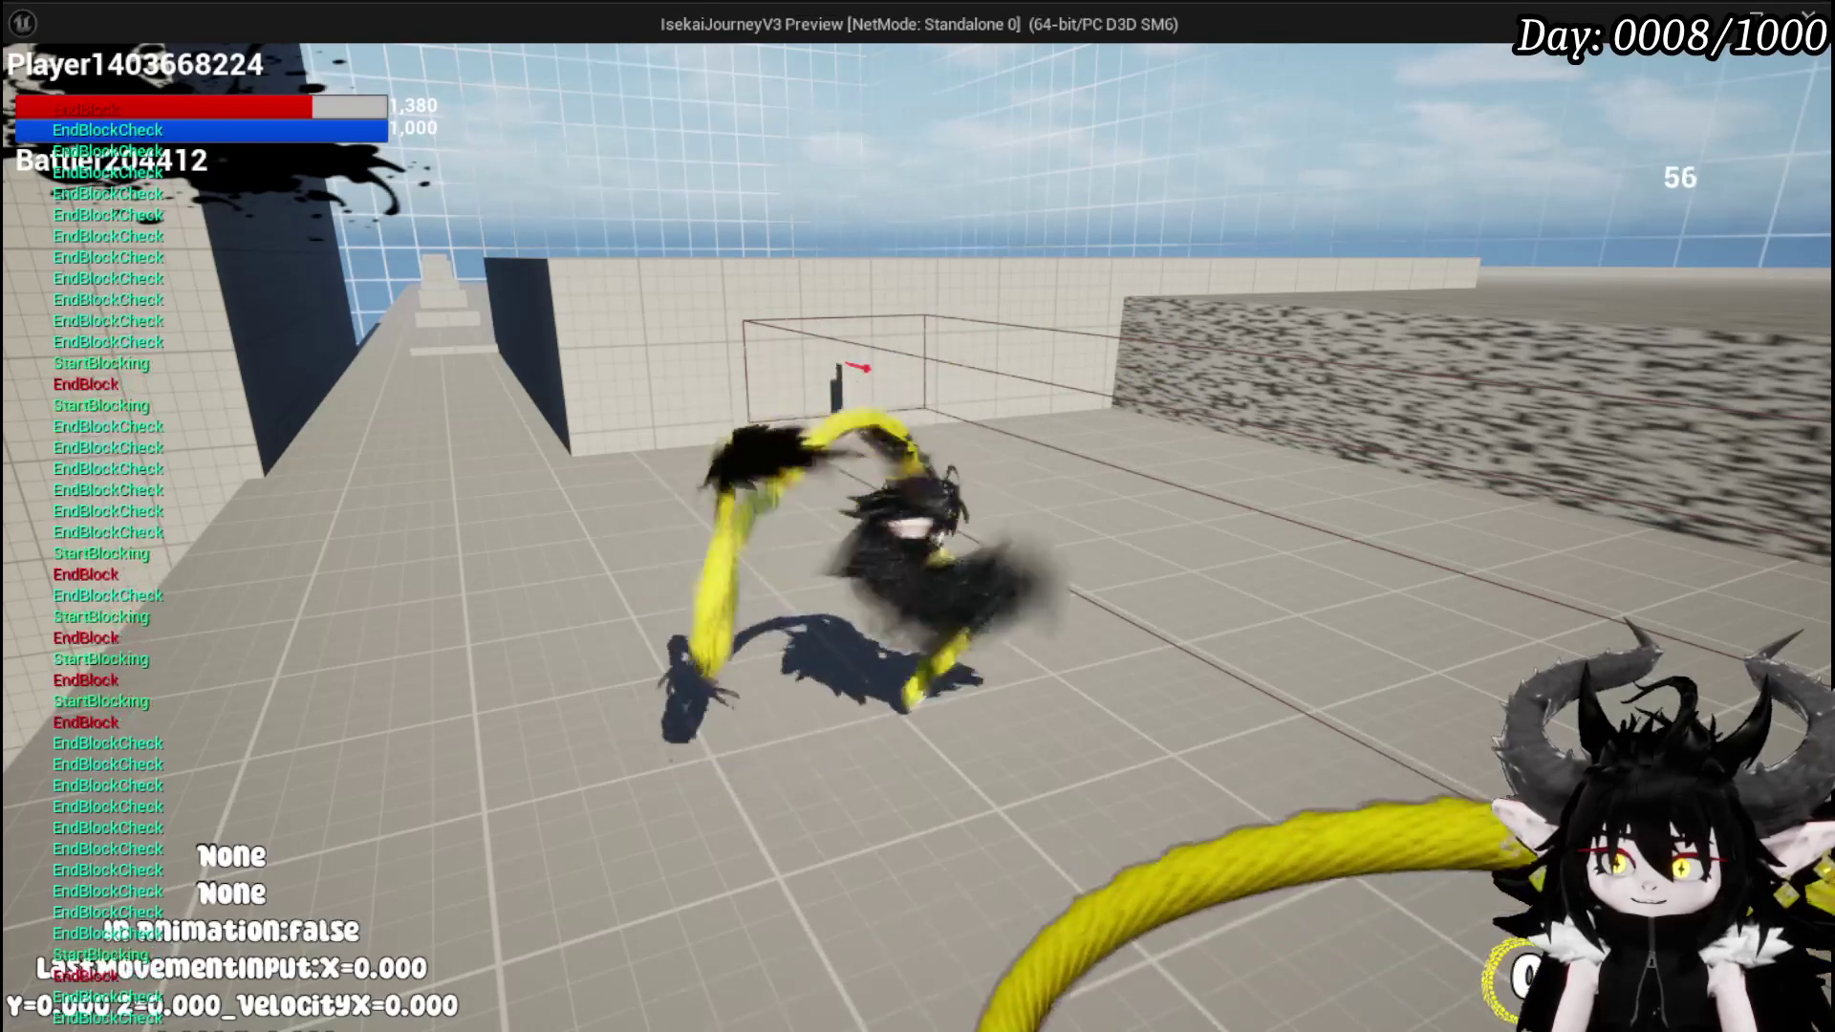
key(shift)
key(shift)
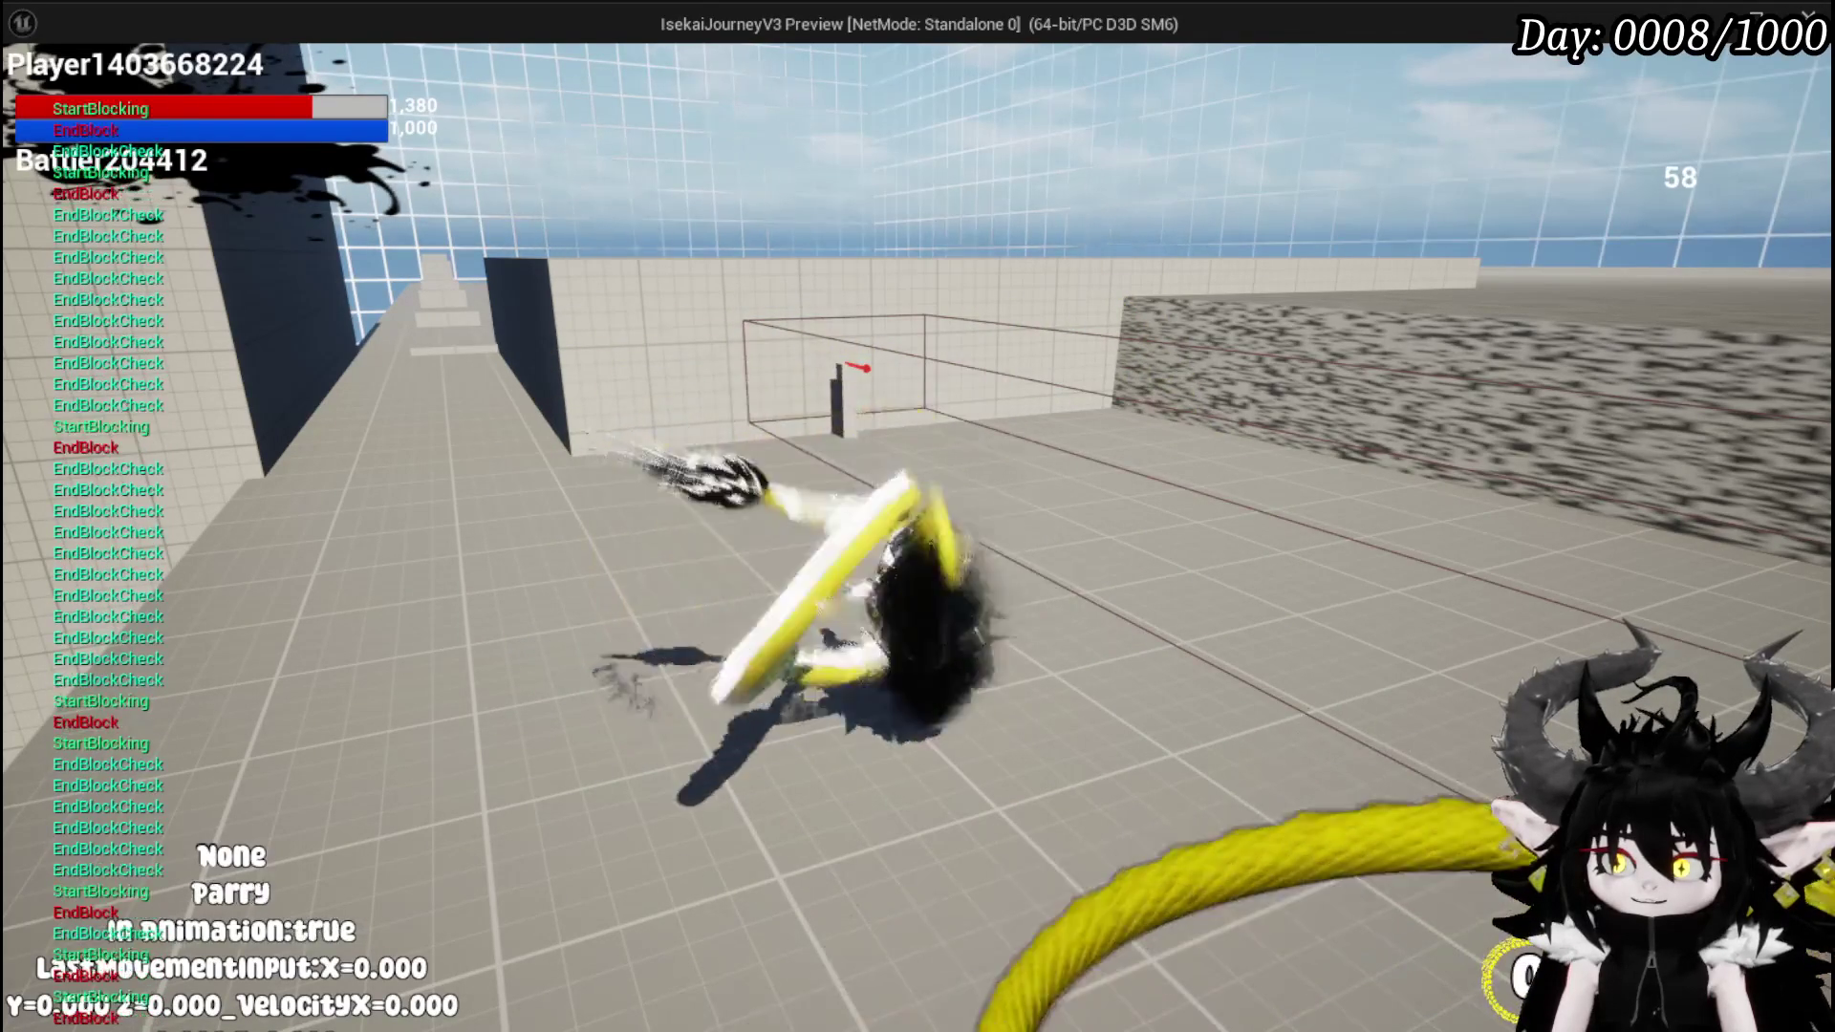
key(shift)
key(shift)
key(shift)
key(shift)
key(Escape)
- Pan to the IA_Block input event and compile and save BP_ThirdPersonCharacter
mouse_move(689, 478)
mouse_down()
mouse_move(900, 517)
mouse_move(619, 503)
mouse_up()
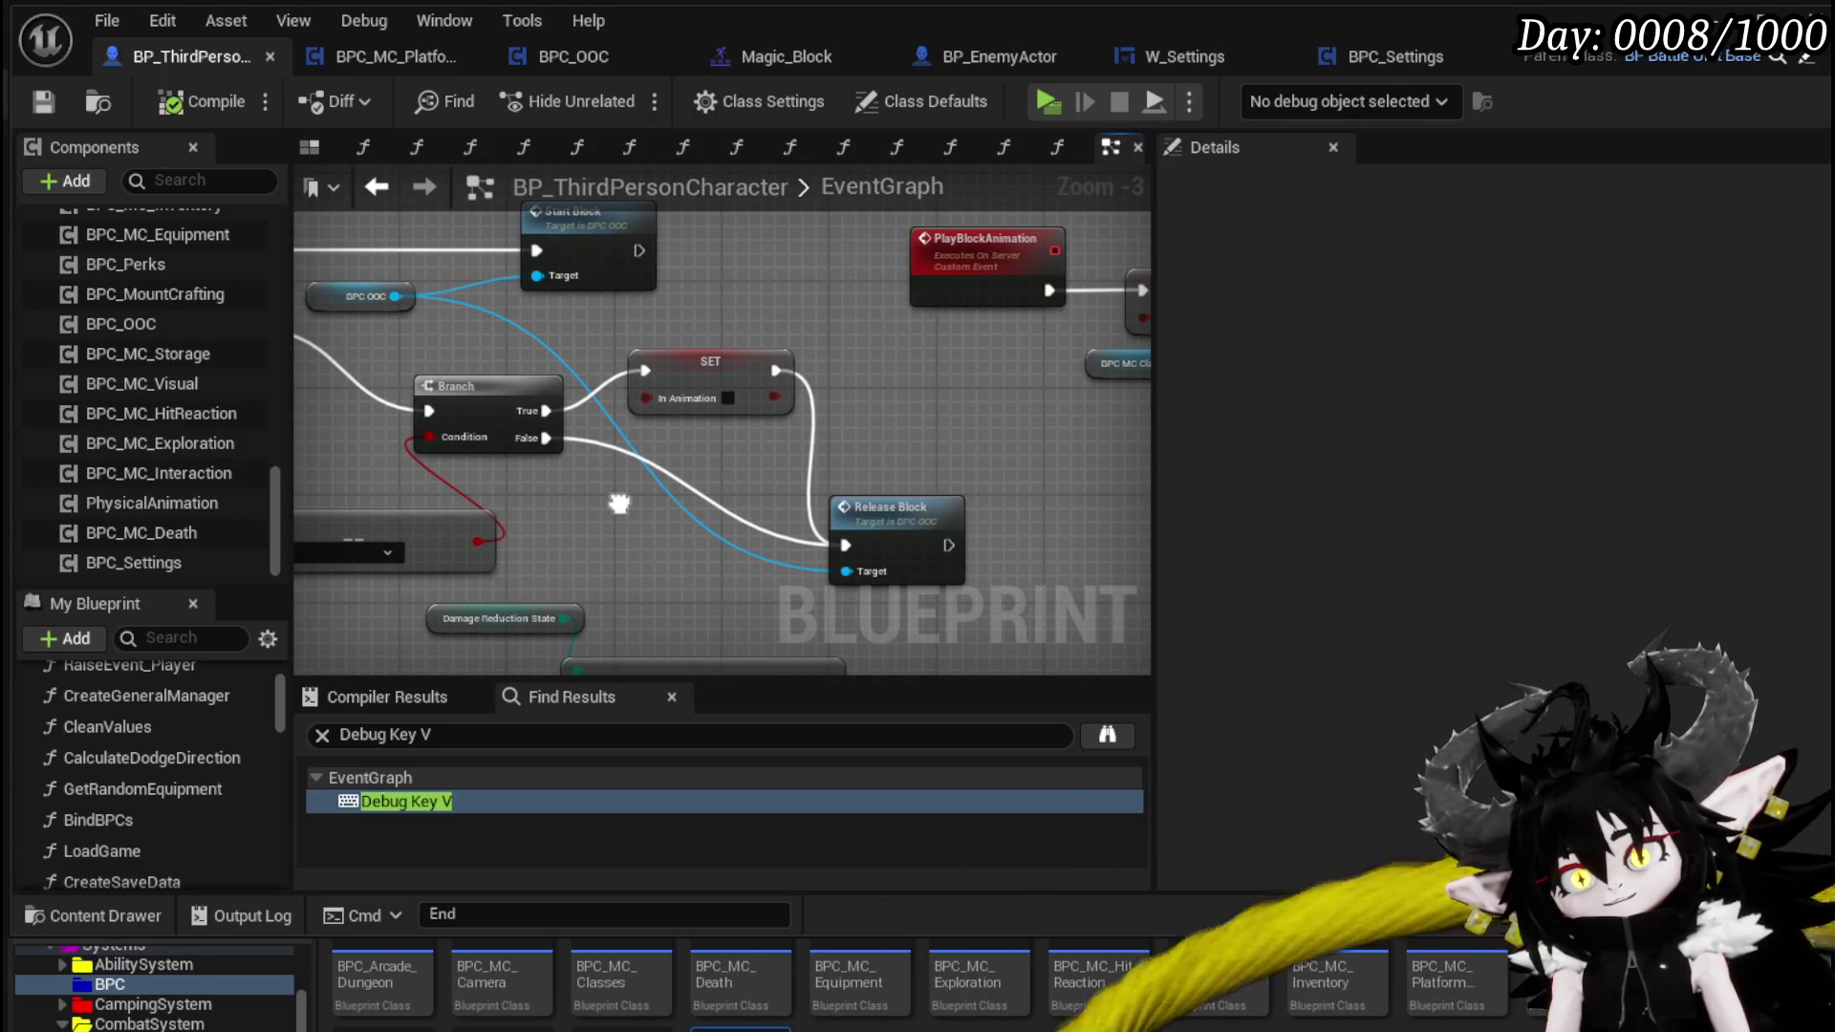
drag(619, 502, 925, 531)
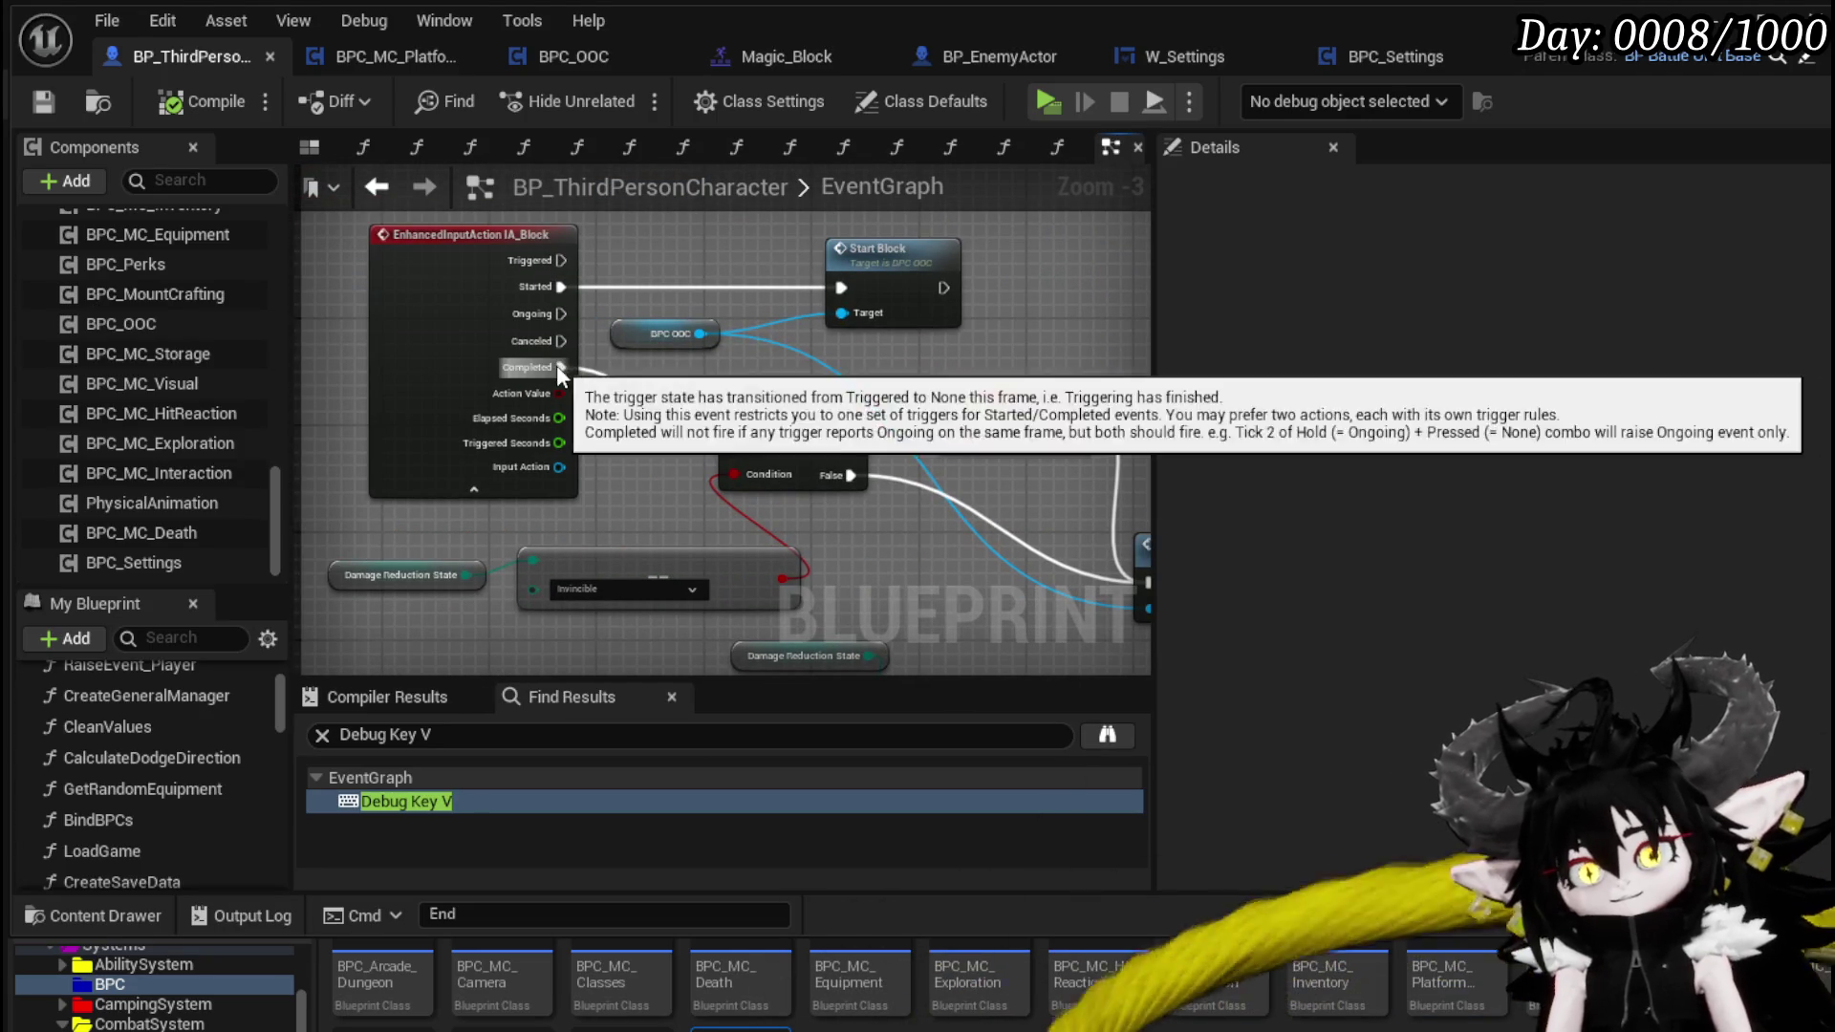
click(42, 94)
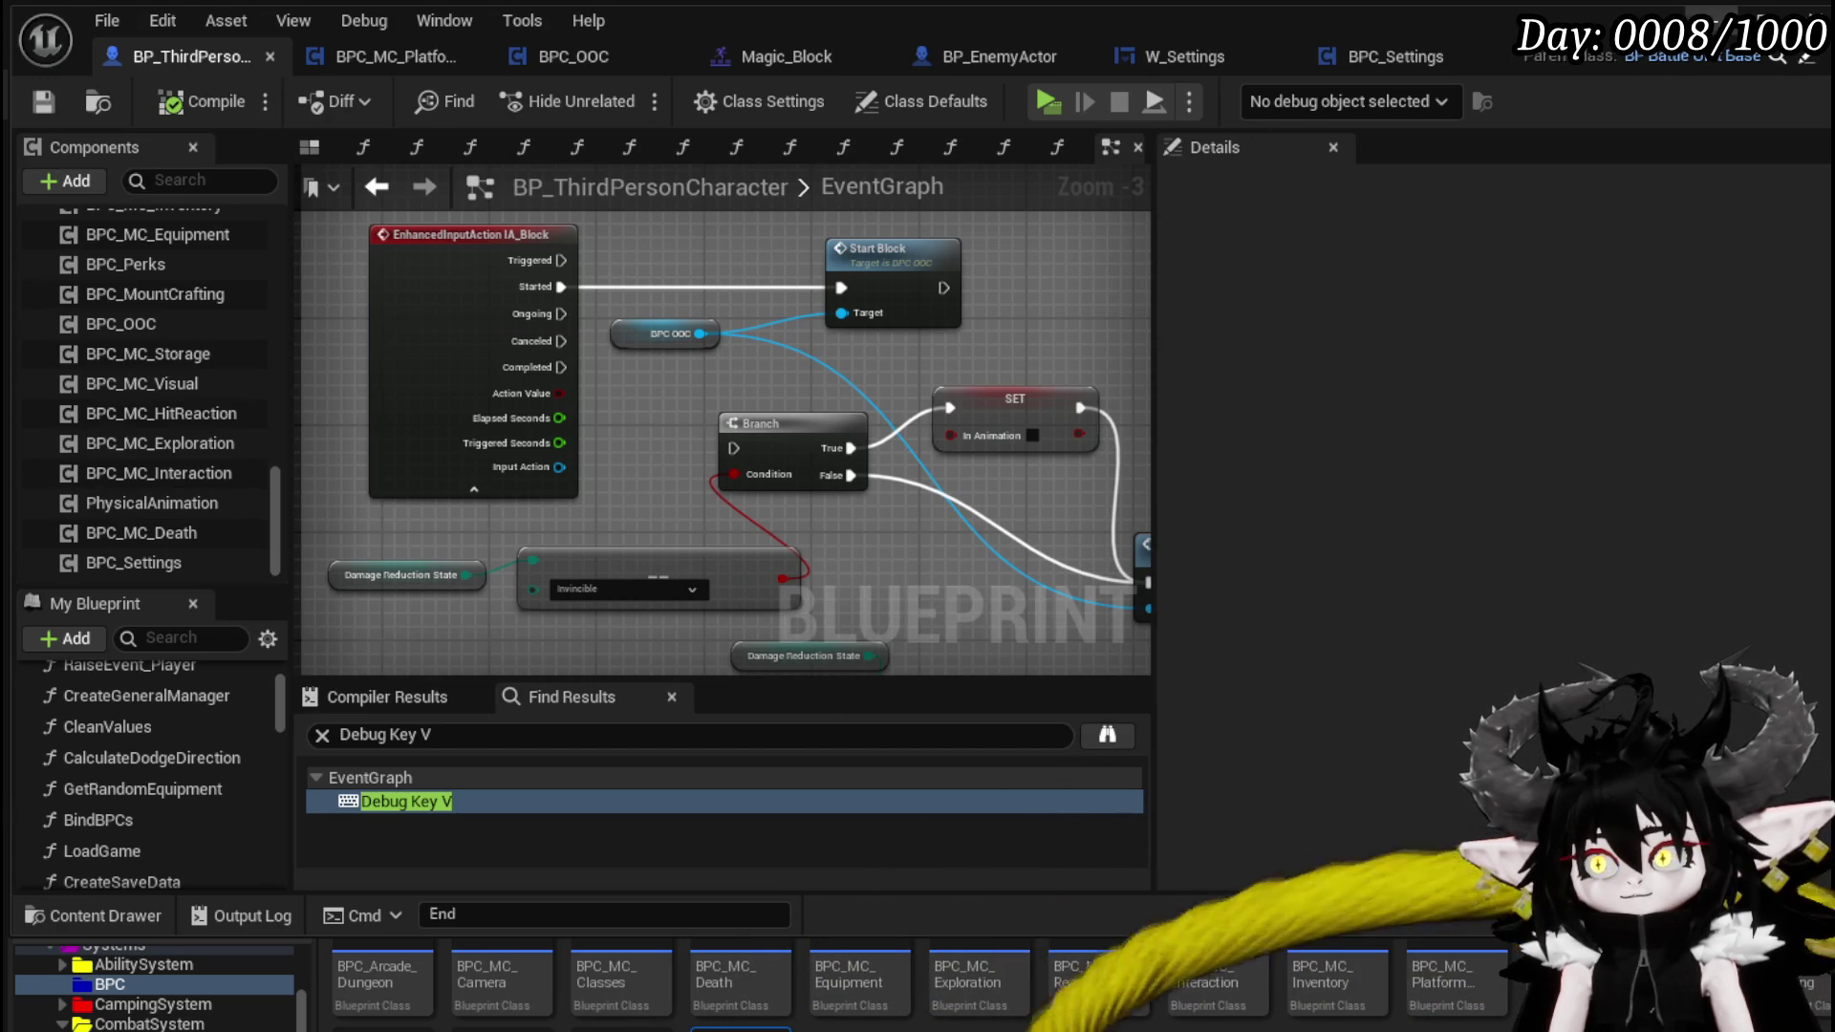
- Run a quick playtest, trigger a block, and stop it
key(alt+p)
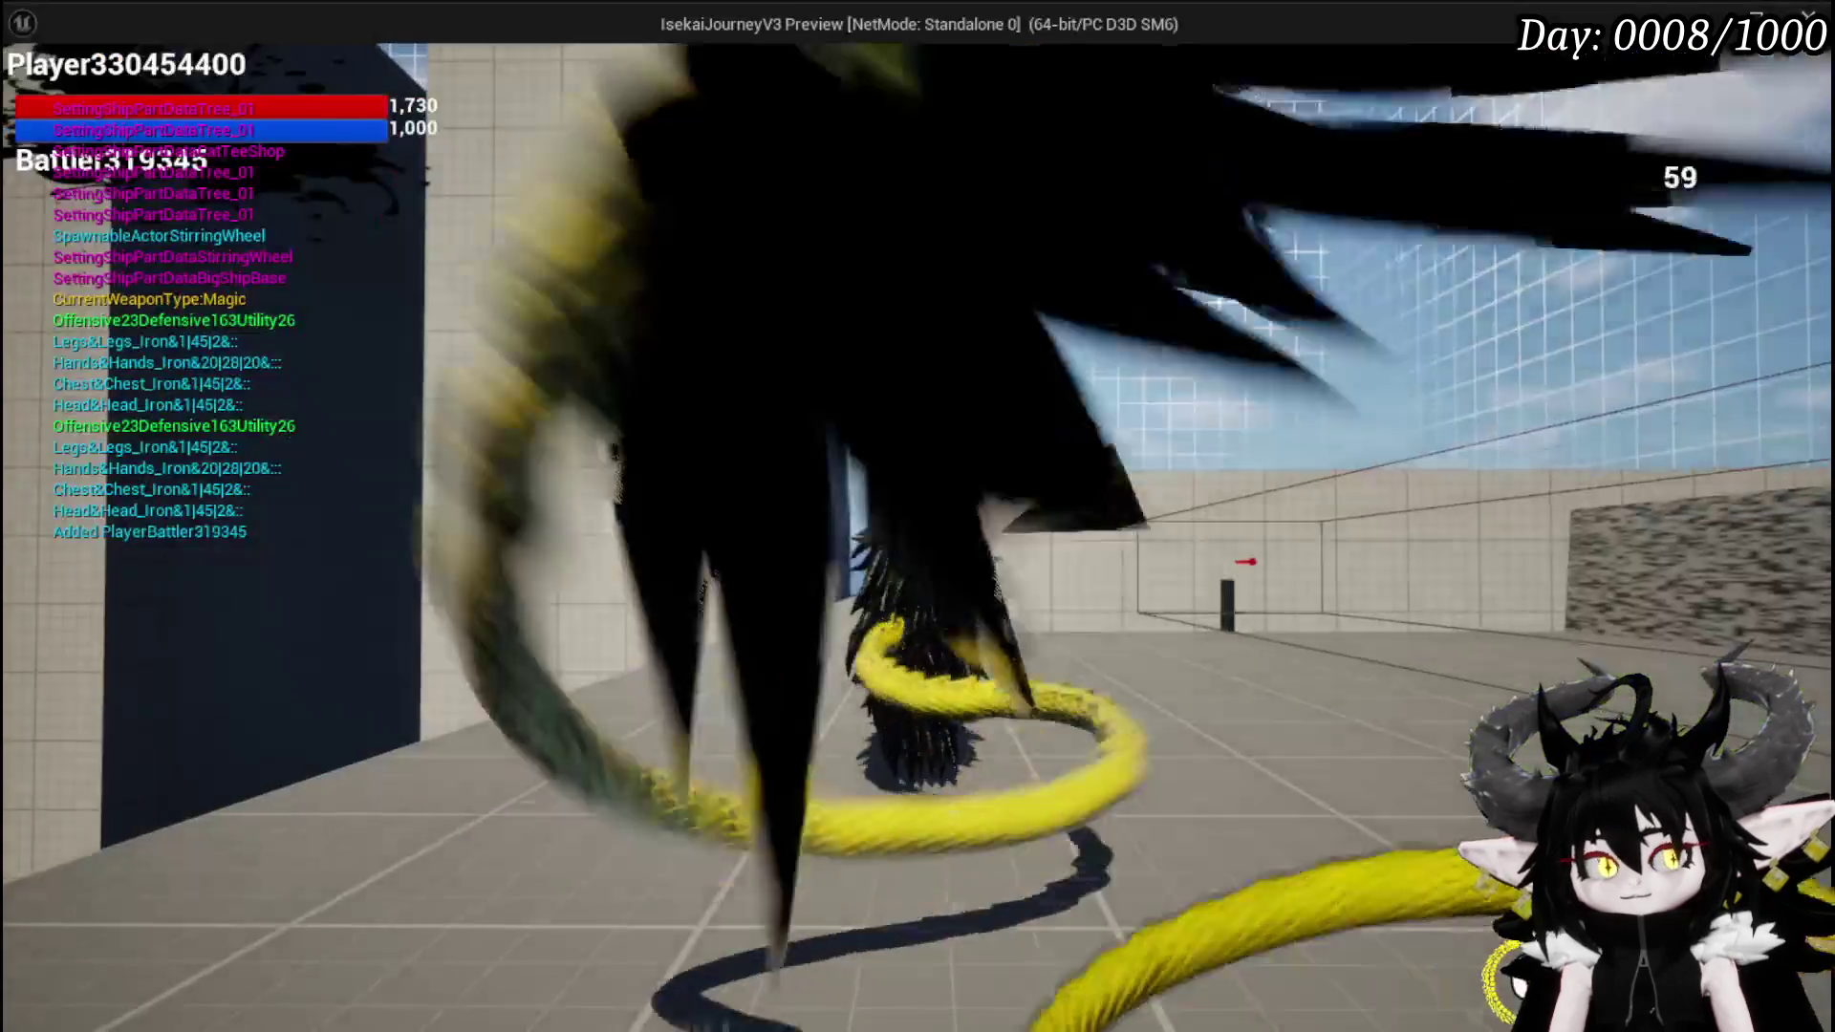
key(q)
key(q)
key(Escape)
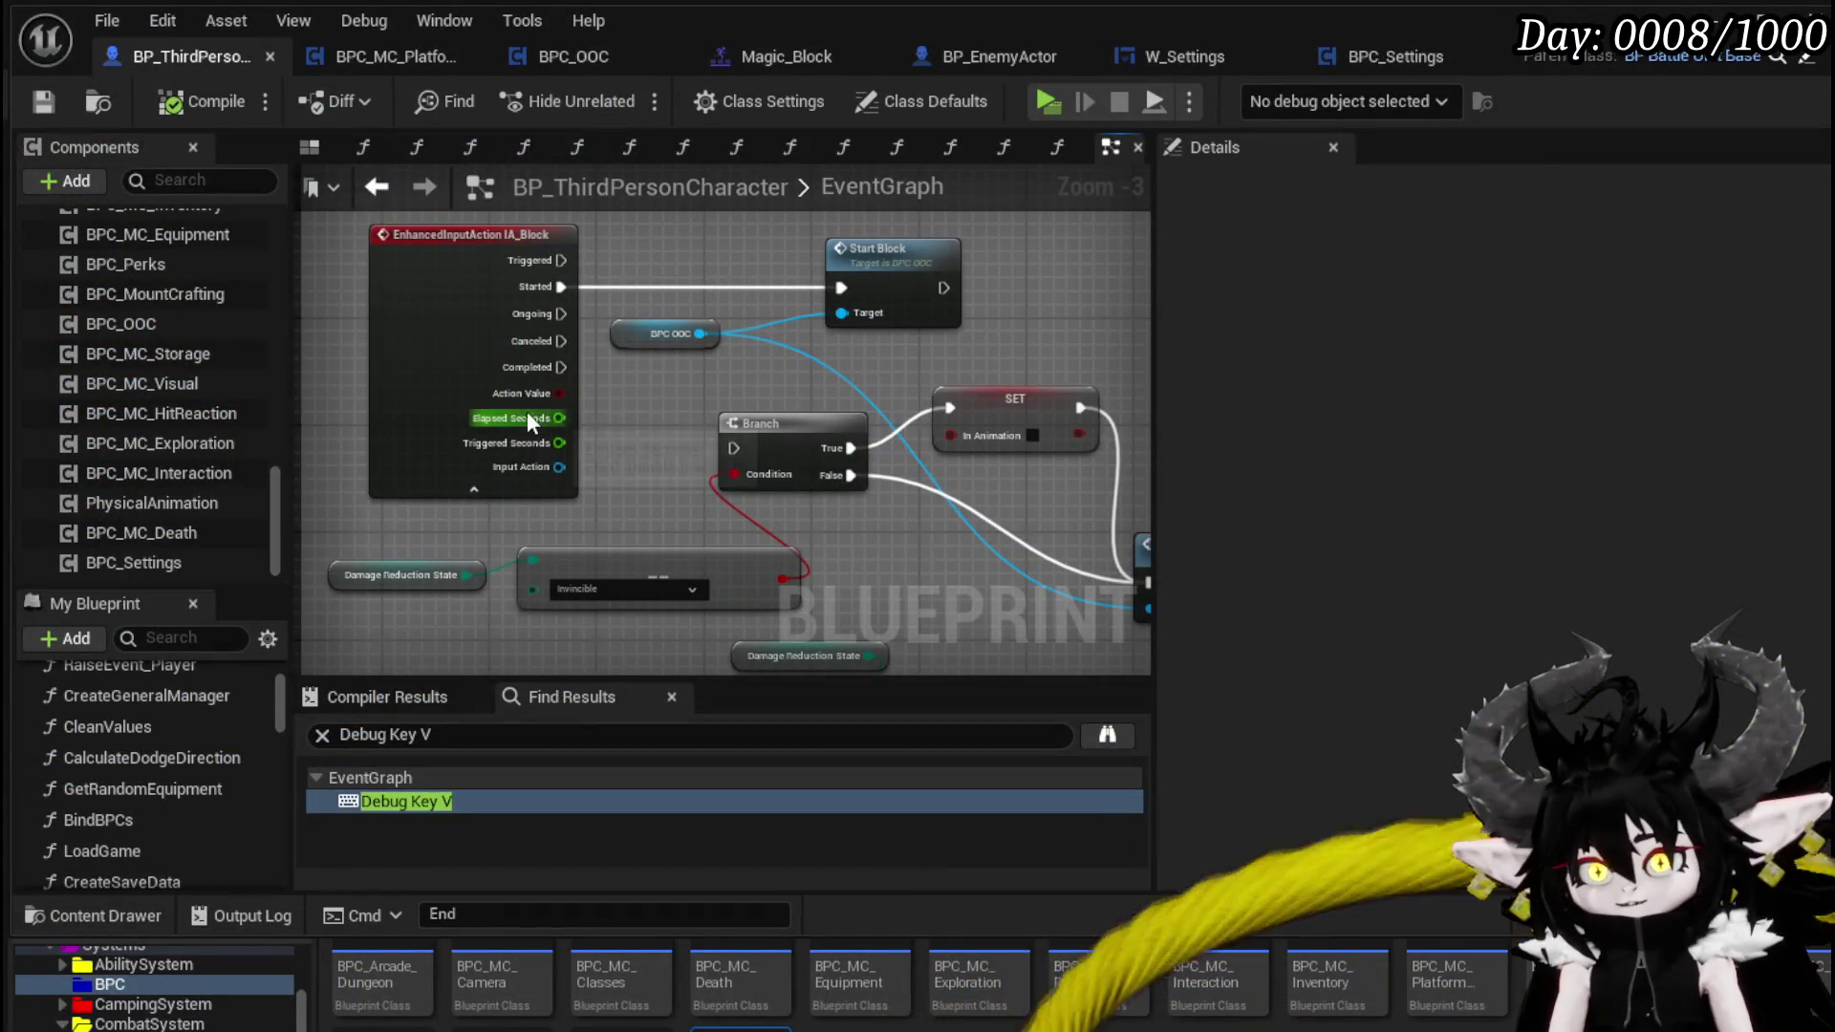
- Wire IA_Block's Completed into the Branch exec pin and compile and save
drag(747, 445, 739, 448)
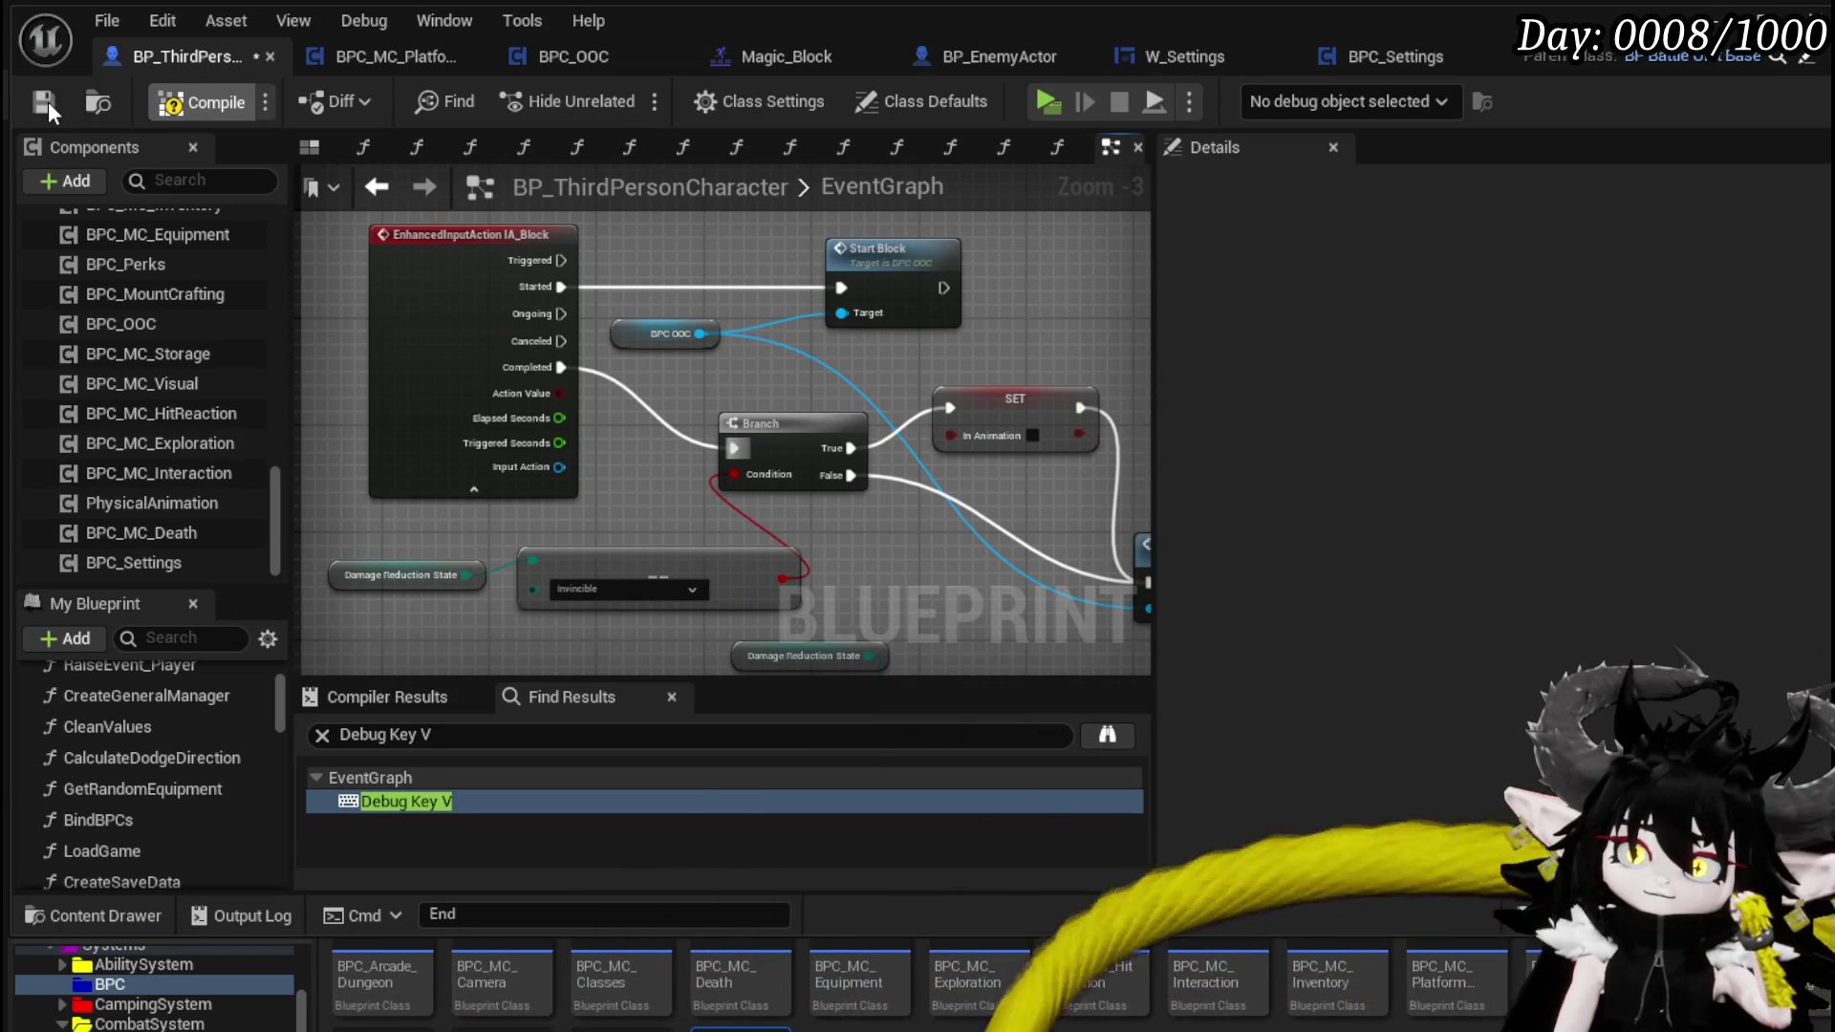
click(48, 101)
drag(811, 301, 508, 301)
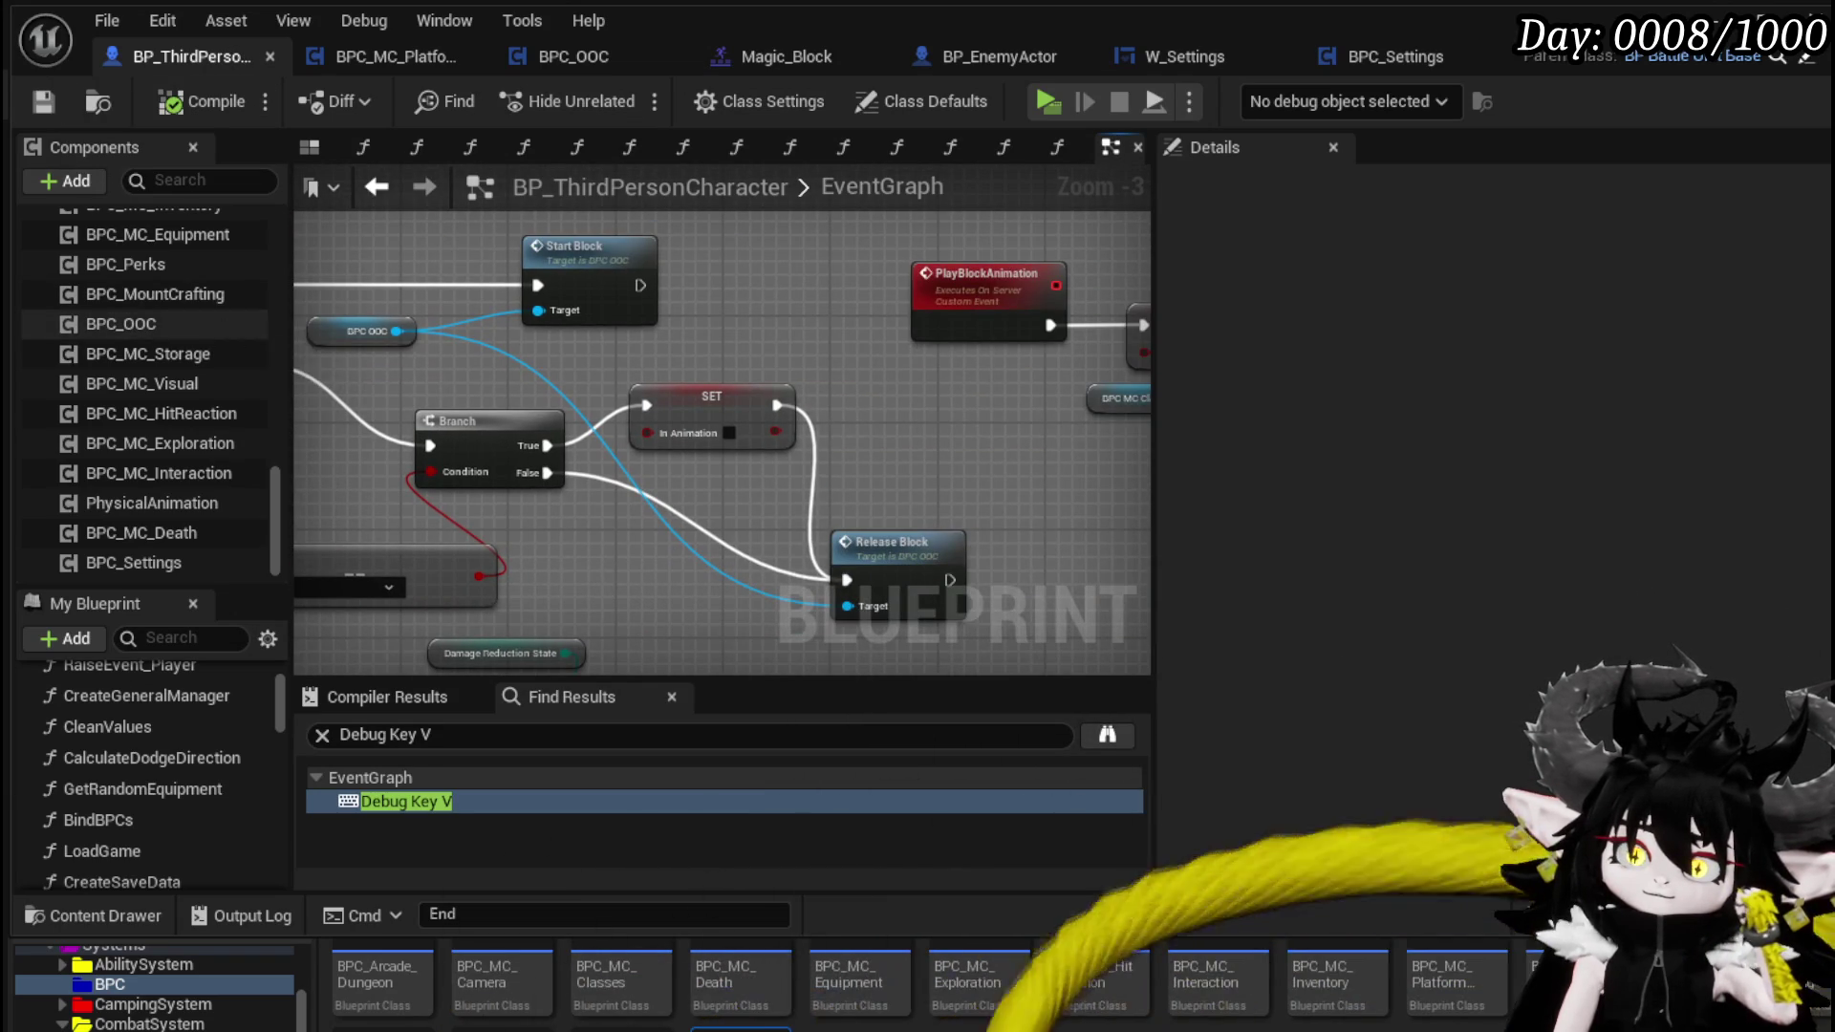
mouse_move(593, 422)
mouse_down()
mouse_move(432, 426)
mouse_move(653, 430)
mouse_up()
scroll(484, 411, down, 2)
scroll(990, 409, up, 2)
- Break Play Montage's On Interrupted link to the SET node, then compile, save, and playtest
mouse_move(990, 409)
mouse_down()
mouse_move(974, 381)
mouse_move(990, 360)
mouse_move(1097, 257)
mouse_up()
drag(668, 316, 718, 480)
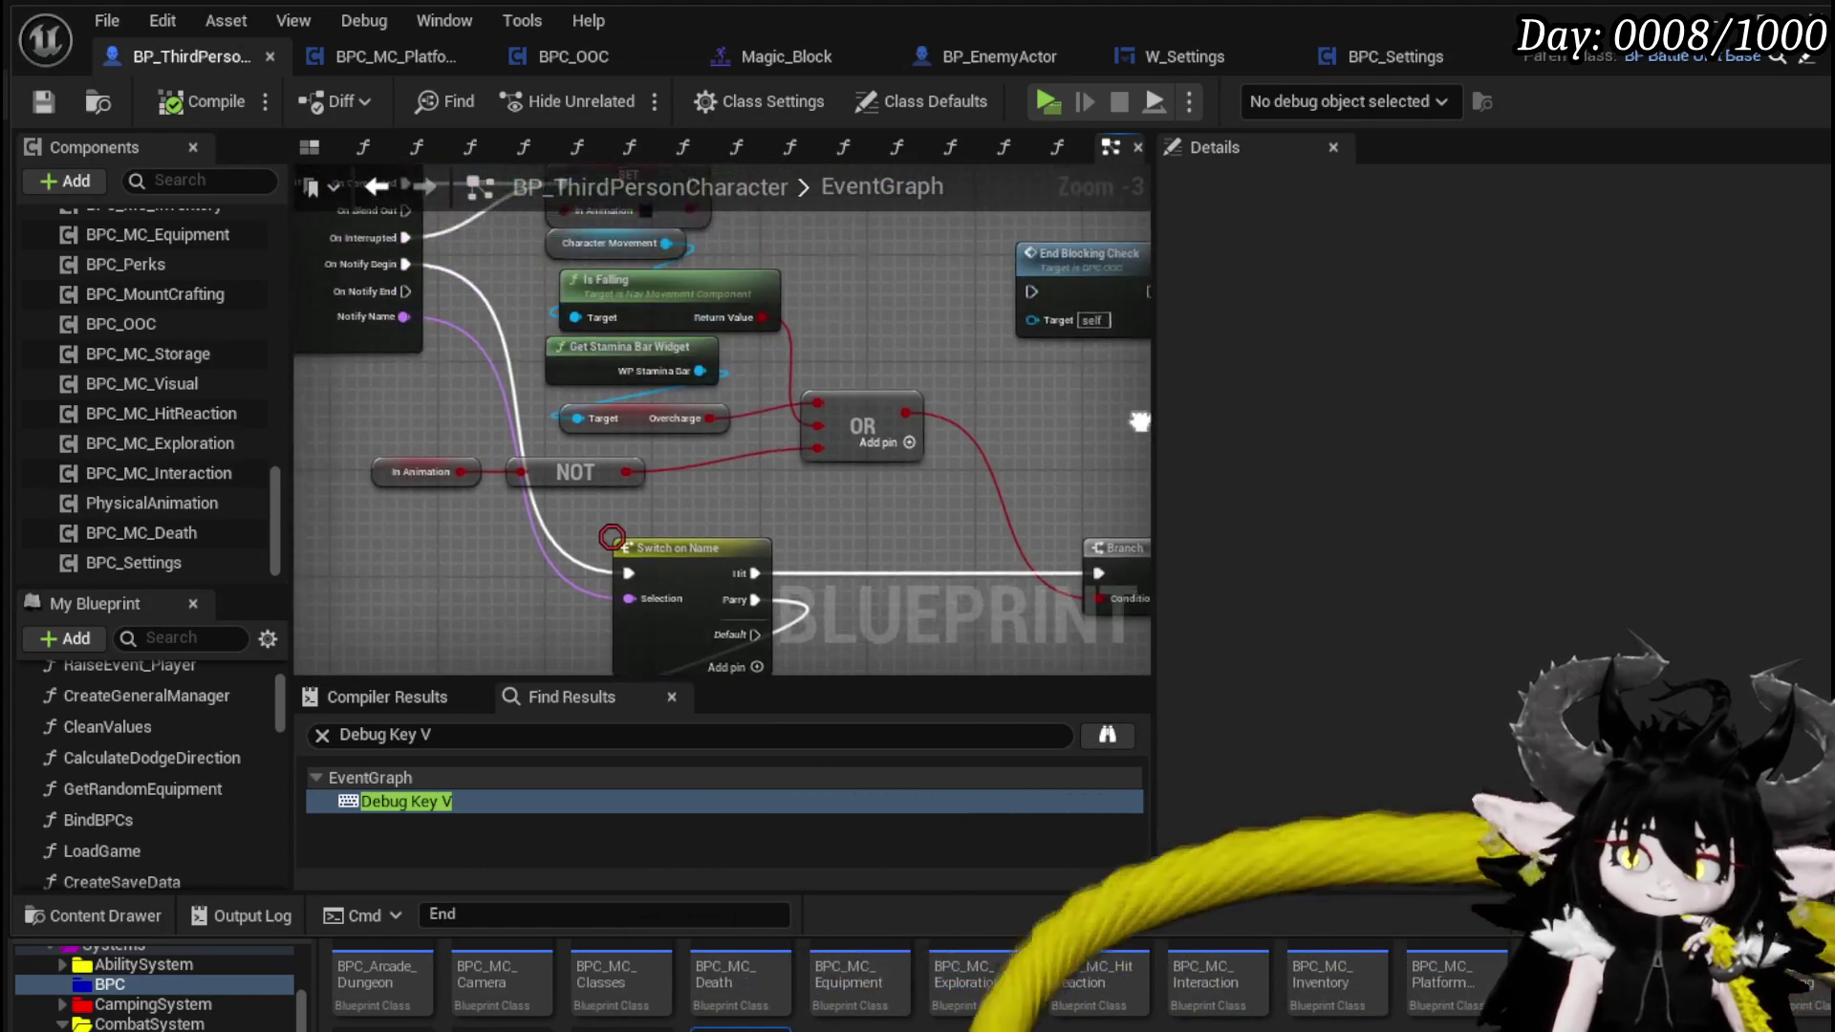
drag(536, 401, 646, 413)
drag(483, 487, 815, 522)
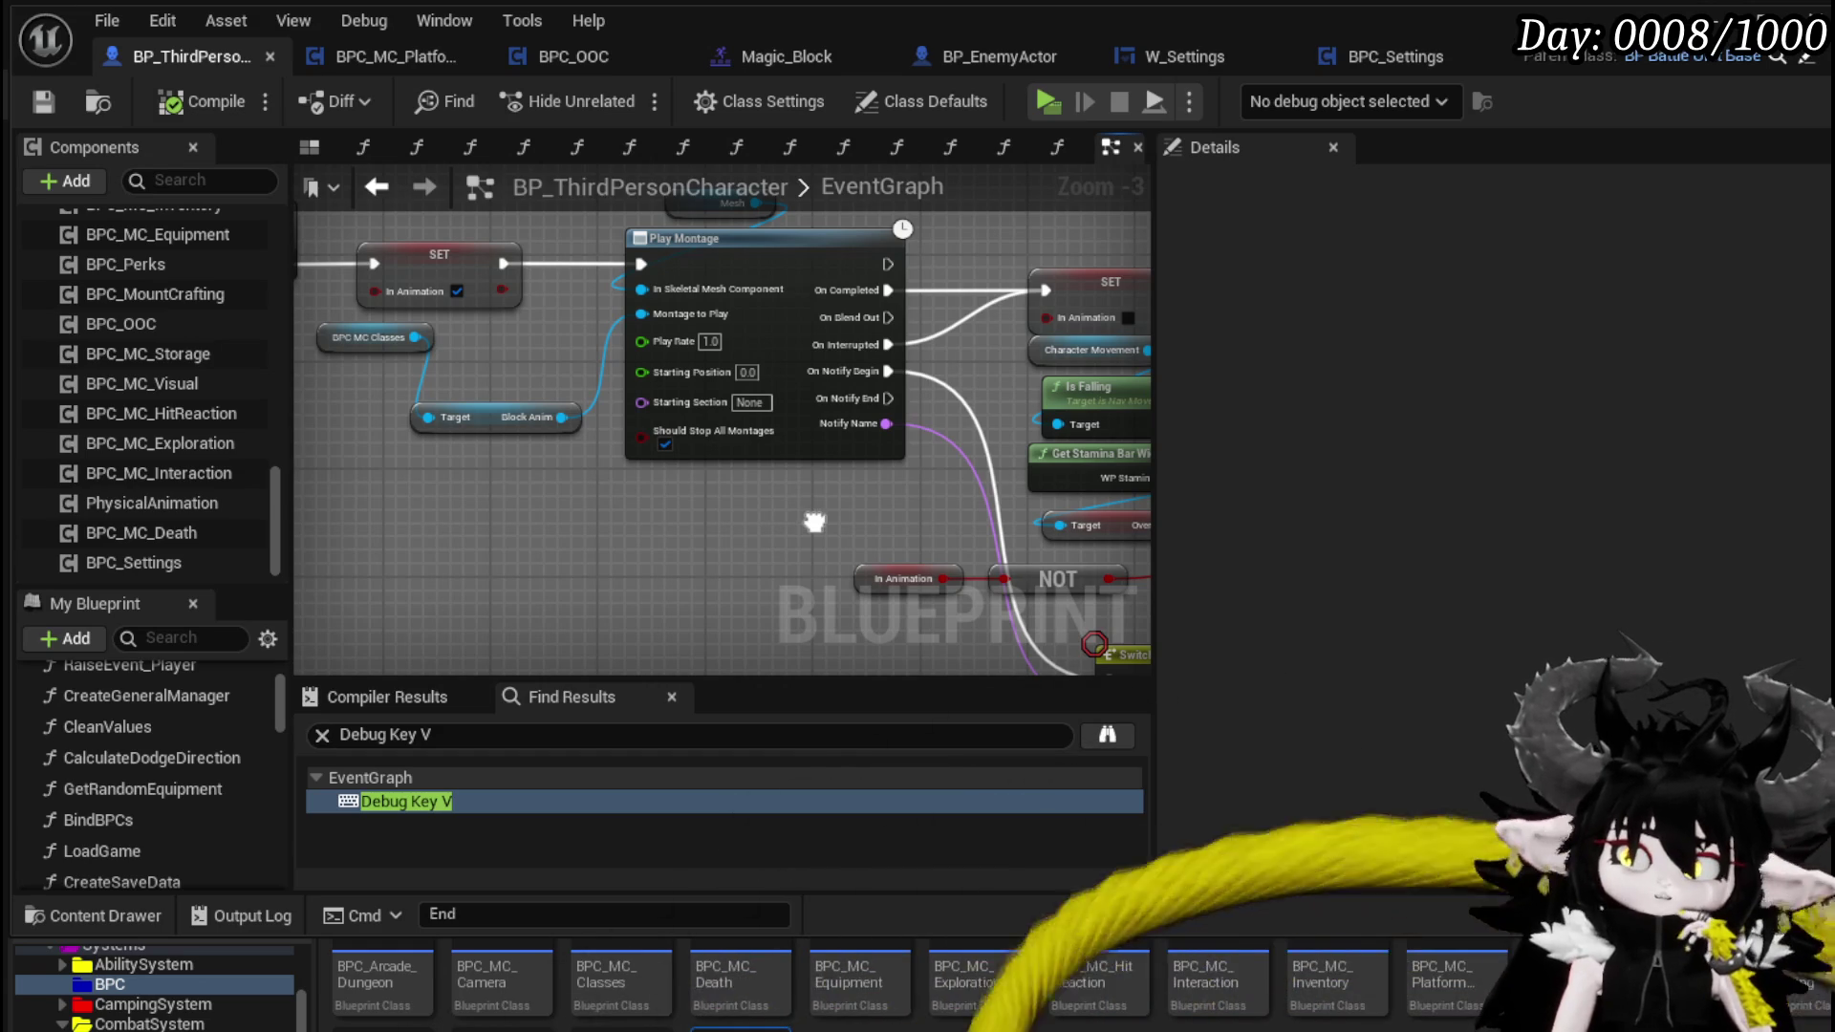
drag(814, 522, 883, 534)
drag(418, 334, 472, 361)
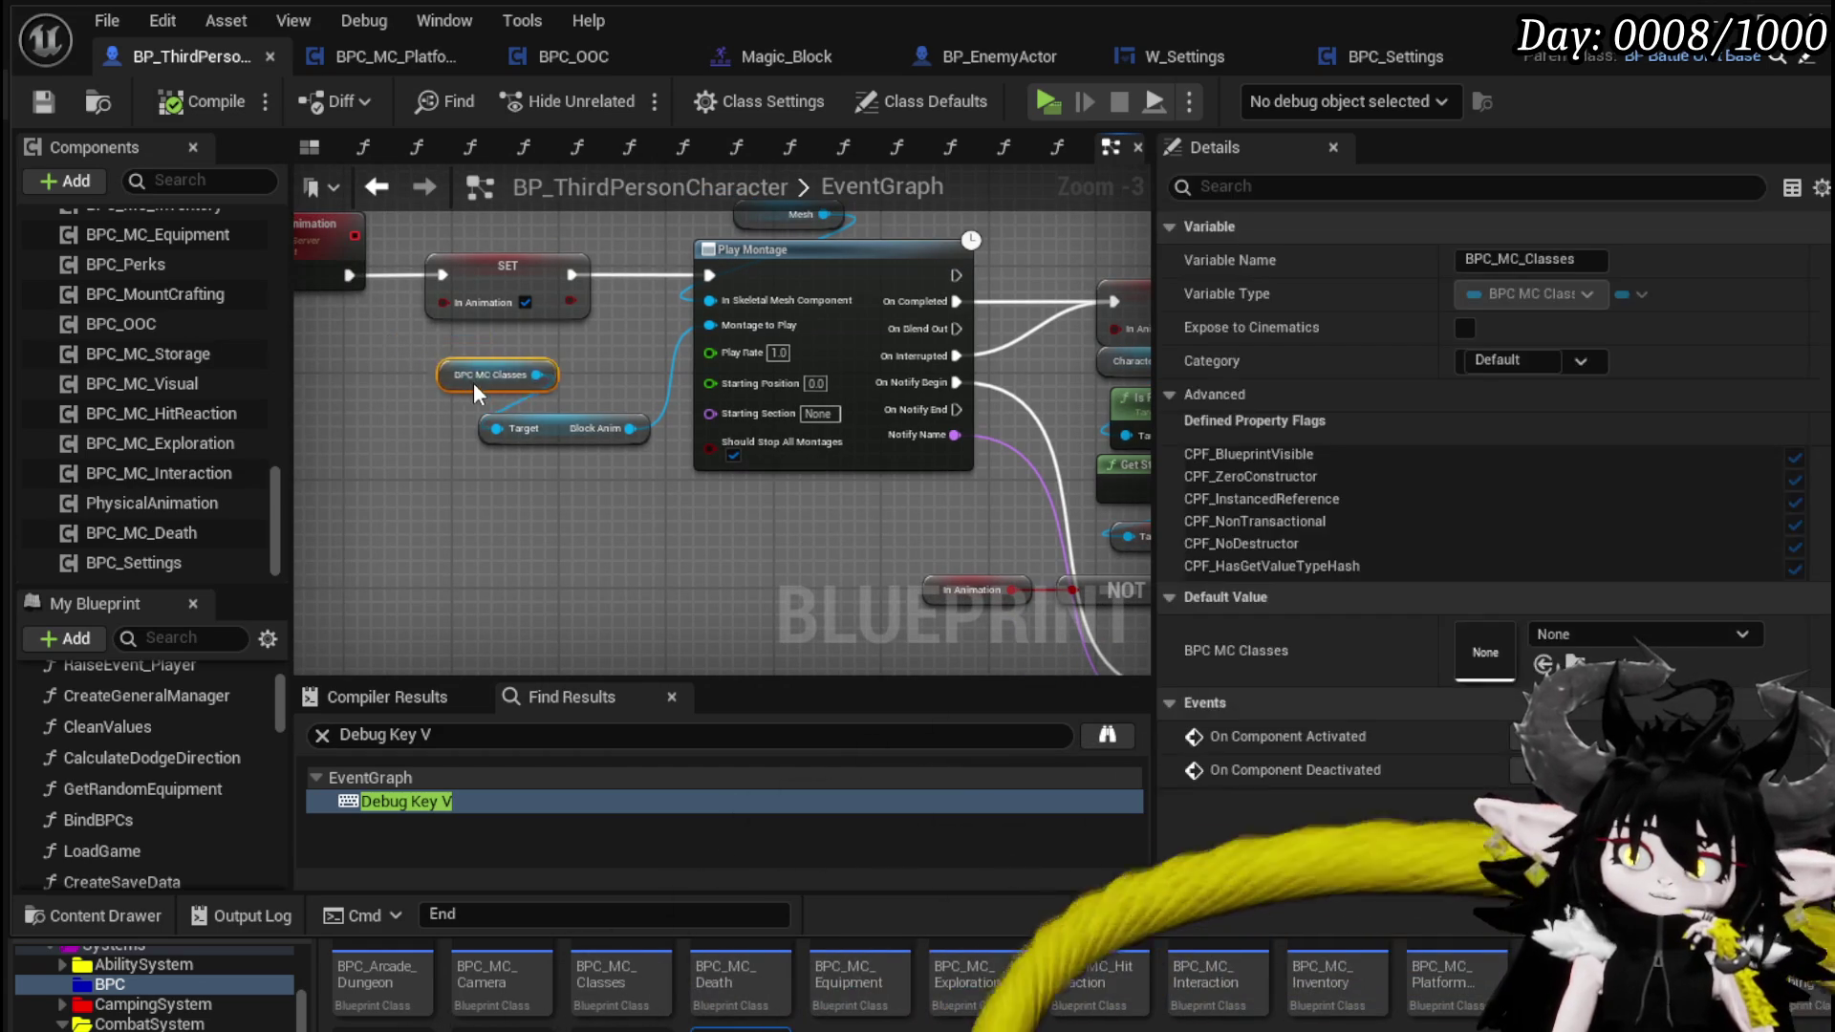
alt+click(1001, 317)
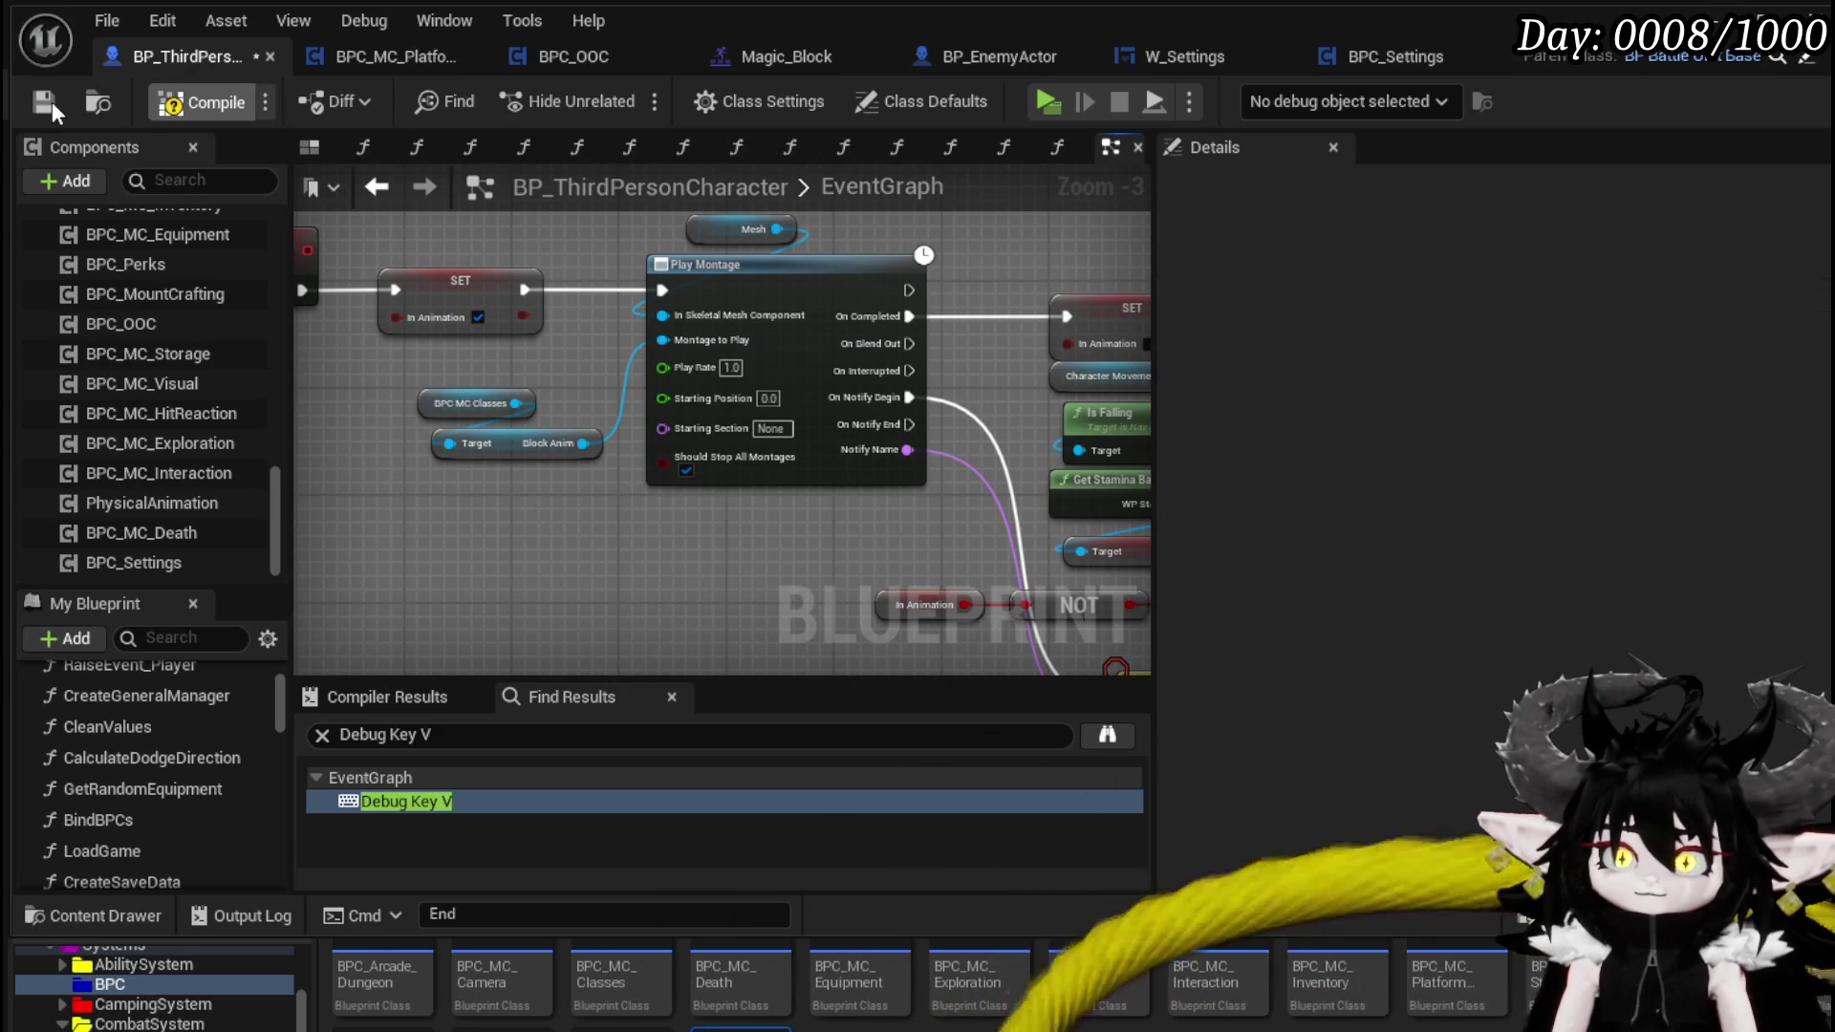
click(51, 101)
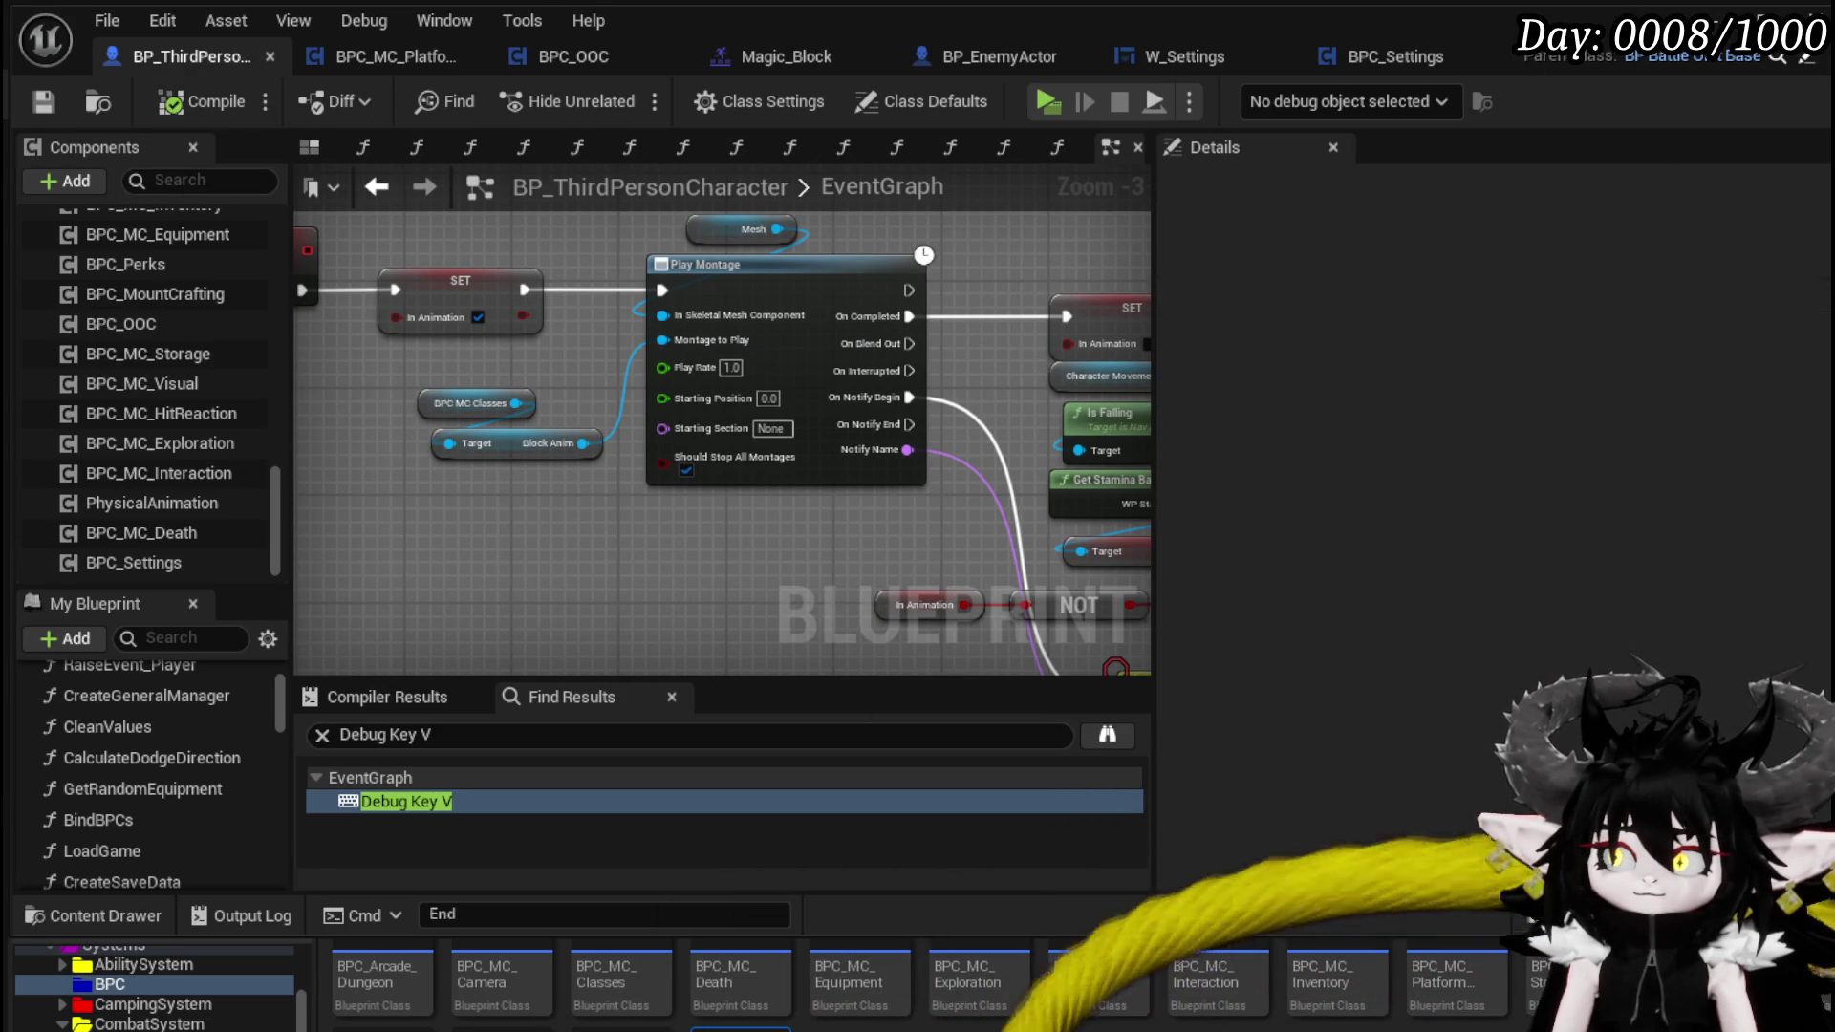
key(alt+p)
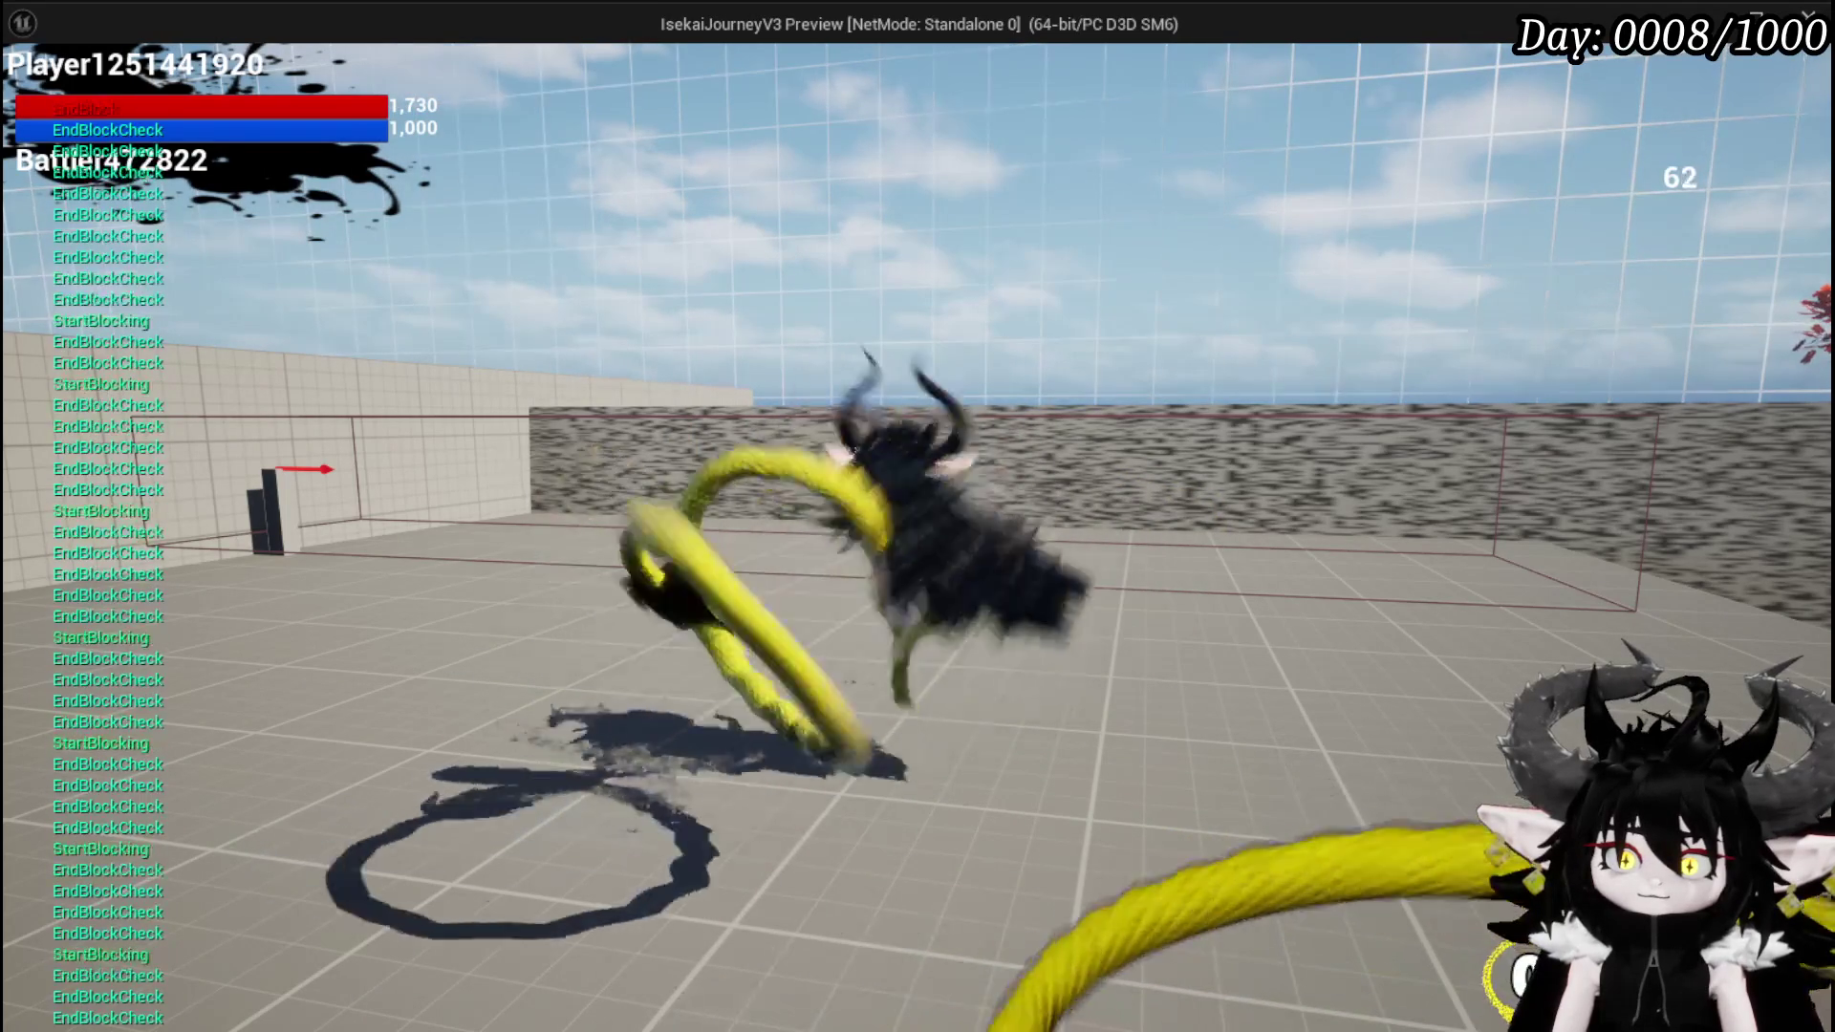
- Stop the block playtest and save the L_DungeonCreationTest level
key(Escape)
click(43, 94)
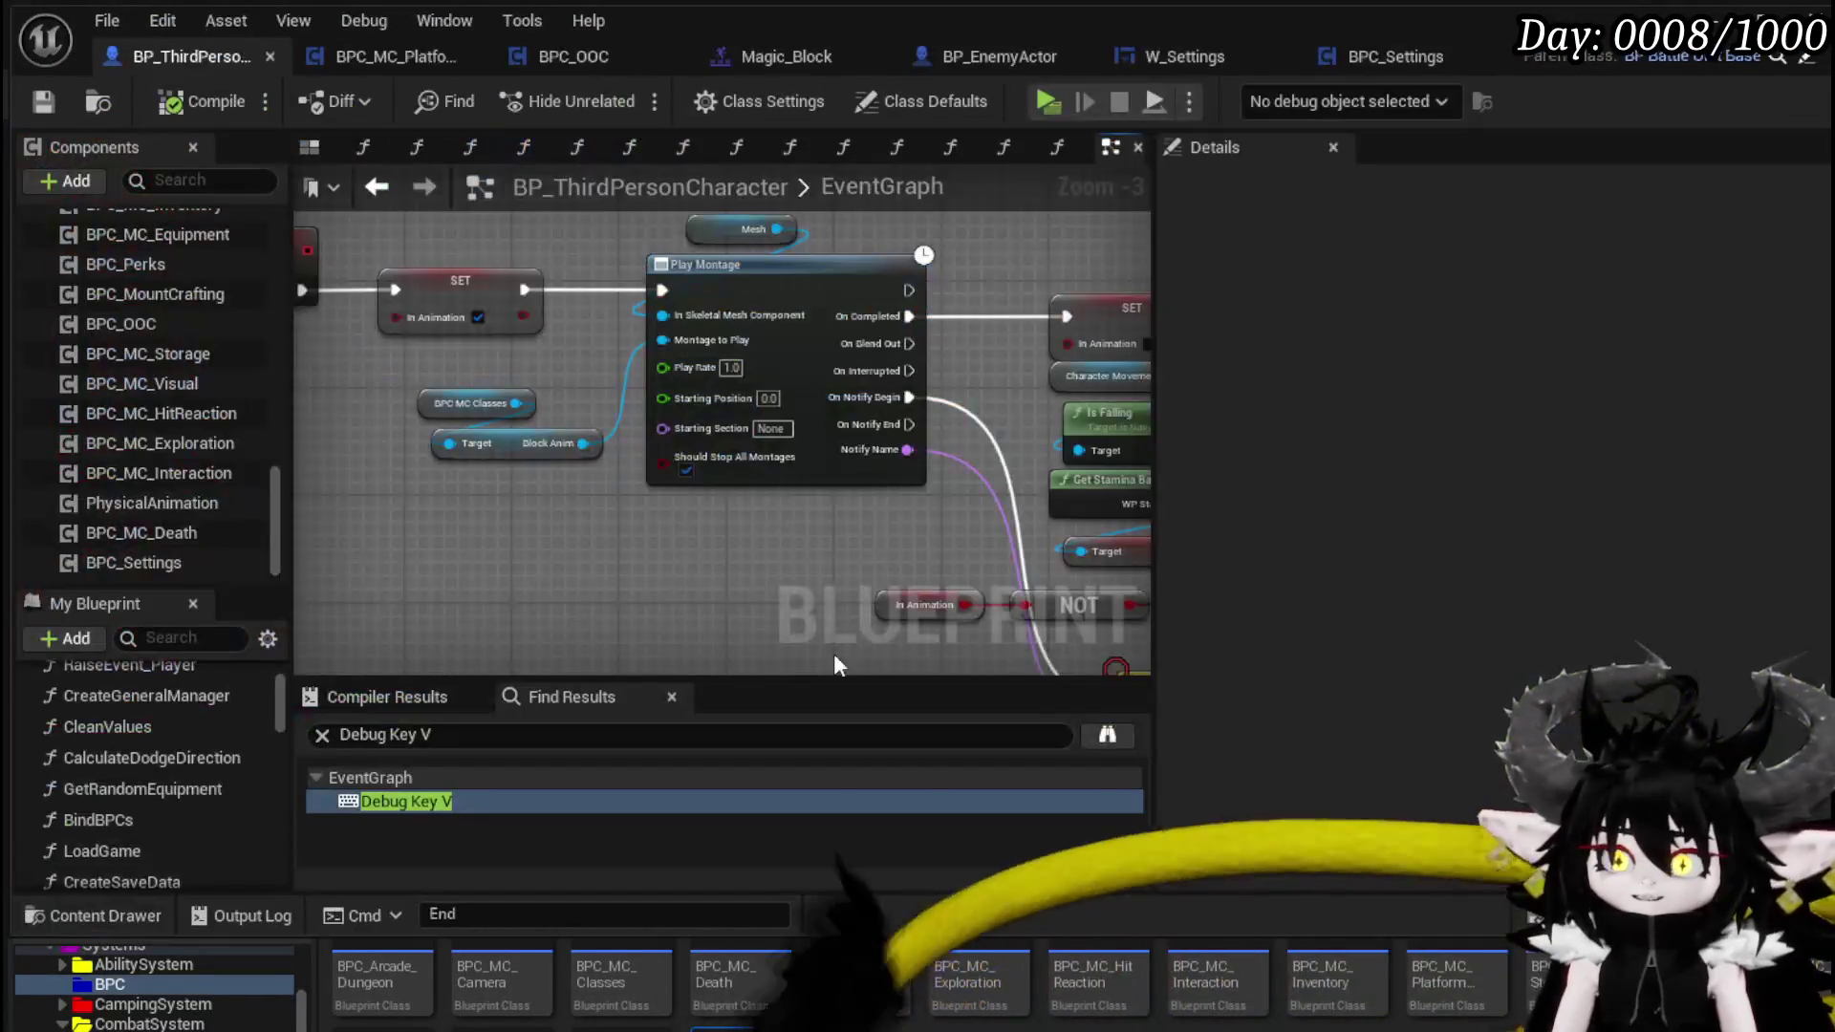
- Add an In Animation getter node beside the IA_Block input event
scroll(768, 433, down, 3)
mouse_move(815, 361)
mouse_down()
mouse_move(898, 366)
mouse_move(812, 336)
mouse_move(612, 341)
mouse_move(912, 315)
mouse_move(535, 344)
mouse_move(509, 352)
mouse_move(524, 380)
mouse_up()
scroll(646, 306, up, 2)
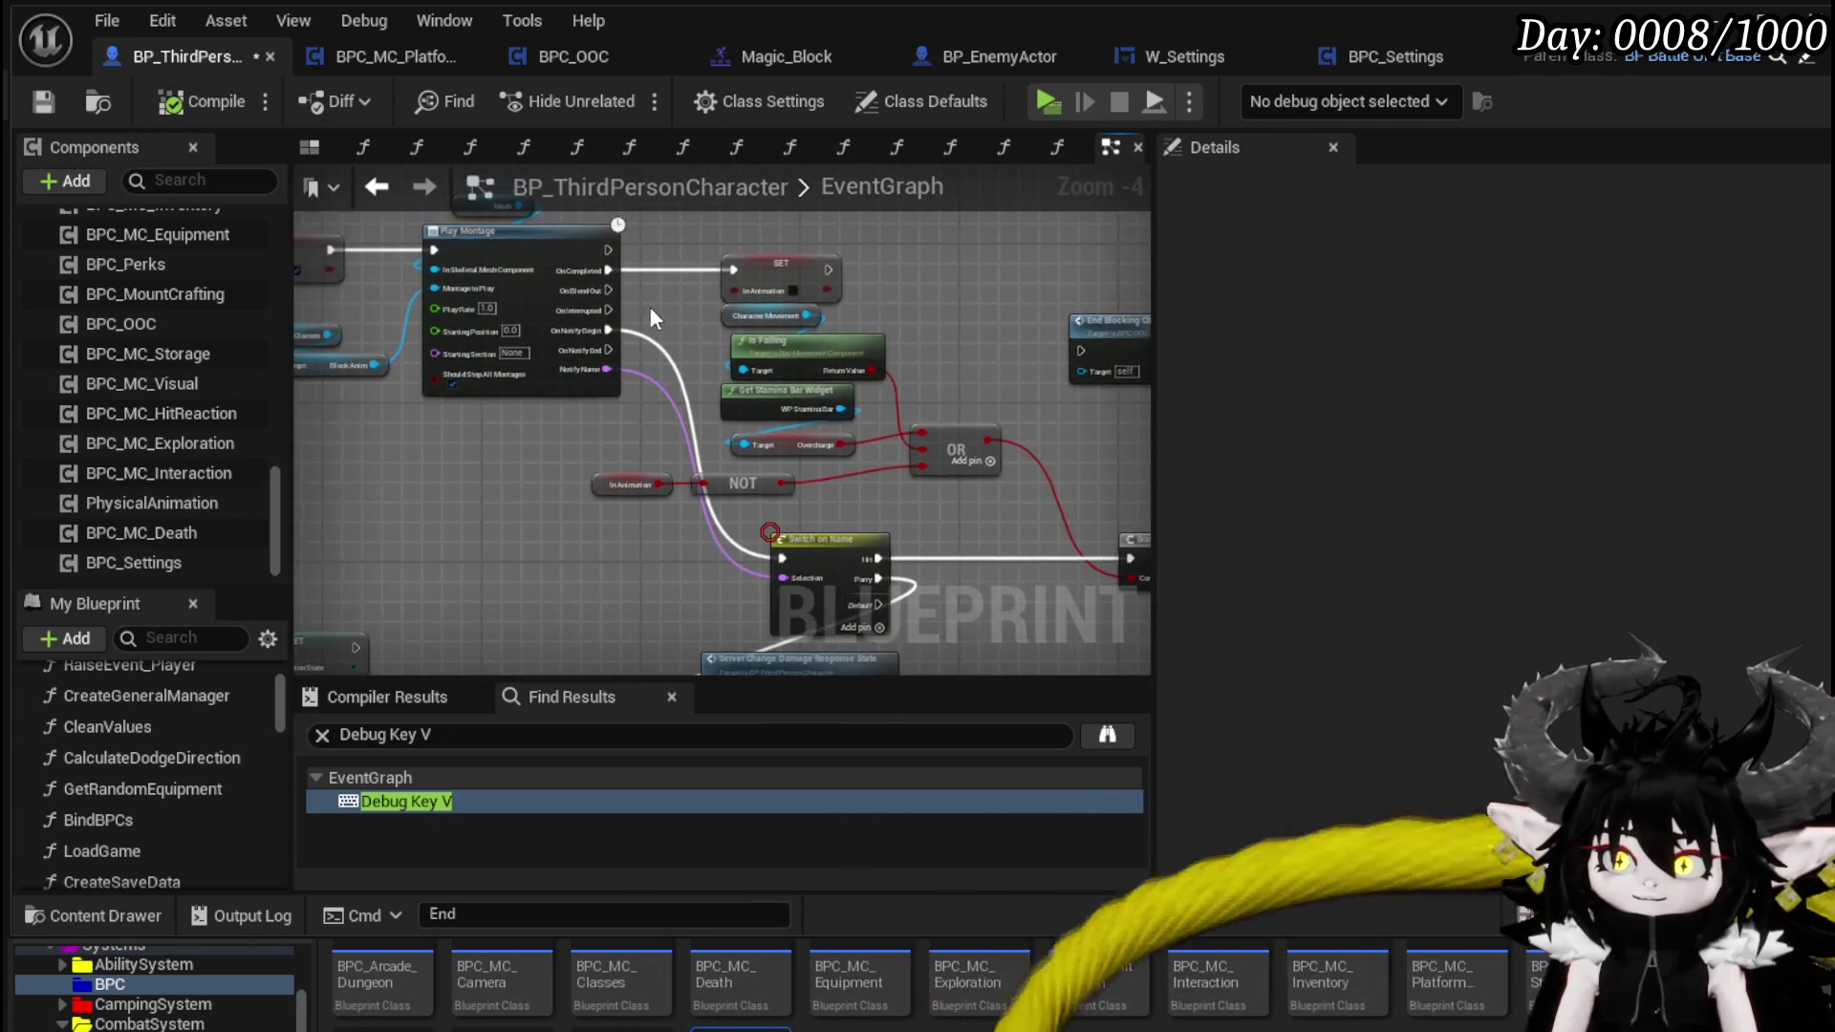
mouse_move(770, 243)
mouse_down()
mouse_move(1051, 268)
mouse_move(661, 346)
mouse_move(734, 340)
mouse_move(635, 311)
mouse_up()
right_click(734, 341)
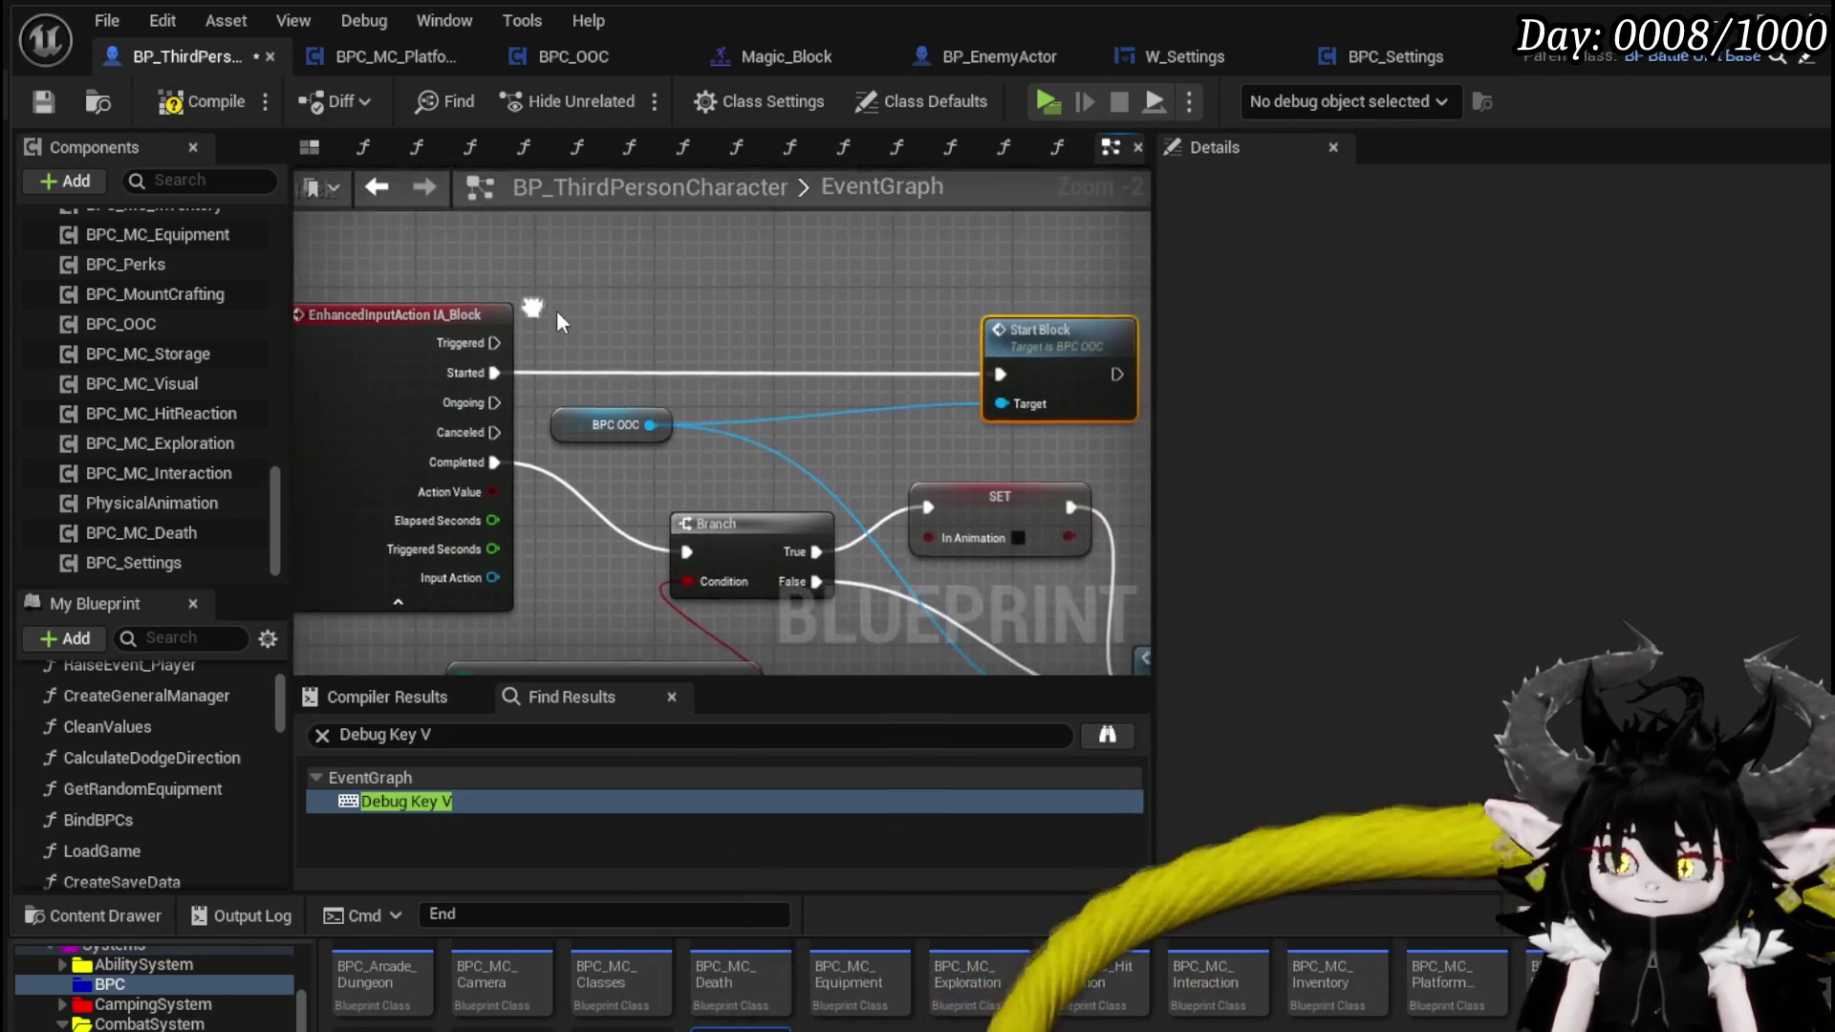
right_click(634, 312)
text(in )
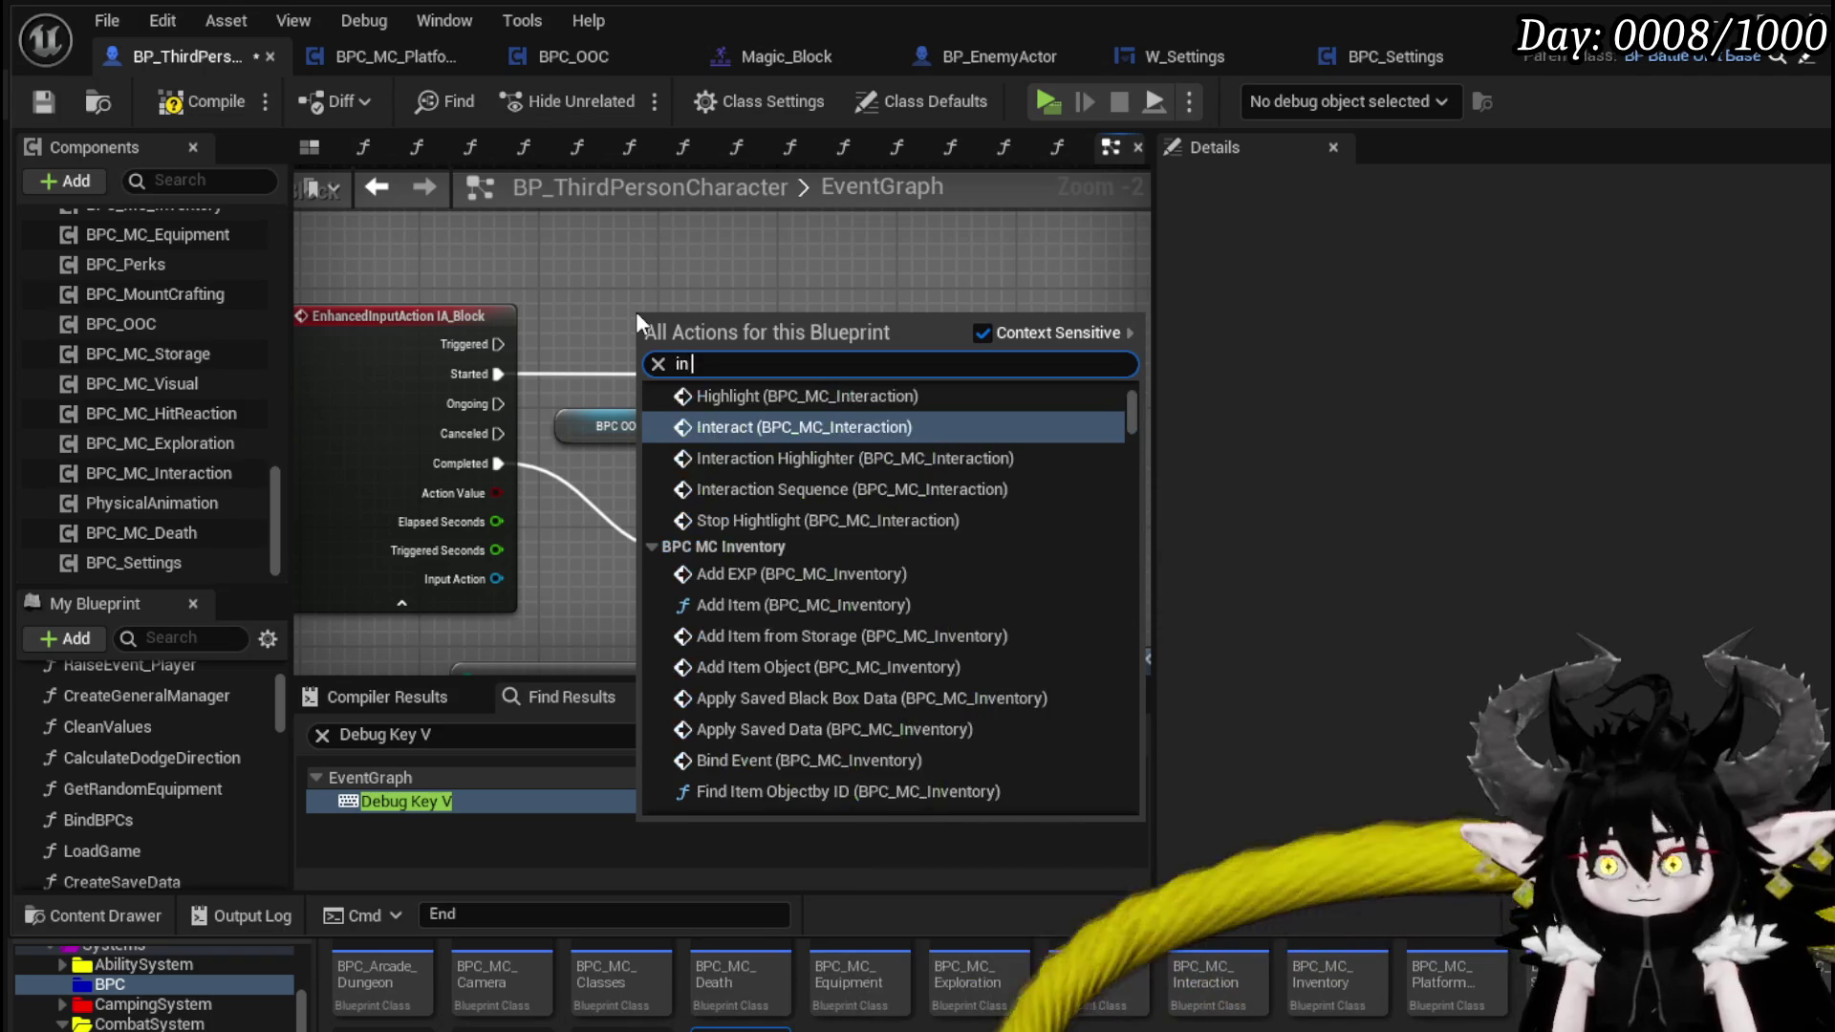
text(animation)
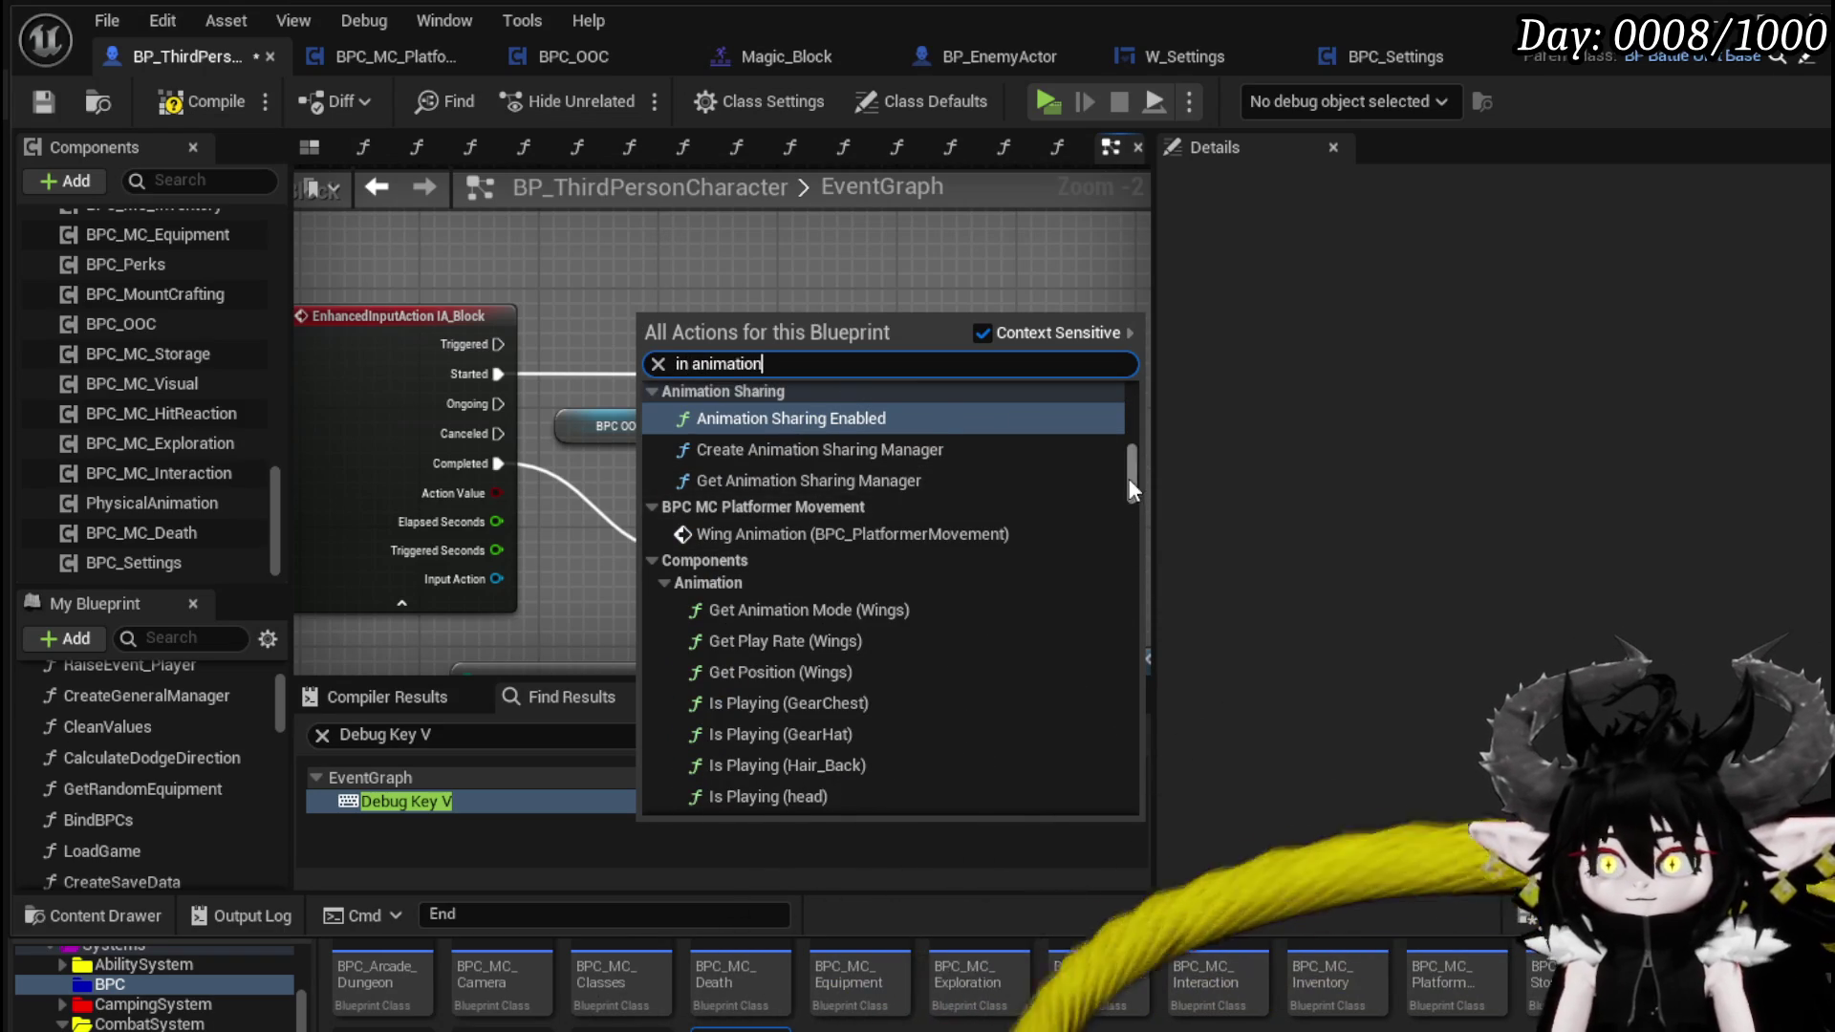
drag(1130, 478, 1131, 813)
click(762, 782)
- Feed In Animation into a Branch driven by Started, then compile, save and playtest
drag(729, 321, 767, 373)
drag(480, 369, 785, 341)
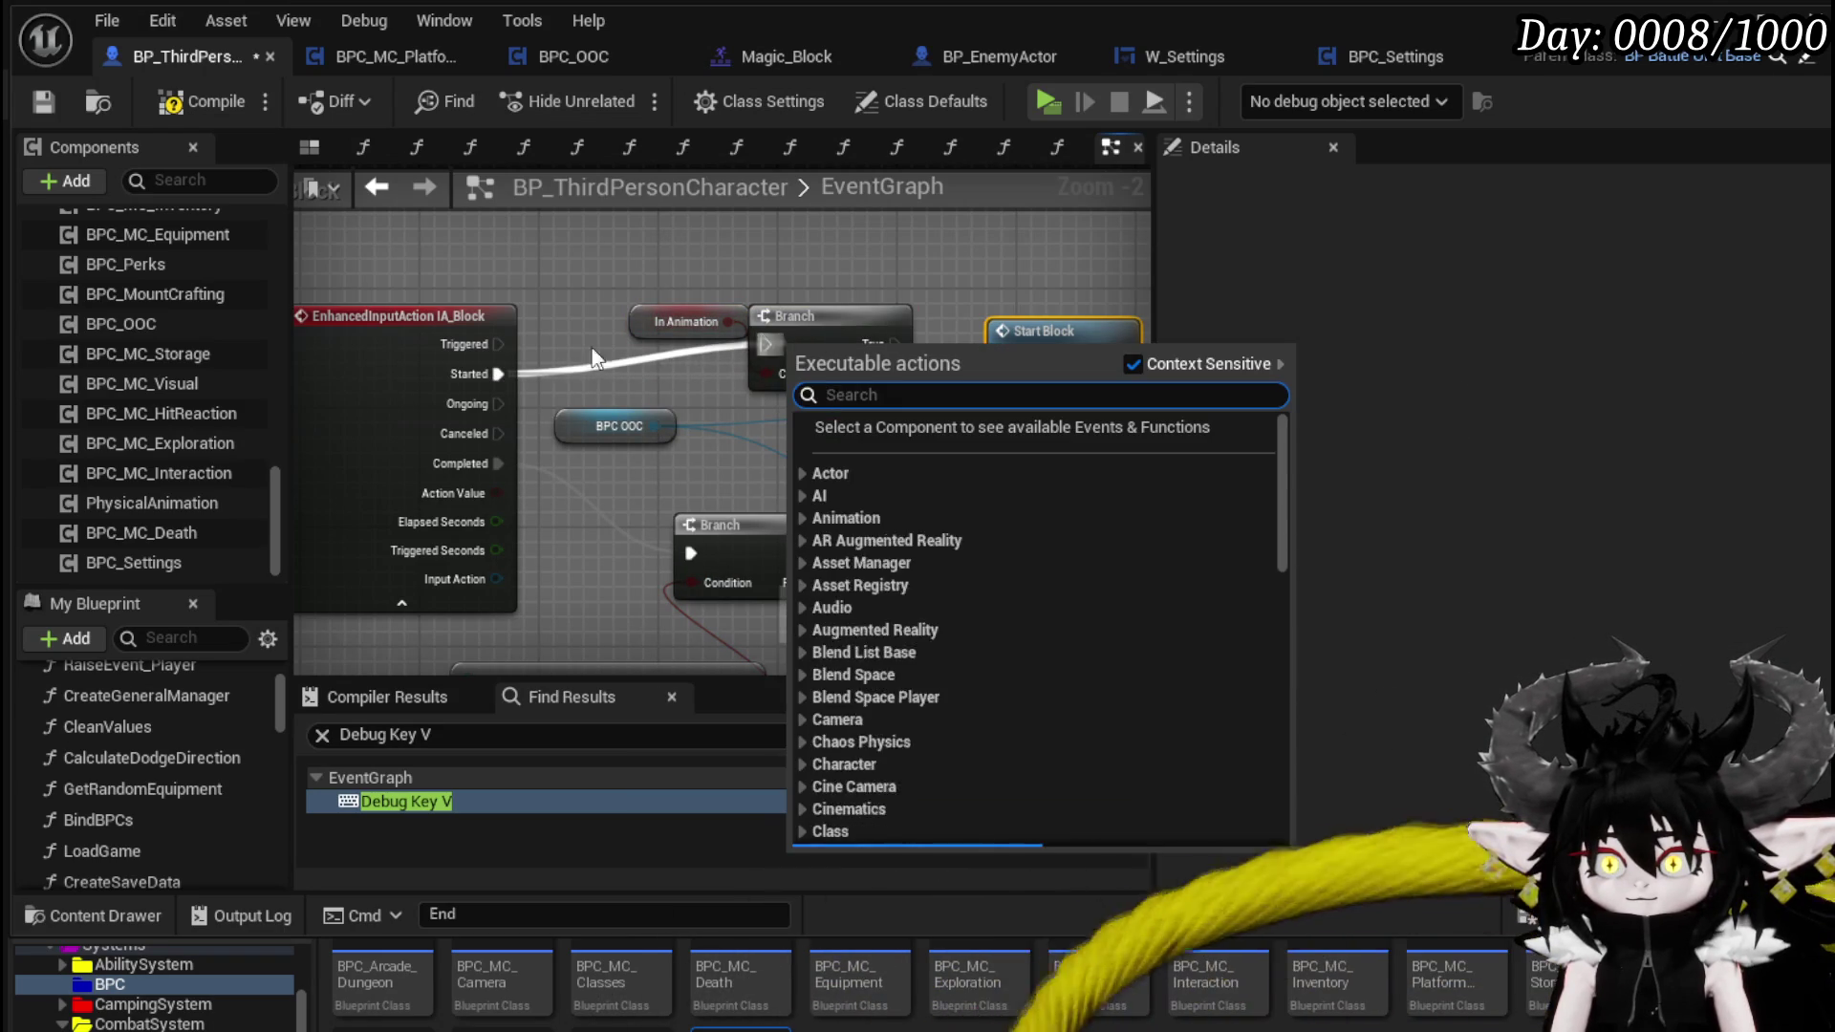
mouse_move(456, 370)
mouse_down()
mouse_move(774, 353)
mouse_move(1017, 390)
mouse_up()
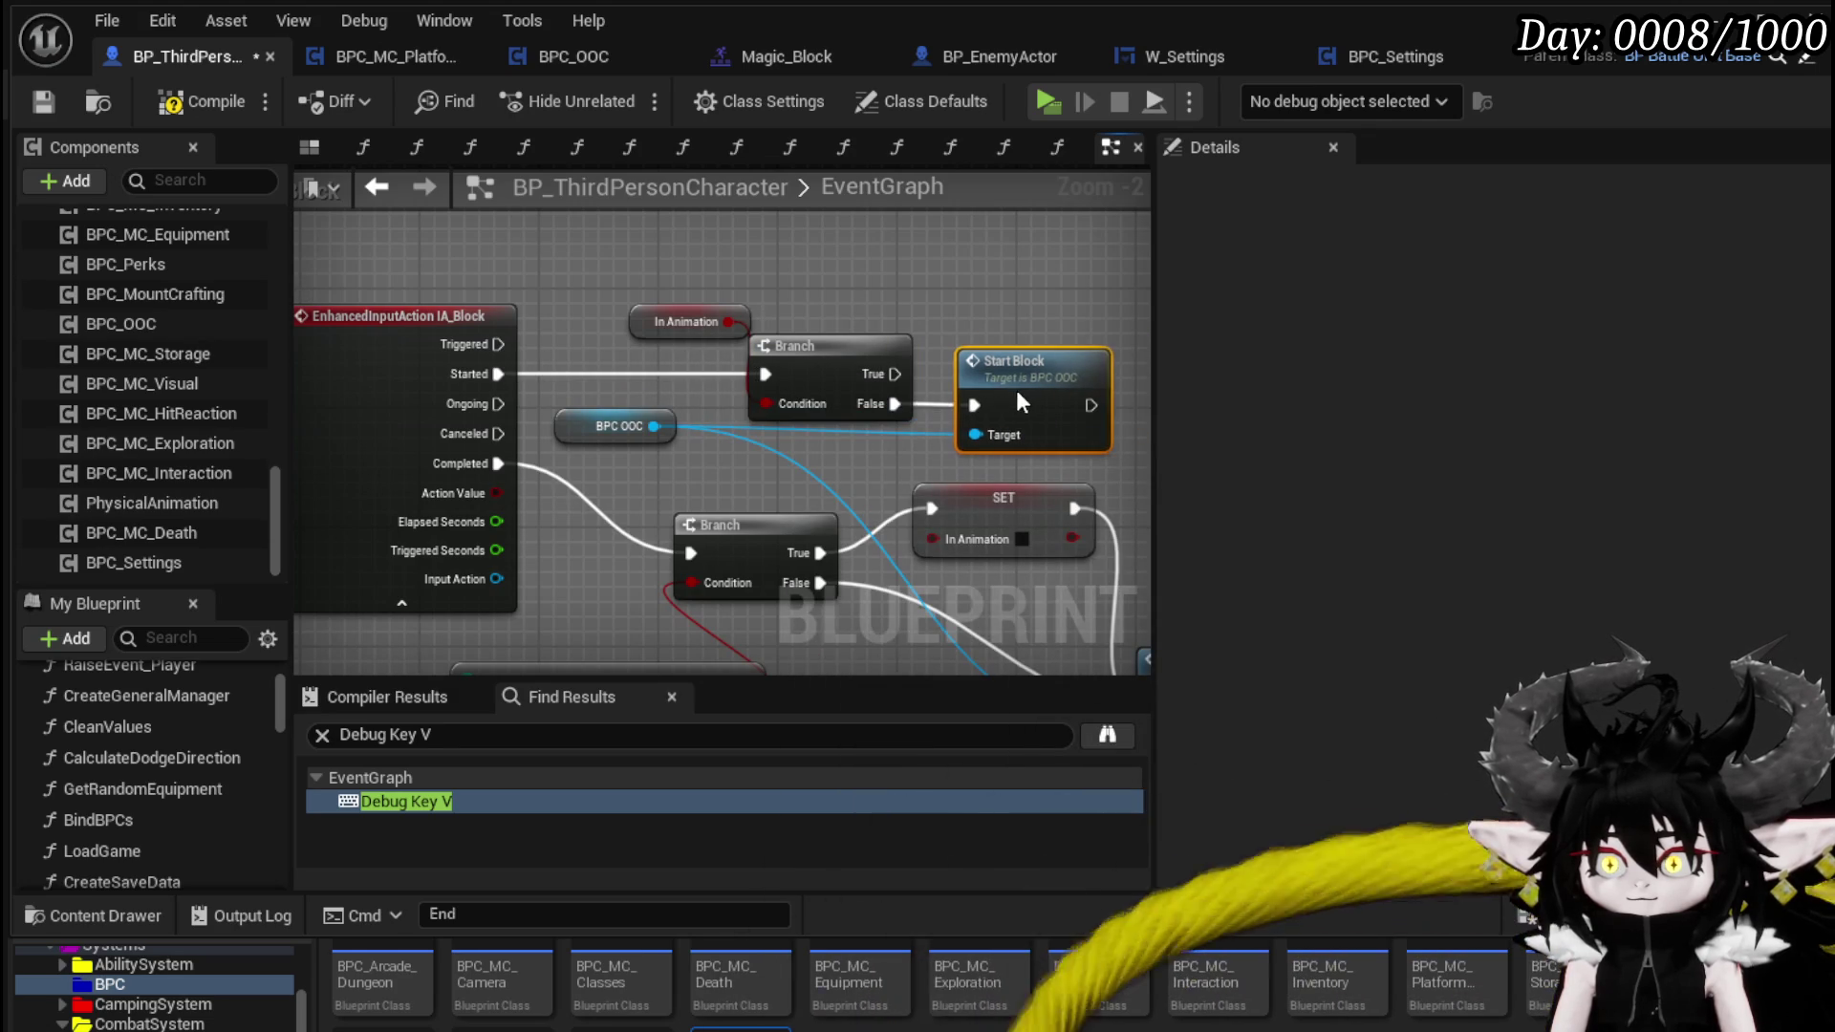
drag(643, 315, 598, 301)
click(795, 302)
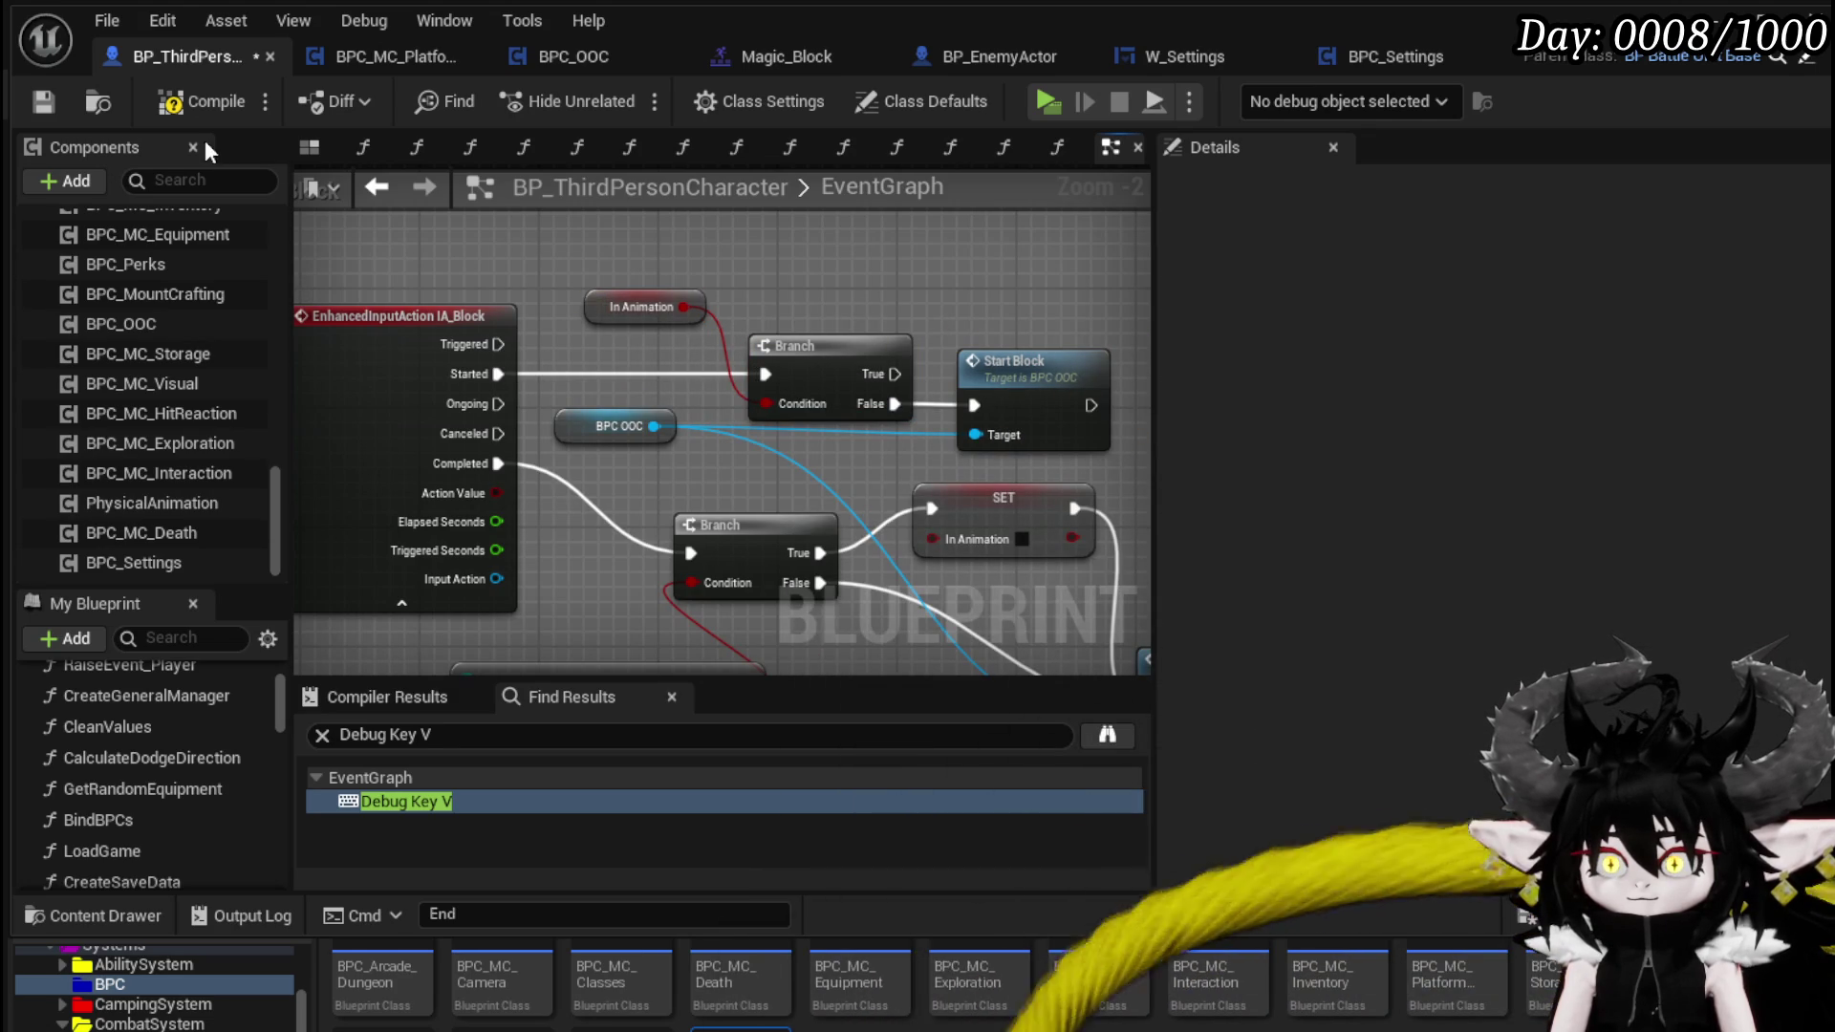
click(49, 102)
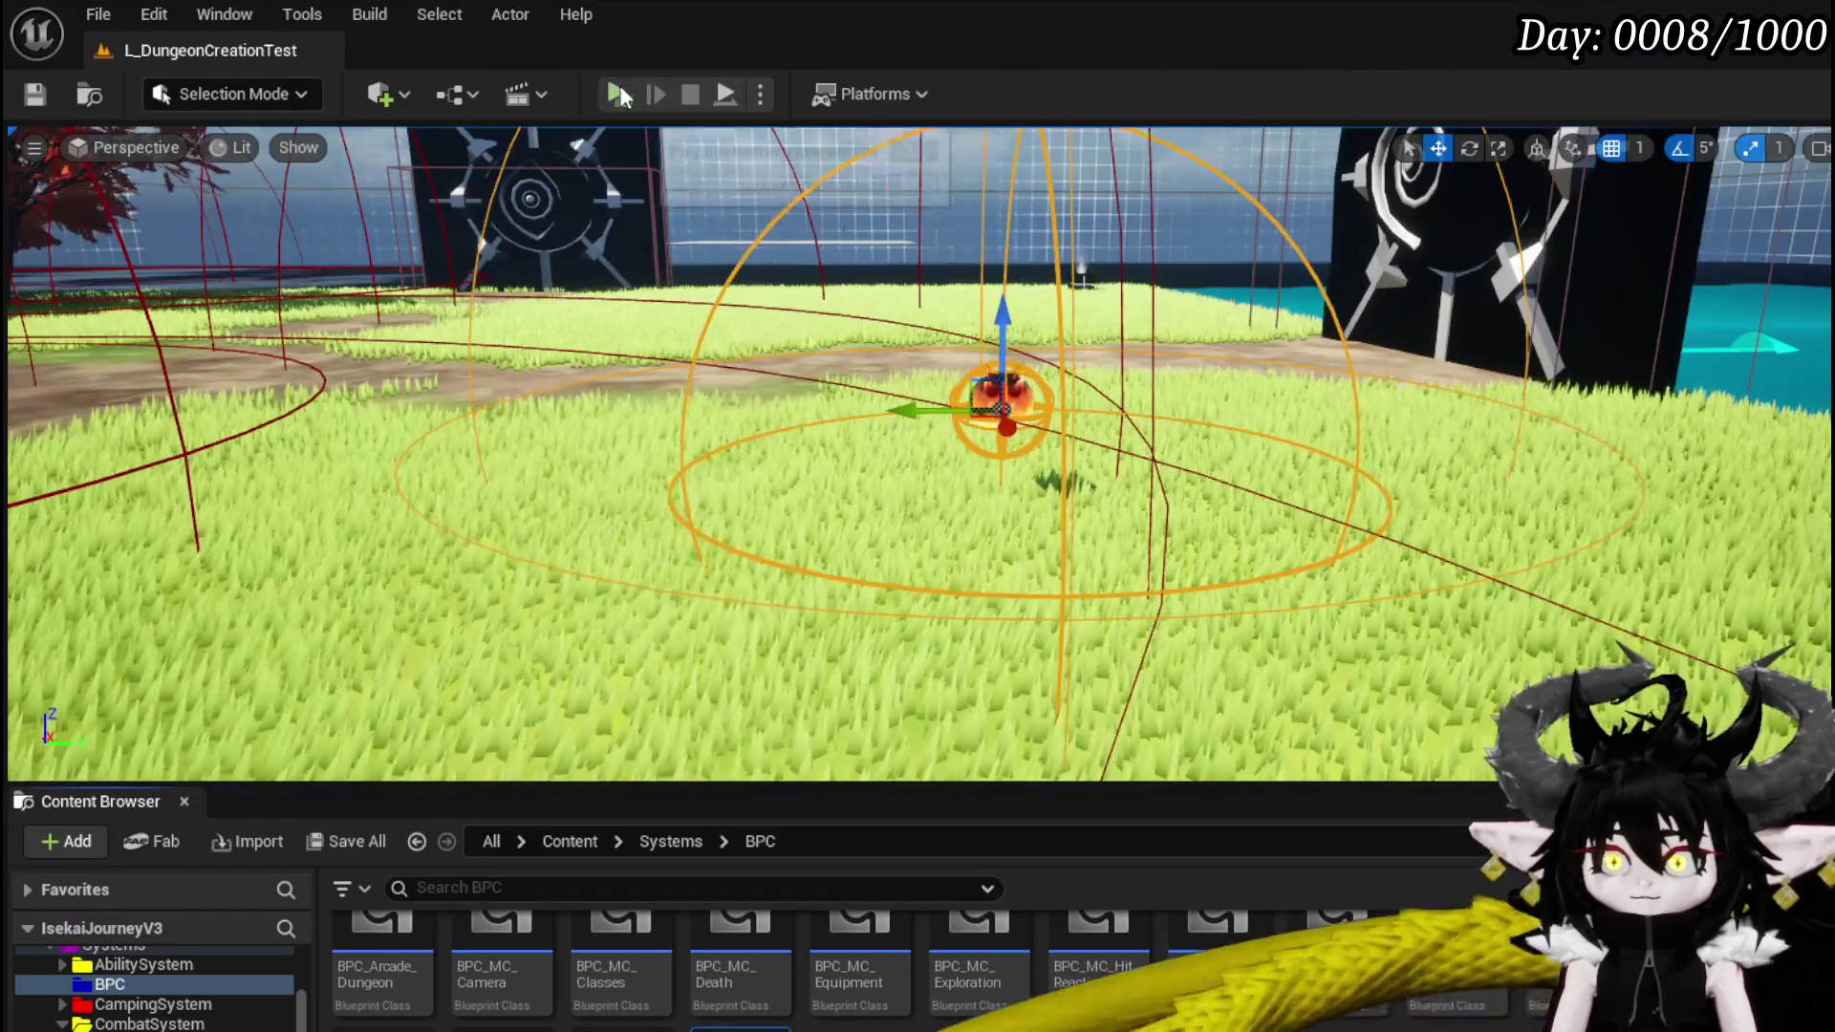
click(619, 84)
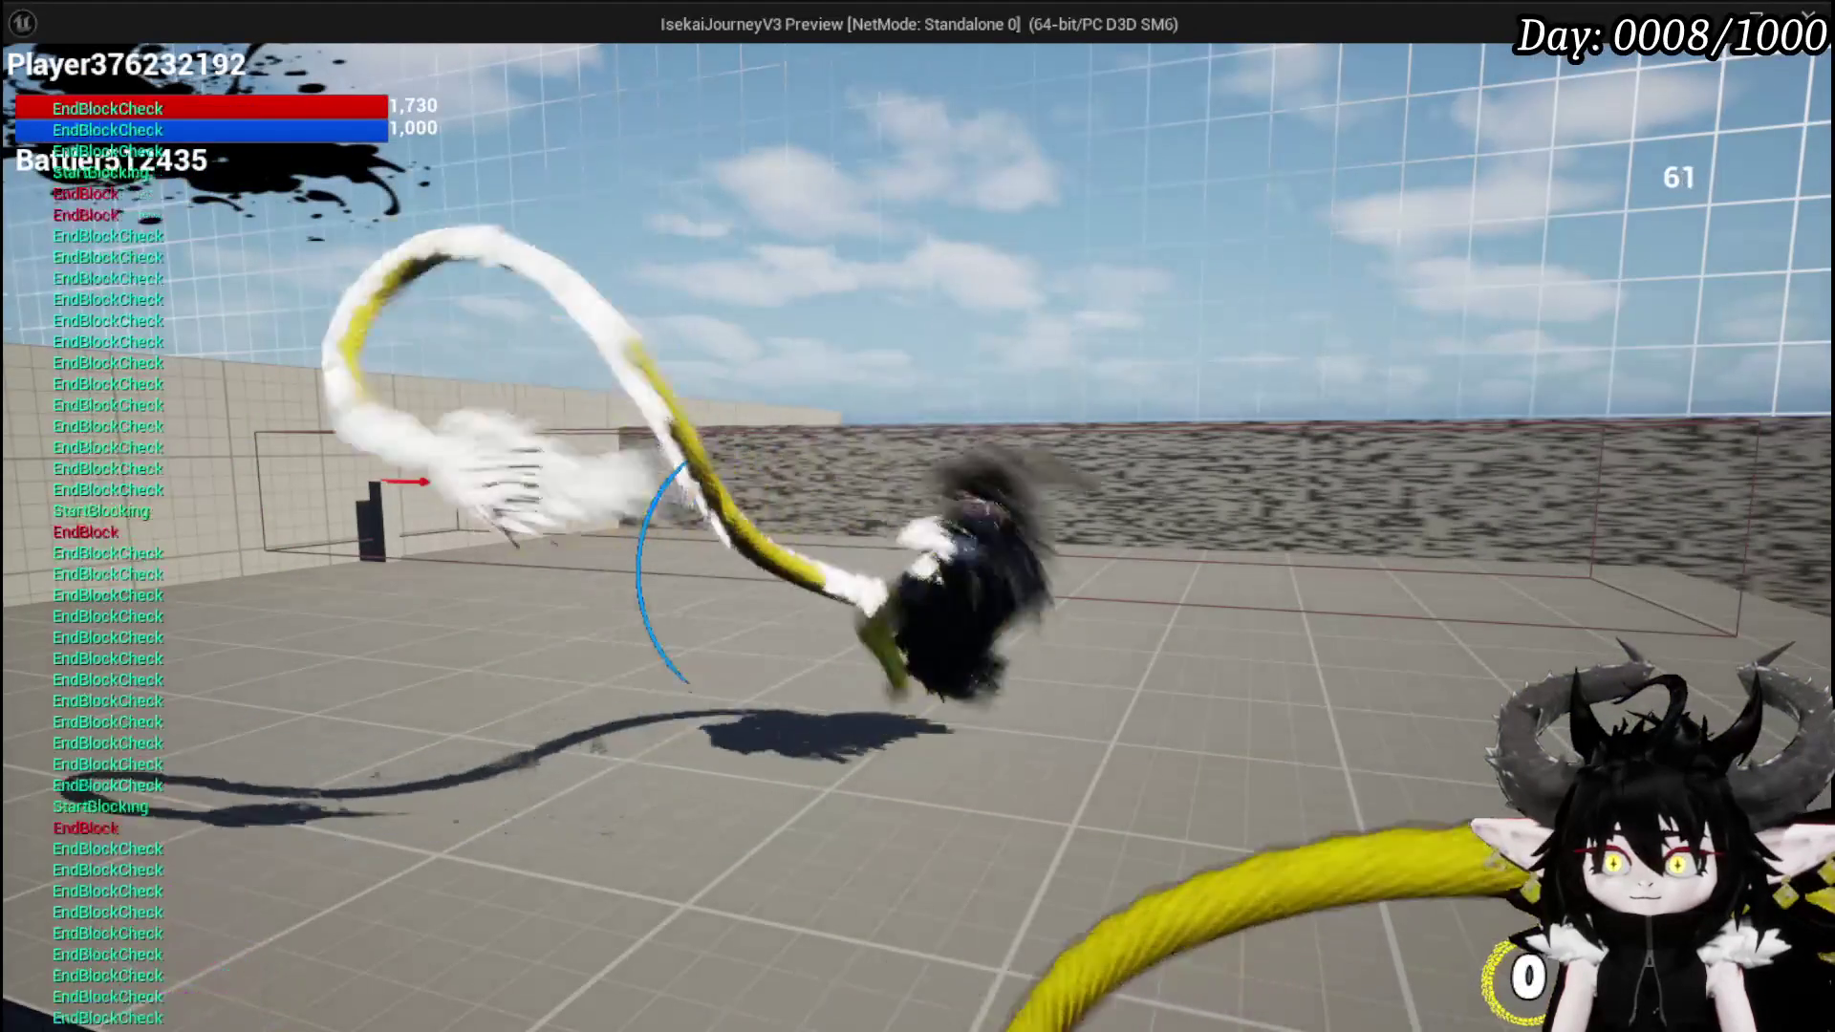
- End the playtest, save the level, and delete the In Animation getter and its Branch
key(w)
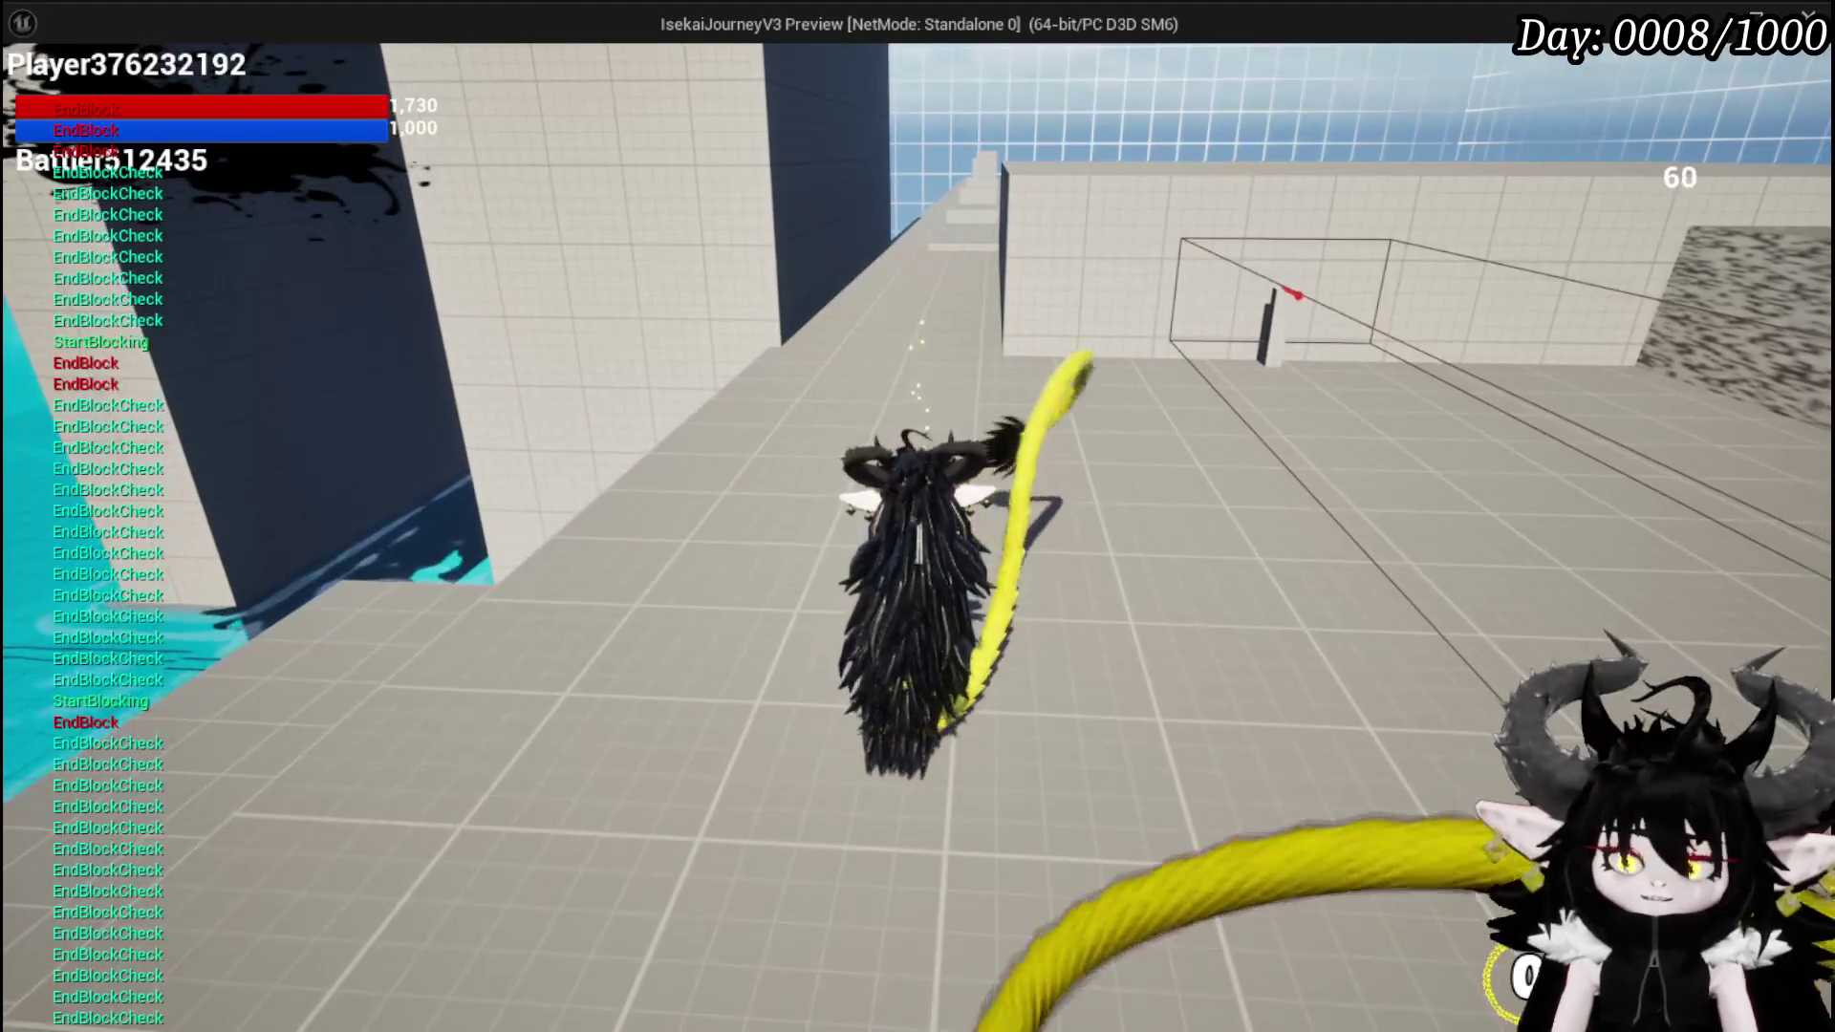
key(Escape)
key(ctrl+s)
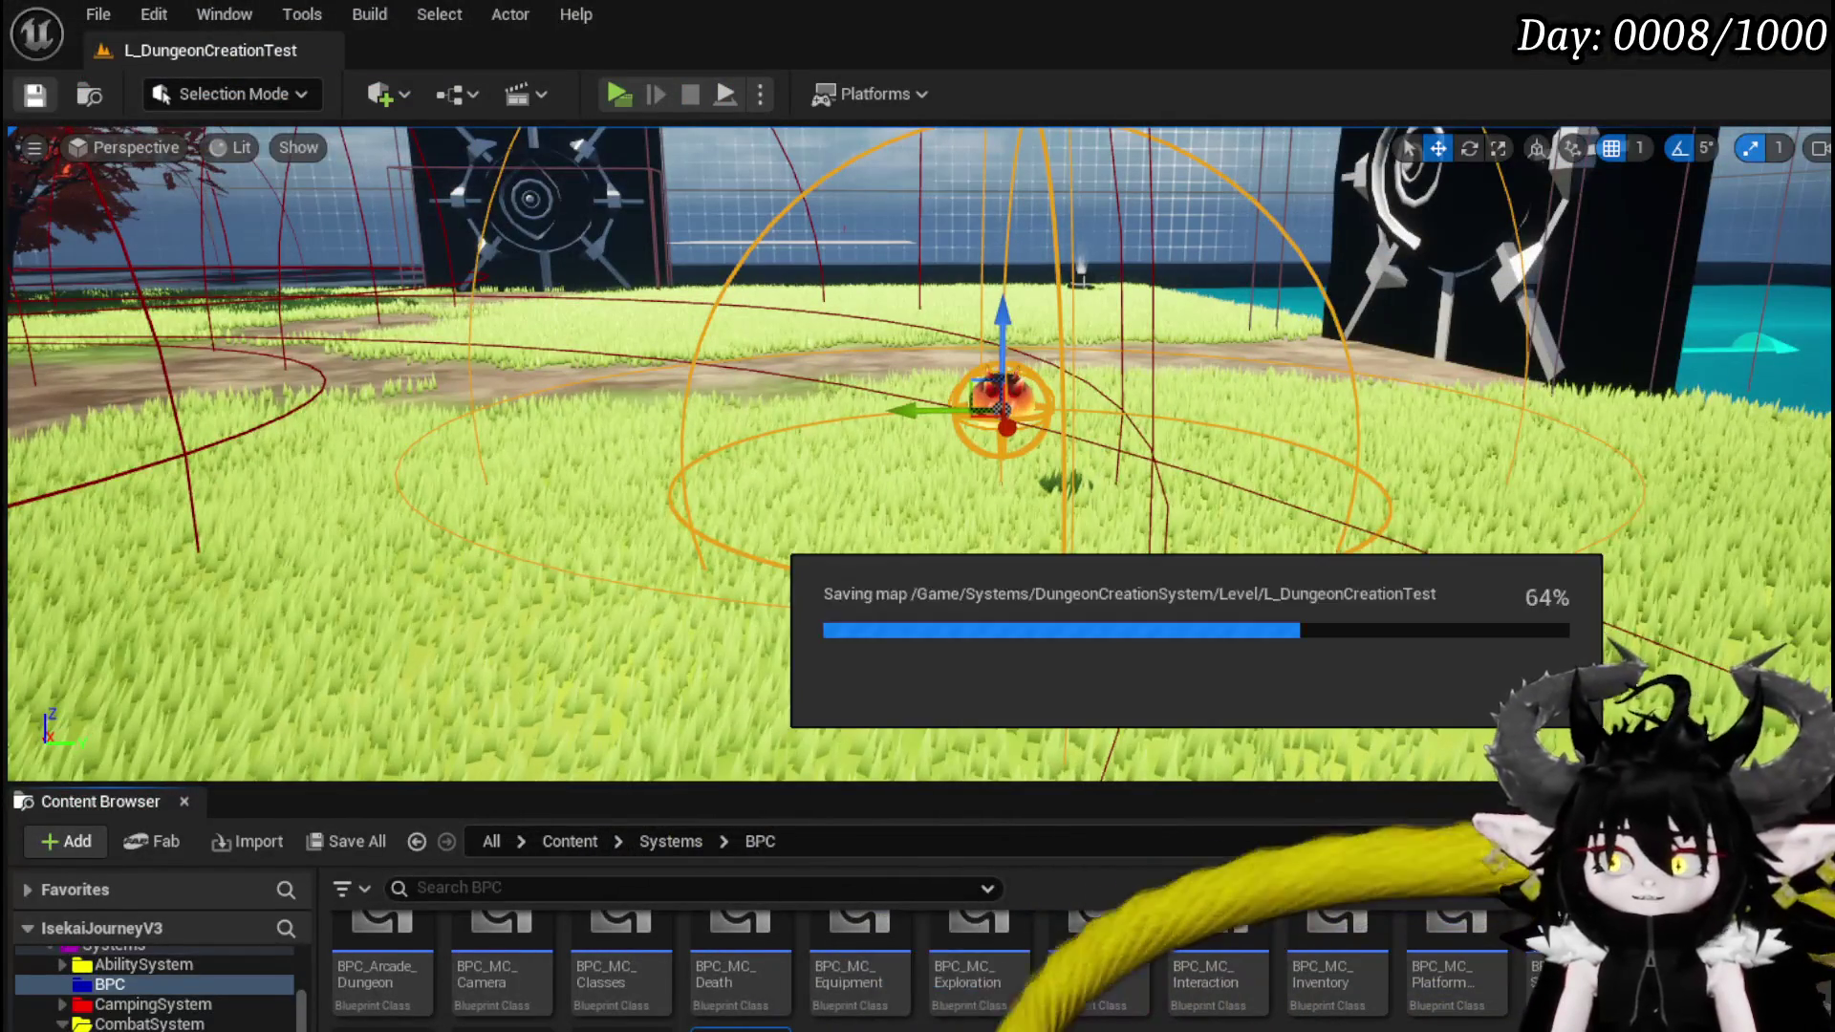
key(alt+Tab)
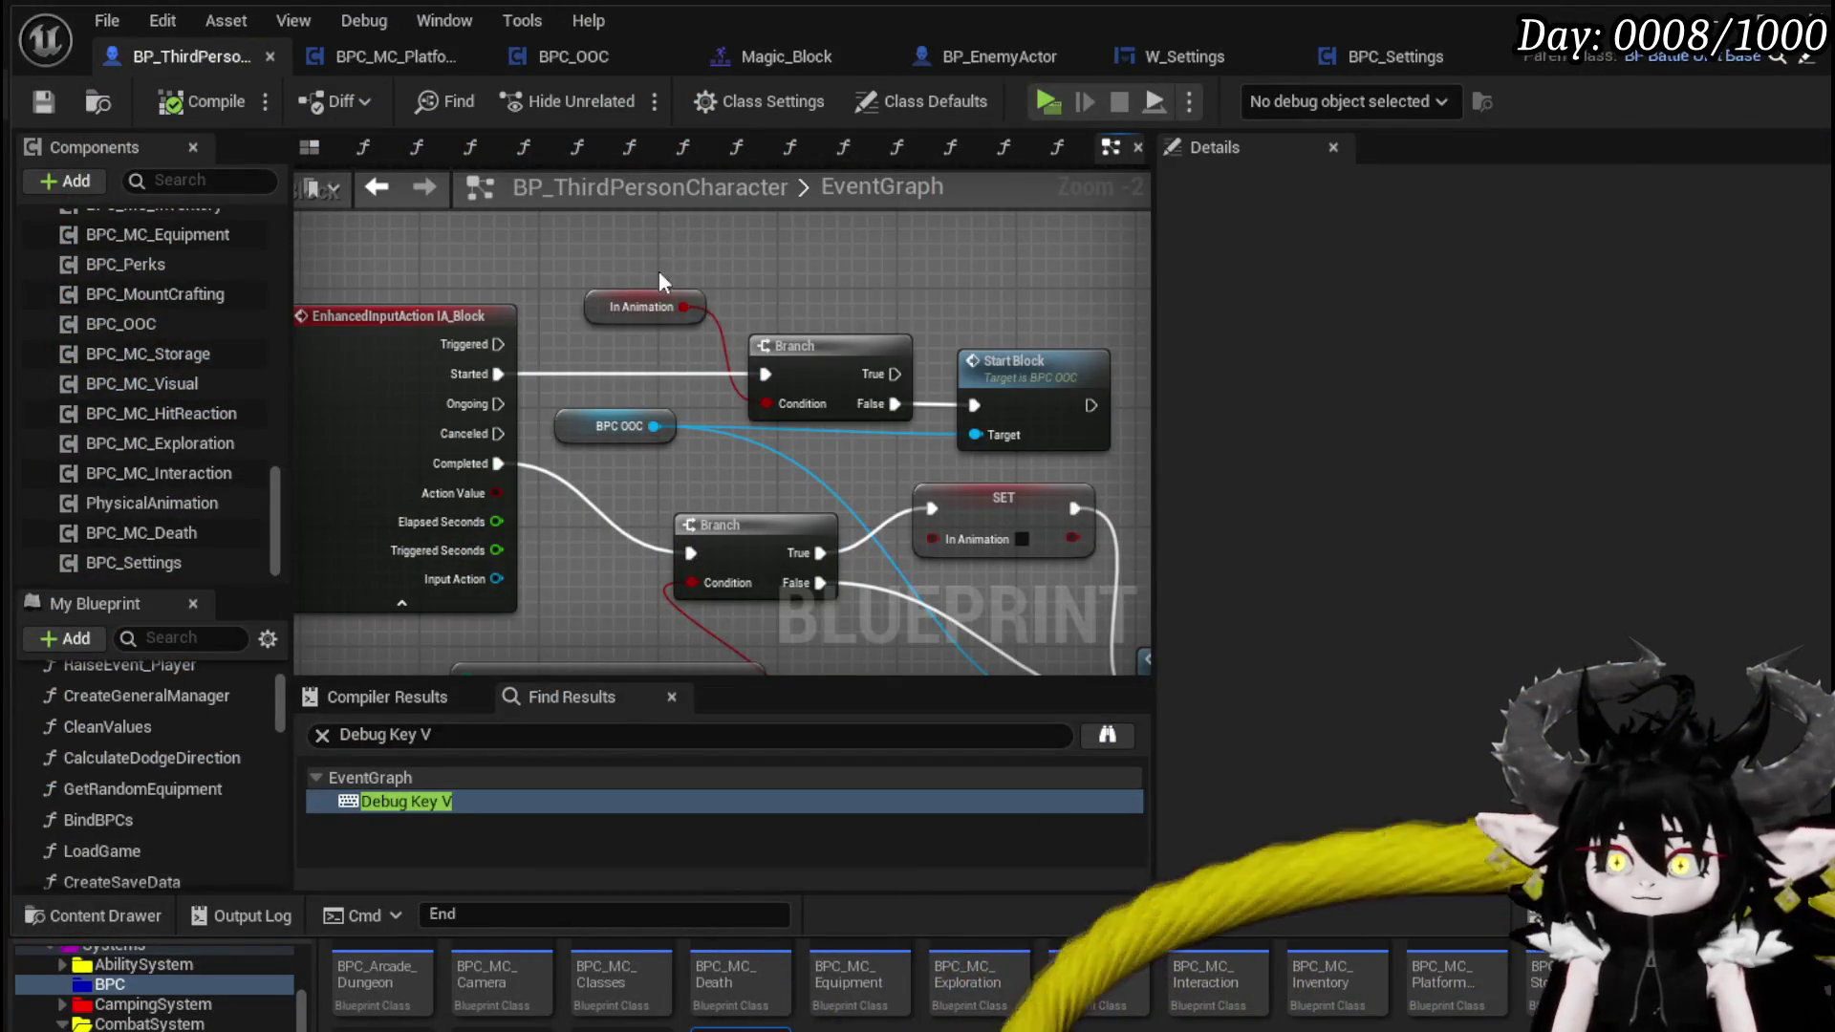
key(Delete)
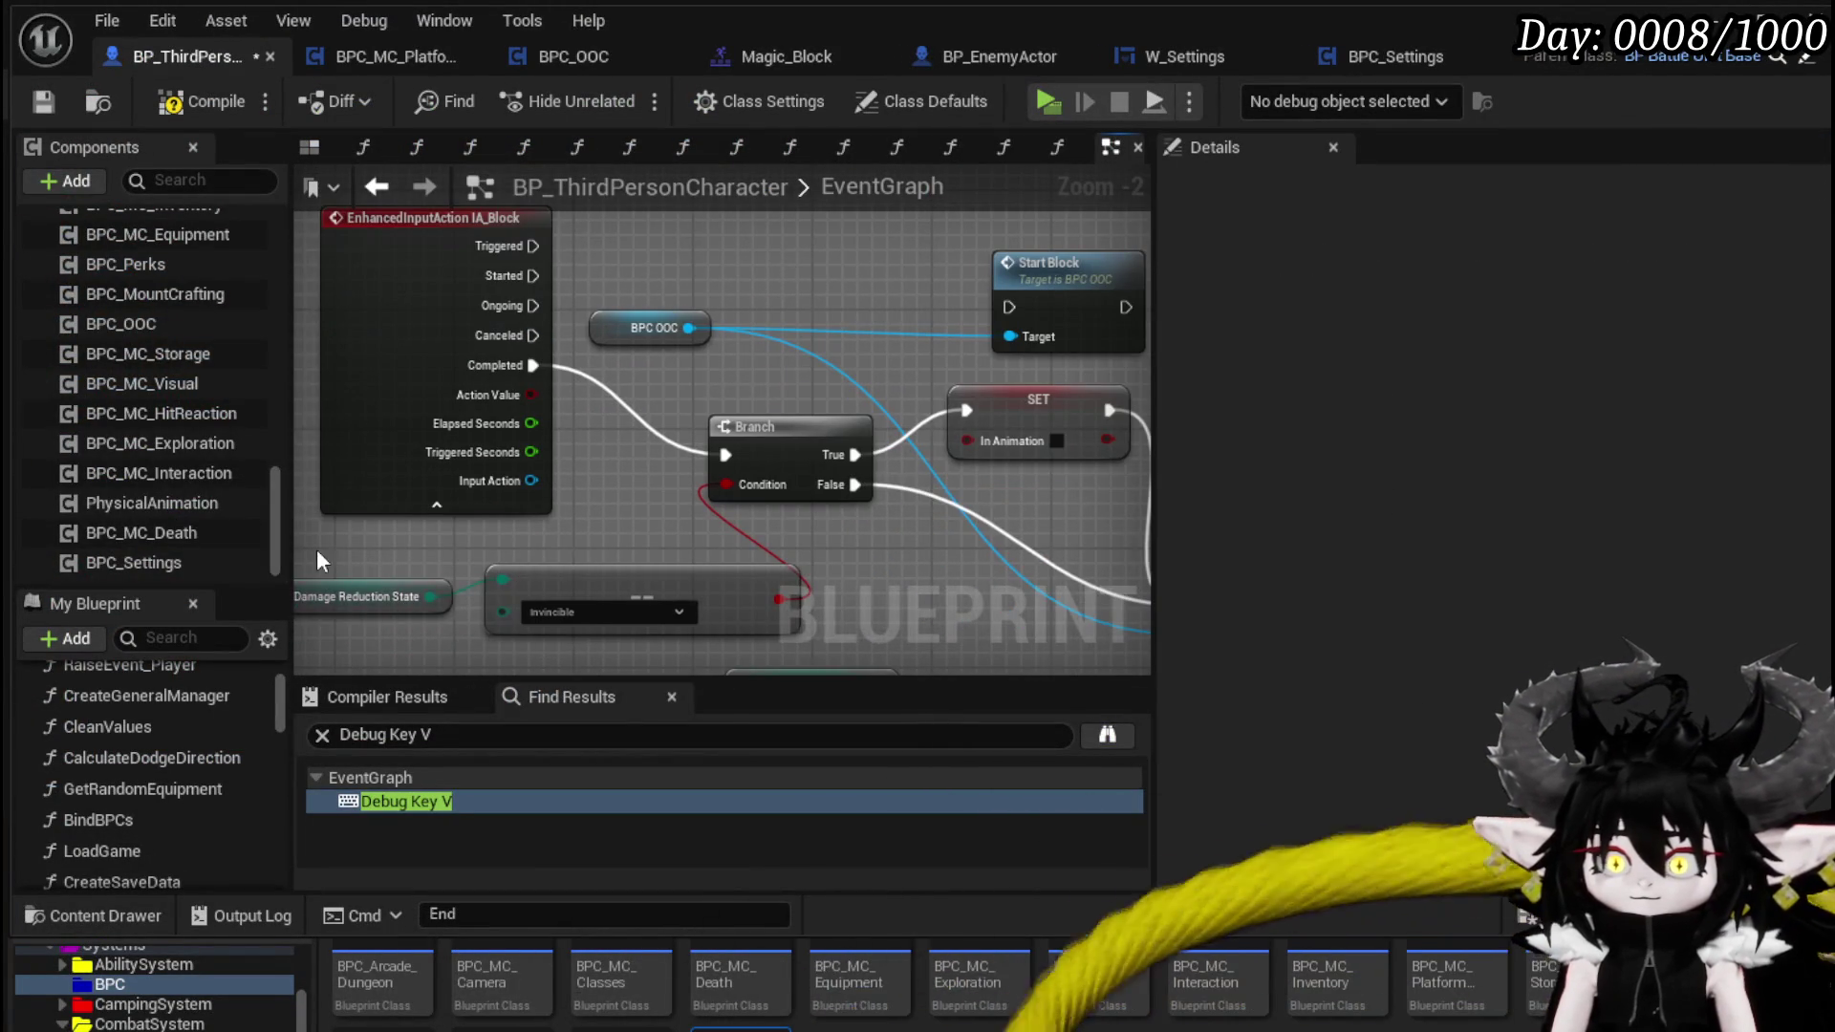
- Add an Equal (Enum) check comparing Damage Reduction State to Parry
click(363, 596)
click(374, 322)
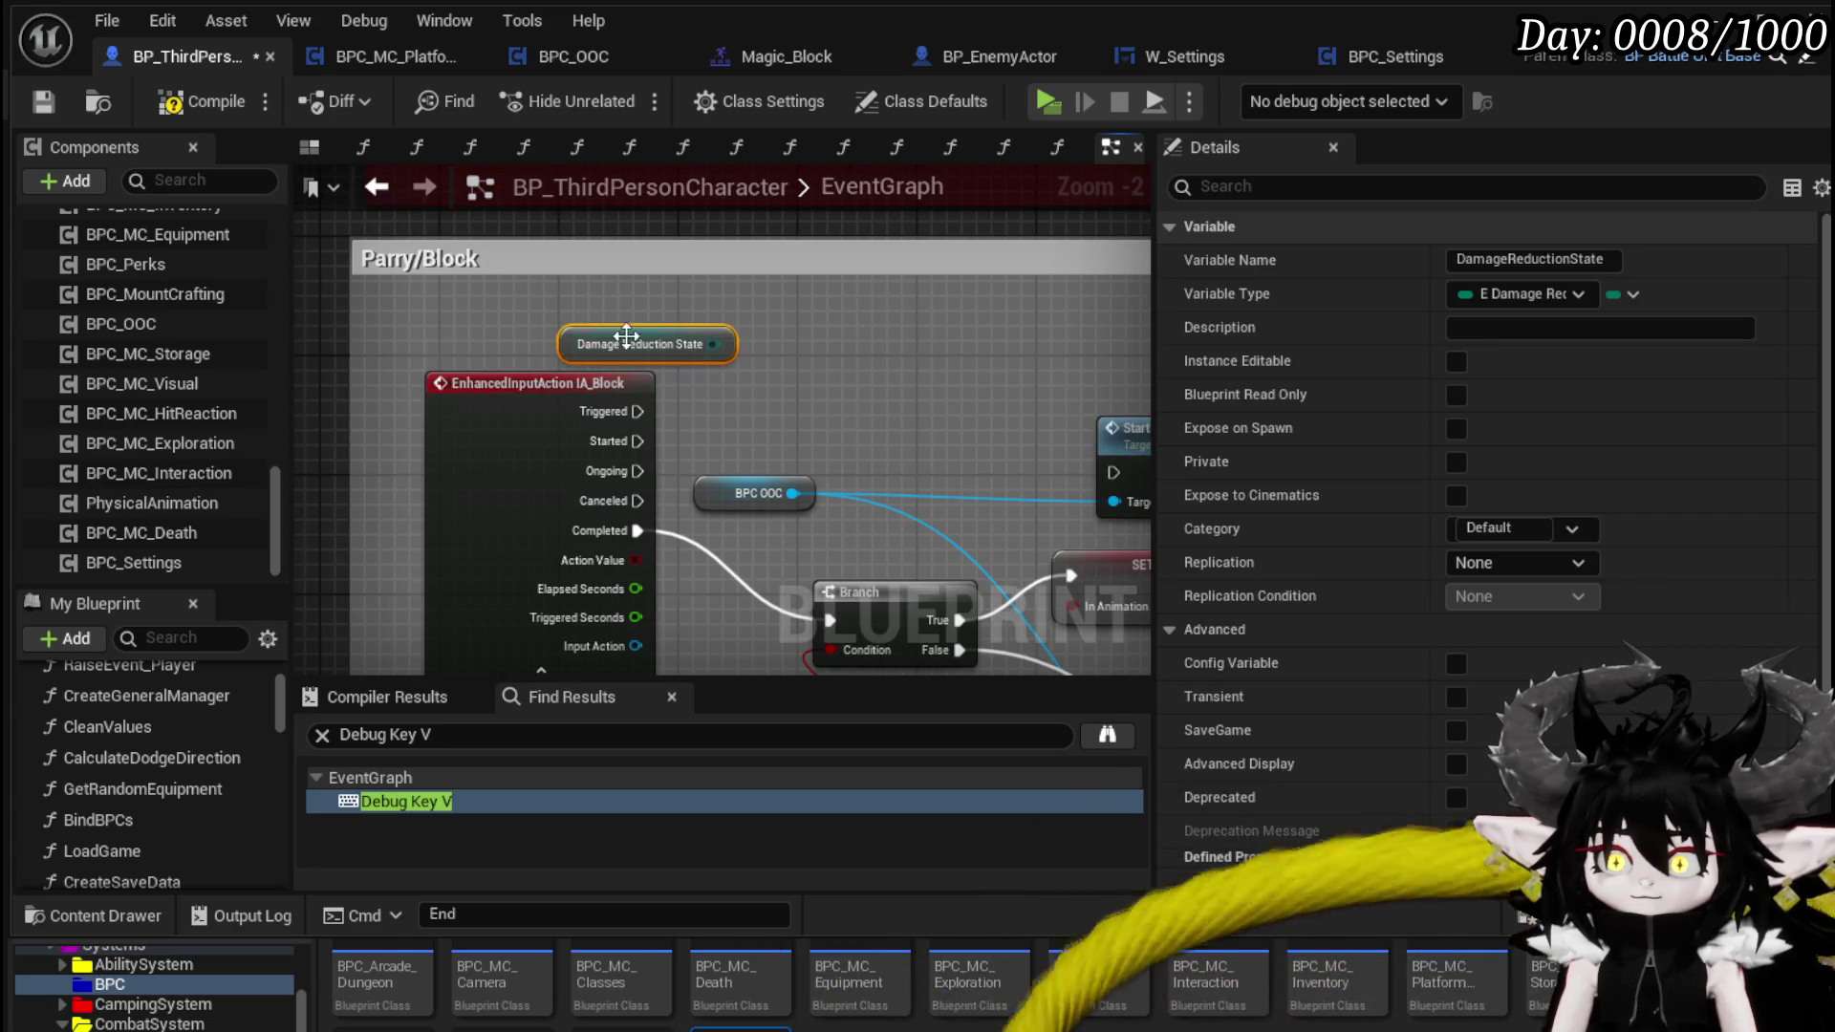
drag(713, 346, 866, 372)
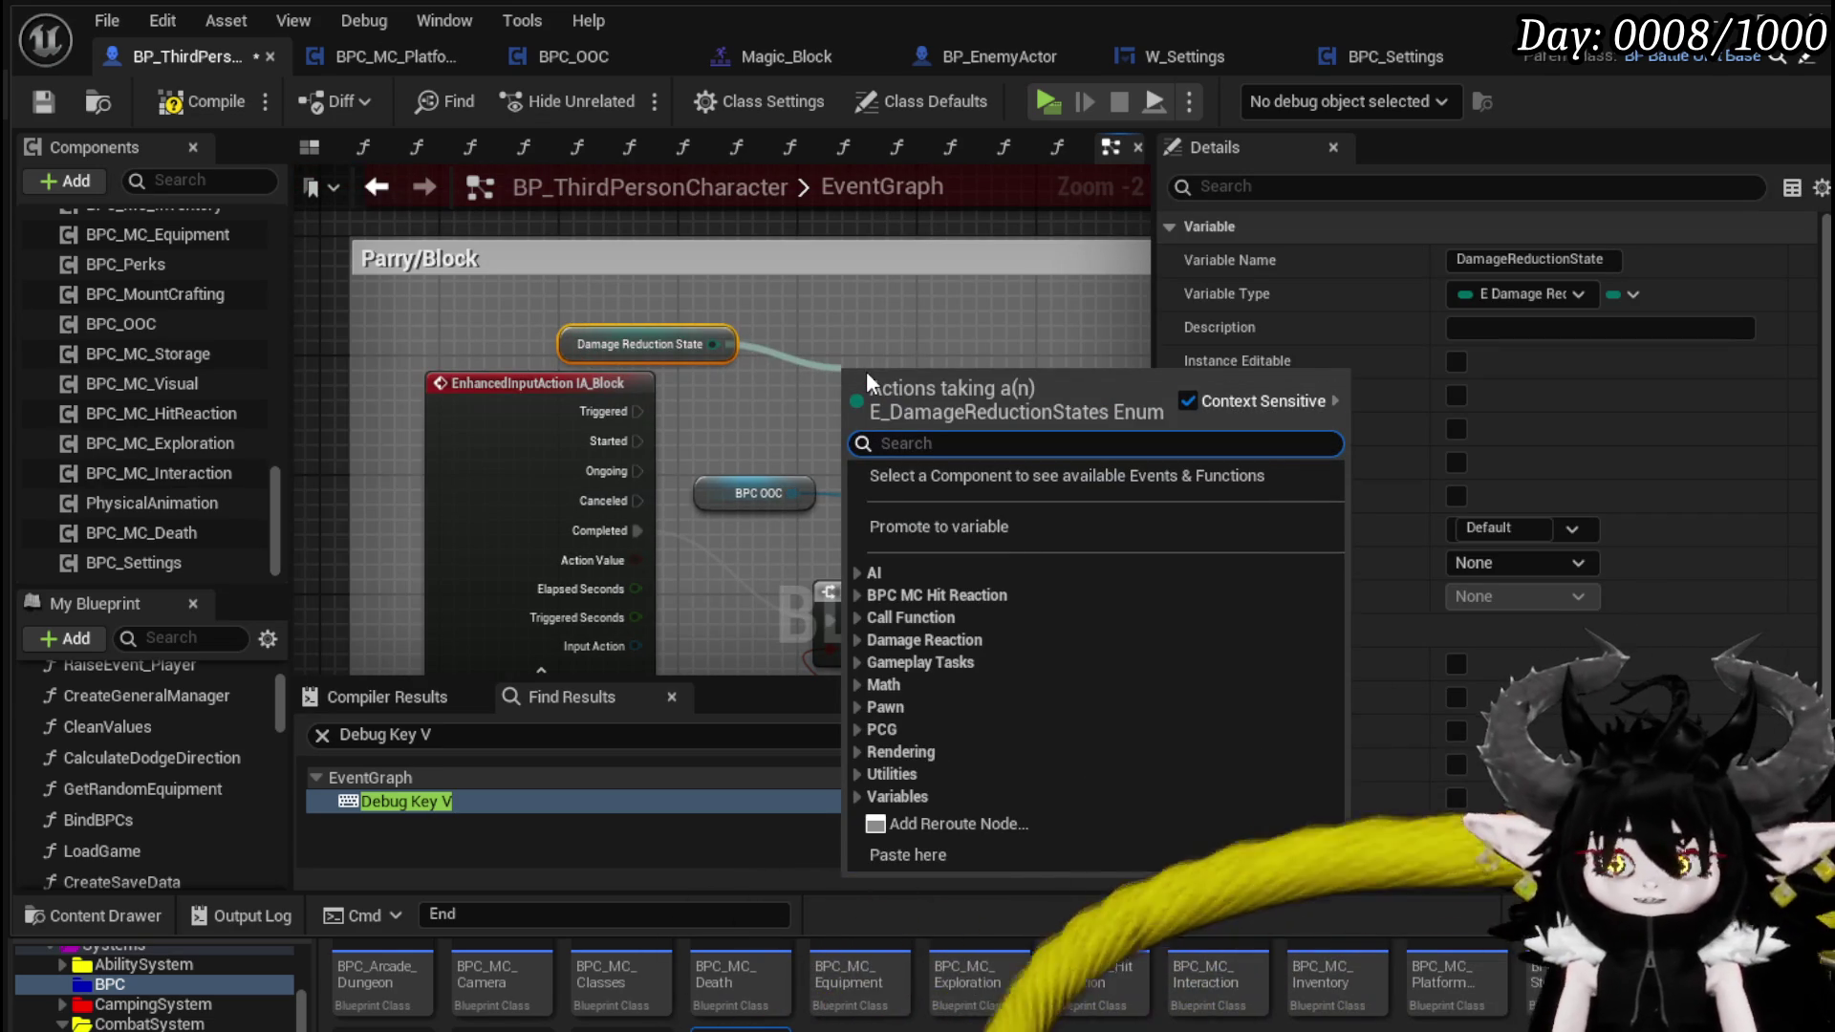
text(==)
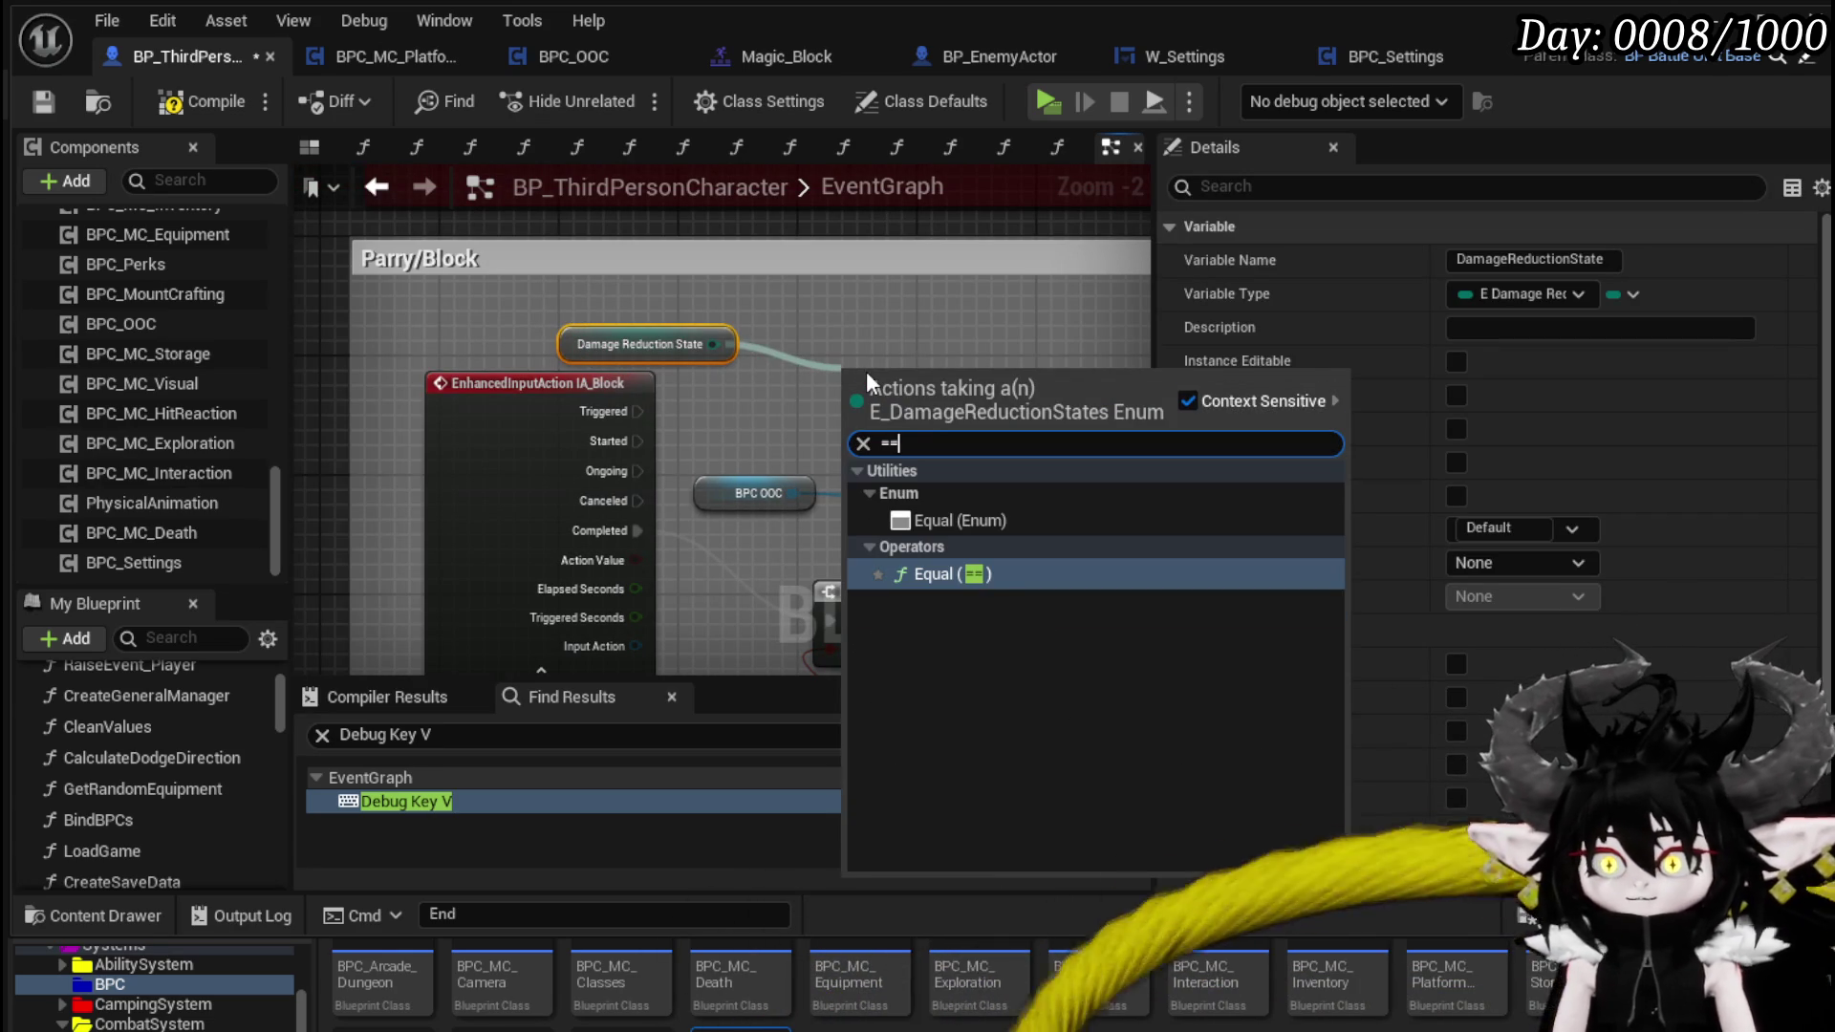
click(956, 516)
click(934, 406)
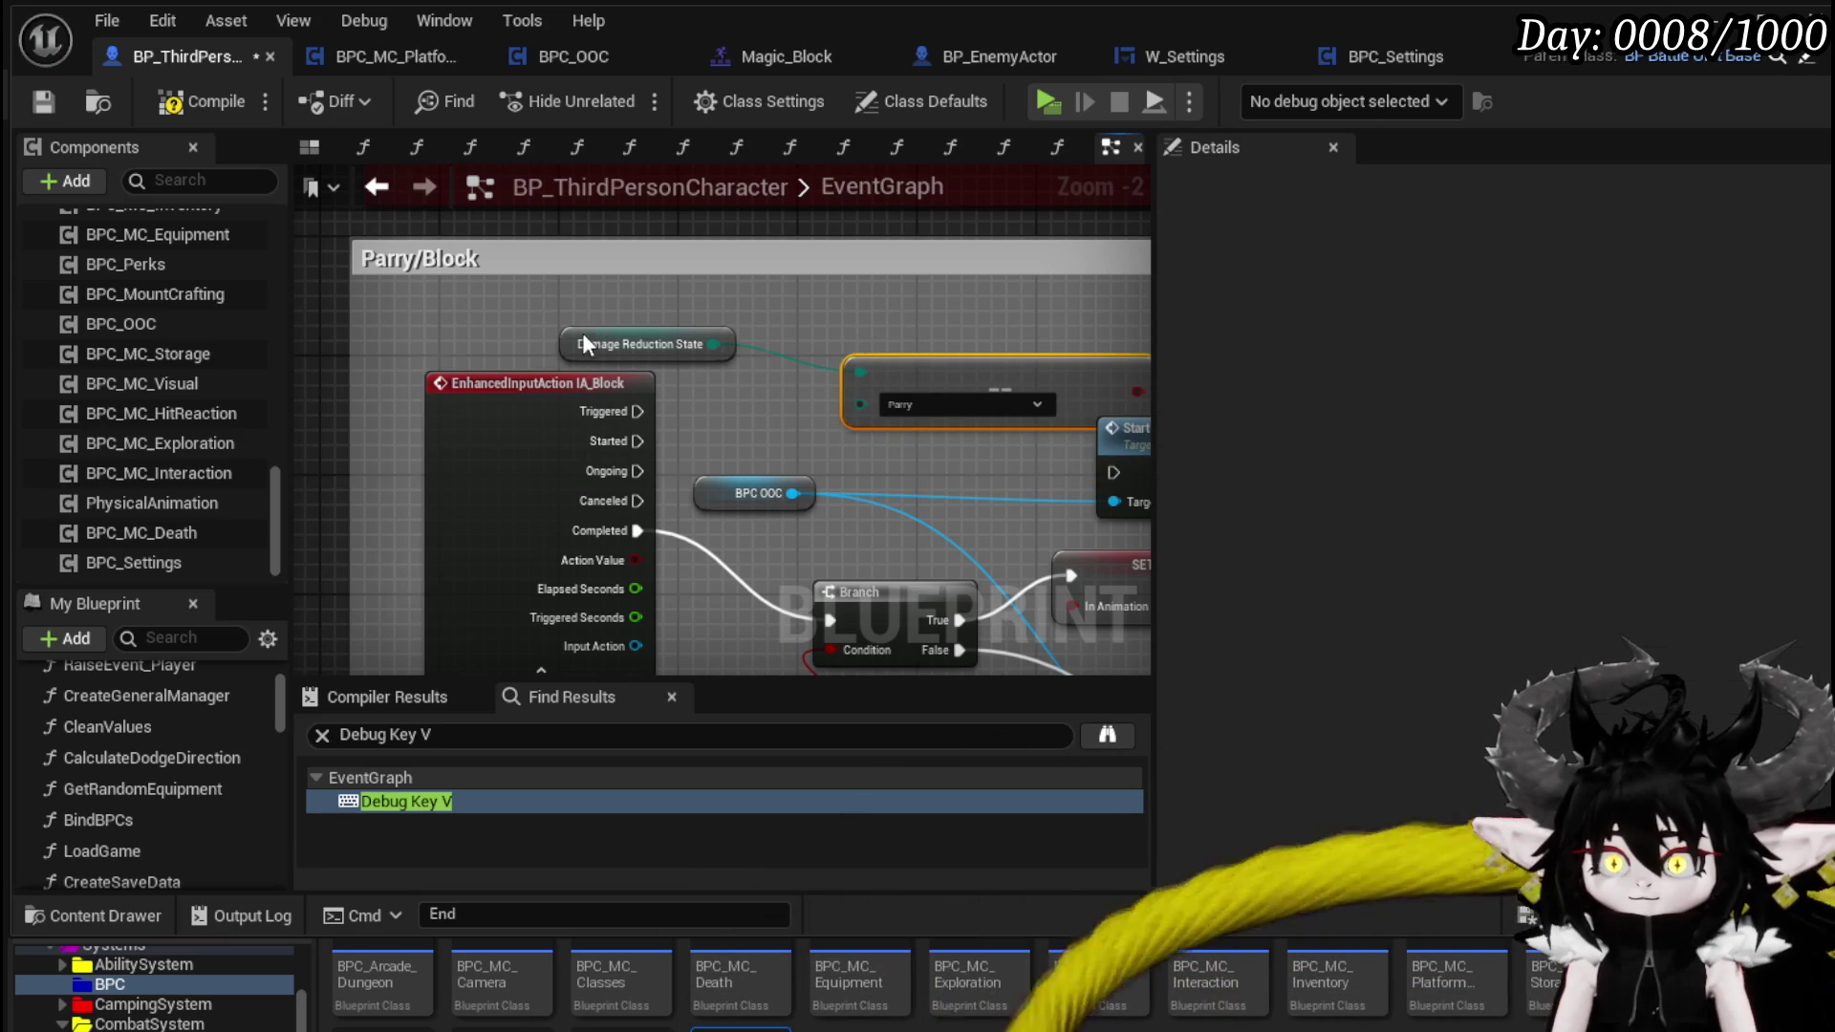
drag(593, 344, 398, 299)
drag(1029, 386, 792, 312)
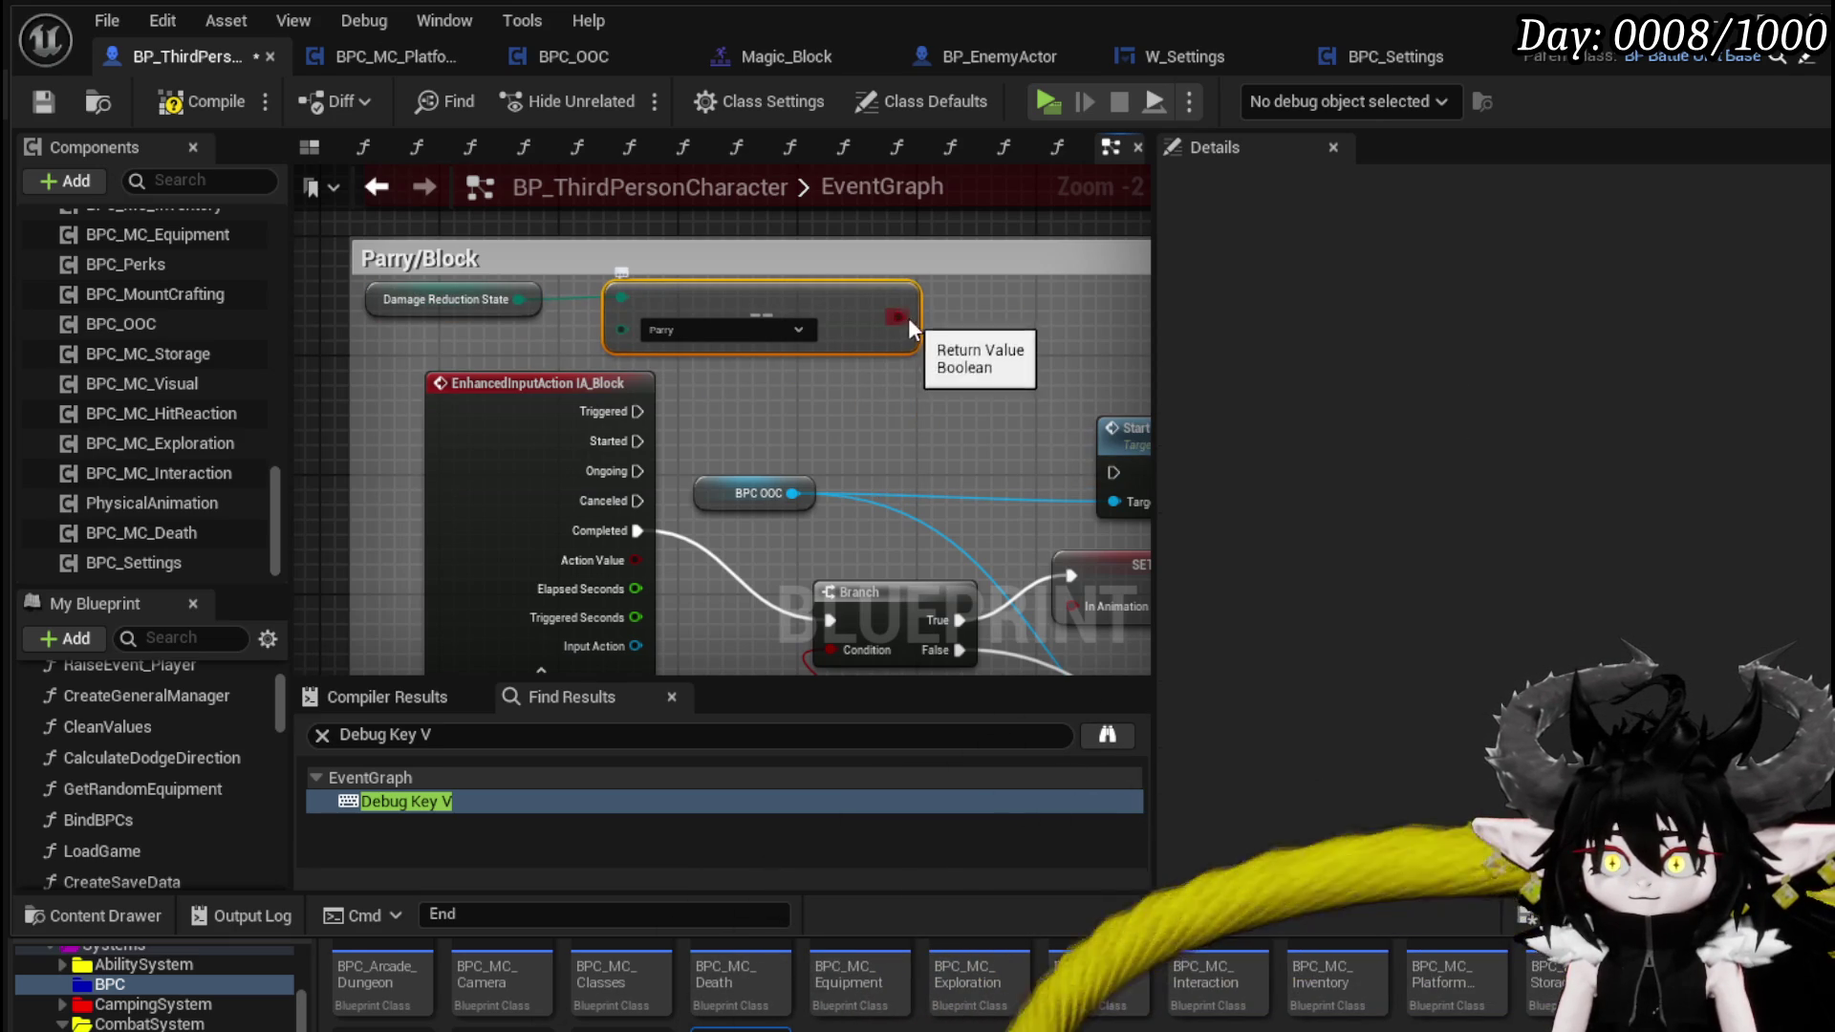
- Drive a new Branch from the Parry check, route IA_Block Started into it, then compile and save
drag(755, 438, 755, 440)
drag(635, 437, 808, 407)
drag(982, 449, 718, 449)
mouse_move(815, 418)
mouse_down()
mouse_move(567, 365)
mouse_move(708, 406)
mouse_move(803, 401)
mouse_move(744, 386)
mouse_move(918, 415)
mouse_up()
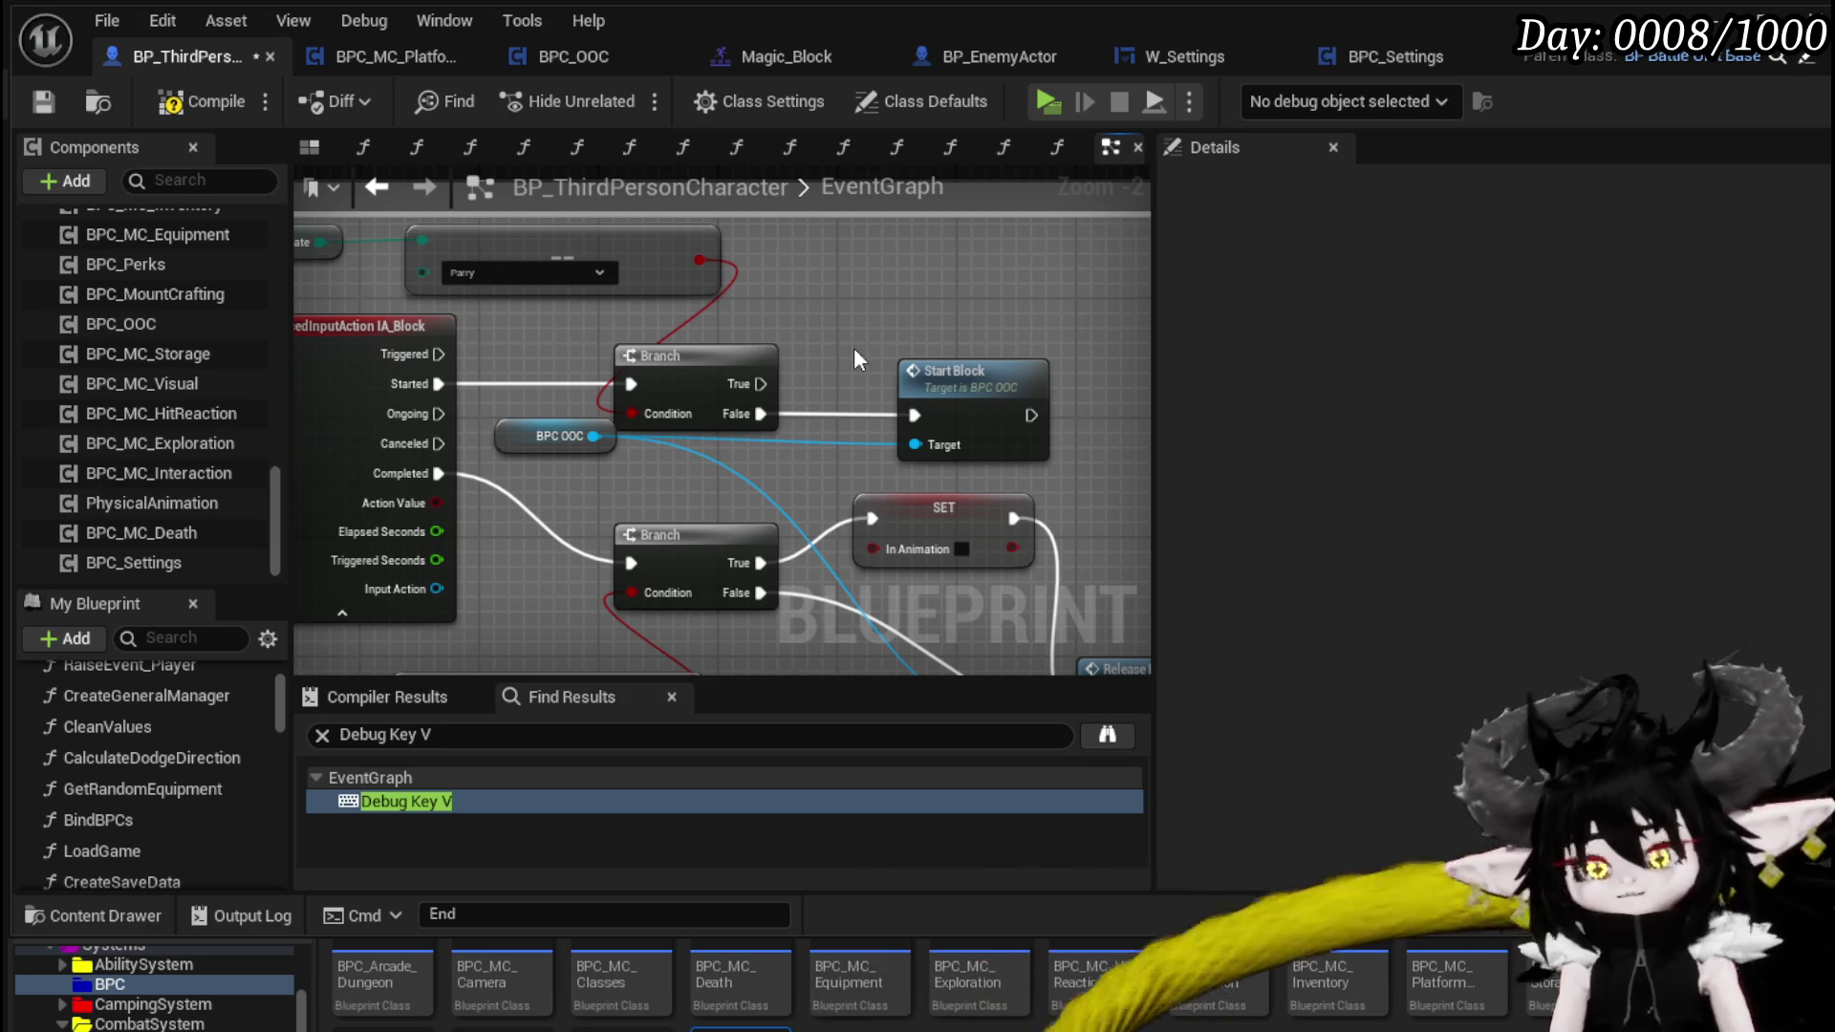
drag(857, 361, 541, 267)
scroll(638, 403, down, 2)
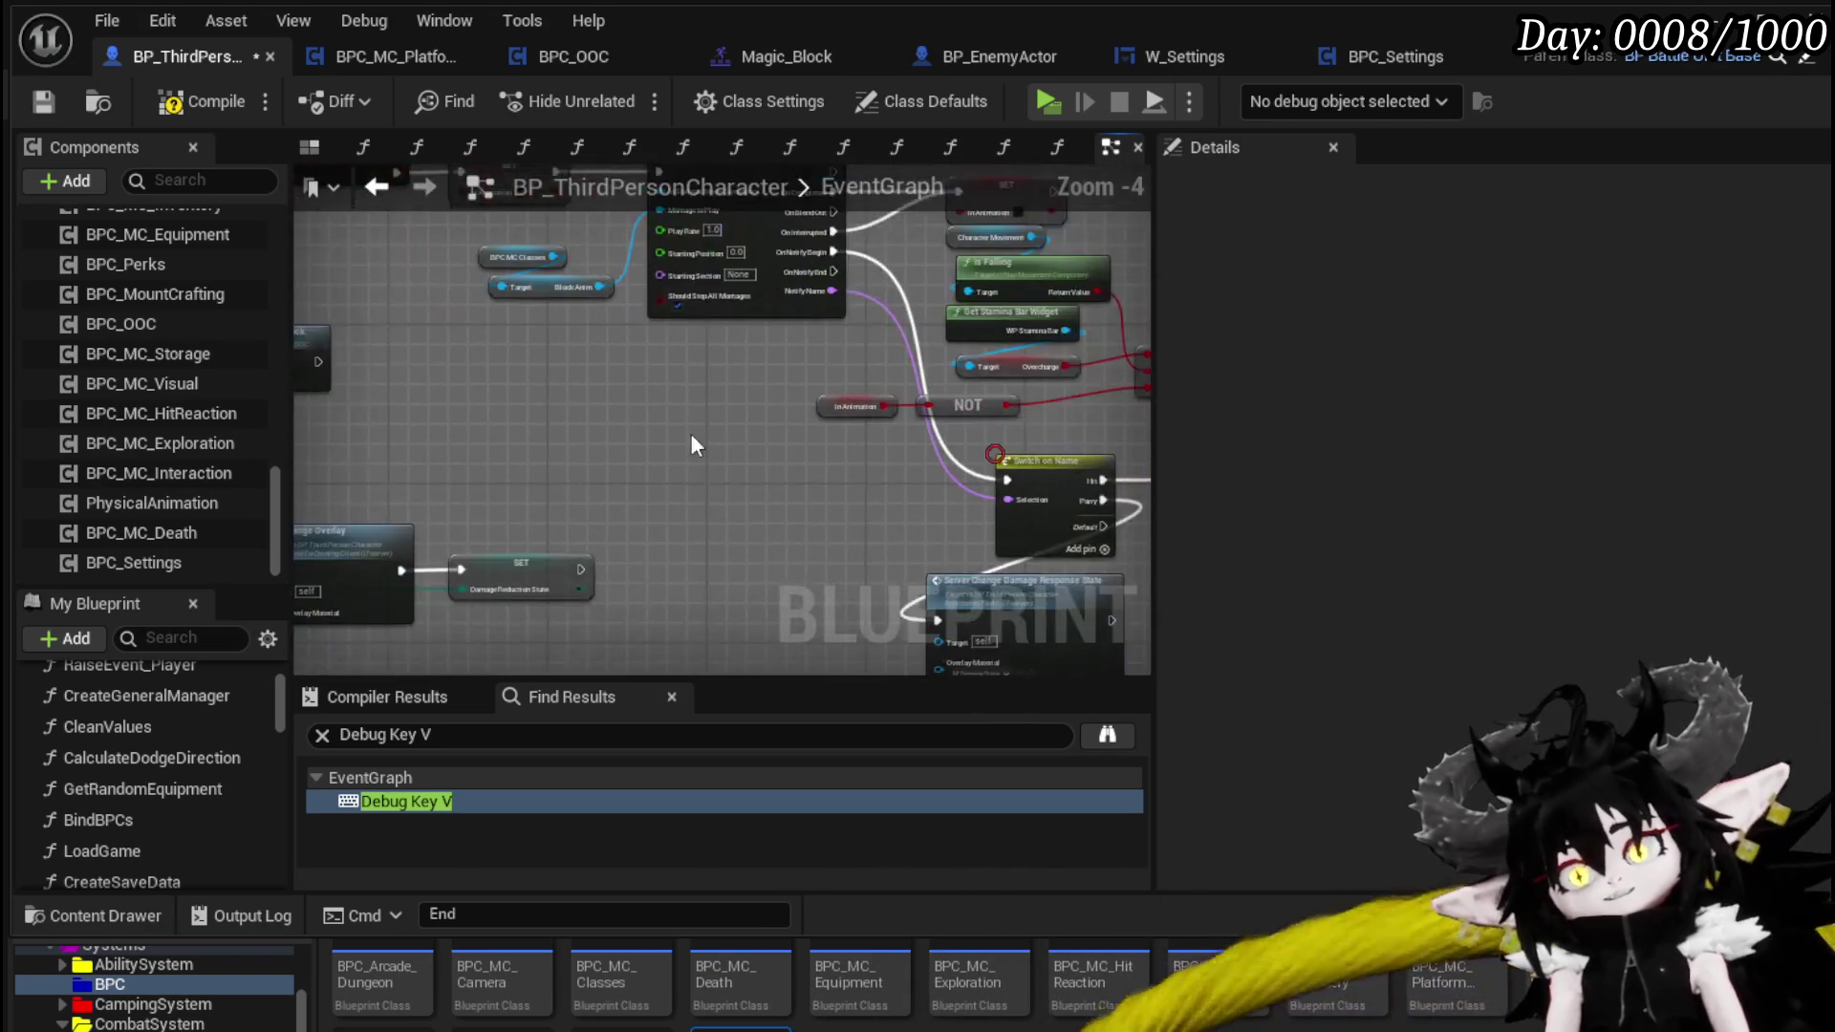
scroll(632, 388, up, 1)
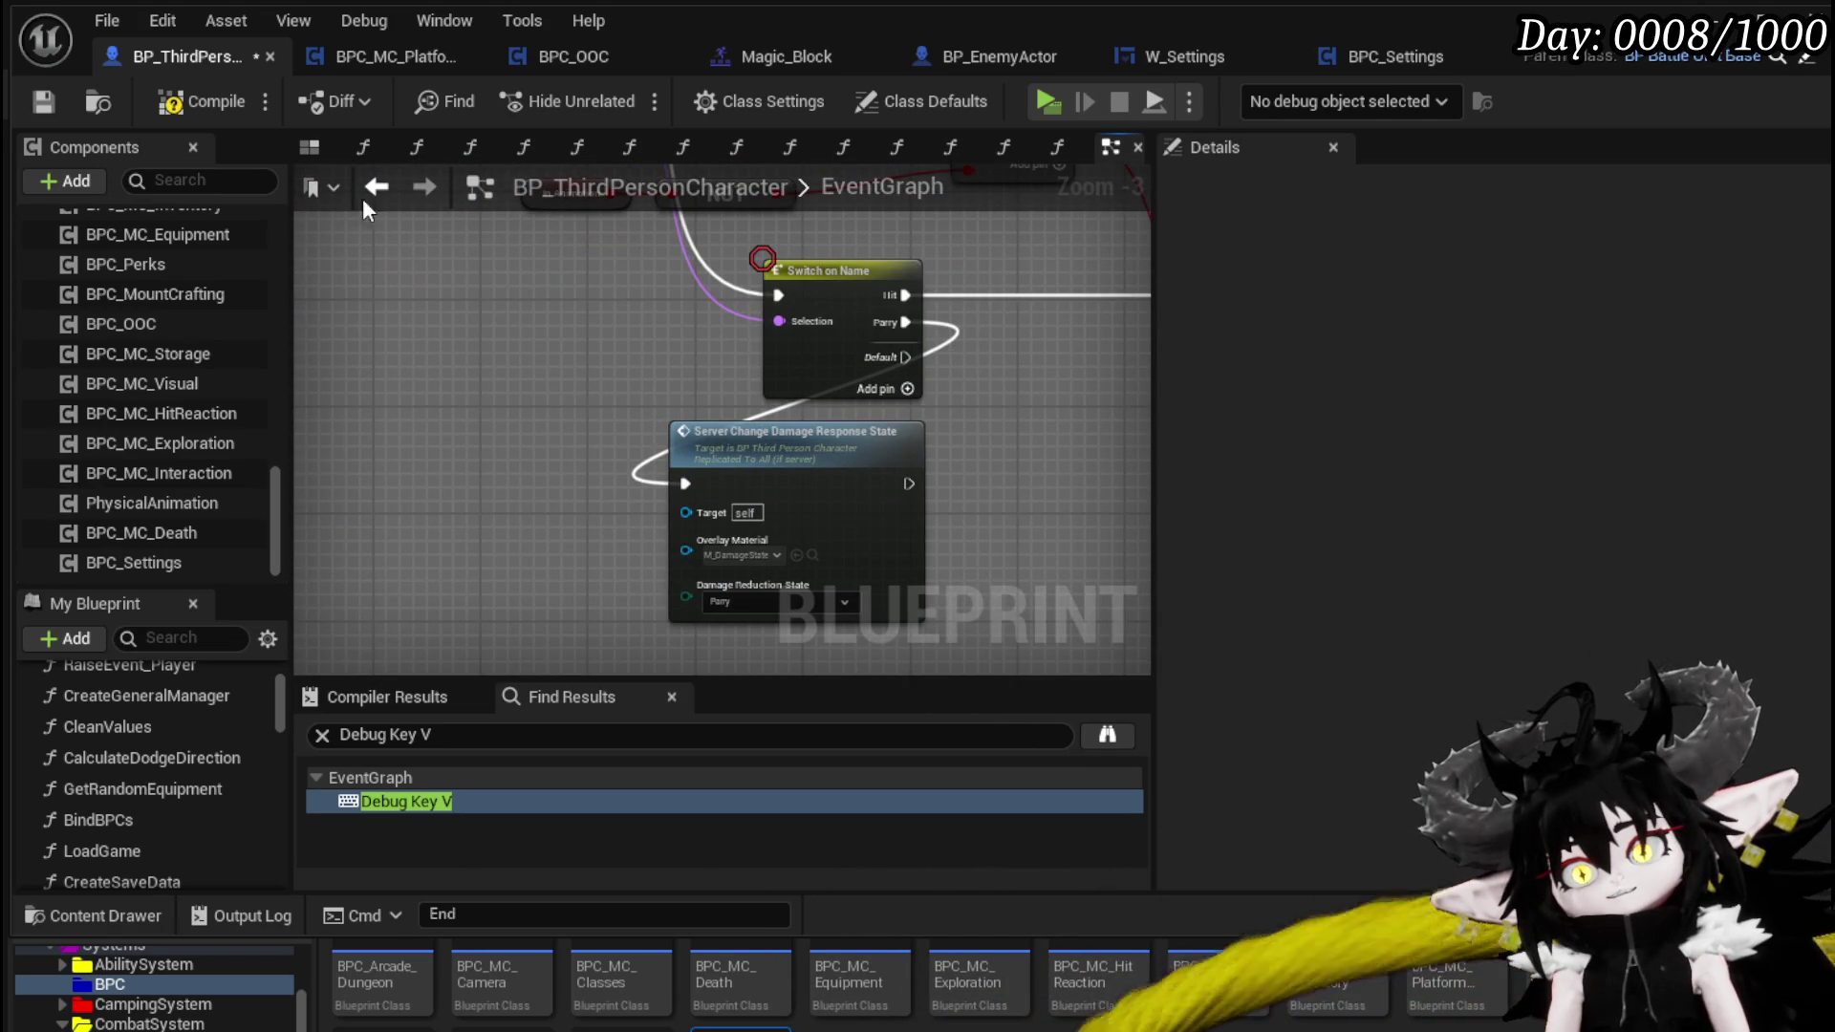
click(176, 107)
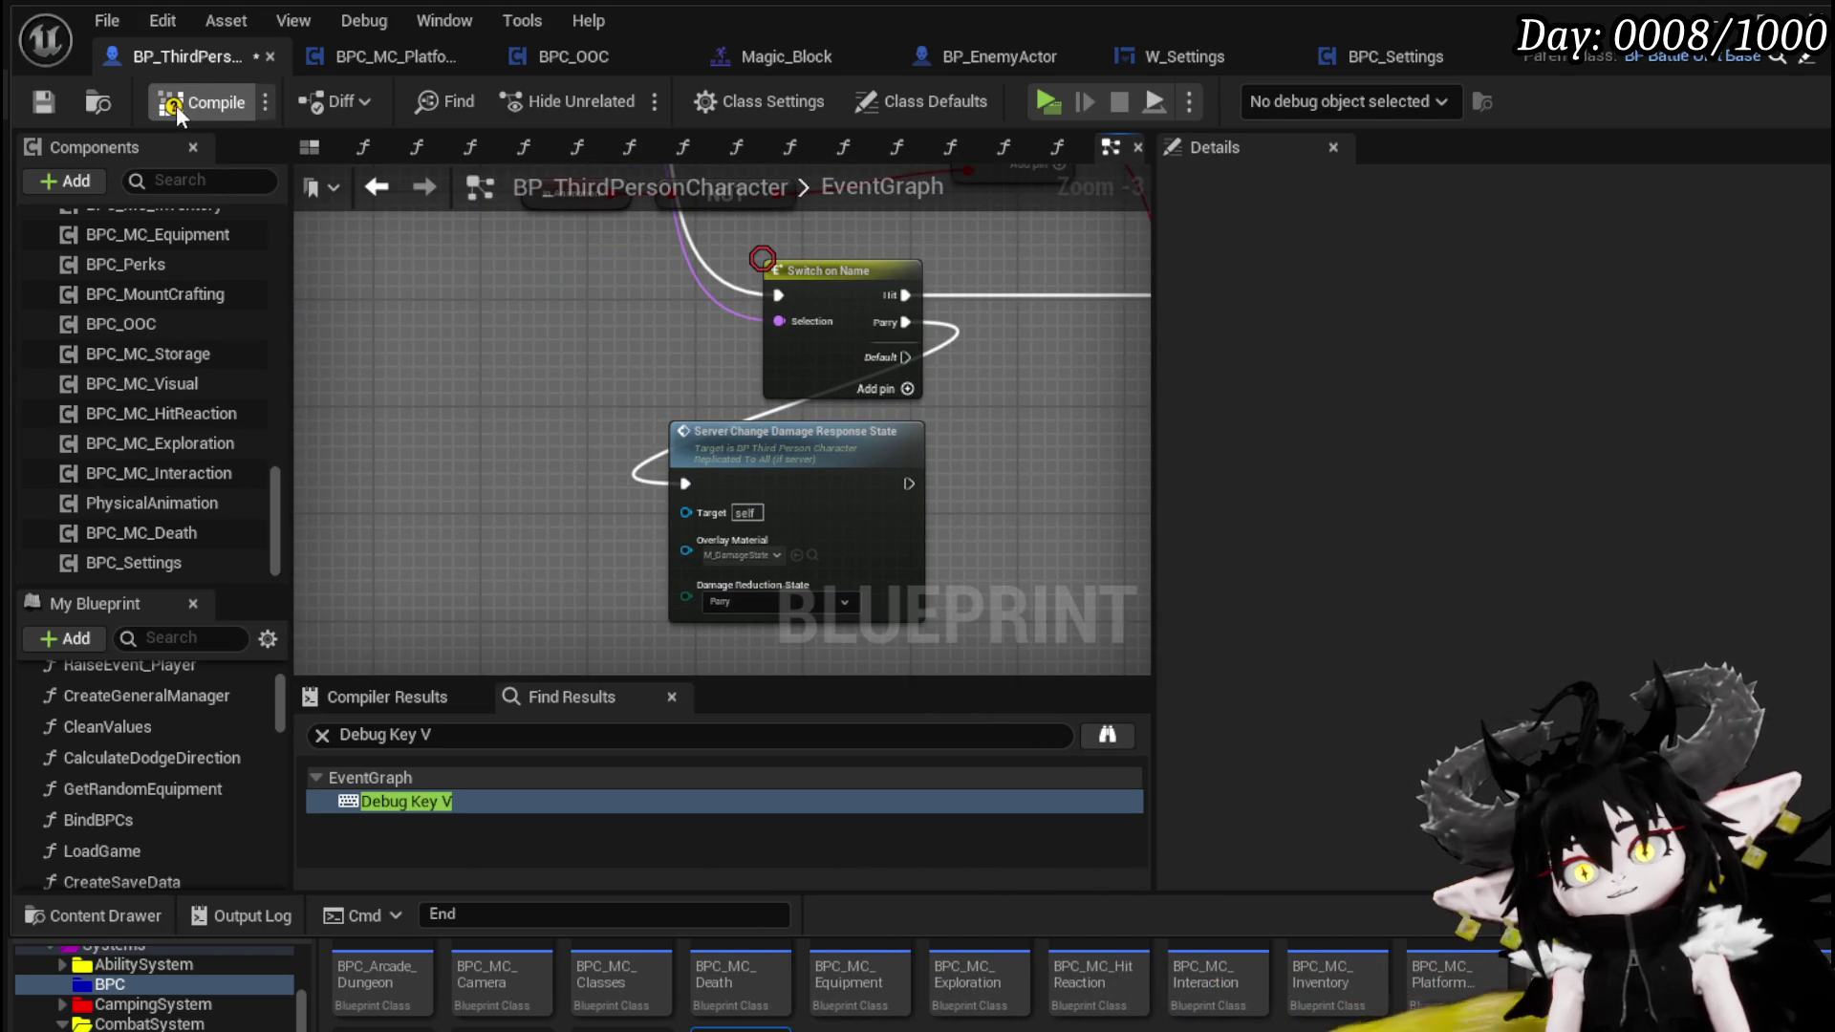
click(37, 103)
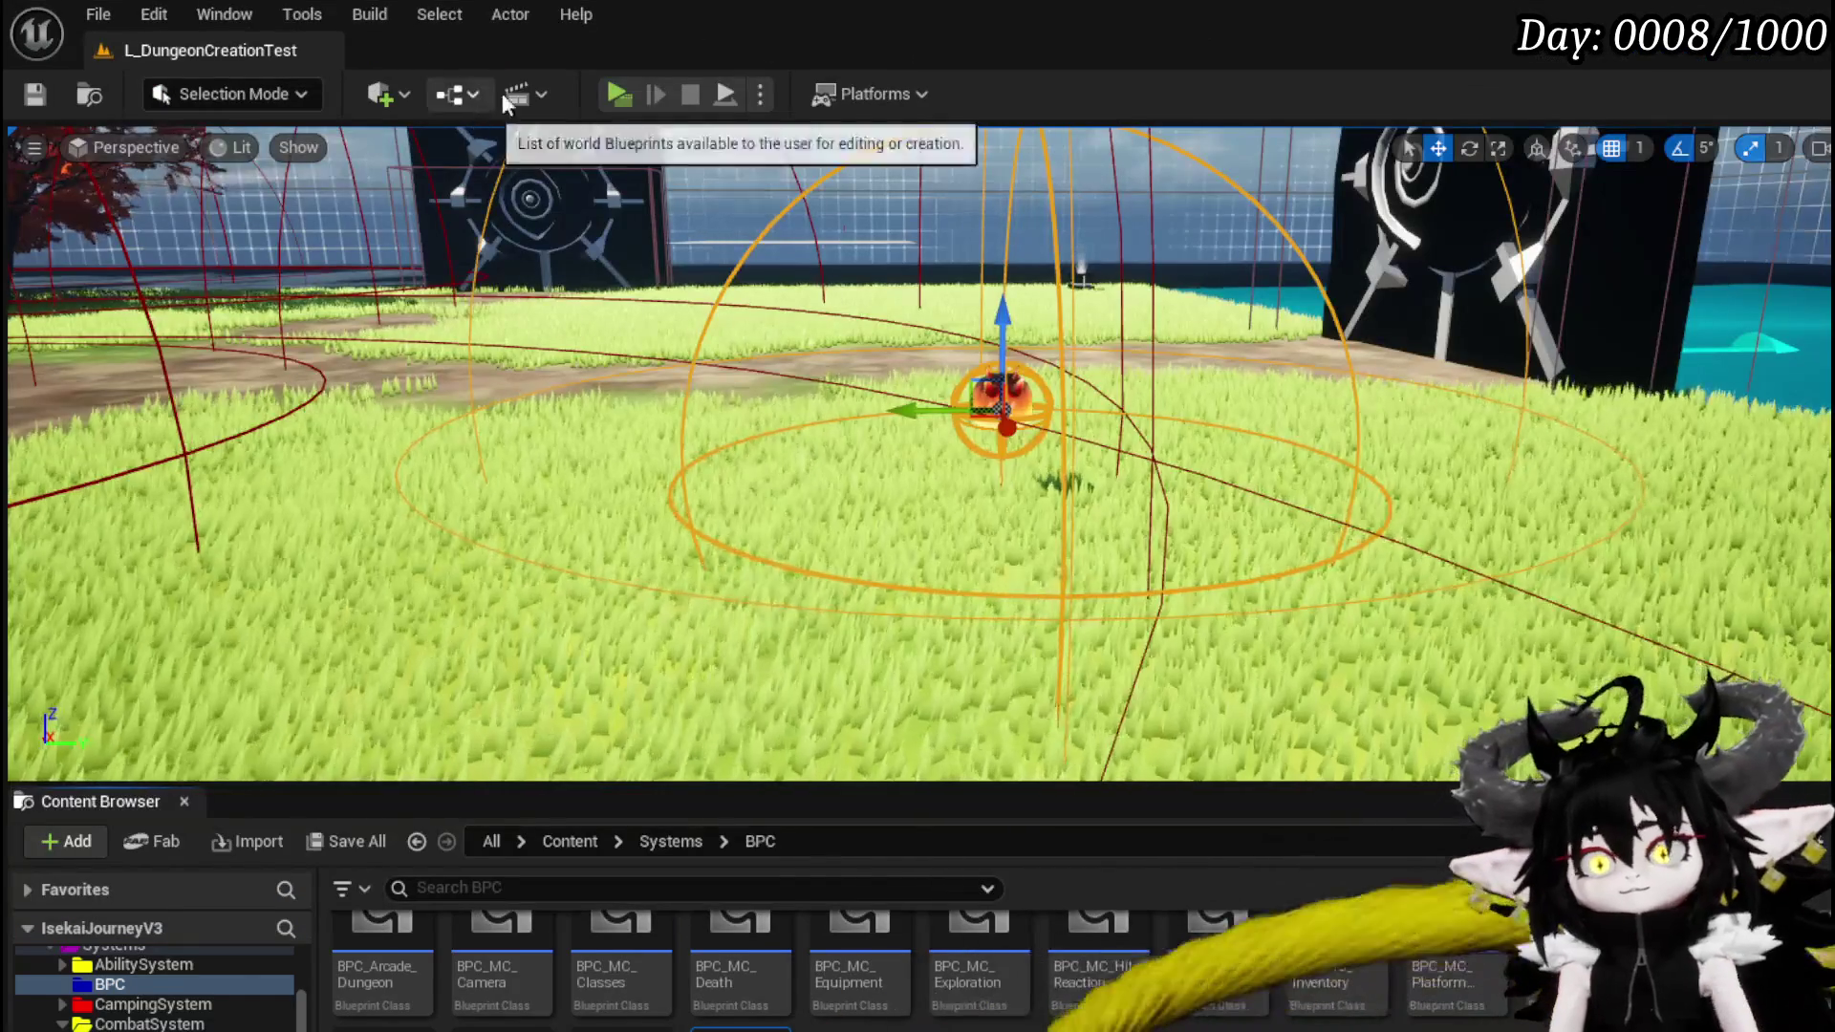
- Playtest blocking in the game preview, then end the play-in-editor session
click(623, 98)
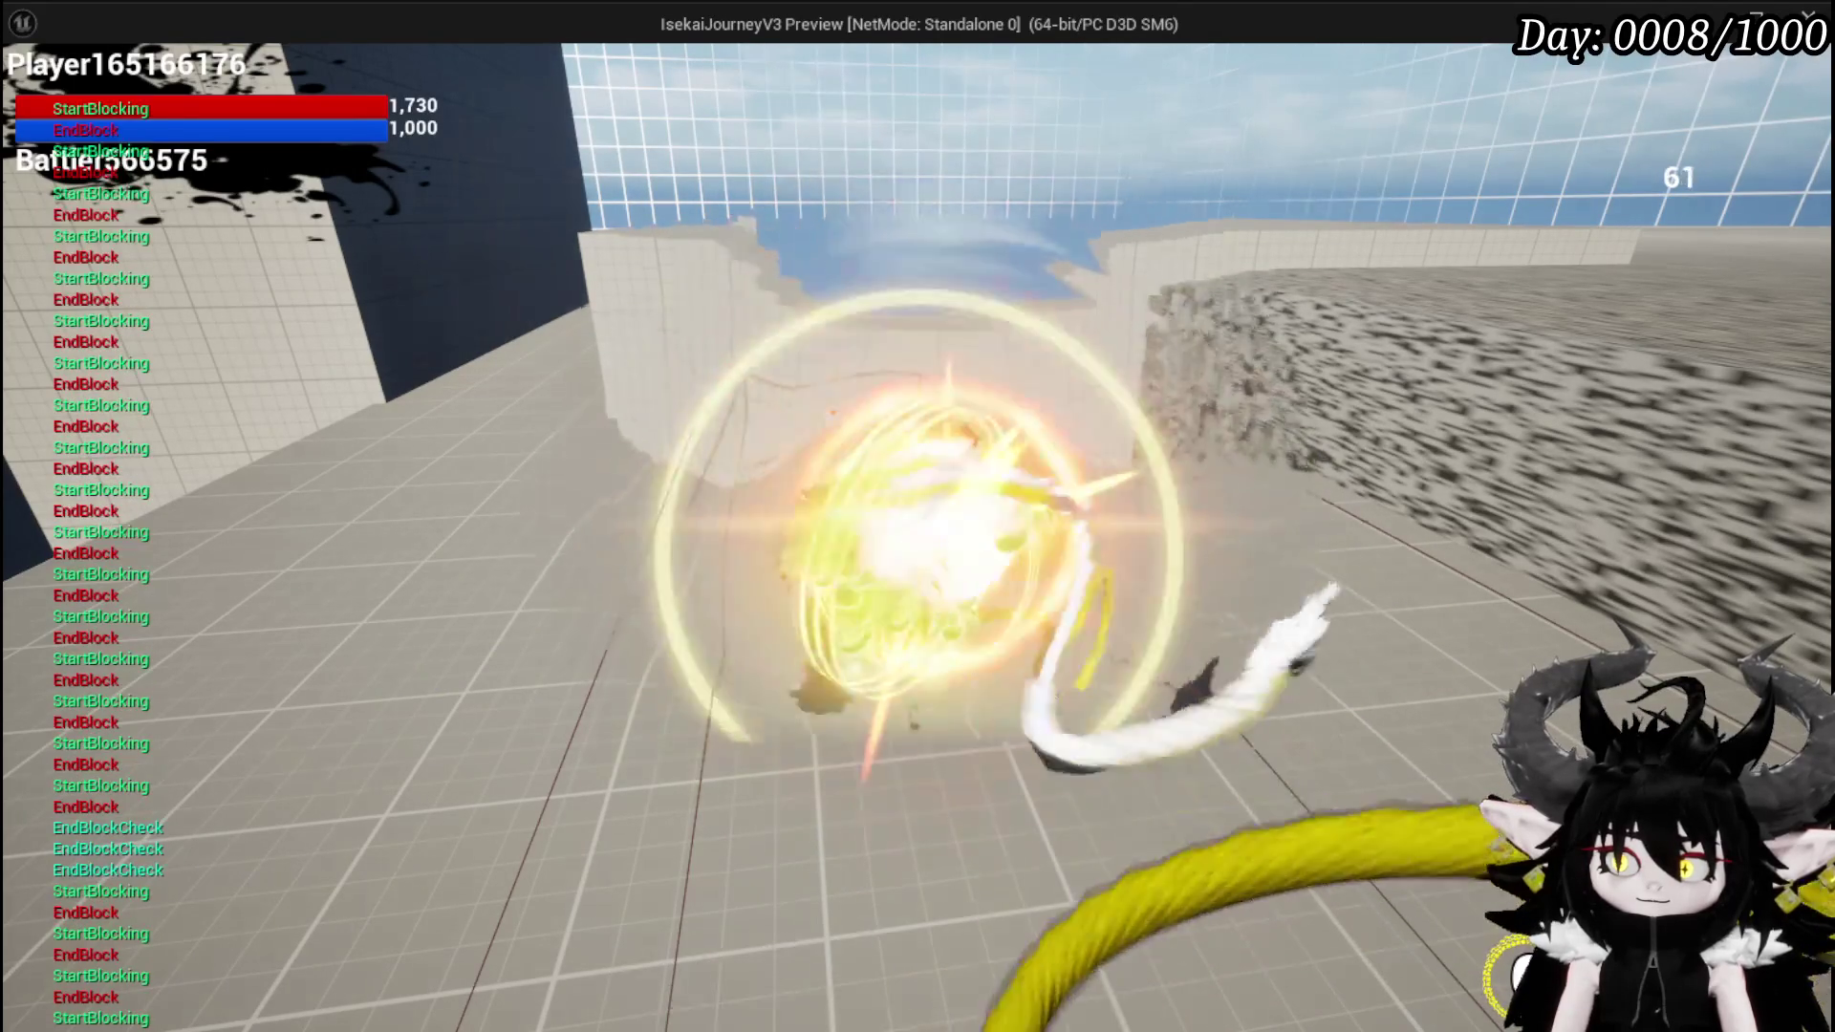
key(alt+Tab)
key(Escape)
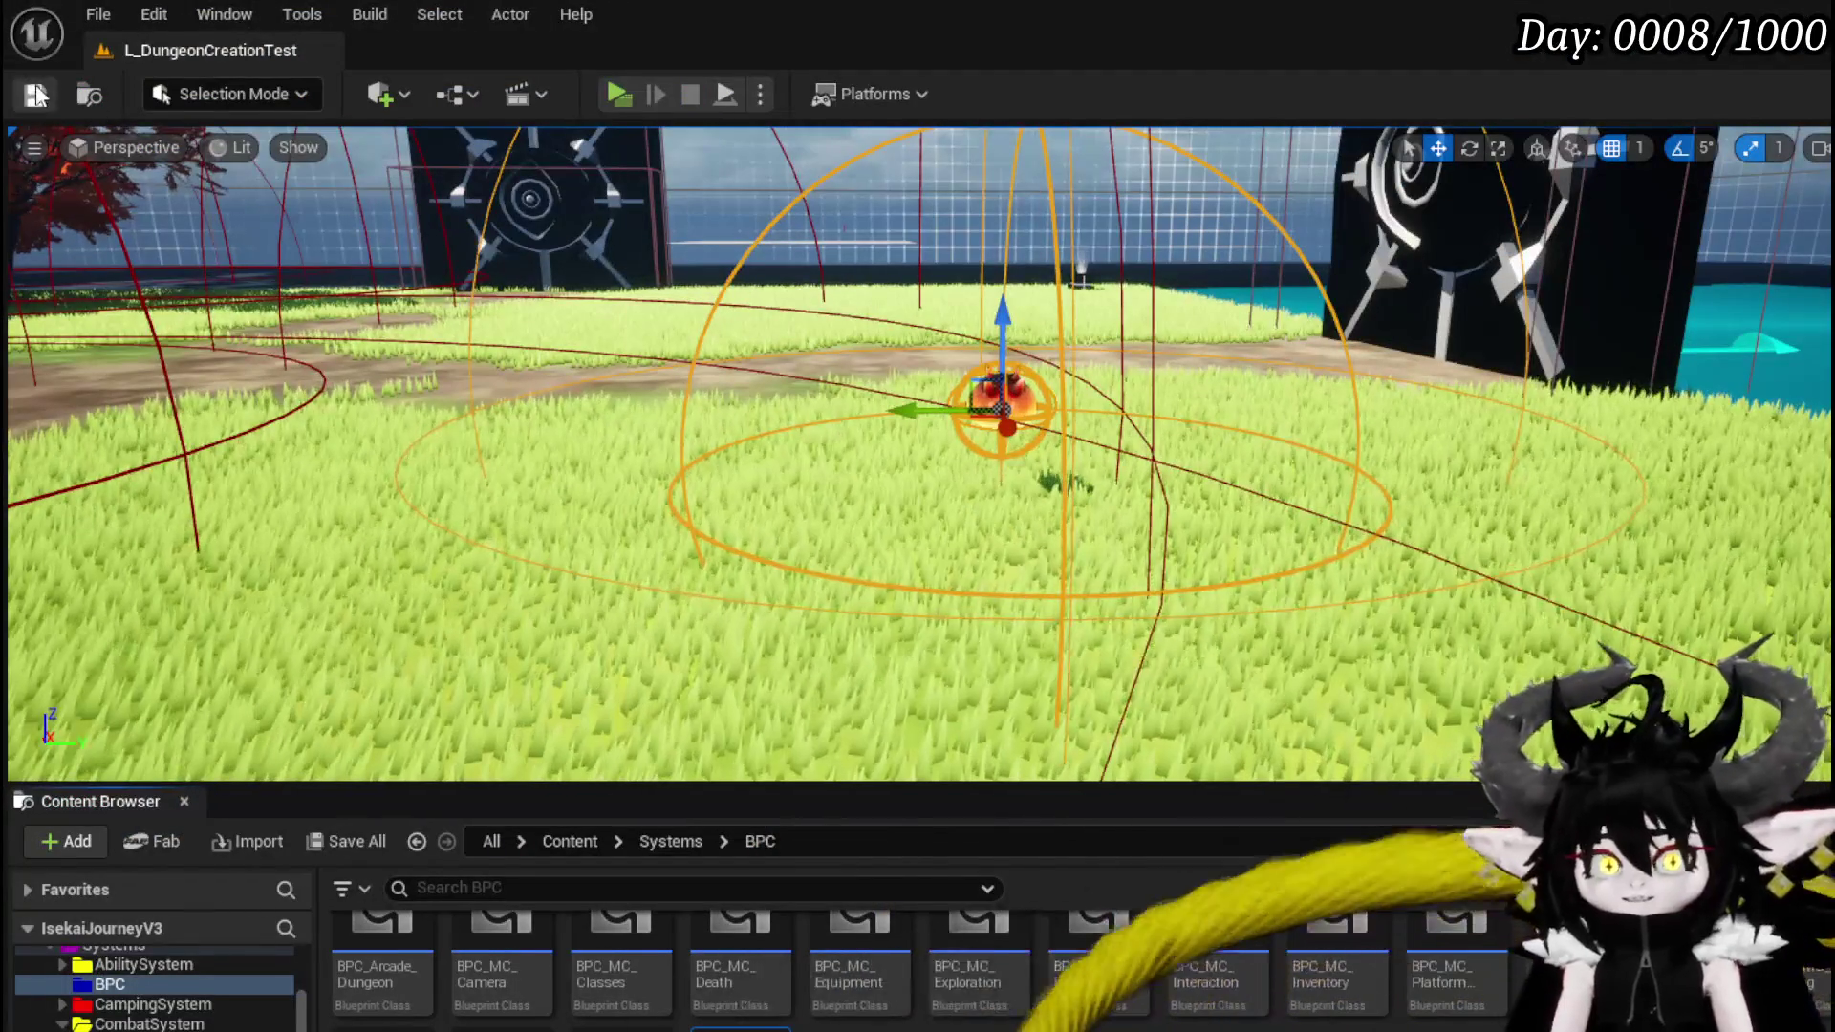
- Return to BP_ThirdPersonCharacter and centre the PlayBlockAnimation and Play Montage nodes
key(alt+Tab)
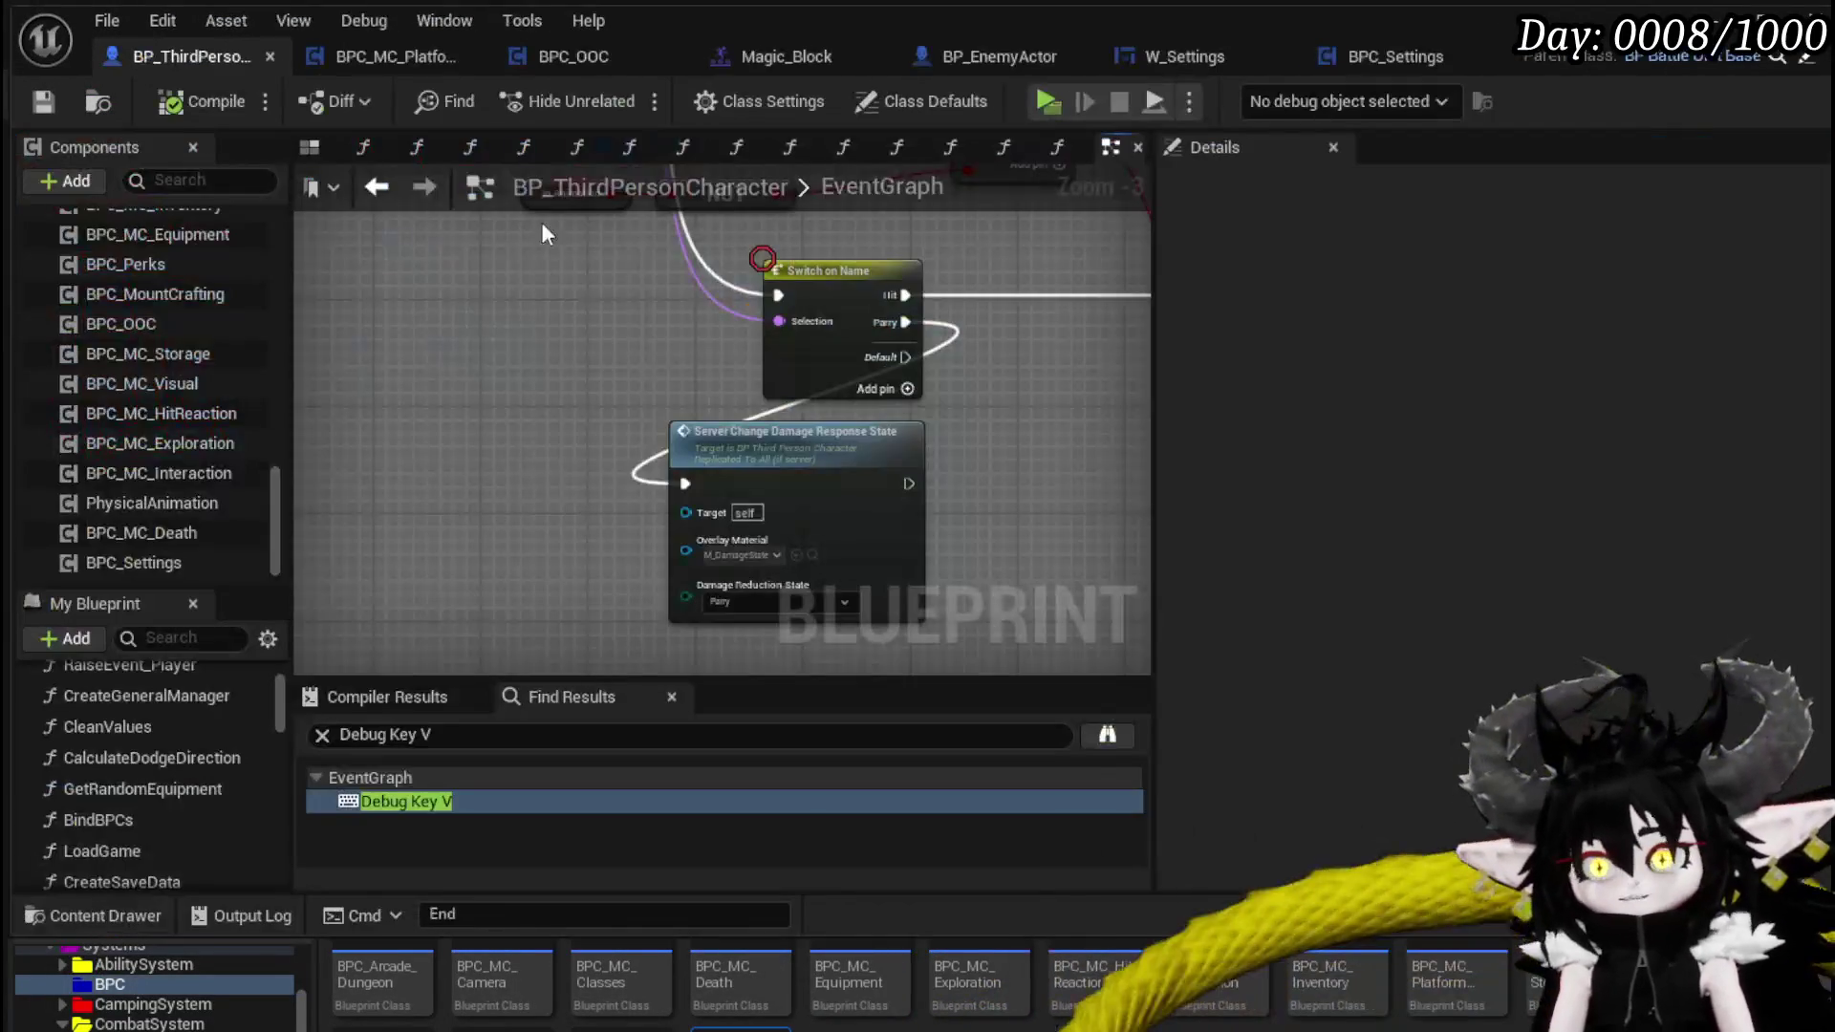
mouse_move(644, 389)
mouse_down()
mouse_move(635, 417)
mouse_move(813, 427)
mouse_move(804, 524)
mouse_move(938, 593)
mouse_up()
drag(680, 490, 890, 546)
drag(594, 410, 549, 440)
right_click(468, 411)
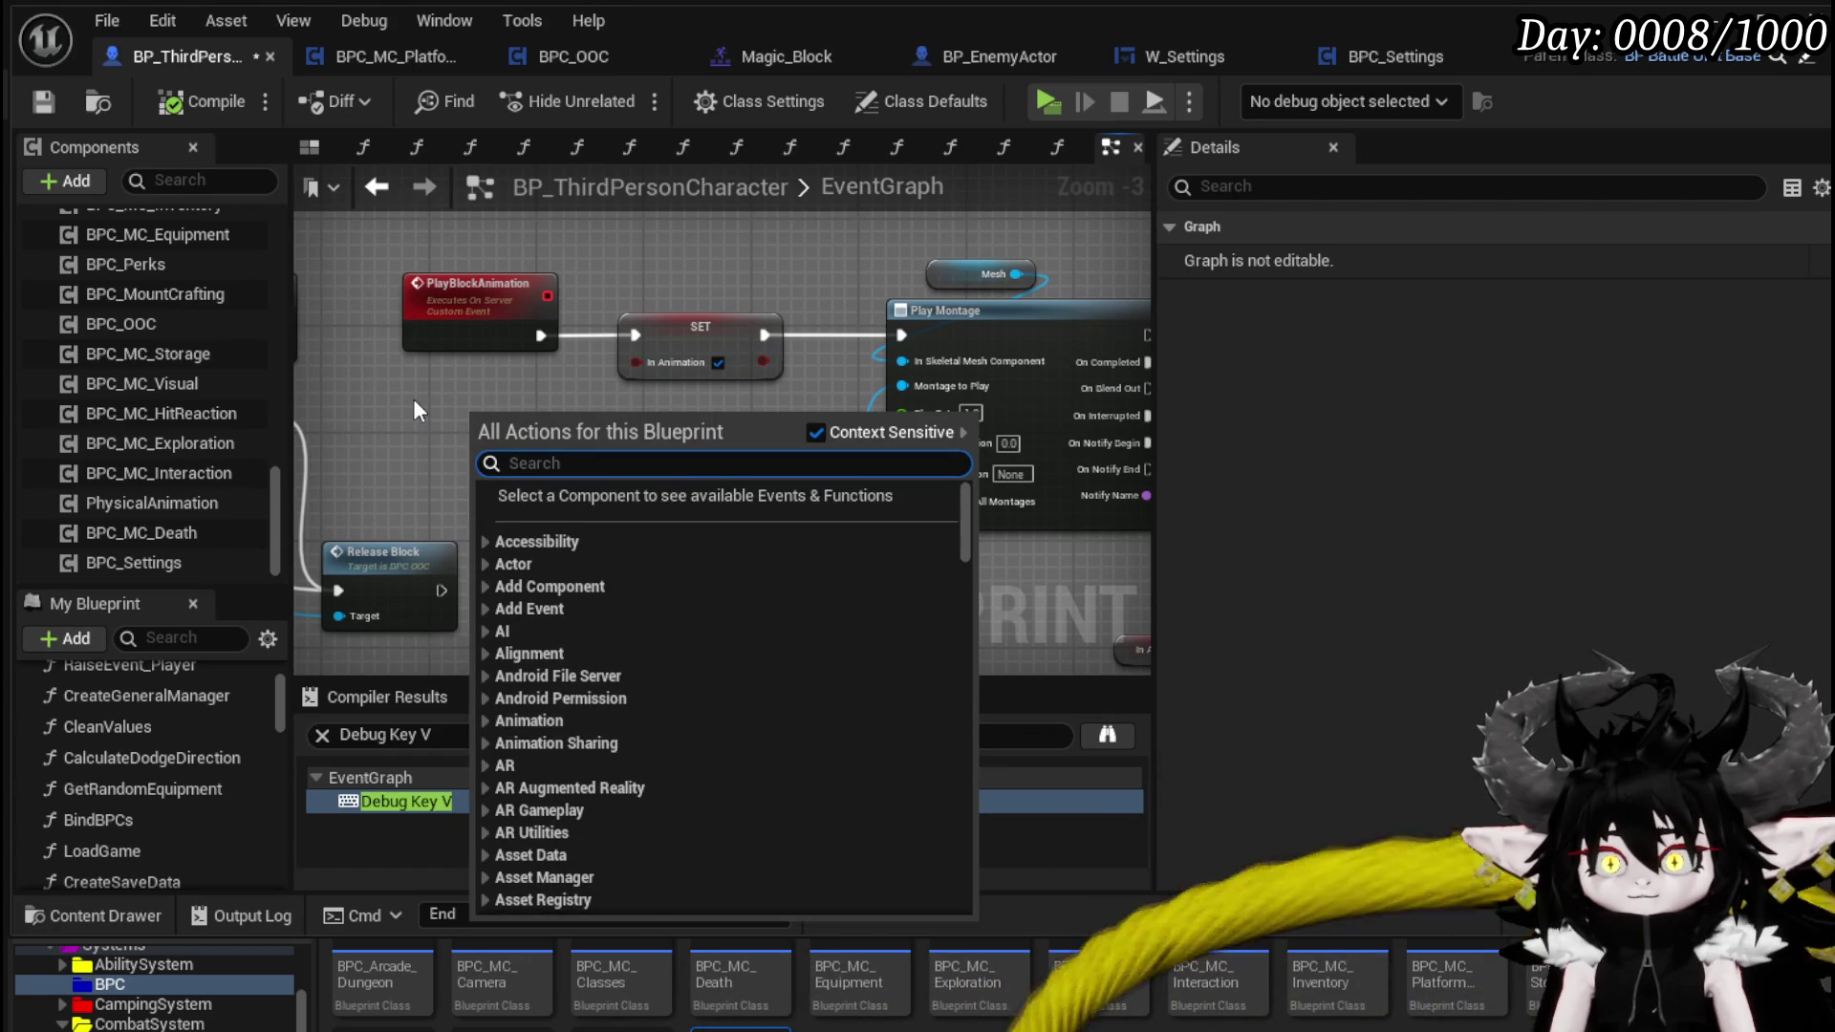
click(413, 399)
- Scroll to the Variables section and add a new Boolean variable, NewVar
scroll(254, 772, up, 5)
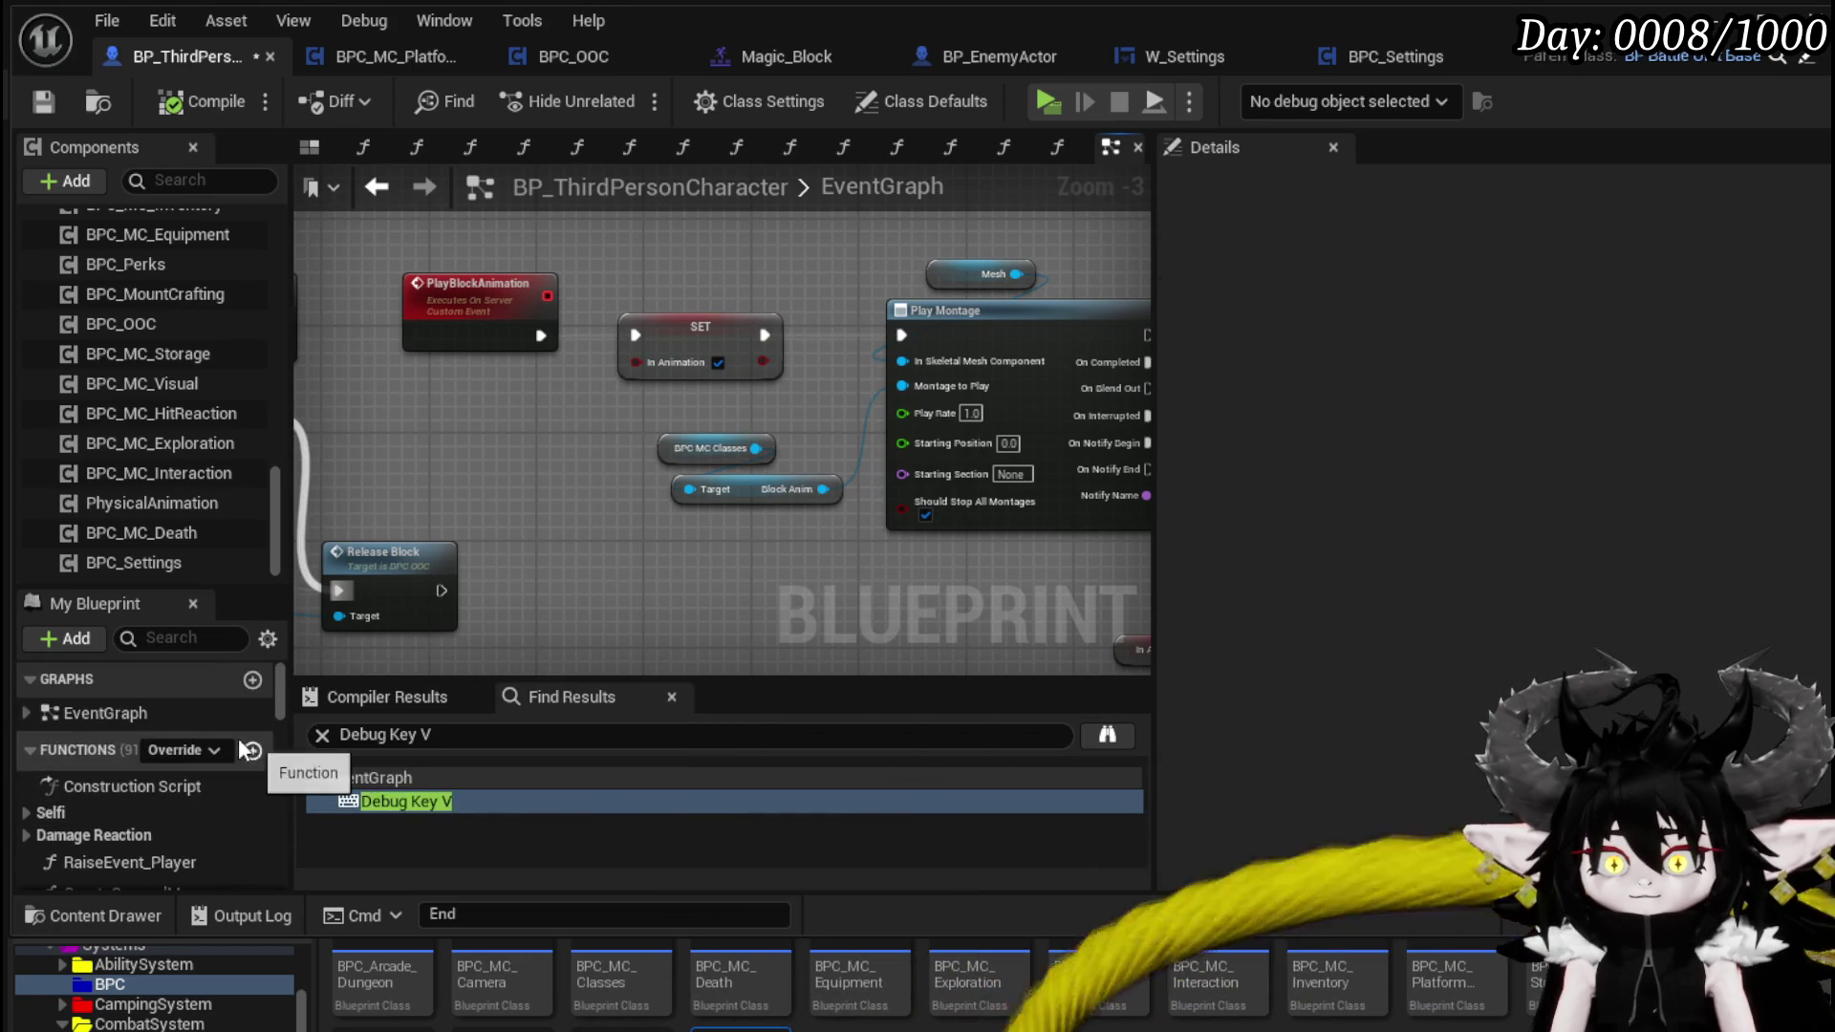
scroll(257, 724, down, 3)
scroll(160, 764, up, 2)
scroll(192, 713, down, 6)
scroll(238, 731, up, 5)
scroll(237, 719, down, 15)
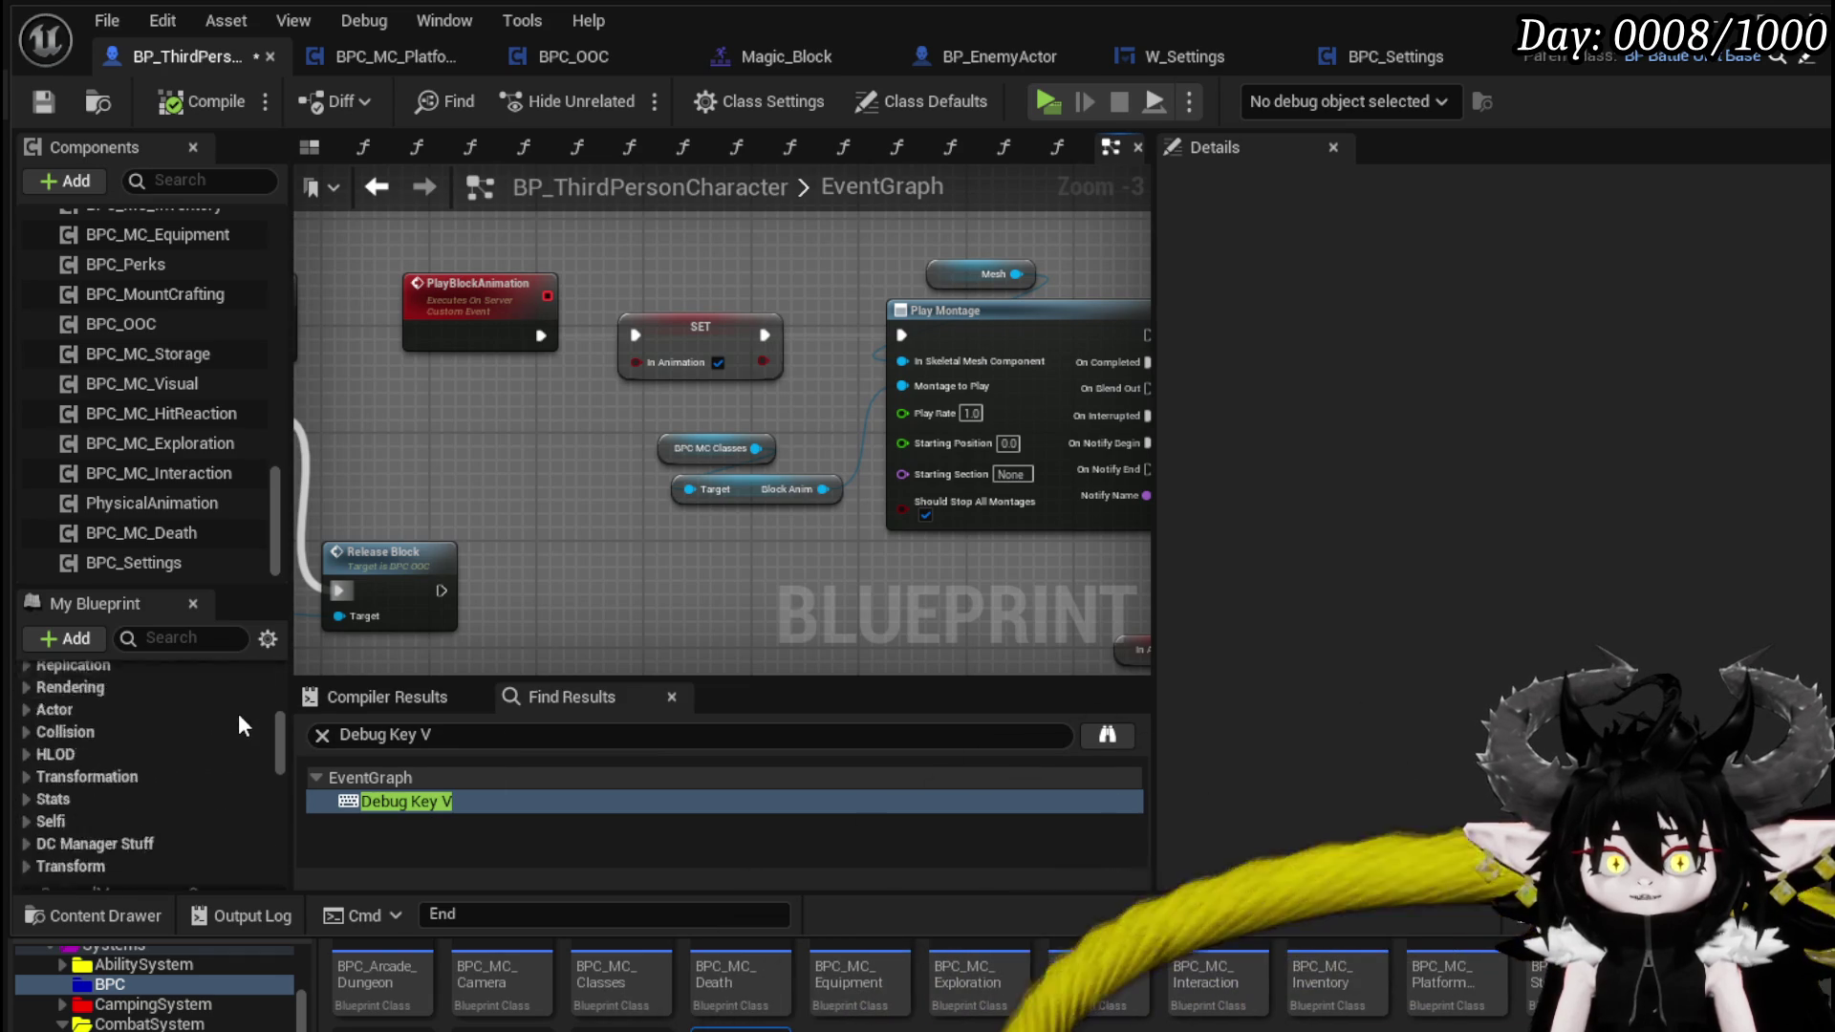
scroll(238, 713, up, 5)
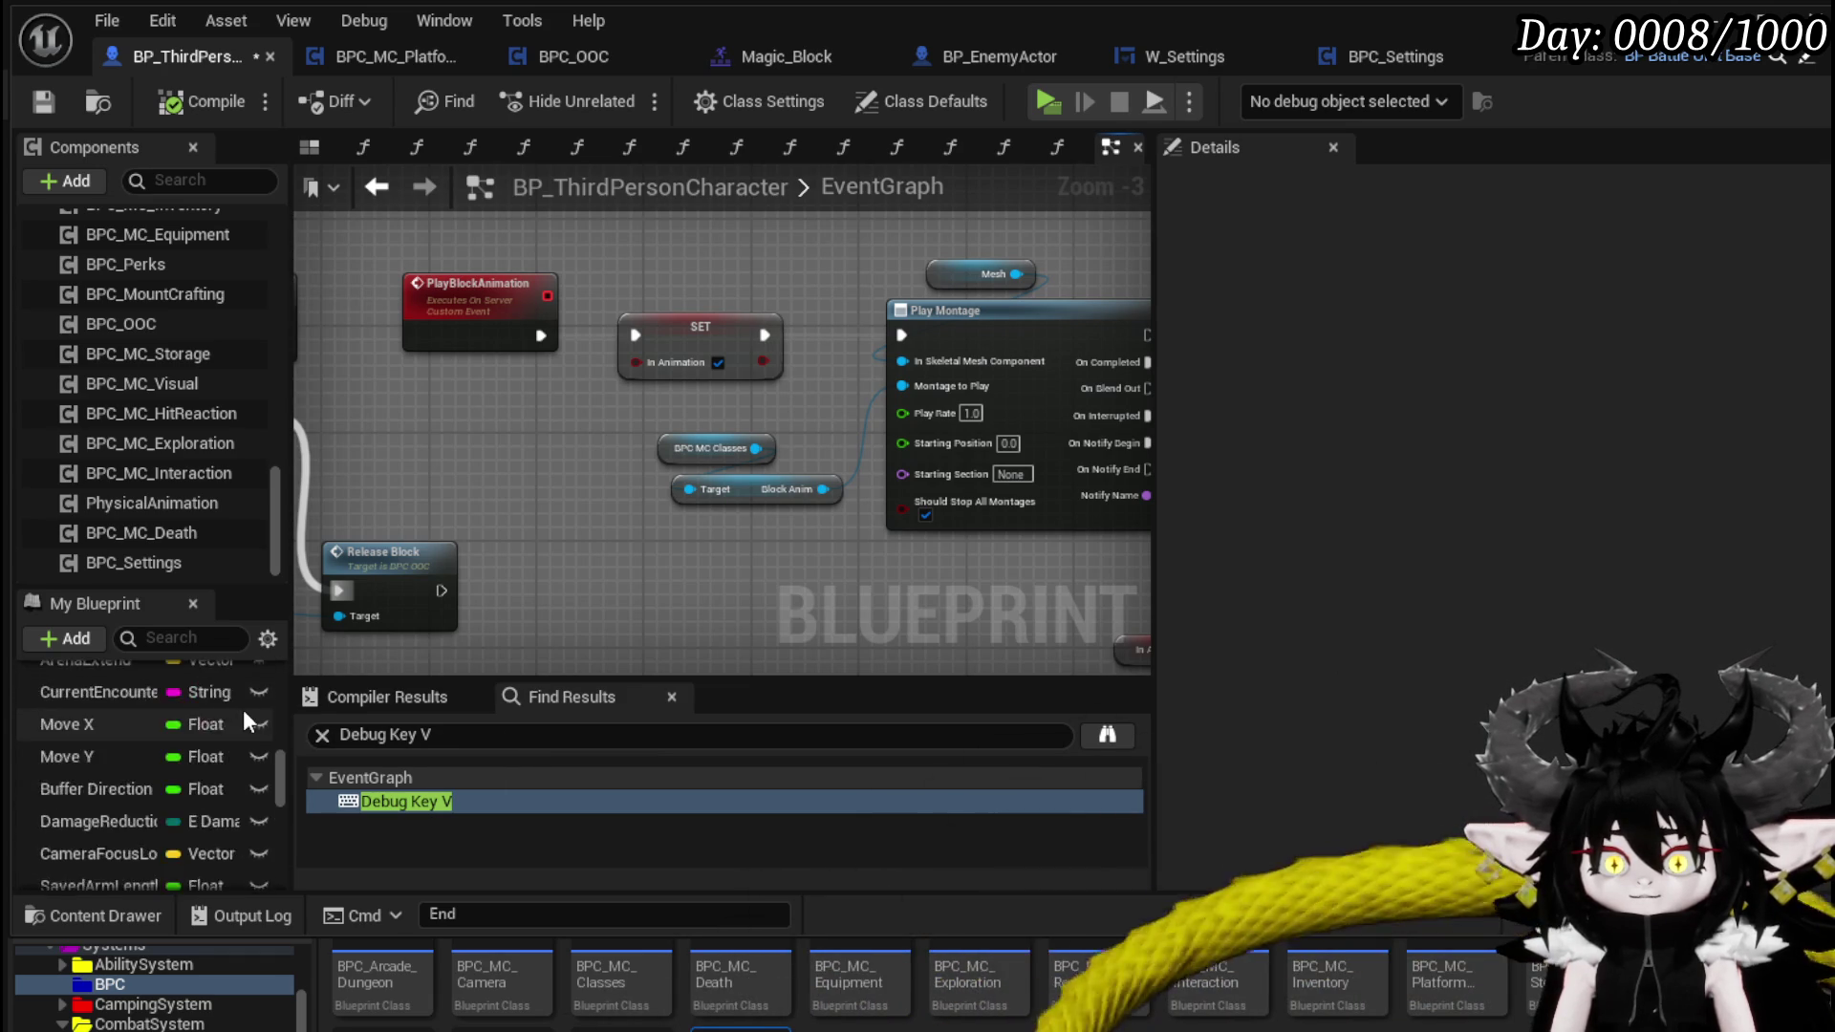
scroll(243, 709, up, 10)
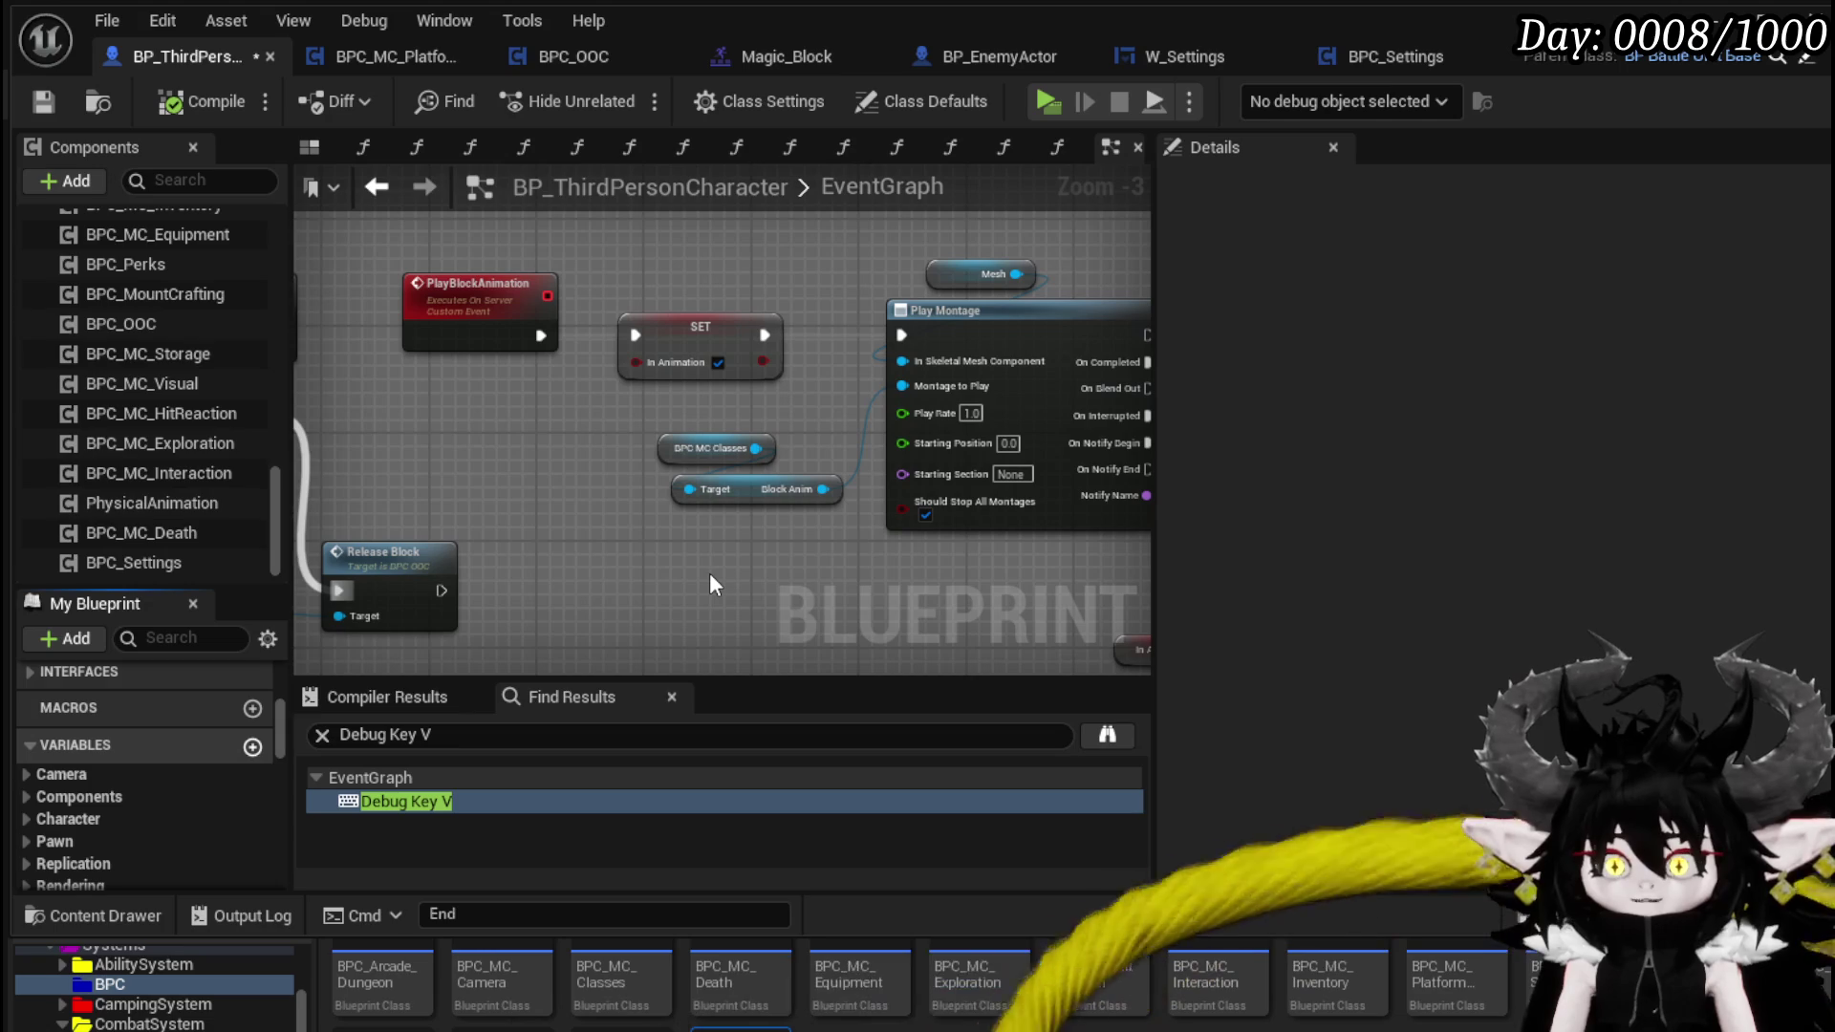
key(ctrl+alt+v)
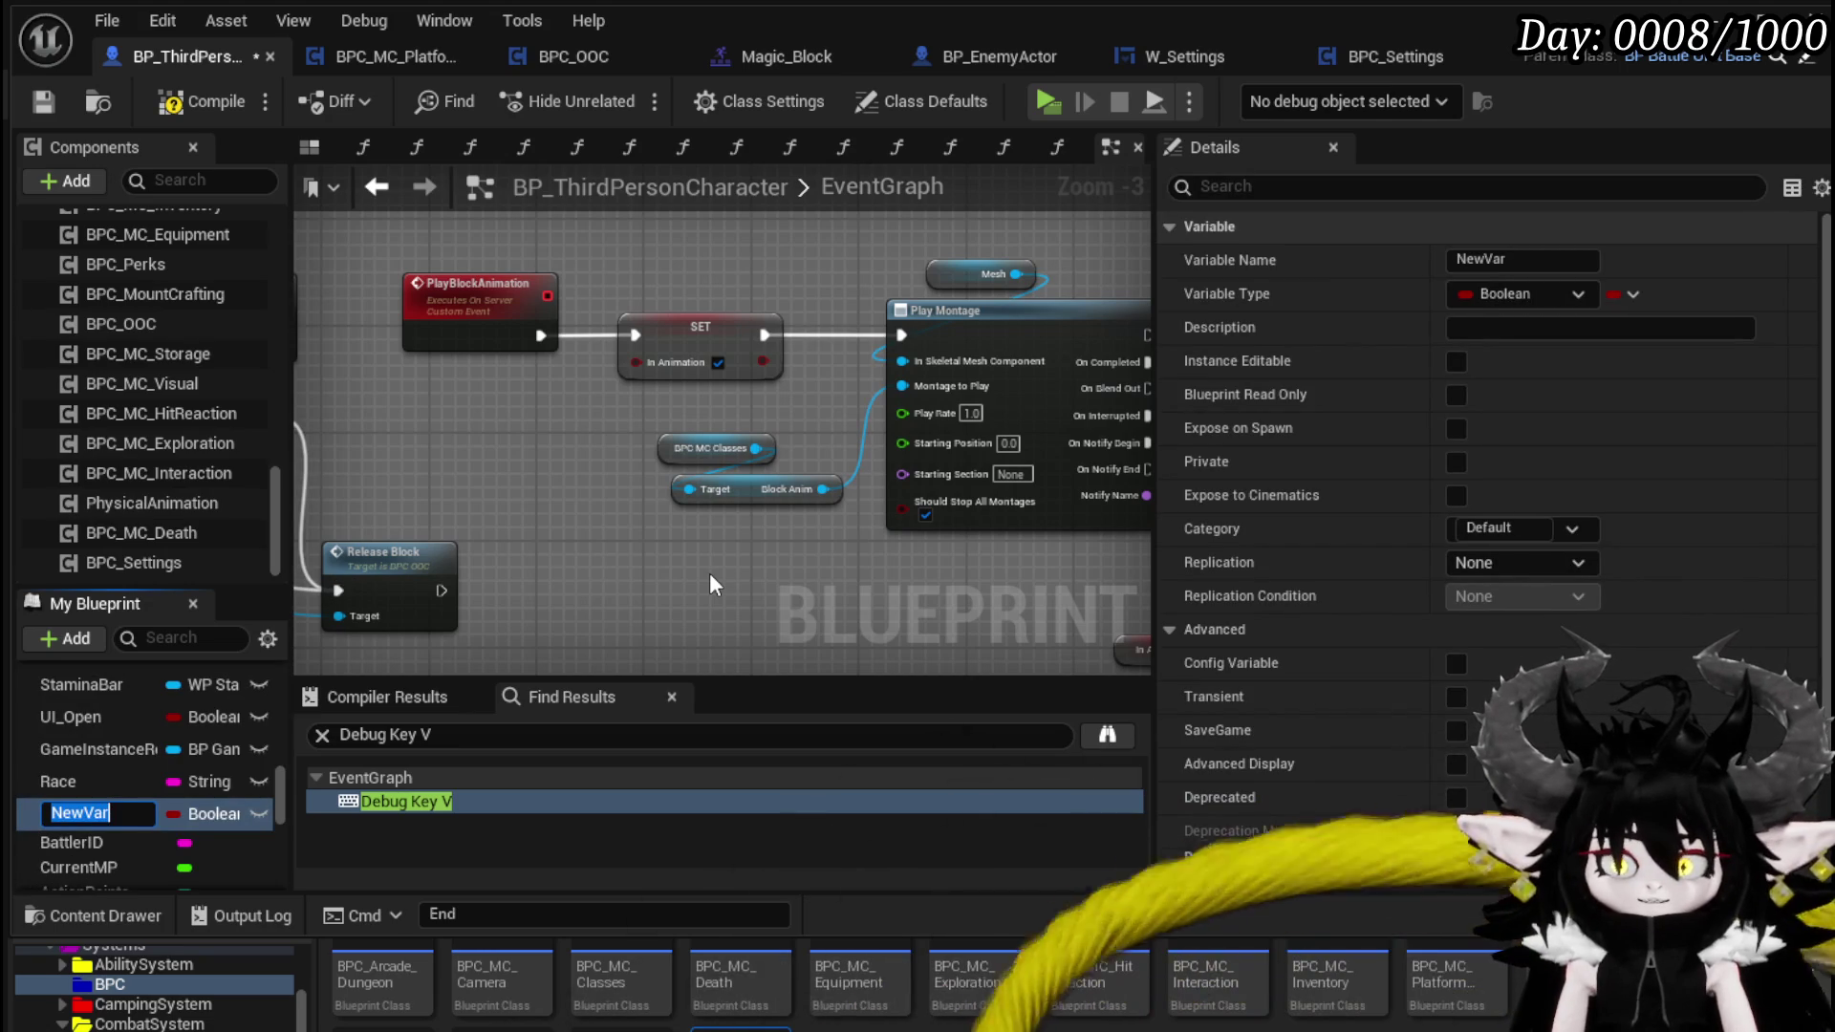
- Rename the new Boolean variable to ParrySequence
key(BackSpace)
text(Parry)
text(Sequence)
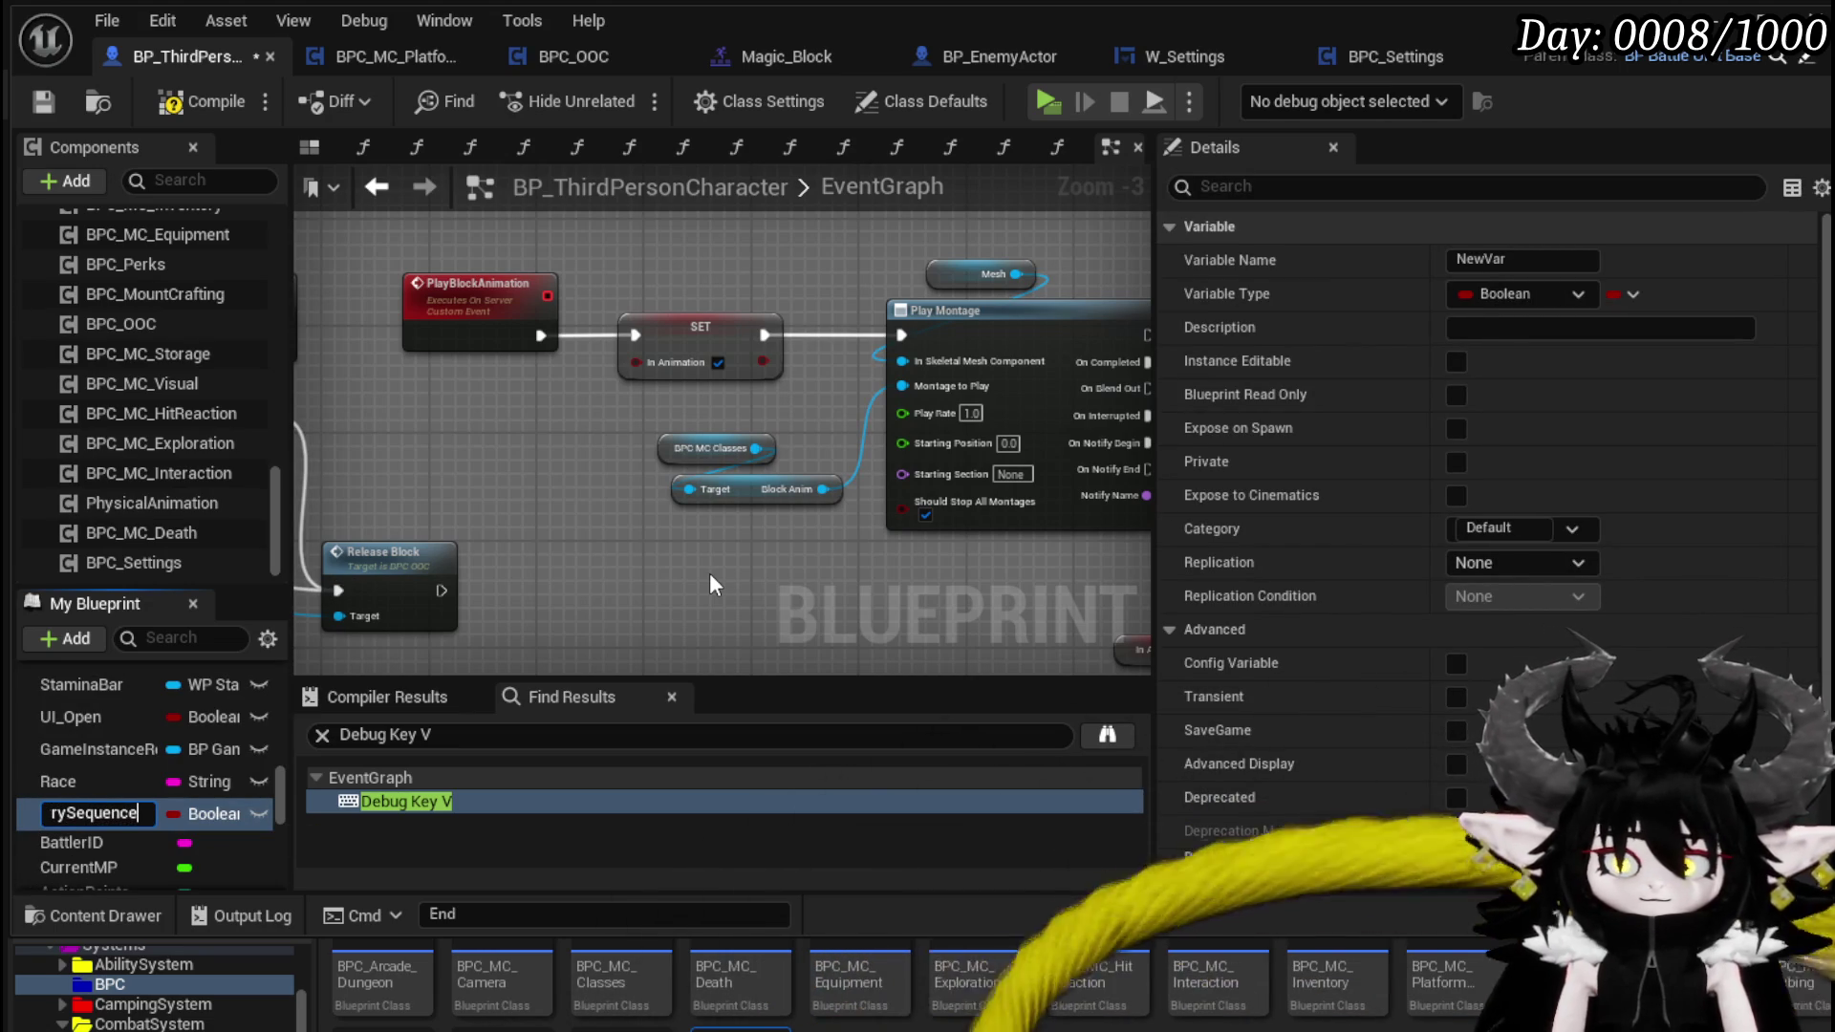
key(Return)
- Insert a SET ParrySequence true node between PlayBlockAnimation and In Animation
drag(78, 812, 509, 433)
click(548, 503)
click(602, 377)
click(983, 411)
drag(771, 507, 771, 423)
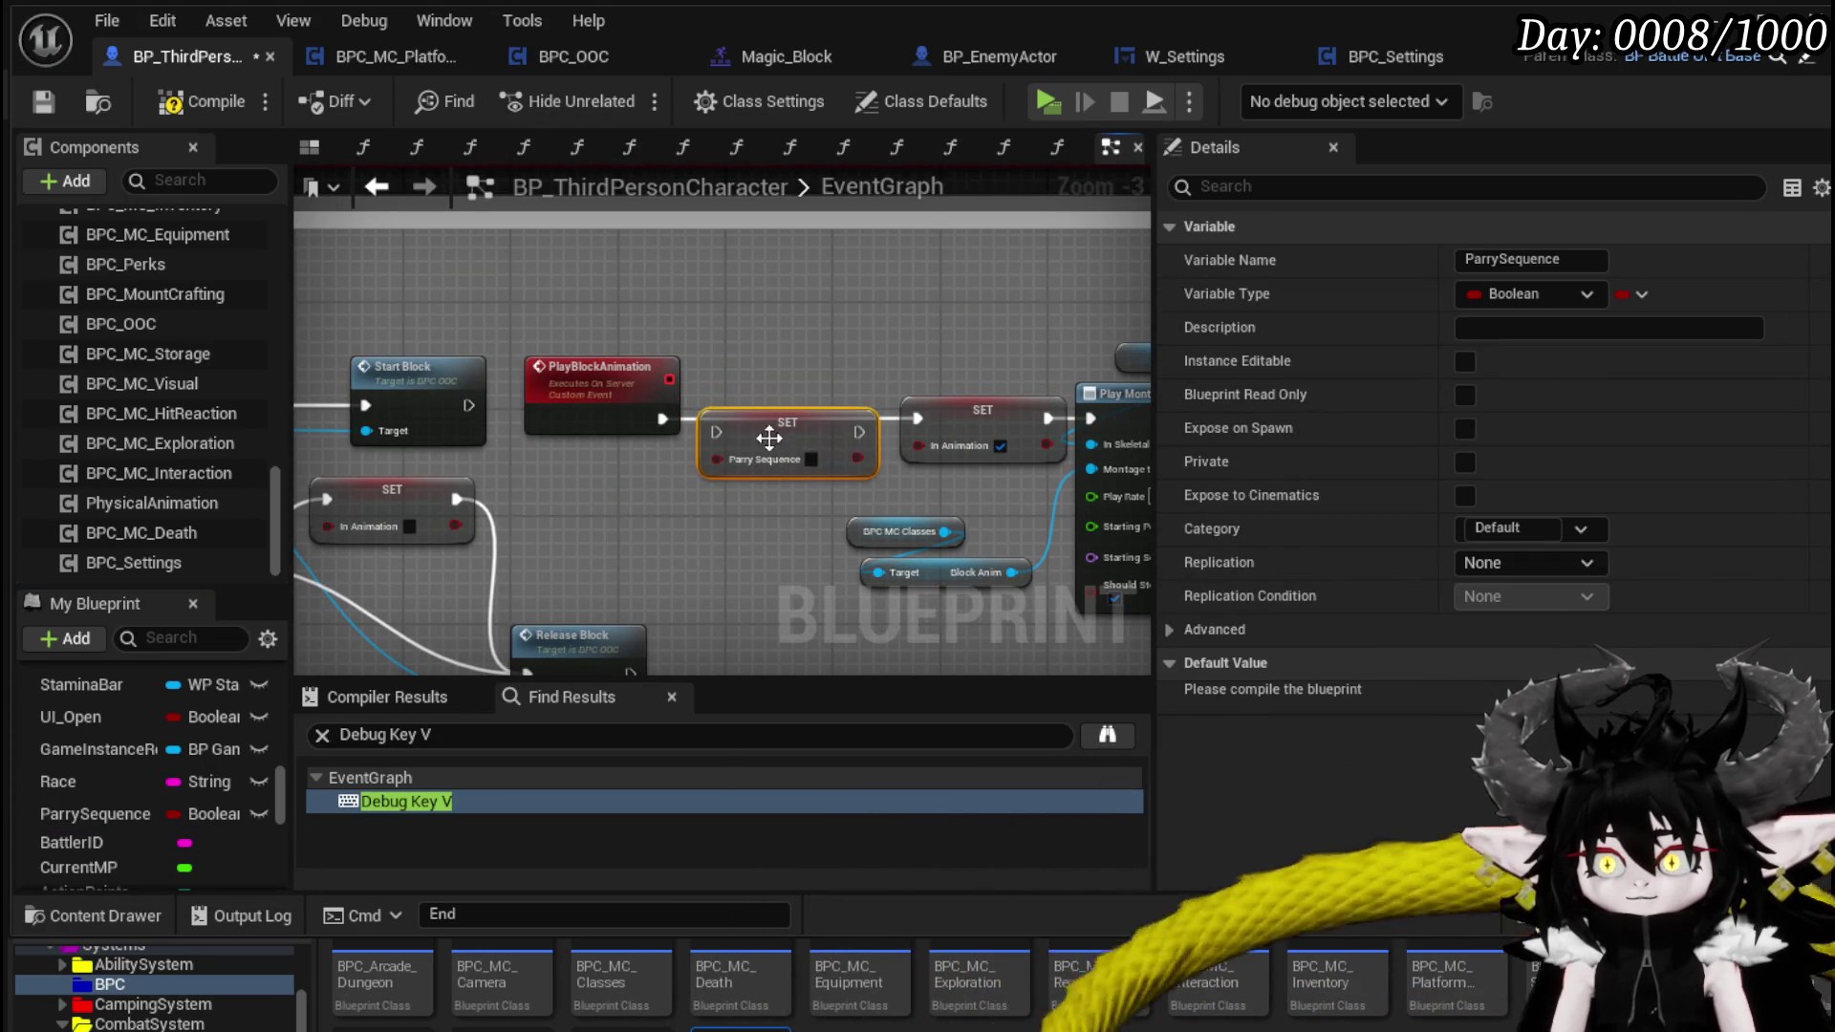
drag(661, 419, 719, 417)
click(811, 445)
drag(857, 418, 920, 422)
- Route Switch on Name's Hit output through a SET ParrySequence false node into the Branch
mouse_move(788, 449)
mouse_down()
mouse_move(630, 316)
mouse_move(633, 495)
mouse_up()
click(632, 495)
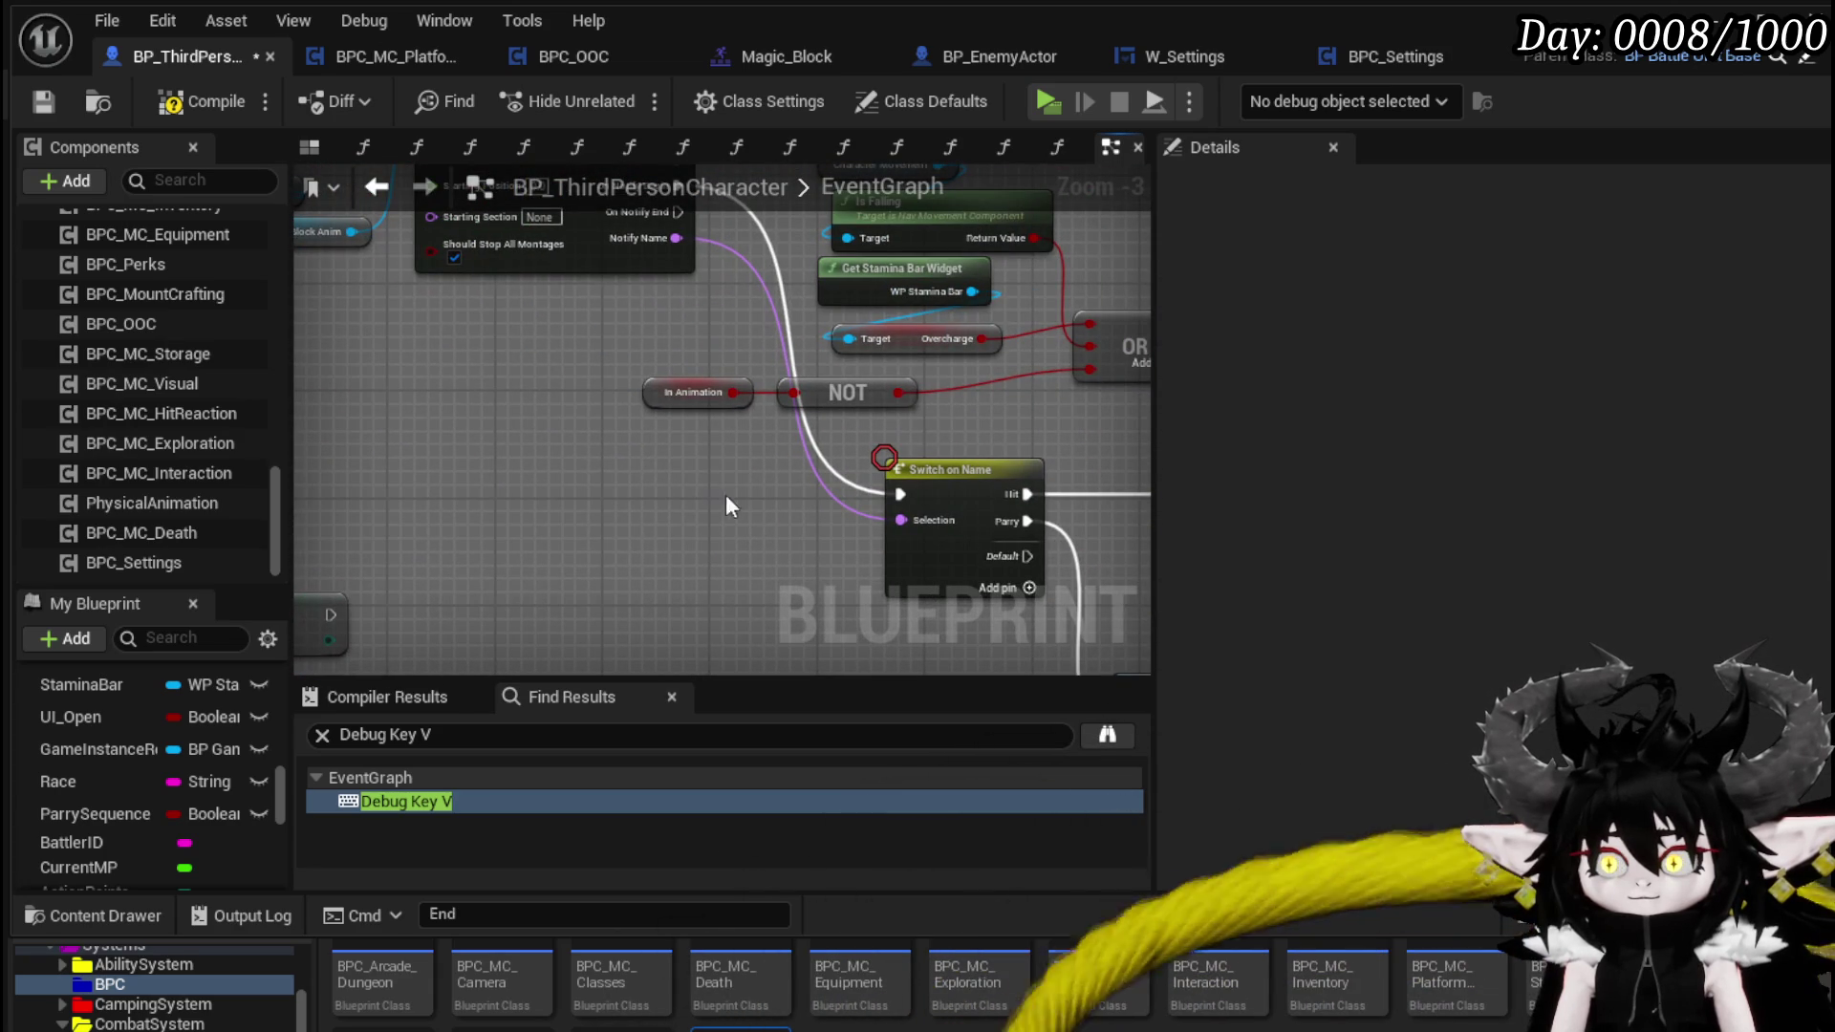
key(ctrl+v)
mouse_move(711, 556)
mouse_down()
mouse_move(419, 506)
mouse_move(914, 468)
mouse_up()
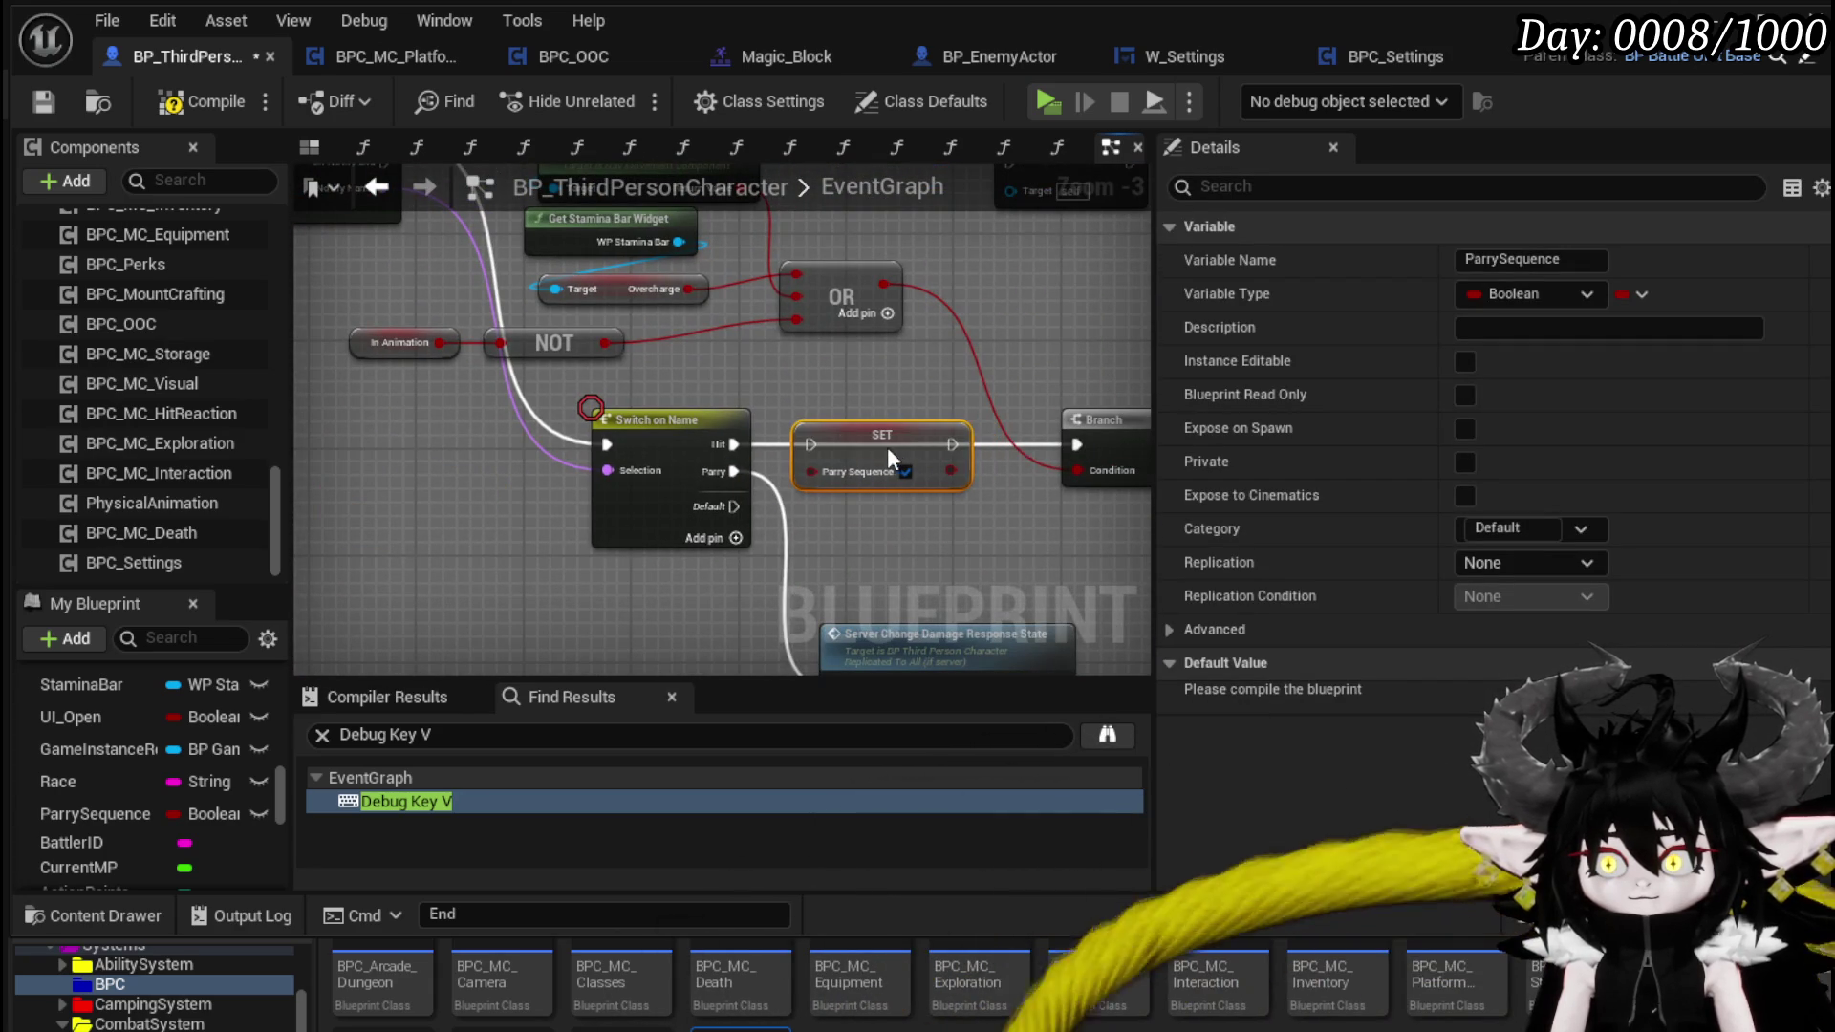
drag(719, 443, 810, 445)
click(908, 472)
drag(953, 444, 1015, 444)
- Chain another SET ParrySequence false node after the SET In Animation node
scroll(898, 451, up, 3)
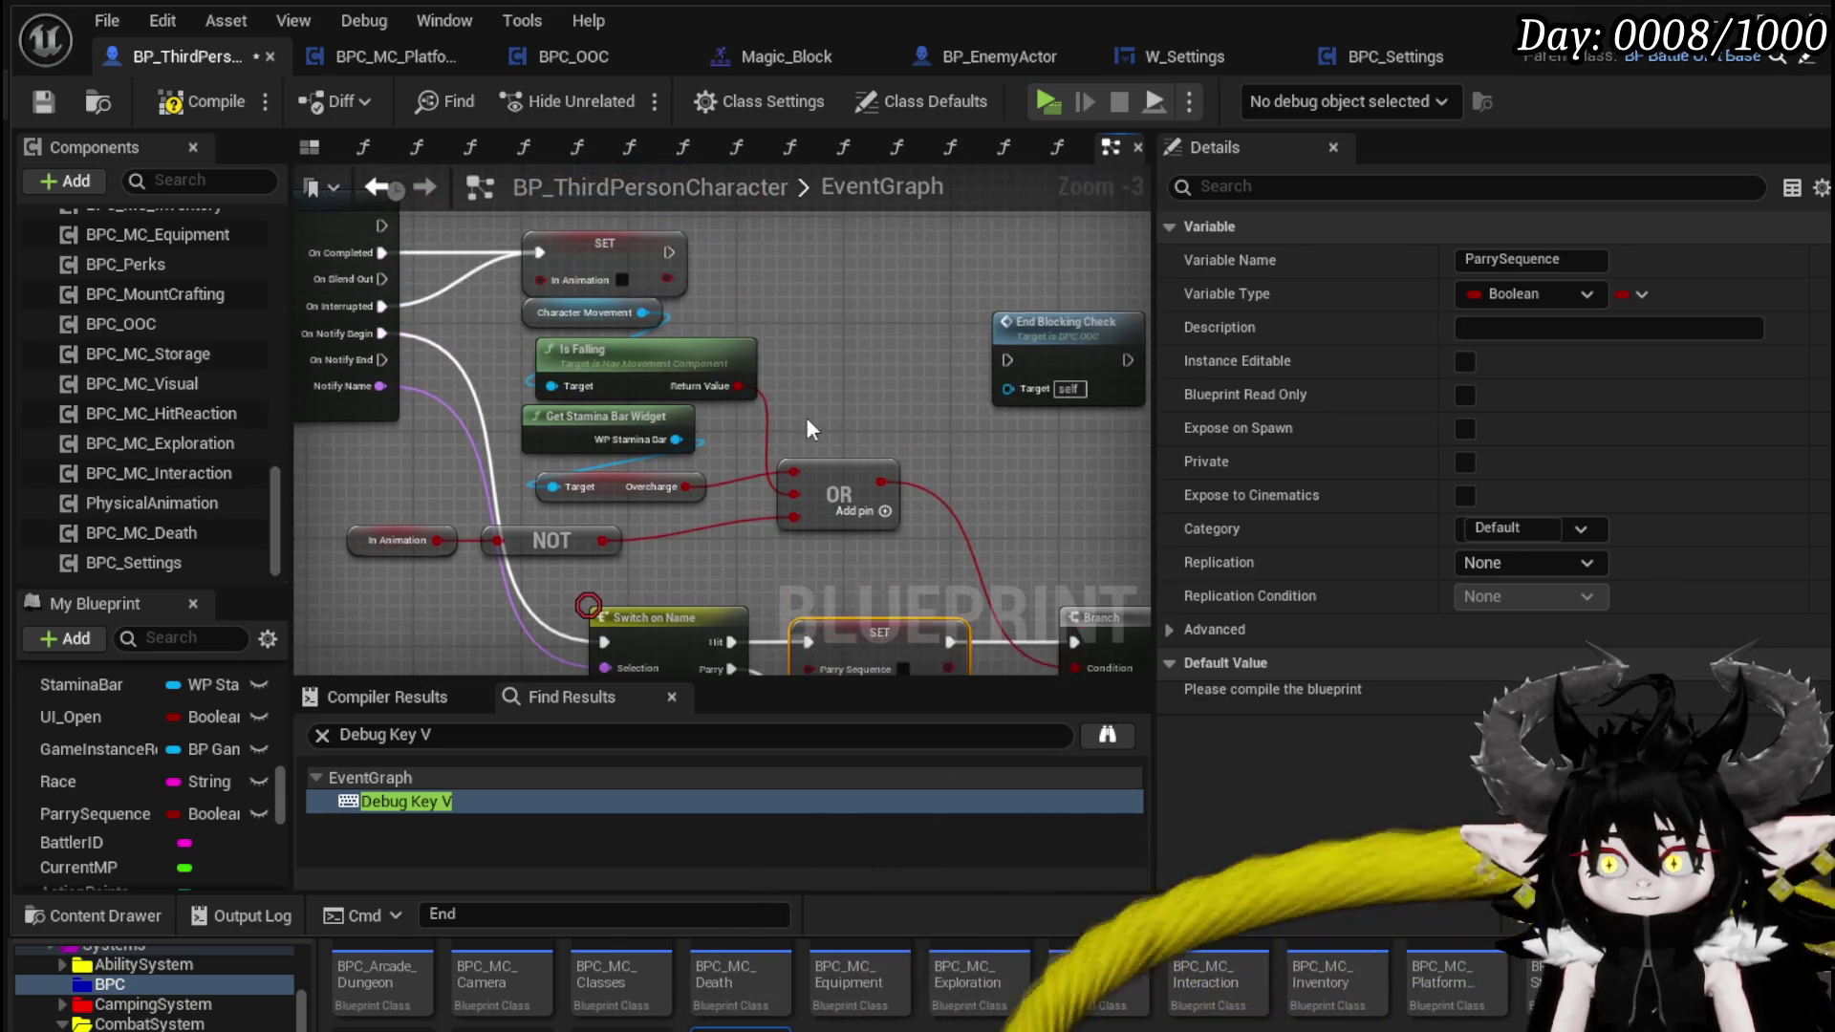
click(805, 312)
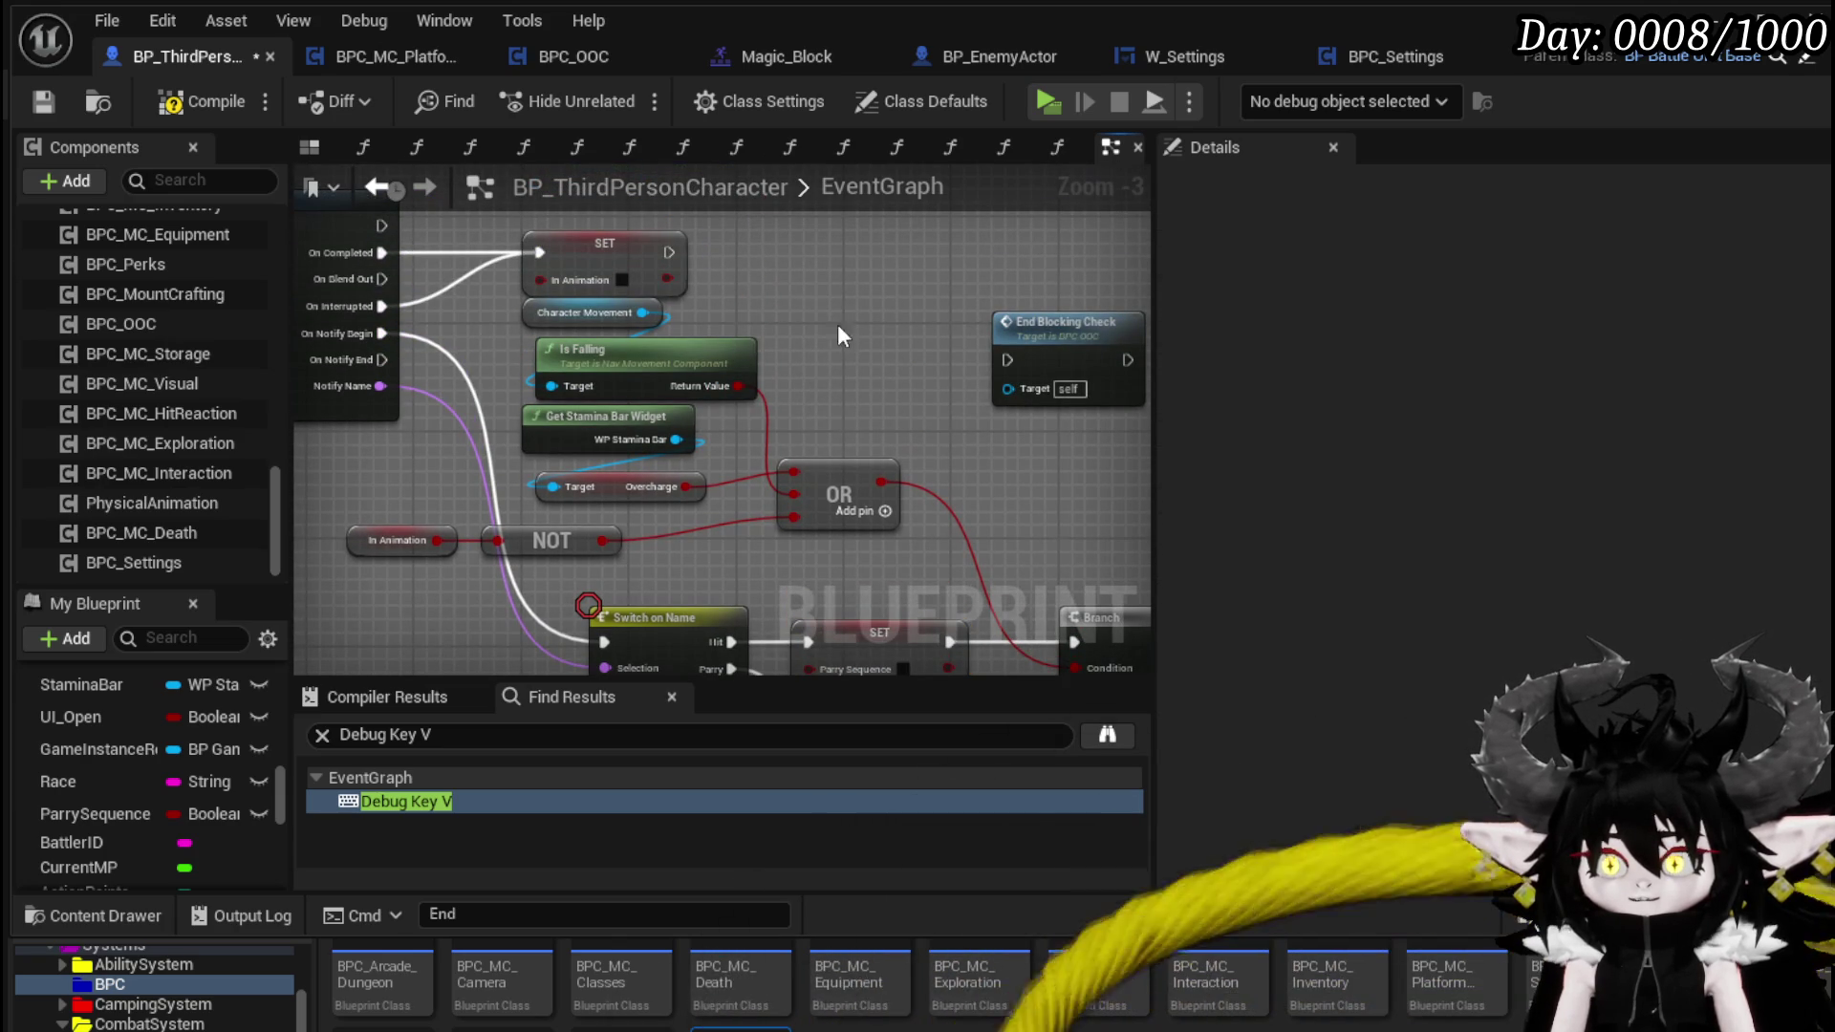
key(ctrl+v)
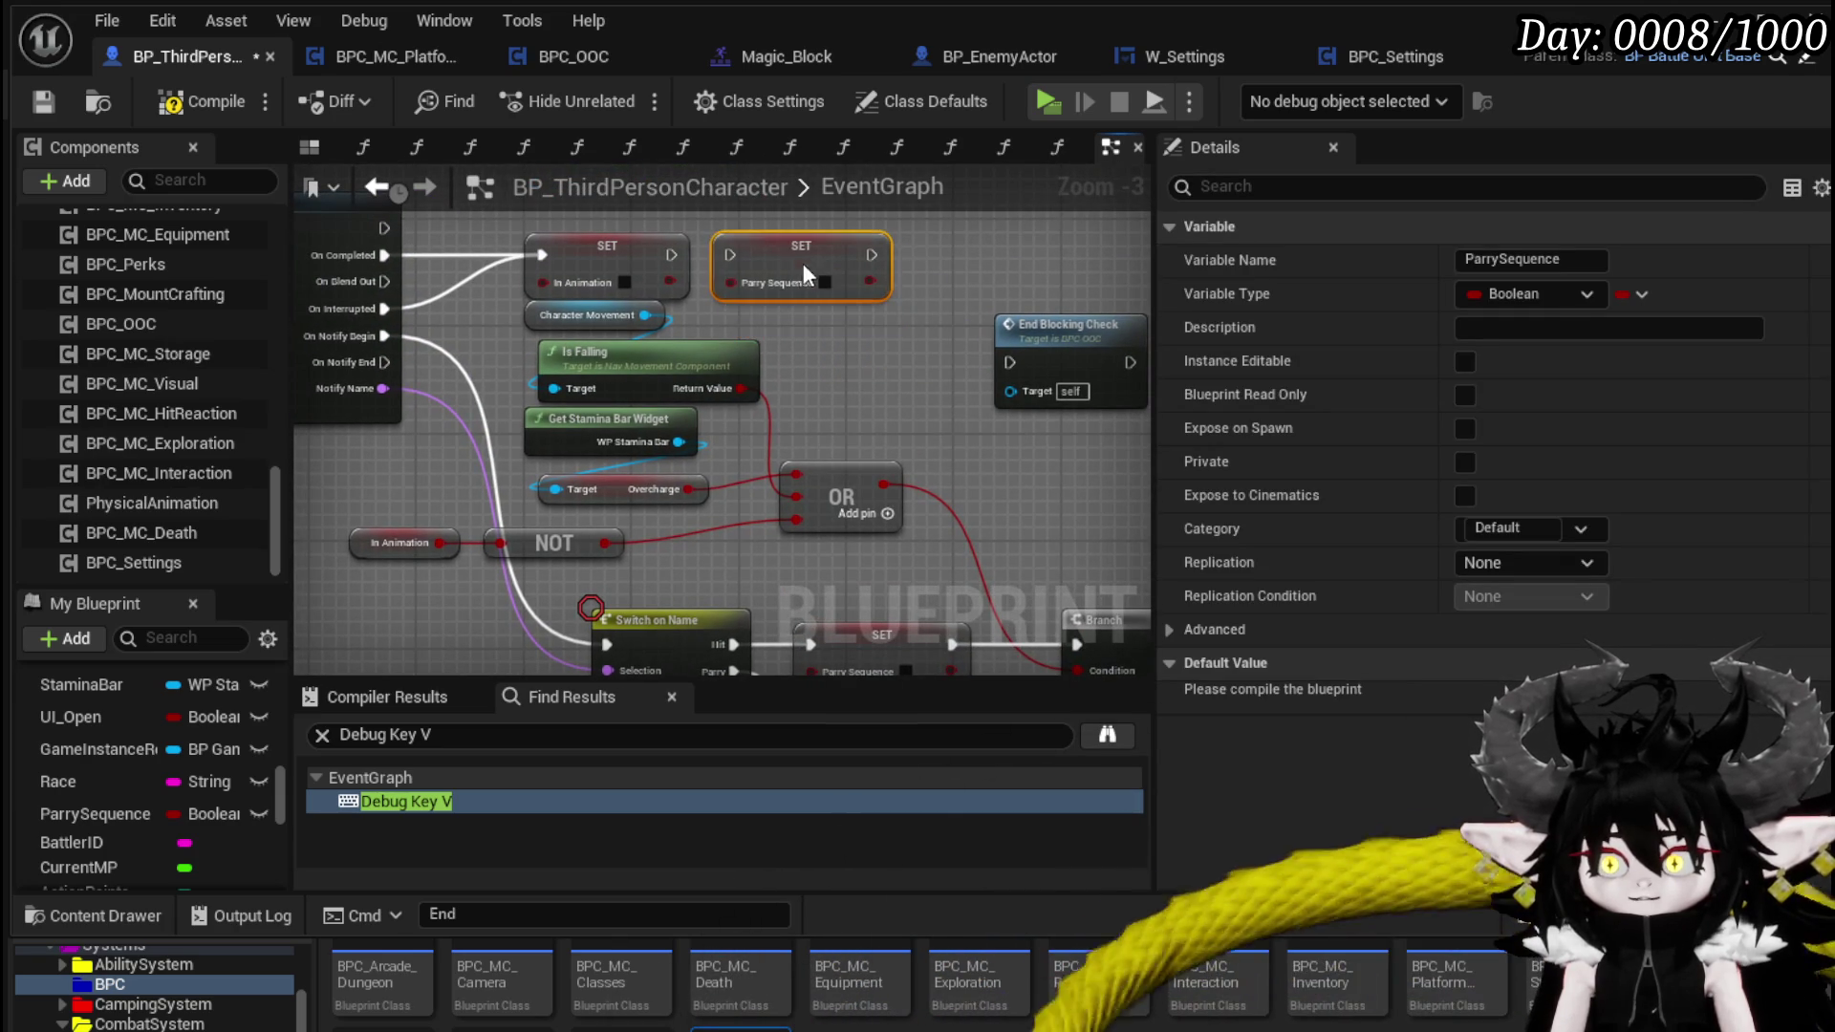
drag(667, 265, 718, 257)
mouse_move(807, 319)
mouse_down()
mouse_move(478, 373)
mouse_move(600, 457)
mouse_move(720, 436)
mouse_up()
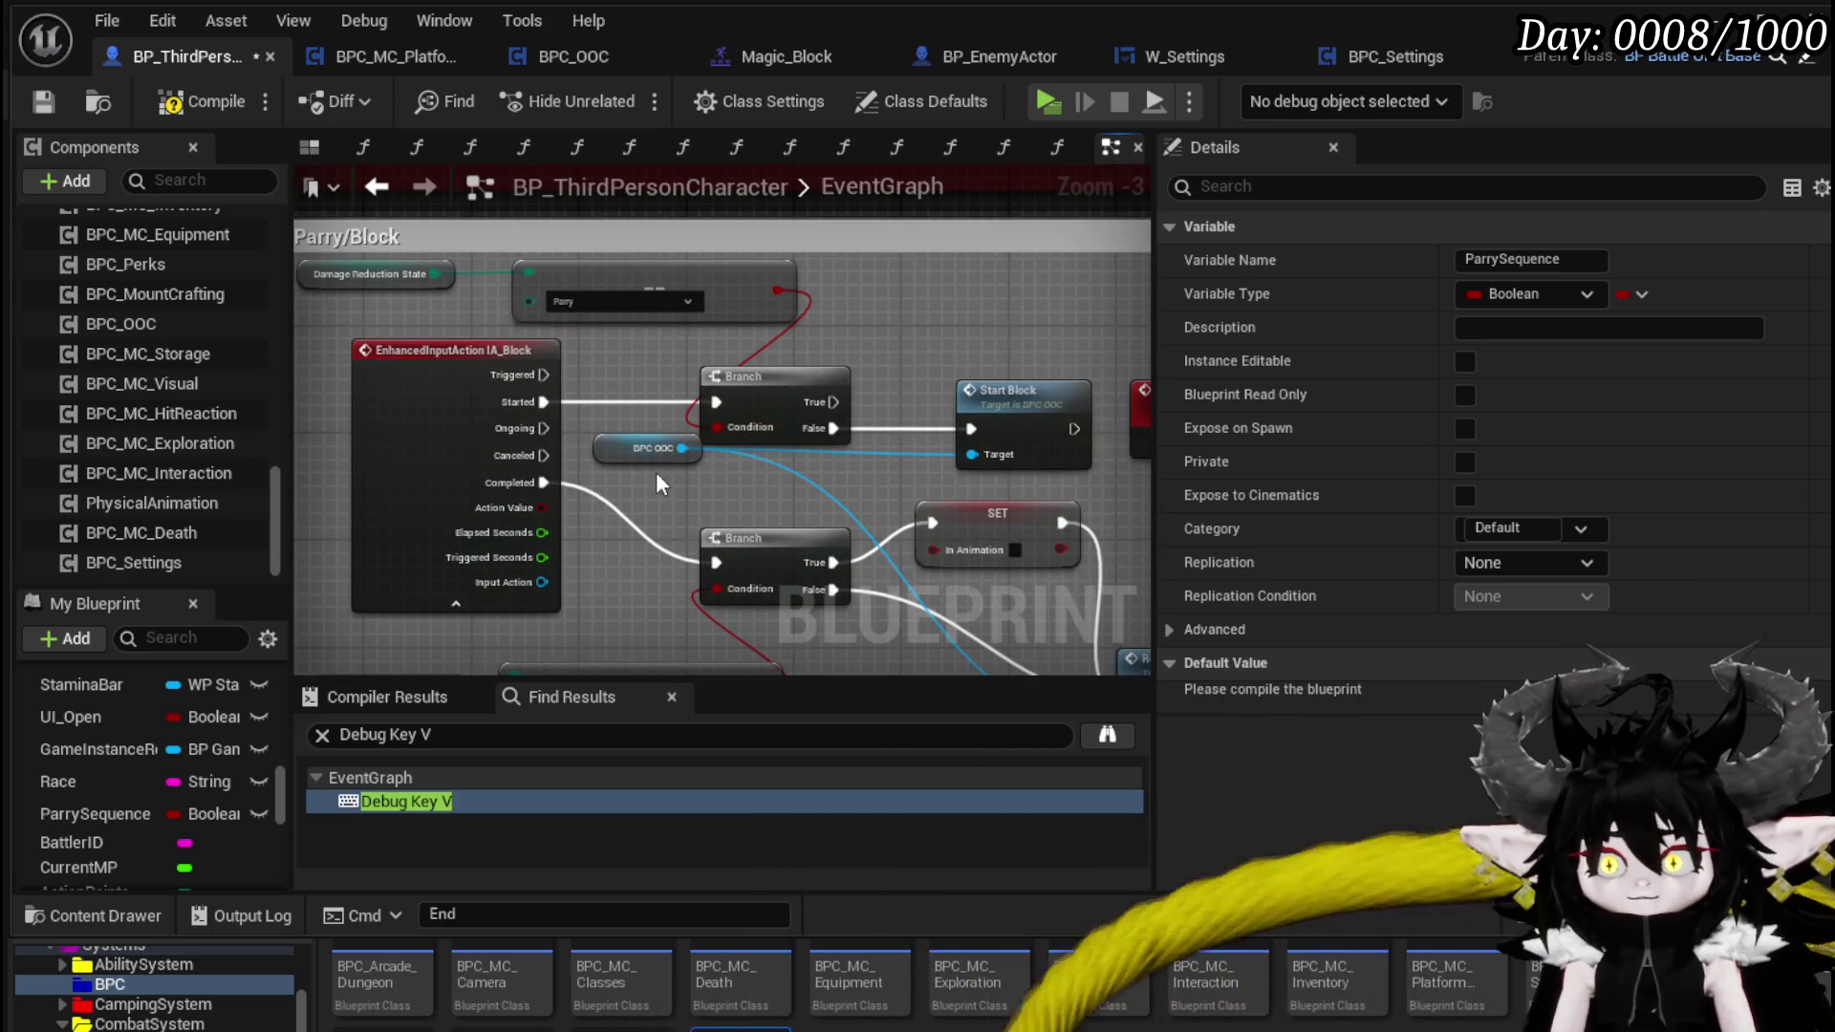
- Delete the old upper Branch and the Parry select nodes
click(754, 385)
key(Delete)
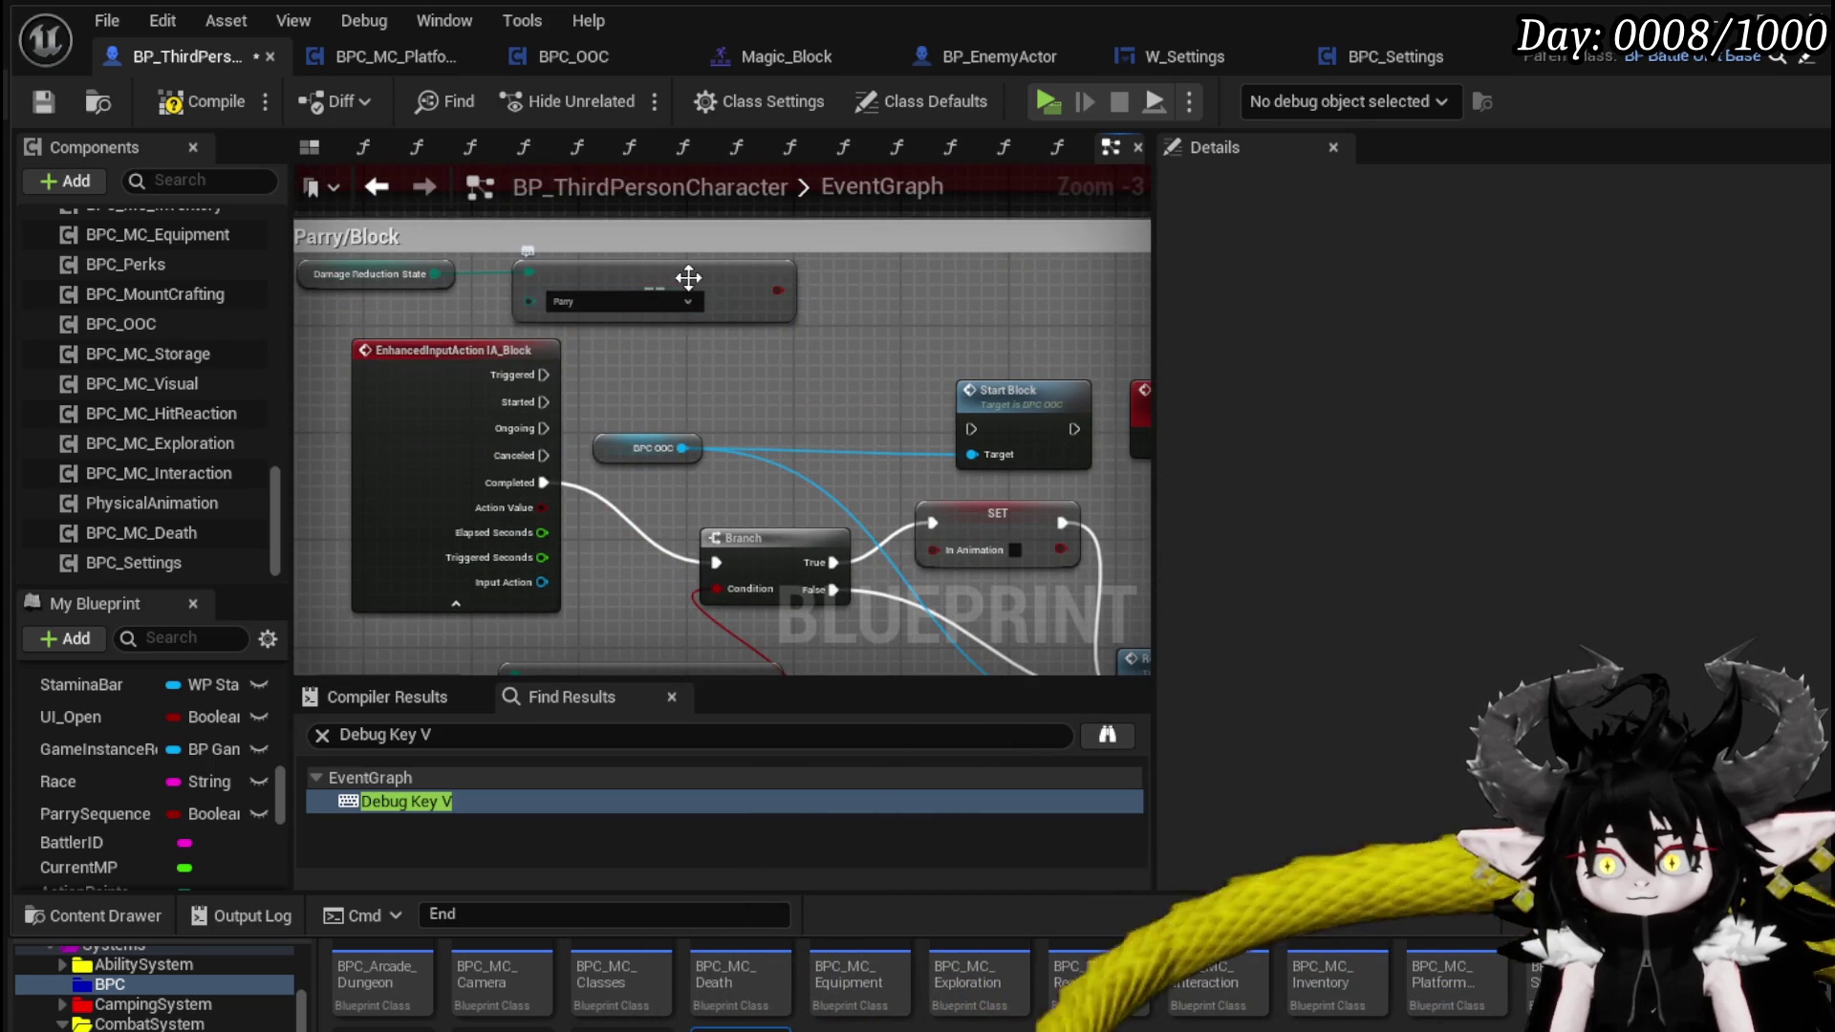
click(688, 282)
key(Delete)
click(375, 274)
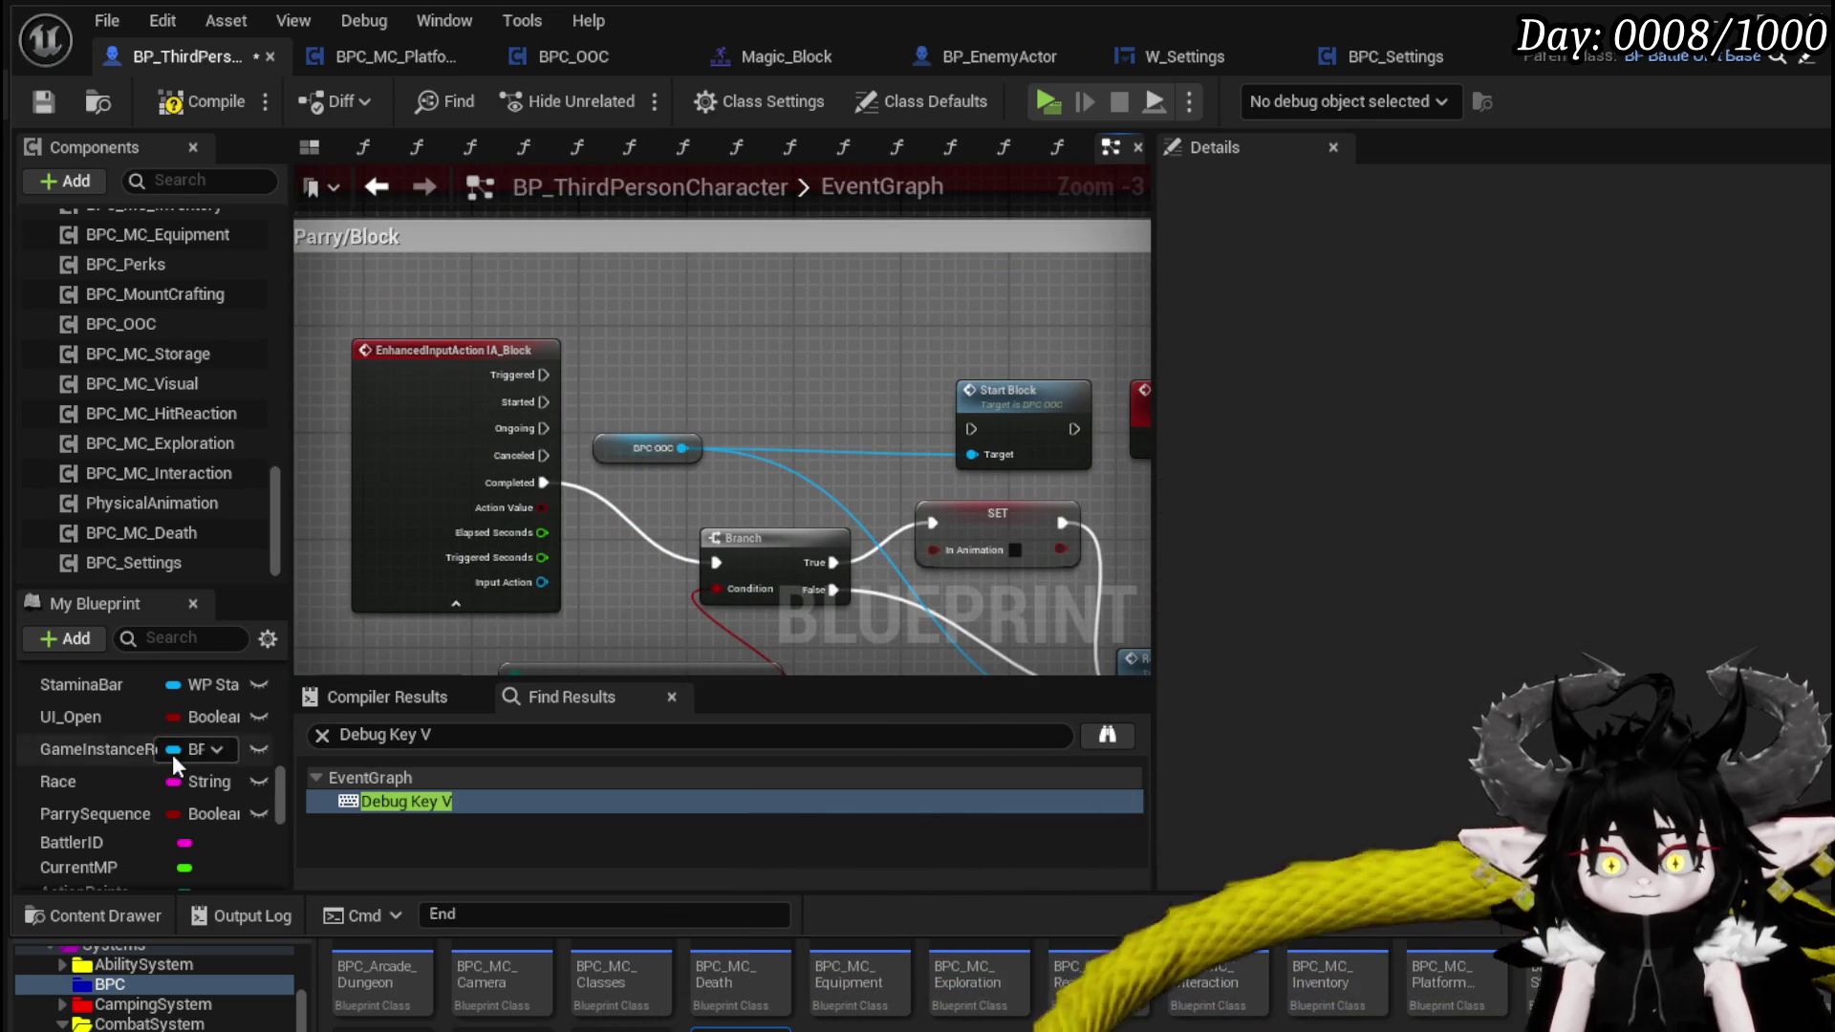
- Branch Block Started on ParrySequence, wire False into Start Block, and save the blueprint
mouse_move(90, 811)
mouse_down()
mouse_move(478, 251)
mouse_move(500, 297)
mouse_move(621, 325)
mouse_move(674, 282)
mouse_up()
click(545, 326)
drag(540, 401, 688, 308)
mouse_move(808, 335)
mouse_down()
mouse_move(899, 411)
mouse_move(975, 430)
mouse_up()
mouse_move(692, 301)
mouse_down()
mouse_move(788, 407)
mouse_move(784, 393)
mouse_up()
click(597, 272)
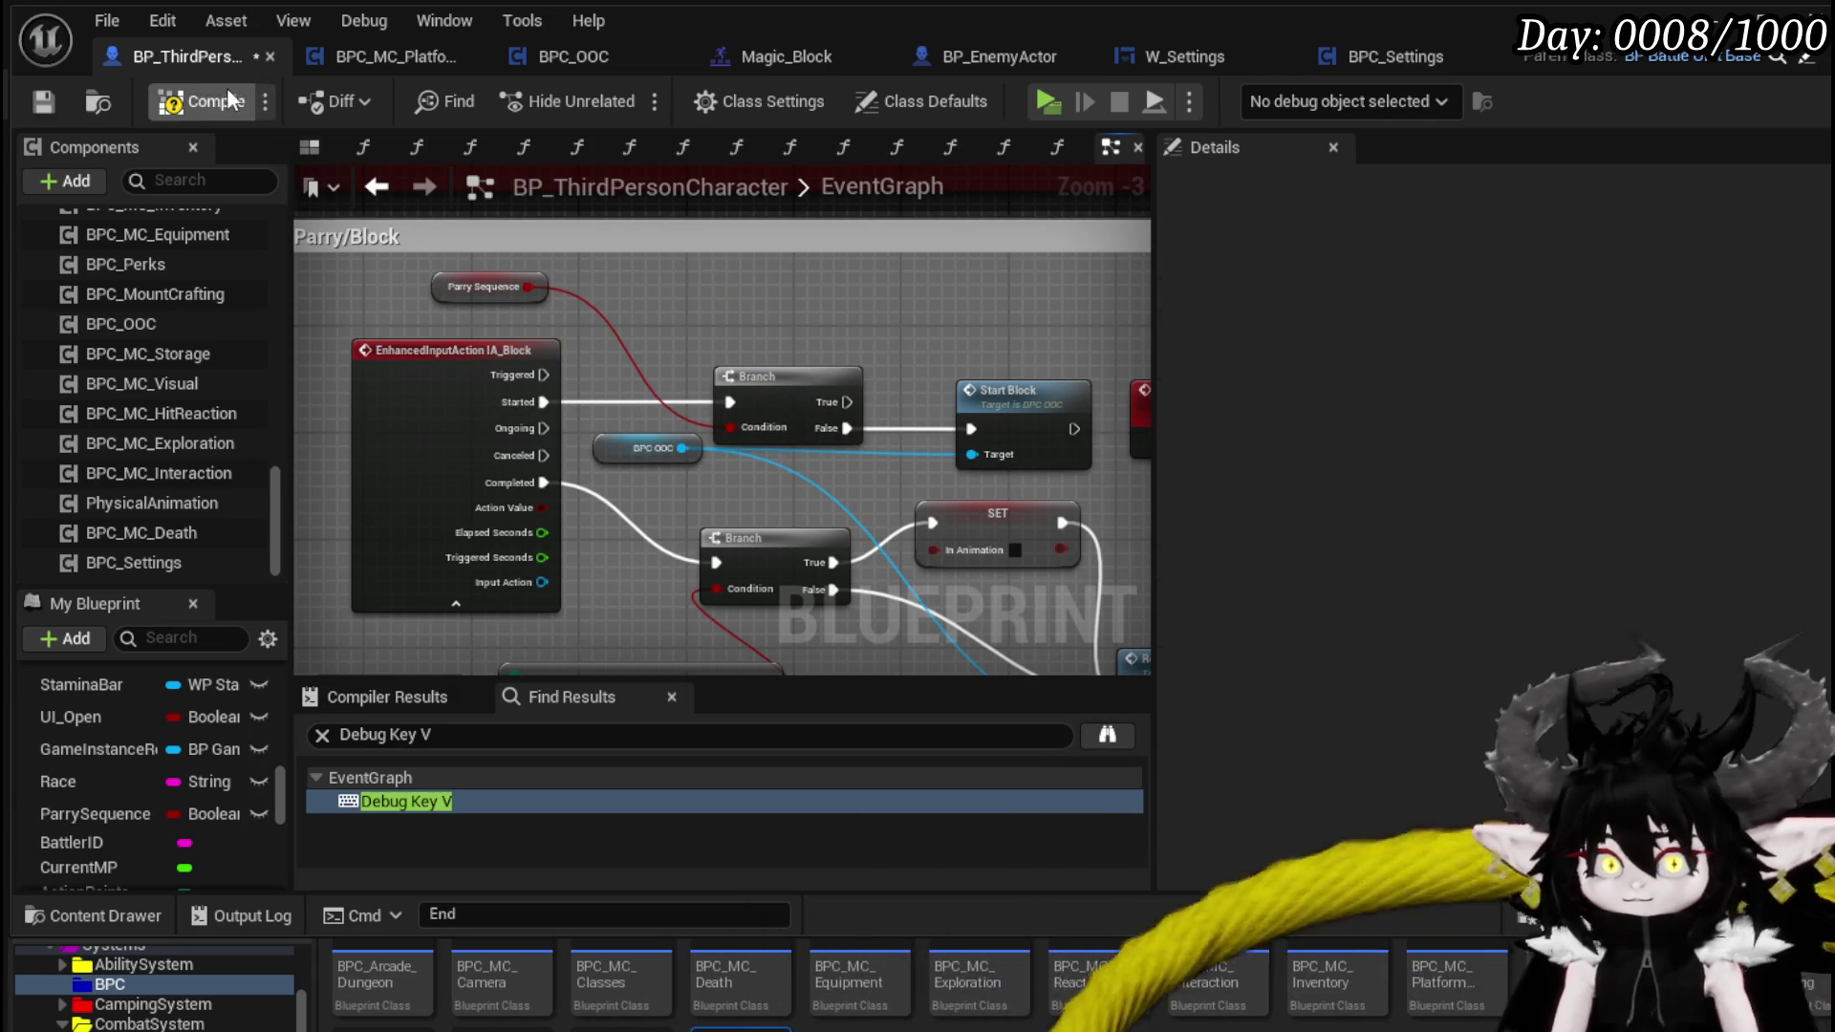
click(43, 103)
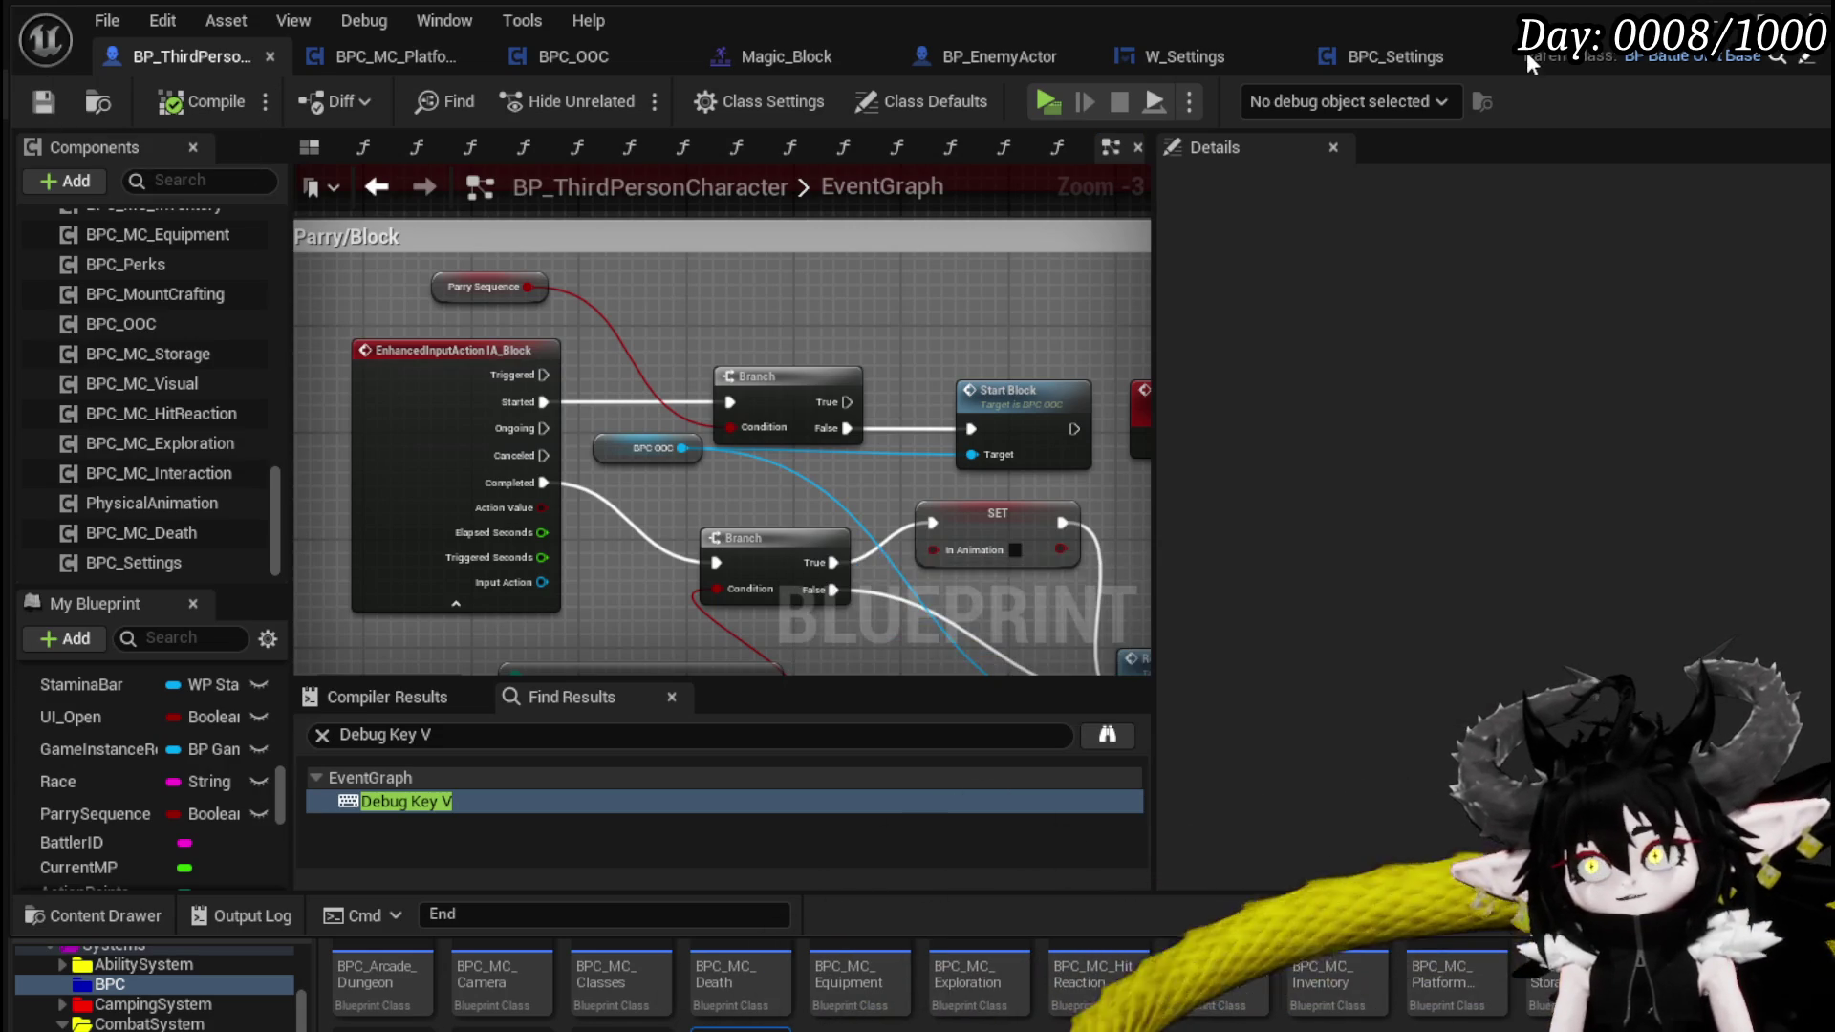
click(1764, 21)
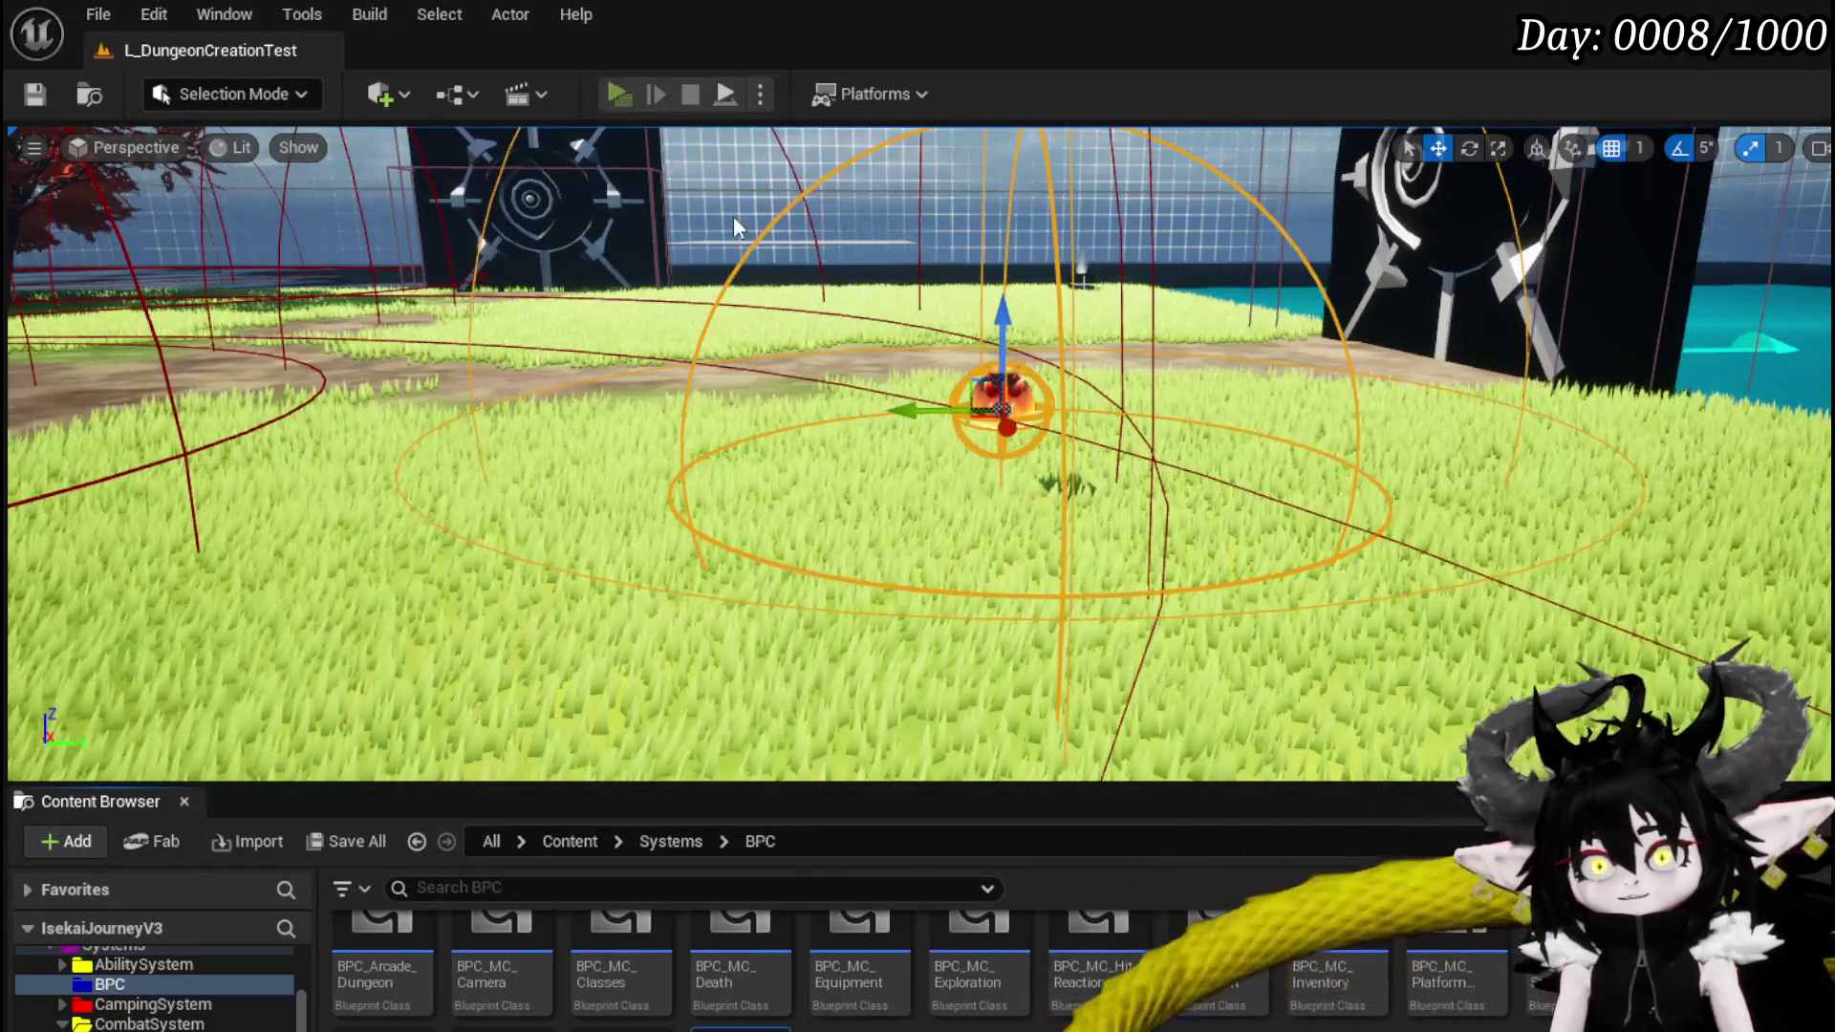
- Start the game preview and block repeatedly while moving, landing and dashing
key(alt+p)
right_click(917, 517)
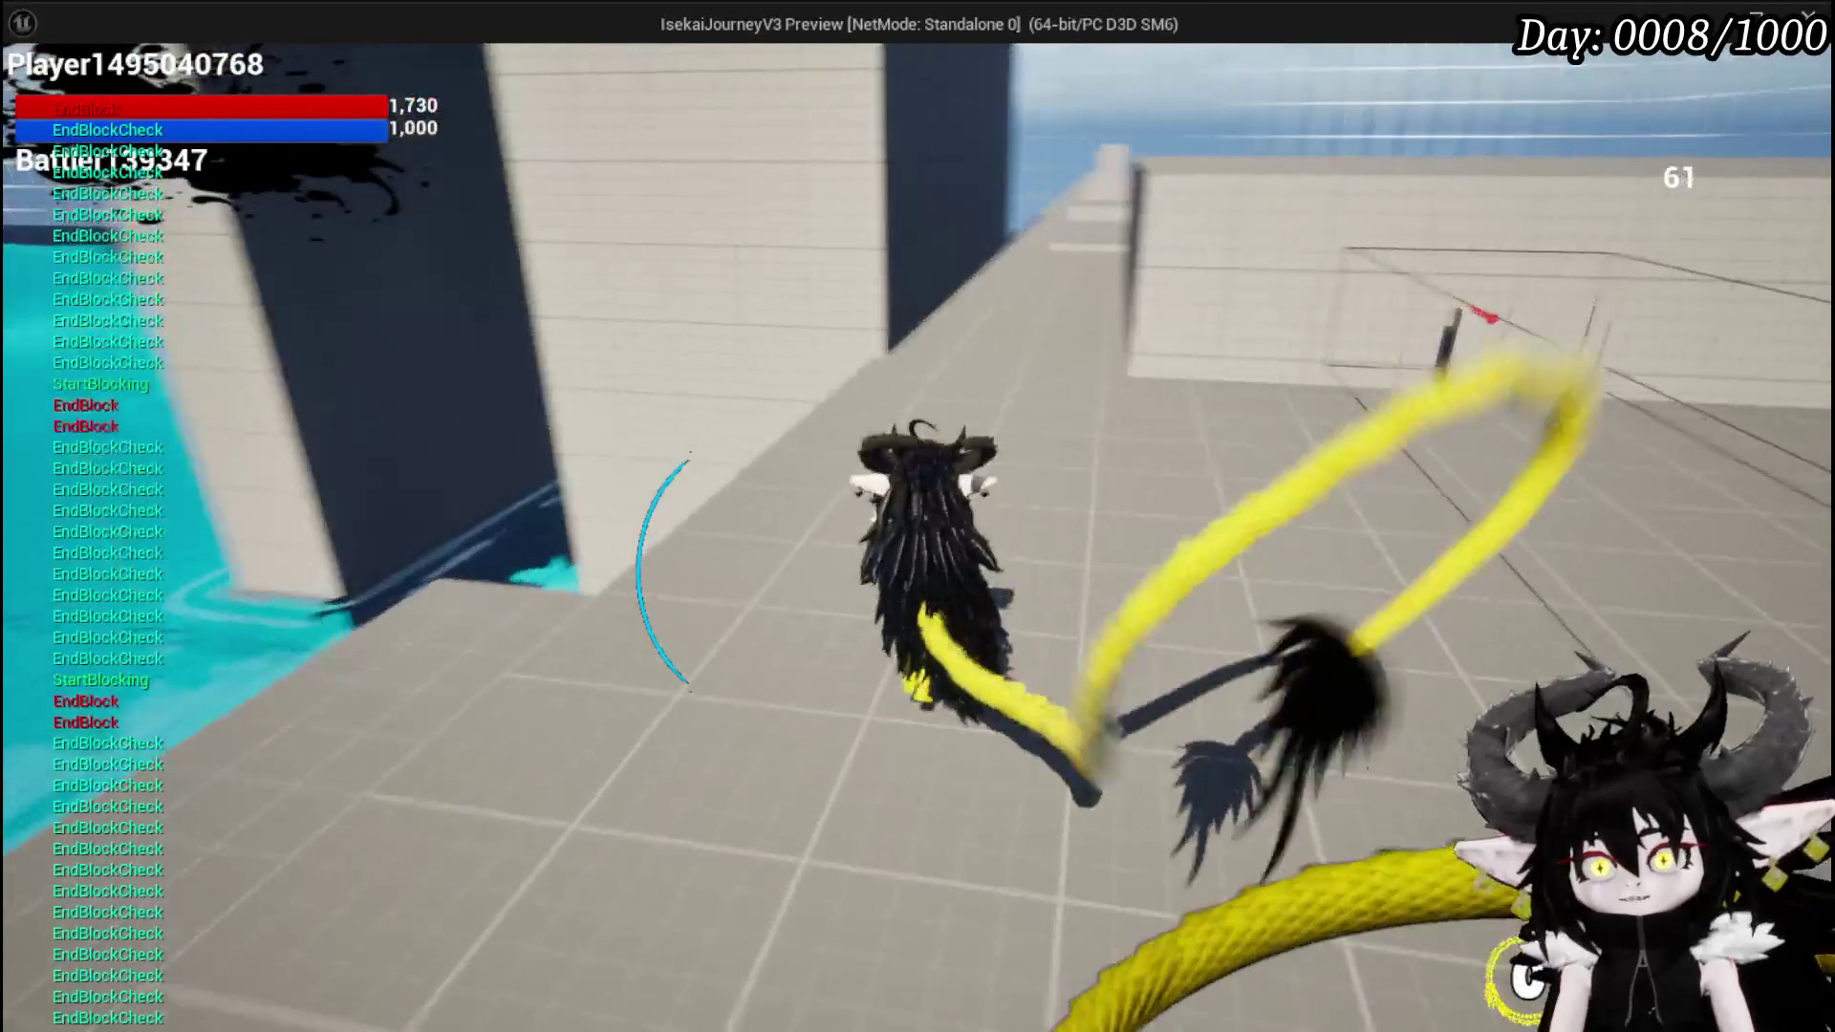
right_click(917, 516)
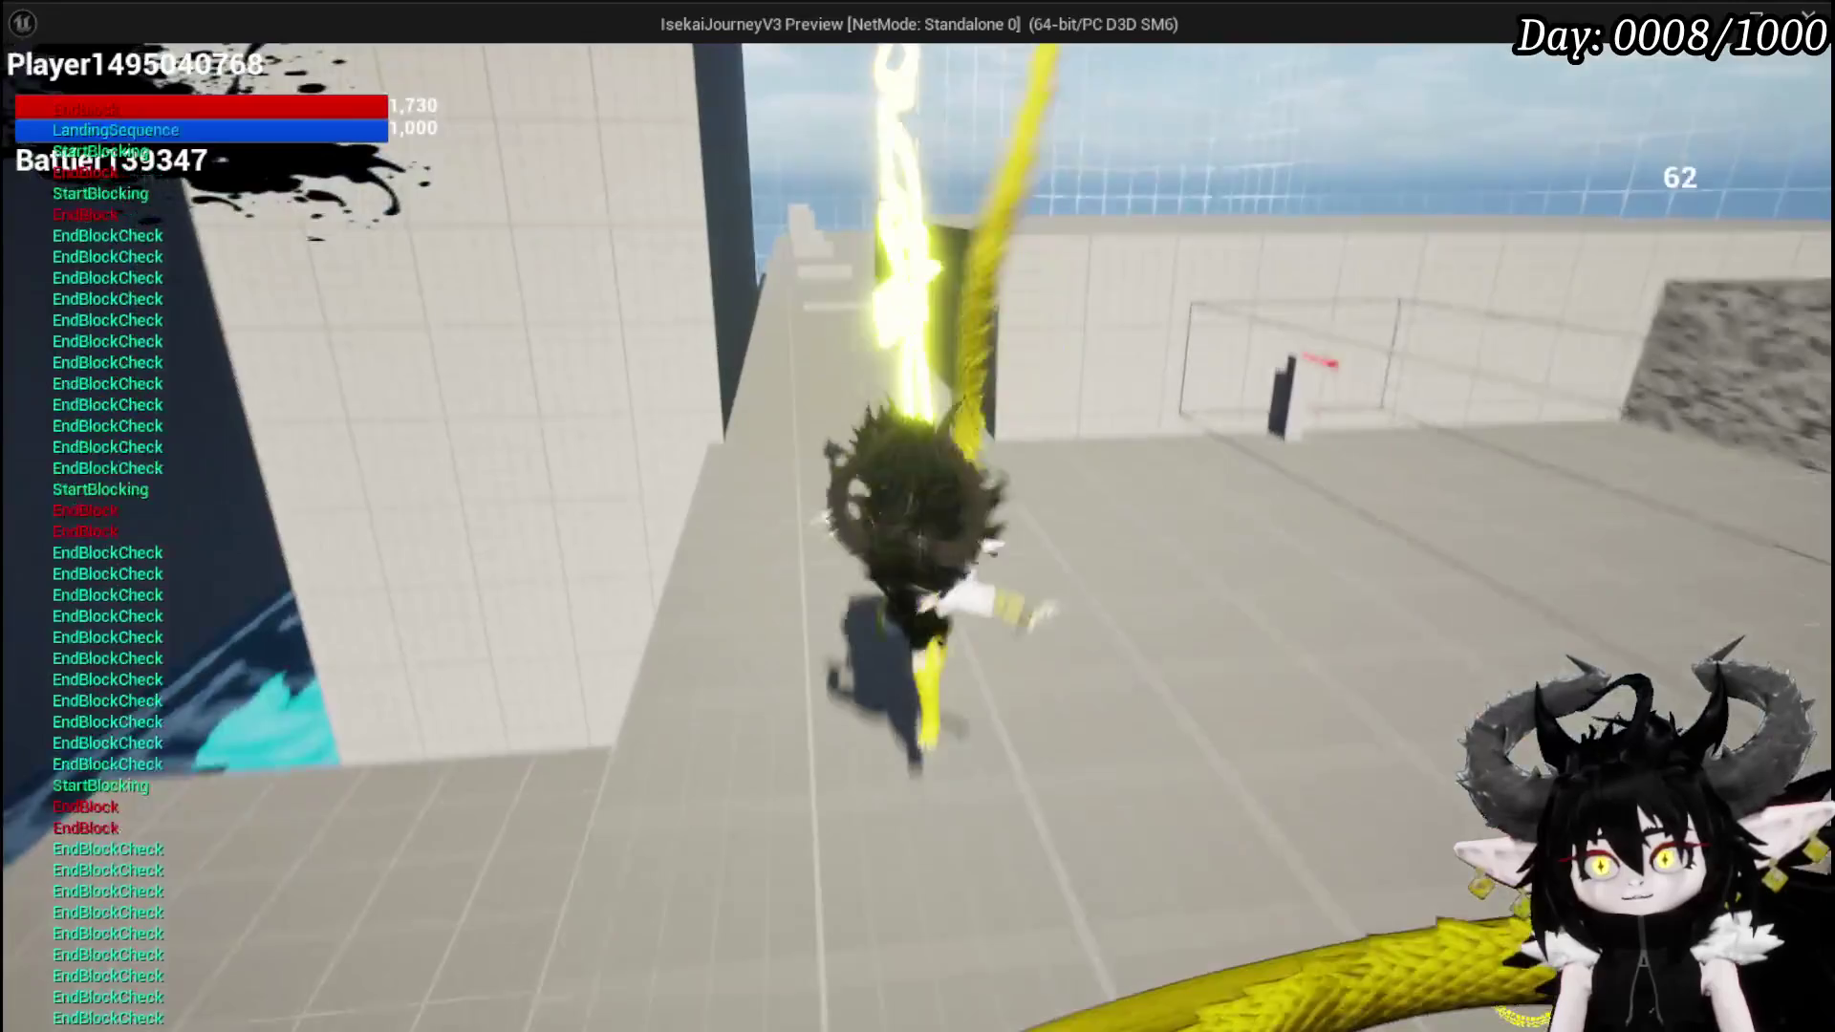
right_click(917, 516)
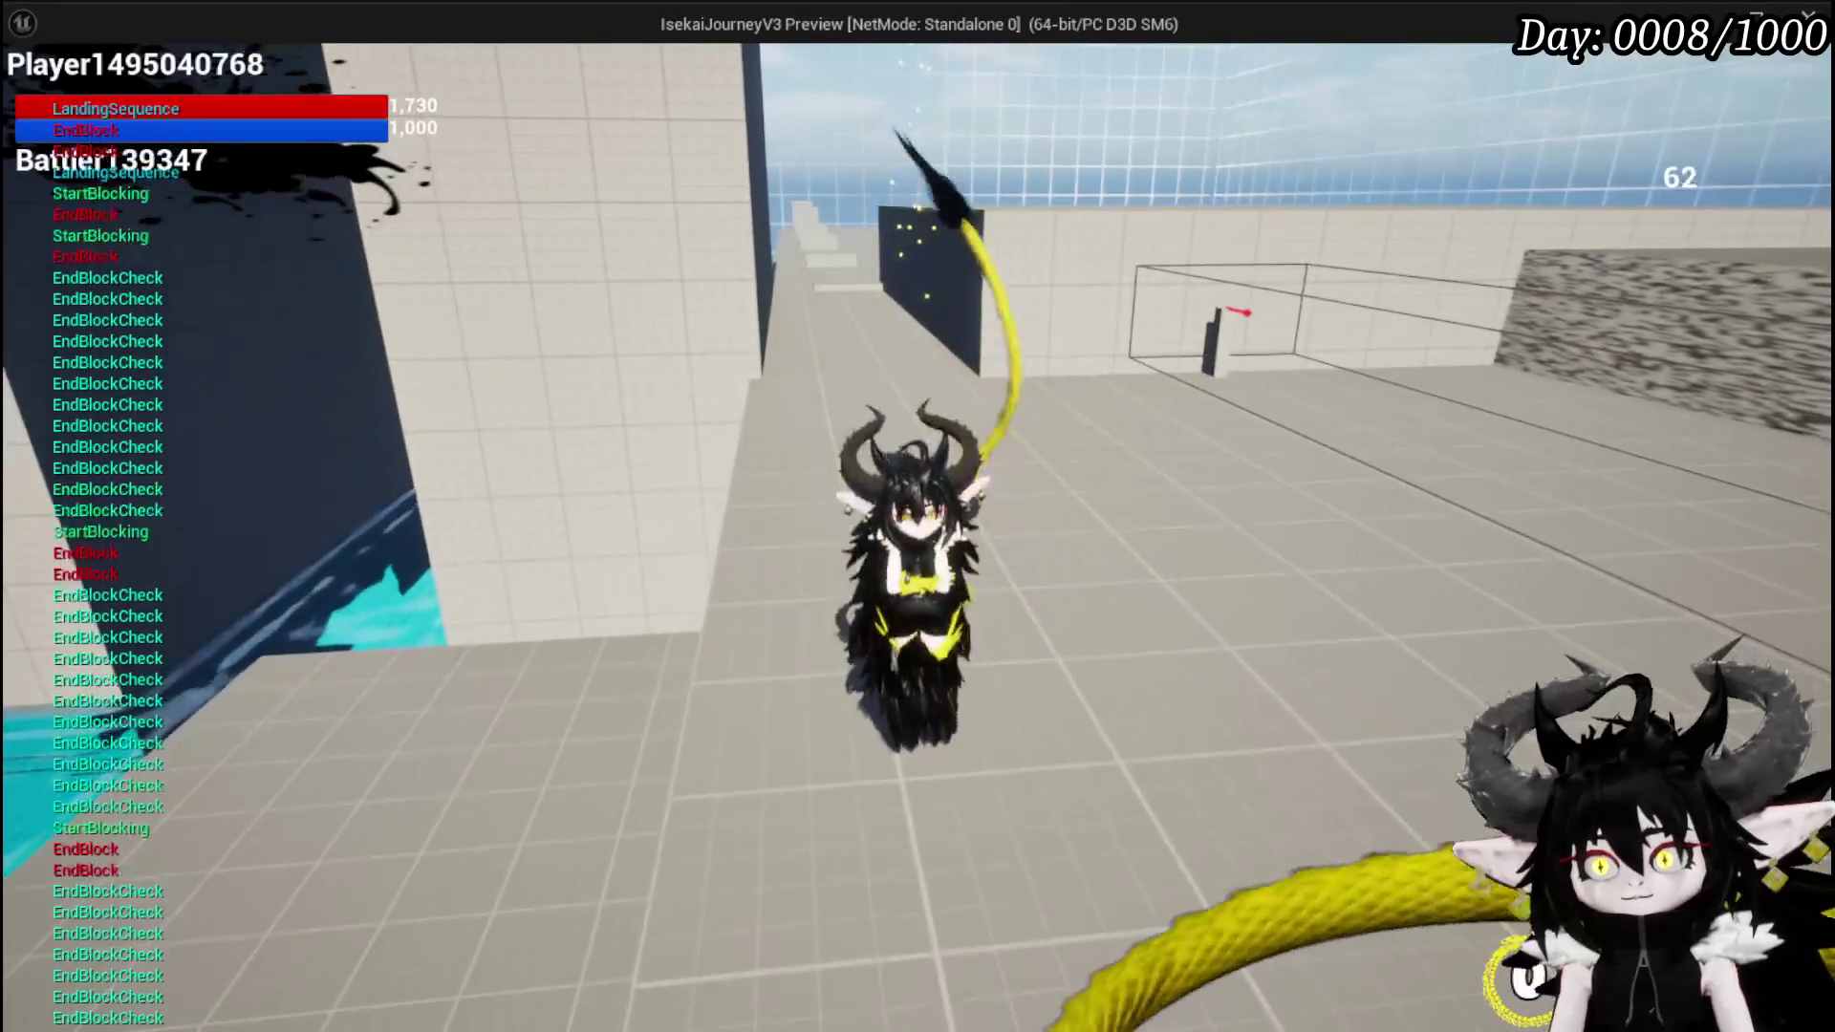
right_click(918, 516)
right_click(918, 516)
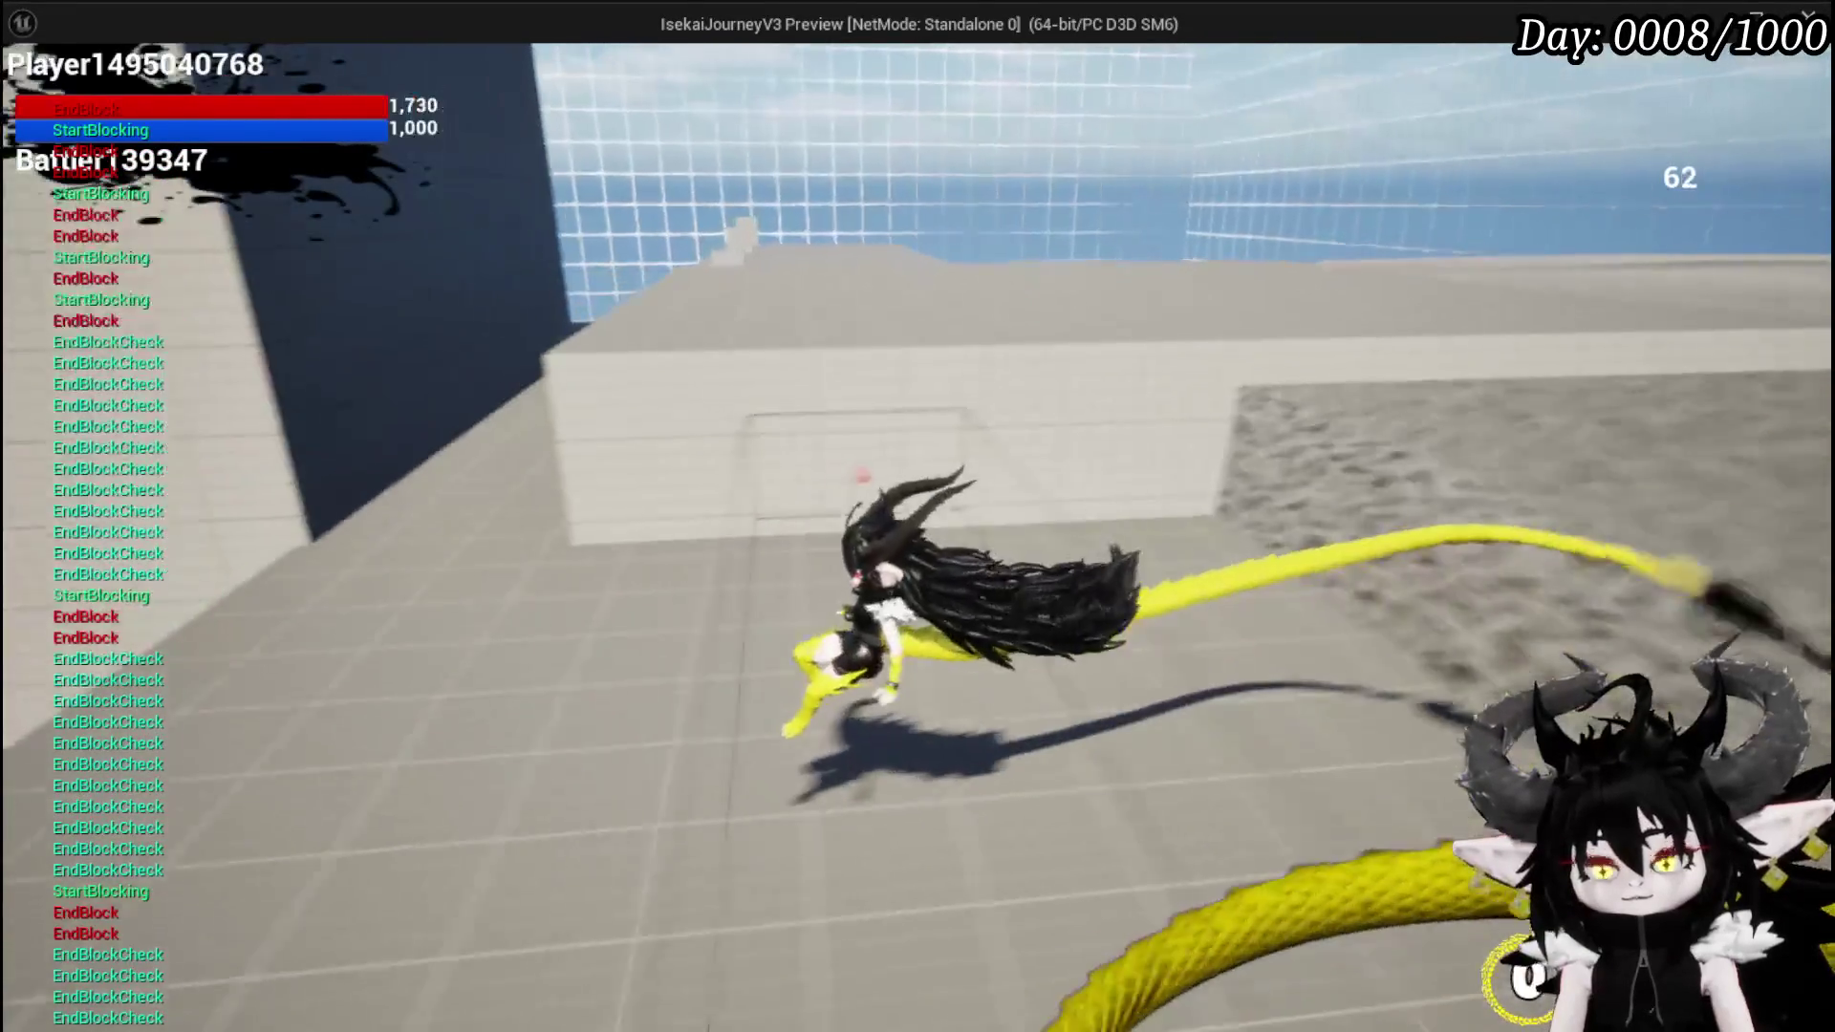
right_click(918, 516)
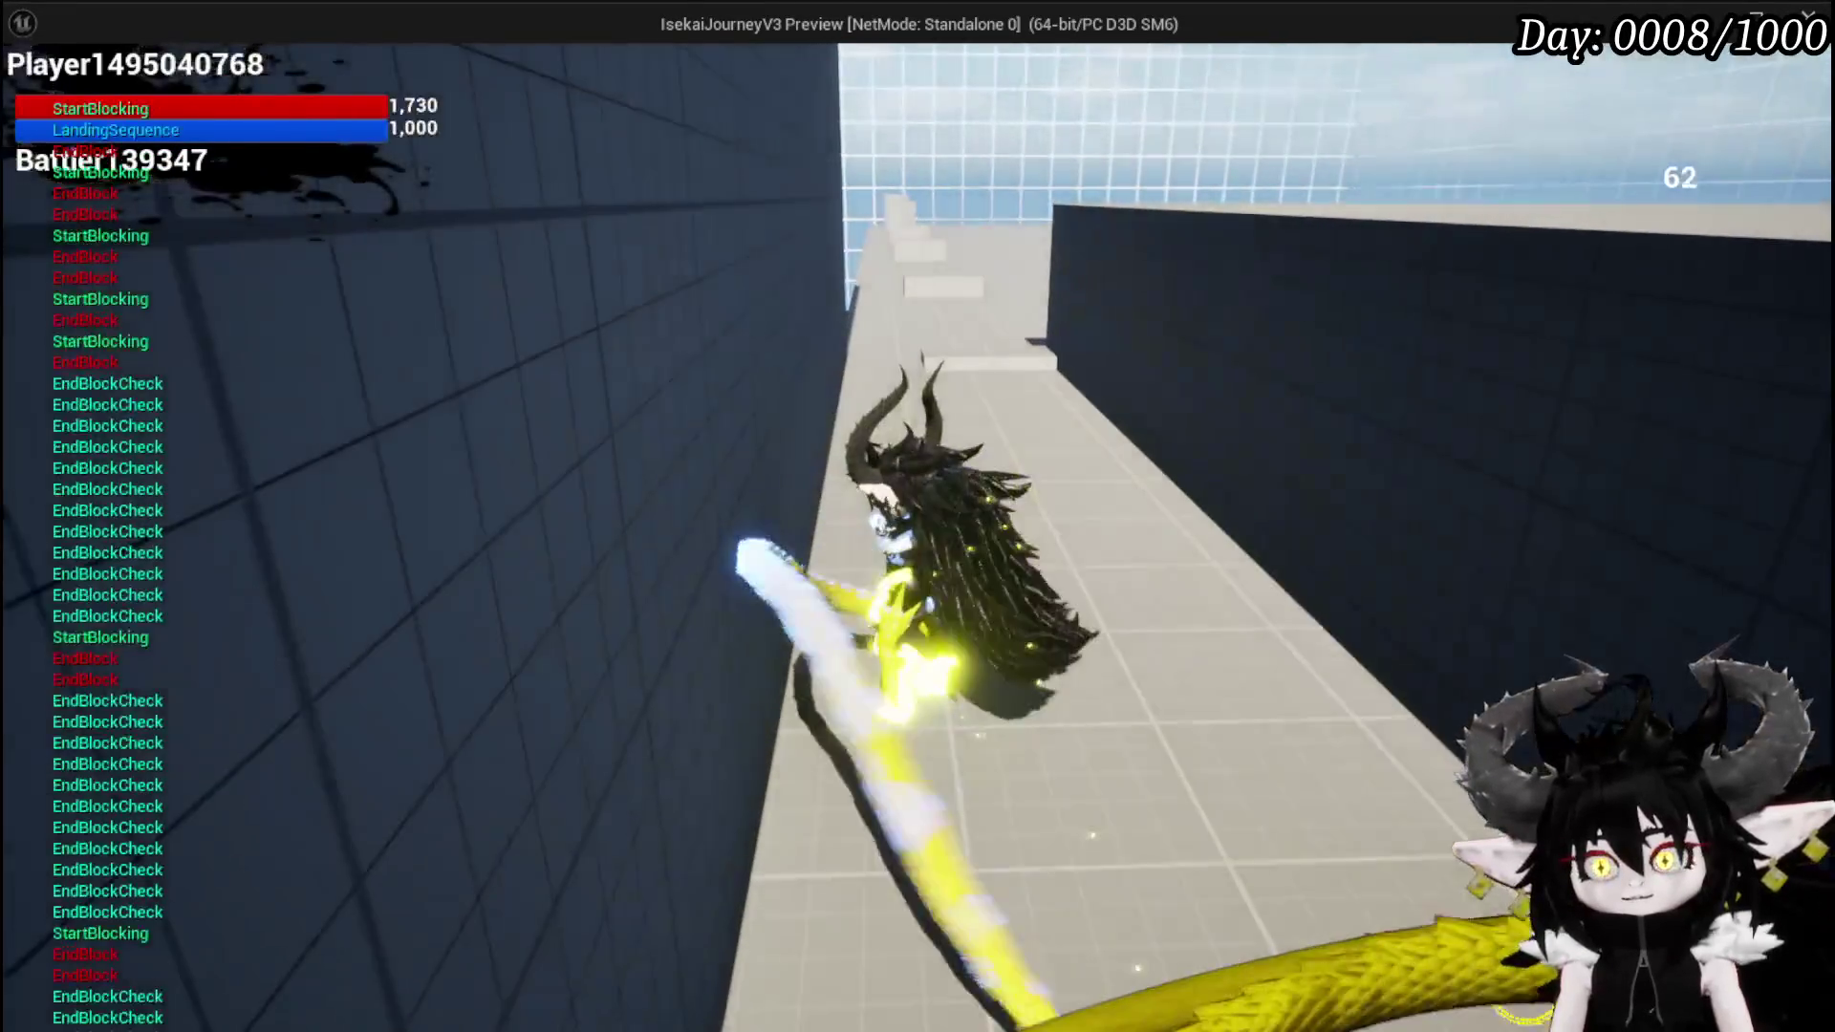
right_click(917, 516)
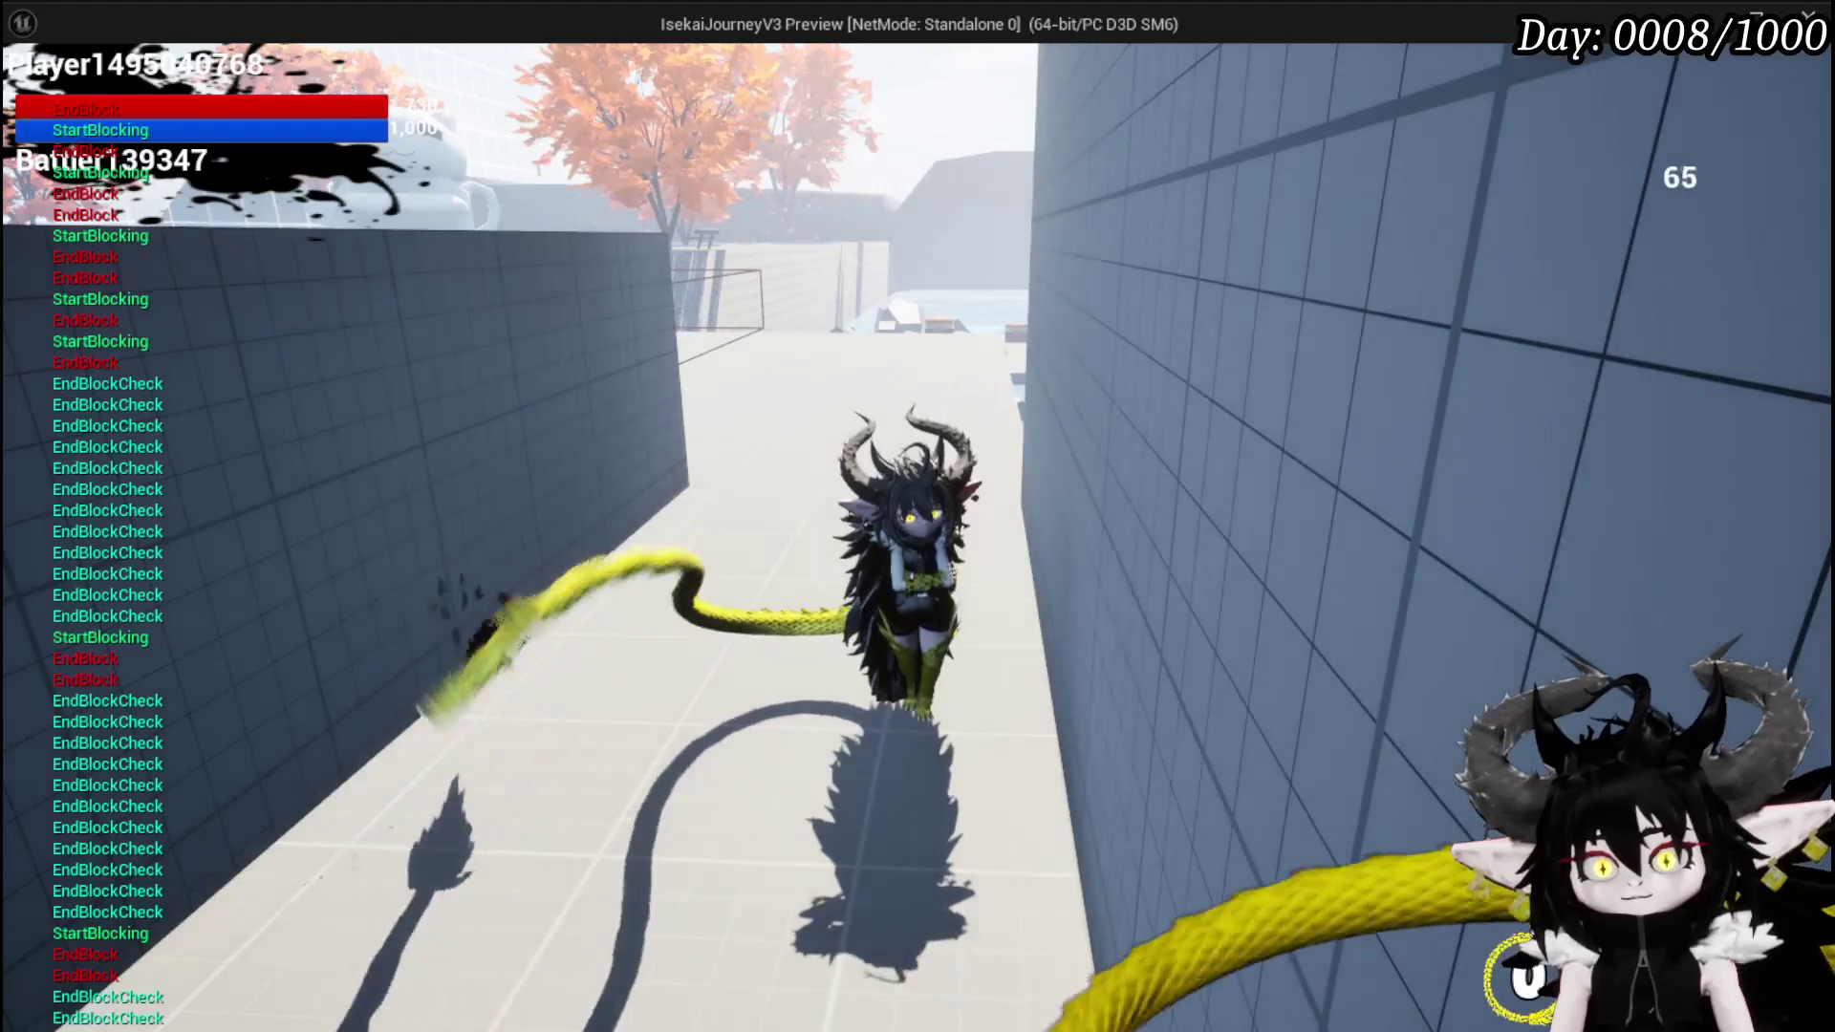
- Open and close the settings menu, wall-jump and dash, then stop the preview and save the level
key(Escape)
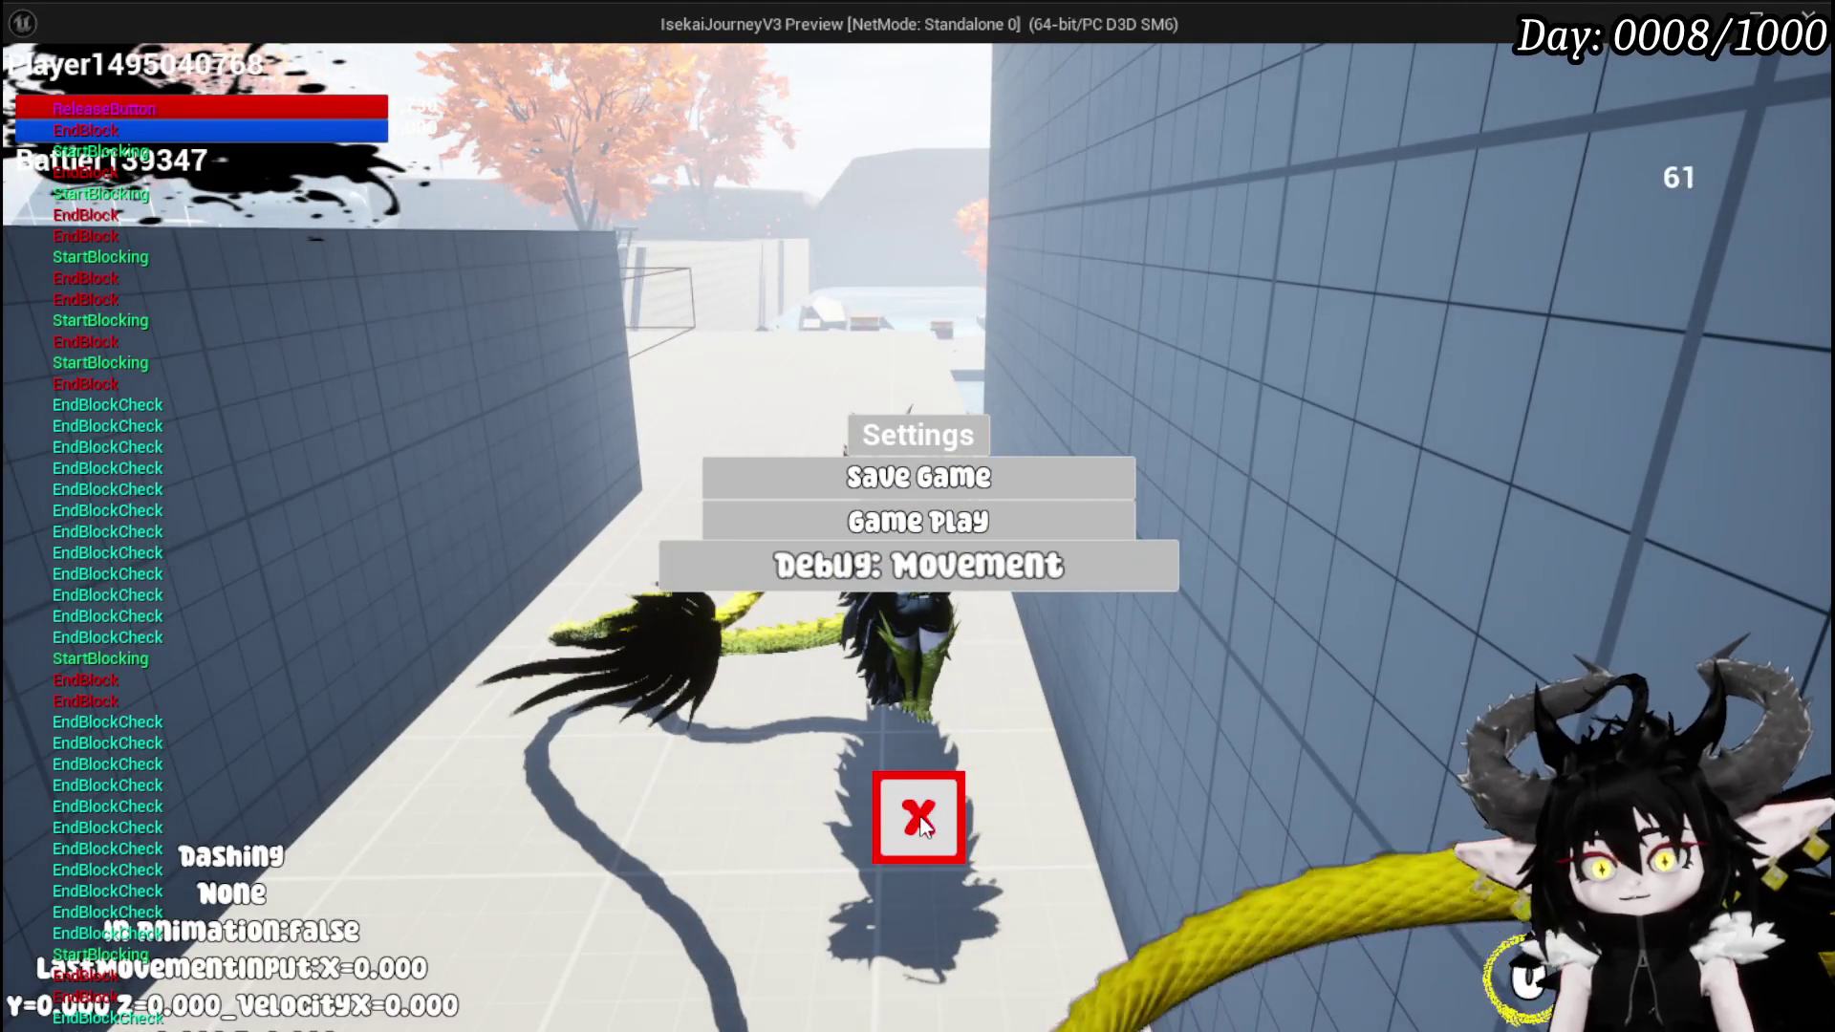
click(933, 803)
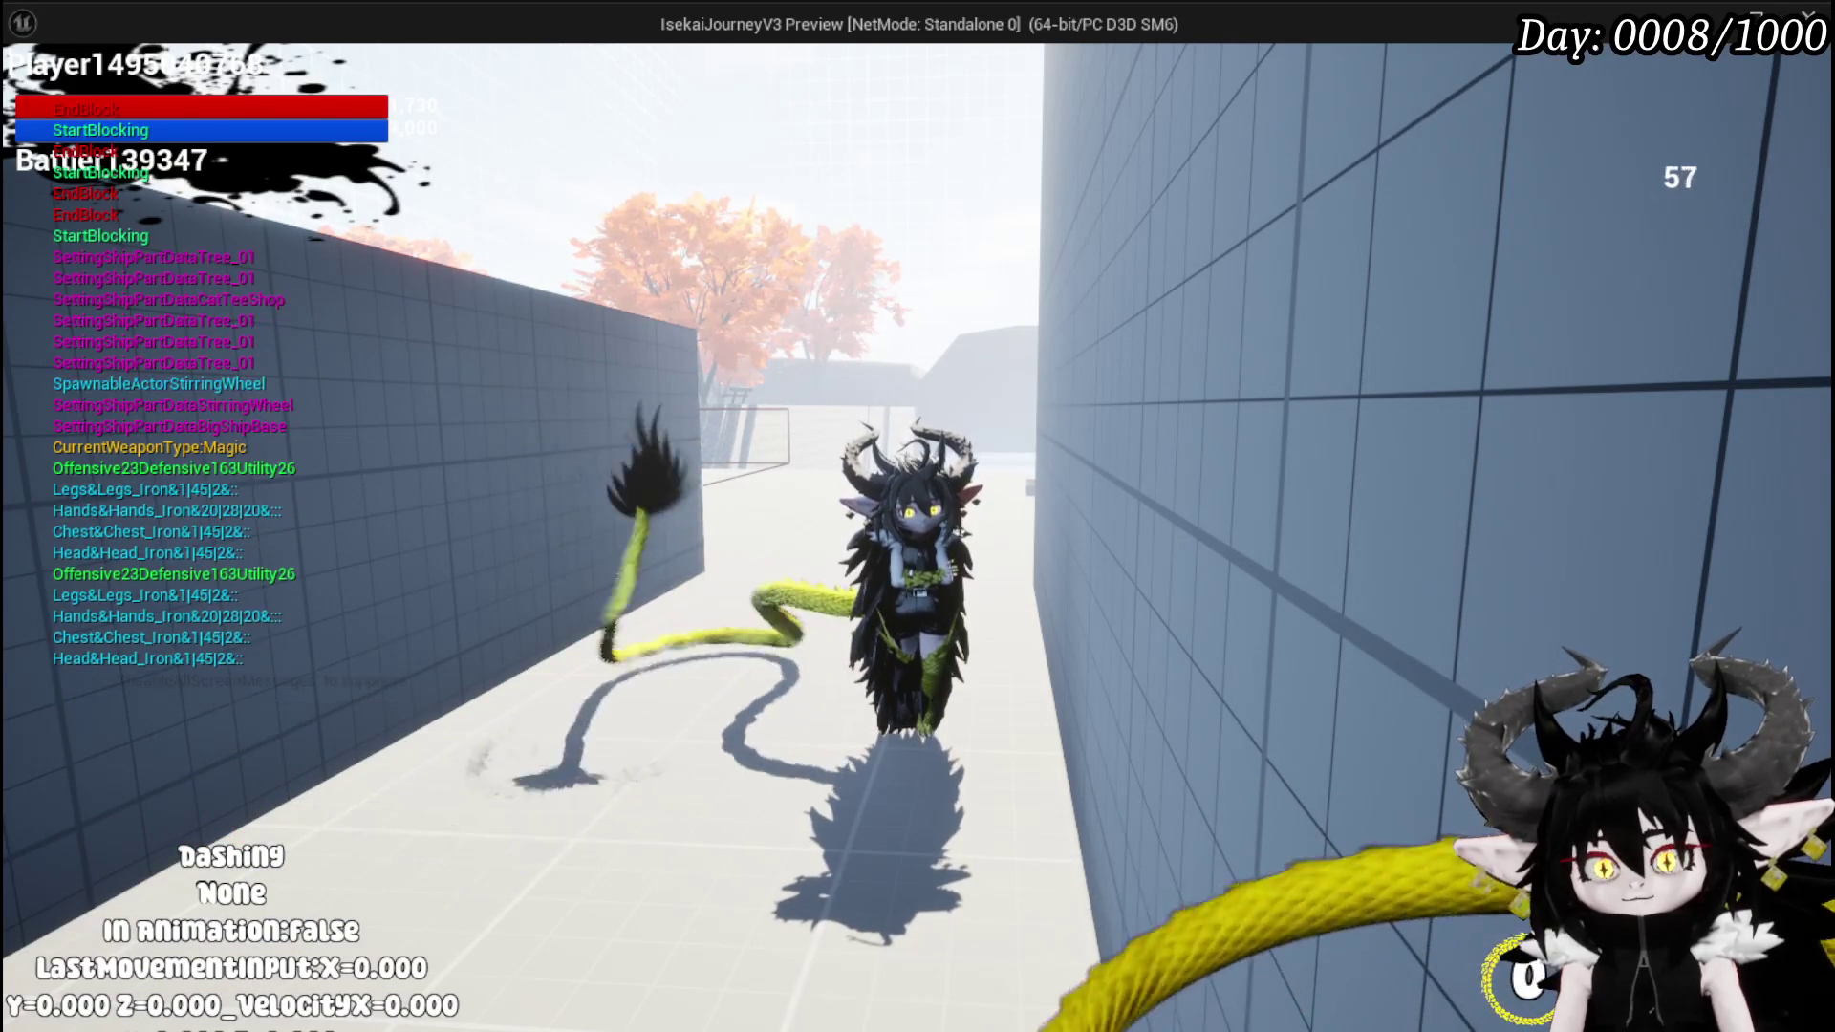
key(space)
key(space)
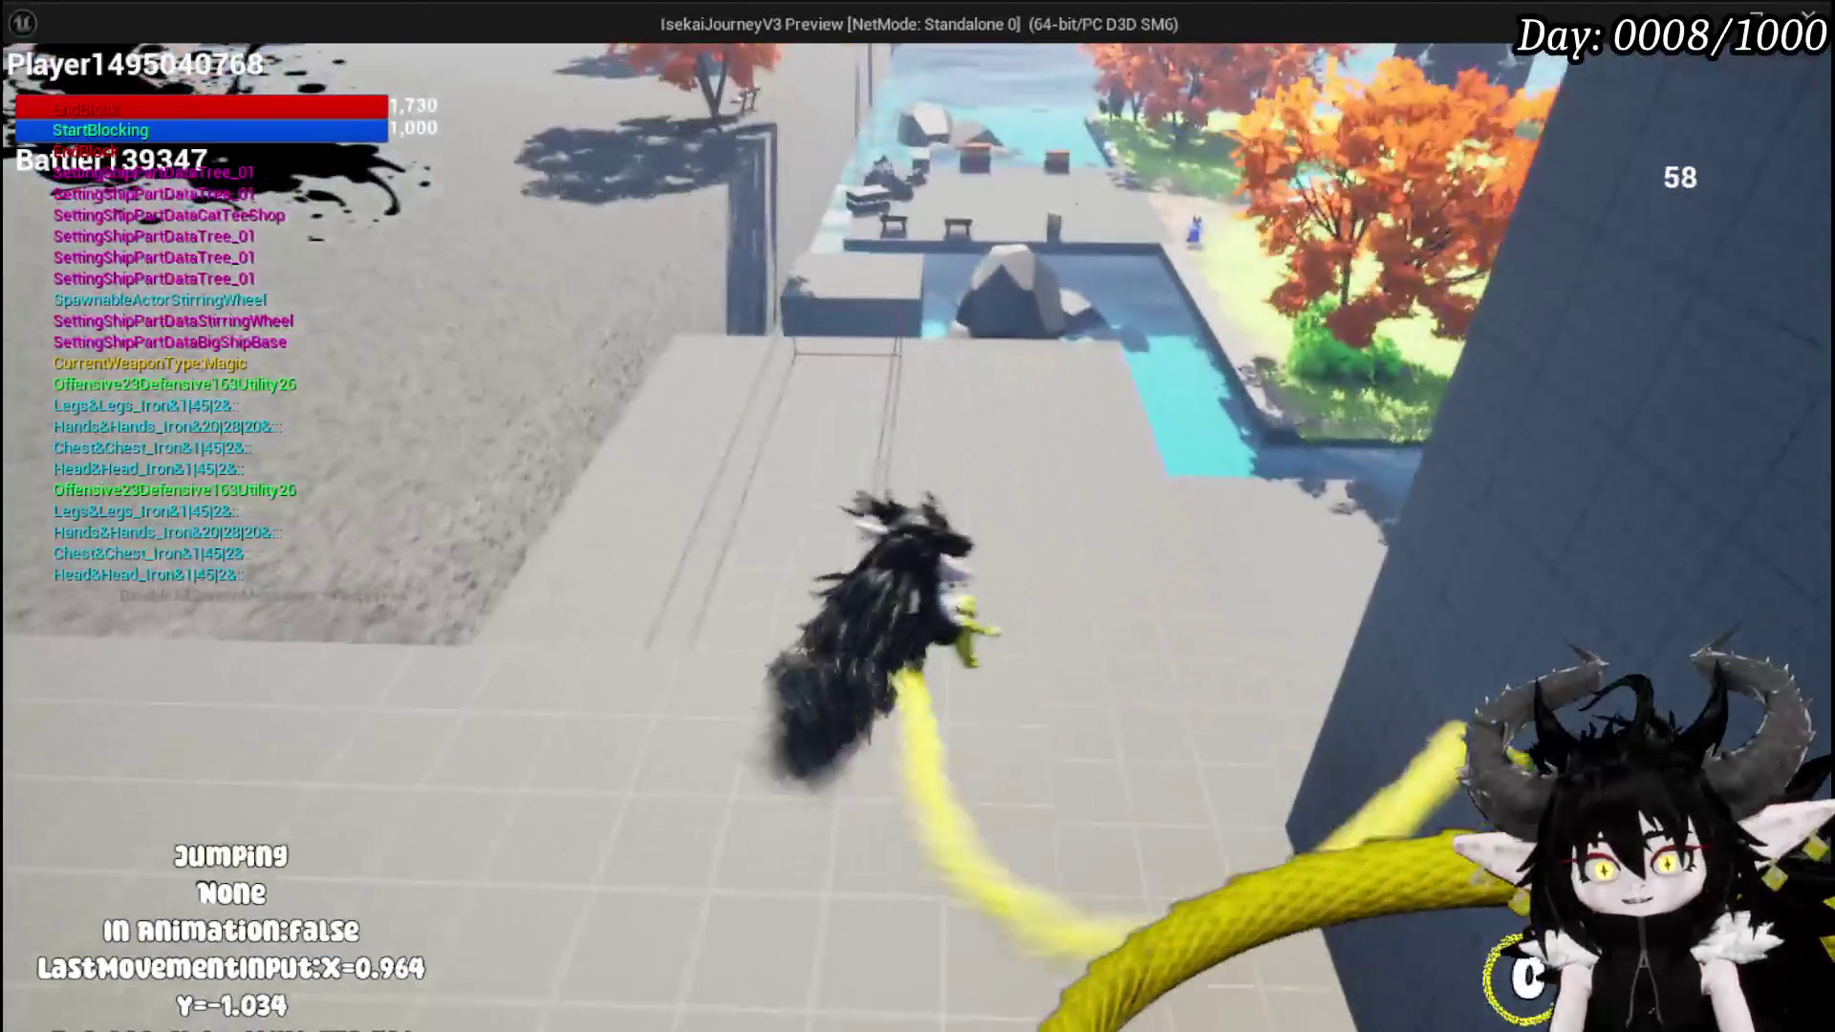
key(shift)
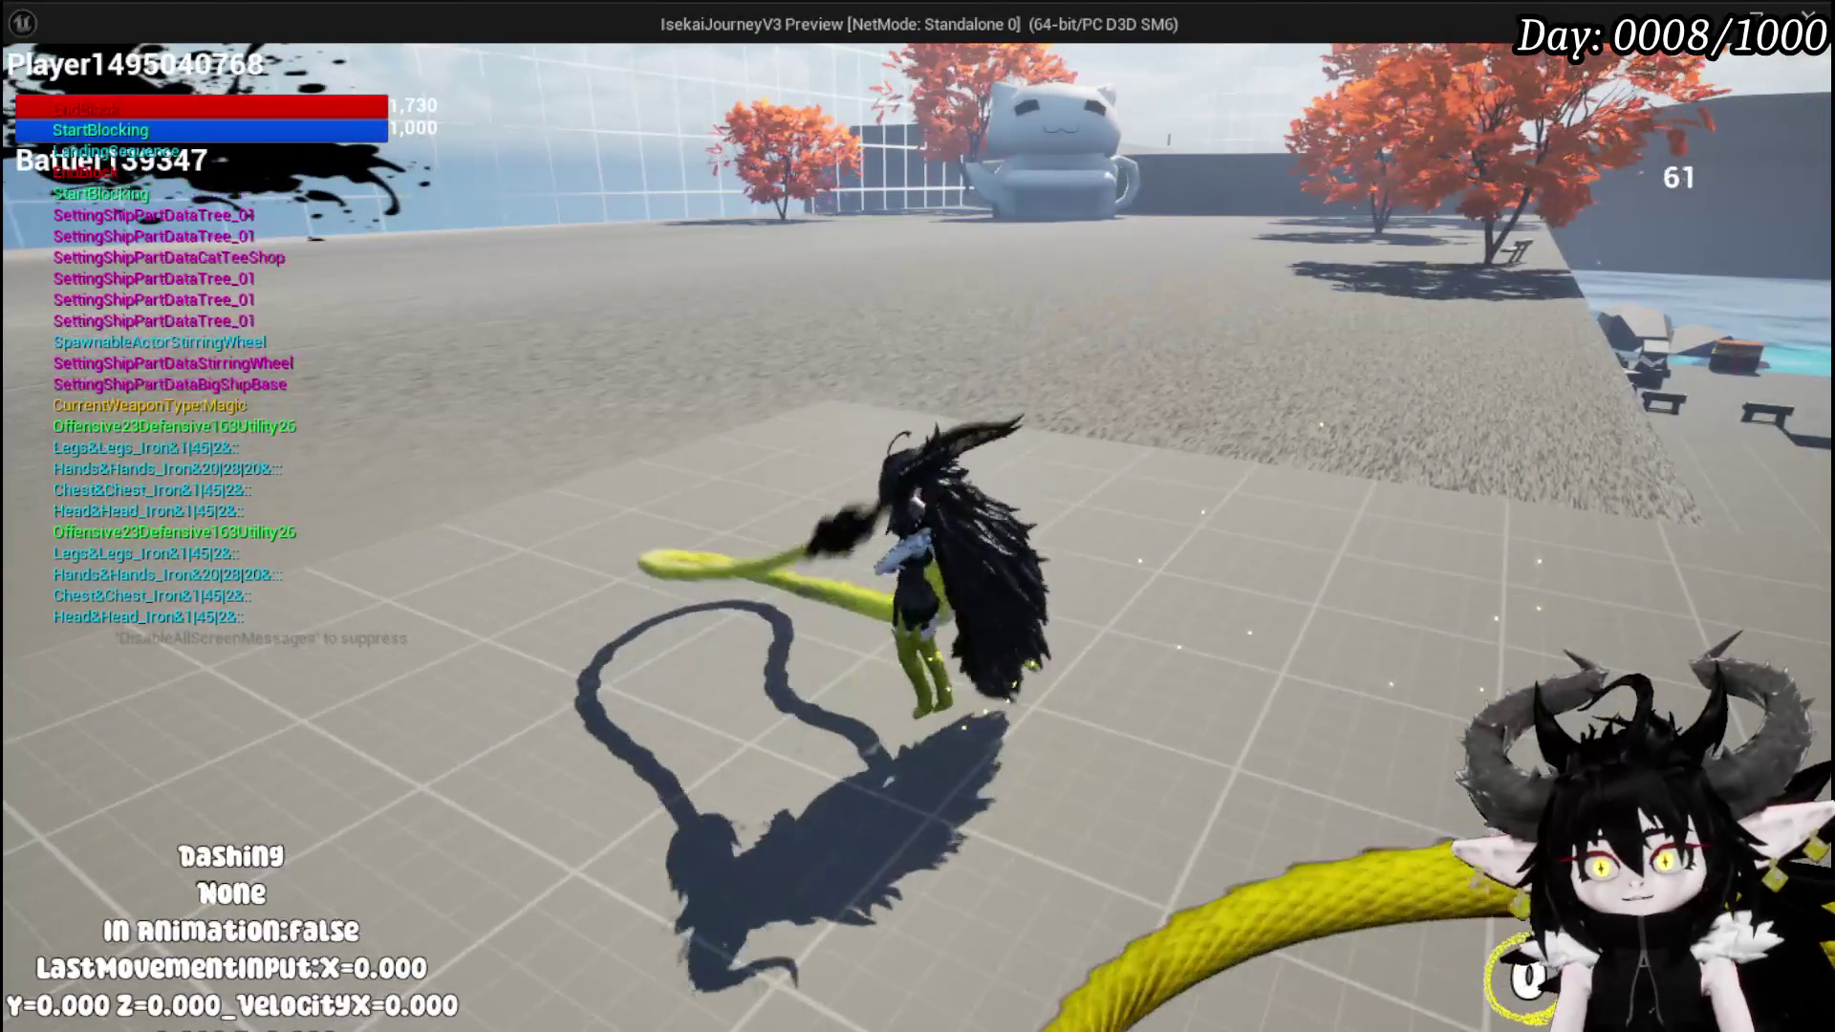
key(space)
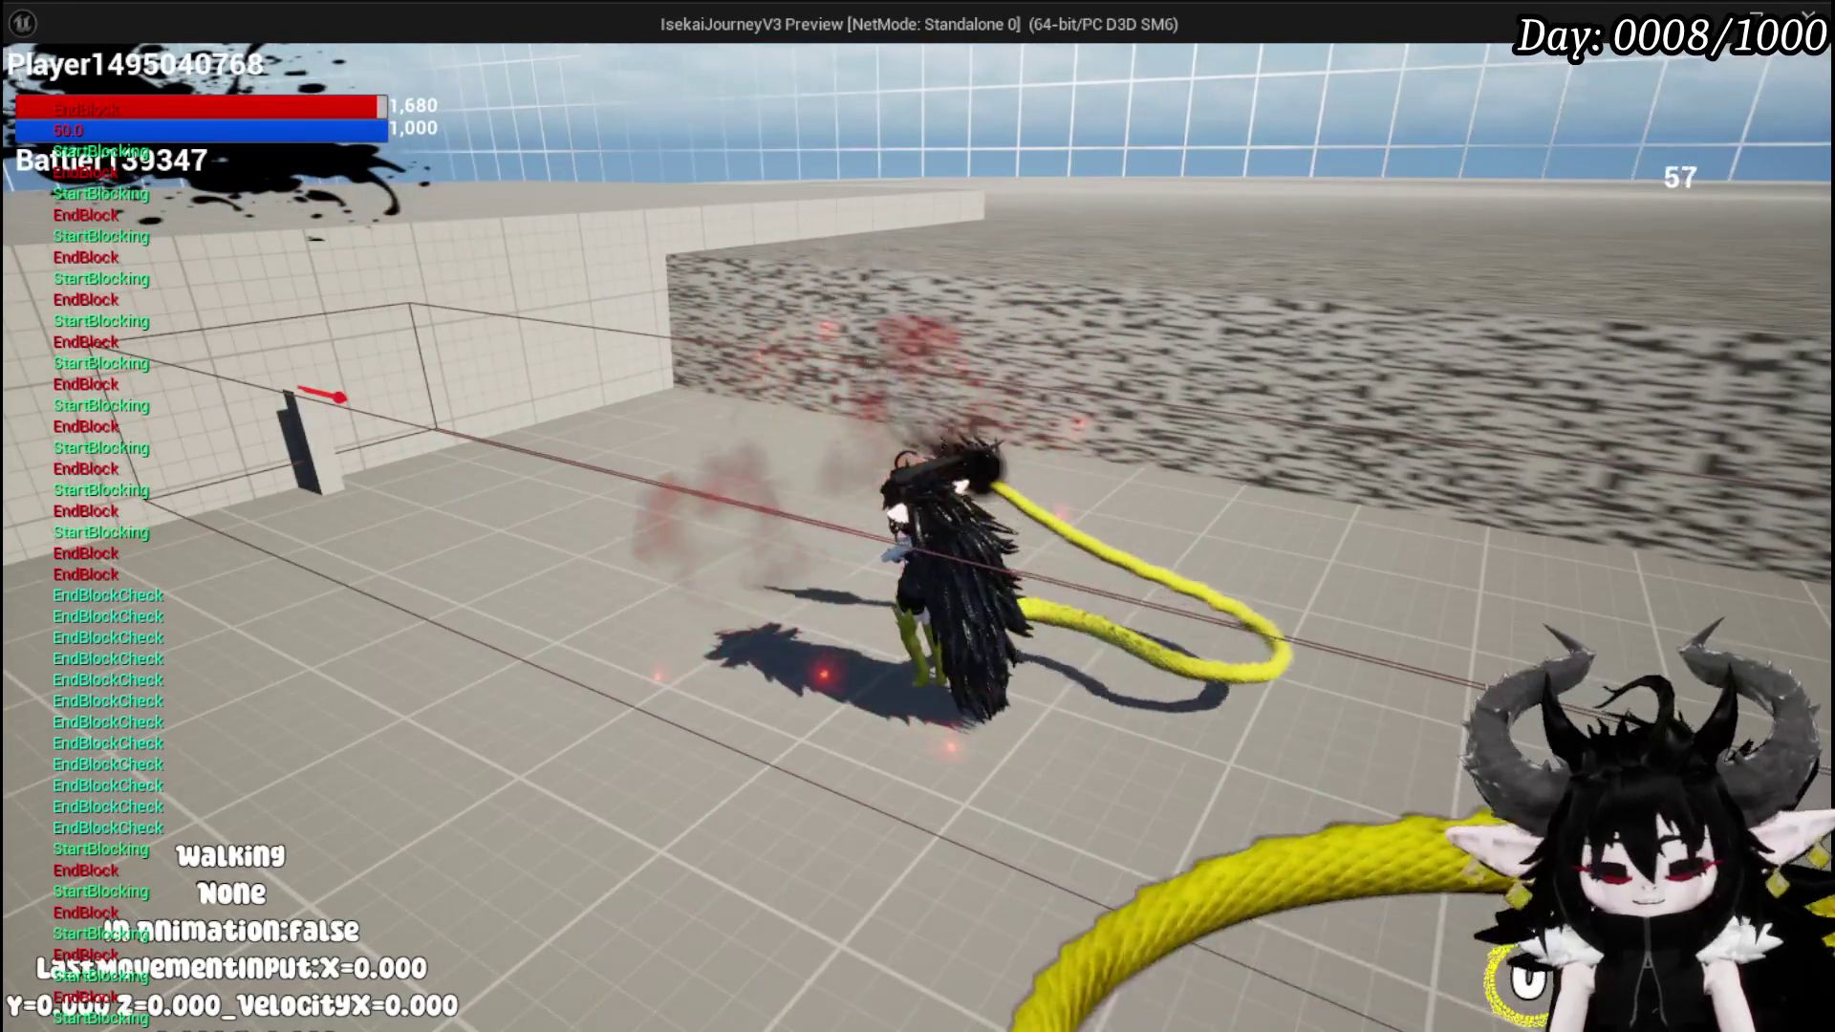
key(Escape)
key(ctrl+s)
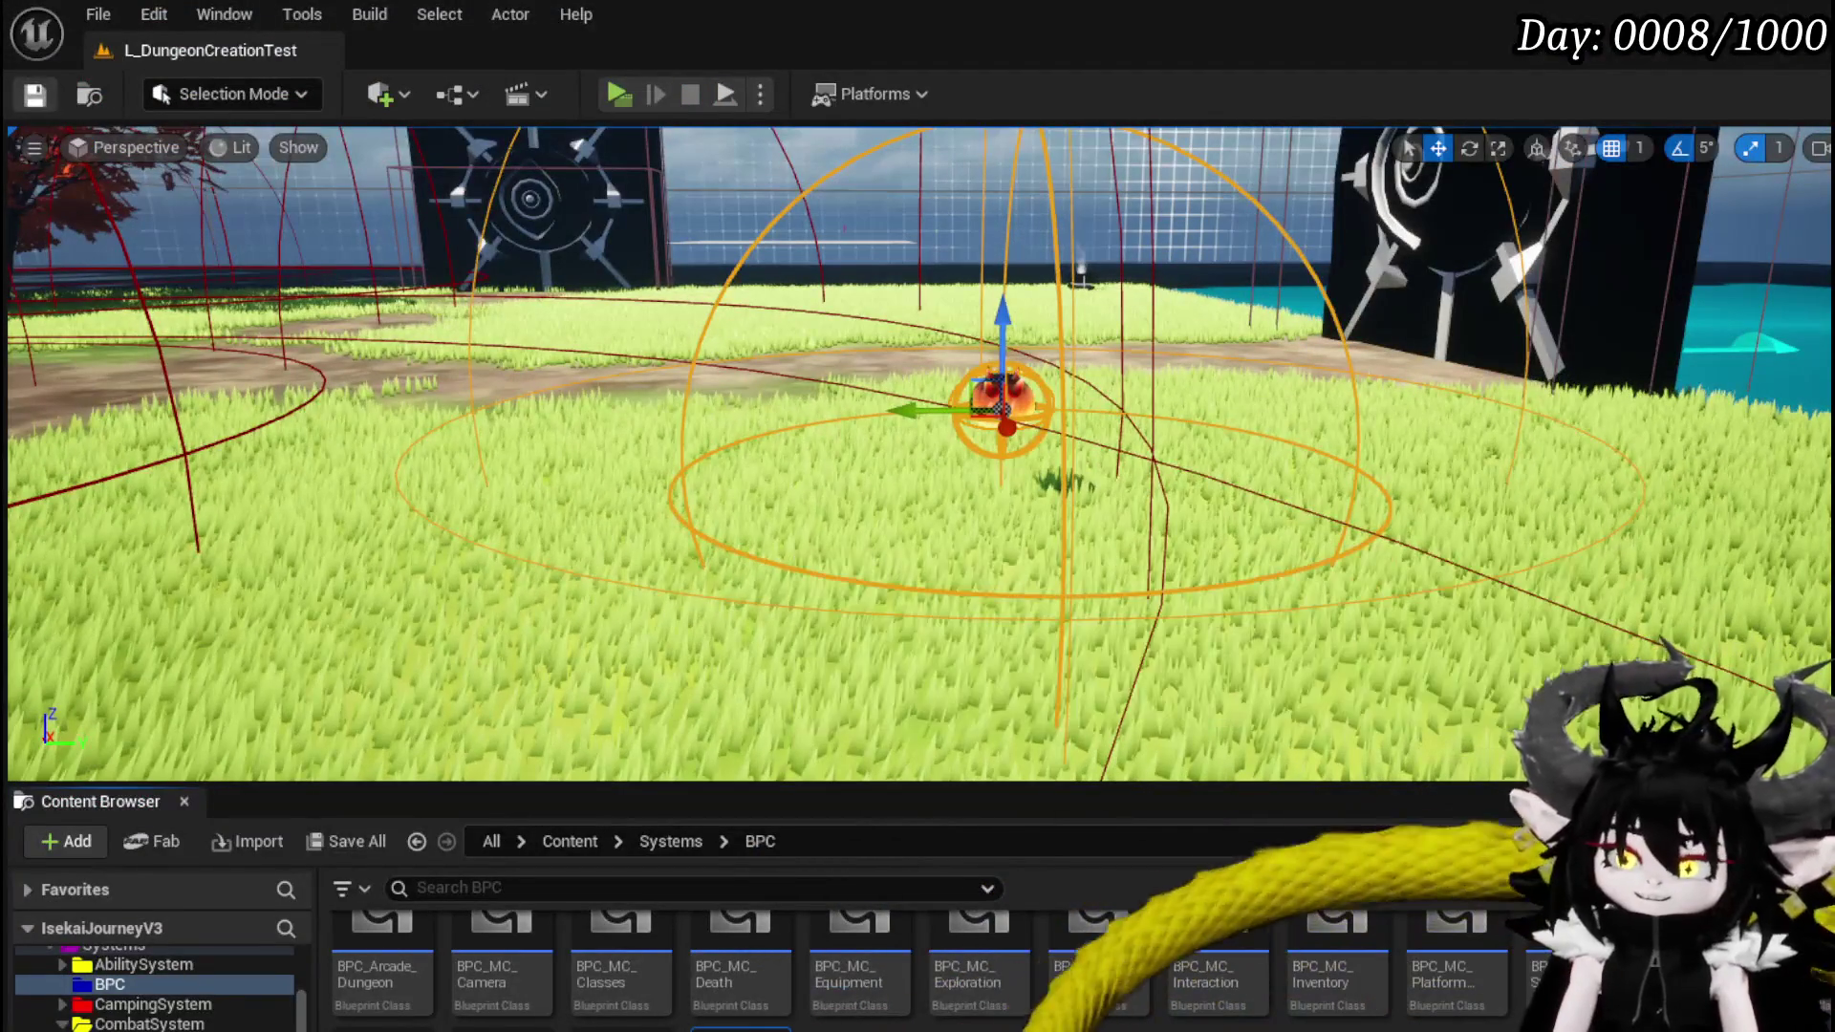
- Return to BP_ThirdPersonCharacter and pan over the Release Block, Play Montage and SET nodes
key(alt+Tab)
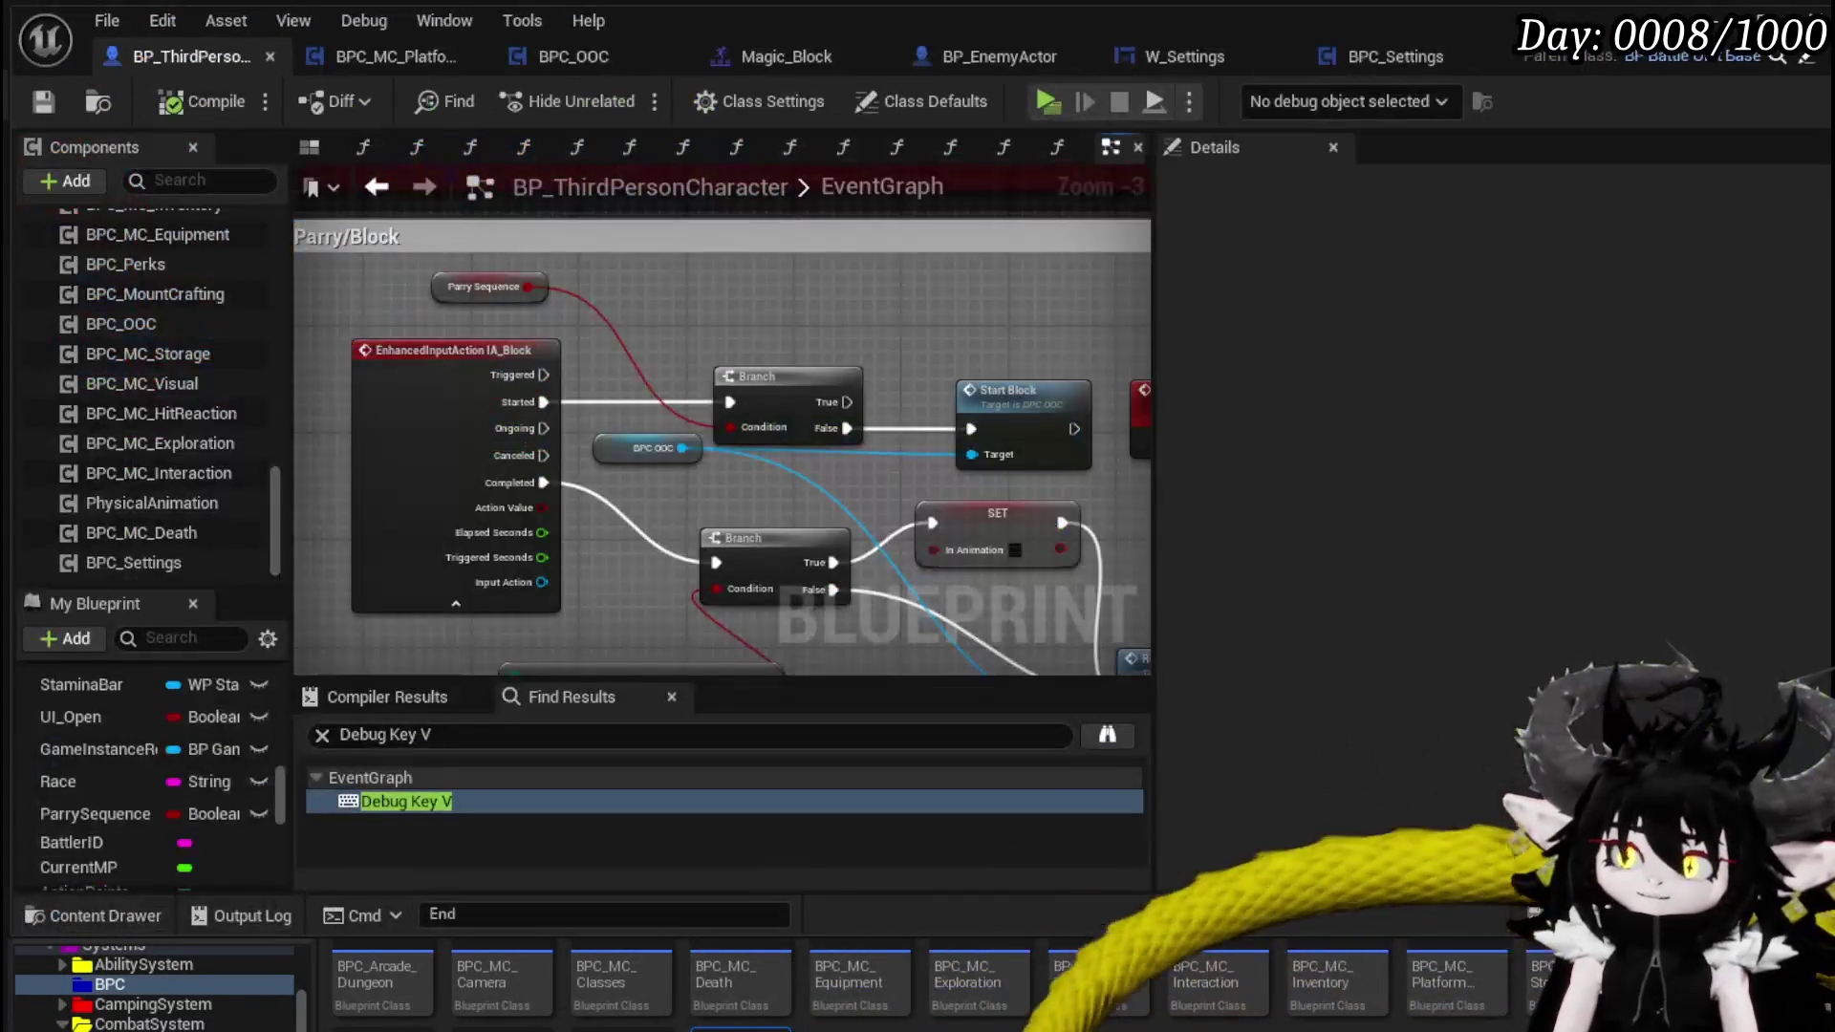
mouse_move(439, 306)
mouse_down()
mouse_move(287, 239)
mouse_move(259, 274)
mouse_up()
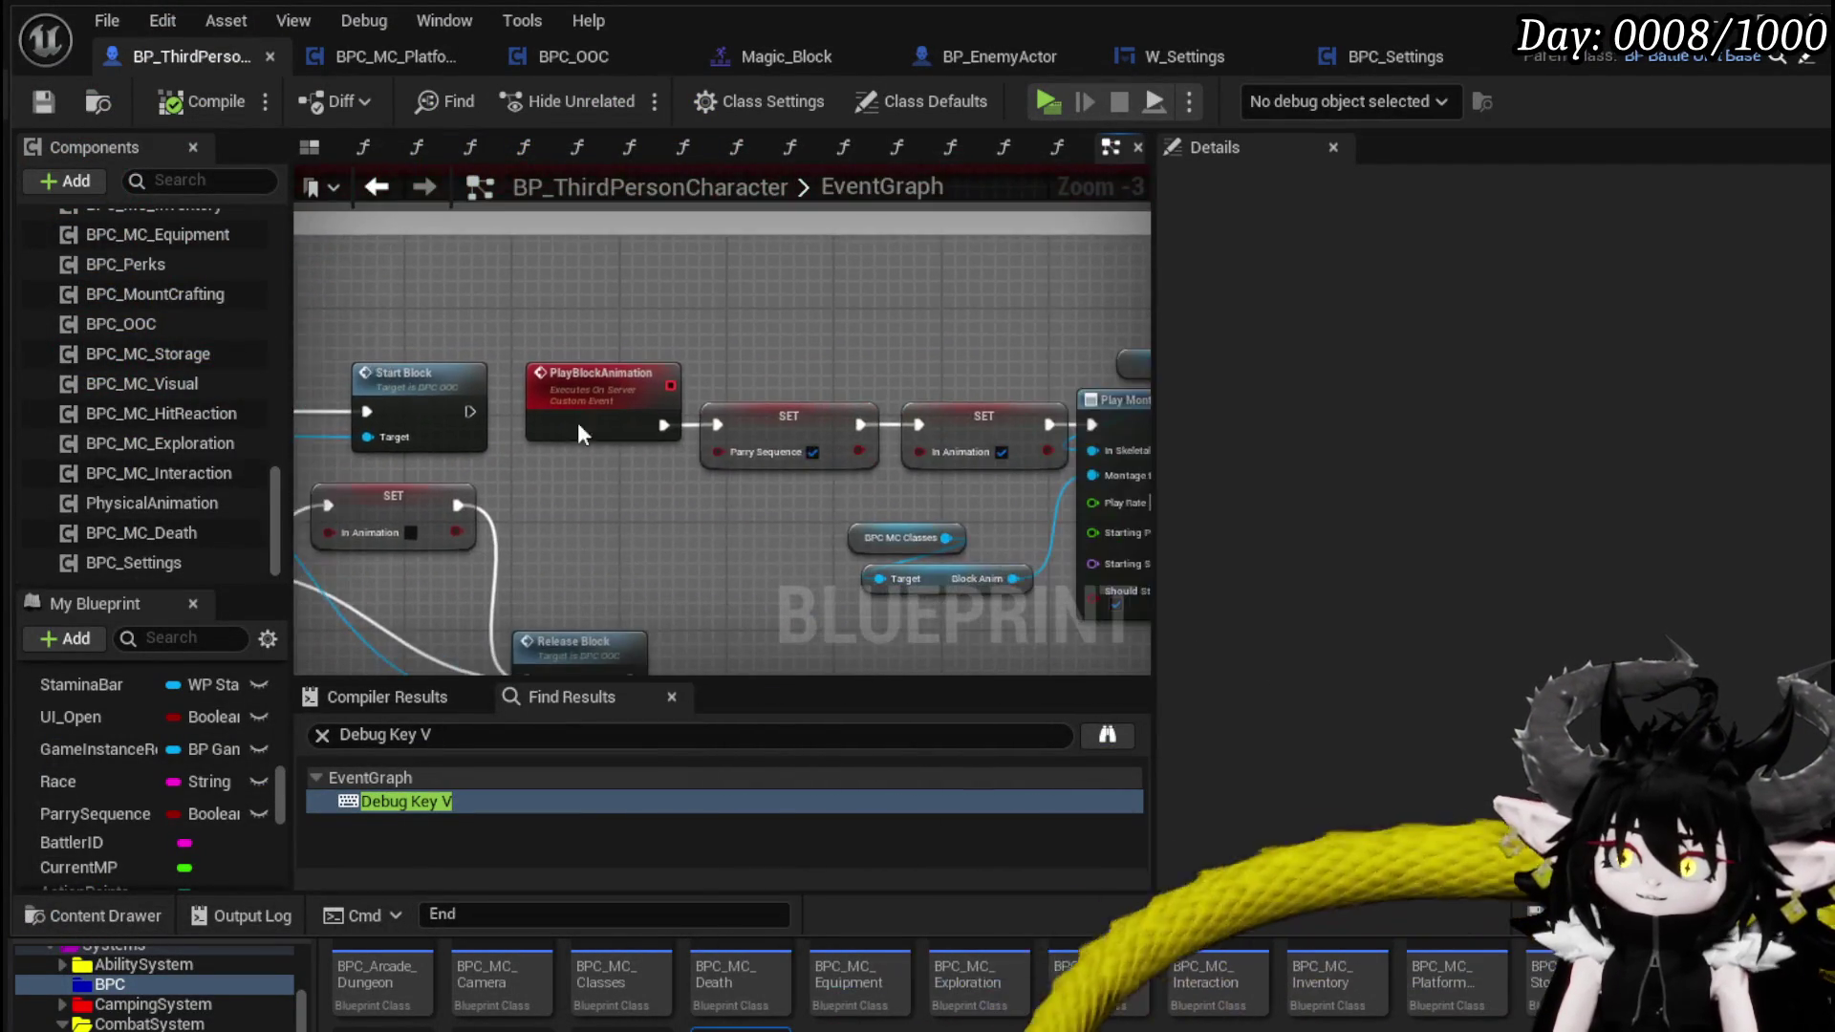
mouse_move(805, 484)
mouse_down()
mouse_move(432, 478)
mouse_move(155, 435)
mouse_up()
mouse_move(1069, 453)
mouse_down()
mouse_move(960, 424)
mouse_move(824, 277)
mouse_move(464, 256)
mouse_move(450, 388)
mouse_move(398, 282)
mouse_move(604, 363)
mouse_move(949, 402)
mouse_move(516, 458)
mouse_move(1008, 452)
mouse_move(1099, 516)
mouse_move(792, 279)
mouse_move(1071, 261)
mouse_up()
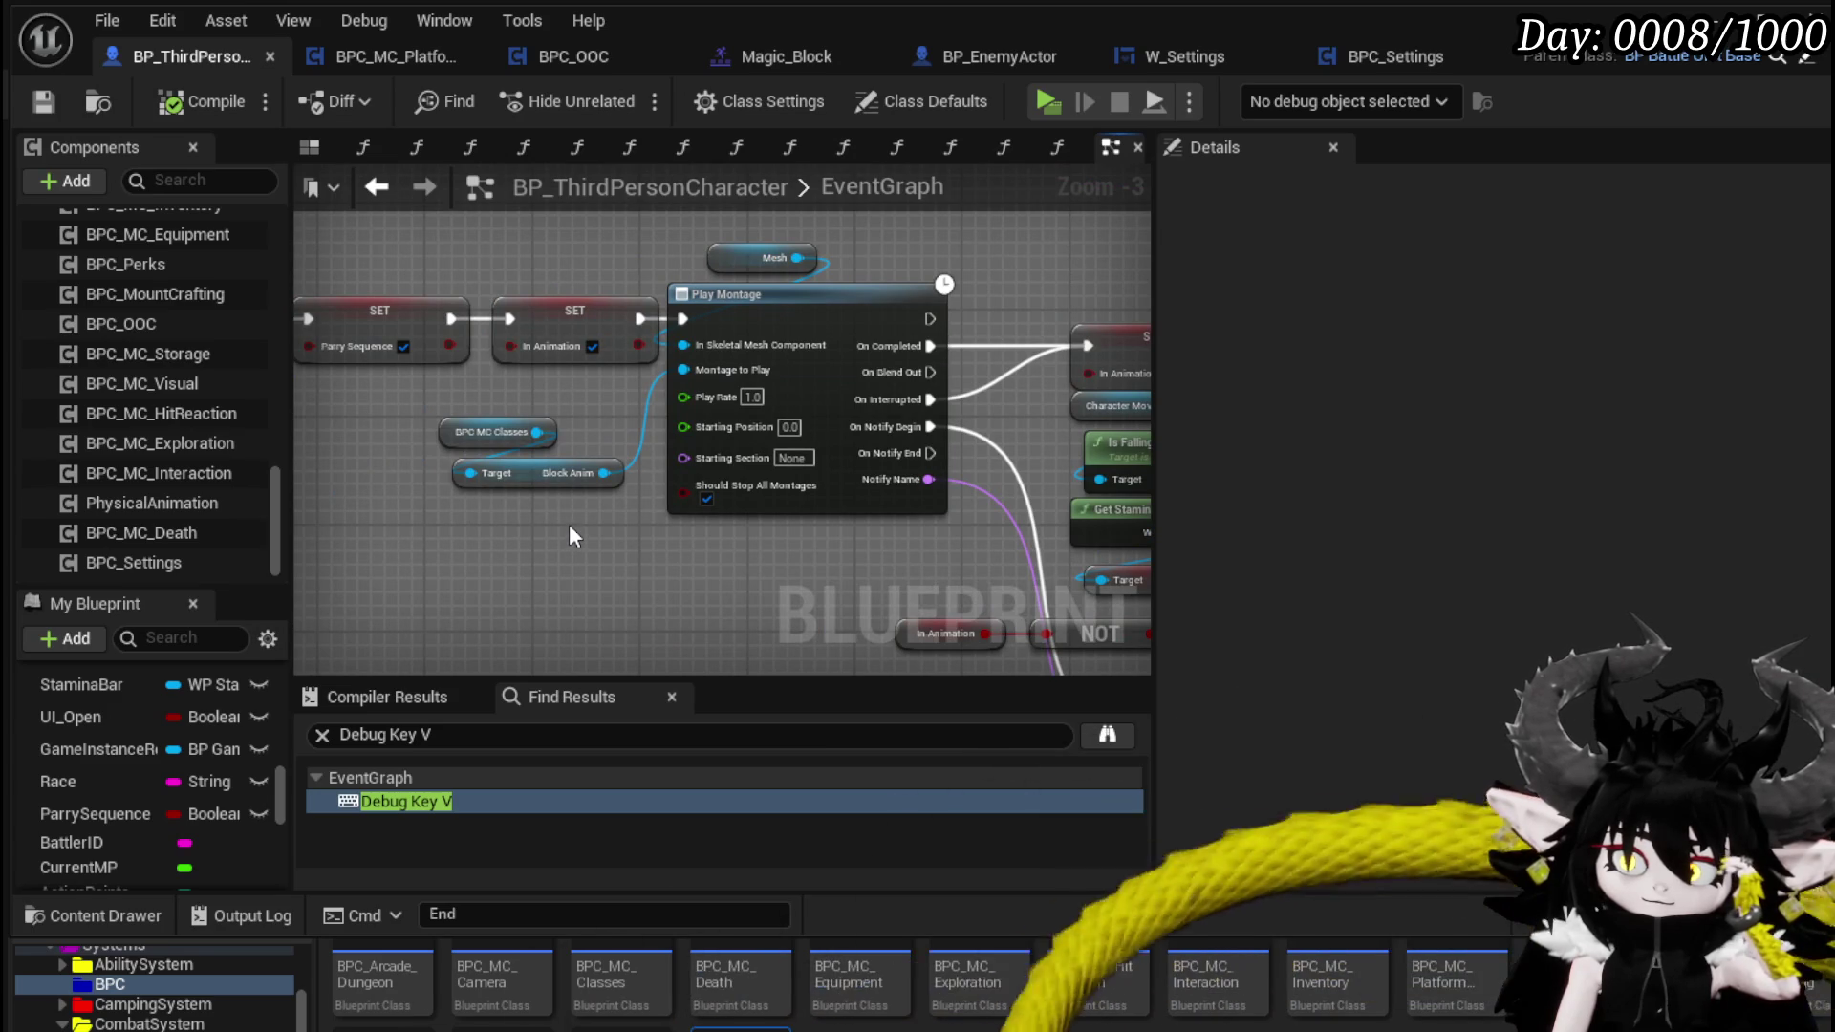
mouse_move(572, 536)
mouse_down()
mouse_move(523, 528)
mouse_move(492, 422)
mouse_up()
- Pan and zoom over the Switch on Name, Branch, NOT, OR and overlay nodes
scroll(508, 399, down, 2)
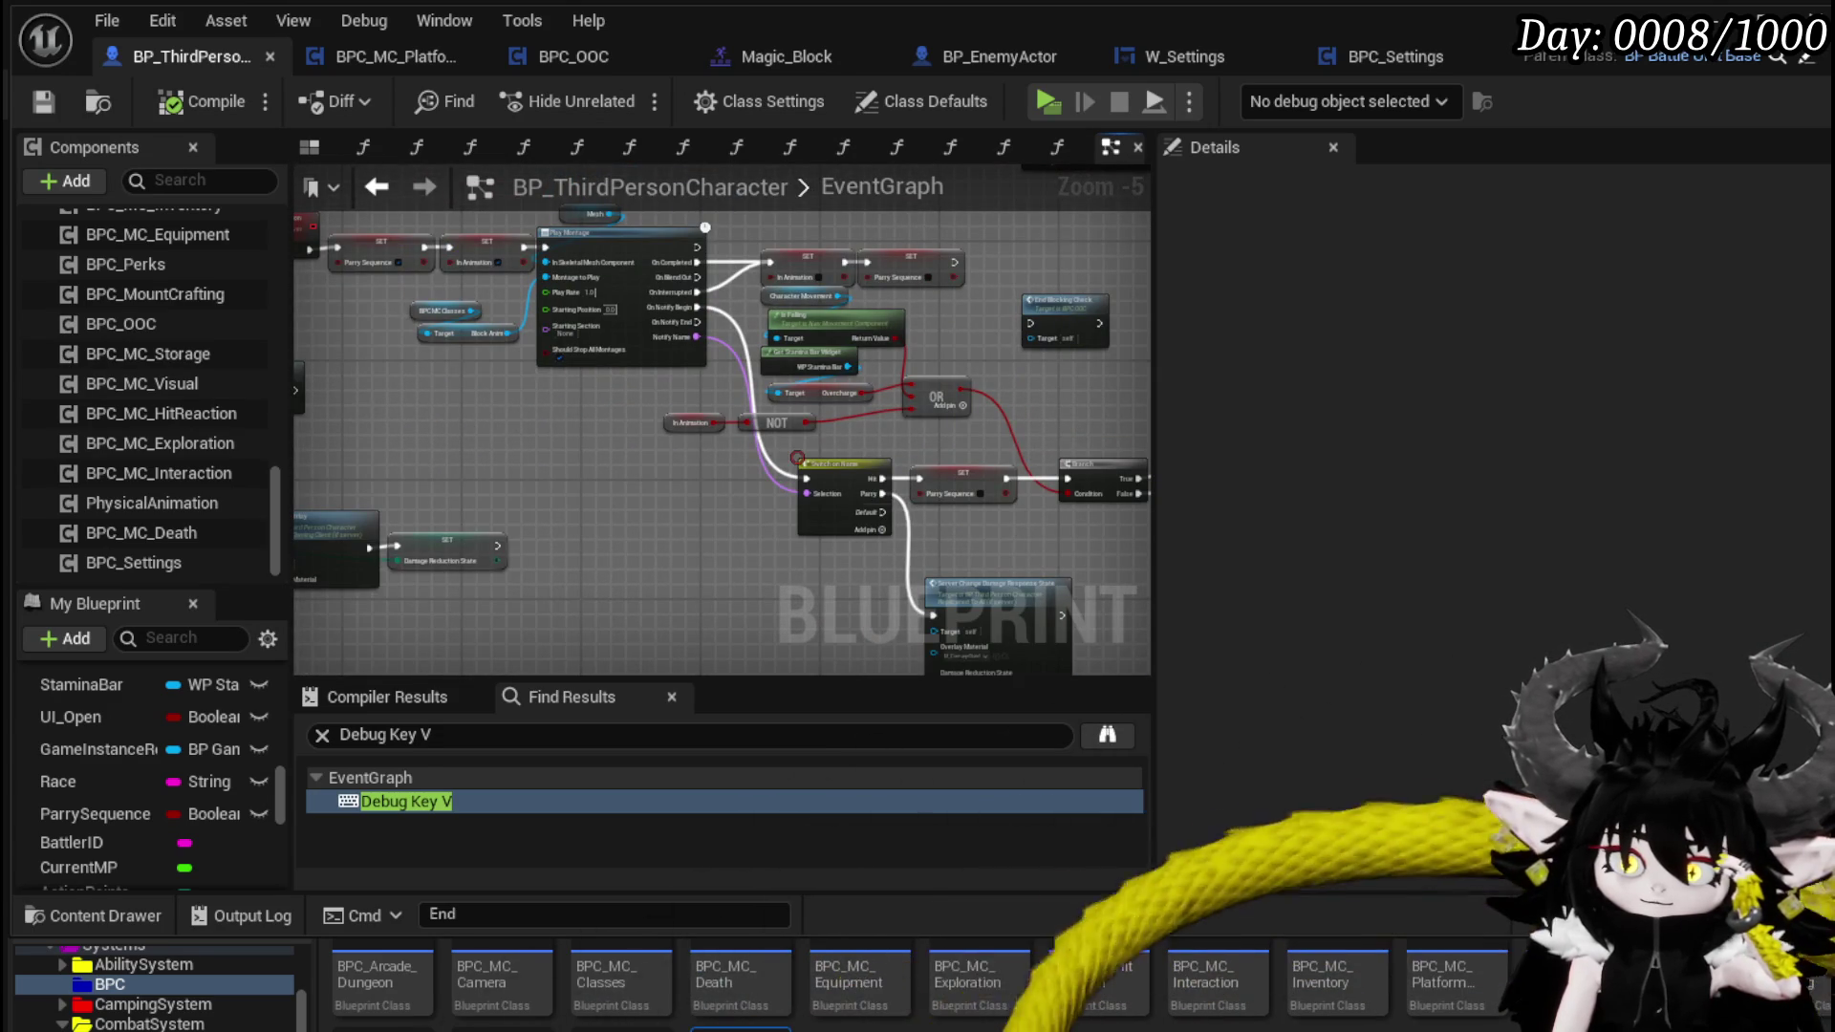
scroll(766, 480, up, 2)
mouse_move(766, 476)
mouse_down()
mouse_move(793, 469)
mouse_move(754, 574)
mouse_move(647, 536)
mouse_up()
scroll(897, 361, down, 2)
drag(896, 361, 477, 431)
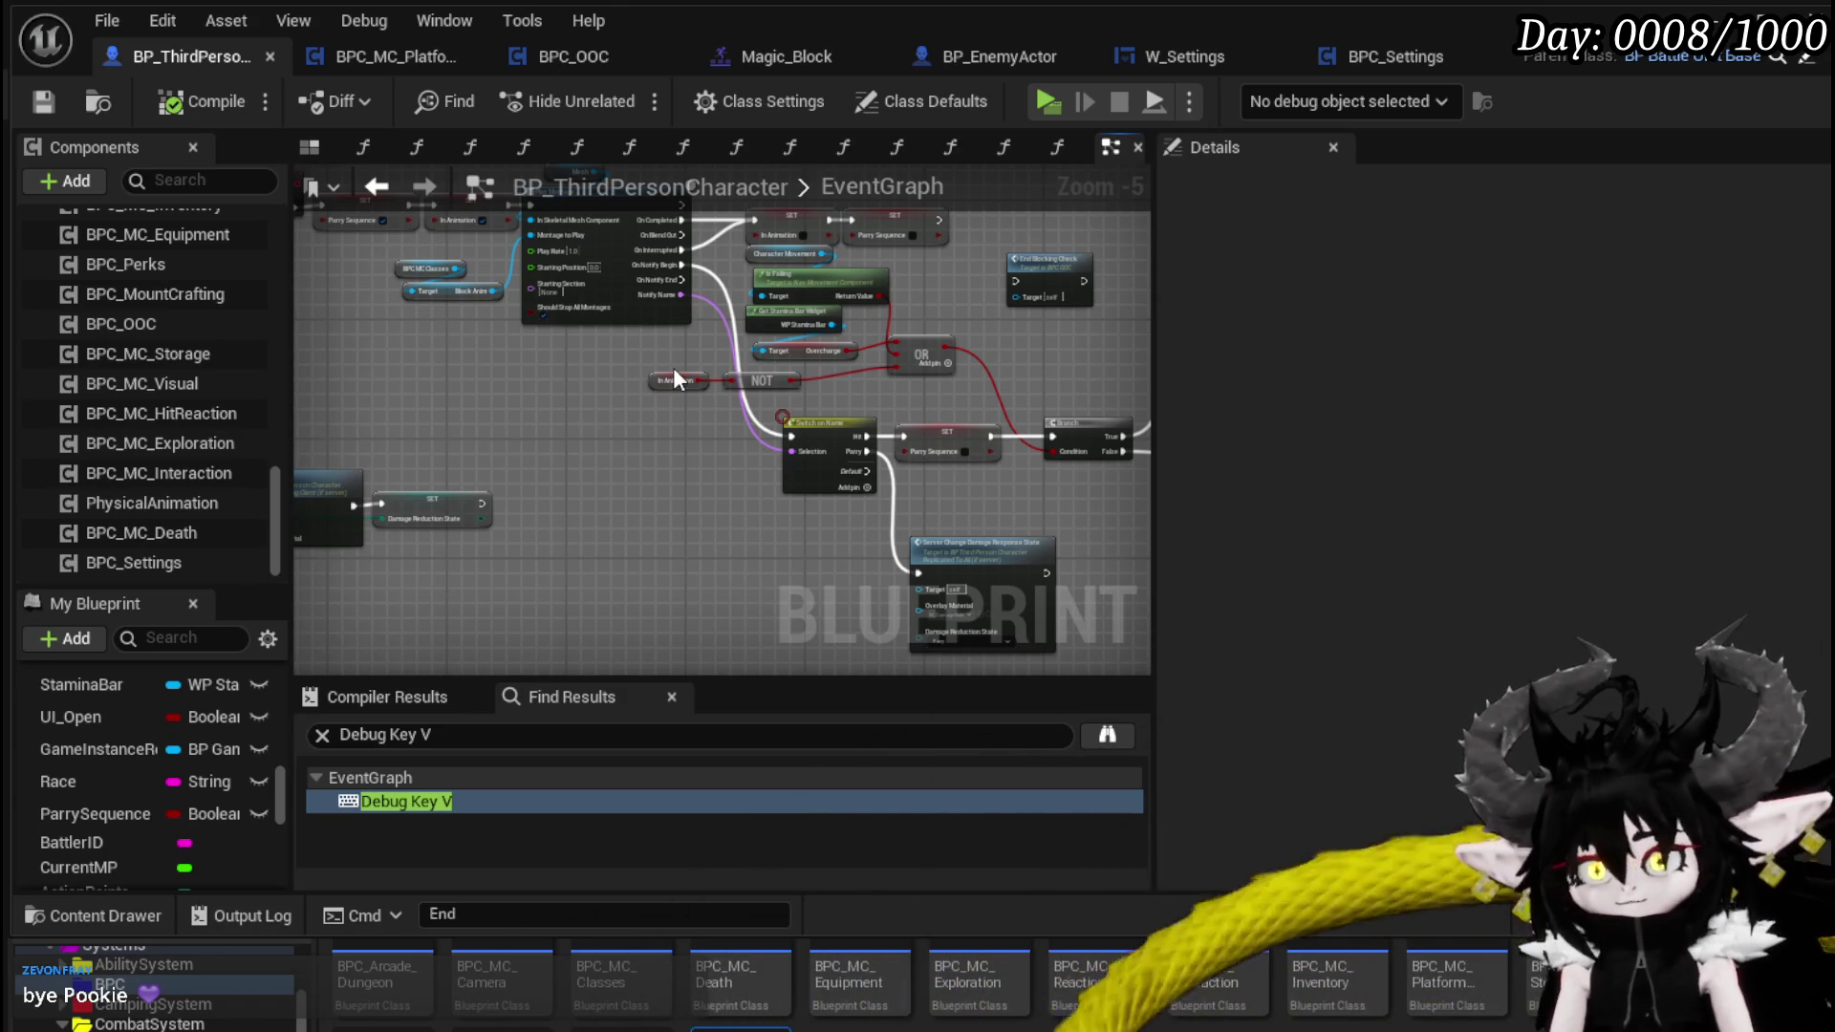
scroll(673, 373, up, 2)
scroll(805, 453, down, 2)
mouse_move(805, 453)
mouse_down()
mouse_move(678, 271)
mouse_move(786, 500)
mouse_move(652, 428)
mouse_move(824, 465)
mouse_move(852, 362)
mouse_move(663, 439)
mouse_move(1100, 548)
mouse_up()
scroll(824, 464, up, 2)
scroll(851, 354, down, 1)
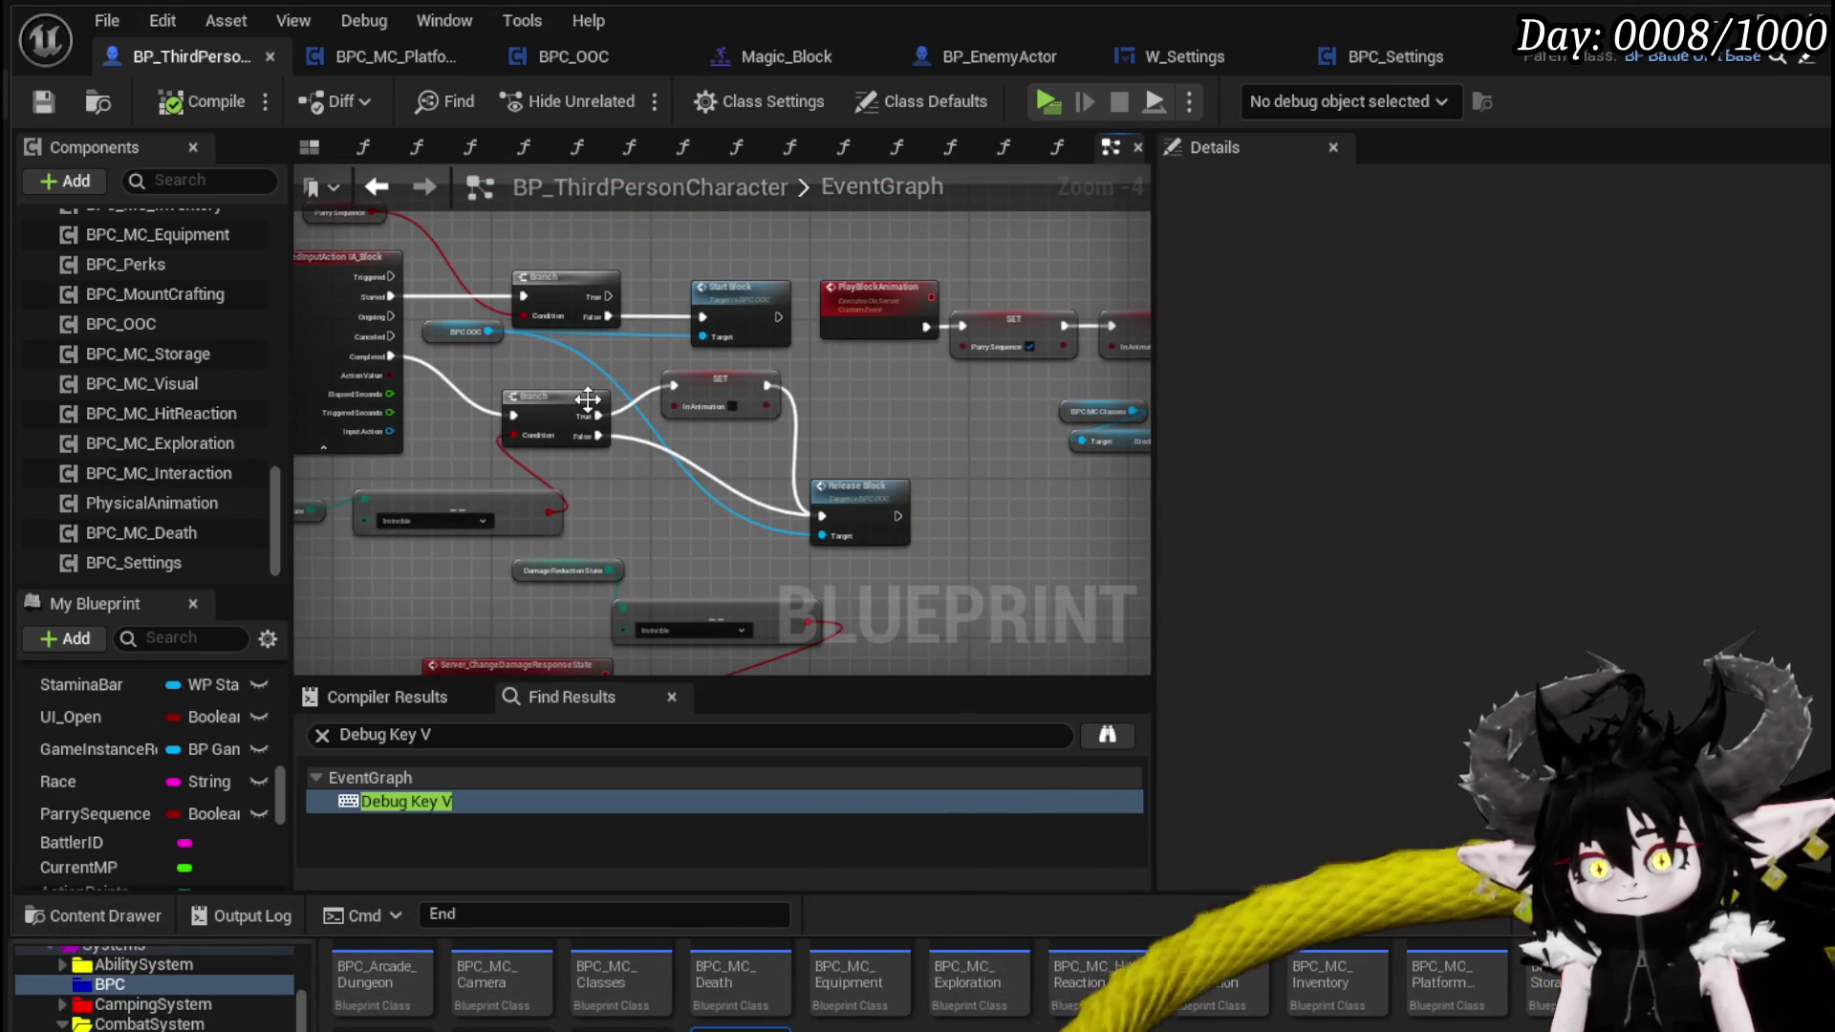
- Try a BPC OOC getter, search its actions for 'Walk', then delete it
click(460, 331)
drag(1137, 383, 711, 404)
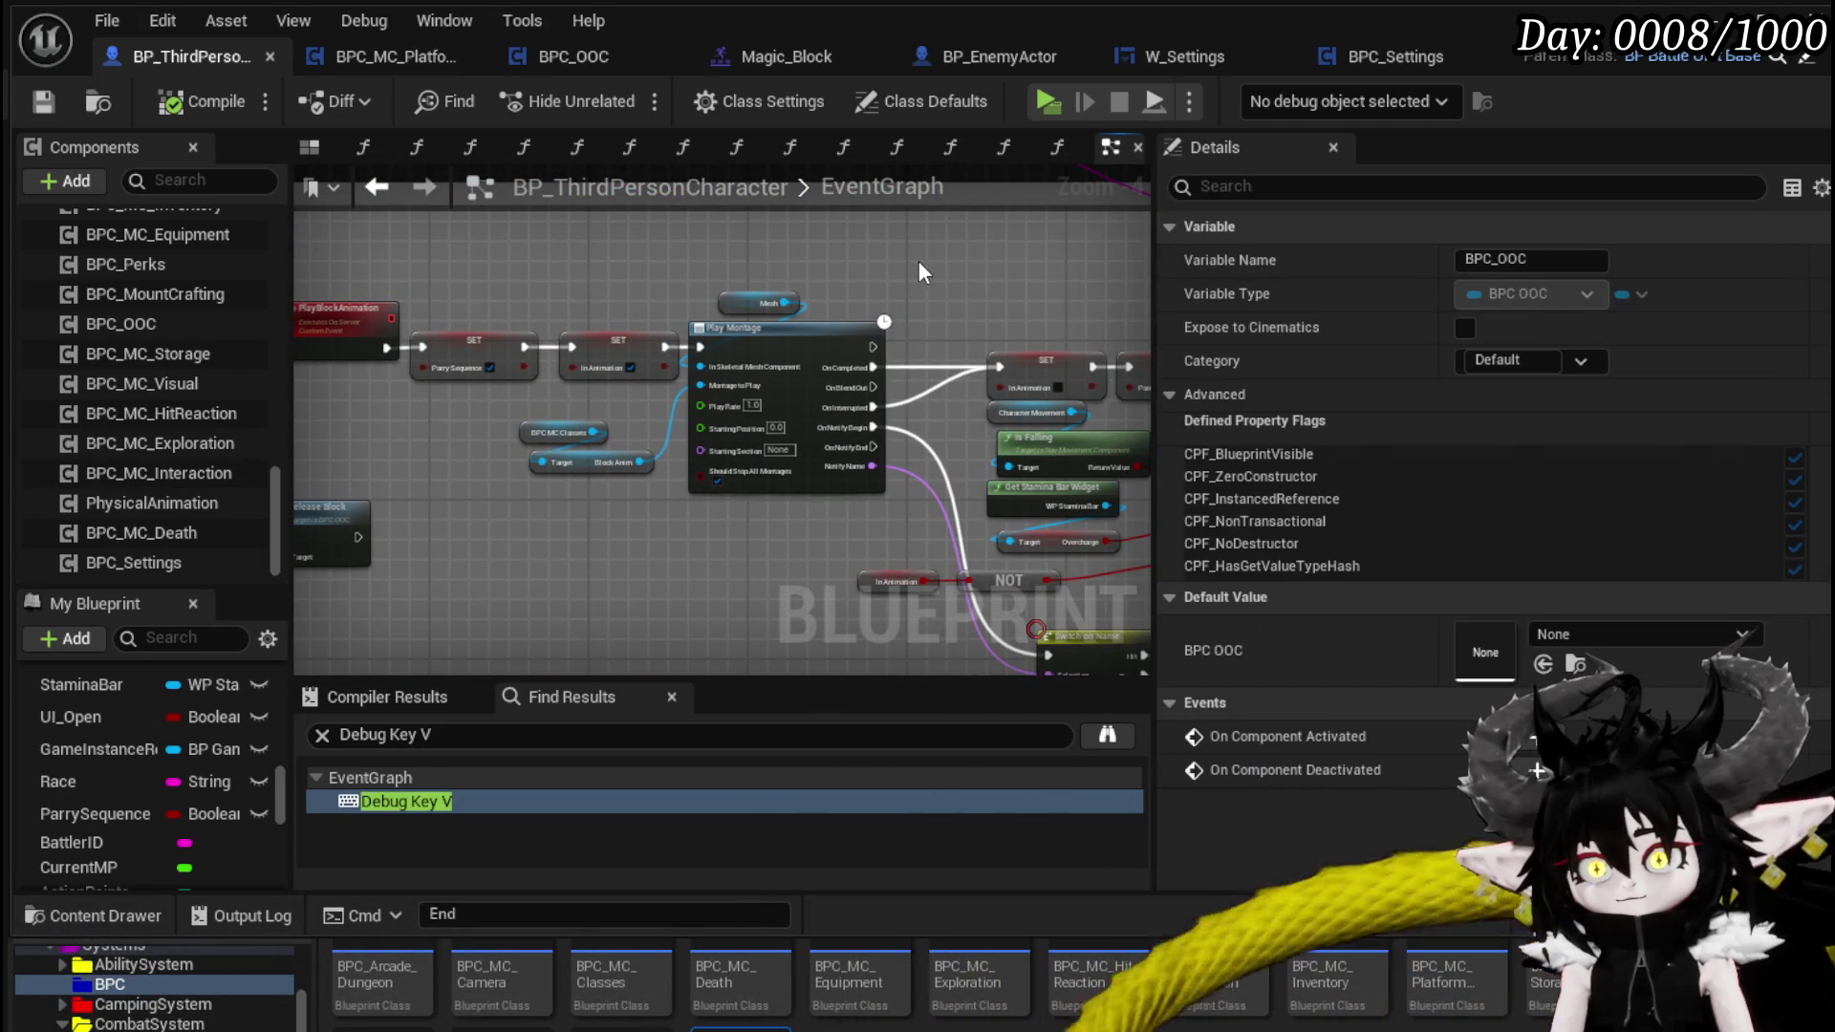
click(1047, 306)
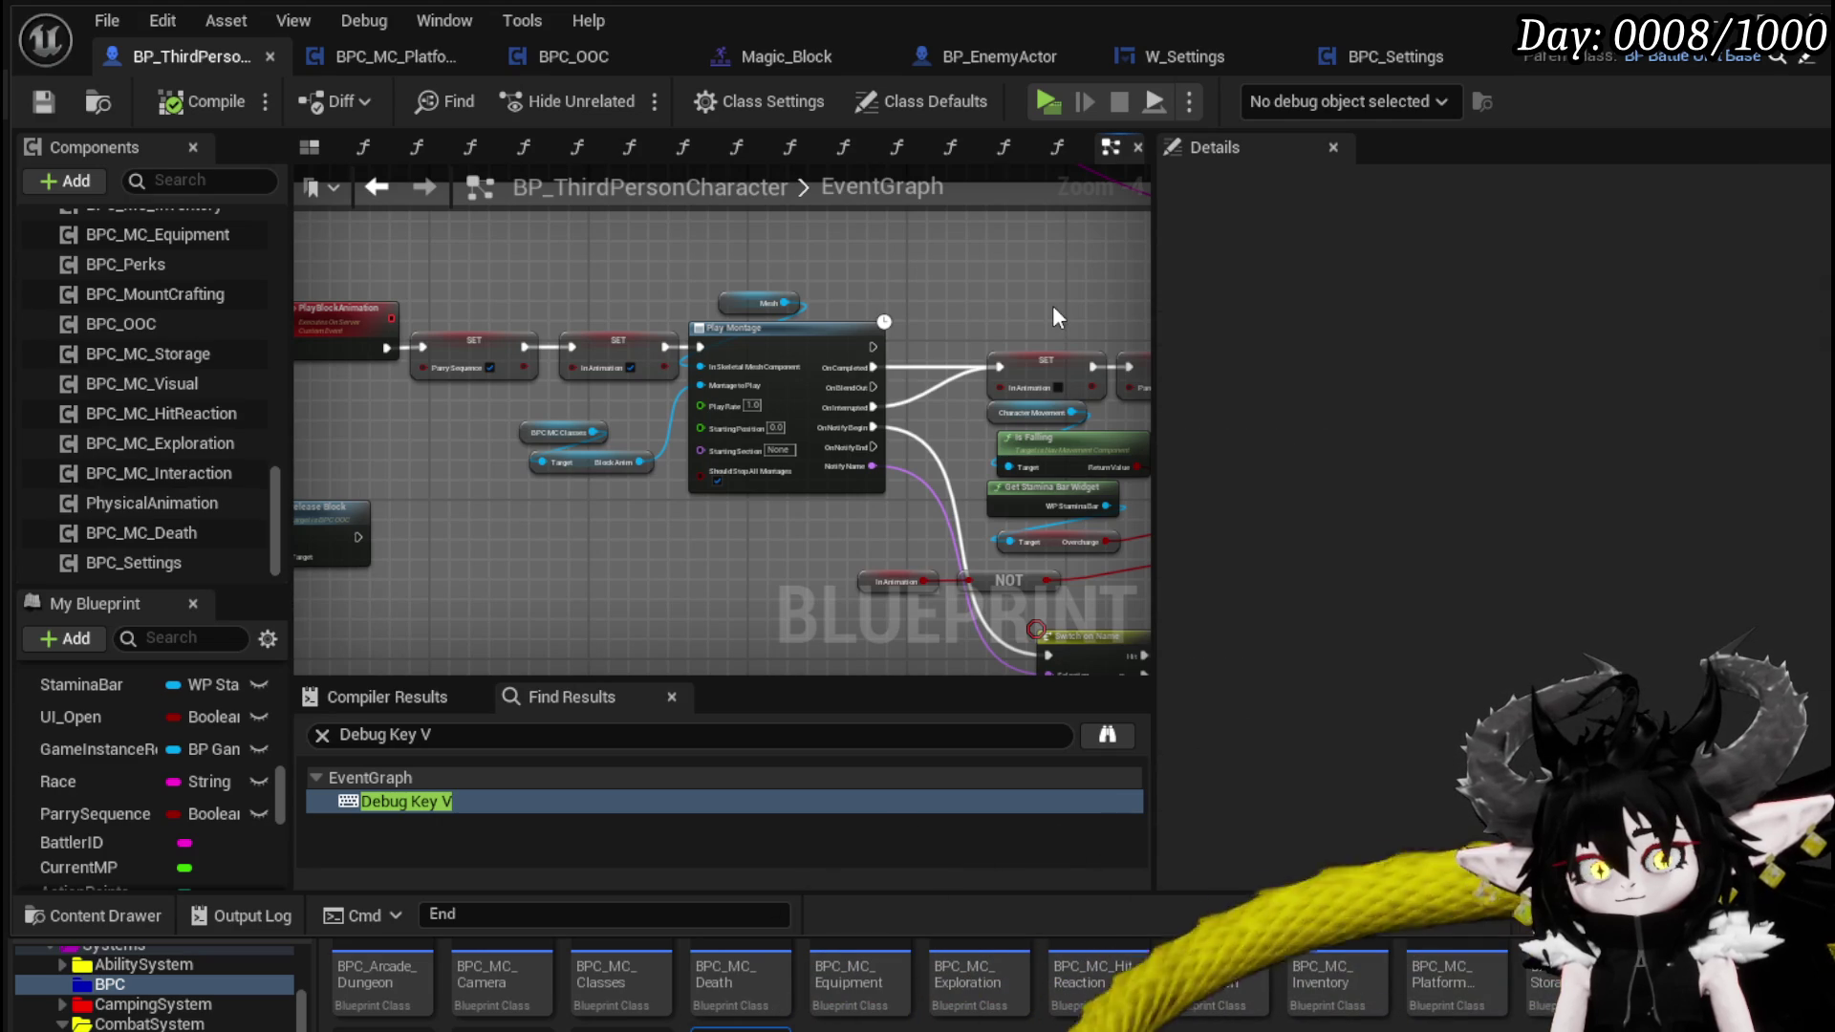
key(ctrl+v)
scroll(1052, 306, up, 3)
drag(483, 334, 760, 361)
text(Walk)
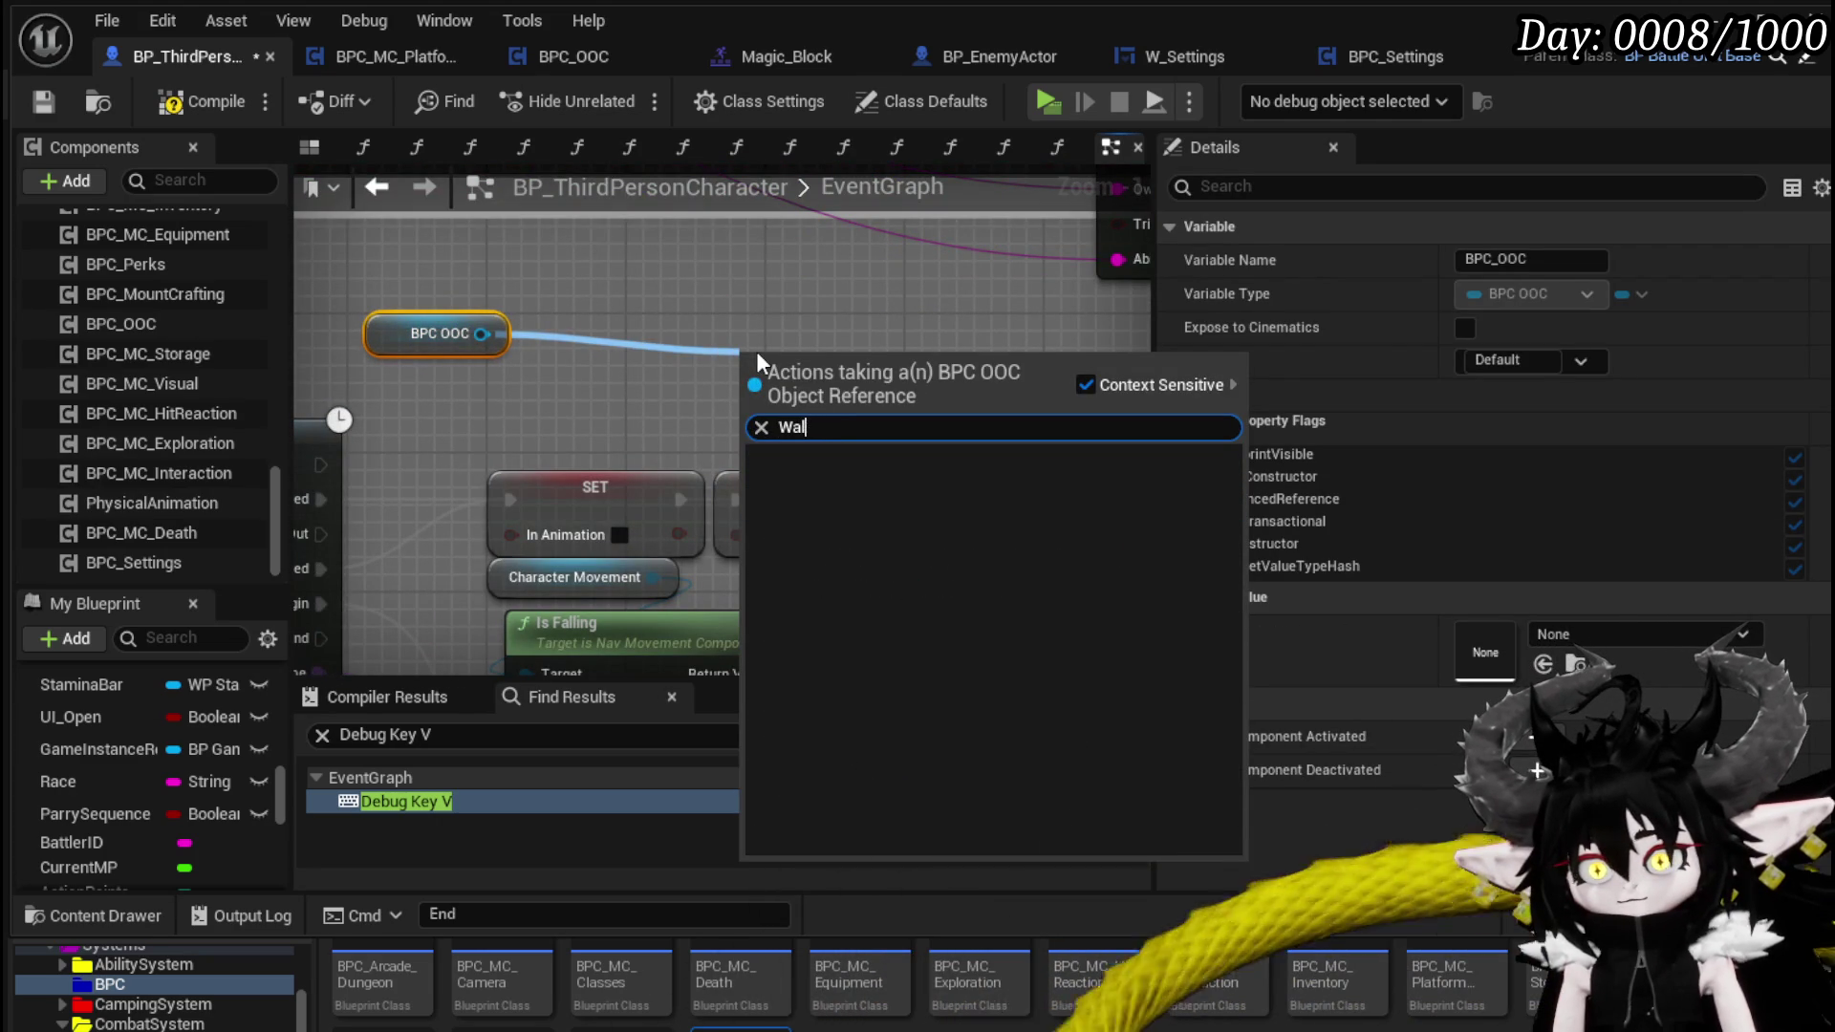
click(428, 366)
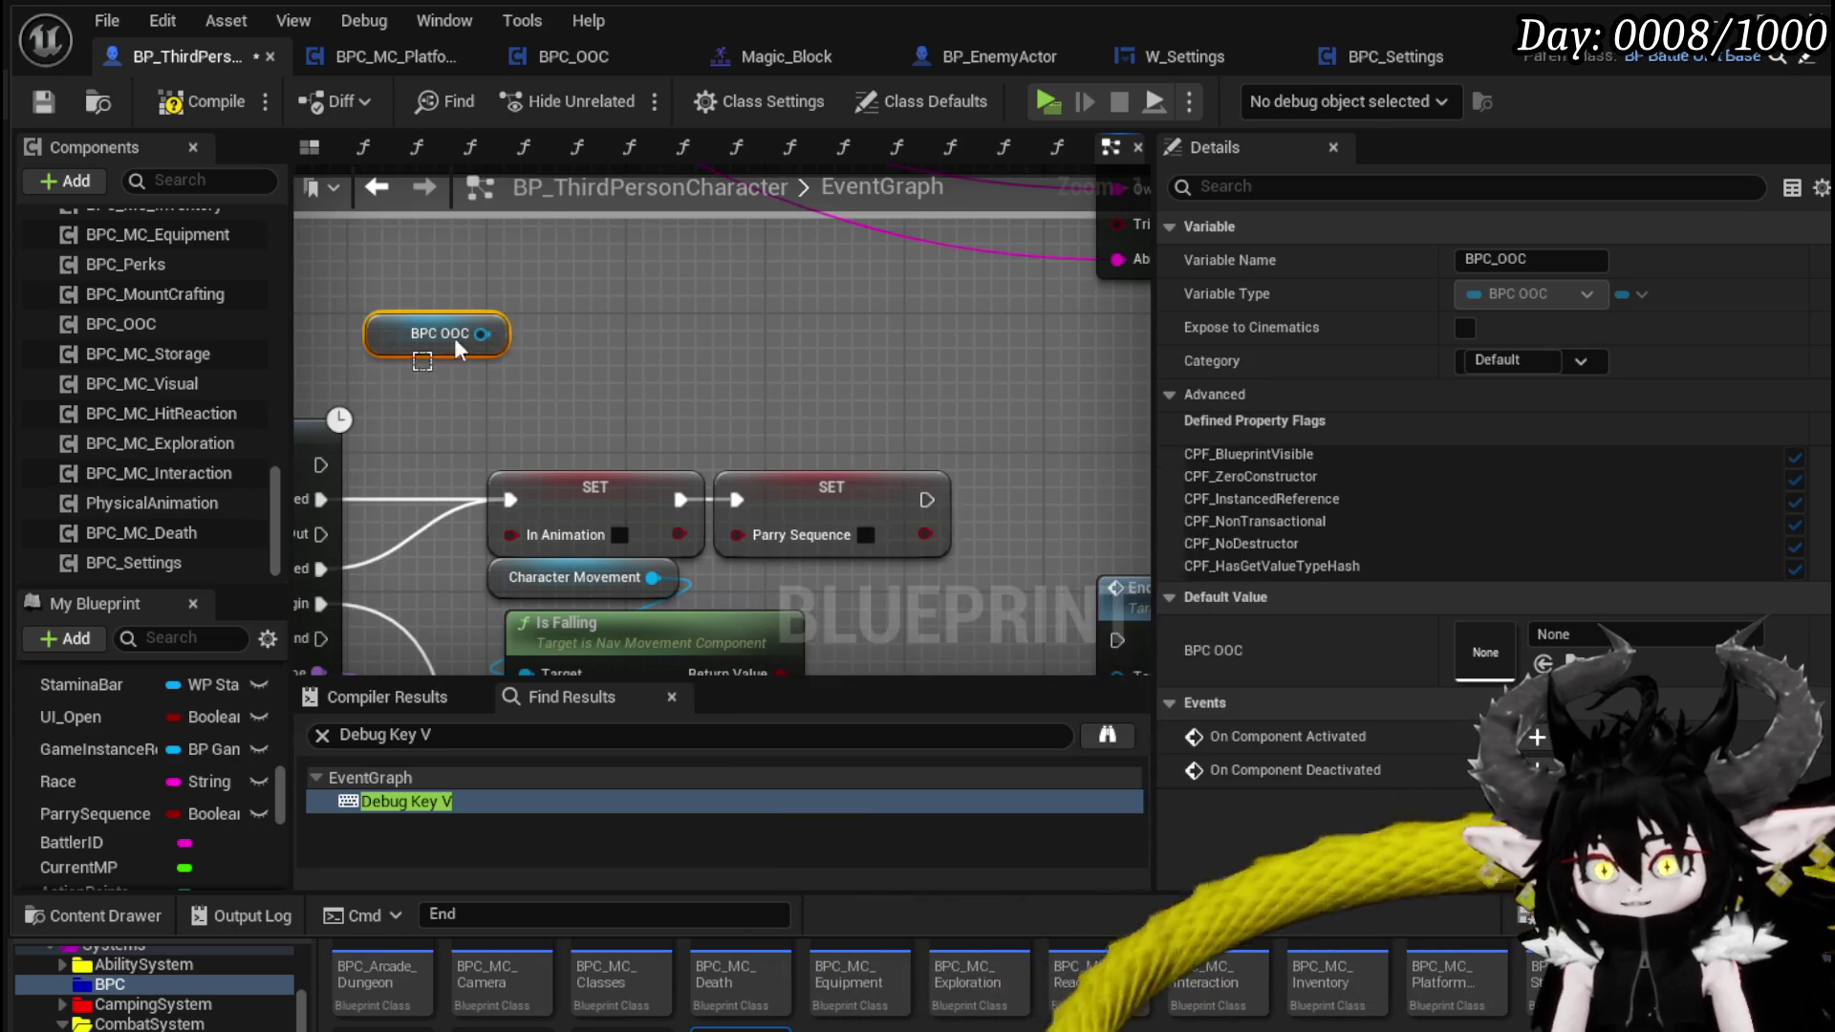
click(449, 336)
key(Delete)
- Drag BPC_PlatformerMovement into the graph and search its pin actions for 'Walk'
scroll(202, 432, up, 1)
scroll(203, 432, down, 1)
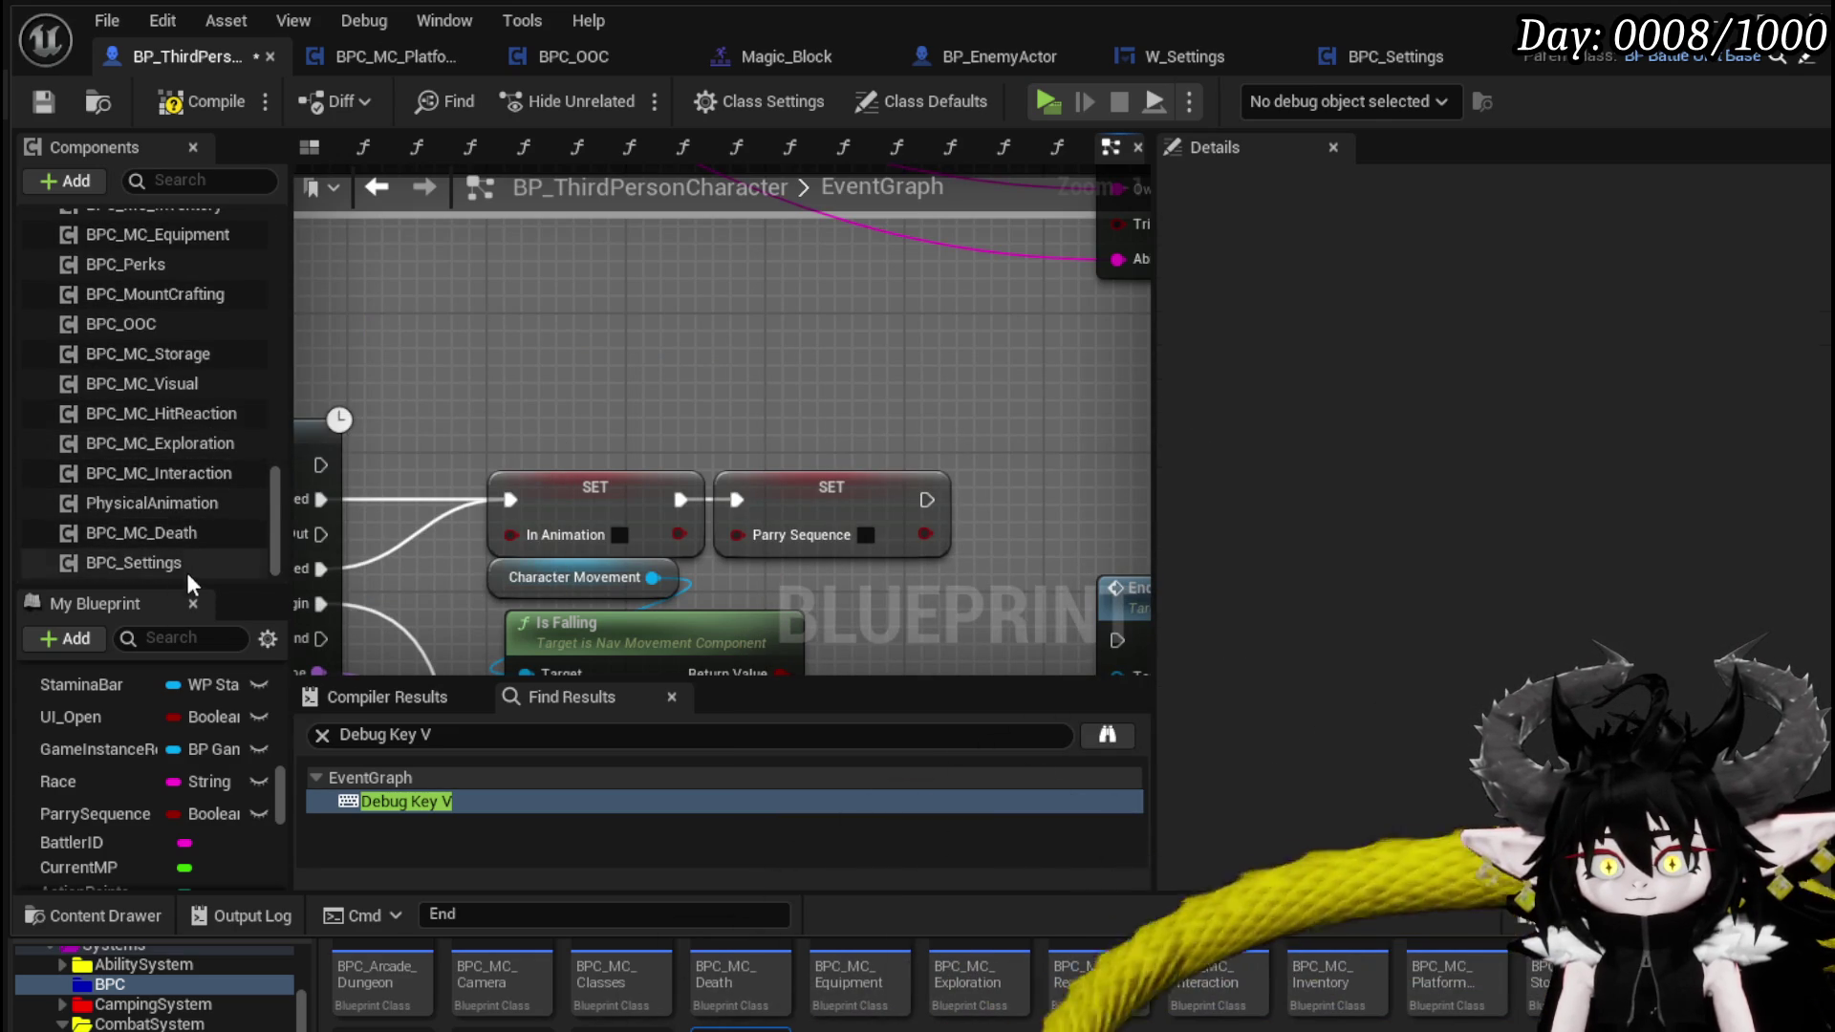
scroll(177, 535, up, 2)
scroll(203, 387, up, 1)
scroll(205, 387, up, 3)
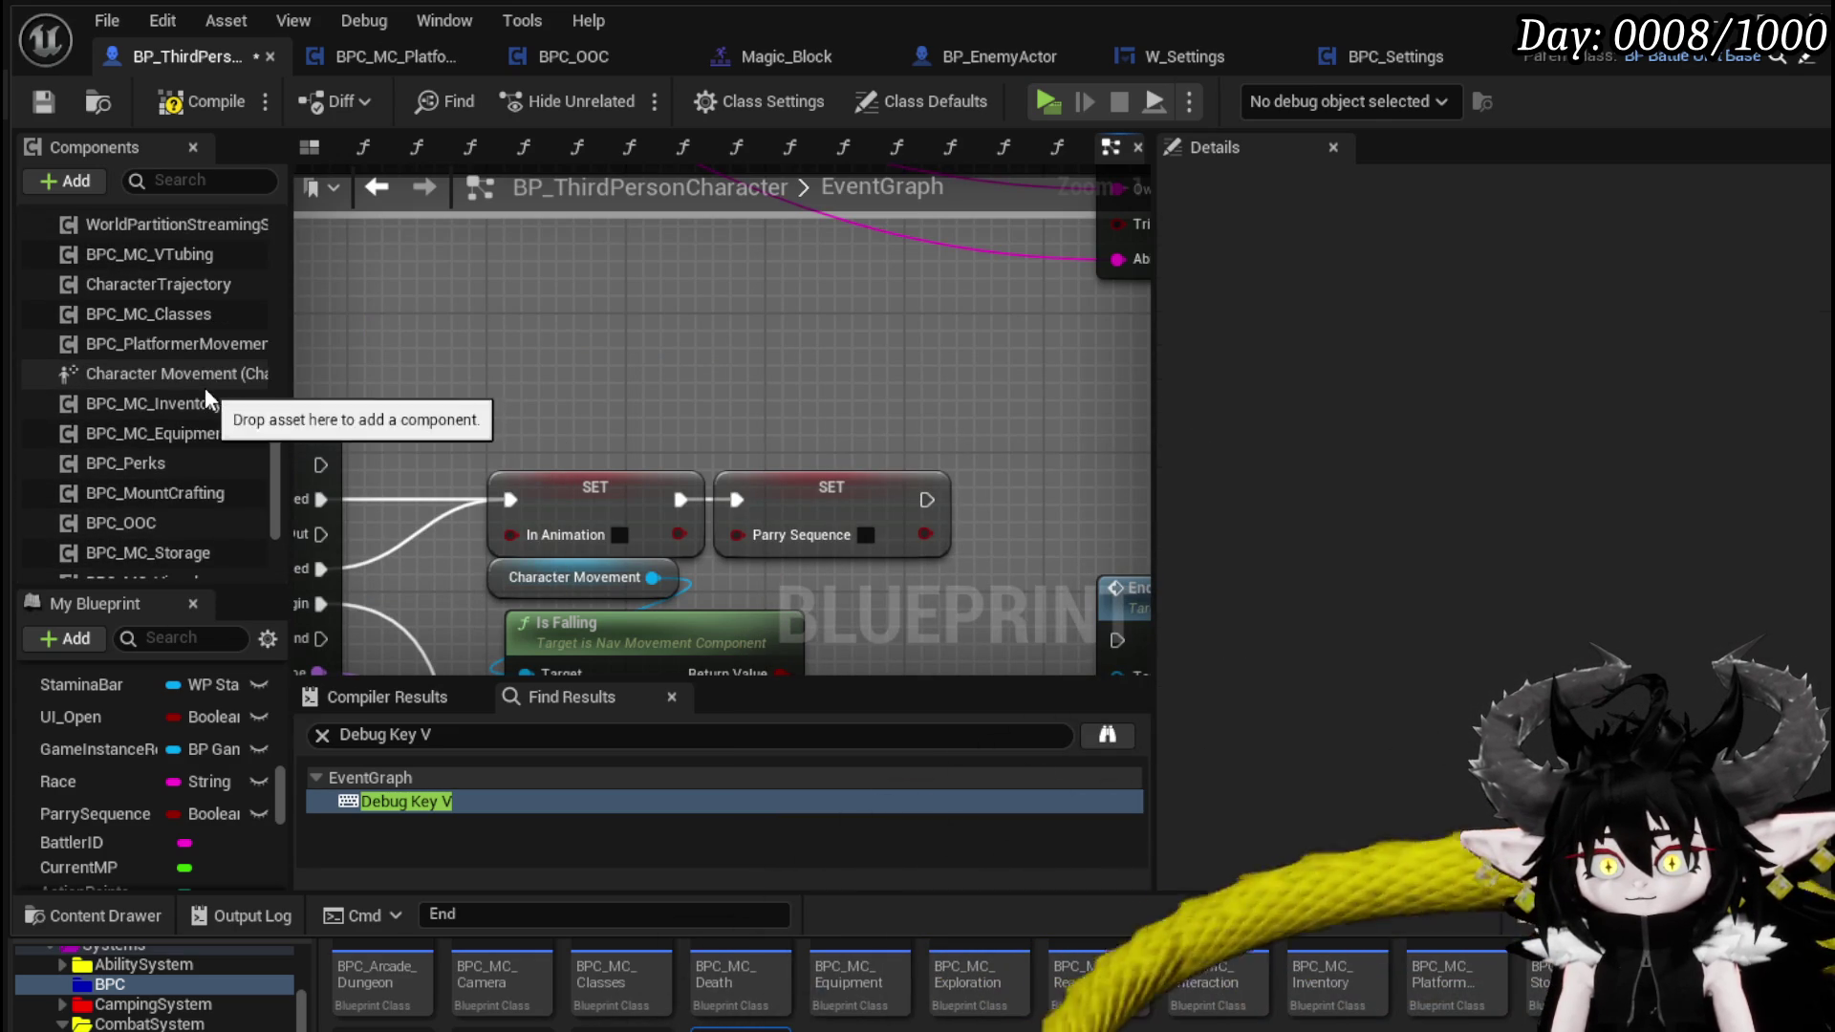
scroll(218, 389, down, 1)
drag(221, 387, 516, 340)
drag(705, 351, 909, 380)
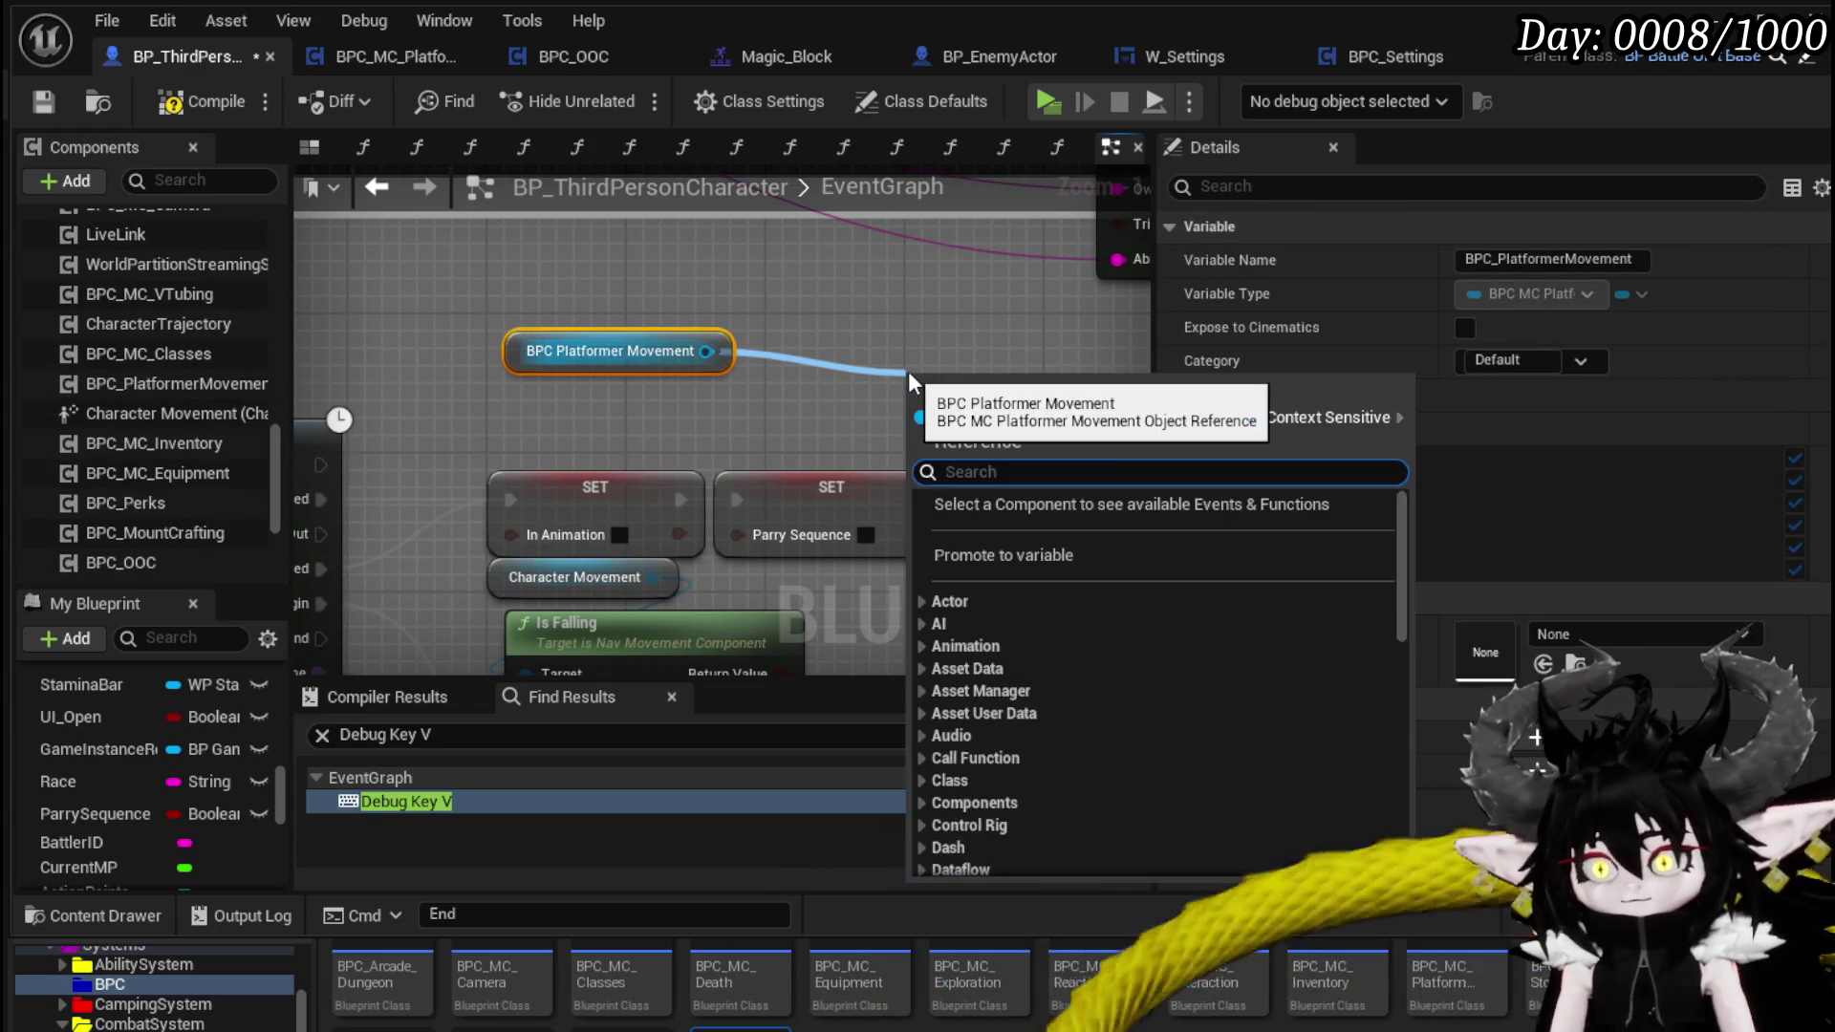
text(Walk)
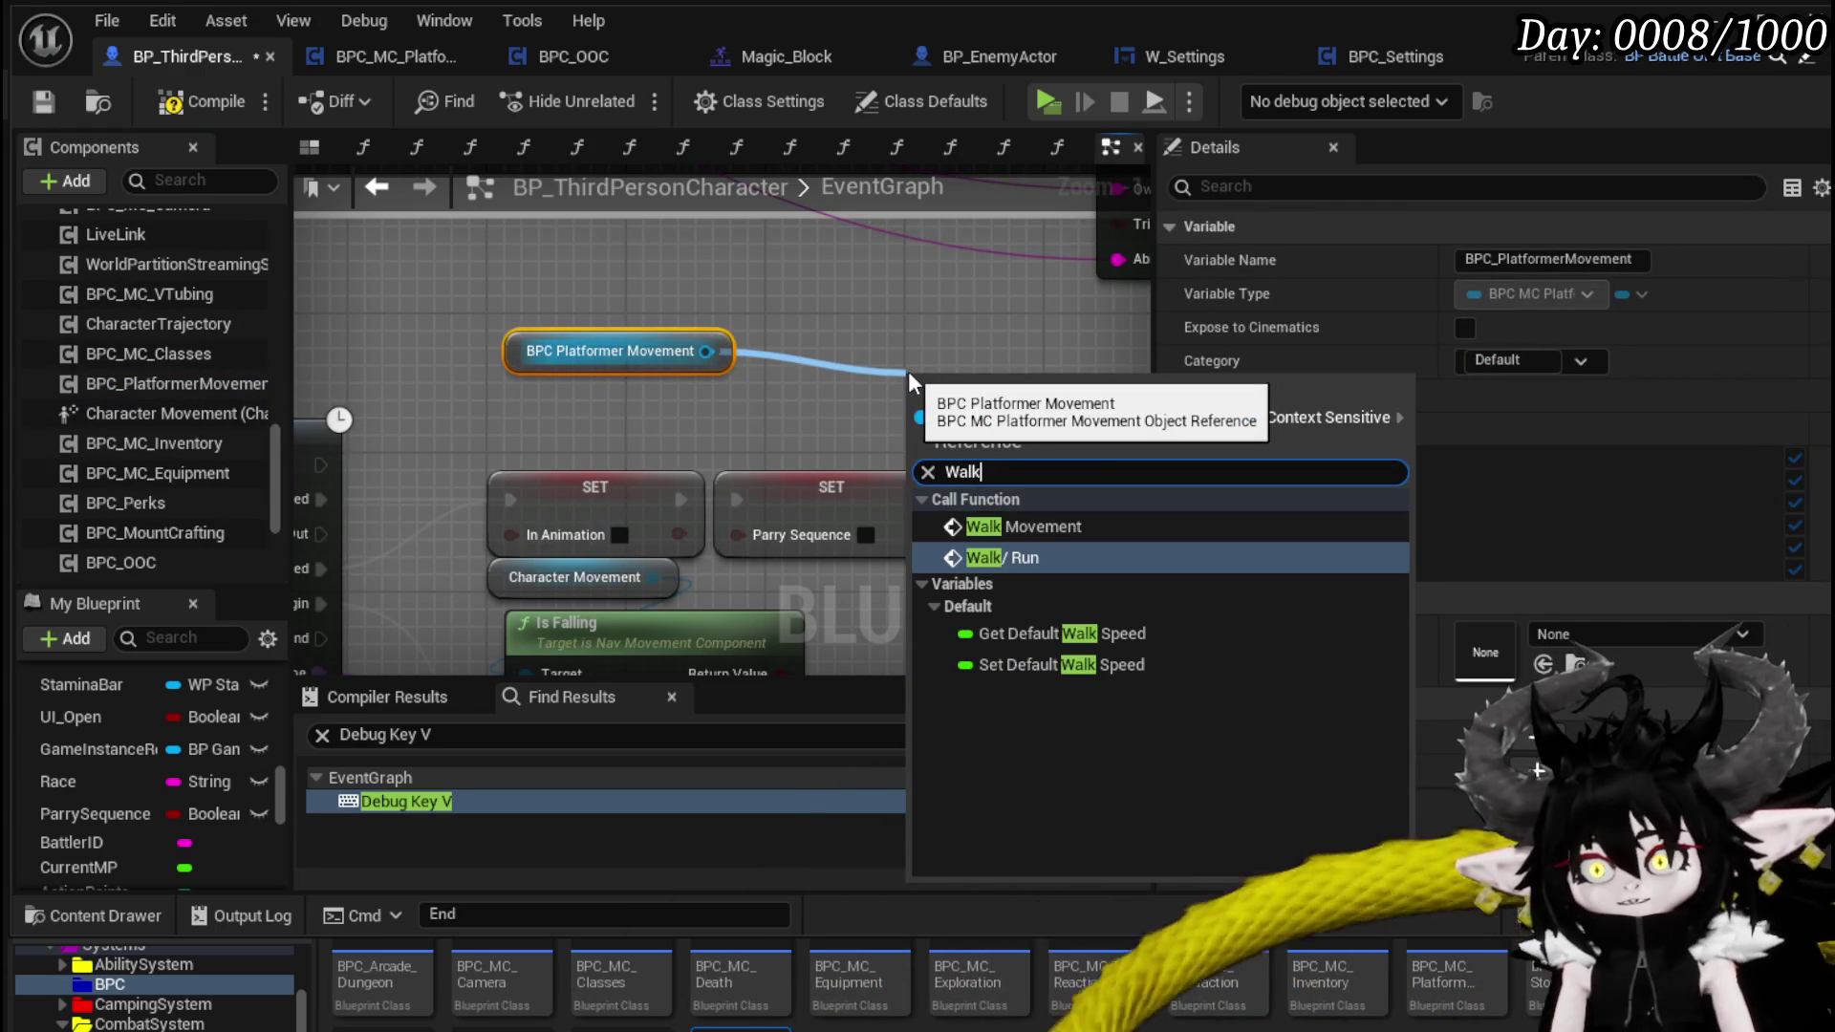
- Add a Walk Movement call after SET Parry Sequence, compile and save, then start a standalone preview
click(1023, 526)
mouse_move(951, 426)
mouse_down()
mouse_move(634, 372)
mouse_move(718, 435)
mouse_up()
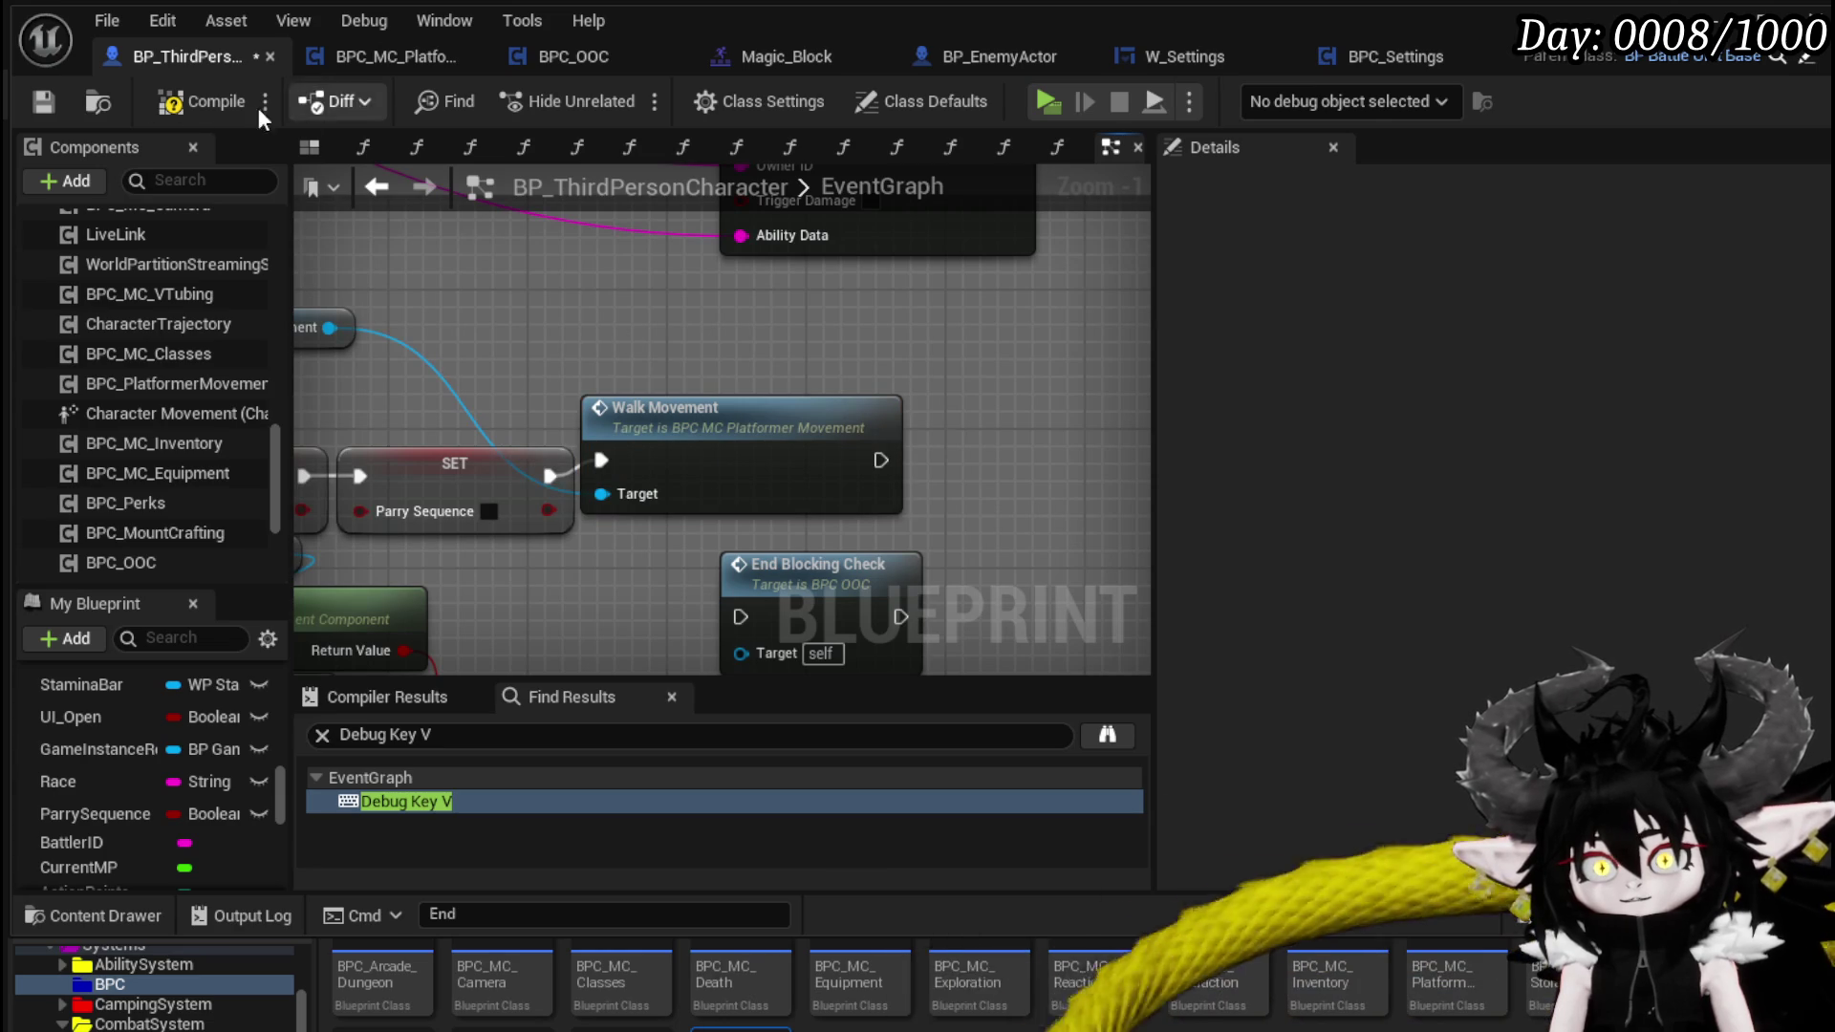
click(44, 96)
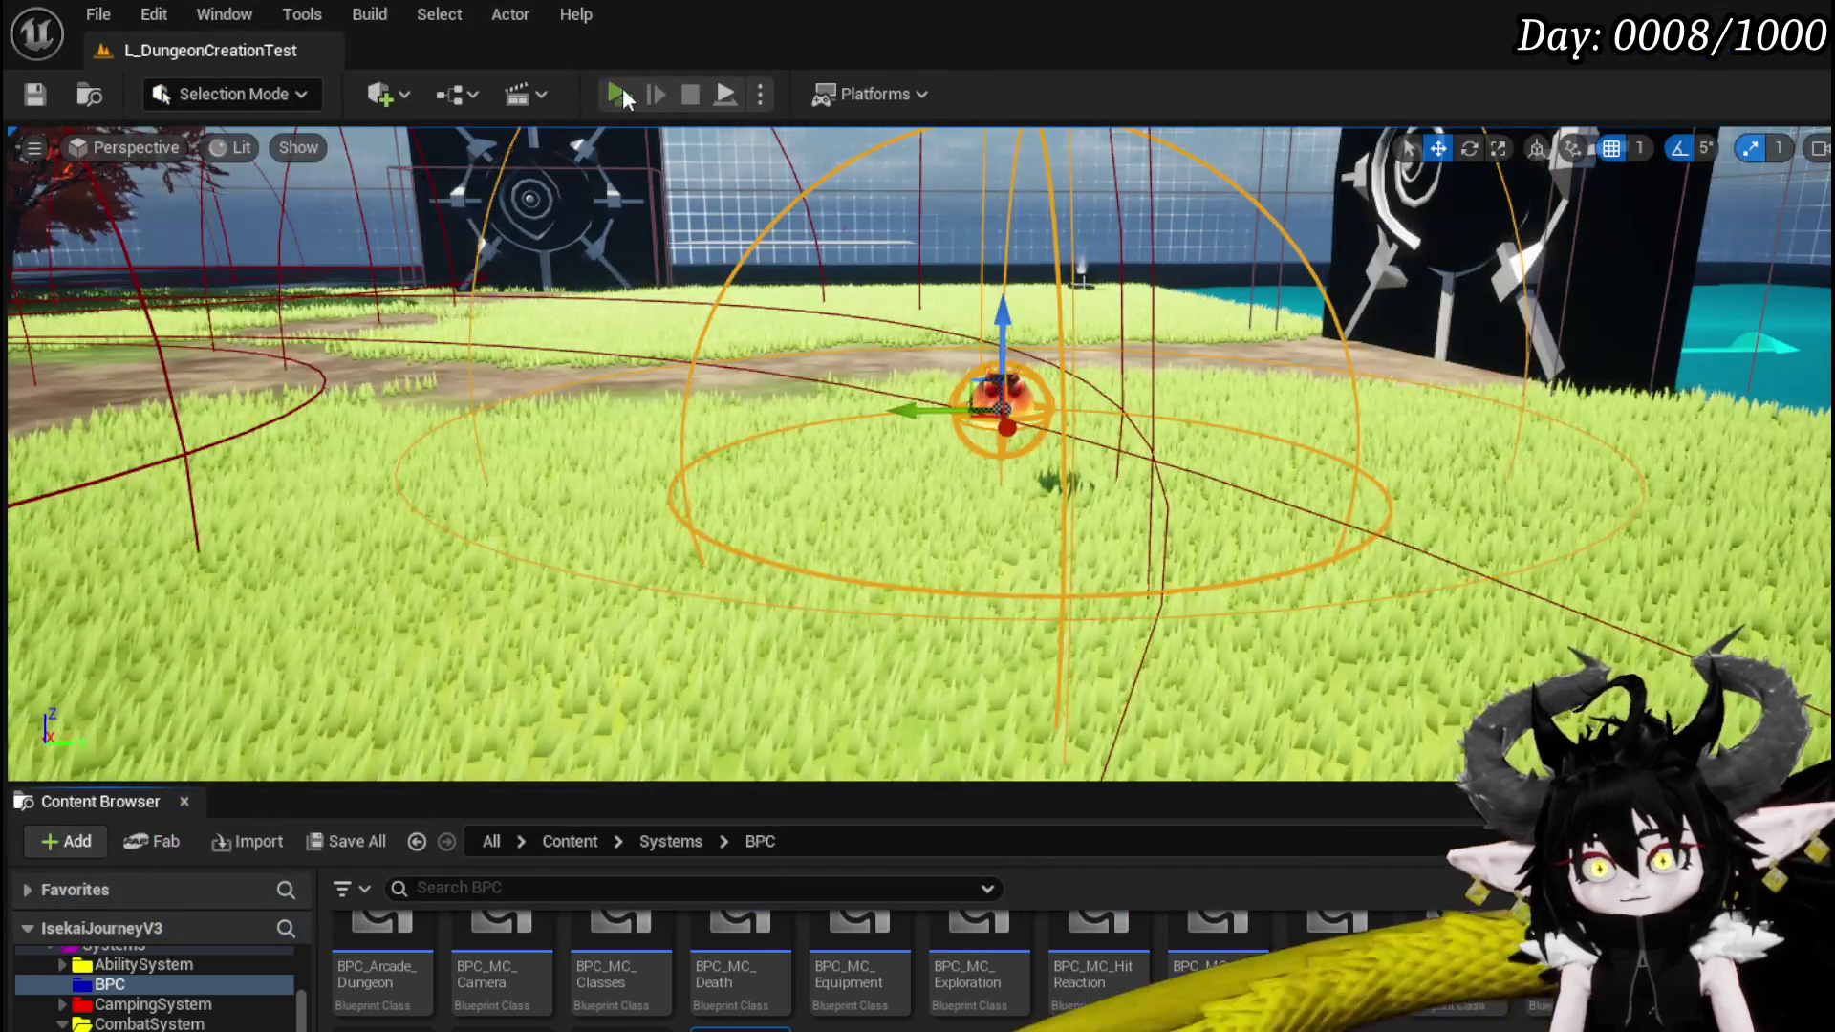
click(622, 88)
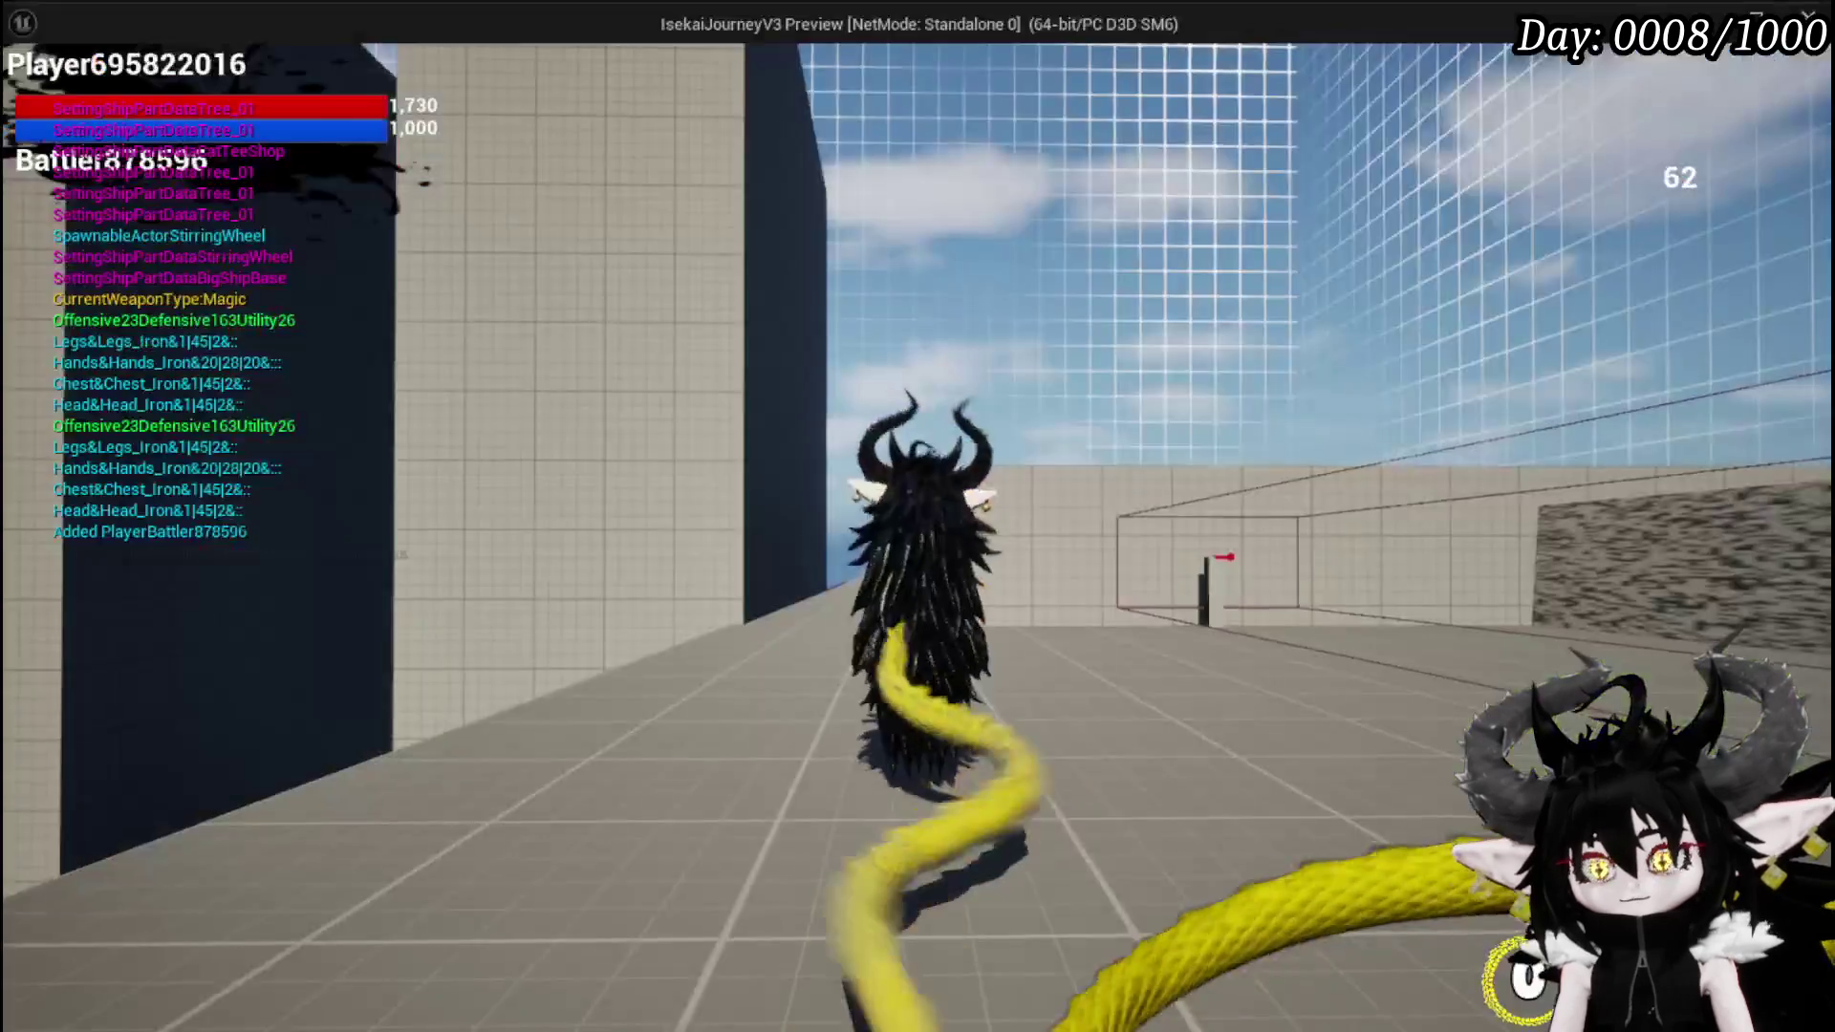
- Jump, dash and do lightning and tail attacks while watching block prints, then close the preview
key(space)
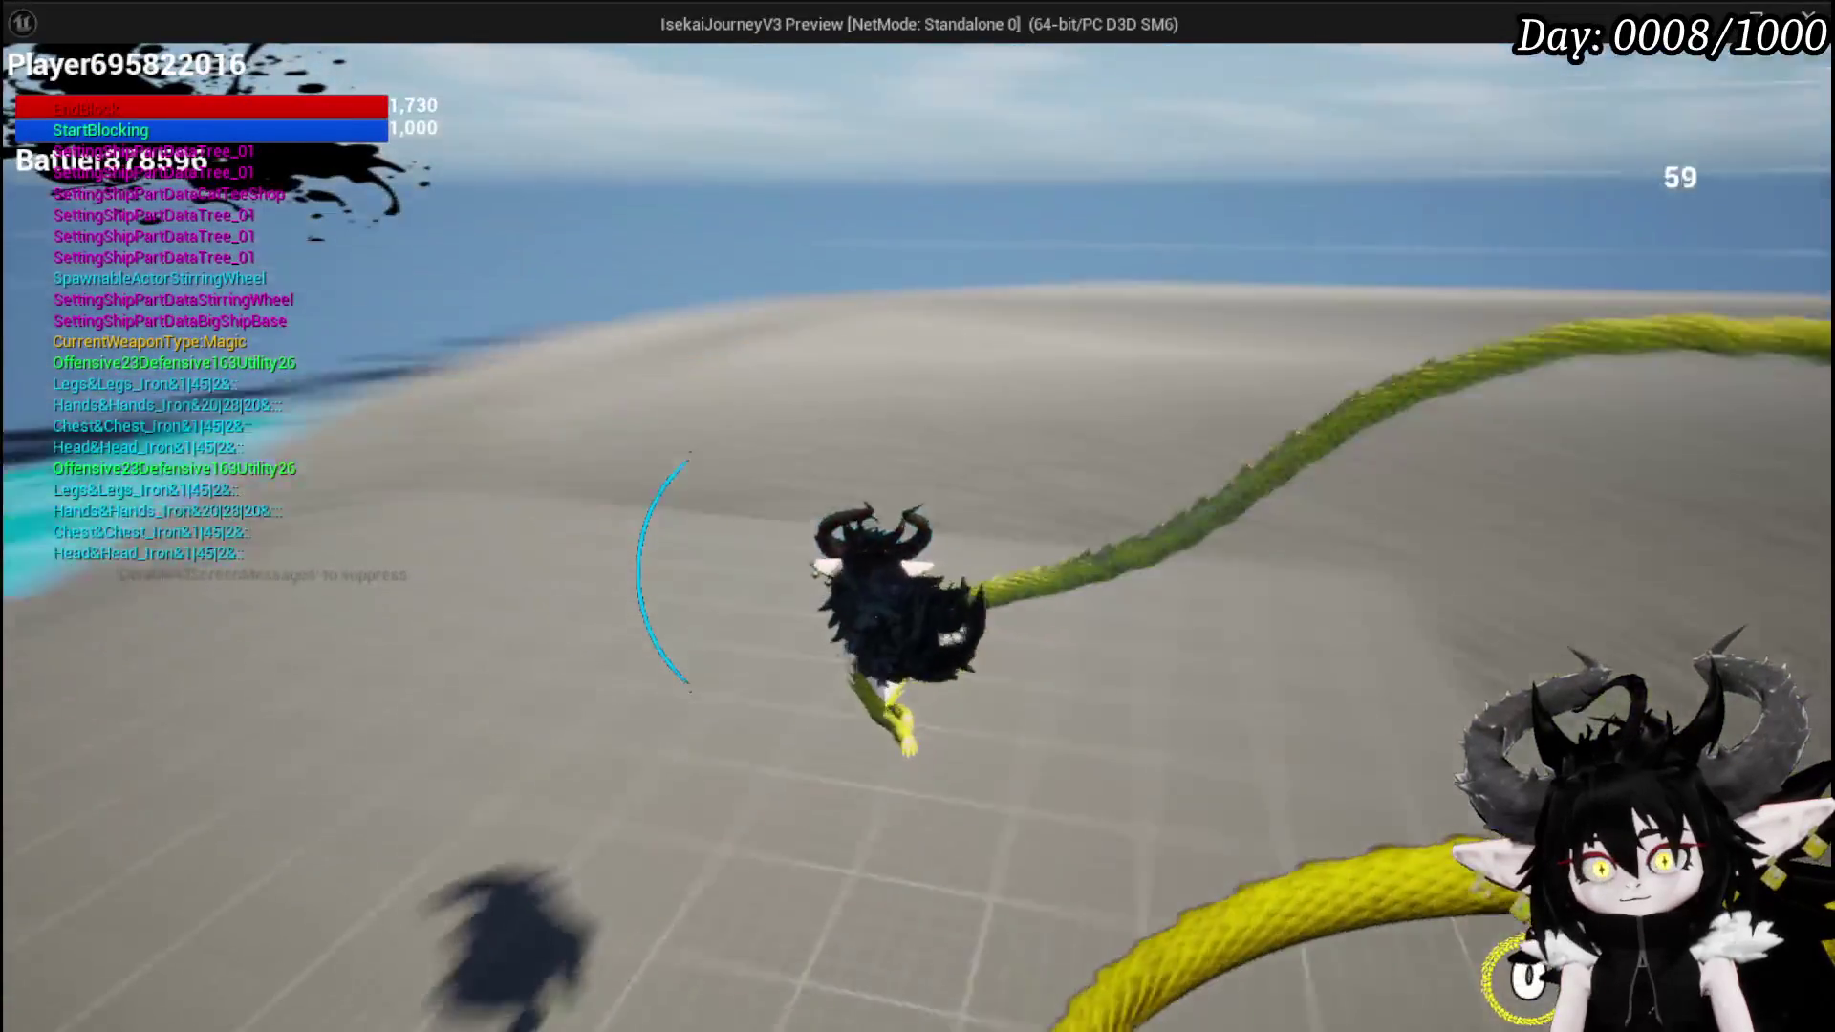
key(w)
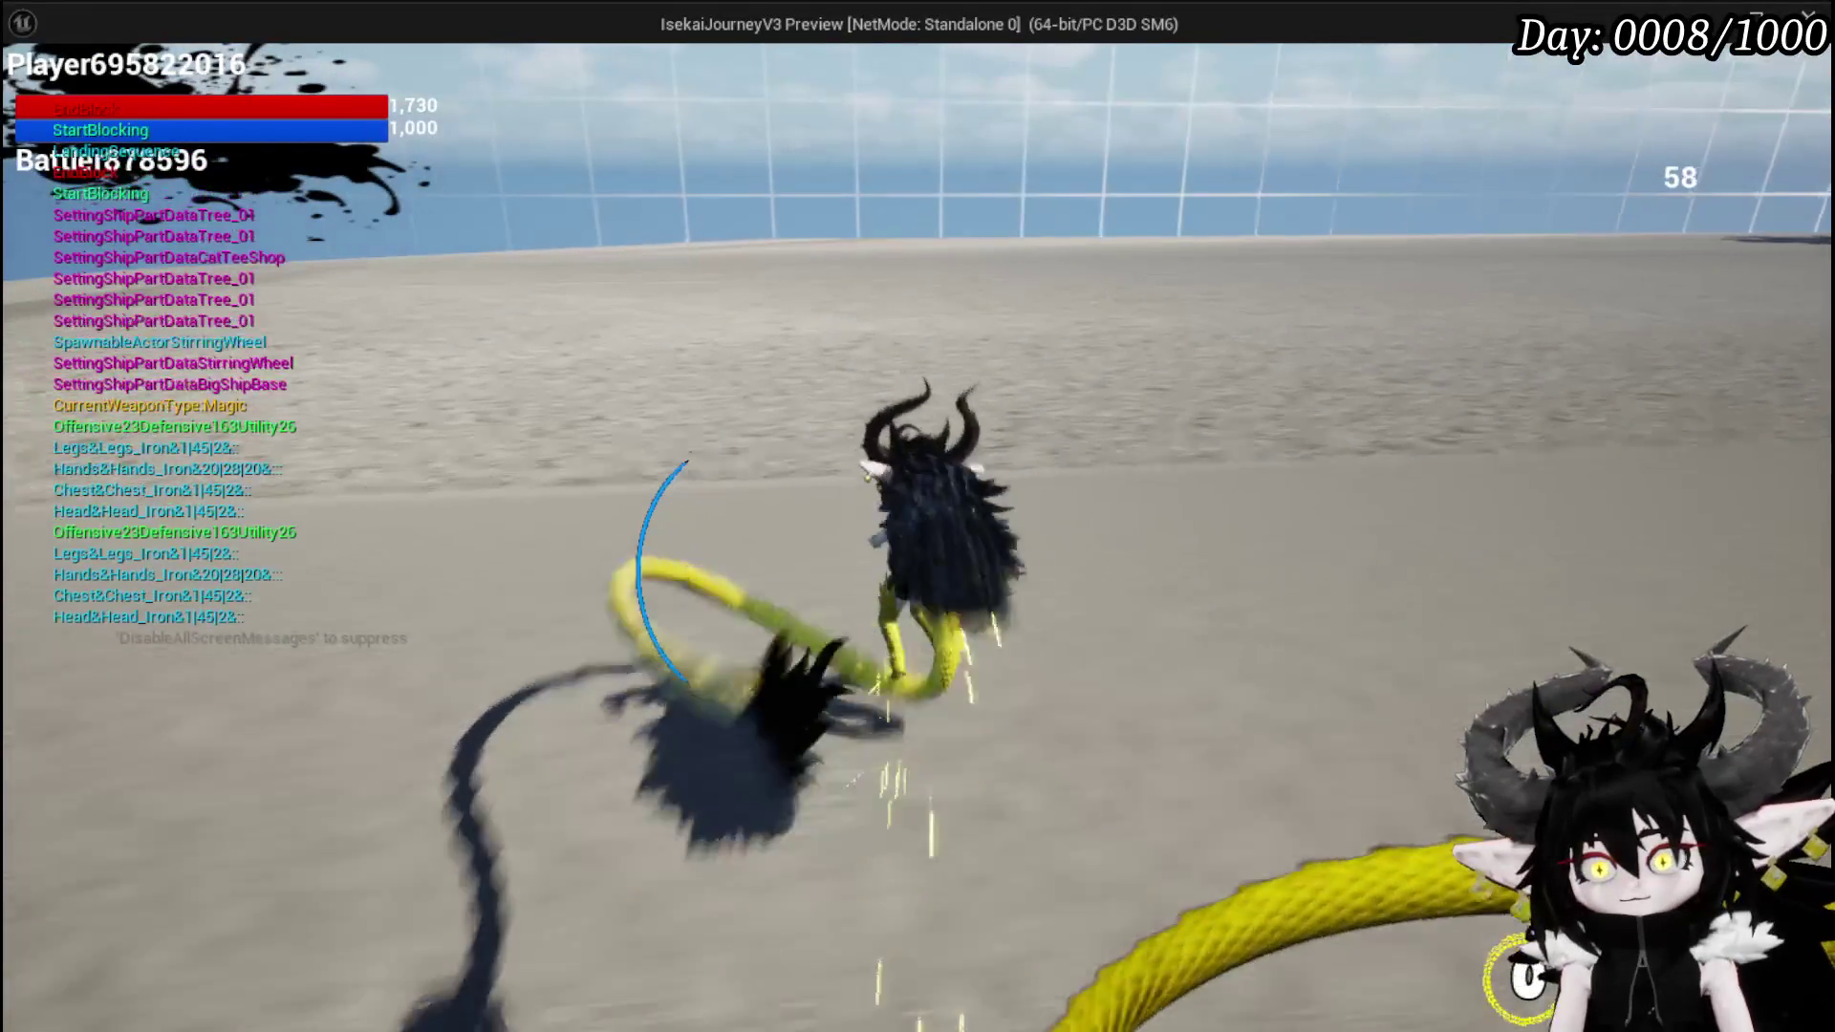
key(w)
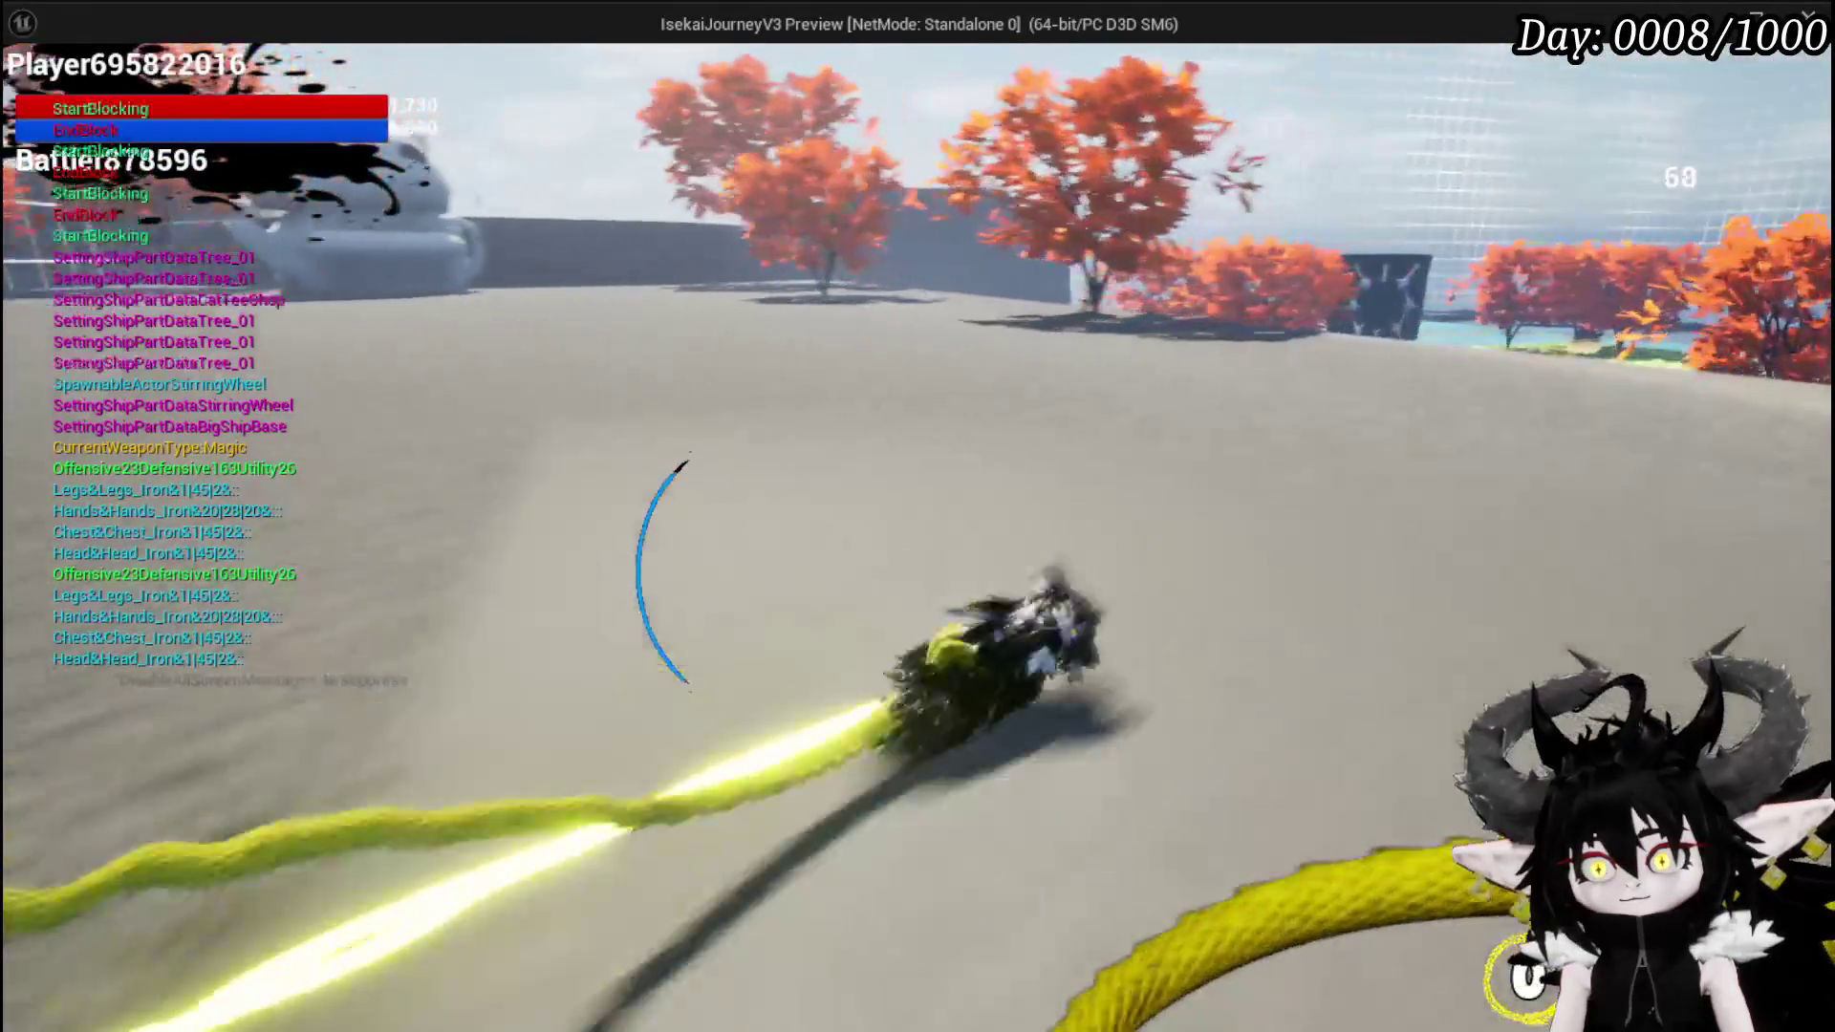
key(w)
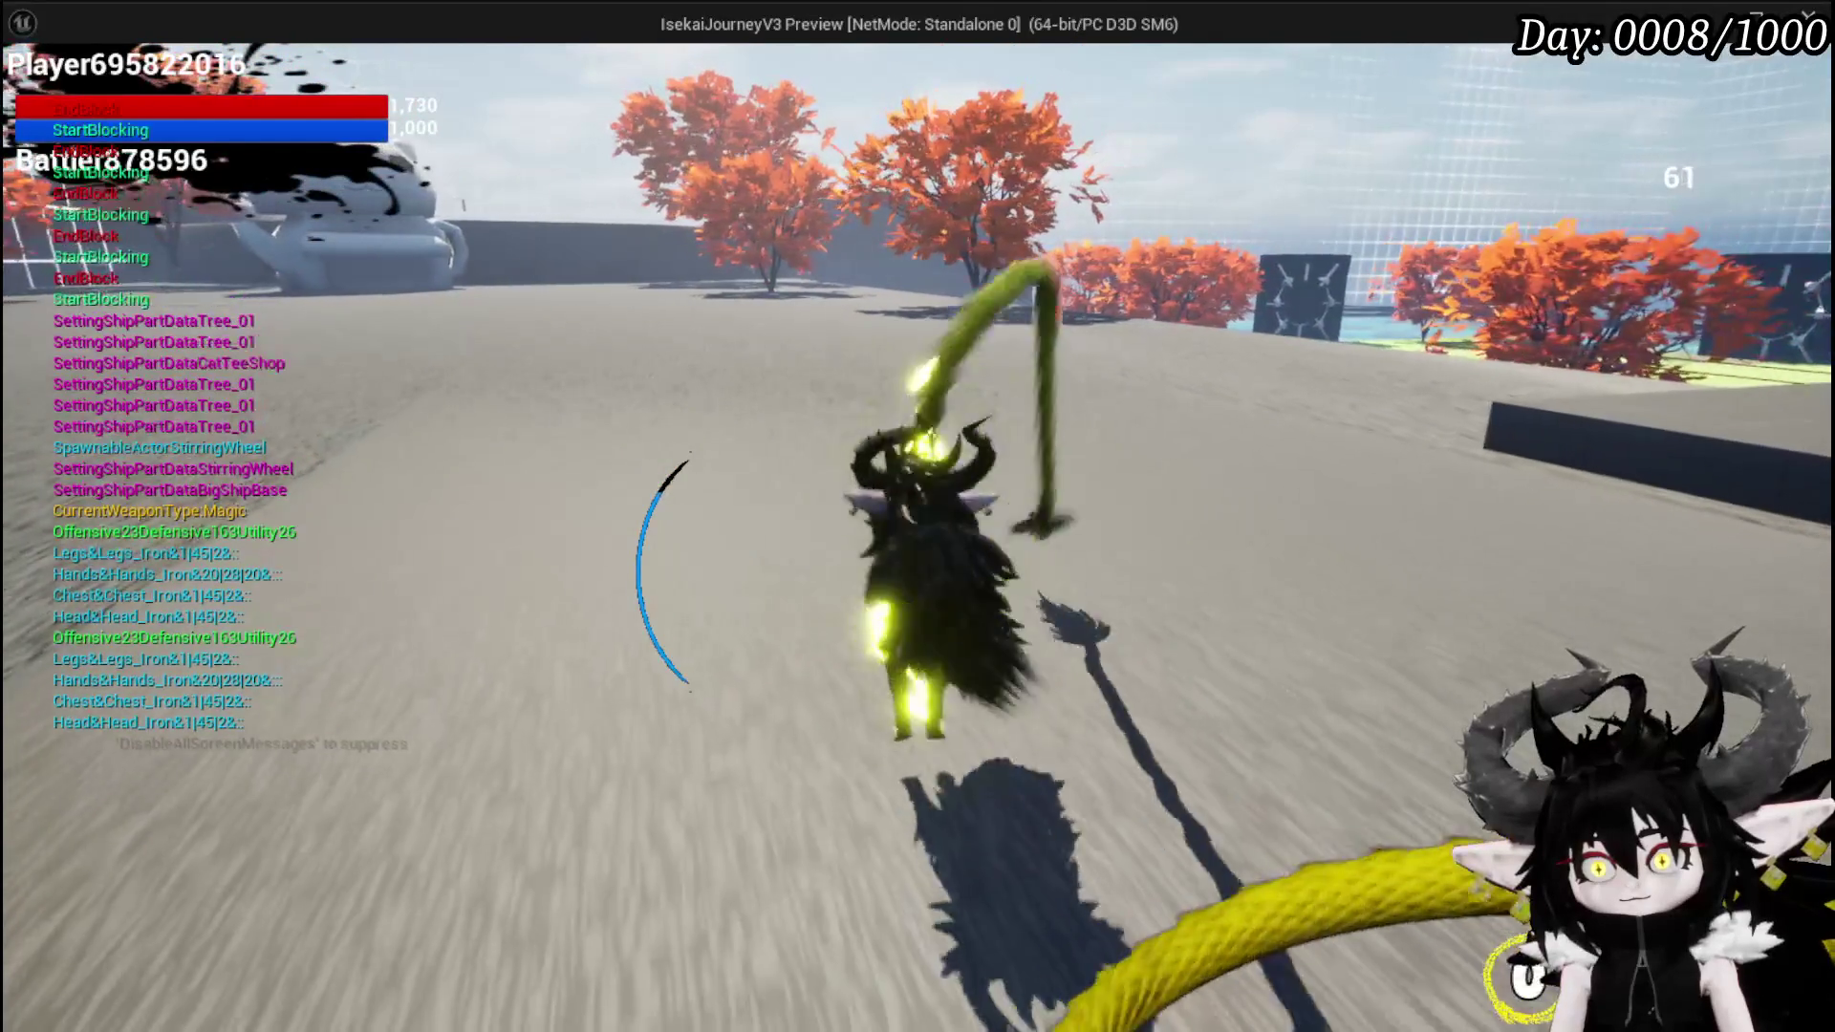
key(w)
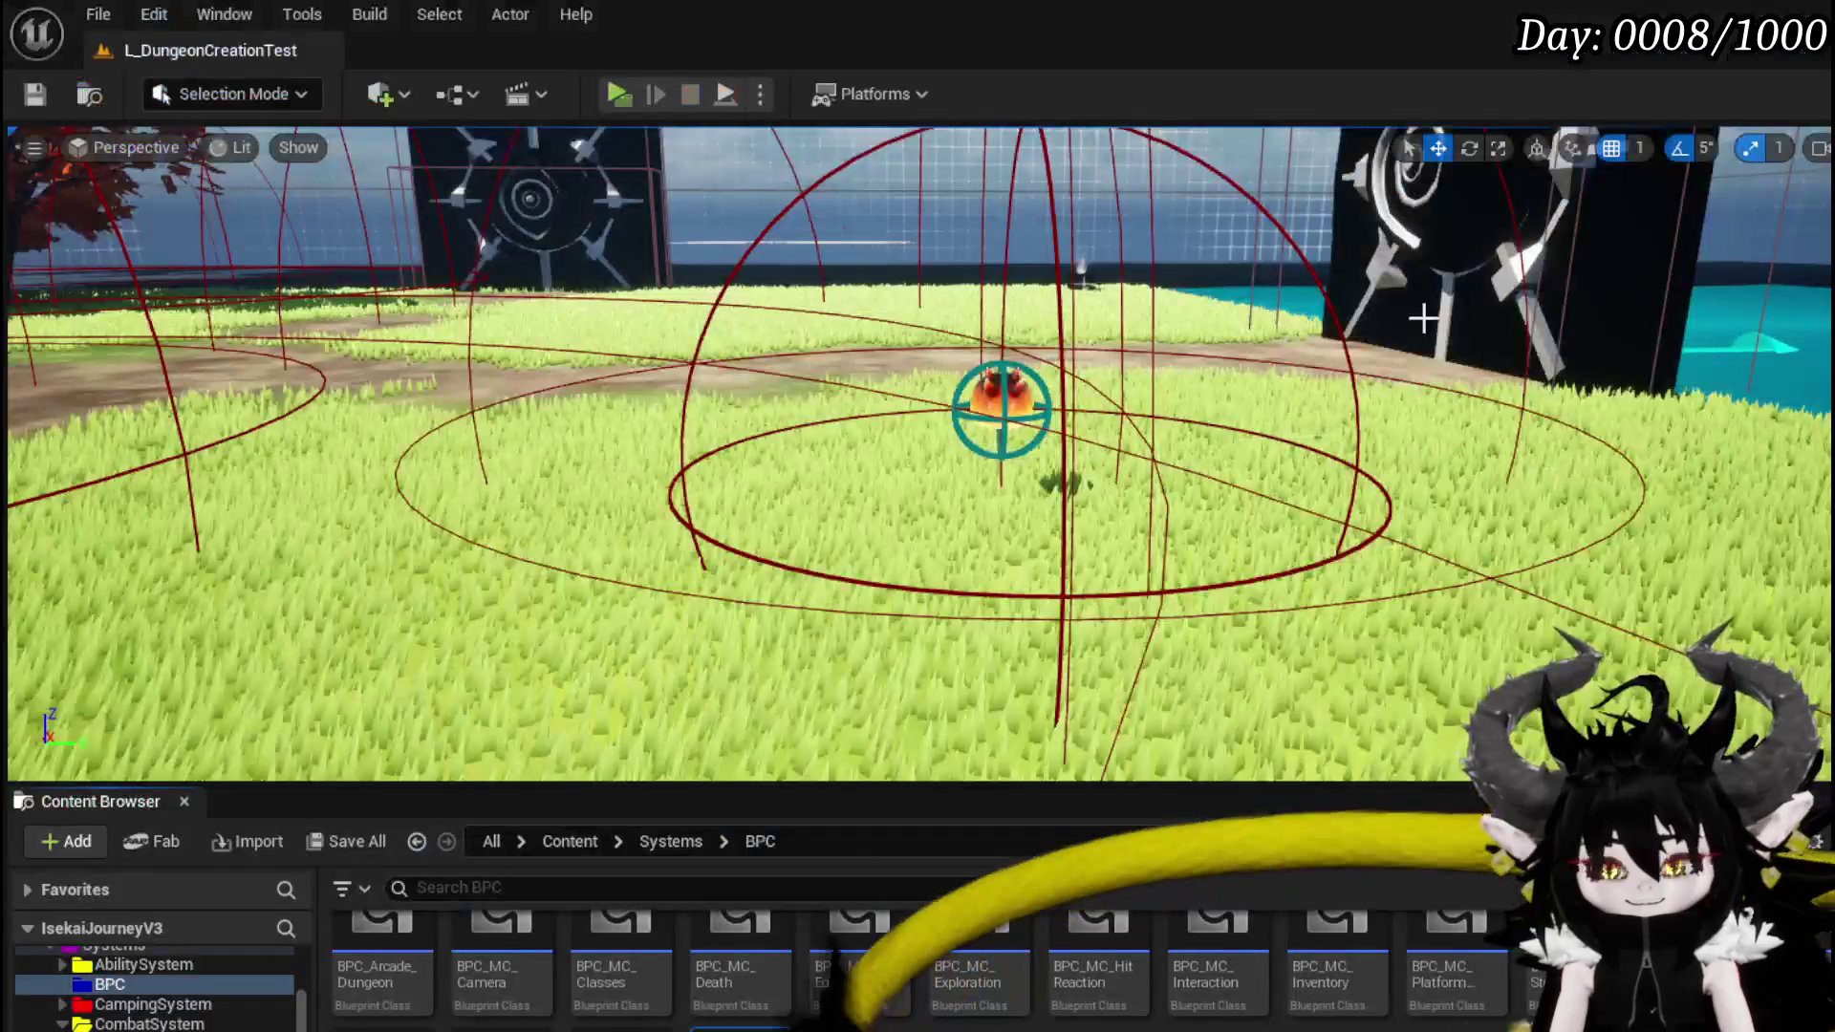
click(1002, 409)
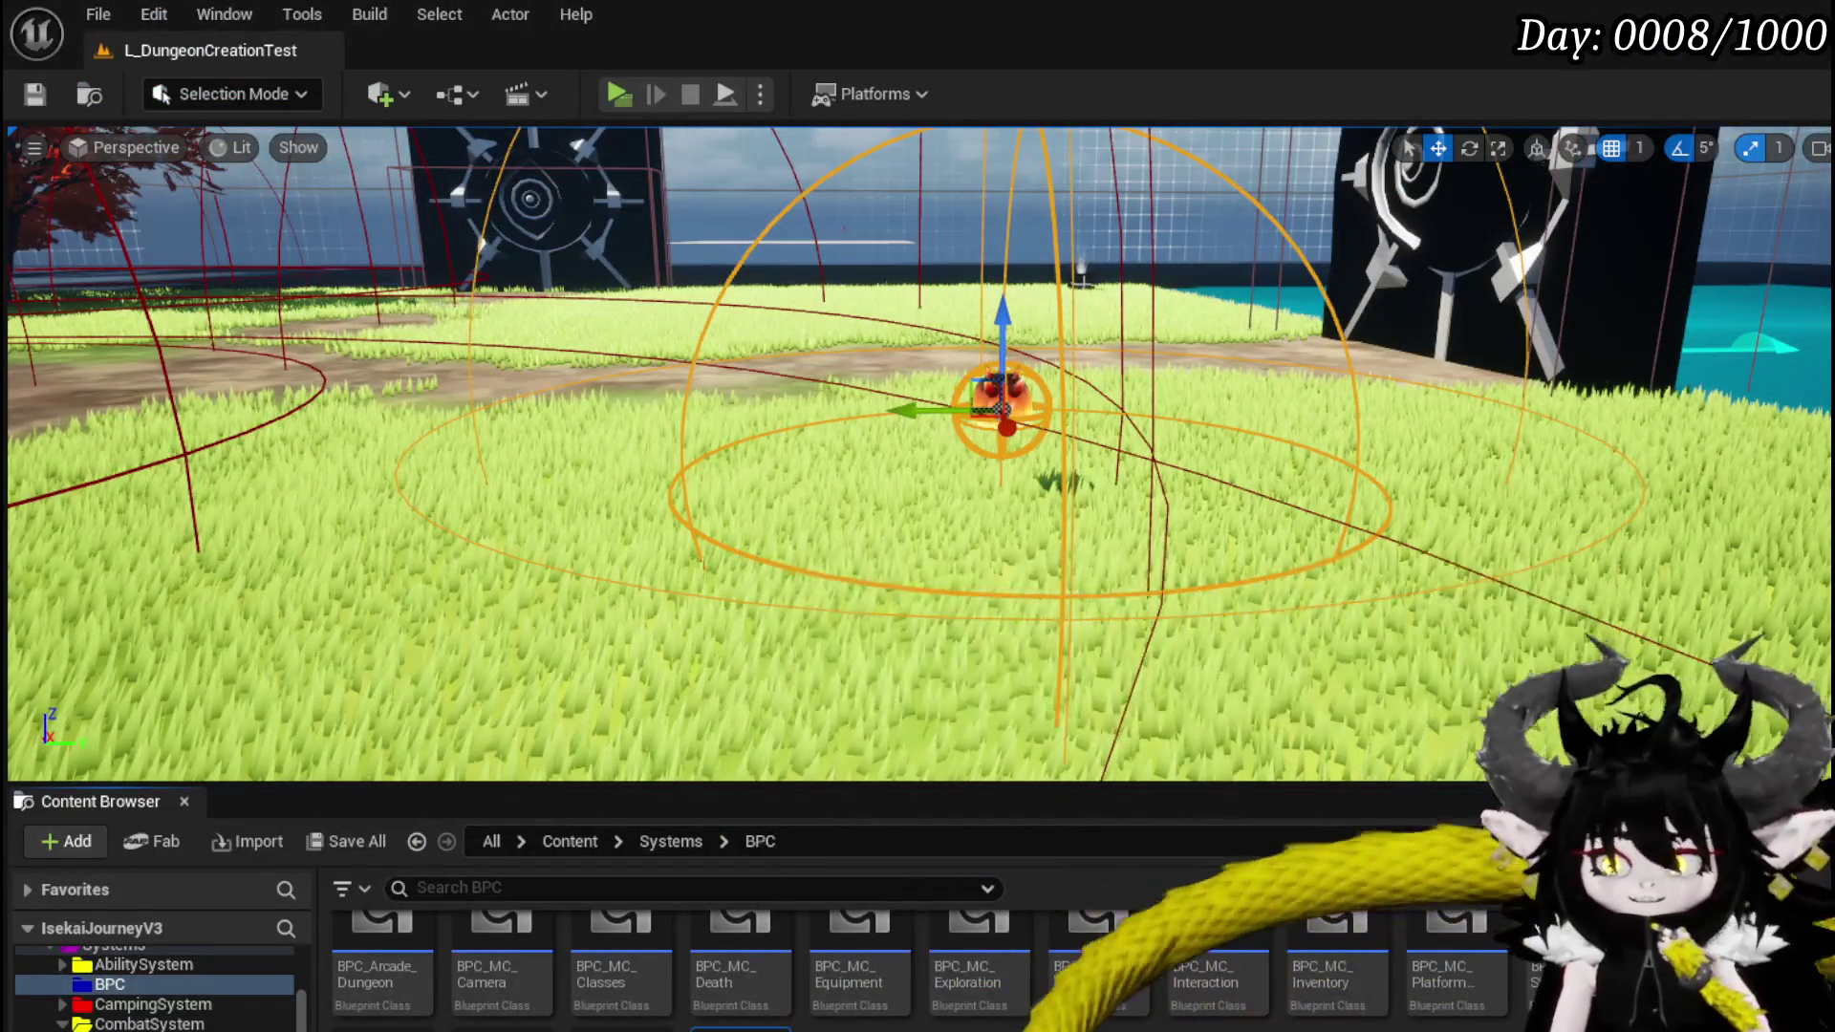
- Review the SET In Animation, Branch and Release Block wiring, then save the character Blueprint
scroll(890, 323, down, 3)
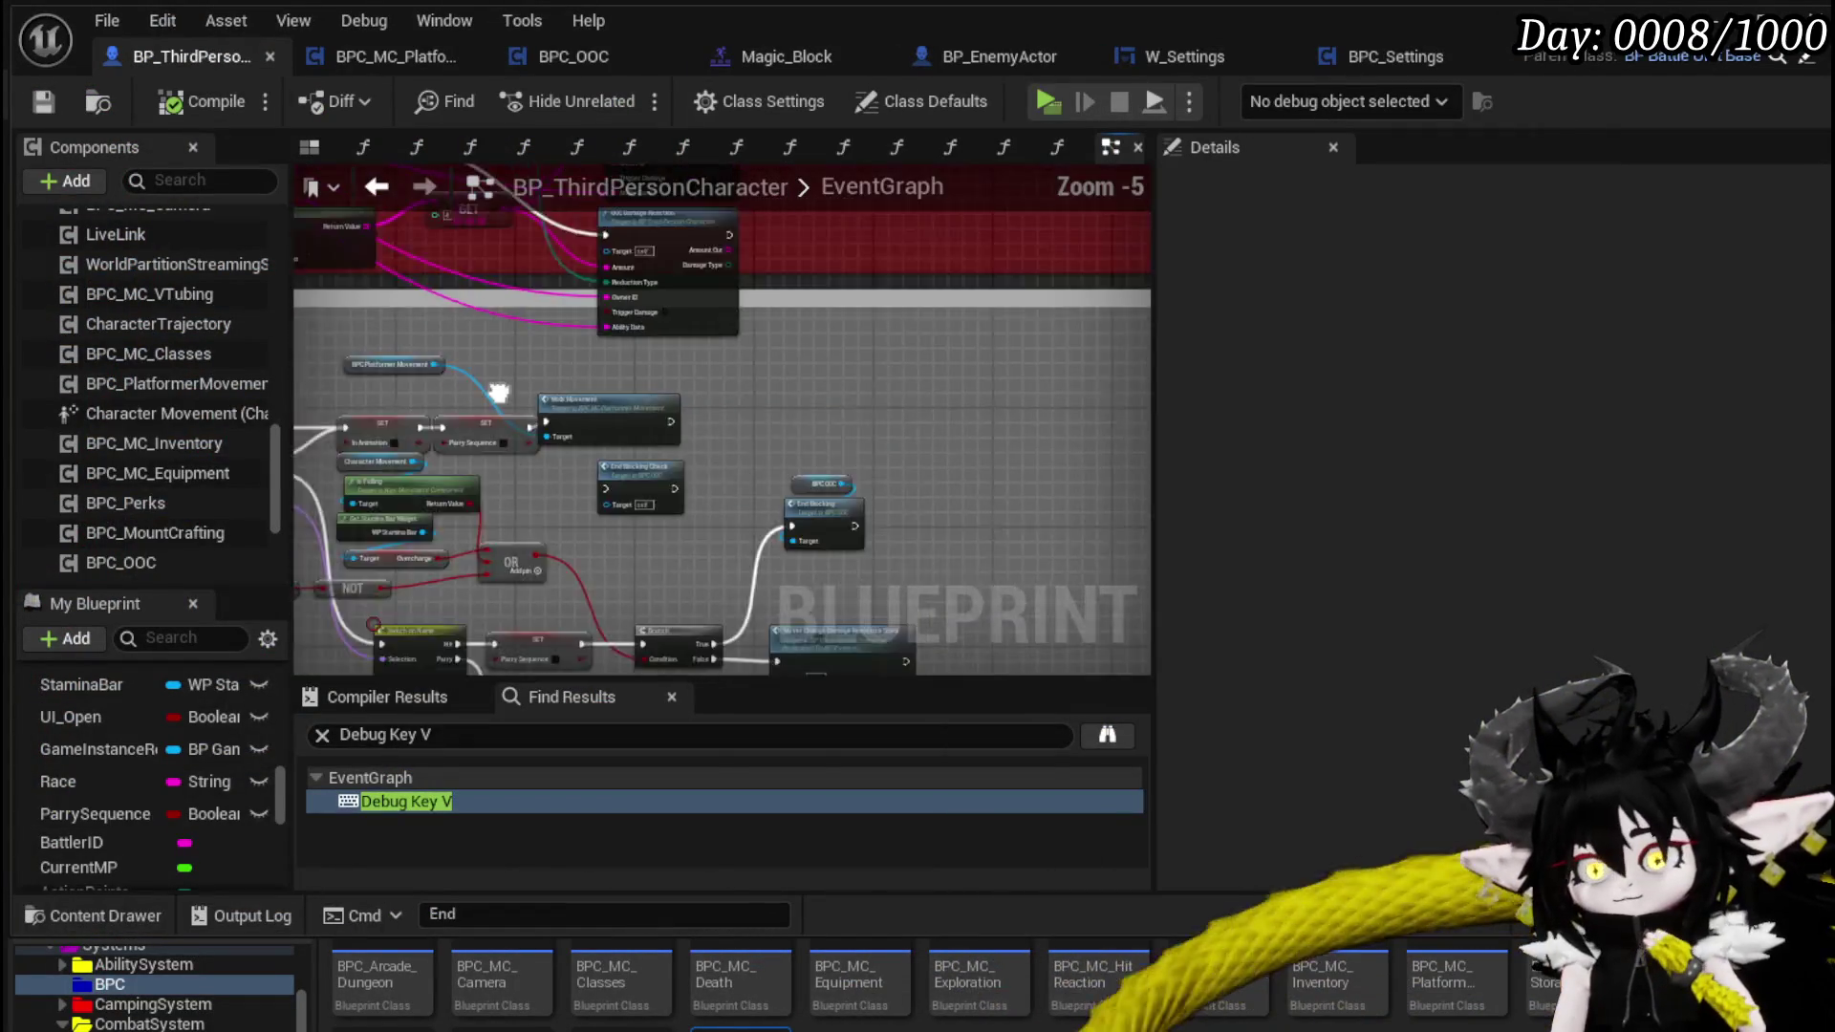
scroll(890, 323, up, 3)
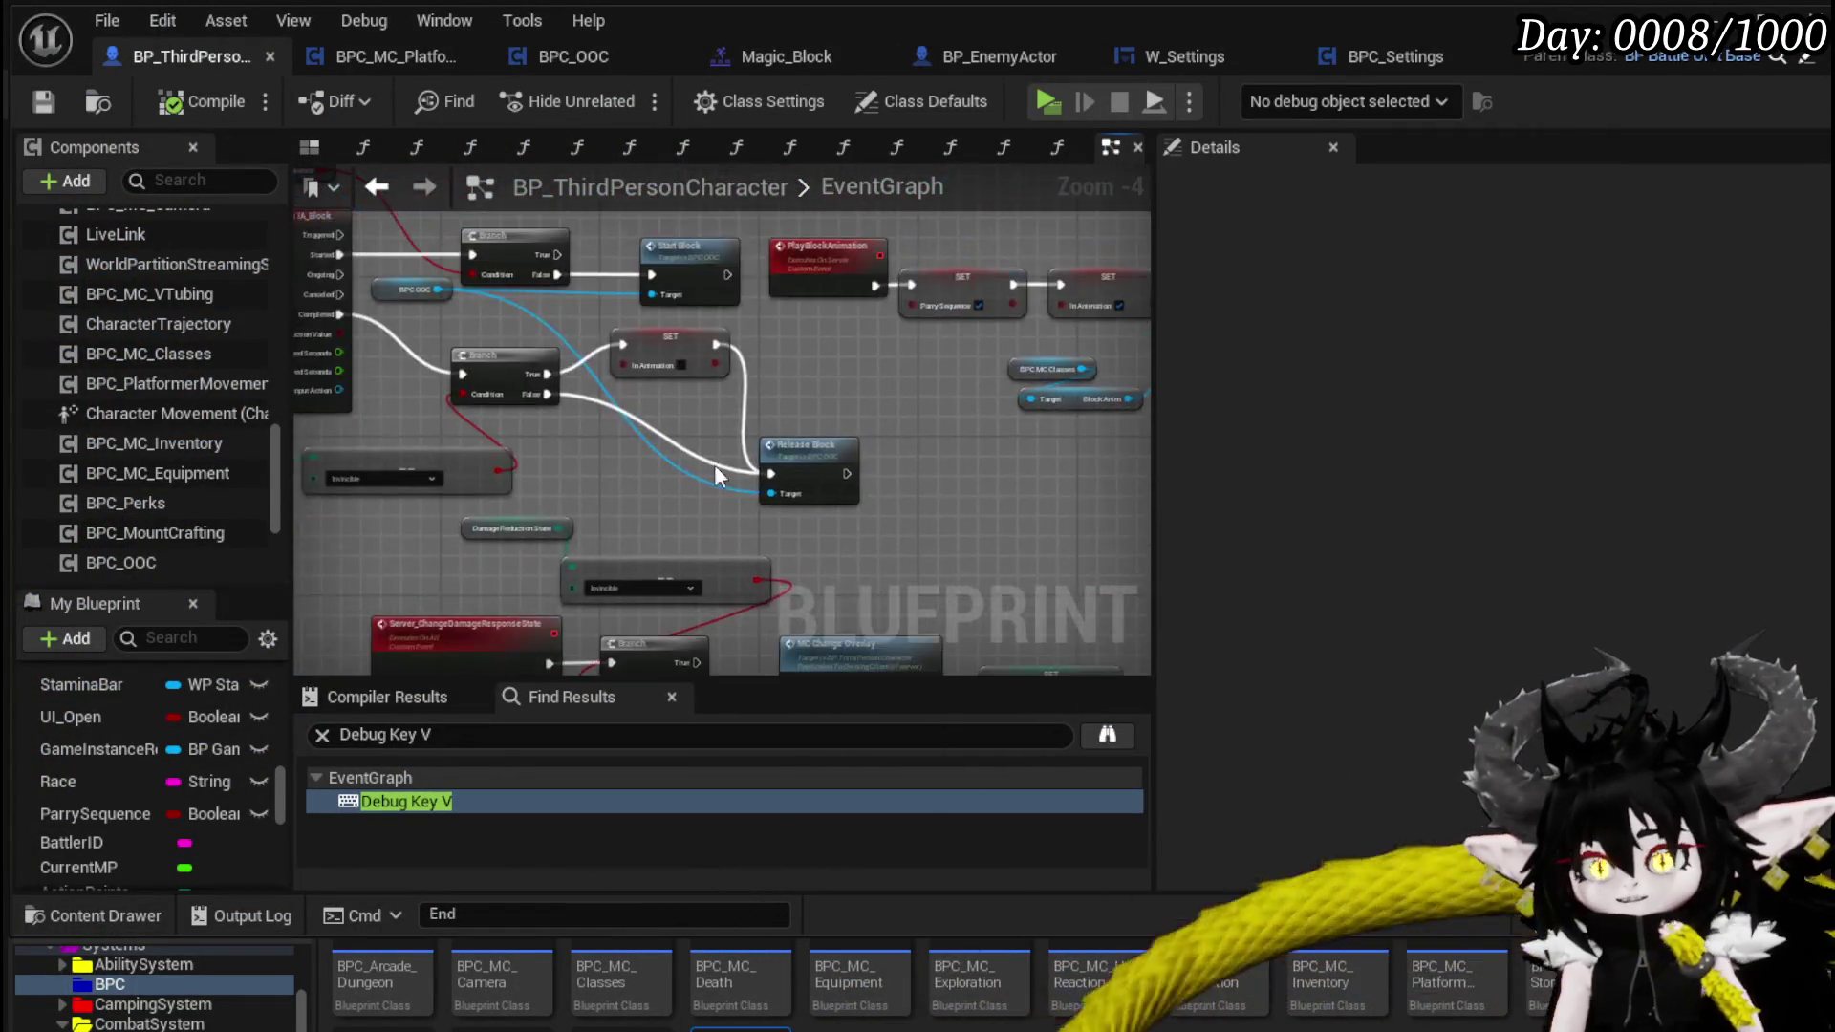
click(956, 301)
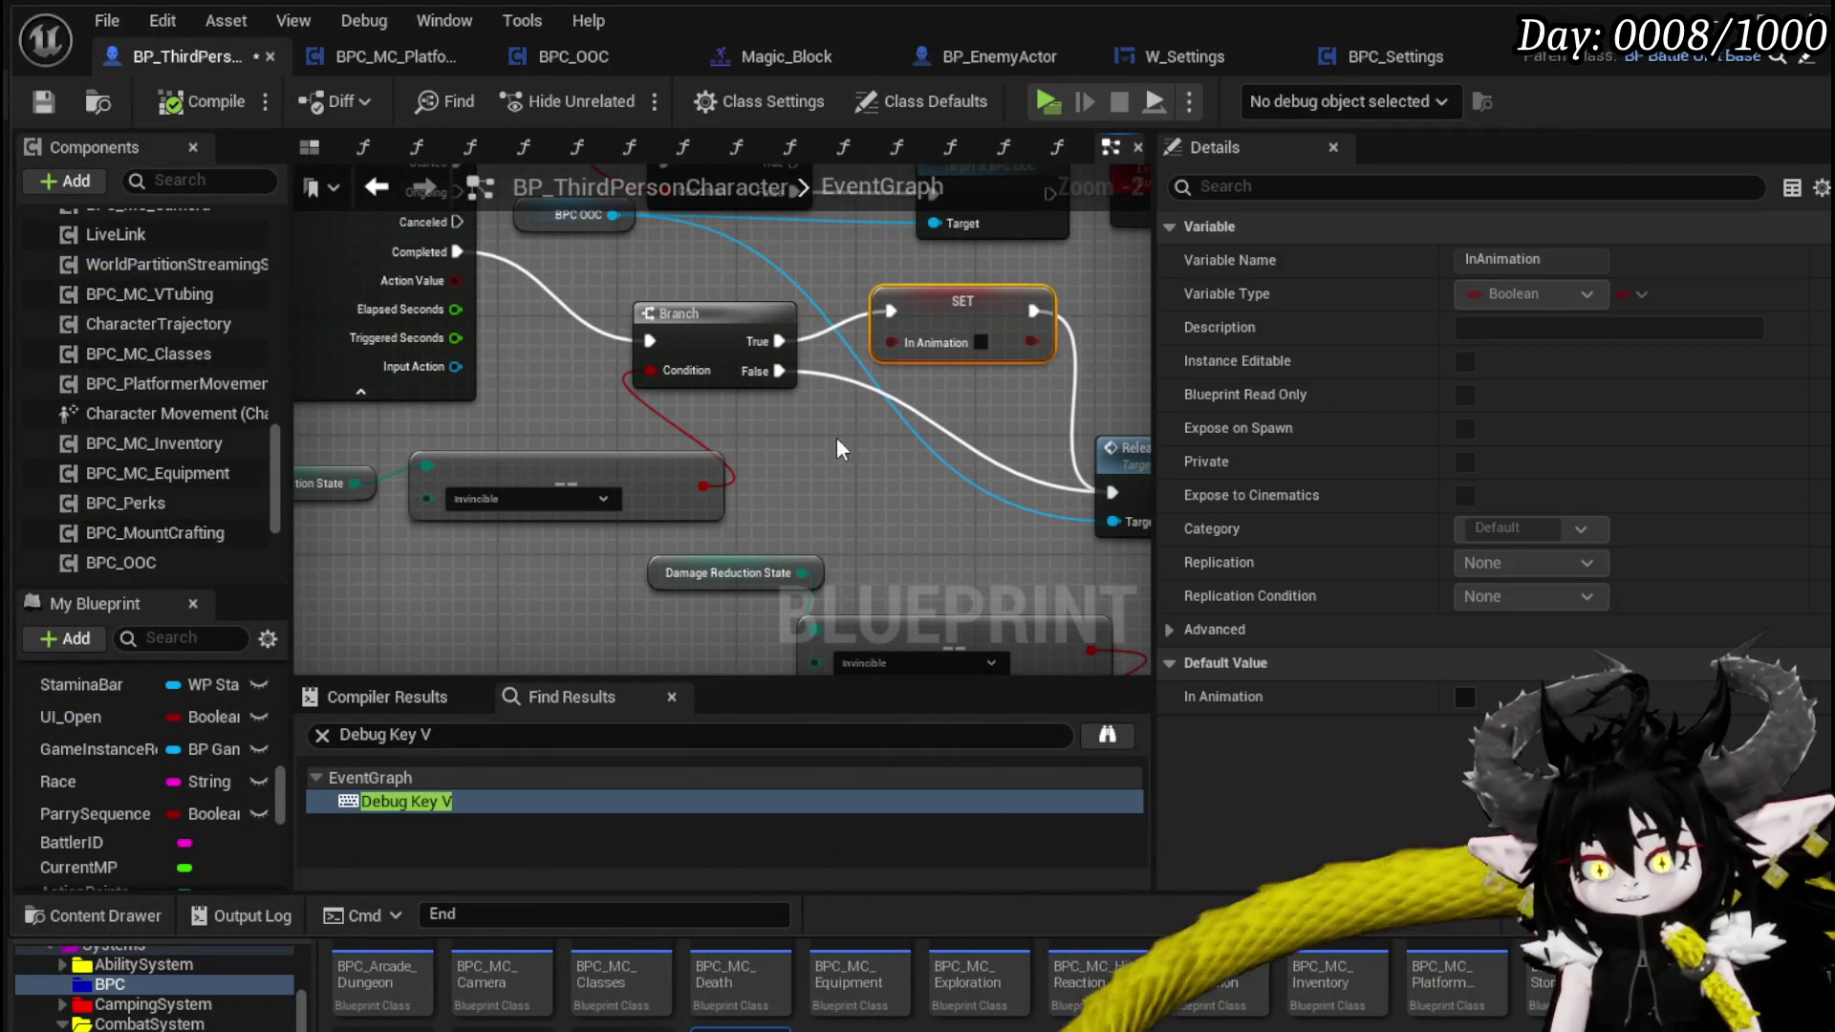
mouse_move(835, 432)
mouse_down()
mouse_move(594, 450)
mouse_move(717, 426)
mouse_move(898, 448)
mouse_move(783, 473)
mouse_move(508, 473)
mouse_move(718, 471)
mouse_move(553, 536)
mouse_move(823, 512)
mouse_move(793, 621)
mouse_move(711, 485)
mouse_up()
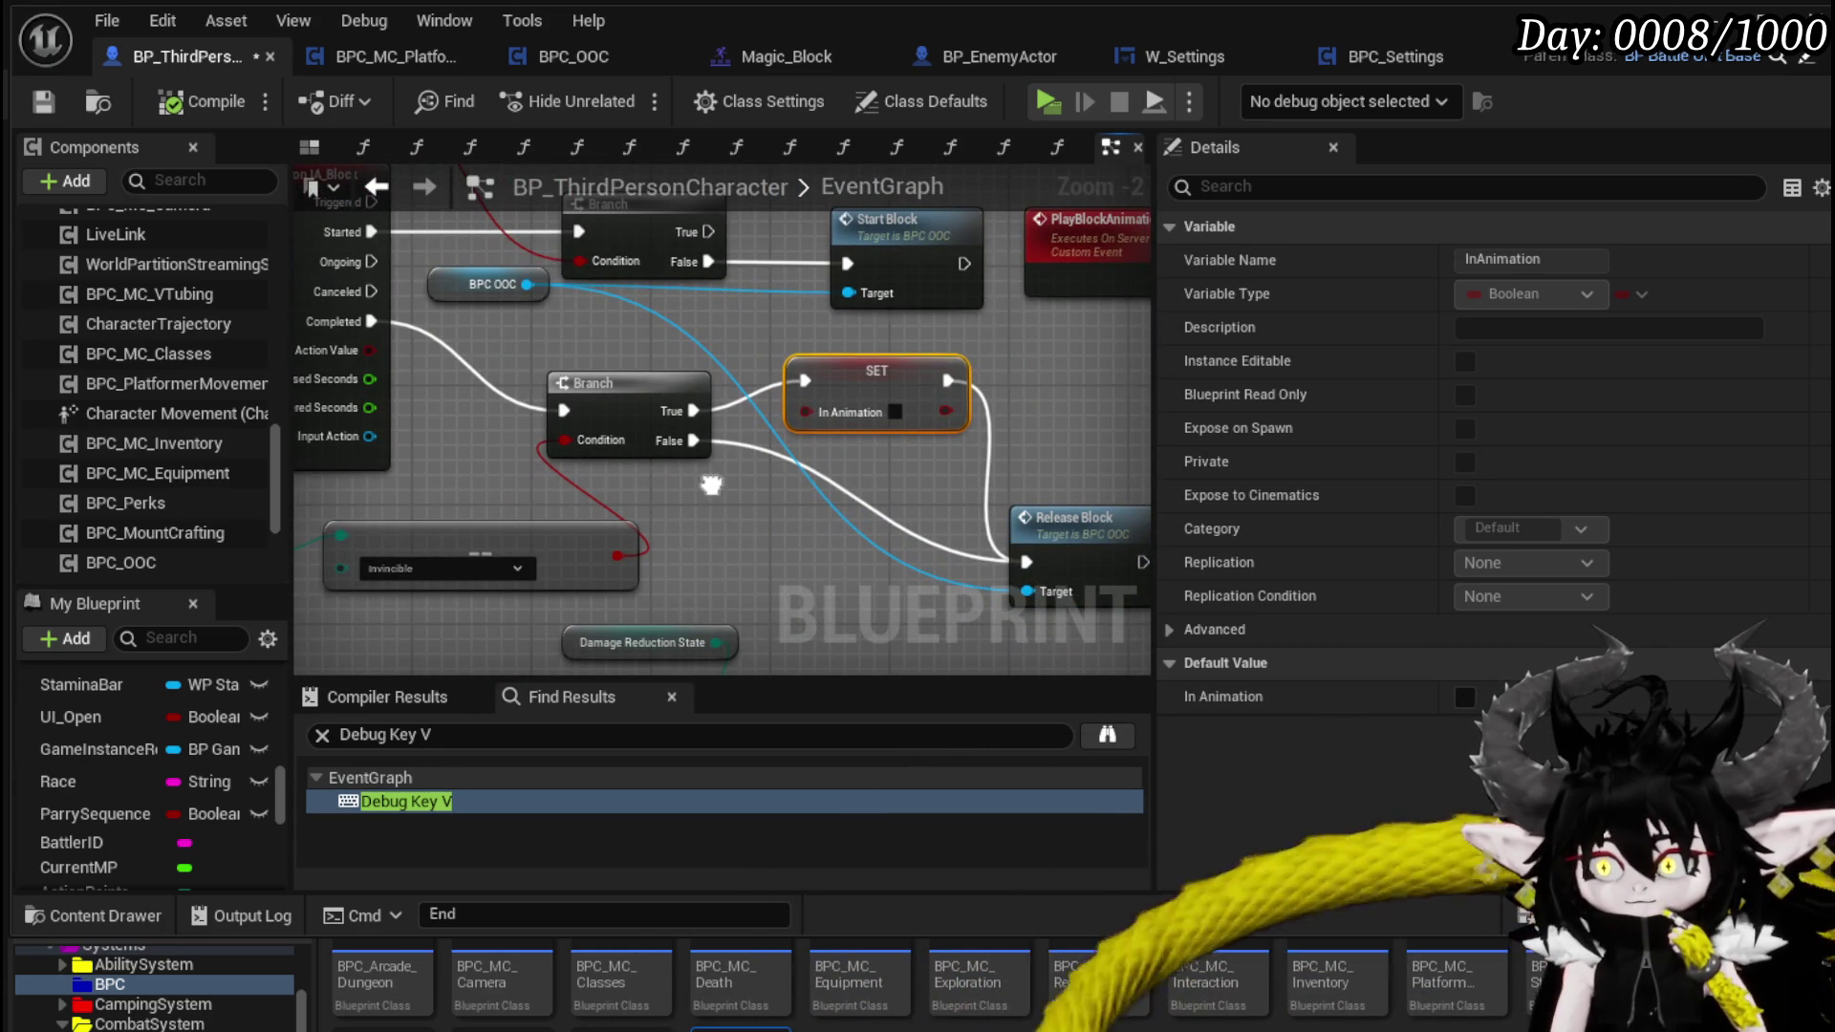
drag(711, 485, 550, 504)
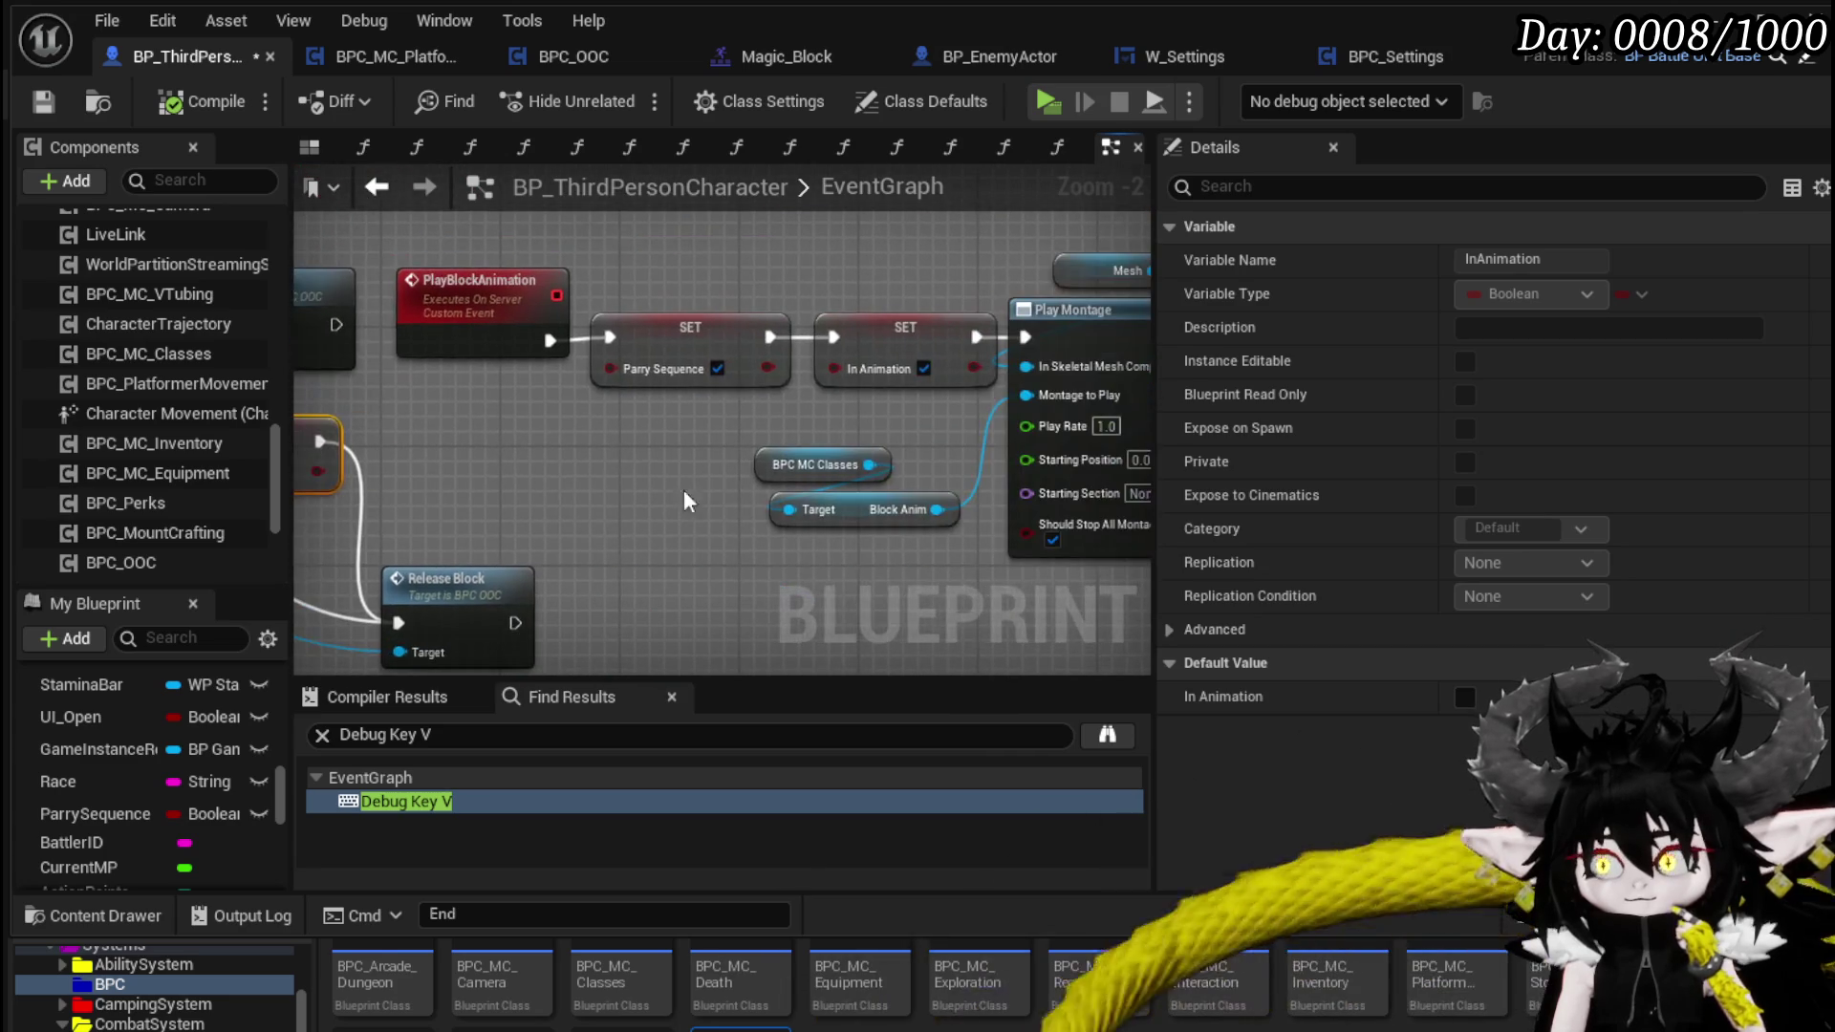
scroll(668, 479, down, 1)
mouse_move(668, 479)
mouse_down()
mouse_move(598, 370)
mouse_move(1010, 467)
mouse_up()
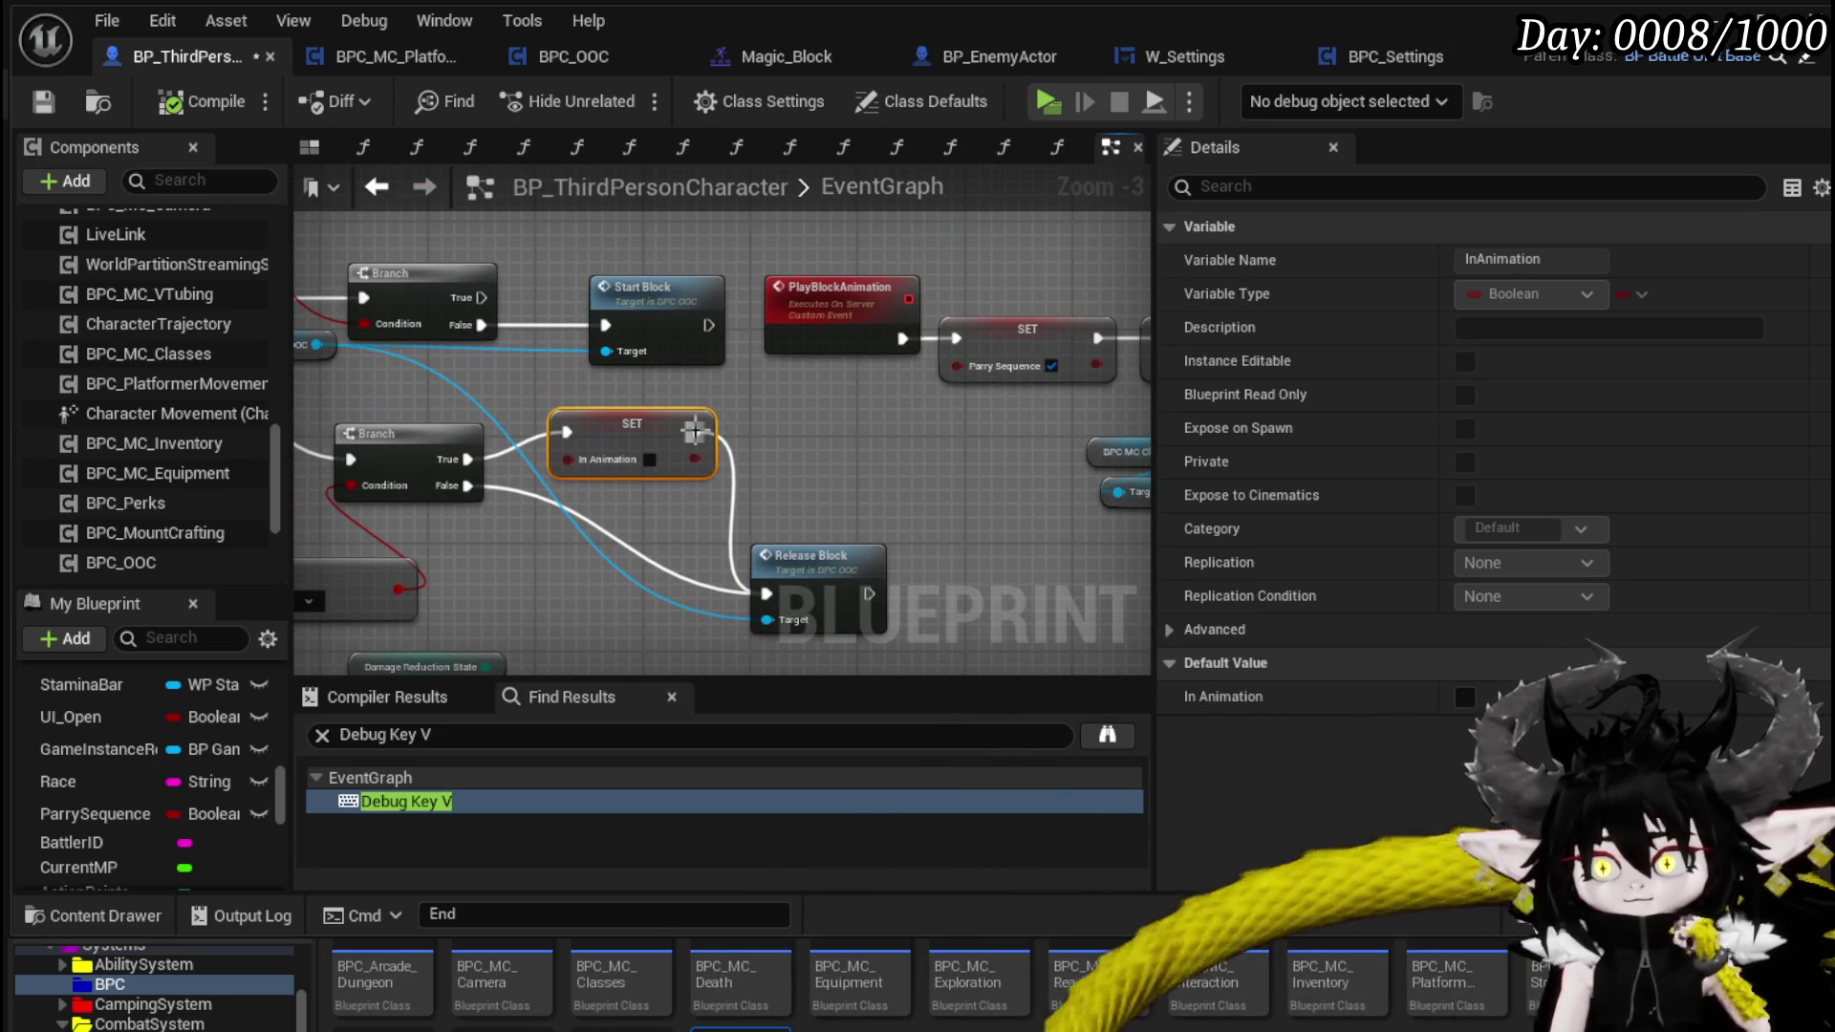
click(786, 459)
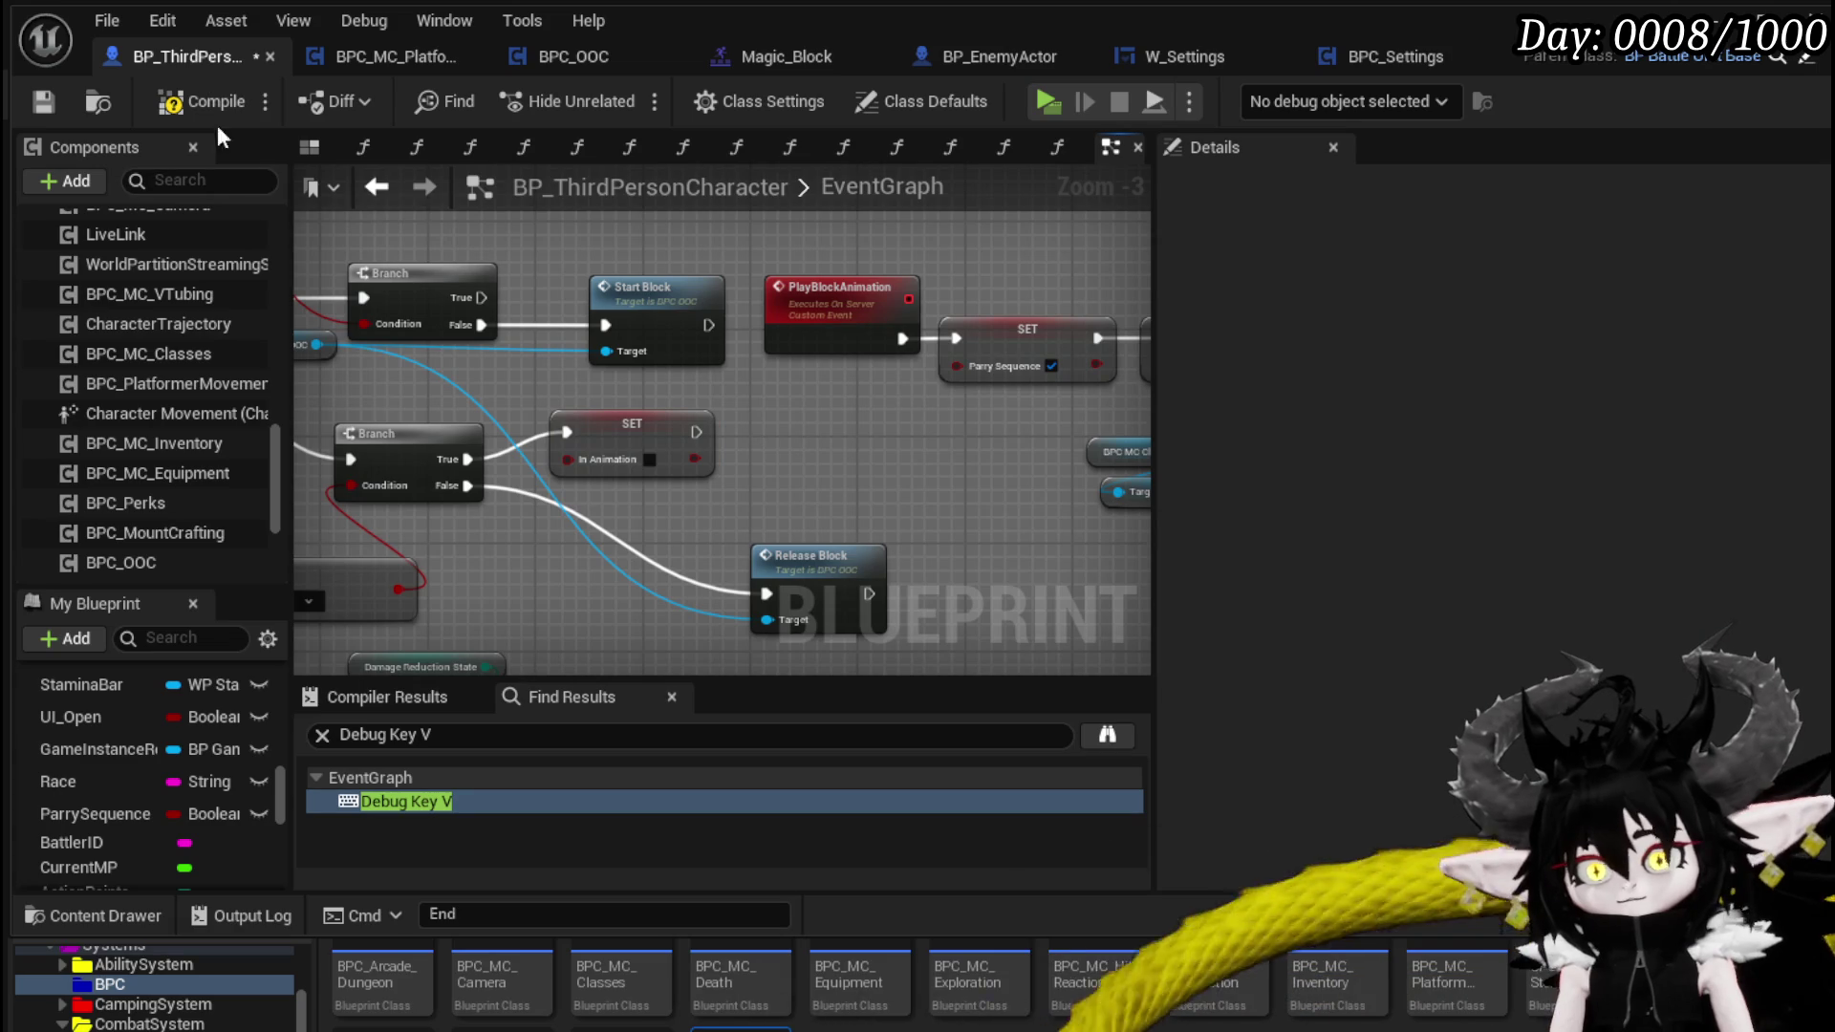
click(51, 102)
key(alt+Tab)
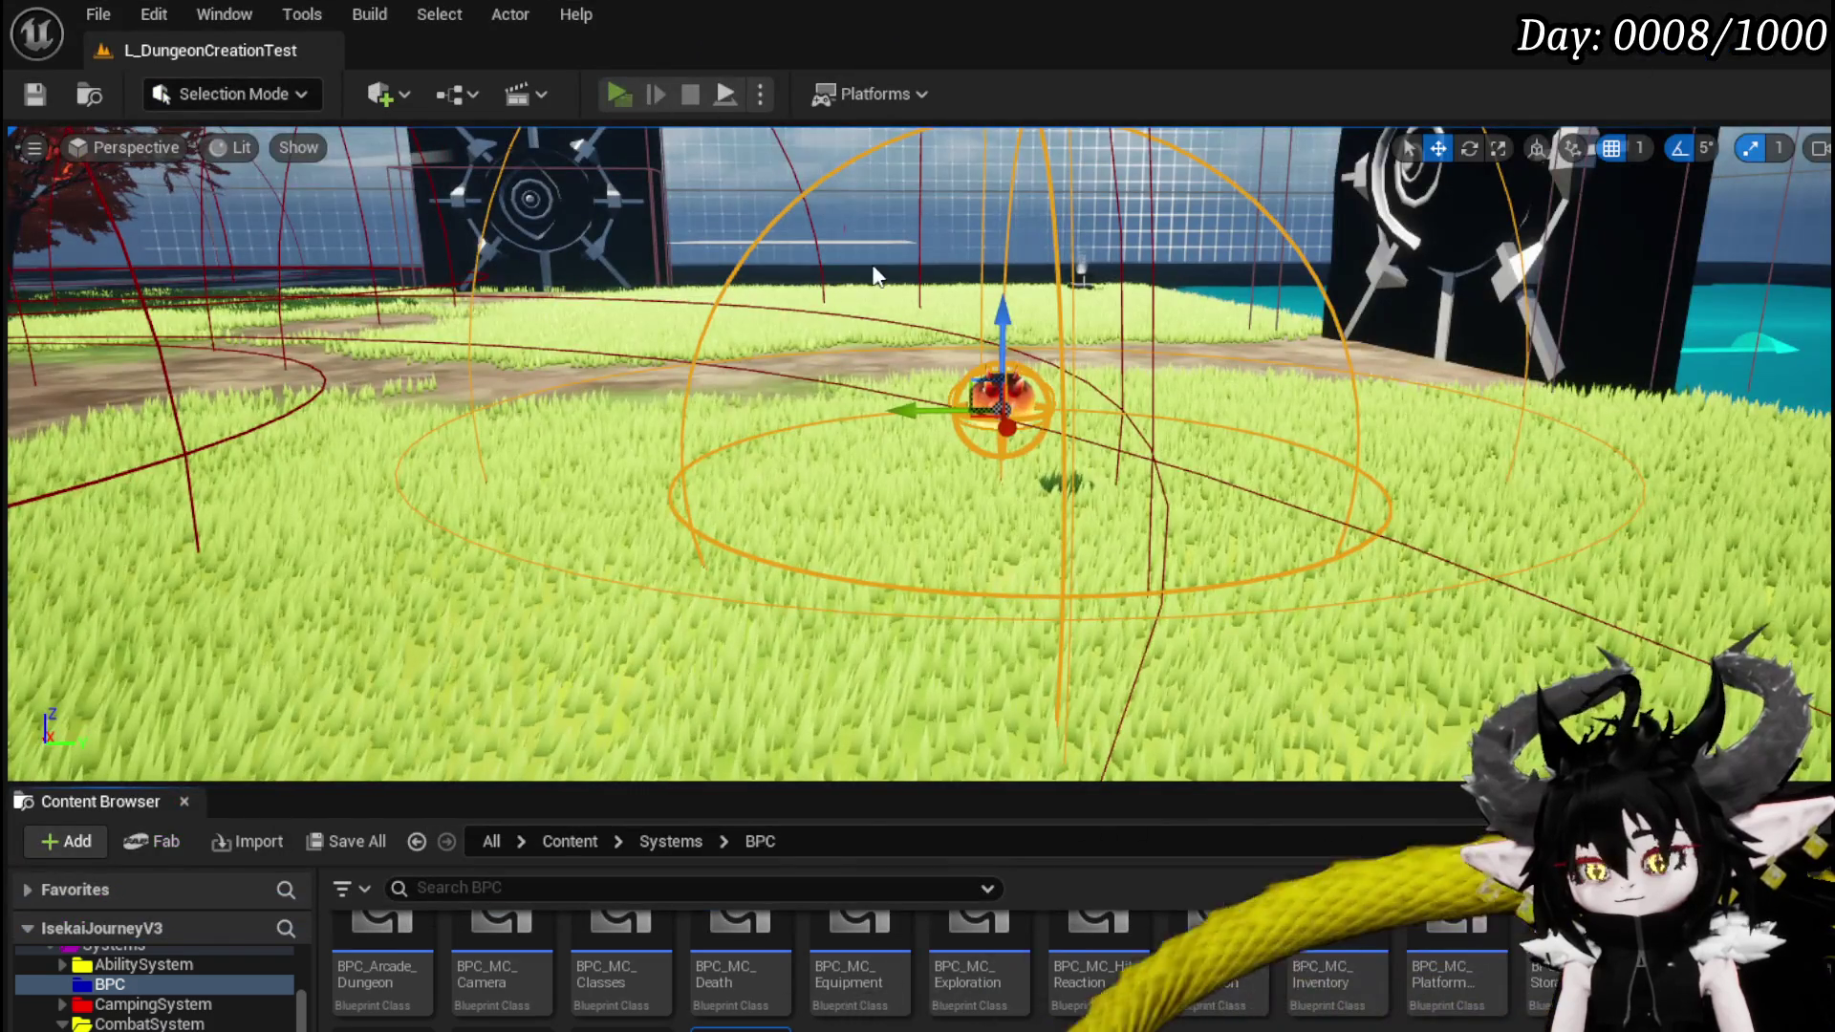
- Playtest blocking near the red button and taking explosion damage, then stop and Save All
key(alt+p)
key(w)
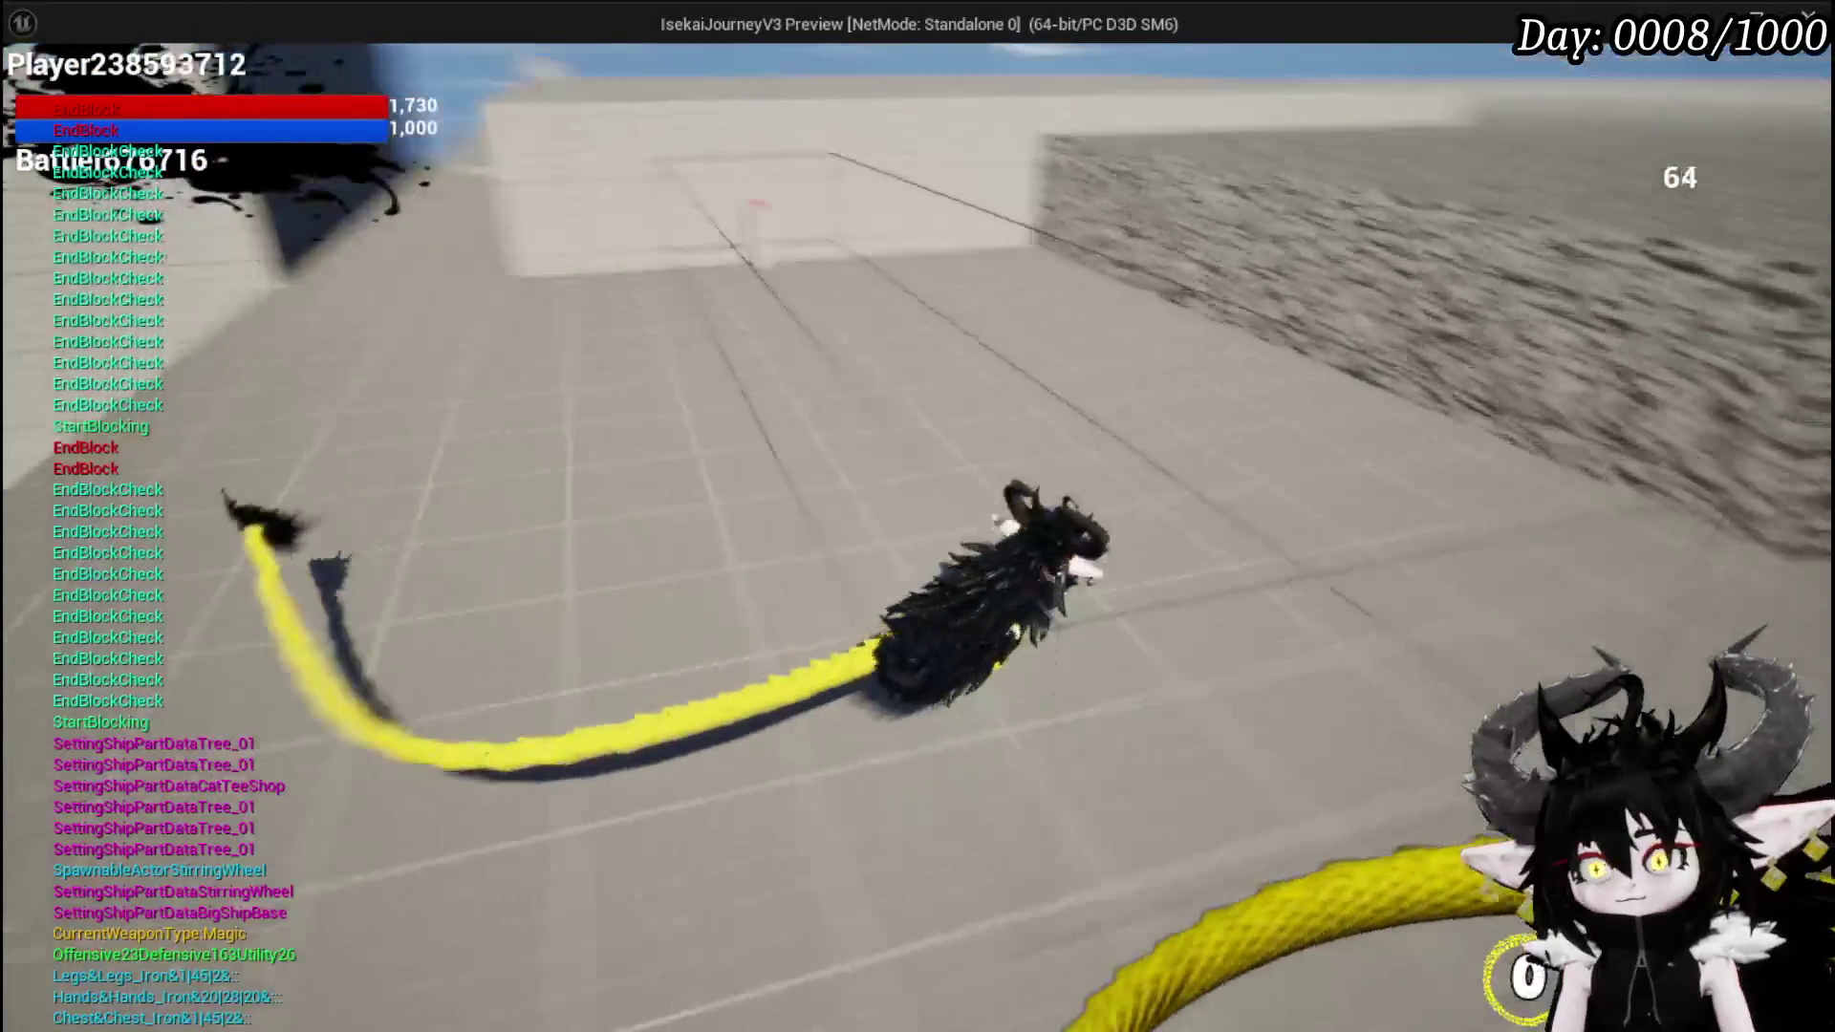
key(w)
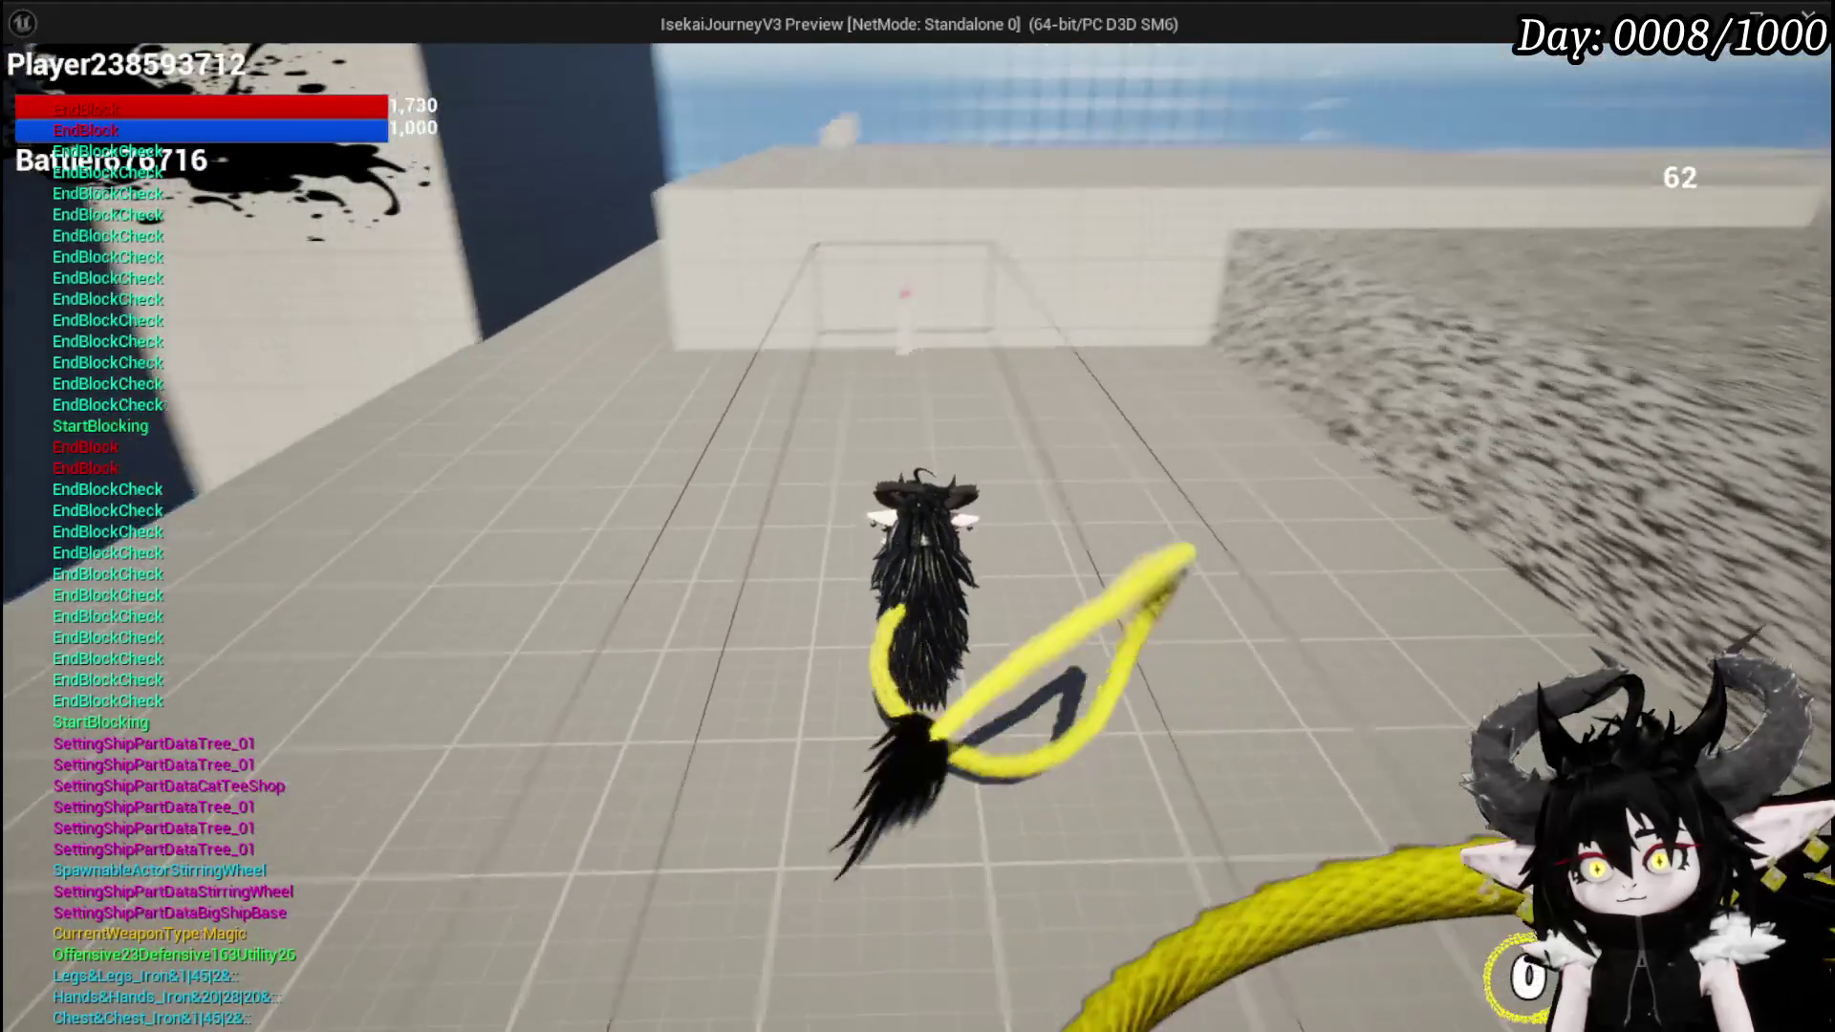
key(w)
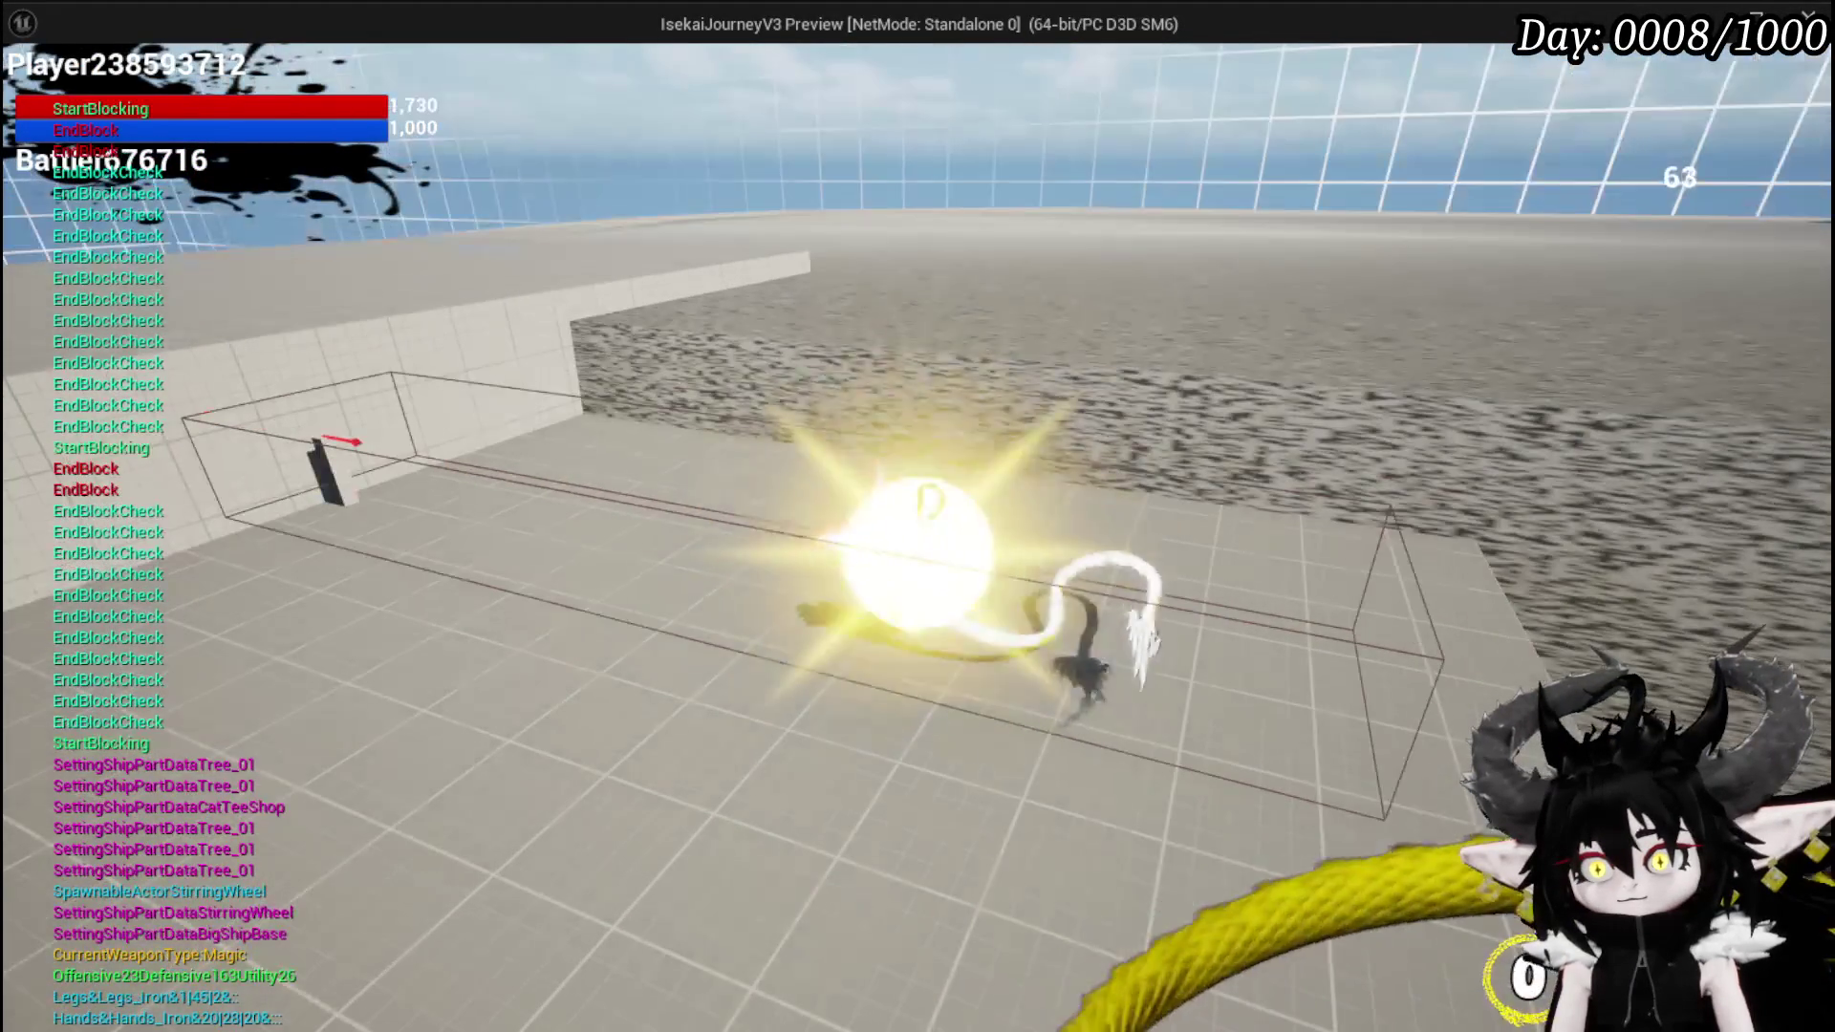
key(w)
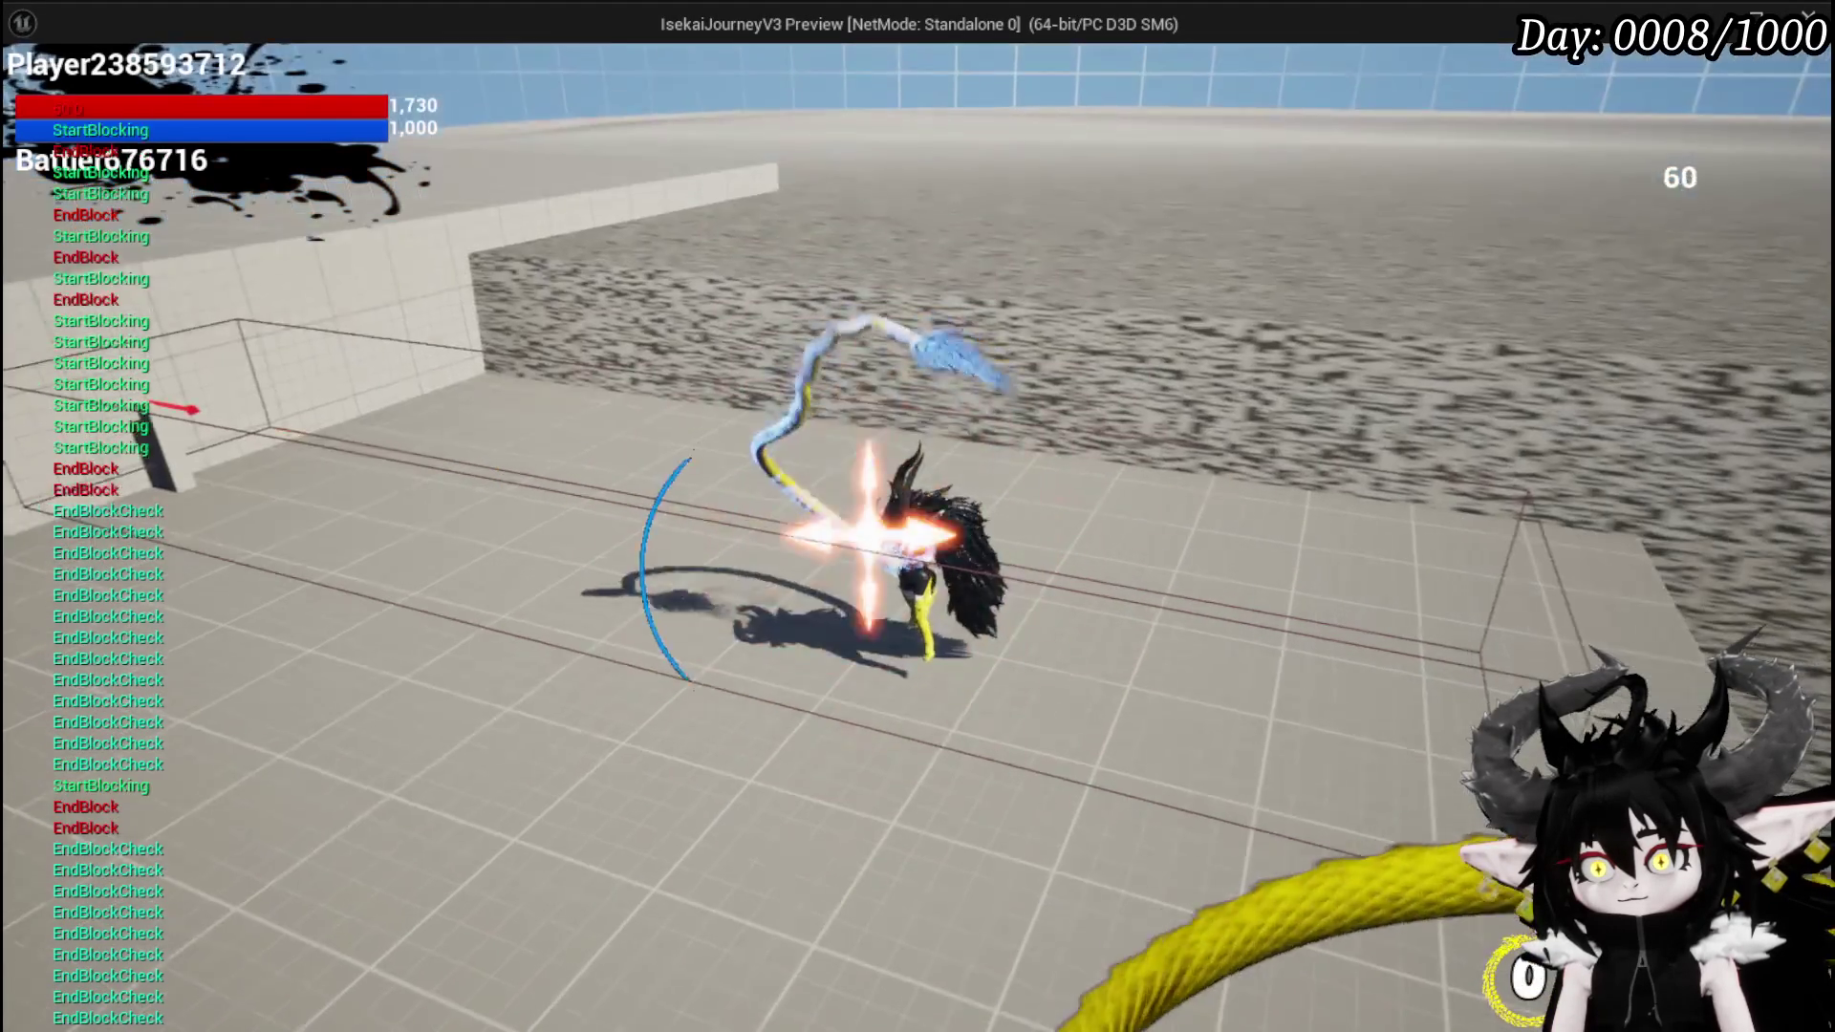
key(w)
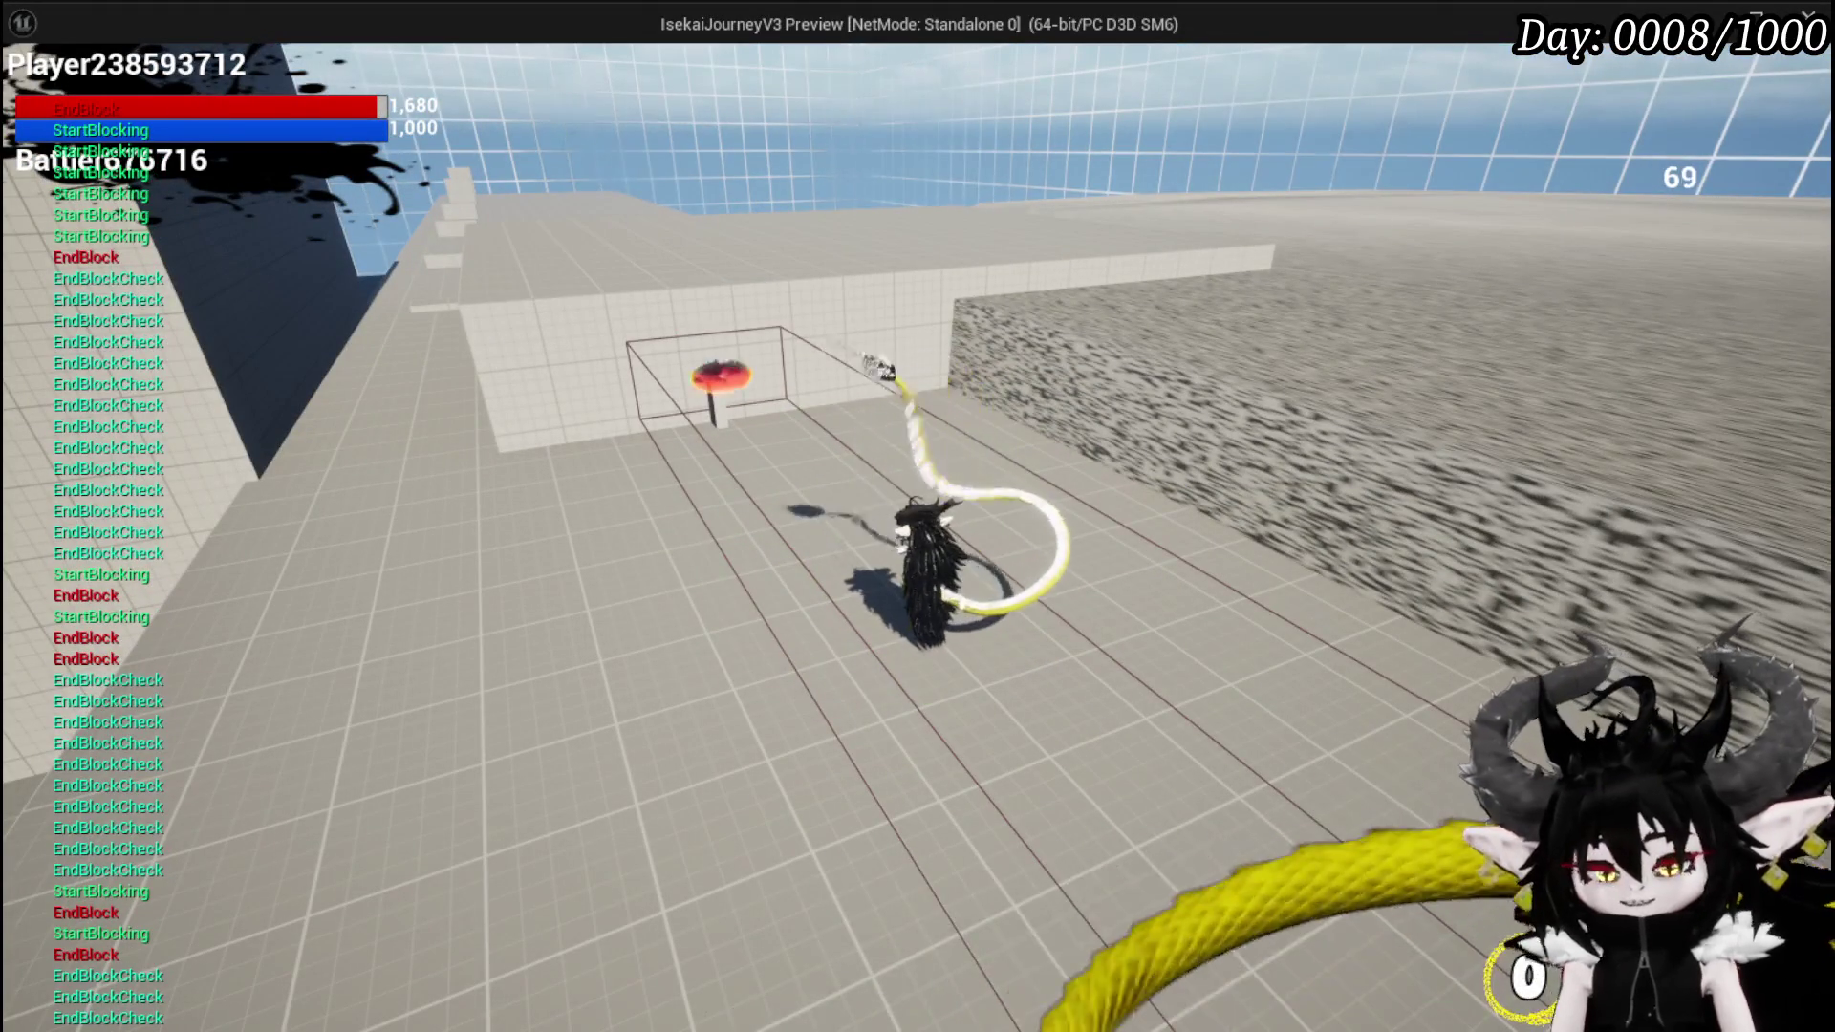
key(Escape)
click(35, 94)
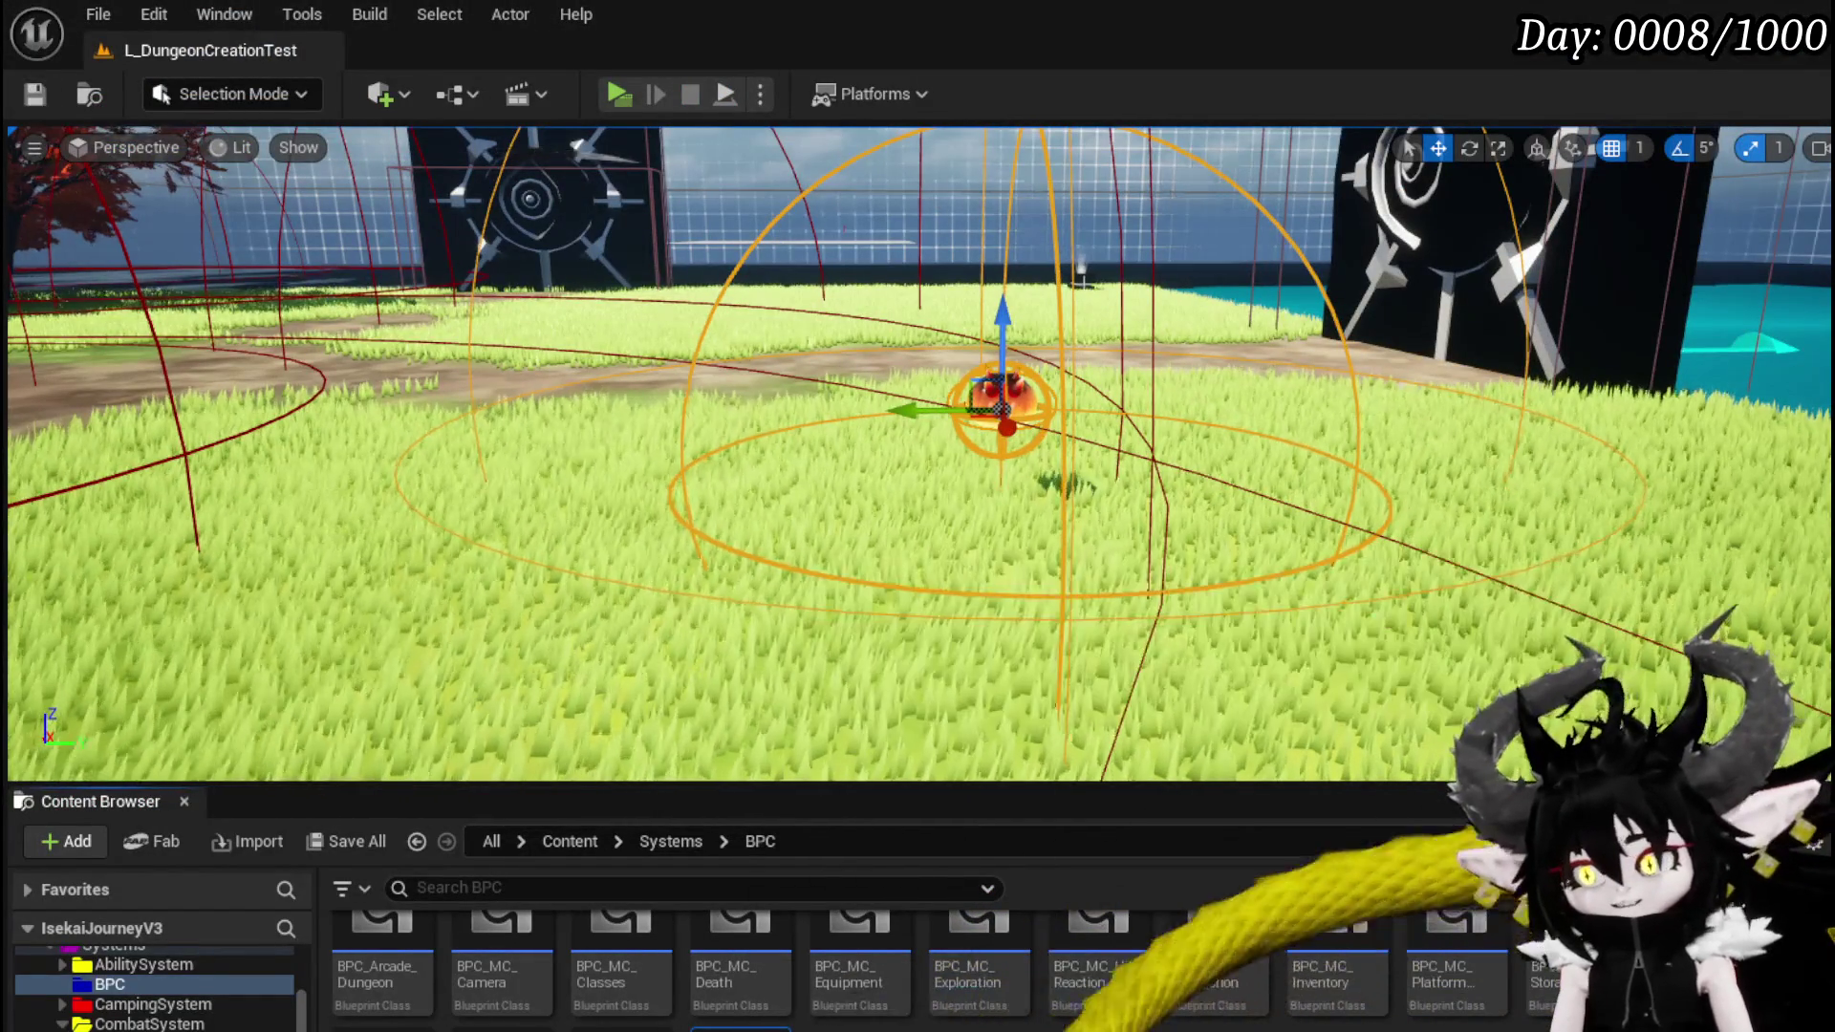
key(alt+Tab)
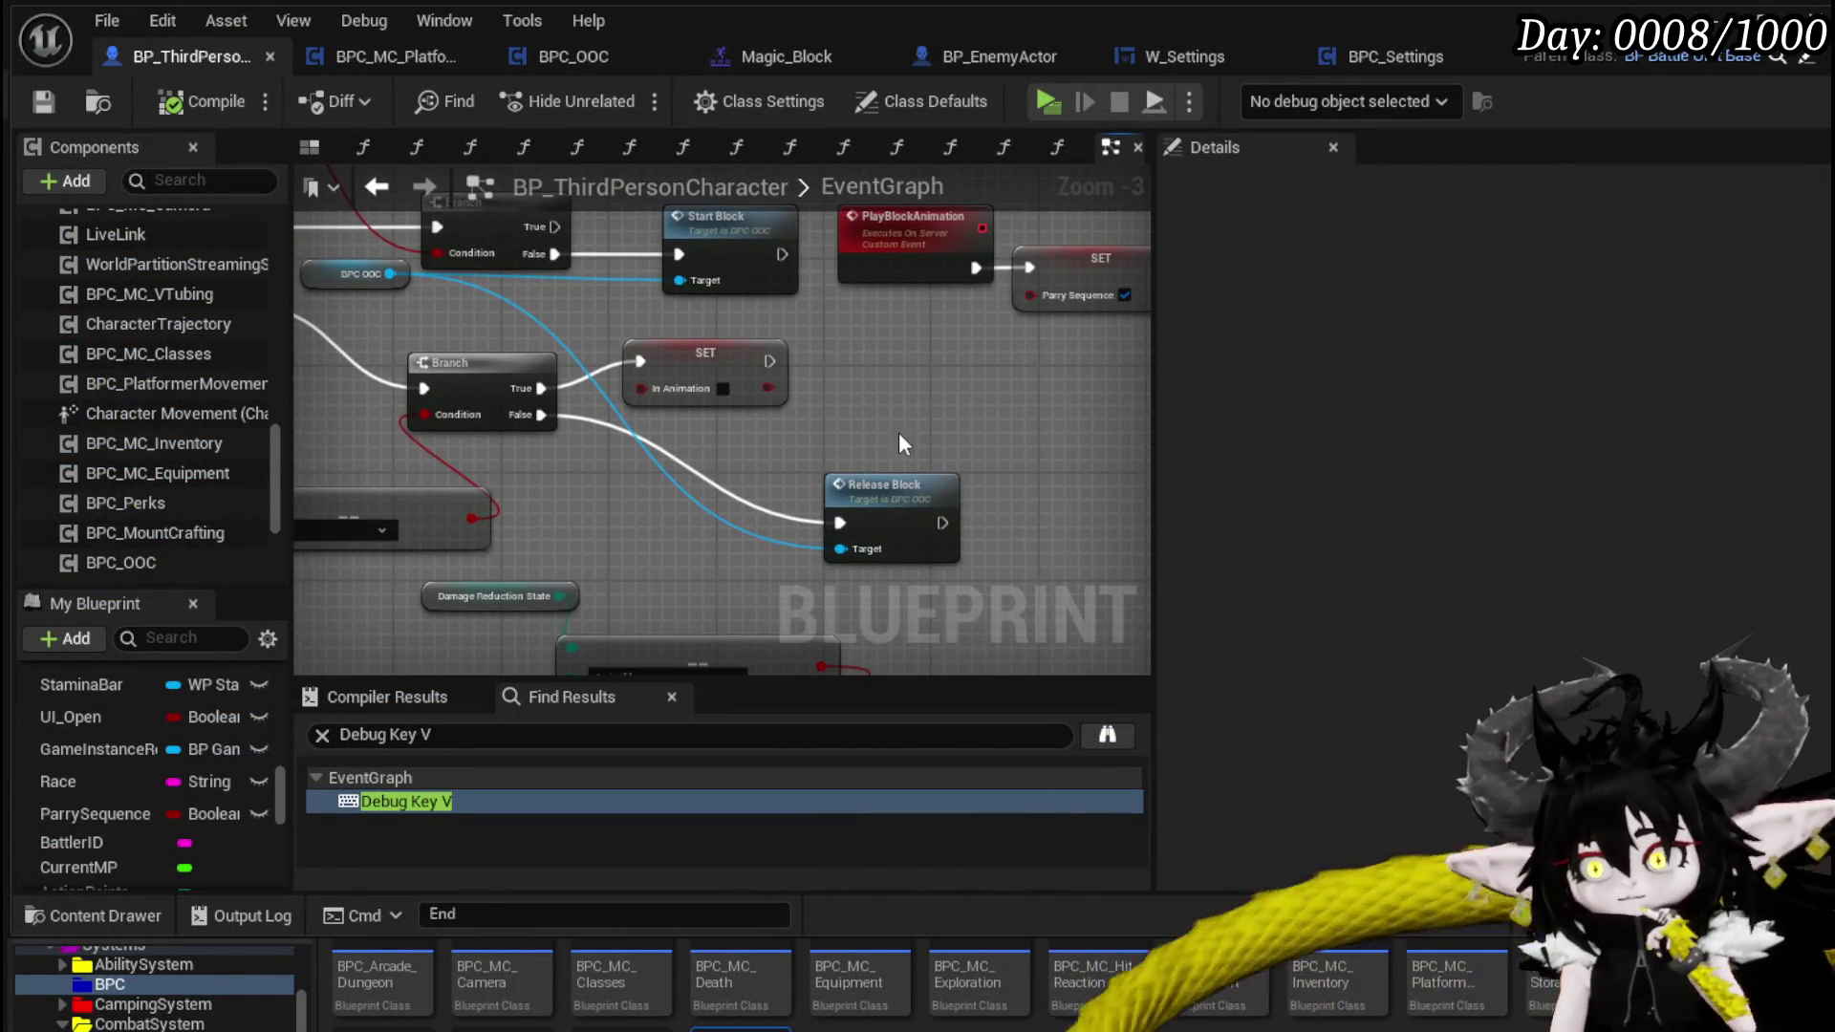
- Move Release Block beneath SET In Animation, then open its function in BPC_OOC
drag(1090, 463, 892, 432)
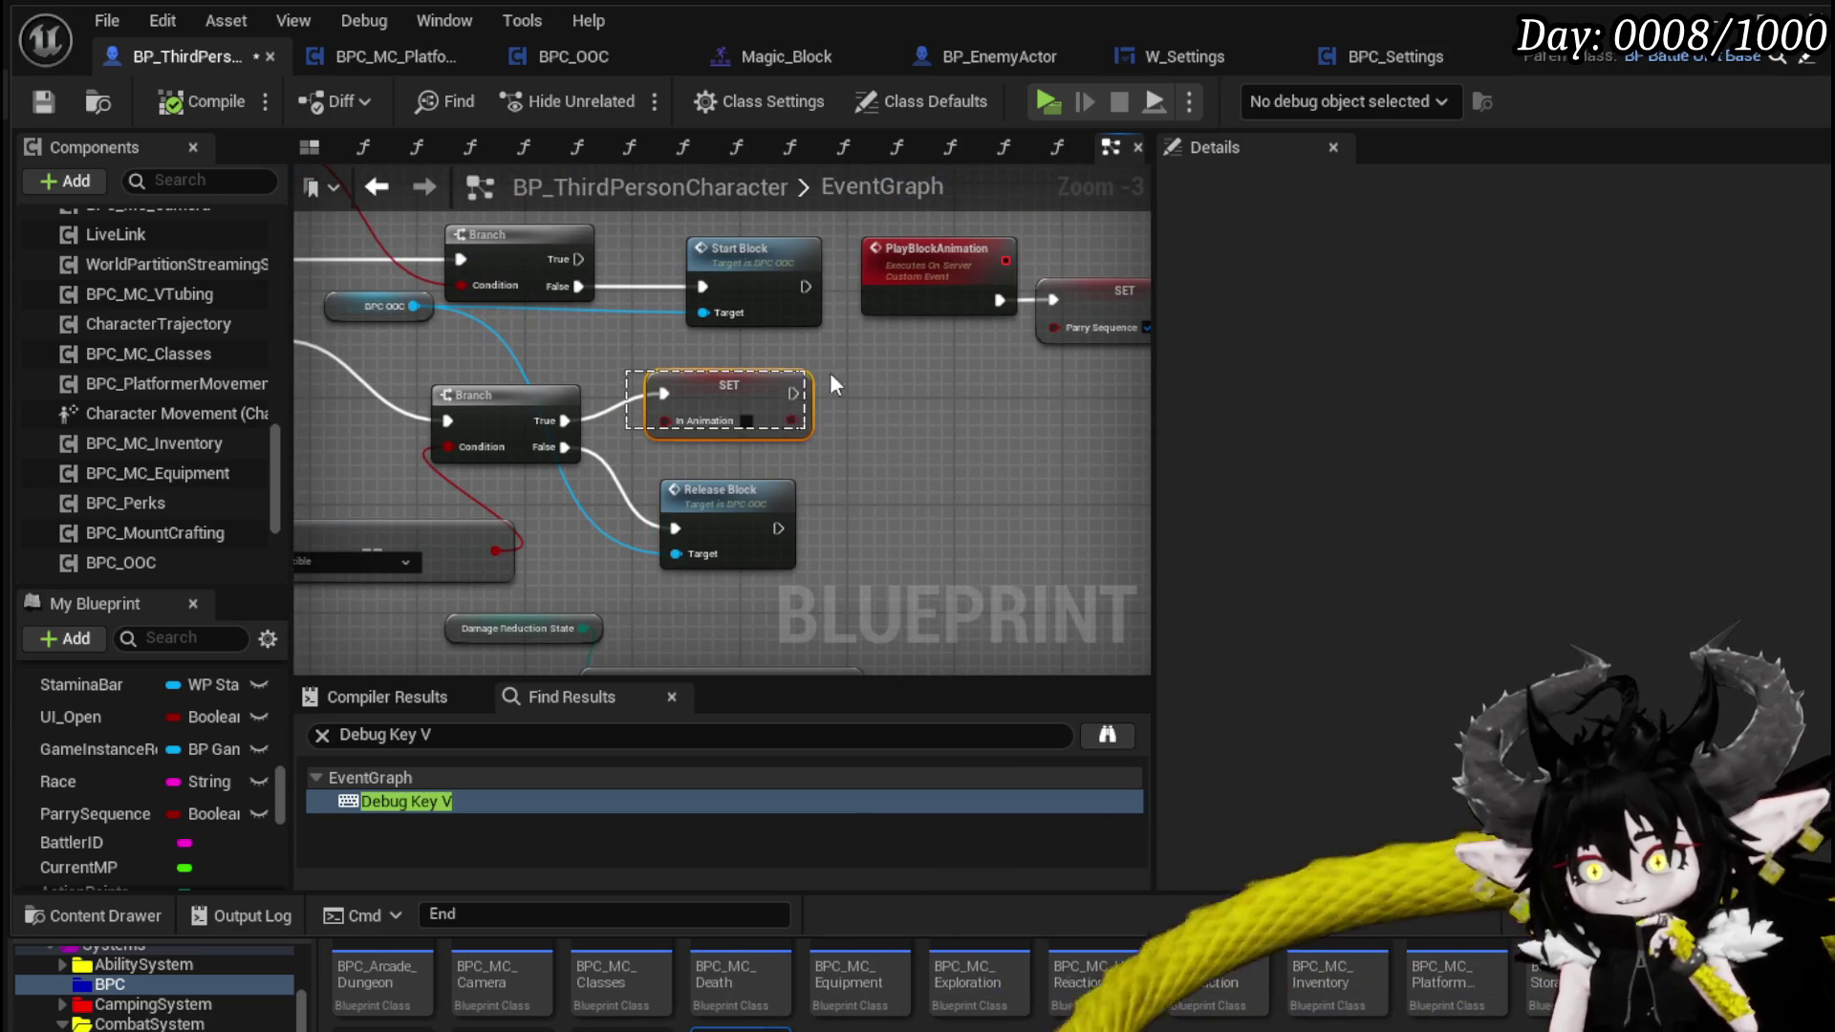
drag(804, 380, 806, 382)
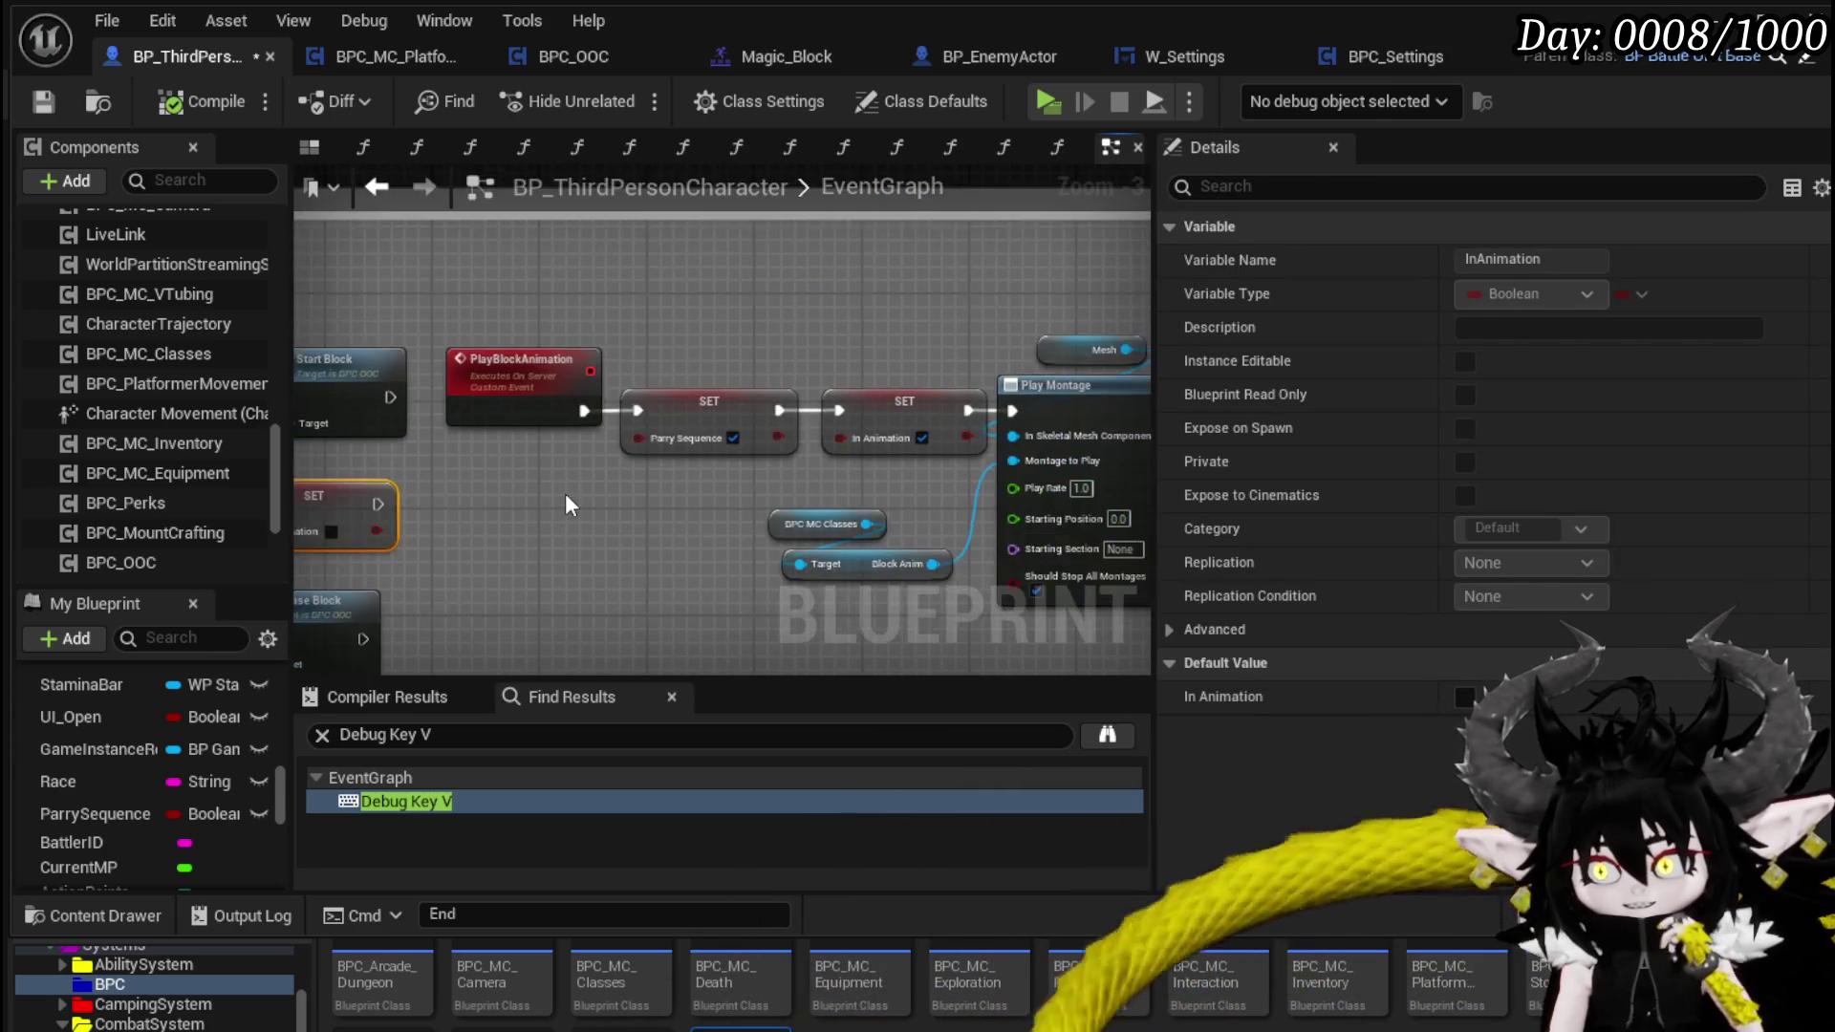
scroll(565, 493, down, 1)
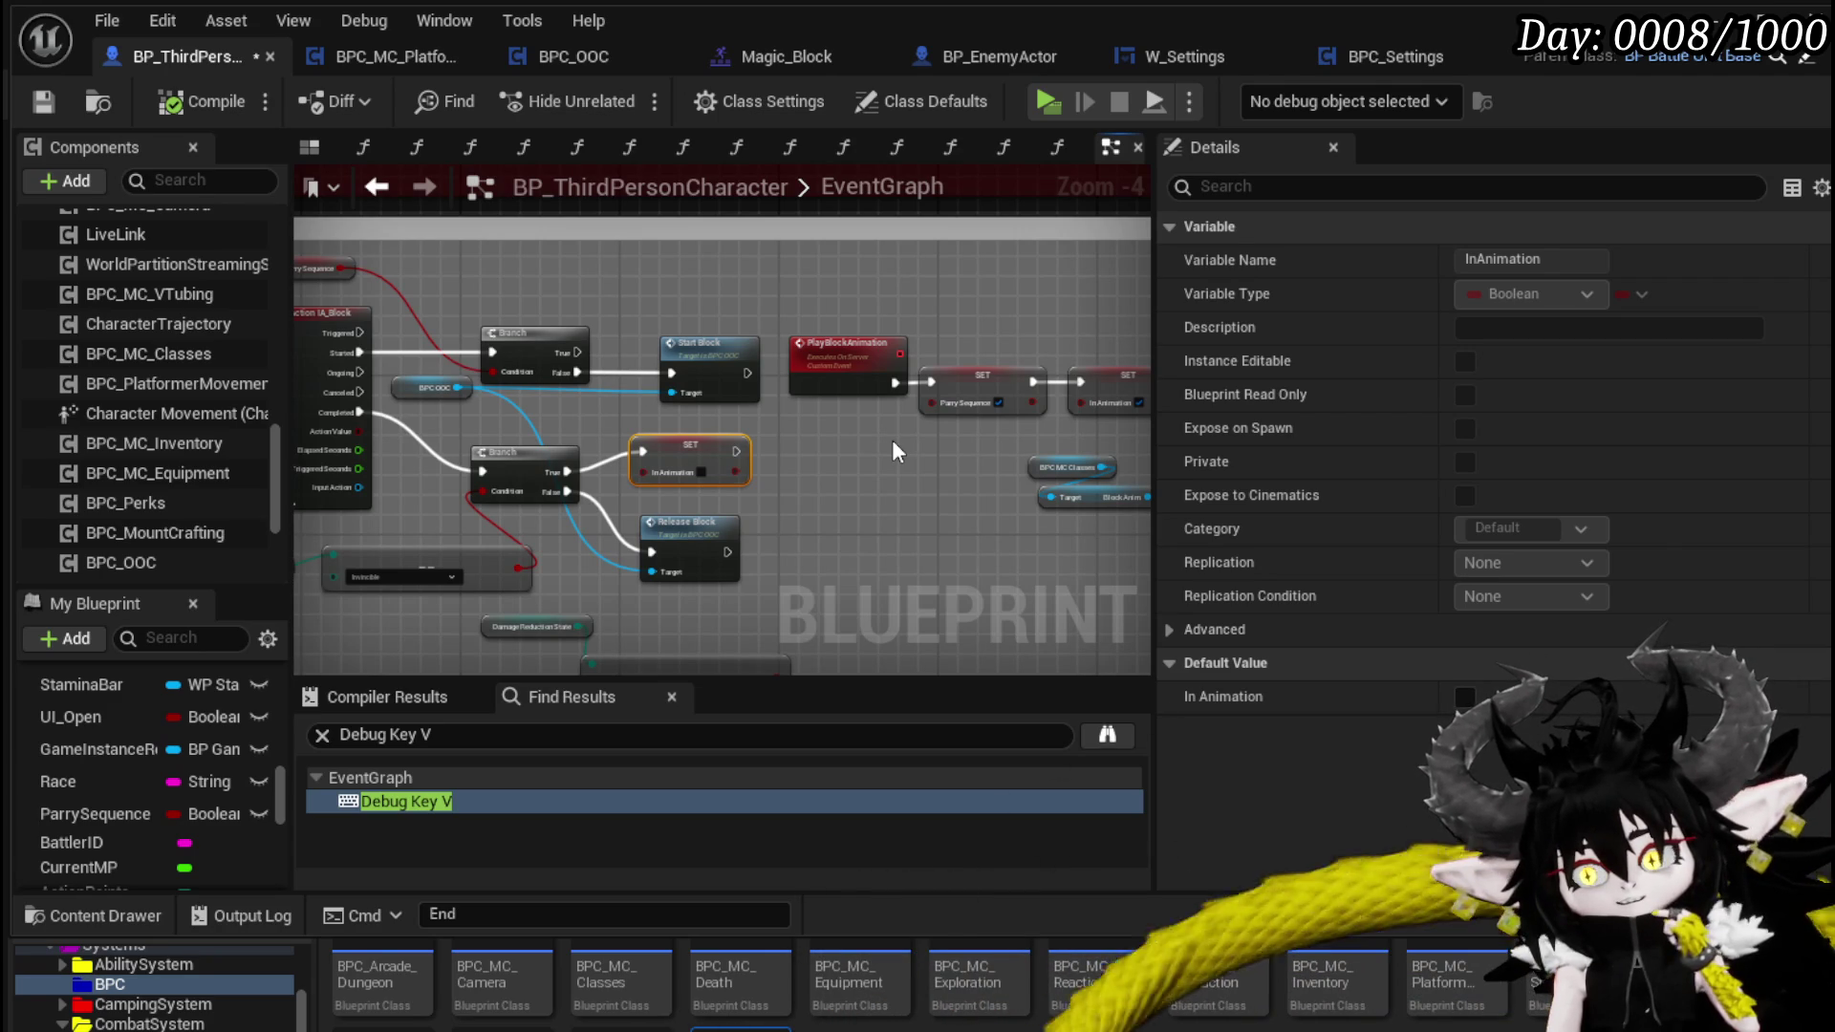
drag(887, 439, 946, 451)
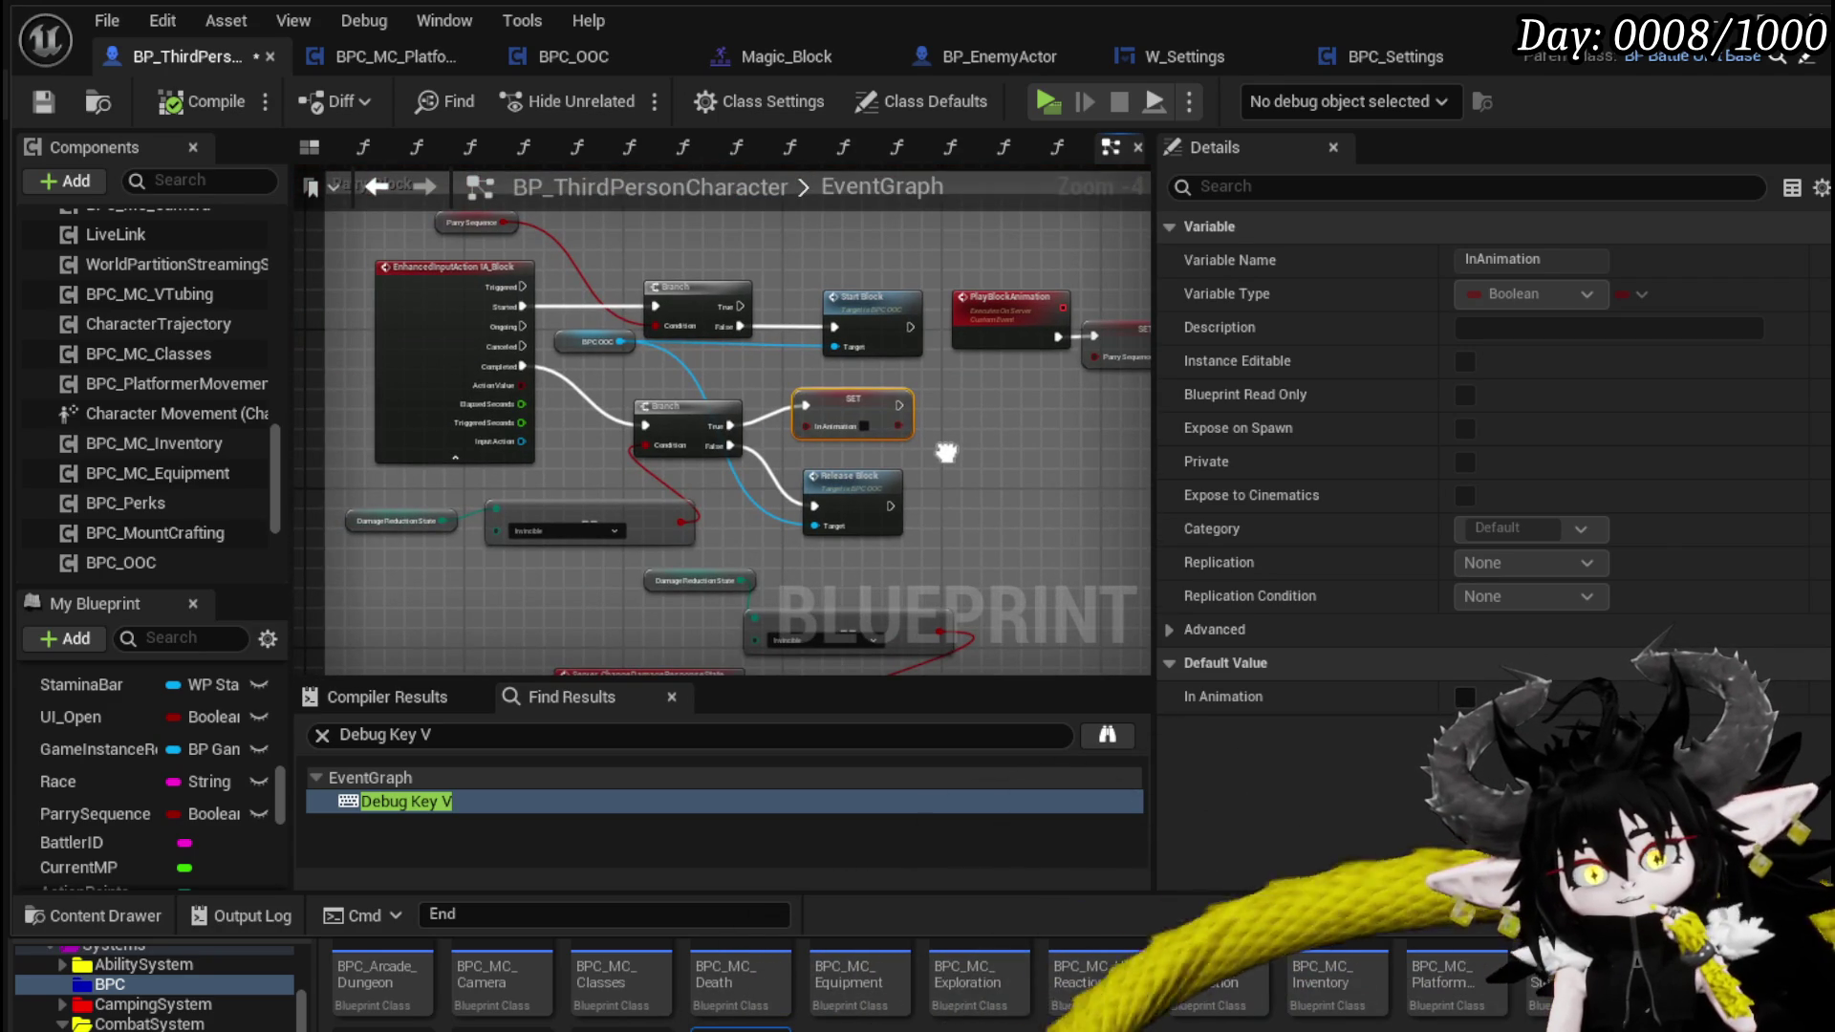
double_click(861, 488)
- Open BPC_OOC's EndBlocking function and move the Owner node above the node chain
double_click(869, 445)
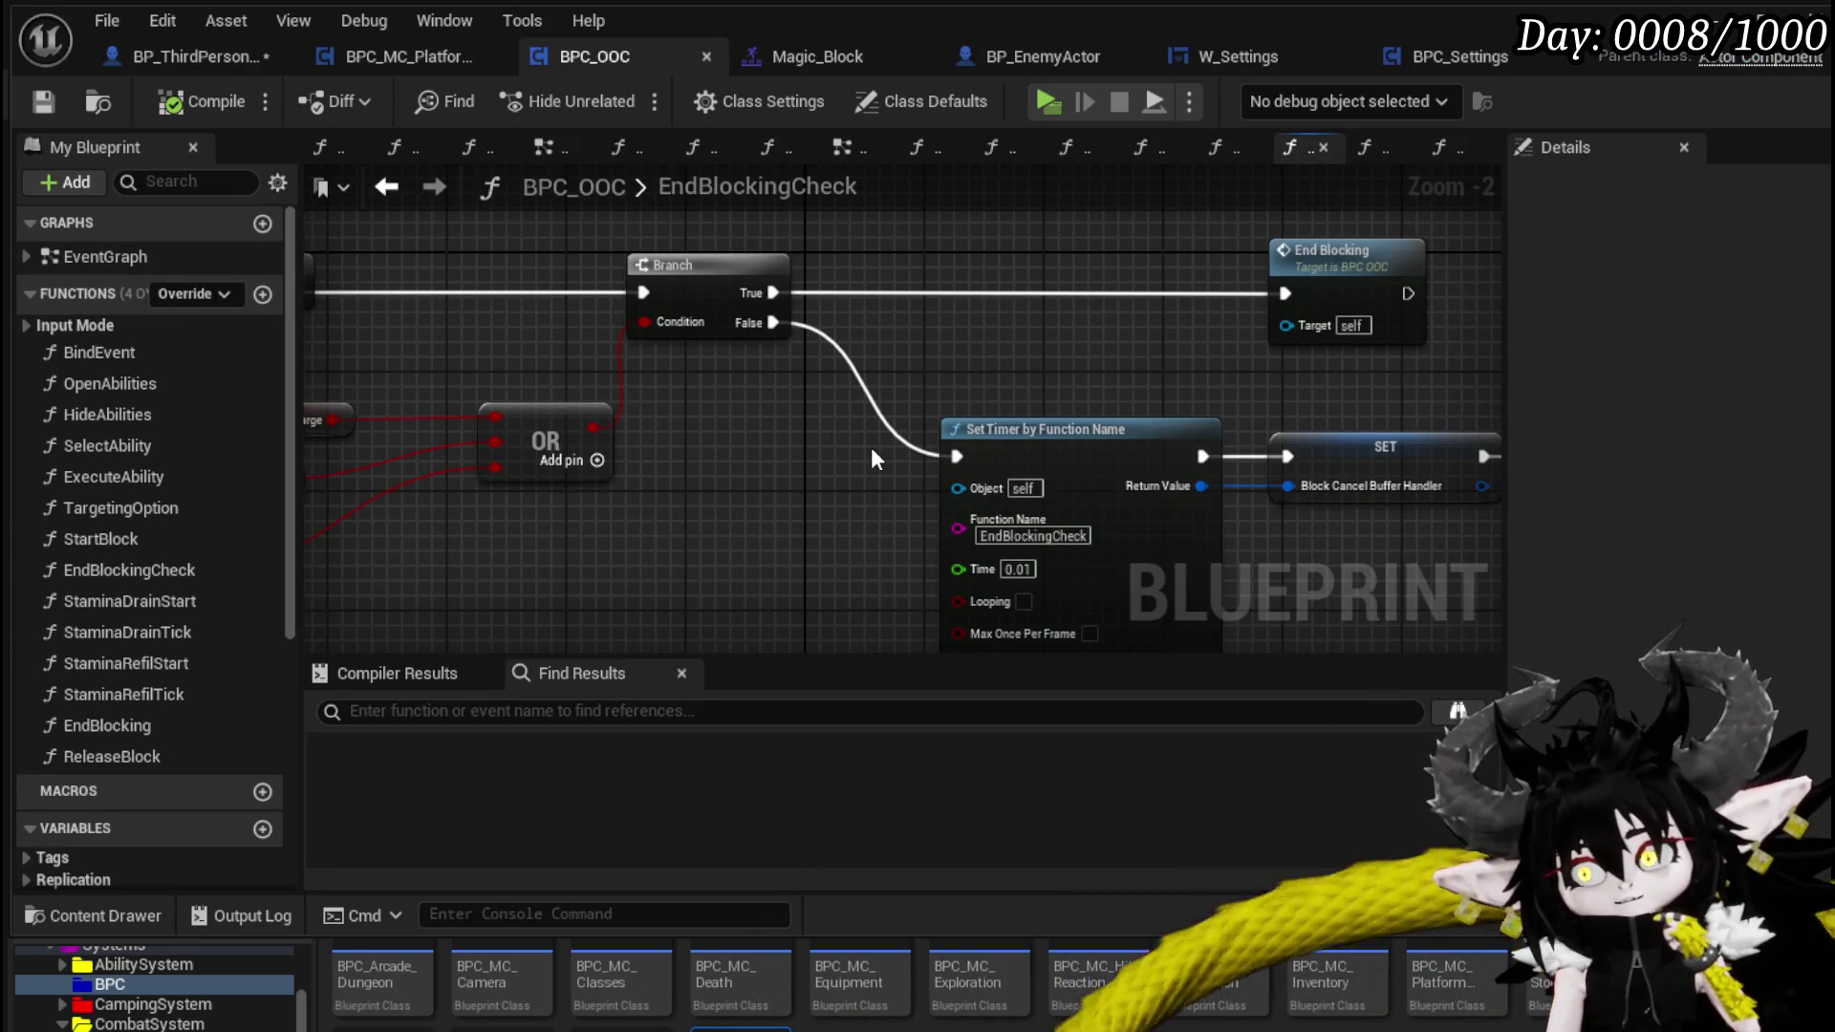
double_click(1343, 267)
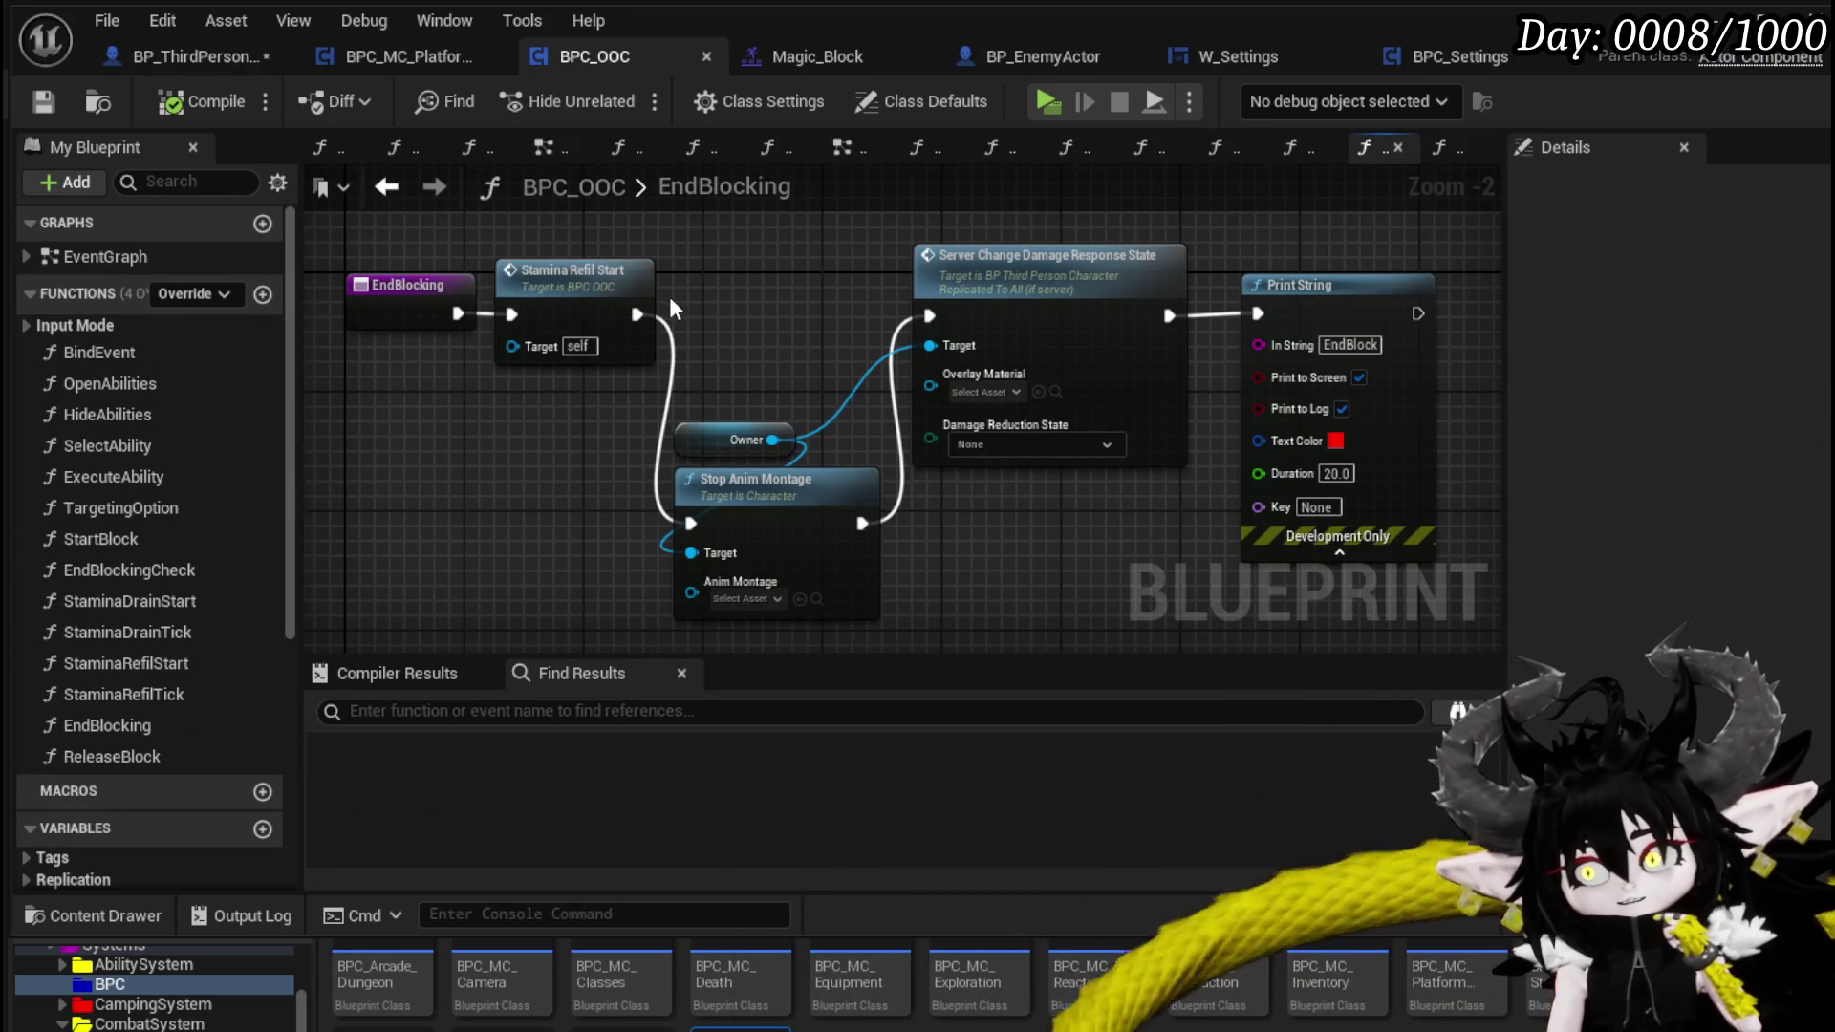
click(736, 439)
mouse_move(736, 439)
mouse_down()
mouse_move(736, 521)
mouse_move(765, 267)
mouse_move(914, 242)
mouse_up()
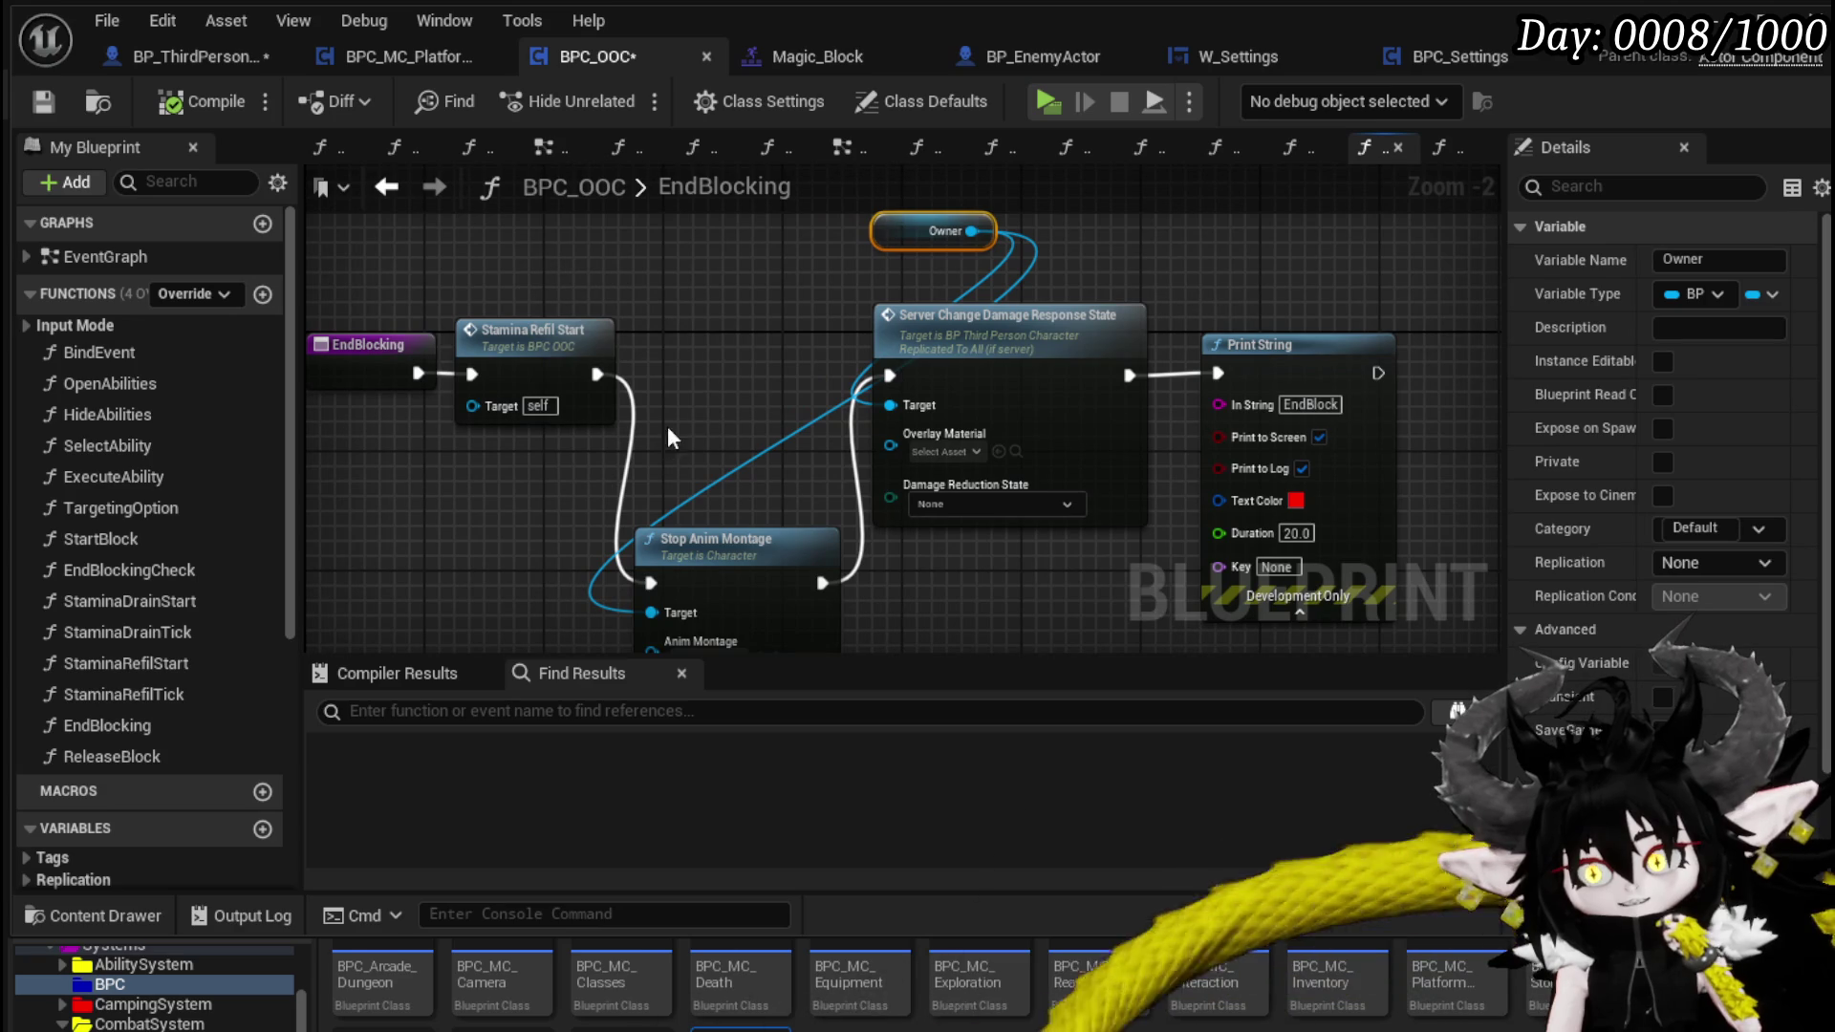
- Rearrange the Owner, EndBlocking and Stamina Refil Start nodes, then go back to BP_ThirdPersonCharacter
mouse_move(676, 417)
mouse_down()
mouse_move(767, 306)
mouse_move(881, 428)
mouse_move(1059, 251)
mouse_move(629, 280)
mouse_up()
click(478, 230)
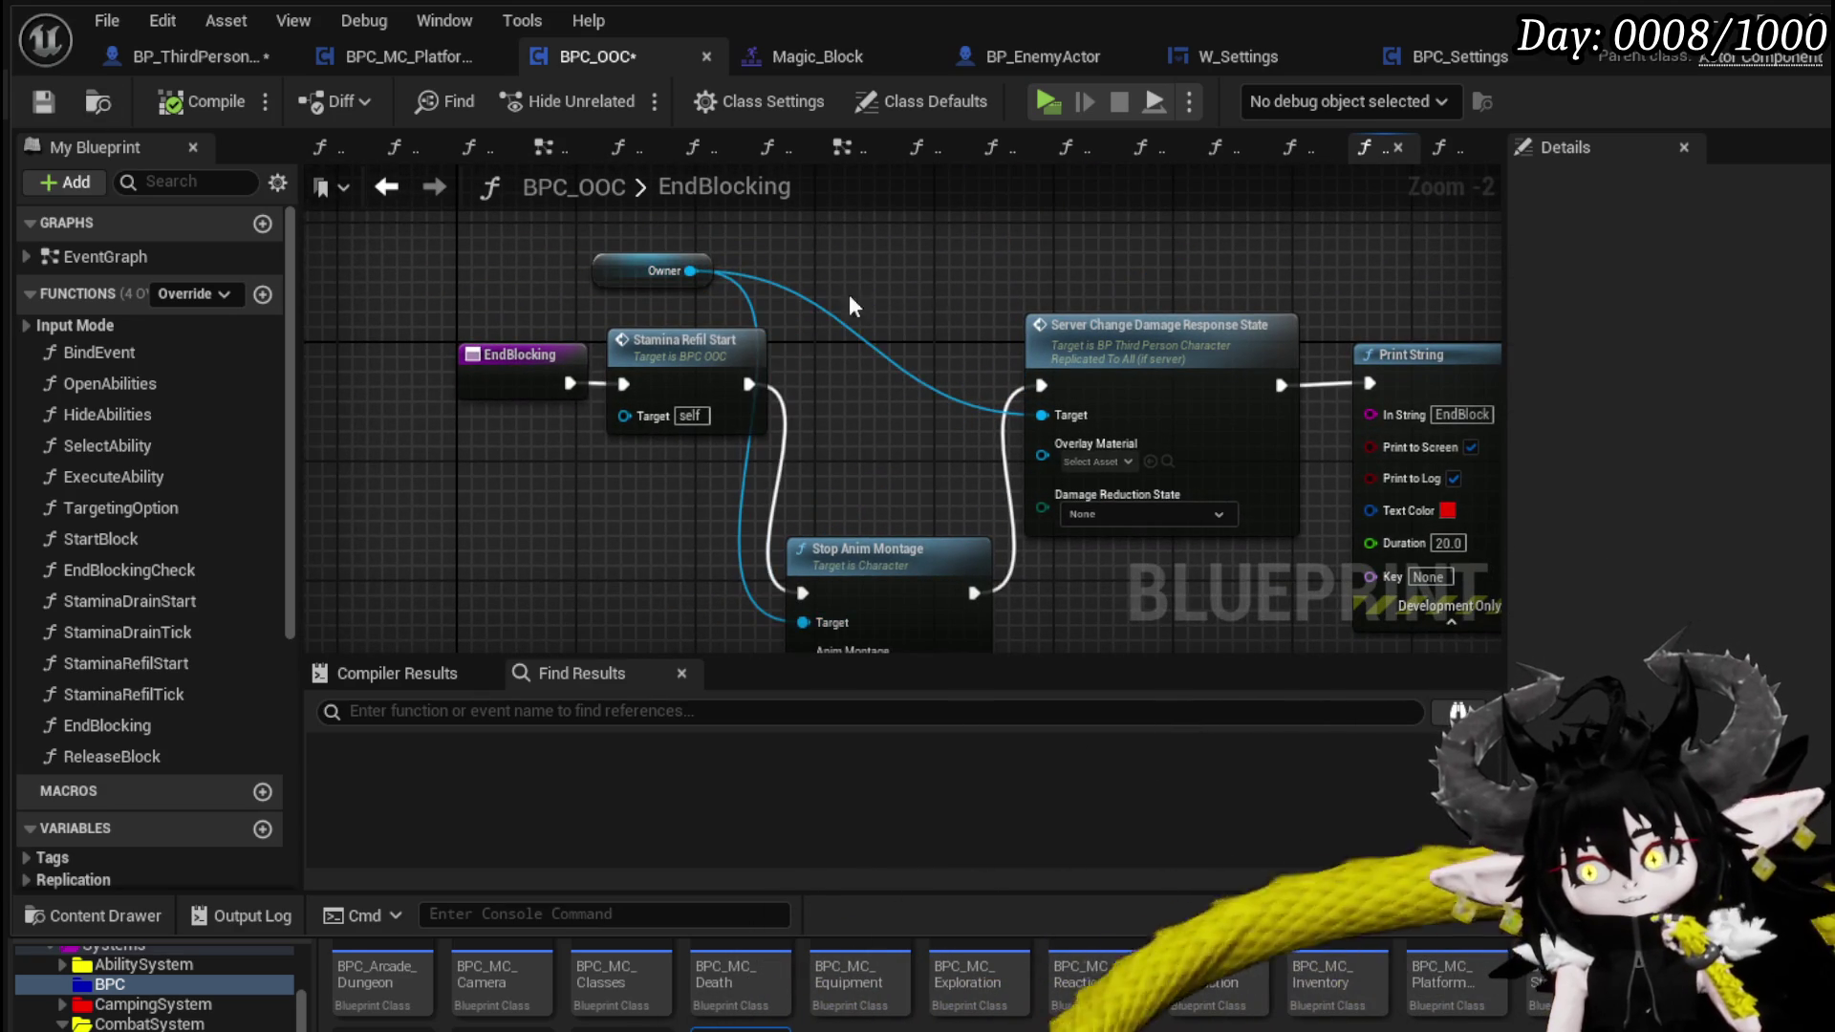
mouse_move(416, 488)
mouse_down()
mouse_move(669, 382)
mouse_move(472, 375)
mouse_move(676, 360)
mouse_up()
mouse_move(929, 379)
mouse_down()
mouse_move(633, 372)
mouse_move(492, 341)
mouse_up()
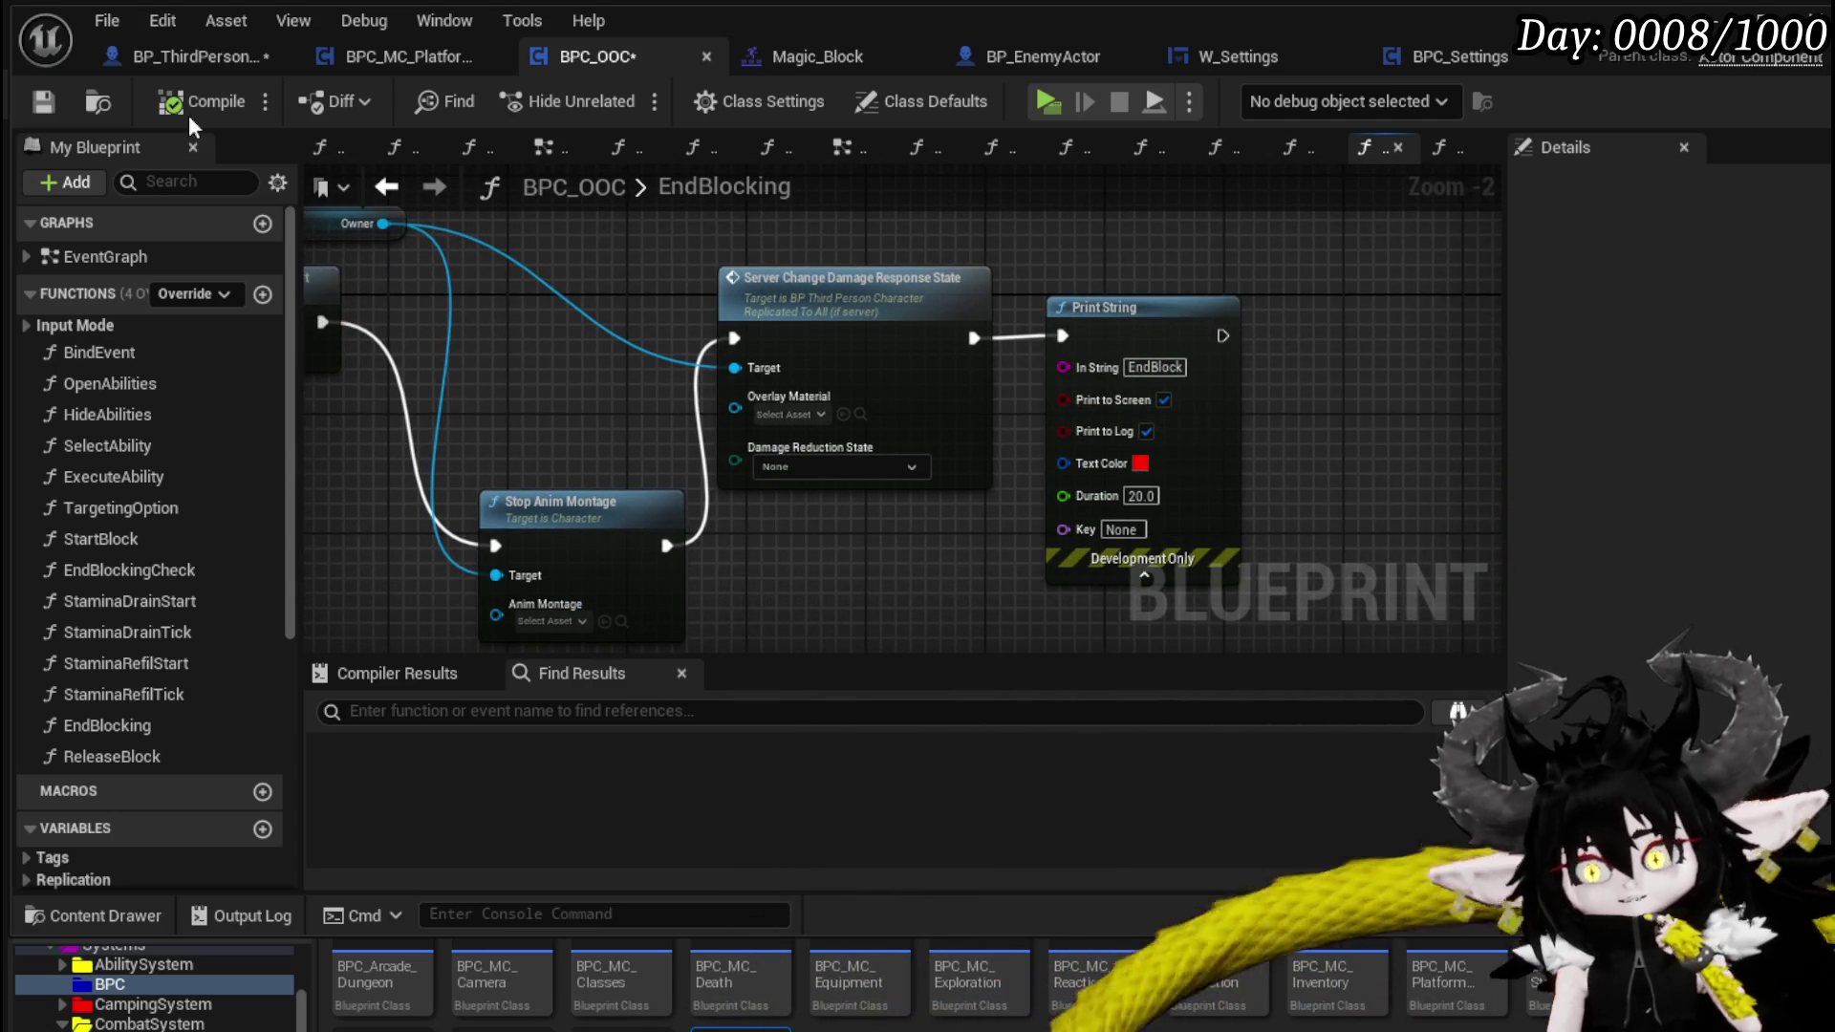
click(168, 60)
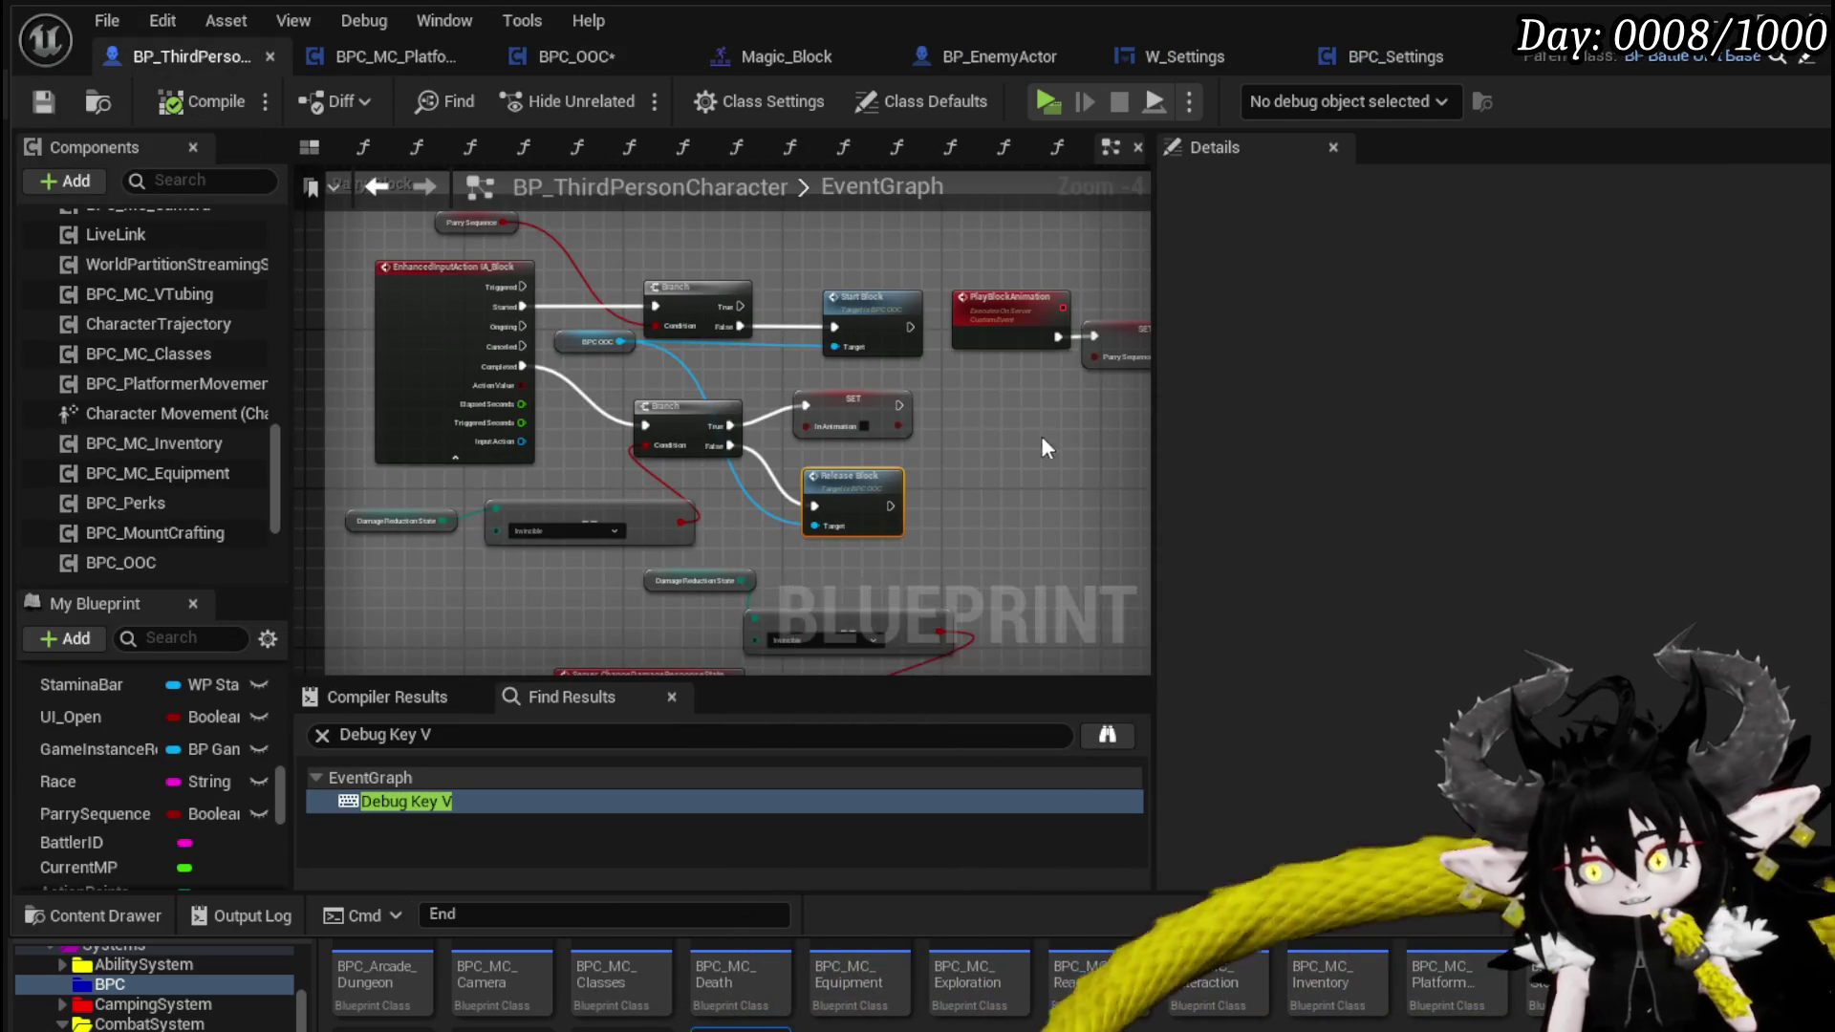
- Survey the Play Montage, Start Block, PlayBlockAnimation and Parry Sequence SET area of the EventGraph
click(468, 457)
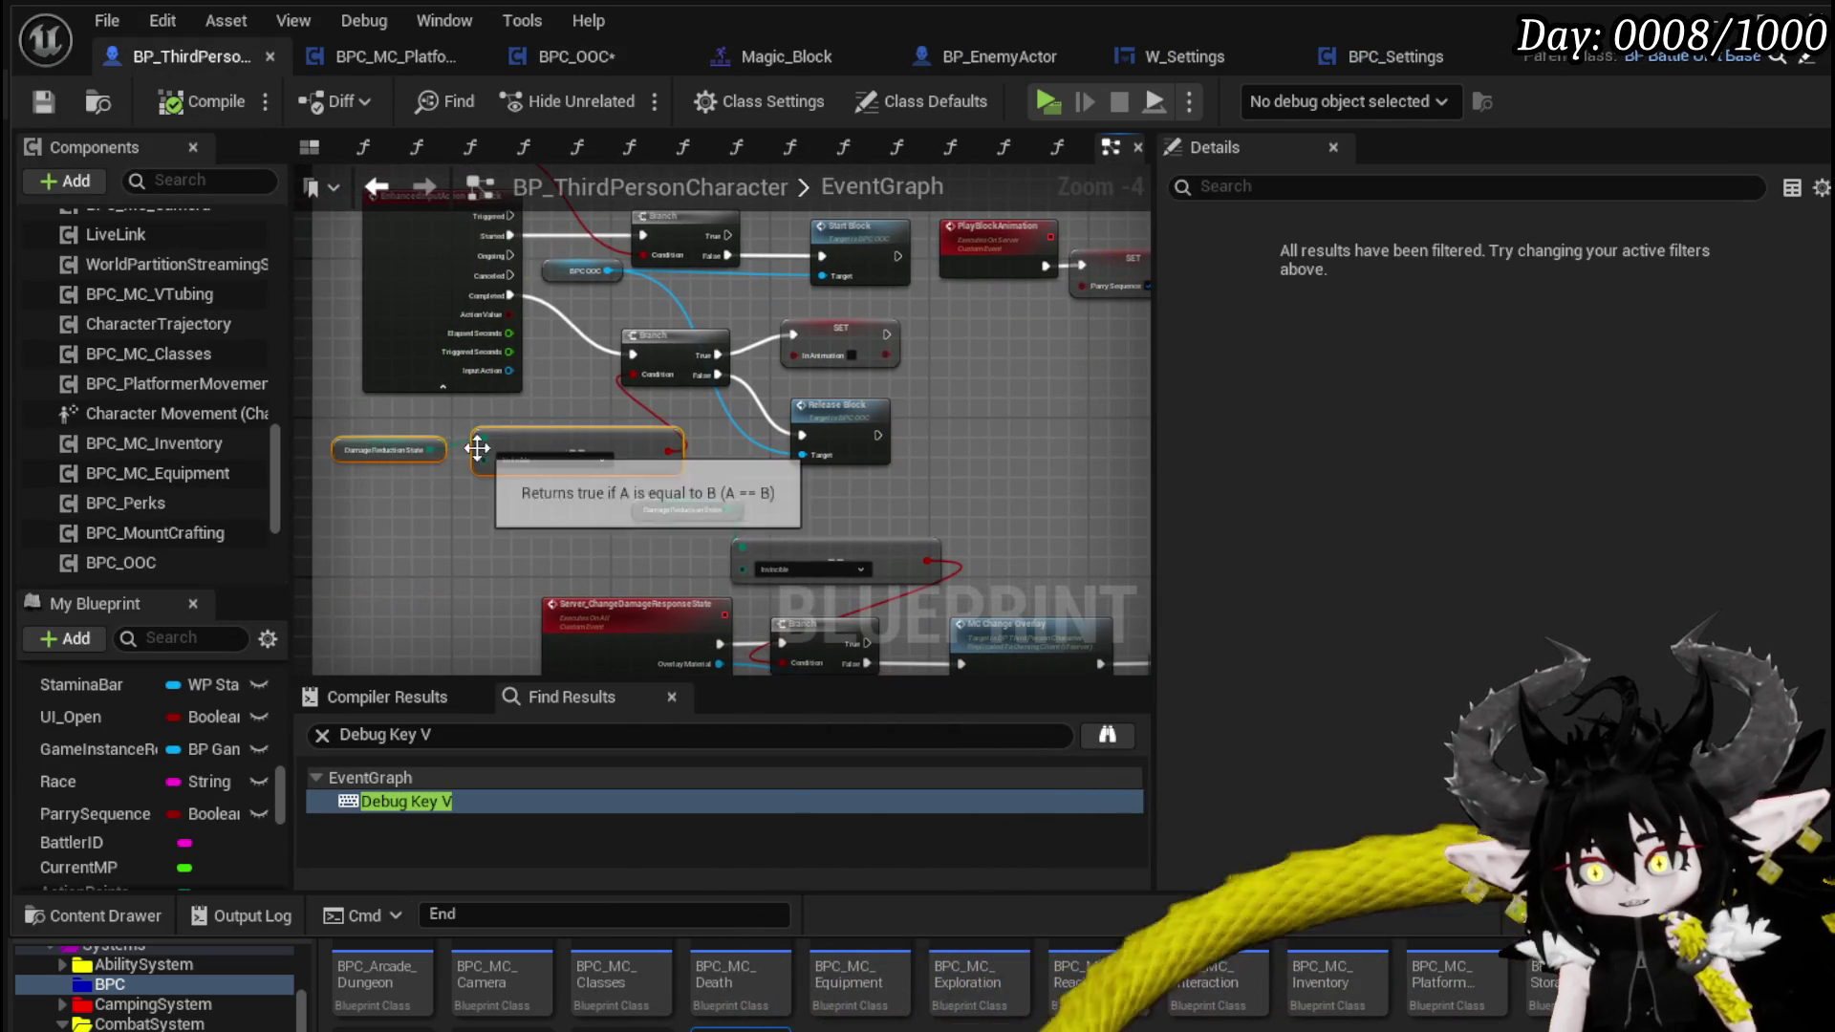
scroll(546, 473, up, 1)
drag(685, 348, 297, 424)
mouse_move(940, 389)
mouse_down()
mouse_move(616, 463)
mouse_move(625, 478)
mouse_up()
drag(611, 239, 1261, 315)
click(697, 382)
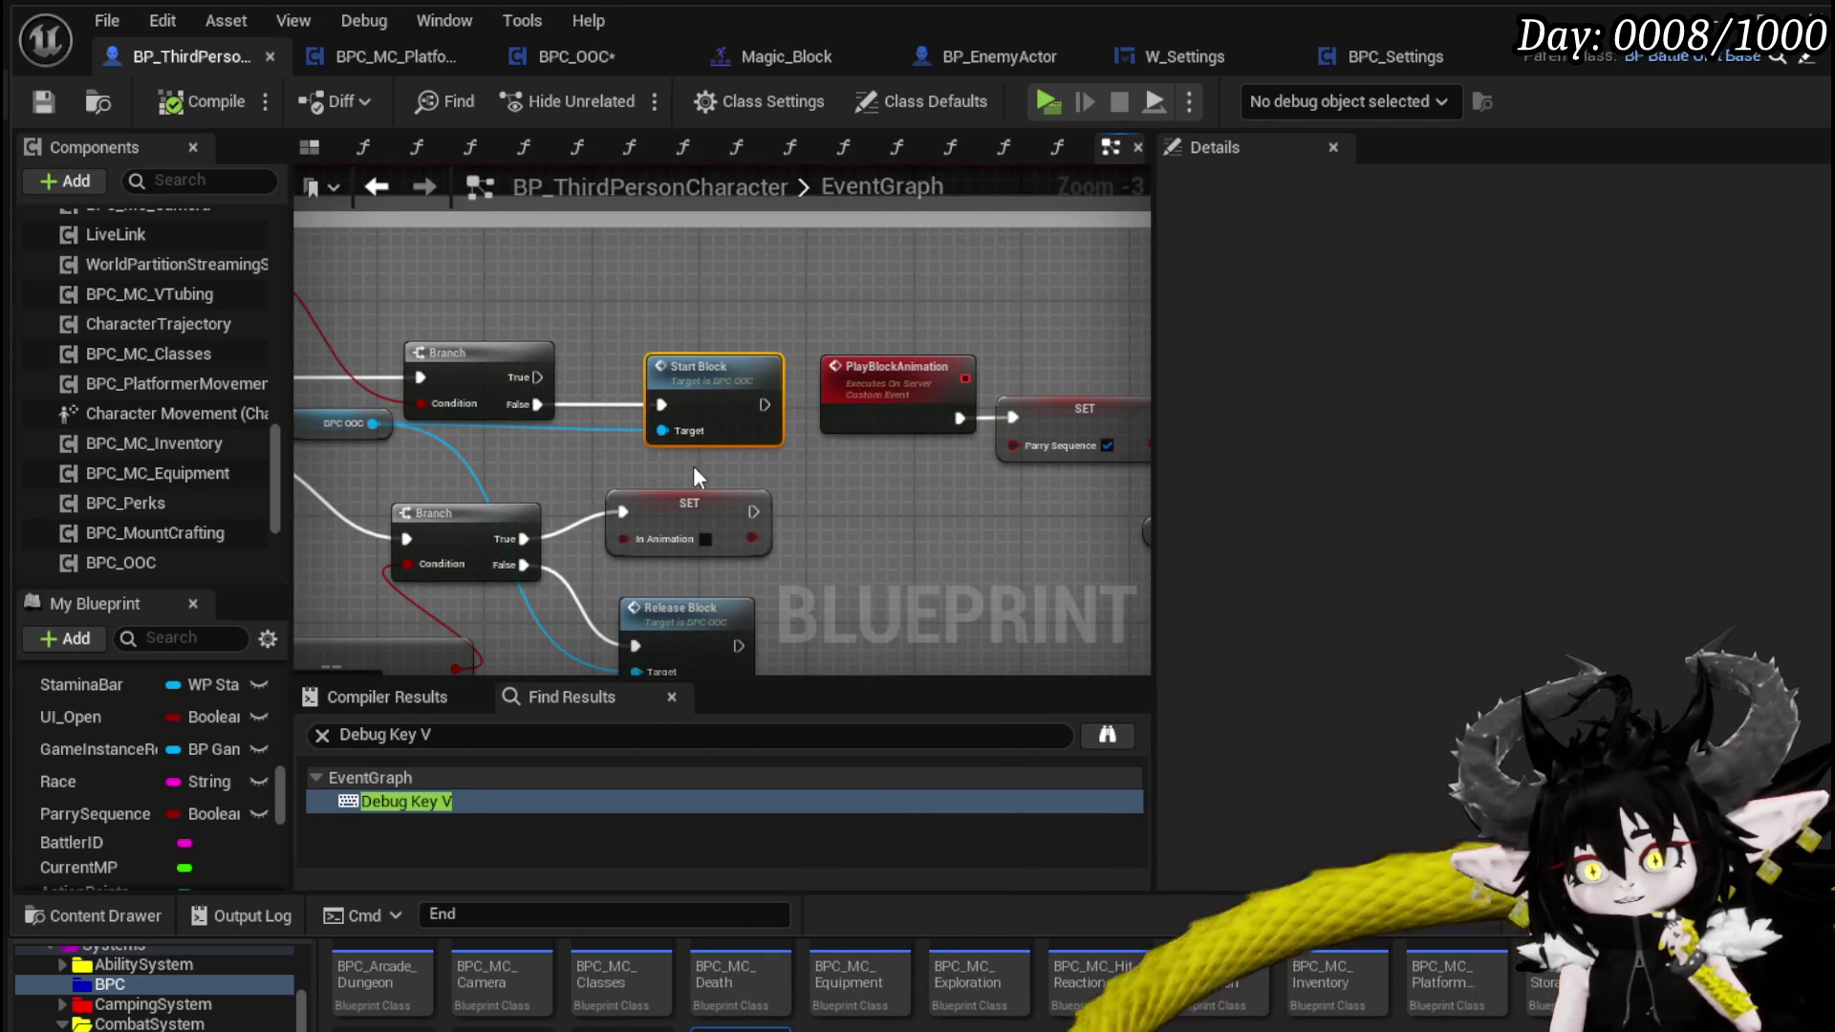
drag(702, 466, 809, 428)
drag(713, 336, 311, 317)
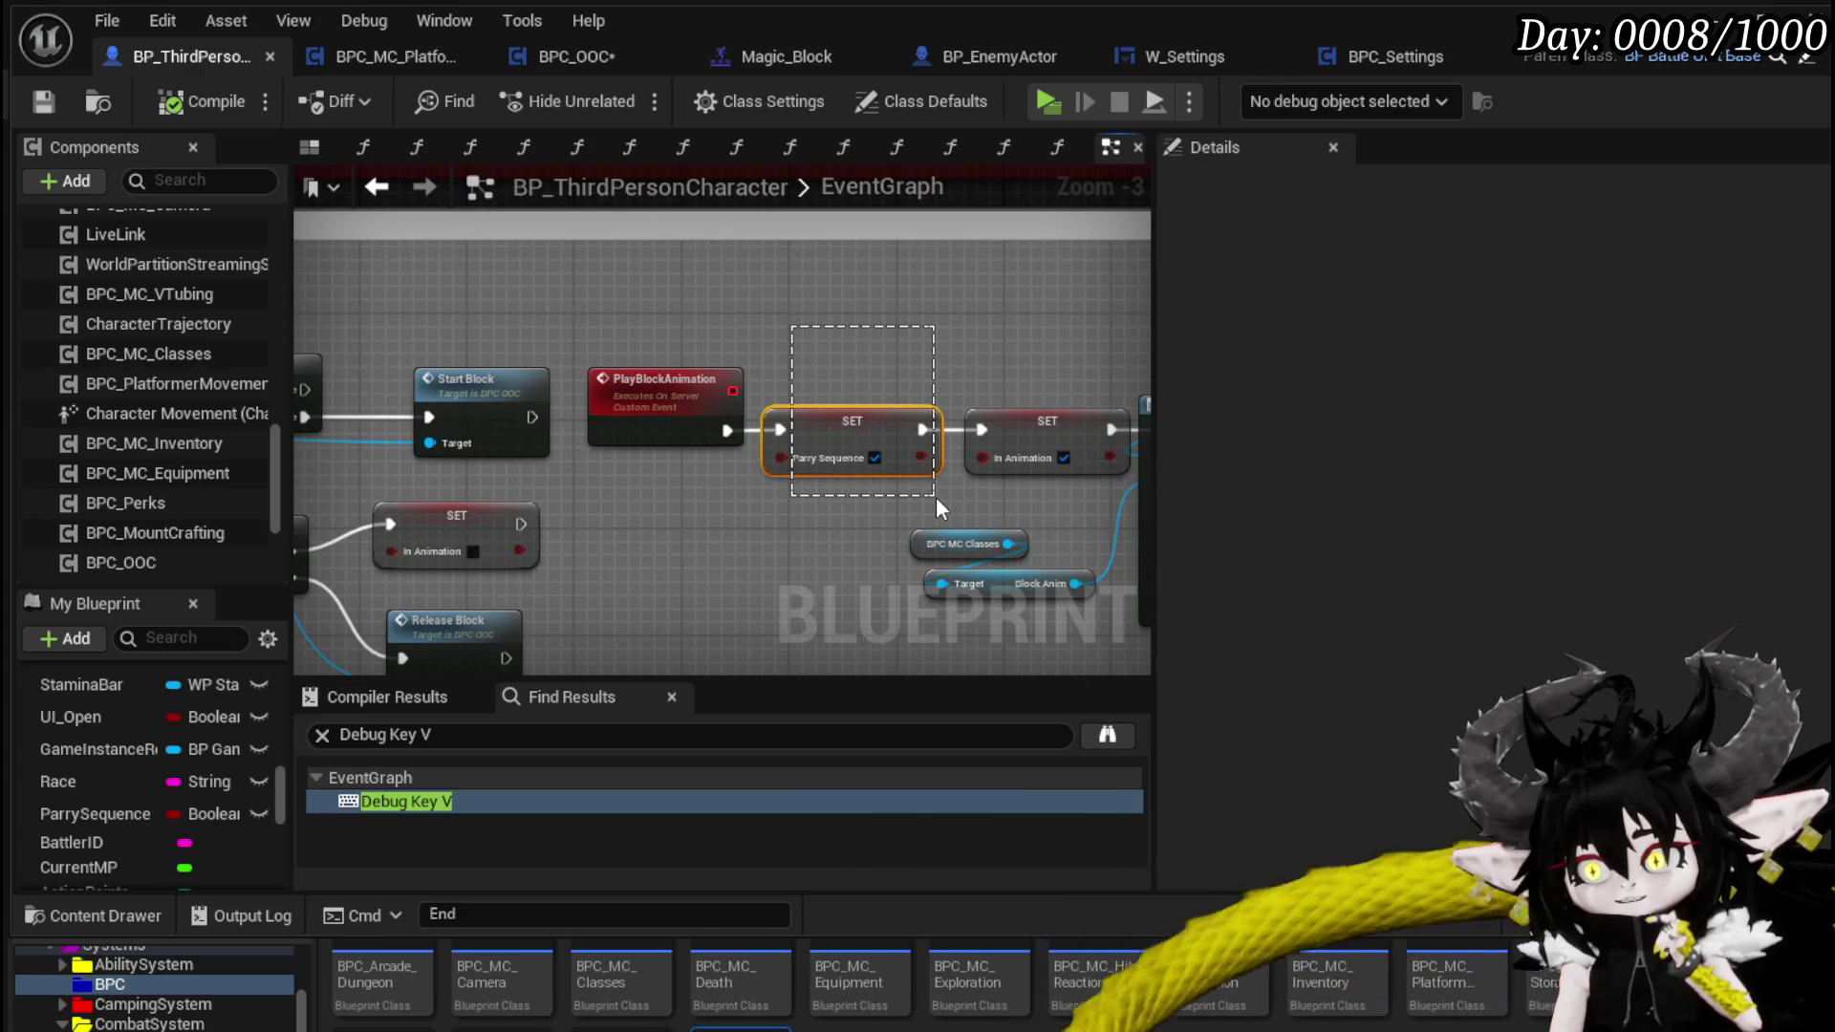
drag(937, 497, 936, 497)
- Lift the two SET nodes and Walk Movement upward, then inspect the WalkMovement function
mouse_move(940, 396)
mouse_down()
mouse_move(775, 339)
mouse_move(417, 292)
mouse_up()
mouse_move(822, 325)
mouse_down()
mouse_move(392, 304)
mouse_move(447, 308)
mouse_up()
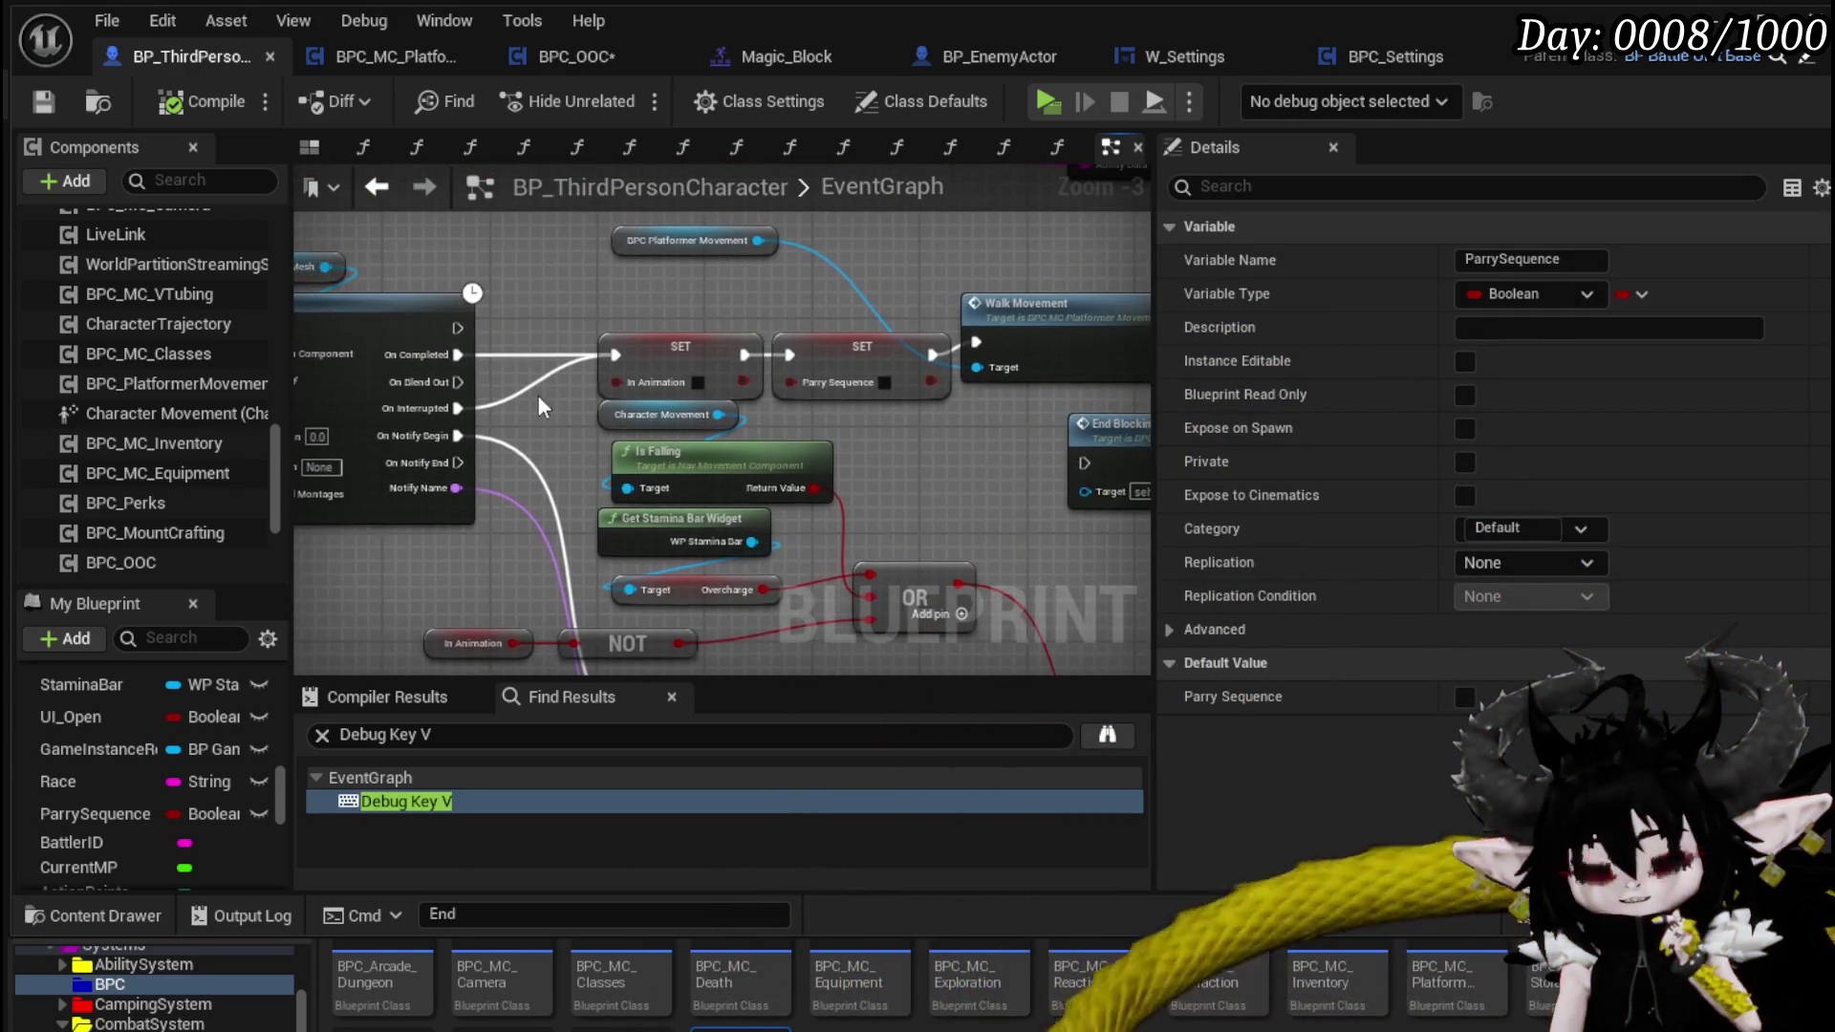
mouse_move(538, 411)
mouse_down()
mouse_move(565, 239)
mouse_move(470, 89)
mouse_move(524, 498)
mouse_up()
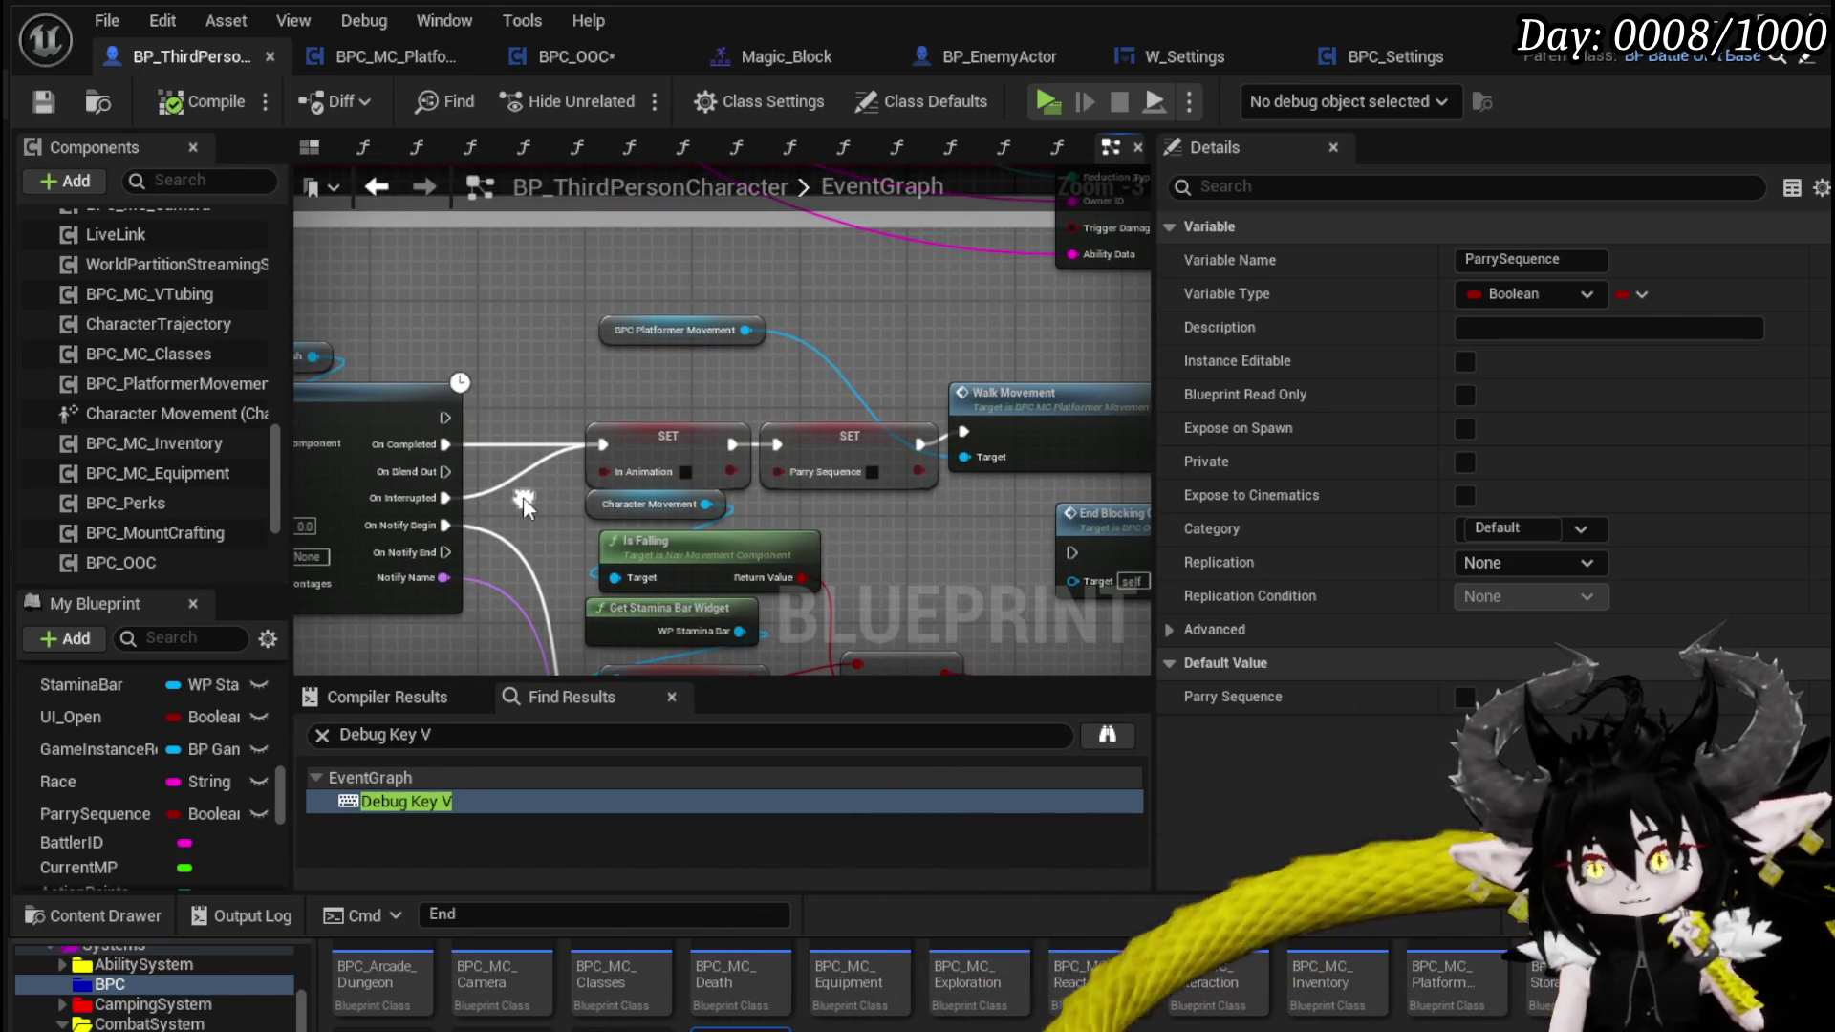
mouse_move(703, 385)
mouse_down()
mouse_move(699, 315)
mouse_move(840, 383)
mouse_move(822, 329)
mouse_up()
mouse_move(997, 344)
mouse_down()
mouse_move(1009, 304)
mouse_move(768, 385)
mouse_up()
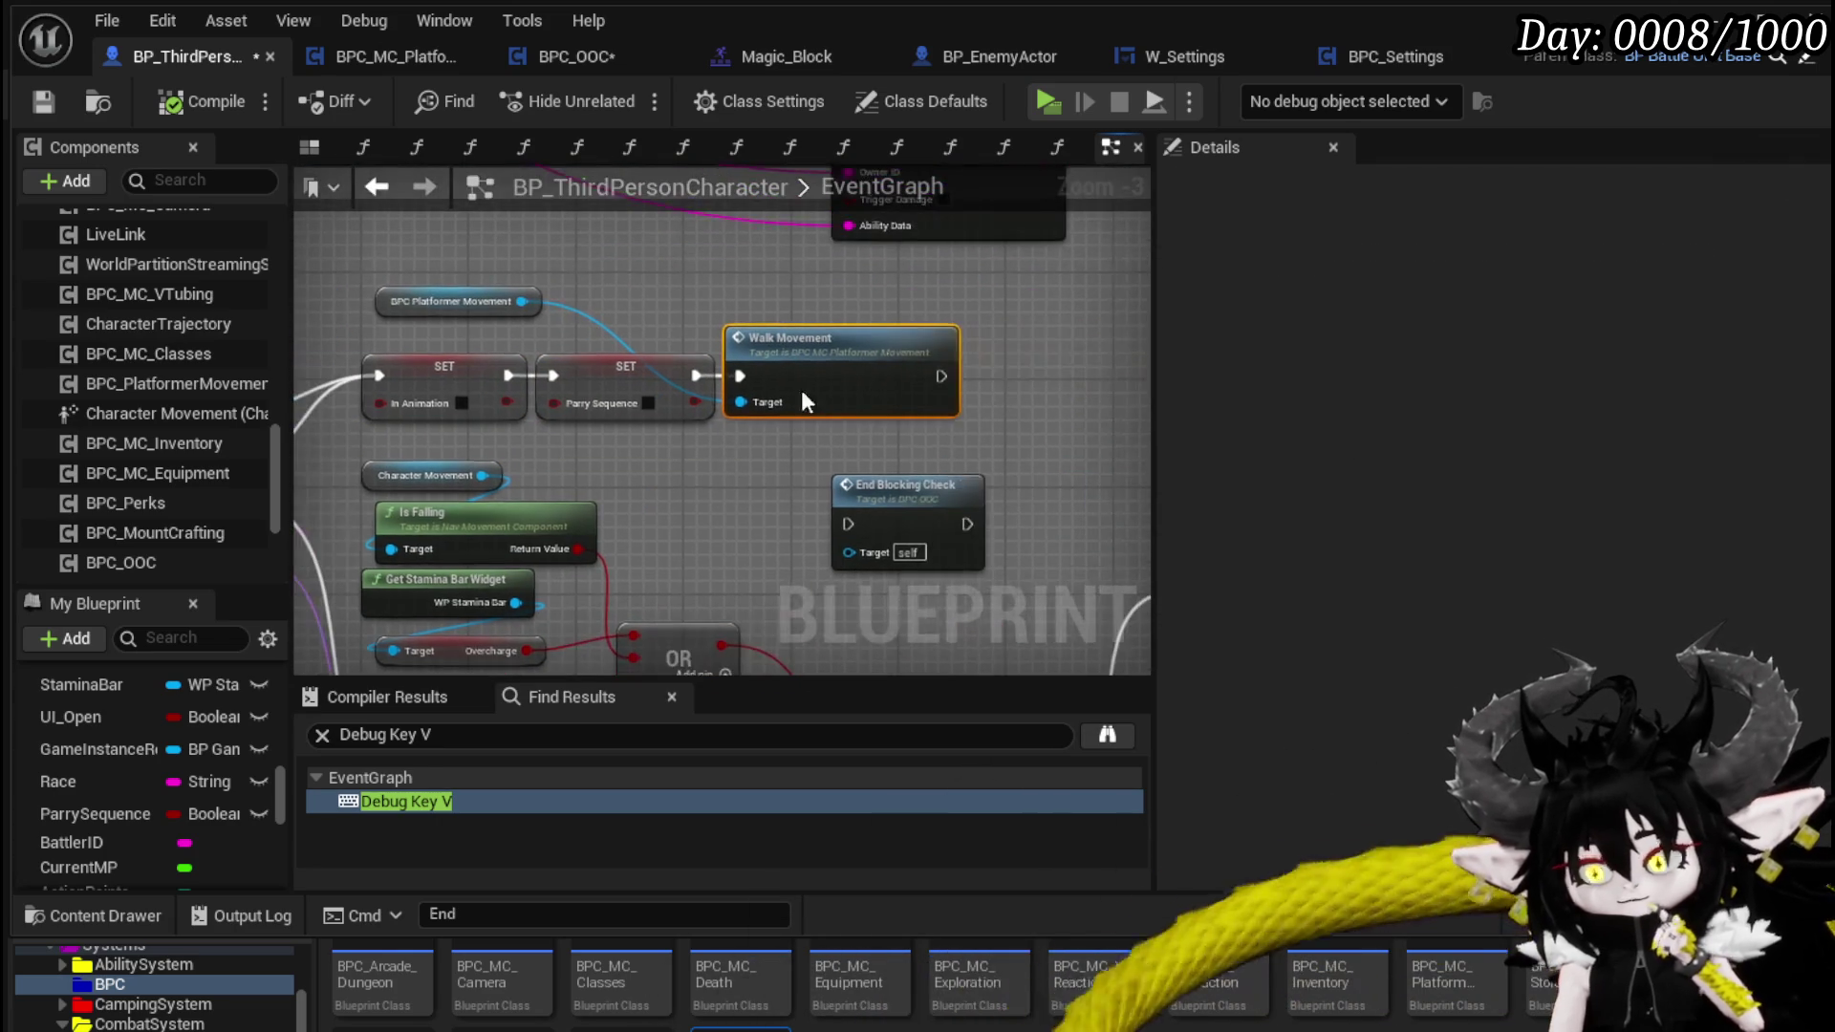
double_click(918, 328)
drag(988, 308, 940, 278)
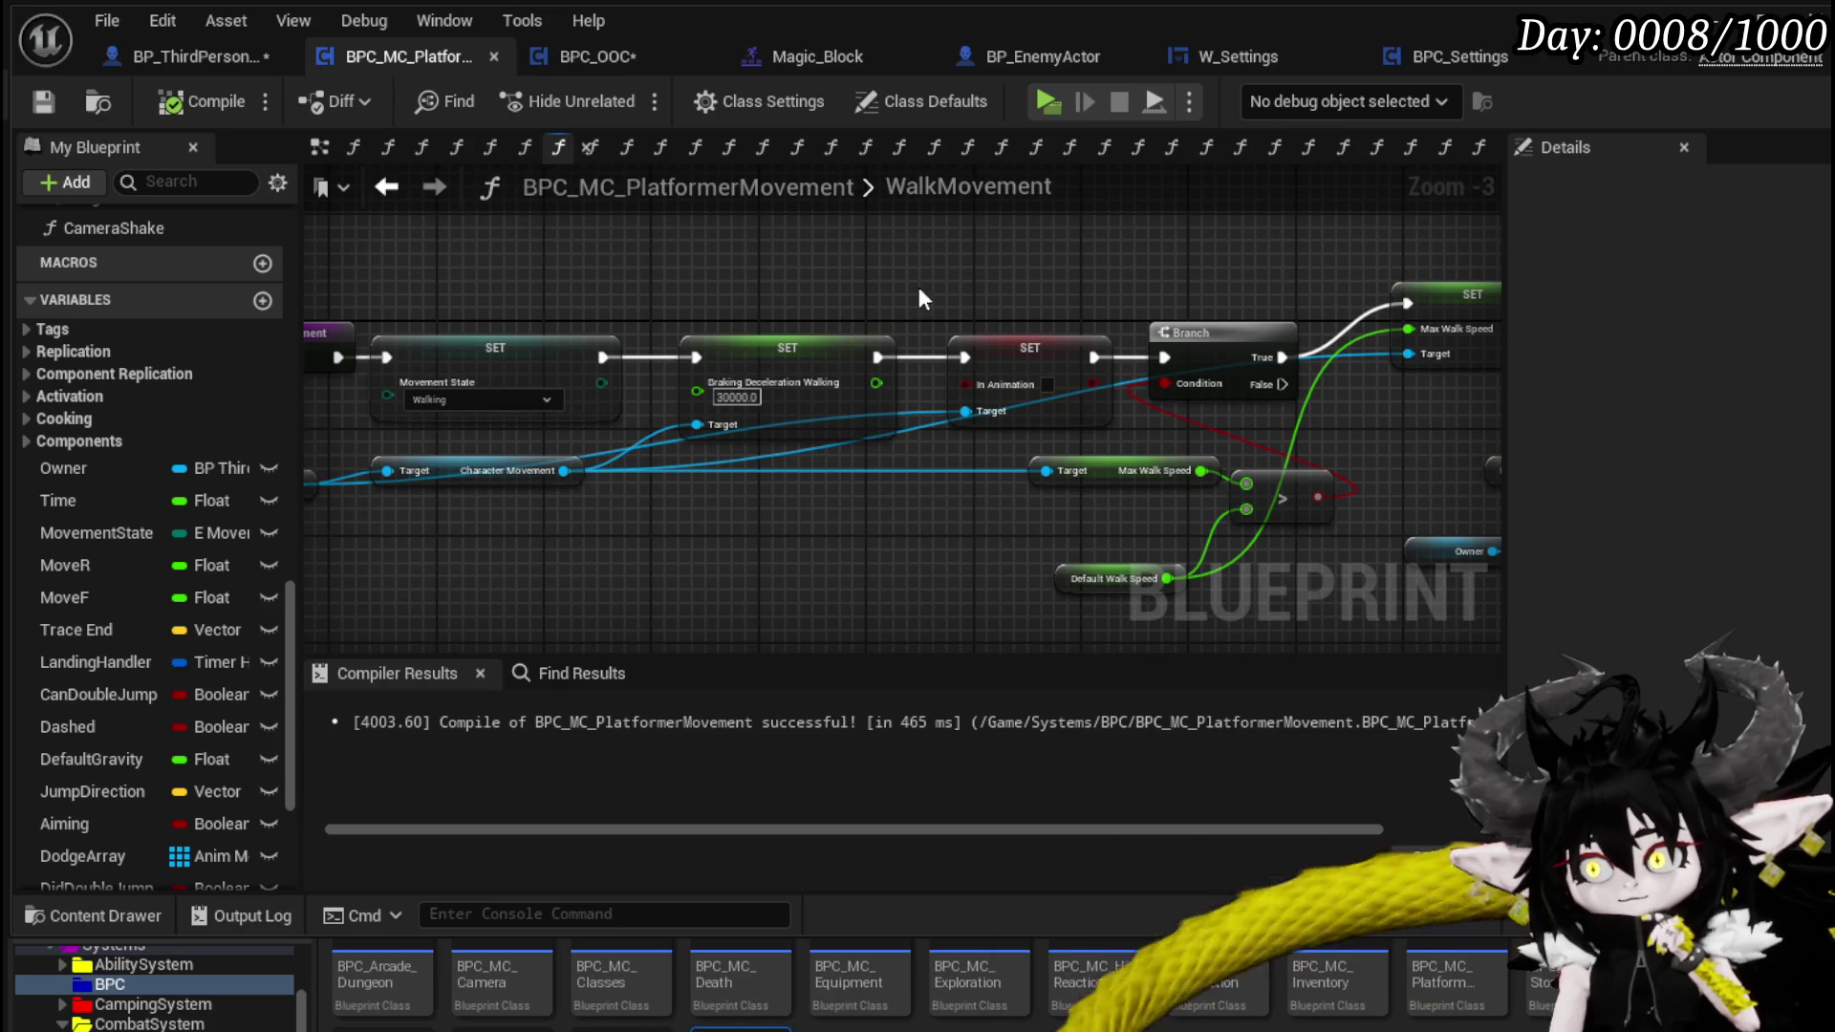
- Leave WalkMovement for BP_ThirdPersonCharacter's EventGraph, framing the SET and Walk Movement nodes
click(386, 188)
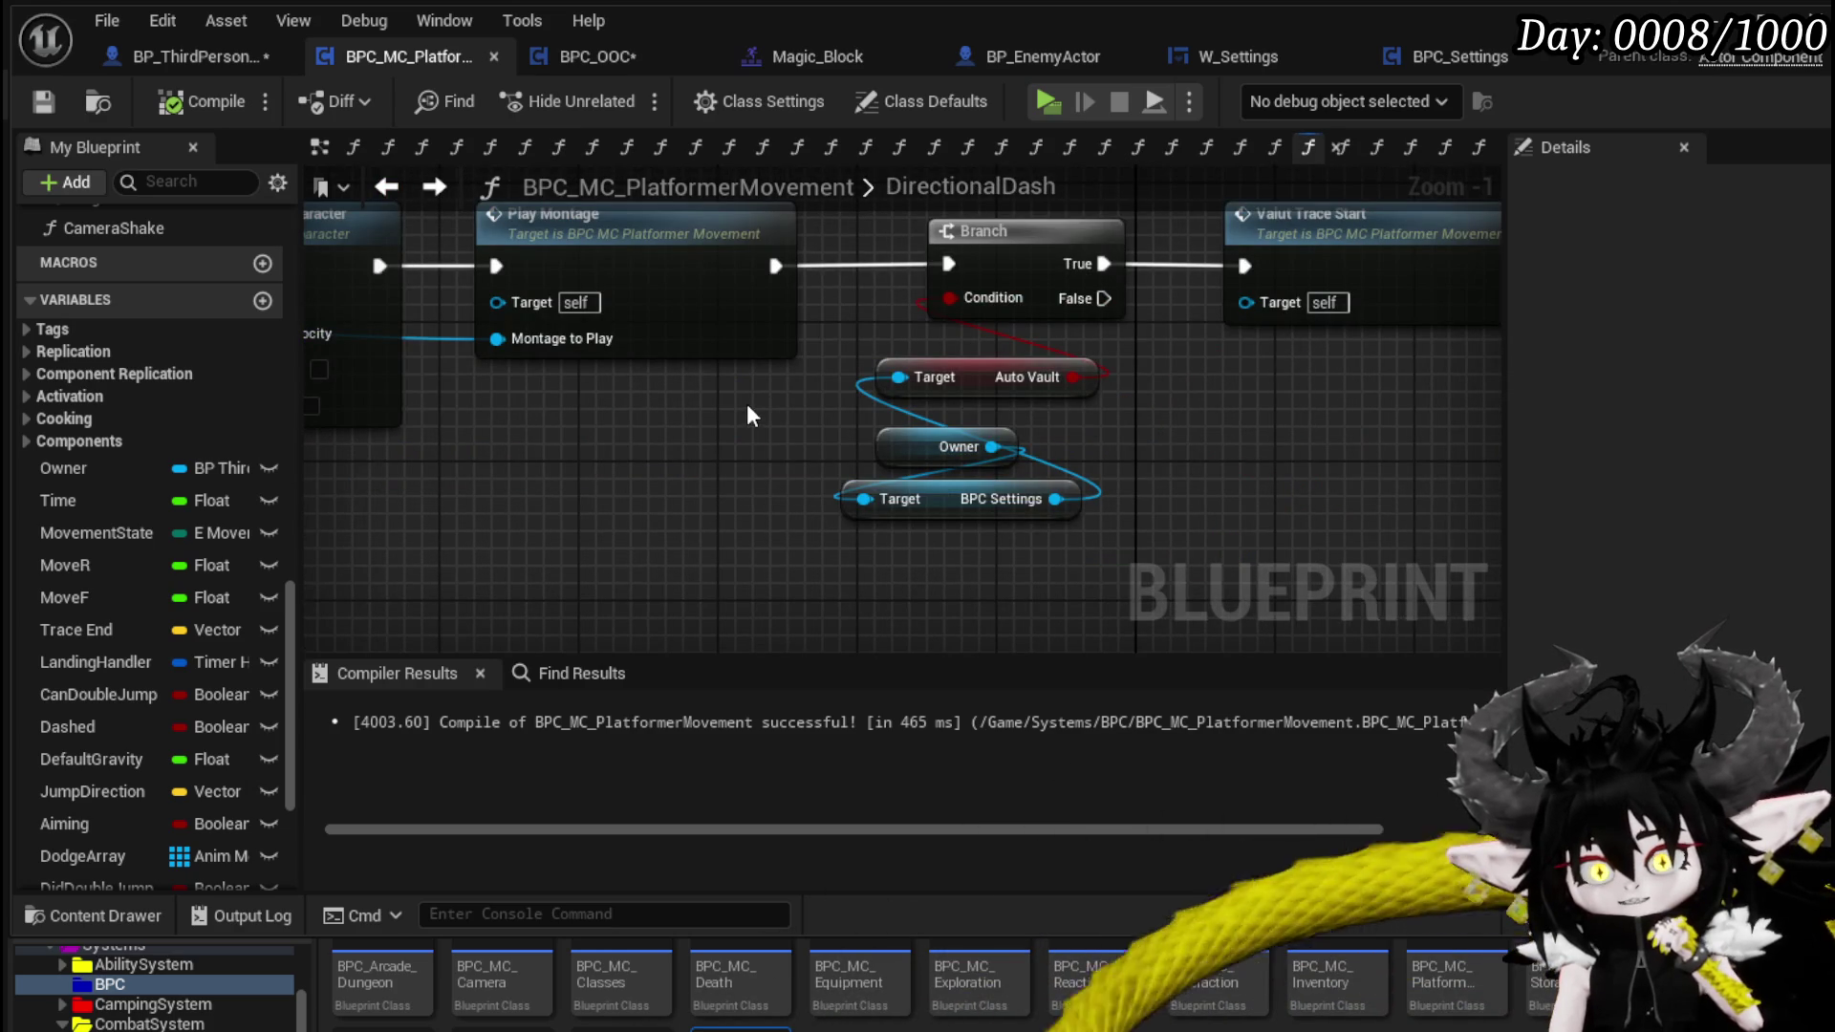
scroll(633, 507, down, 3)
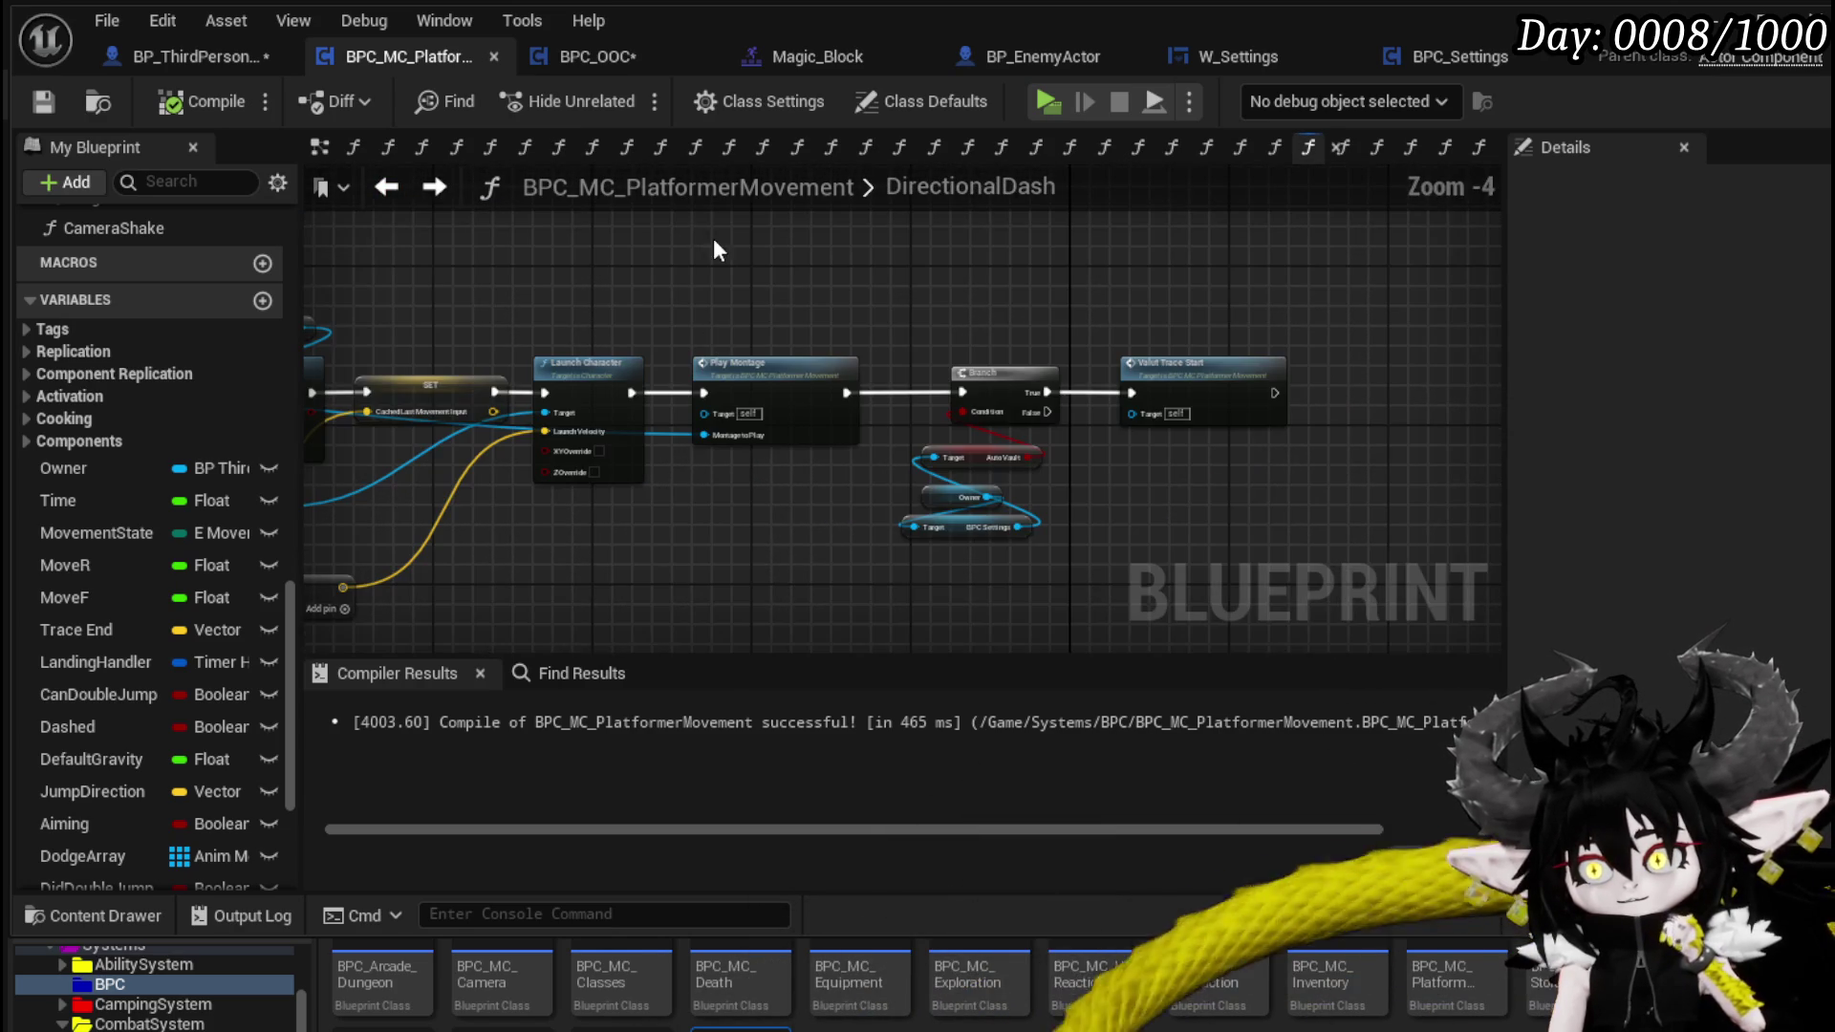
click(191, 56)
drag(507, 360, 731, 370)
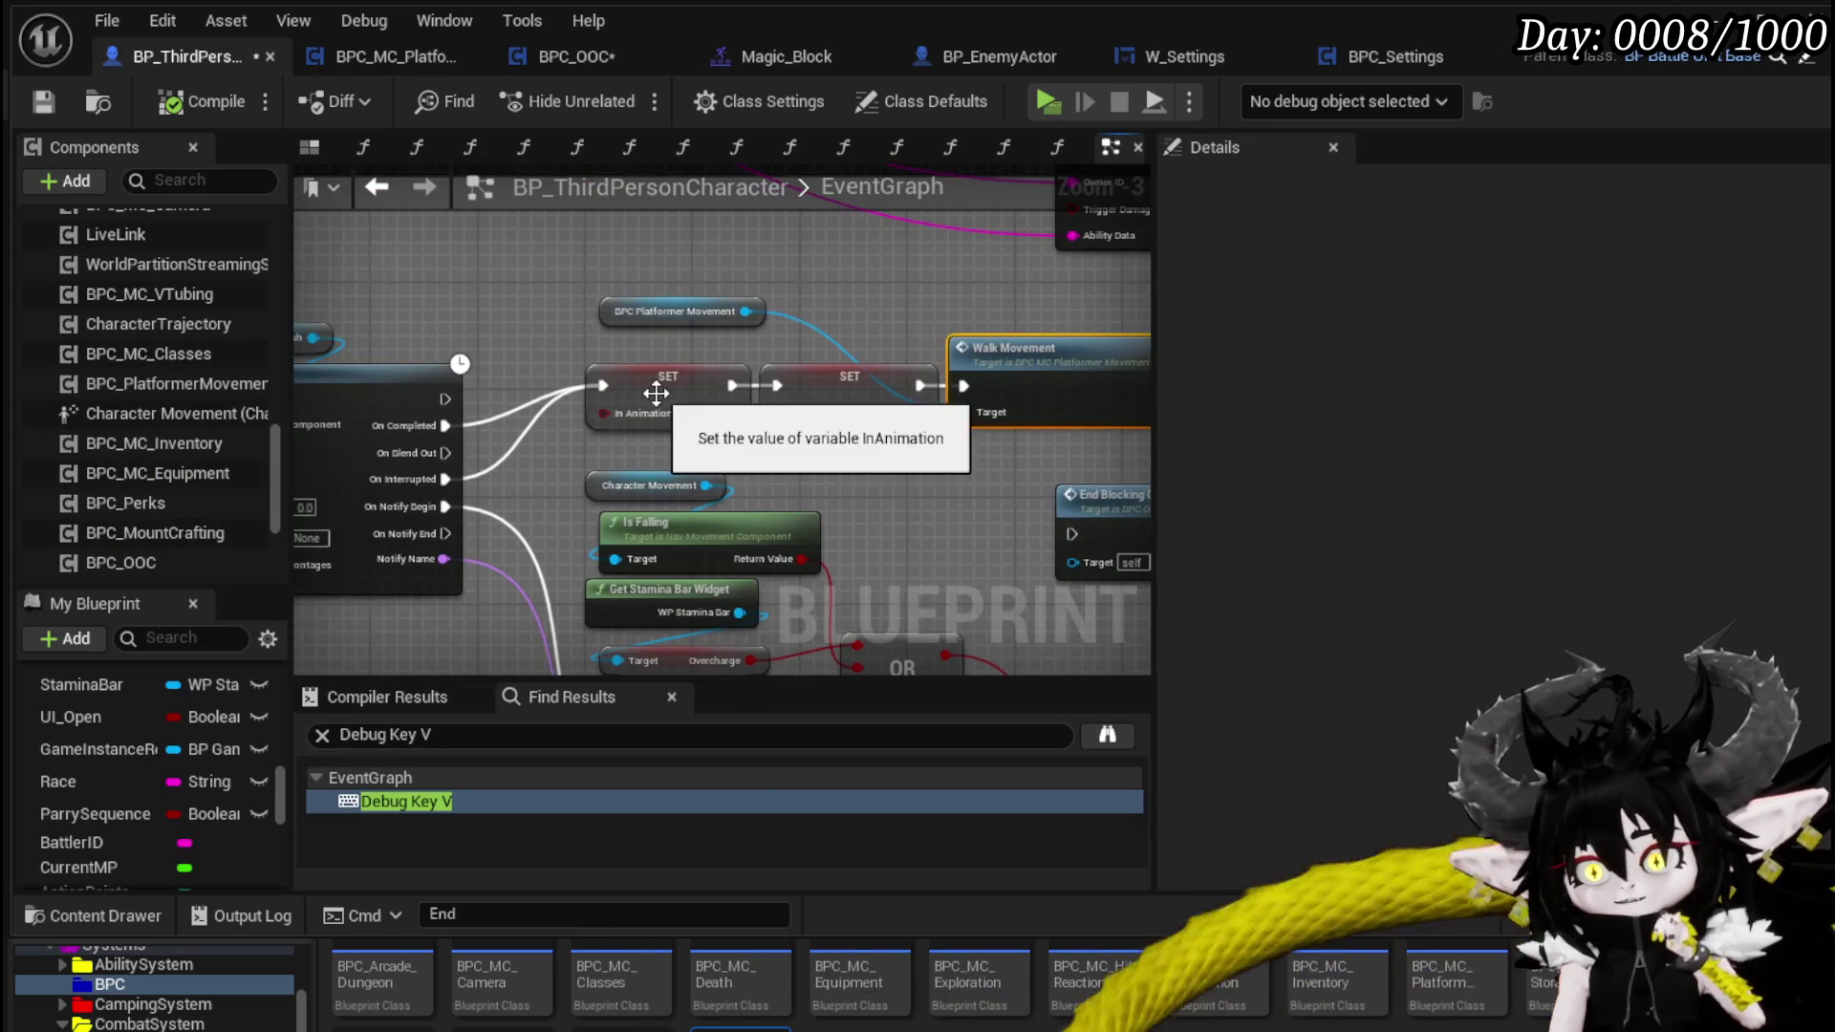
- Delete the In Animation SET and wire On Completed into the Parry Sequence SET, then tidy the nodes
alt+click(526, 426)
click(664, 385)
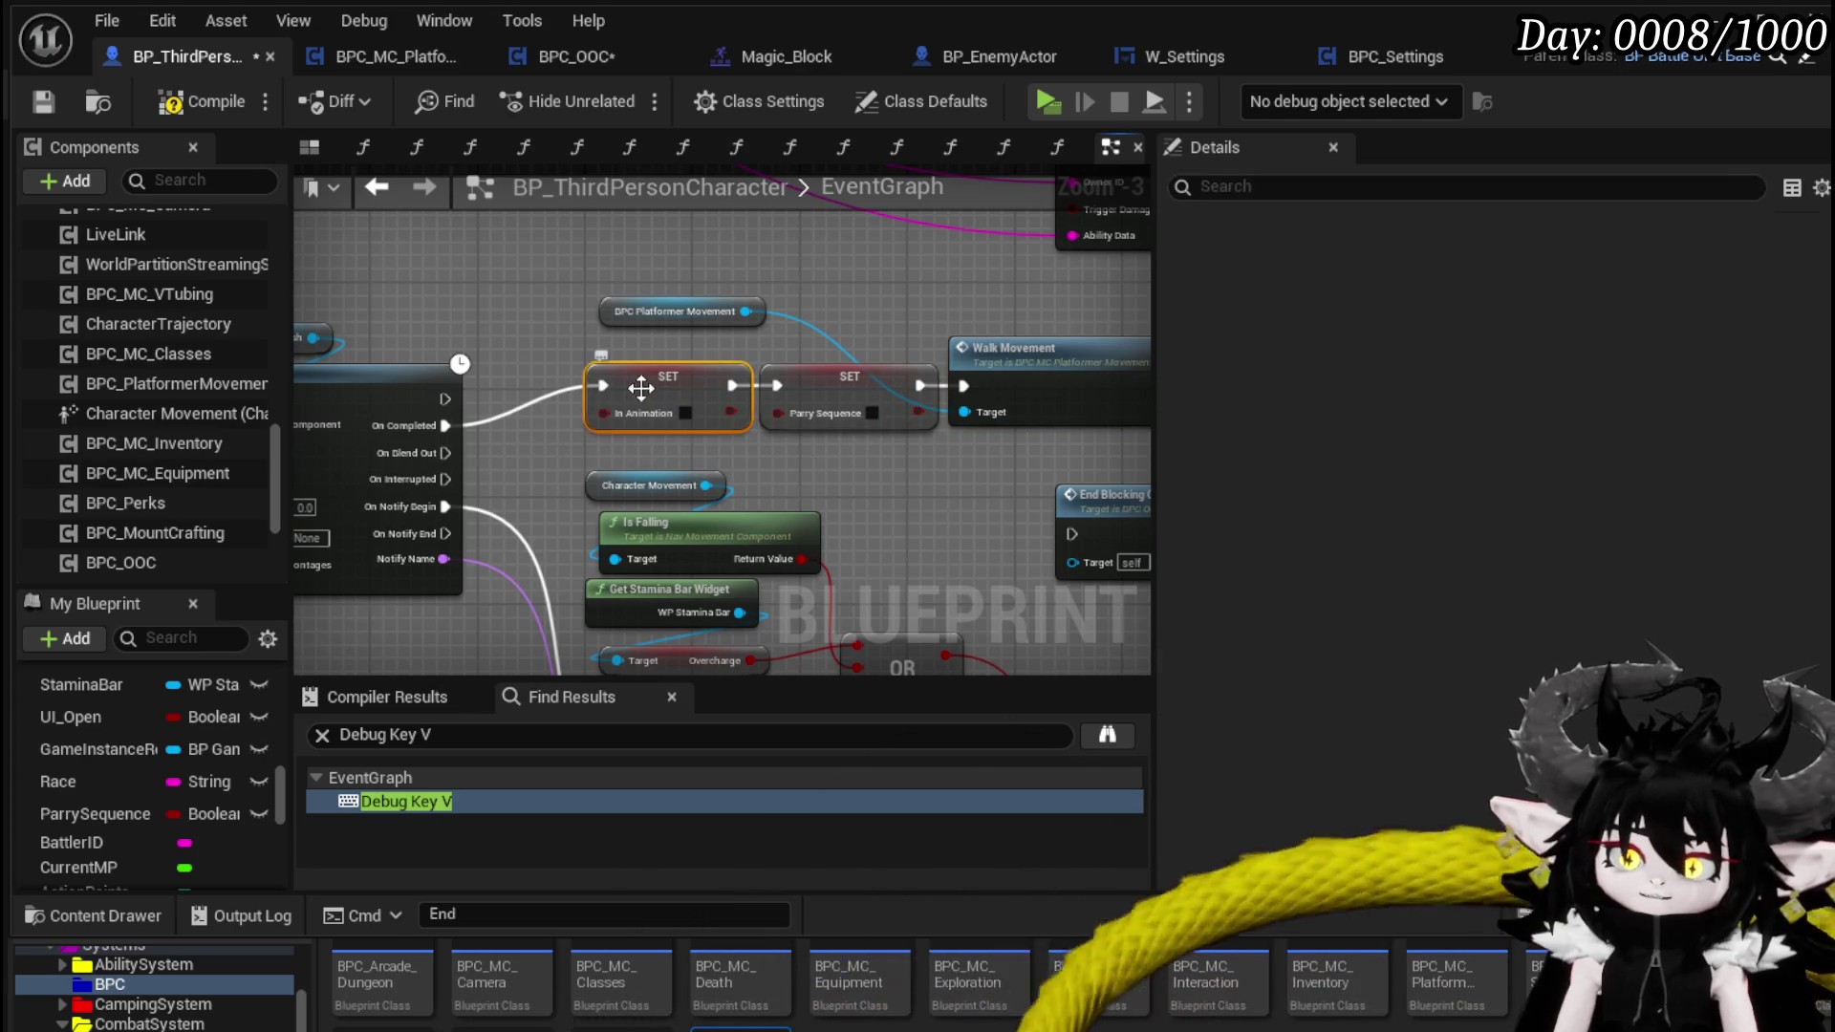
key(Delete)
drag(446, 426, 779, 386)
drag(1018, 365, 816, 363)
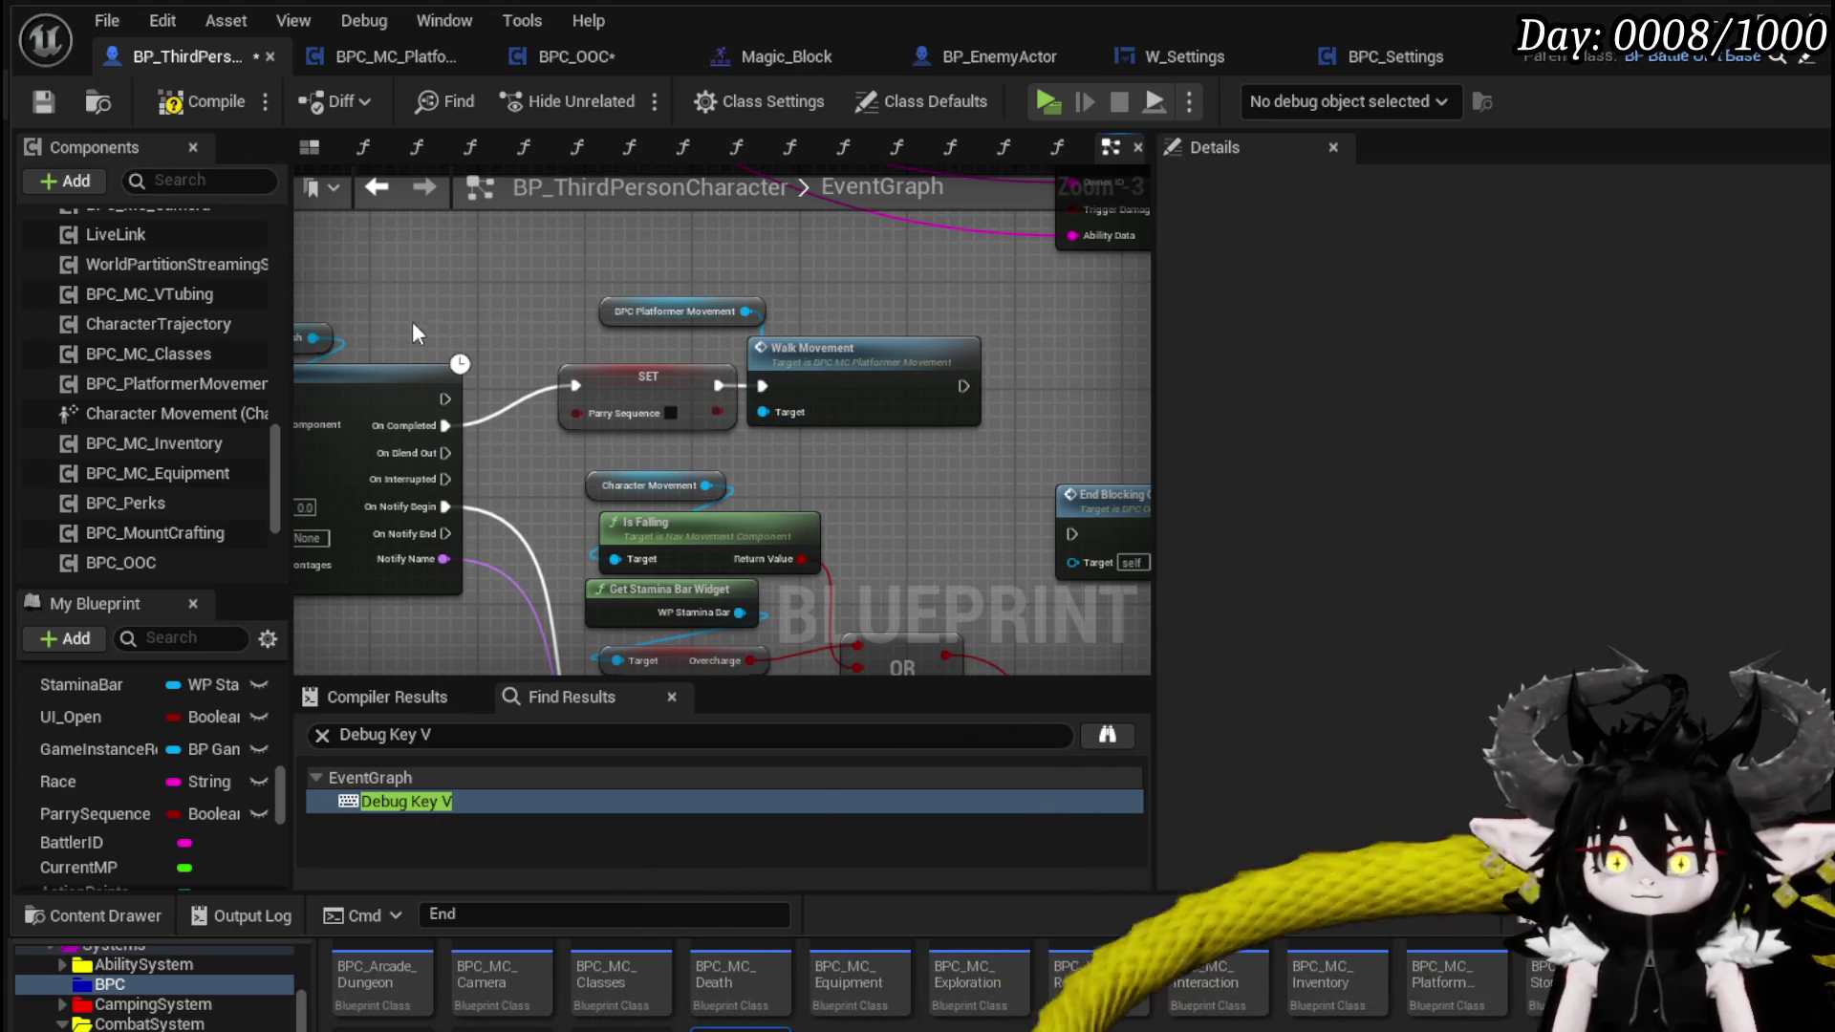
drag(640, 312, 599, 312)
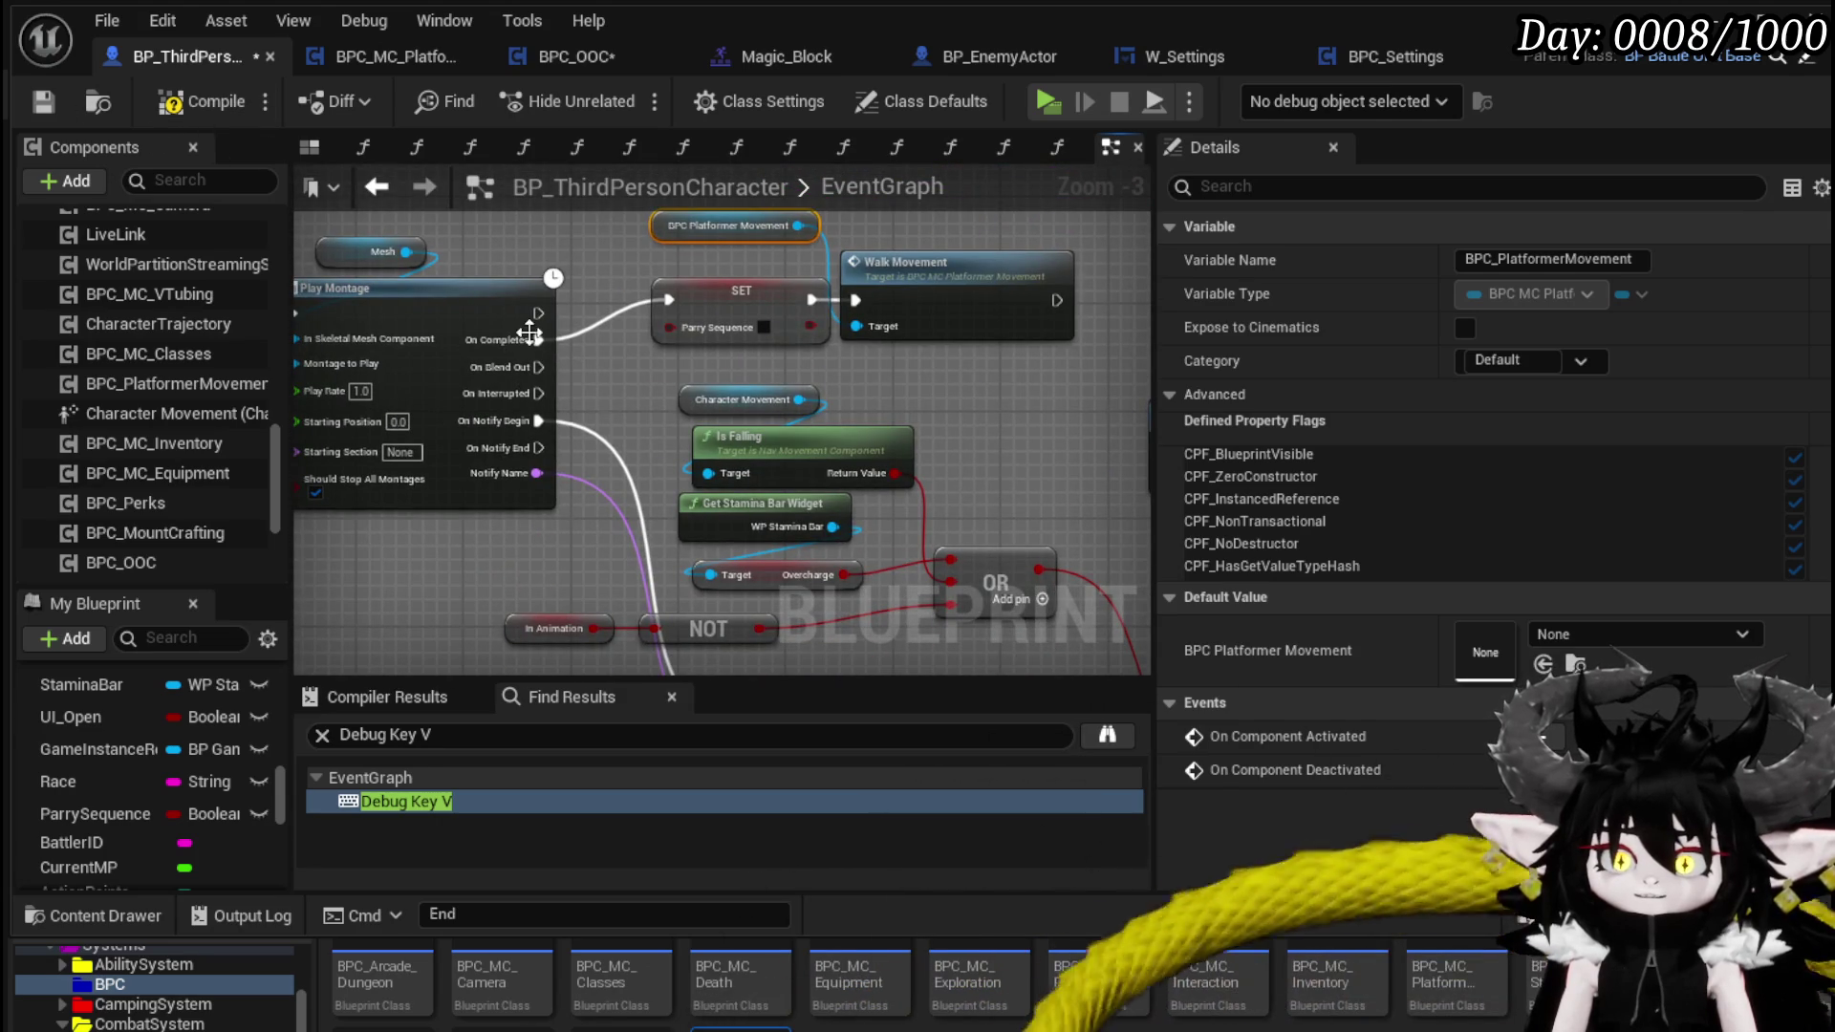
mouse_move(690, 497)
mouse_down()
mouse_move(617, 216)
mouse_move(806, 505)
mouse_up()
drag(708, 364, 578, 410)
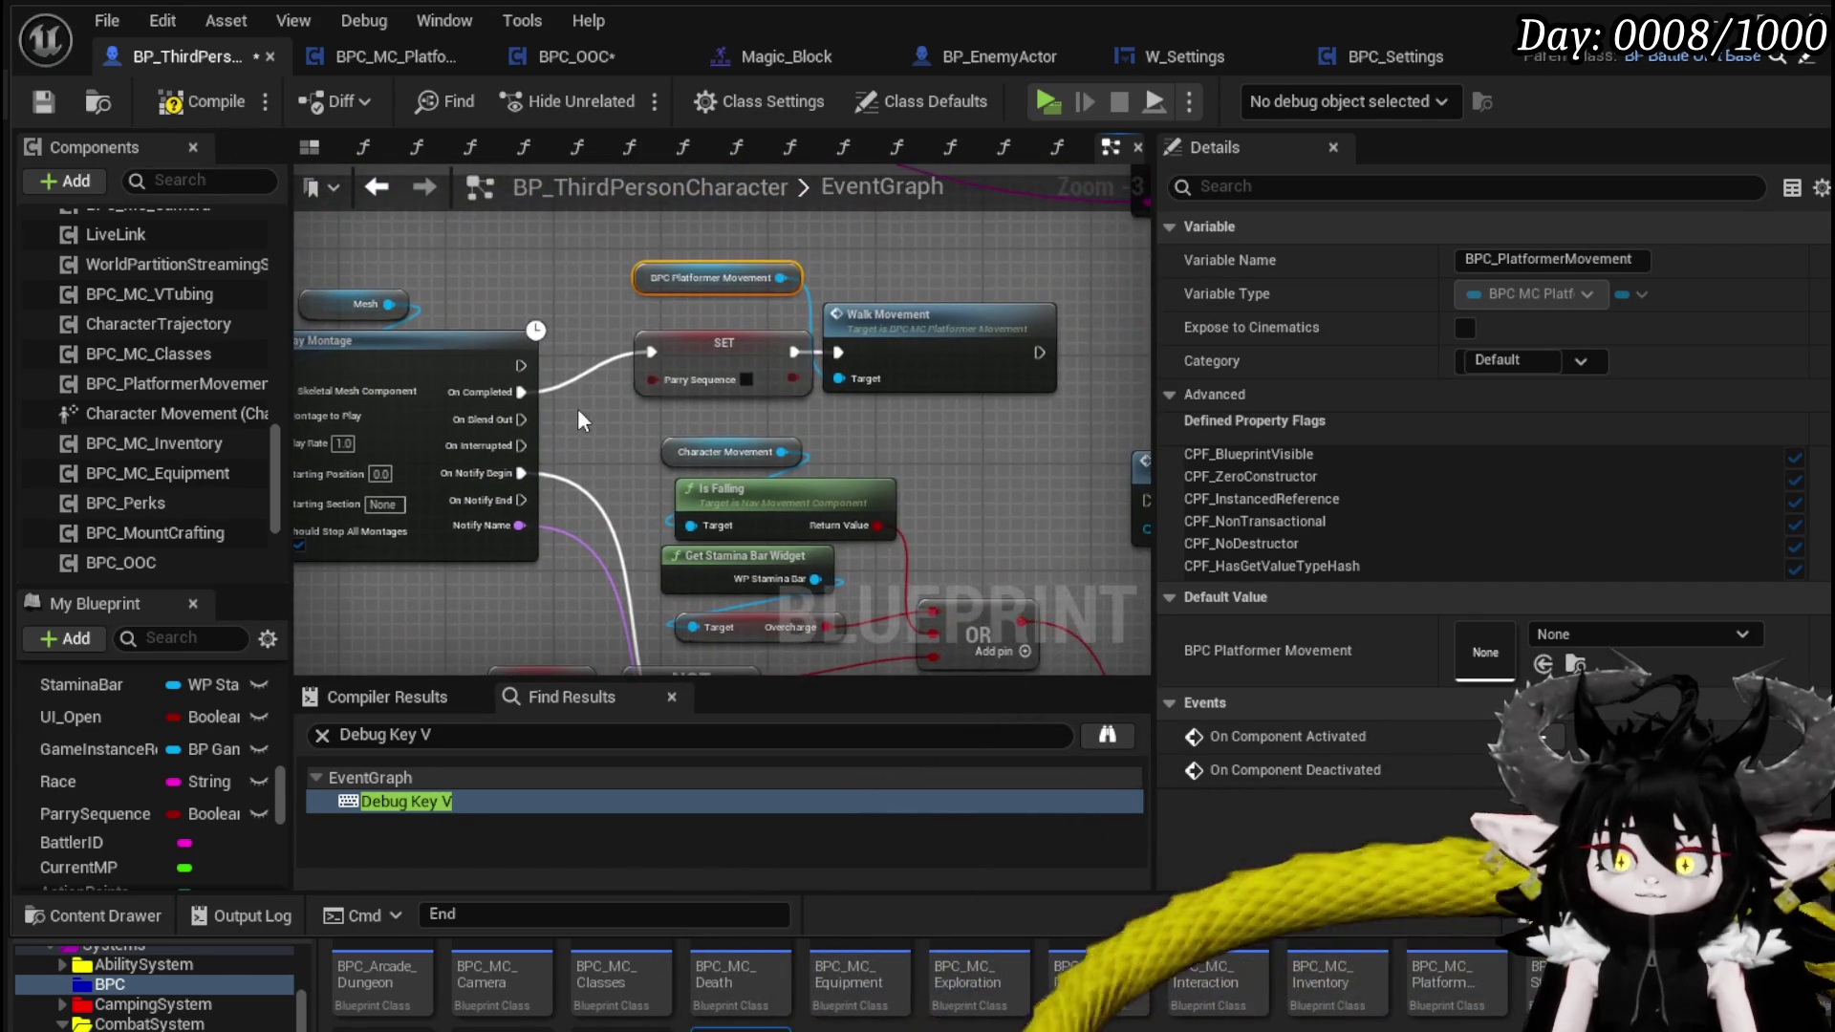
- Compile and save the character Blueprint, then launch a game preview
click(44, 101)
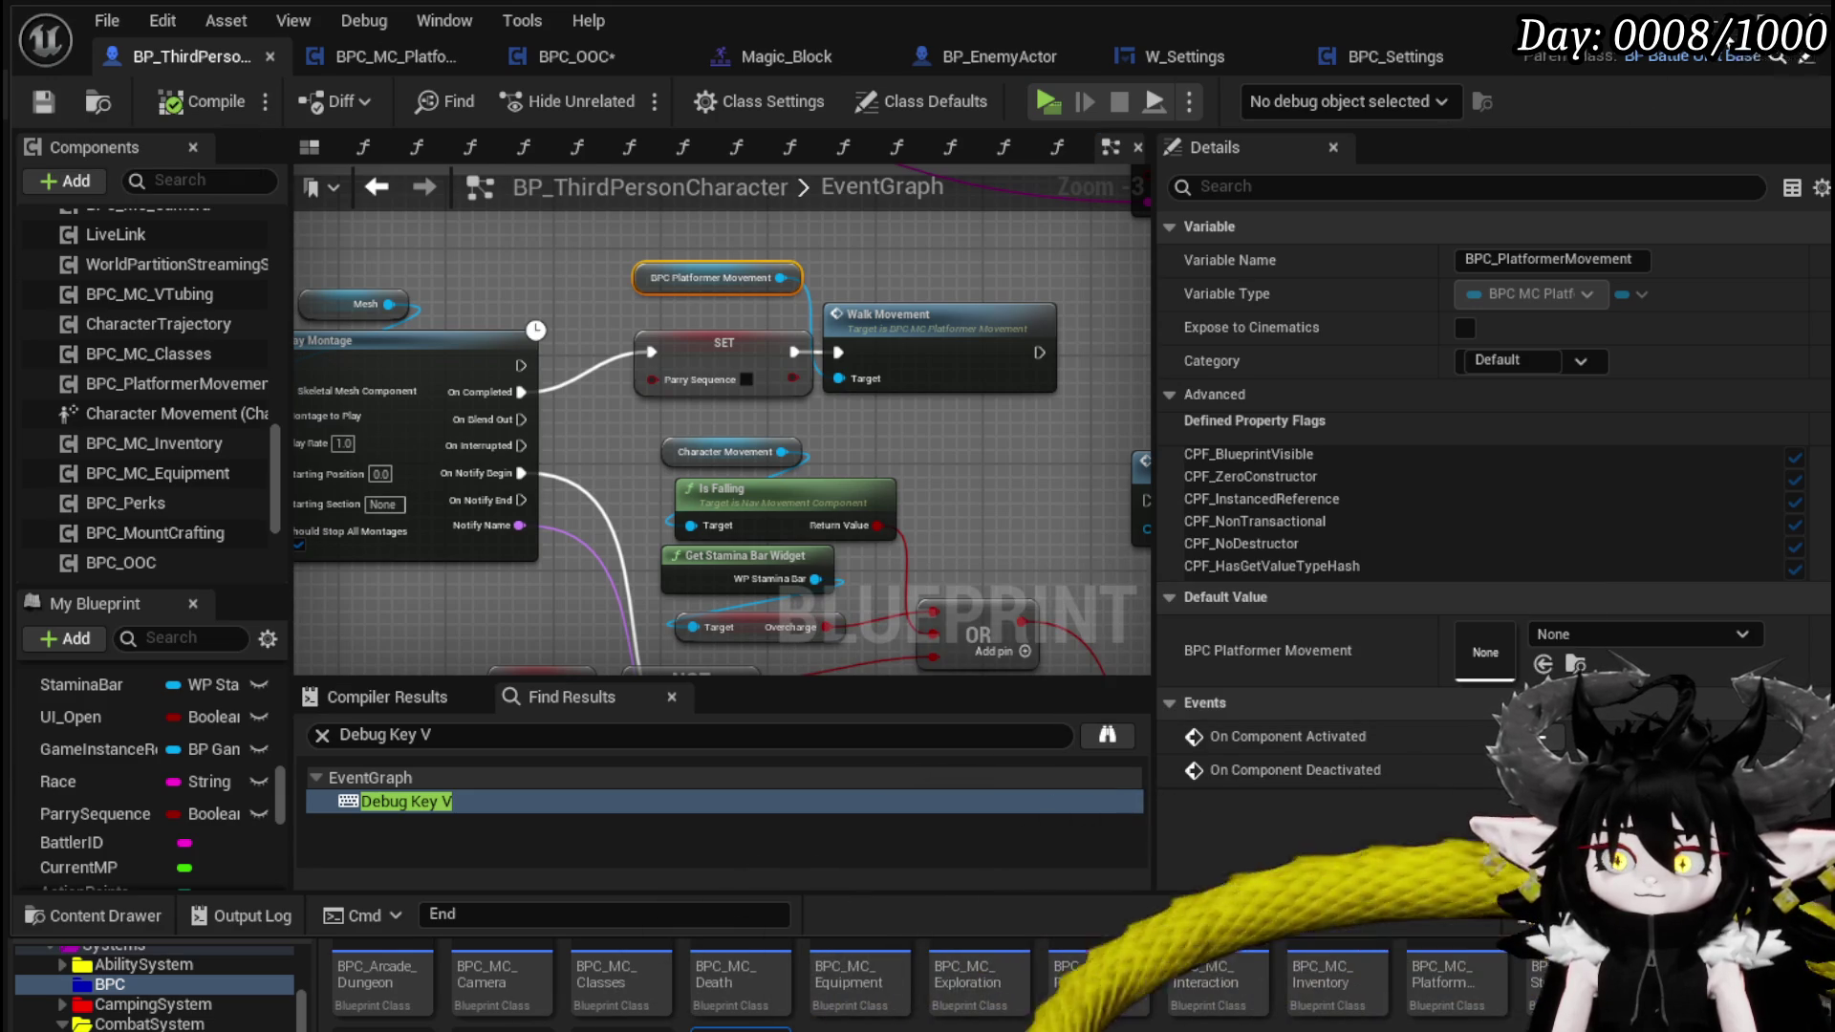
click(1730, 19)
click(593, 96)
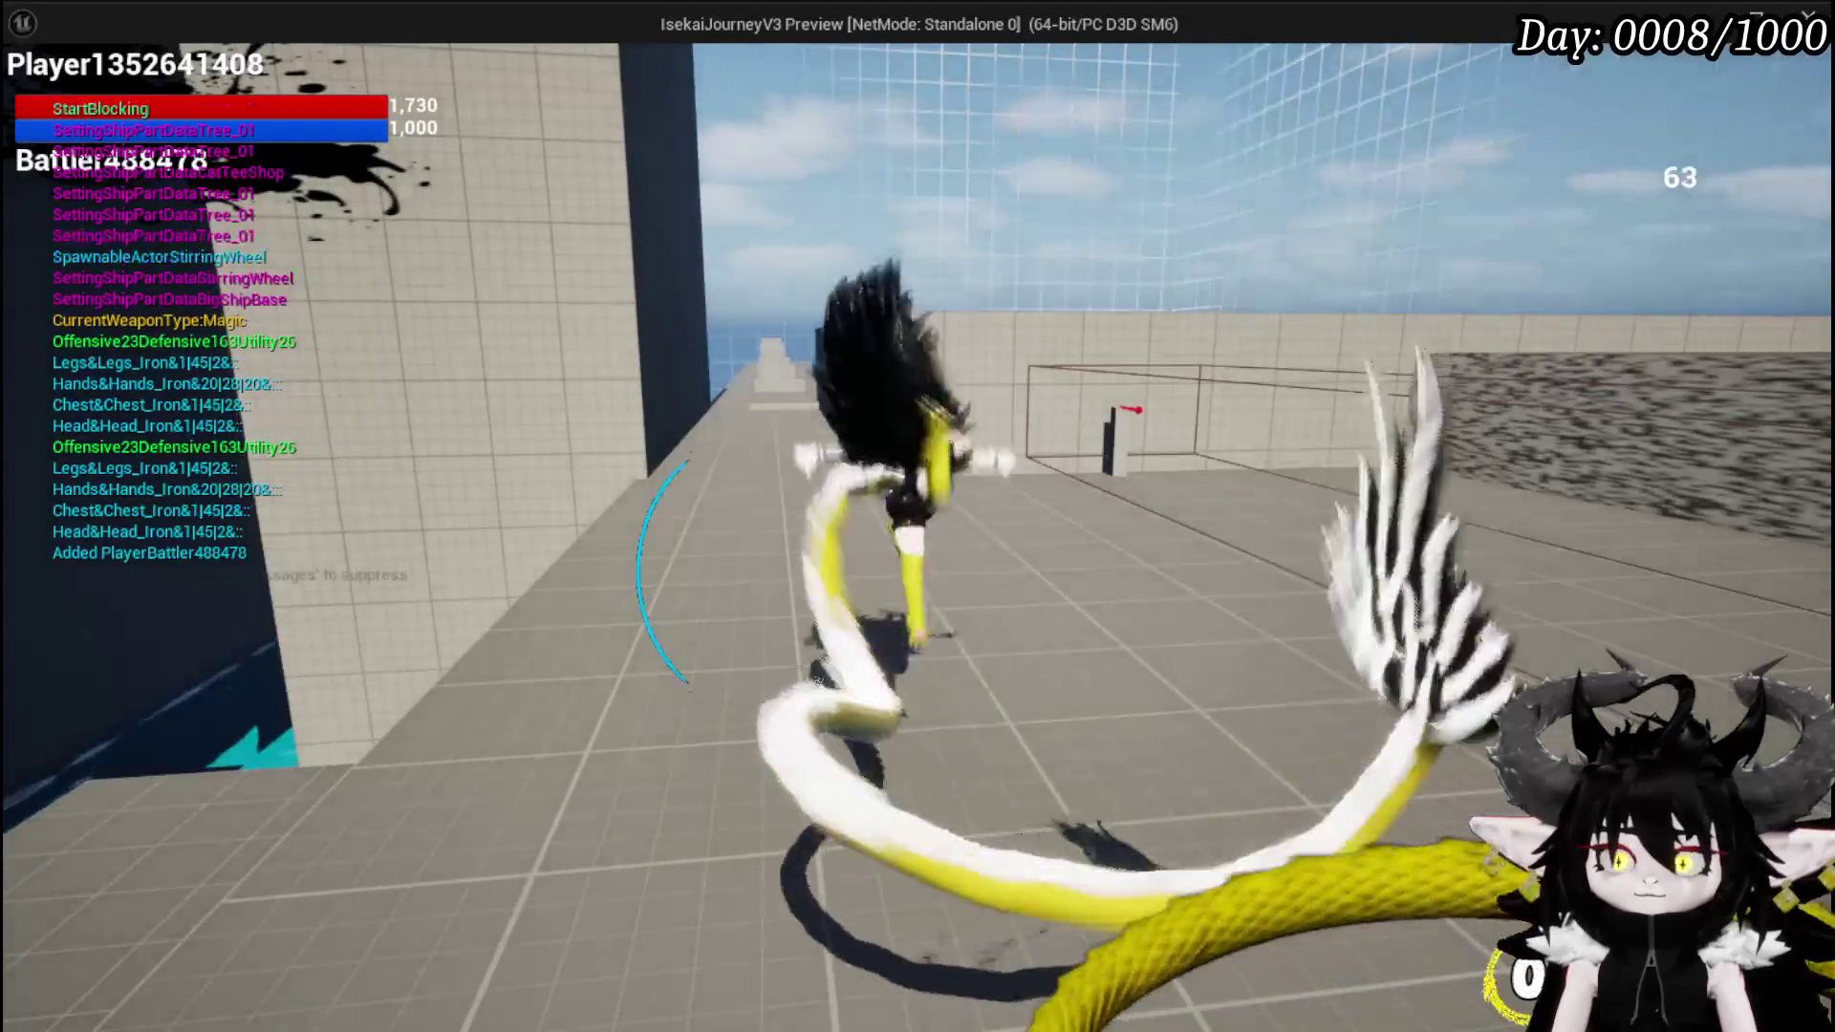
- Move briefly in the preview, then stop it and return to the Blueprint editor
key(w)
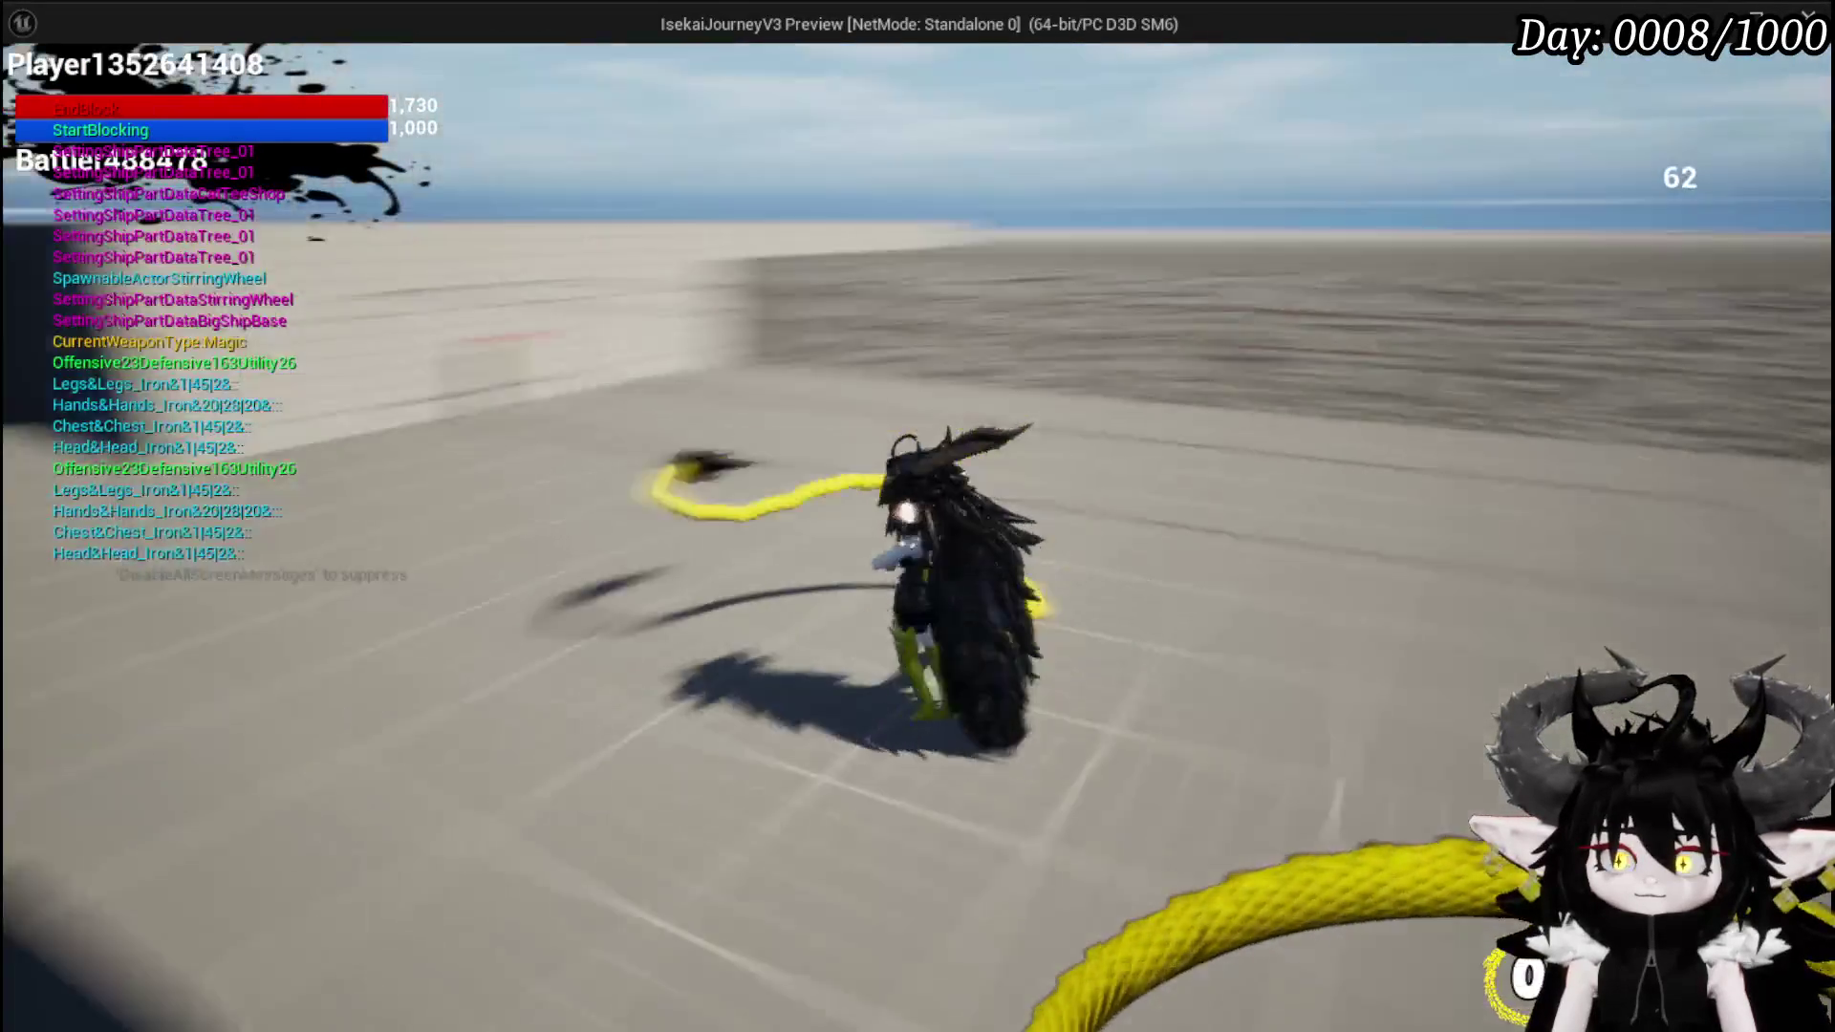
key(Escape)
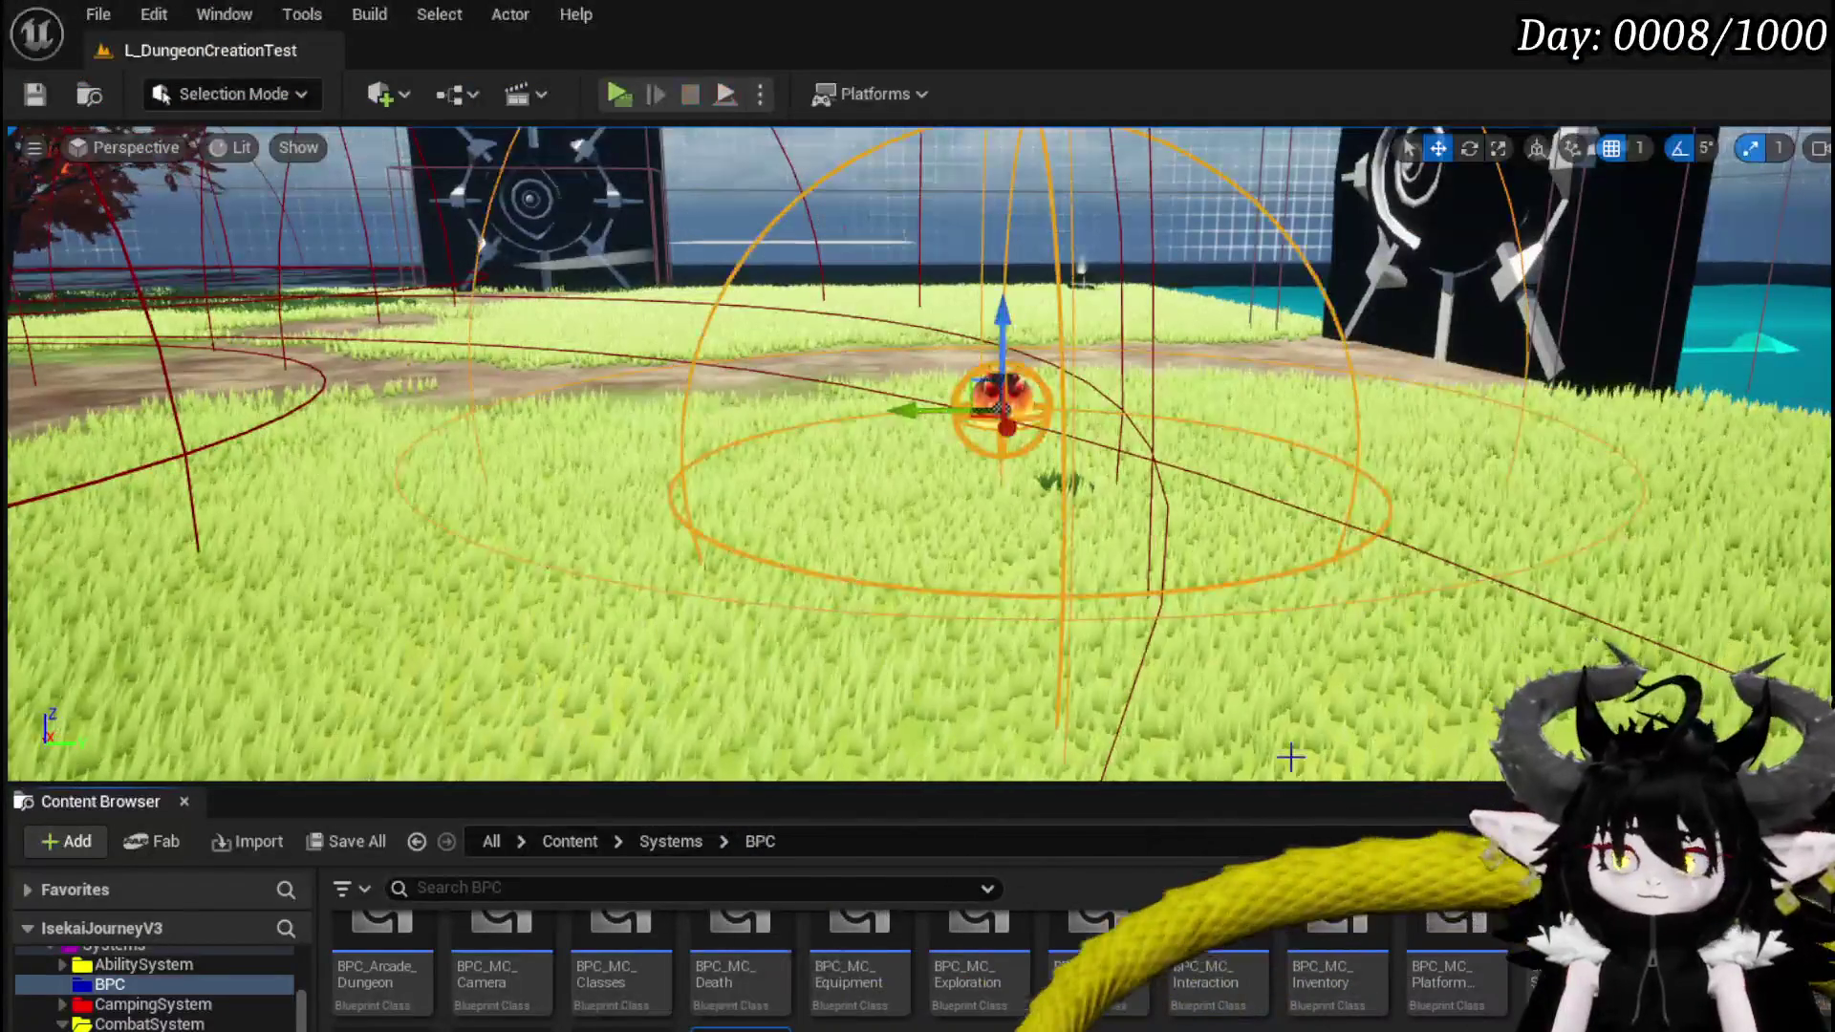
key(alt+Tab)
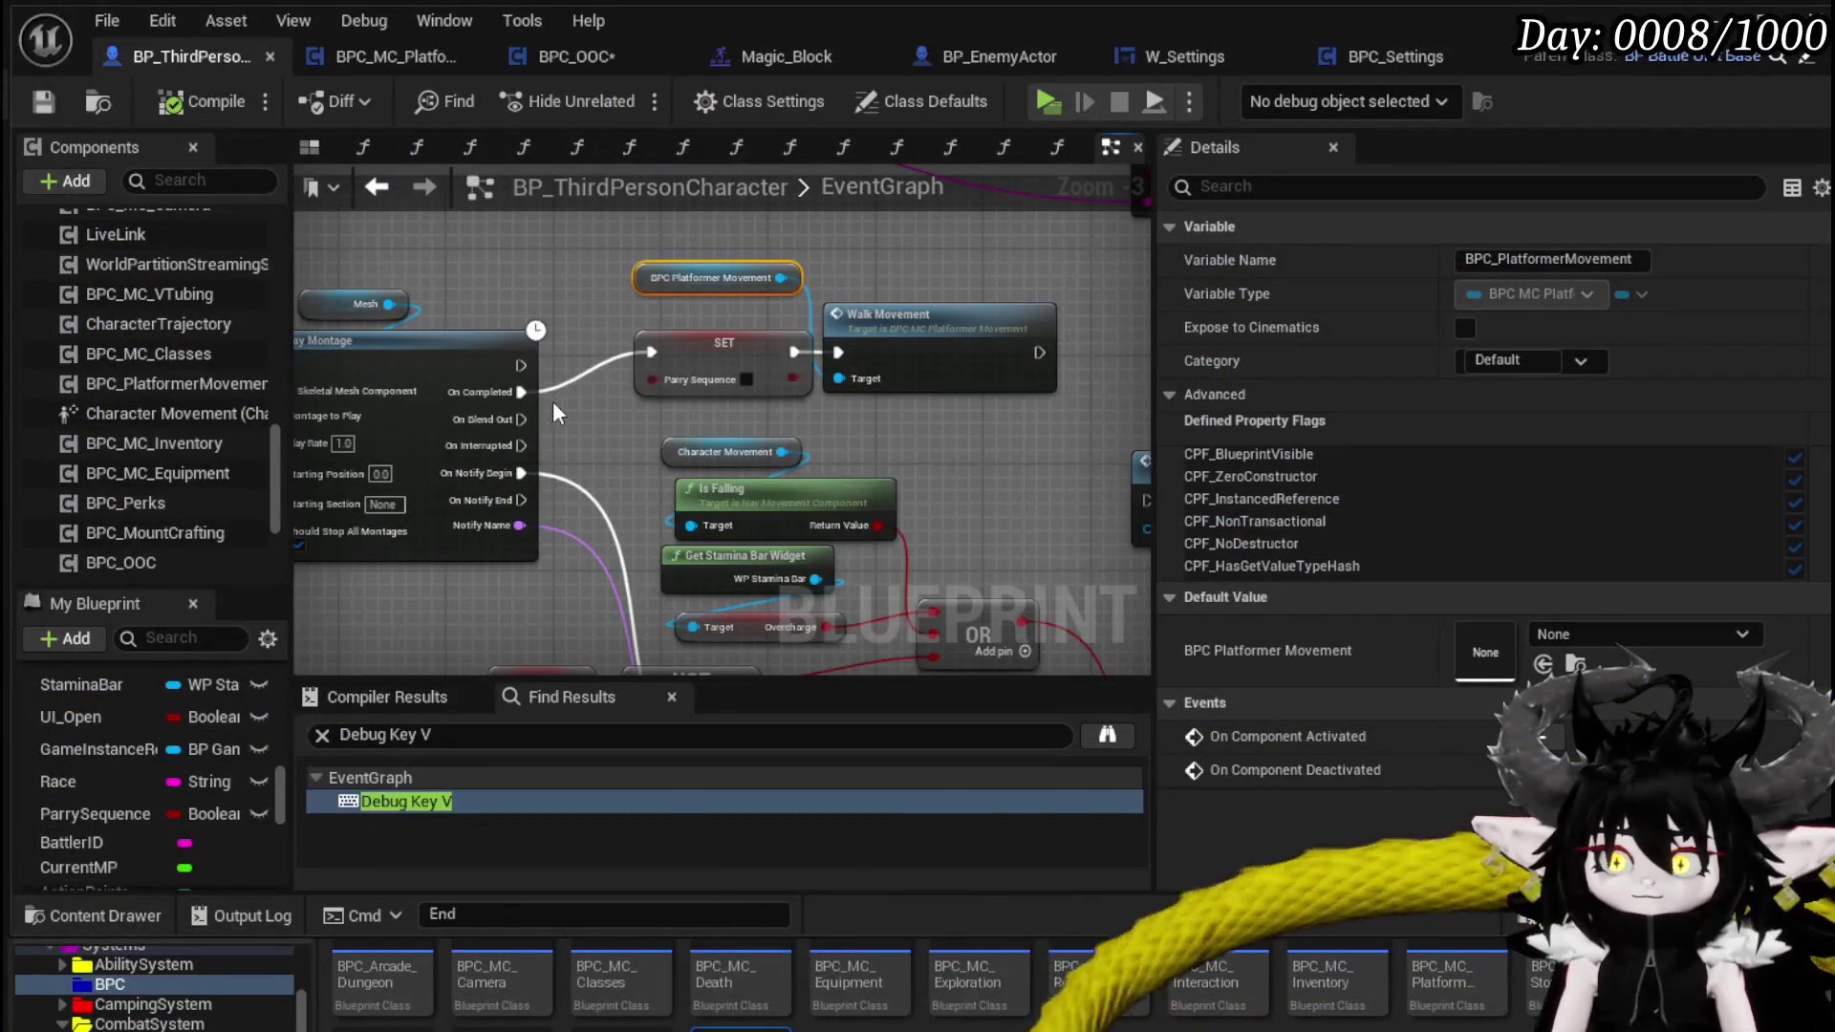
- Drive the Parry Sequence SET from On Interrupted instead of On Completed, and save
drag(516, 446, 654, 354)
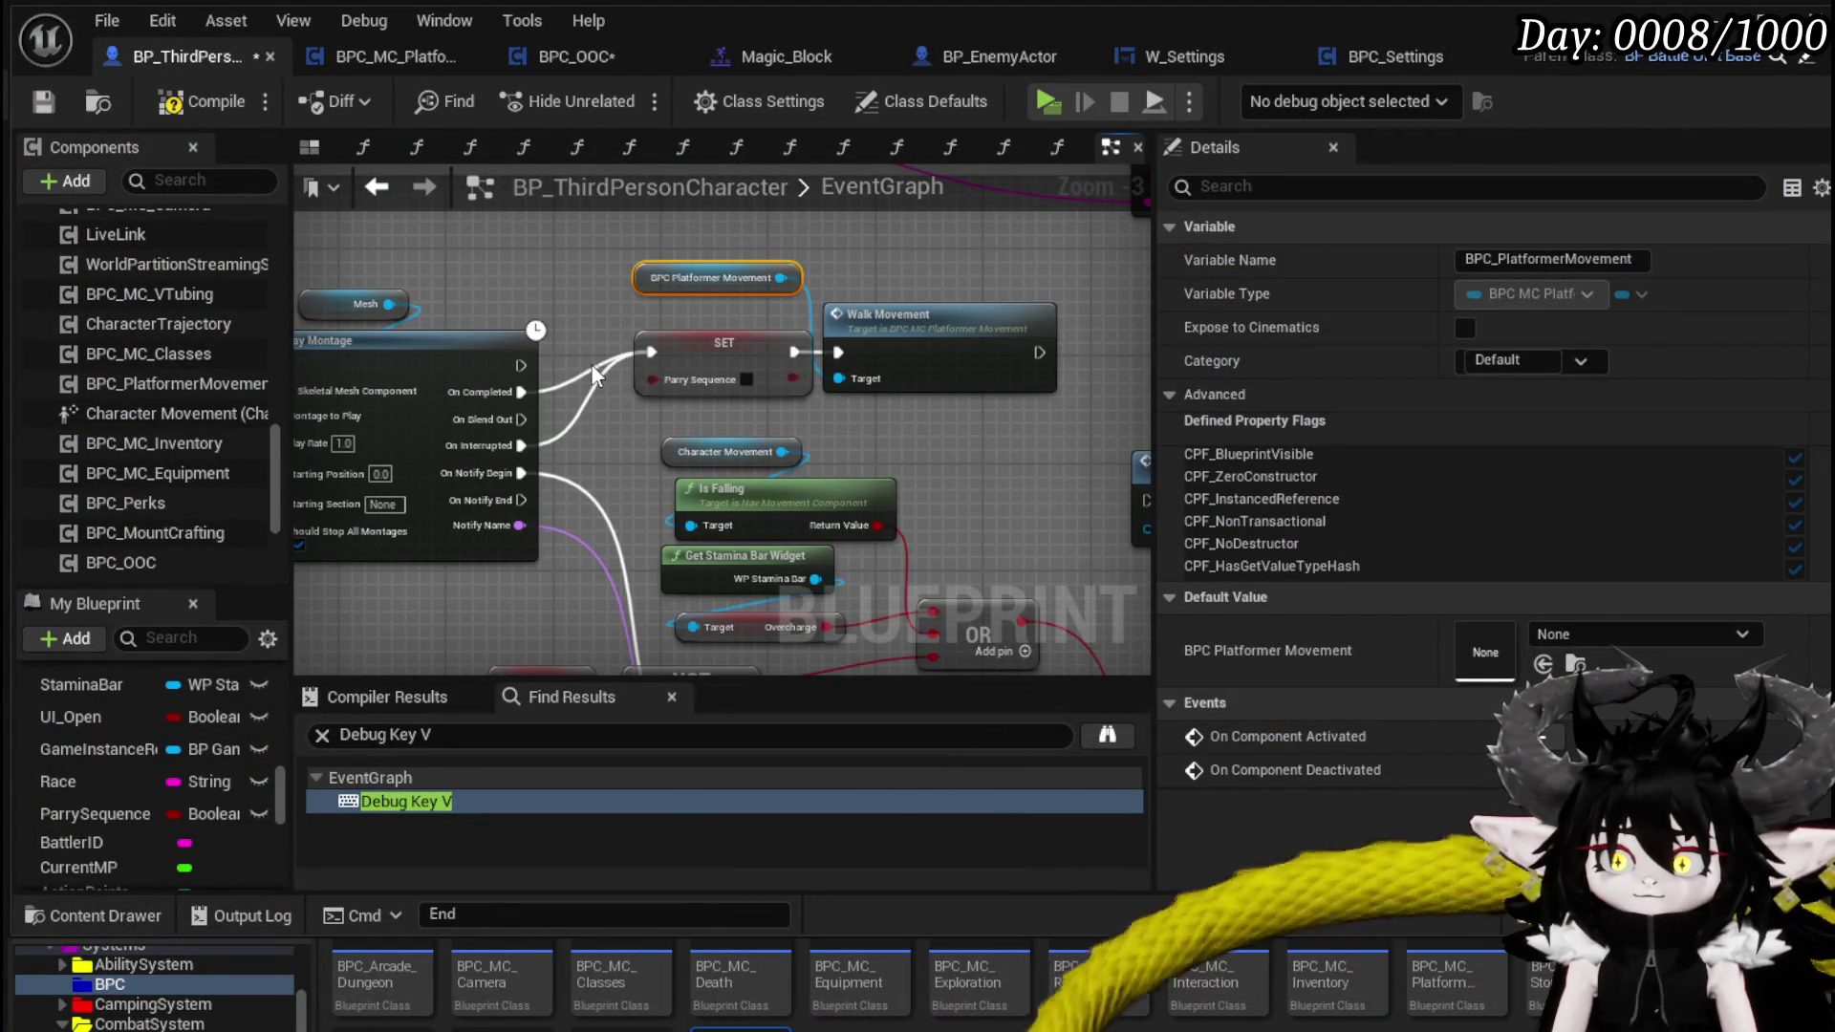
click(591, 363)
alt+click(591, 363)
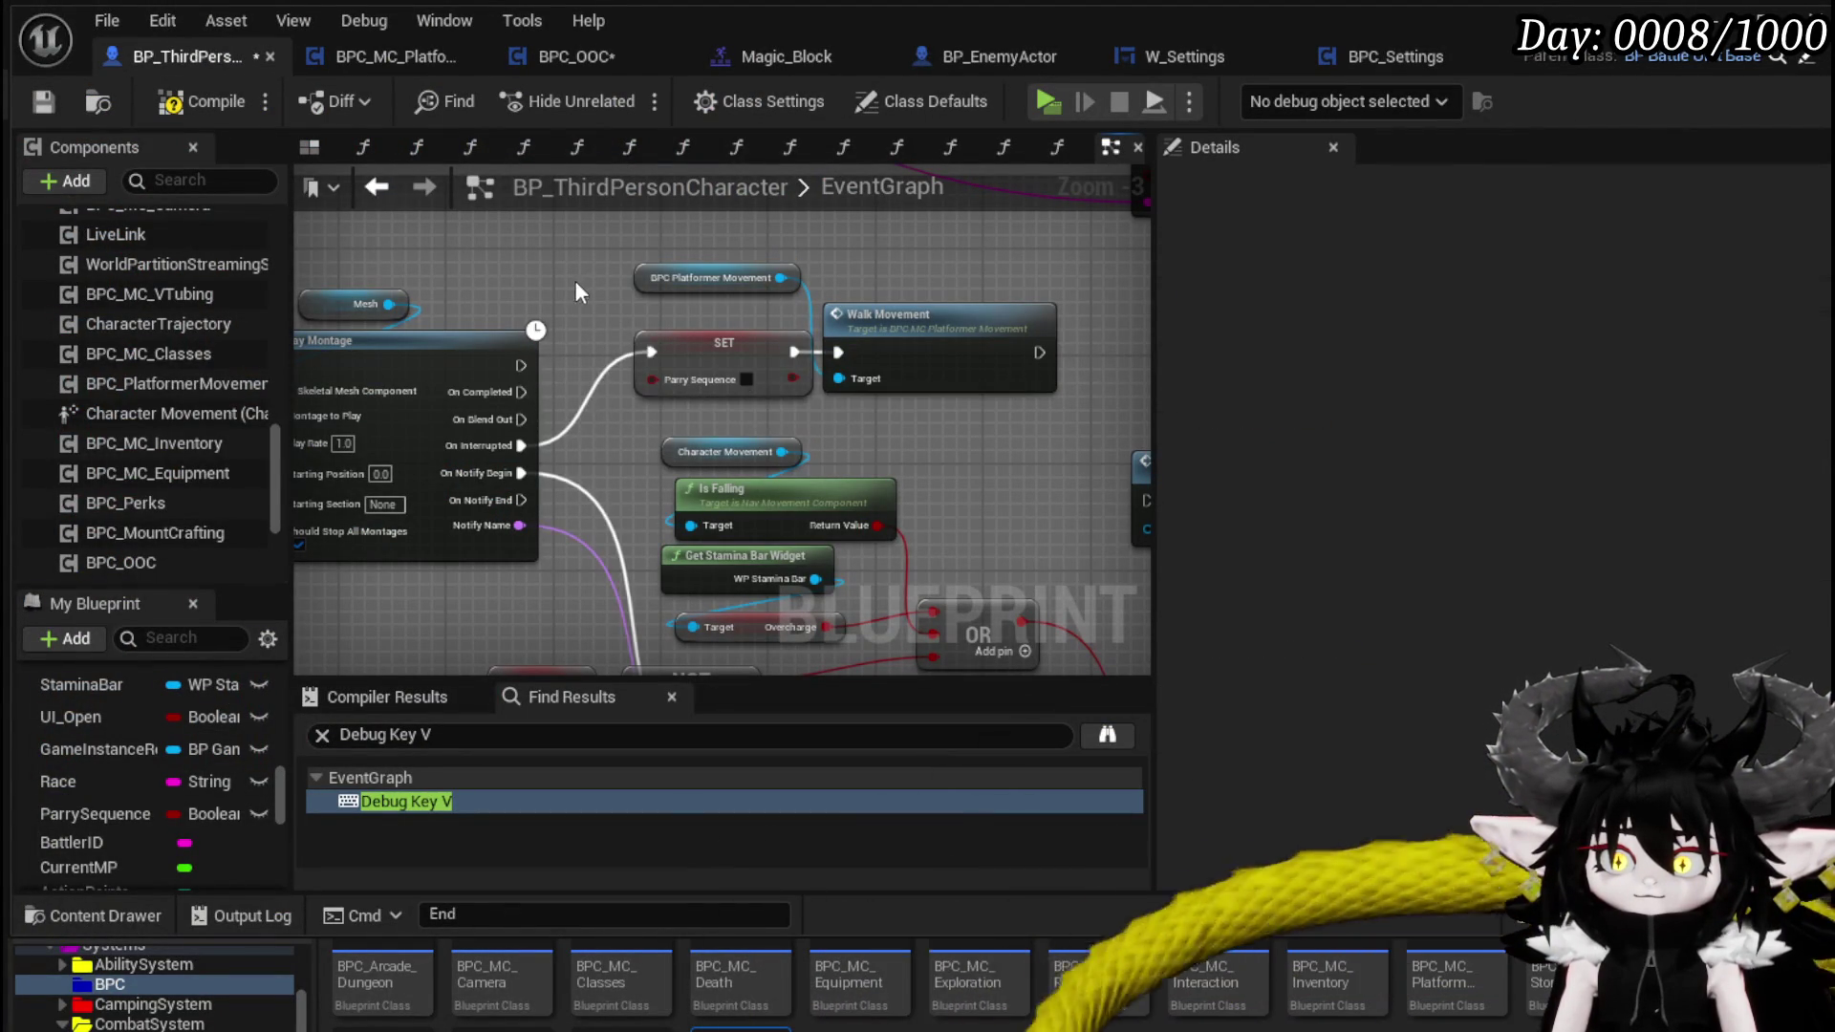
click(50, 106)
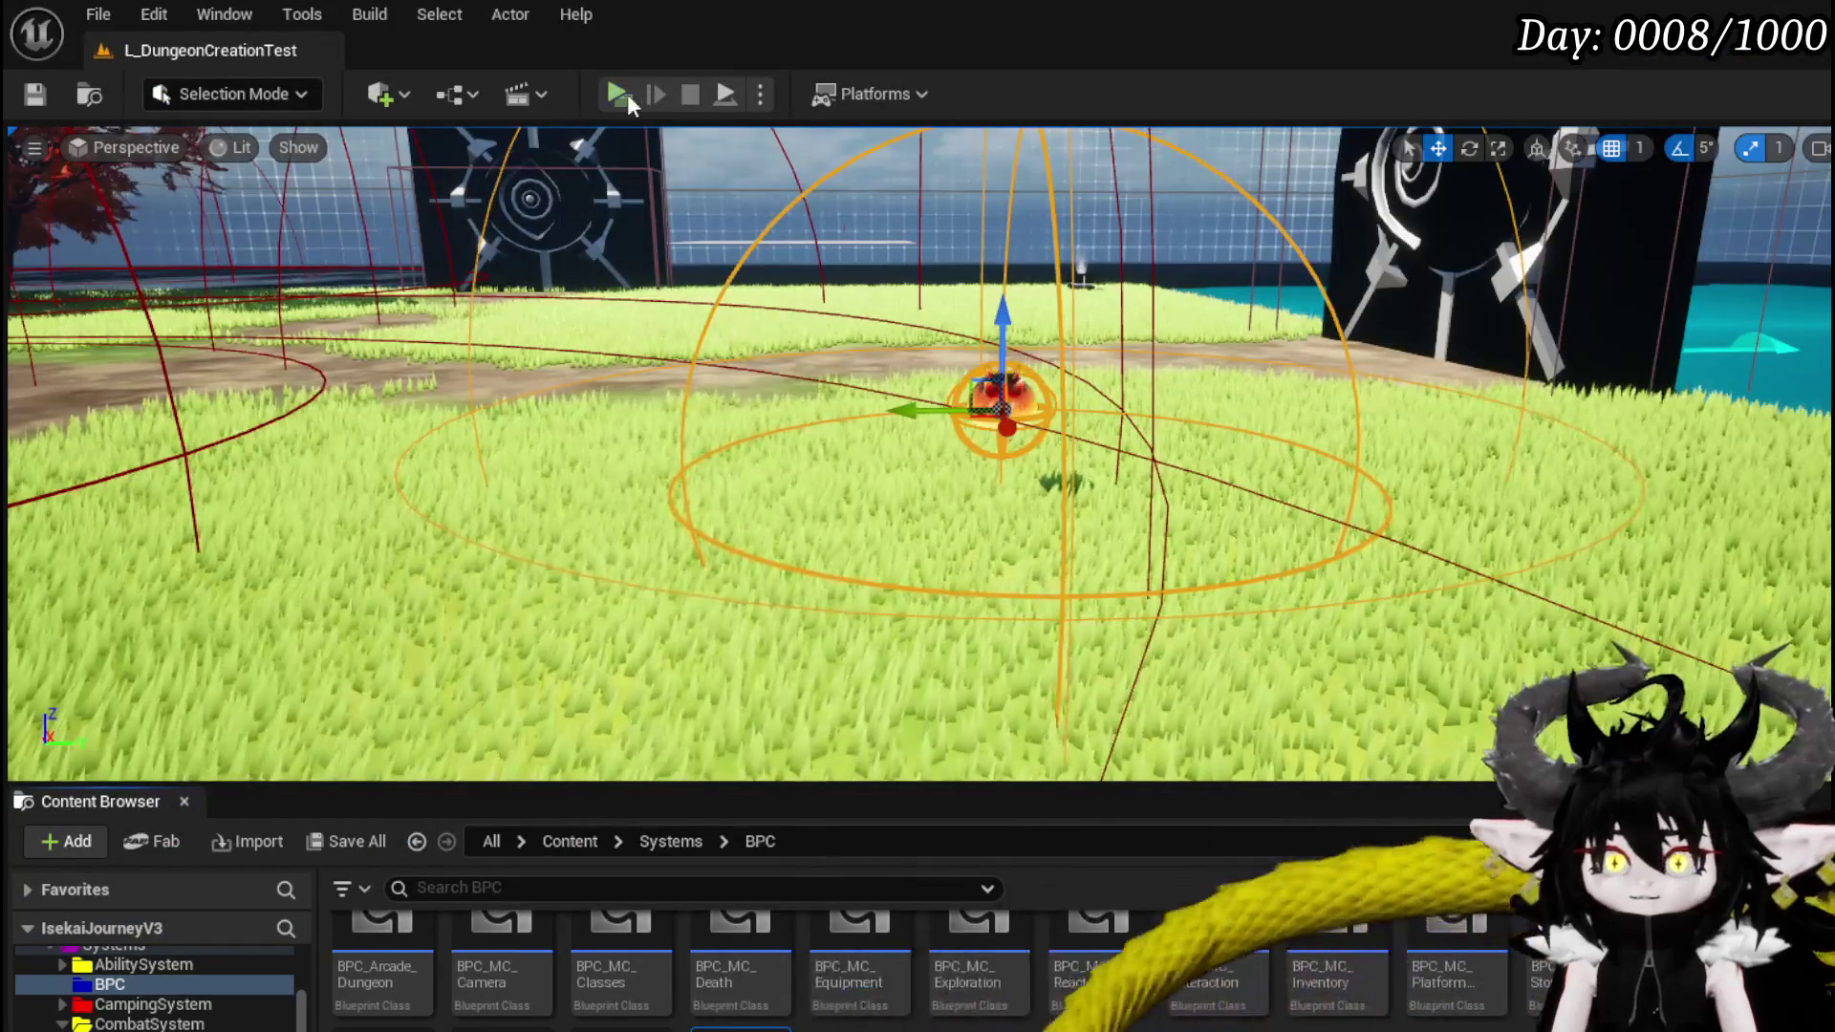
- Run, block and dash across the rooftop in a new preview, then end it back in the level editor
click(627, 94)
key(w)
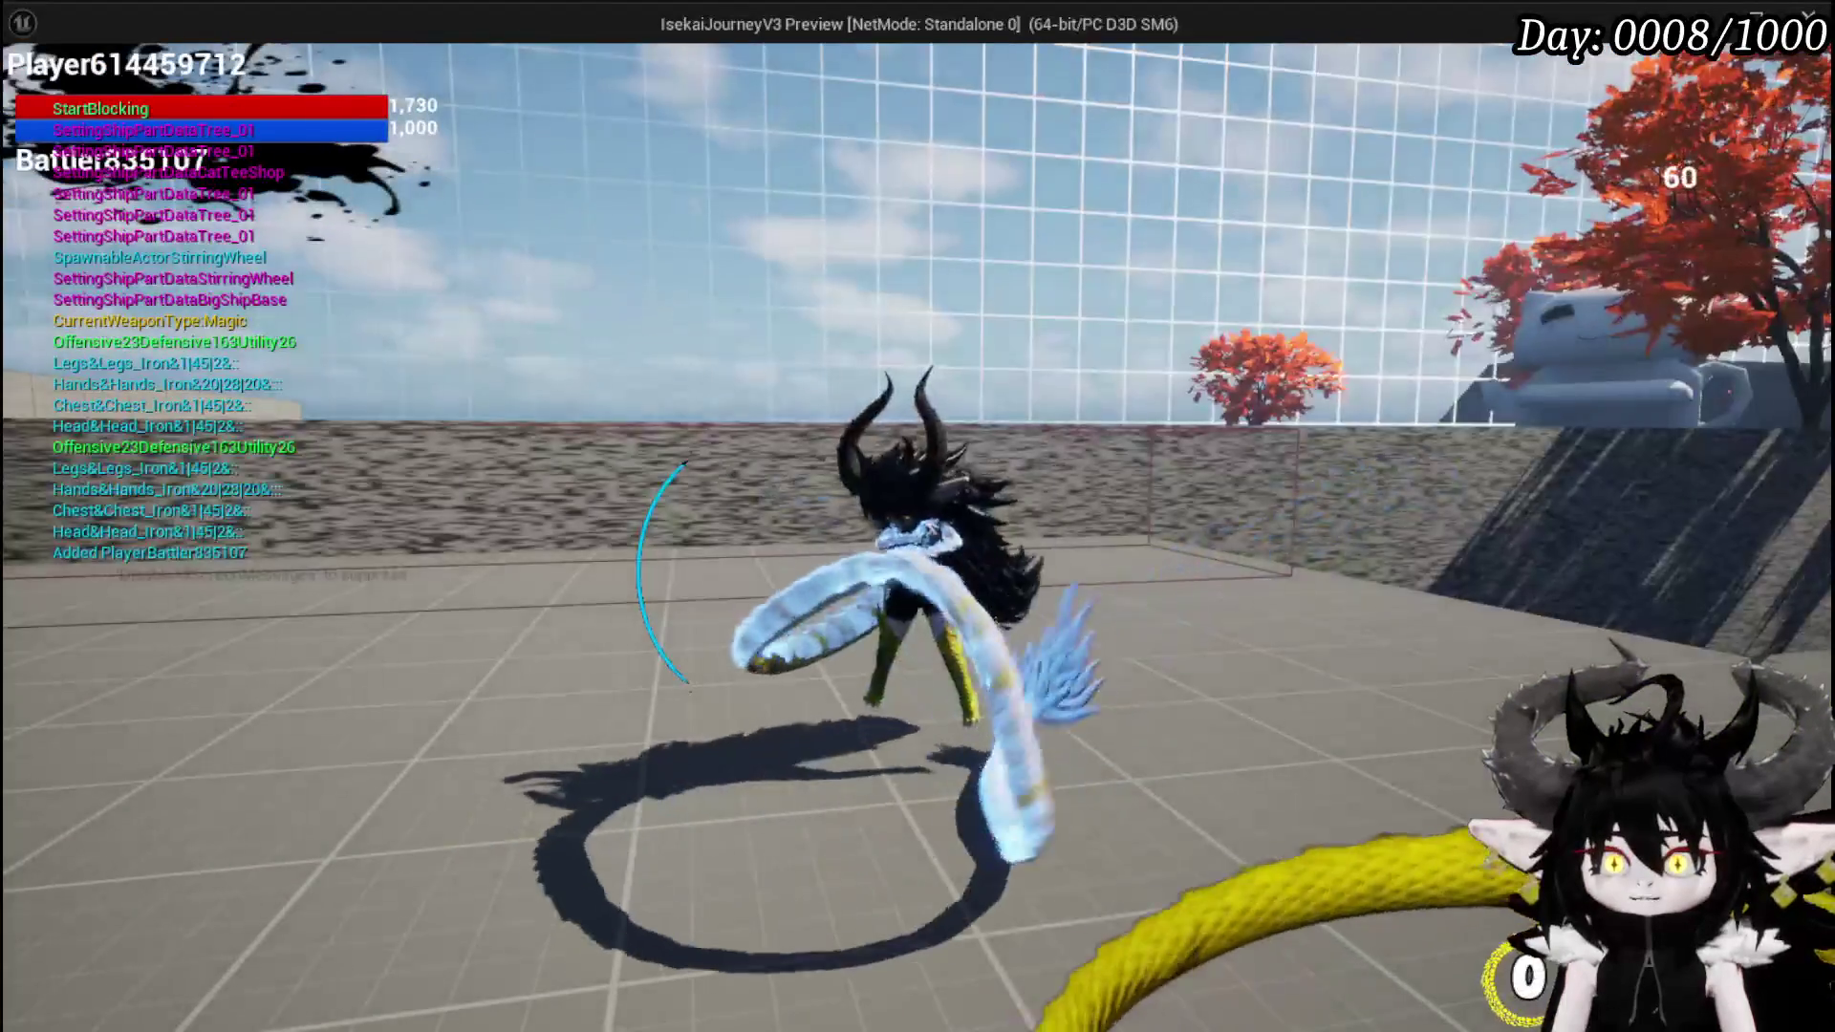
key(w)
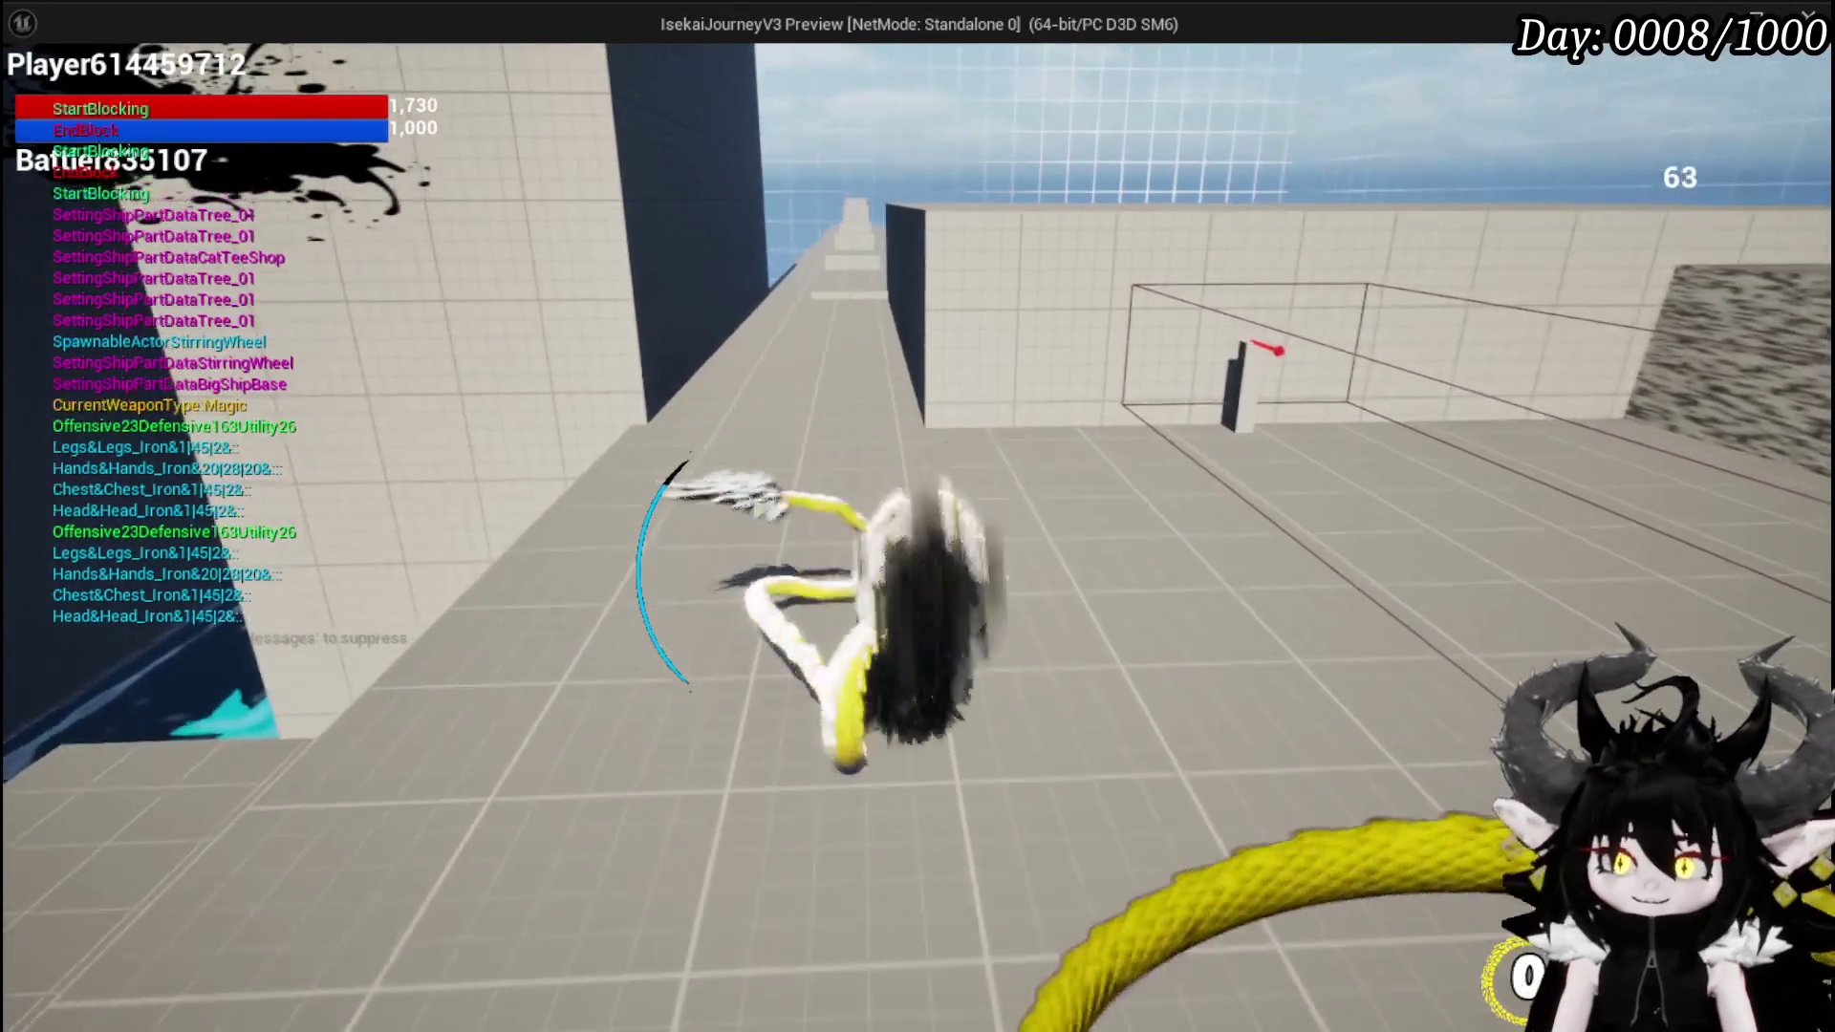
key(w)
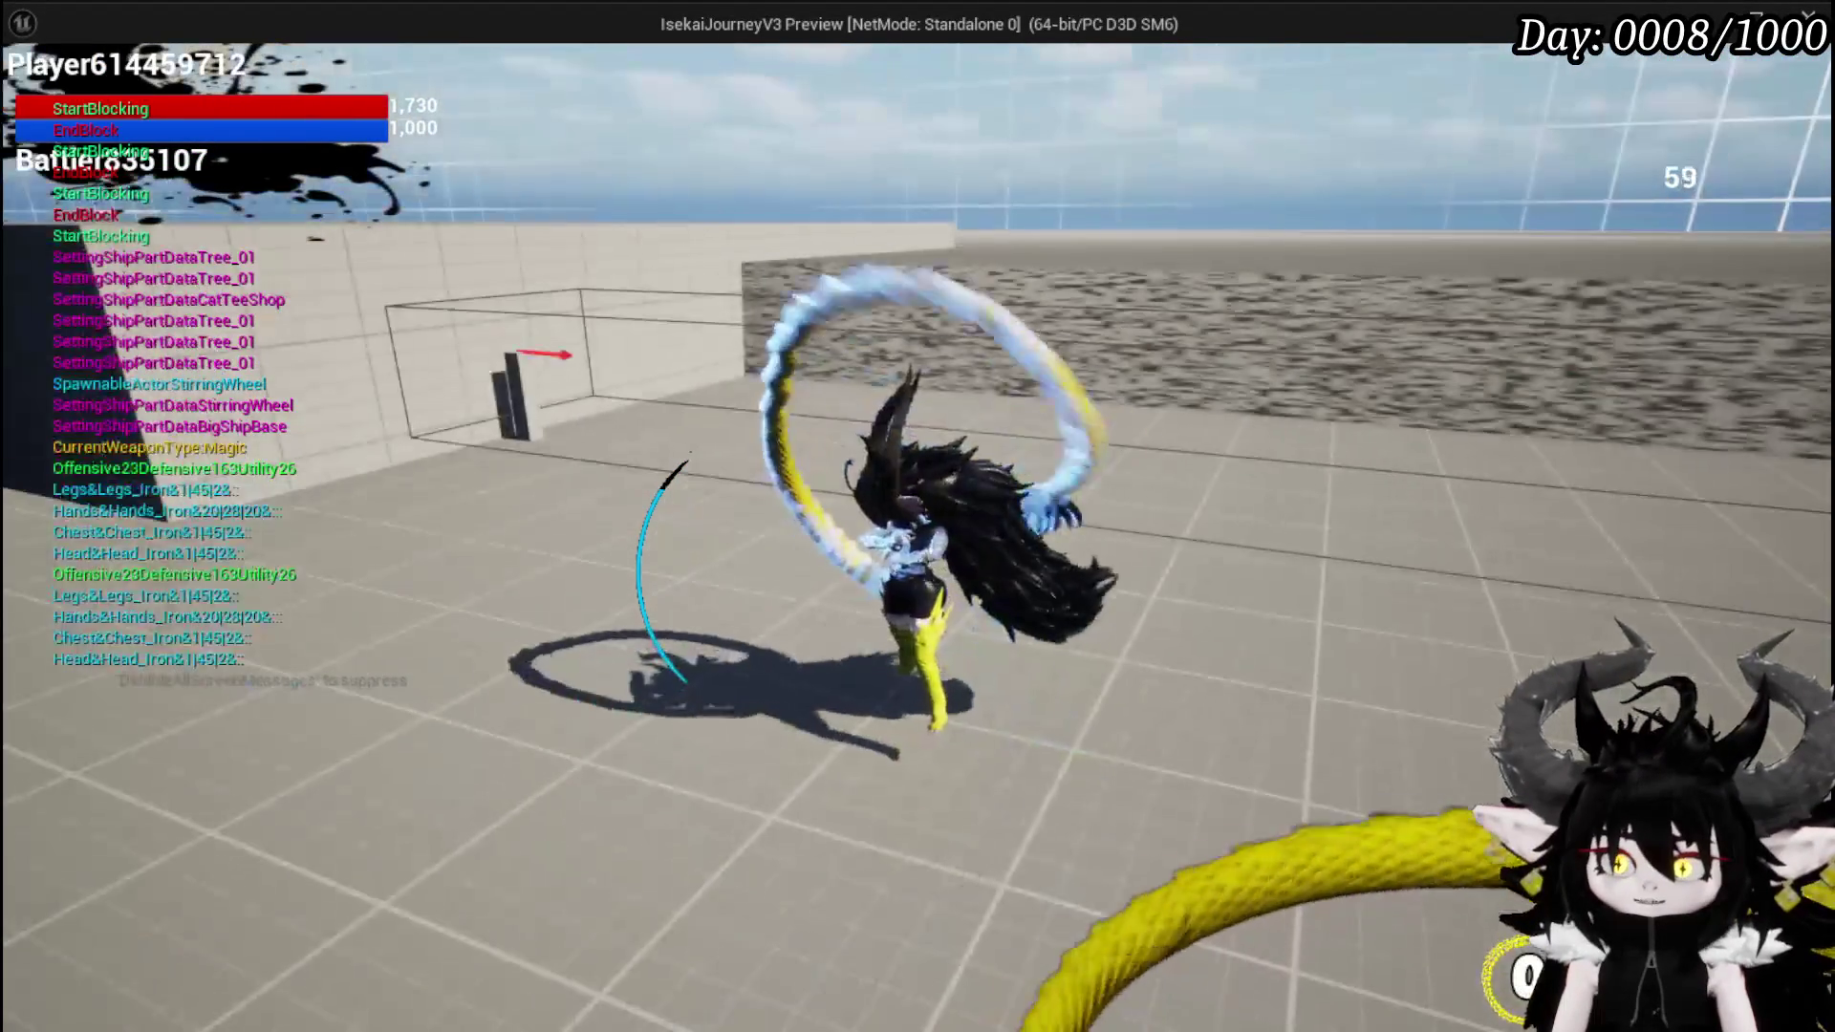
key(w)
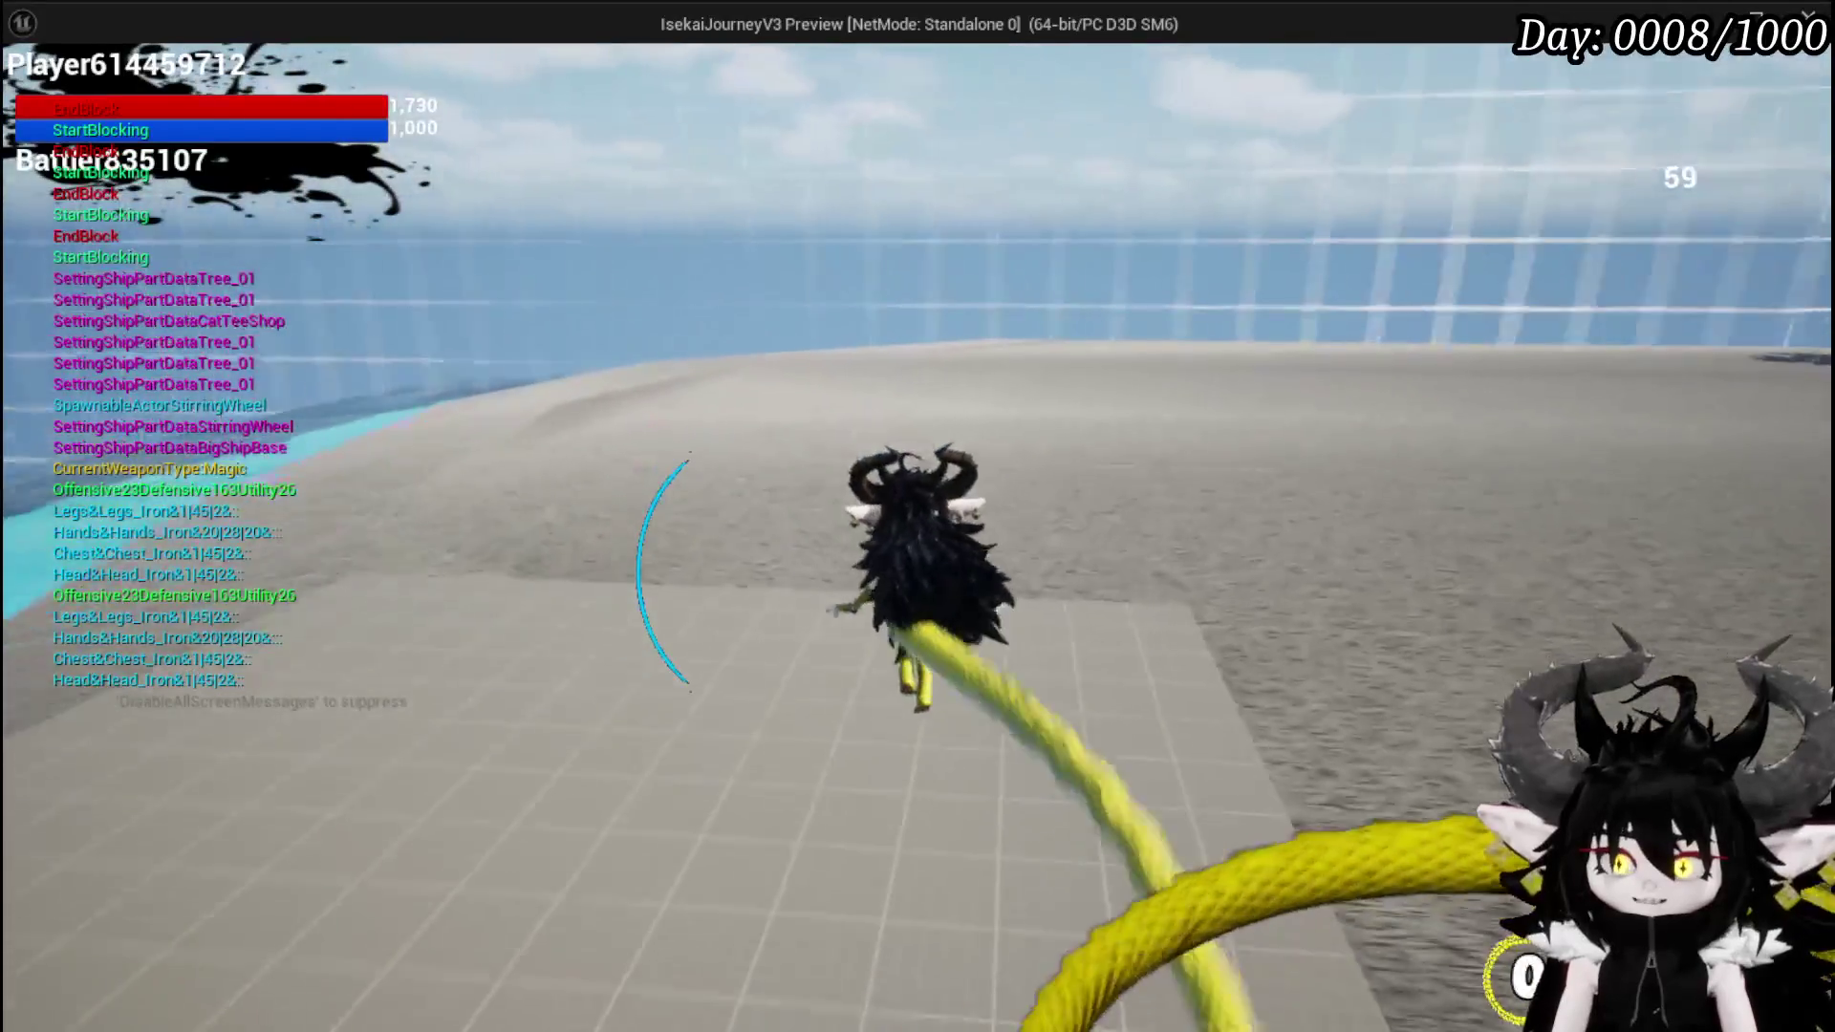
key(w)
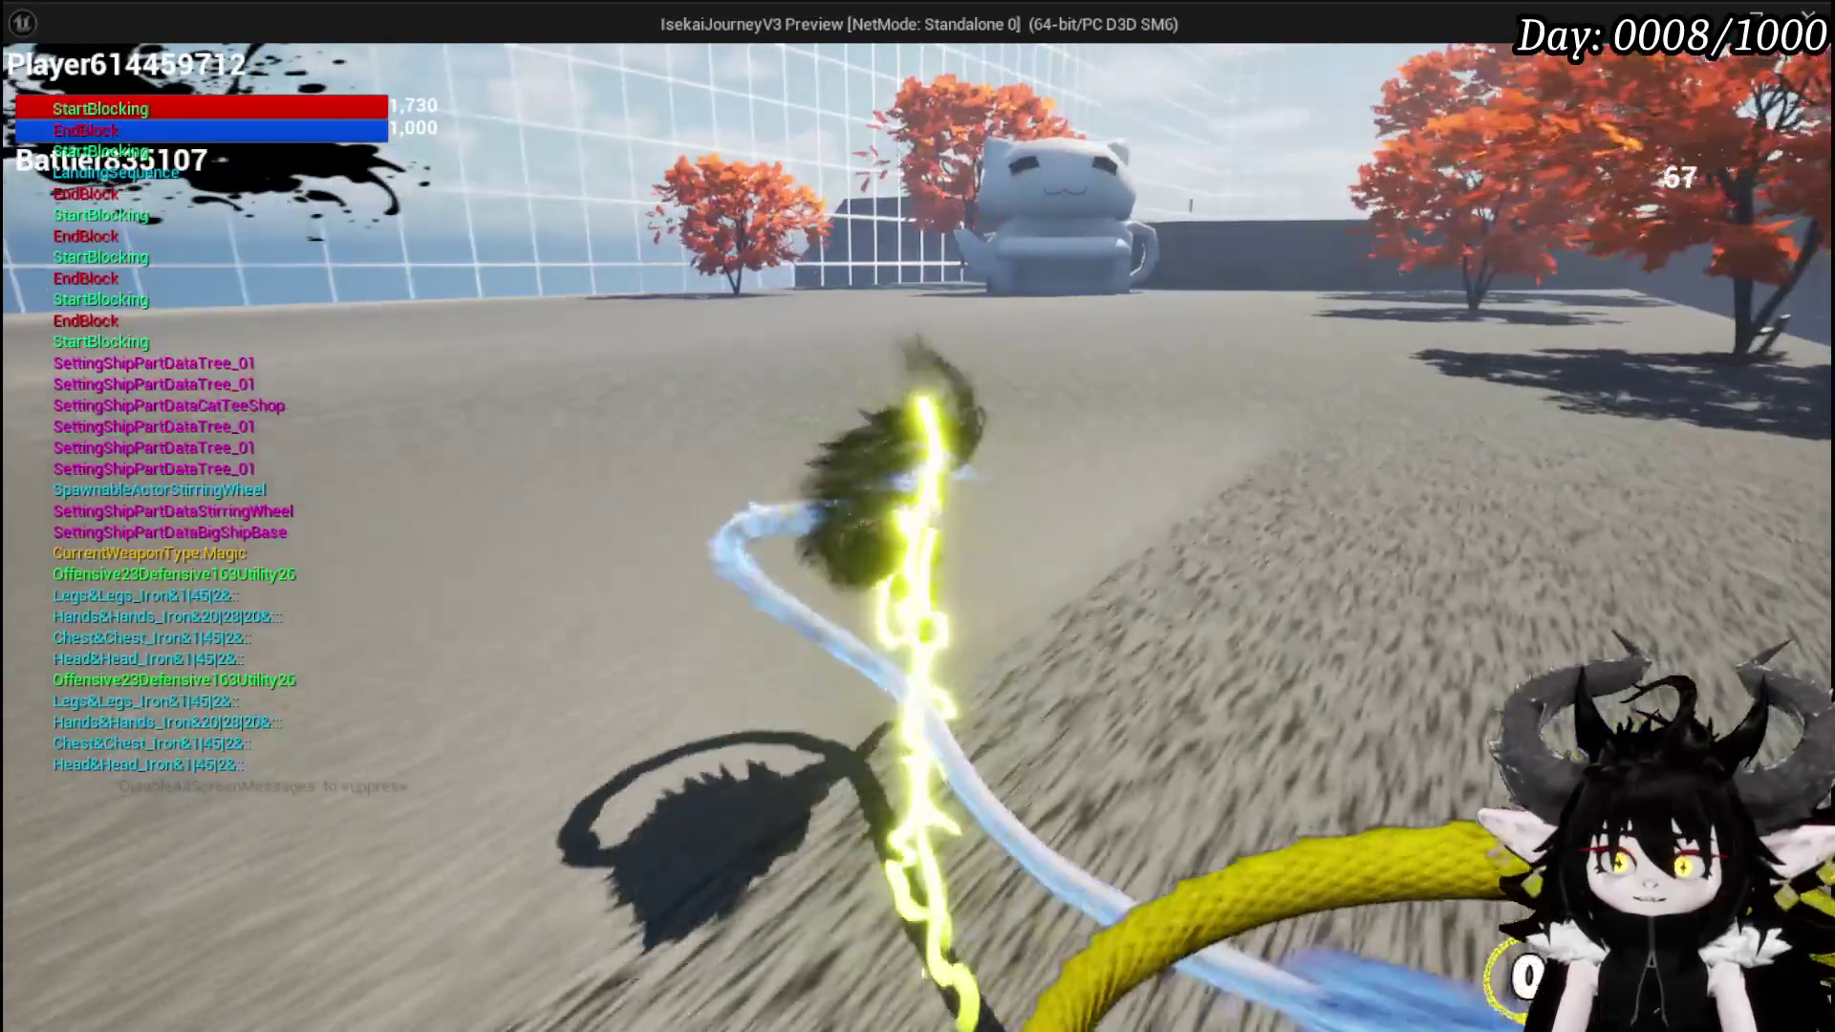
key(w)
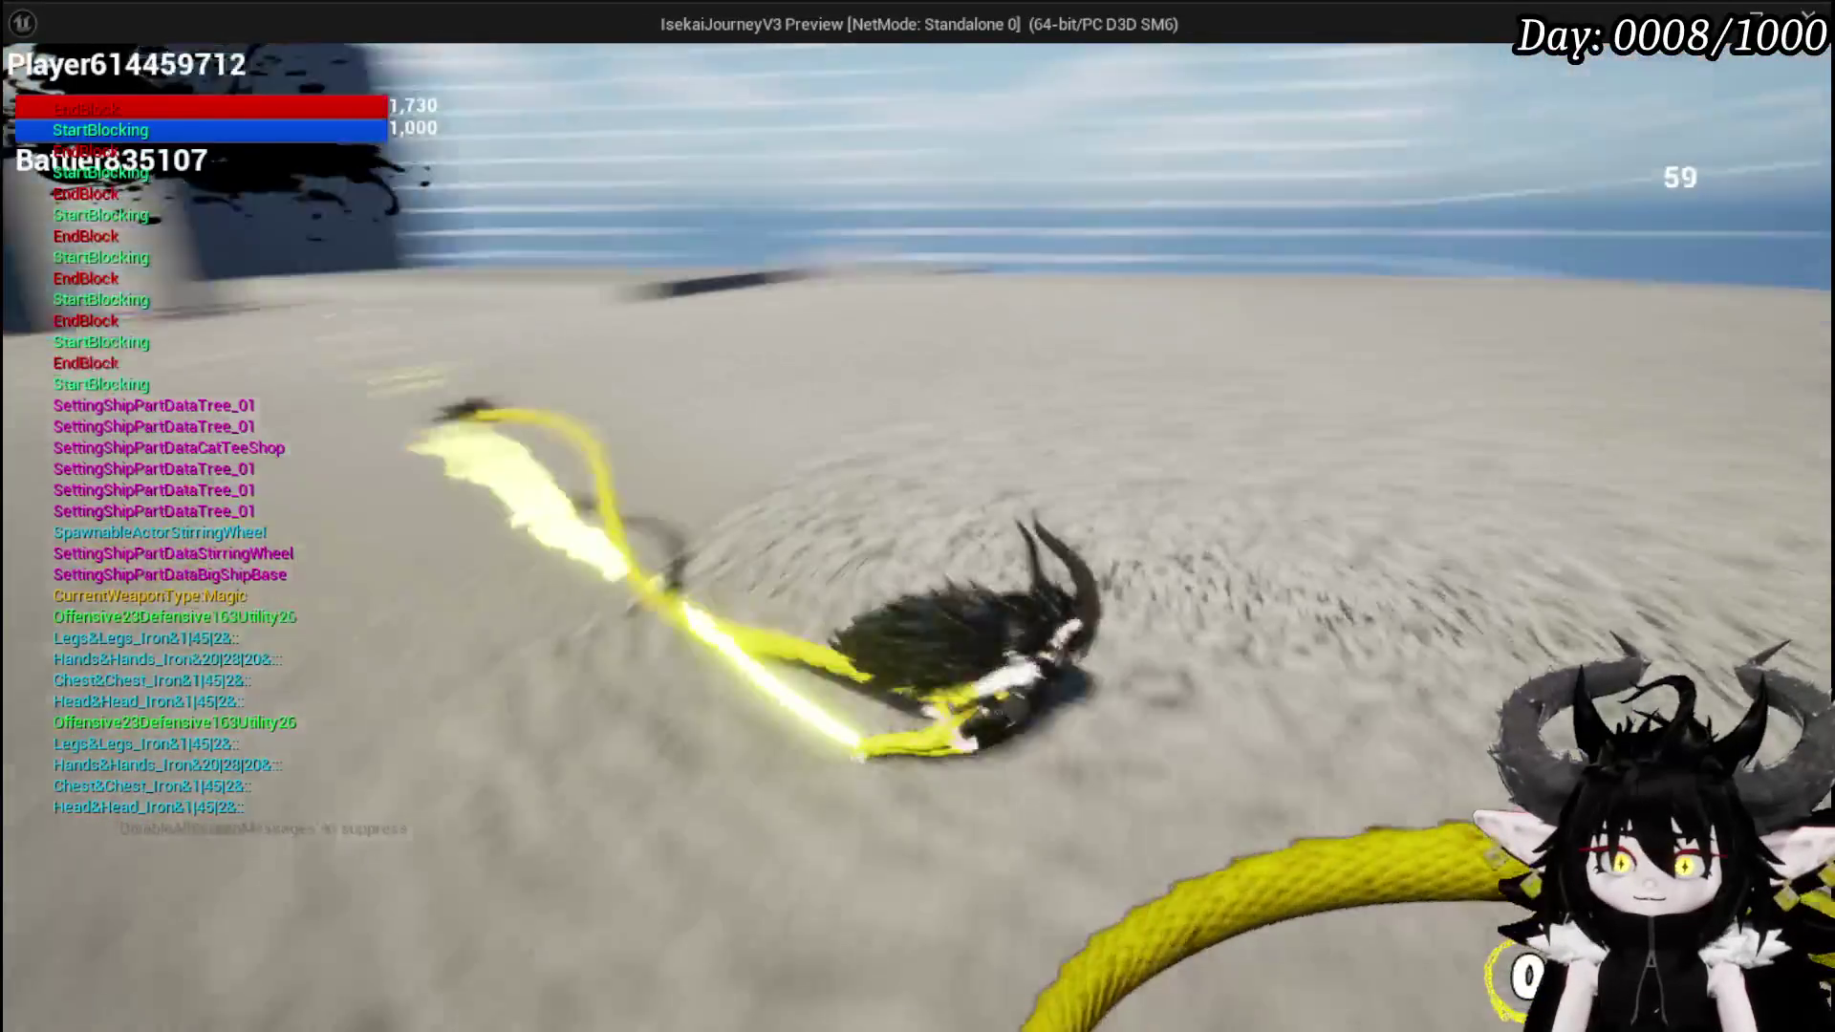
key(w)
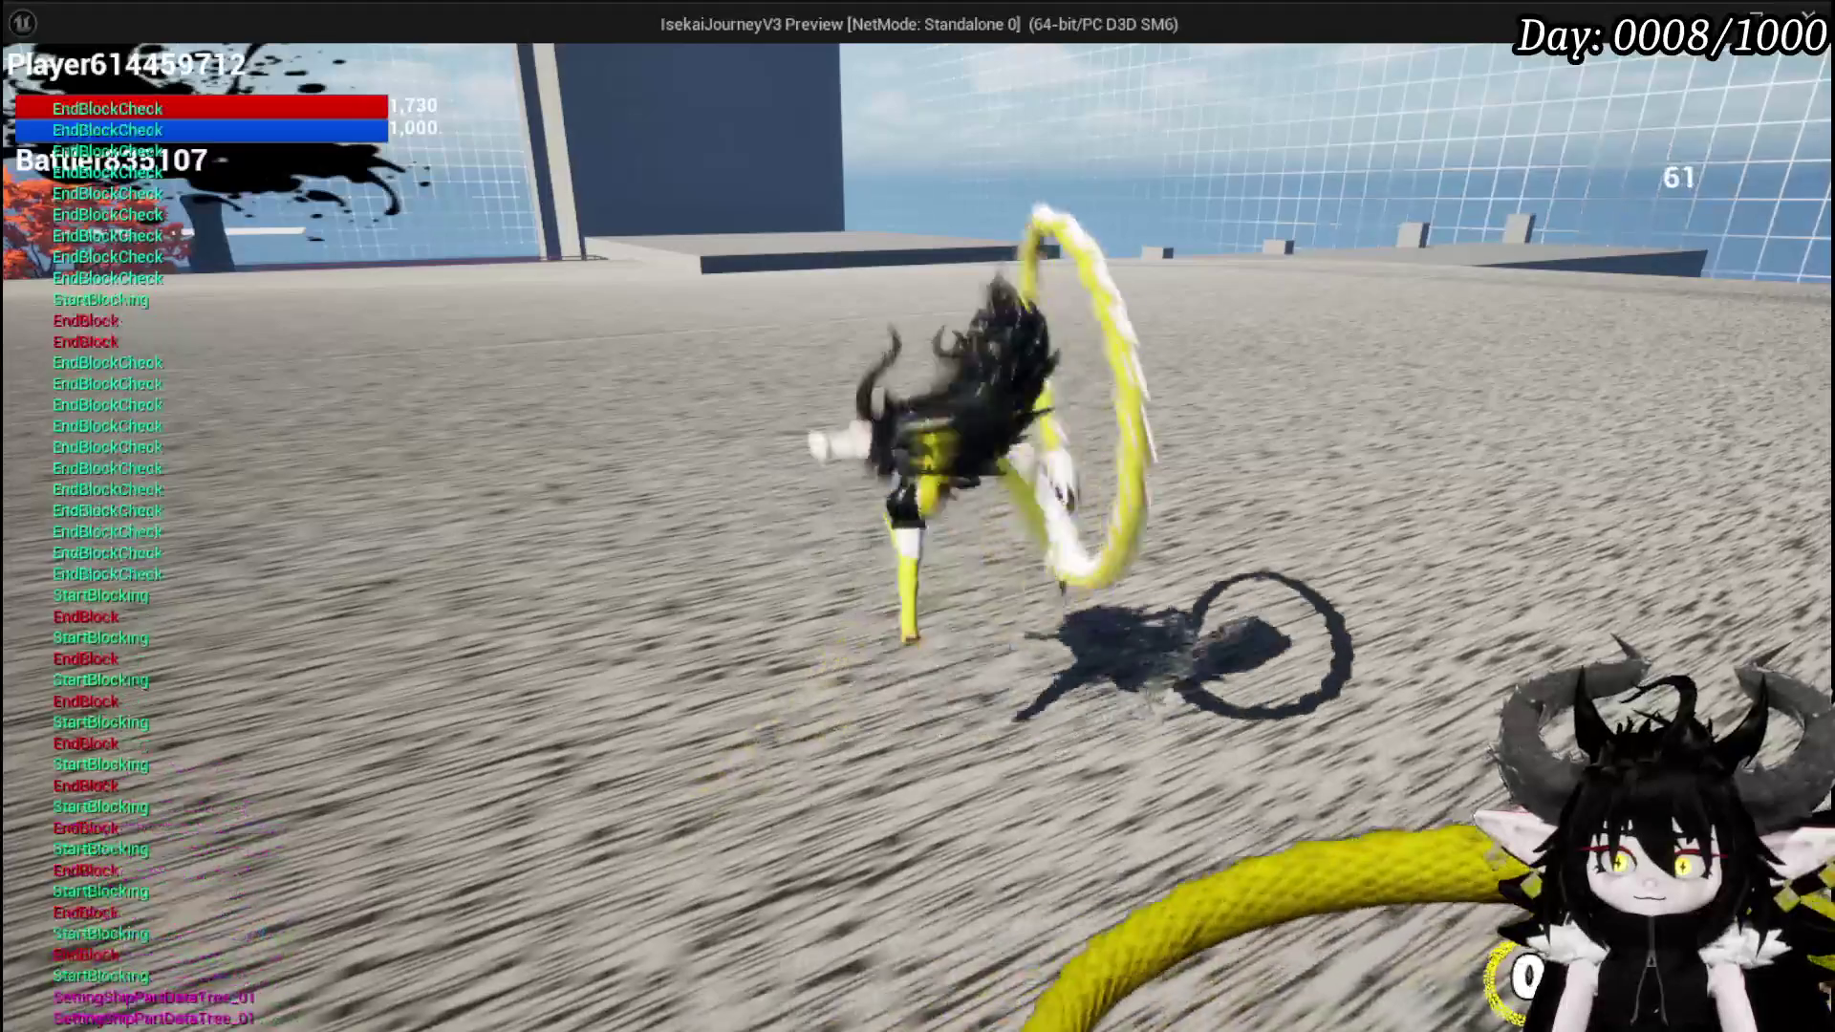
key(w)
key(w)
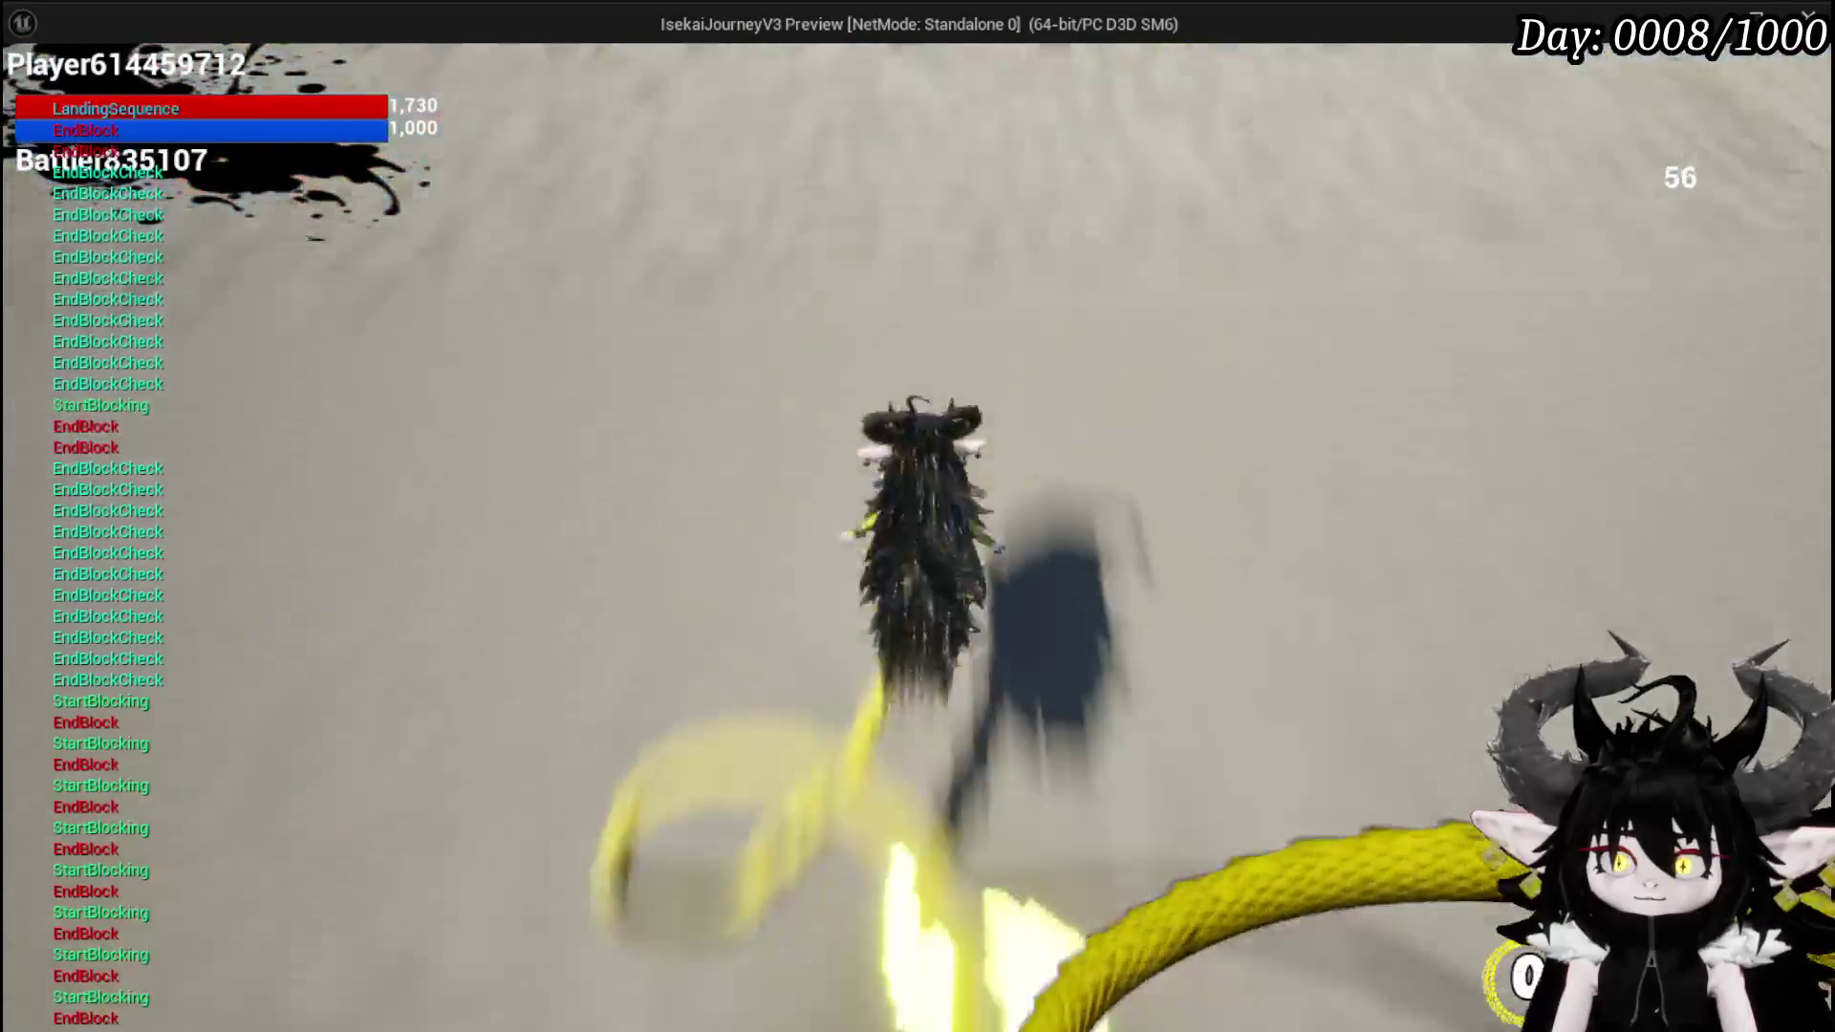
key(w)
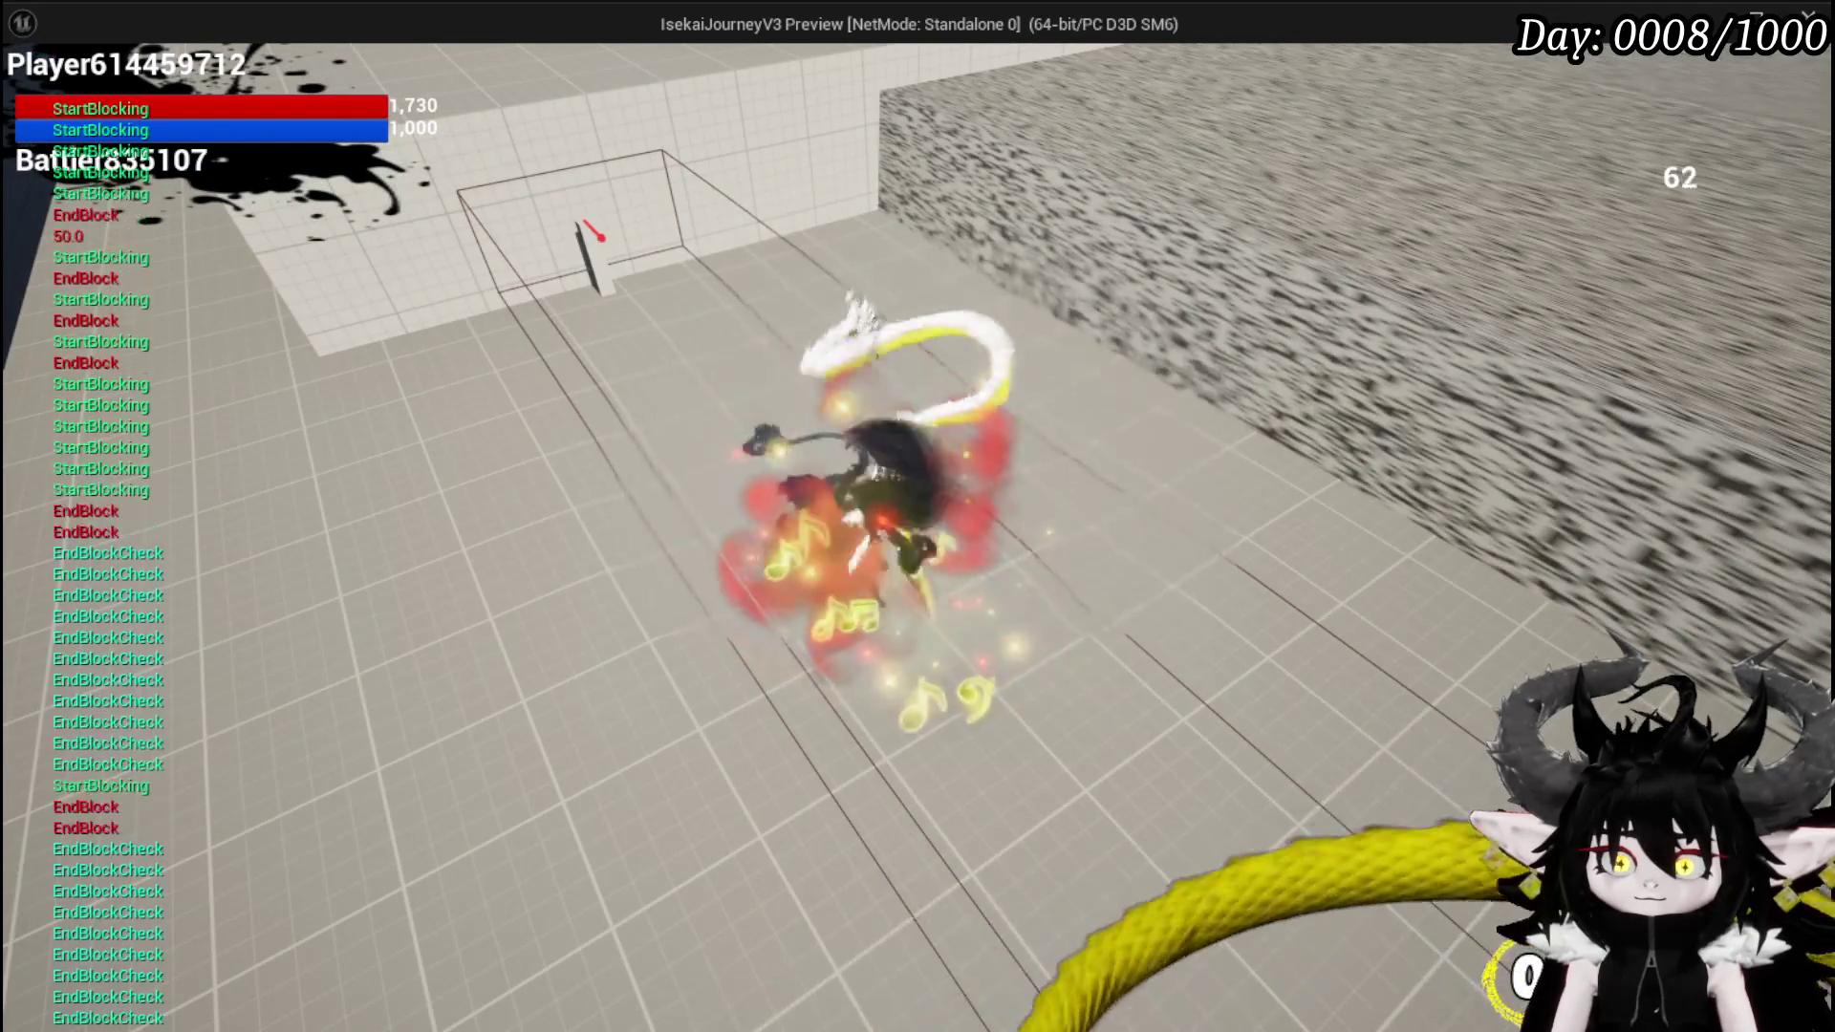
key(Escape)
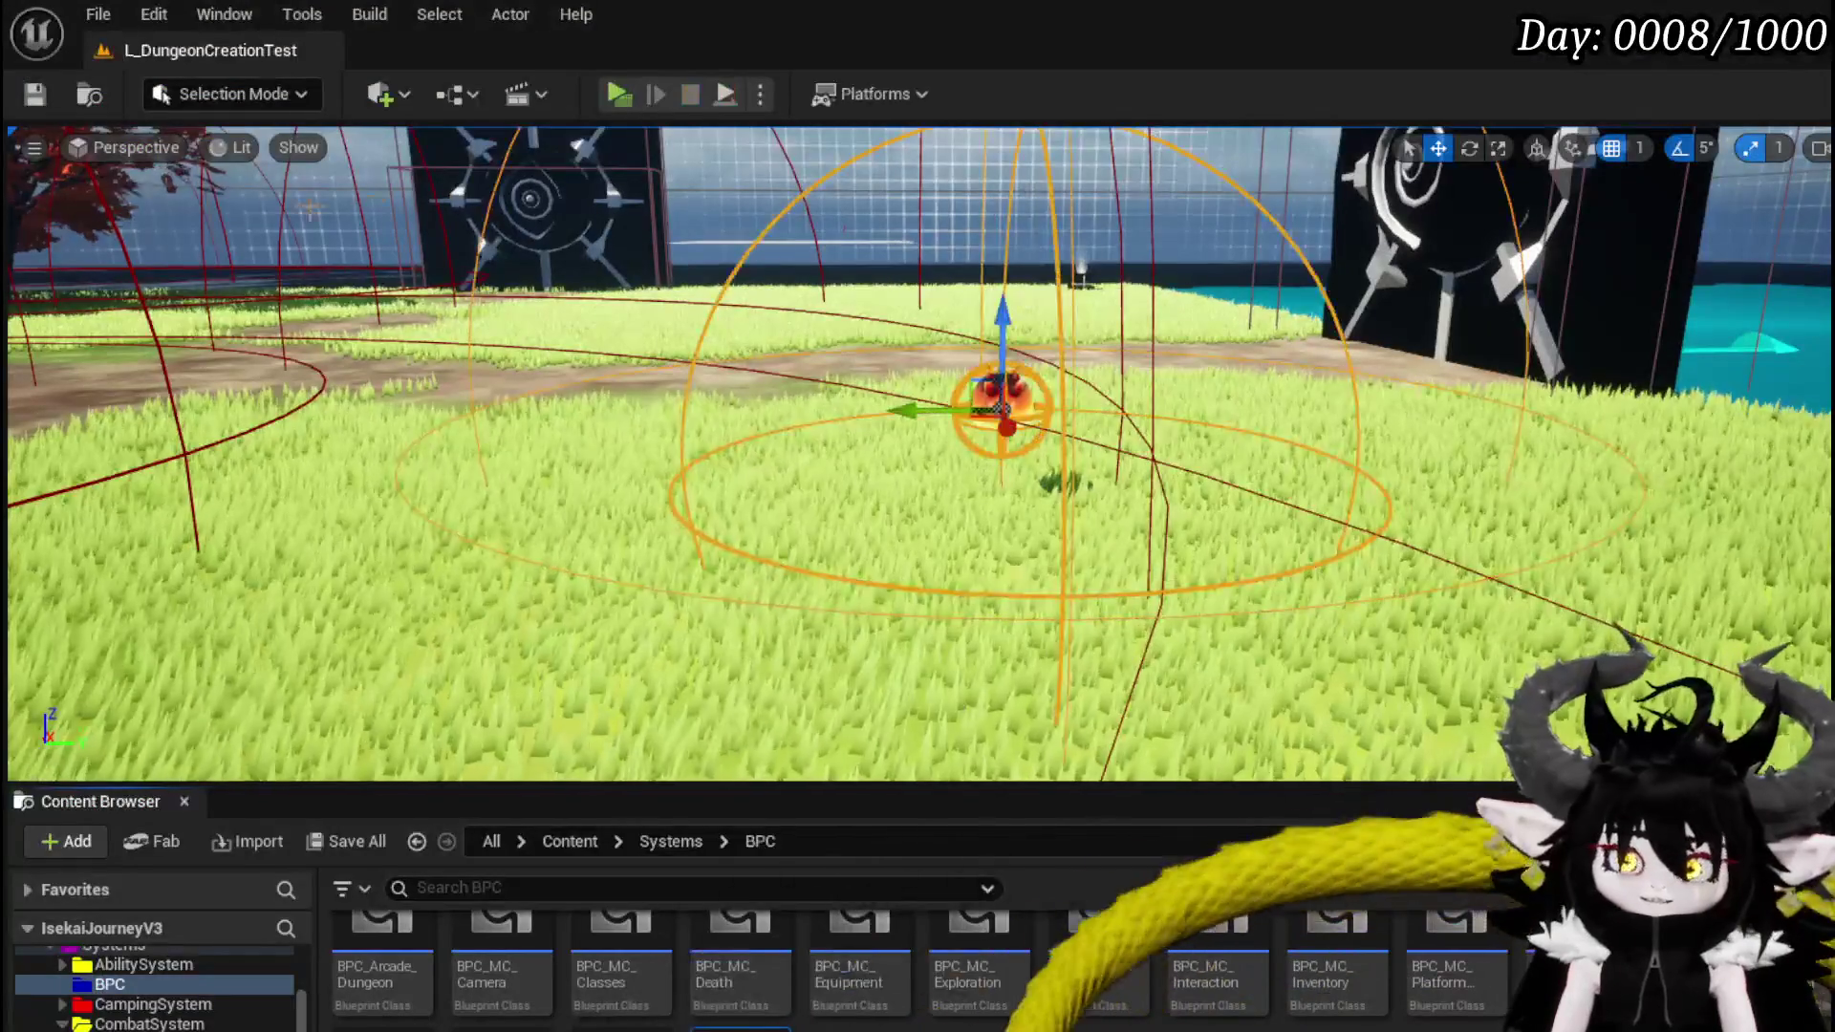
click(34, 94)
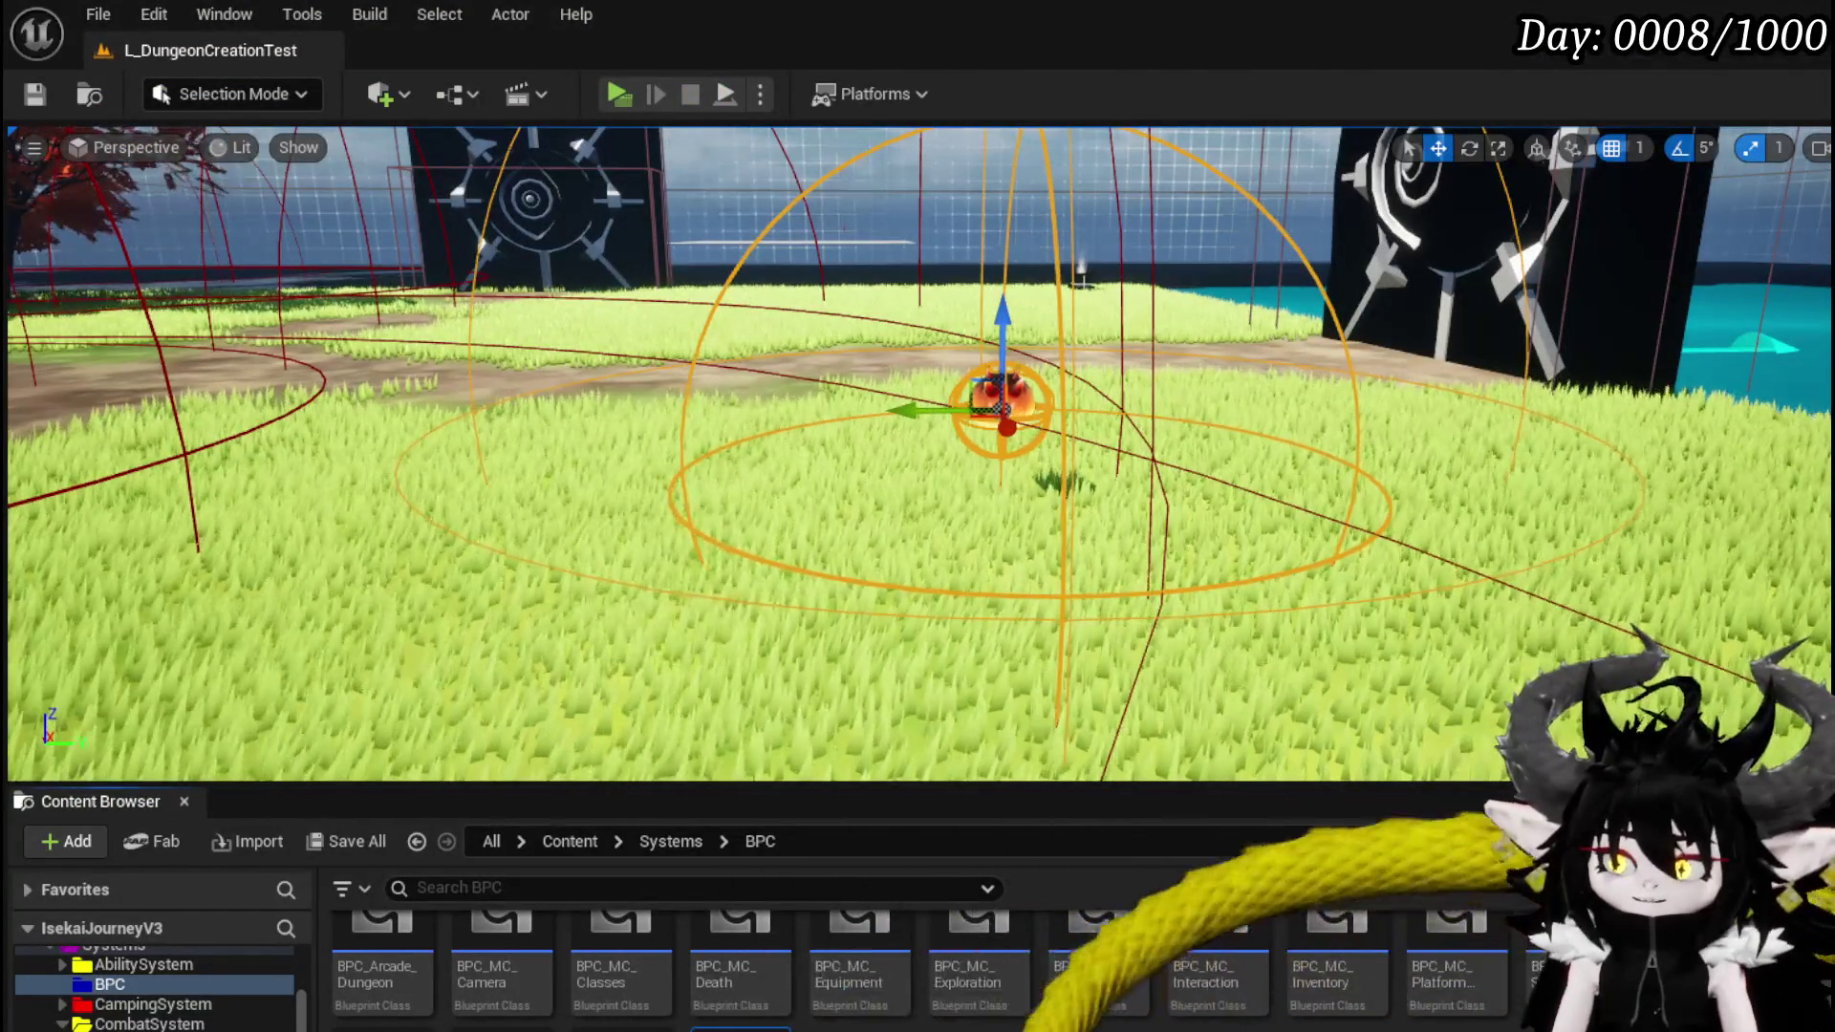
- Move the SET Parry Sequence node above Start Block in the EventGraph
key(alt+Tab)
mouse_move(907, 456)
mouse_down()
mouse_move(1099, 449)
mouse_move(379, 272)
mouse_move(781, 309)
mouse_up()
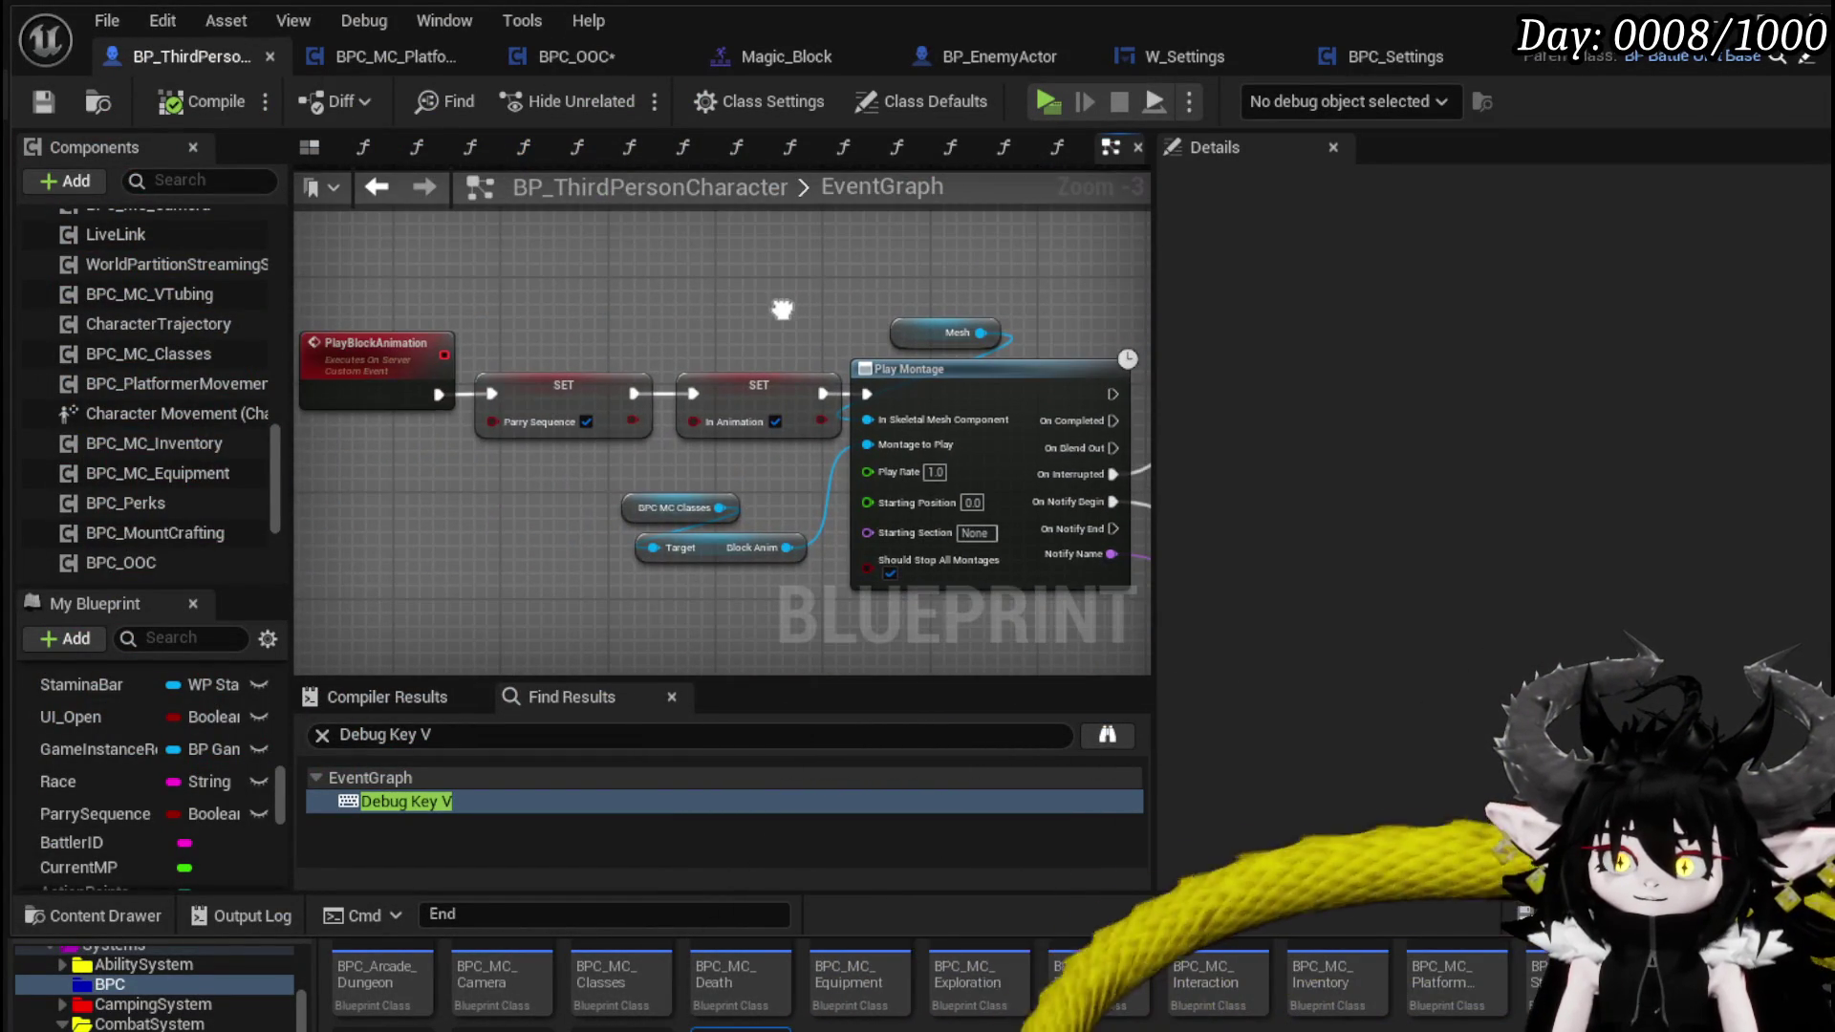
mouse_move(535, 406)
mouse_down()
mouse_move(850, 425)
mouse_move(990, 409)
mouse_up()
drag(721, 373, 841, 333)
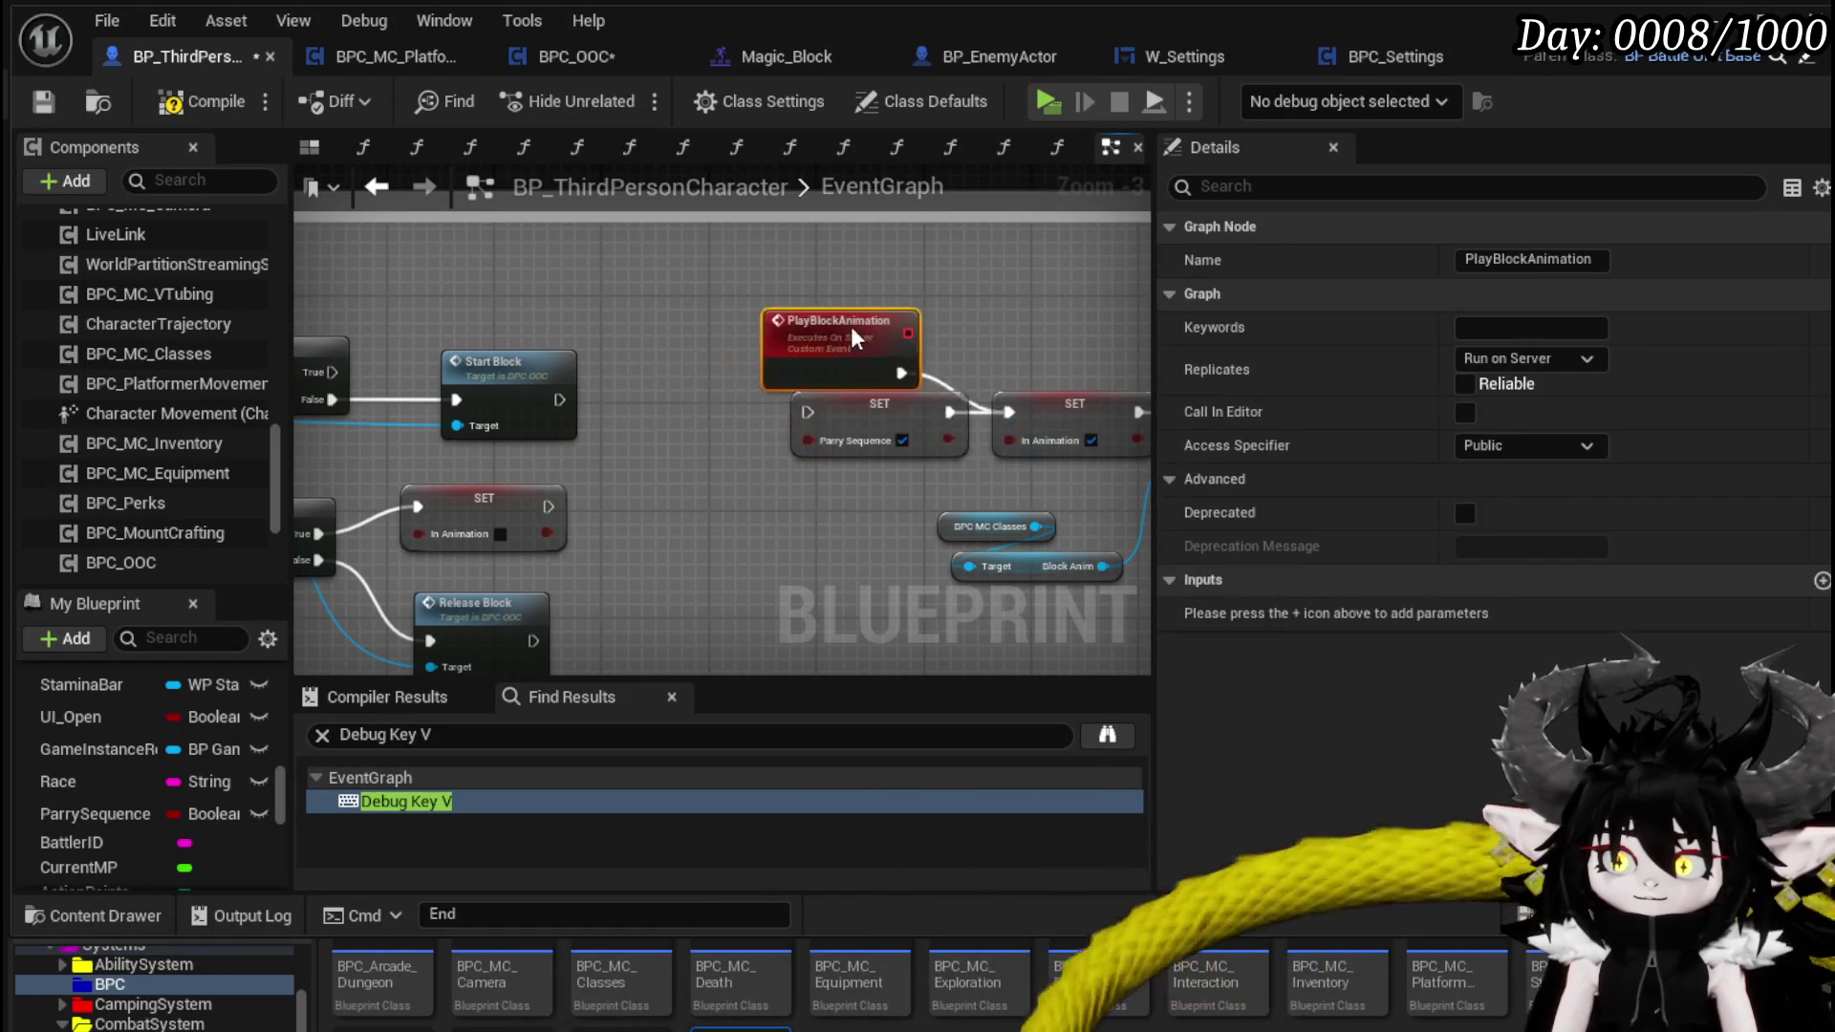
drag(909, 416, 493, 285)
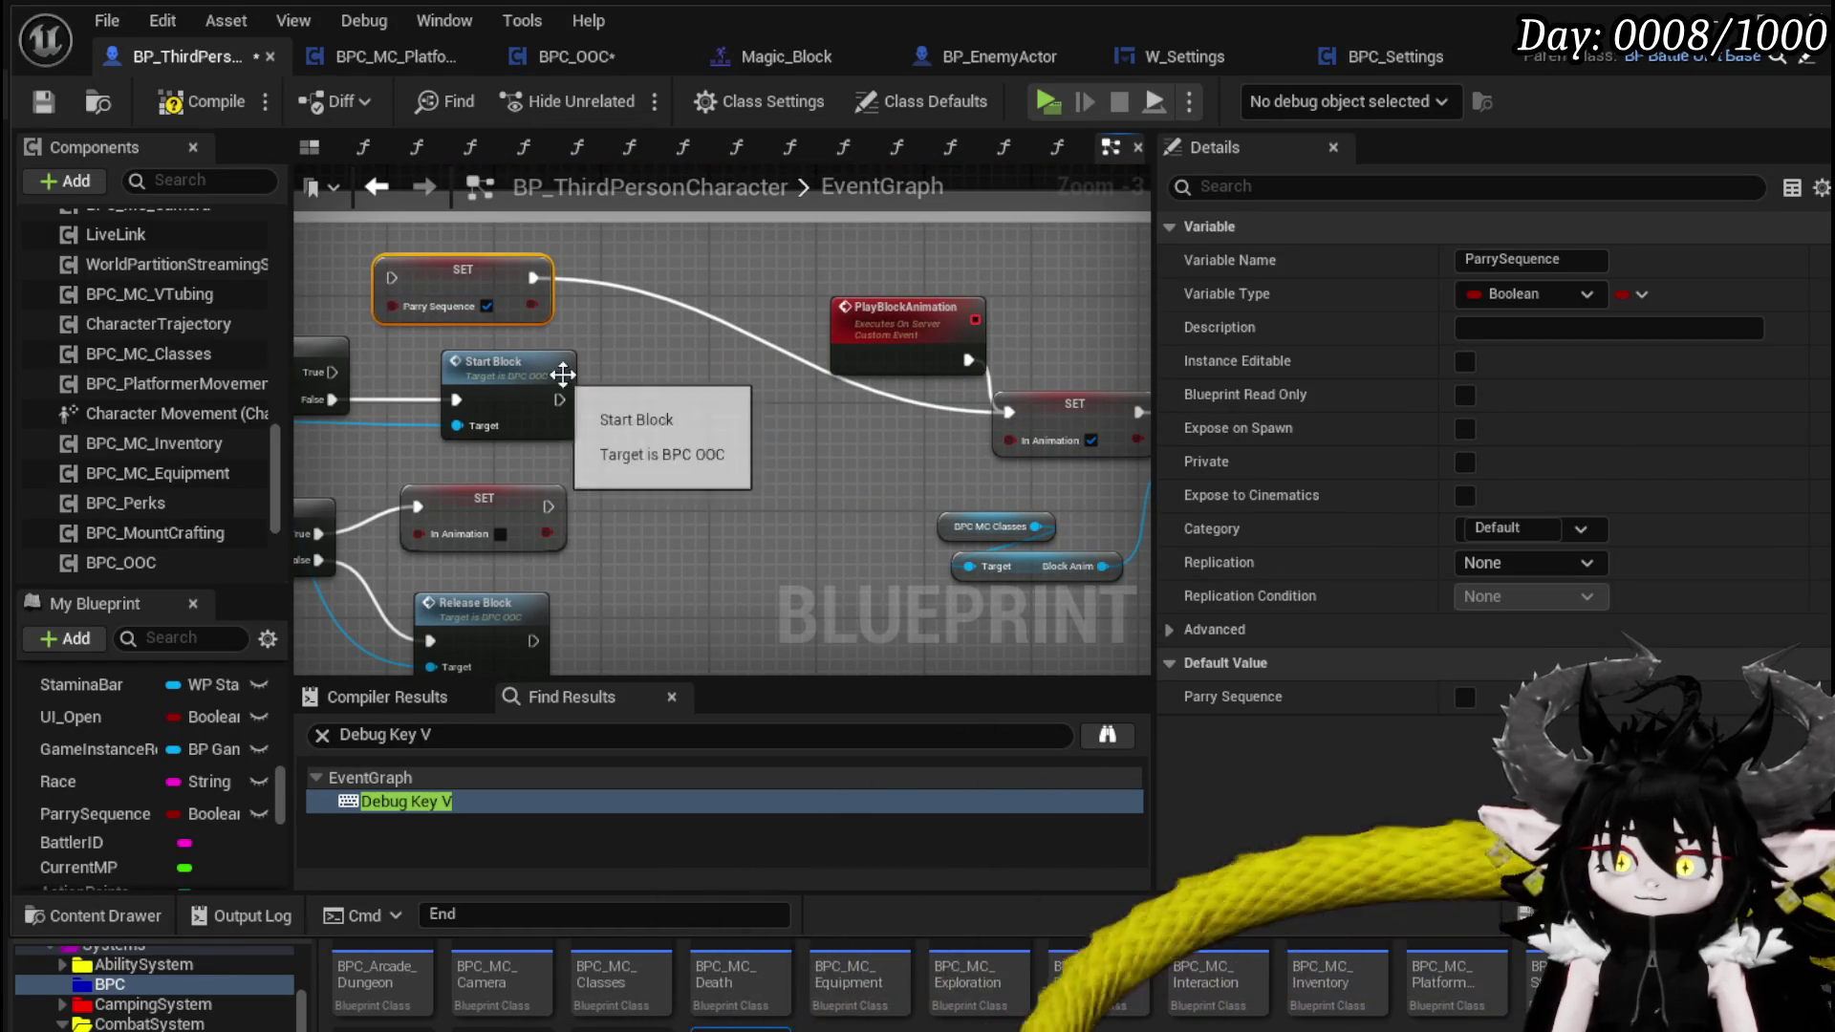
- Insert SET Parry Sequence between the Branch False pin and Start Block, compile, and start a preview
drag(549, 395, 643, 394)
drag(439, 278, 426, 399)
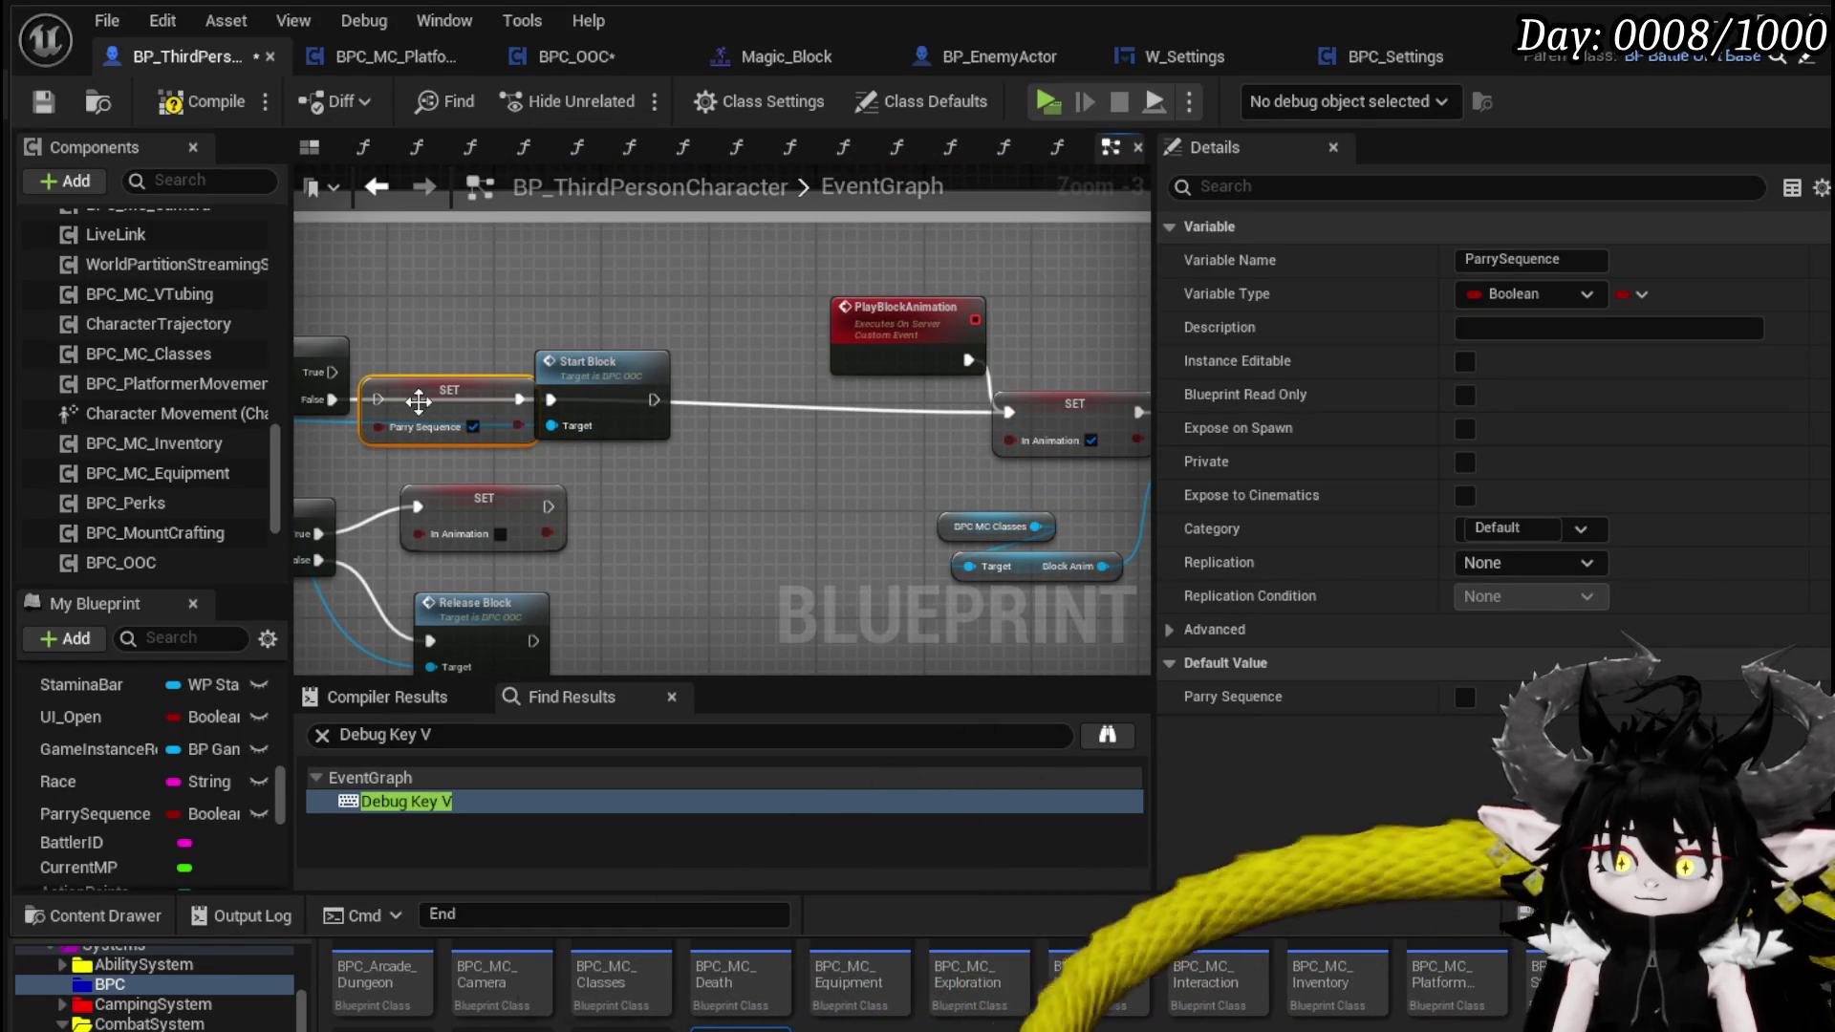
mouse_move(596, 380)
mouse_down()
mouse_move(637, 379)
mouse_move(593, 399)
mouse_up()
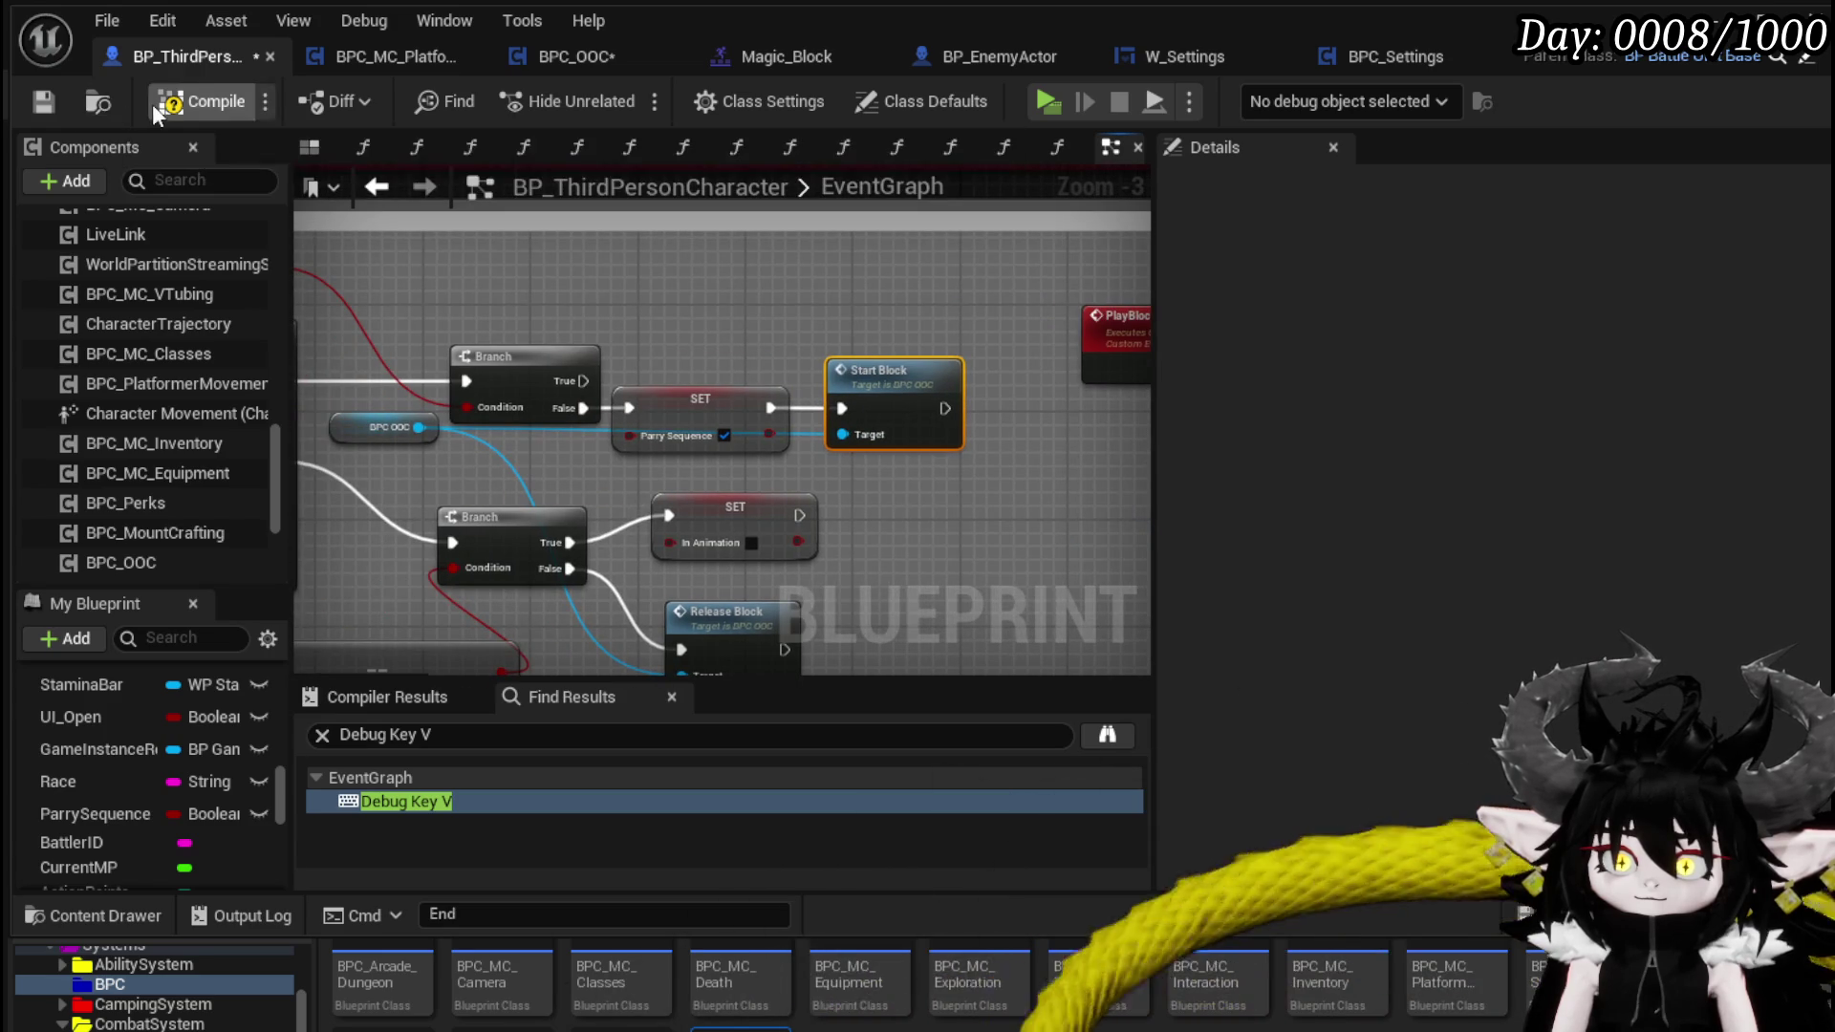
click(45, 101)
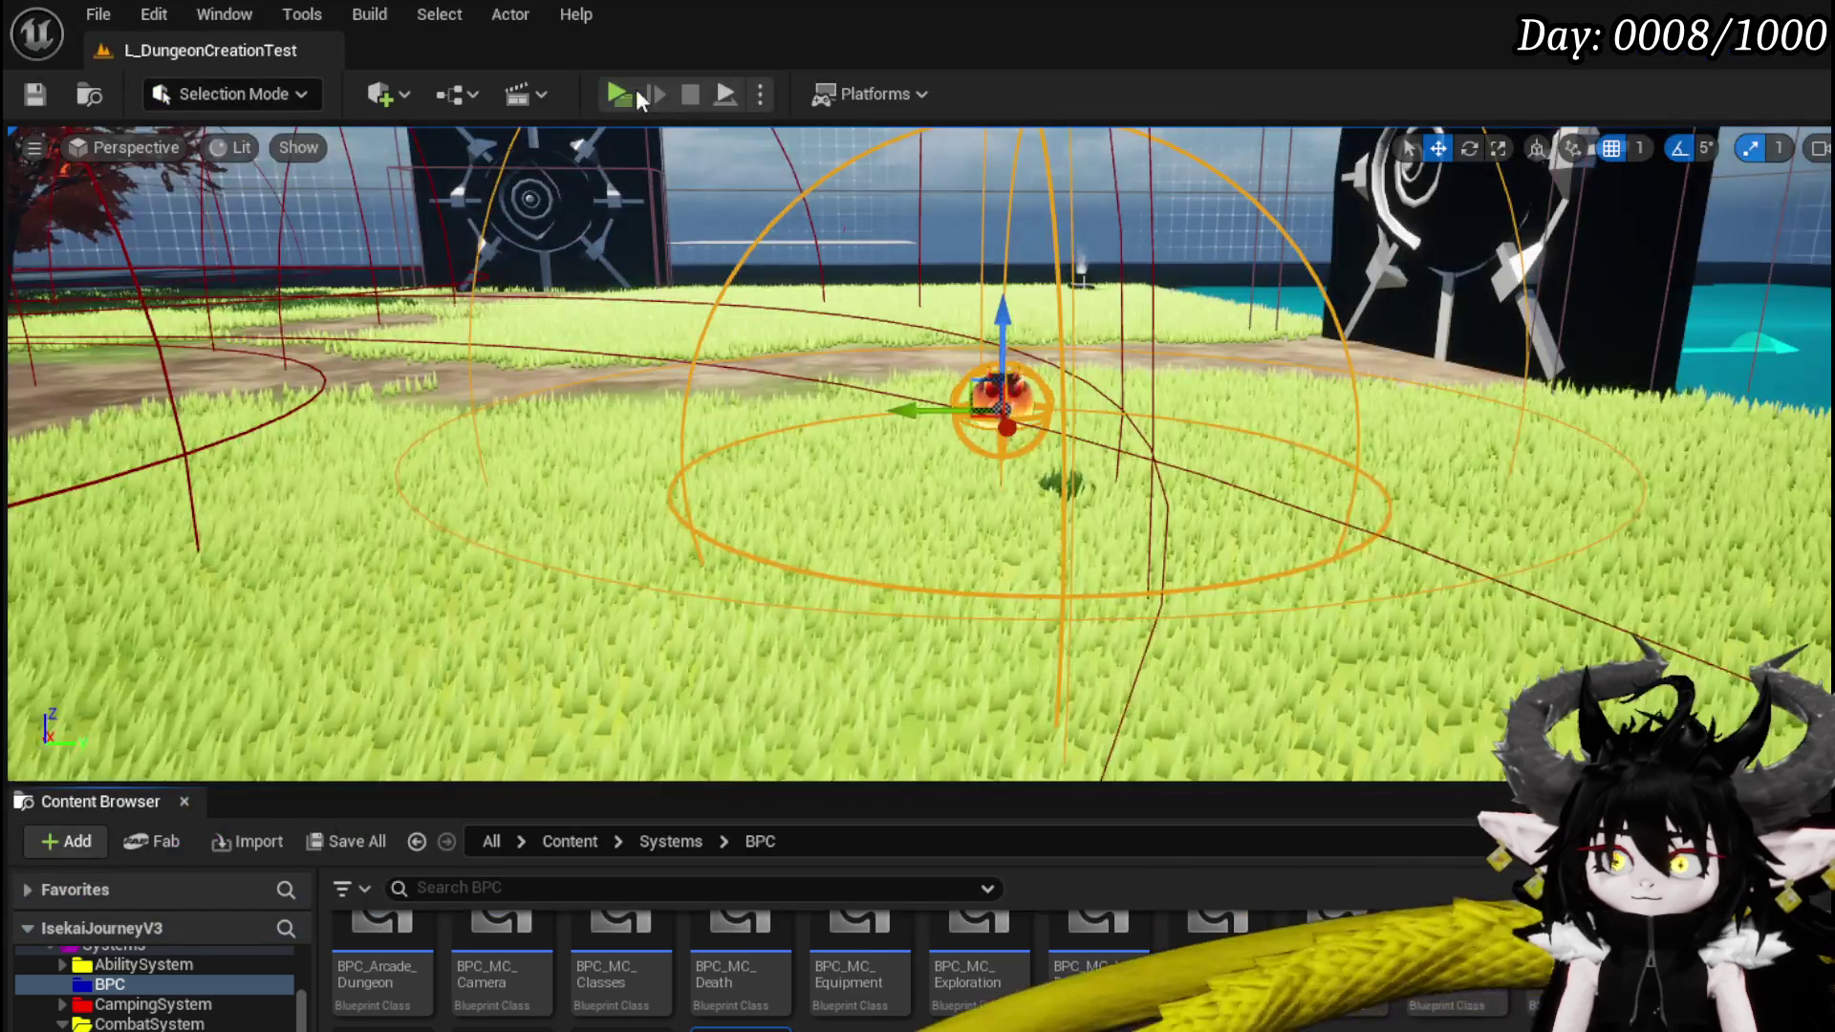
click(634, 88)
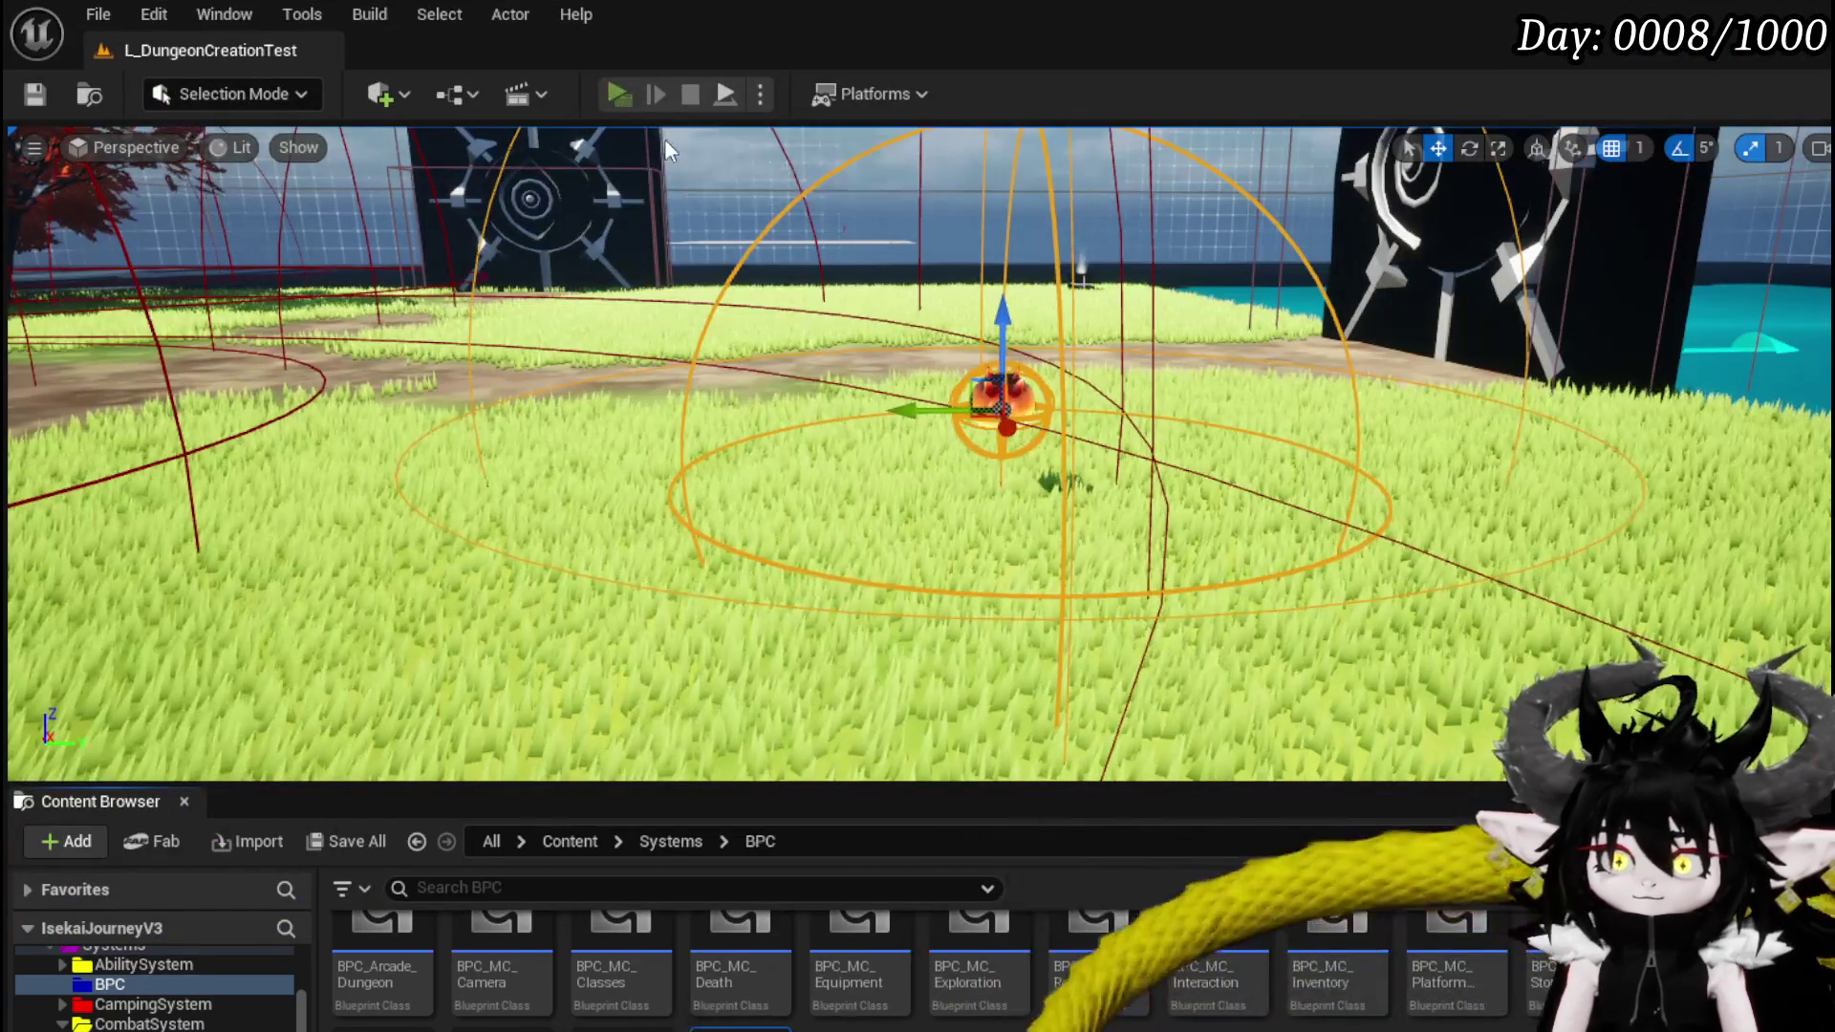
- Test blocking while moving forward and turning left, then stop the preview
key(w)
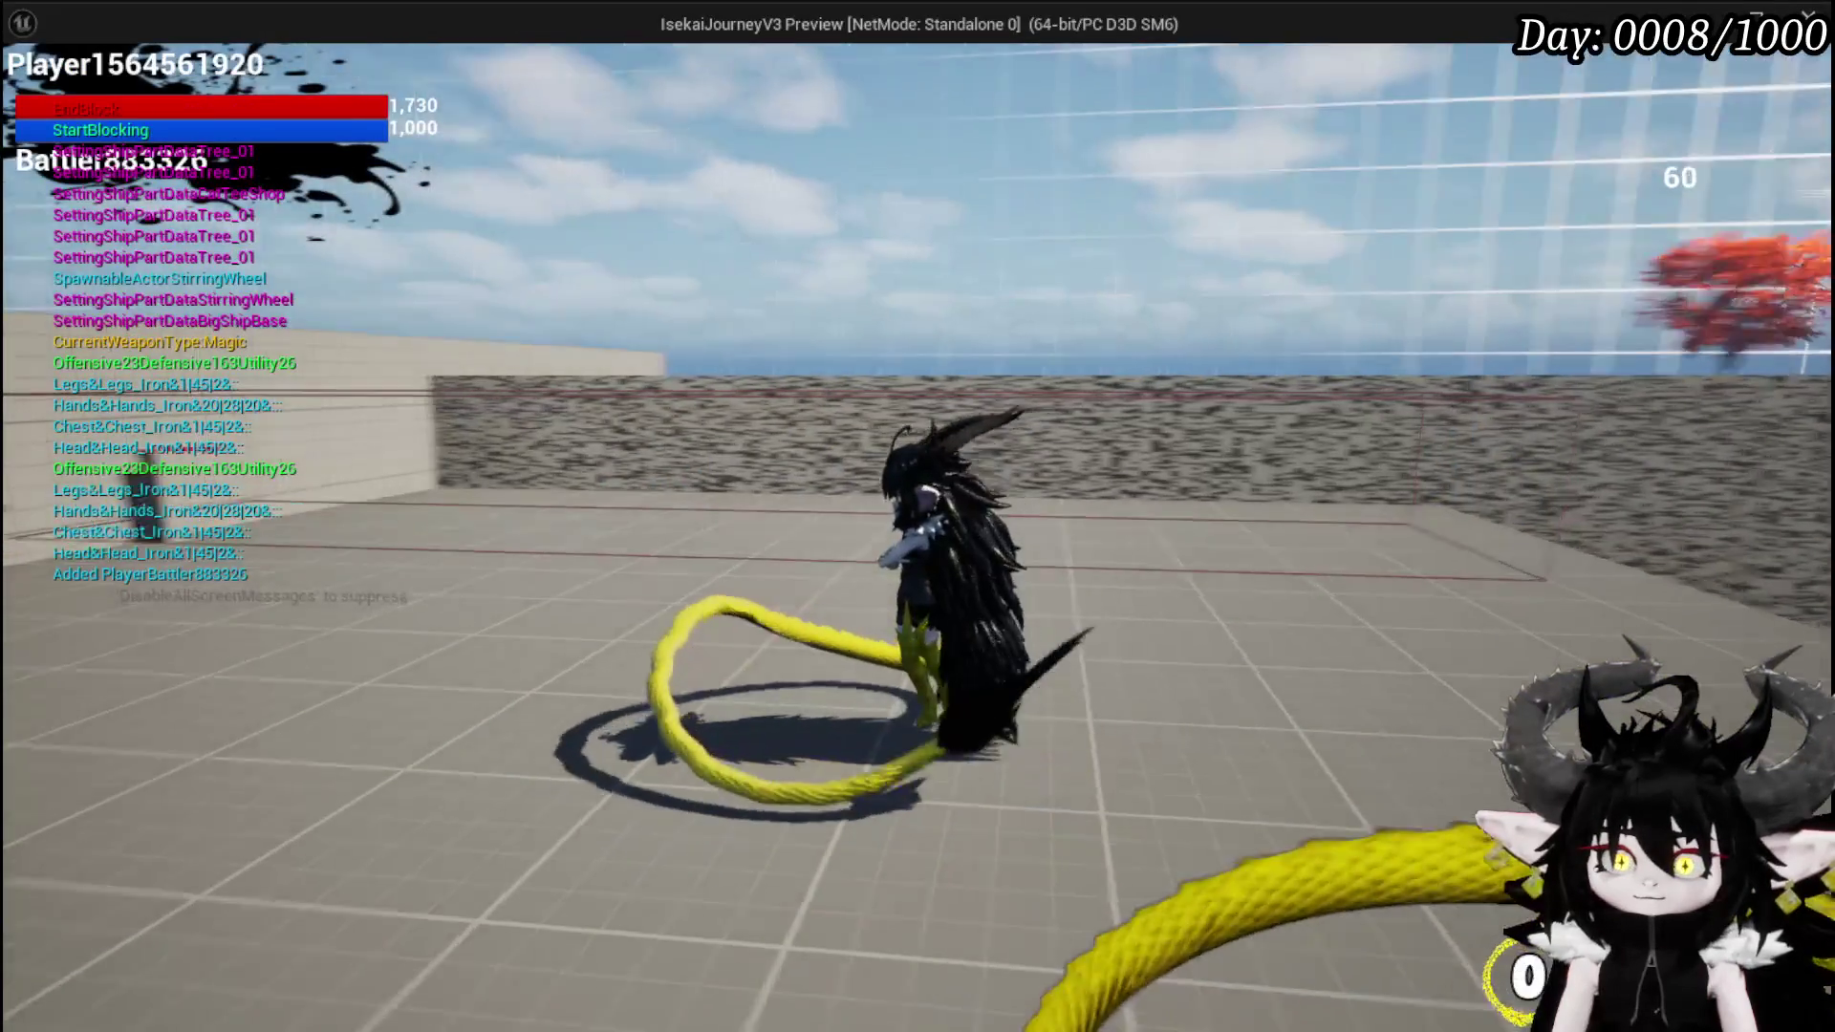
key(a)
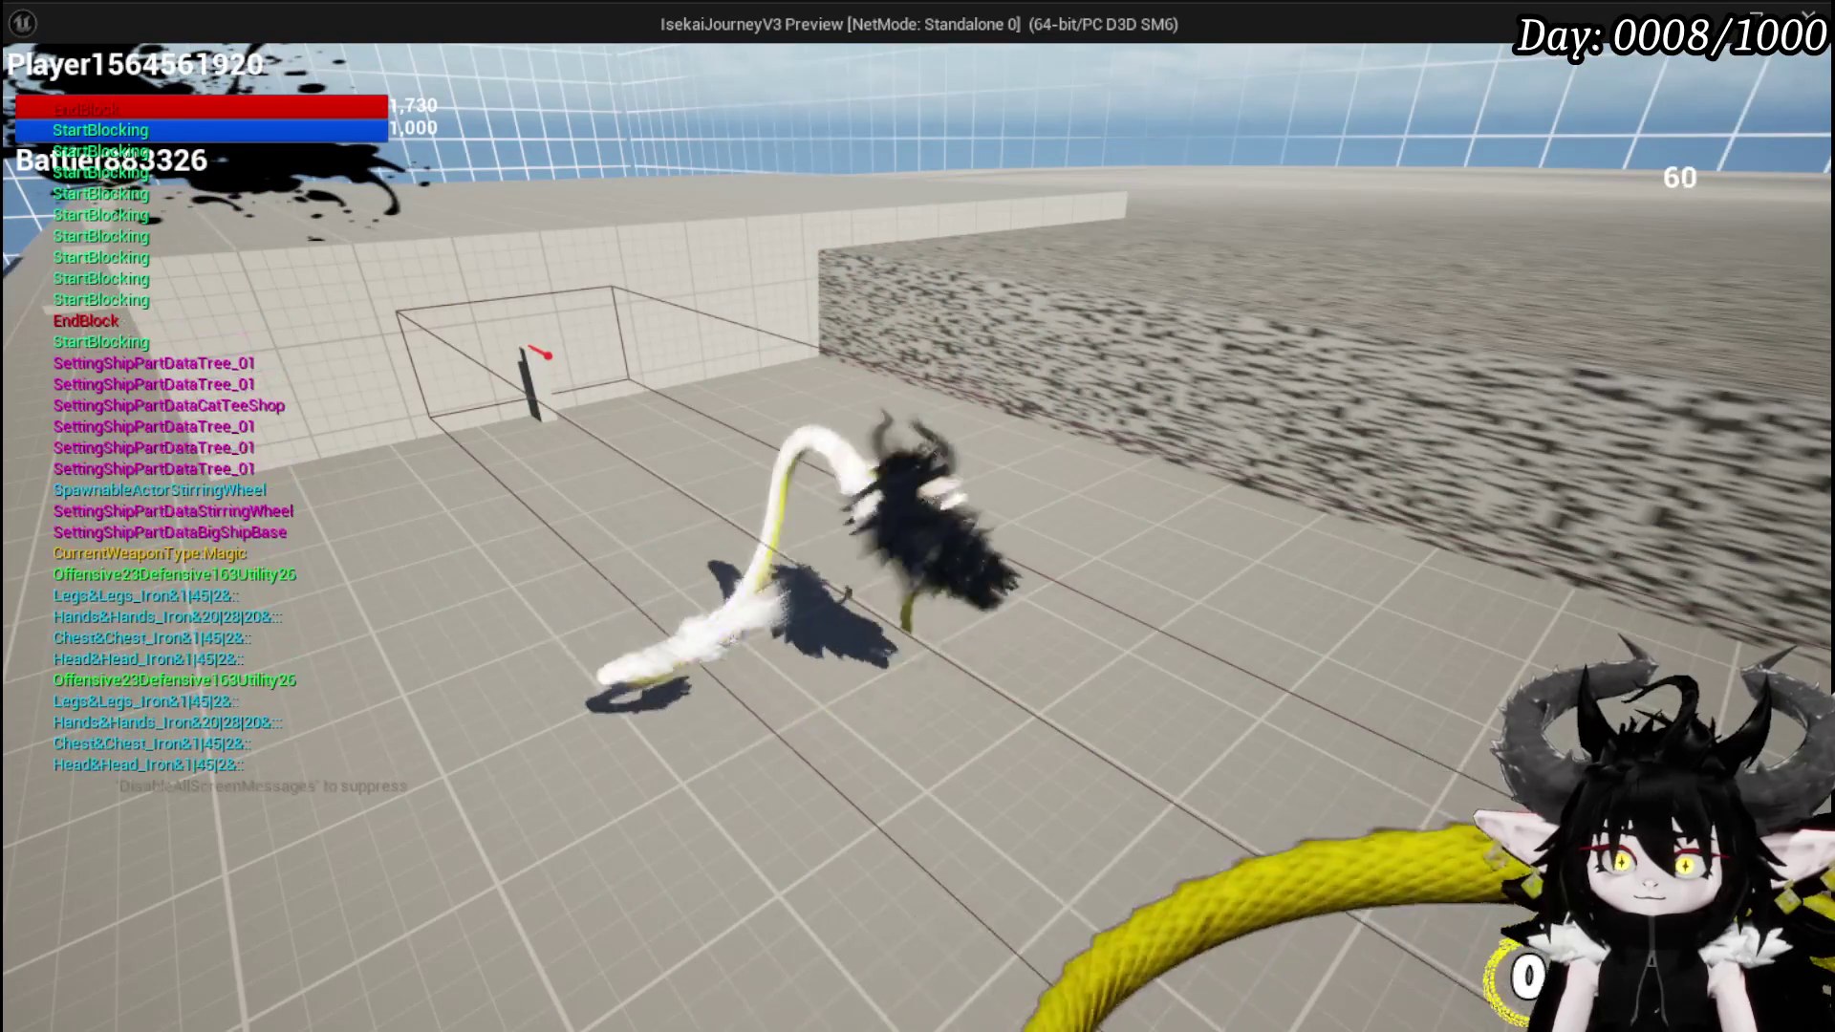
key(Escape)
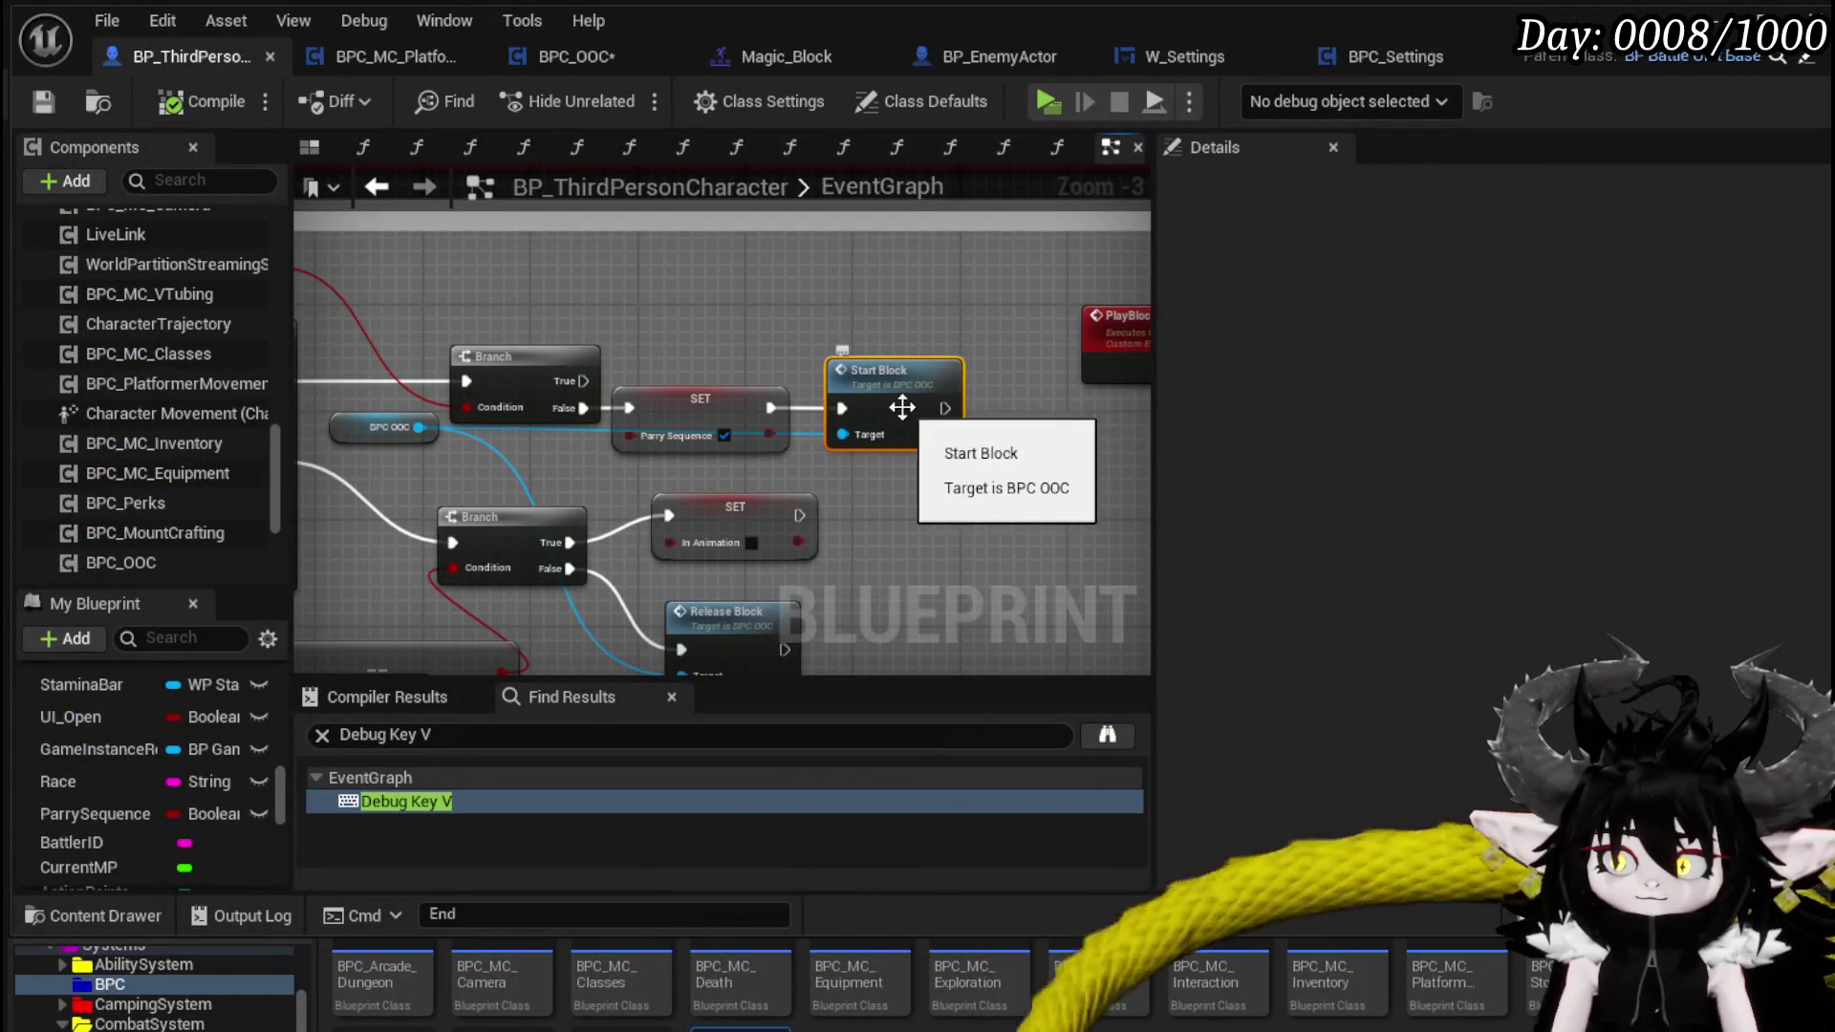
- Add a Print String node into the chain between the Branch and SET Parry Sequence
drag(956, 411, 1044, 411)
text(Print)
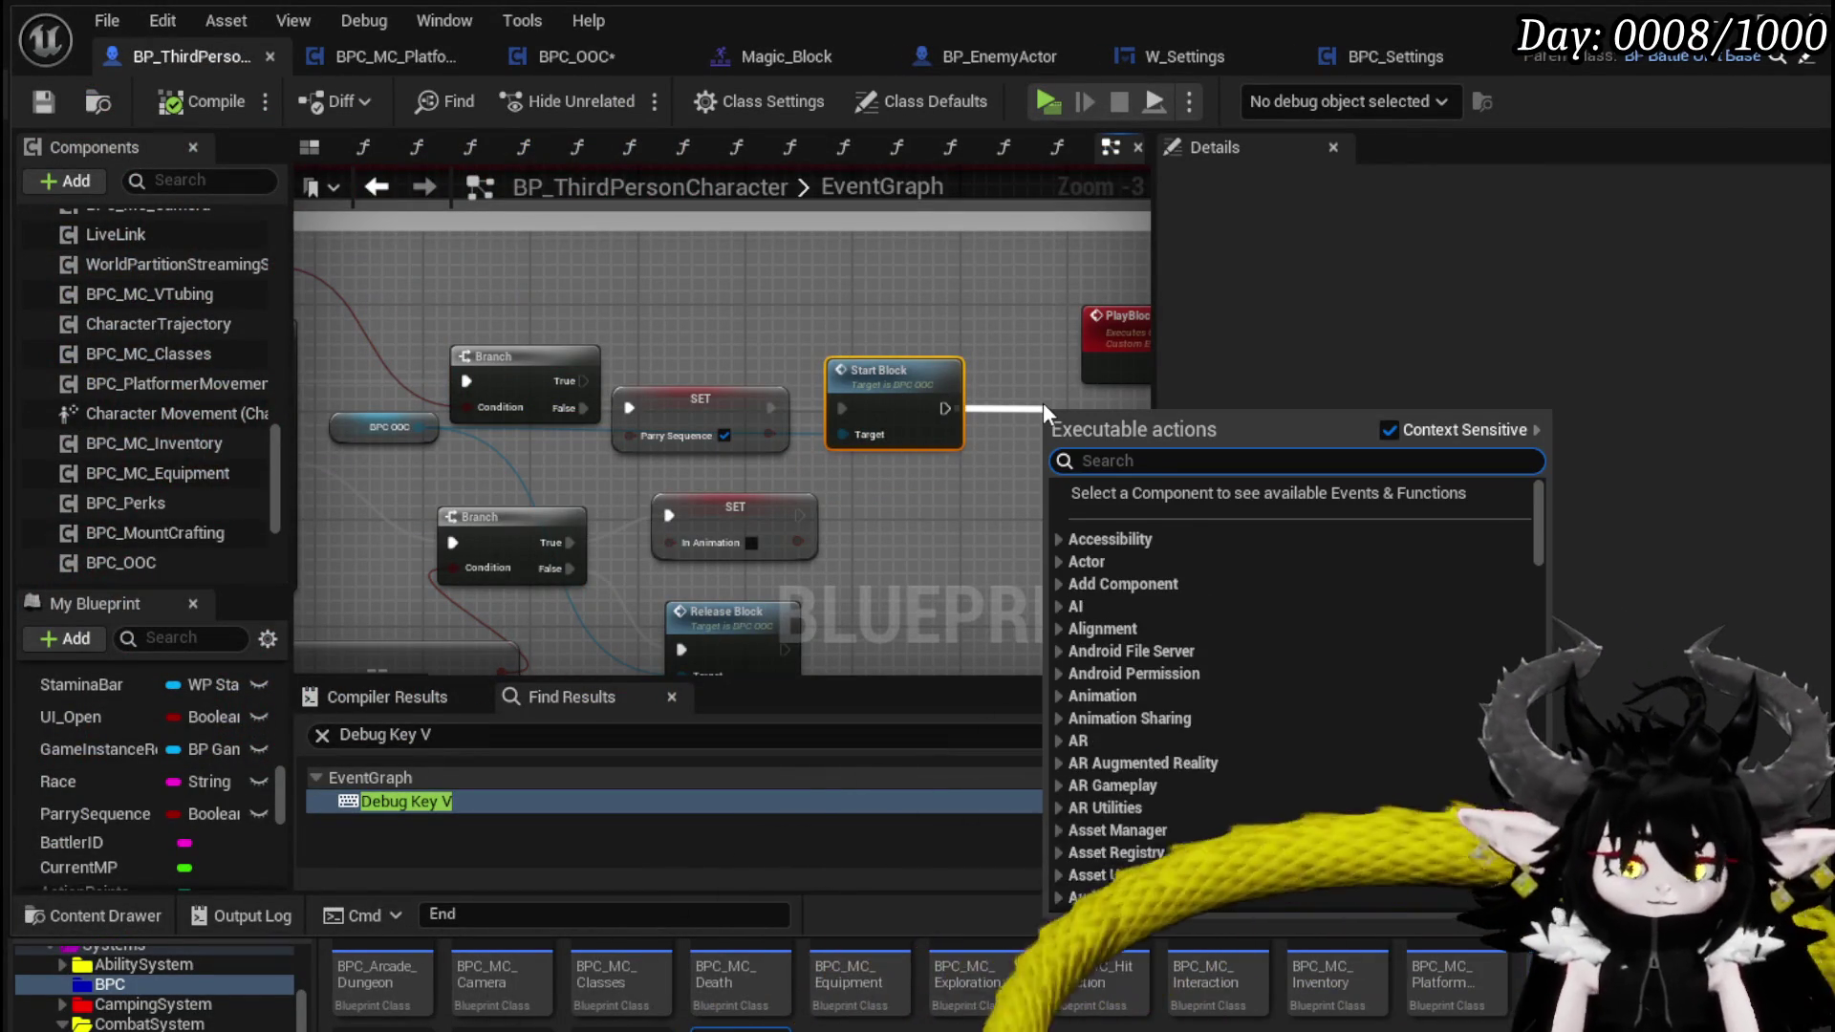
text( Sitrn)
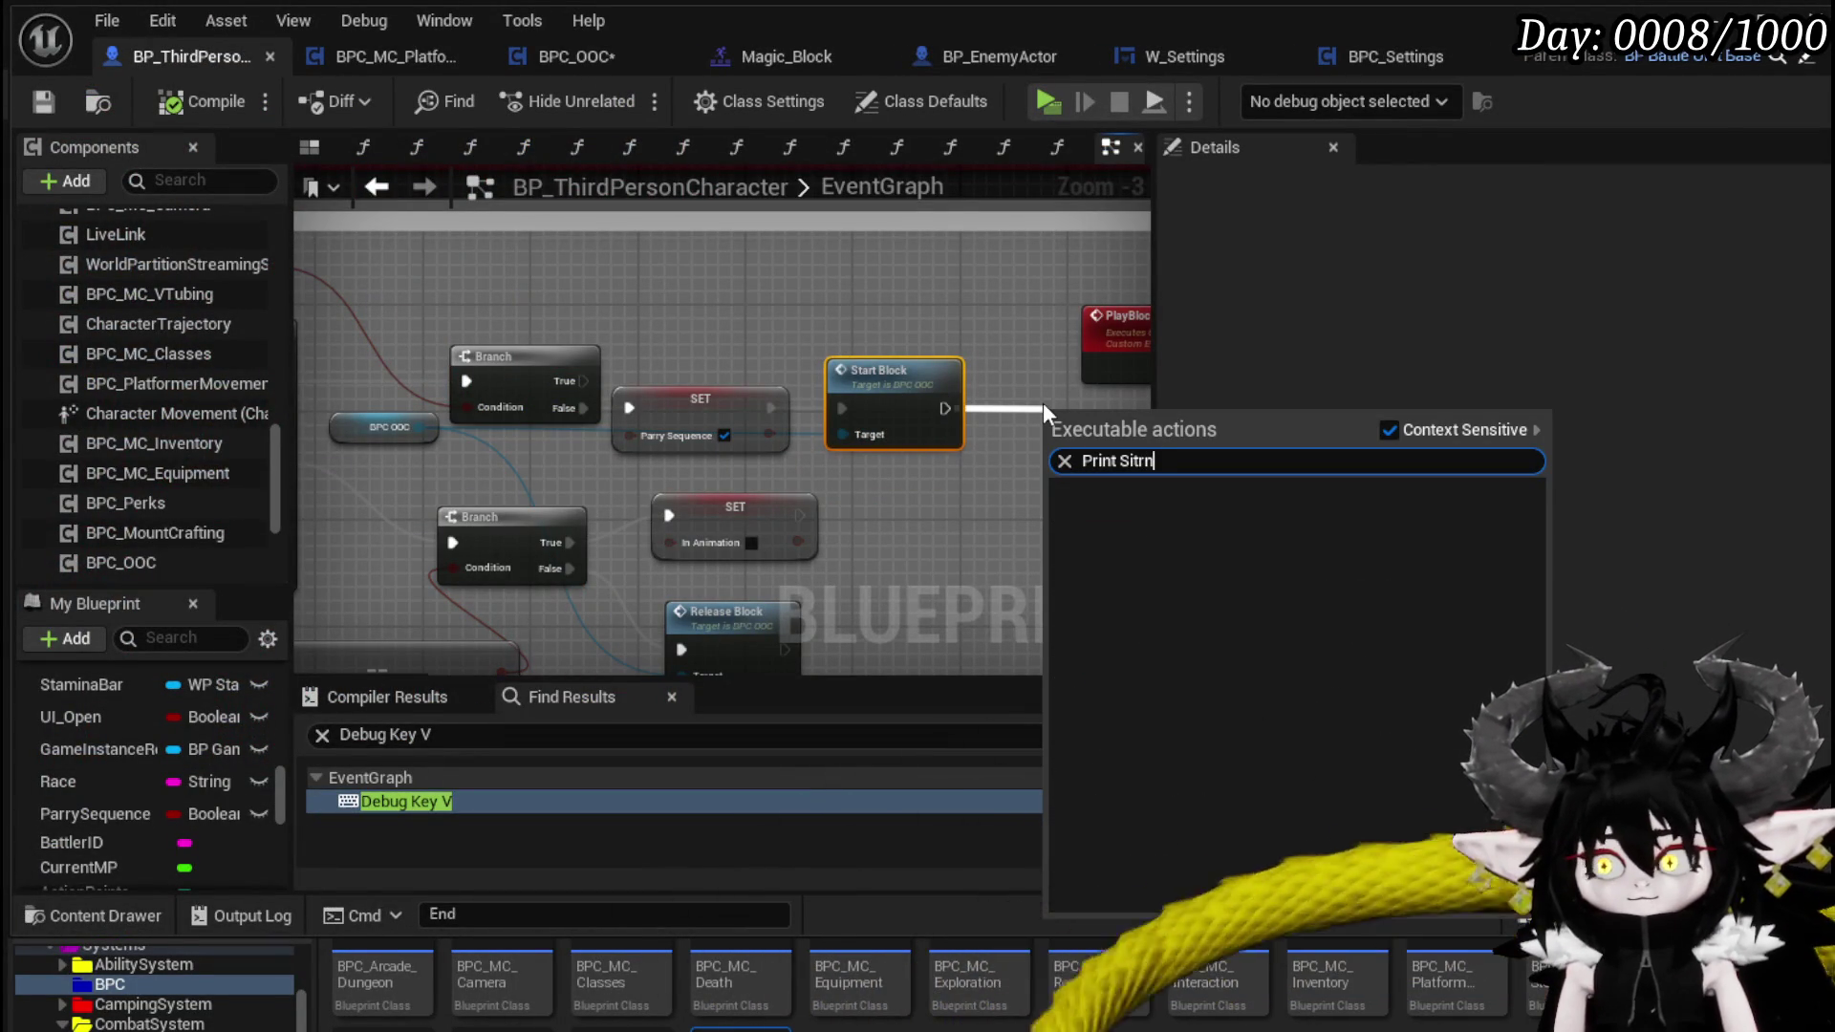
key(BackSpace)
key(BackSpace)
key(BackSpace)
key(BackSpace)
text(tring)
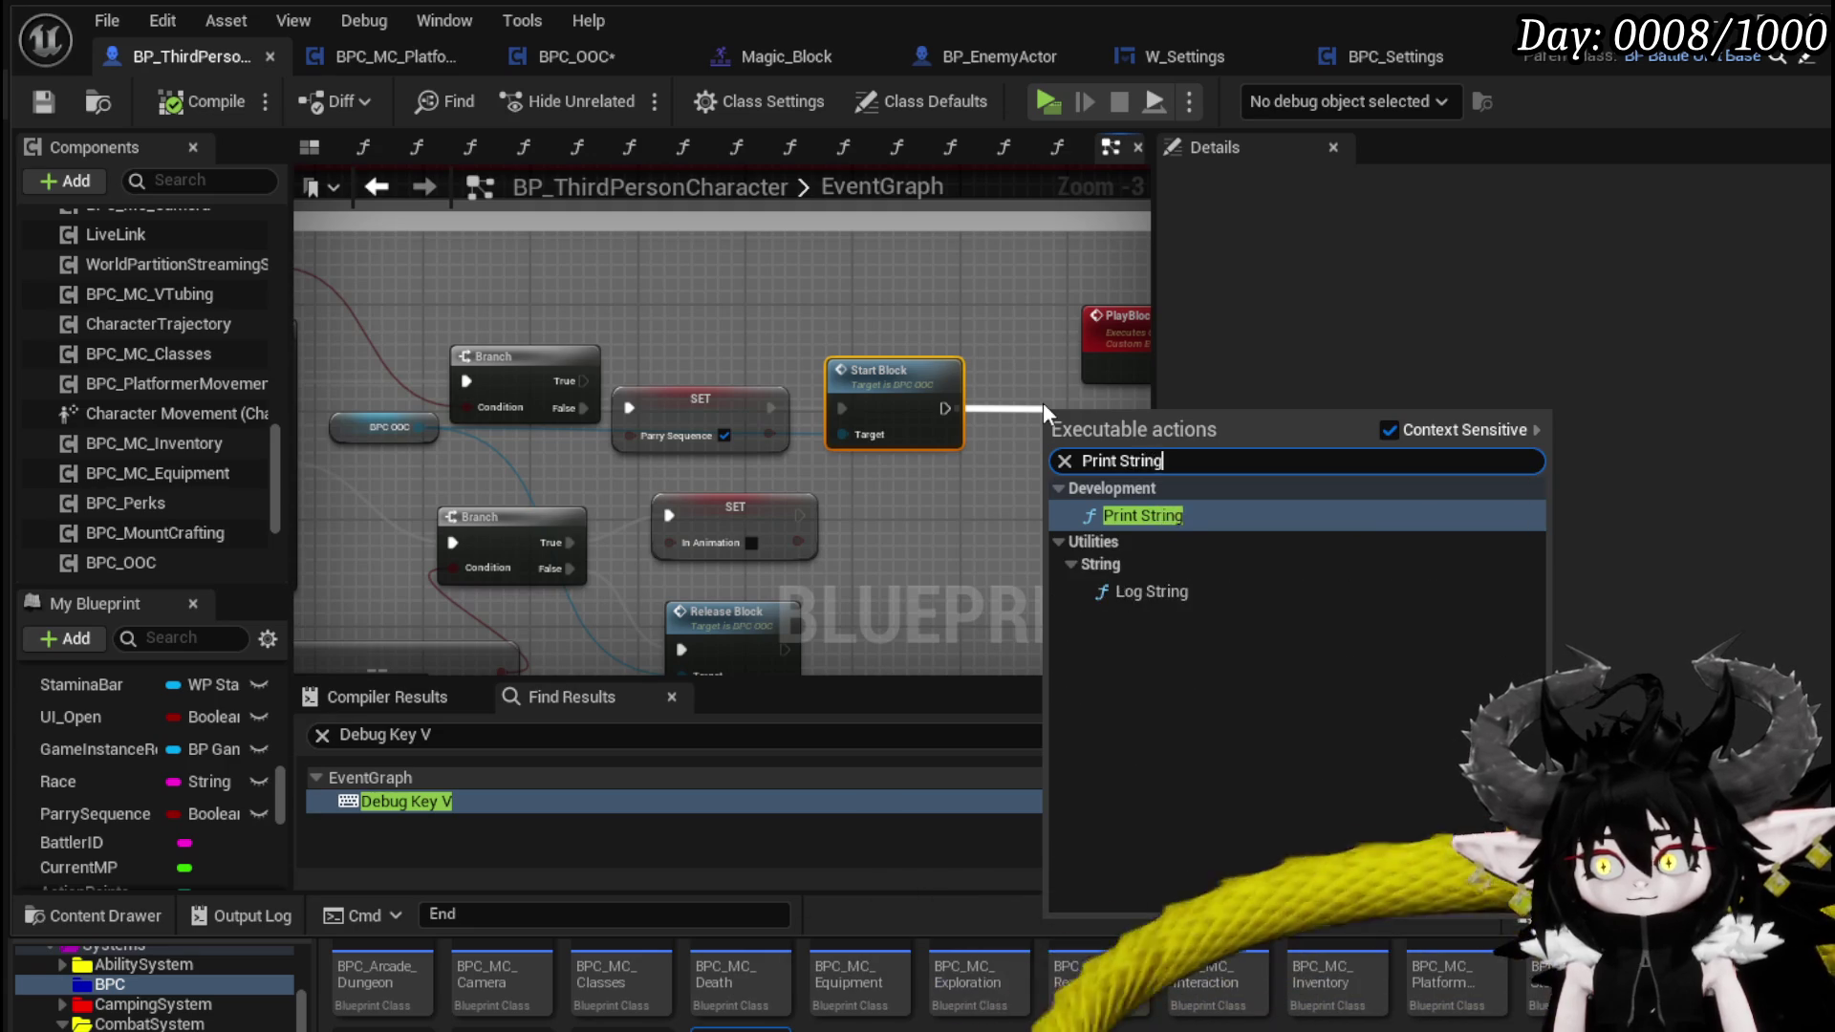
key(Return)
mouse_move(714, 461)
mouse_down()
mouse_move(965, 371)
mouse_move(1006, 311)
mouse_up()
mouse_move(1094, 409)
mouse_down()
mouse_move(899, 435)
mouse_move(607, 436)
mouse_up()
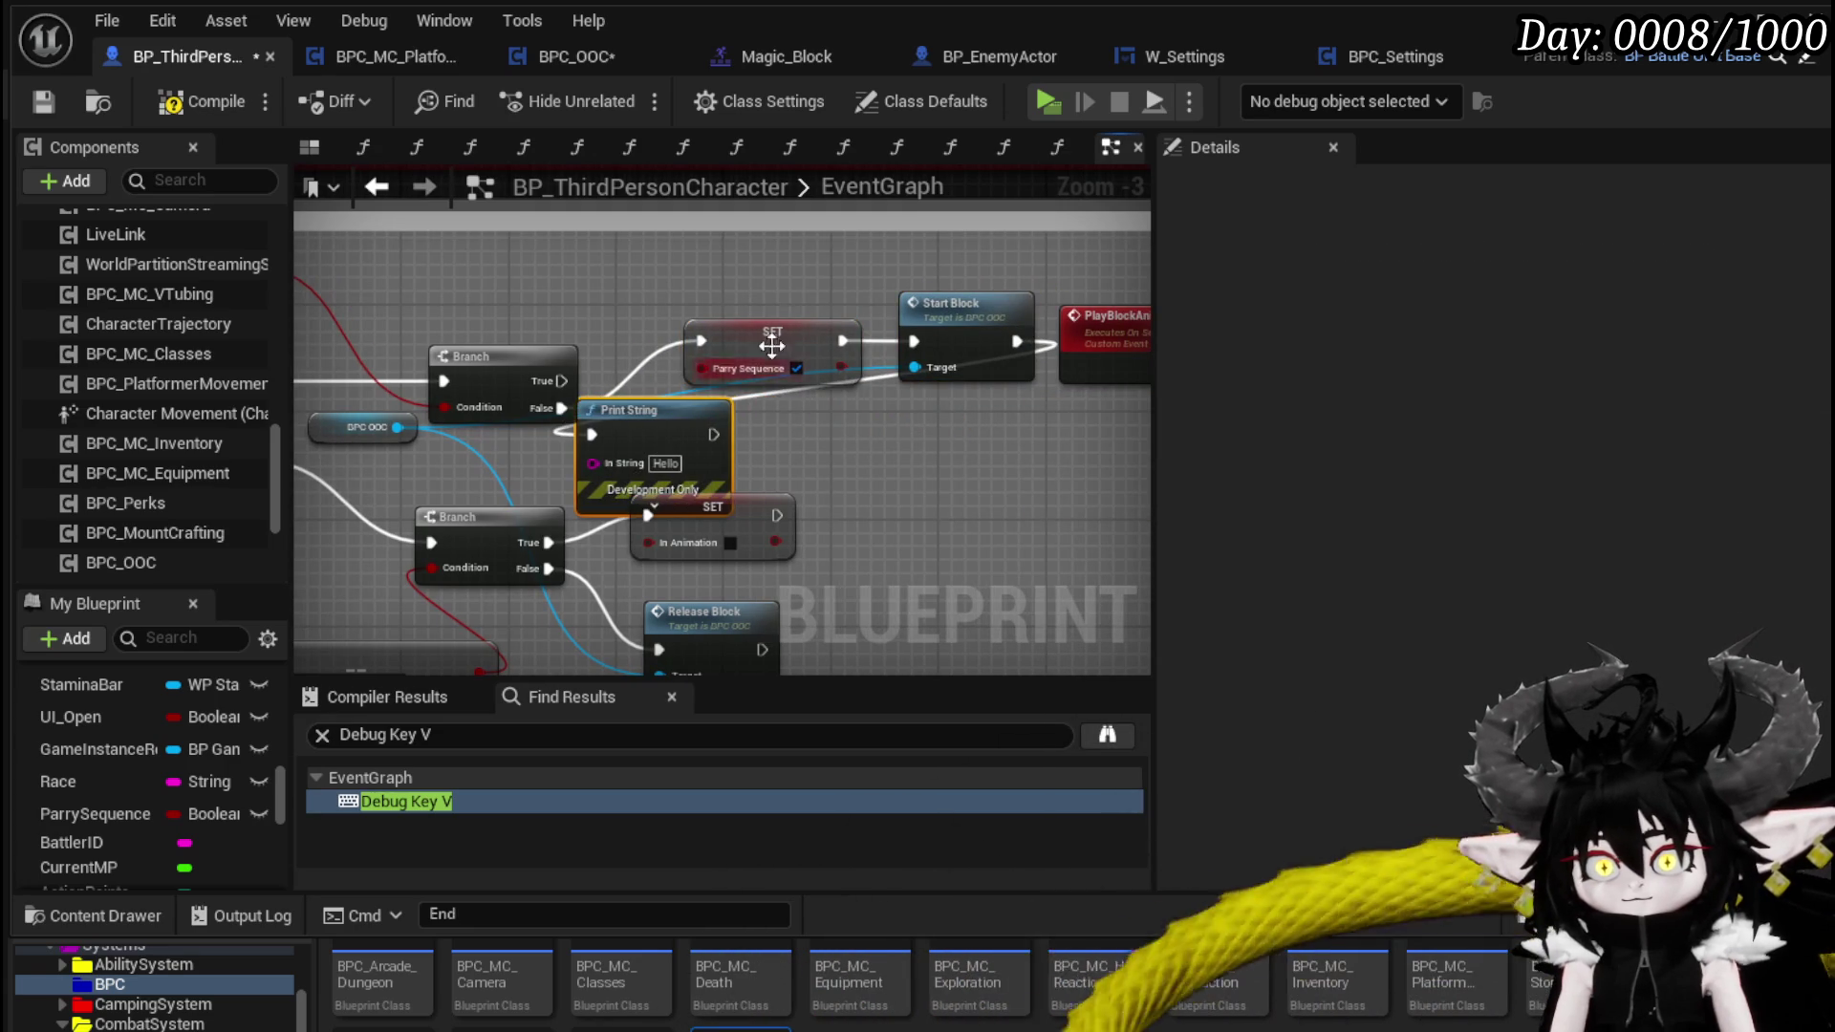
drag(957, 332, 1064, 440)
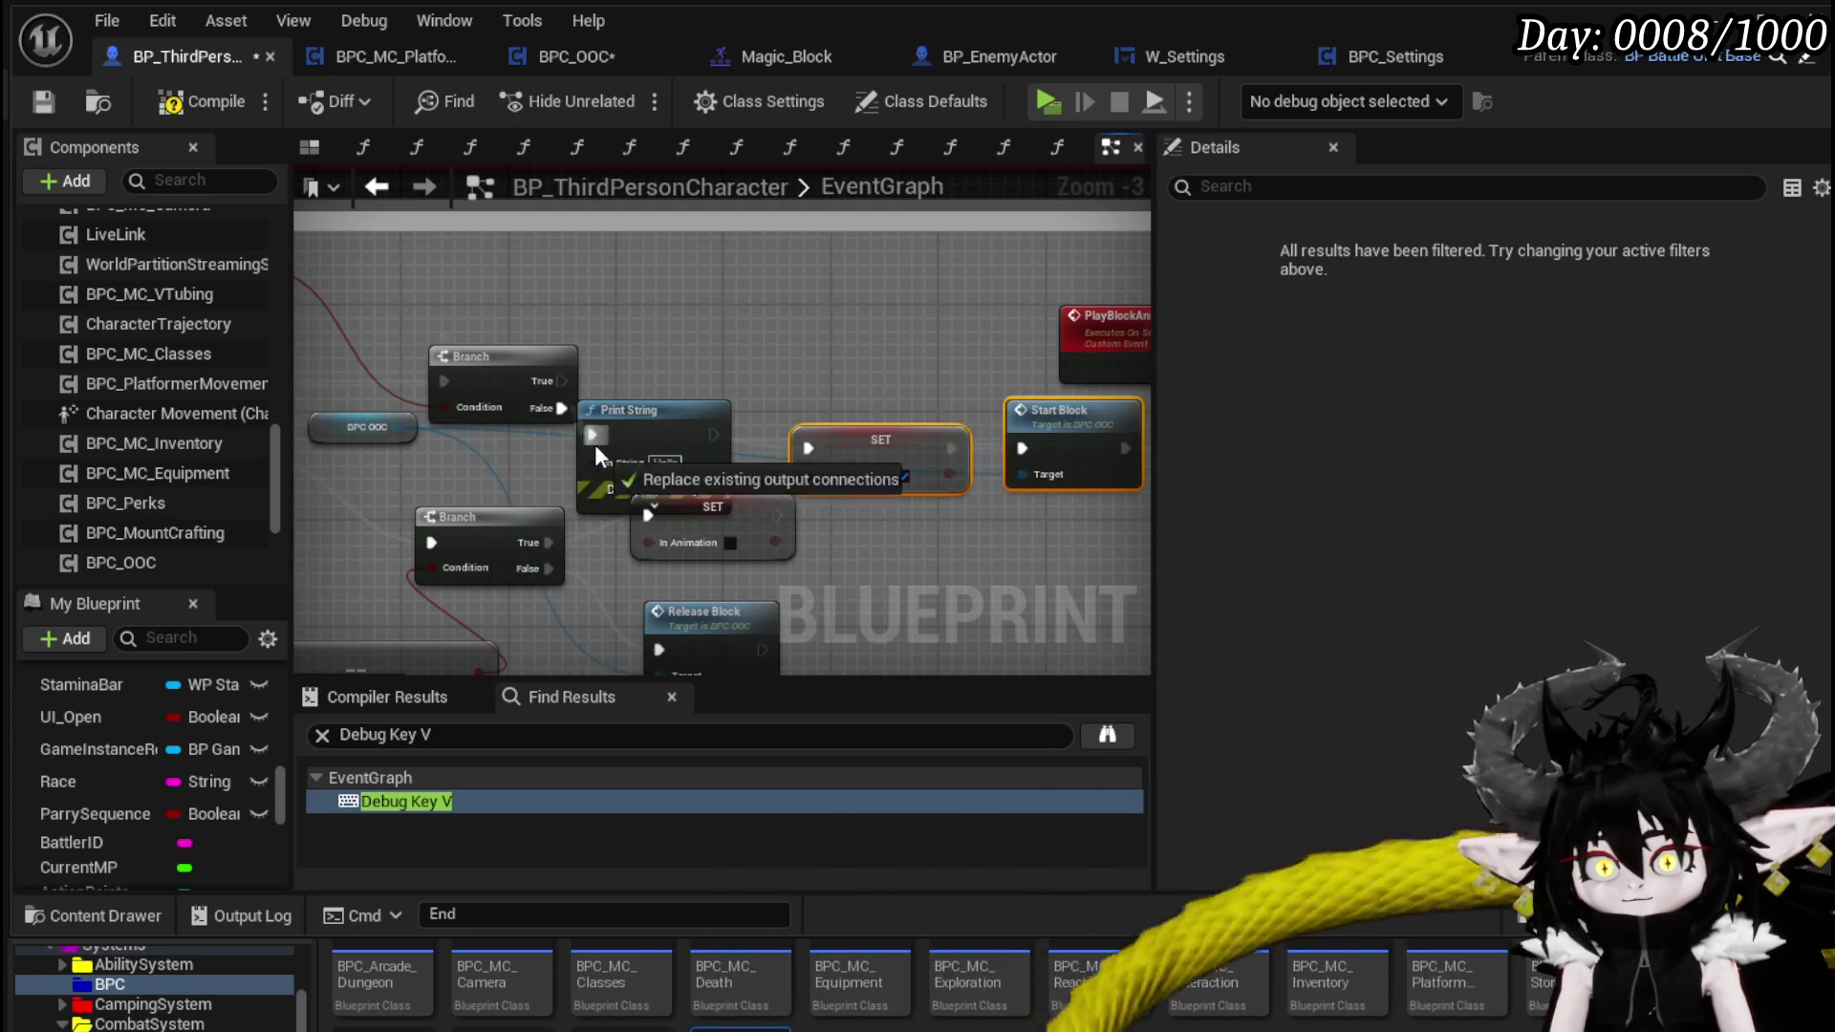
drag(607, 421, 647, 394)
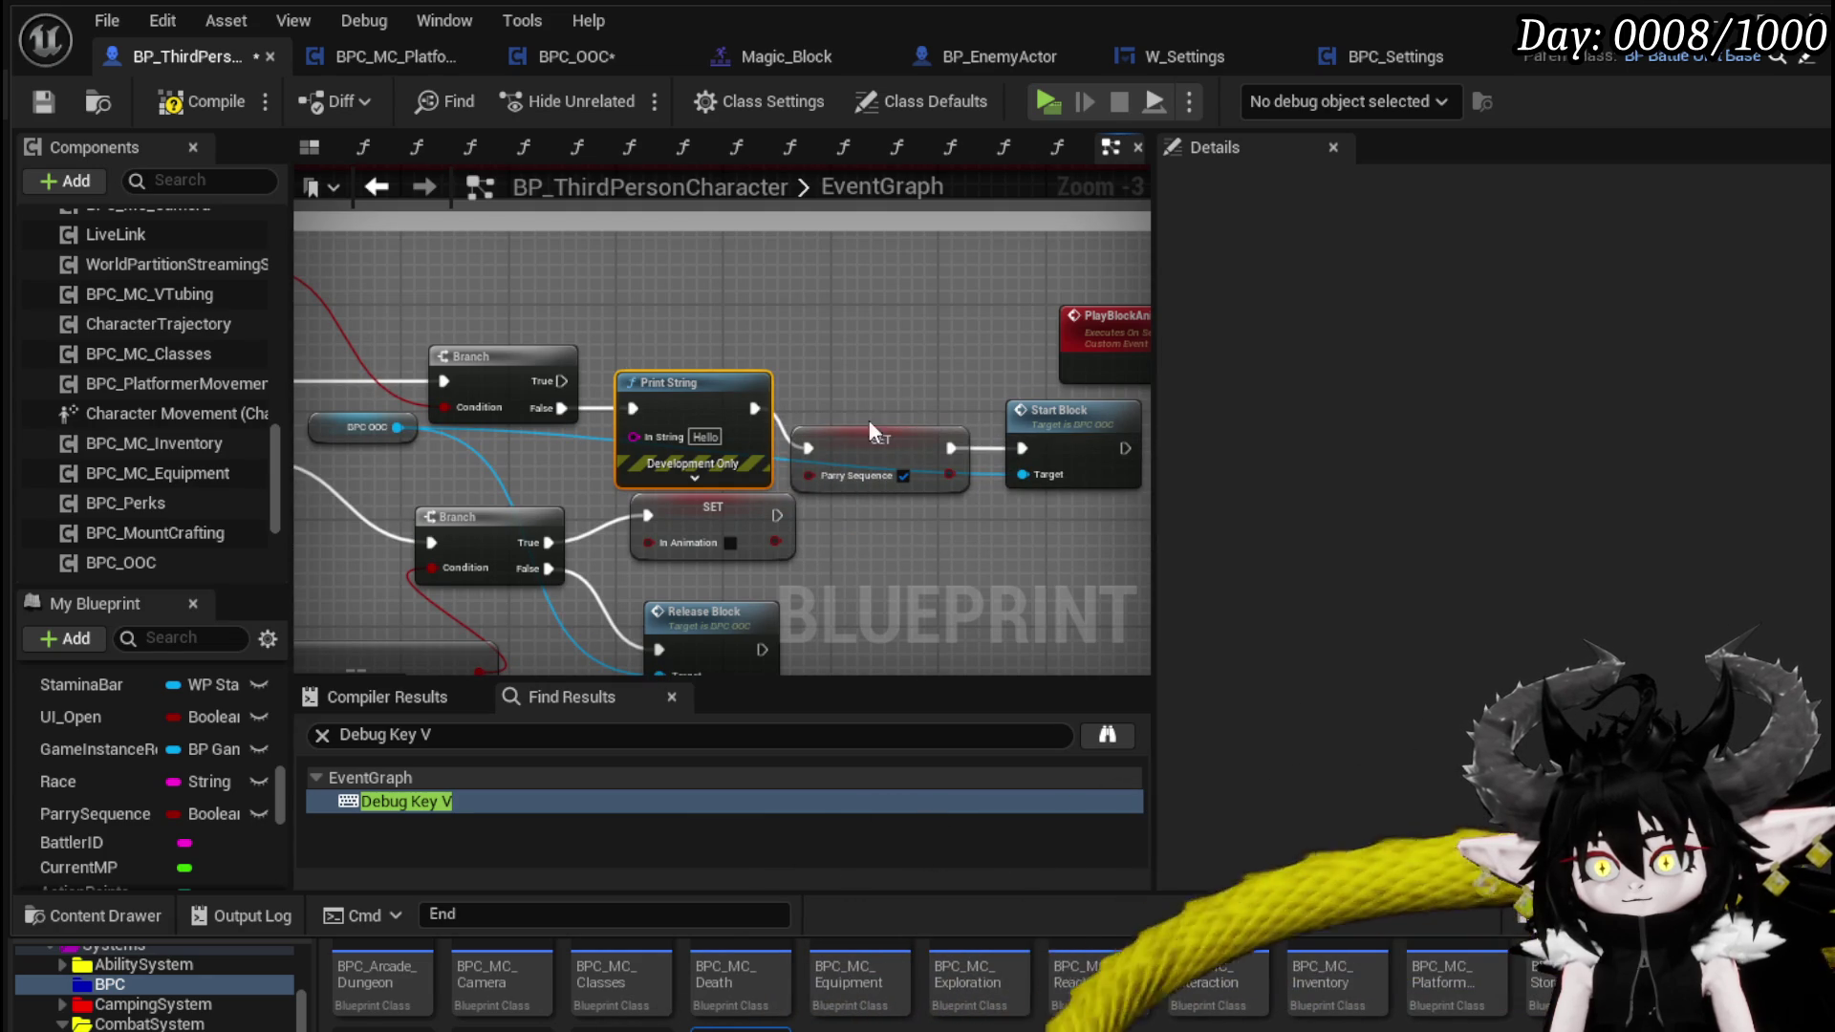
- Feed the Parry Sequence value into Print String's In String, compile, save and launch a preview
mouse_move(453, 284)
mouse_down()
mouse_move(859, 463)
mouse_move(843, 450)
mouse_up()
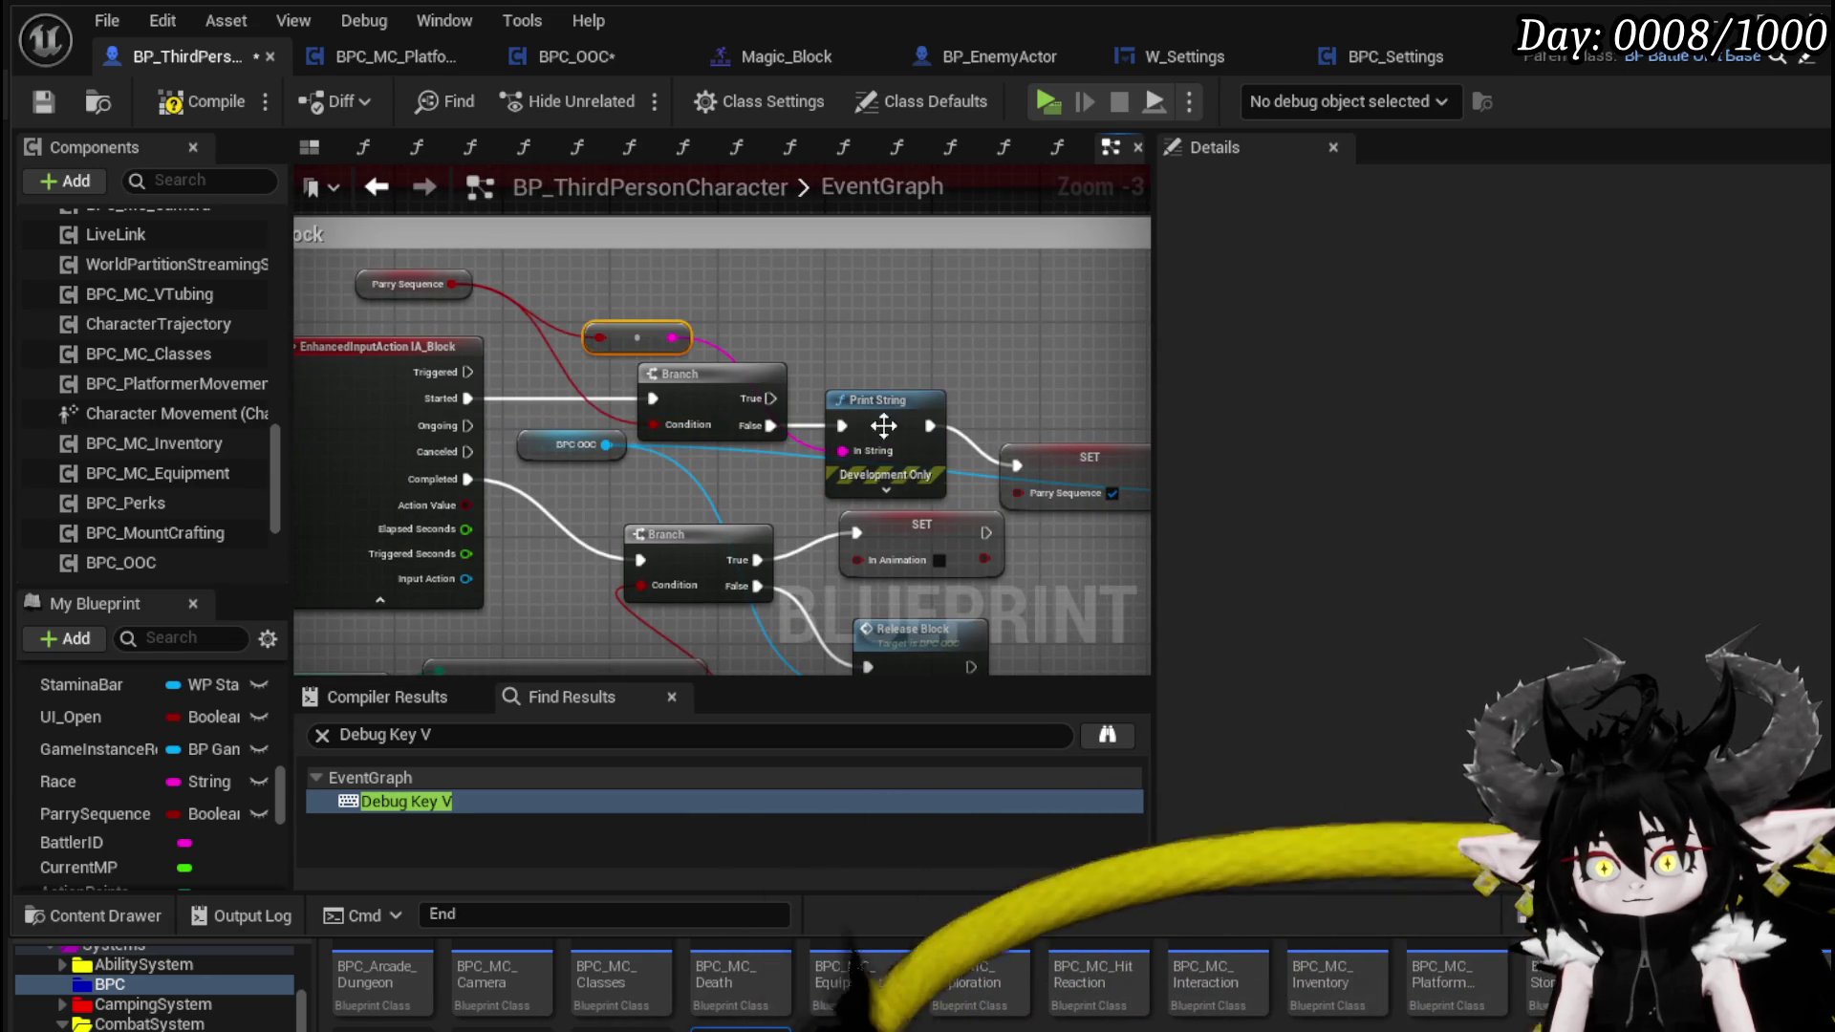
click(44, 100)
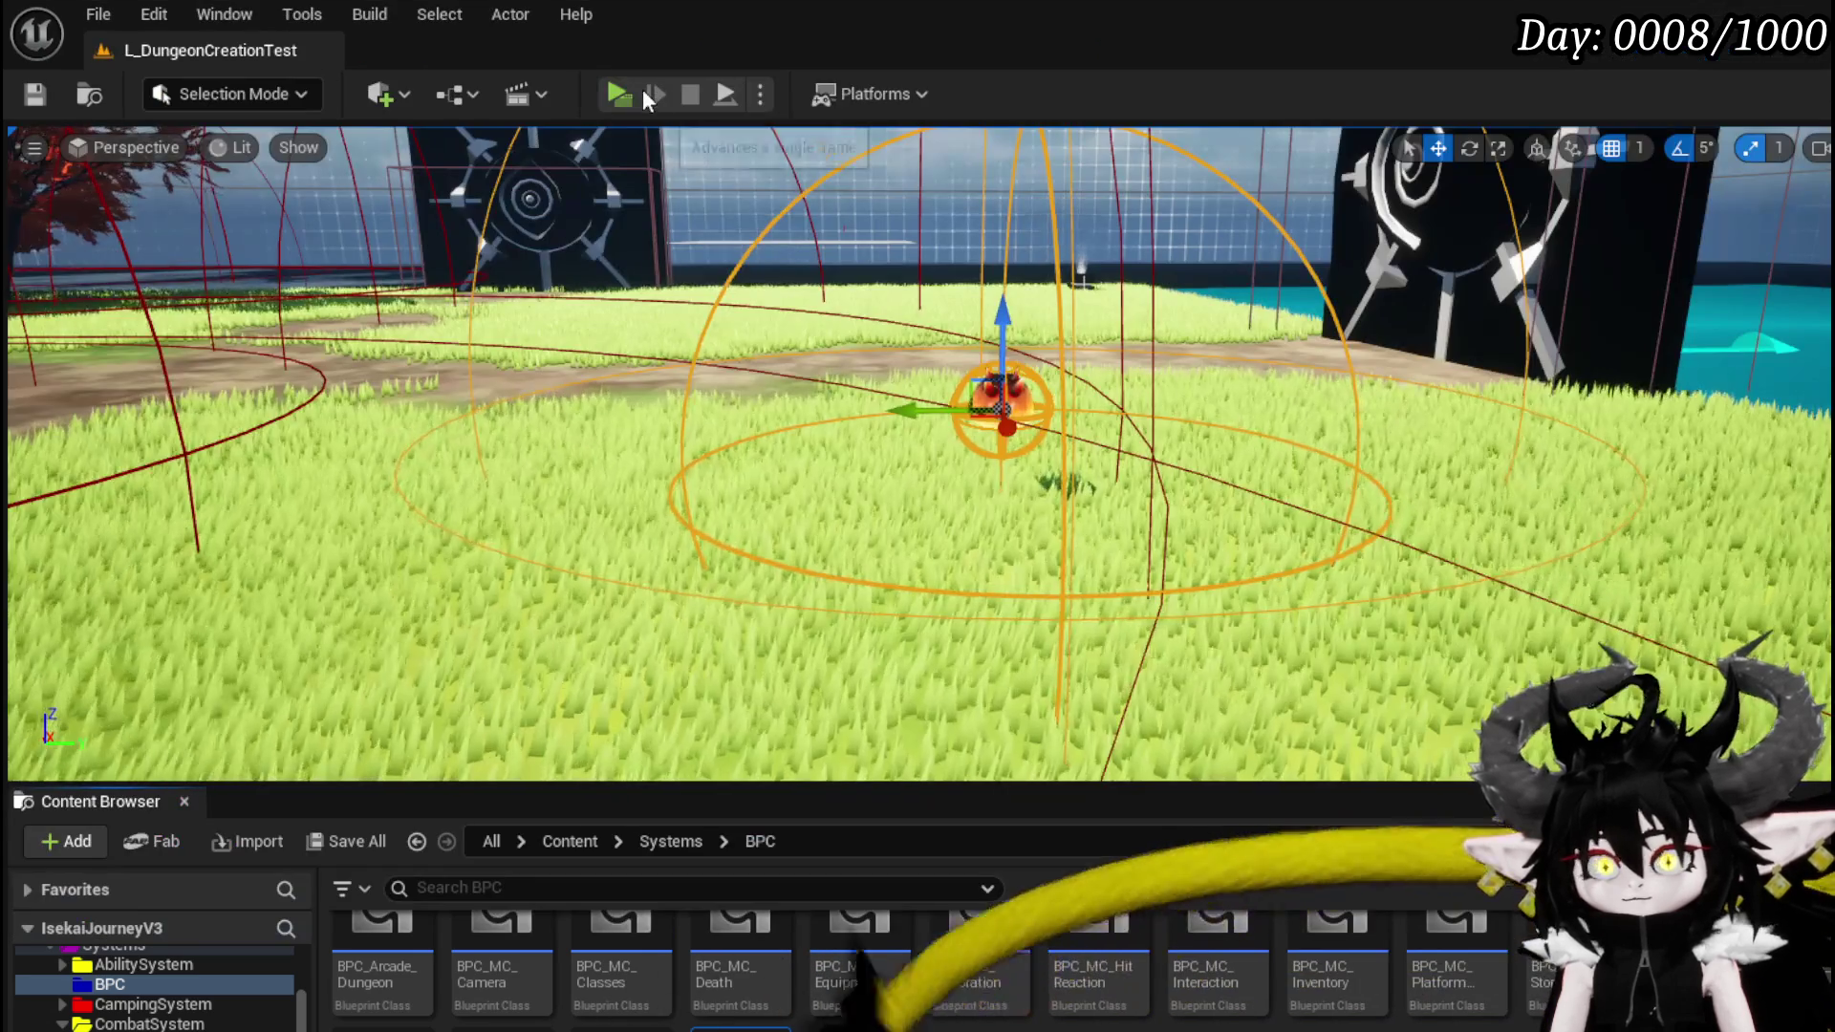
click(623, 94)
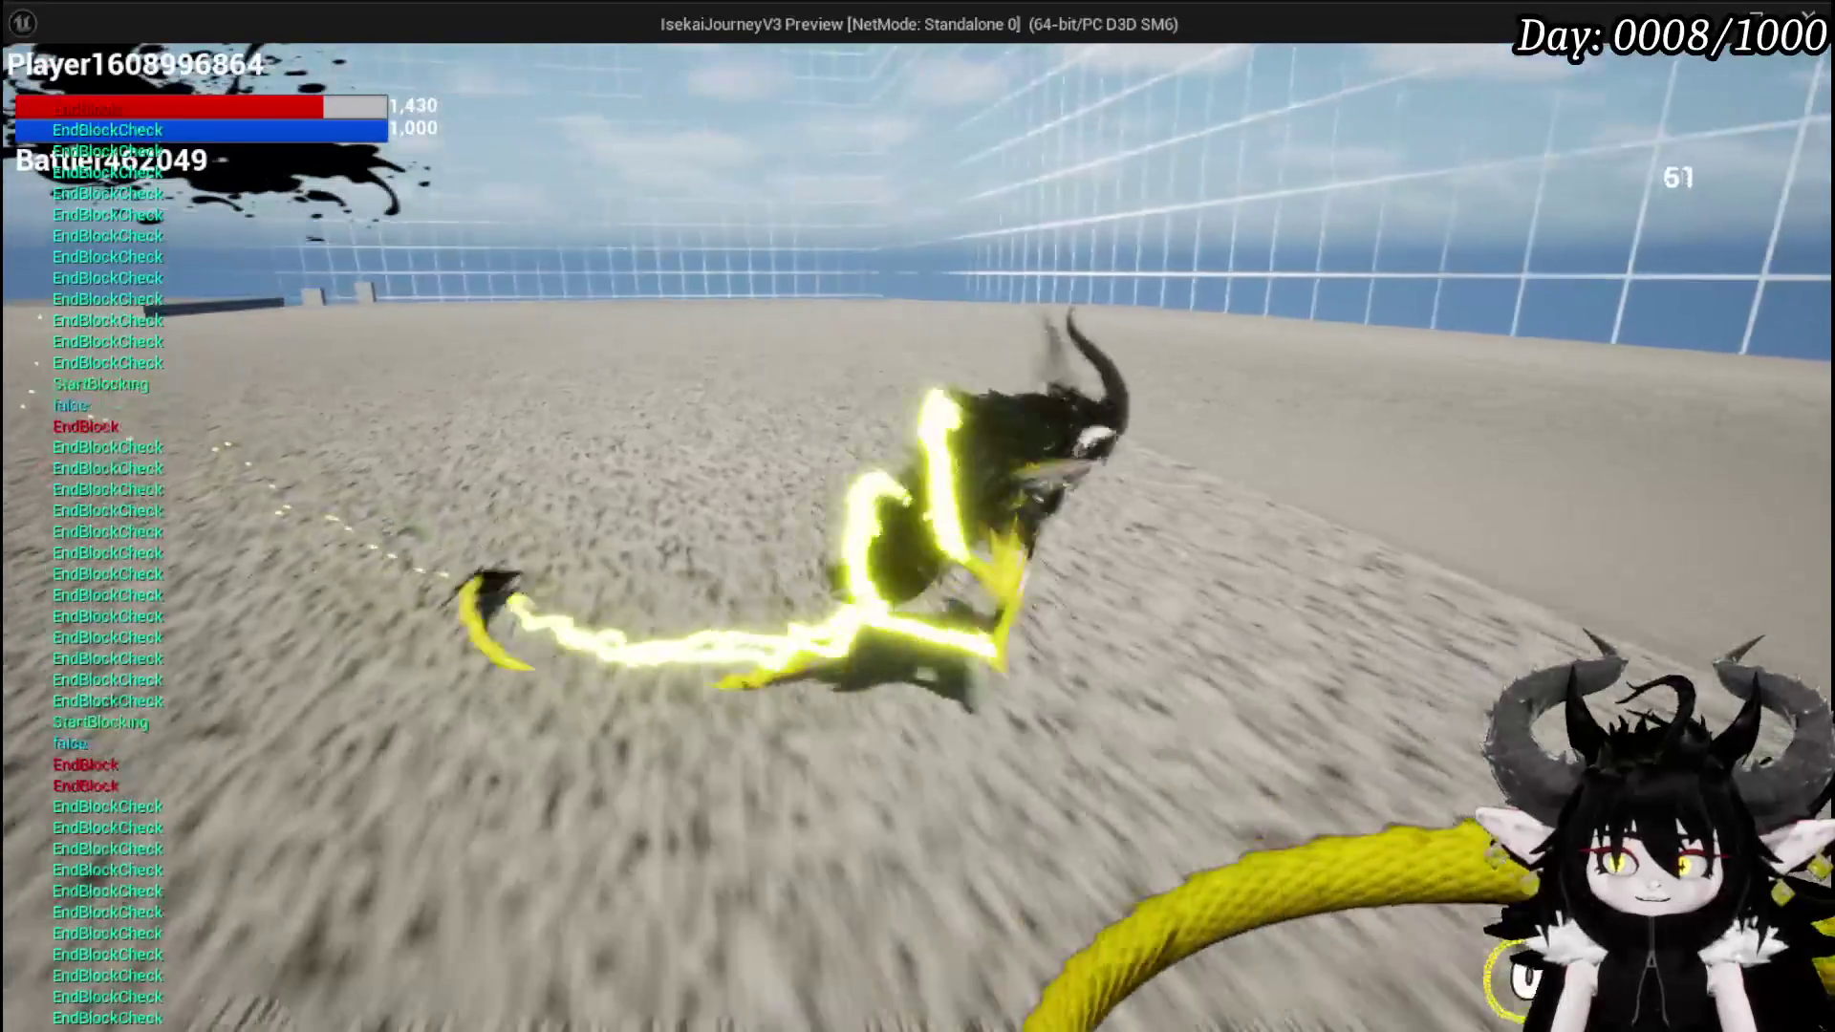
- Stop the game preview after reading the printed ParrySequence values
key(Escape)
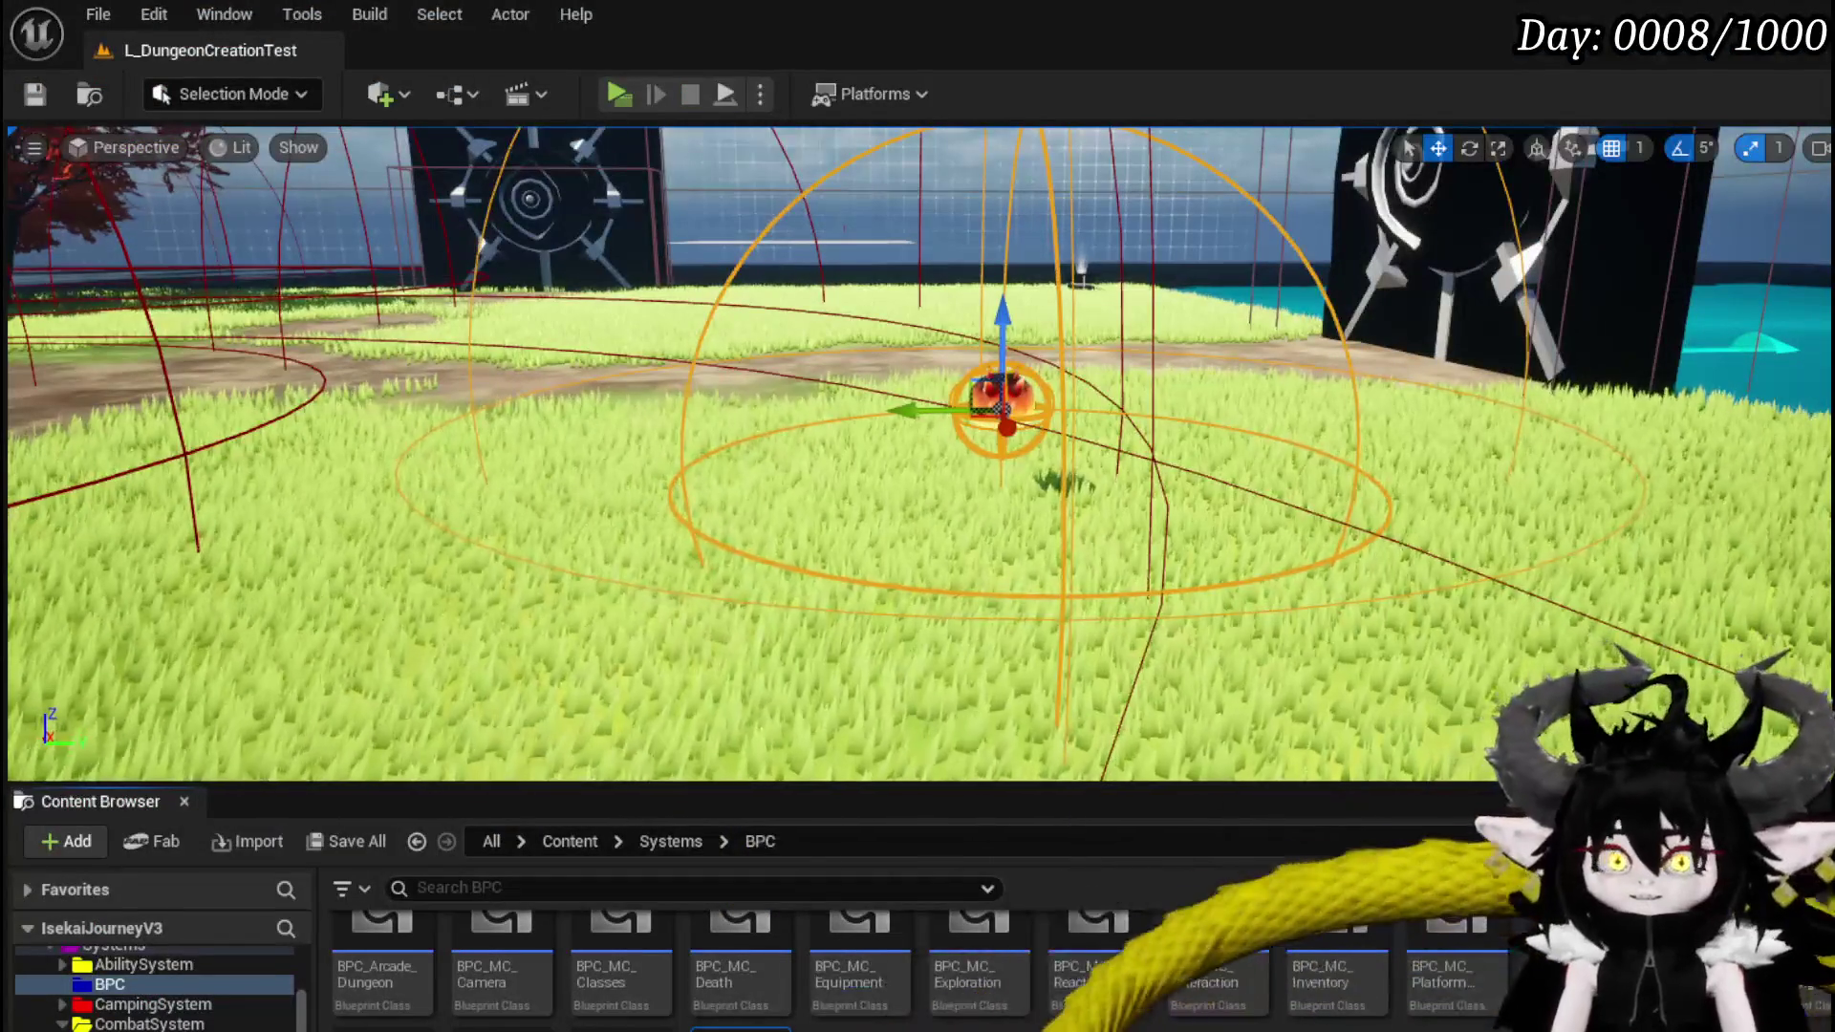